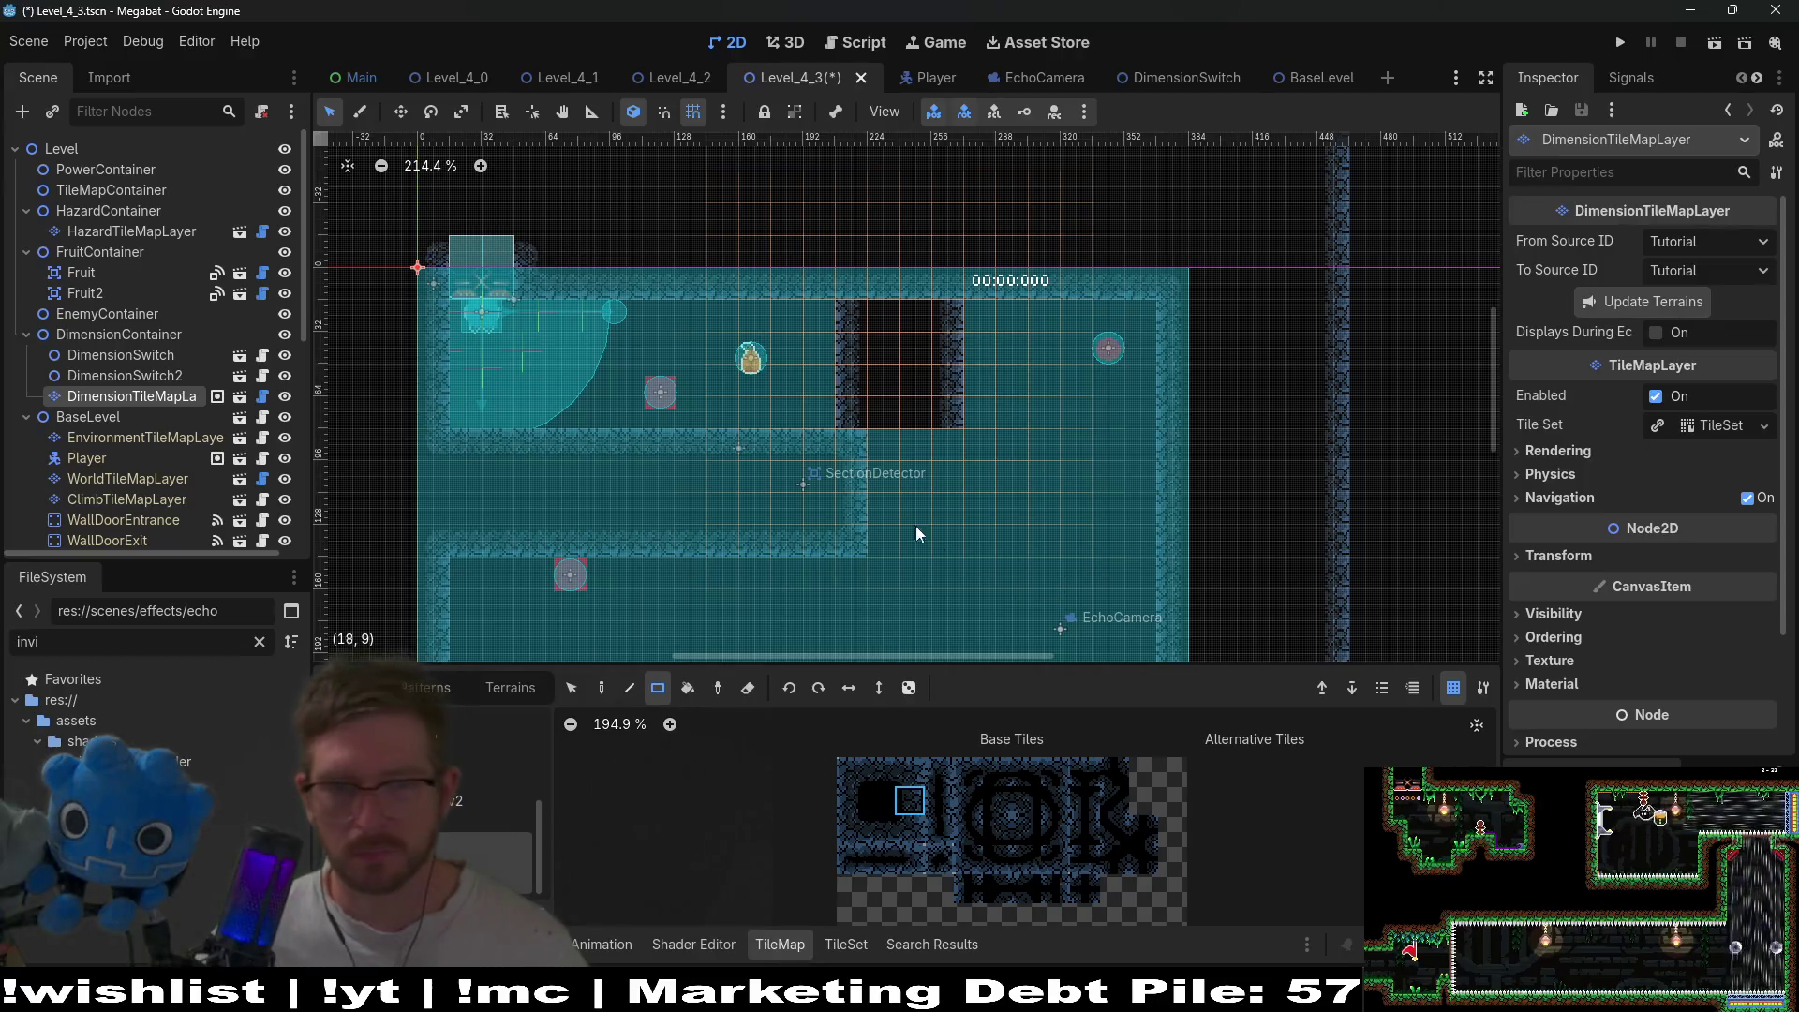
- Paint black dimension tiles across the top wall between the two dark columns
left_click(997, 802)
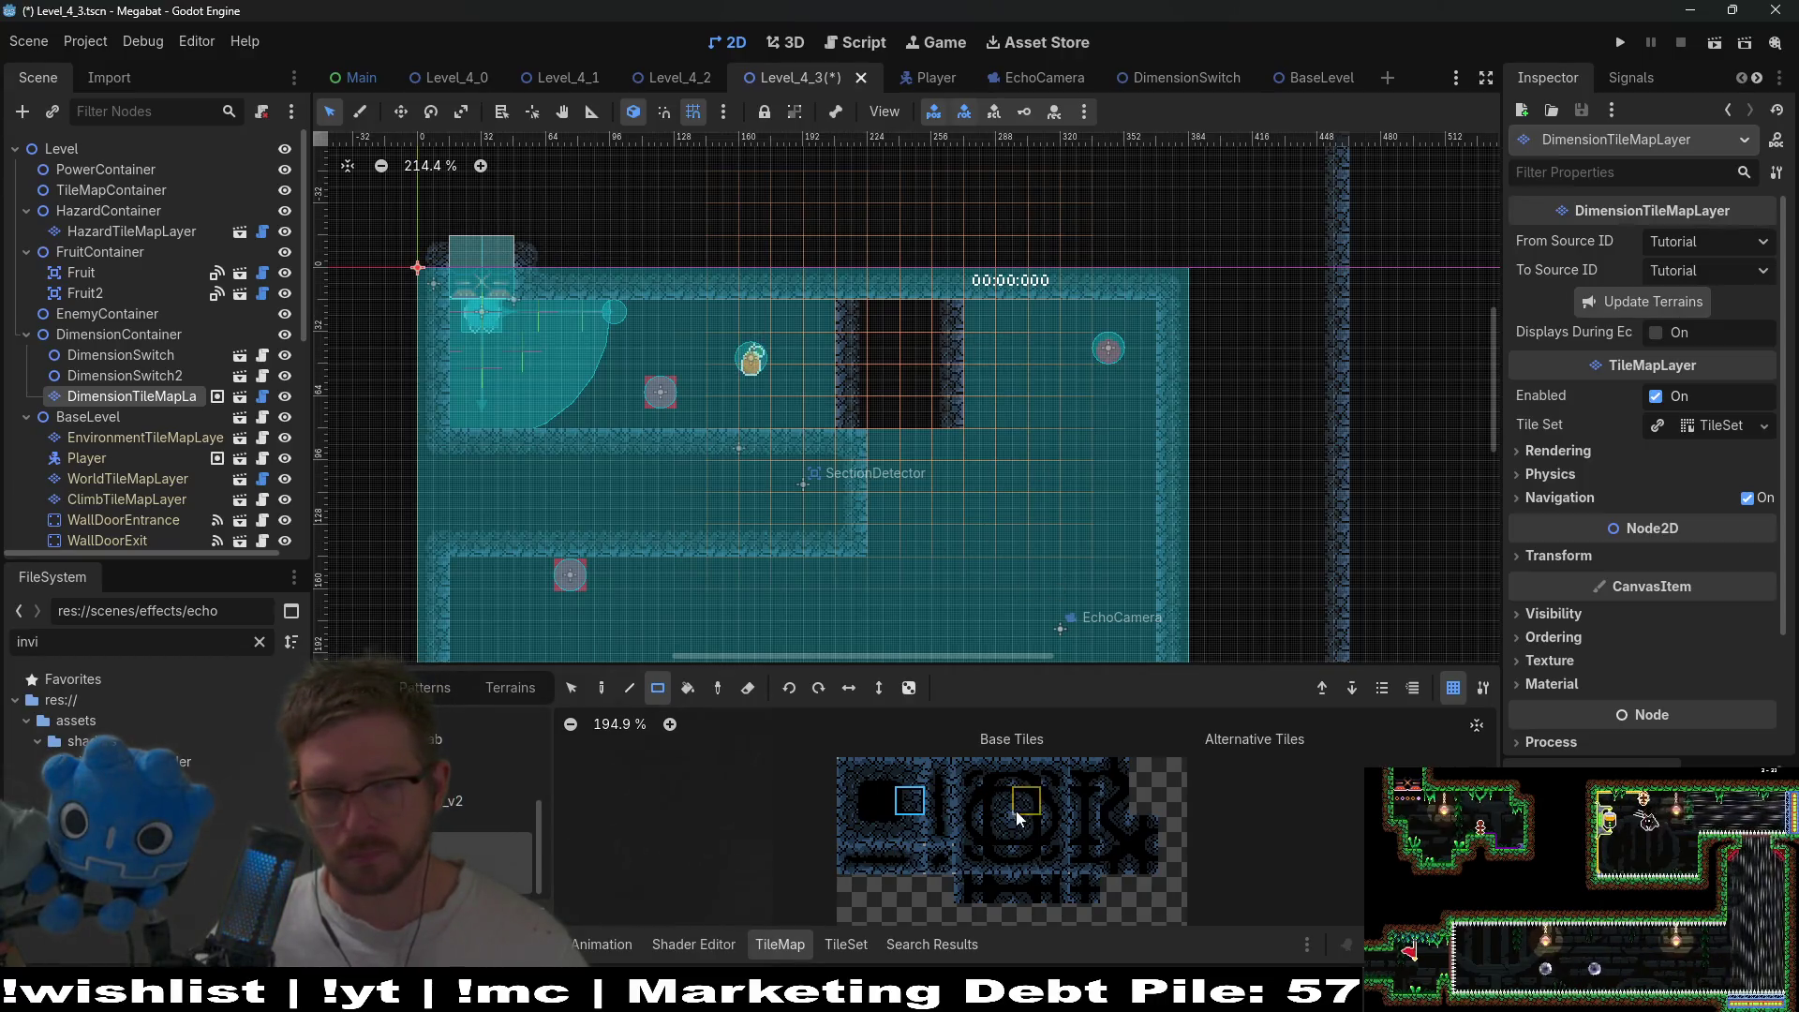
left_click(948, 283)
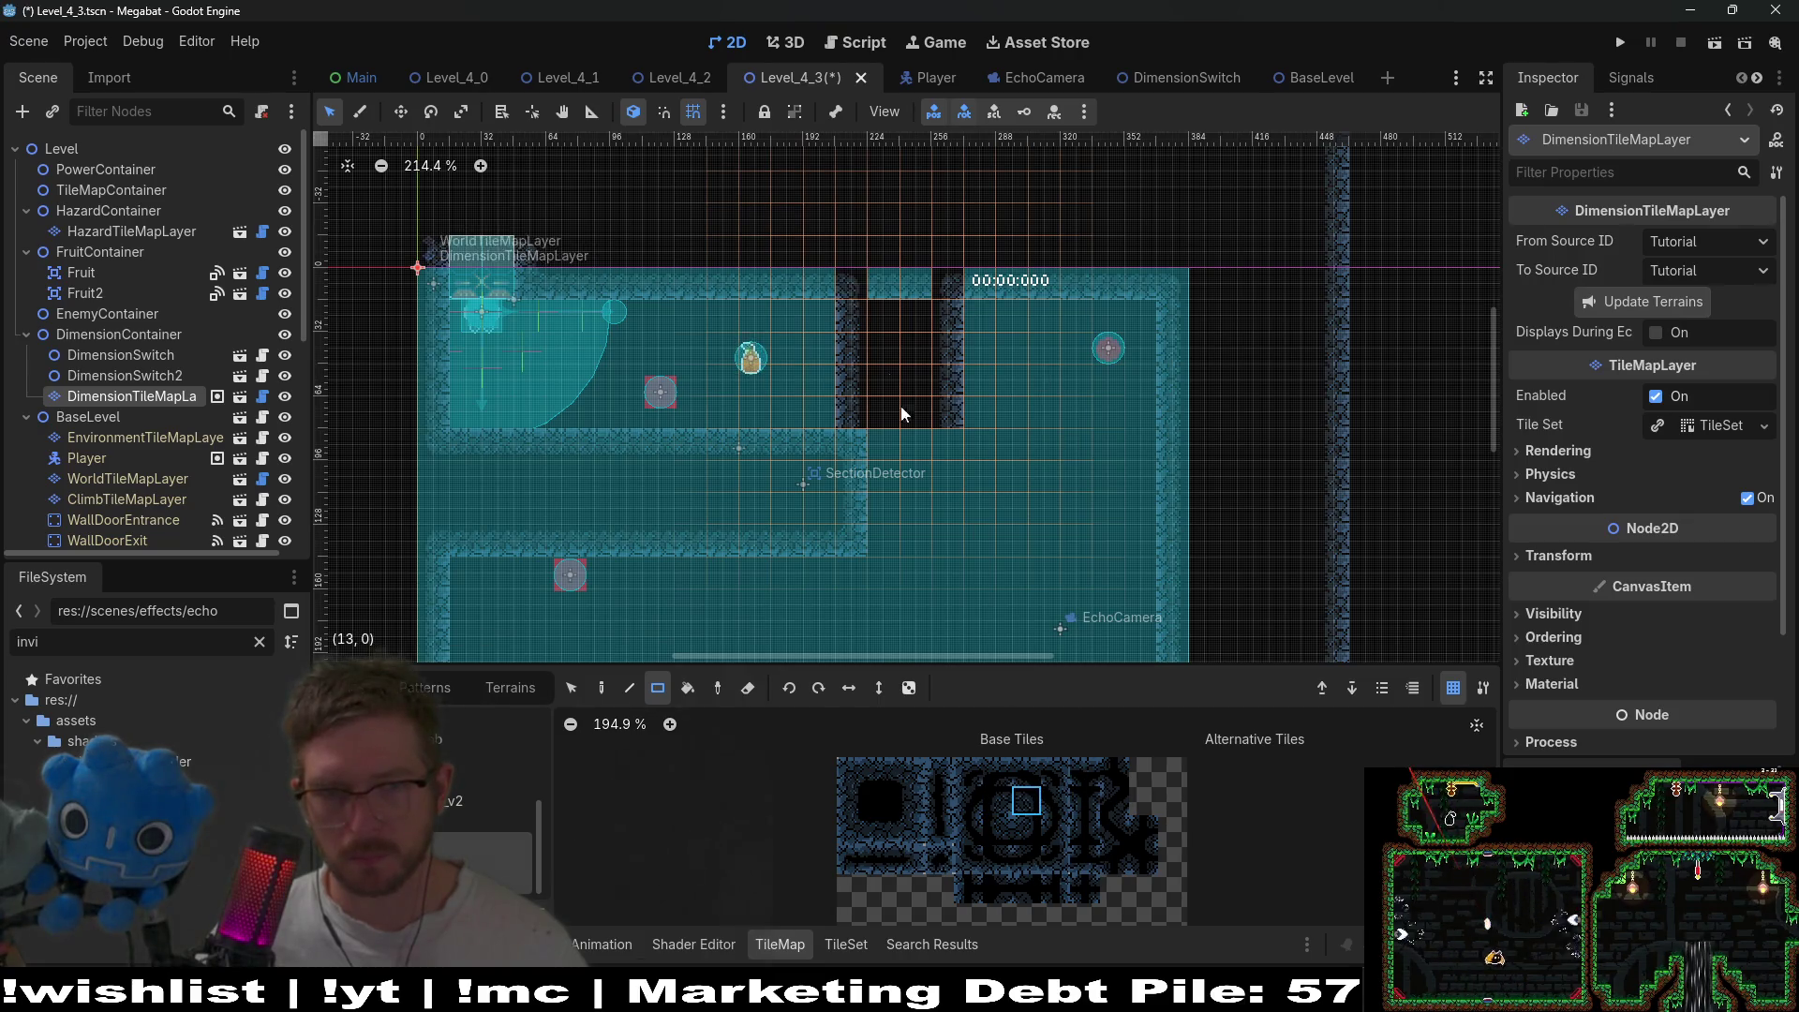
left_click(880, 801)
left_click_drag(883, 283, 916, 283)
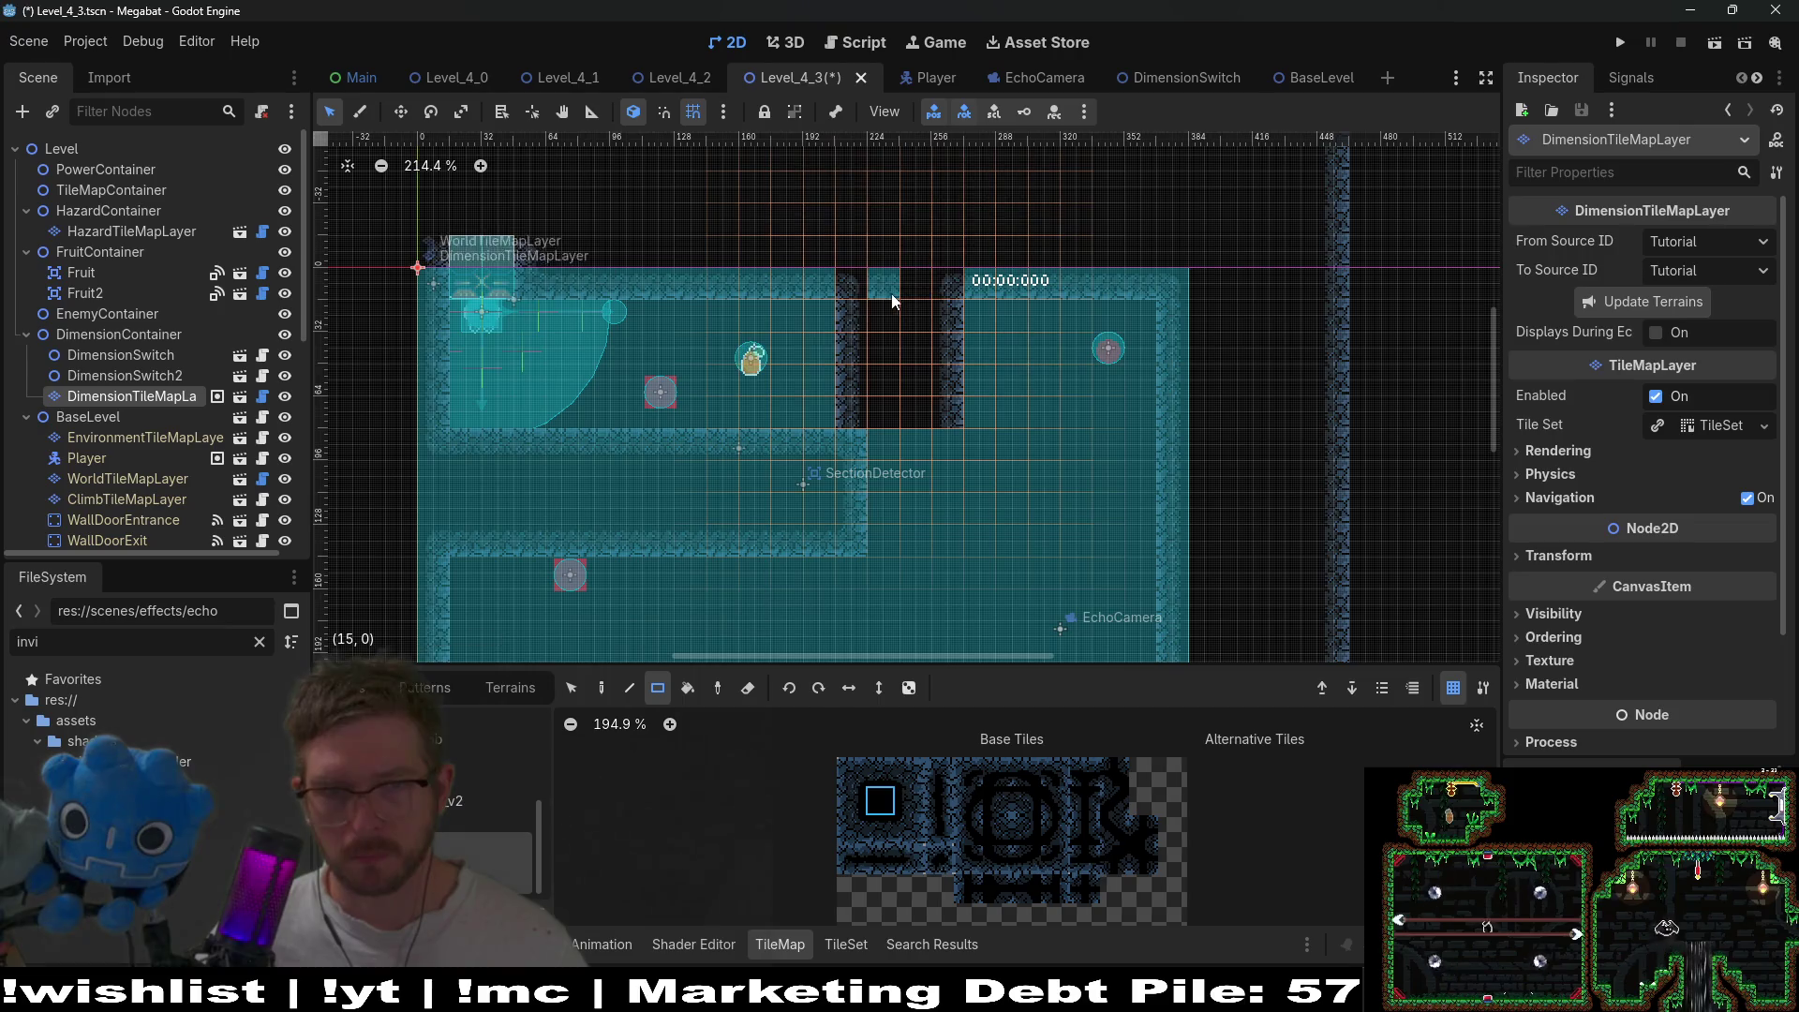
scroll(941, 424, "up", 3)
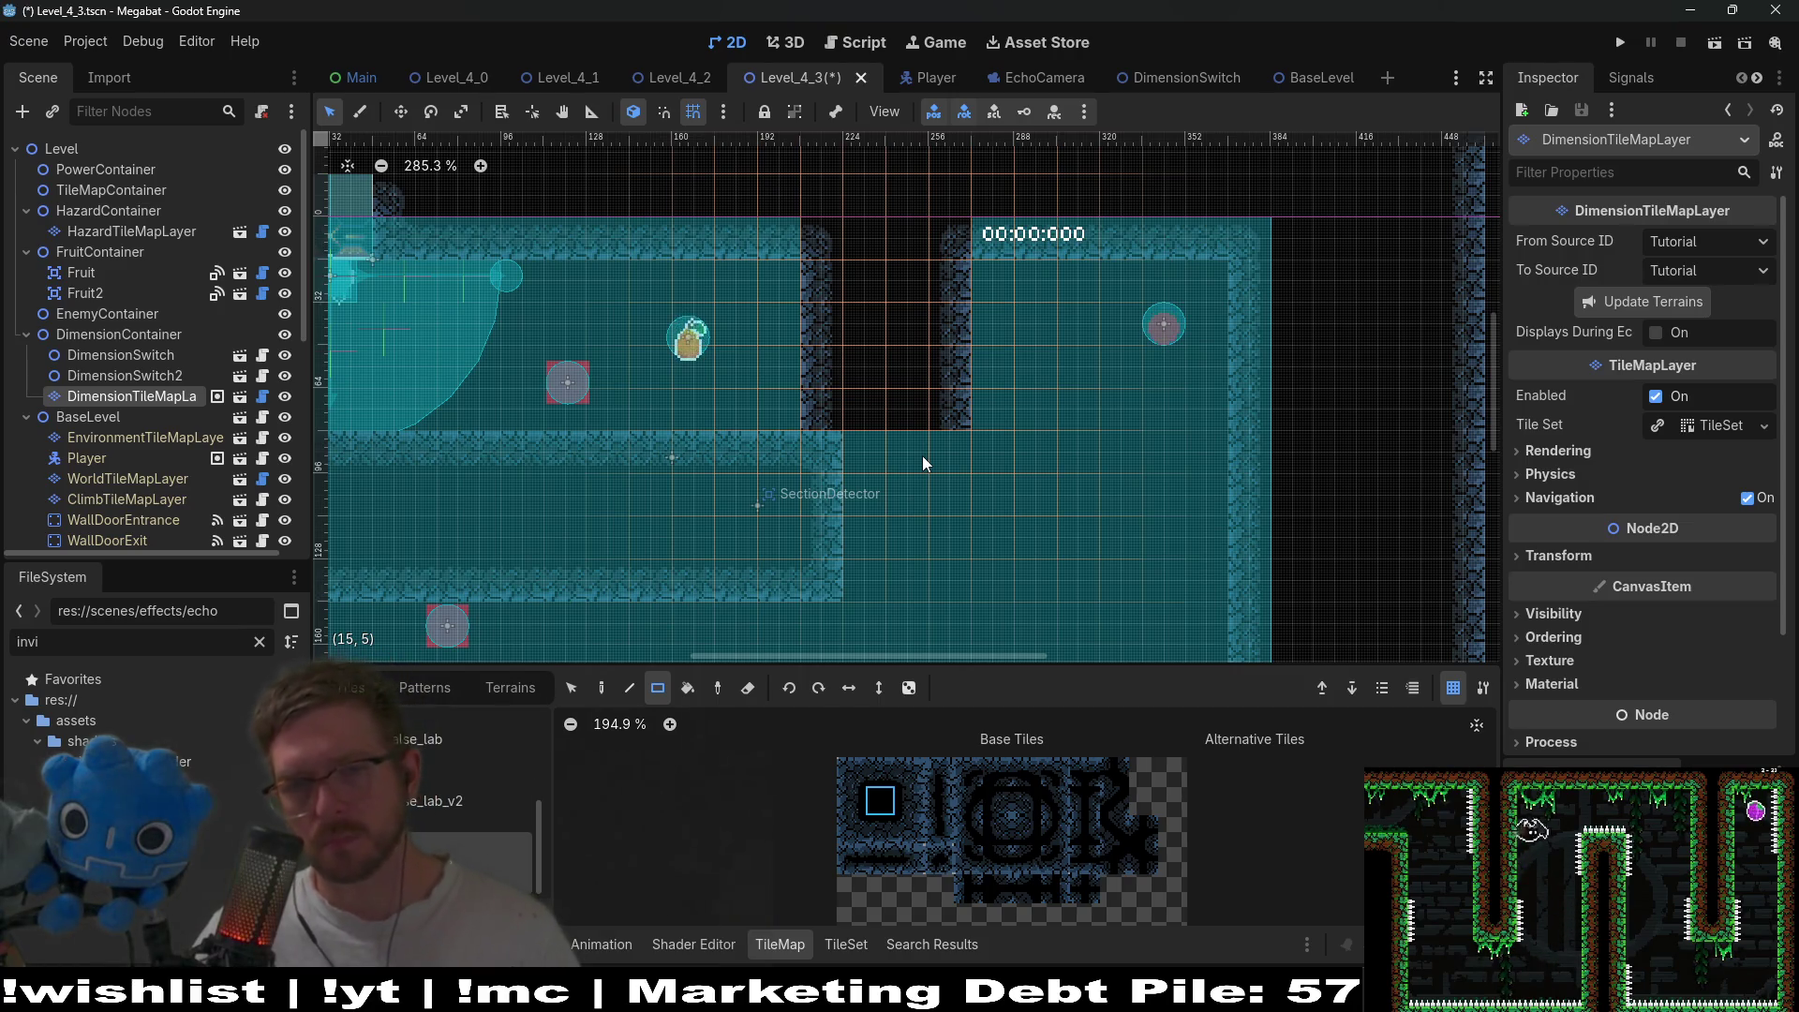
left_click(100, 335)
right_click(100, 334)
- Instance DimensionTileMapLayer.tscn under DimensionContainer and enable Displays During Echo
left_click(193, 386)
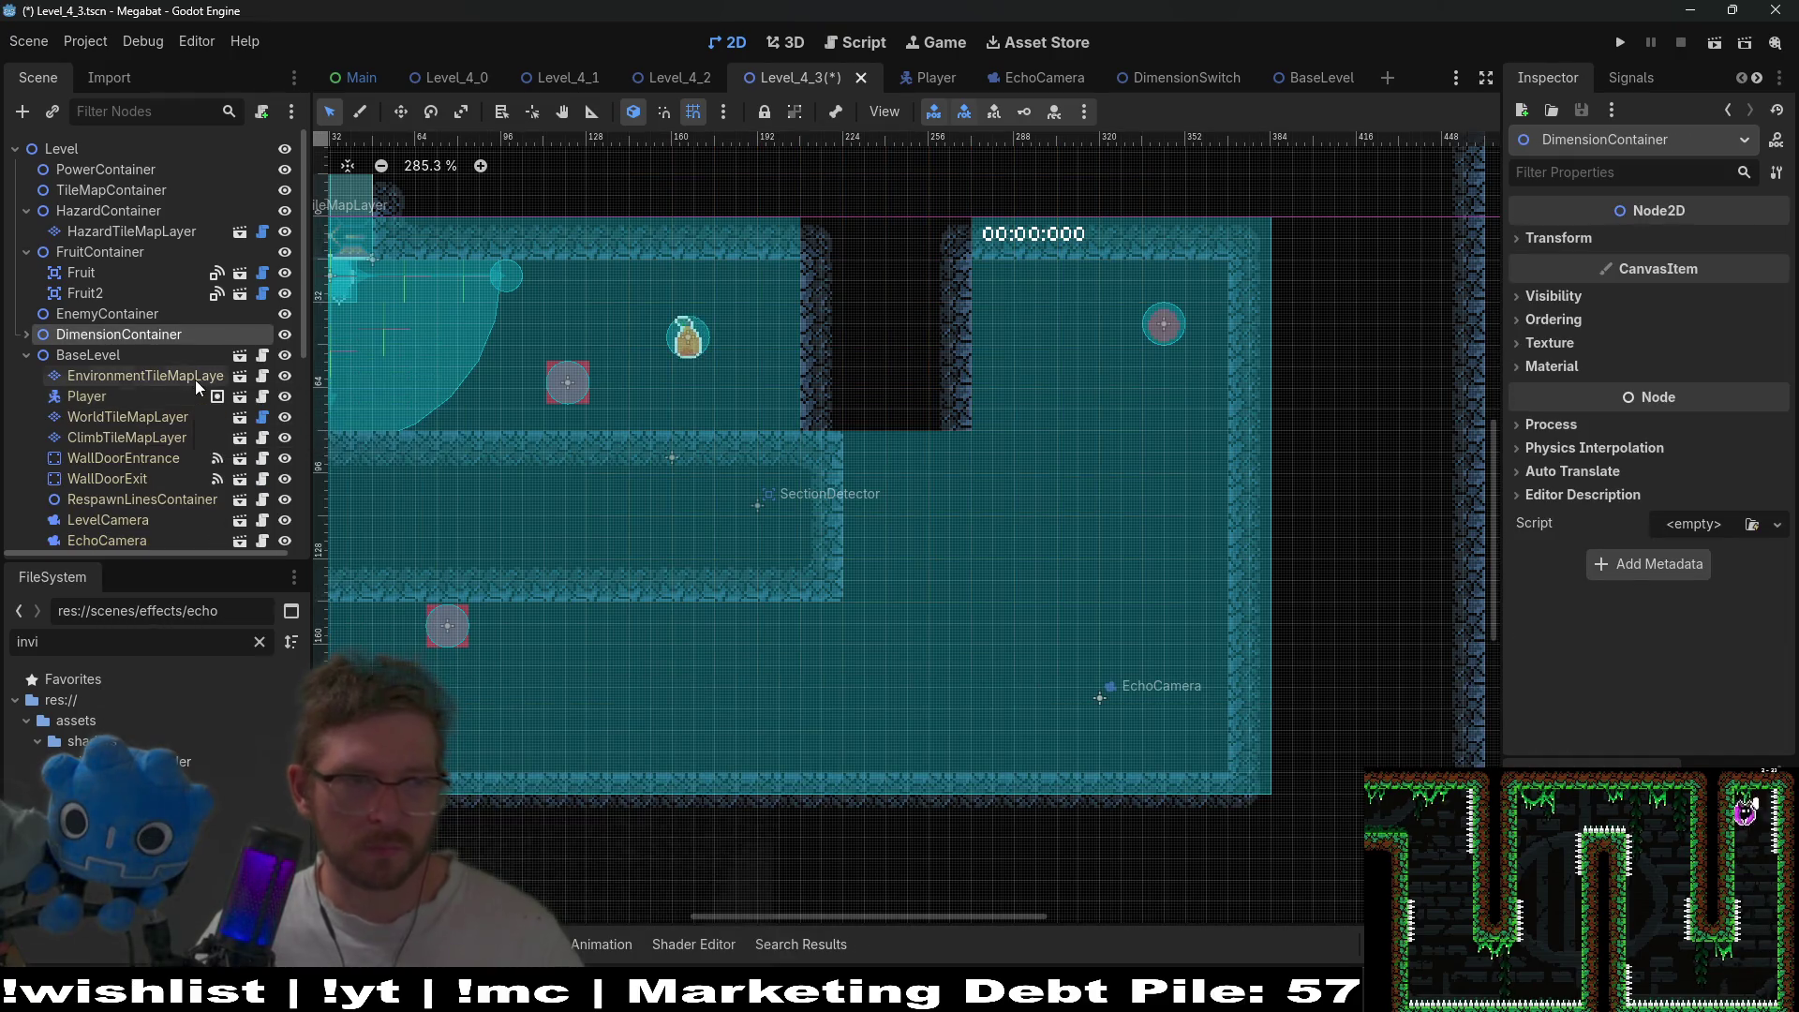
left_click(26, 334)
right_click(108, 330)
left_click(193, 366)
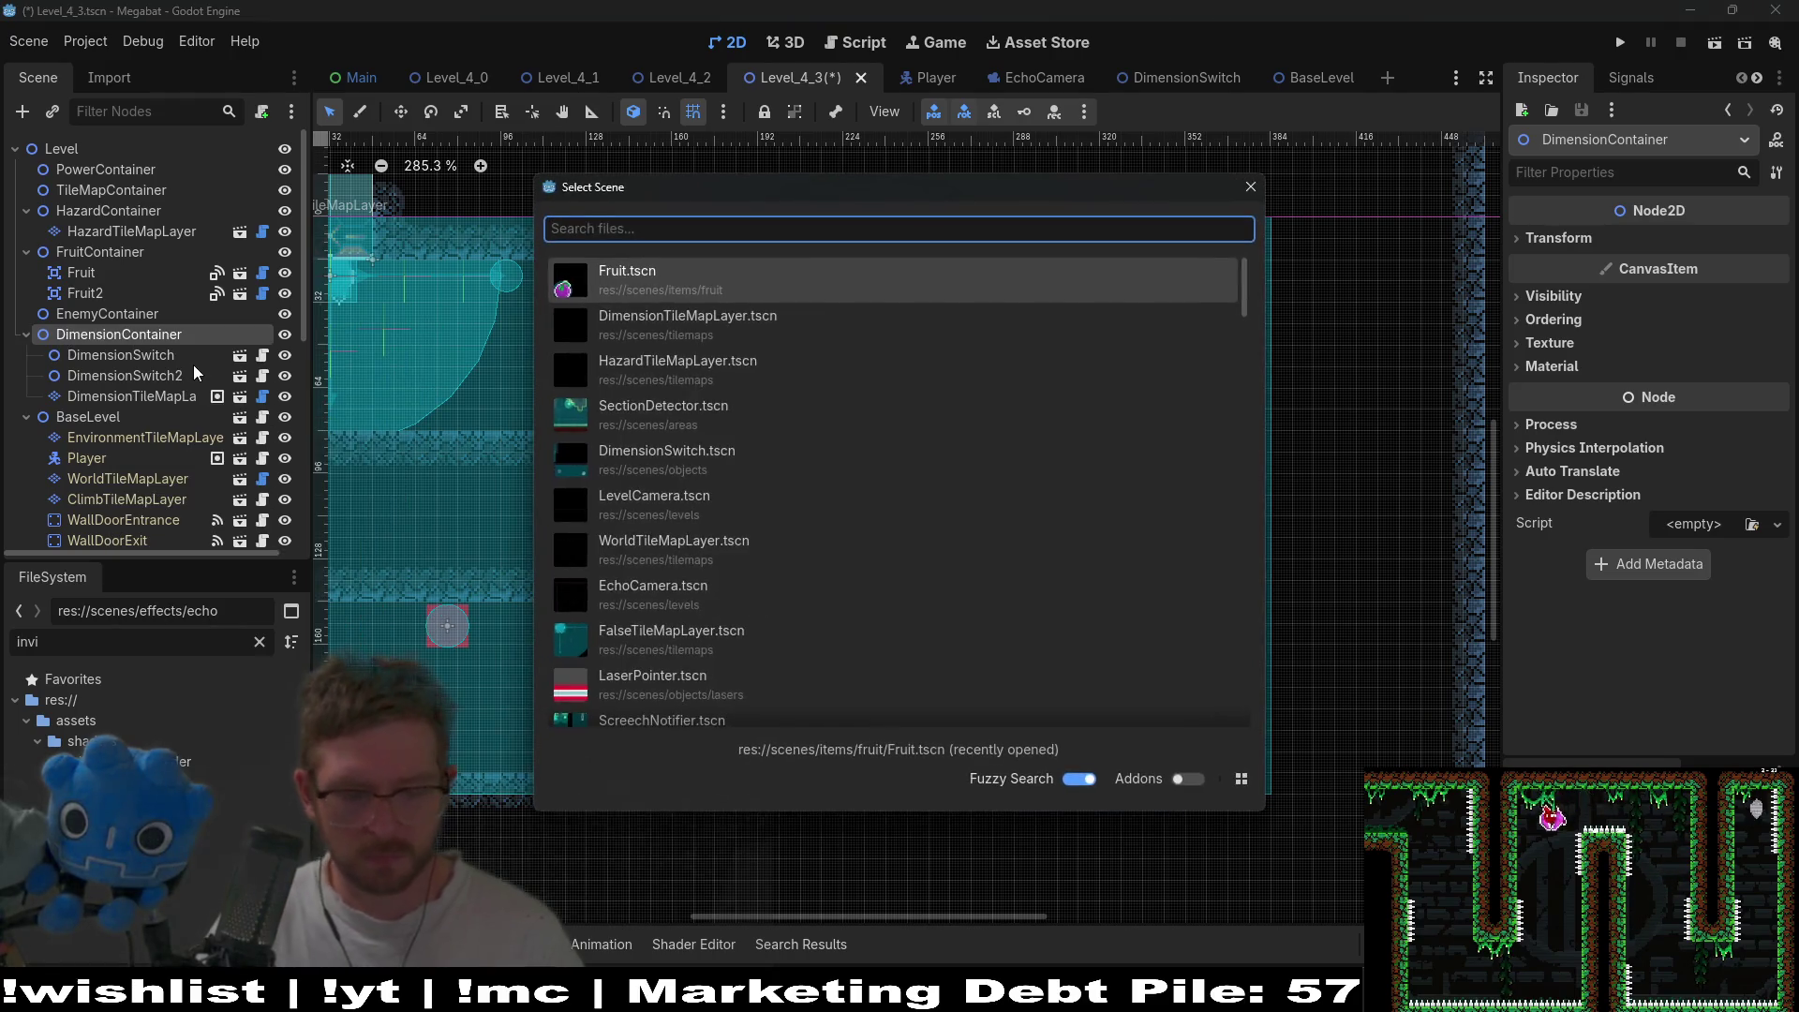
type("dim")
key("Down")
key("Down")
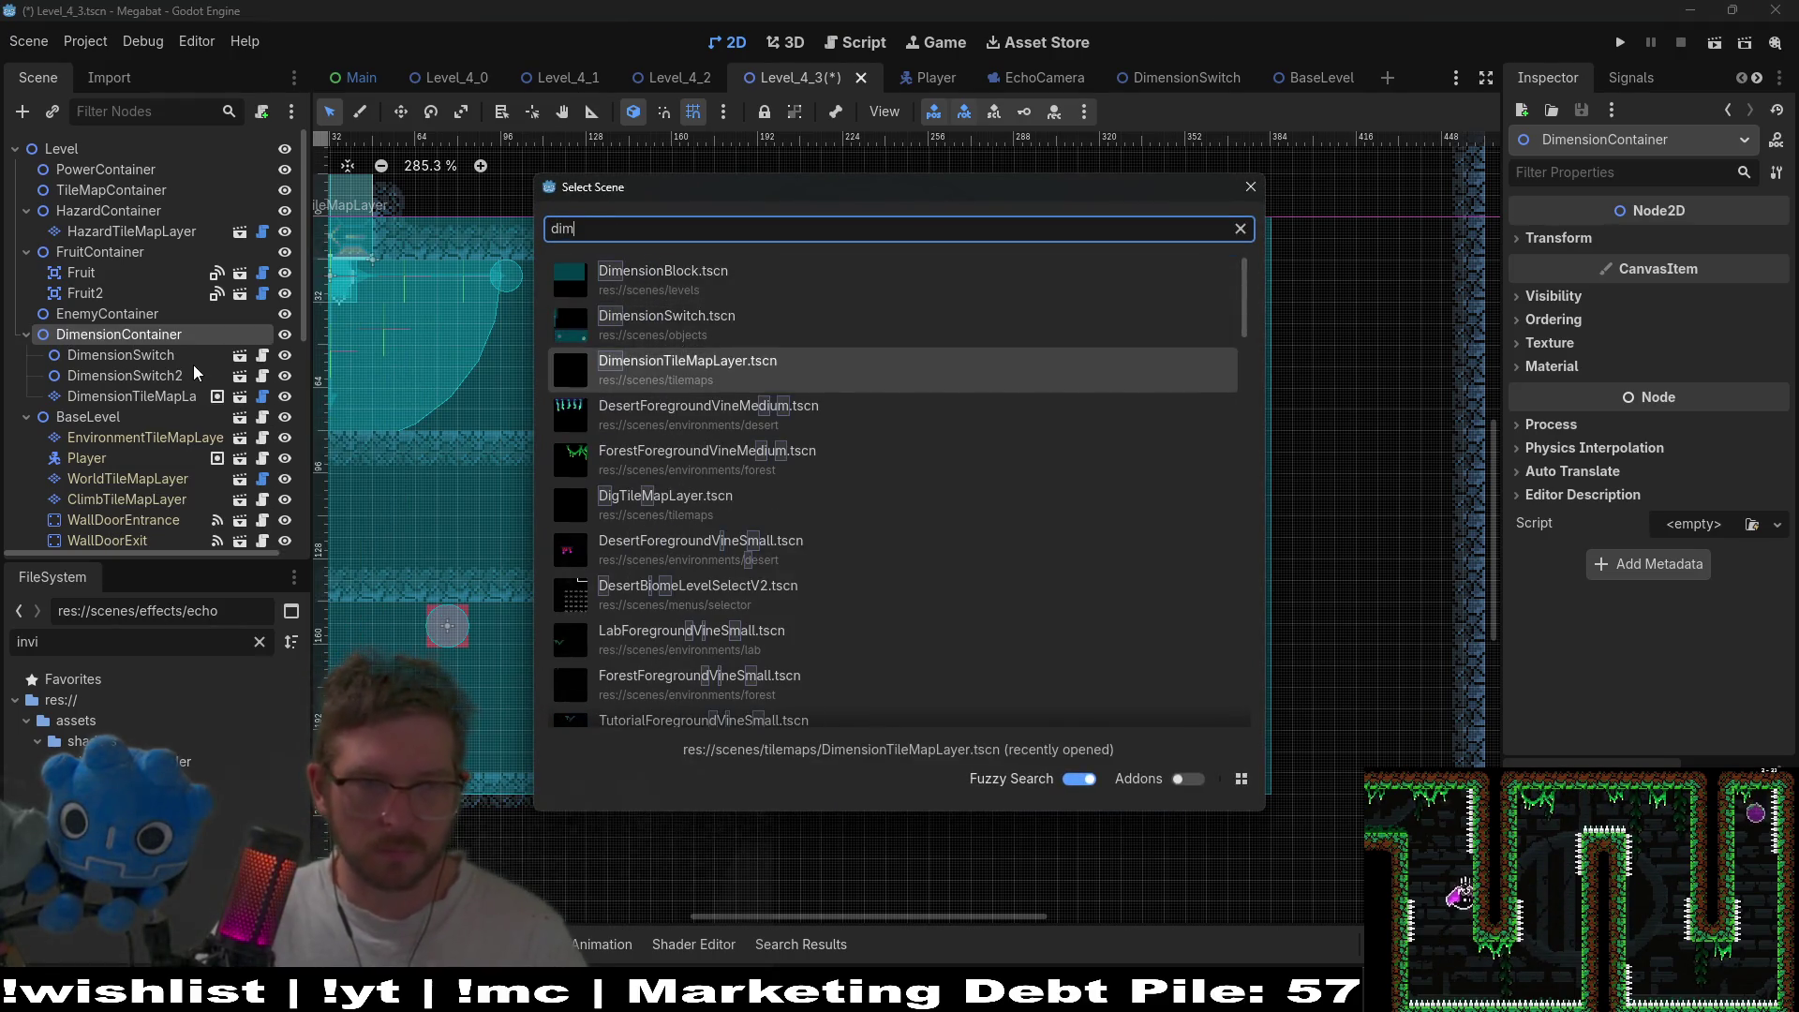
key("Return")
left_click(1655, 332)
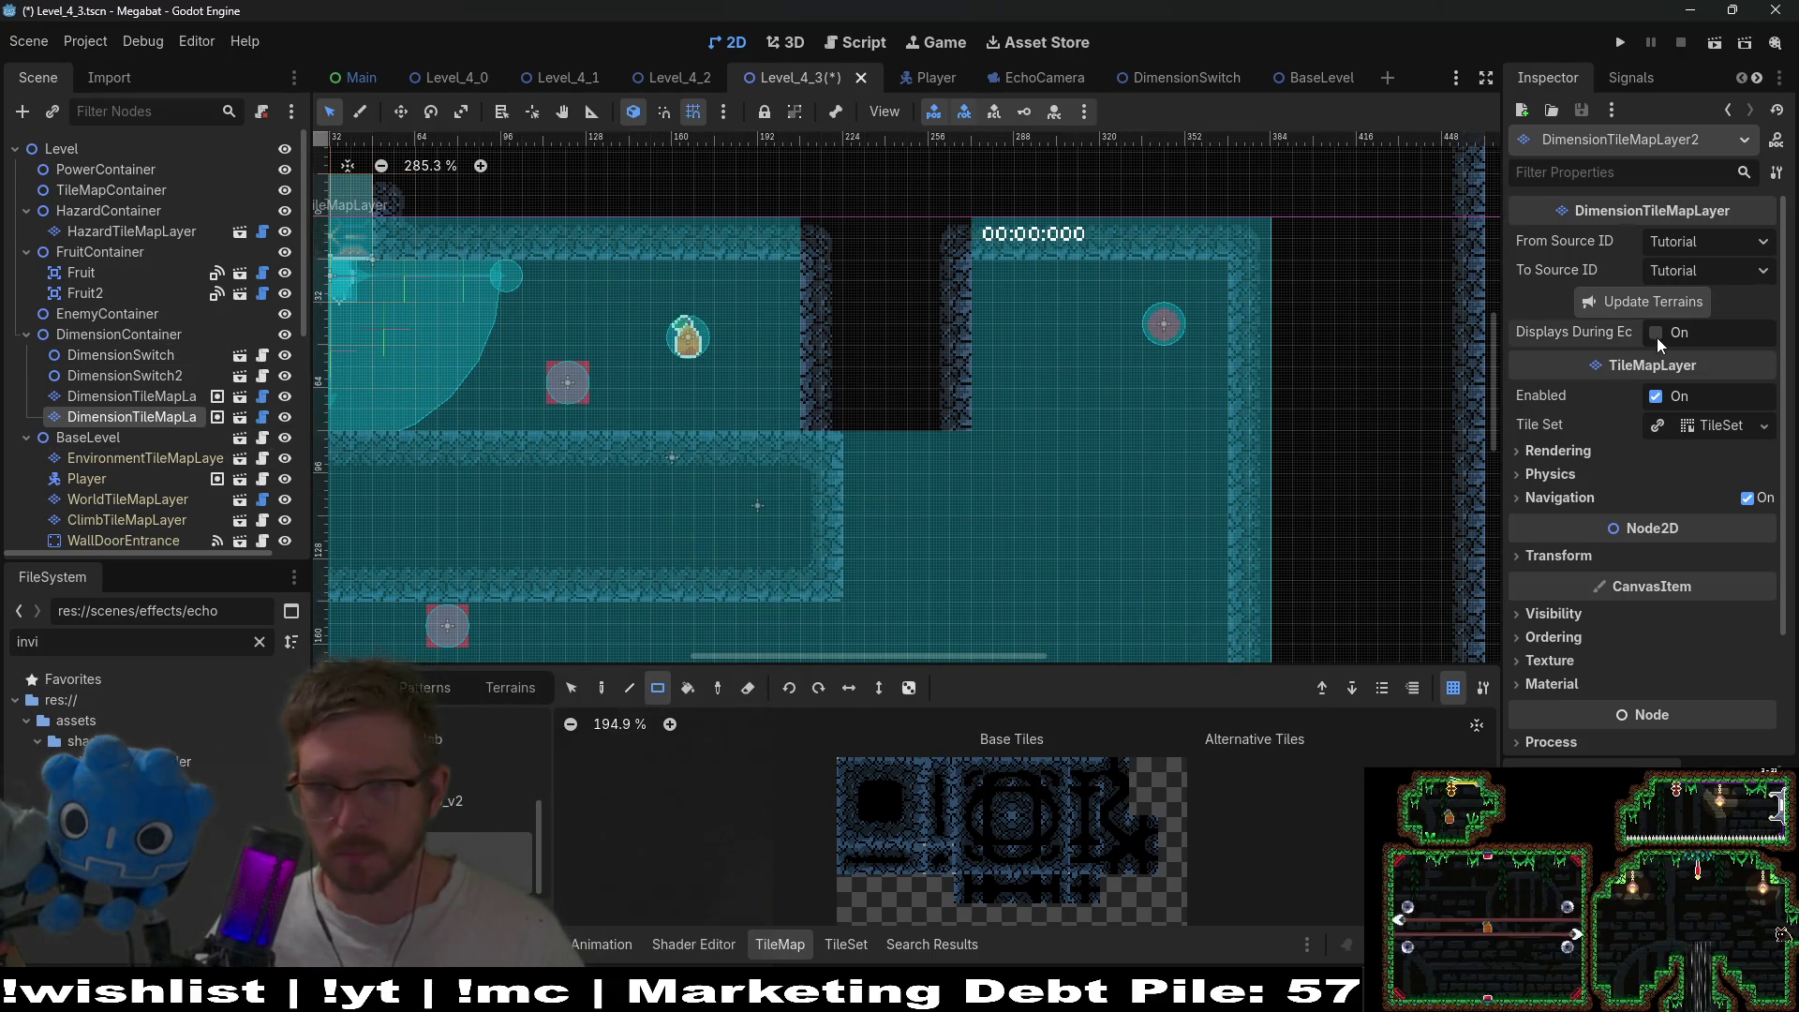
- Paint dark wall blocks and a column in the upper-right room, then save and run the level
left_click(880, 800)
left_click_drag(1161, 321, 1248, 331)
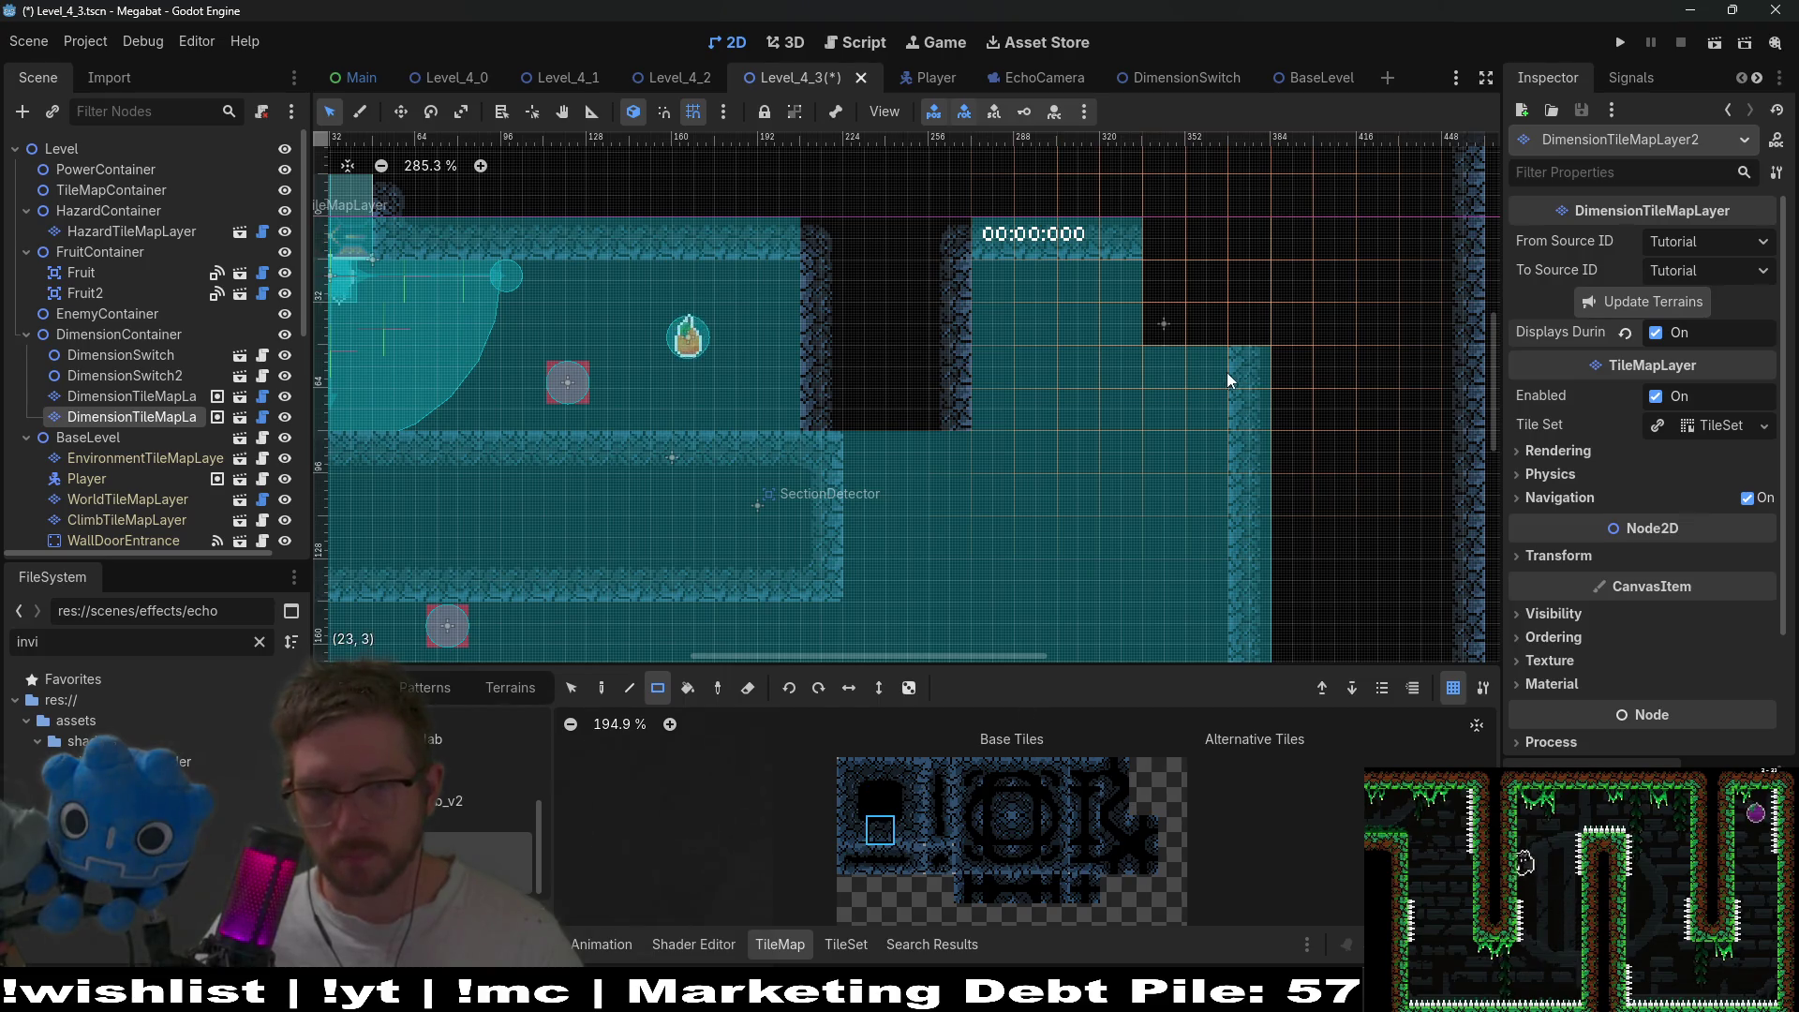
left_click_drag(1177, 370, 1179, 373)
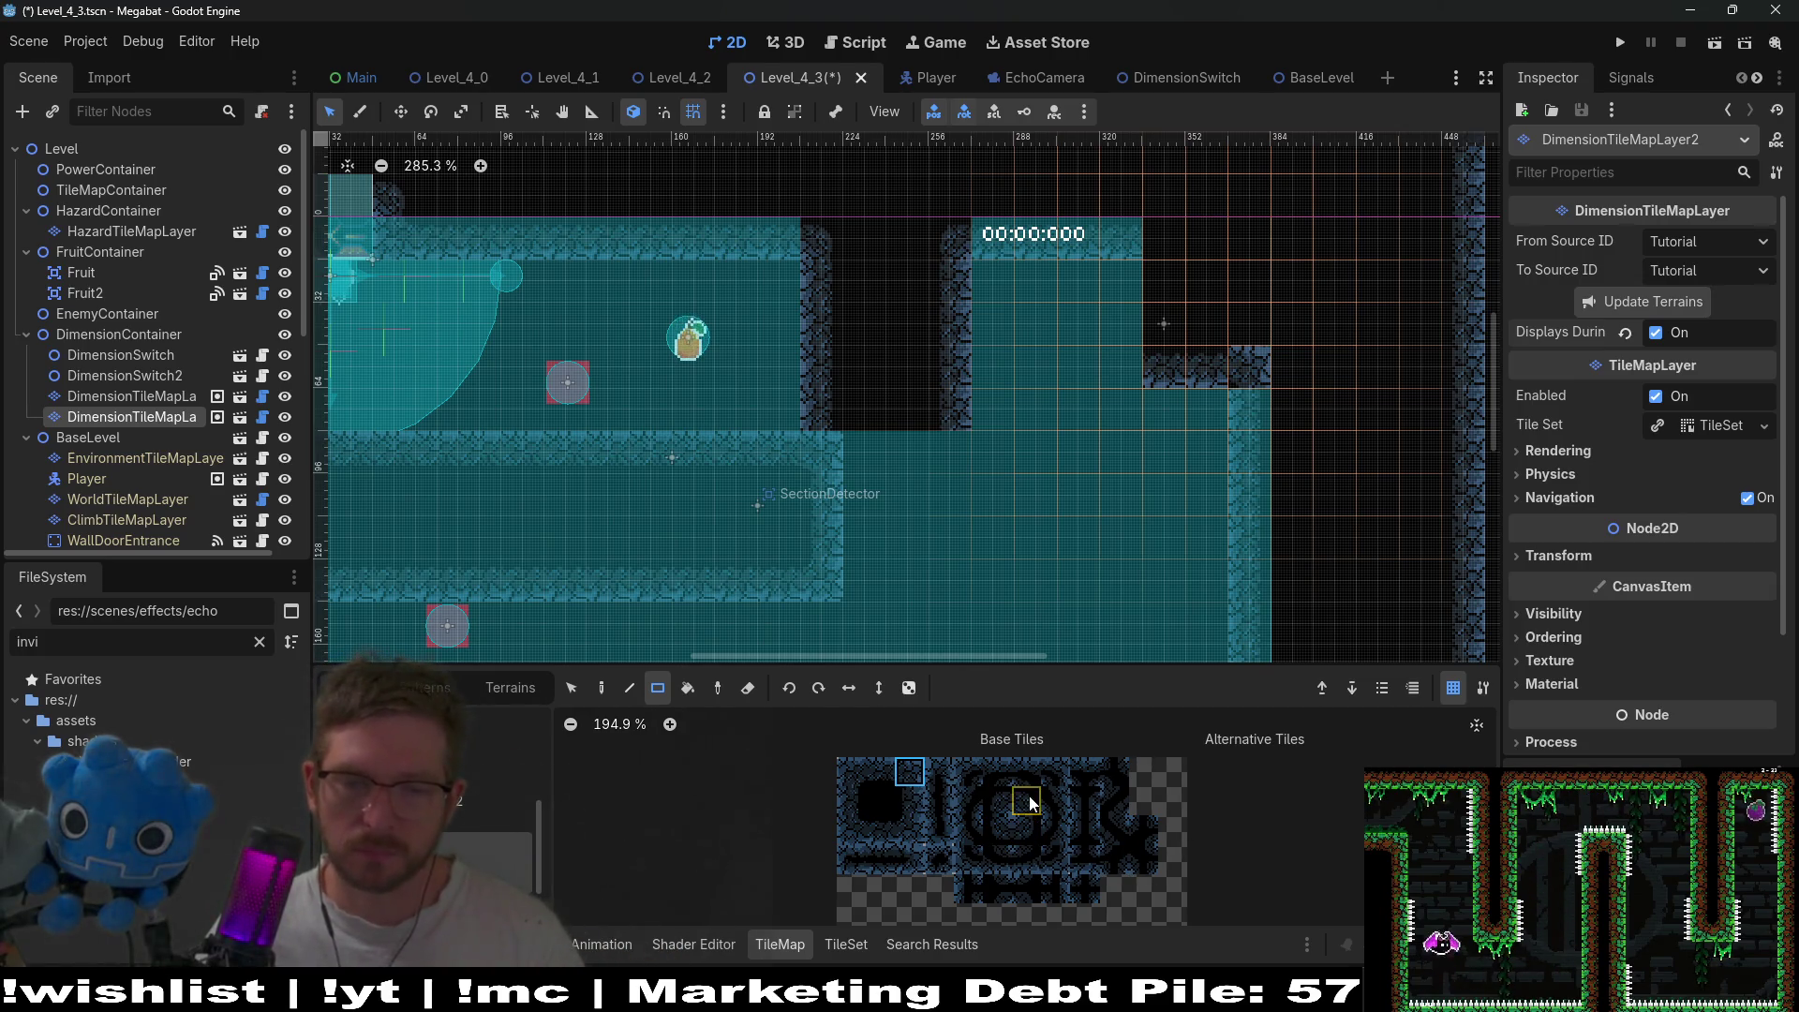
left_click_drag(1253, 370, 1253, 369)
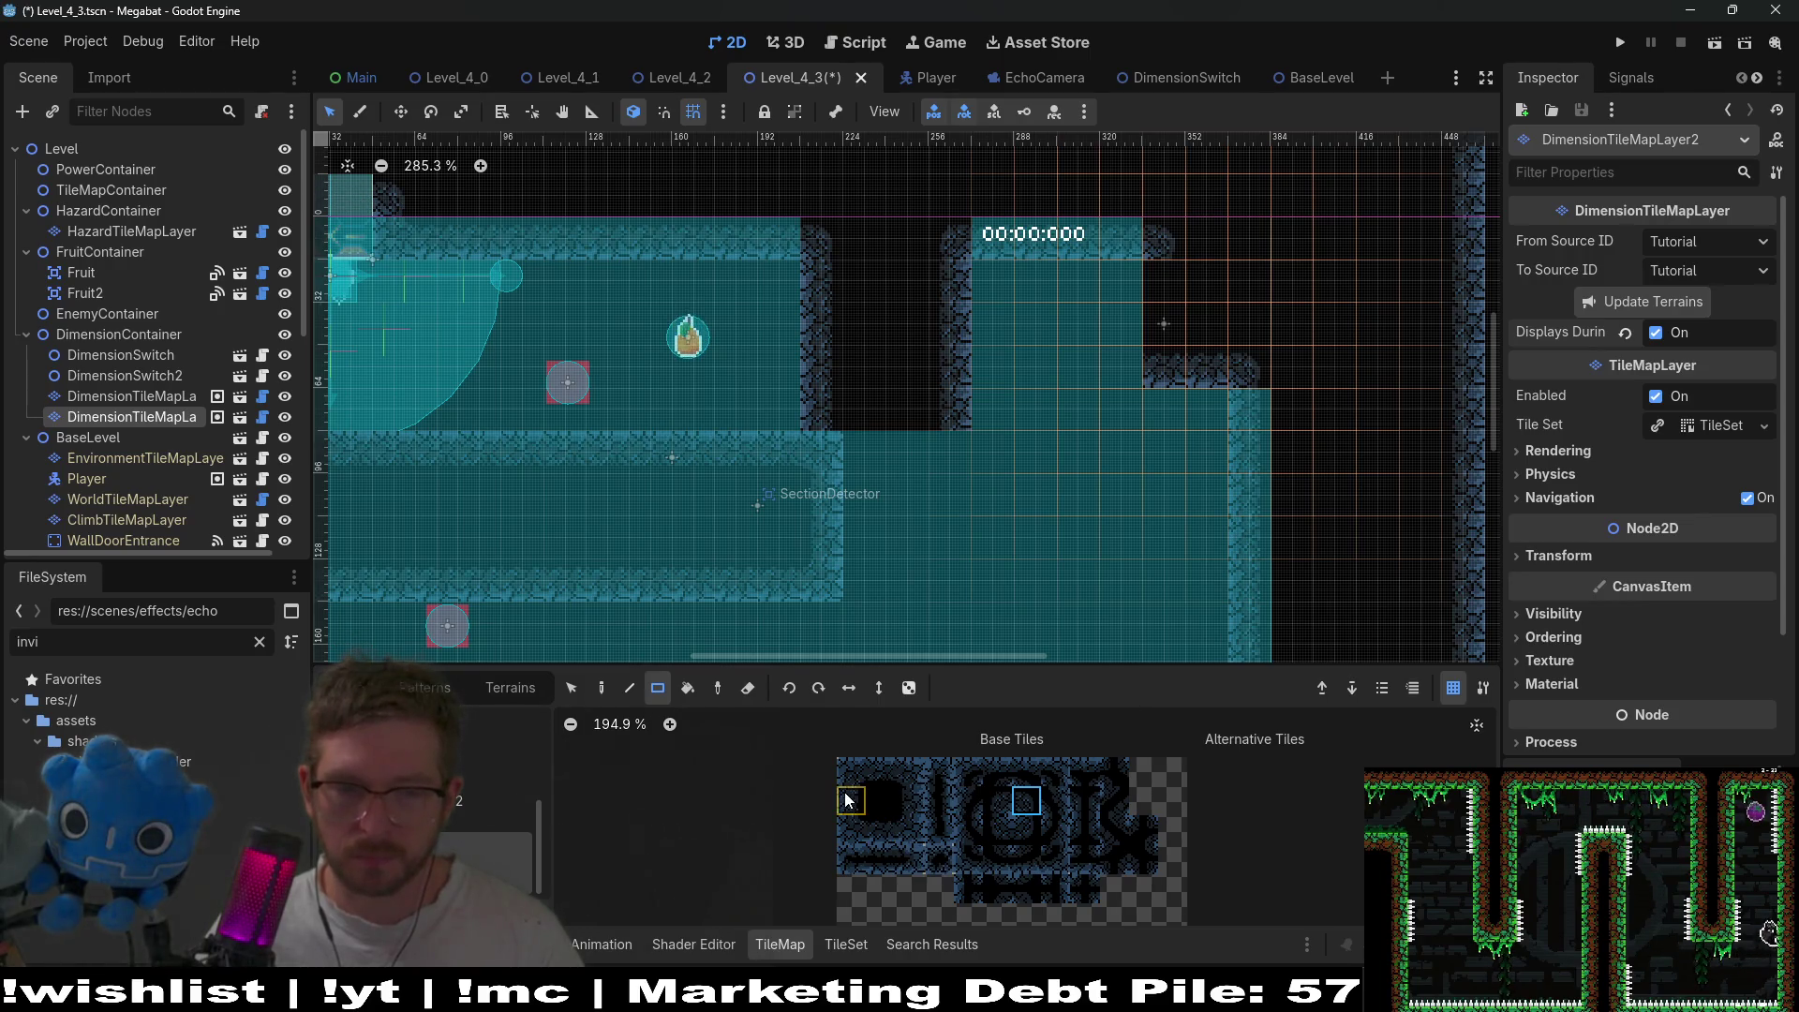
left_click(1162, 334)
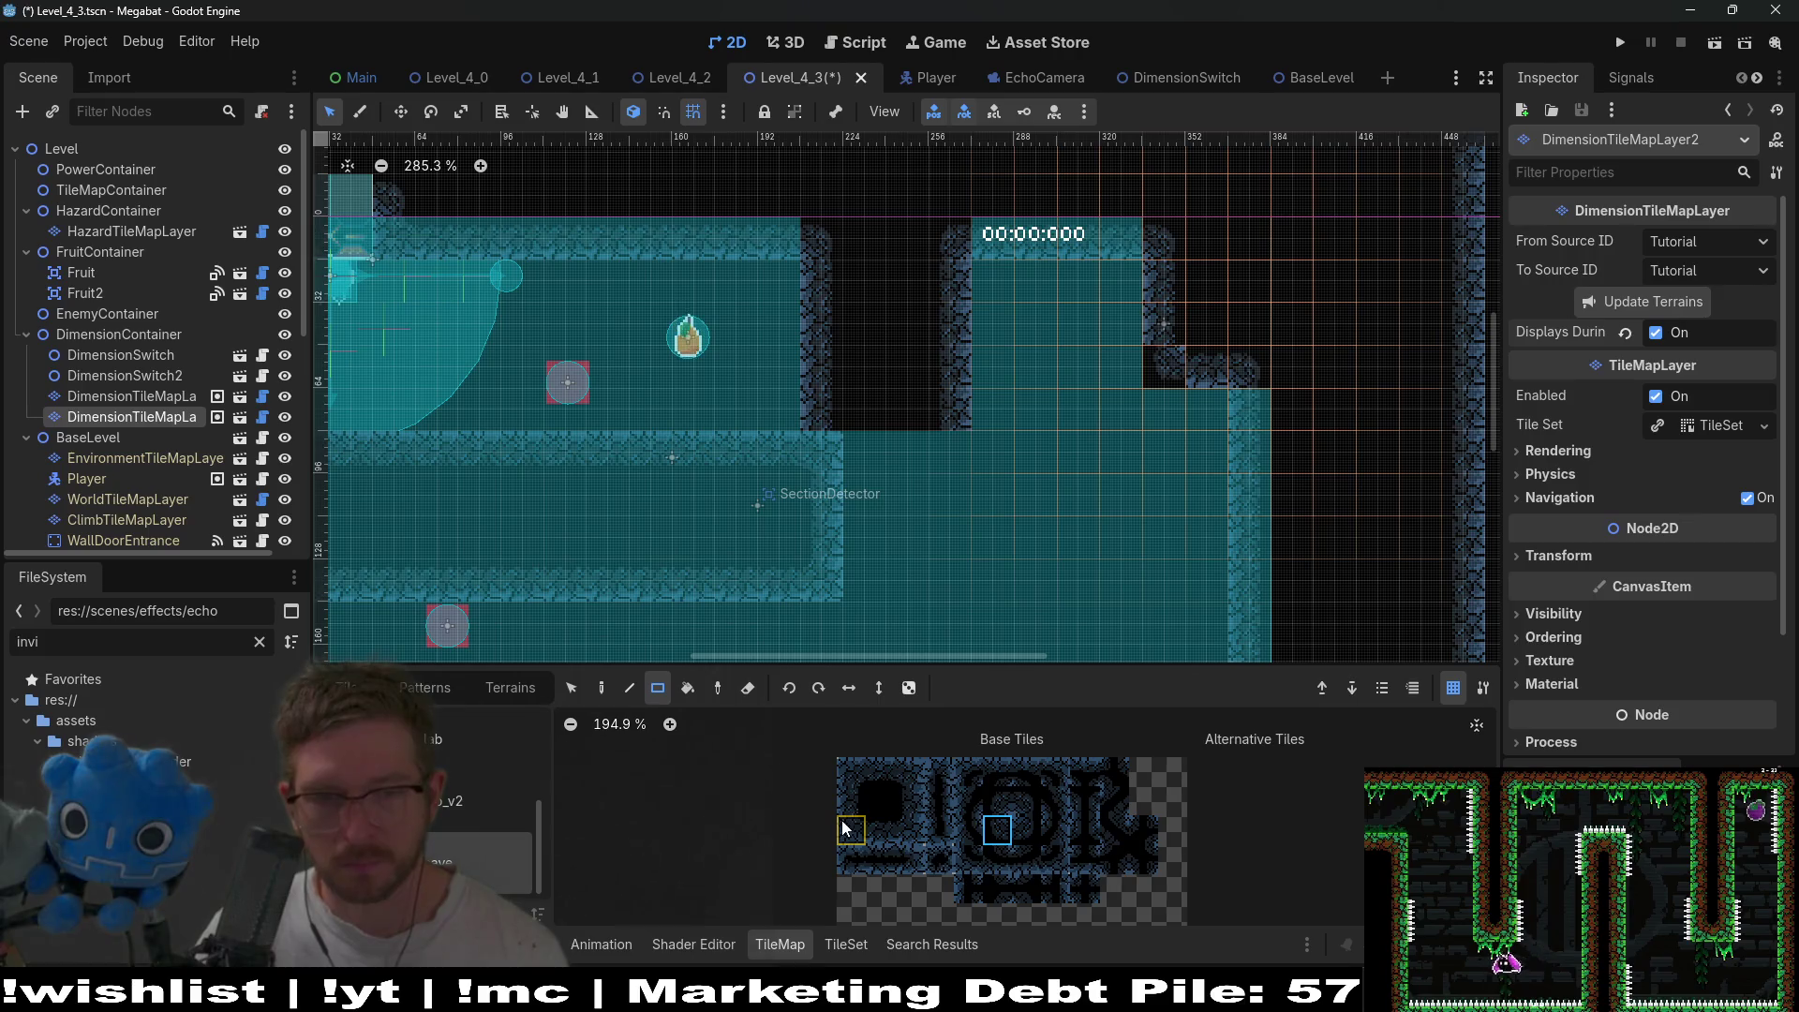
scroll(1319, 426, "down", 4)
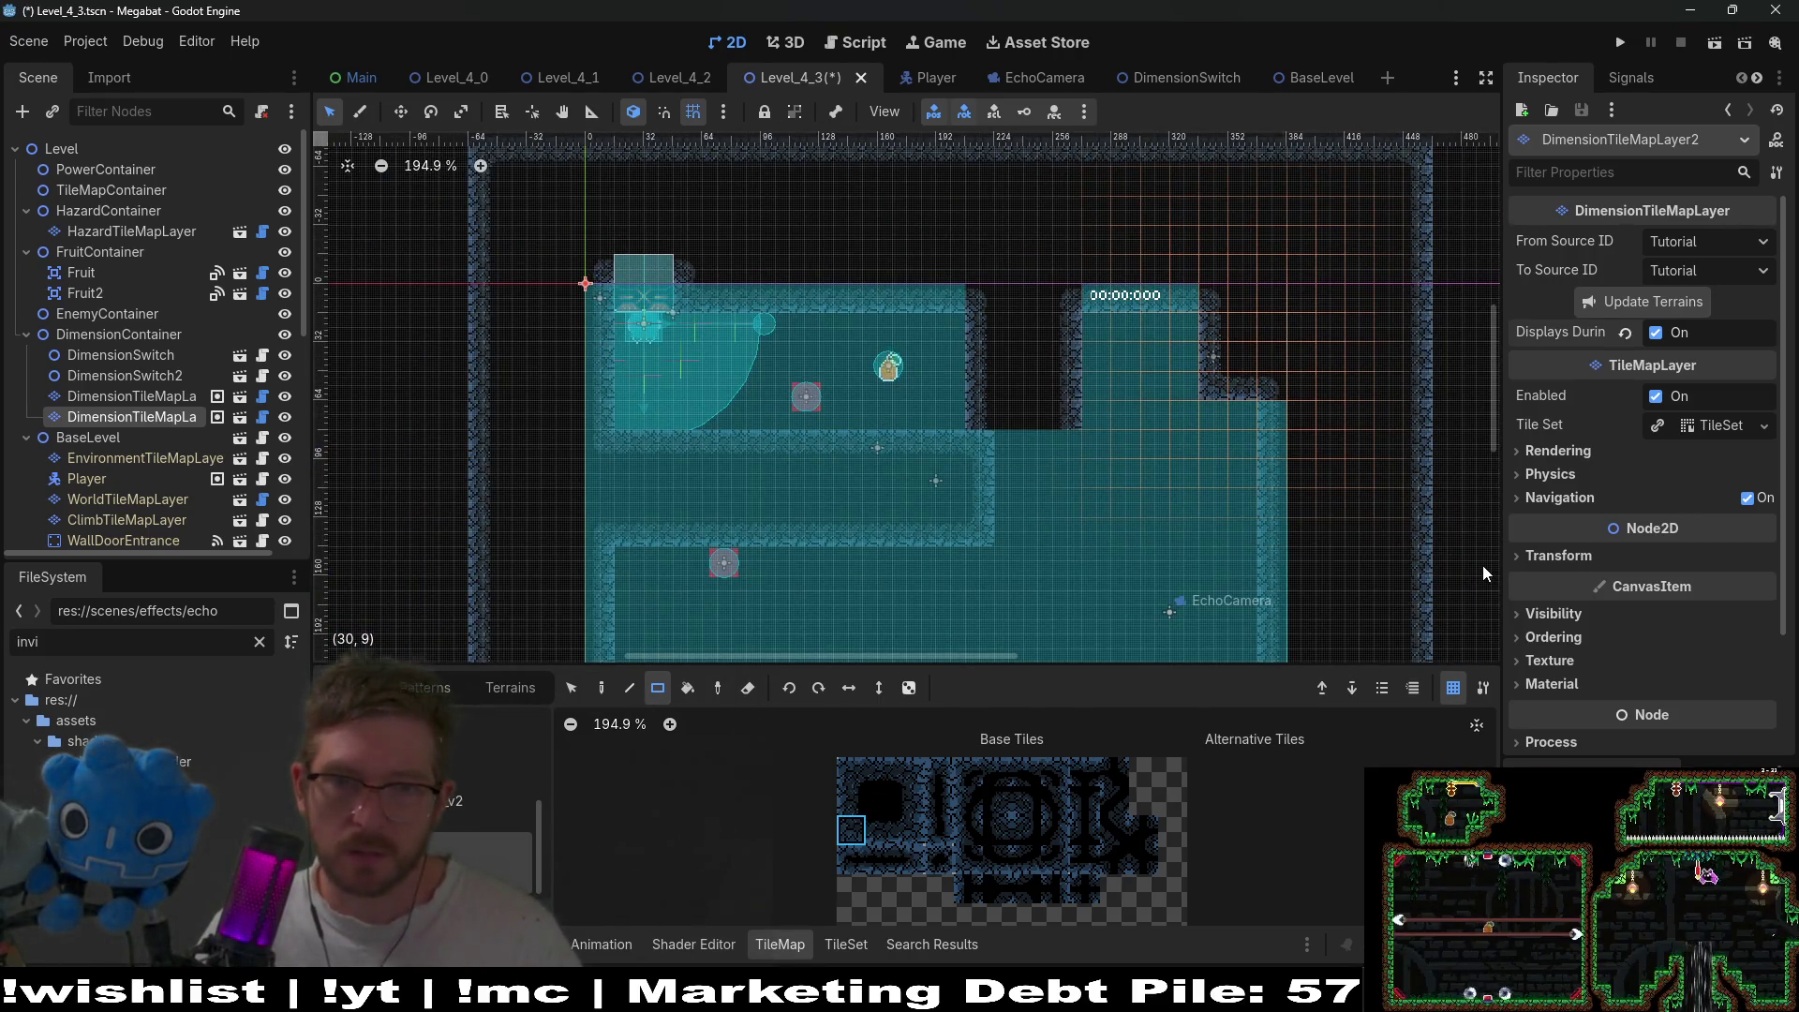
left_click(1716, 45)
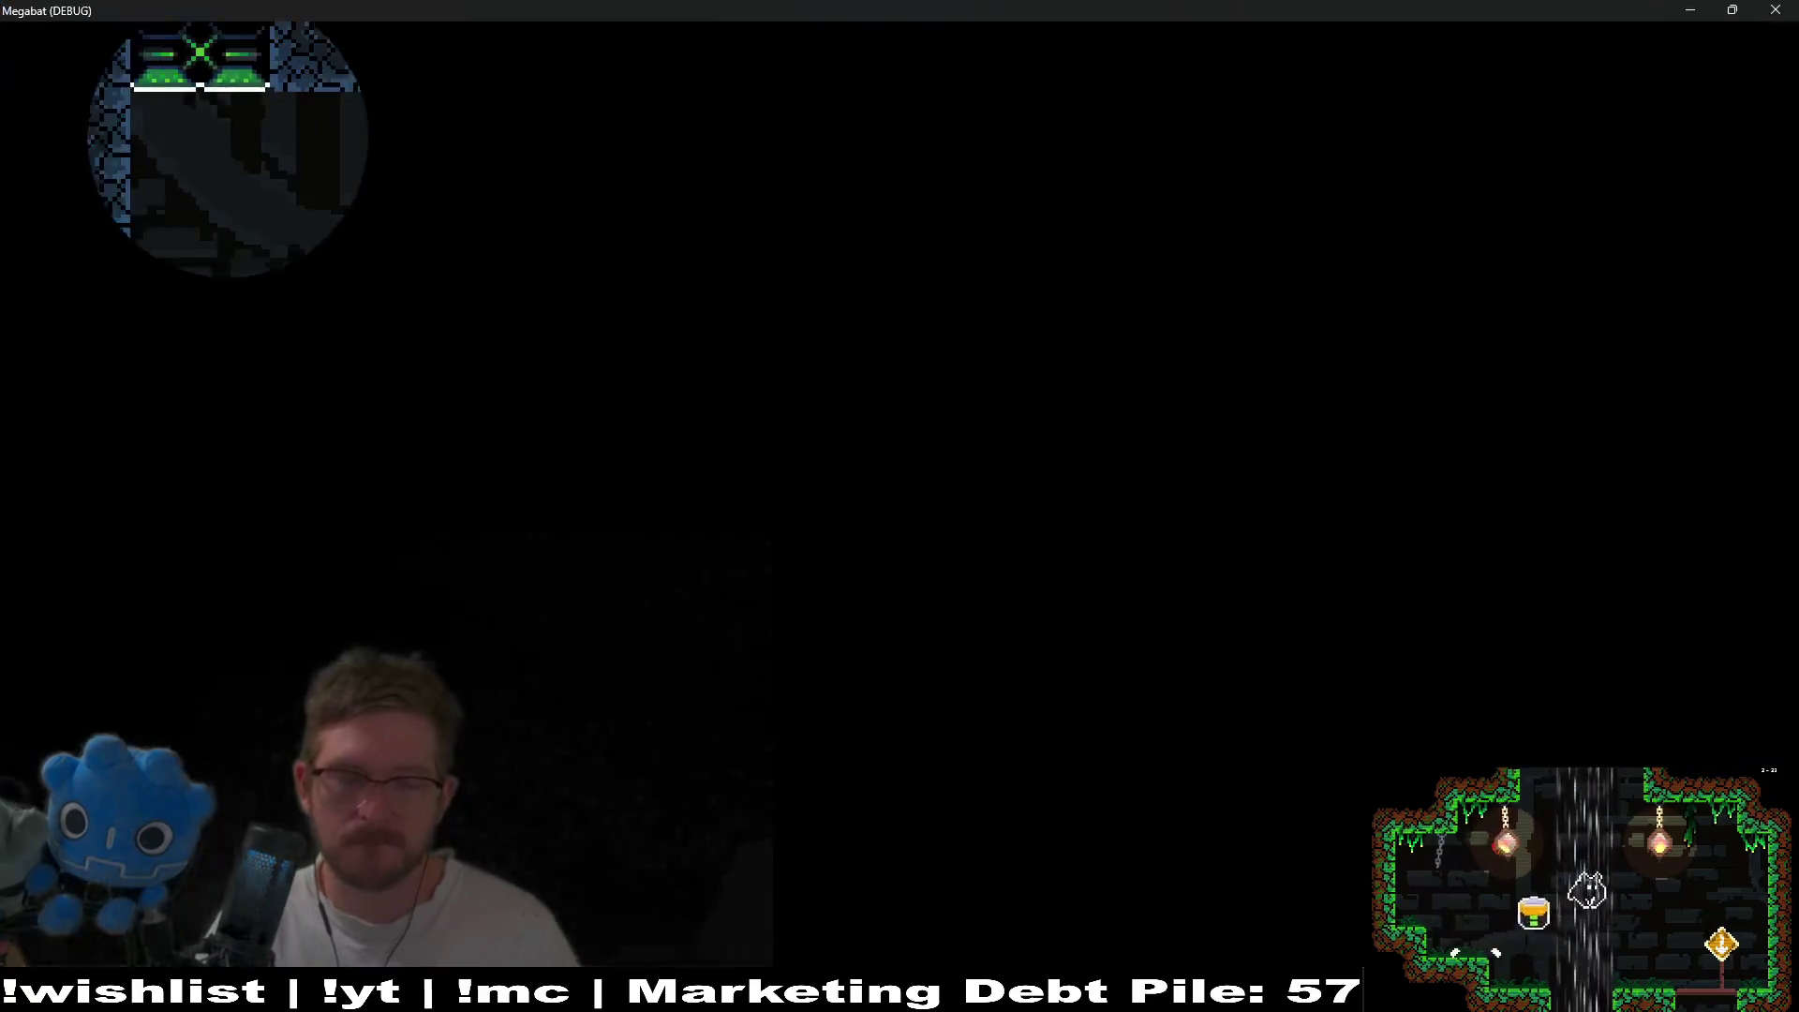
- Fly the bat right over the red block, echolocate, then close the game
key("Right")
key("space")
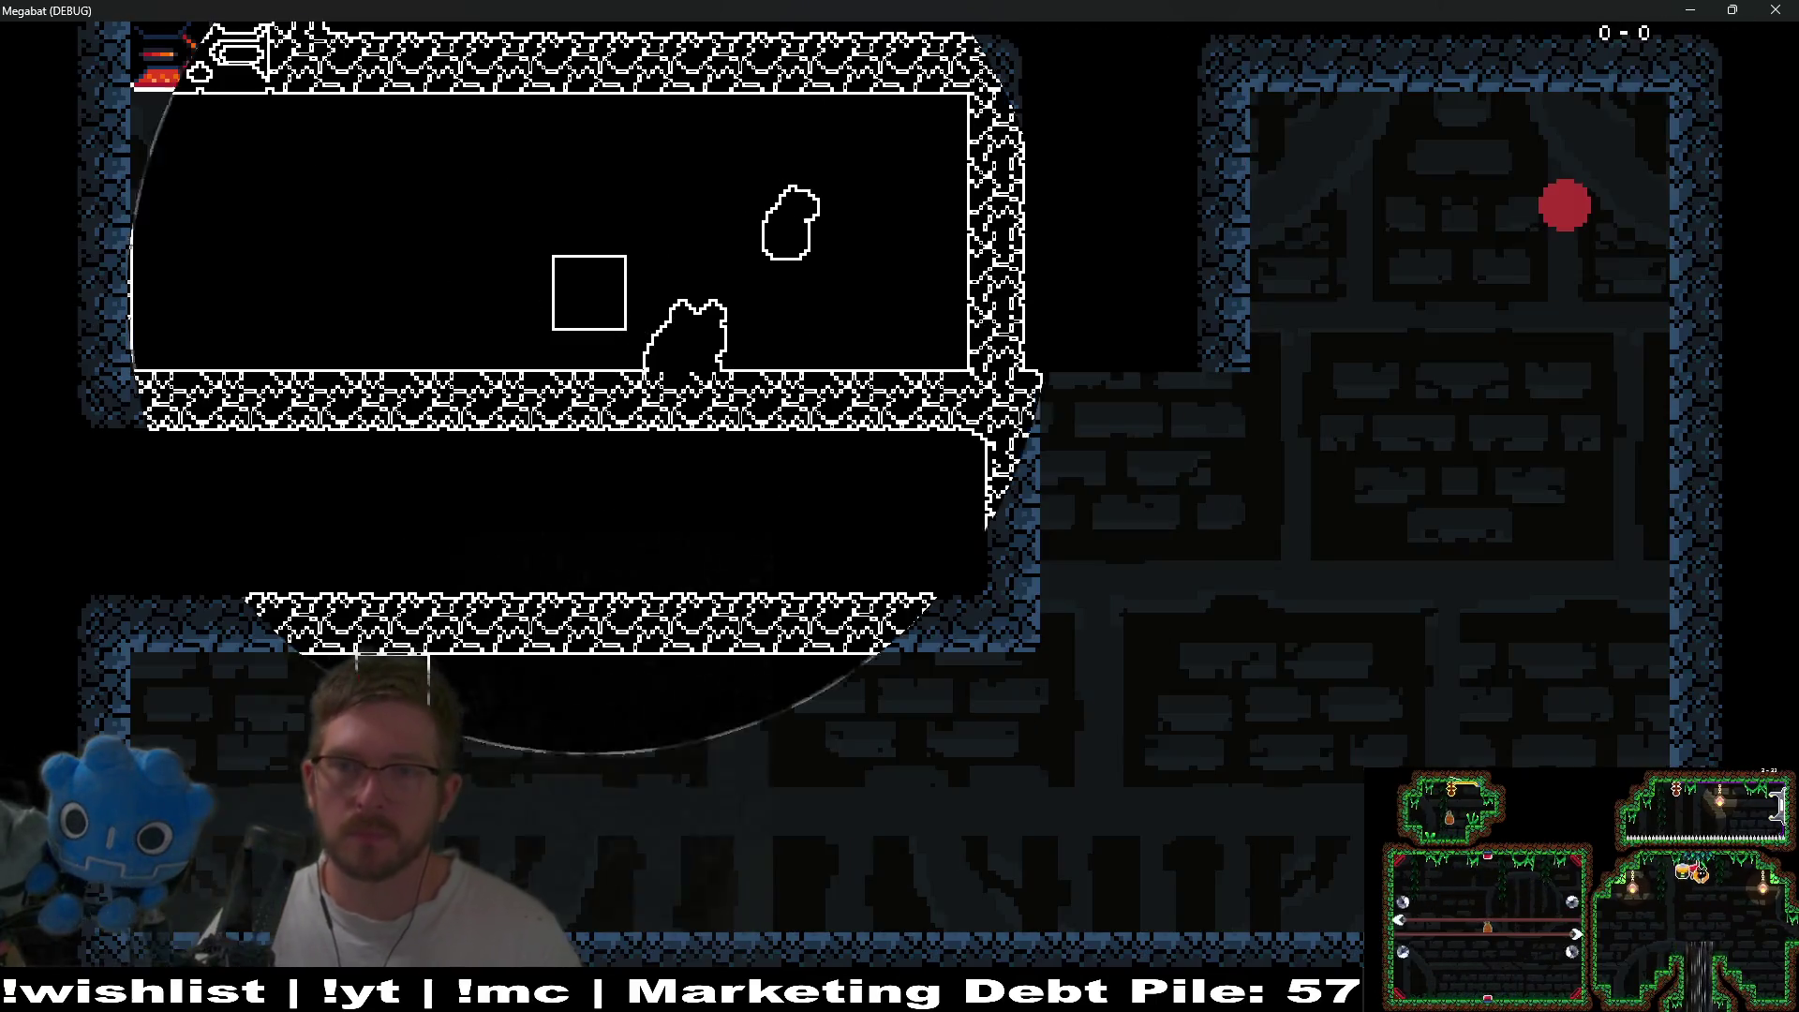
left_click(1776, 9)
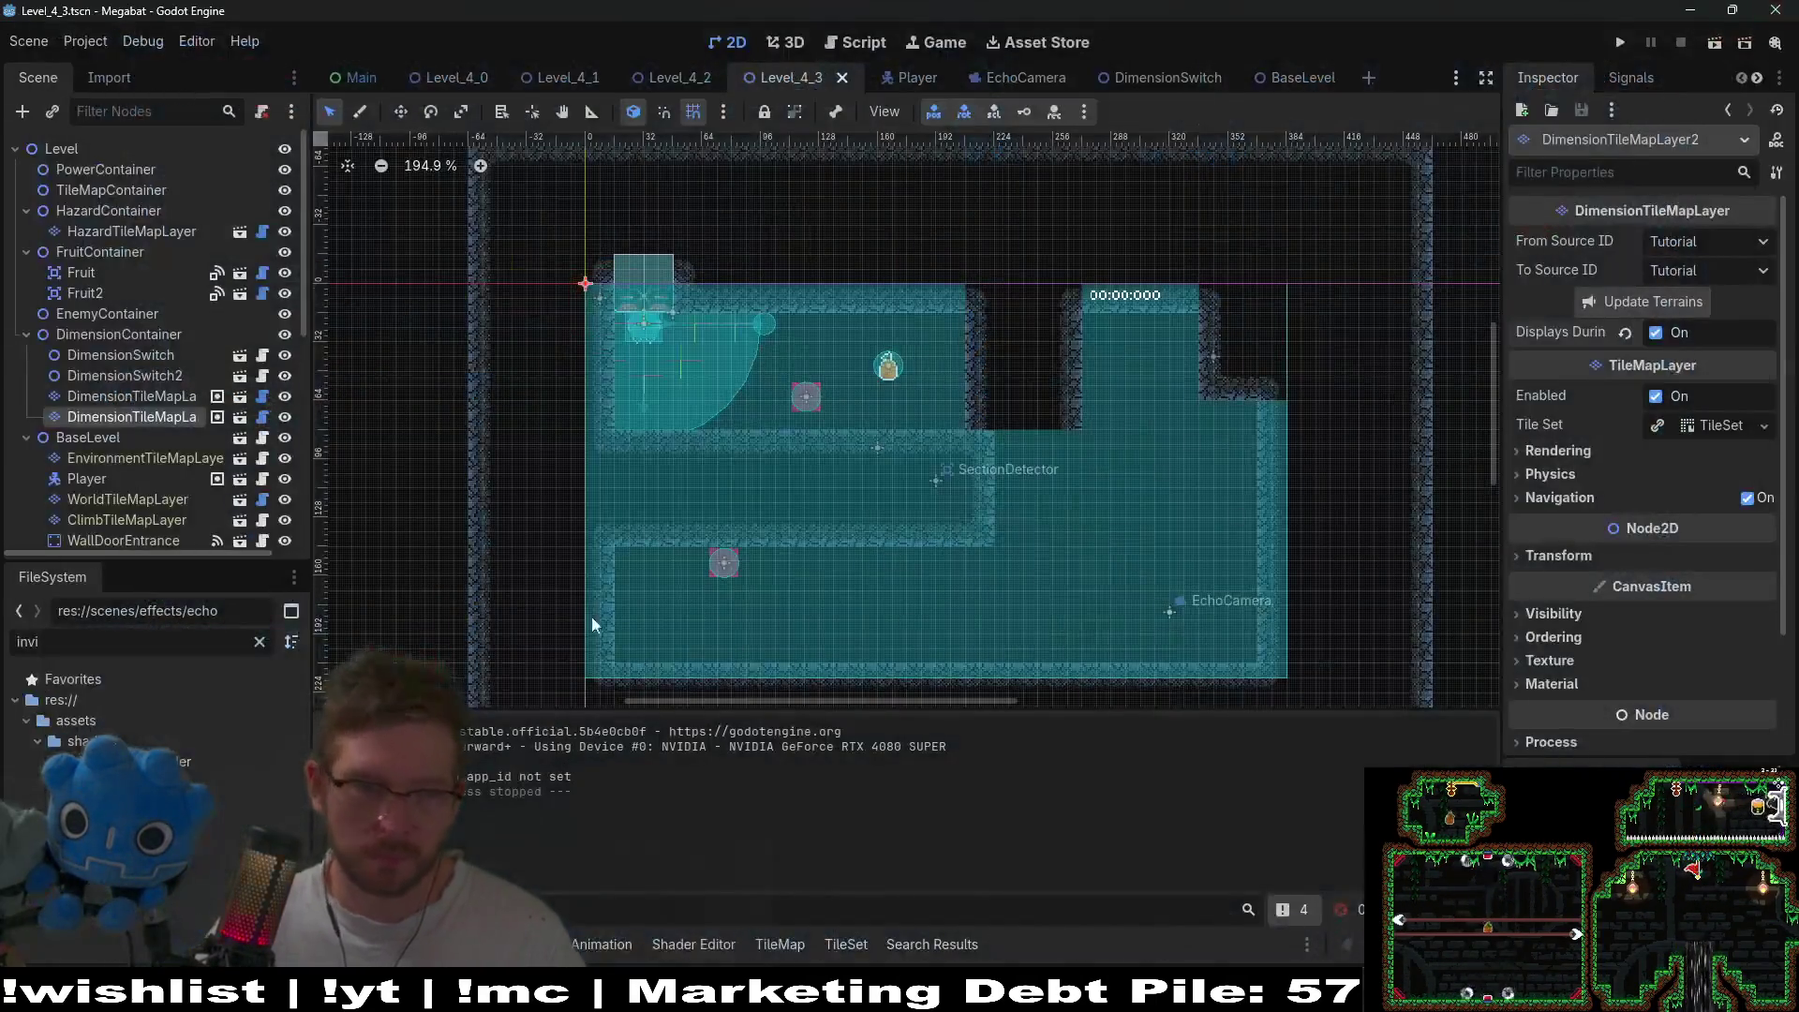
- Paint a two-tile-wide dark column between the lower corridor and the right room
left_click(155, 417)
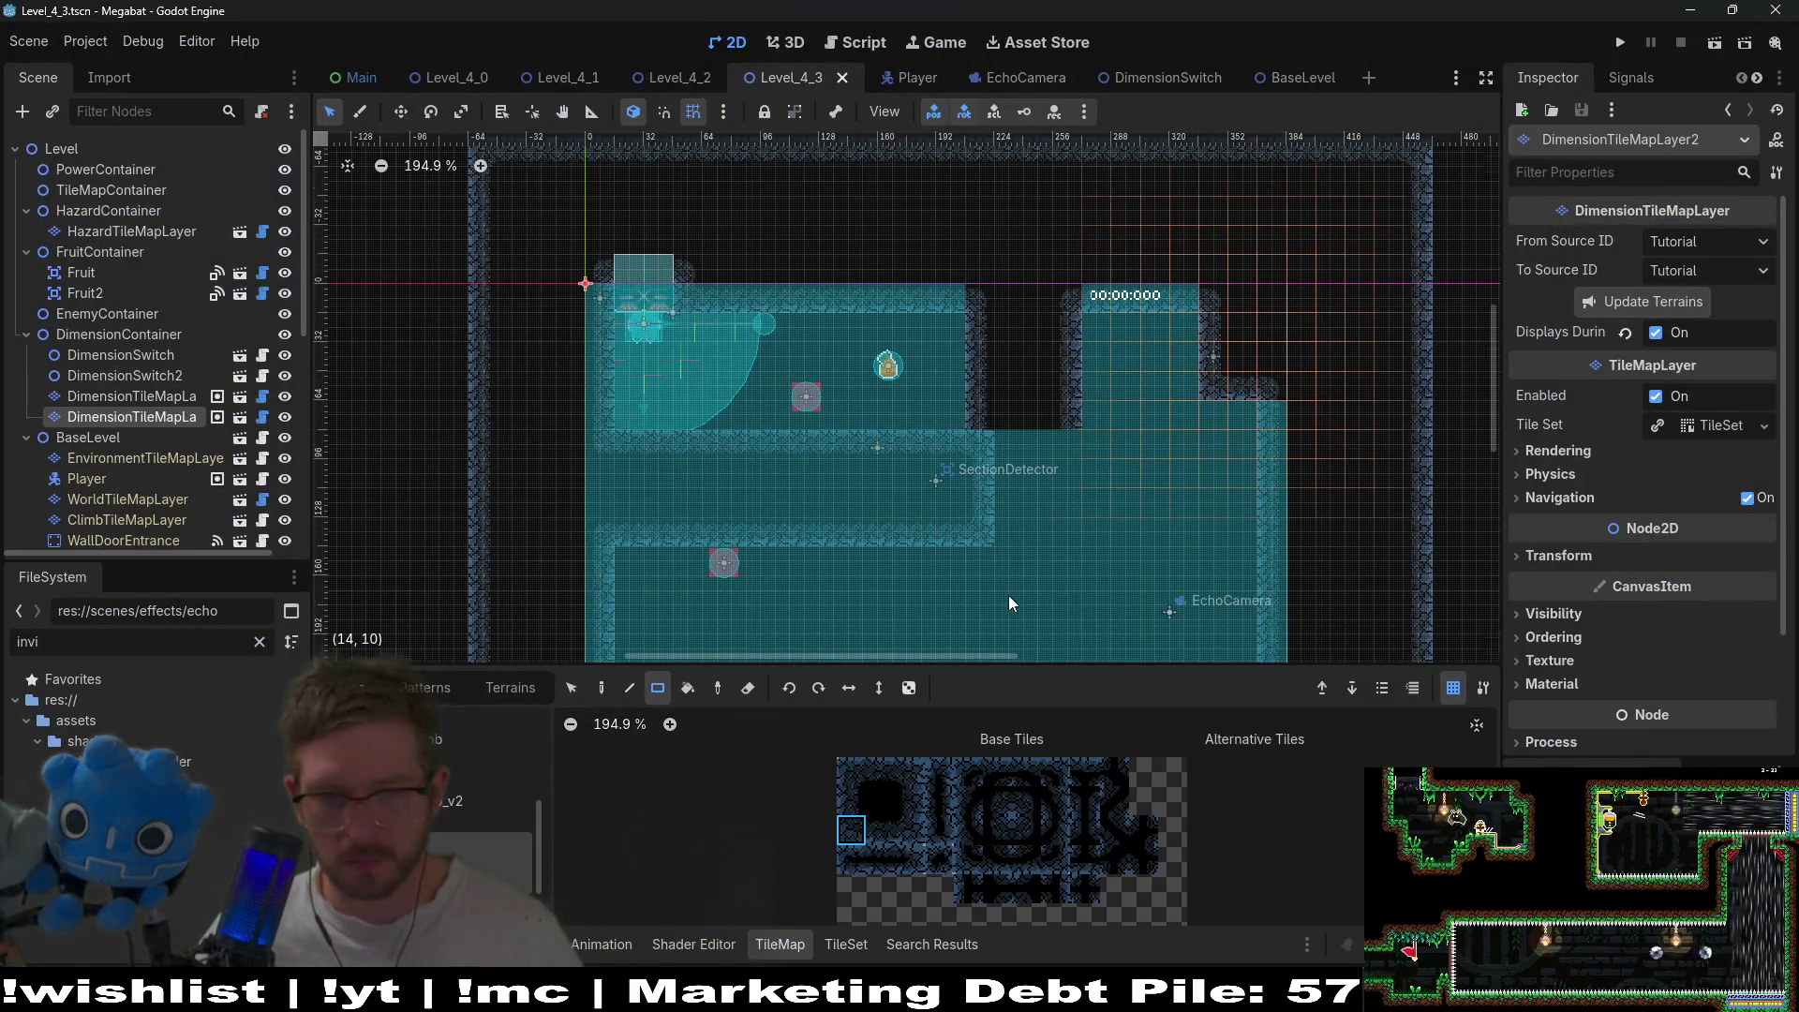
scroll(1017, 525, "up", 3)
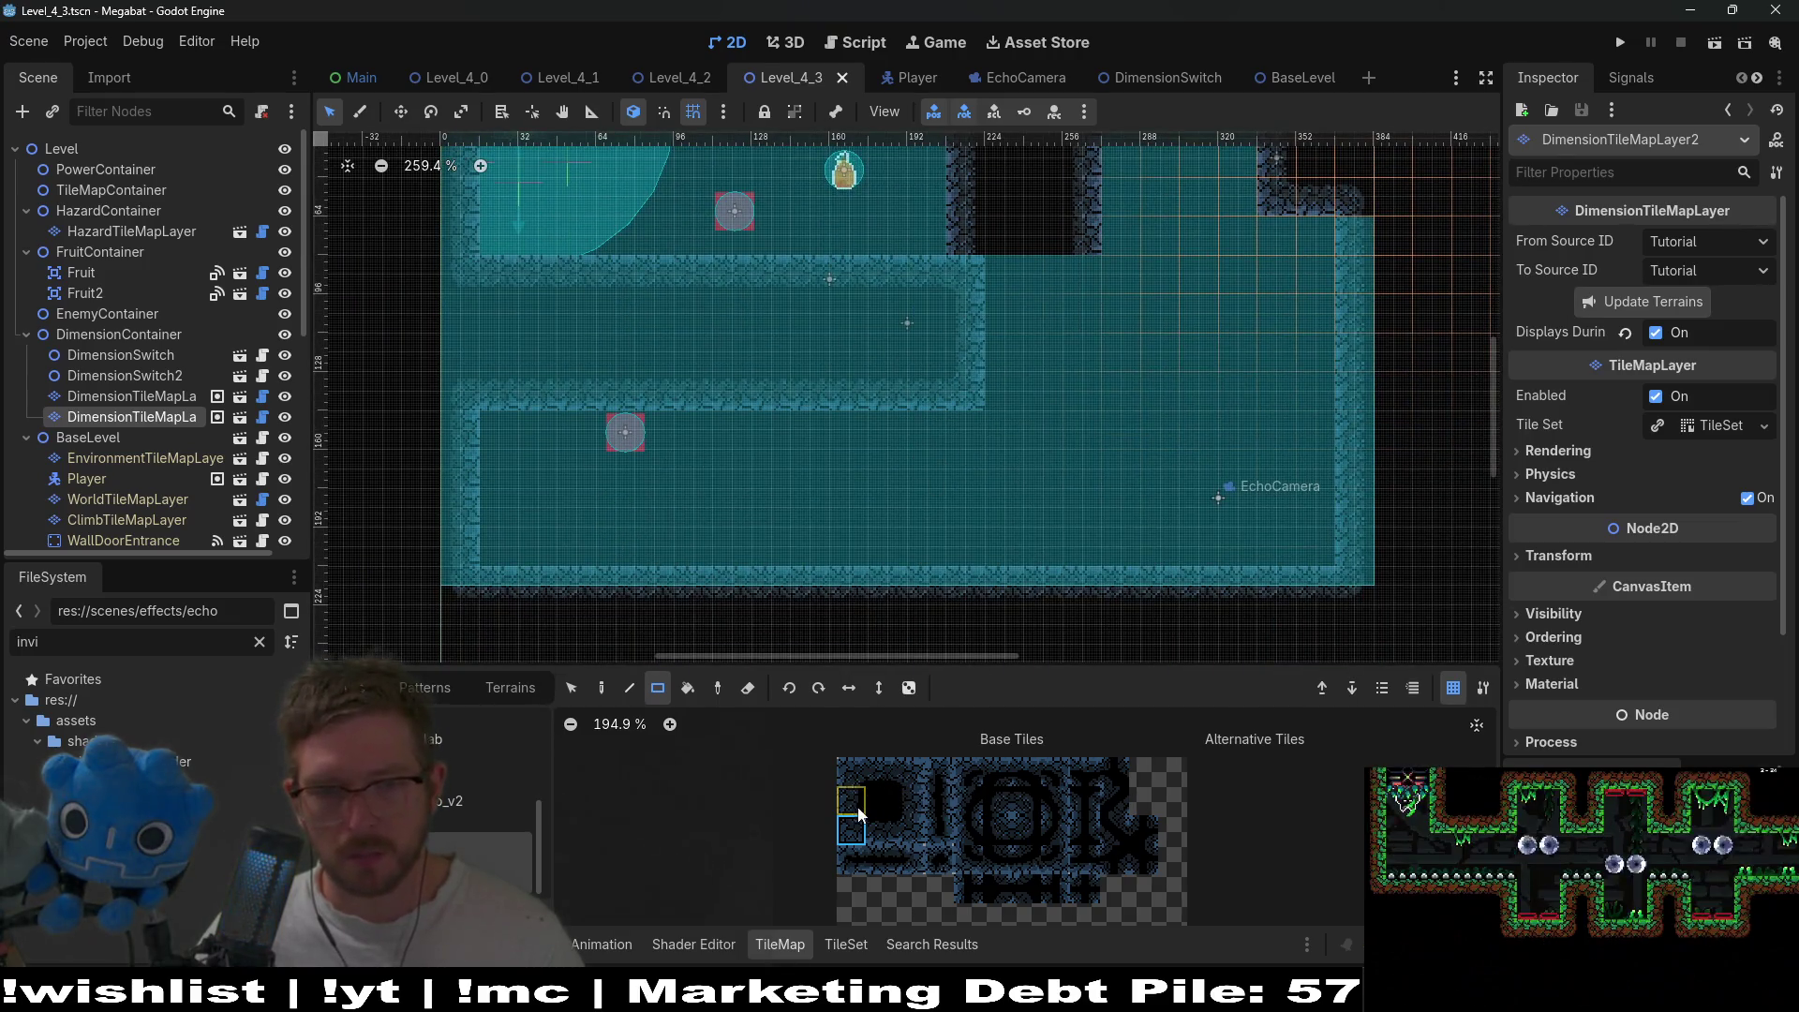
mouse_move(926, 424)
left_mouse_down()
mouse_move(929, 557)
mouse_move(971, 550)
left_mouse_up()
scroll(971, 549, "up", 1)
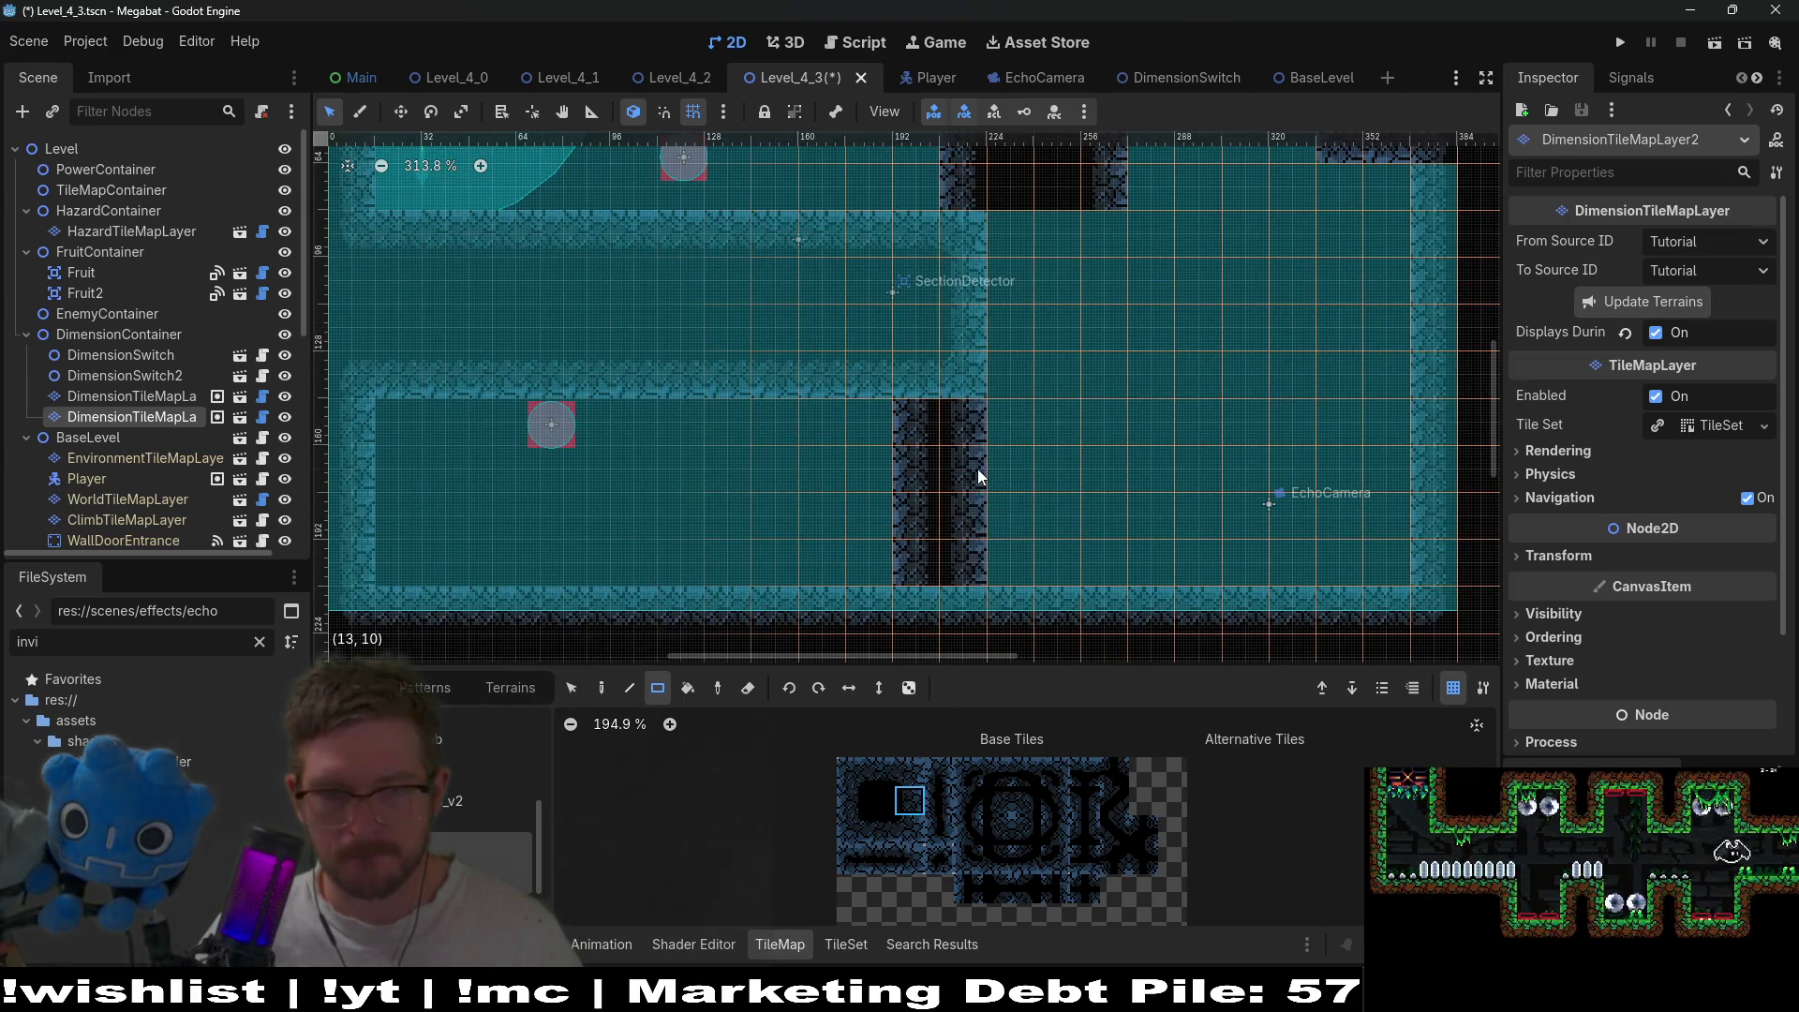
left_click(880, 801)
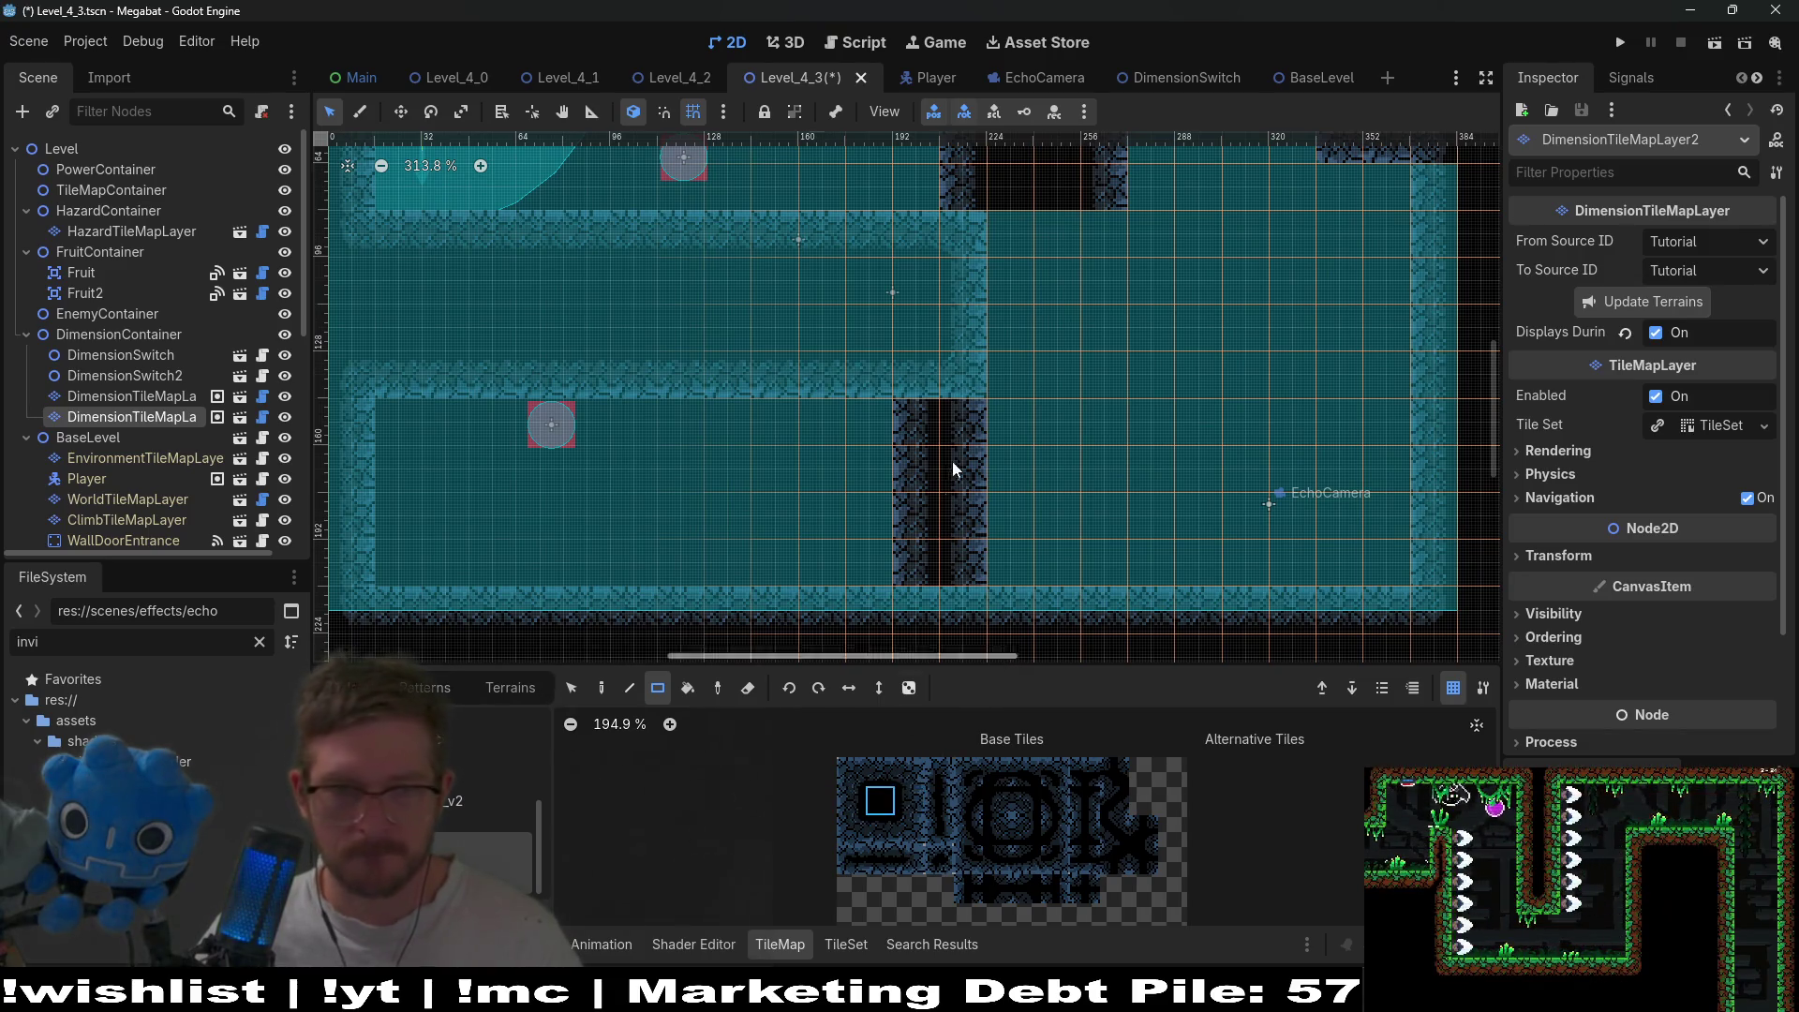
mouse_move(956, 394)
left_mouse_down()
mouse_move(940, 392)
mouse_move(956, 389)
left_mouse_up()
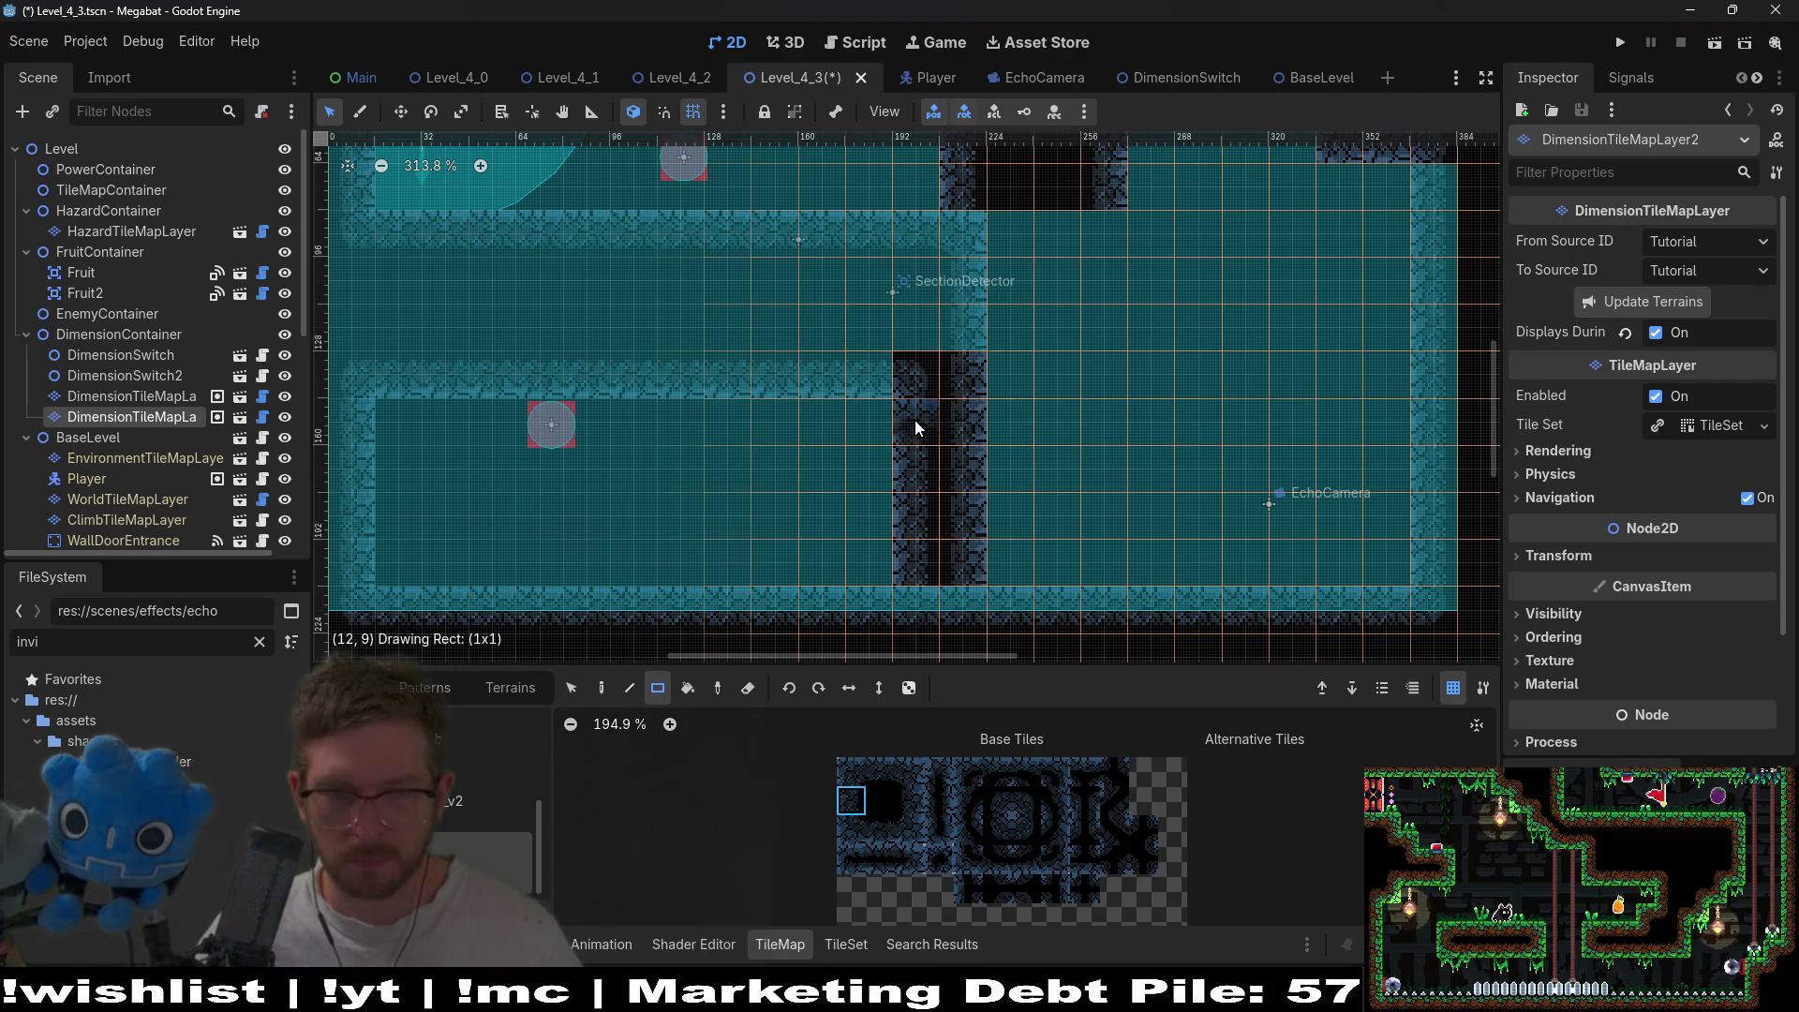
- Add wall edge tiles to the column, then save and run the level
scroll(927, 562, "down", 2)
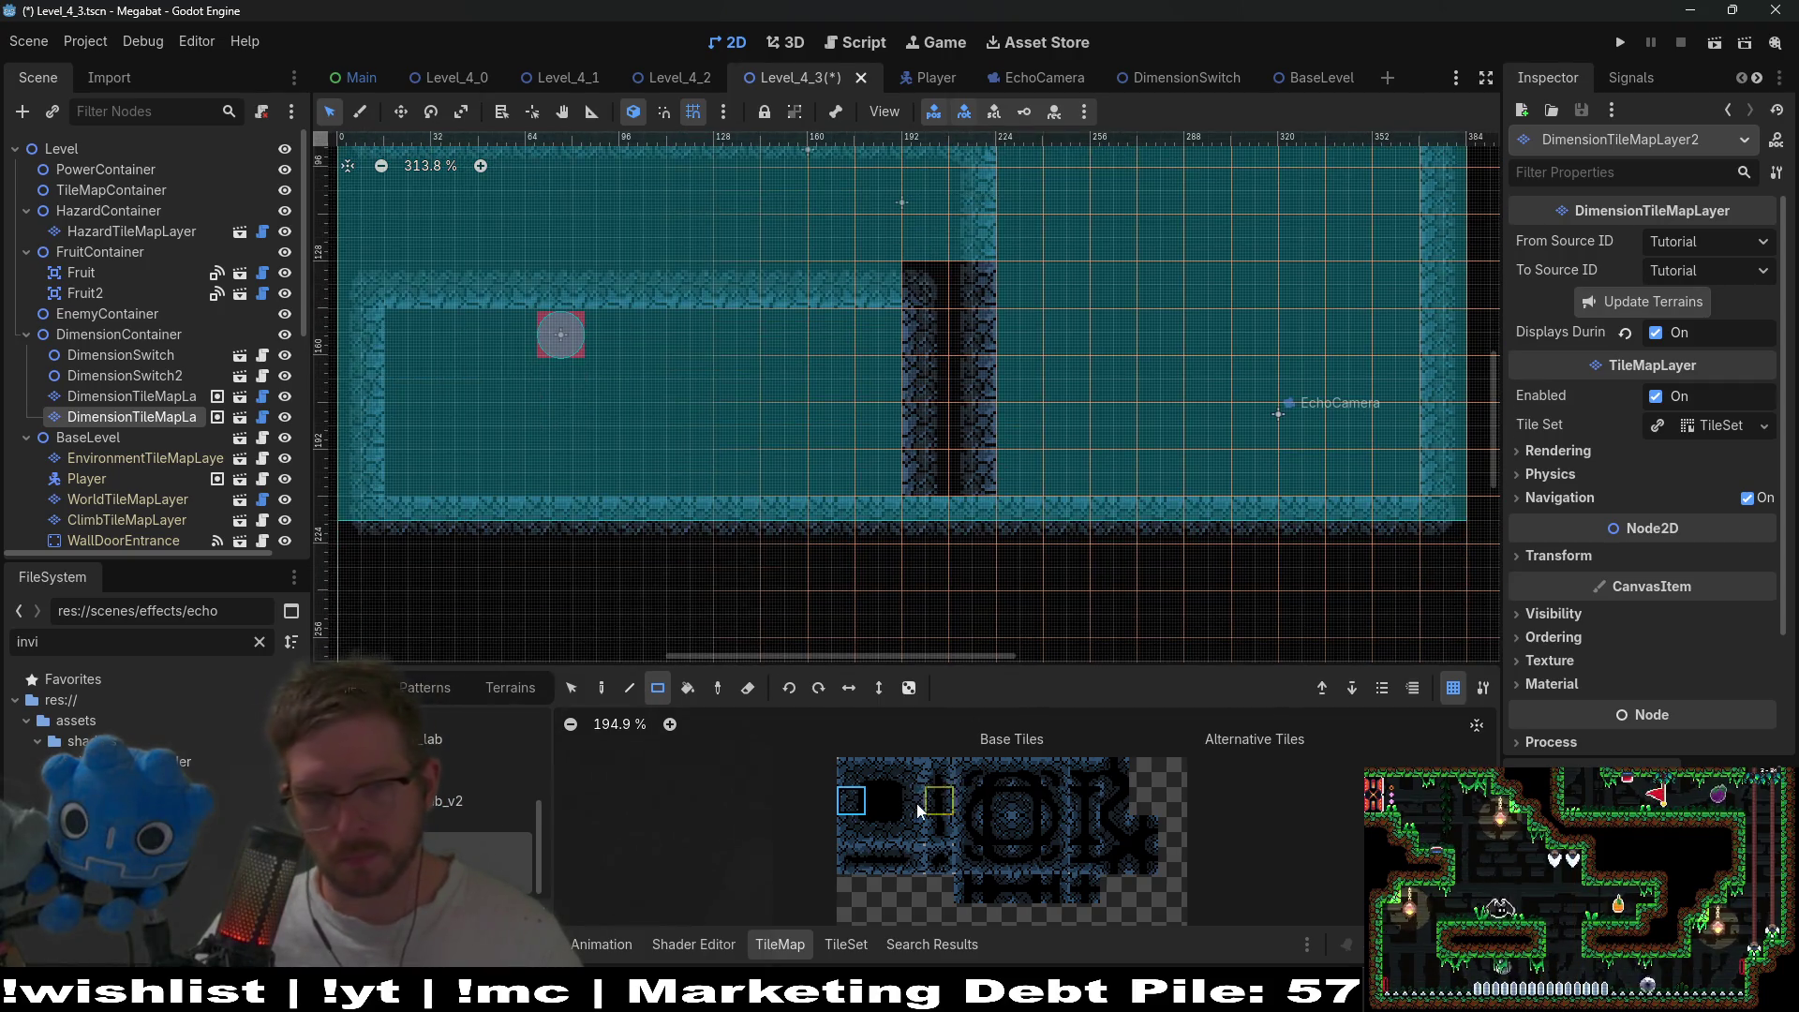
left_click(999, 828)
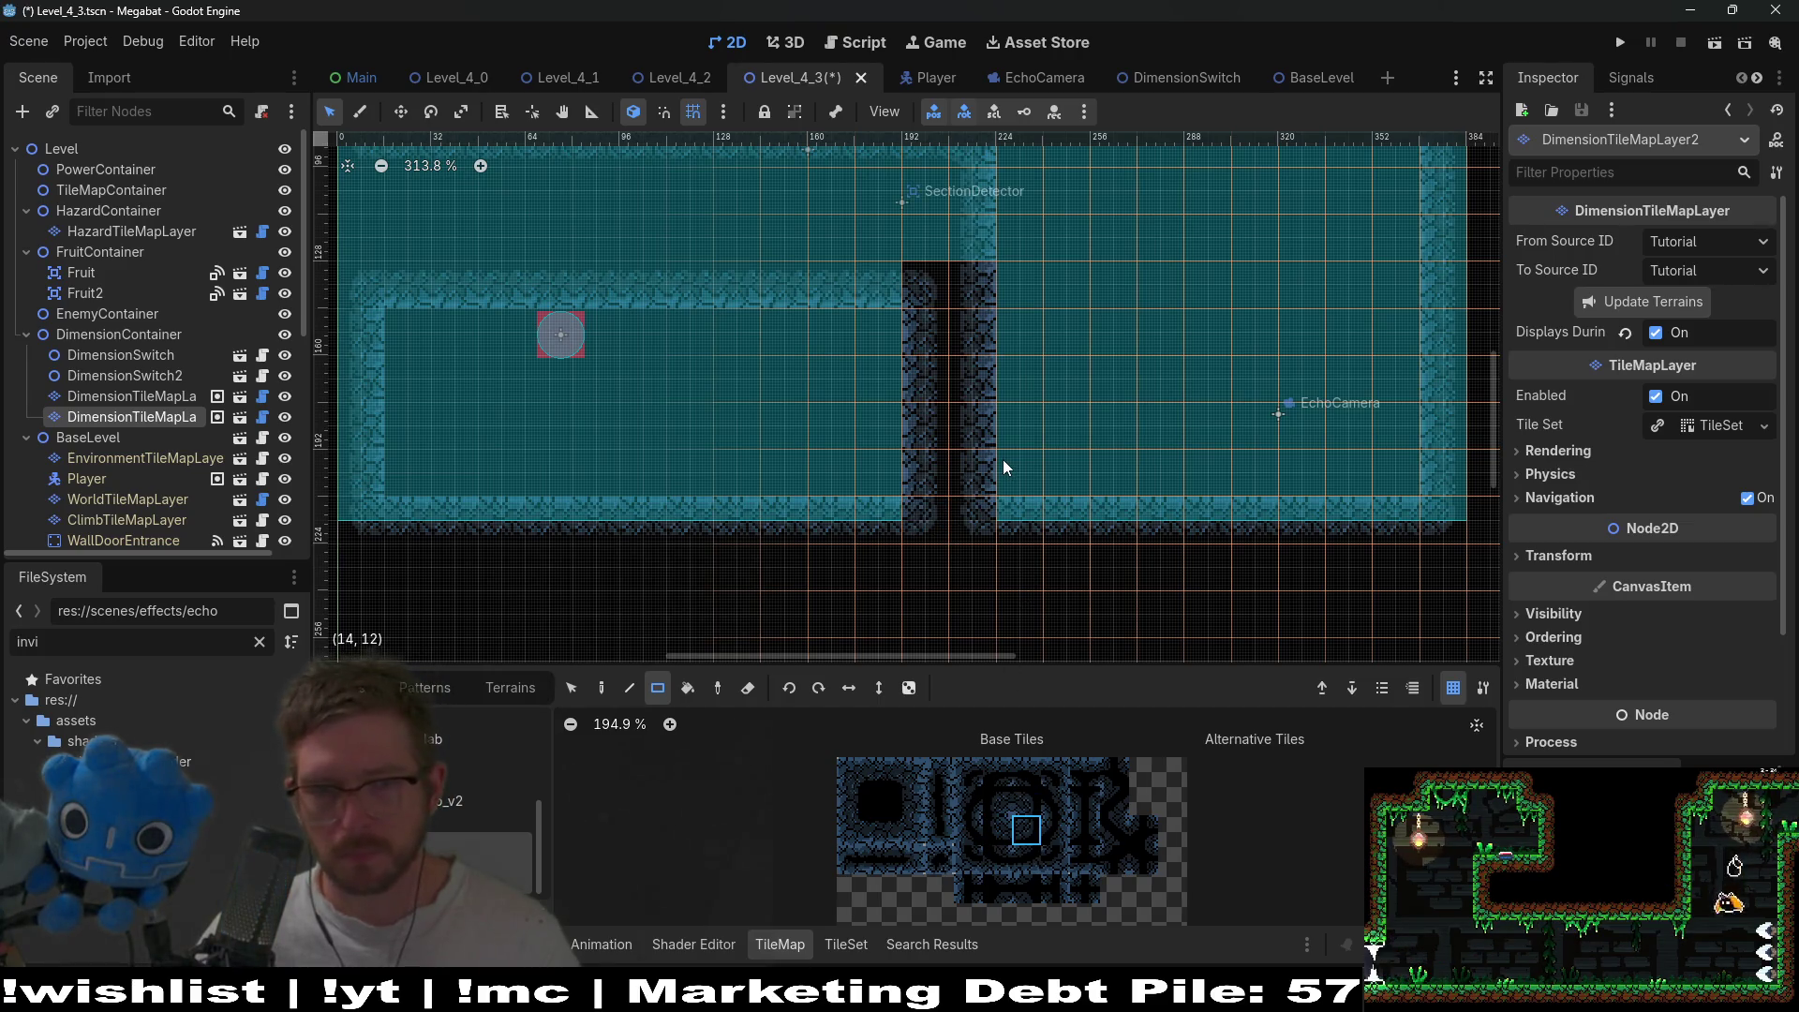
scroll(1003, 466, "down", 3)
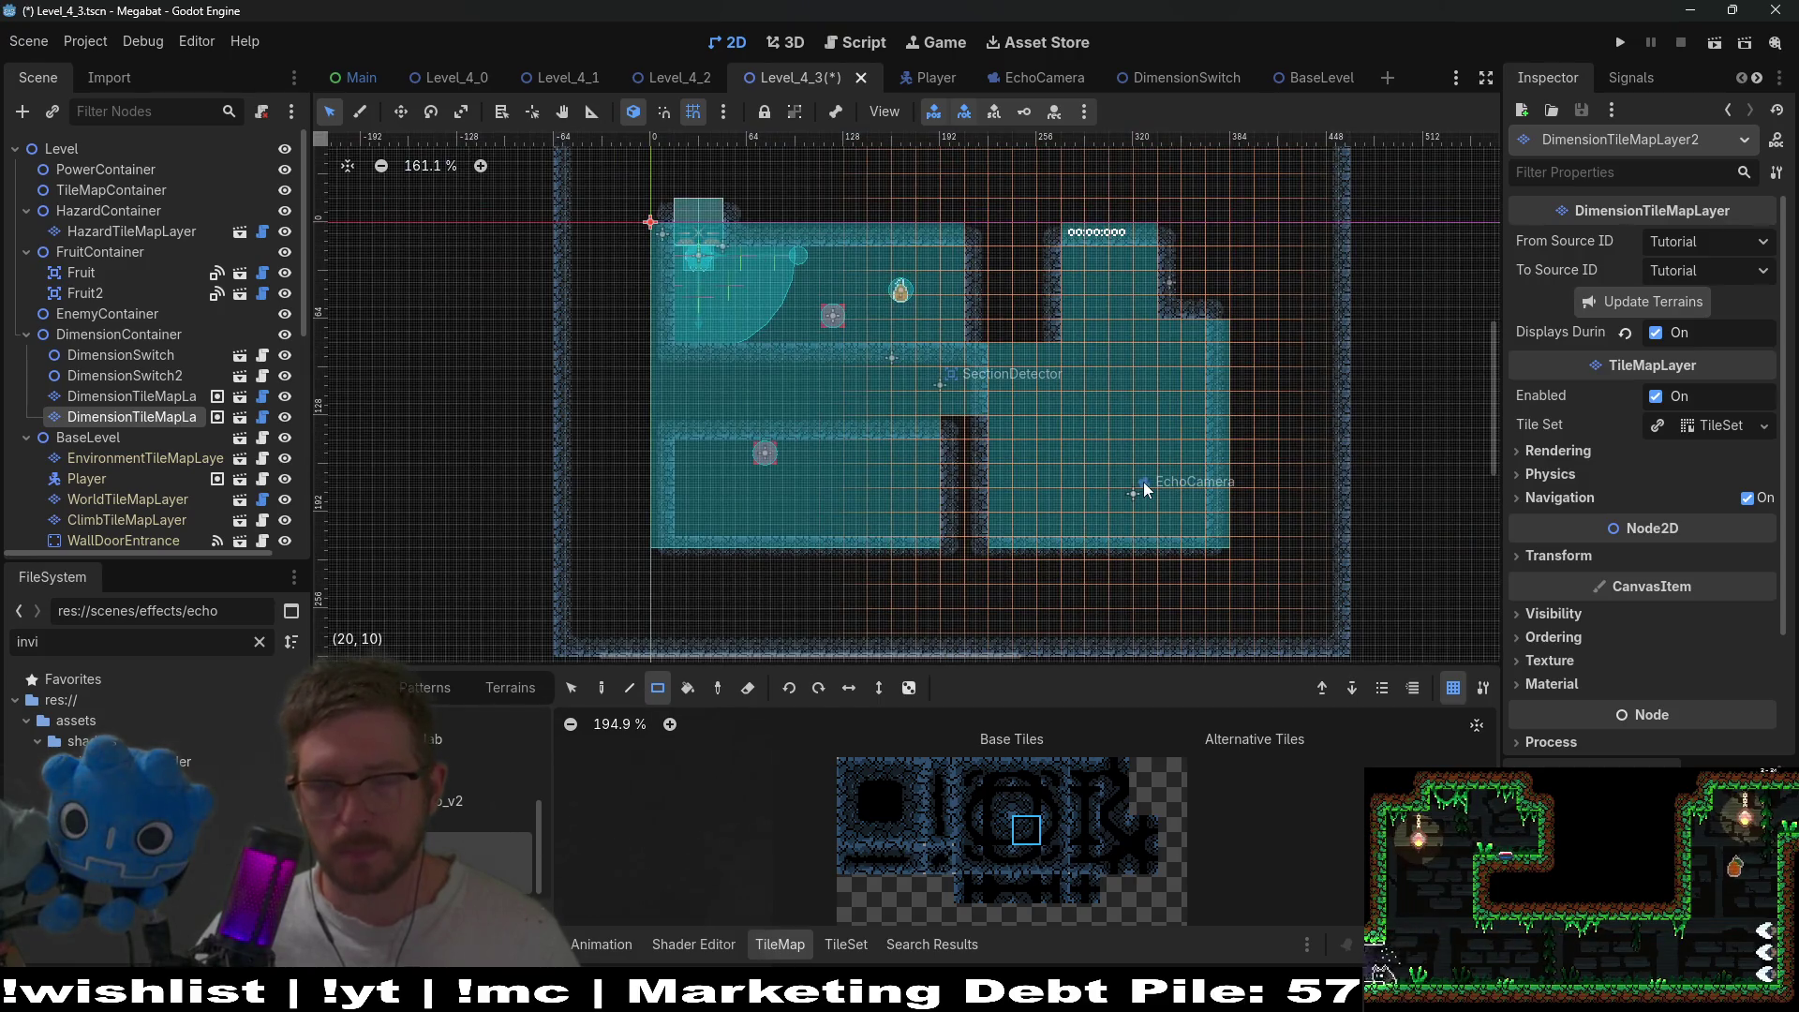
left_click(1711, 52)
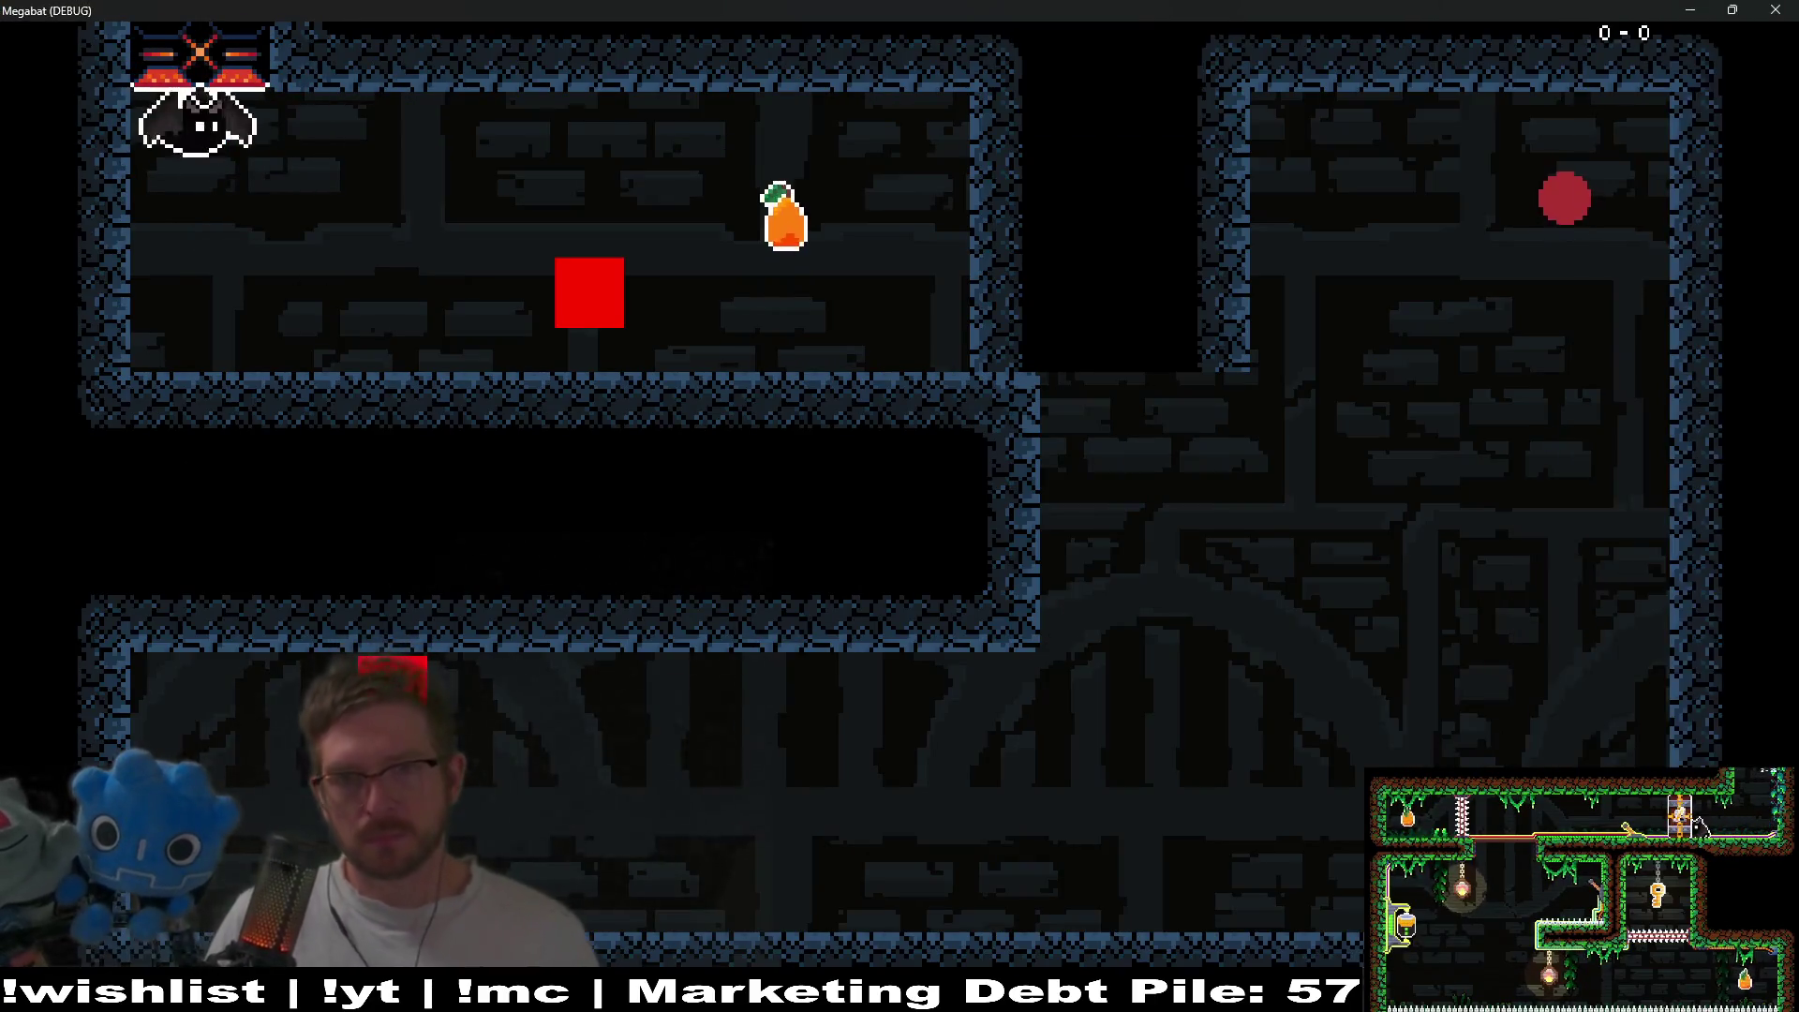
- Fly past the red block and down the lower shaft, echolocating along the way
key("Right")
key("space")
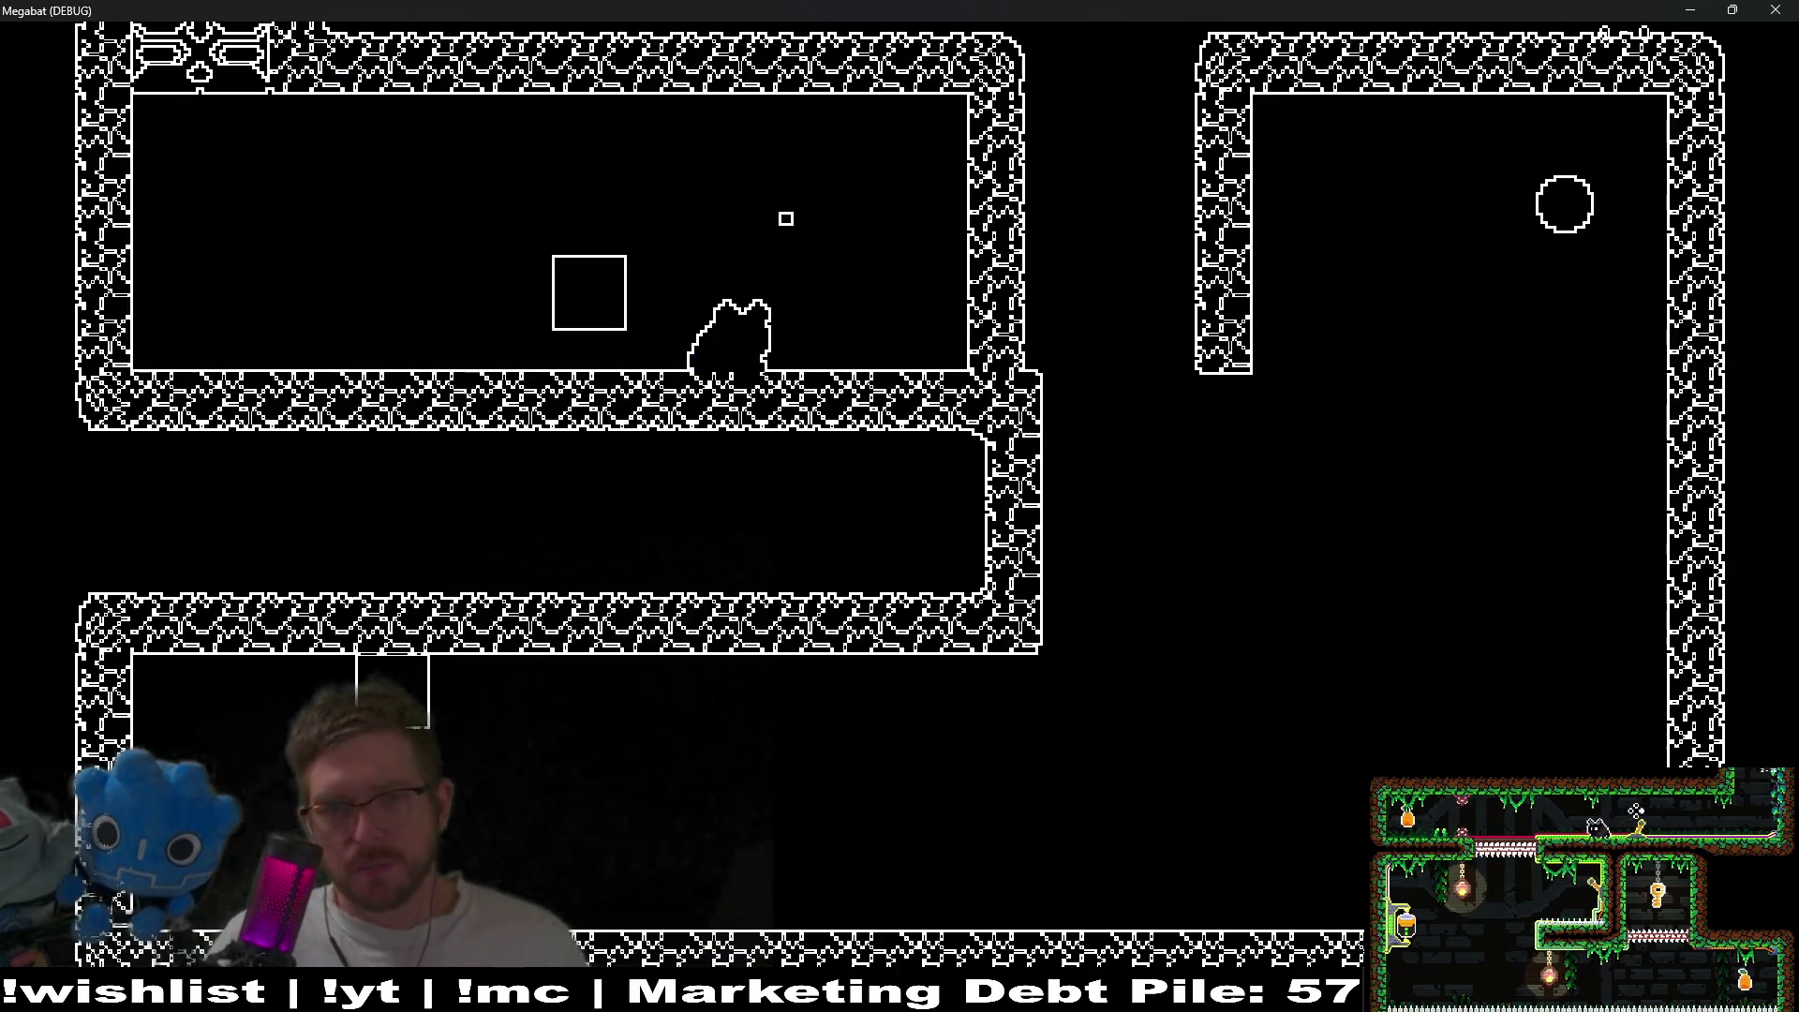
key("Right")
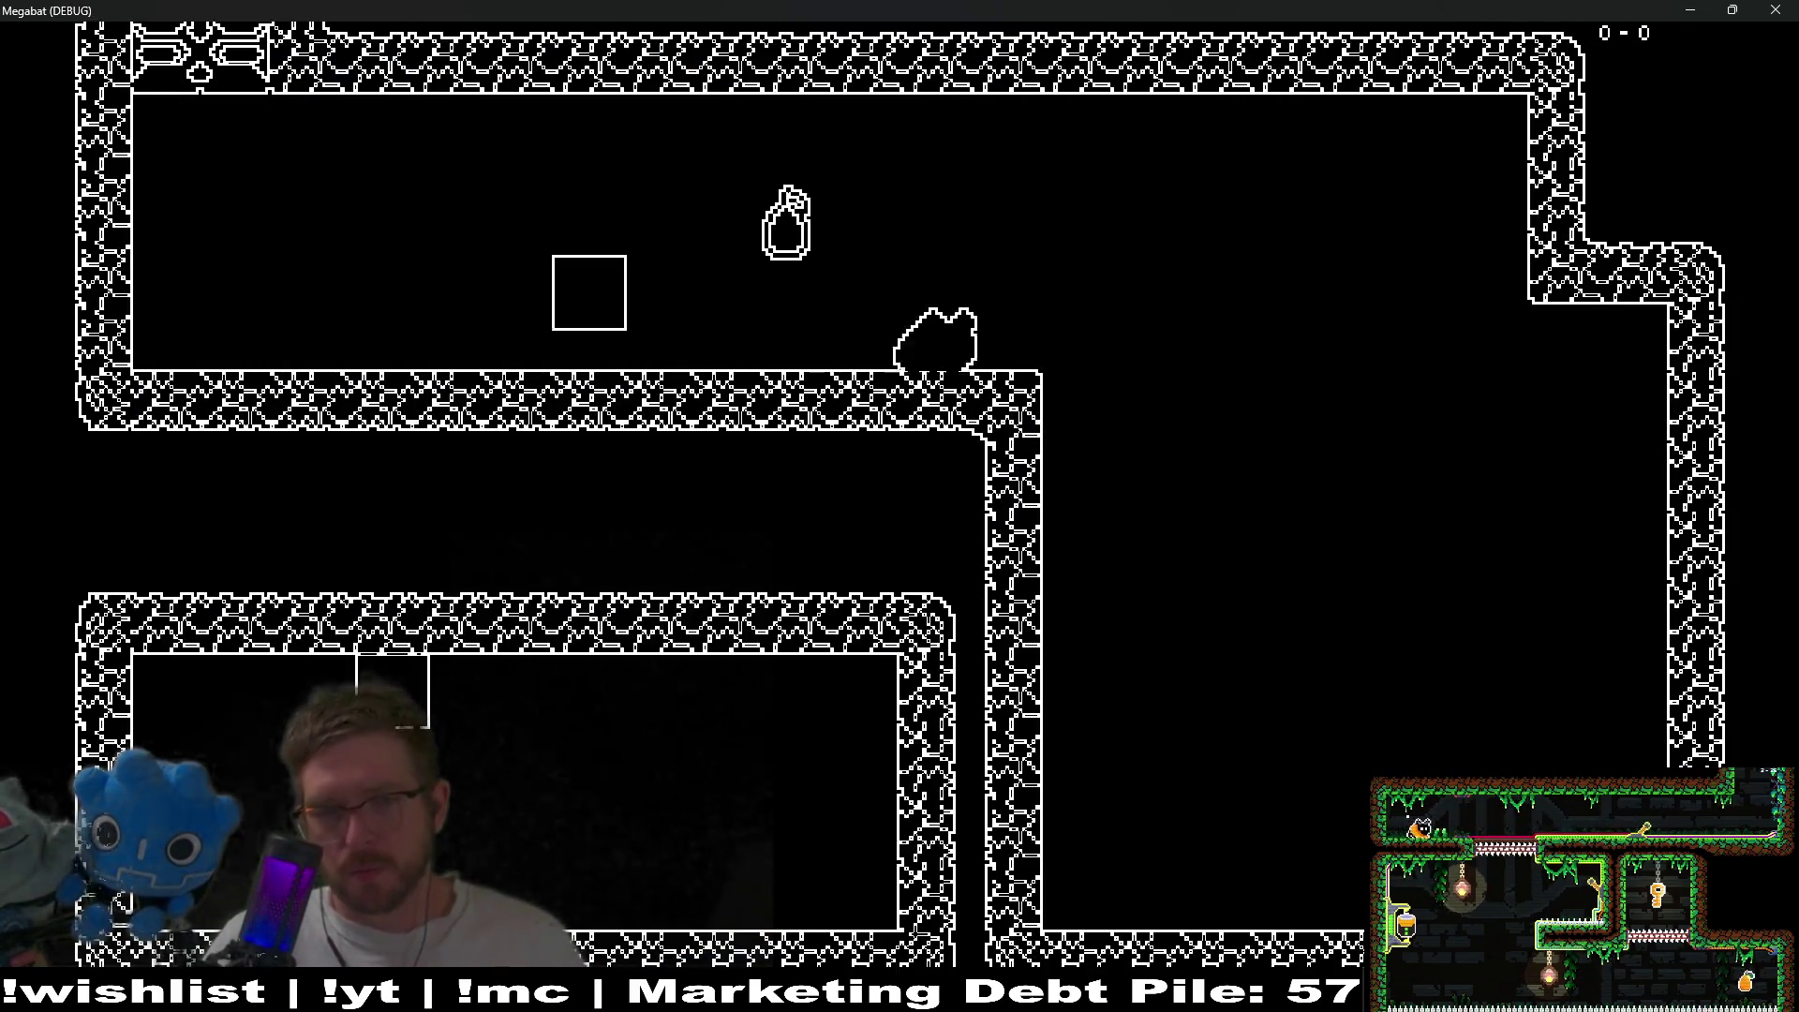
key("Left")
key("Down")
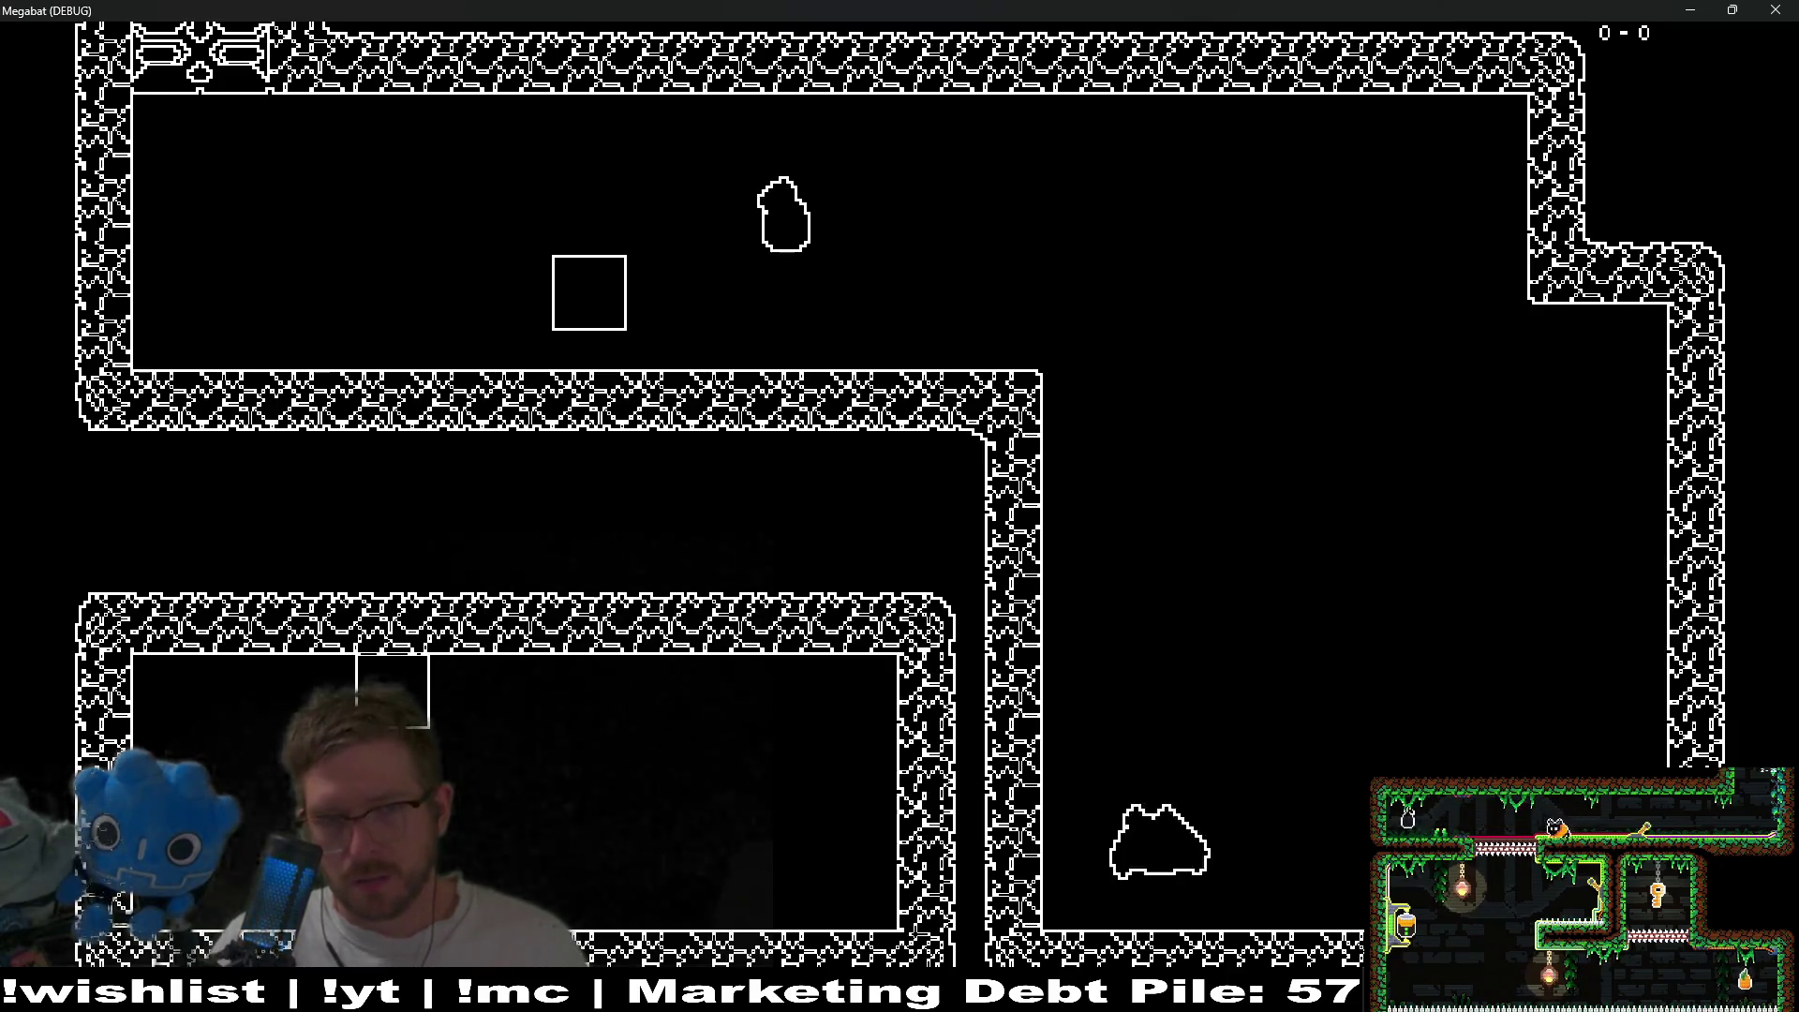
key("space")
key("Right")
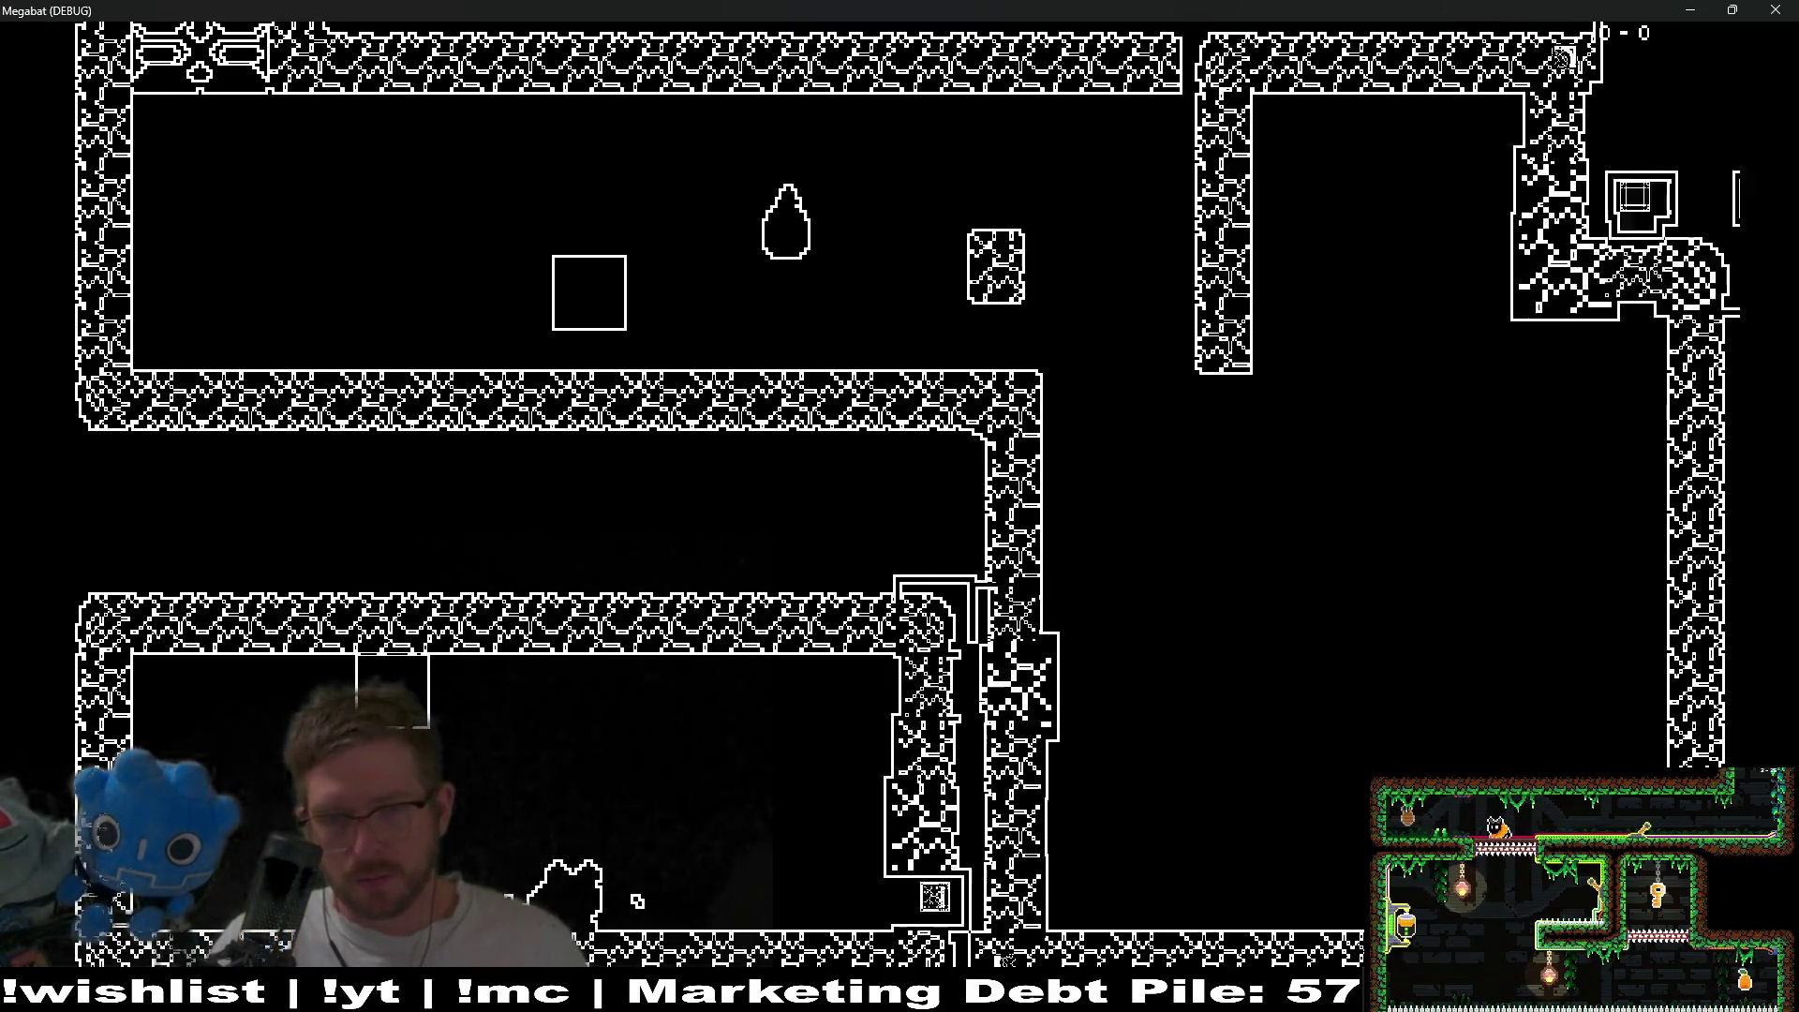
key("Up")
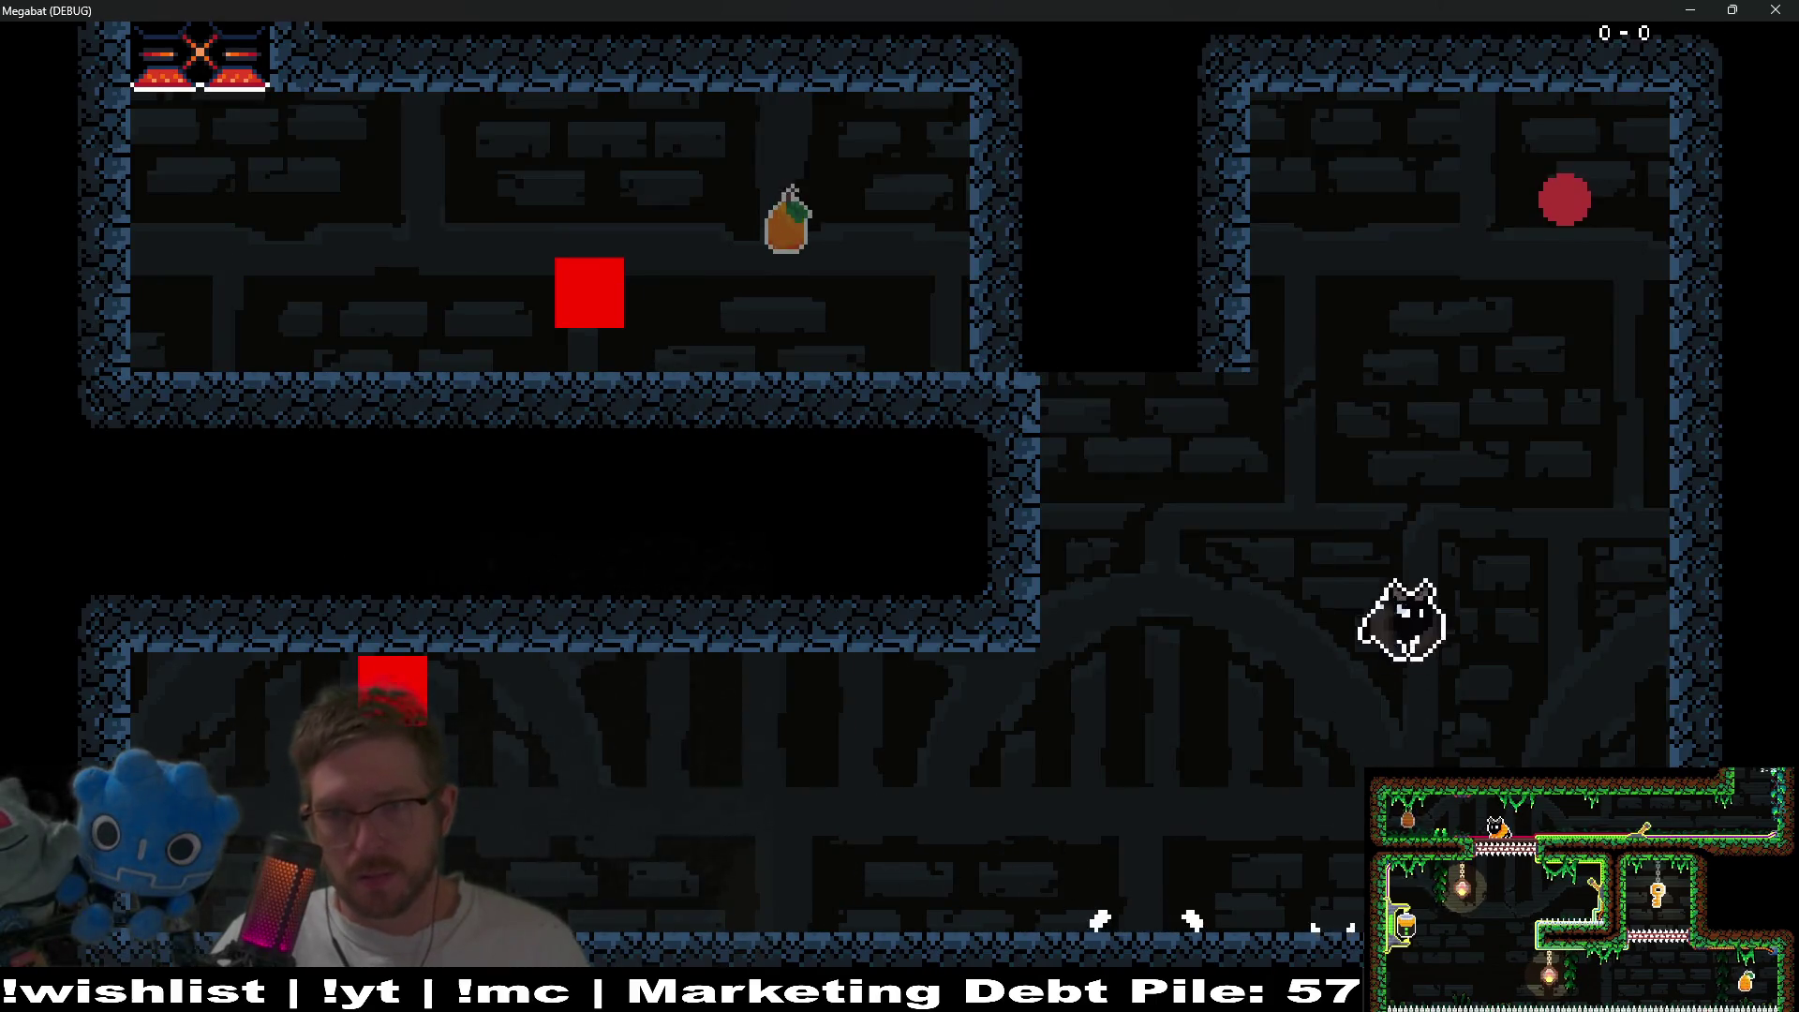
- Collect the red orb, send more echo pulses, land, and close the game
key("Left")
key("Down")
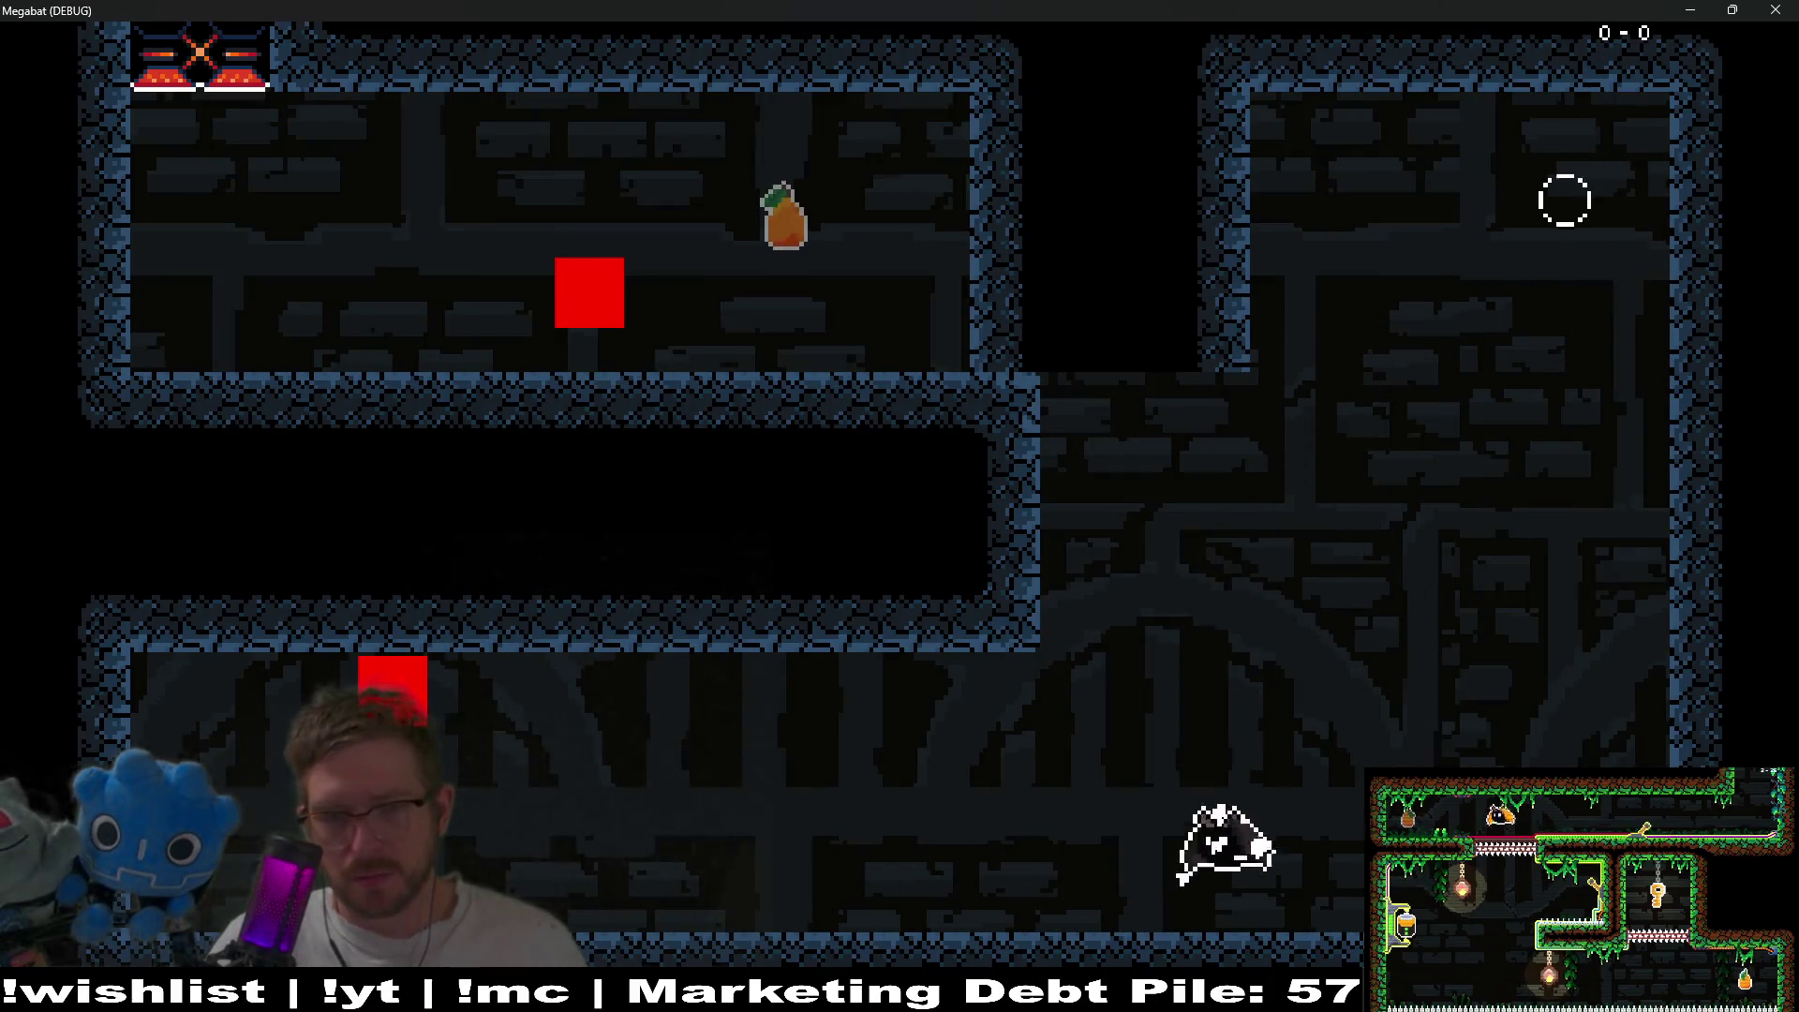
key("Left")
key("space")
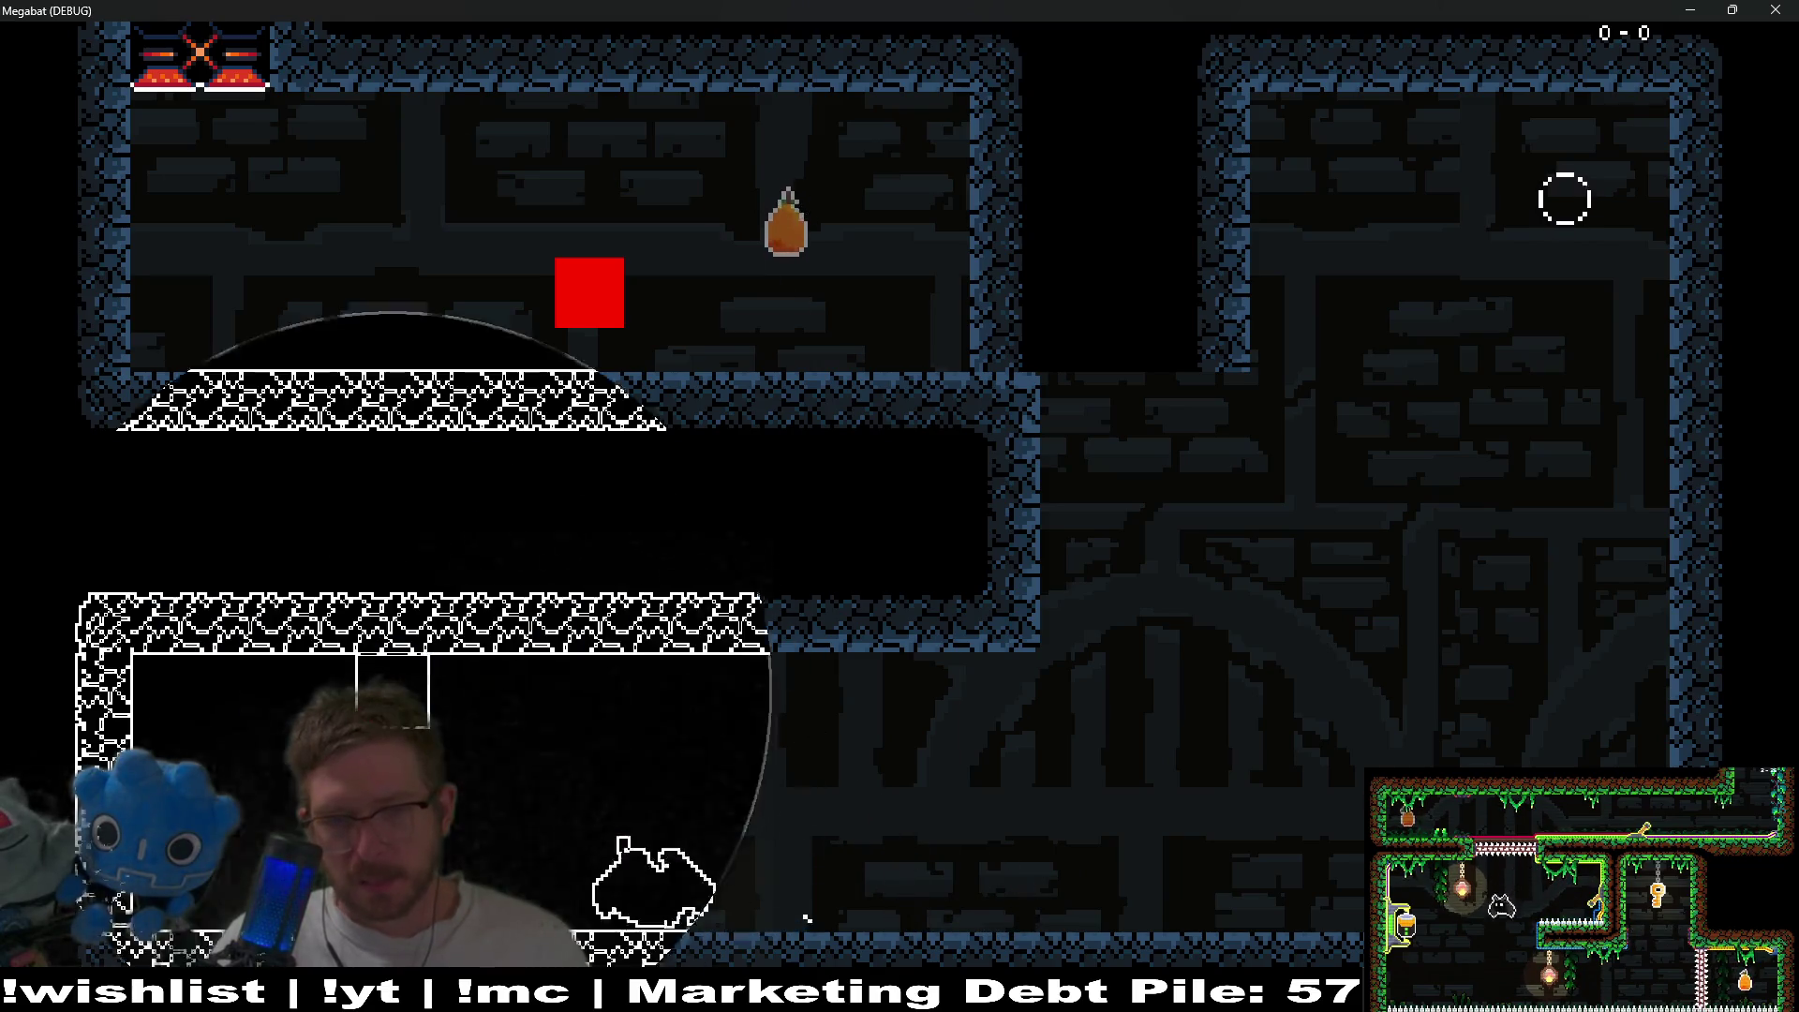
key("Left")
key("space")
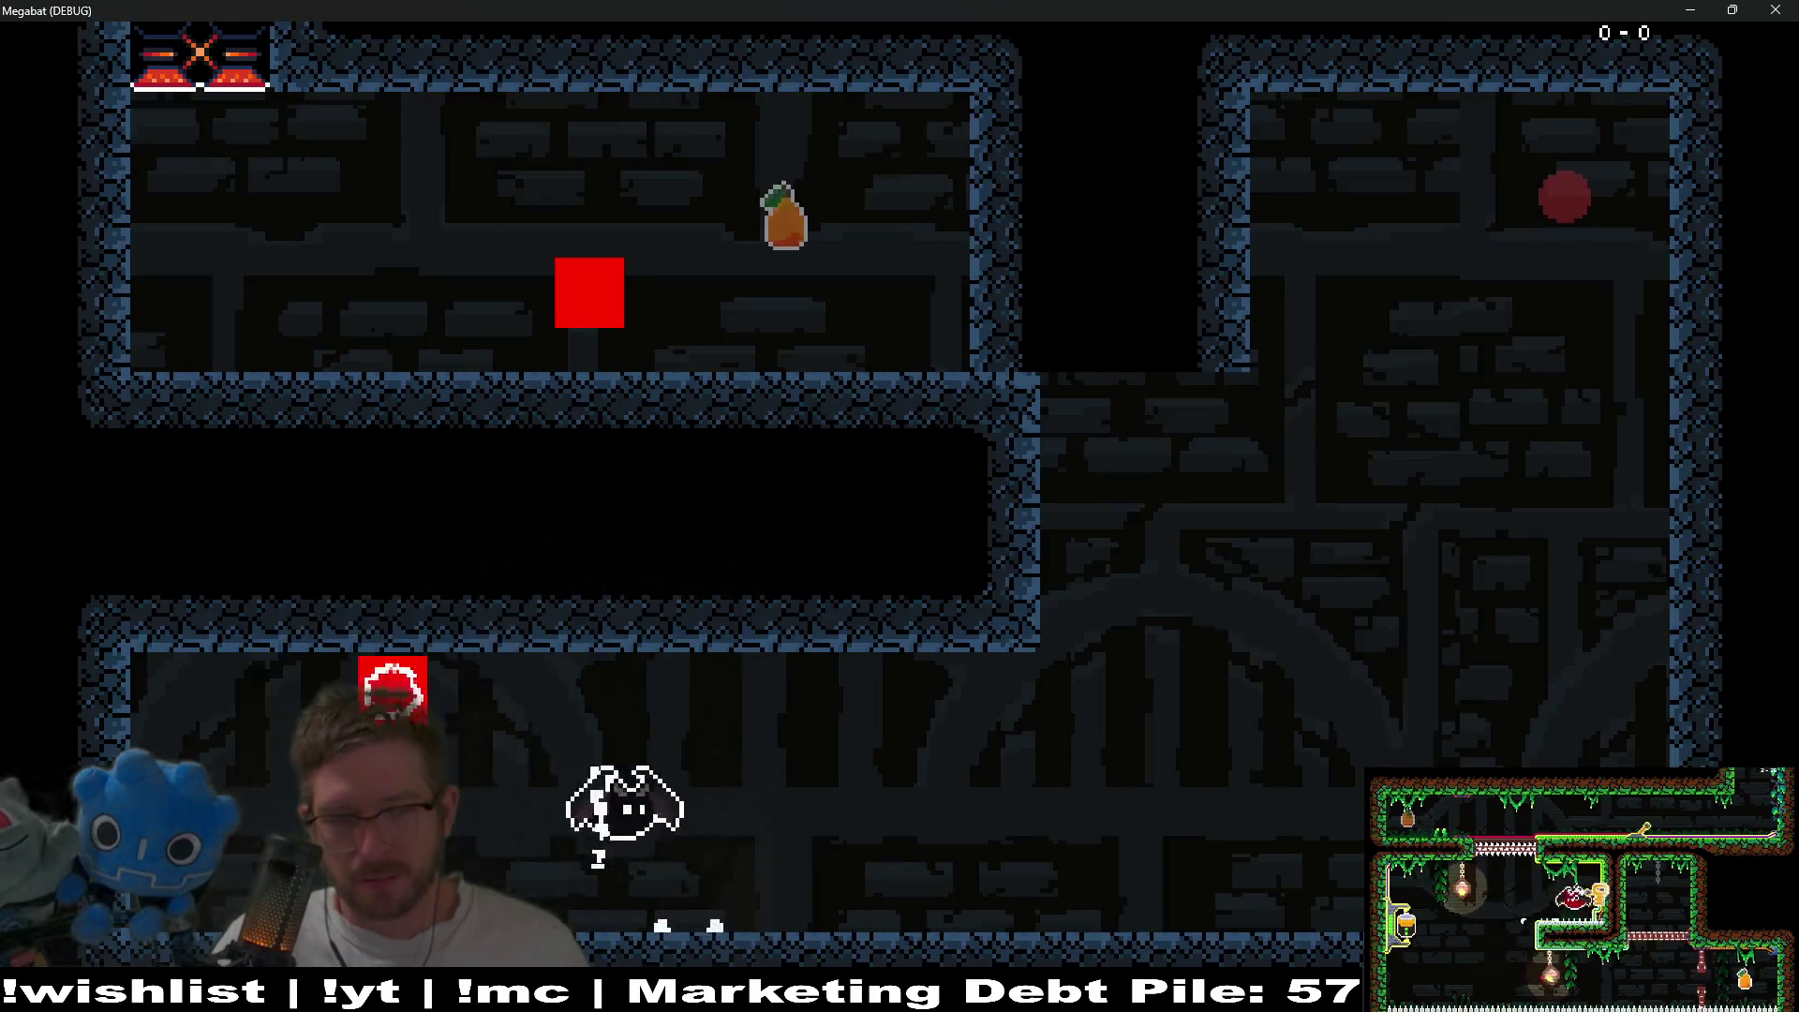
key("Right")
key("space")
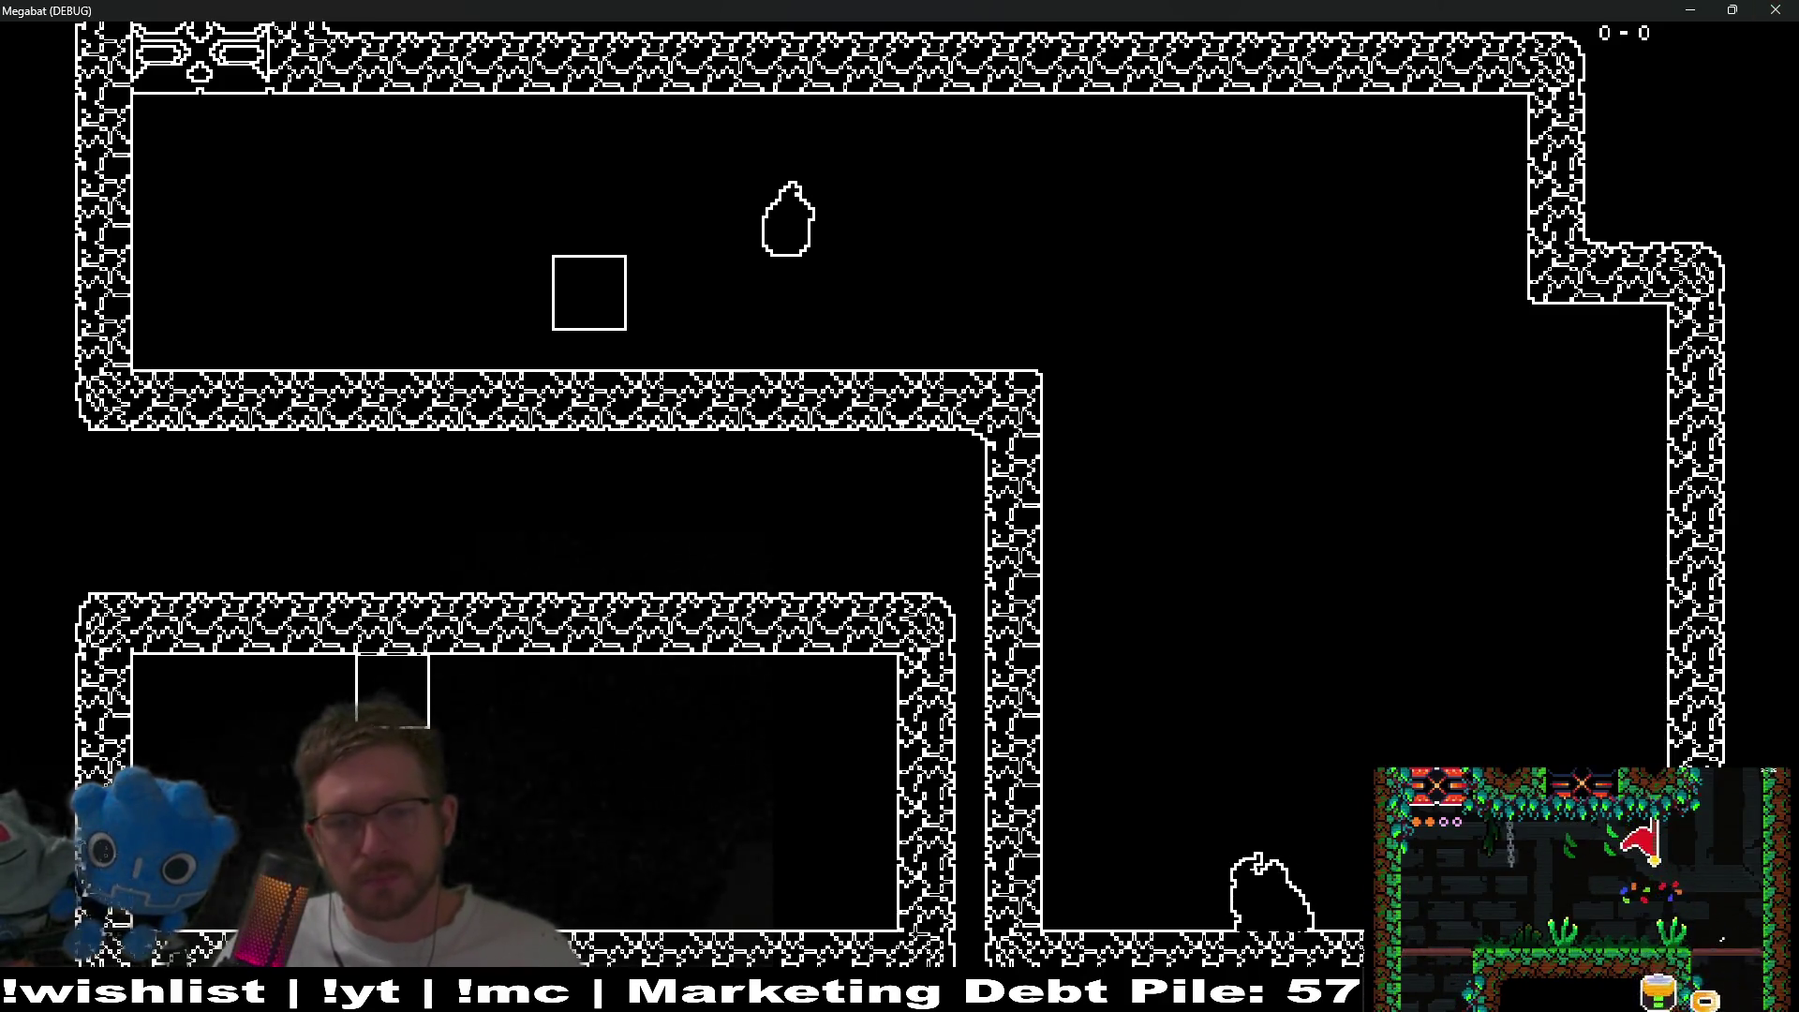
left_click(1762, 9)
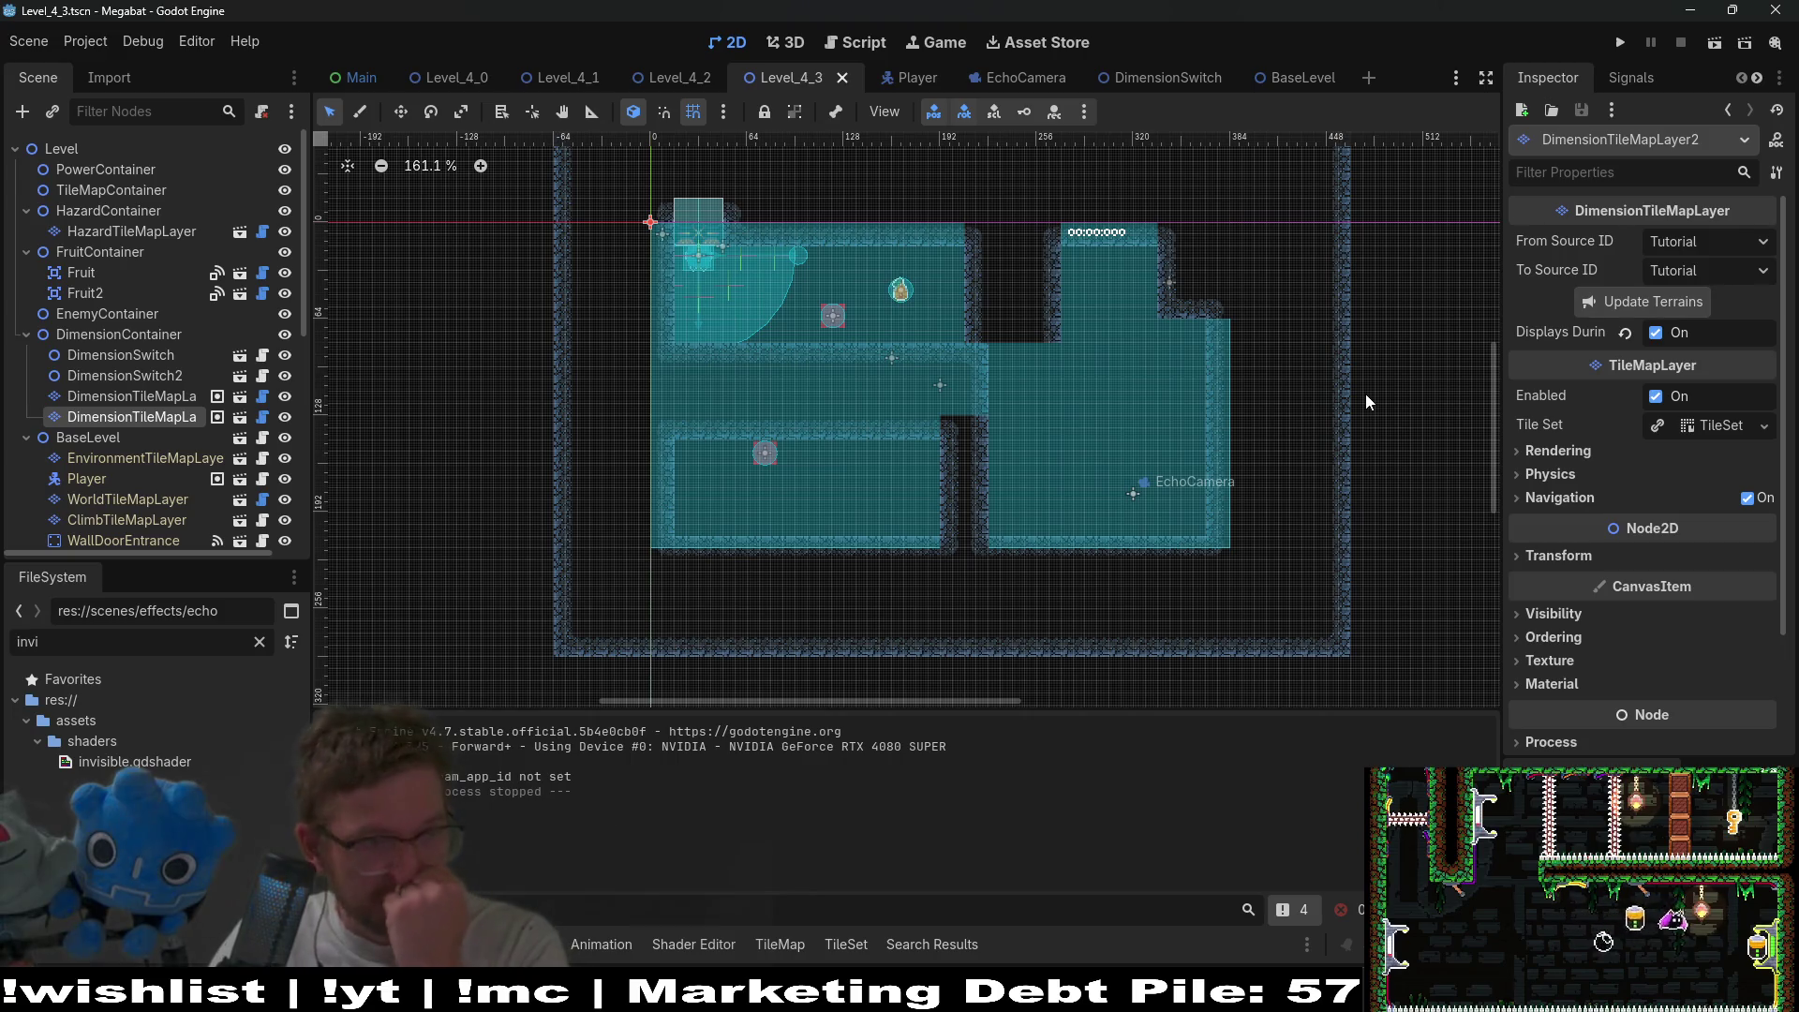
- Select Fruit2 and nudge it right with the Move tool to (352, 40)
left_click(85, 294)
scroll(1167, 286, "up", 5)
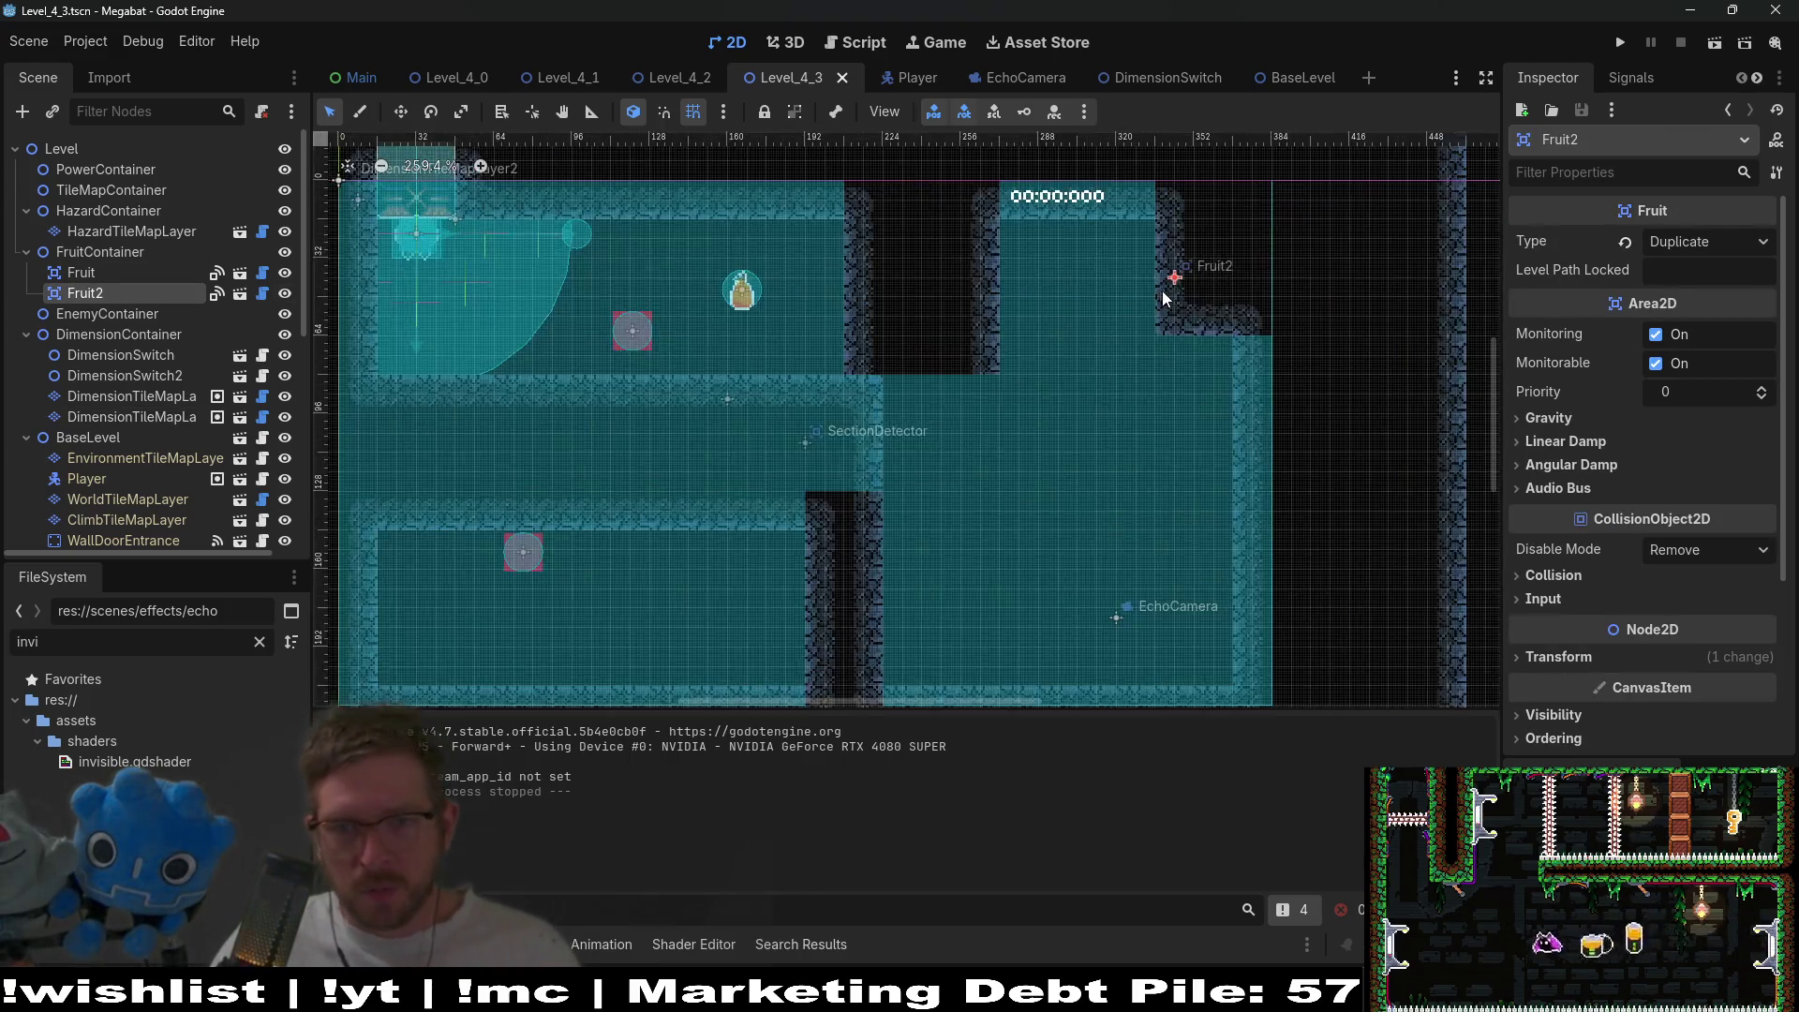
scroll(898, 452, "up", 5)
key("w")
left_click(1065, 491)
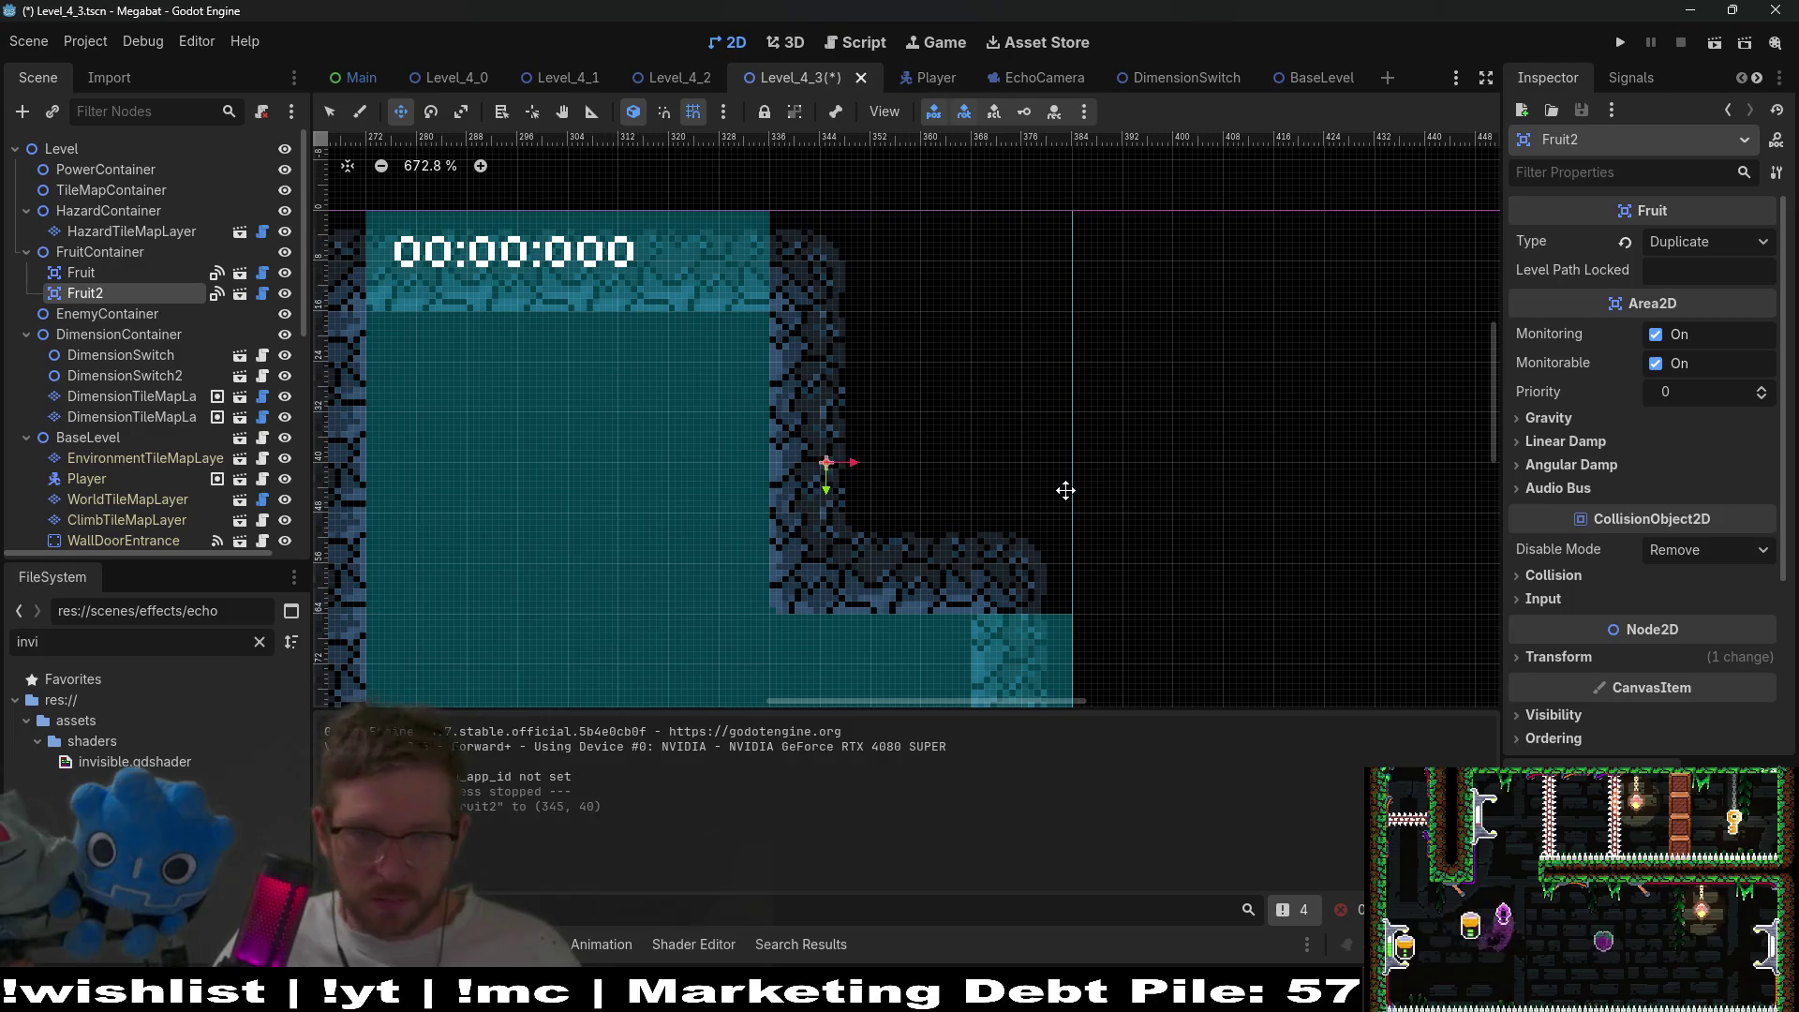
key("Right")
key("Right")
key("Right")
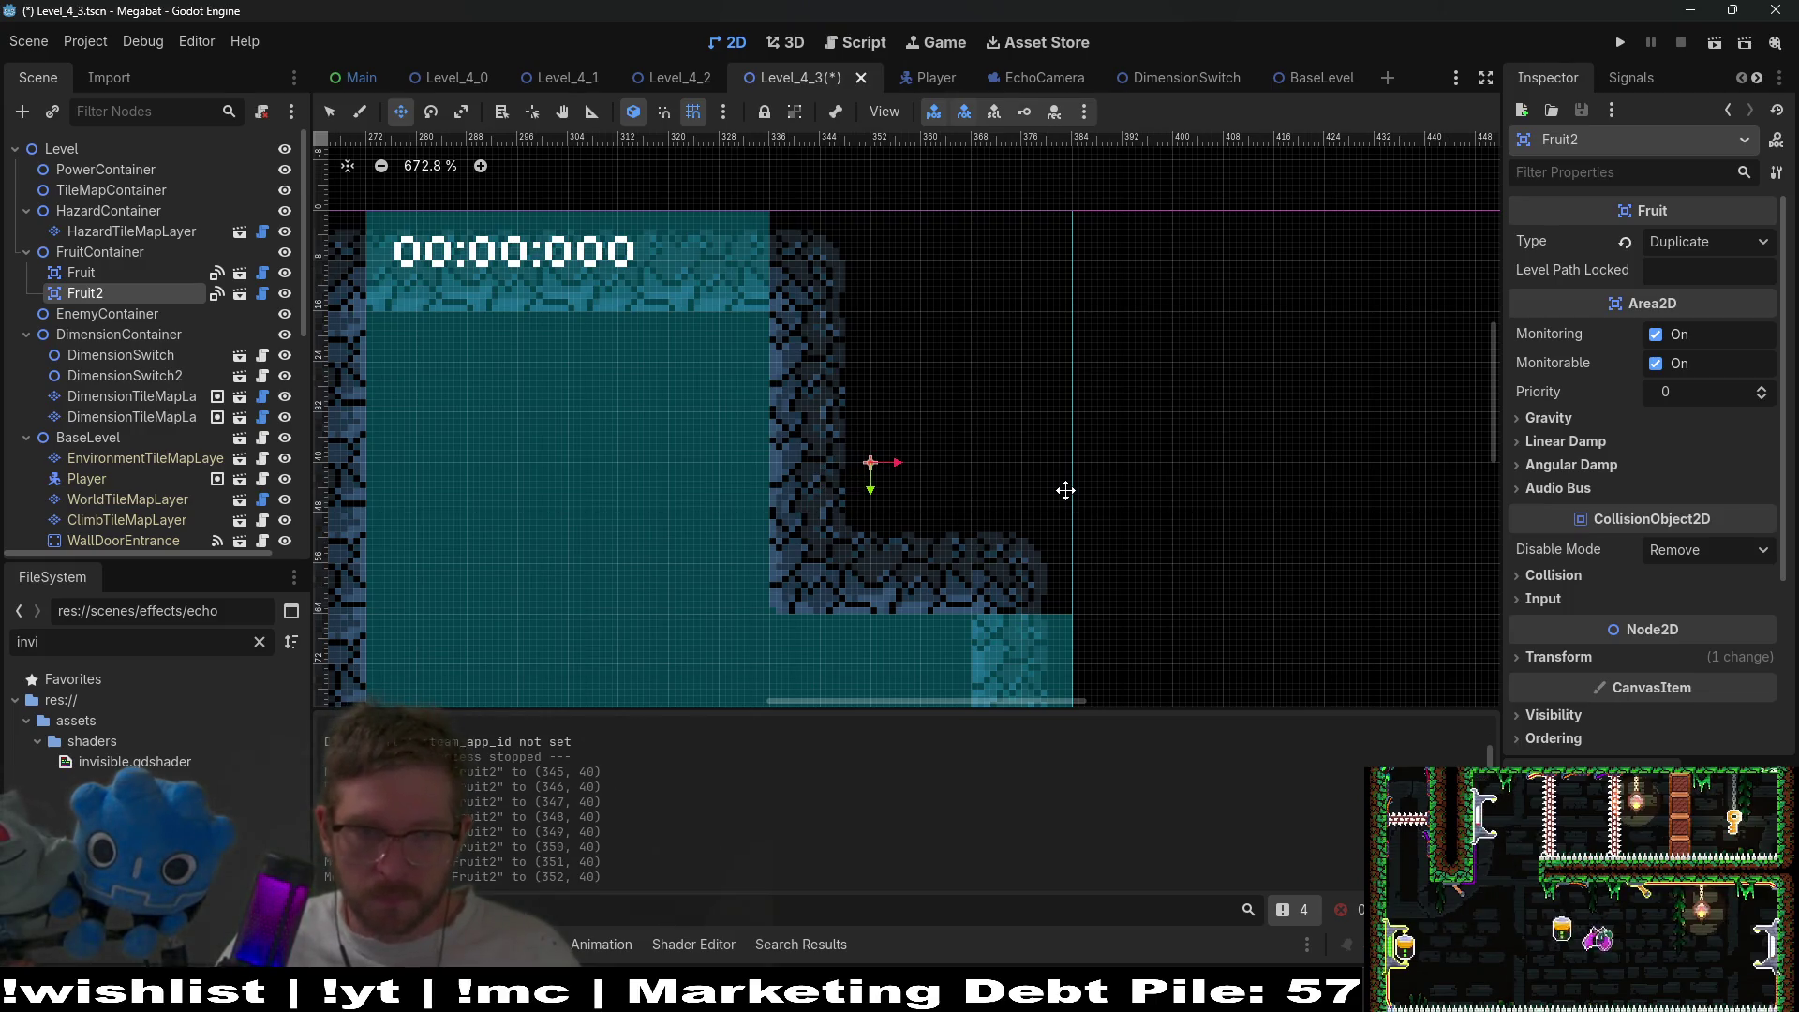
- Pan the view to the upper level and select the DimensionTileMapLayer node
scroll(1066, 491, "down", 4)
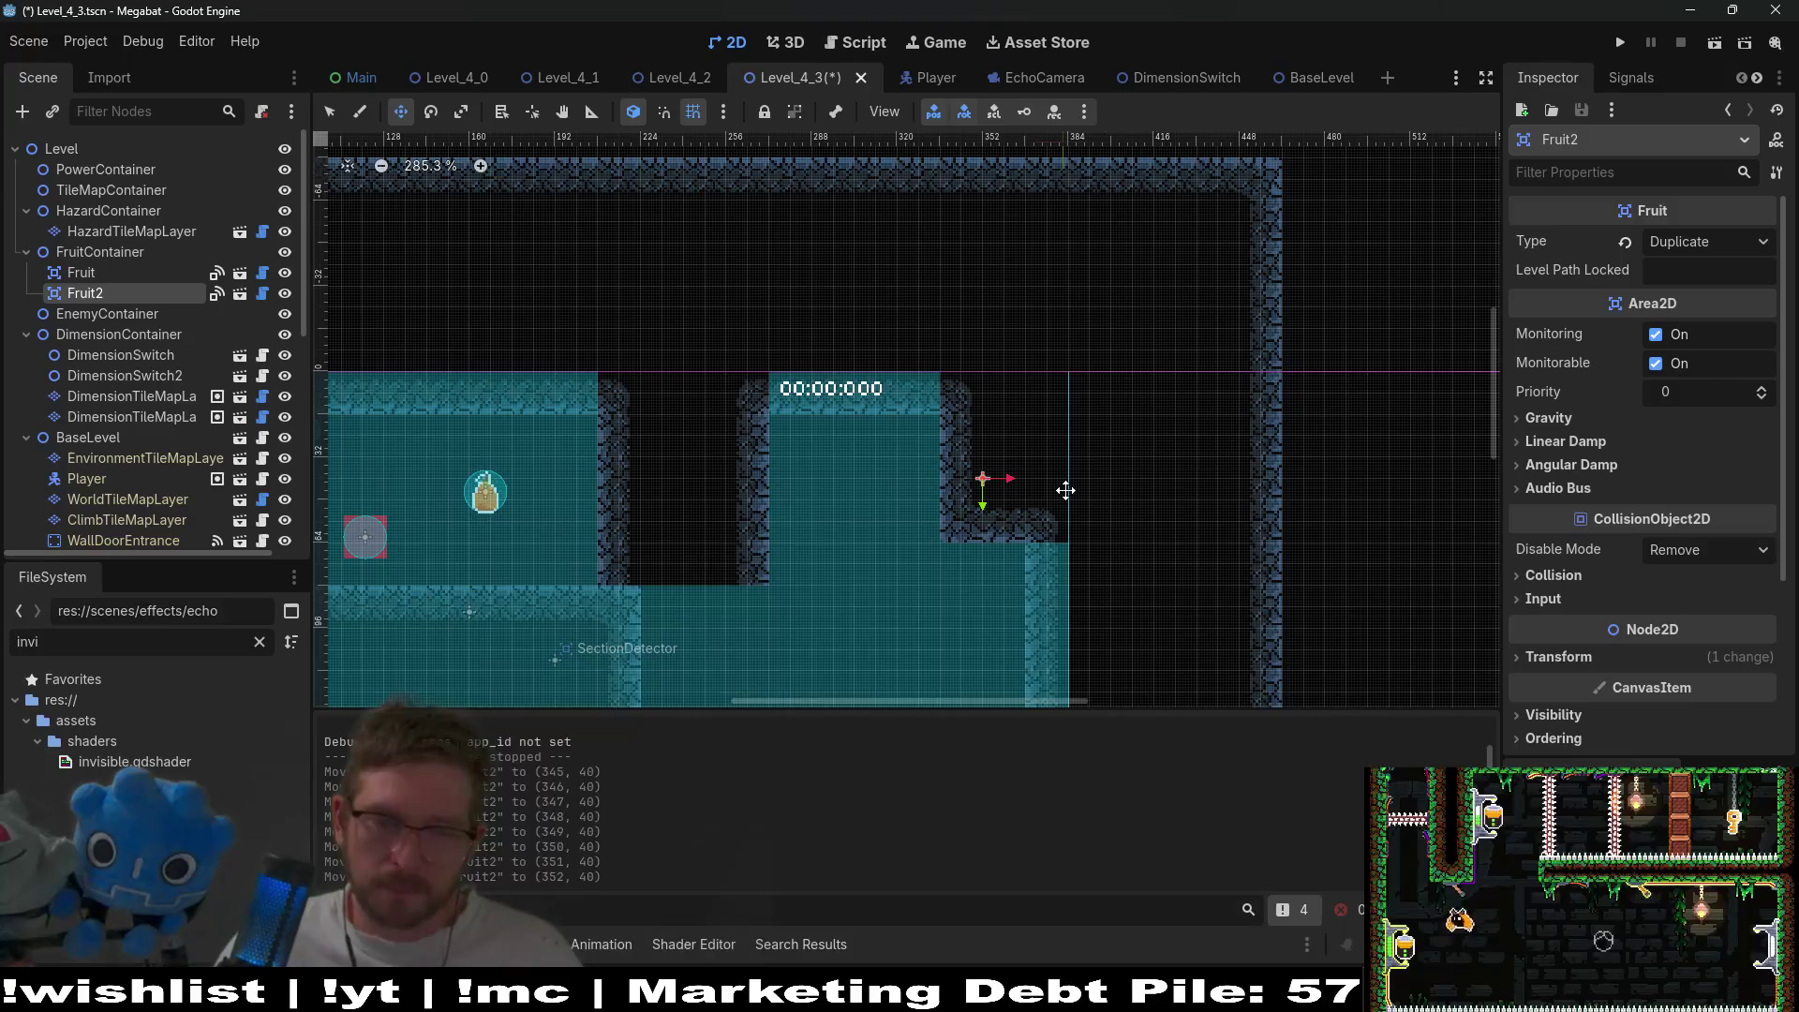
scroll(1065, 490, "down", 1)
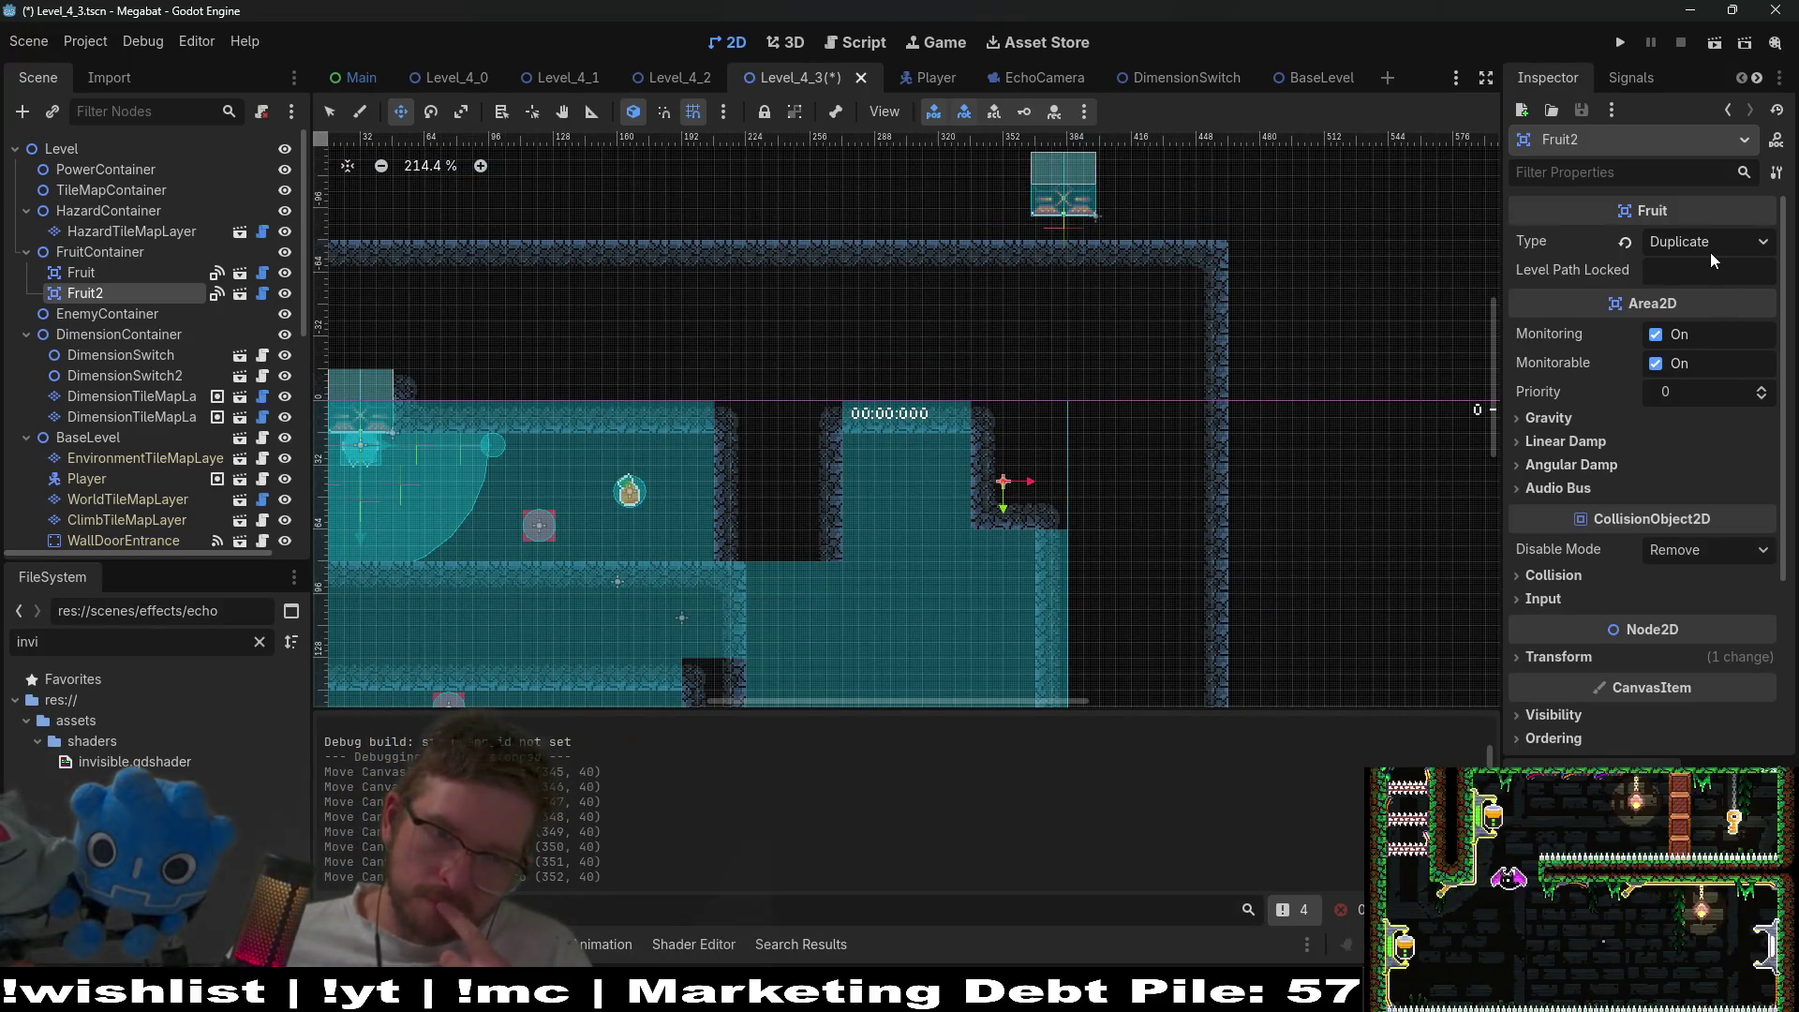
left_click_drag(881, 518, 979, 422)
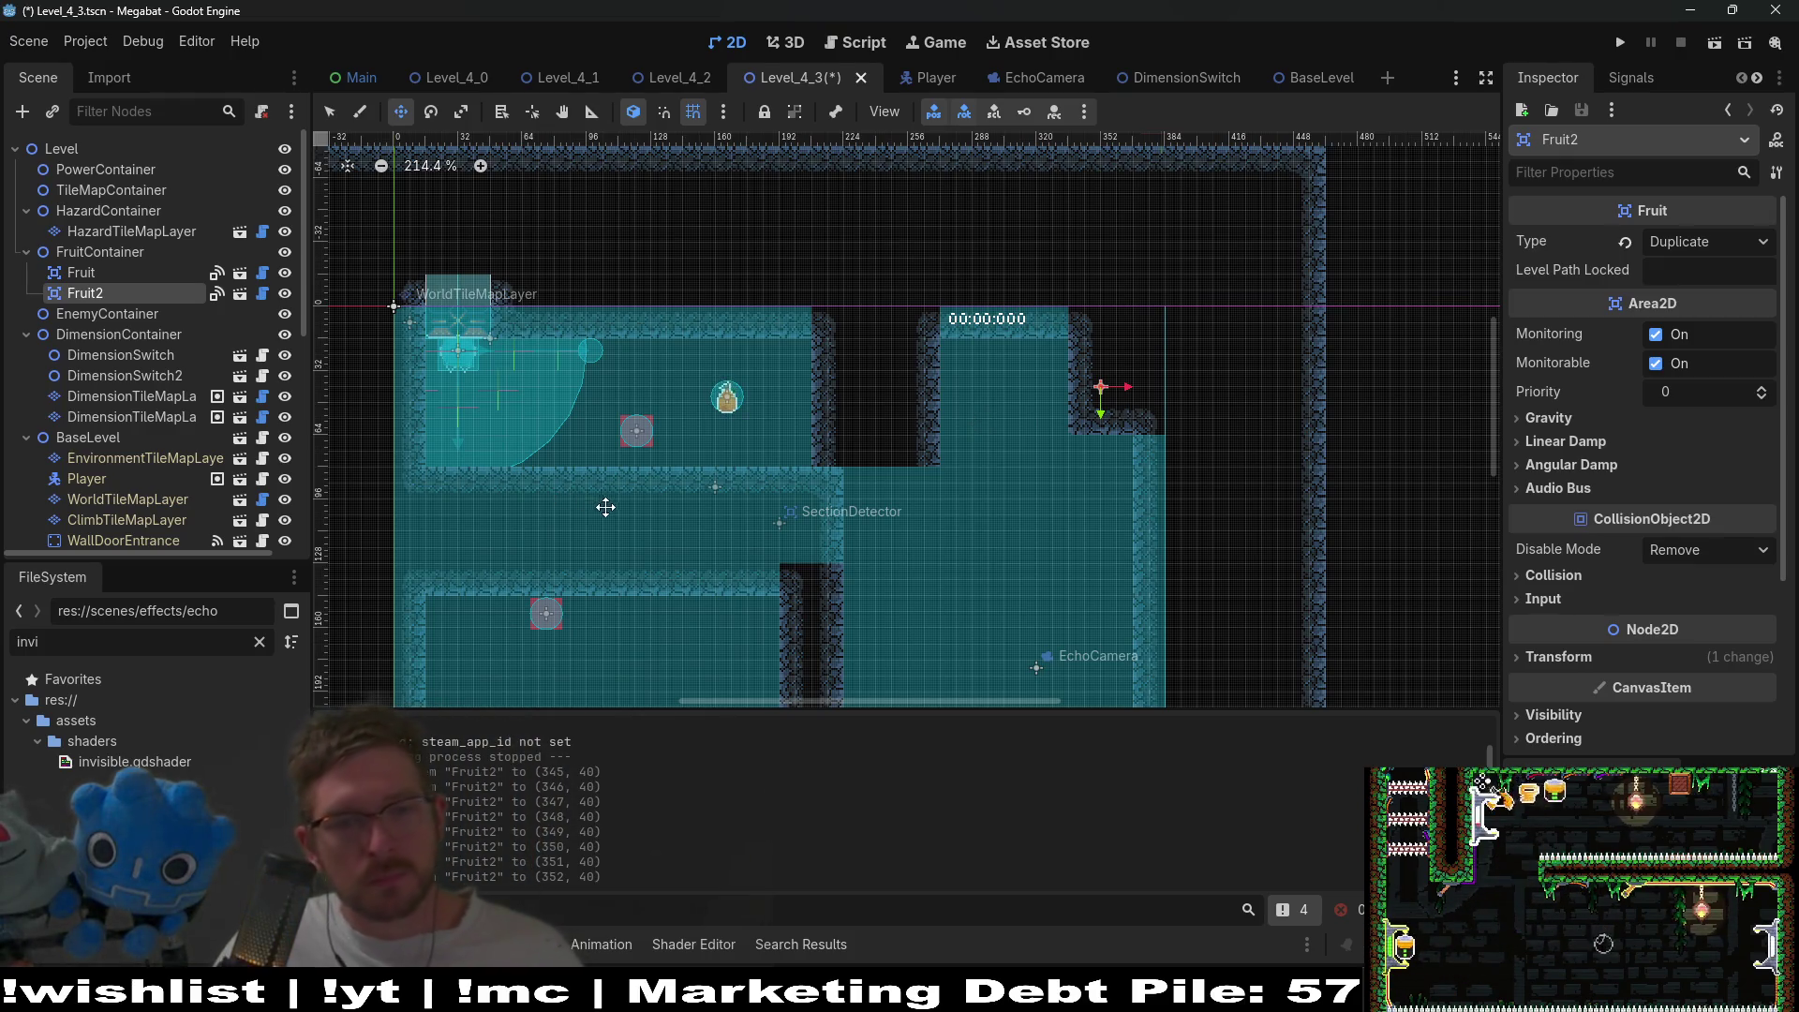
left_click(132, 395)
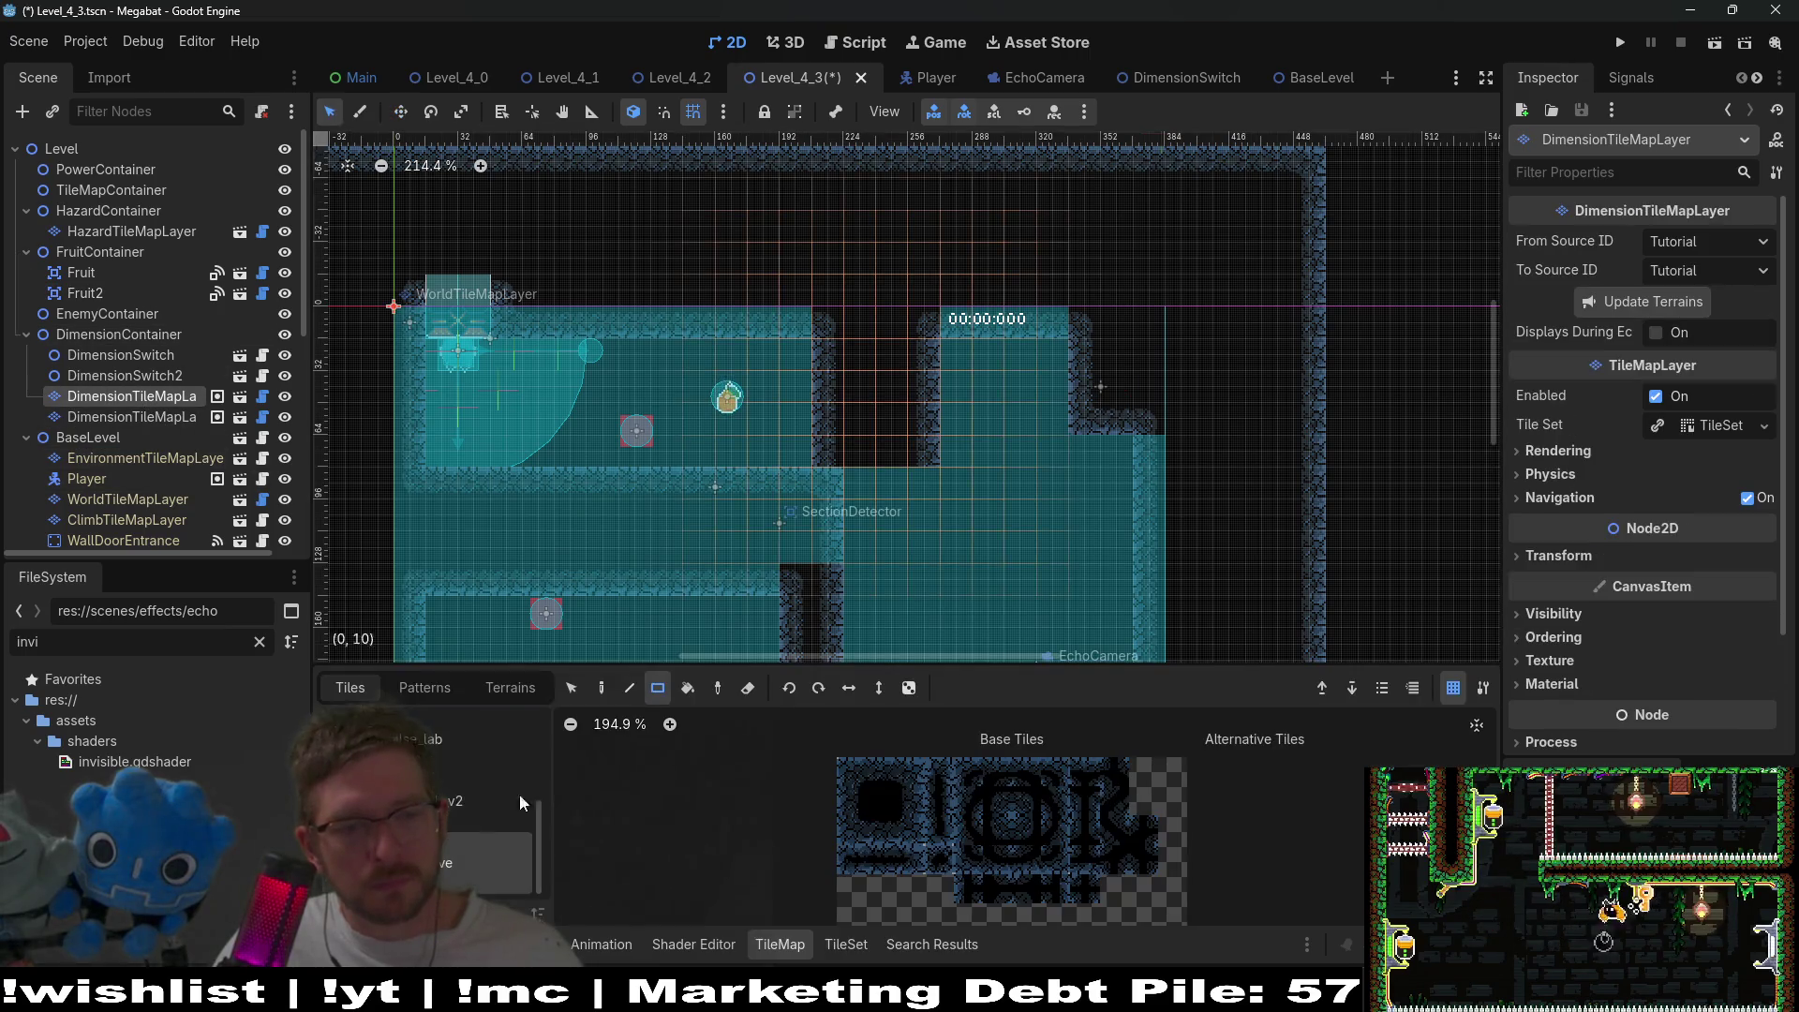
- Pick the left atlas tile and fill a 3x3 block of cells near the shaft
left_click(516, 694)
left_click(350, 687)
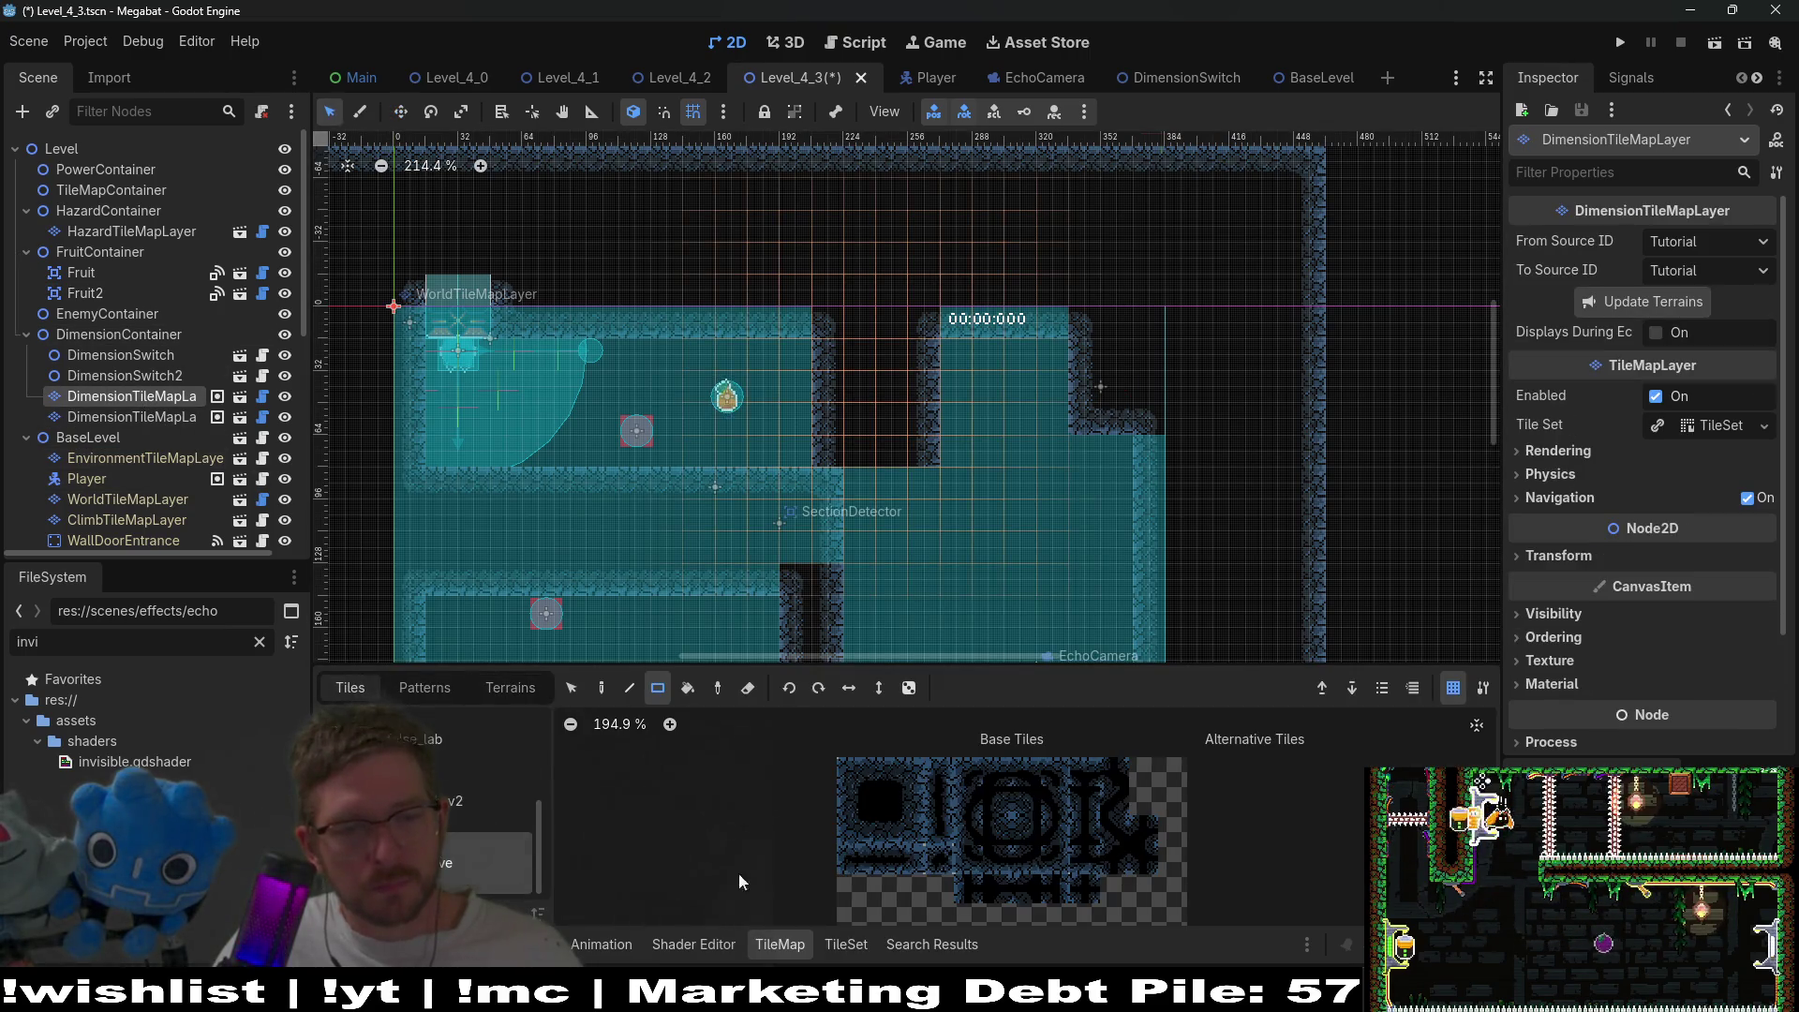
left_click(851, 803)
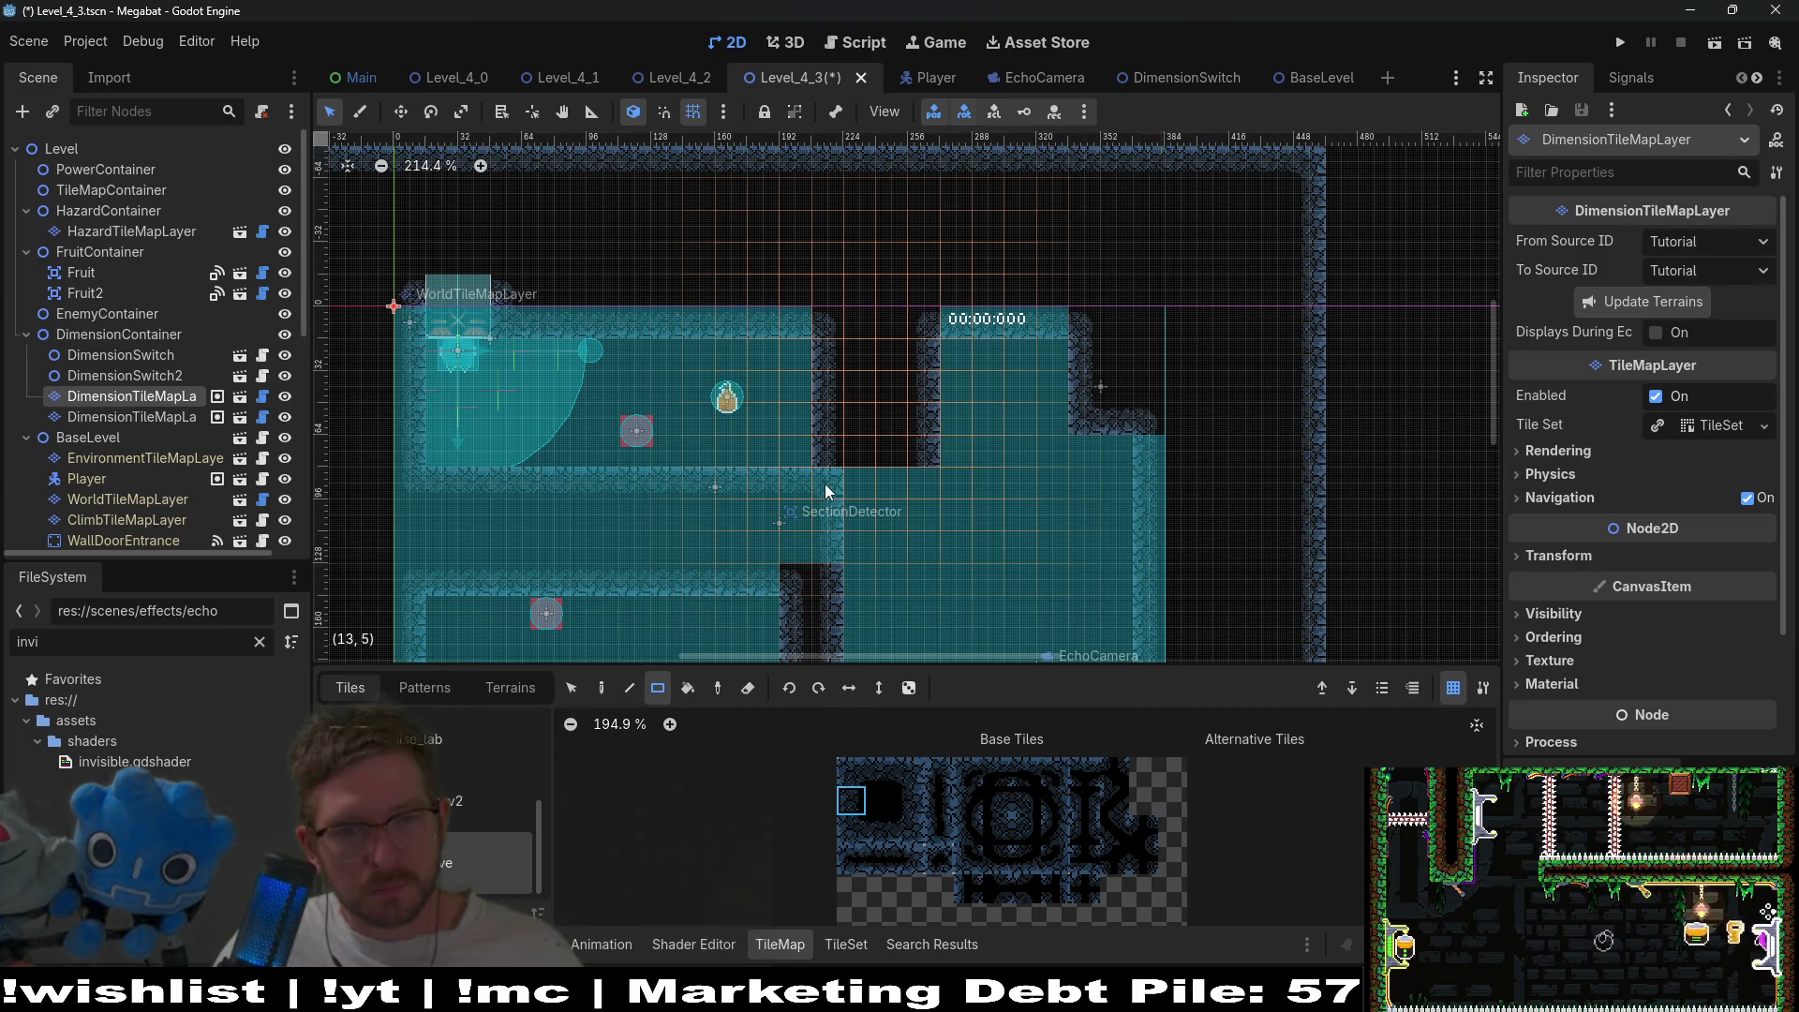
left_click(1028, 829)
left_click(895, 804)
scroll(845, 508, "up", 6)
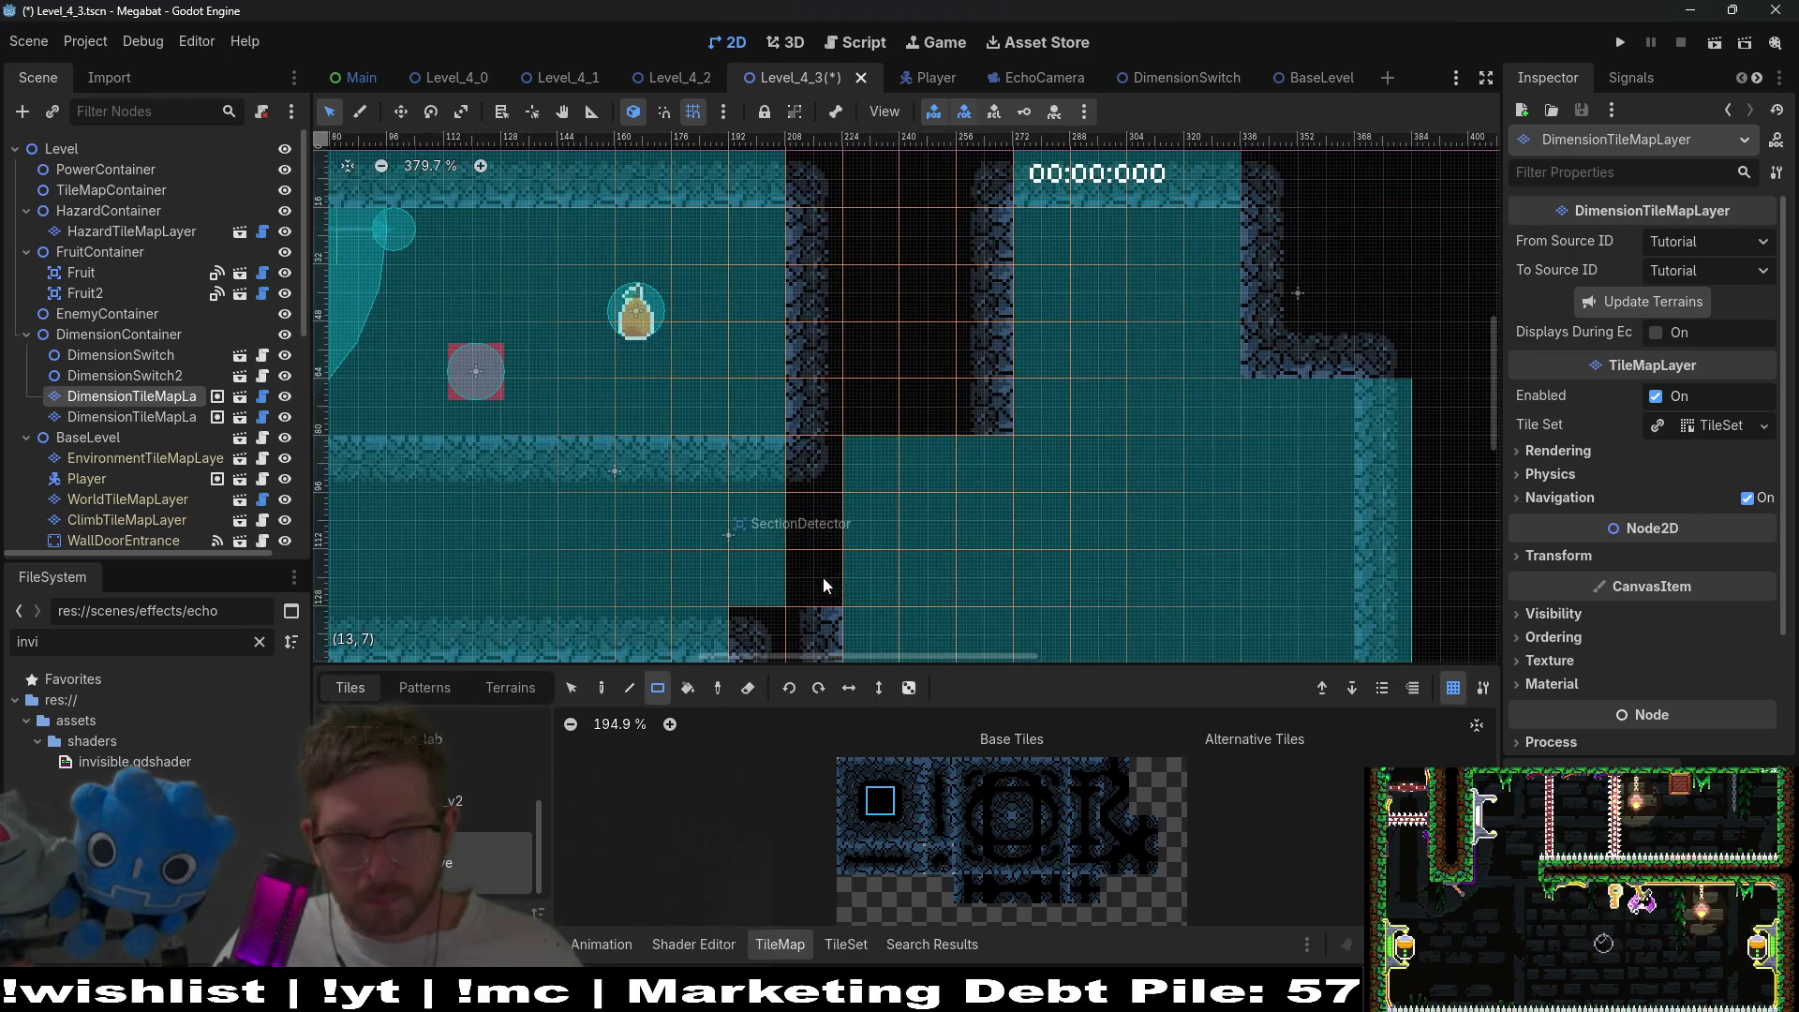
scroll(963, 508, "down", 2)
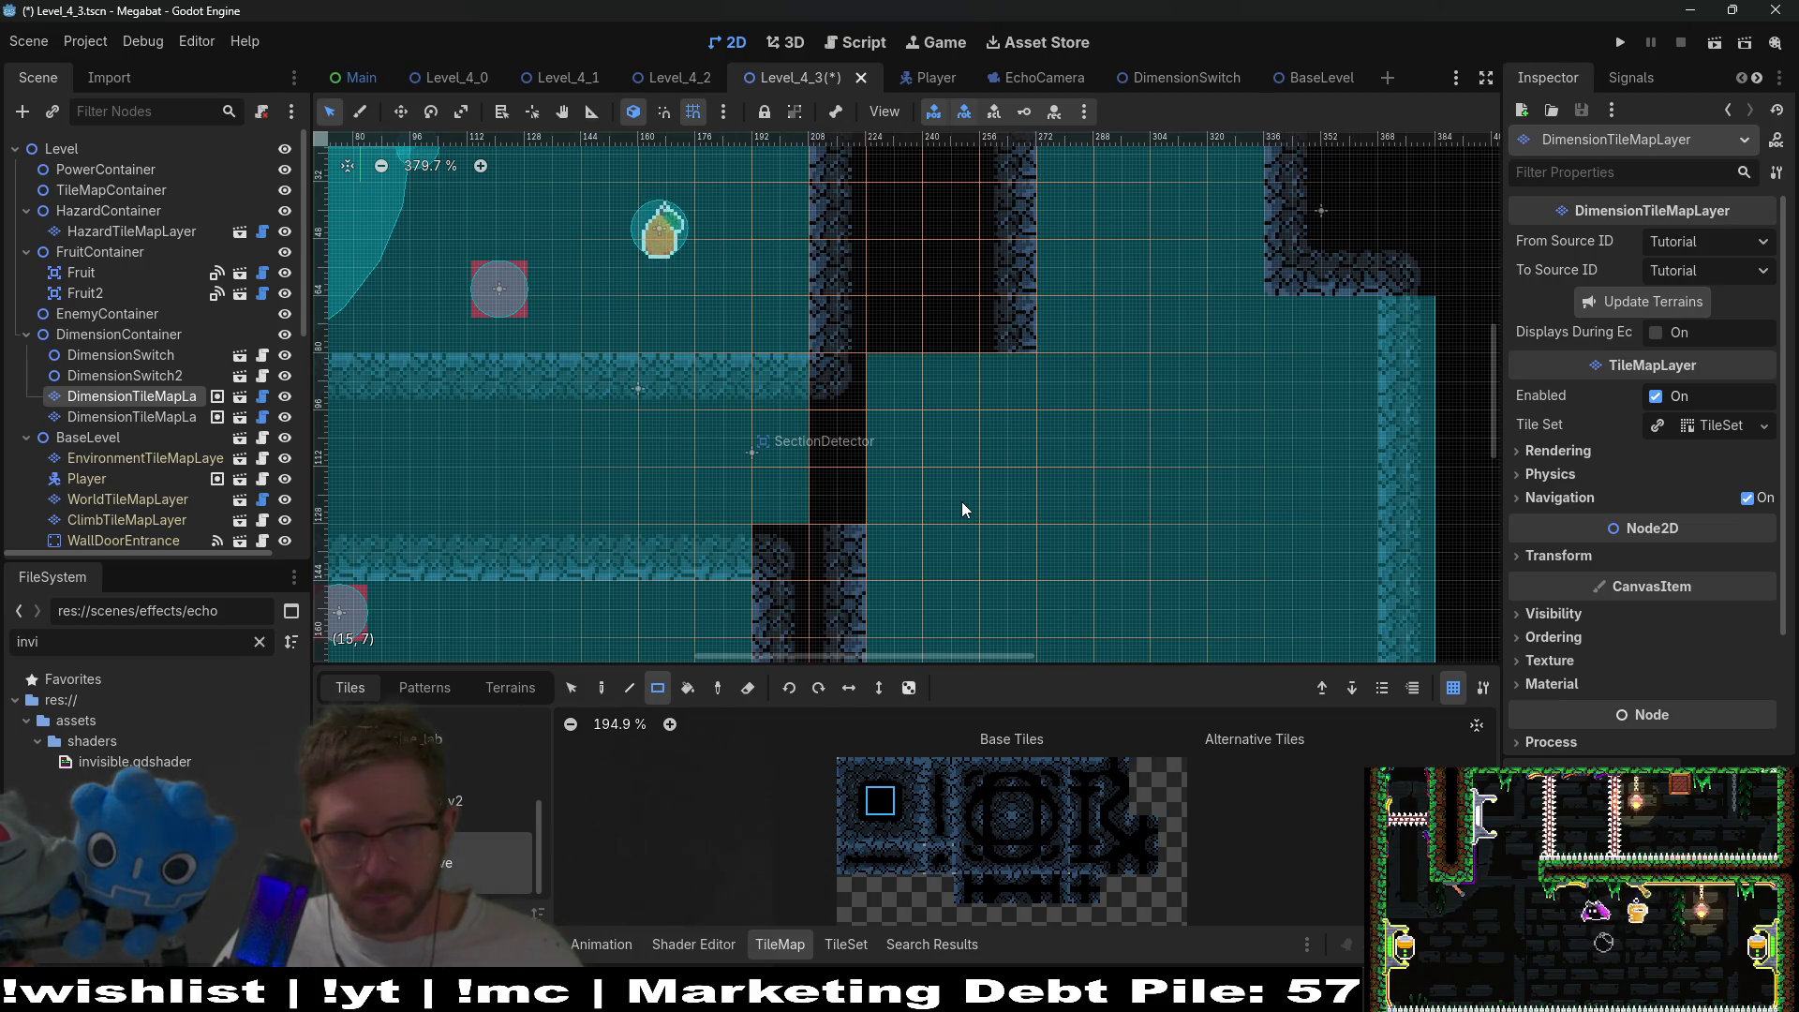
scroll(937, 516, "down", 2)
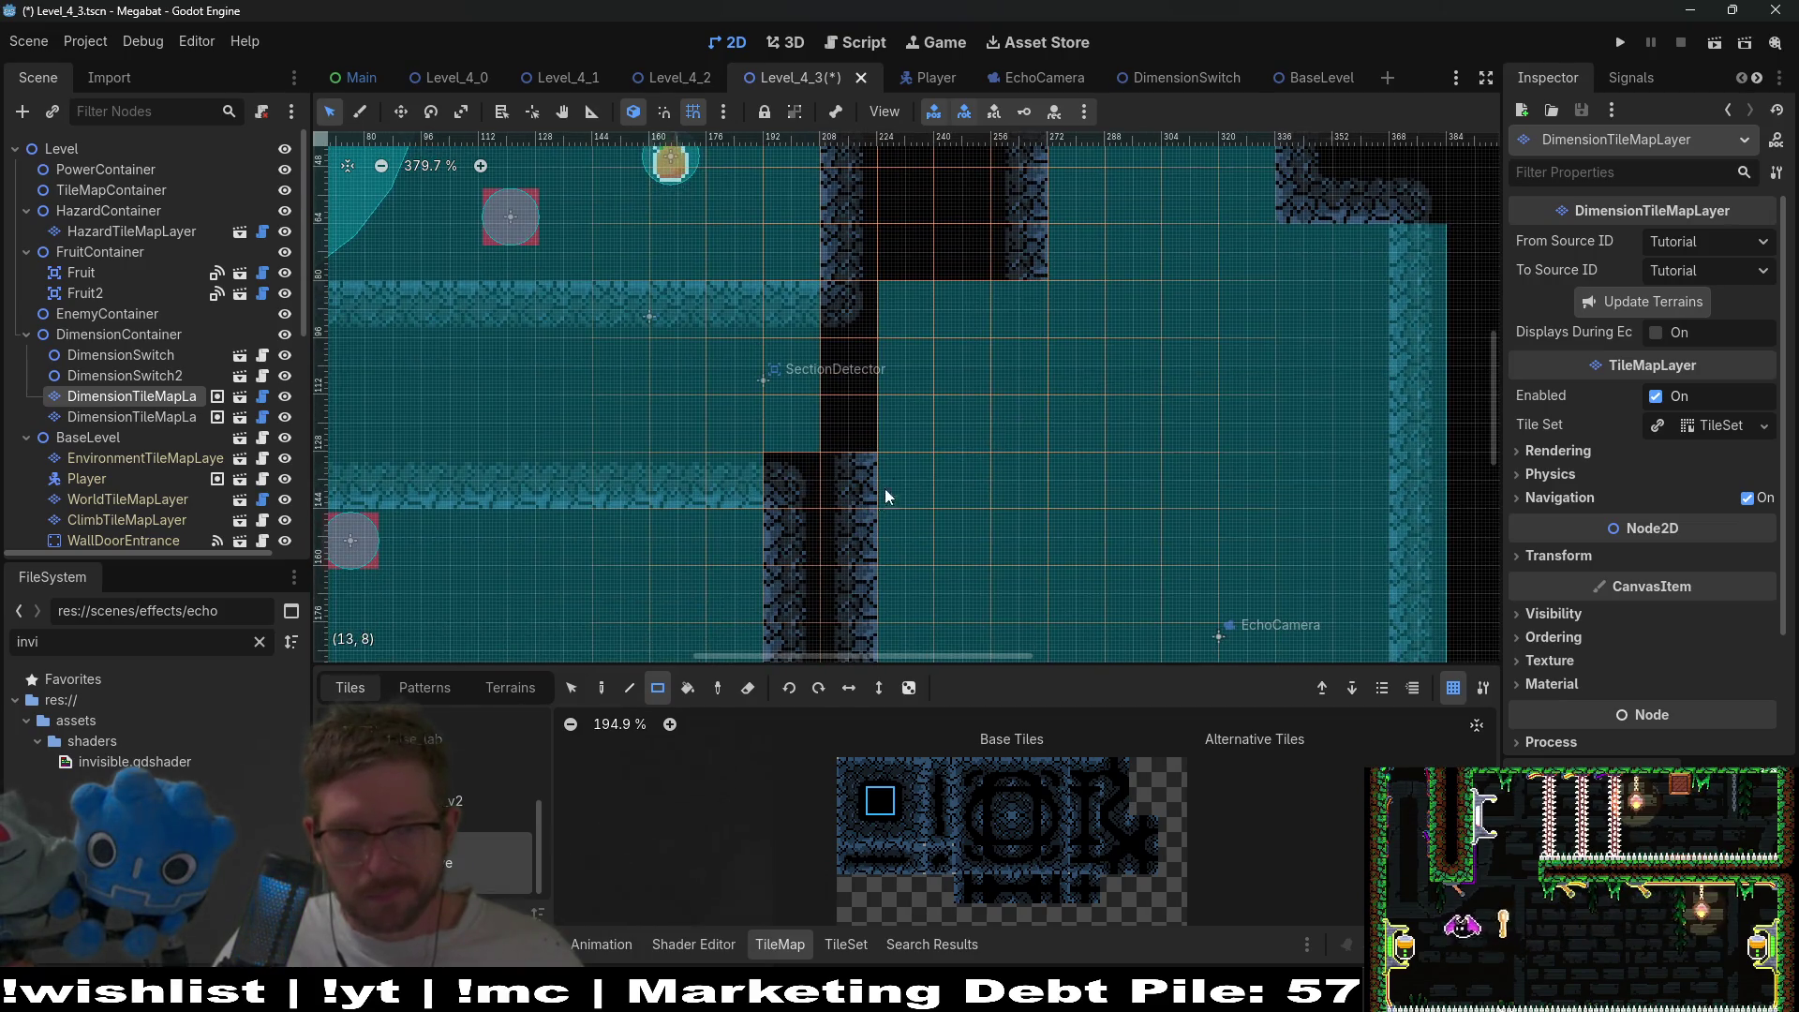
scroll(879, 497, "up", 2)
mouse_move(841, 389)
left_mouse_down()
mouse_move(948, 508)
mouse_move(984, 517)
left_mouse_up()
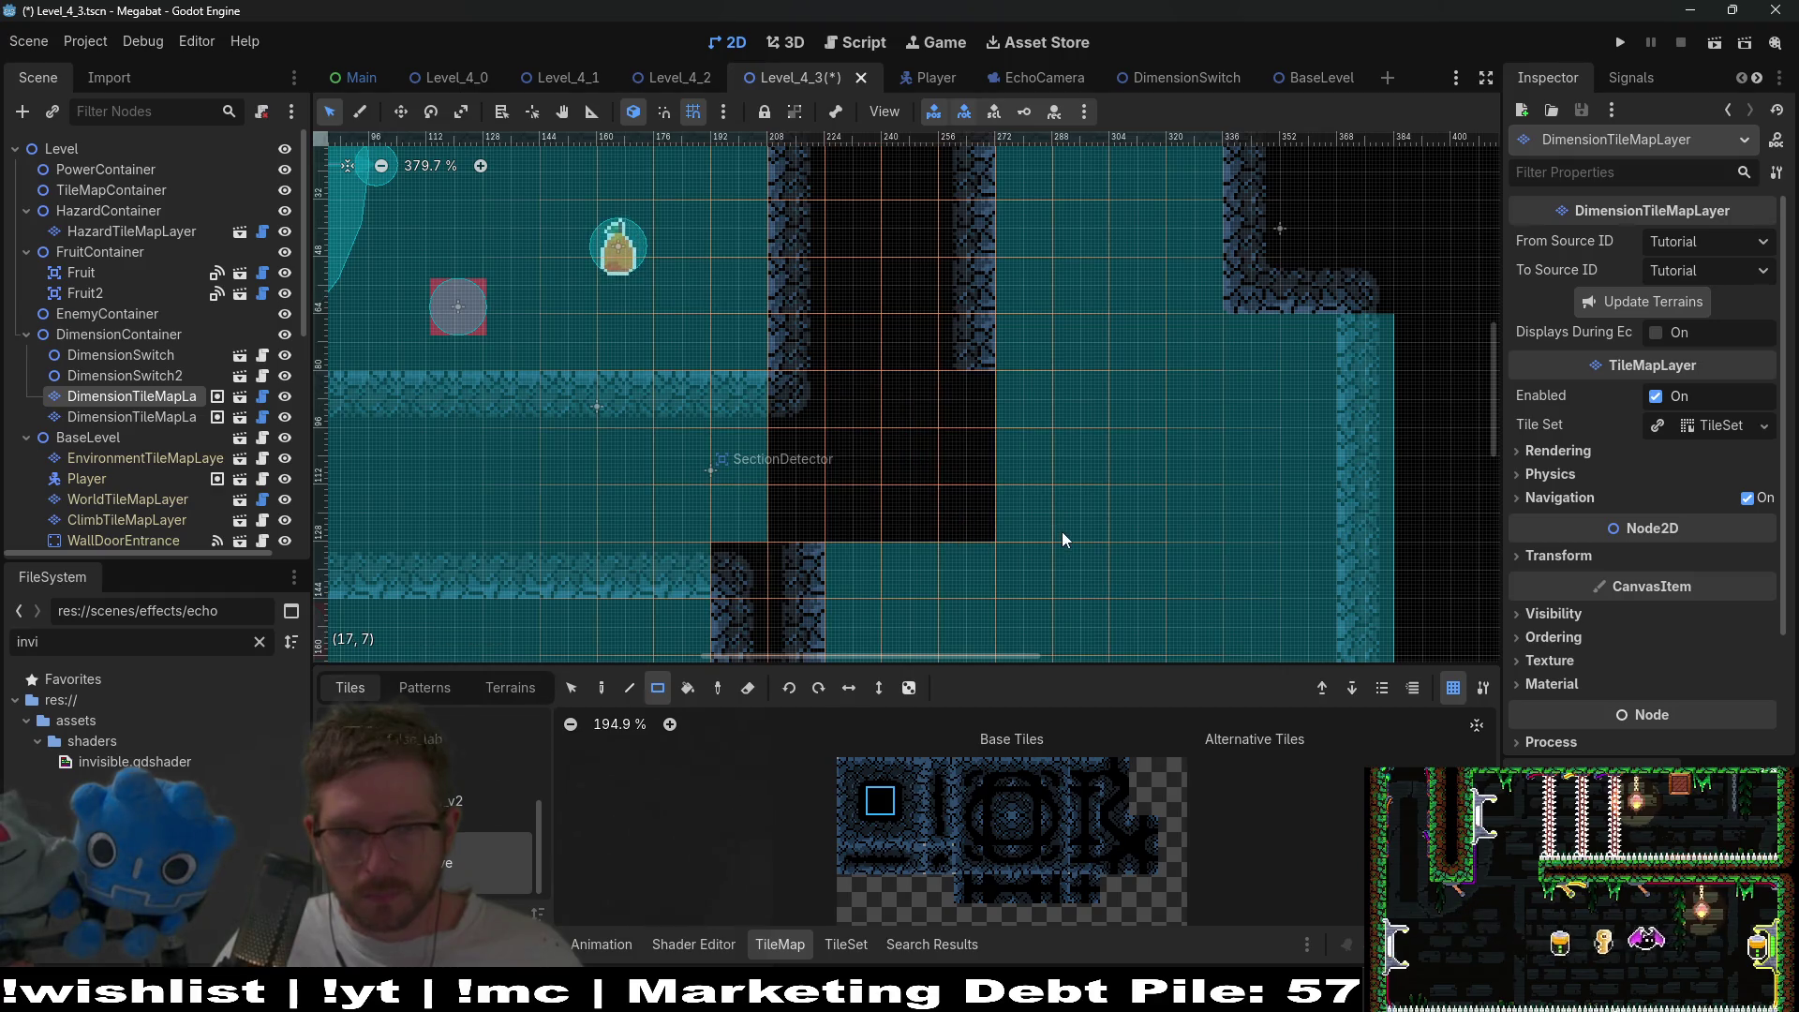
- Clear a 9x8 block right of the shaft, undoing to restore the lower-right tiles
scroll(1059, 532, "down", 3)
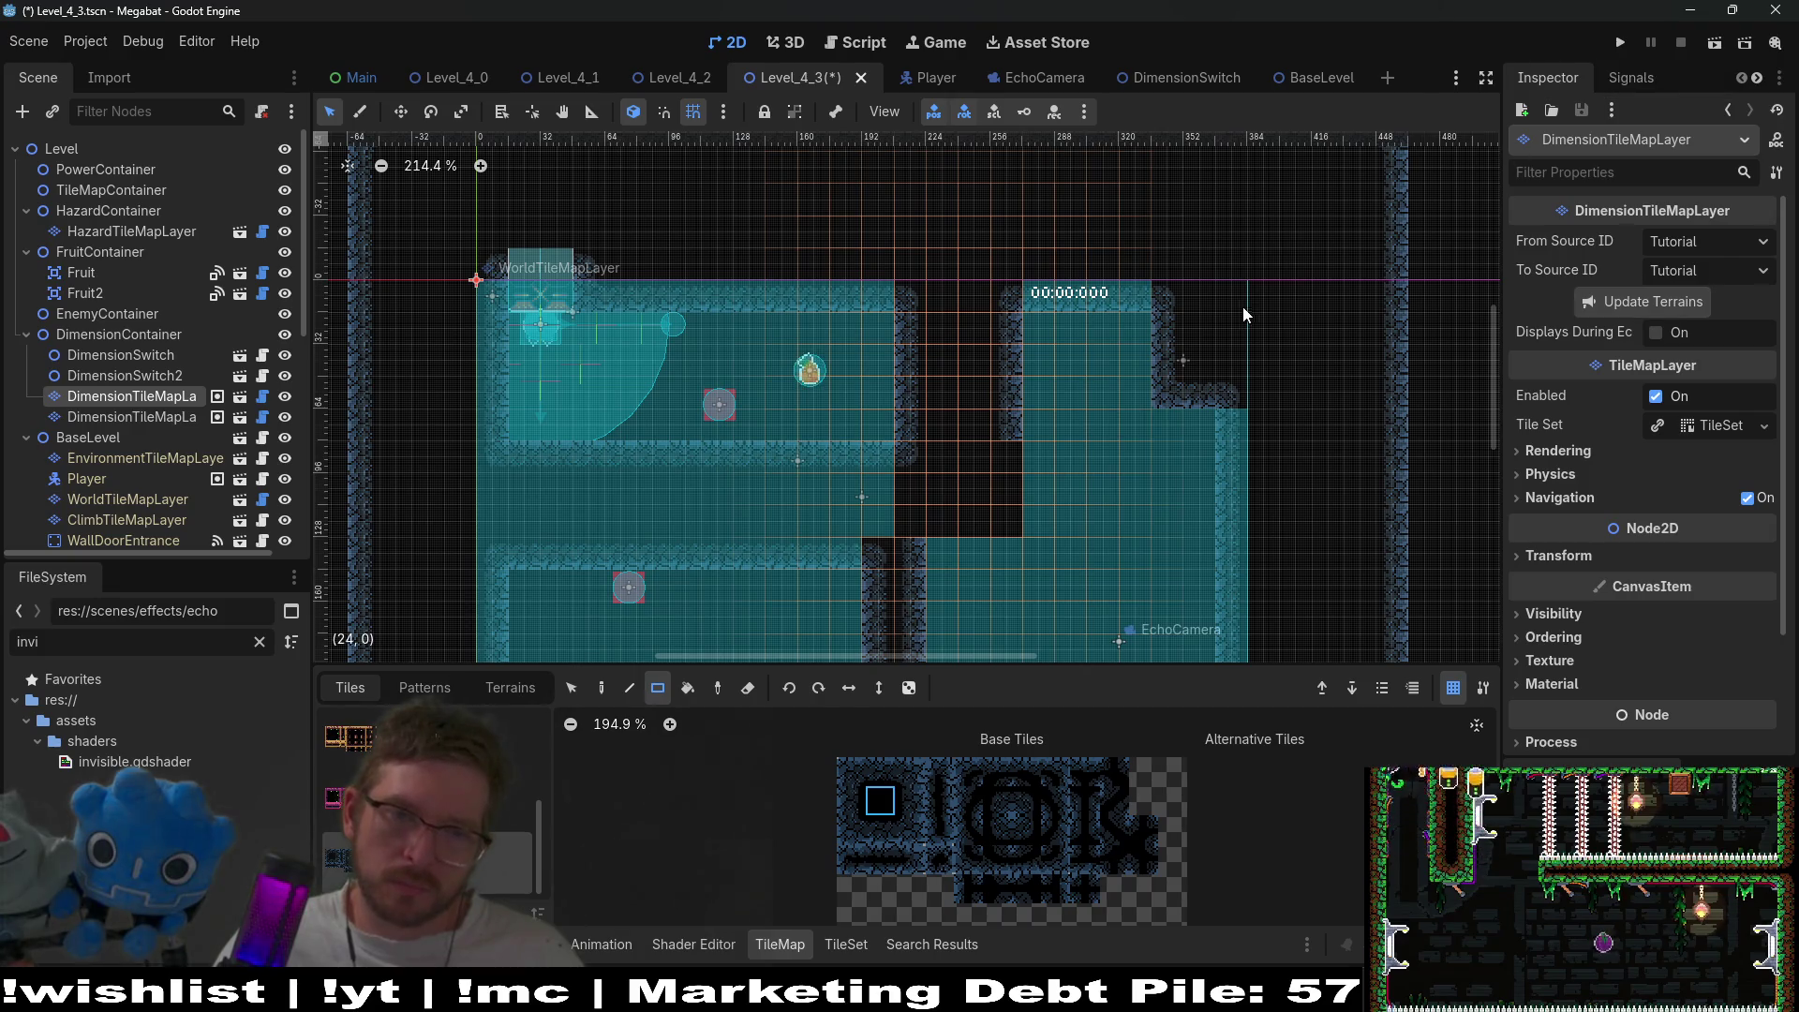
scroll(1162, 423, "right", 2)
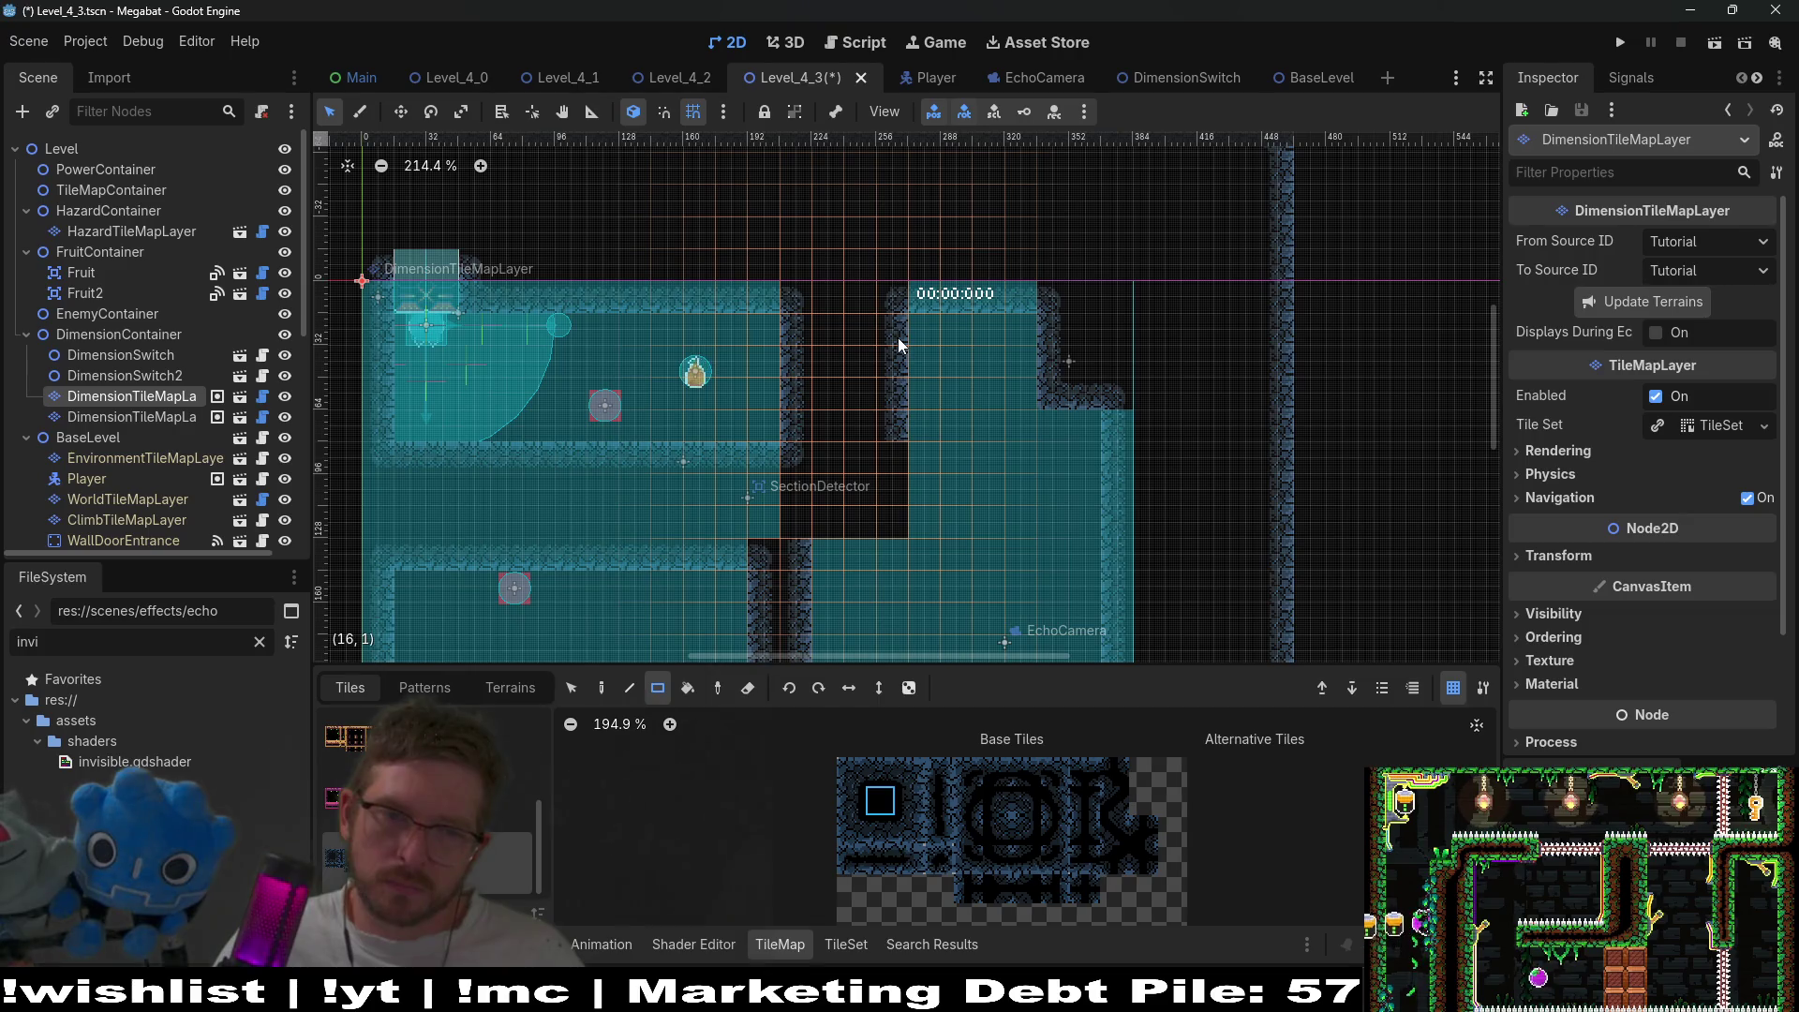
mouse_move(823, 335)
left_mouse_down()
mouse_move(1065, 560)
mouse_move(1100, 563)
mouse_move(1076, 547)
left_mouse_up()
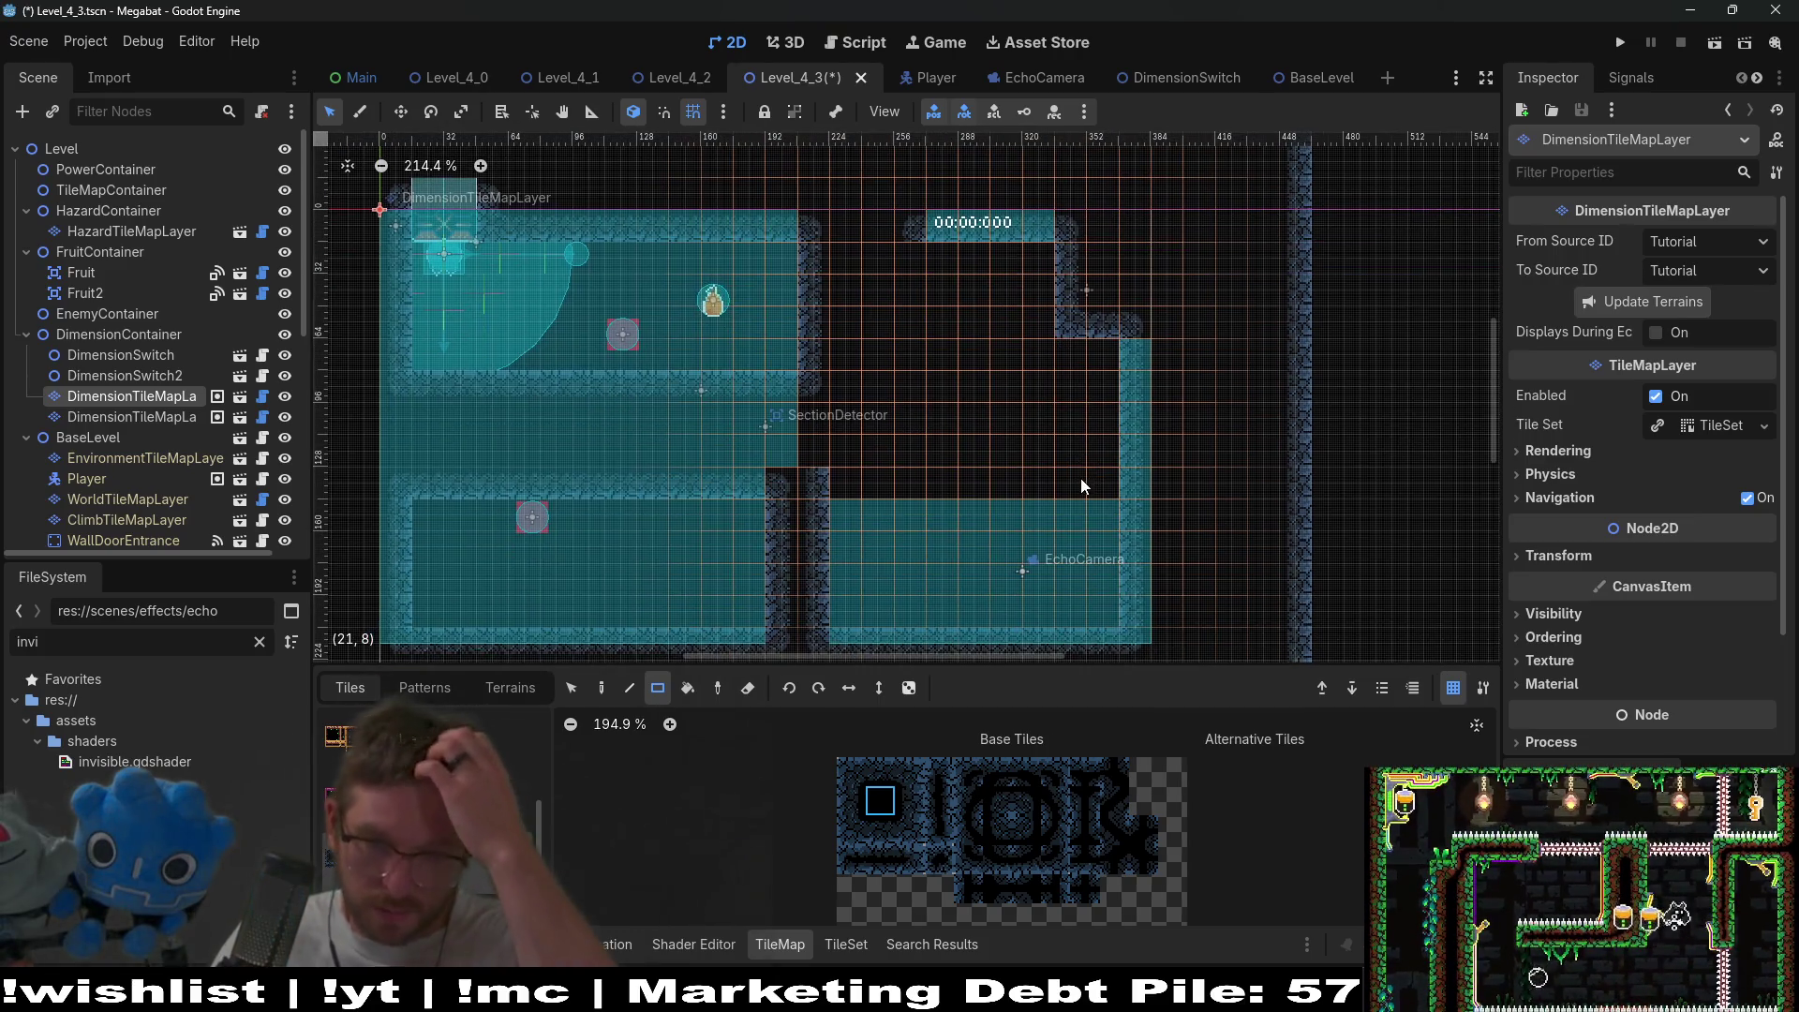
scroll(1077, 478, "up", 2)
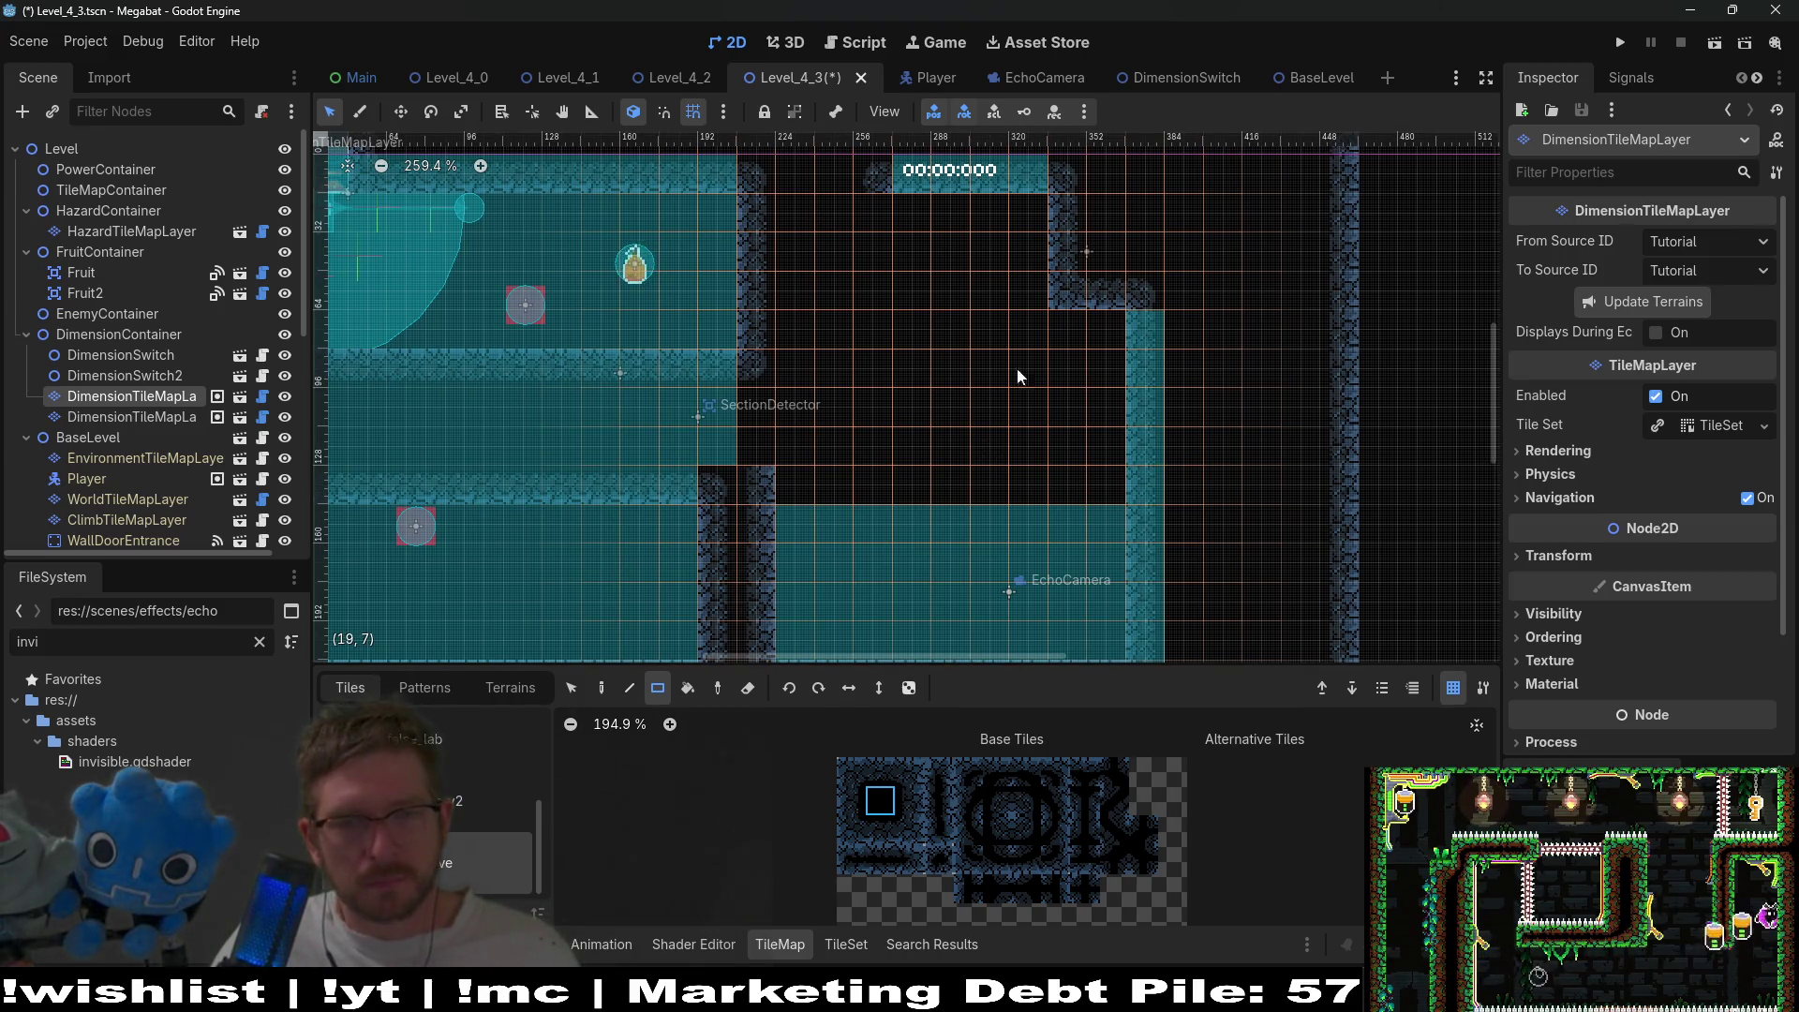
scroll(1016, 424, "up", 1)
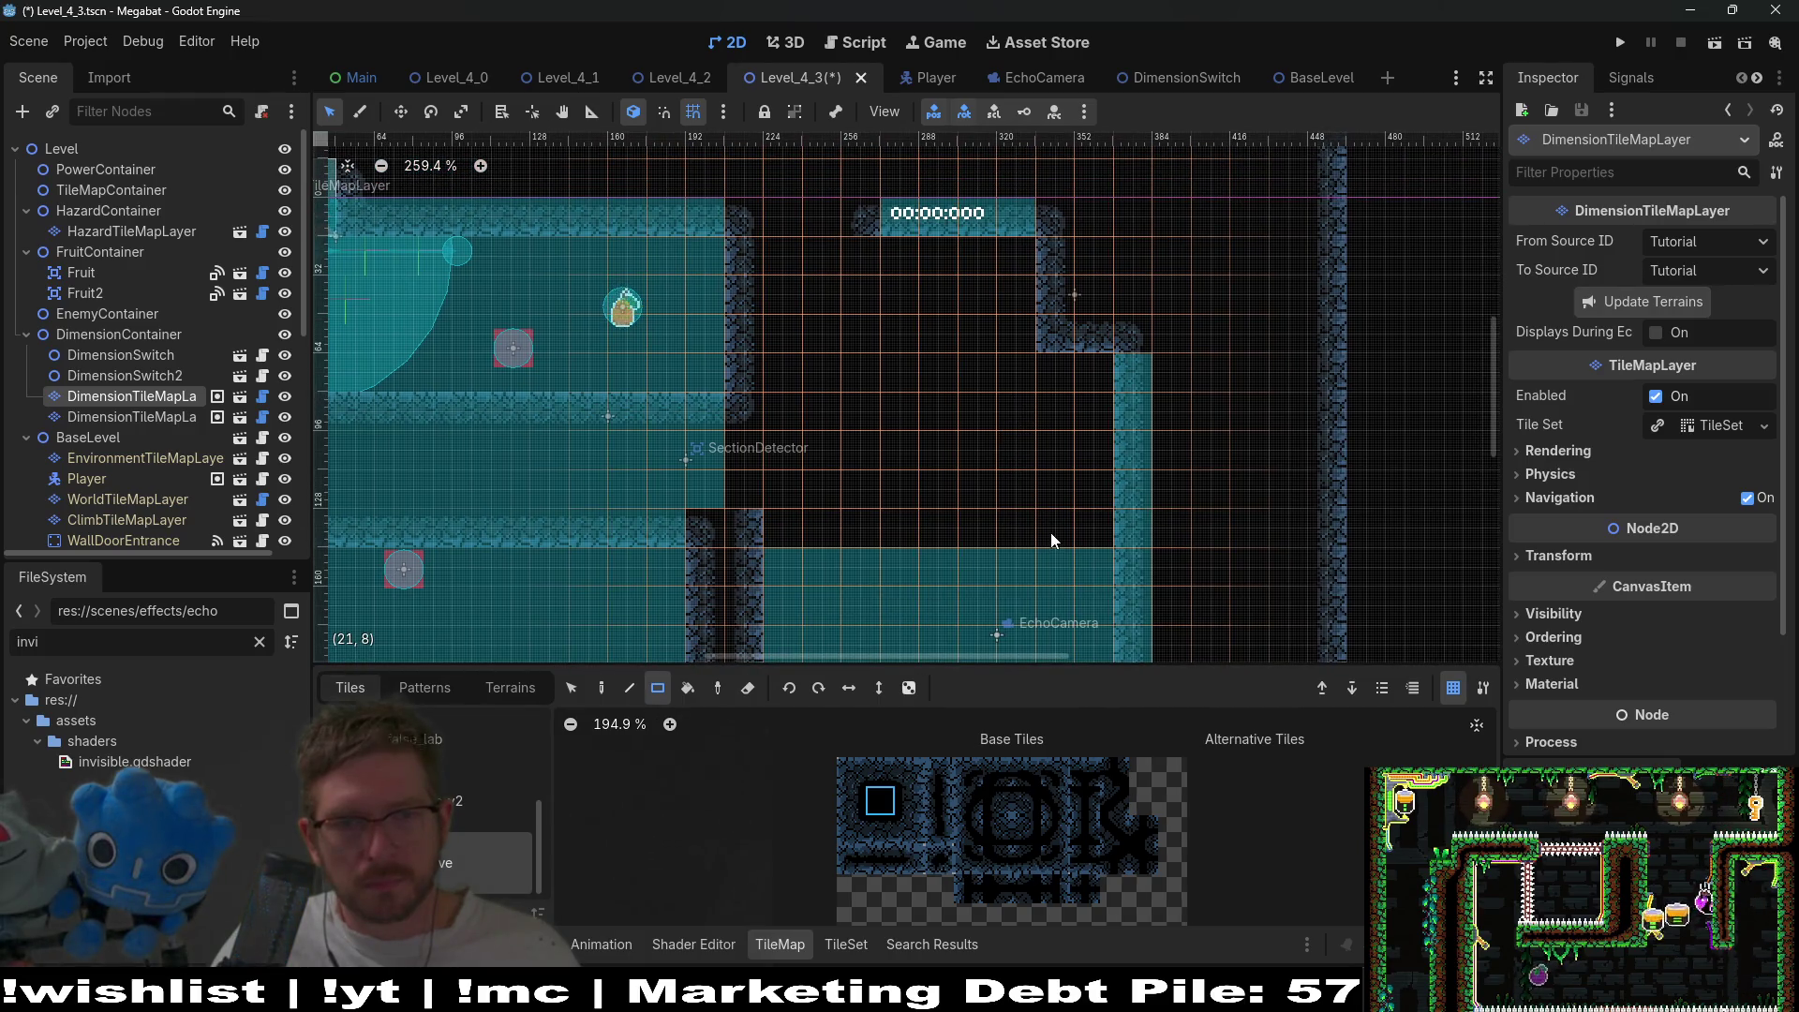
key("ctrl+z")
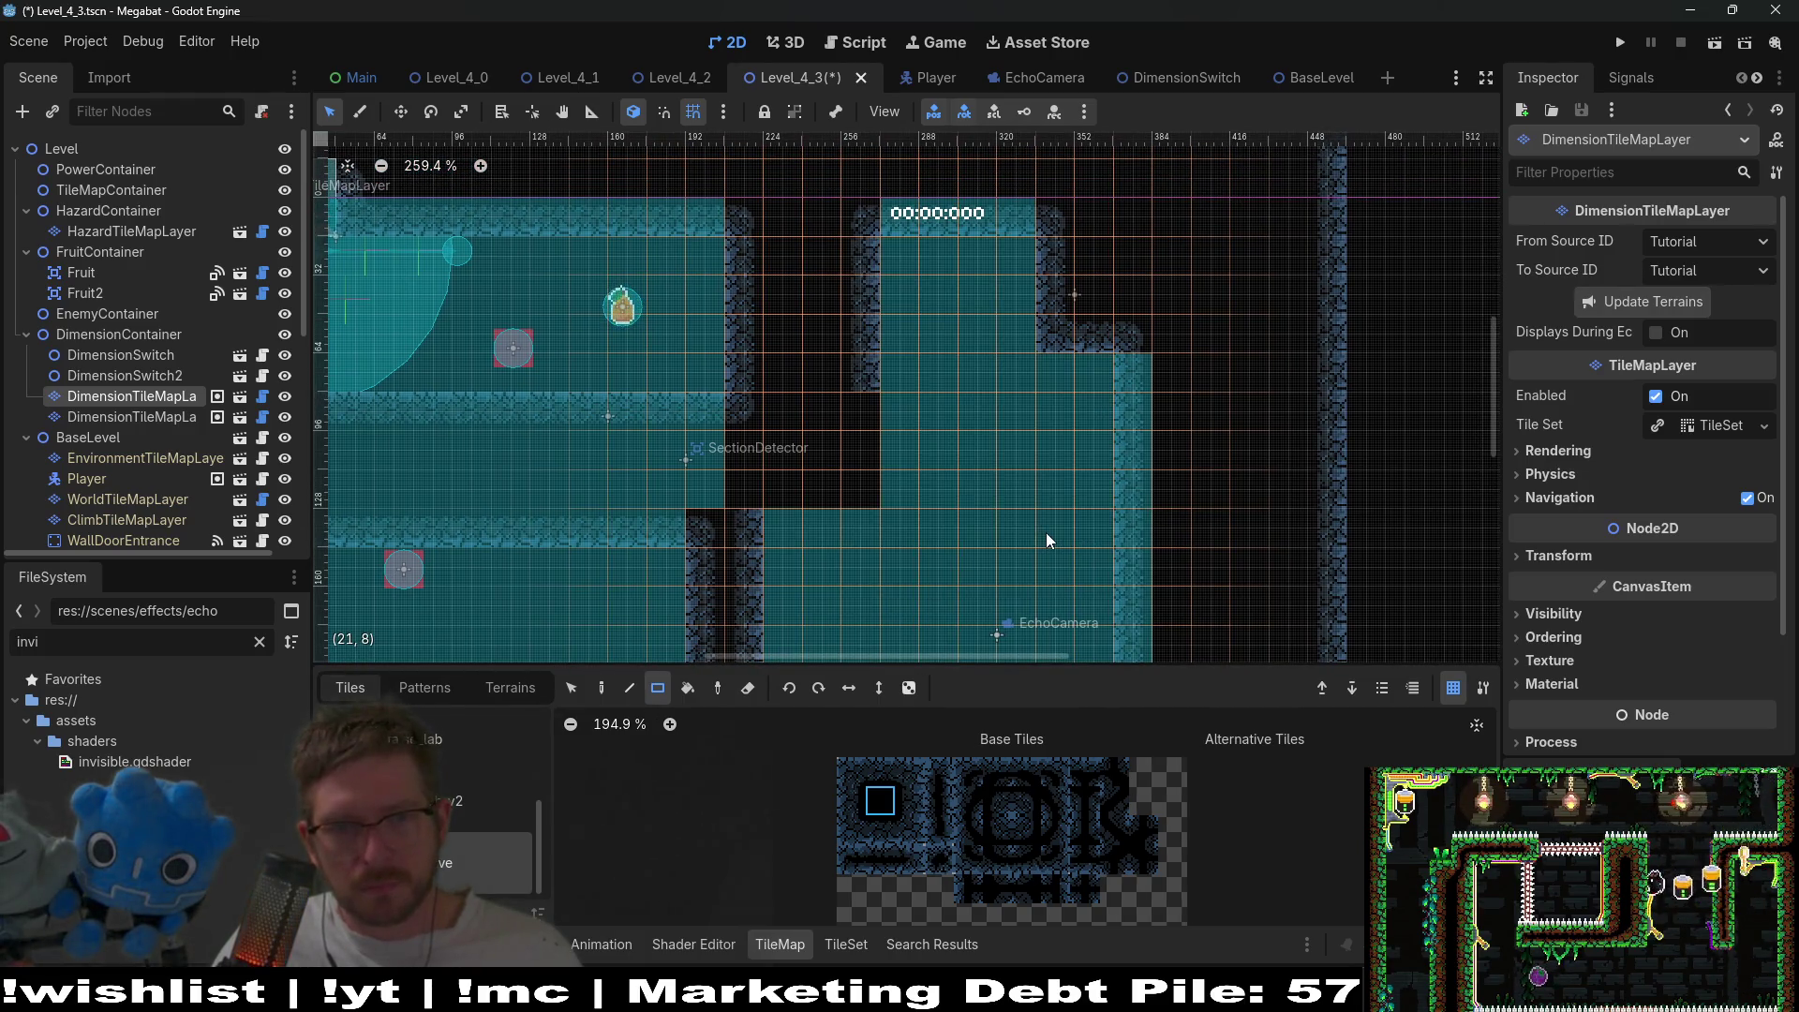
scroll(958, 465, "down", 2)
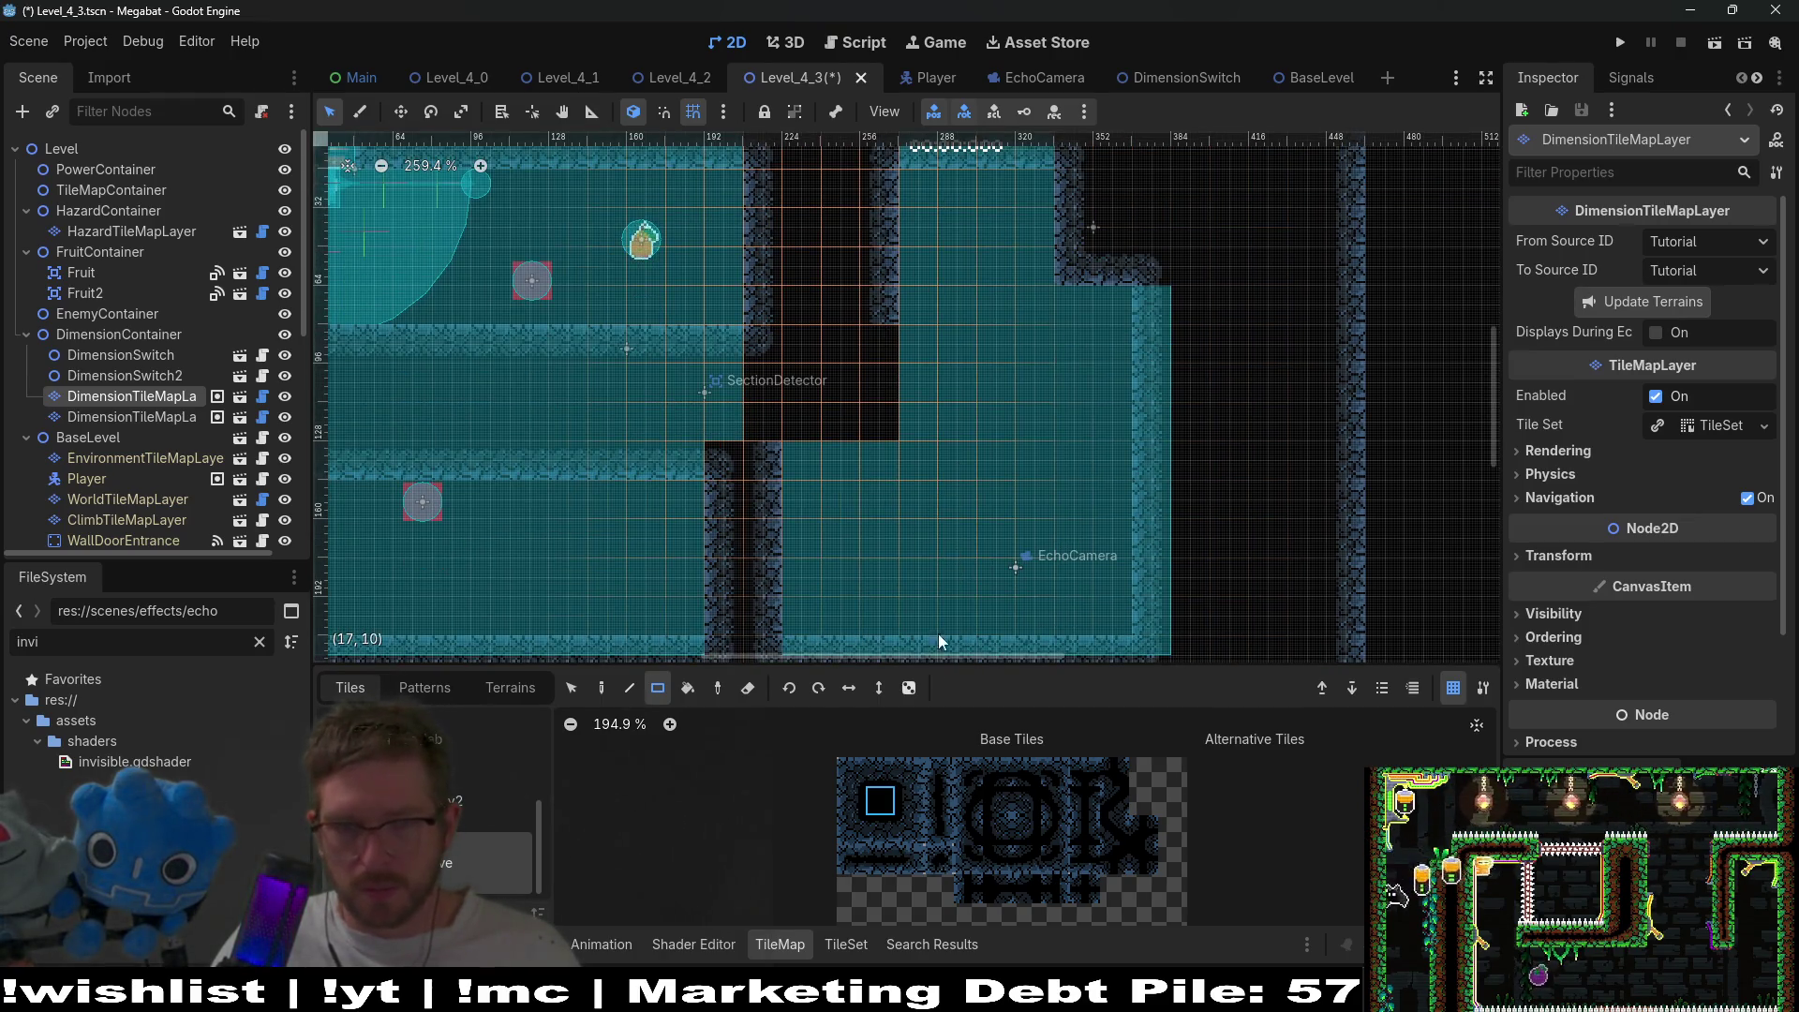
- Paint a 3x1 row of wall tiles across the shaft, then save and run the level
left_click(887, 838)
left_click_drag(773, 459, 870, 457)
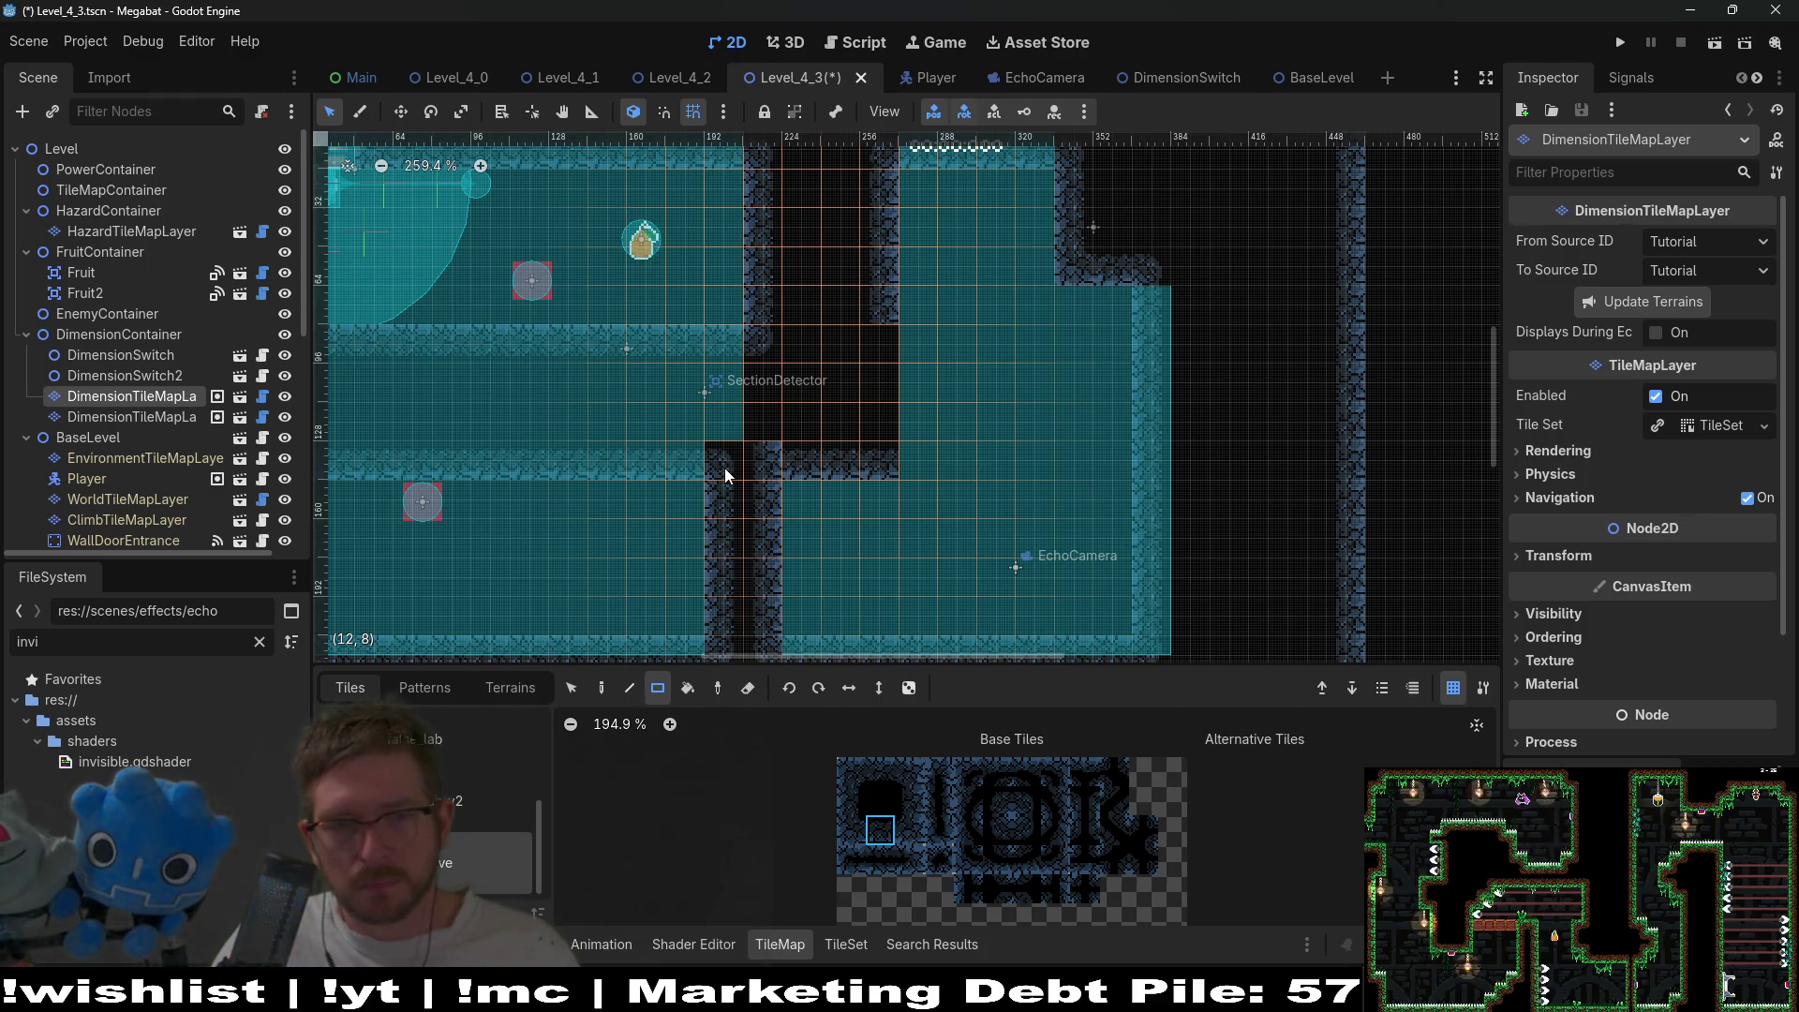
left_click_drag(903, 834, 904, 805)
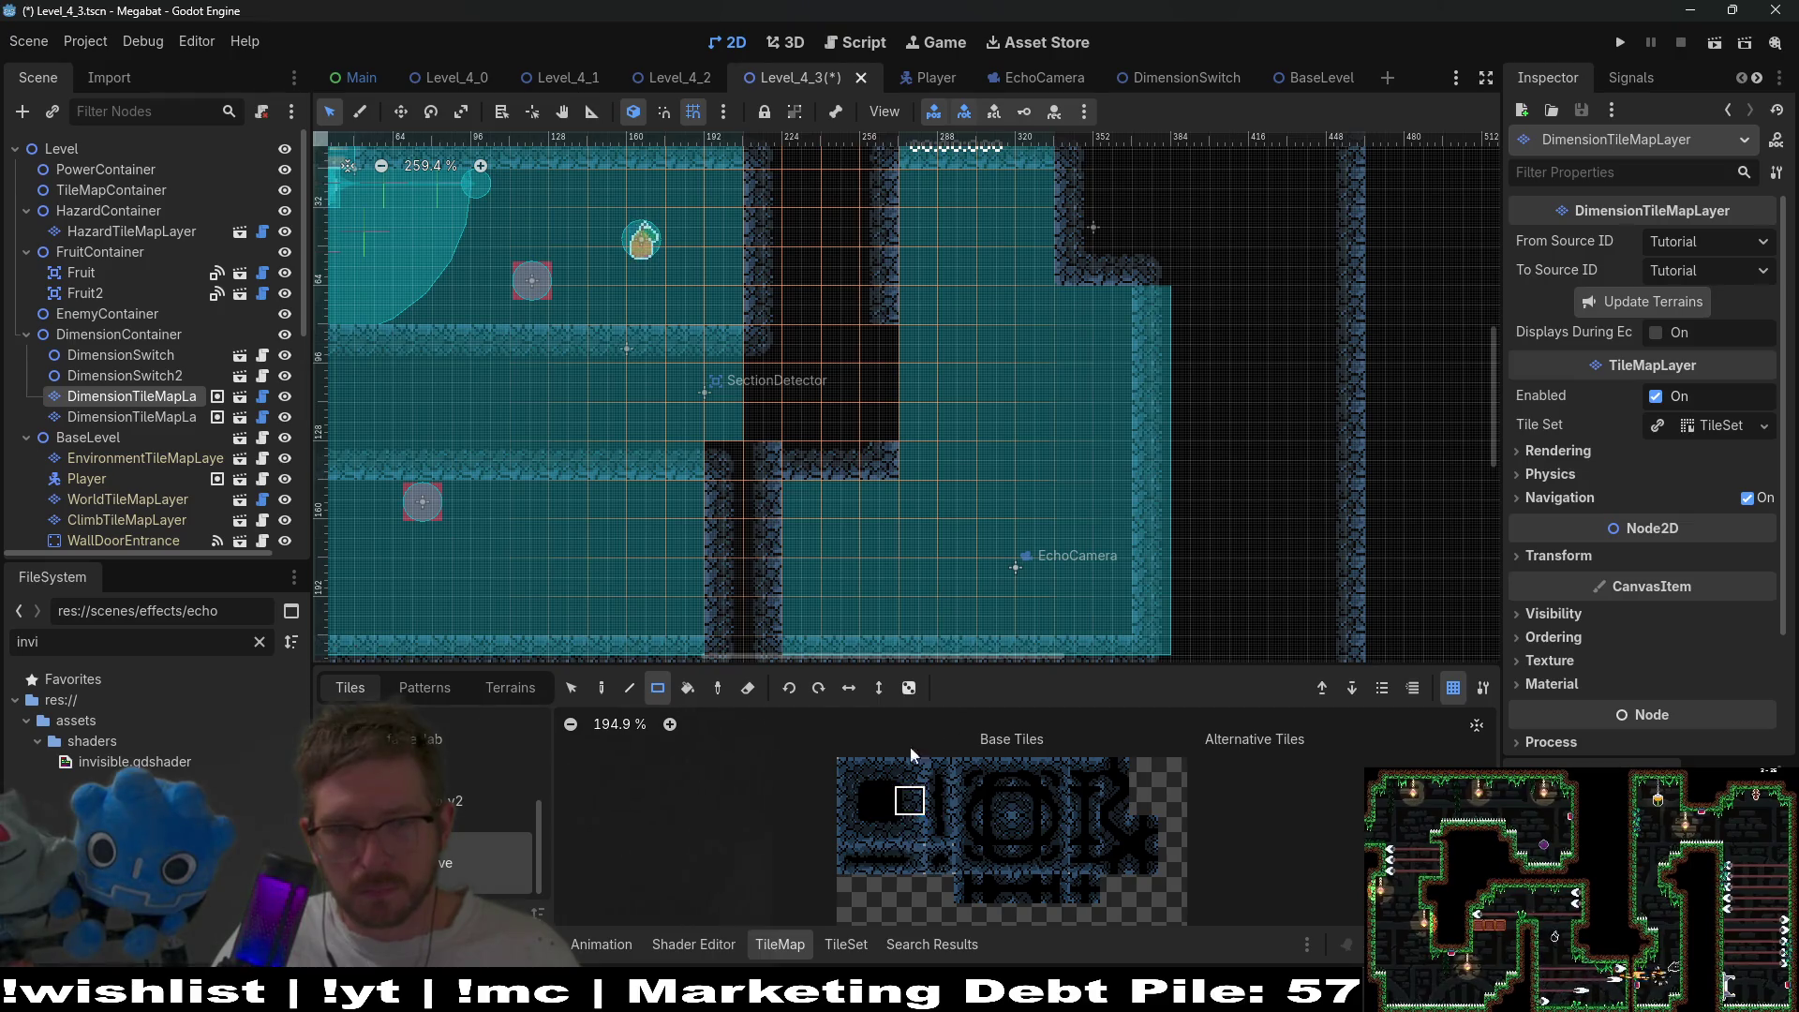
scroll(901, 379, "down", 3)
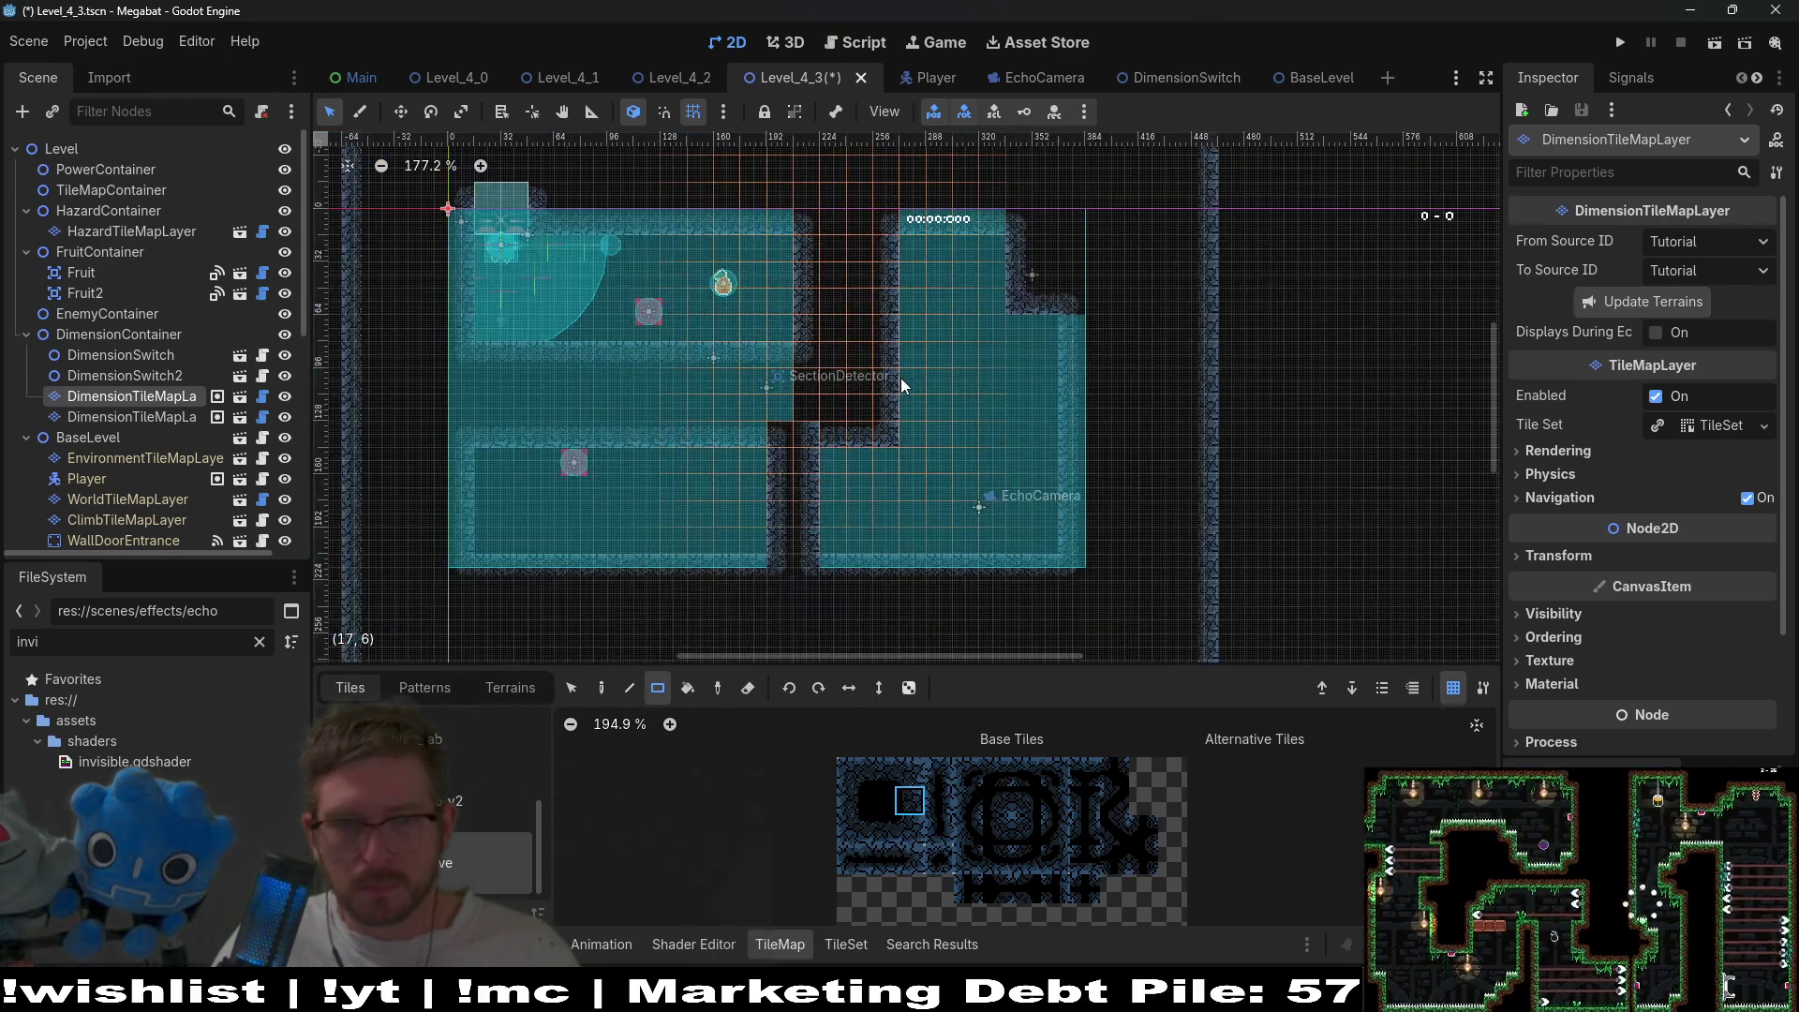
left_click(1714, 42)
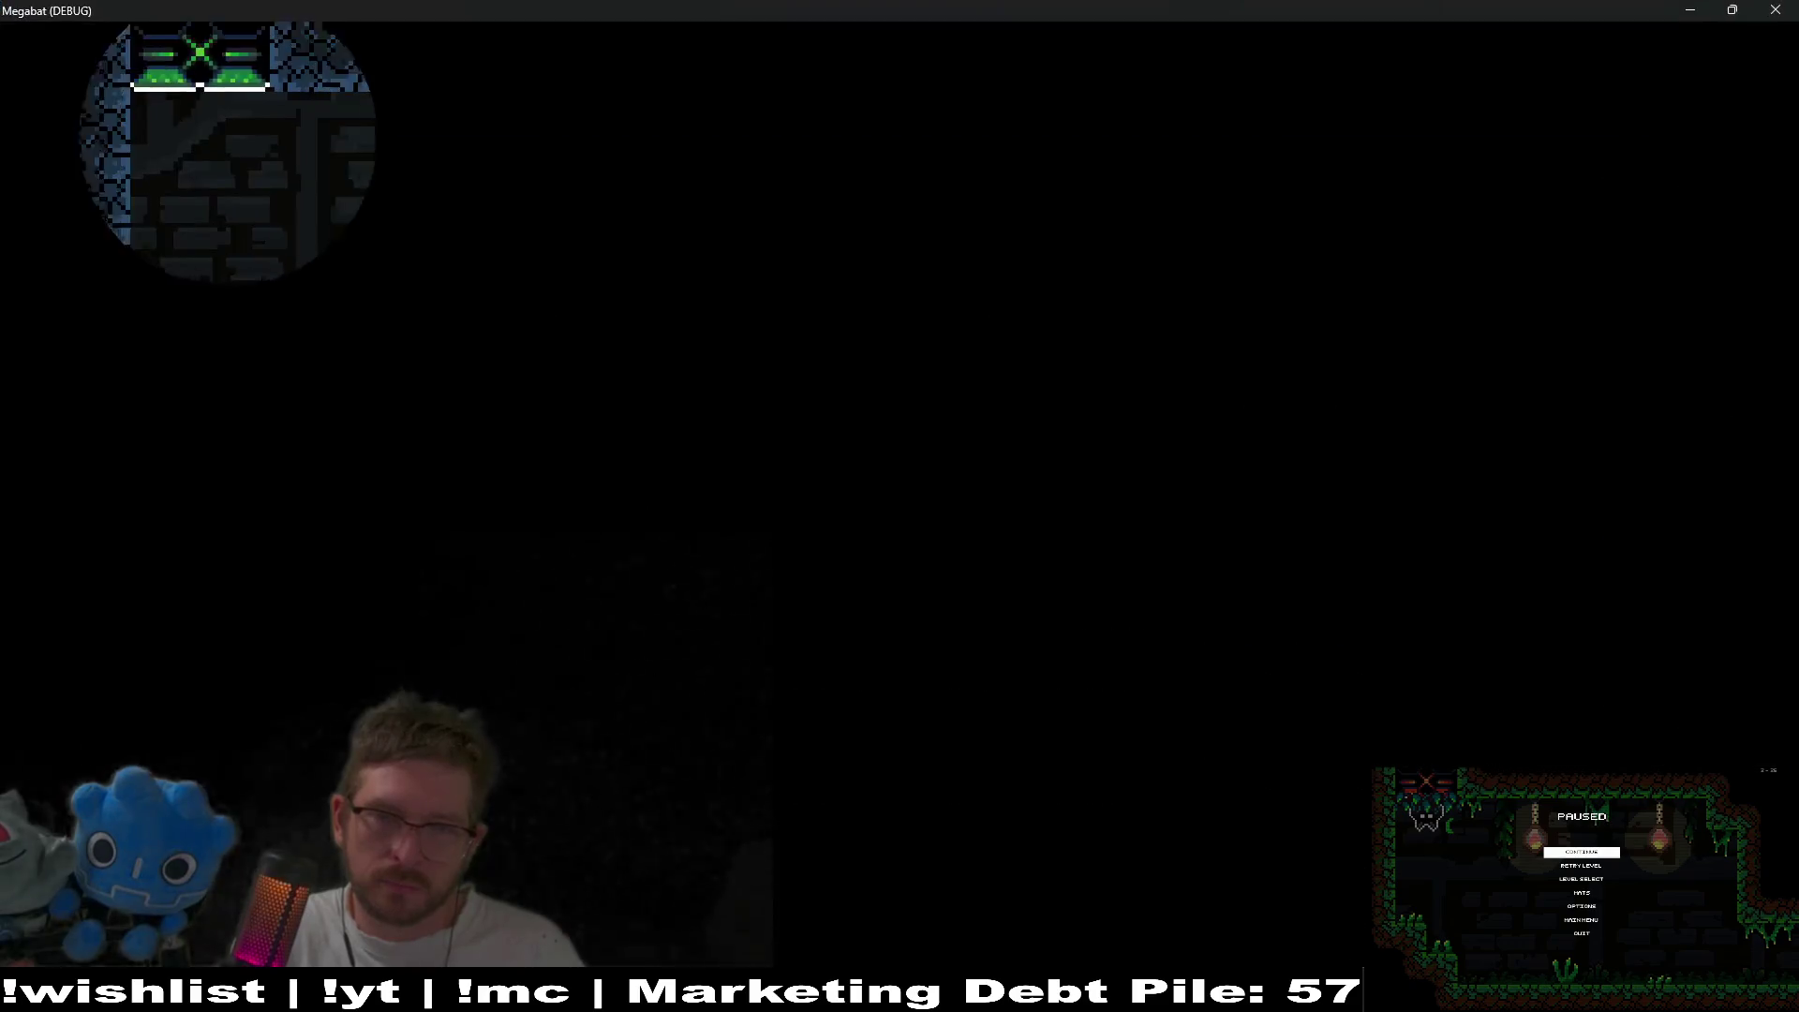
- Fly right past the red block, drop to the lower floor and screech
key("Right")
key("Right")
key("Left")
key("space")
key("Right")
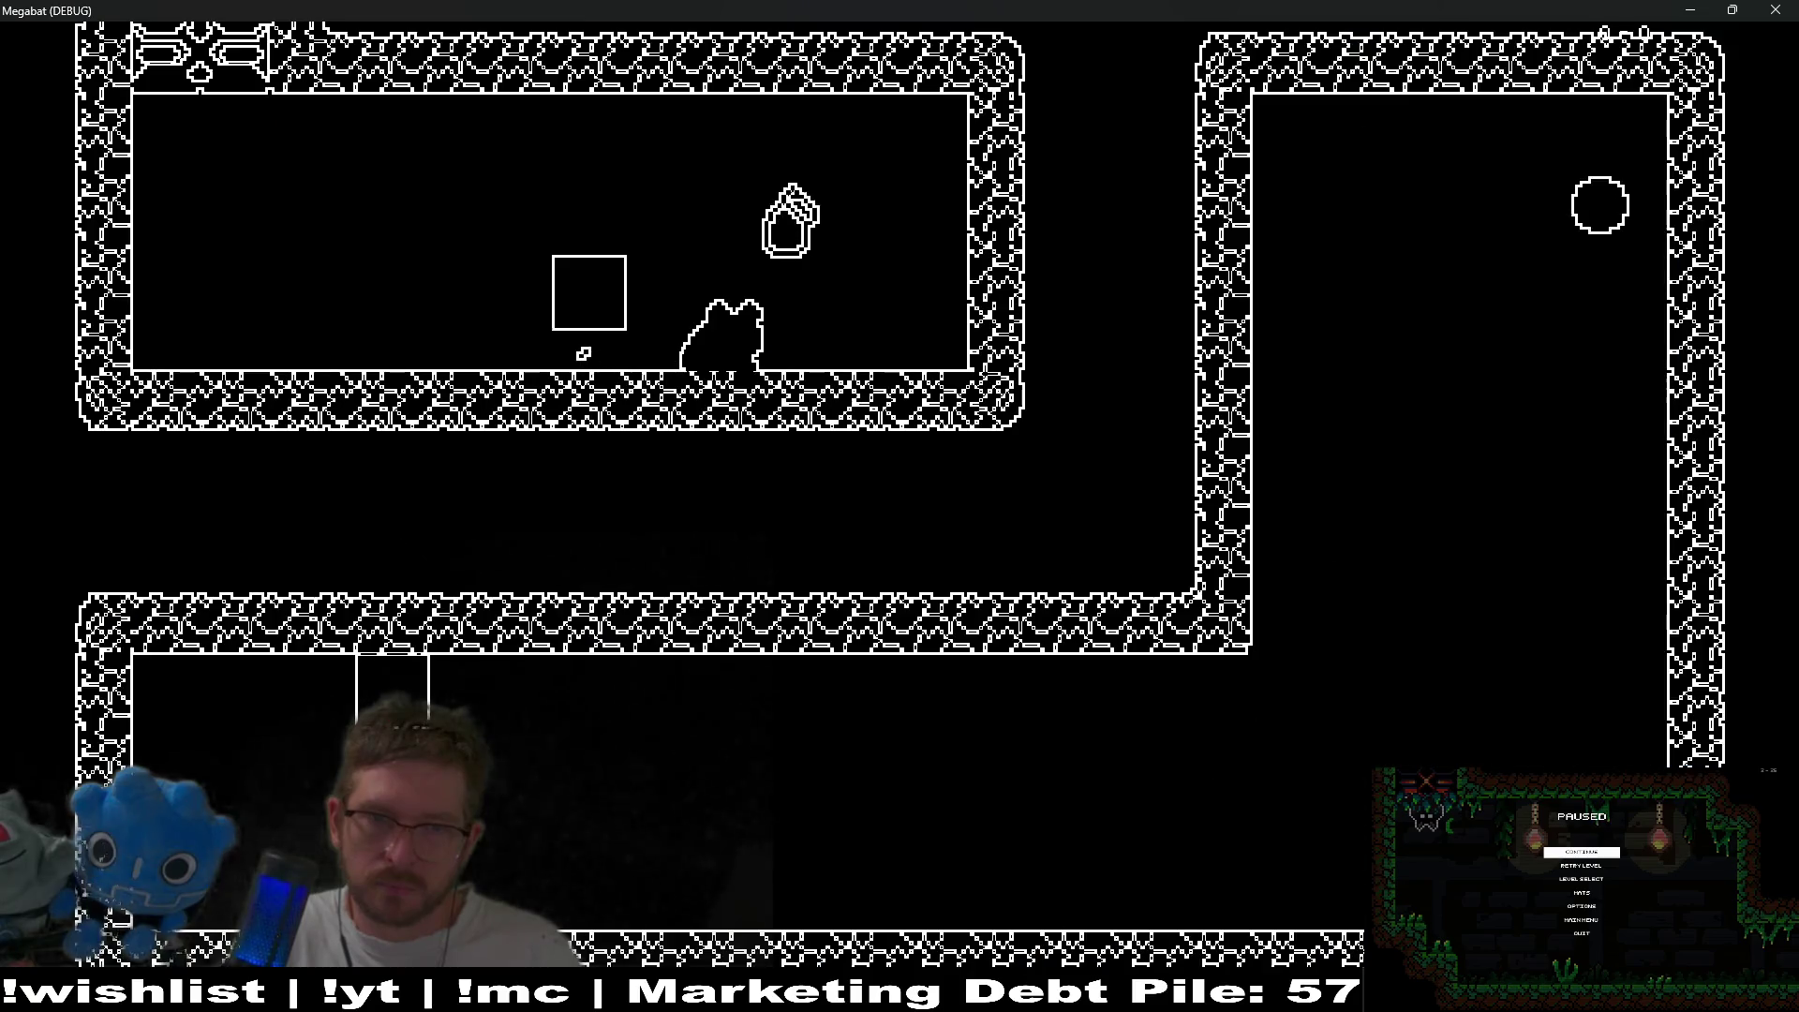
key("Right")
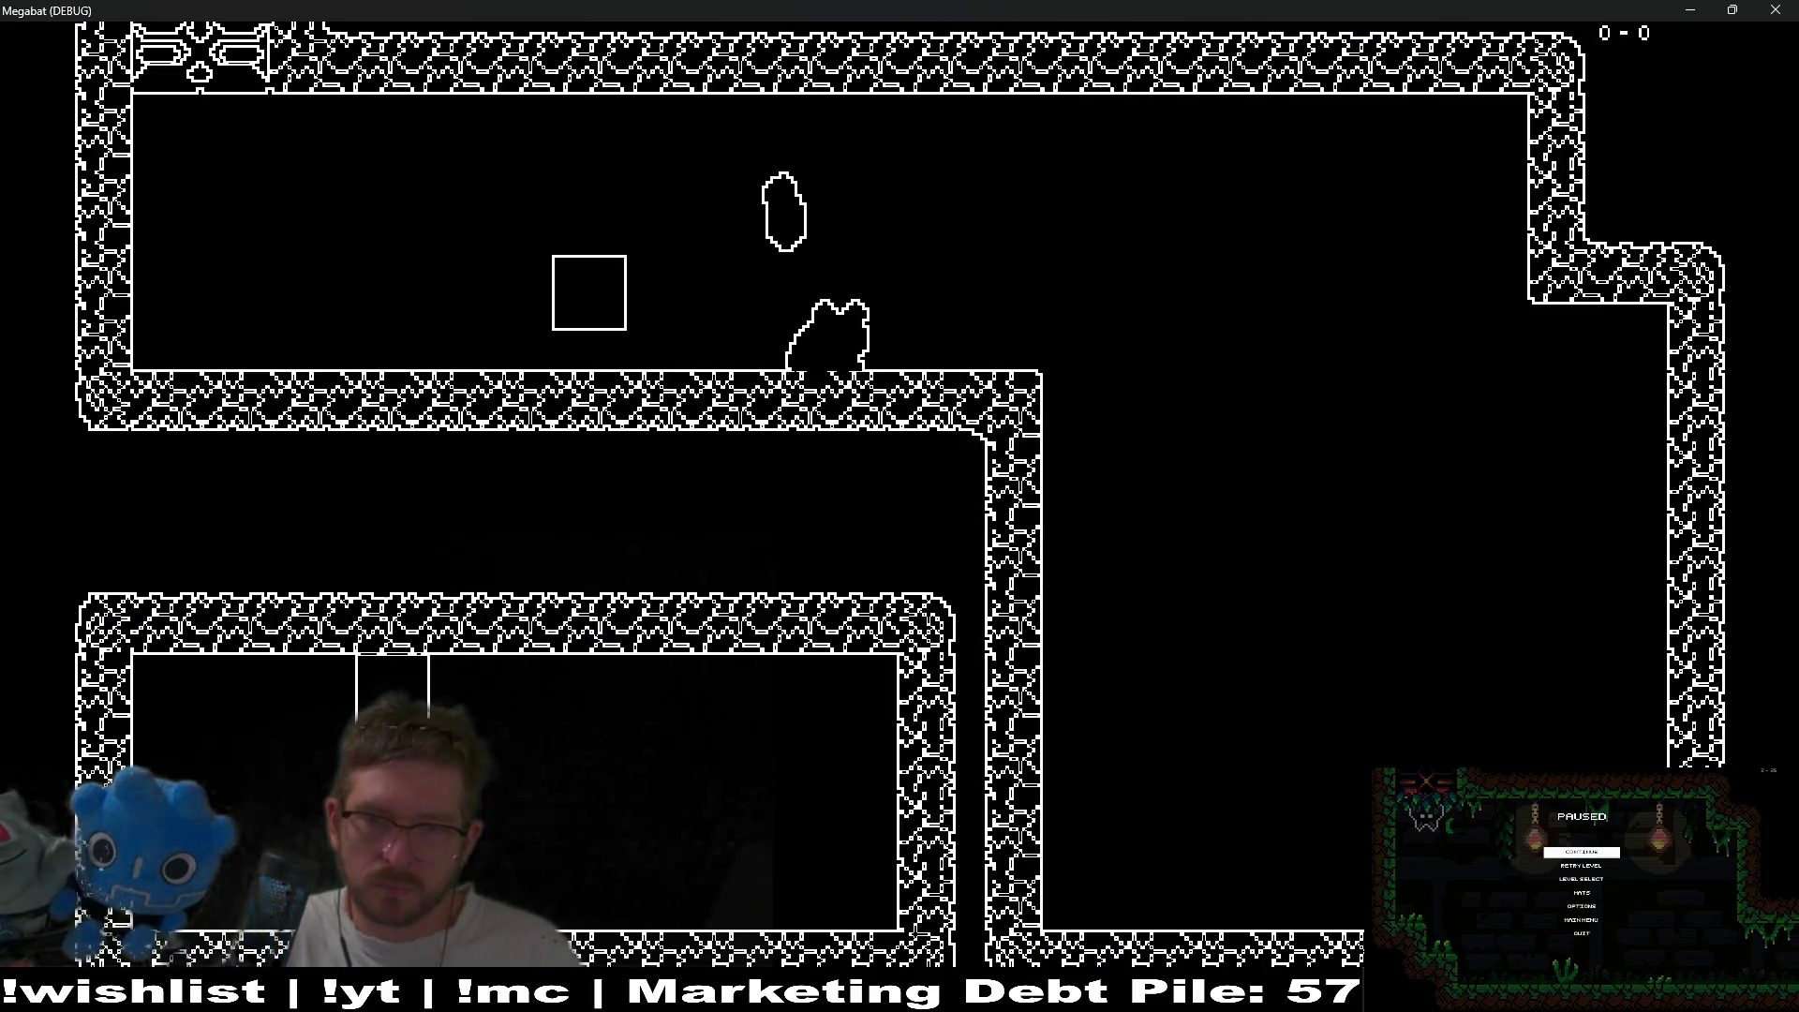
key("Right")
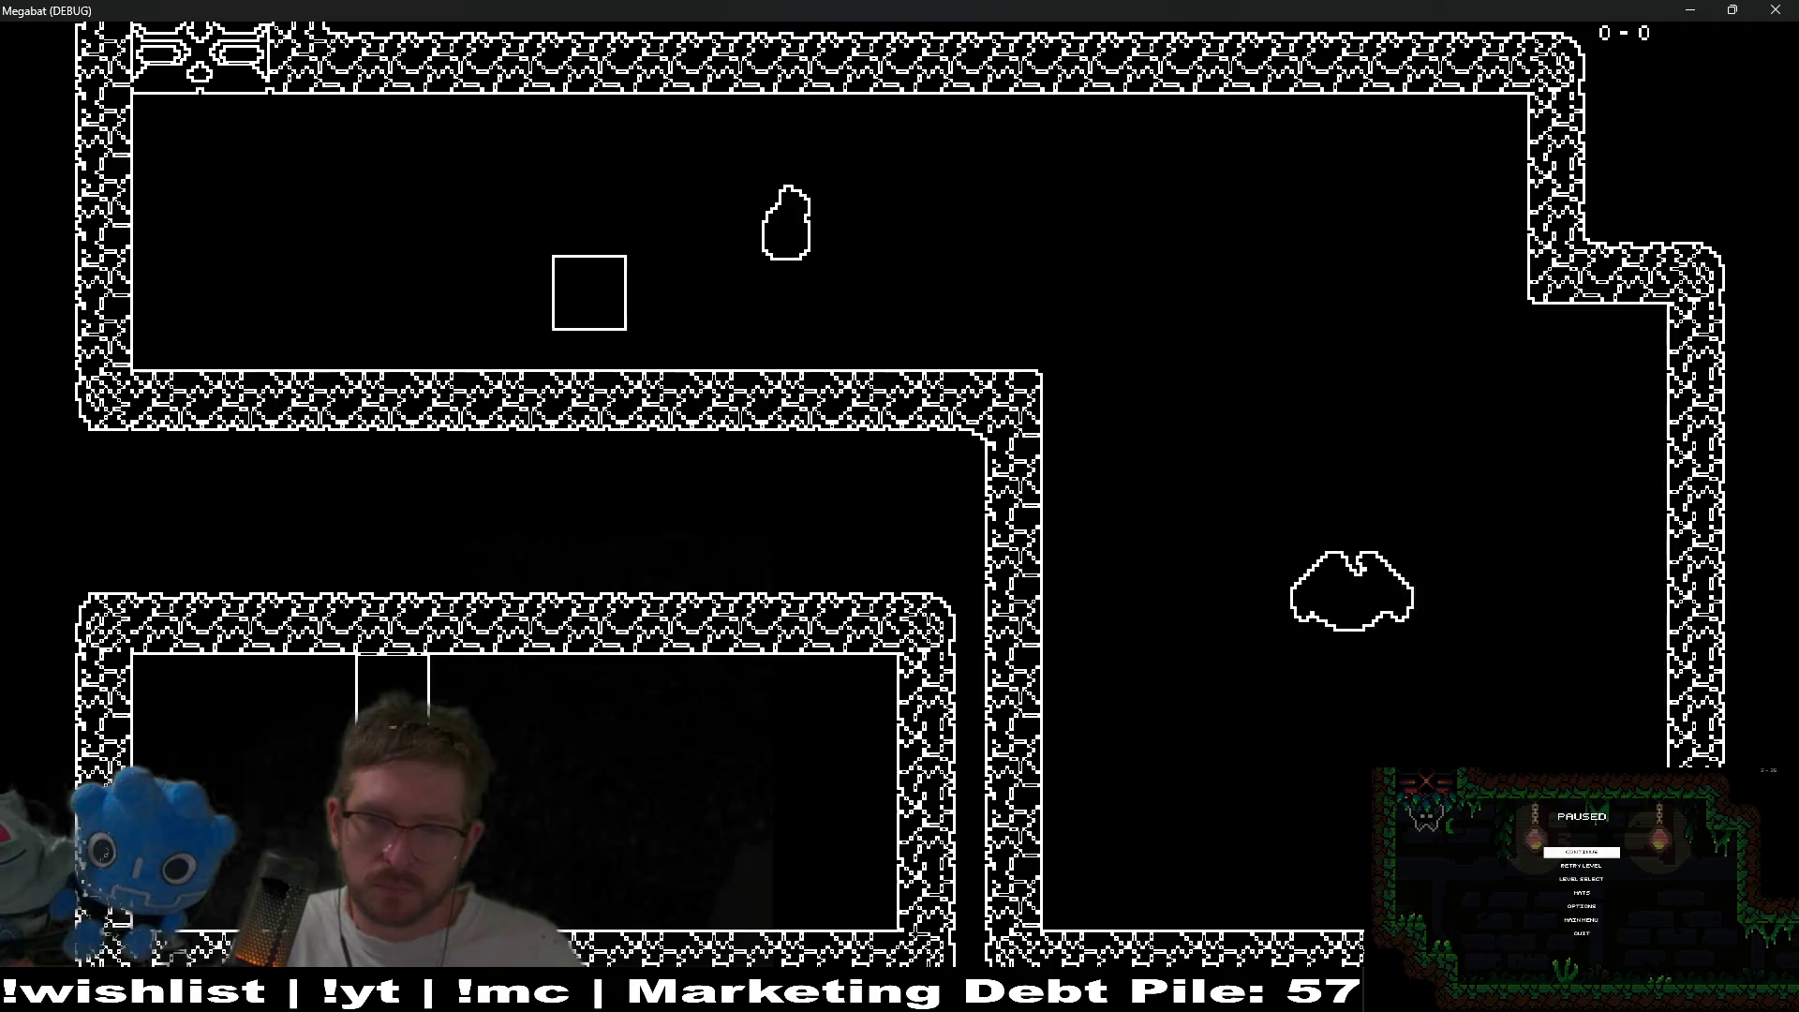
key("Left")
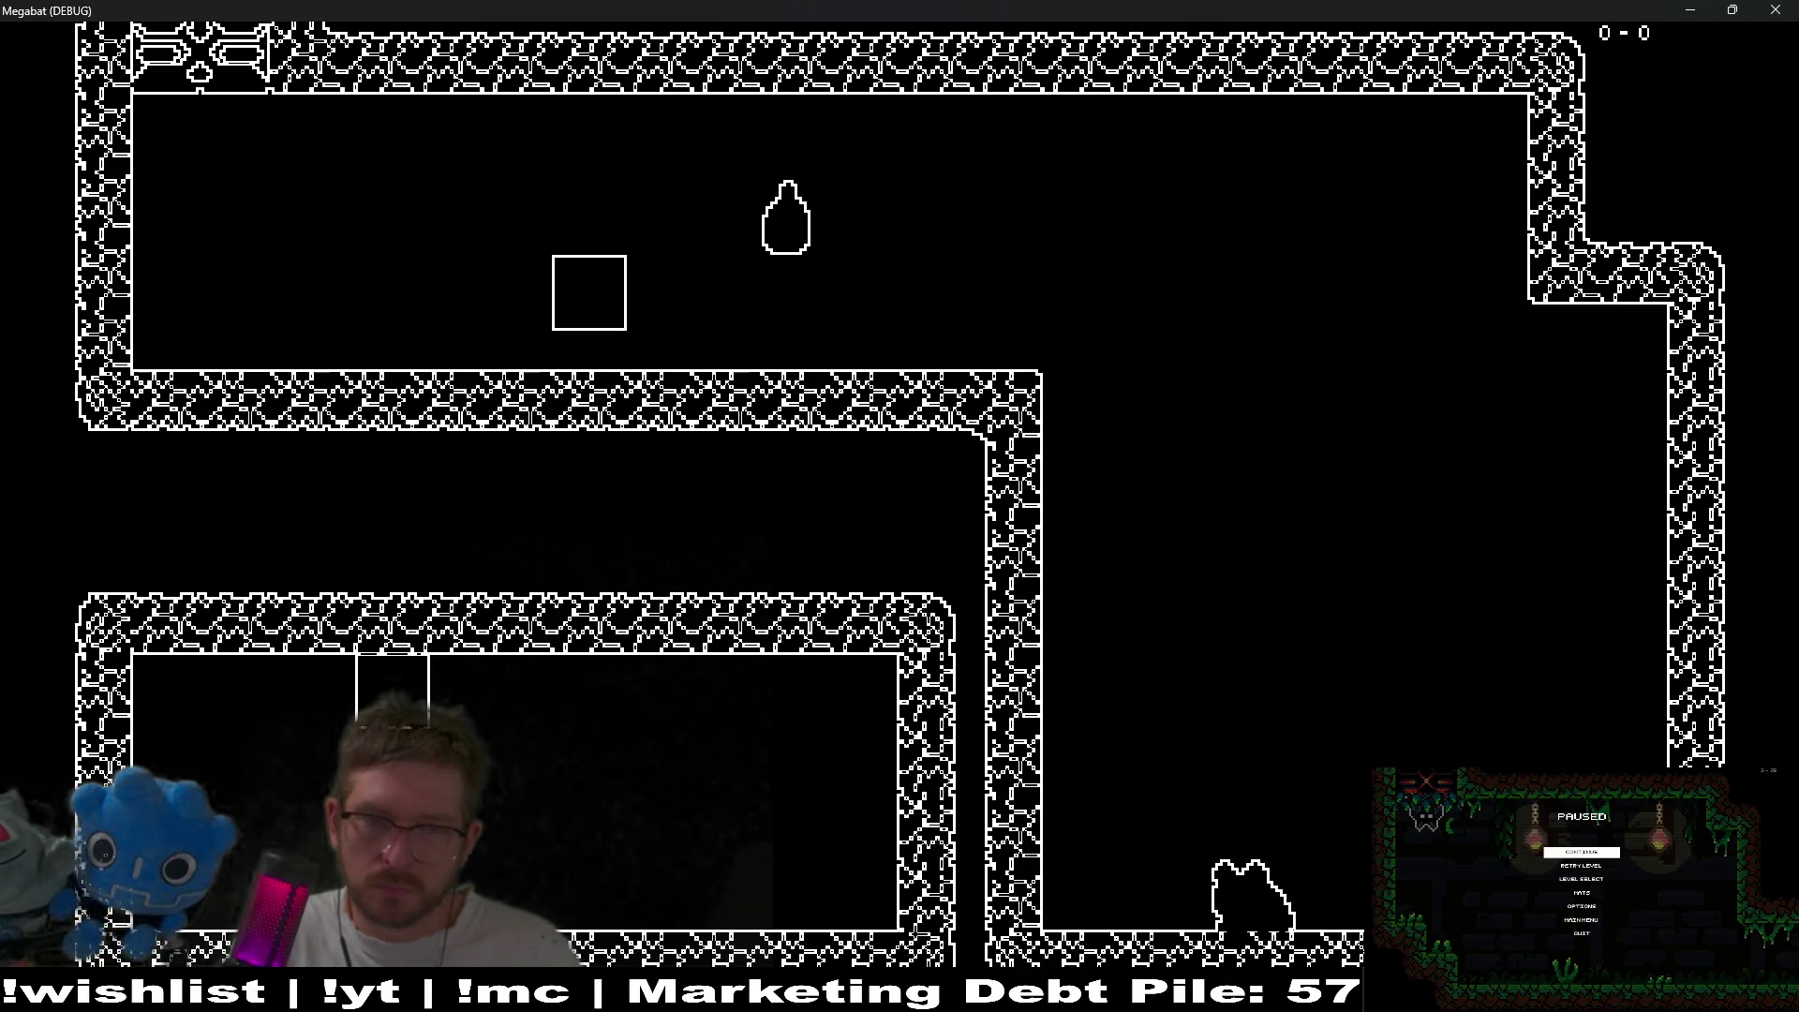
key("space")
- Fly up the right shaft toward the red orb, back down, and screech again
key("Right")
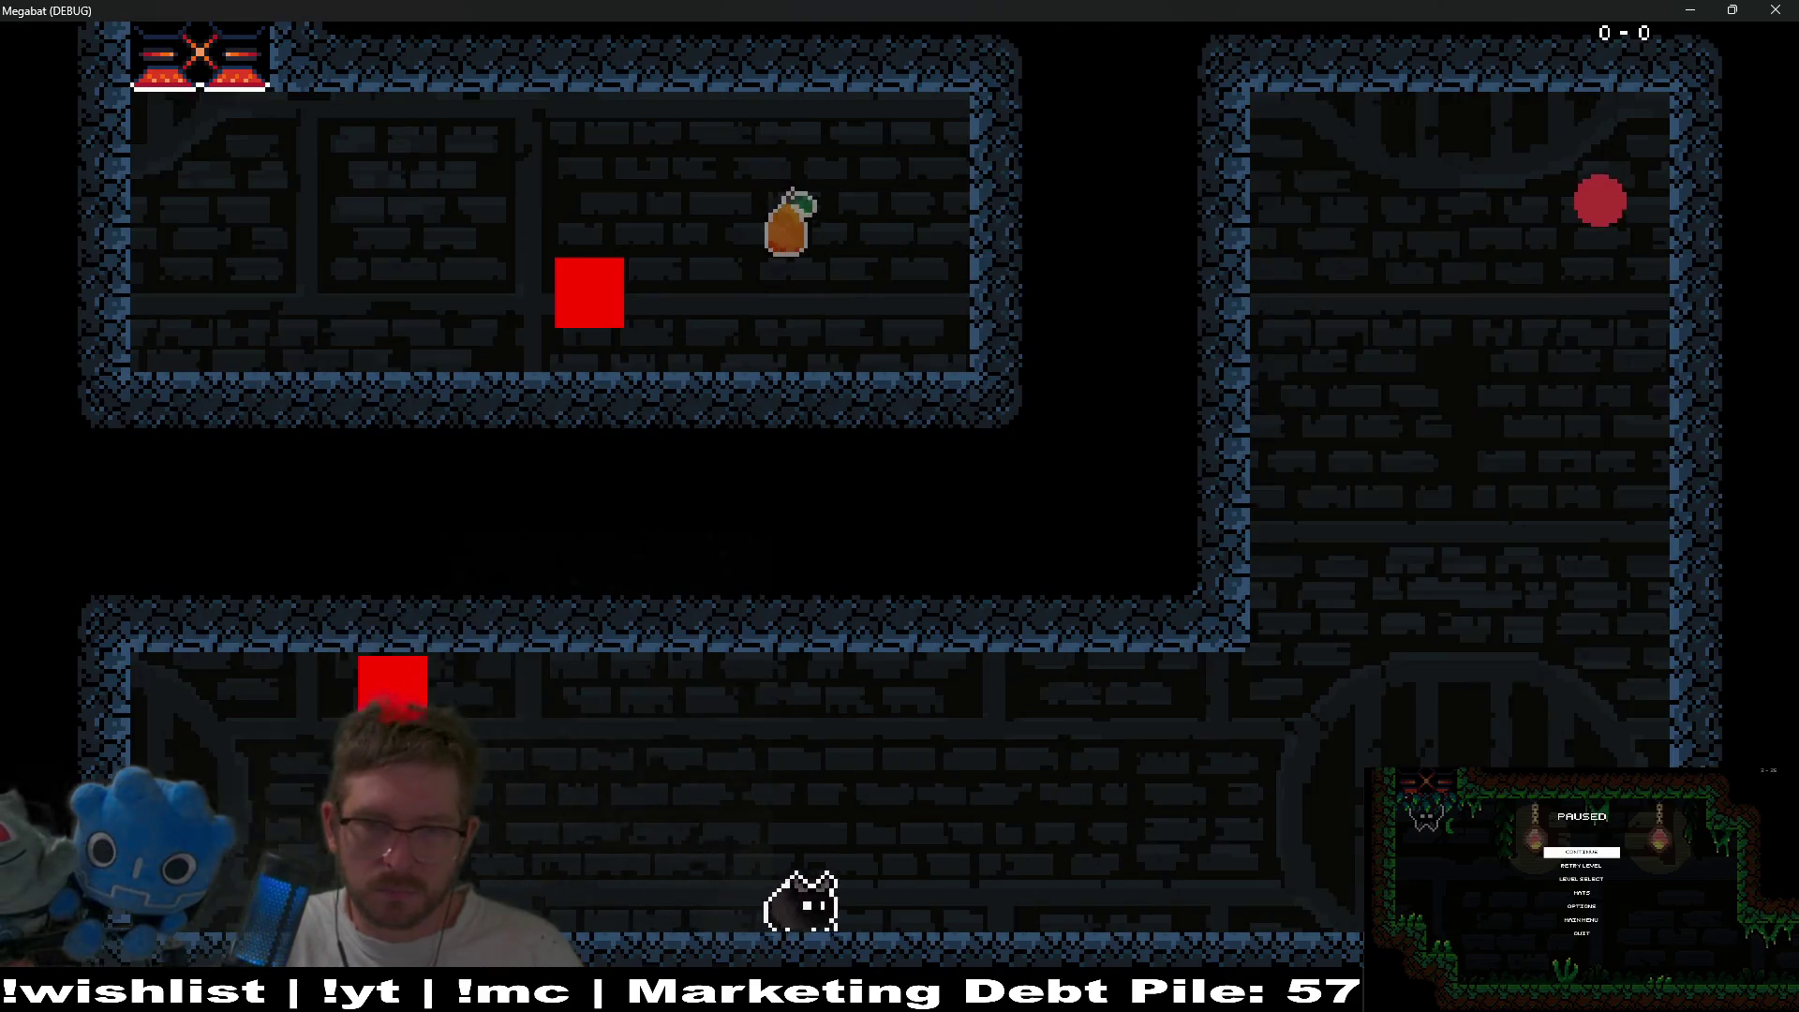
key("Up")
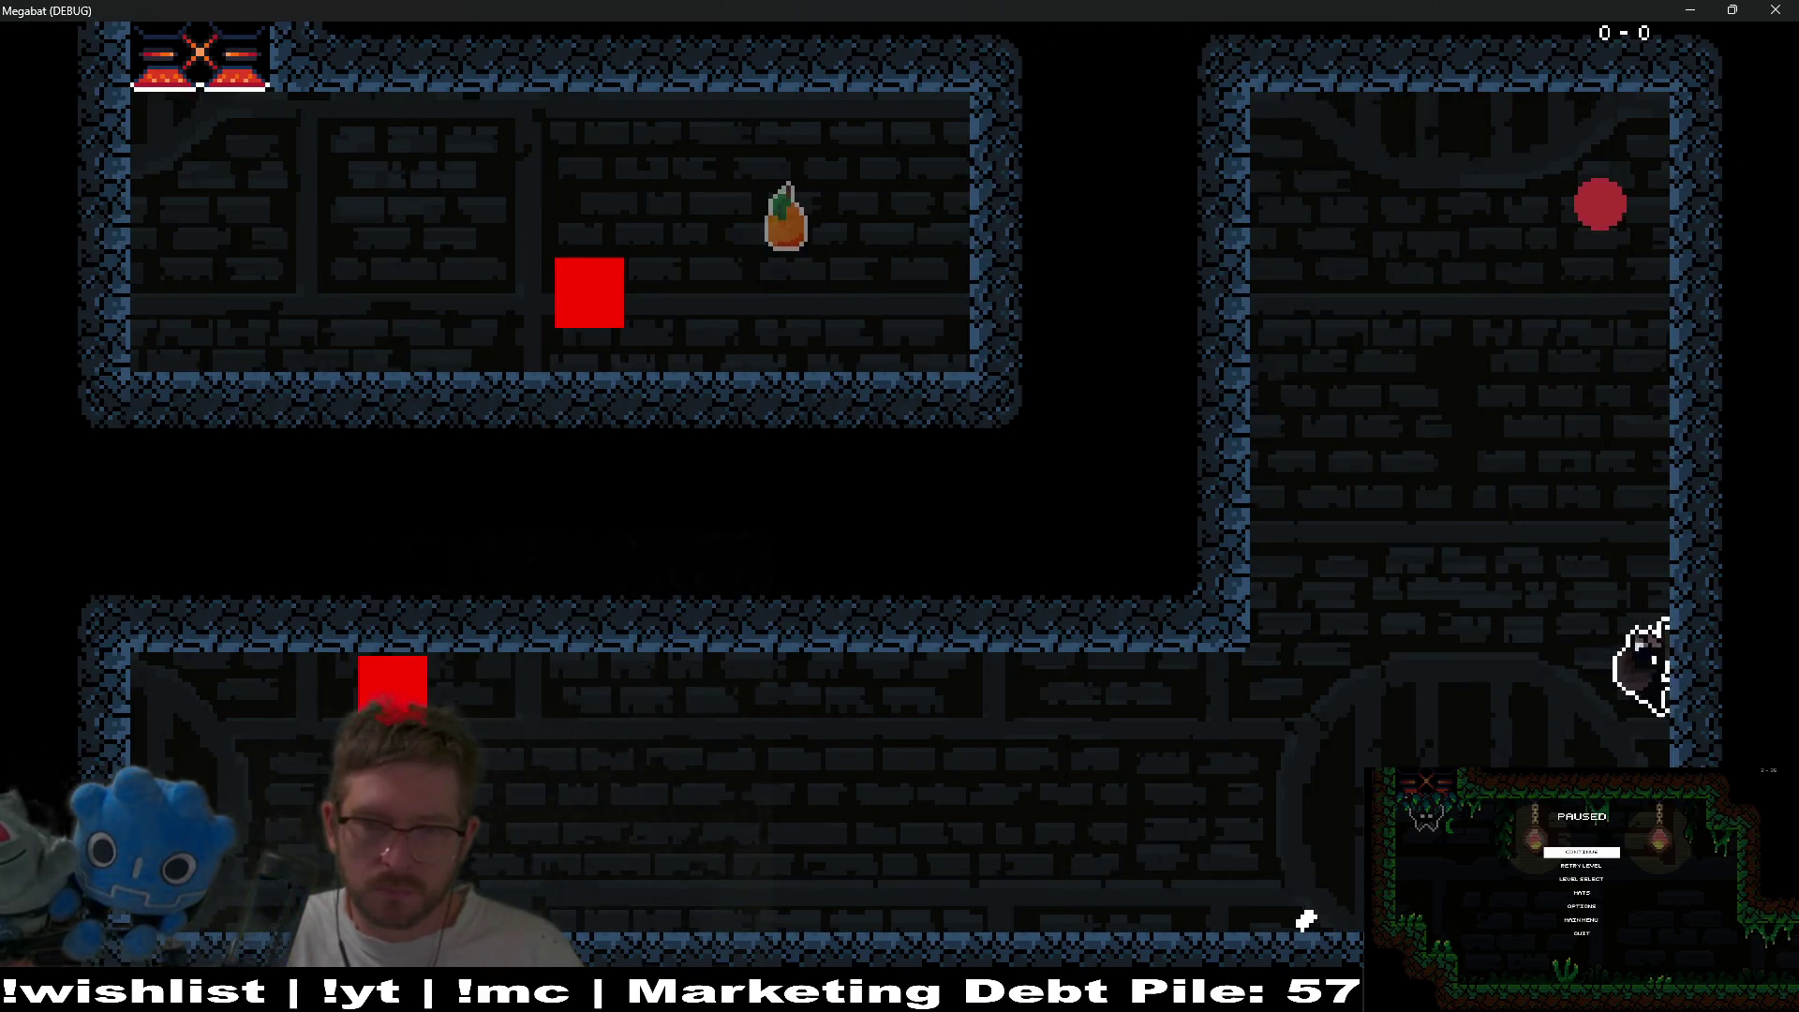
key("Left")
key("Down")
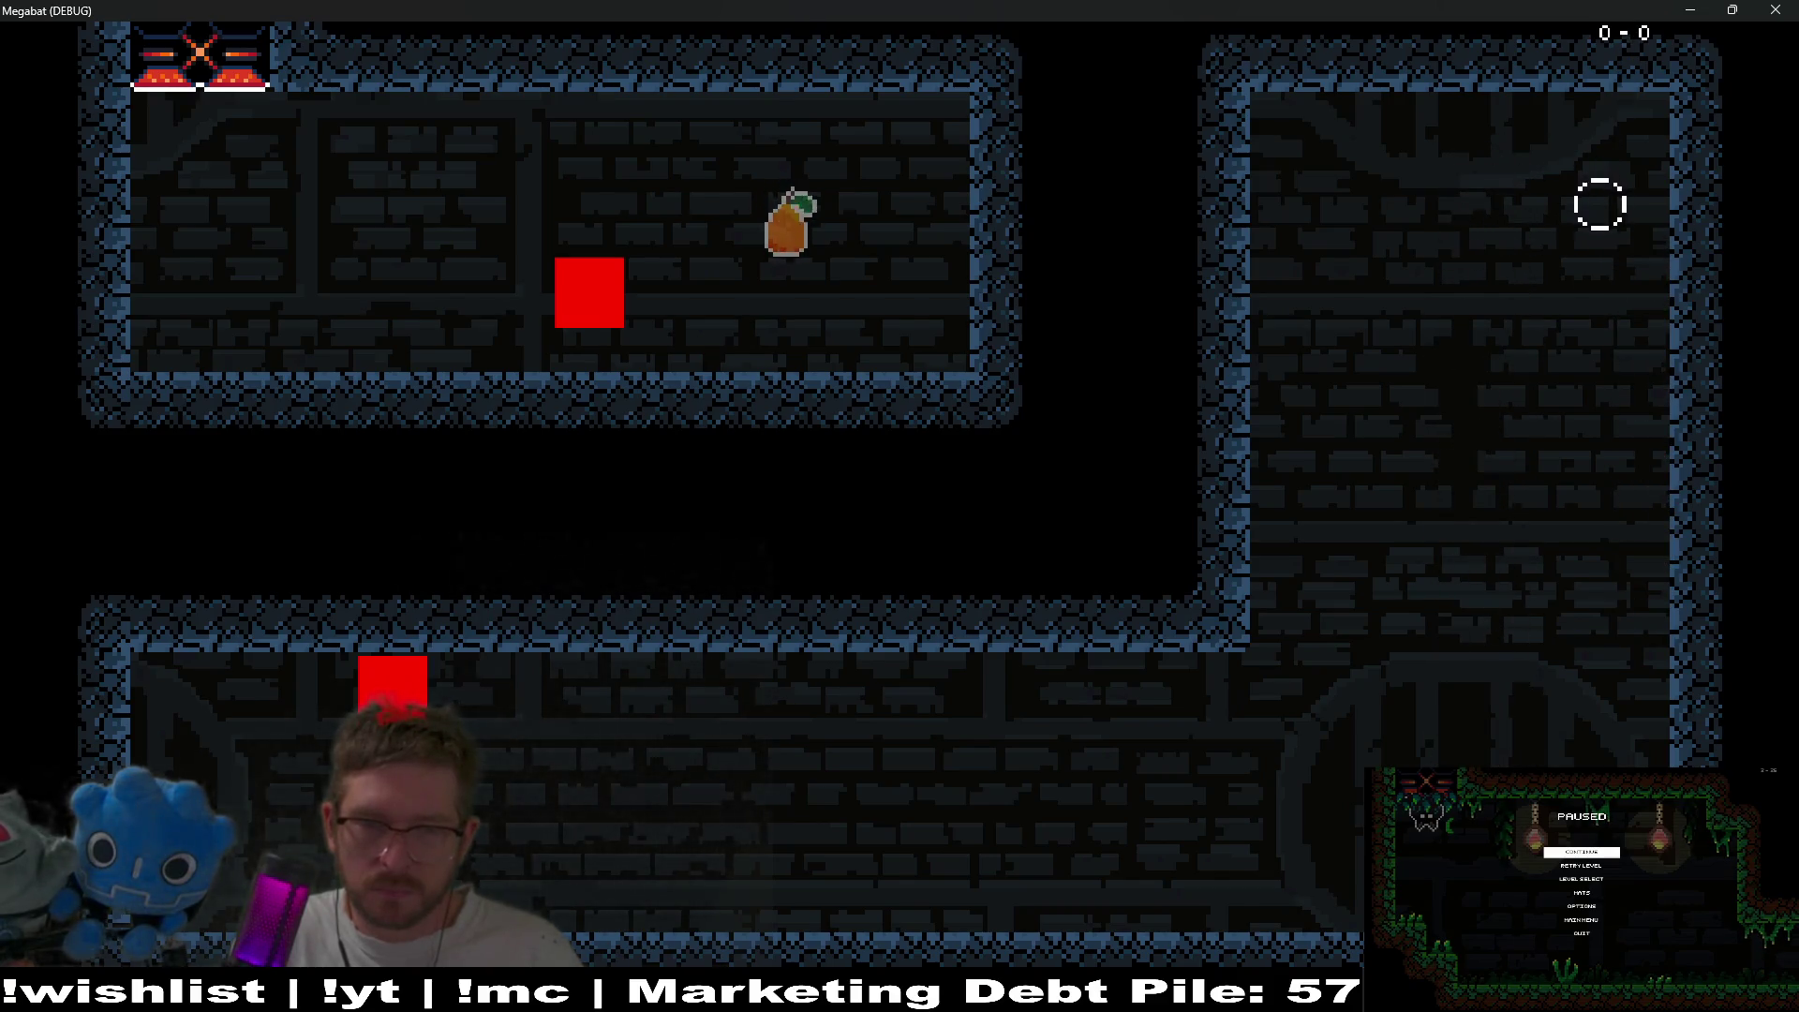
key("Left")
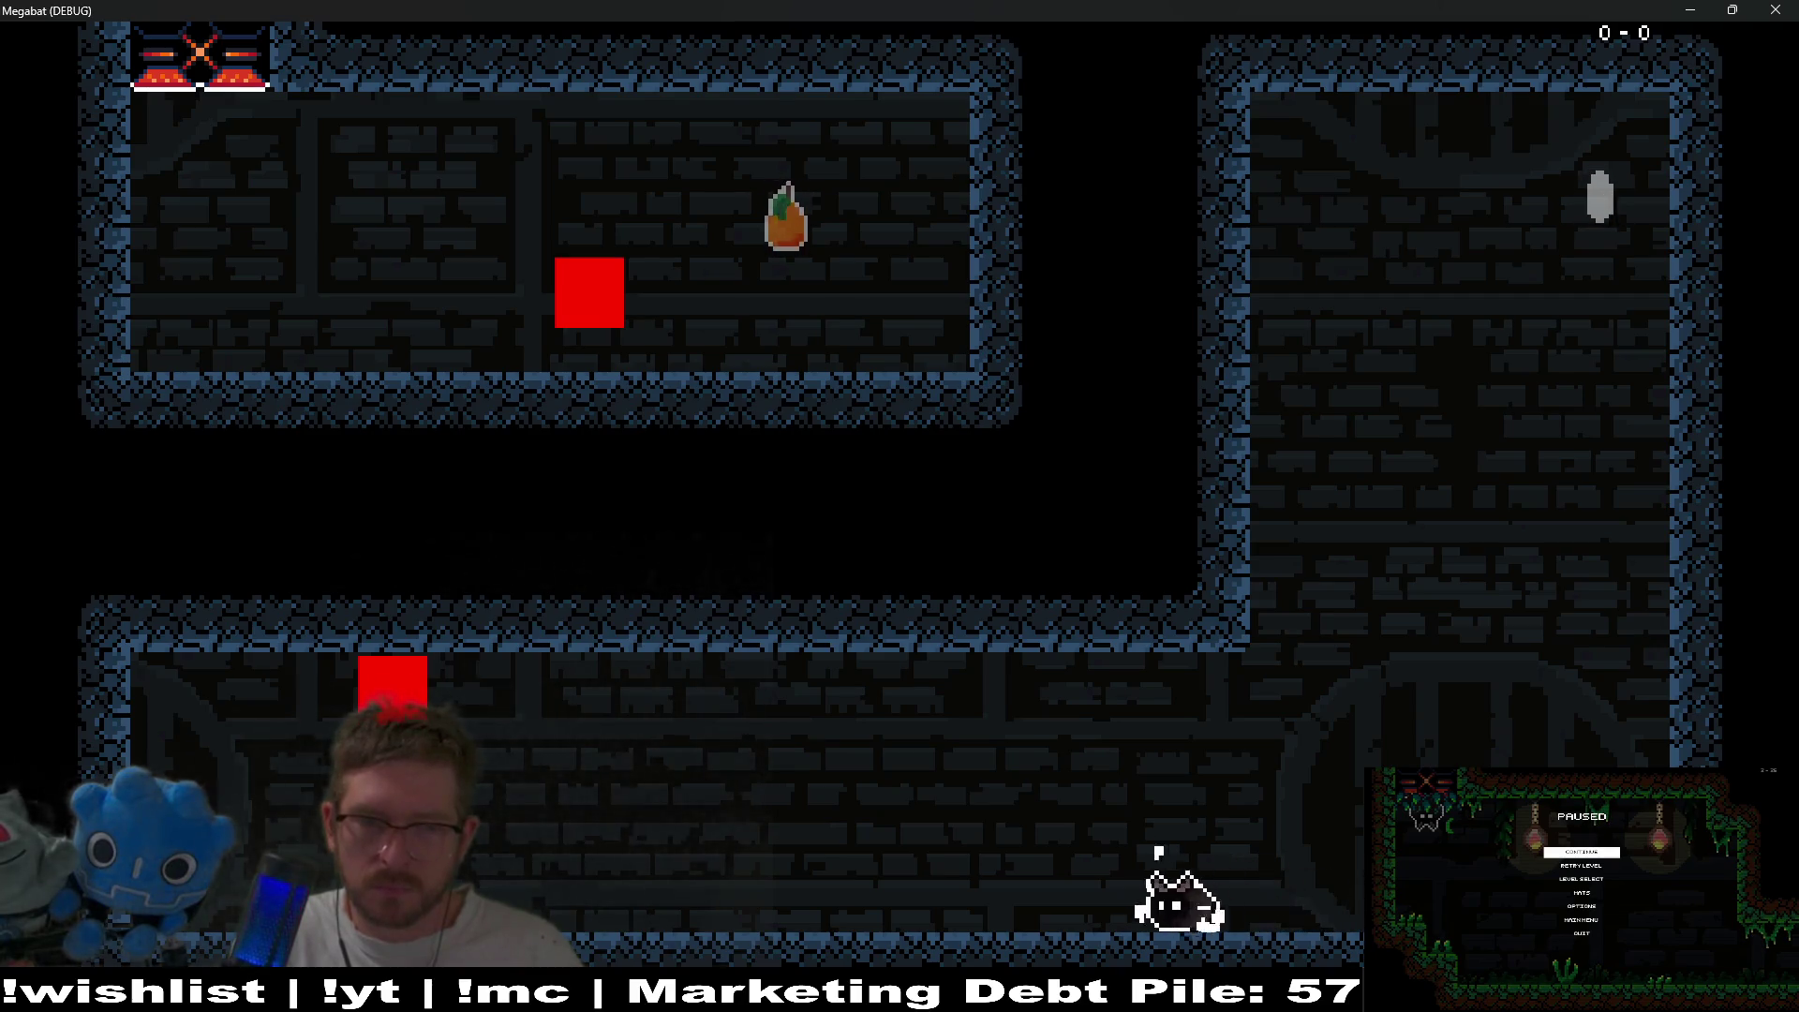
key("Right")
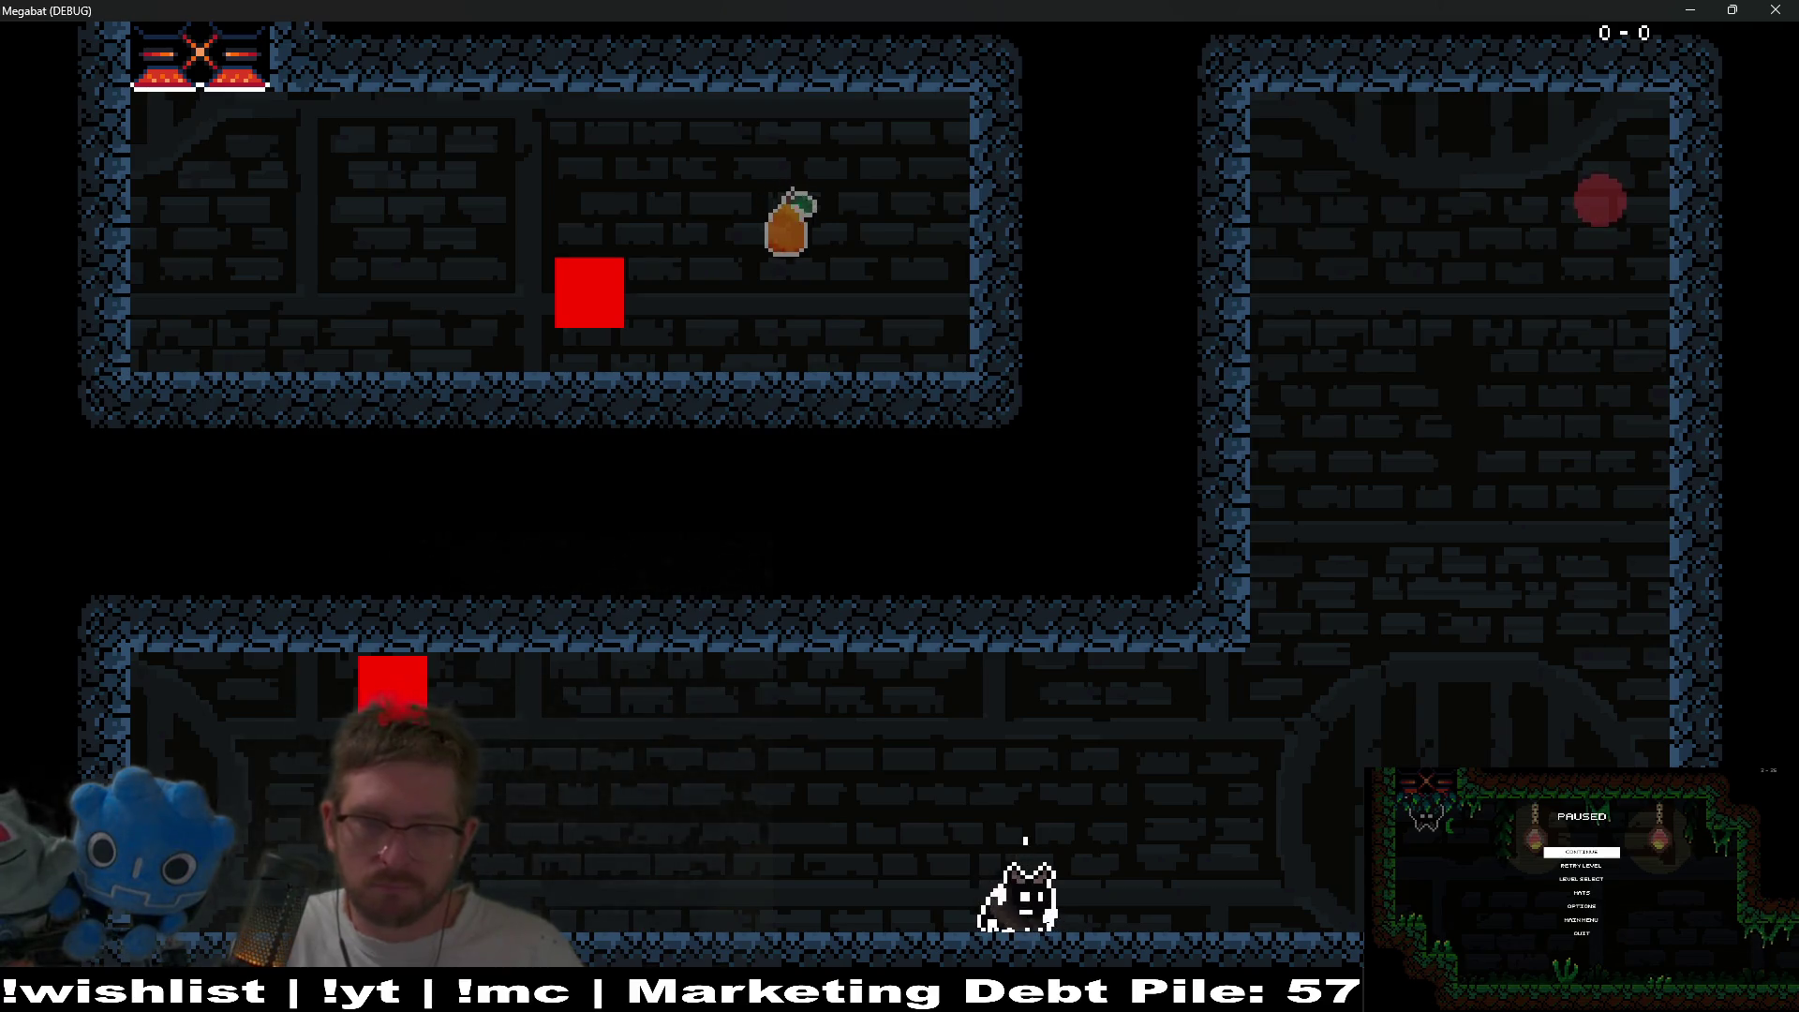
key("Left")
key("space")
- Fly through the revealed passage into the upper room, echolocate, and stop the test run
key("Right")
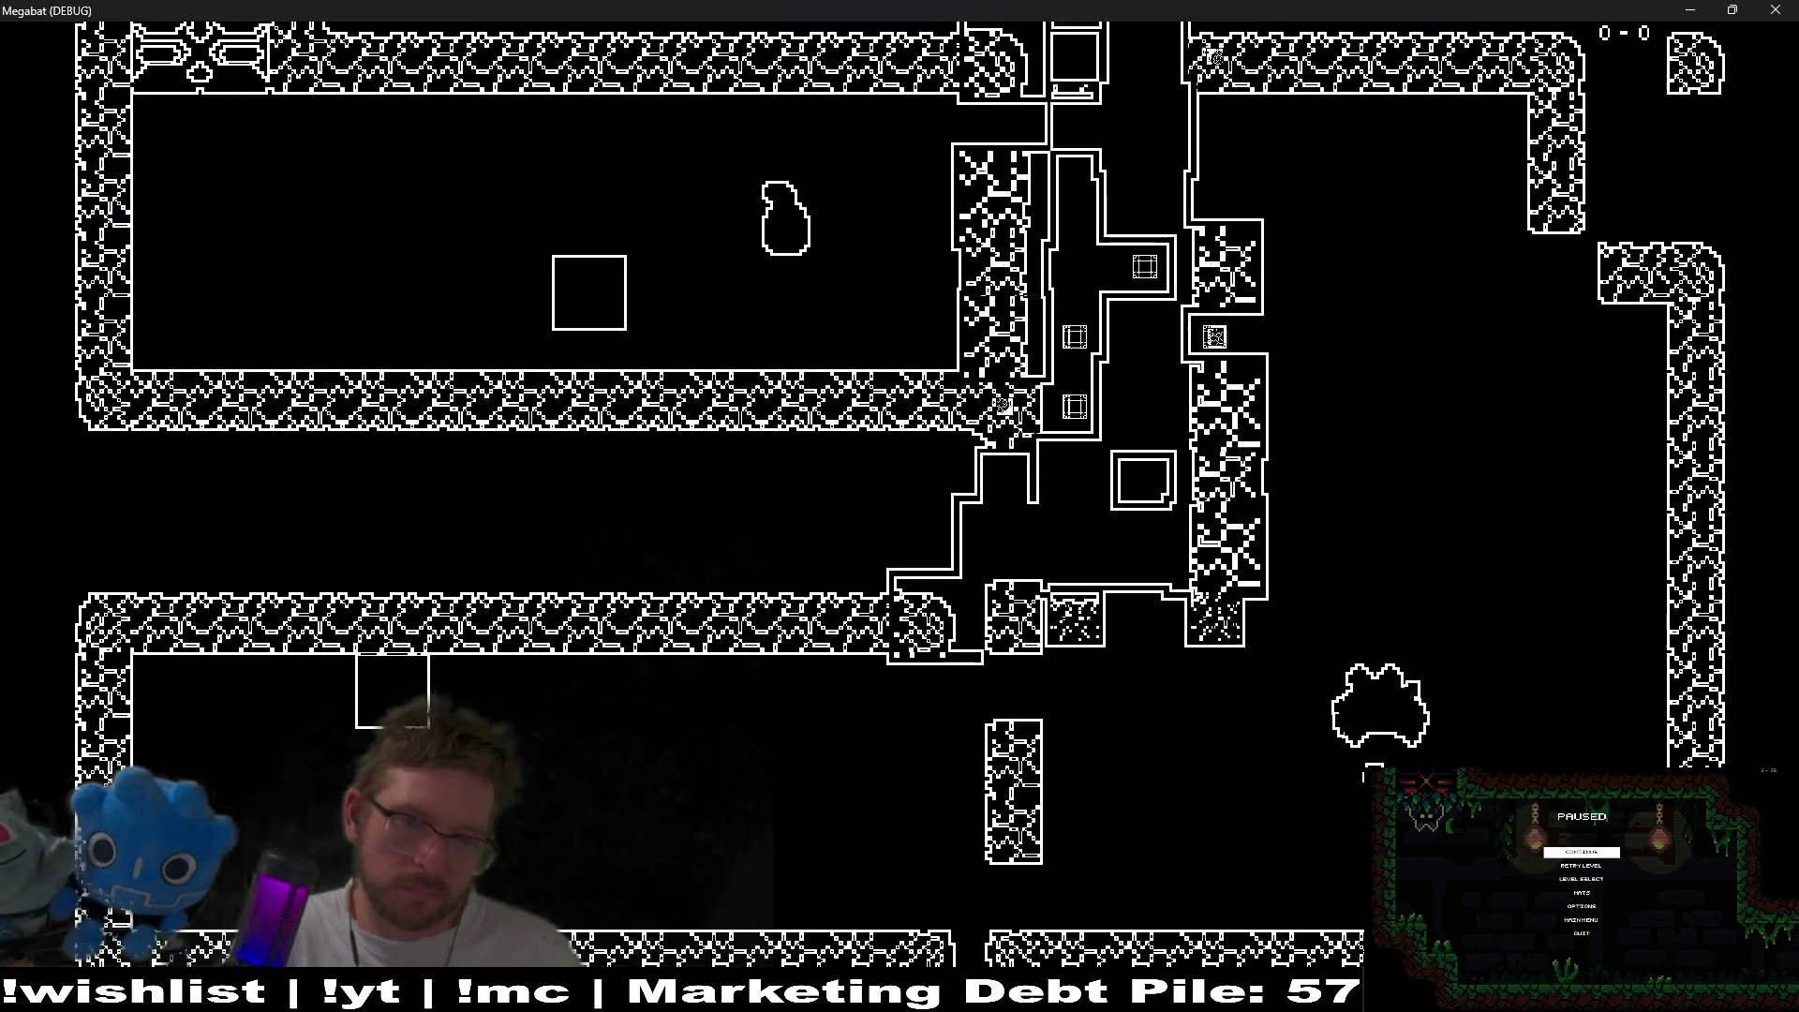
key("Left")
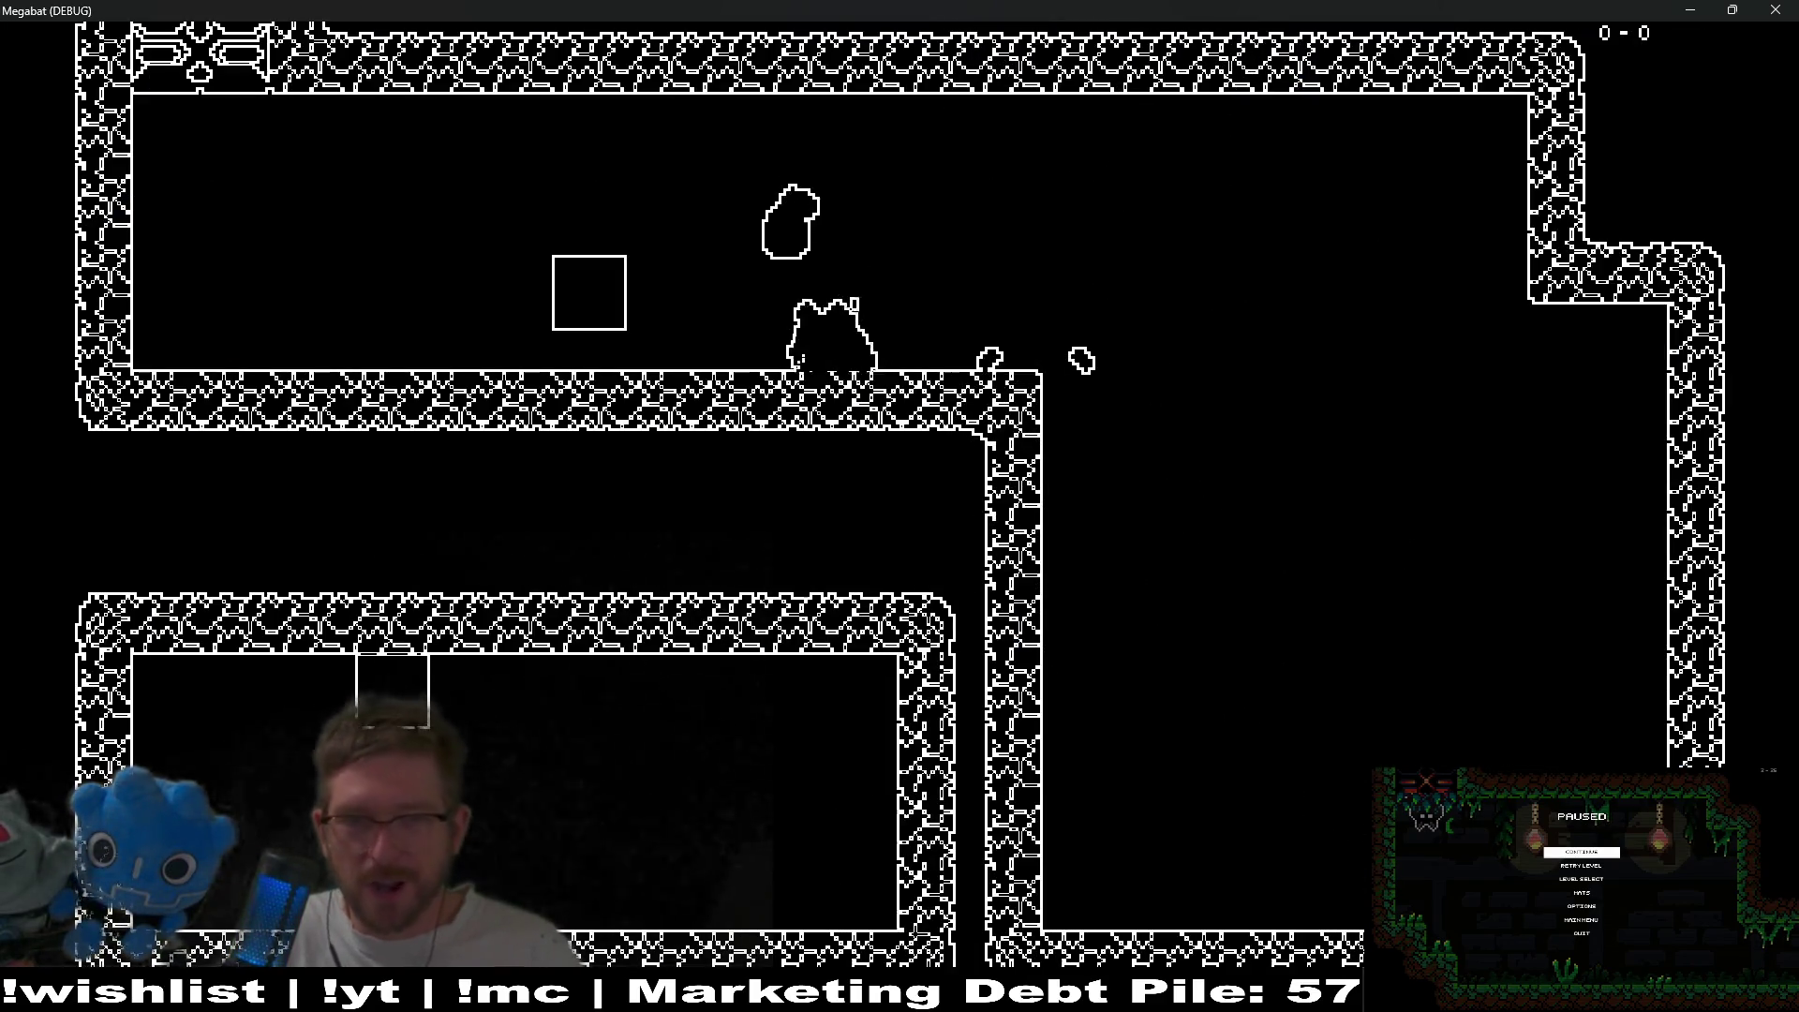
key("Right")
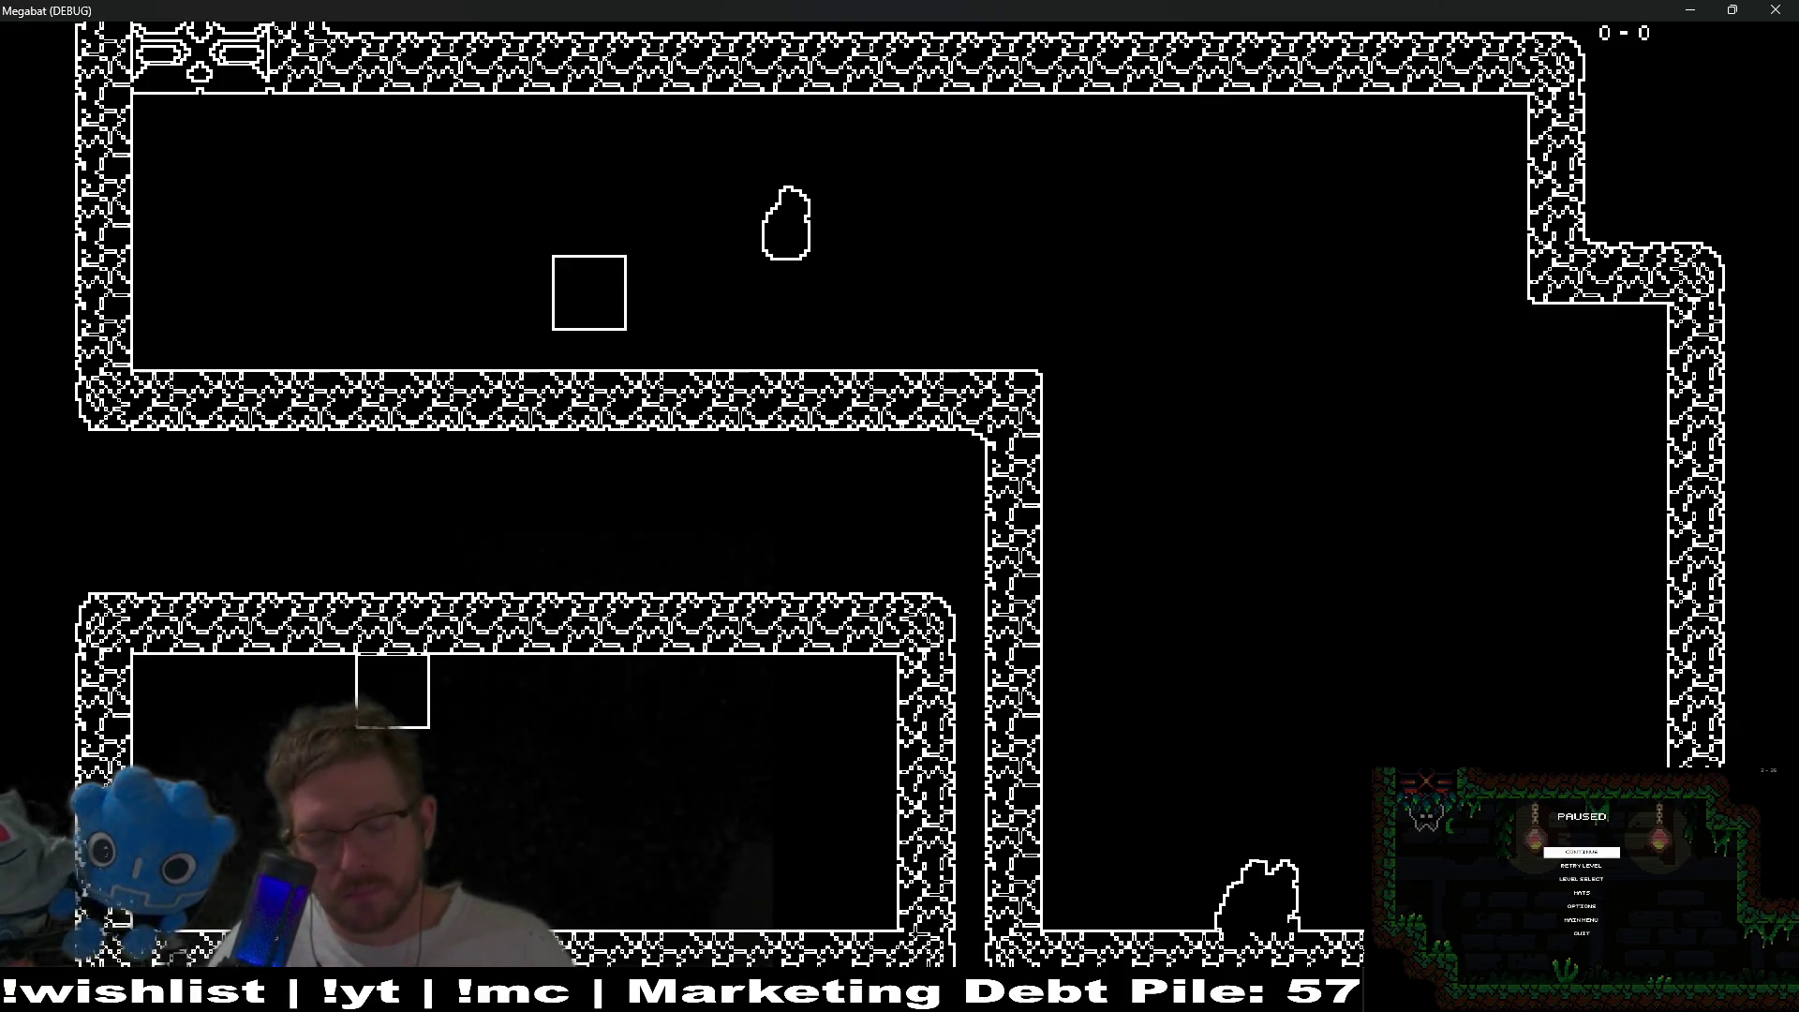
key("Up")
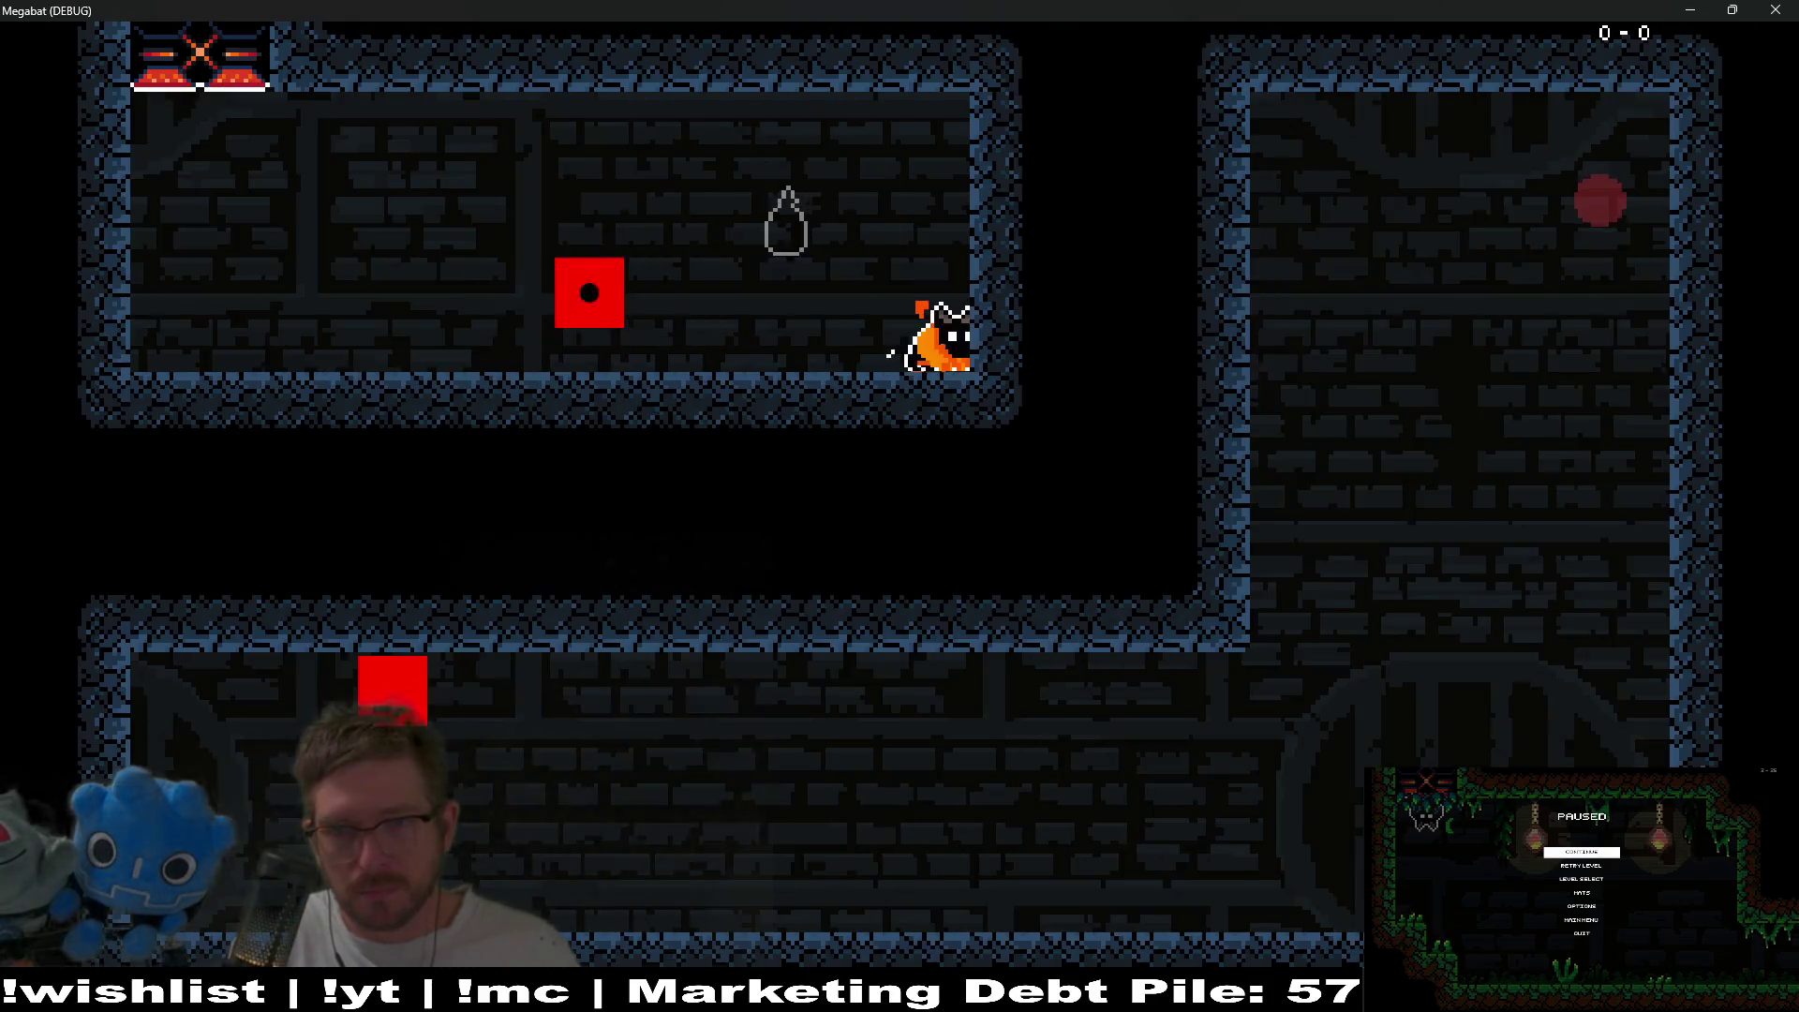
key("Up")
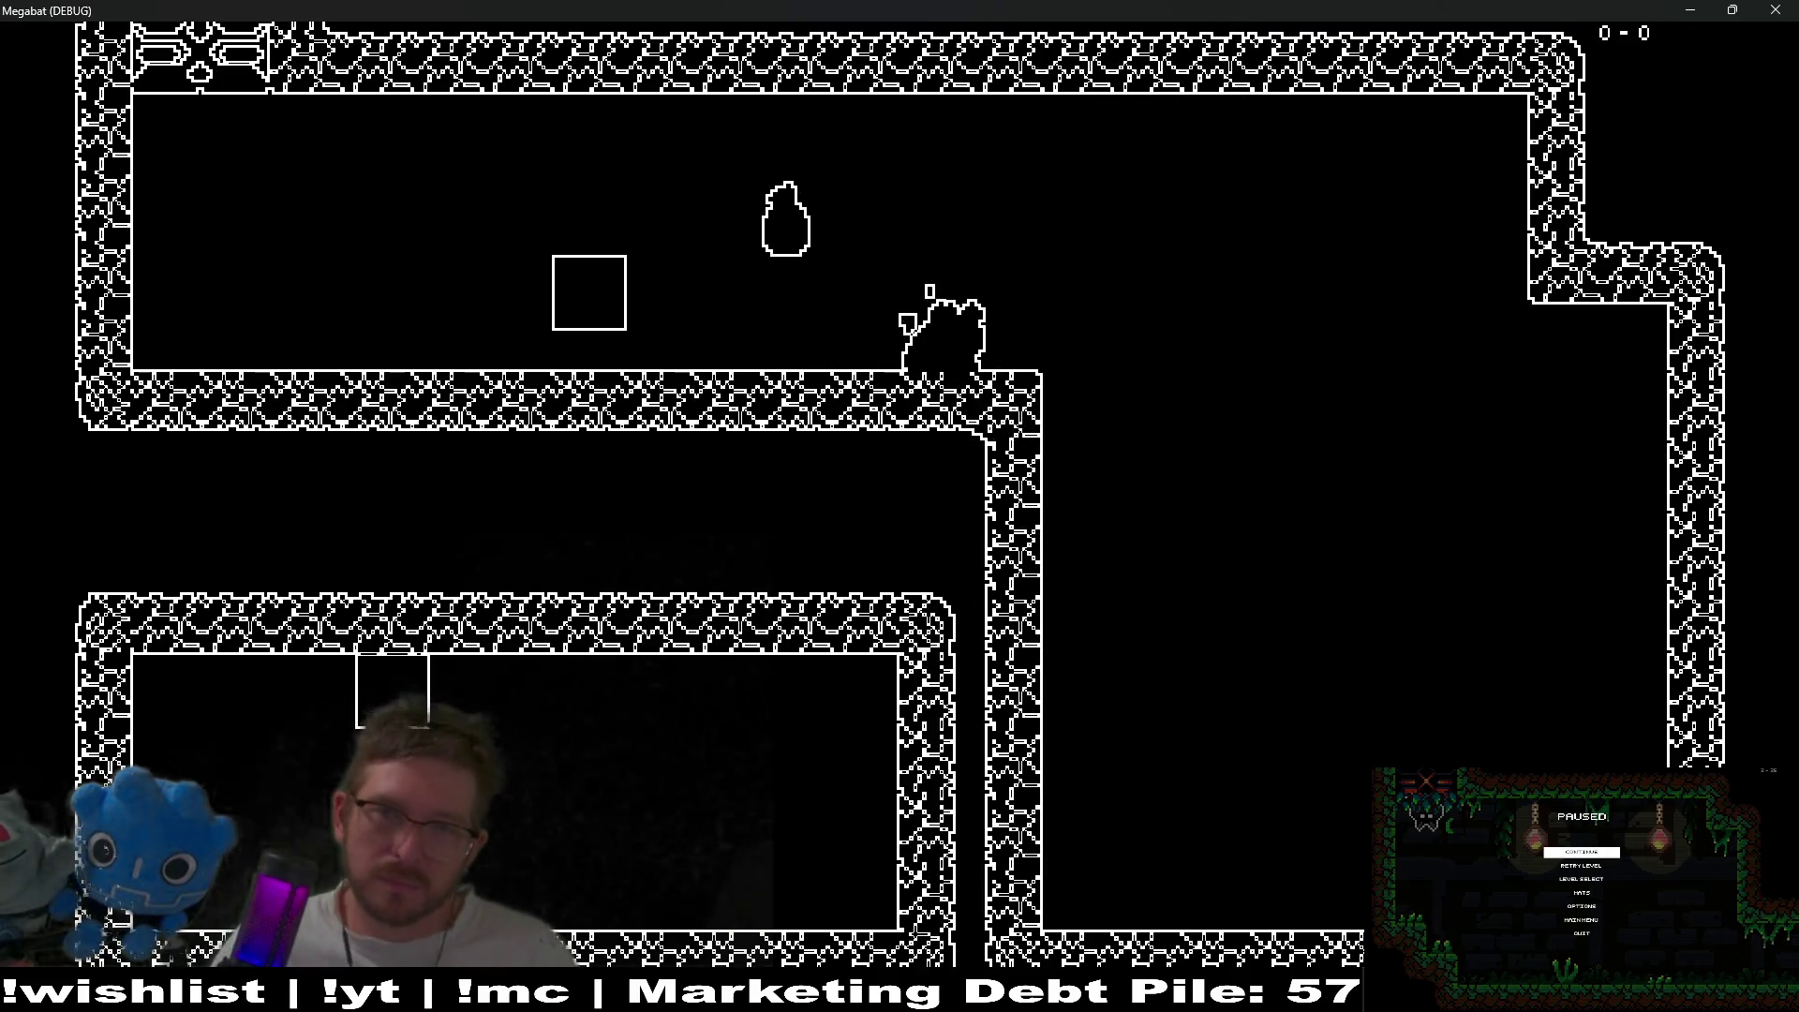
left_click(1774, 9)
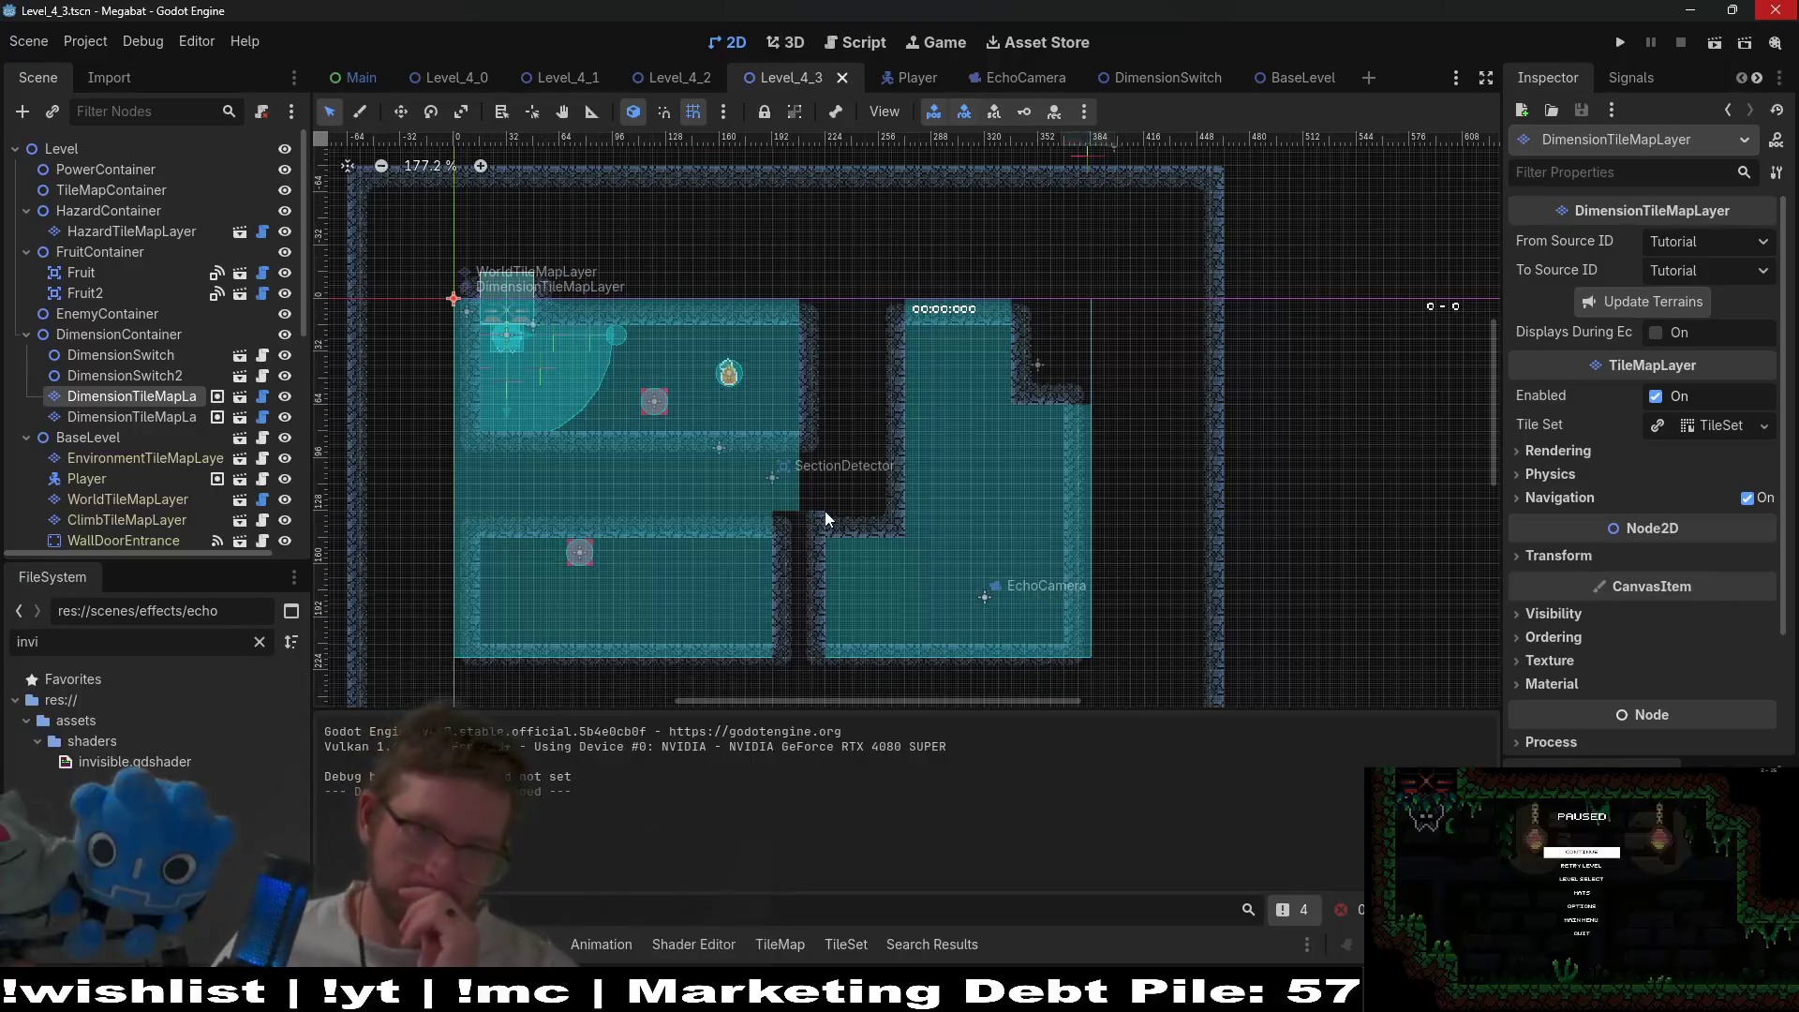
- Reopen tile painting for the first DimensionTileMapLayer in Level_4_3
scroll(840, 518, "up", 5)
scroll(839, 510, "down", 5)
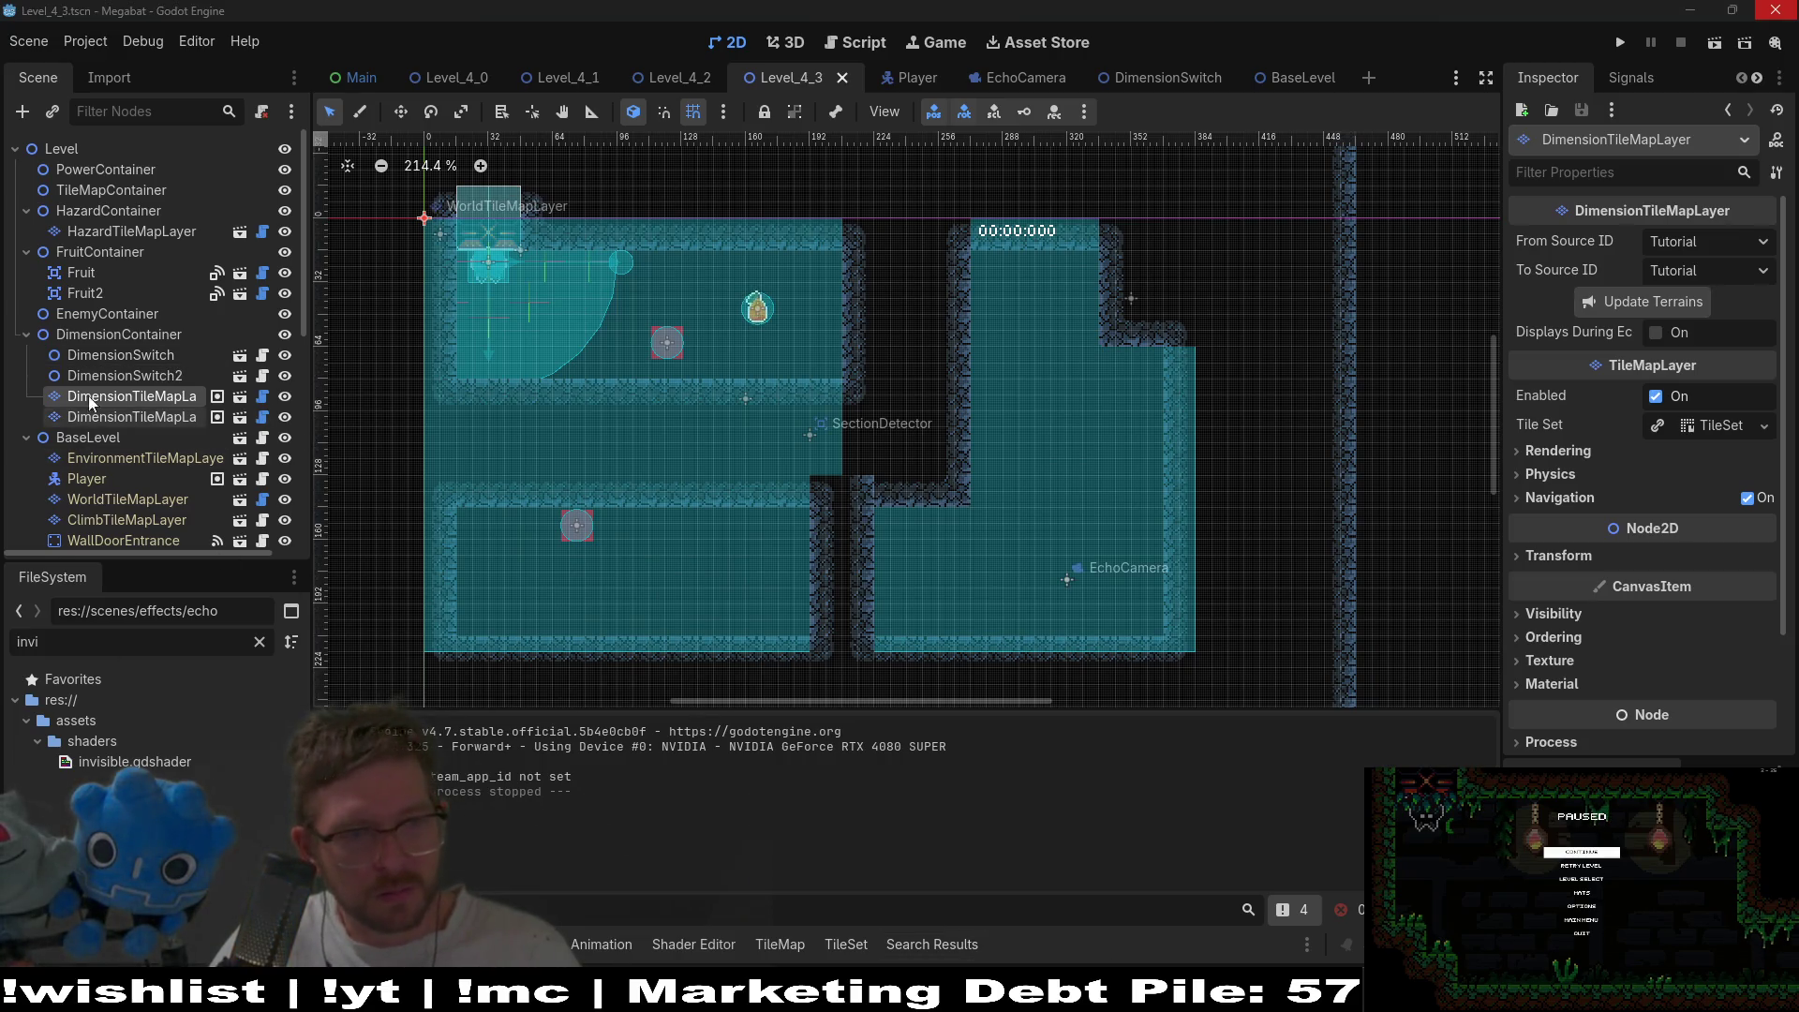
left_click(176, 420)
left_click(156, 390)
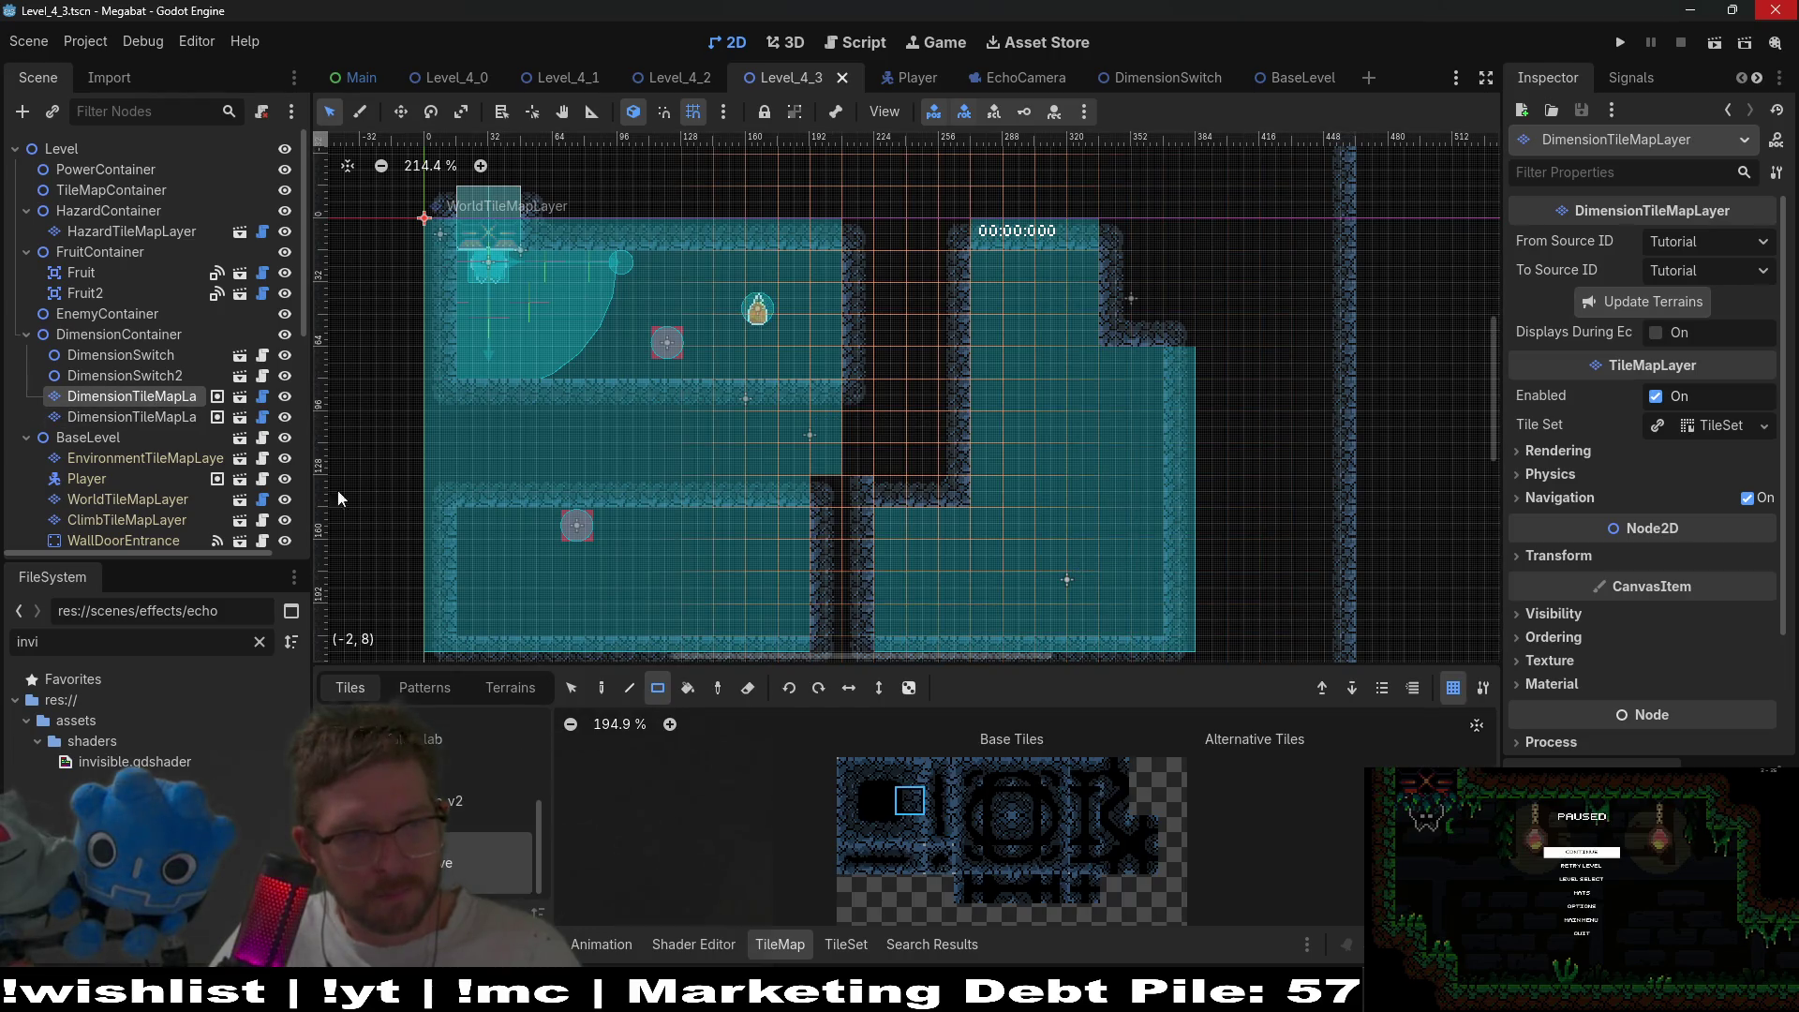
- Move DimensionSwitch2 down onto the lower-left room's floor
left_click(142, 374)
scroll(575, 567, "up", 4)
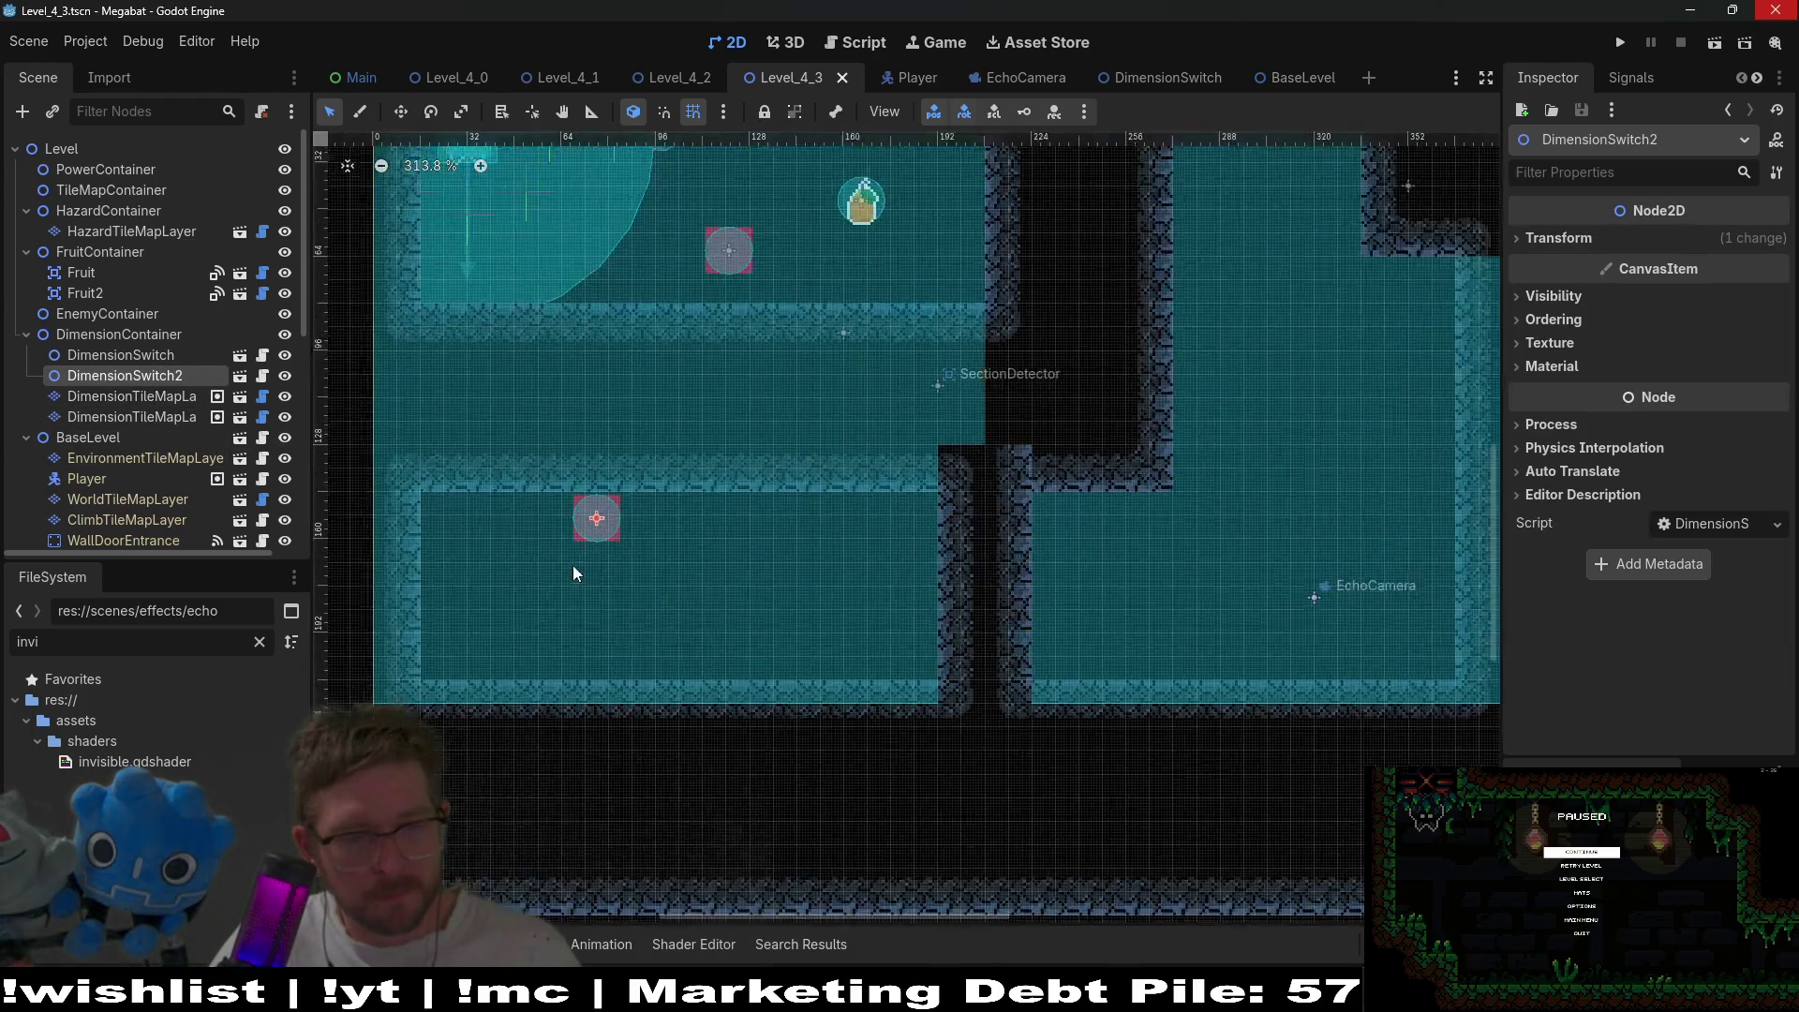
scroll(576, 573, "up", 1)
key("w")
mouse_move(717, 487)
left_mouse_down()
mouse_move(721, 594)
mouse_move(562, 542)
mouse_move(562, 613)
mouse_move(569, 594)
mouse_move(620, 611)
mouse_move(612, 597)
left_mouse_up()
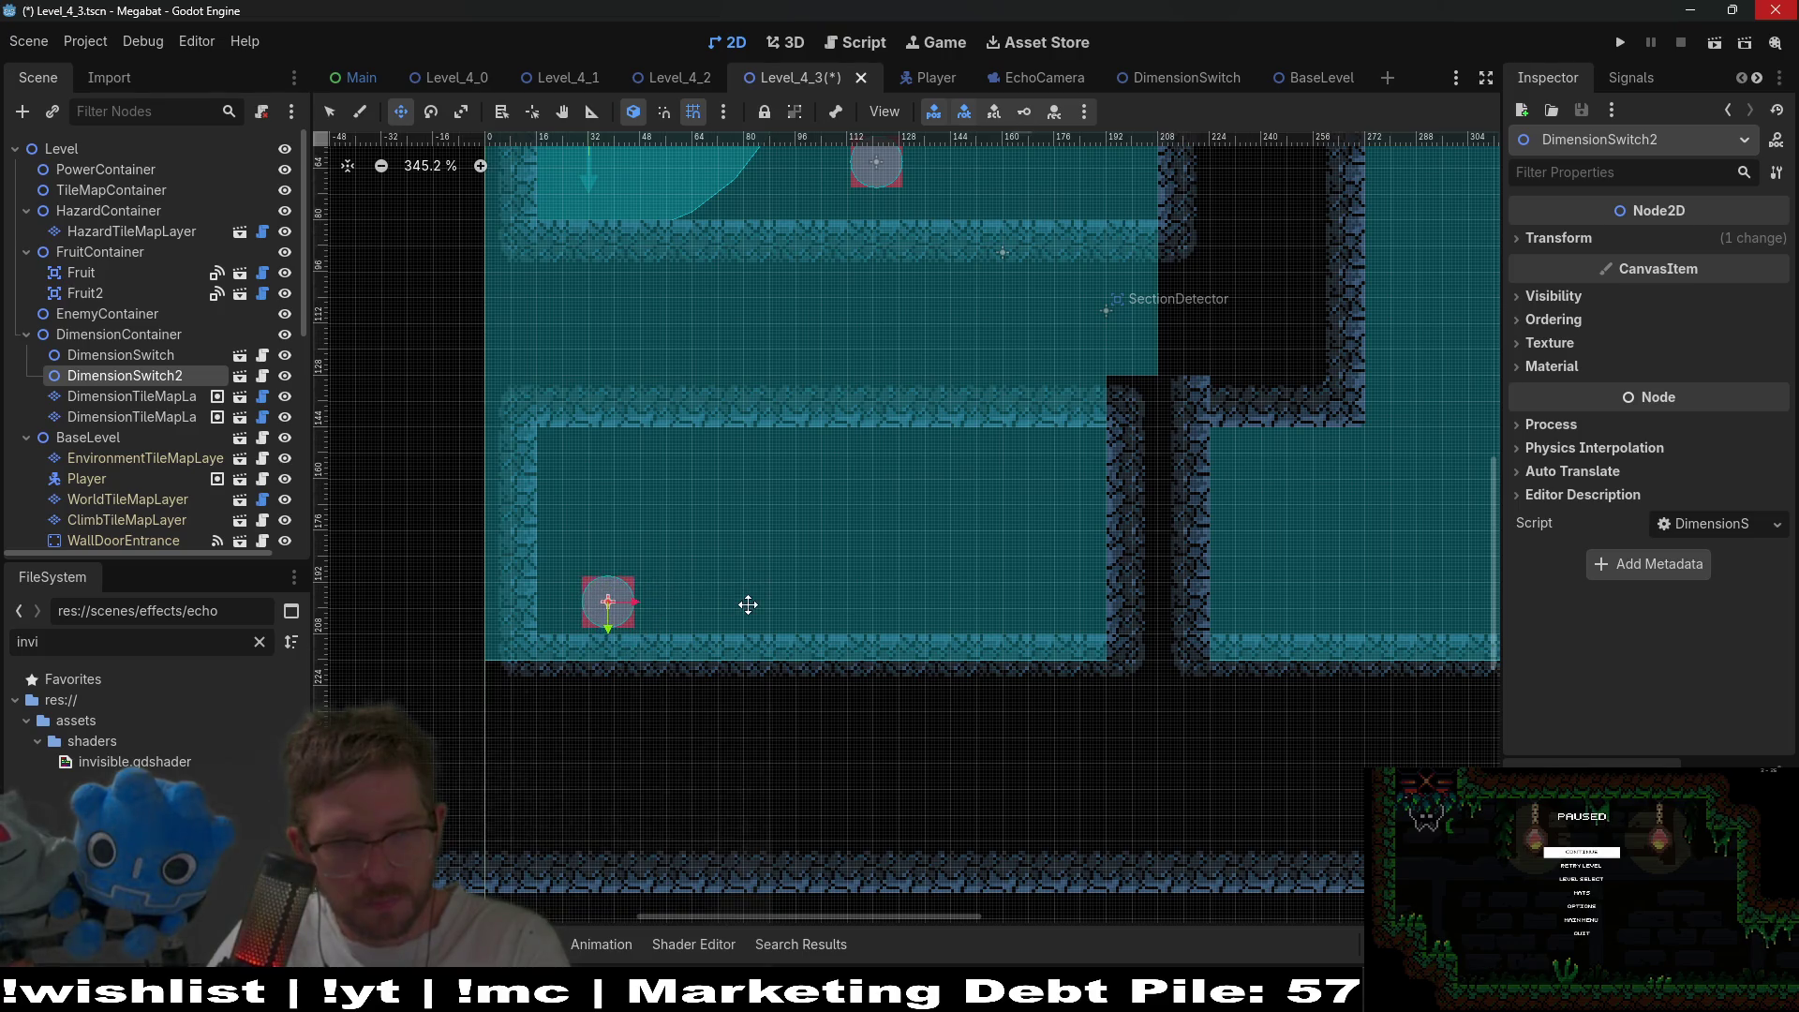
- Save Level_4_3 and bring the Excalidraw notes canvas toward the level sketch
scroll(748, 604, "down", 2)
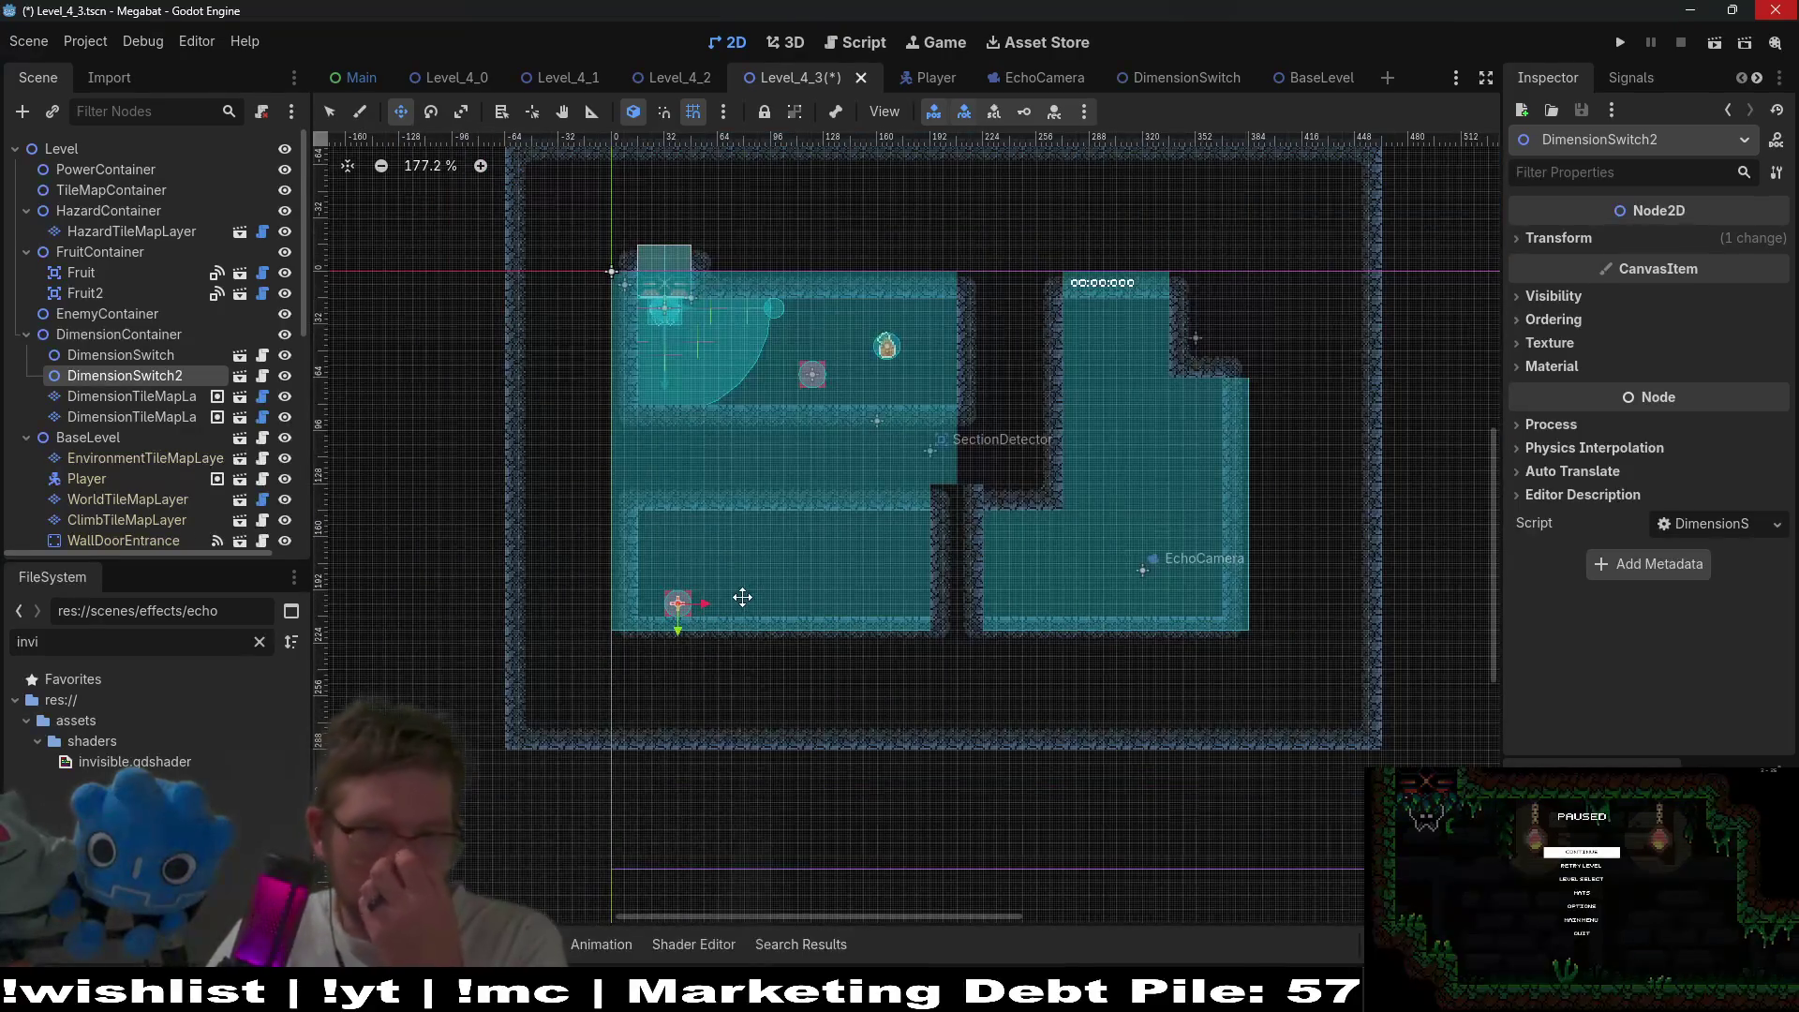
scroll(743, 596, "down", 1)
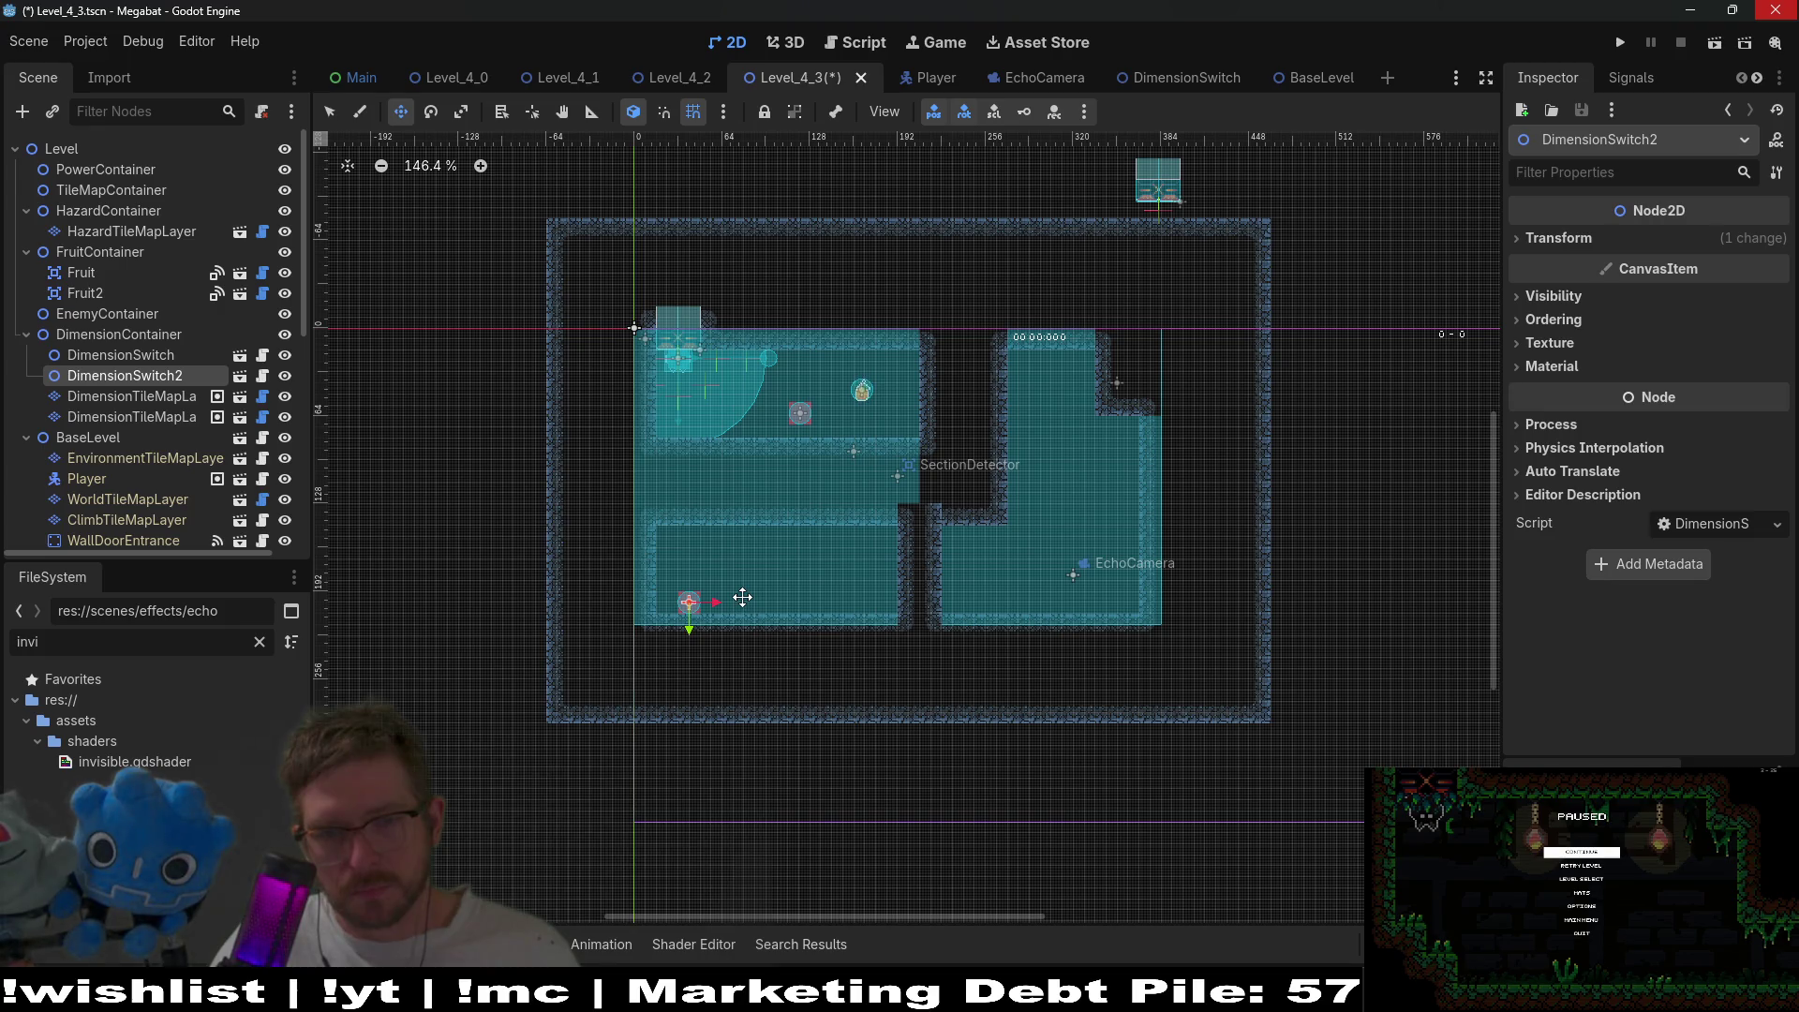
scroll(742, 597, "down", 1)
key("ctrl+s")
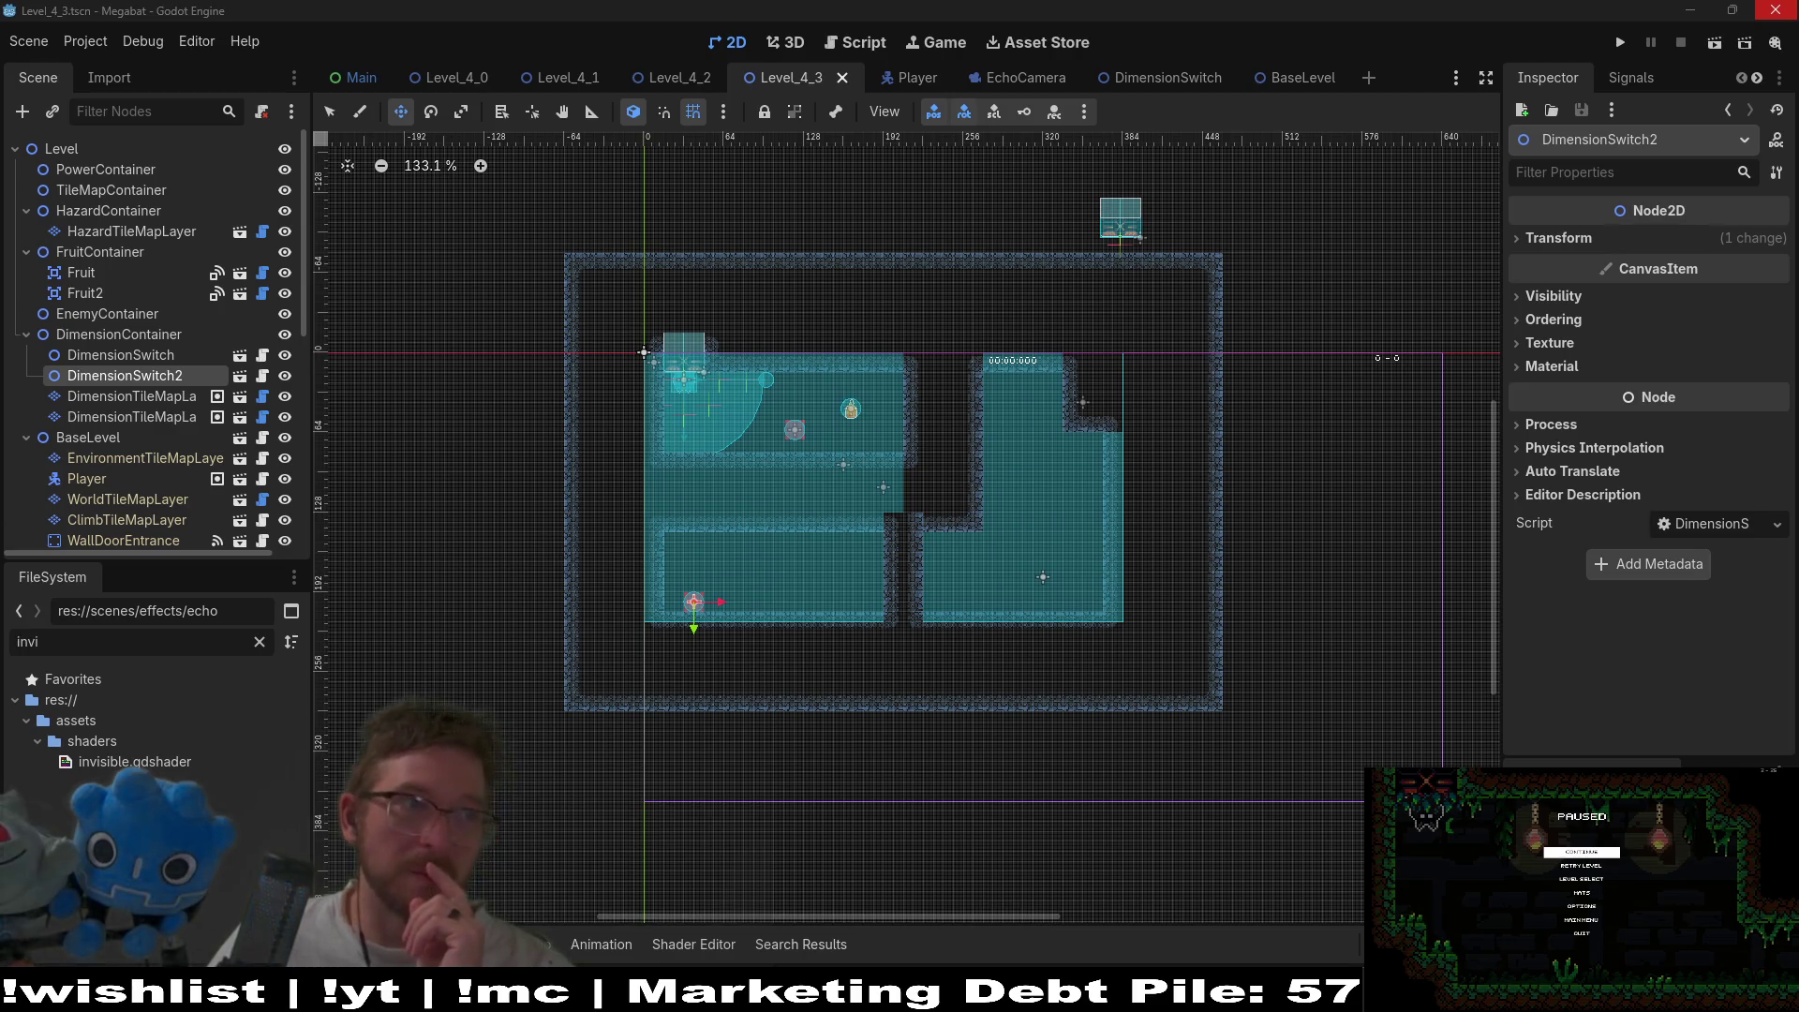
key("alt+Tab")
left_click_drag(1222, 502, 1074, 334)
- Frame the level-layout sketch and draw a route arc from the T around the right side
left_click_drag(1032, 680, 930, 465)
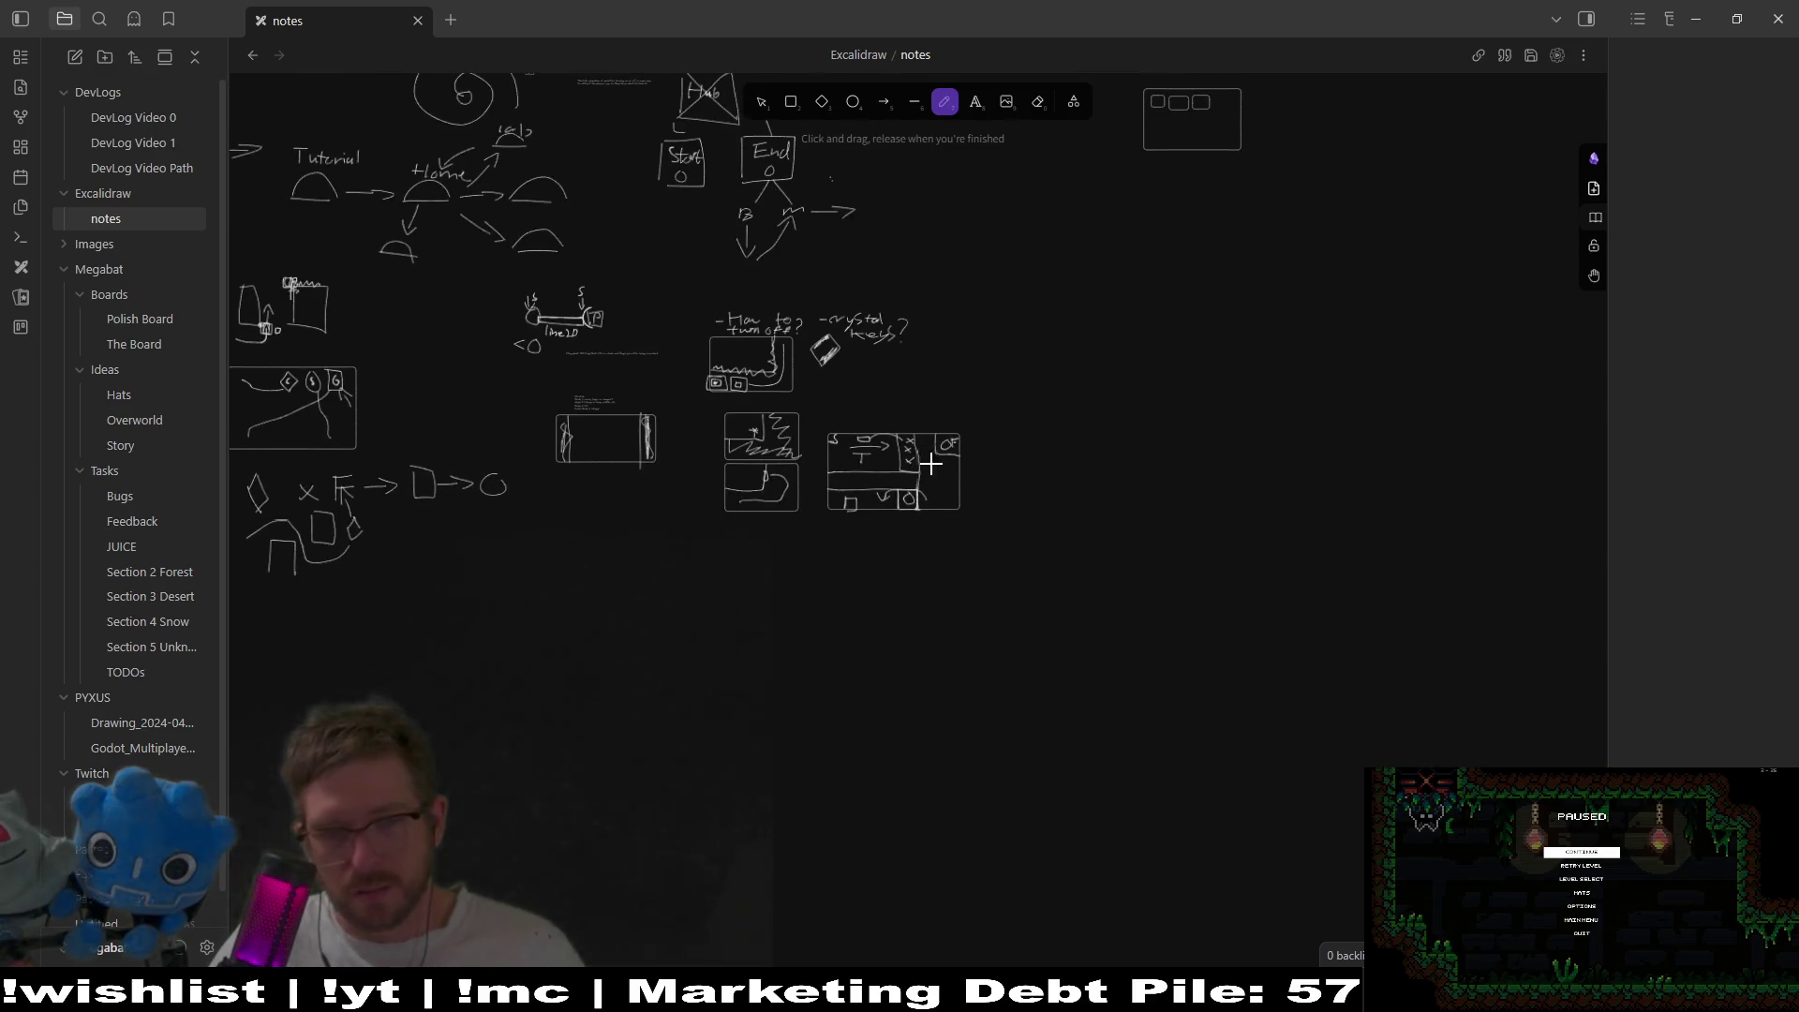
scroll(931, 466, "up", 10)
scroll(1031, 562, "up", 4)
scroll(1079, 634, "down", 3)
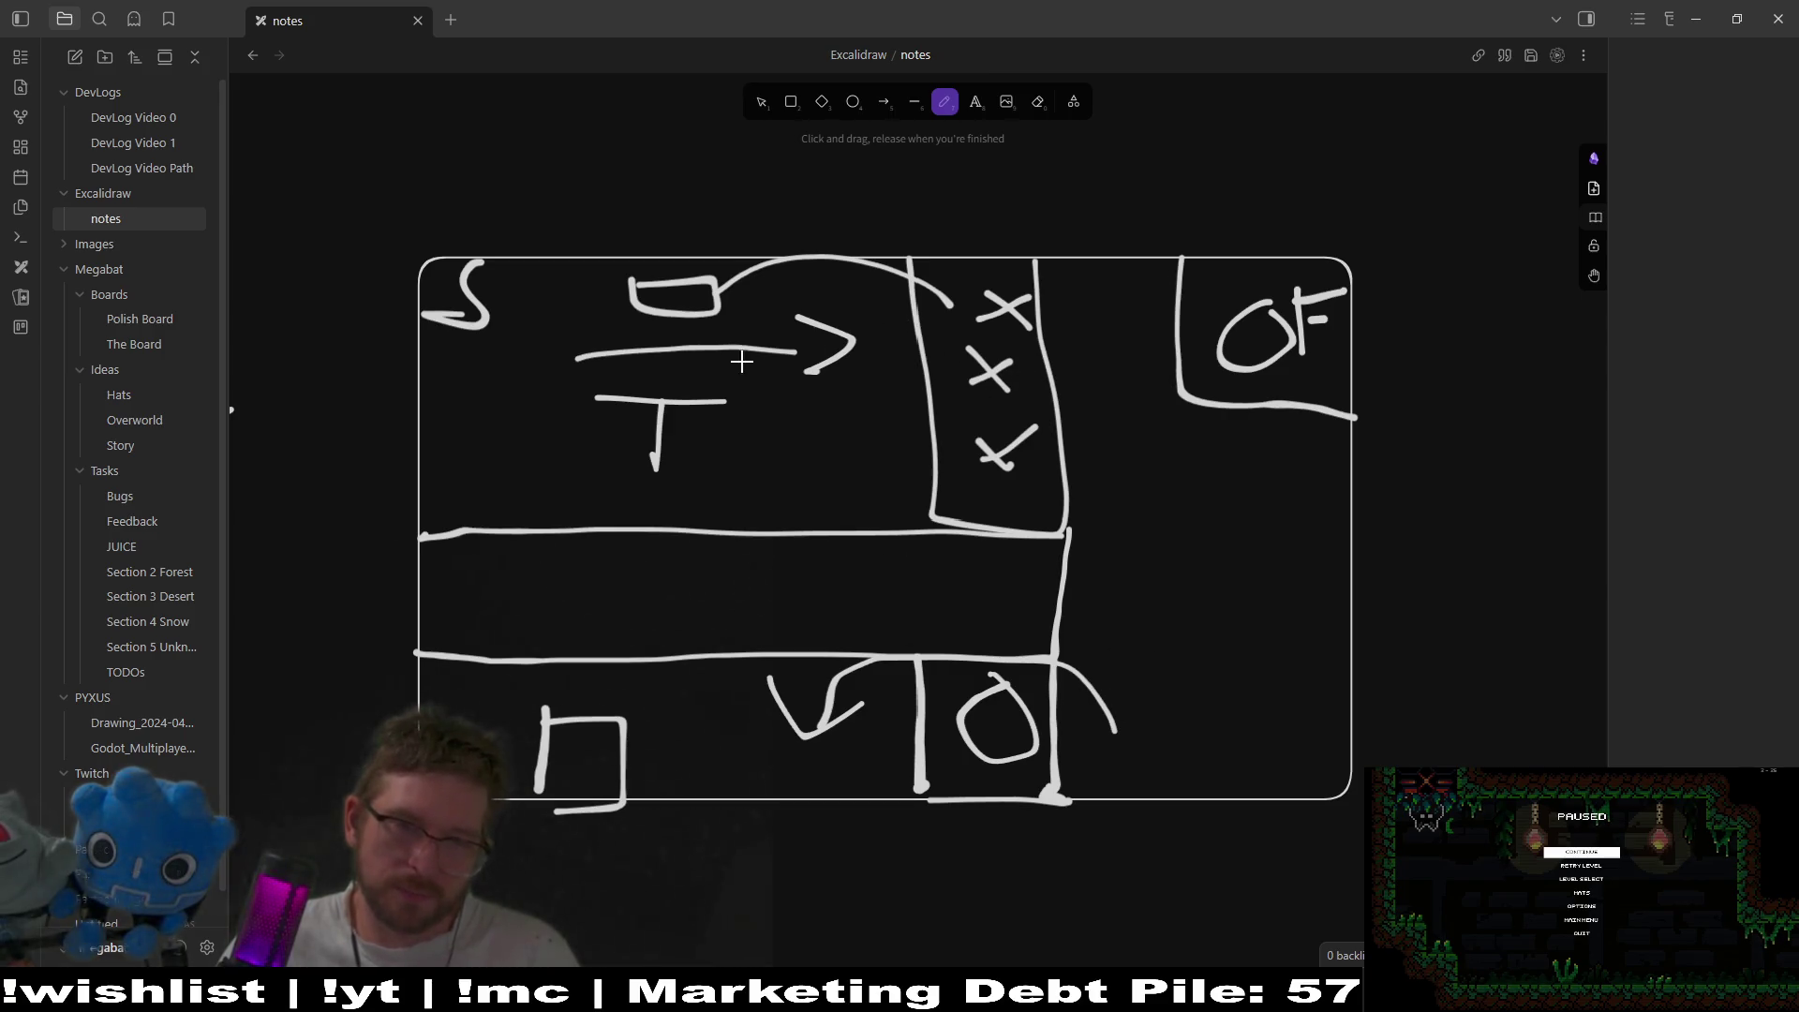
left_click_drag(679, 427, 1057, 426)
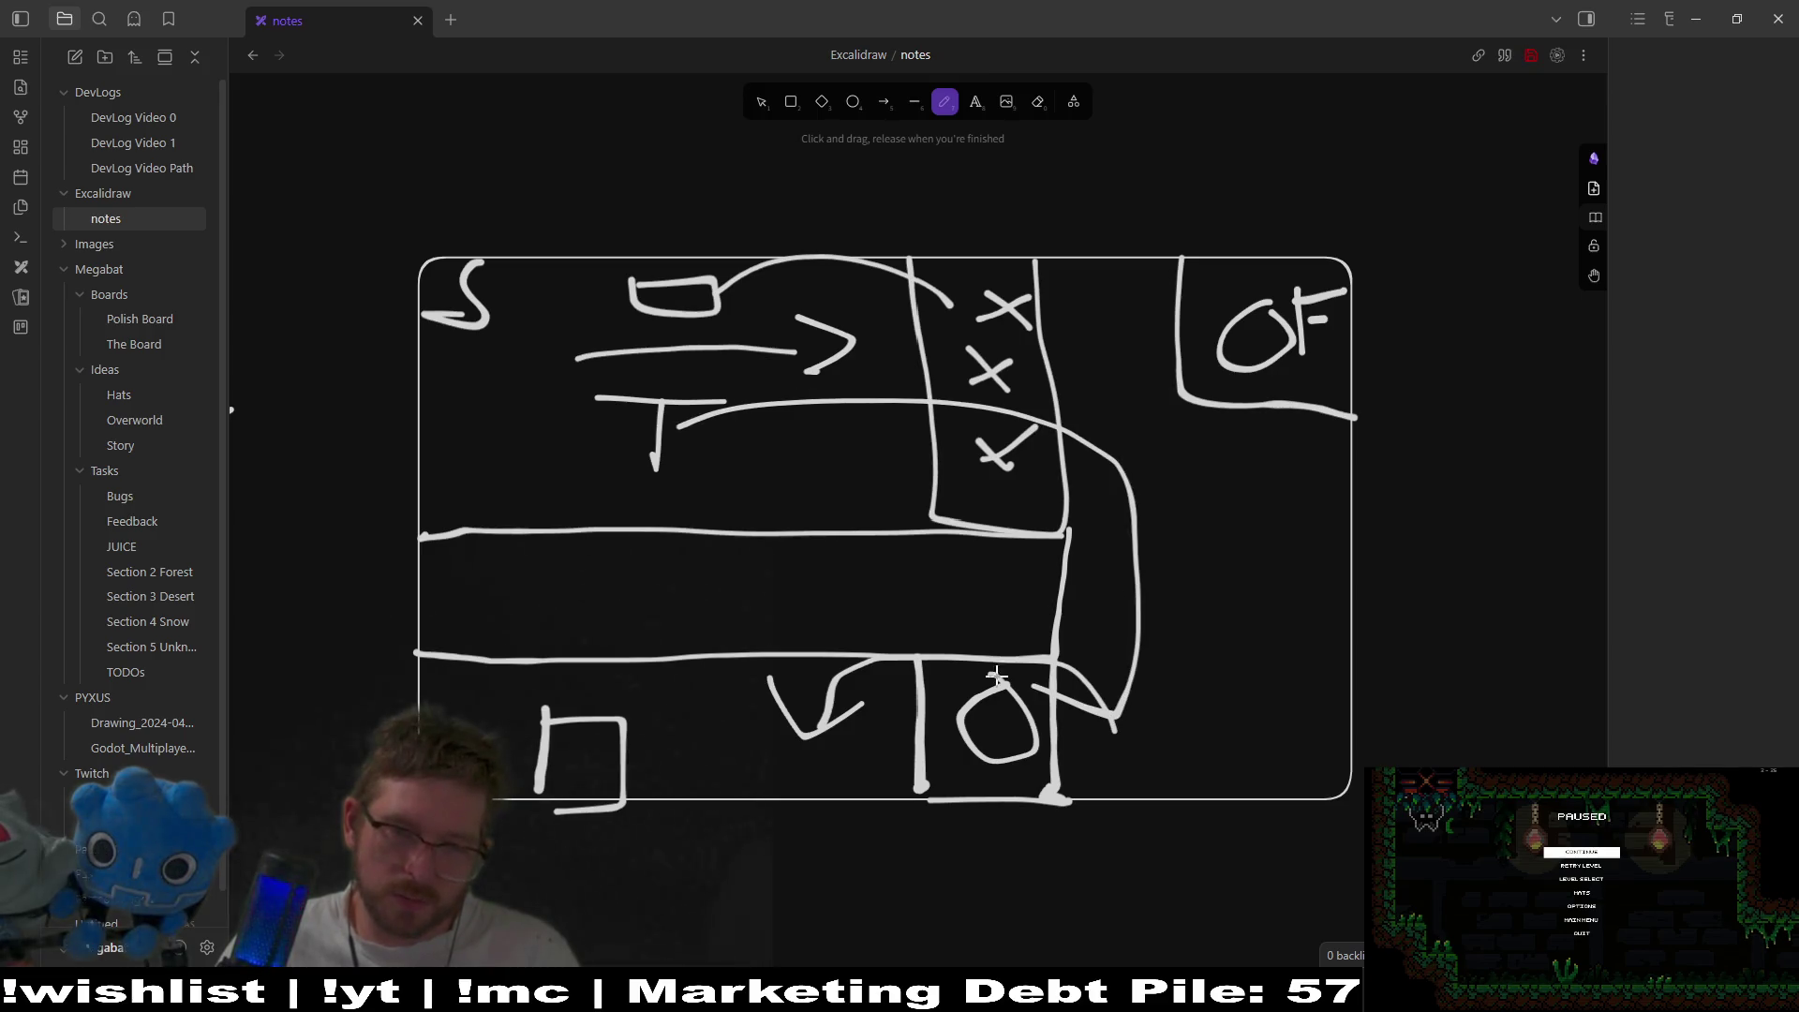
- Redraw the route from the T across the X column, with an arrow curving up to OF
key("ctrl+z")
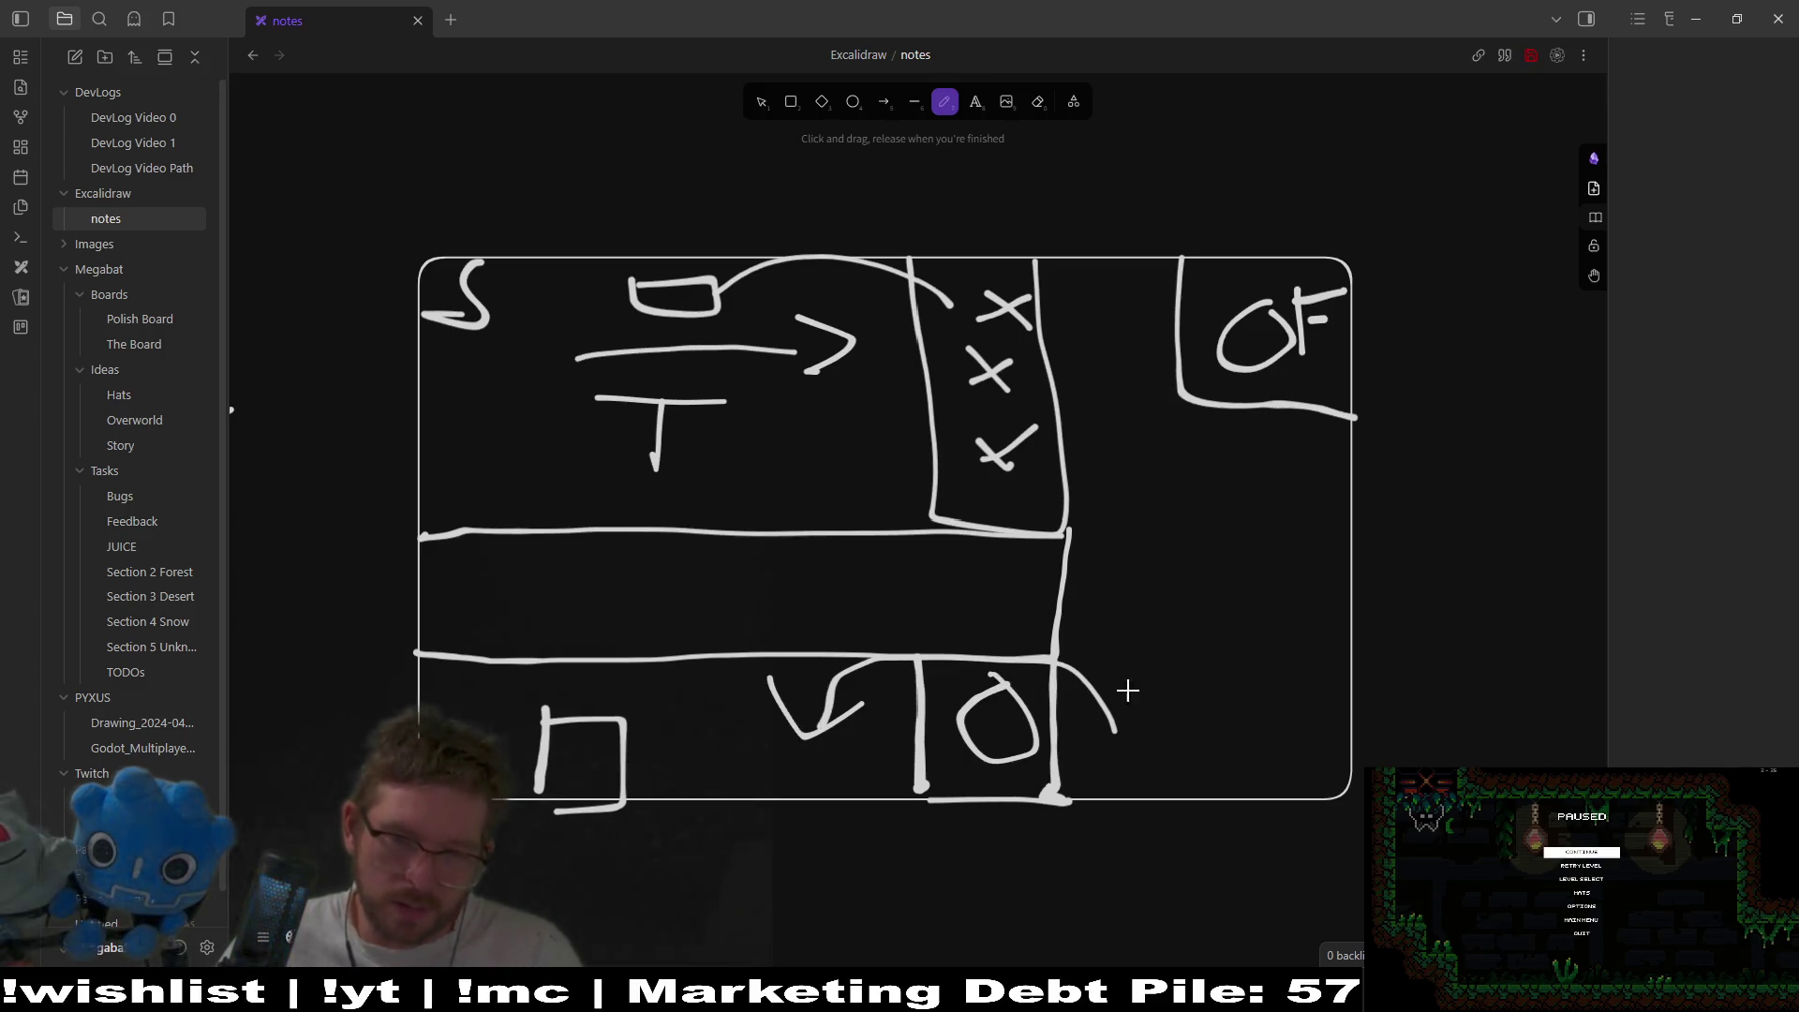
left_click_drag(736, 437, 1117, 530)
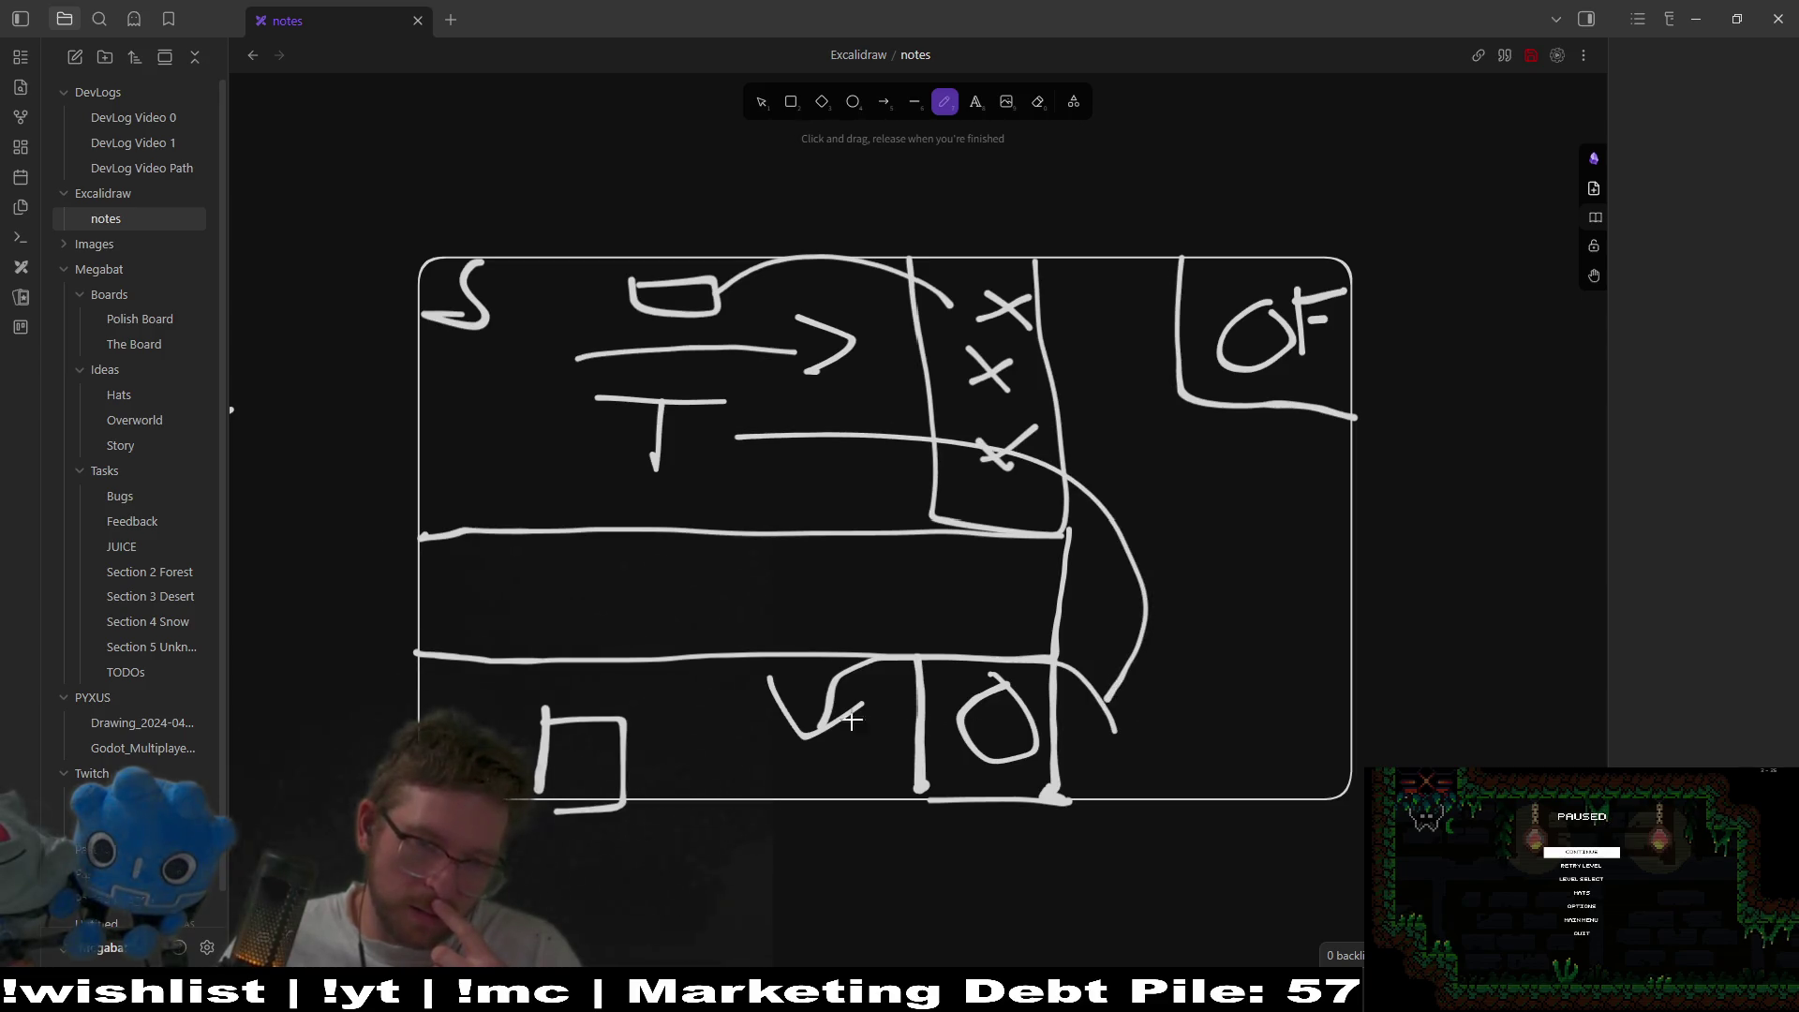
left_click(734, 744)
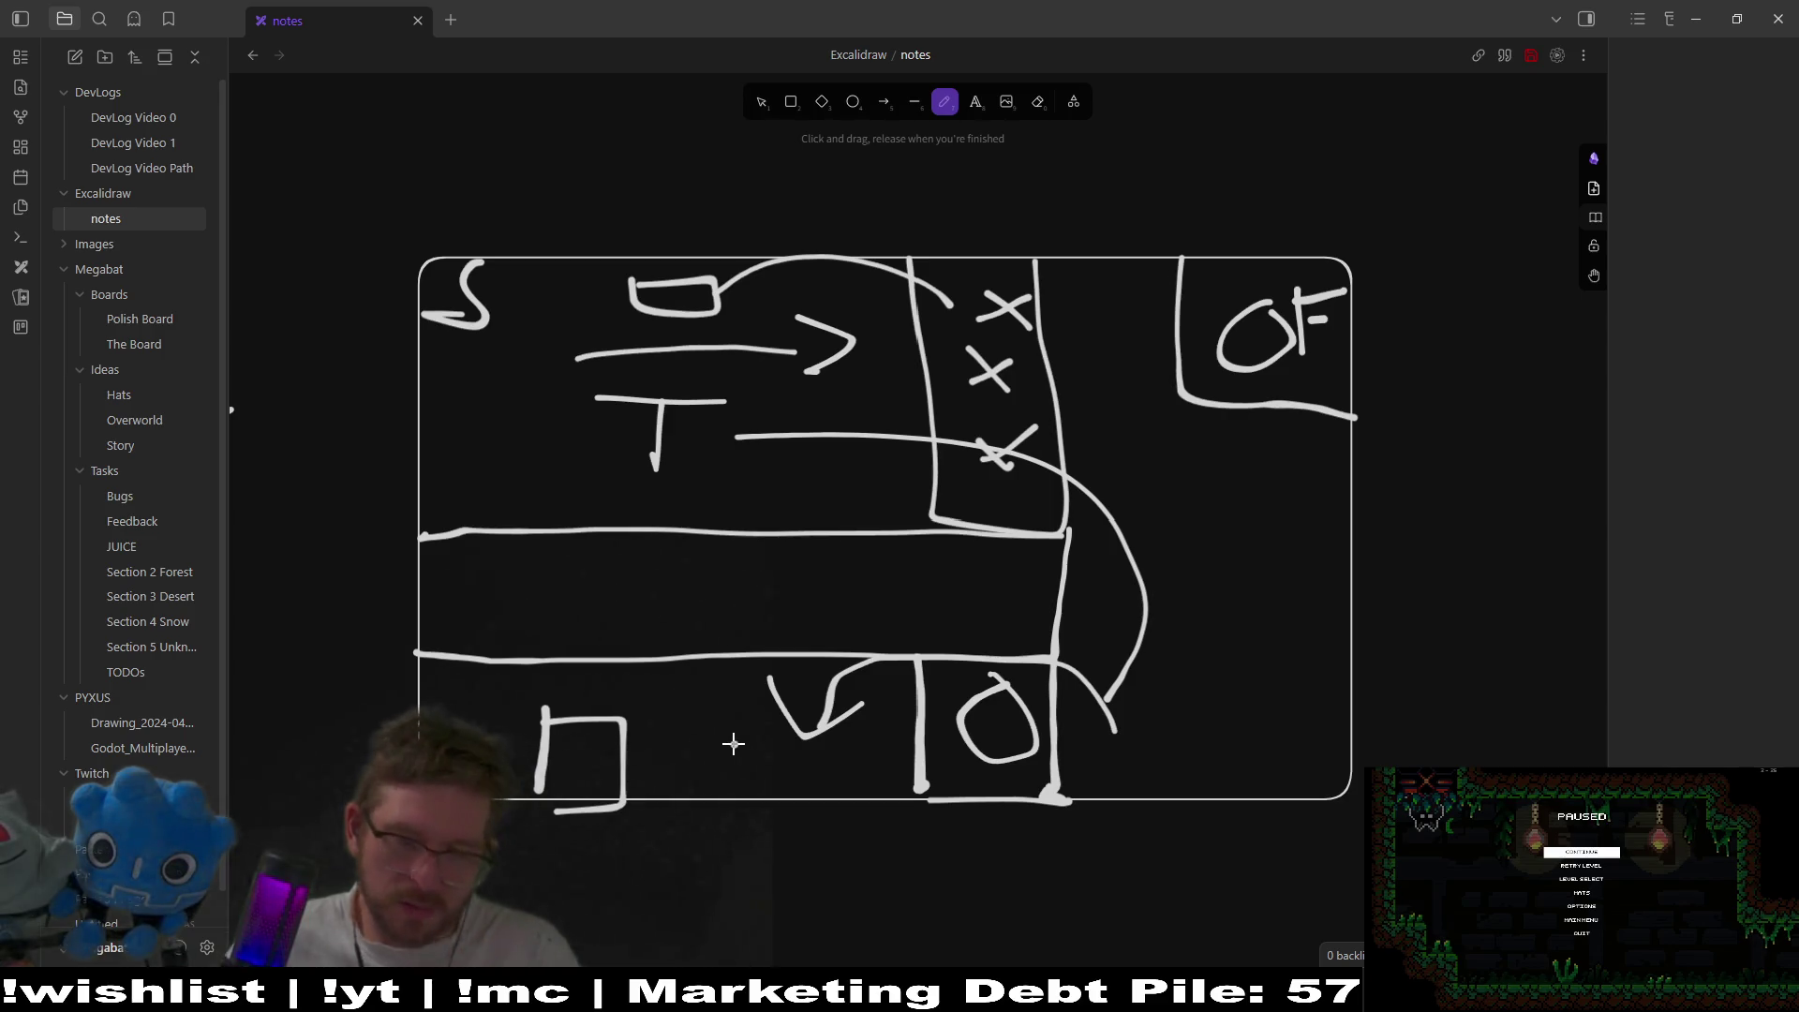
mouse_move(1077, 736)
left_mouse_down()
mouse_move(1216, 480)
mouse_move(1254, 485)
left_mouse_up()
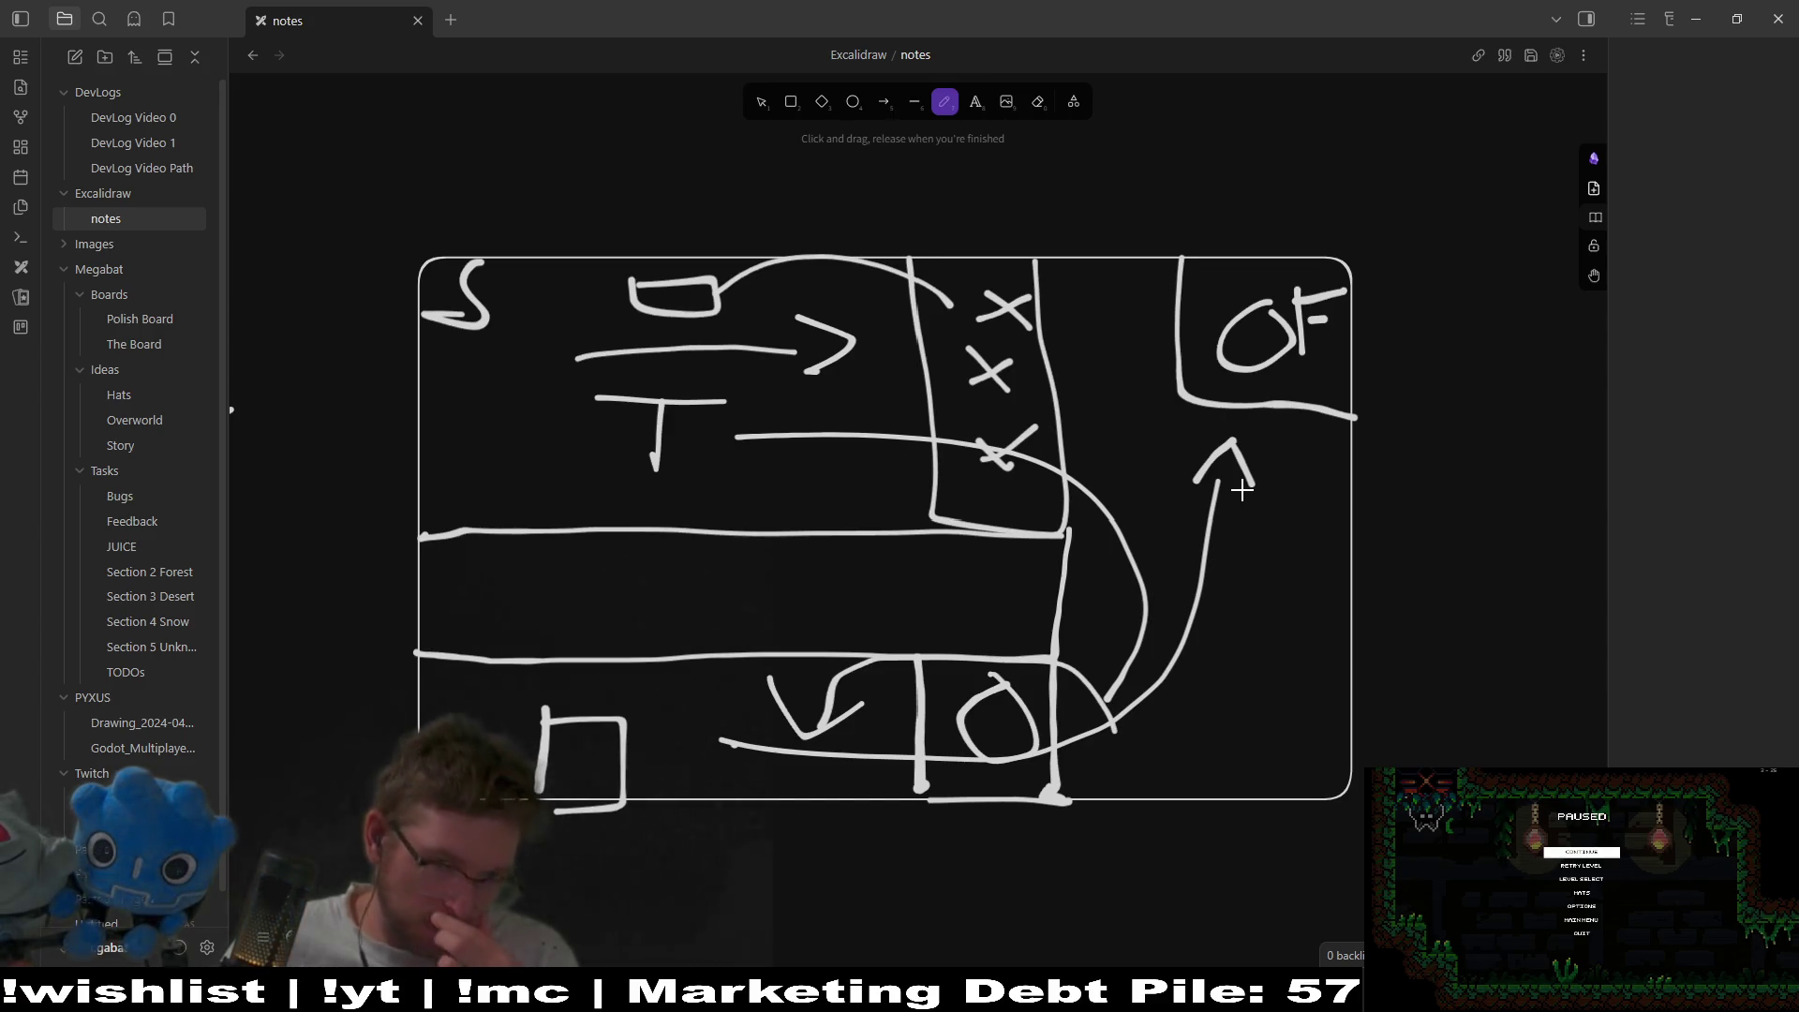
- Draw two question marks to the right of the sketch
left_click(1434, 485)
left_click_drag(1422, 457, 1403, 334)
mouse_move(1468, 469)
left_mouse_down()
mouse_move(1493, 369)
mouse_move(1473, 355)
left_mouse_up()
scroll(1350, 544, "up", 2)
scroll(1350, 543, "right", 2)
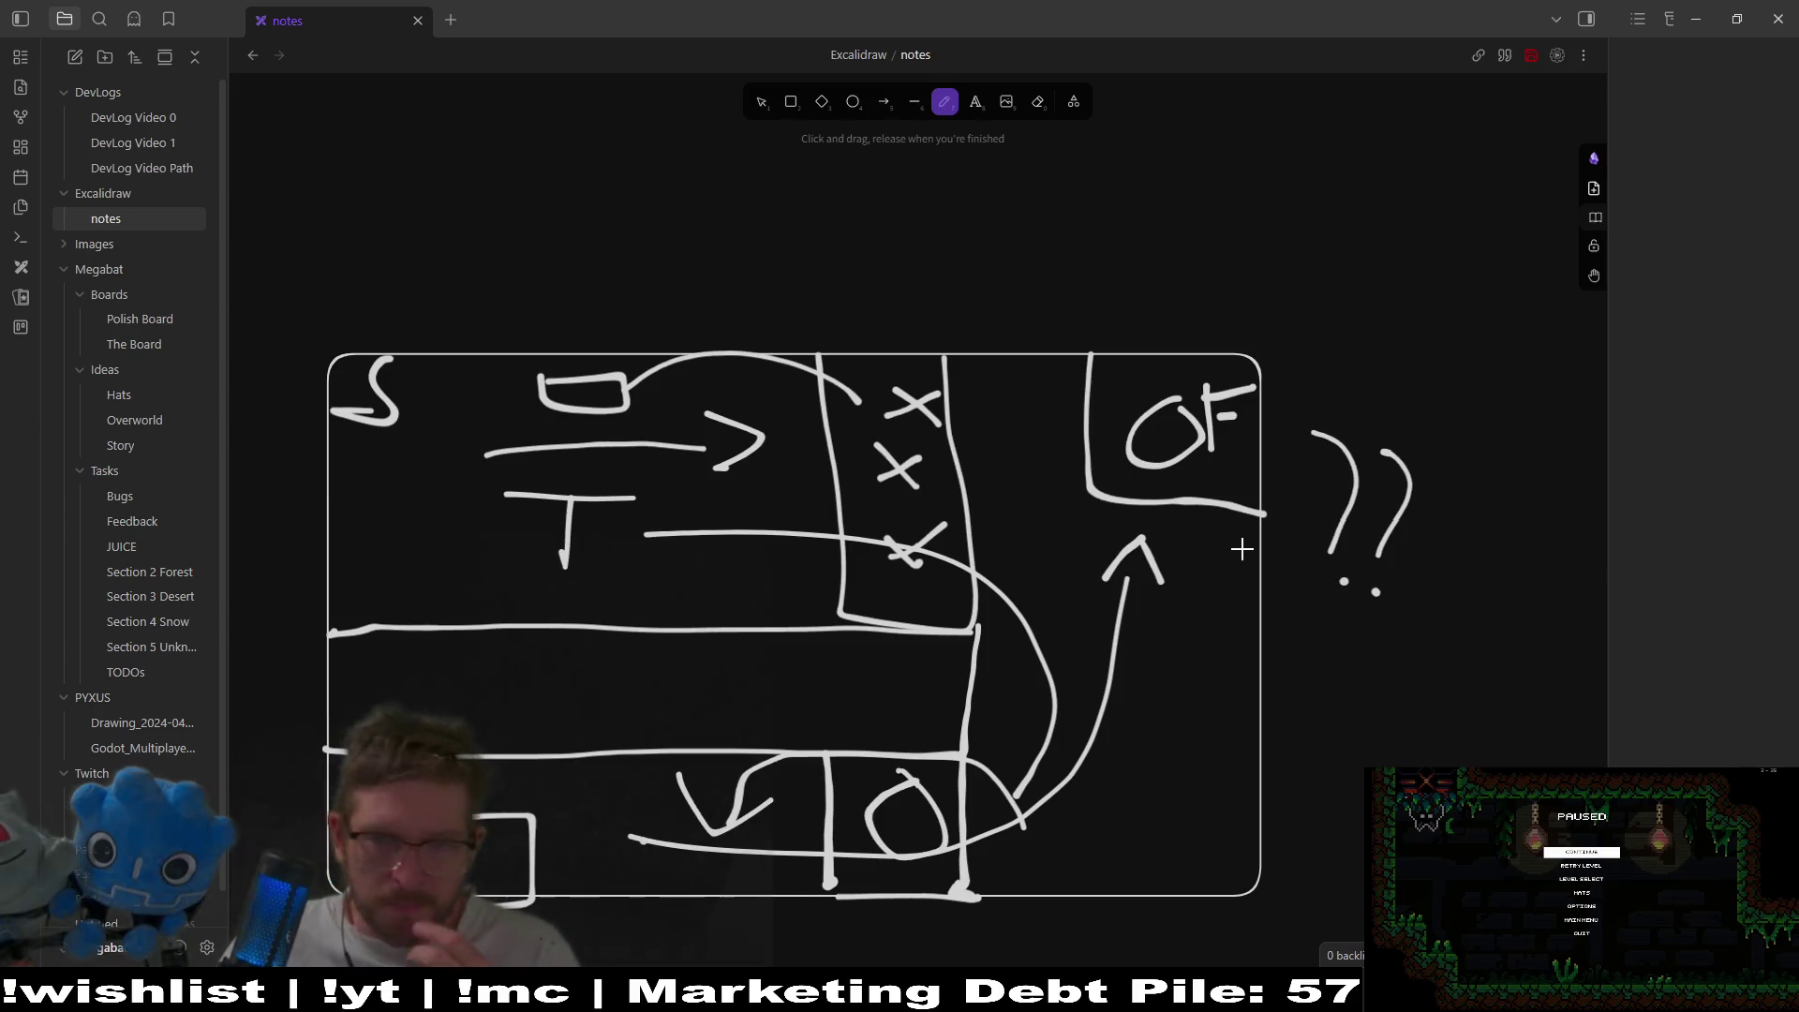
scroll(1200, 473, "up", 1)
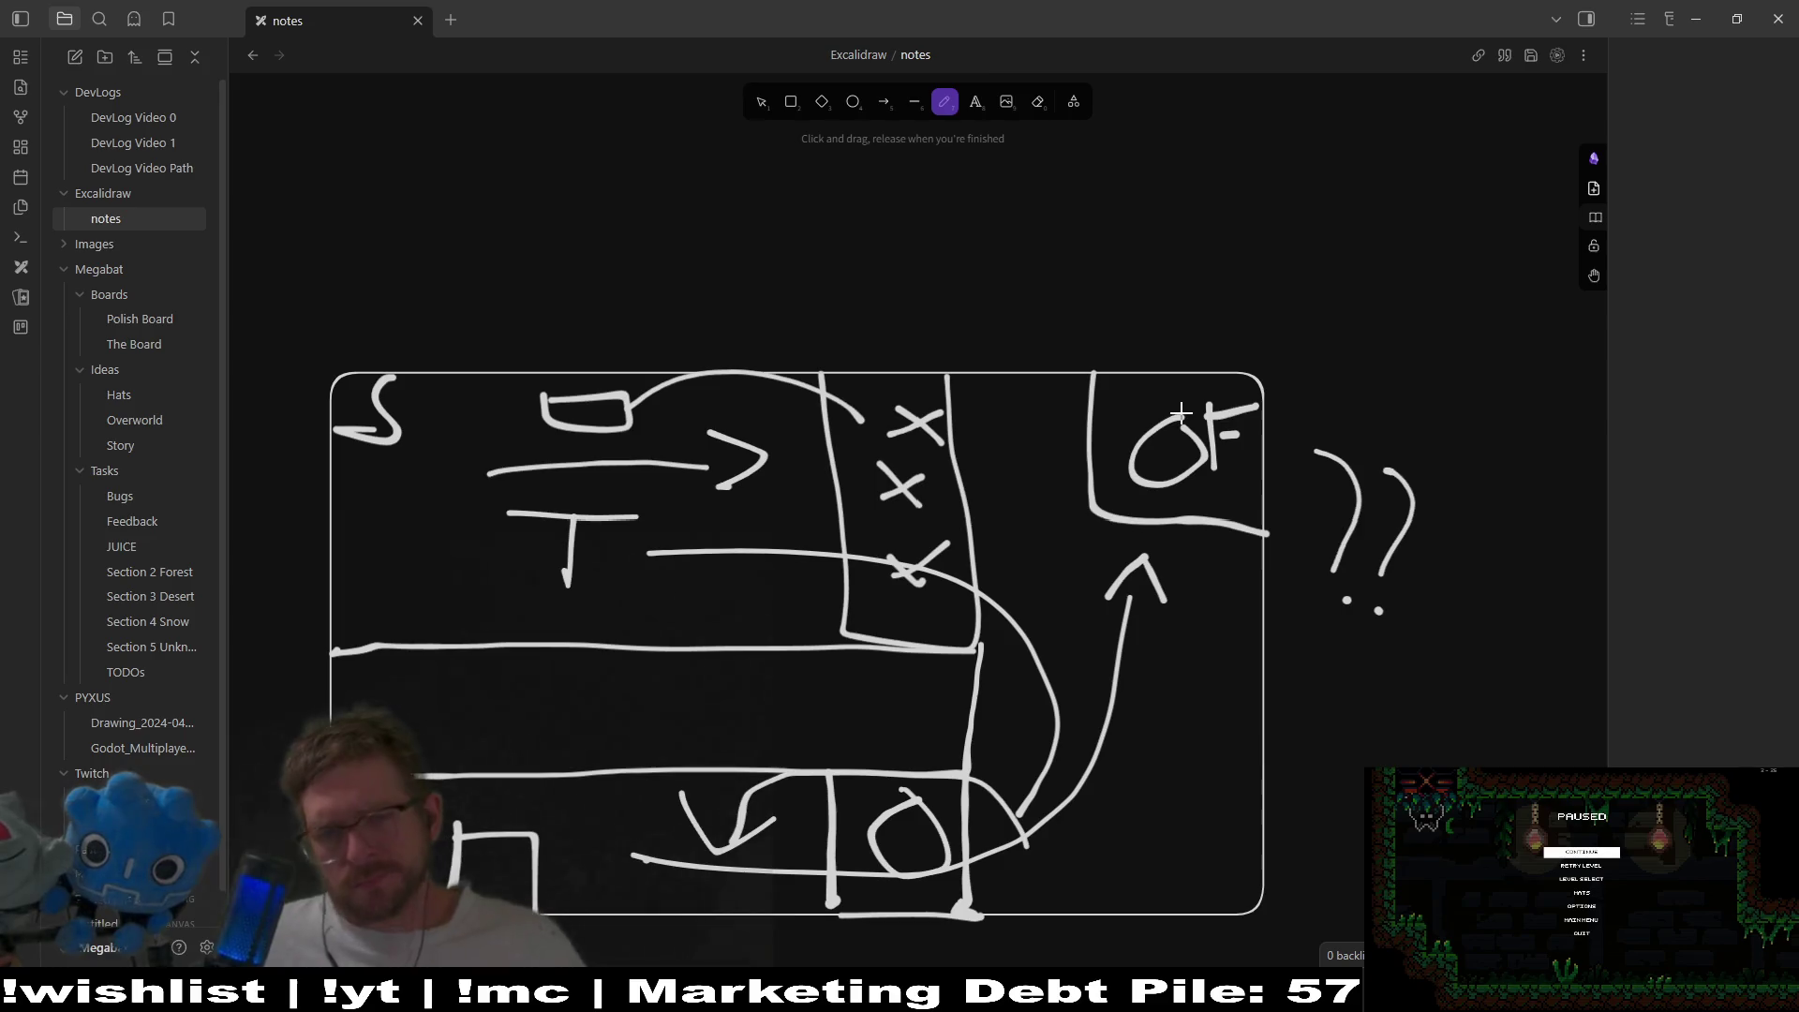
scroll(1404, 596, "down", 1)
scroll(1312, 581, "right", 2)
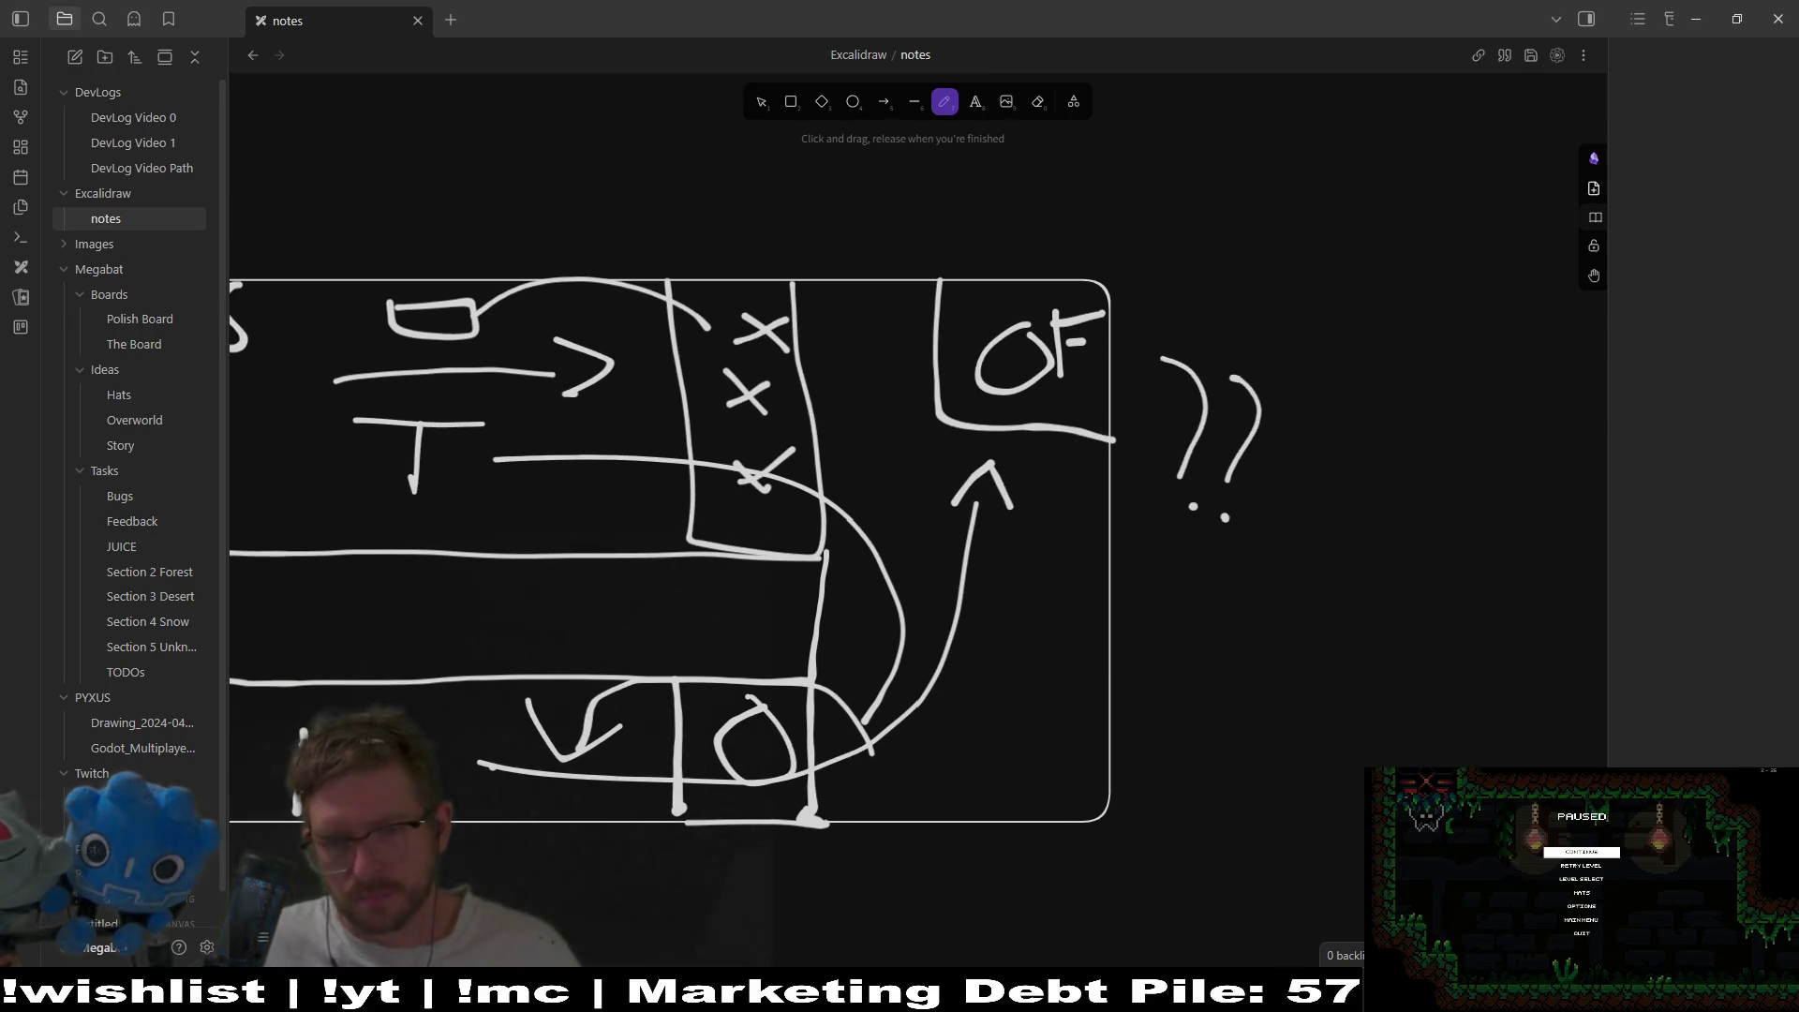
key("alt+Tab")
- On the second DimensionTileMapLayer, erase the wall tiles right of the teal column
scroll(1076, 486, "up", 3)
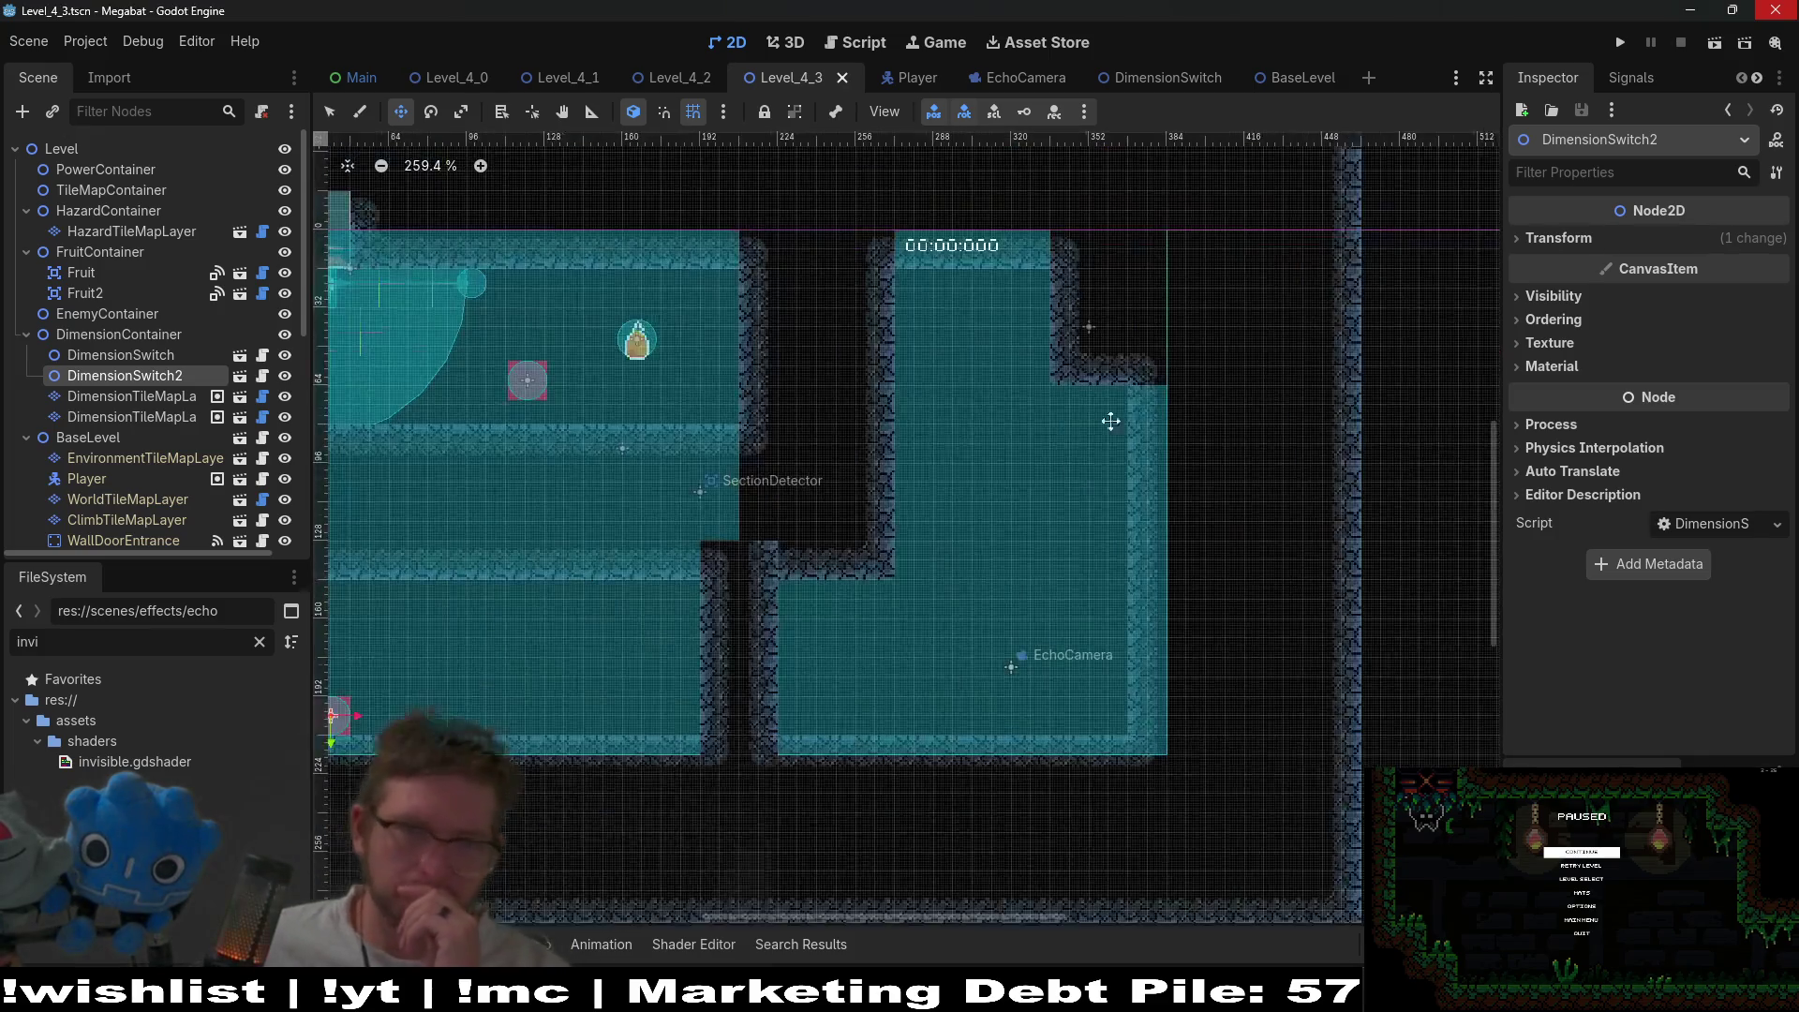
left_click(132, 416)
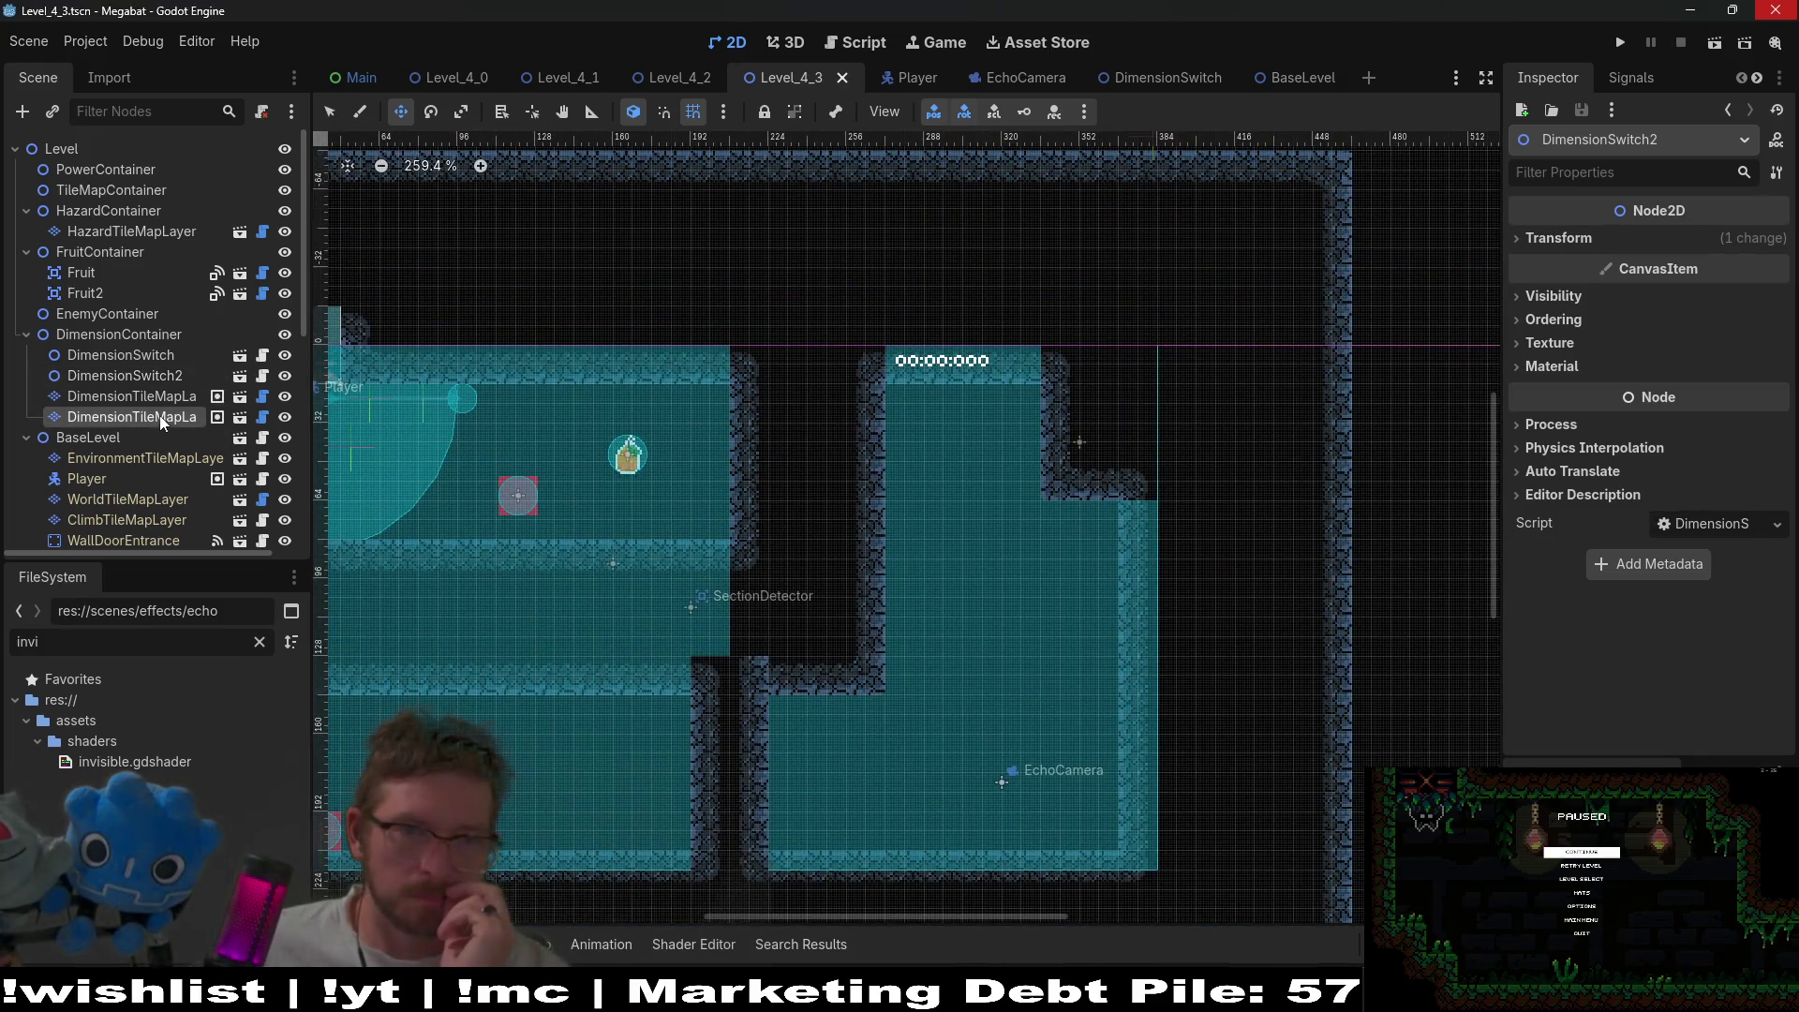
left_click(886, 806)
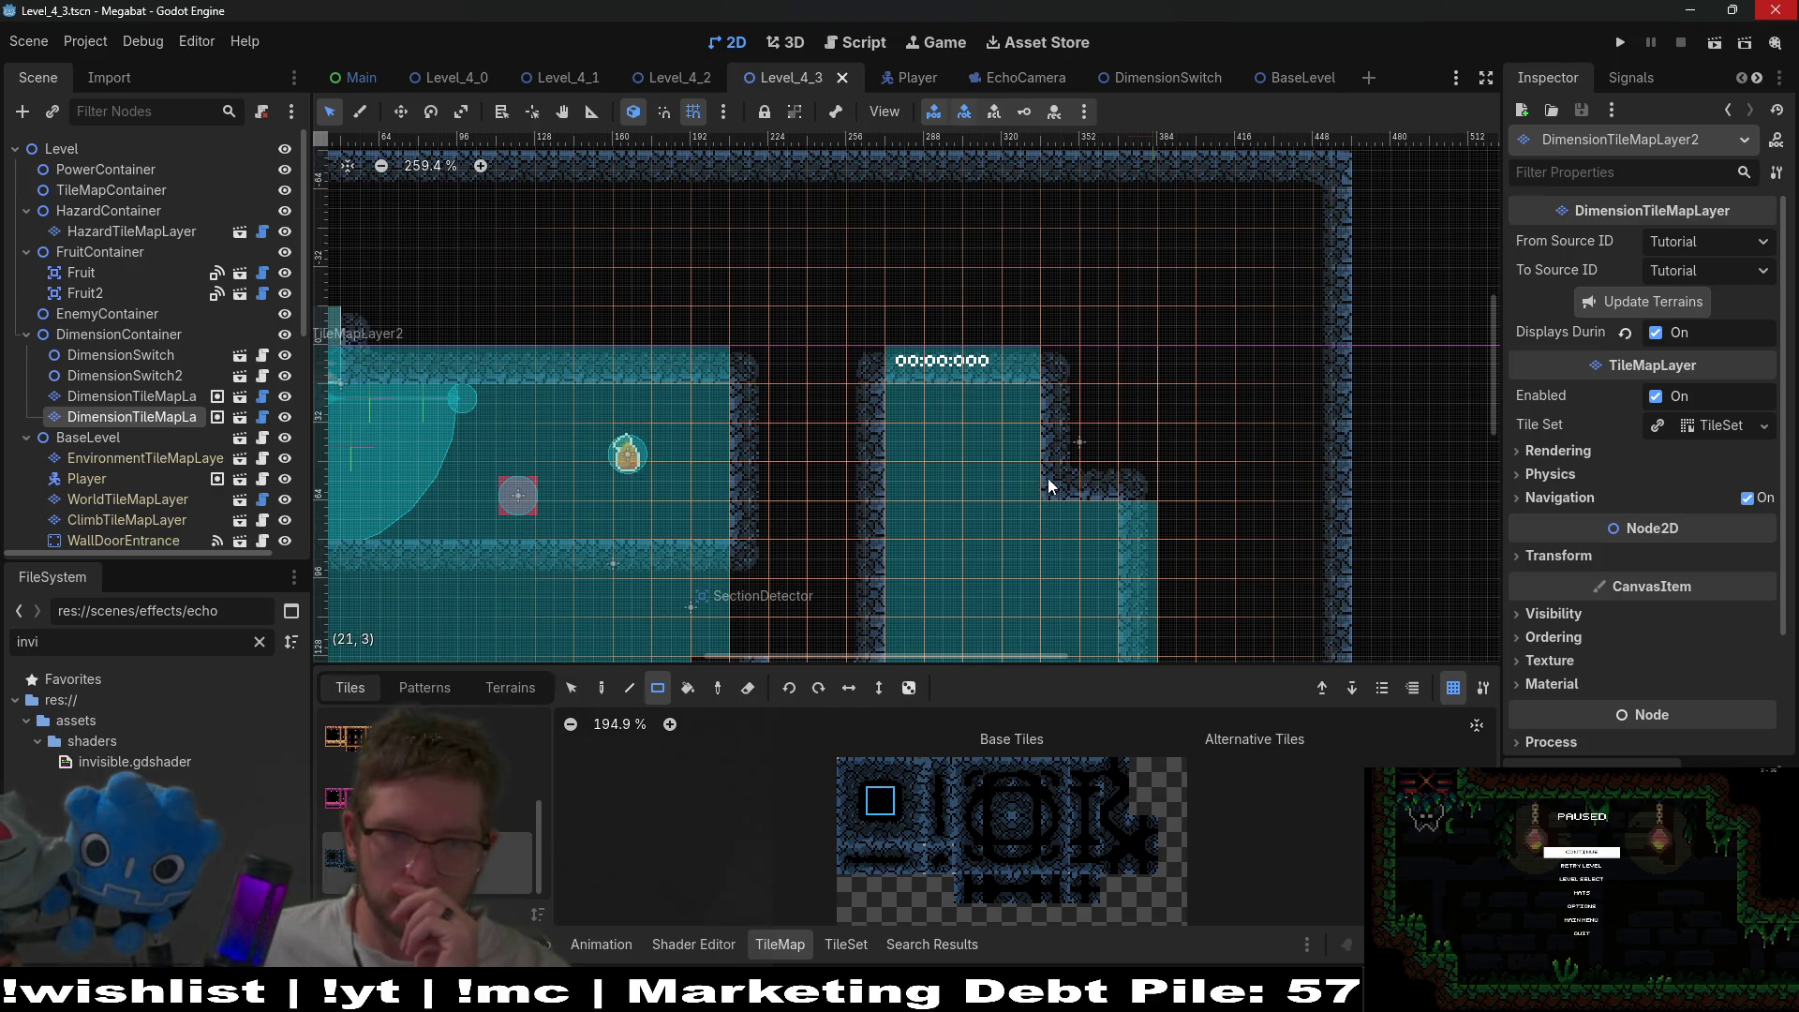
left_click_drag(1055, 434, 1042, 497)
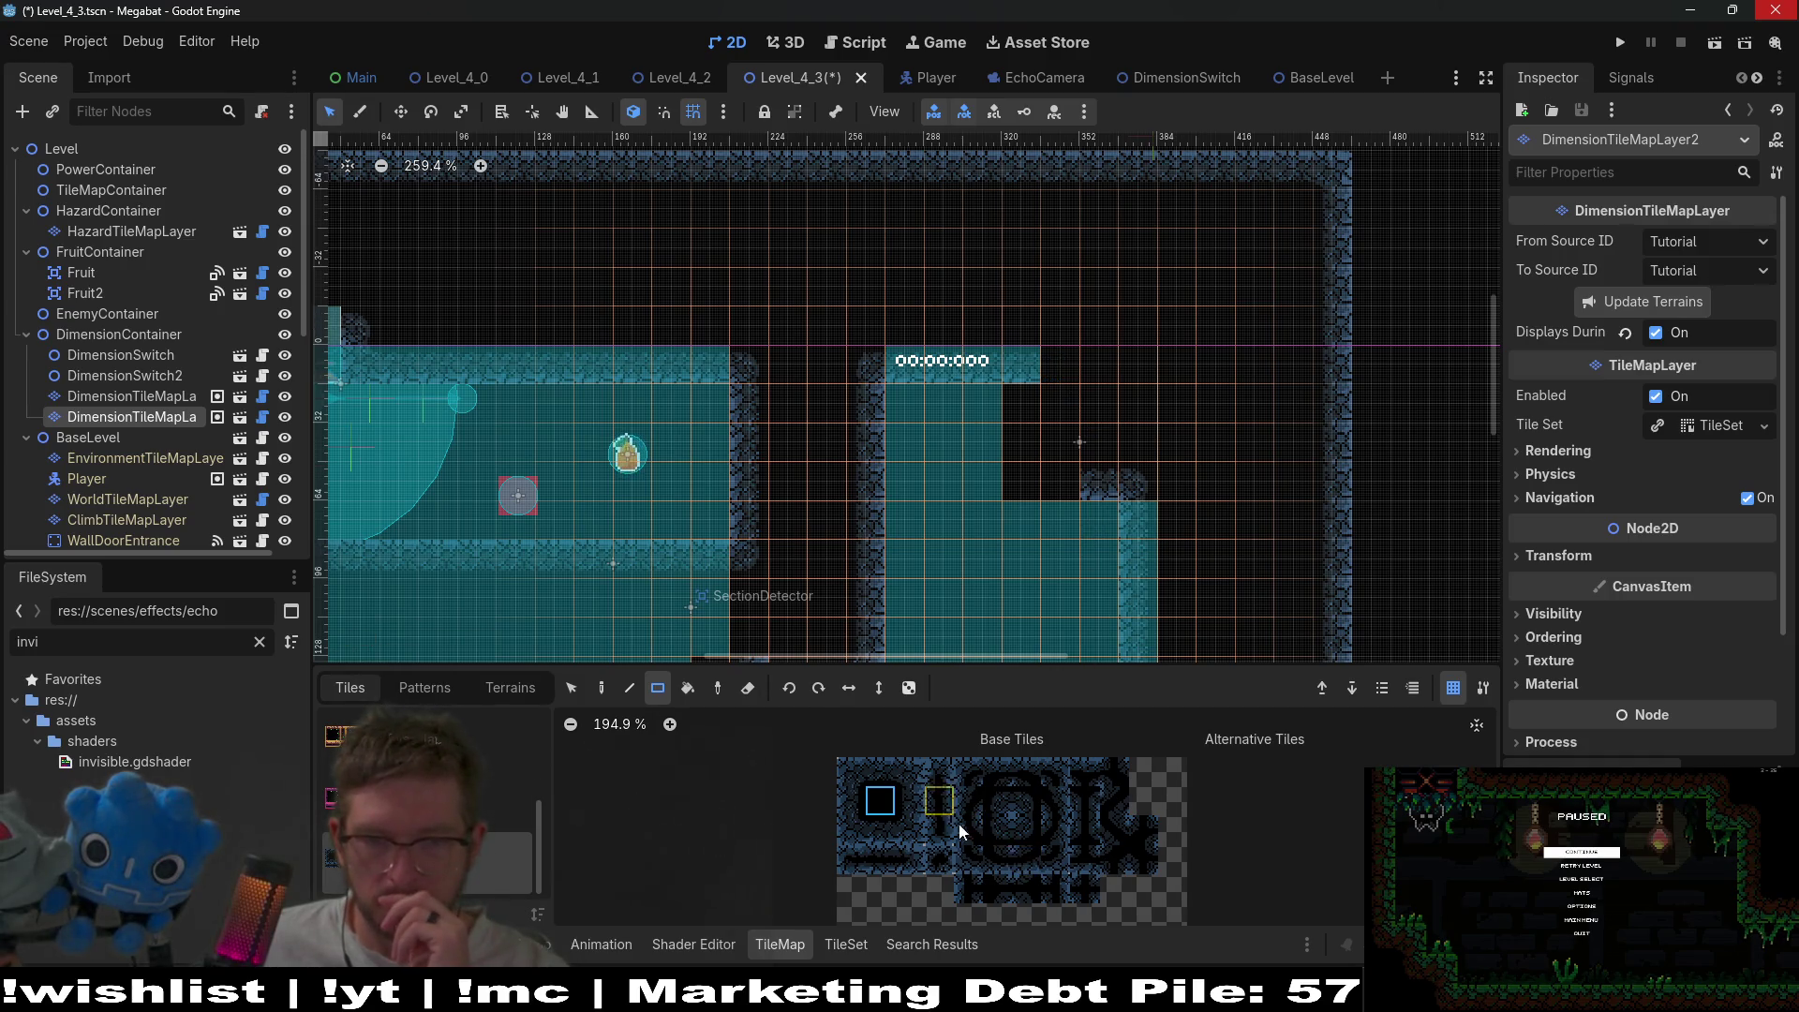
- Paint a corner-wall tile, a column of wall tiles and one more wall tile right of the timer
left_click(1026, 801)
left_click(1021, 366)
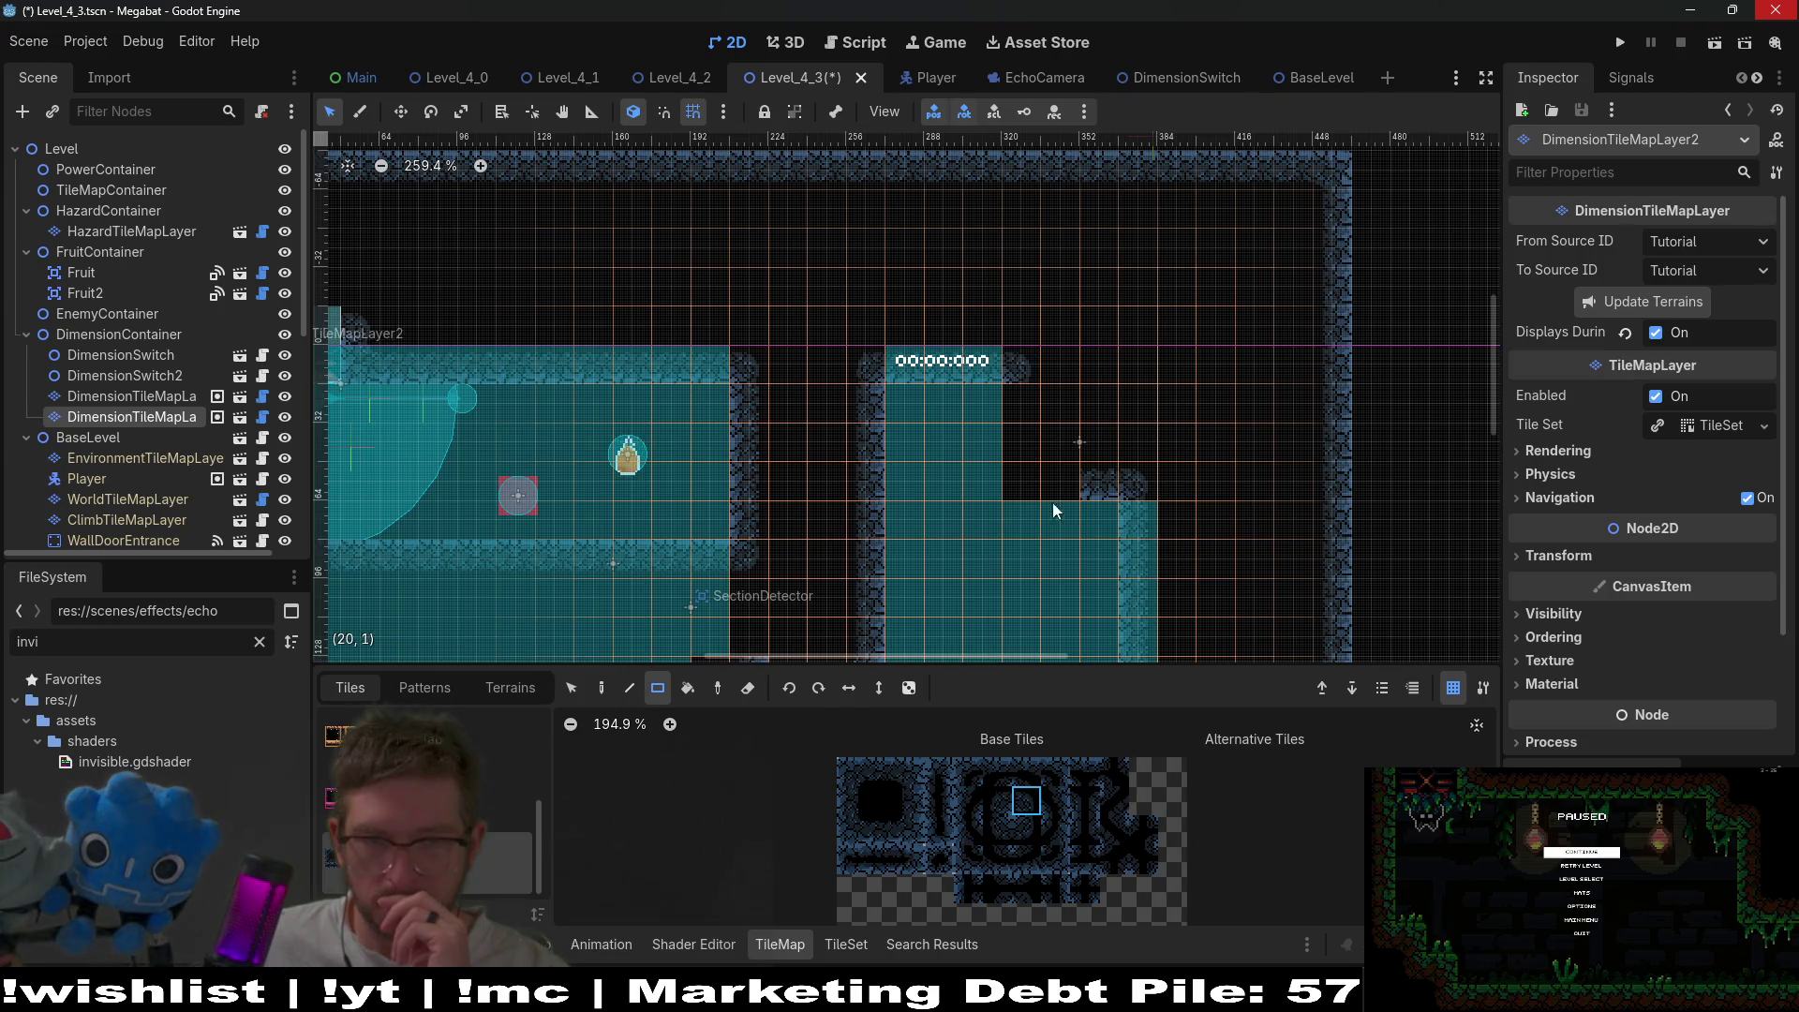
left_click_drag(880, 831, 880, 801)
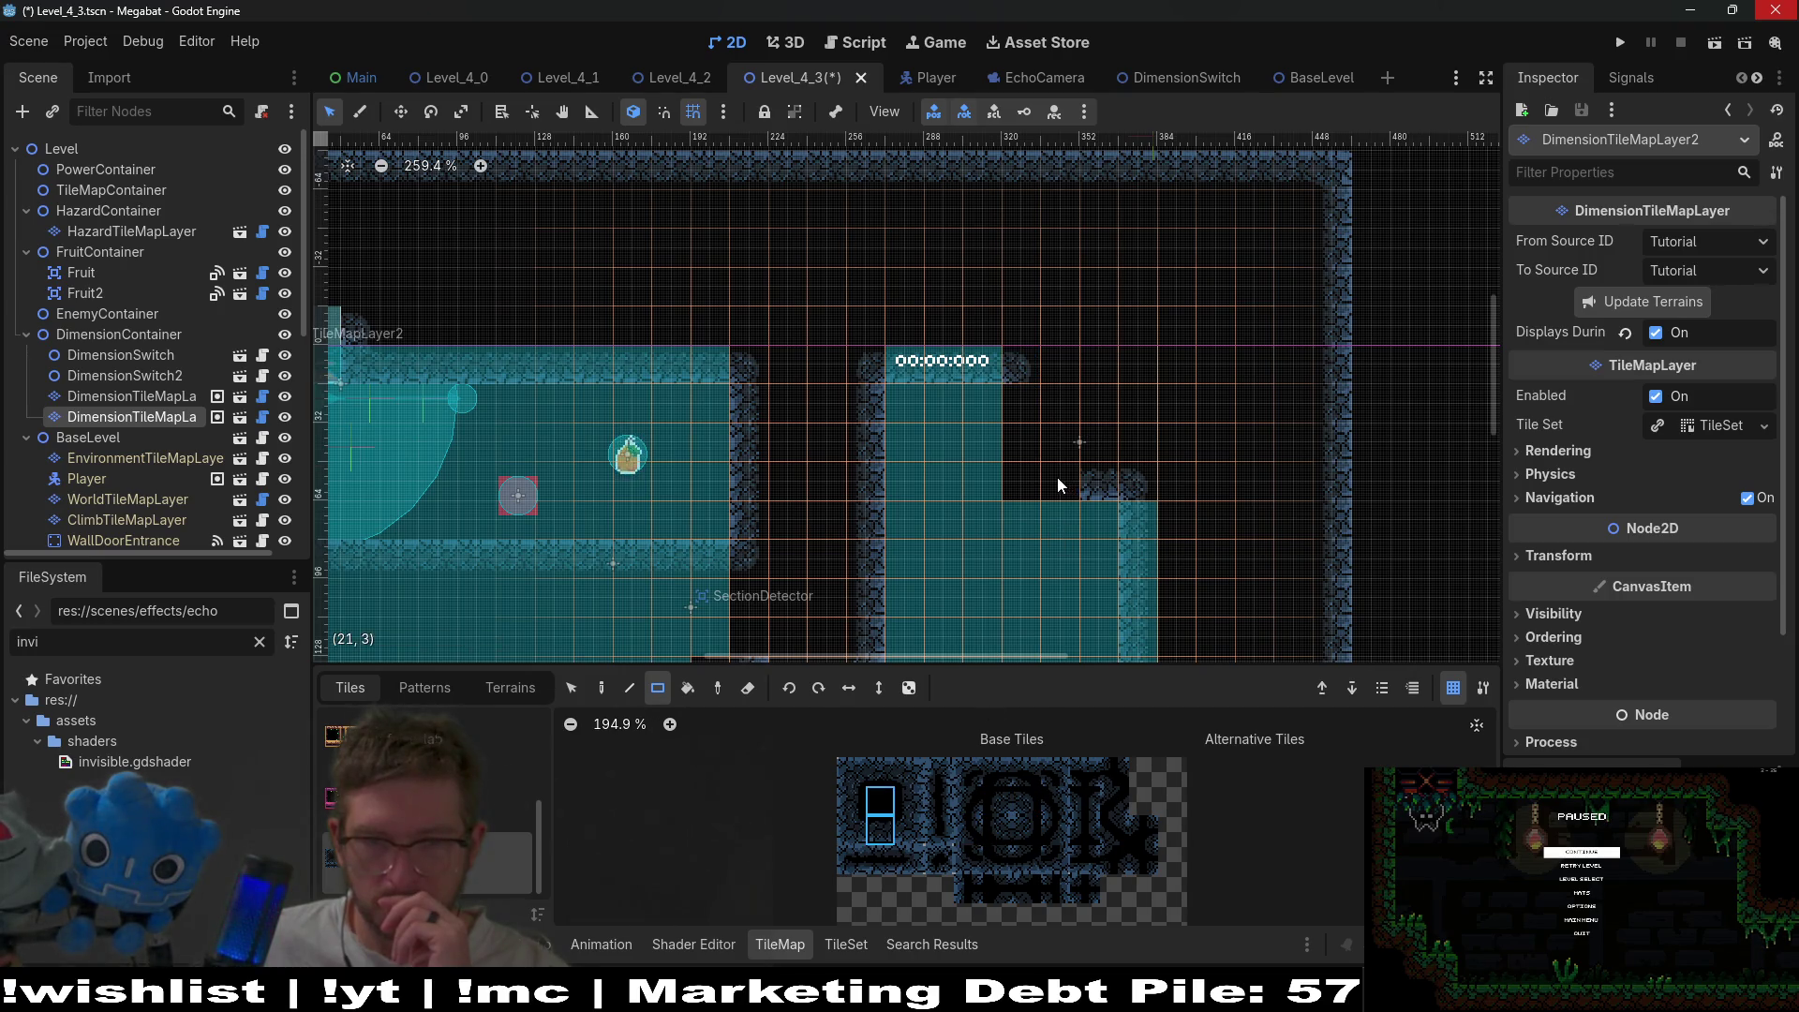
left_click(883, 833)
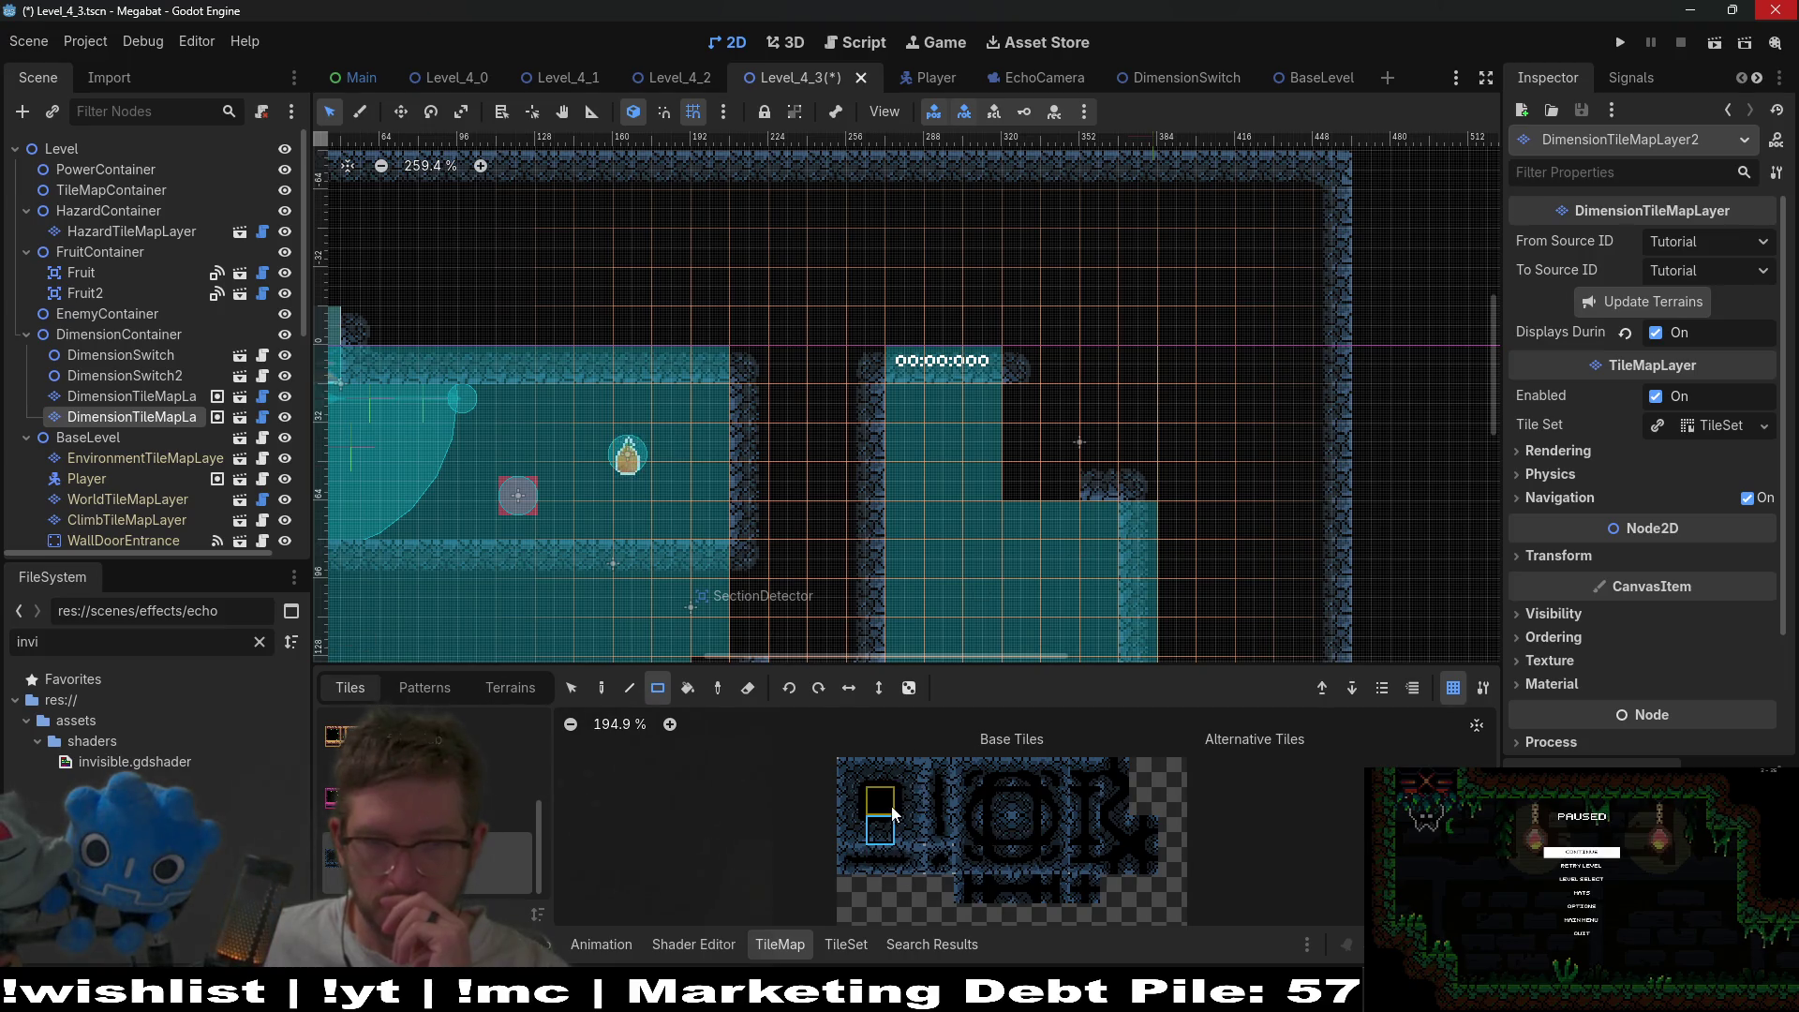
left_click(851, 800)
left_click_drag(1022, 399, 1021, 454)
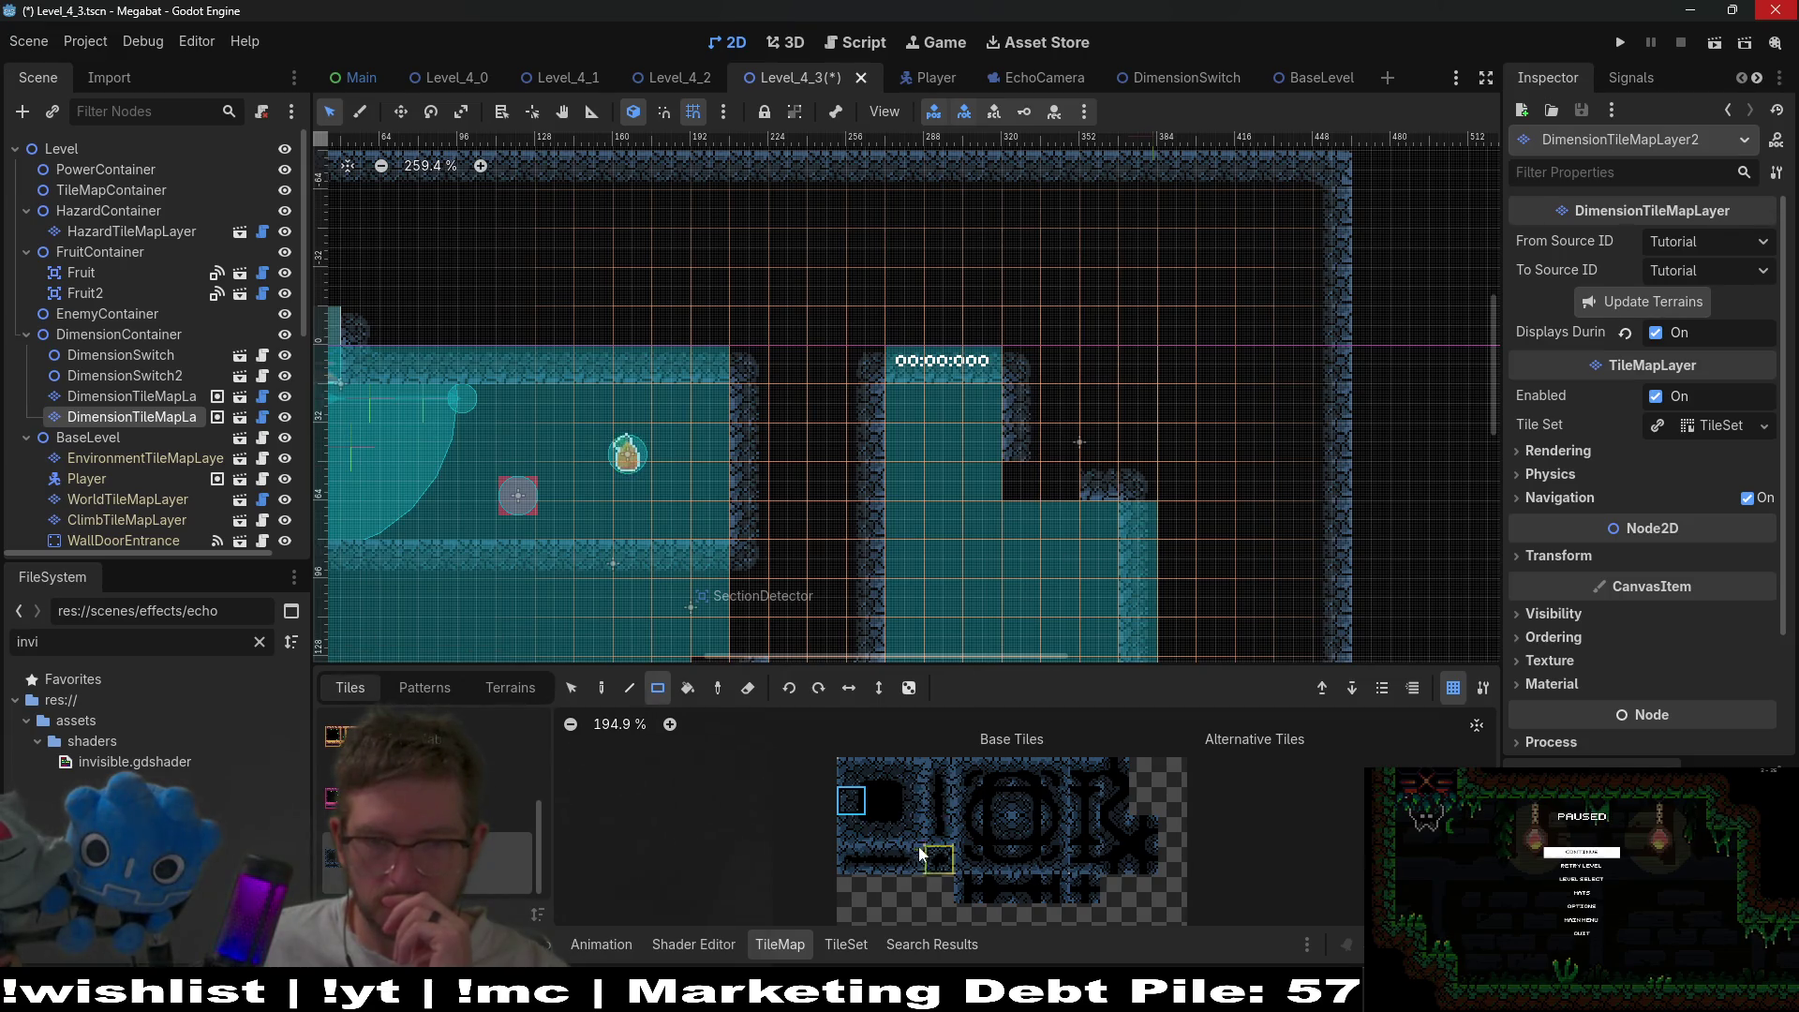
left_click(885, 836)
left_click(1063, 478)
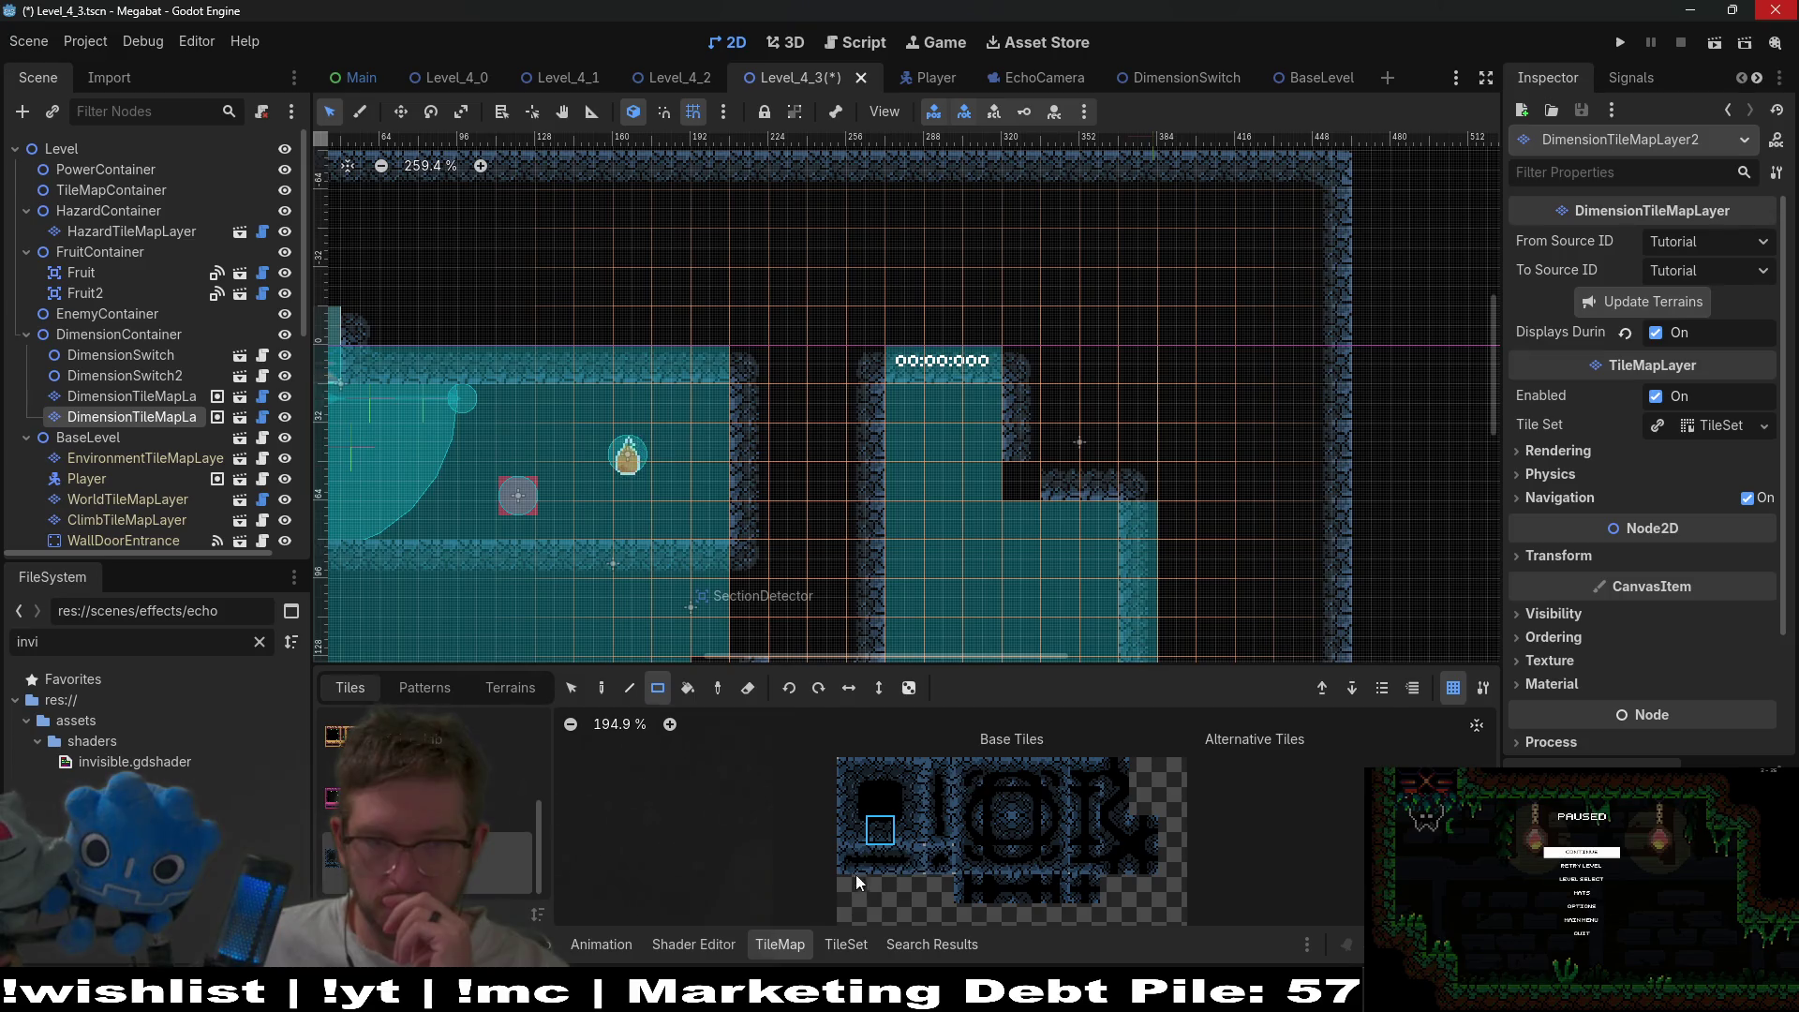
scroll(1092, 494, "down", 4)
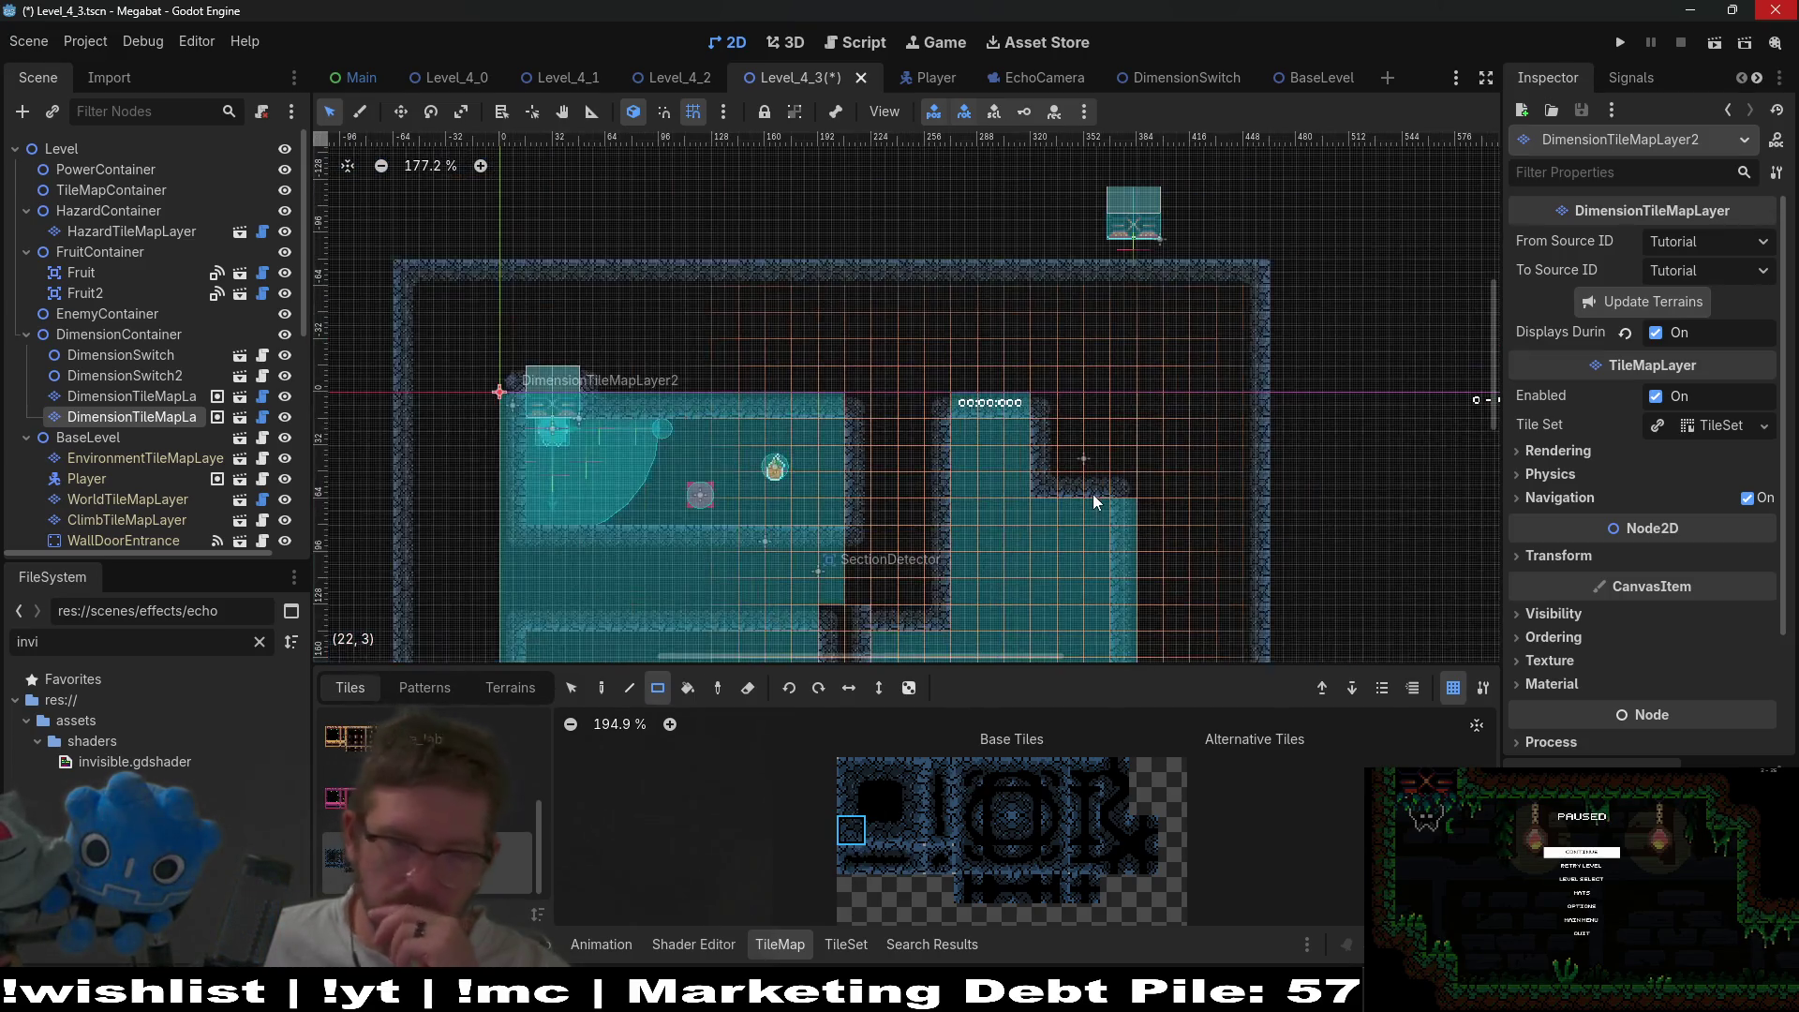
scroll(1093, 493, "down", 3)
scroll(1117, 560, "down", 2)
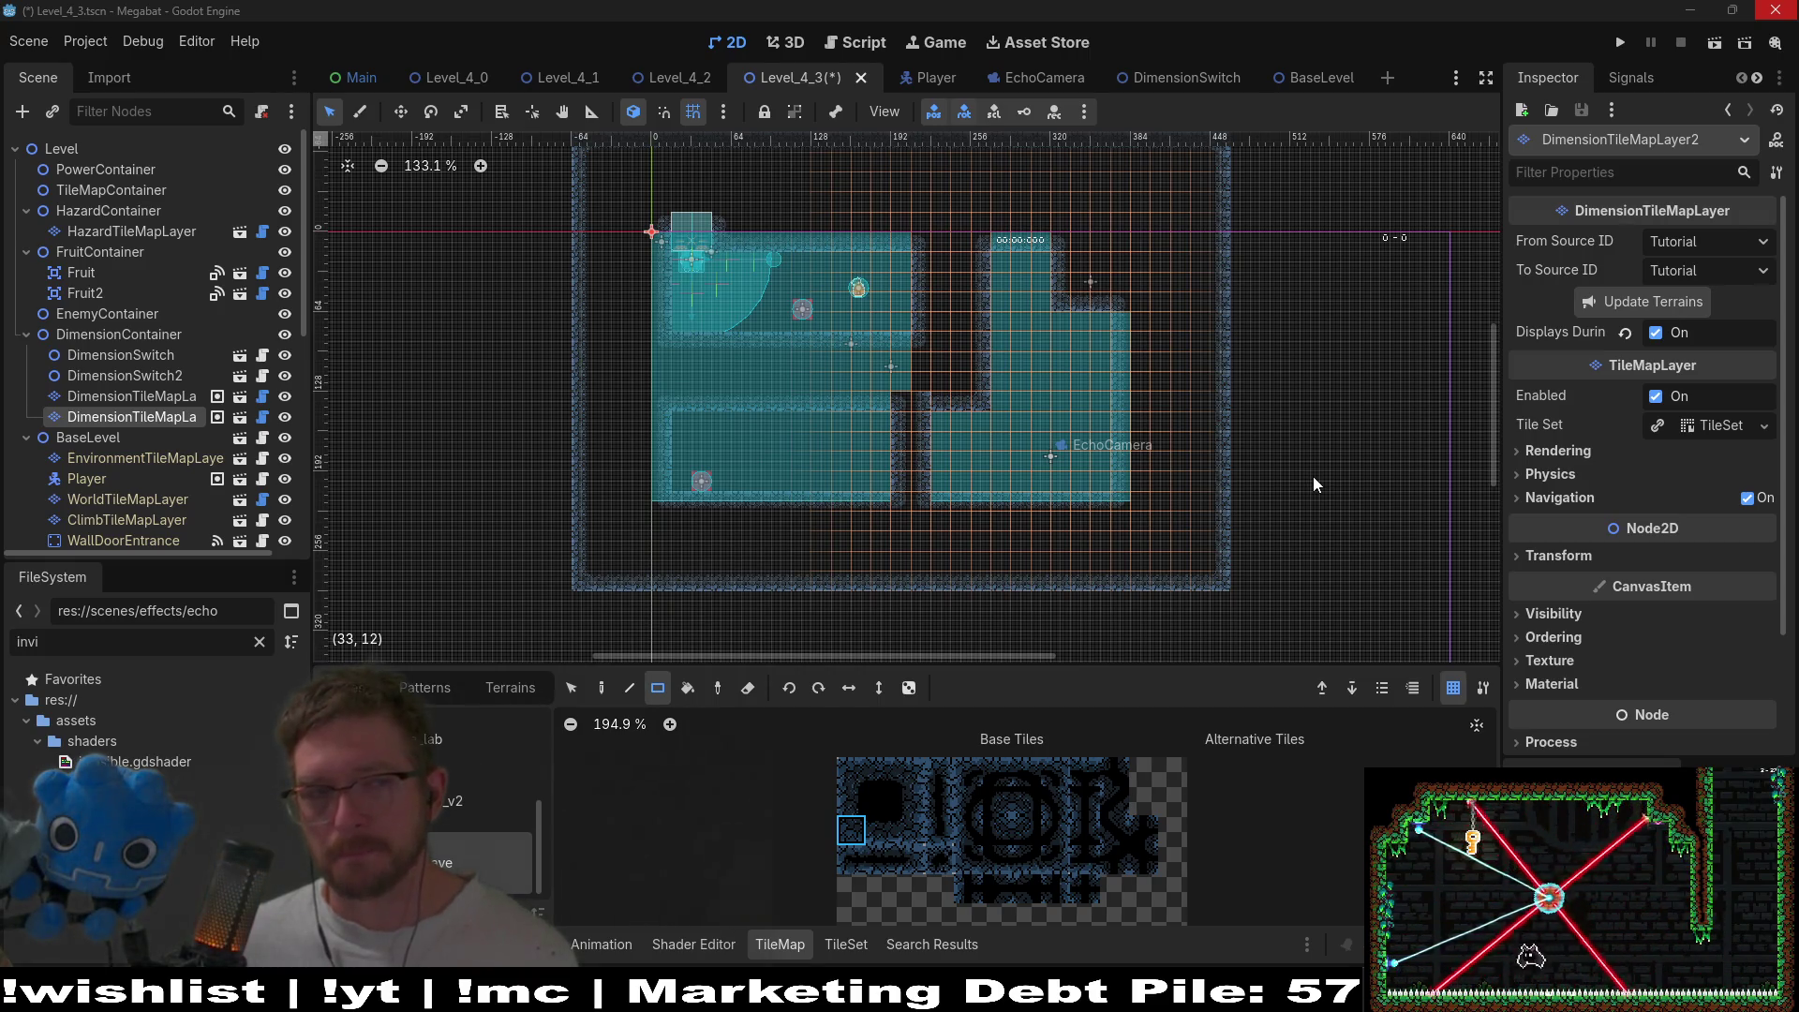
left_click(127, 317)
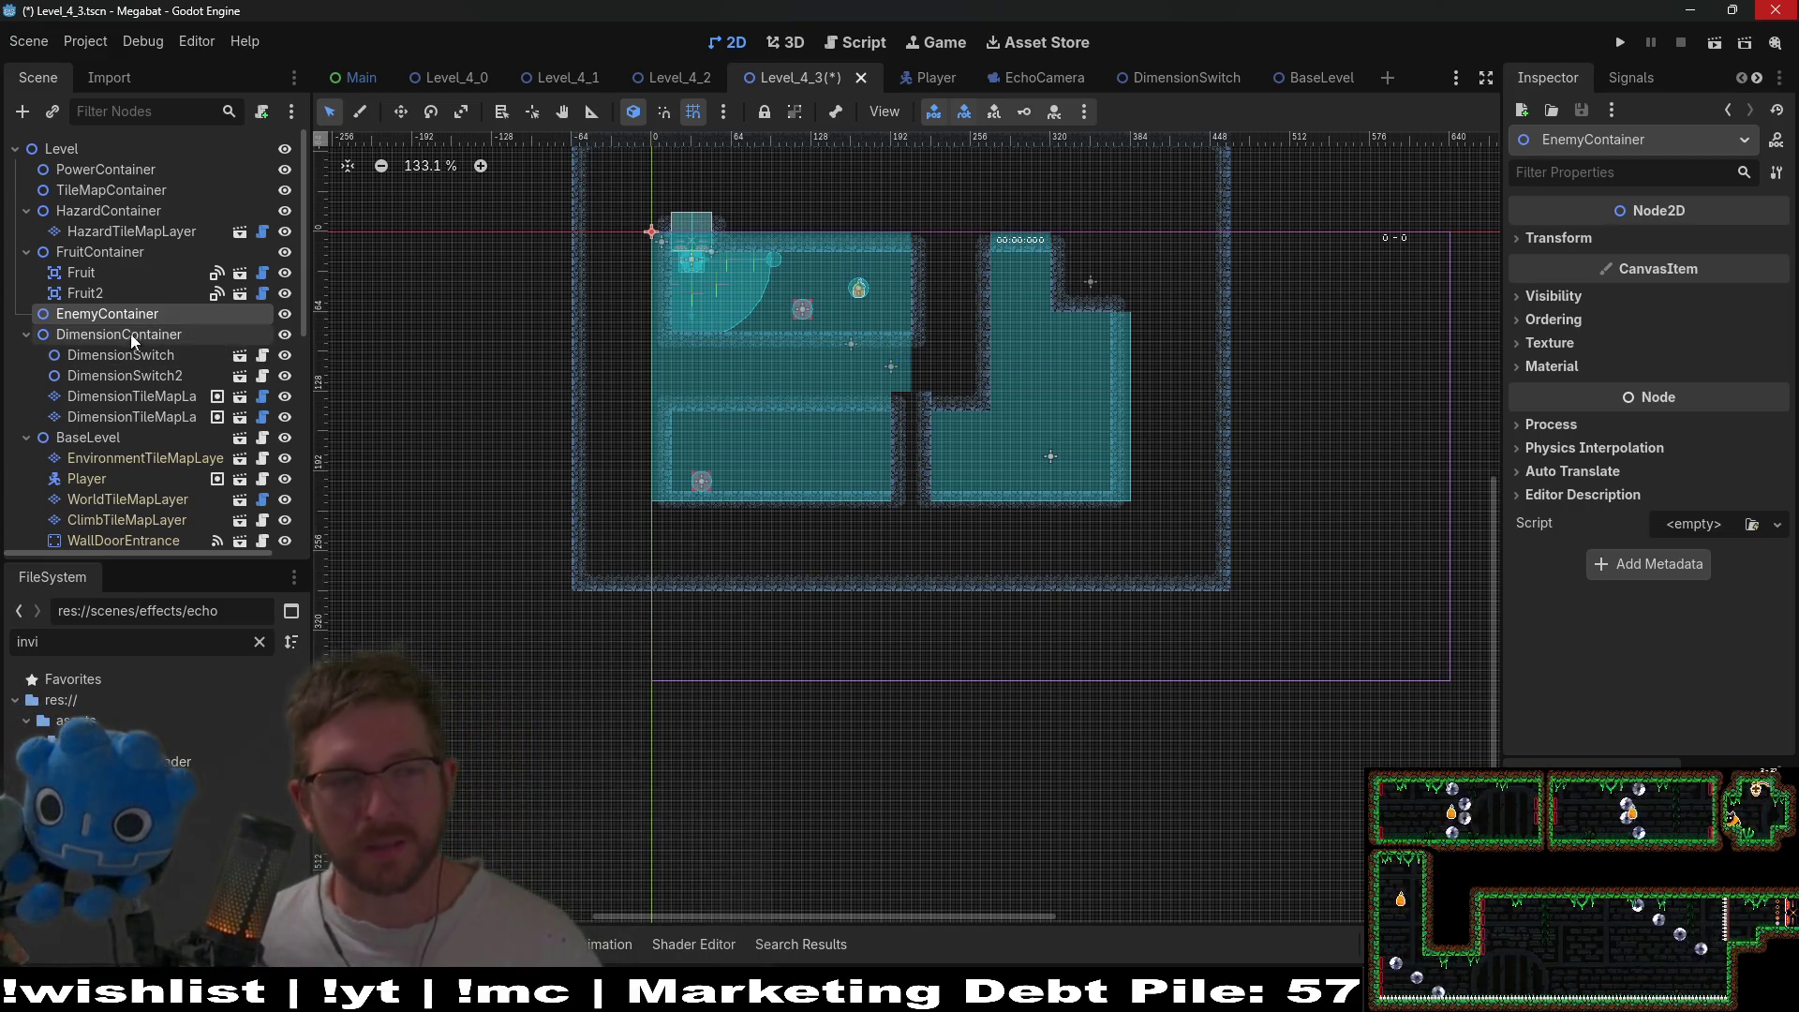
- Start adding a child node to EnemyContainer from its context menu
right_click(90, 323)
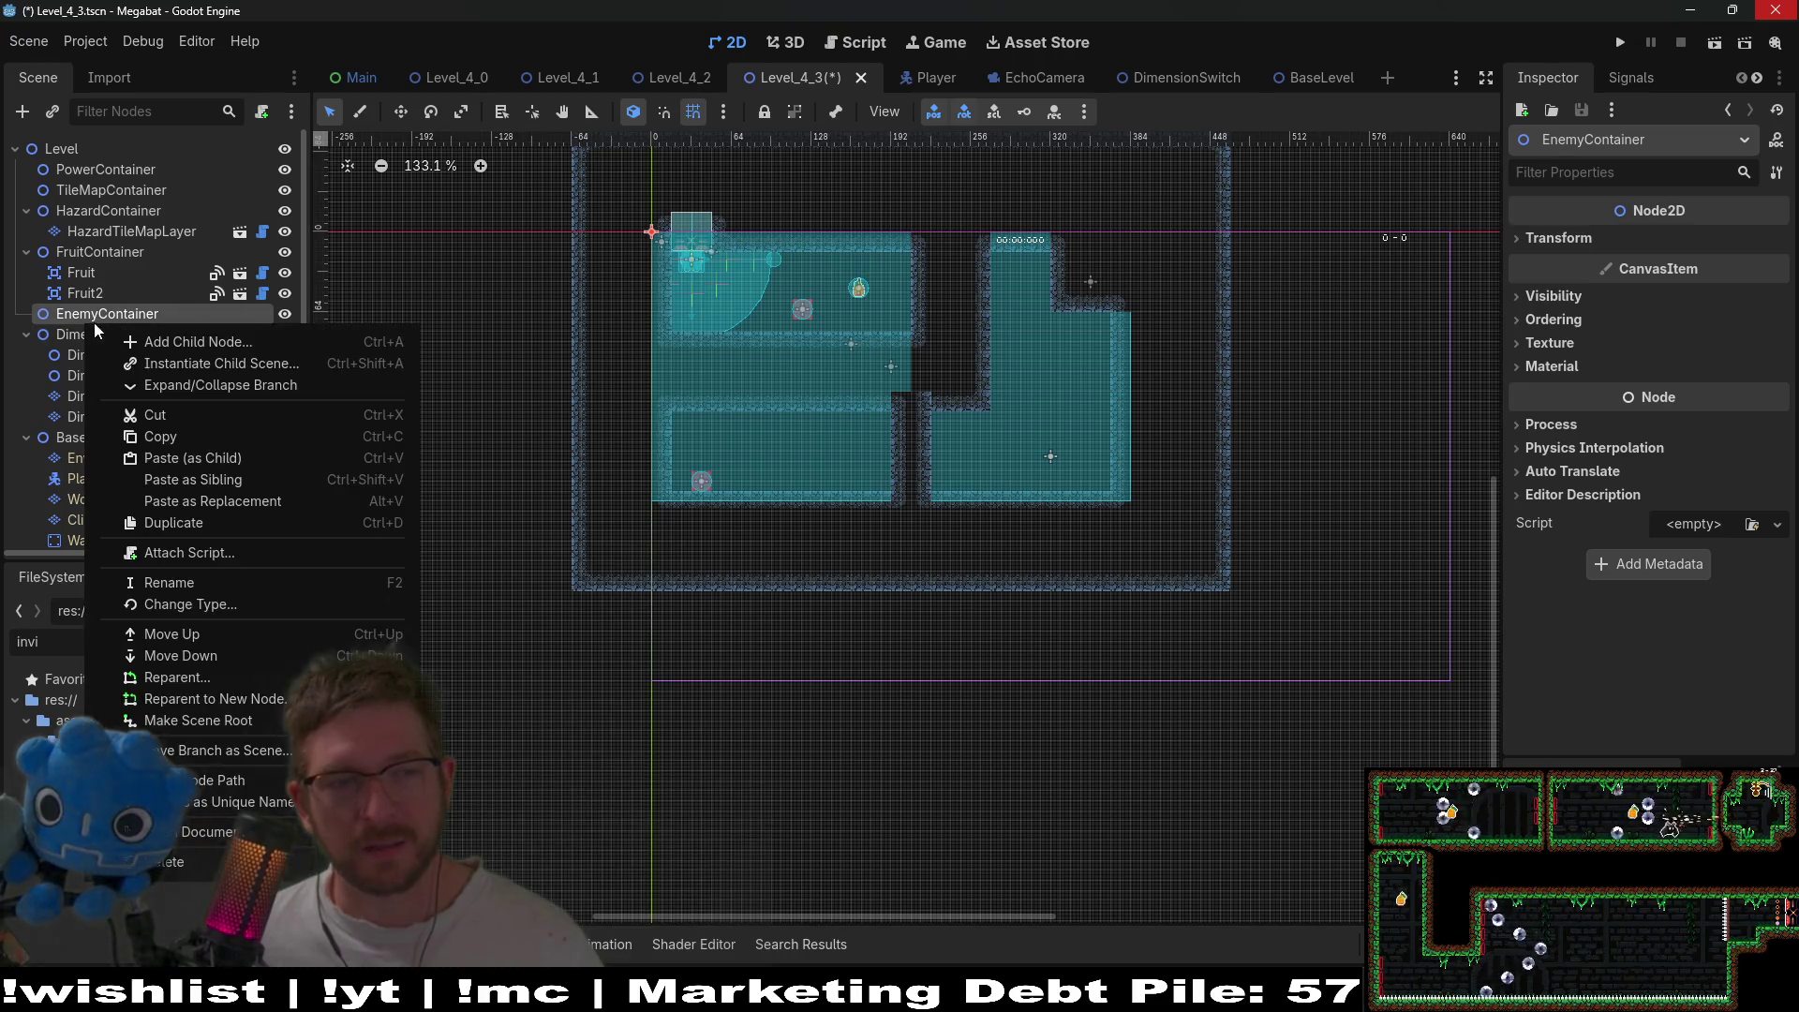
left_click(189, 352)
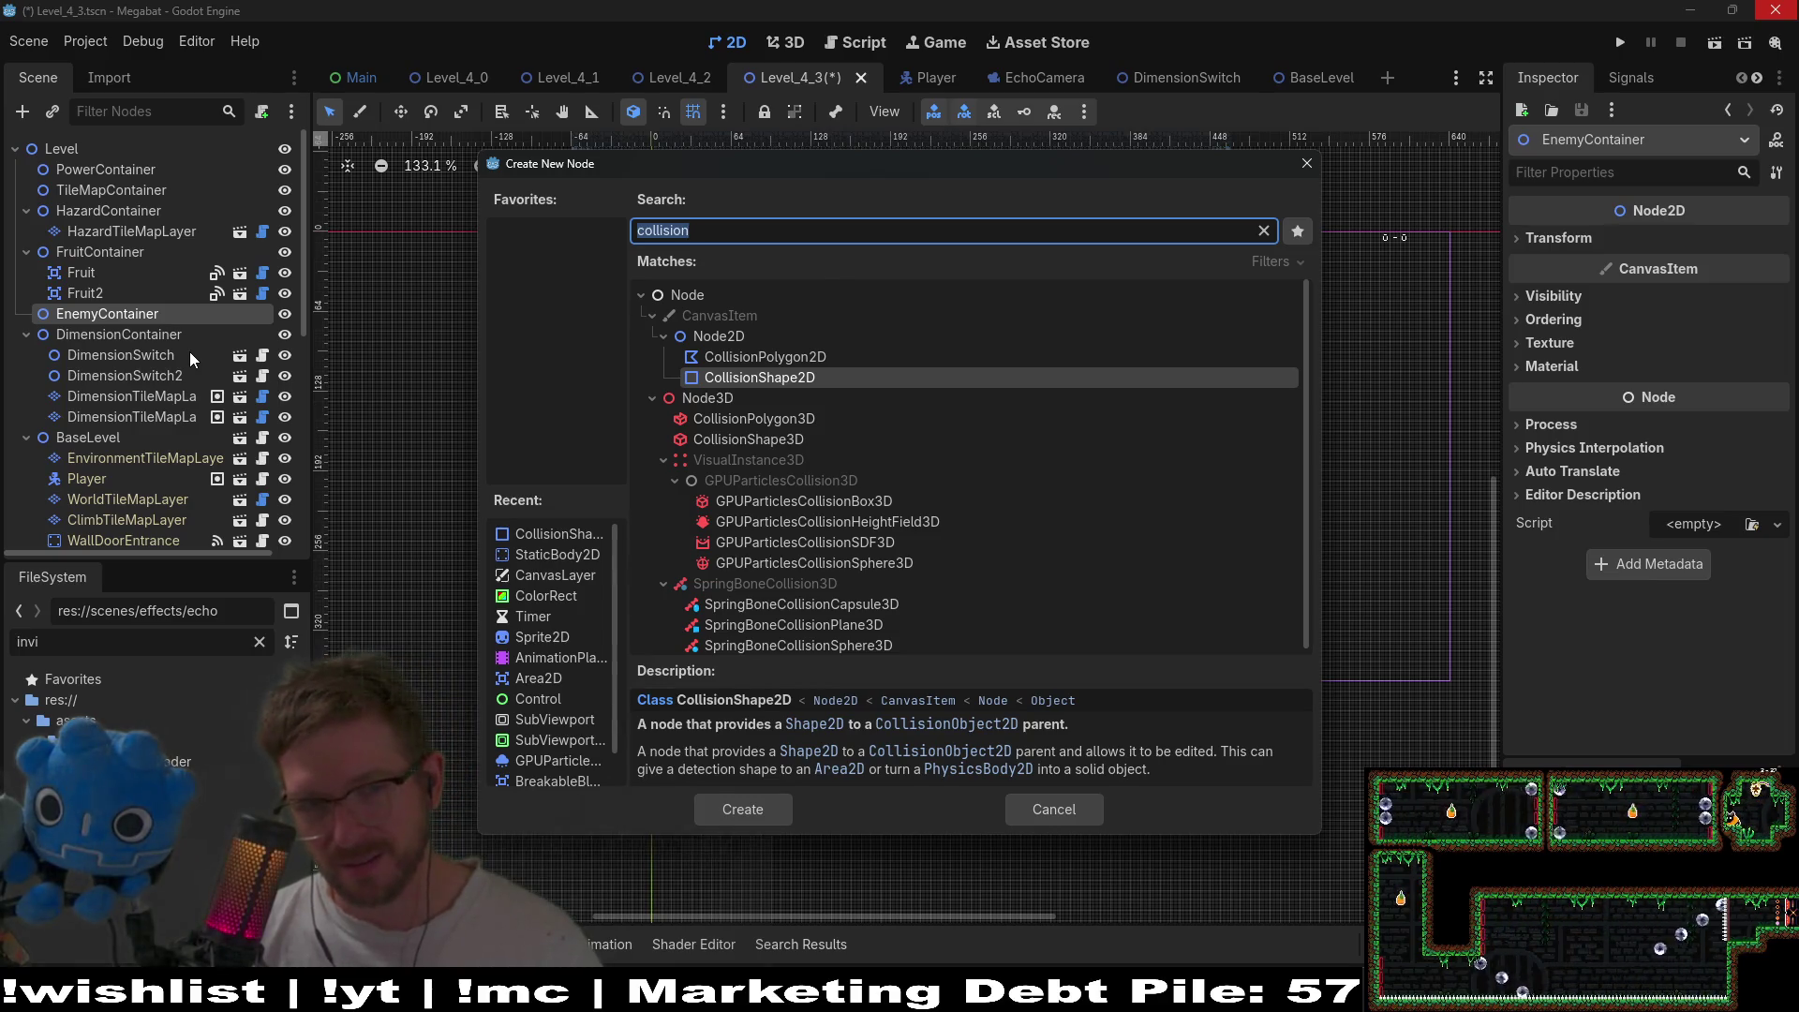
- Create a SubViewportContainer under EnemyContainer
type("c")
key("BackSpace")
type("viewpo")
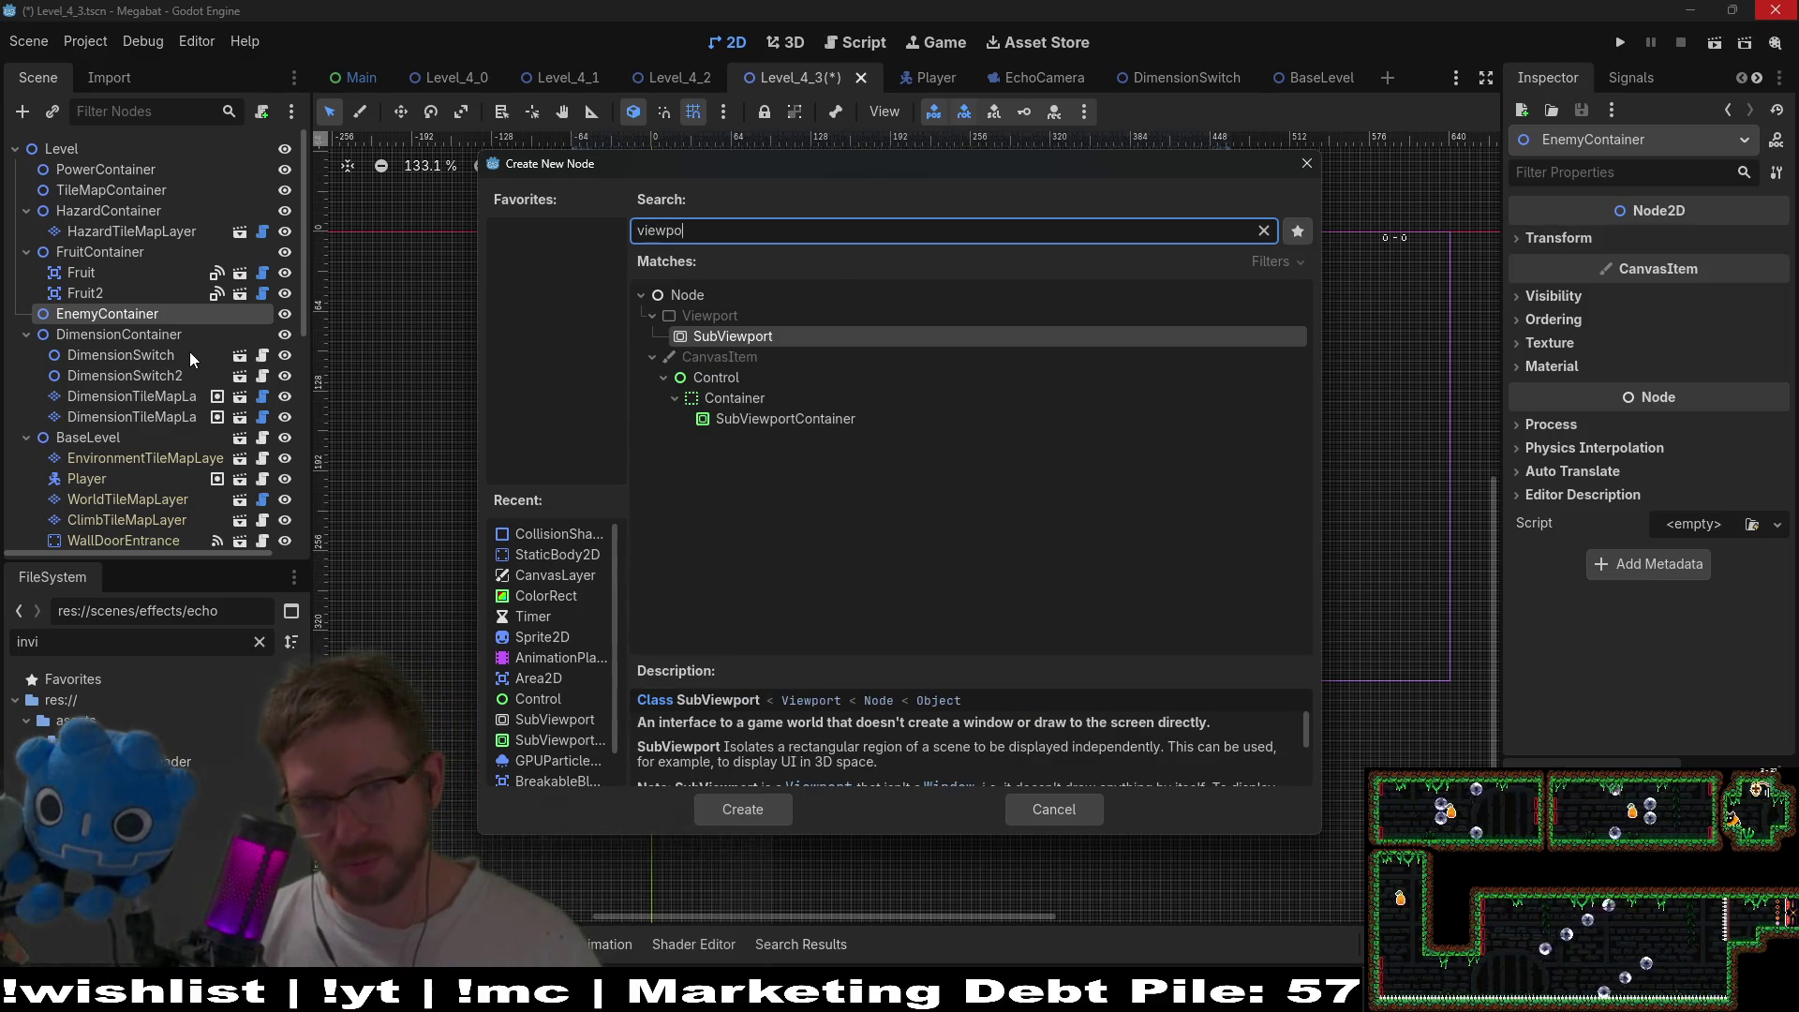
key("Down")
key("Down")
key("Return")
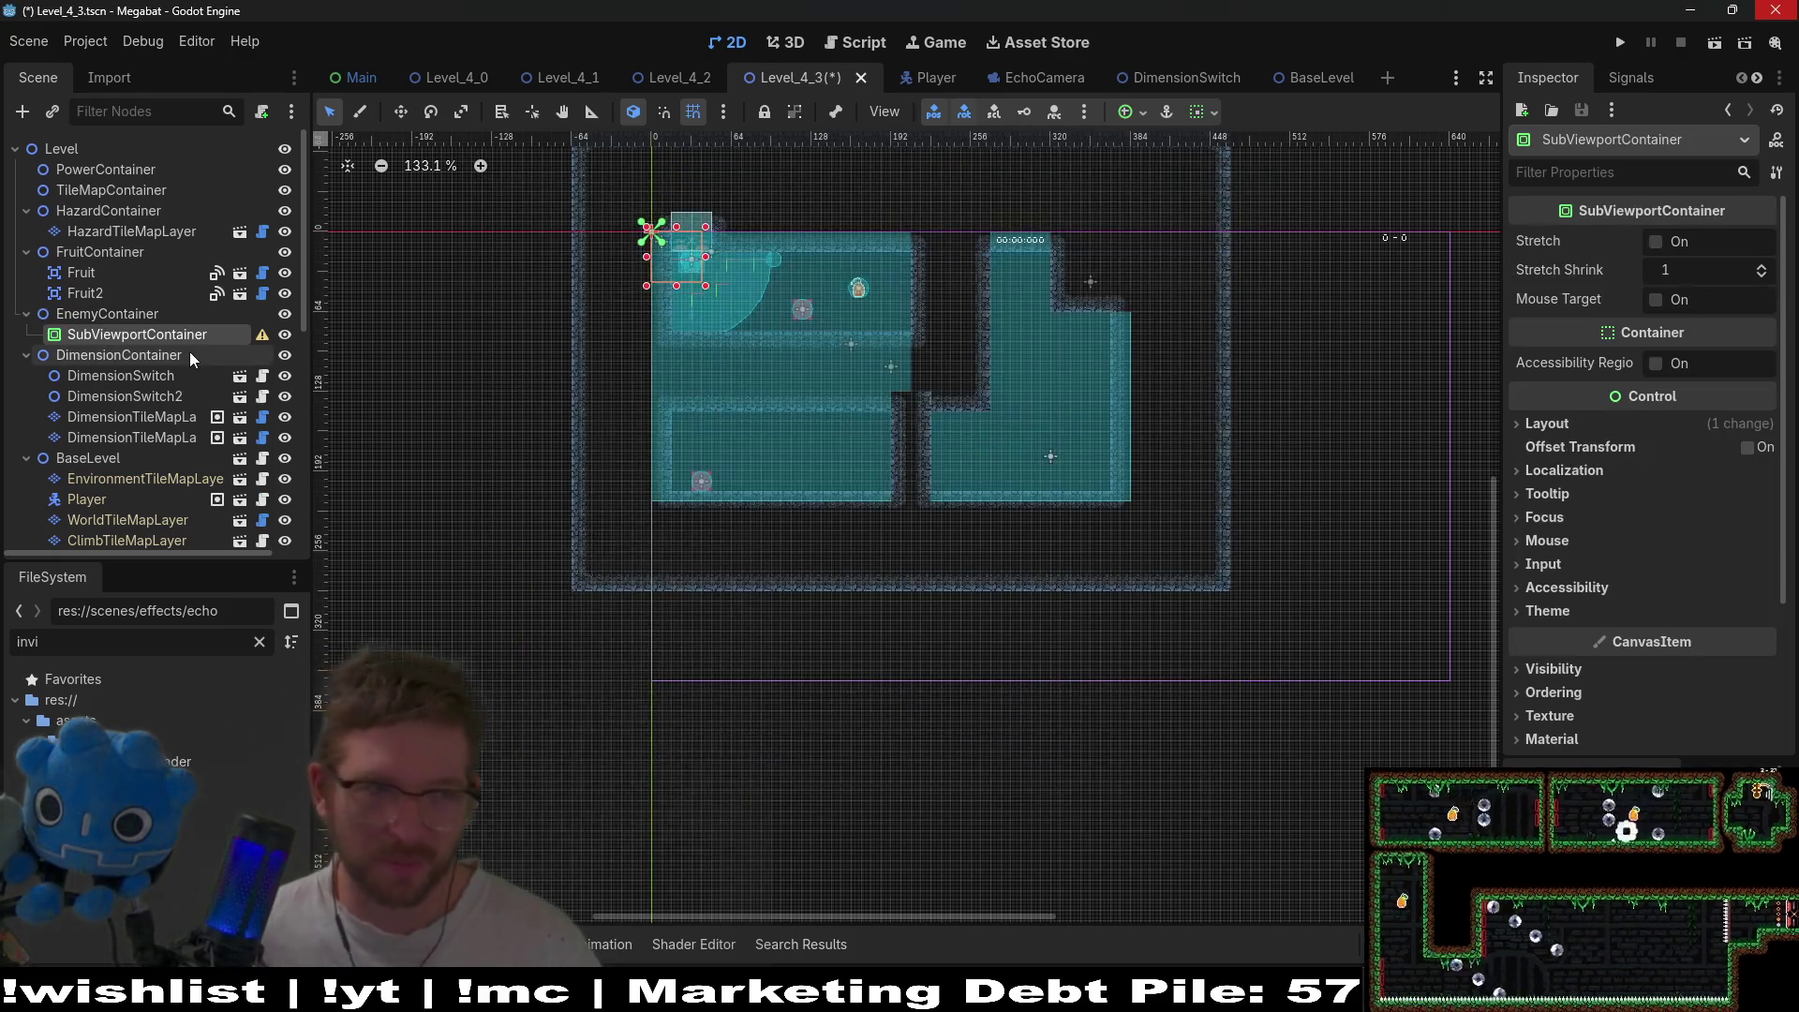
- Add a SubViewport as a child of the SubViewportContainer
right_click(127, 339)
left_click(182, 357)
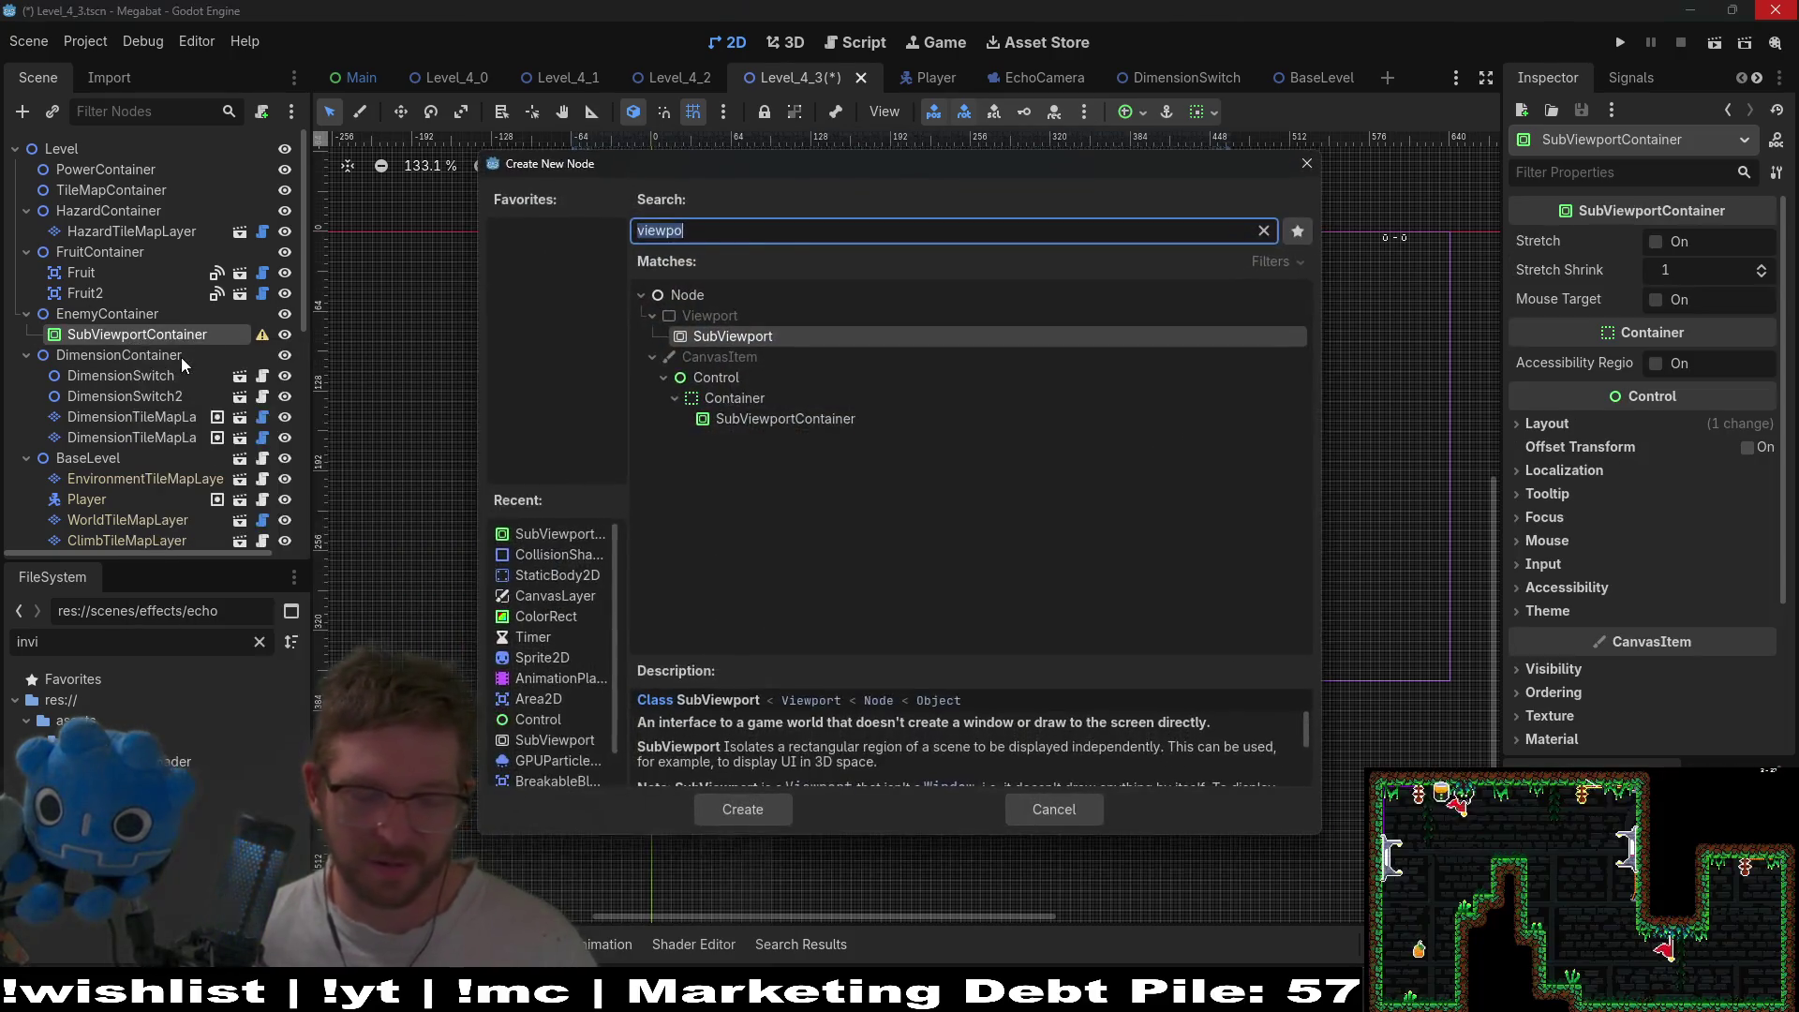
key("BackSpace")
type("view")
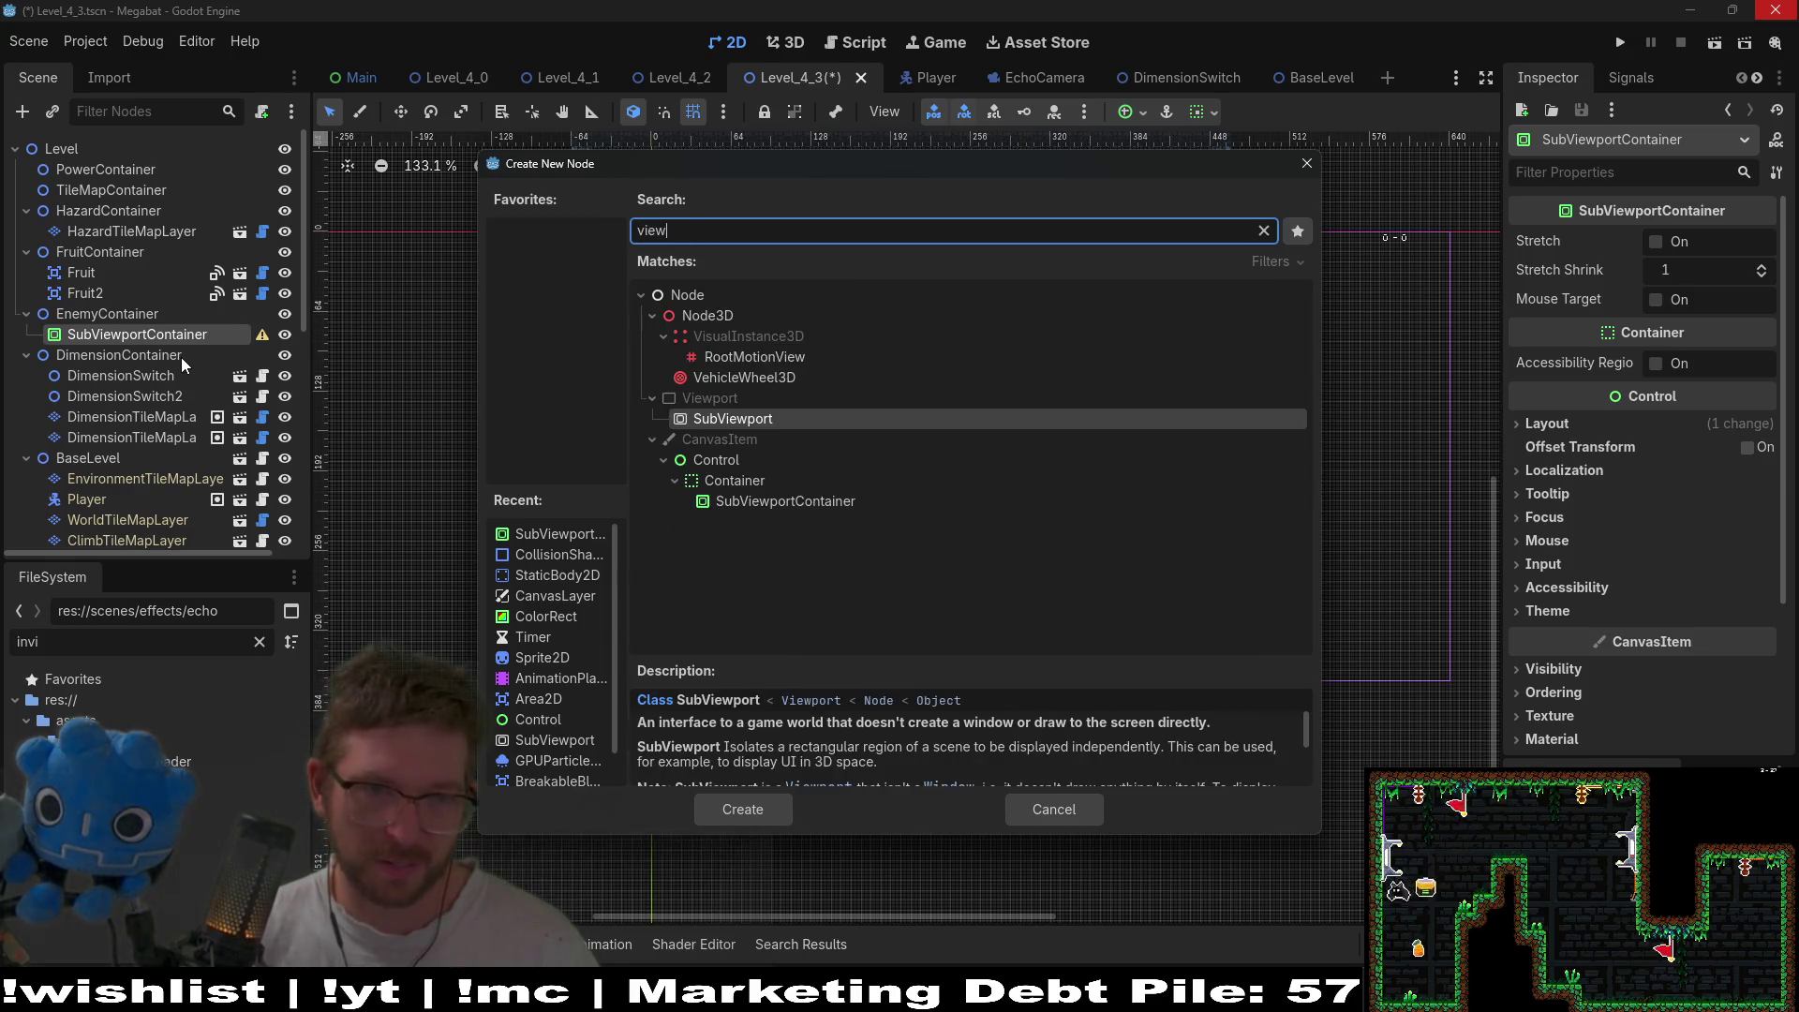
key("Return")
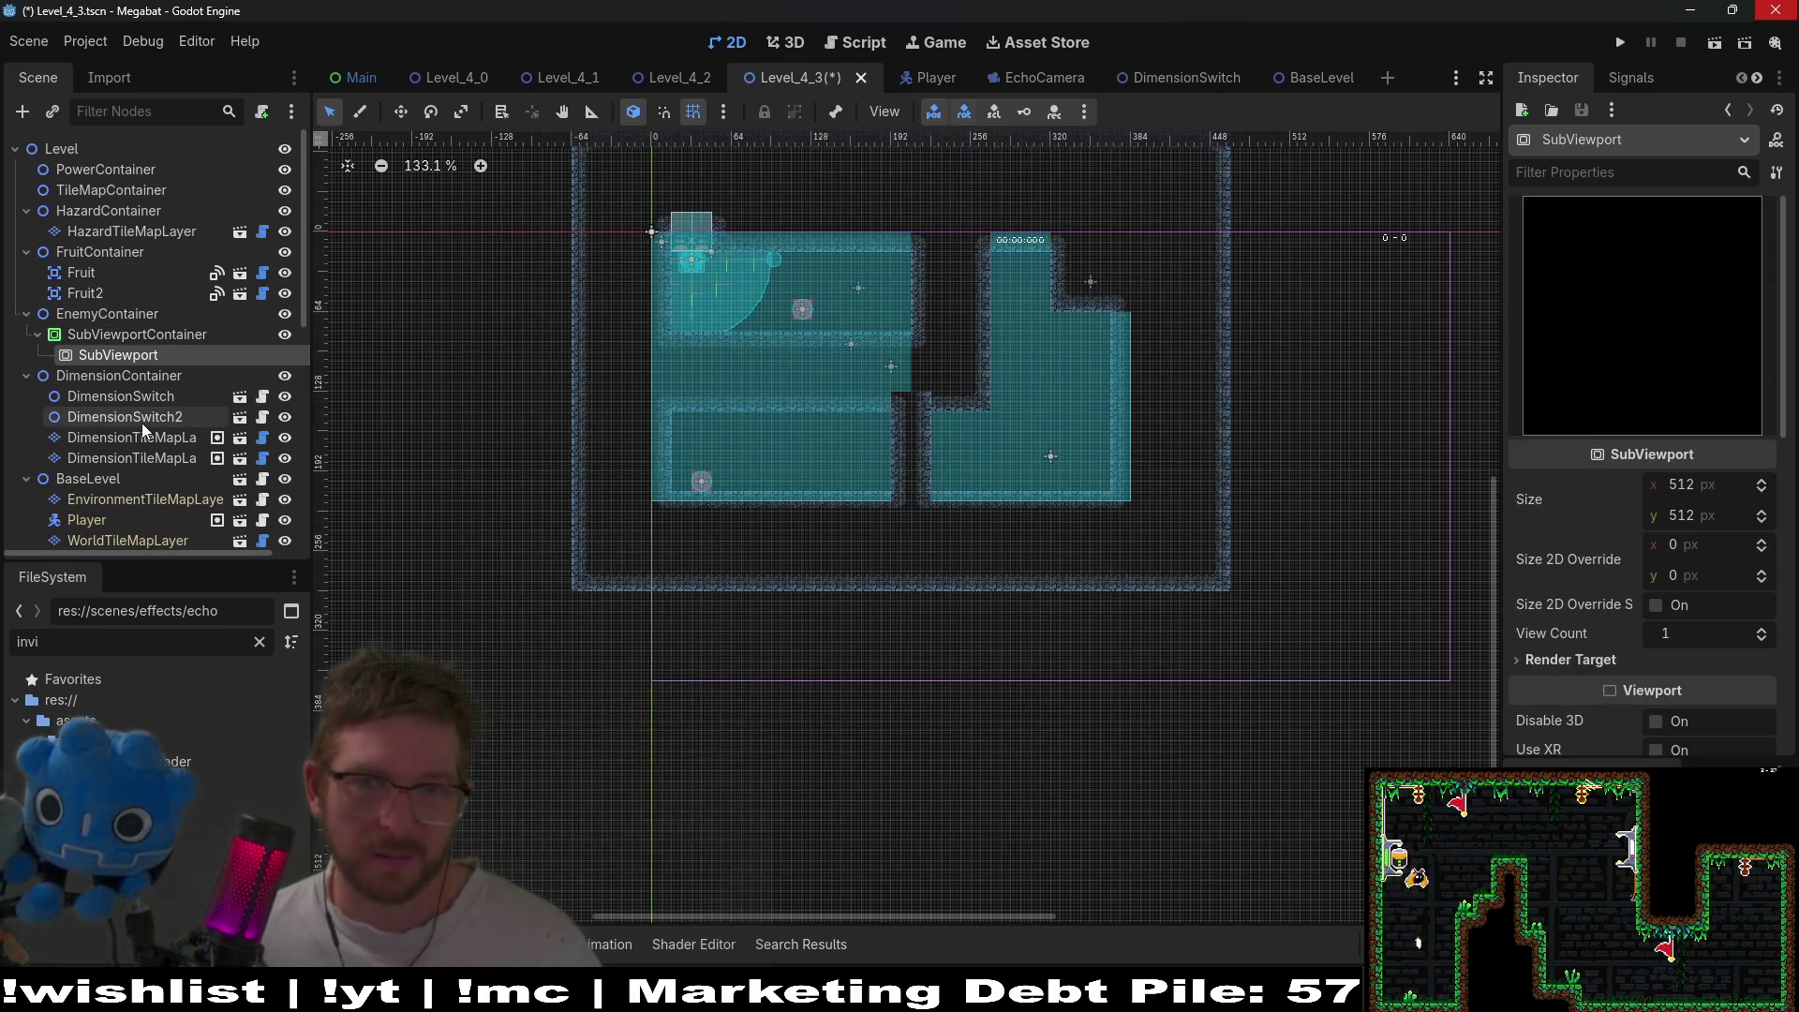
left_click(1696, 489)
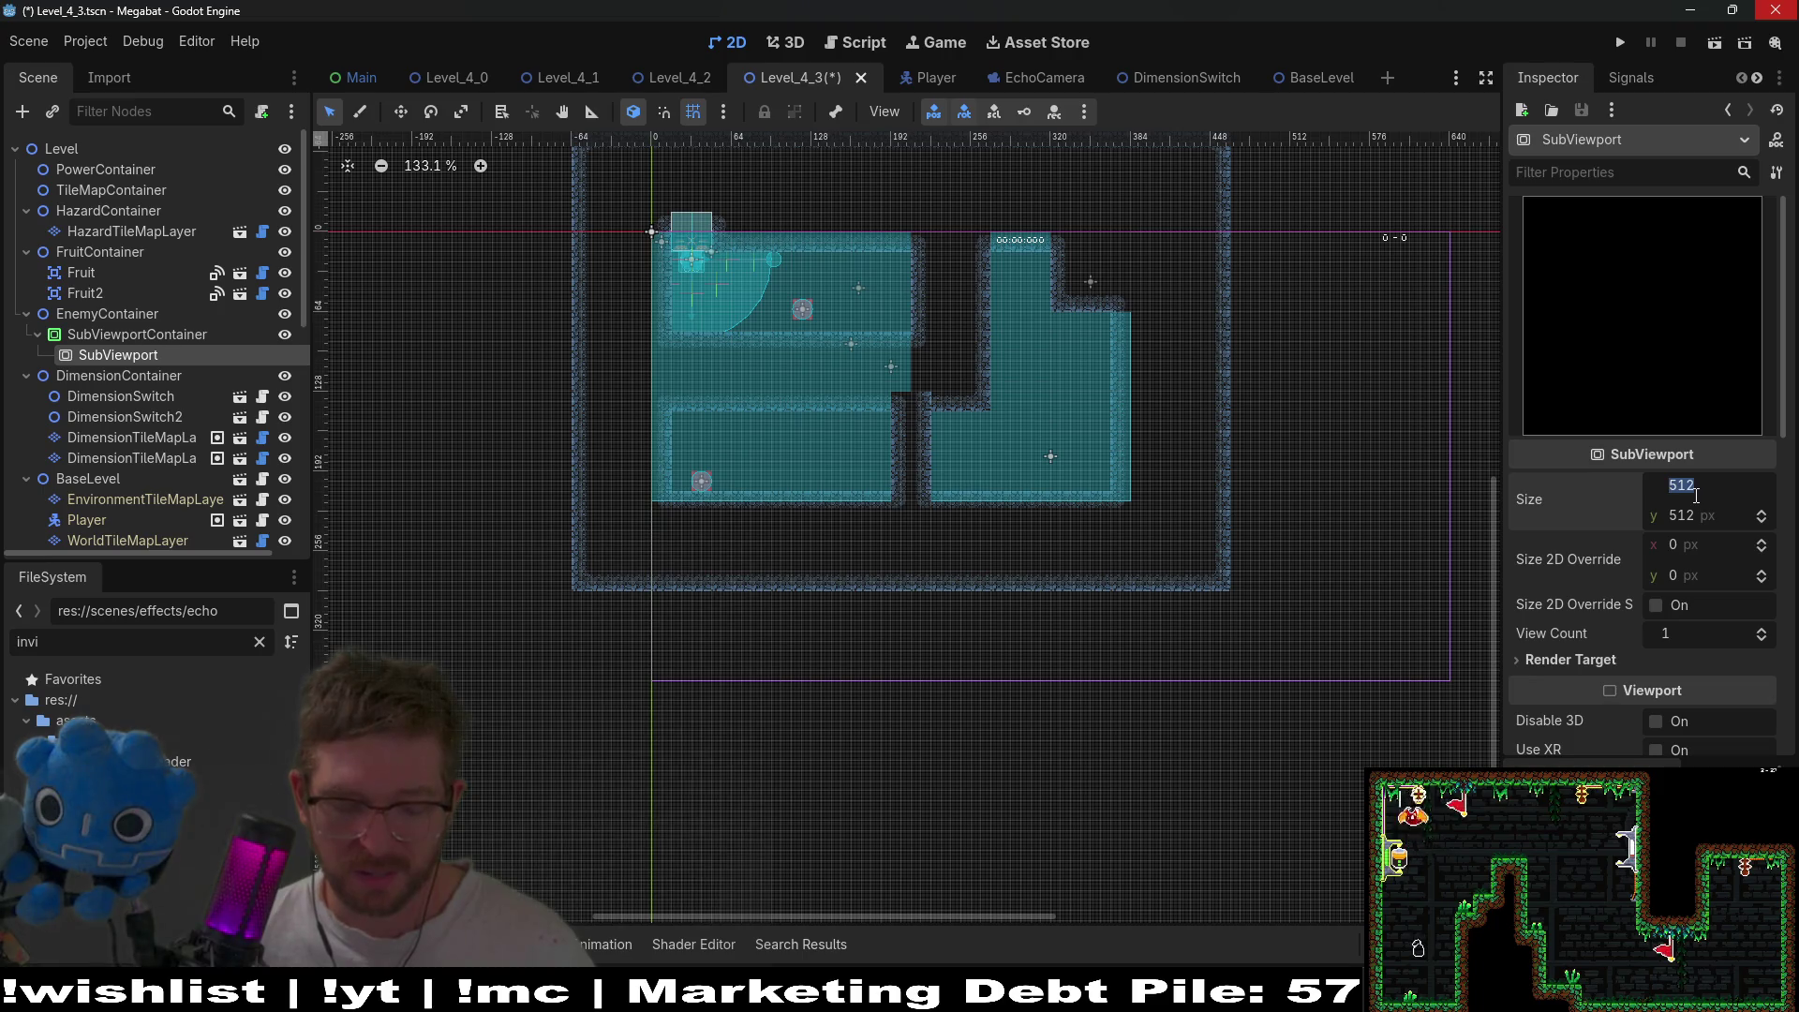
- Set the SubViewport size to 640 × 360 px
type("640")
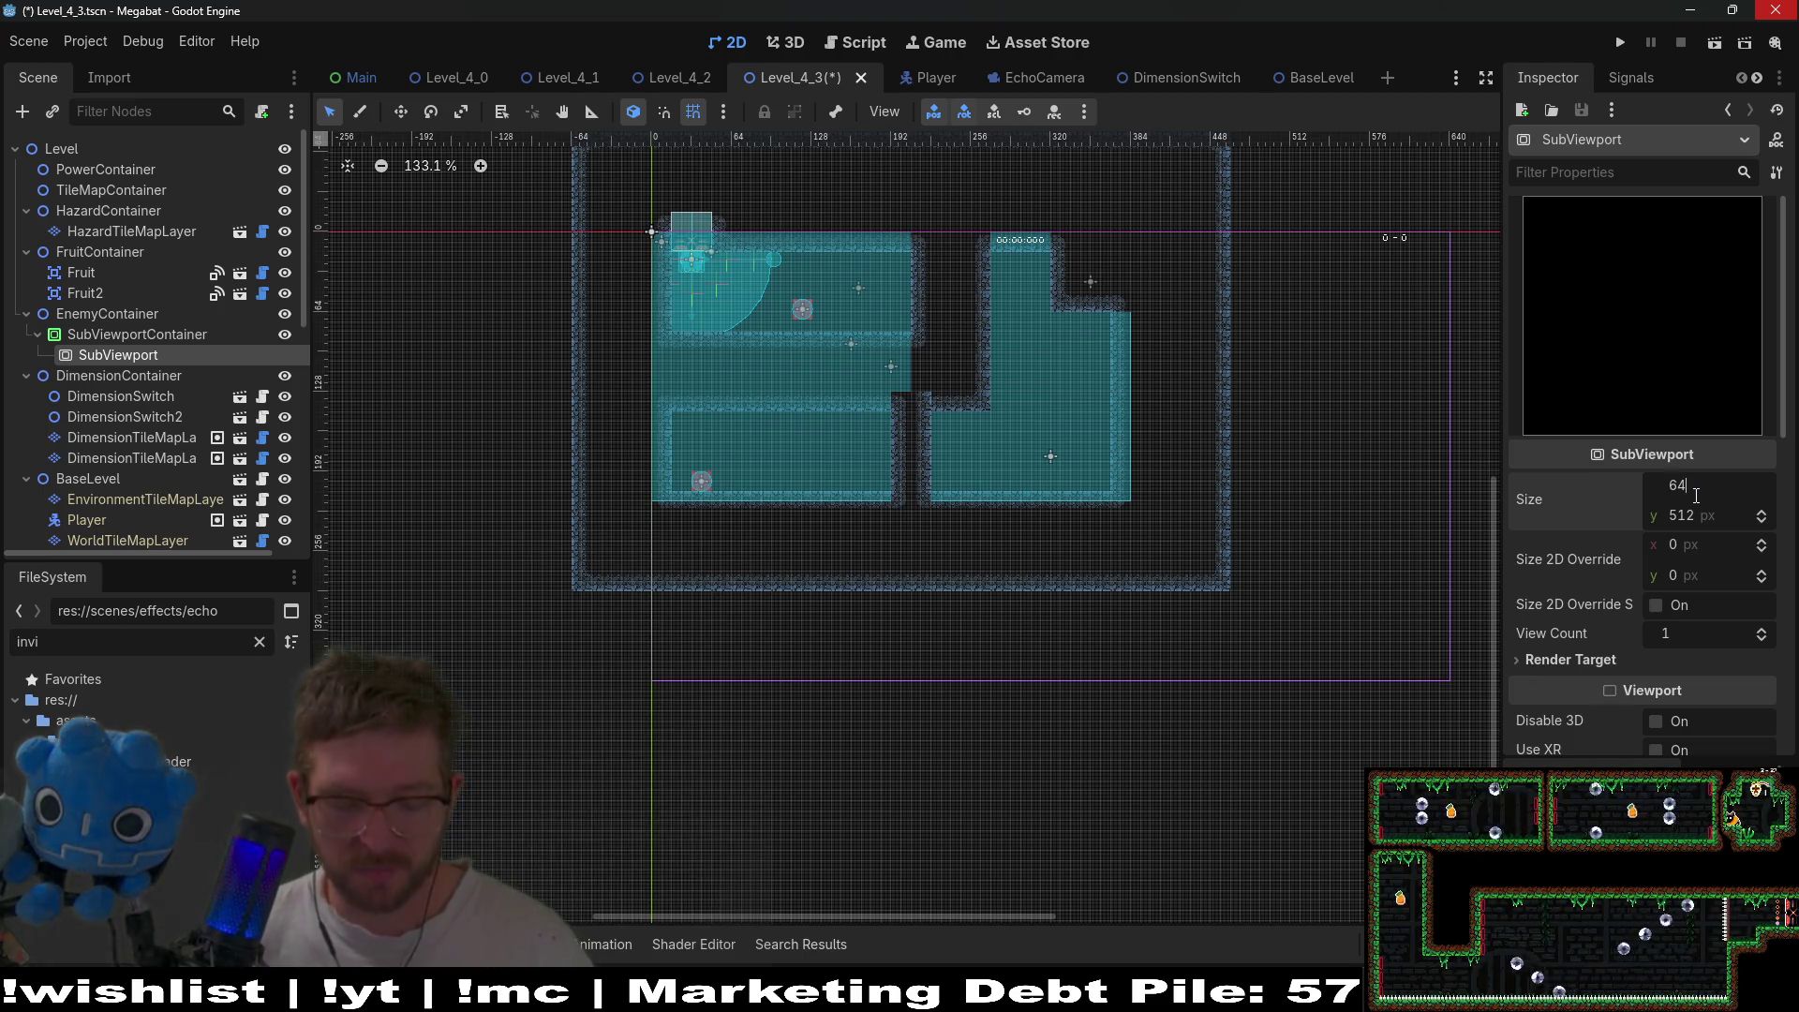
key("Tab")
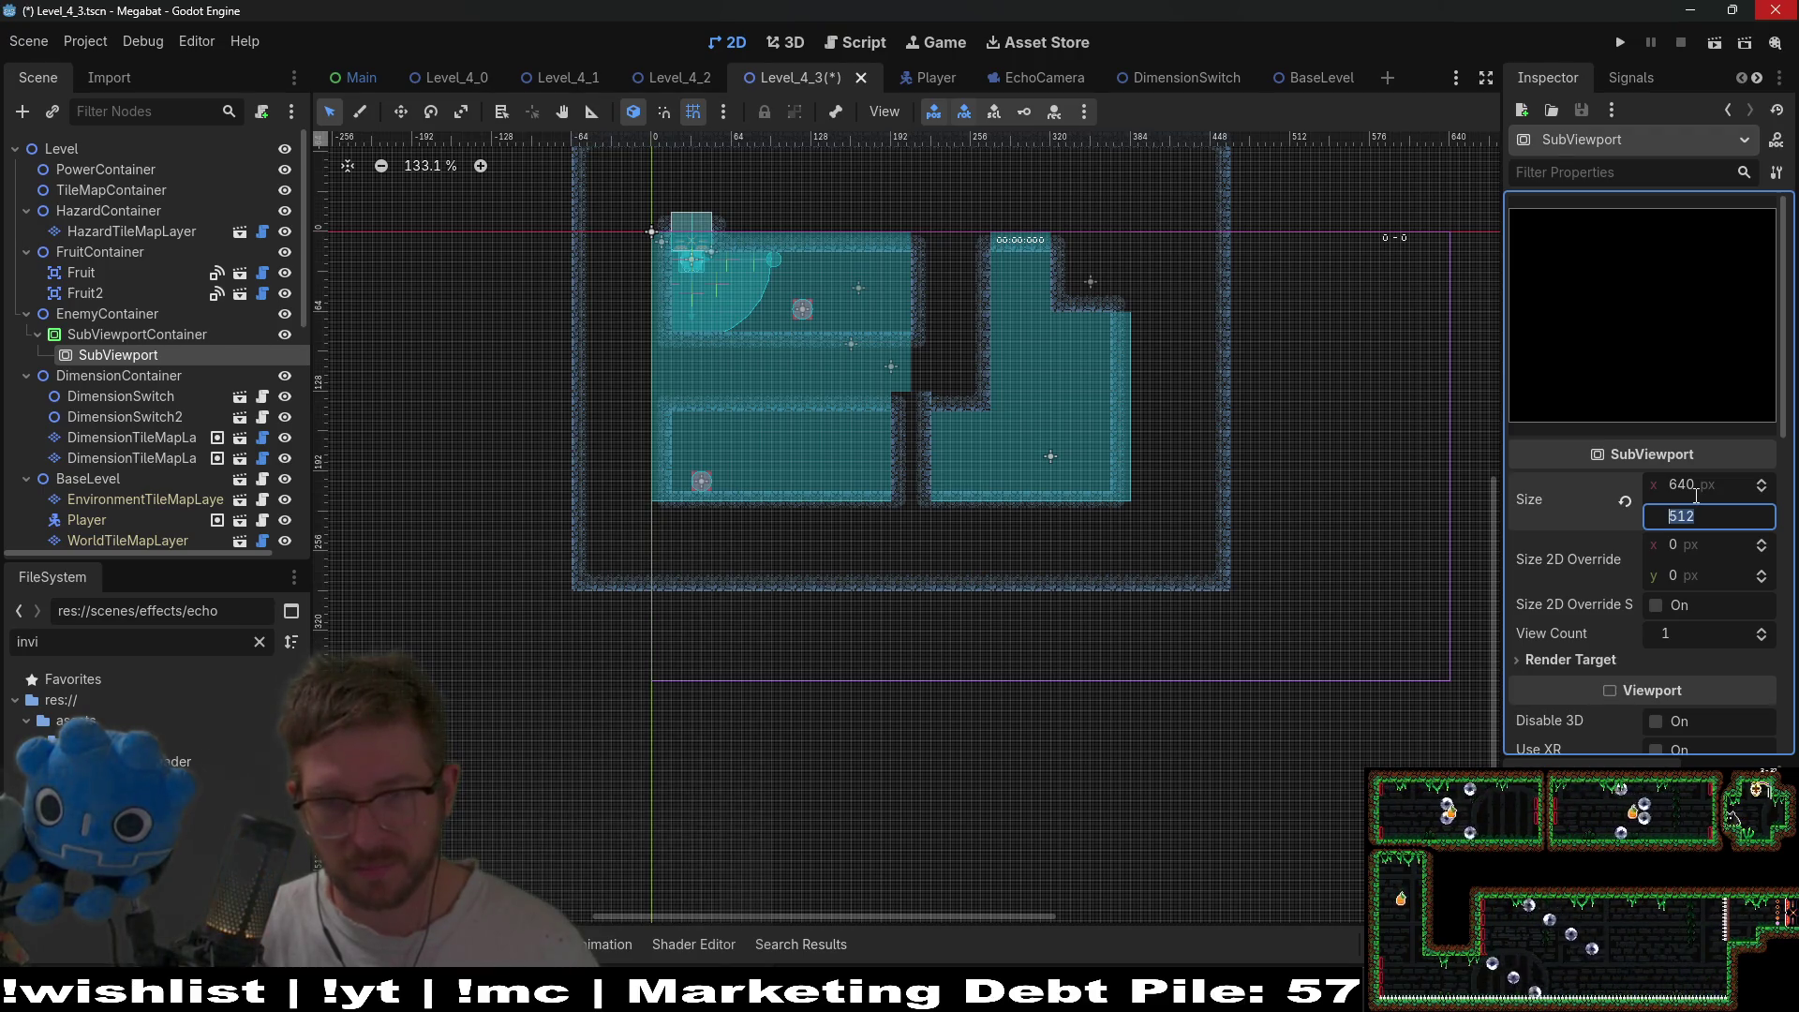
type("360")
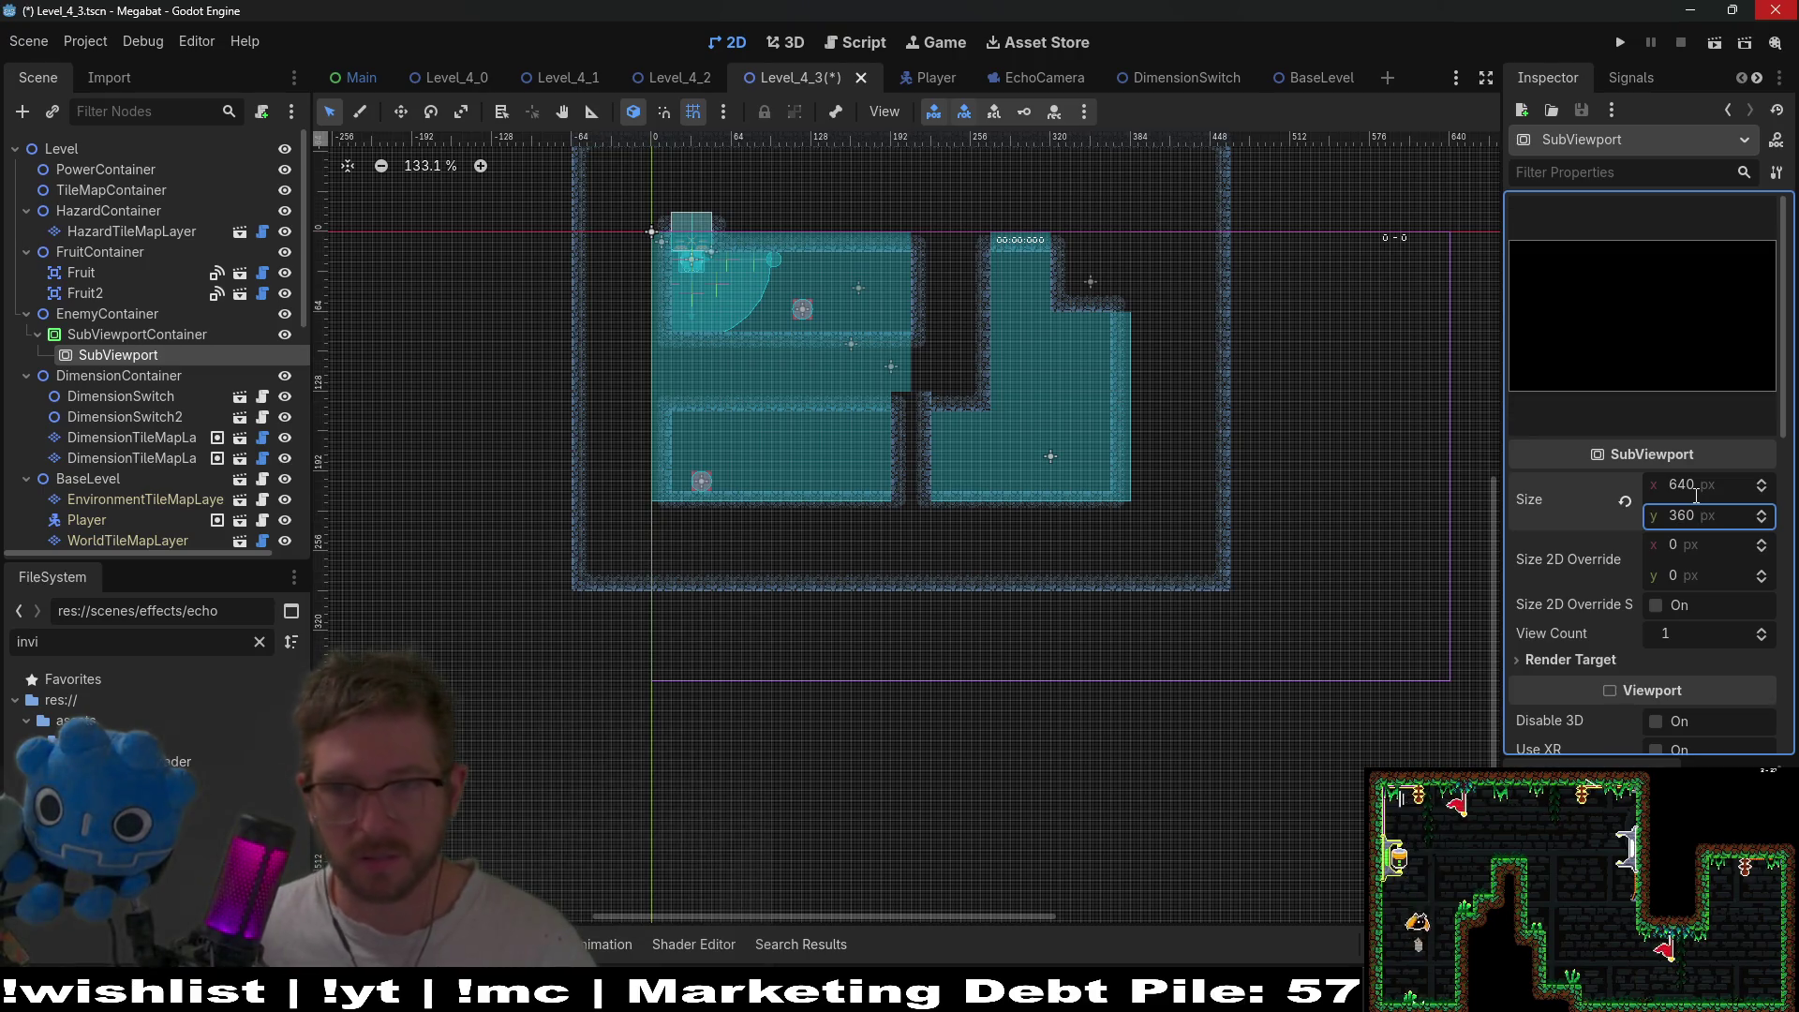
key("Return")
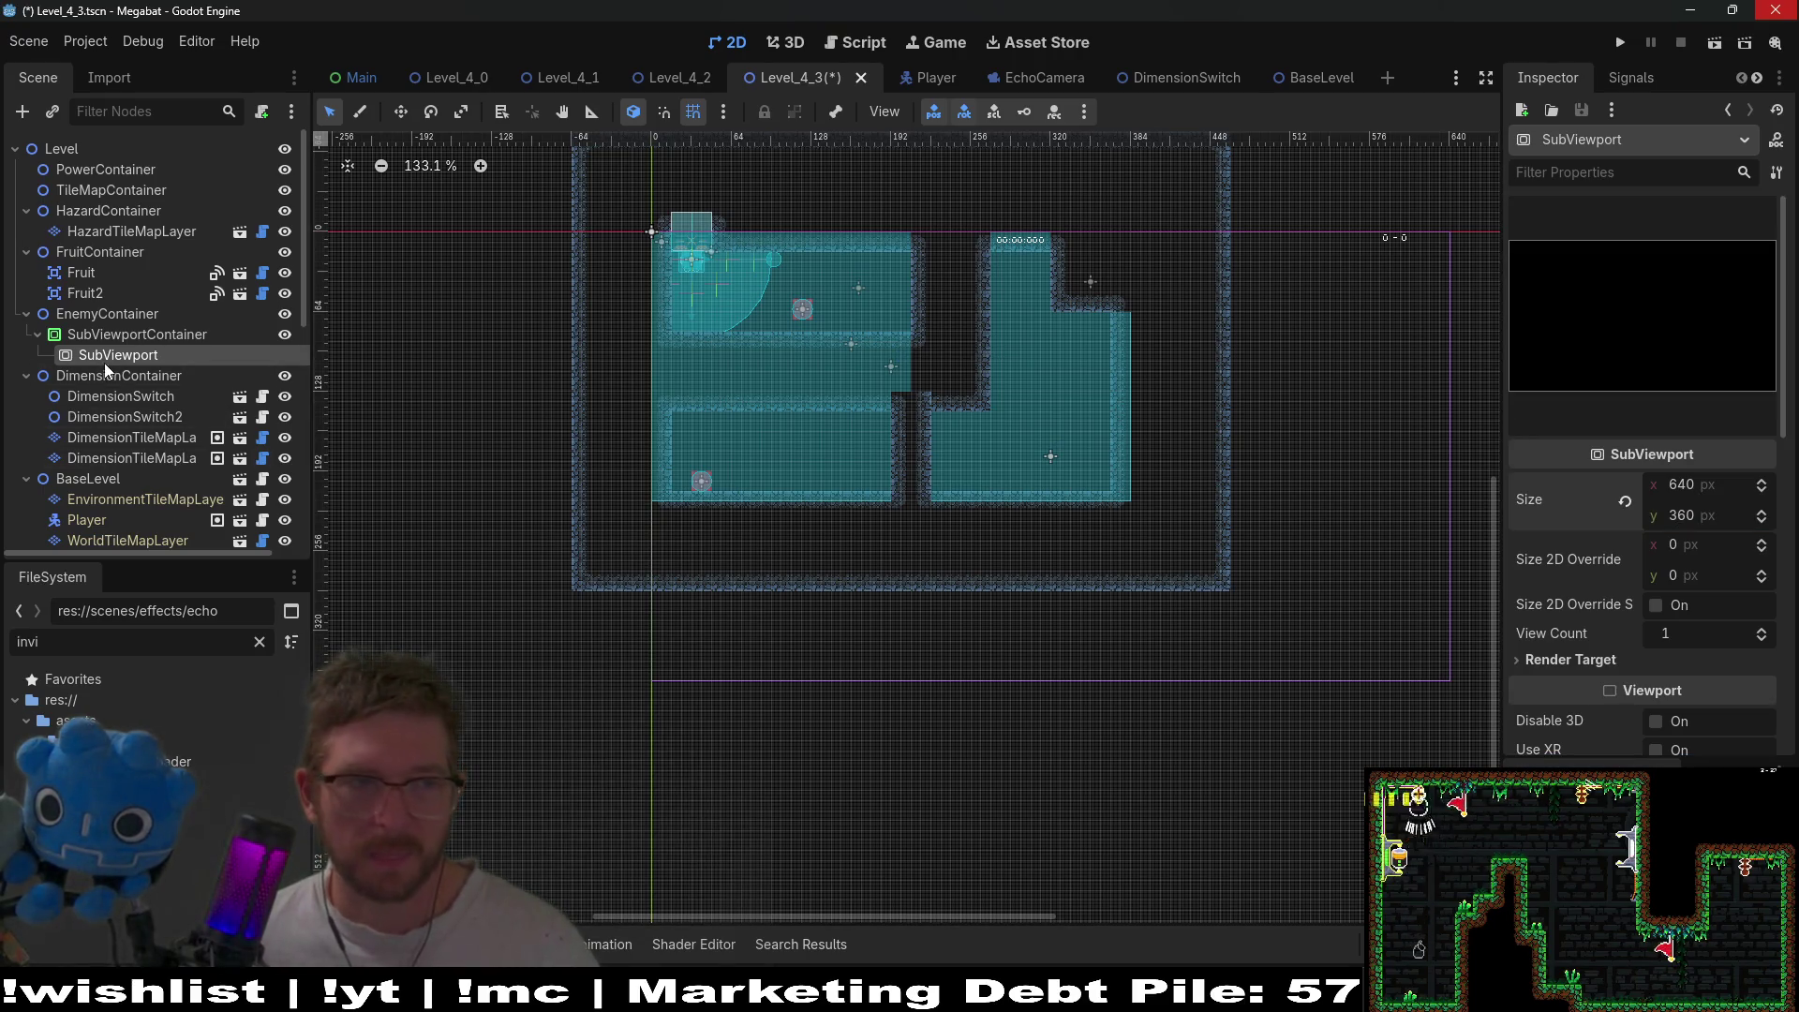
right_click(114, 359)
- Create a Node2D under the SubViewport
left_click(206, 381)
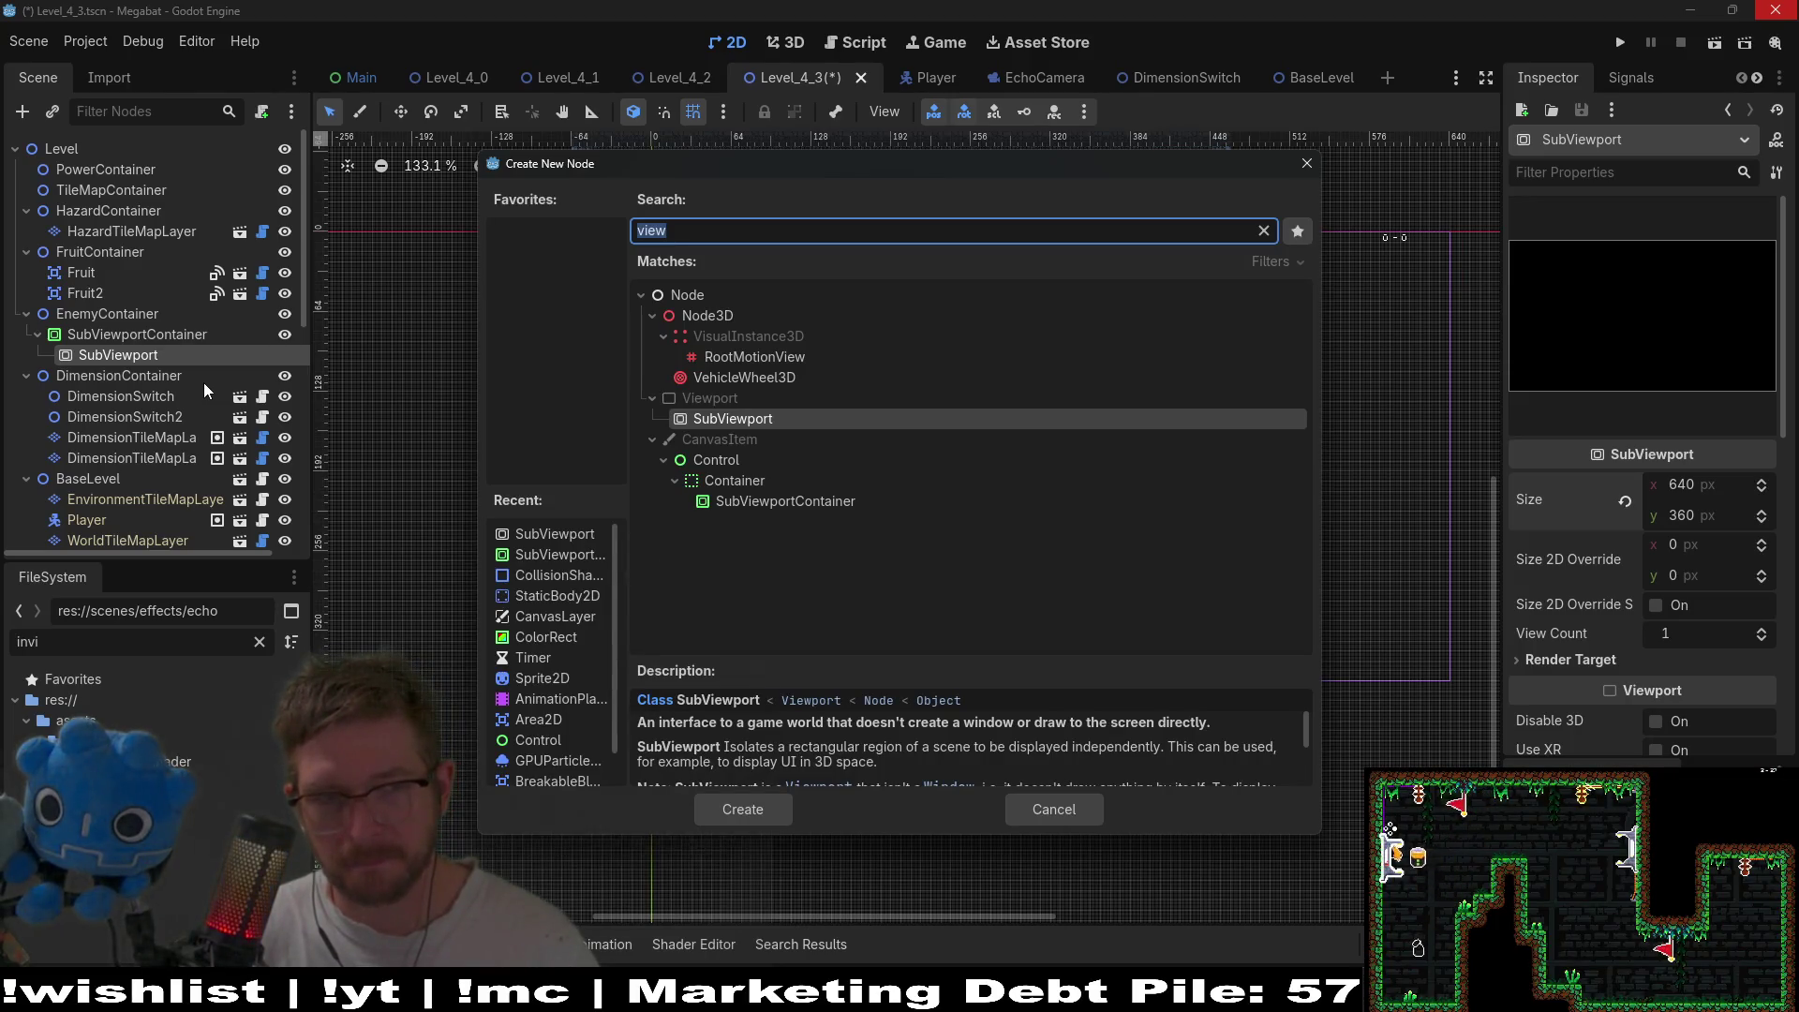
type("node")
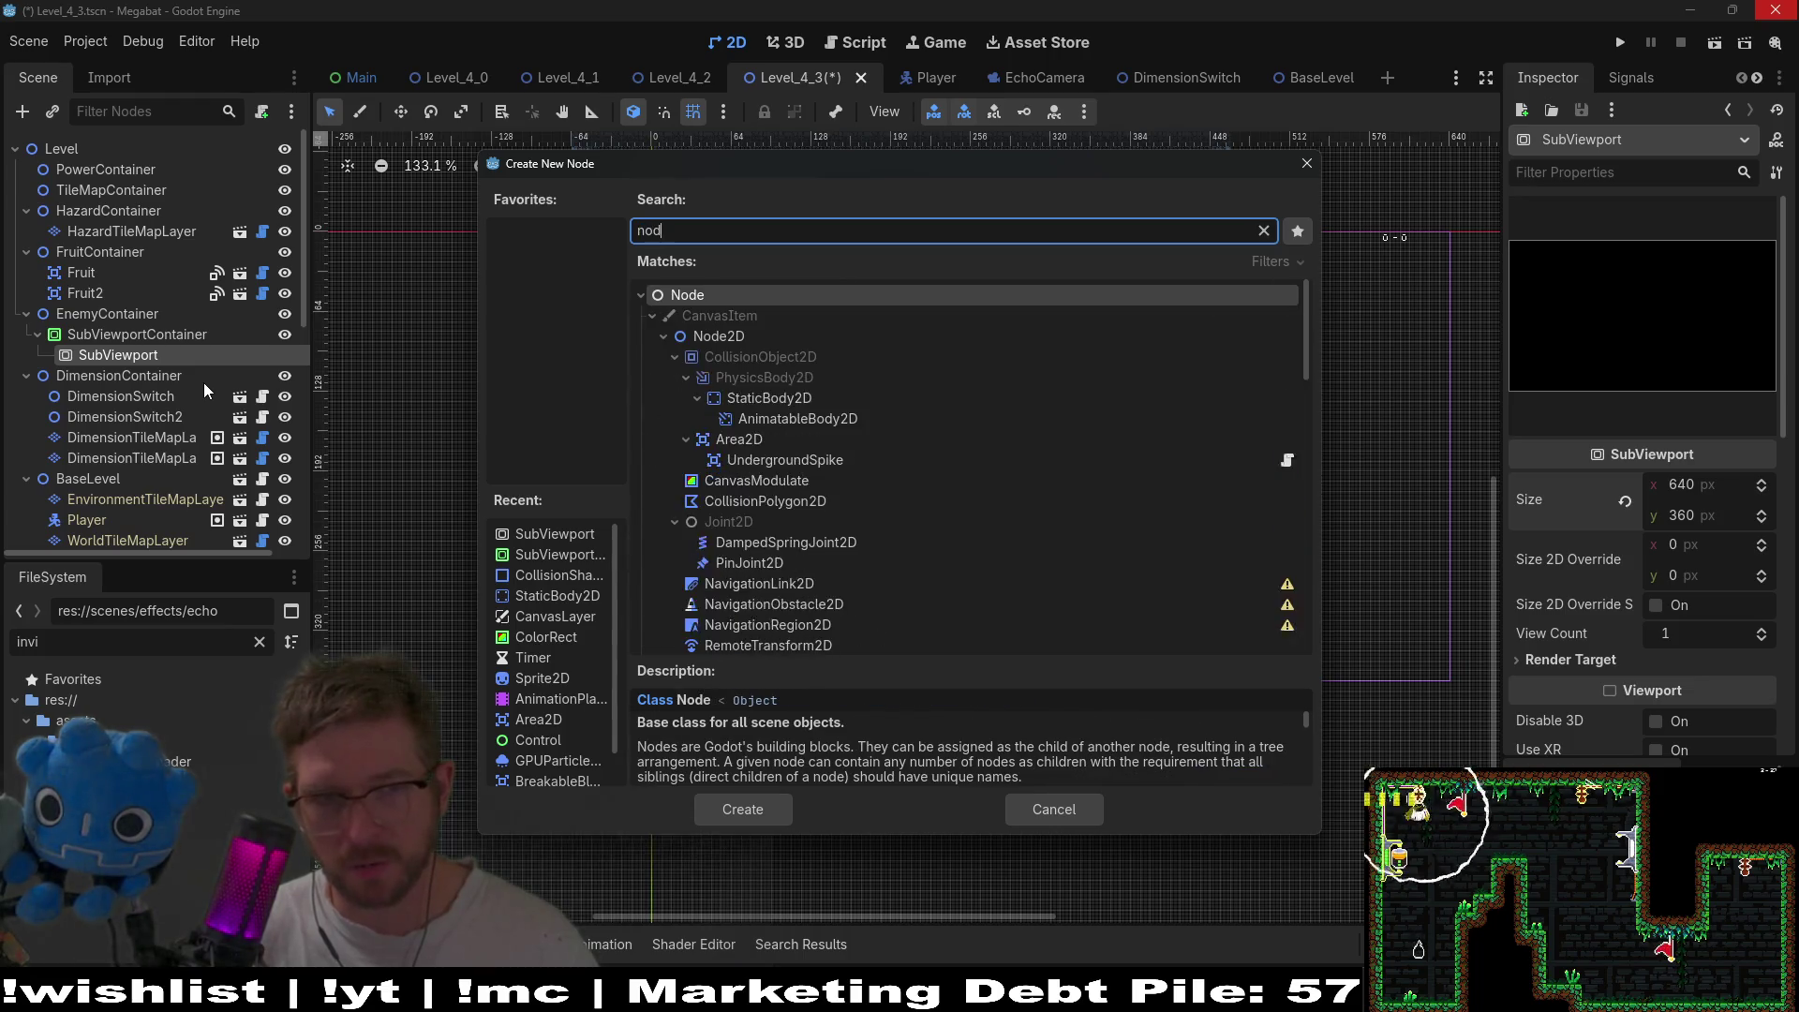
key("Down")
key("Return")
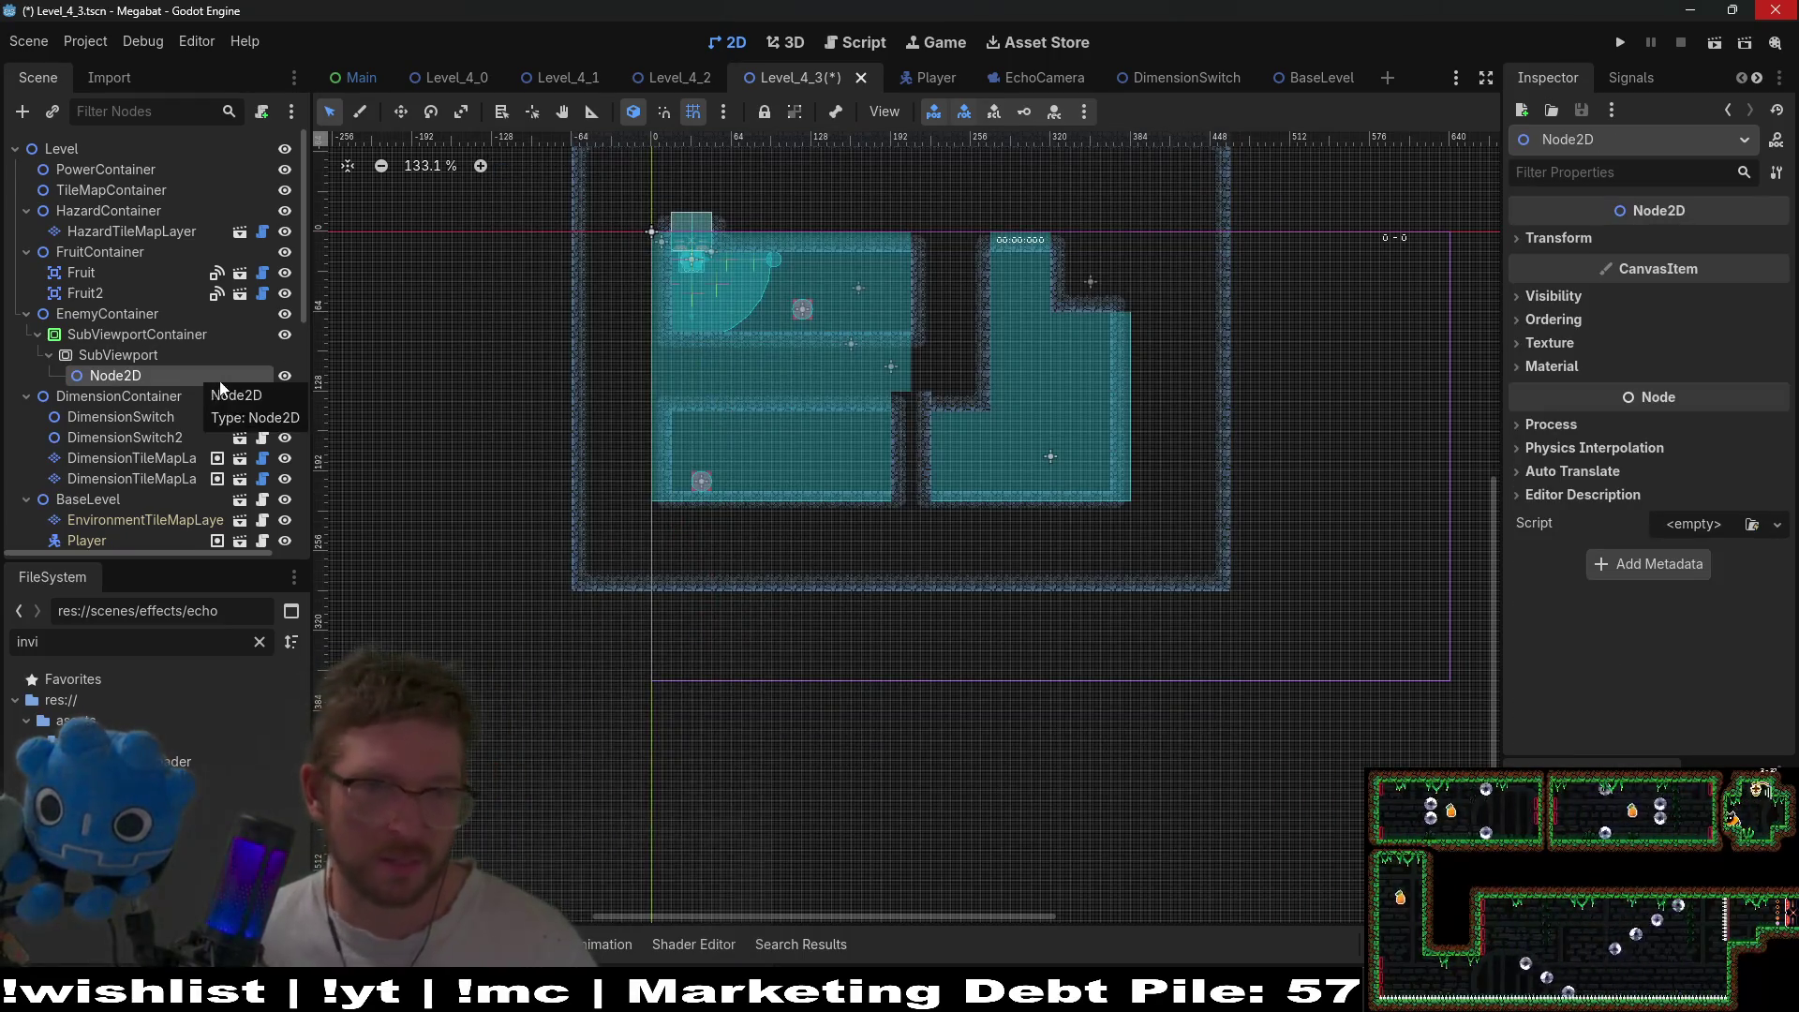
- Instance the CrabLaser scene as a child of the Node2D
right_click(156, 373)
left_click(270, 388)
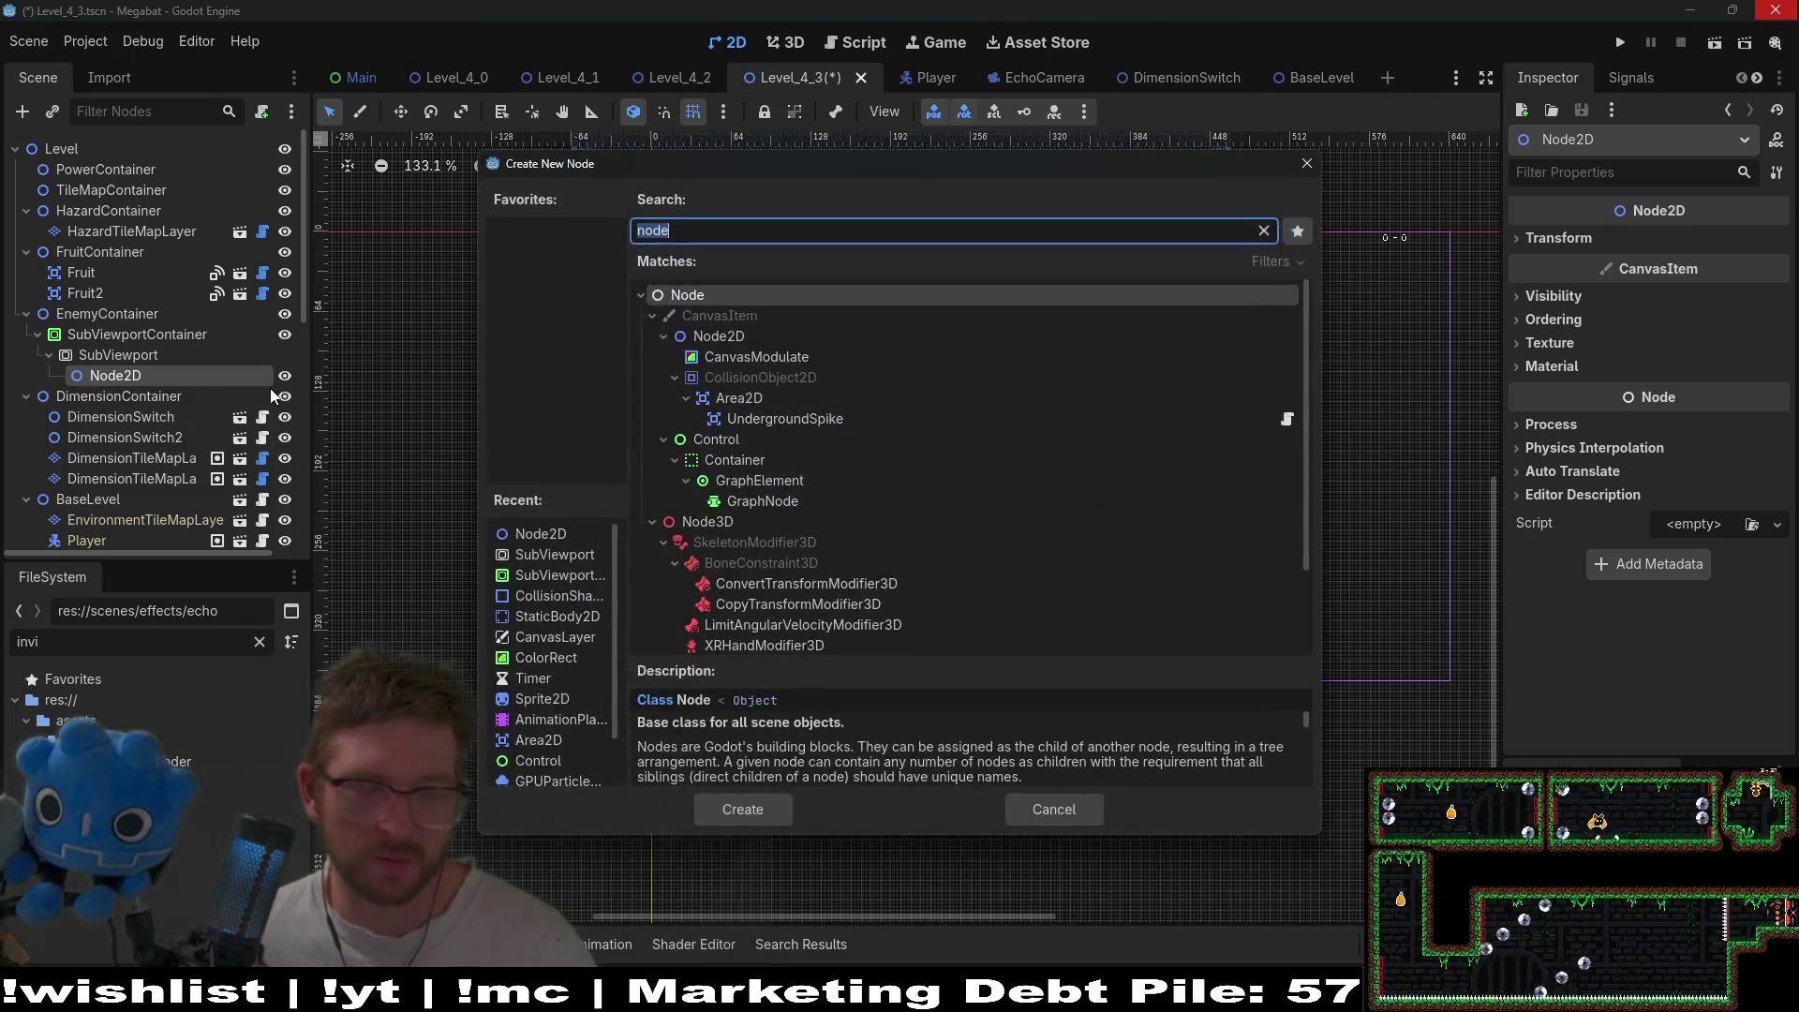
type("crab")
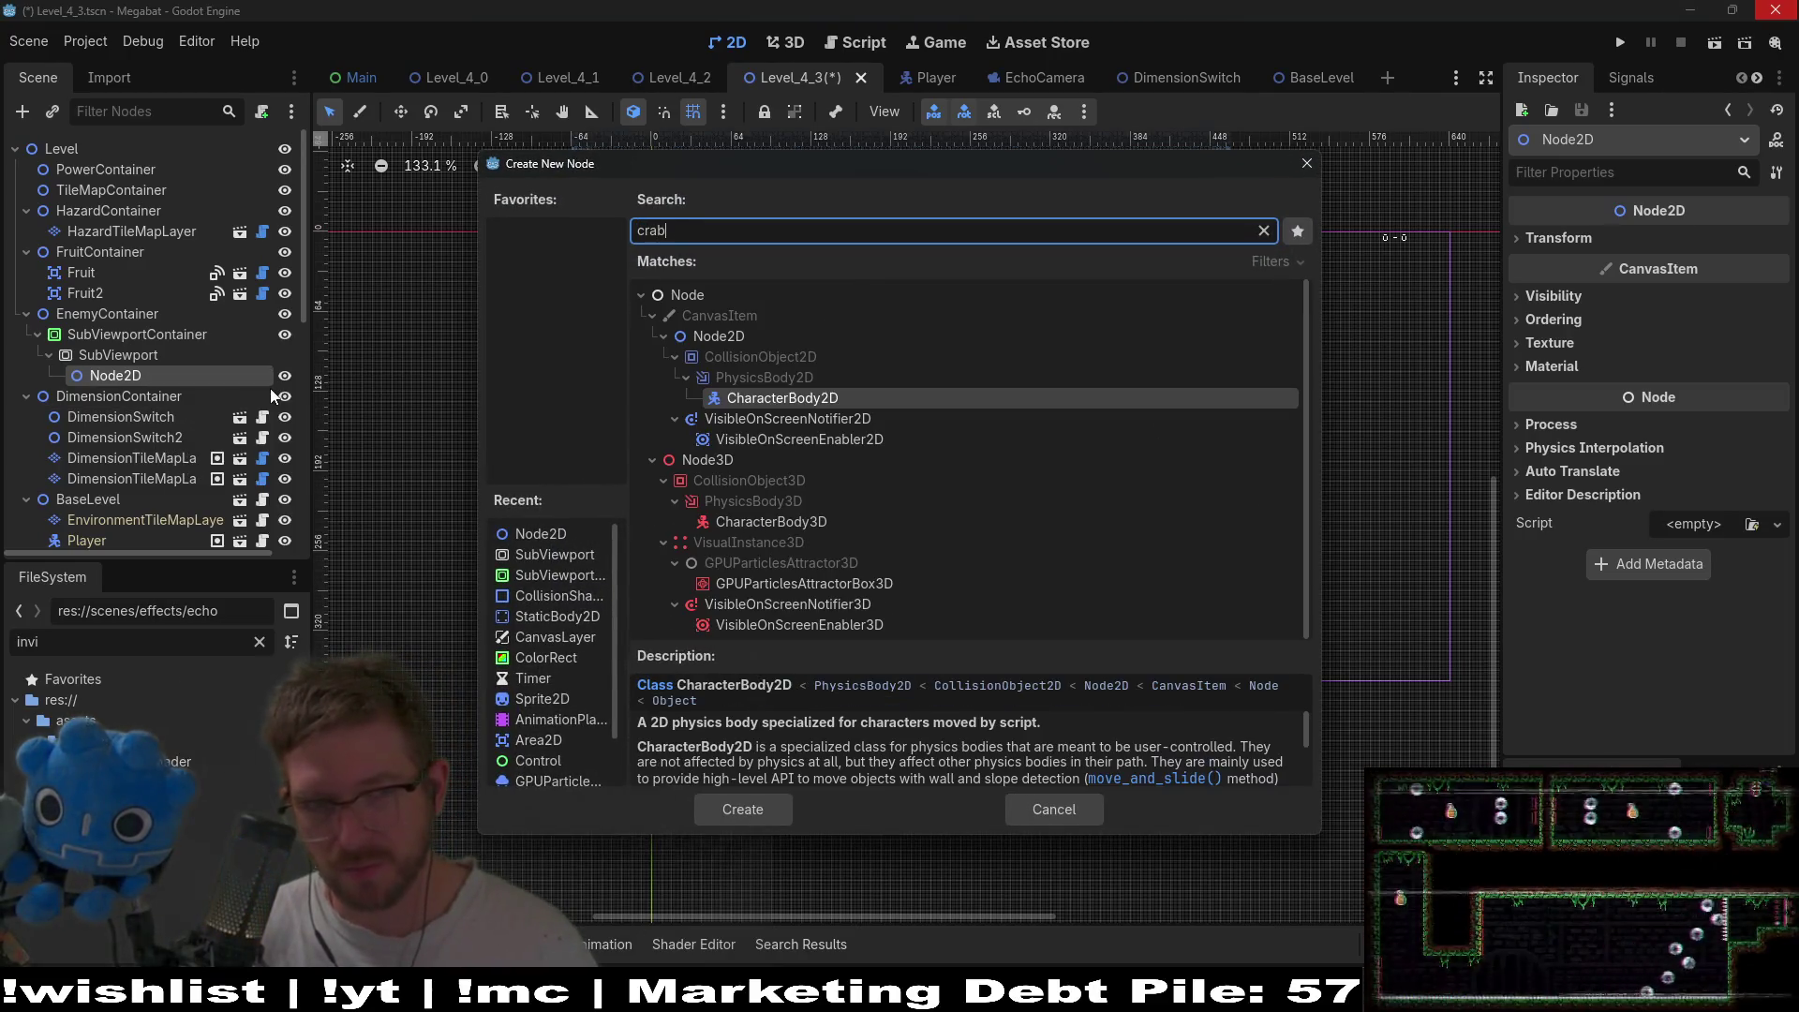
key("Escape")
key("ctrl+shift+a")
type("crab")
key("Return")
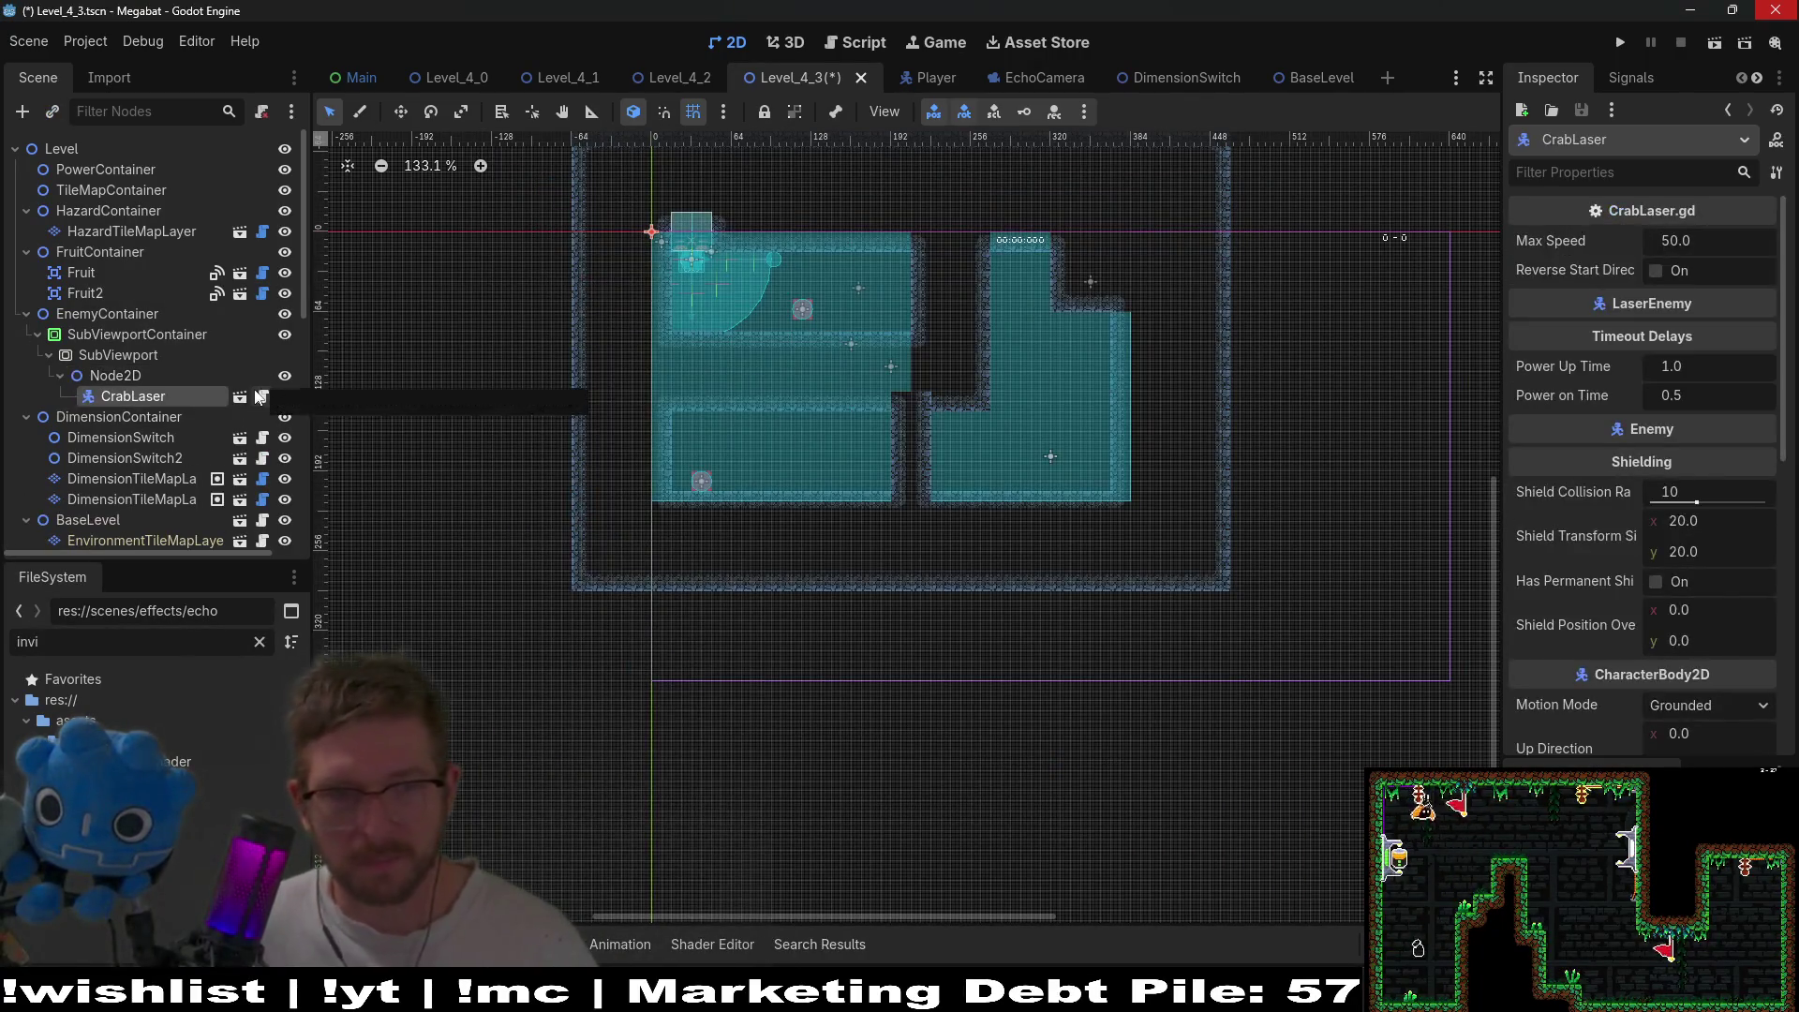
- Move CrabLaser onto the lower-right room's floor, then save and run the level
left_click(126, 374)
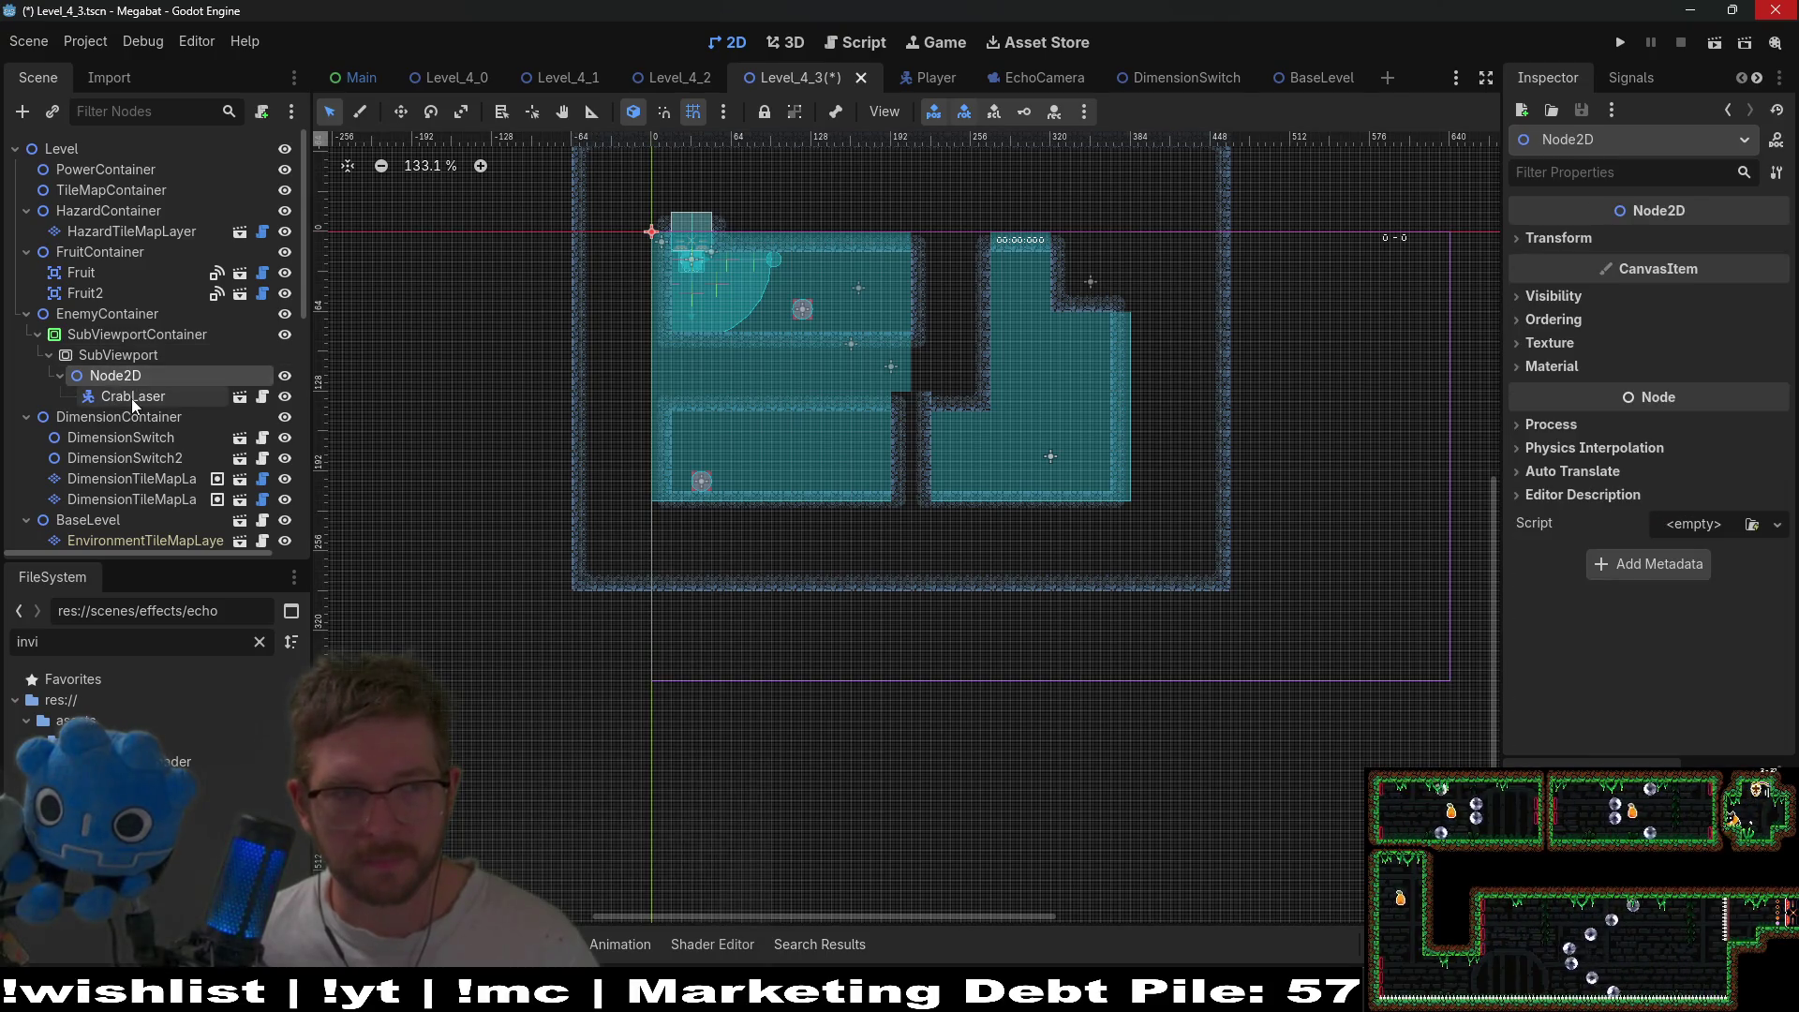
left_click(131, 398)
key("w")
left_click_drag(864, 368, 1162, 506)
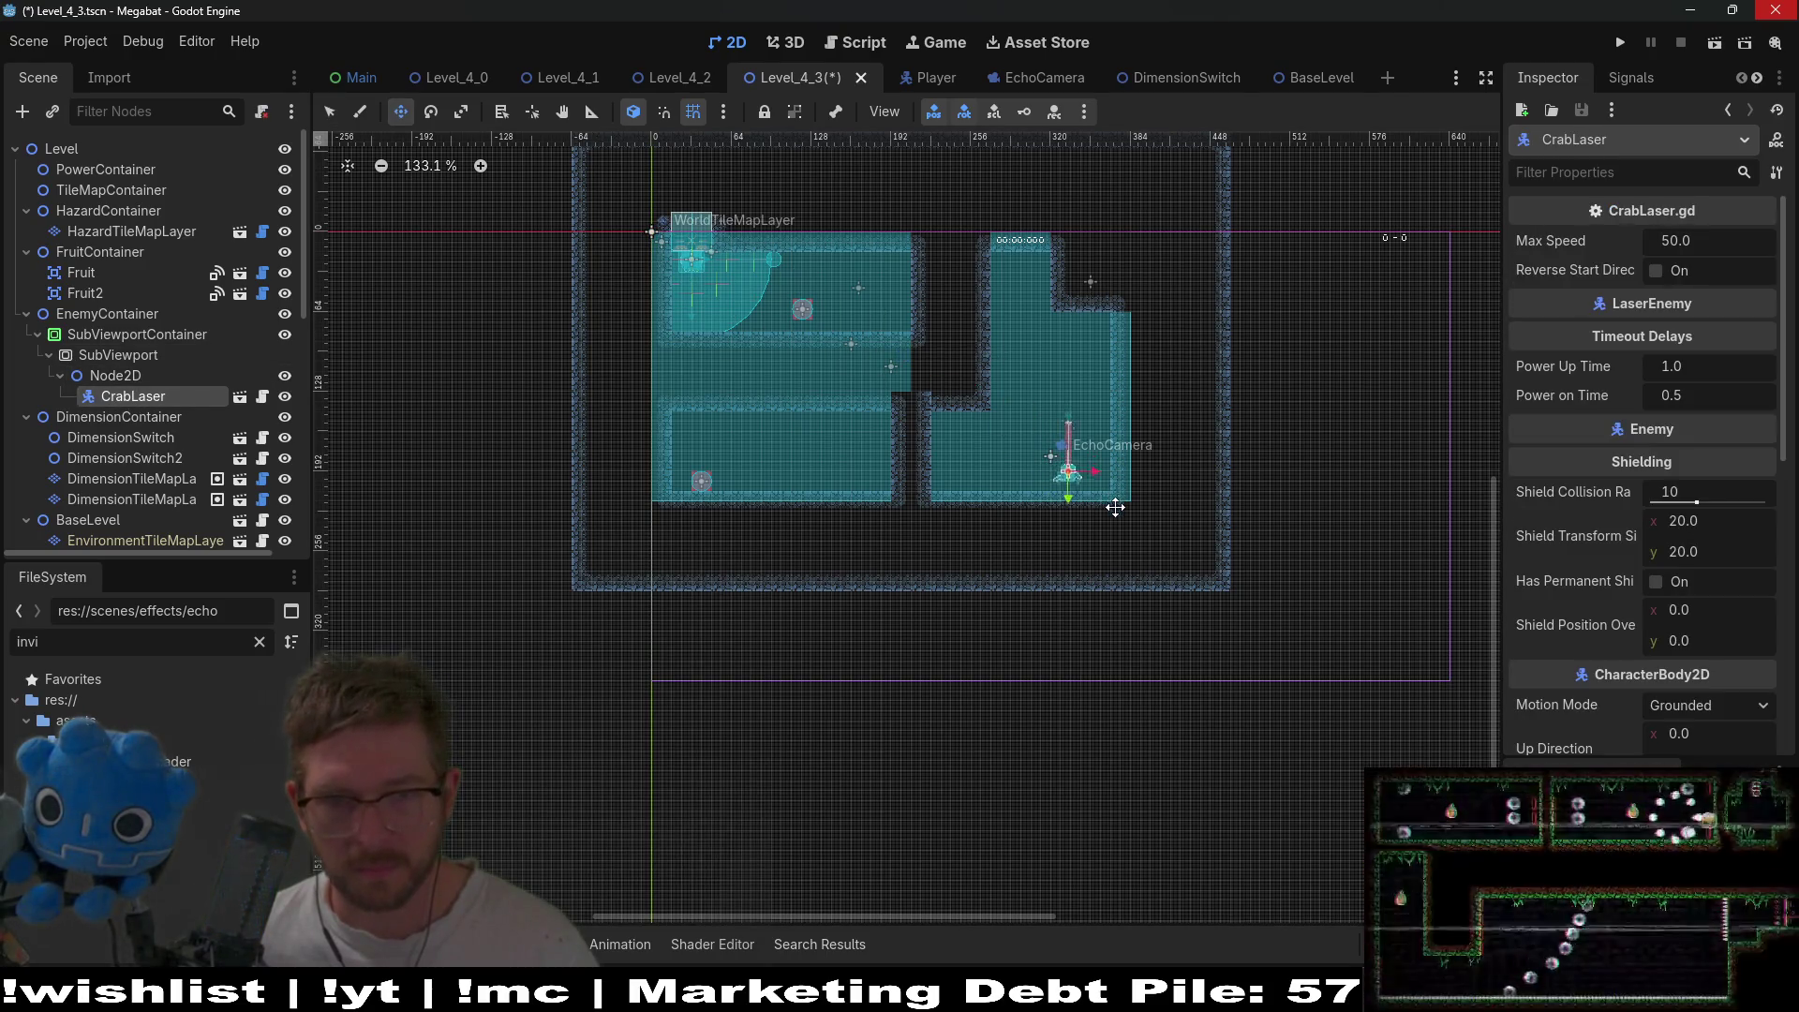
scroll(1160, 431, "up", 9)
left_click_drag(1162, 427, 1159, 444)
scroll(1159, 445, "down", 9)
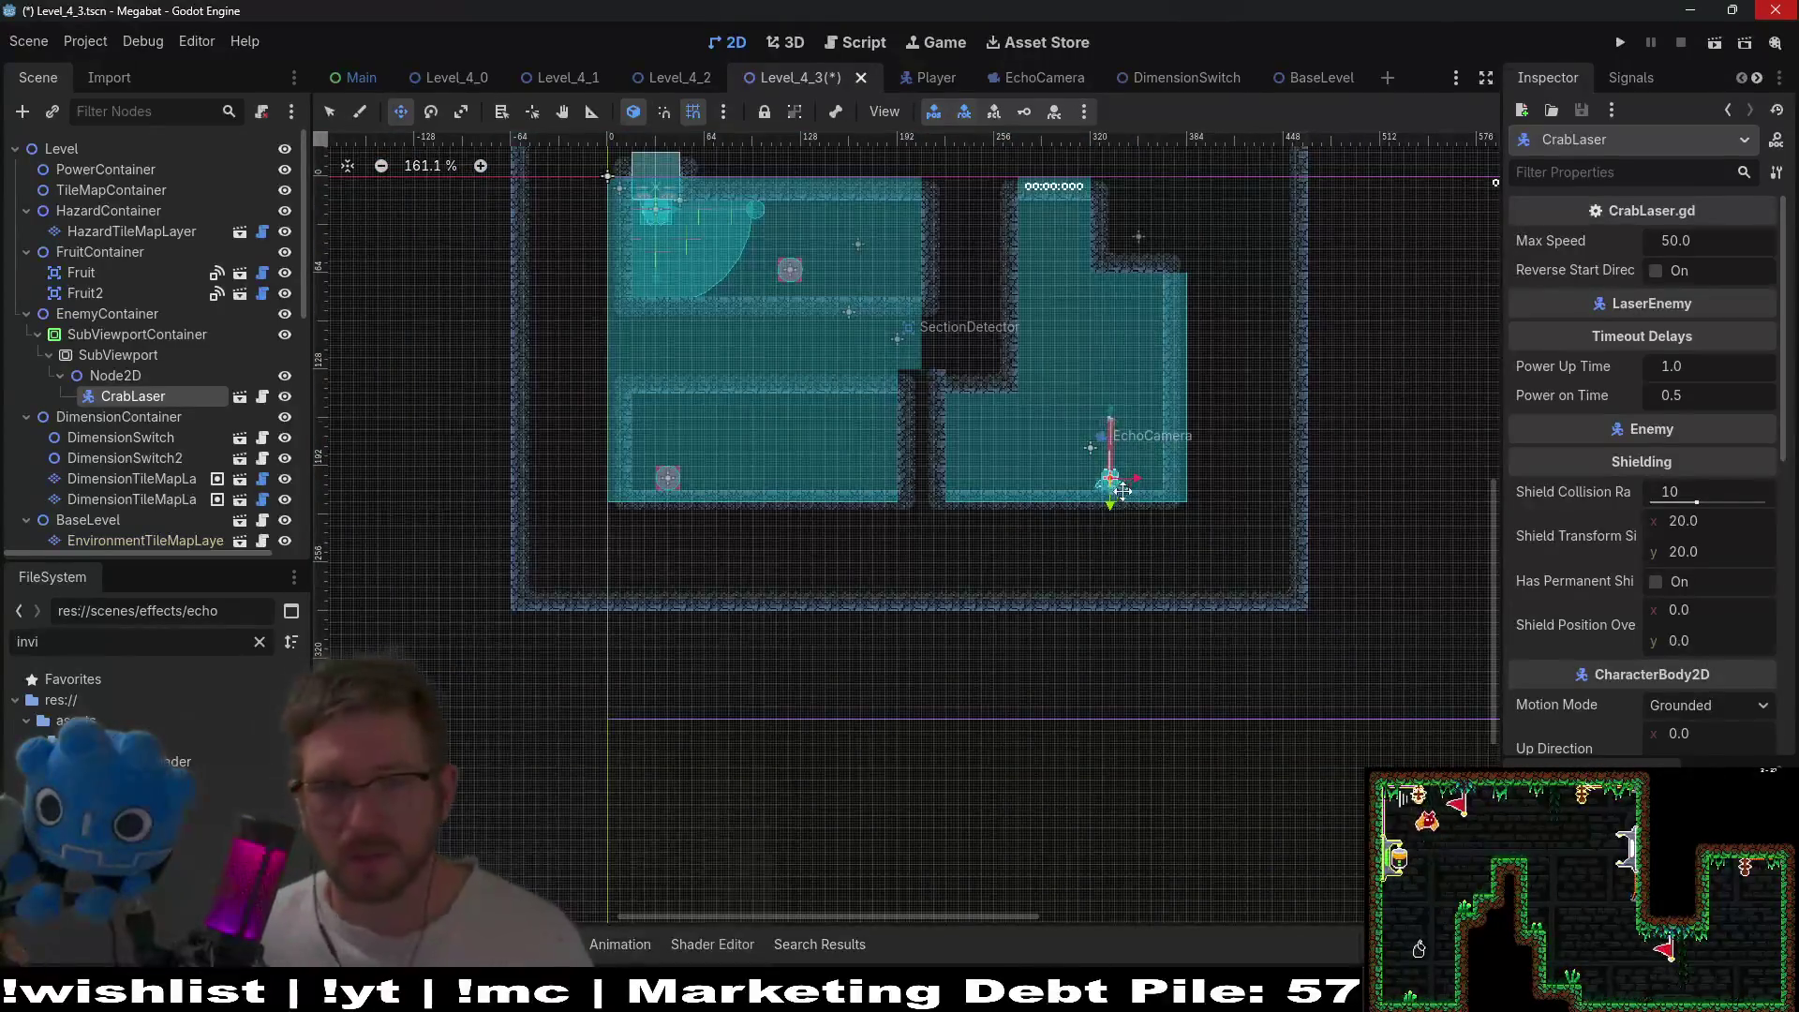
scroll(1117, 495, "up", 13)
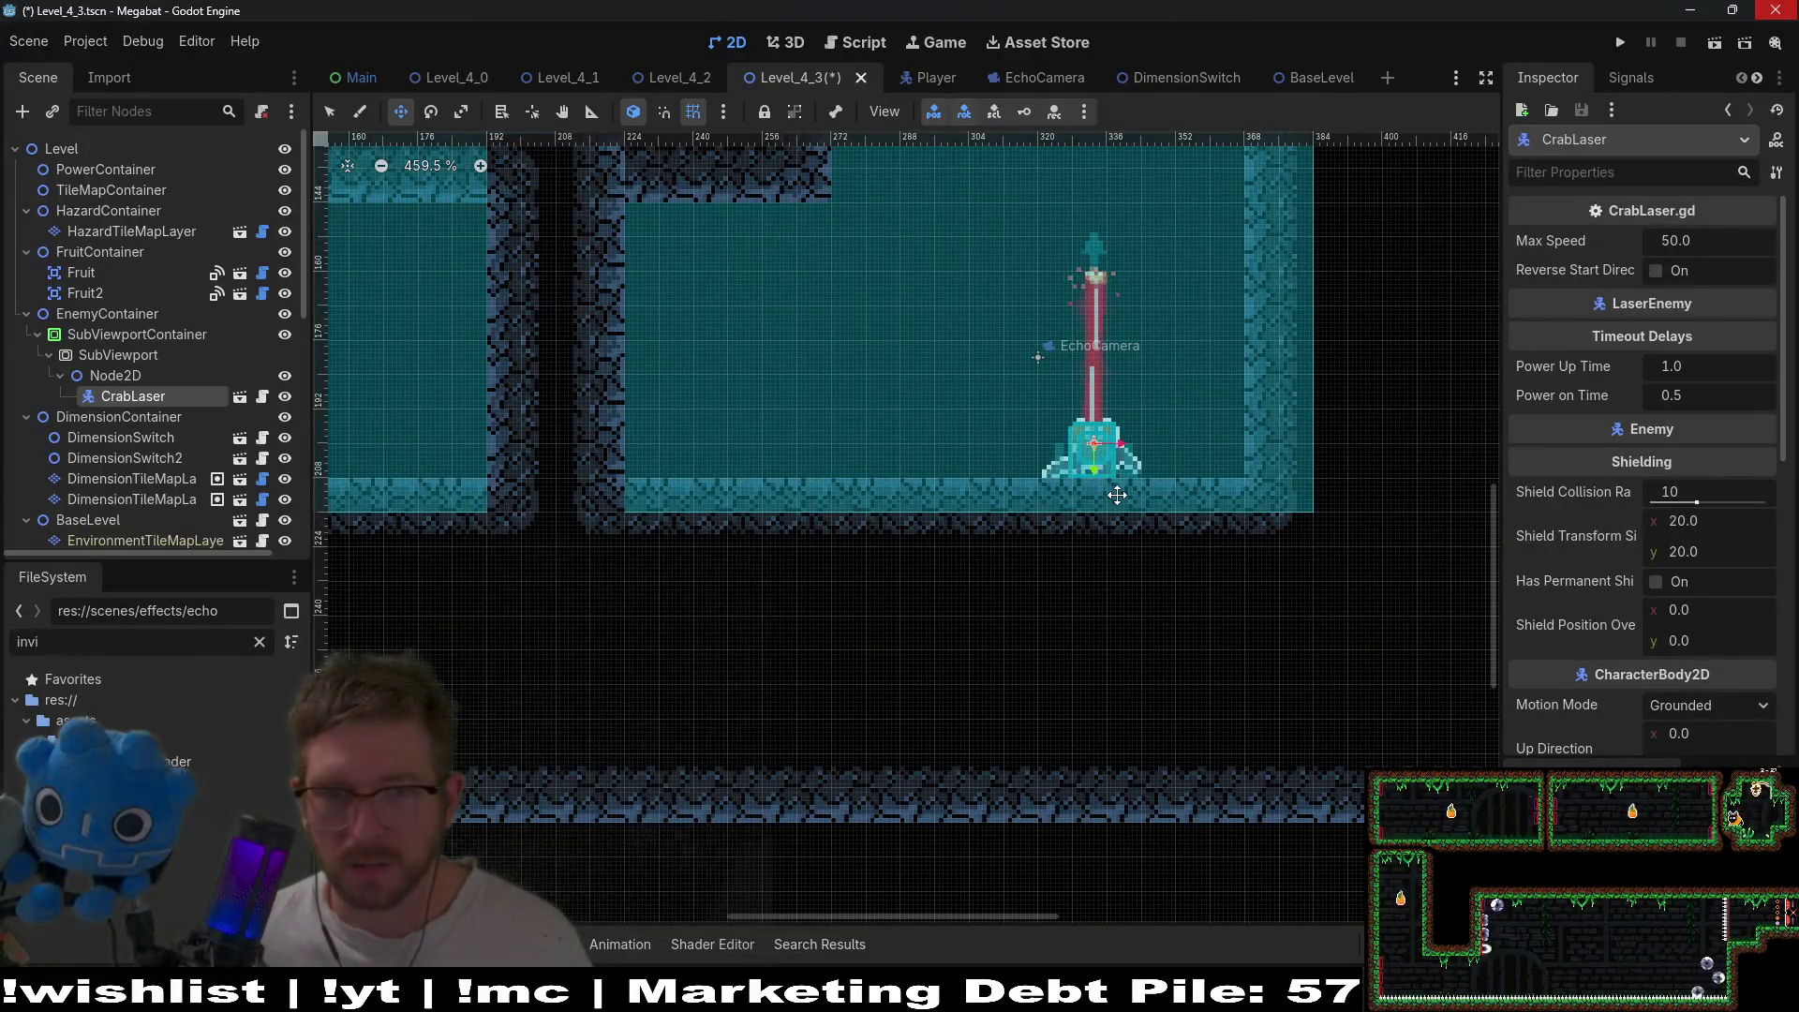
scroll(1117, 495, "down", 12)
left_click(1714, 43)
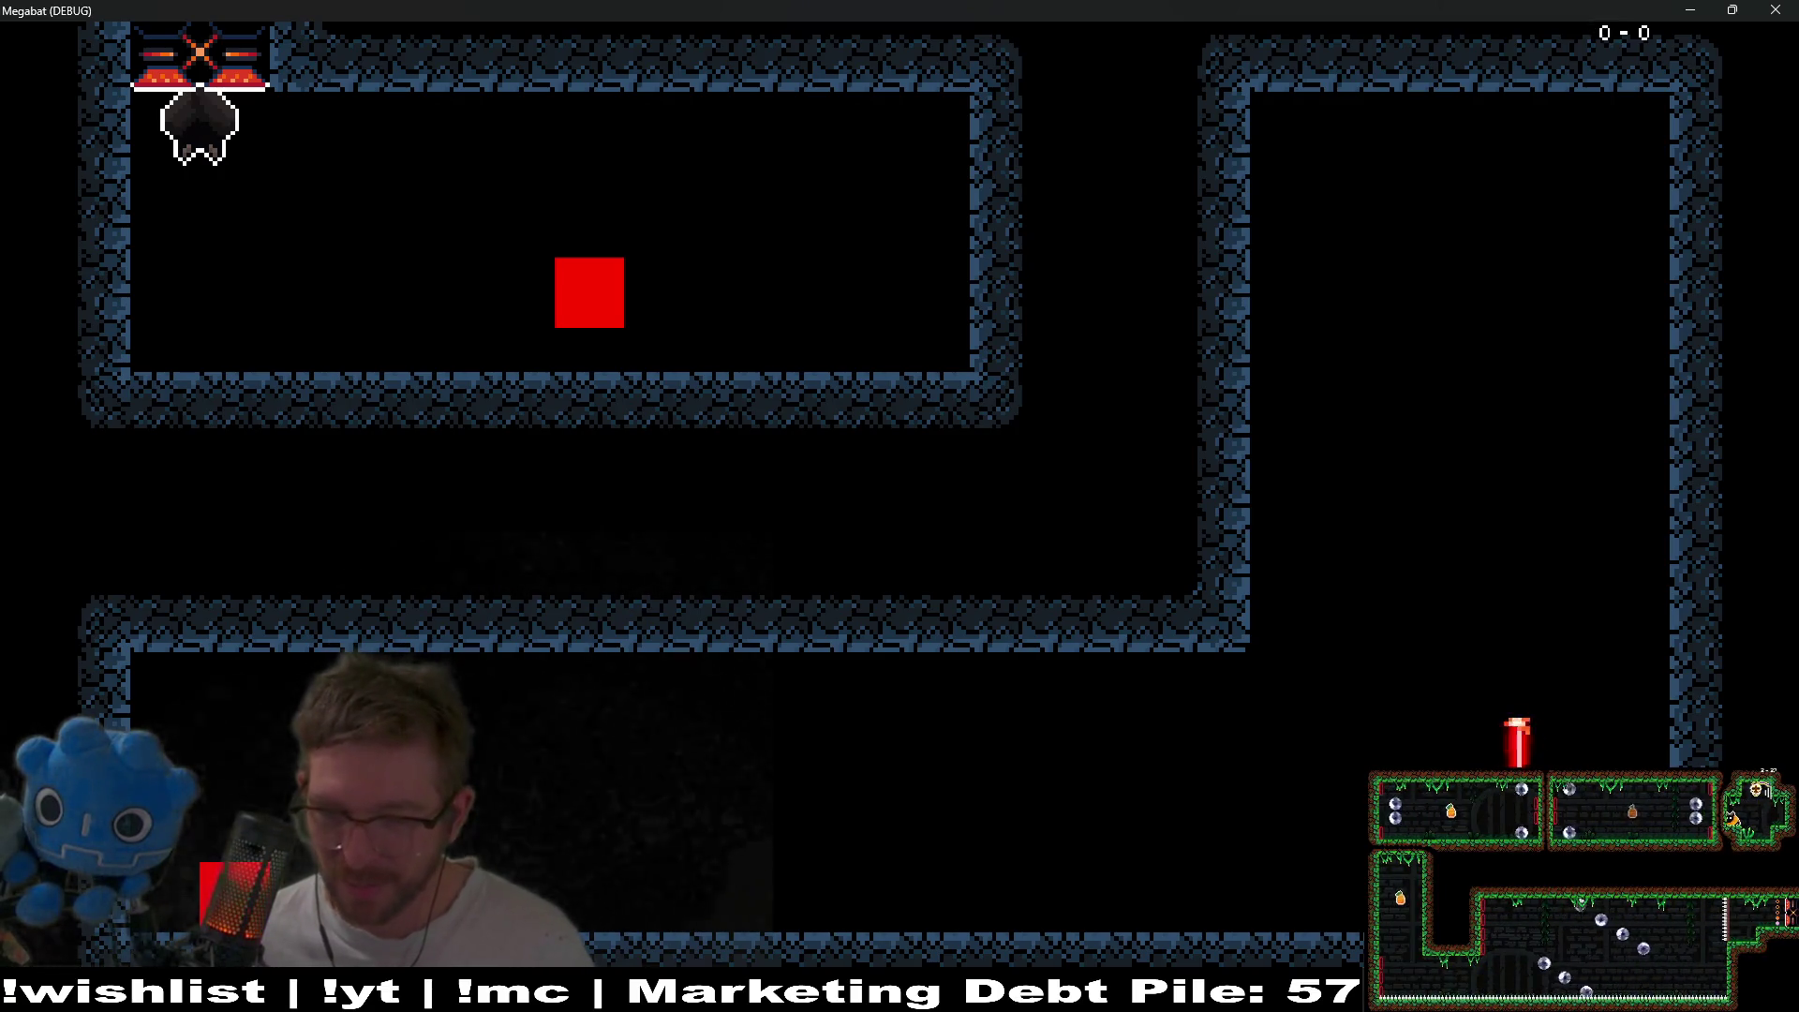
- Close the Megabat game window after the play-test
left_click(1791, 8)
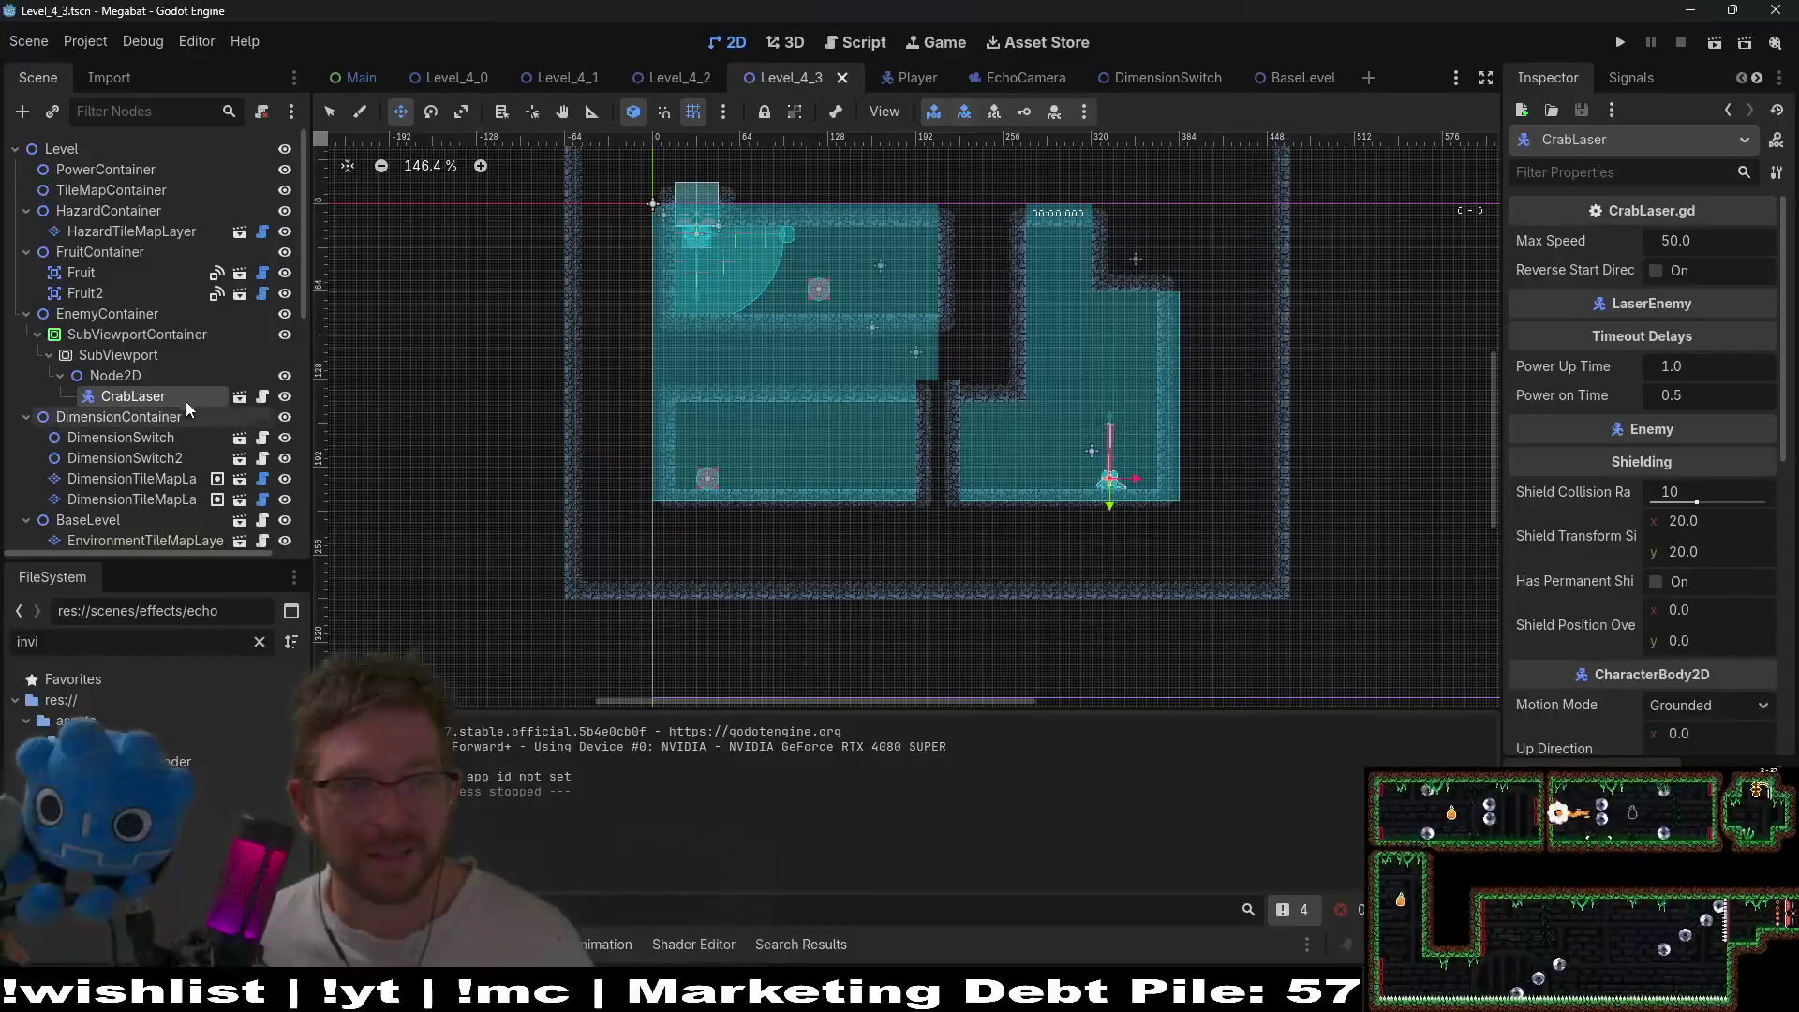
- Select the SubViewport to check its 640 × 360 size in the Inspector
left_click(126, 349)
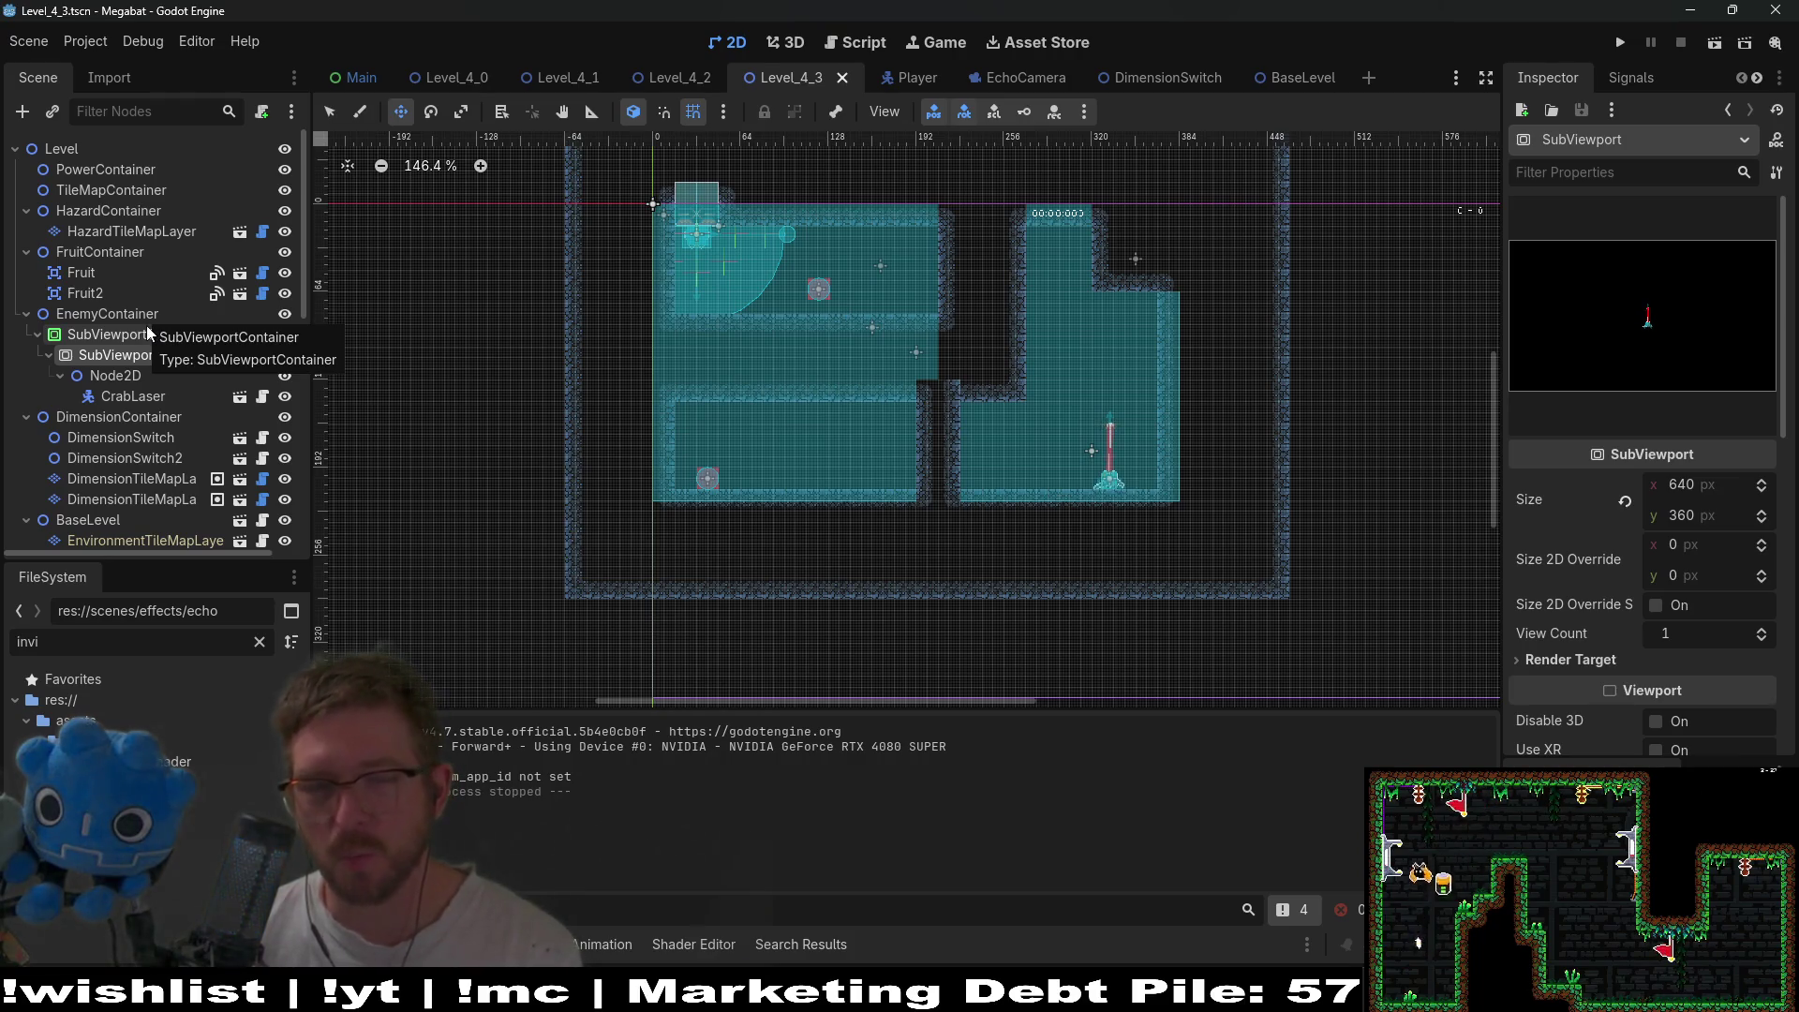
right_click(138, 375)
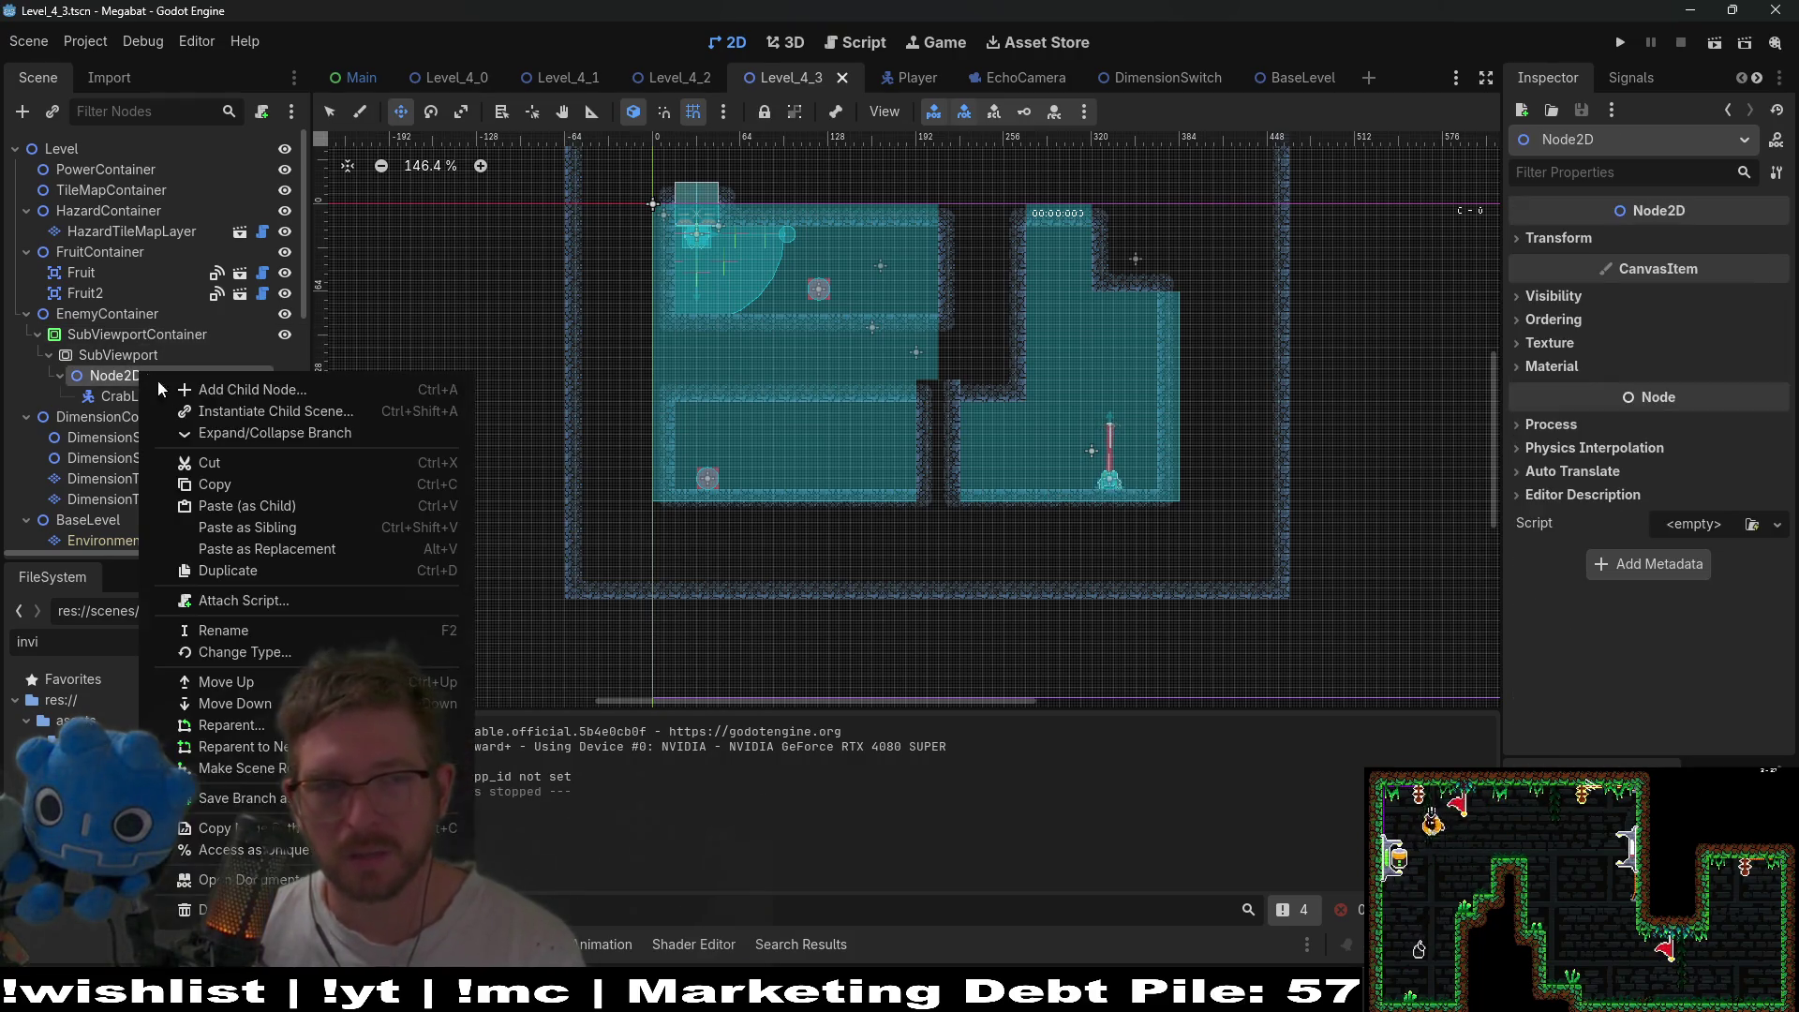
- Try instancing a child scene under Node2D, undoing the two accidental DemoOverworld instances
left_click(231, 413)
type("ca")
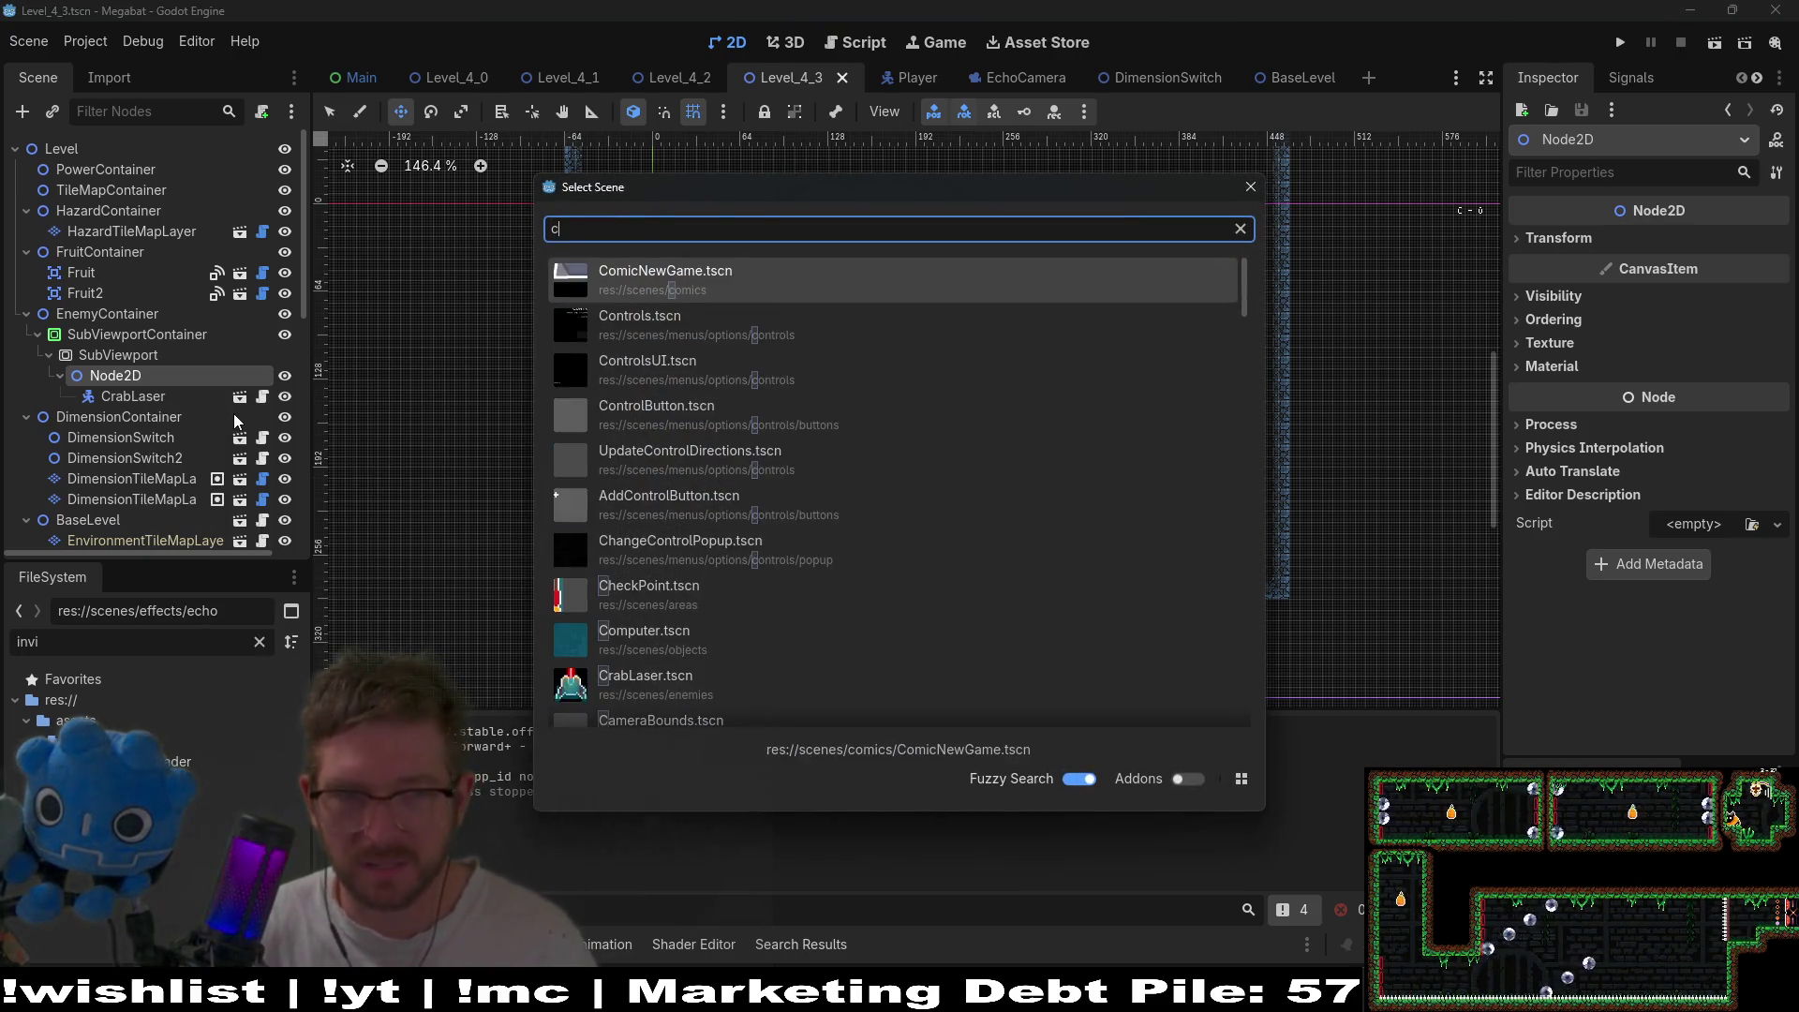
key("BackSpace")
key("BackSpace")
type("overw")
key("Return")
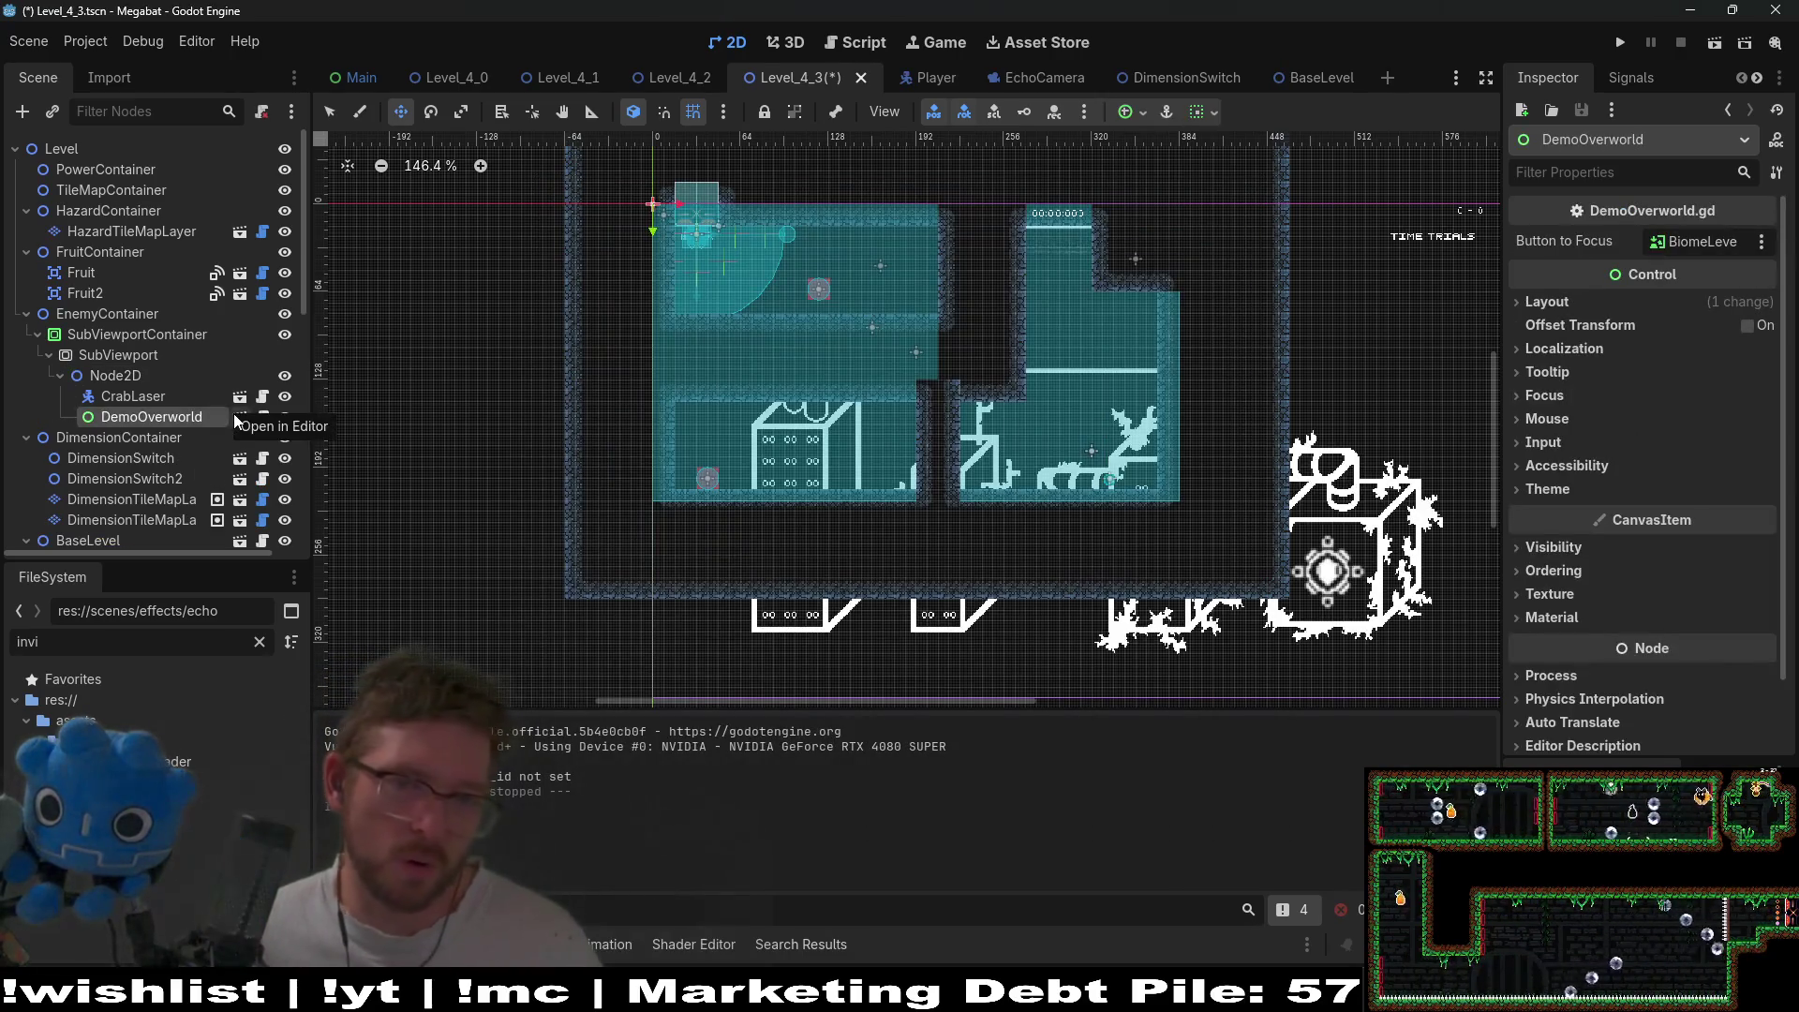
key("ctrl+z")
right_click(127, 379)
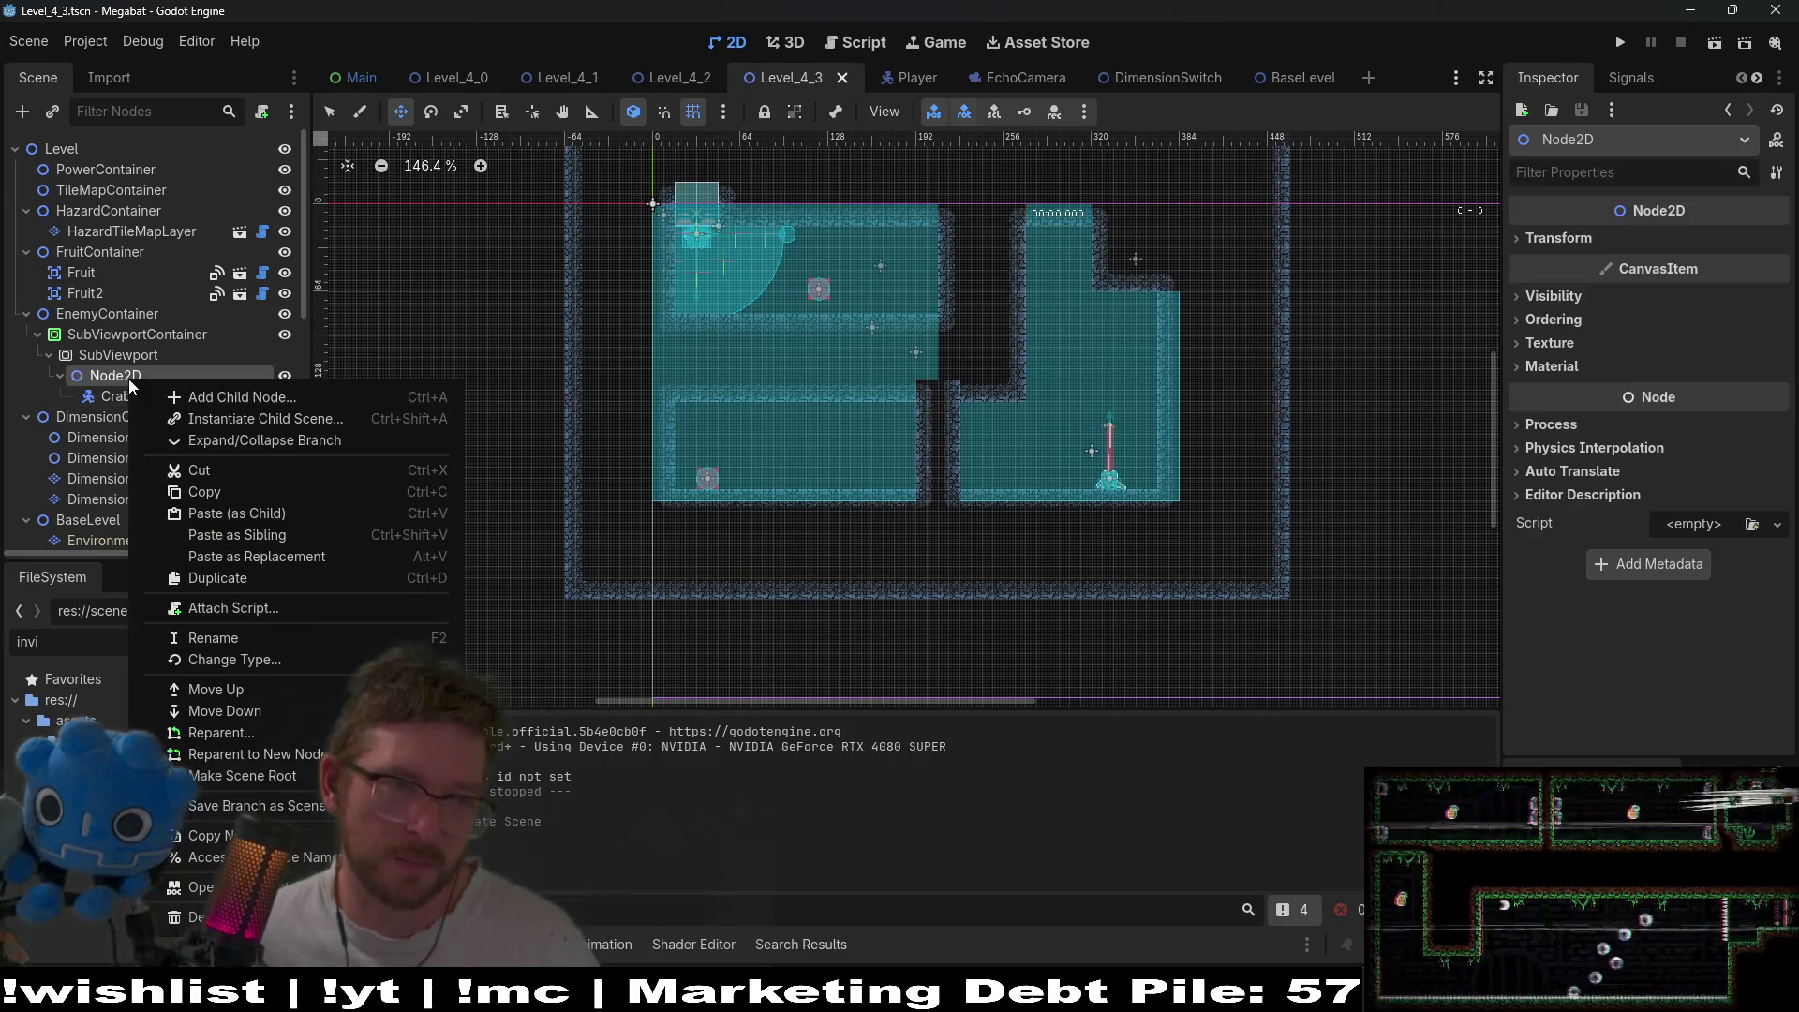
left_click(188, 418)
type("overworld")
key("Return")
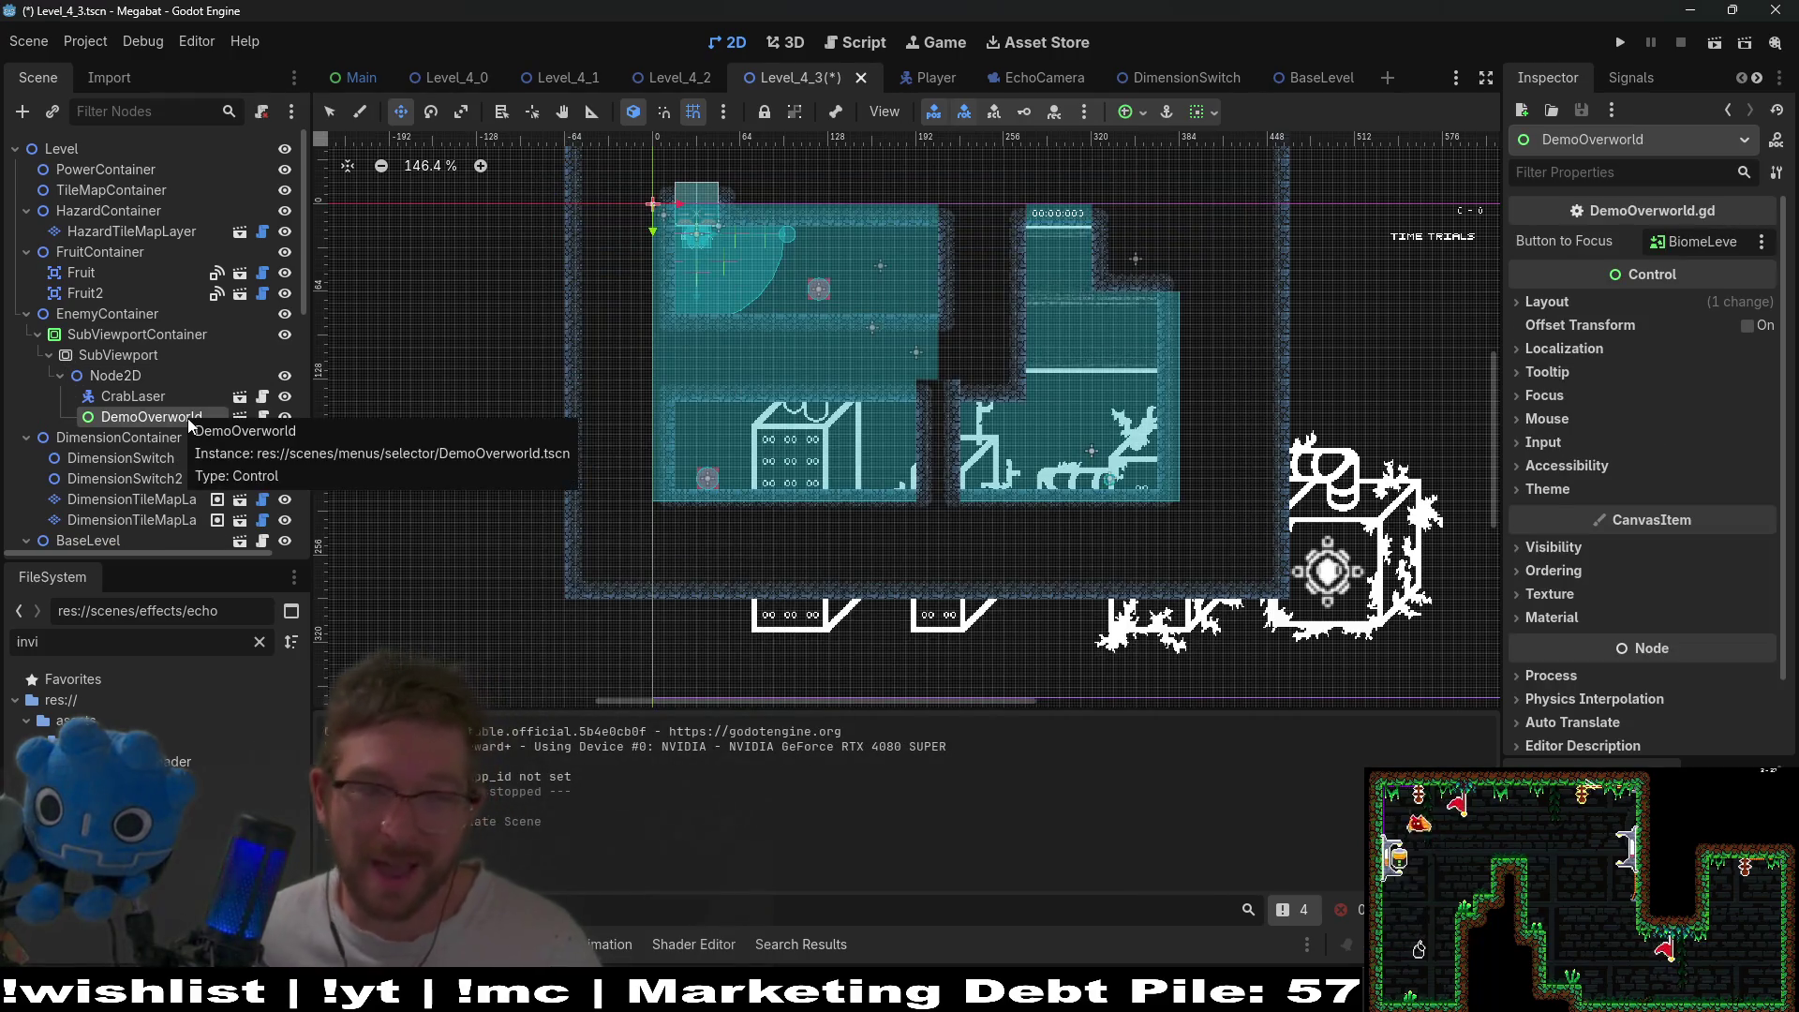
key("ctrl+z")
- Instance WorldTileMapLayer.tscn as a child of Node2D beside the CrabLaser
right_click(124, 374)
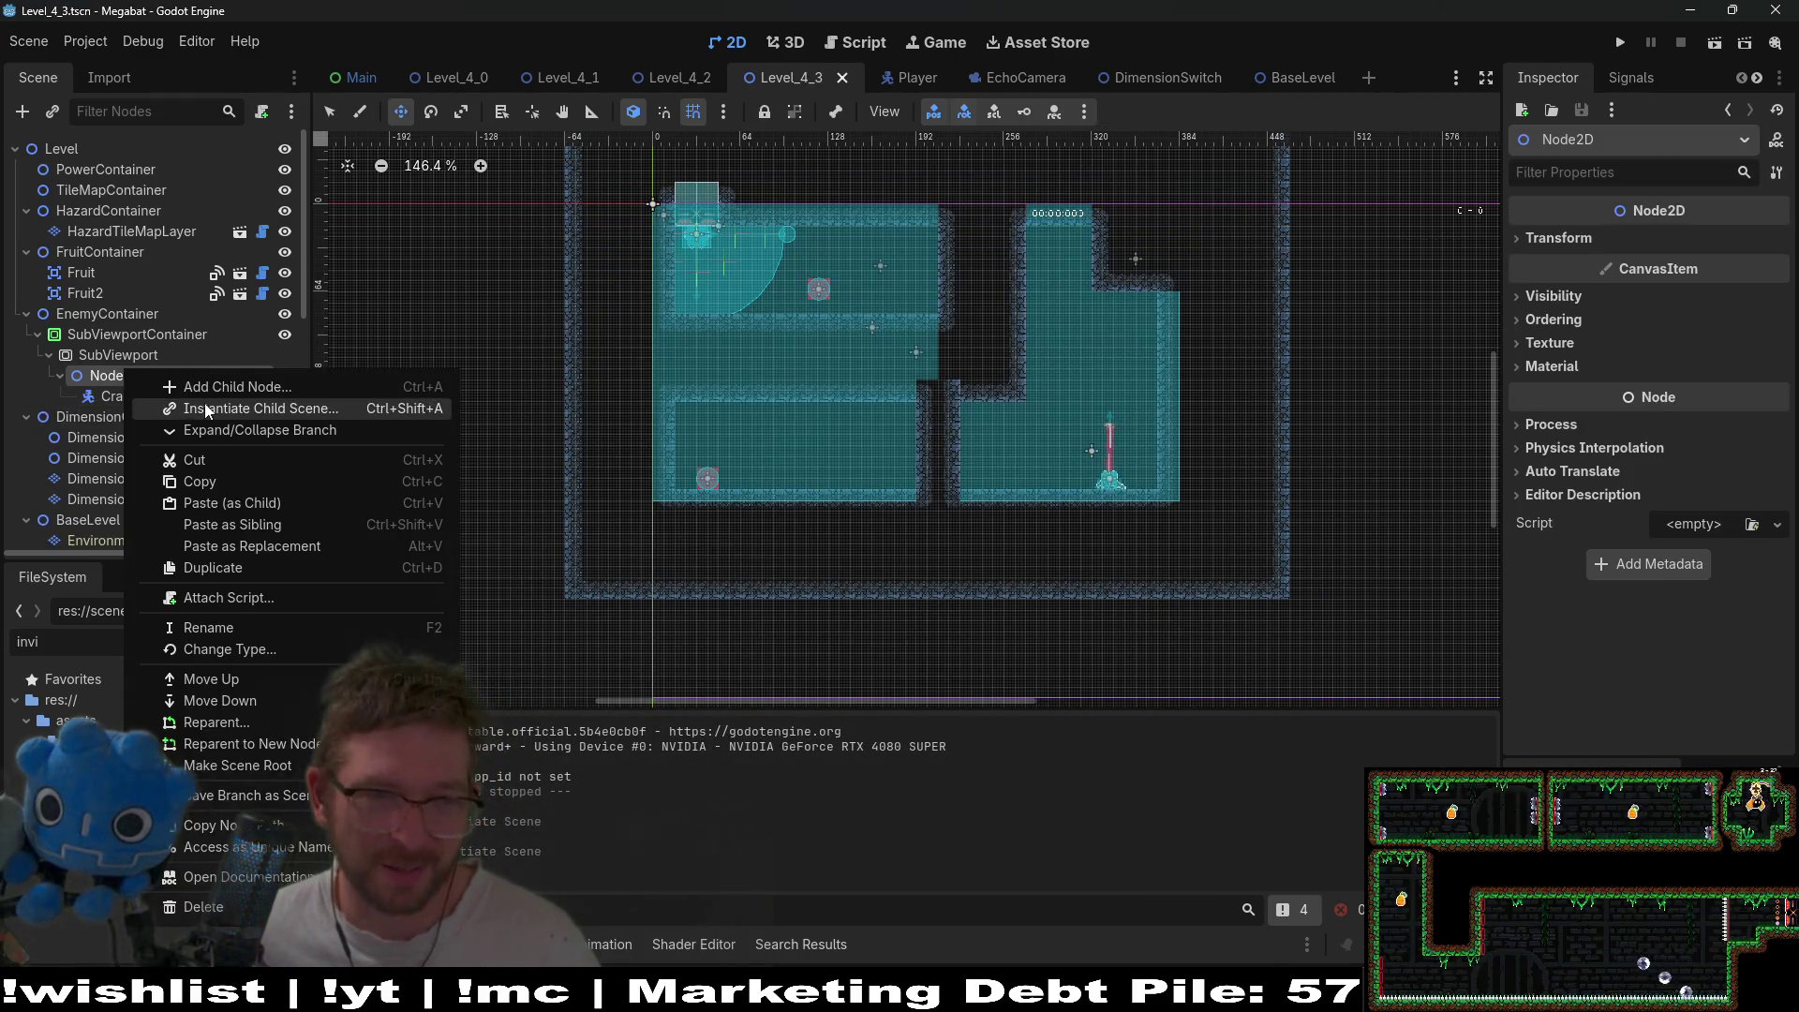
left_click(207, 410)
type("world")
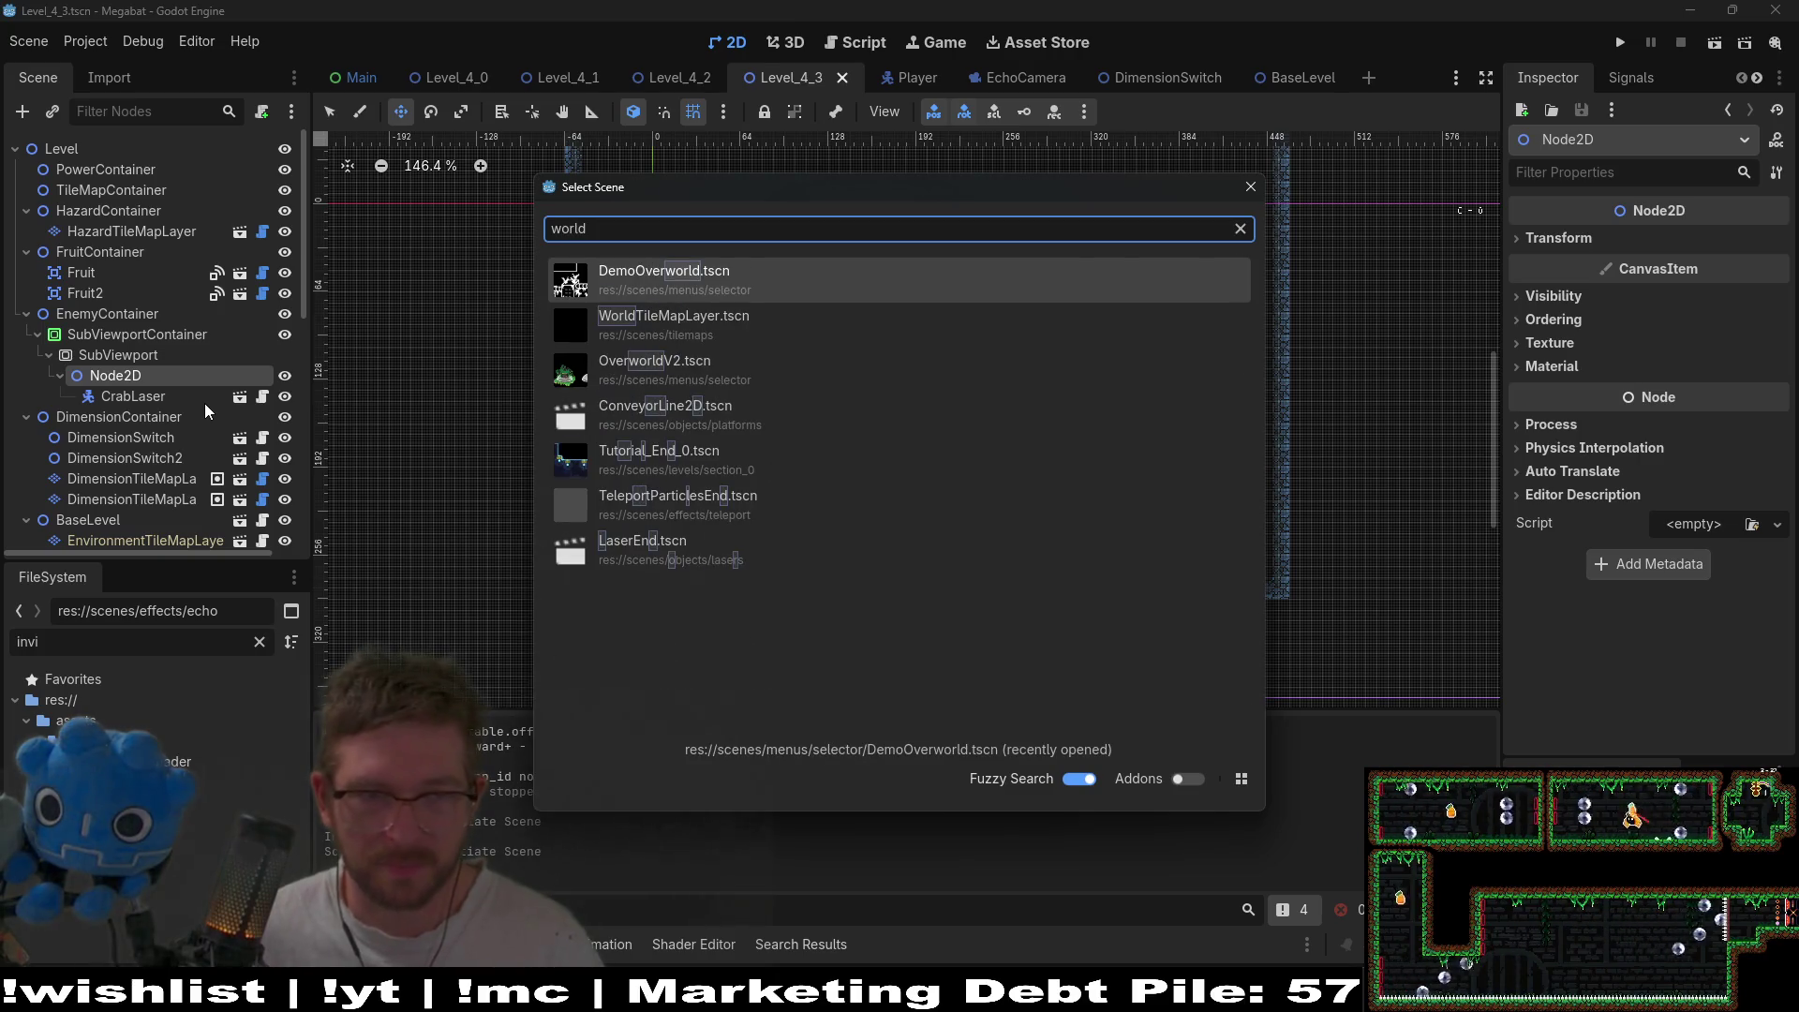
key("Down")
key("Return")
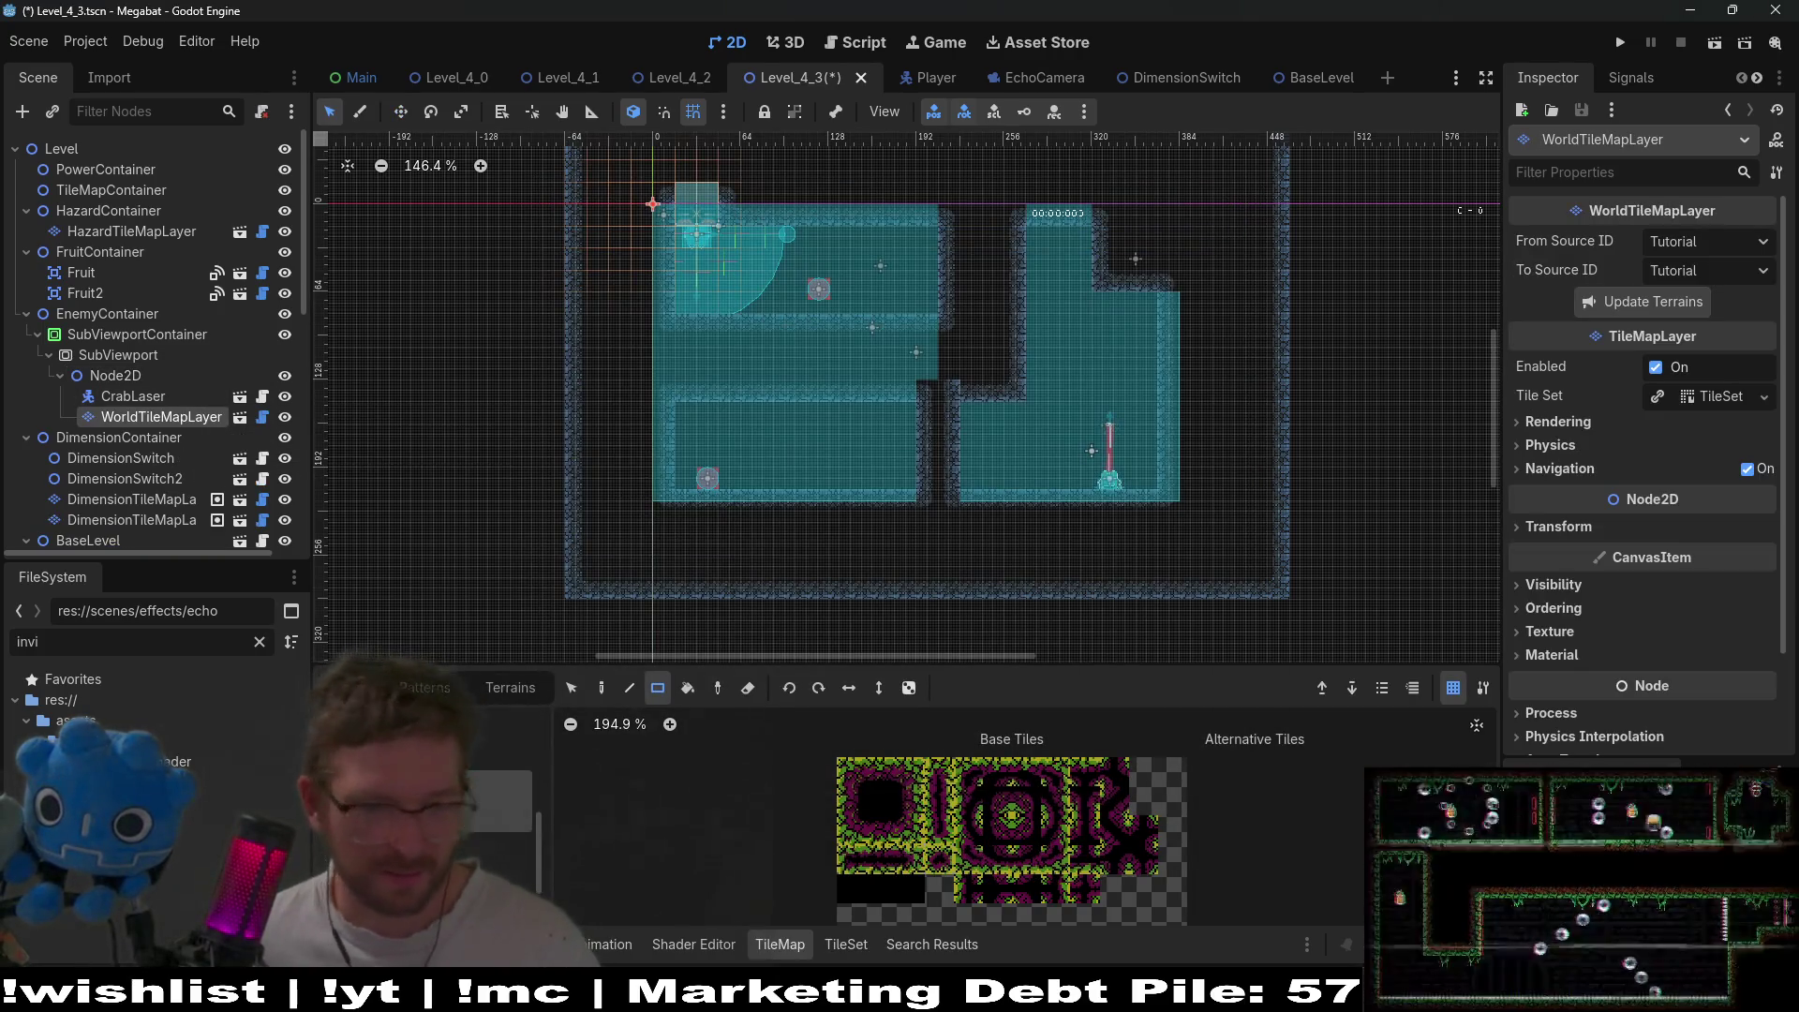
left_click(526, 701)
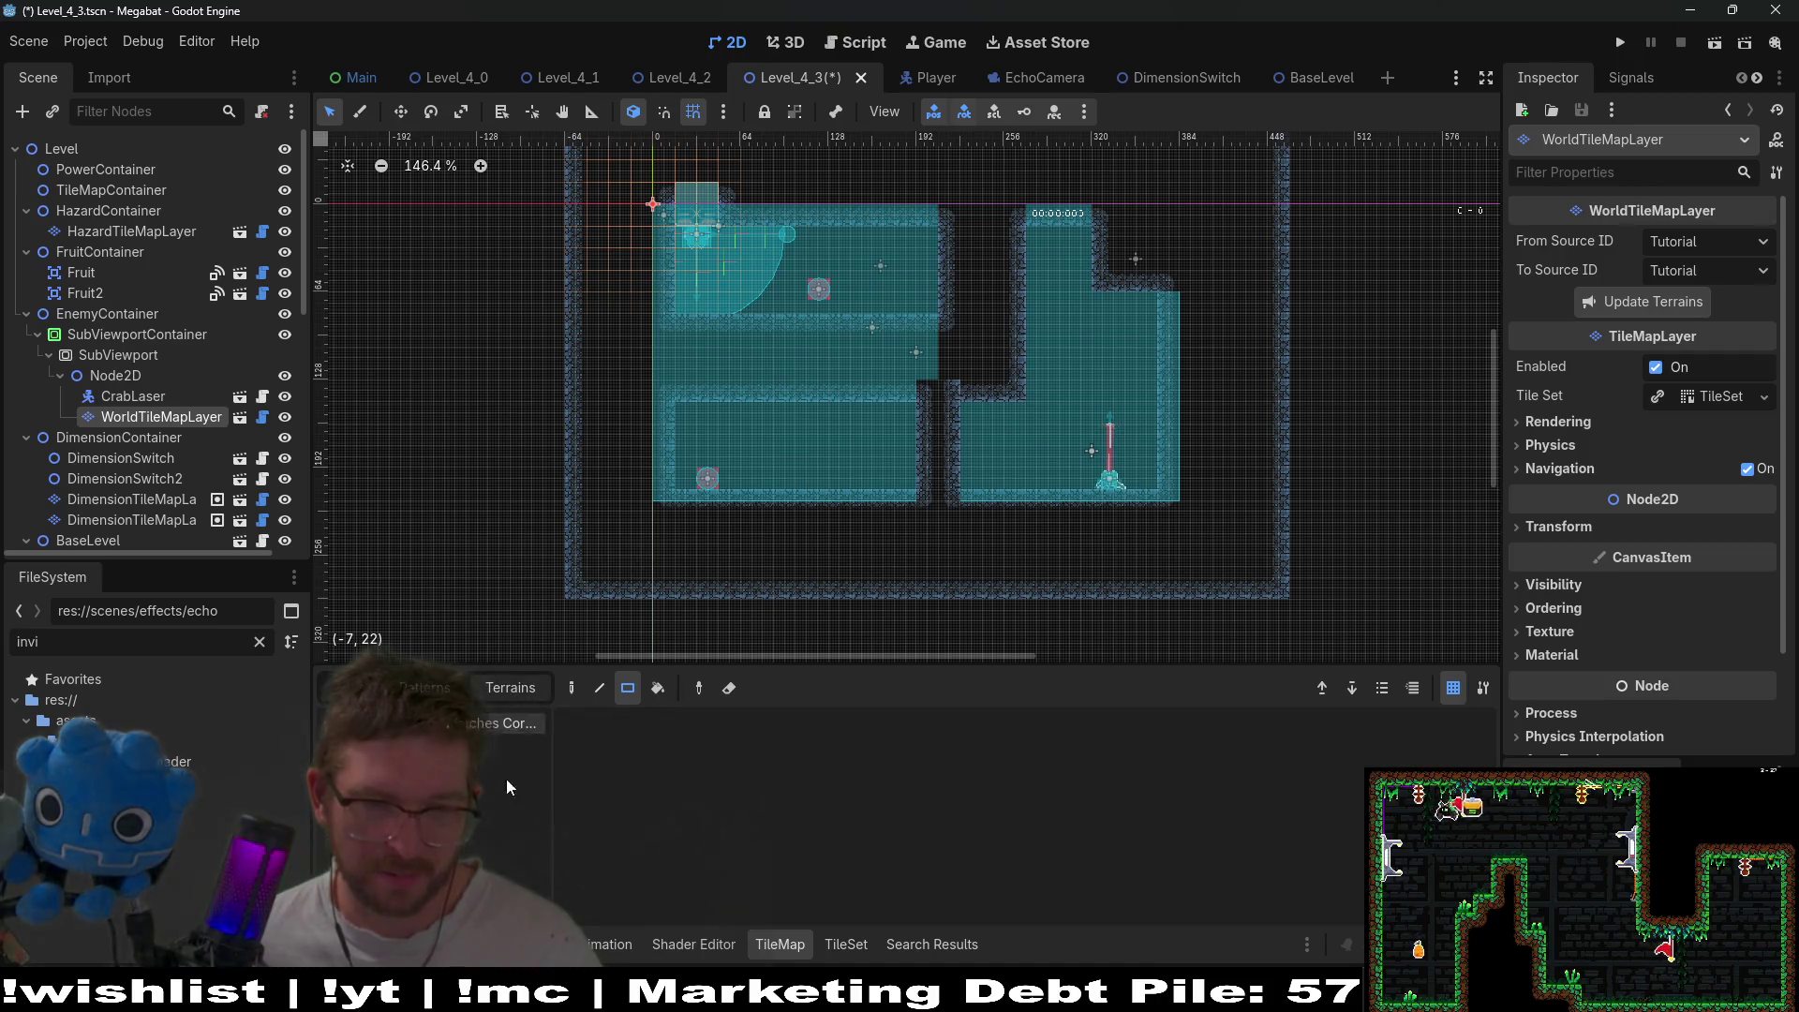
- Paint a terrain strip along the lower room's floor row, then save and run the level
scroll(1203, 427, "up", 4)
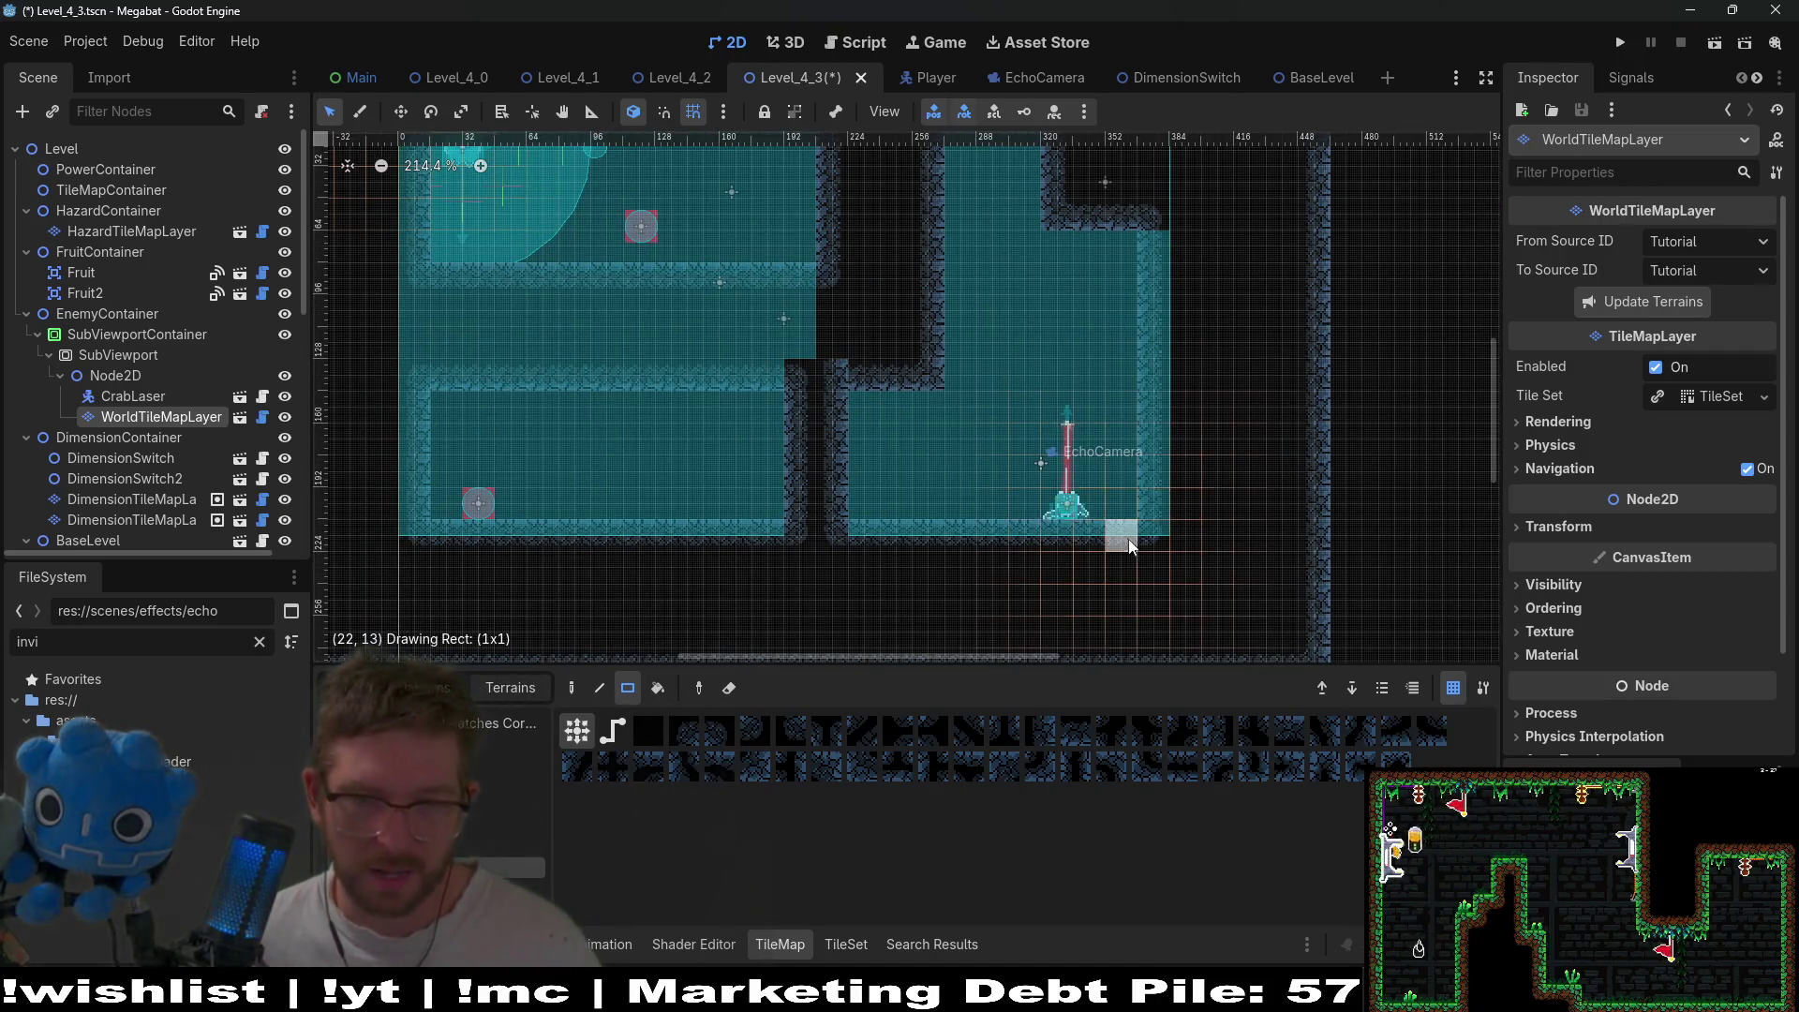
mouse_move(1139, 544)
left_mouse_down()
mouse_move(520, 558)
mouse_move(410, 540)
left_mouse_up()
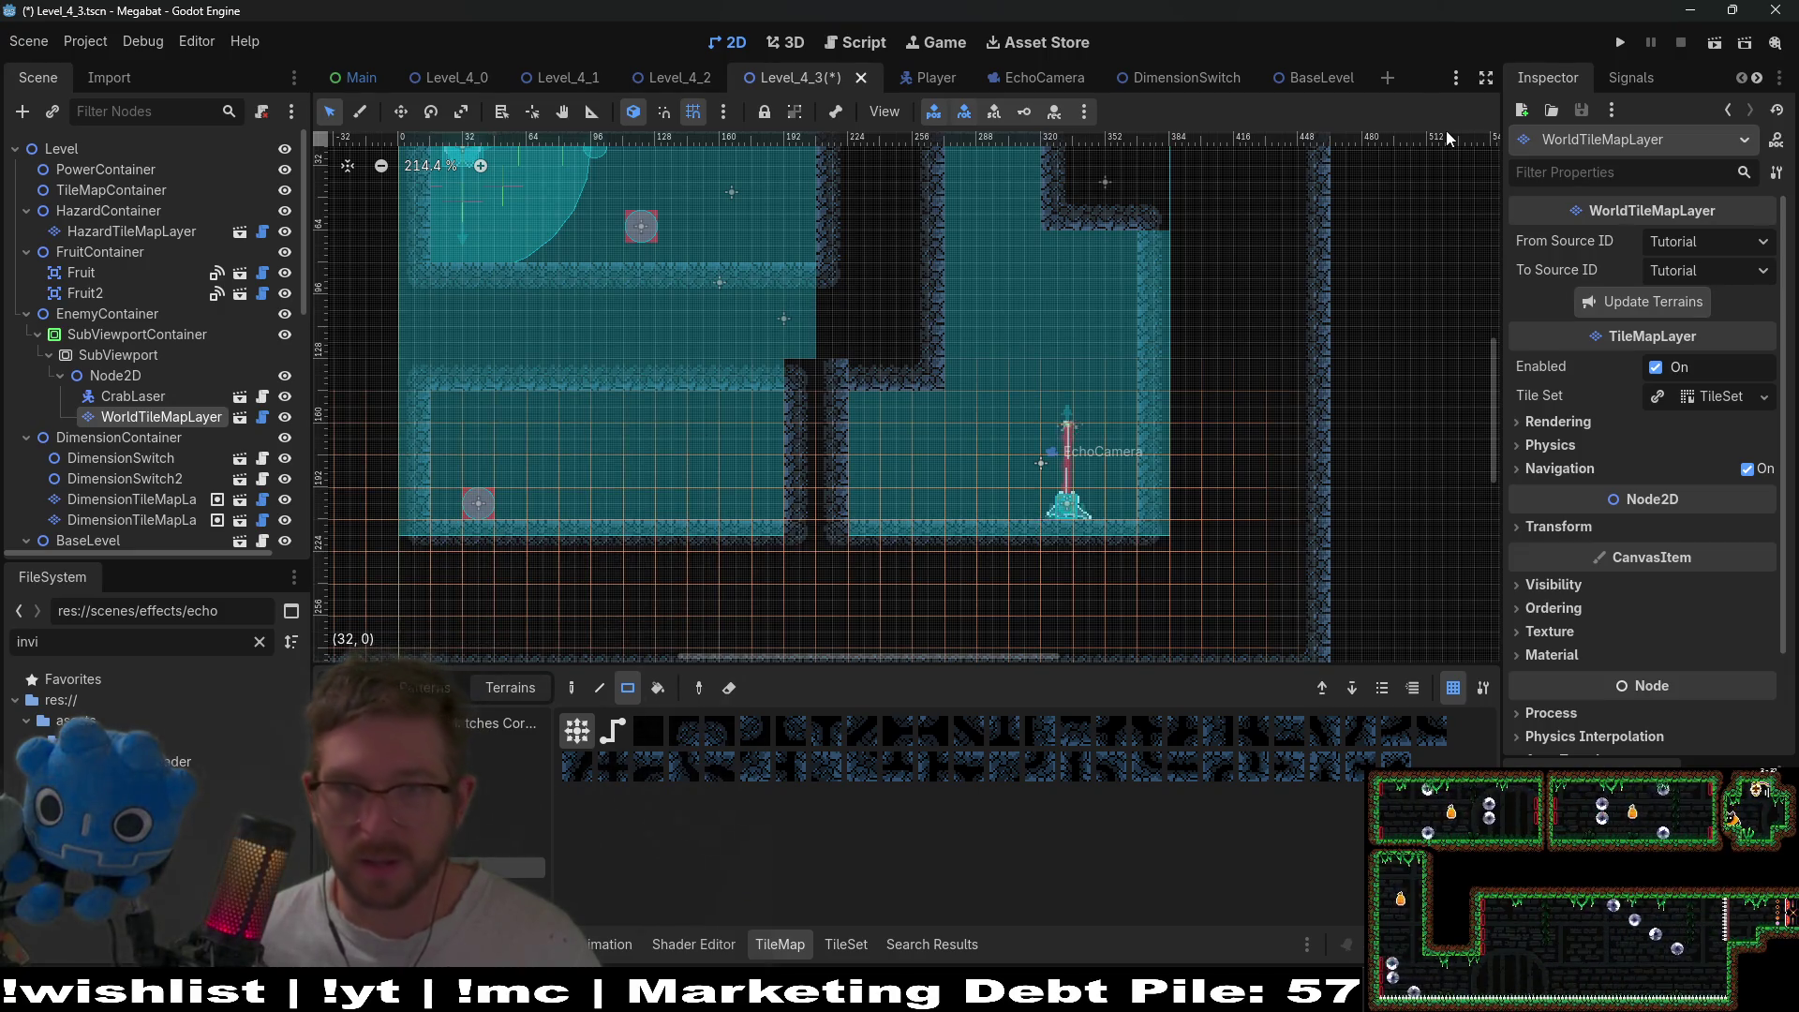
left_click(1707, 48)
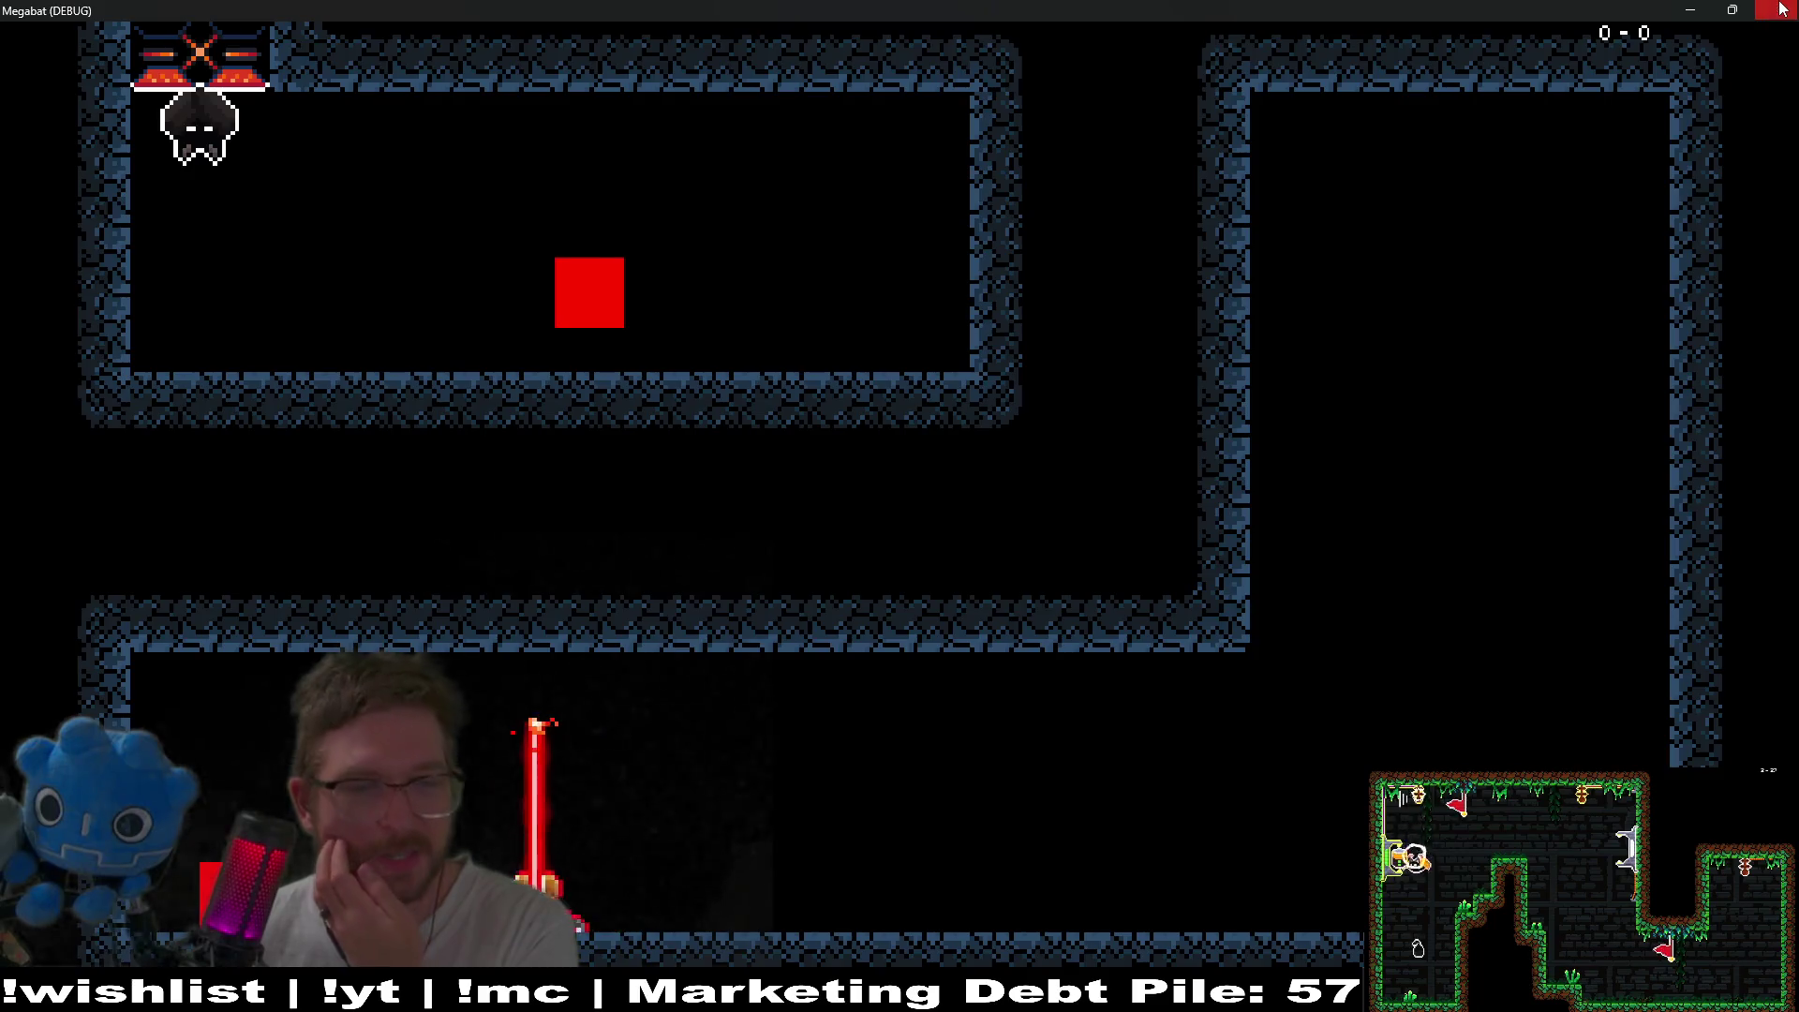
- Close the test game and check the SubViewport's 640 × 360 size in the Inspector
left_click(1778, 11)
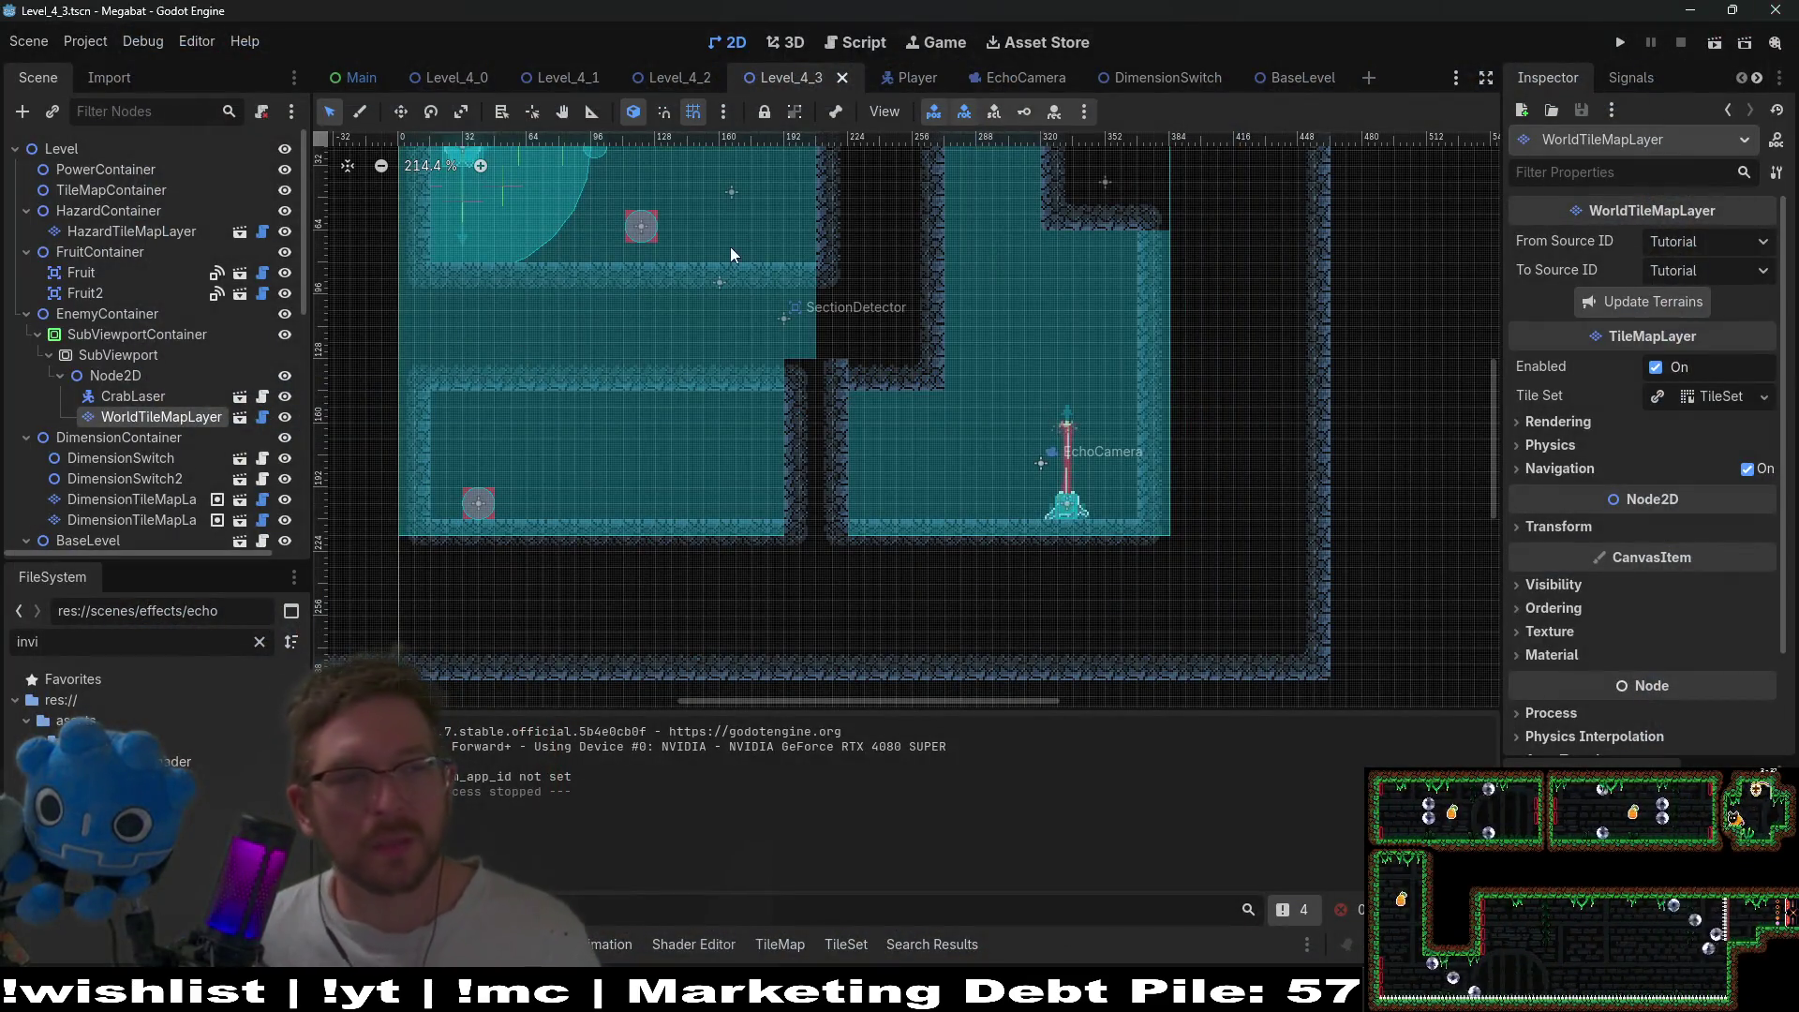
left_click(118, 355)
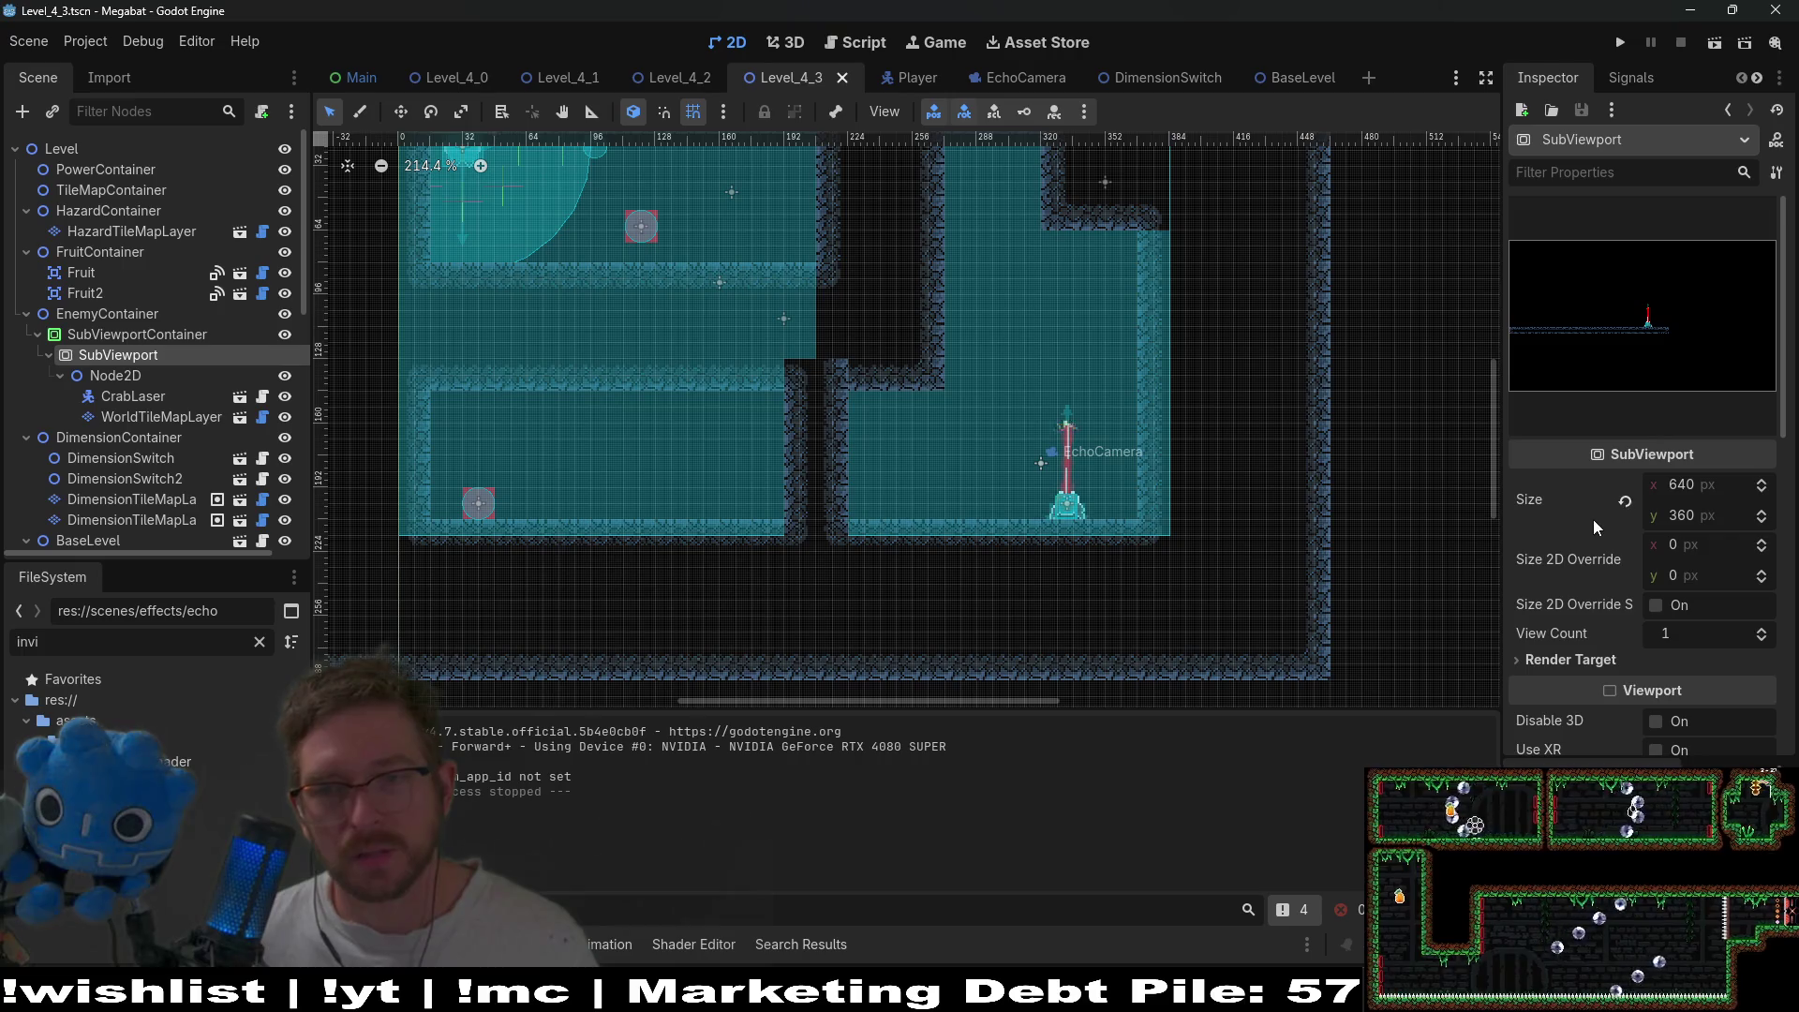
left_click(1672, 485)
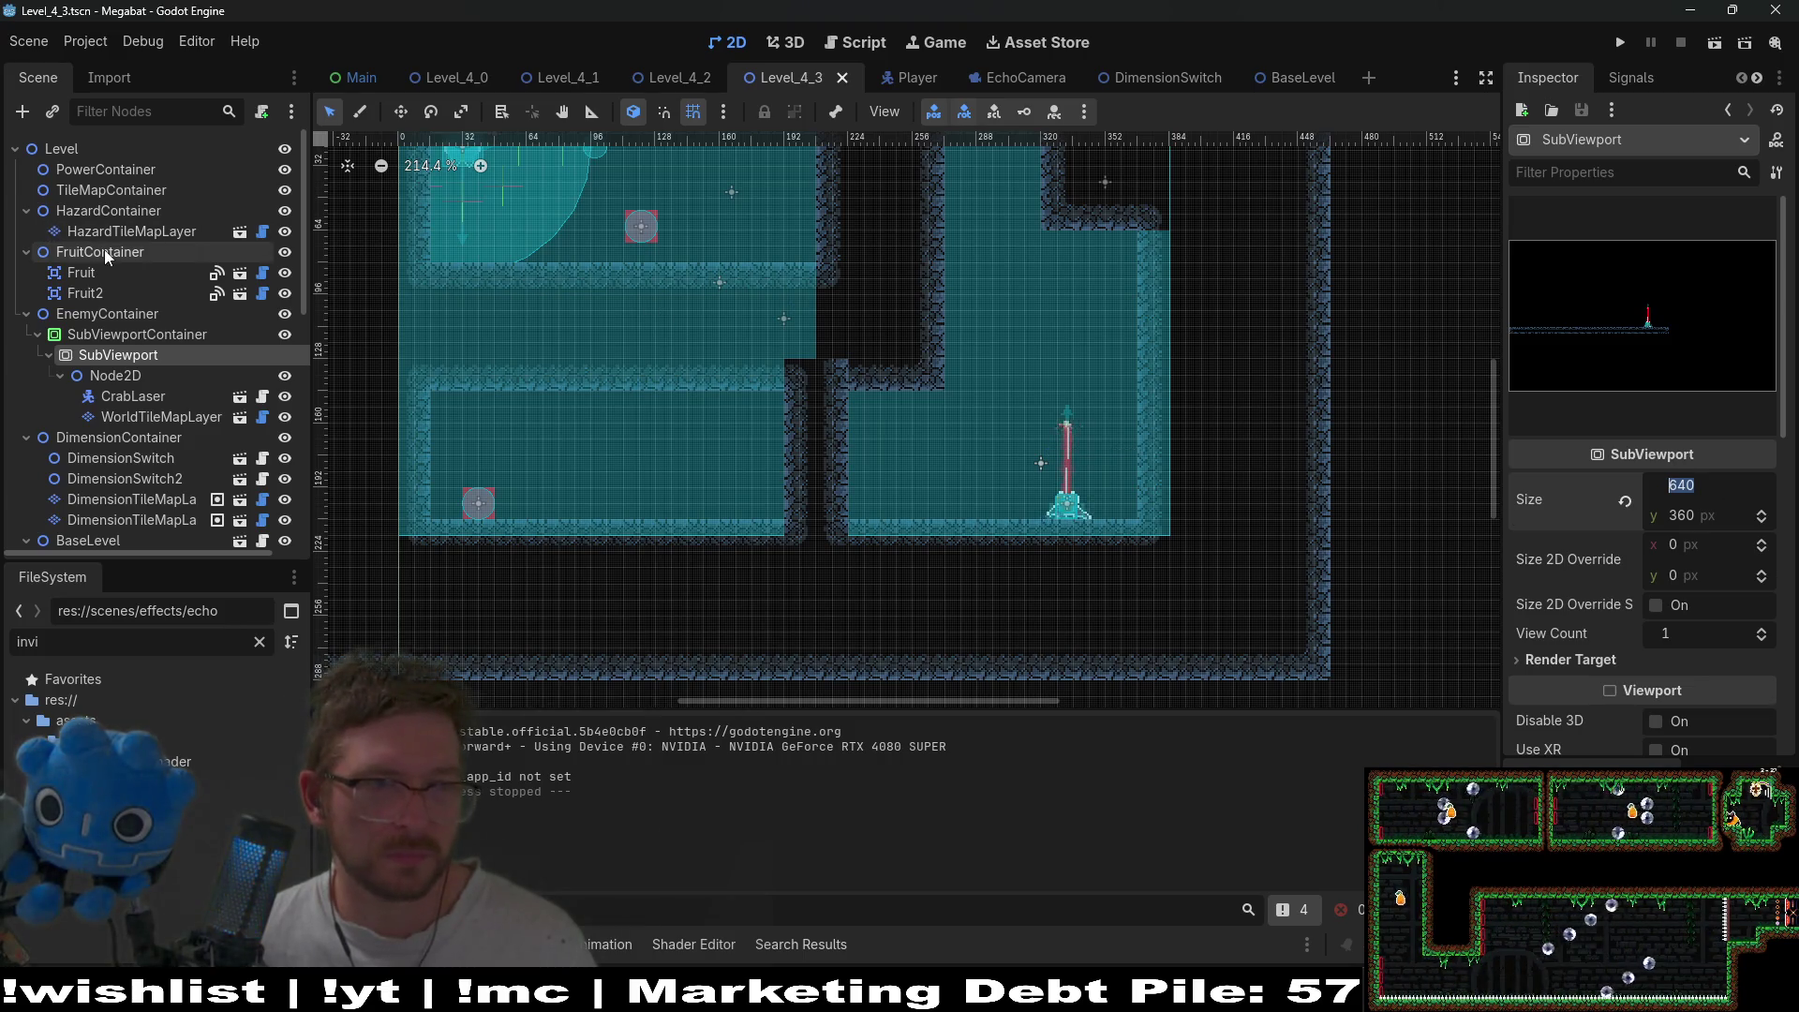
scroll(171, 463, "down", 4)
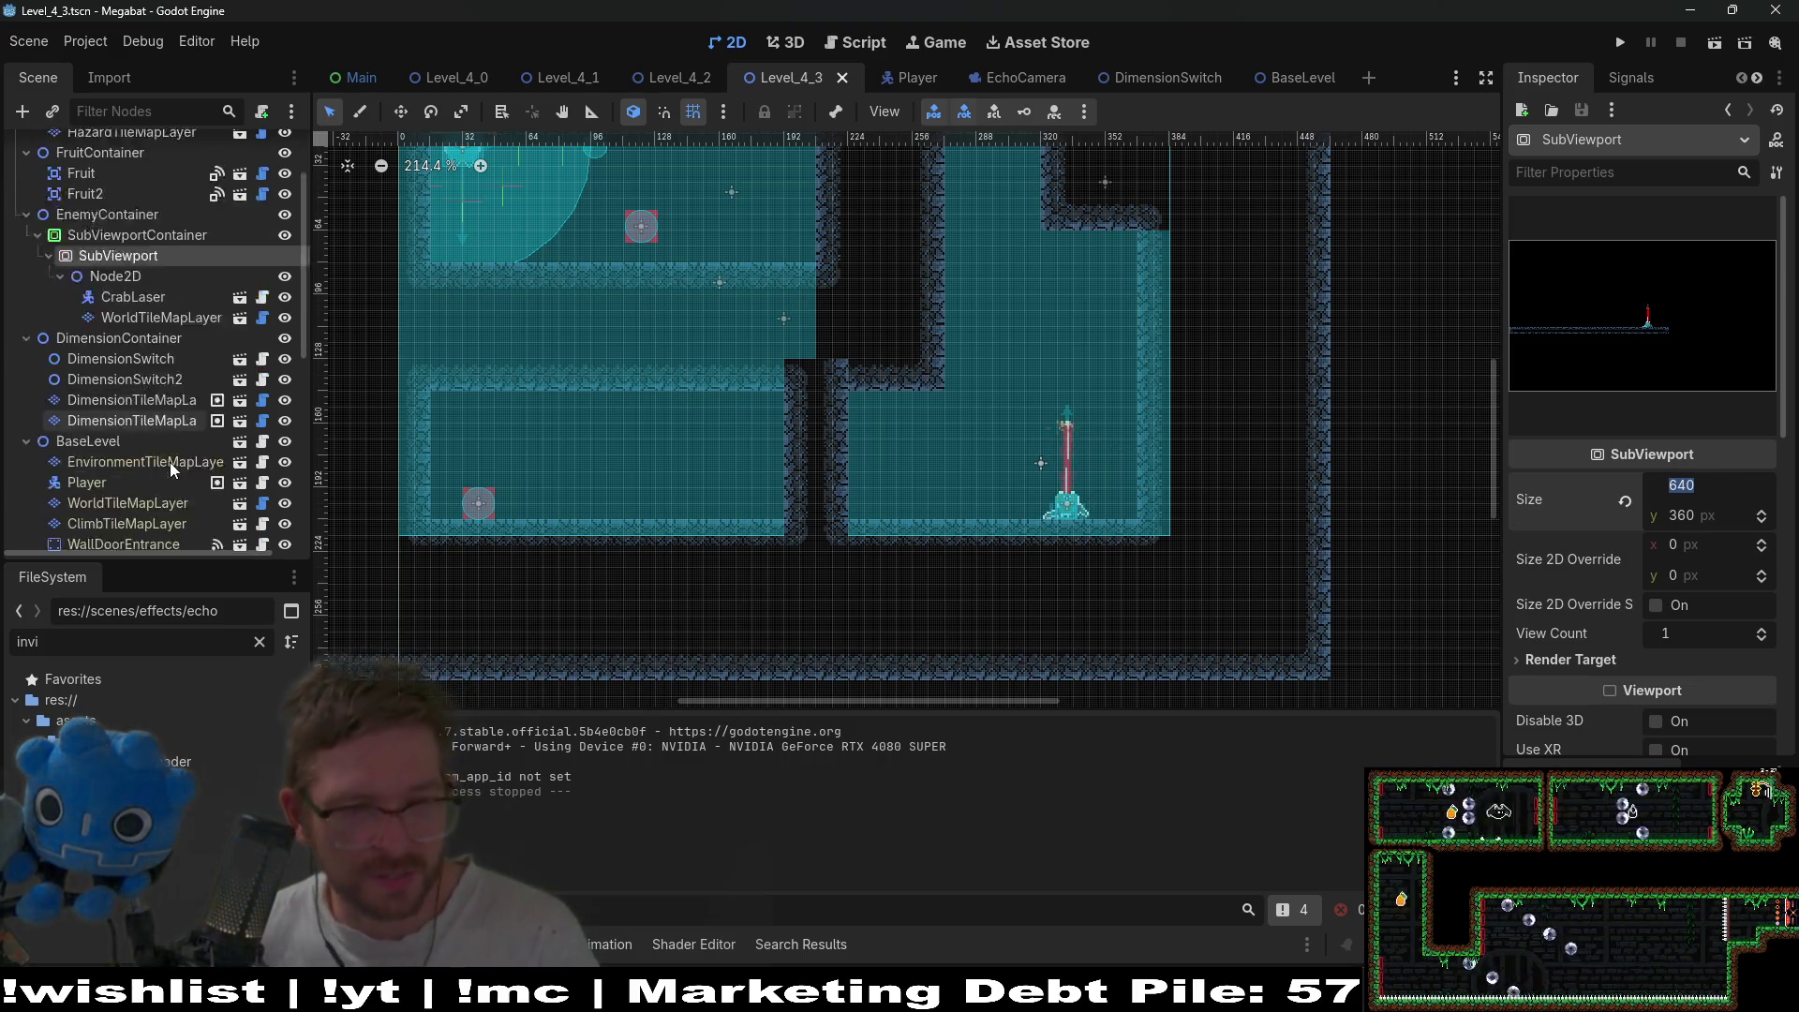
- Inspect BaseLevel, FruitContainer and HazardTileMapLayer, and confirm SectionDetector is Large 384 X 216
left_click(131, 392)
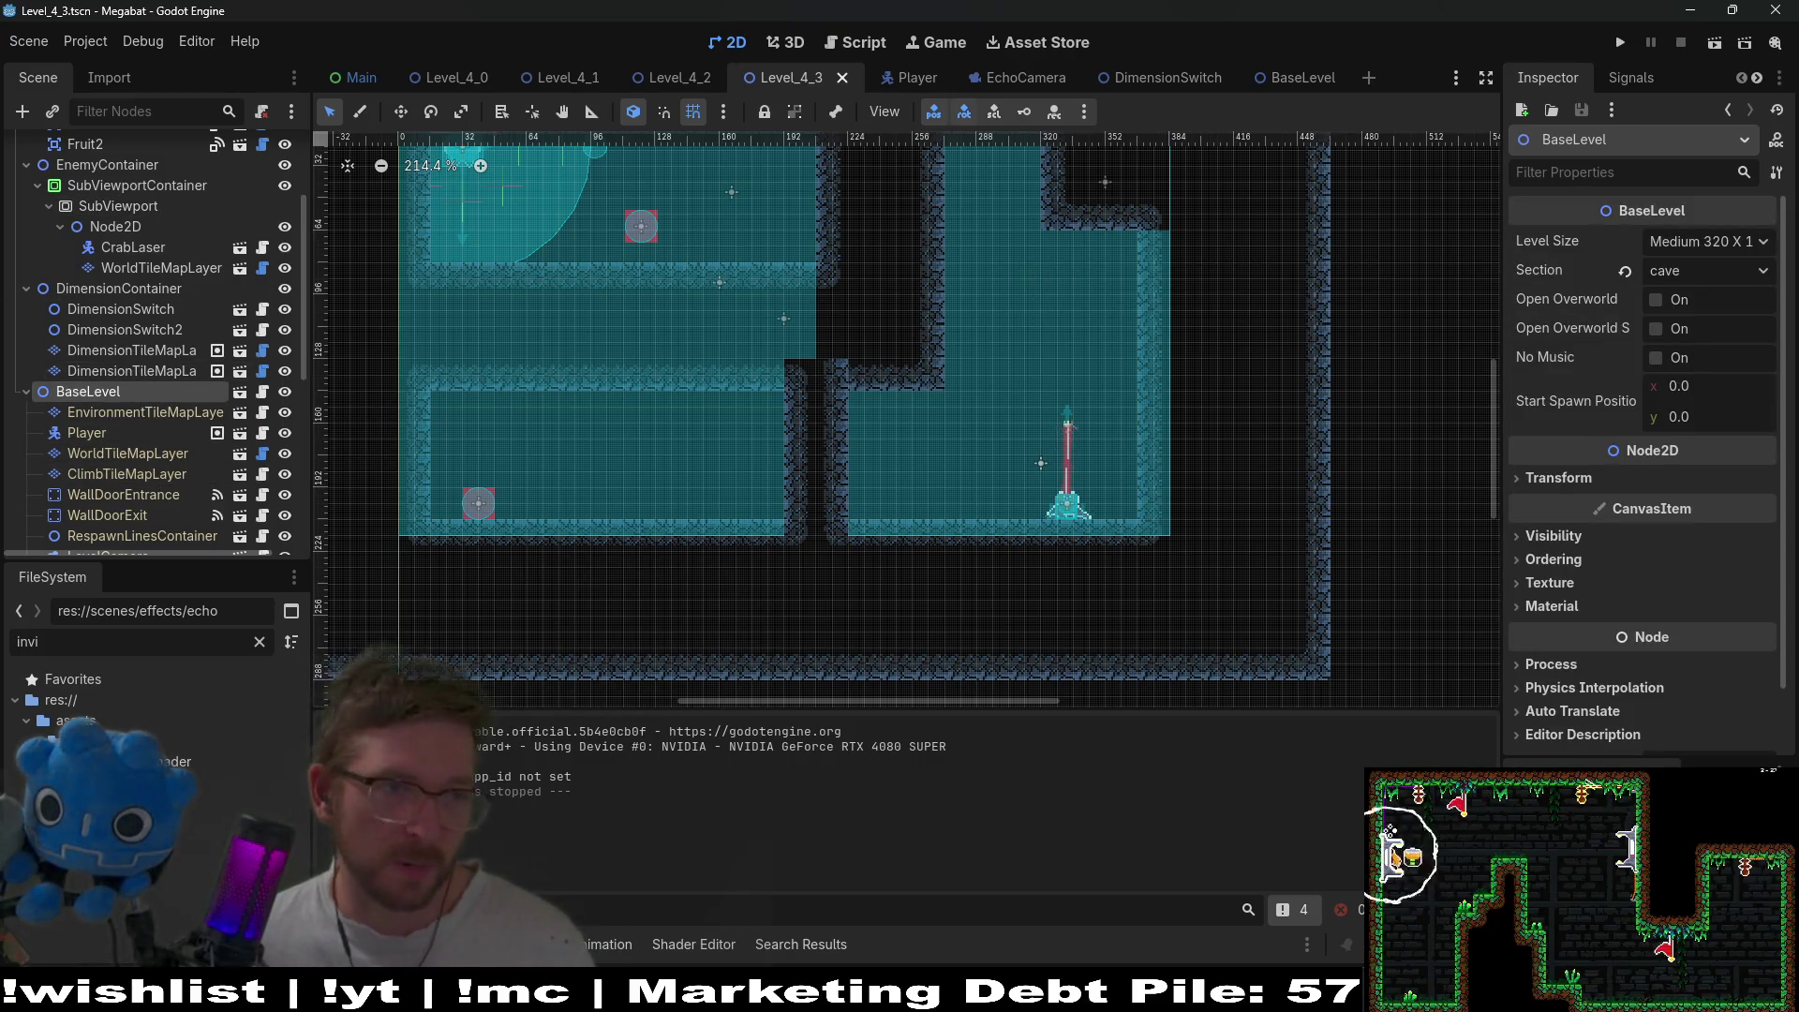
scroll(177, 368, "up", 5)
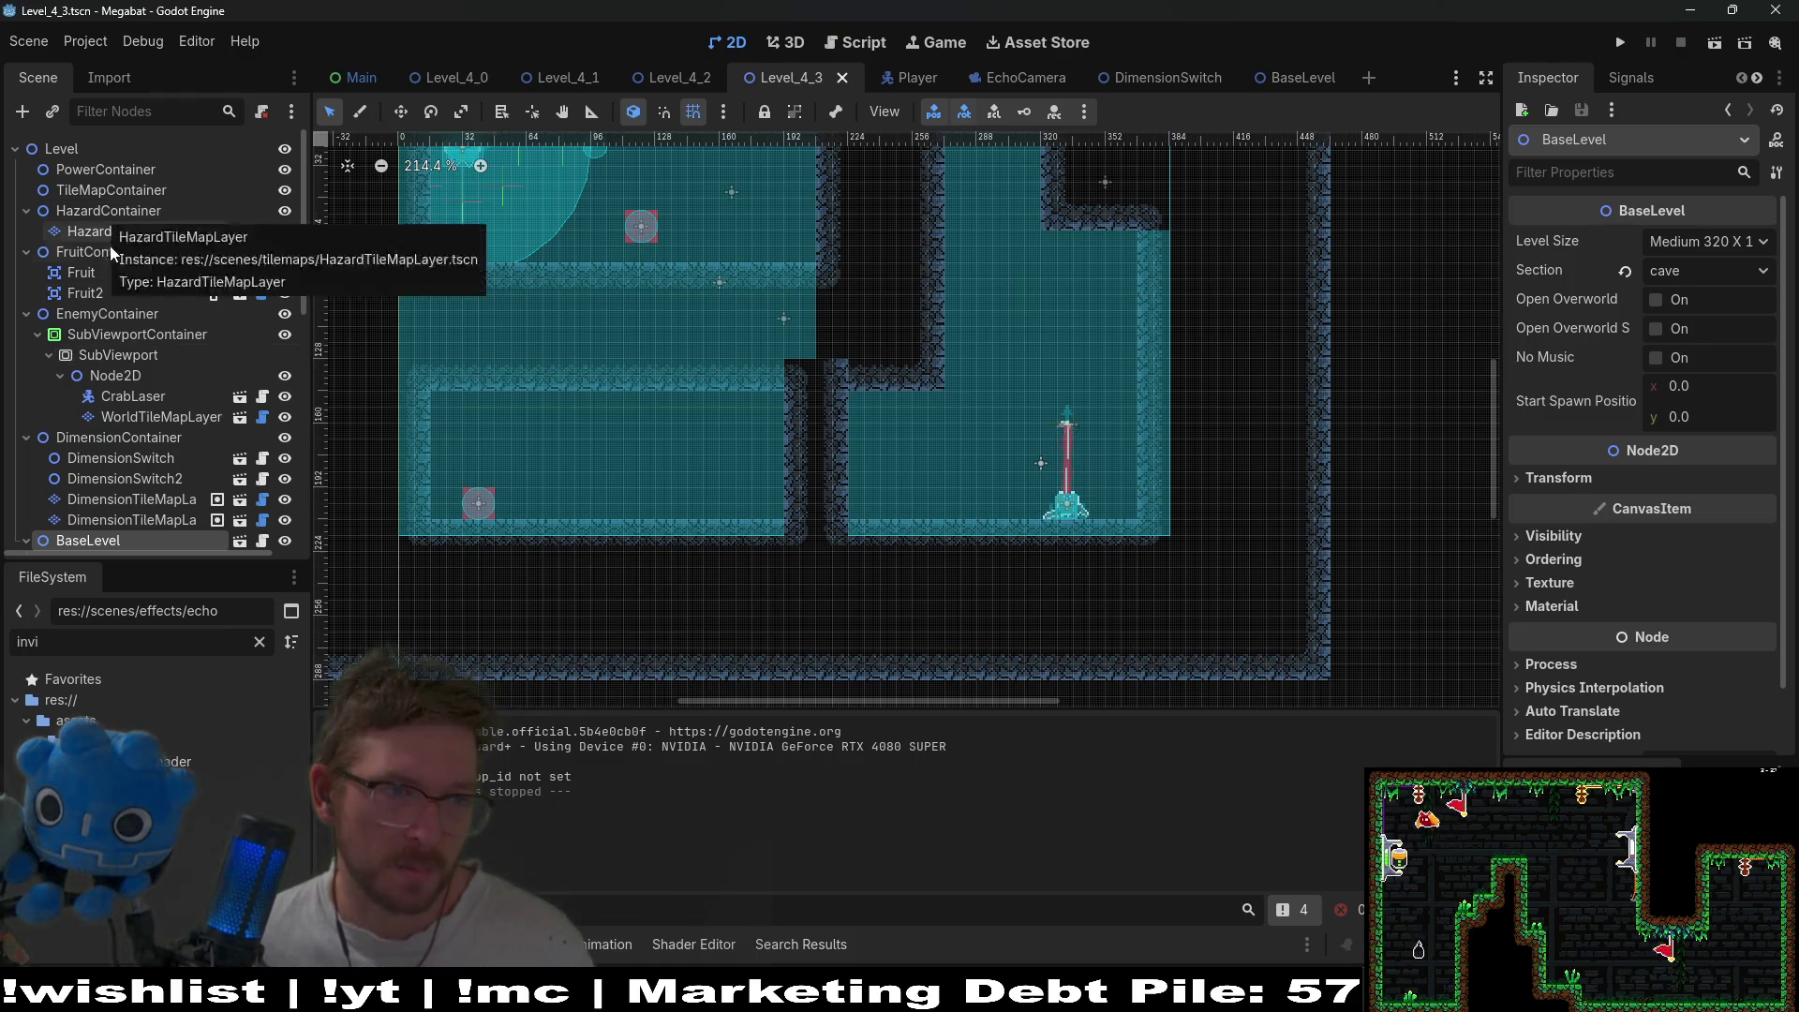
left_click(109, 250)
left_click(148, 231)
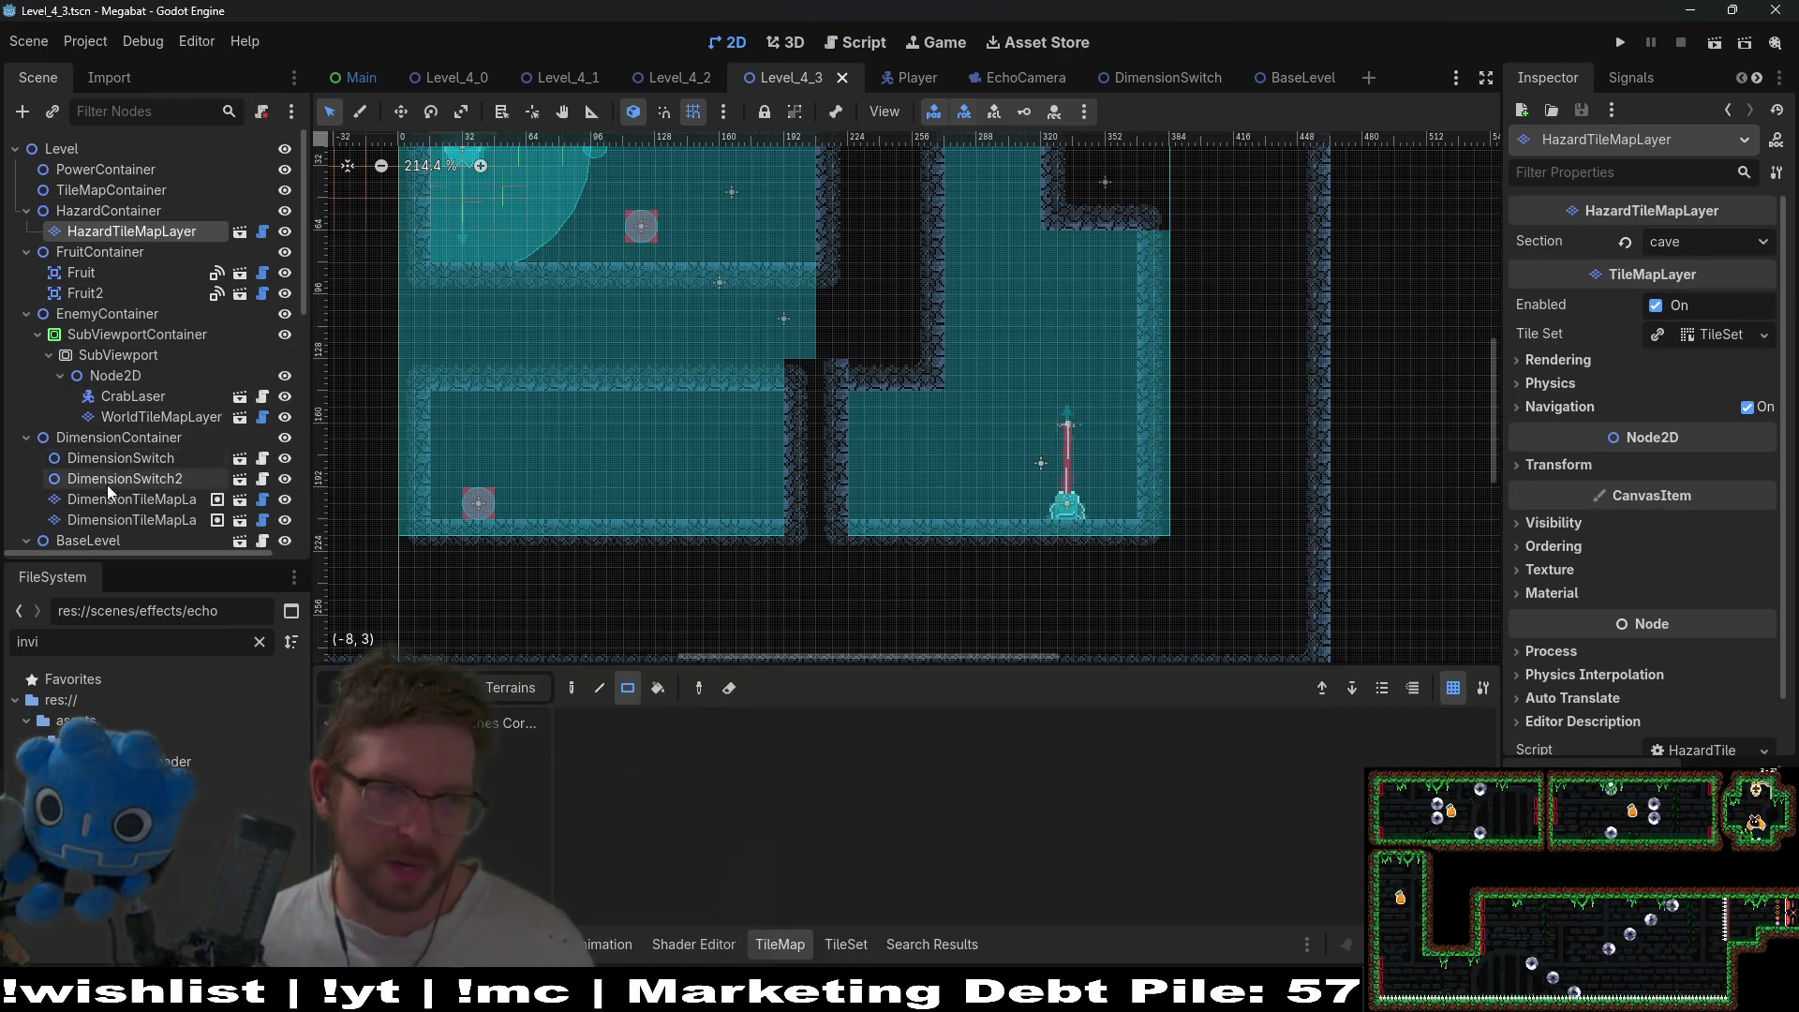
scroll(111, 468, "down", 3)
left_click(120, 441)
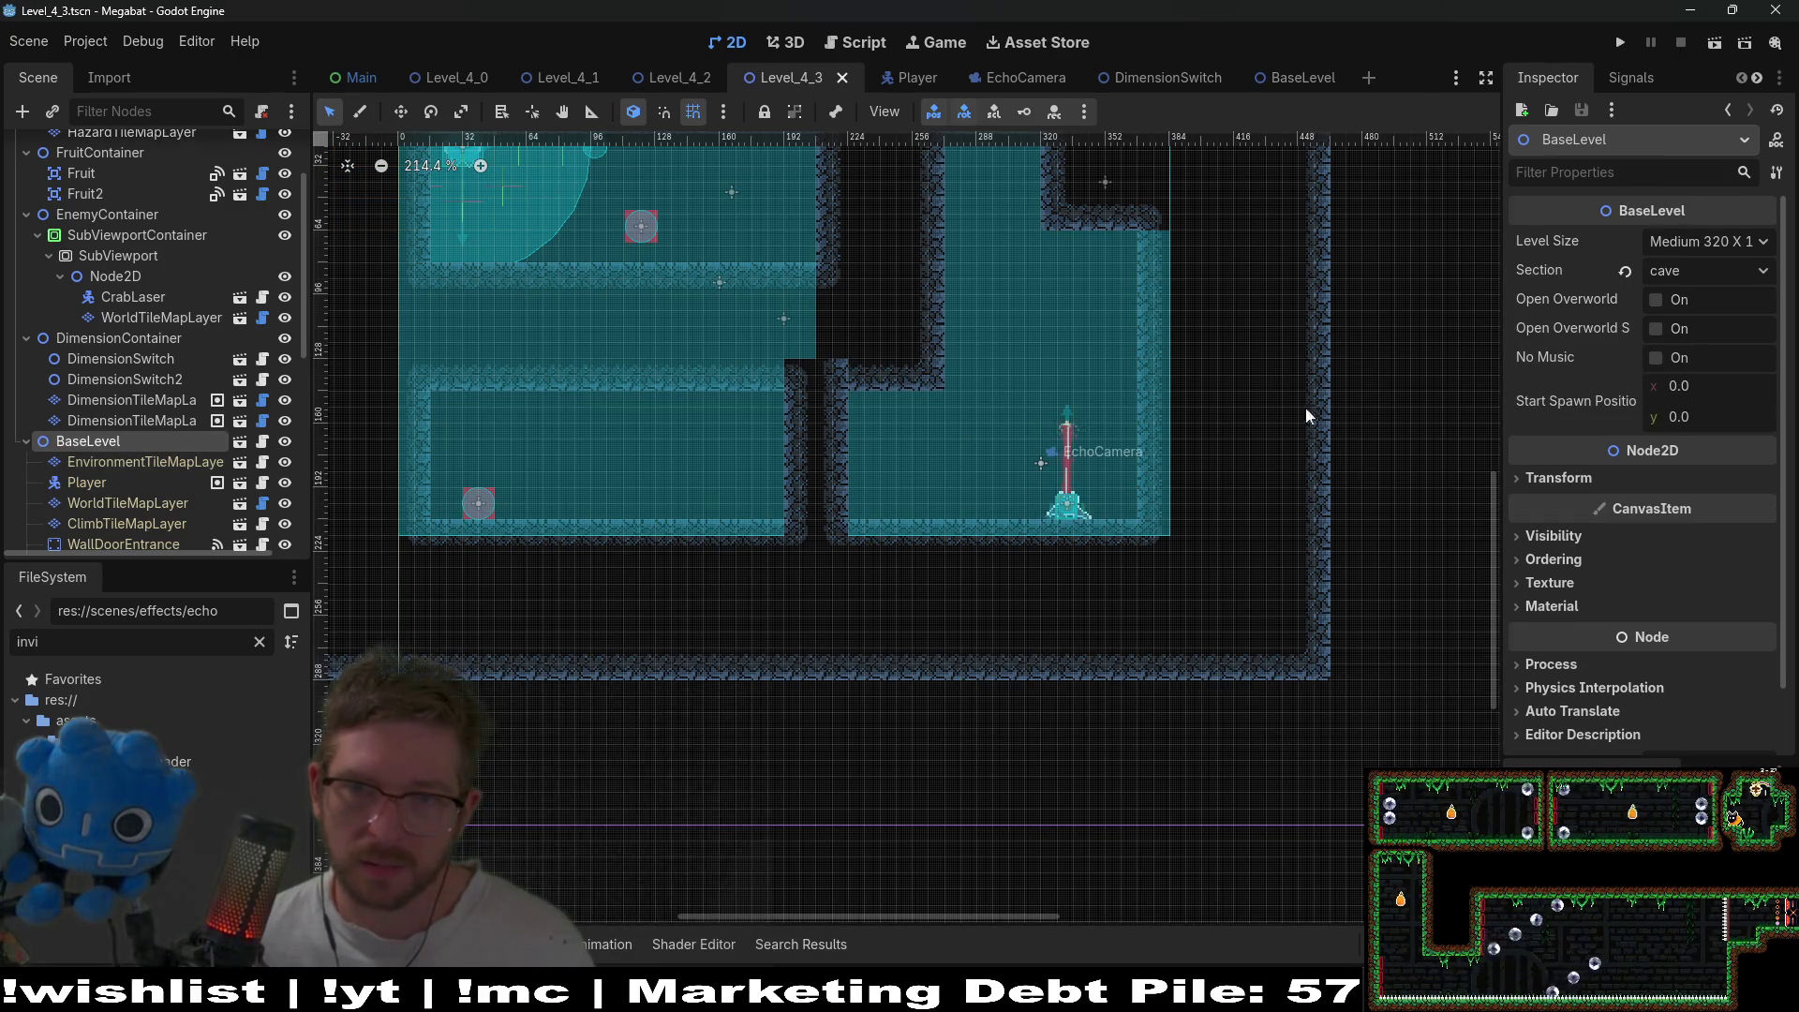
scroll(136, 506, "down", 5)
left_click(137, 529)
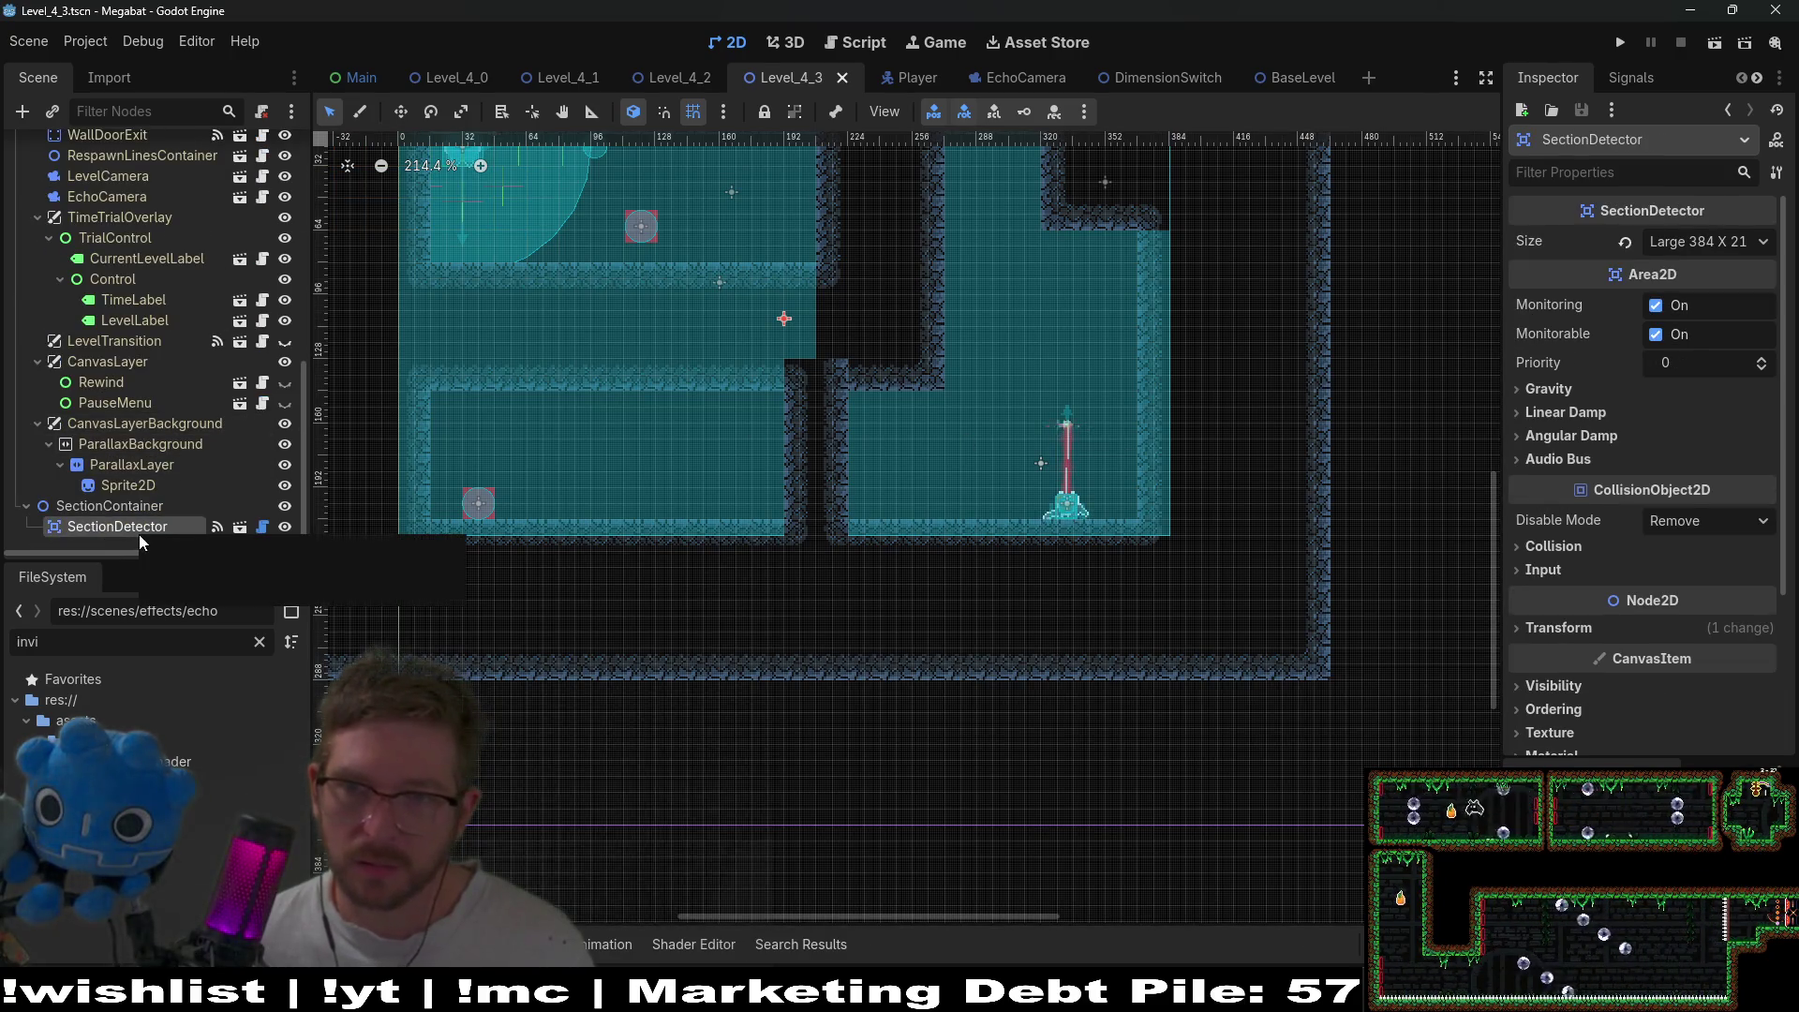
left_click(1707, 241)
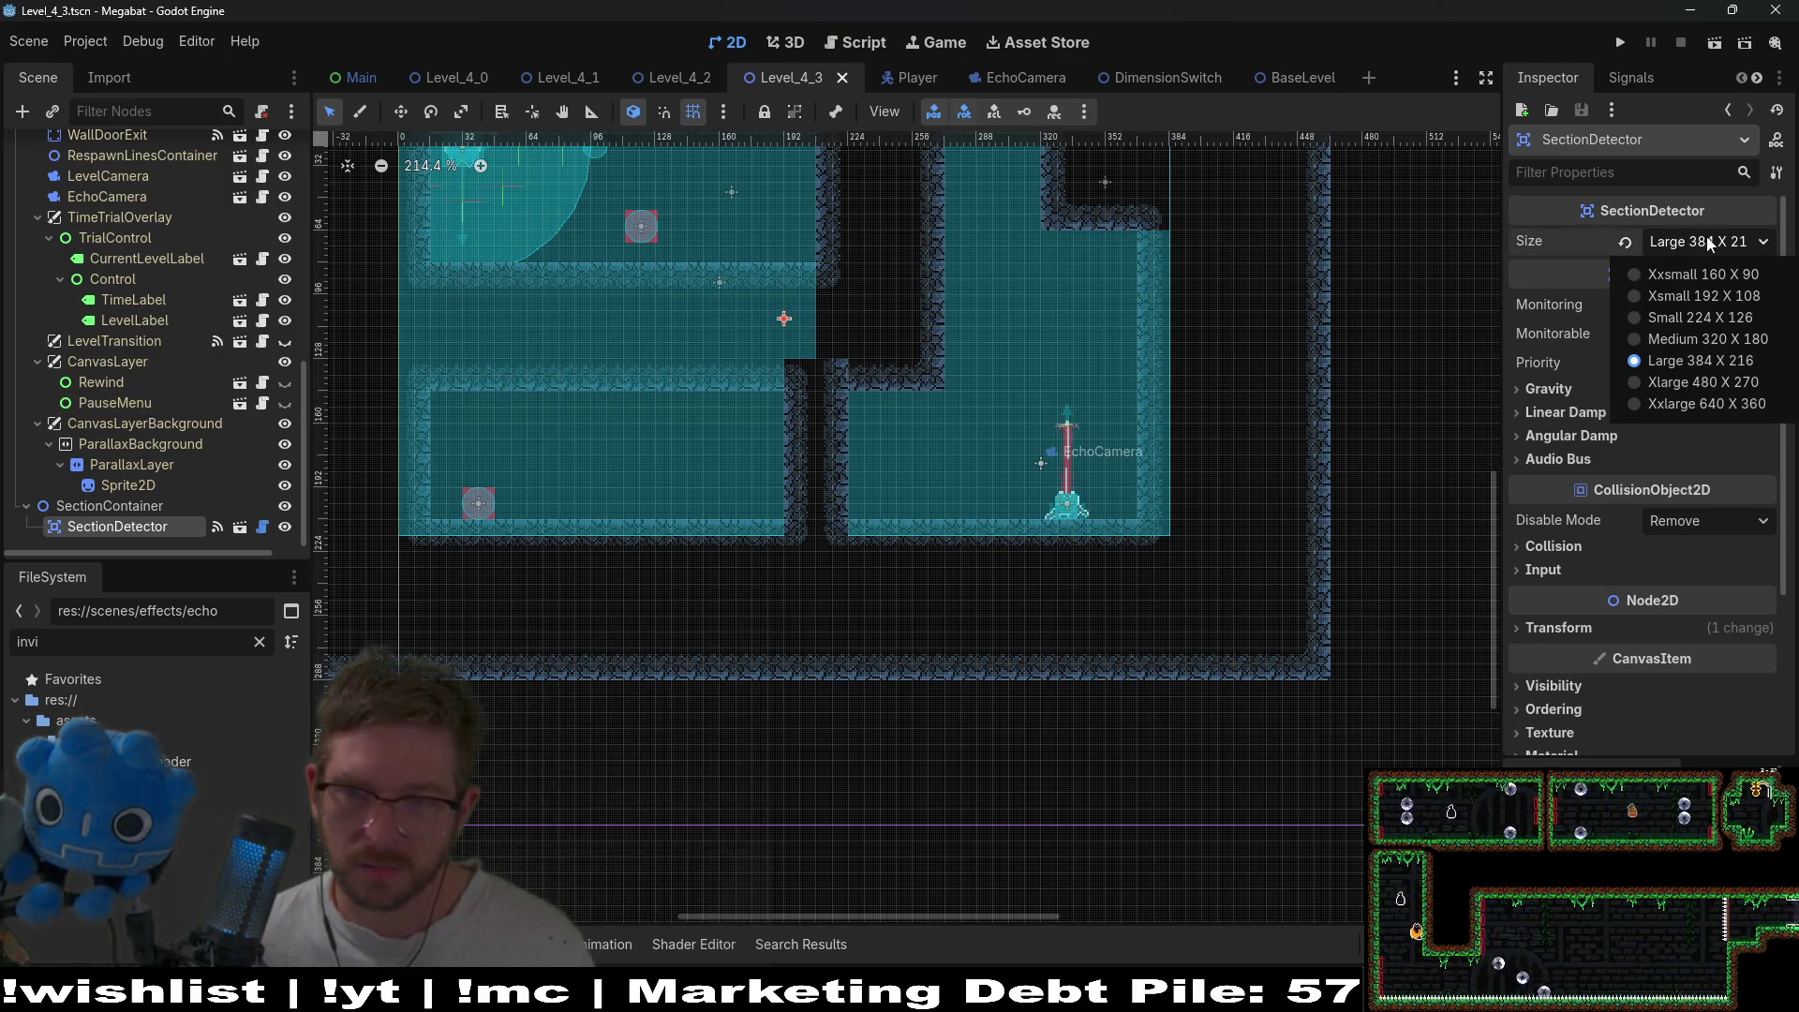
left_click(852, 323)
- Set BaseLevel's Level Size to Large 384 X 216 and save the scene
scroll(153, 405, "up", 3)
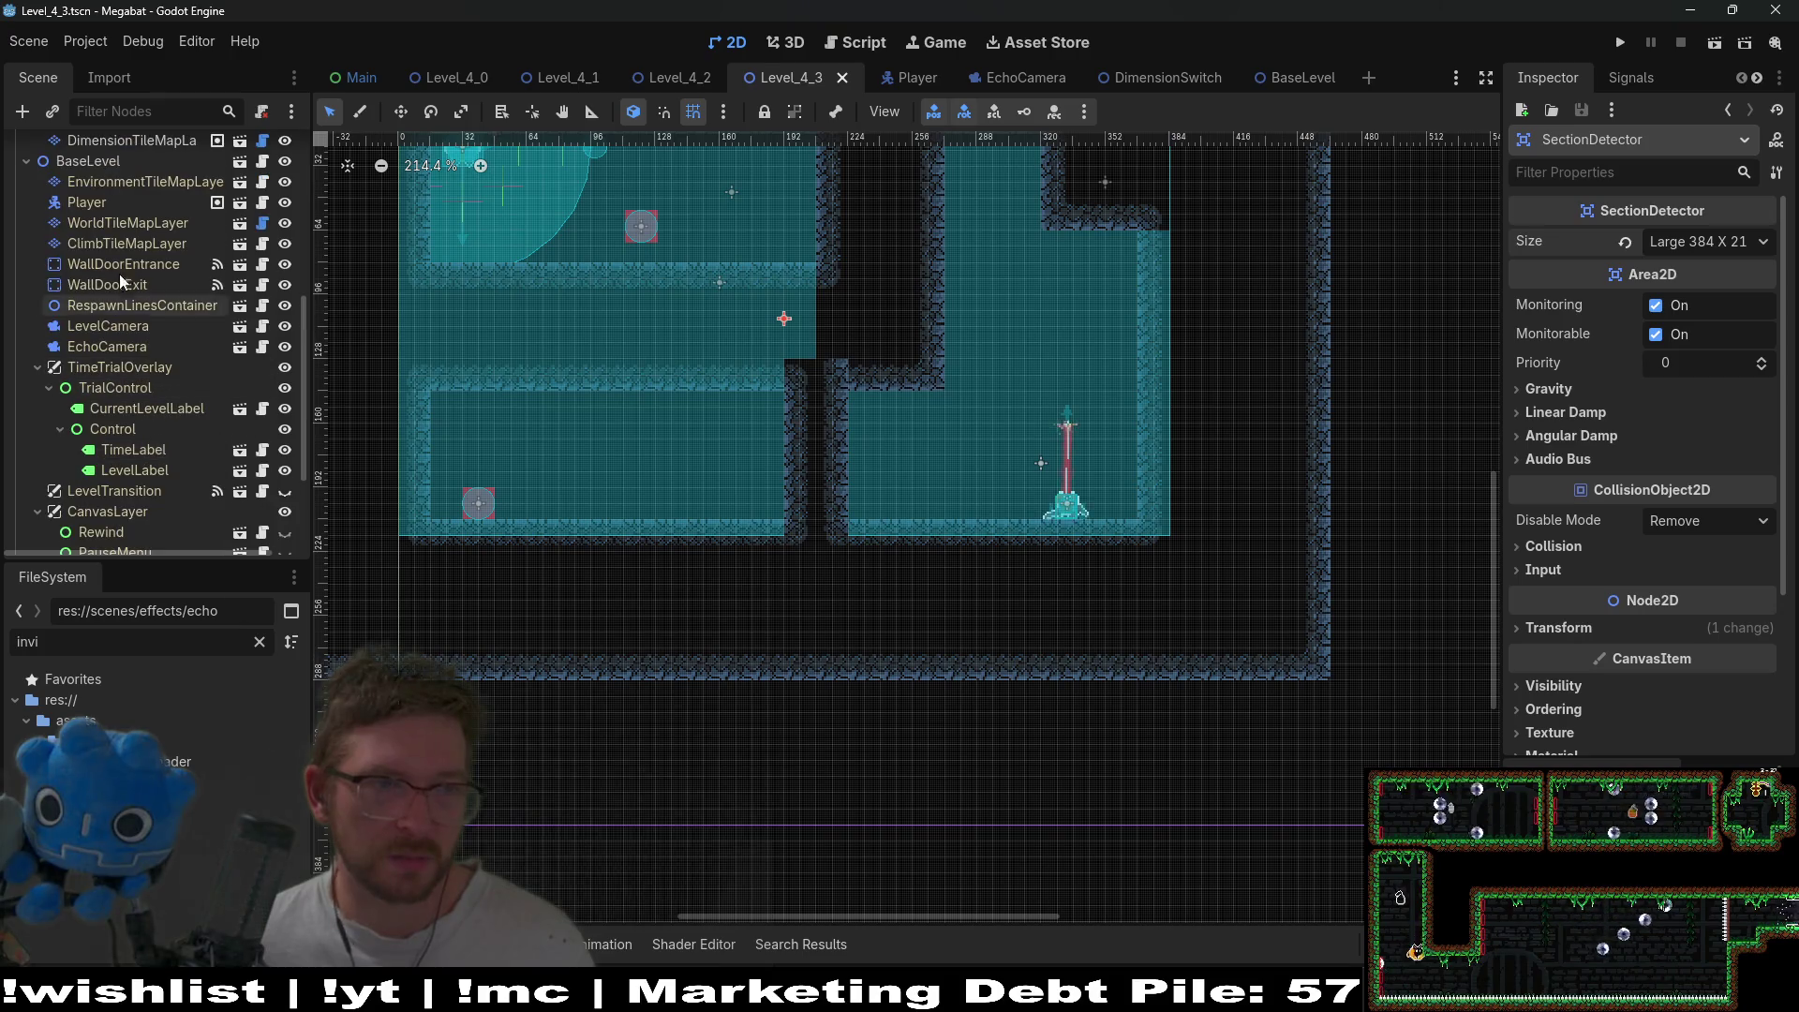
left_click(88, 160)
left_click(1708, 242)
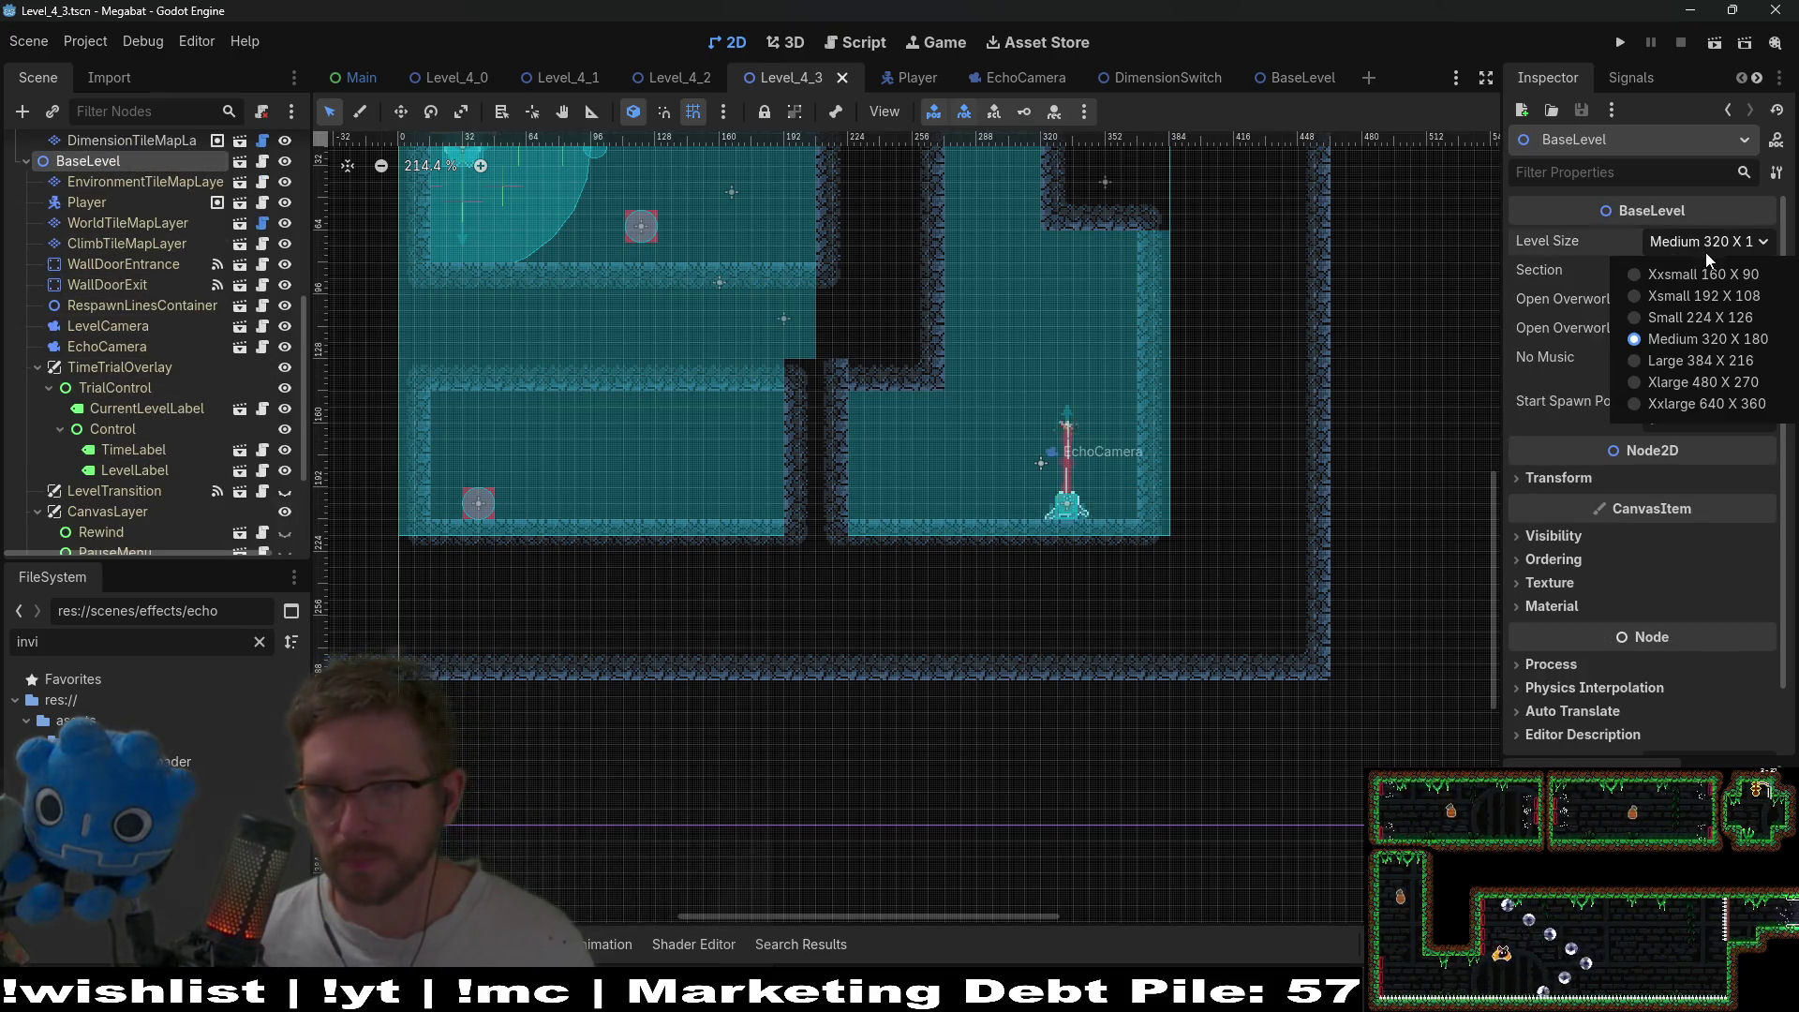
left_click(1656, 360)
key("ctrl+s")
scroll(161, 358, "up", 2)
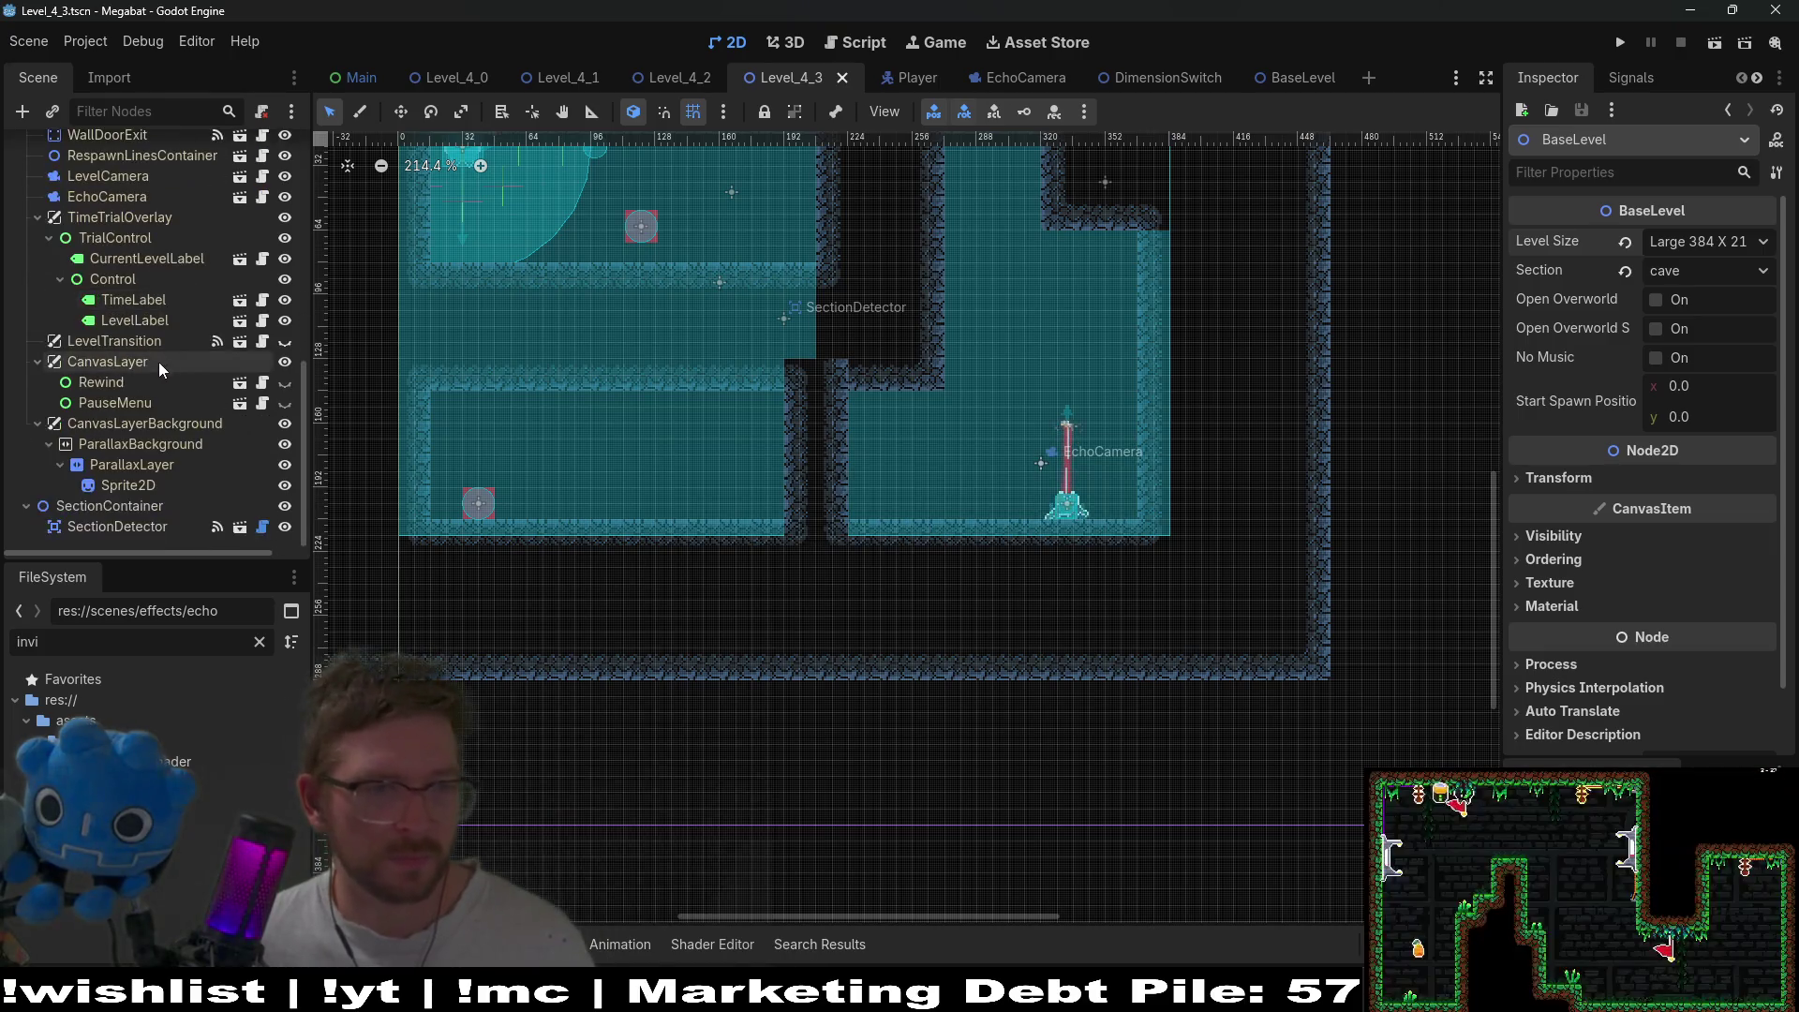
scroll(131, 222, "up", 3)
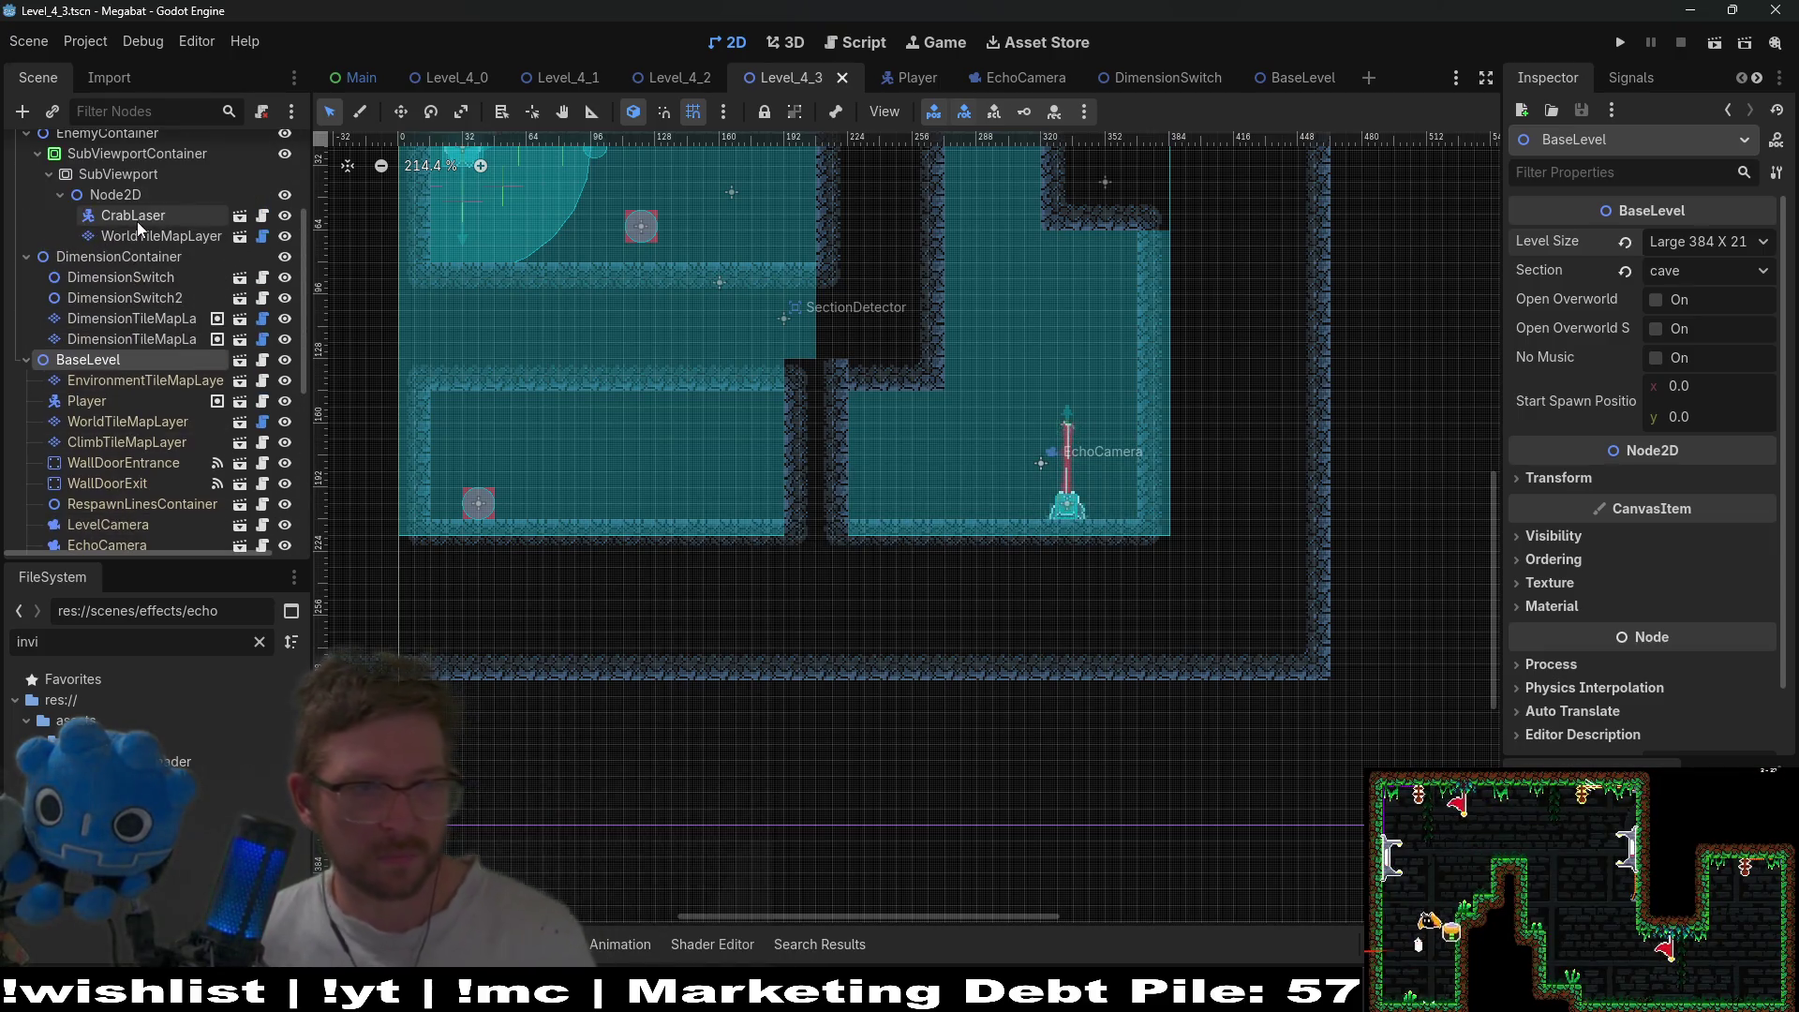
scroll(143, 220, "up", 2)
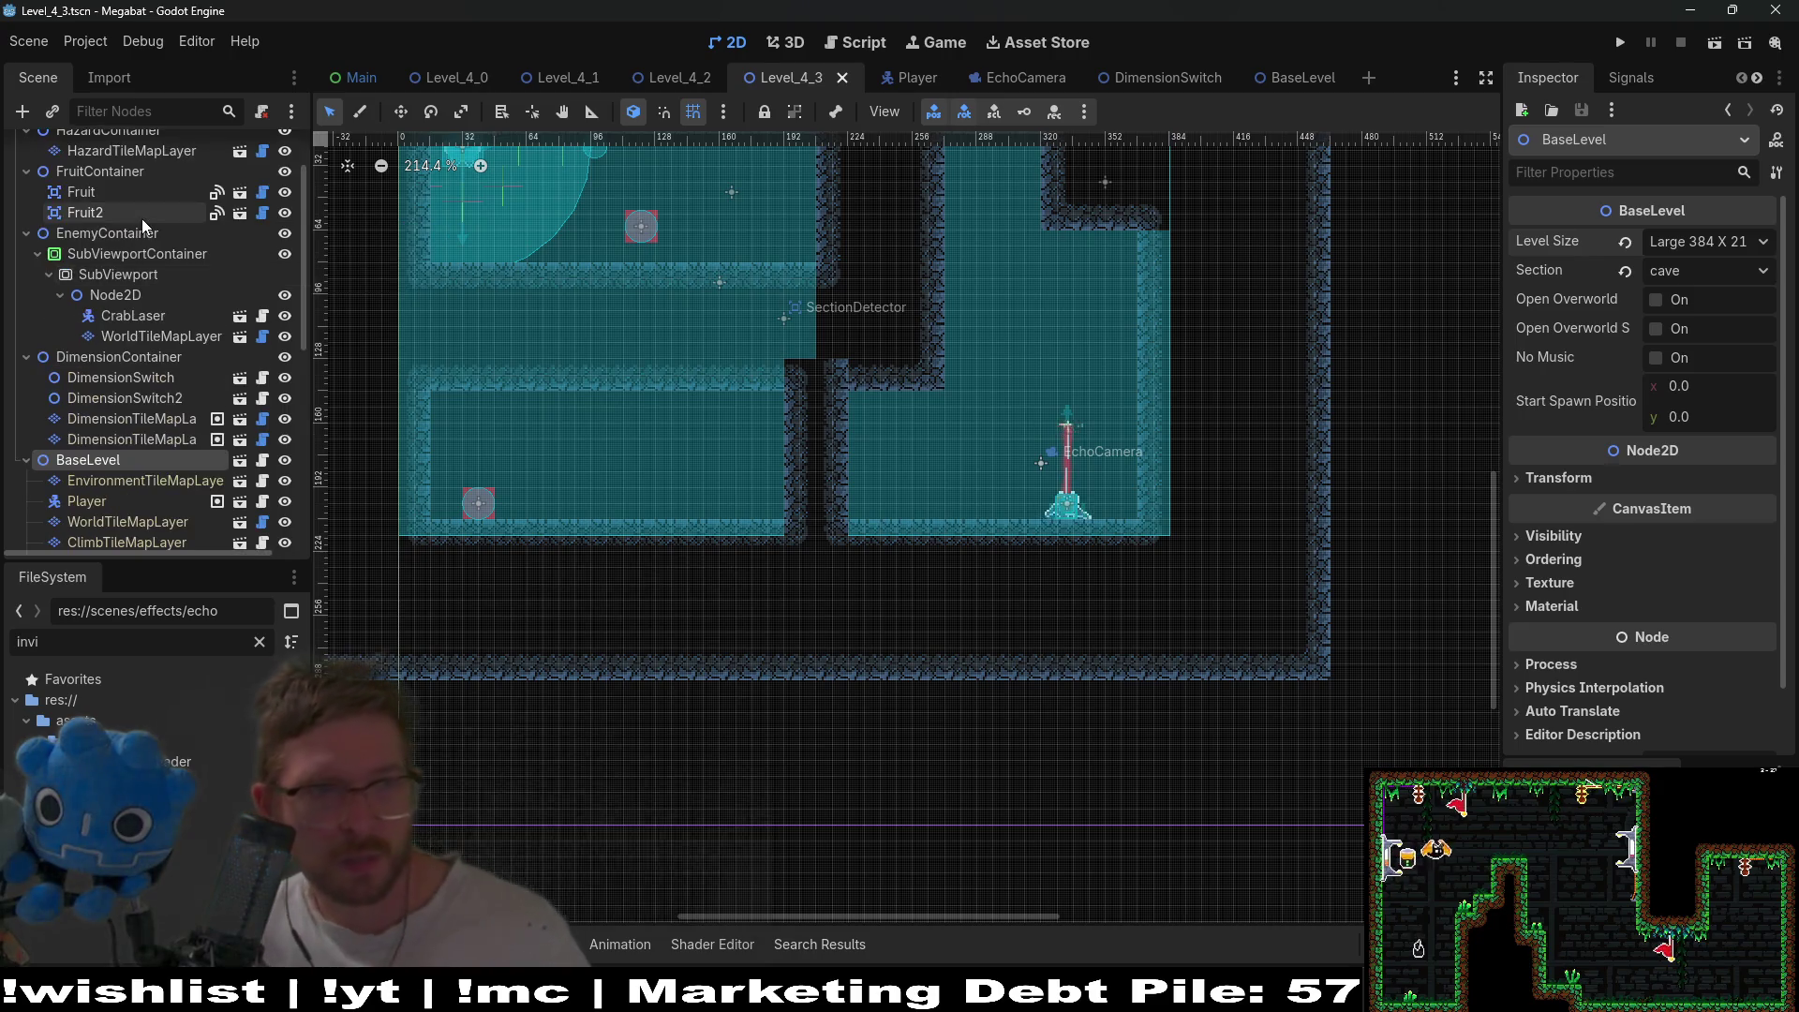
left_click(124, 276)
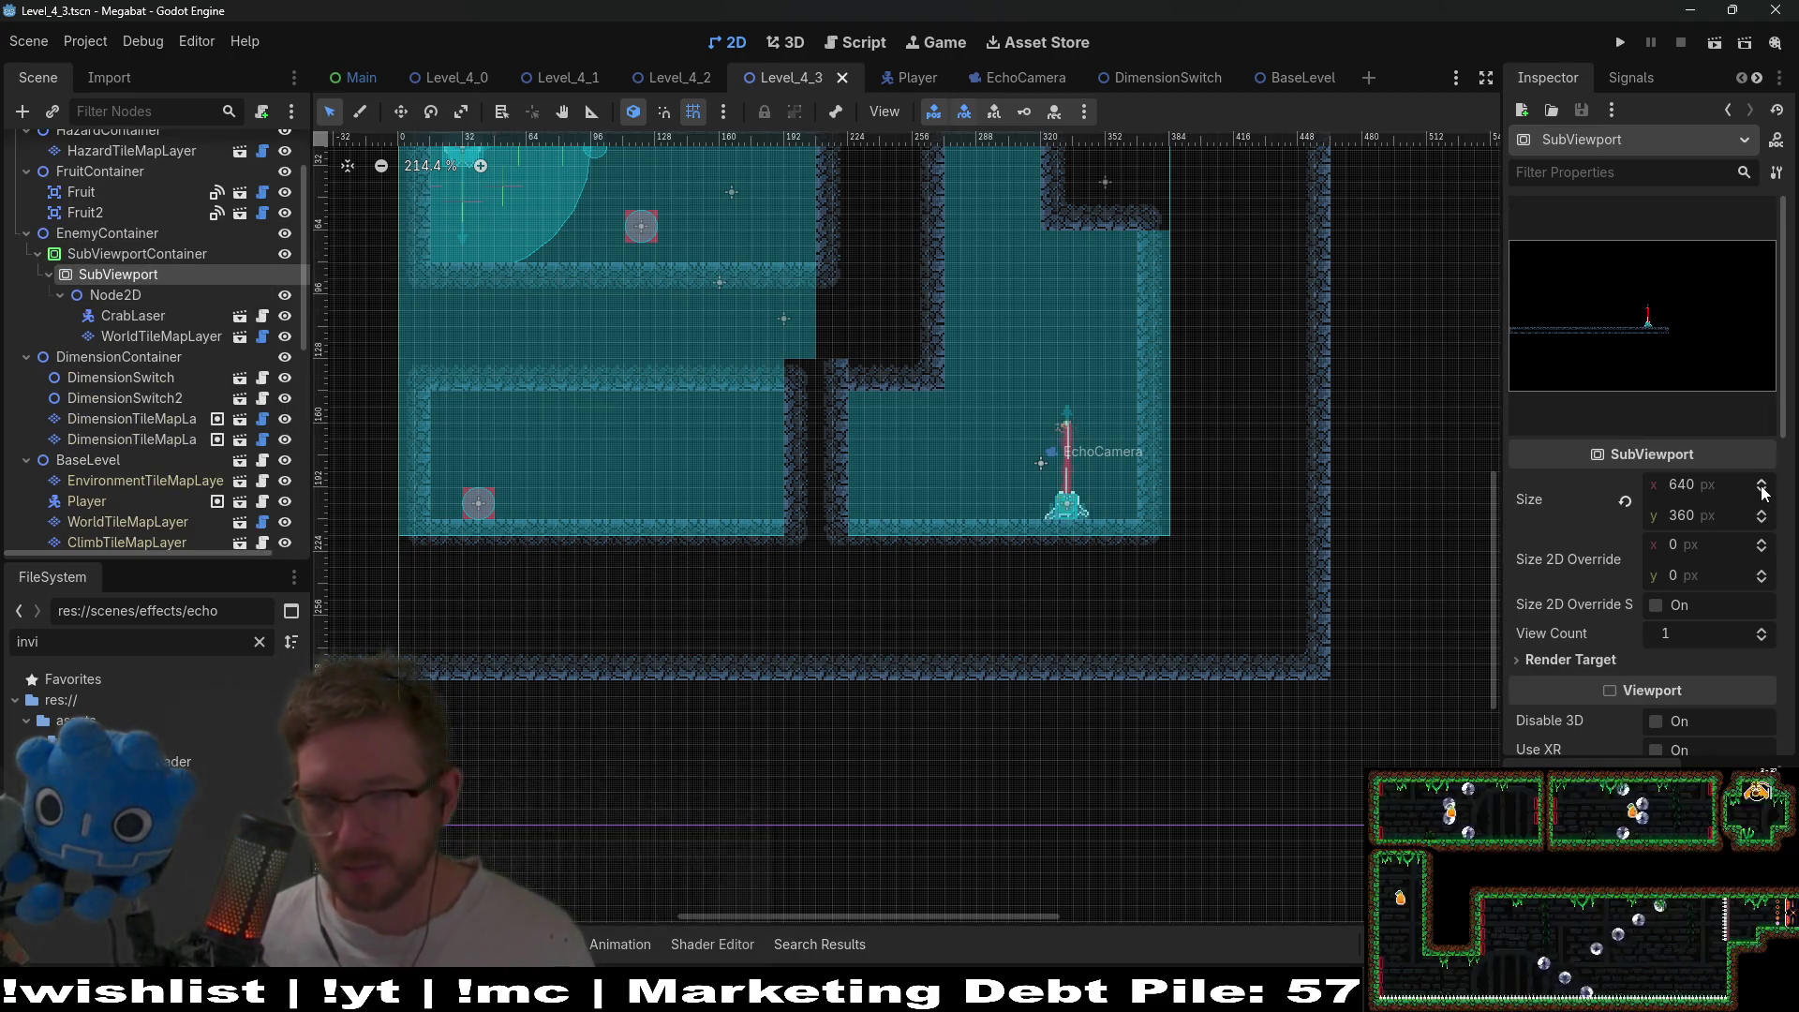
- Set the SubViewport size to 384 × 216 and run the level to test it
left_click(1719, 495)
type("384")
key("Tab")
type("2")
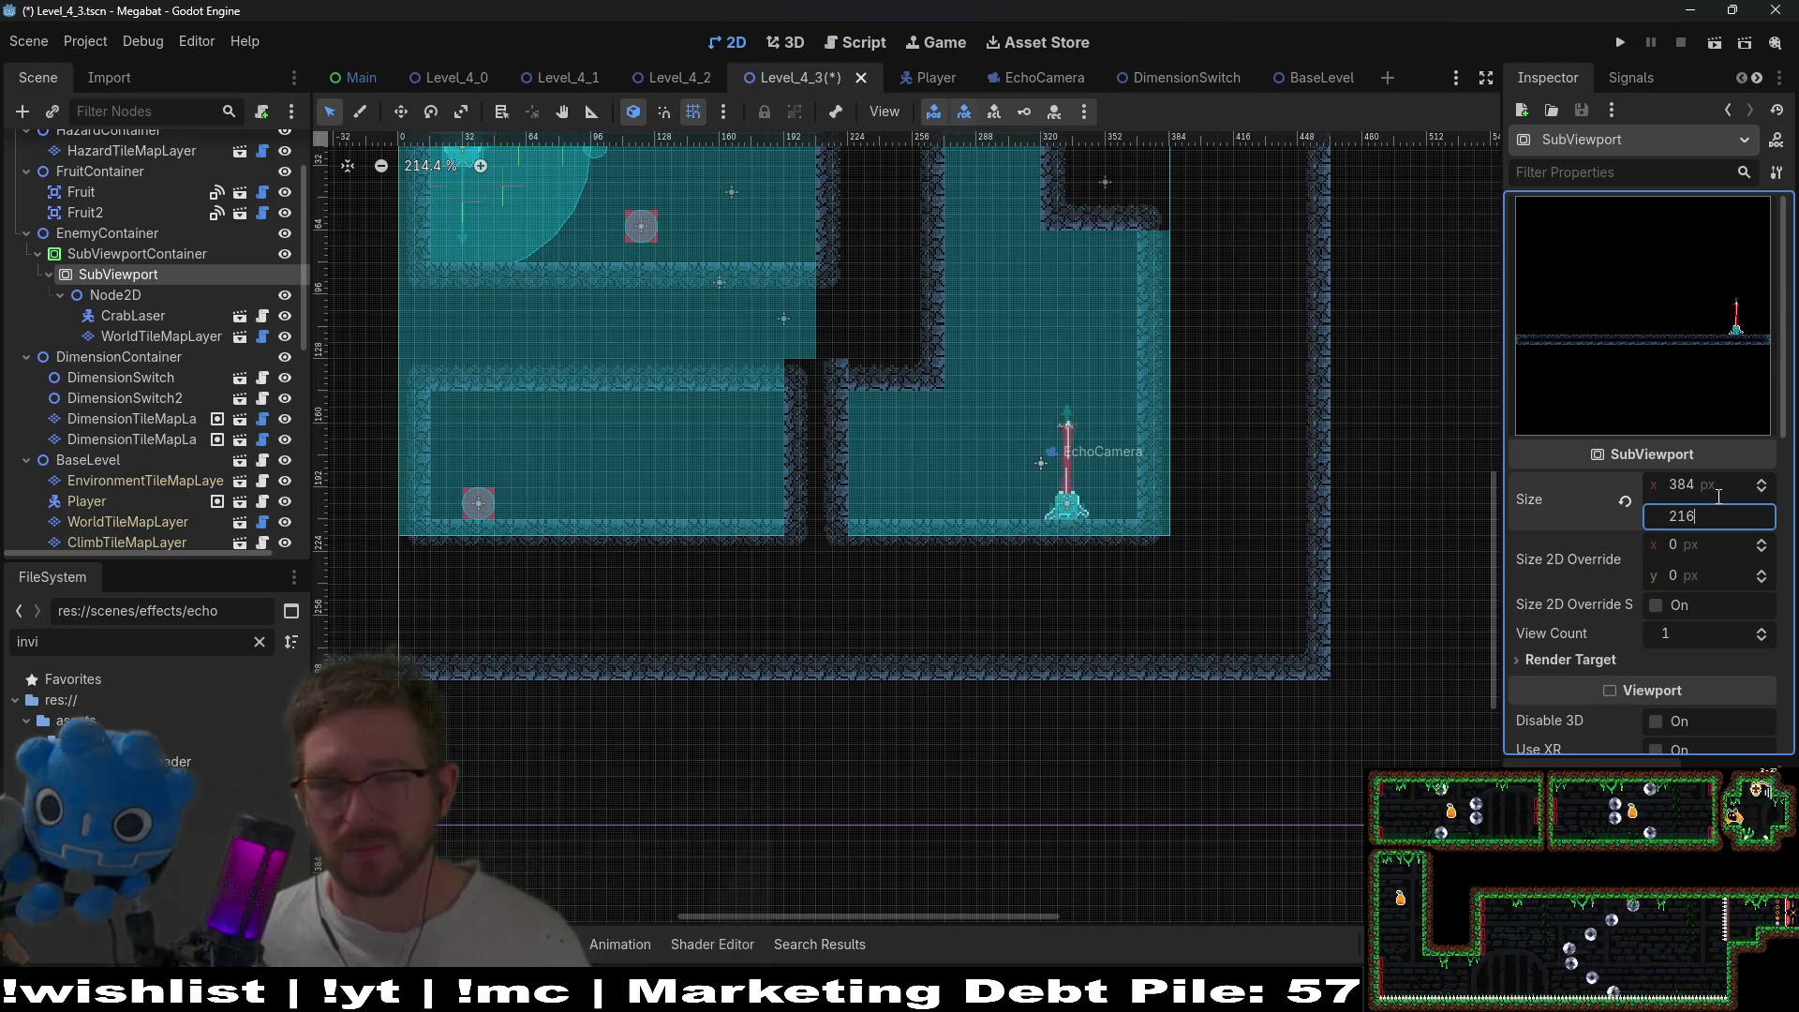
key("Return")
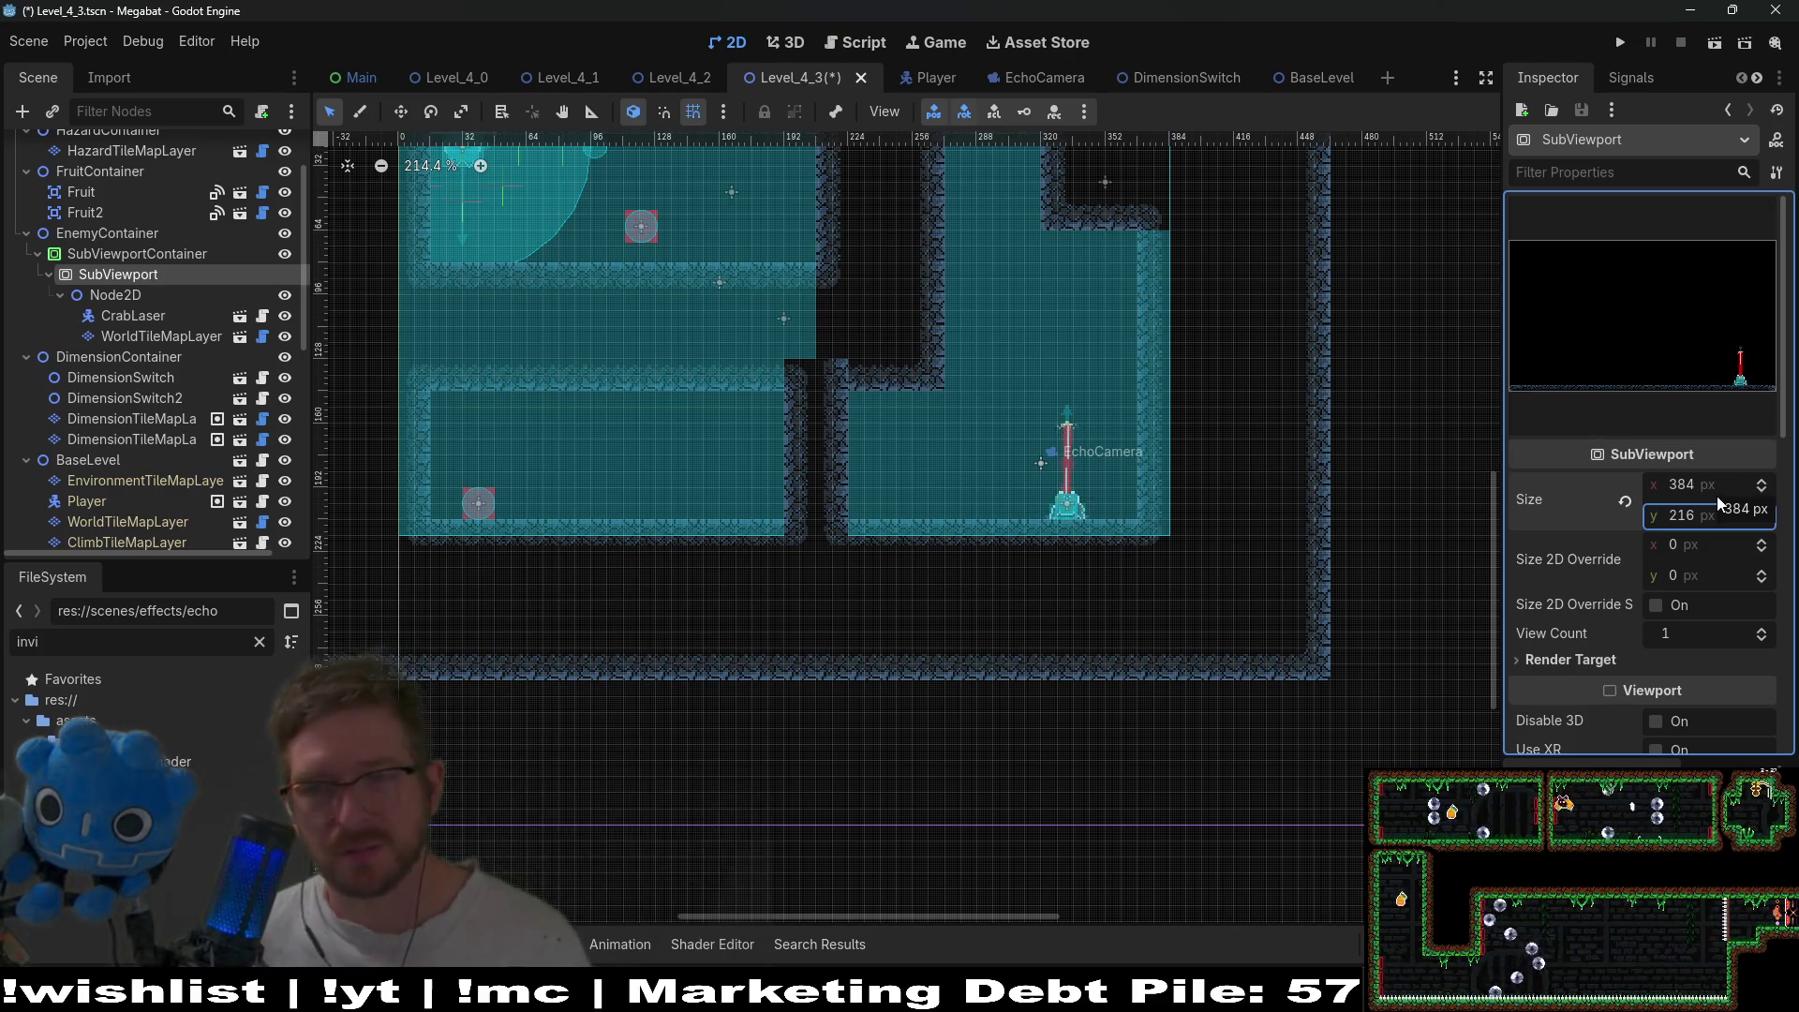
scroll(873, 444, "down", 2)
left_click(1719, 45)
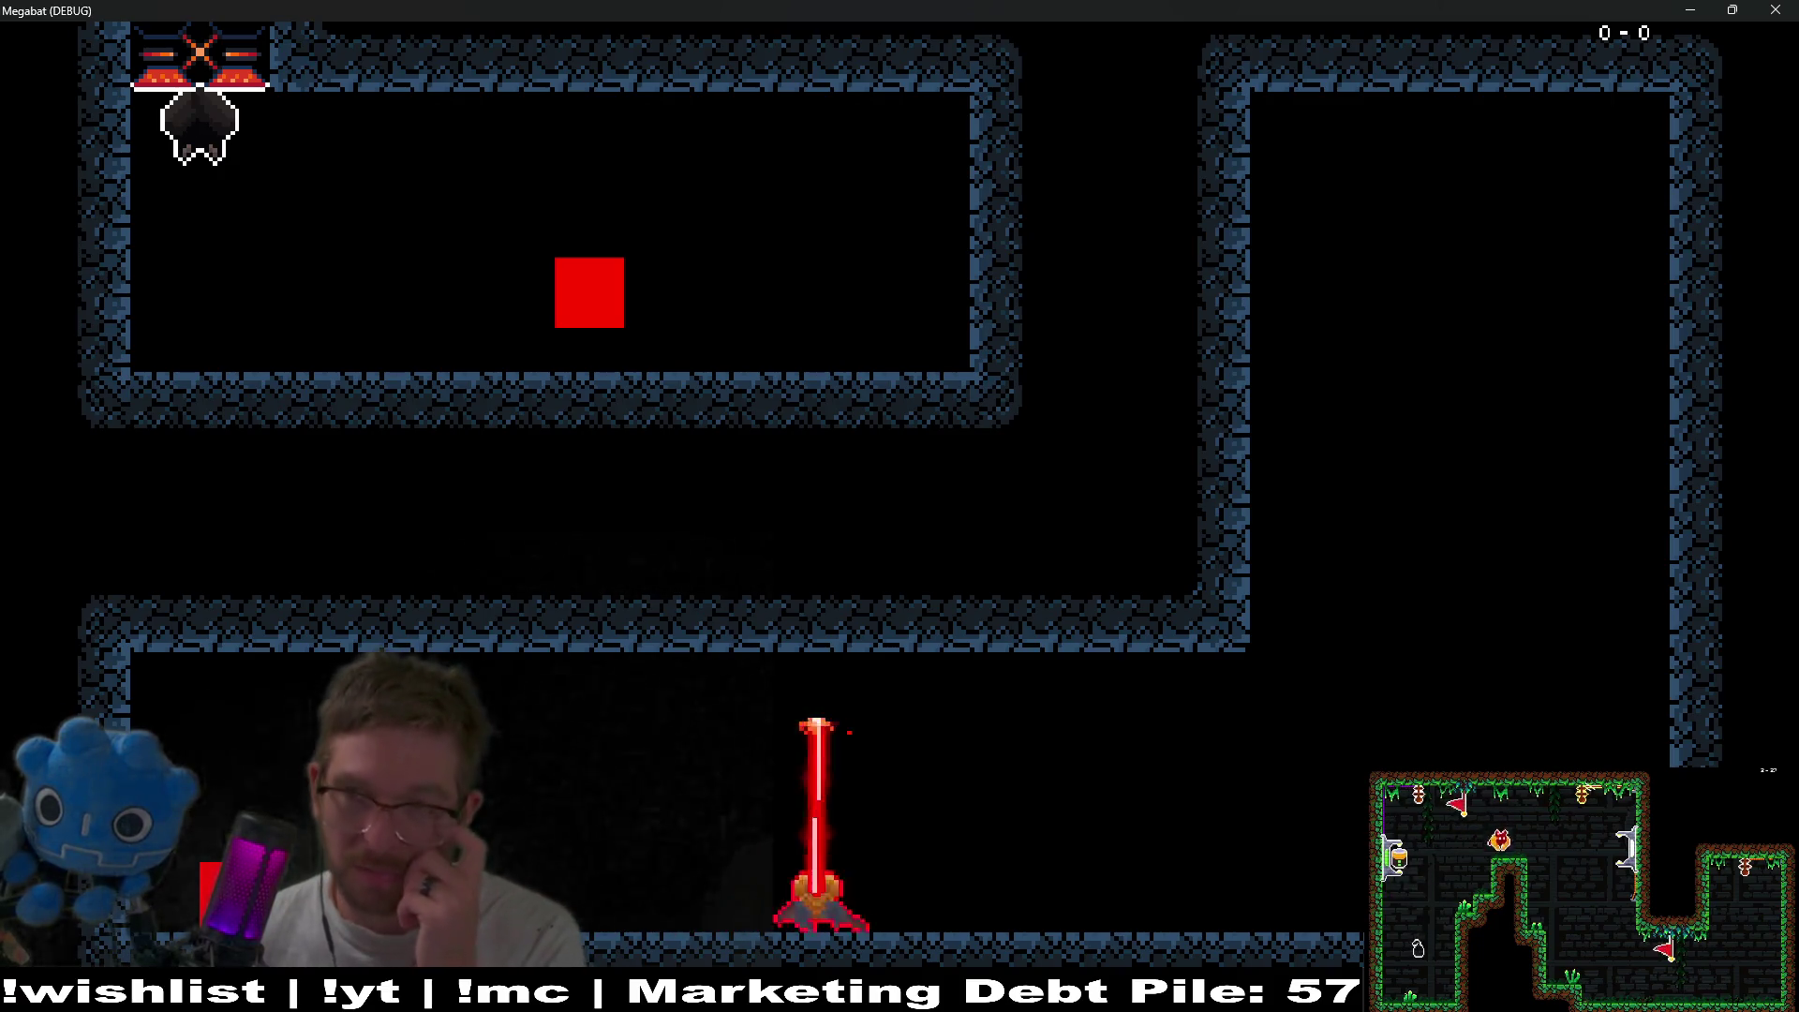
- Stop the game and expand the SubViewport's Render Target settings
left_click(1775, 10)
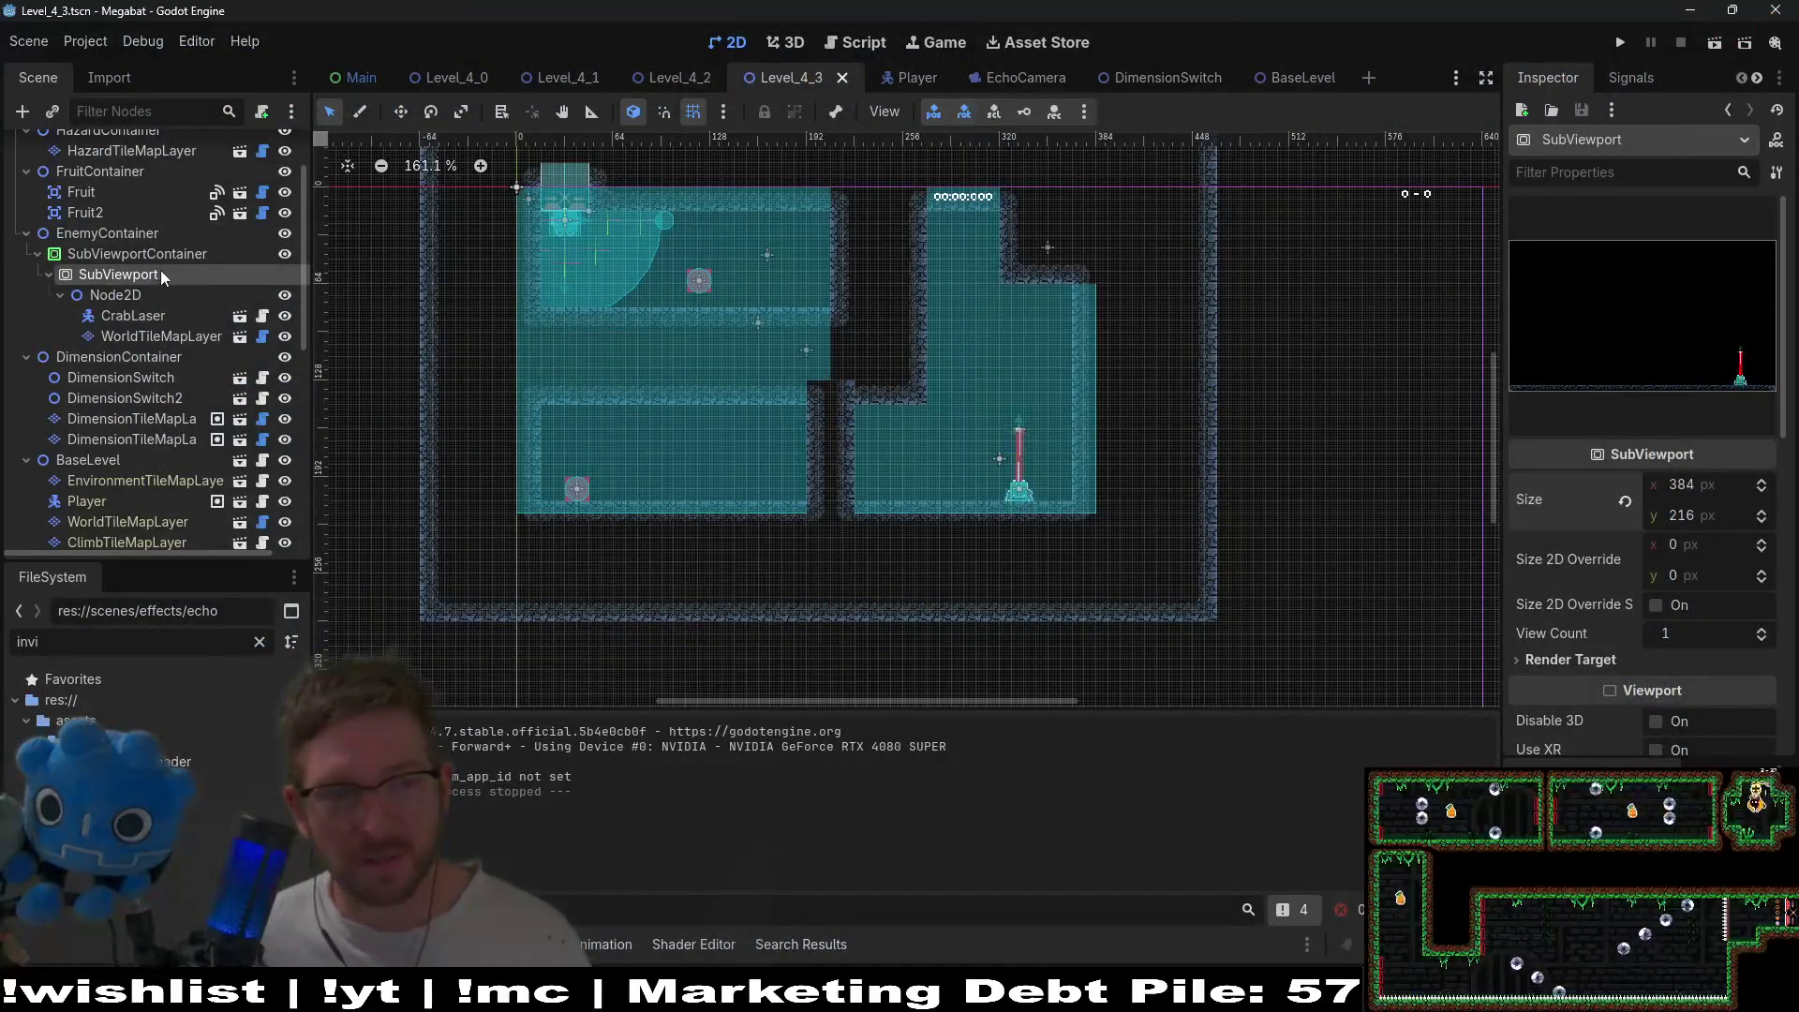
left_click(130, 292)
left_click(118, 274)
scroll(1702, 483, "down", 3)
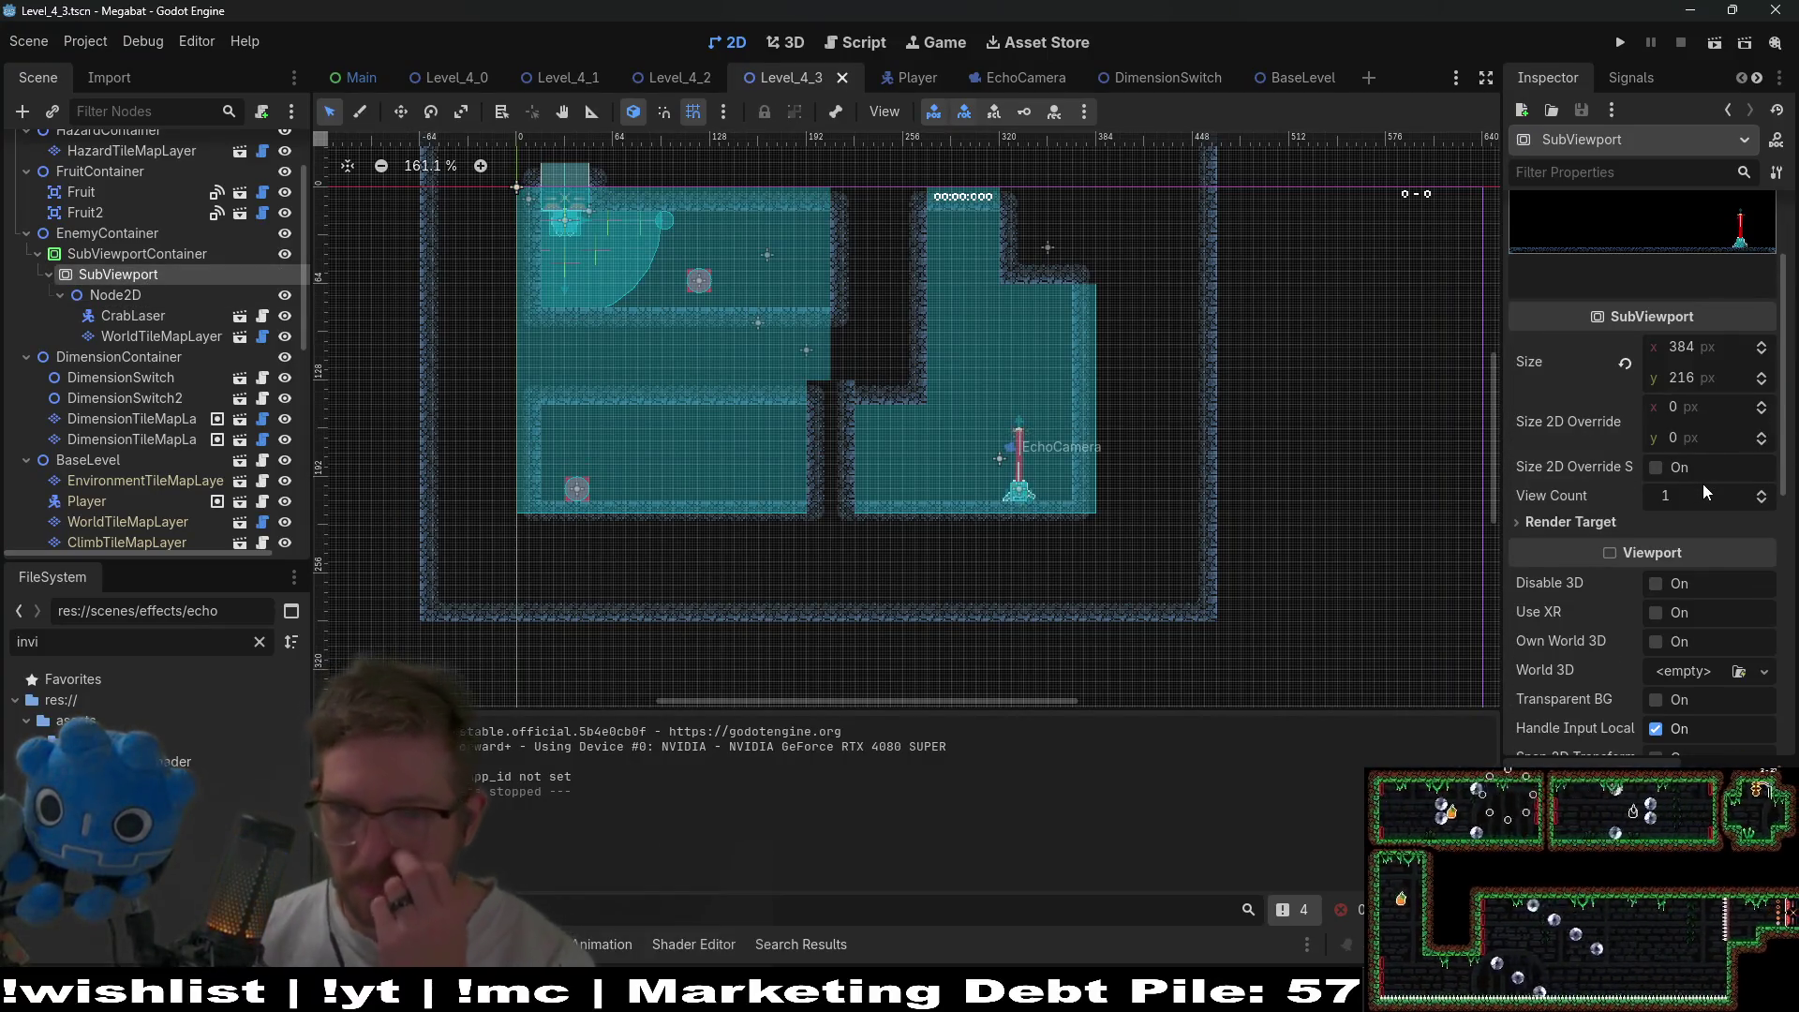
scroll(1701, 484, "down", 2)
left_click(1561, 384)
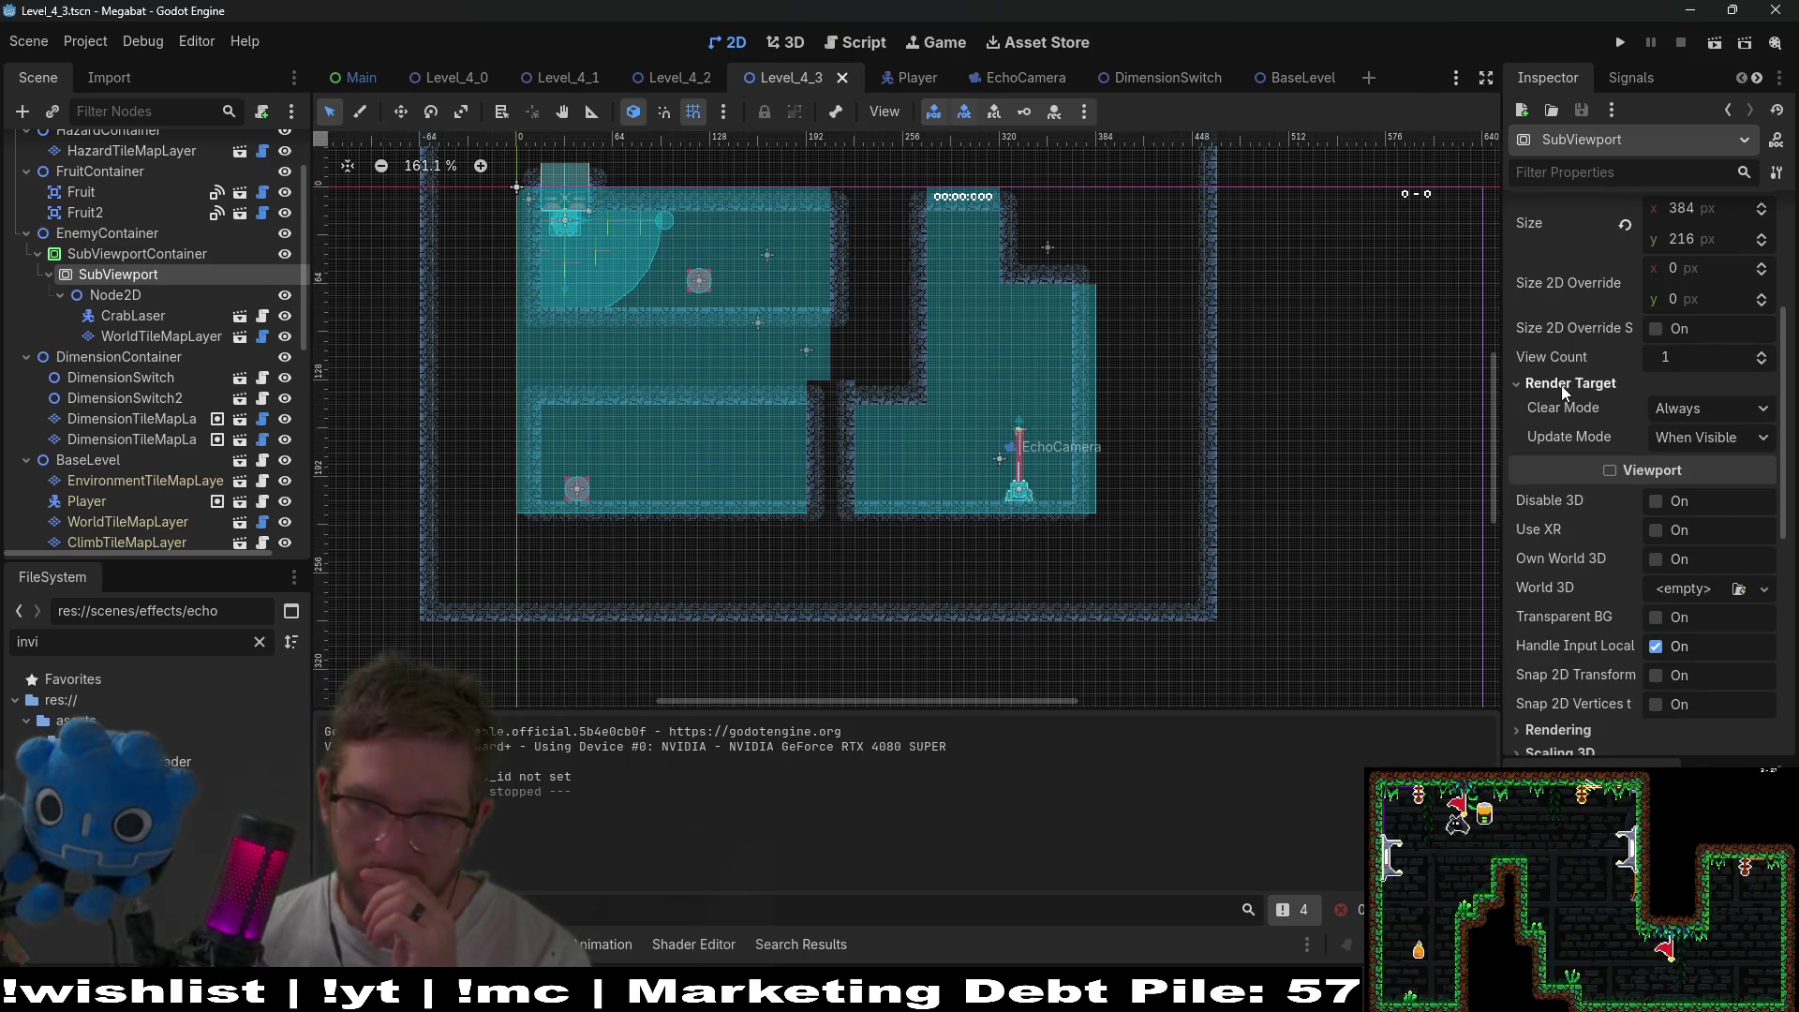
- Filter the SubViewport properties for 'line', then 'pixel', then clear the filter
left_click(1577, 171)
type("lin")
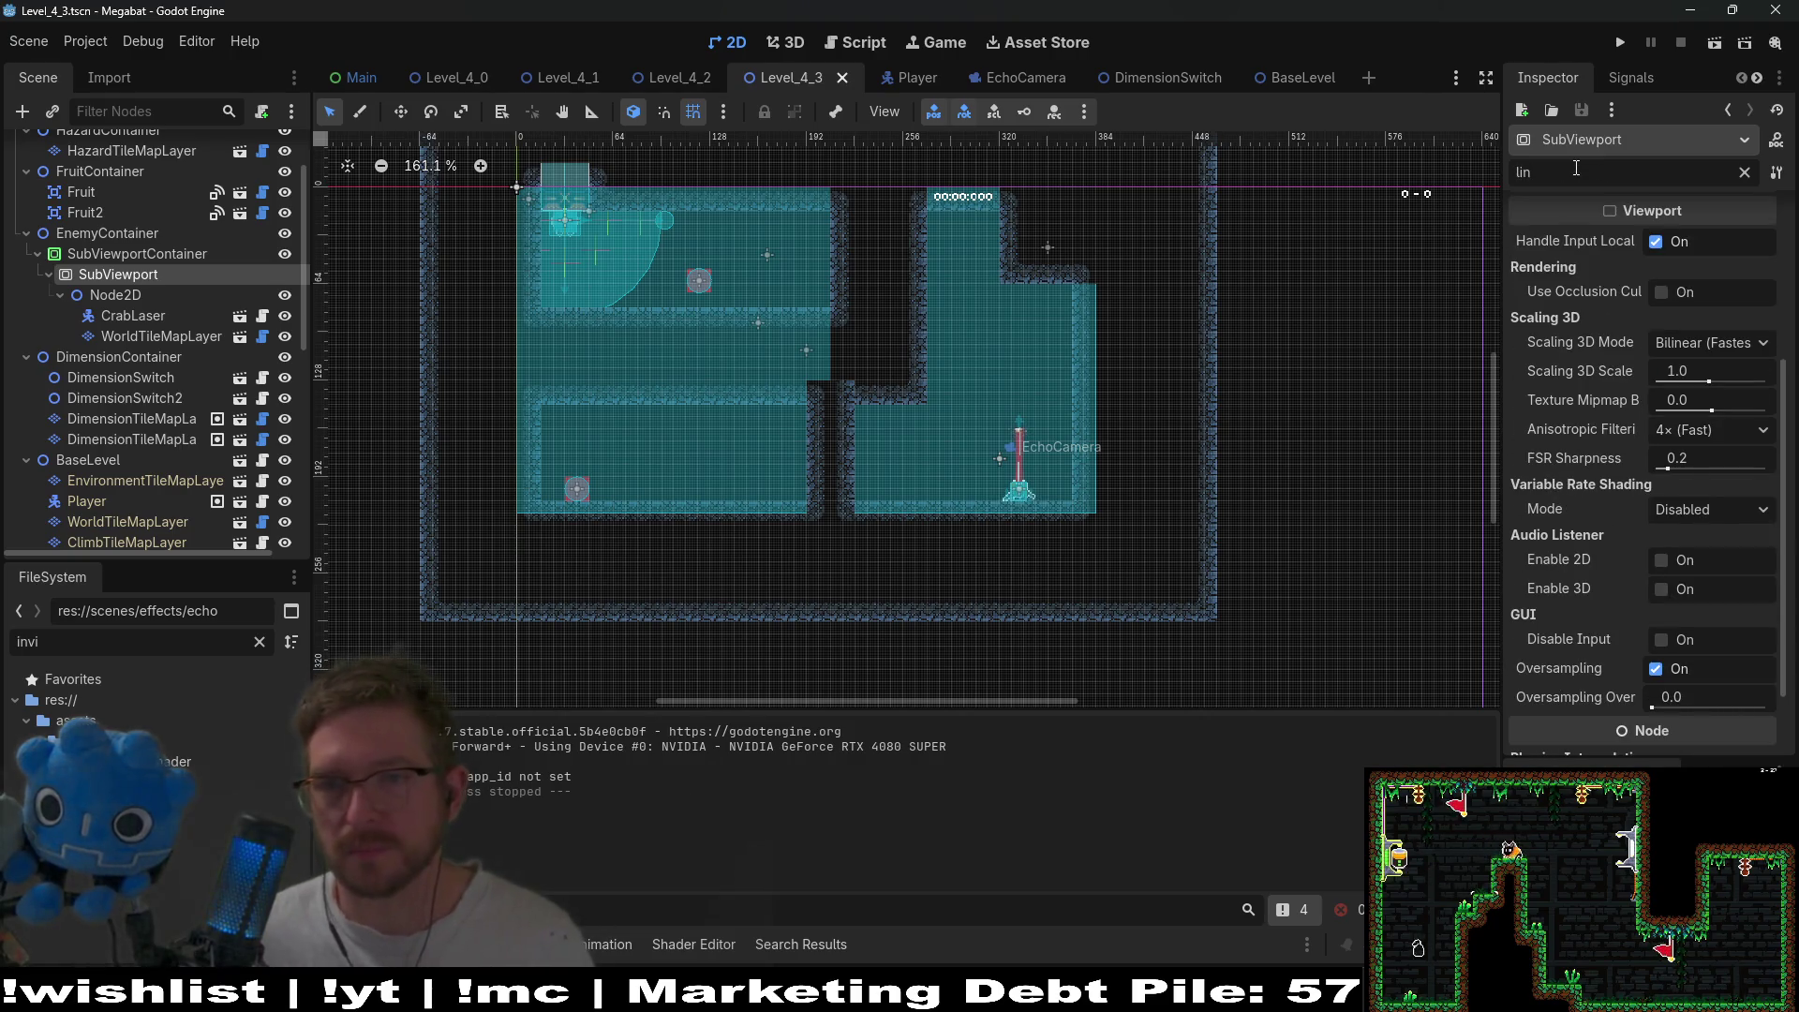
type("e")
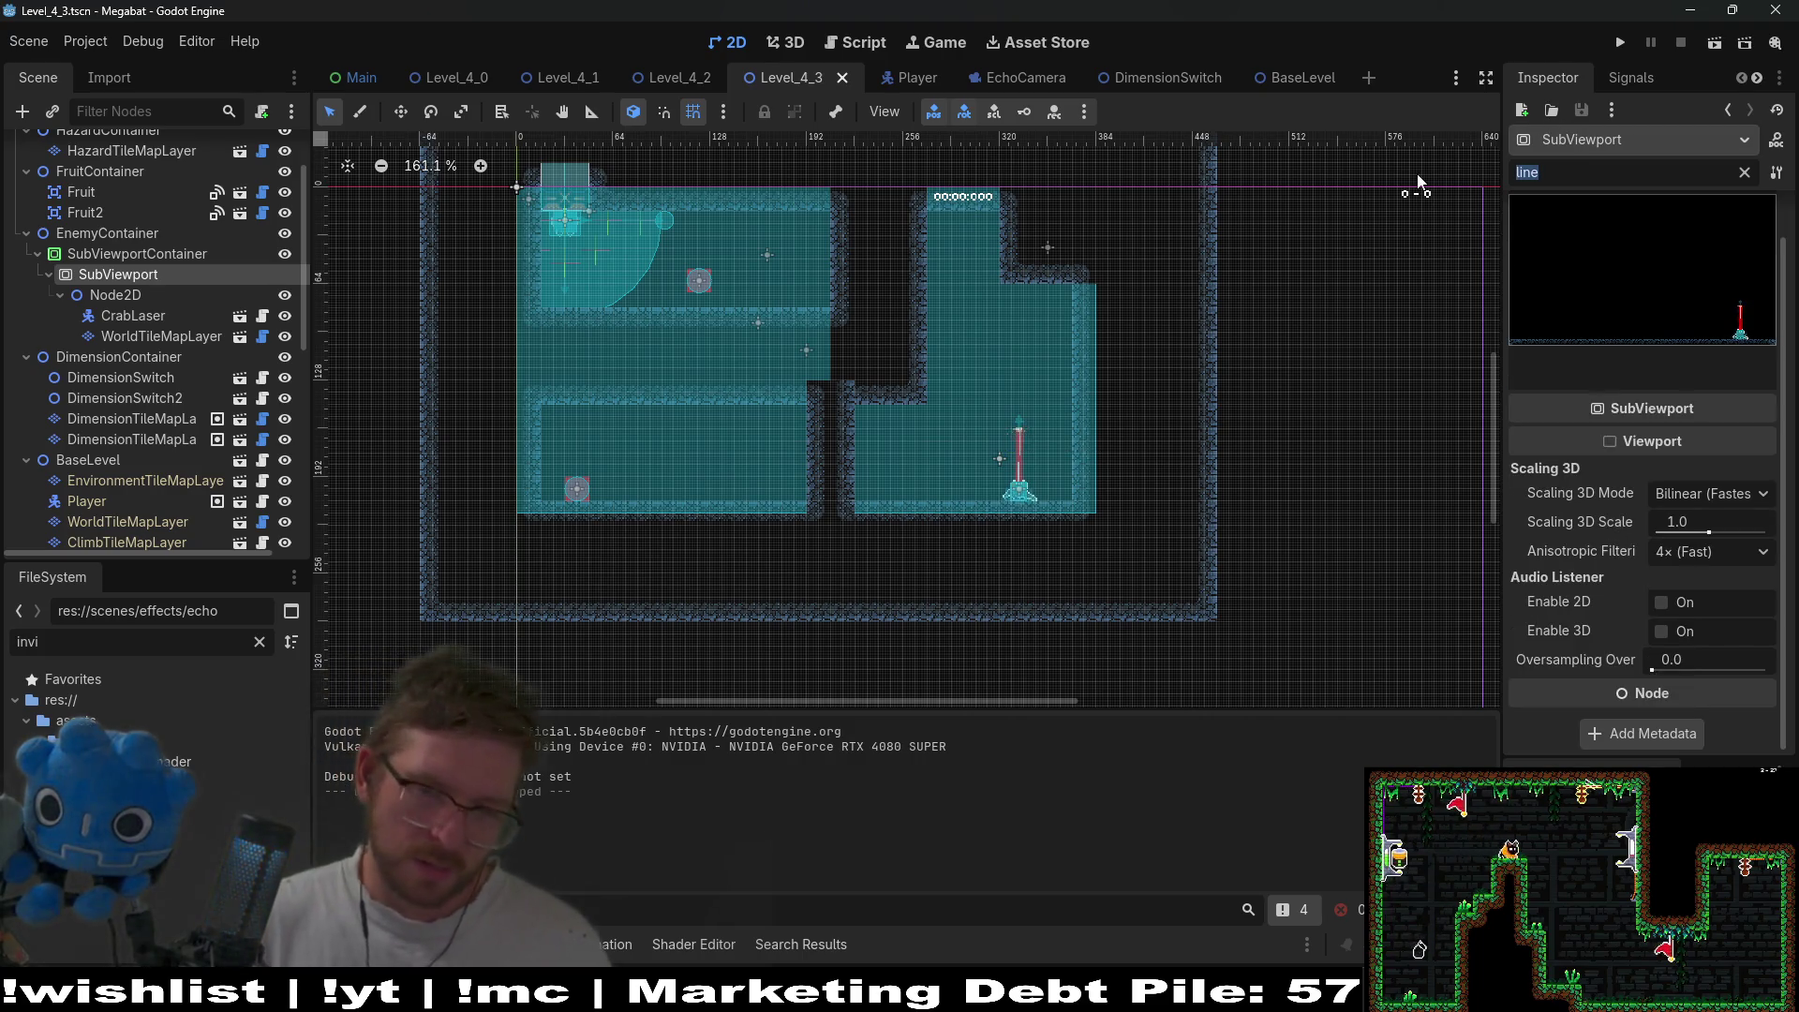
type("pi")
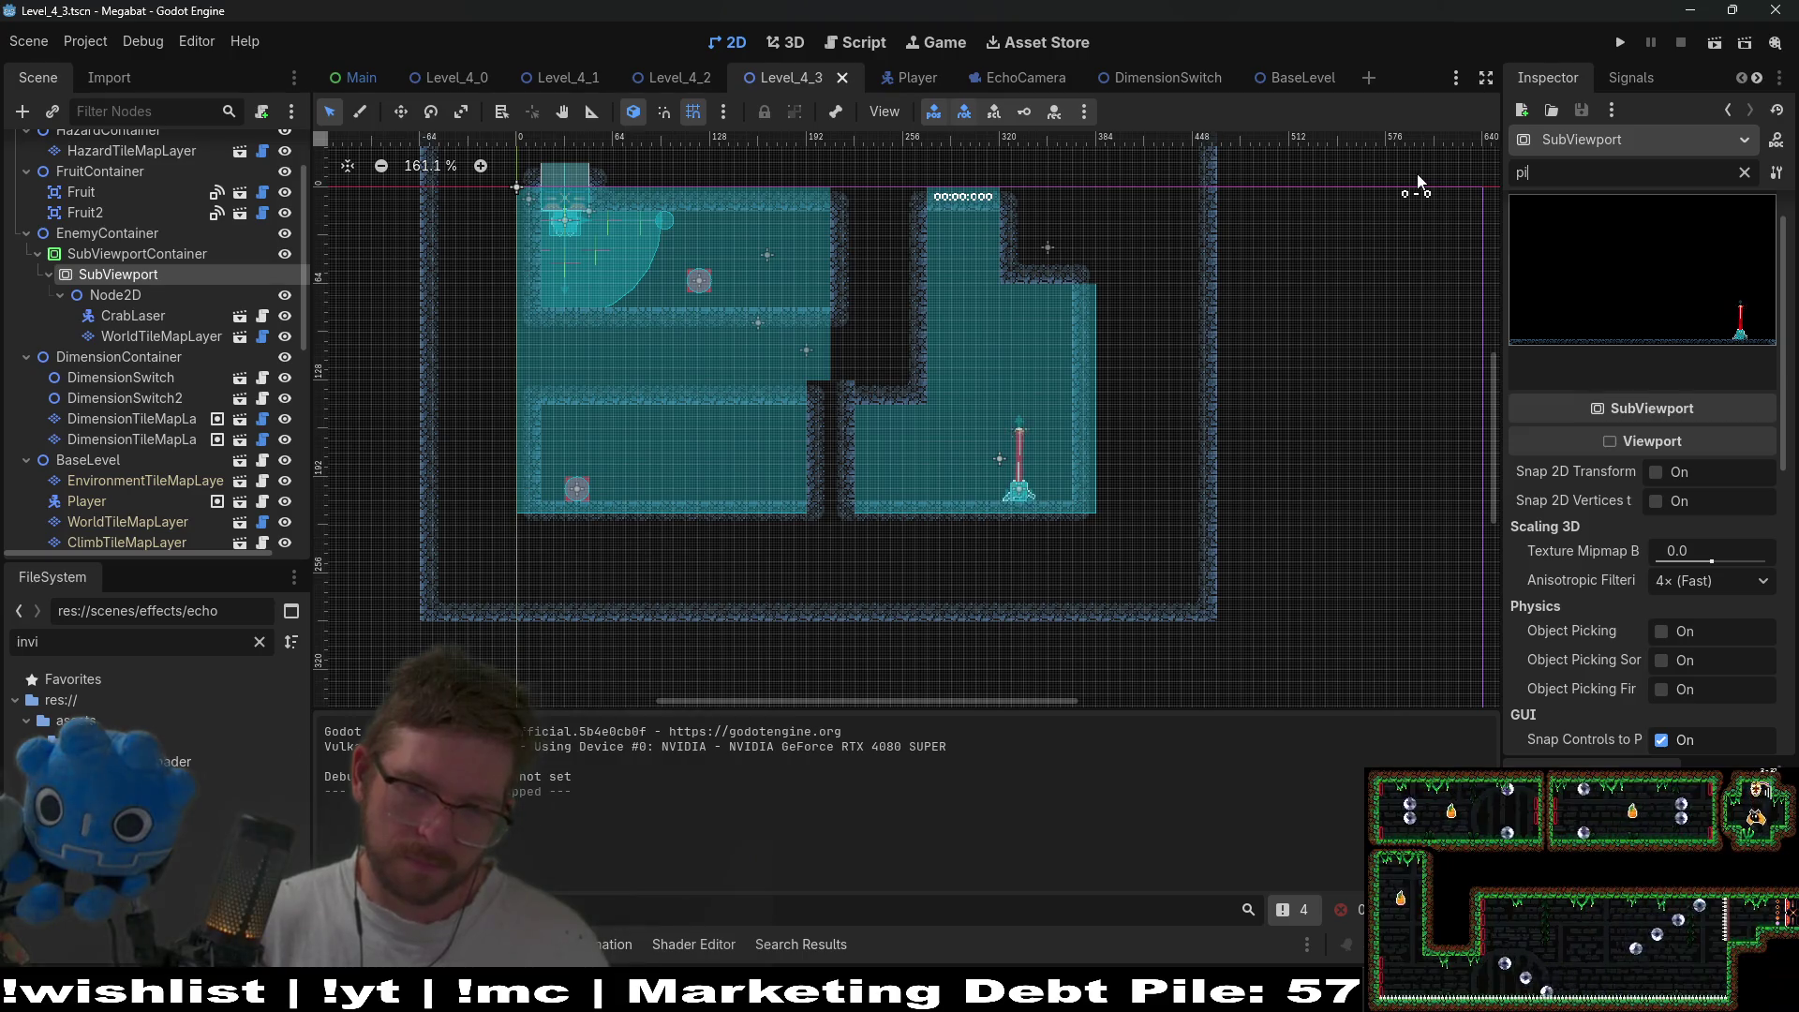
type("e")
key("BackSpace")
type("xel")
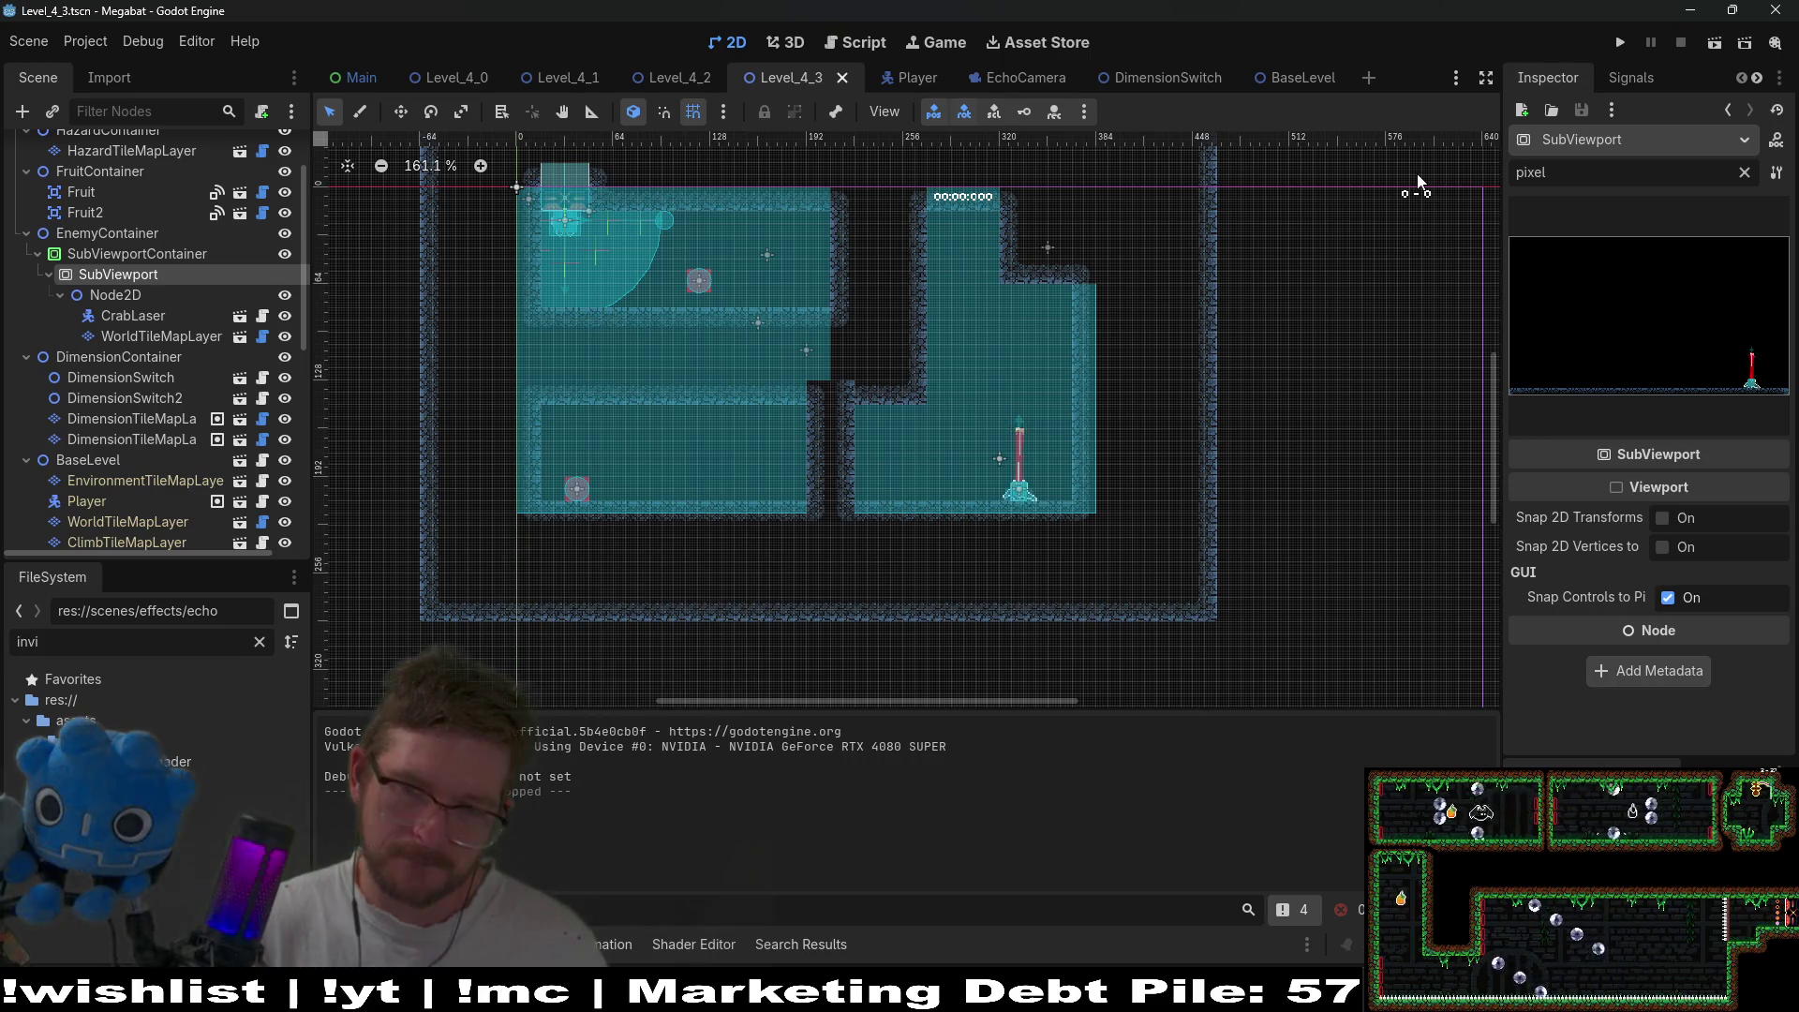
left_click(1744, 173)
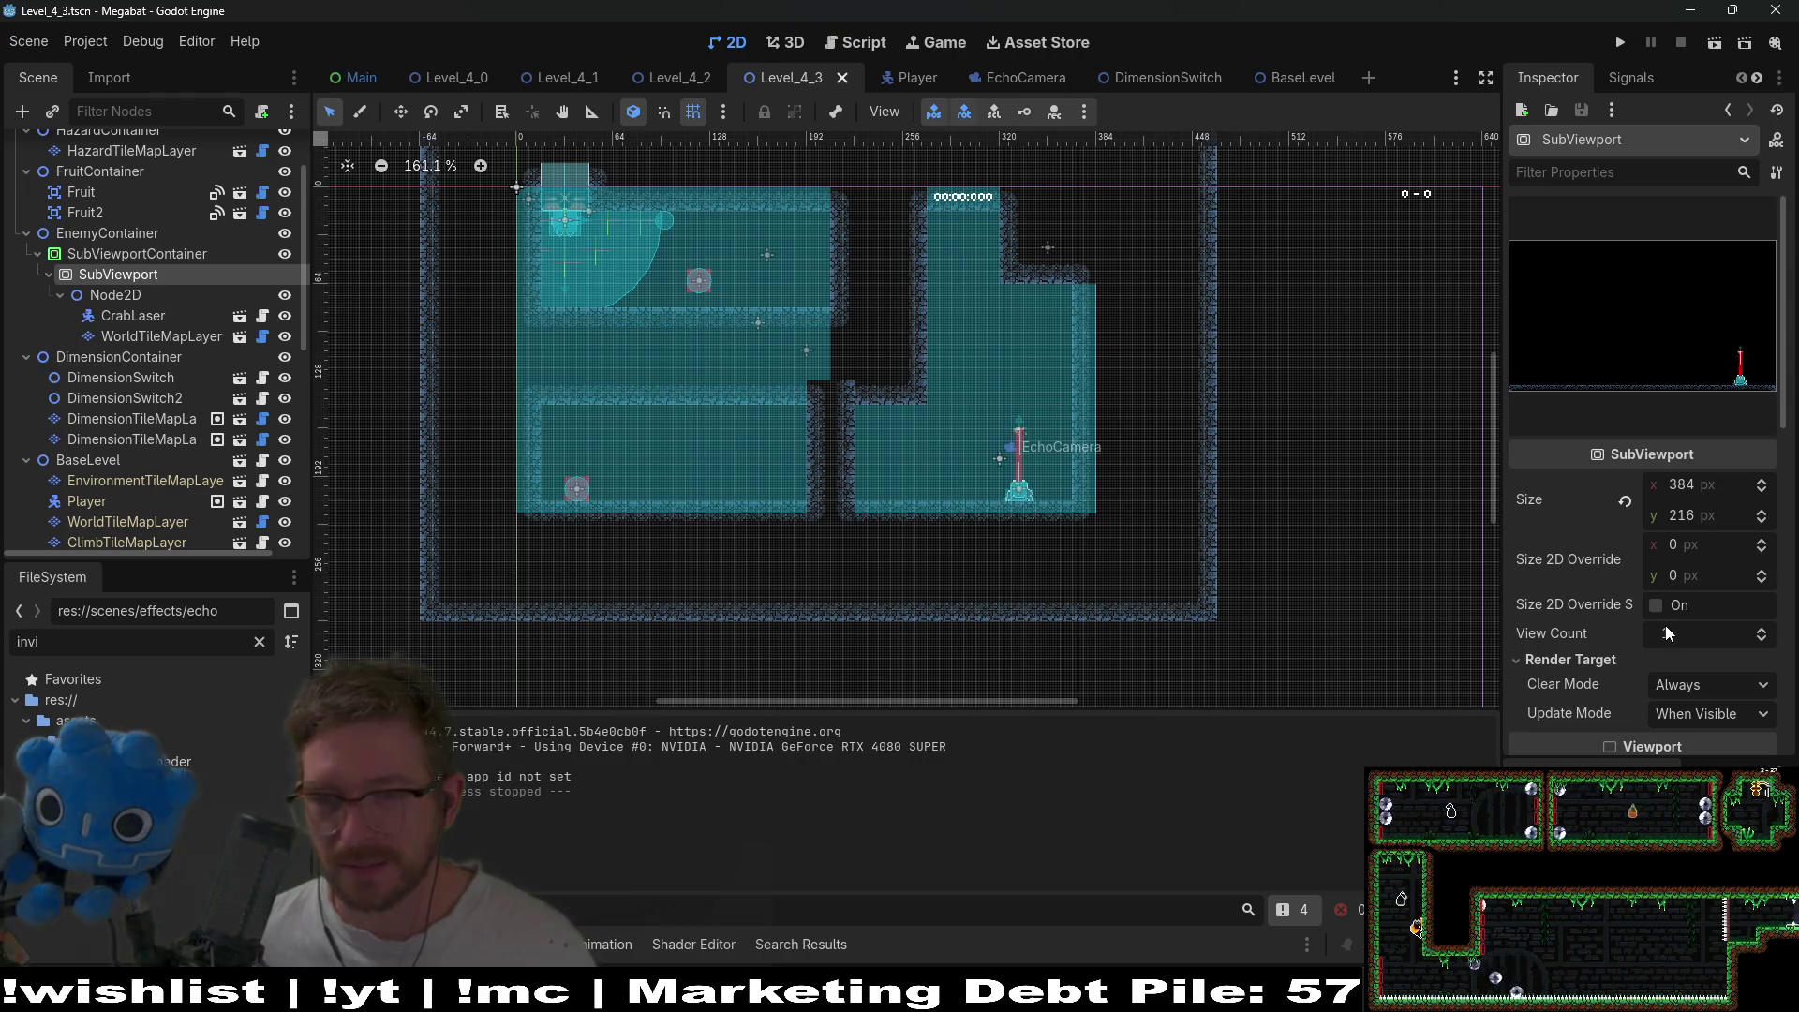
- Scroll through the remaining SubViewport settings, briefly expanding Physics
scroll(1666, 630, "down", 5)
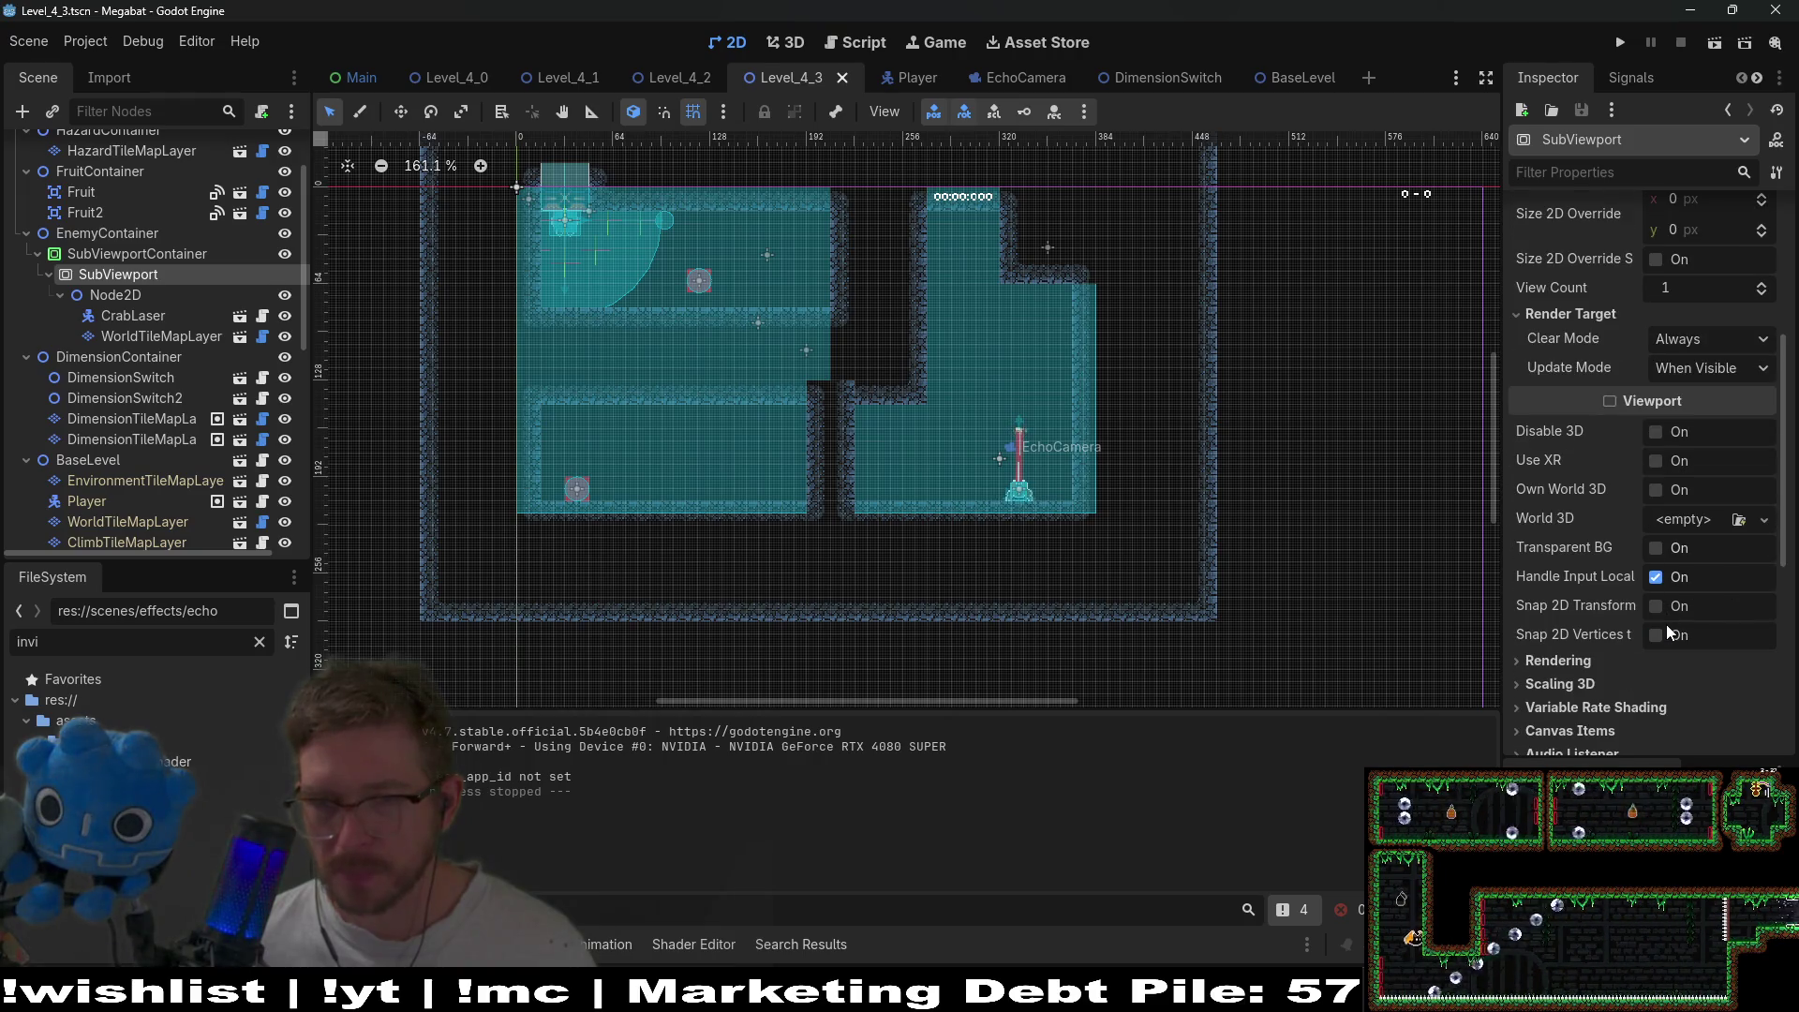
scroll(1666, 626, "down", 4)
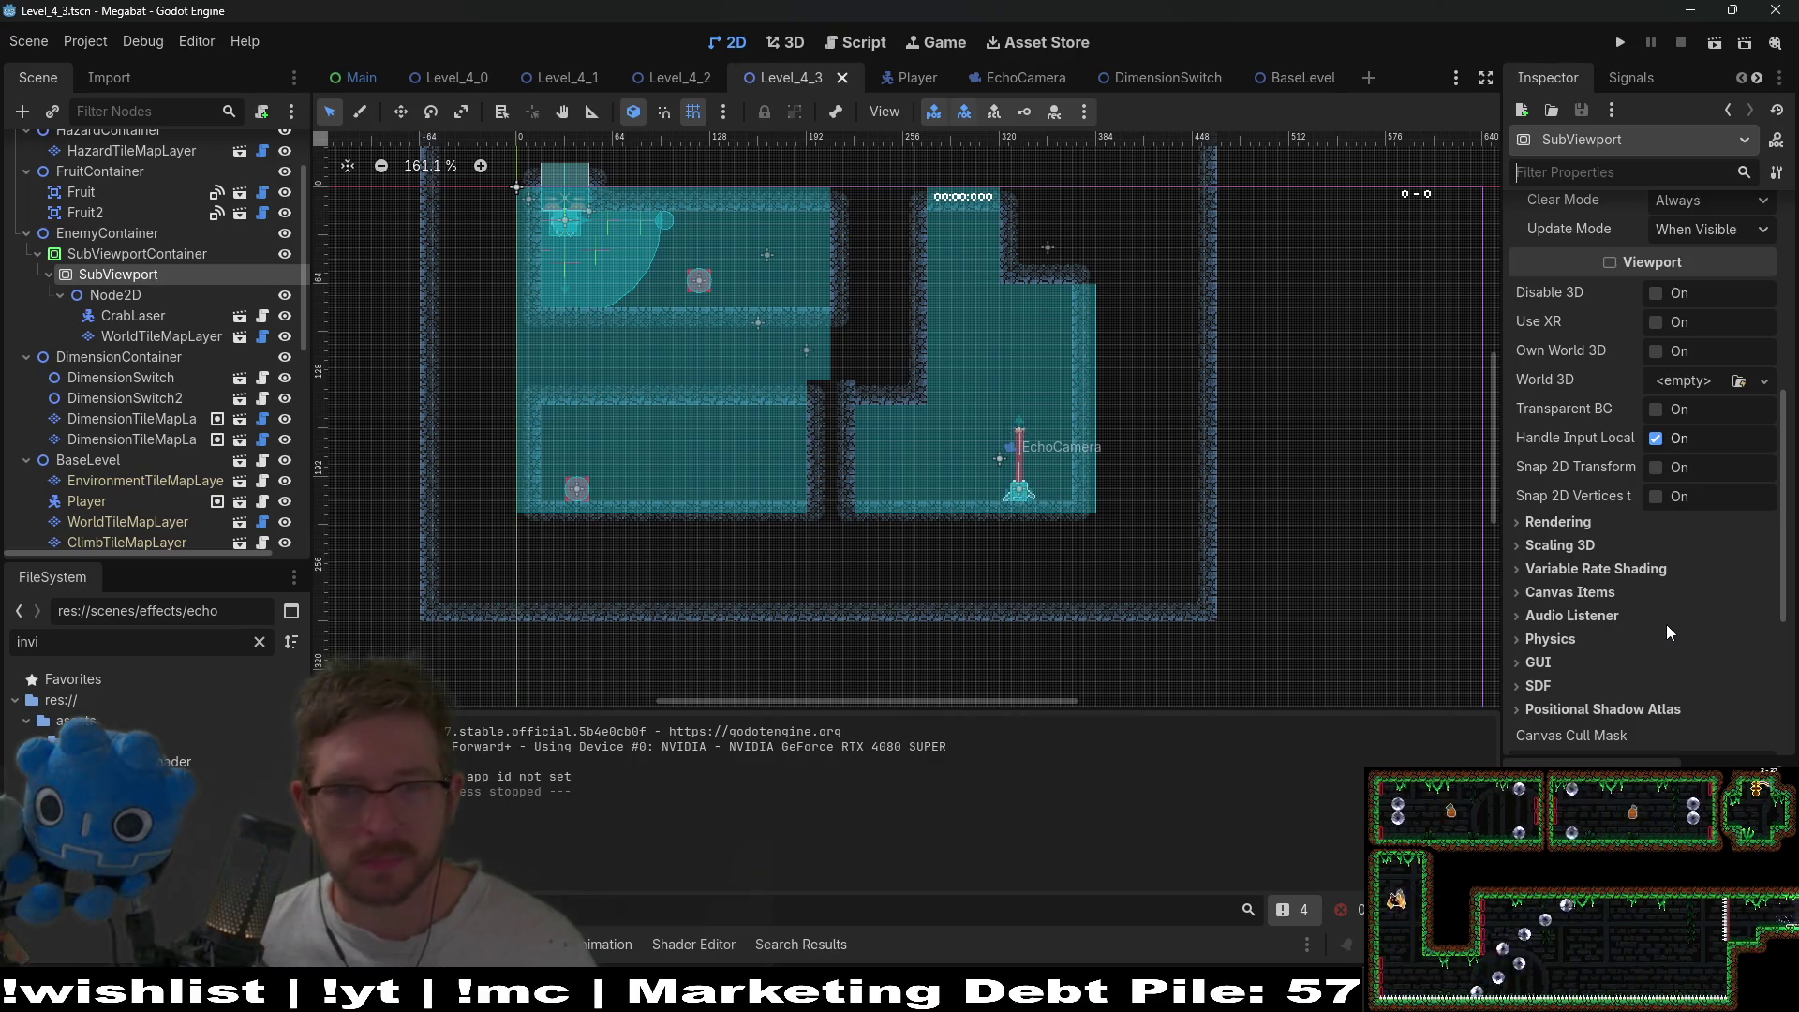
left_click(1548, 641)
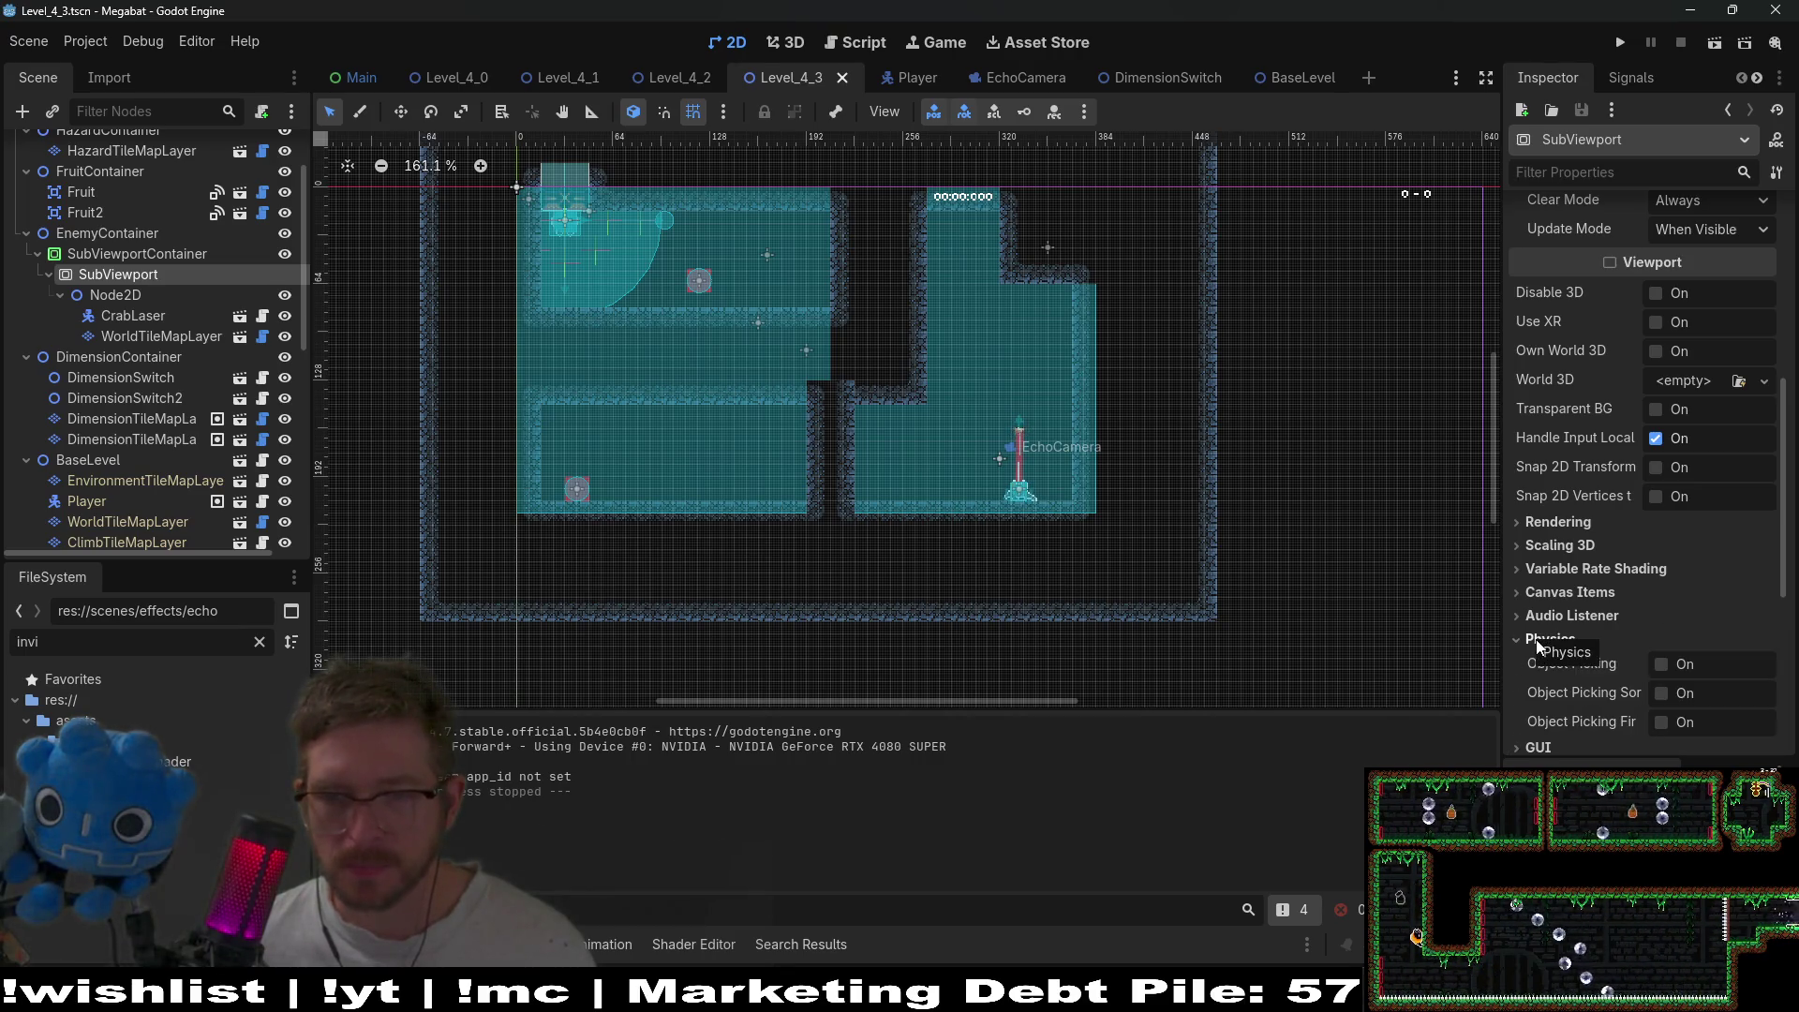
left_click(1537, 646)
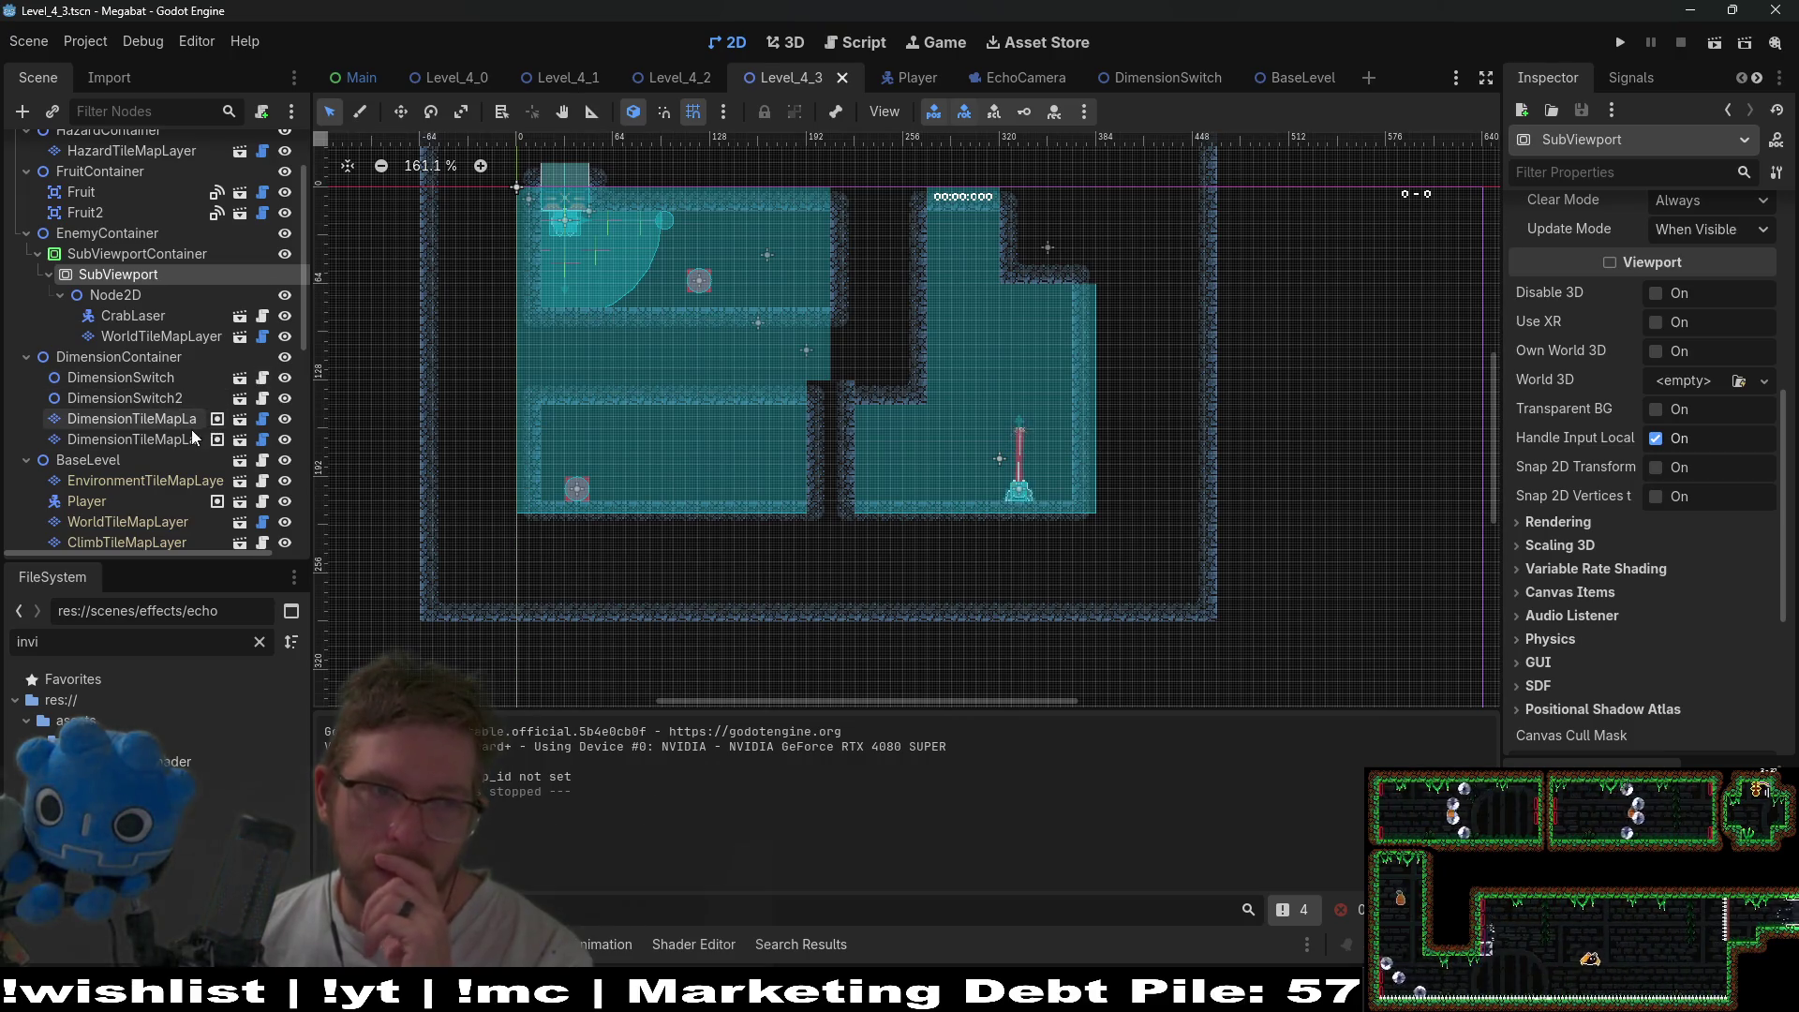
scroll(189, 426, "down", 5)
- Make the SectionDetector Xxlarge 640 X 360 and move it to about (160, 90)
left_click(108, 521)
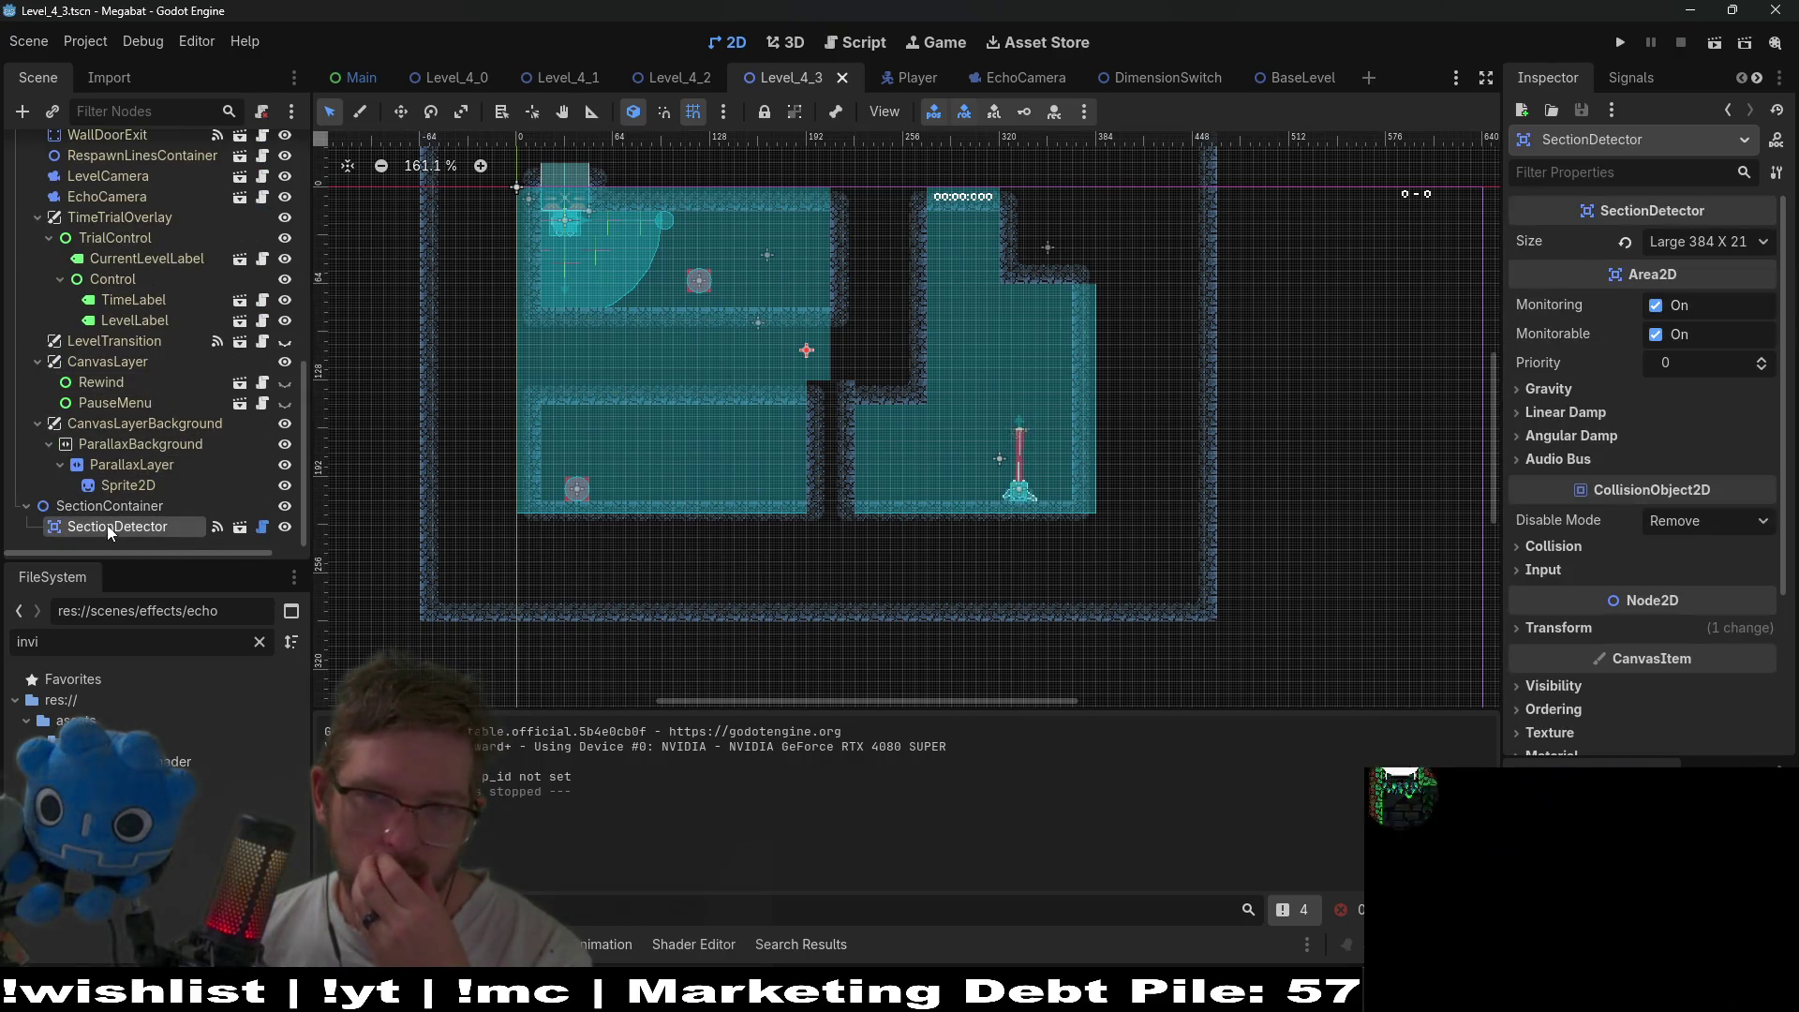
left_click(1687, 241)
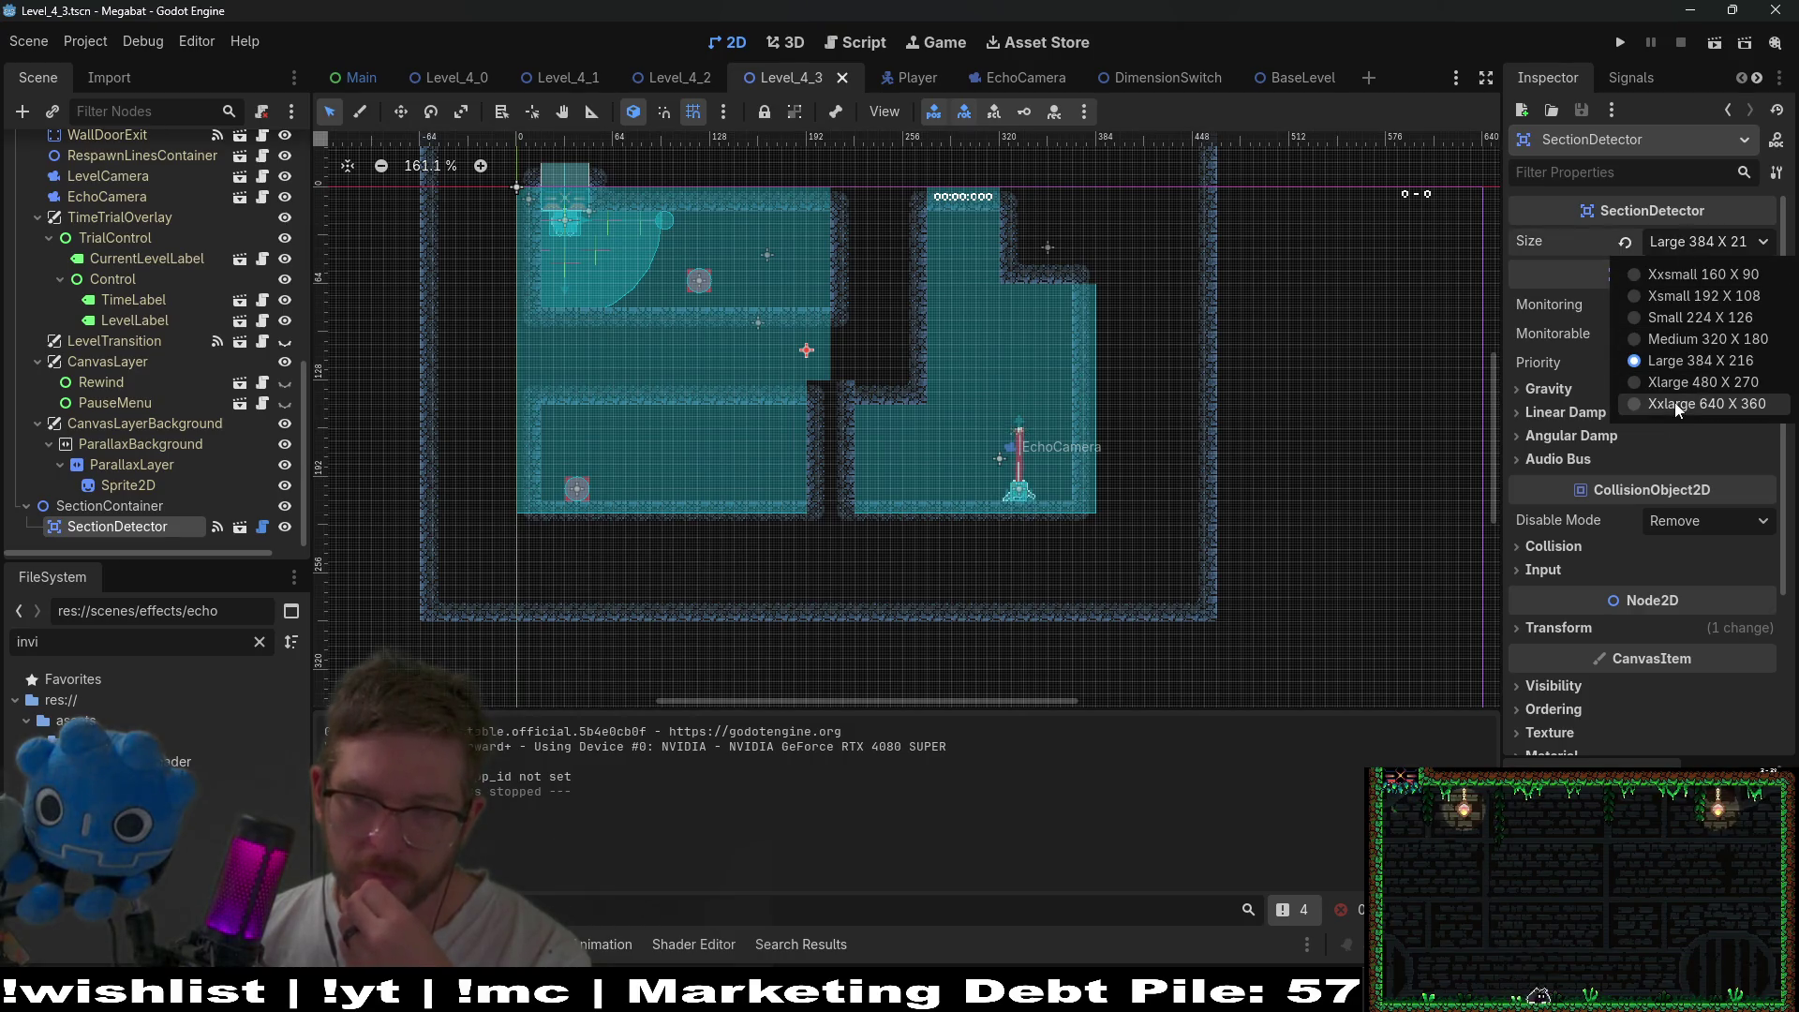
left_click(1674, 402)
scroll(639, 302, "down", 1)
key("w")
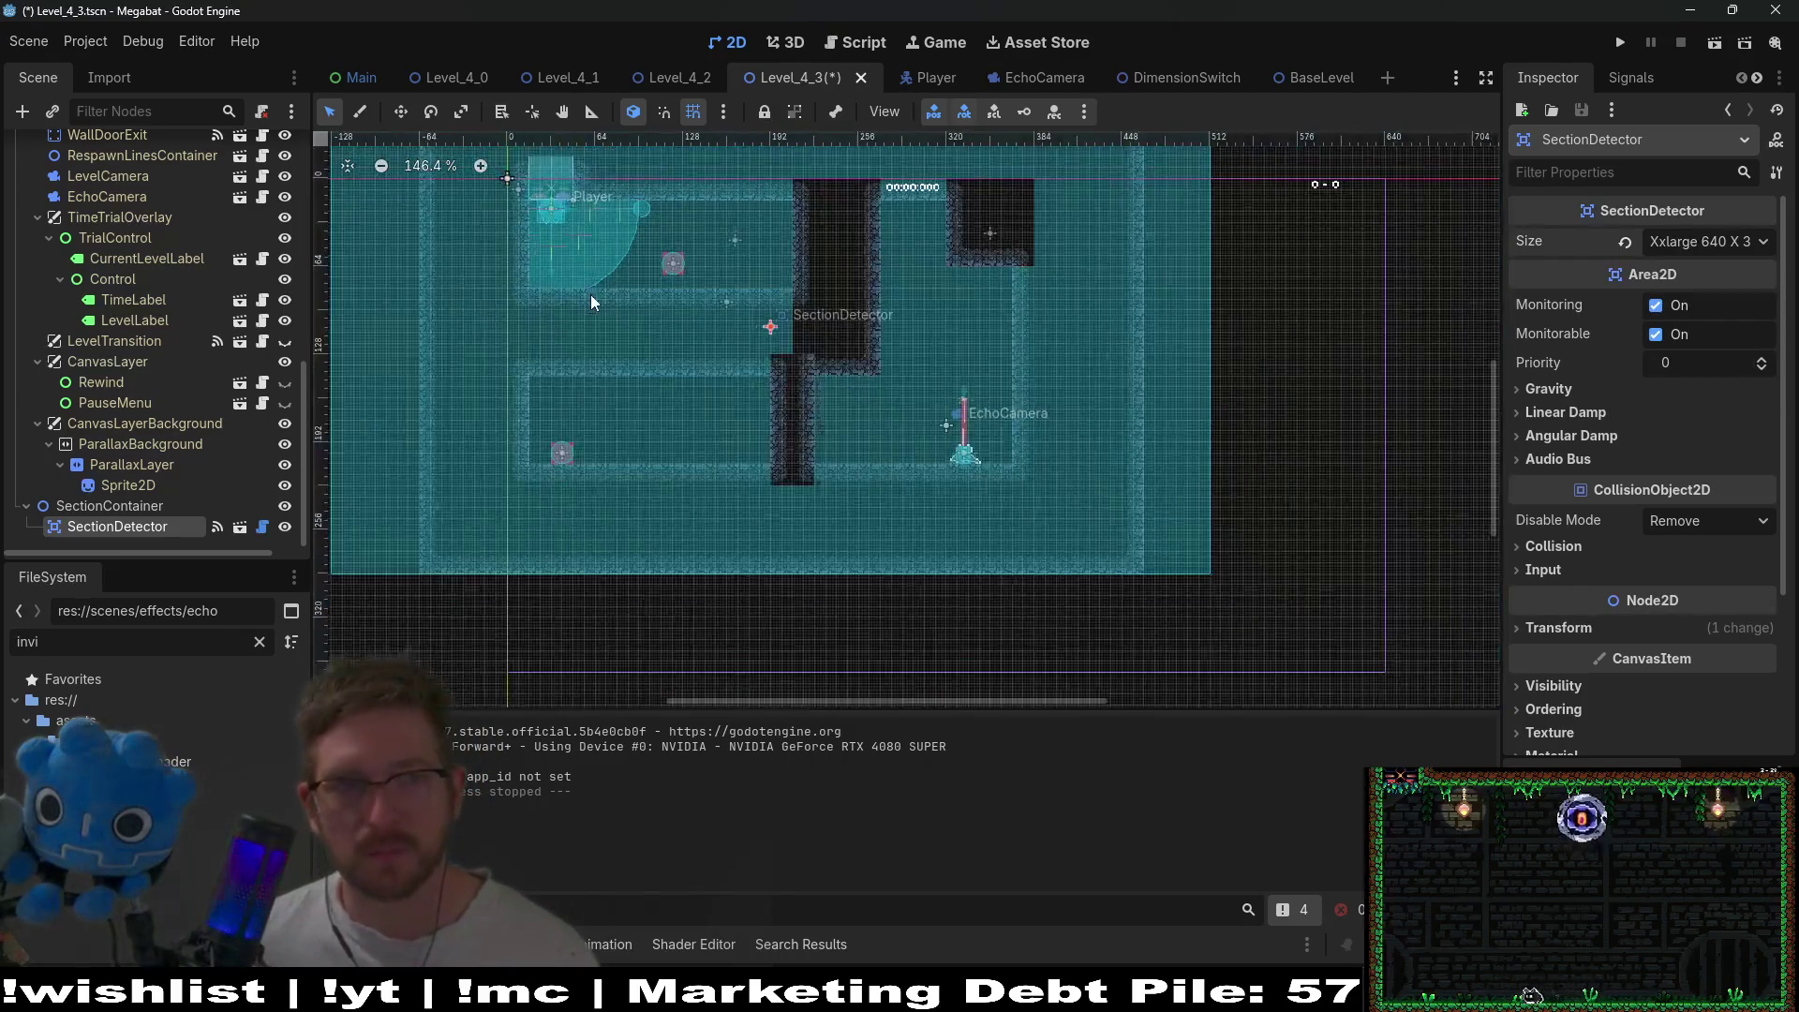
left_click_drag(552, 251, 735, 349)
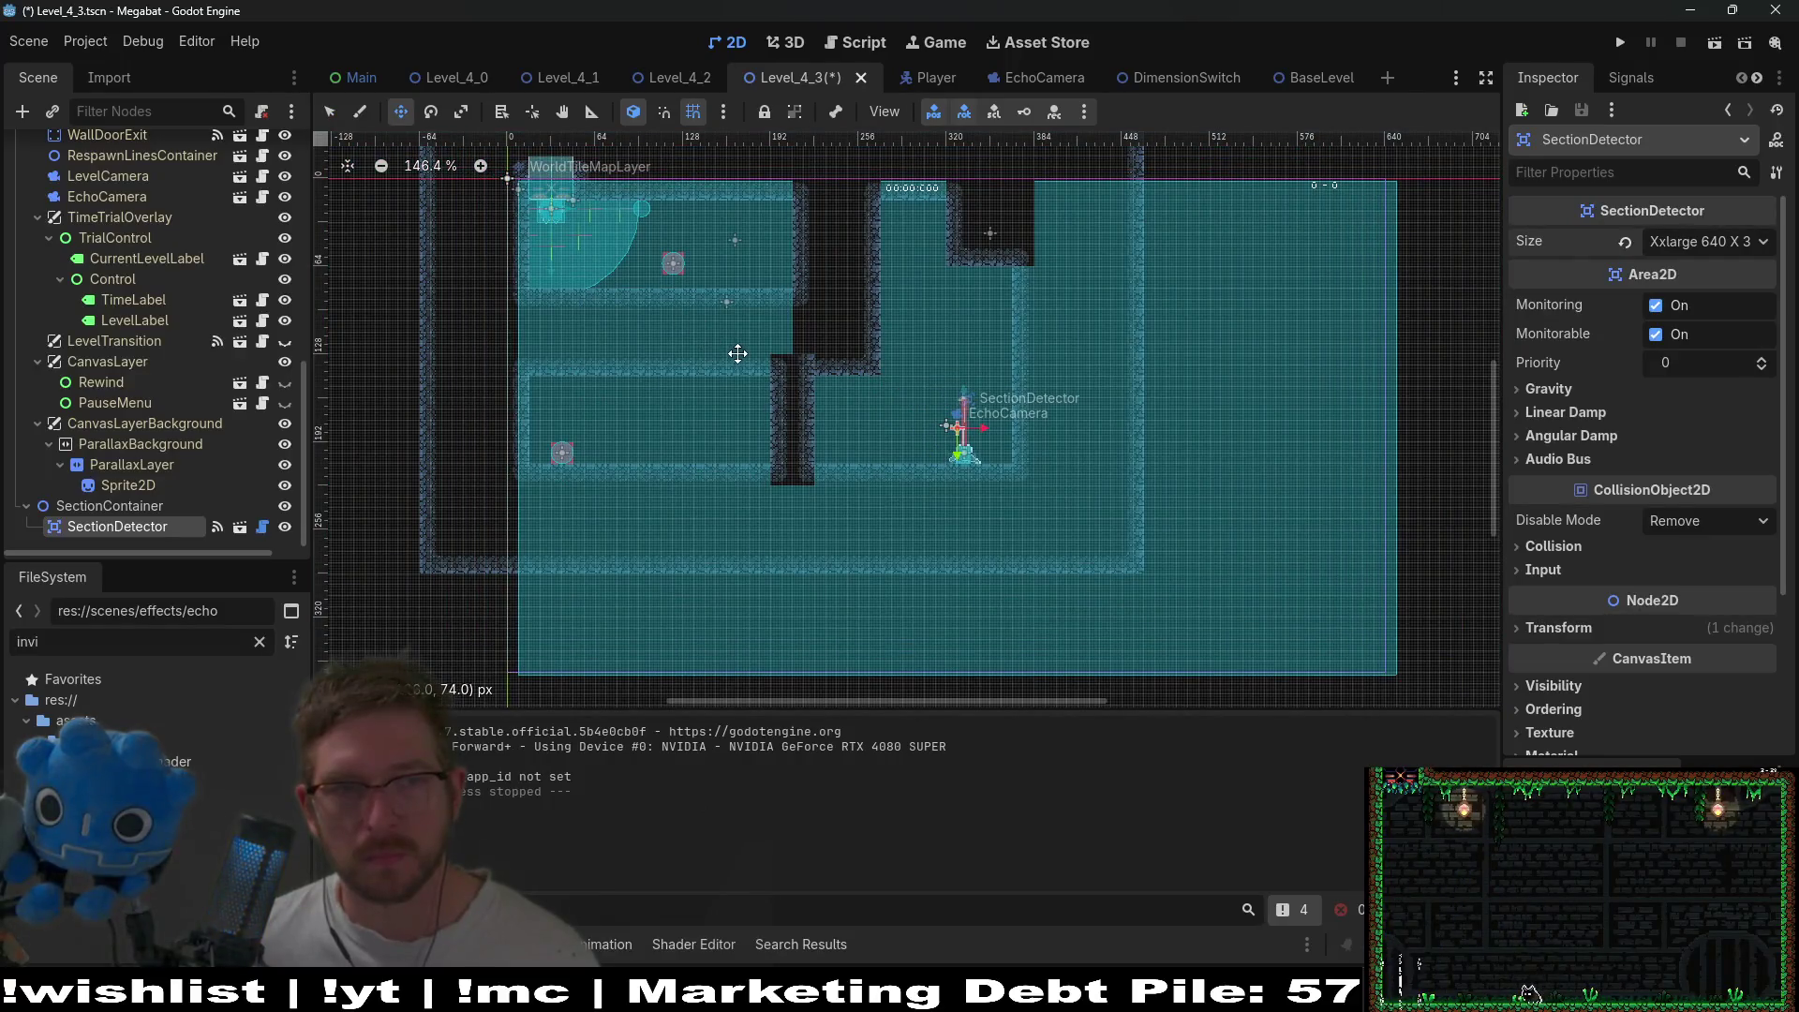
key("Left")
key("Left")
key("Left")
key("Left")
key("Left")
key("Up")
key("Up")
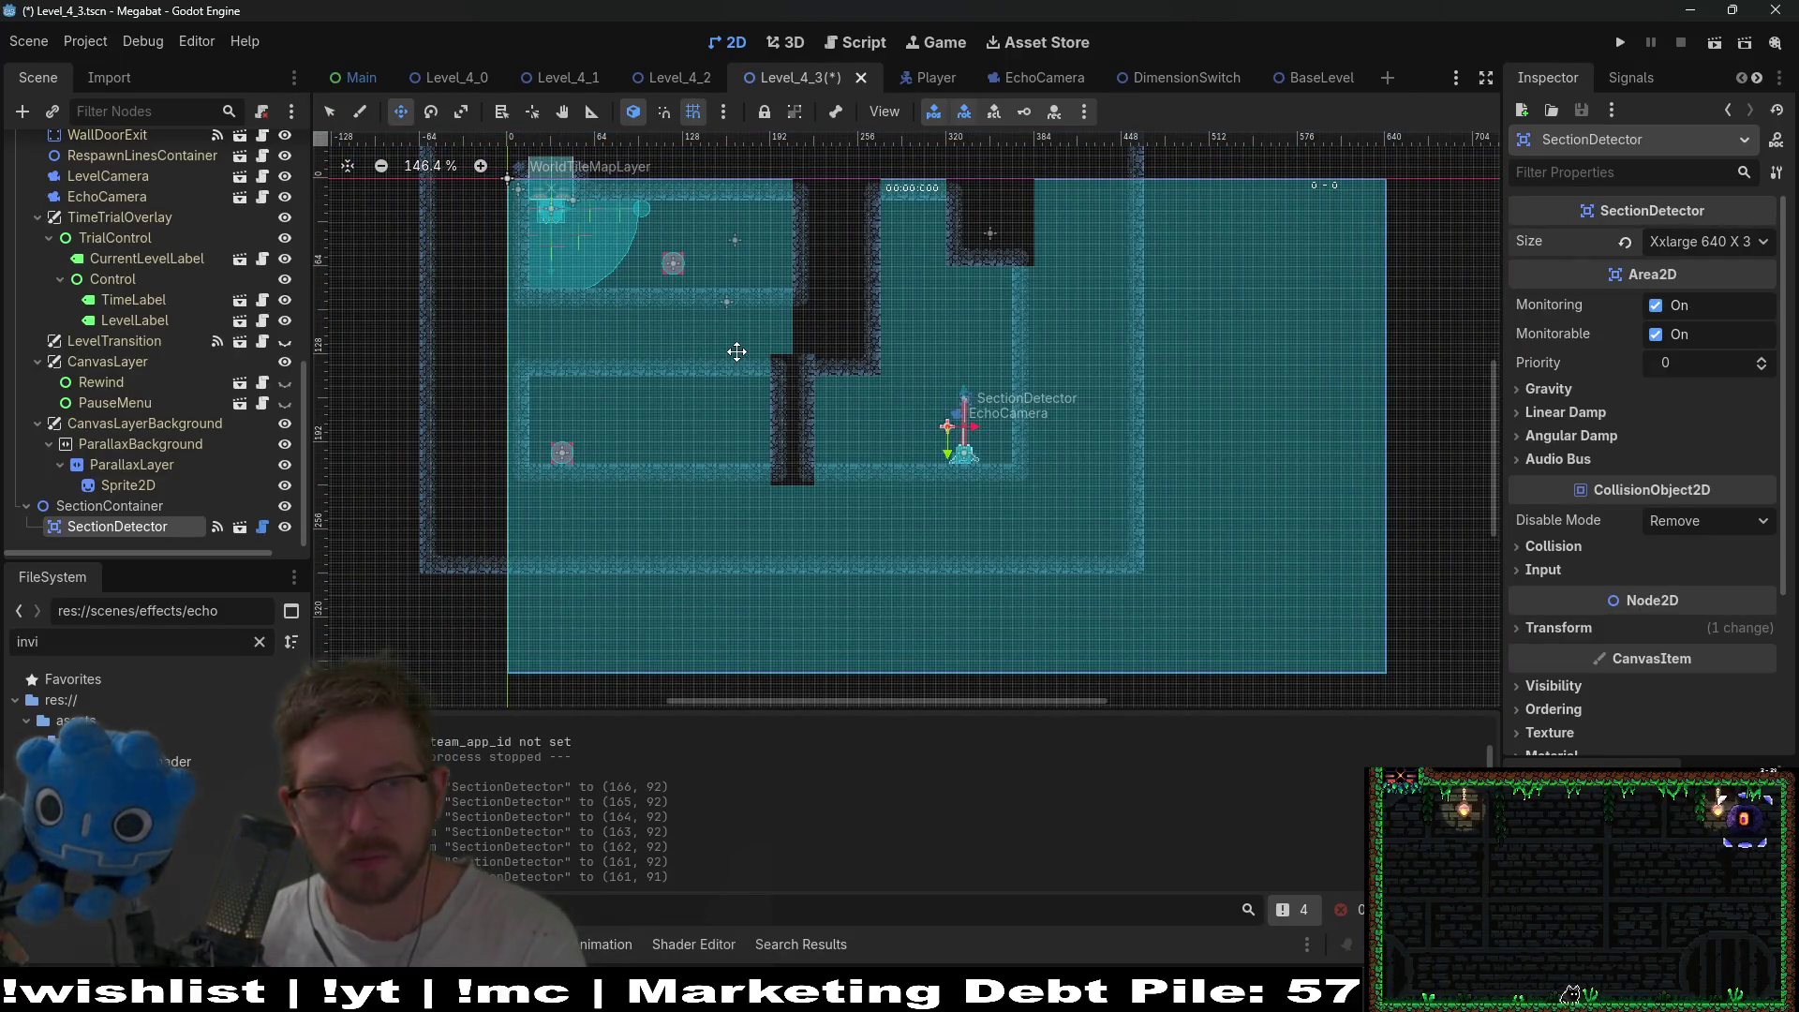
key("Left")
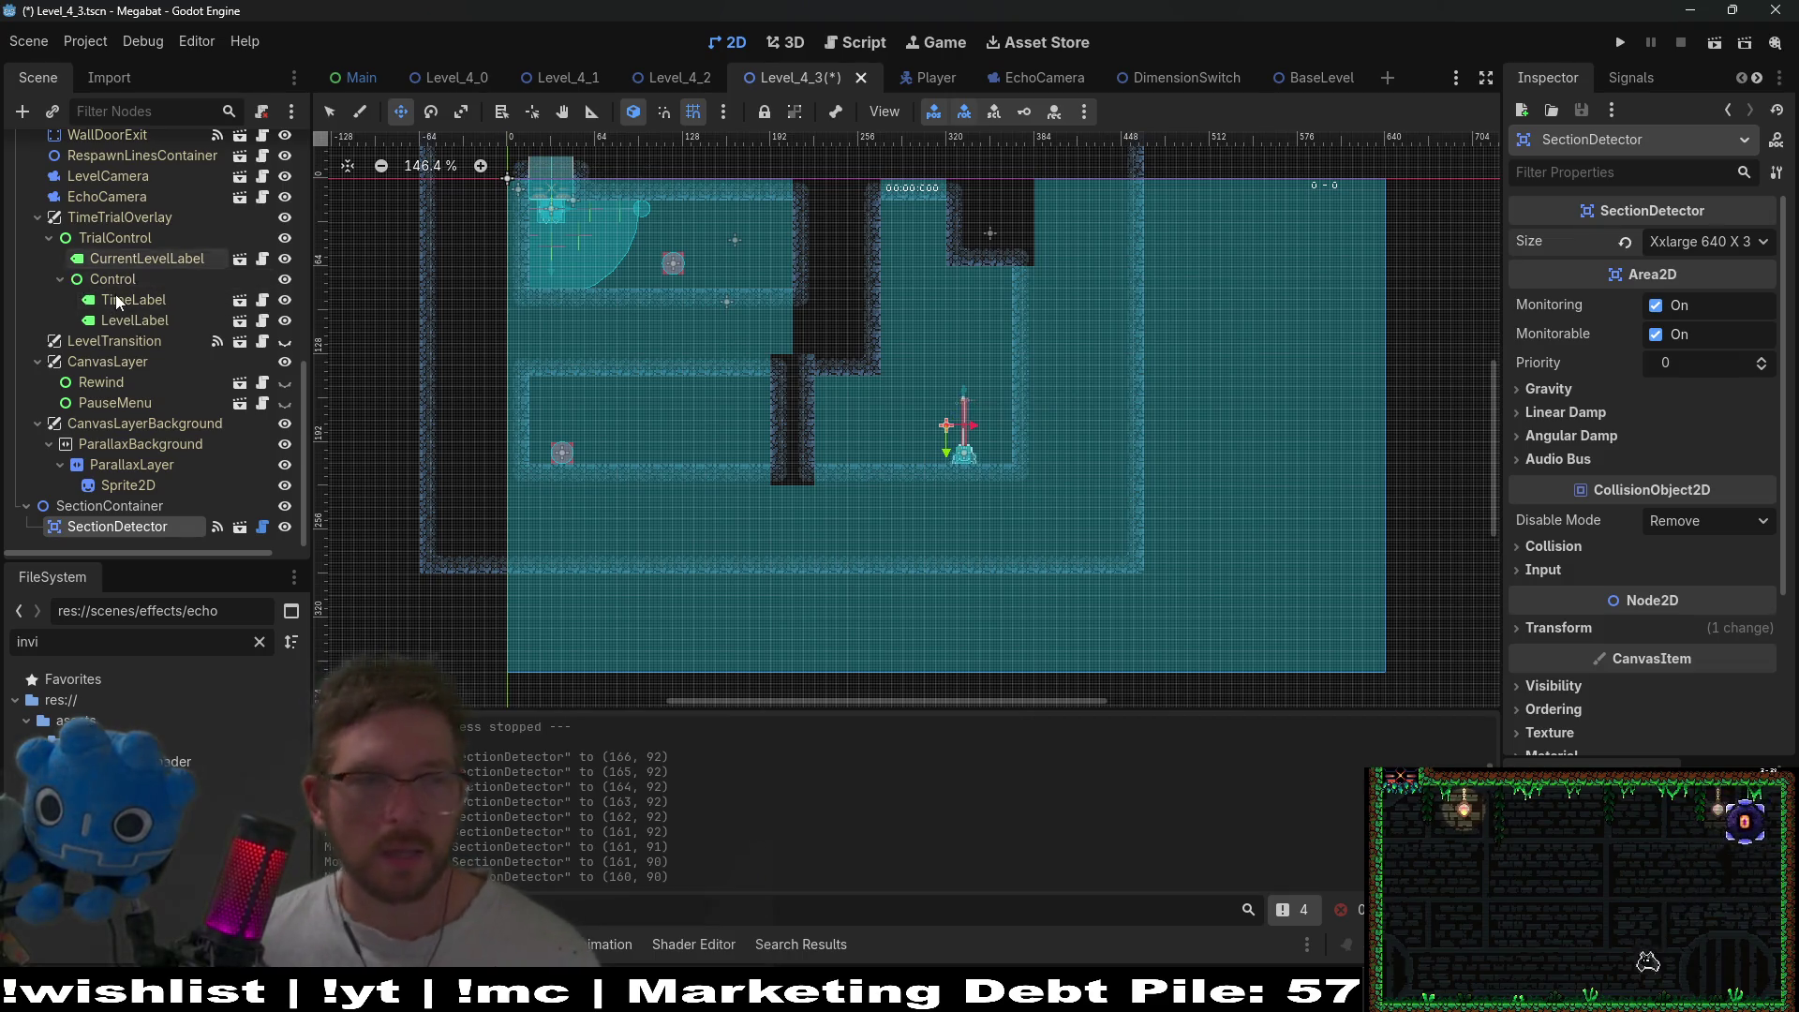
scroll(122, 285, "up", 5)
- Set the SubViewport size back to 640 × 360 and run the level
left_click(102, 275)
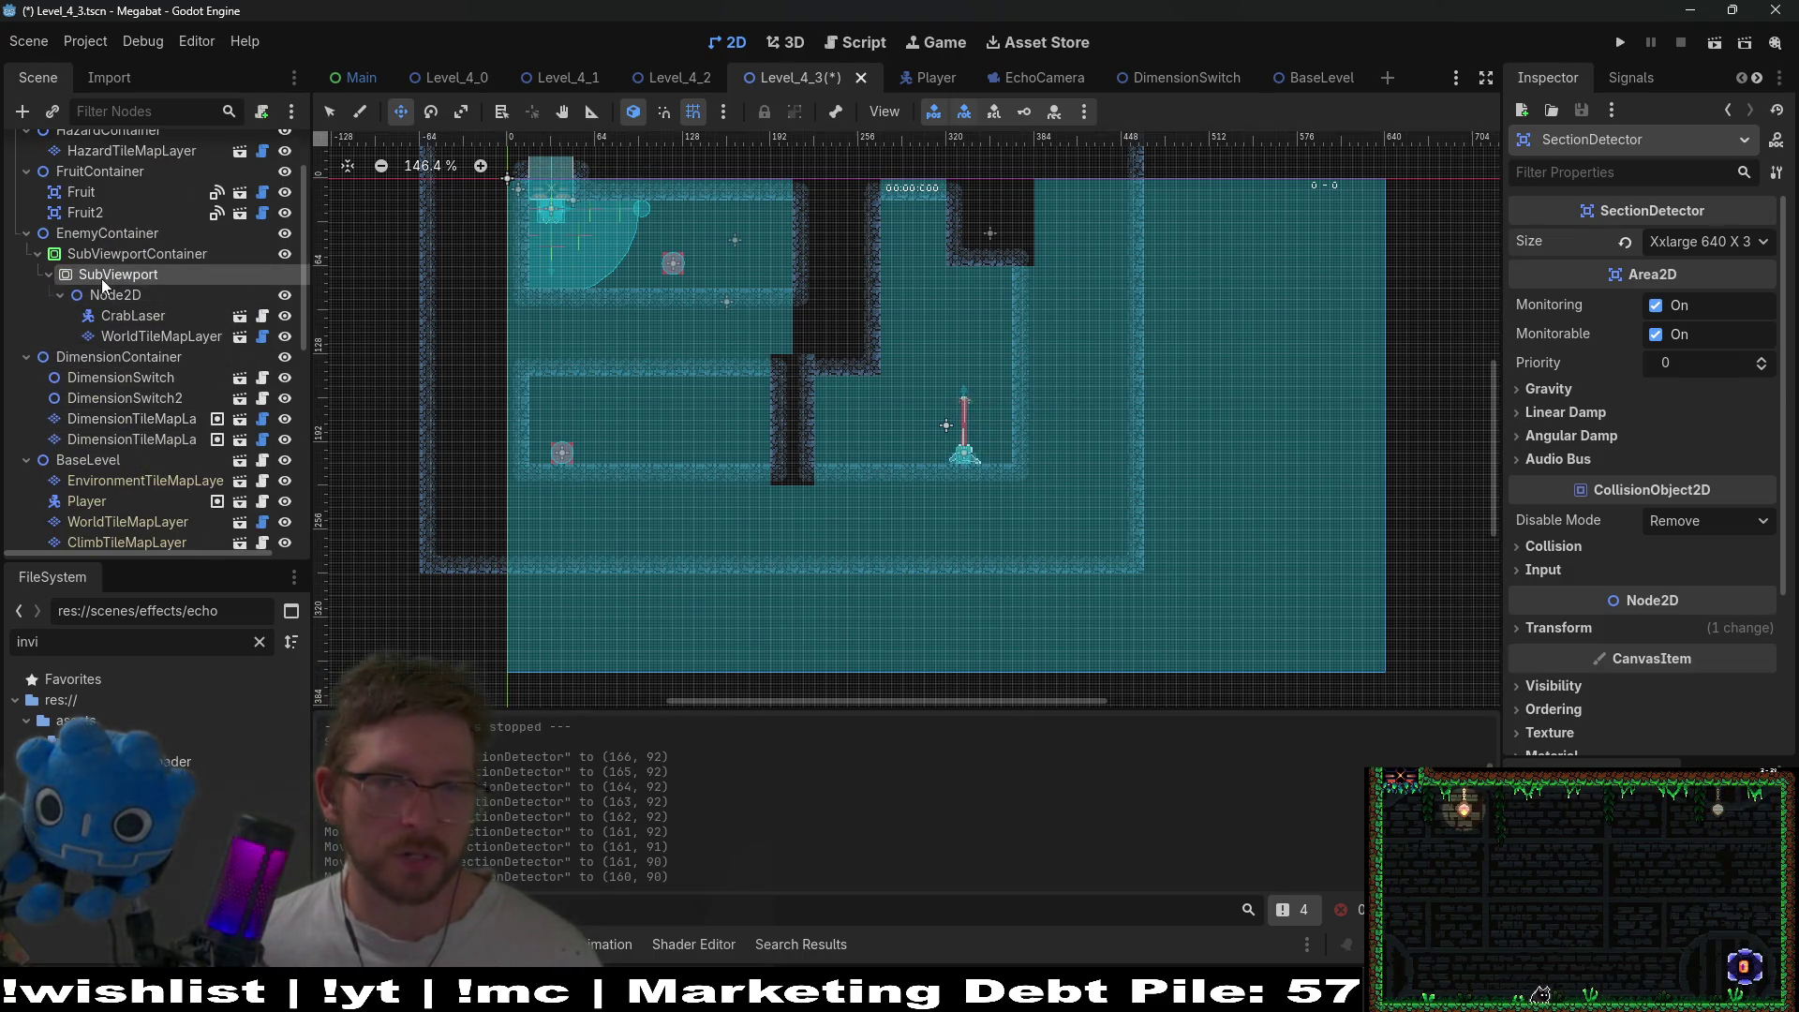
scroll(1657, 338, "up", 5)
left_click(1703, 486)
type("640")
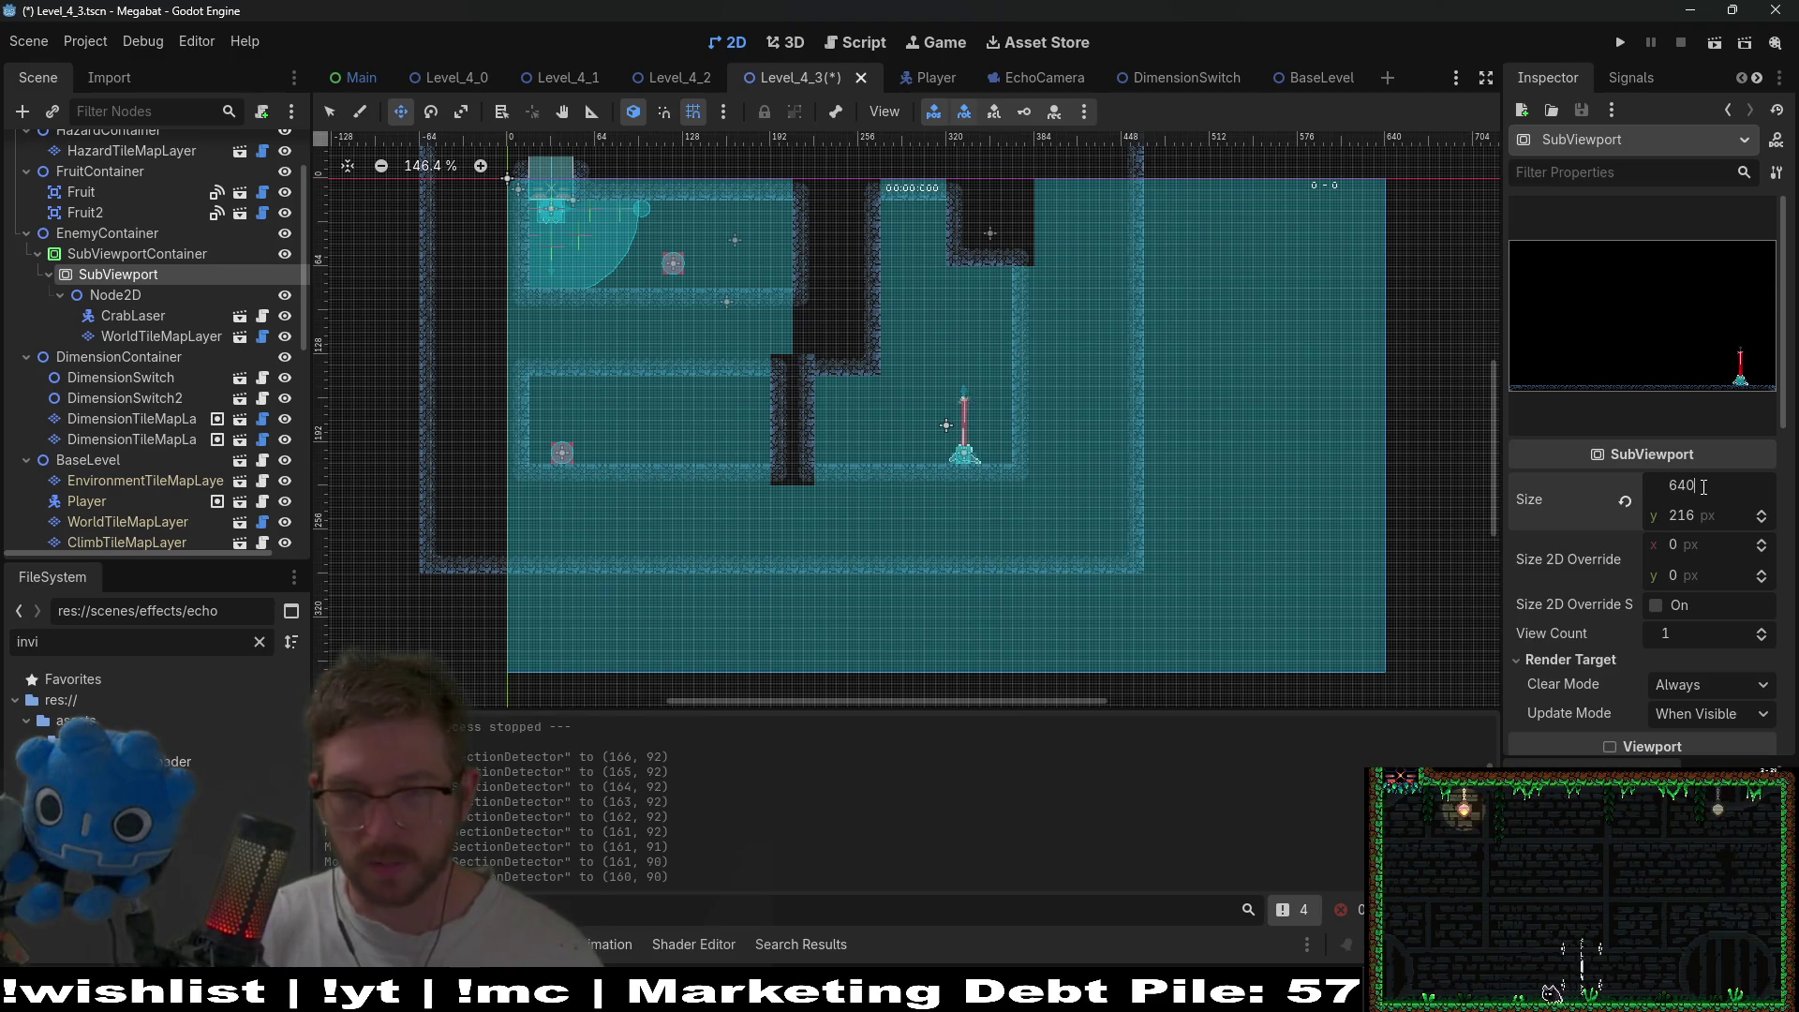
key("Tab")
type("360")
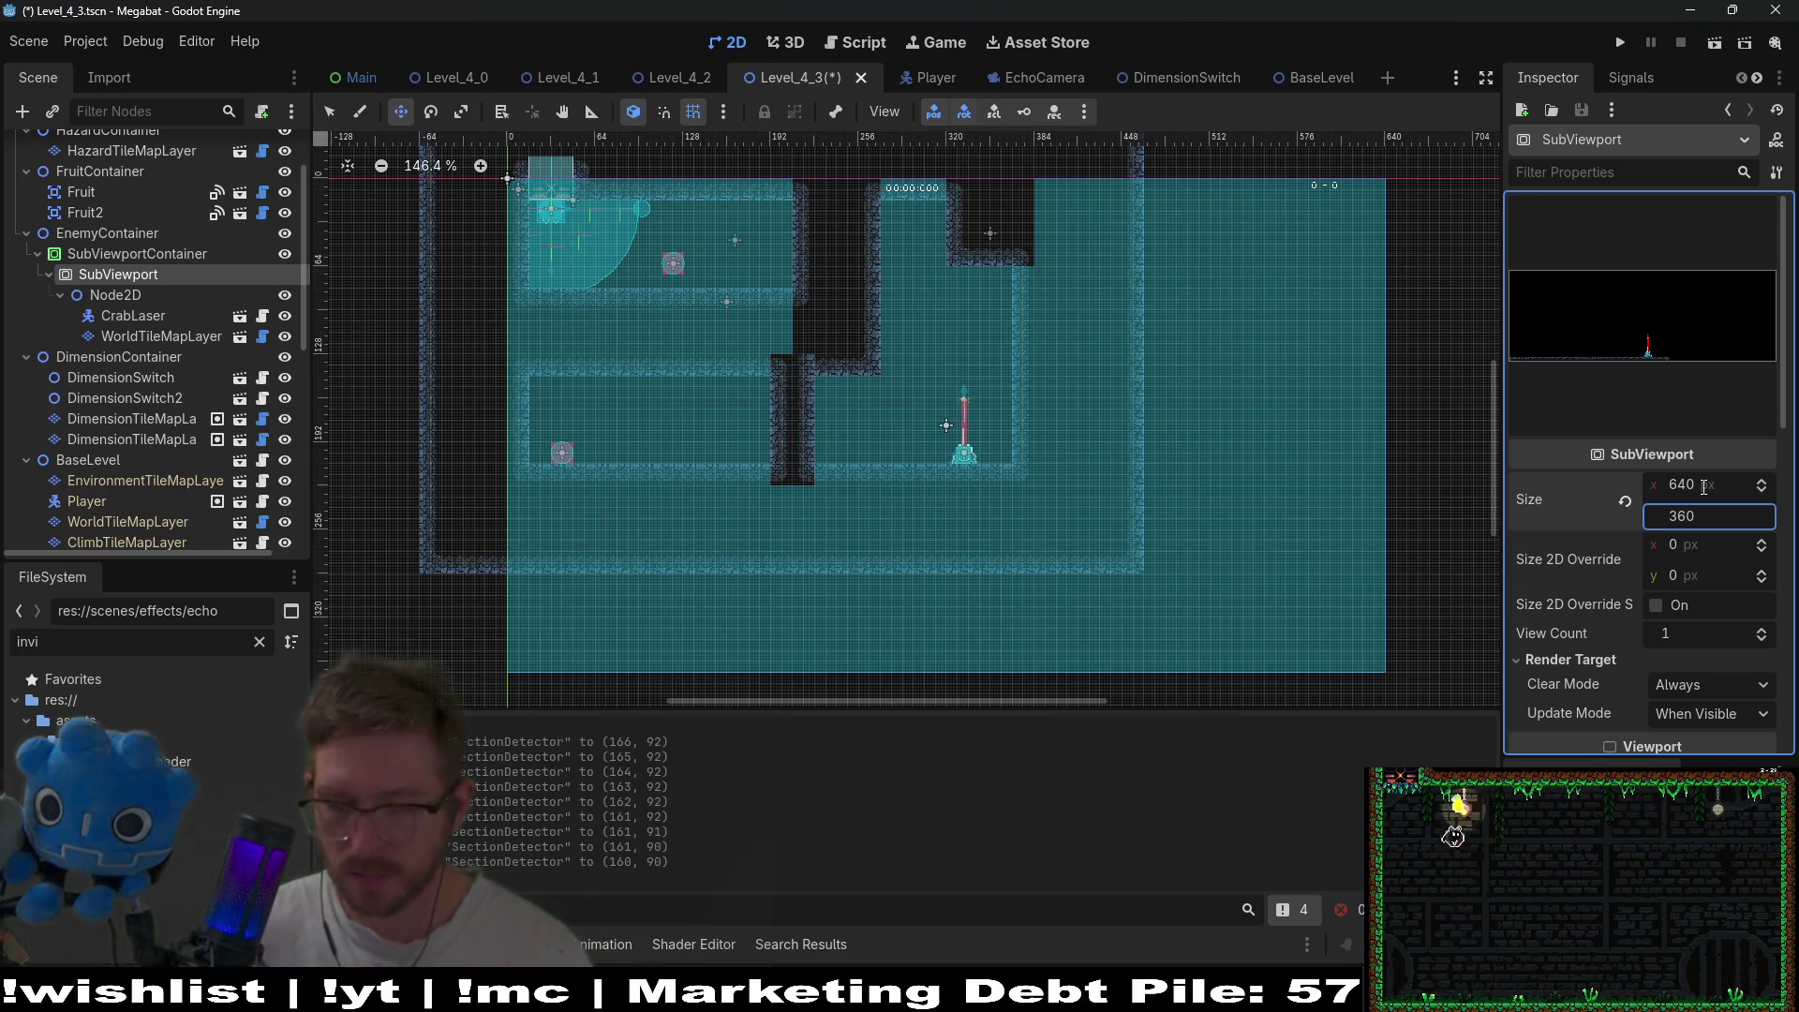
key("Return")
left_click(1714, 42)
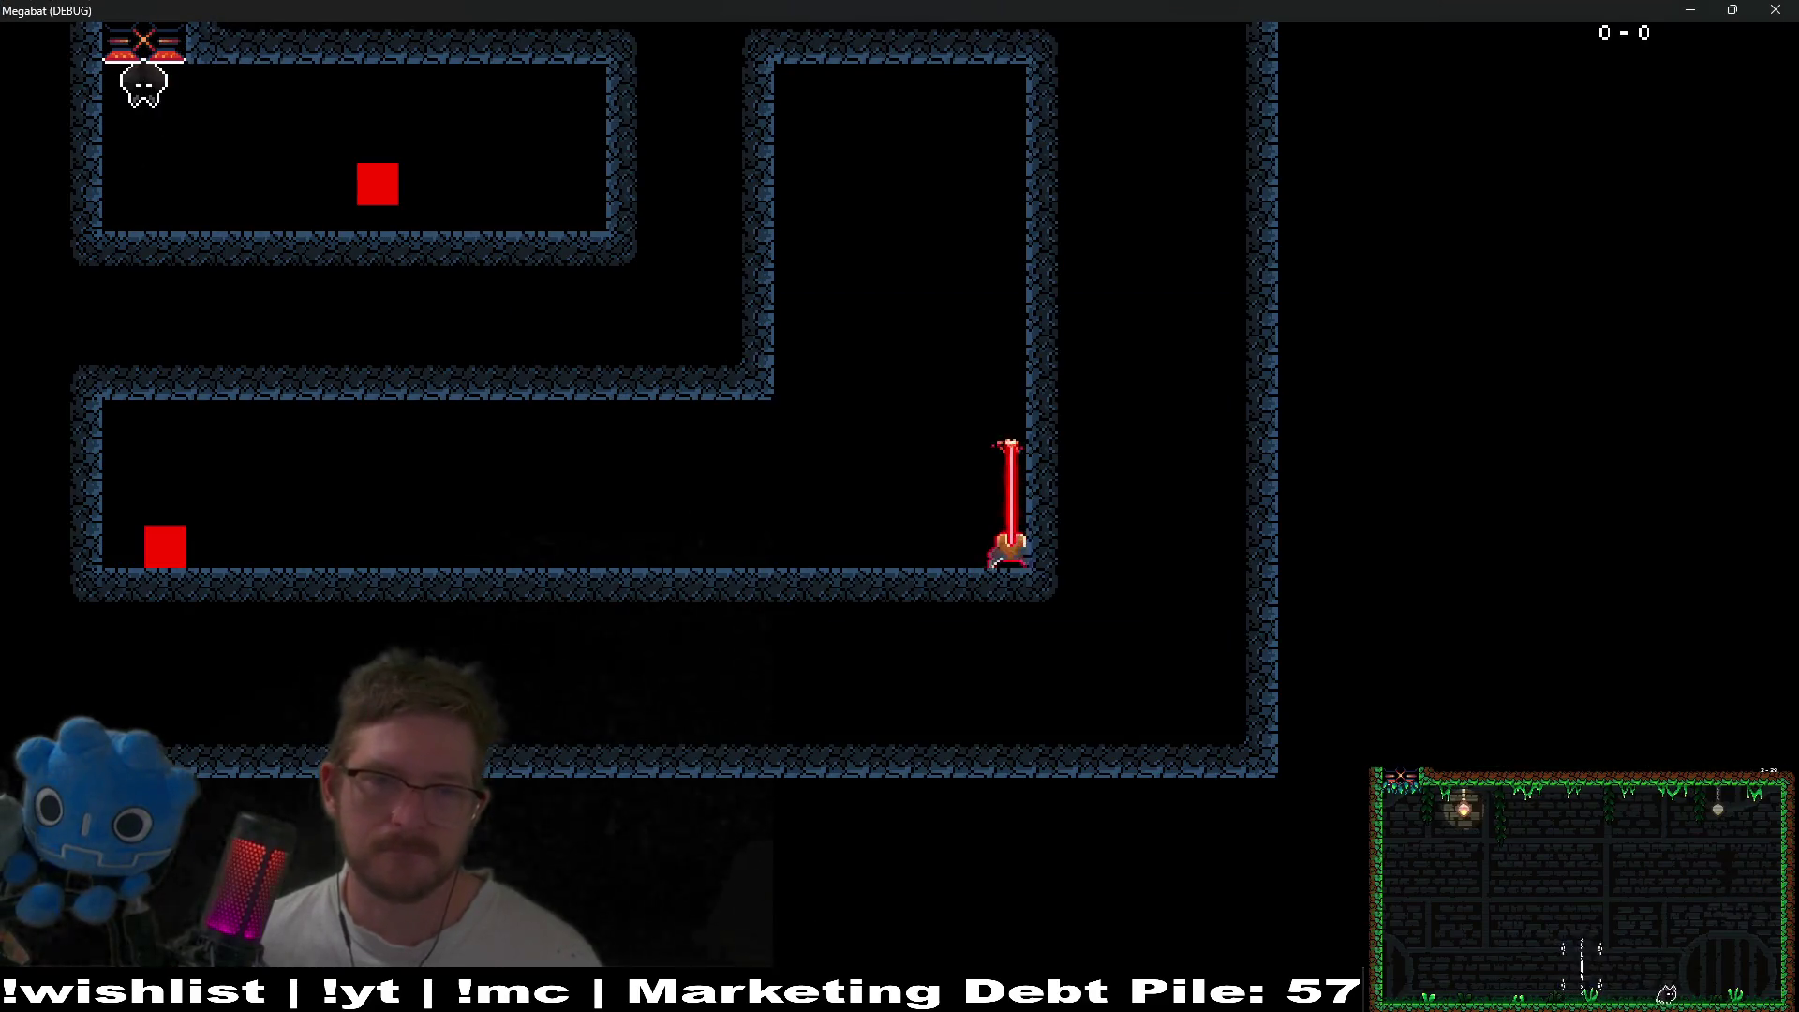
- Stop the game and undo the SubViewport size back to 384 × 216
key("F8")
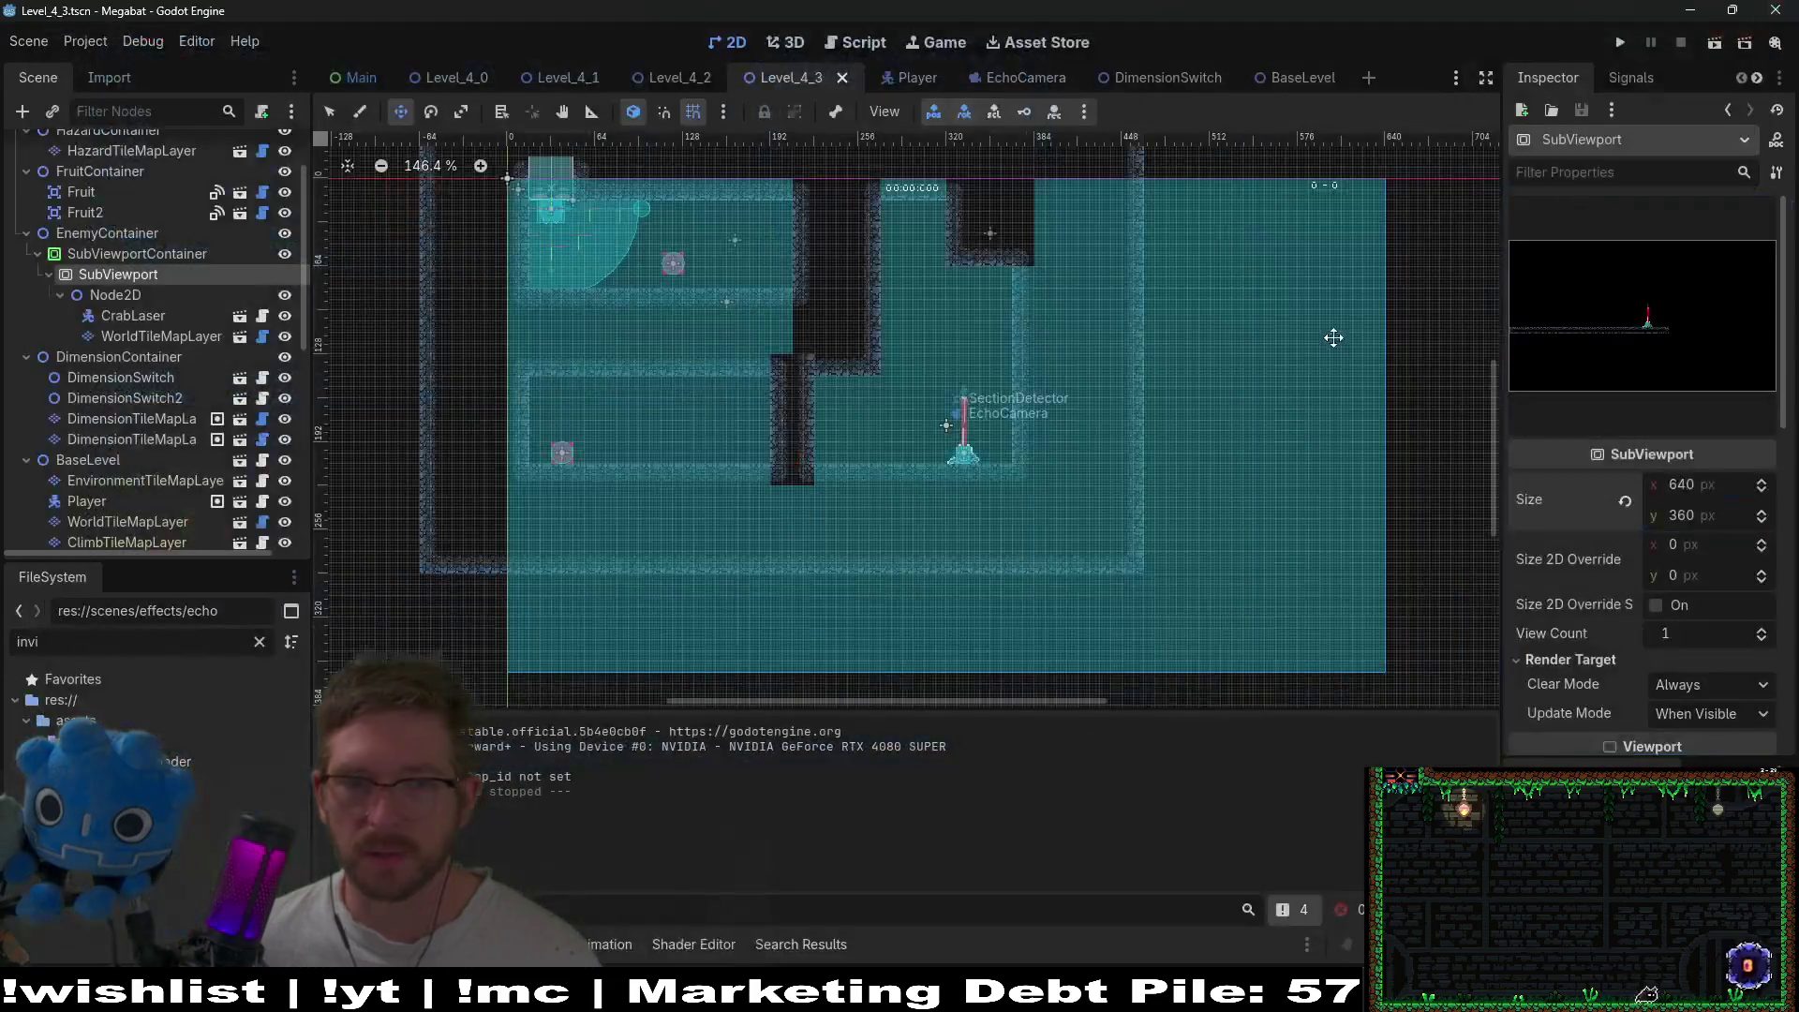
key("ctrl+z")
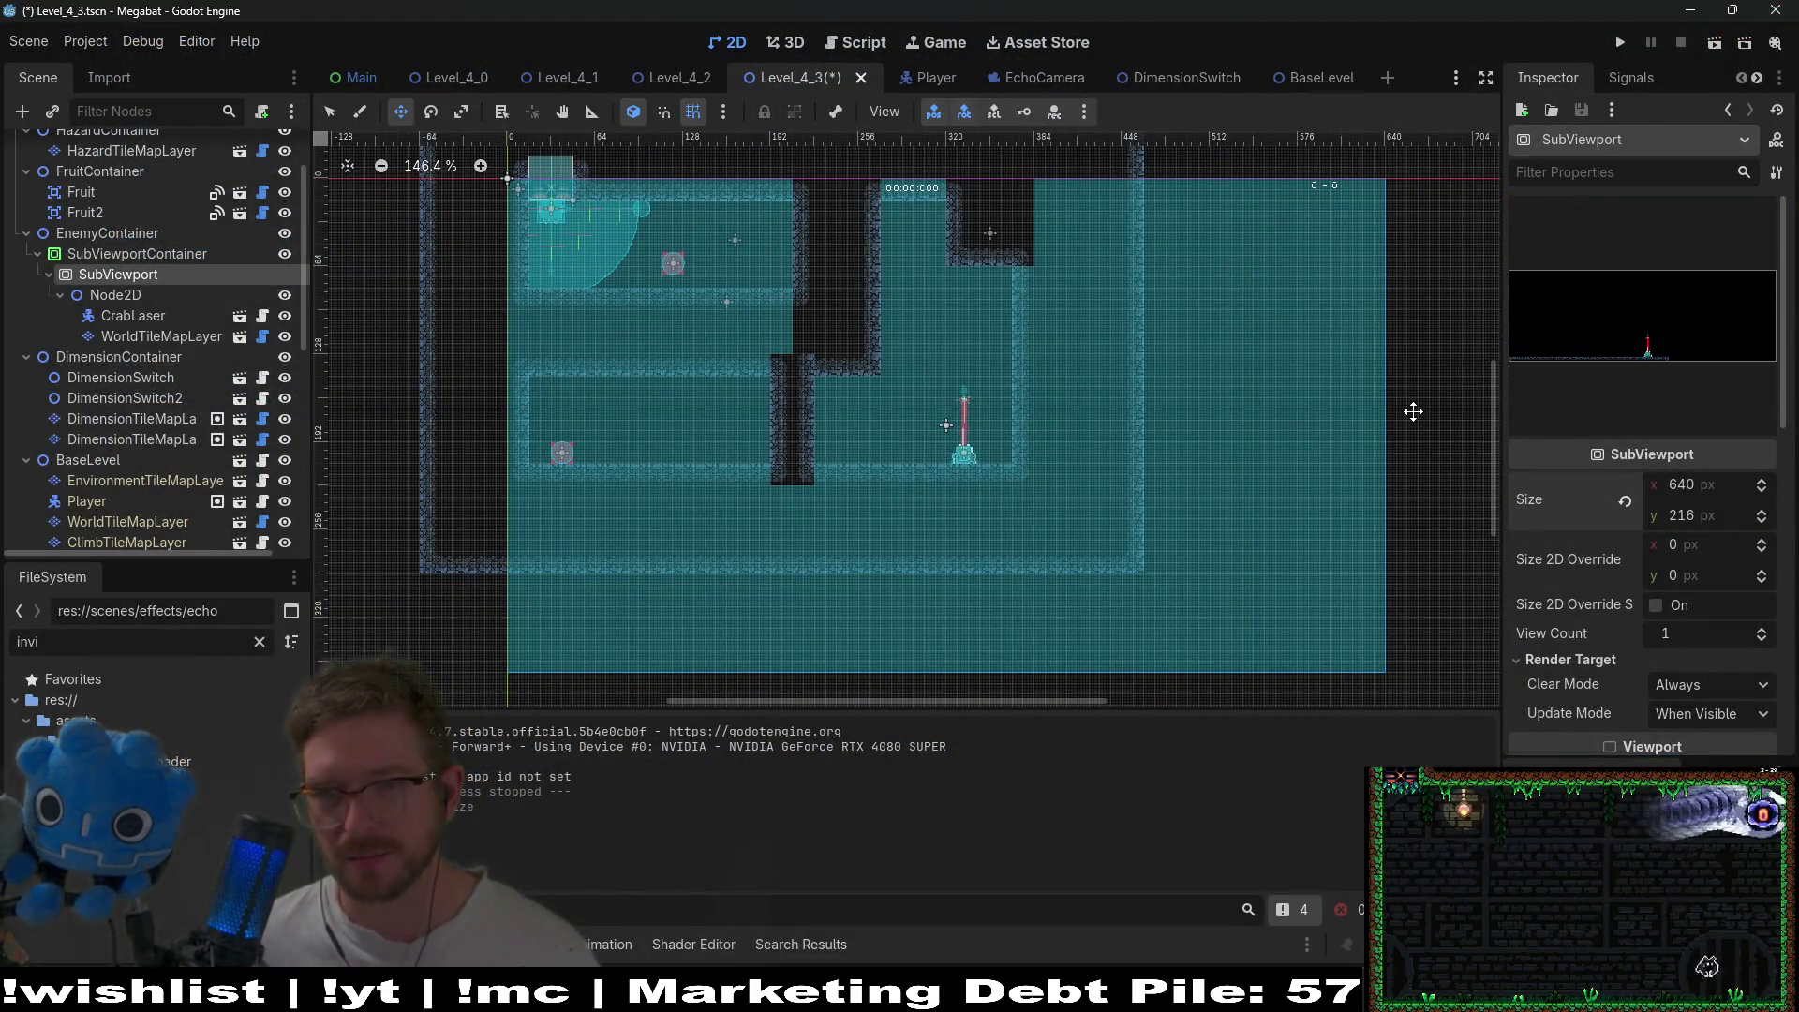
scroll(133, 426, "down", 5)
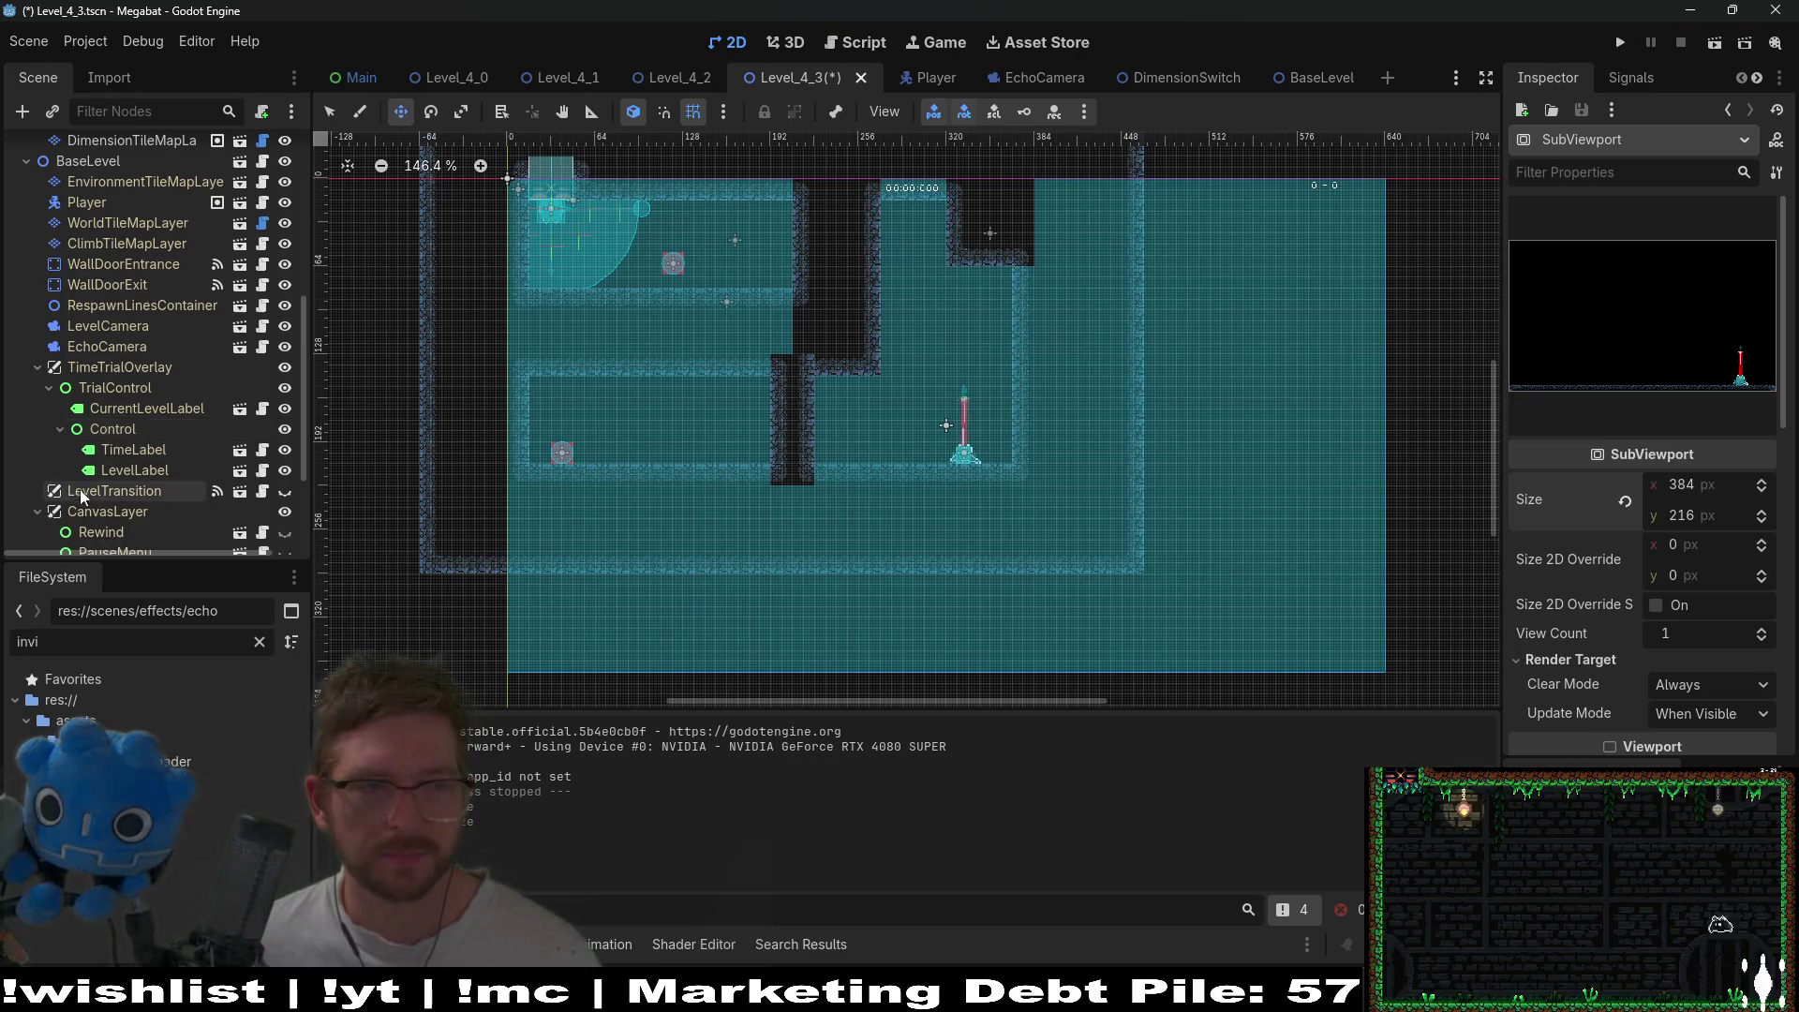
- Nudge the SectionDetector back near (166, 92) and save Level_4_3
left_click(105, 528)
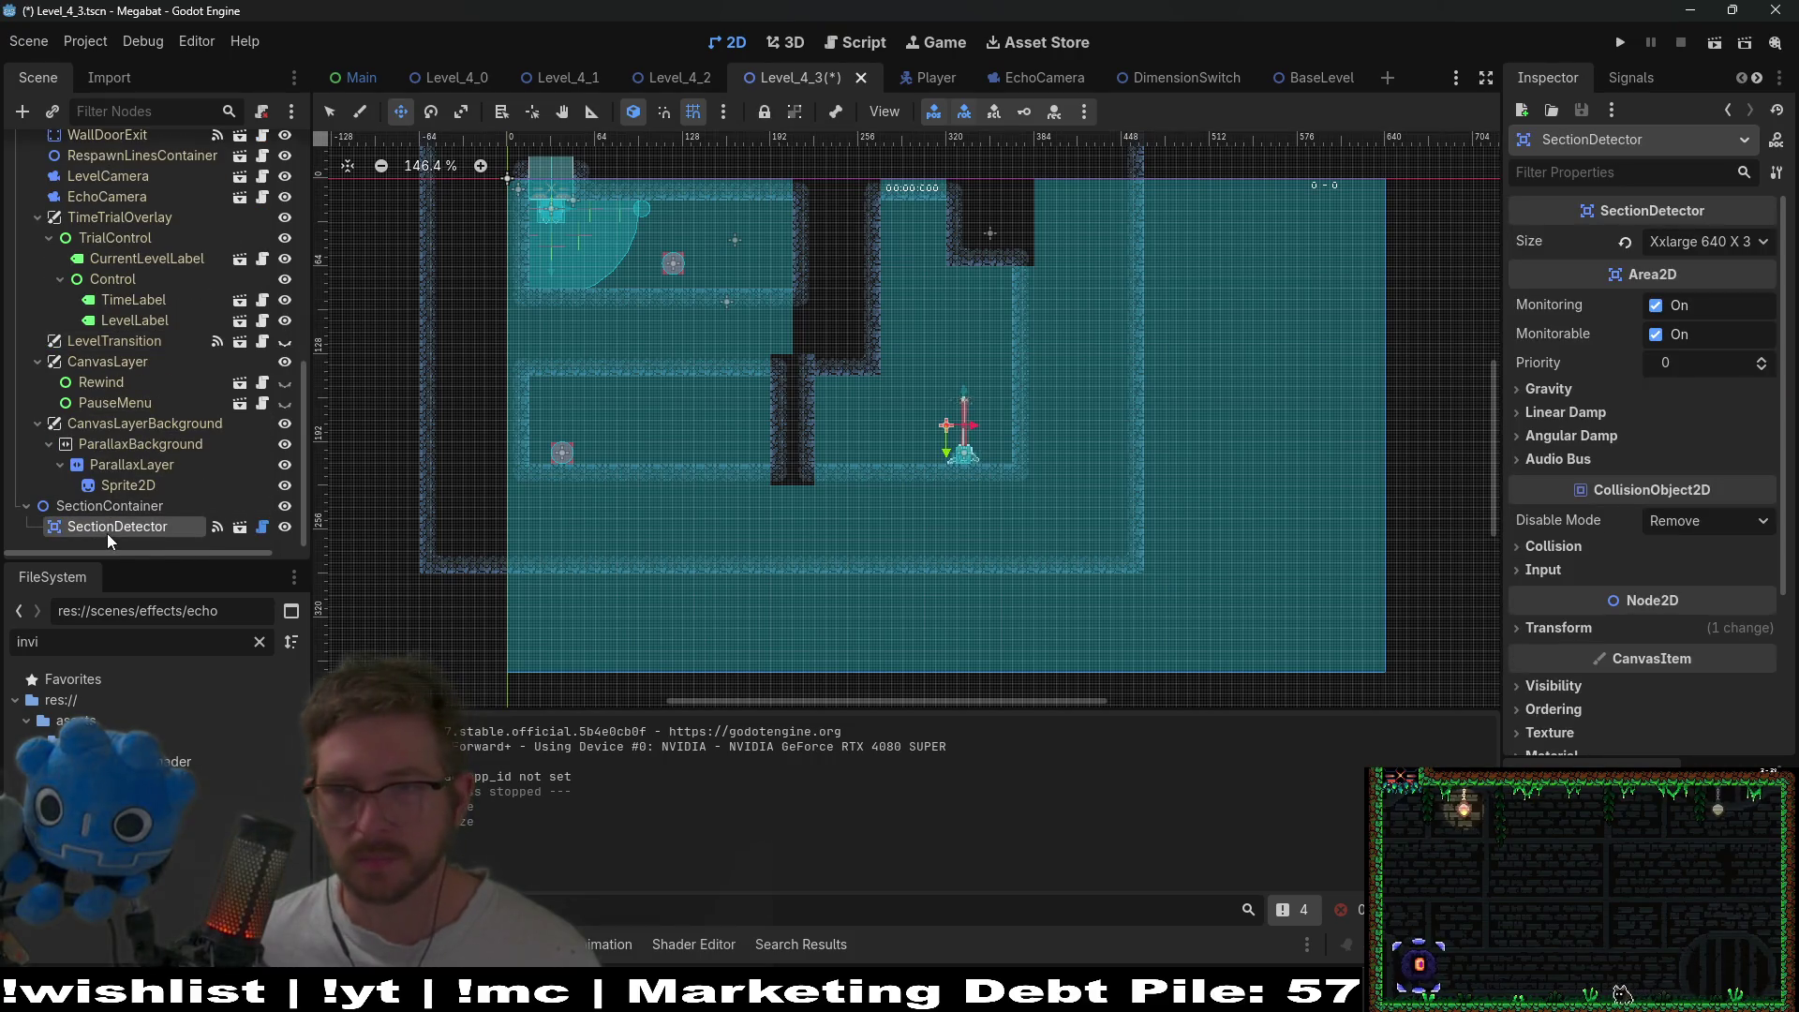
key("Down")
key("Down")
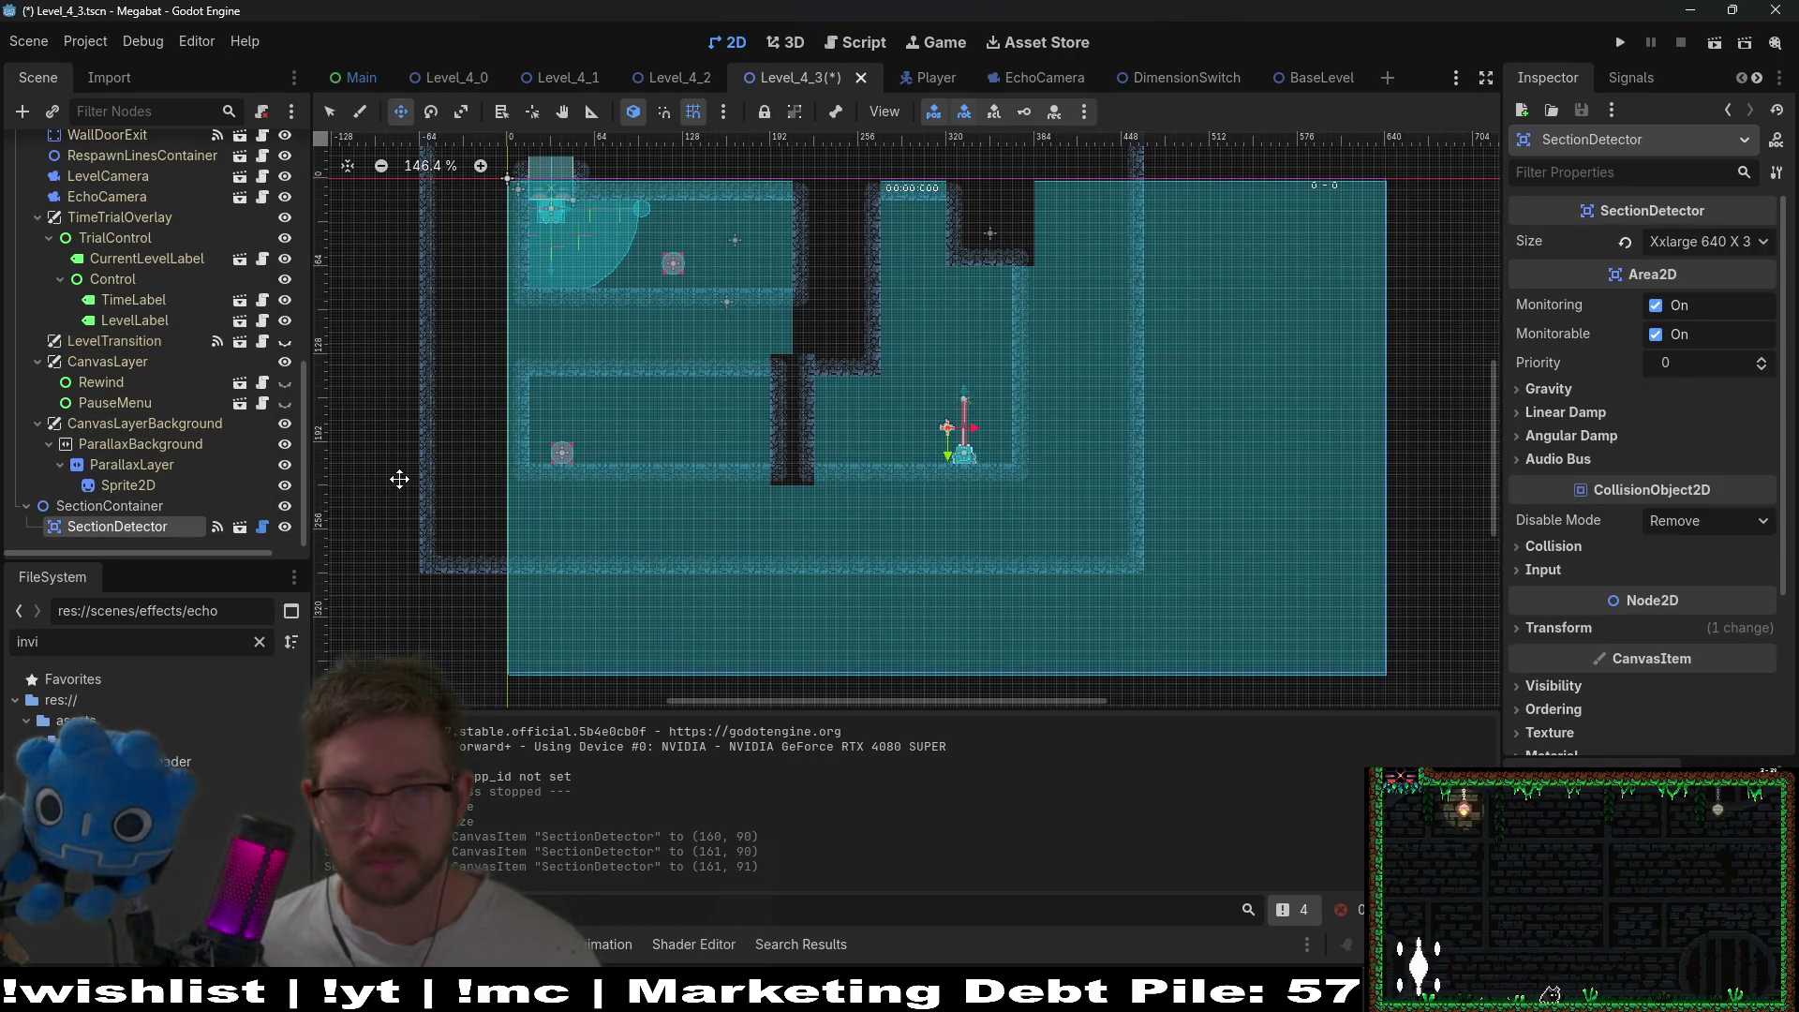
key("Right")
key("Right")
key("Right")
key("Right")
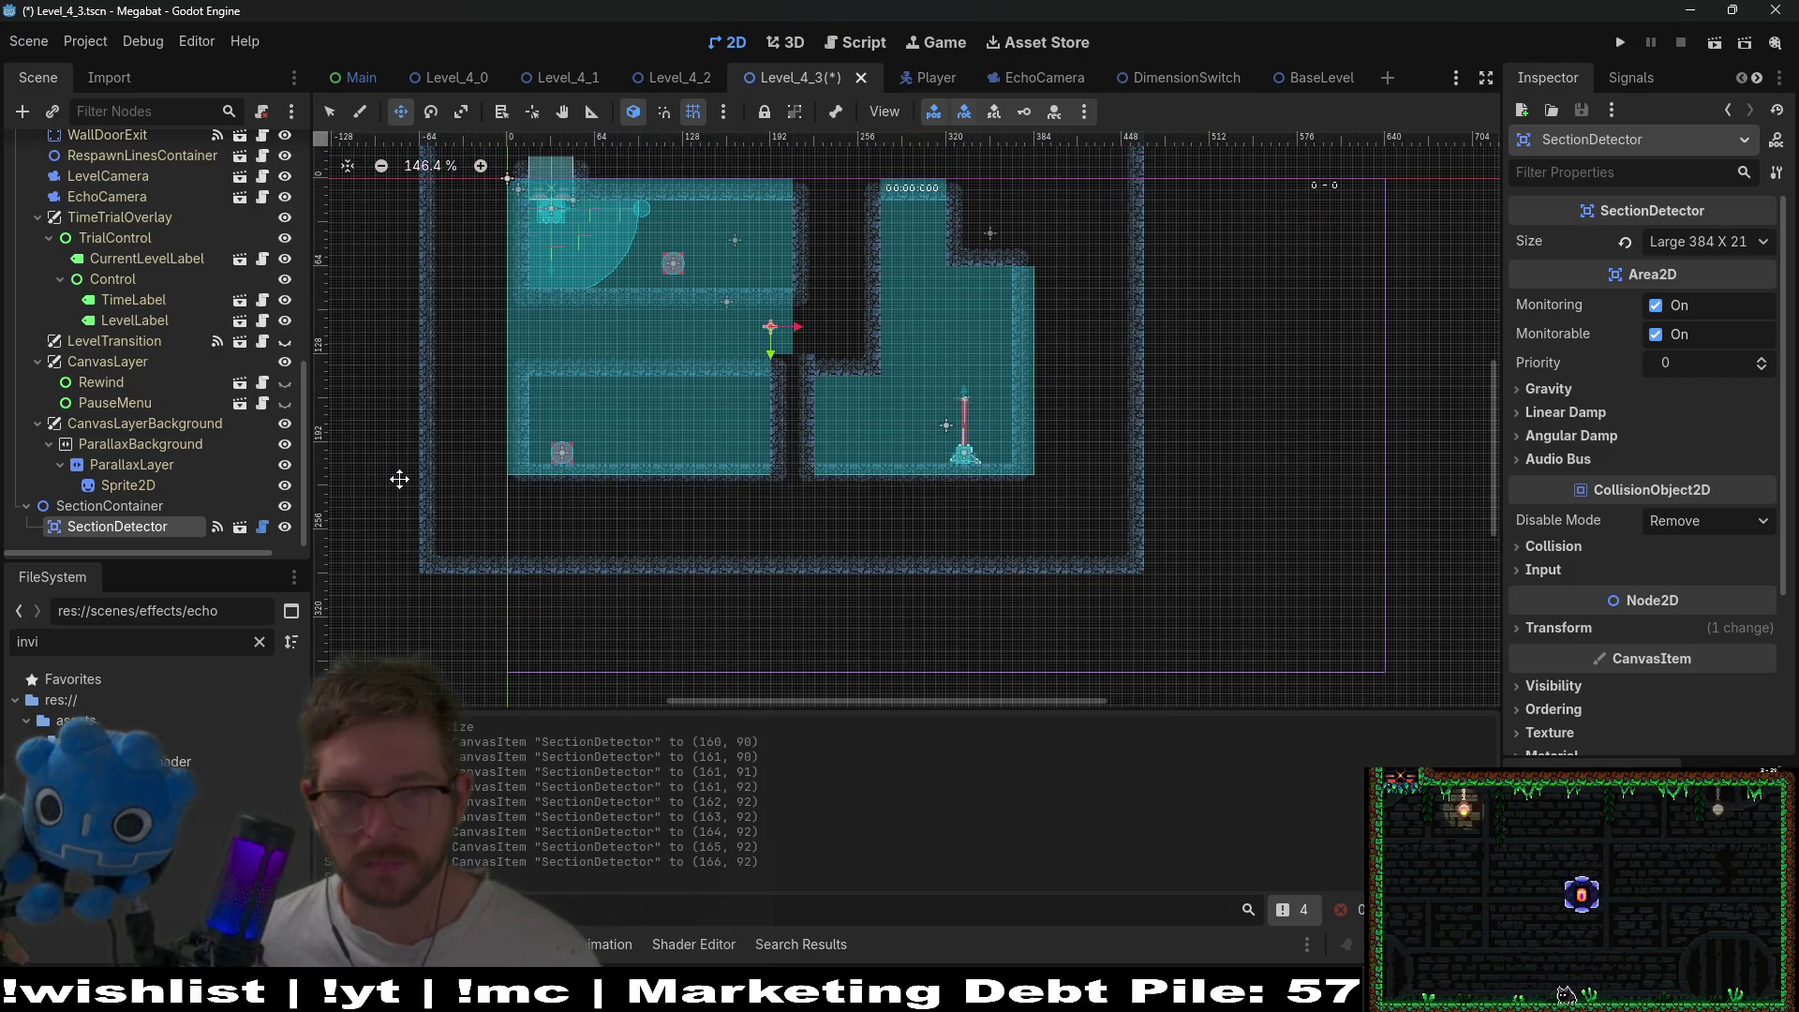
key("ctrl+s")
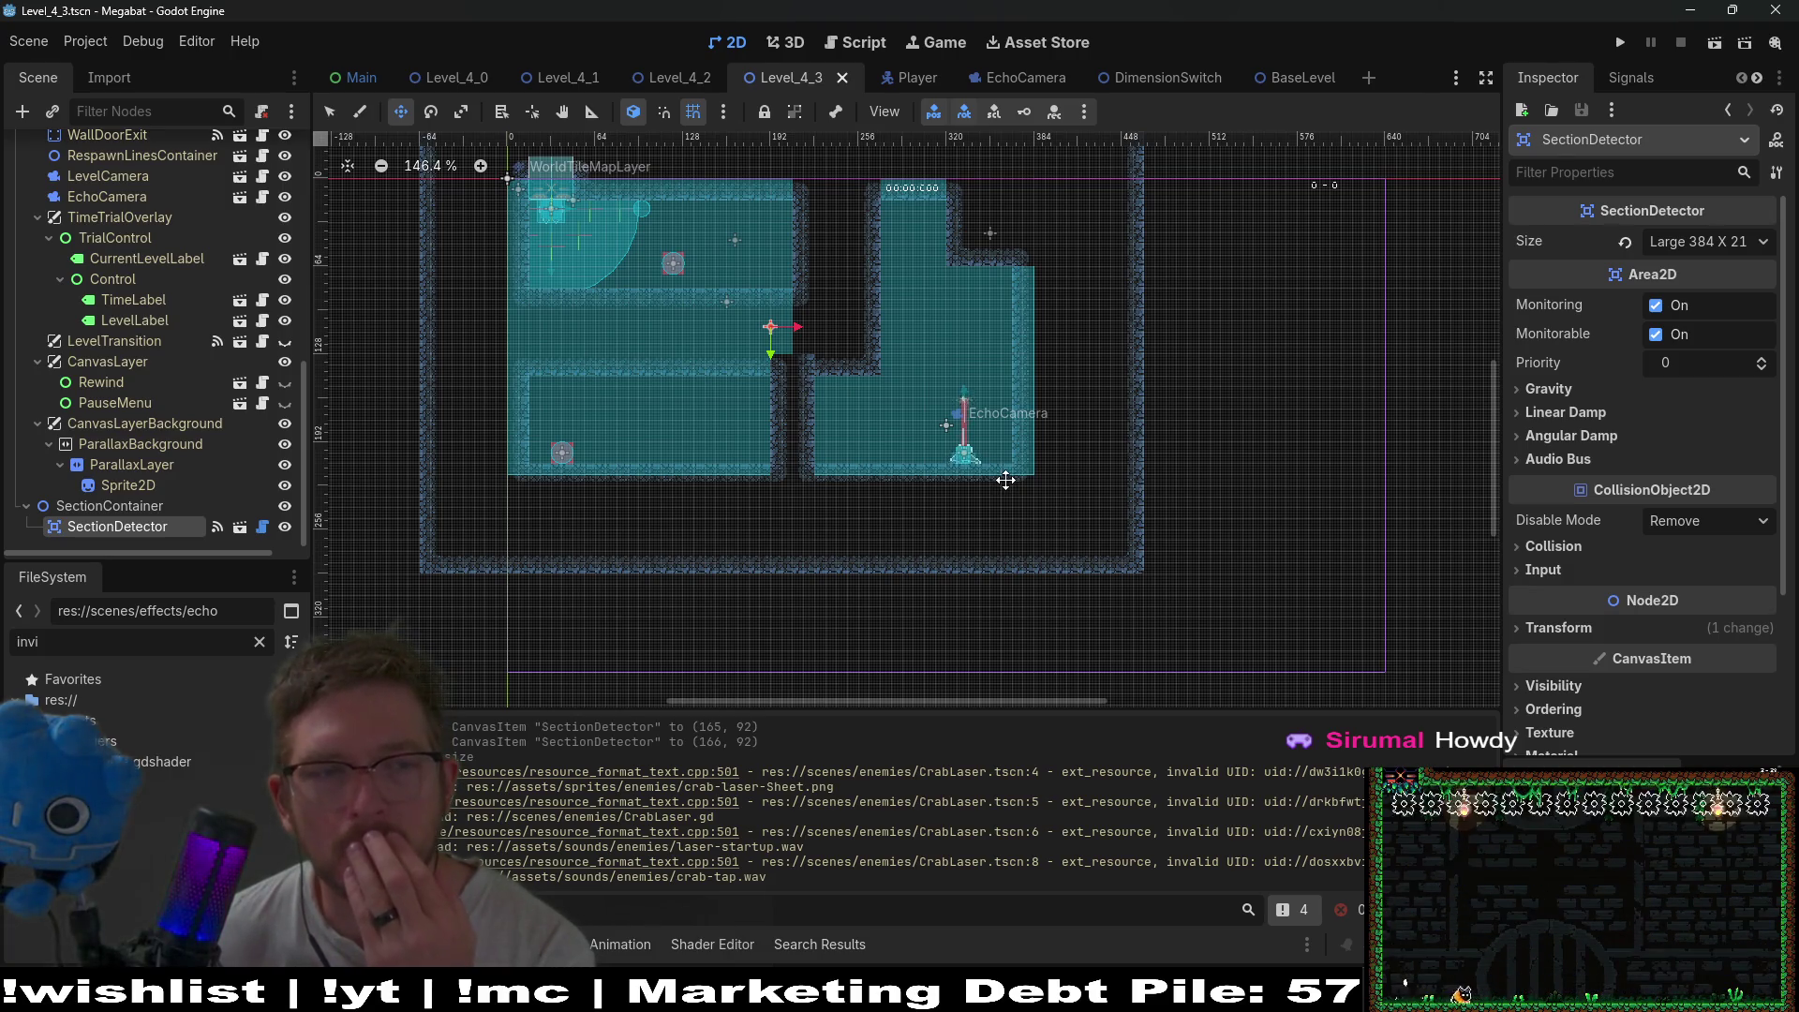
scroll(156, 242, "up", 10)
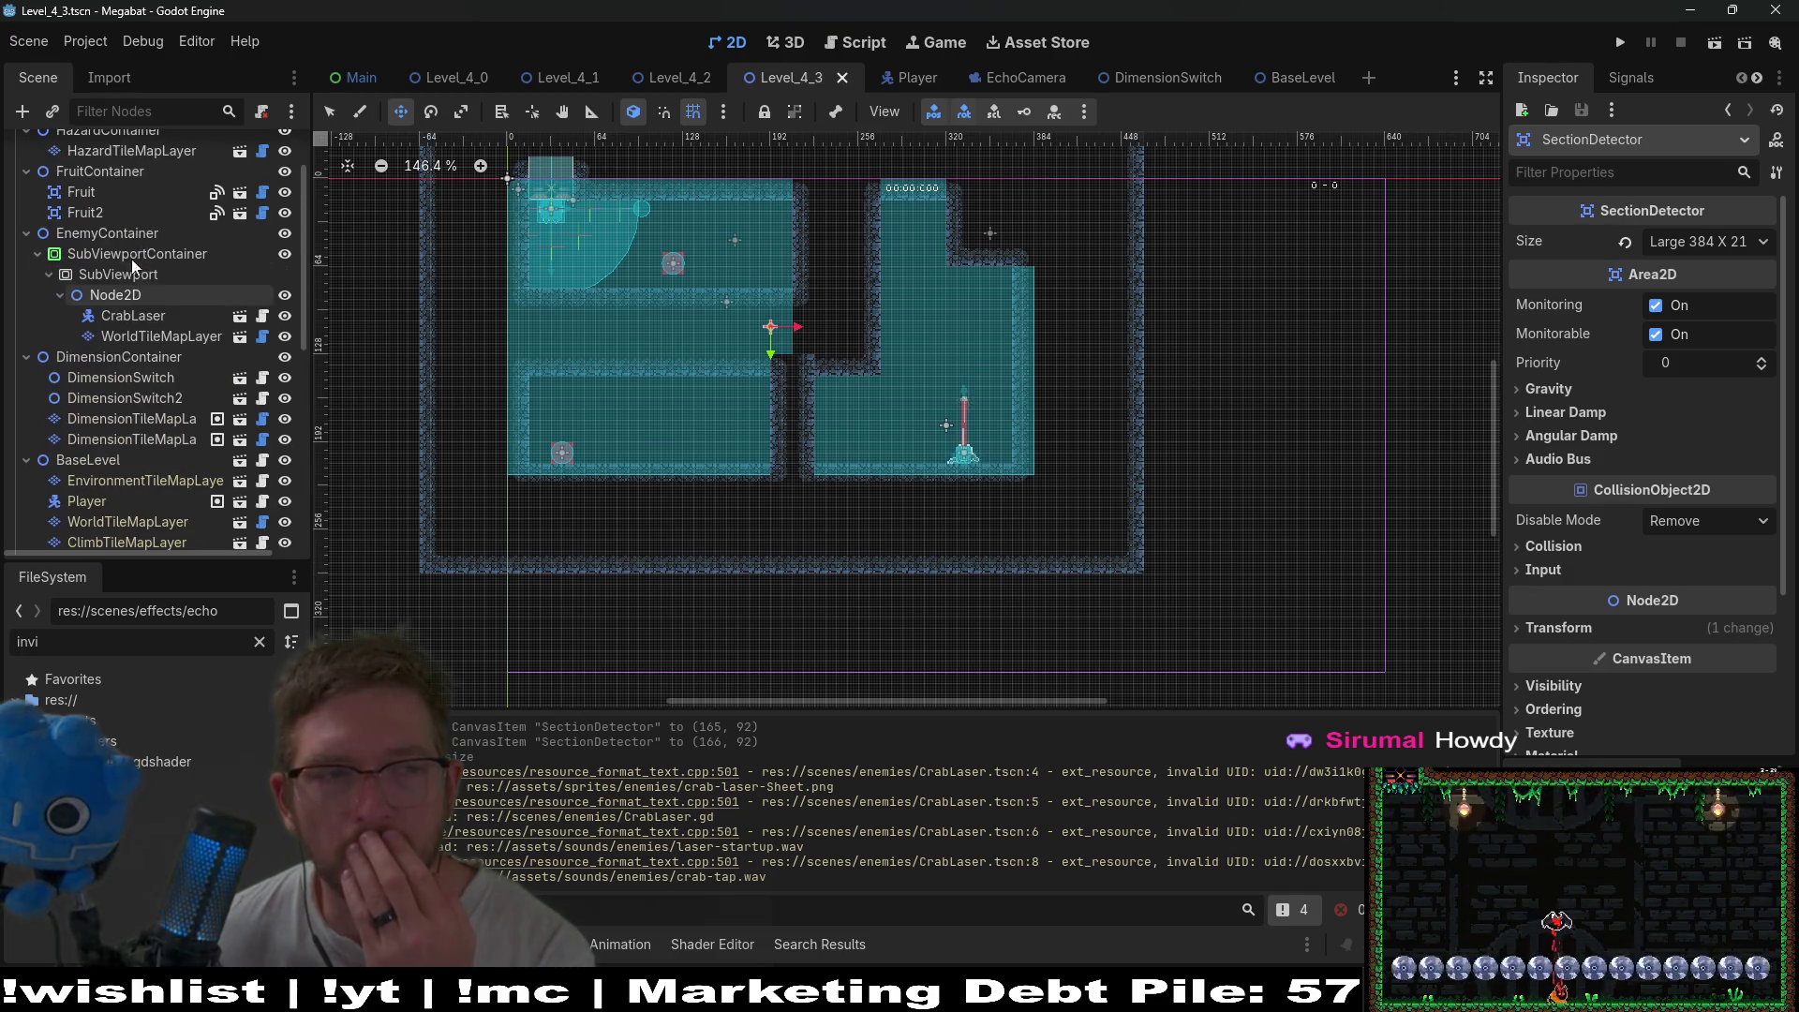
- Inspect Node2D and the SubViewport, then play-test Level_4_3 and close the game
left_click(140, 294)
left_click(135, 278)
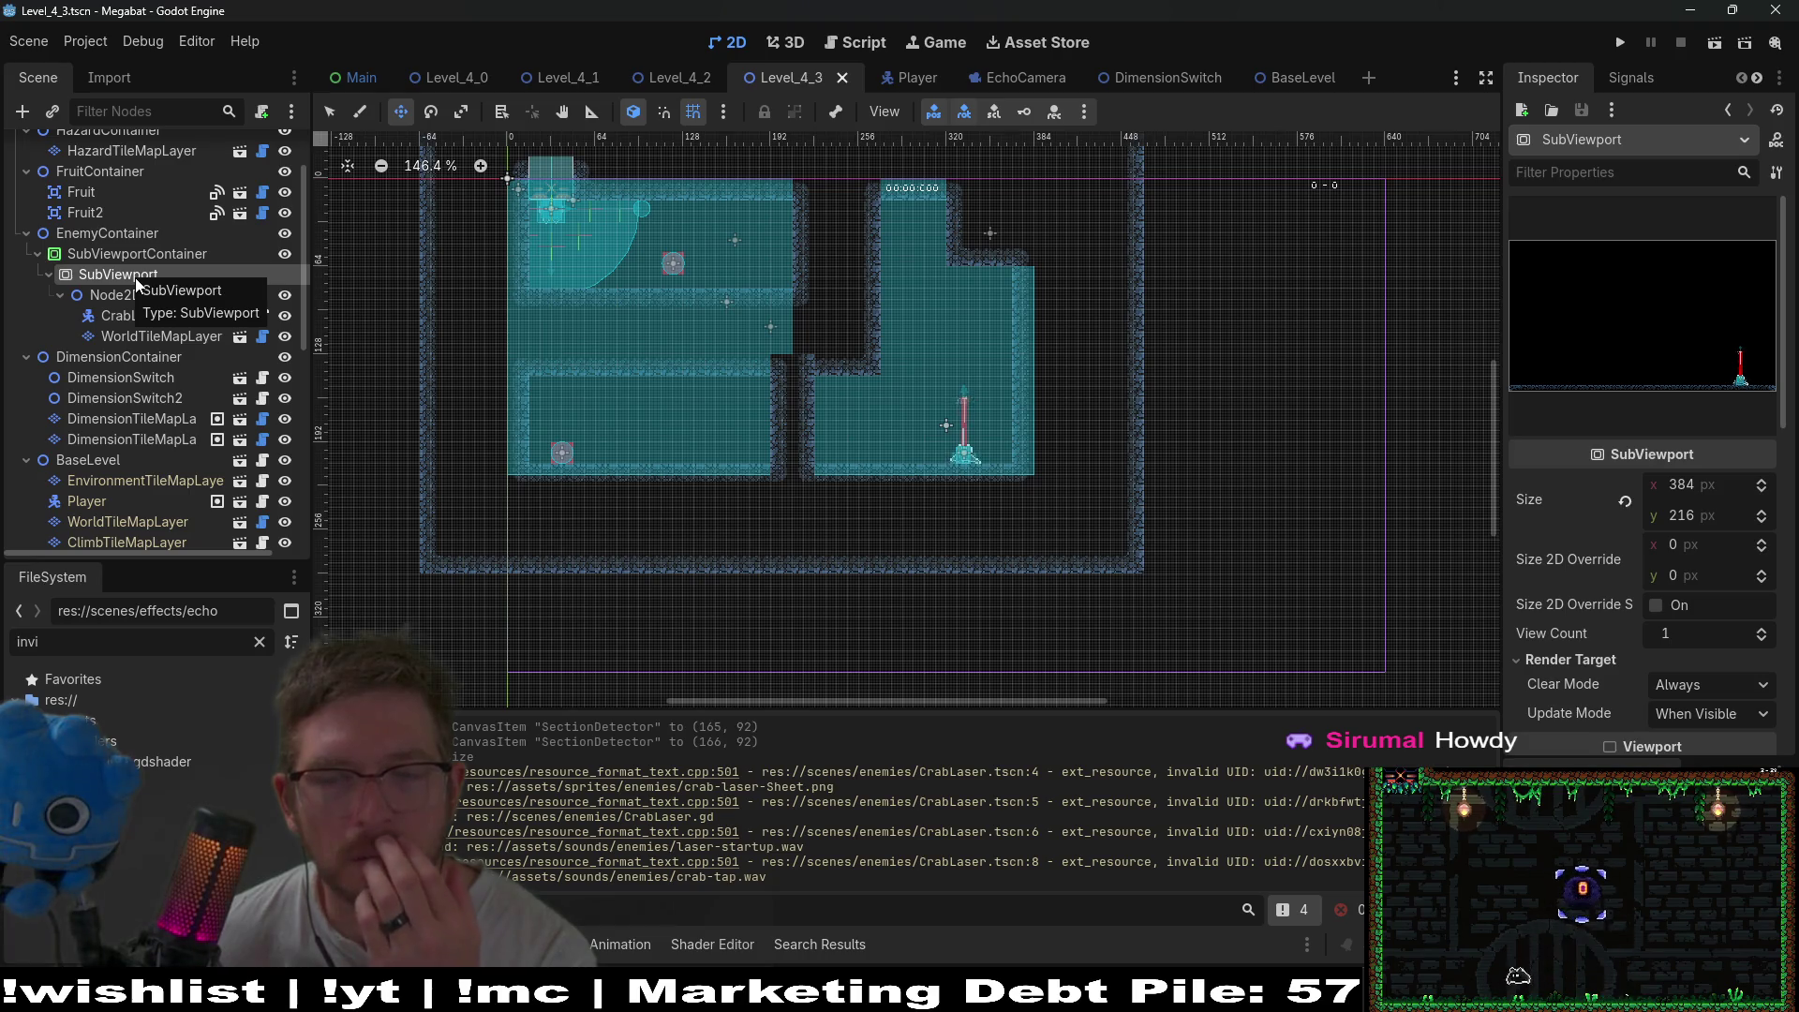
left_click(1714, 43)
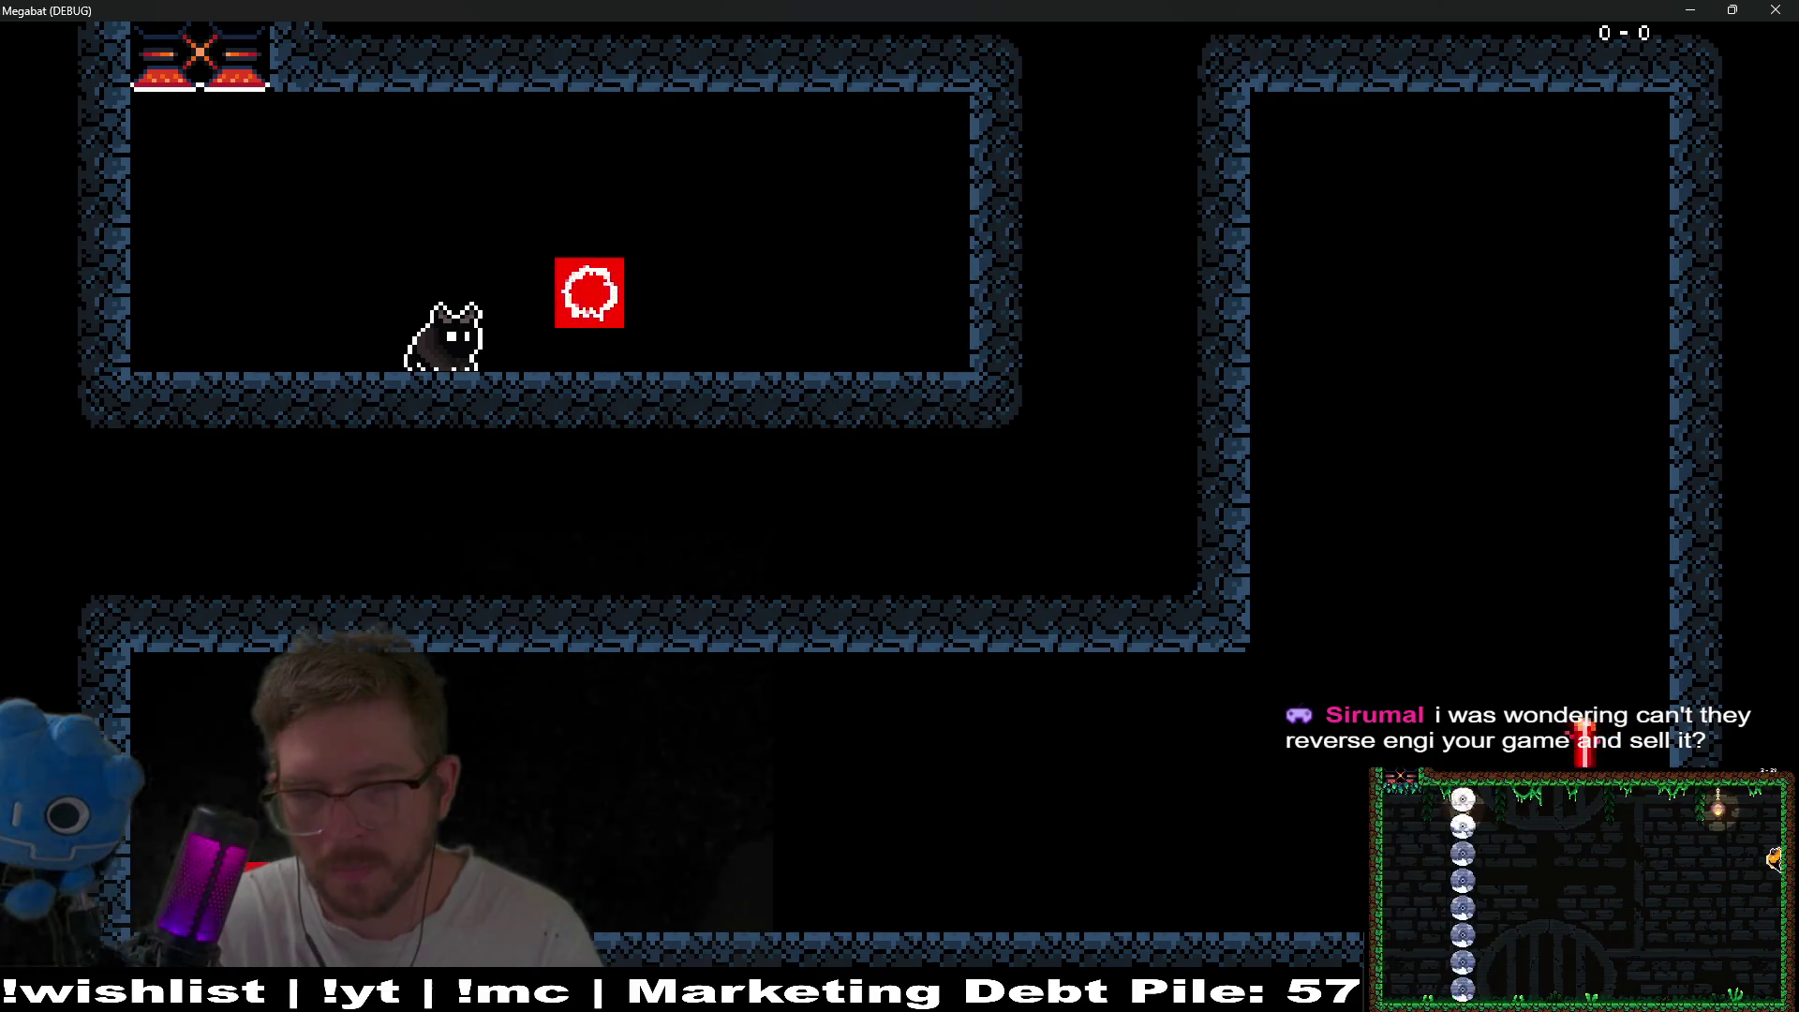
left_click(1786, 9)
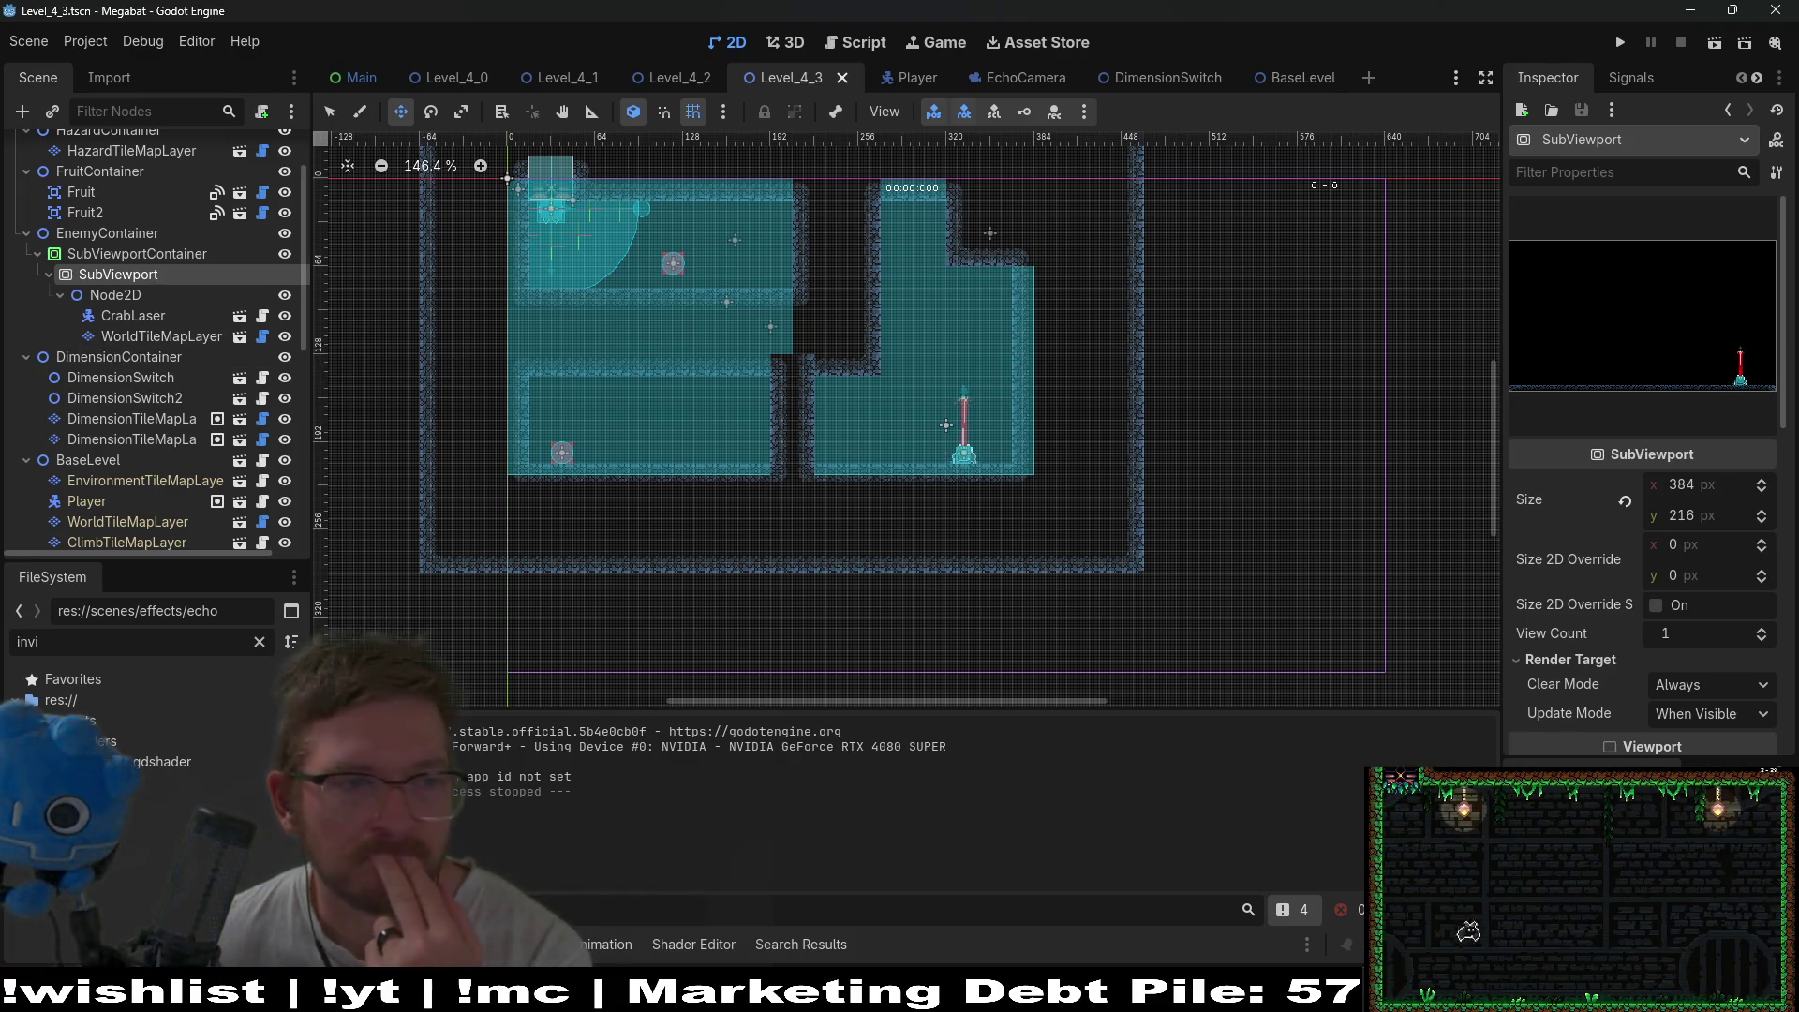
- Inspect Level_4_3's CrabLaser and WorldTileMapLayer nodes, ending with CrabLaser selected
left_click(127, 318)
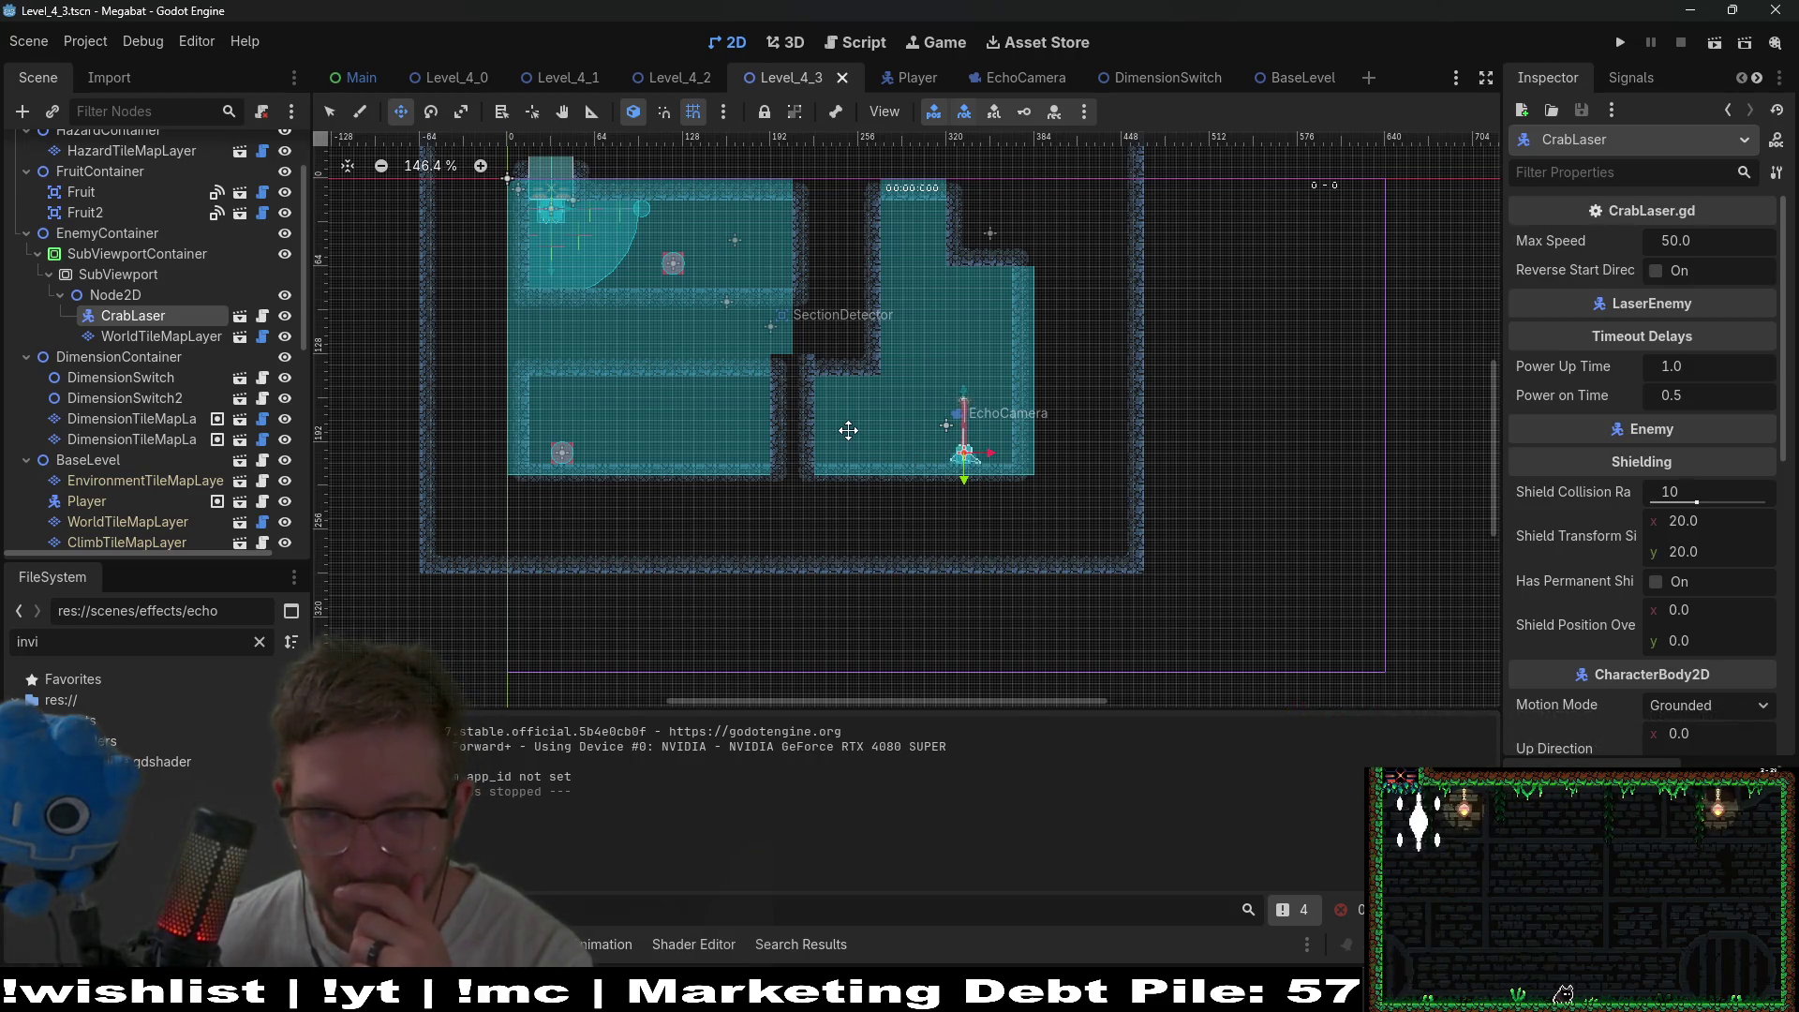
left_click(125, 339)
left_click(142, 318)
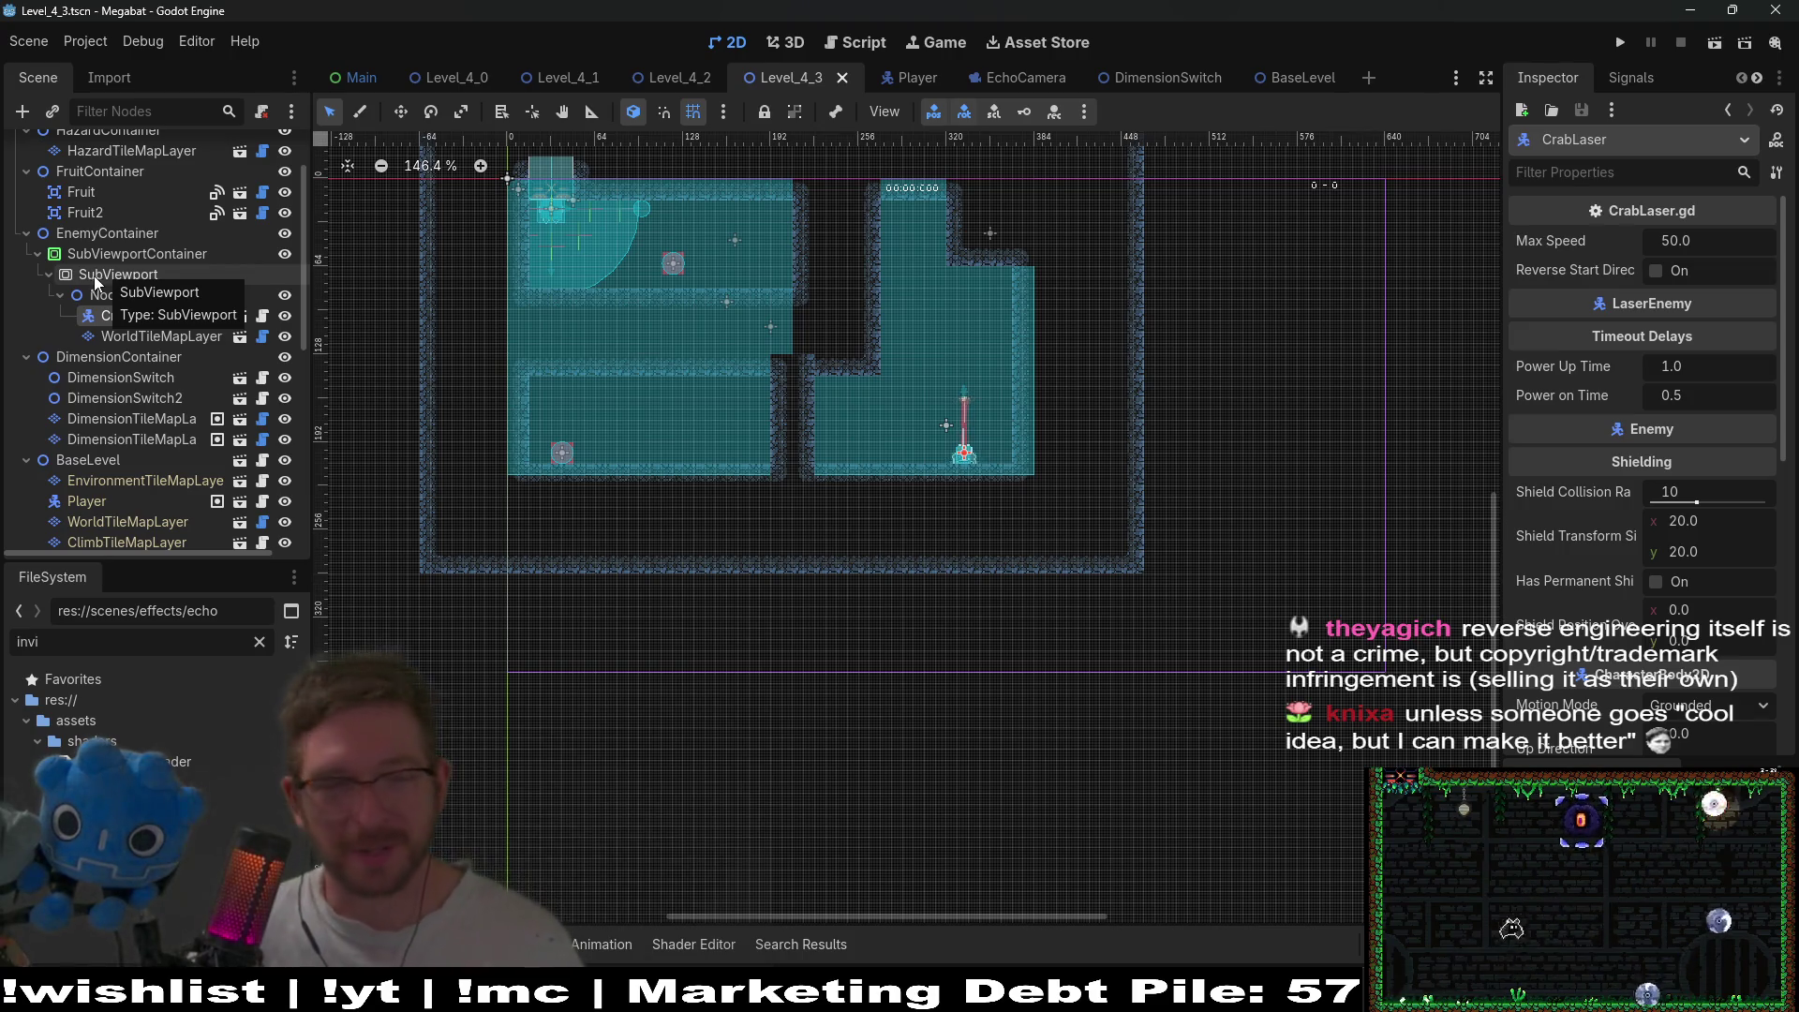
- Delete the WorldTileMapLayer node from inside the SubViewport
left_click(131, 335)
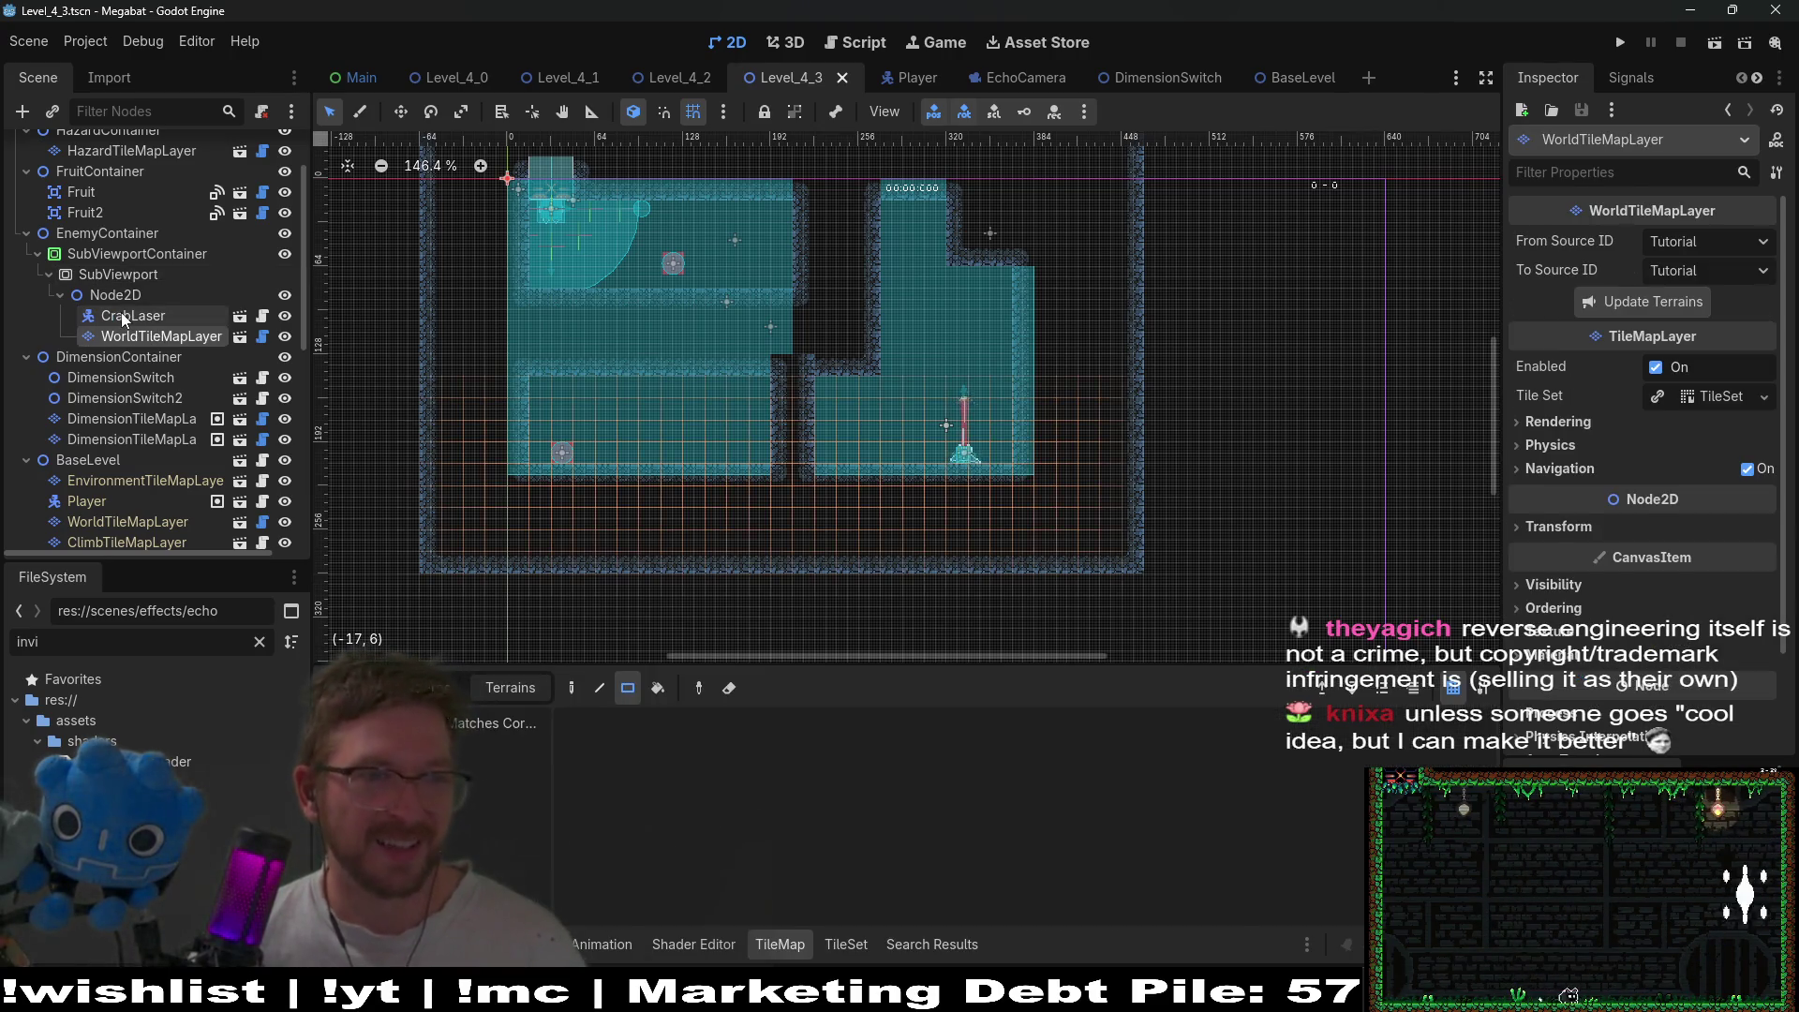
left_click(120, 315)
left_click(105, 295)
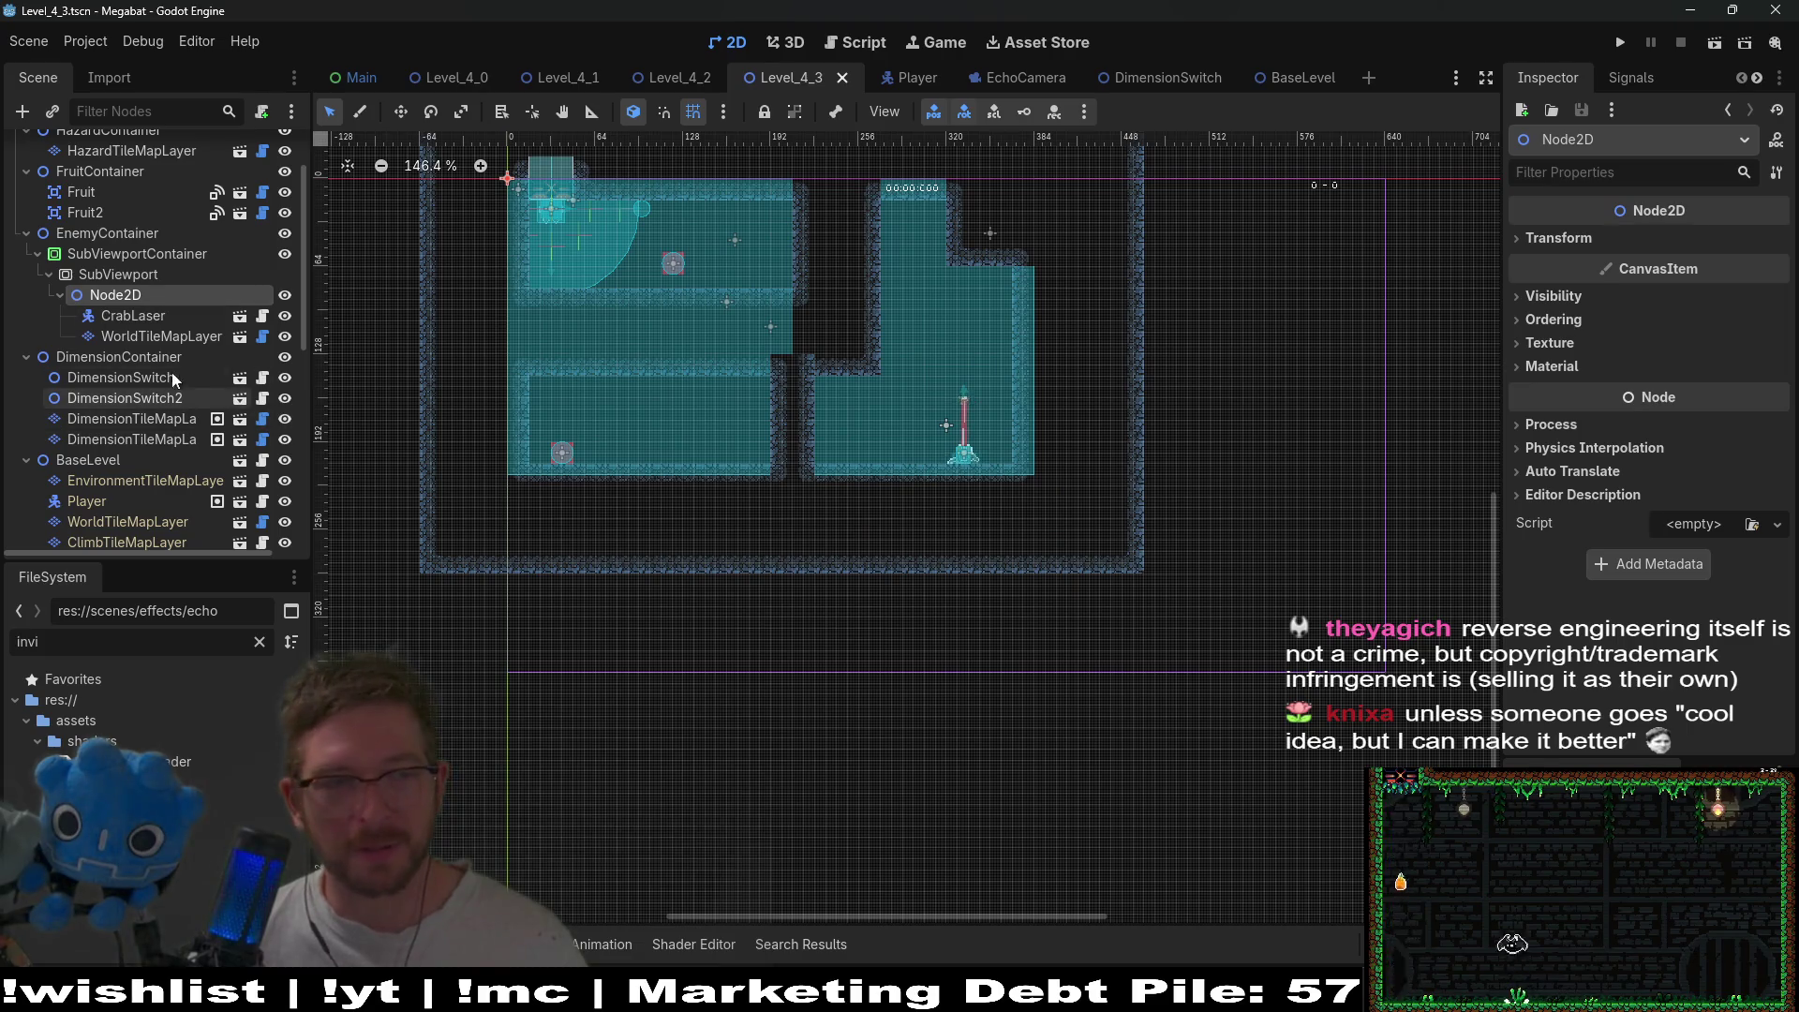
left_click(133, 318)
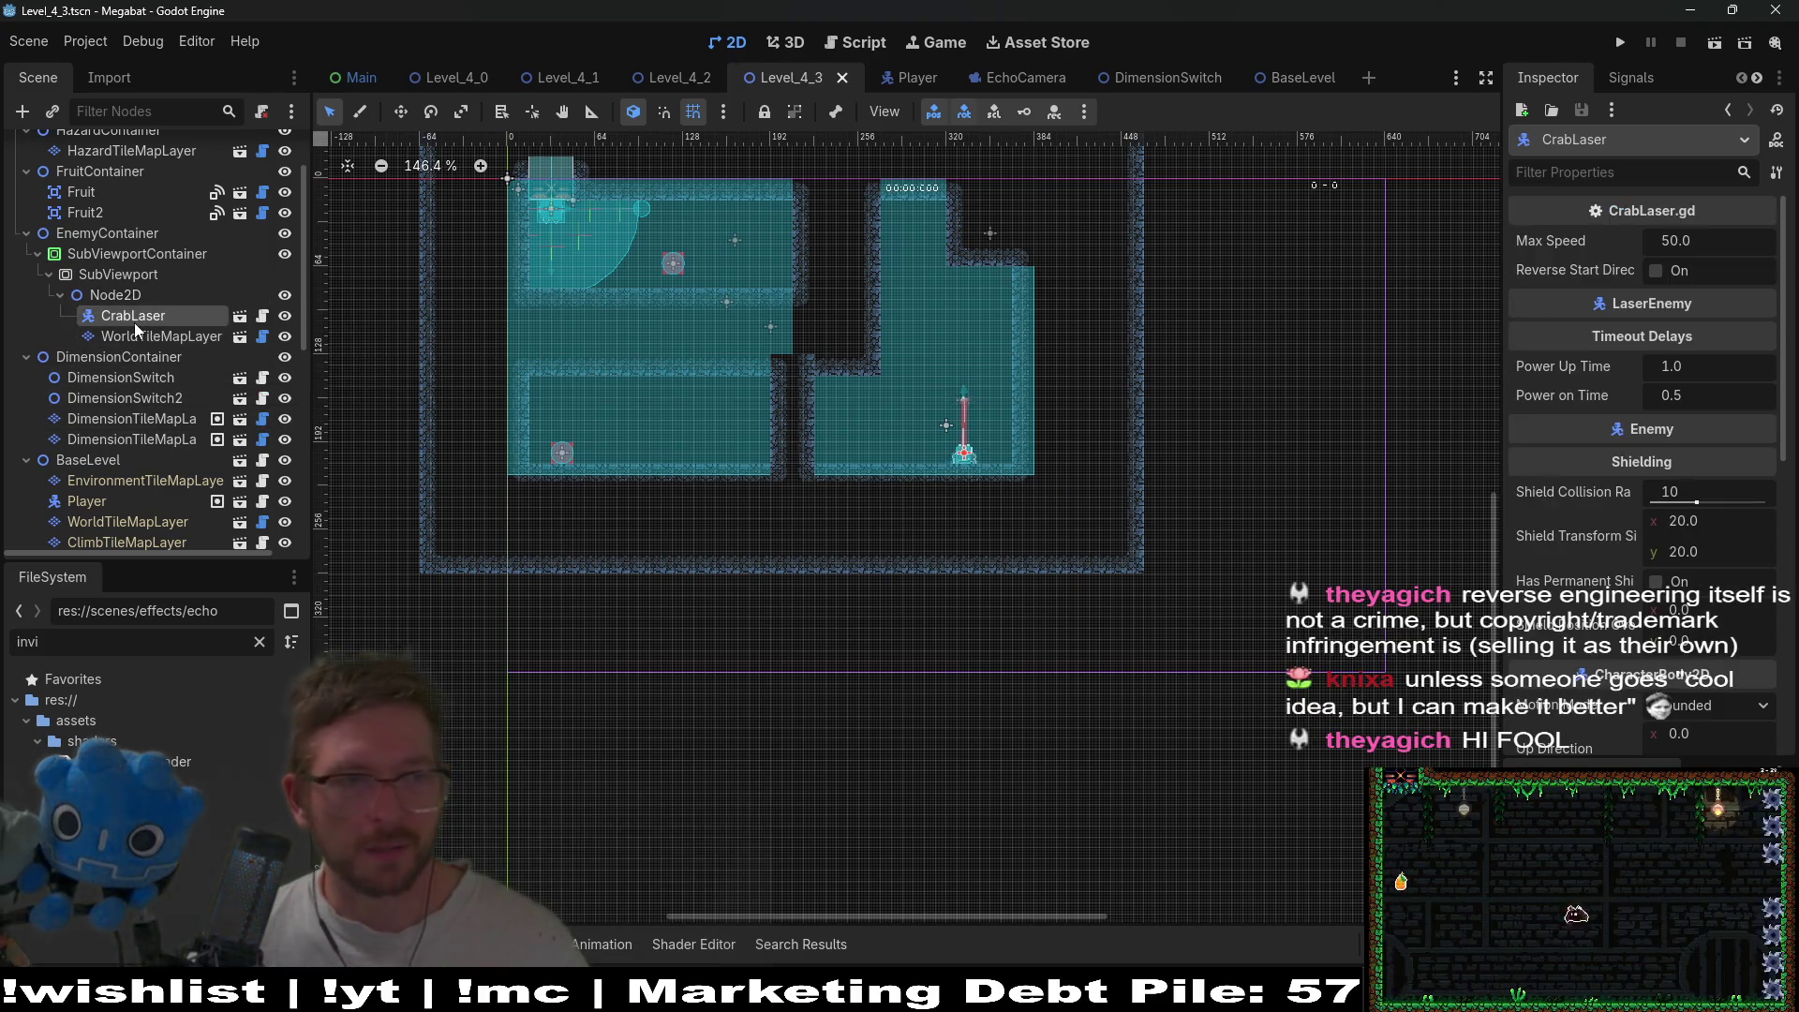
left_click(132, 335)
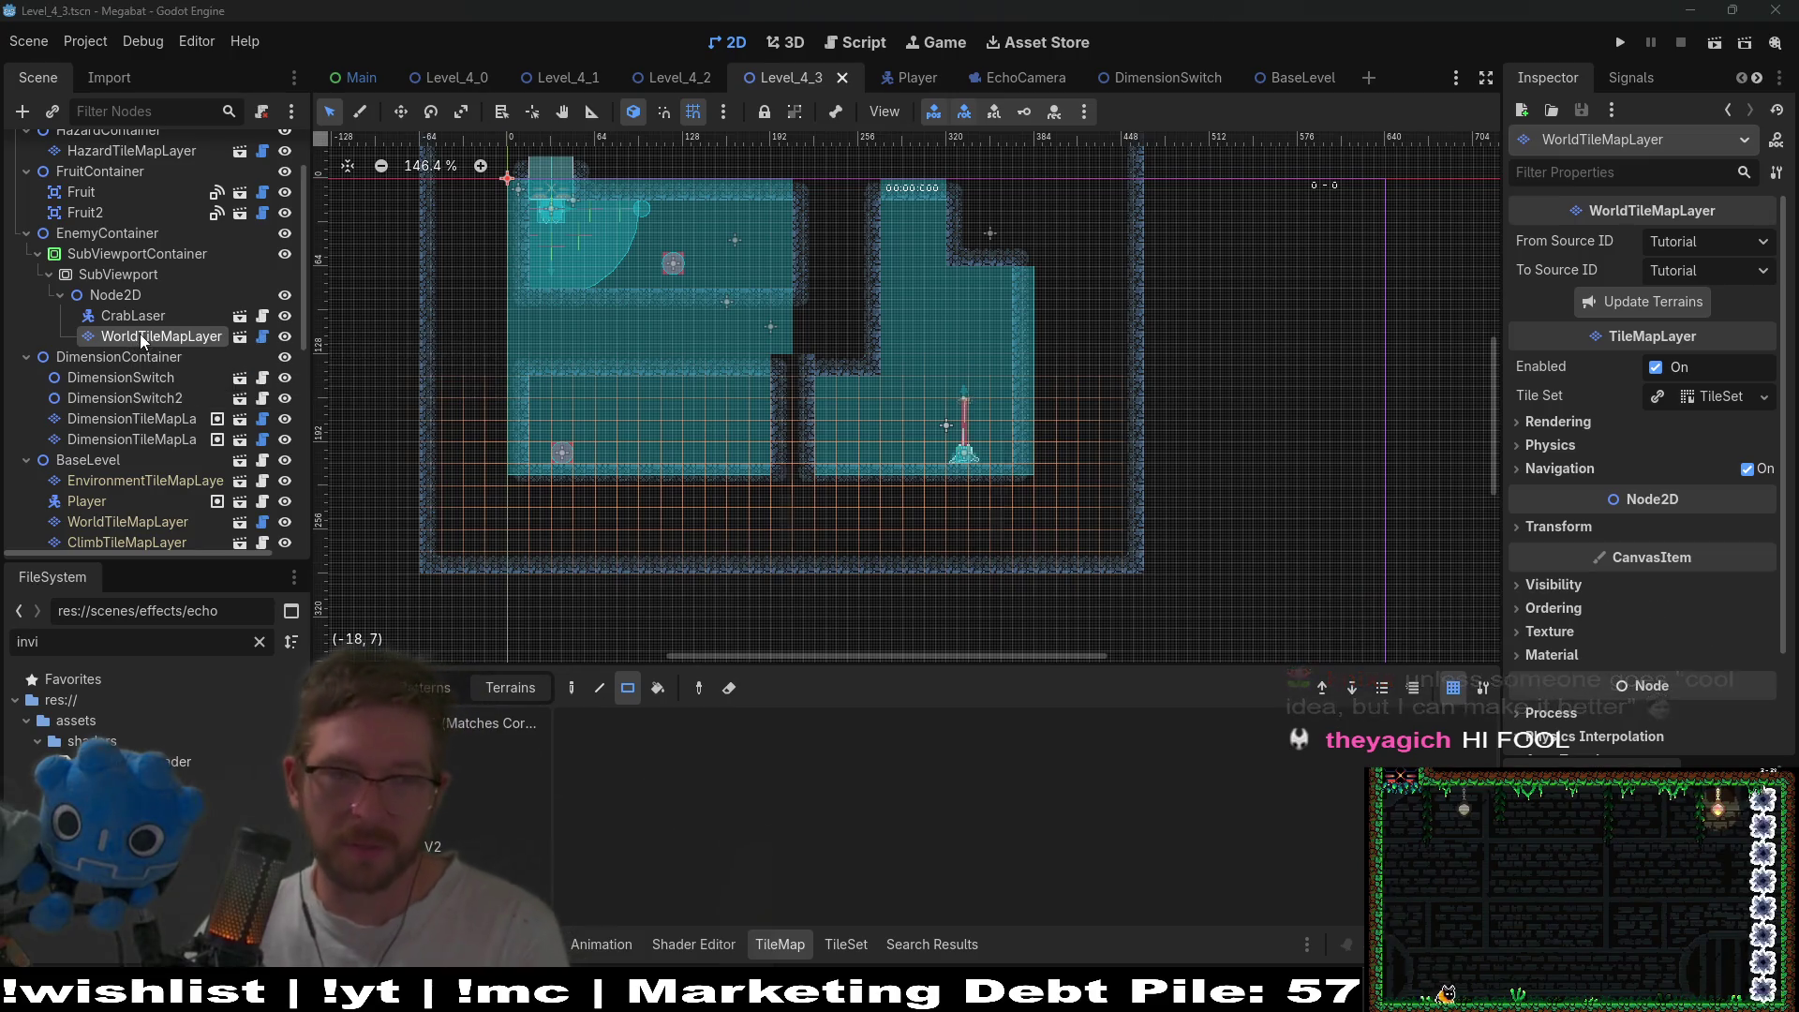
key("Delete")
key("Return")
- Move CrabLaser directly under EnemyContainer, delete the SubViewportContainer, and run the scene
left_click_drag(122, 313, 82, 252)
left_click(103, 281)
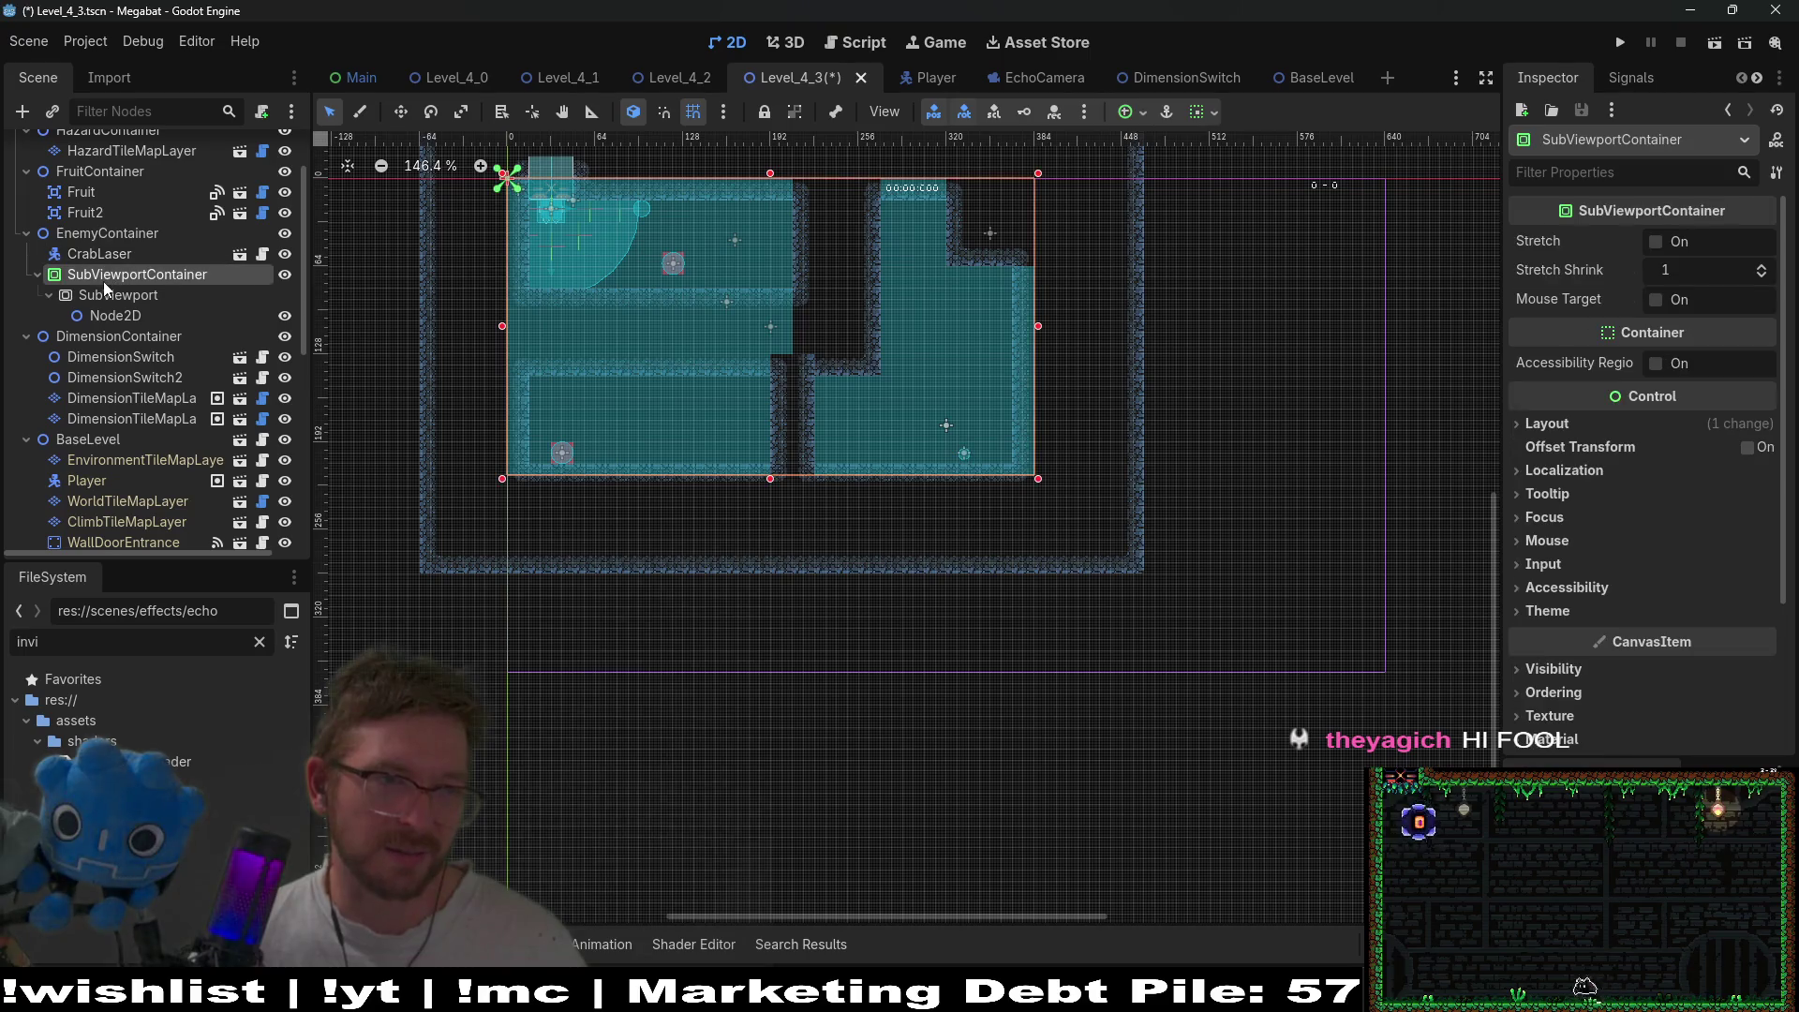
key("Delete")
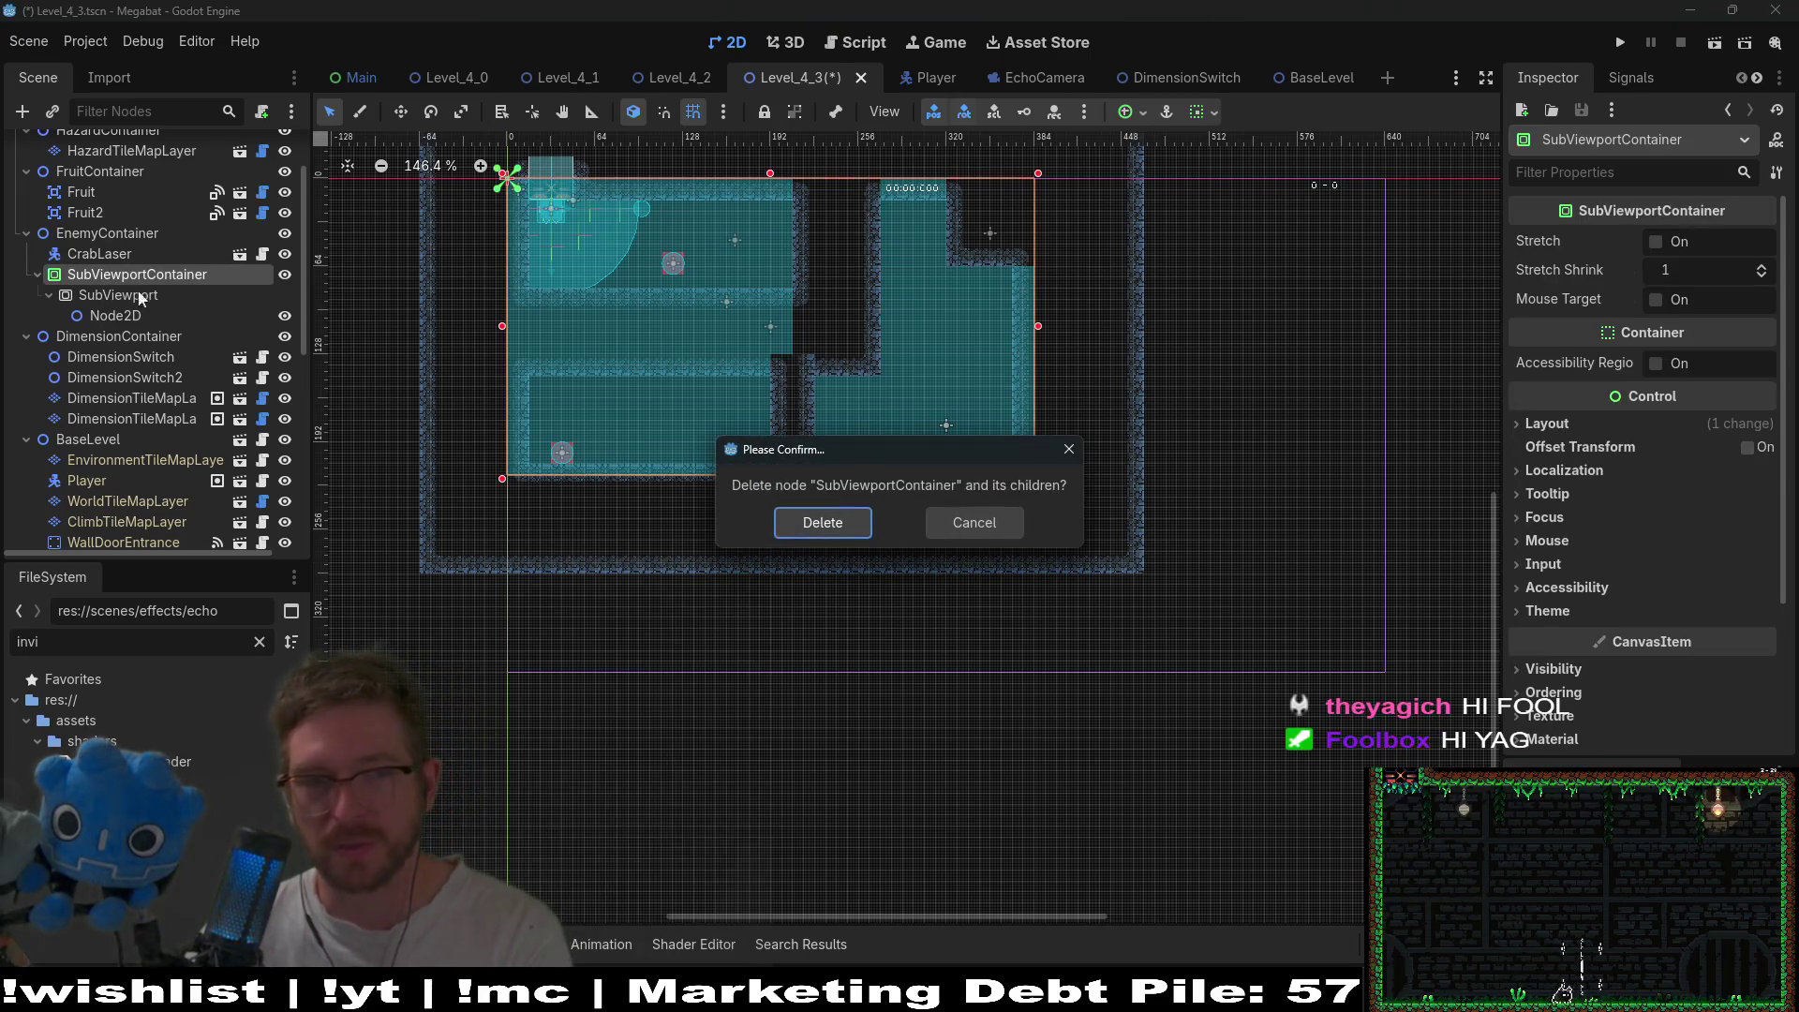
key("Return")
left_click(1715, 43)
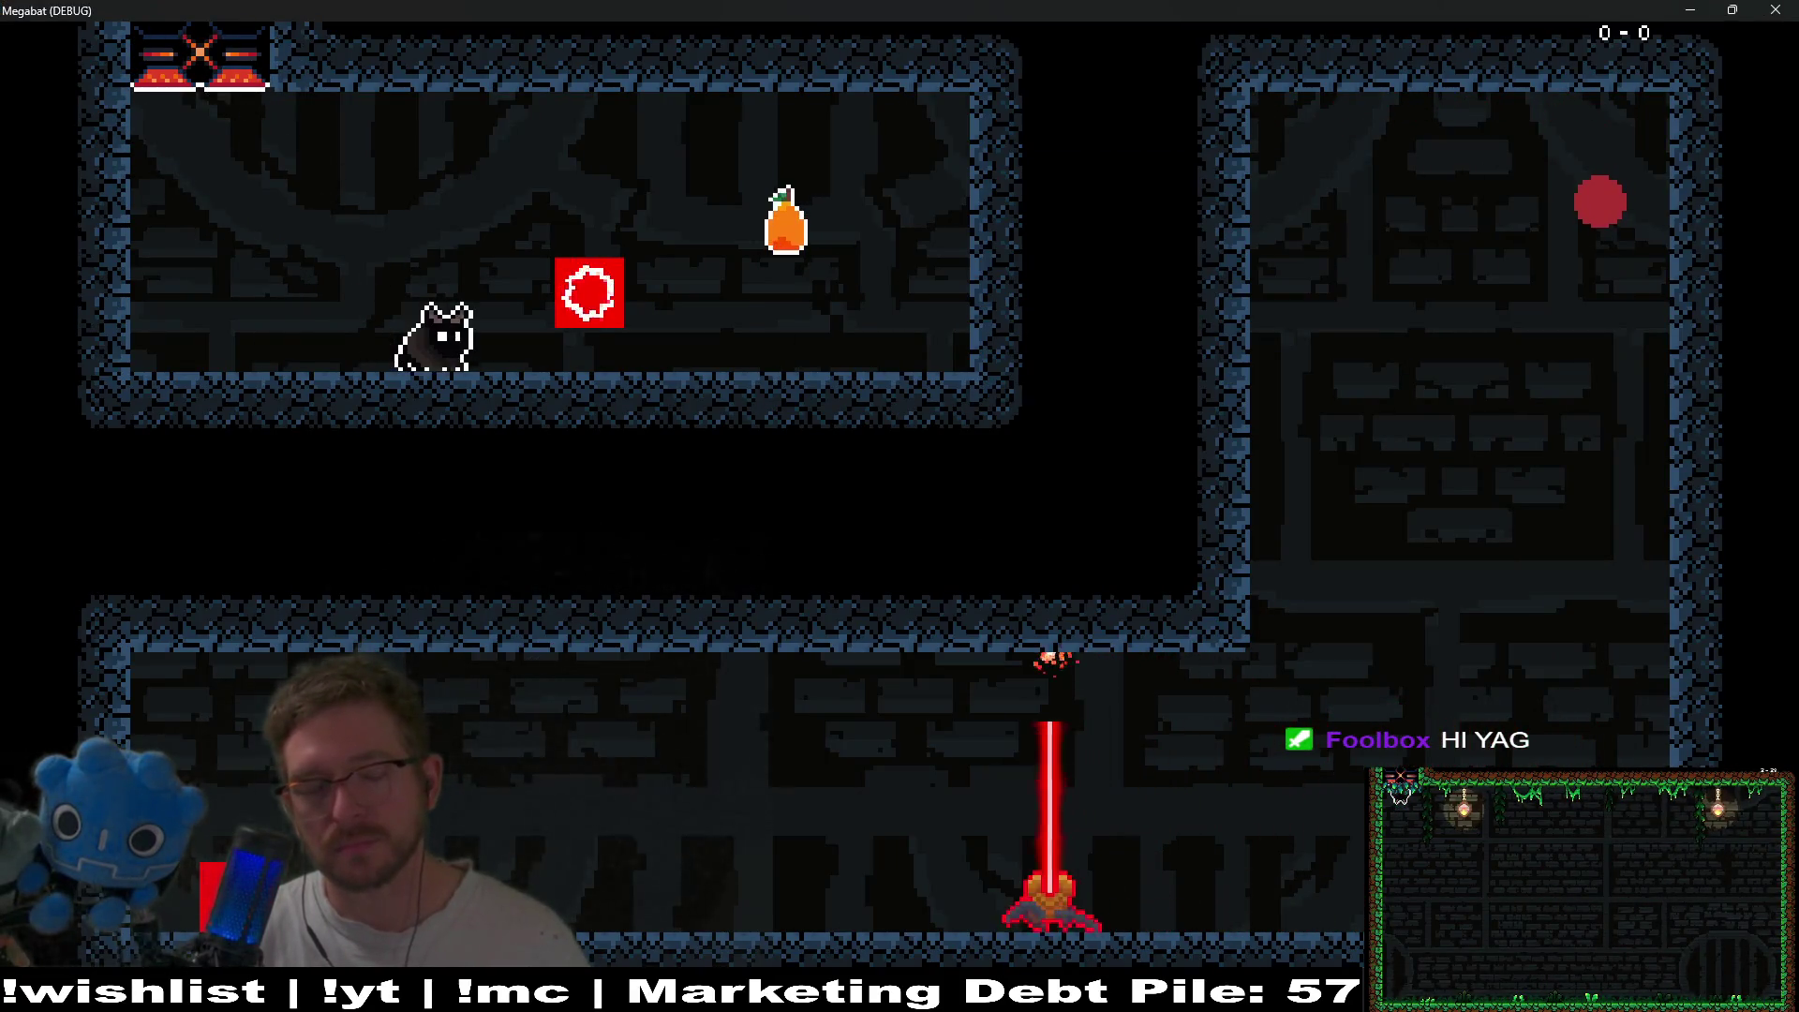
key("Right")
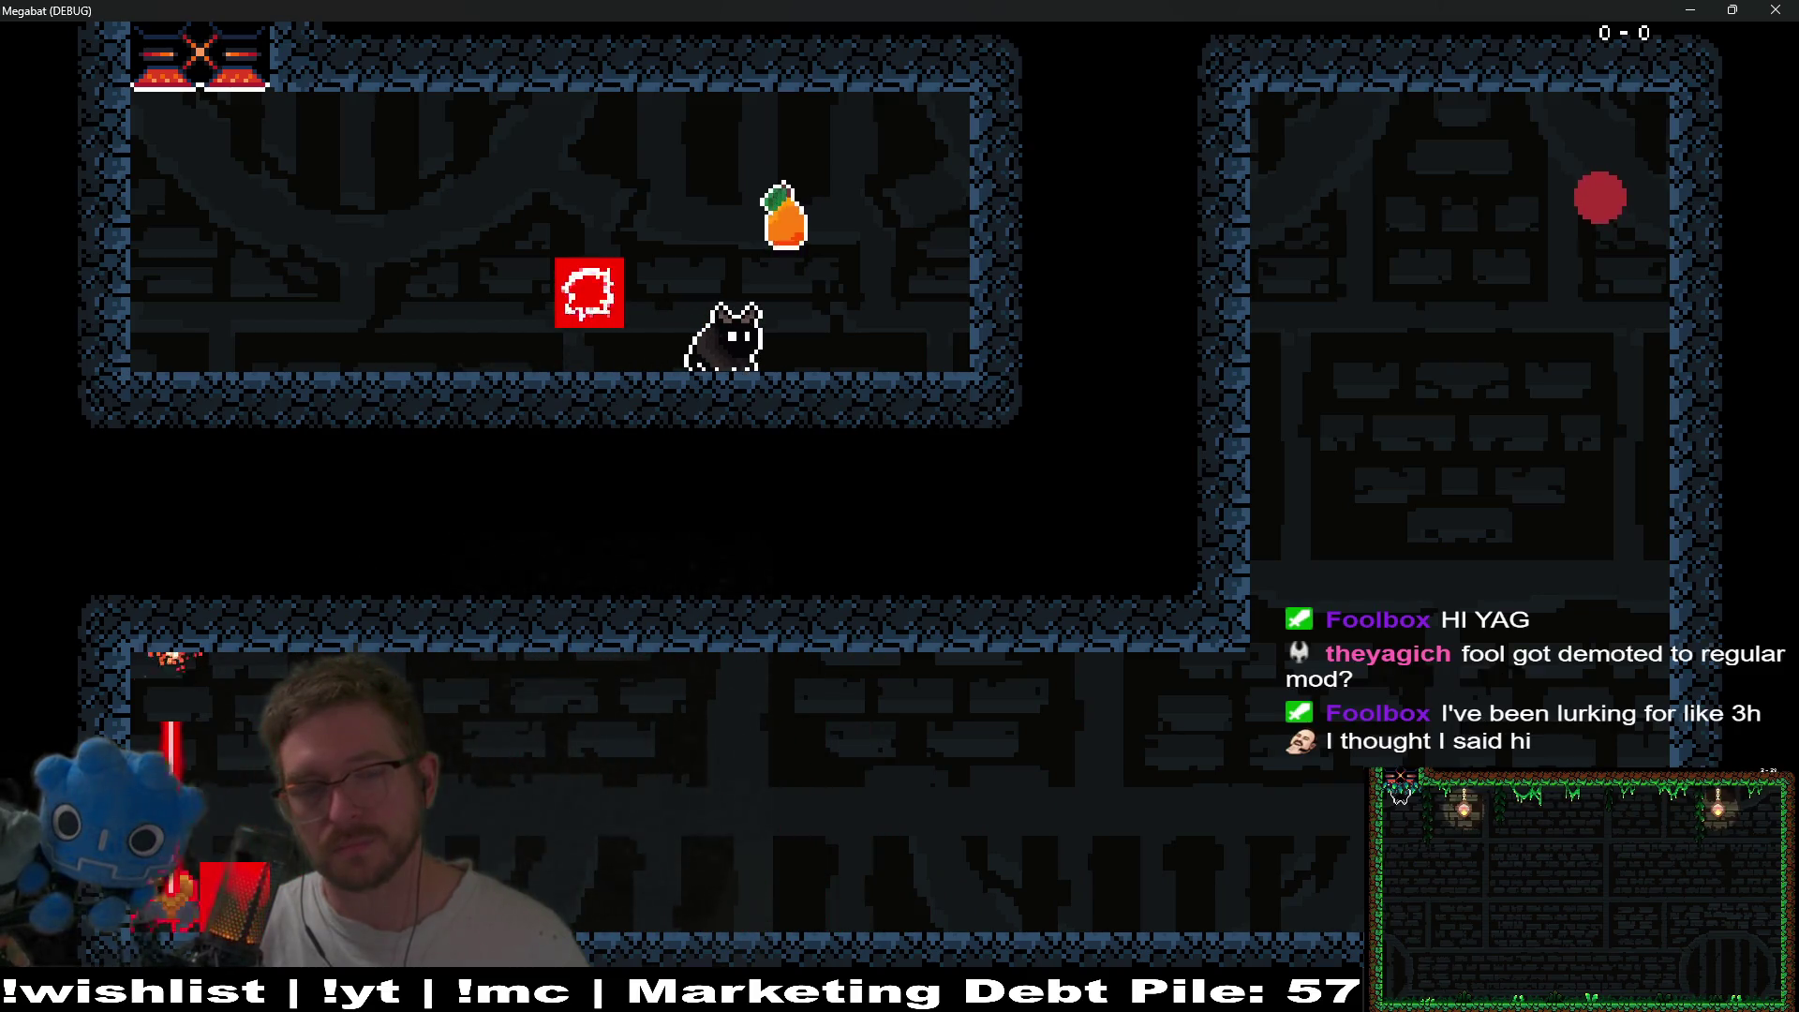
key("space")
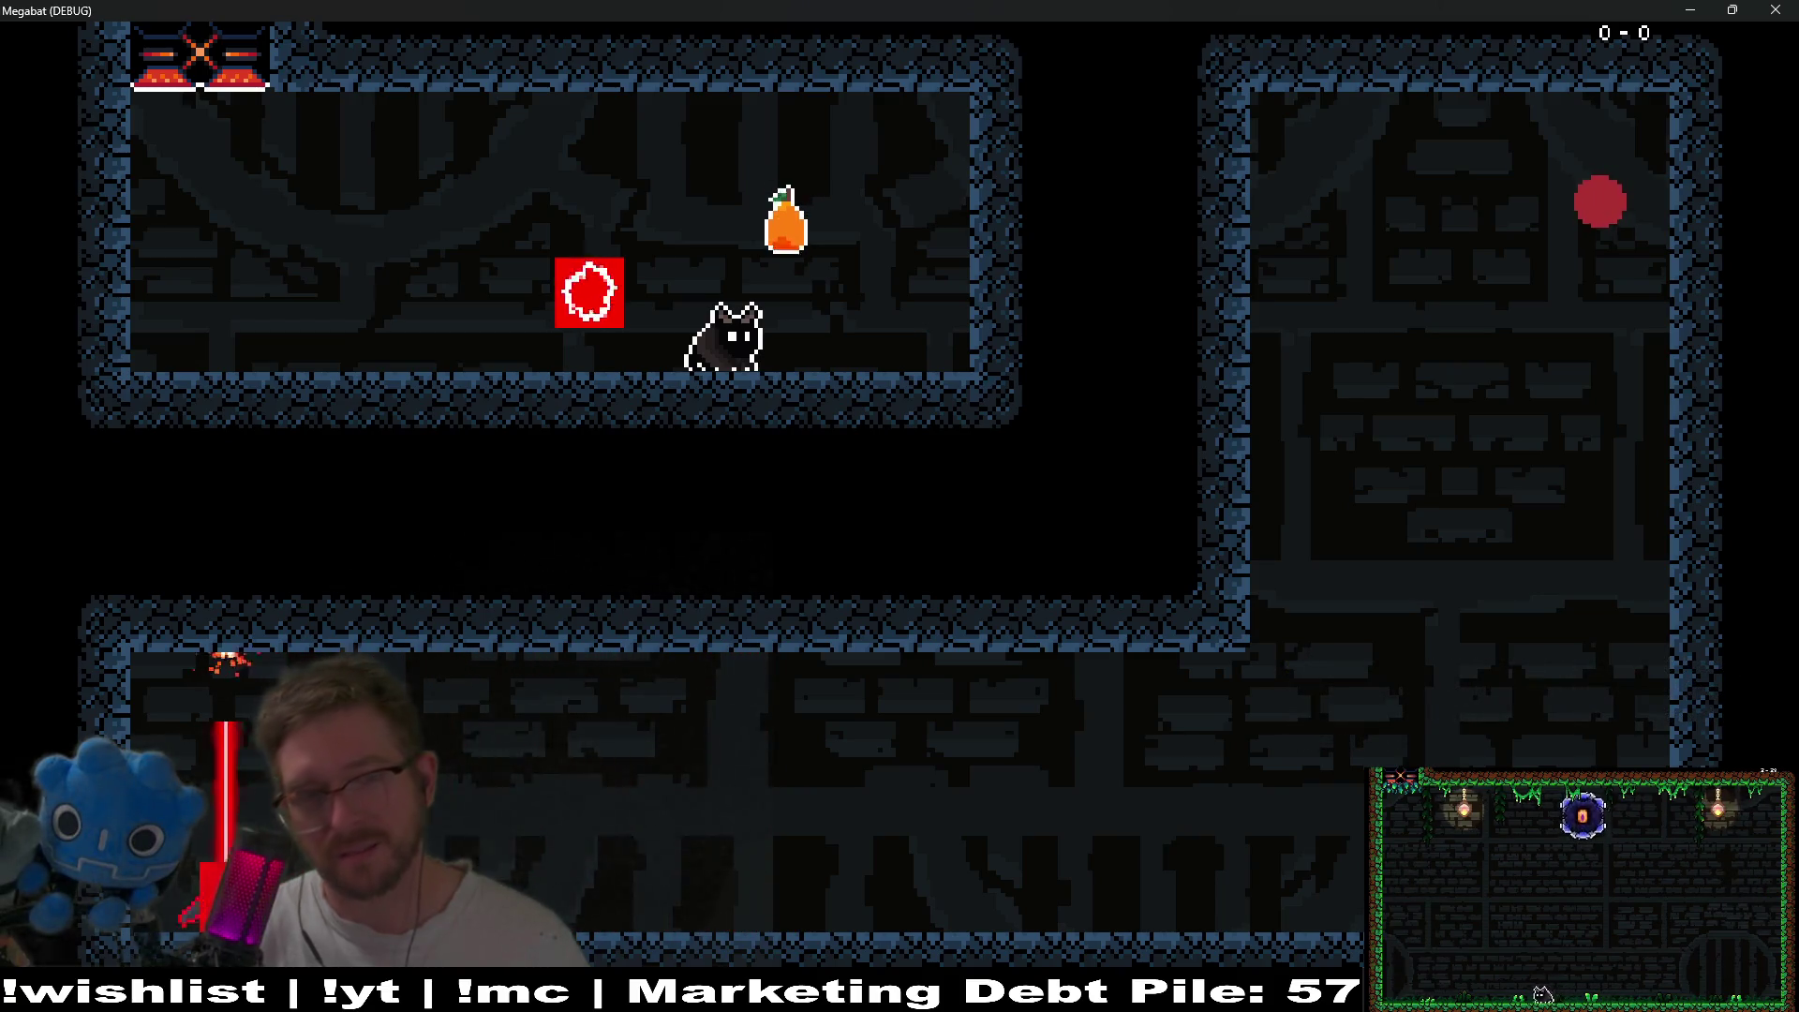
key("F8")
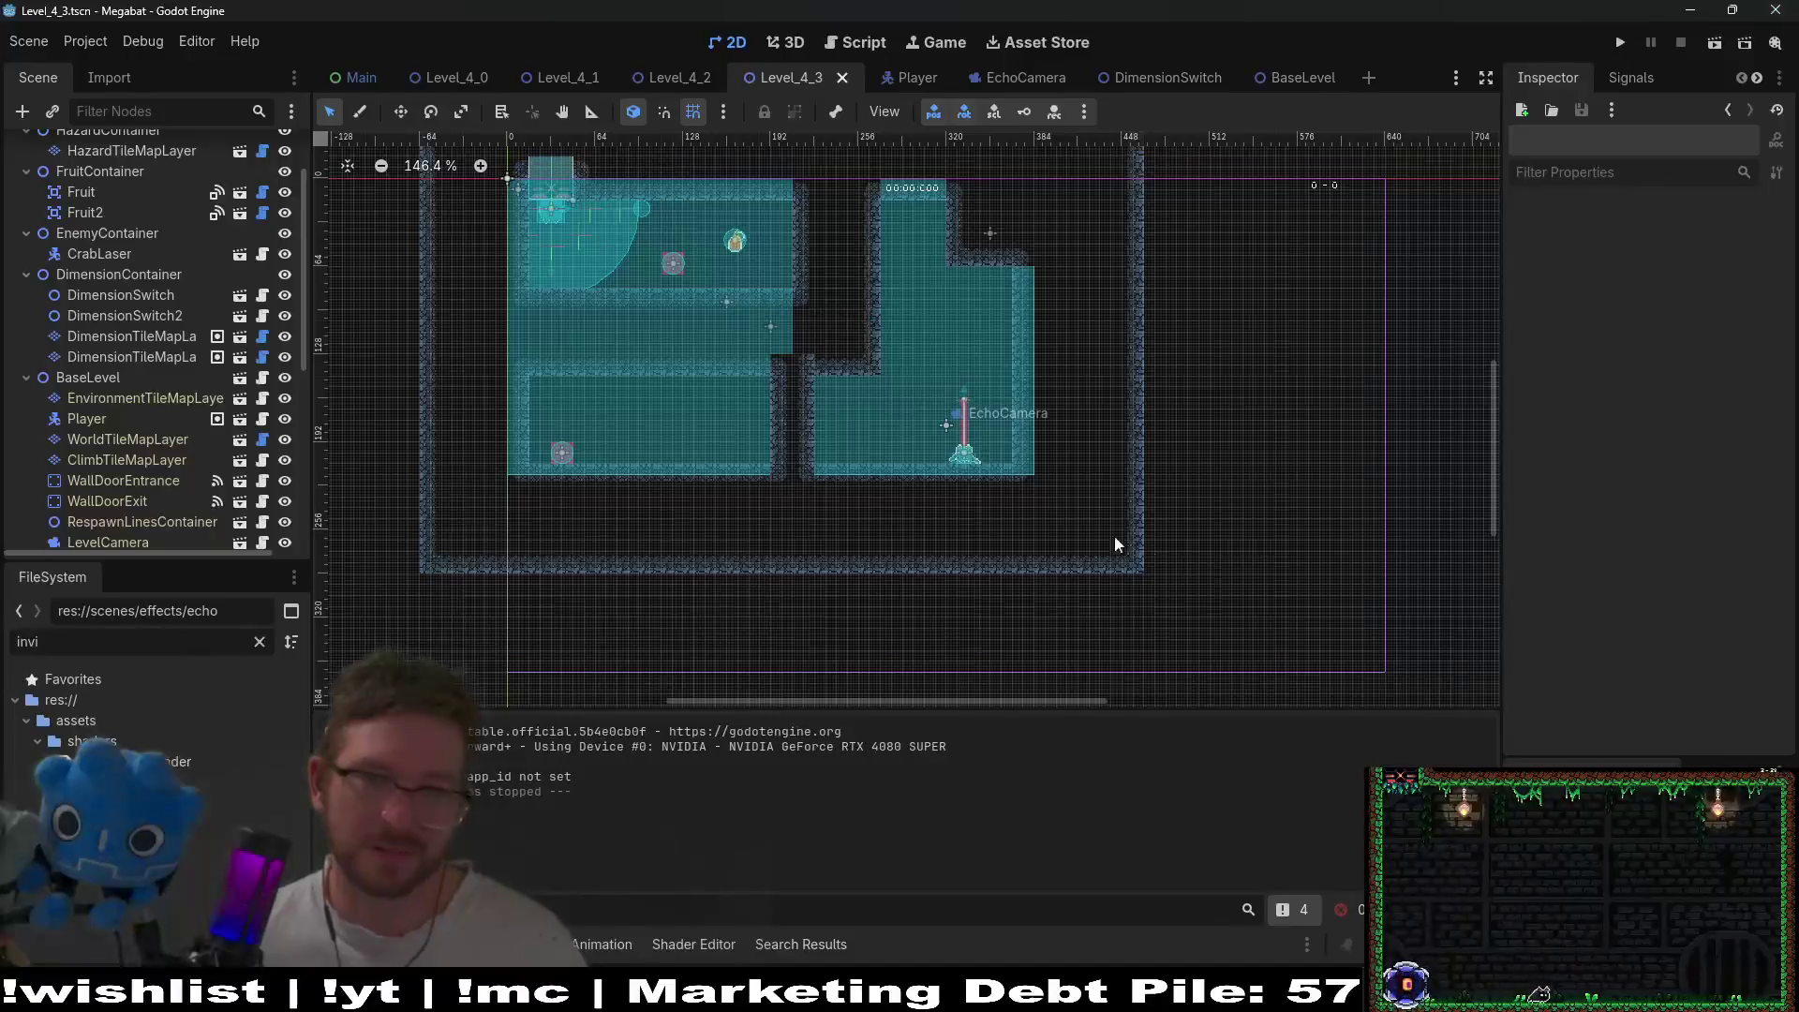
scroll(902, 388, "up", 4)
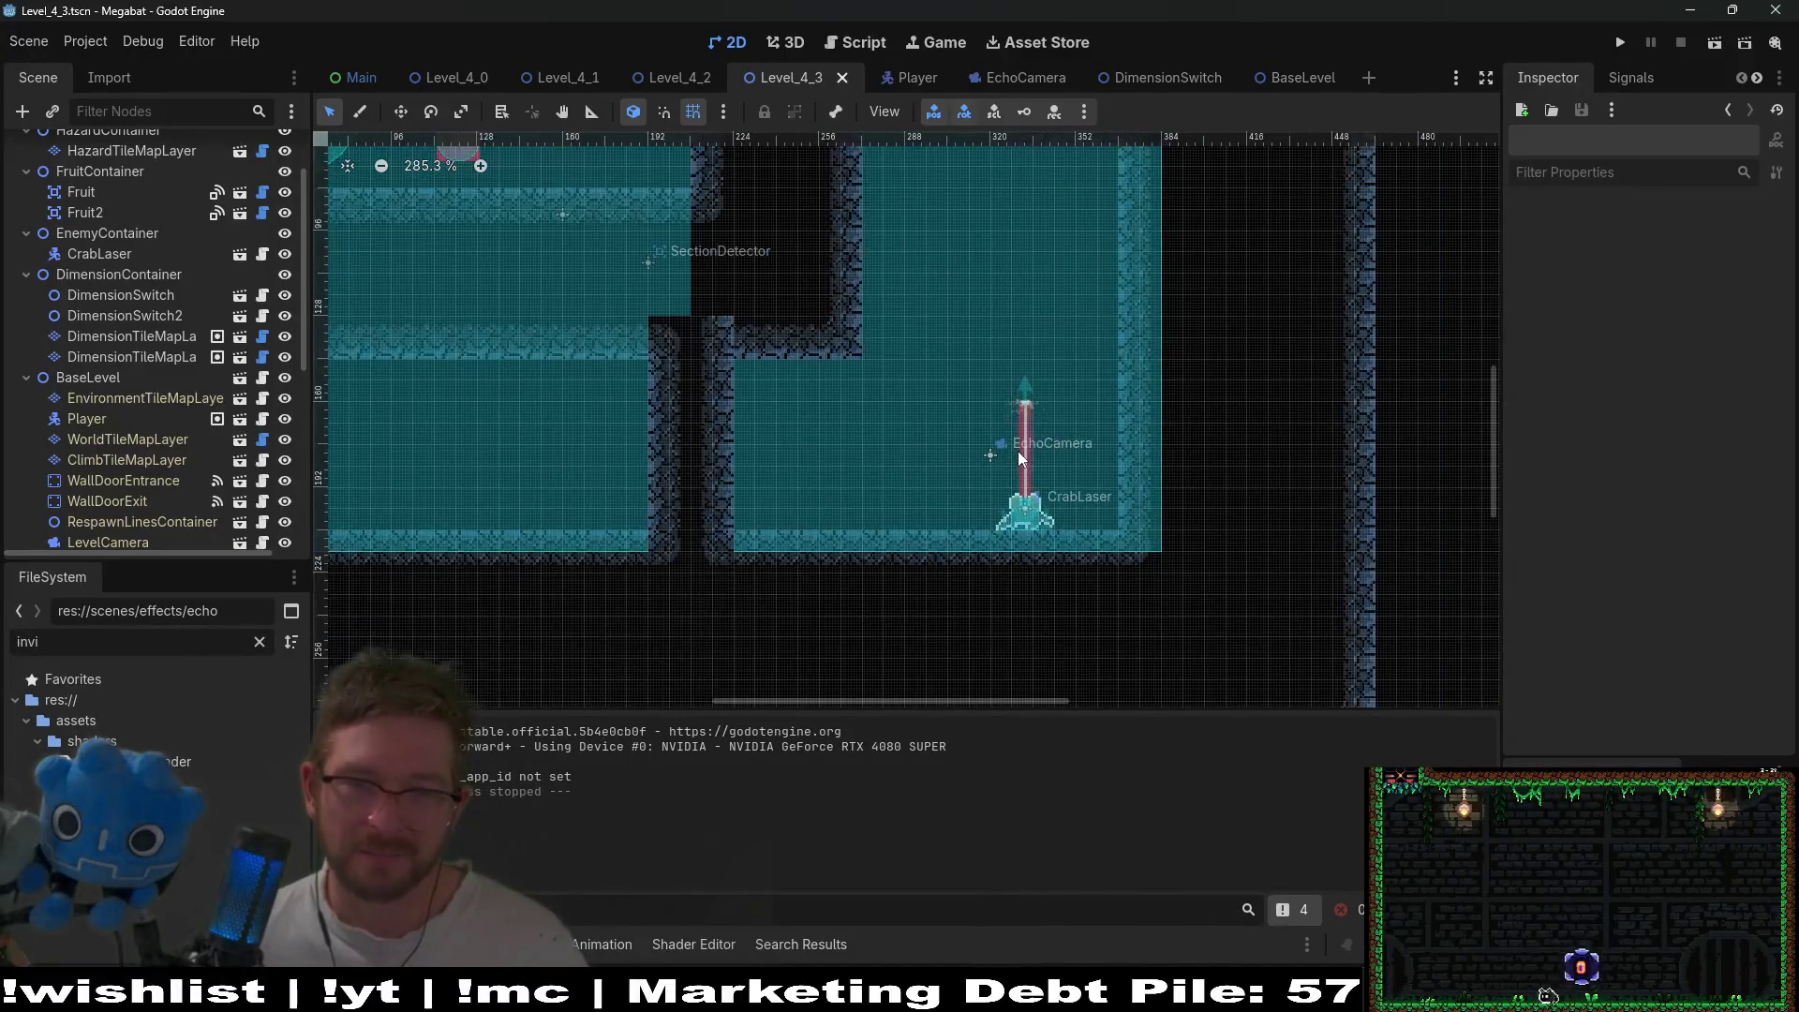
scroll(1018, 452, "down", 2)
scroll(80, 296, "up", 3)
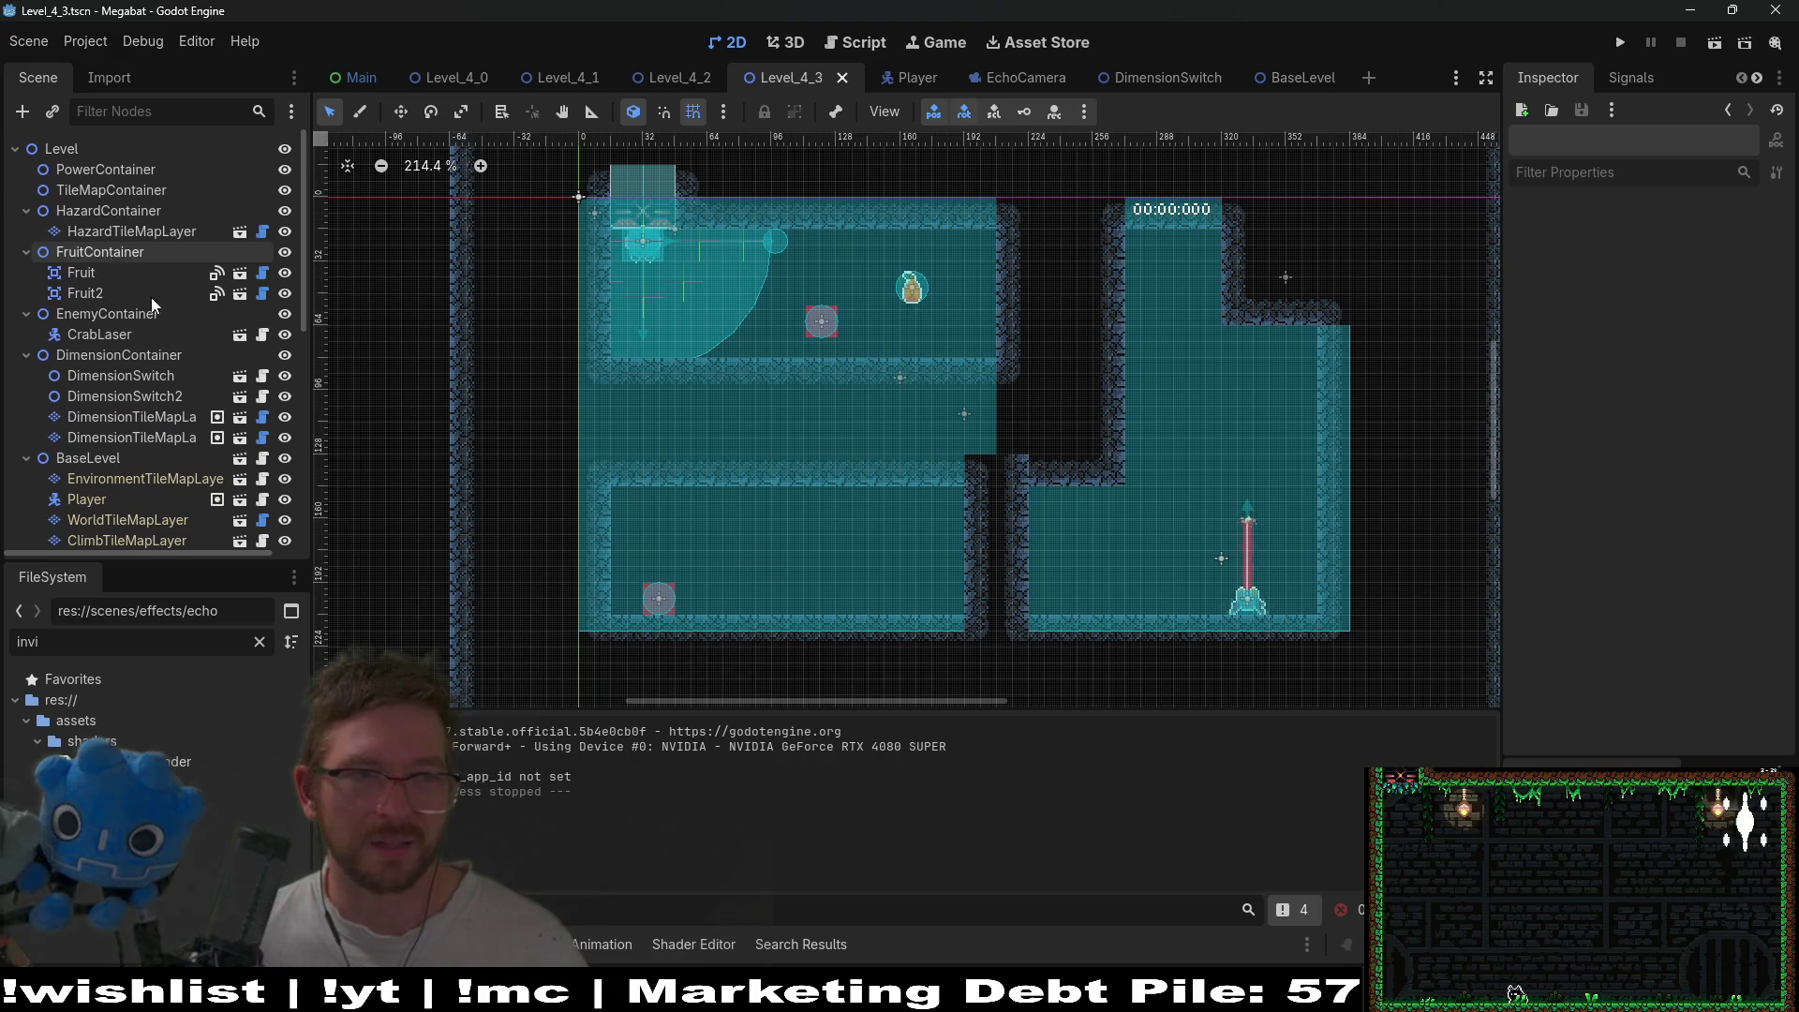
- Move the CrabLaser into the upper room next to the fruit
left_click(105, 317)
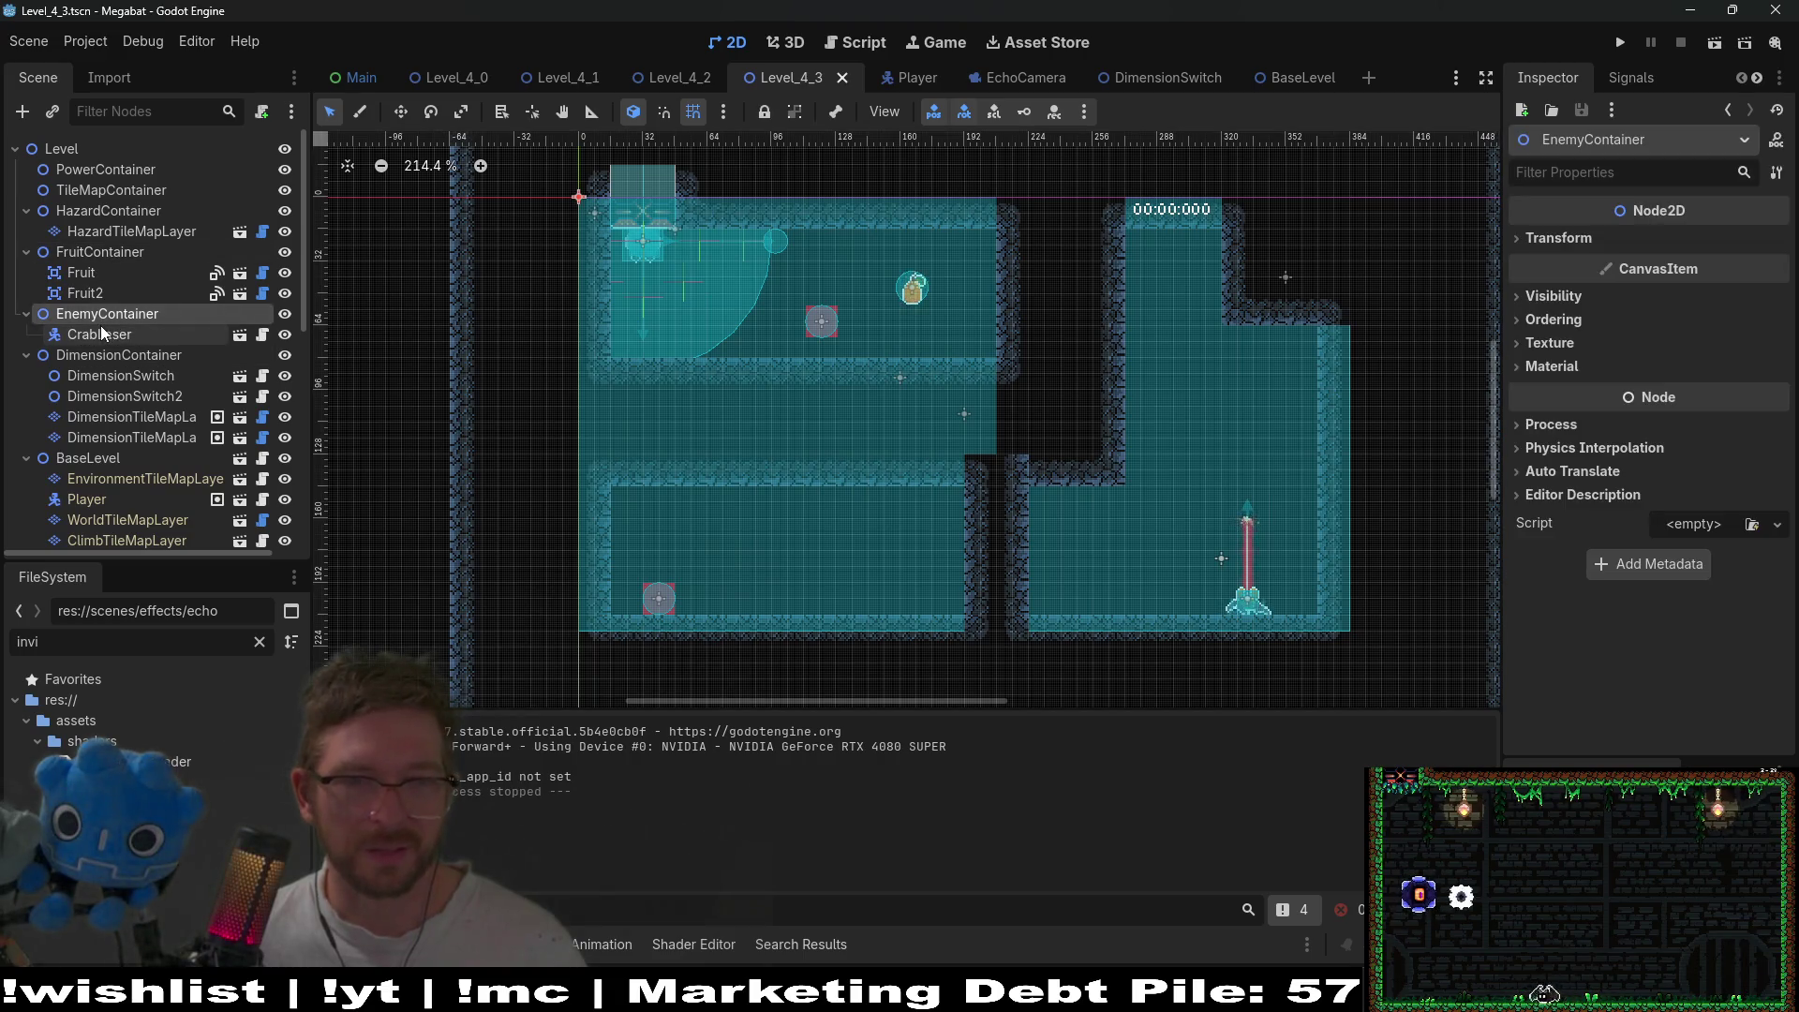
left_click(109, 330)
key("w")
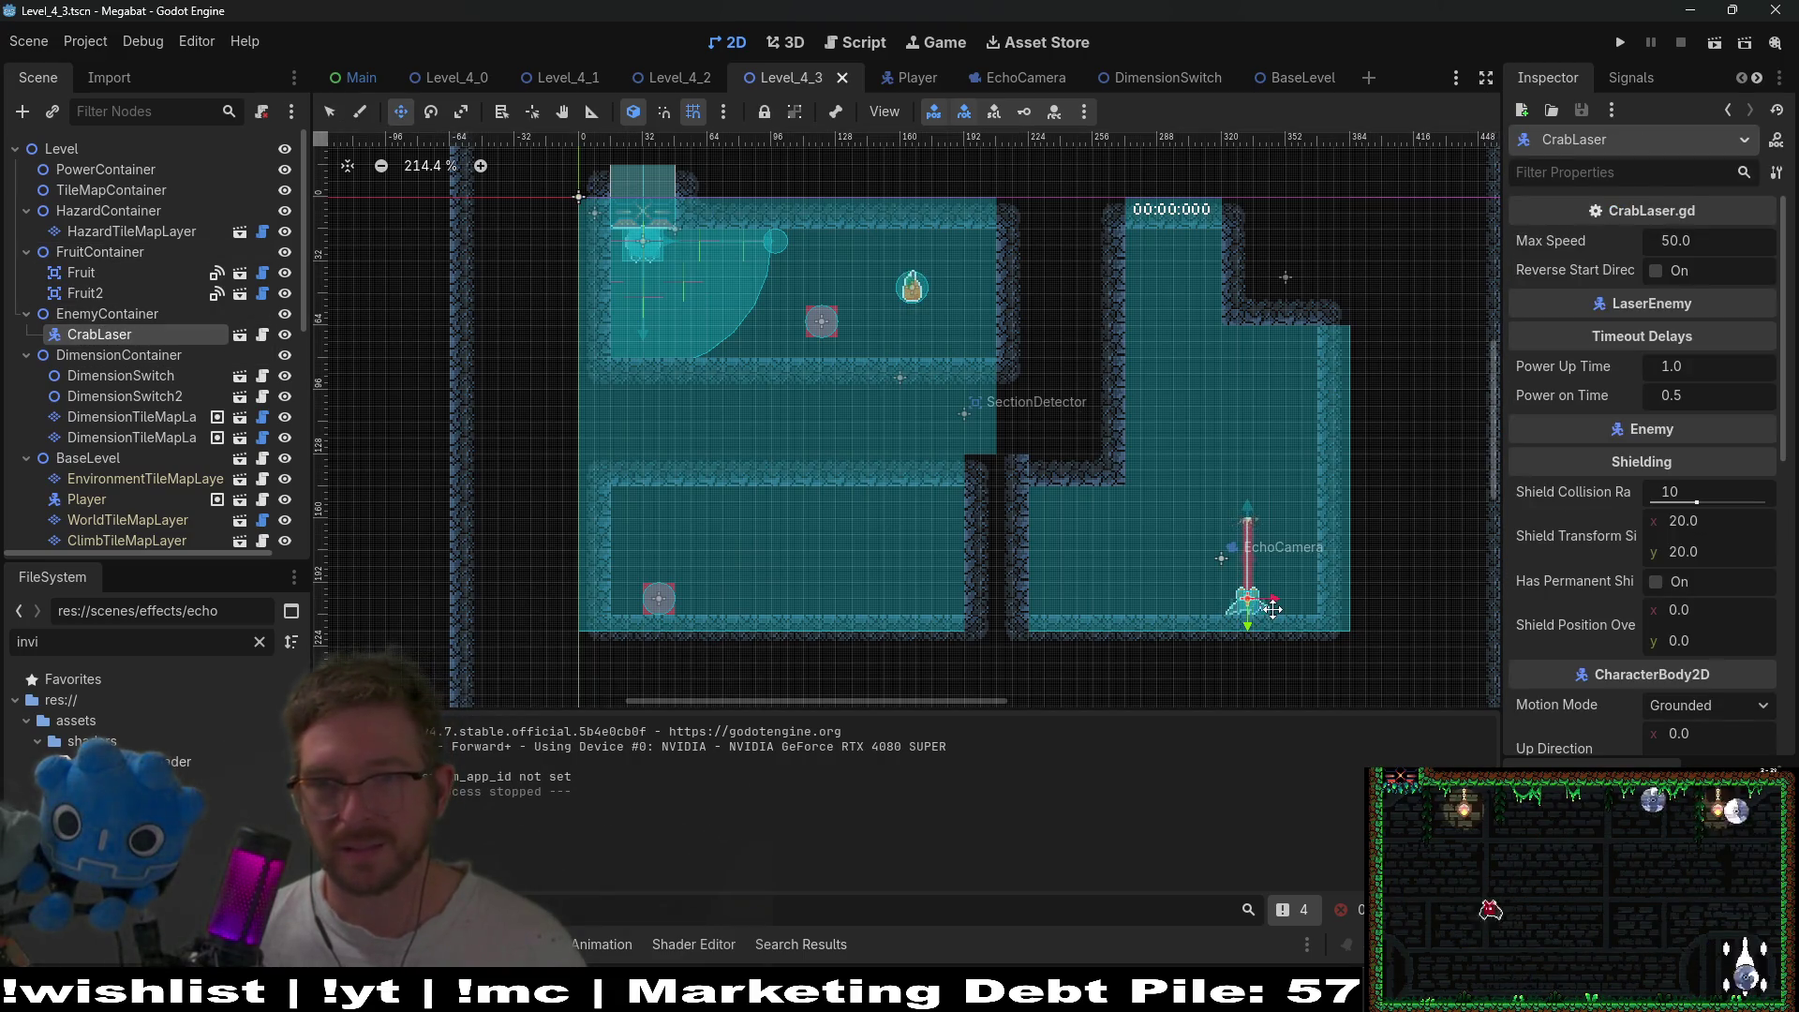
mouse_move(1274, 607)
left_mouse_down()
mouse_move(937, 310)
mouse_move(971, 337)
left_mouse_up()
- Play-test Level_4_3, then delete the CrabLaser node
left_click(1711, 49)
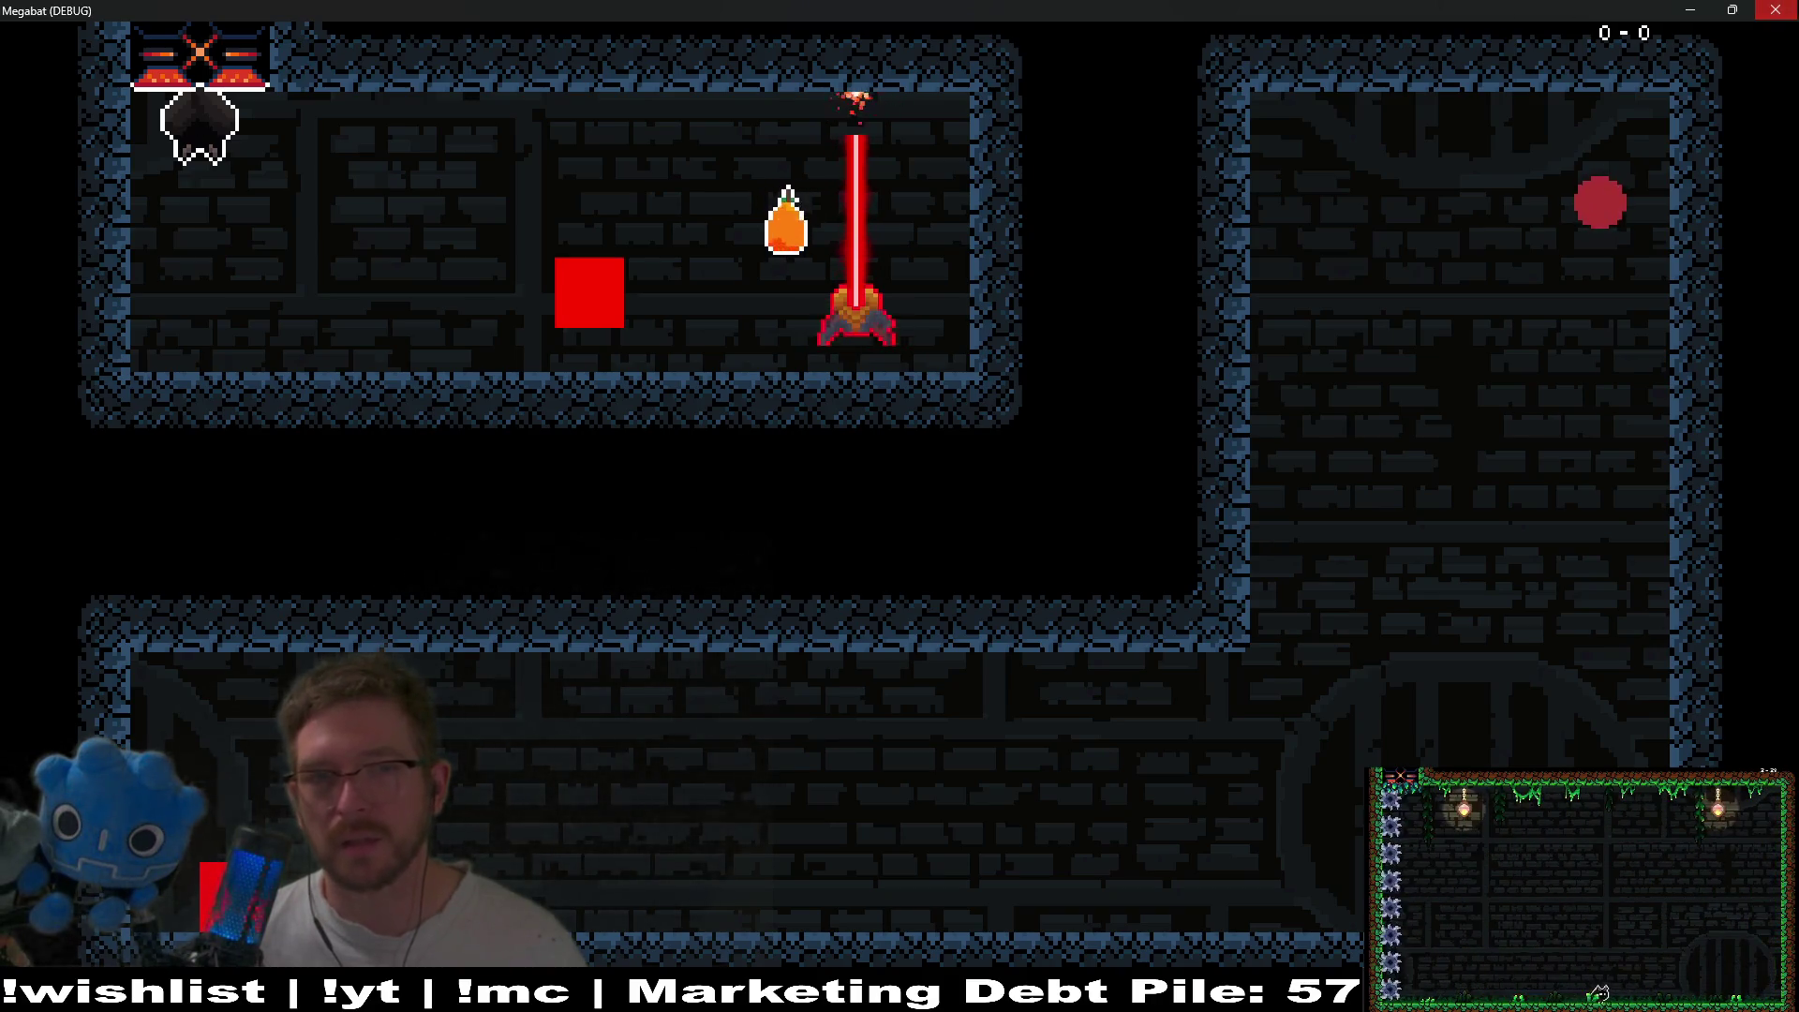
left_click(1776, 11)
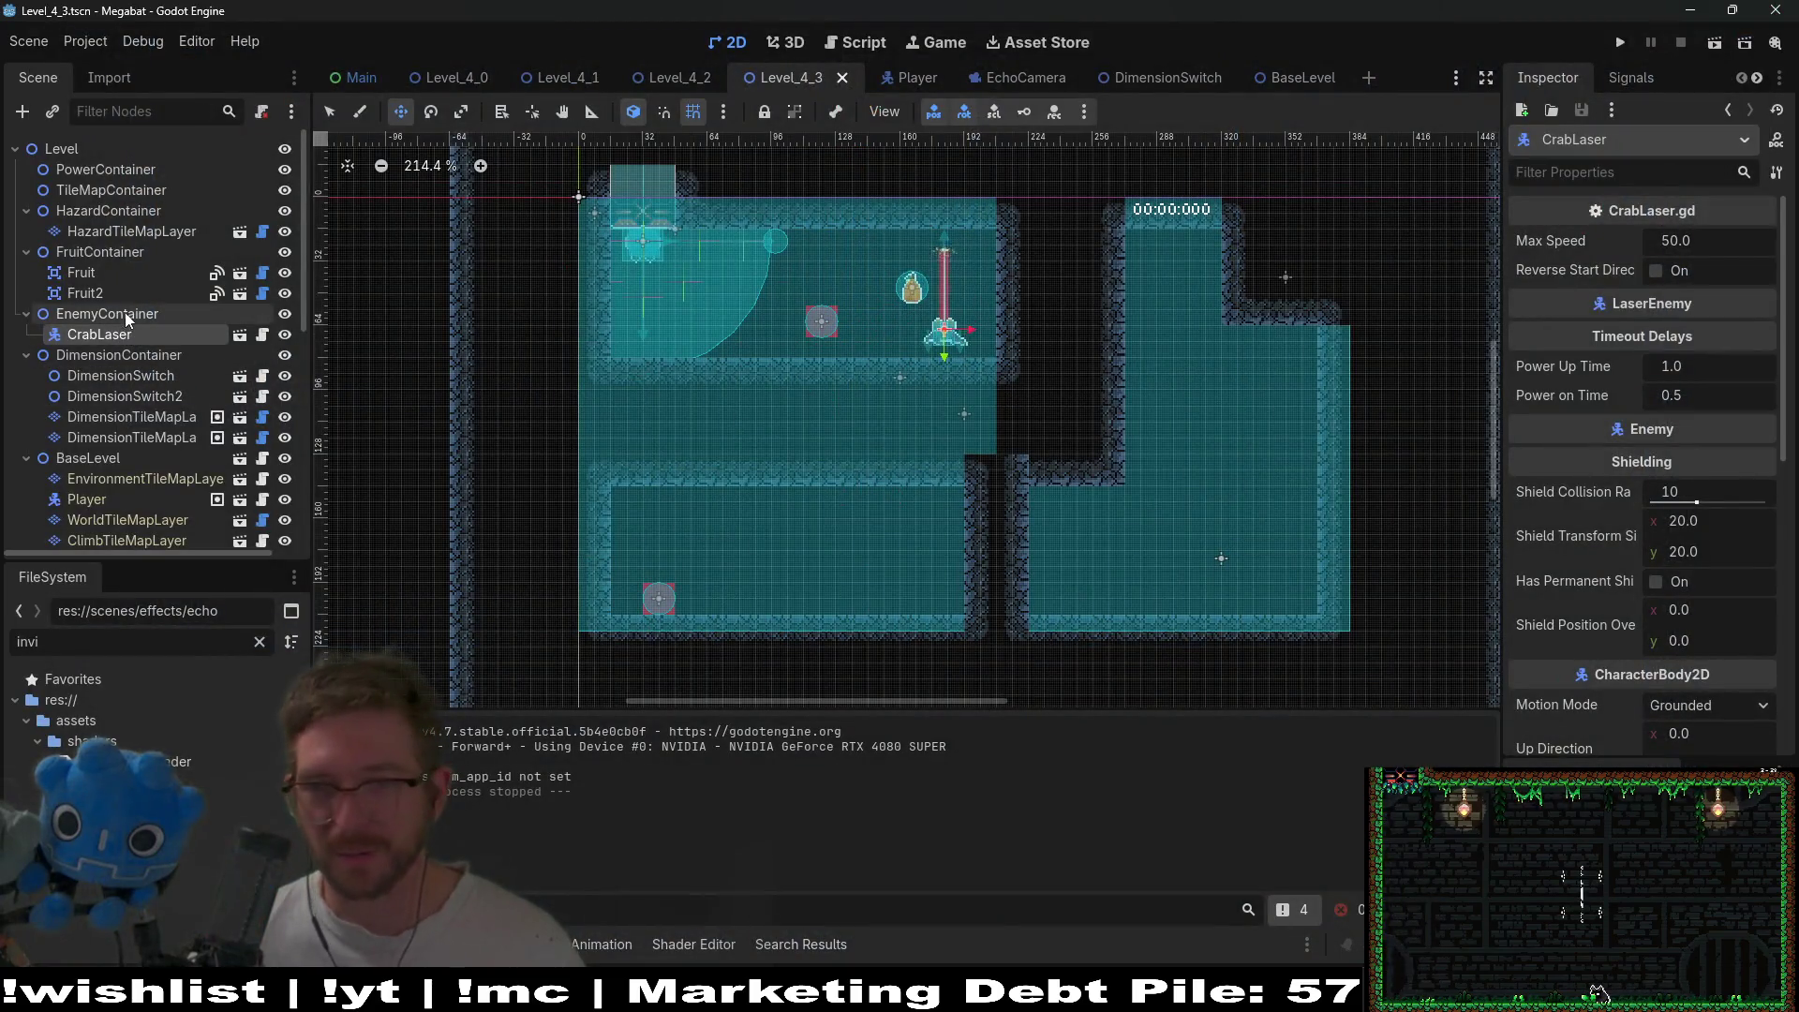
left_click(97, 324)
left_click(94, 339)
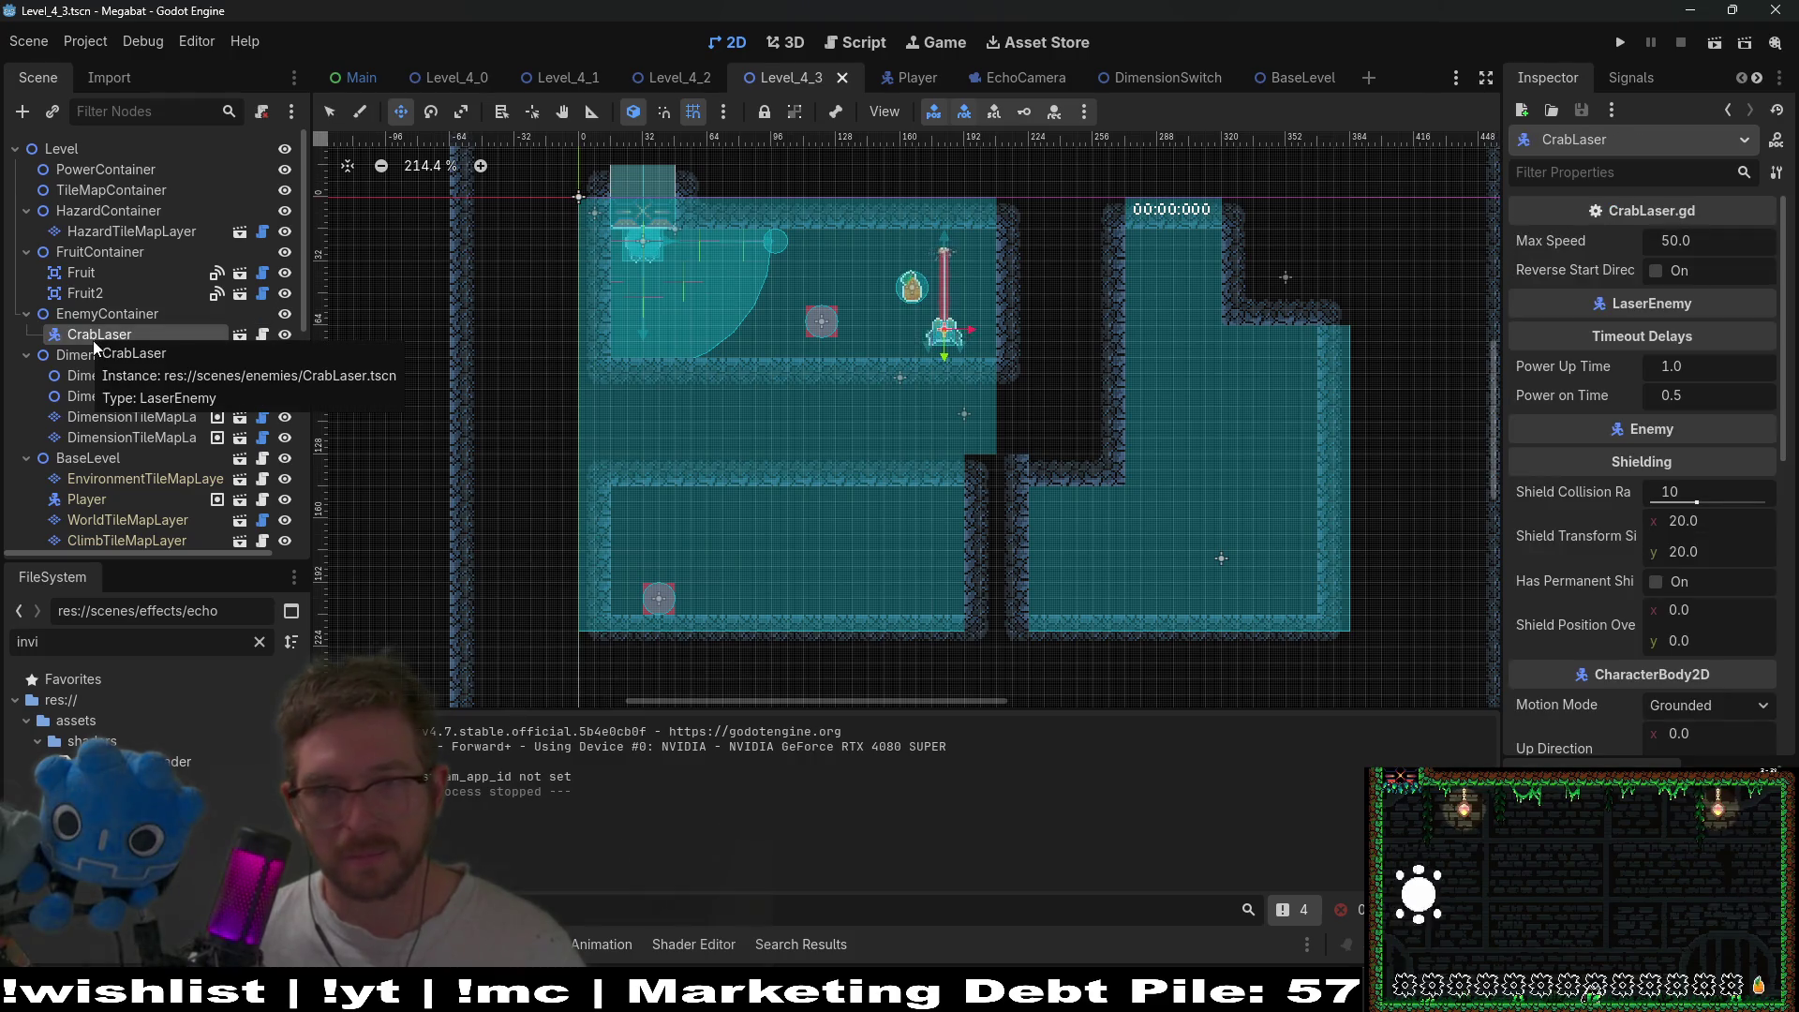
key("Delete")
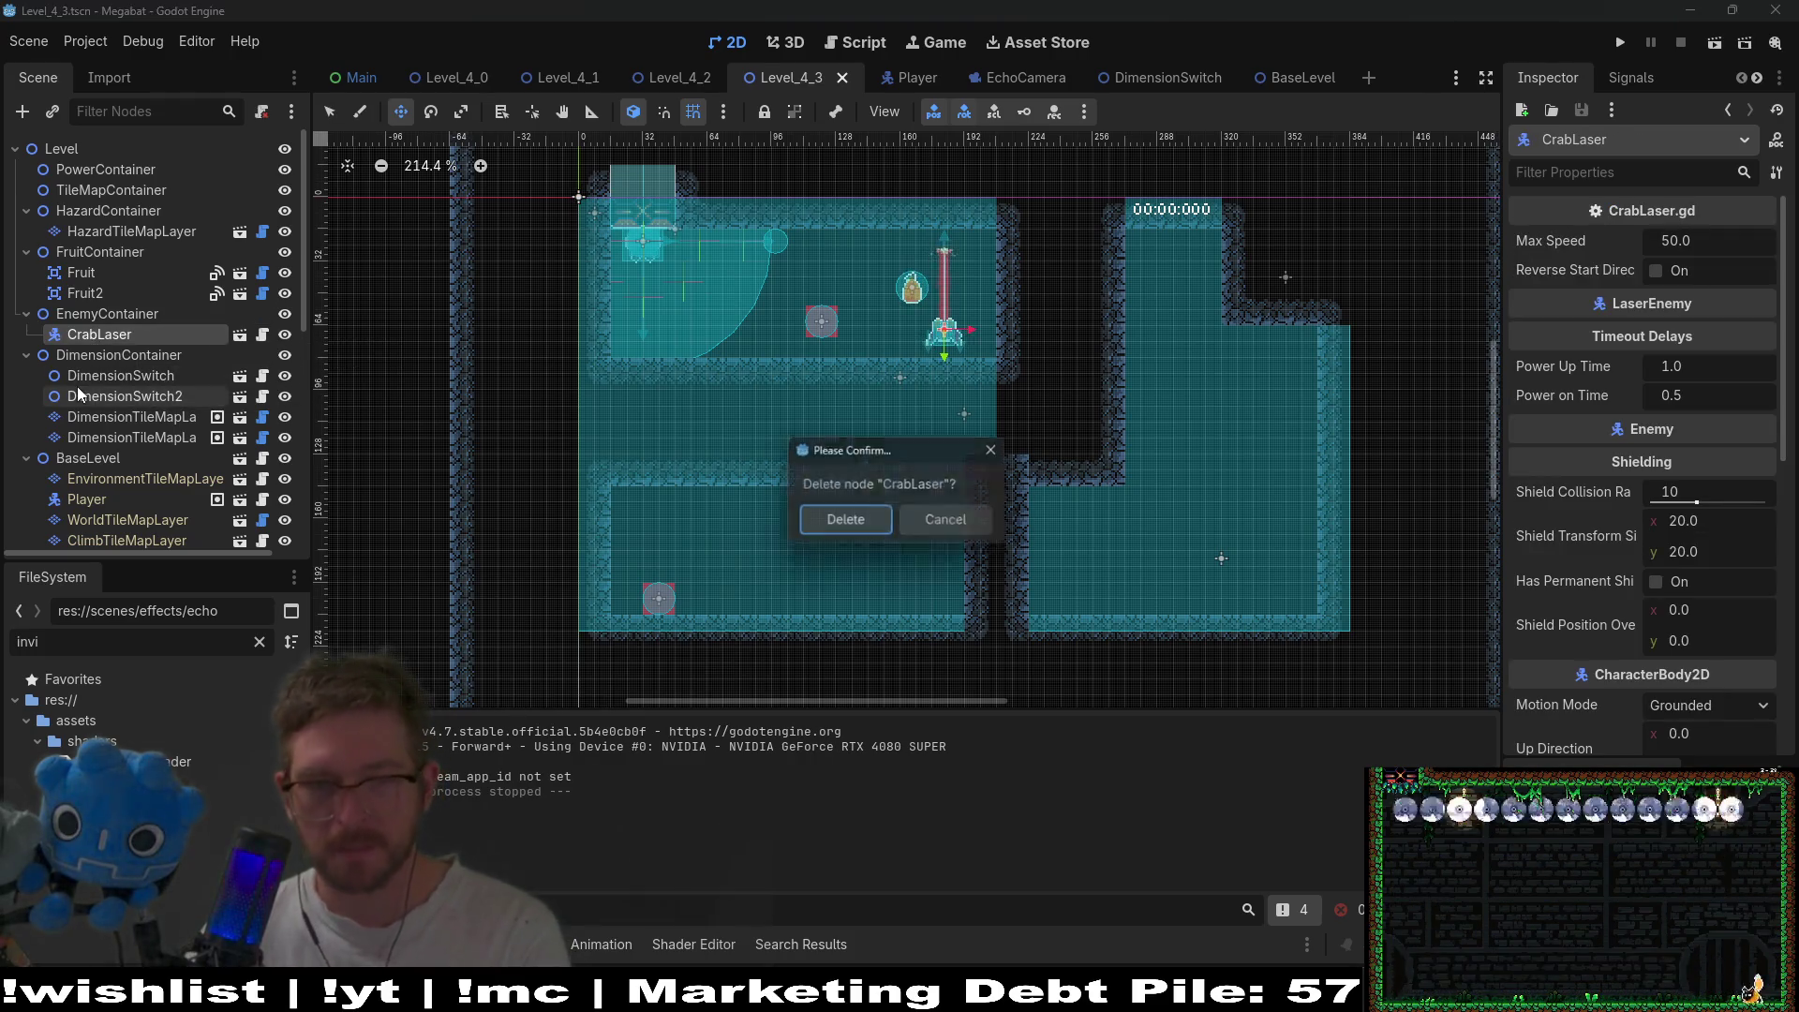
- Remove the old CrabLaser, move EnemyContainer higher, and instance CrabLaser.tscn under it
key("Return")
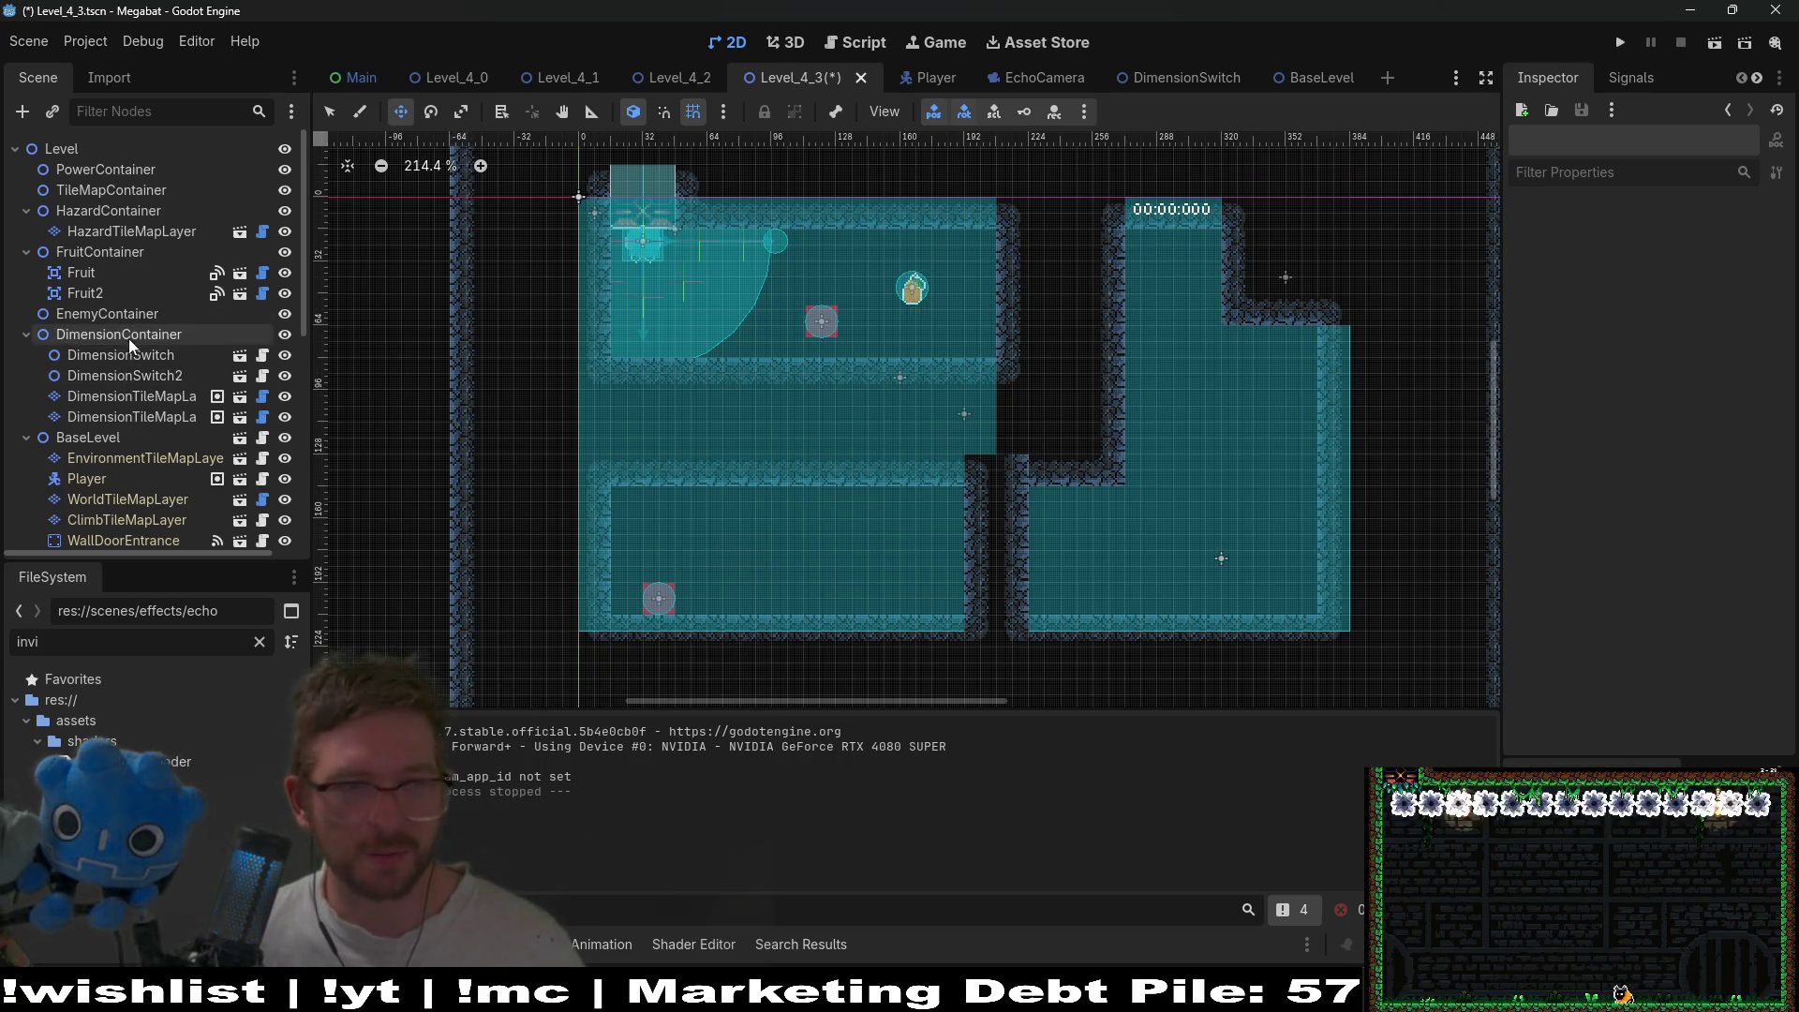
mouse_move(141, 318)
left_mouse_down()
mouse_move(143, 553)
mouse_move(115, 529)
mouse_move(120, 139)
mouse_move(98, 231)
mouse_move(109, 195)
left_mouse_up()
right_click(88, 212)
left_click(129, 263)
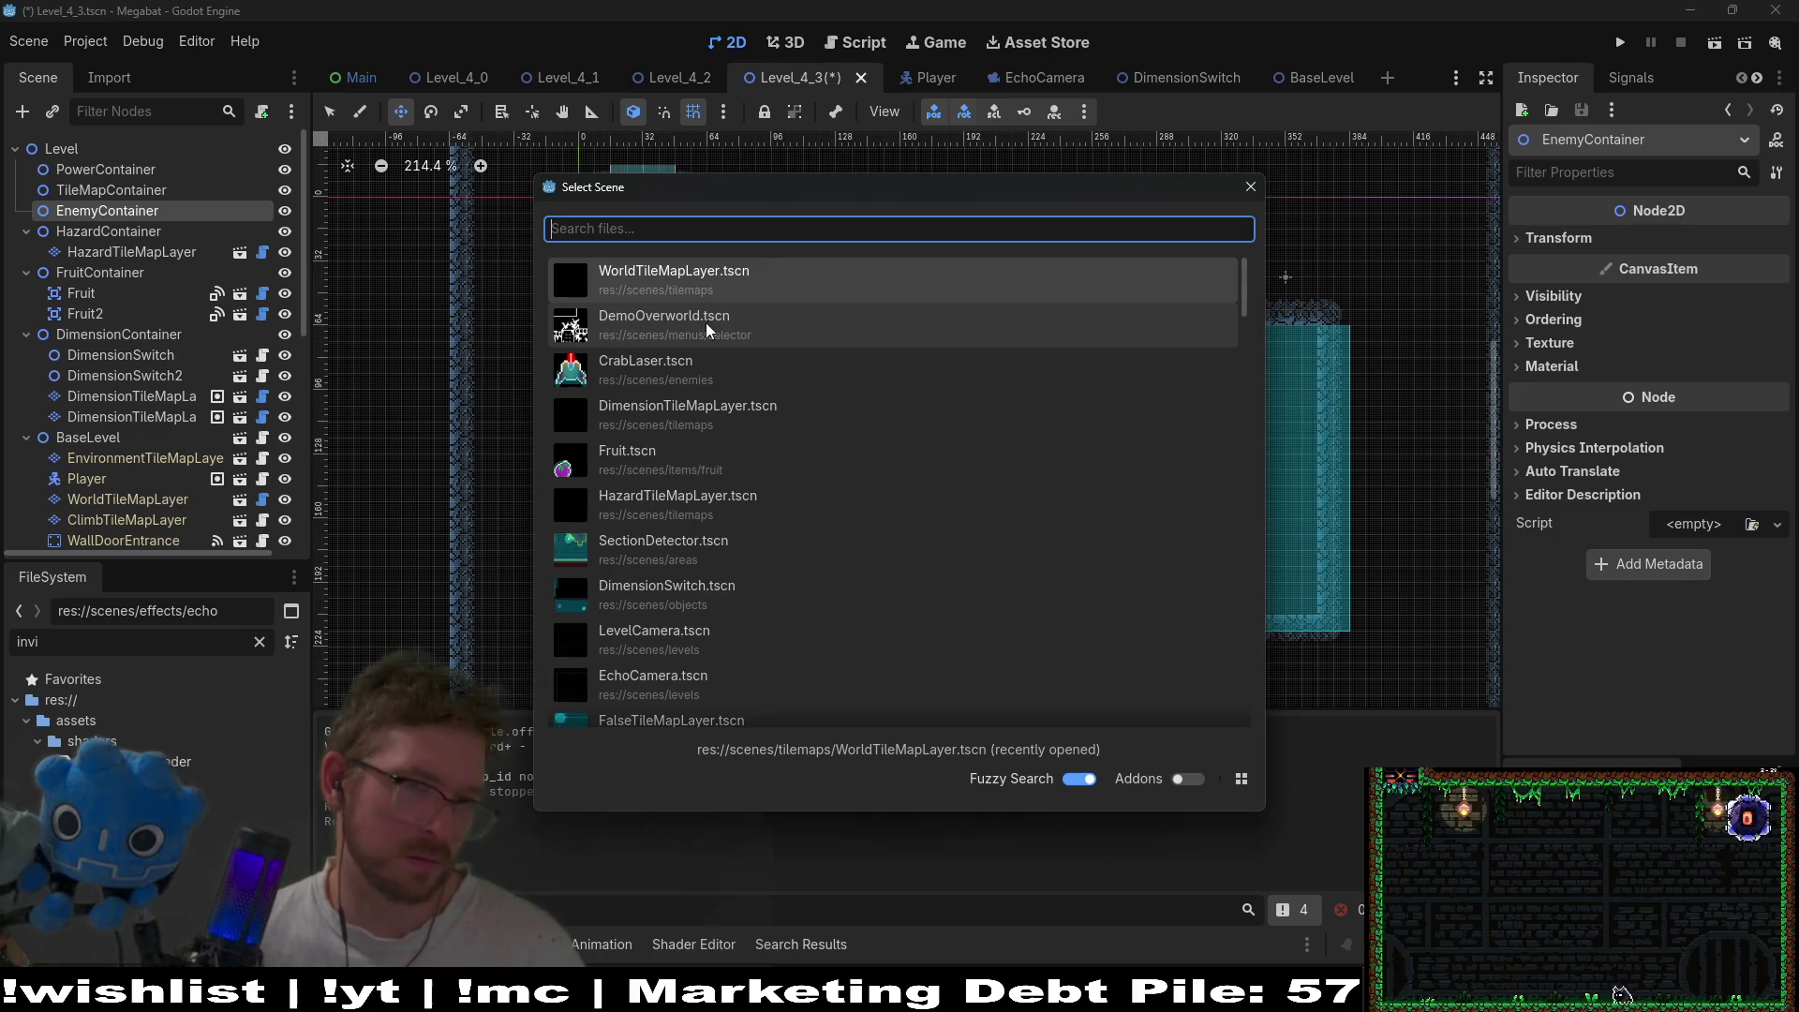
double_click(683, 379)
- Place the new CrabLaser on the lower-right room's floor and play-test the level
mouse_move(683, 386)
left_mouse_down()
mouse_move(799, 329)
mouse_move(855, 398)
mouse_move(1282, 628)
left_mouse_up()
scroll(1275, 609, "up", 8)
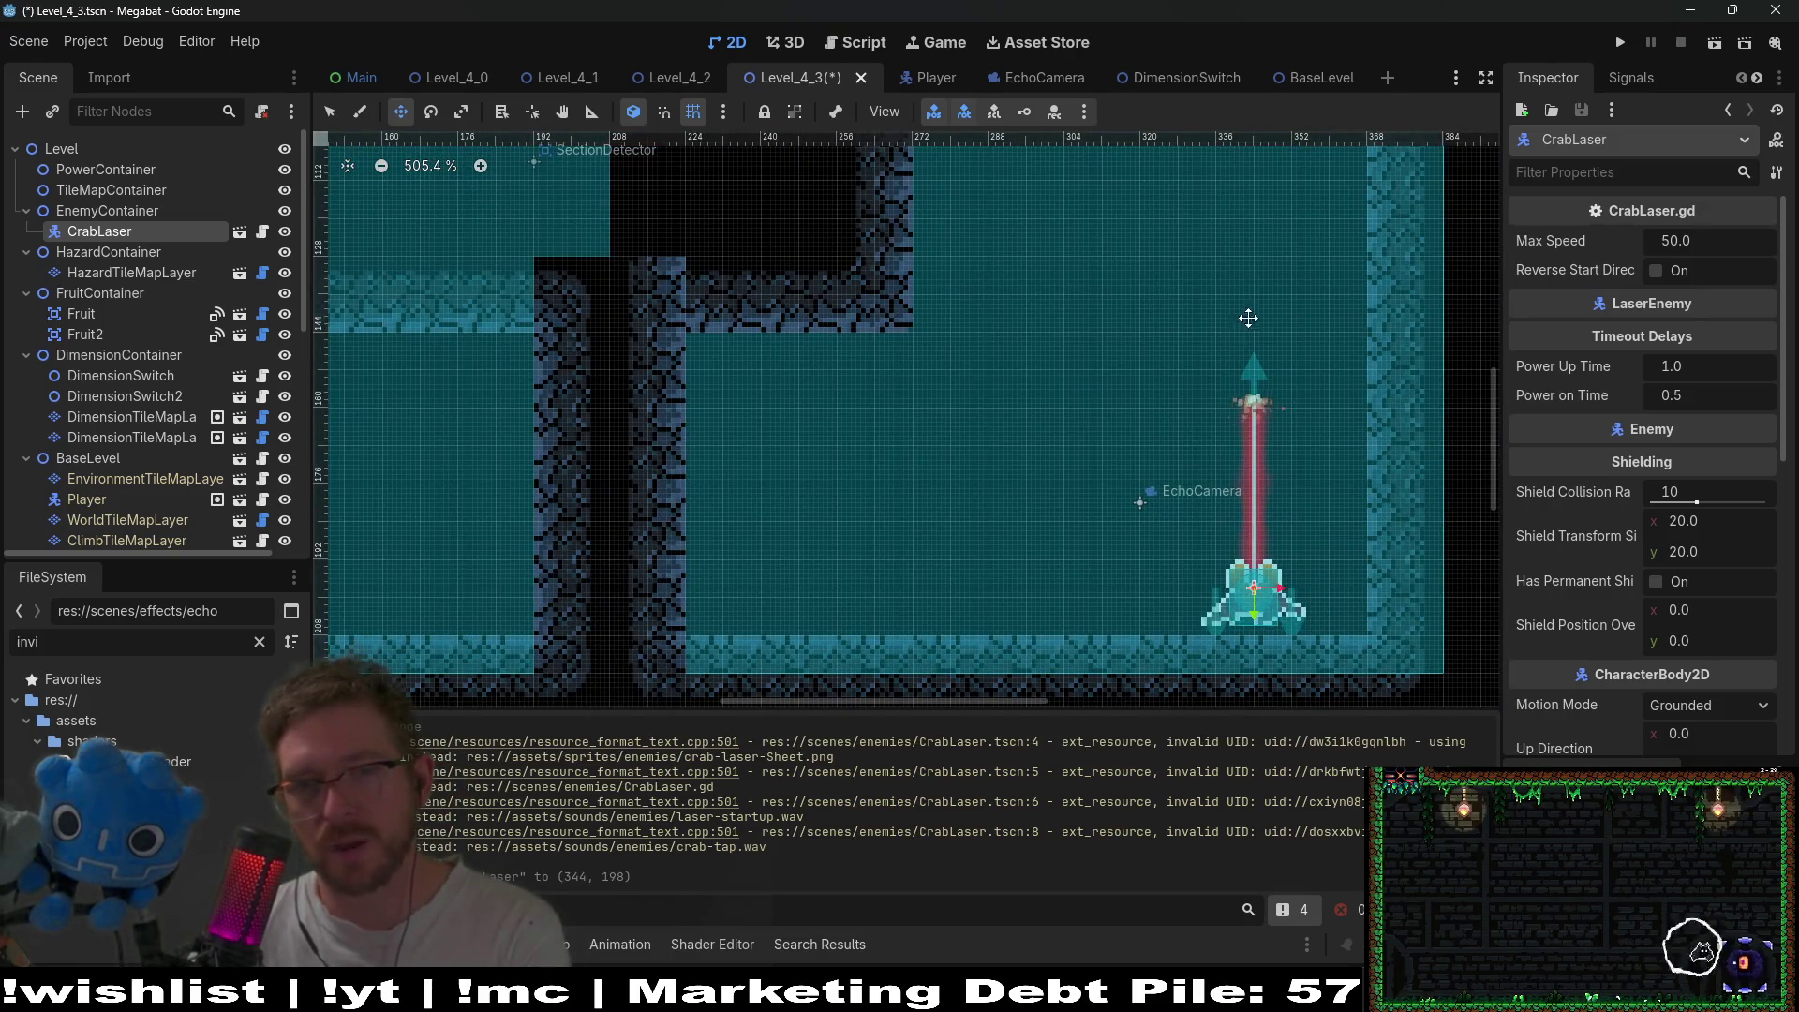
key("Down")
key("Down")
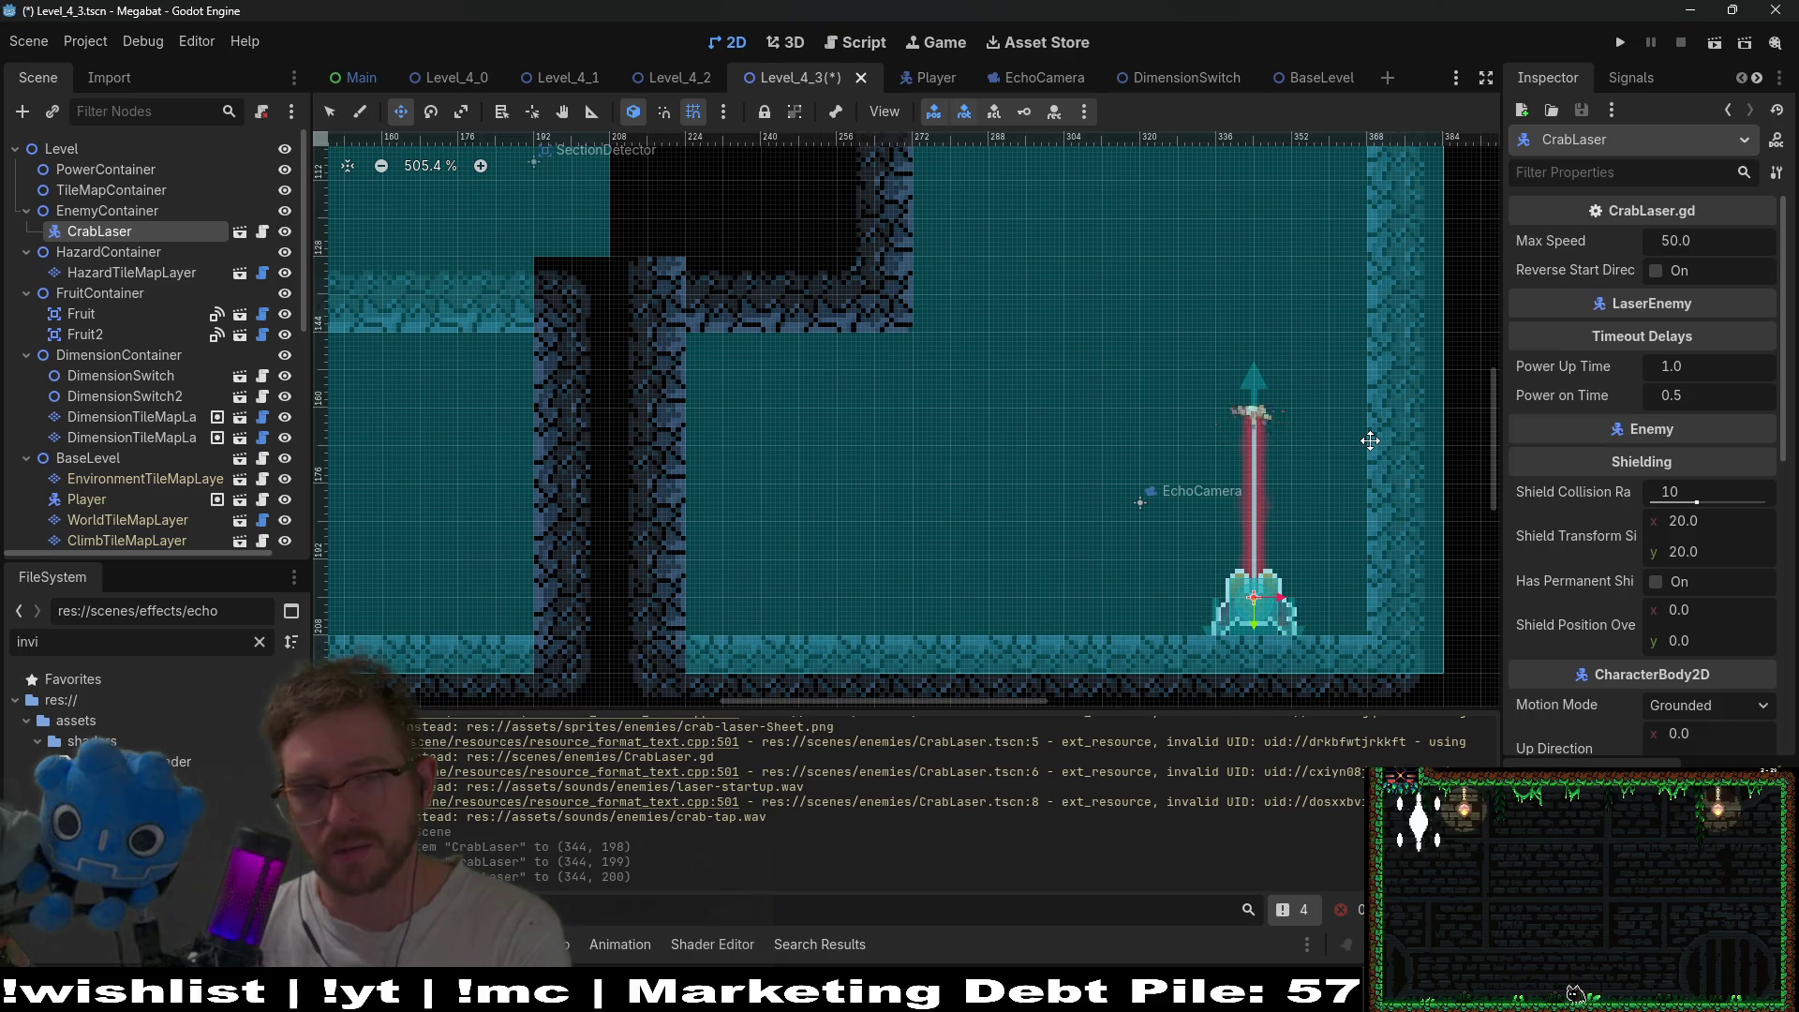
left_click(1712, 55)
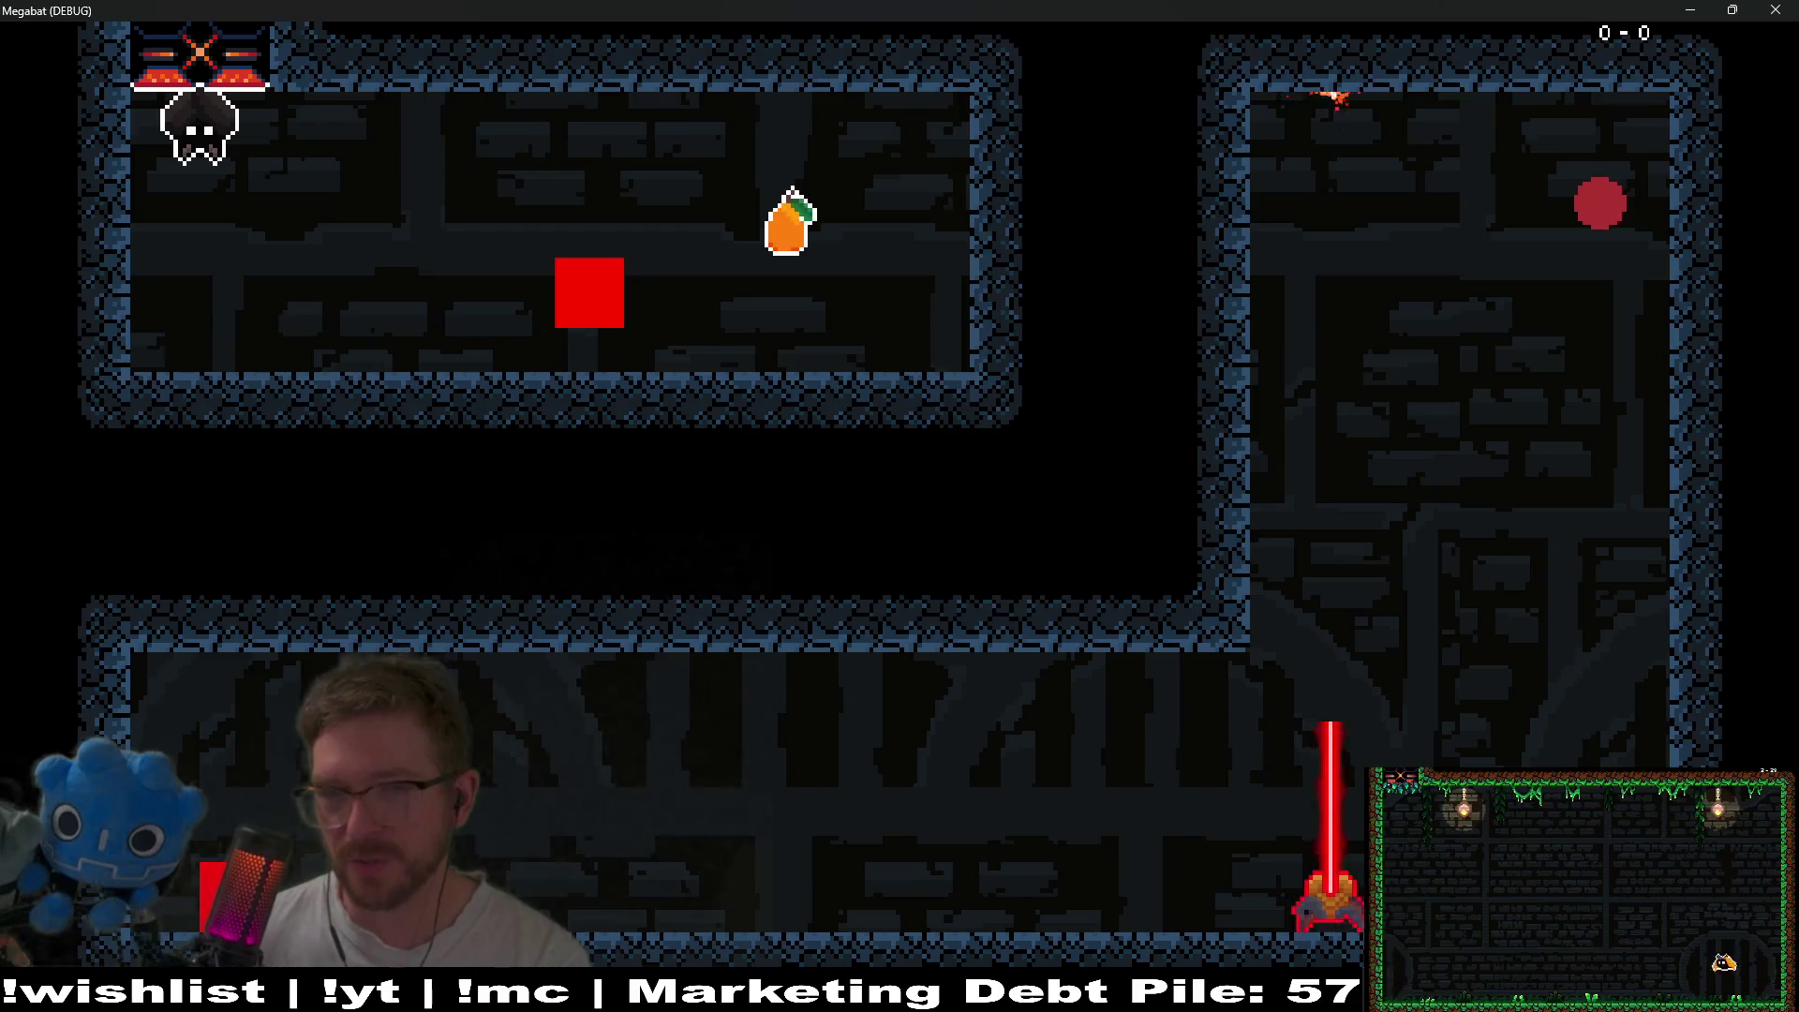
key("F8")
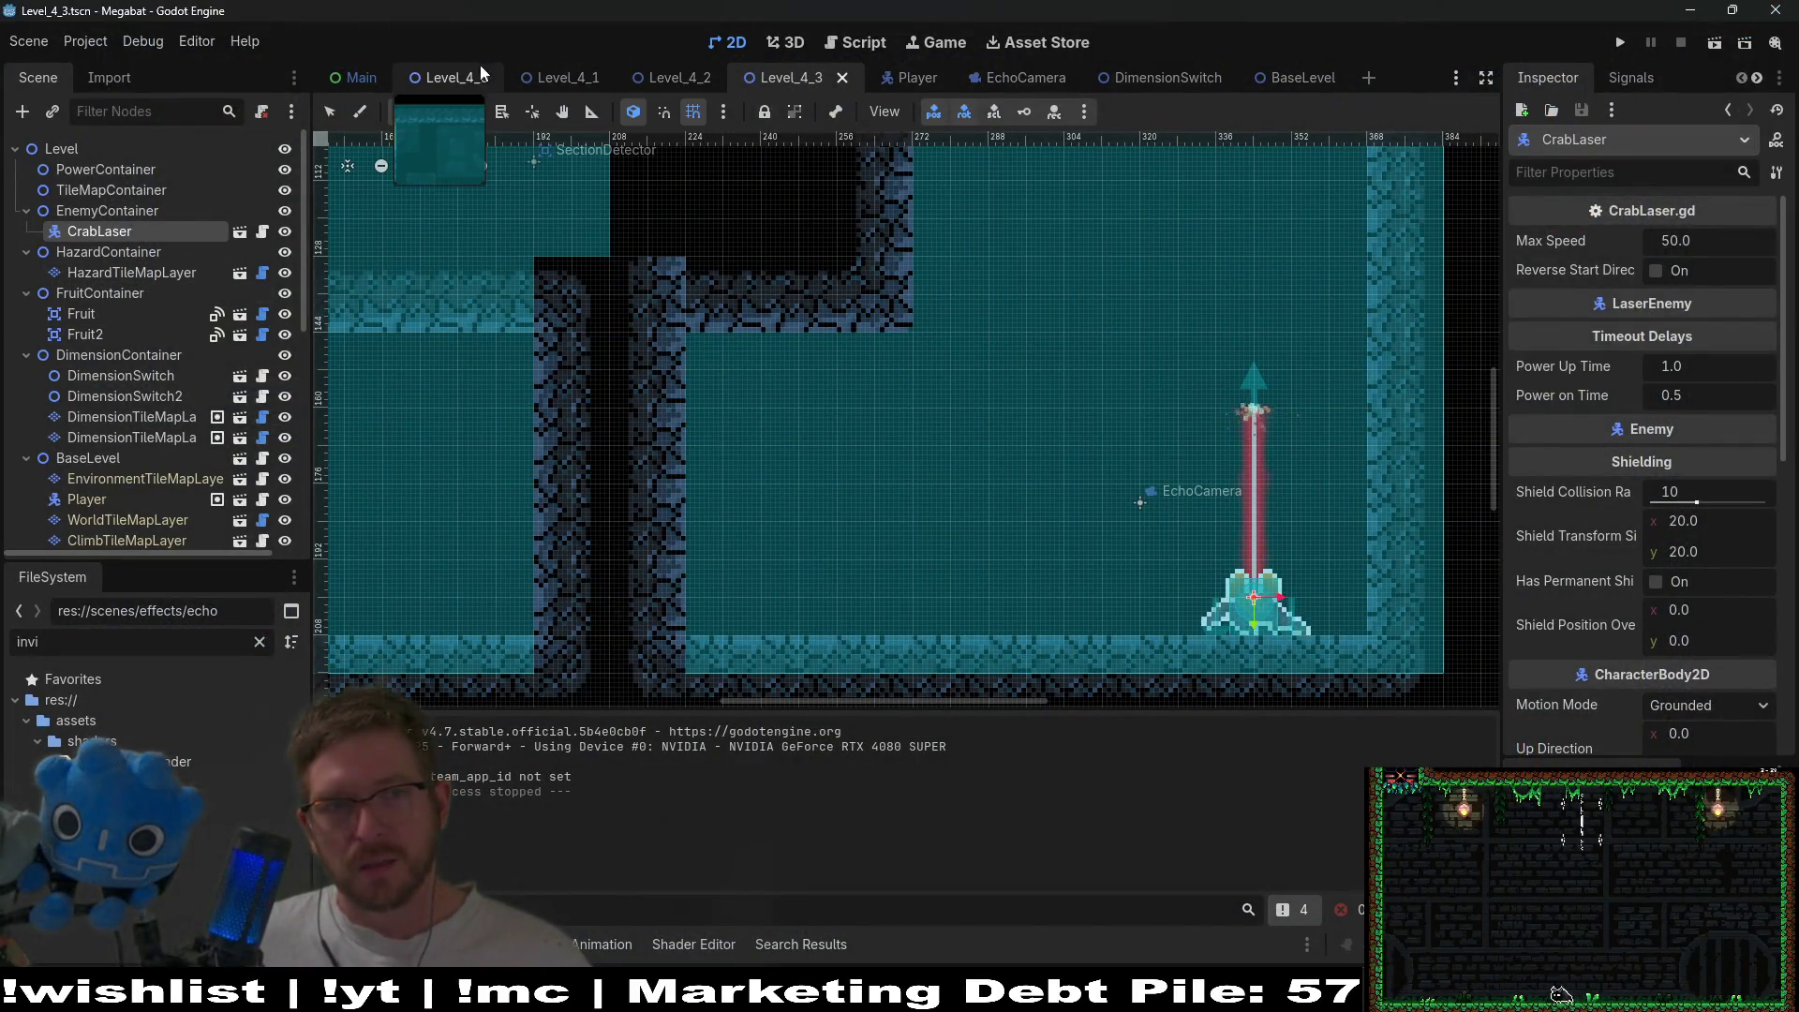
- In Level_4_0, instance CrabLaser.tscn as a child of EnemyContainer
left_click(459, 77)
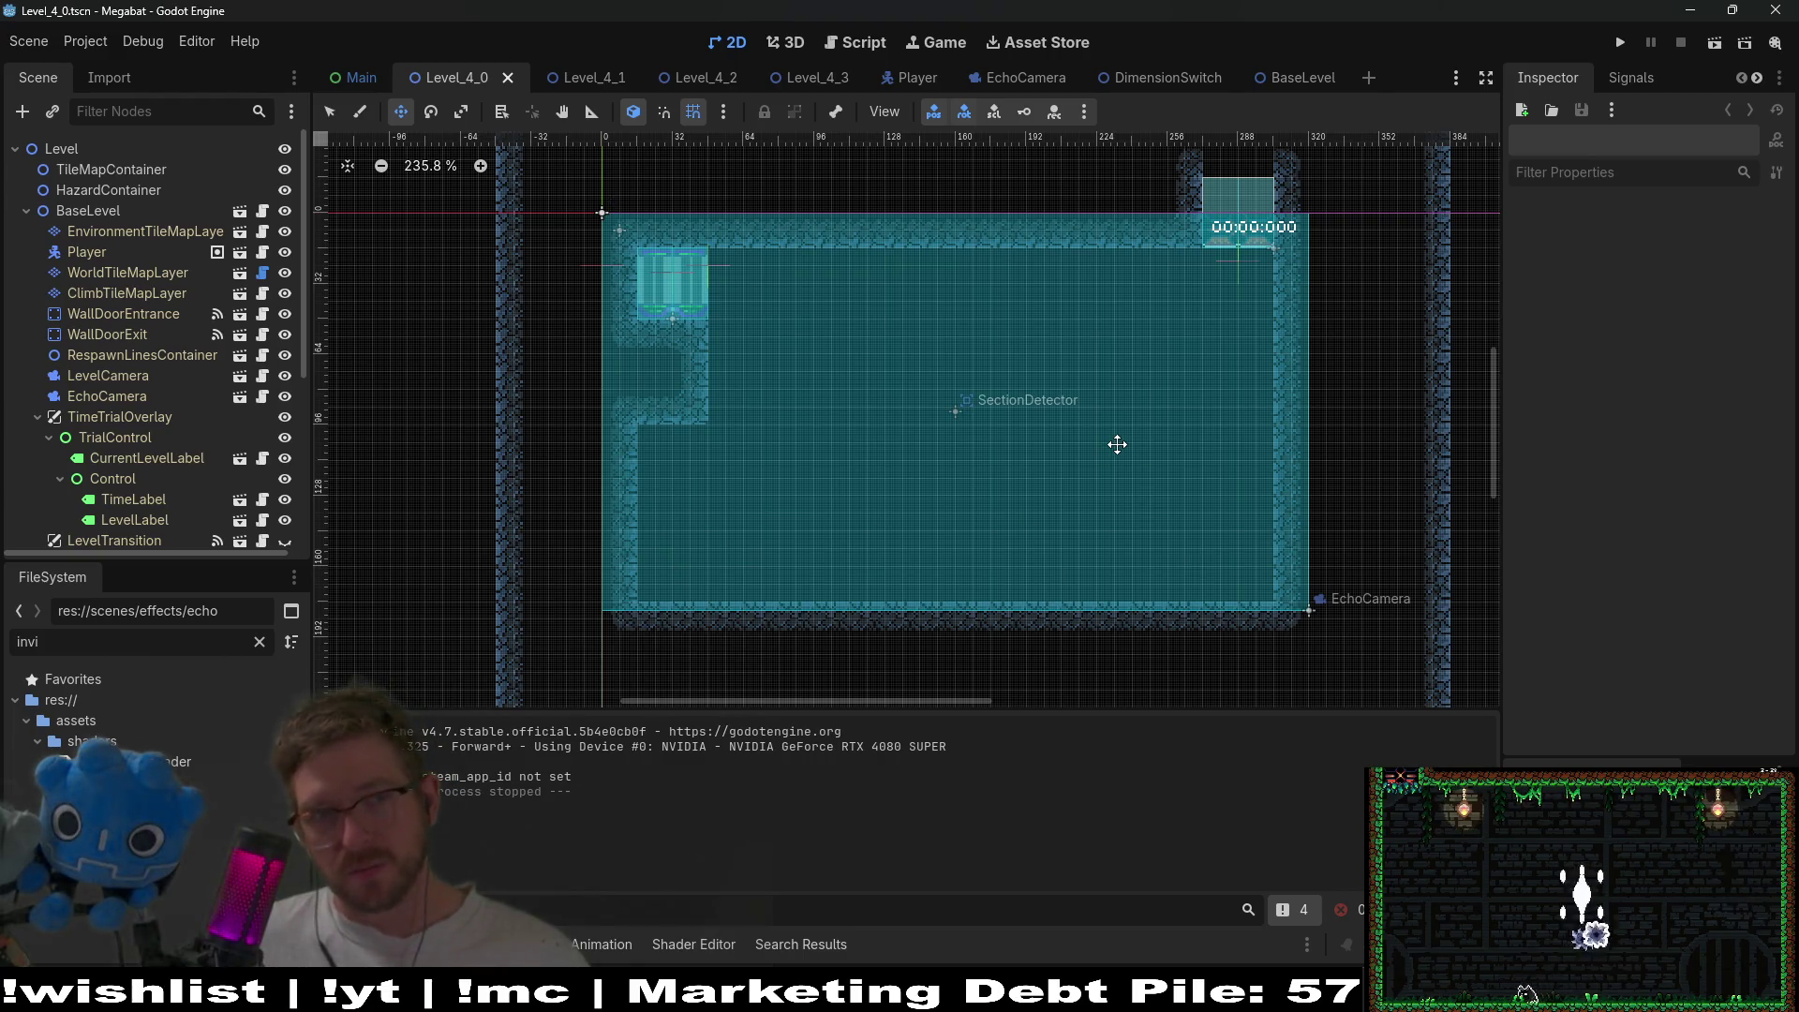
scroll(122, 338, "down", 5)
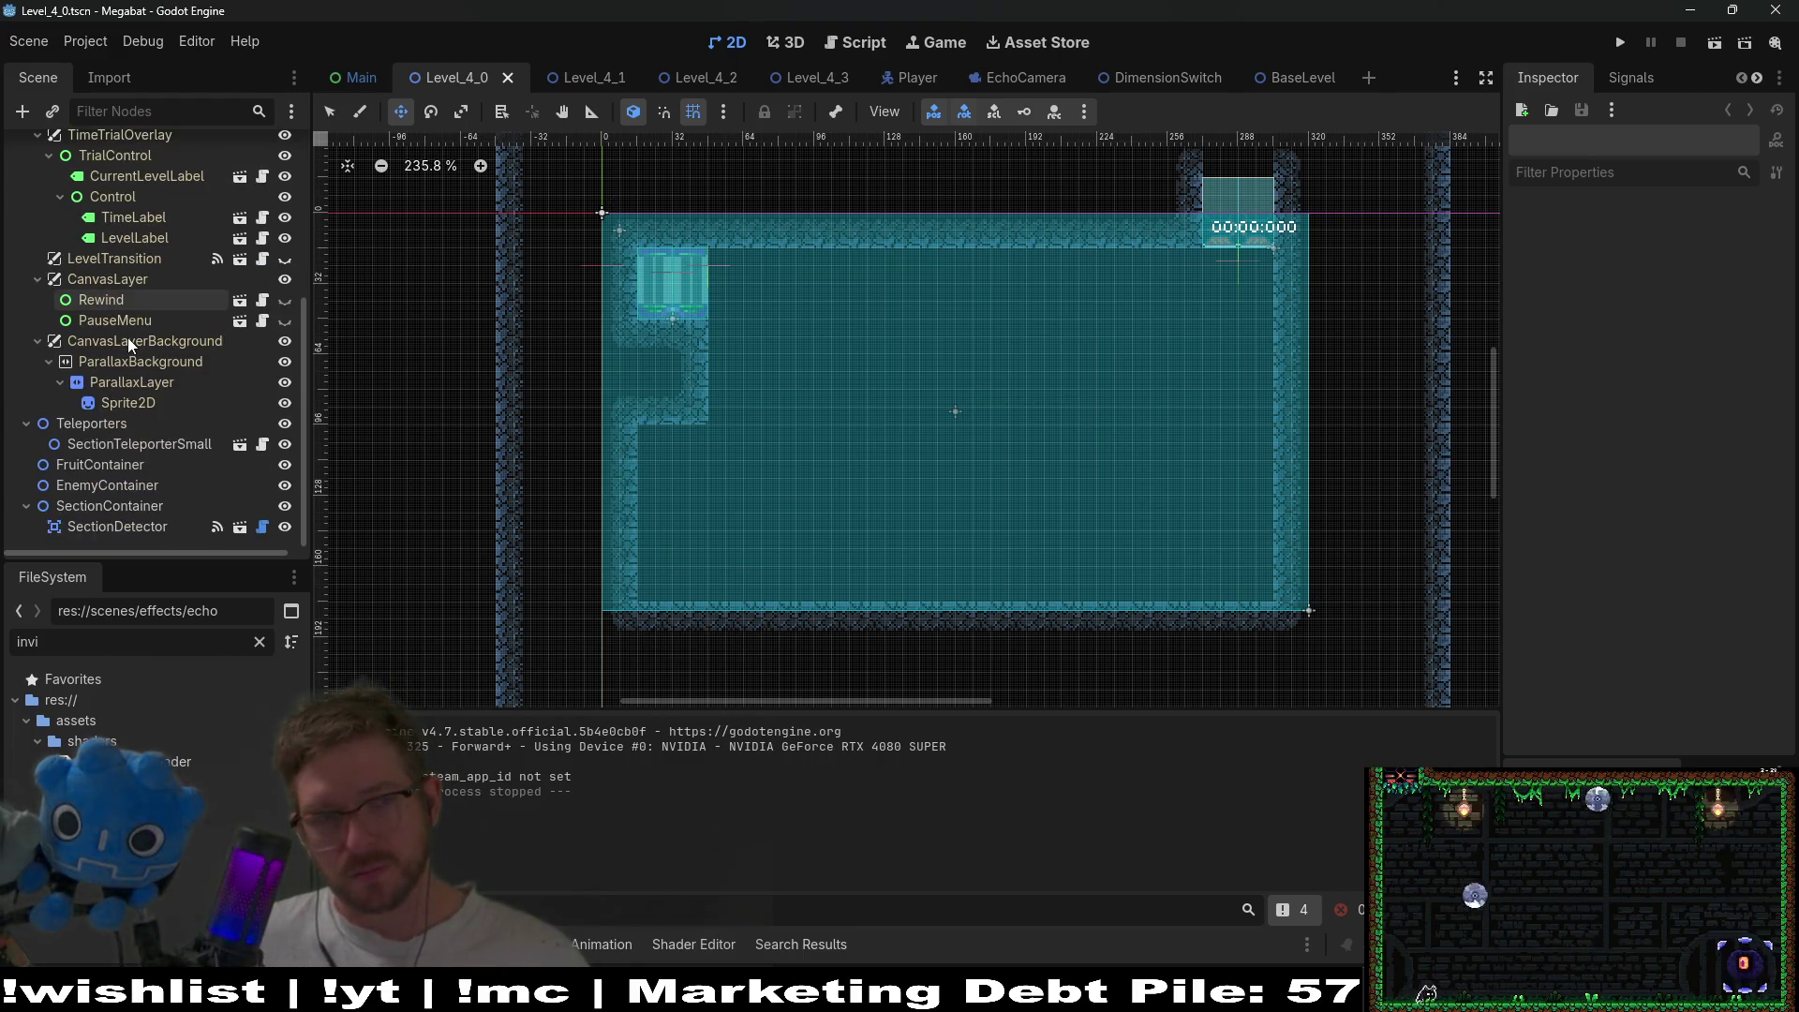
left_click(103, 484)
right_click(221, 485)
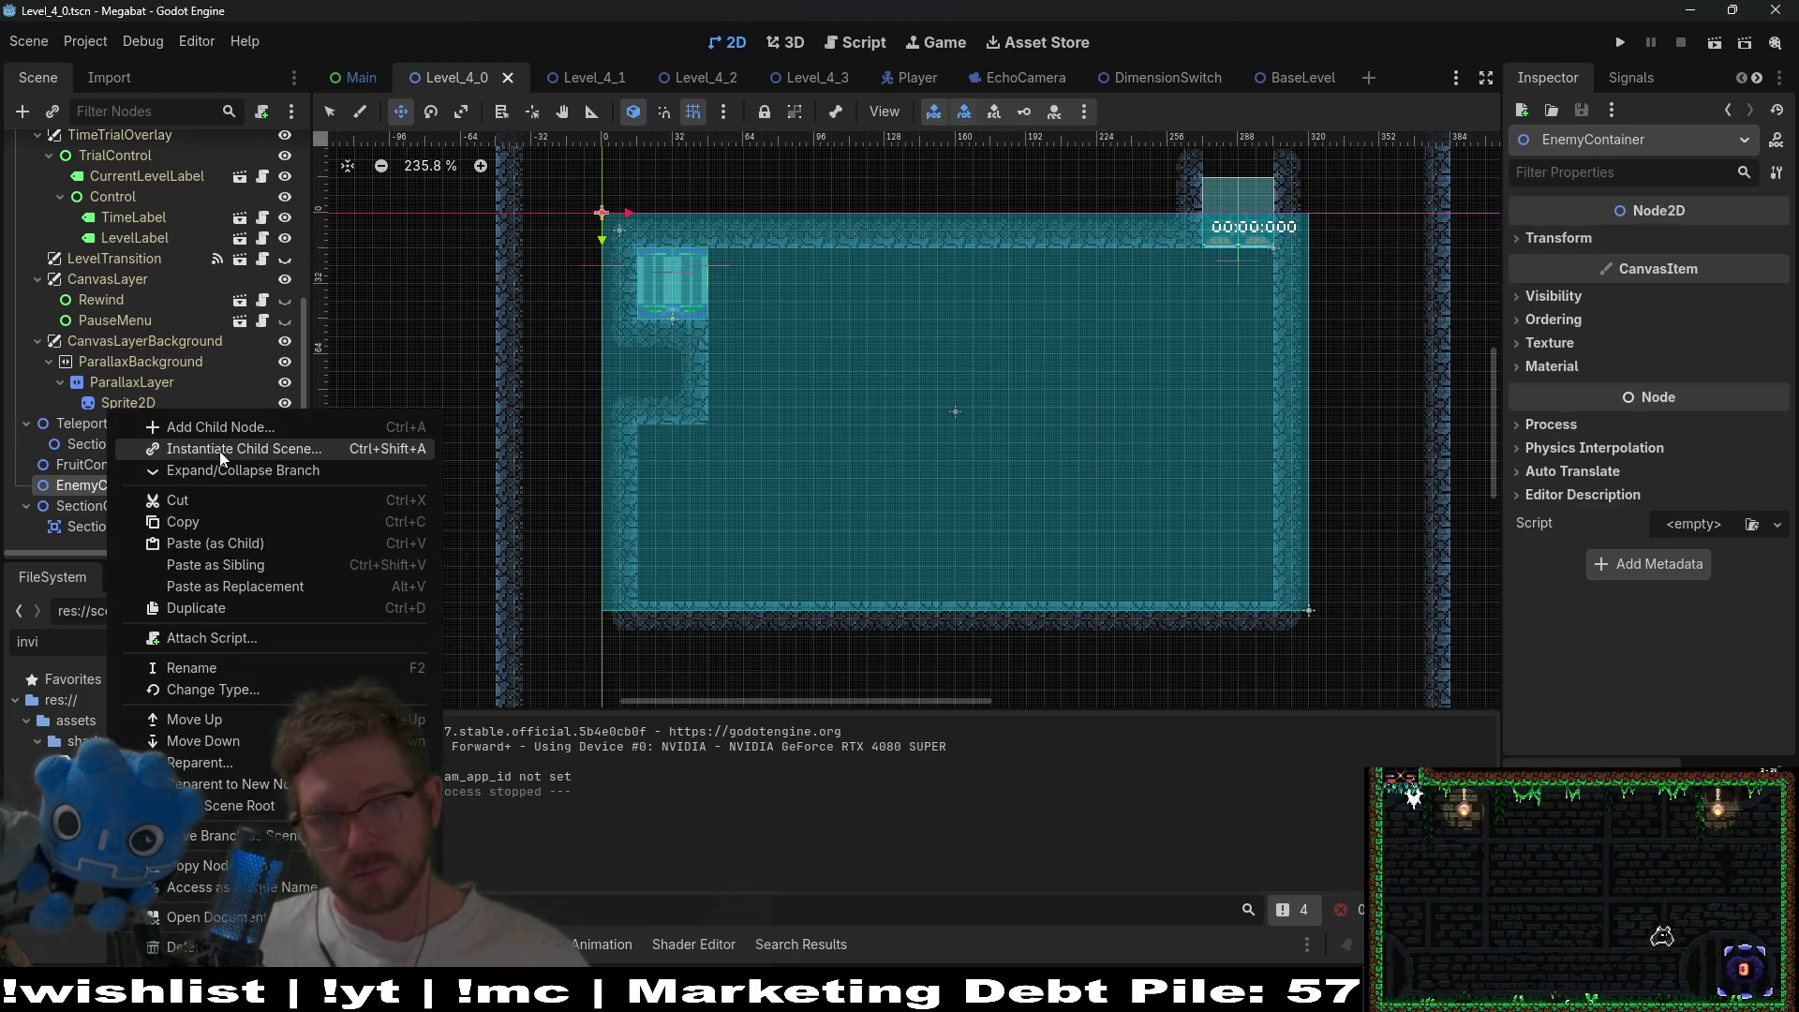
left_click(219, 451)
double_click(750, 280)
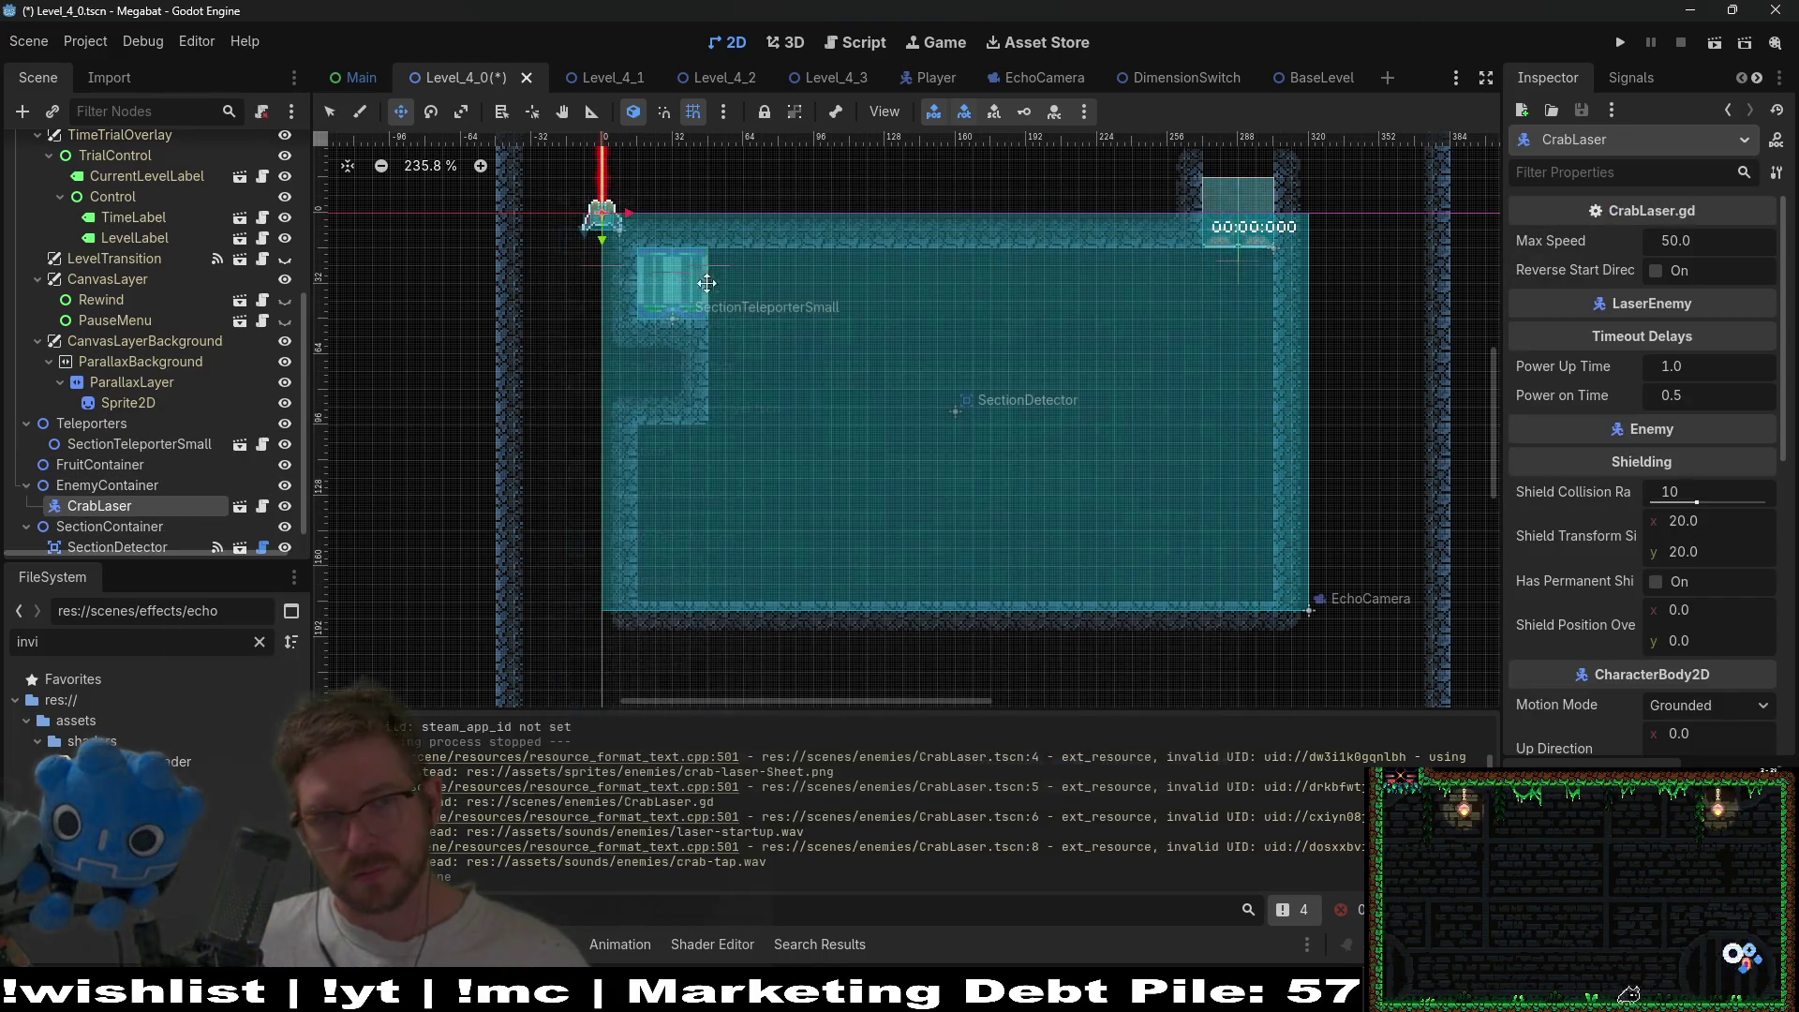
- Set the CrabLaser on the room floor and play-test Level_4_0
left_click_drag(675, 301, 1004, 655)
scroll(997, 645, "up", 5)
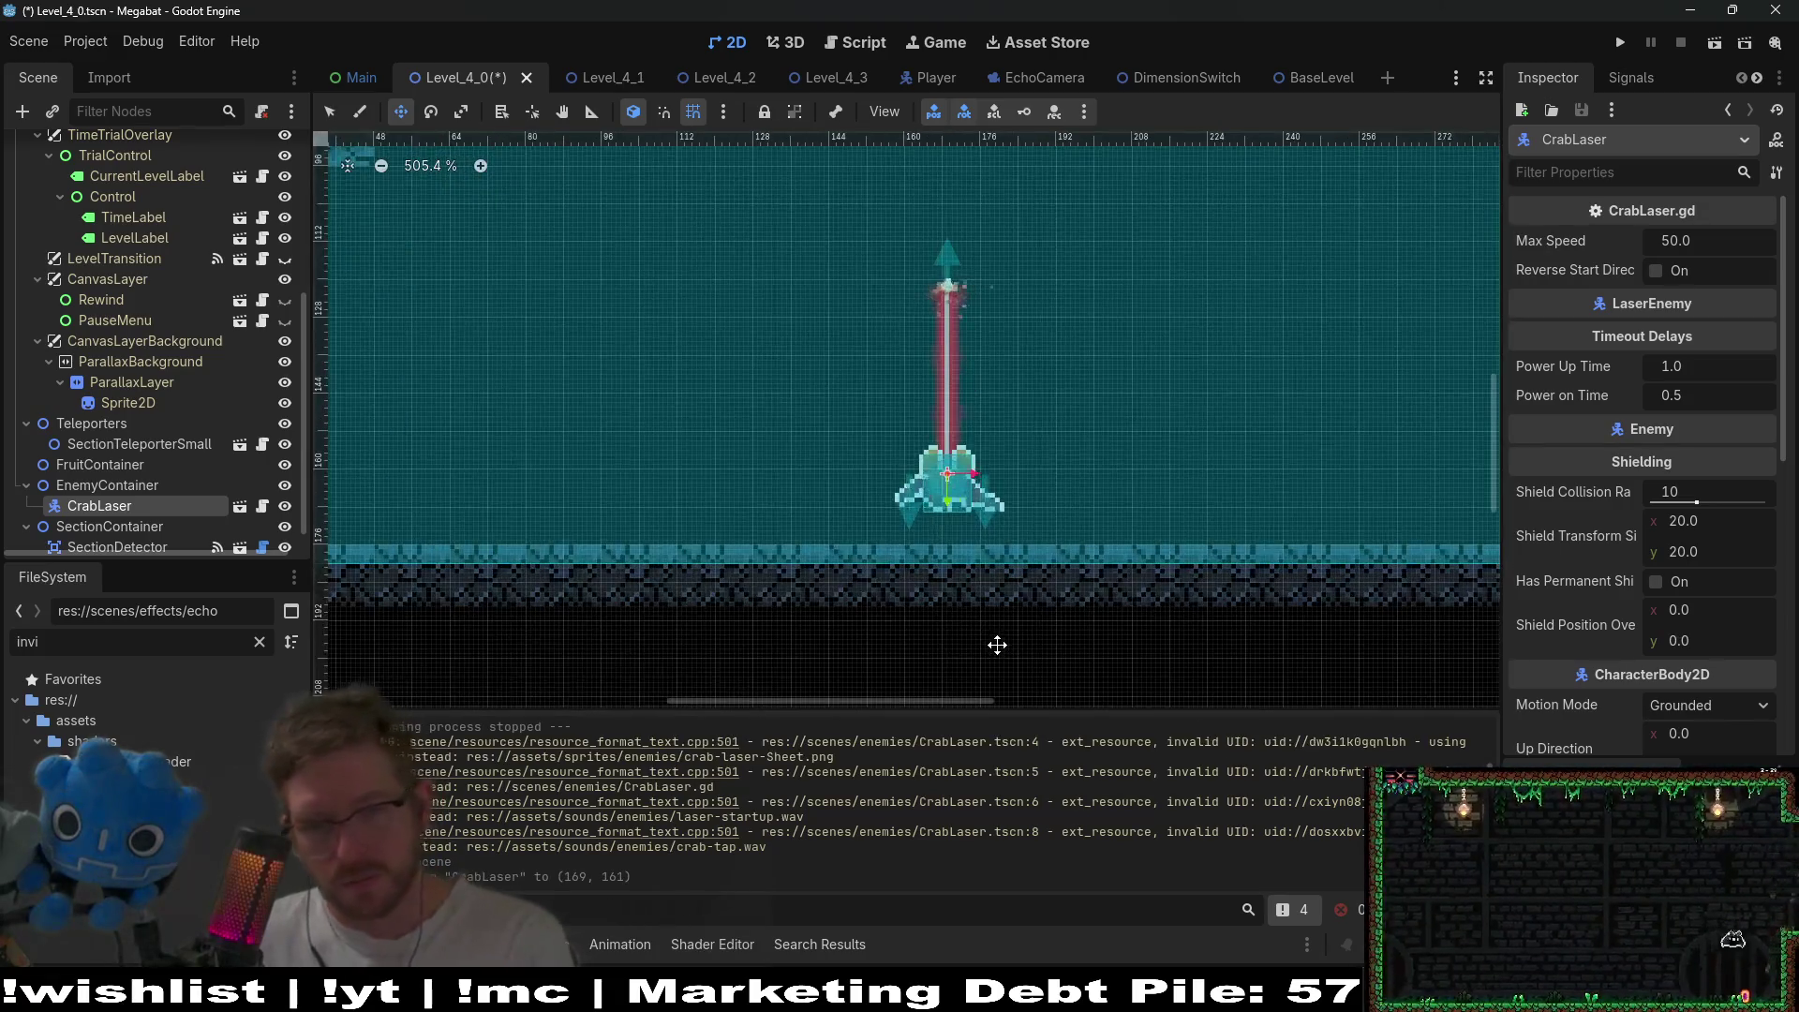
key("Down")
key("Down")
key("Down")
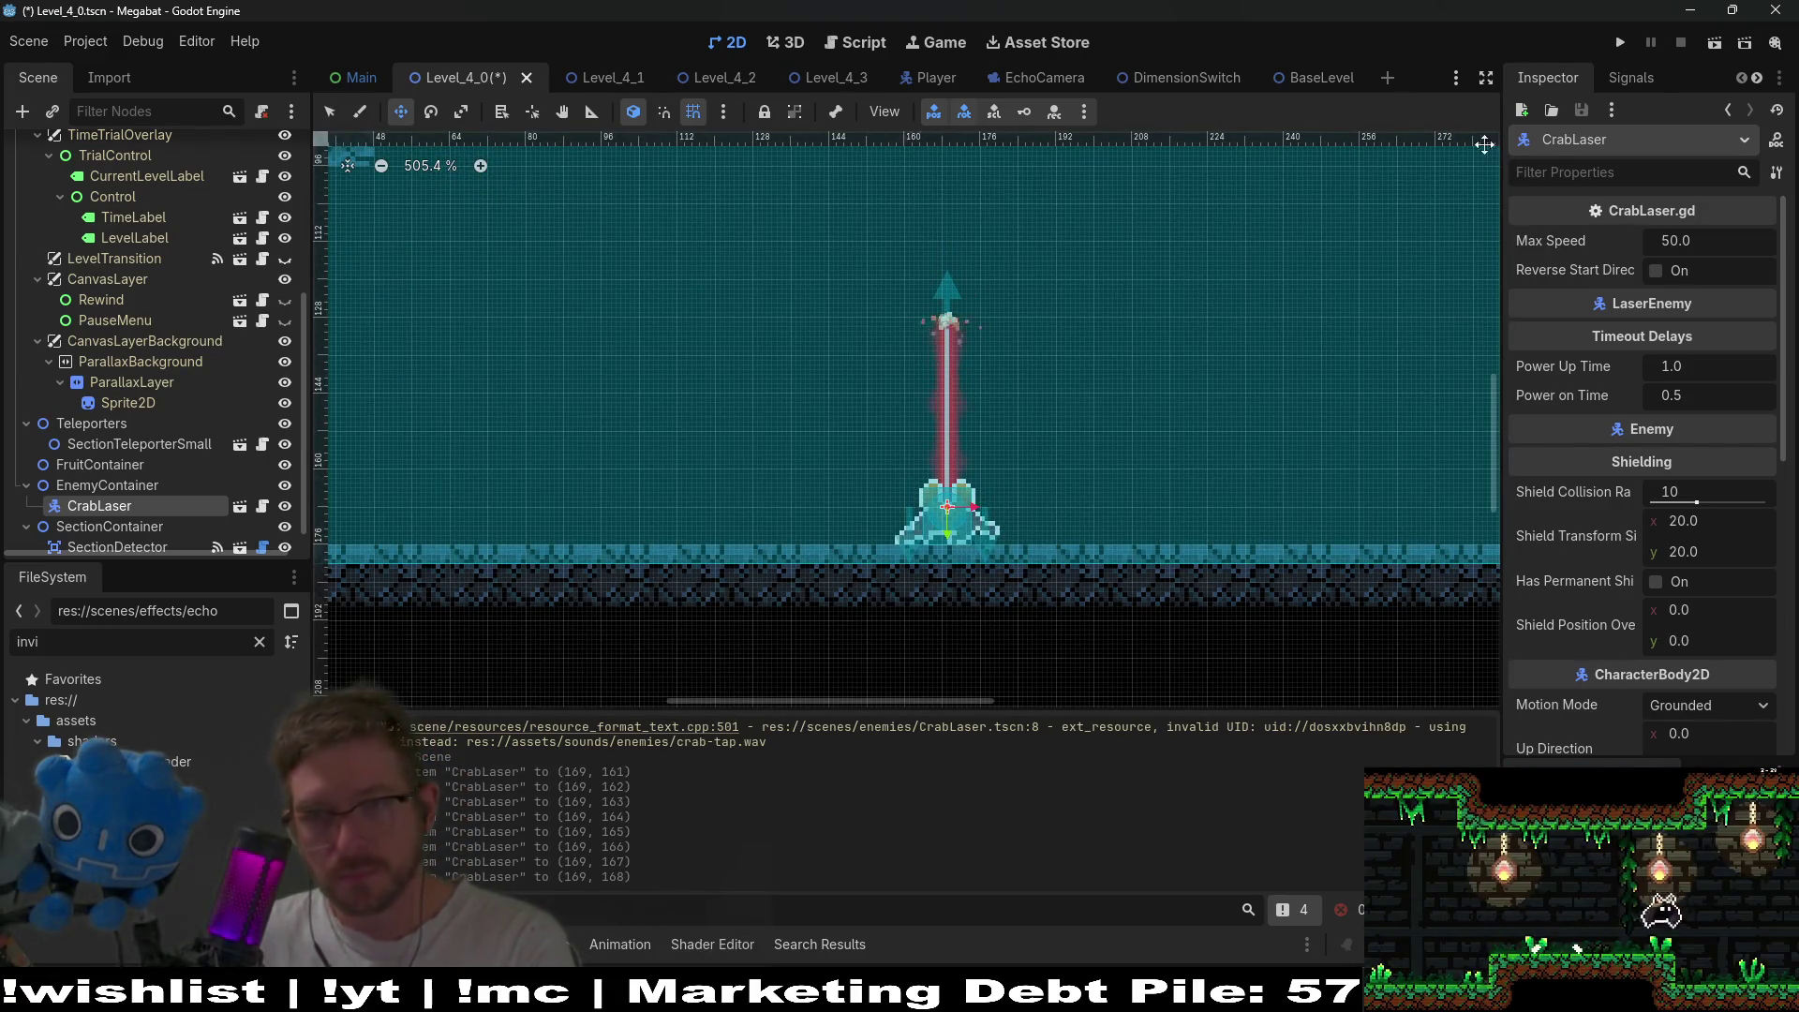
left_click(1713, 44)
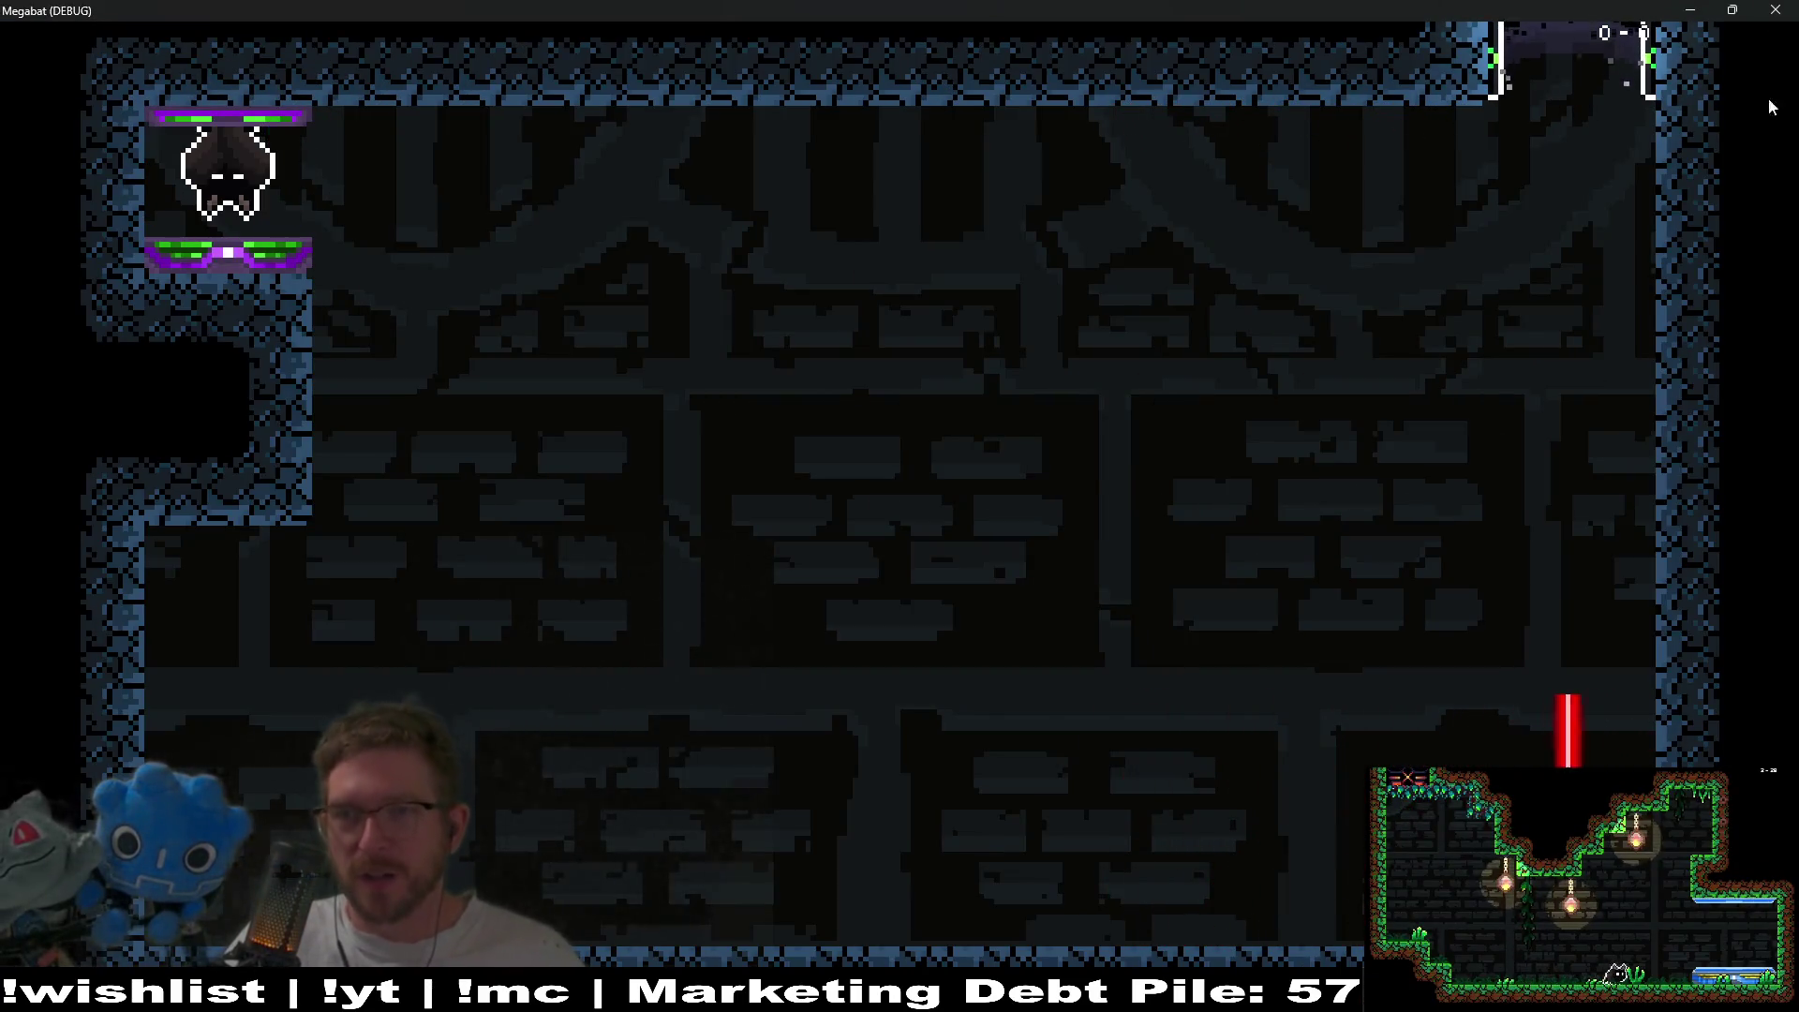
left_click(1792, 7)
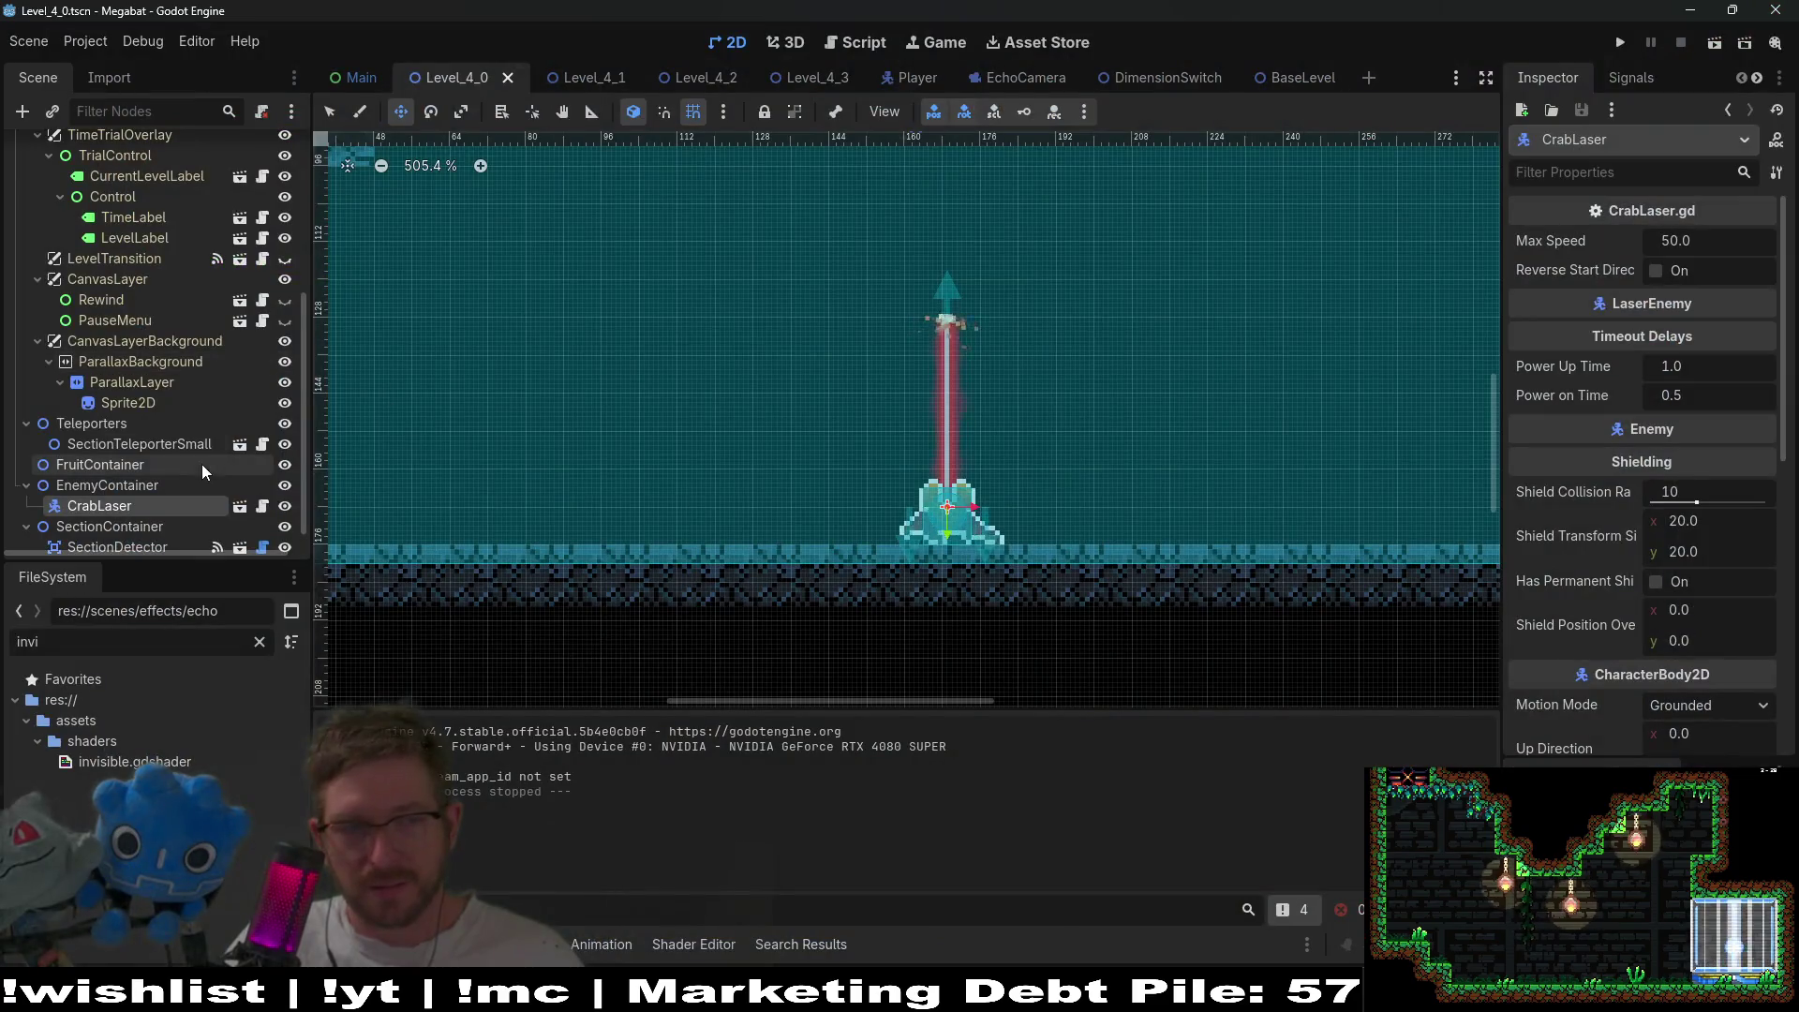
left_click(89, 480)
- Instance LaserWall.tscn under EnemyContainer by searching 'laser'
right_click(91, 480)
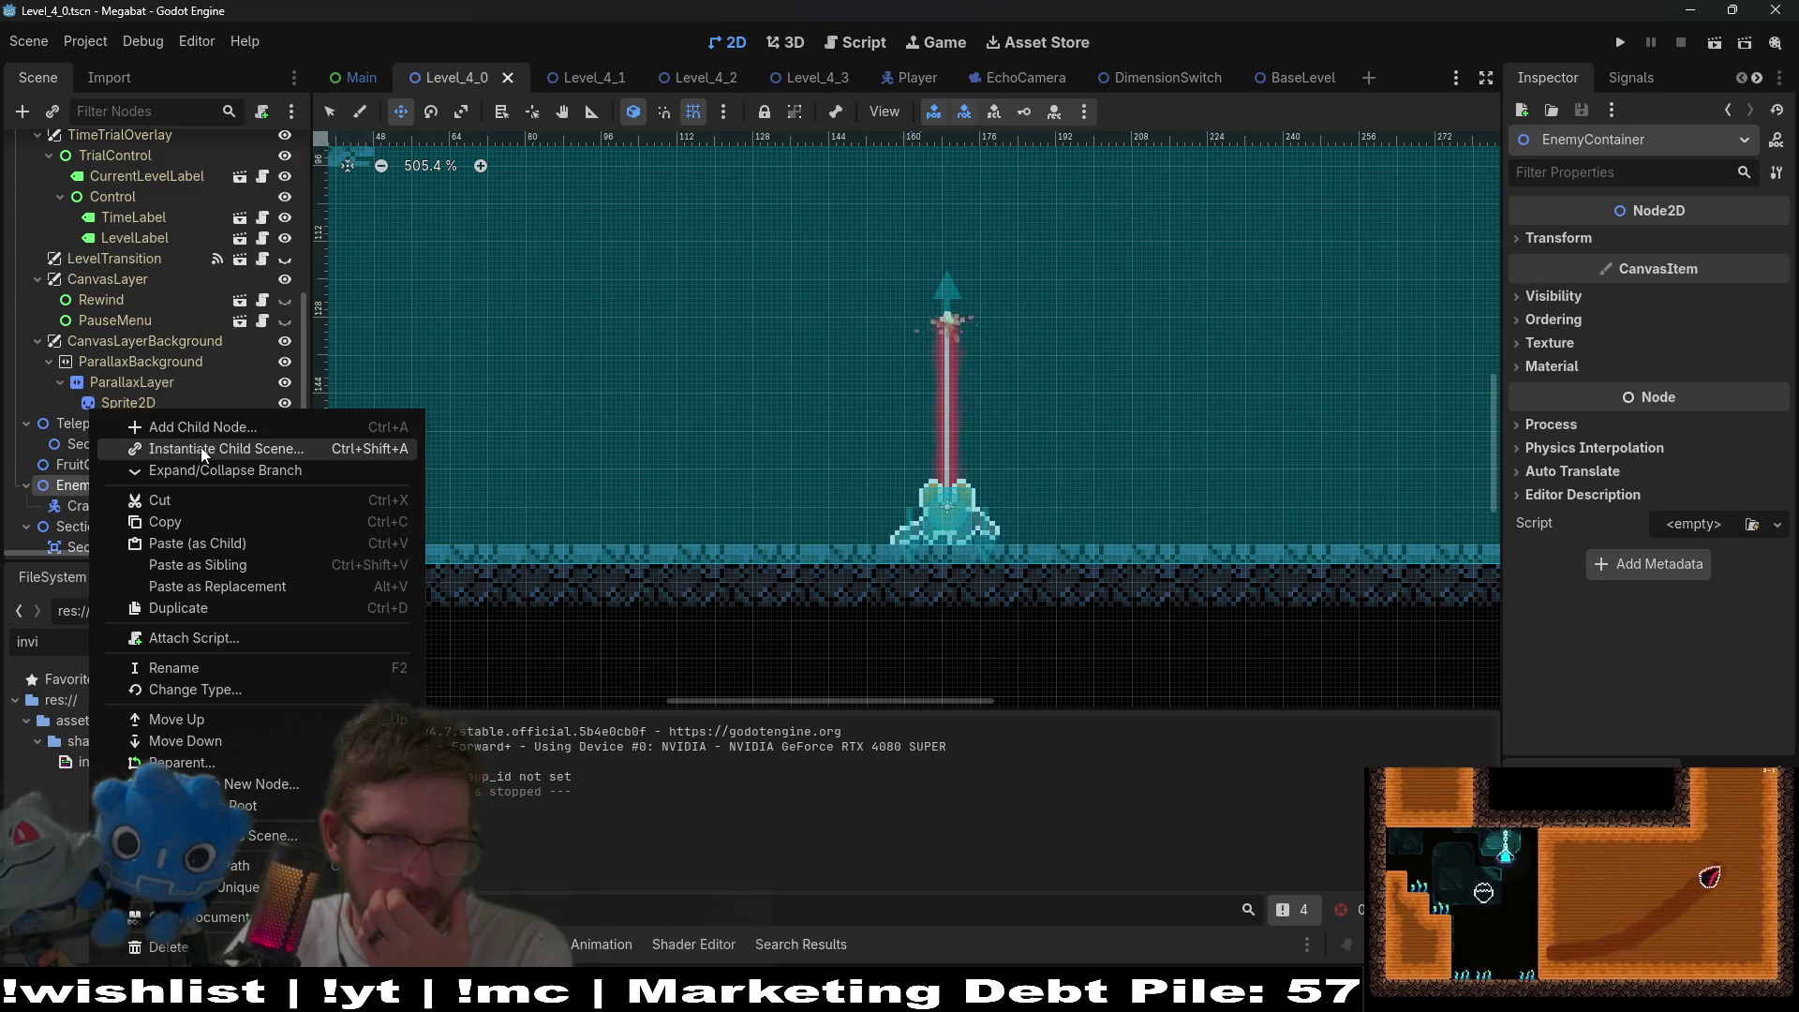
left_click(203, 450)
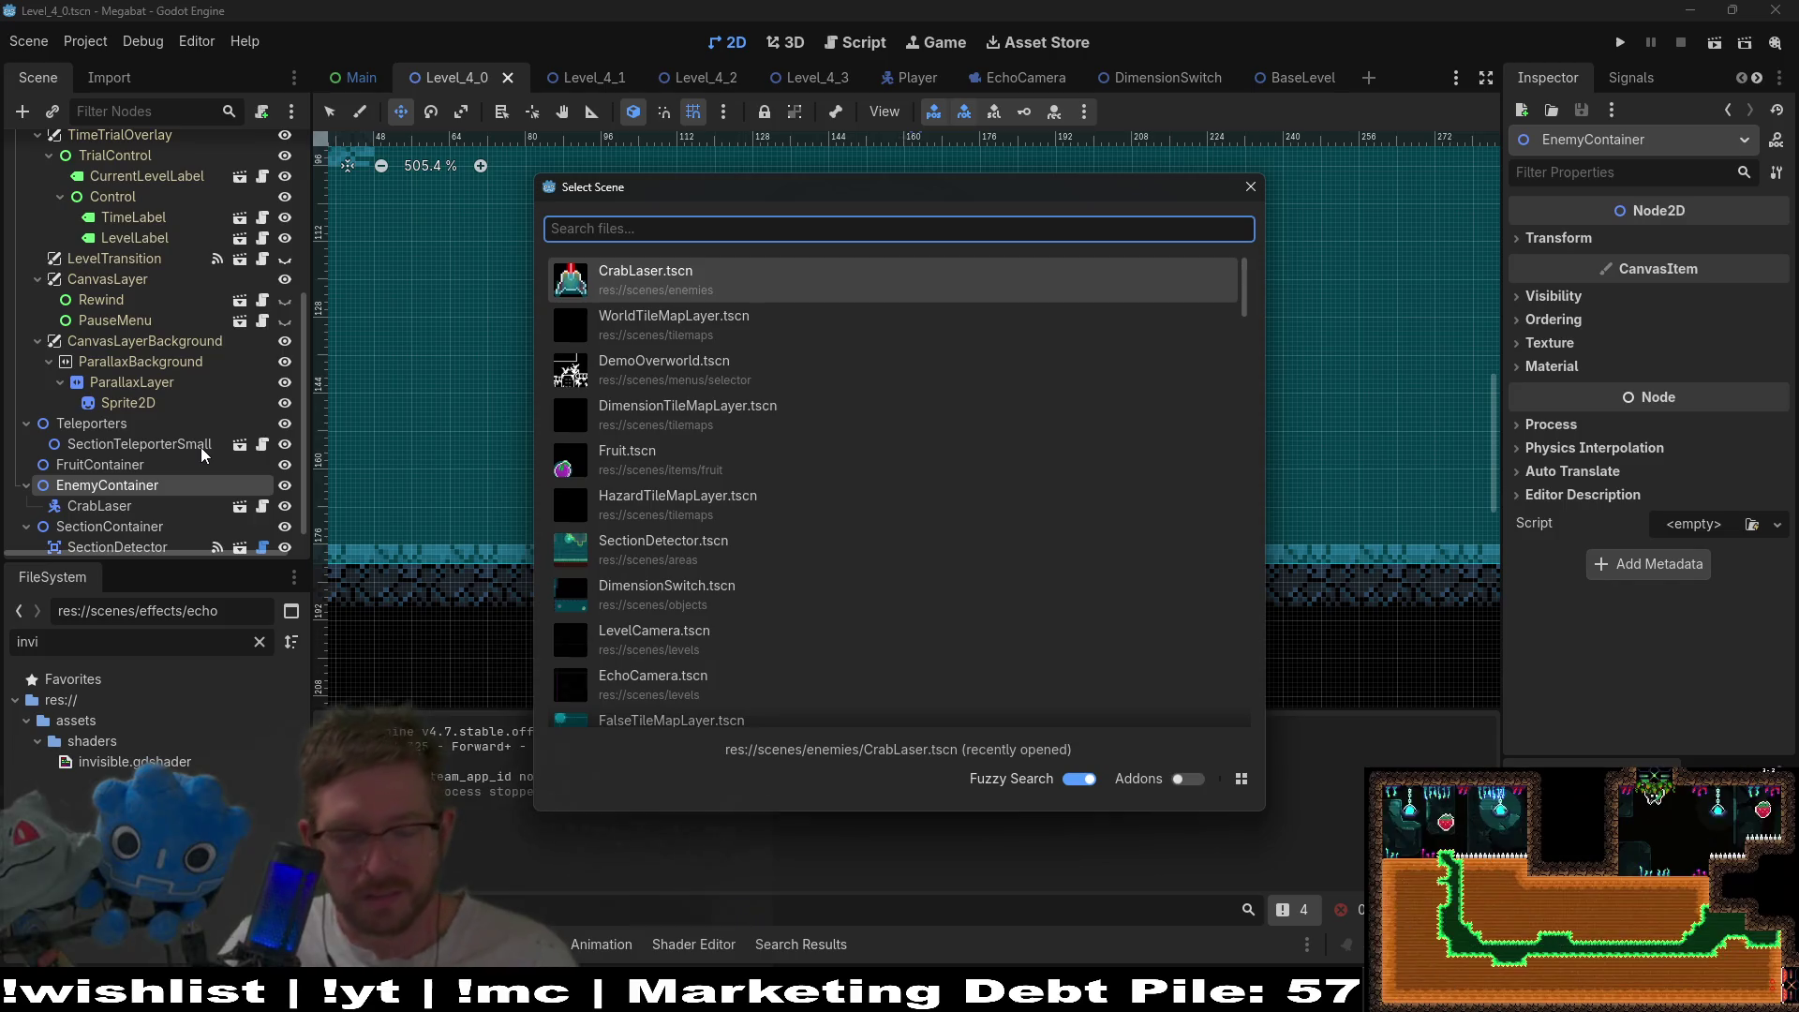
type("laser")
key("Down")
key("Down")
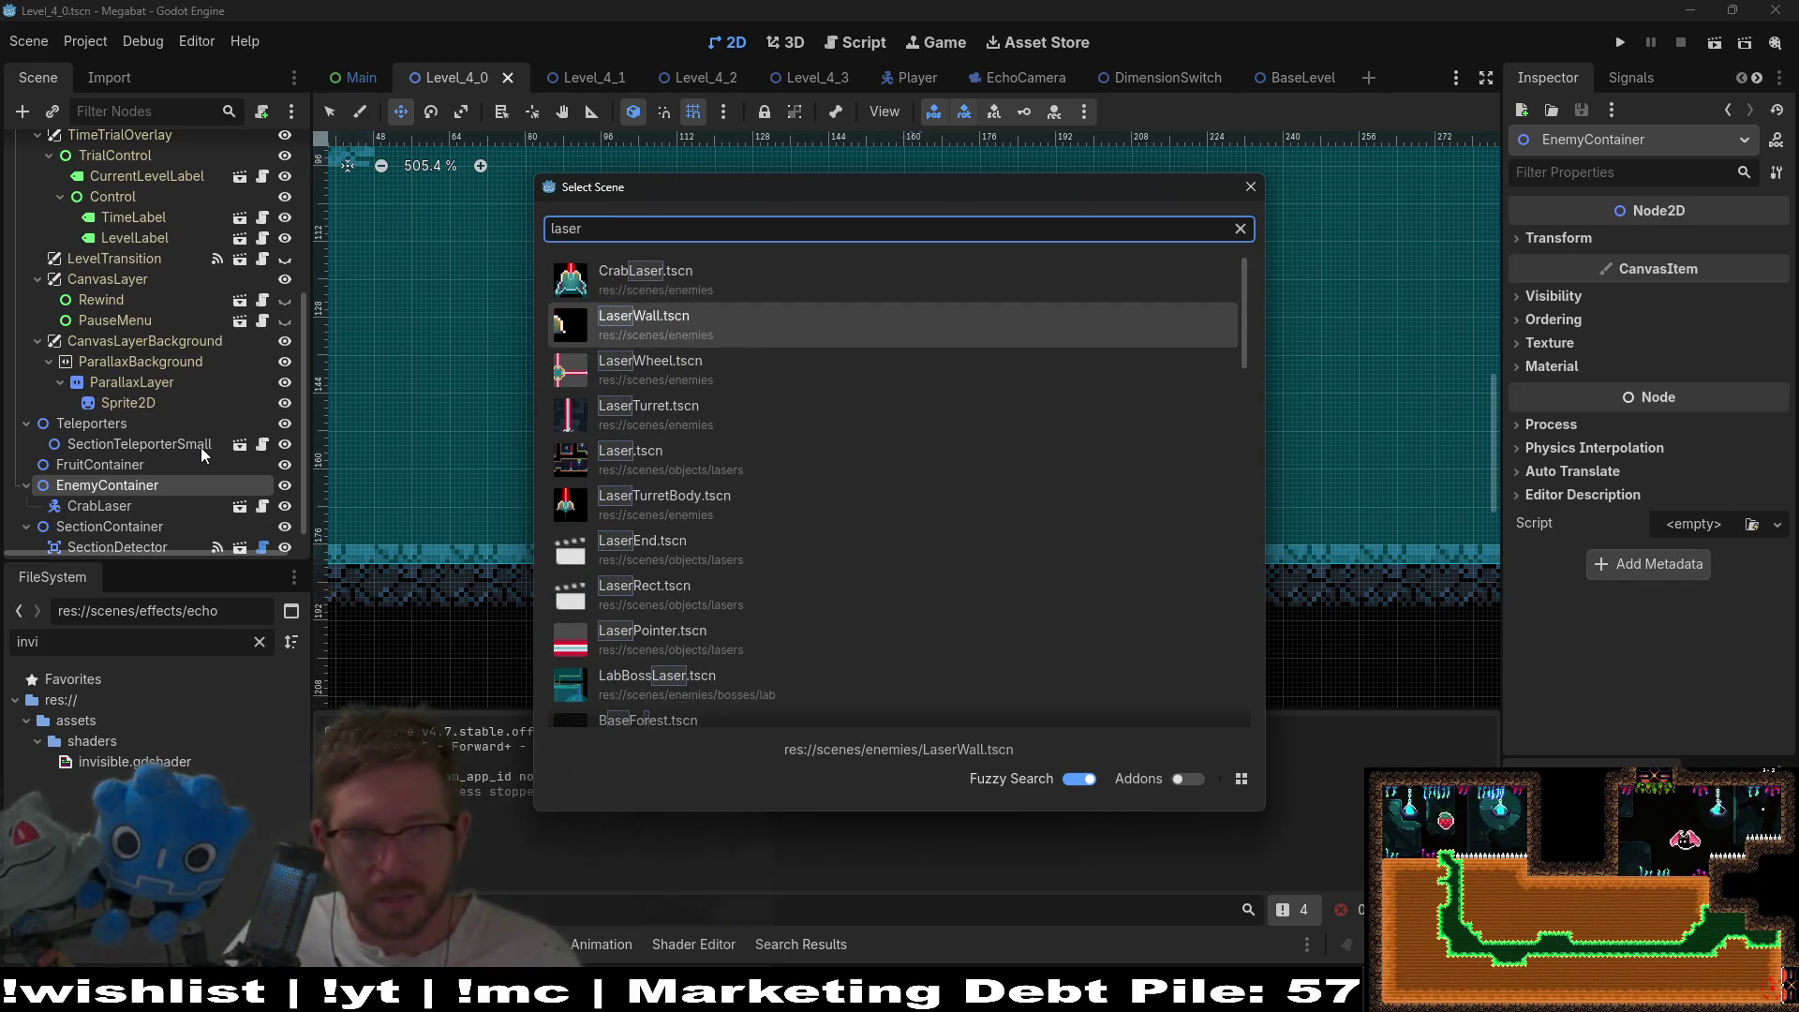
key("Up")
key("Return")
- Place the LaserWall on the floor left of the CrabLaser, play-test, then launch the whole game
scroll(584, 304, "down", 5)
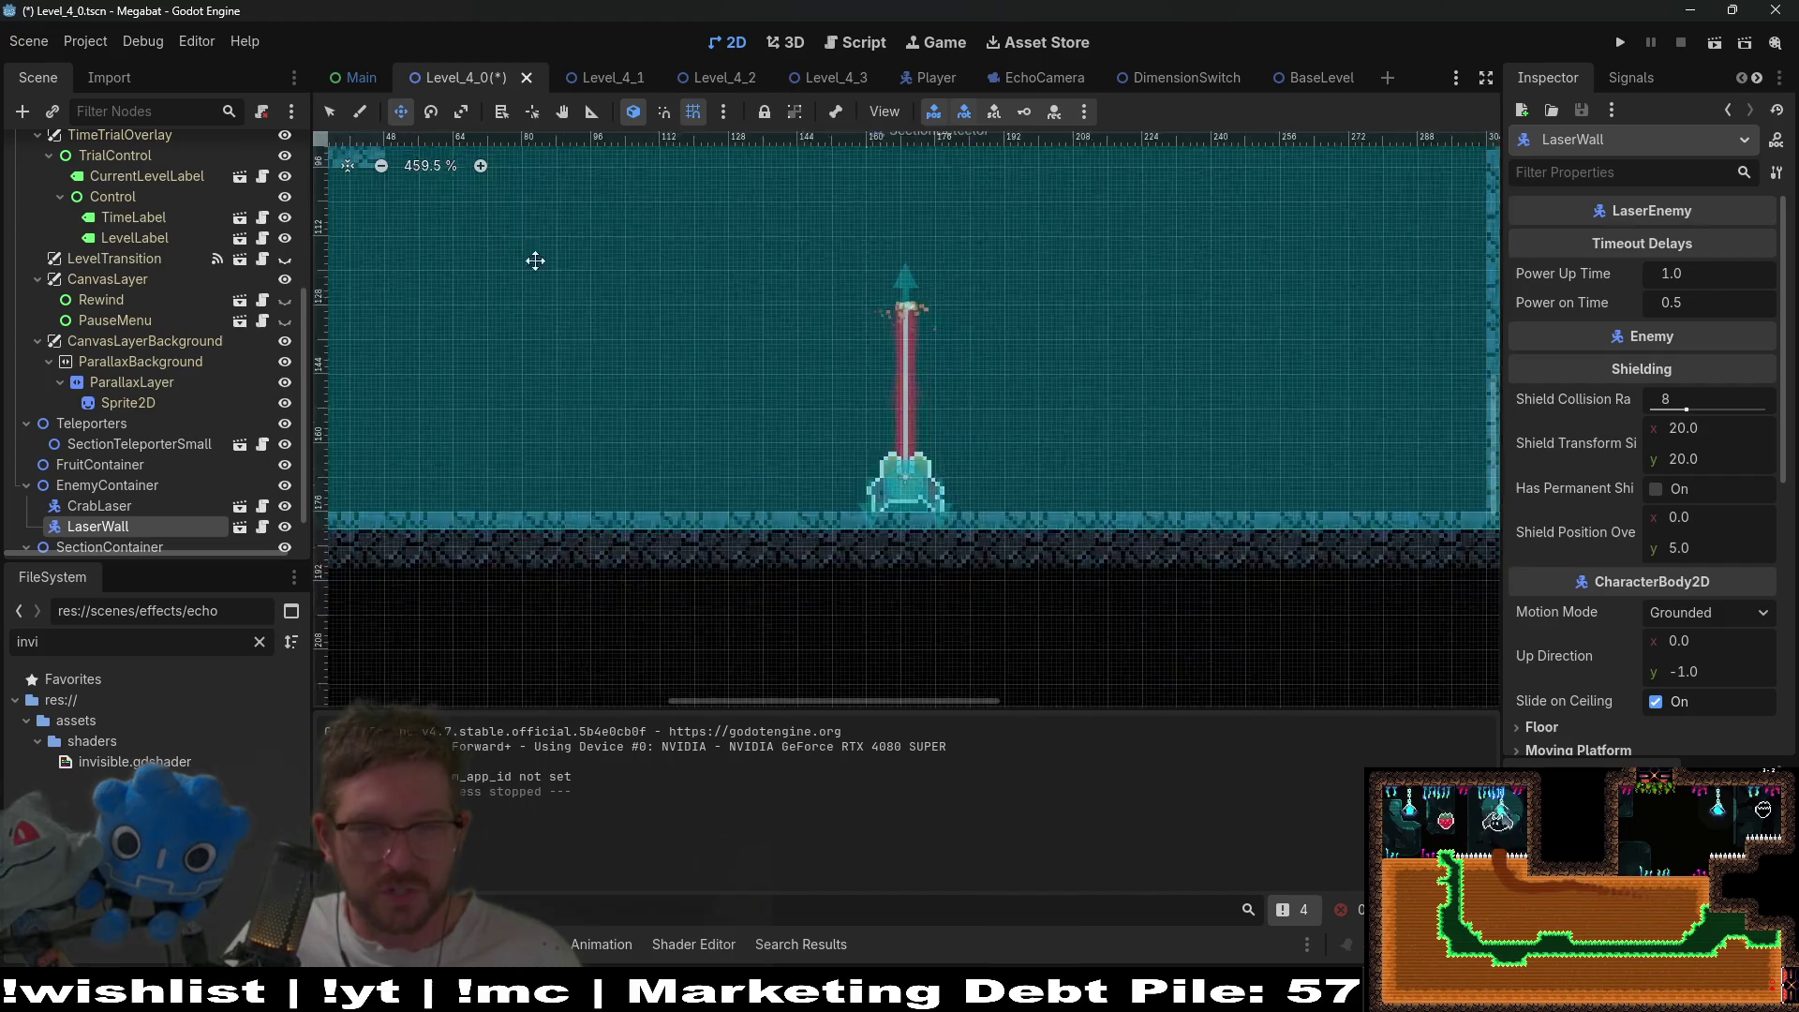
left_click_drag(584, 304, 683, 731)
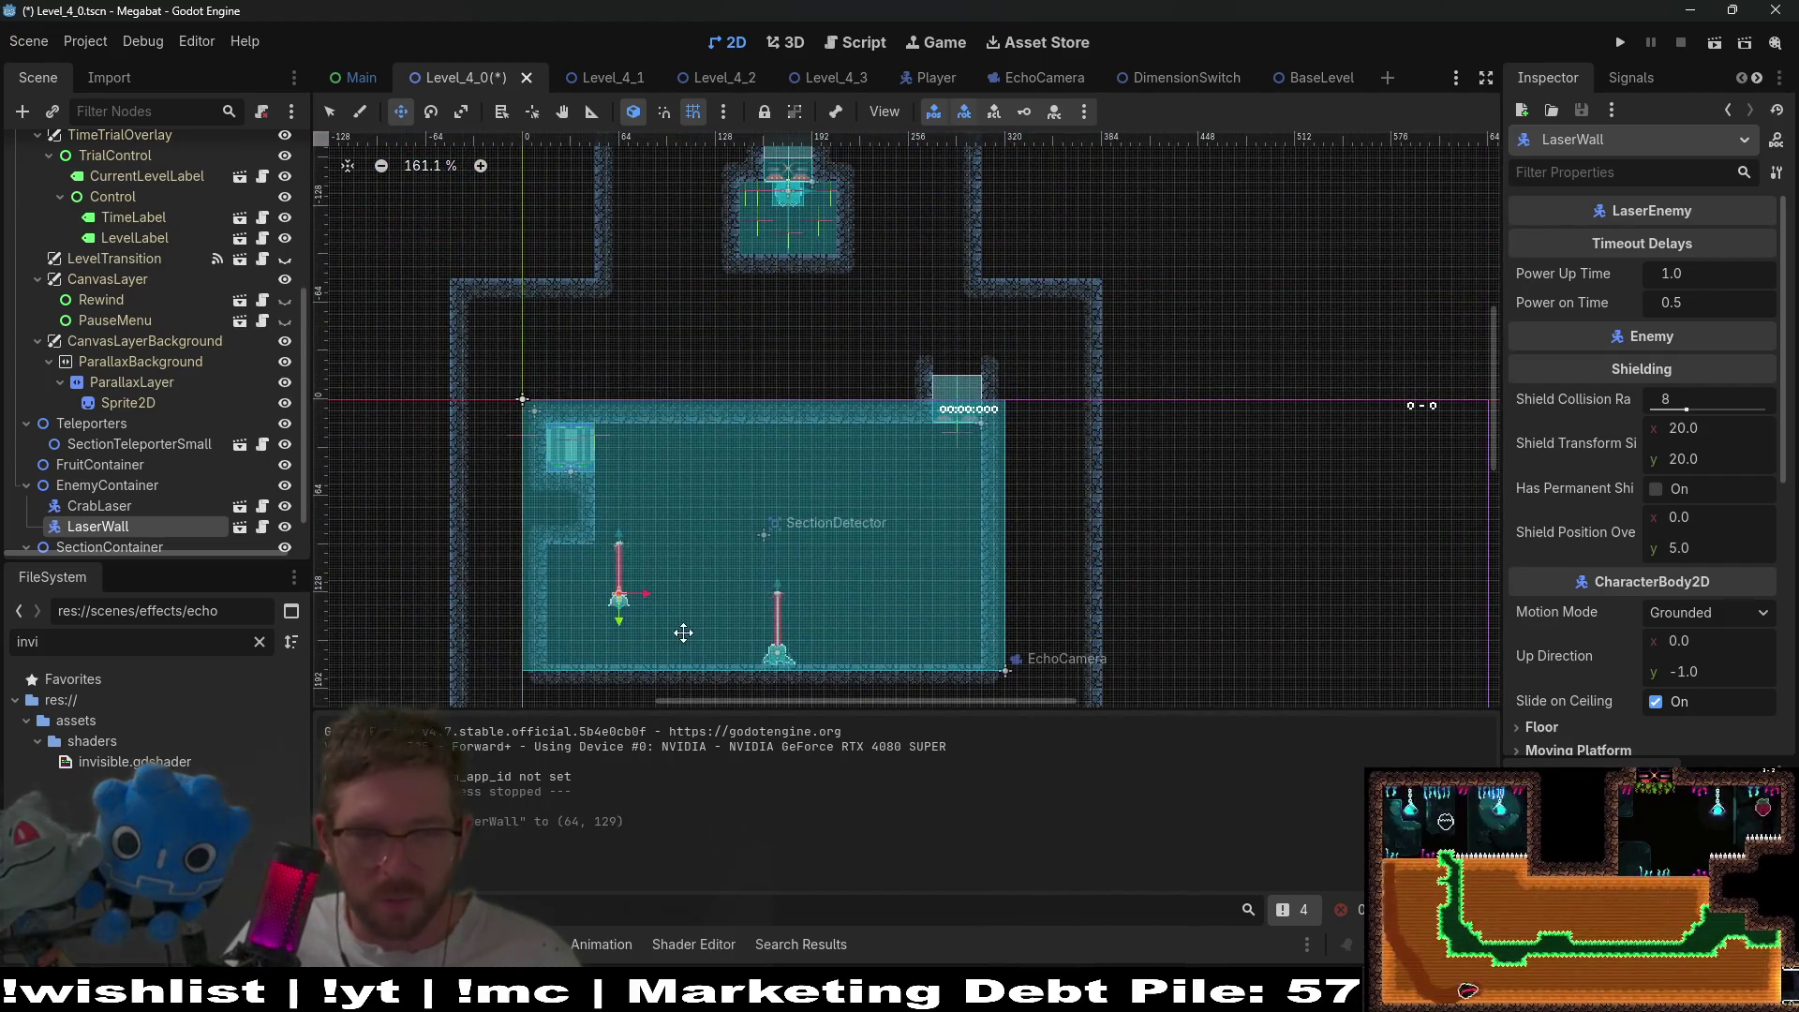
scroll(686, 634, "up", 4)
left_click_drag(605, 413, 722, 561)
key("Down")
left_click(1722, 44)
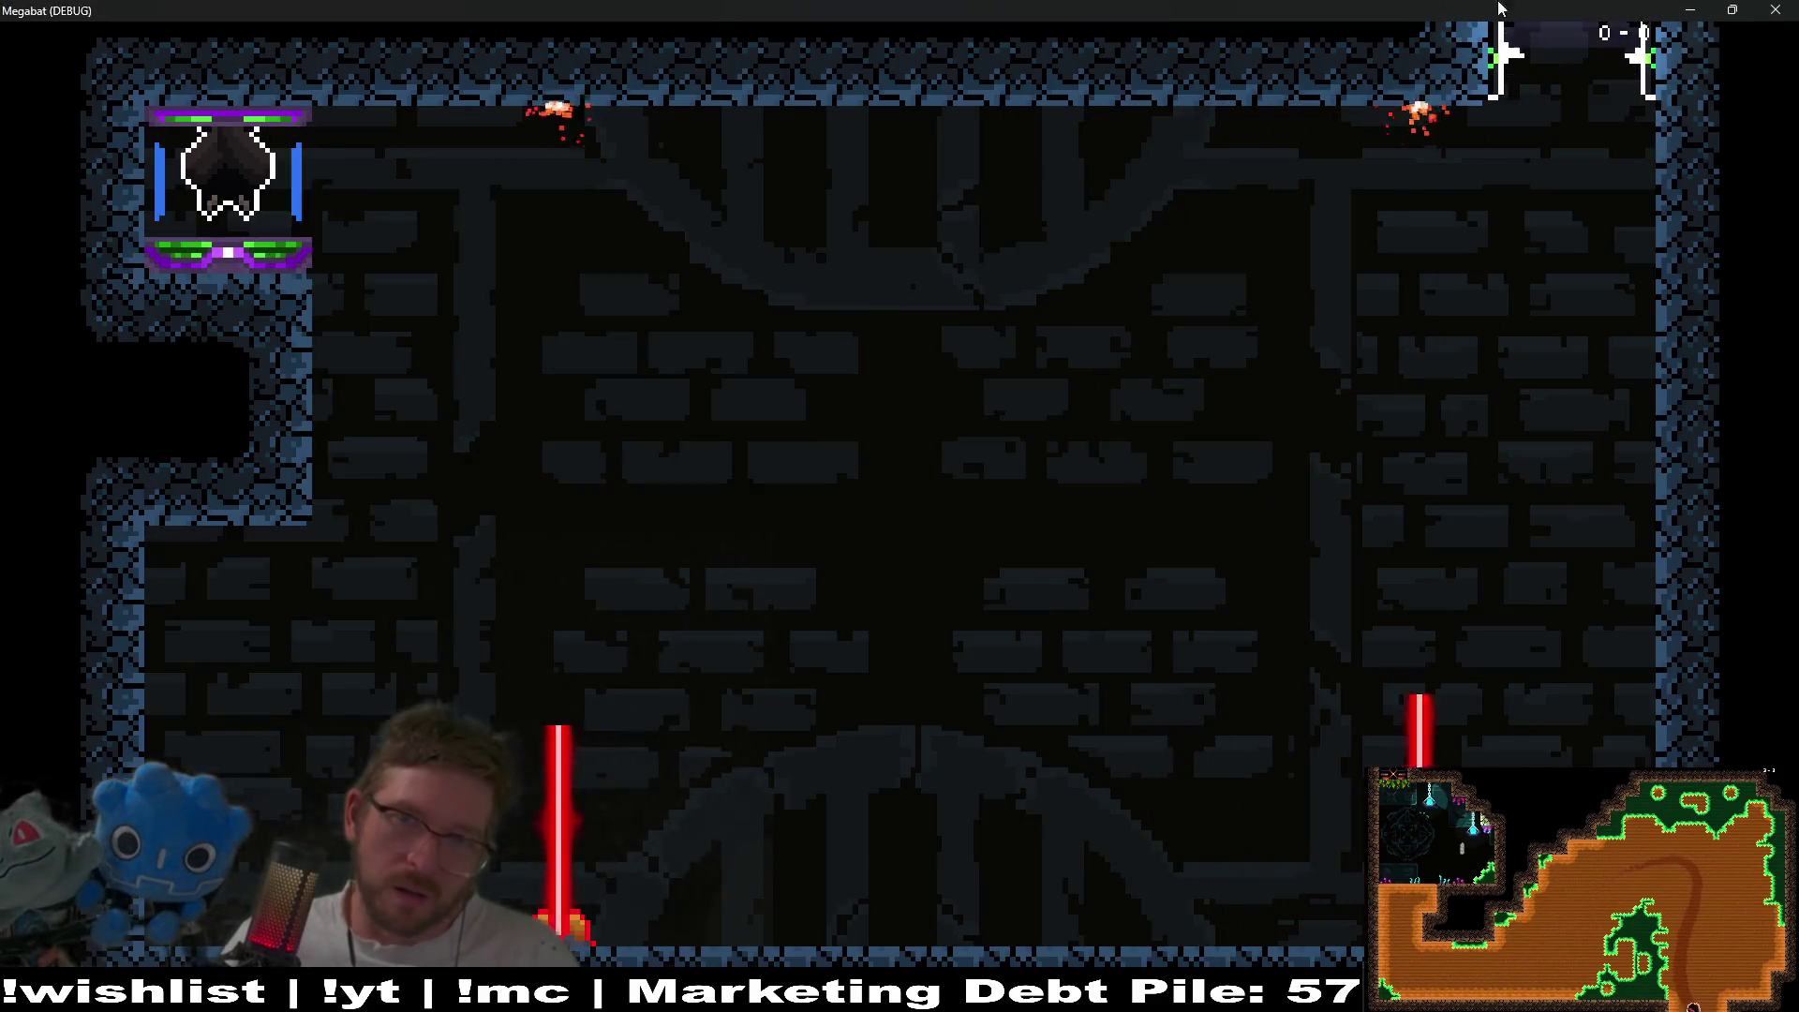
left_click(1776, 10)
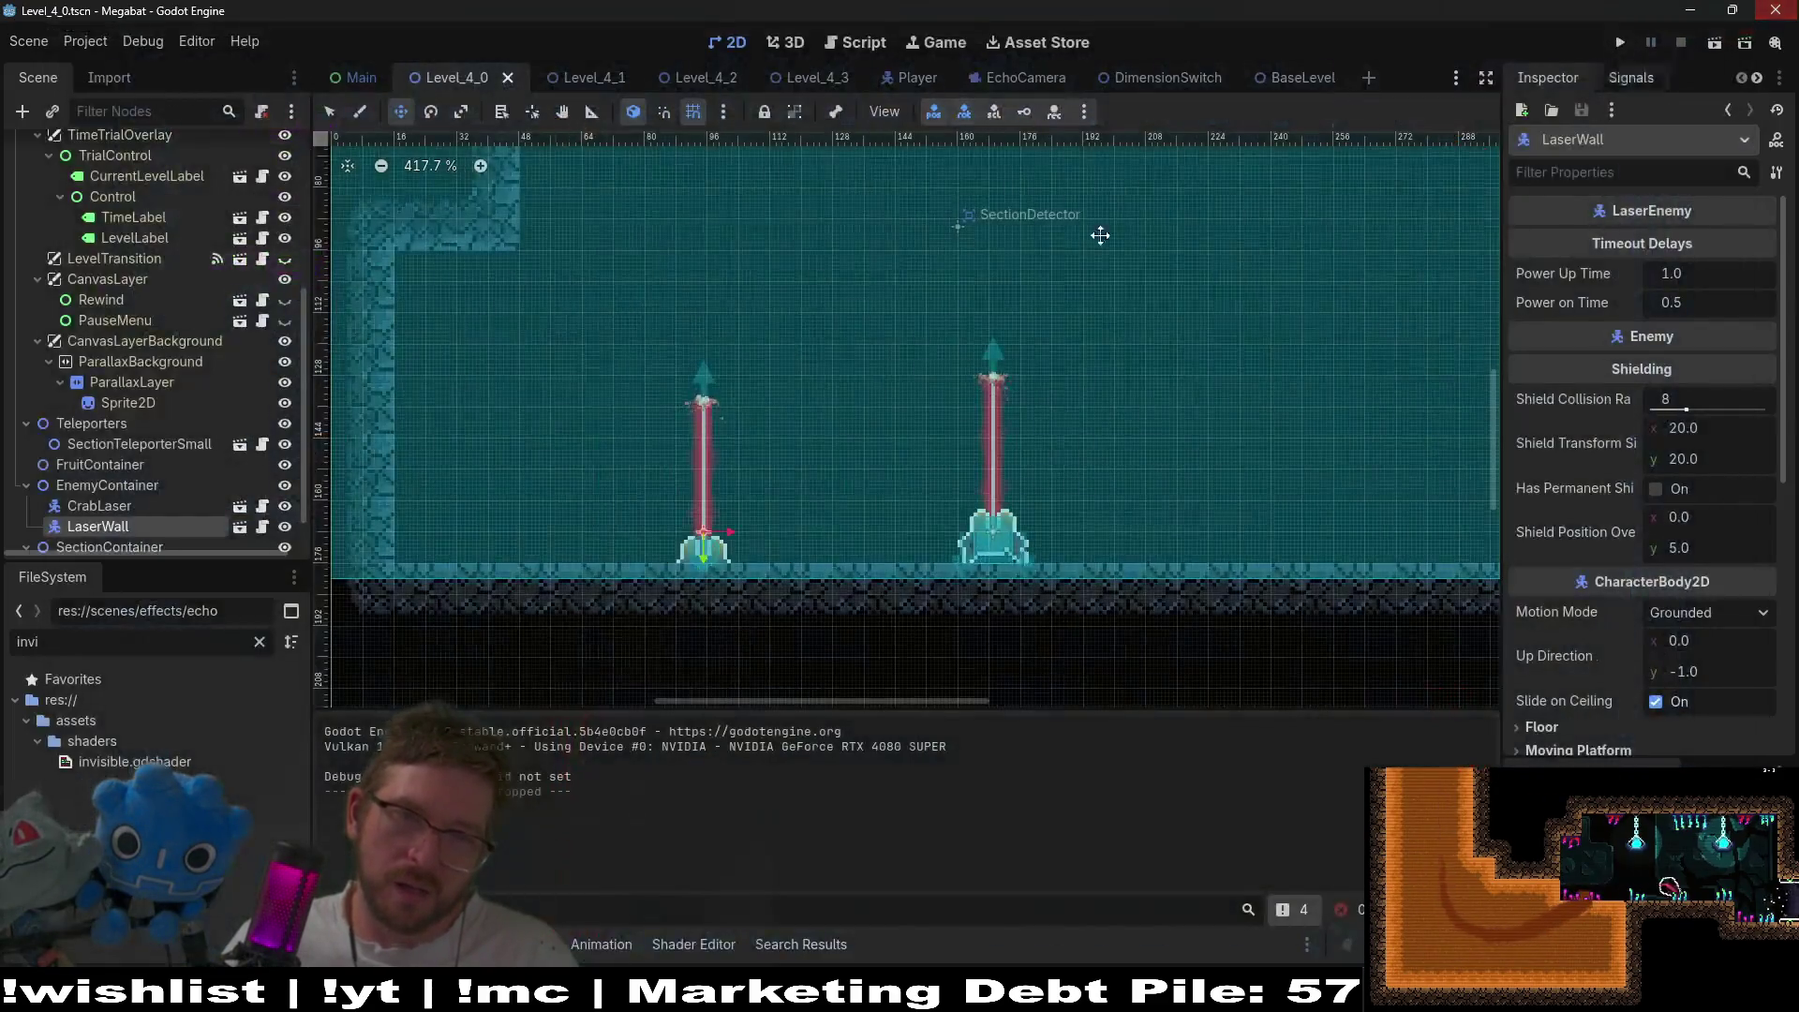
left_click(1620, 42)
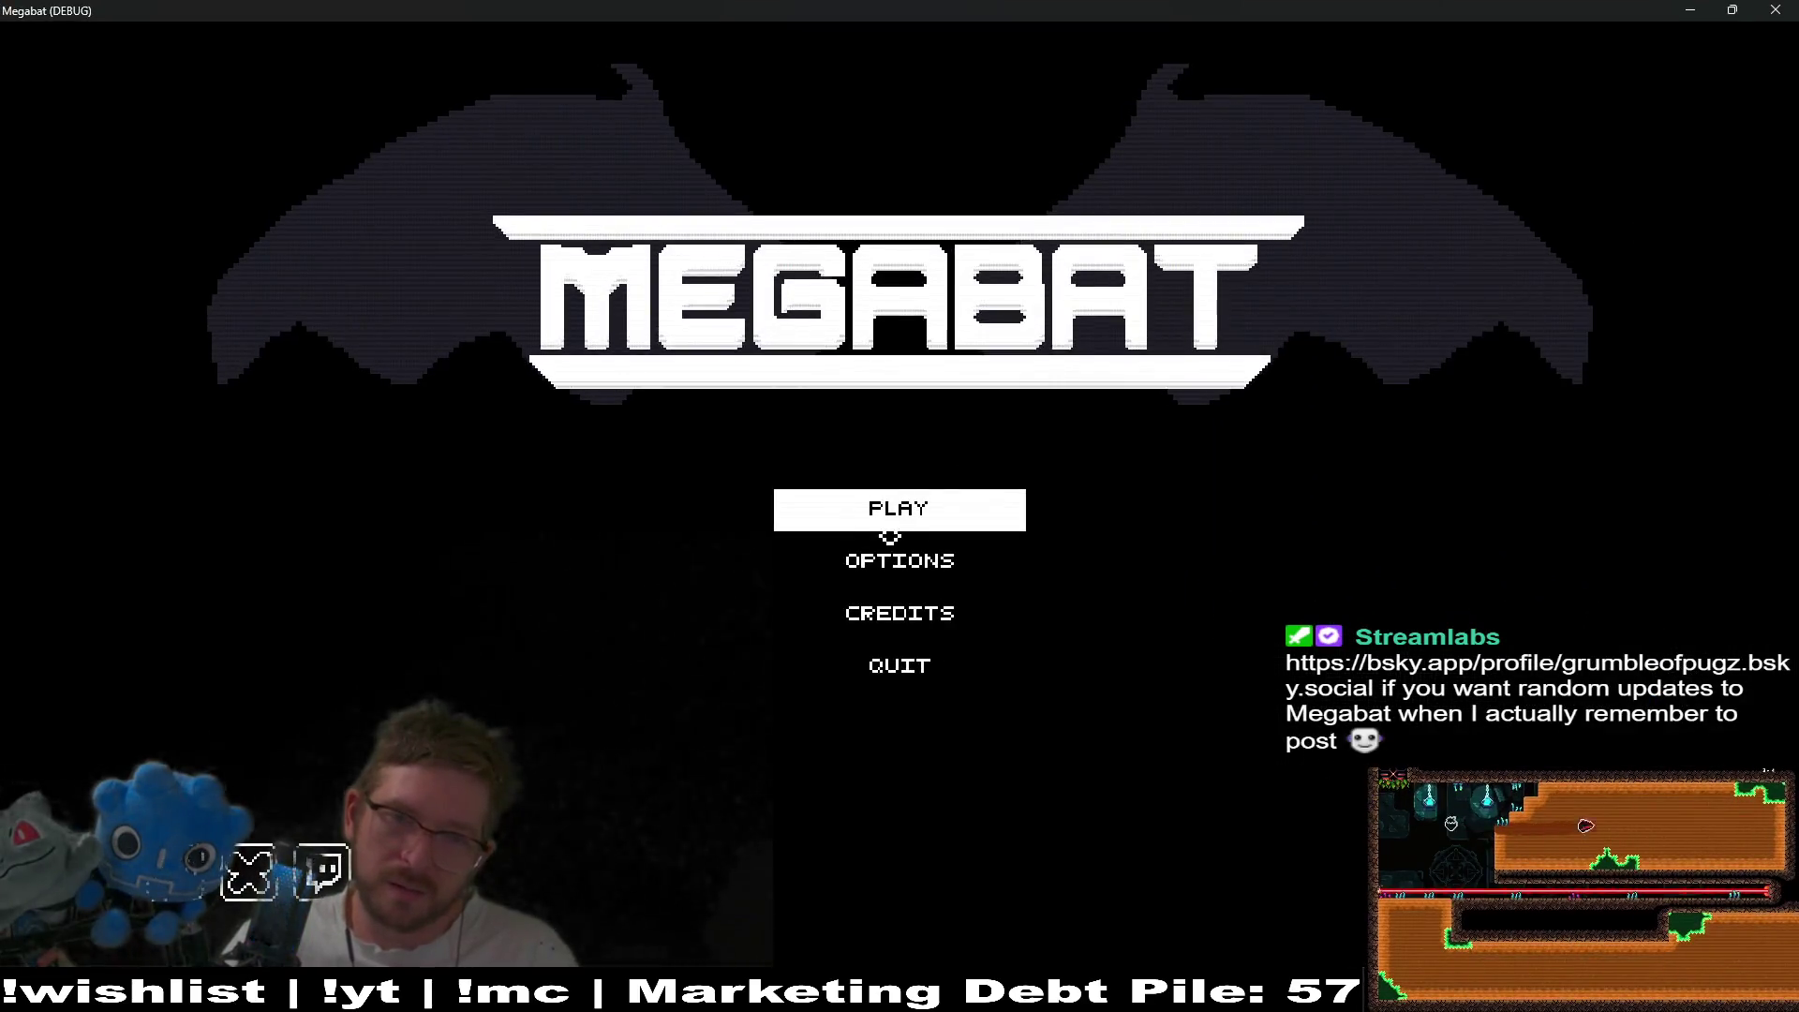
left_click(890, 516)
left_click(926, 286)
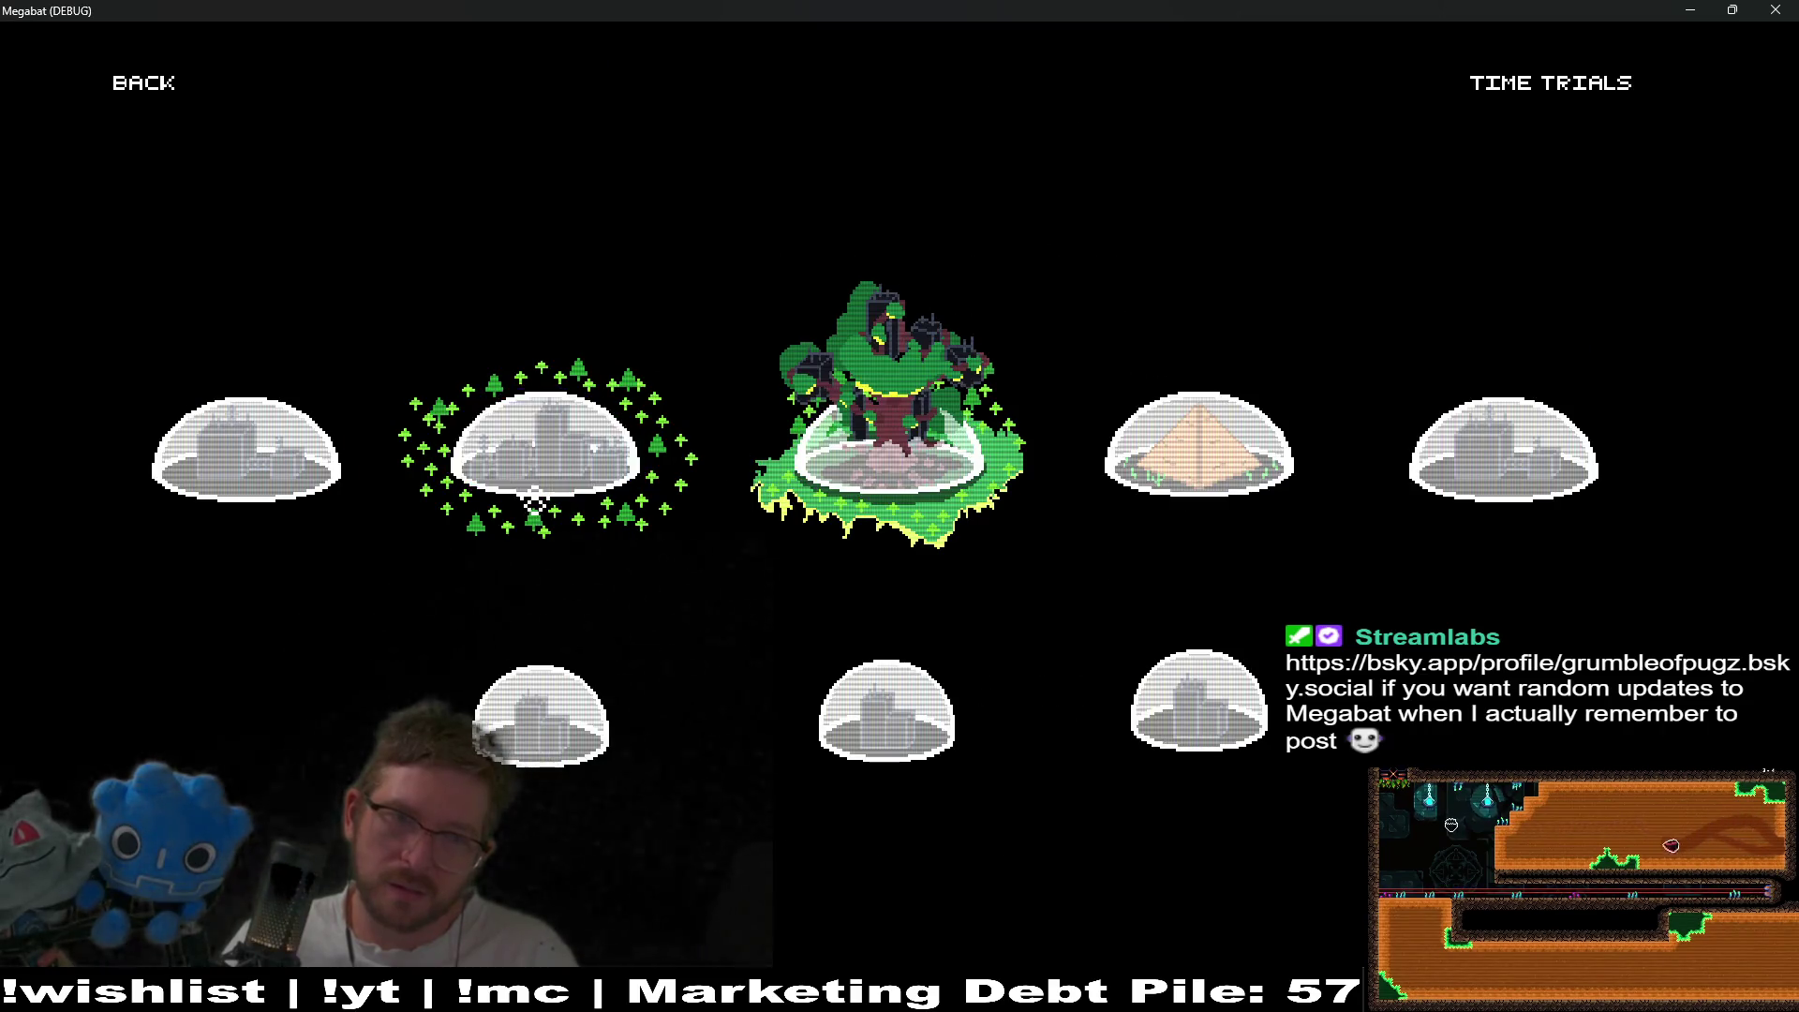
left_click(526, 498)
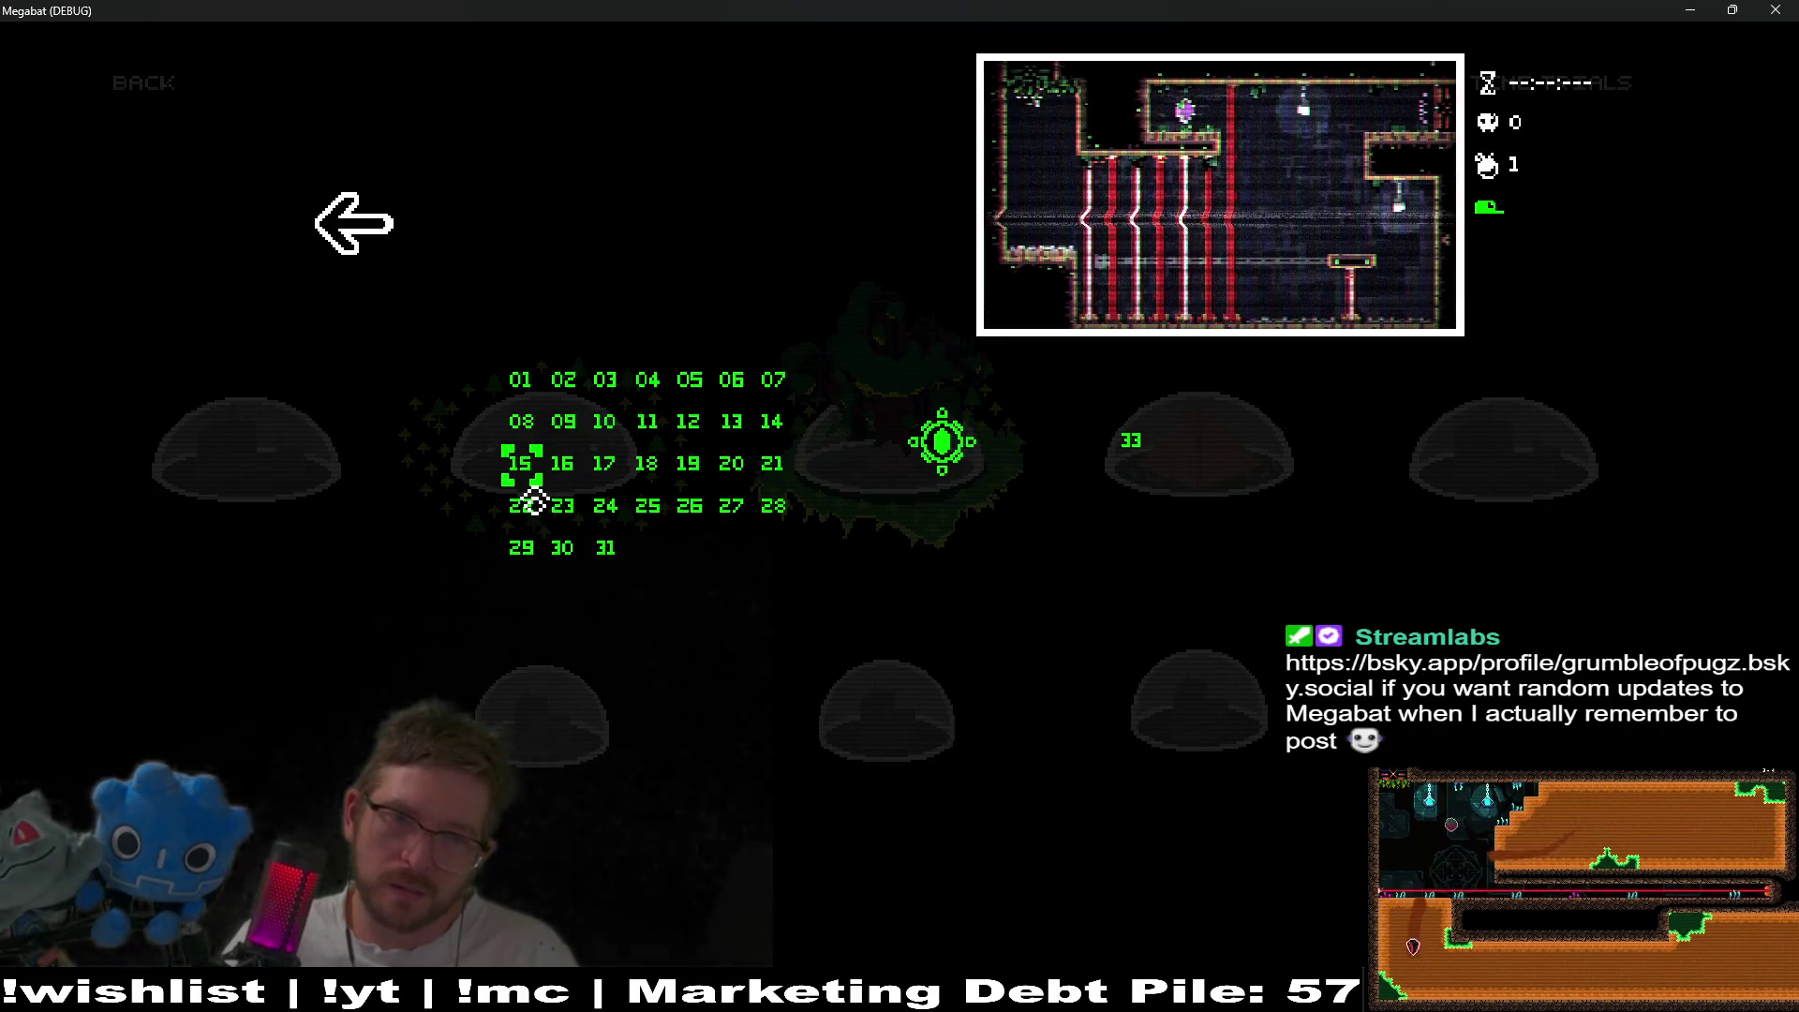
key("Return")
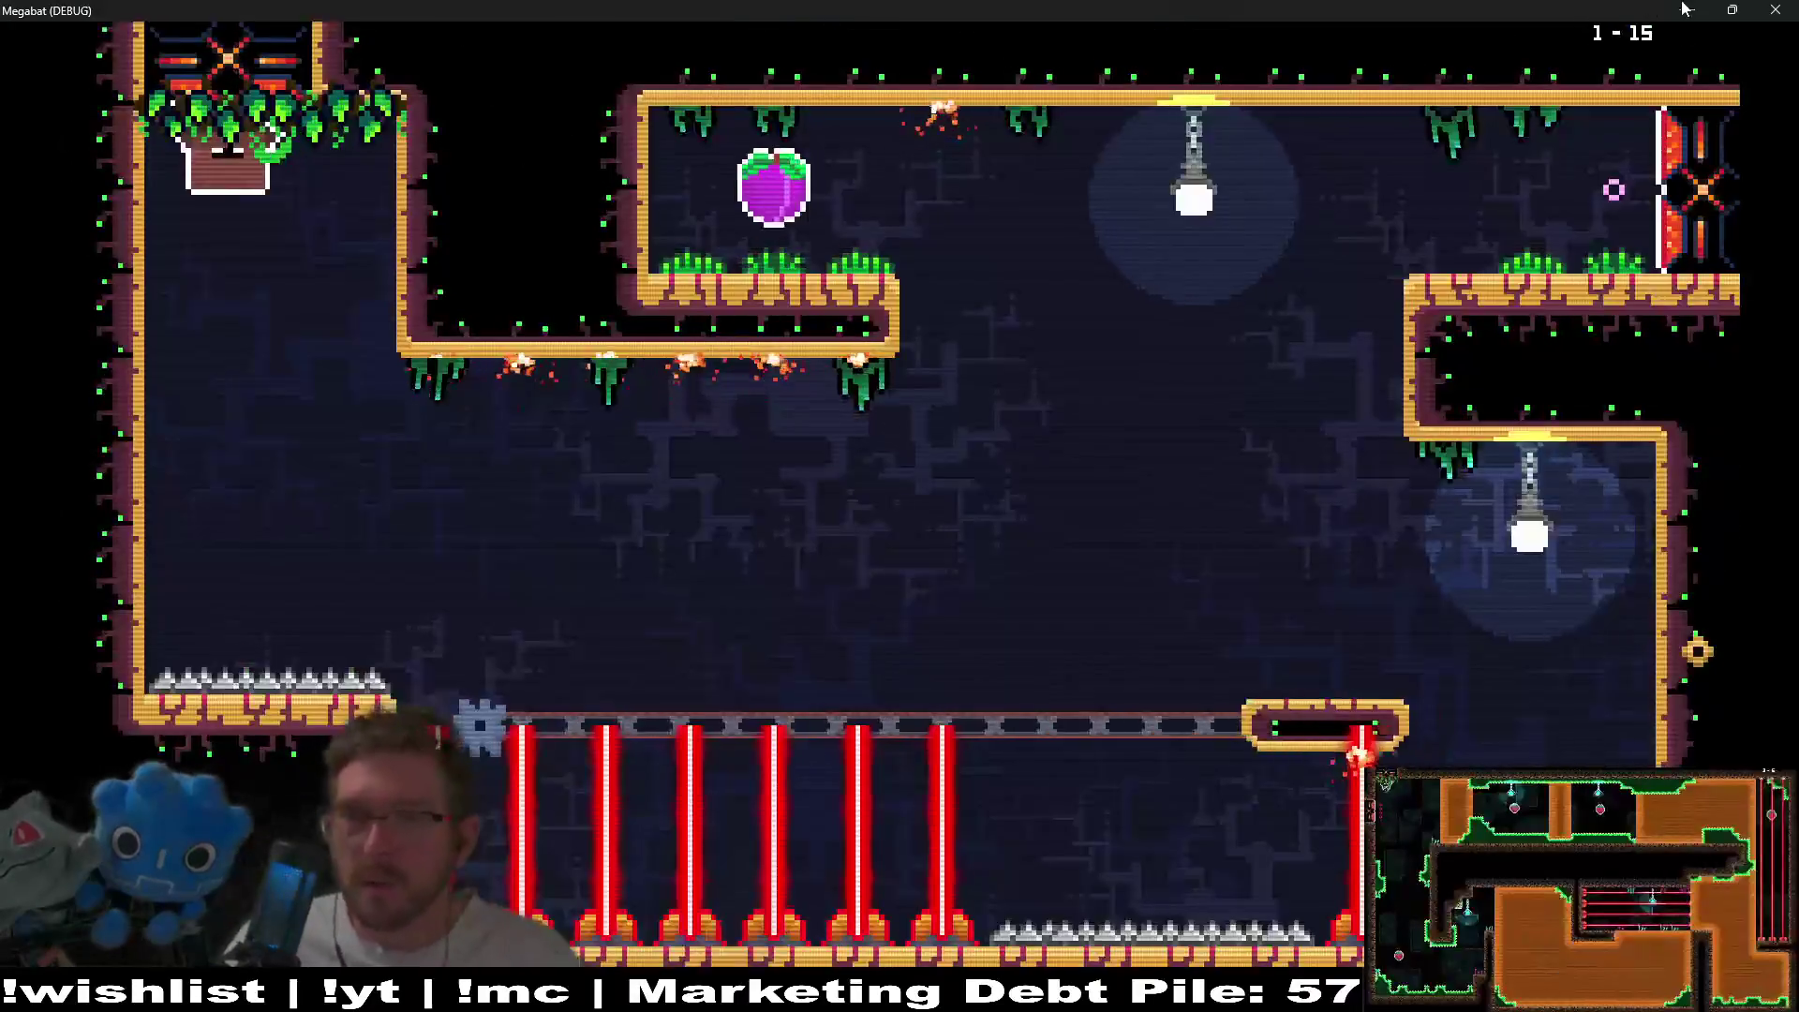
key("F8")
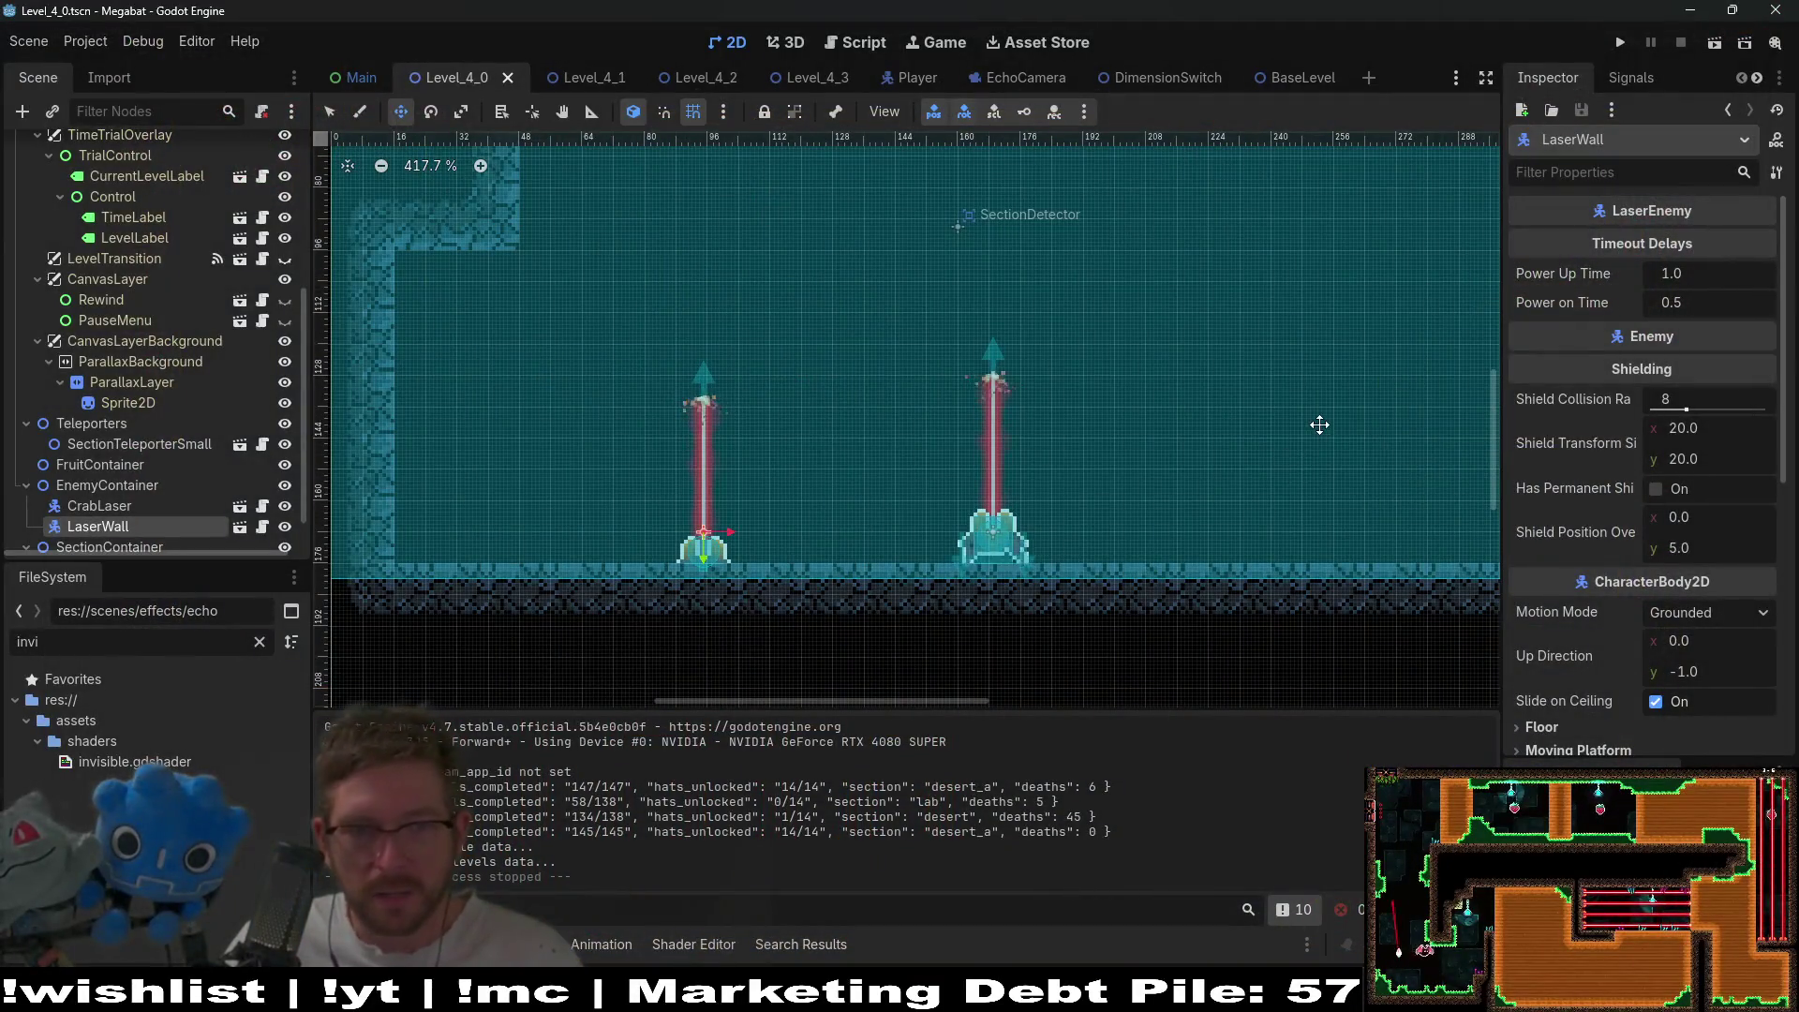
scroll(247, 510, "down", 2)
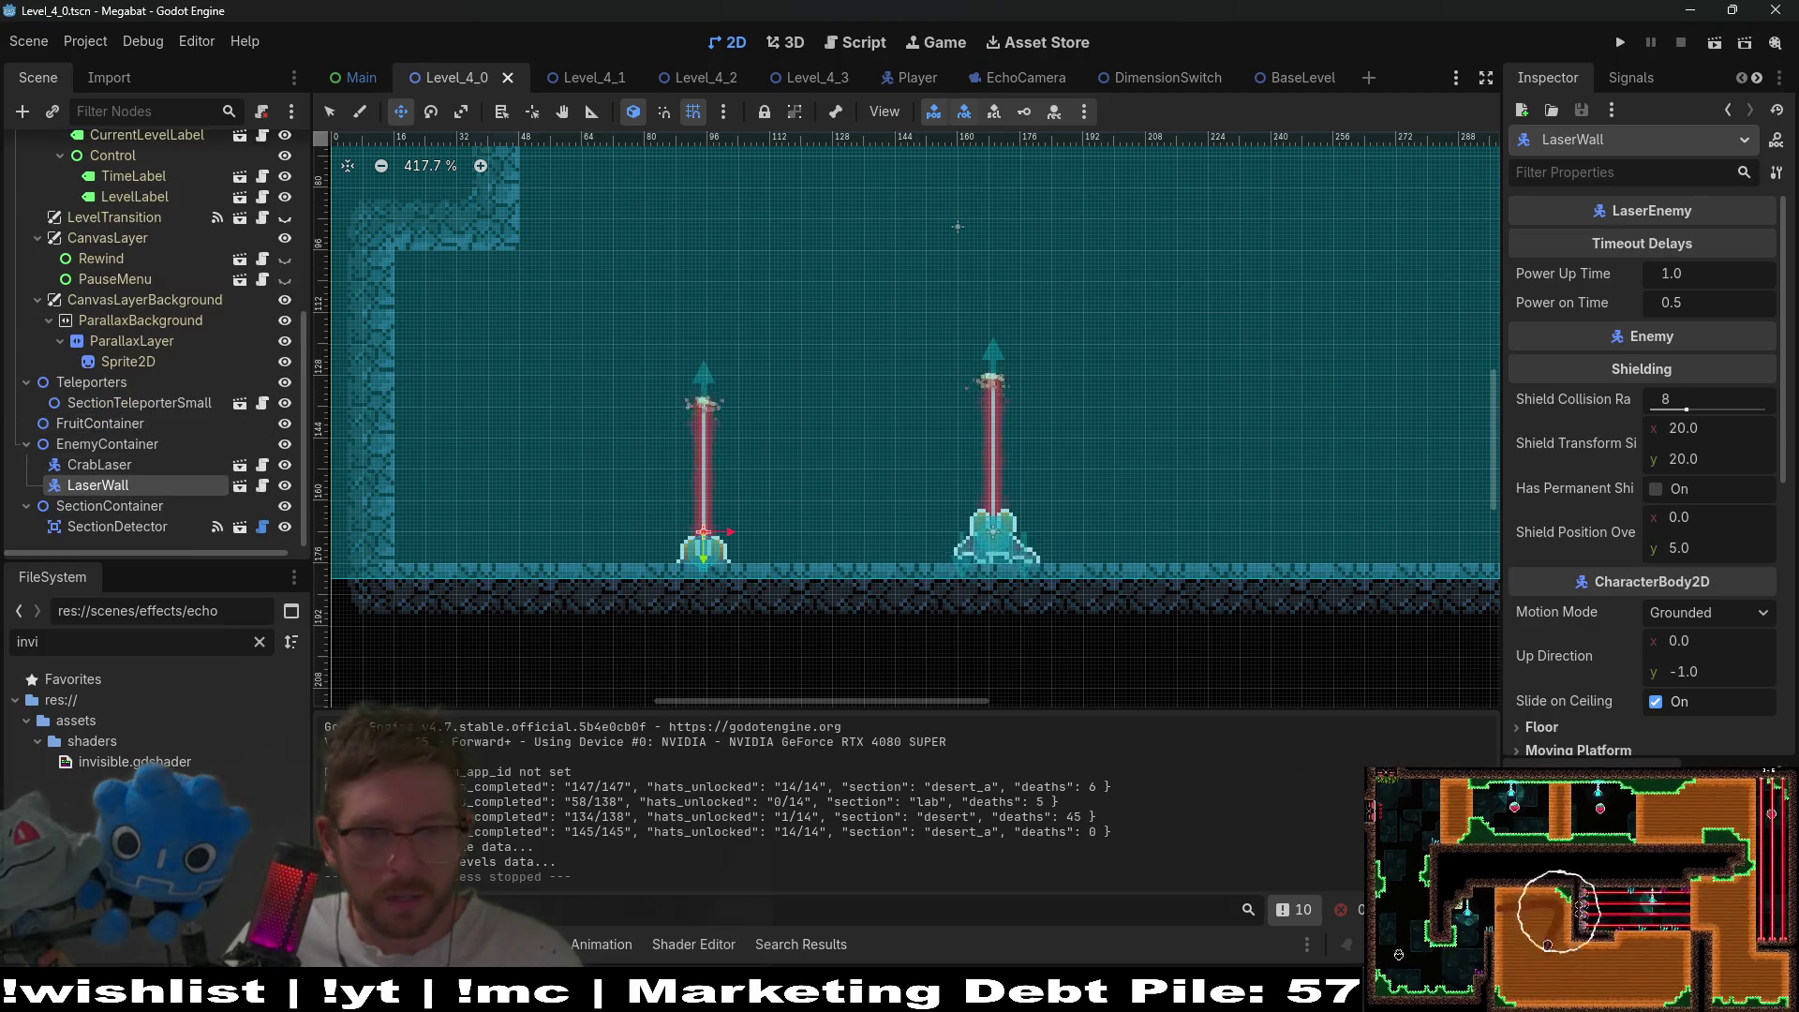
key("alt+Tab")
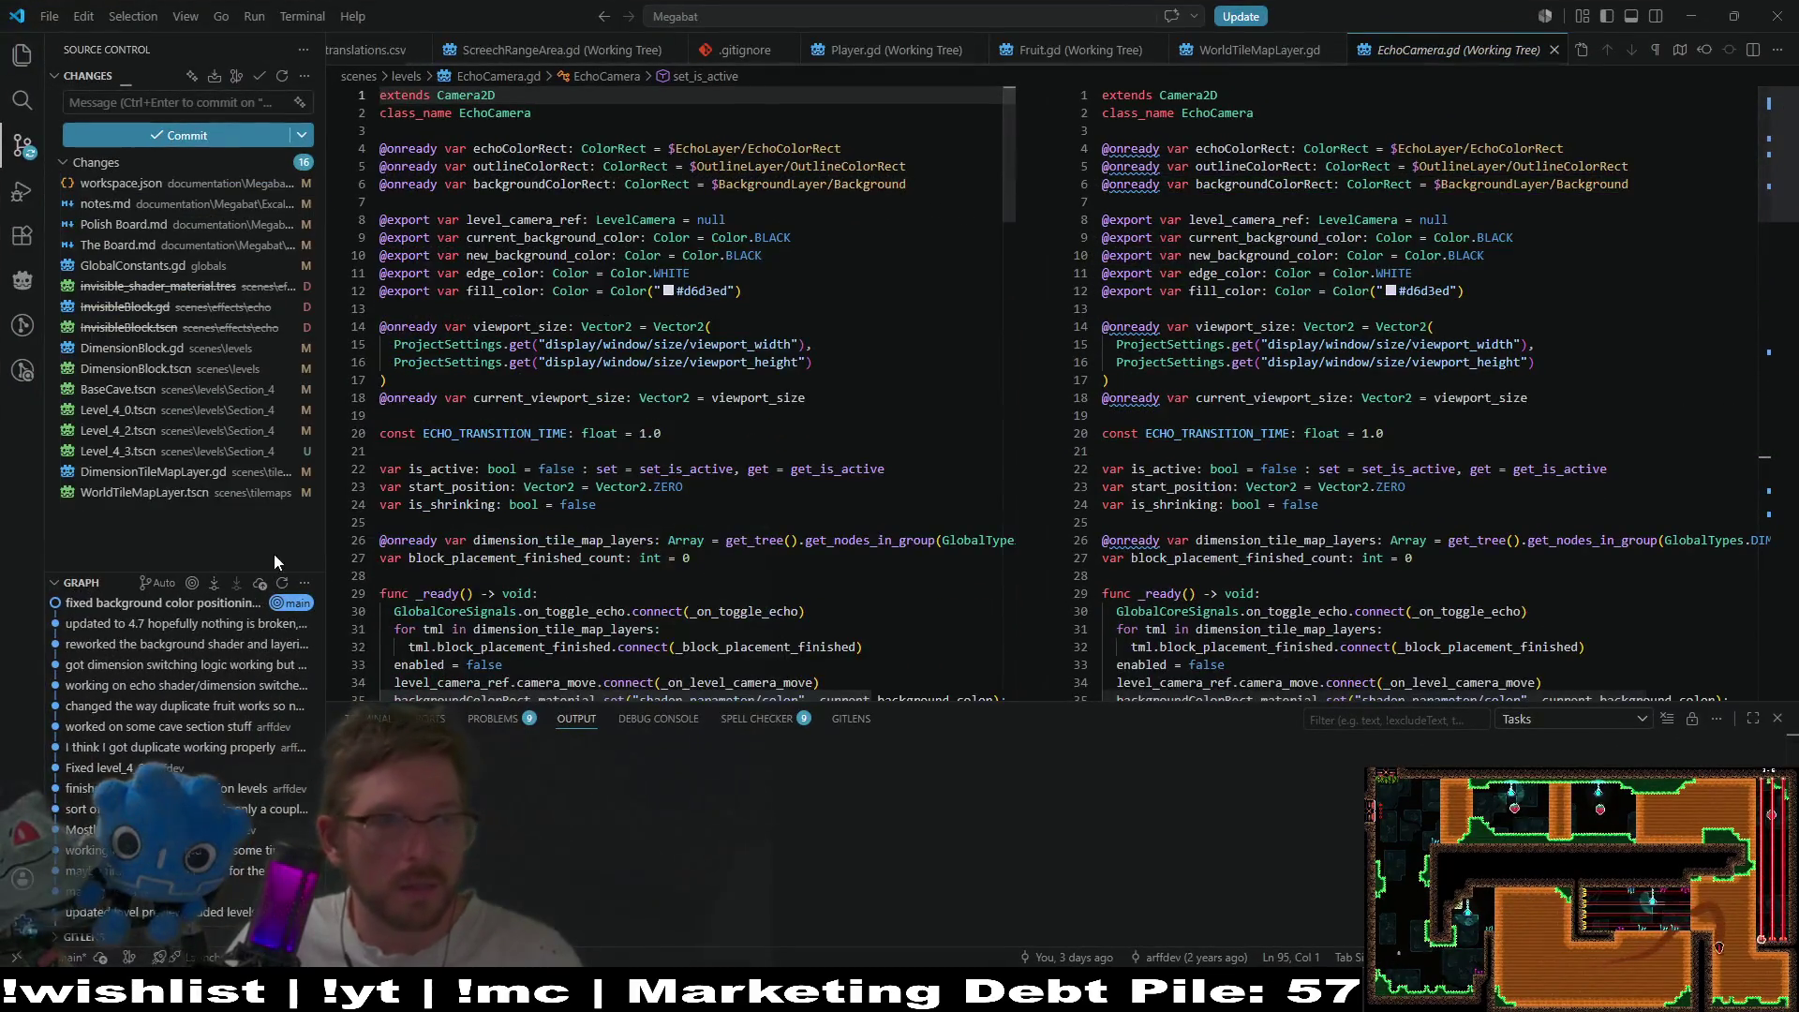
left_click(141, 348)
left_click(144, 494)
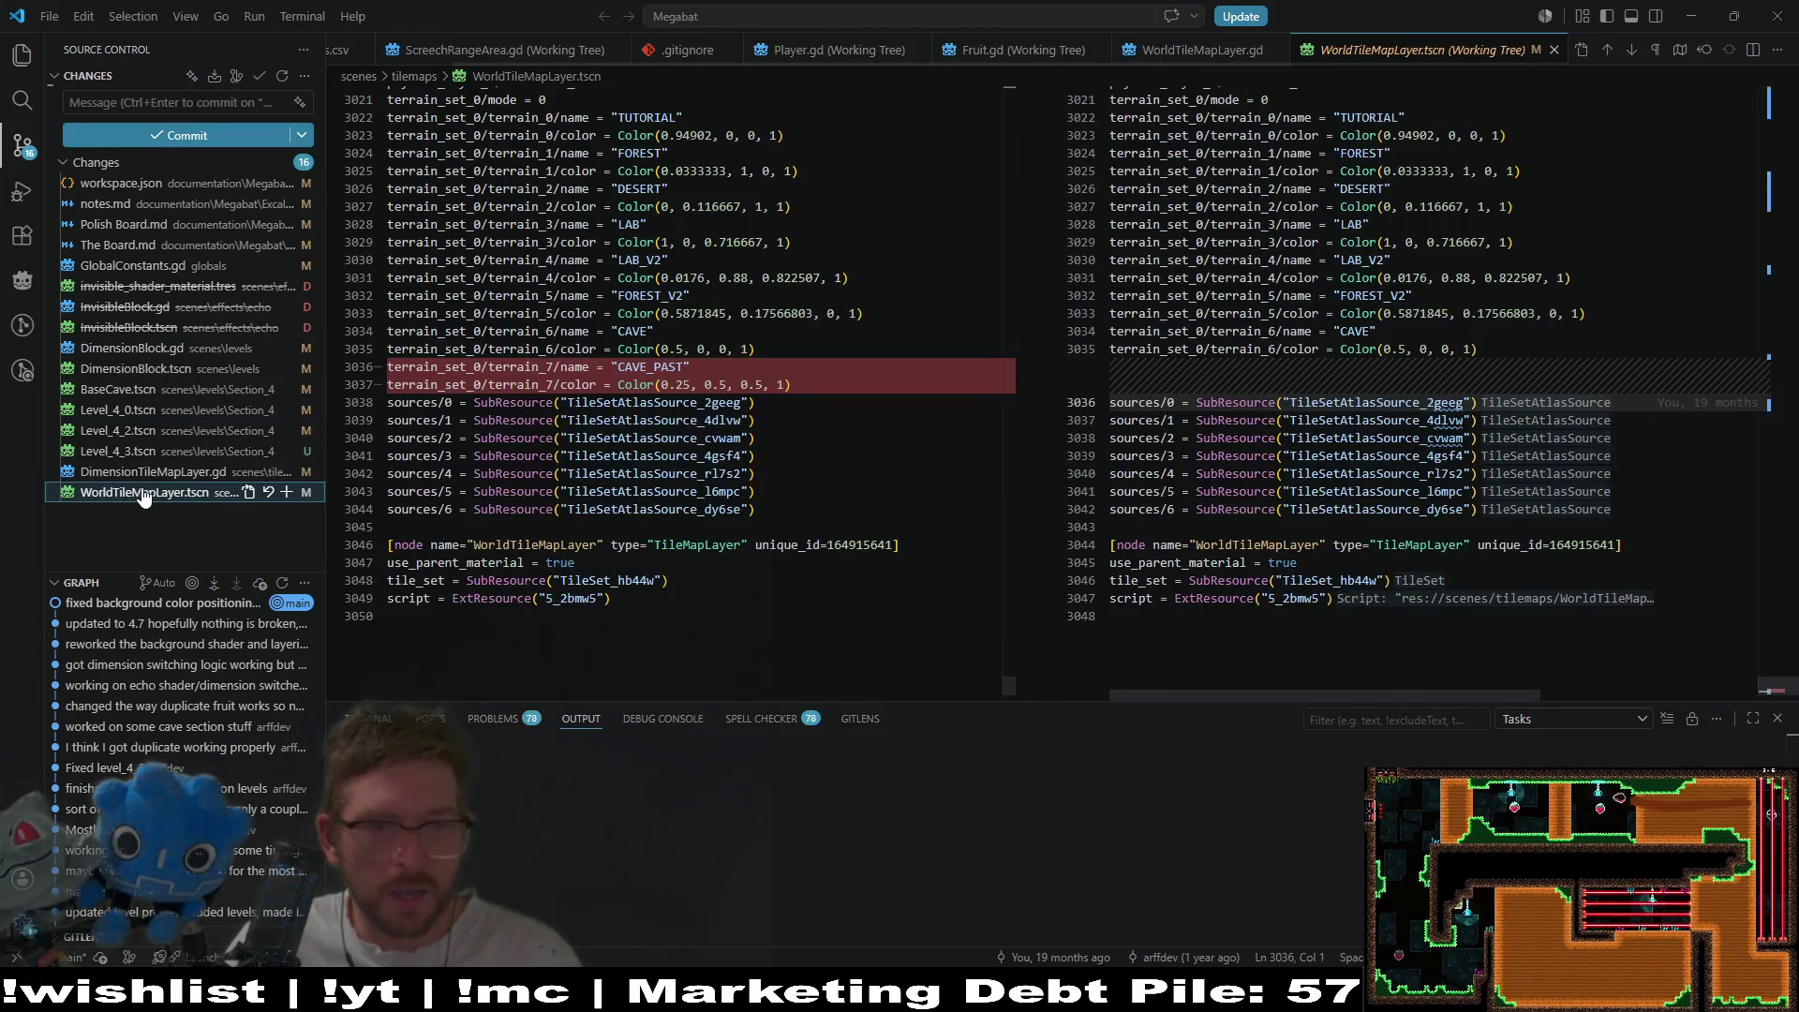
left_click(188, 473)
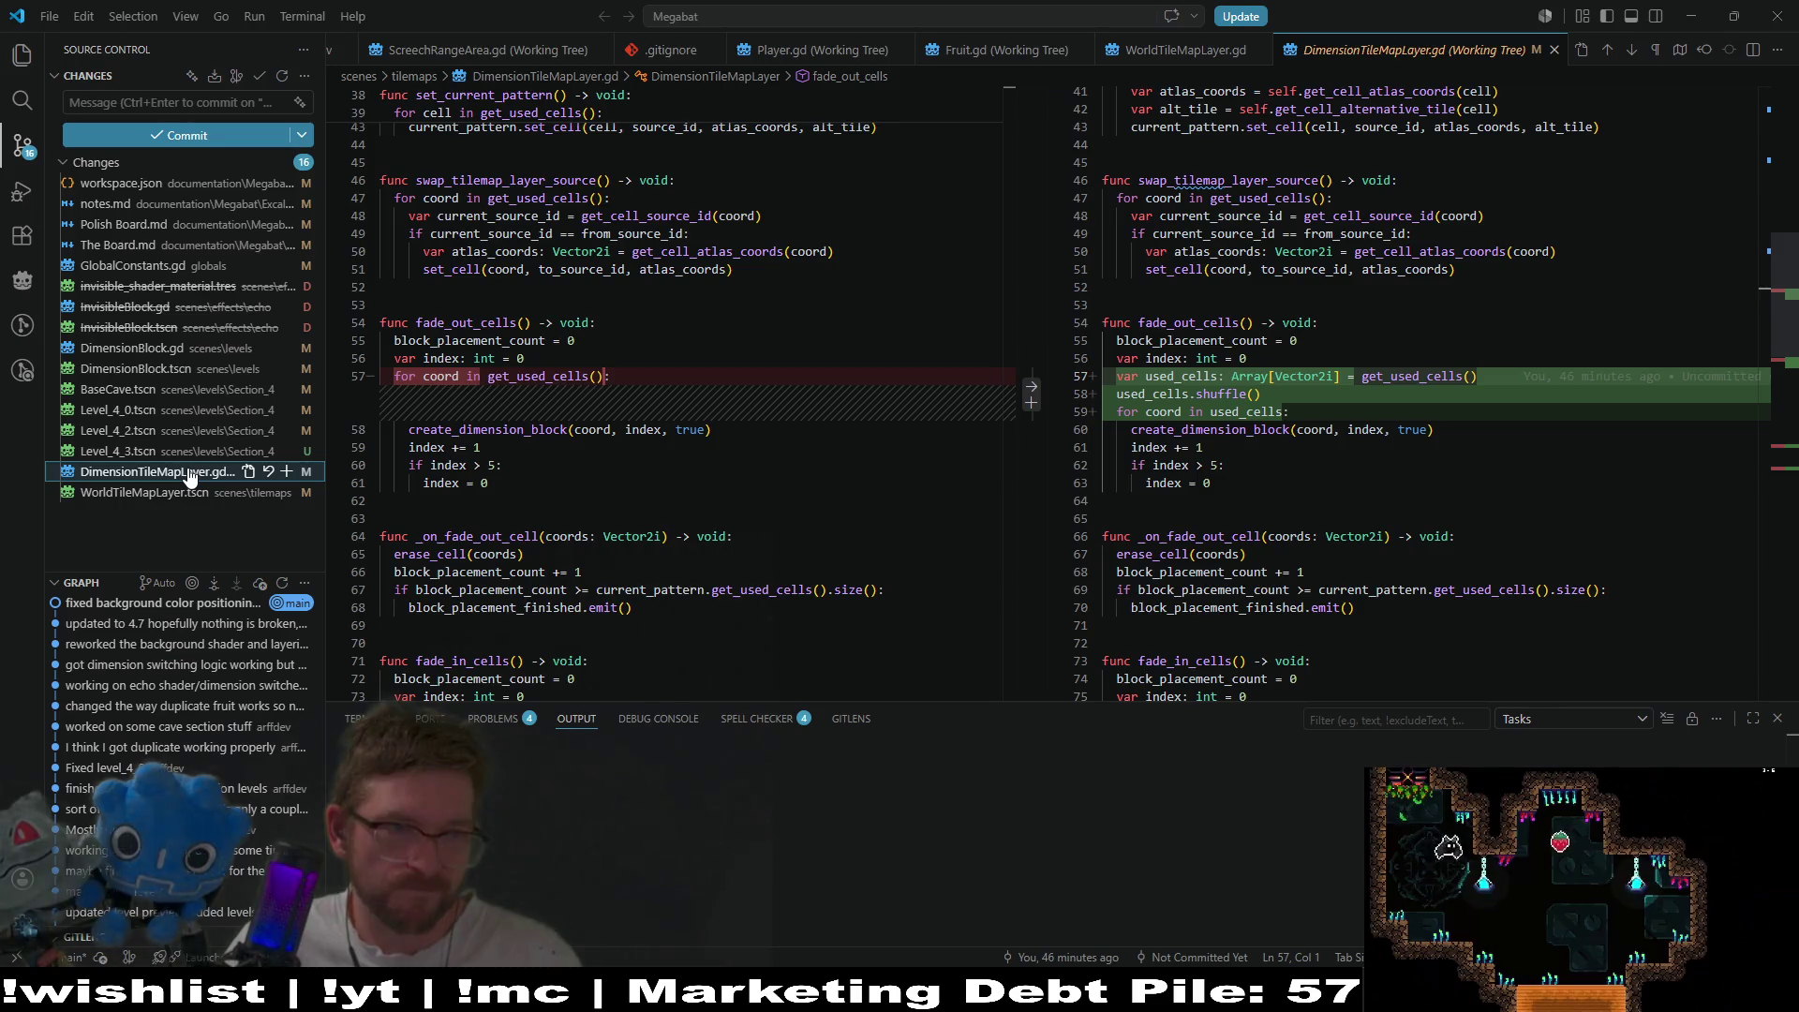
key("alt+Tab")
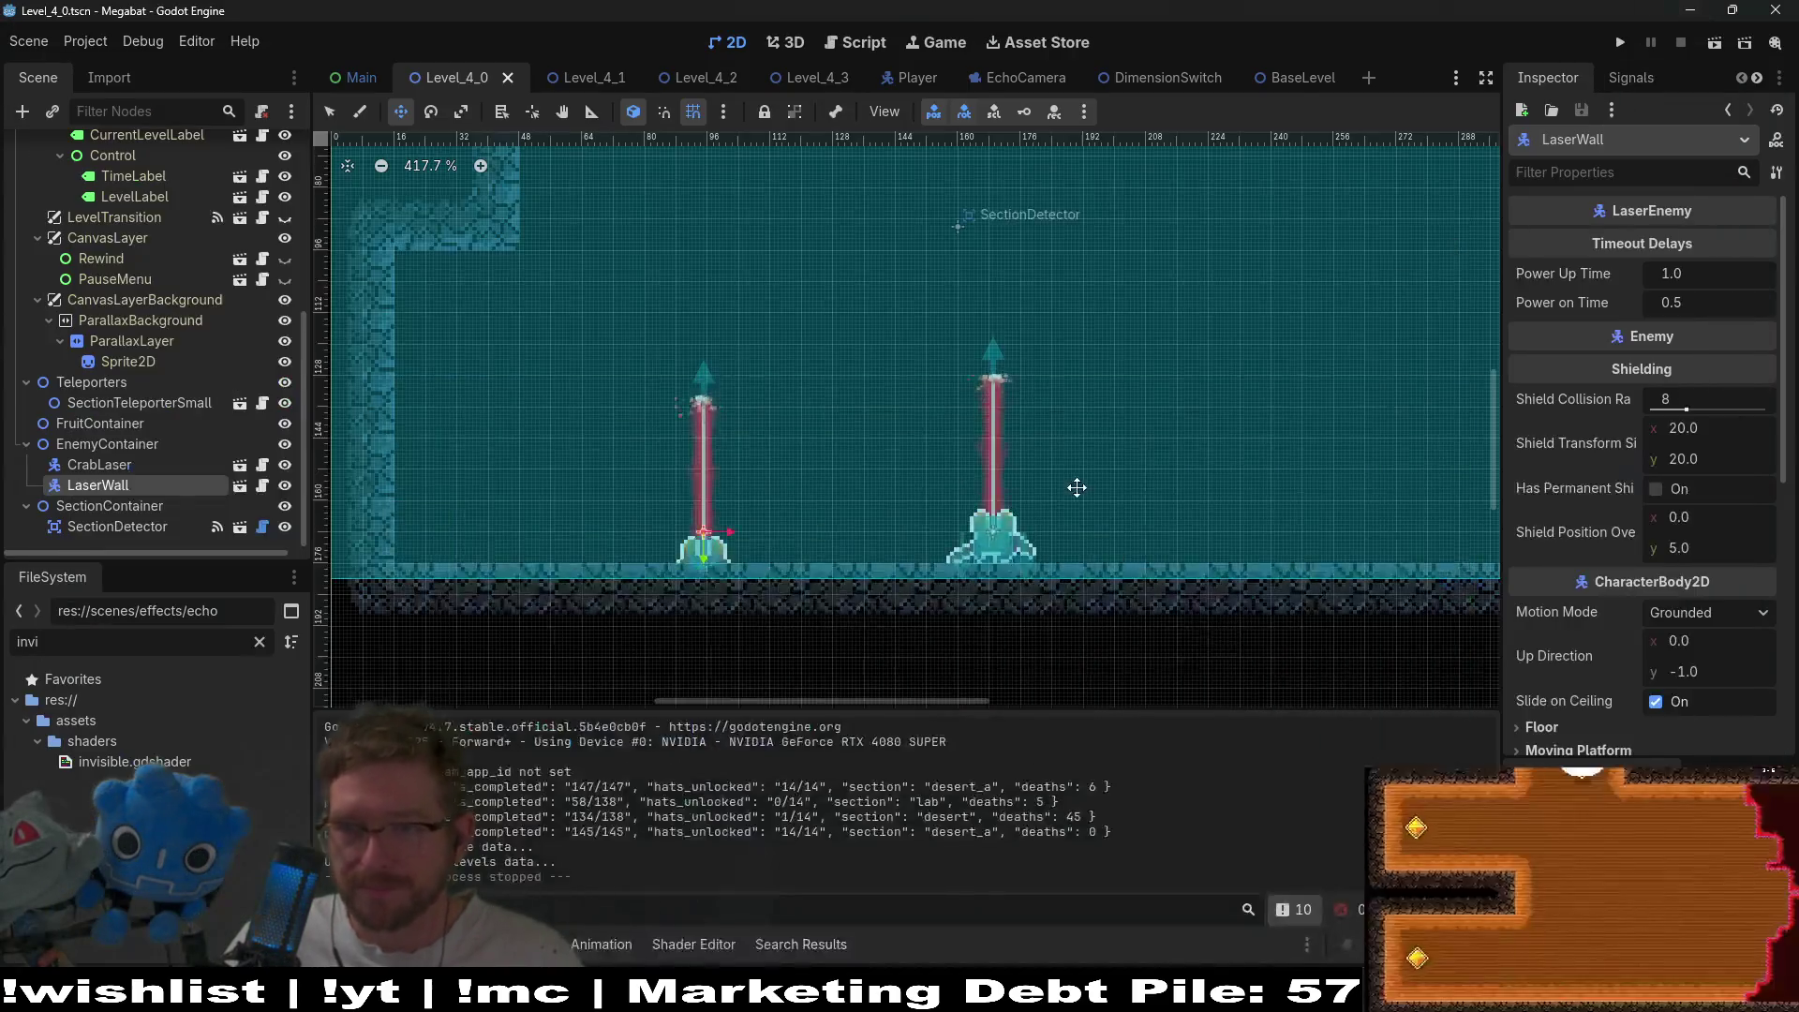
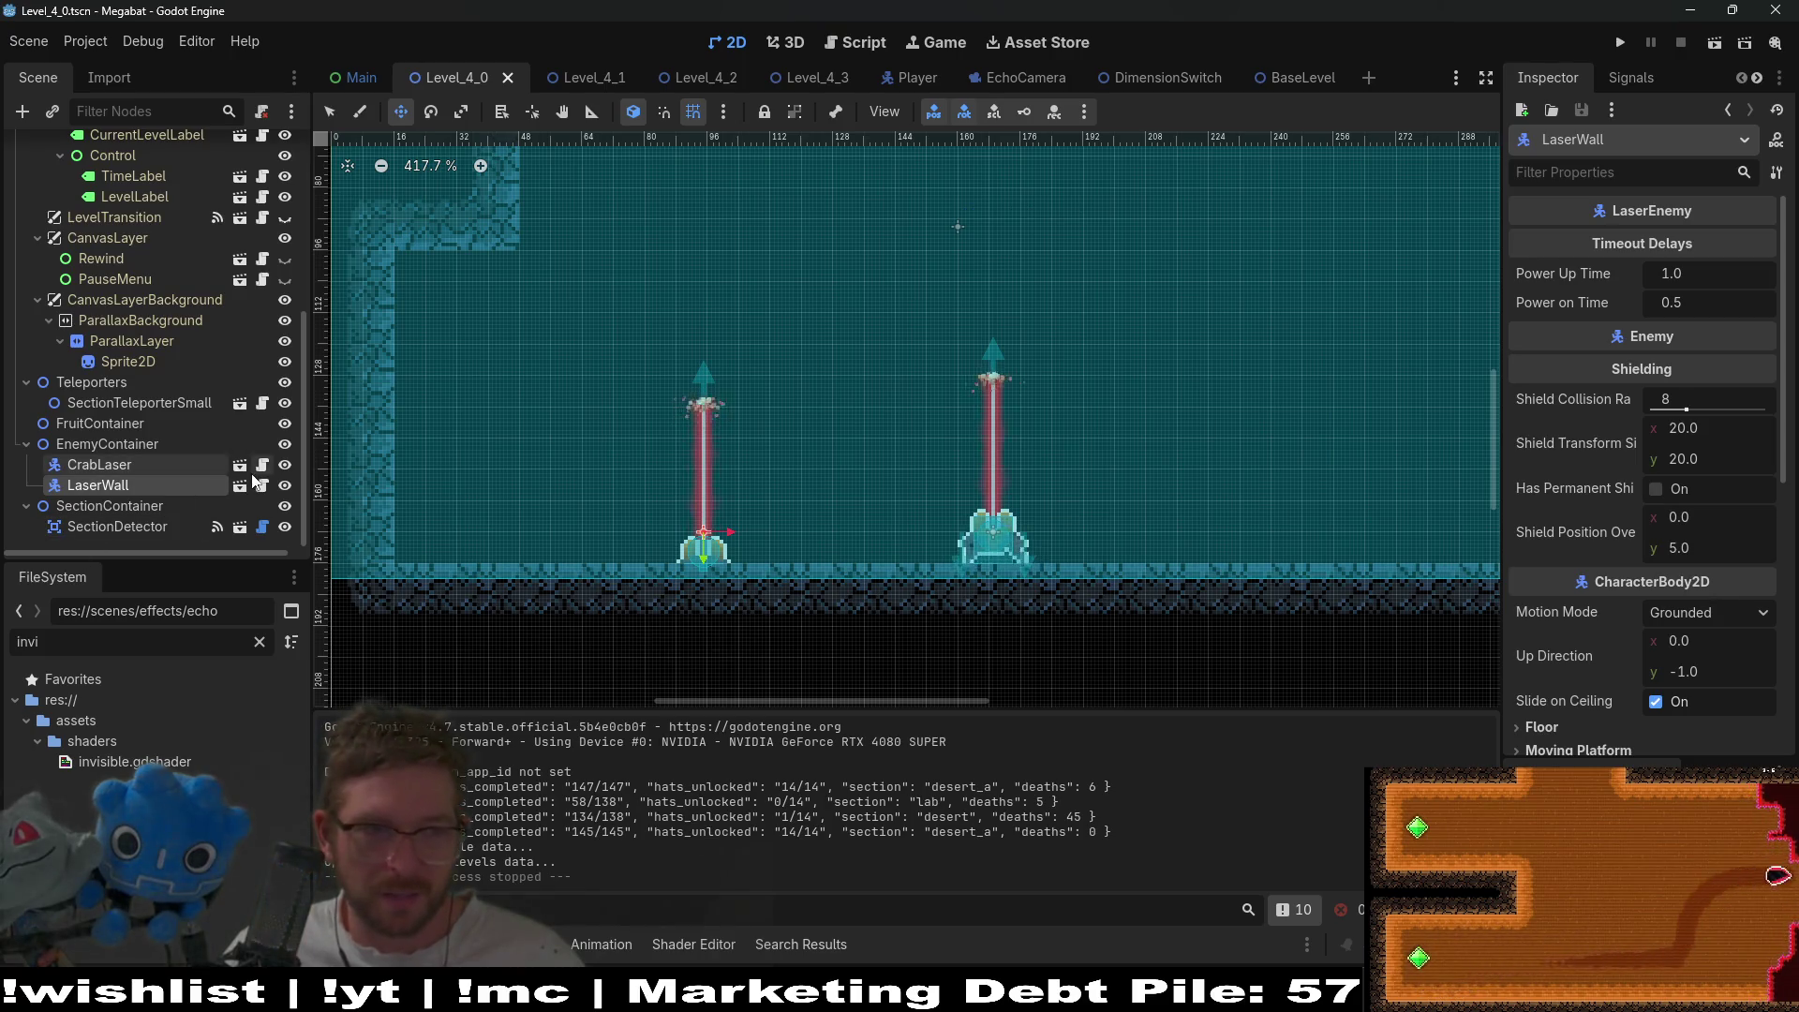
- Open LaserWall.tscn and open its Laser instance scene for editing
left_click(240, 484)
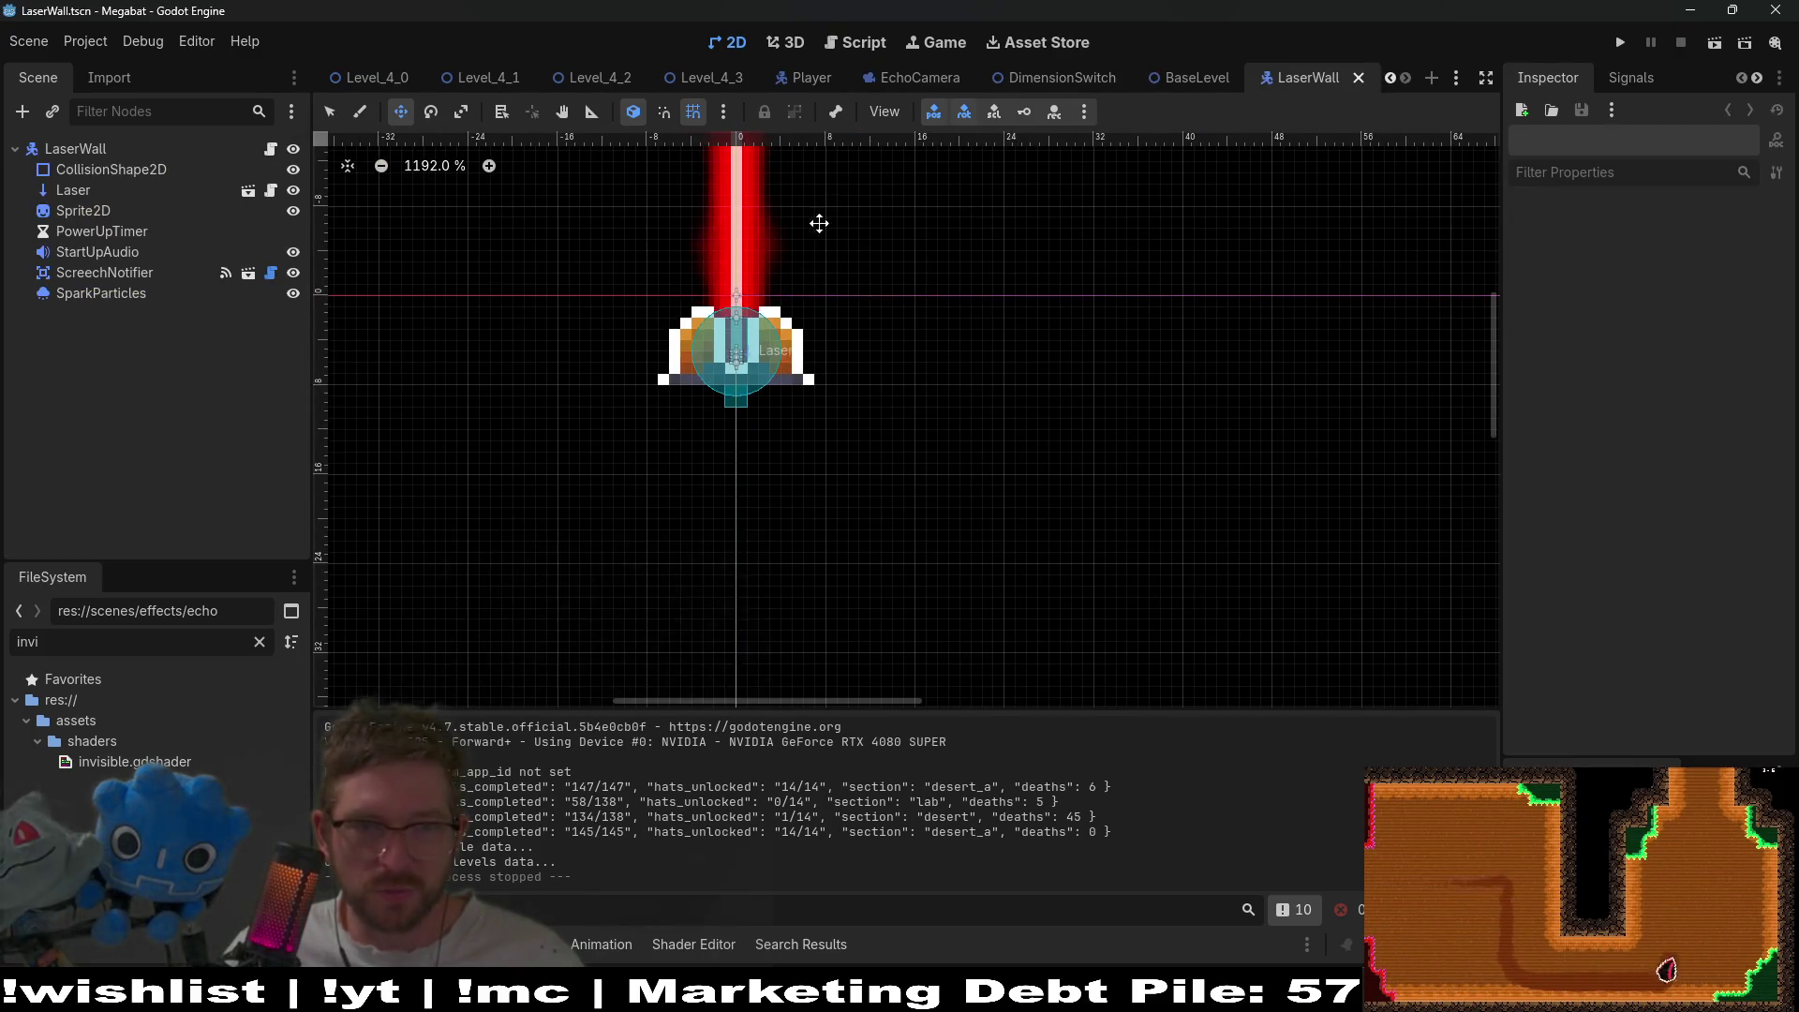
scroll(835, 491, "down", 5)
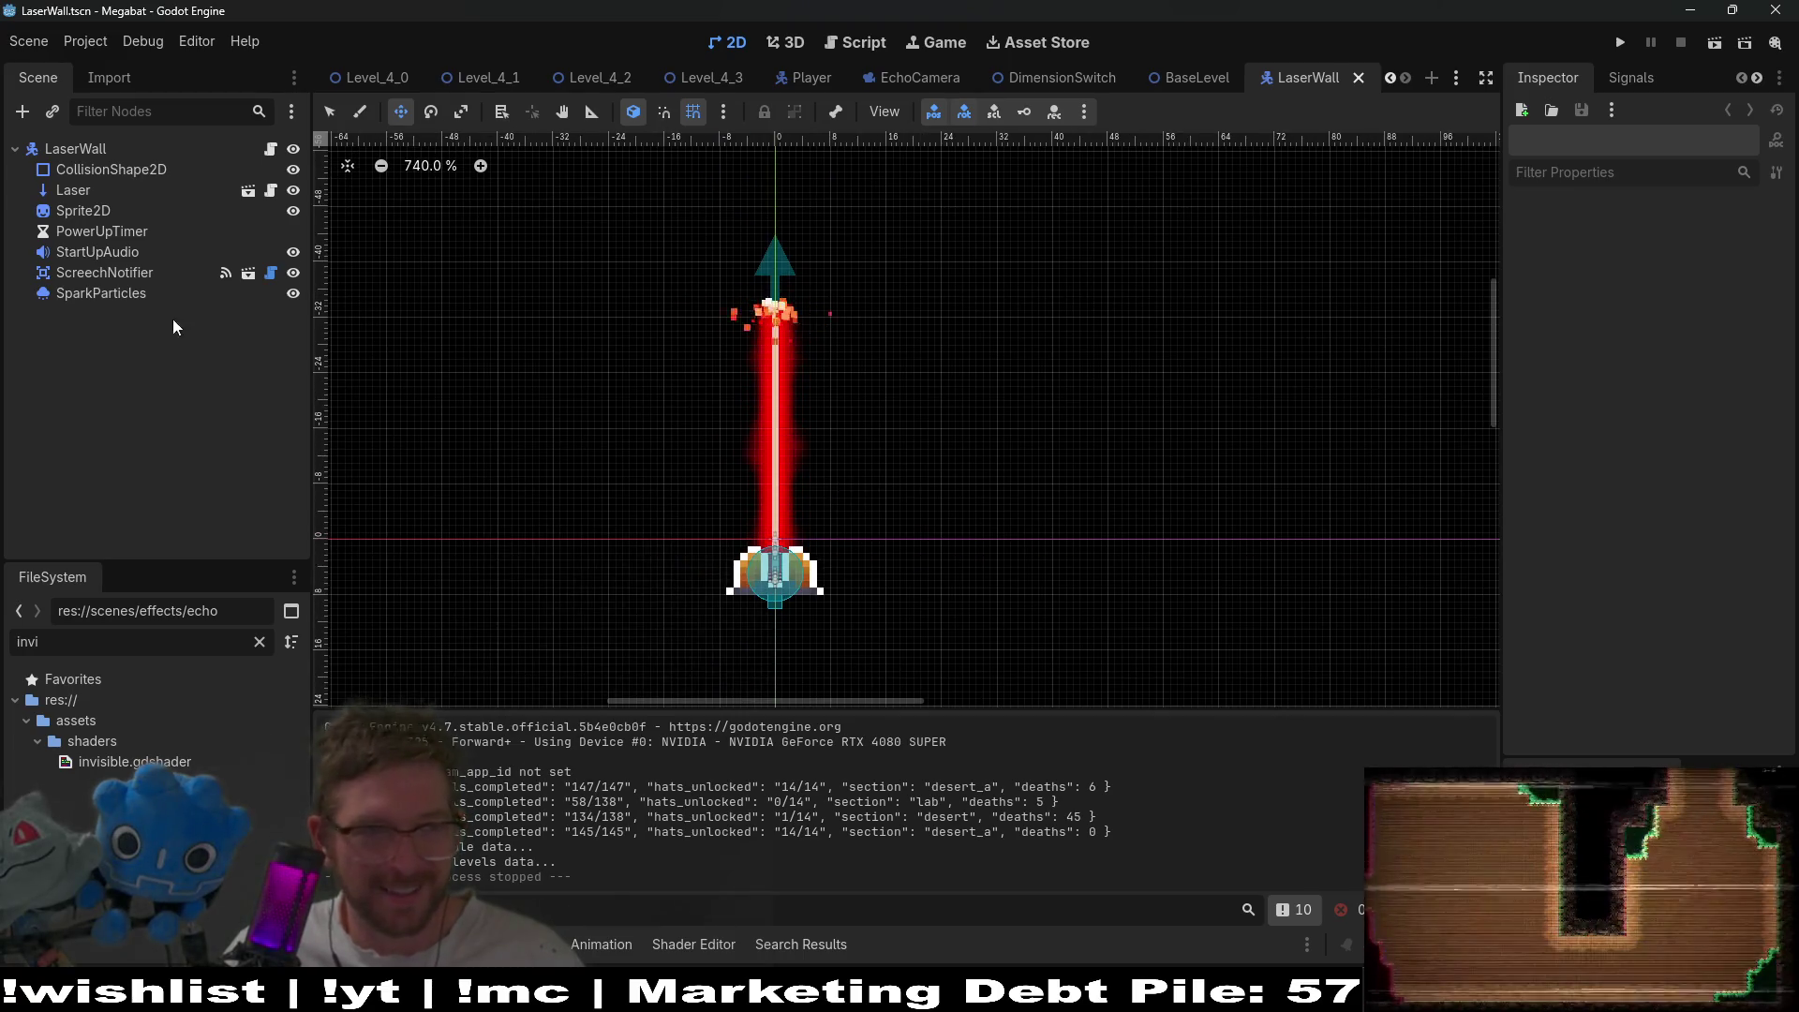
left_click(99, 195)
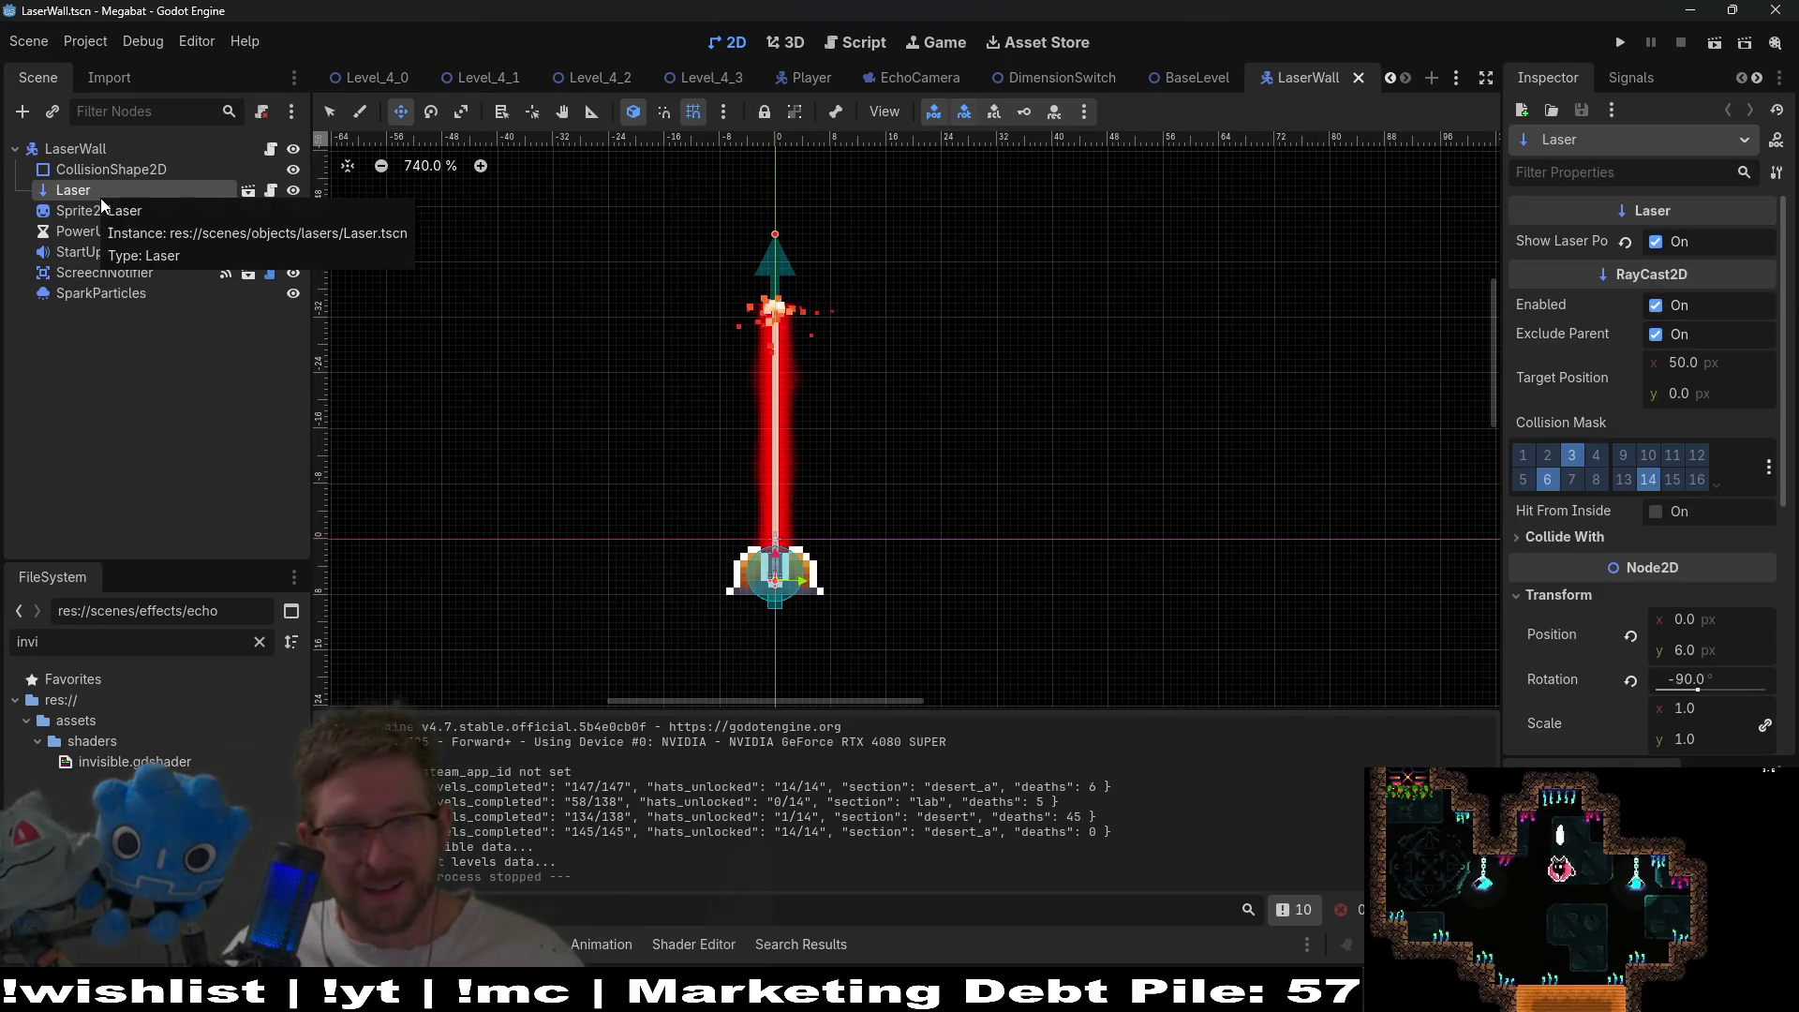
scroll(918, 325, "down", 3)
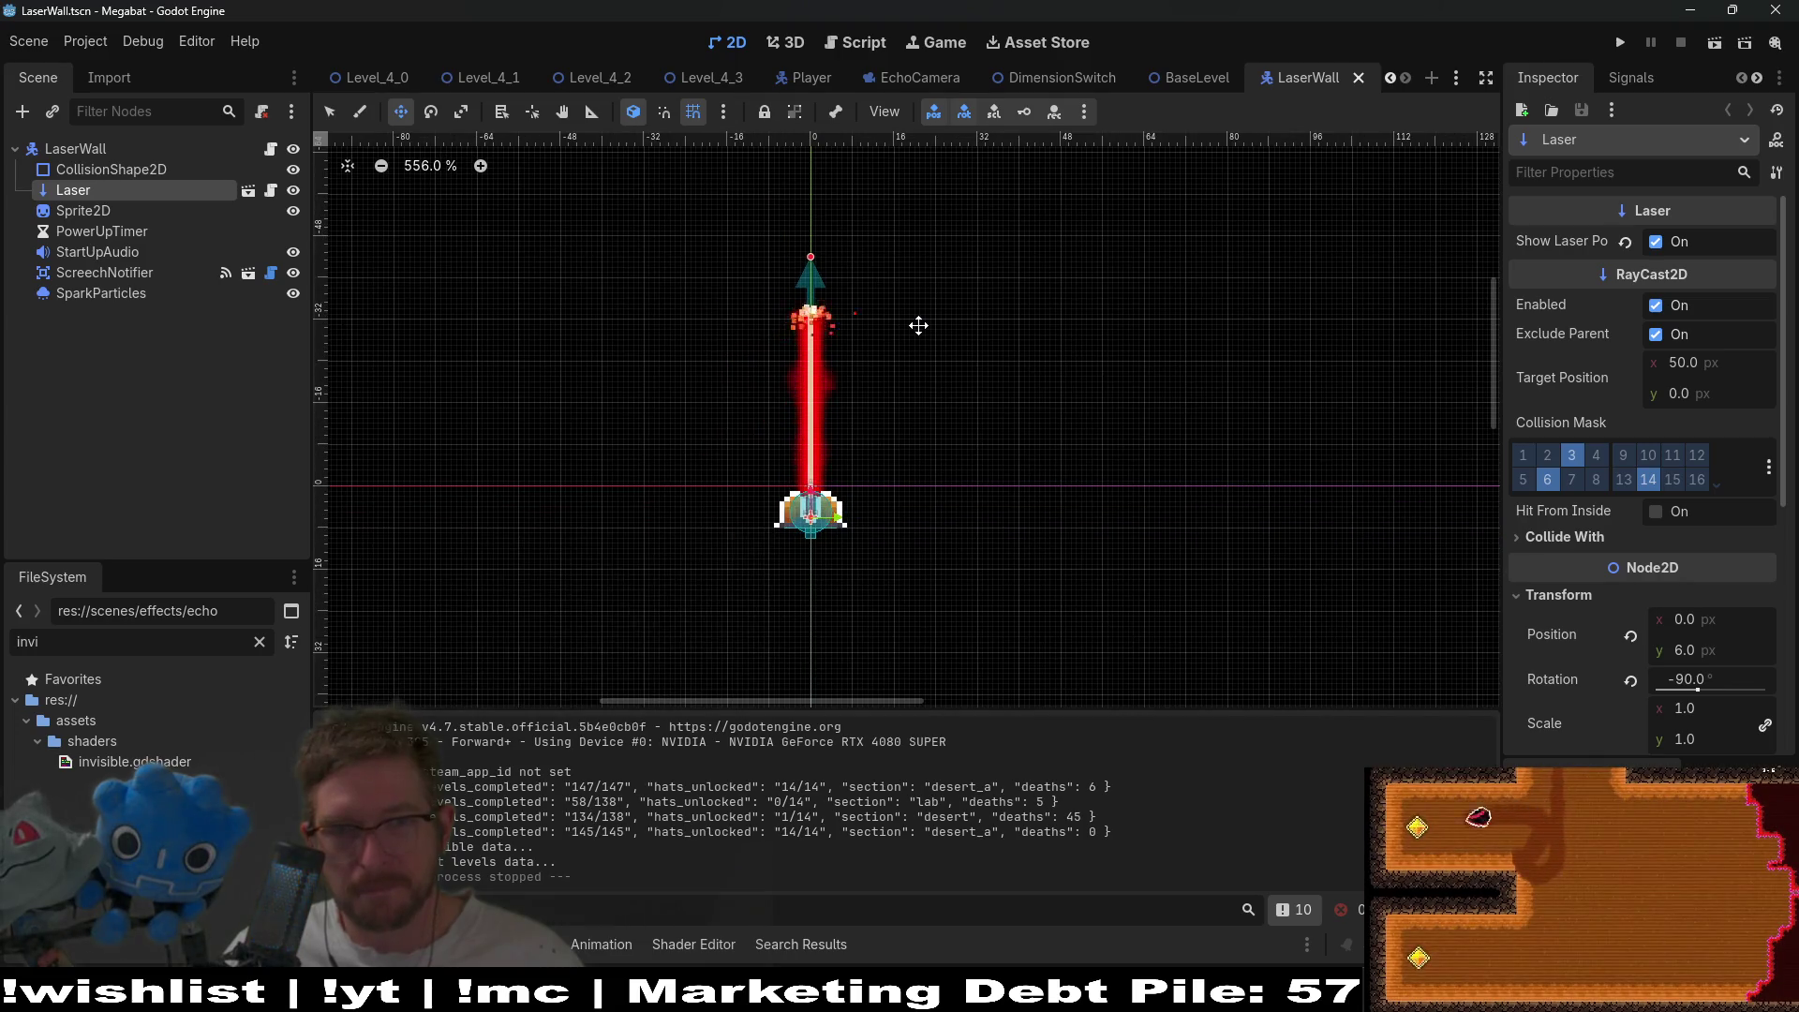
left_click(249, 193)
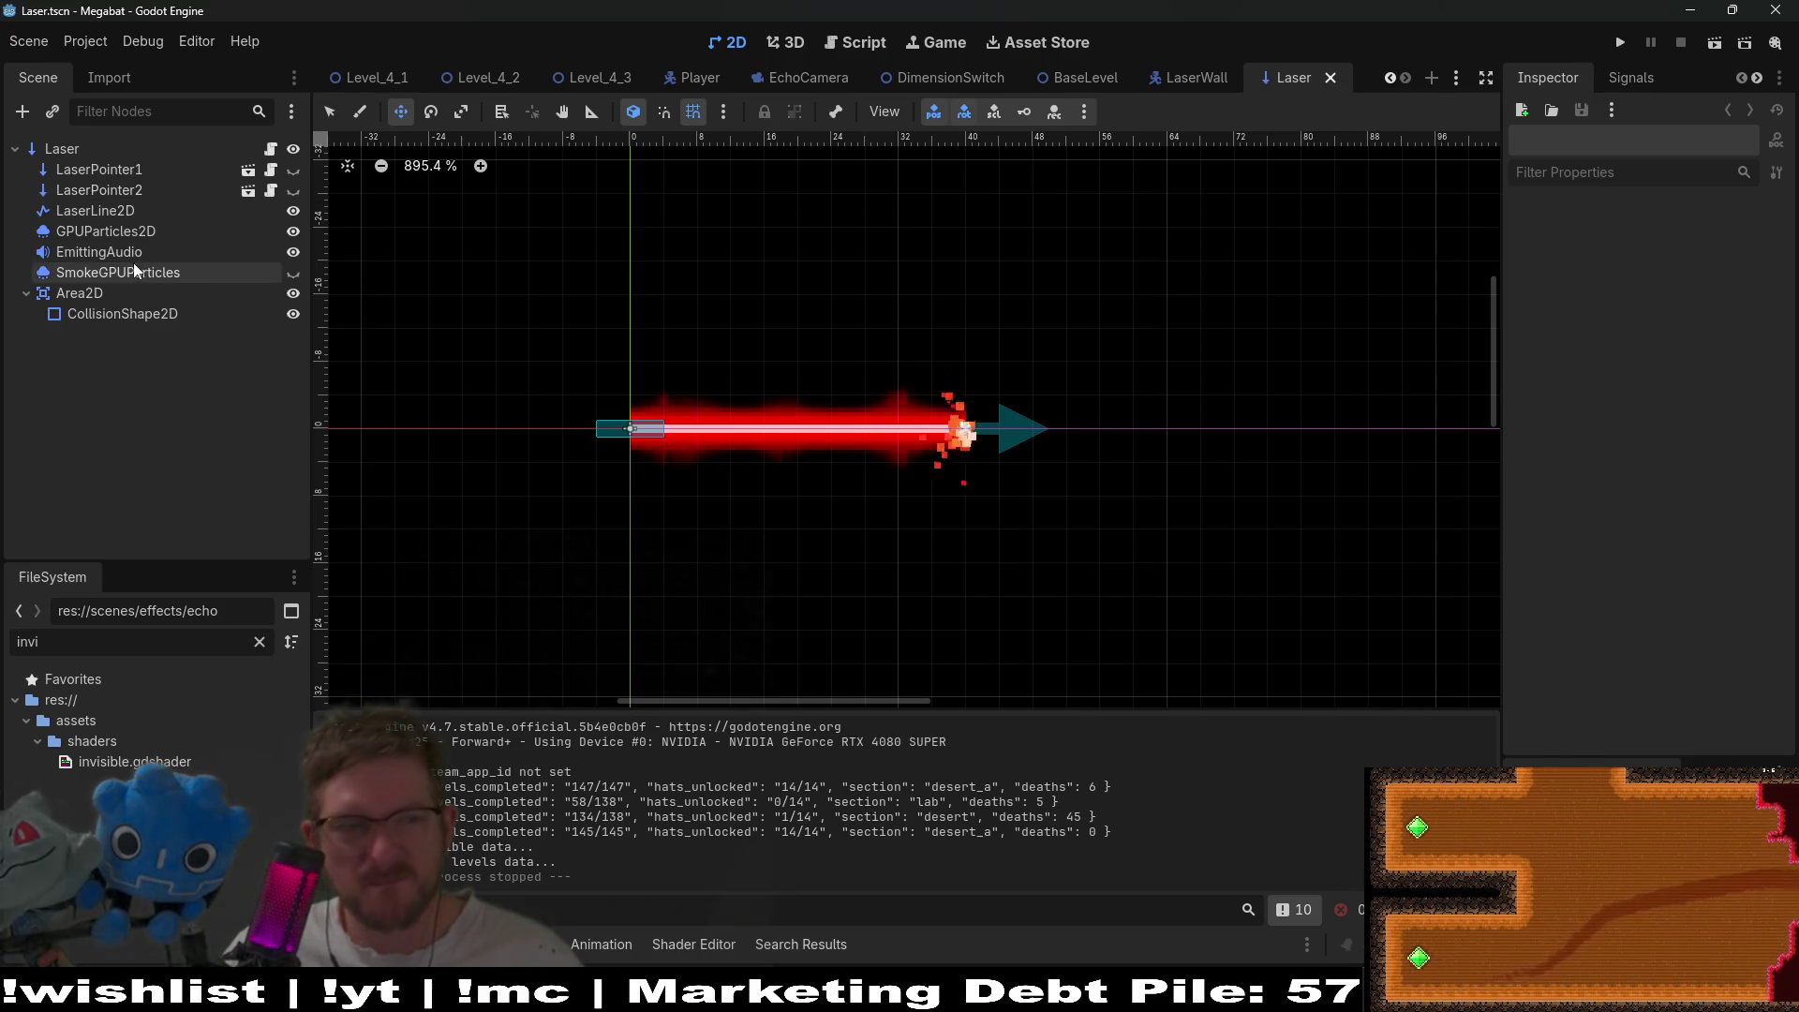
- Check the Laser scene's nodes and LaserLine2D's points, 0 and 40, then open Laser.gd
left_click(105, 231)
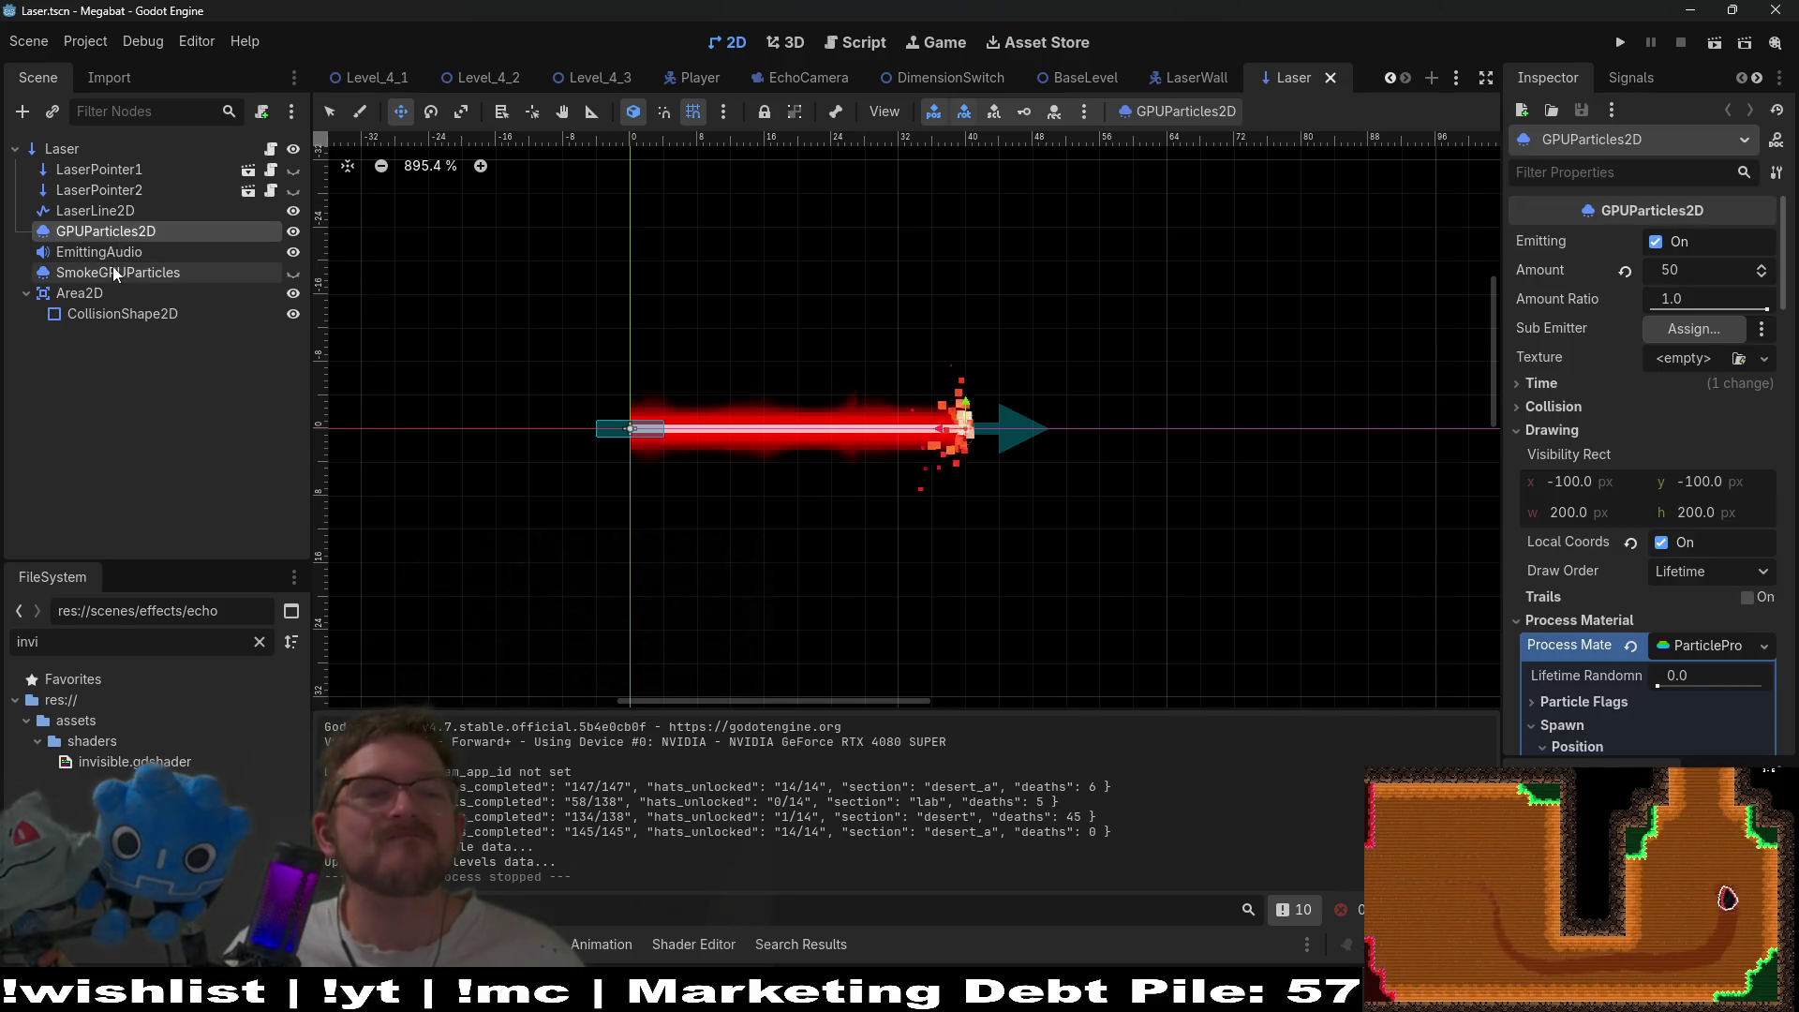
left_click(114, 267)
left_click(81, 195)
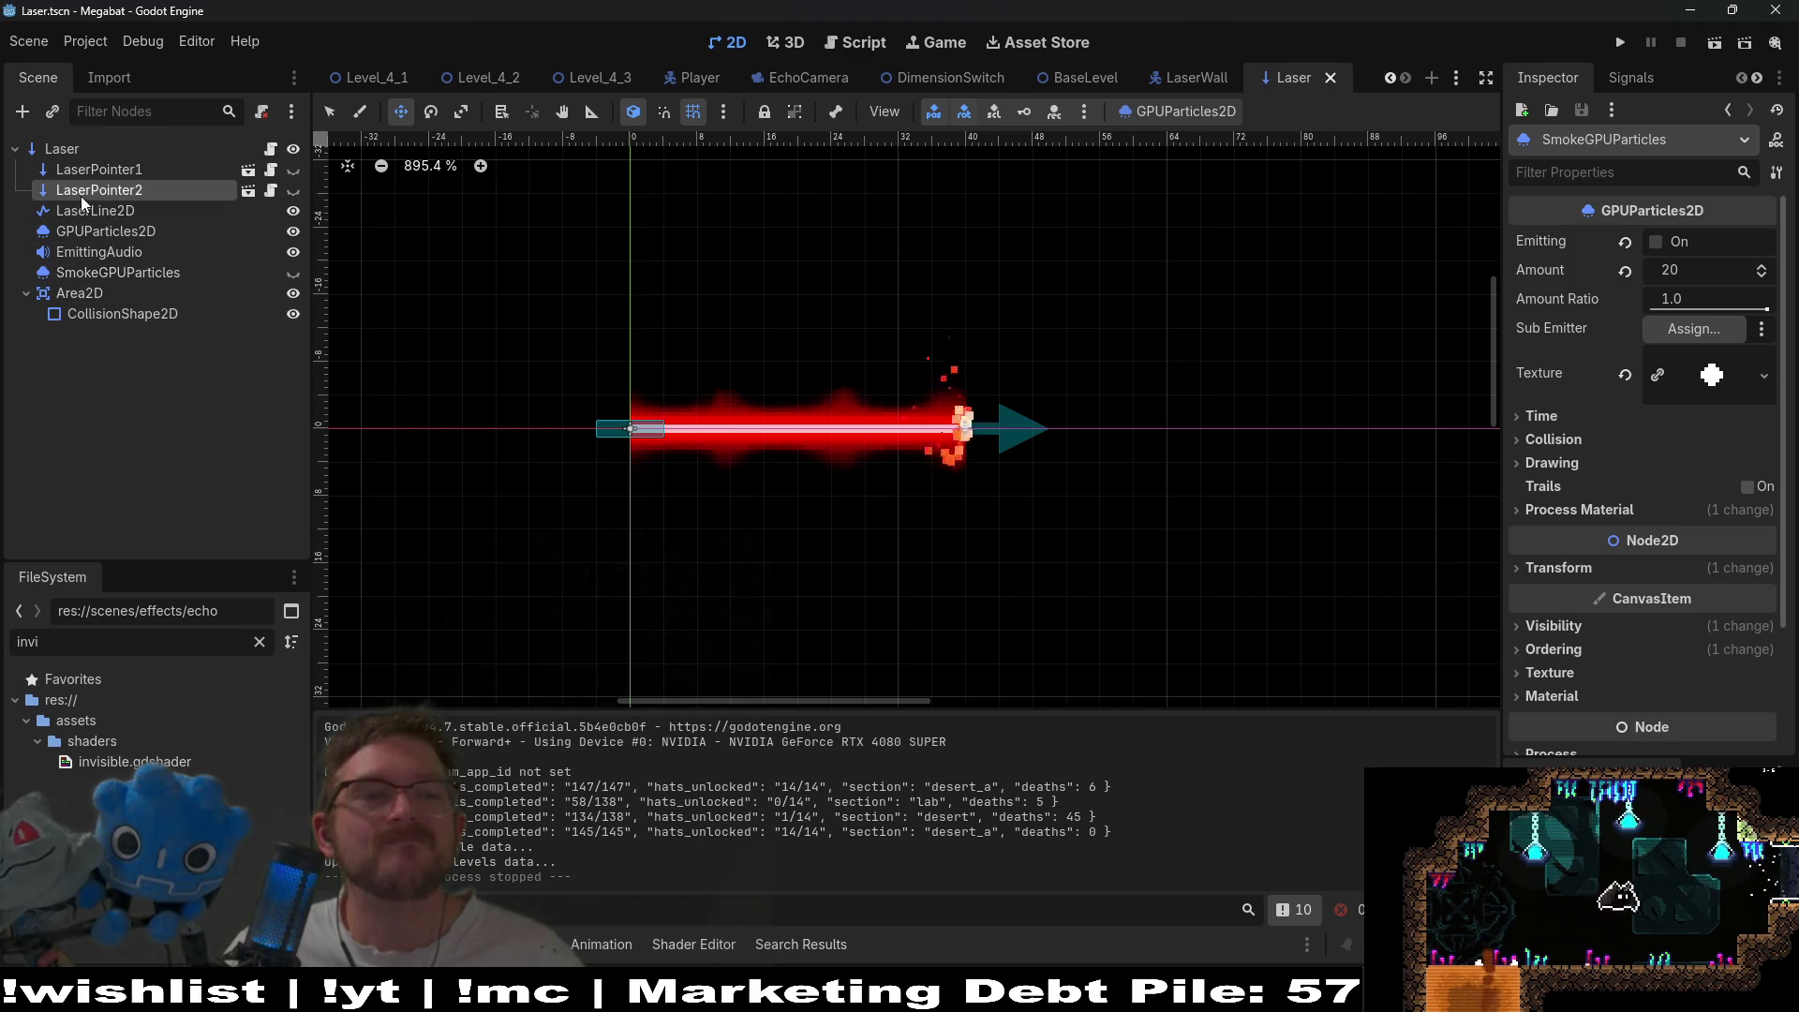
left_click(83, 210)
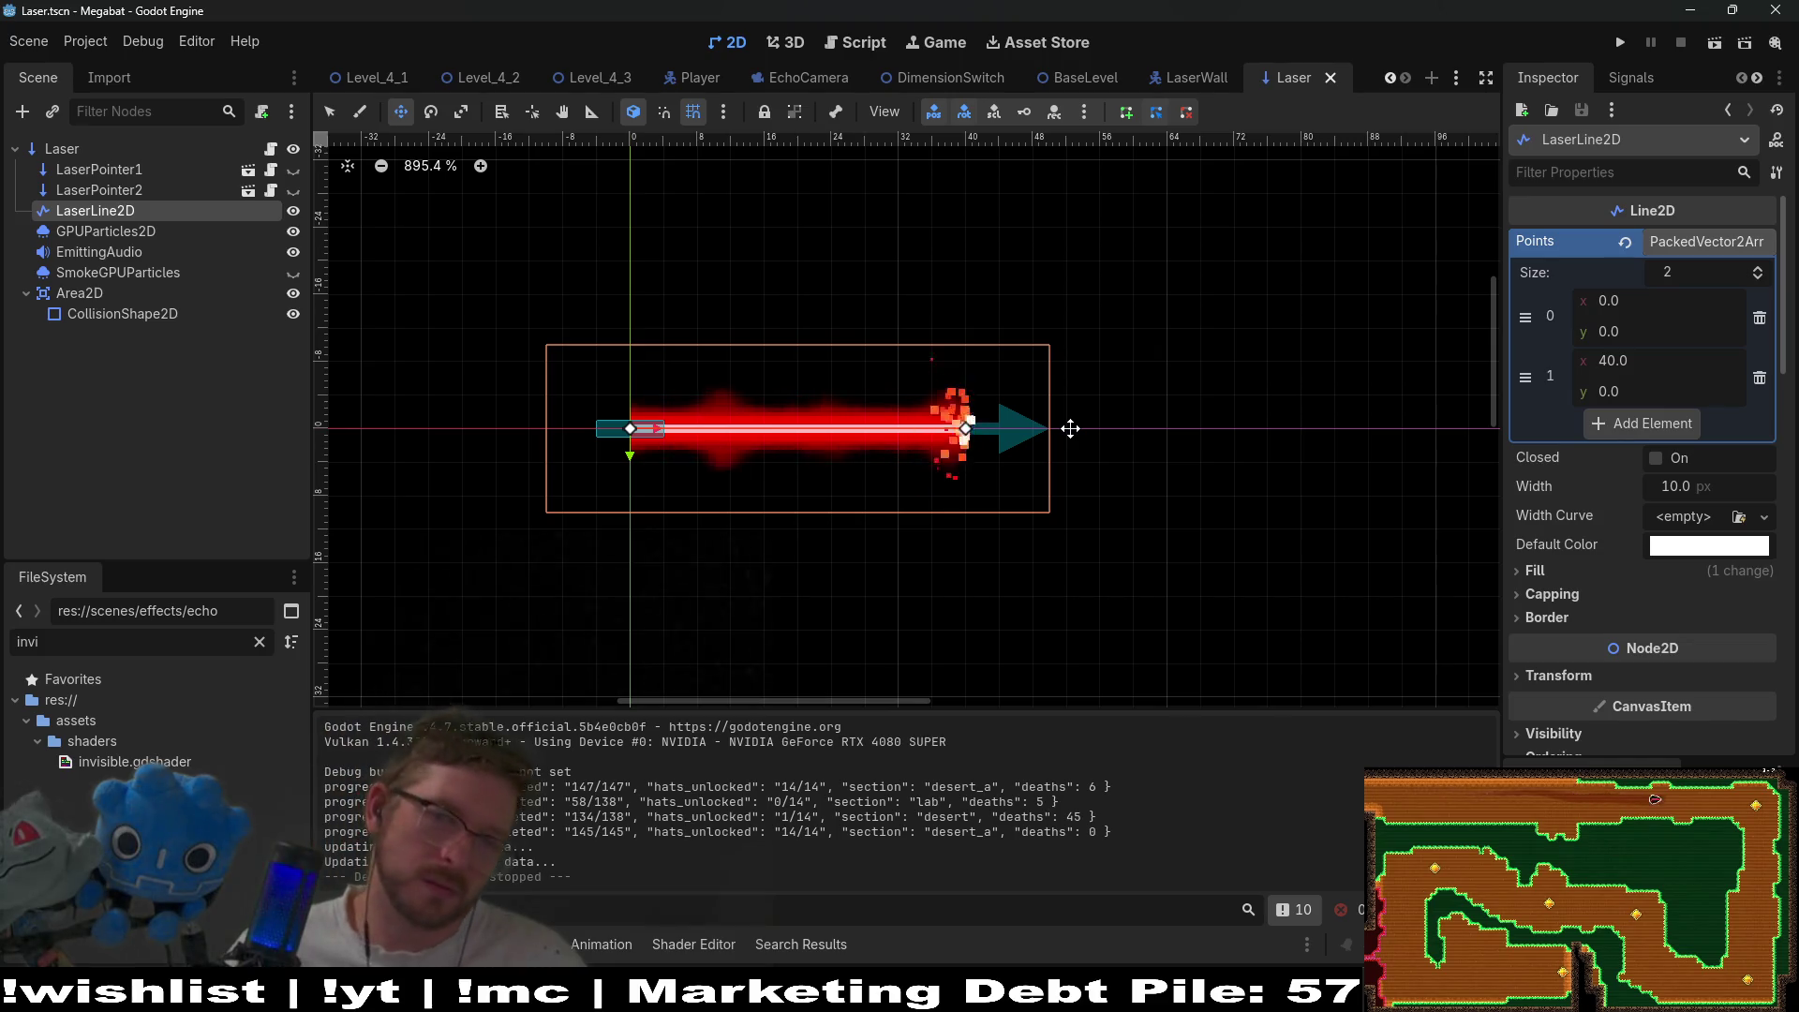
left_click(270, 149)
- Search Laser.gd for laserLine2D to find where its points are set
scroll(1031, 375, "up", 4)
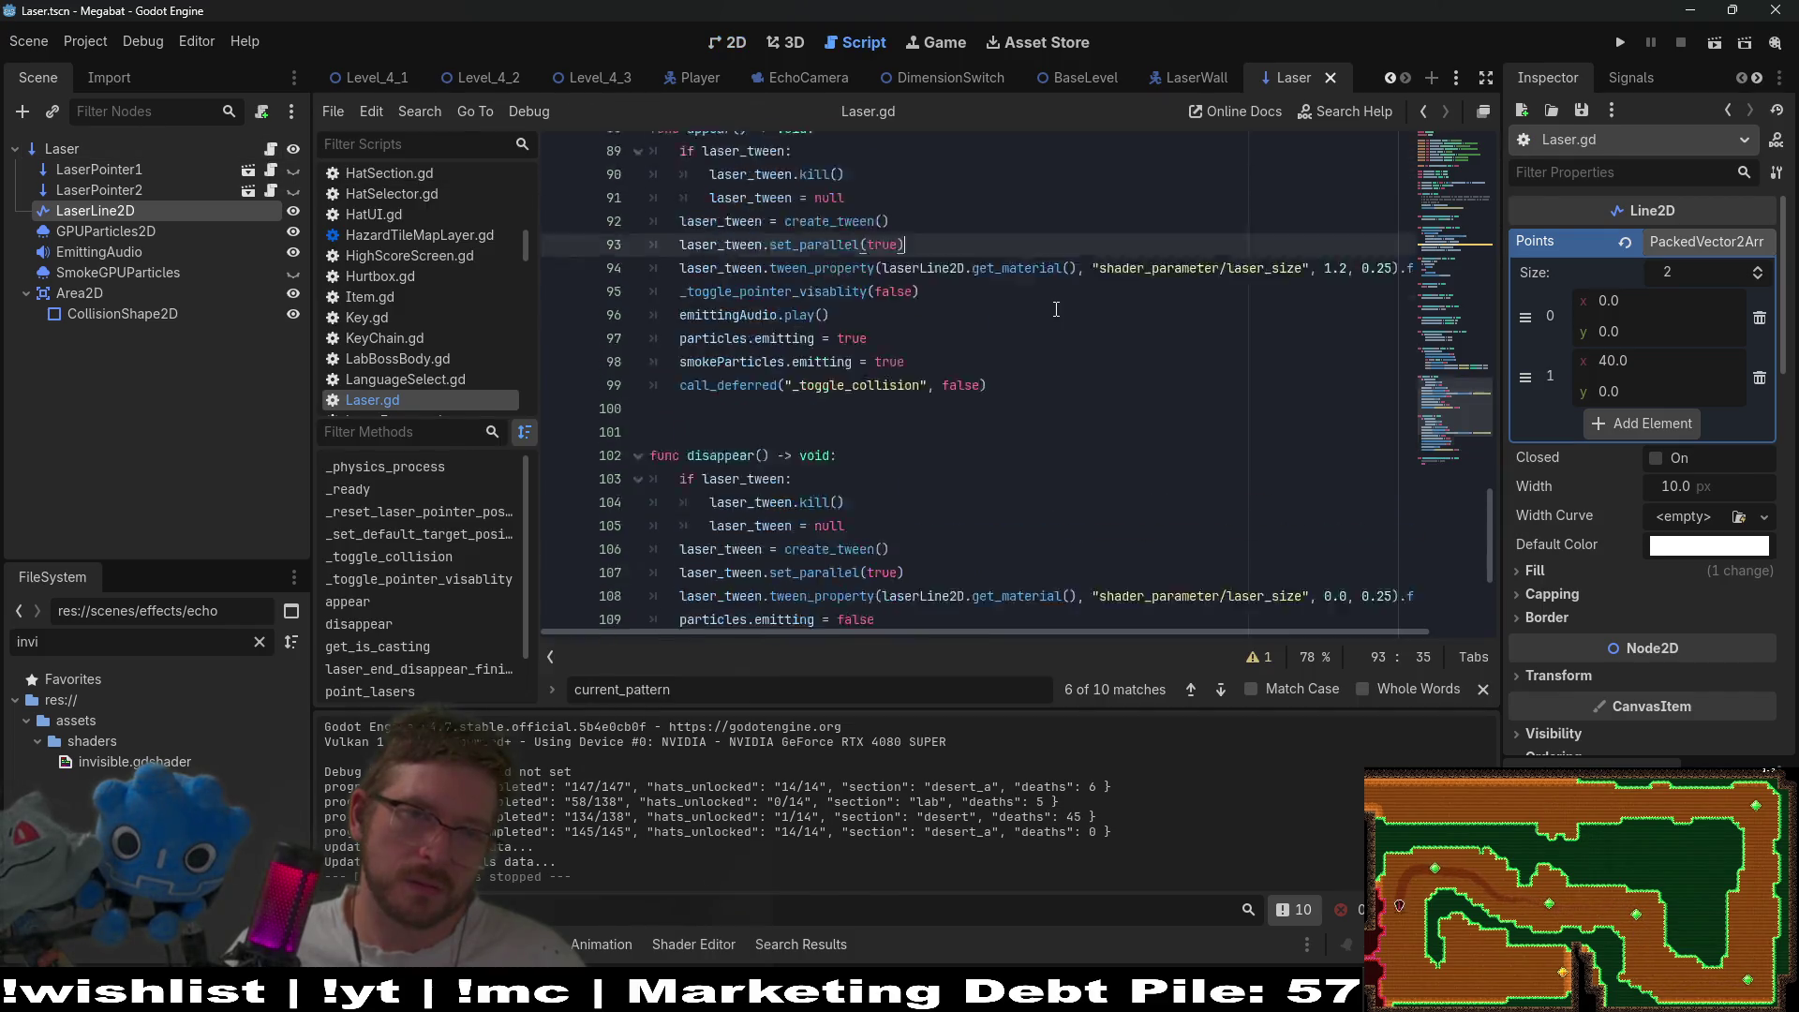
left_click(1057, 310)
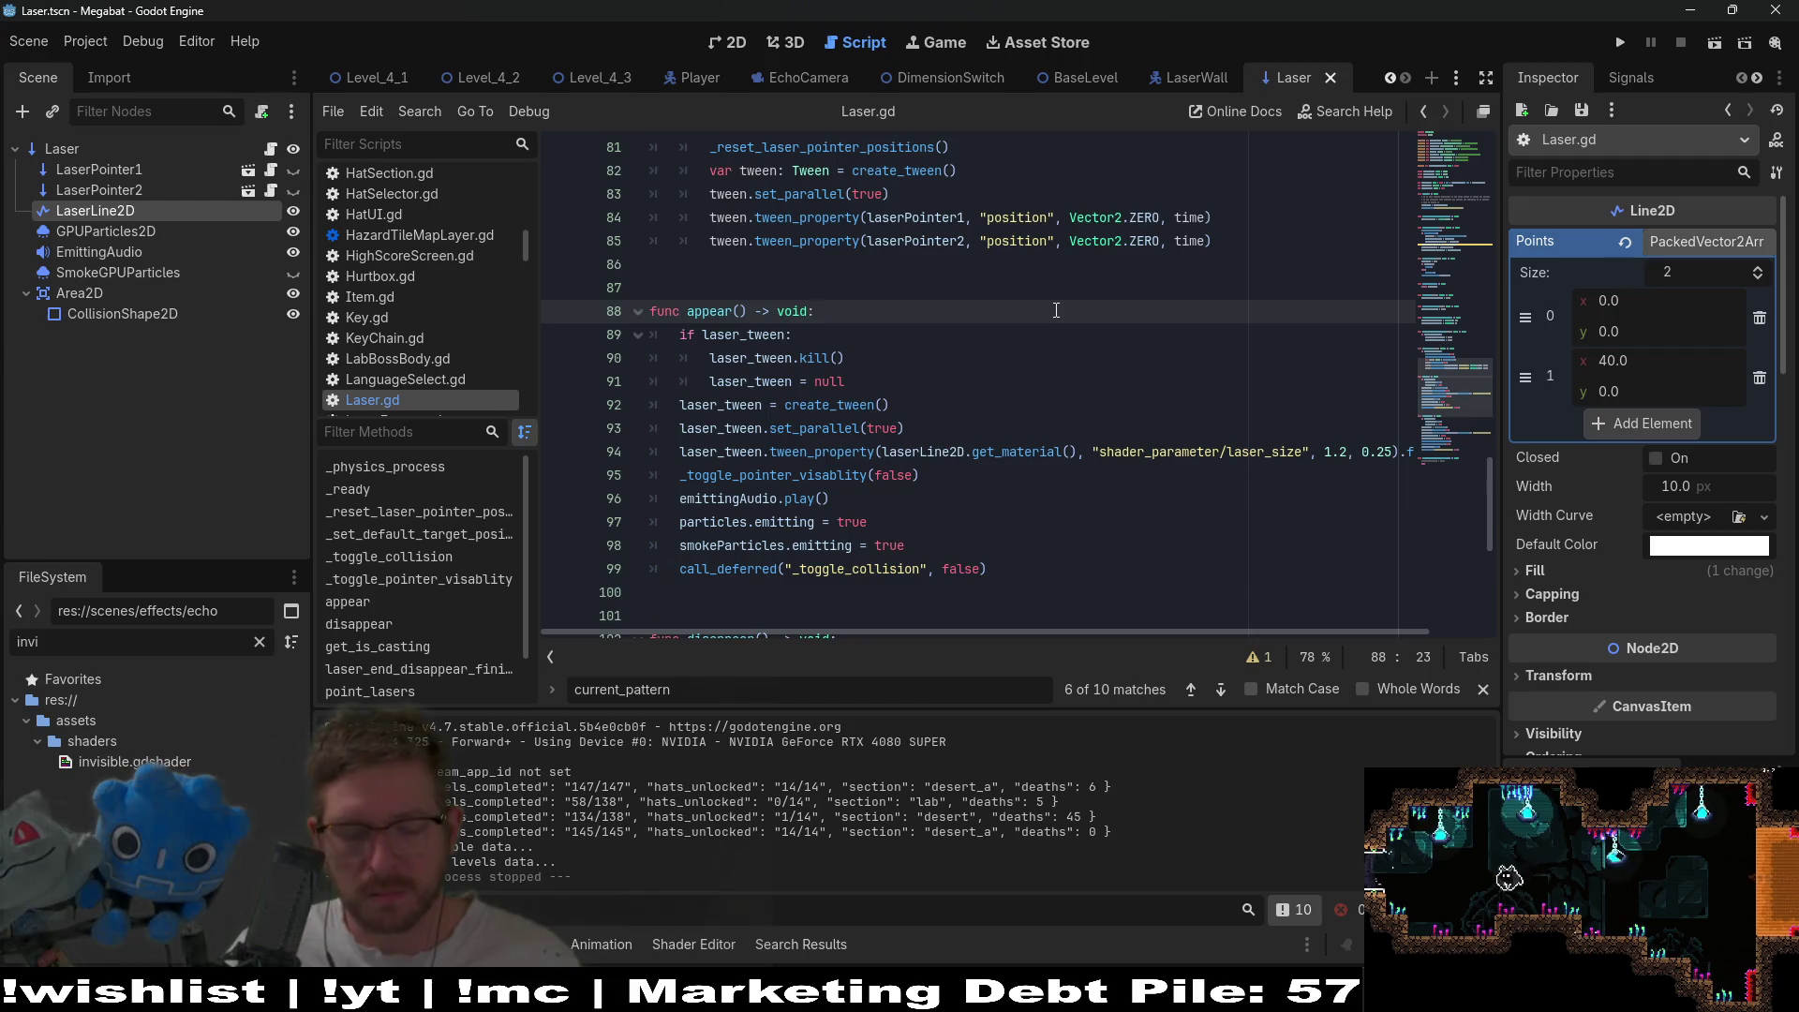
key("ctrl+f")
type("line")
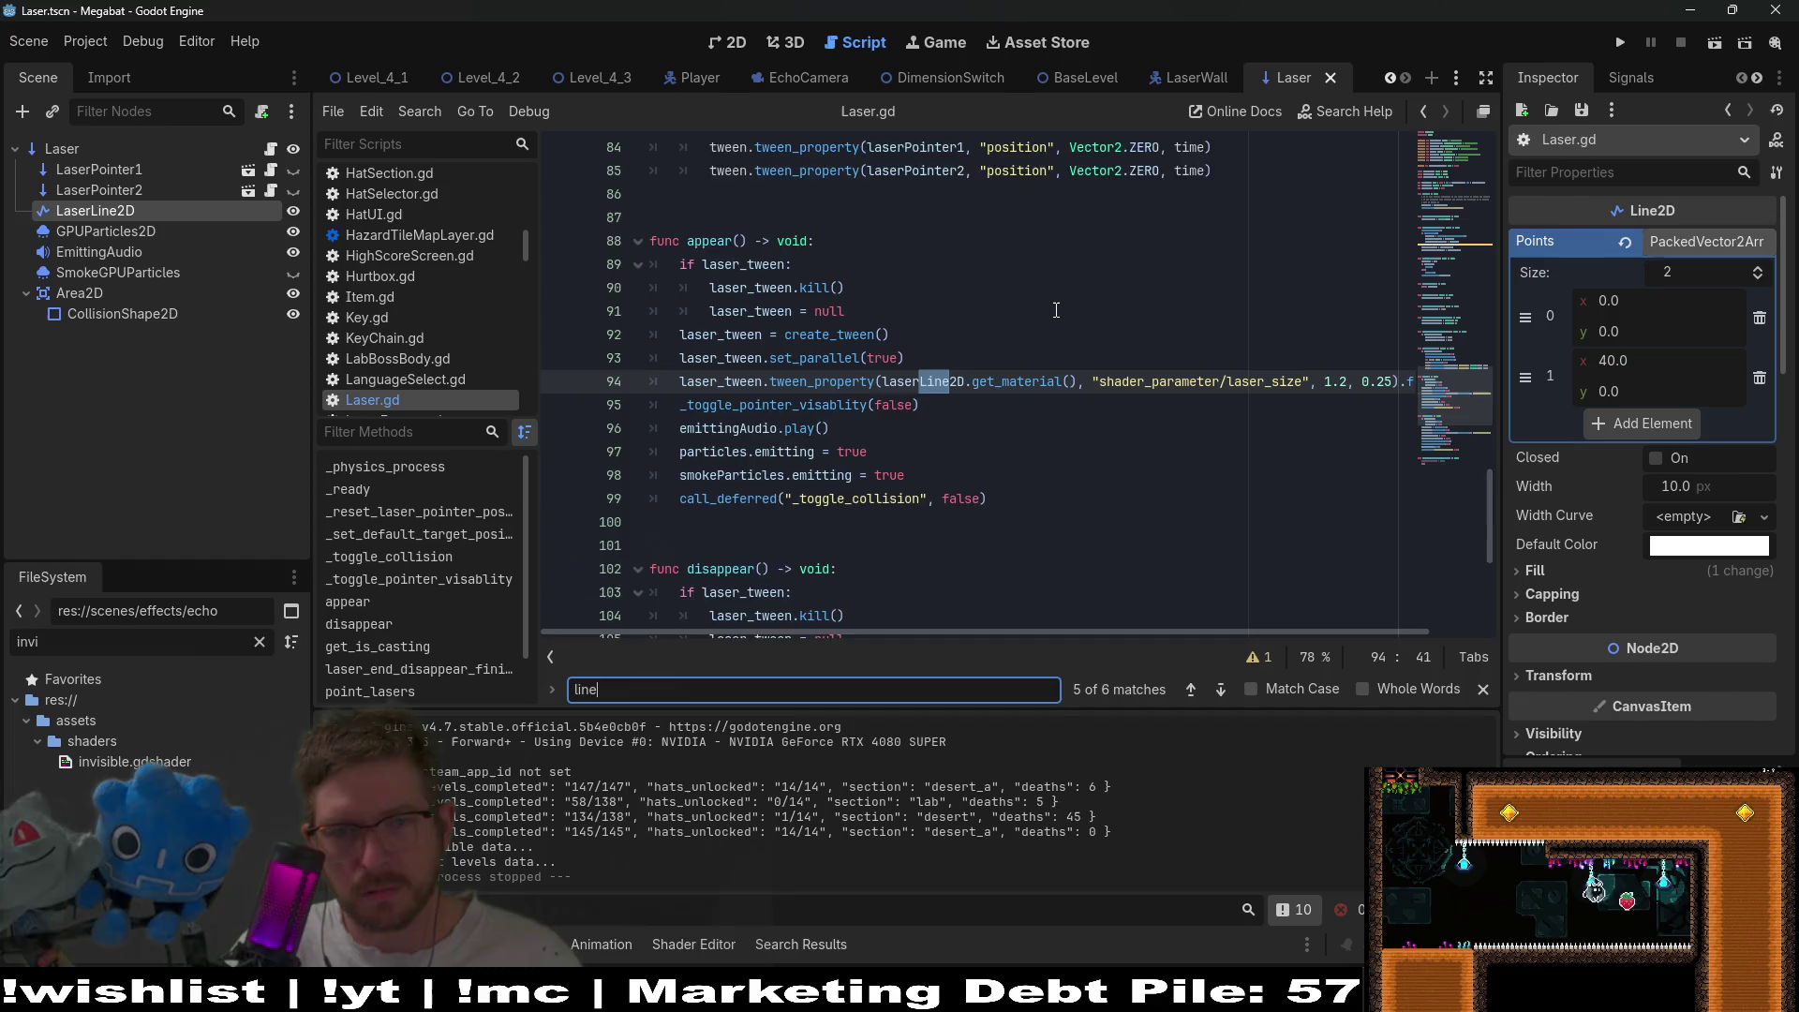
key("Return")
key("Return")
key("Return")
key("Return")
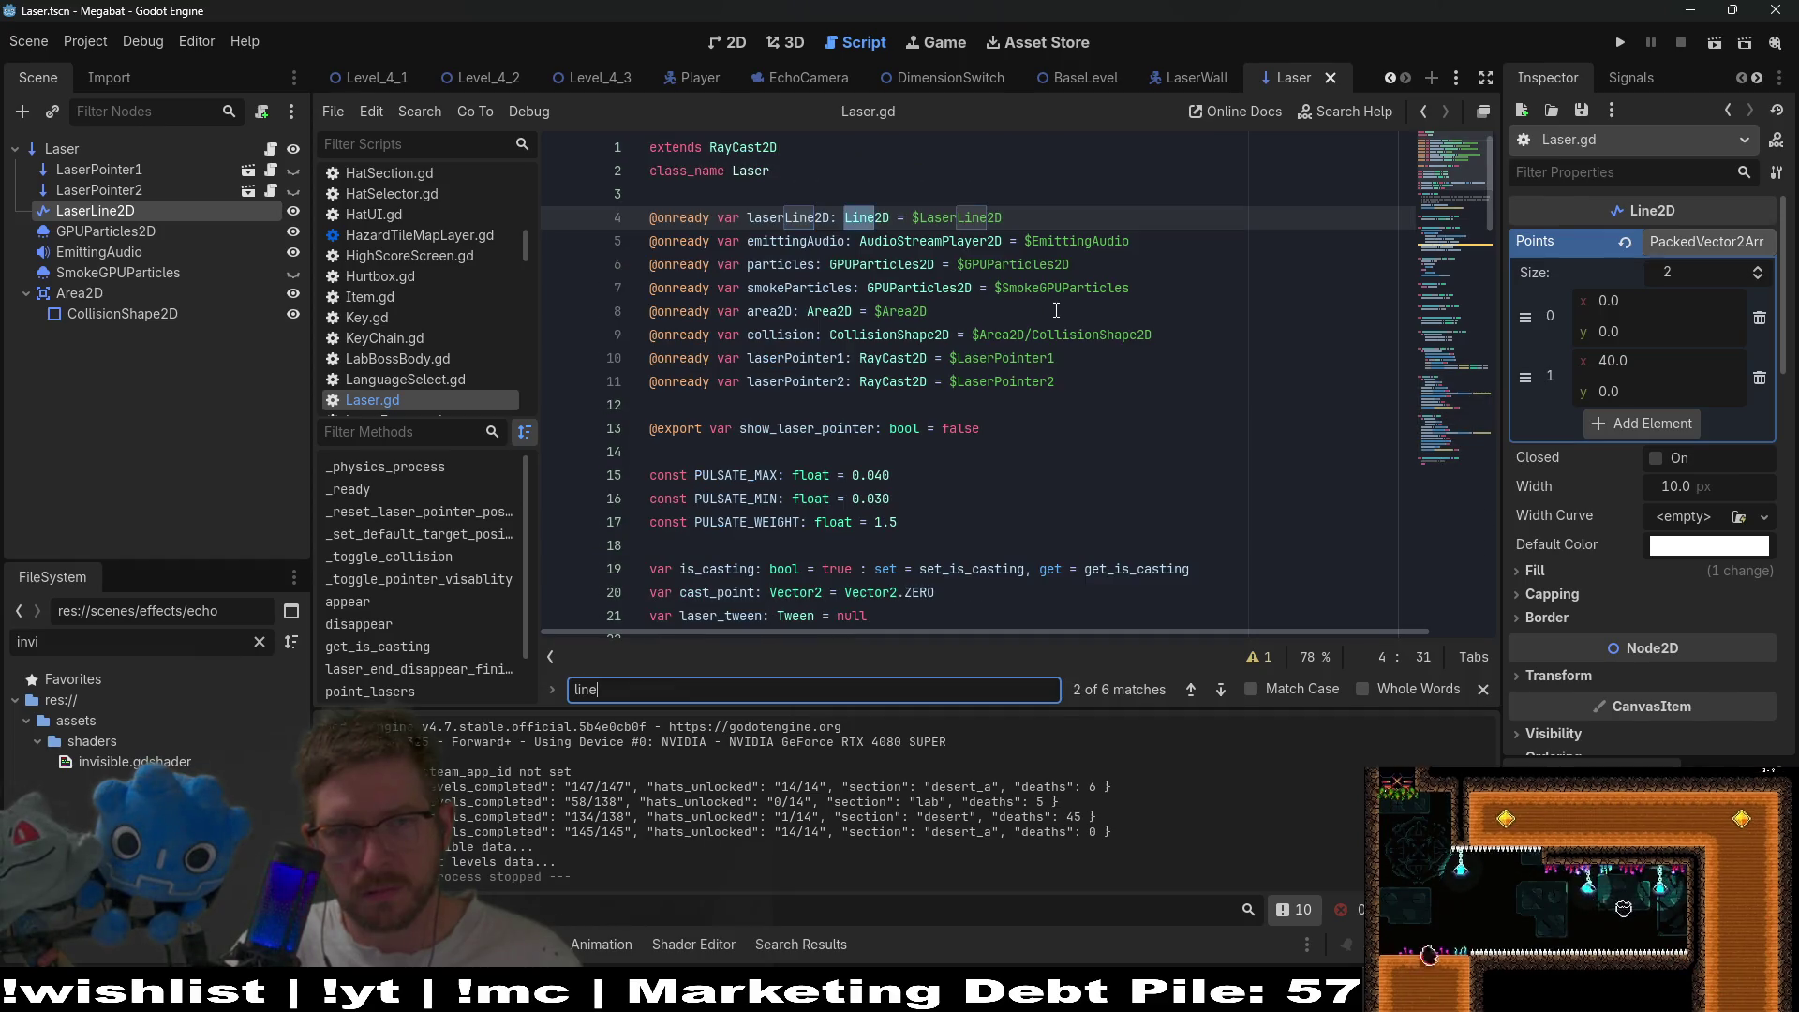
double_click(755, 217)
key("ctrl+f")
key("Return")
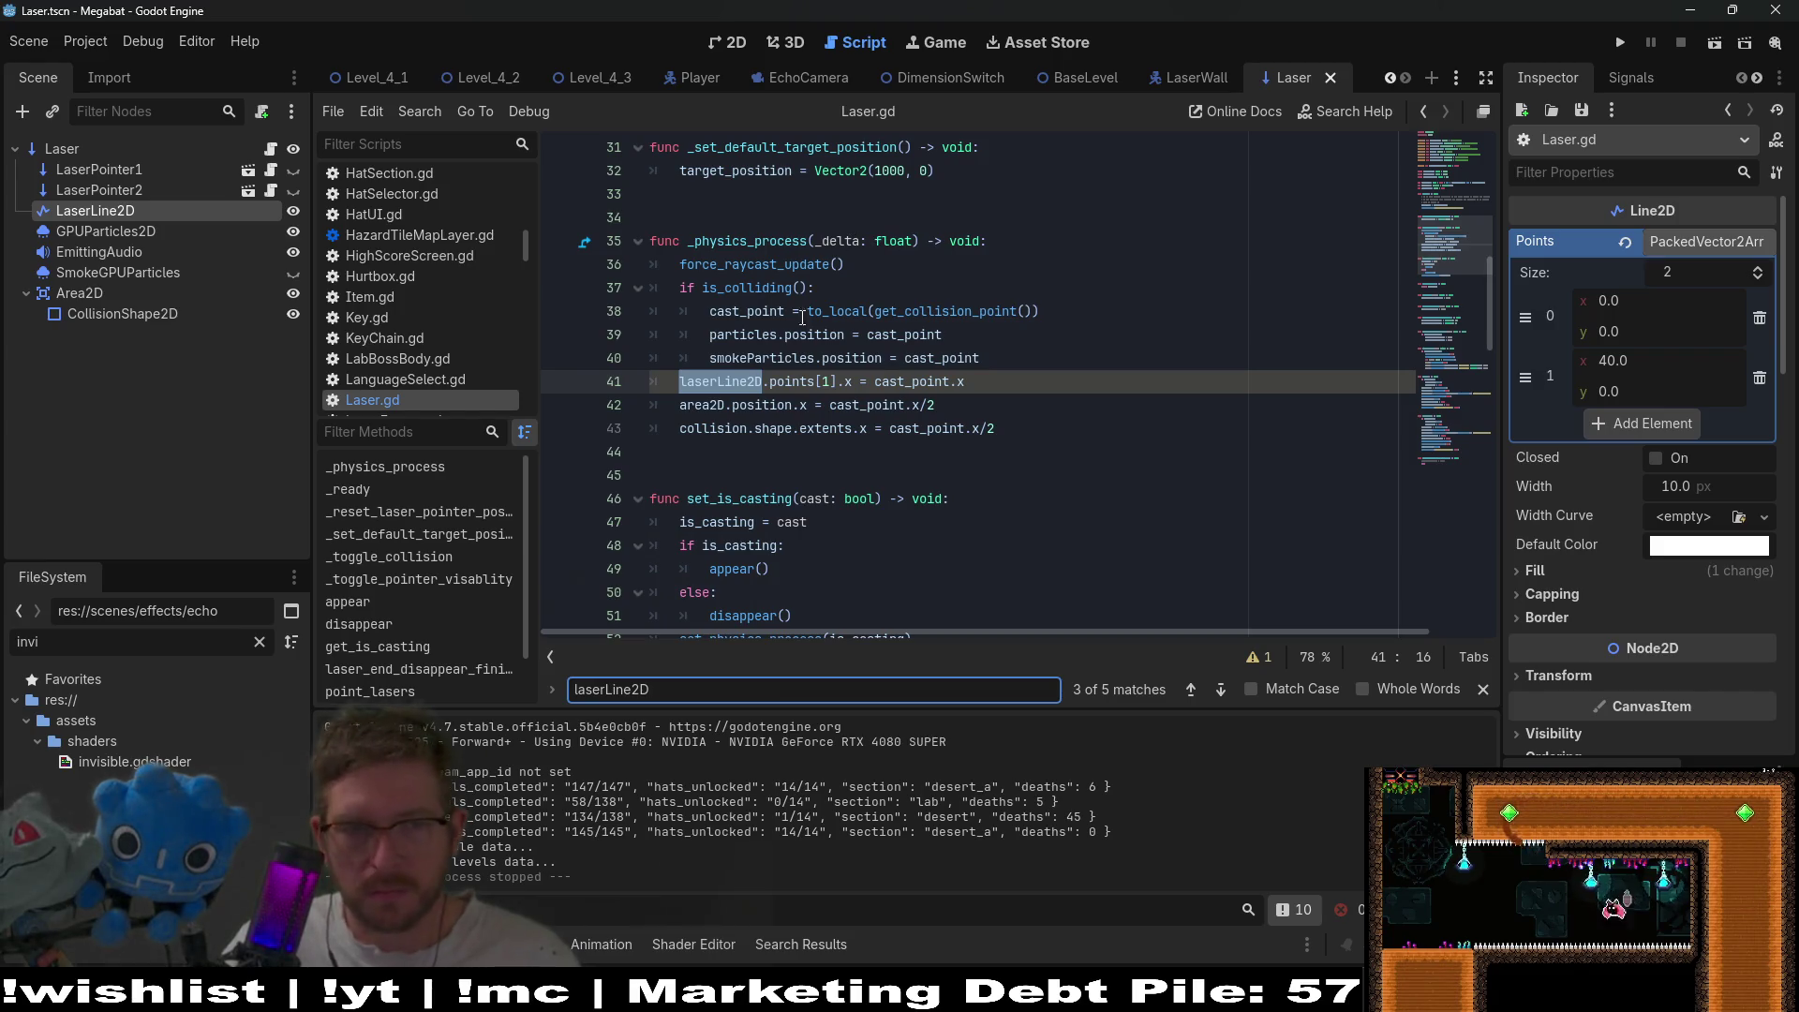
- Add a breakpoint on line 41 and return to Level_4_3 in the 2D view
left_click(566, 384)
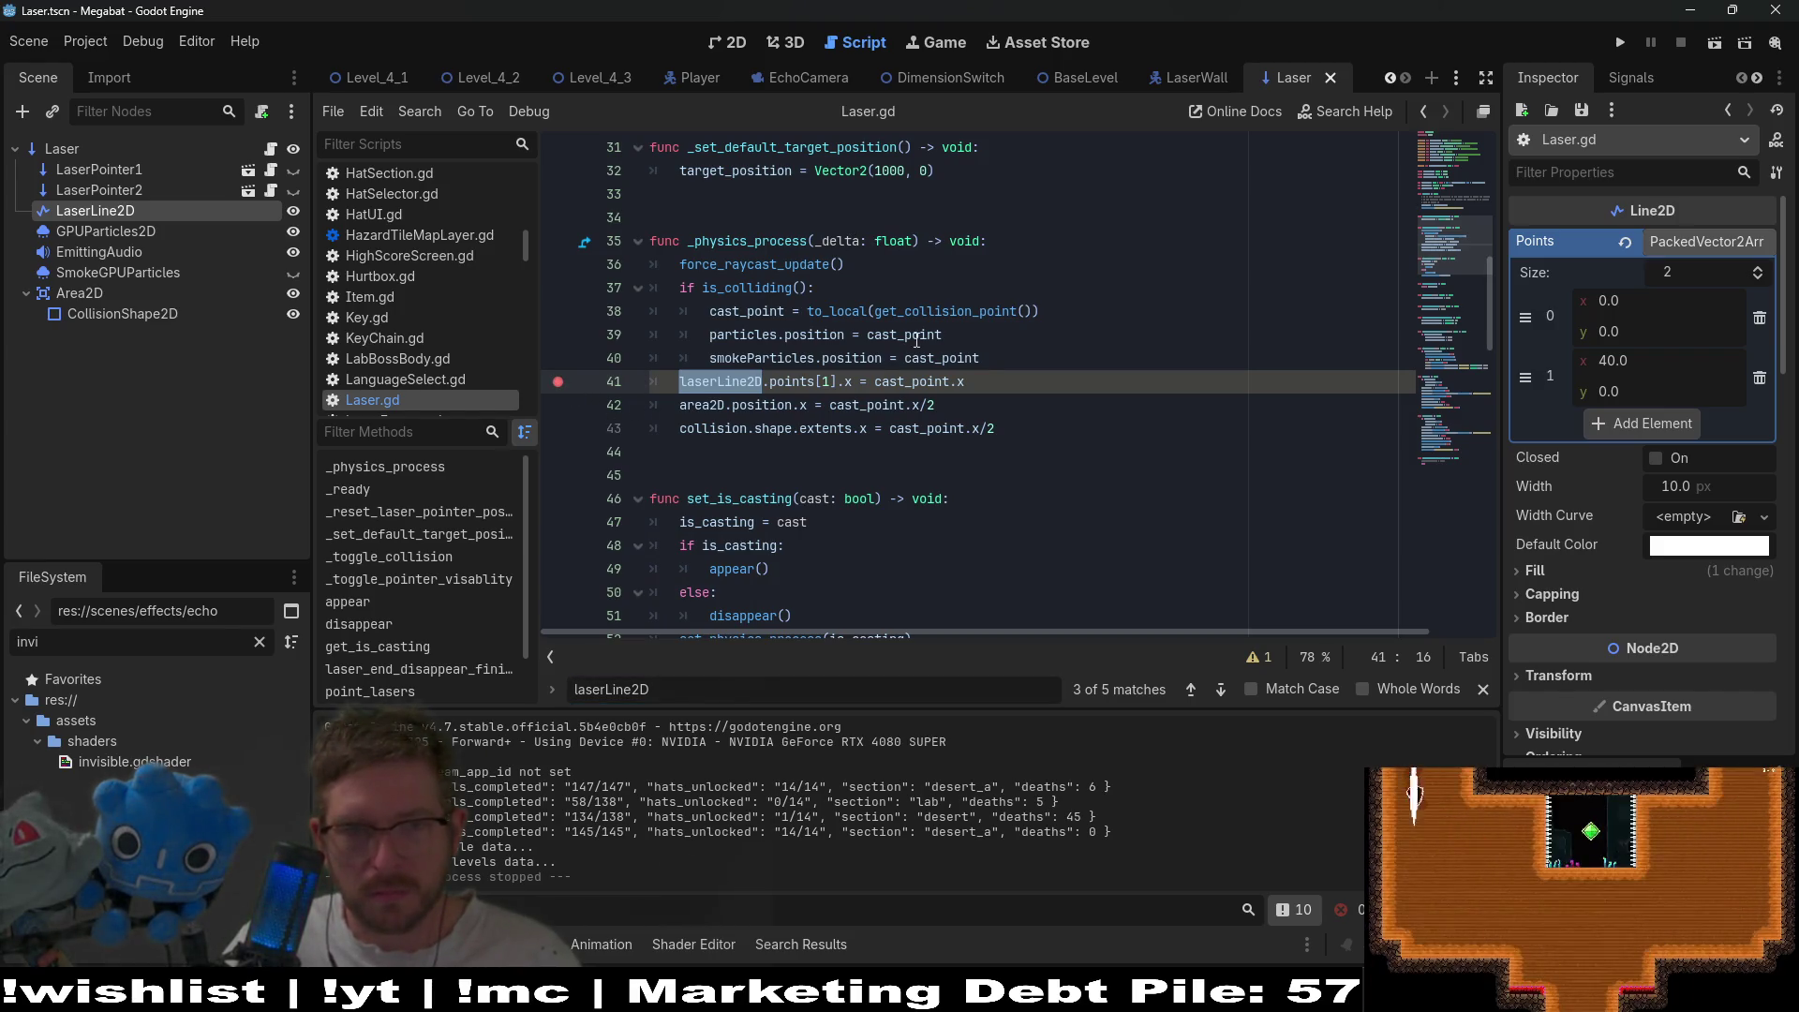
left_click(594, 80)
left_click(727, 46)
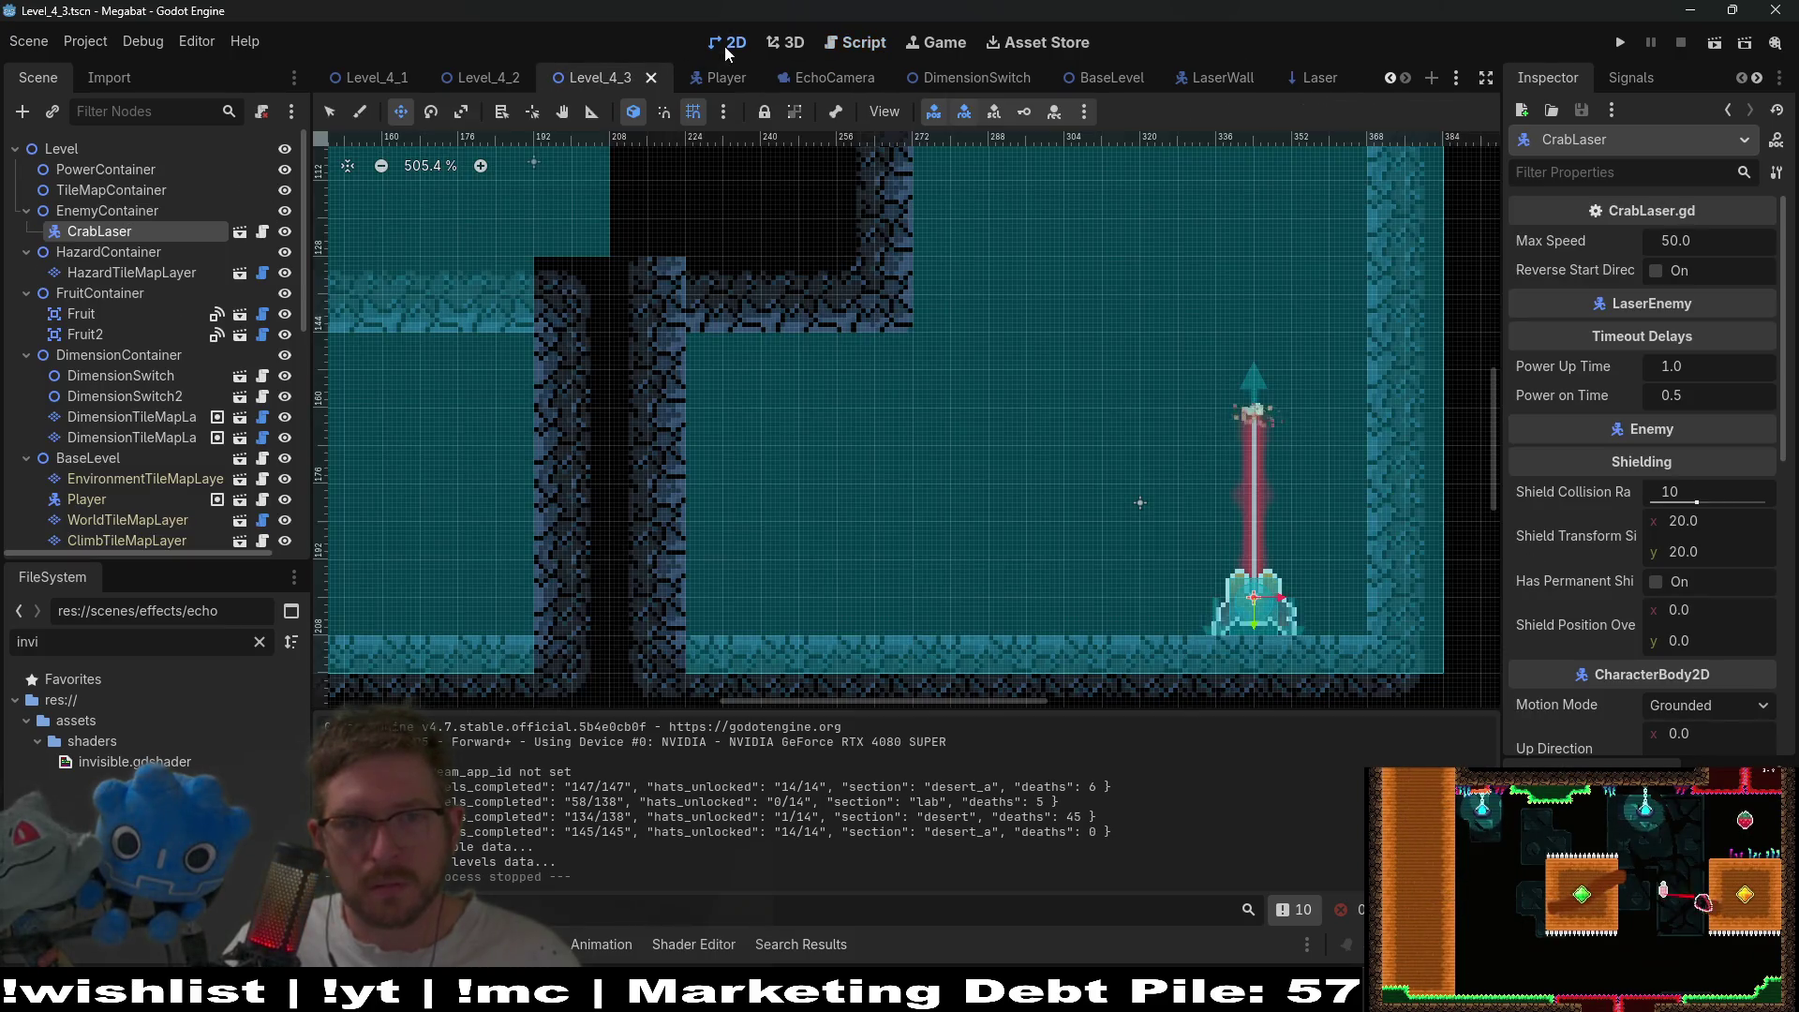
- Run the level and check cast_point's values at the line-41 breakpoint
left_click(1717, 44)
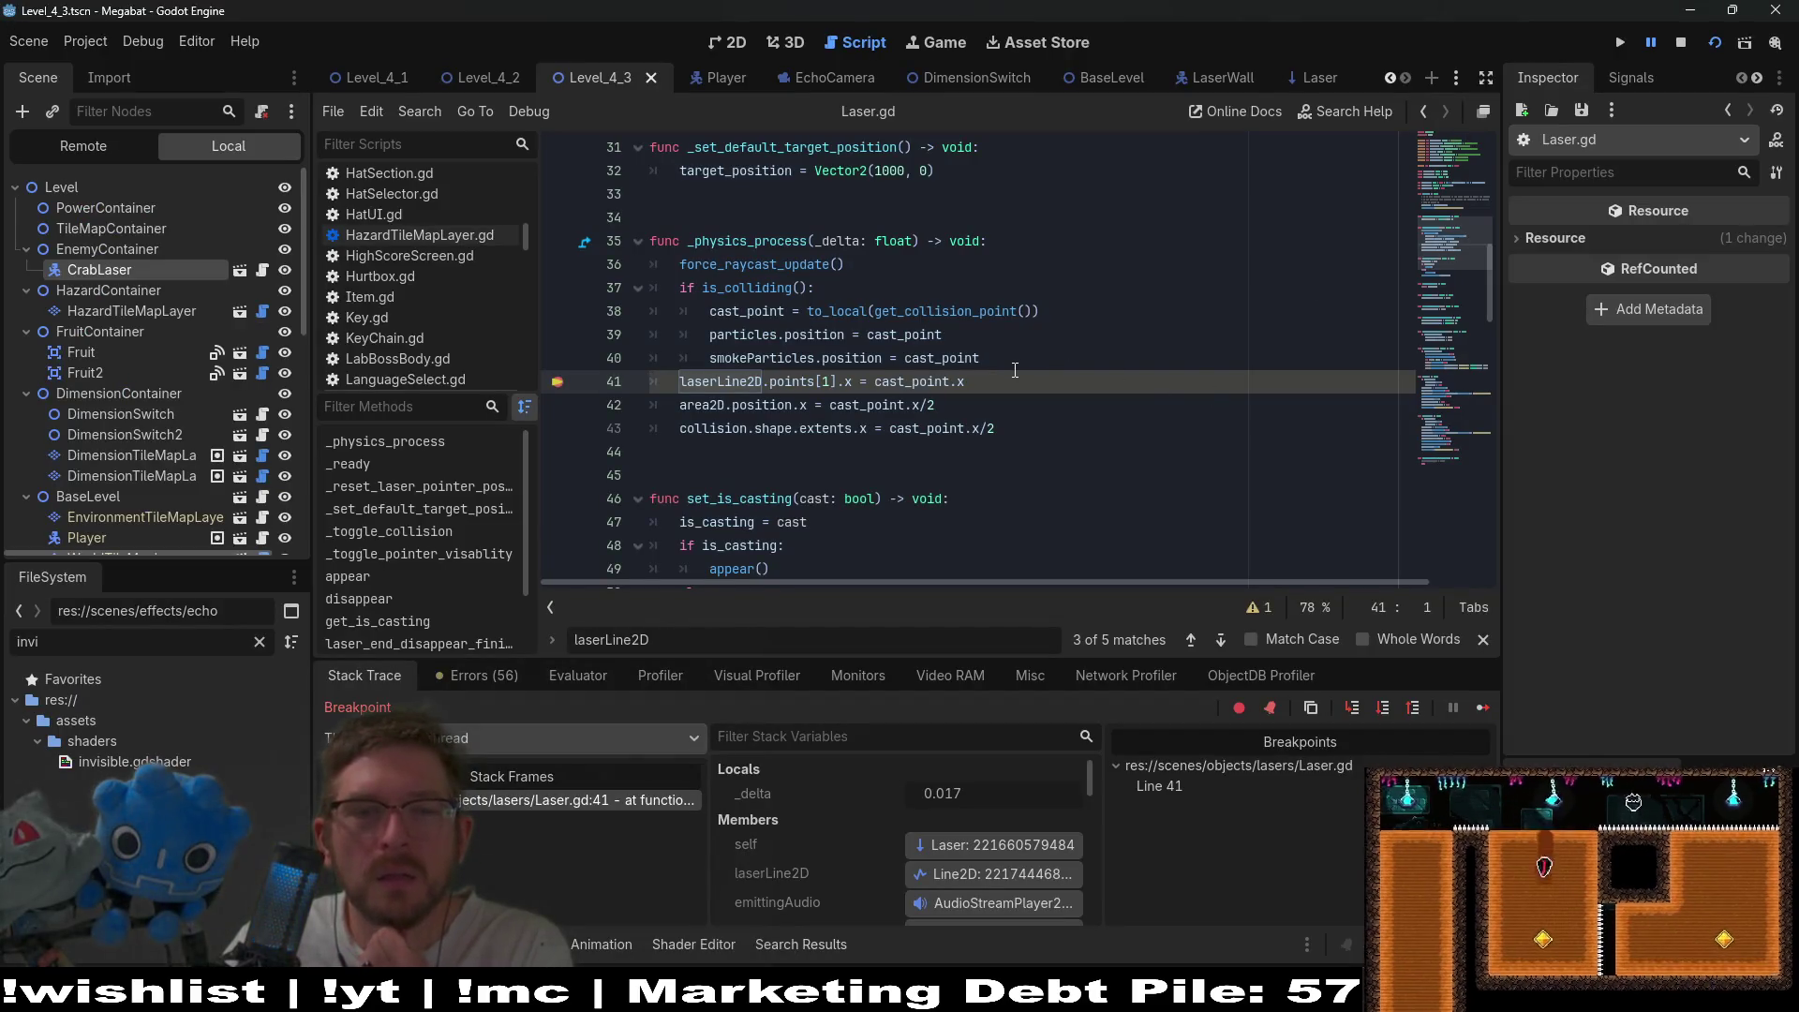
mouse_move(919, 388)
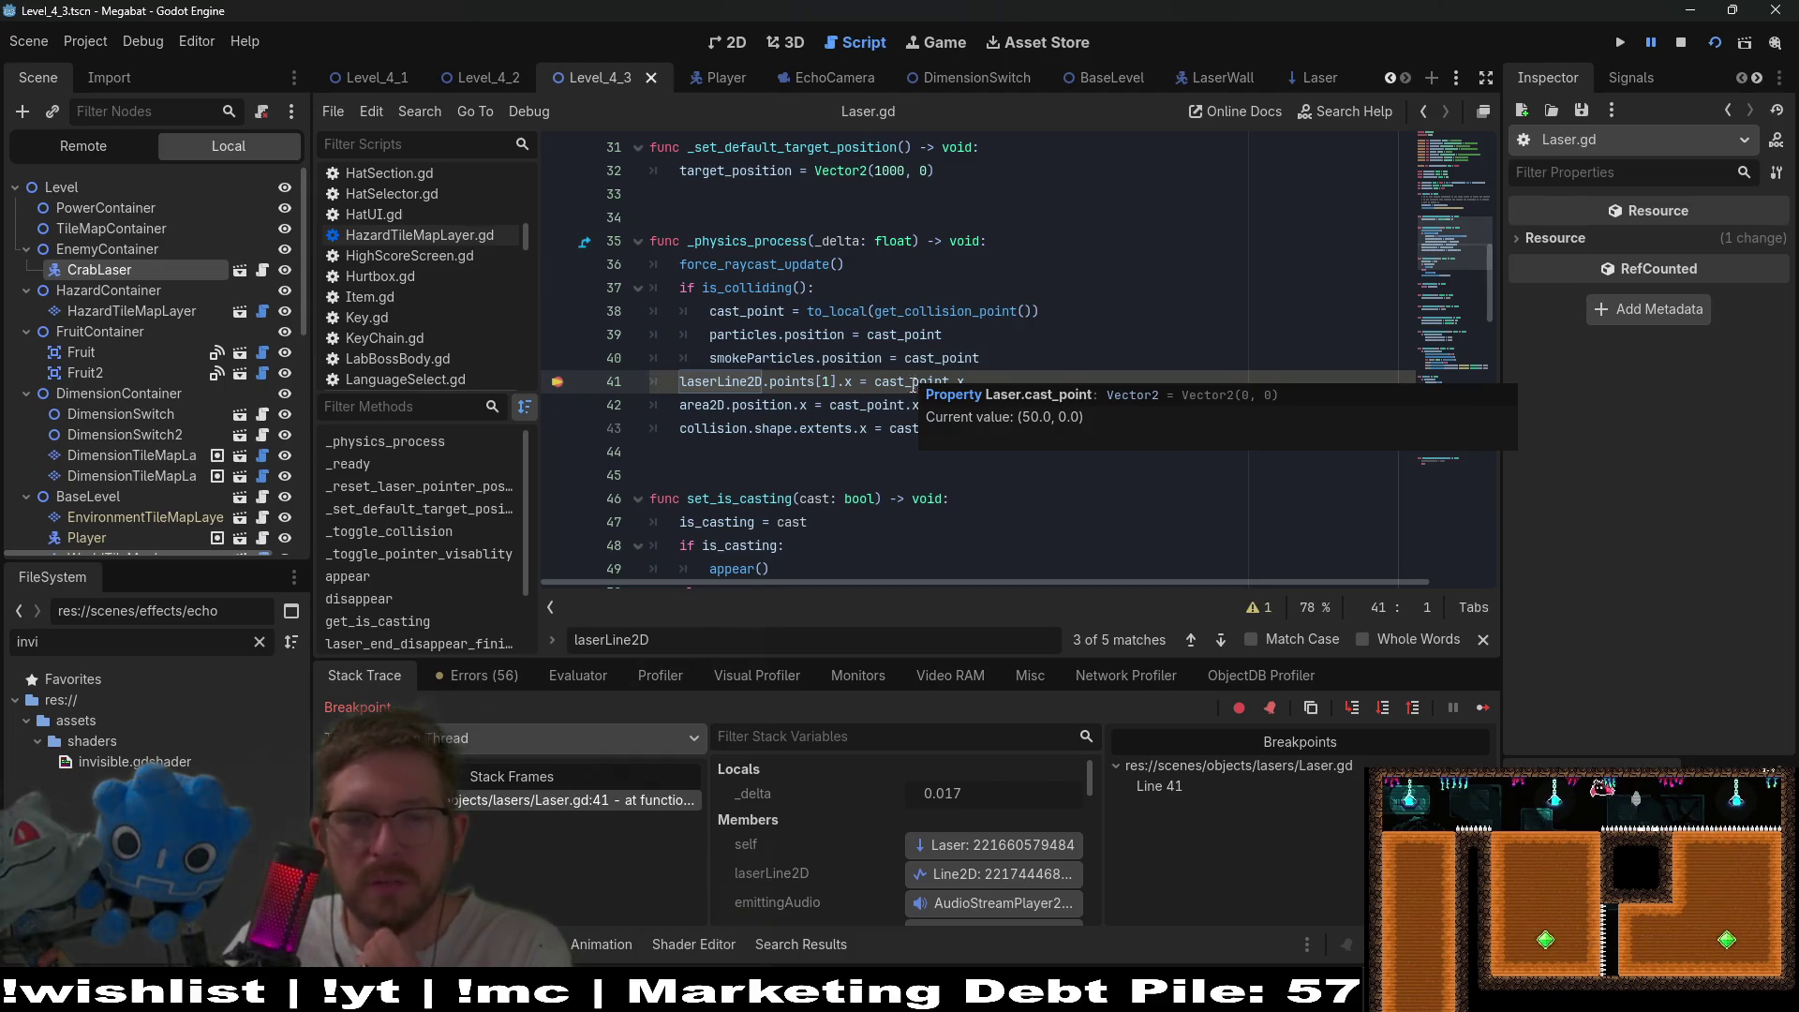
left_click(1482, 707)
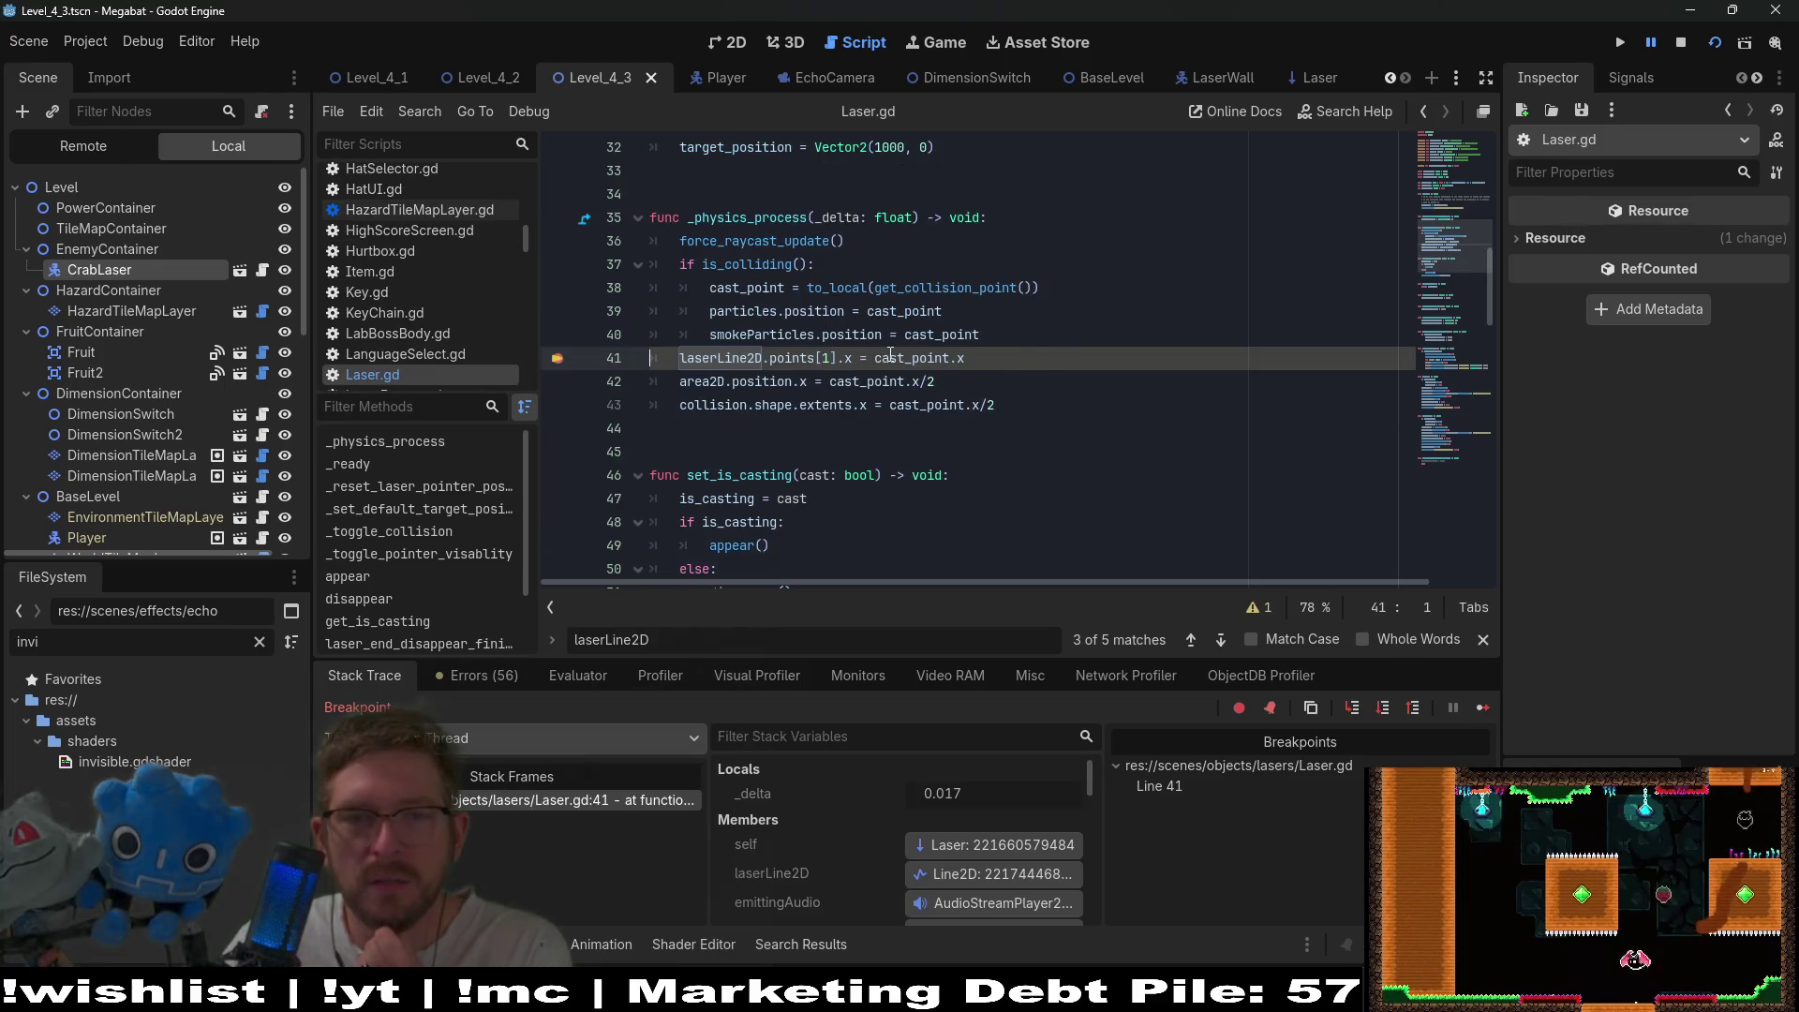
mouse_move(890, 360)
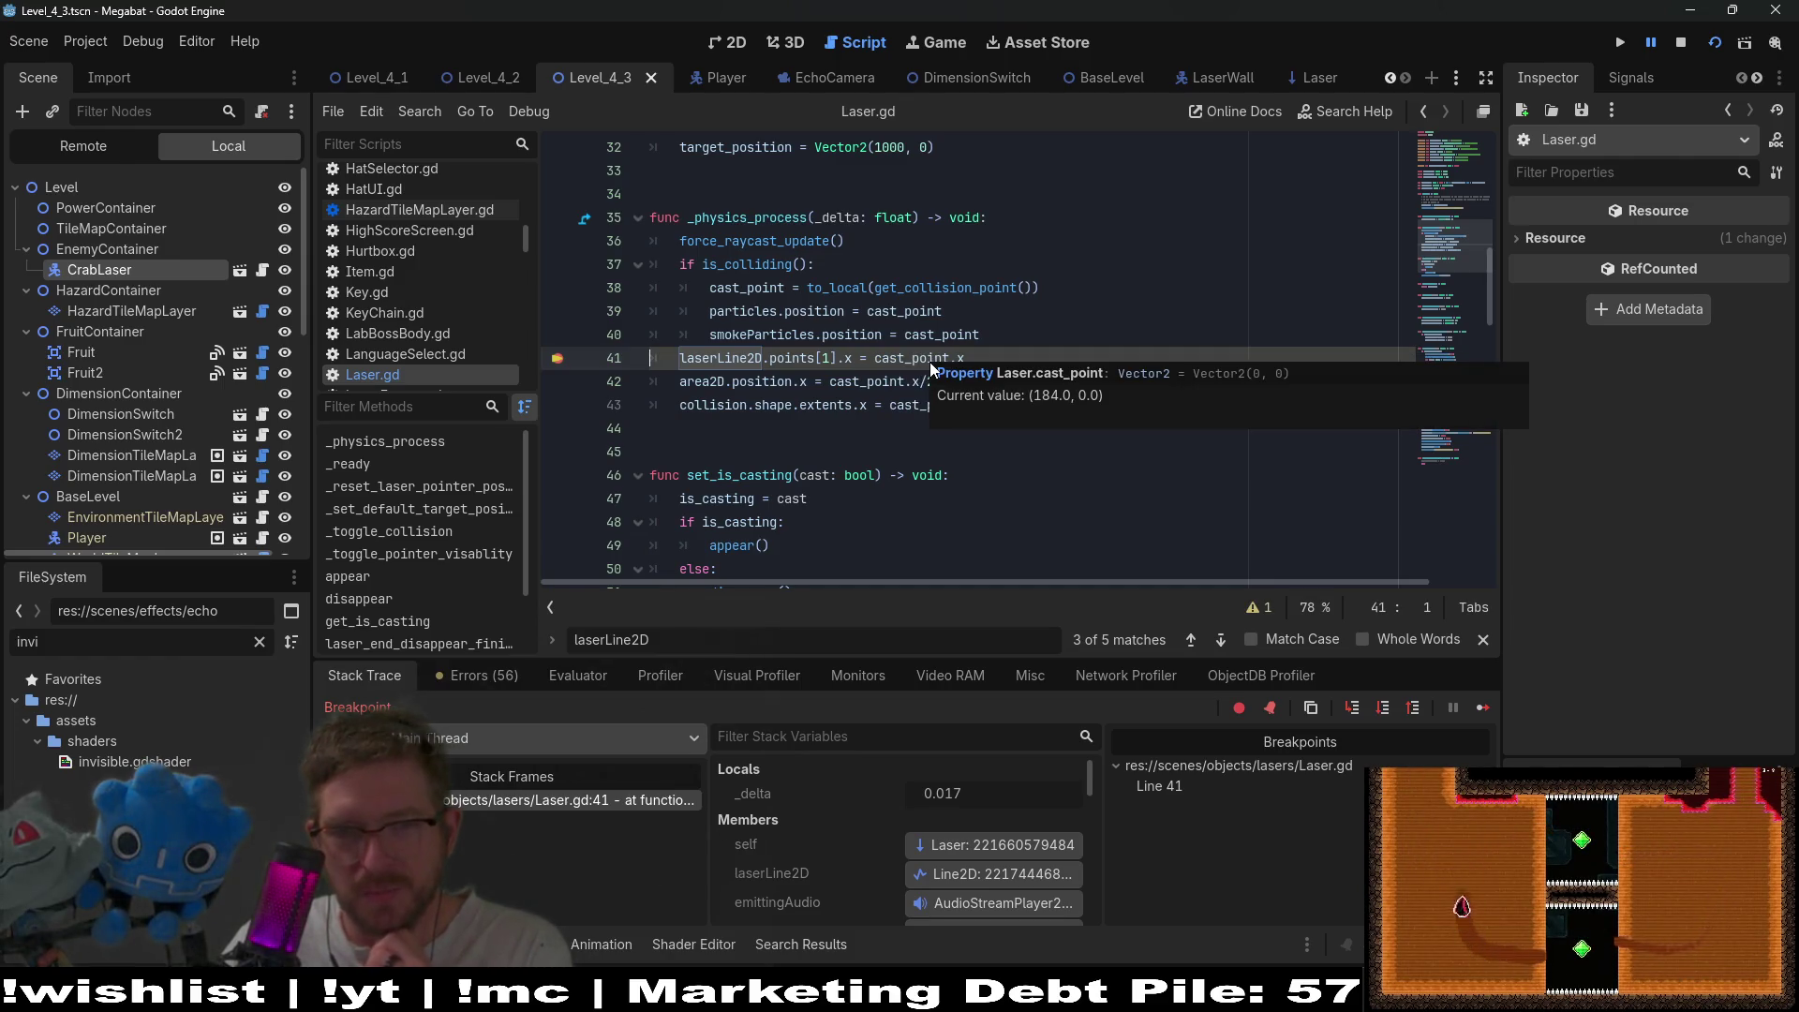
mouse_move(957, 361)
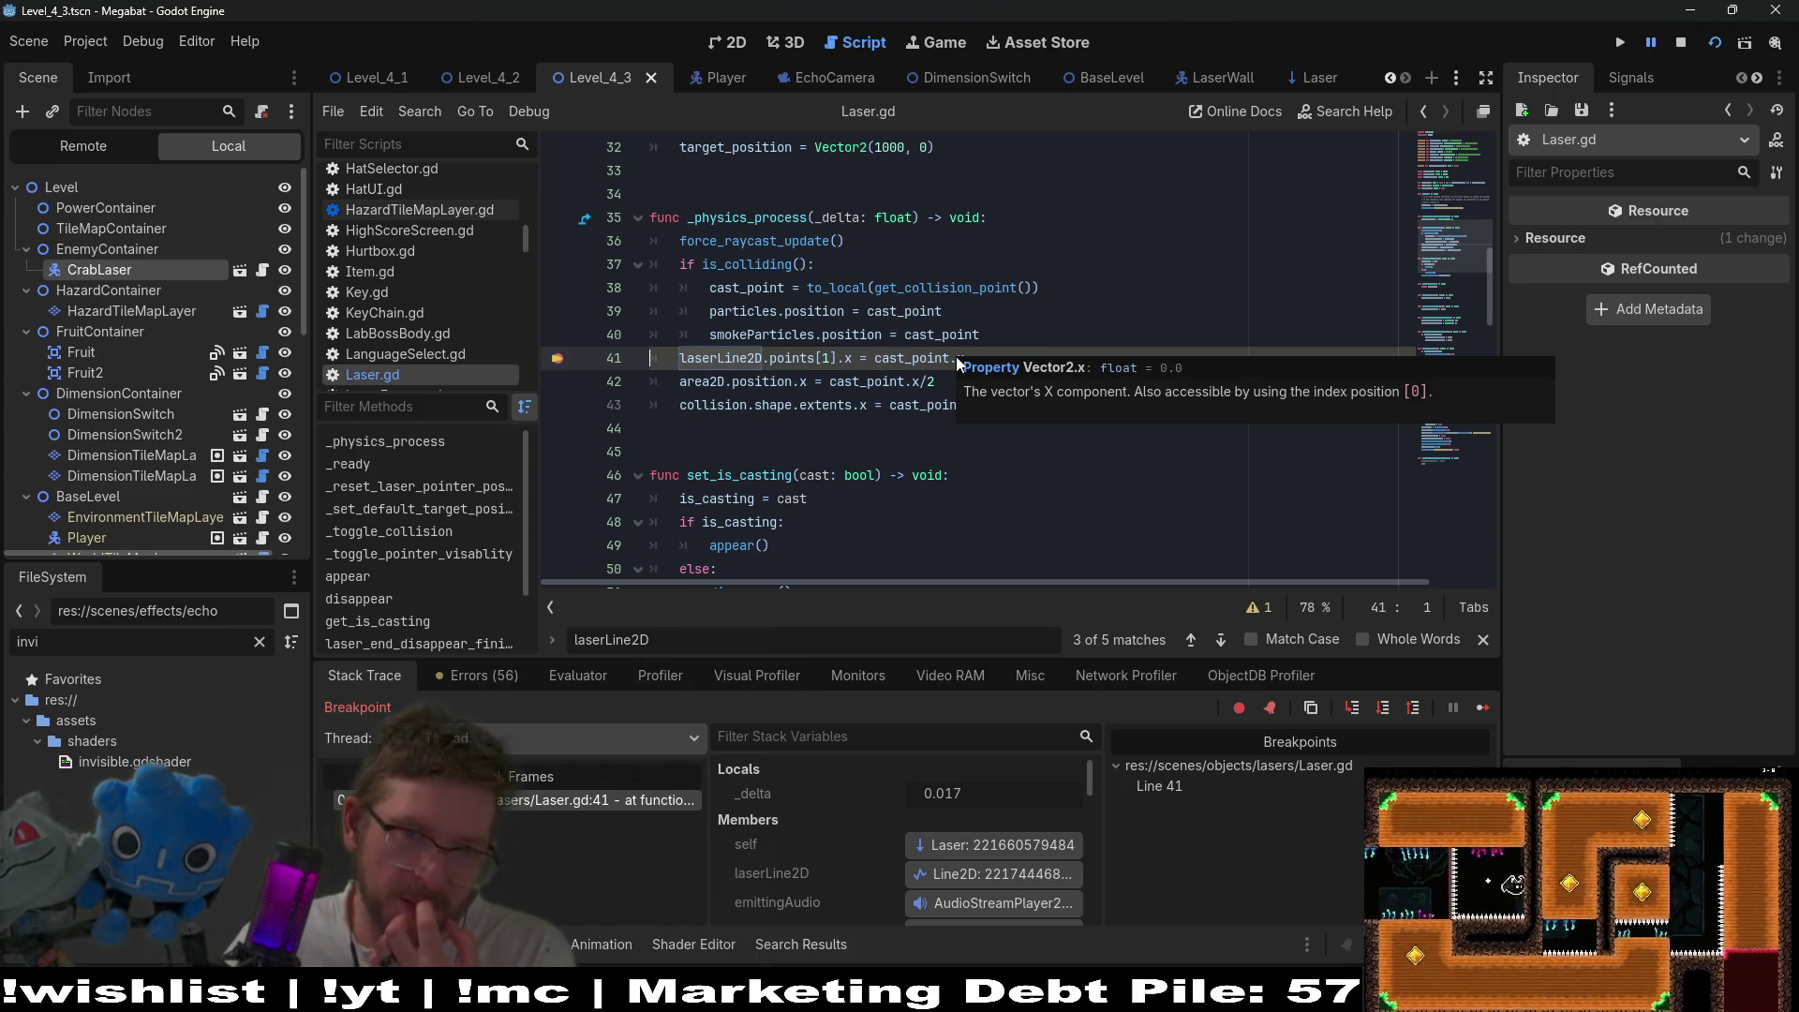
- Continue, step over to line 42, and inspect the live LaserLine2D's properties remotely
left_click(1482, 705)
left_click(1371, 708)
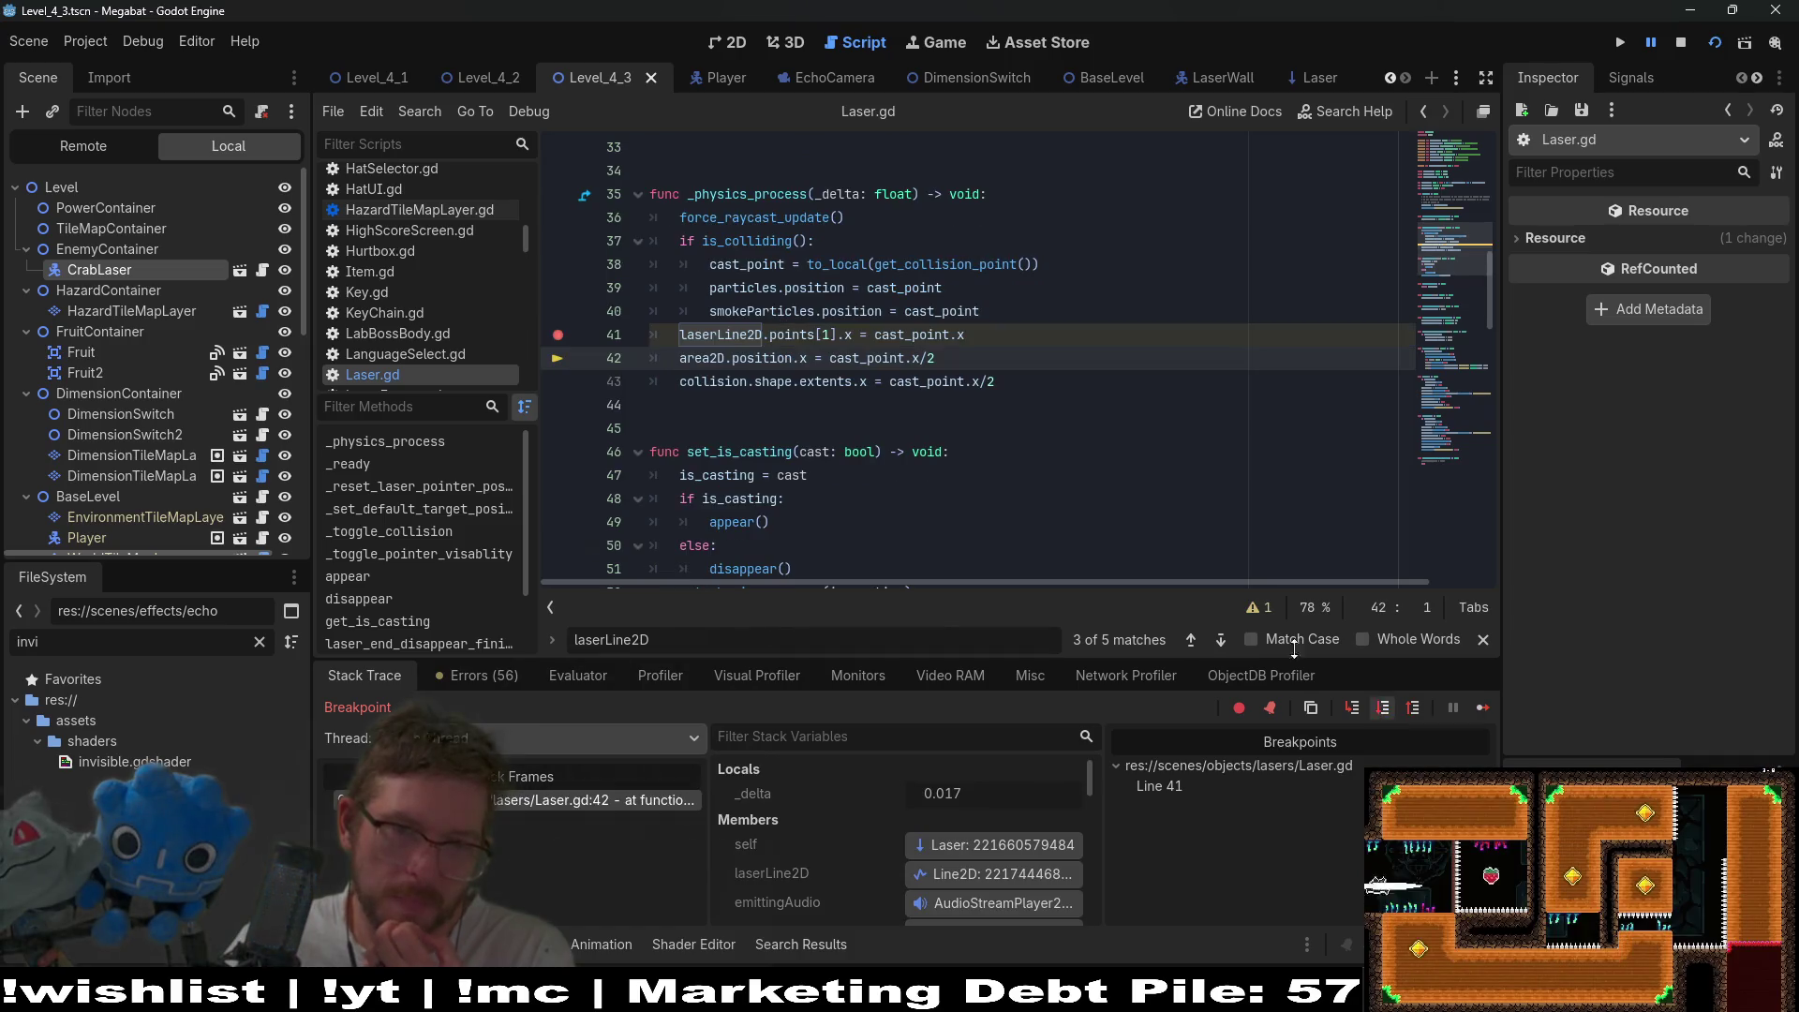
mouse_move(803, 337)
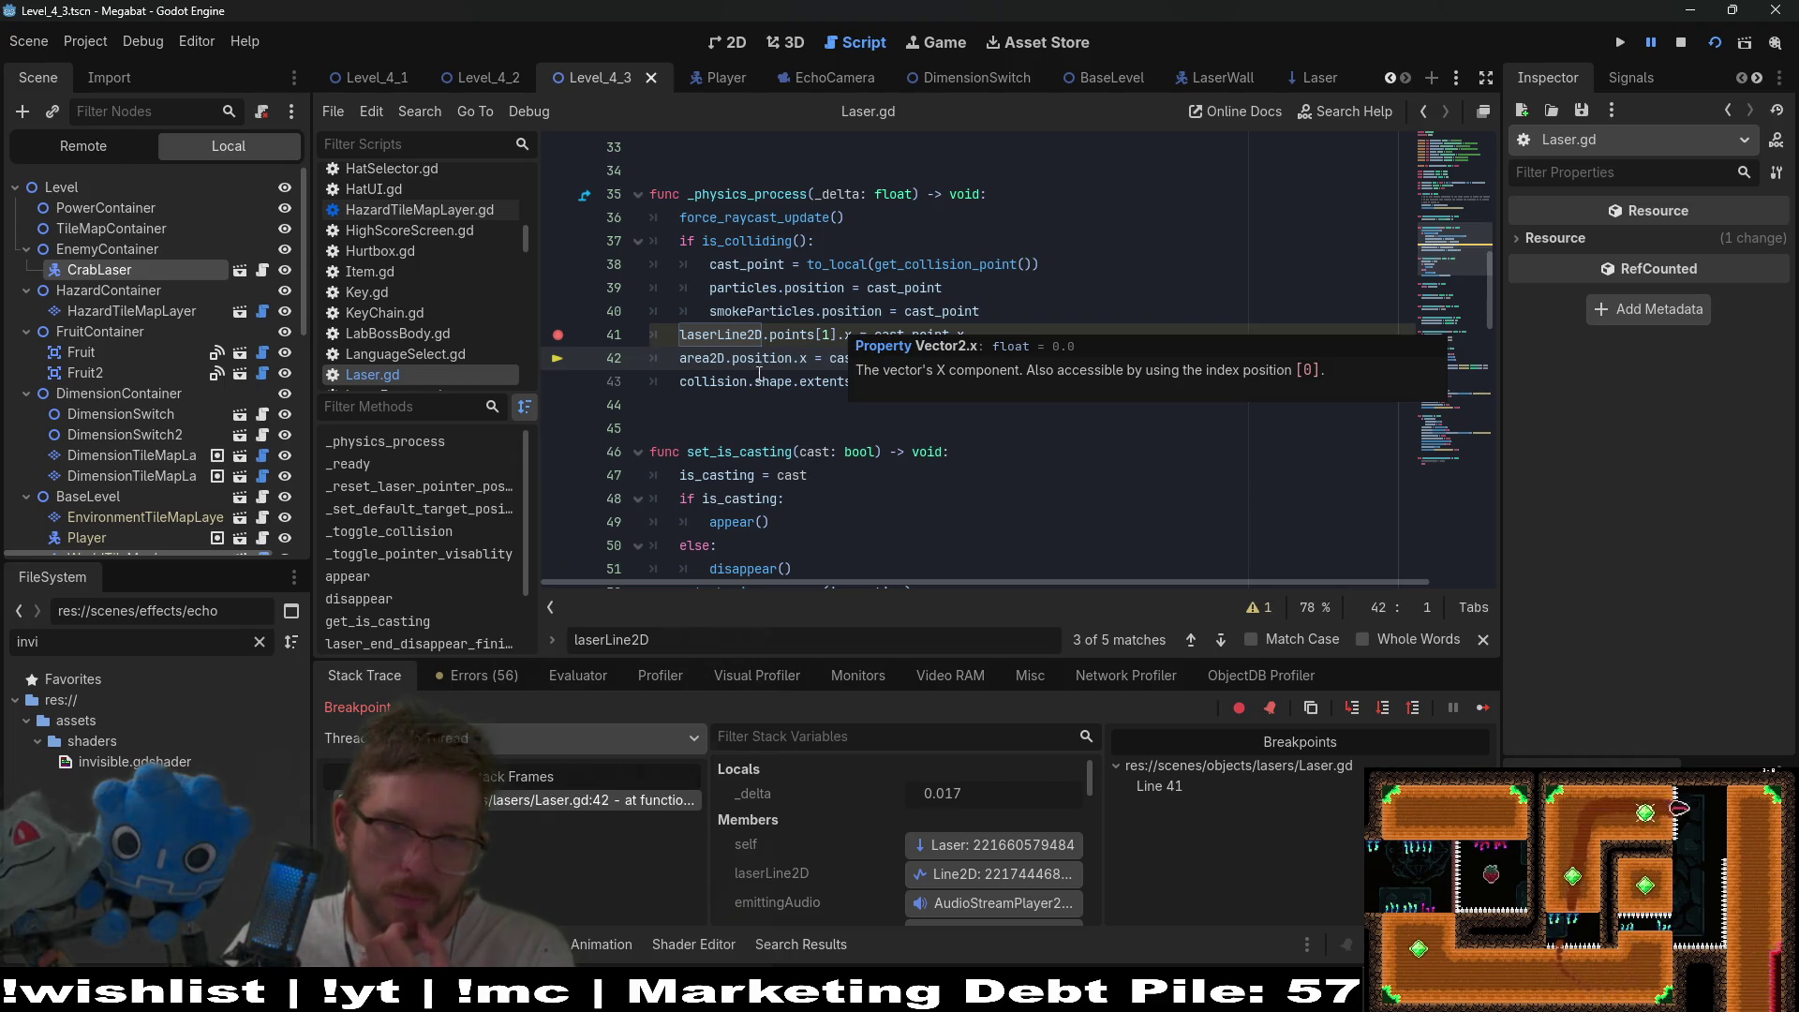
left_click(951, 871)
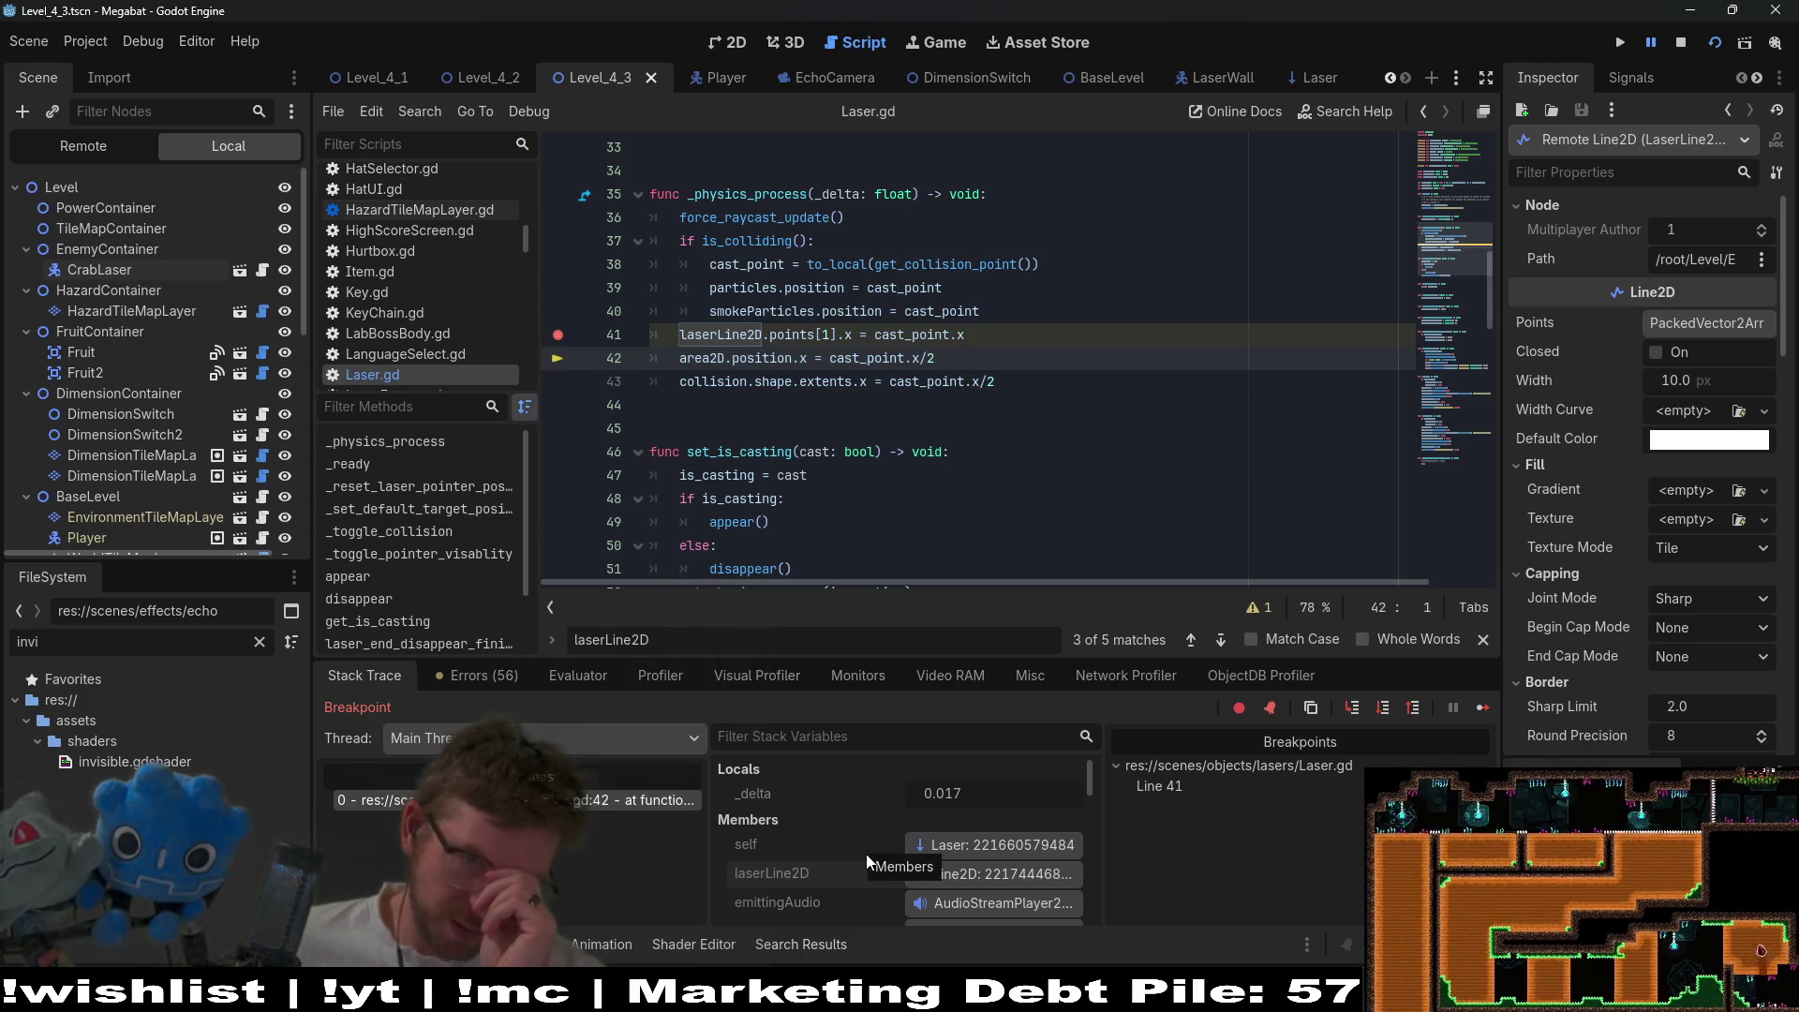
left_click(717, 43)
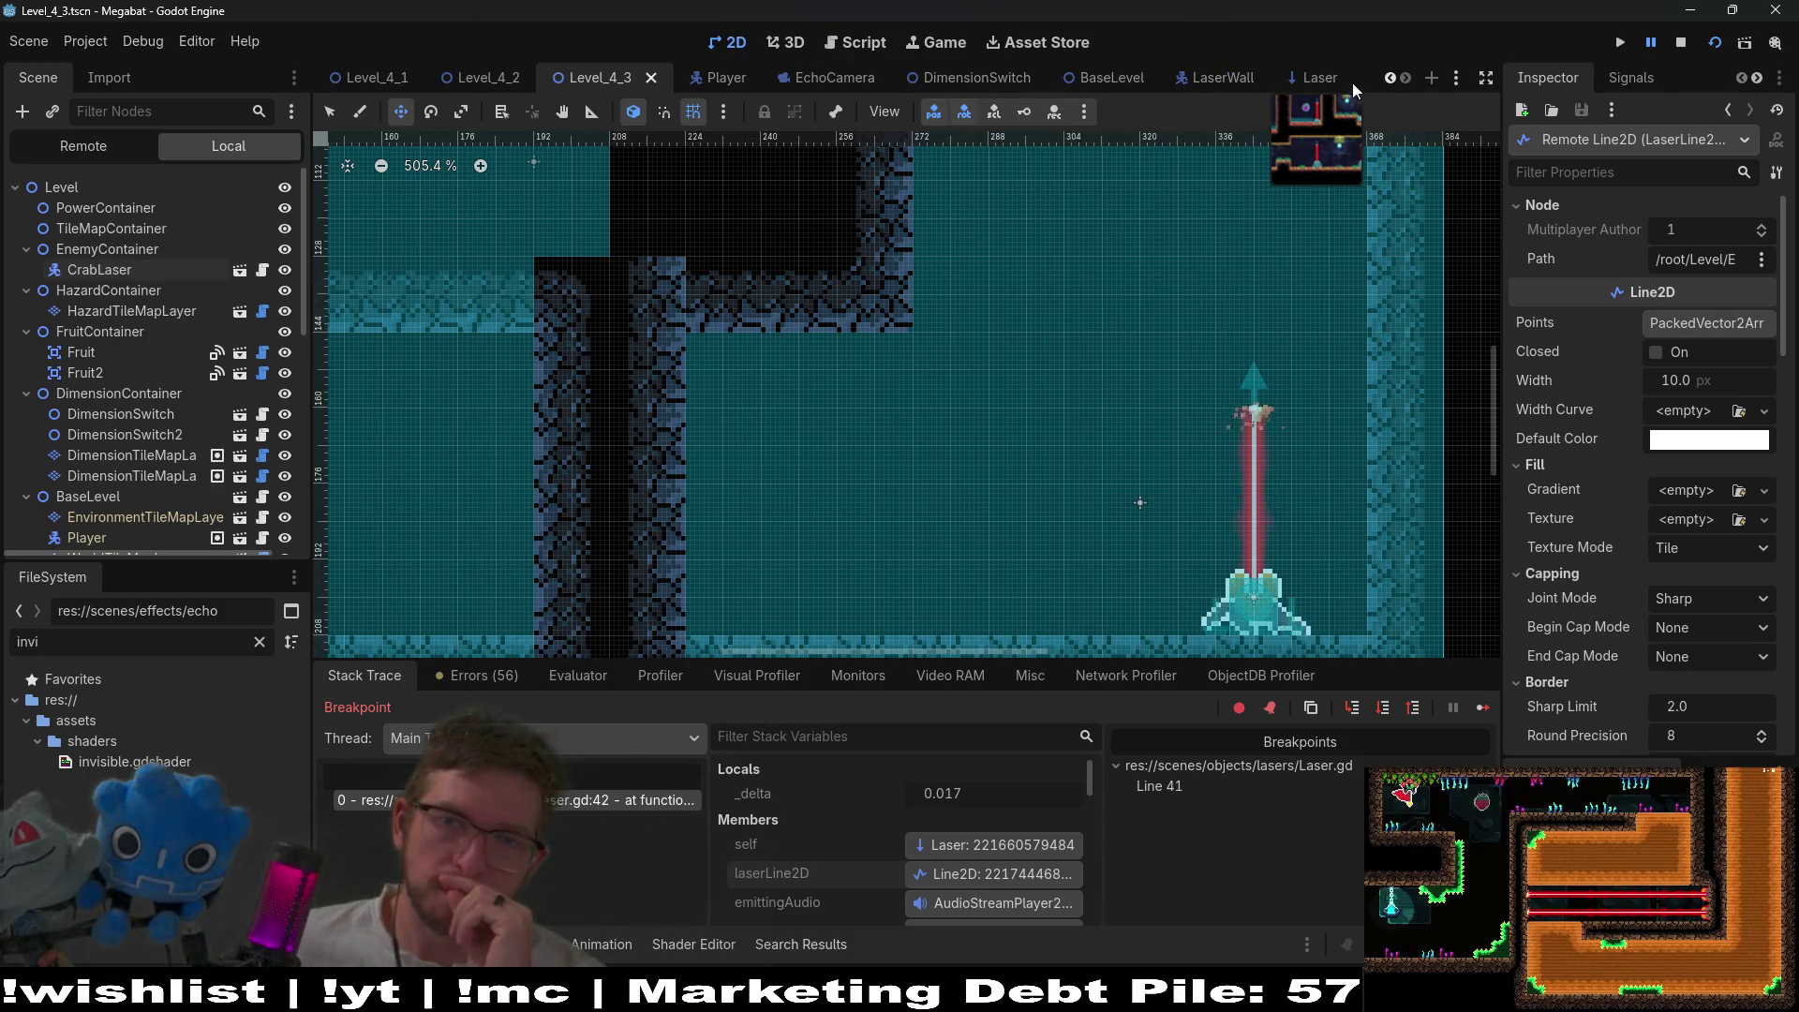
- Stop the game, drag LaserLine2D's end point right in the Laser scene, and save
left_click(1321, 78)
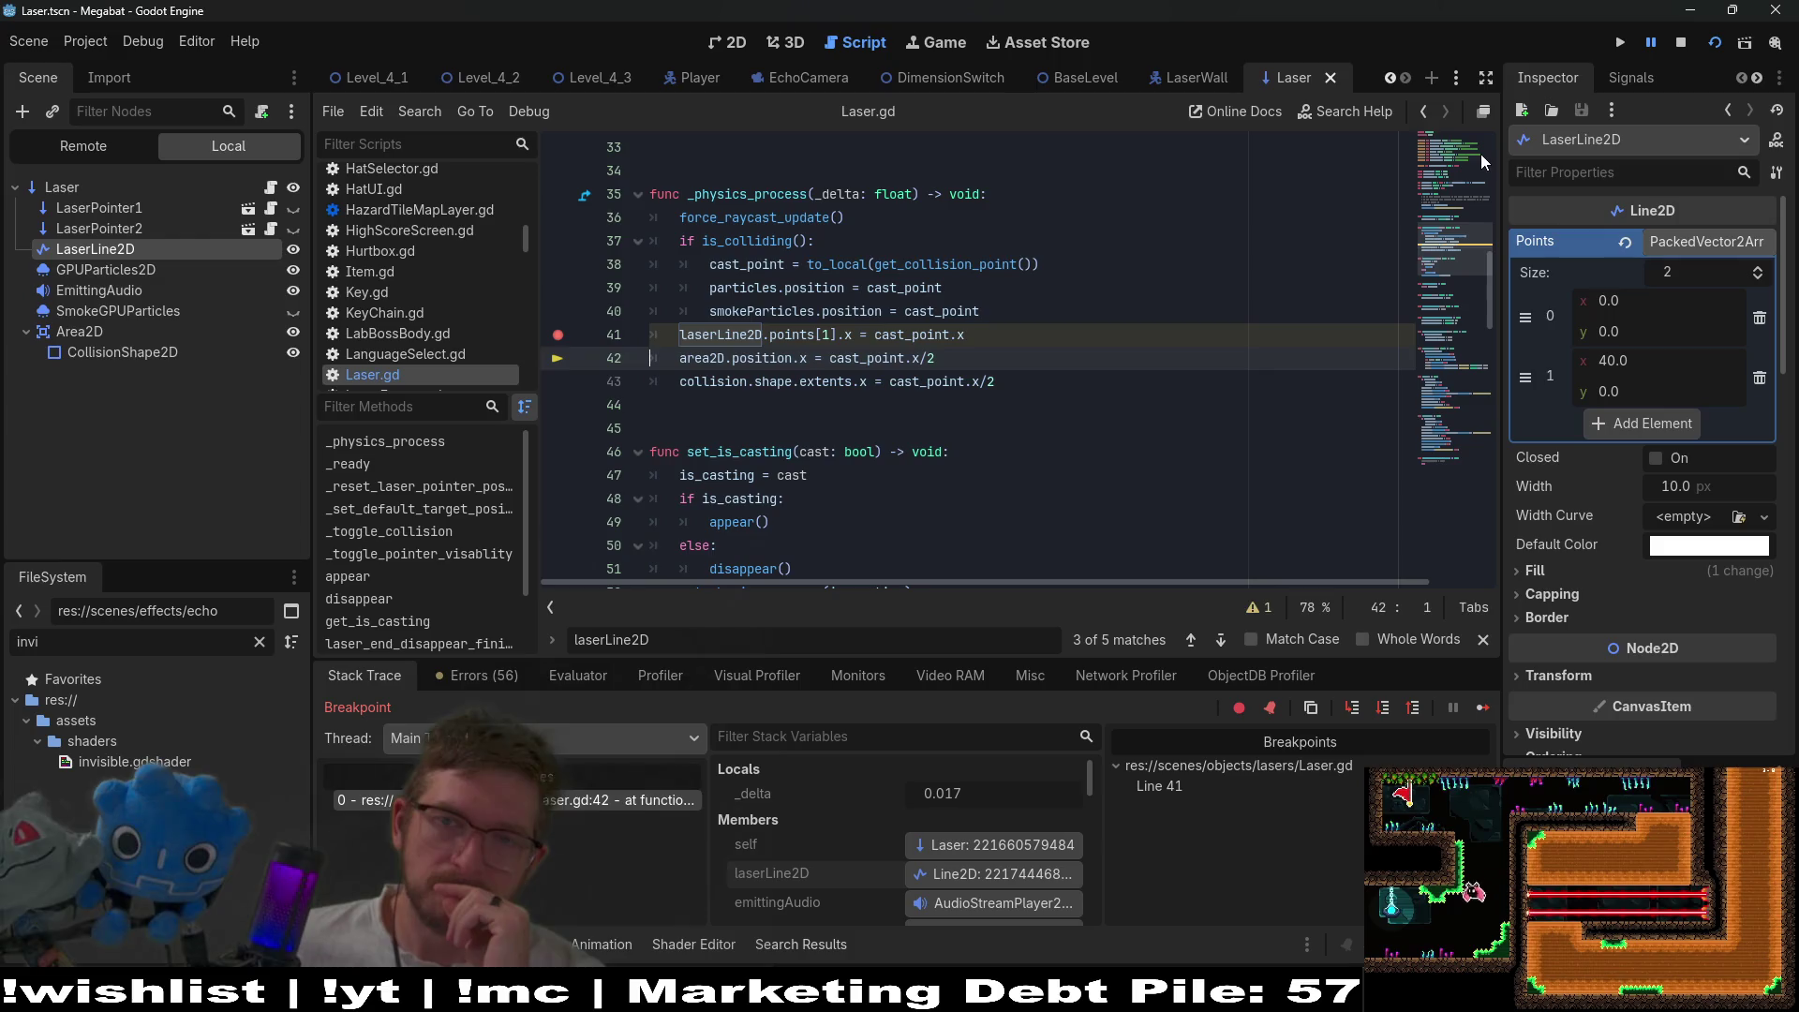
left_click(1682, 43)
left_click(732, 43)
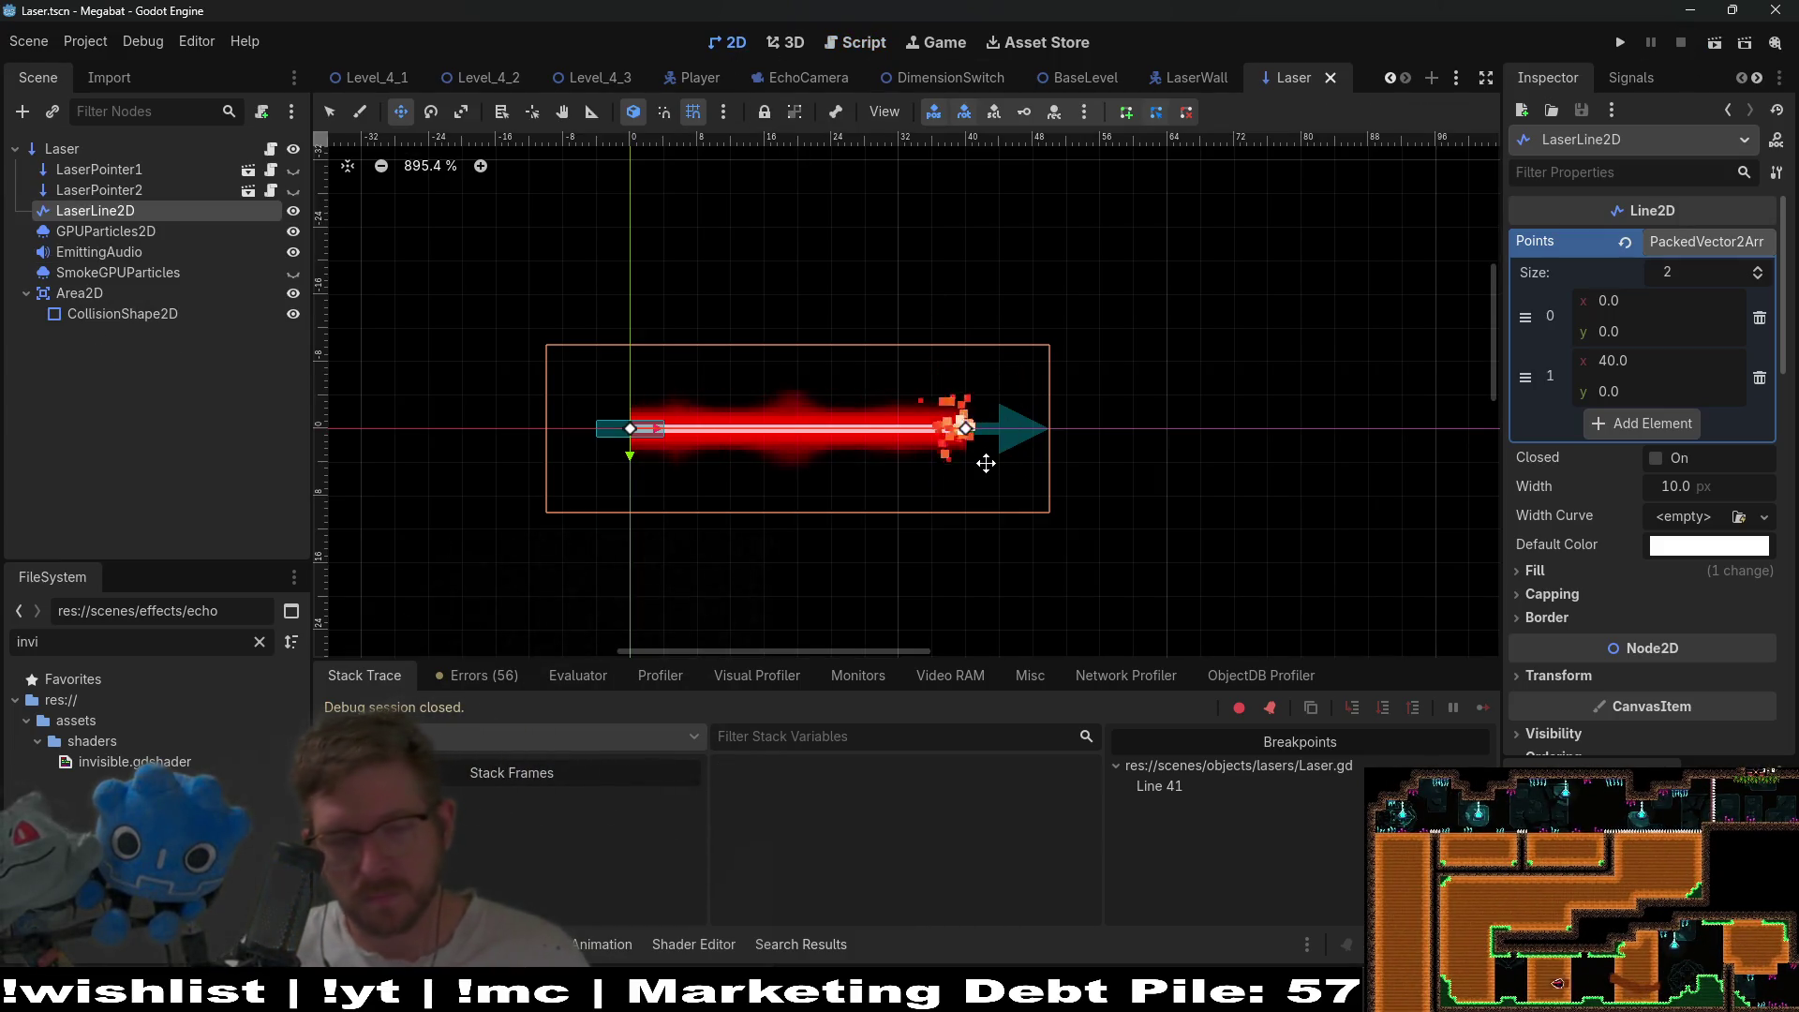
key("q")
left_click_drag(965, 429, 1301, 429)
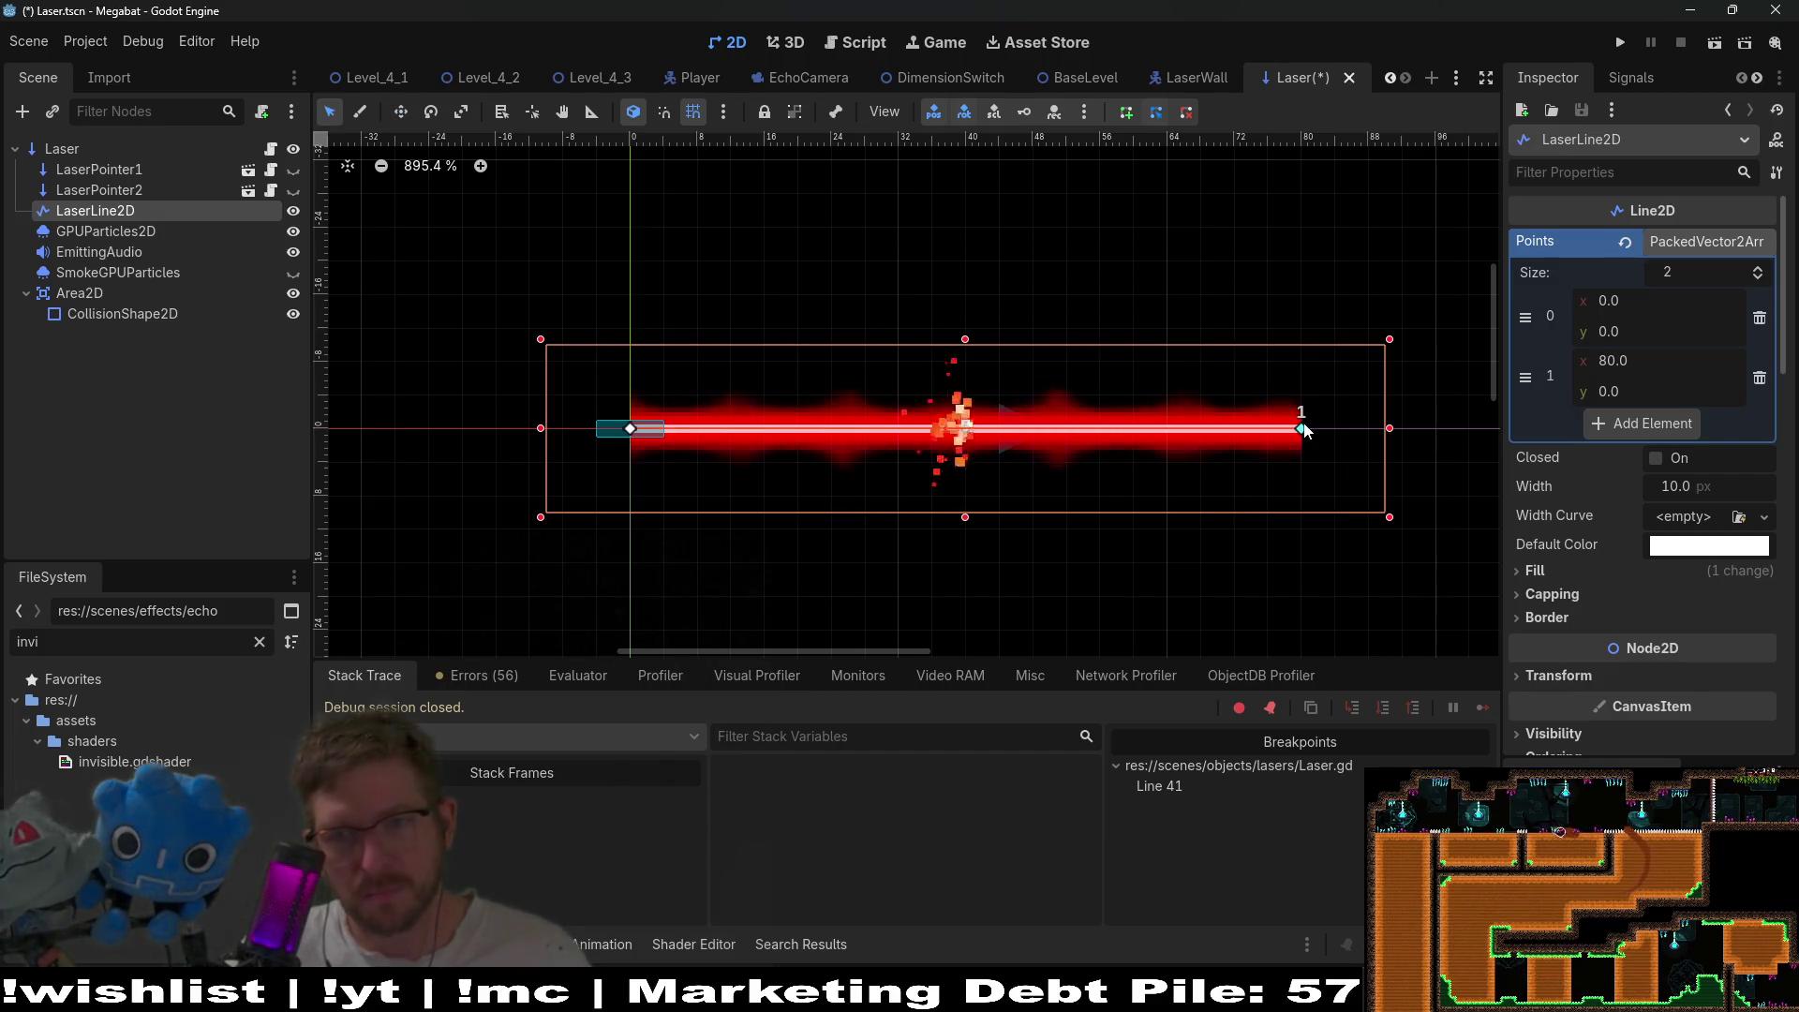
key("ctrl+z")
left_click_drag(958, 428, 1160, 426)
key("ctrl+z")
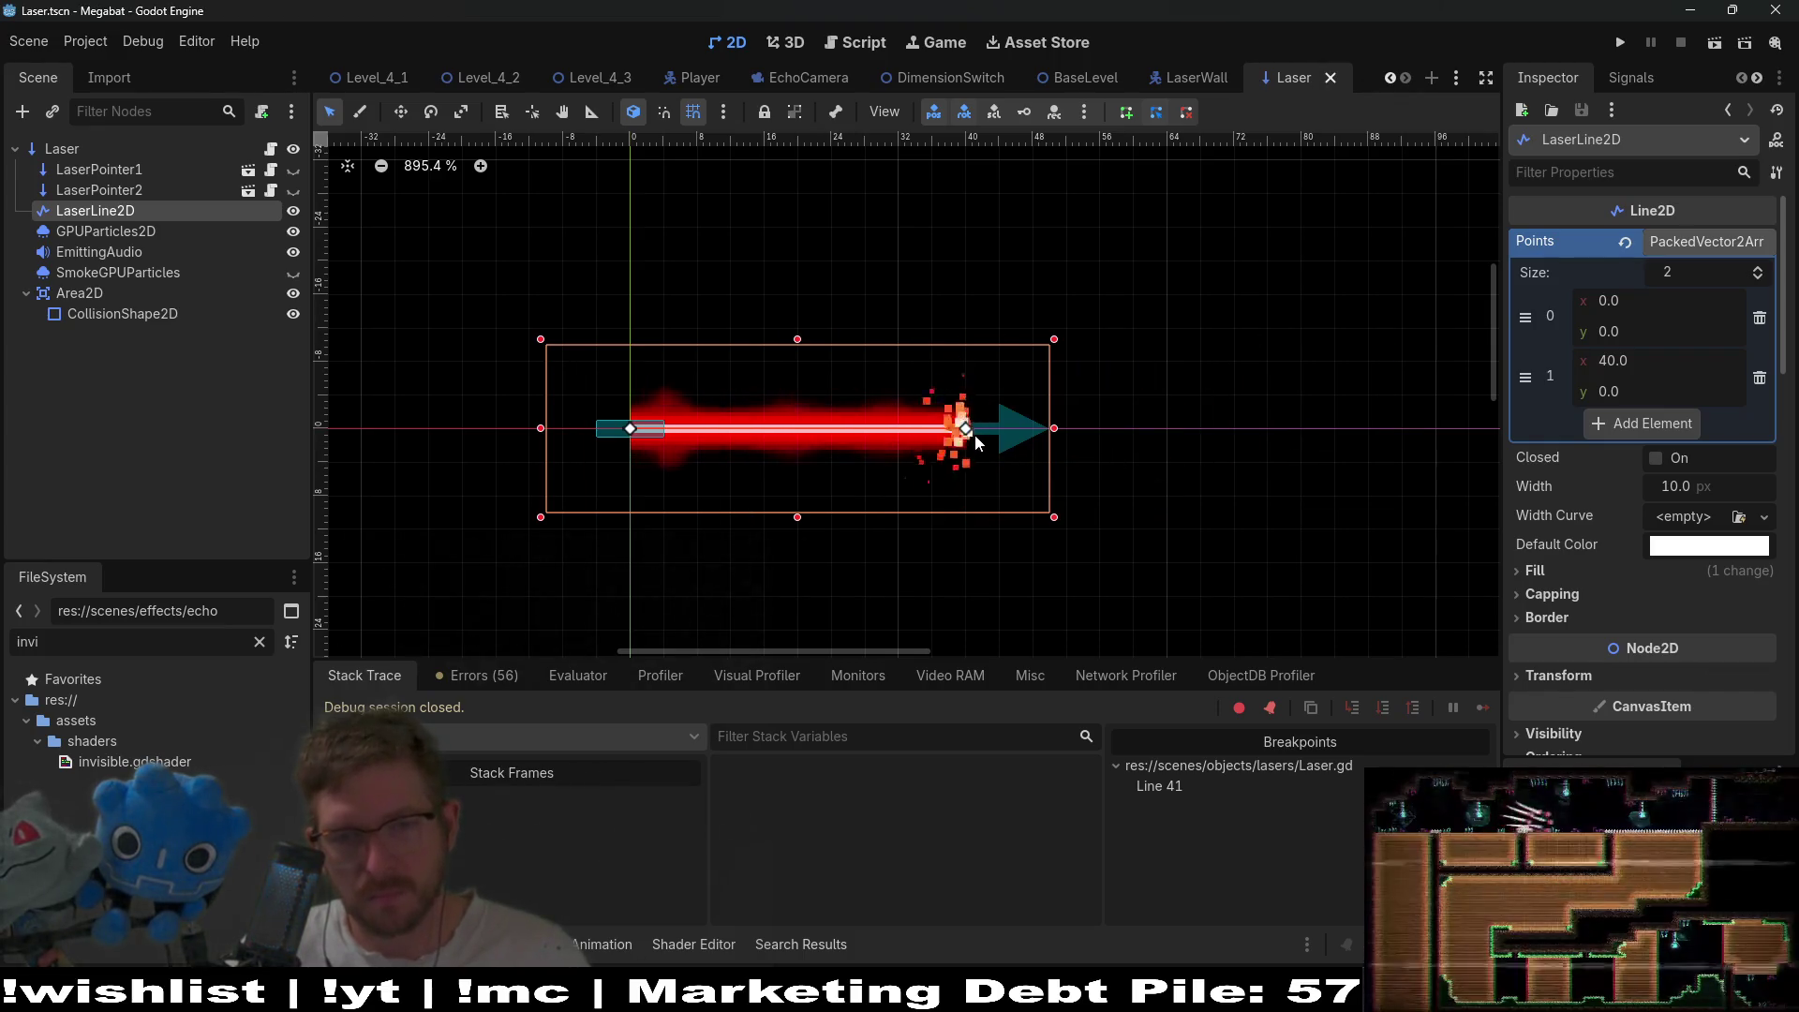
left_click_drag(968, 433, 1166, 427)
key("ctrl+s")
- Run Level_4_3 again and resume past the breakpoint
left_click(593, 77)
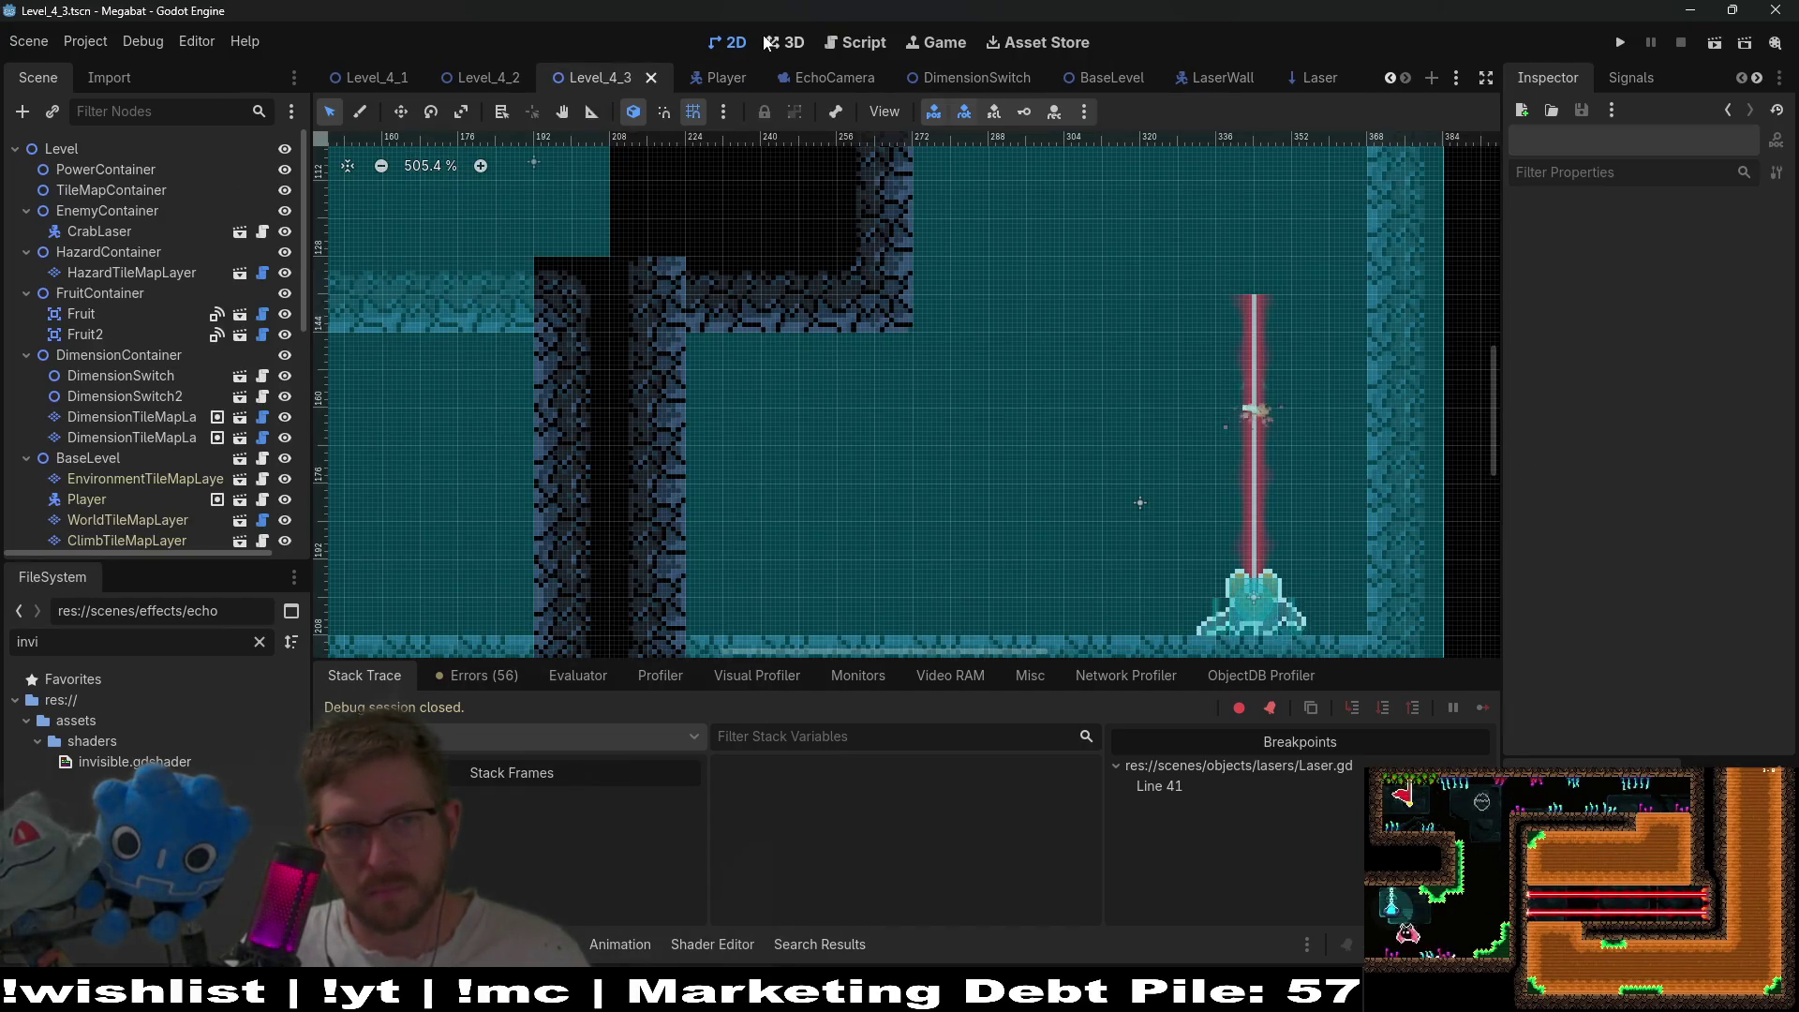
left_click(1714, 43)
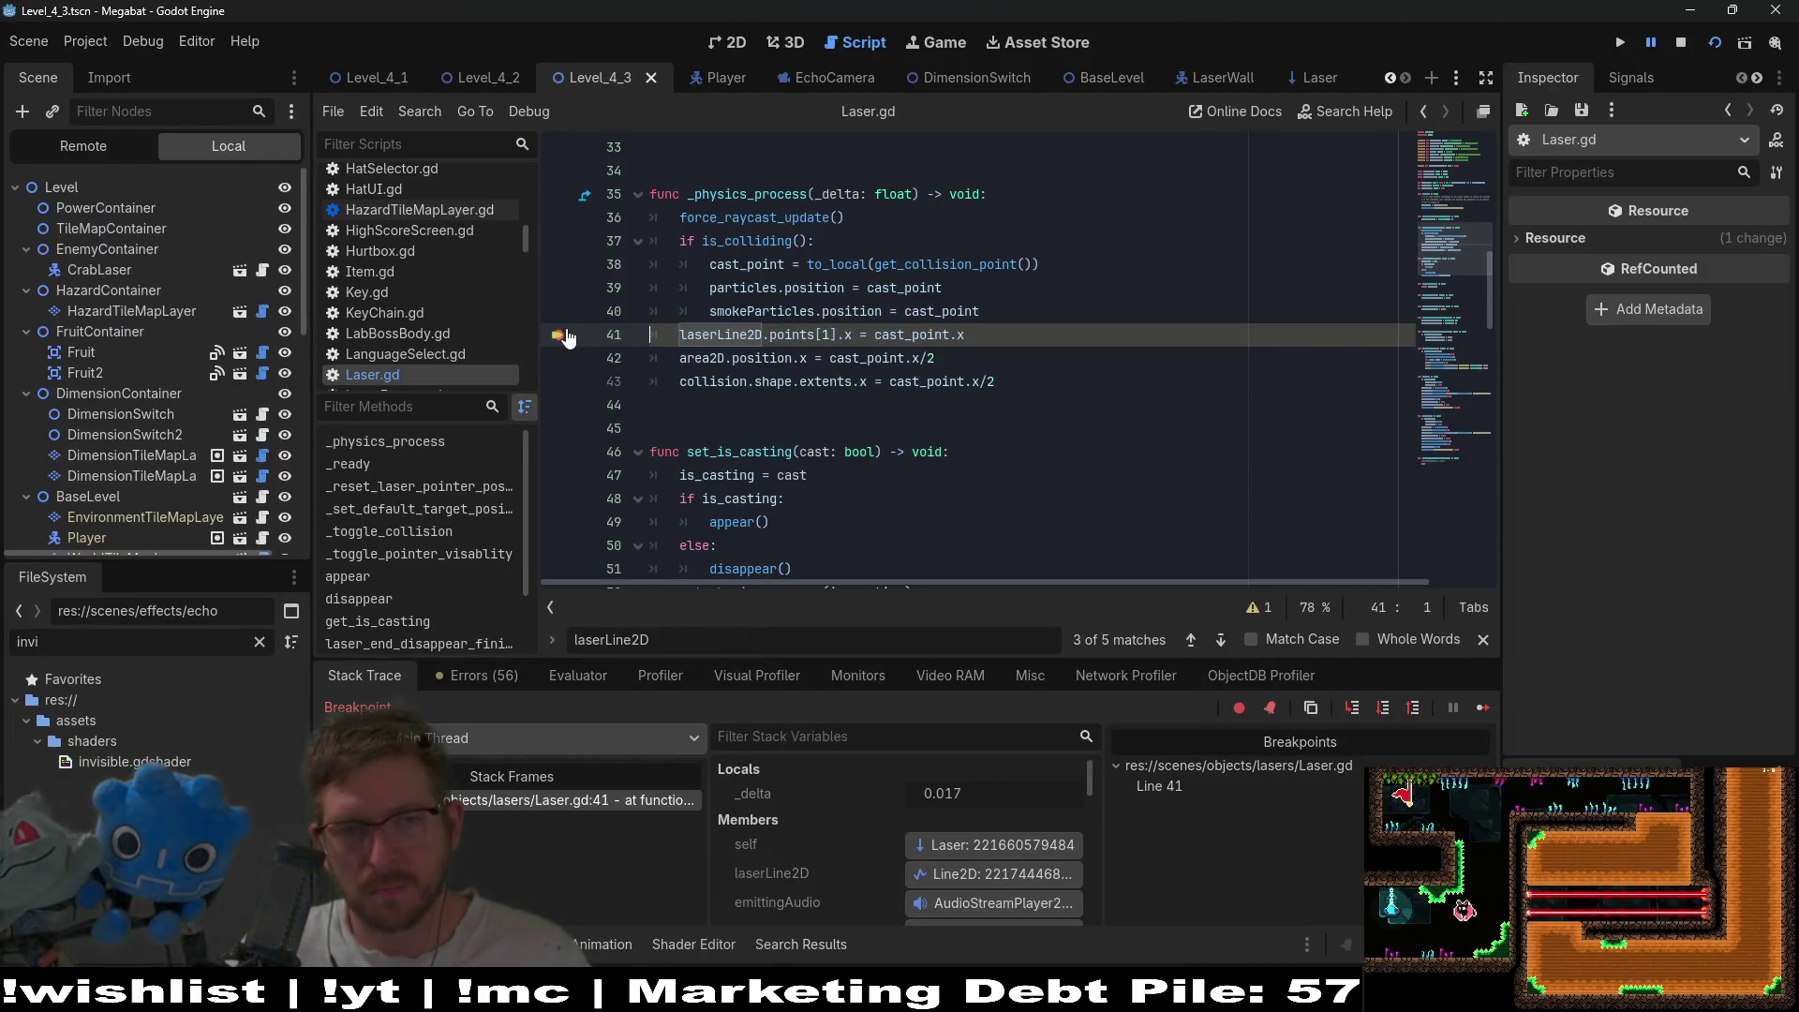
left_click(1479, 708)
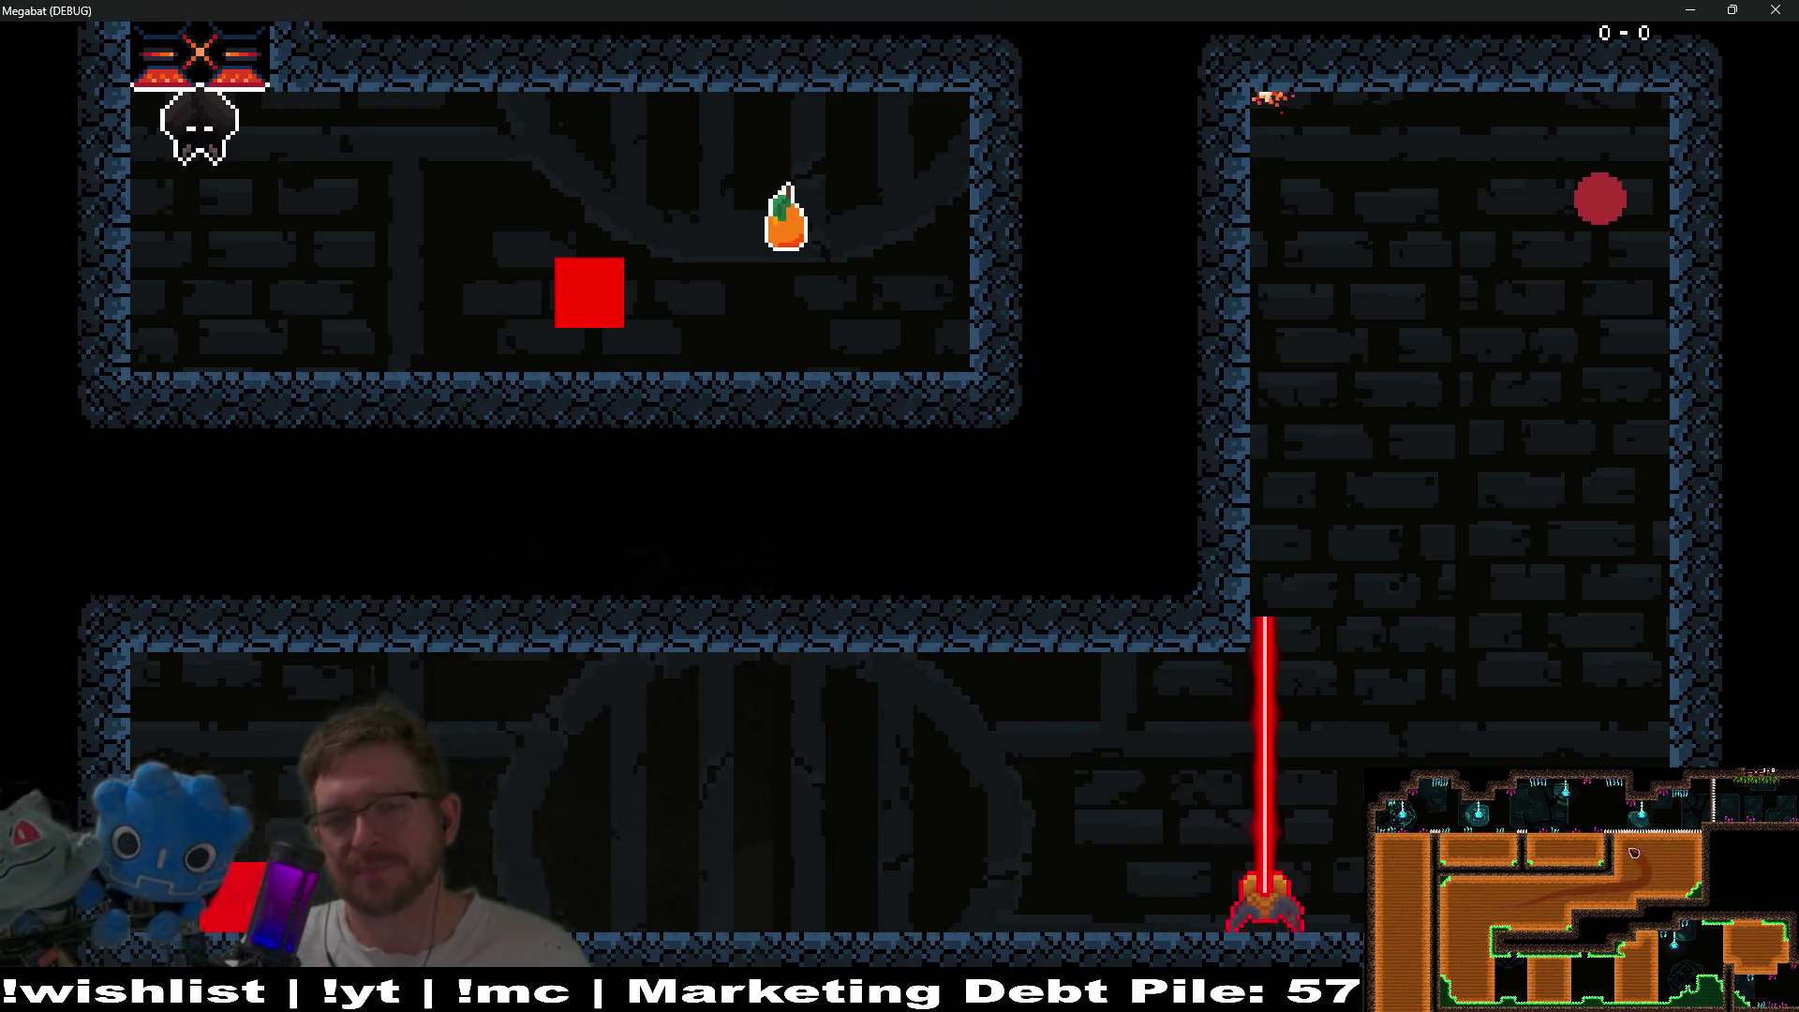
- Close the Megabat game window and show Laser.gd line 41's CONFUSABLE_TEMPORARY_MODIFICATION warning
left_click(1776, 10)
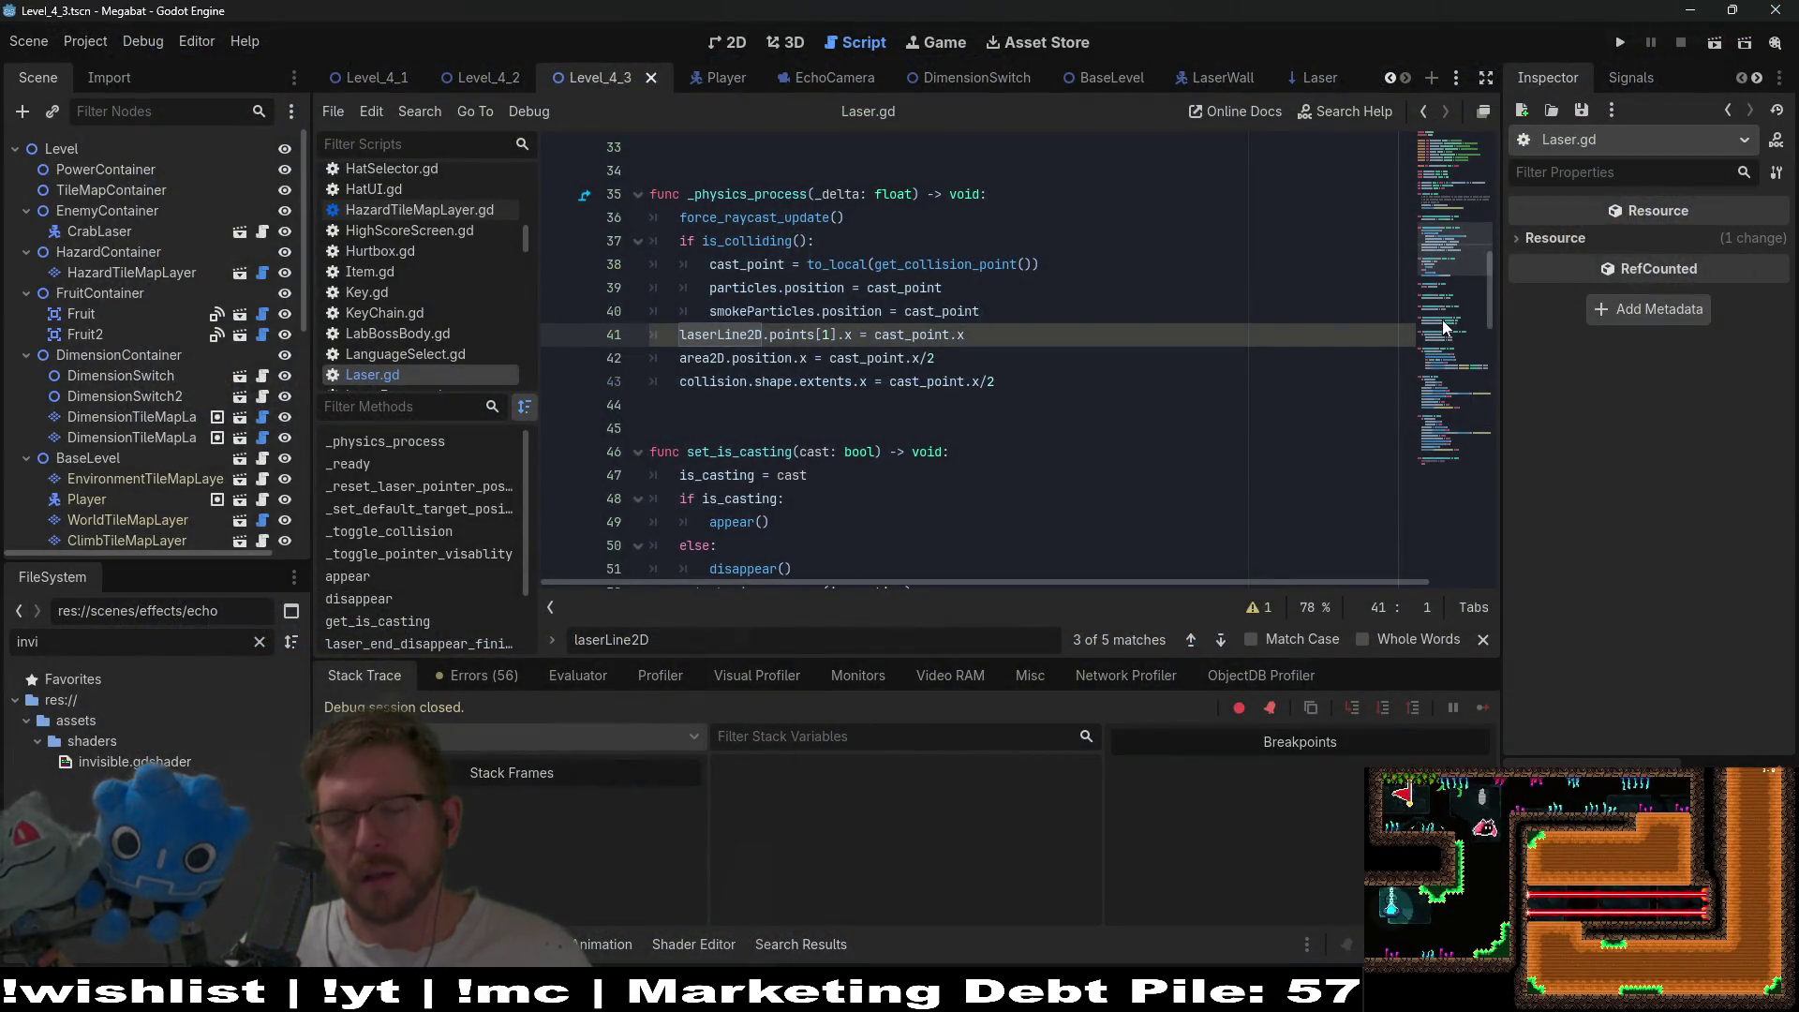
key("End")
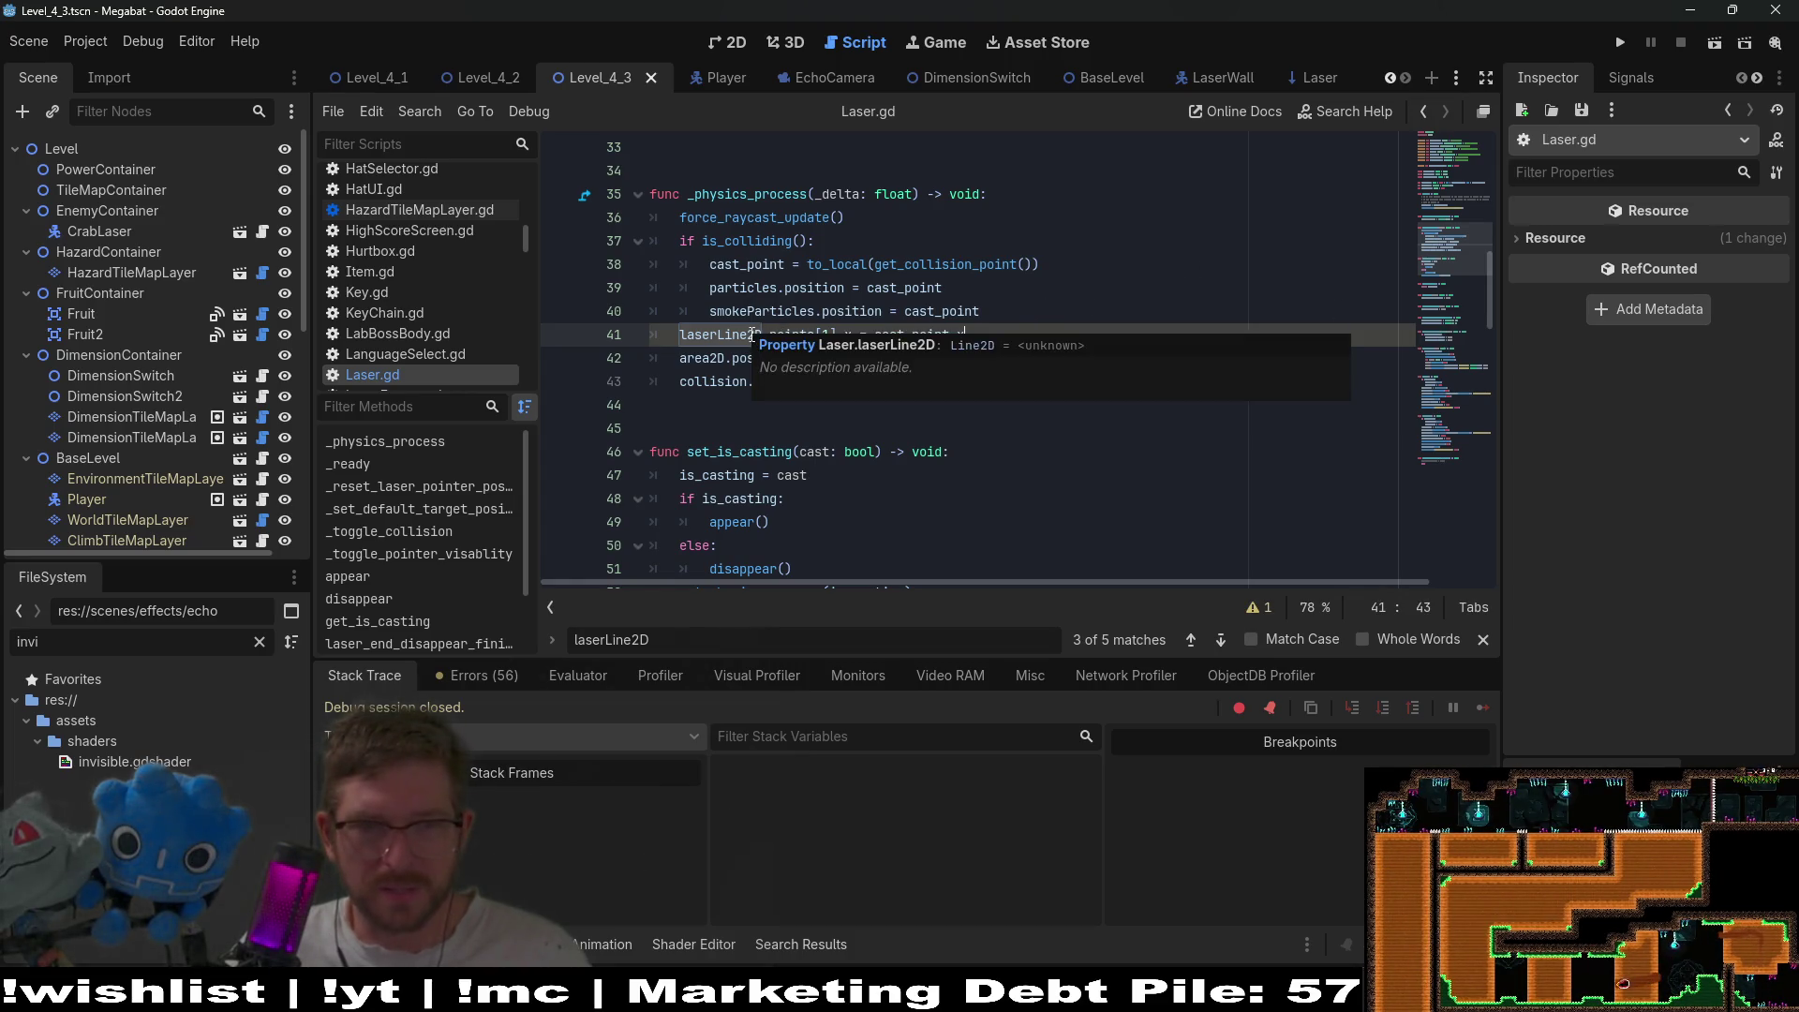
left_click(1124, 312)
left_click(1252, 609)
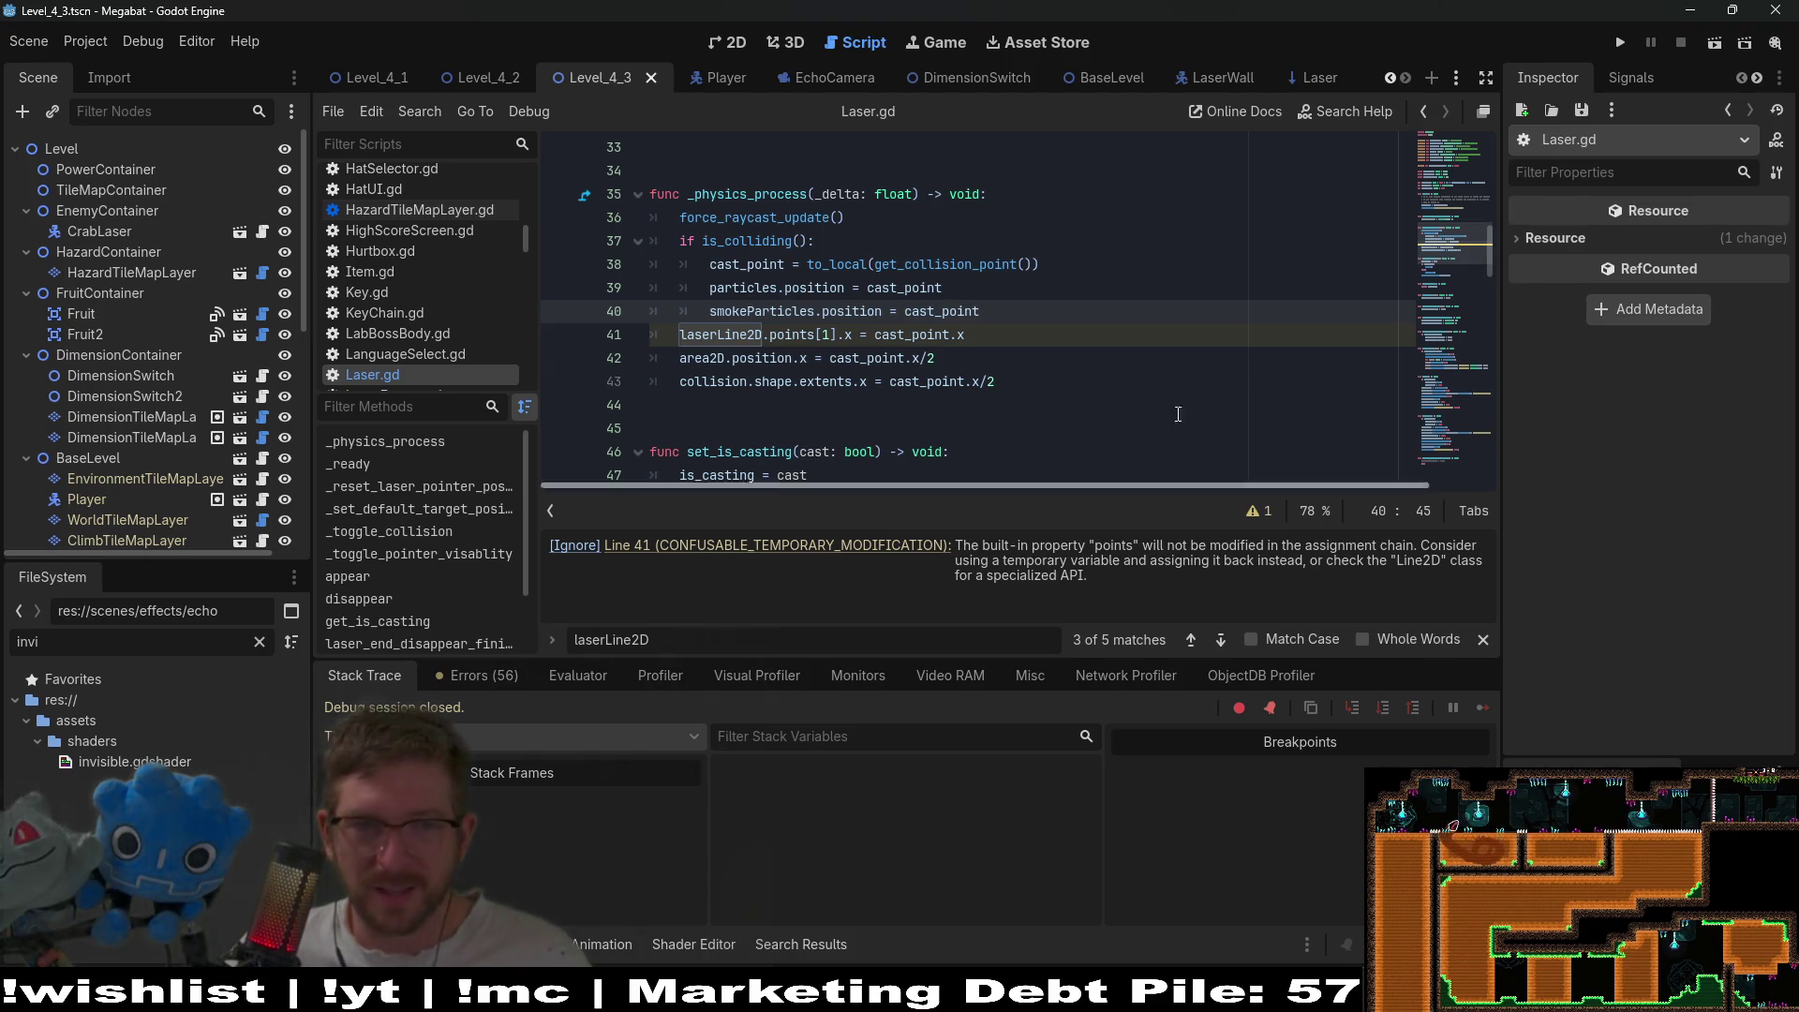
- Check the Laser scene's line points in 2D, save, and return to Laser.gd
left_click(1164, 382)
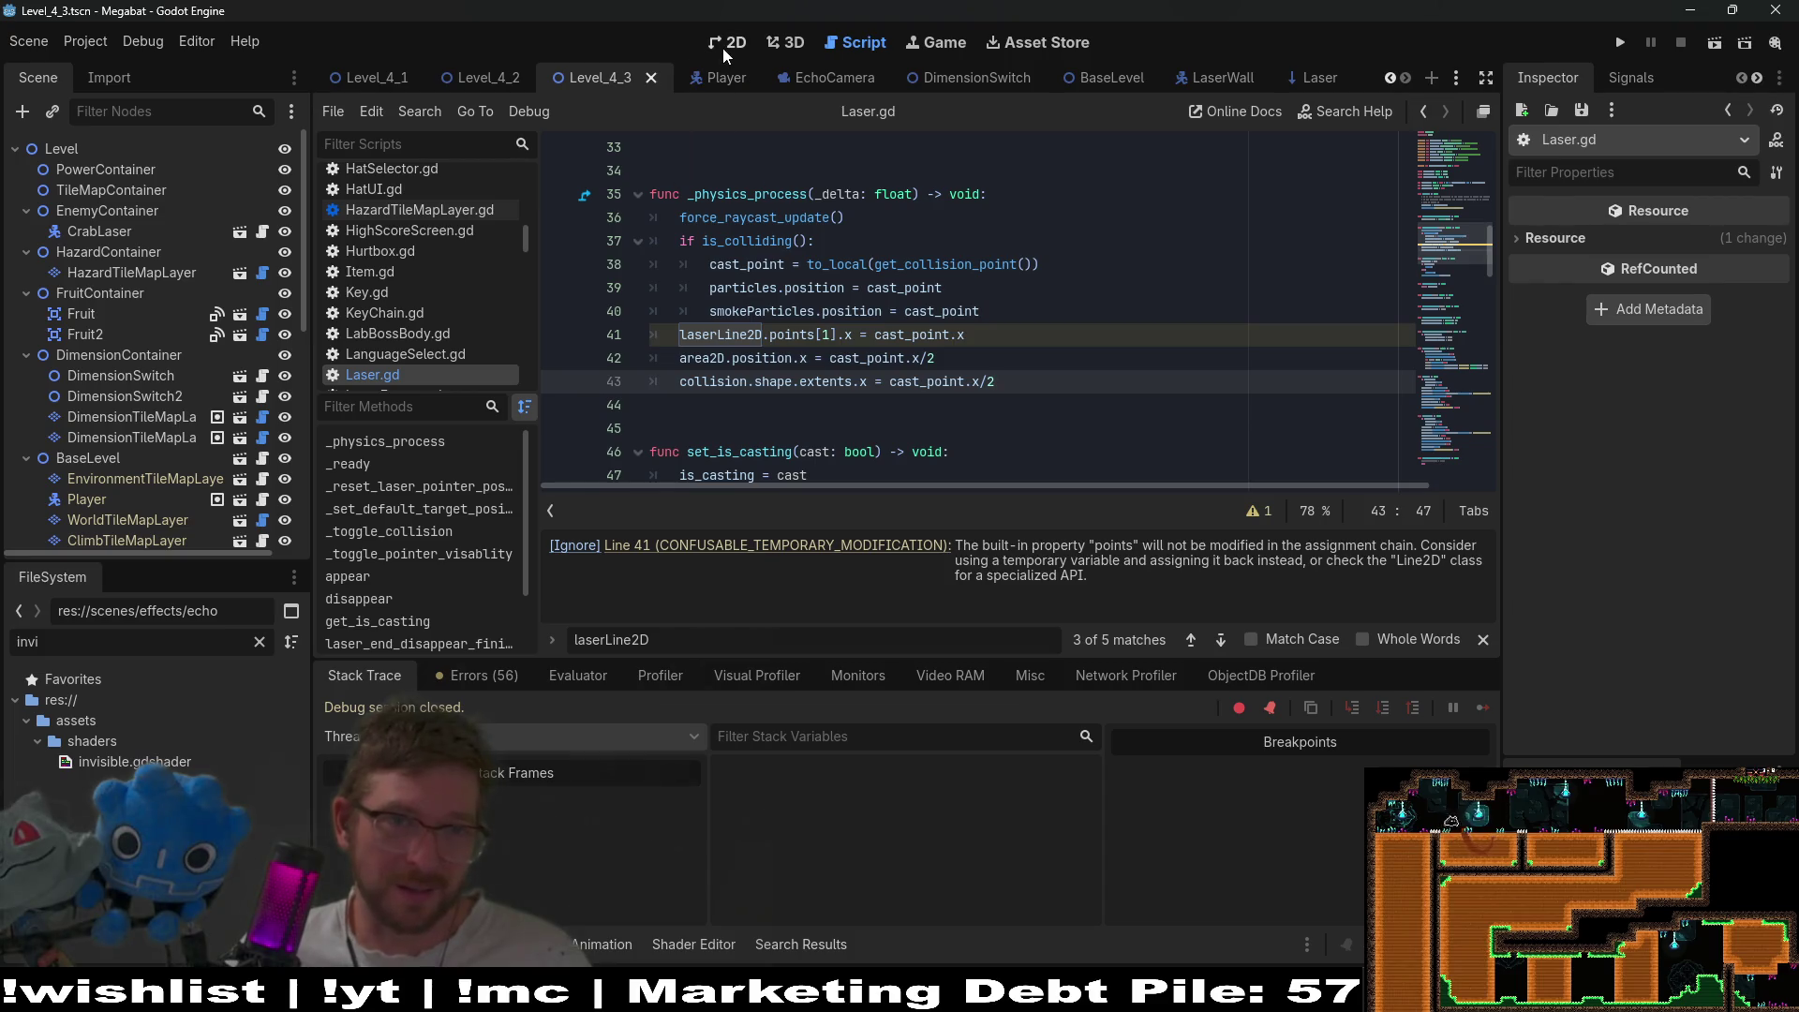
left_click(1304, 81)
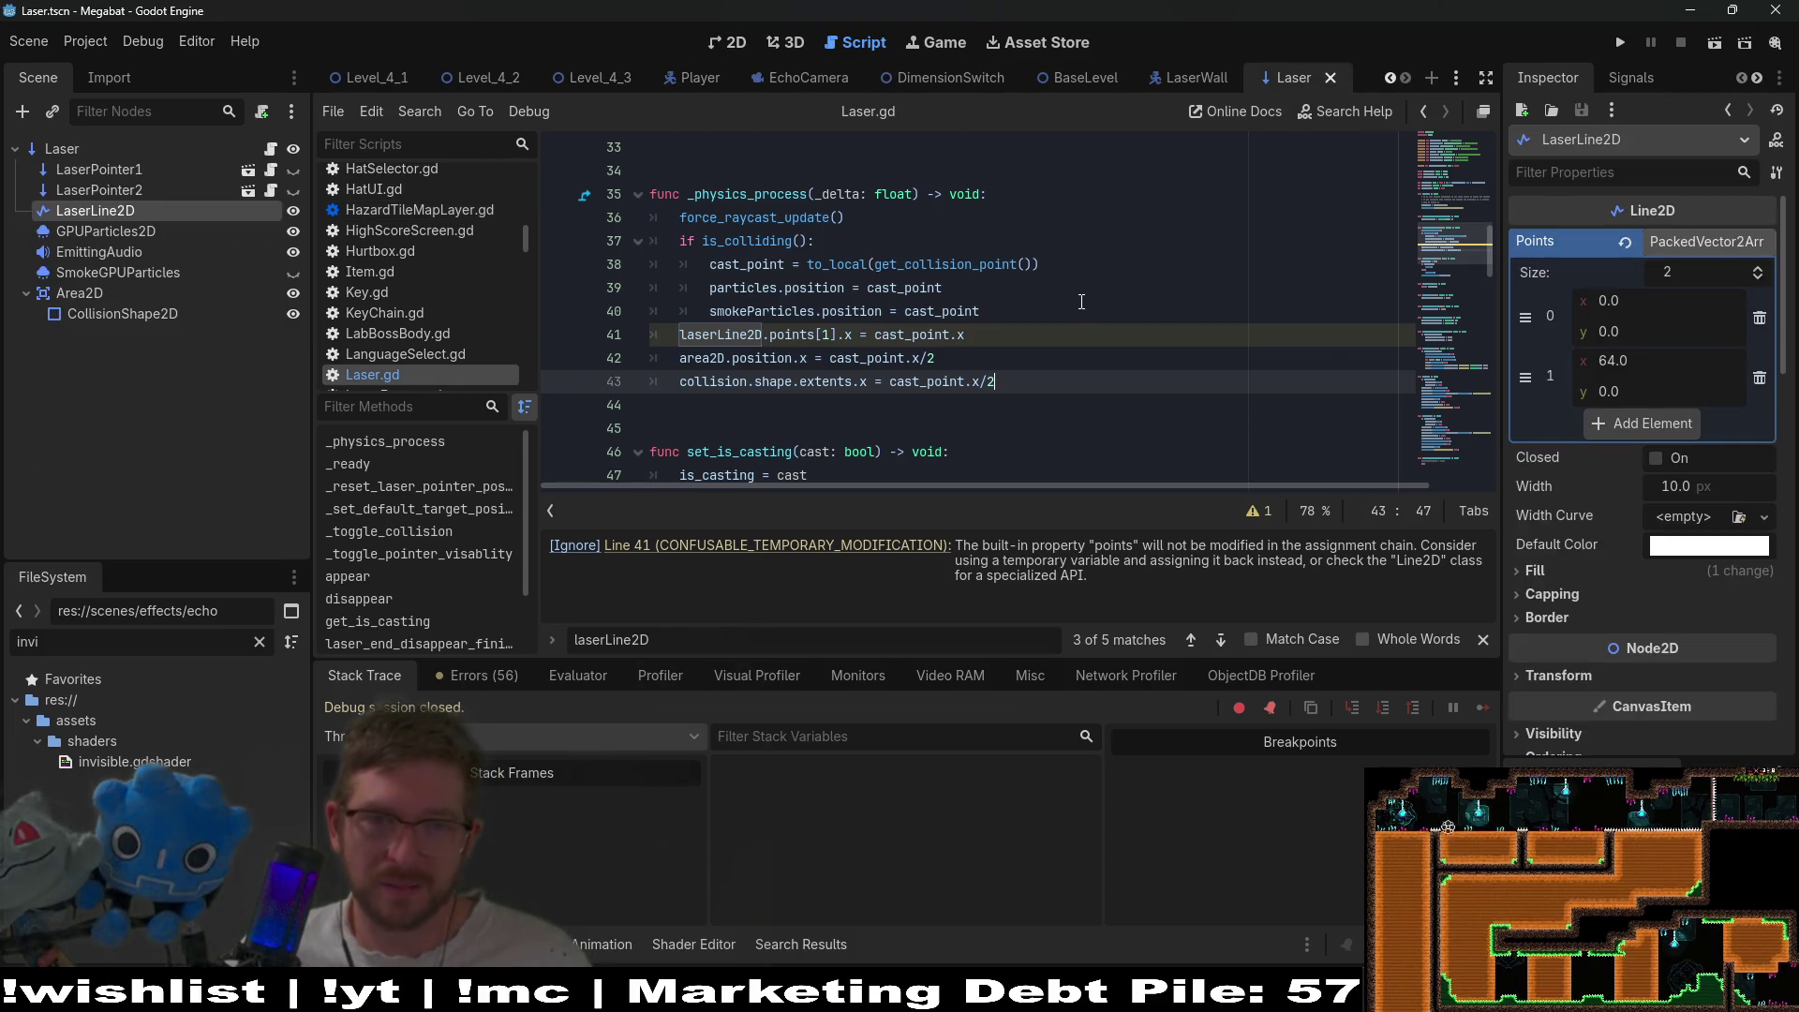
left_click(737, 44)
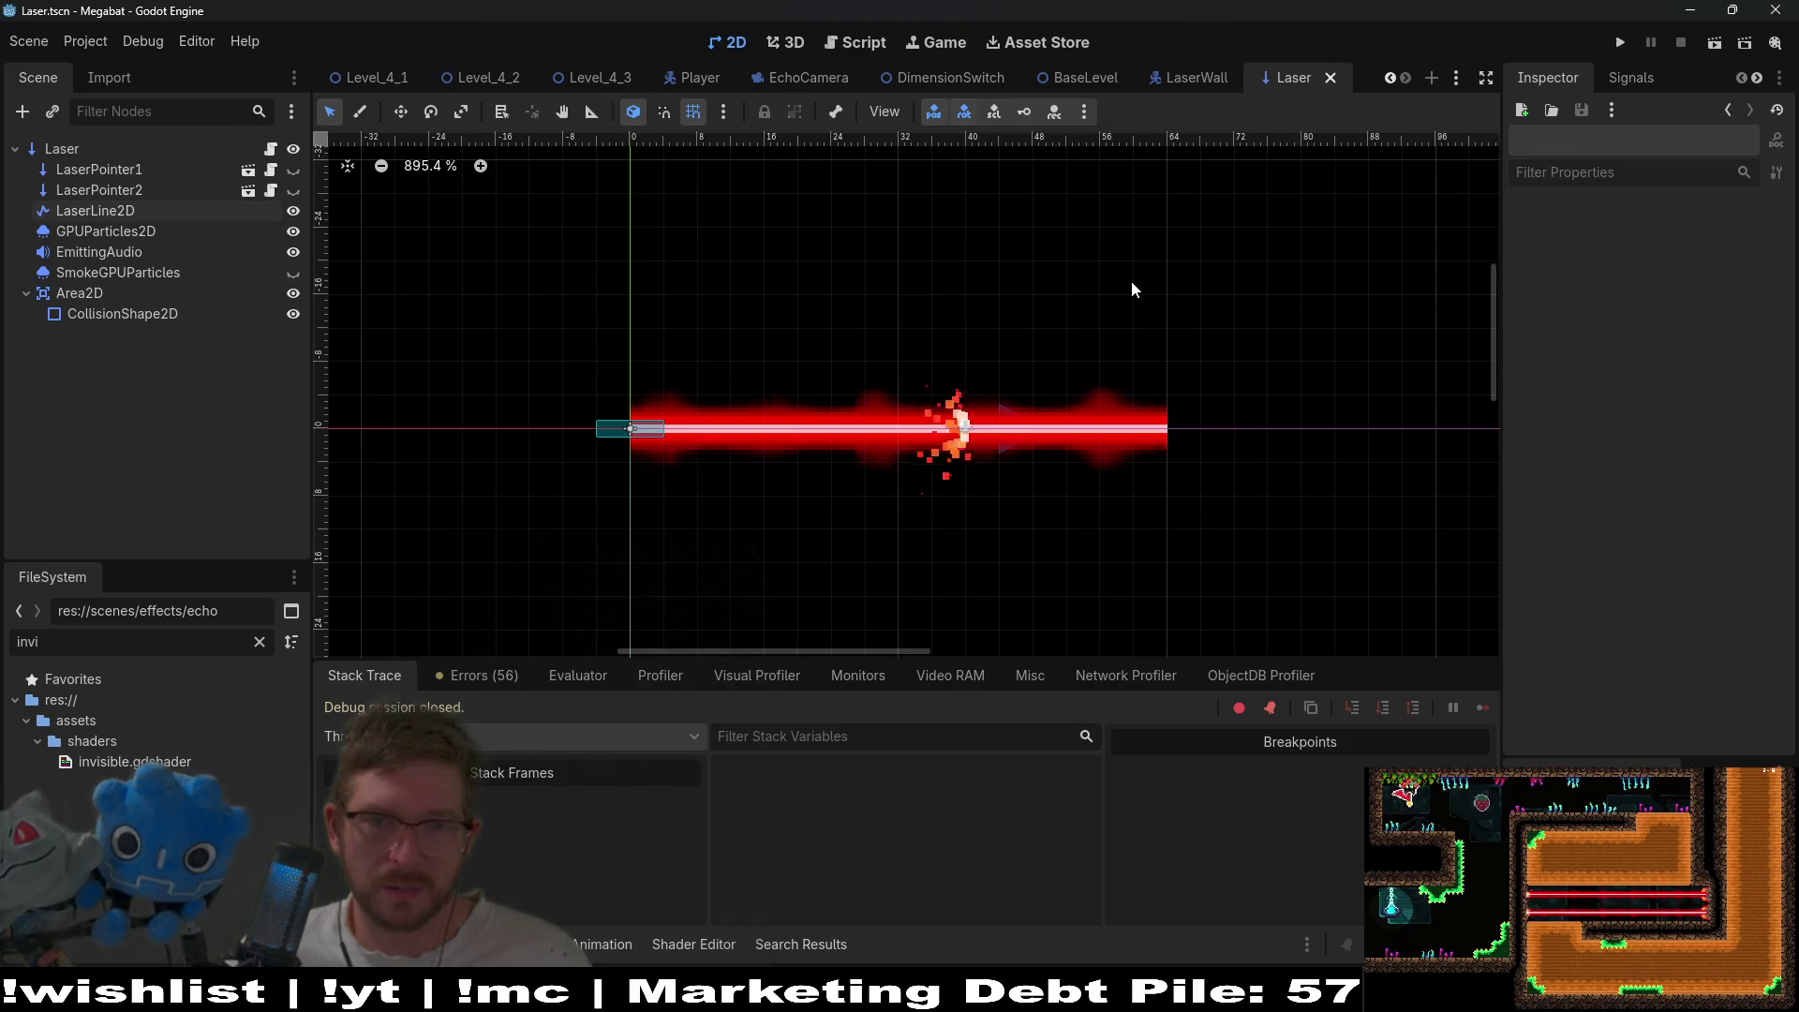
key("ctrl+s")
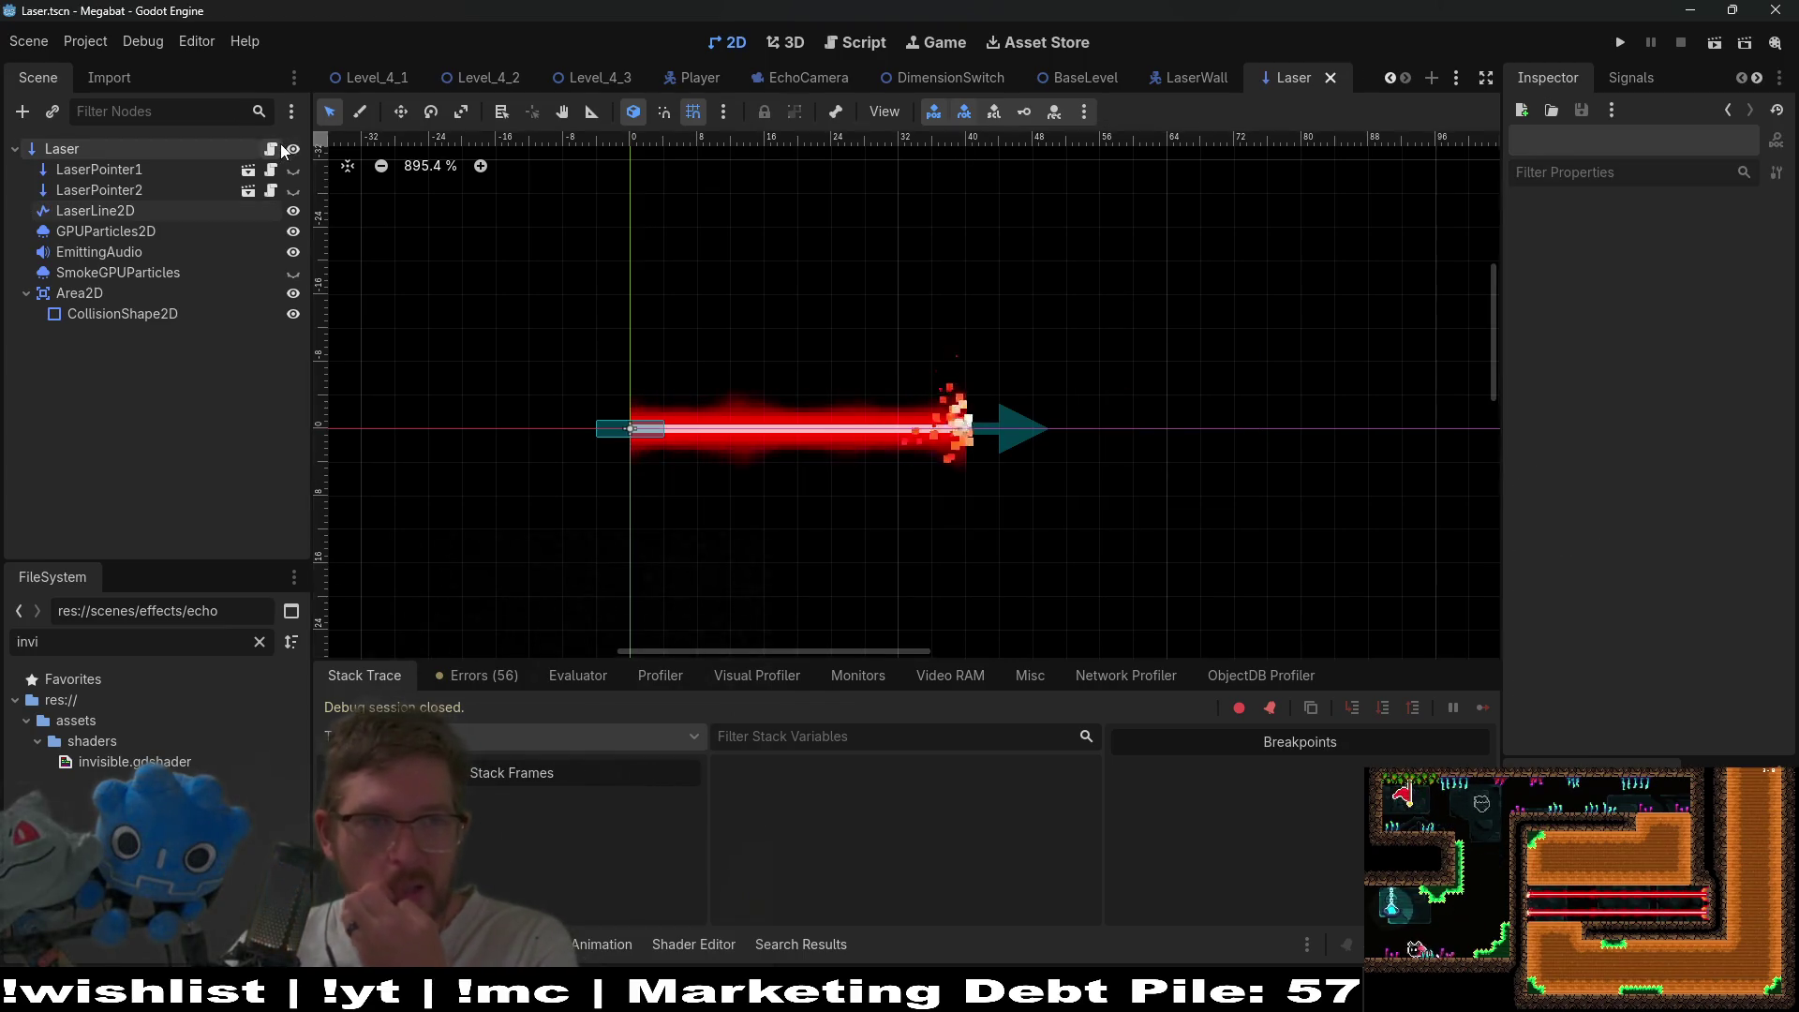
left_click(271, 149)
- Insert a blank line above the laser line's points assignment
left_click(977, 349)
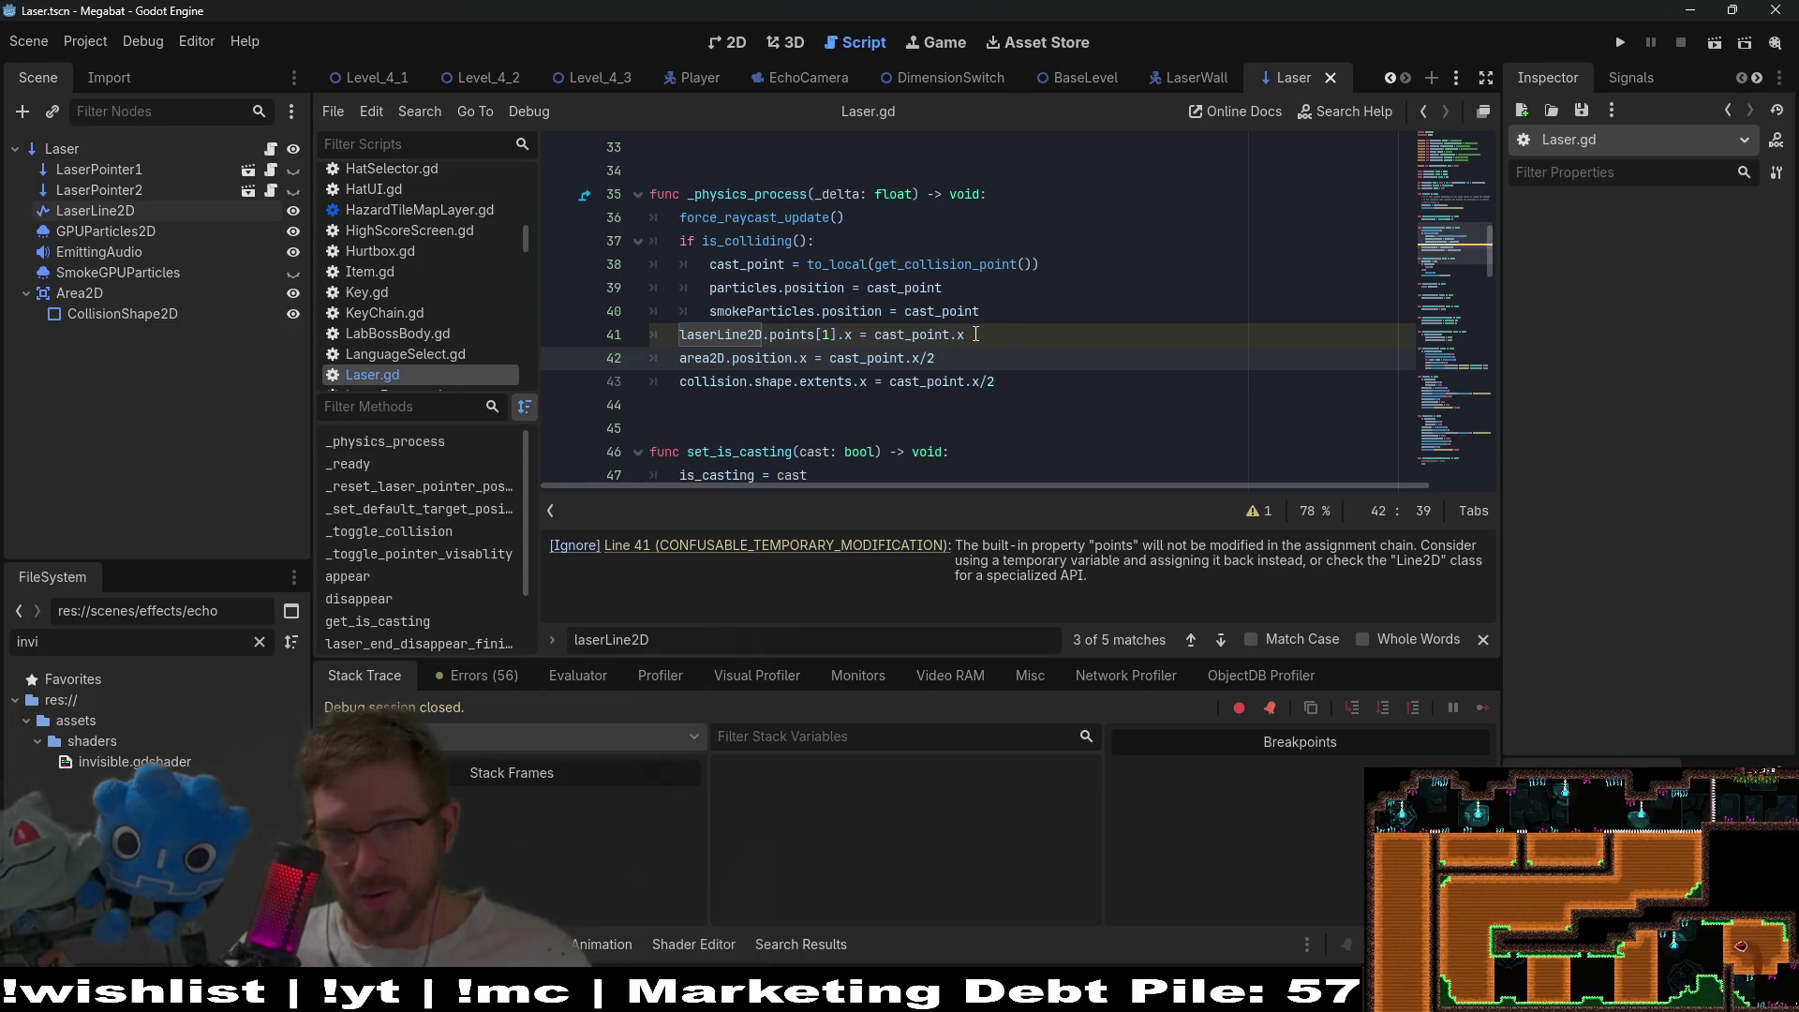
left_click(976, 335)
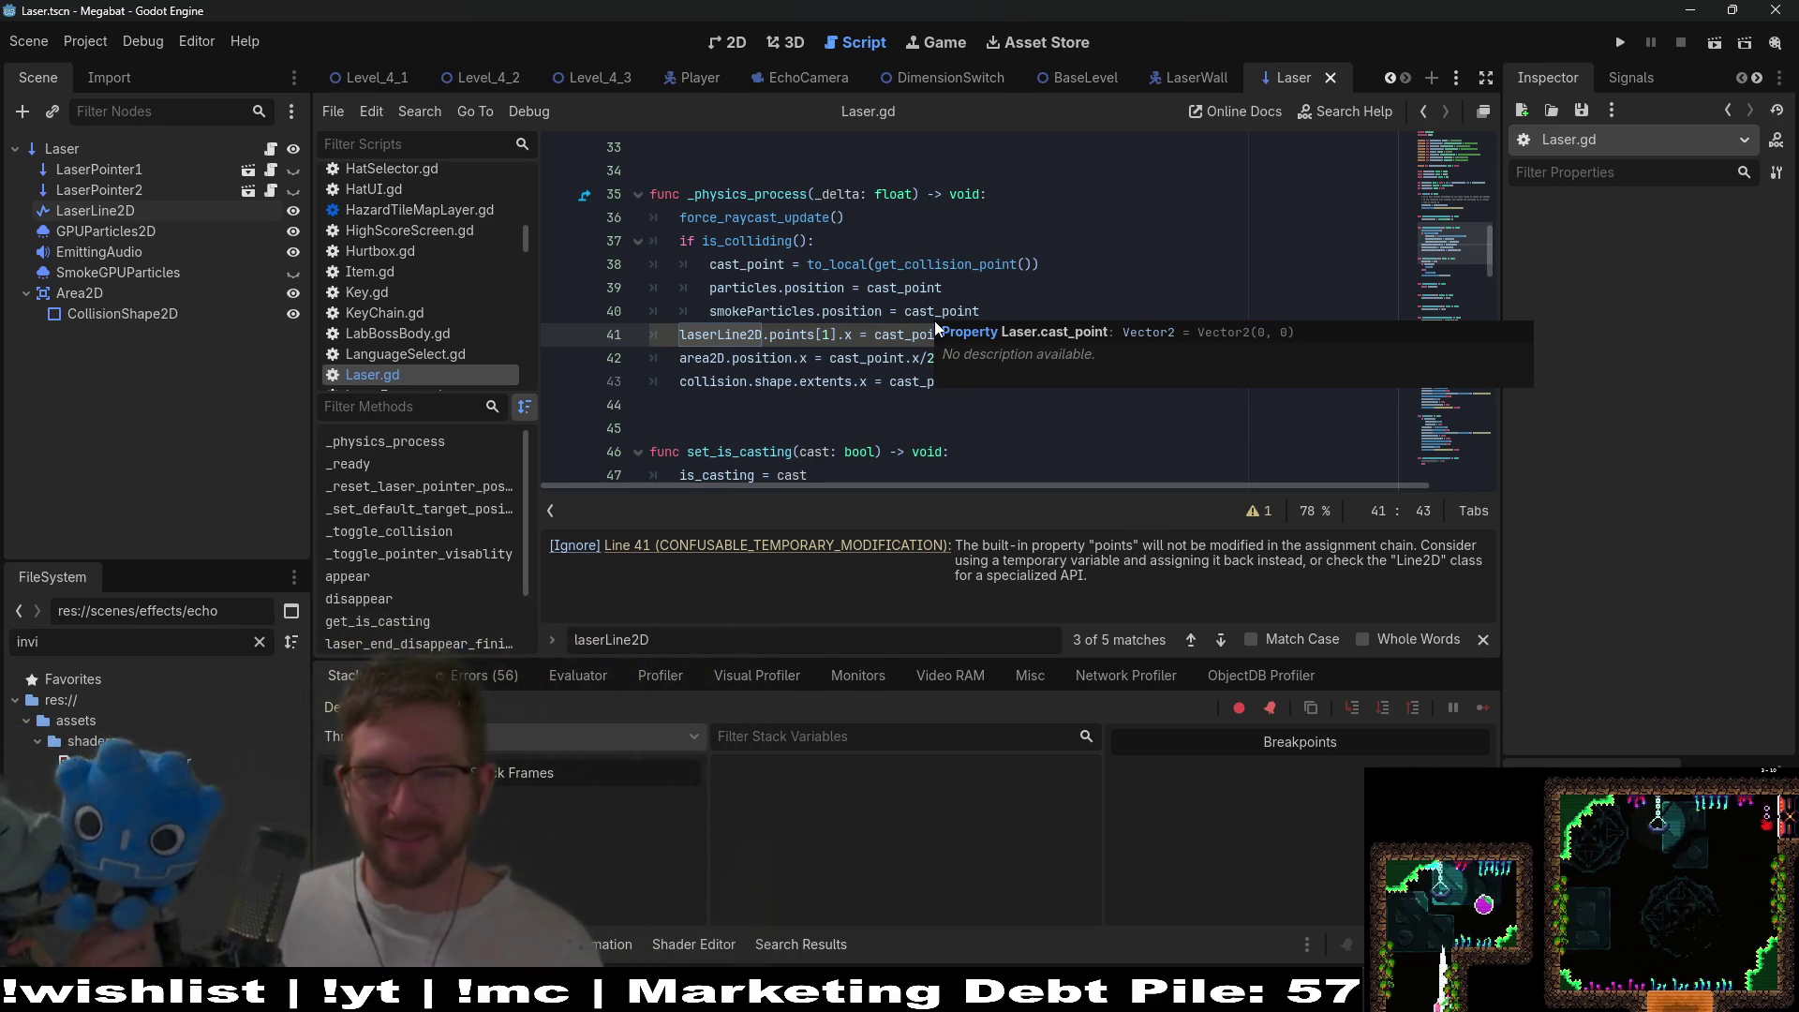
key("ctrl+shift+Return")
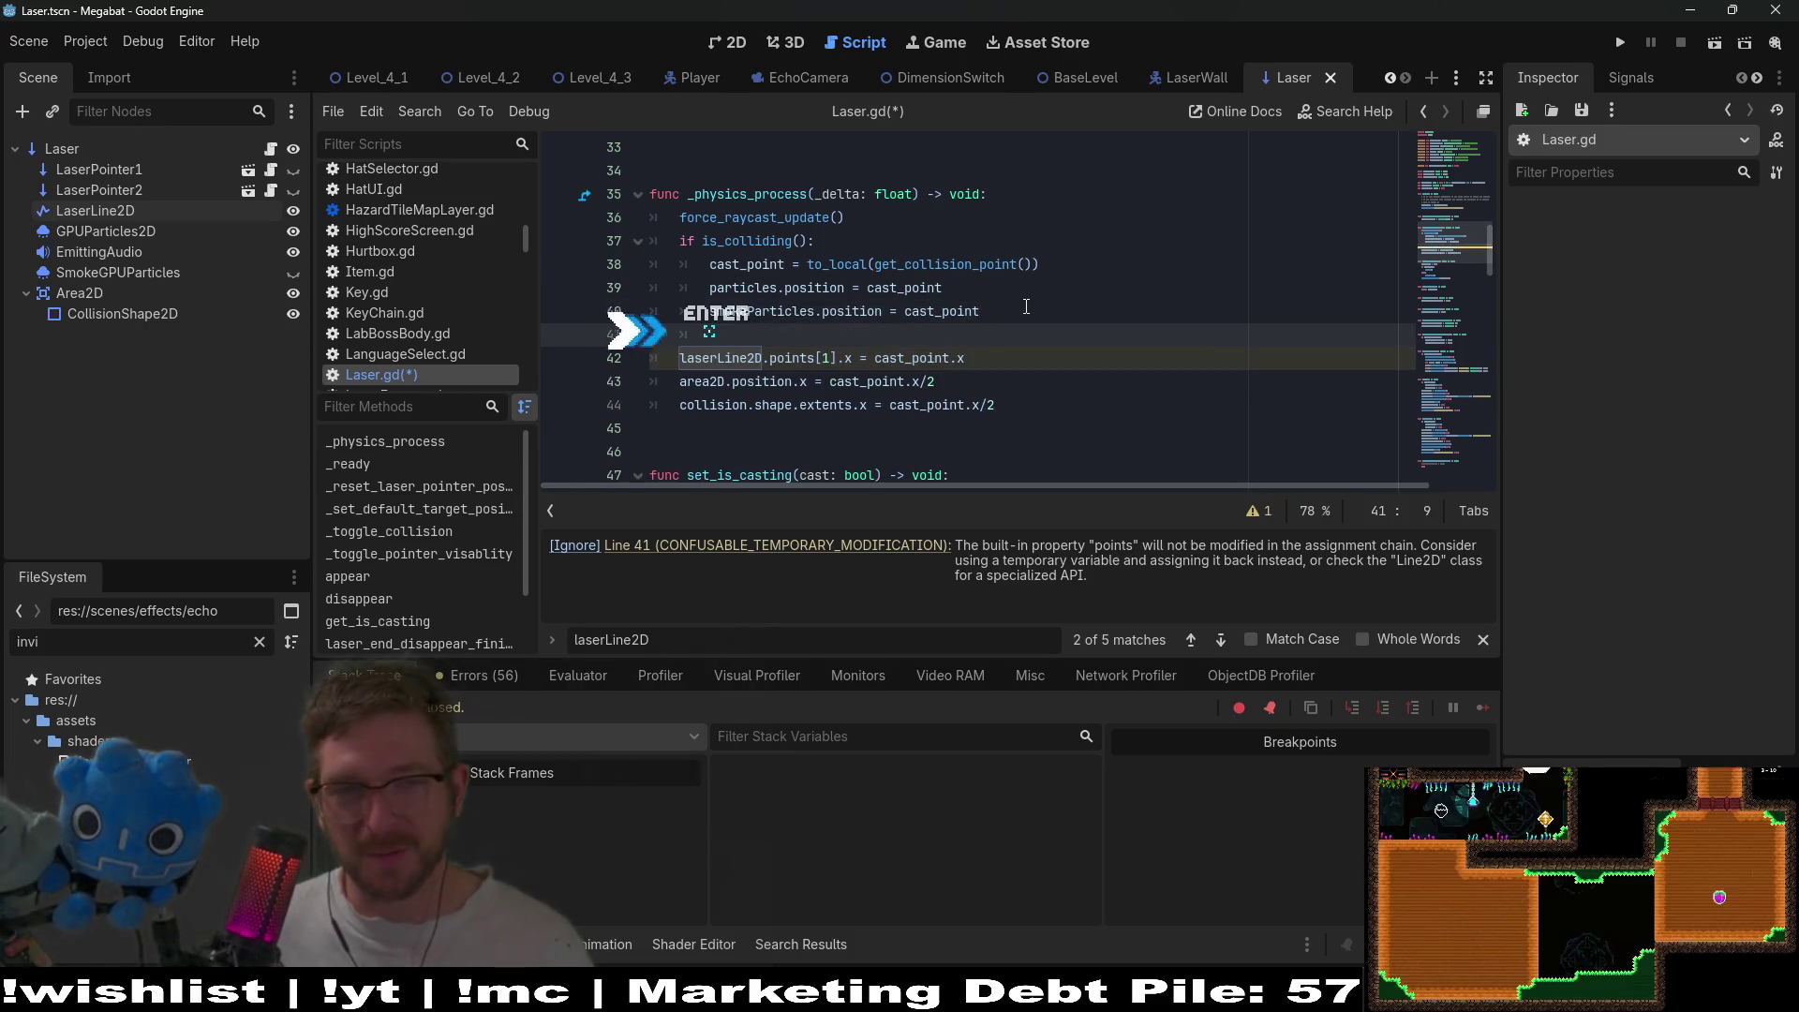
- Add 'var second_point: Vector2 = laserLine2D.points[1]' and 'second_point.x = cast_point.x'
key("BackSpace")
type("var")
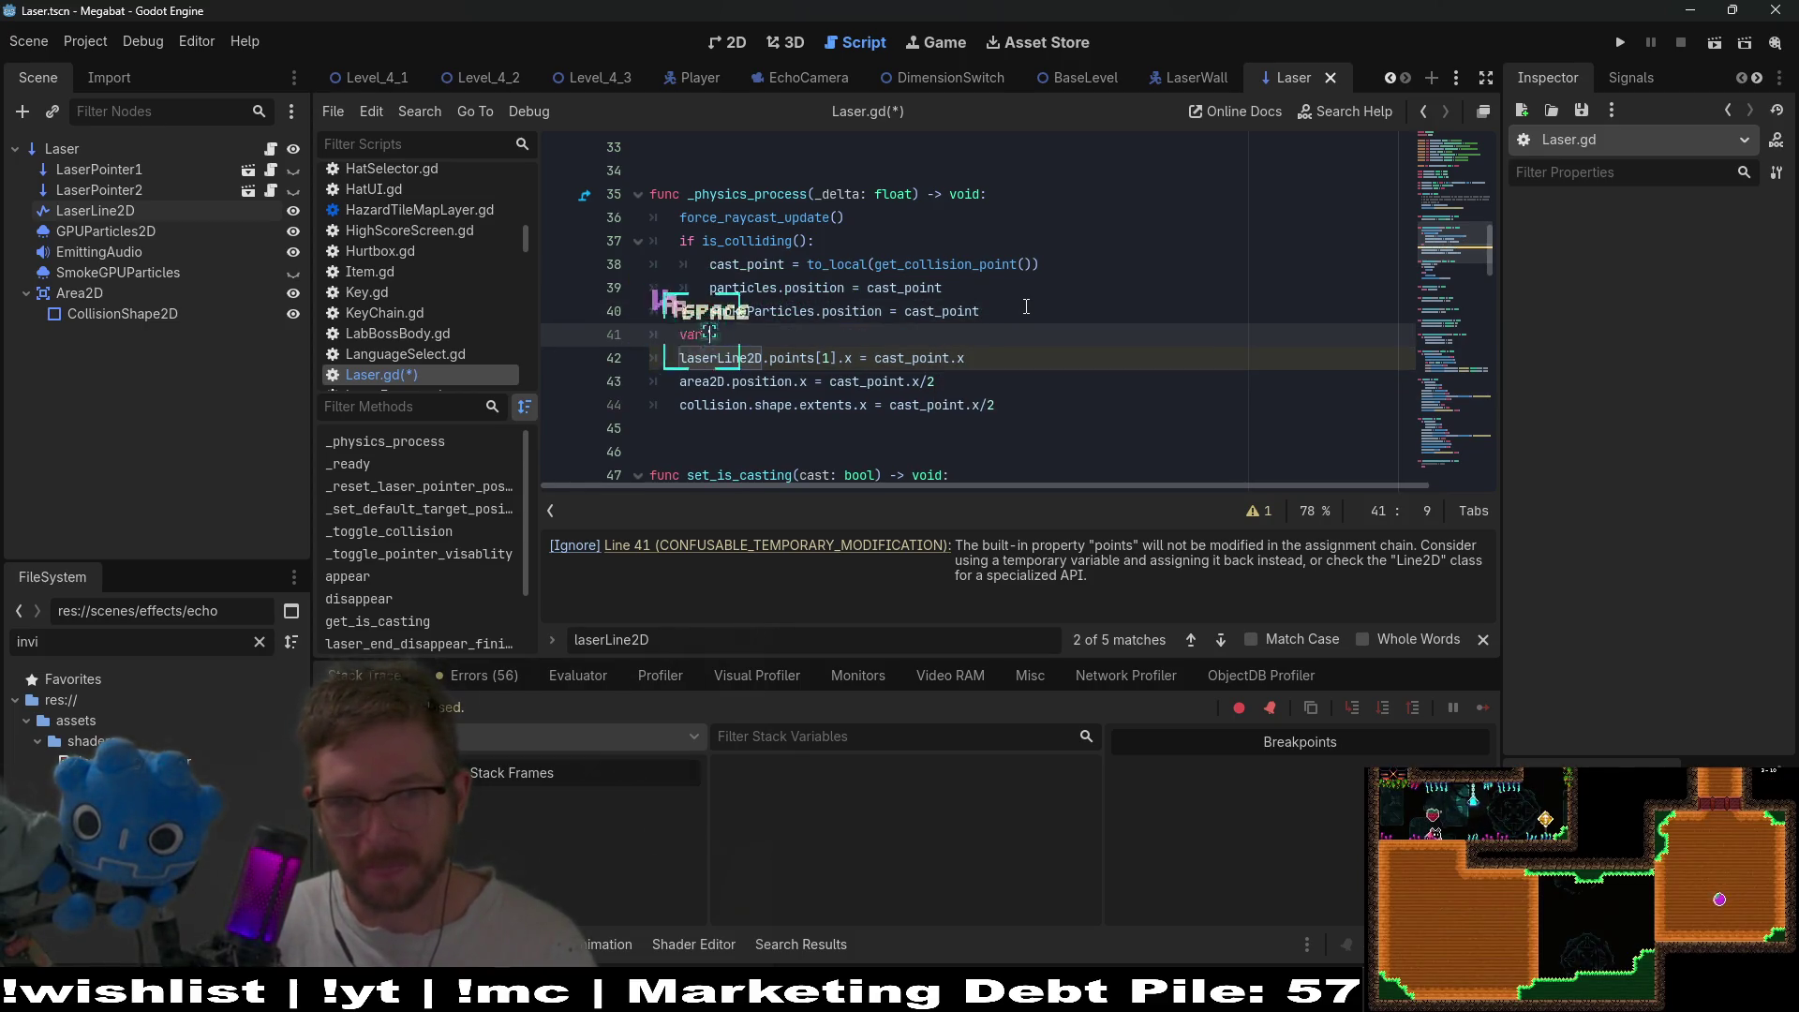
type("poin")
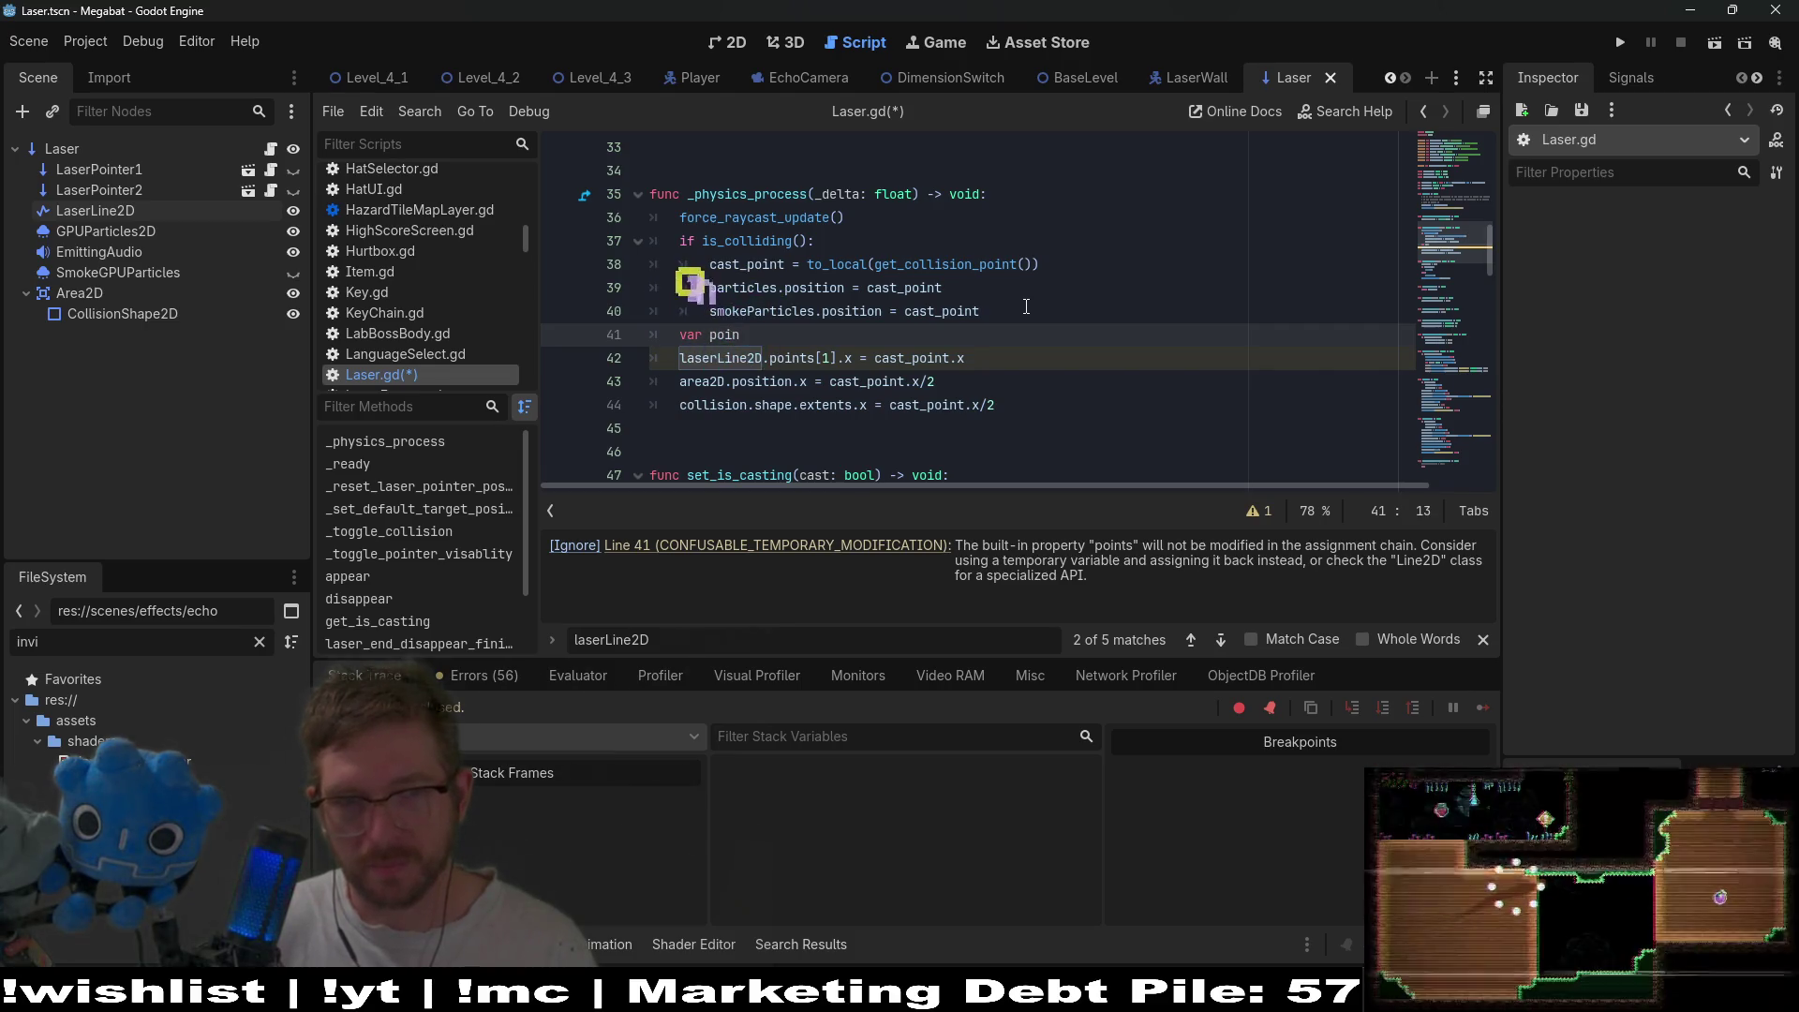
type("t")
key("BackSpace")
key("BackSpace")
key("BackSpace")
type("second")
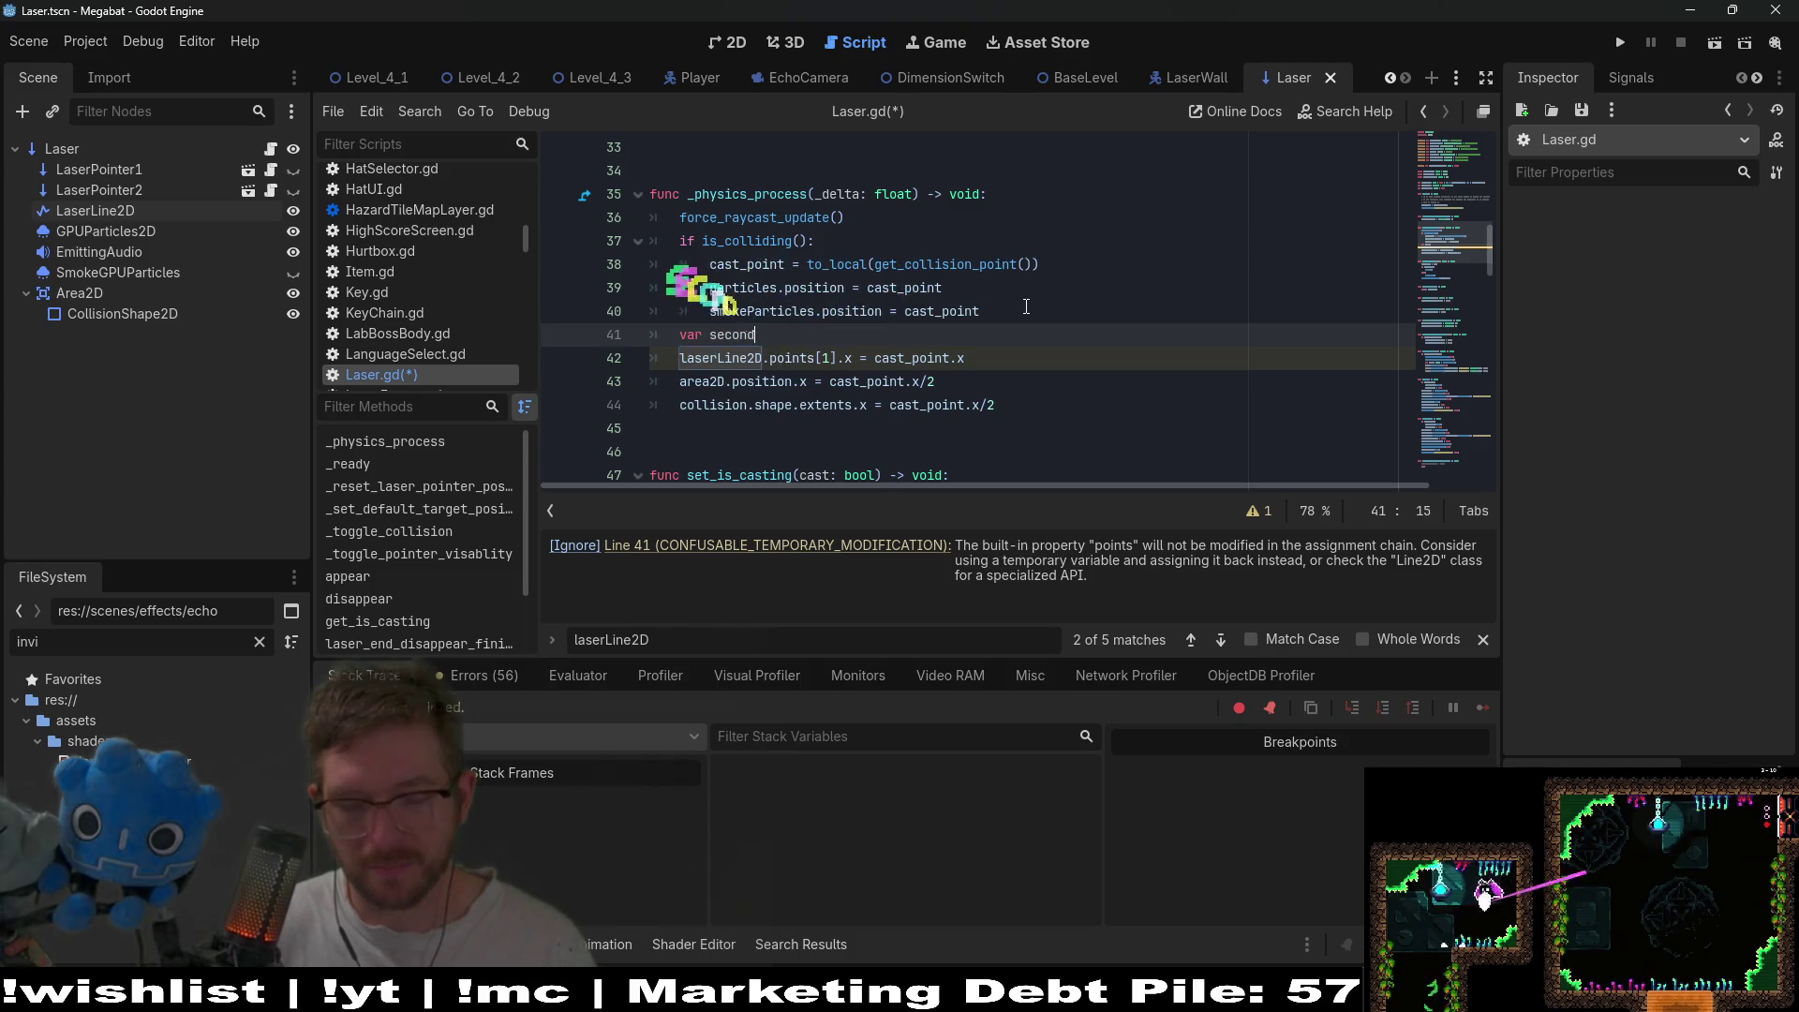
type("_po")
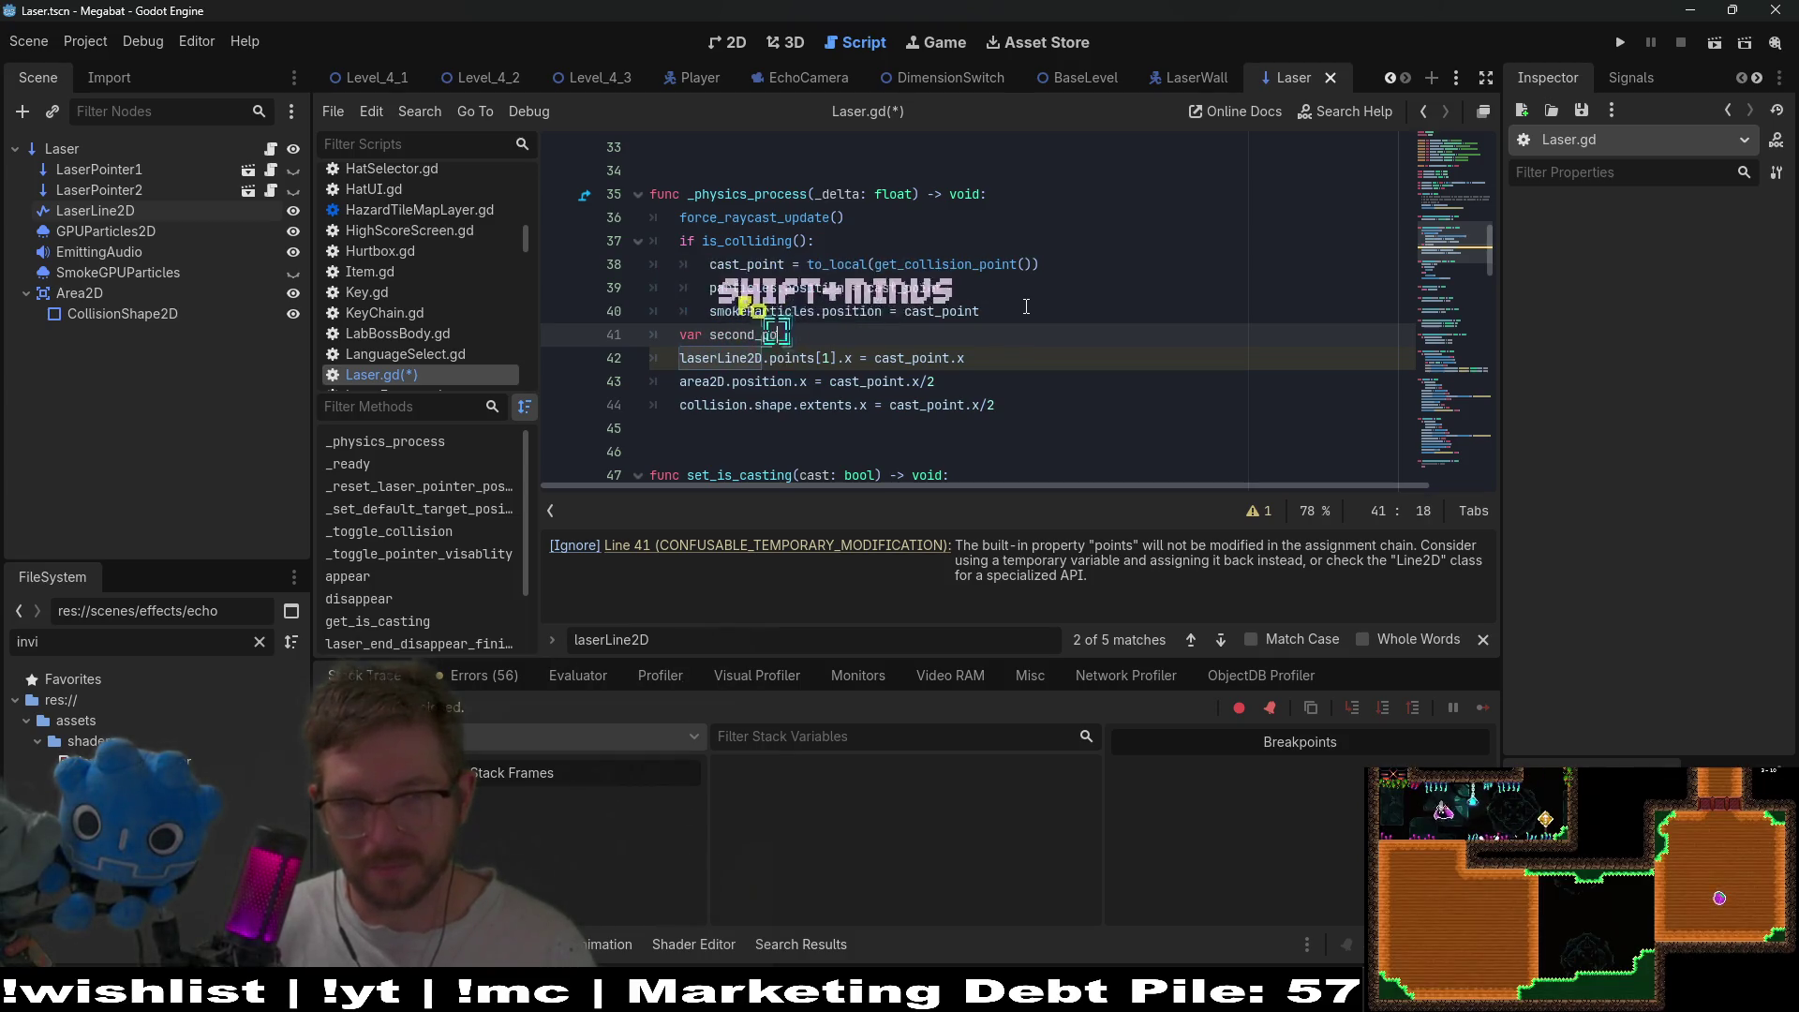
type("int: Vect")
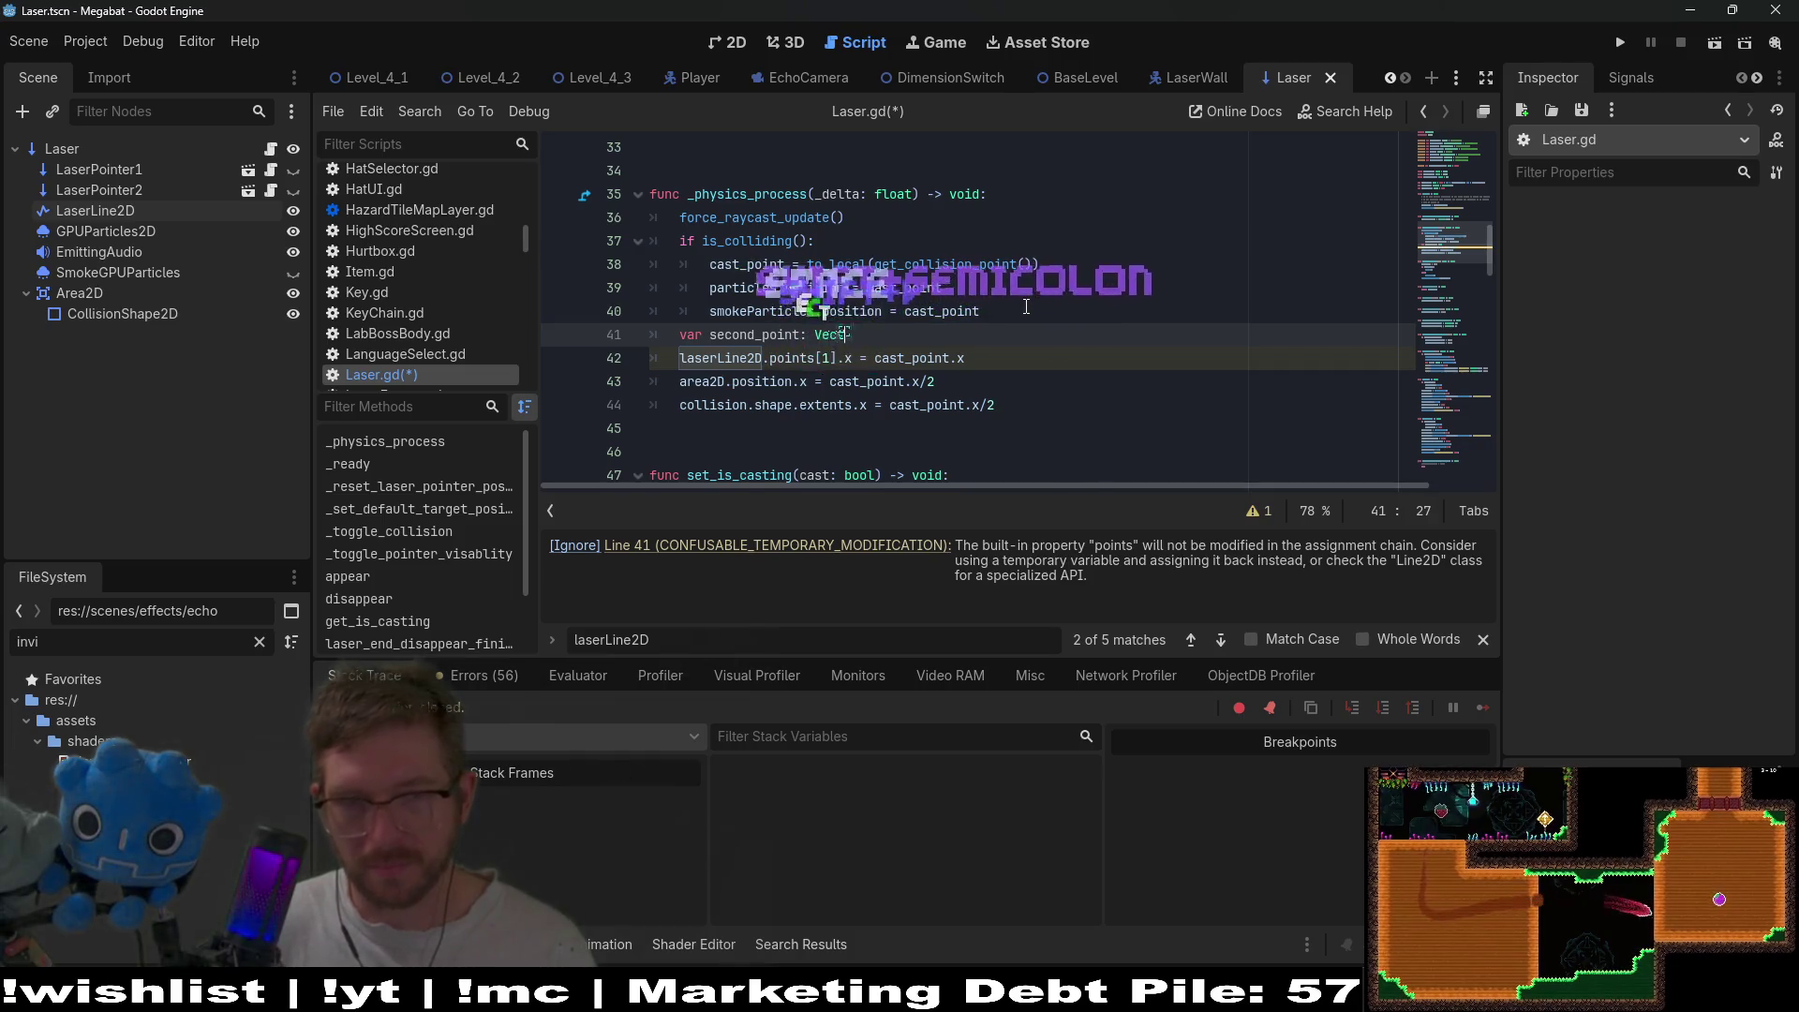
type("or2 = ")
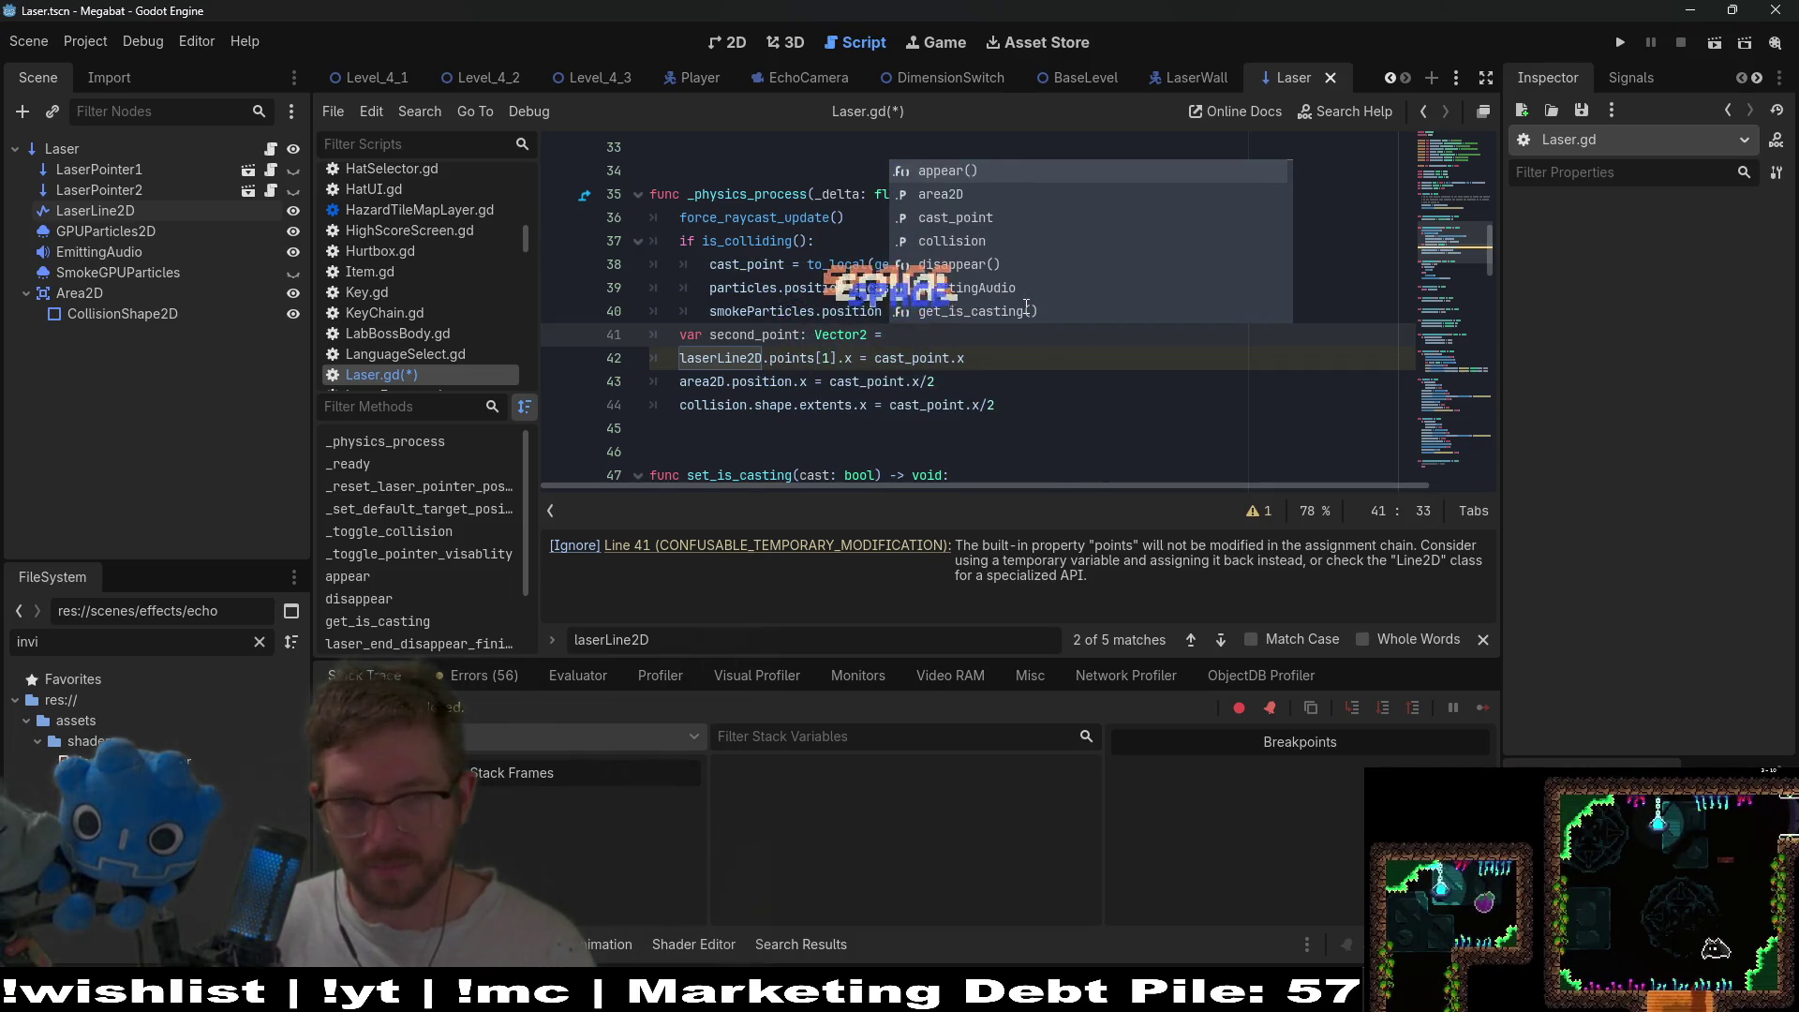
type("laserL")
key("Return")
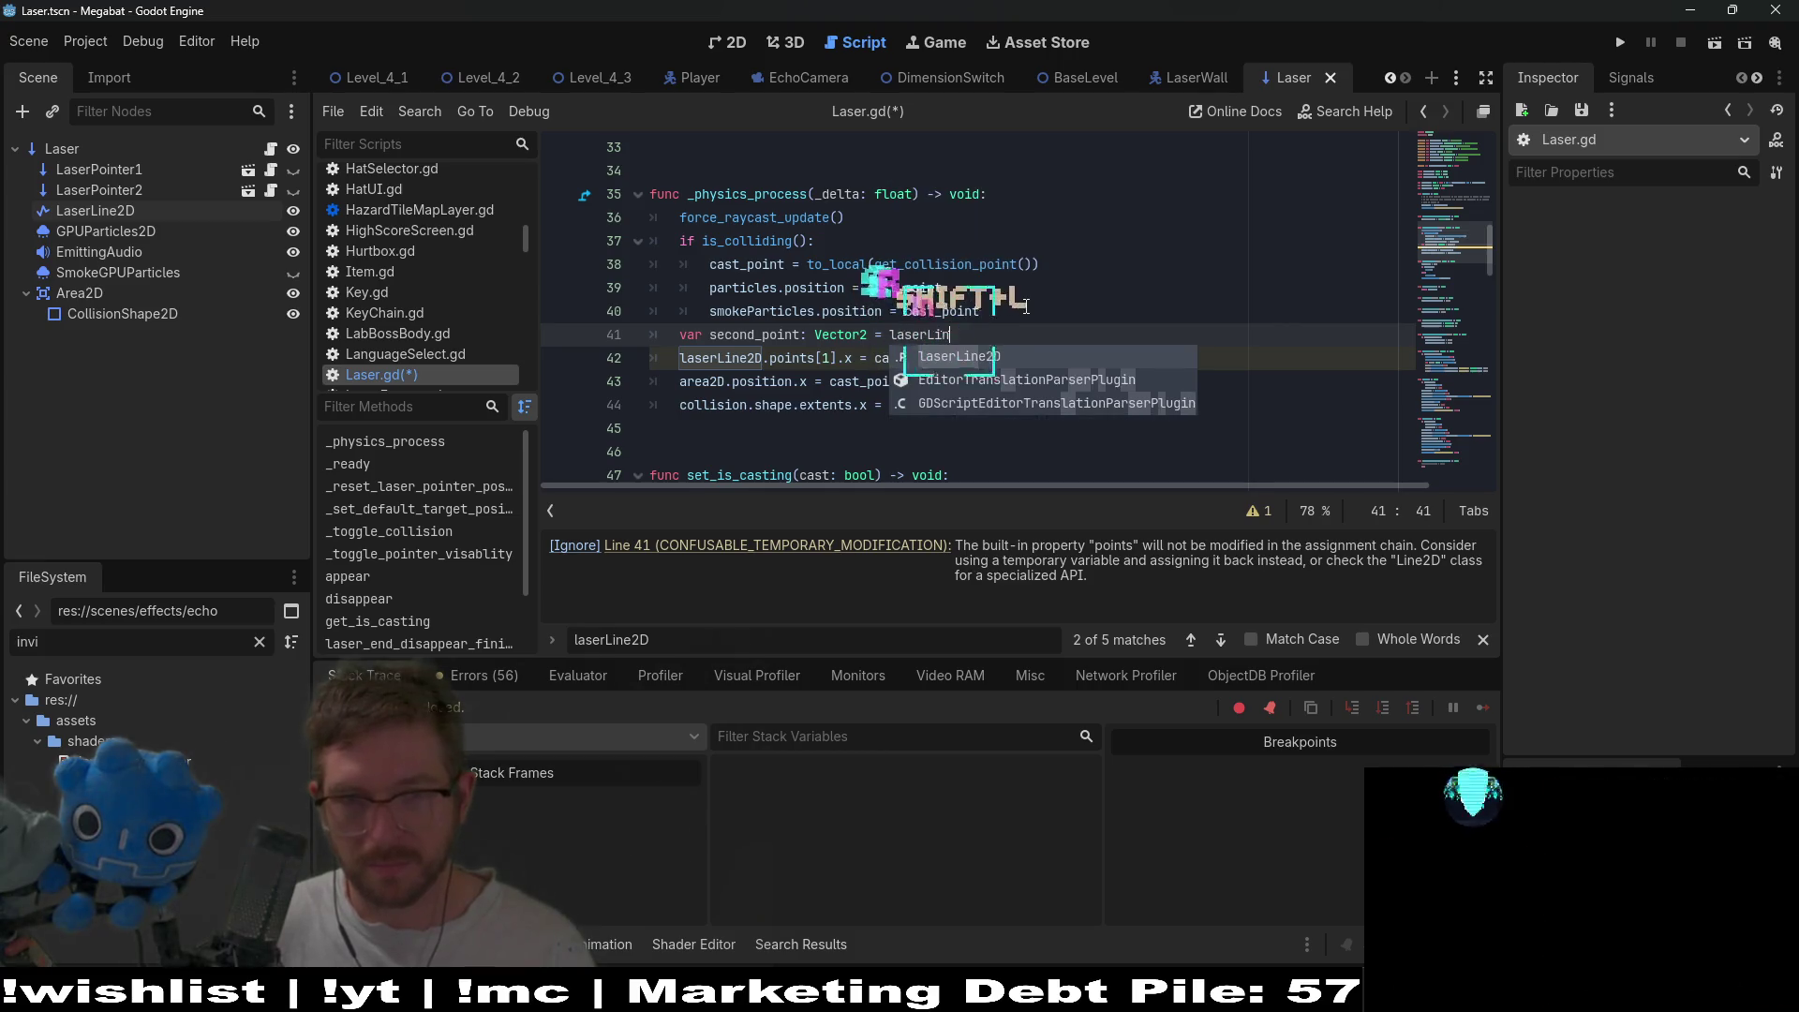
type("e2D.point")
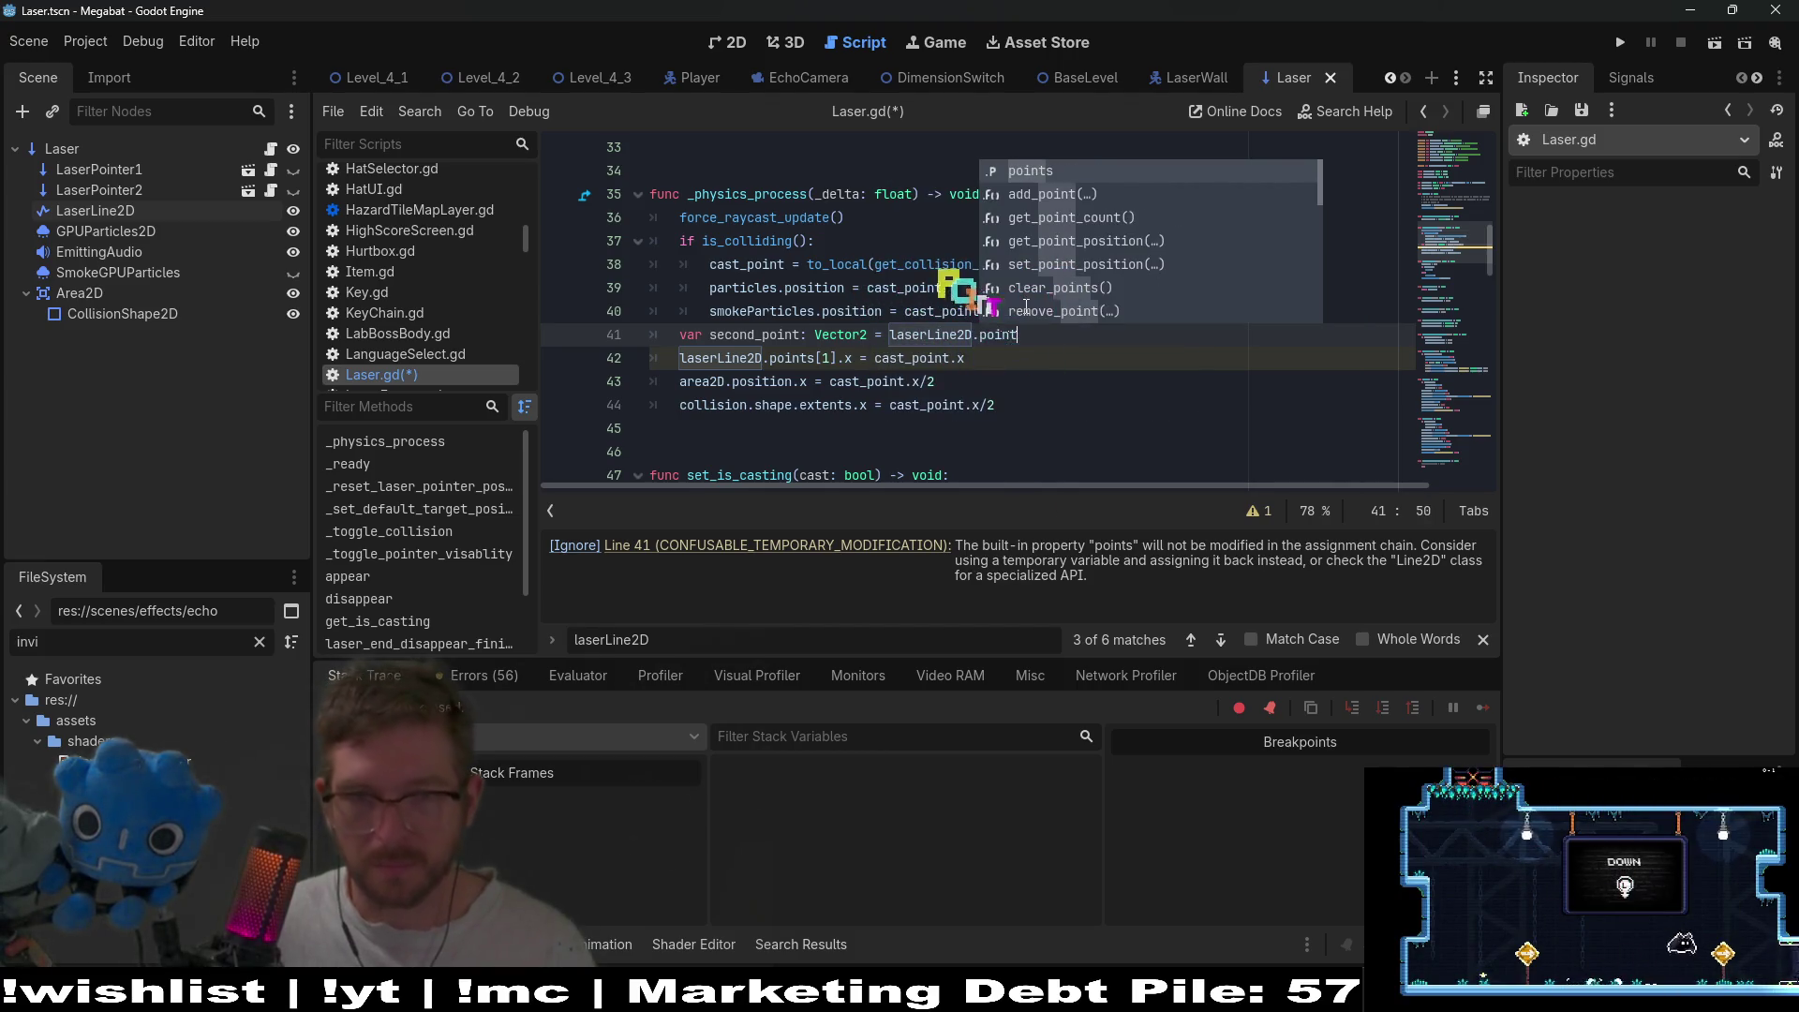
type("s[1")
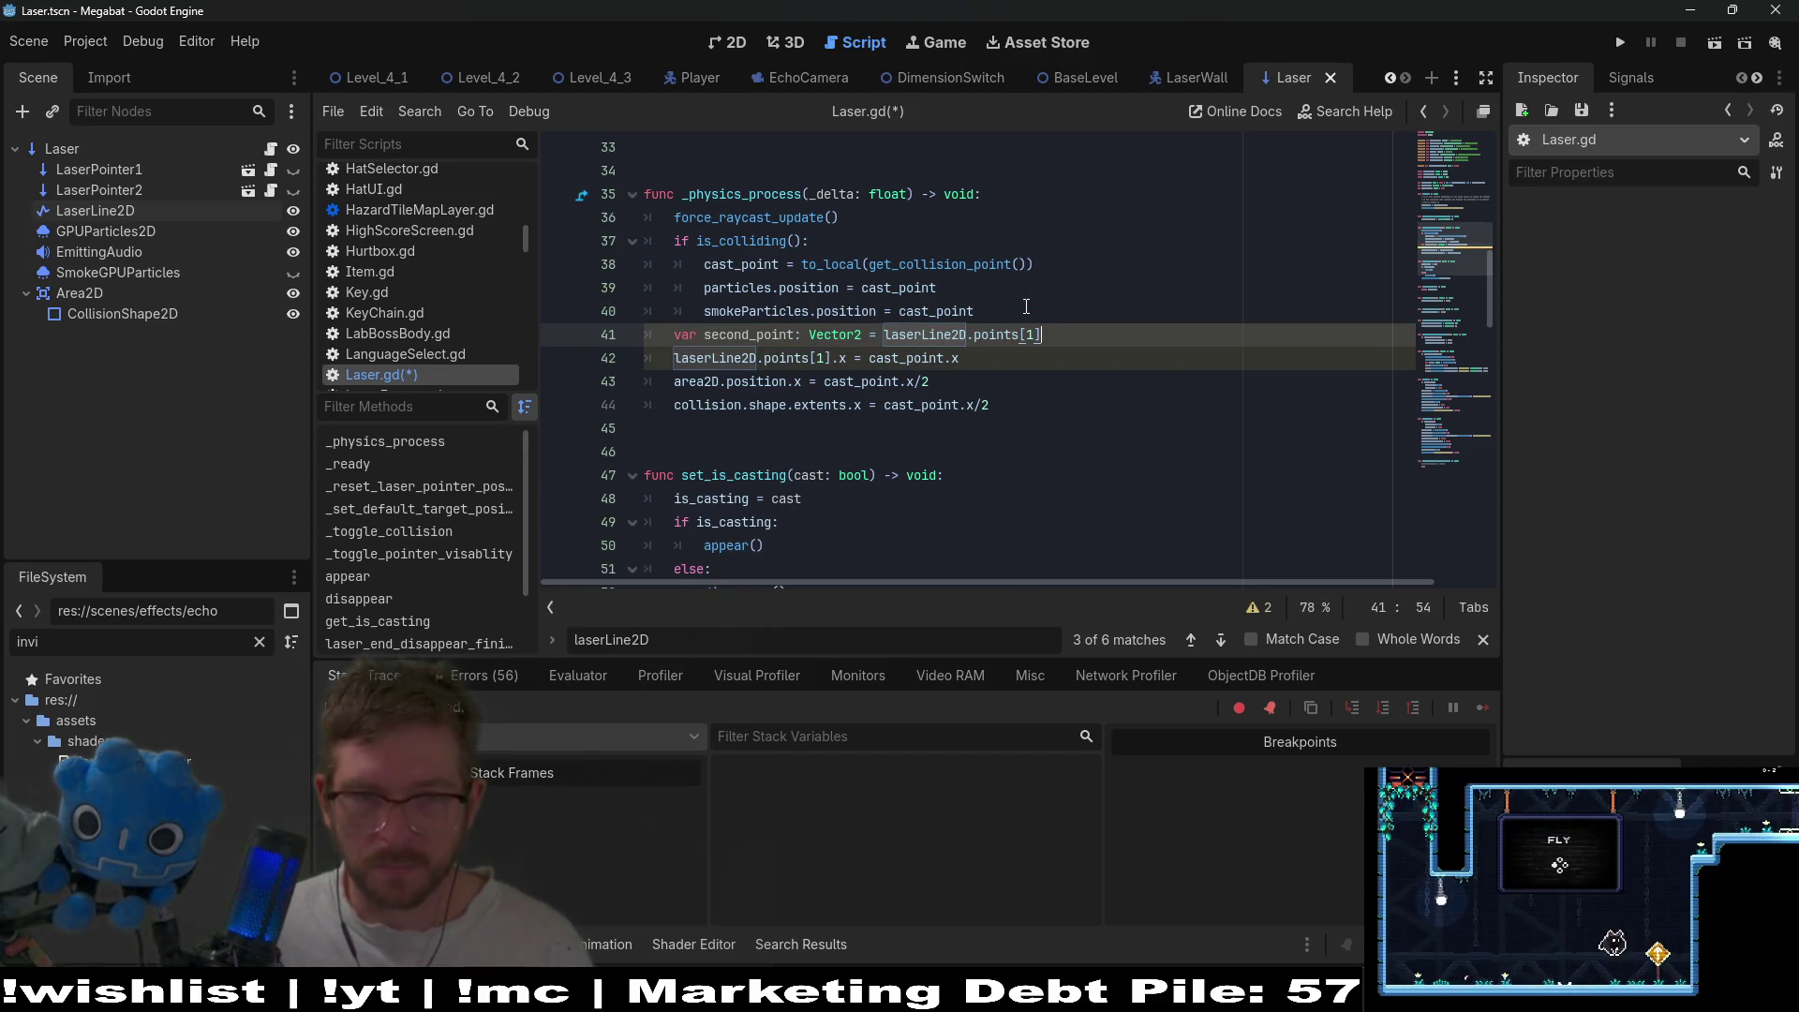
key("Return")
type("second_poi")
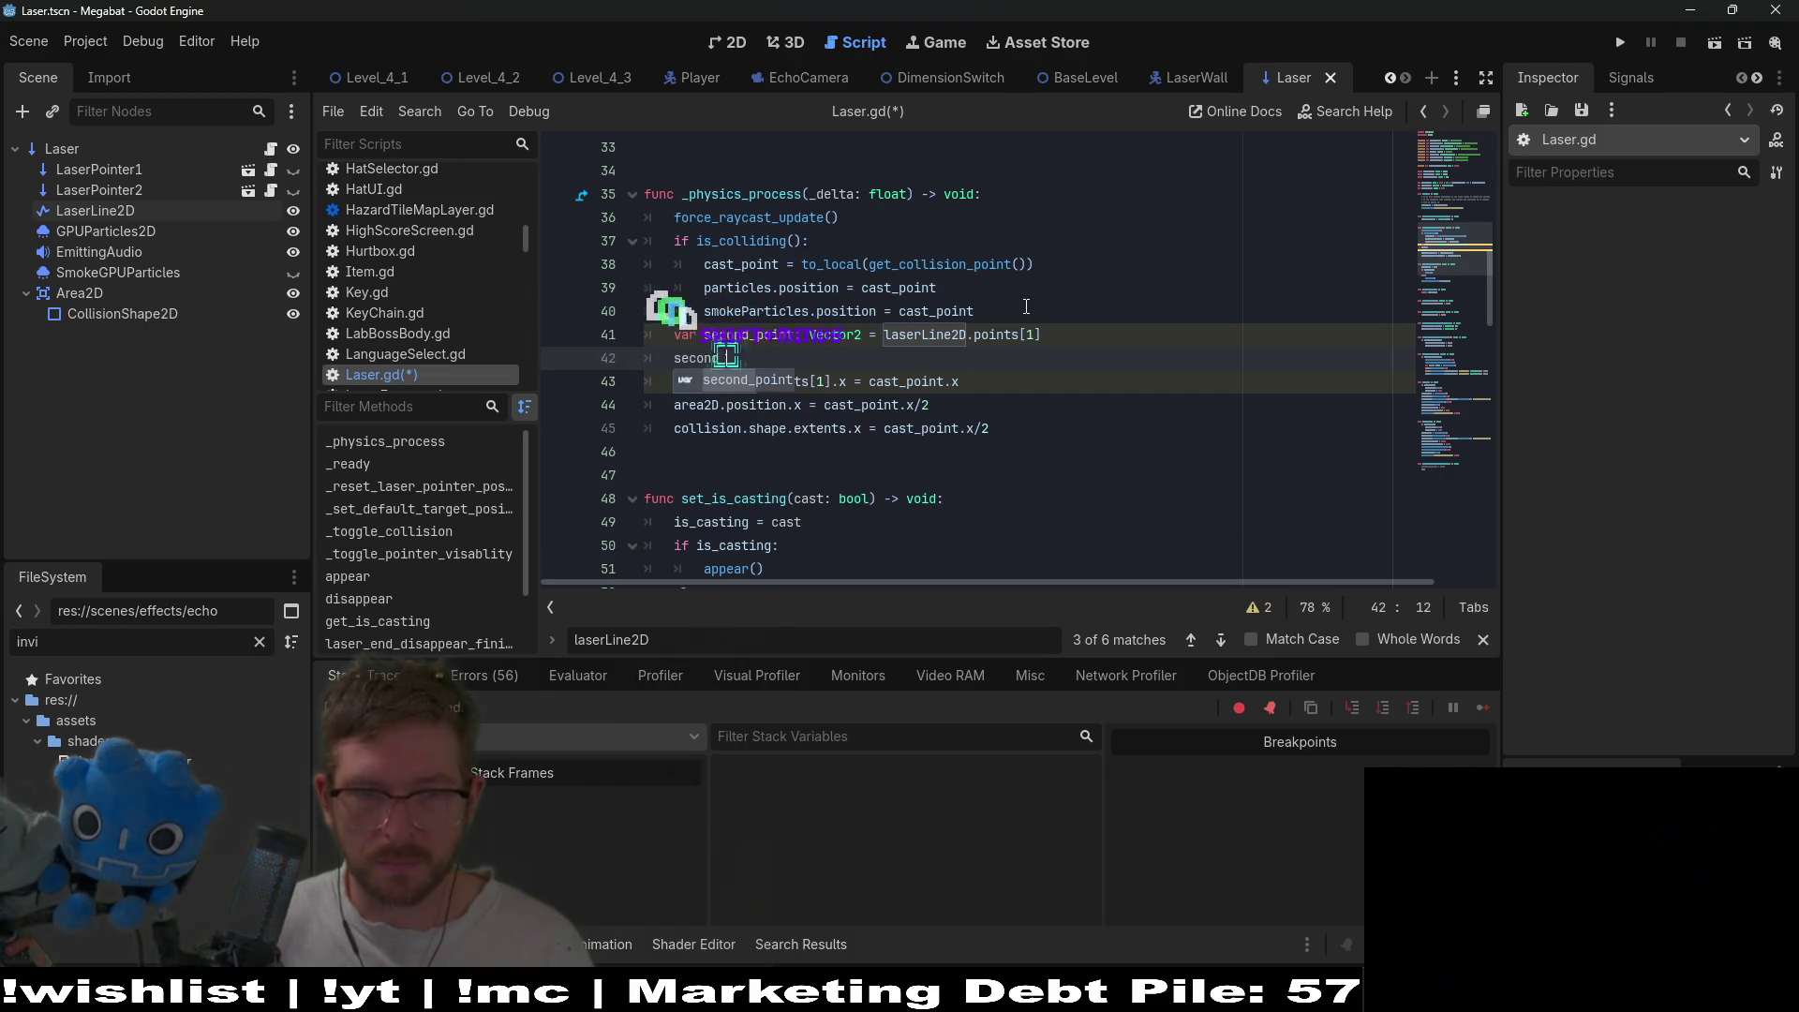
type("nt.x")
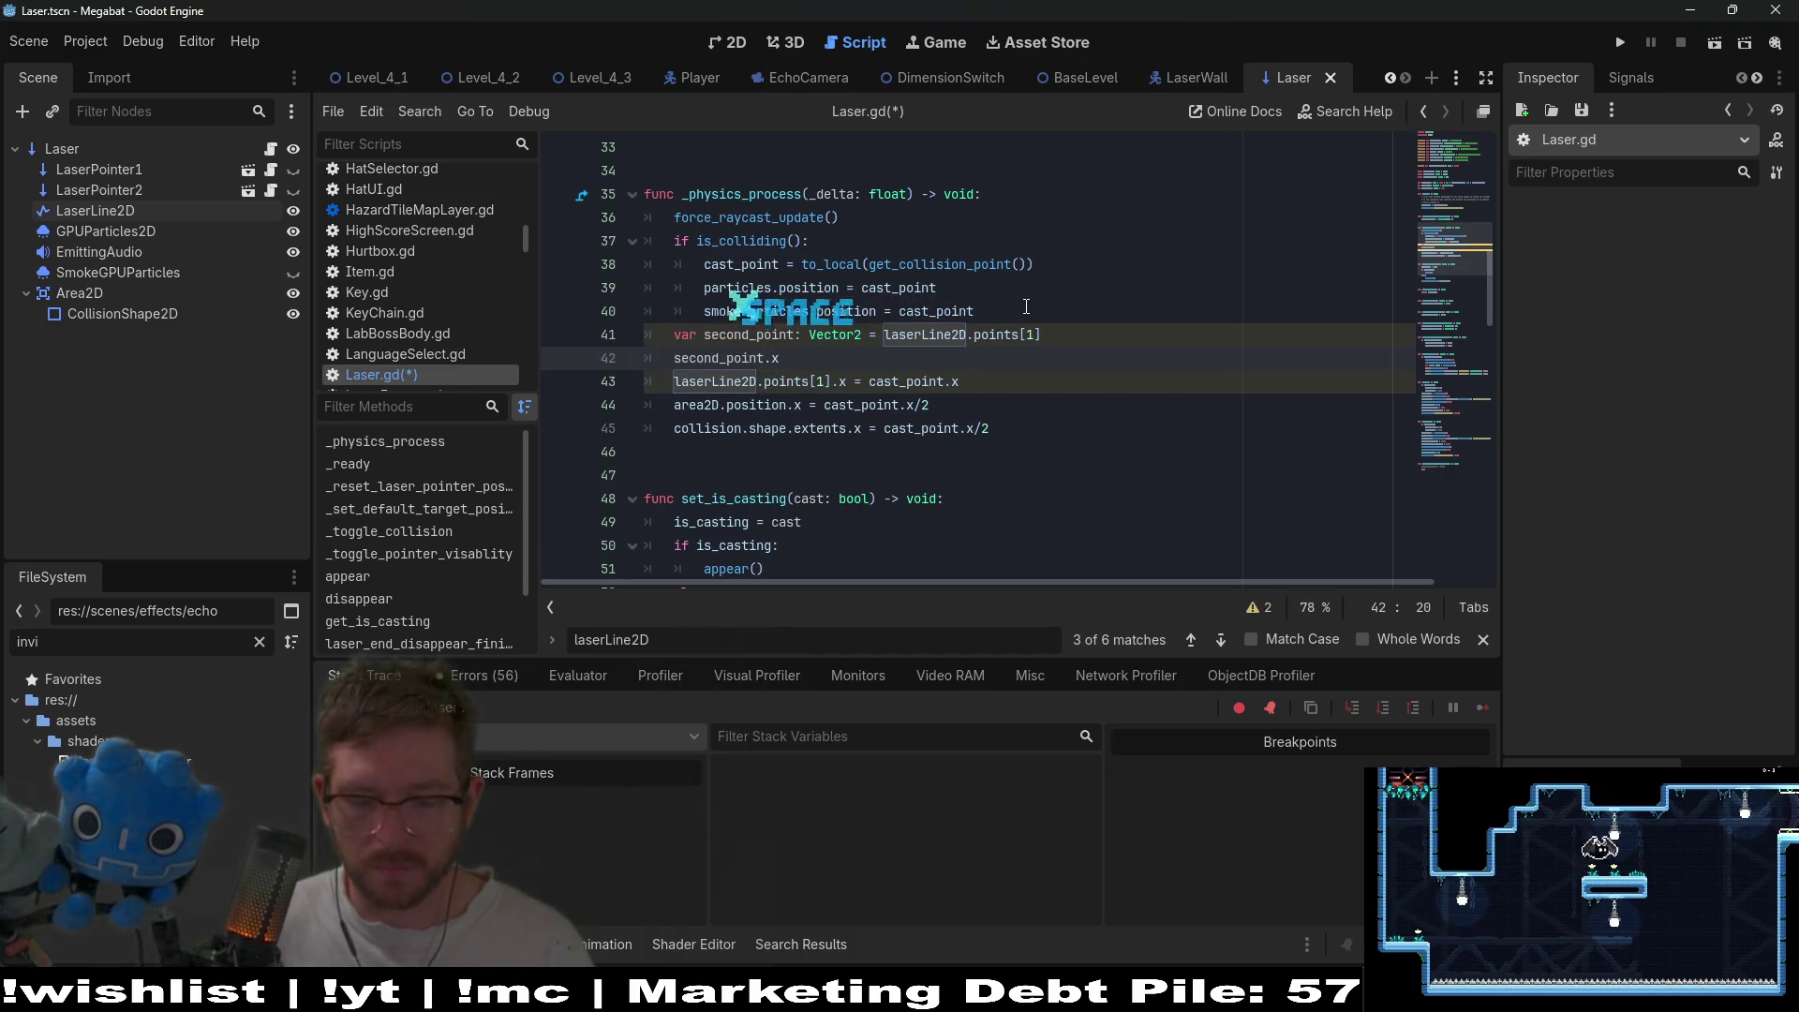
type(" = cas")
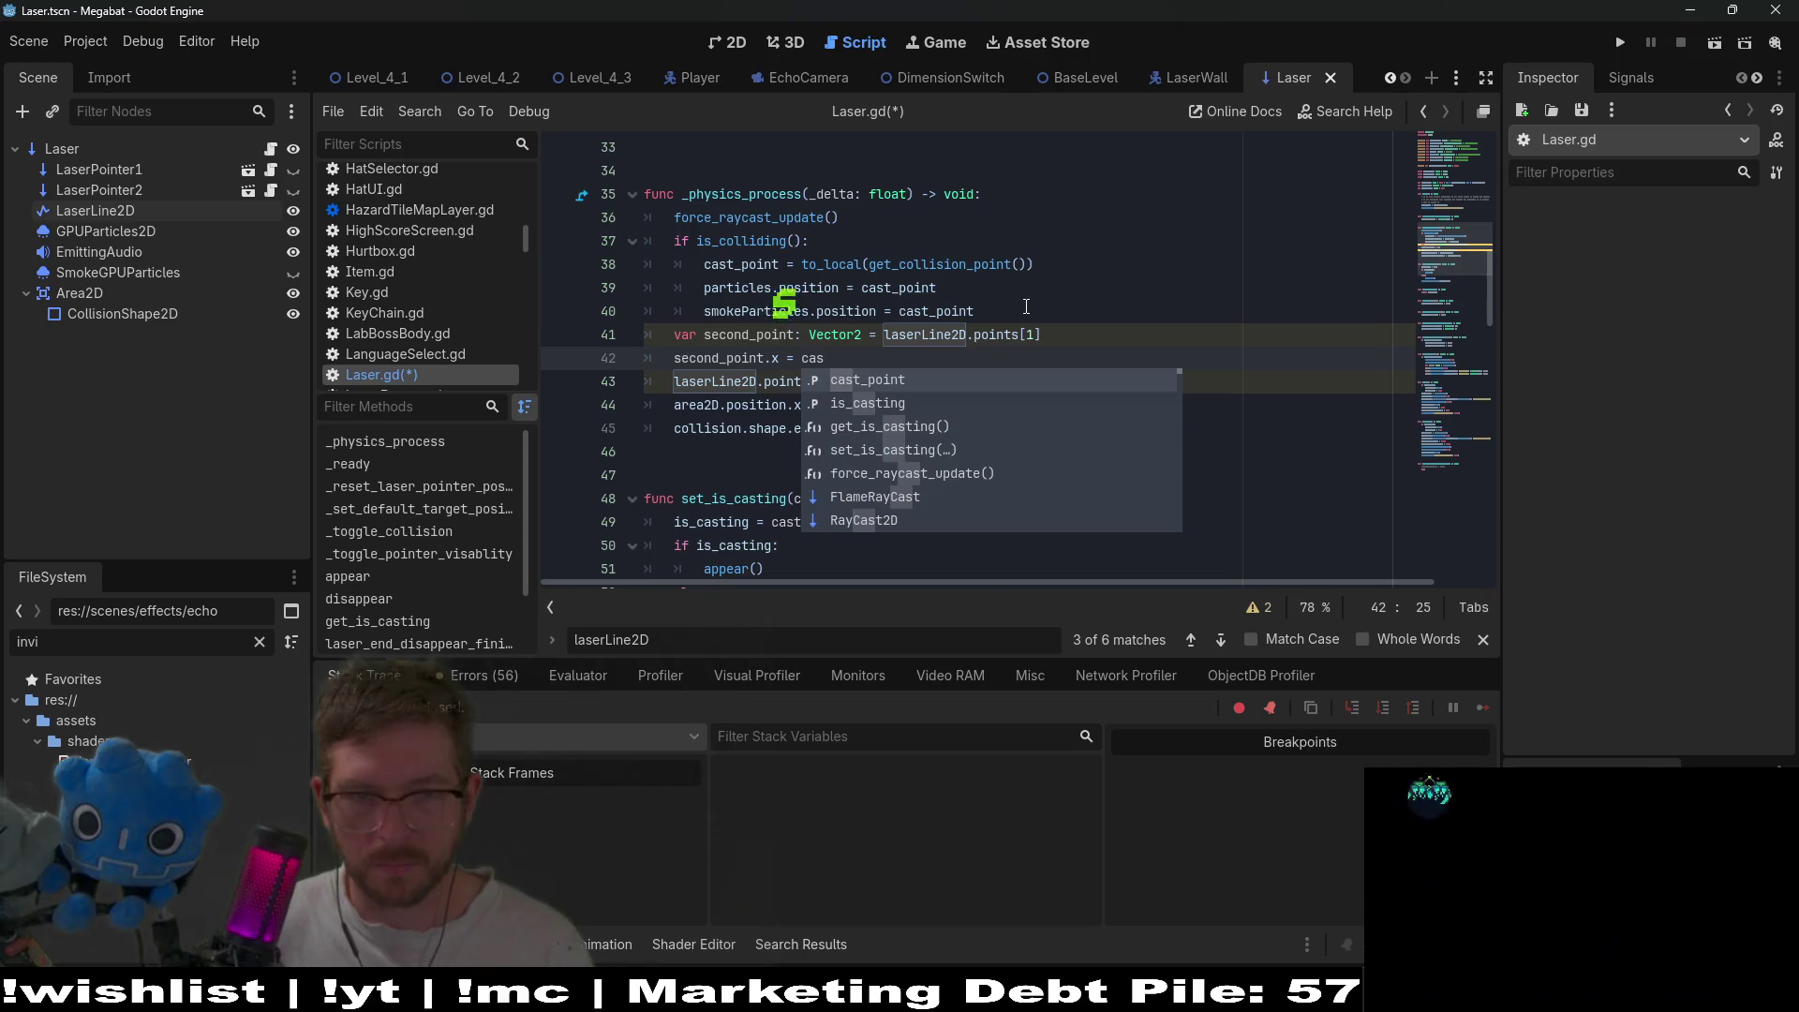
type("t_point.x")
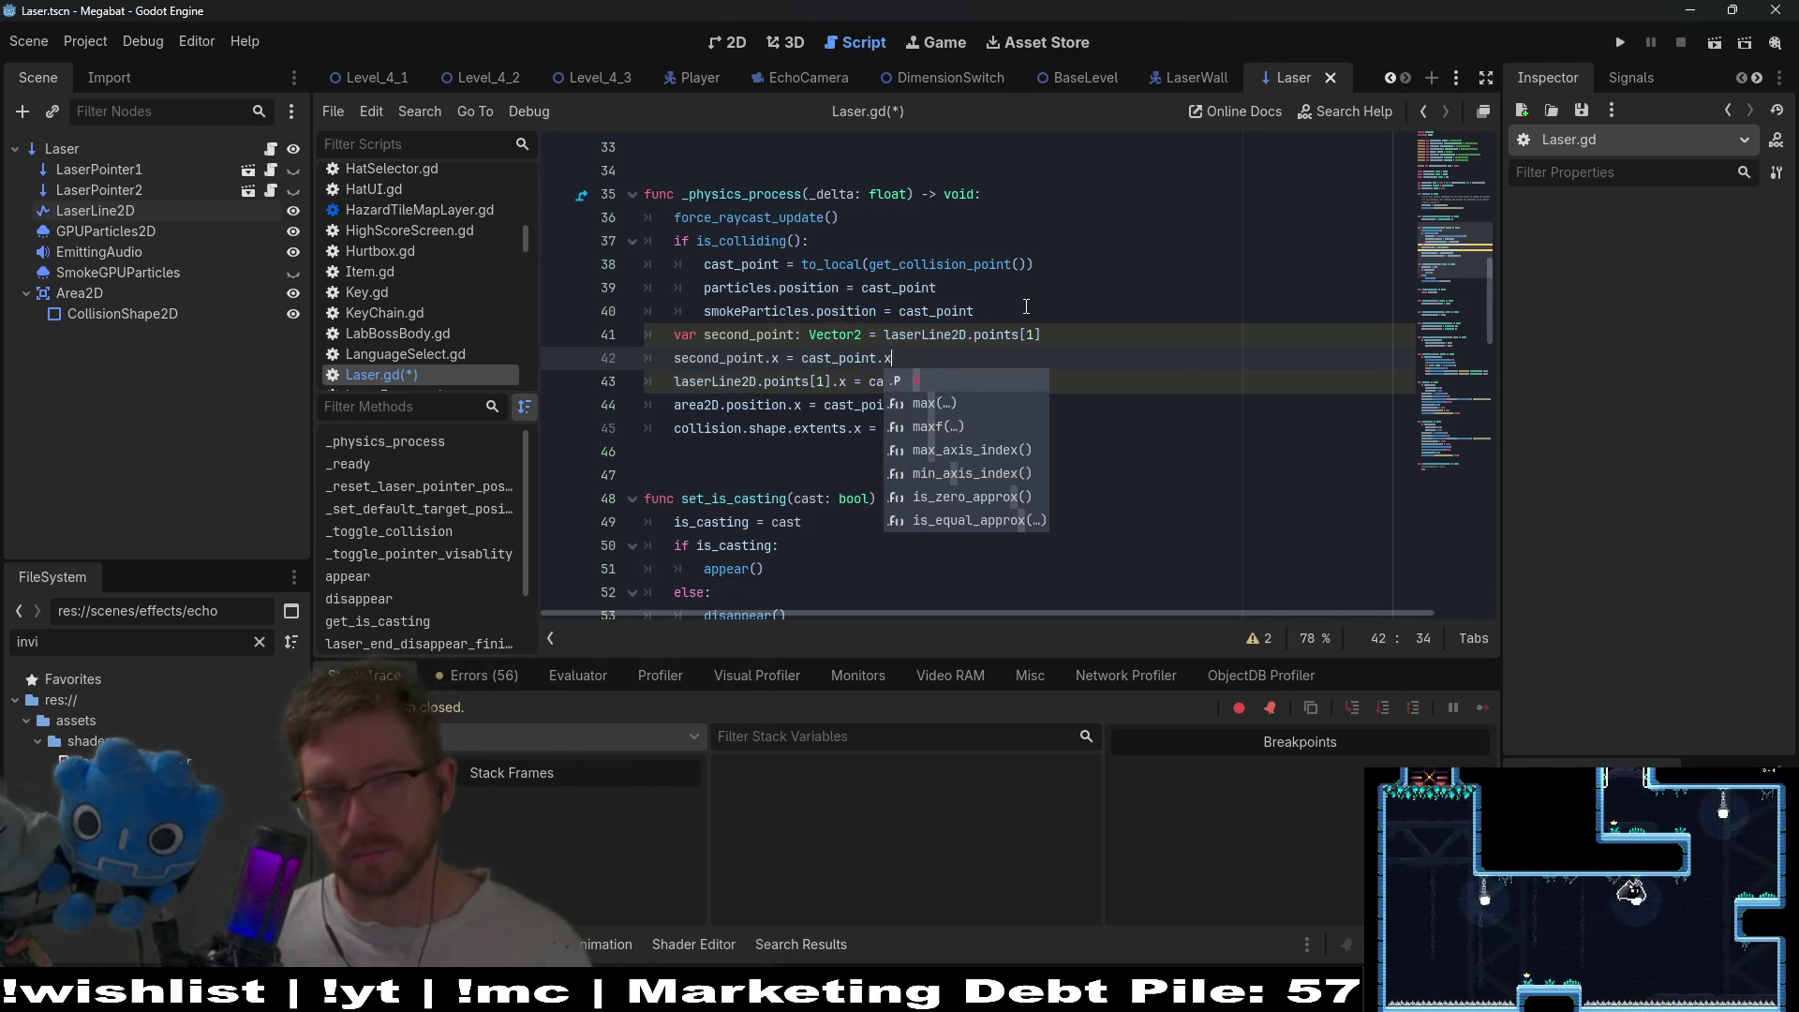
- Change line 43 to 'laserLine2D.points[1] = second_point' and save the script
double_click(744, 360)
key("ctrl+c")
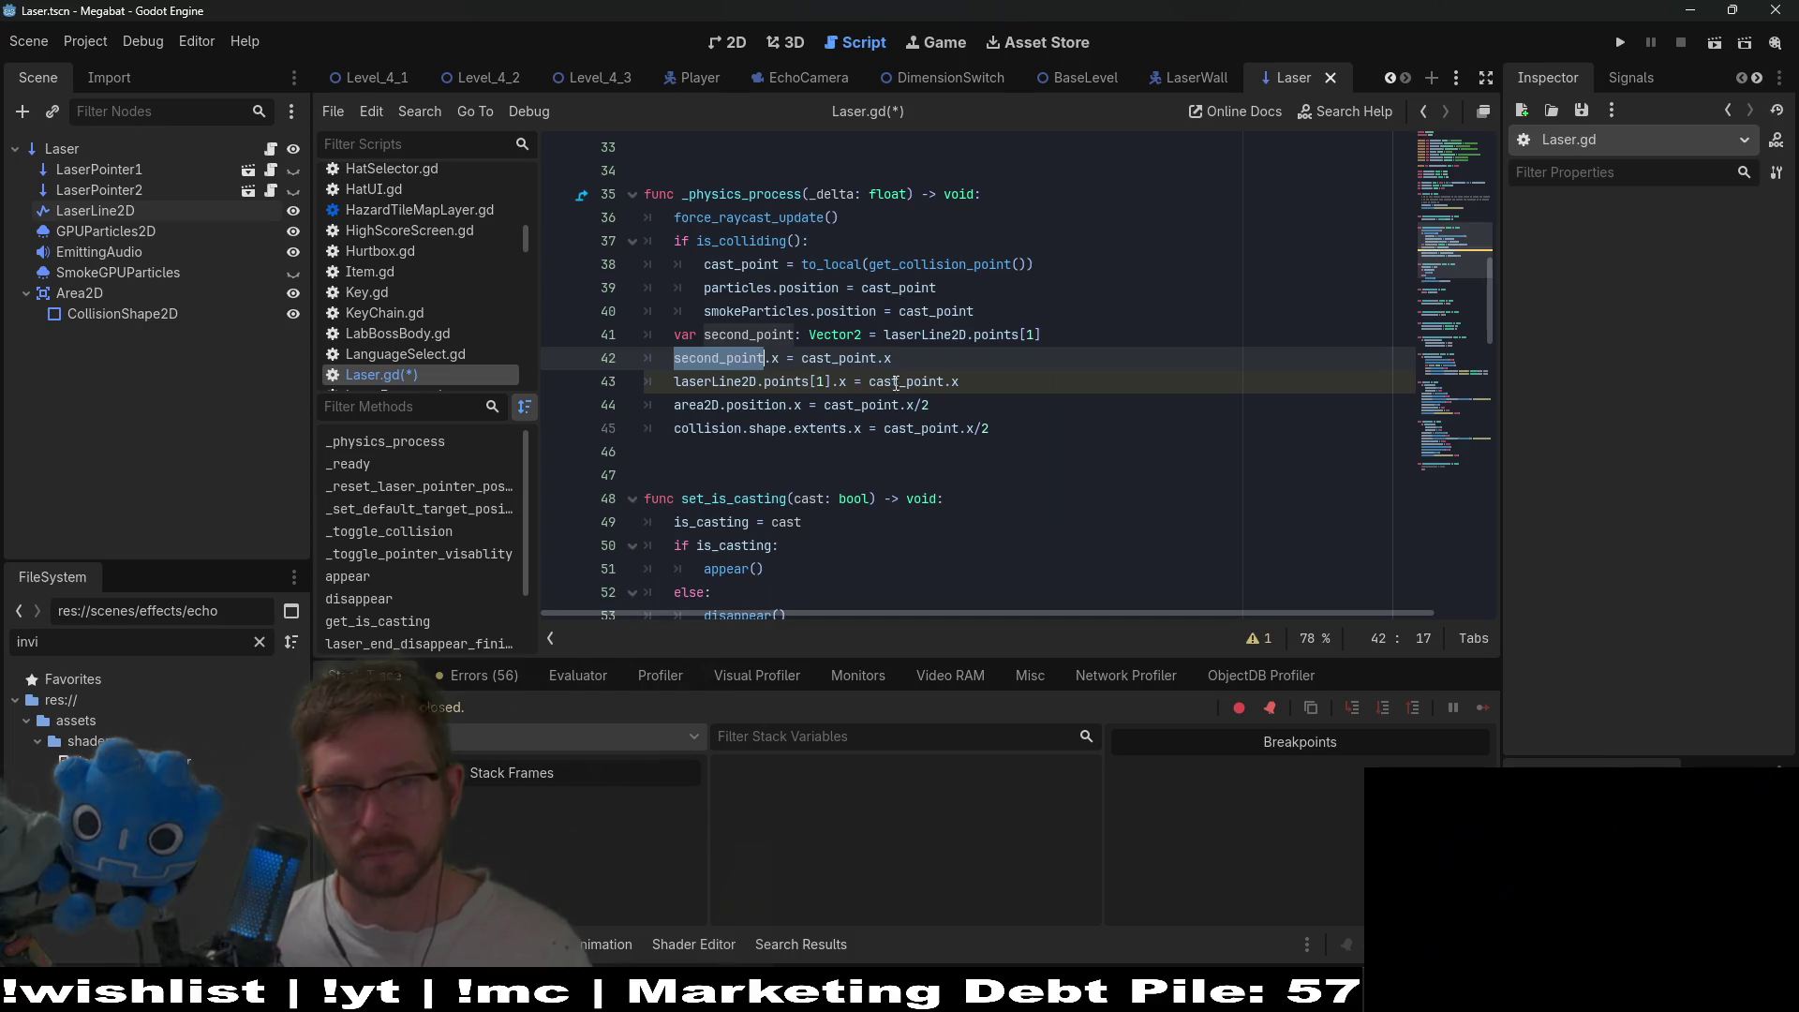
left_click(996, 385)
key("BackSpace")
key("BackSpace")
key("BackSpace")
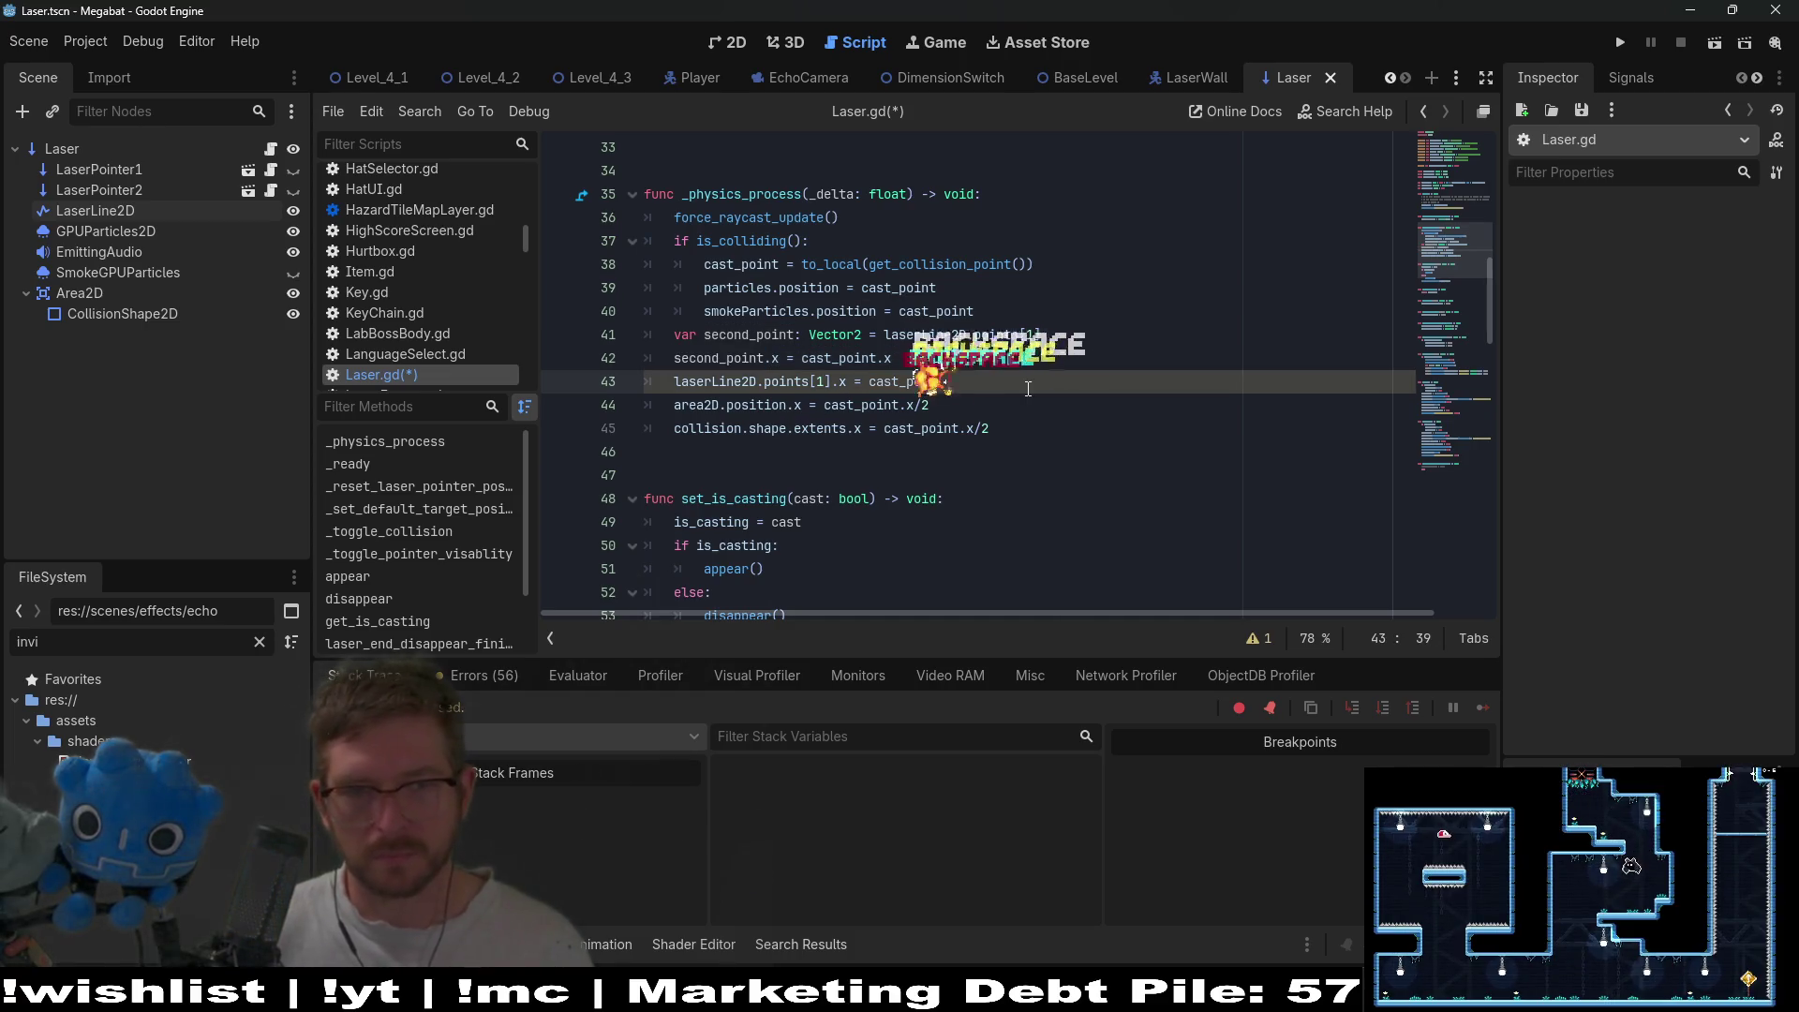
key("BackSpace")
key("BackSpace")
key("BackSpace")
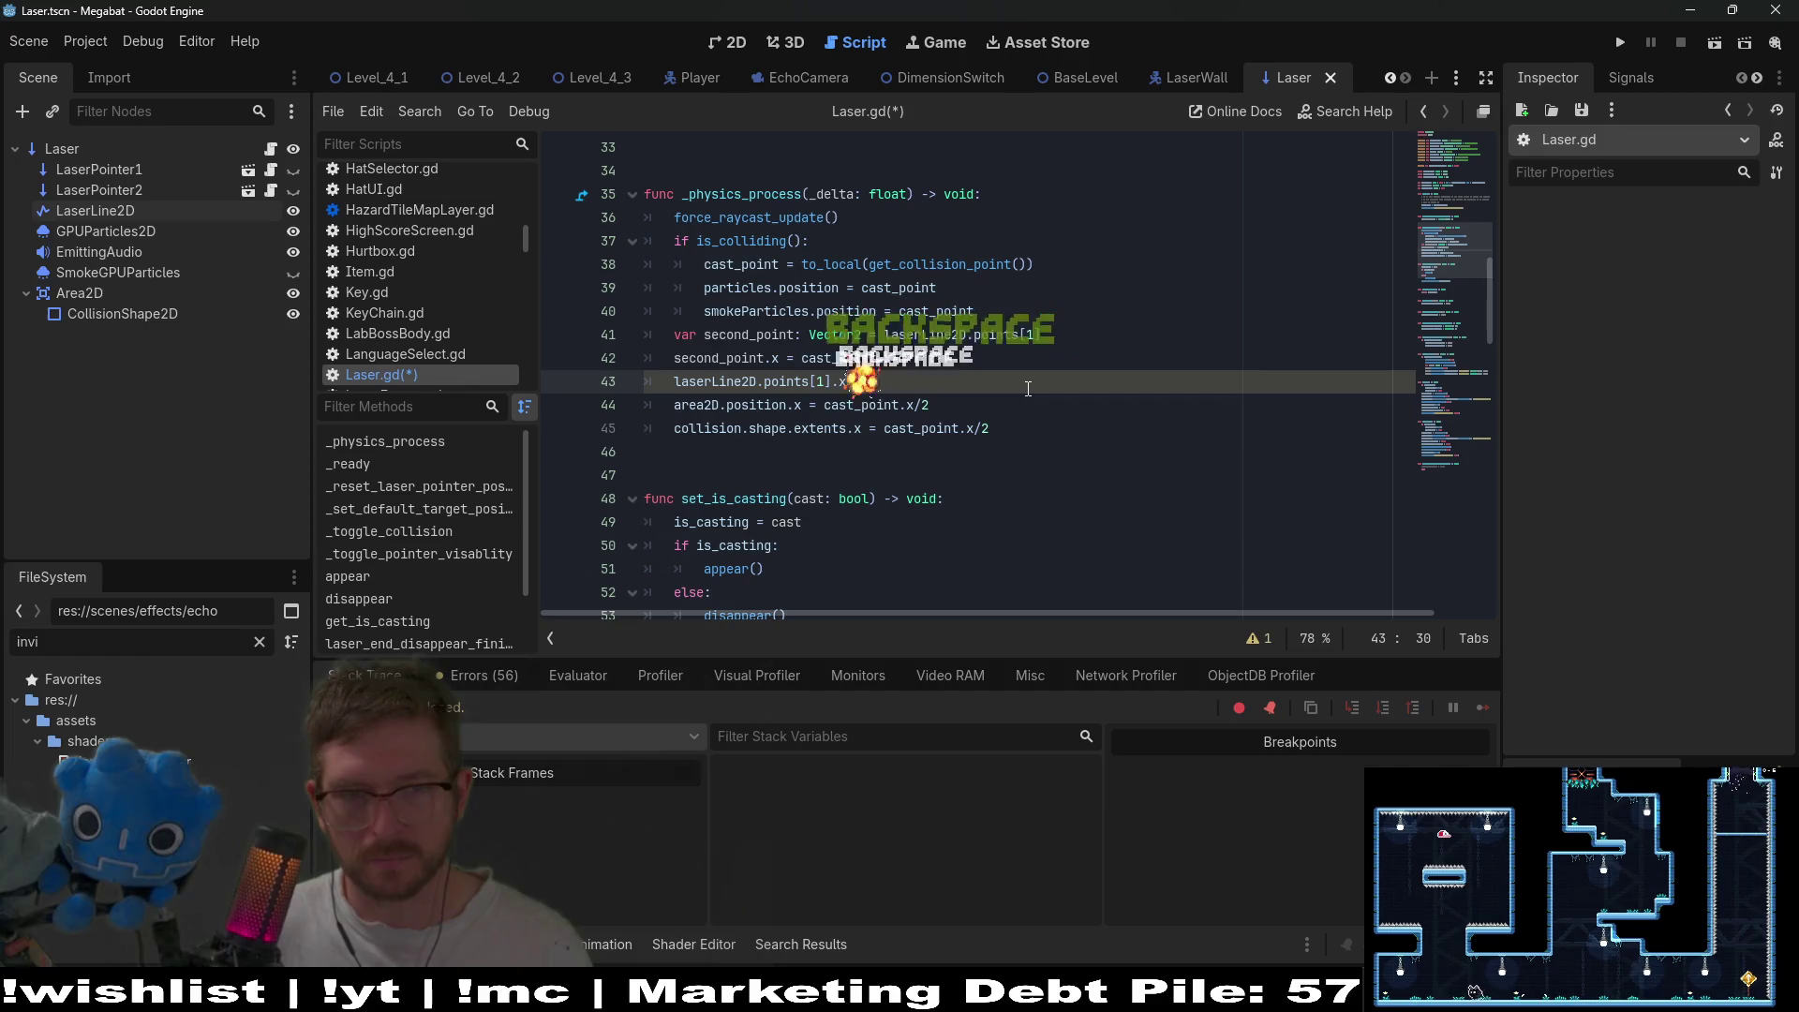
key("BackSpace")
key("BackSpace")
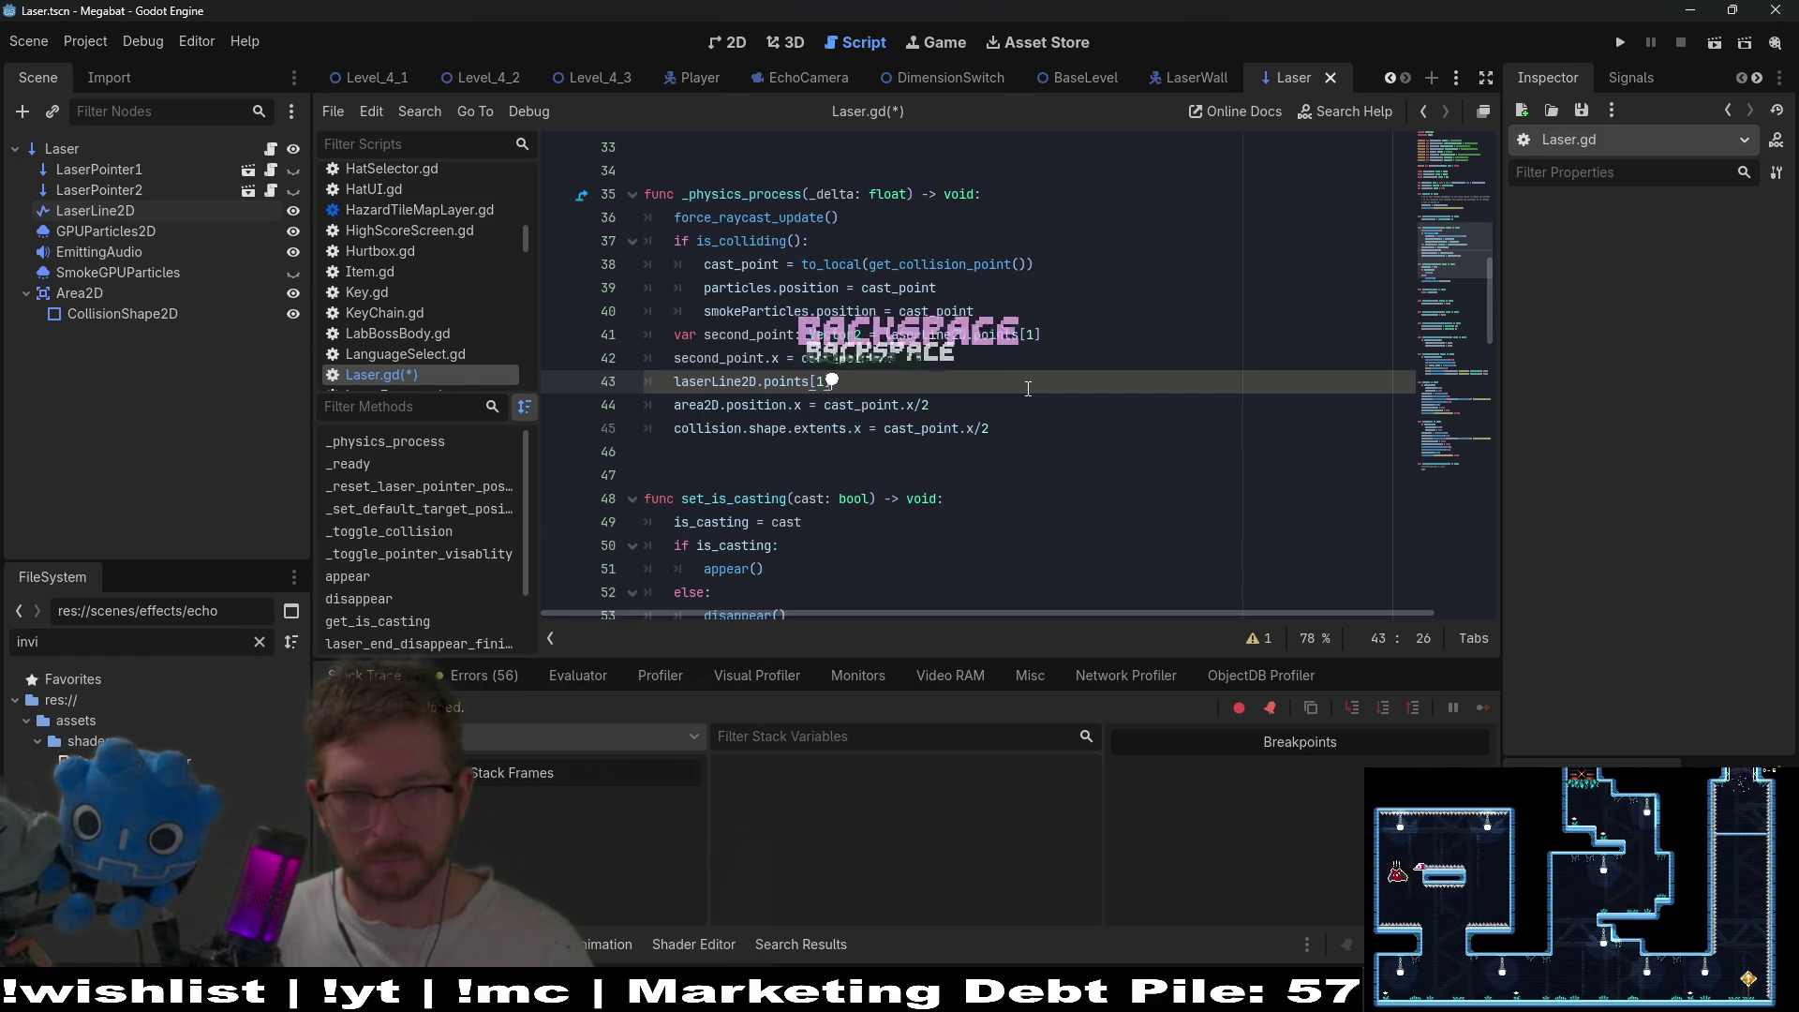
type("]=")
key("ctrl+v")
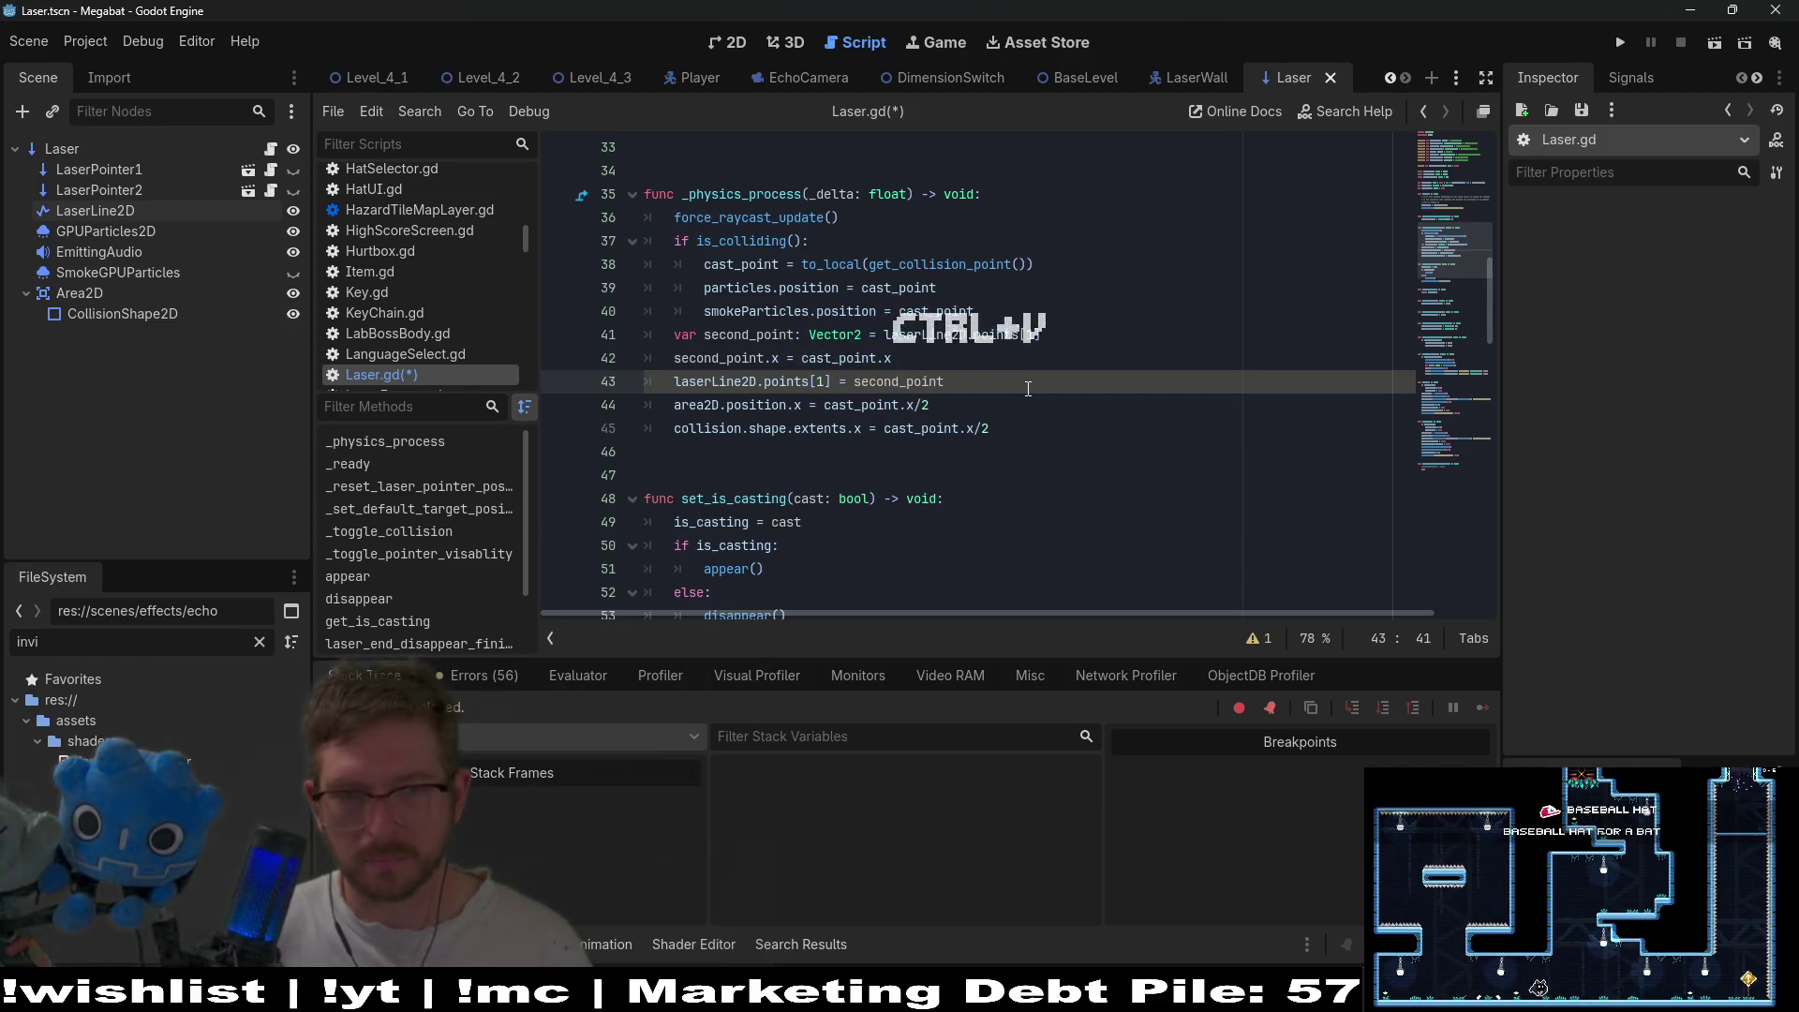
key("ctrl+s")
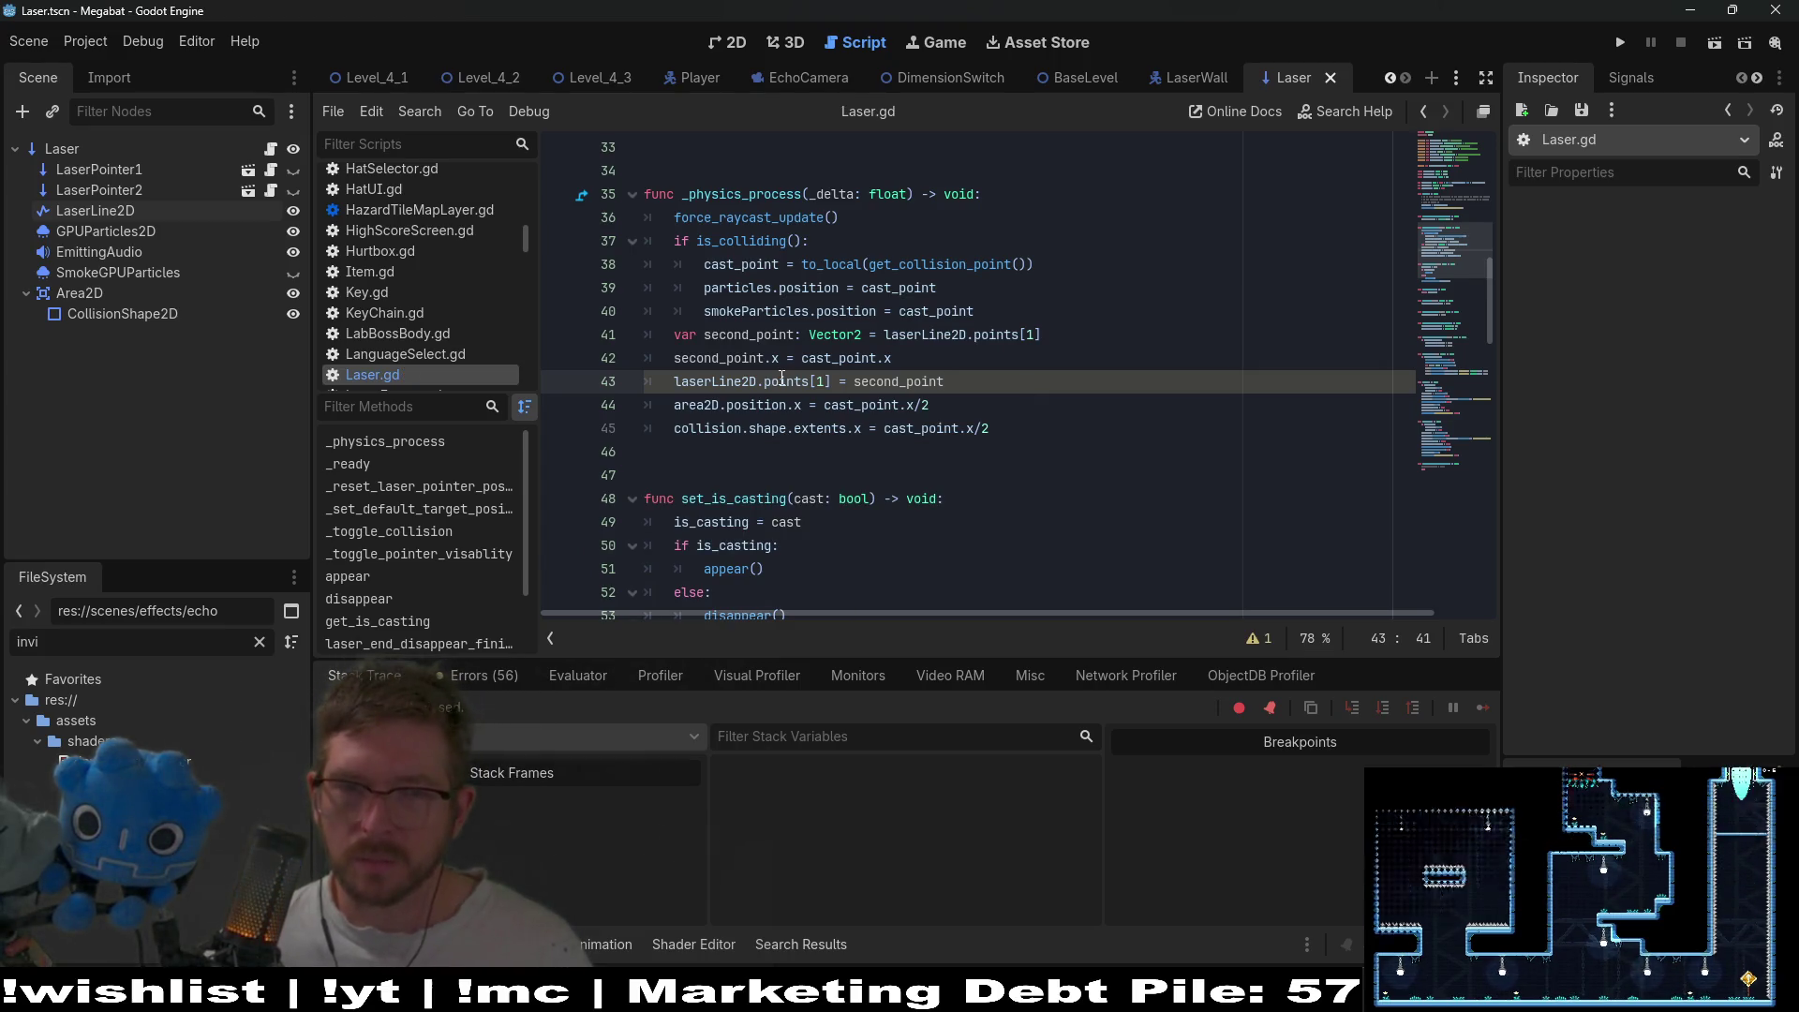
key("Up")
- Rewrite line 43 as 'laserLine2D.points = [Vector2.ZERO, second_point]' and save Laser.gd
left_click(832, 383)
double_click(883, 385)
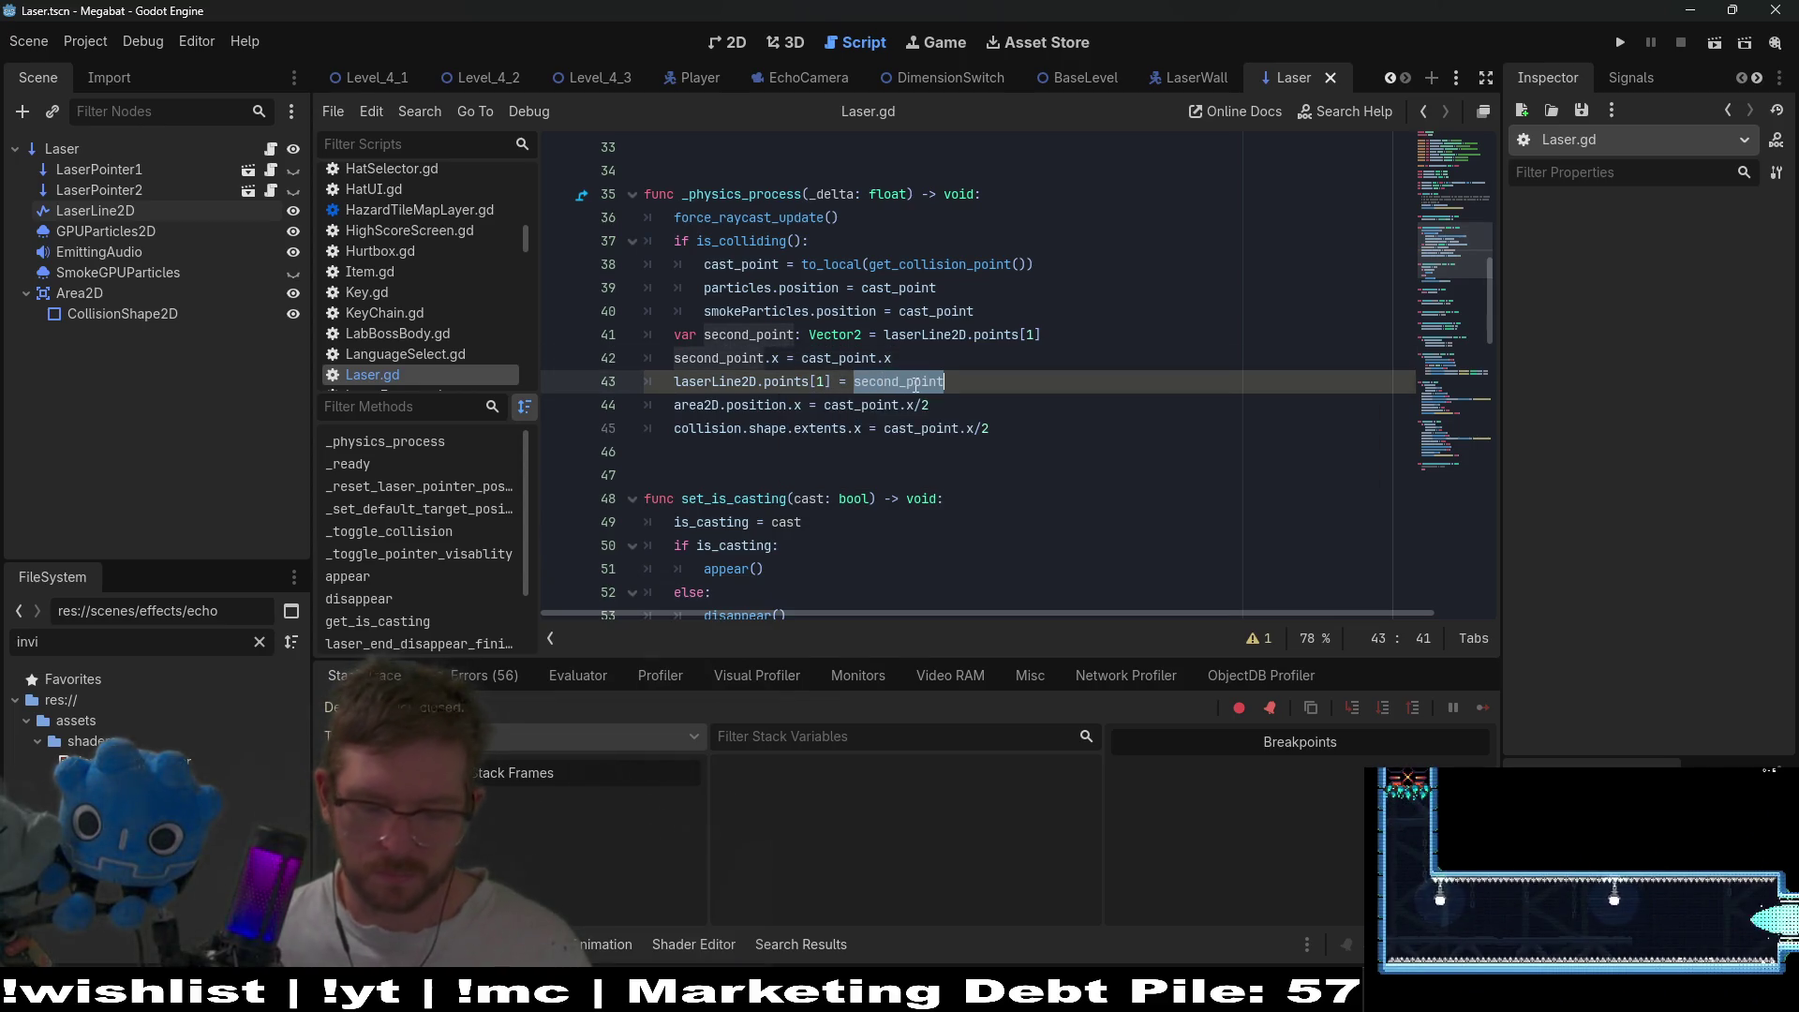
key("ctrl+x")
type("[")
key("ctrl+v")
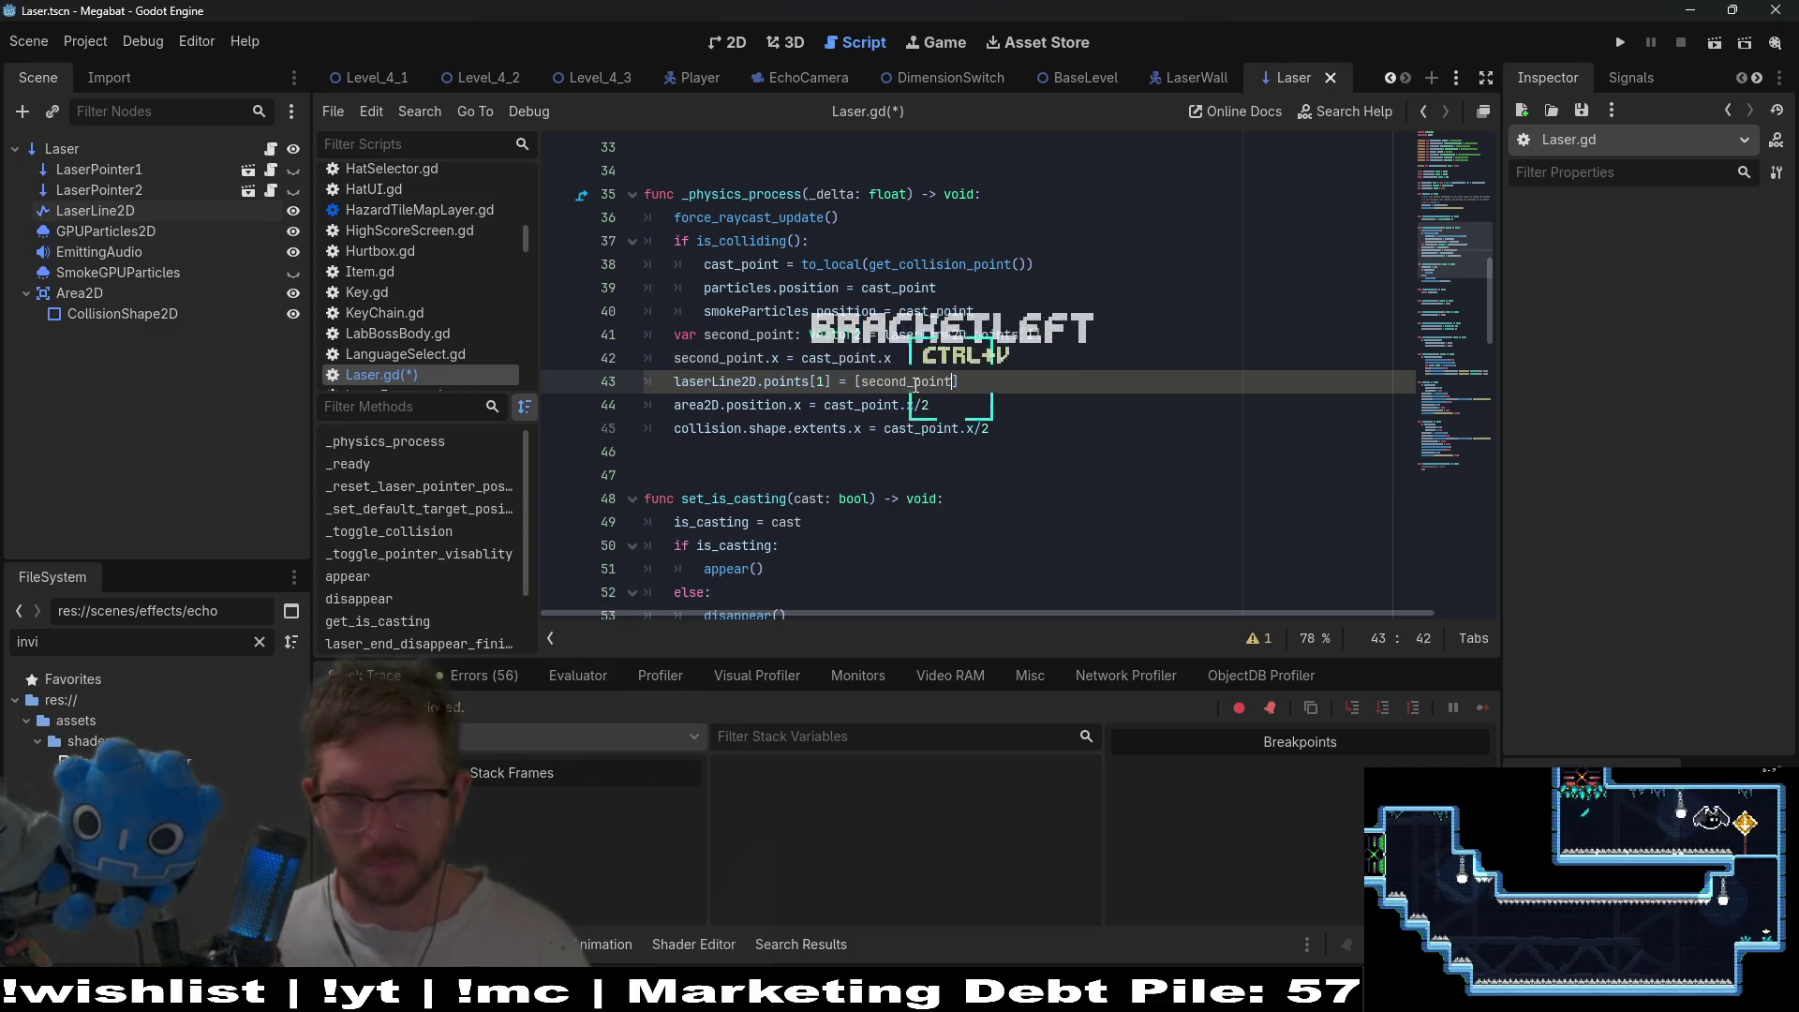
left_click(831, 381)
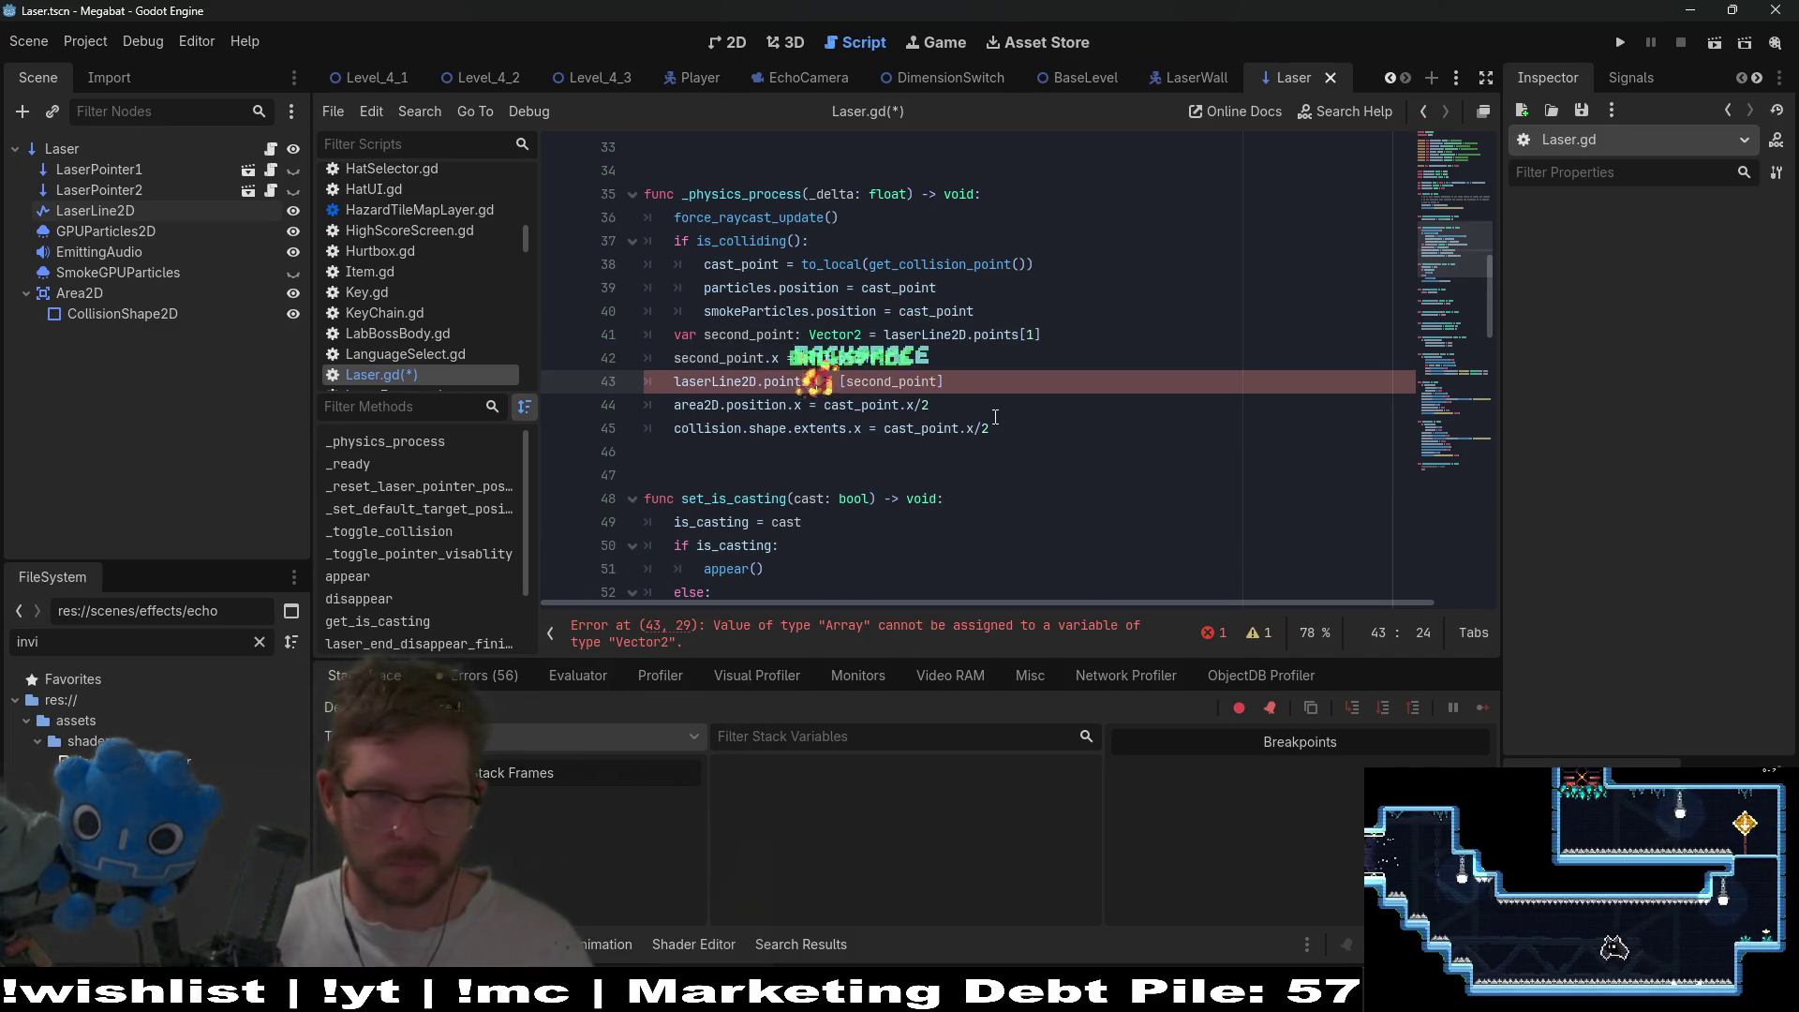
key("BackSpace")
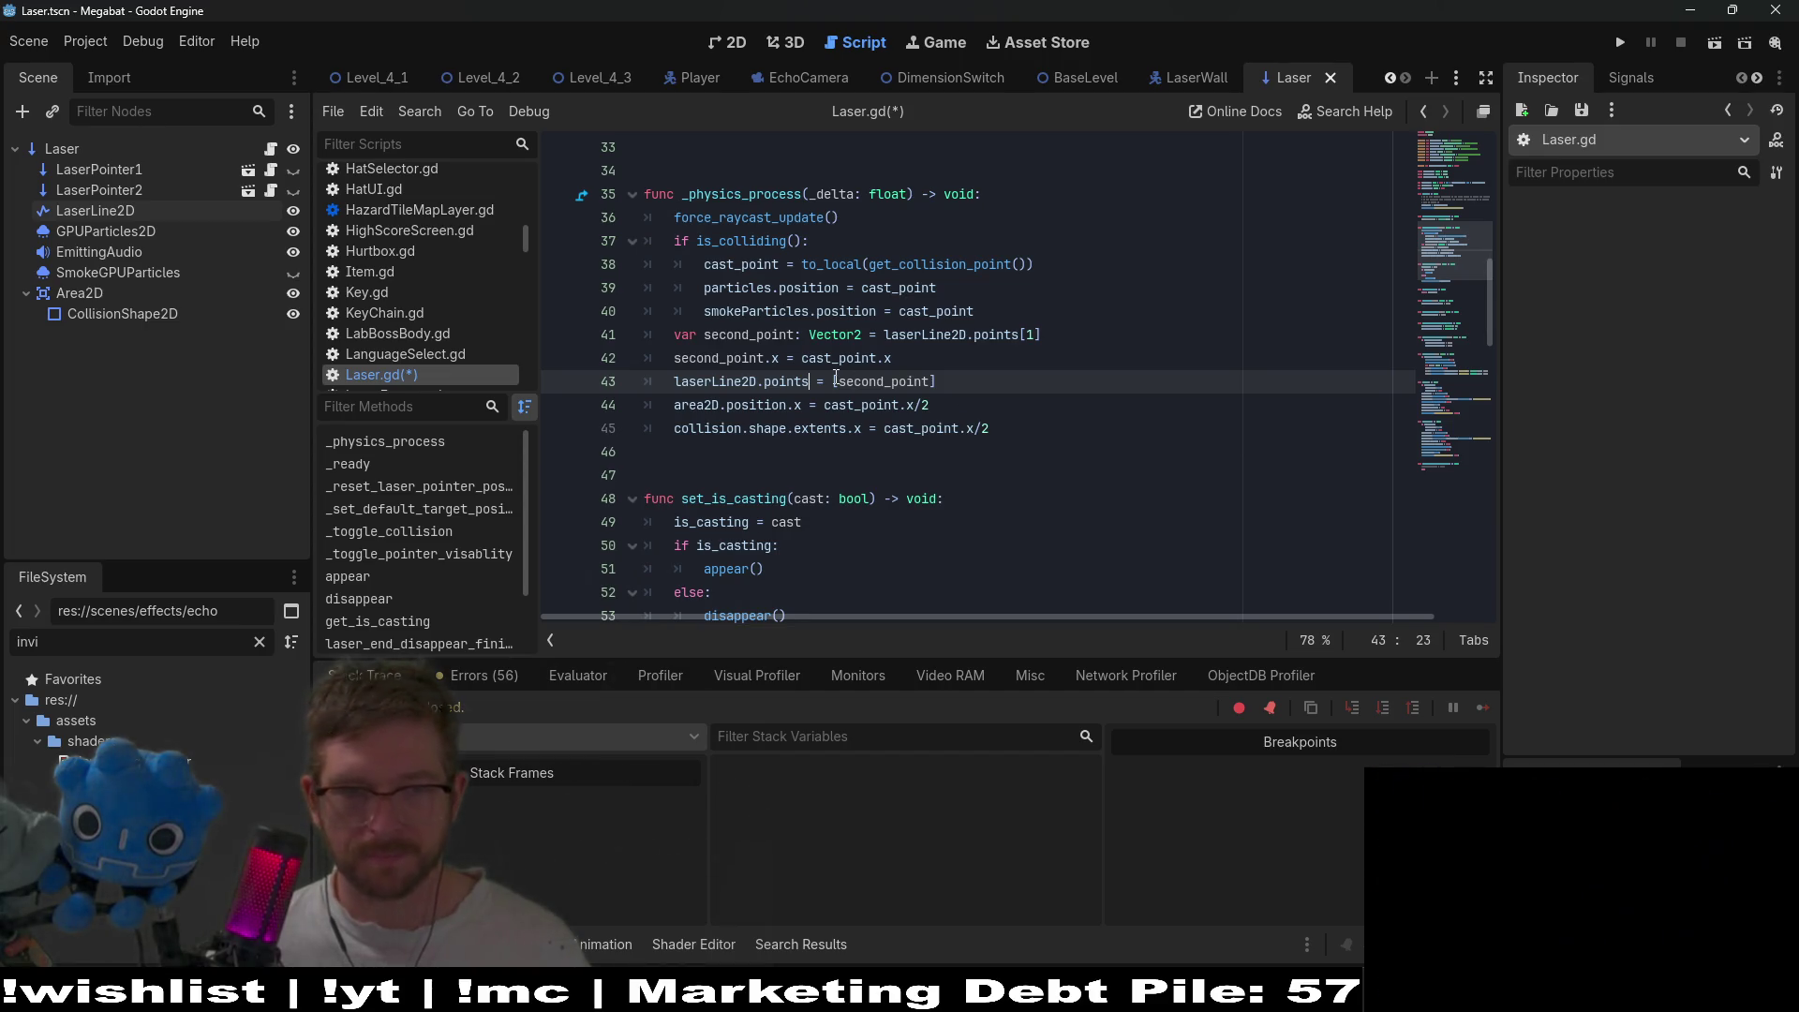
key("Right")
key("Right")
key("Right")
type("Vector2")
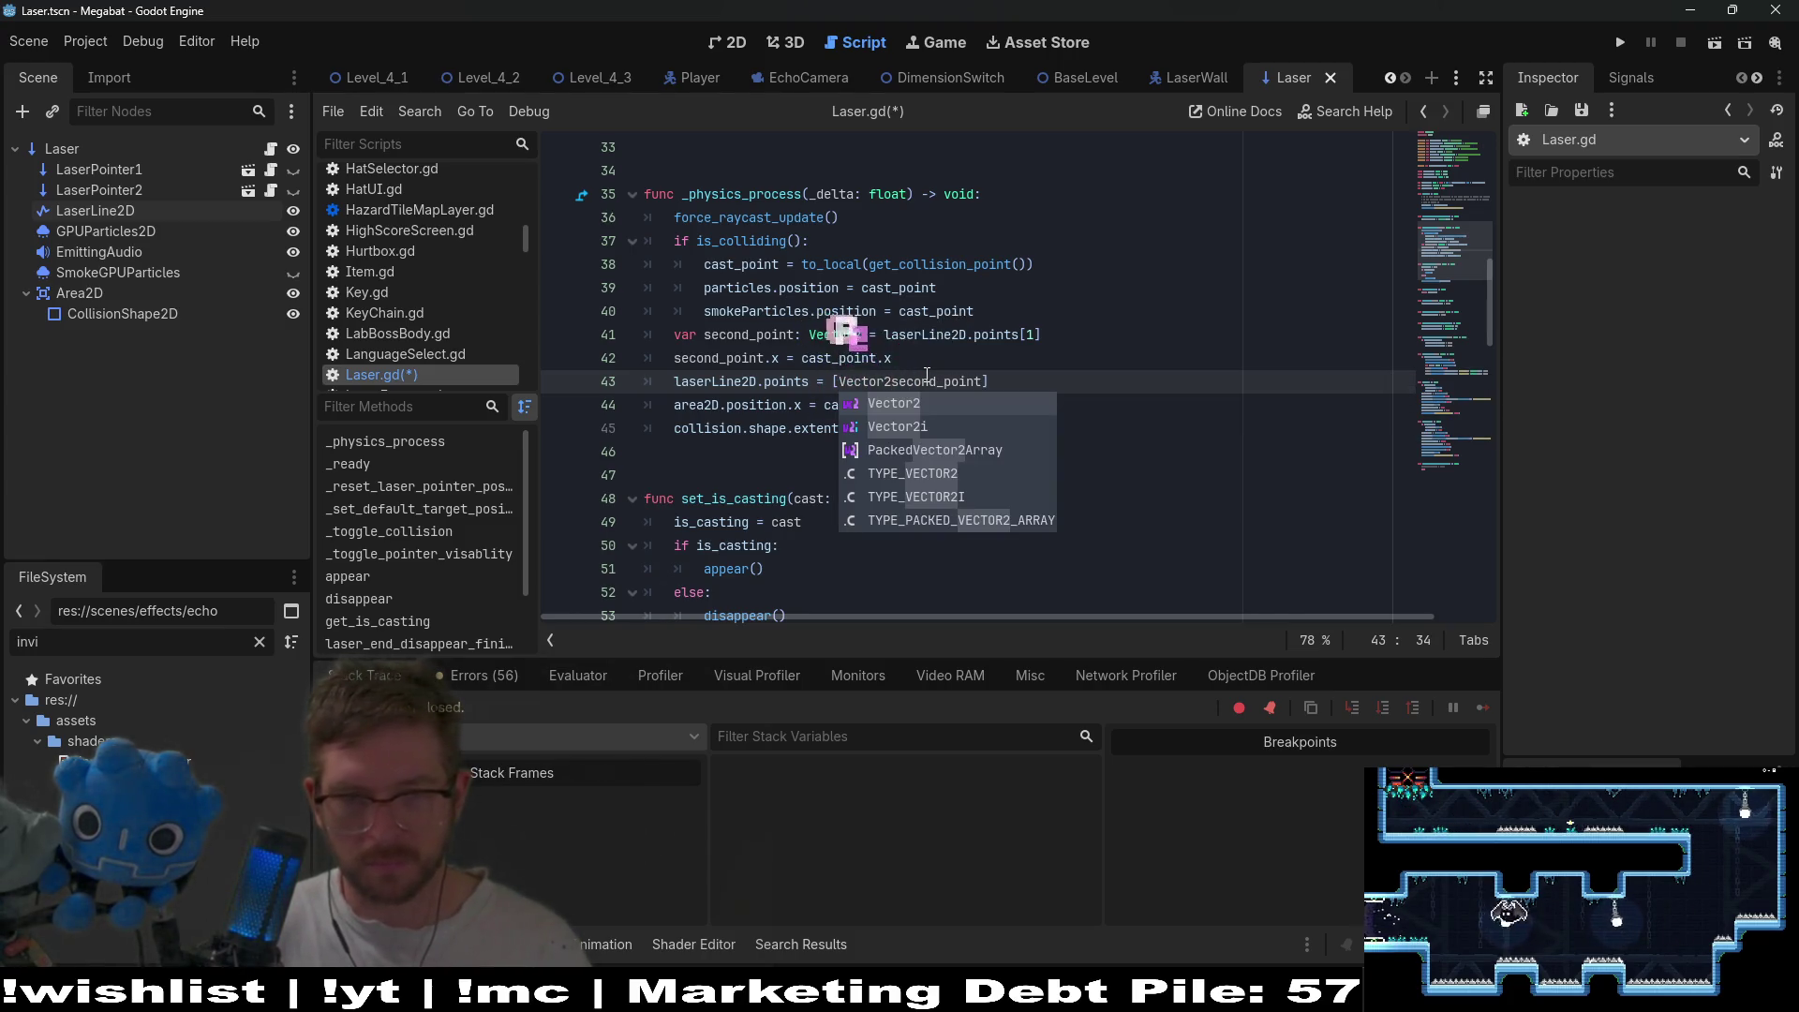
type(".ZERO,")
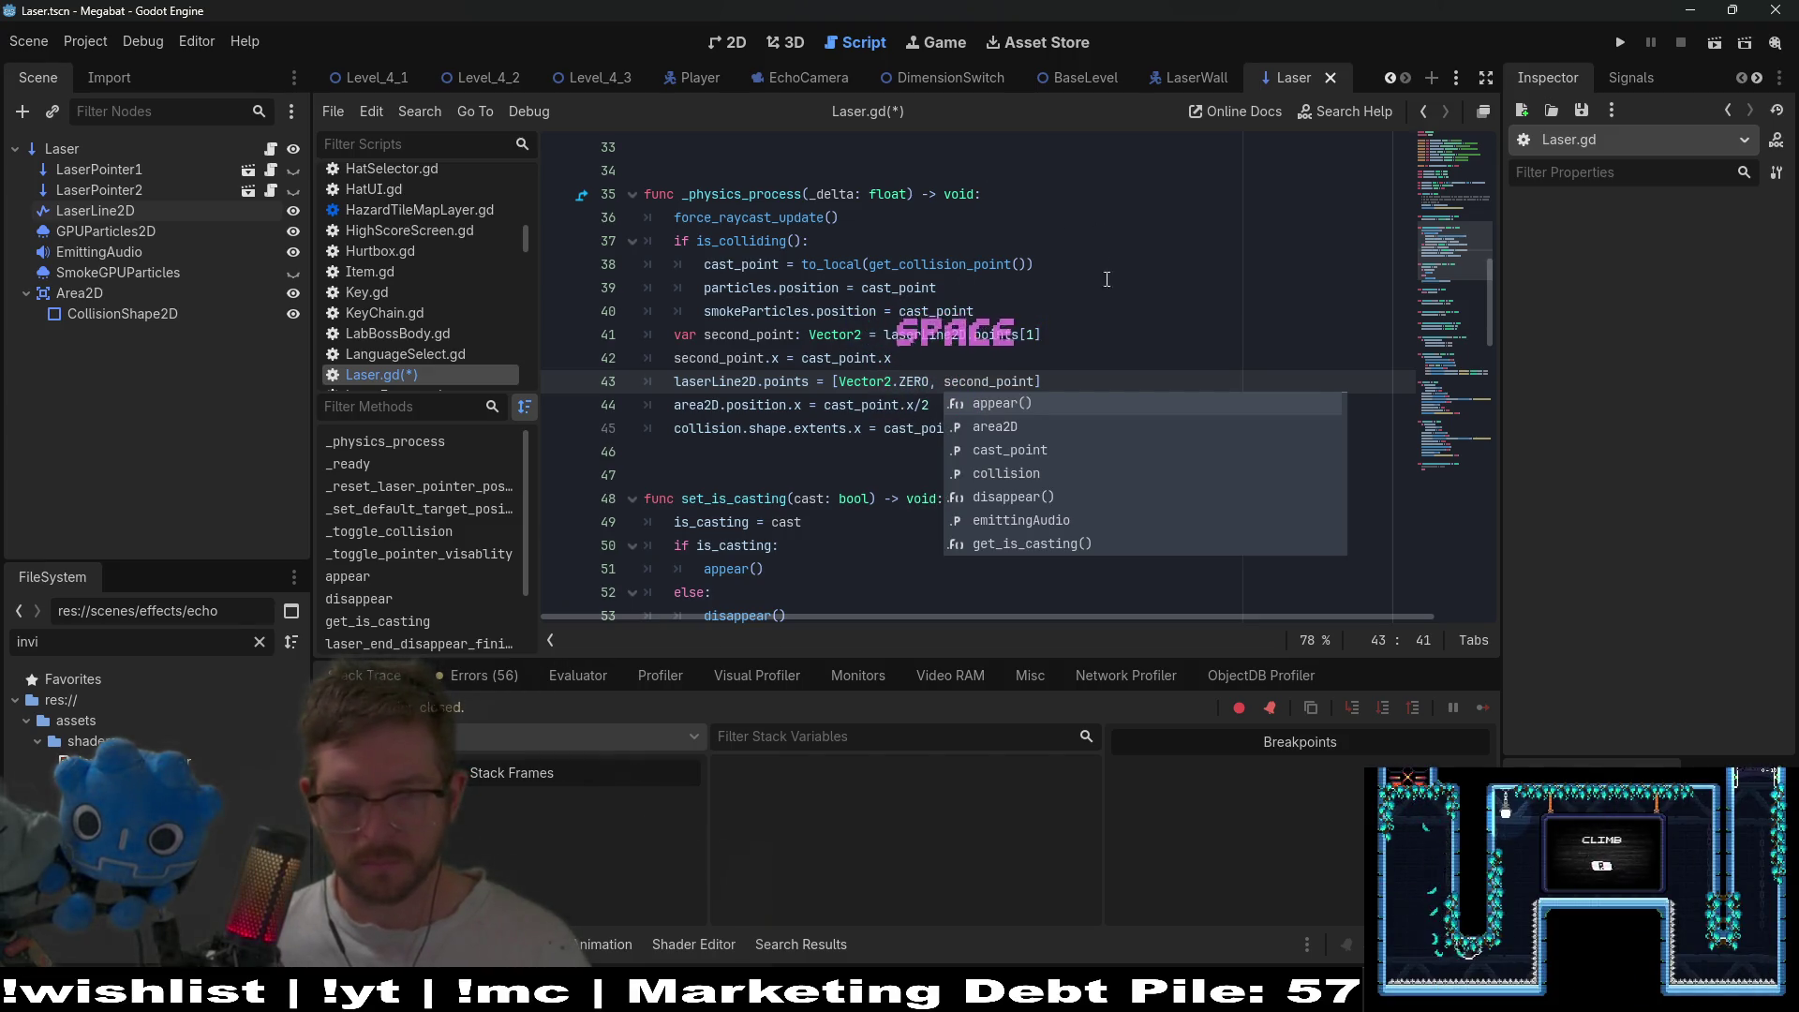
left_click(1106, 314)
key("ctrl+s")
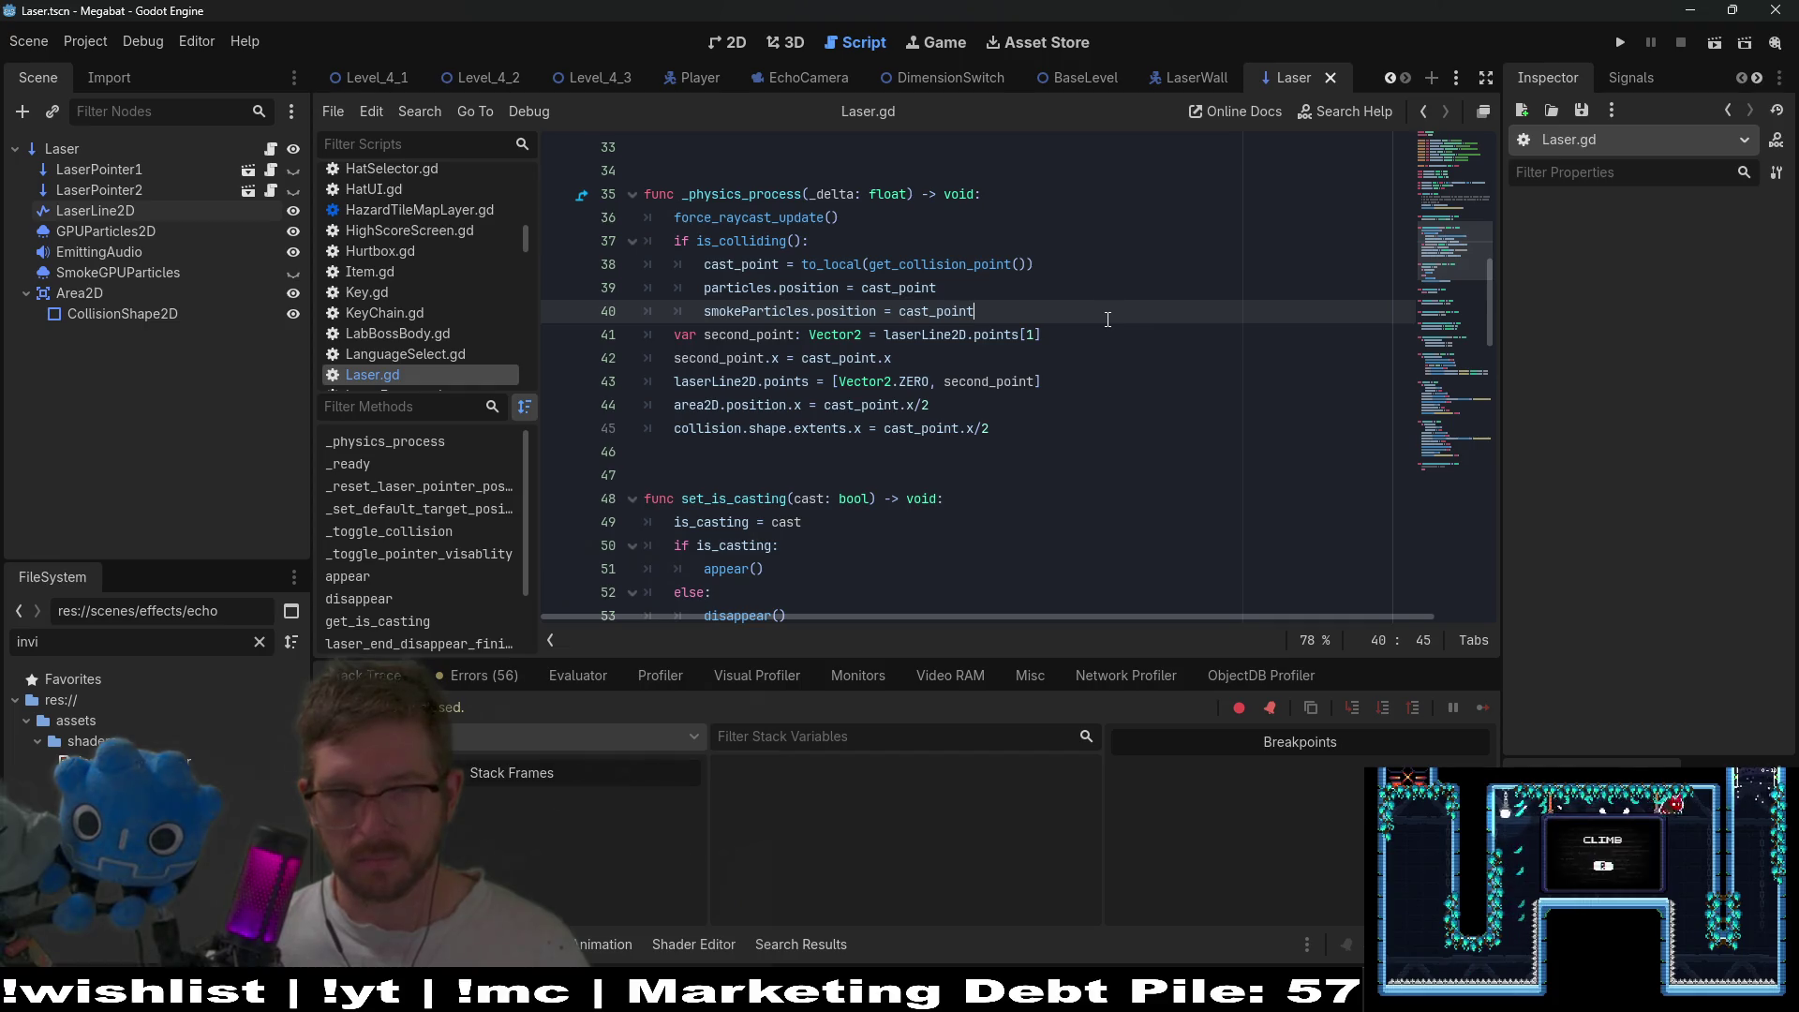
- View LaserLine2D's points in the Laser scene's 2D view, then go to Level_4_3
left_click(112, 148)
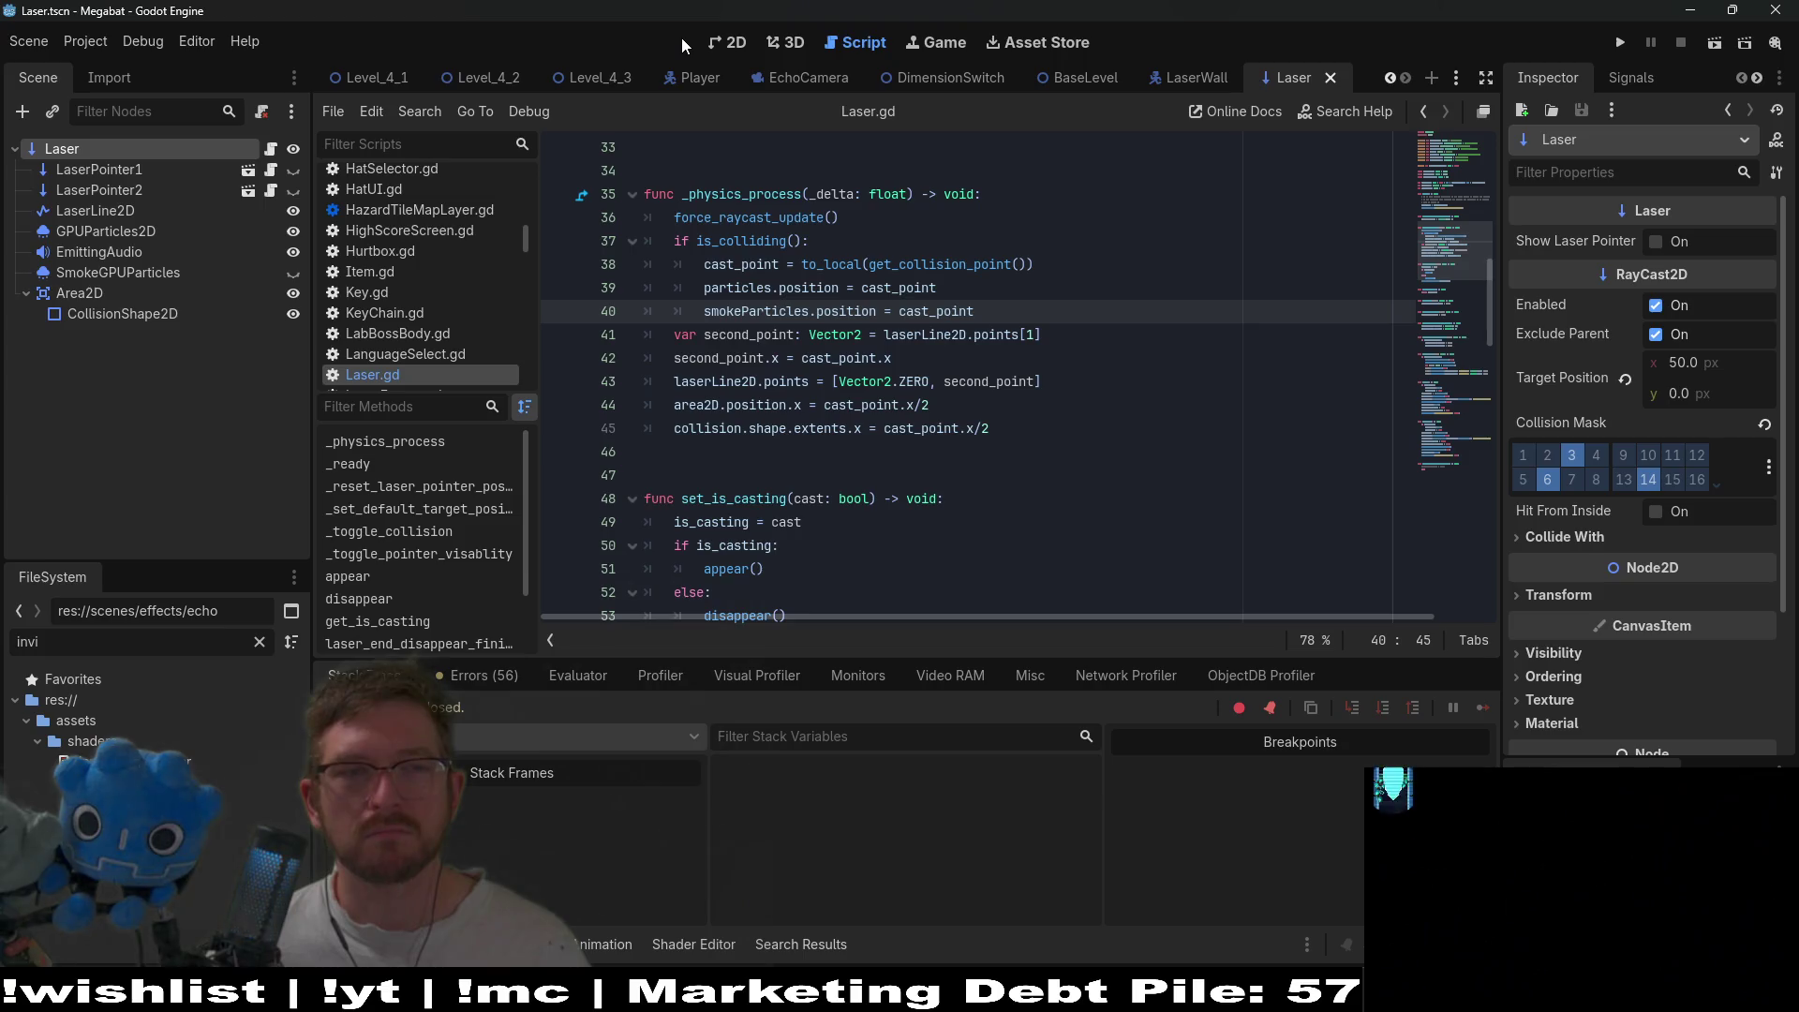
left_click(726, 42)
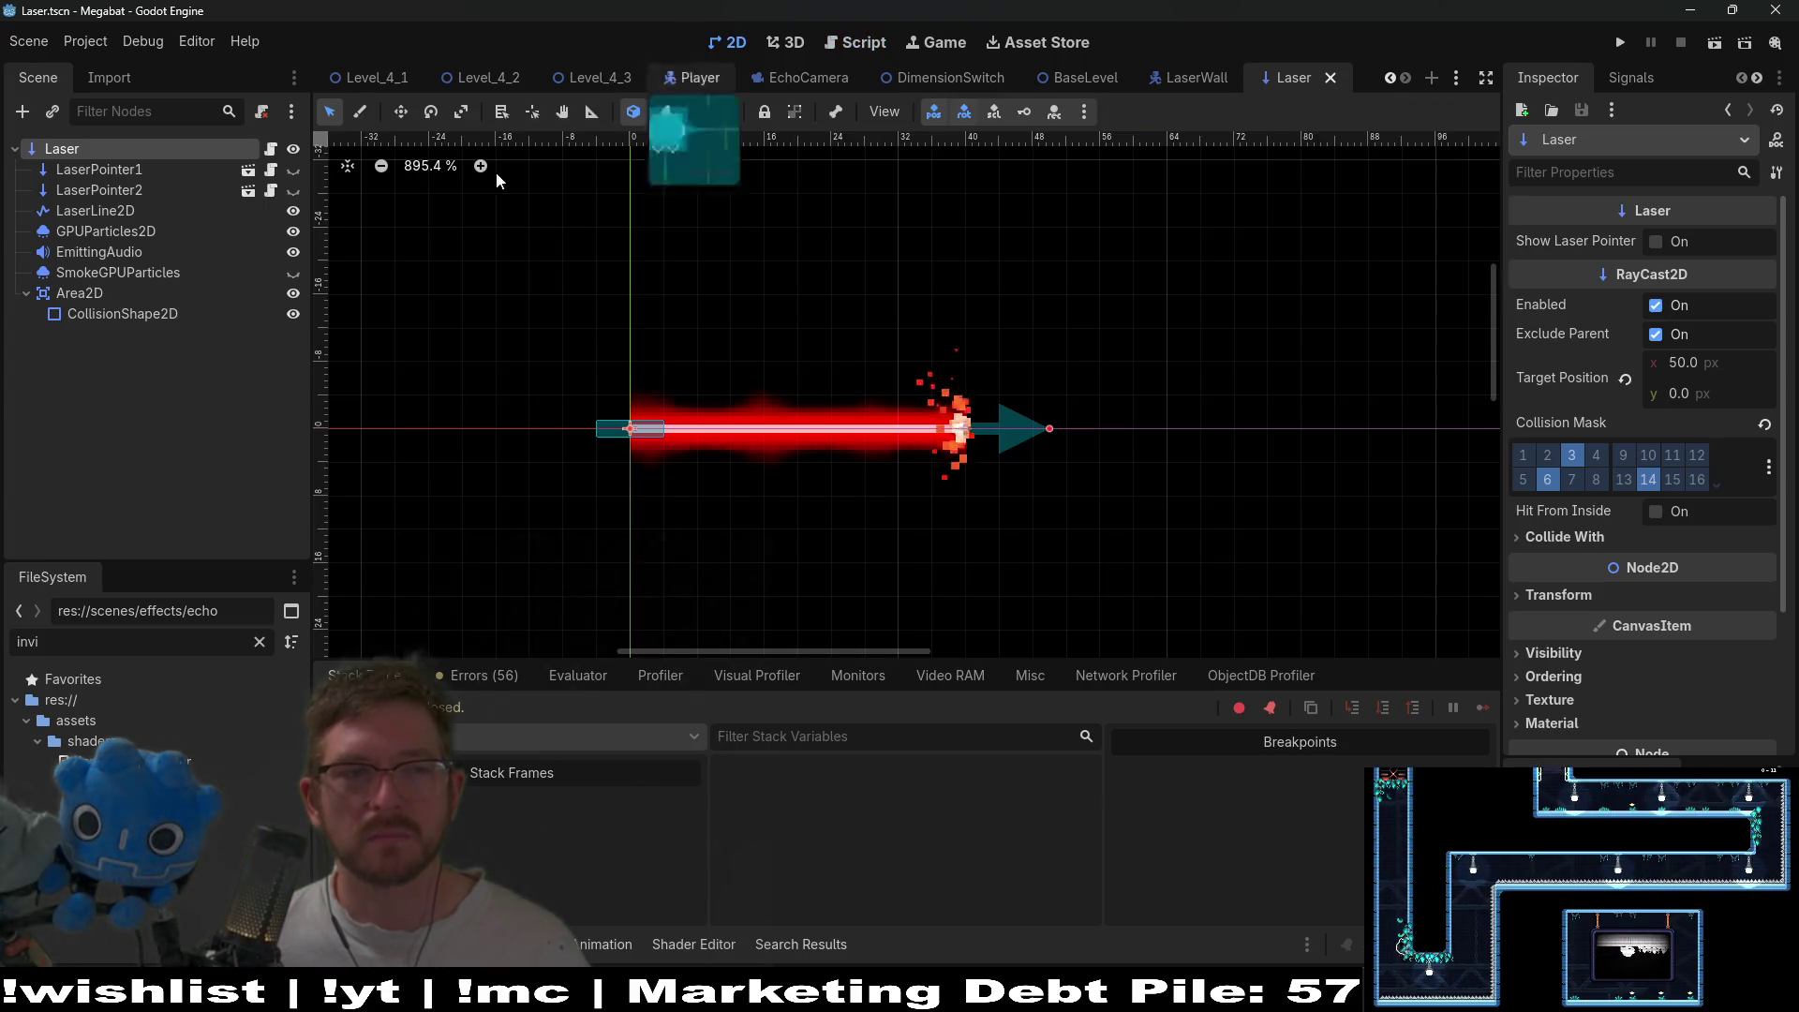
left_click(101, 211)
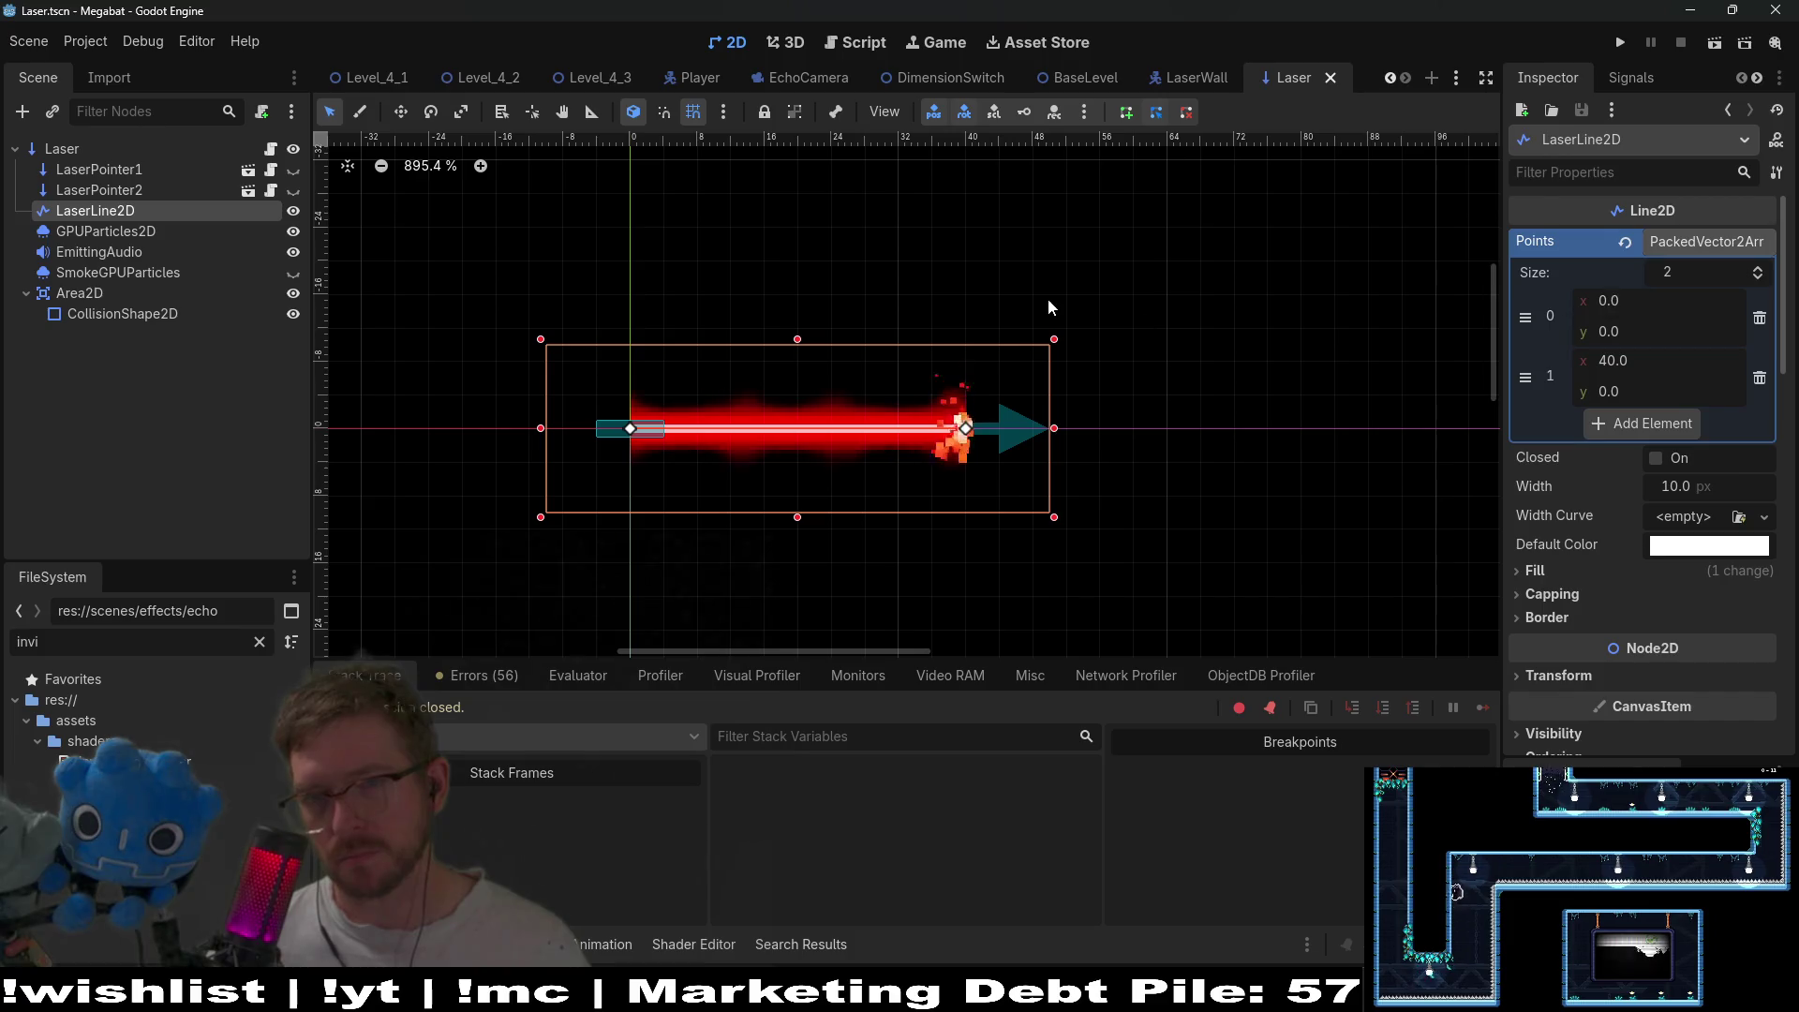
mouse_move(1143, 90)
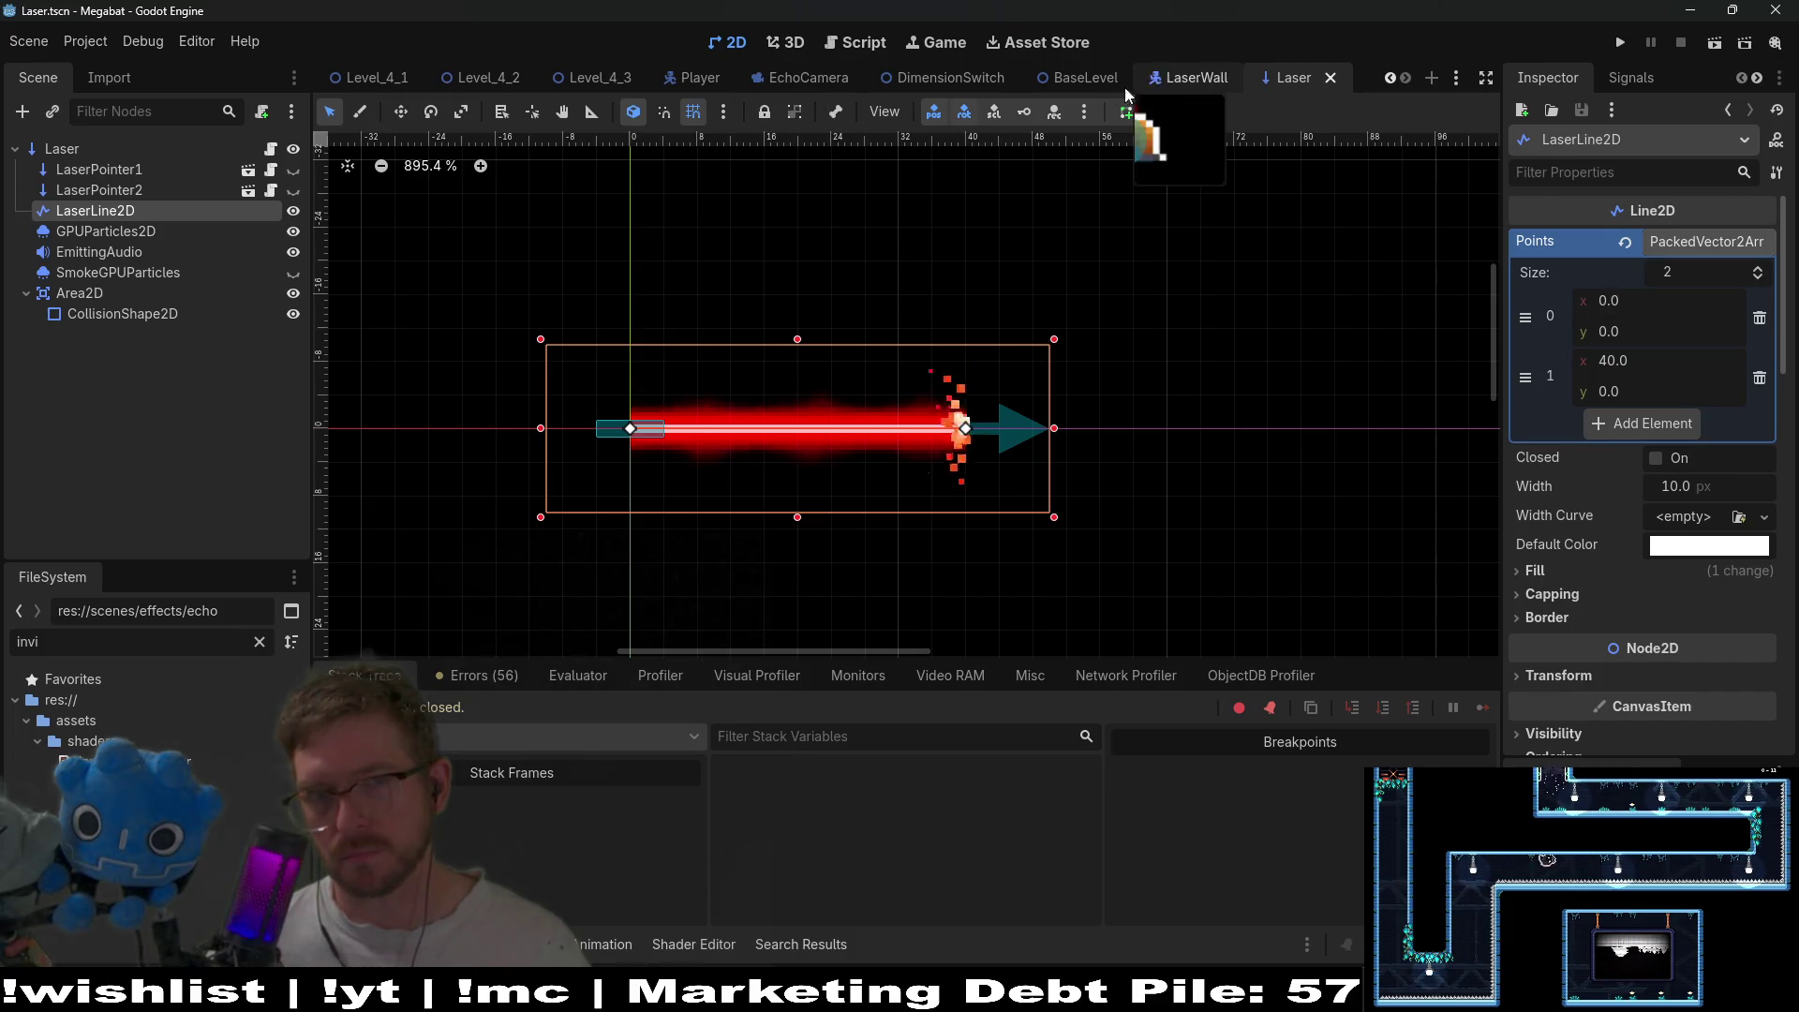
left_click(592, 77)
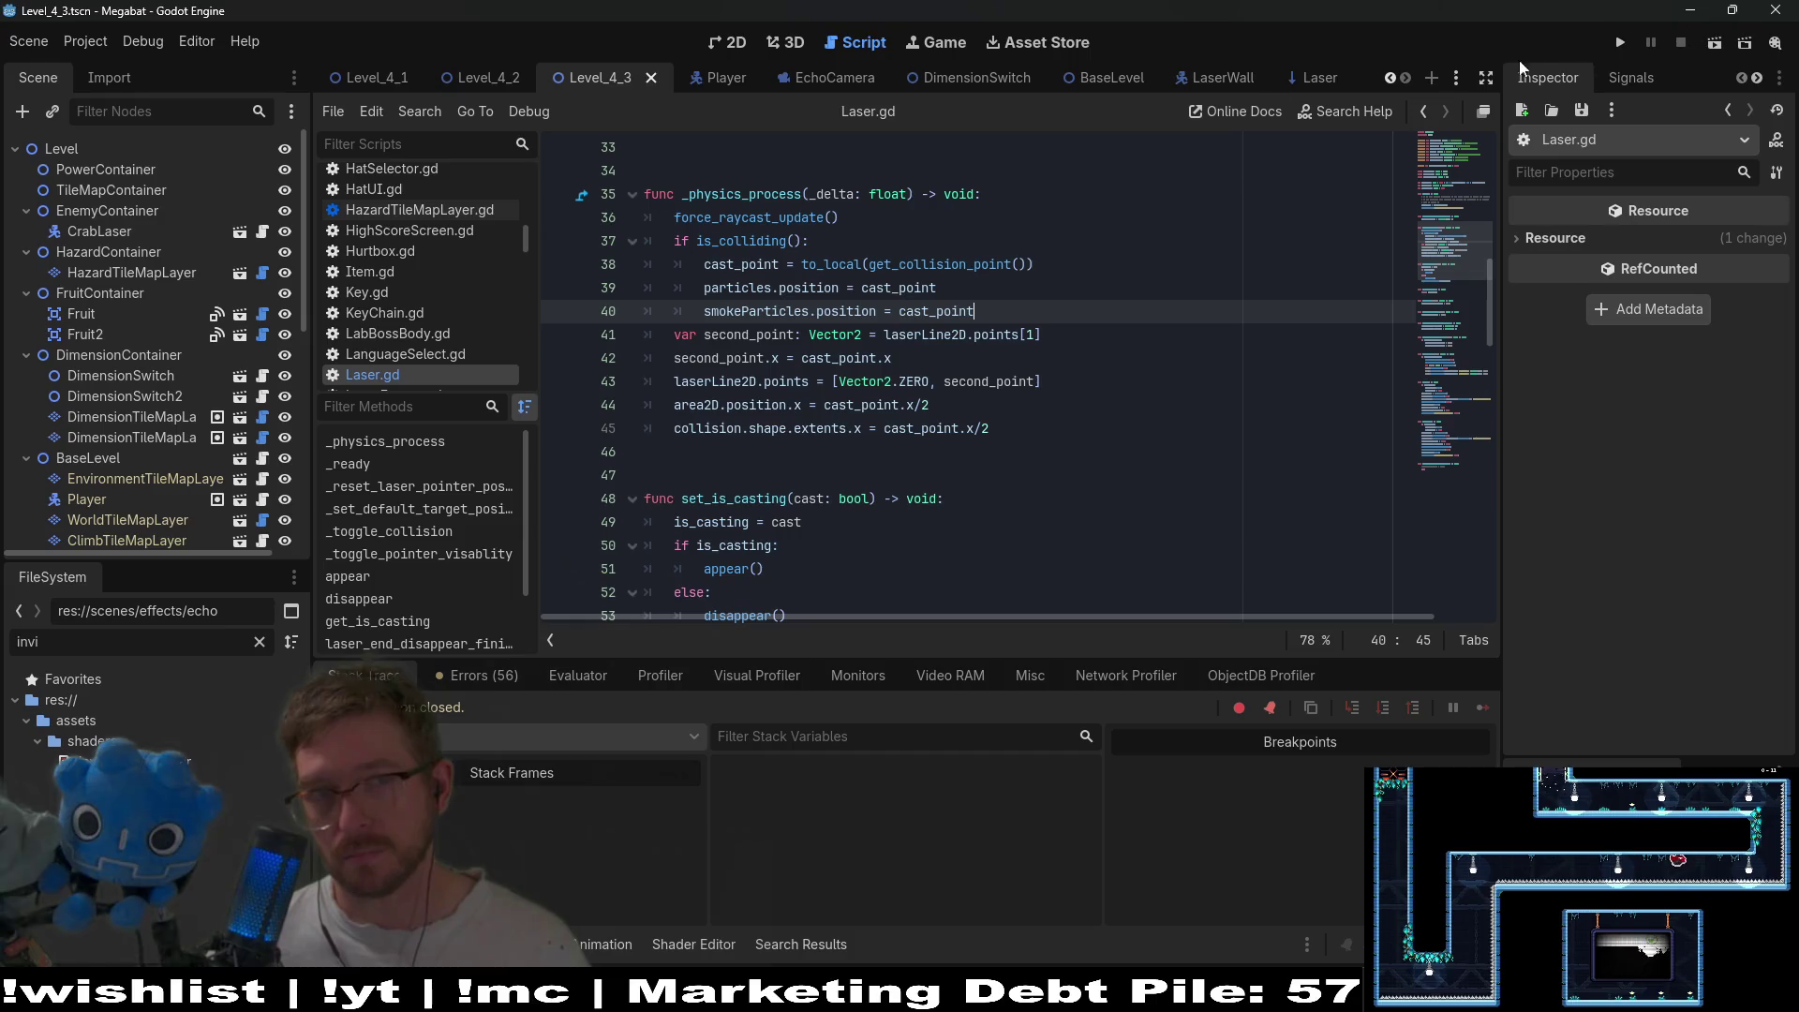
left_click(1715, 42)
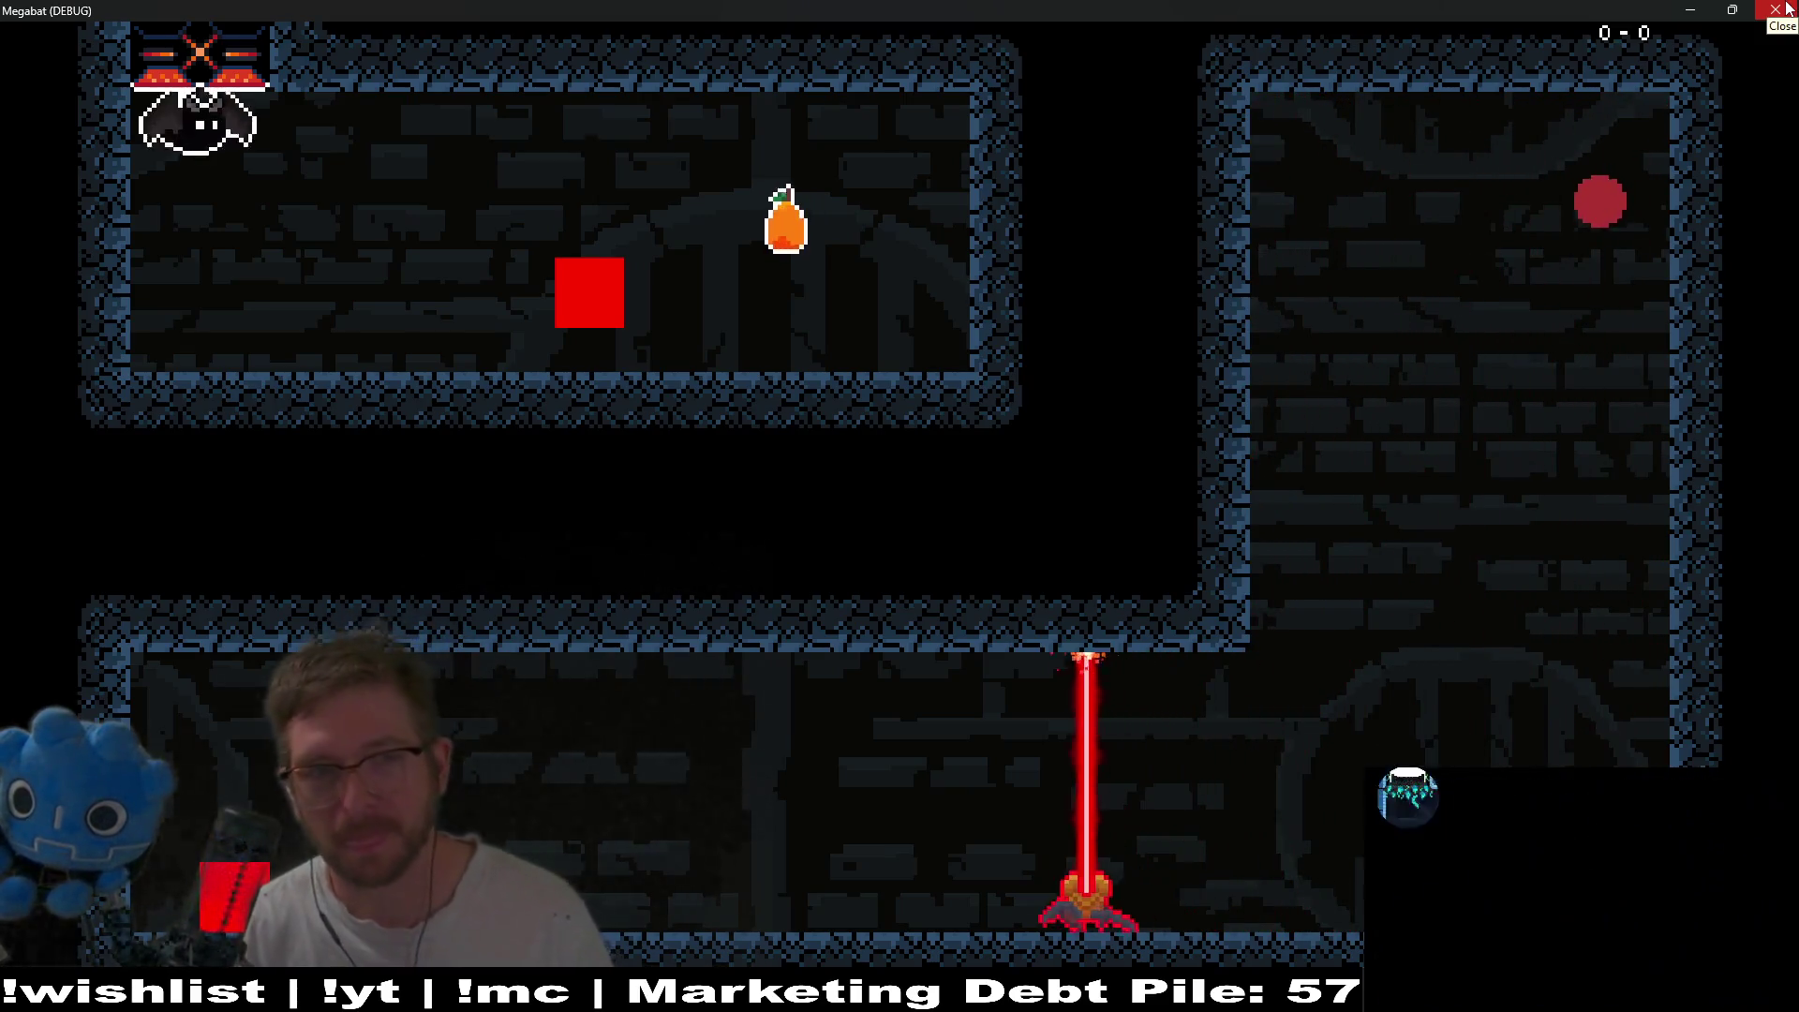
key("space")
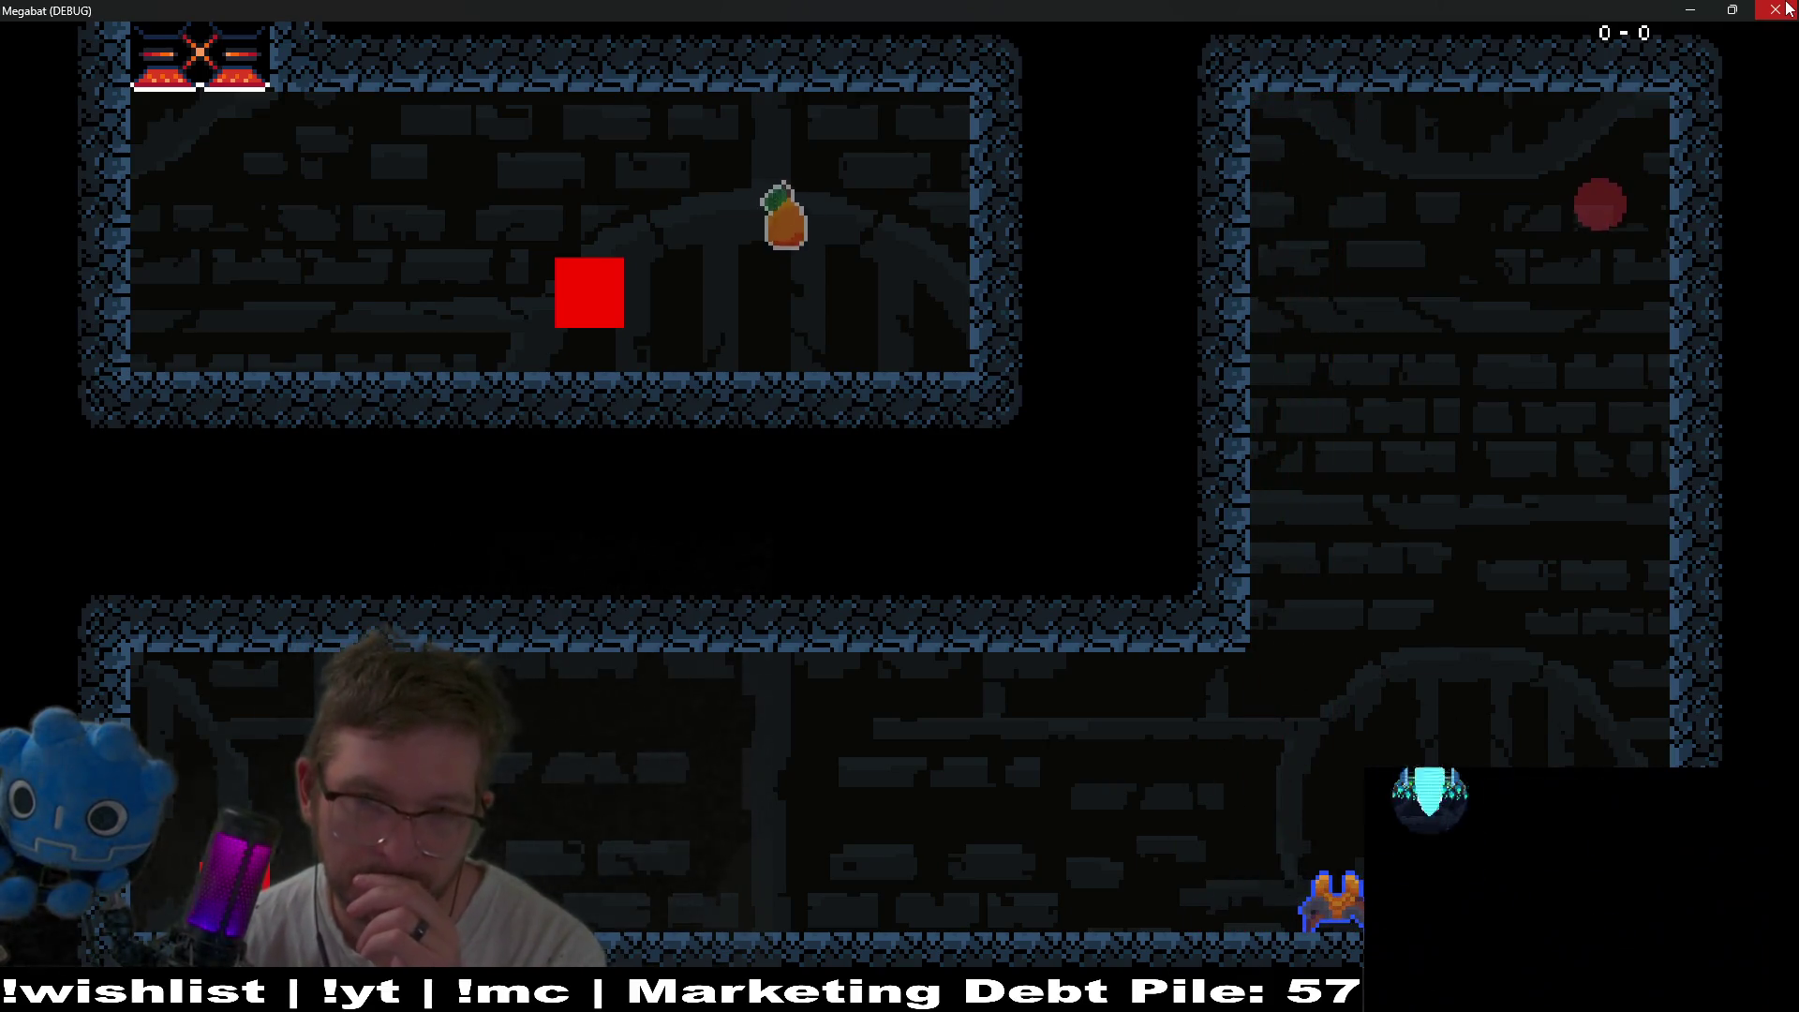
left_click(1775, 11)
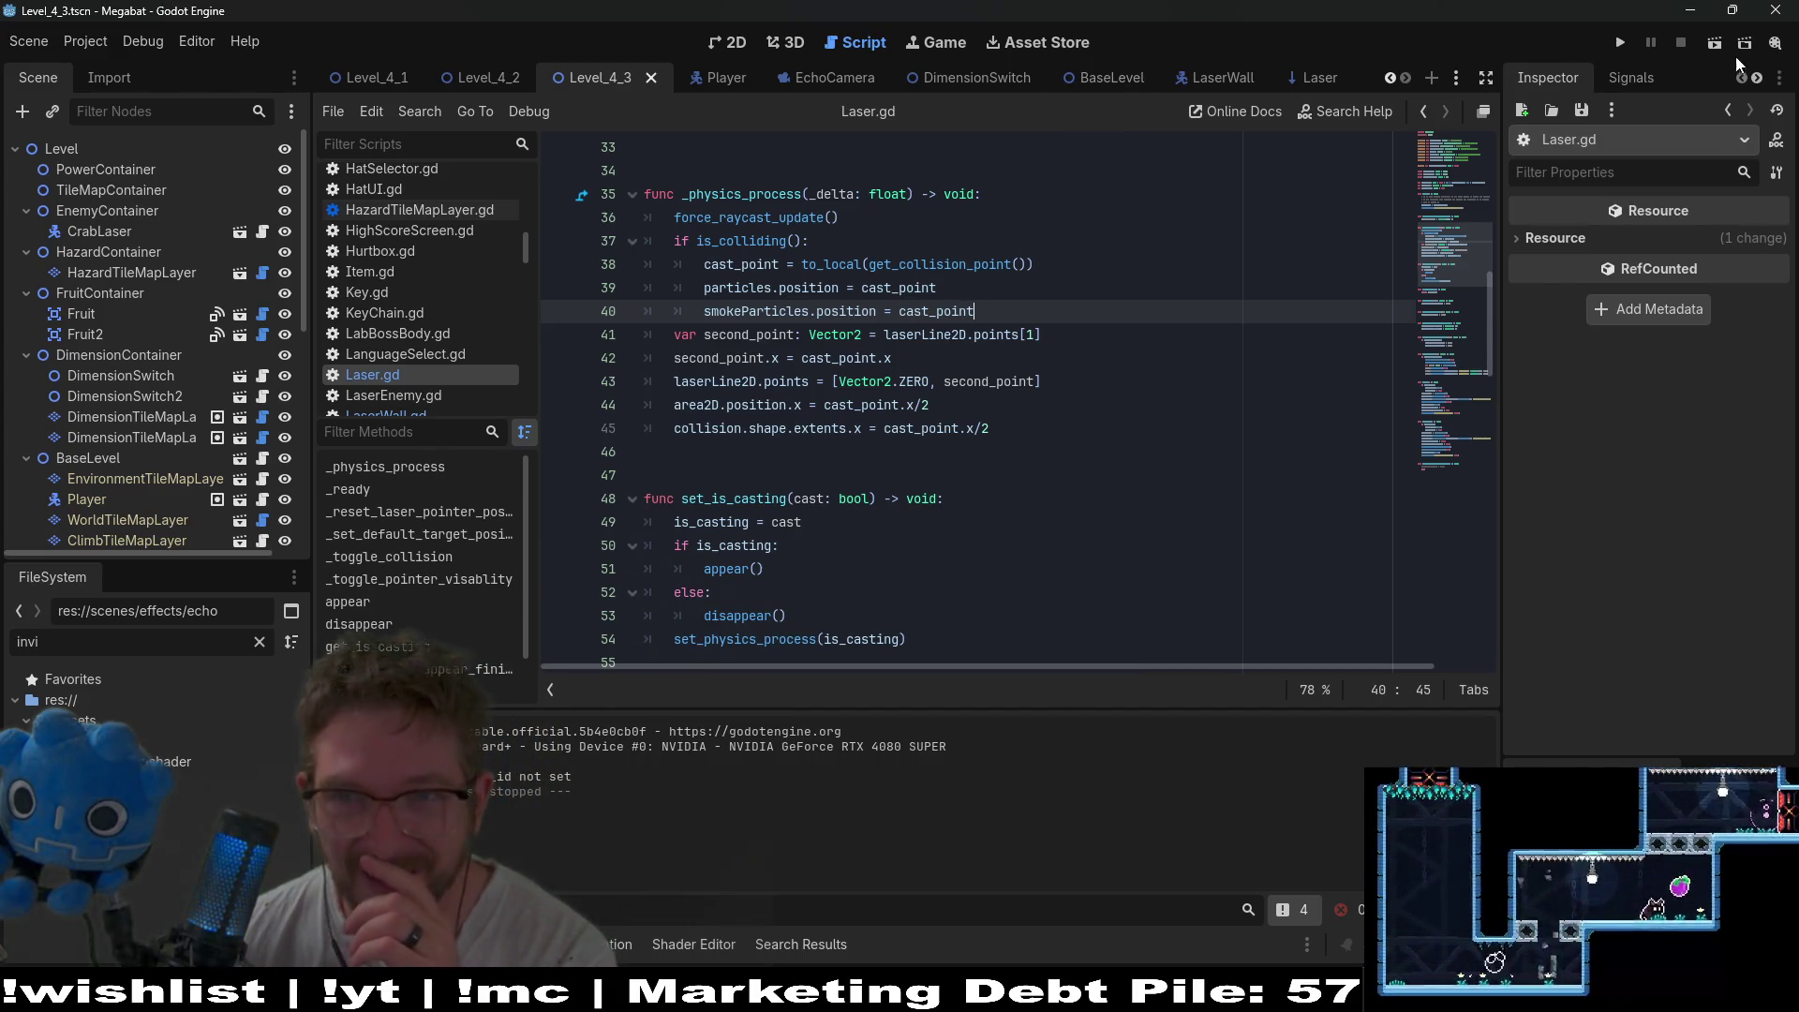
left_click(1708, 51)
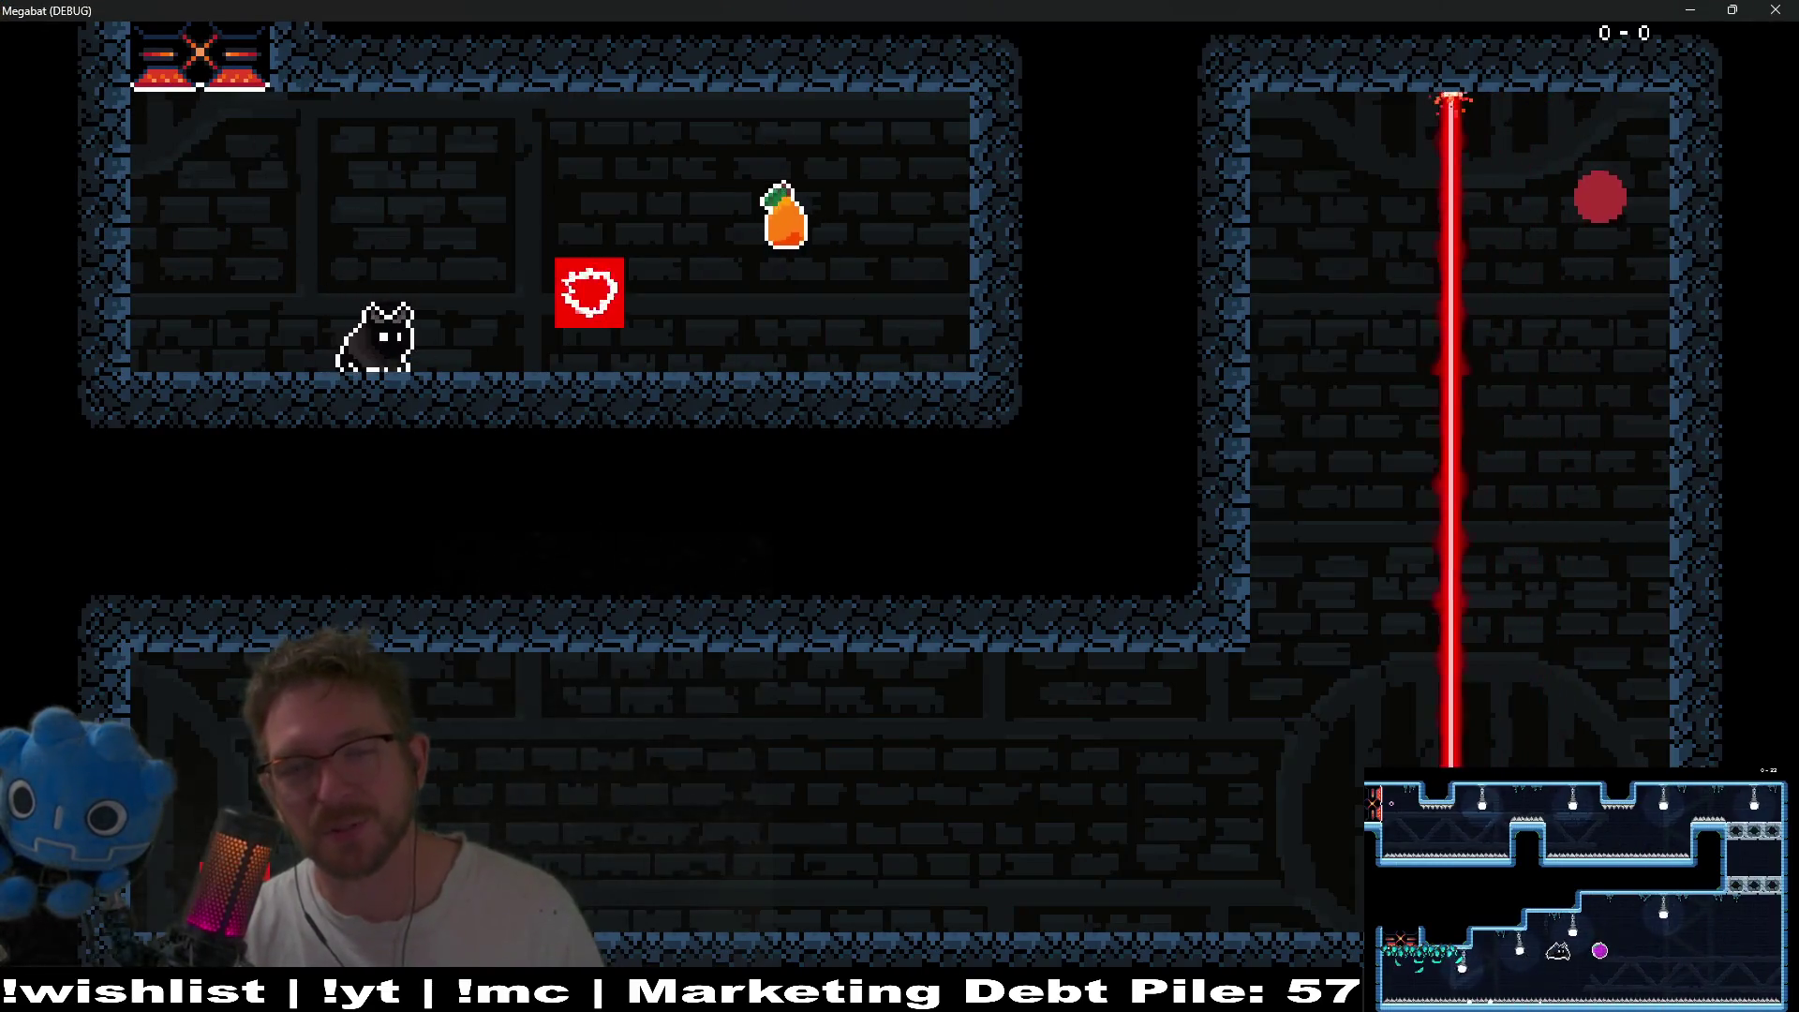
key("space")
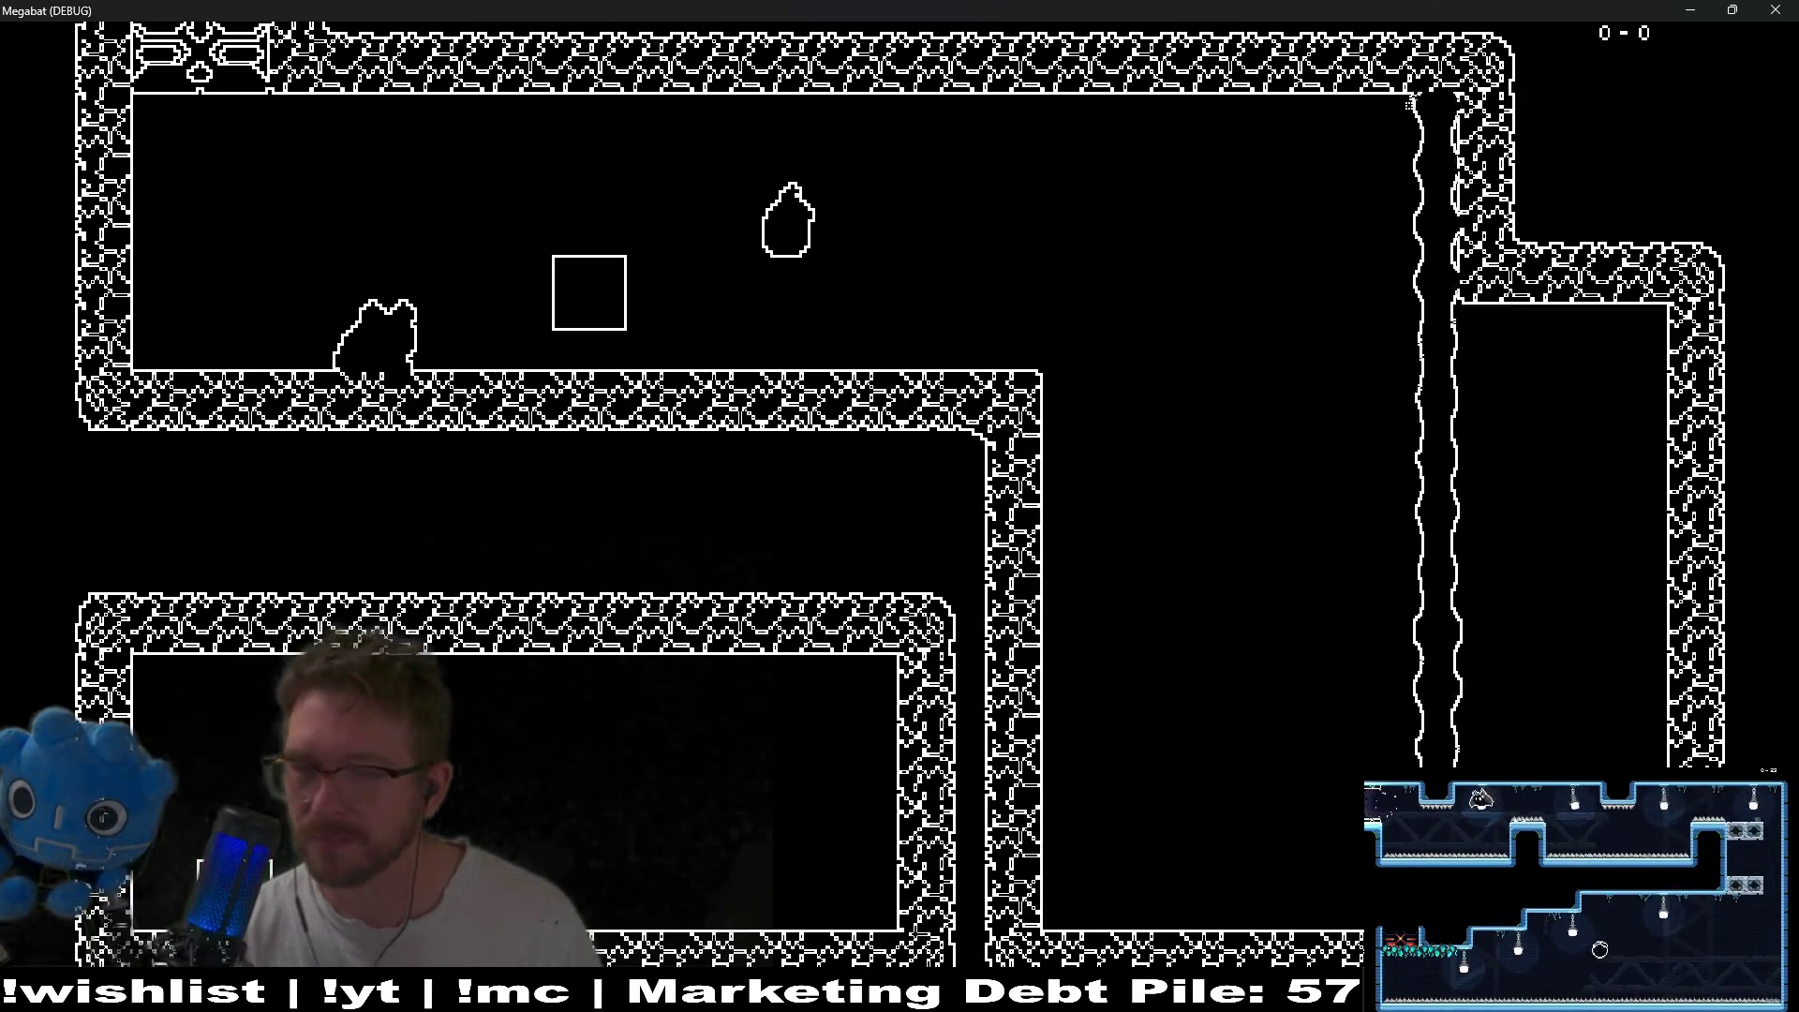
key("space")
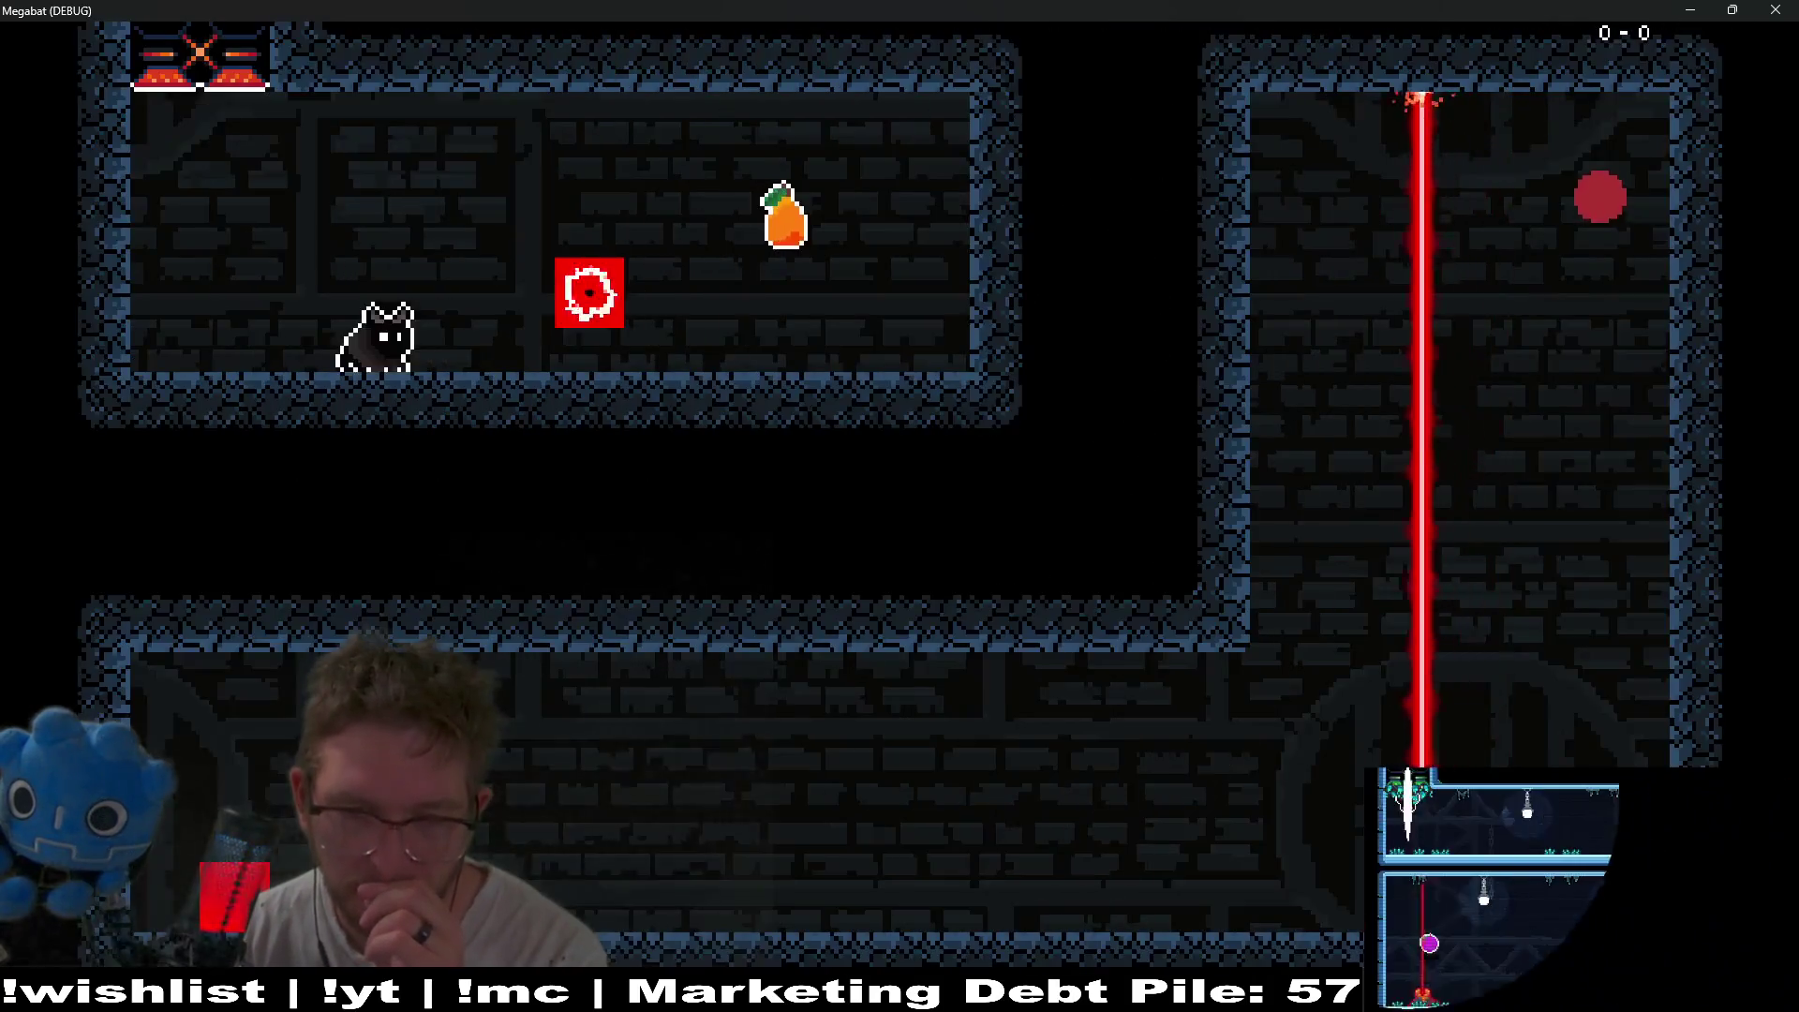
key("space")
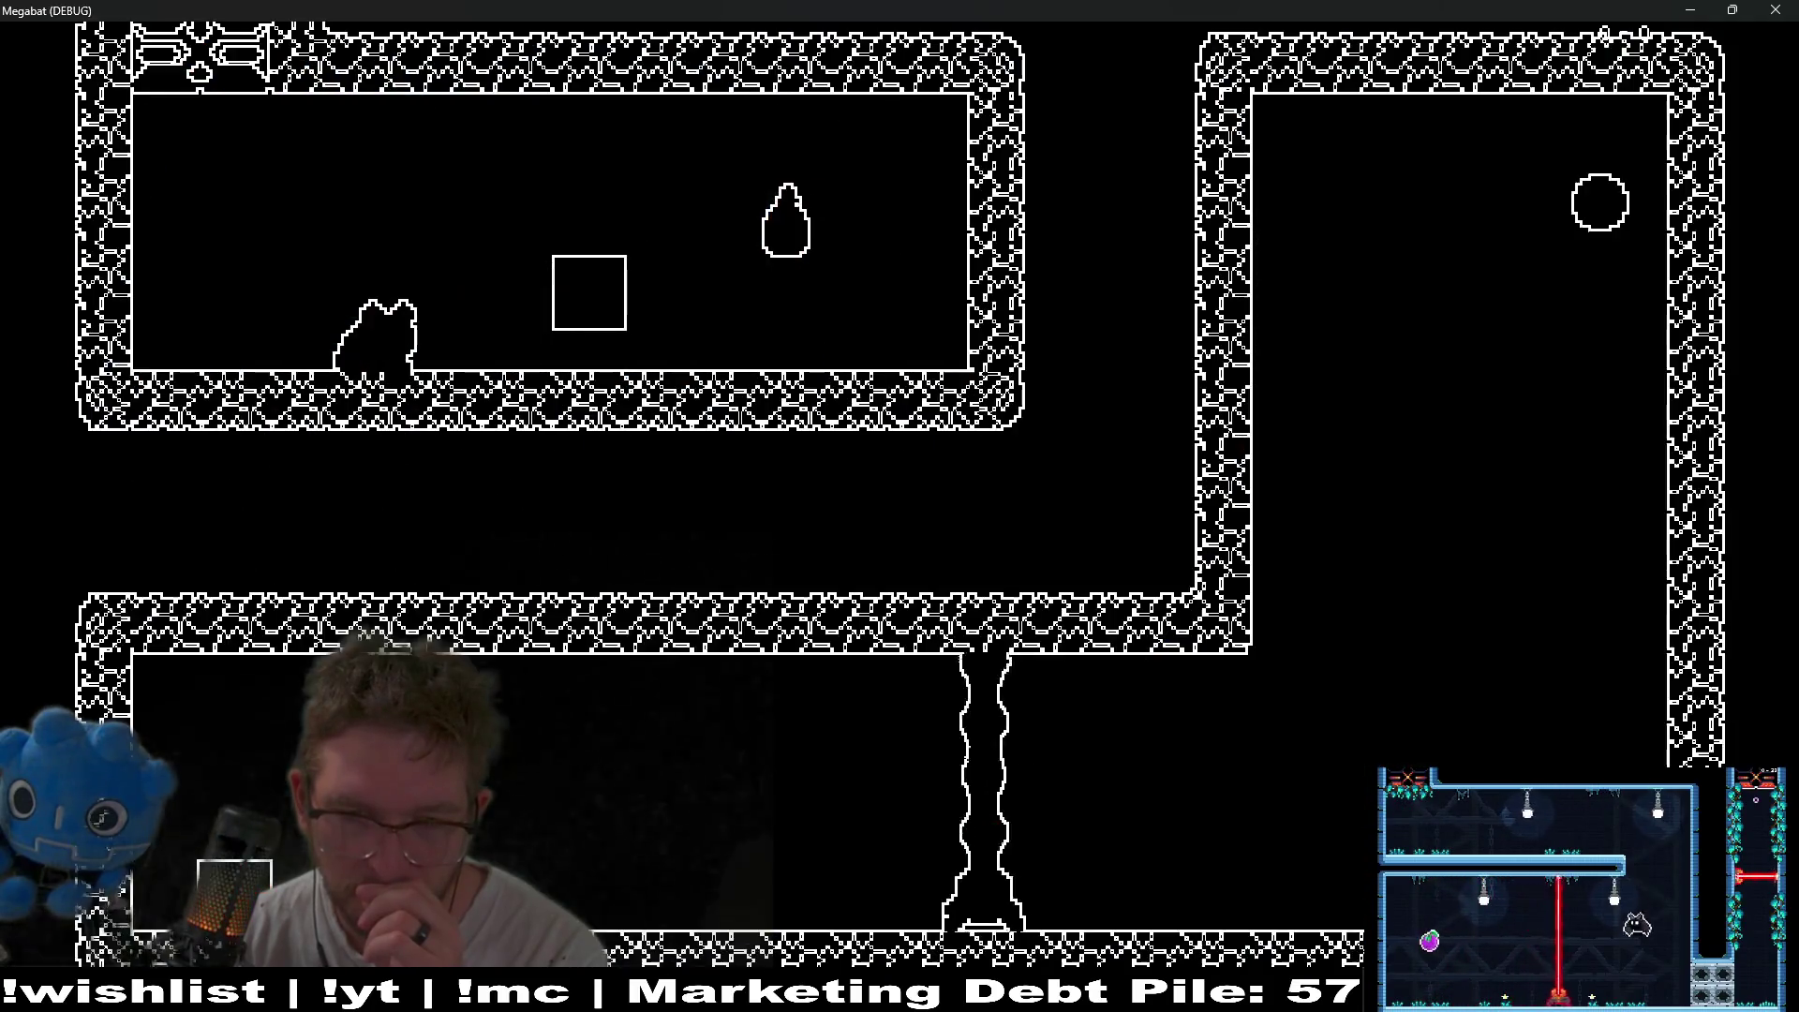
key("space")
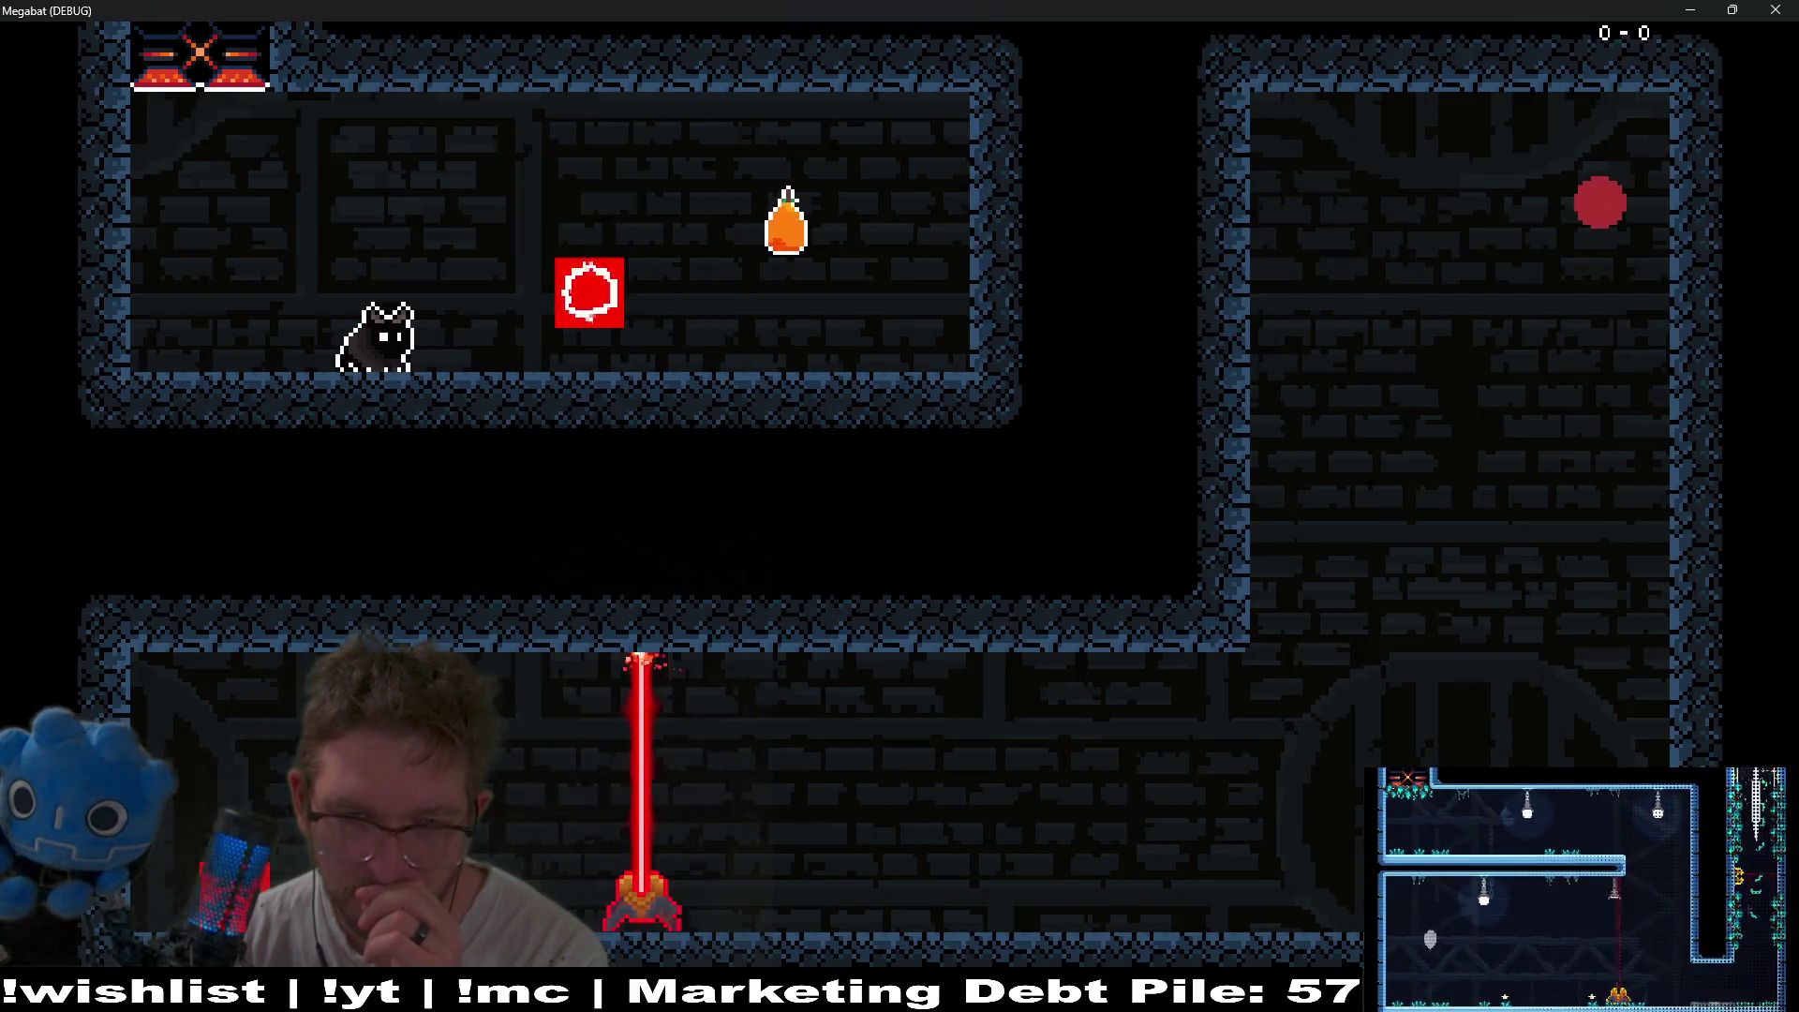
key("space")
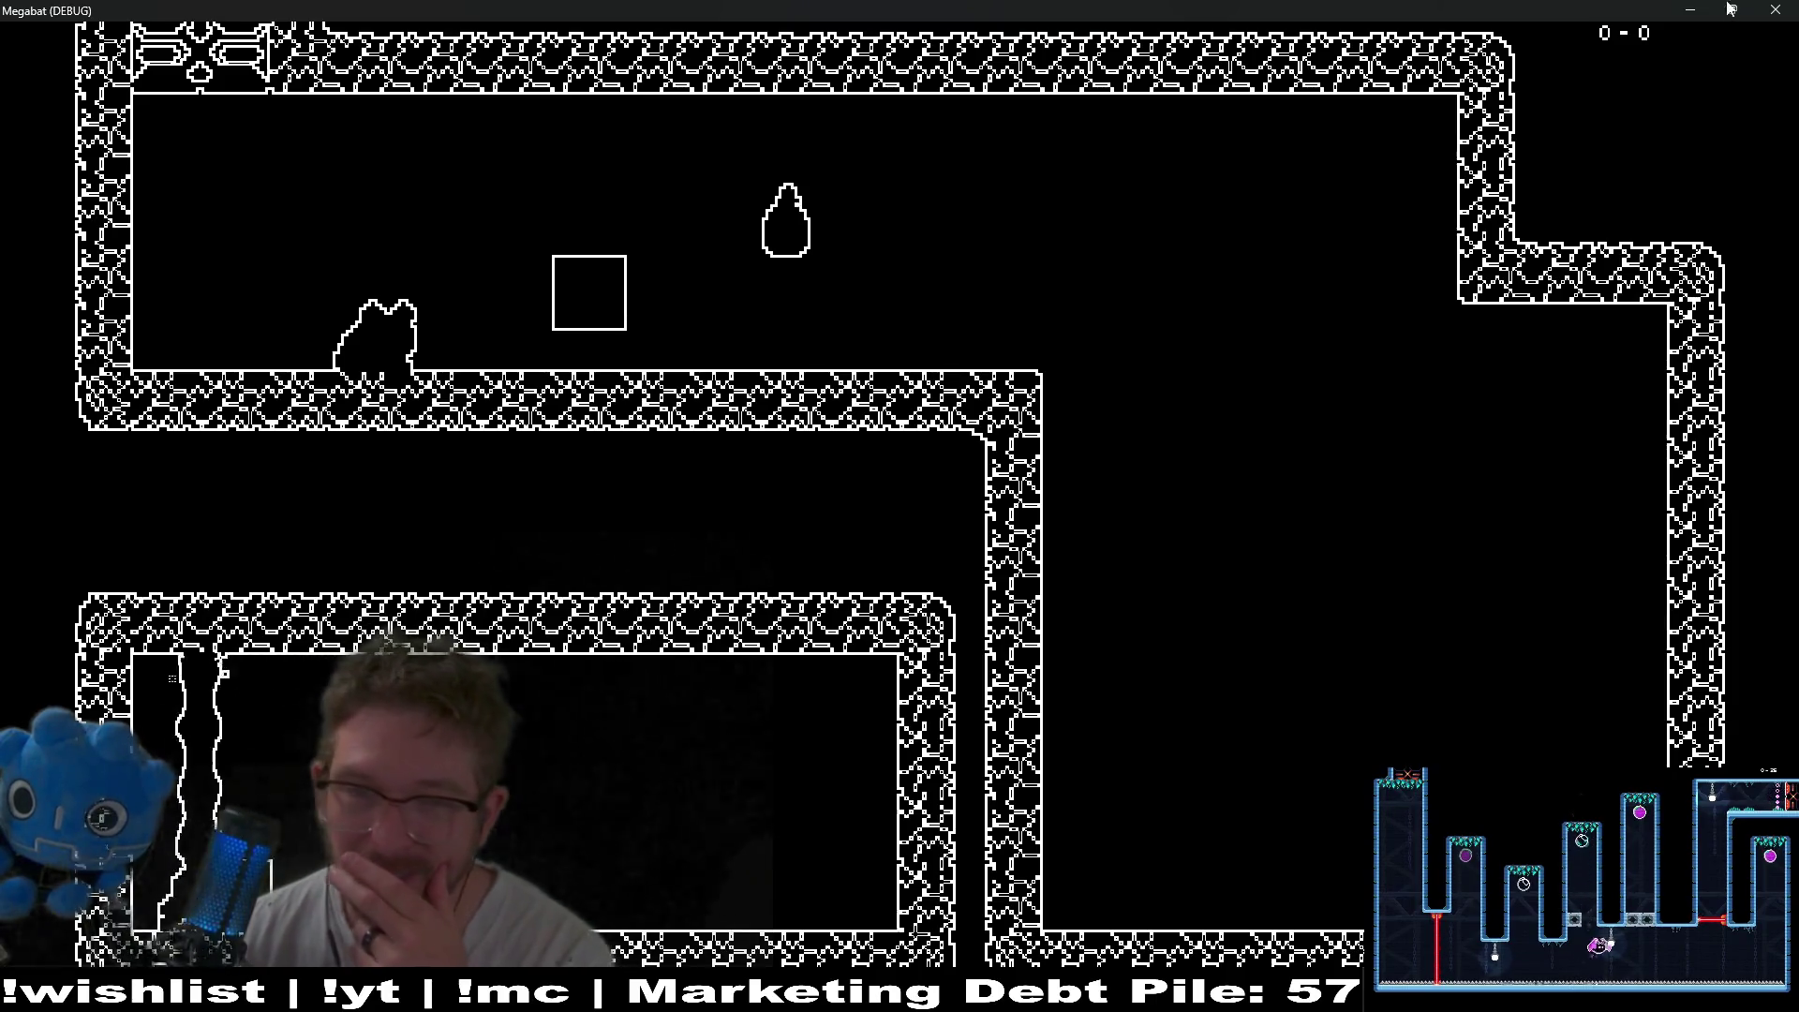
left_click(1785, 9)
left_click(734, 42)
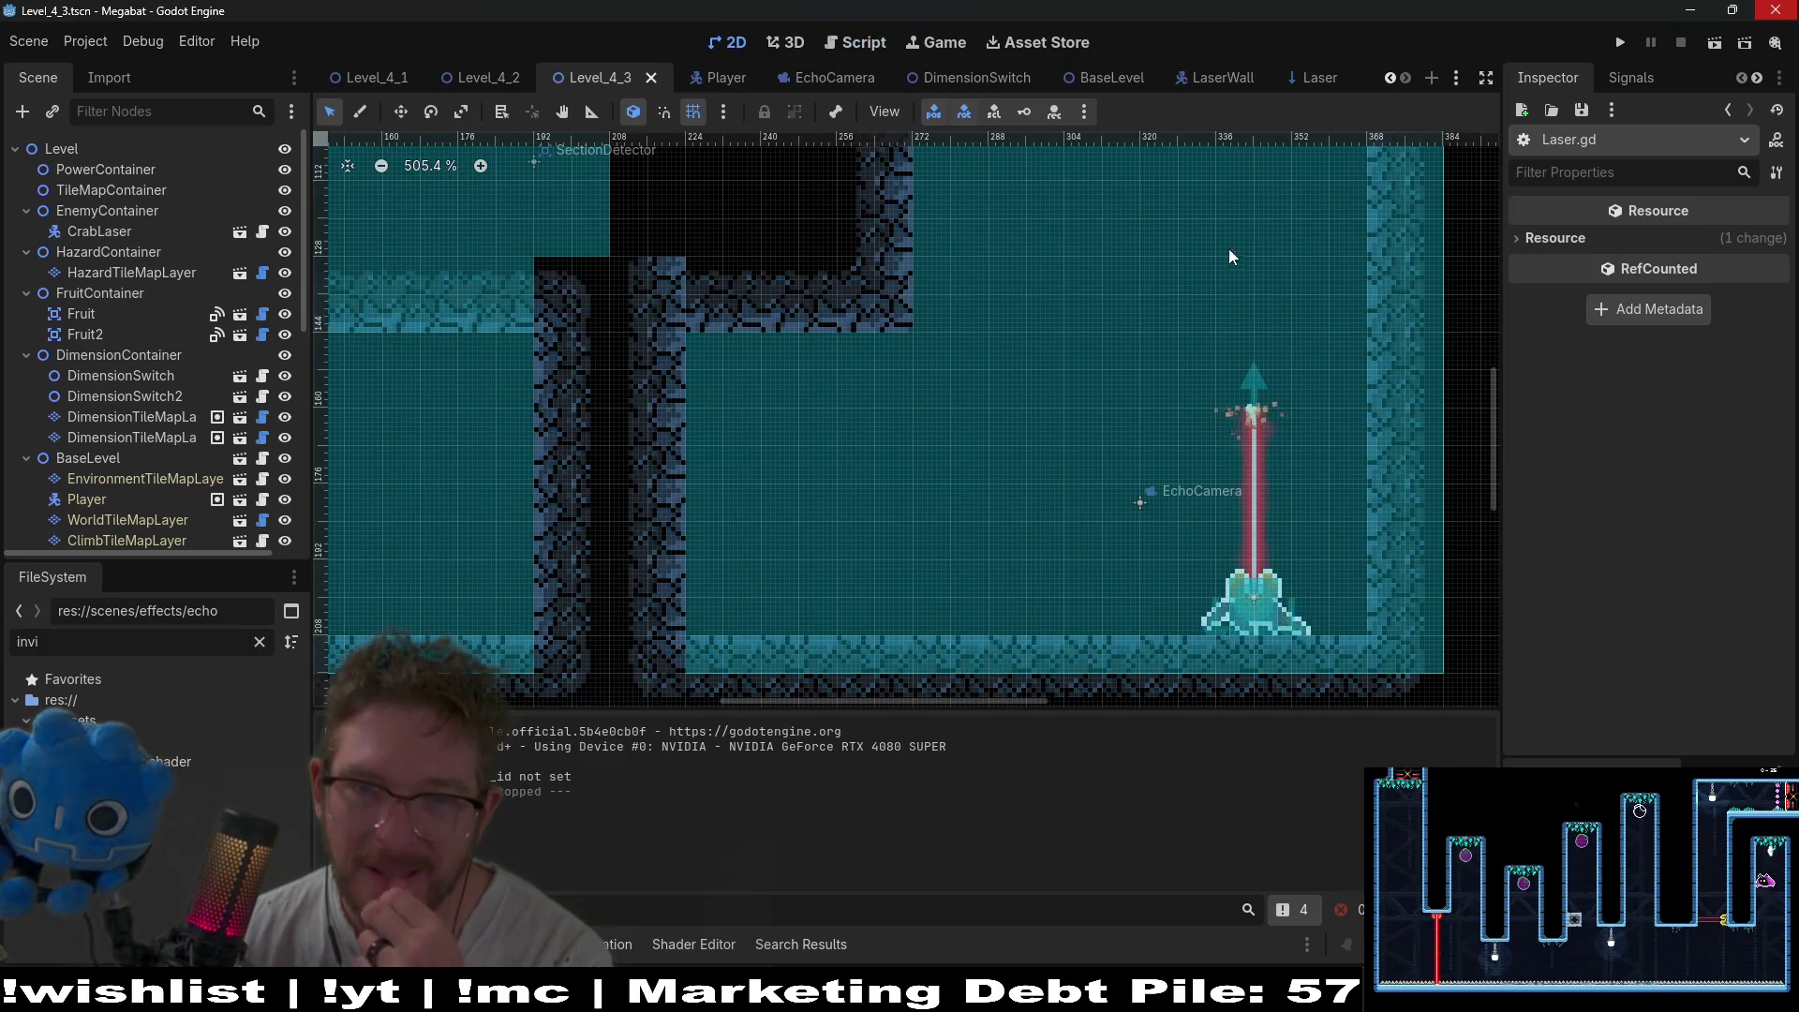
- Pan and zoom Level_4_3 toward the upper rooms, then open Find in Files
left_click_drag(1257, 248, 1184, 493)
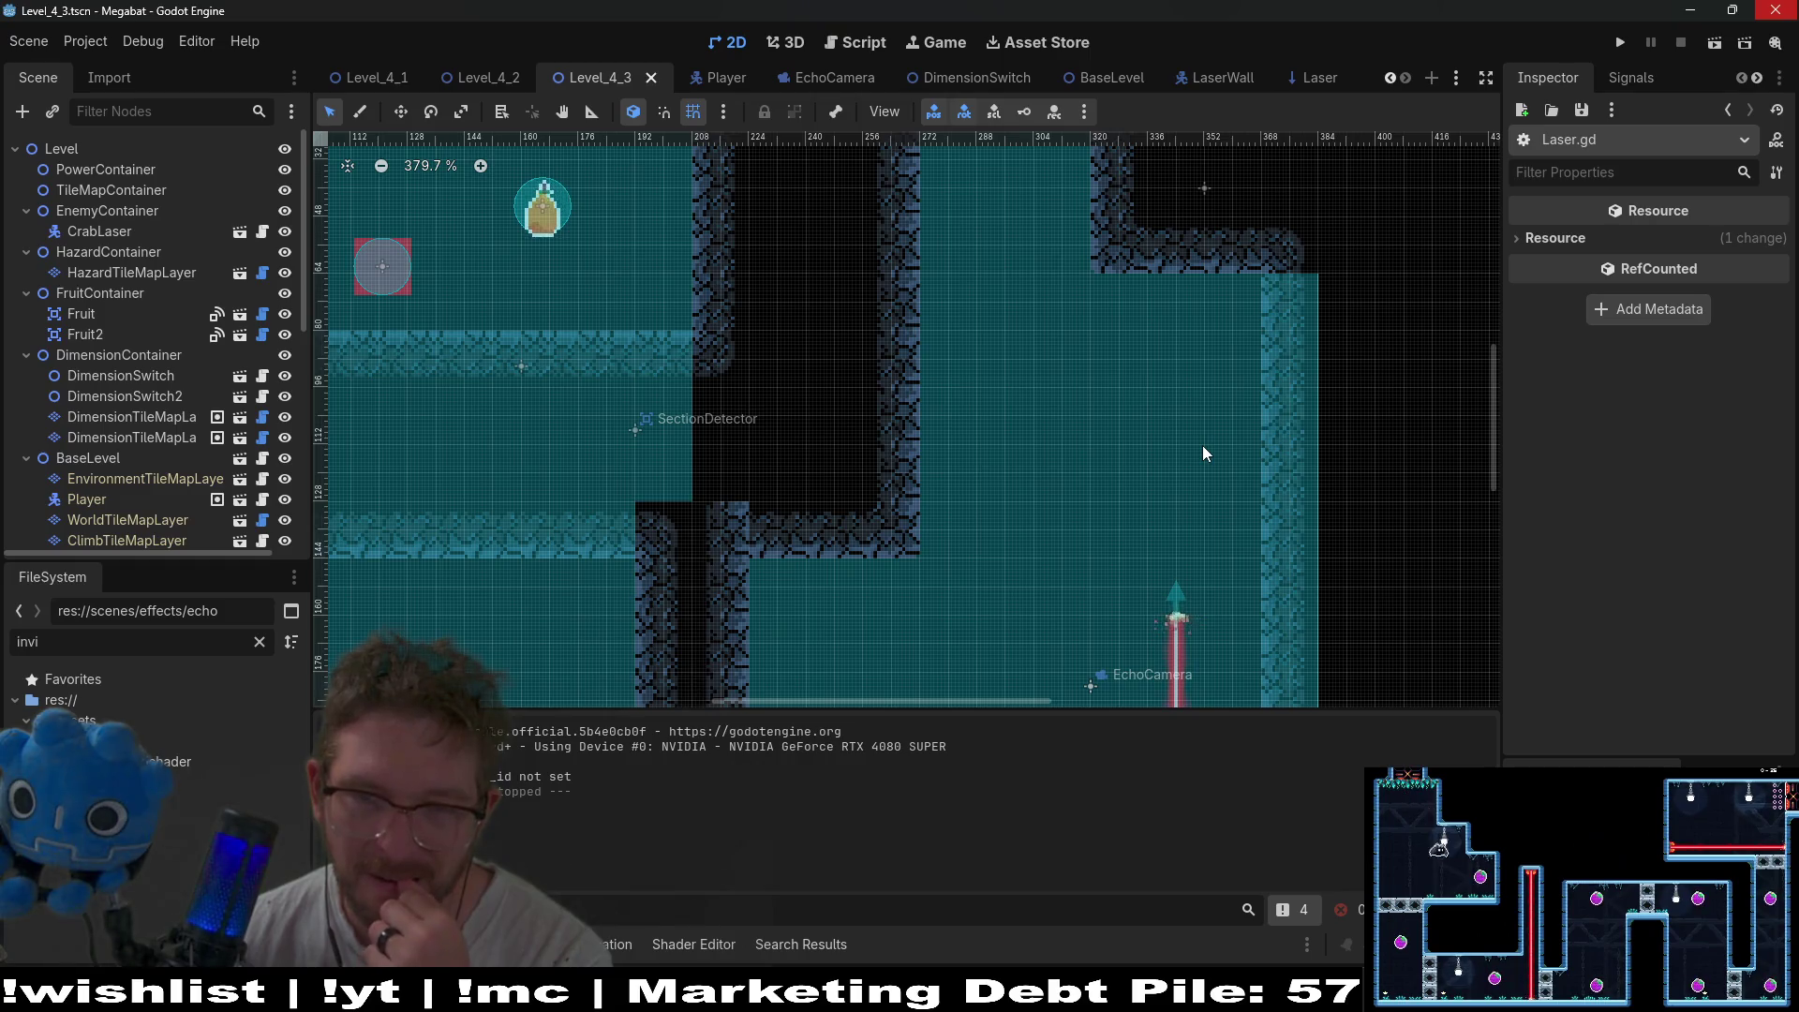
left_click_drag(1203, 446, 1172, 535)
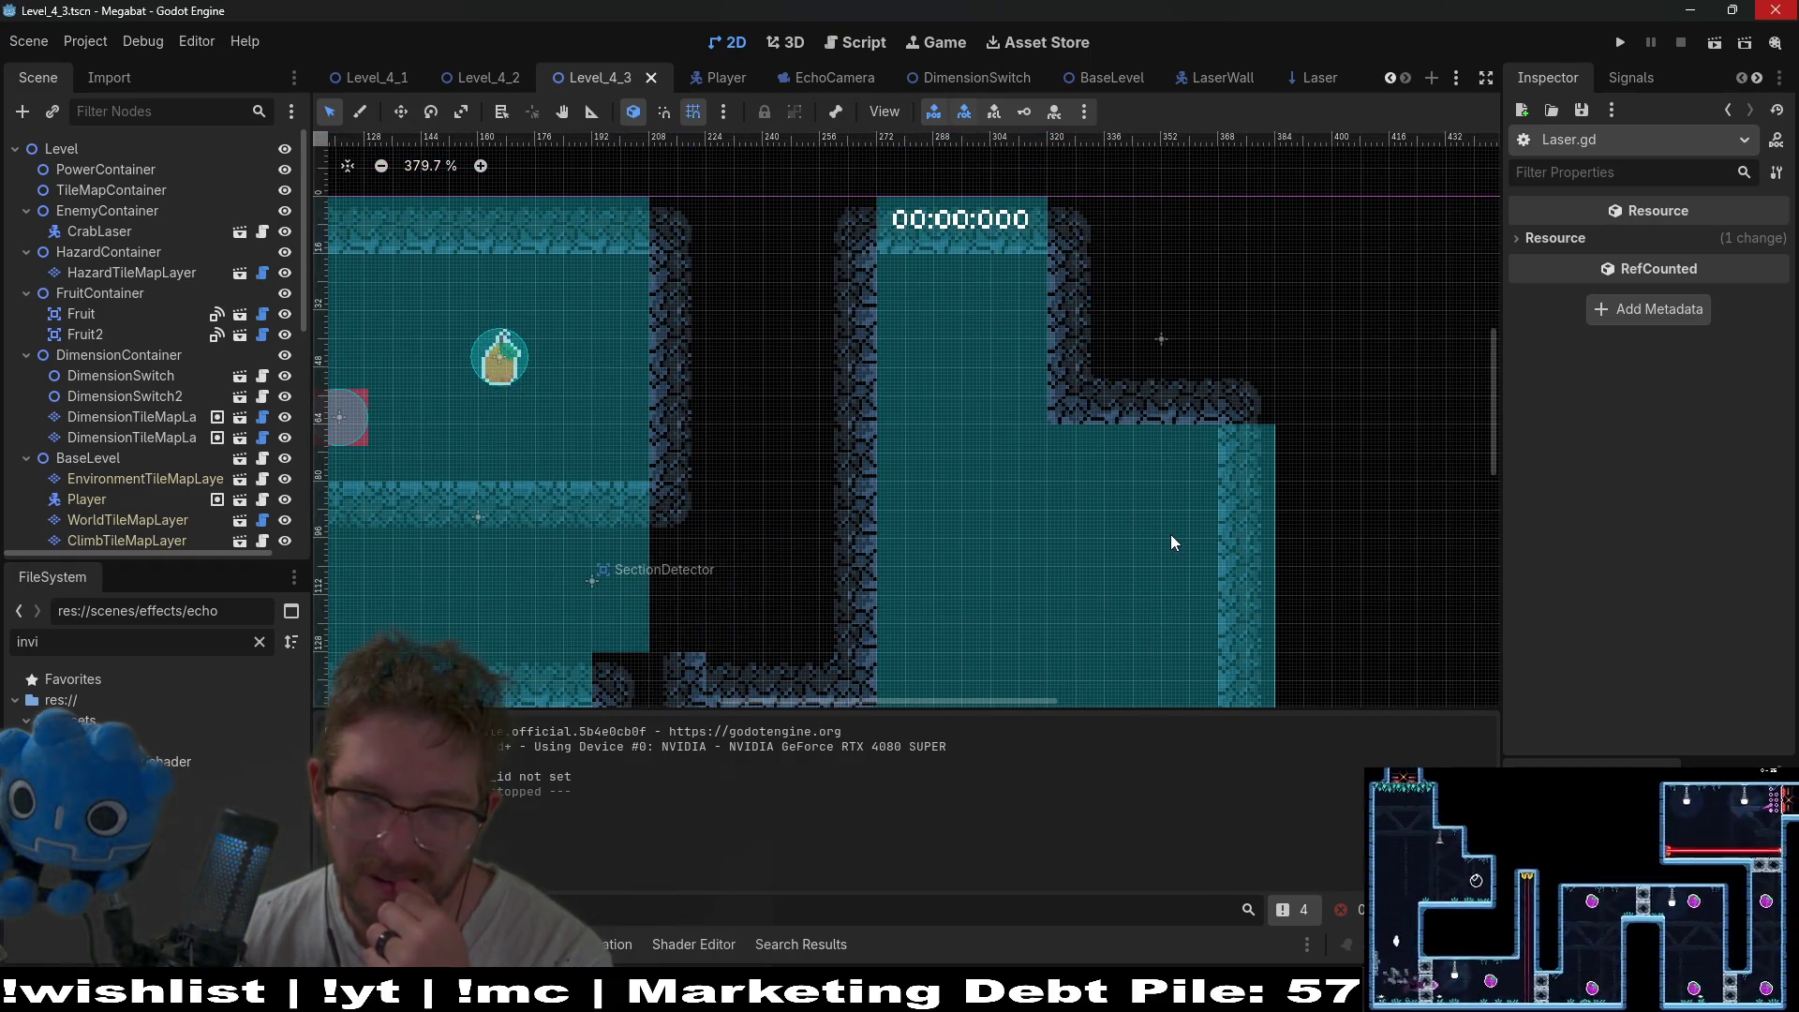
scroll(1169, 521, "down", 7)
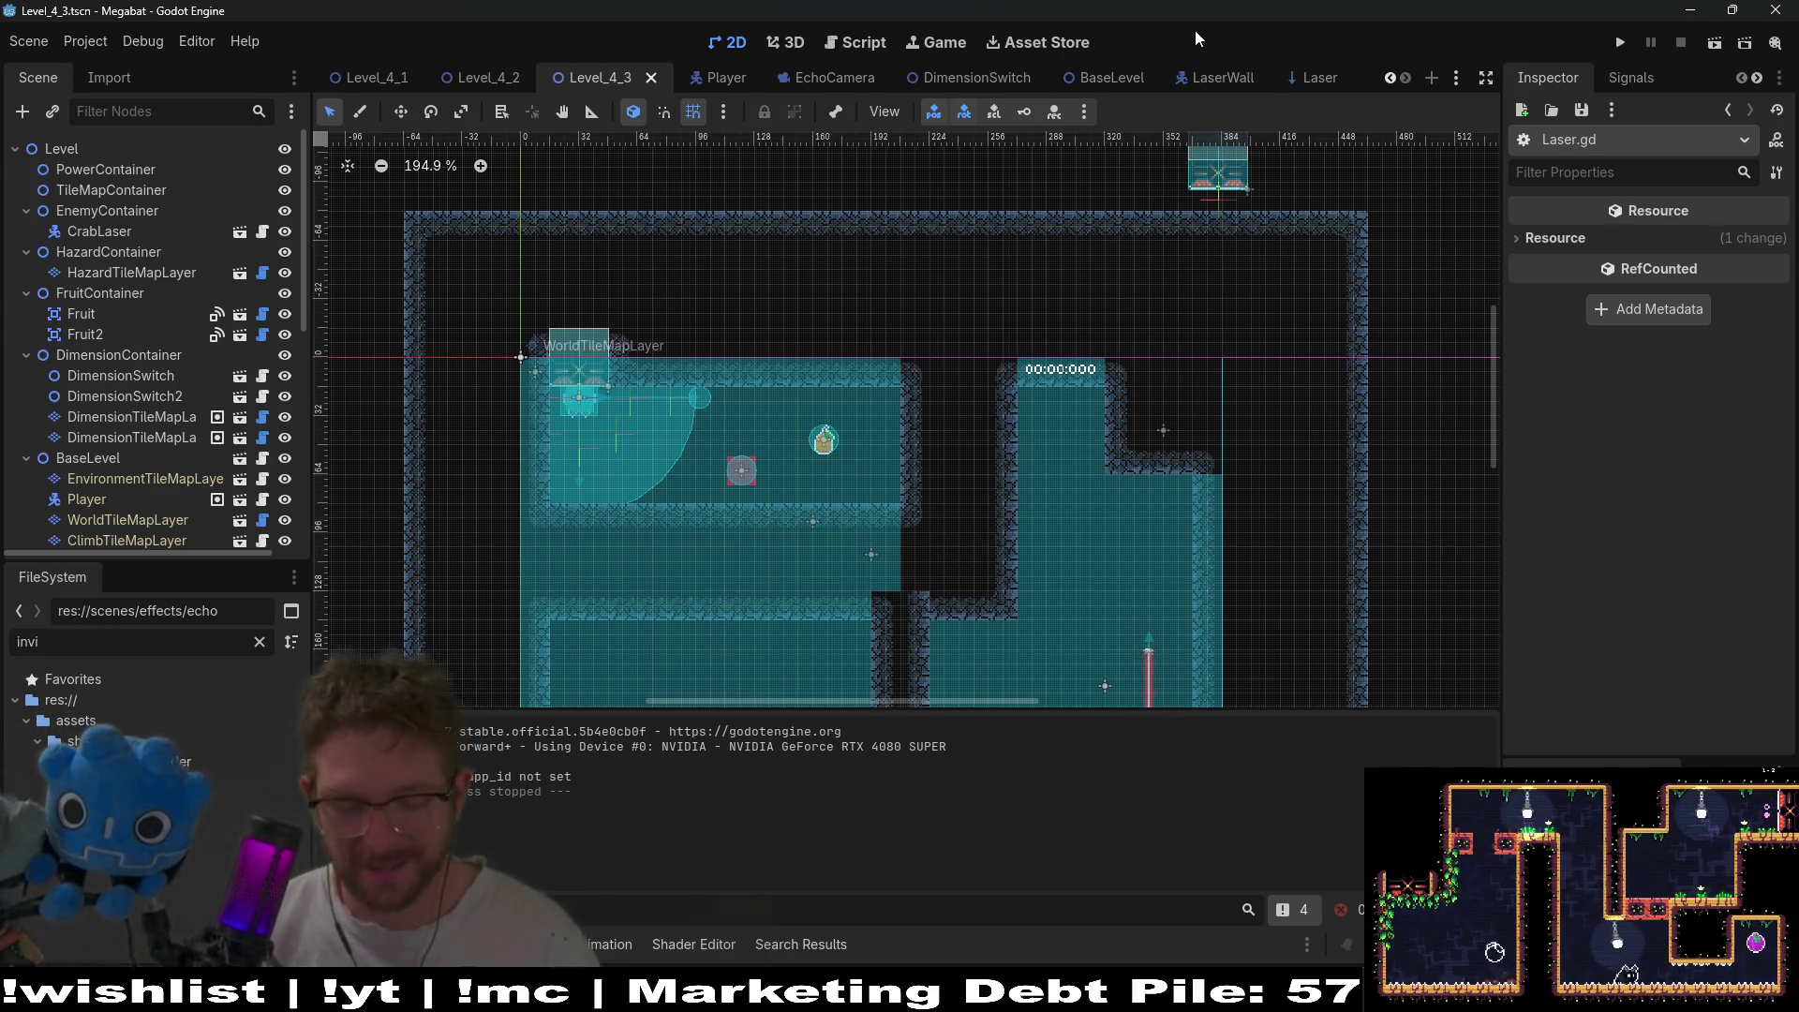
key("ctrl+shift+f")
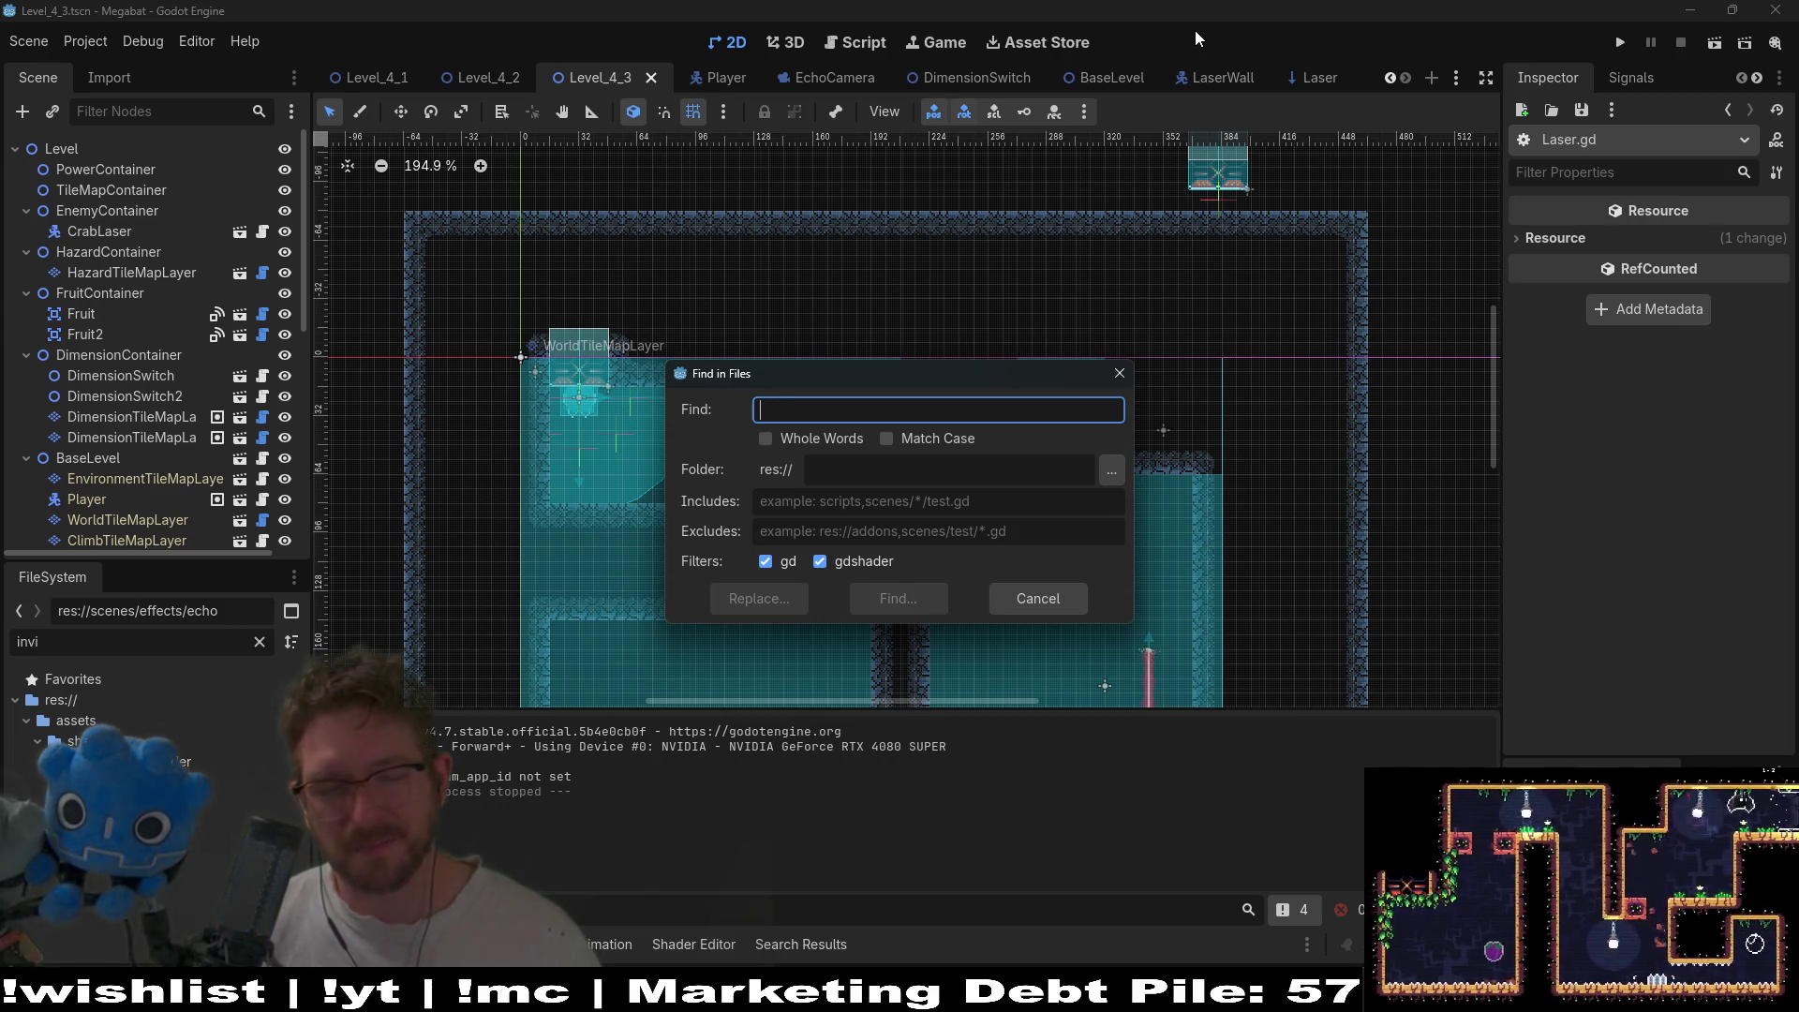
- Search the whole project for 'line', then refine the query by adding '2'
type("line")
key("Return")
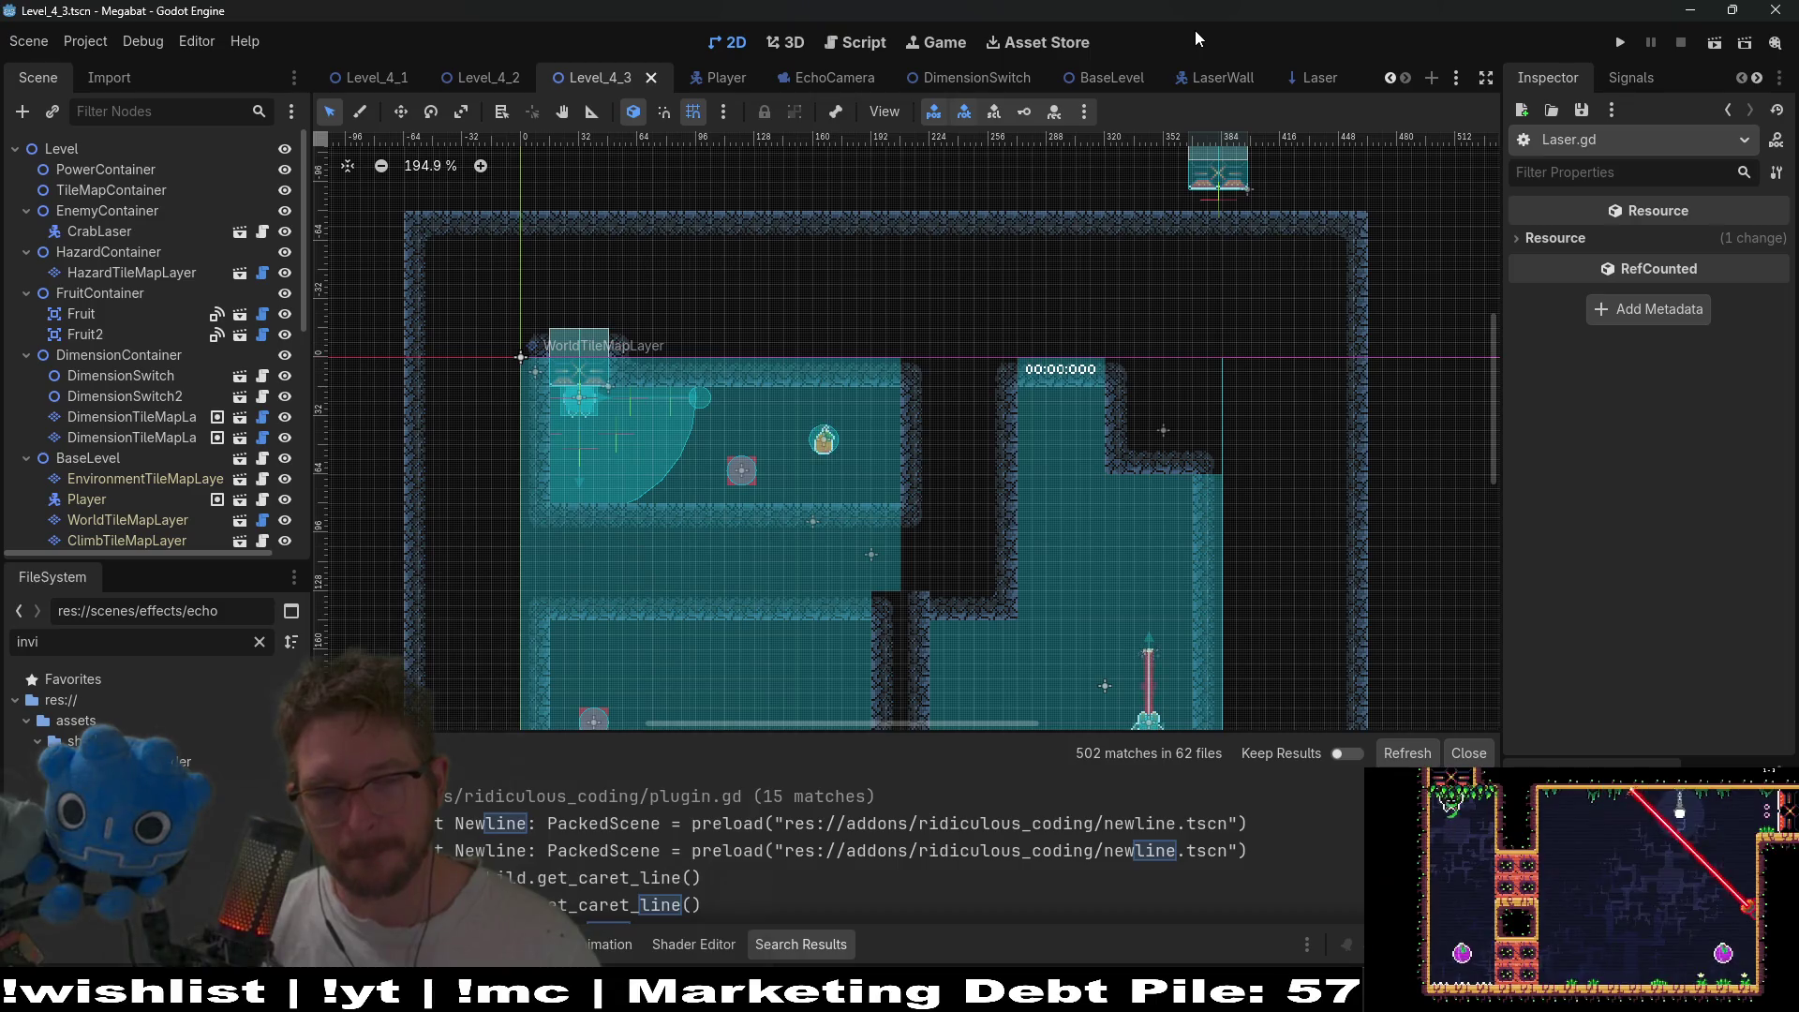
scroll(925, 841, "down", 5)
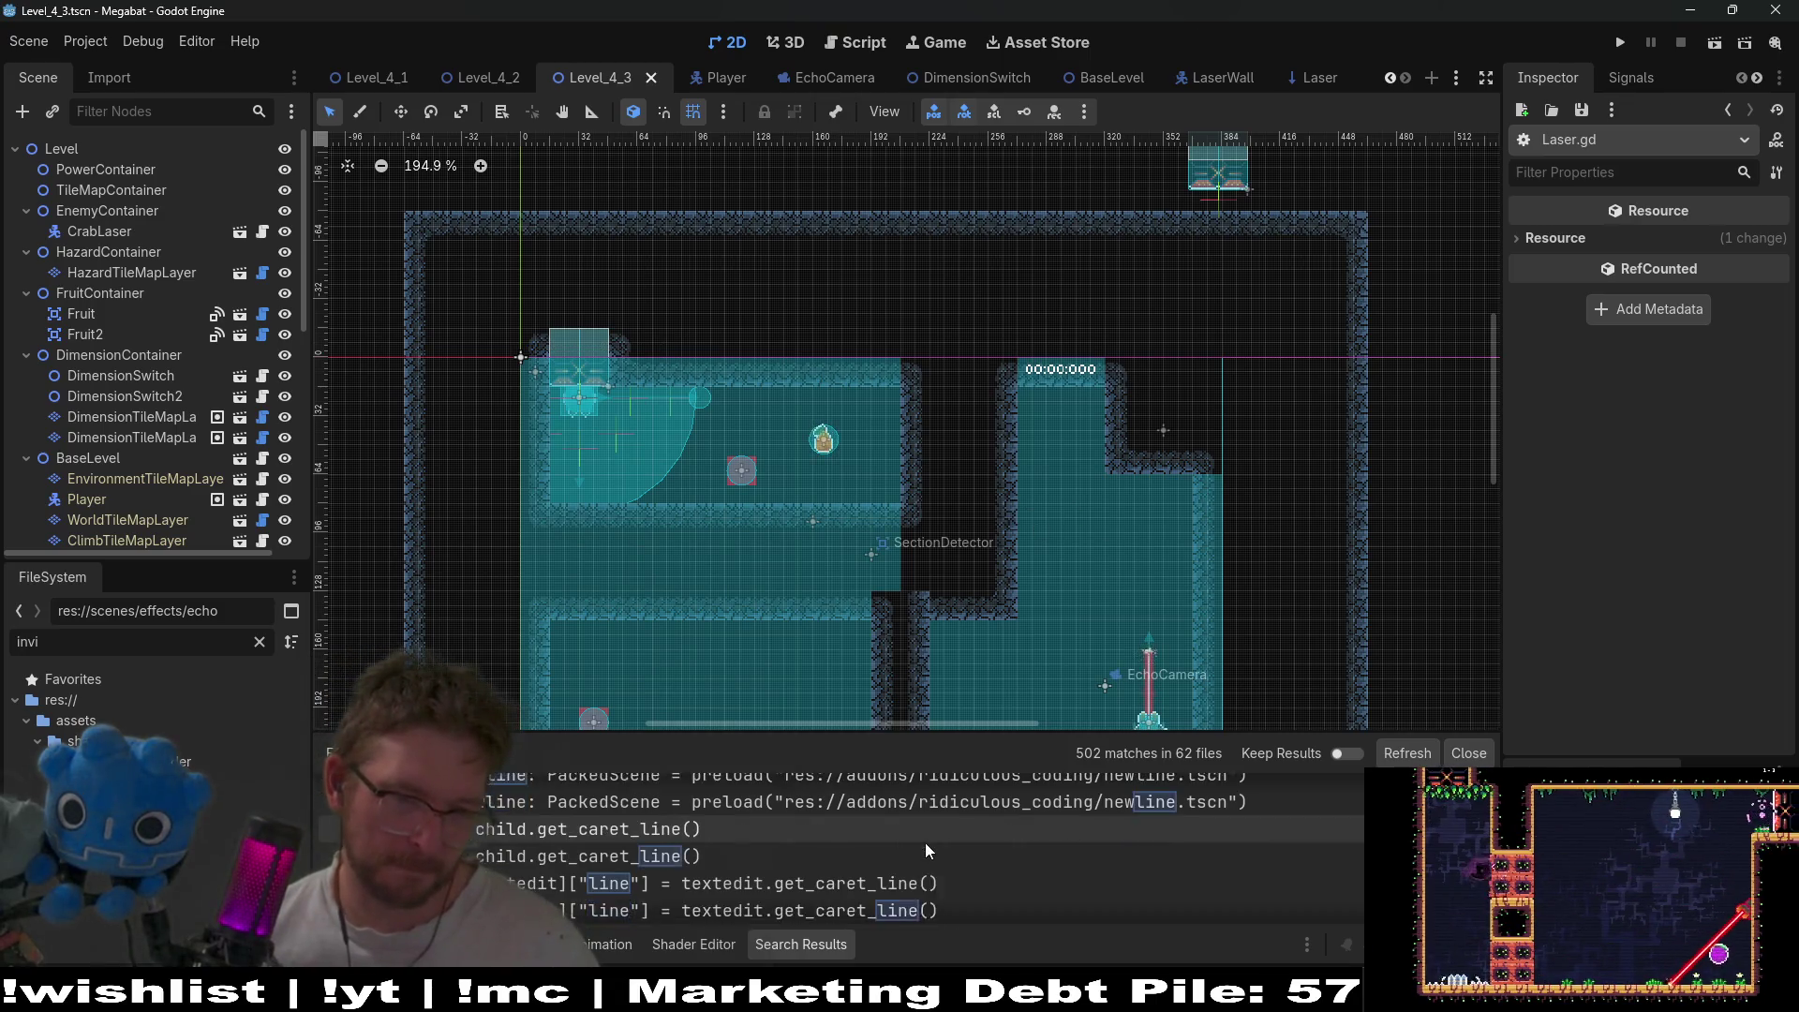
scroll(924, 842, "down", 2)
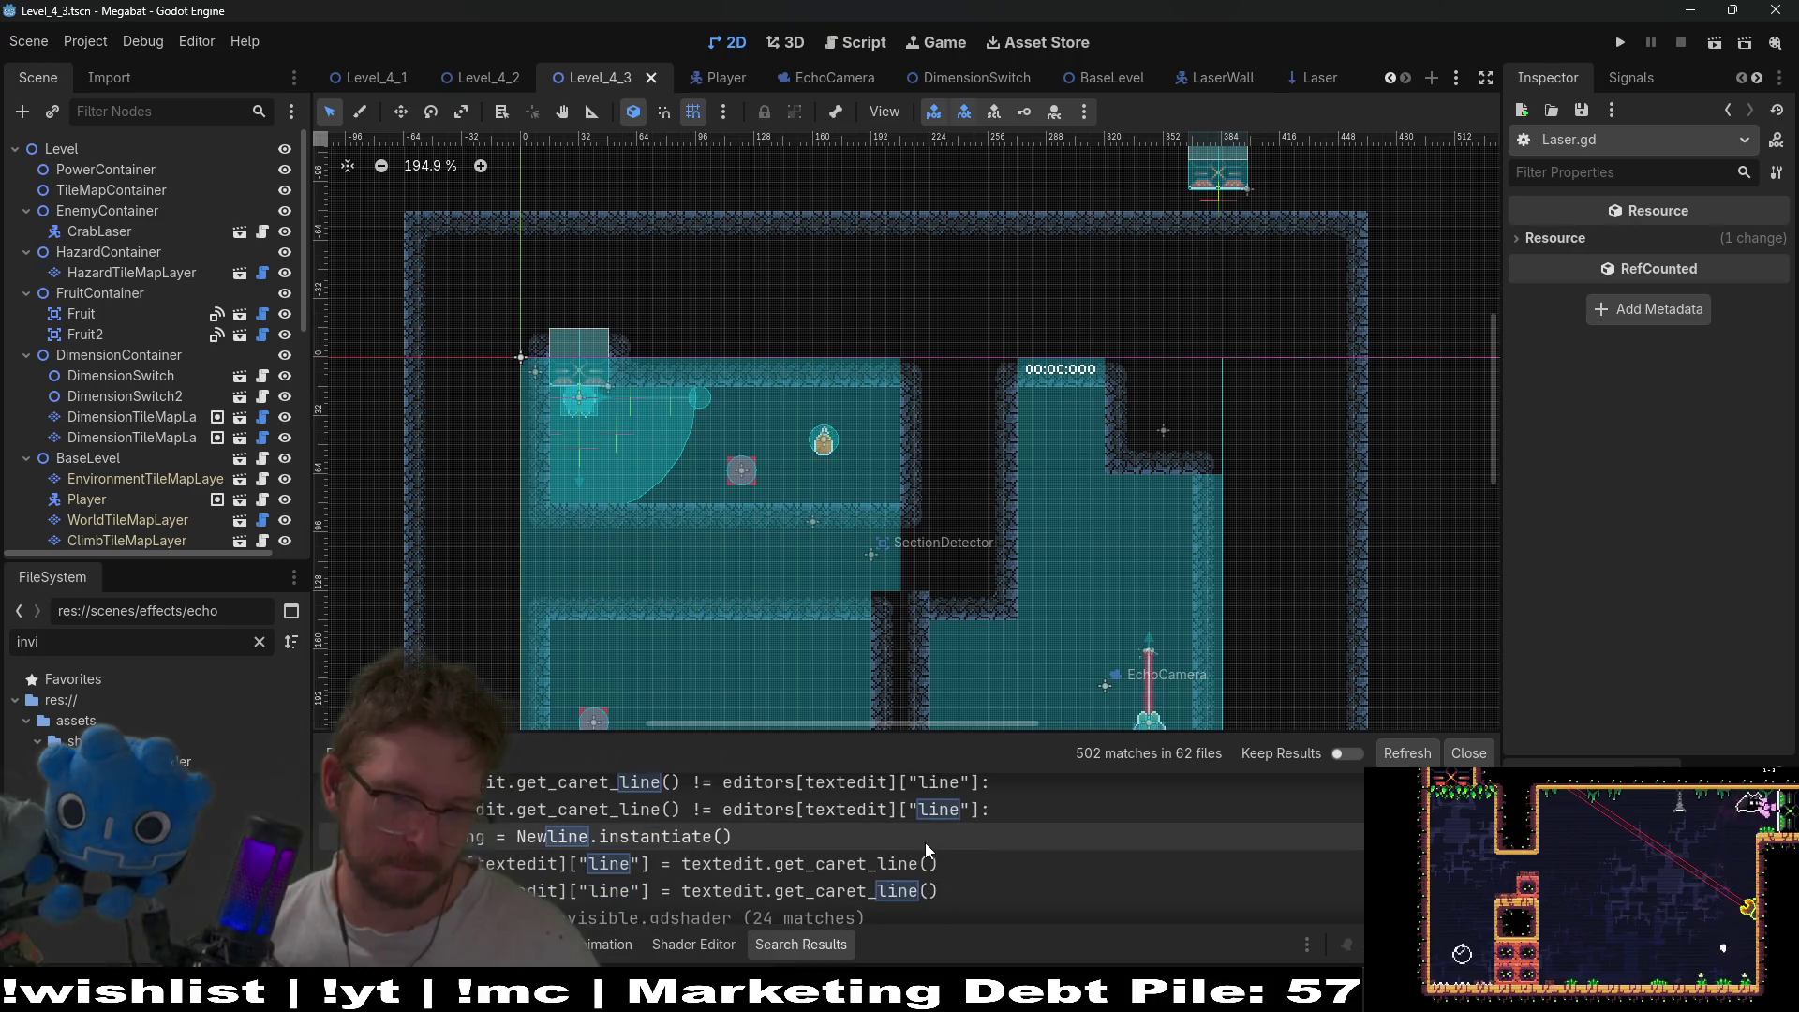
scroll(925, 841, "up", 2)
key("ctrl+shift+f")
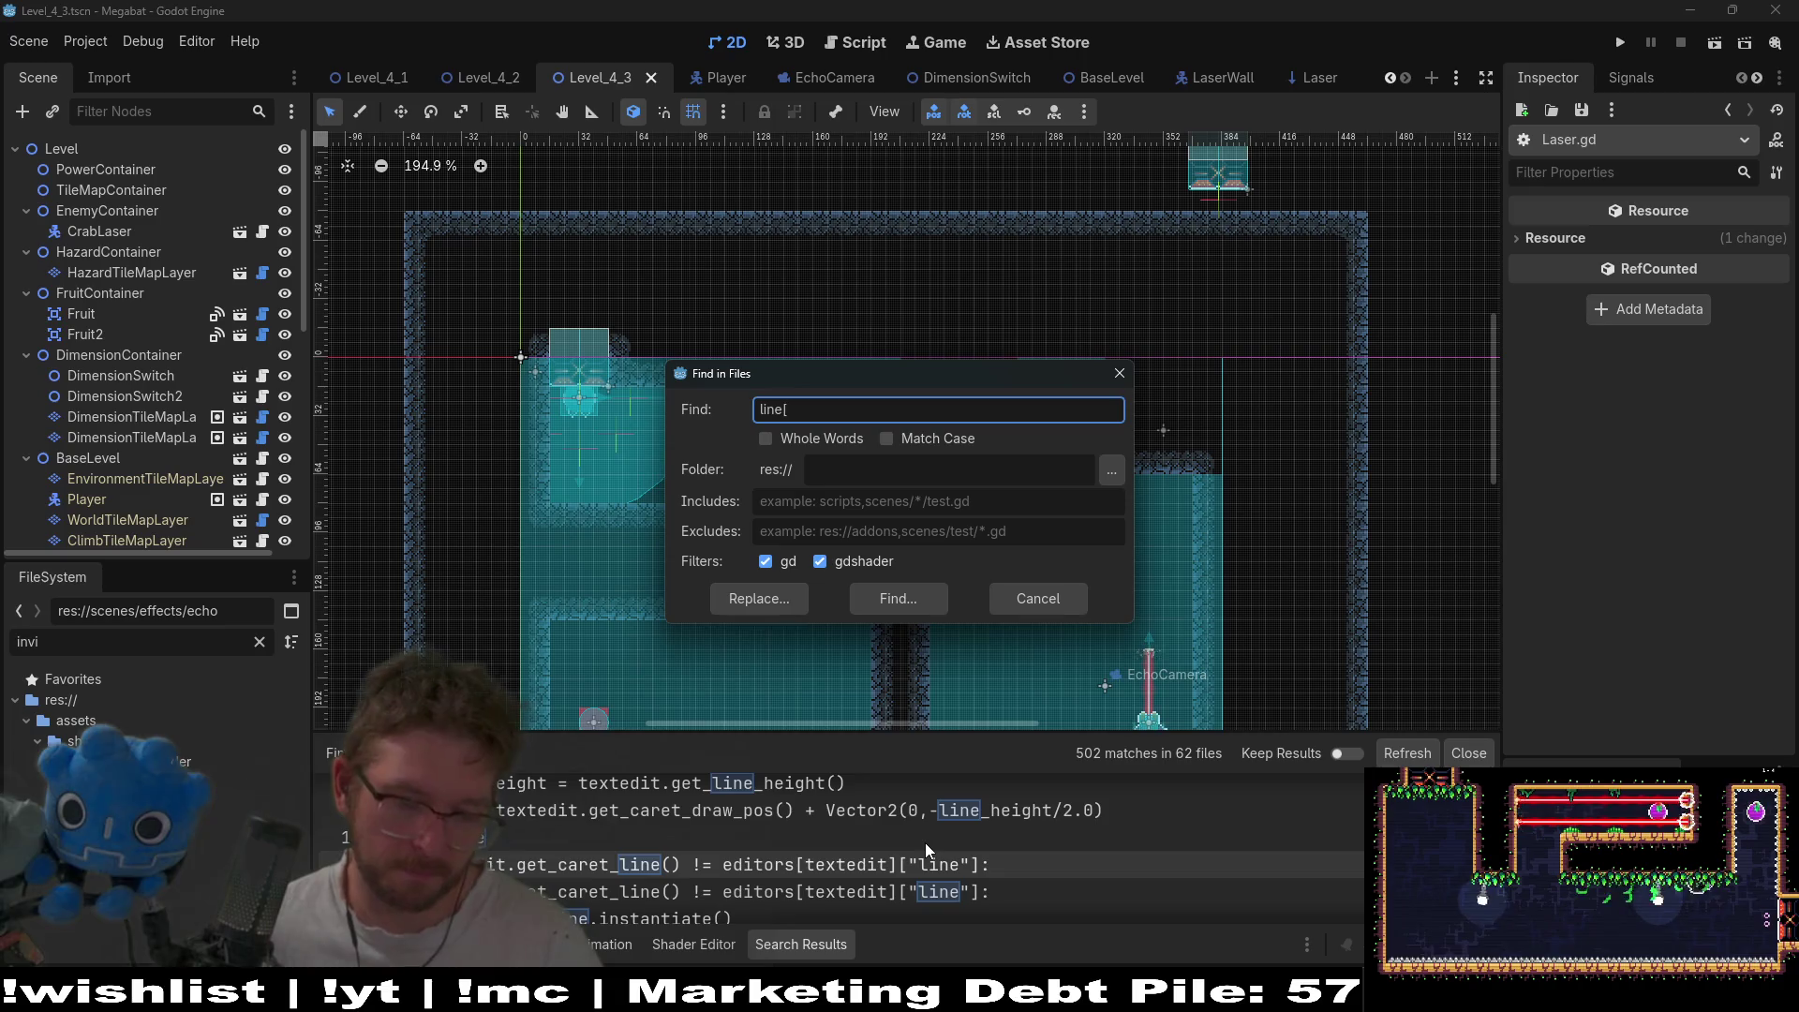
type("2")
key("Return")
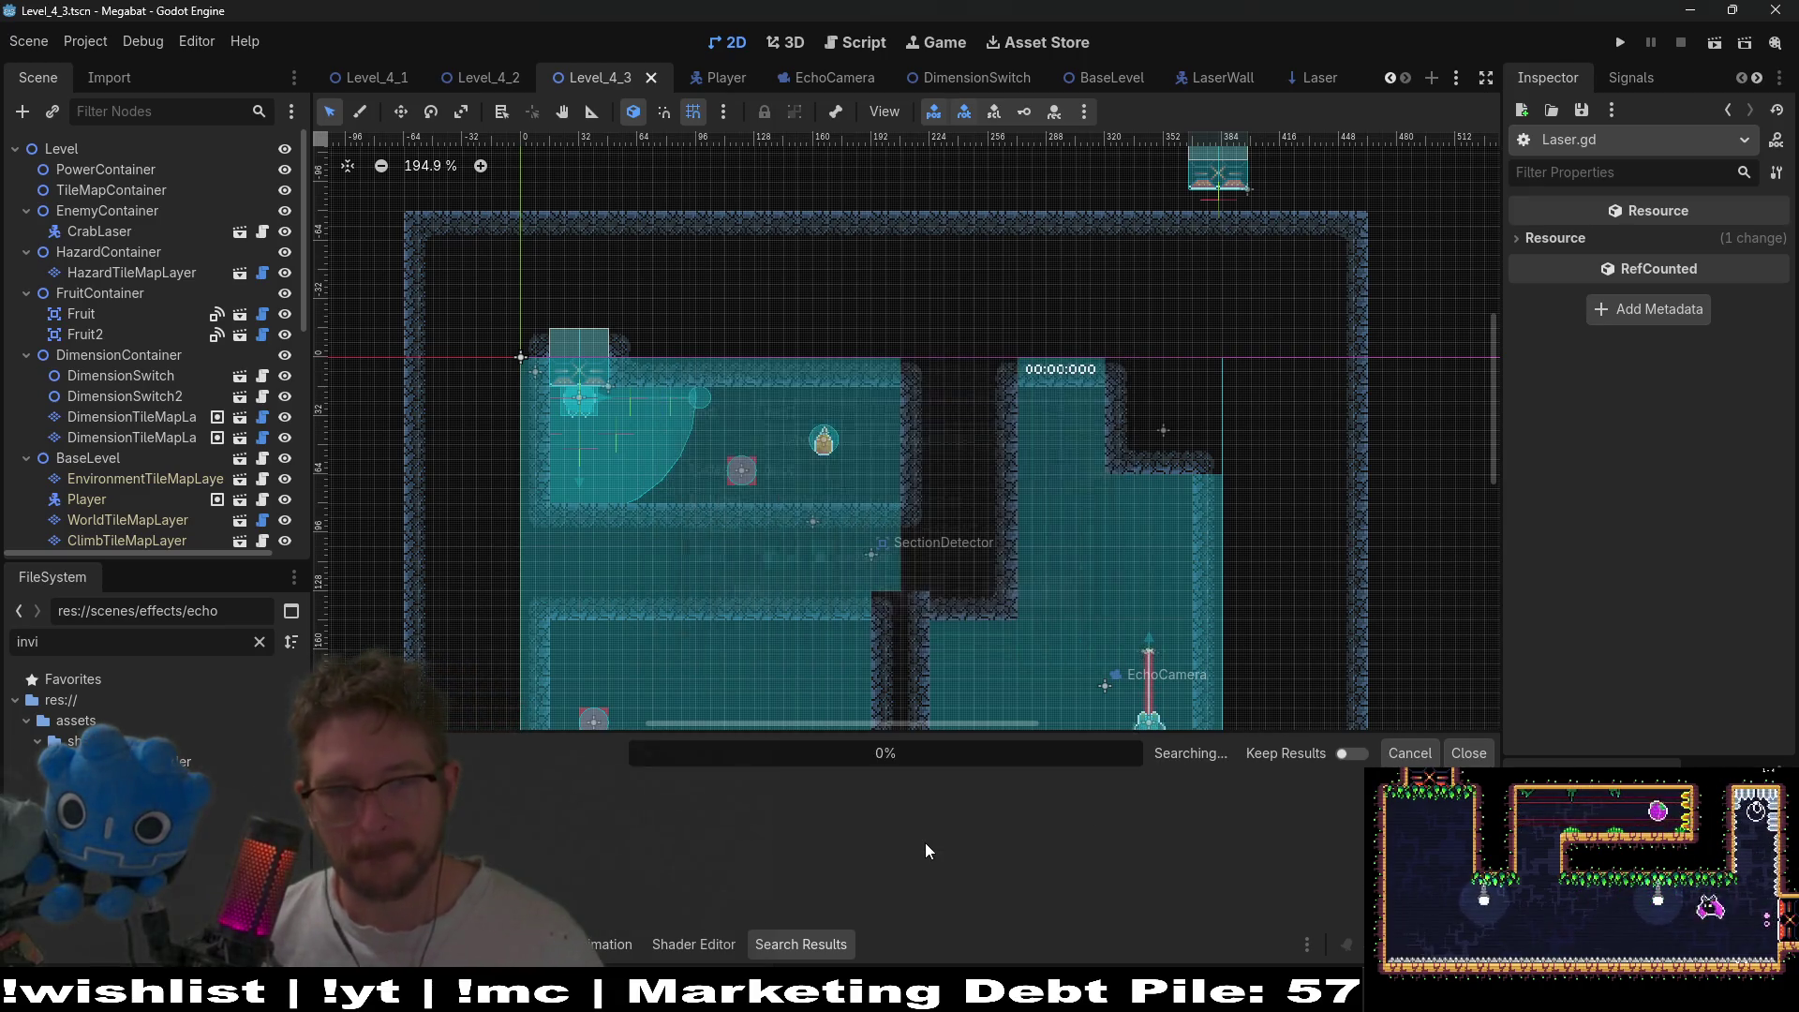
- Search the project for [1] and open the FlameRayCast.gd match
key("ctrl+shift+f")
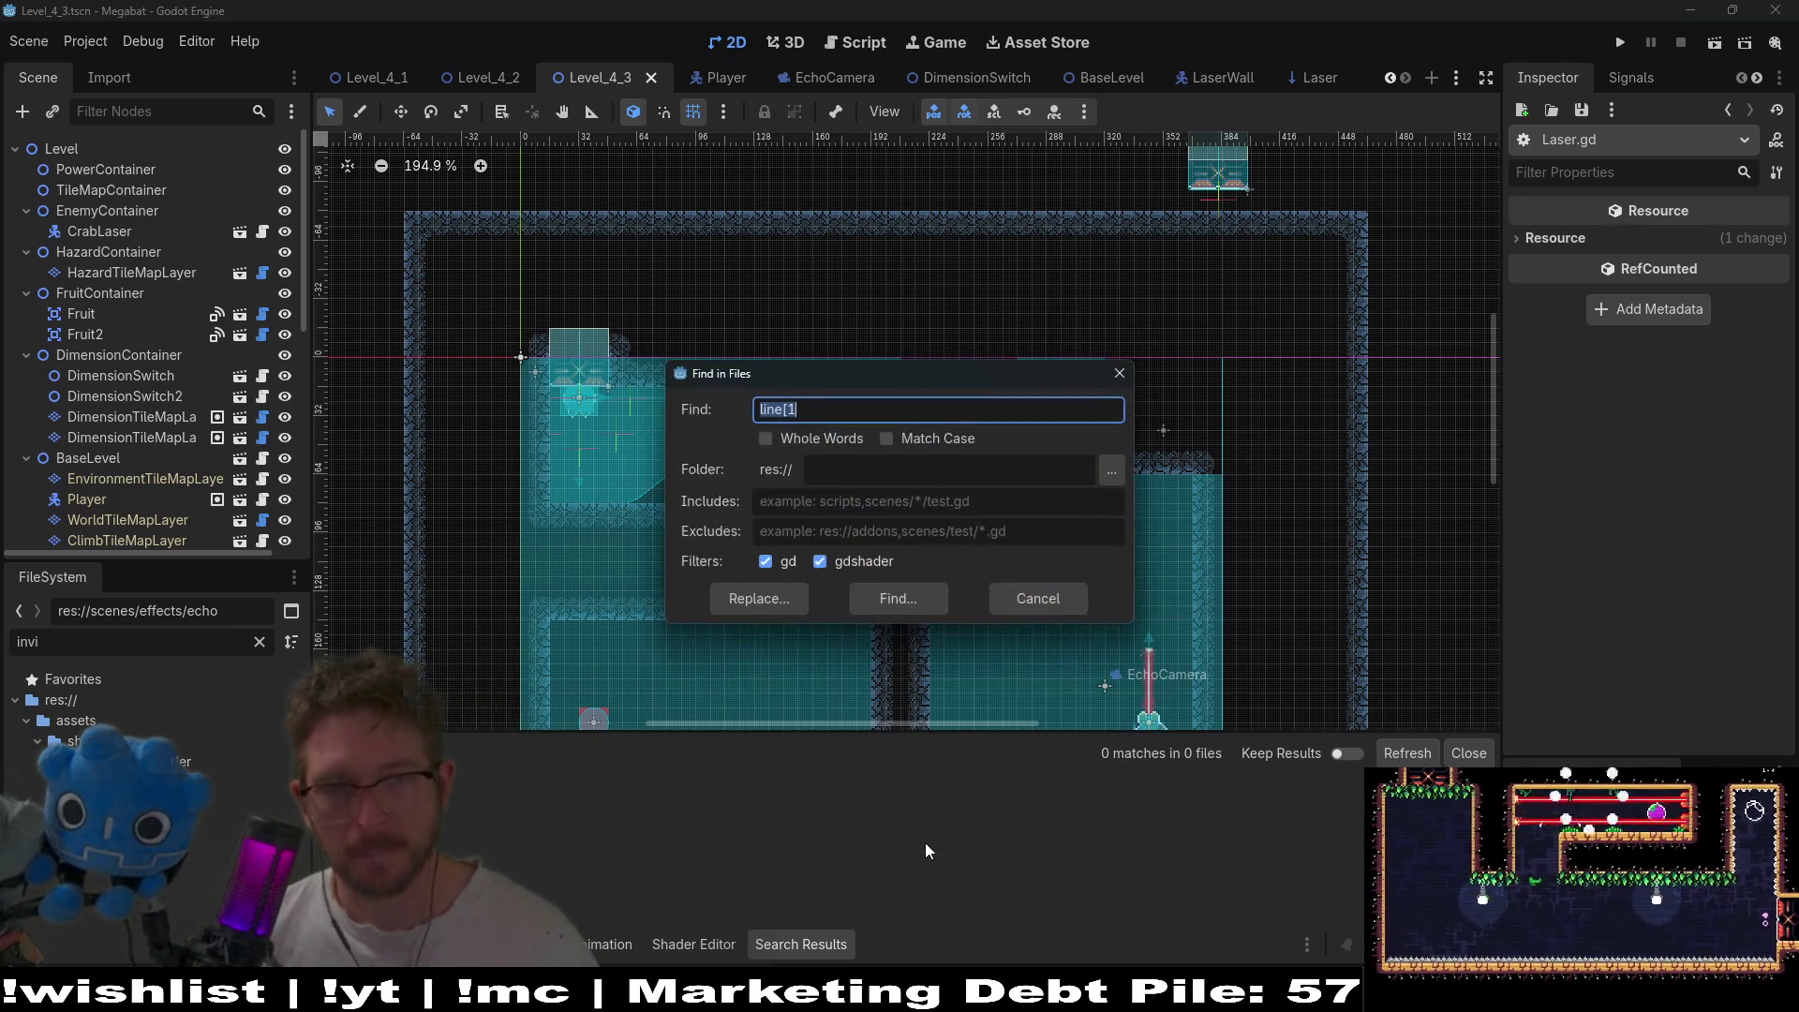
key("BackSpace")
type("[")
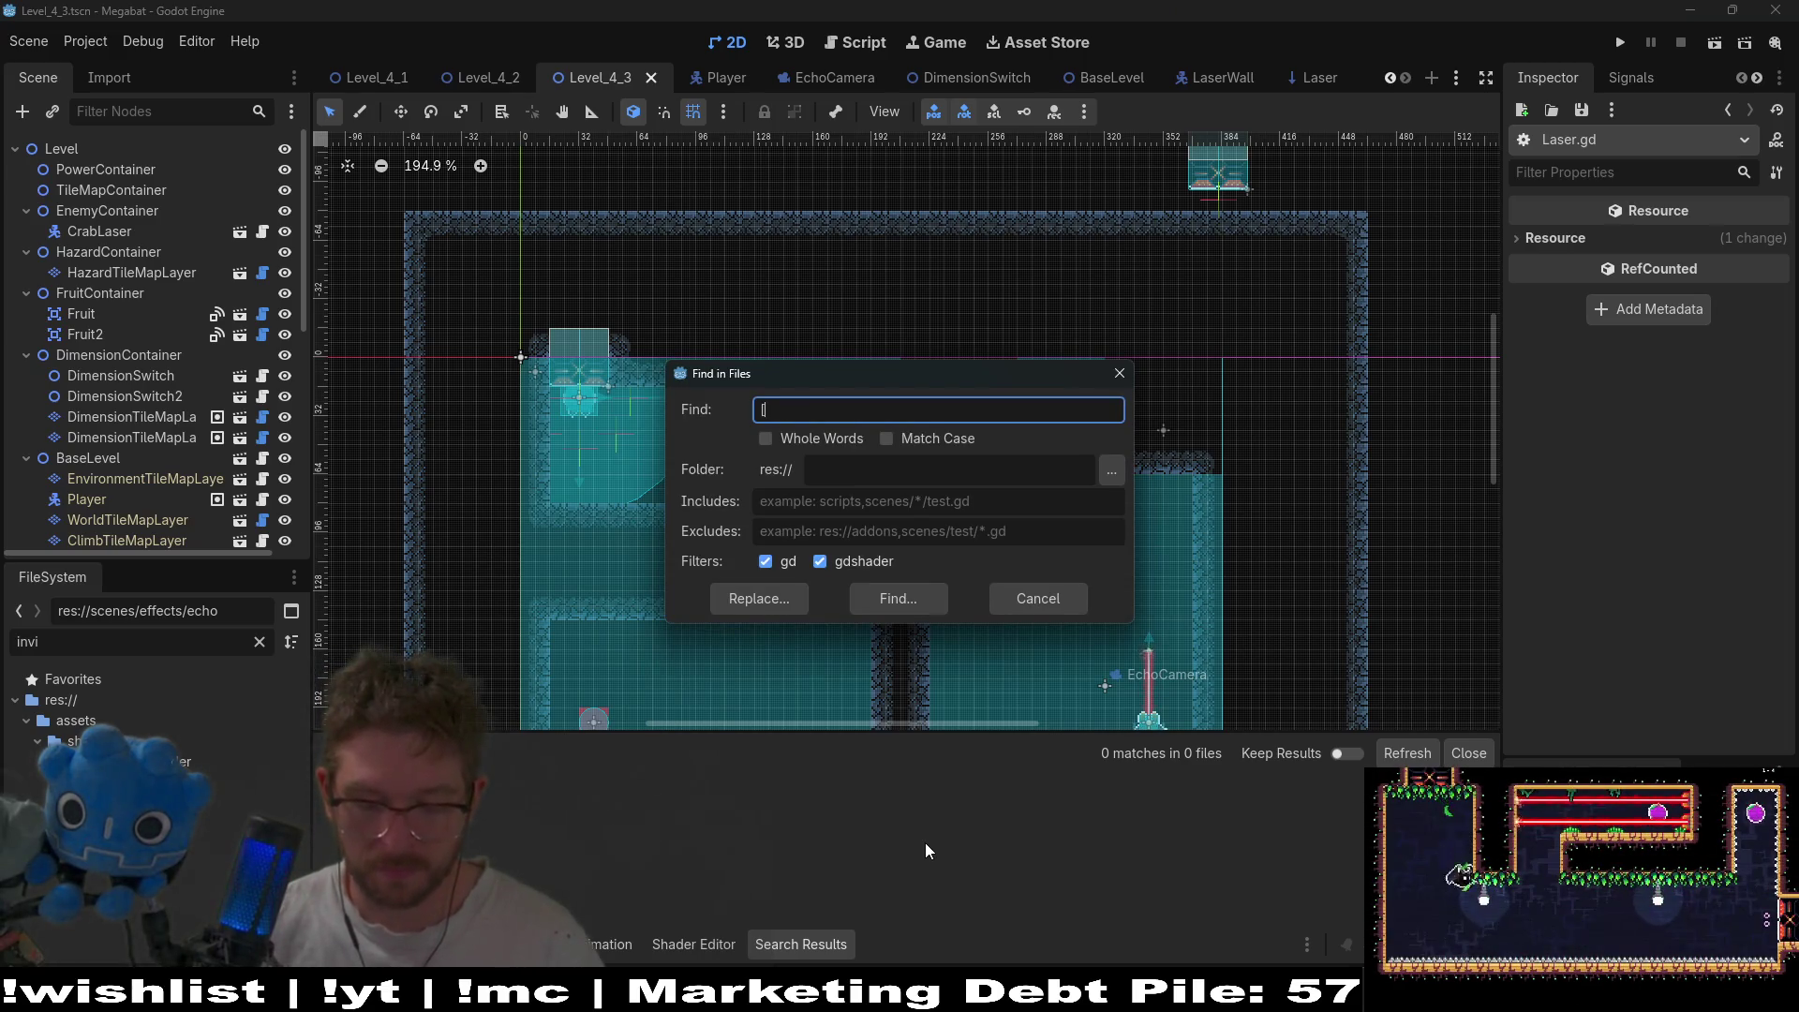
type("]")
key("Return")
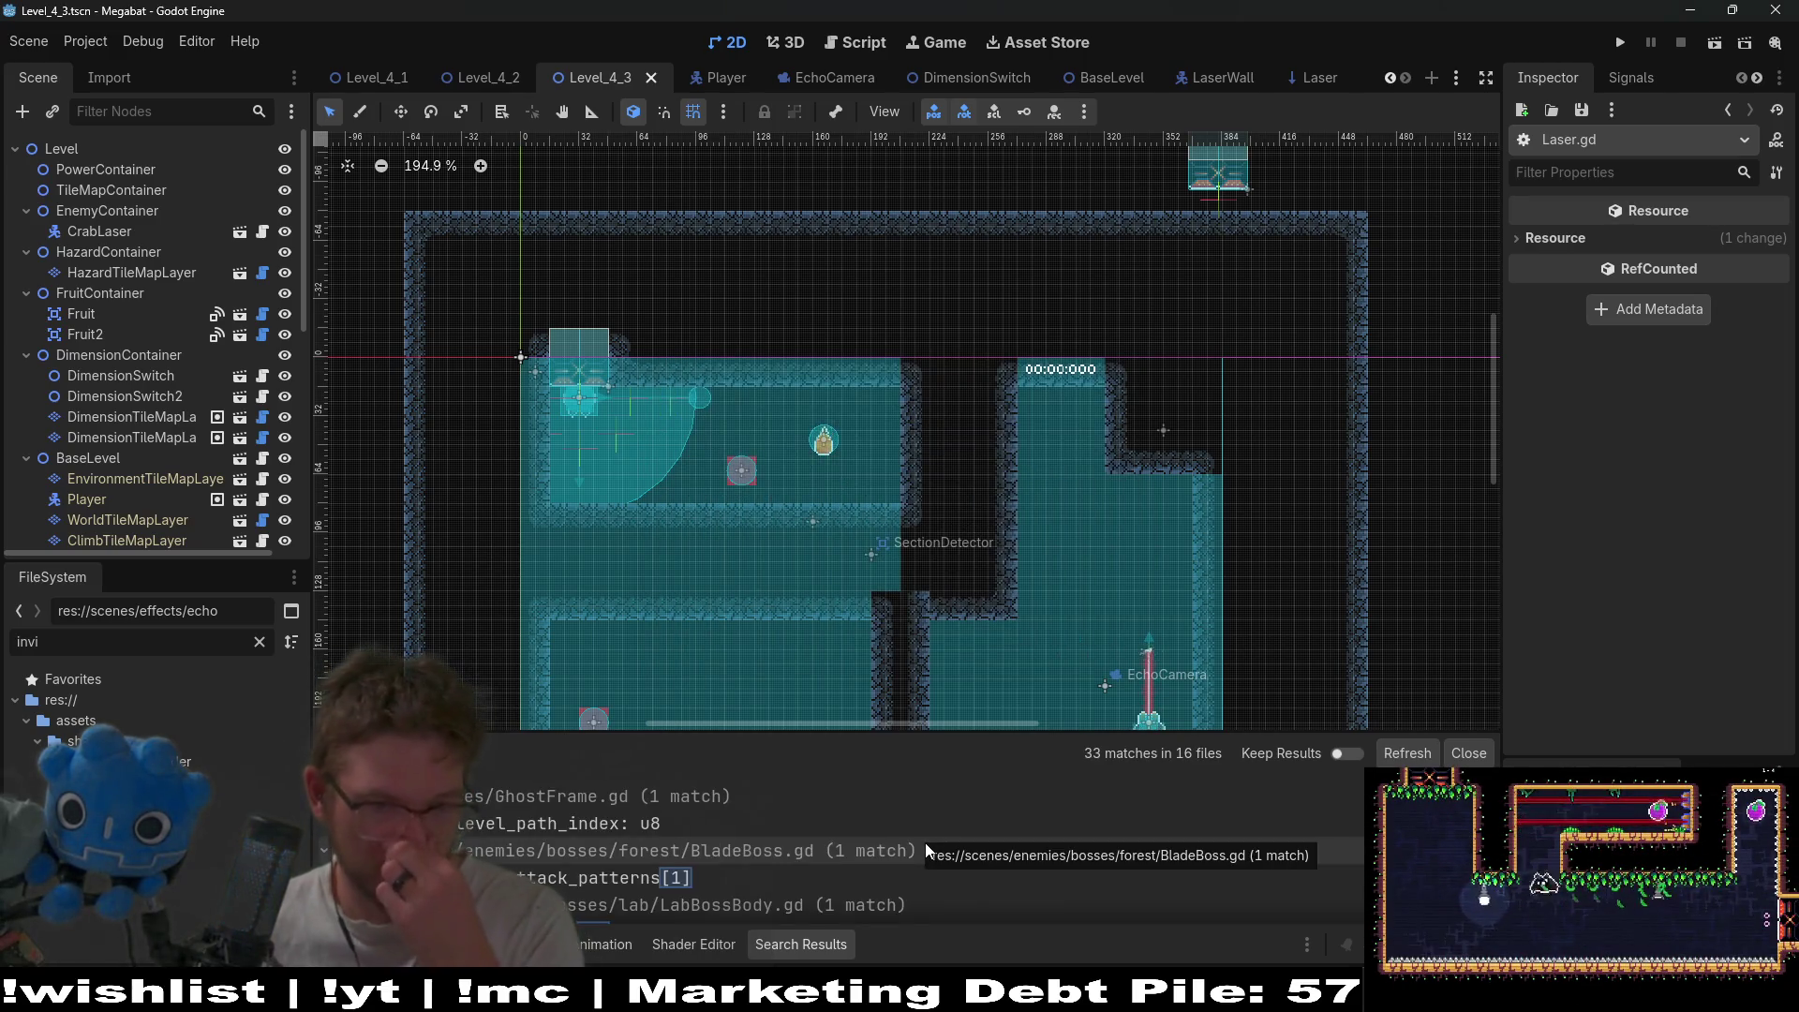
scroll(925, 841, "down", 2)
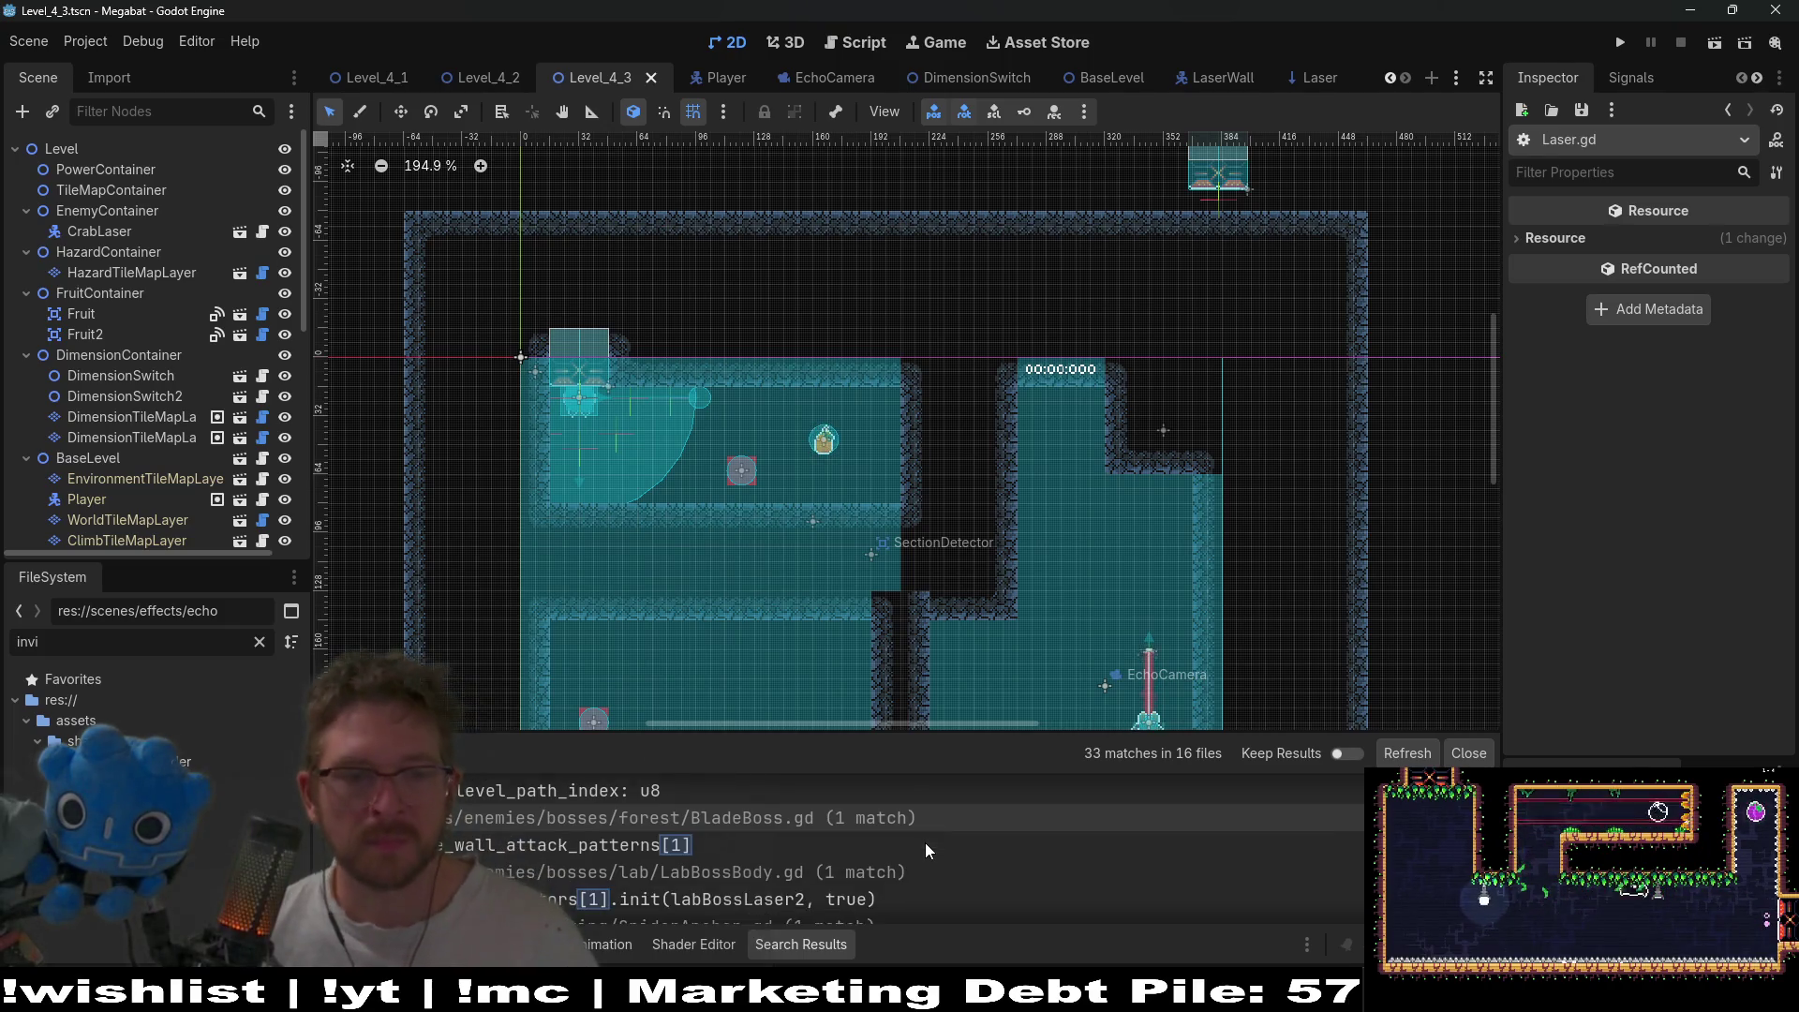
scroll(925, 842, "down", 3)
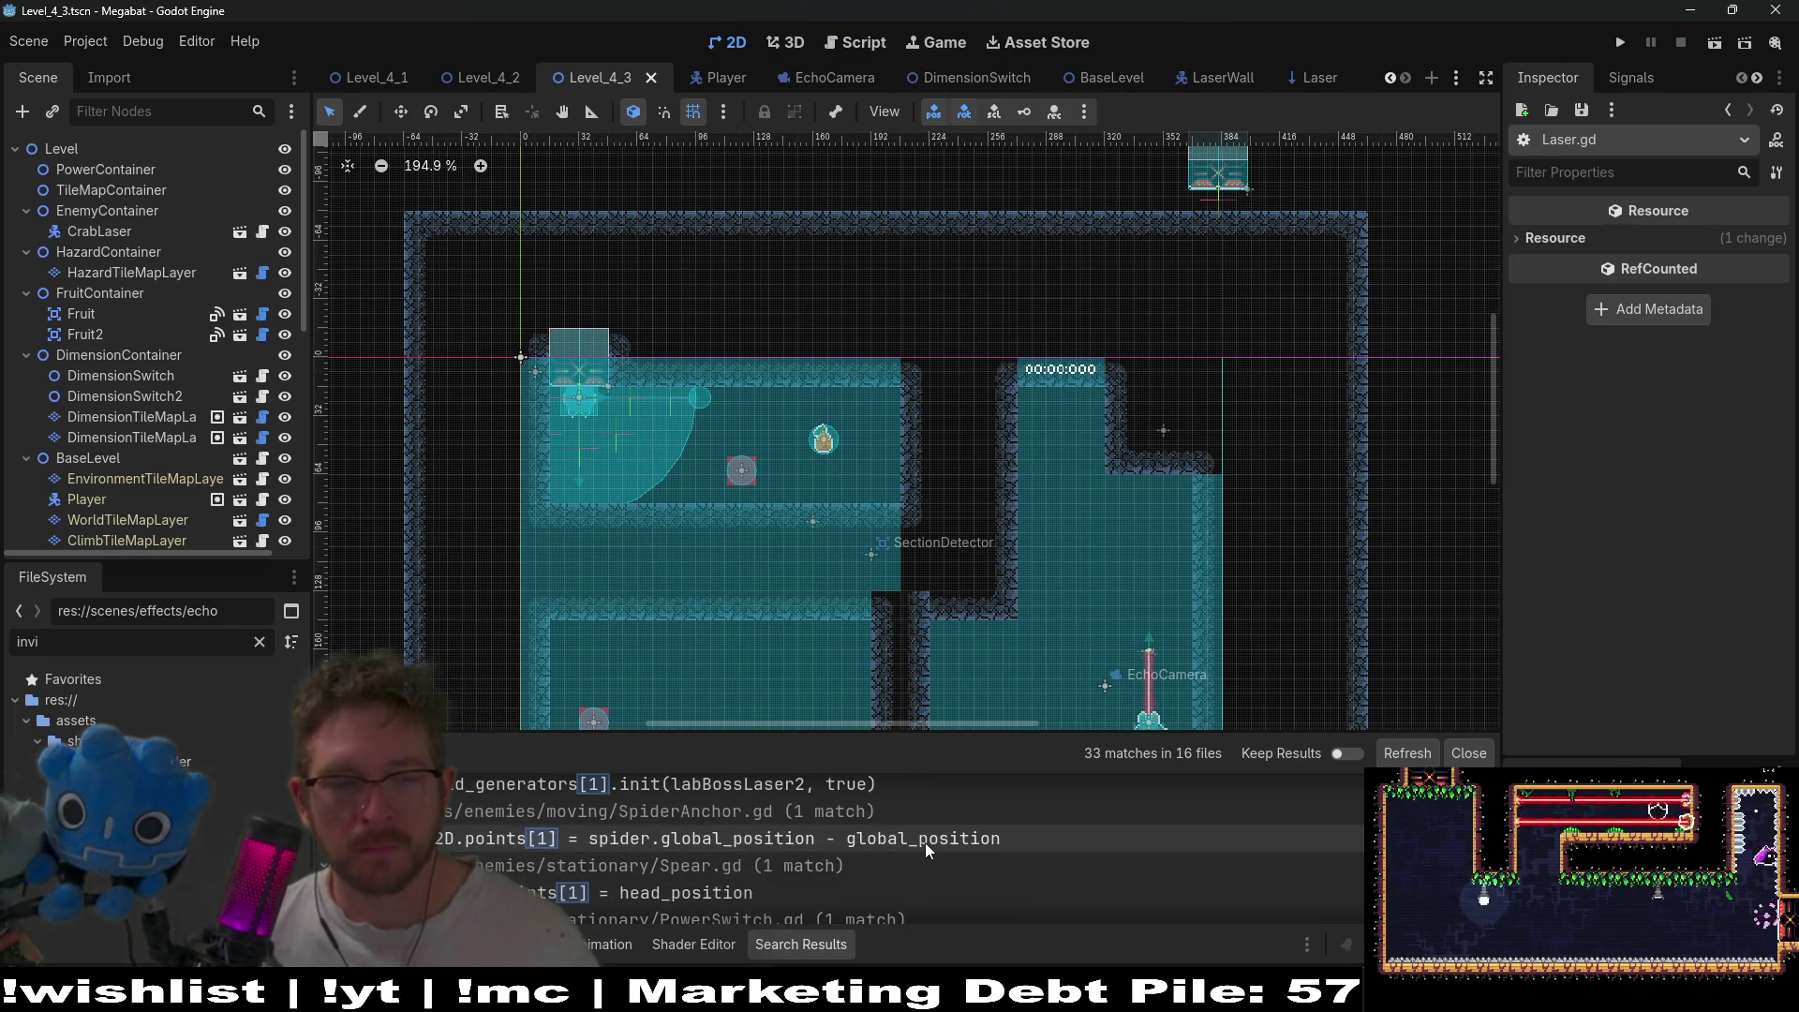
scroll(925, 842, "down", 3)
scroll(925, 841, "down", 3)
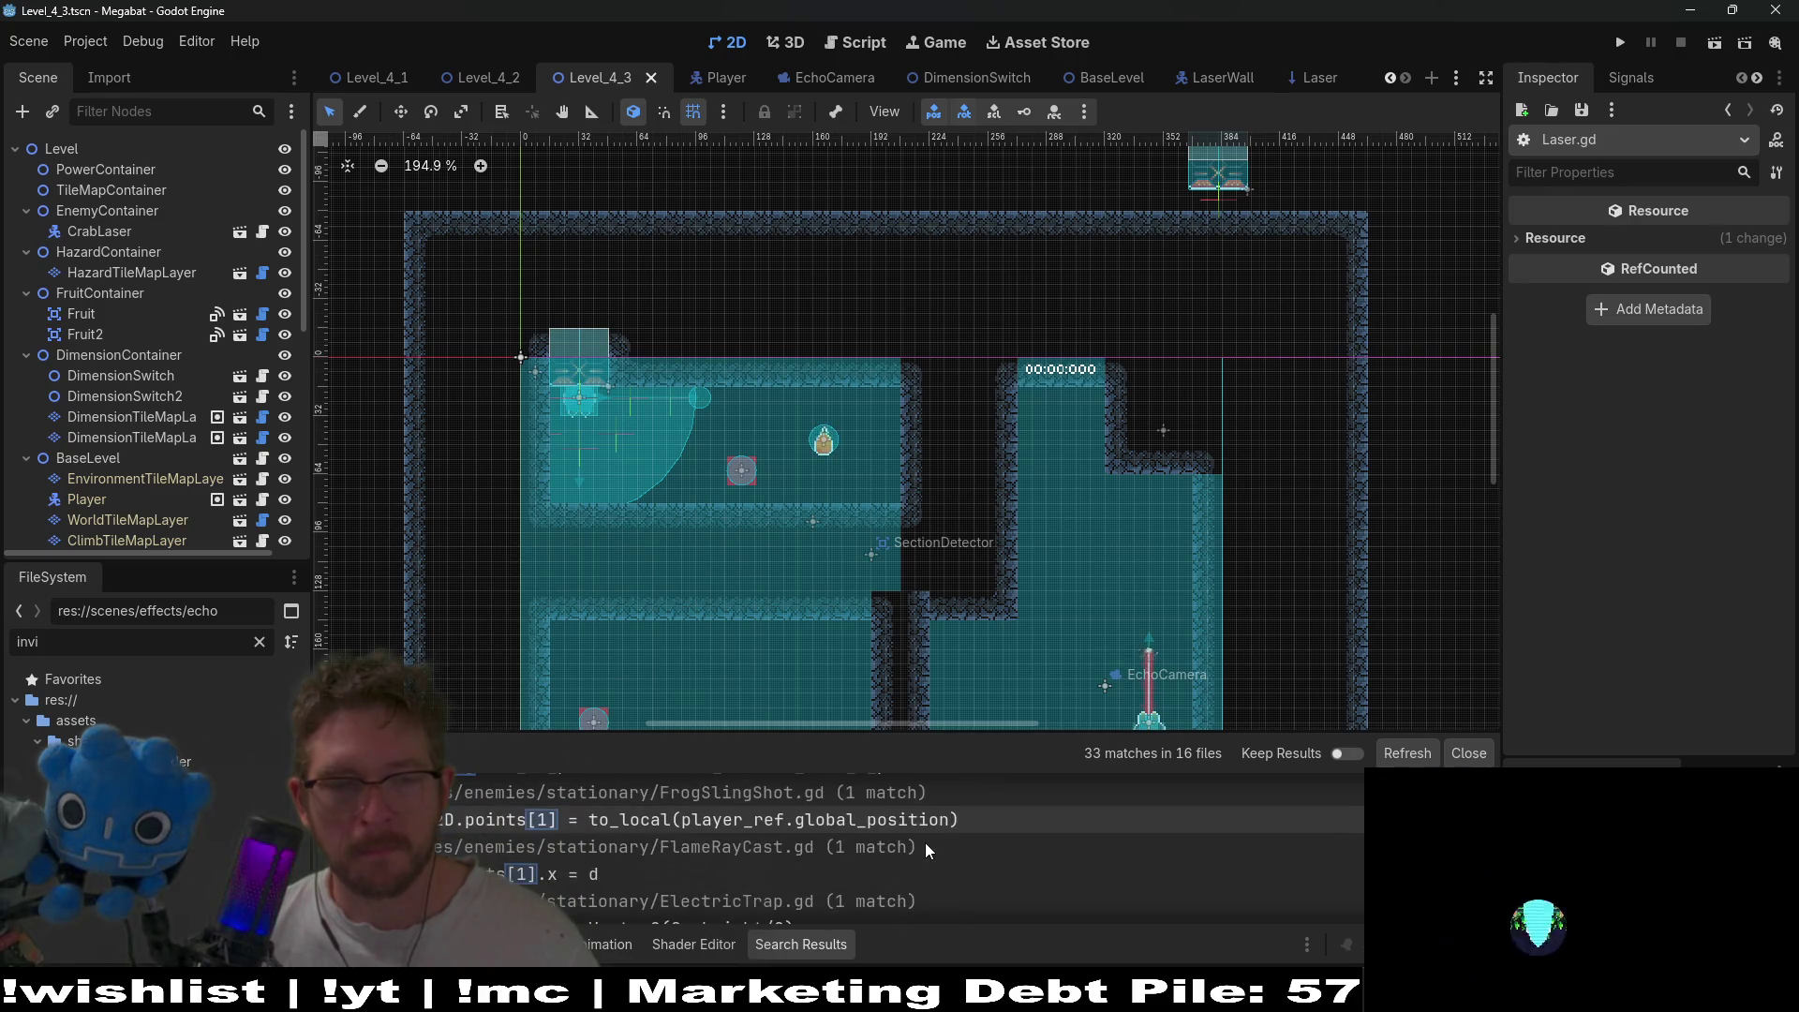
left_click(600, 874)
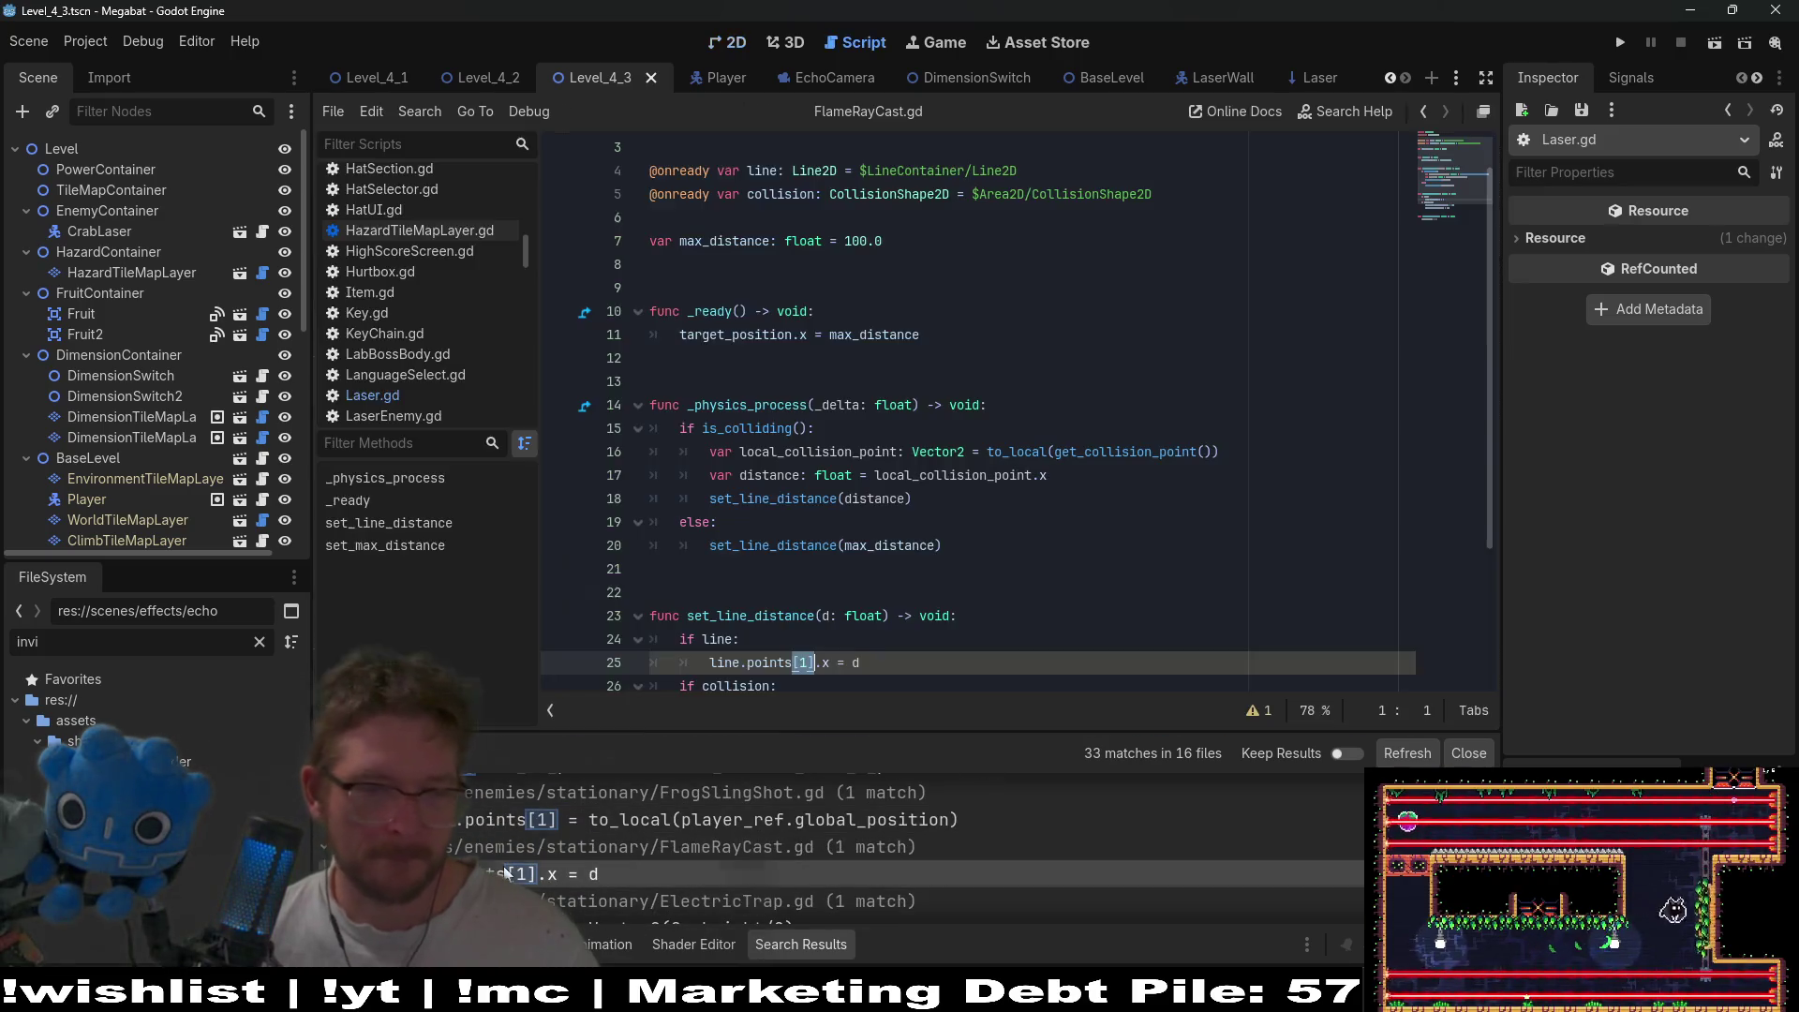
- Inspect the points assignments on lines 24–26 of FlameRayCast.gd, then bring up Quick Open
scroll(813, 639, "down", 2)
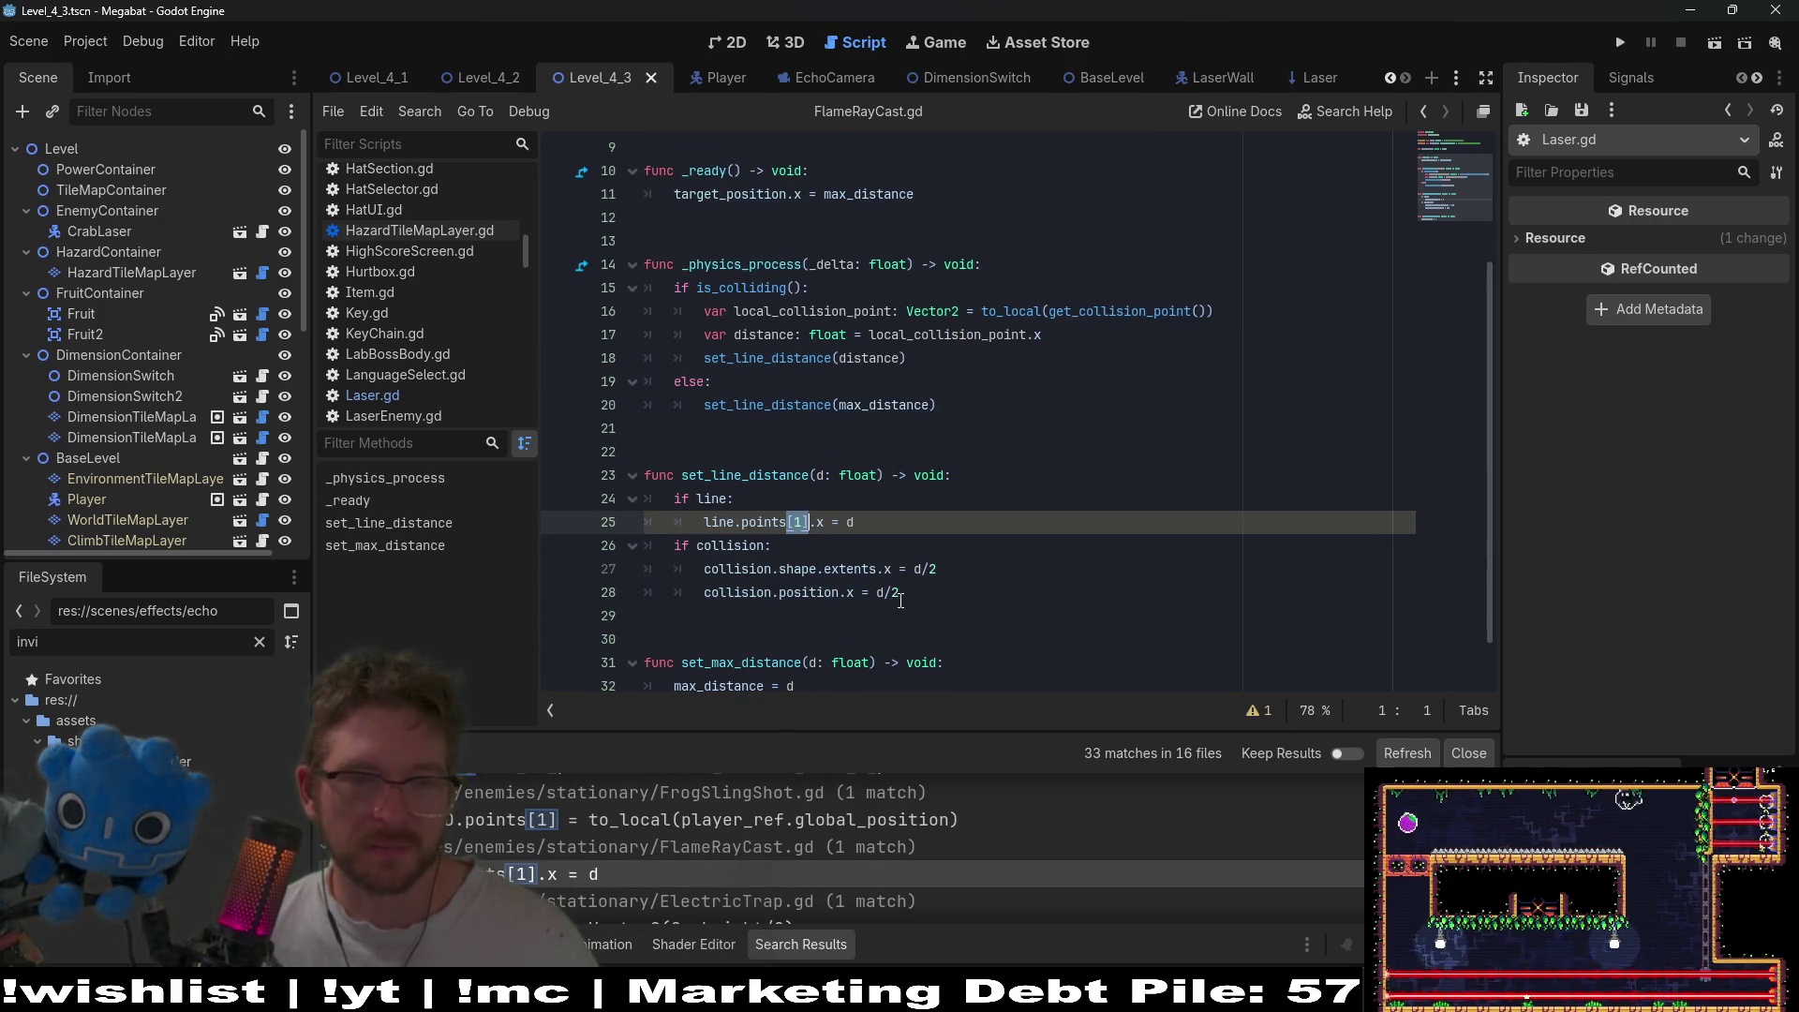
double_click(762, 521)
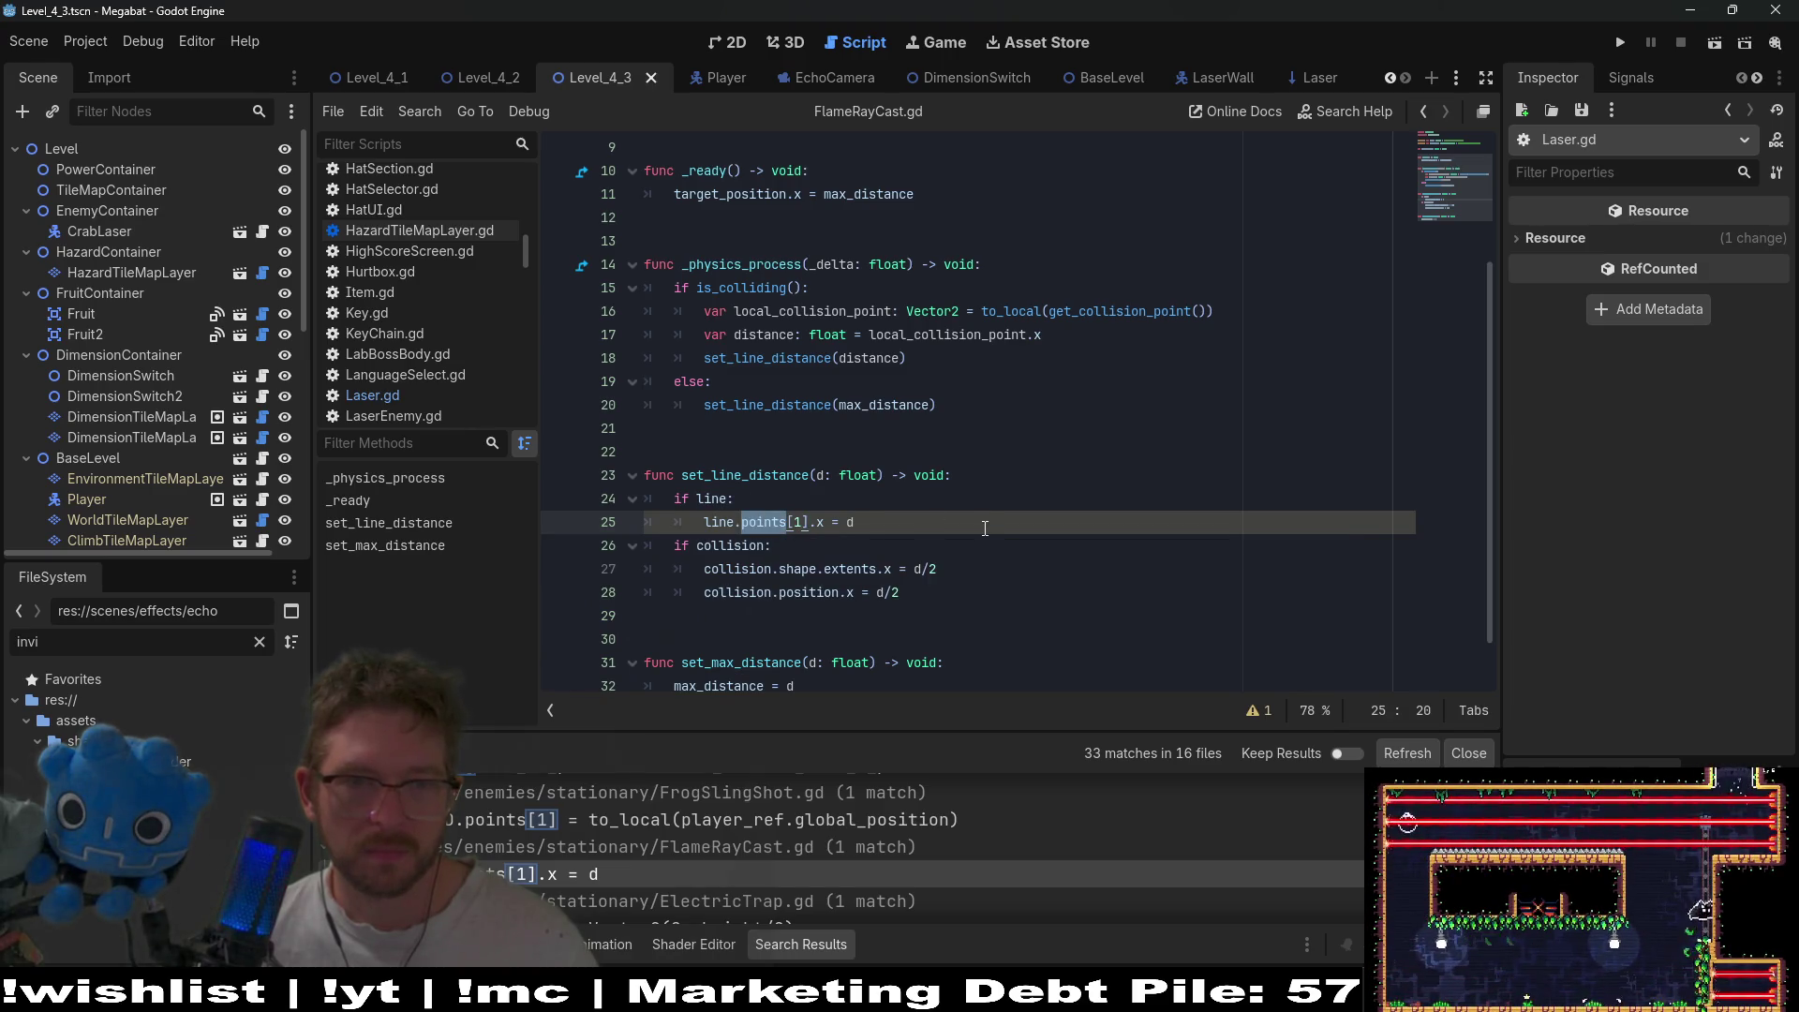
scroll(985, 527, "up", 2)
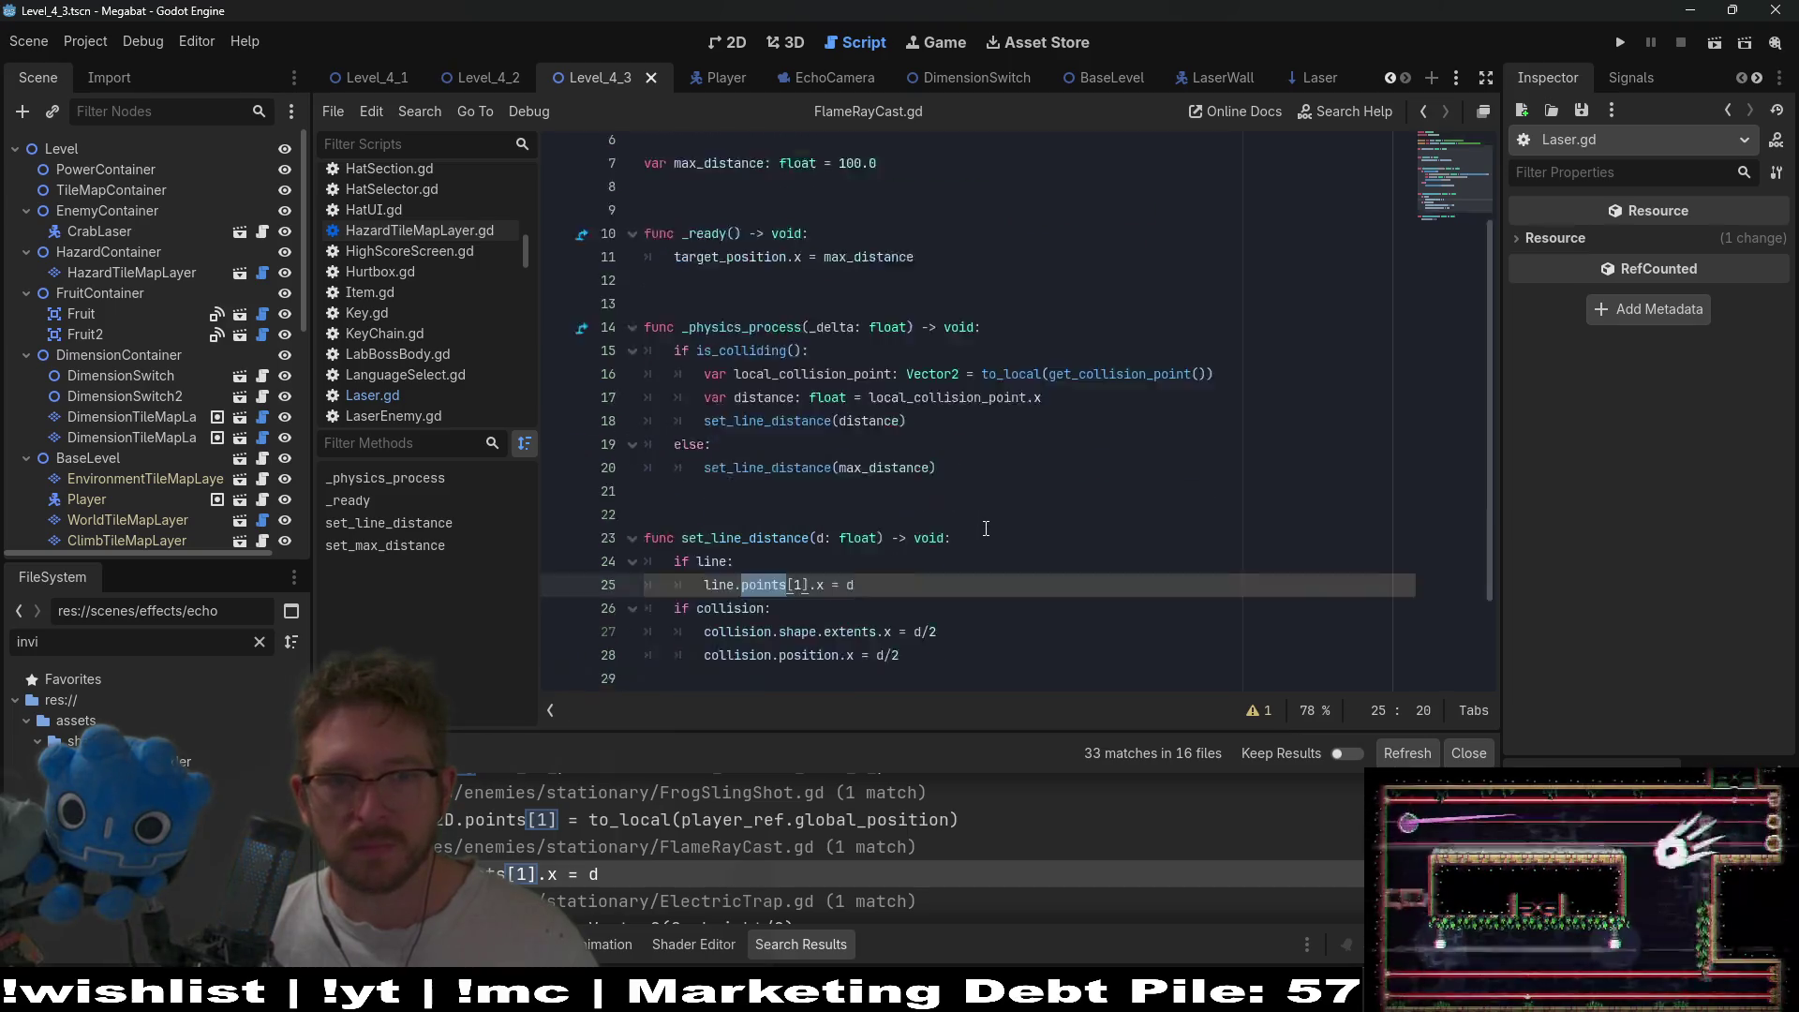
scroll(985, 527, "down", 2)
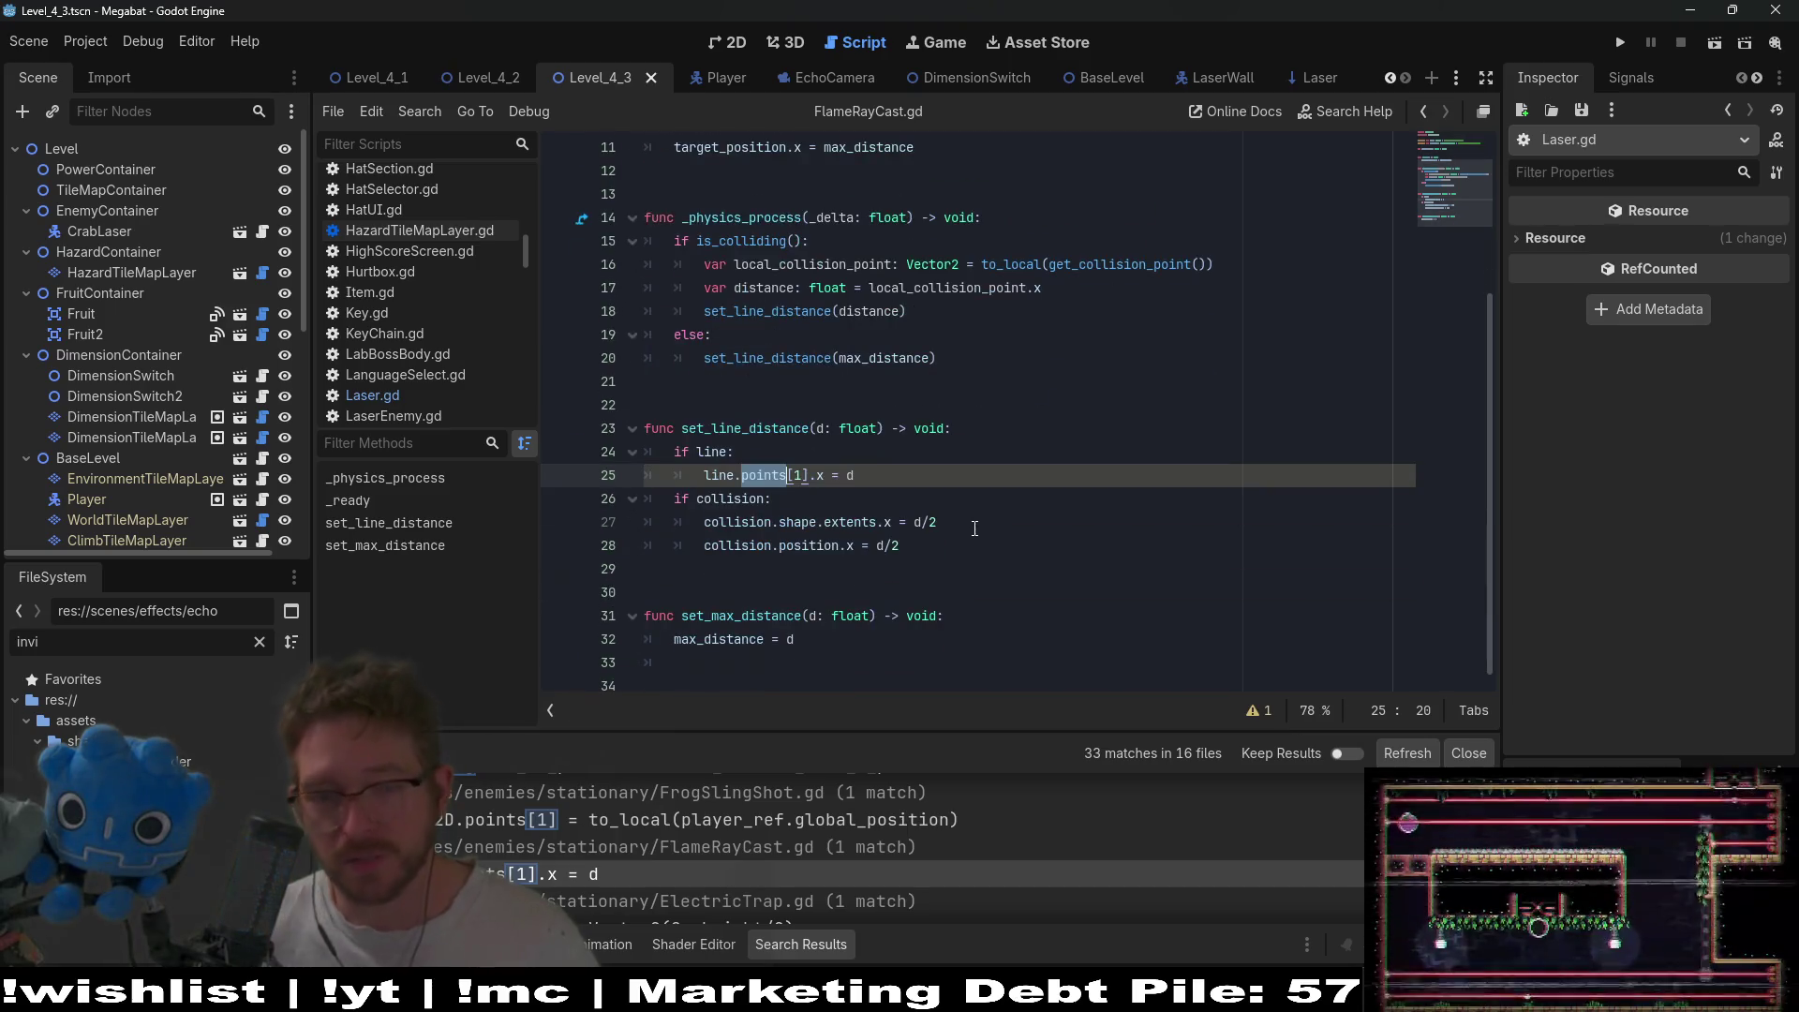
left_click(907, 489)
left_click(924, 479)
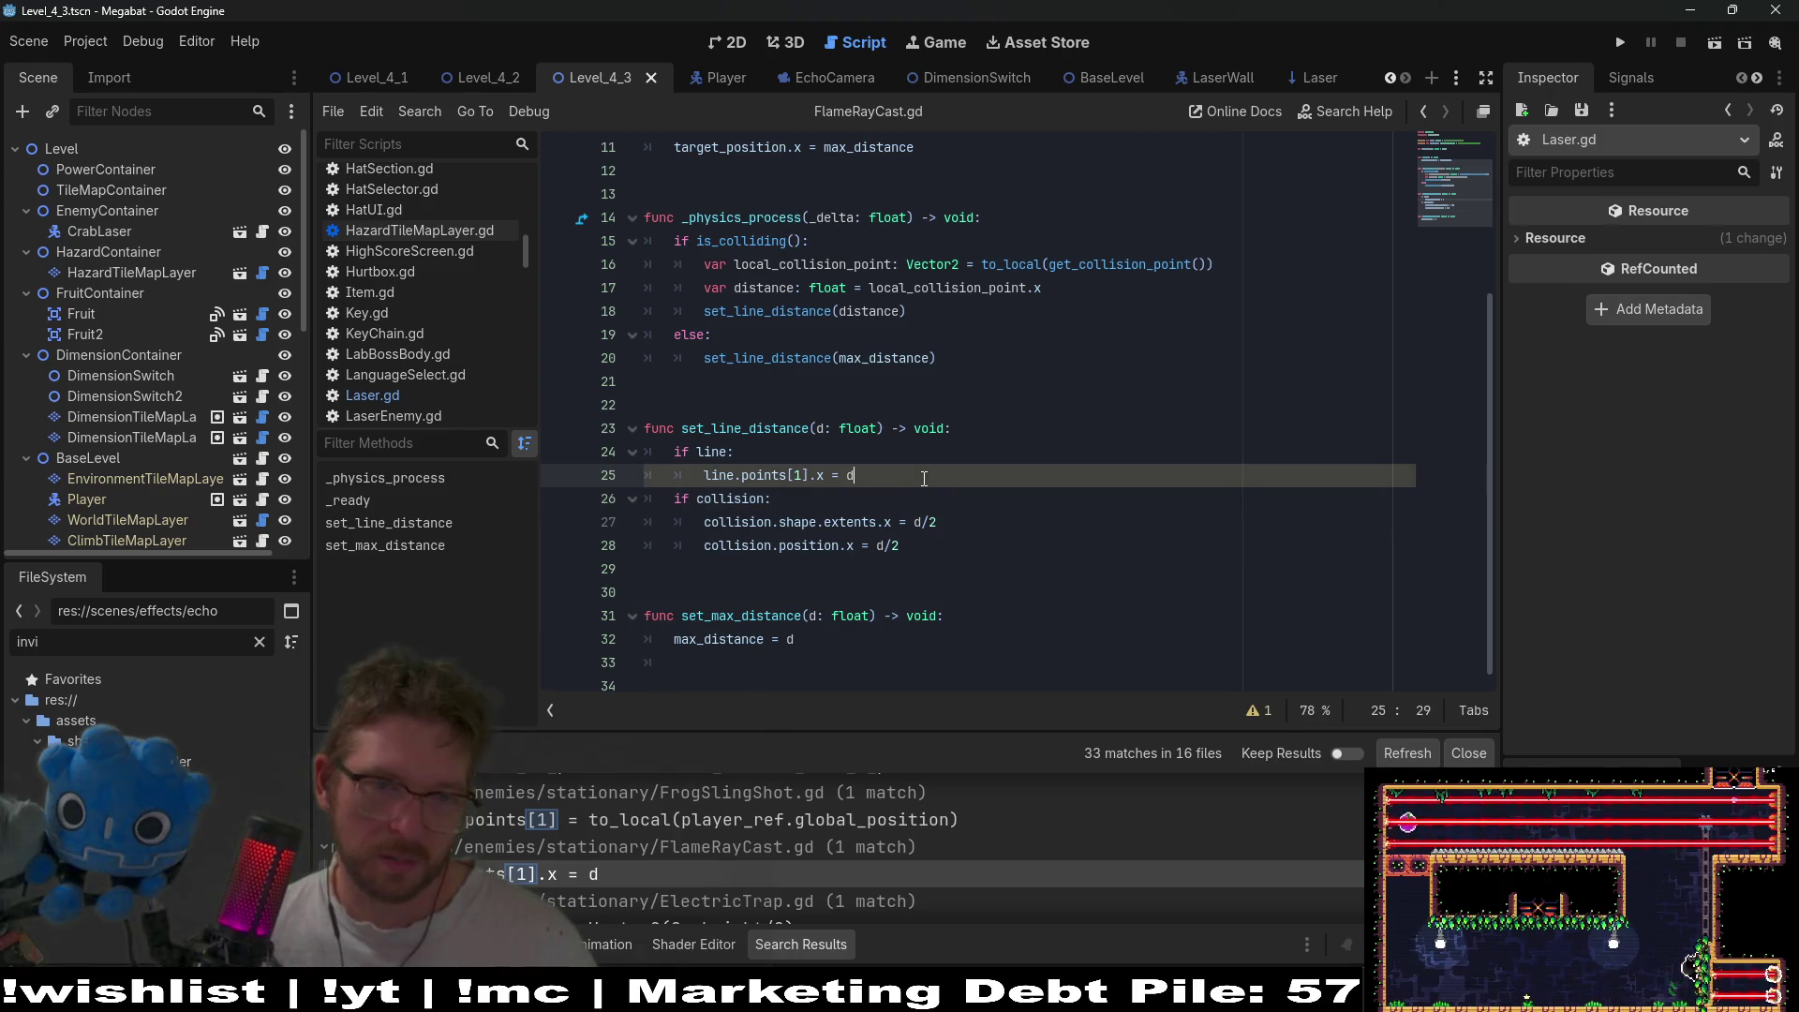
left_click(830, 456)
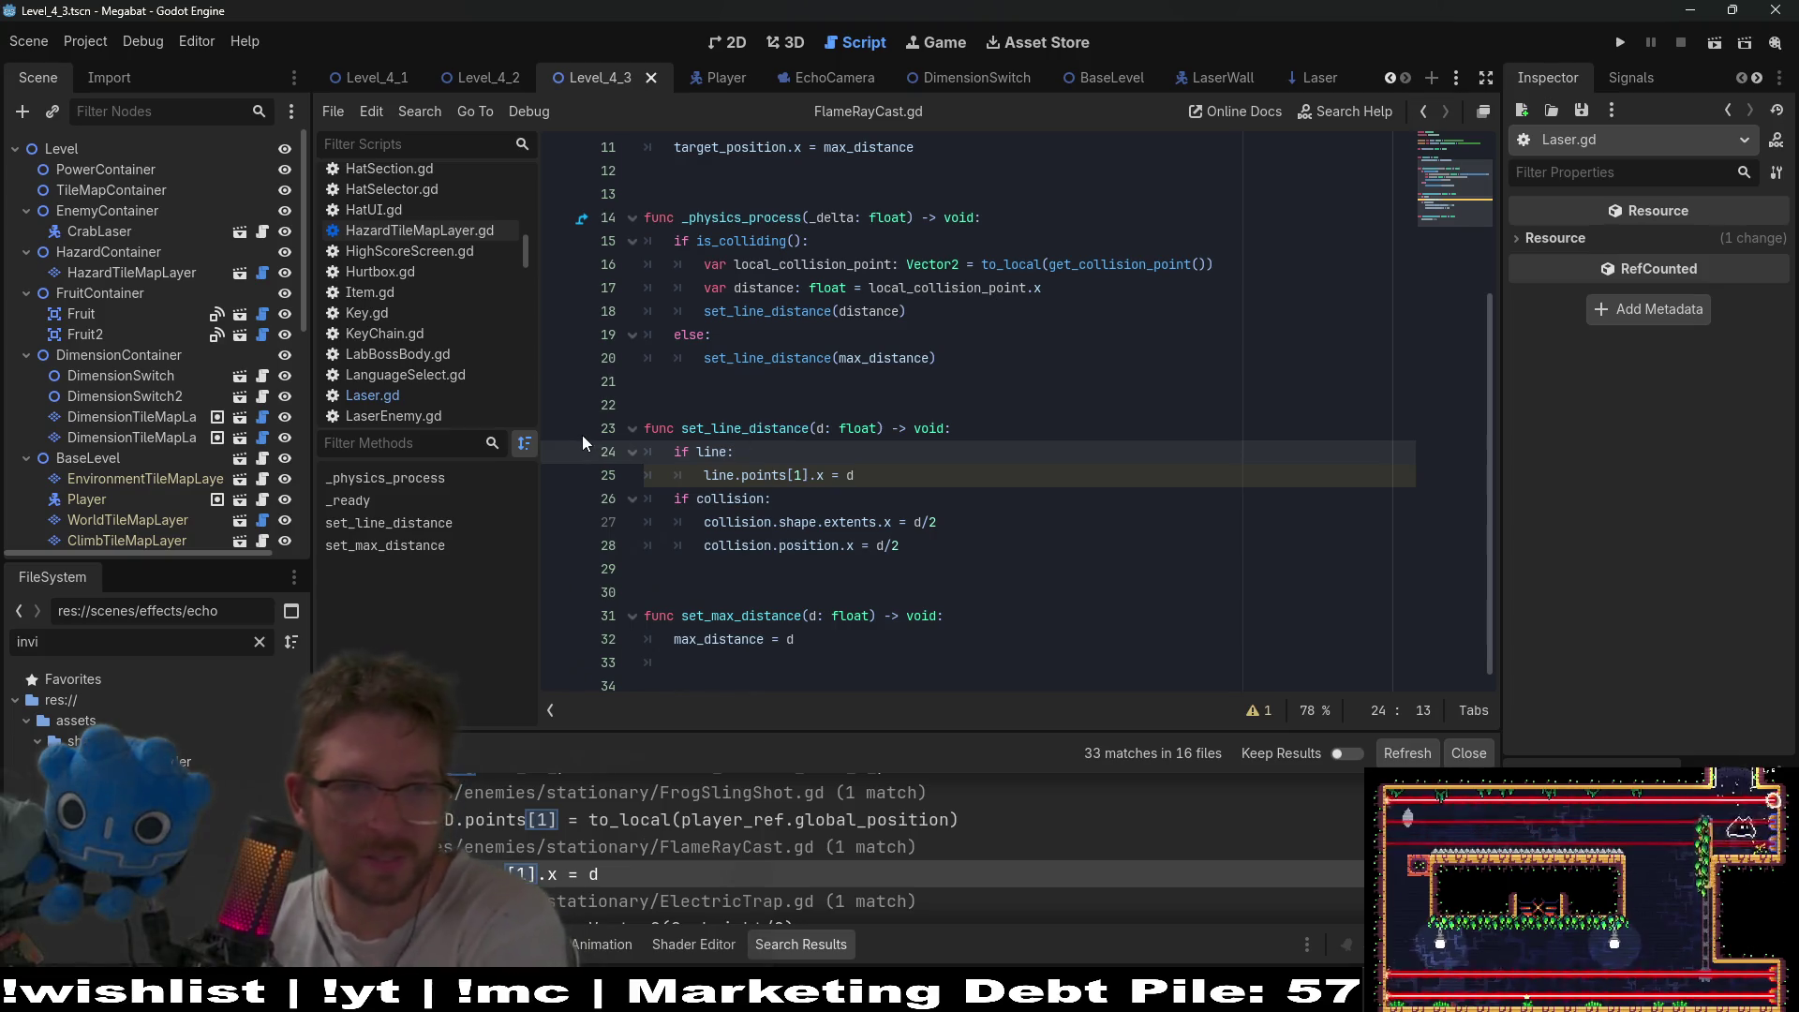
key("shift+alt+o")
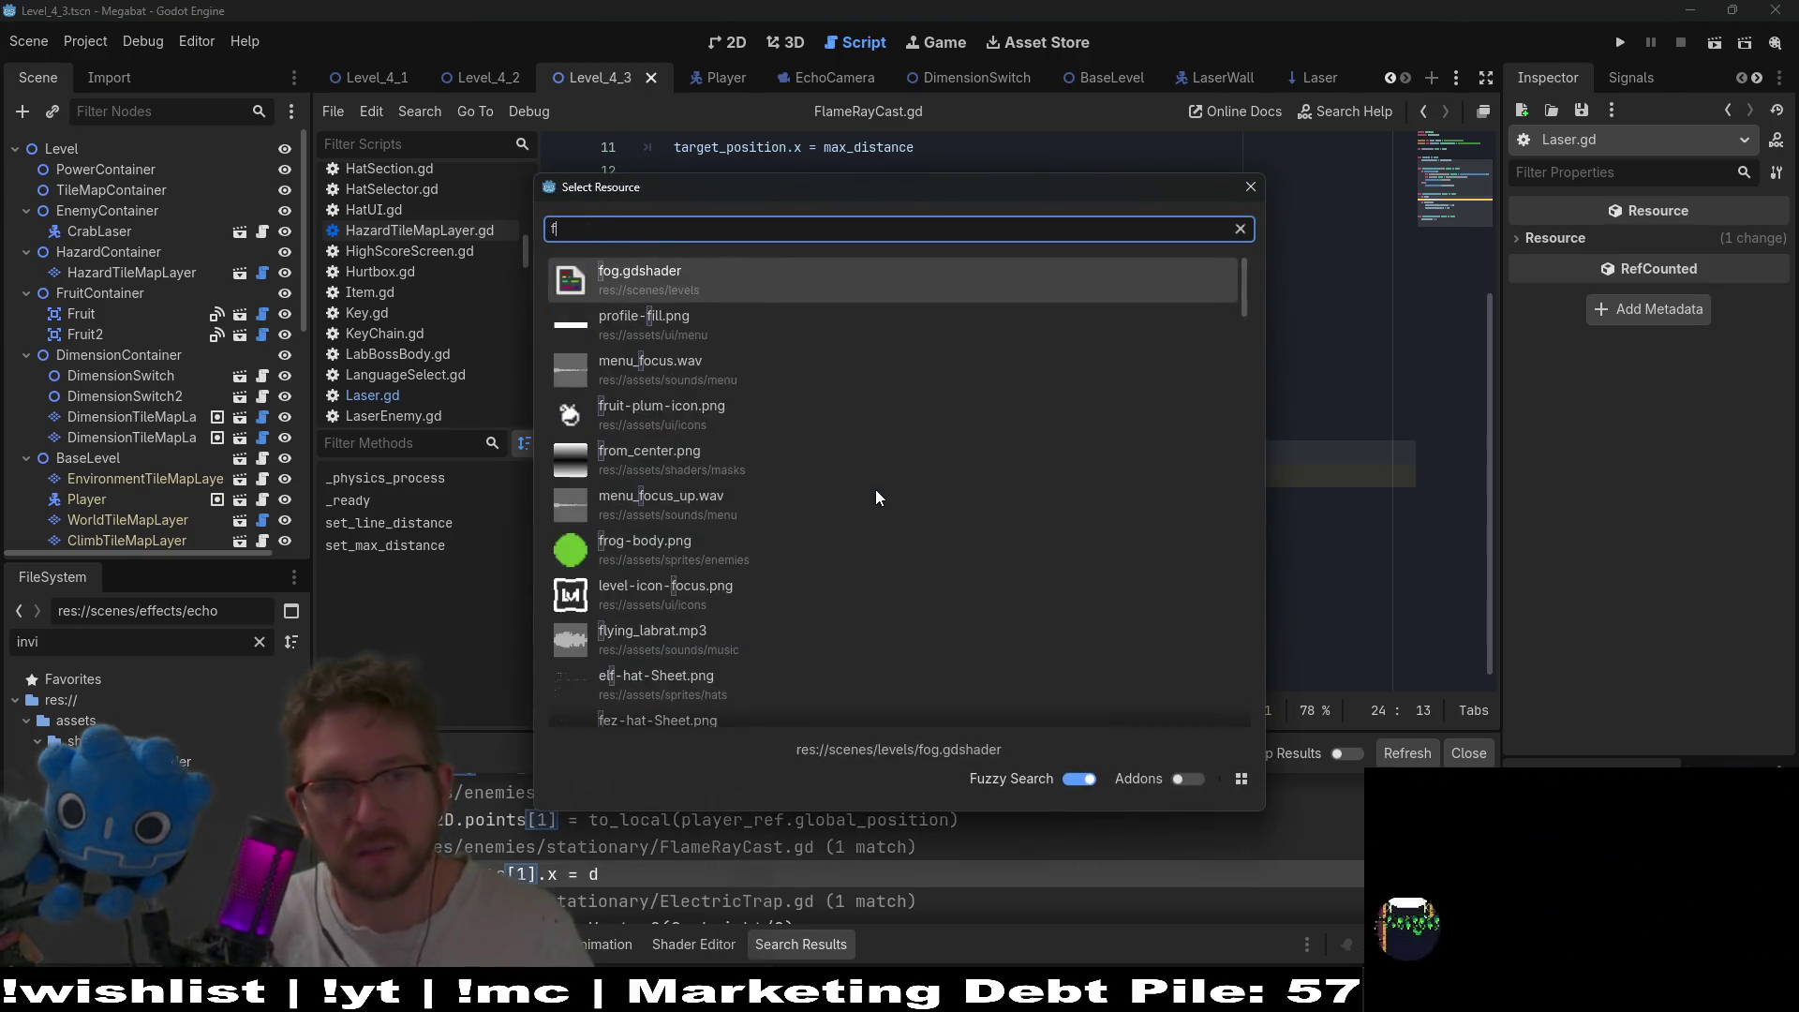
- Open FlameRayCast.tscn through Quick Open and zoom in on its green beam in the 2D view
type("flameRaycast")
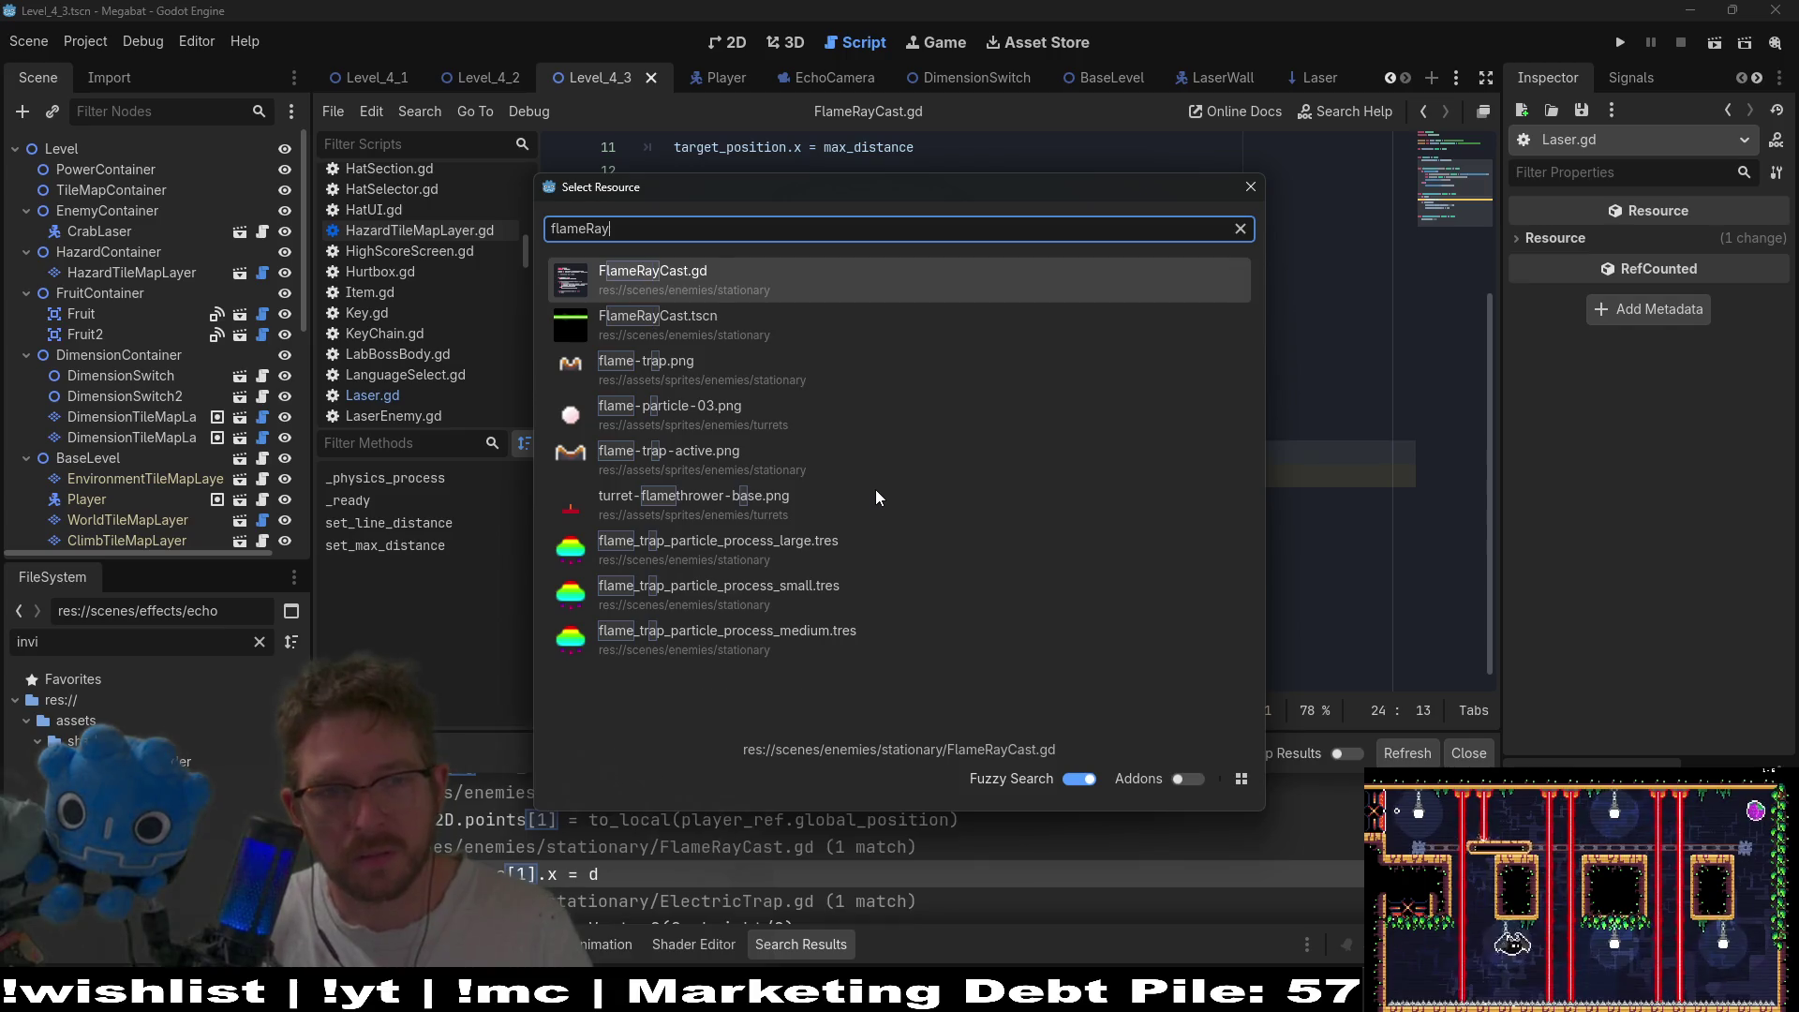
key("Return")
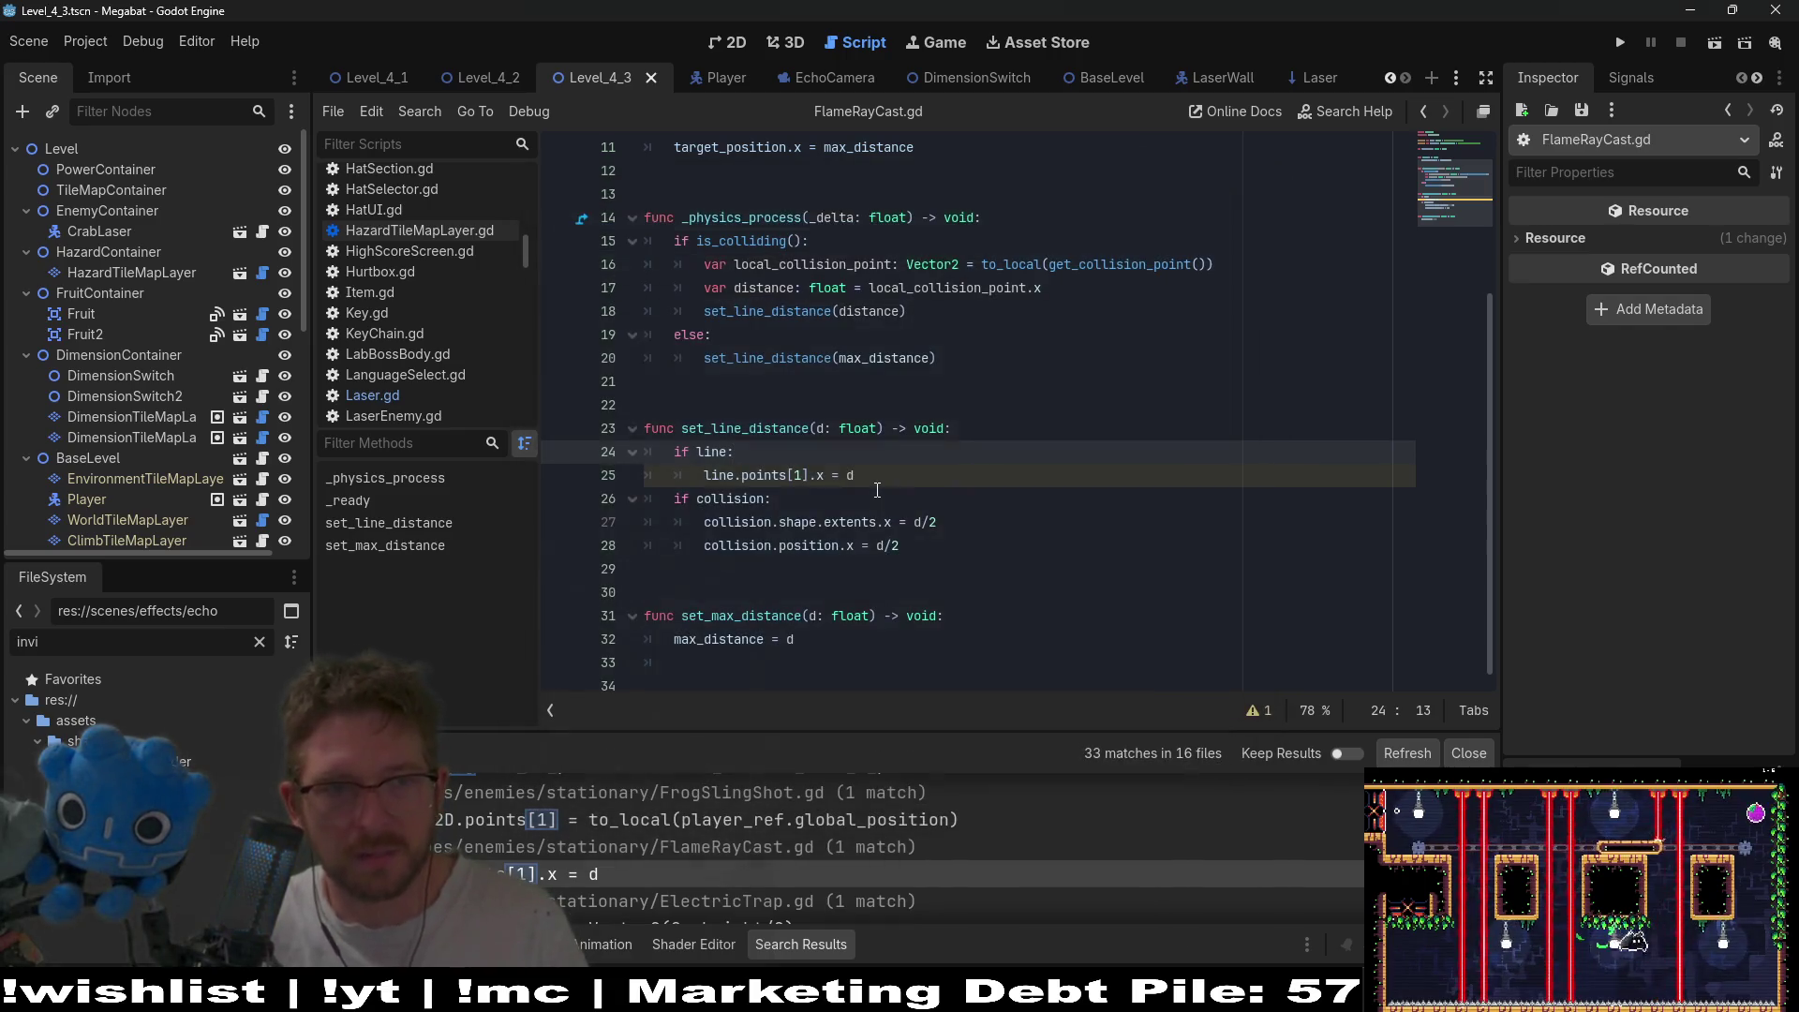
key("shift+alt+o")
type("flamera")
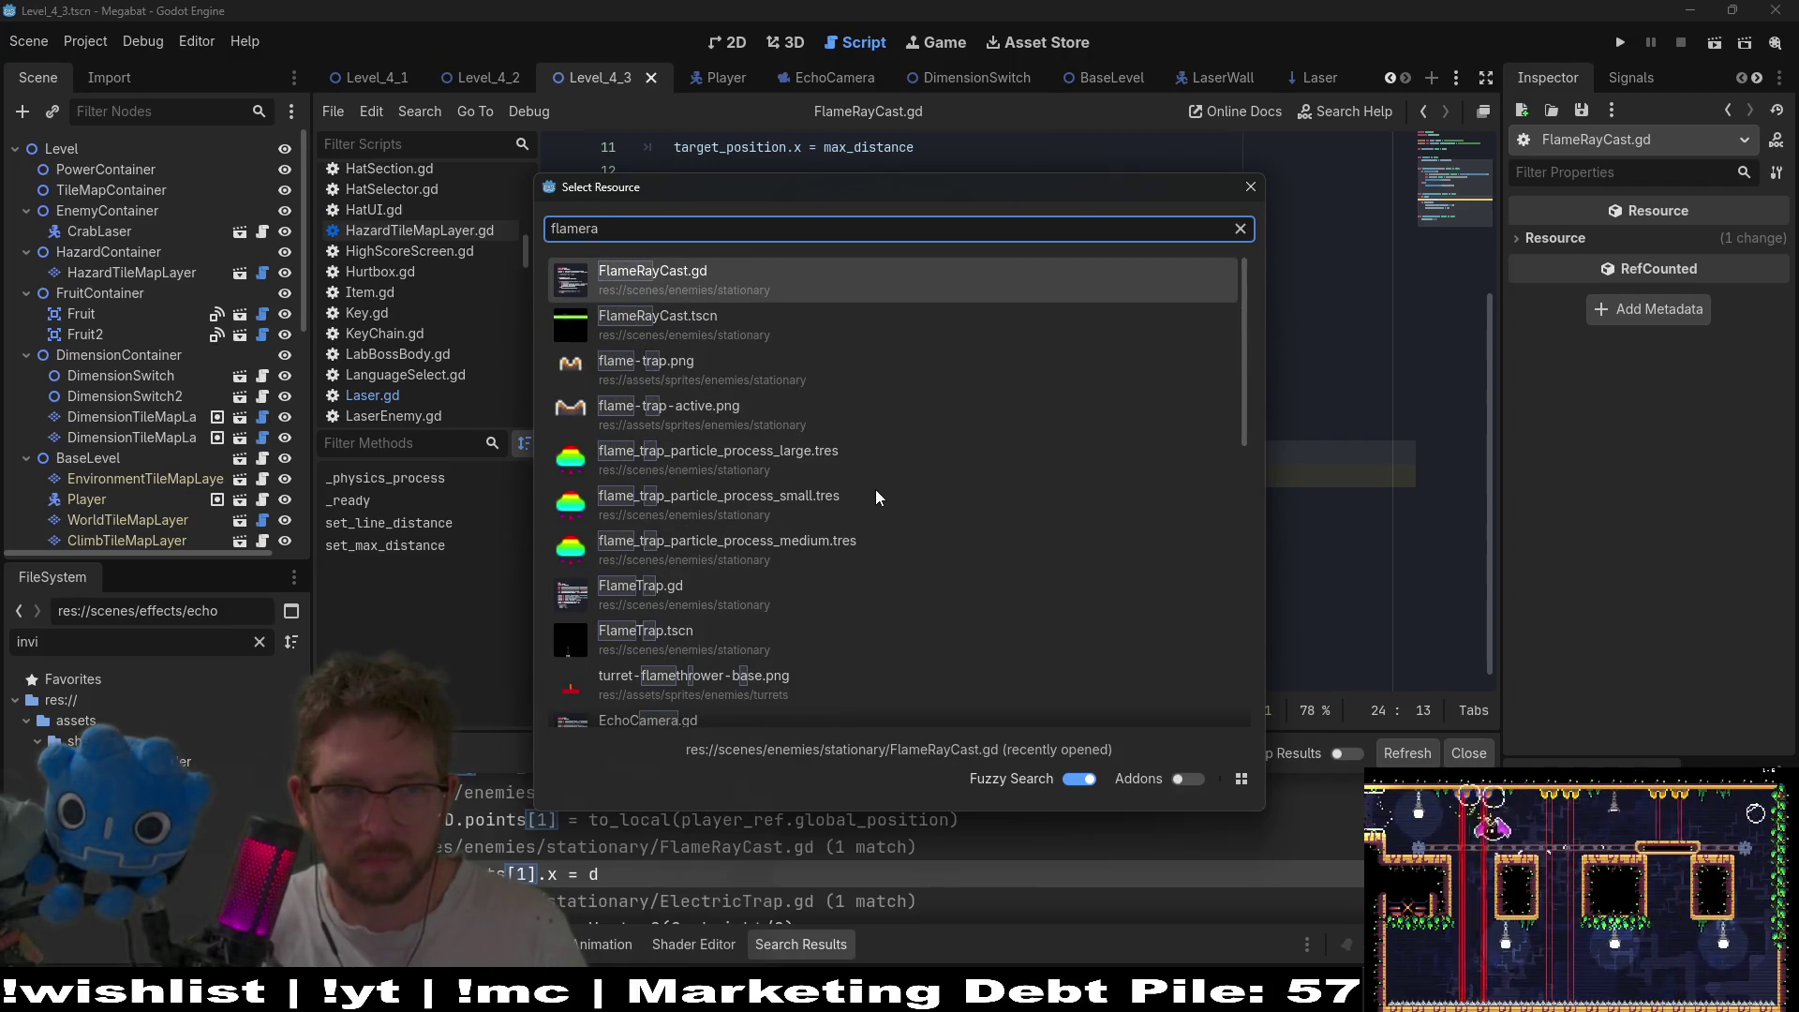
key("Down")
key("Down")
key("Up")
key("Return")
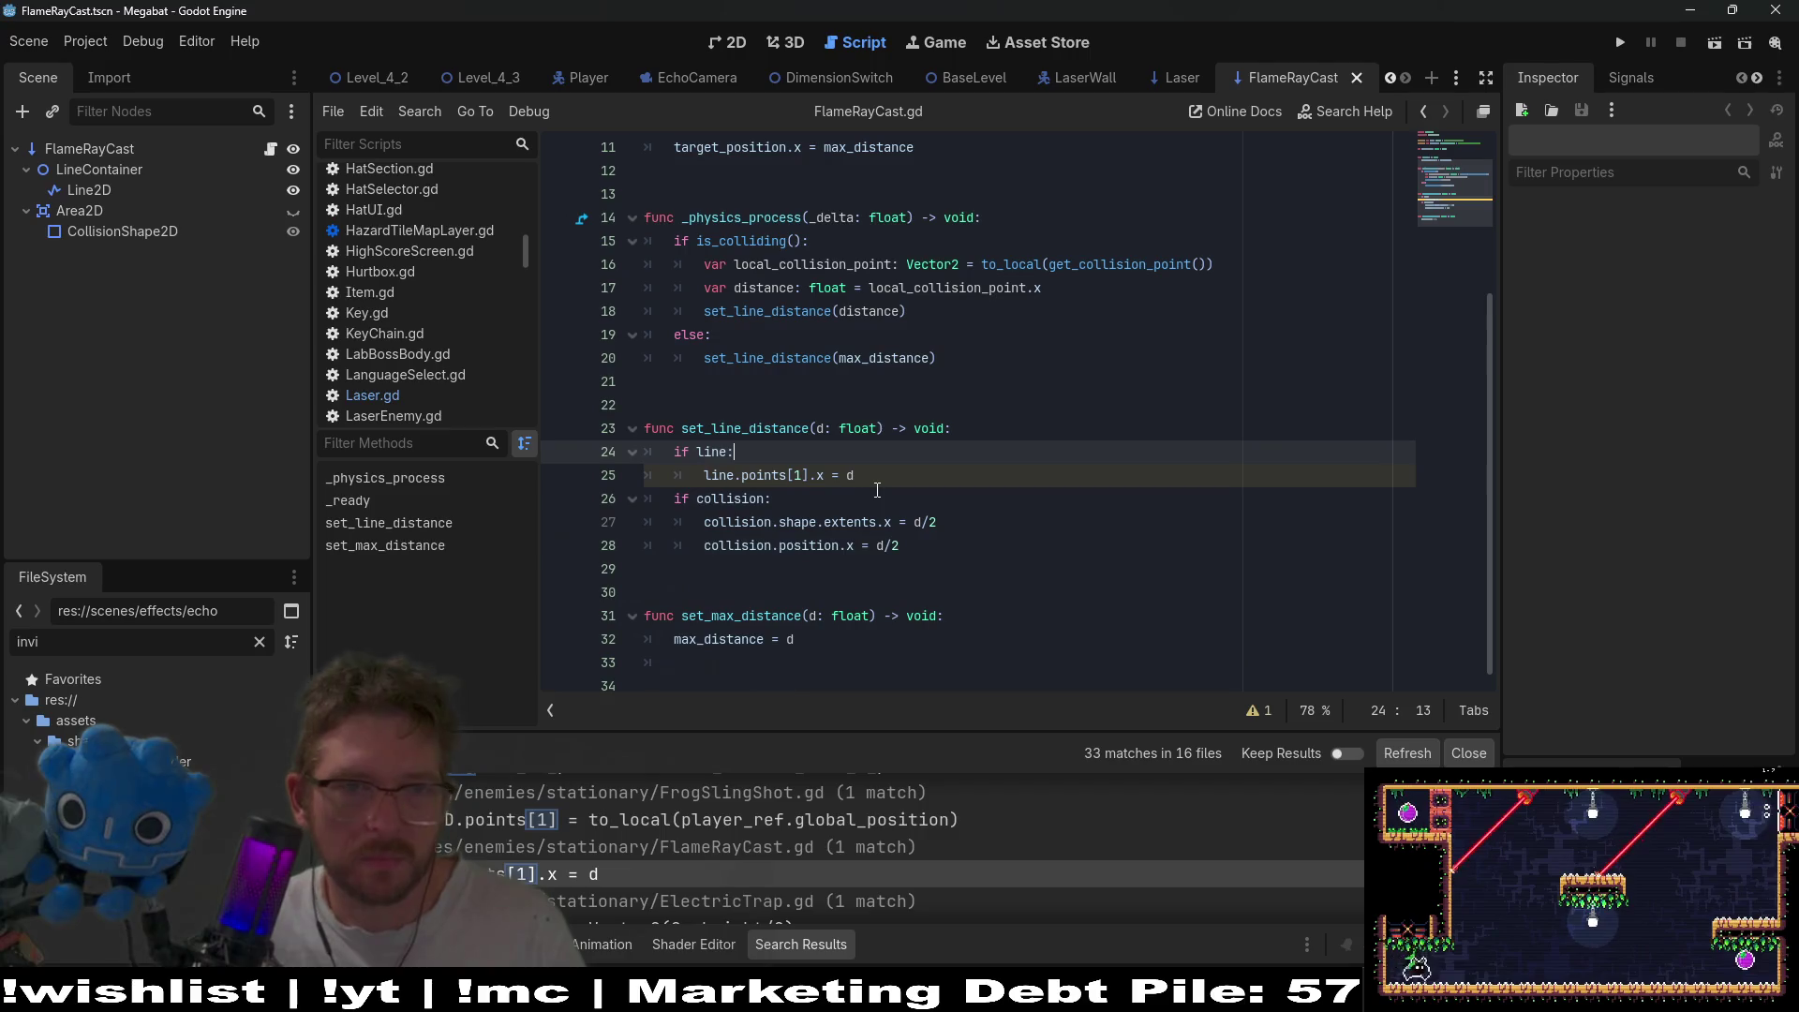
key("ctrl+F1")
scroll(864, 392, "up", 3)
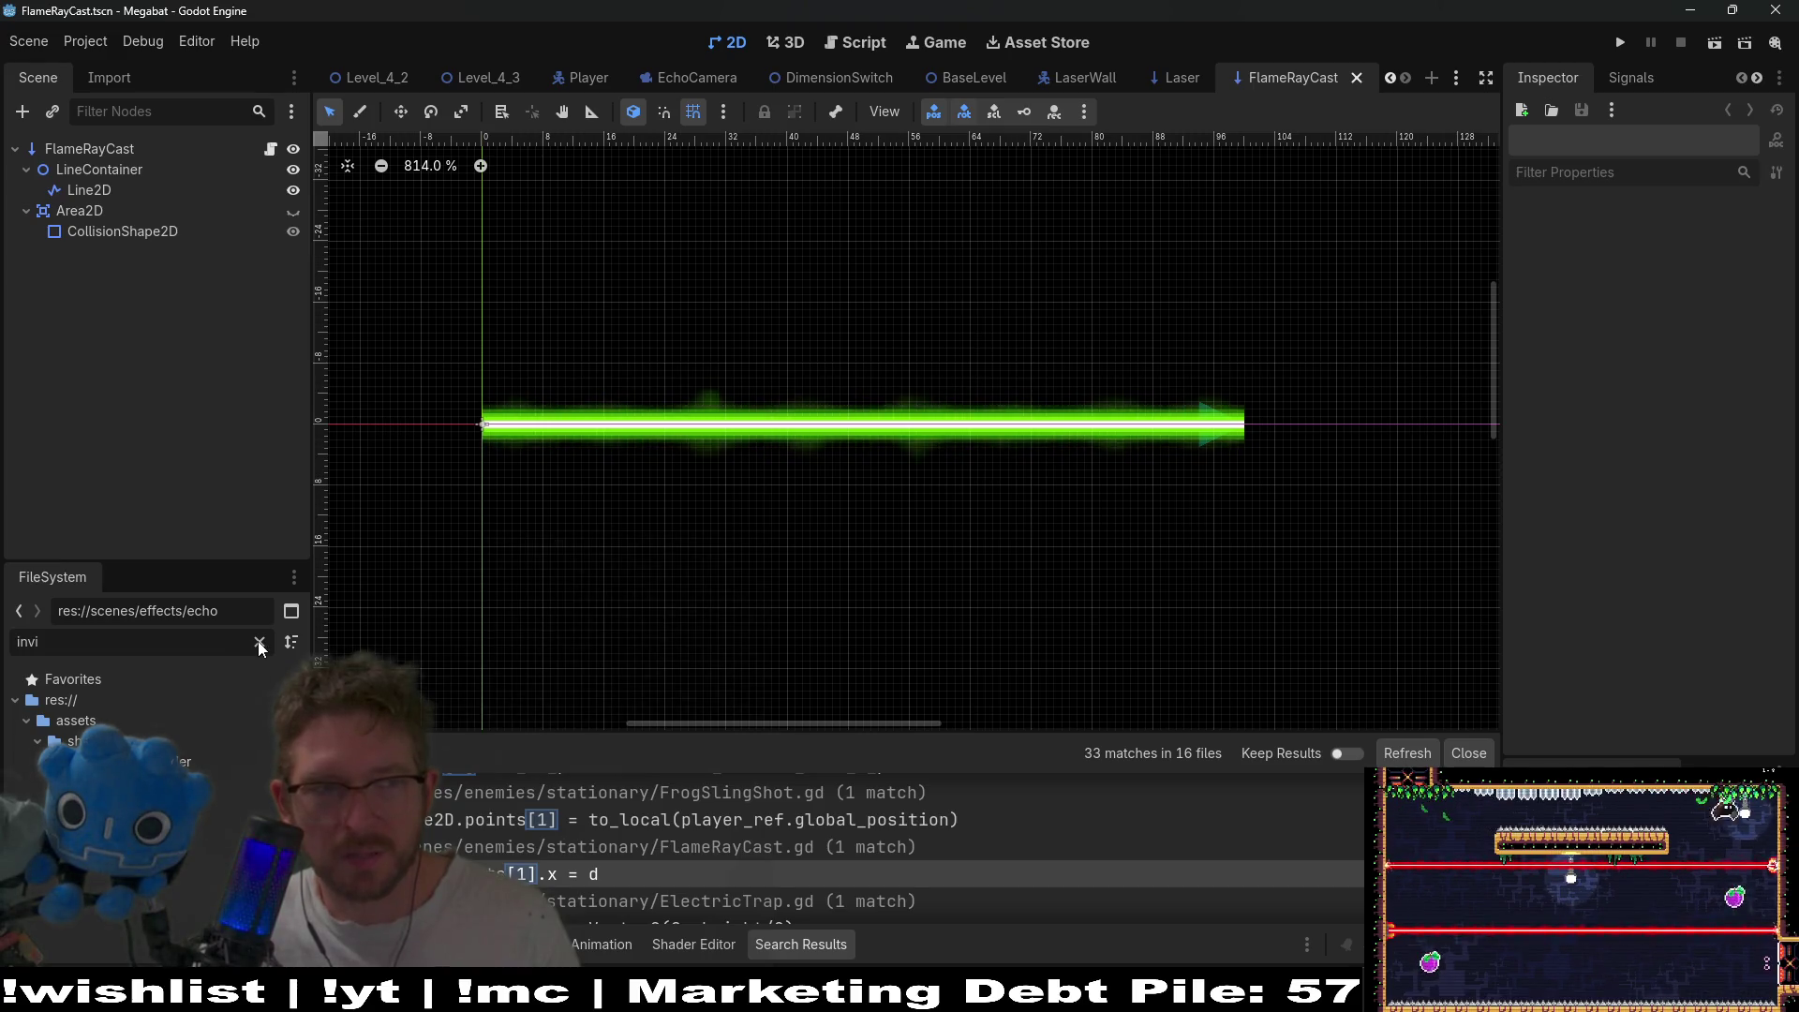
- Delete FlameRayCast.gd and FlameRayCast.tscn via the 'flameray' filter, and close their scene without saving
left_click(259, 642)
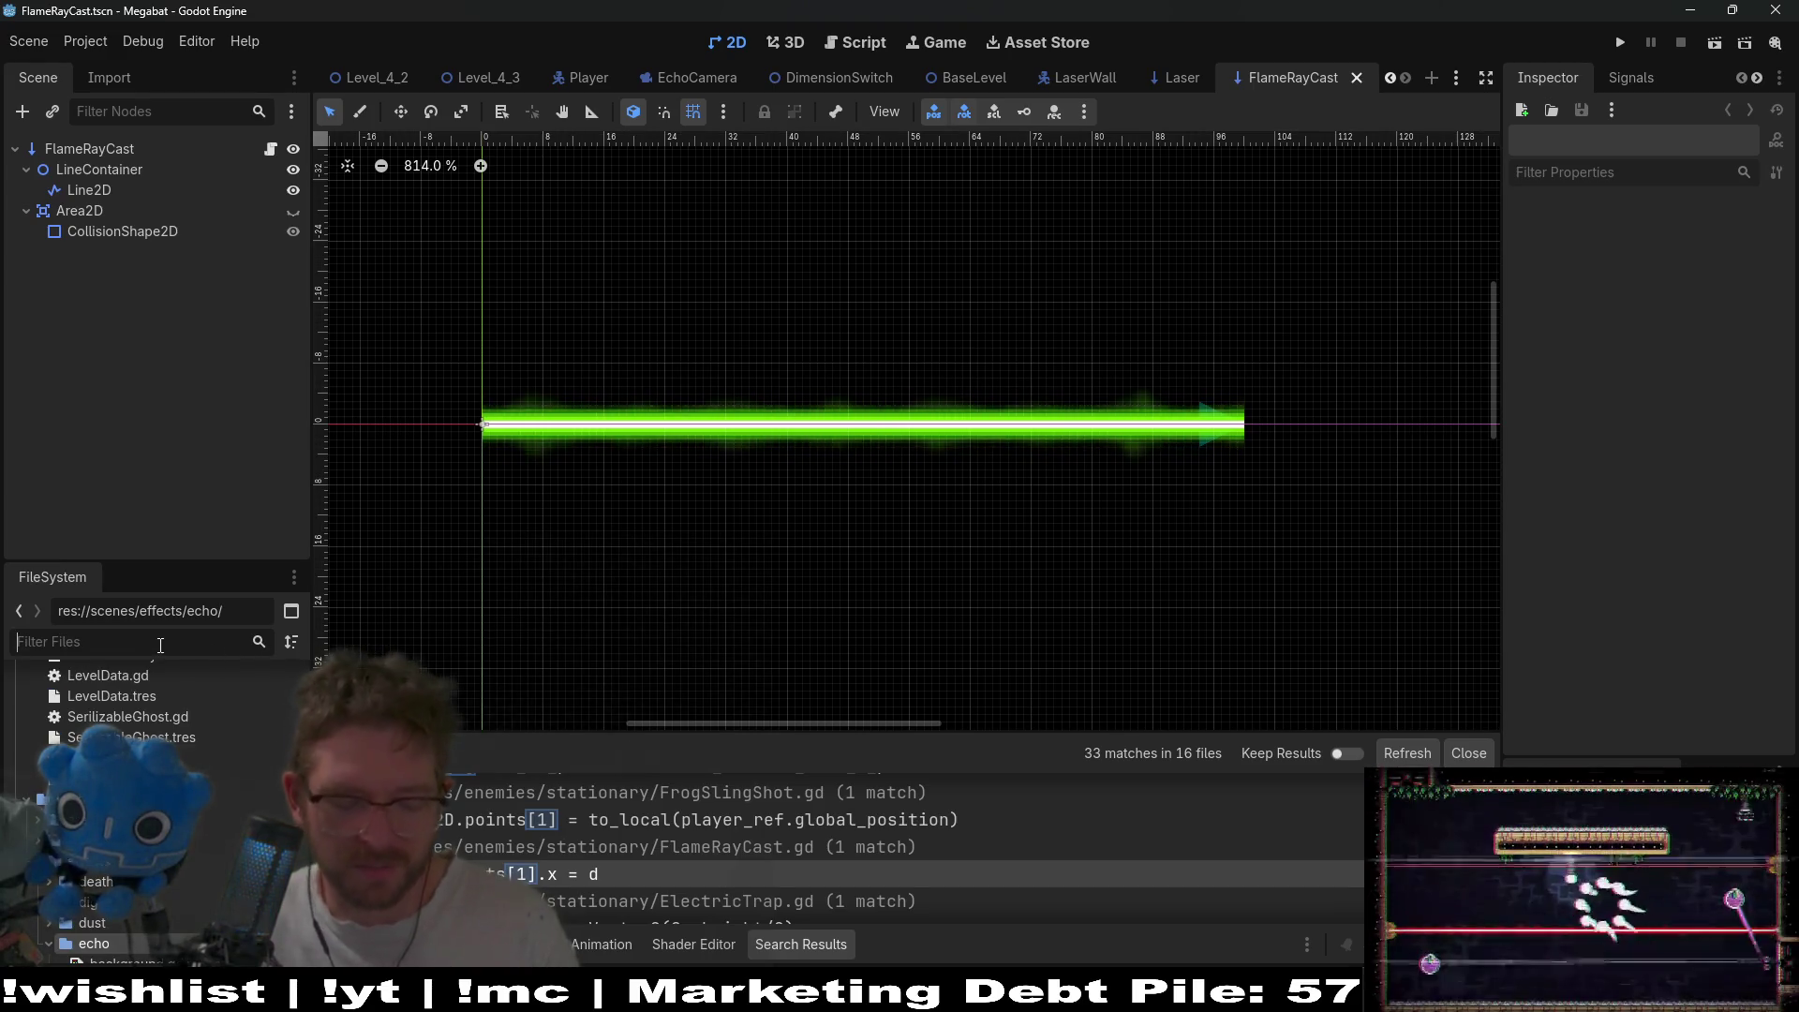
type("flameray")
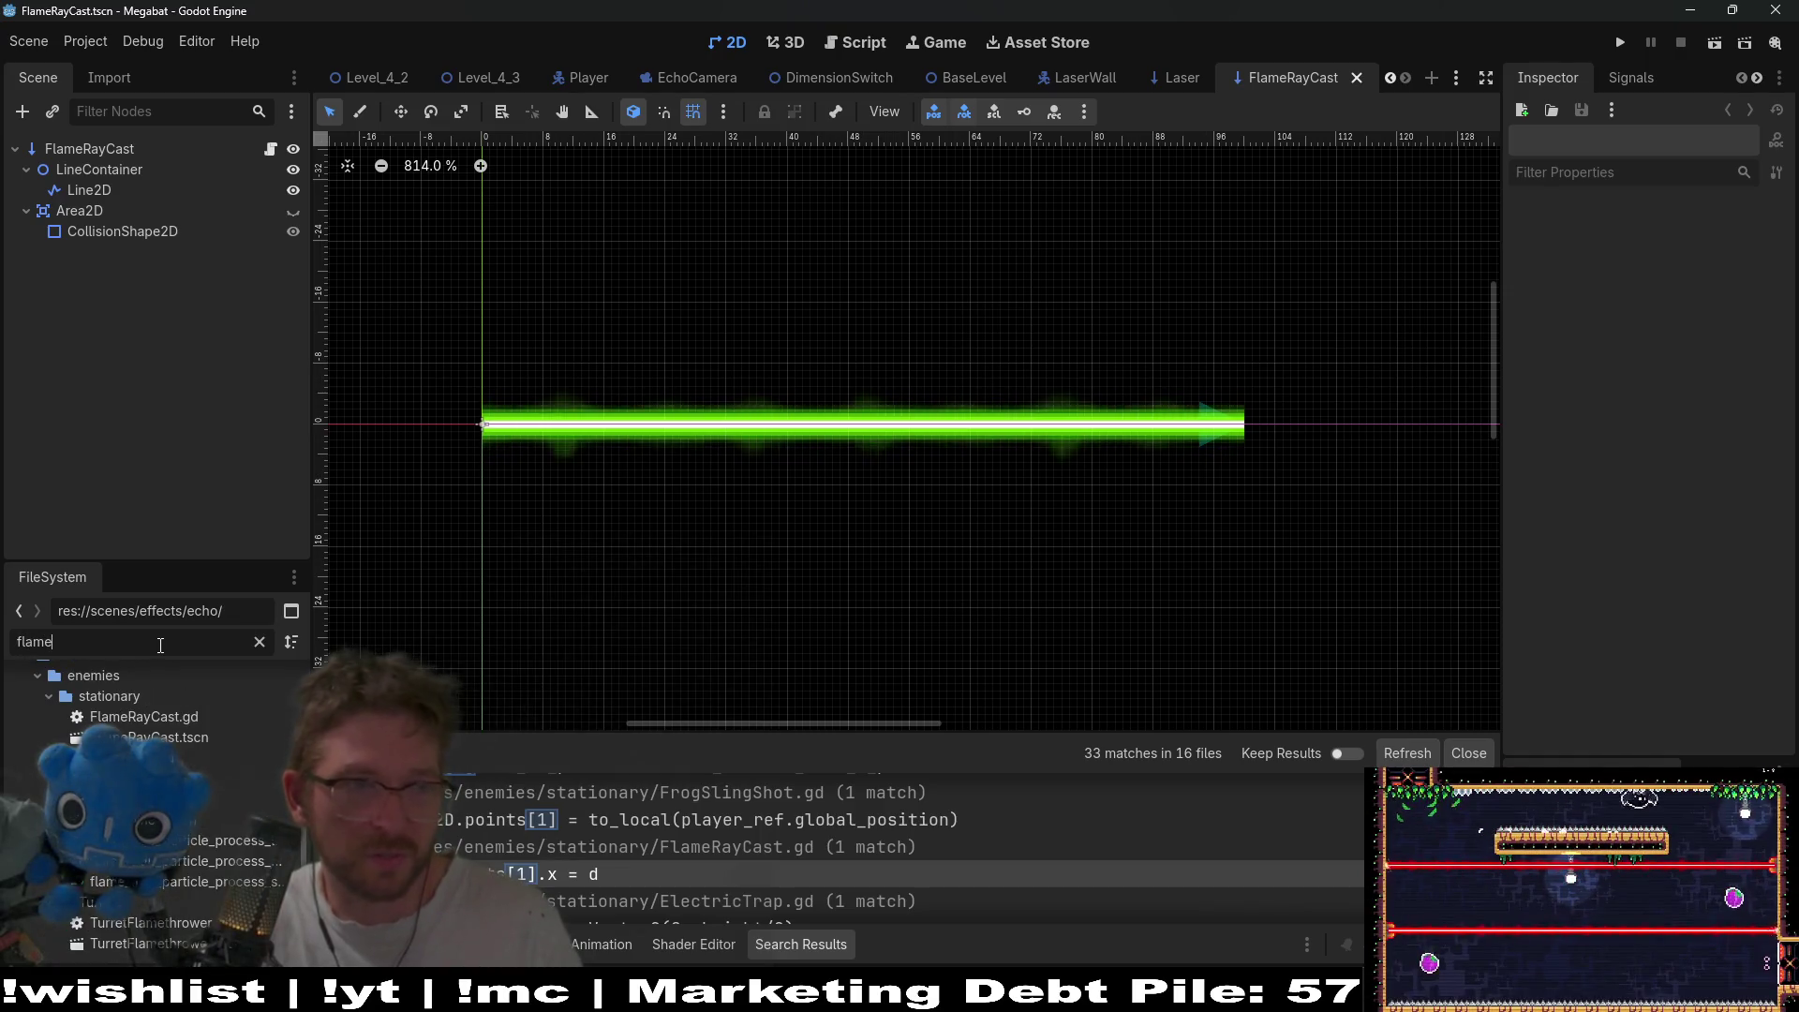
left_click(225, 798)
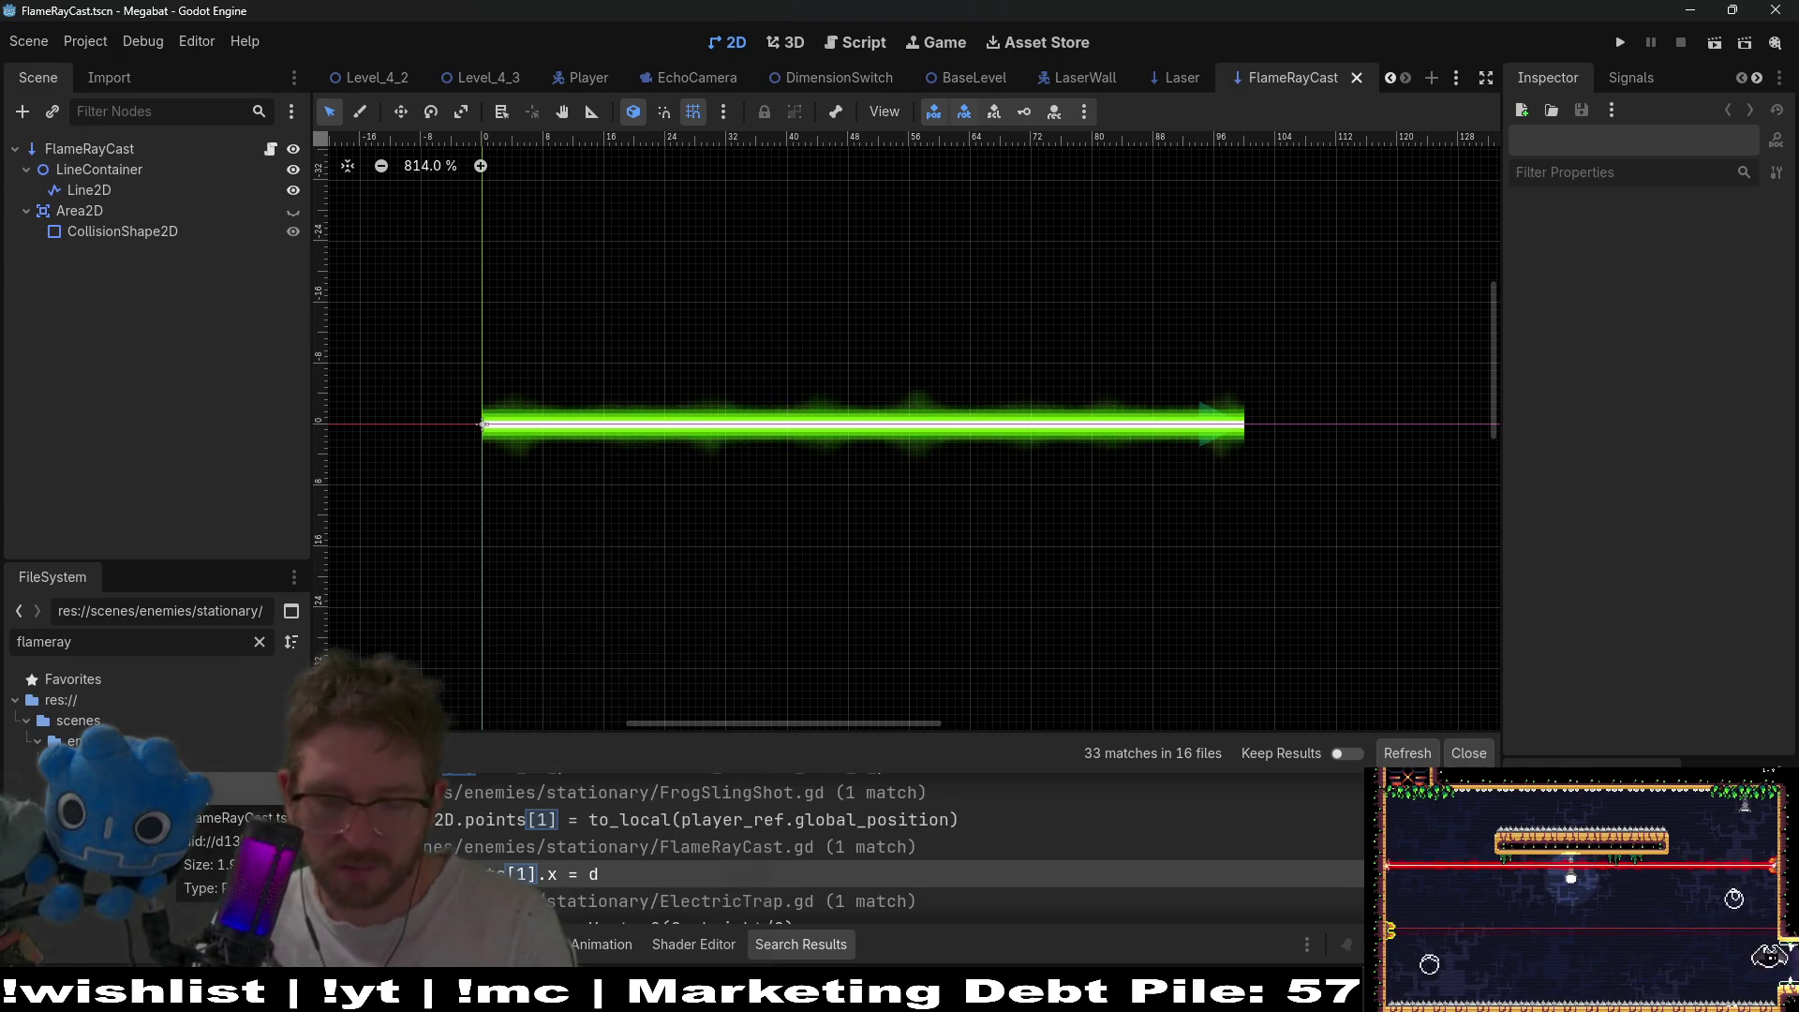
key("Delete")
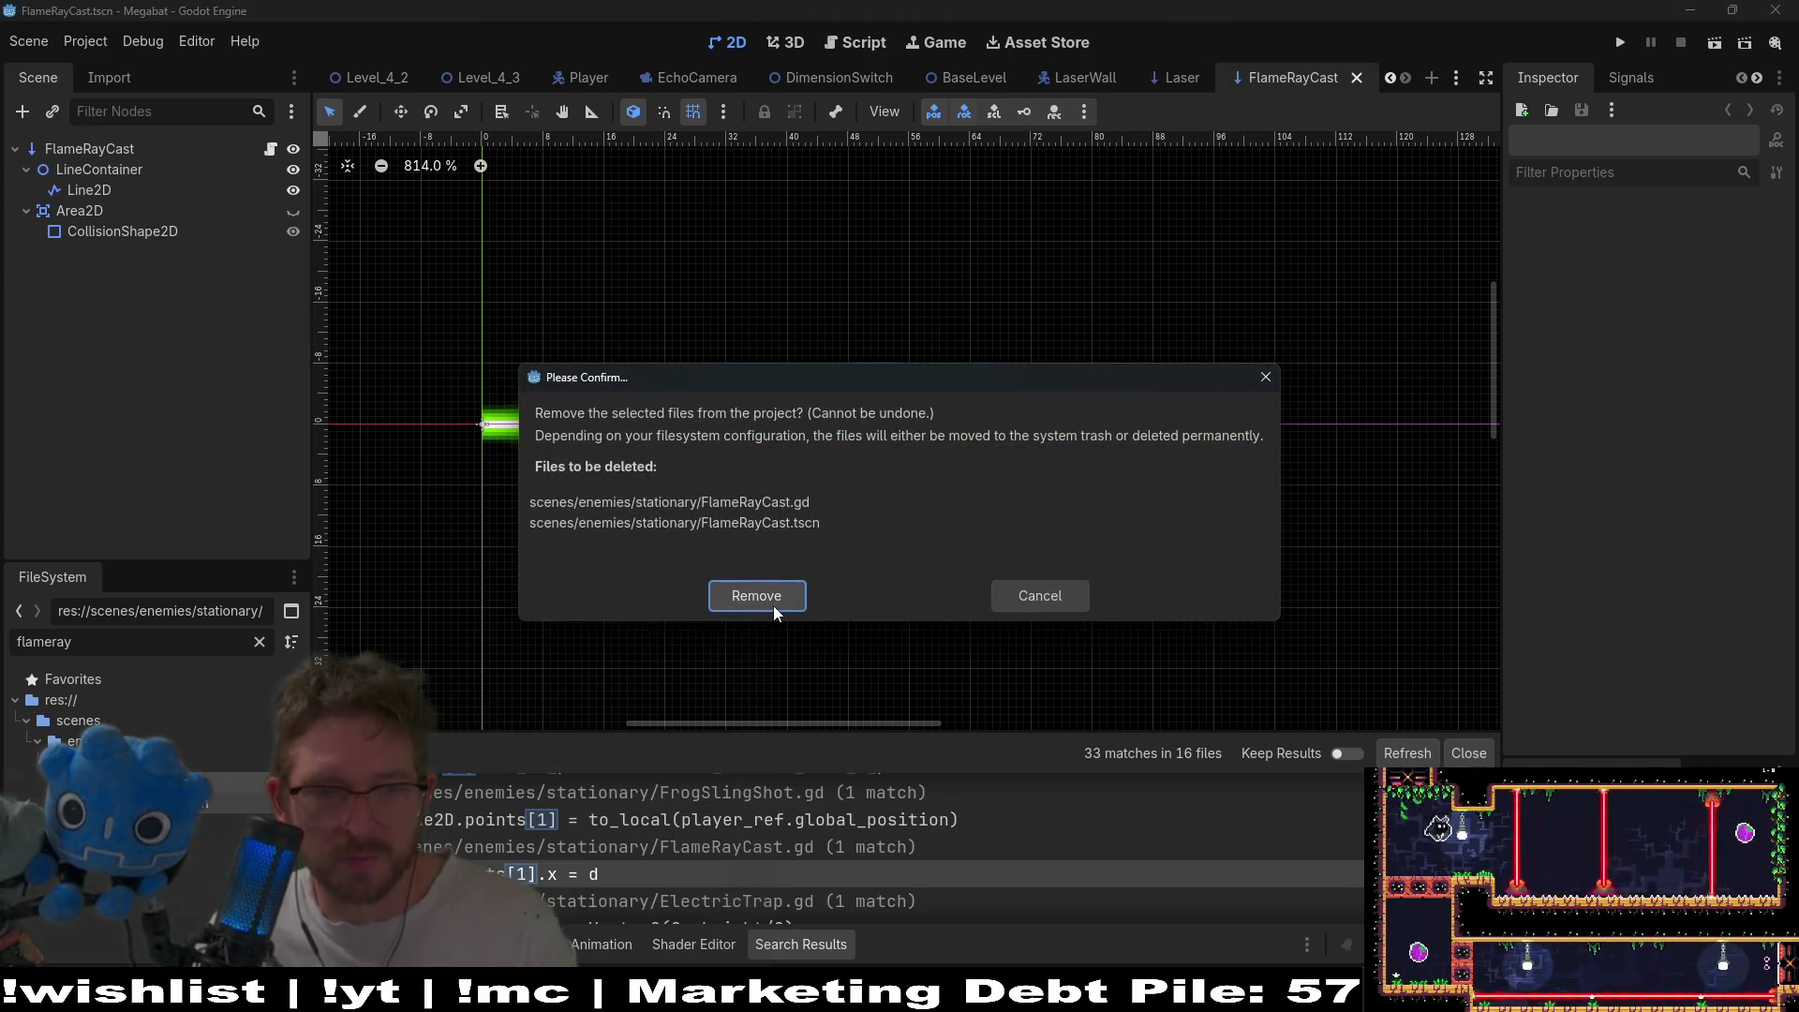
left_click(773, 605)
left_click(1264, 77)
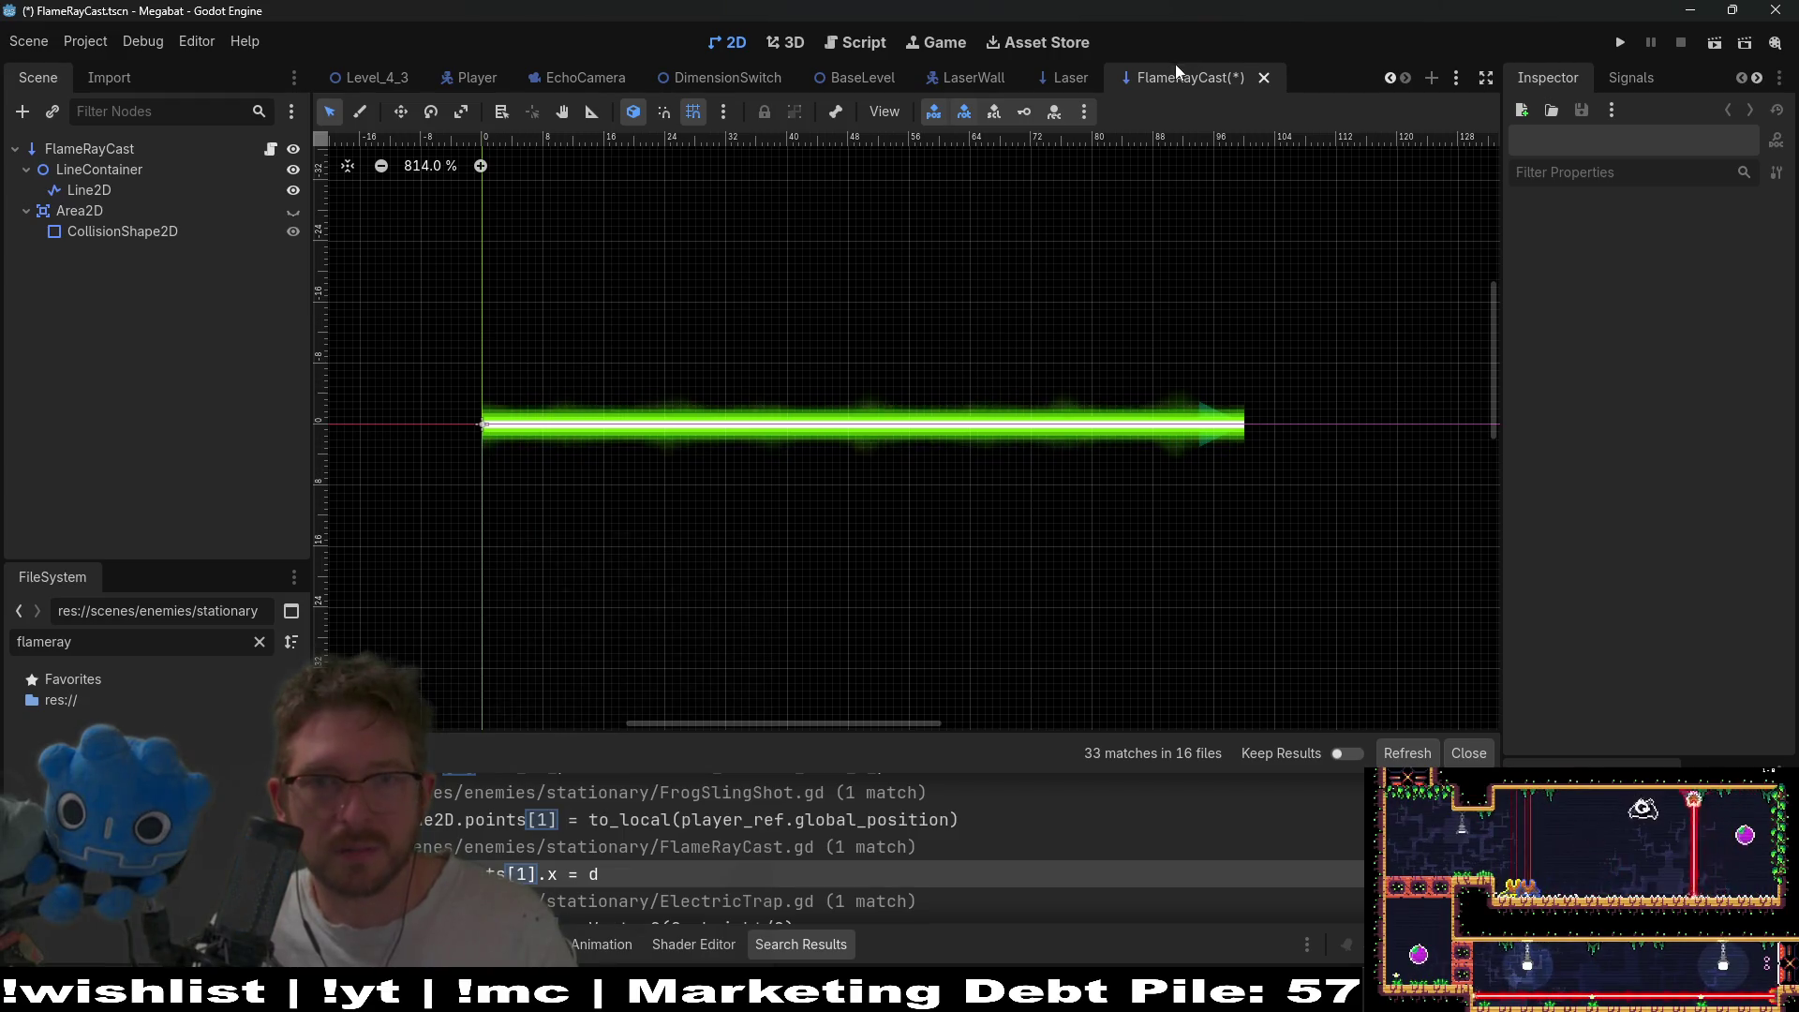
left_click(1048, 562)
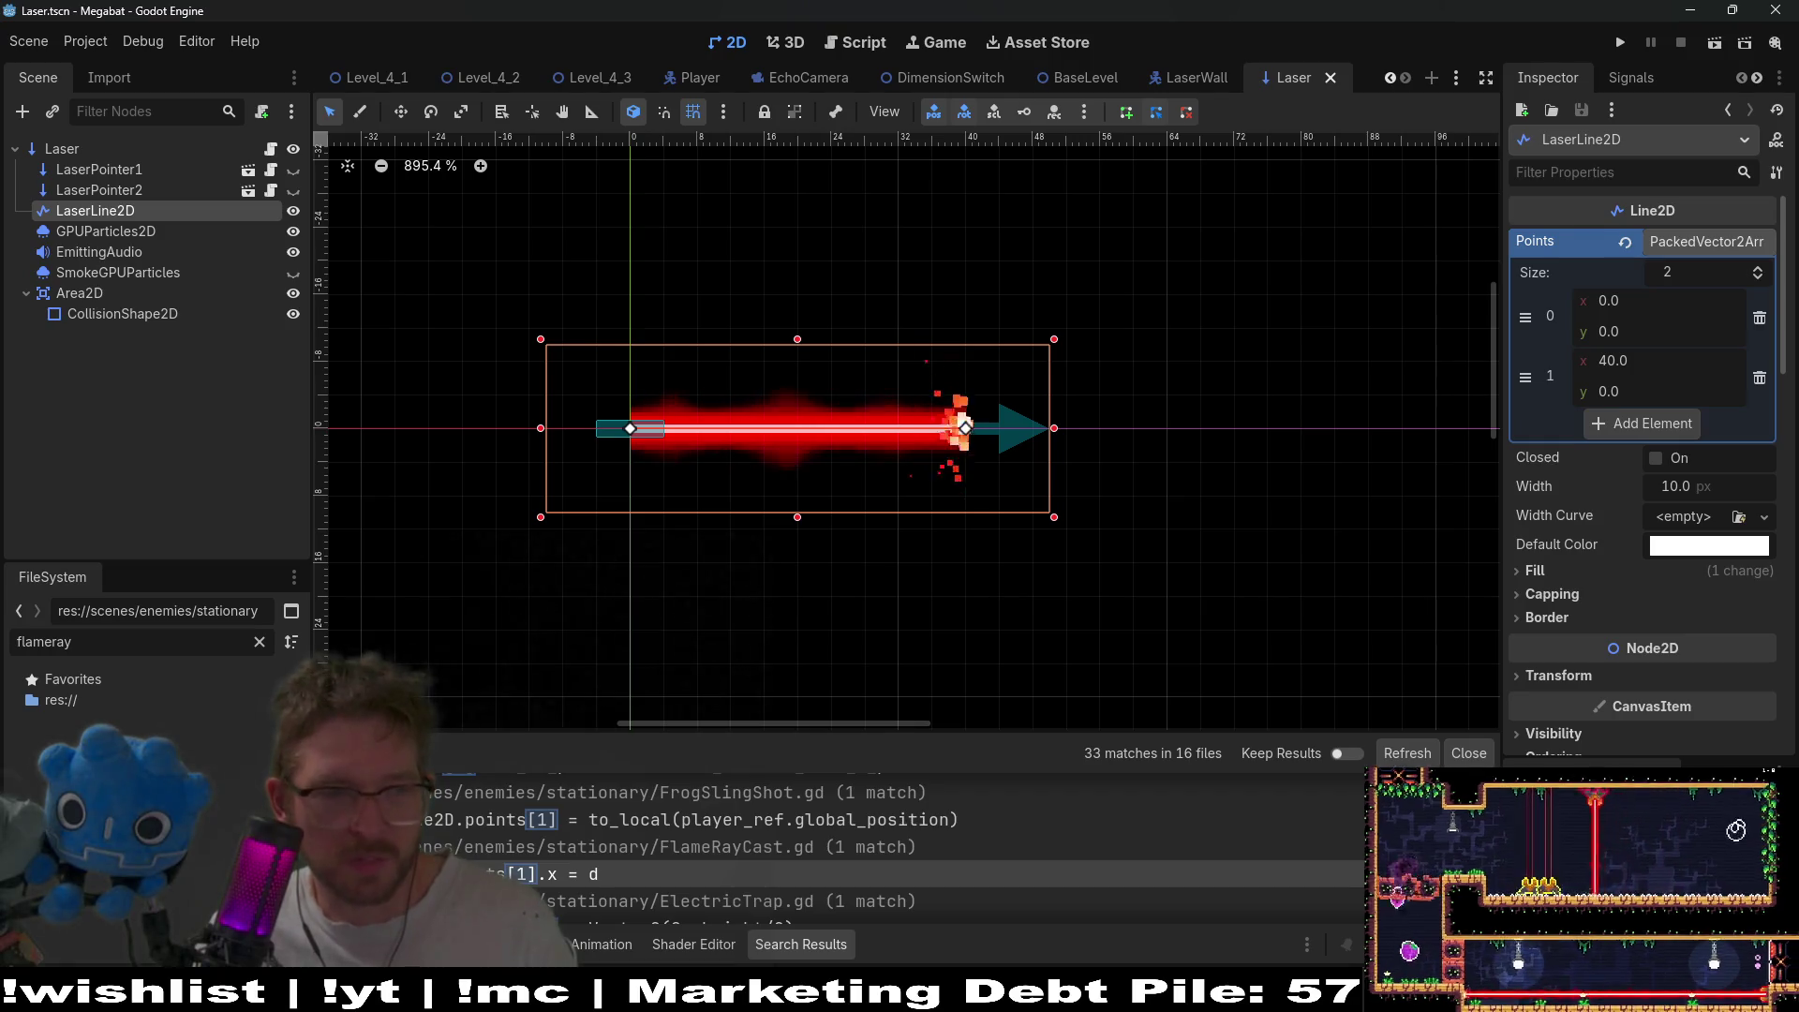
- Open the ElectricTrap.gd search match and go to line 33 inside adjust_height
scroll(616, 854, "down", 1)
scroll(616, 854, "down", 1)
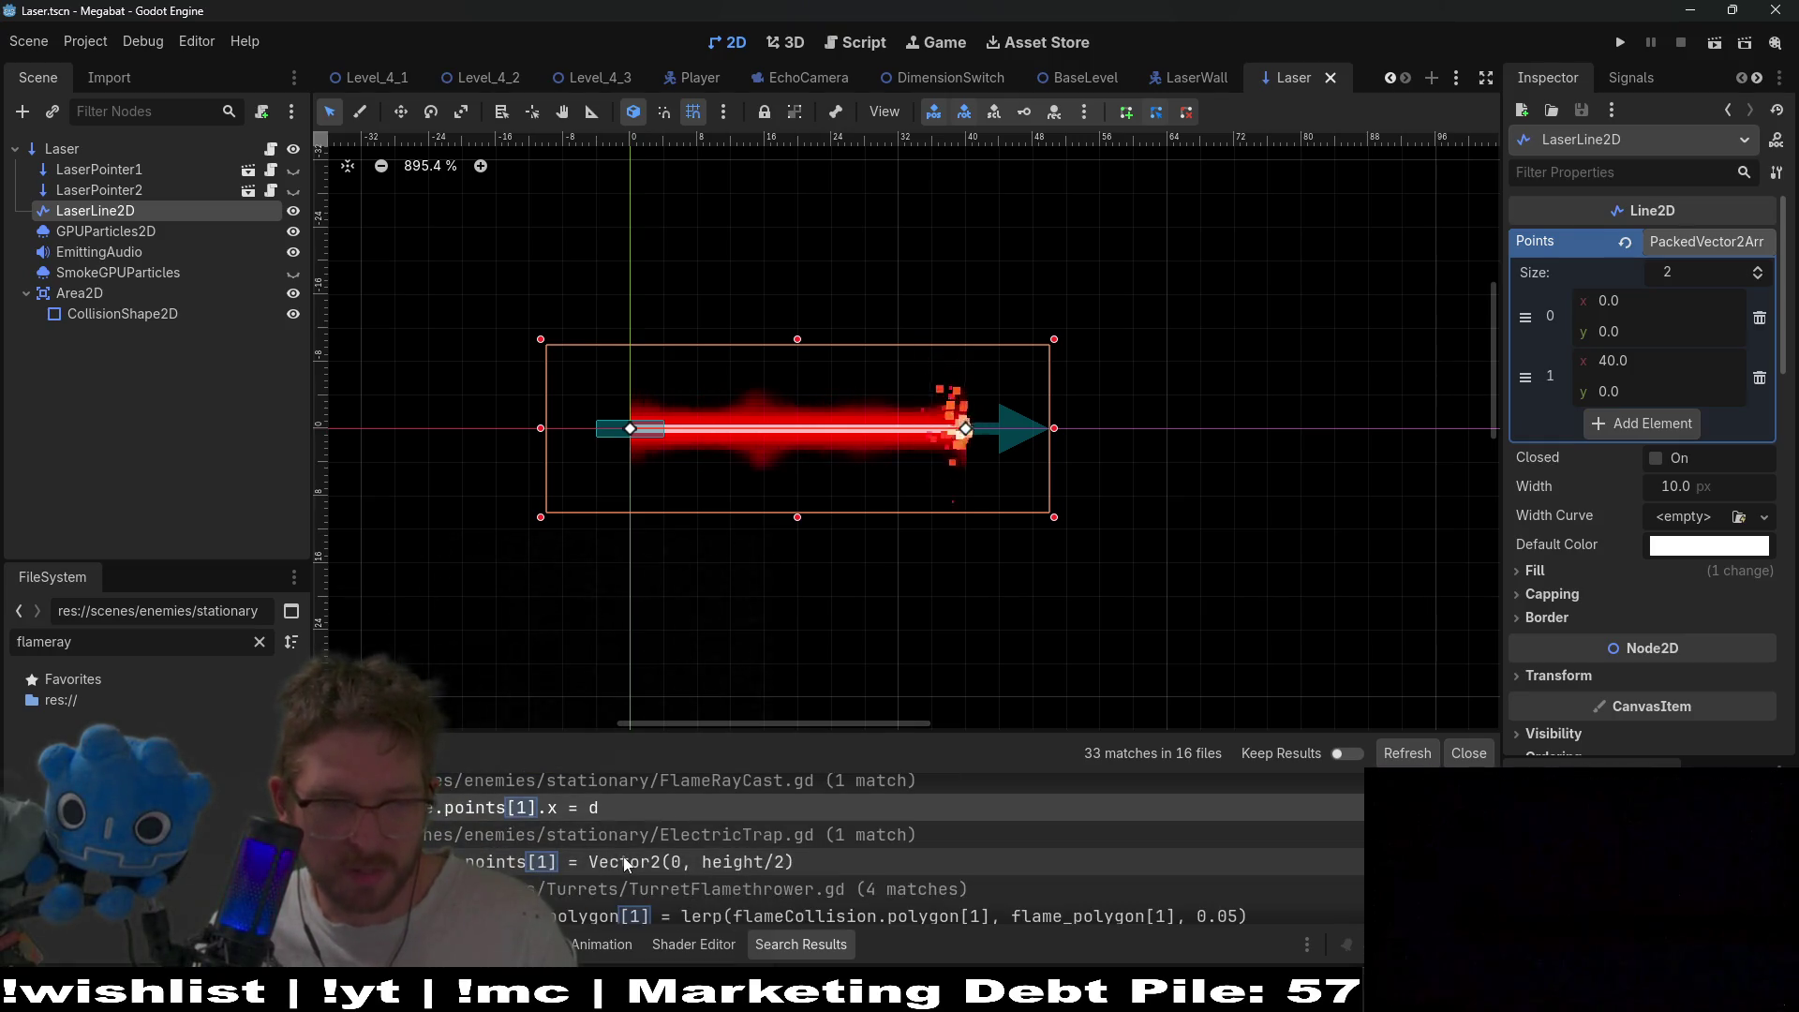
left_click(594, 866)
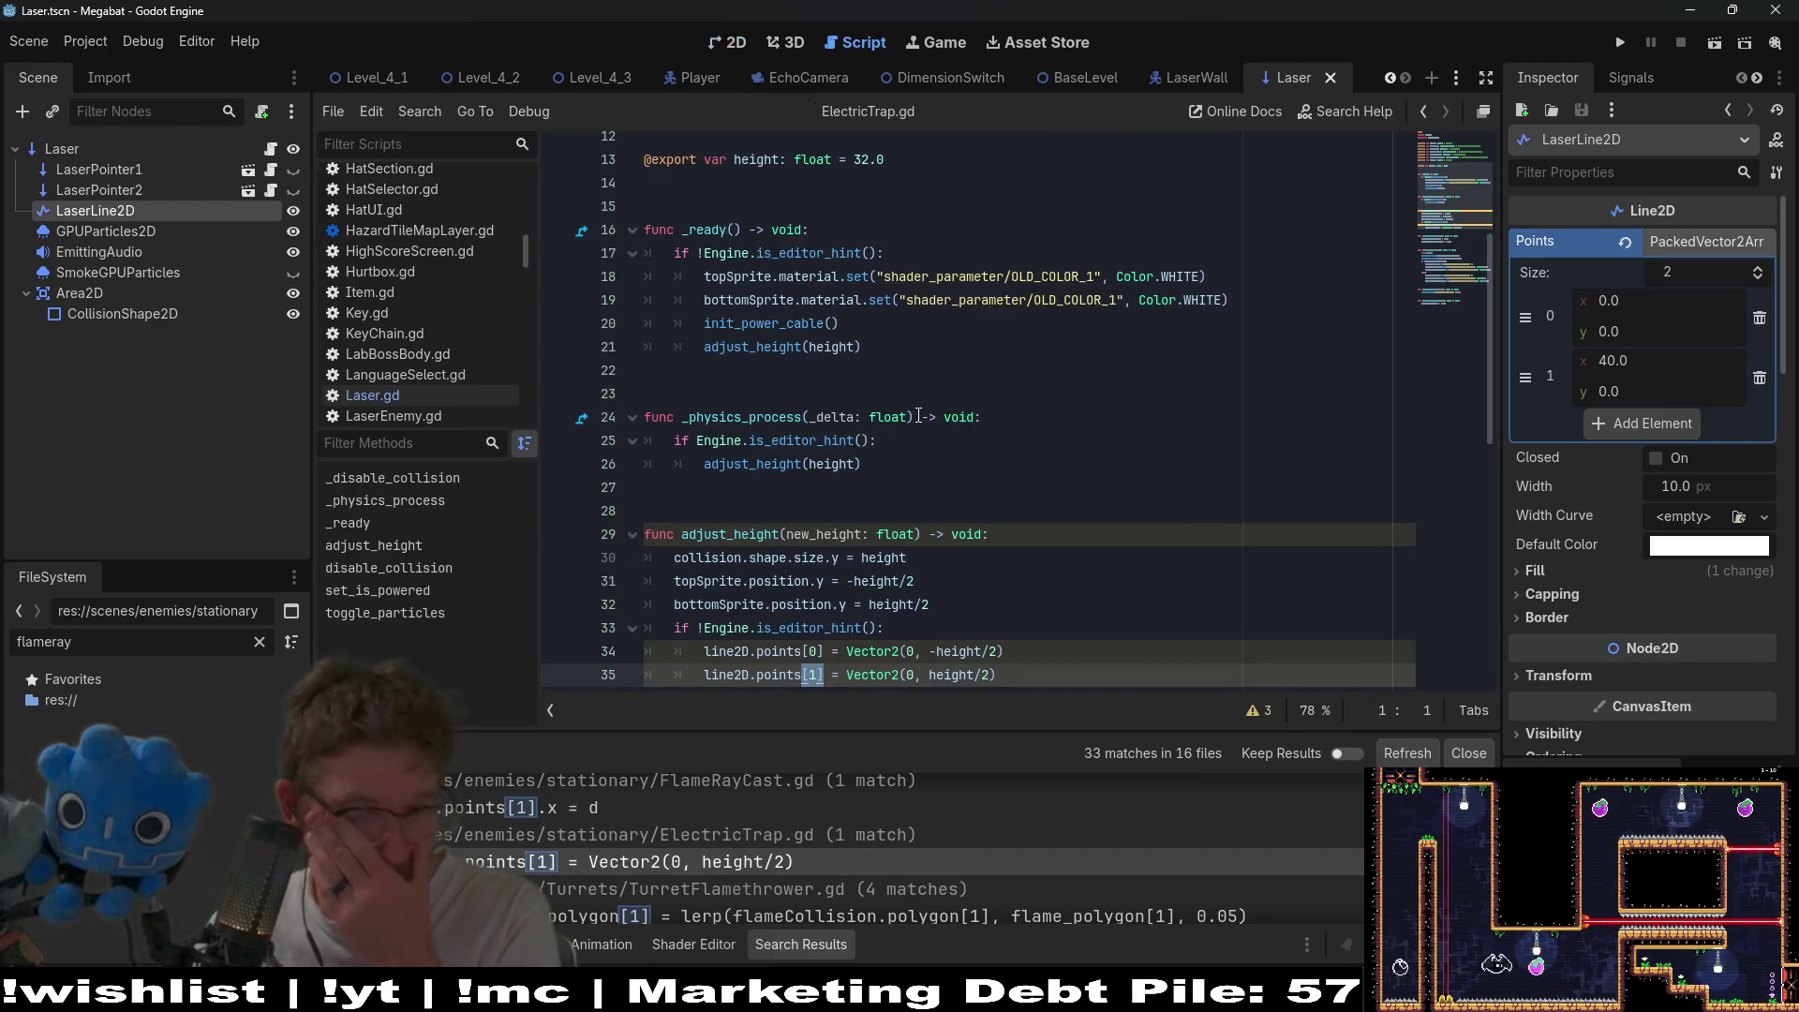
scroll(932, 449, "down", 2)
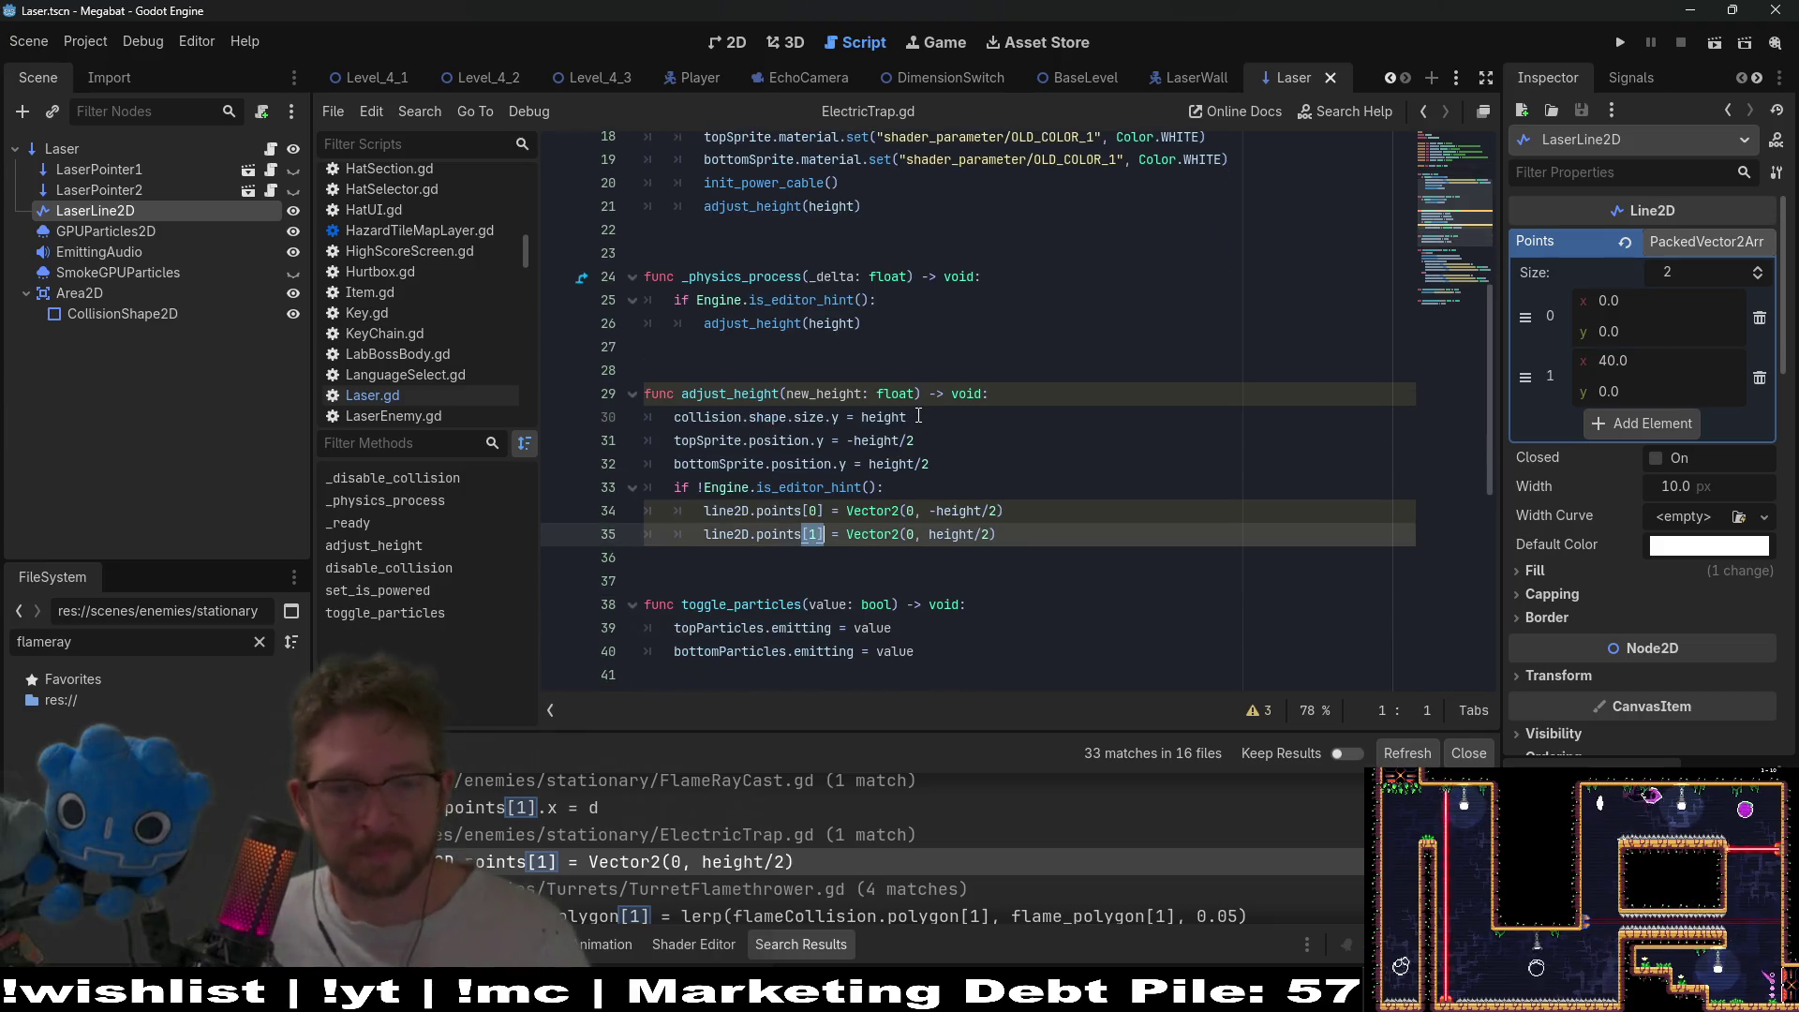
left_click(938, 496)
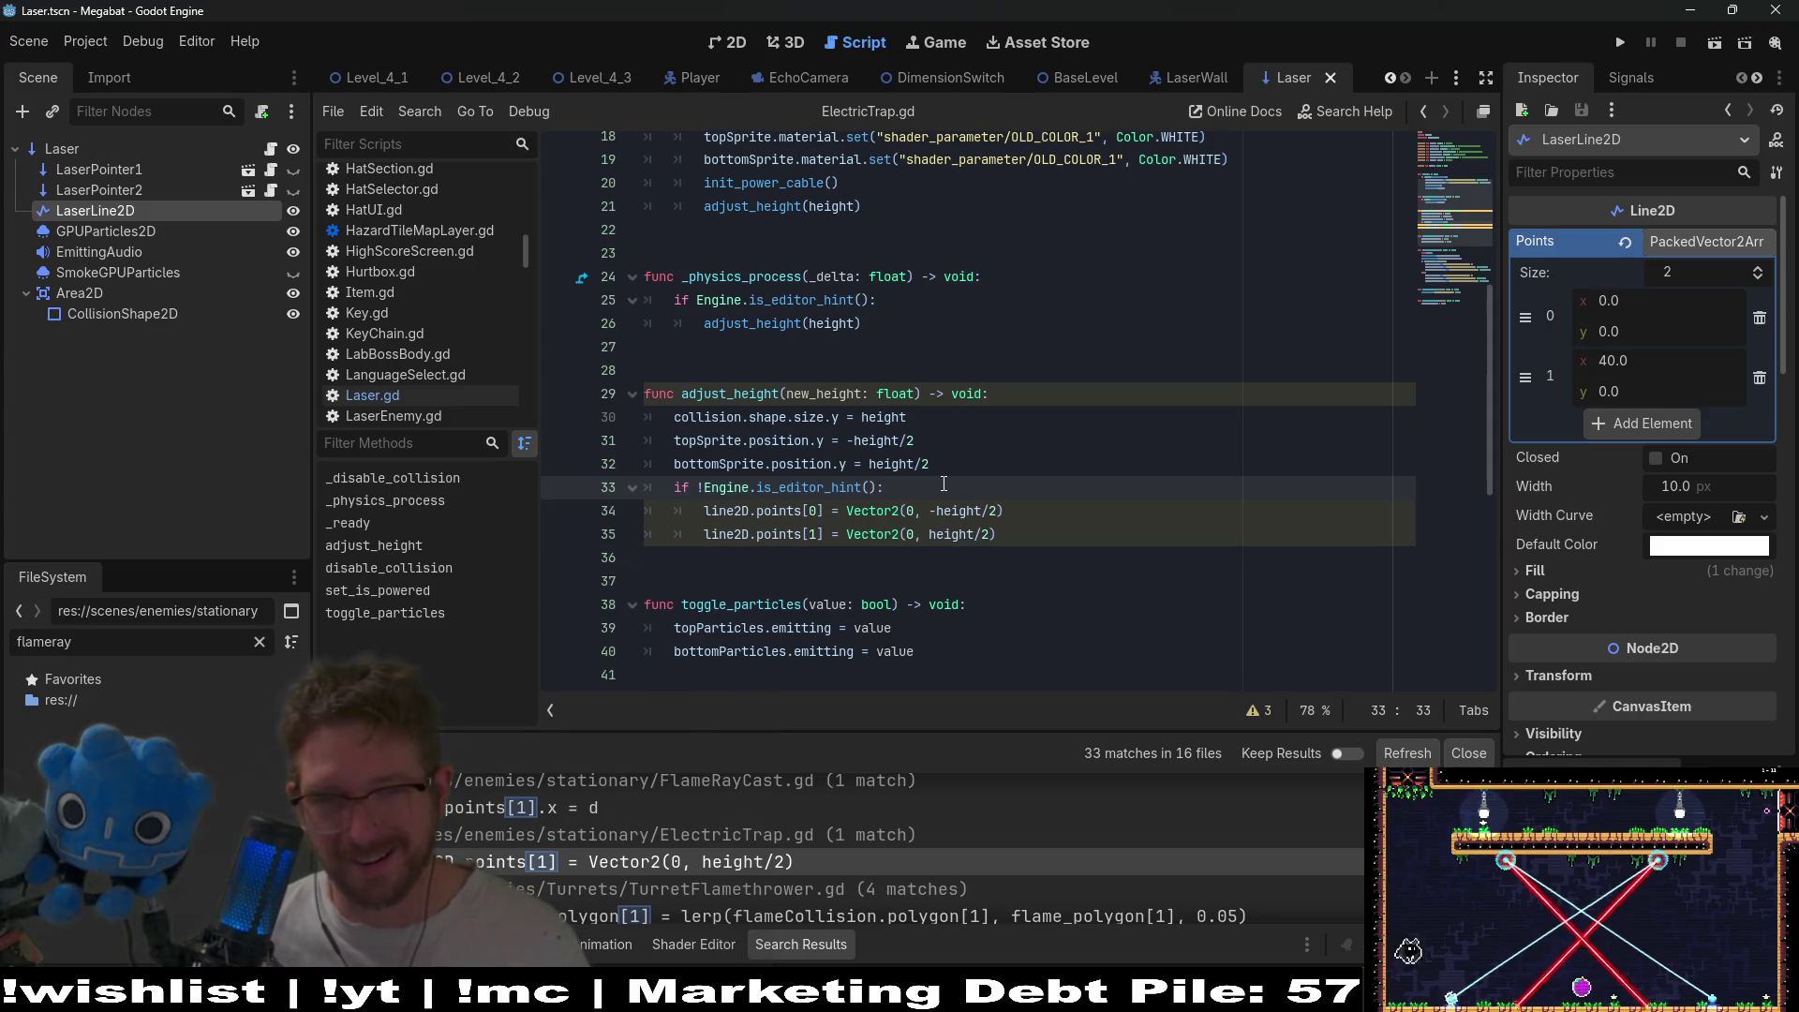
scroll(944, 483, "down", 7)
scroll(943, 483, "down", 1)
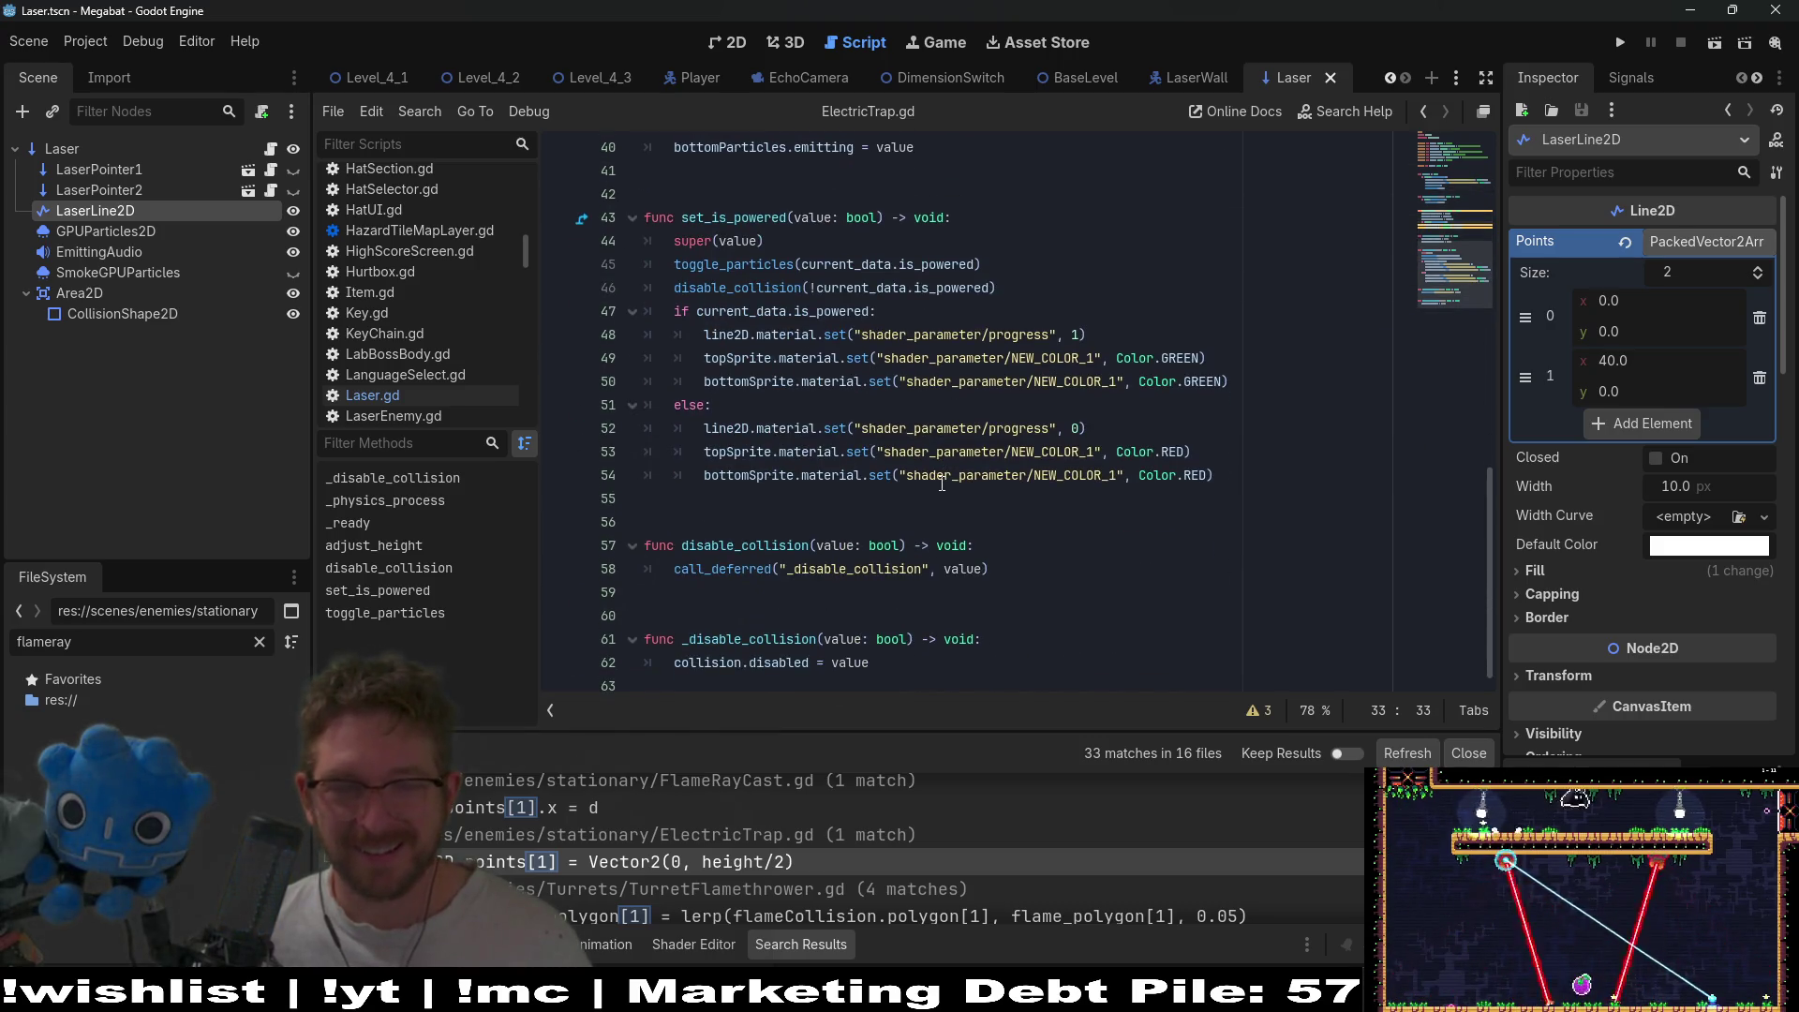
scroll(944, 484, "up", 9)
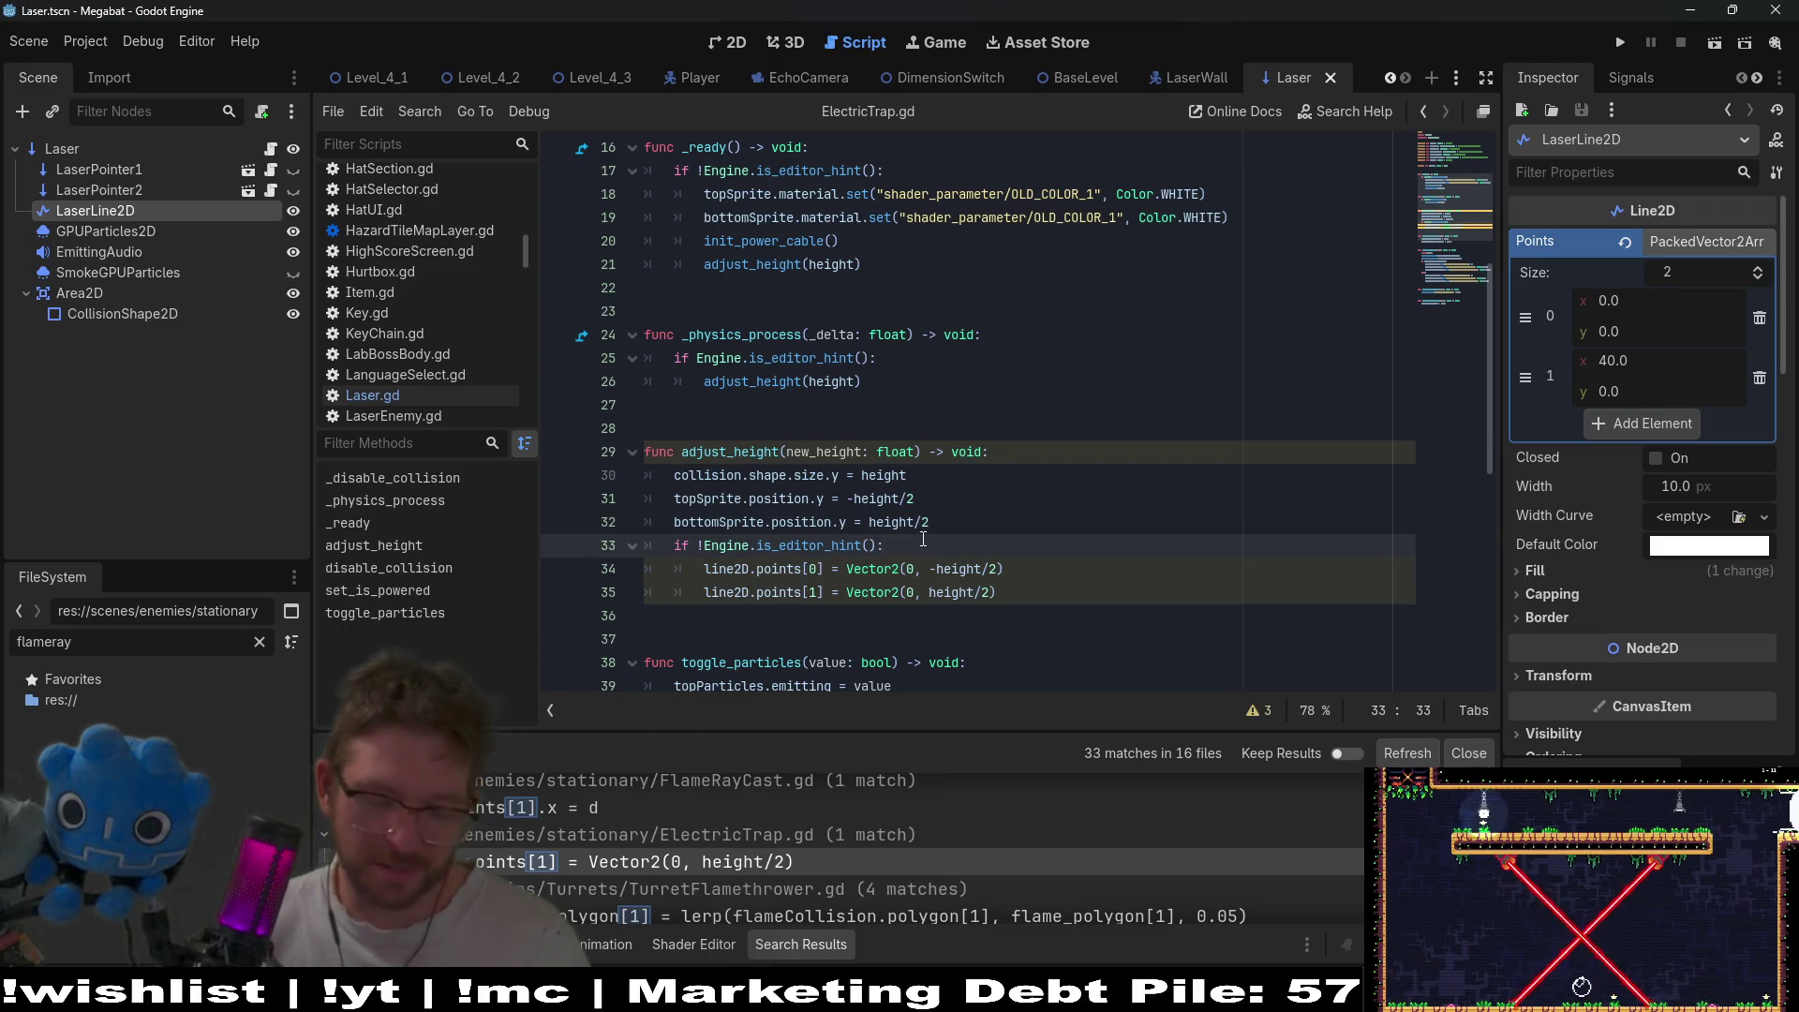
- Replace the points[0]/points[1] lines with line2D.points = [Vector2(0, -height/2), Vector2(0, height/2)]
key("Return")
type("line2D.points = [")
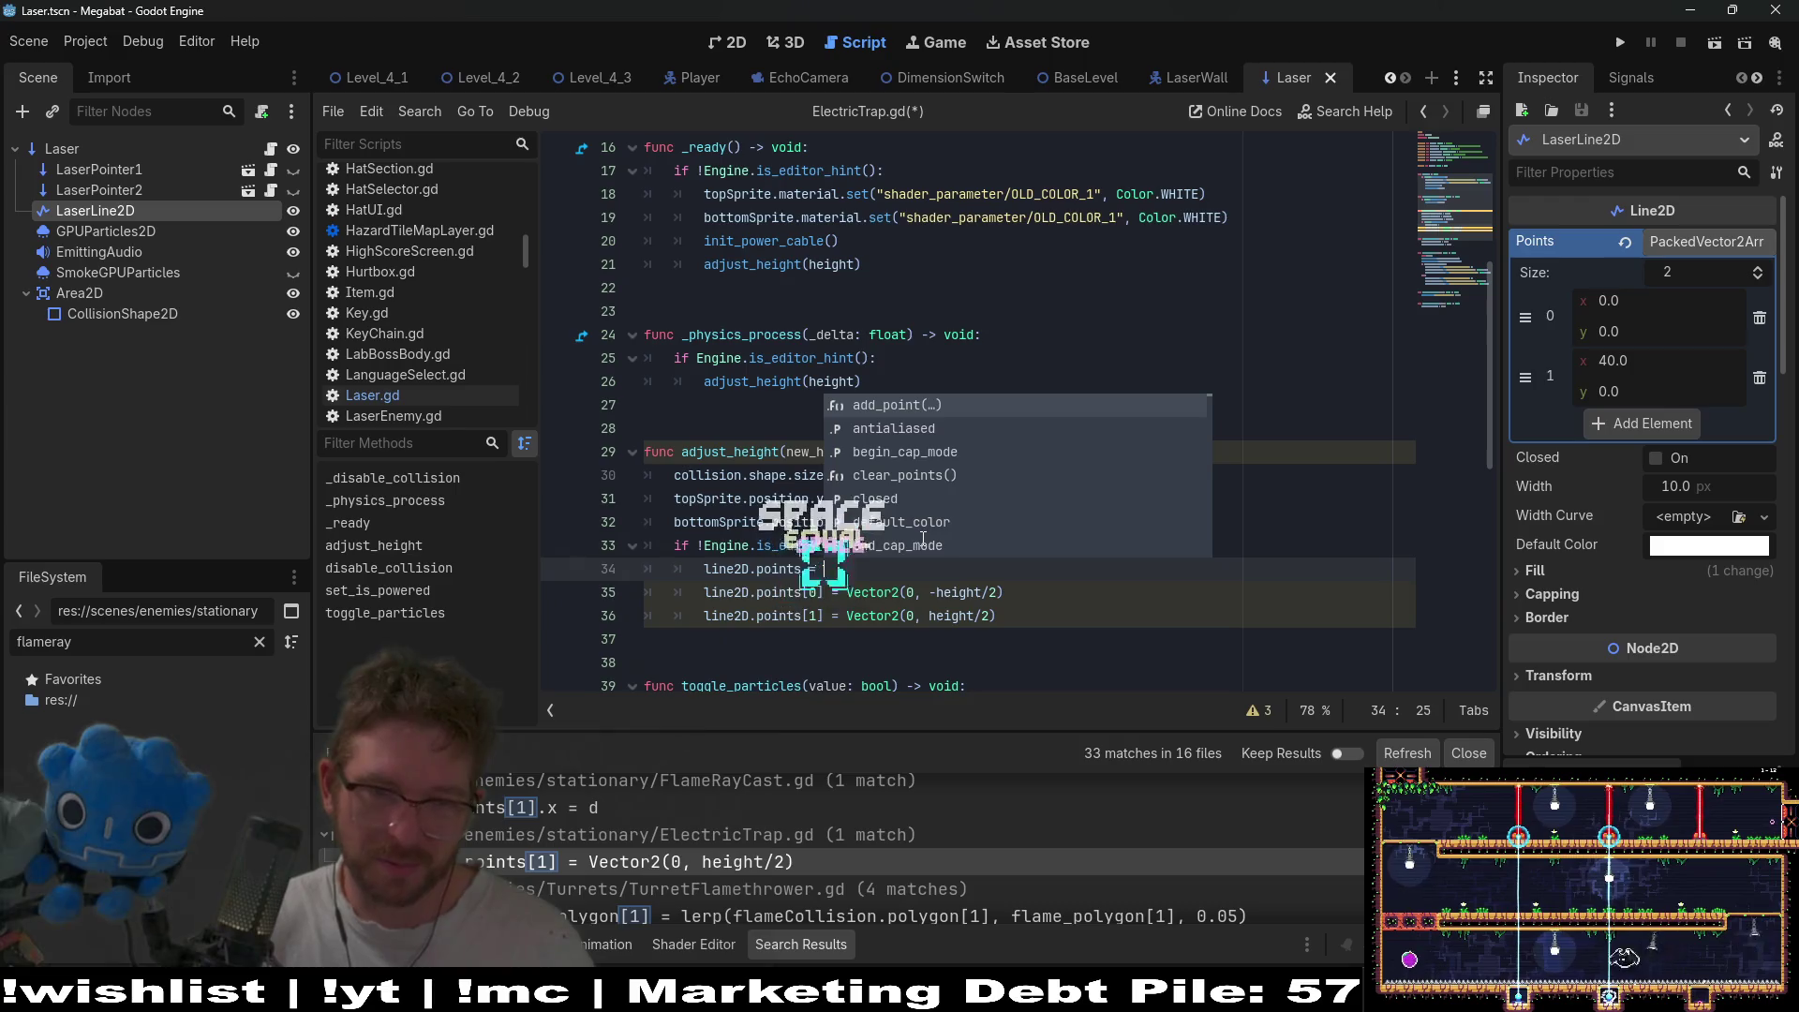
type("[")
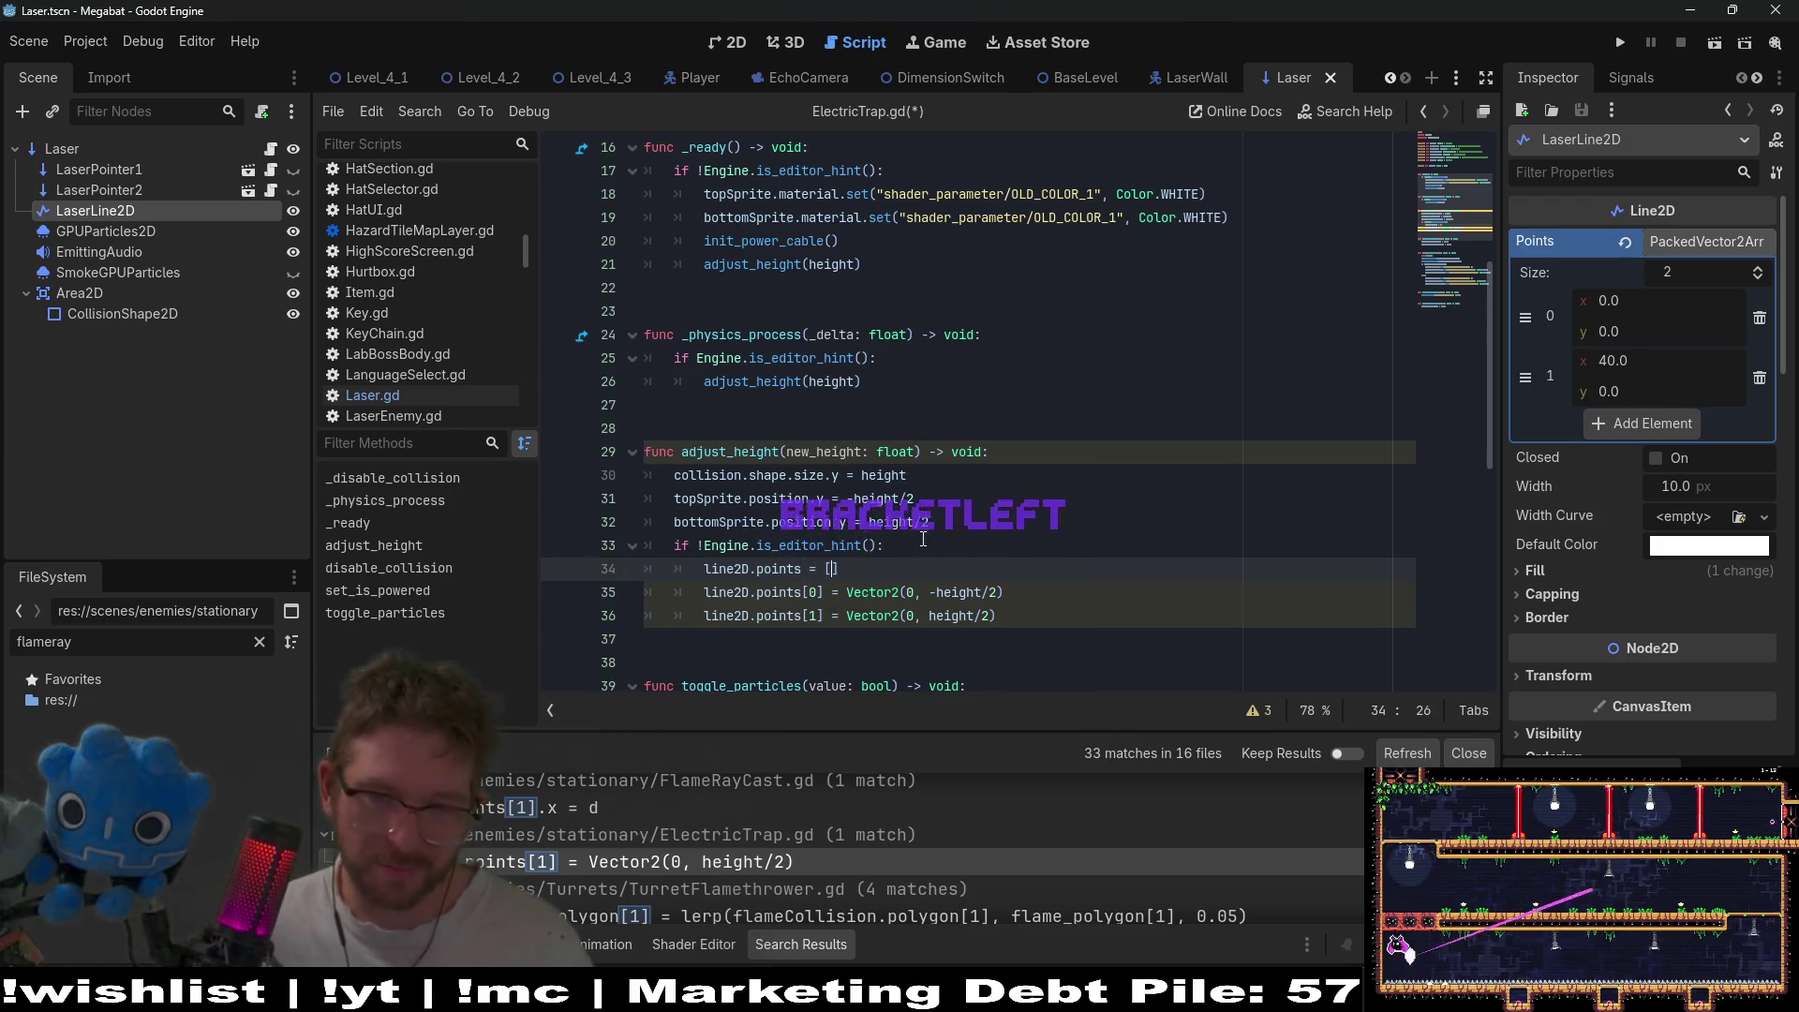
left_click_drag(1004, 592, 890, 593)
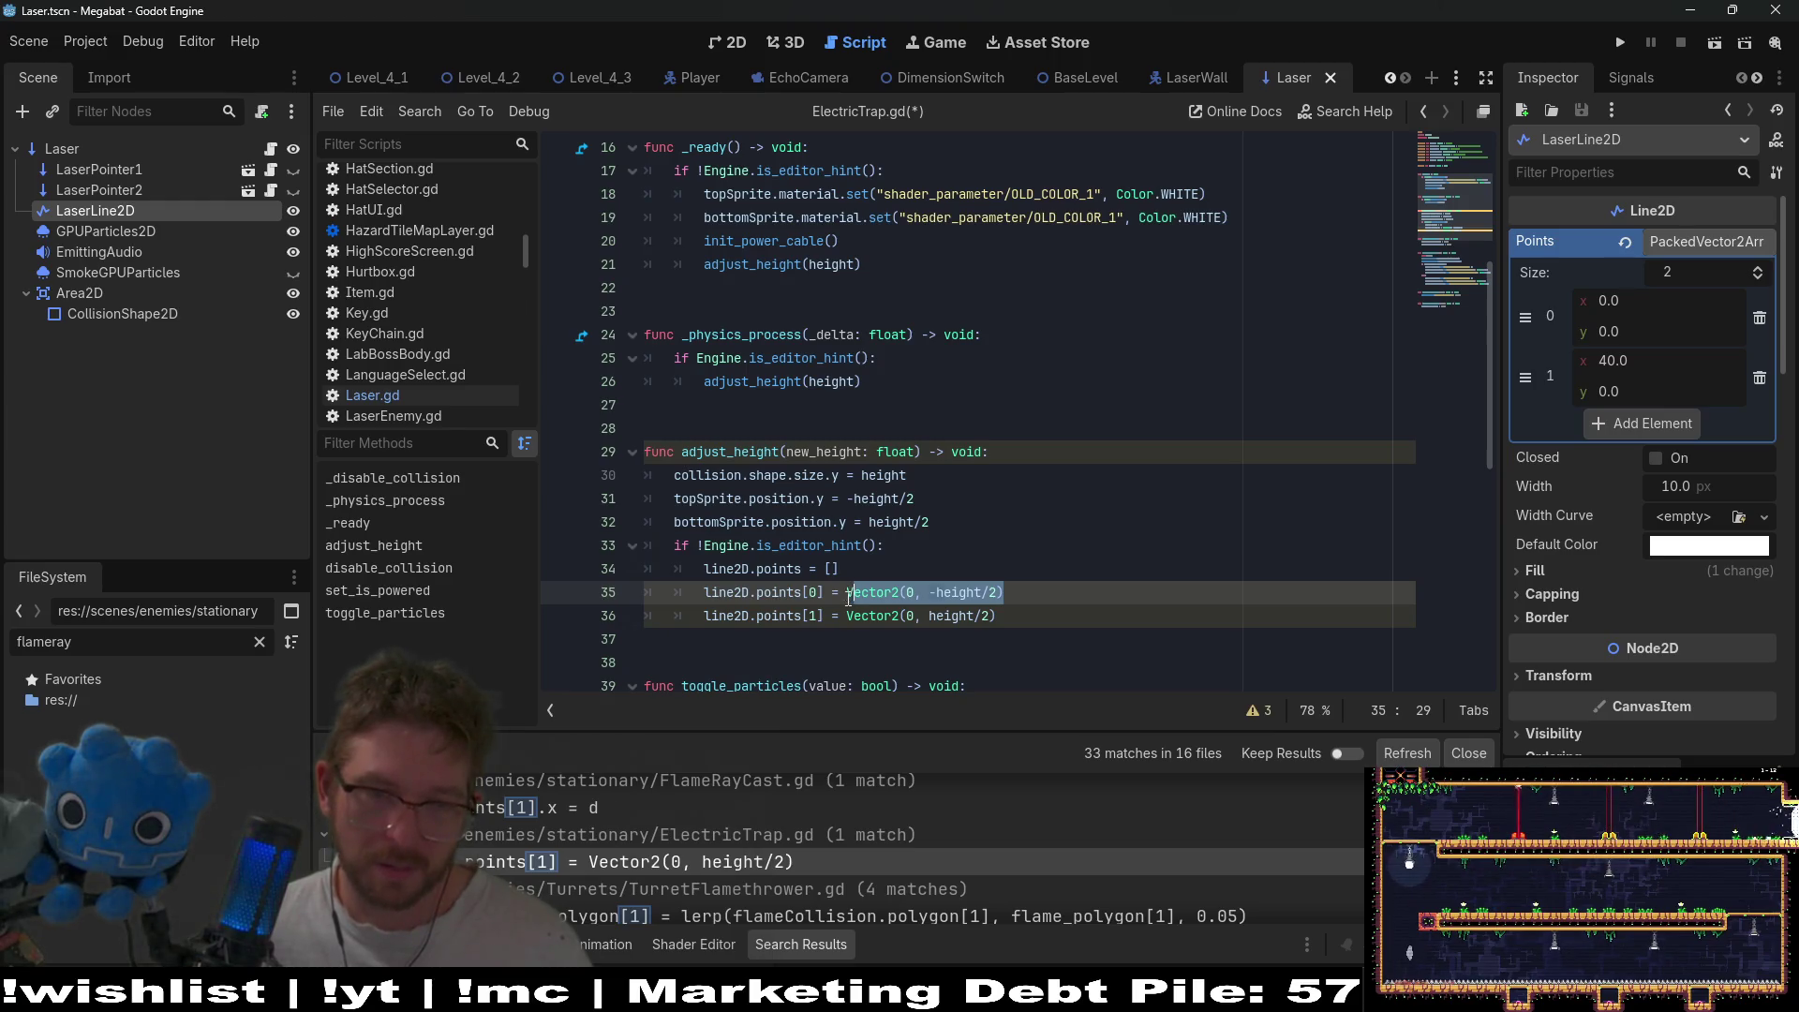
left_click(832, 573)
type("Vector2(0, -height/2)")
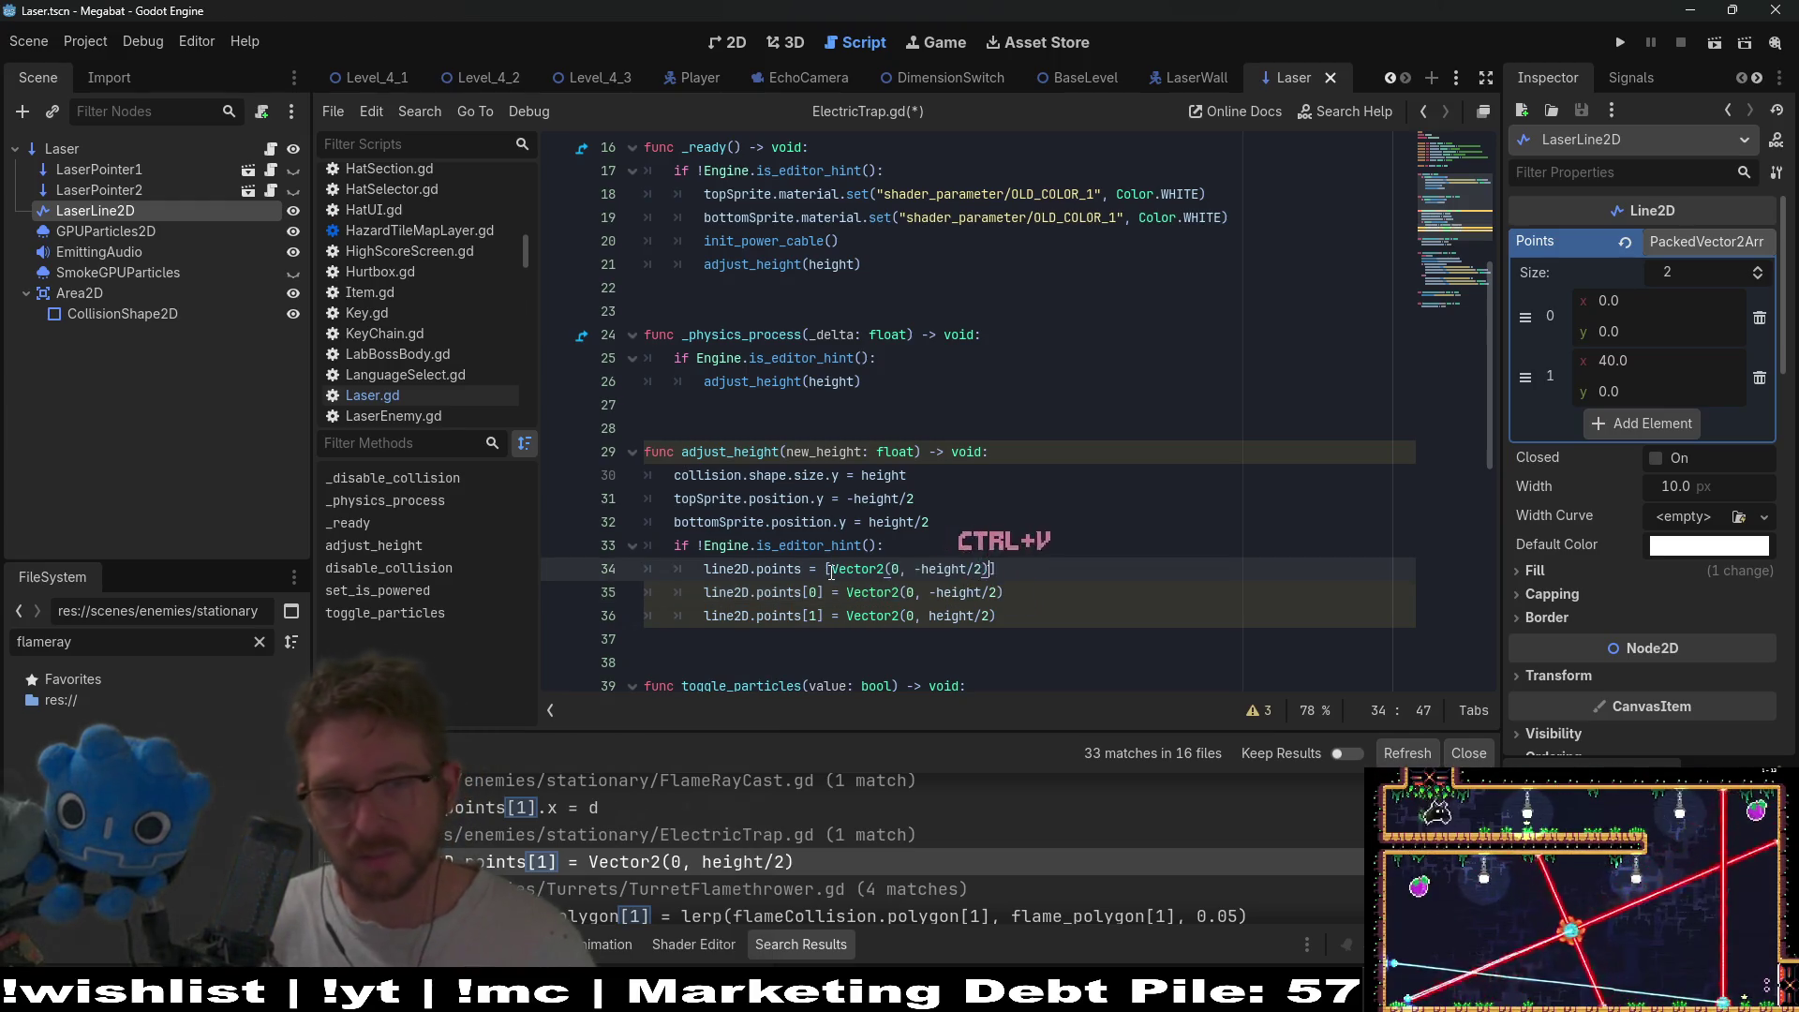
type(",")
left_click_drag(996, 616, 804, 616)
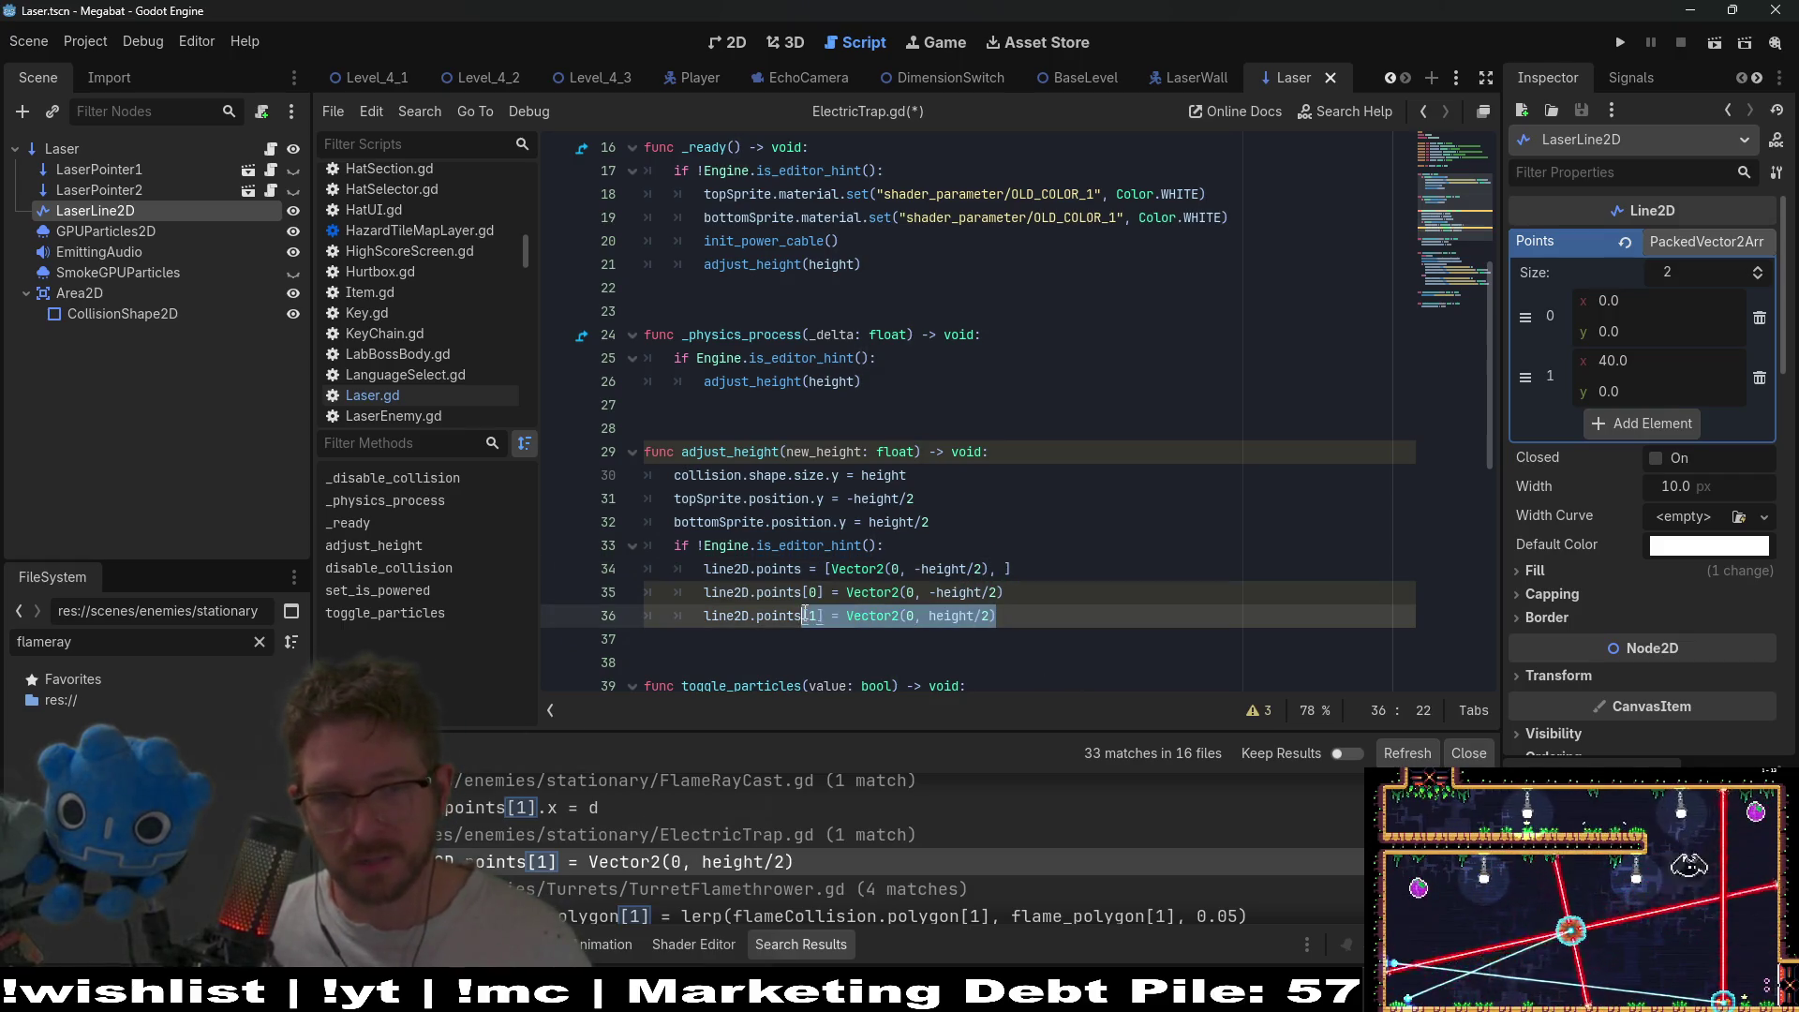
left_click(1004, 569)
type("Vector2(0, height/2)")
left_click_drag(1209, 615, 1213, 589)
key("BackSpace")
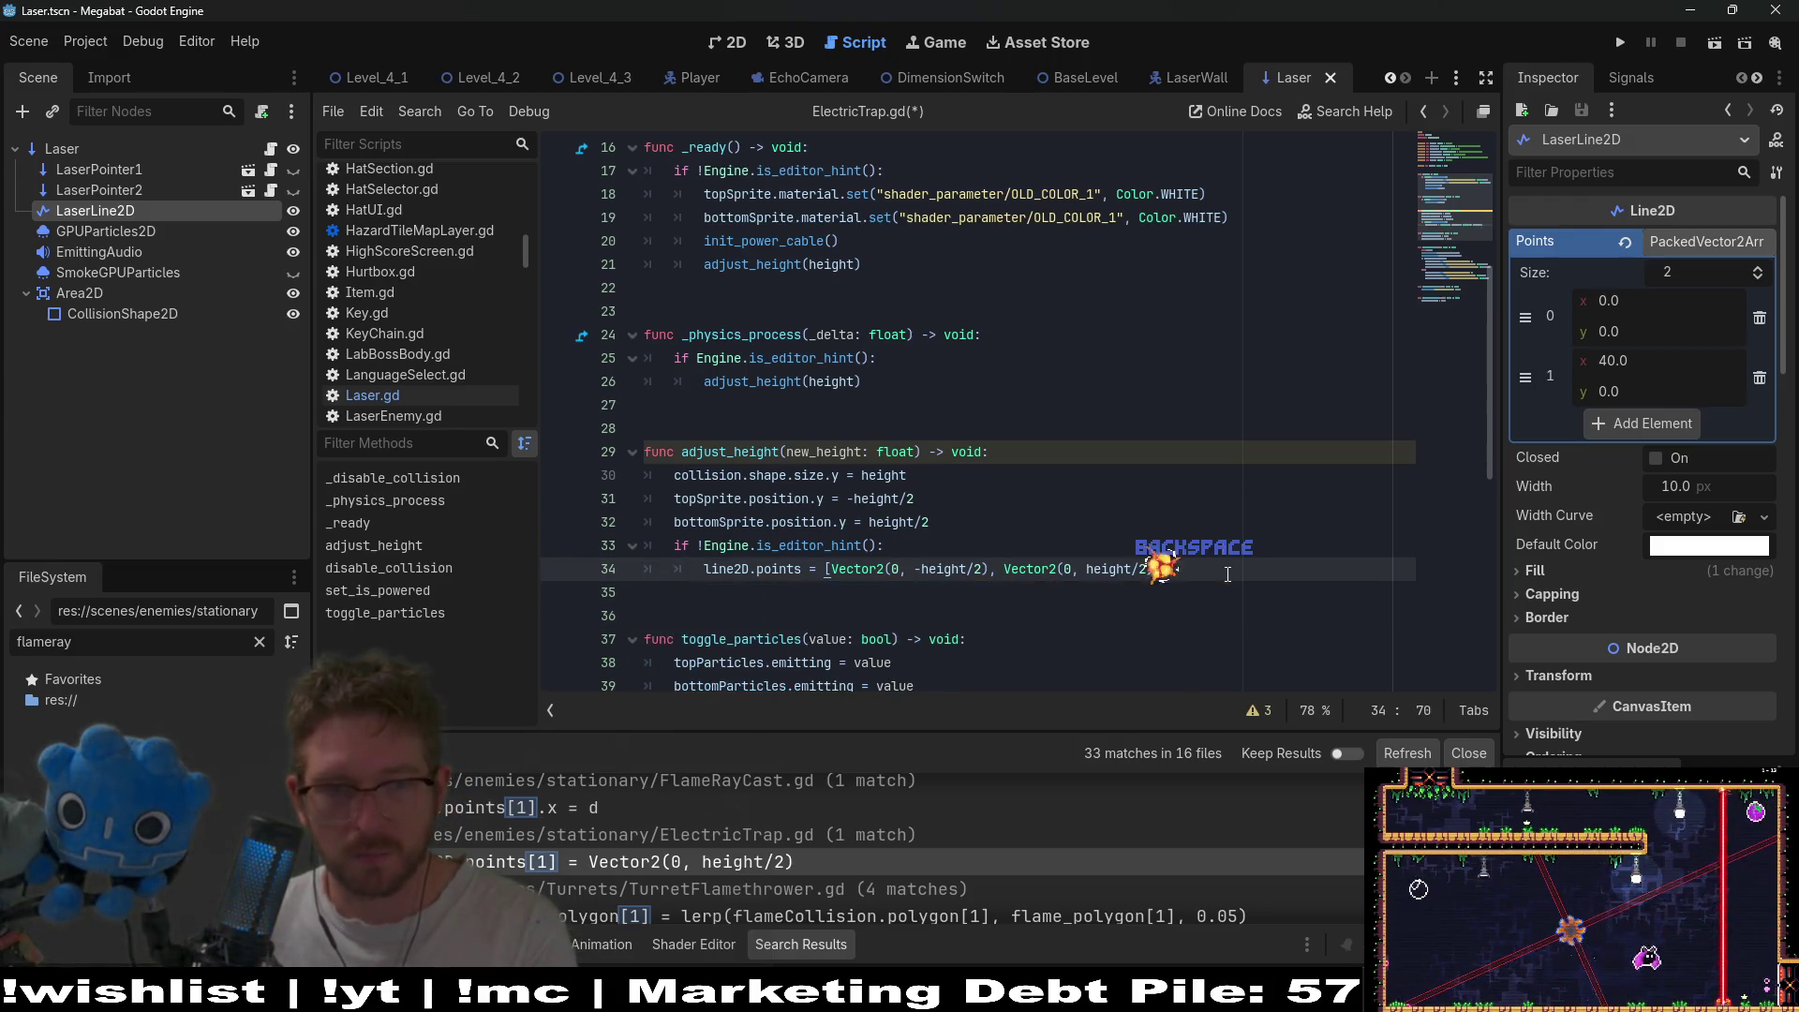
- Save ElectricTrap.gd and search the script for adjust_height
left_click(1177, 549)
key("ctrl+s")
double_click(730, 452)
key("ctrl+f")
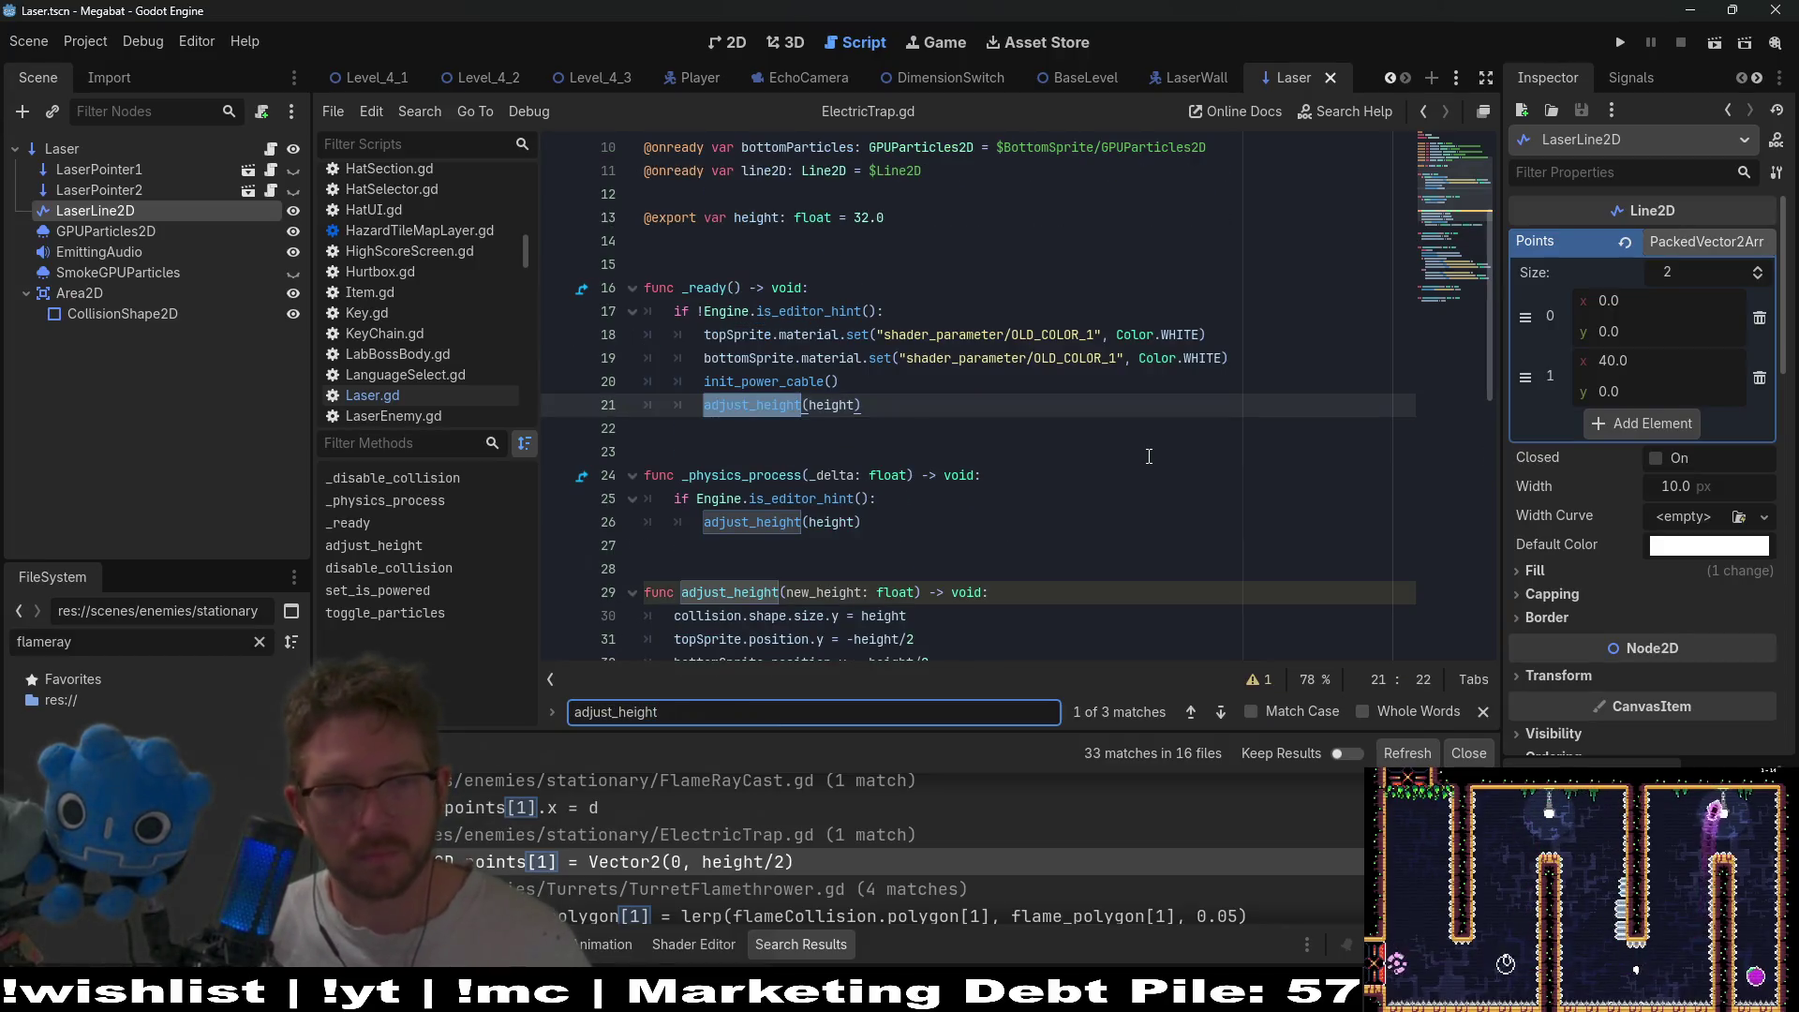
- Remove adjust_height's new_height parameter and the height arguments on lines 21 and 26, then save
key("Return")
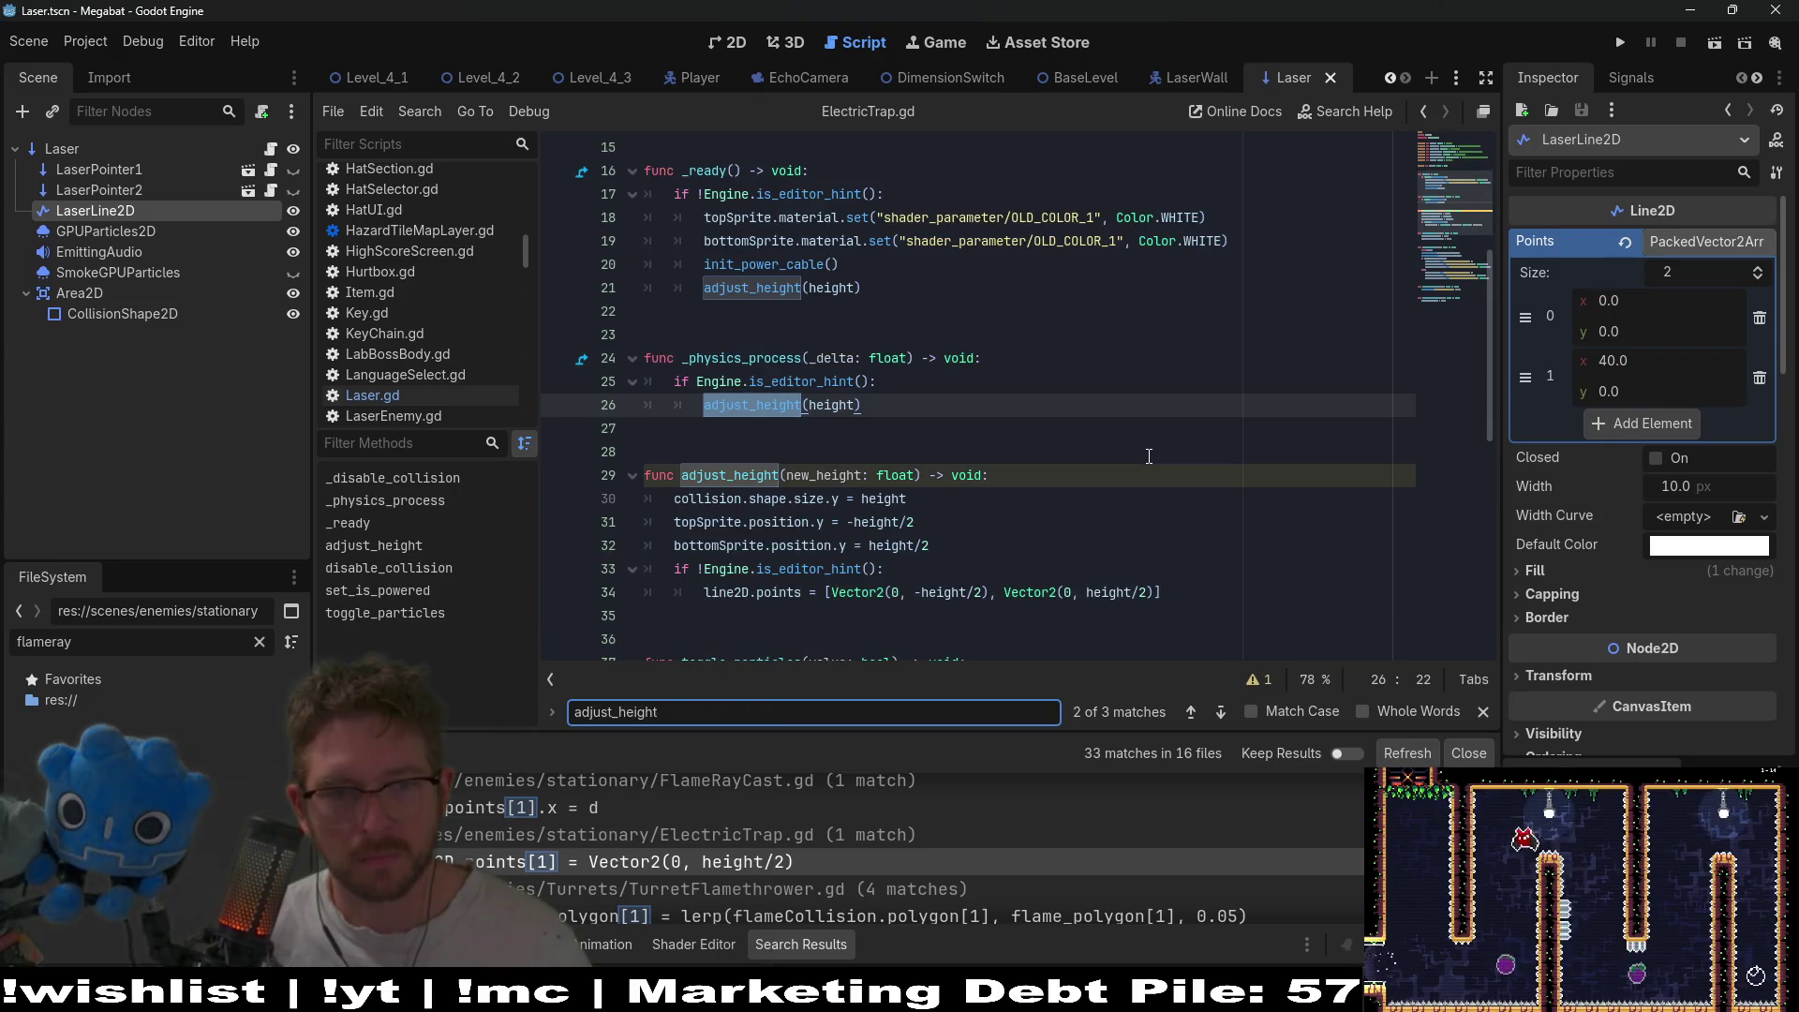
left_click(817, 475)
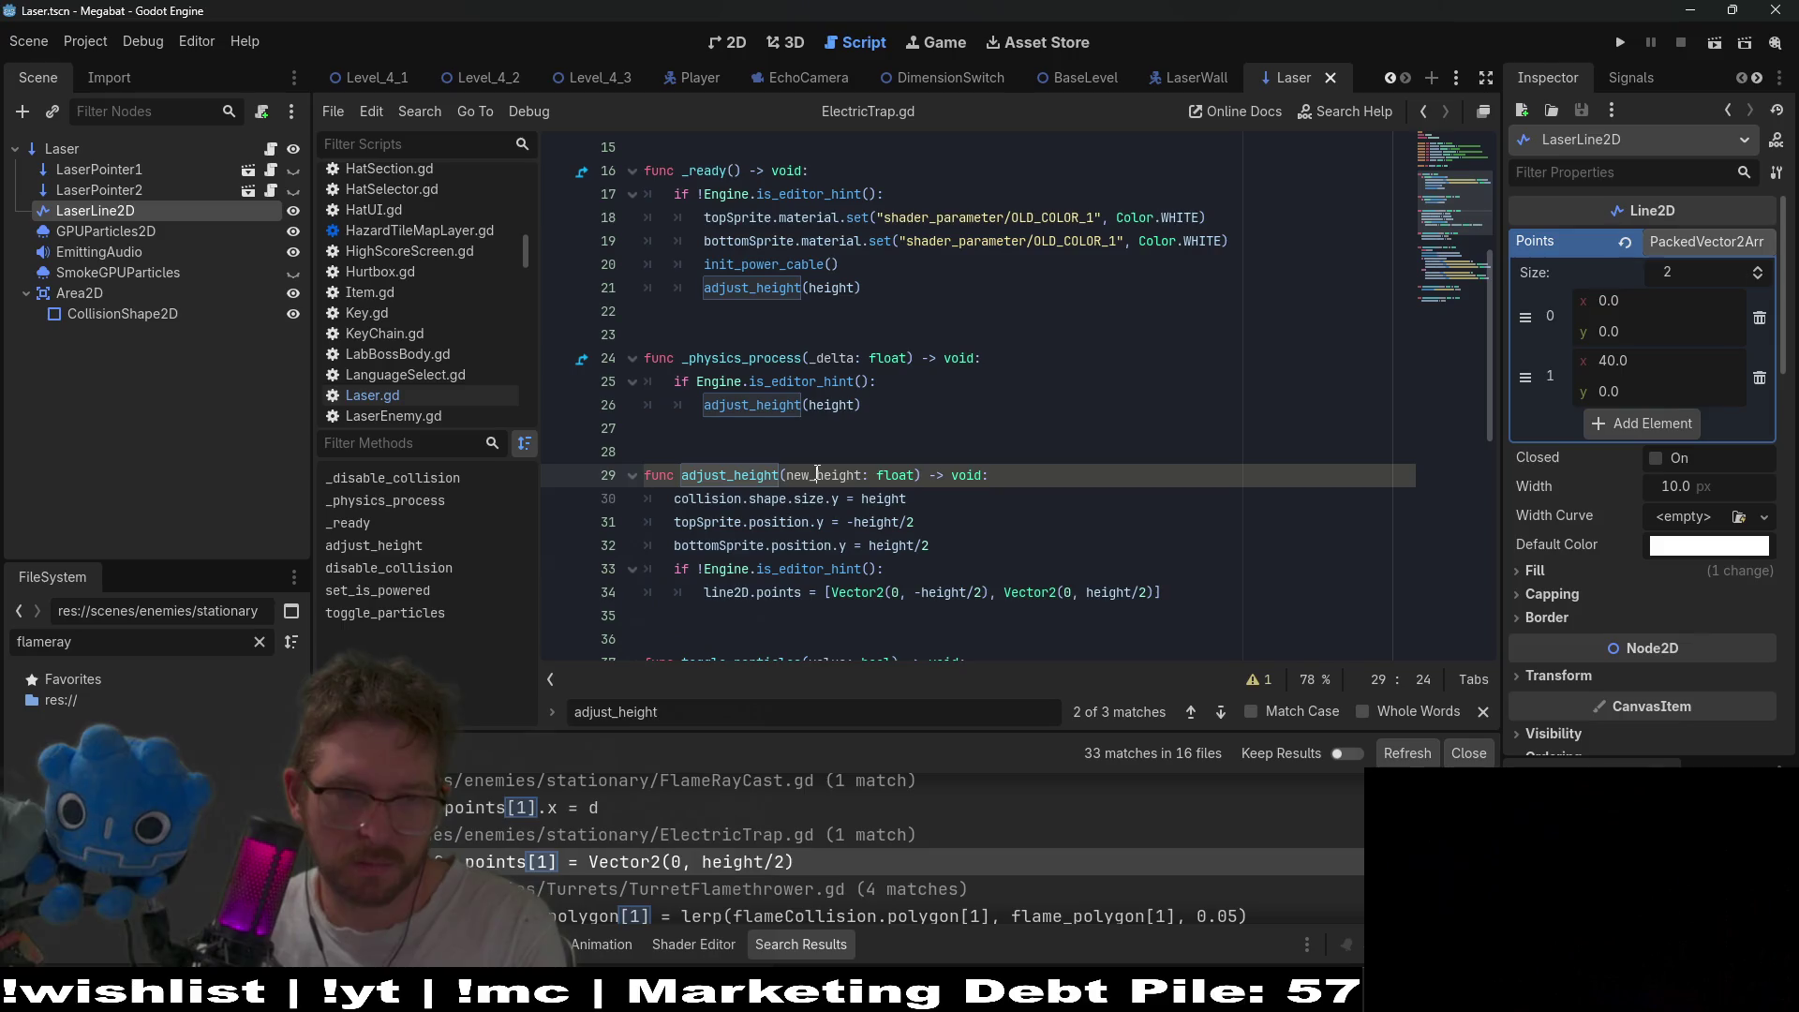
key("ctrl+BackSpace")
key("ctrl+Delete")
key("ctrl+Delete")
key("ctrl+Delete")
left_click(825, 405)
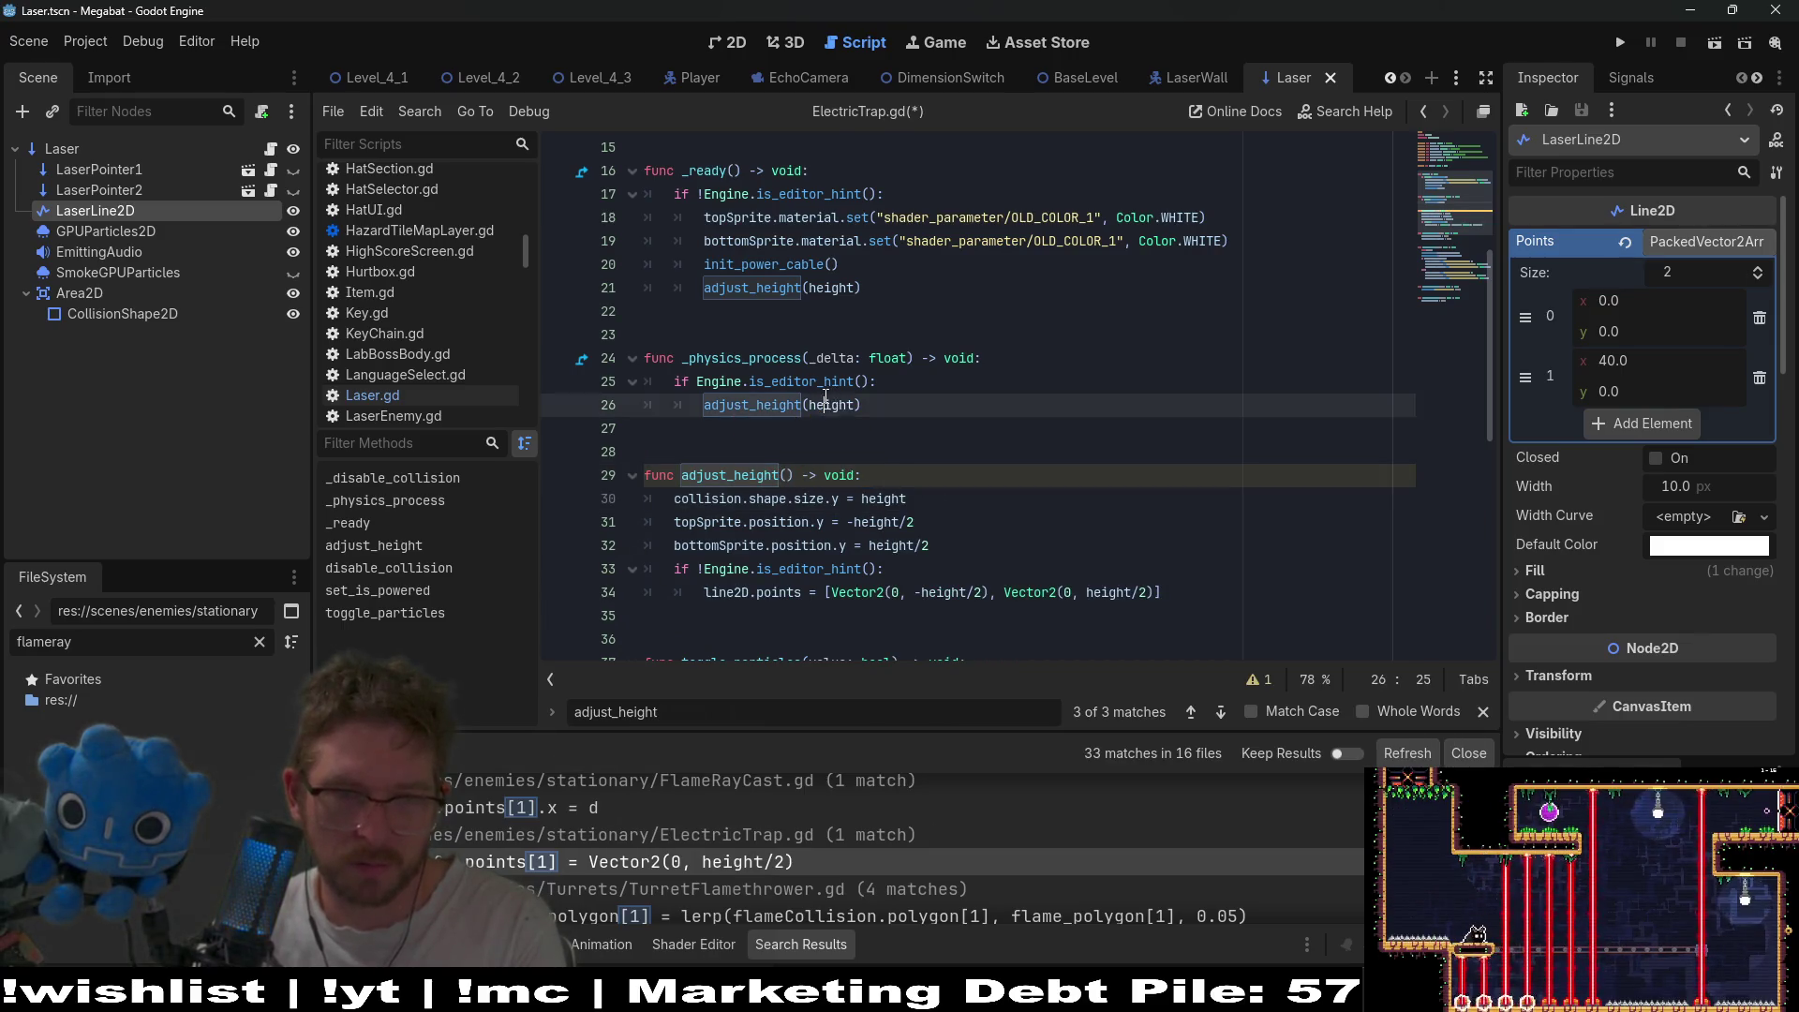
key("ctrl+BackSpace")
key("ctrl+Delete")
left_click(854, 288)
key("ctrl+BackSpace")
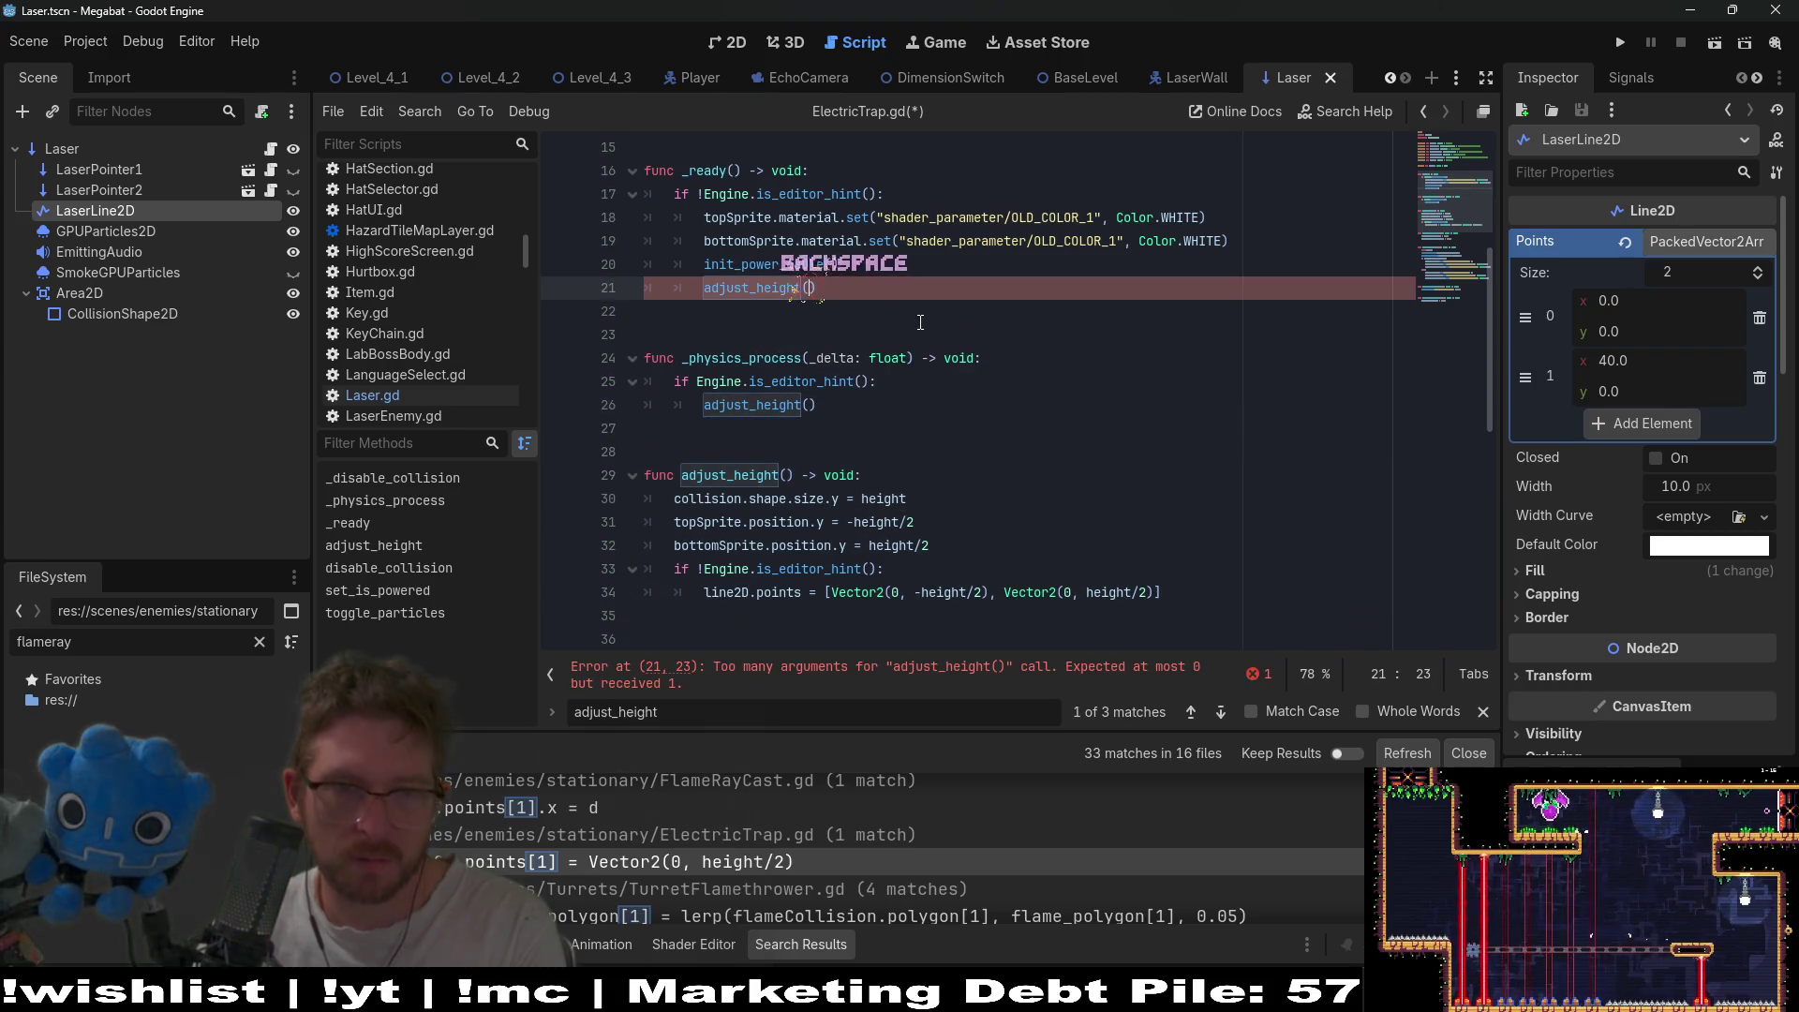
scroll(920, 322, "up", 5)
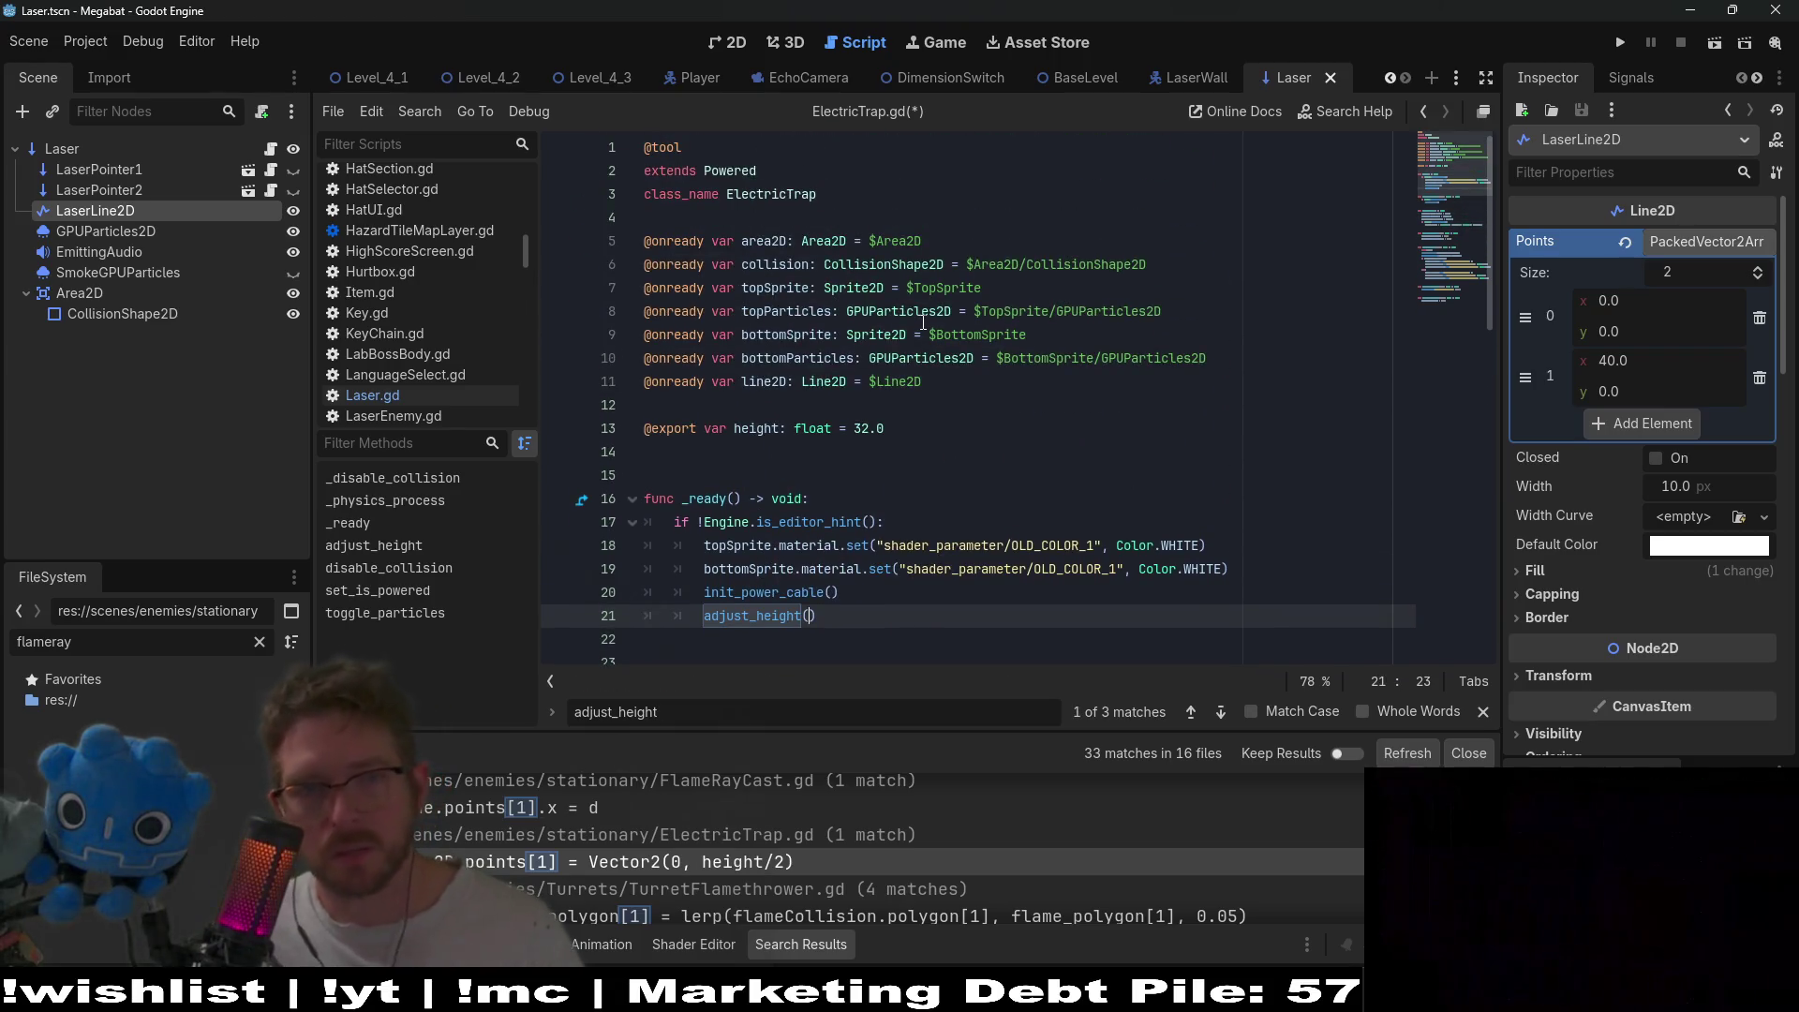
key("ctrl+s")
- Open the TurretFlamethrower.gd search result at its flame polygon code
scroll(923, 322, "down", 5)
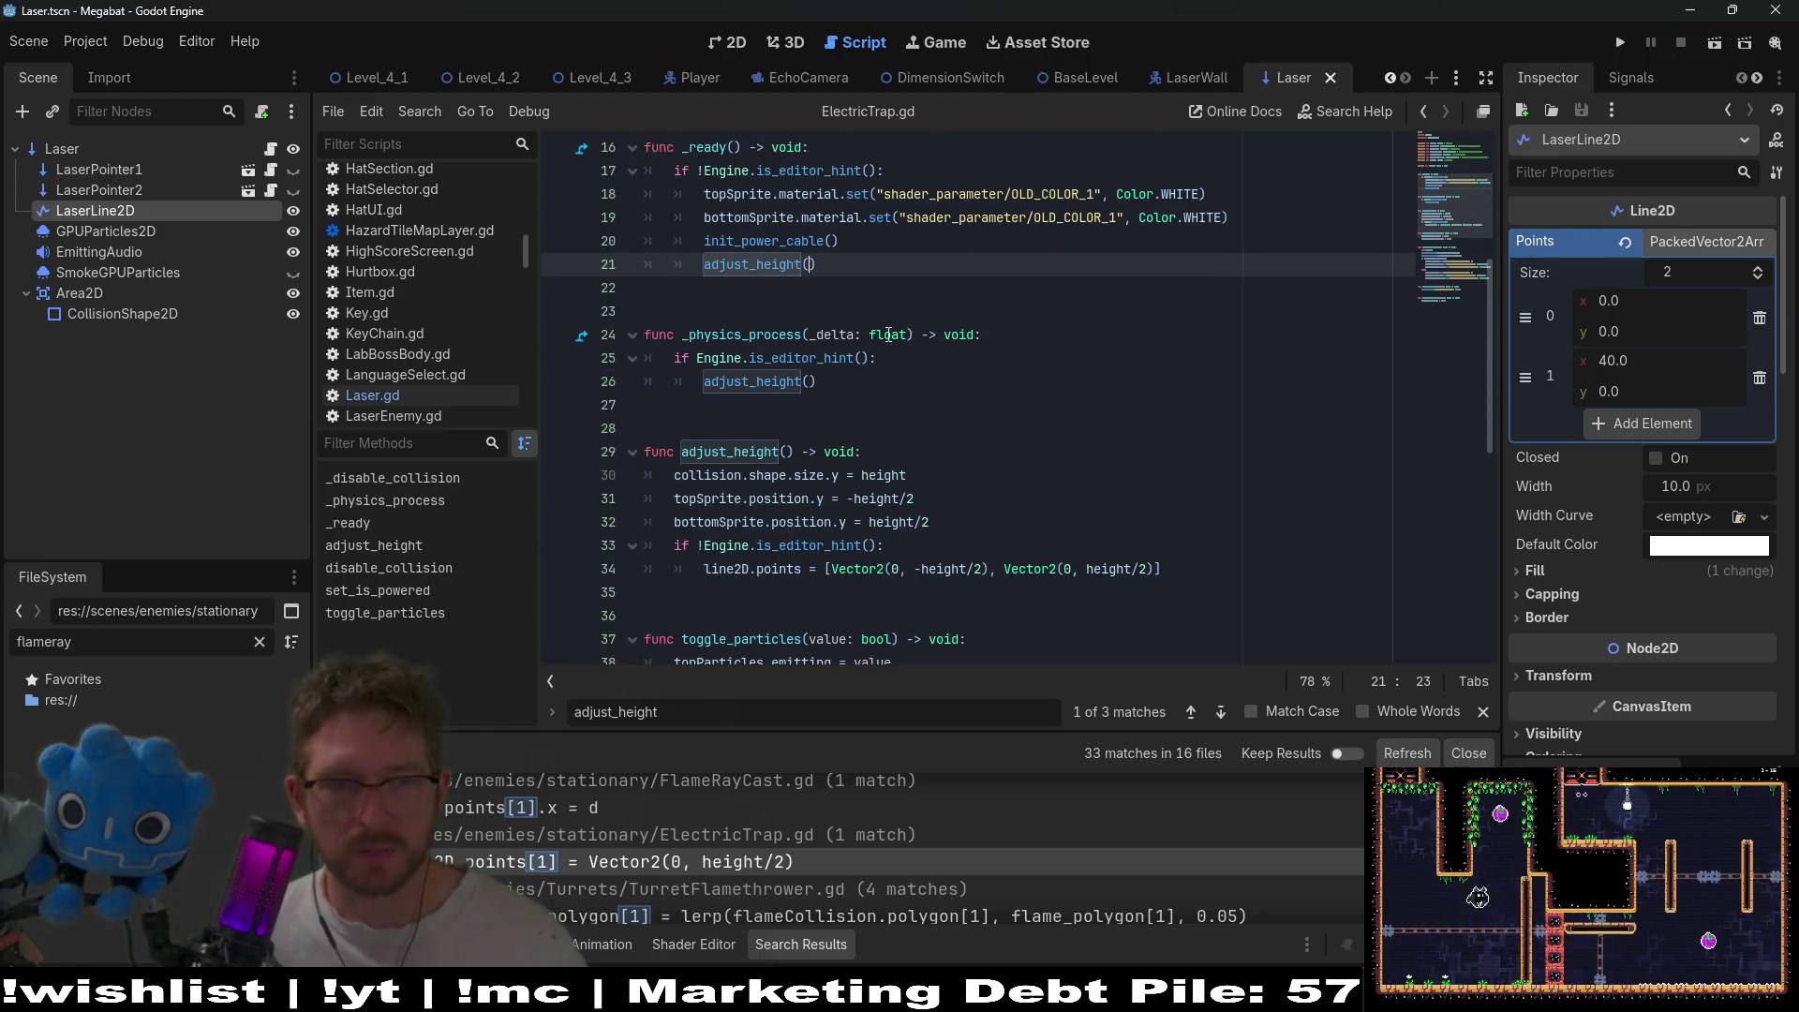
double_click(730, 459)
scroll(888, 458, "down", 5)
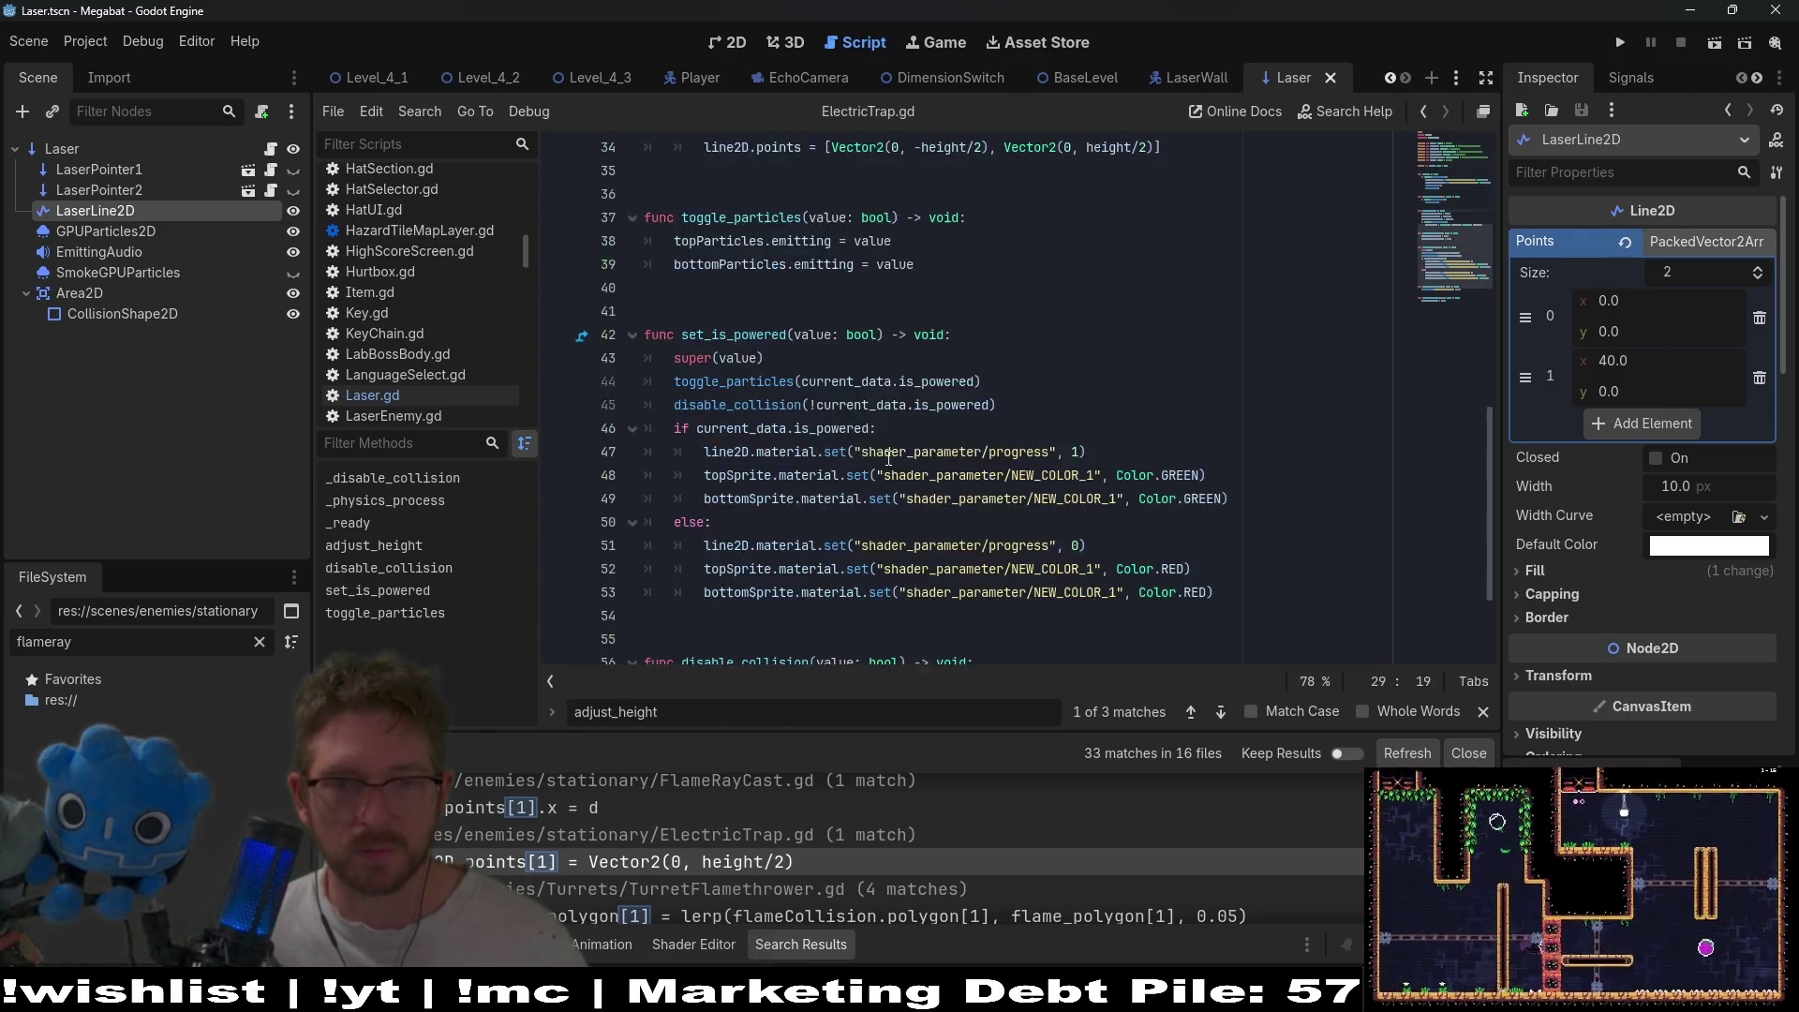
scroll(954, 511, "up", 7)
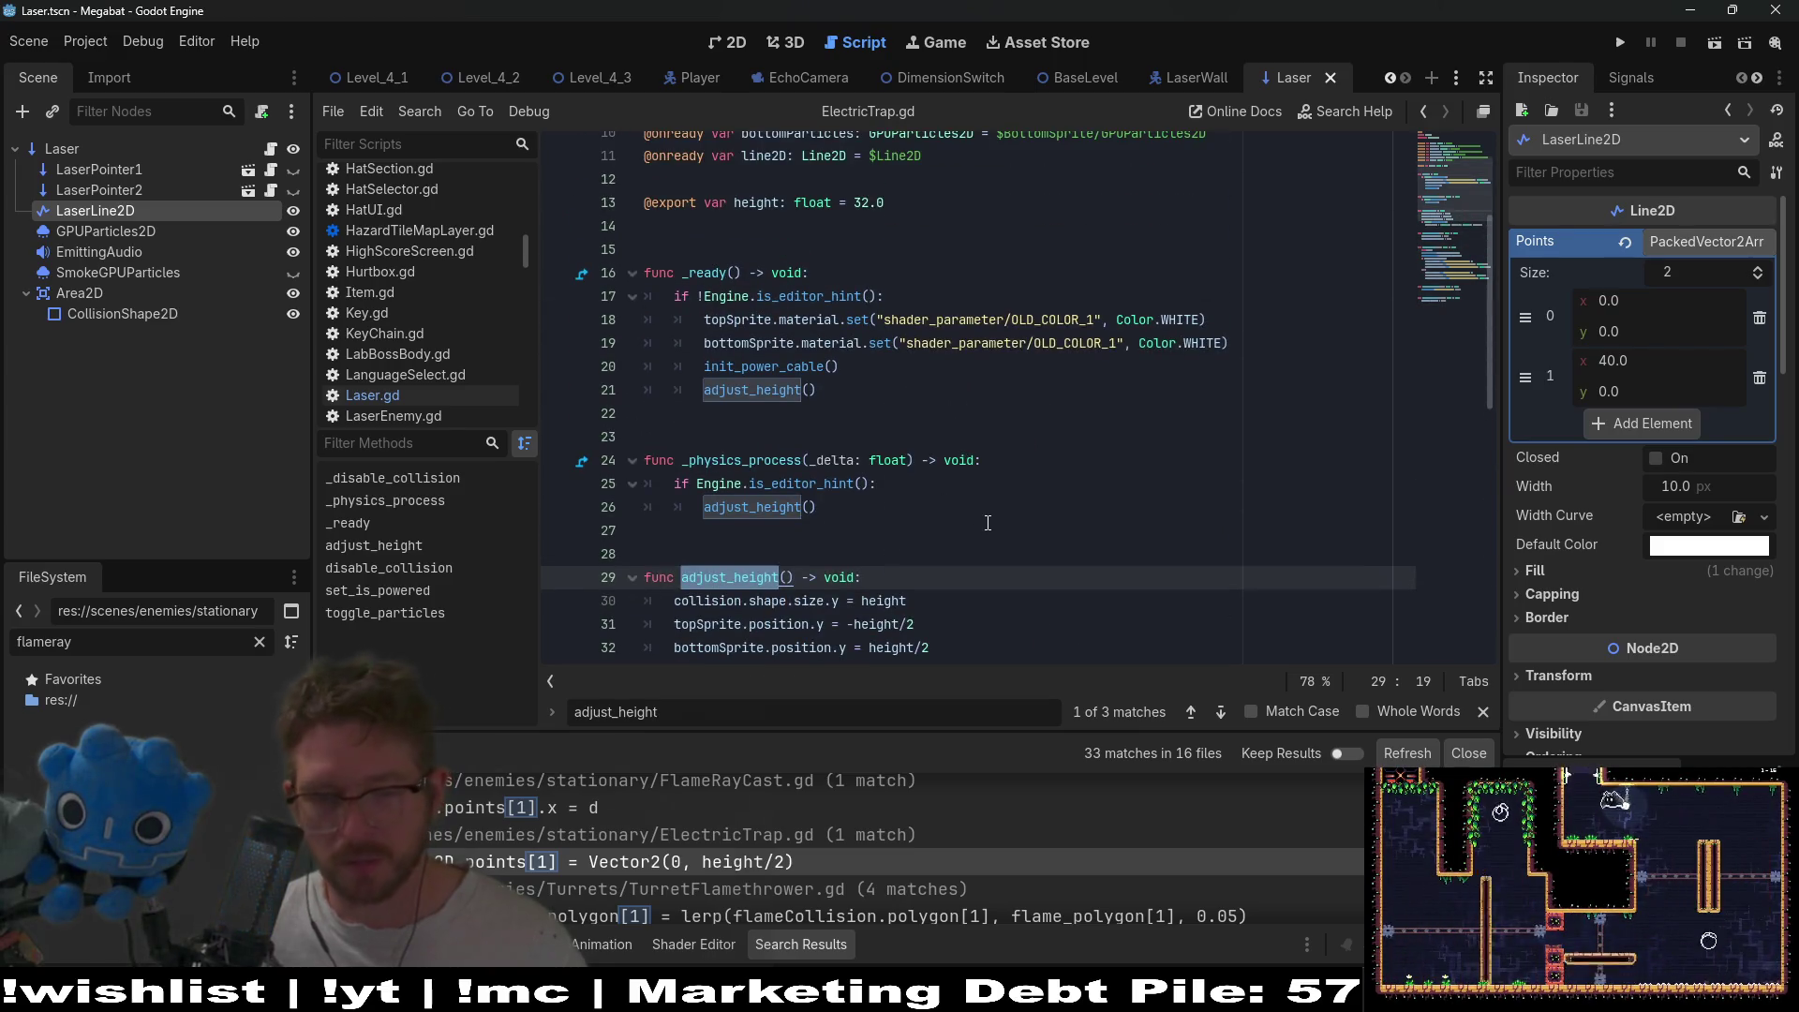
scroll(988, 523, "down", 1)
scroll(980, 841, "down", 2)
scroll(978, 841, "down", 2)
left_click(949, 836)
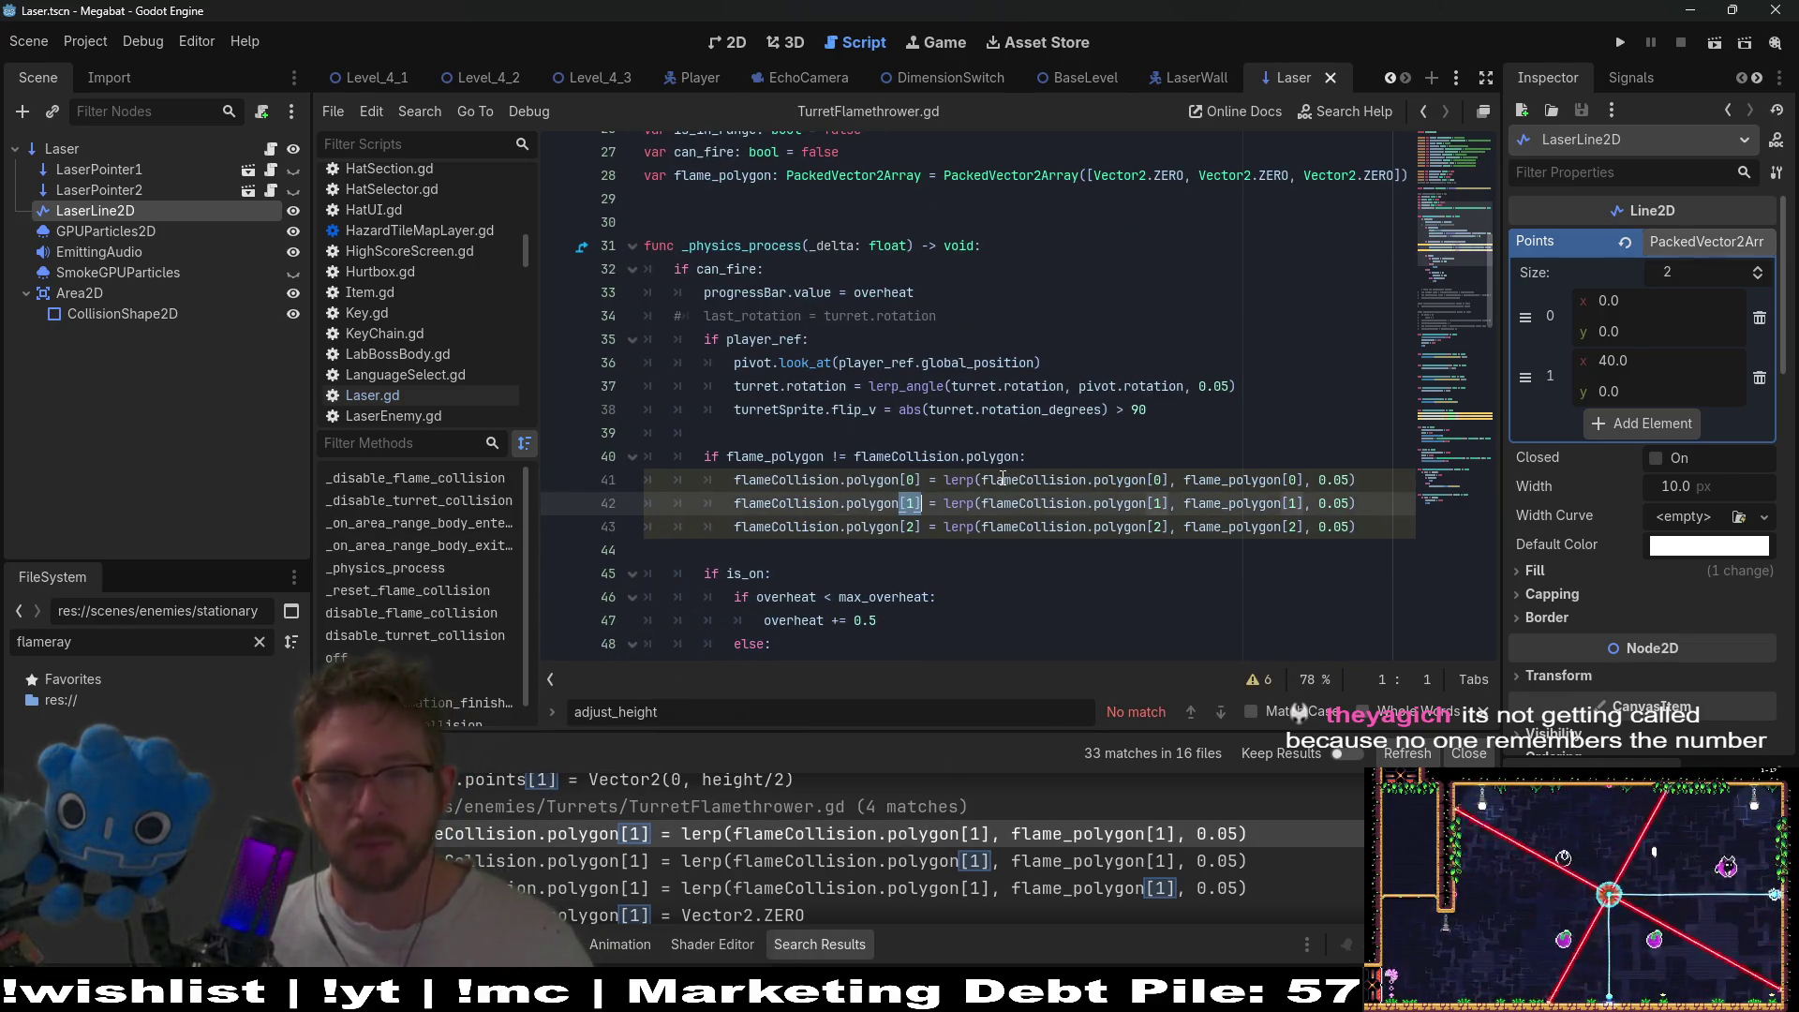
mouse_move(994, 465)
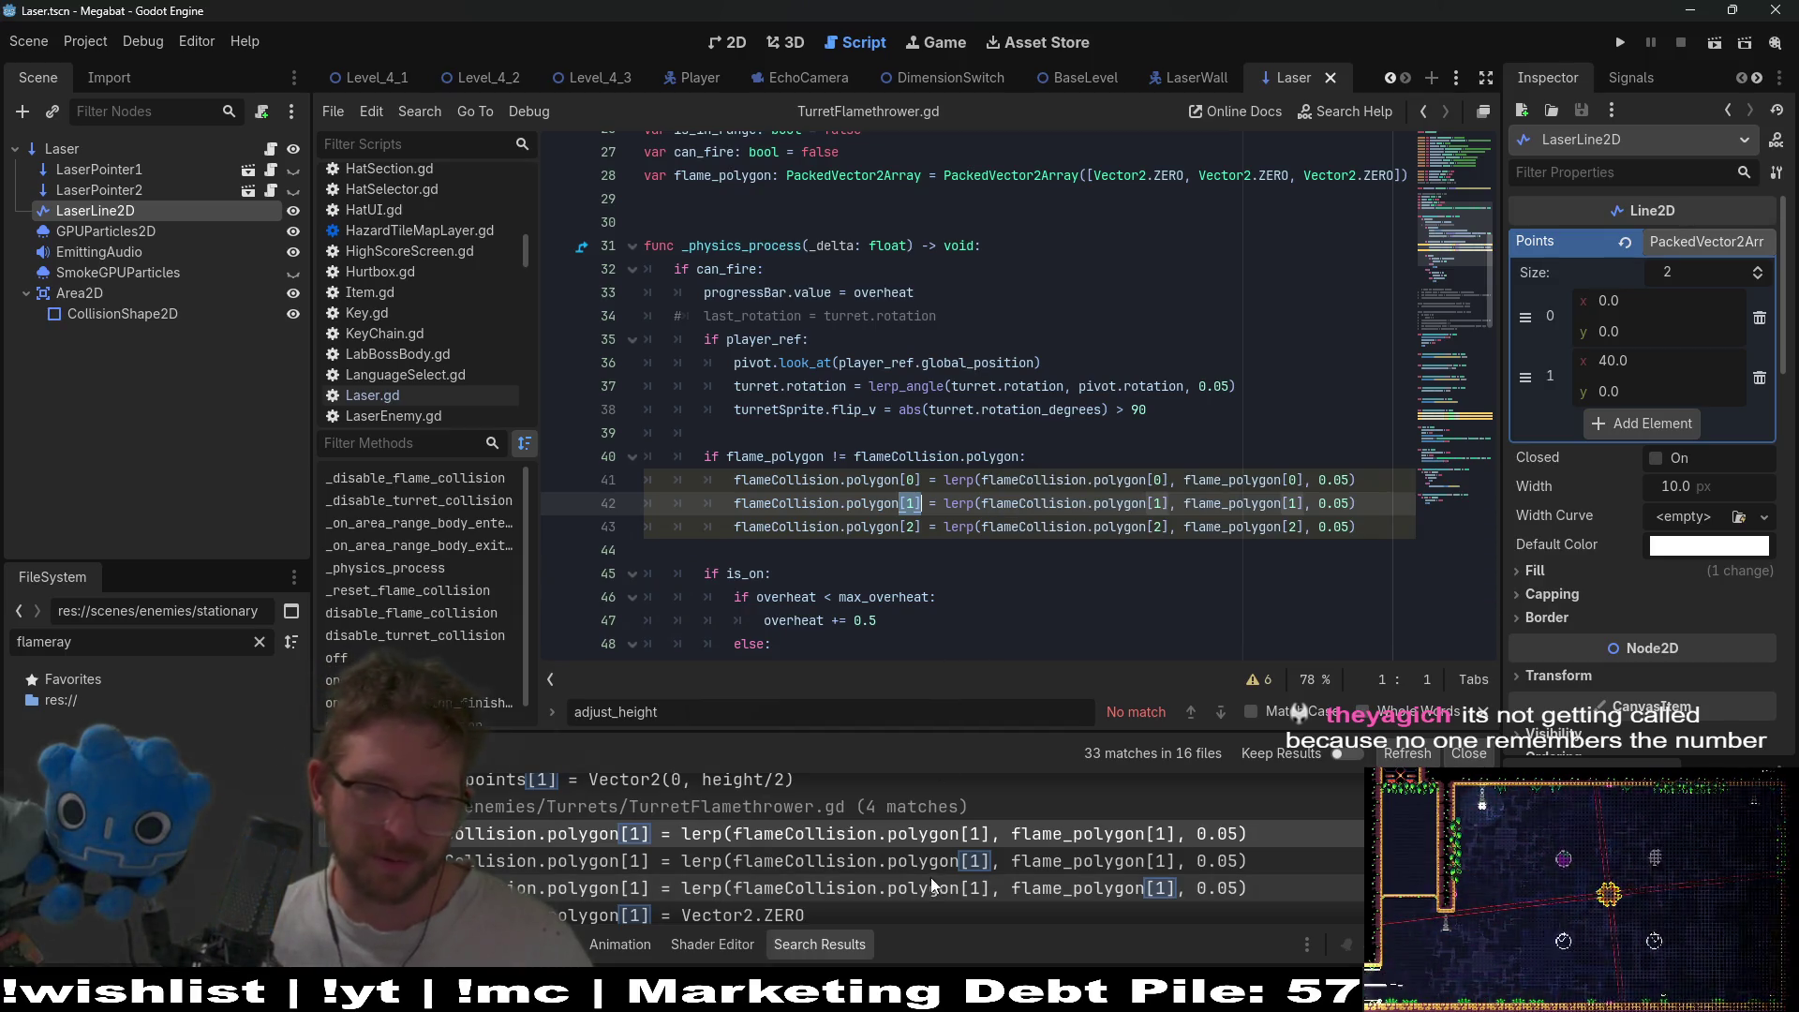
scroll(757, 847, "down", 1)
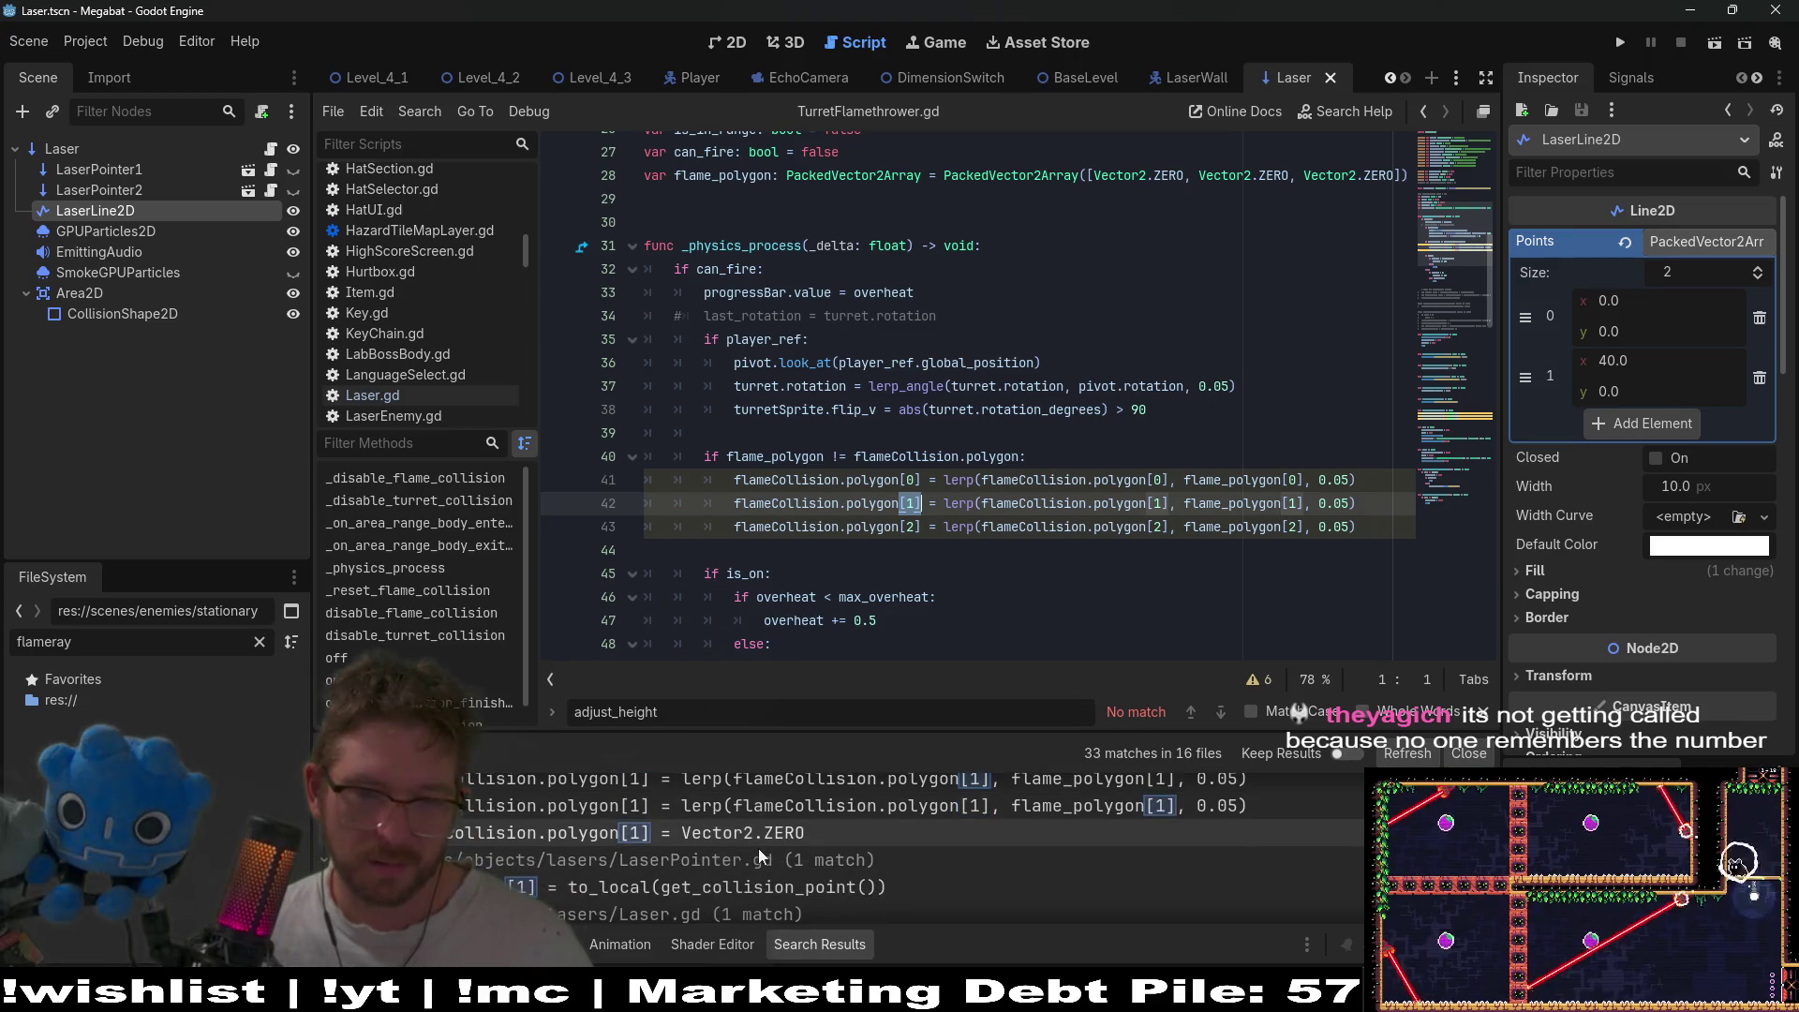
scroll(757, 847, "up", 1)
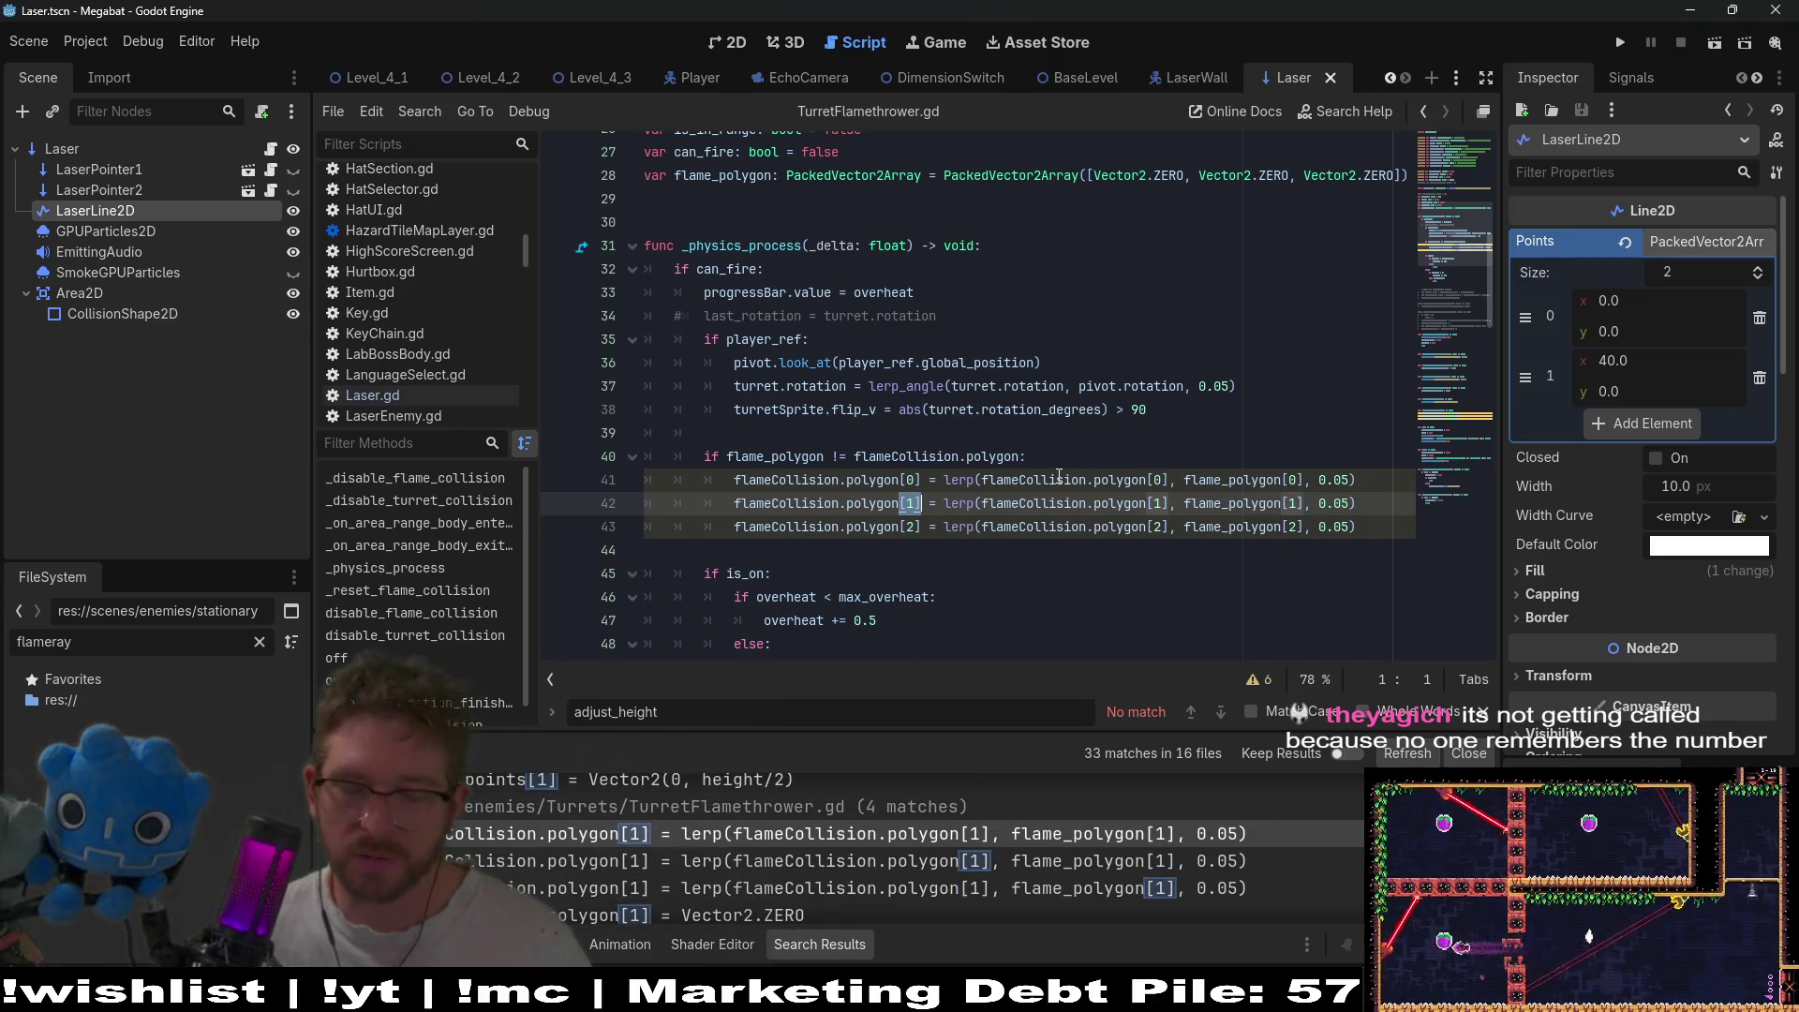
mouse_move(1060, 480)
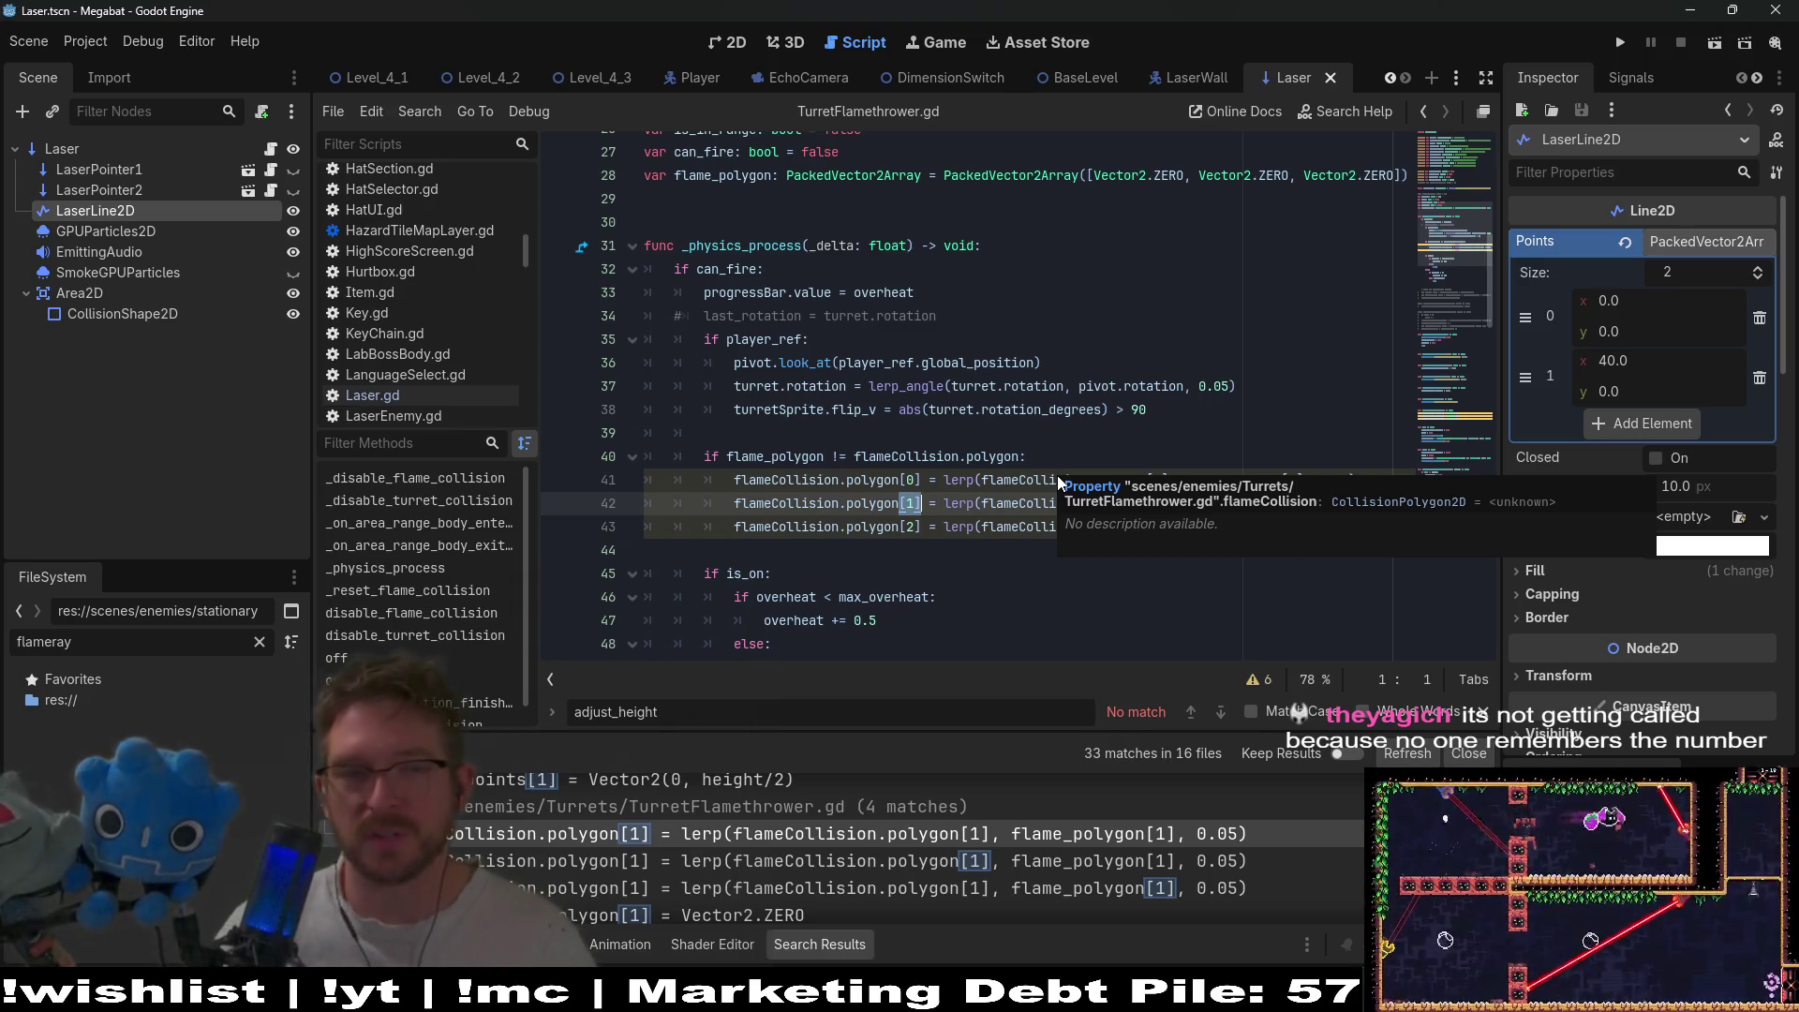
left_click(962, 513)
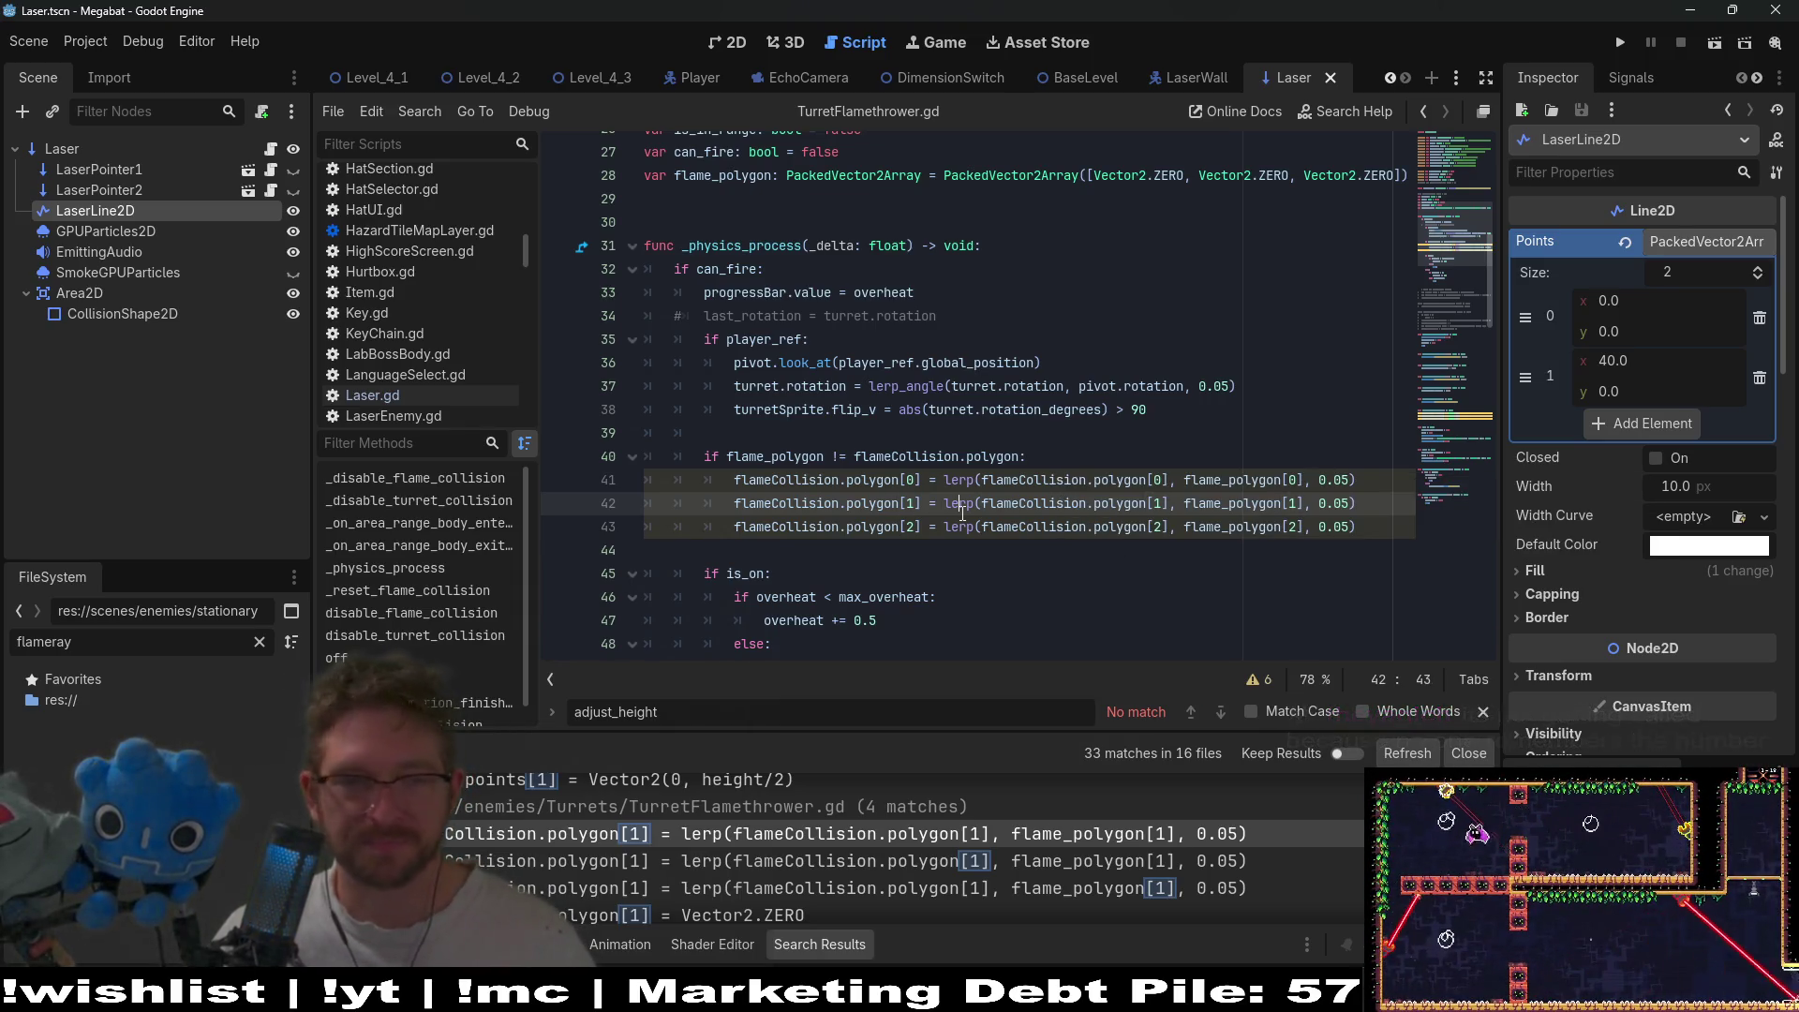
left_click(1071, 459)
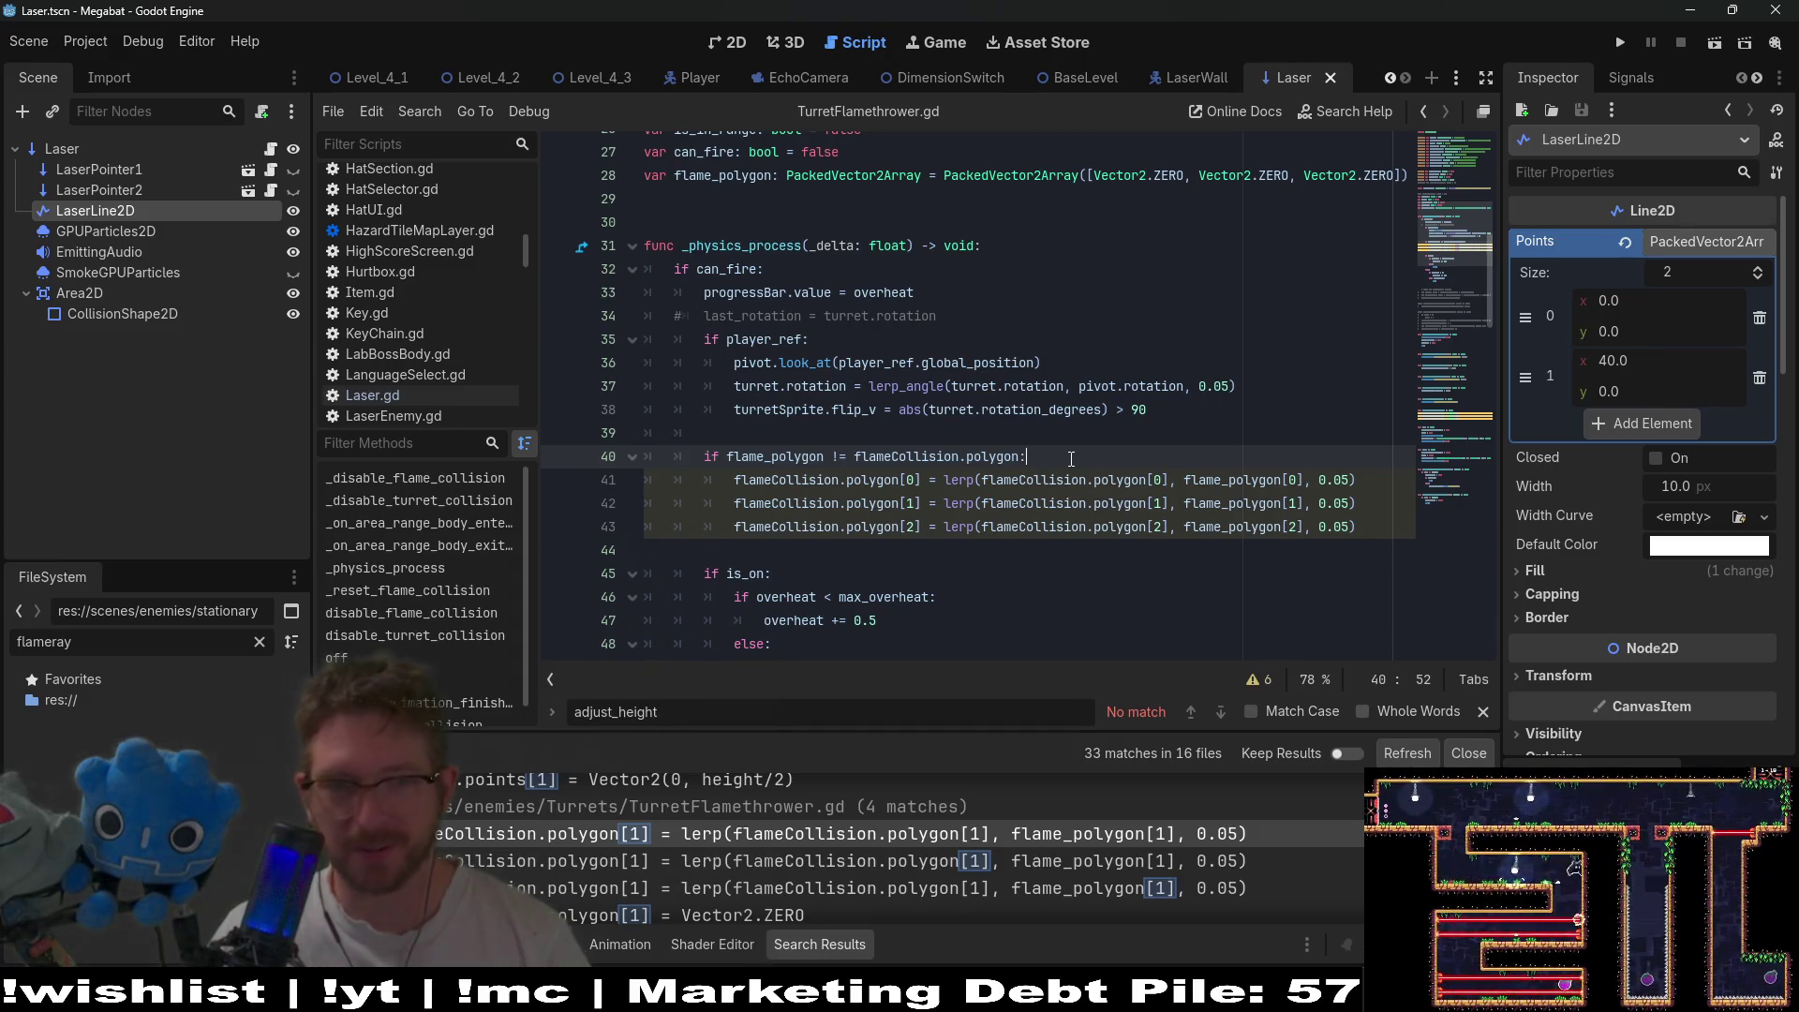
key("Return")
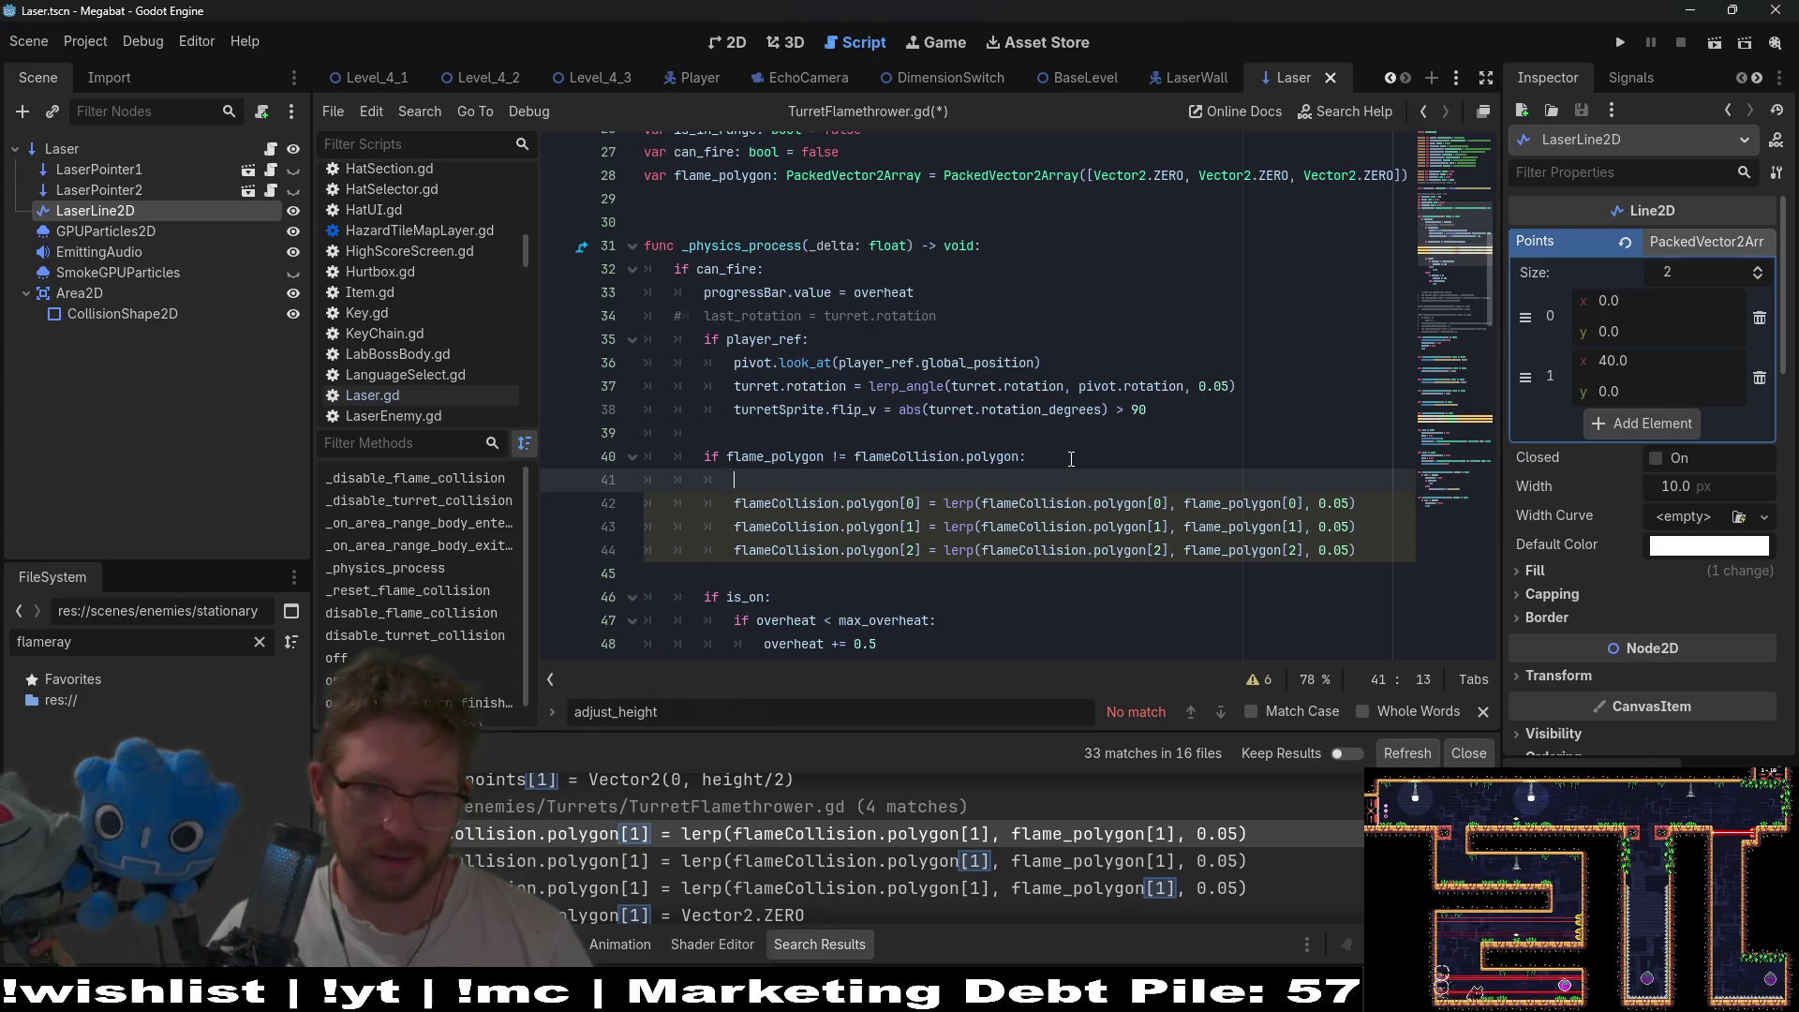
- Start flameCollision.polygon = [ ... ] with the first corner's lerp expression as its first entry
type("flameCol")
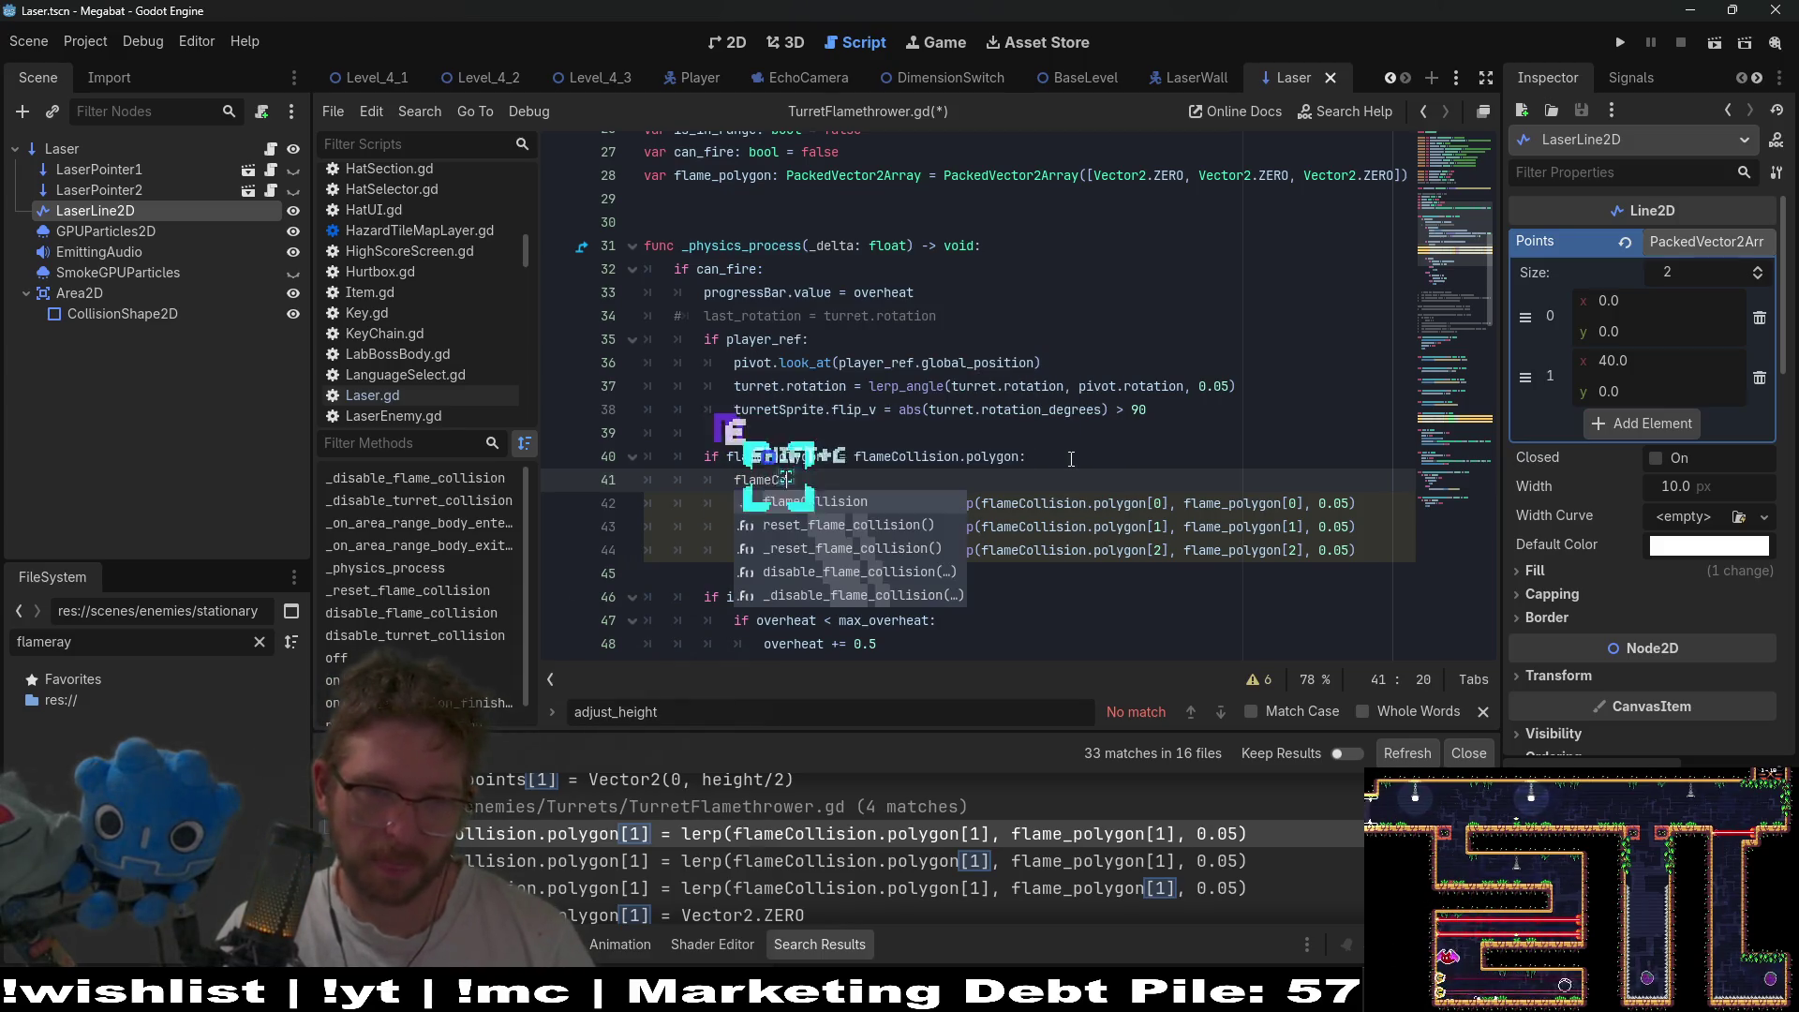
key("Return")
type(".poly")
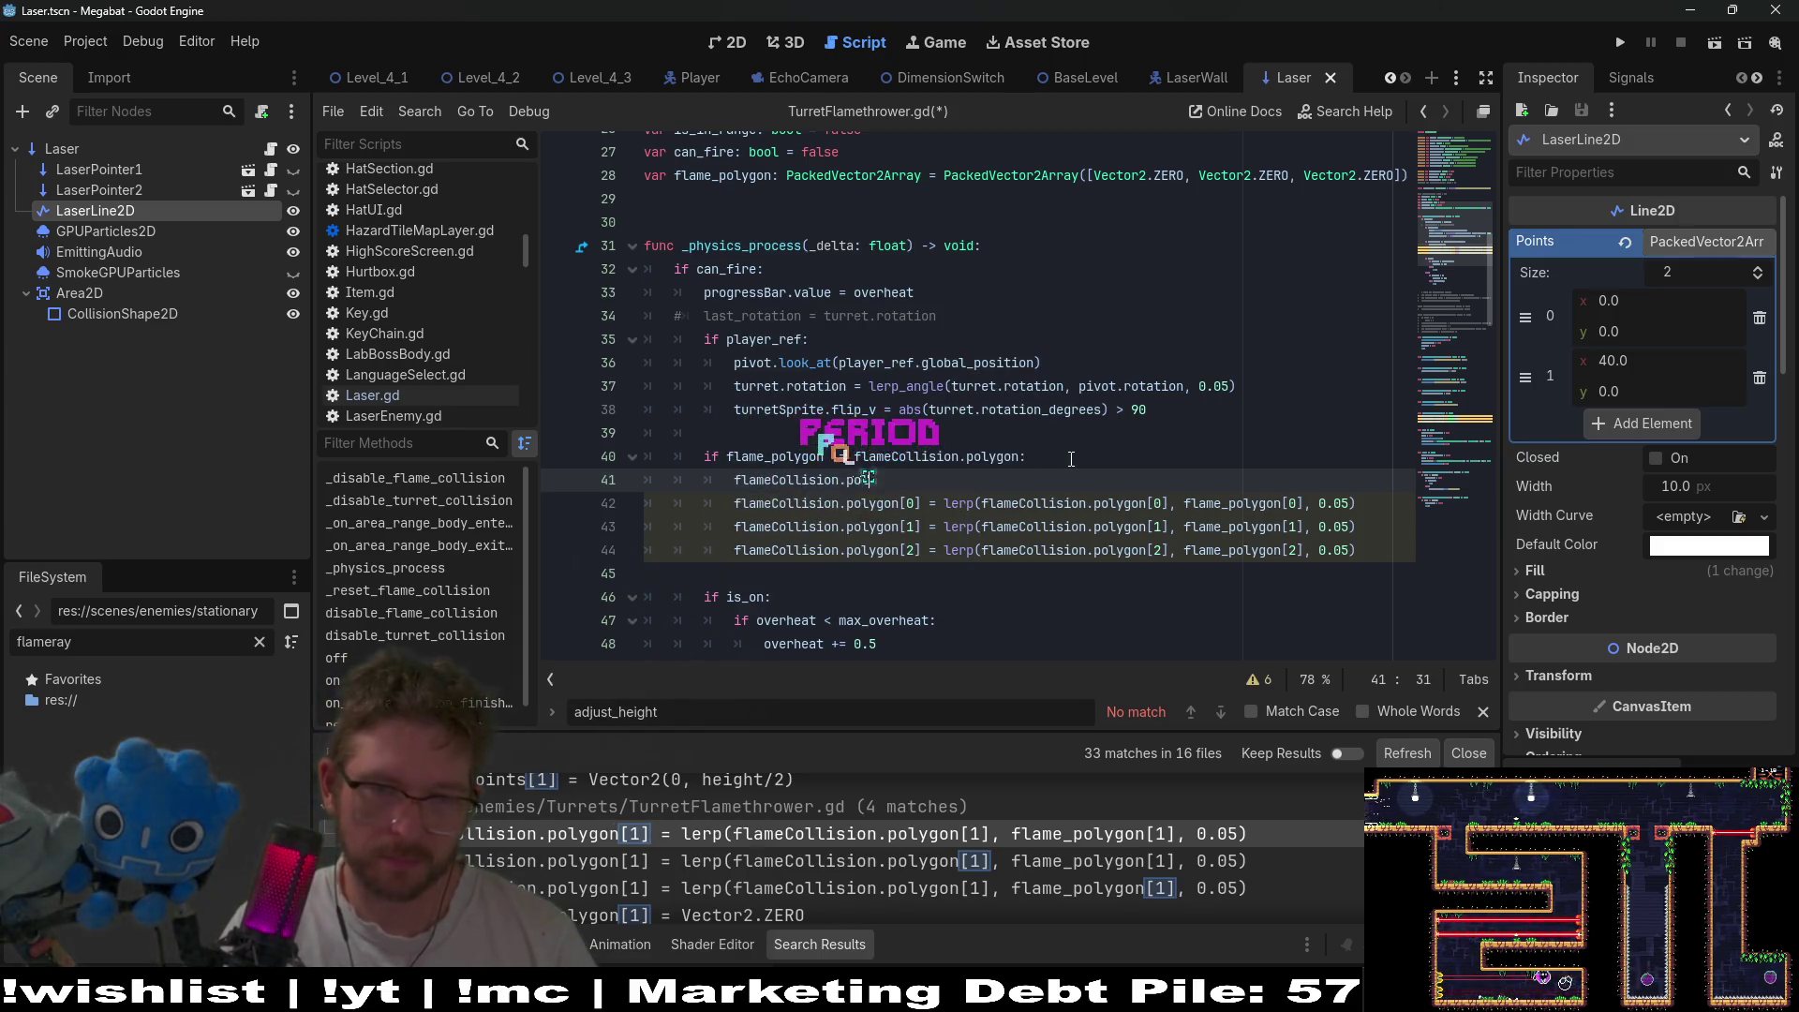
key("Return")
type("= [")
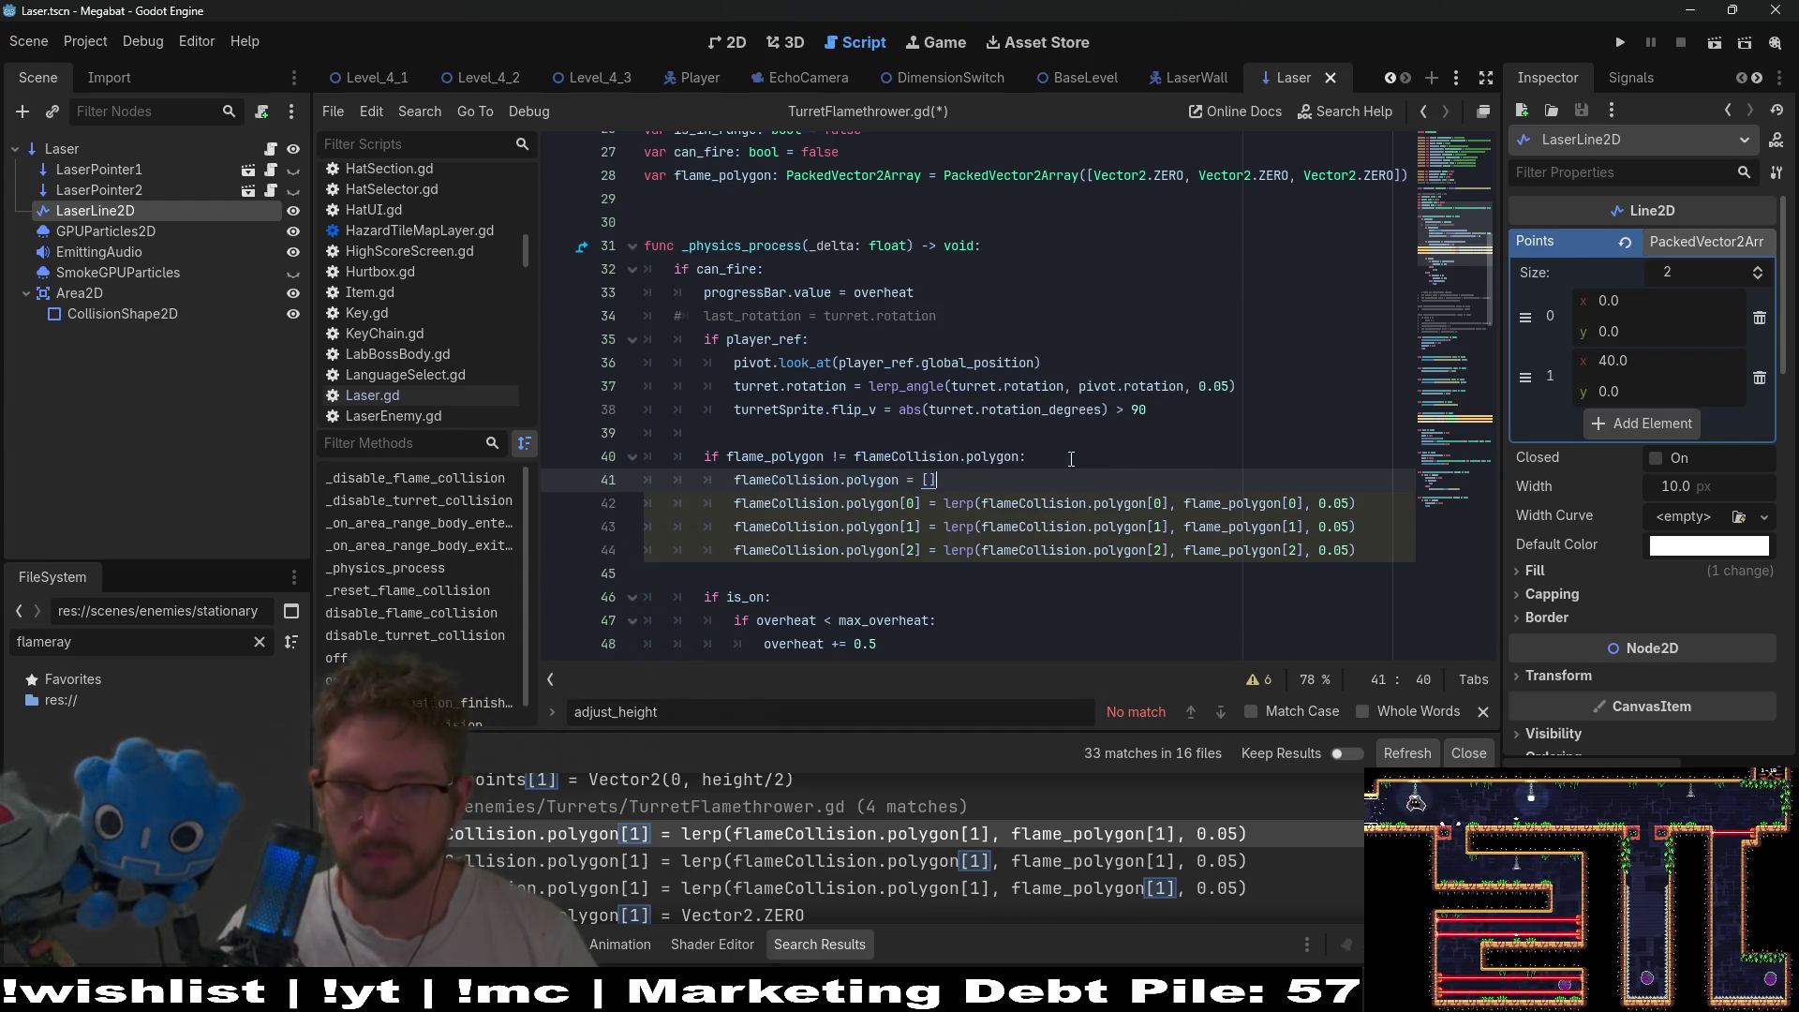
key("Left")
left_click_drag(1356, 504, 944, 498)
key("ctrl+c")
left_click(933, 480)
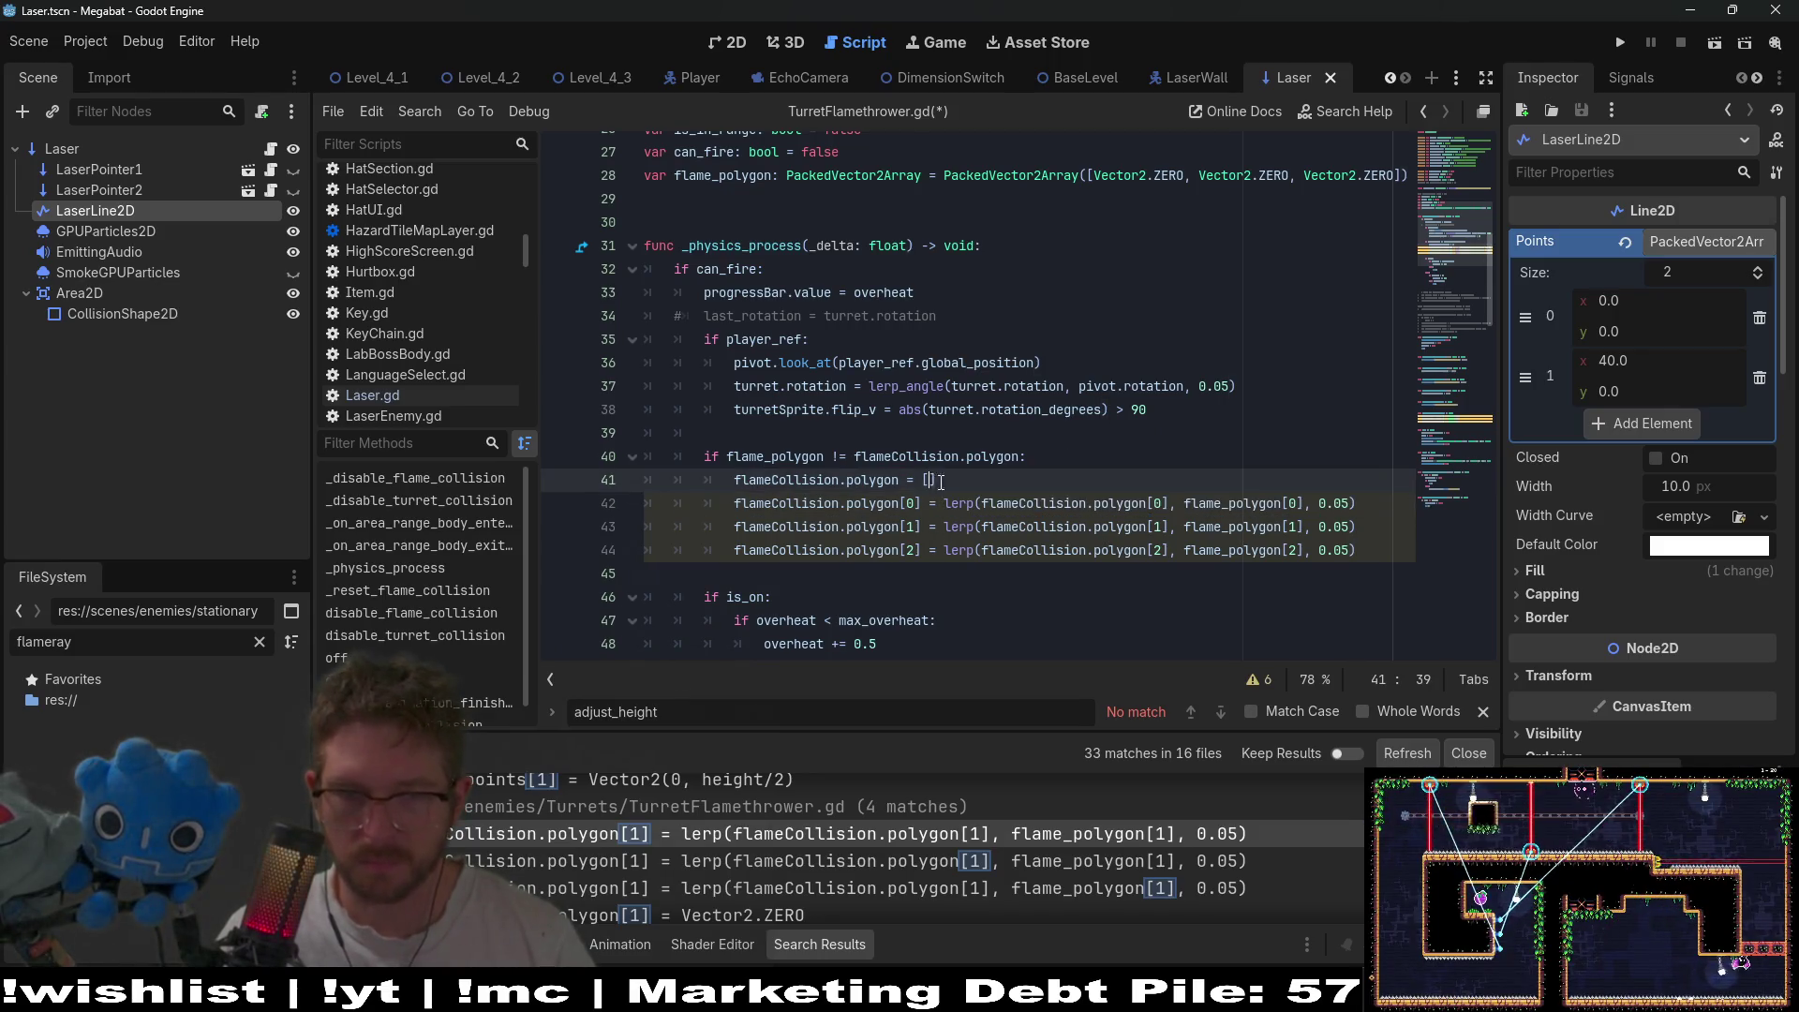
key("ctrl+v")
type(",")
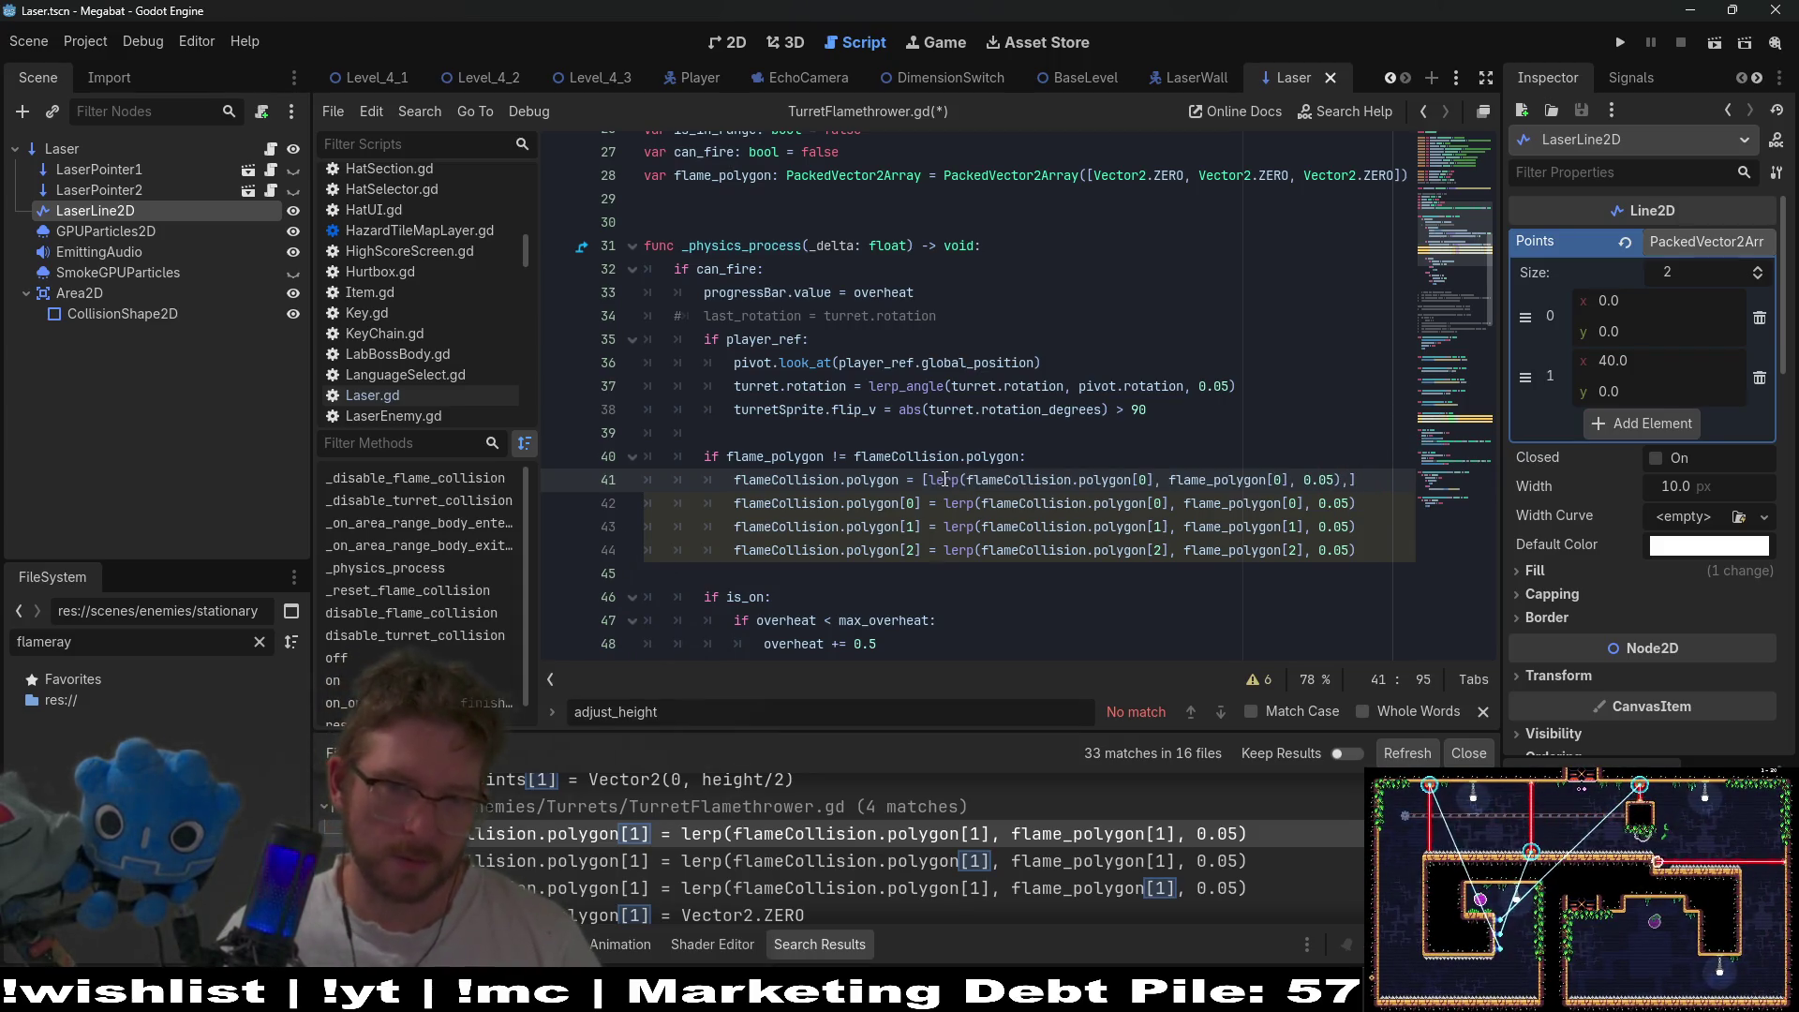
key("Return")
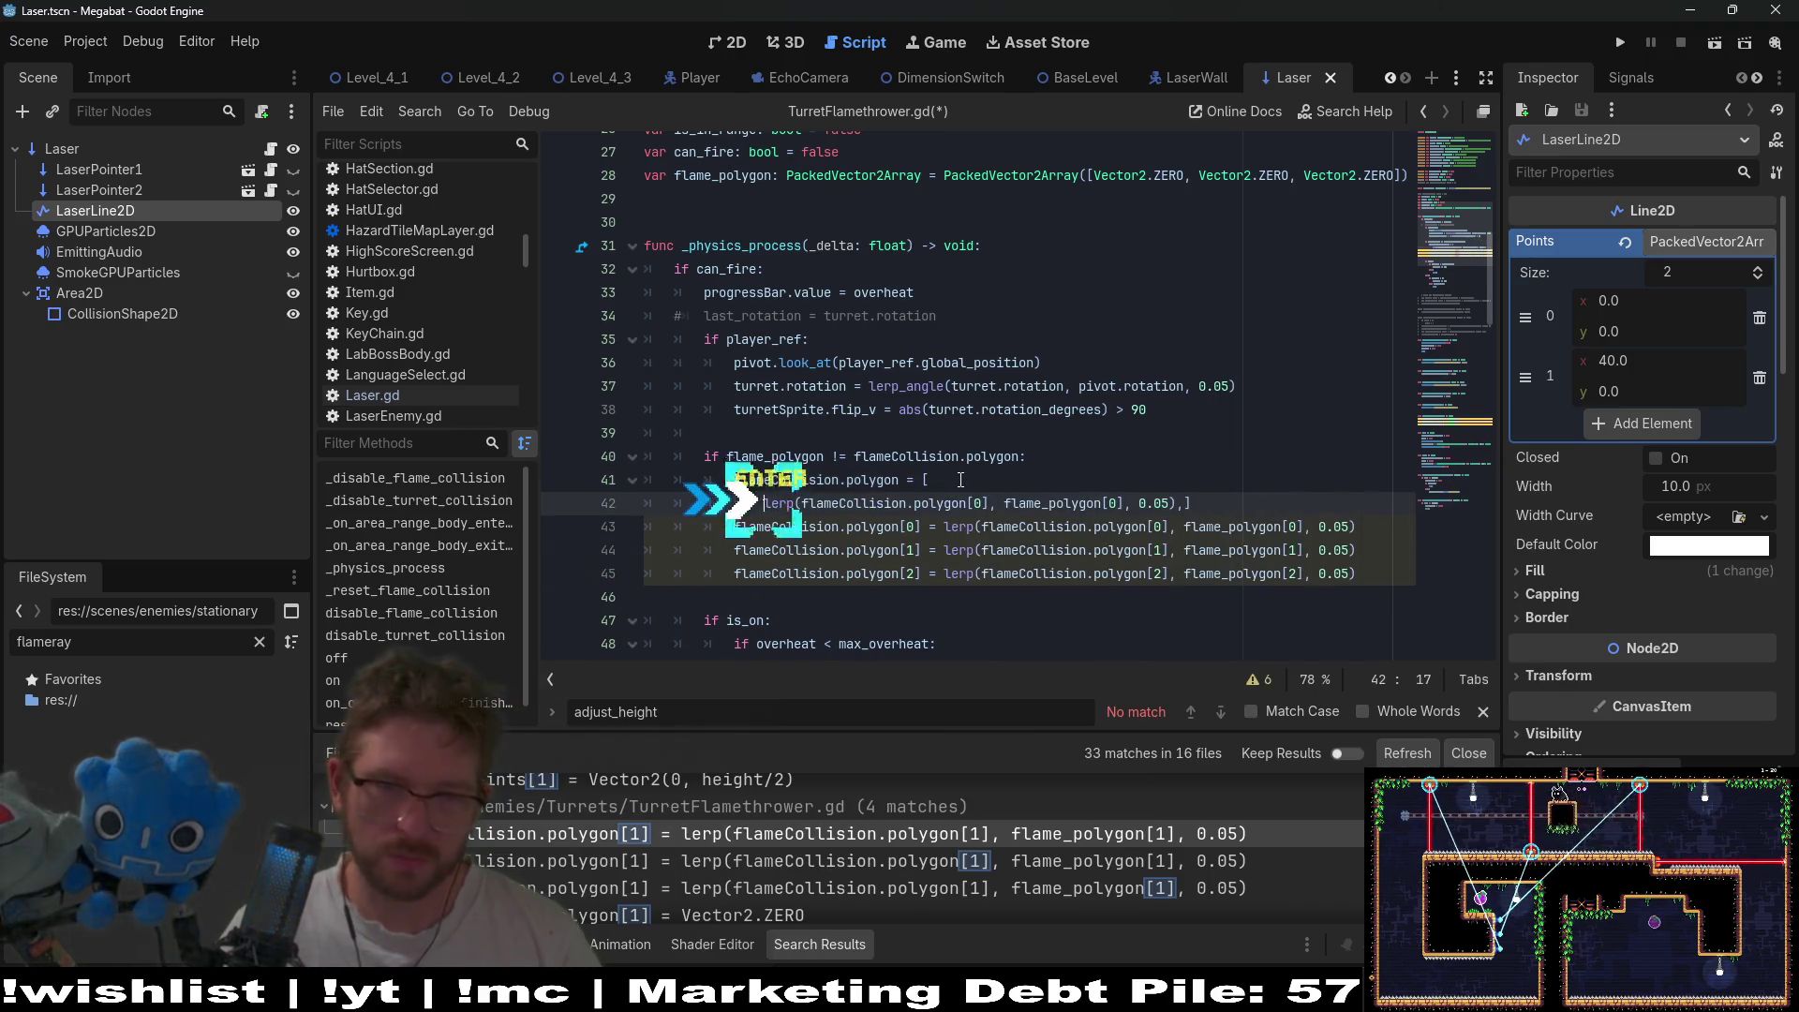
key("Return")
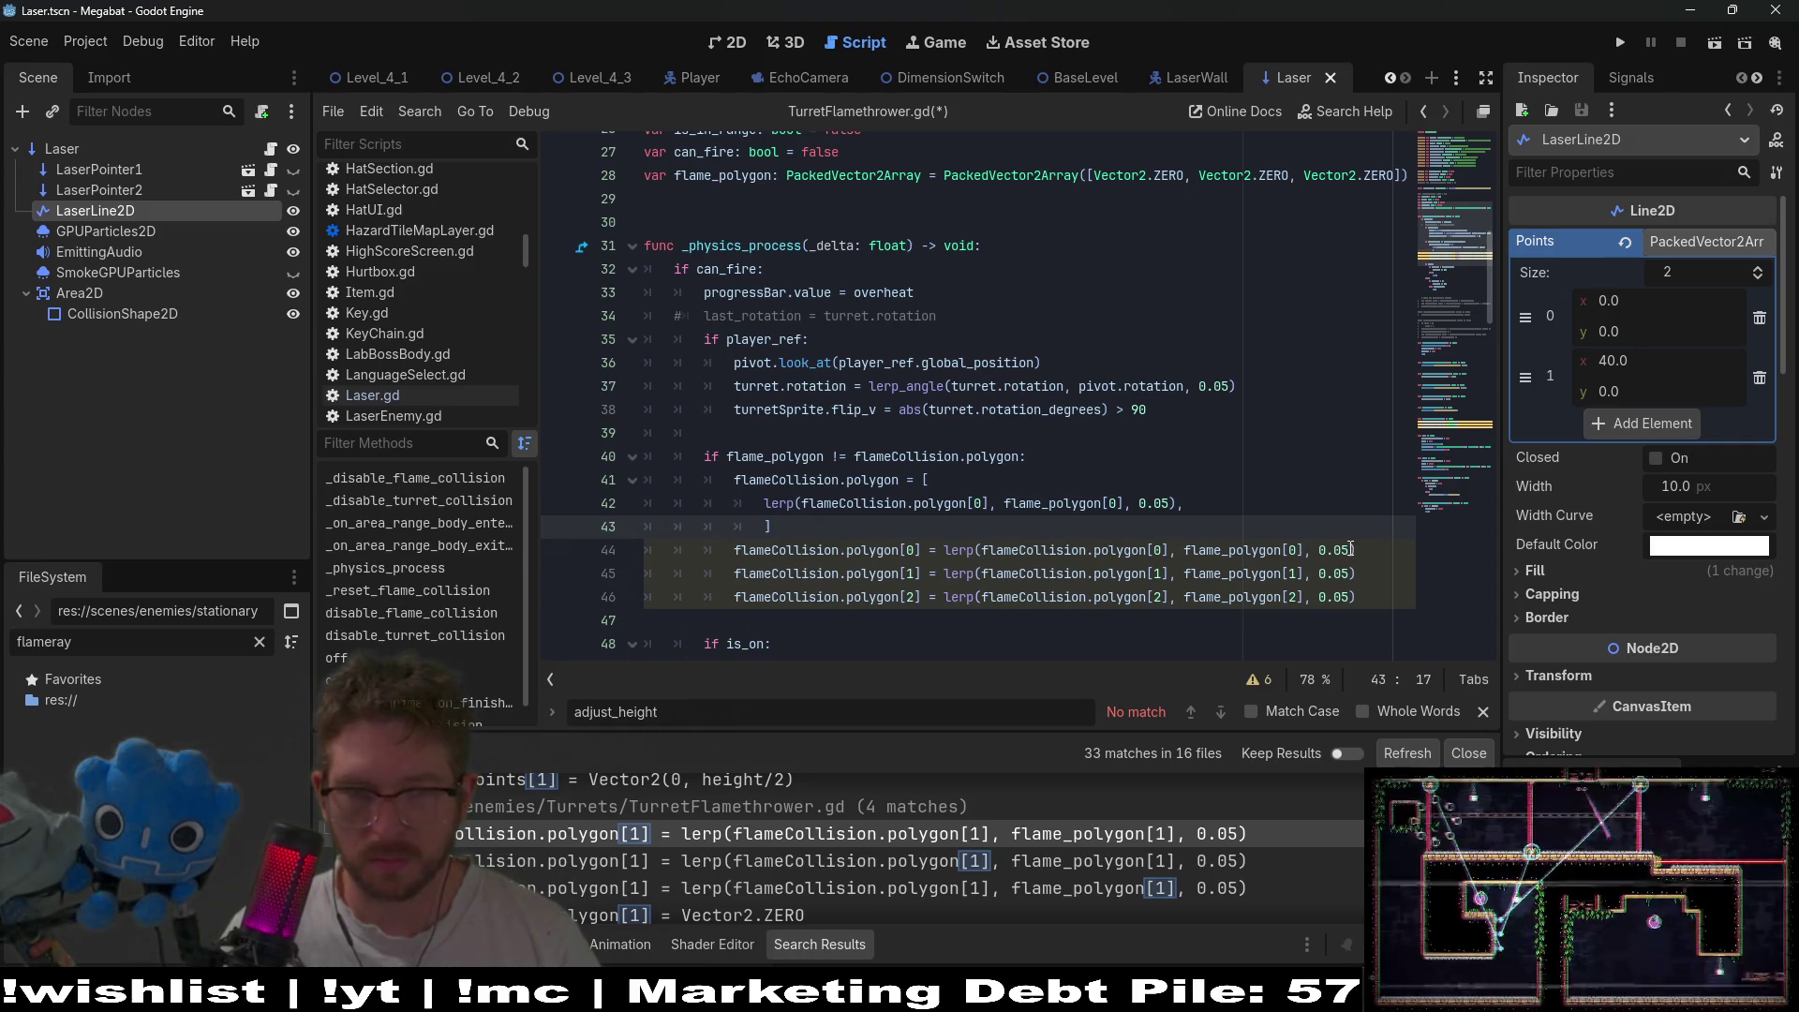
- Add the second and third corners' lerp expressions to the array and unindent the closing bracket
left_click_drag(1350, 572, 943, 575)
key("ctrl+c")
left_click(1179, 507)
type(",")
key("Return")
key("ctrl+v")
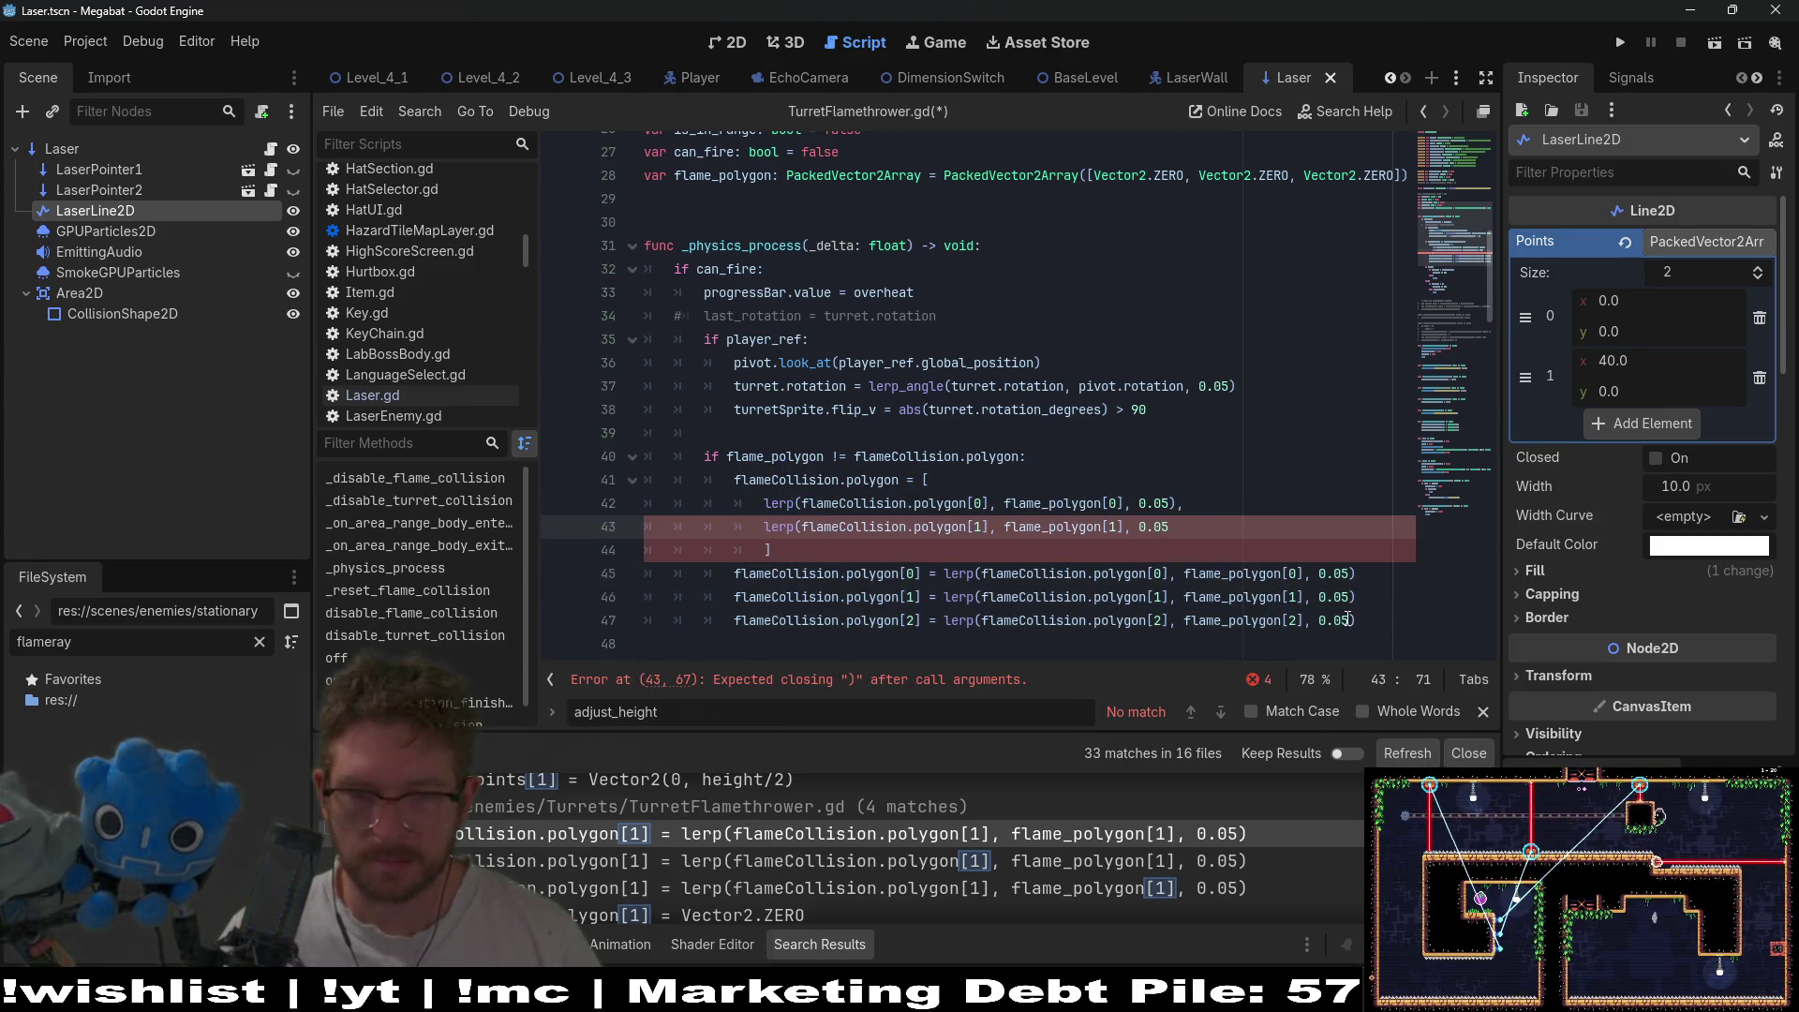
mouse_move(1350, 619)
left_mouse_down()
mouse_move(930, 620)
mouse_move(946, 621)
left_mouse_up()
left_click(1165, 528)
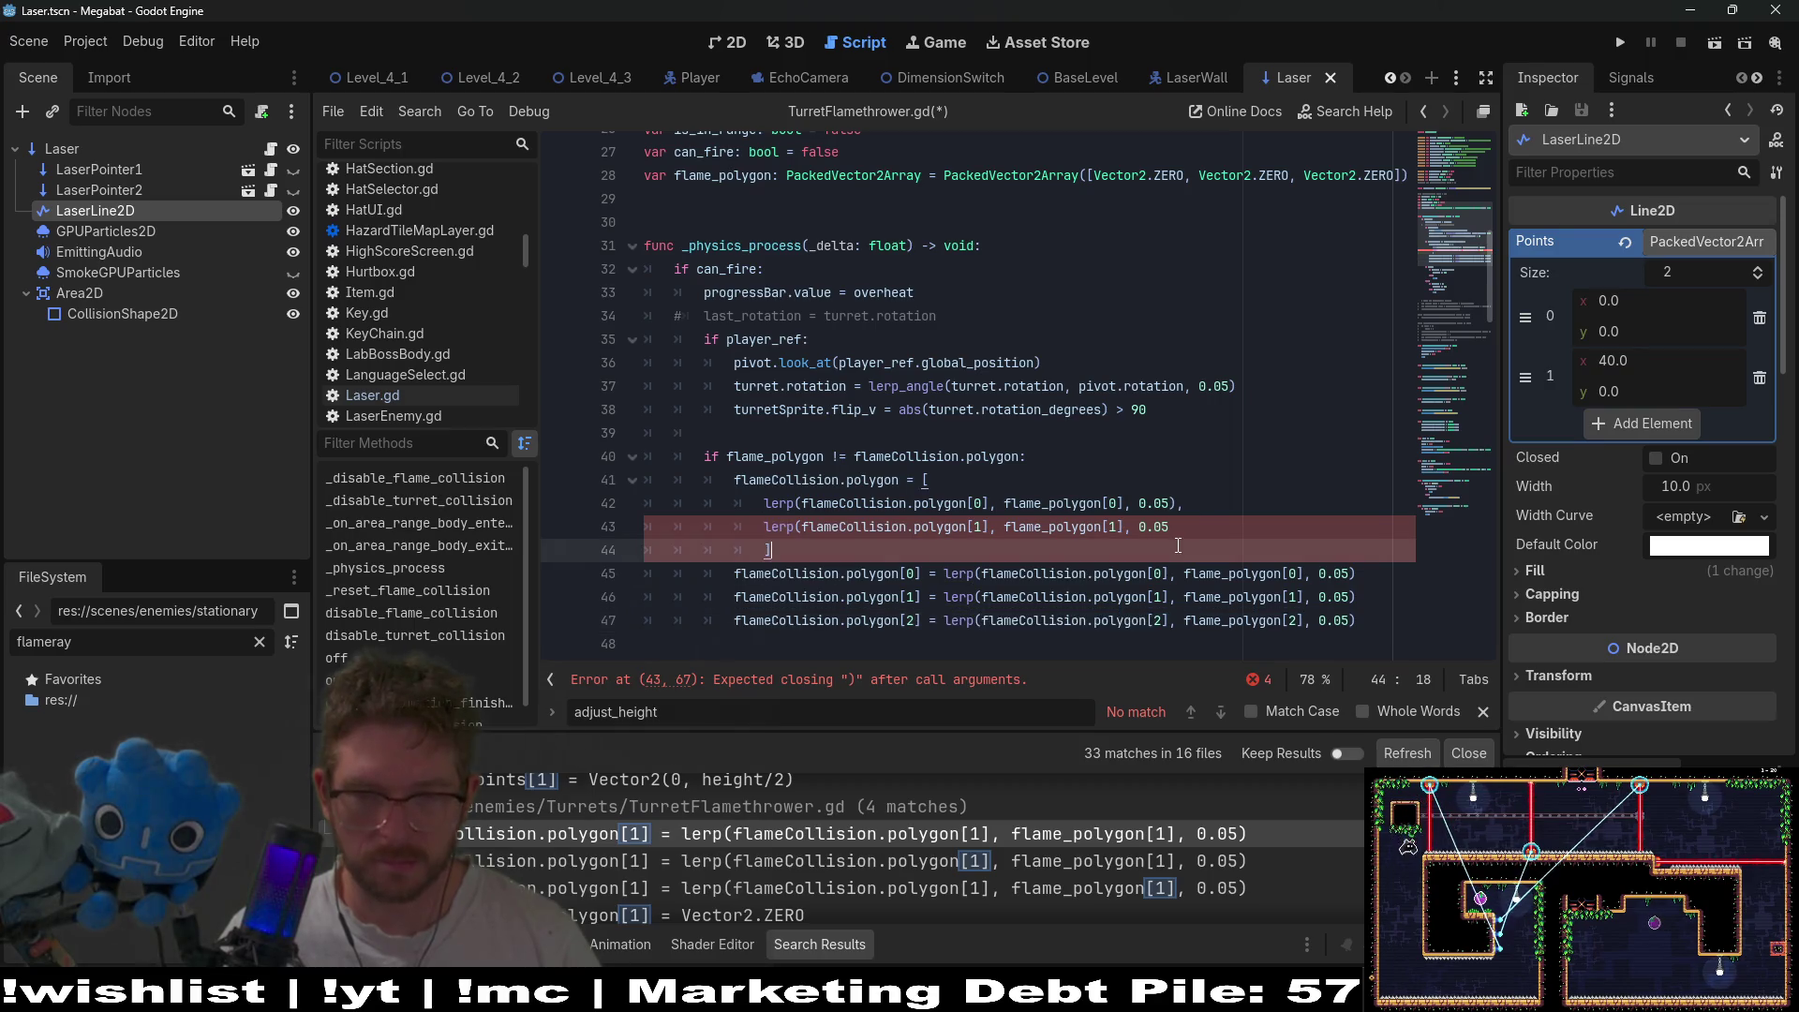
type(",")
key("Return")
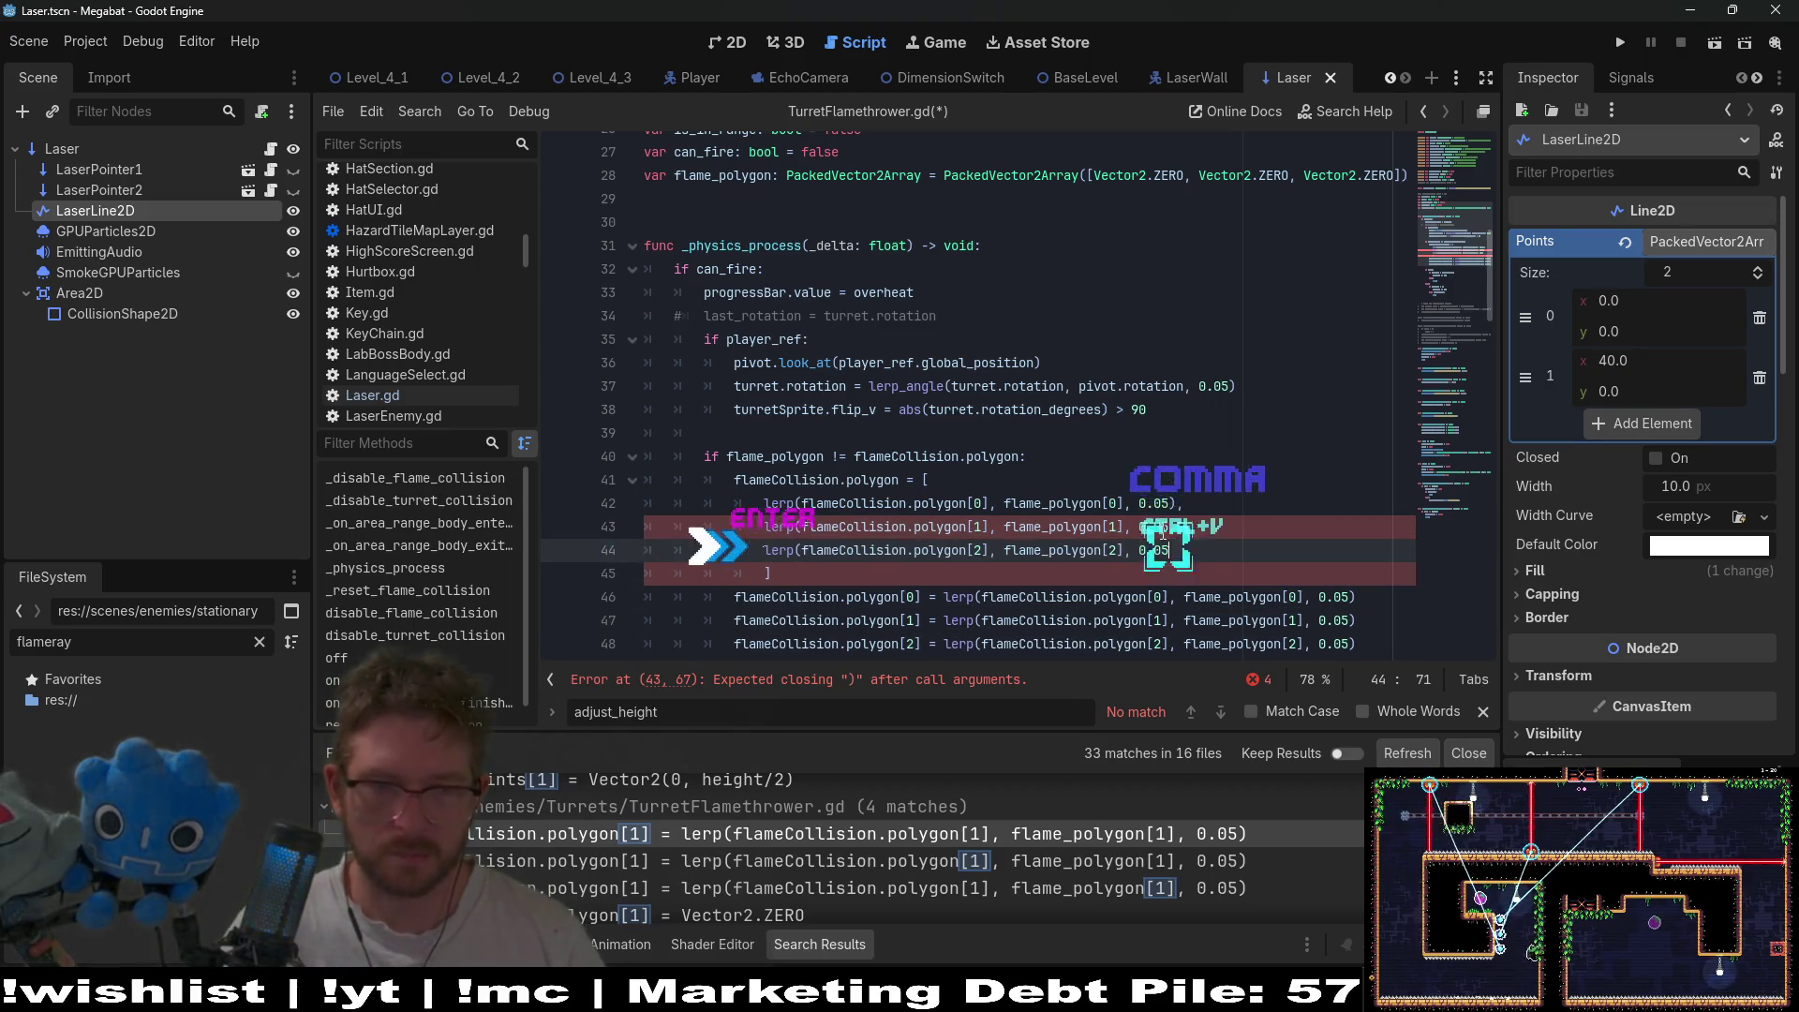
key("ctrl+v")
type(",")
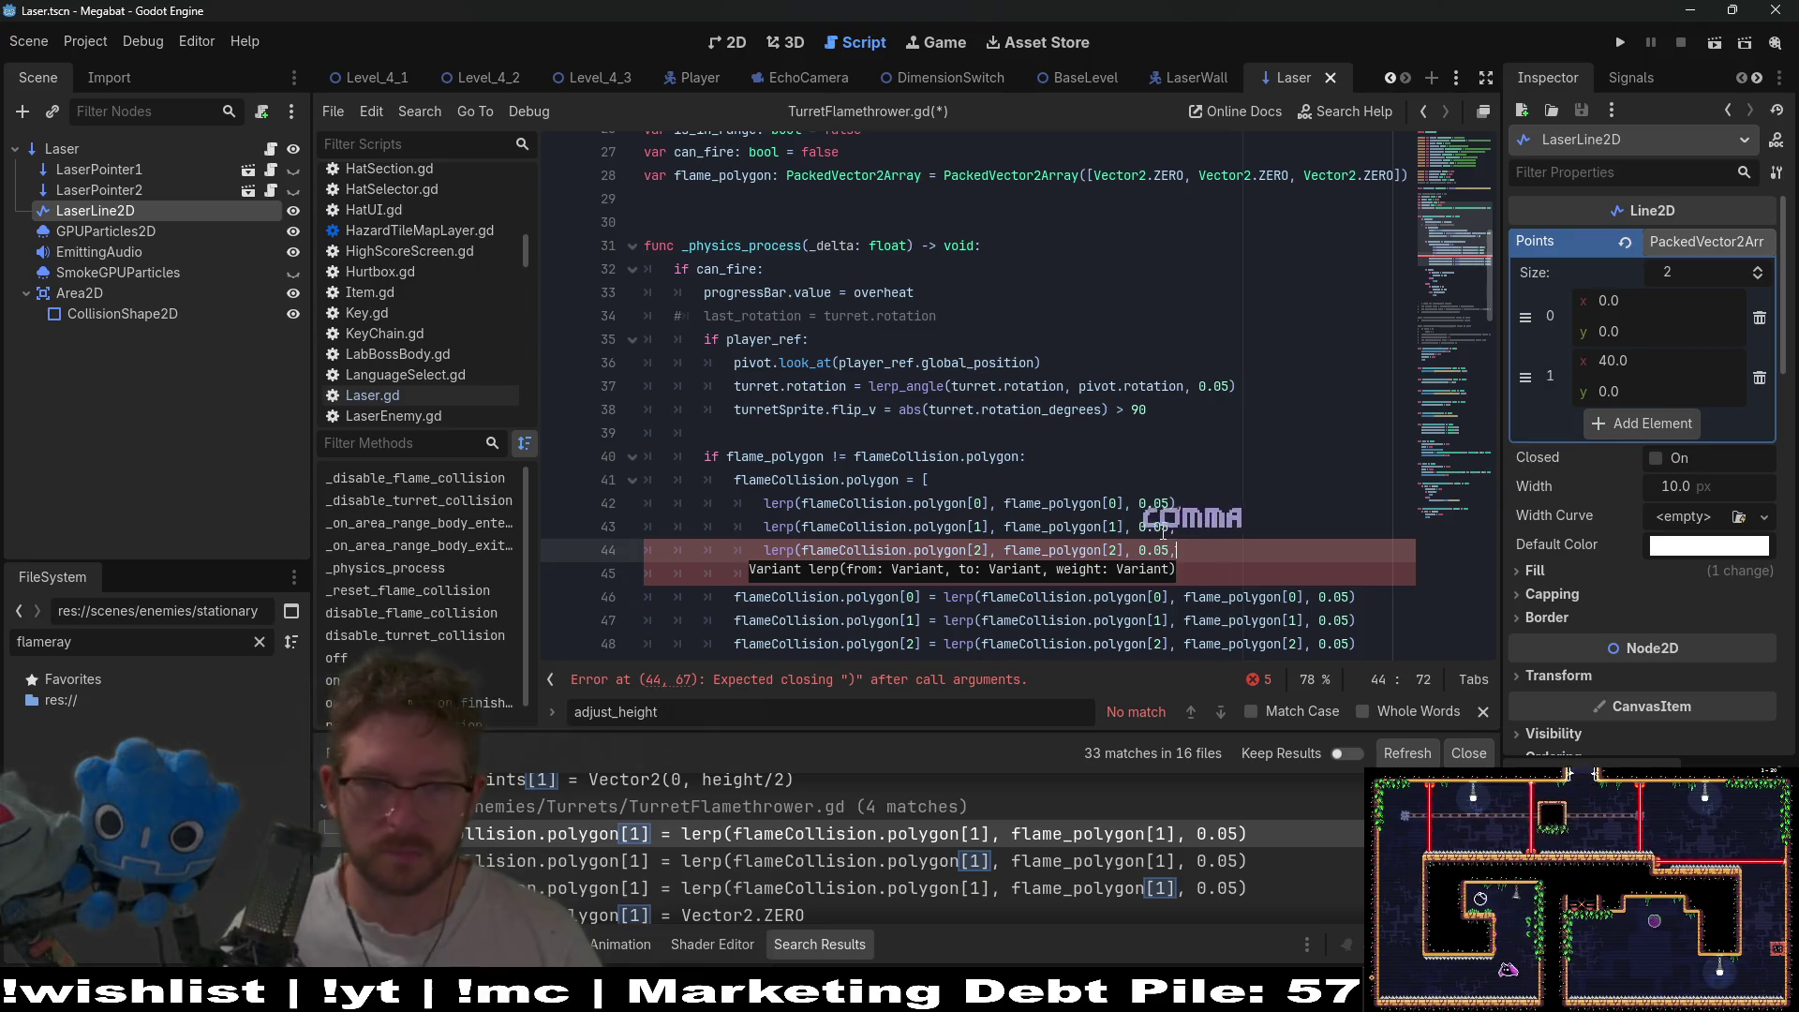
left_click(814, 551)
left_click(766, 574)
key("BackSpace")
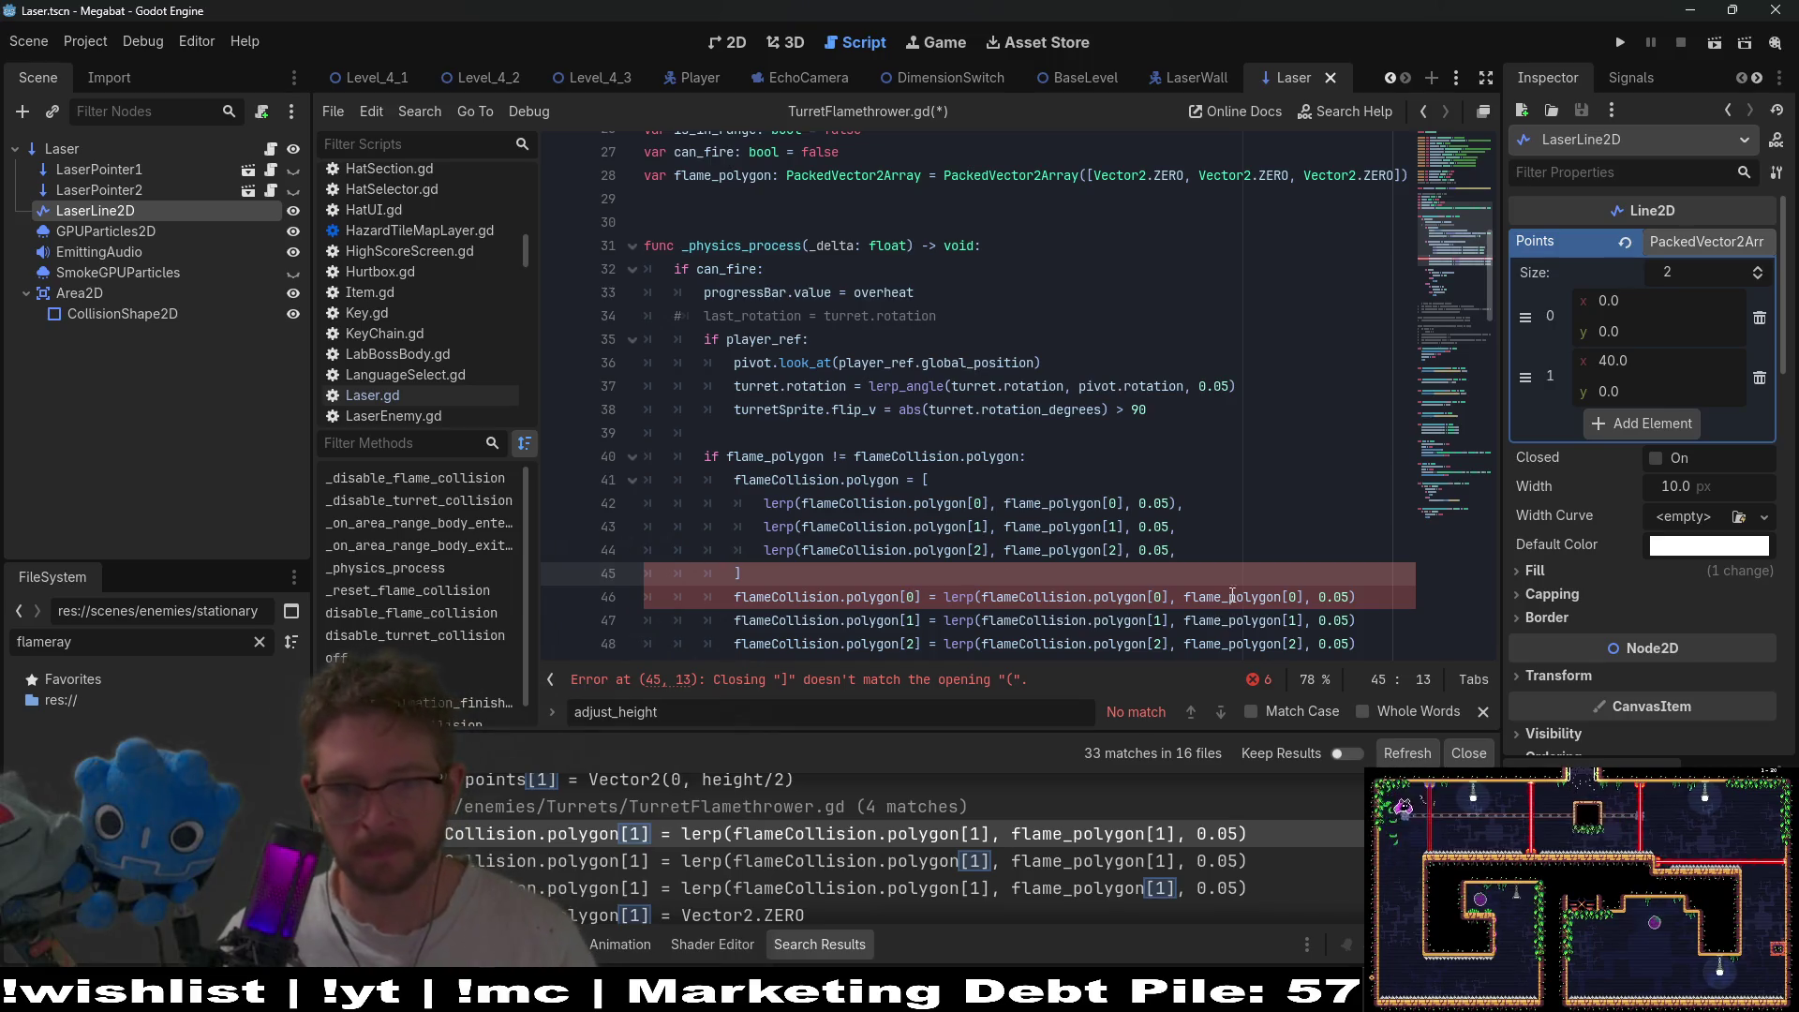
- Add the missing ')' to the second and third entries, delete the old polygon[0..2] lines, and save
scroll(1232, 551, "down", 1)
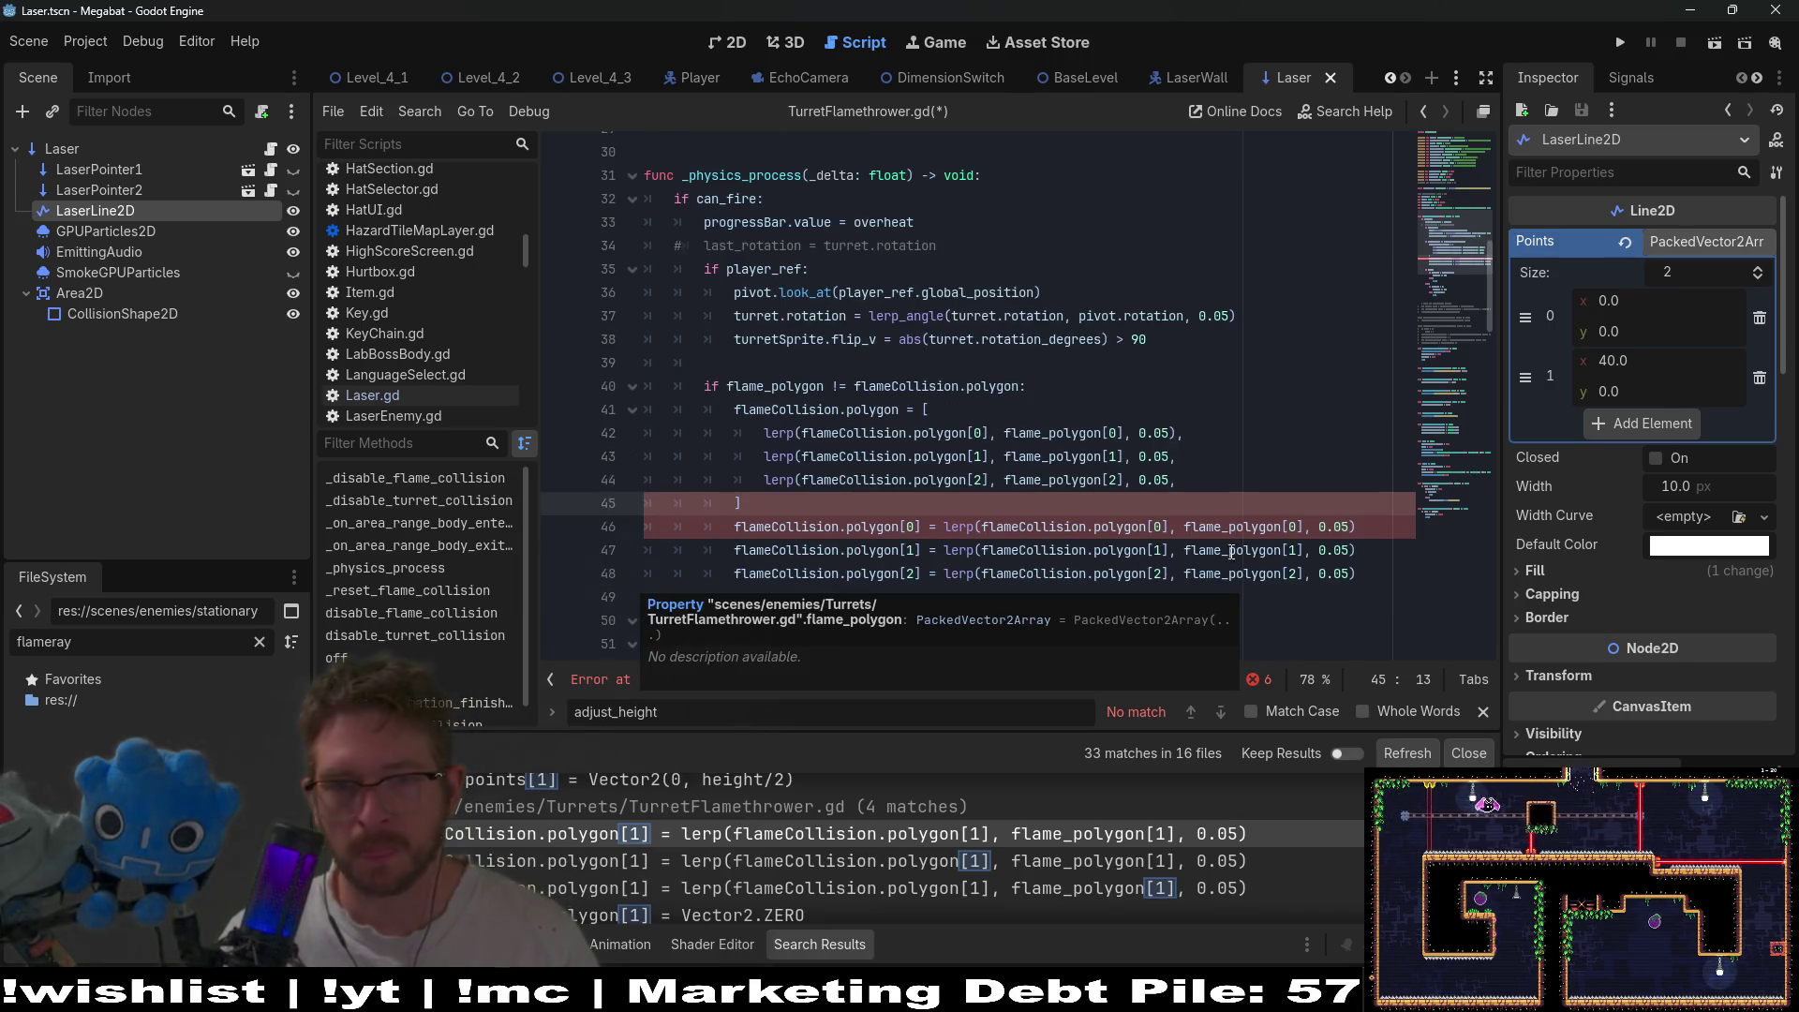
left_click(1171, 459)
type(")")
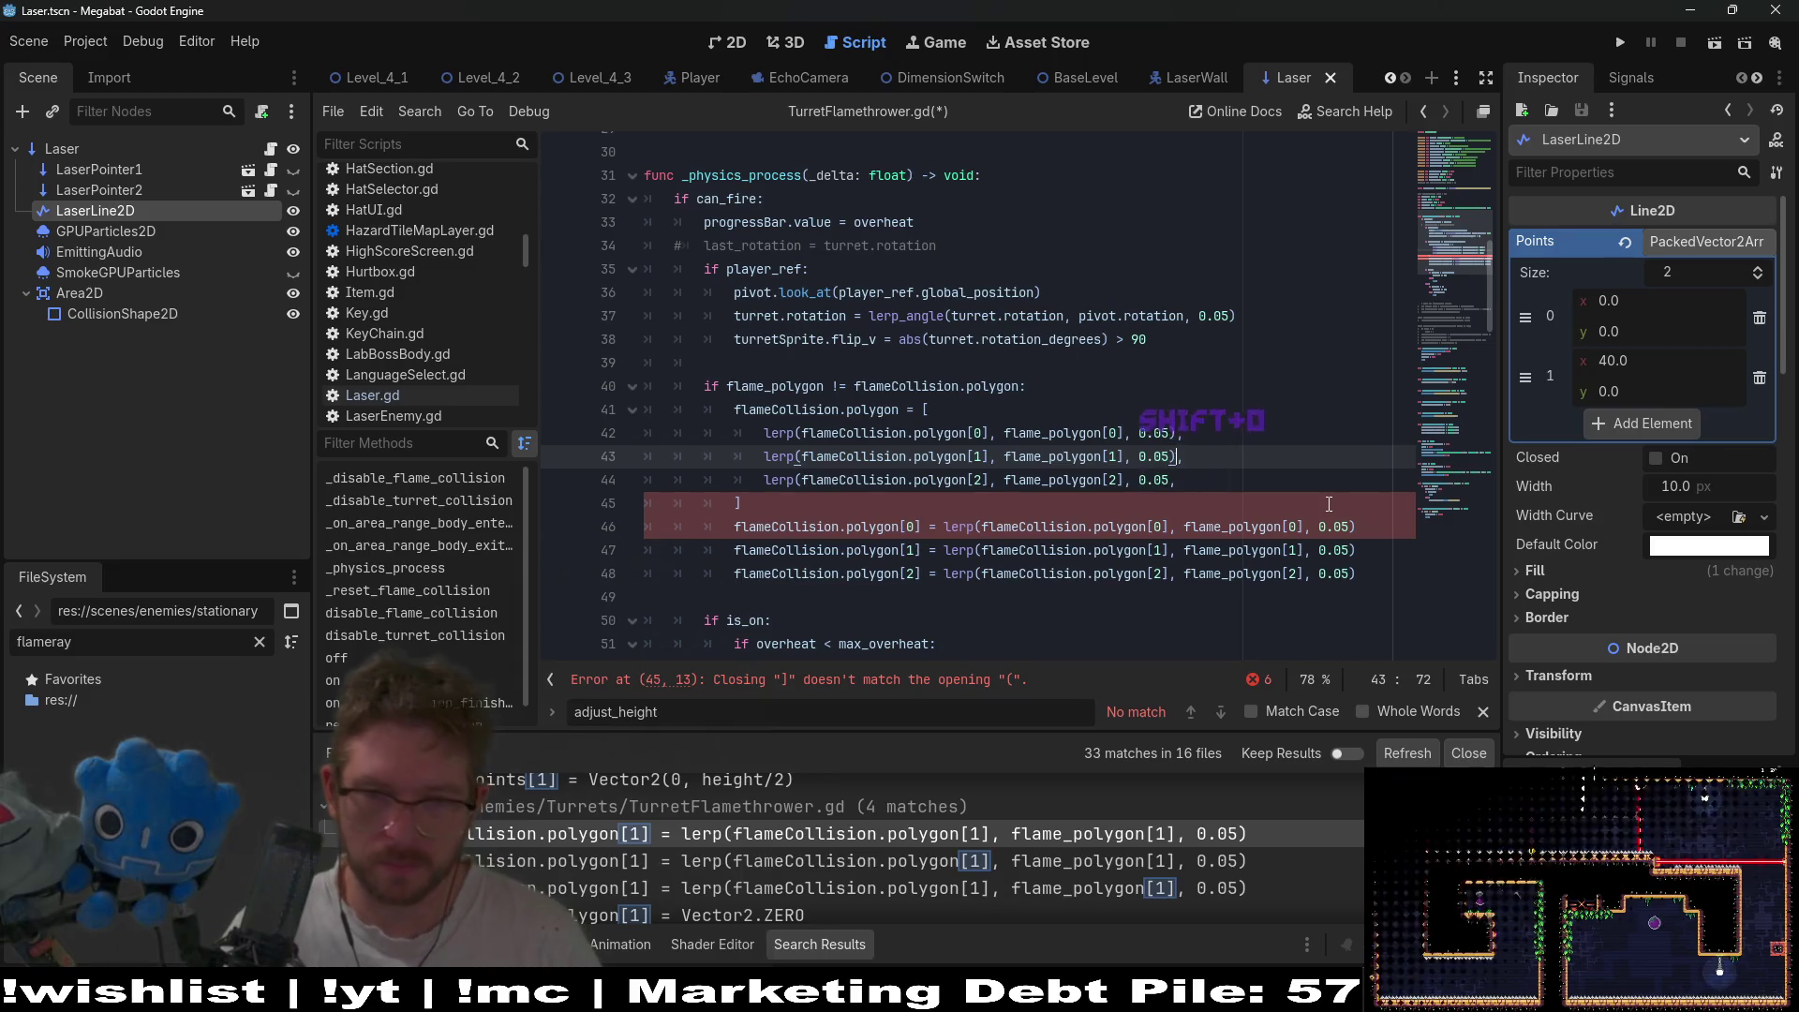
key("Down")
type(")")
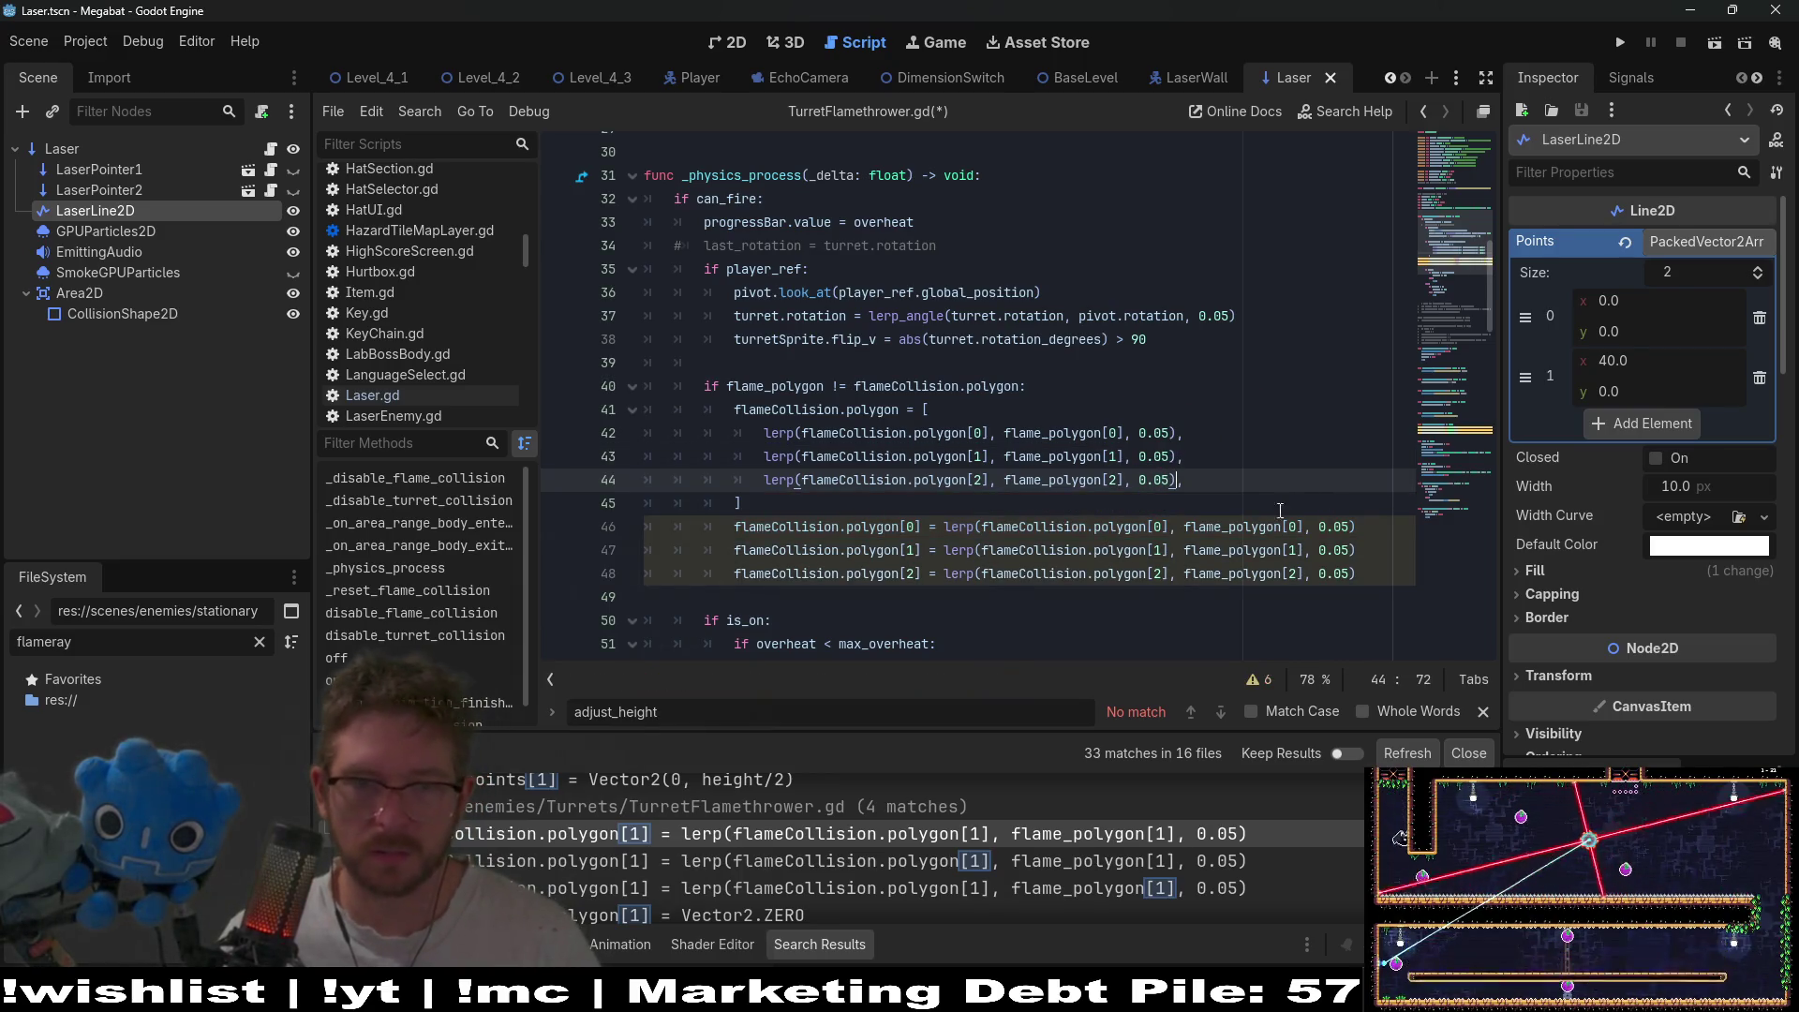
left_click(1383, 572)
left_click_drag(1383, 572, 740, 503)
key("BackSpace")
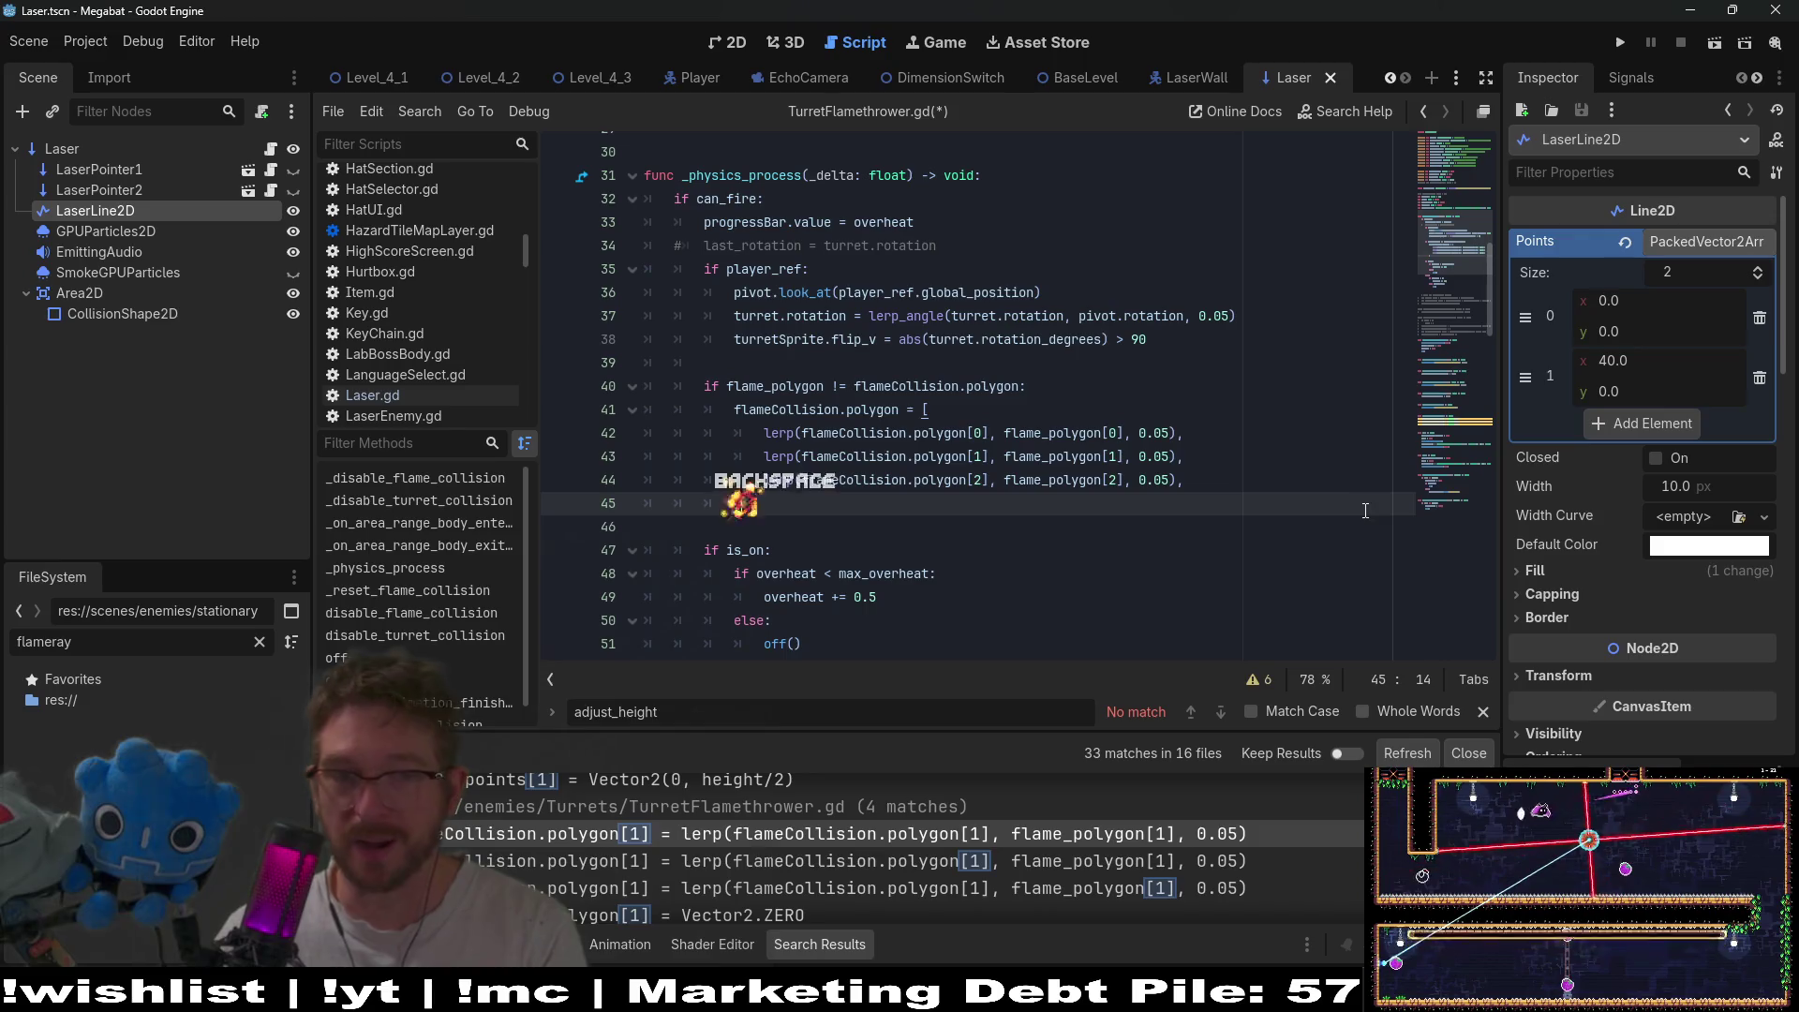
left_click(1239, 481)
key("ctrl+s")
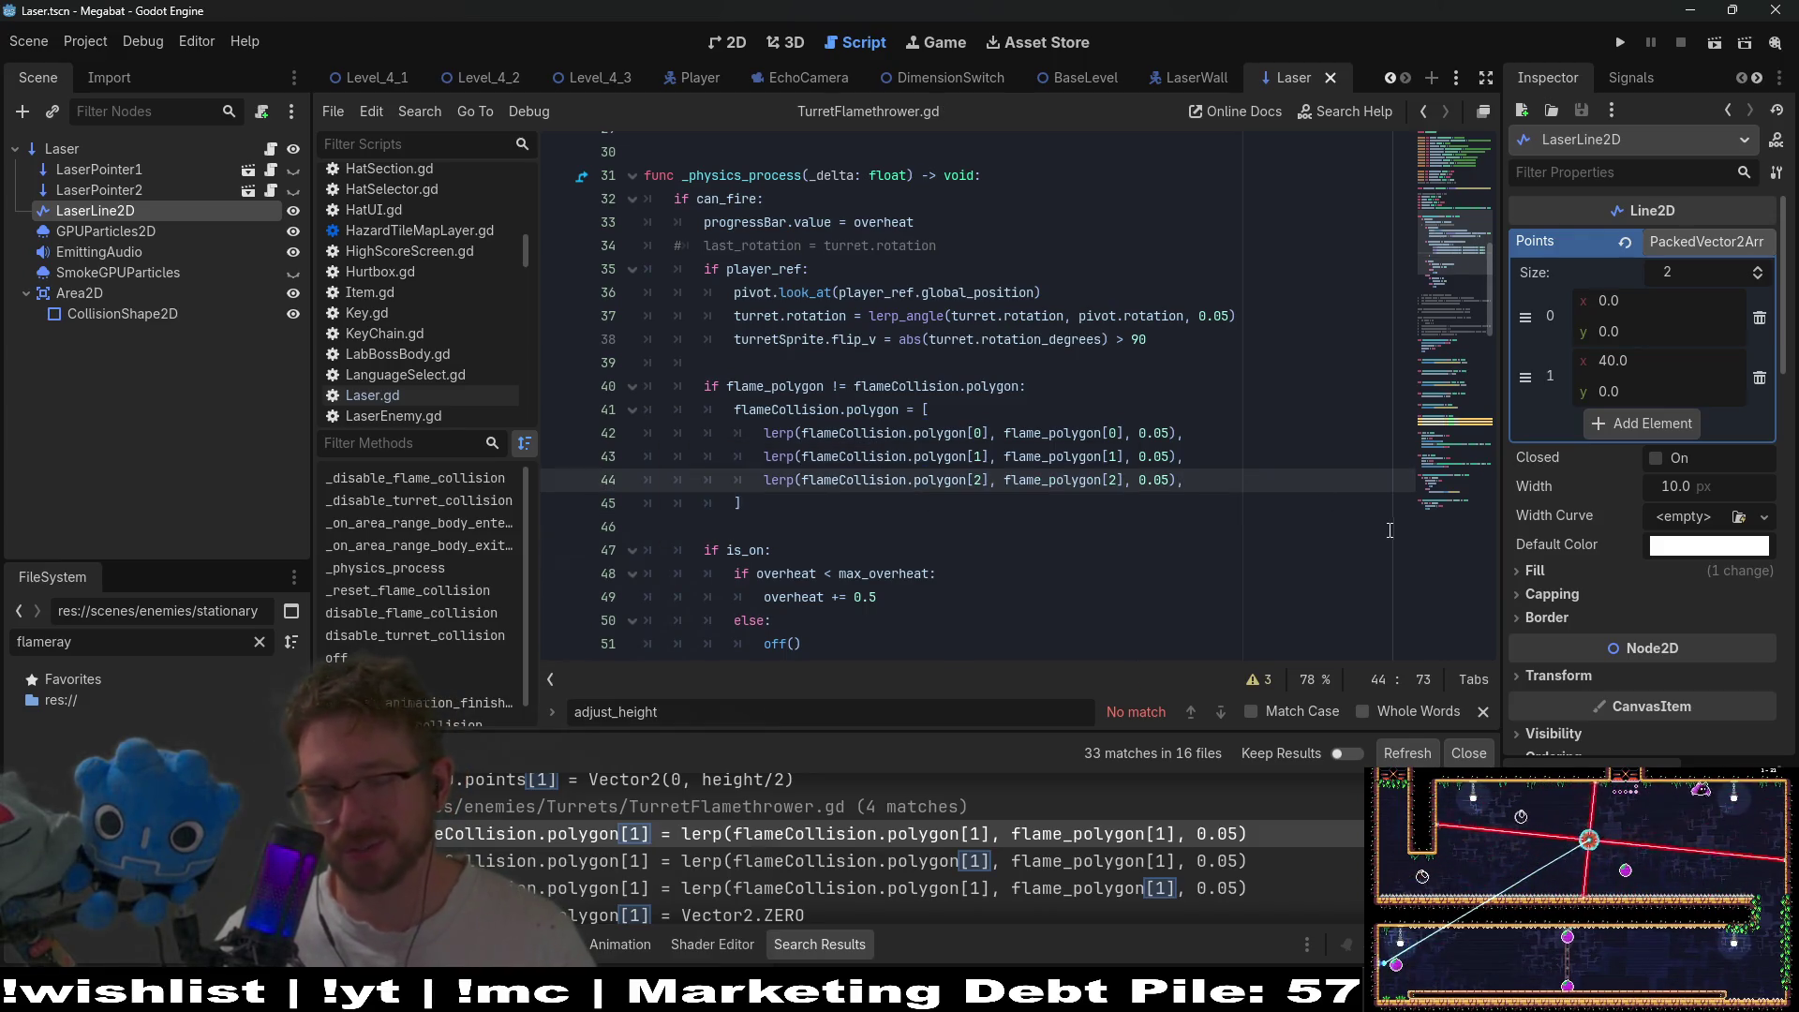
- Jump to the Vector2.ZERO match in TurretFlamethrower.gd from the Search Results
scroll(1387, 526, "down", 2)
scroll(1387, 526, "down", 2)
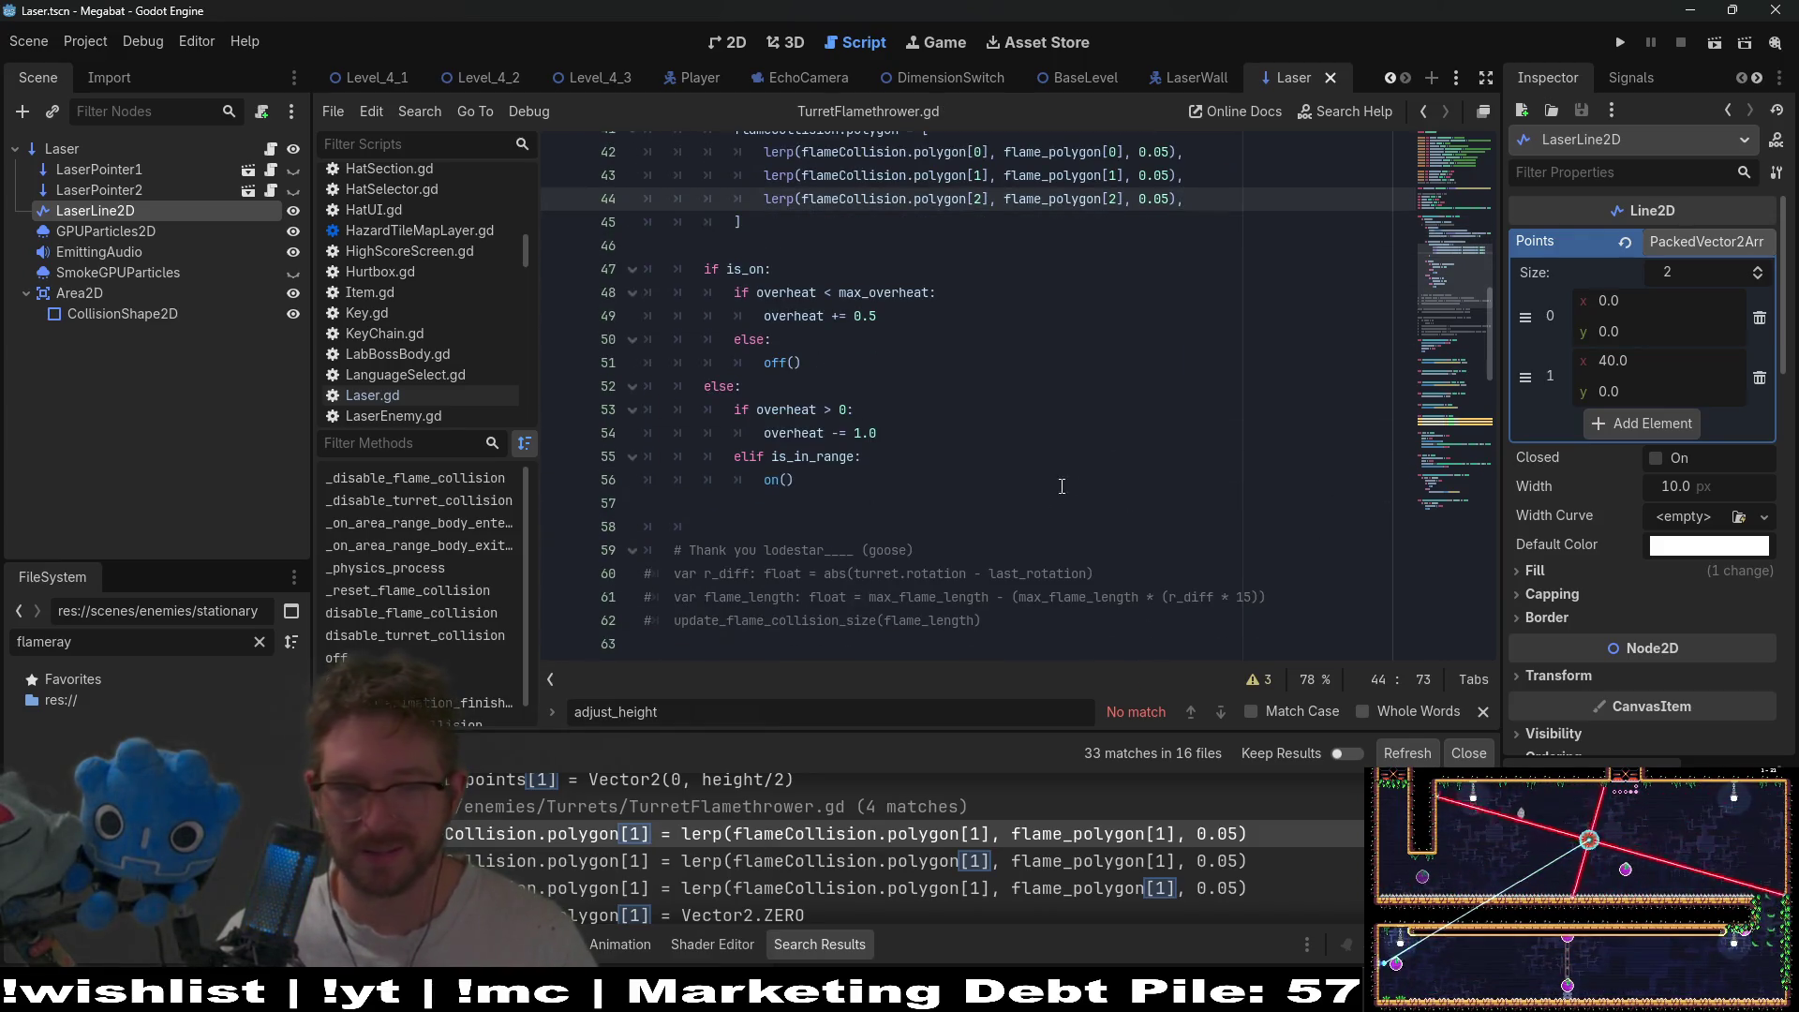
scroll(977, 856, "down", 1)
left_click(823, 864)
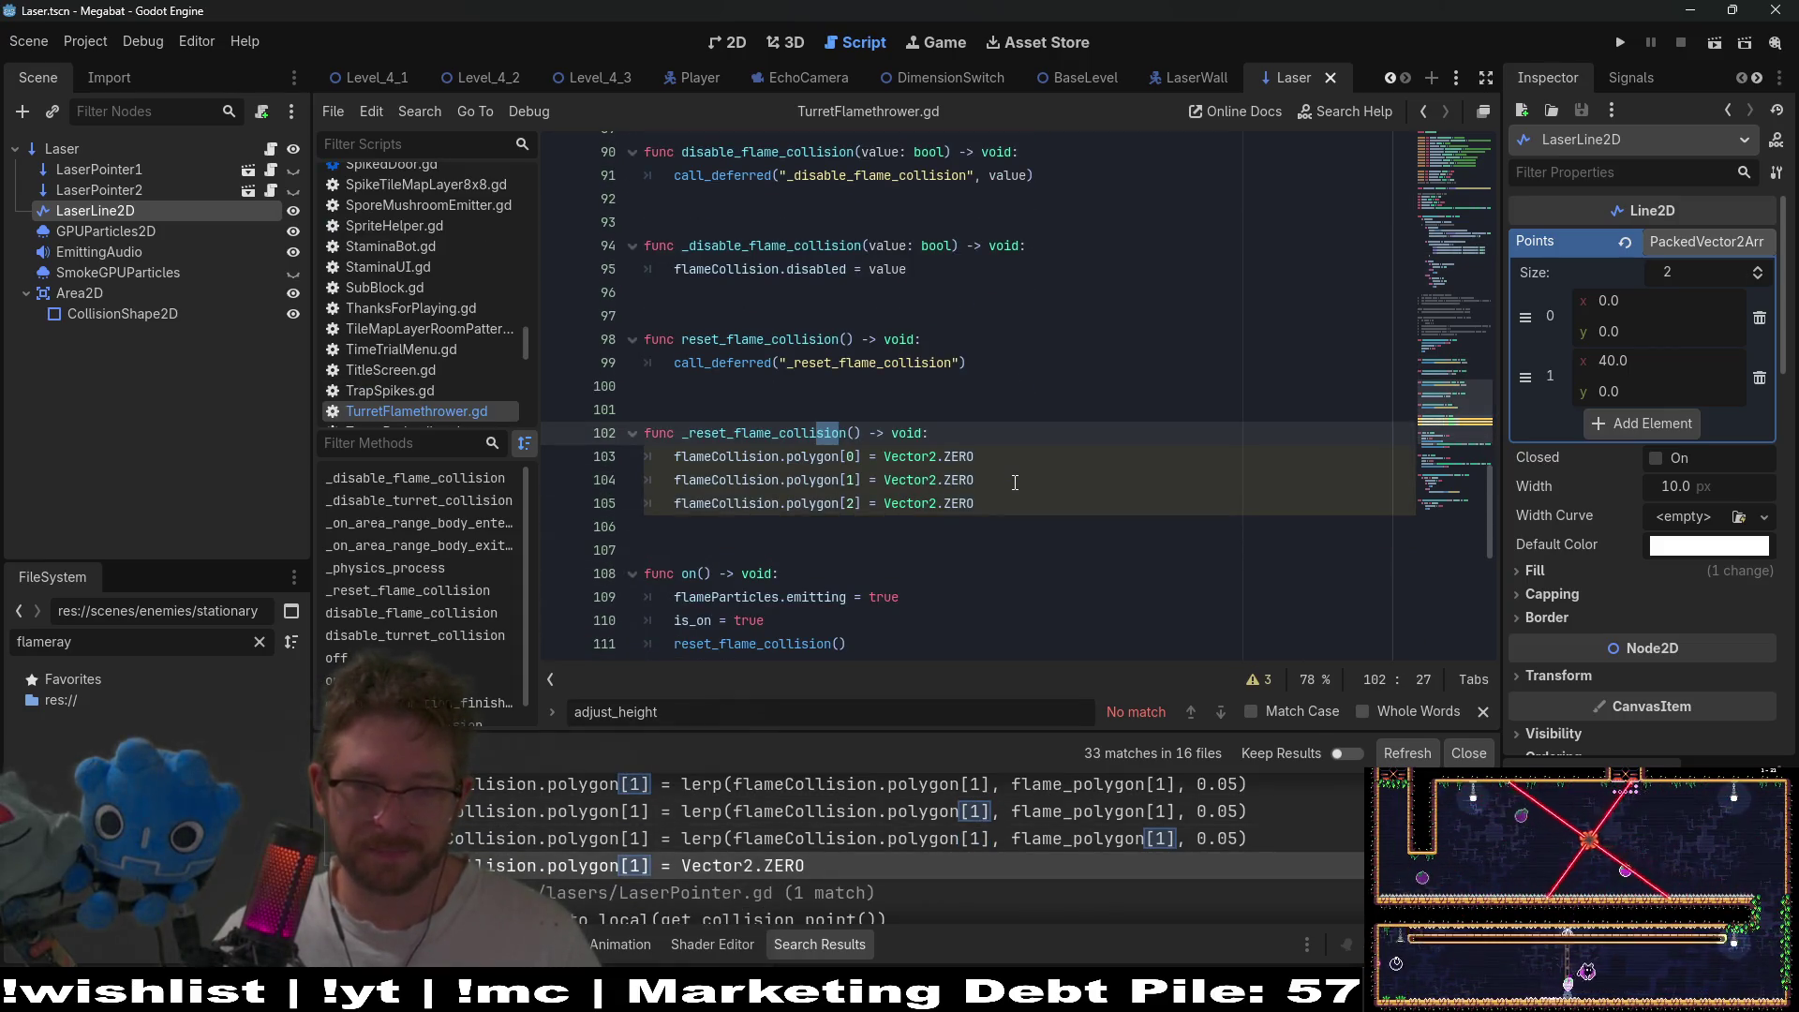
- Start a new line in _reset_flame_collision reading flameCollision.polygon = [
left_click(992, 434)
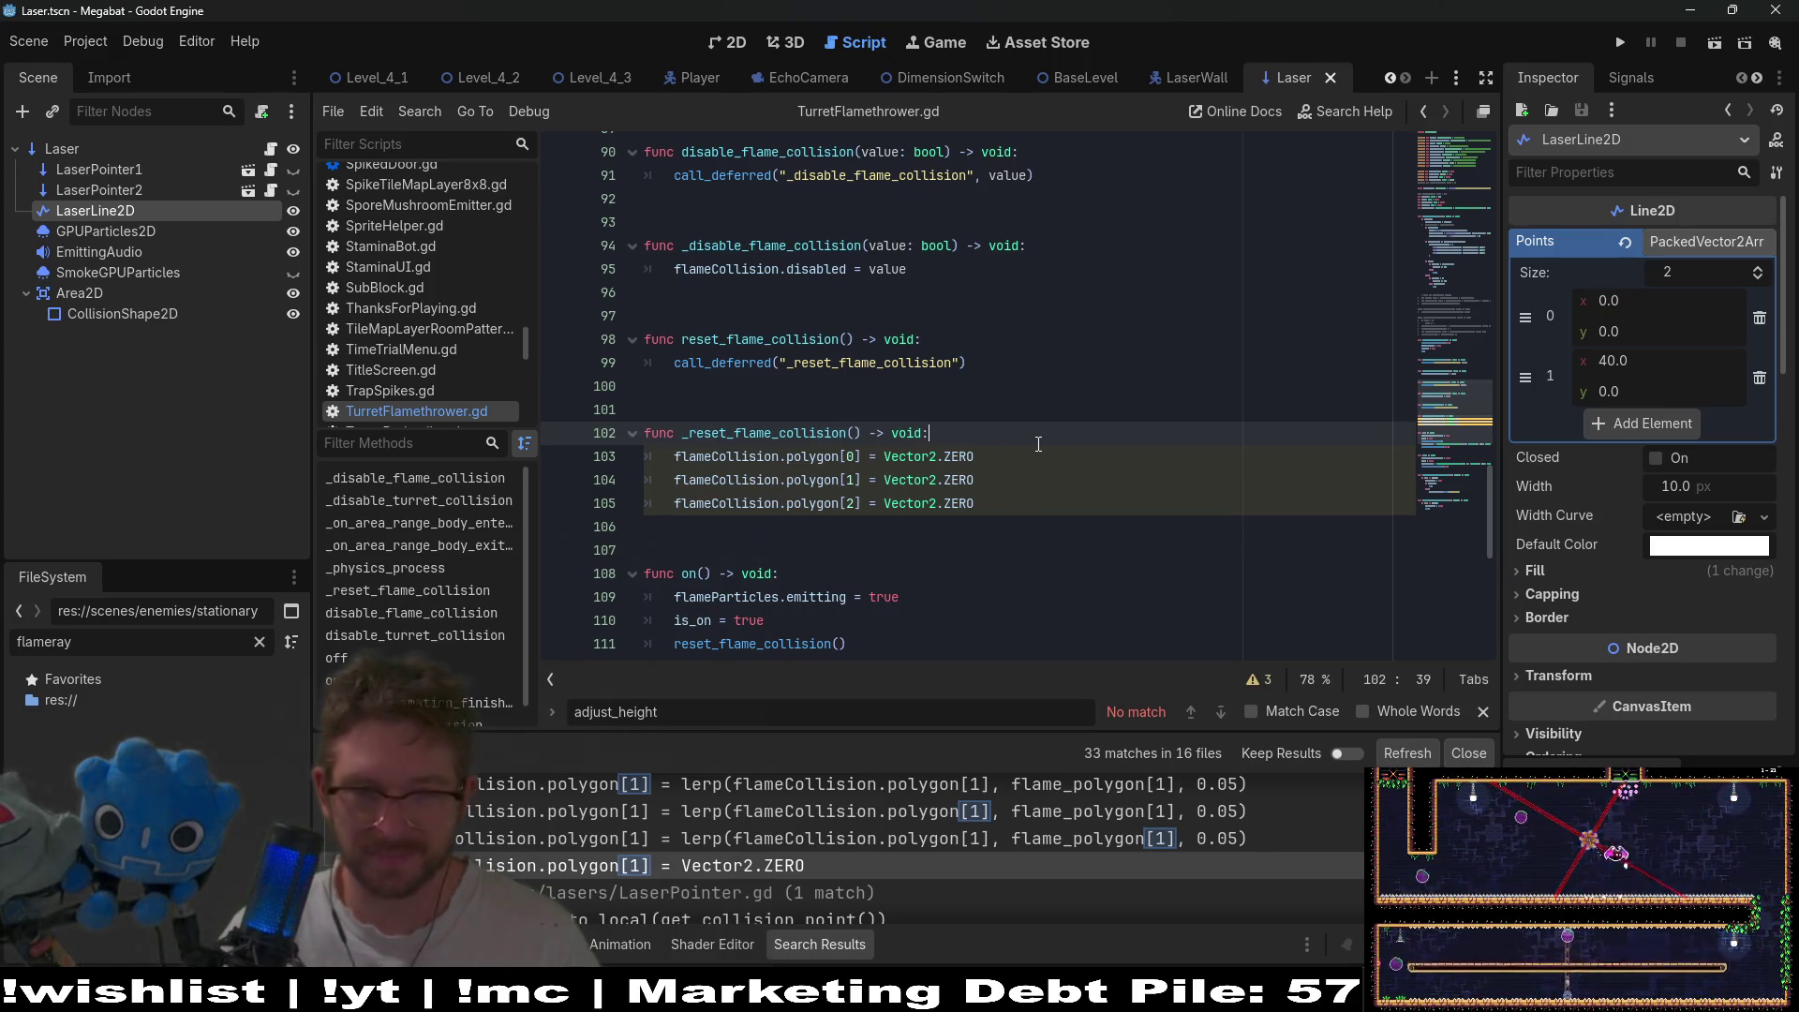
key("Return")
type("flameCol")
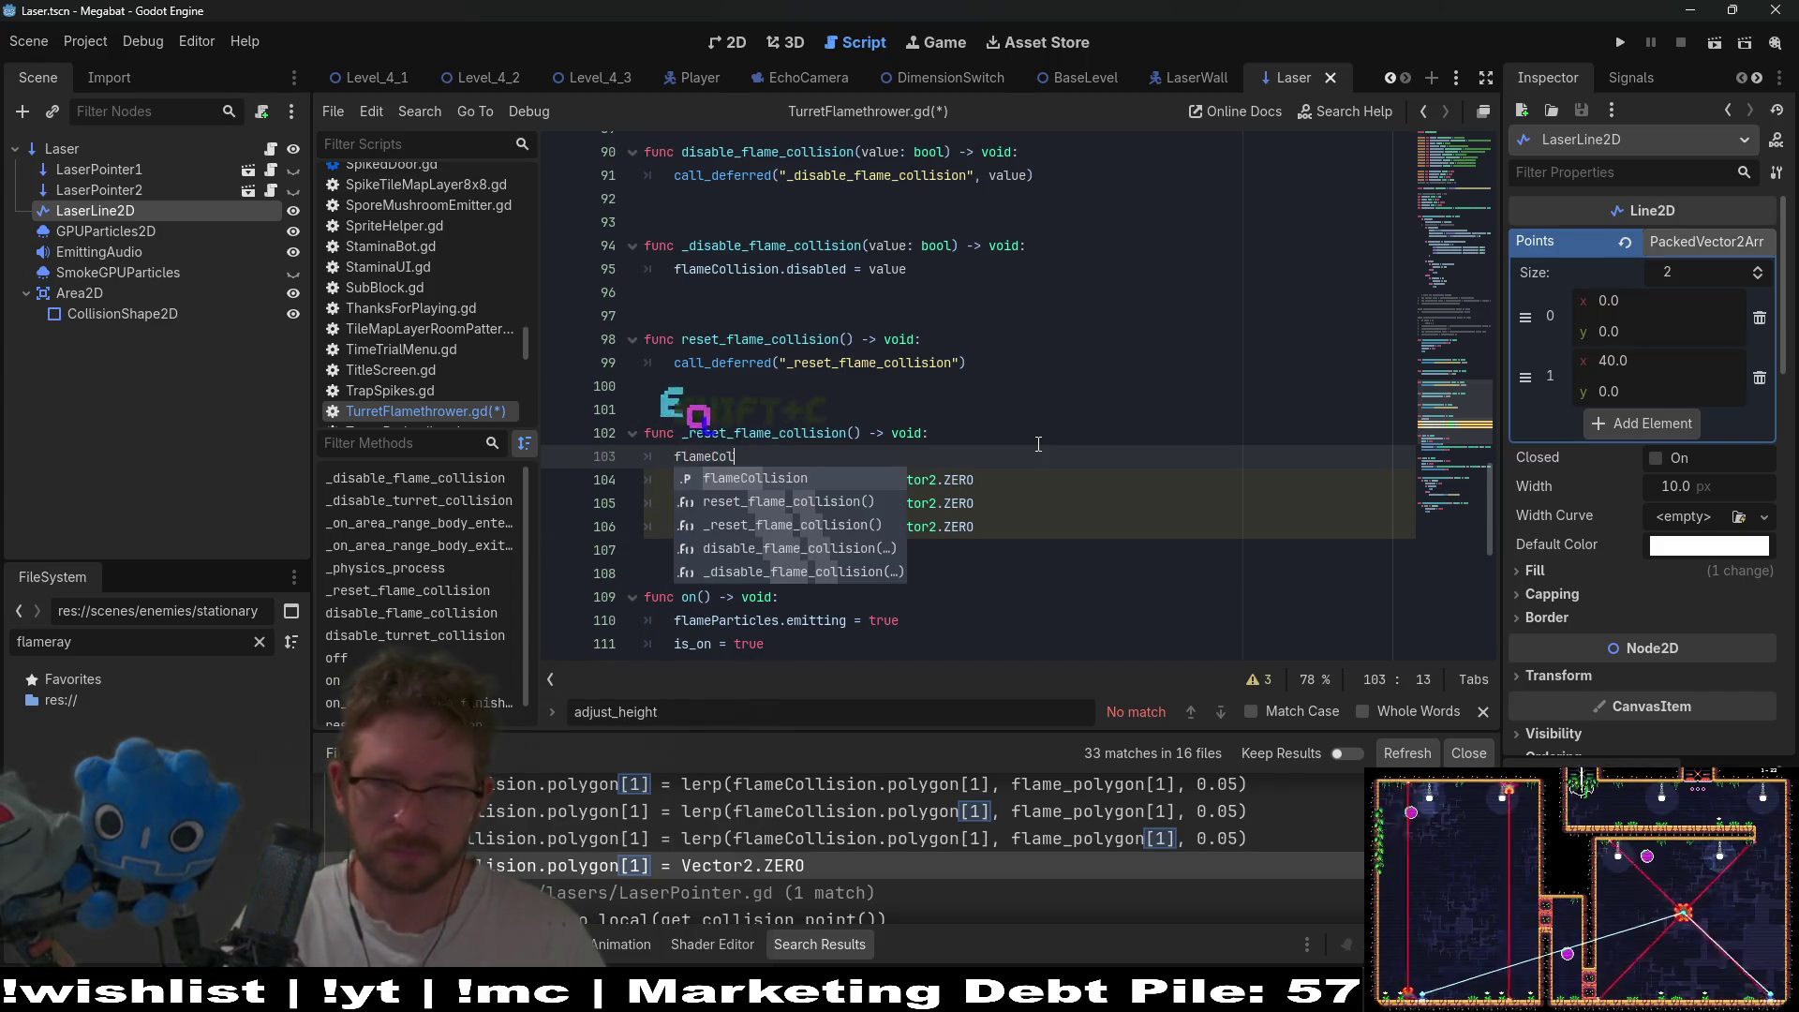
key("Return")
type(".po")
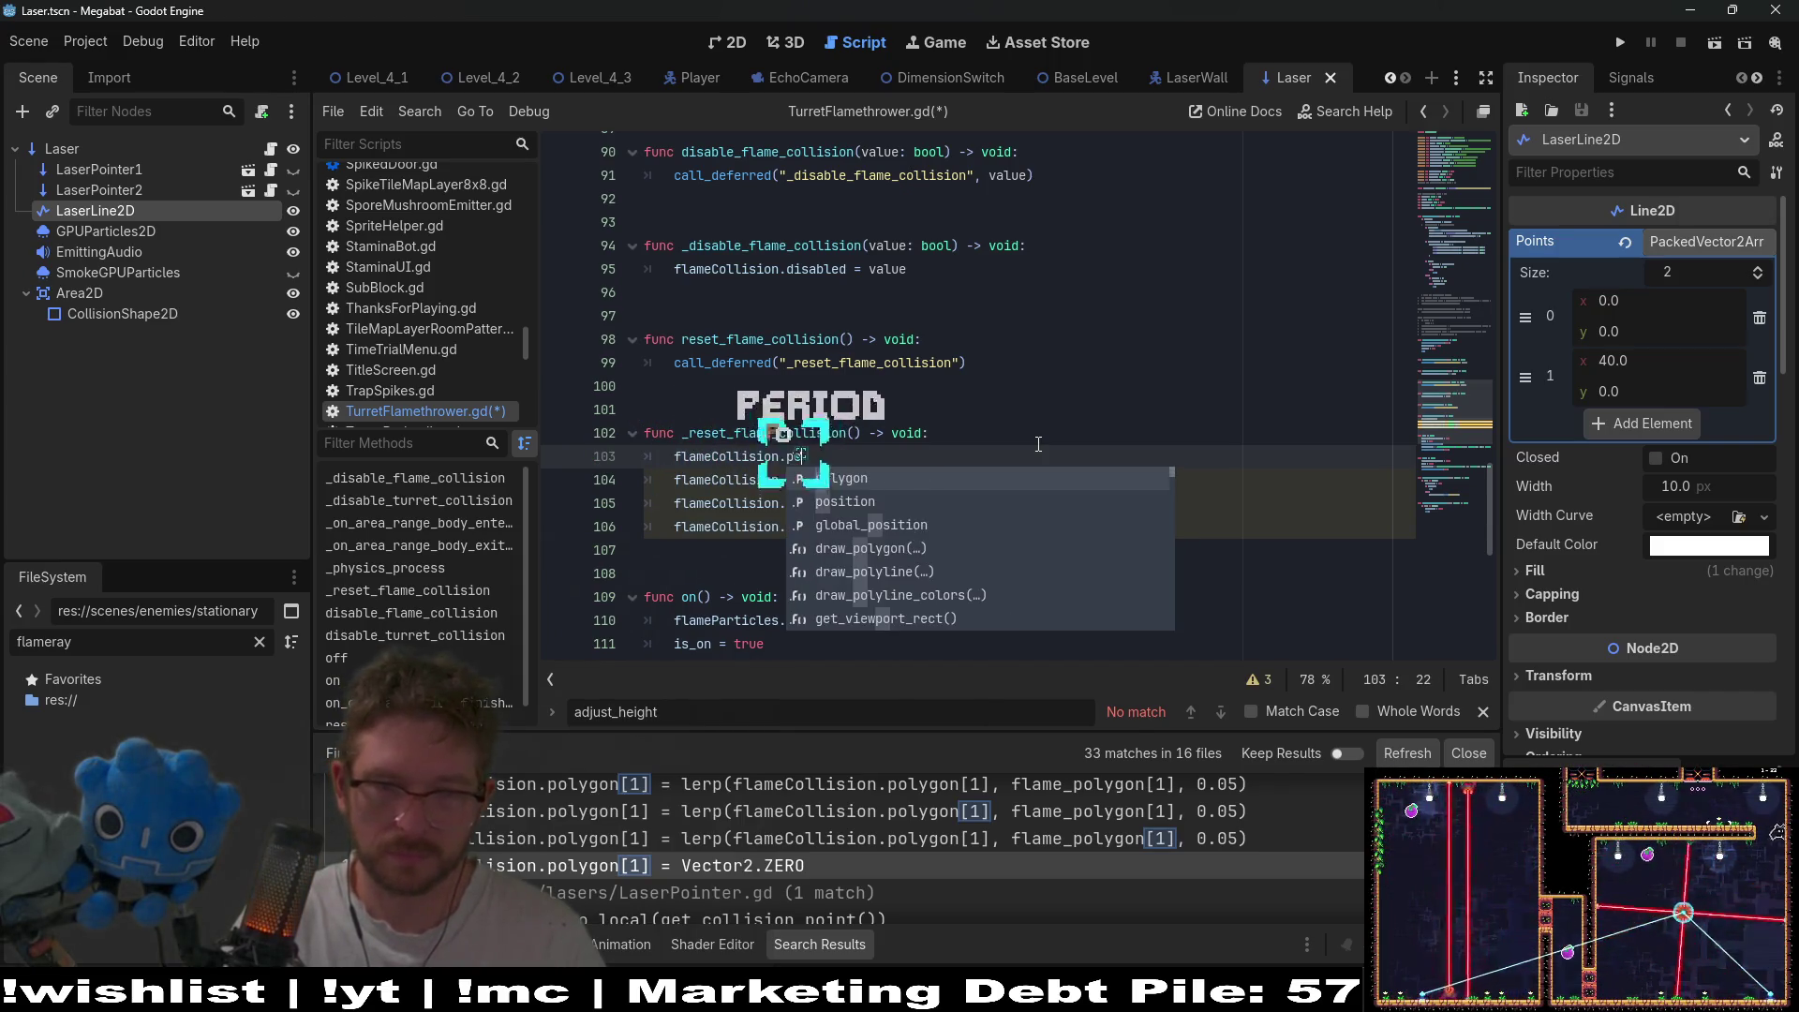
key("Return")
type("= [")
- Fill the polygon array with three Vector2.ZERO entries copied from the per-index lines
key("Down")
key("Right")
key("Right")
key("Right")
key("shift+Right")
key("shift+Right")
key("shift+Right")
key("ctrl+c")
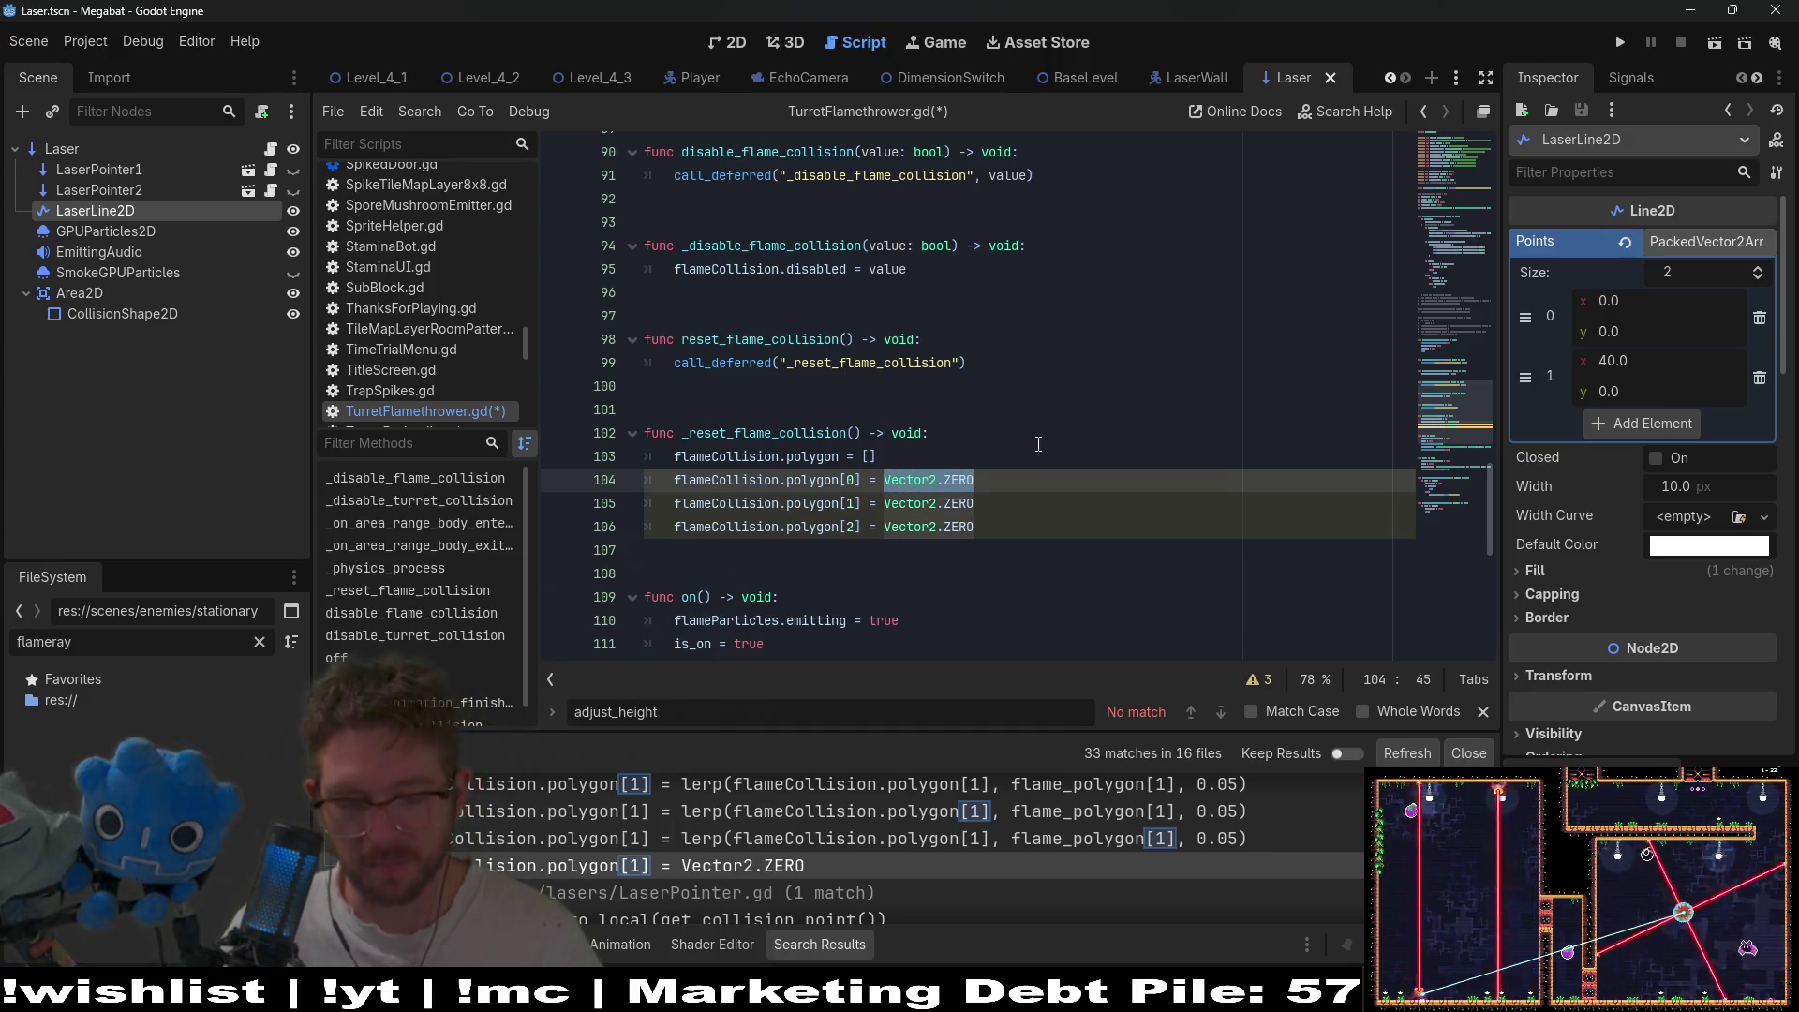
key("Up")
key("ctrl+v")
type(",")
key("ctrl+v")
type(",")
key("ctrl+v")
- Delete the three per-index reset lines, save, and open the LaserPointer.gd match
left_click_drag(1071, 536, 1244, 464)
key("BackSpace")
key("ctrl+s")
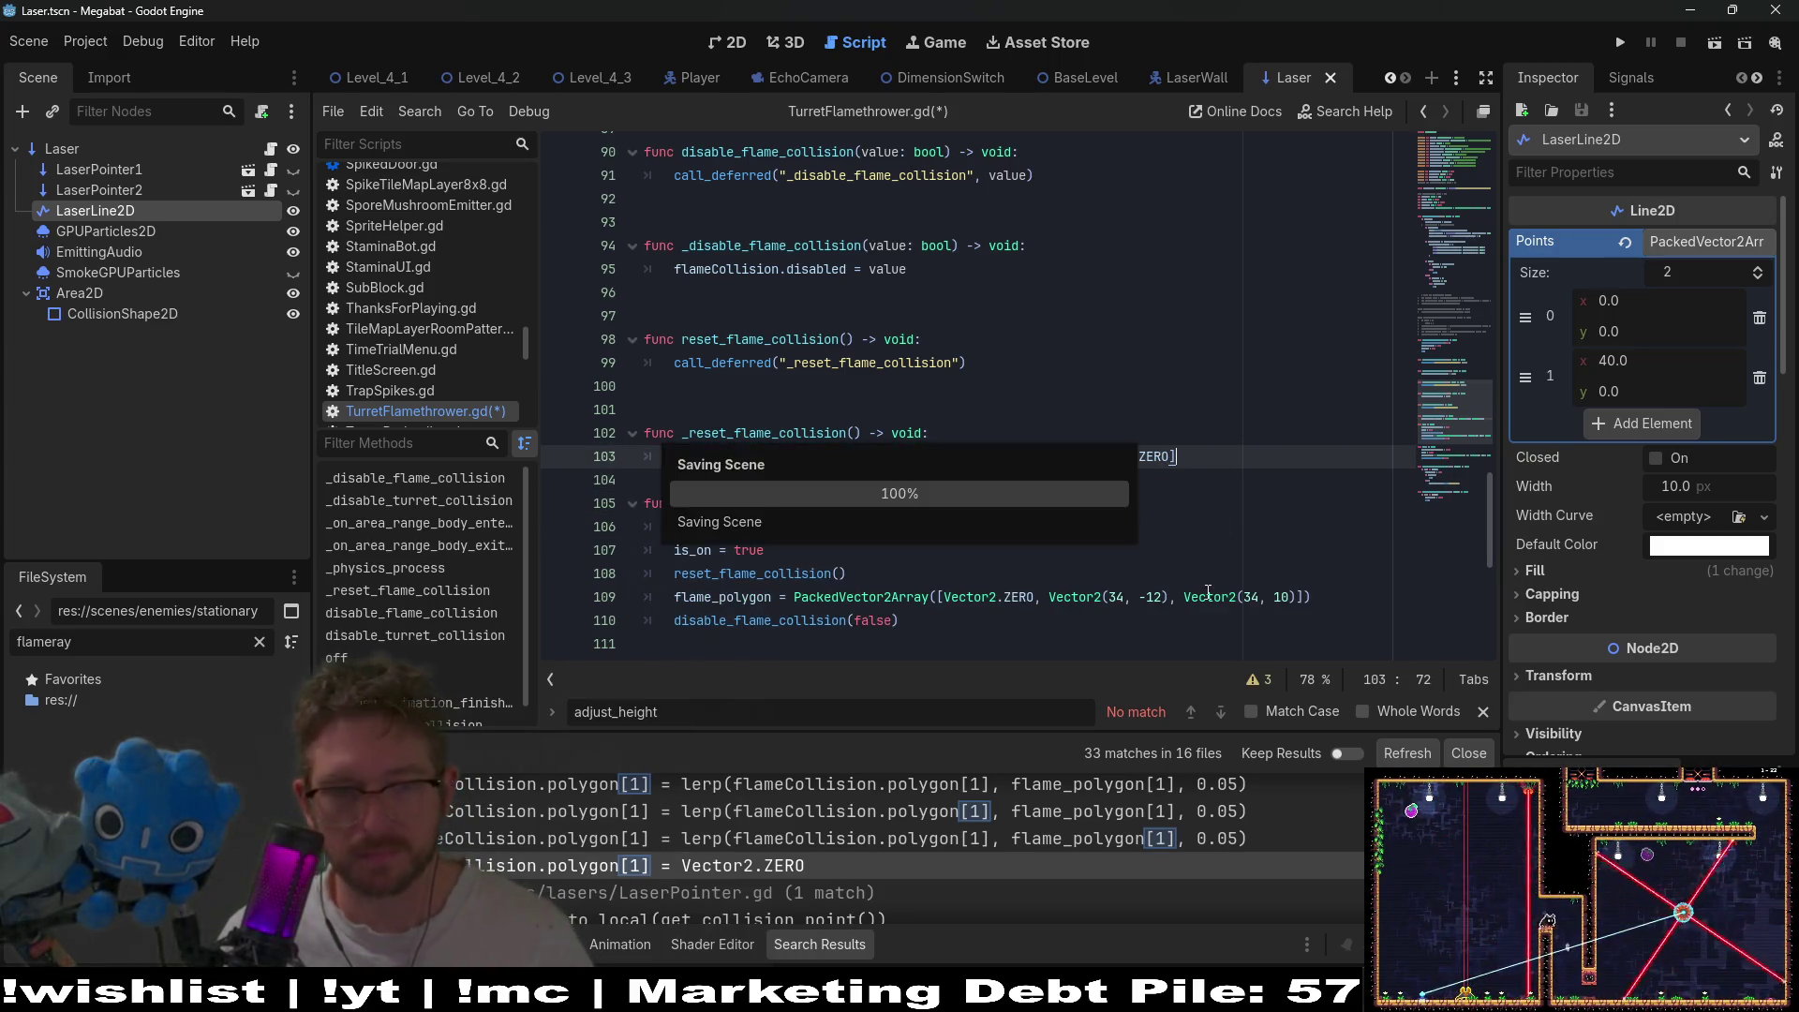
scroll(836, 857, "down", 1)
left_click(791, 883)
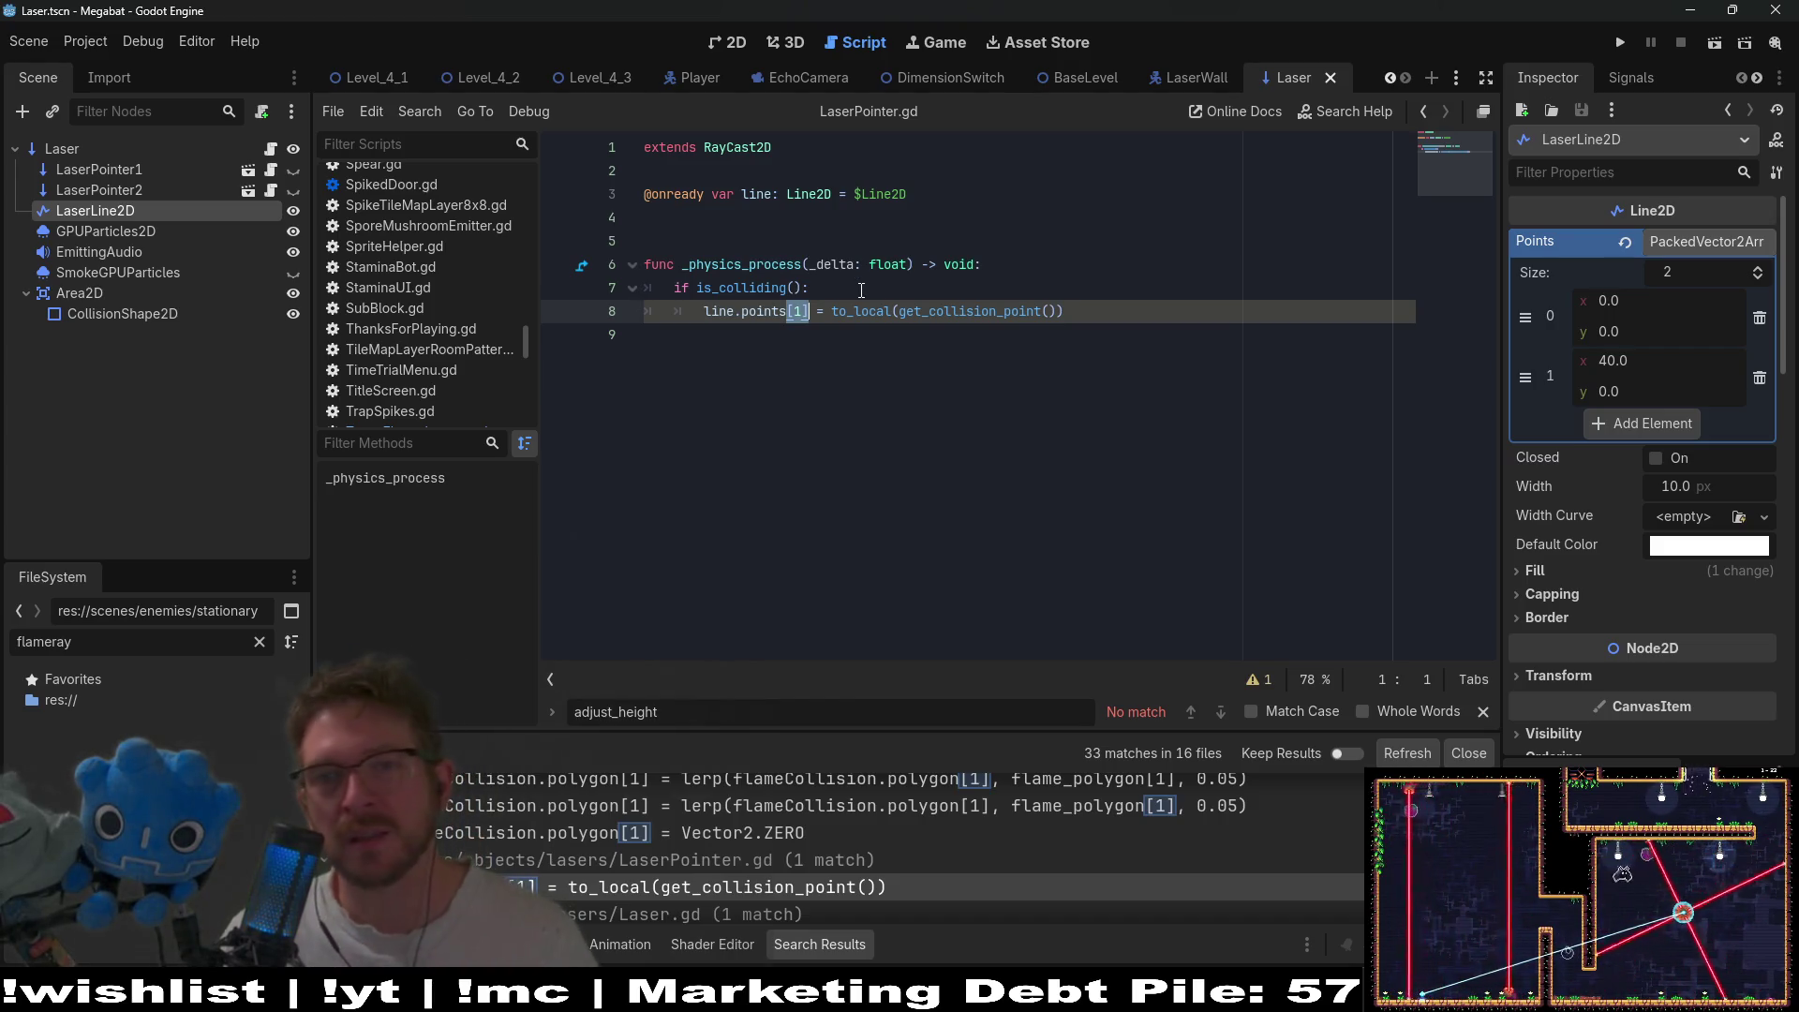
- Insert a blank line after LaserPointer.gd's is_colliding() check and bring up Quick Open
left_click(861, 290)
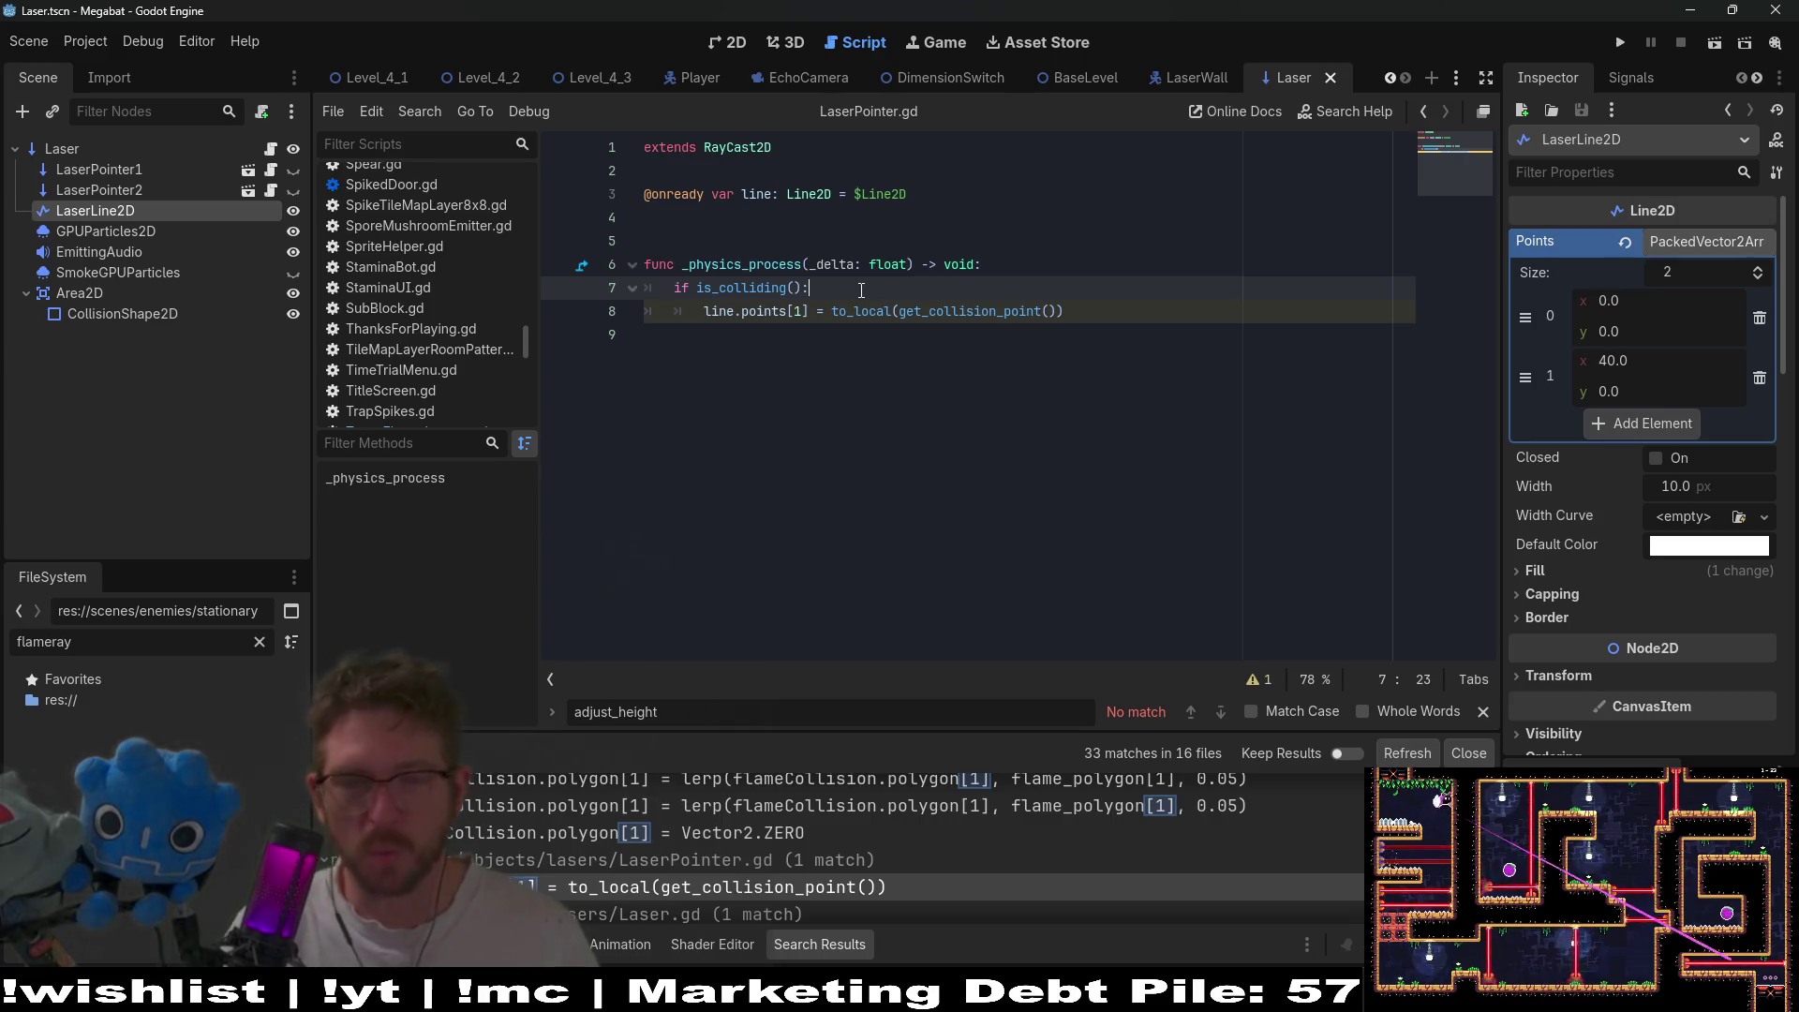
mouse_move(1064, 311)
left_mouse_down()
mouse_move(937, 290)
mouse_move(831, 317)
left_mouse_up()
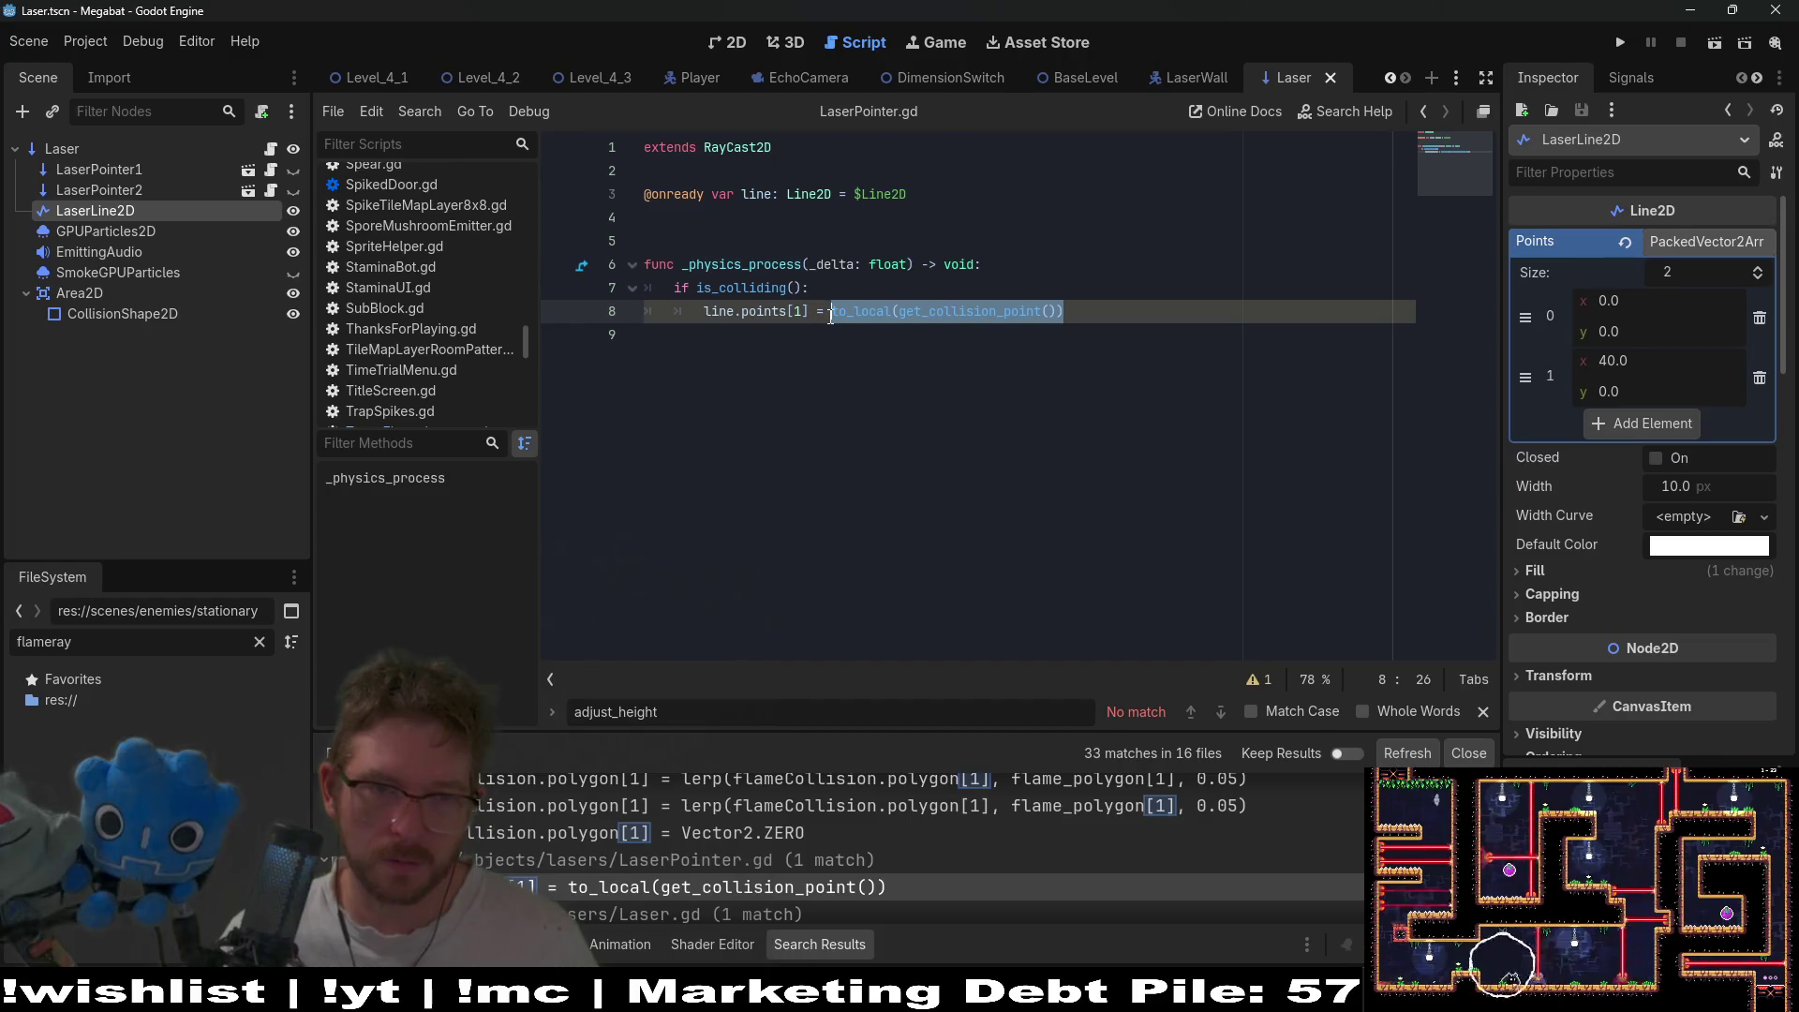
left_click(859, 290)
key("Return")
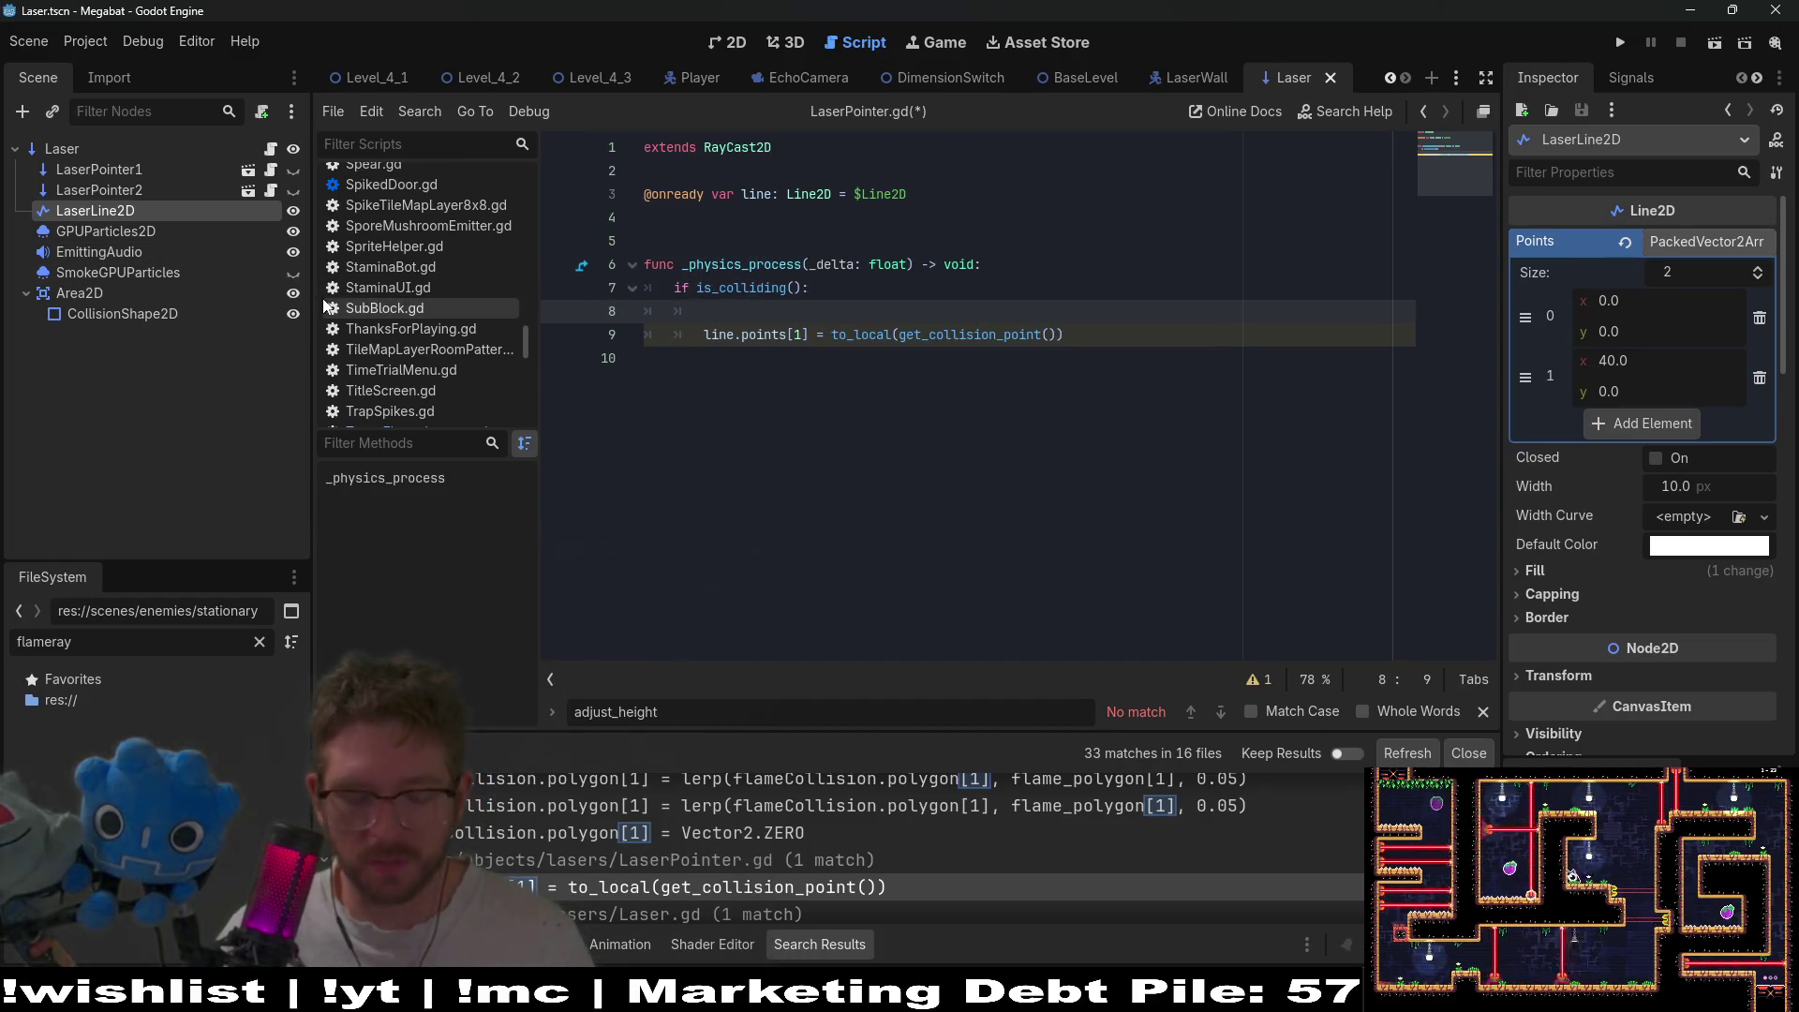
key("shift+alt+o")
- Open LaserPointer.tscn and inspect its Line2D Points array
type("laserpoin")
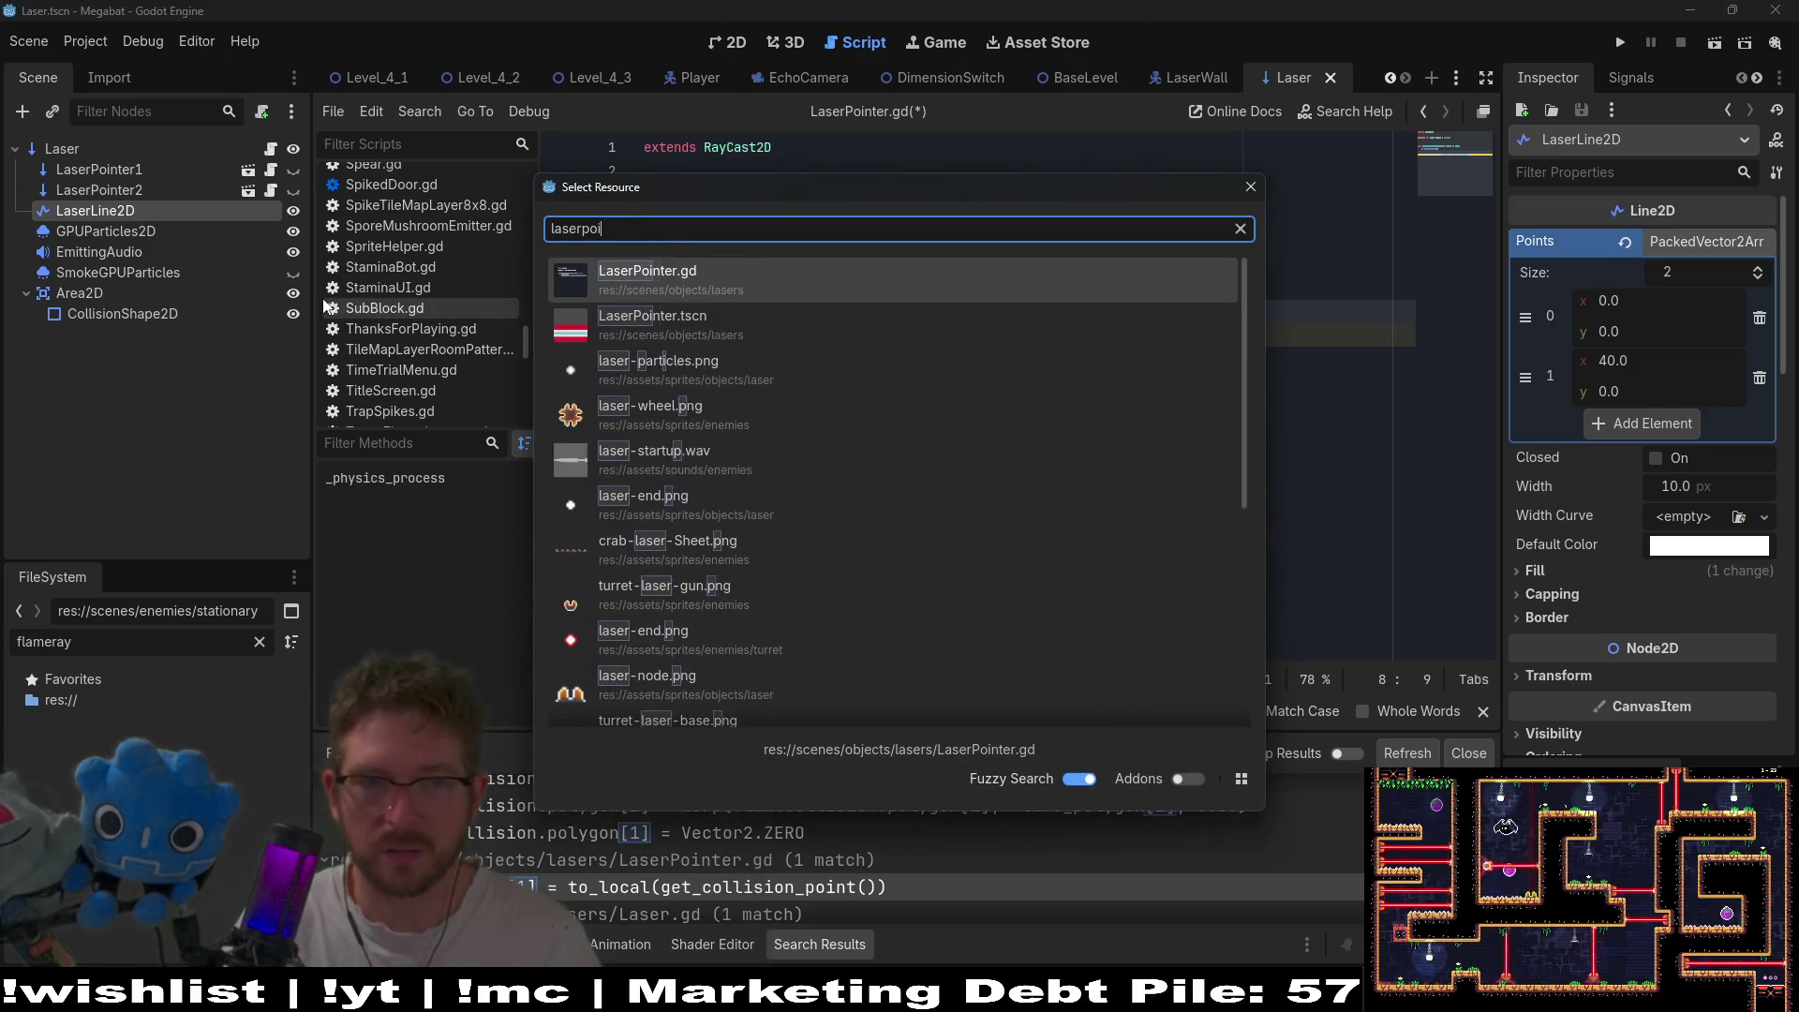
key("Down")
key("Return")
left_click(77, 172)
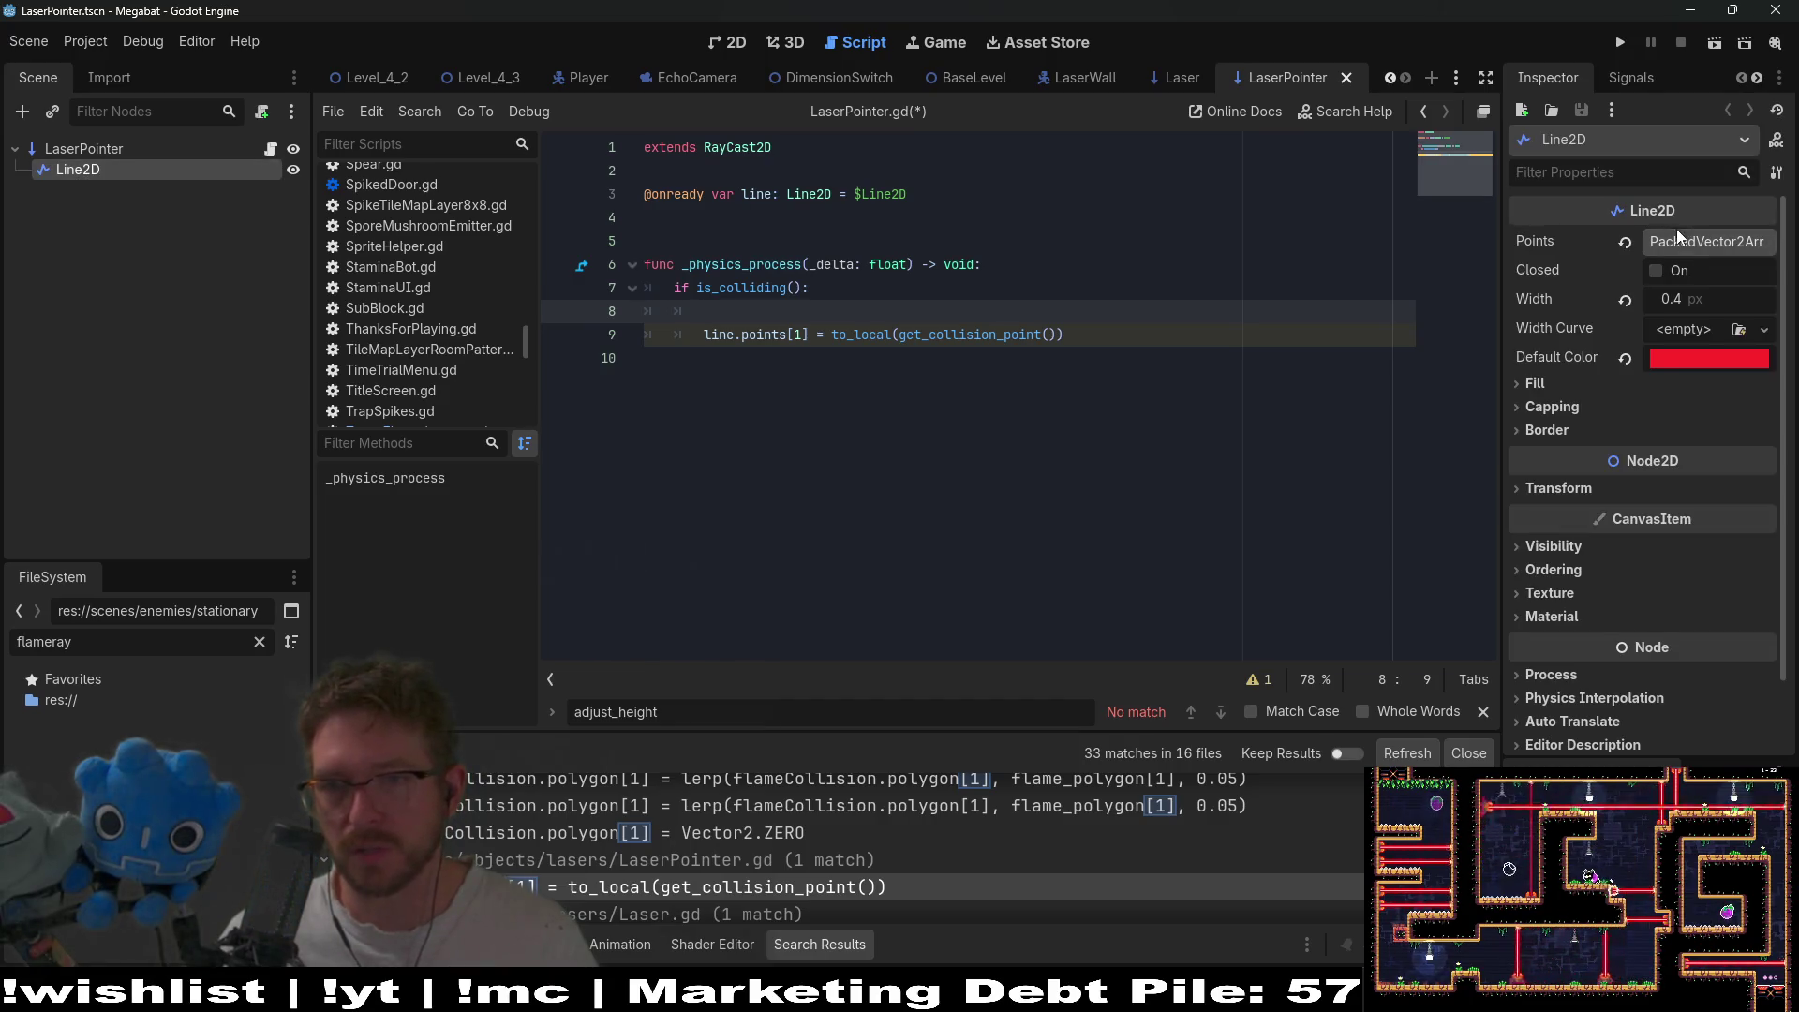
left_click(1685, 241)
left_click(1024, 417)
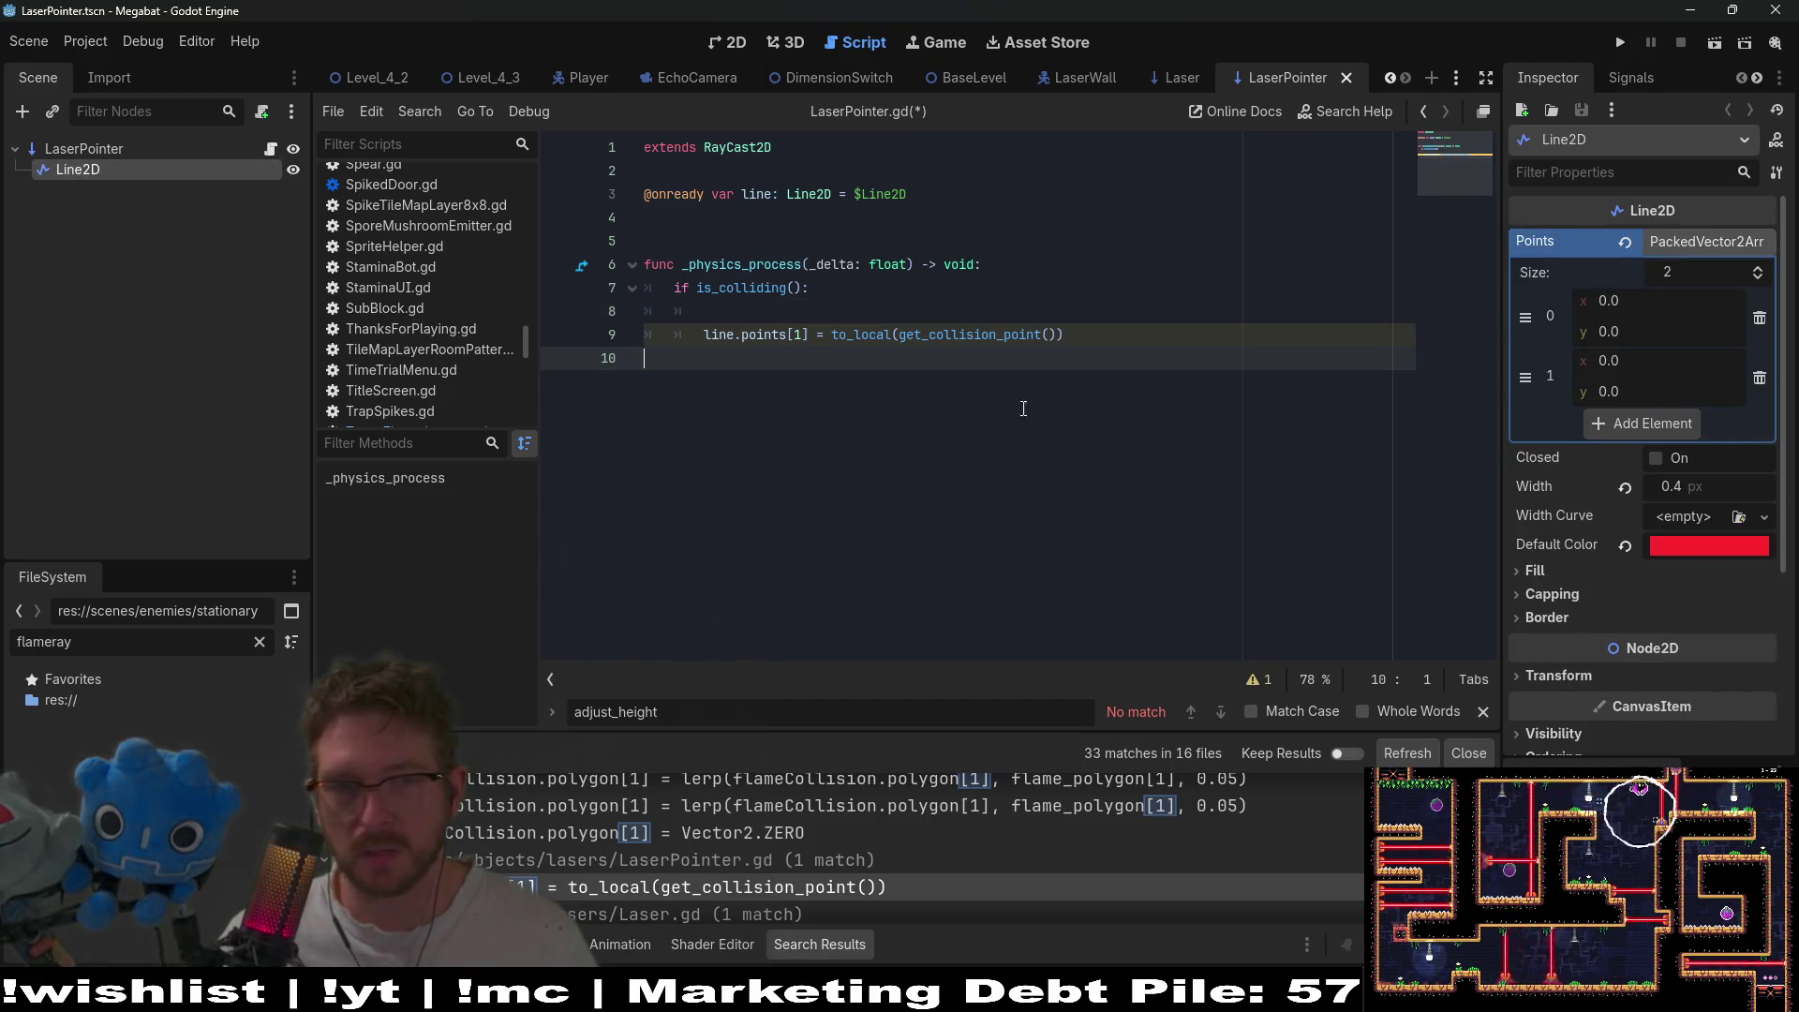
- Write line.points = [Vector2.ZERO, on blank line 8
key("Up")
key("Up")
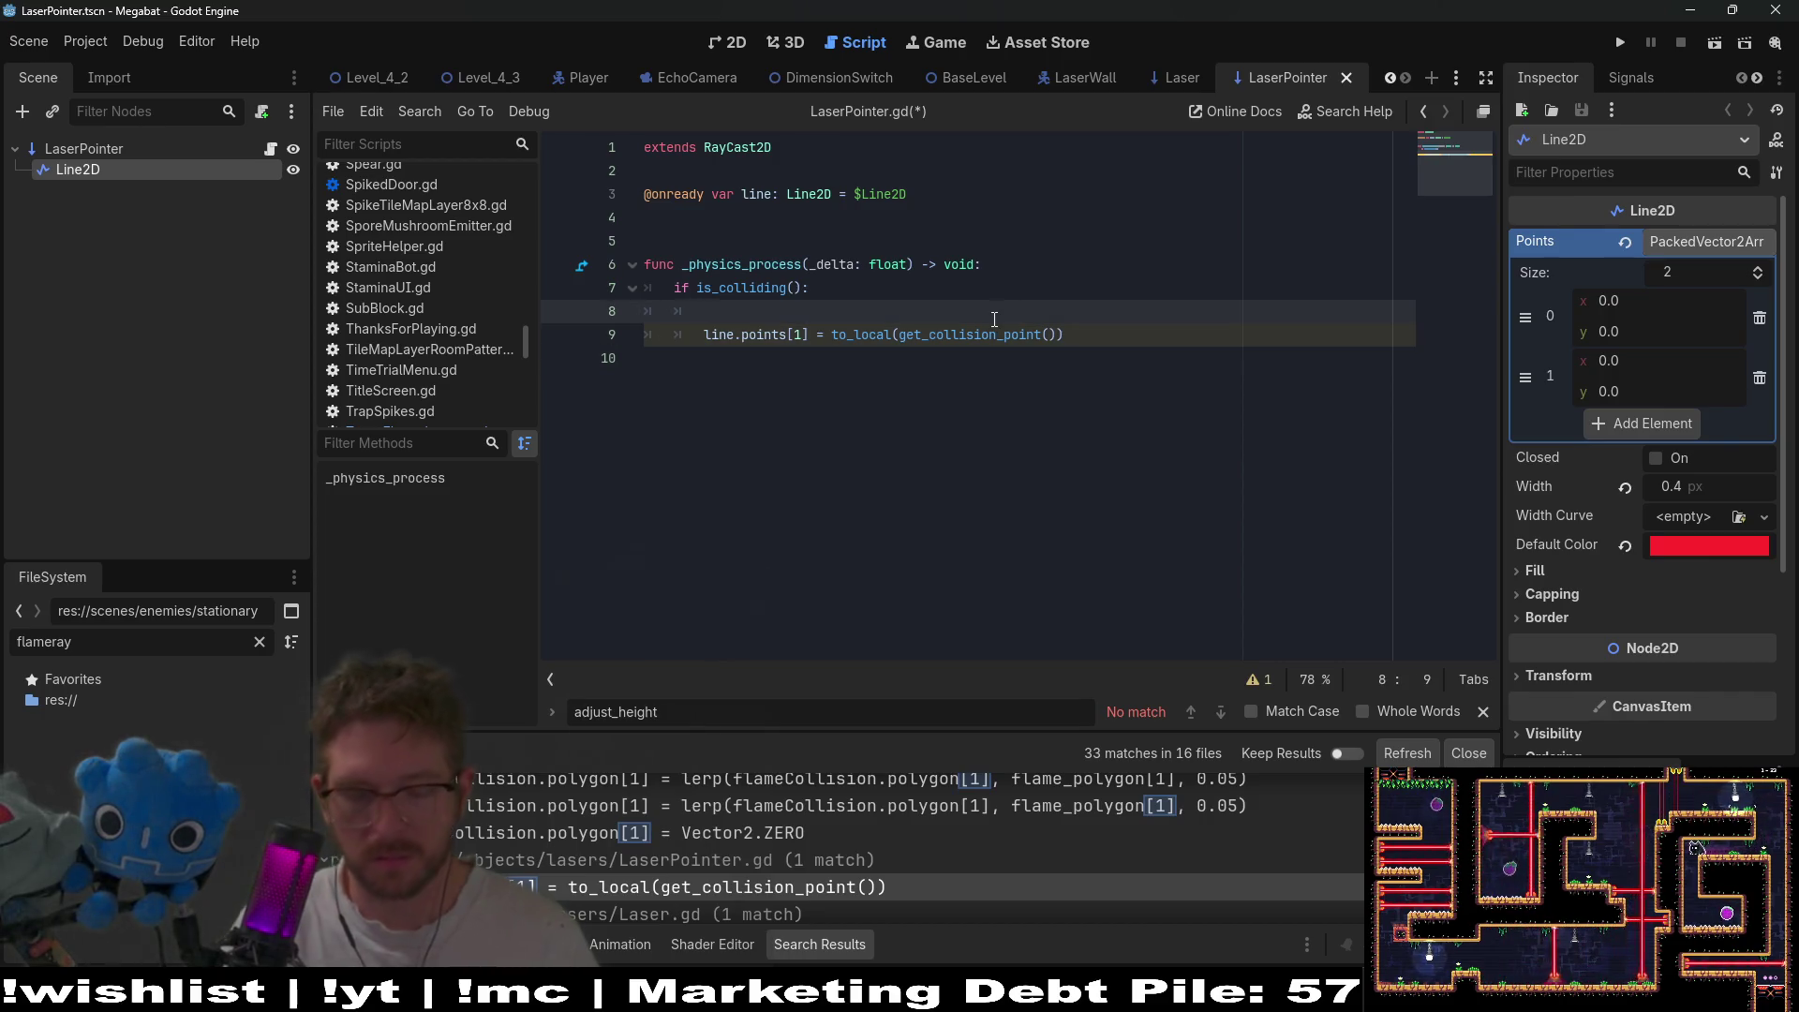
type("e")
key("BackSpace")
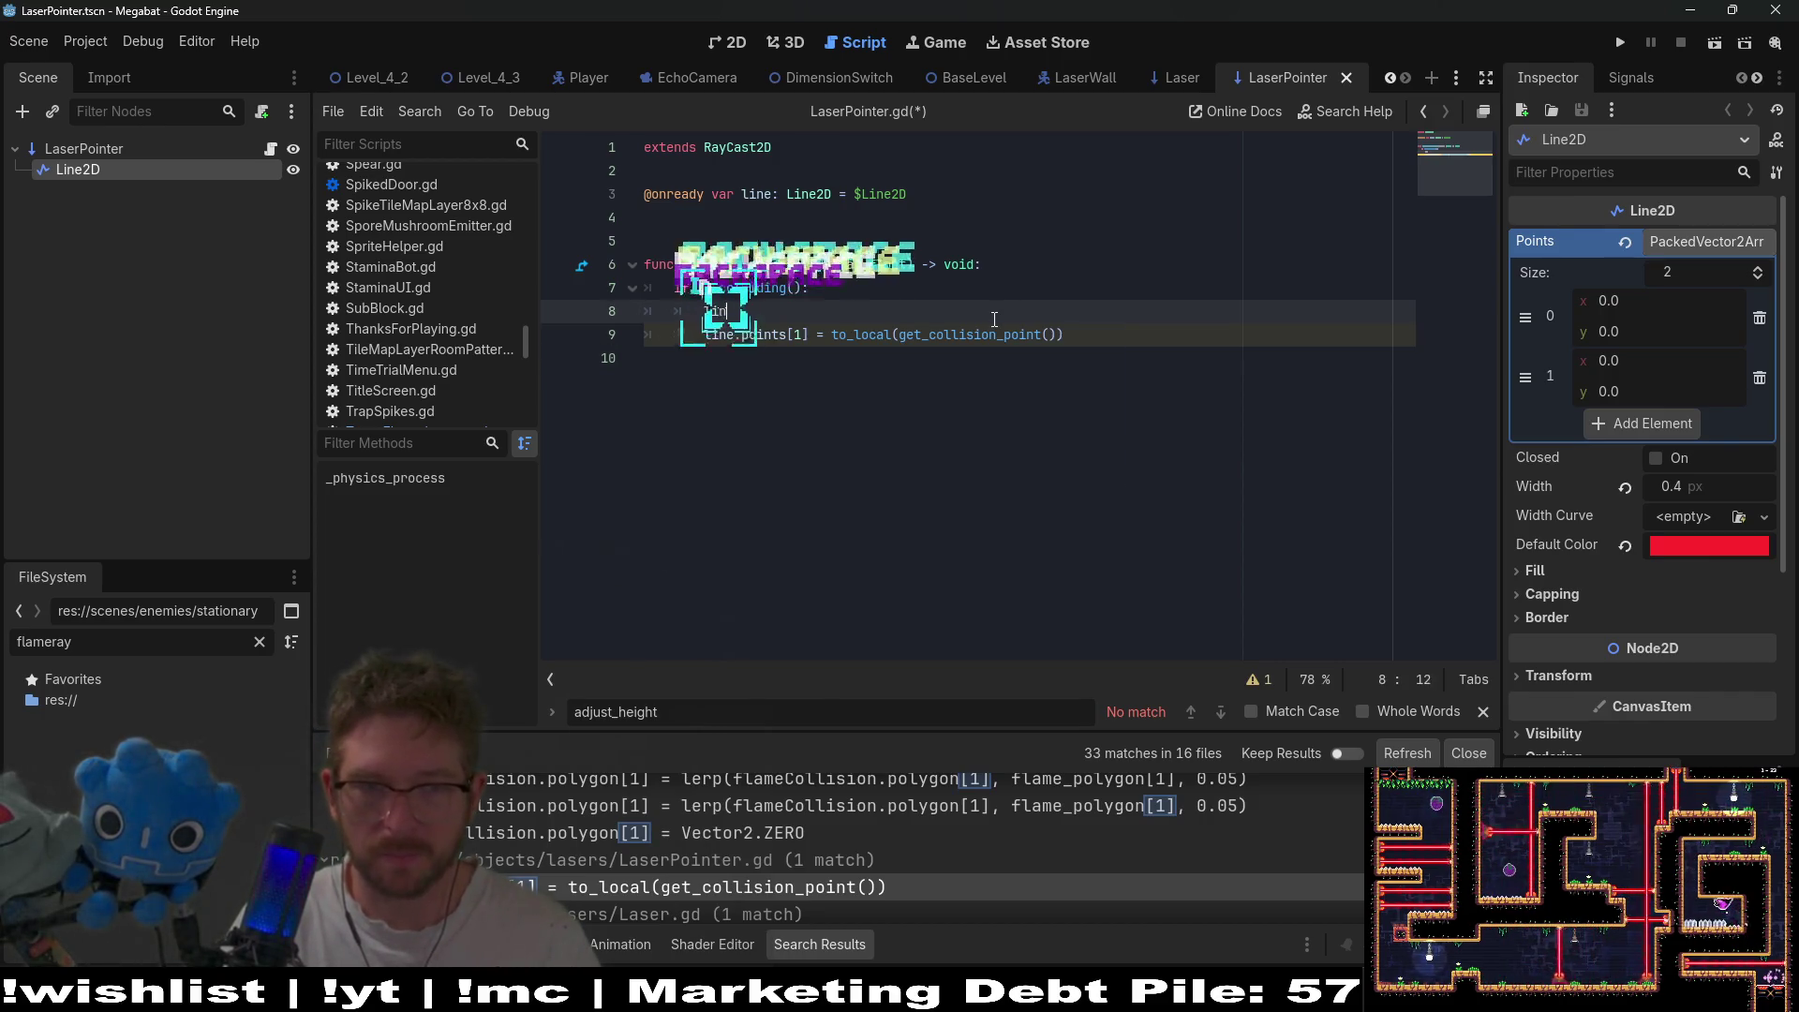
type("e.points =")
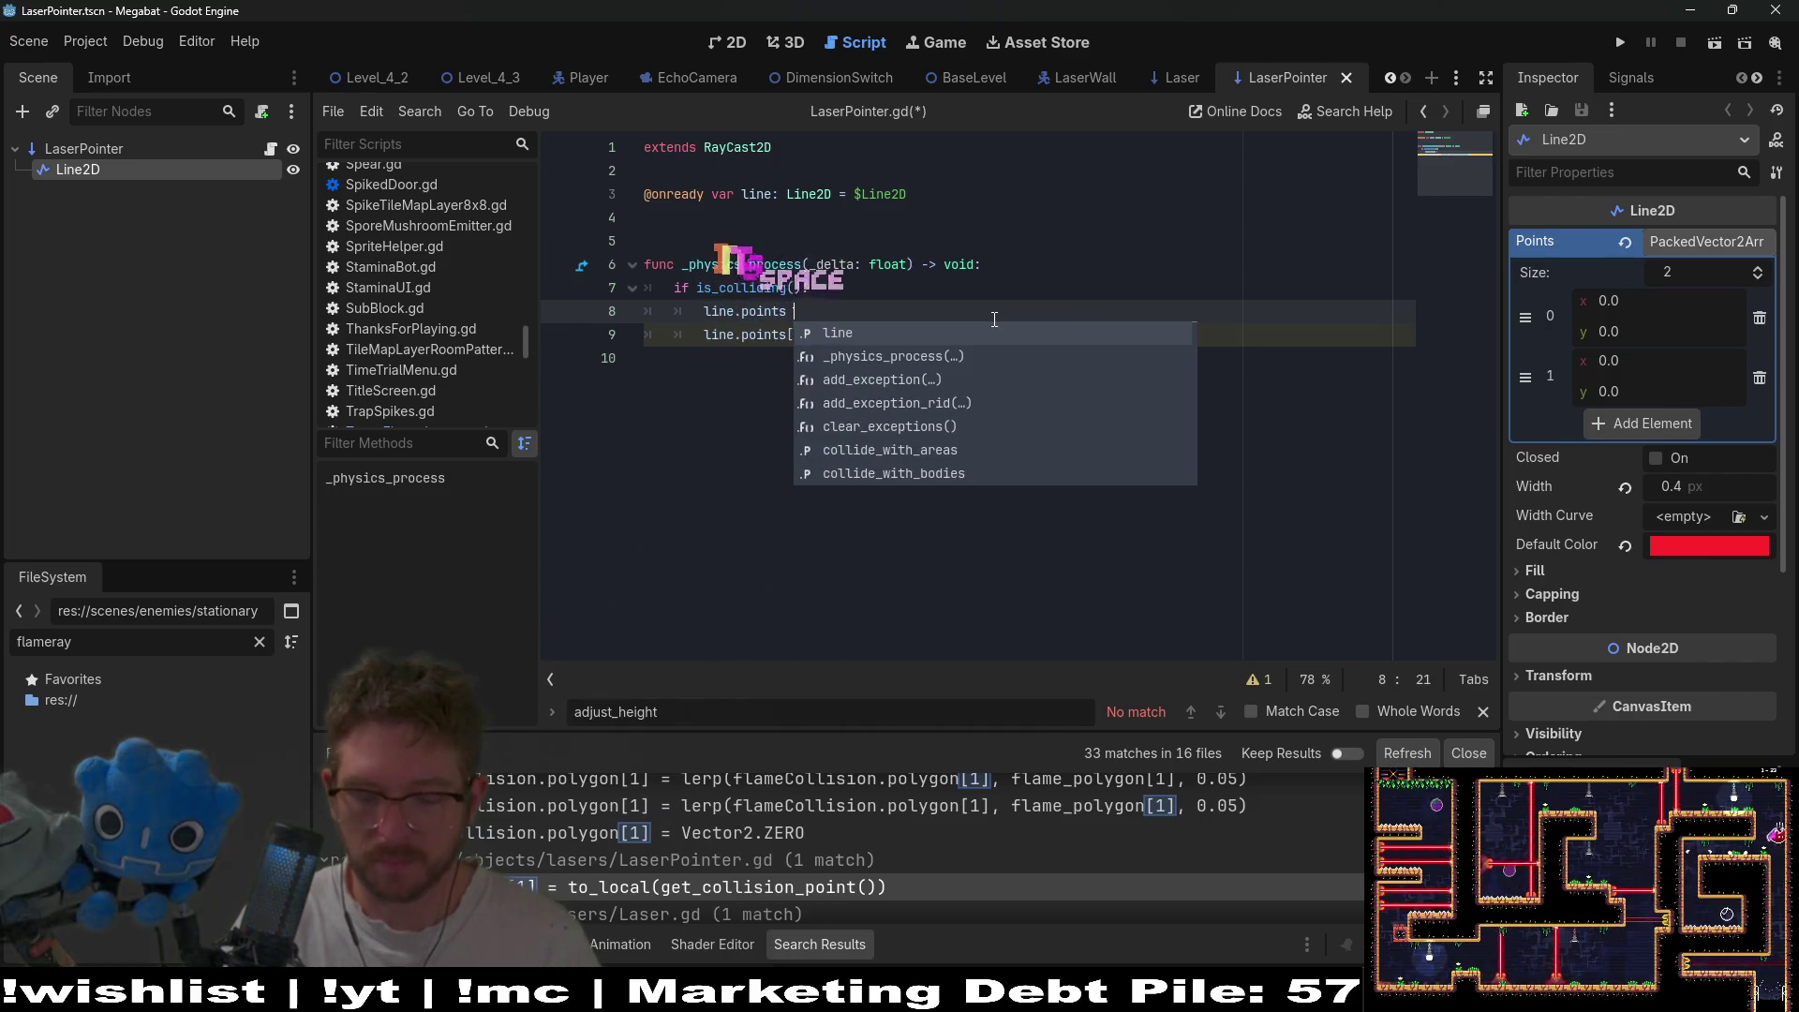
key("Escape")
key("Escape")
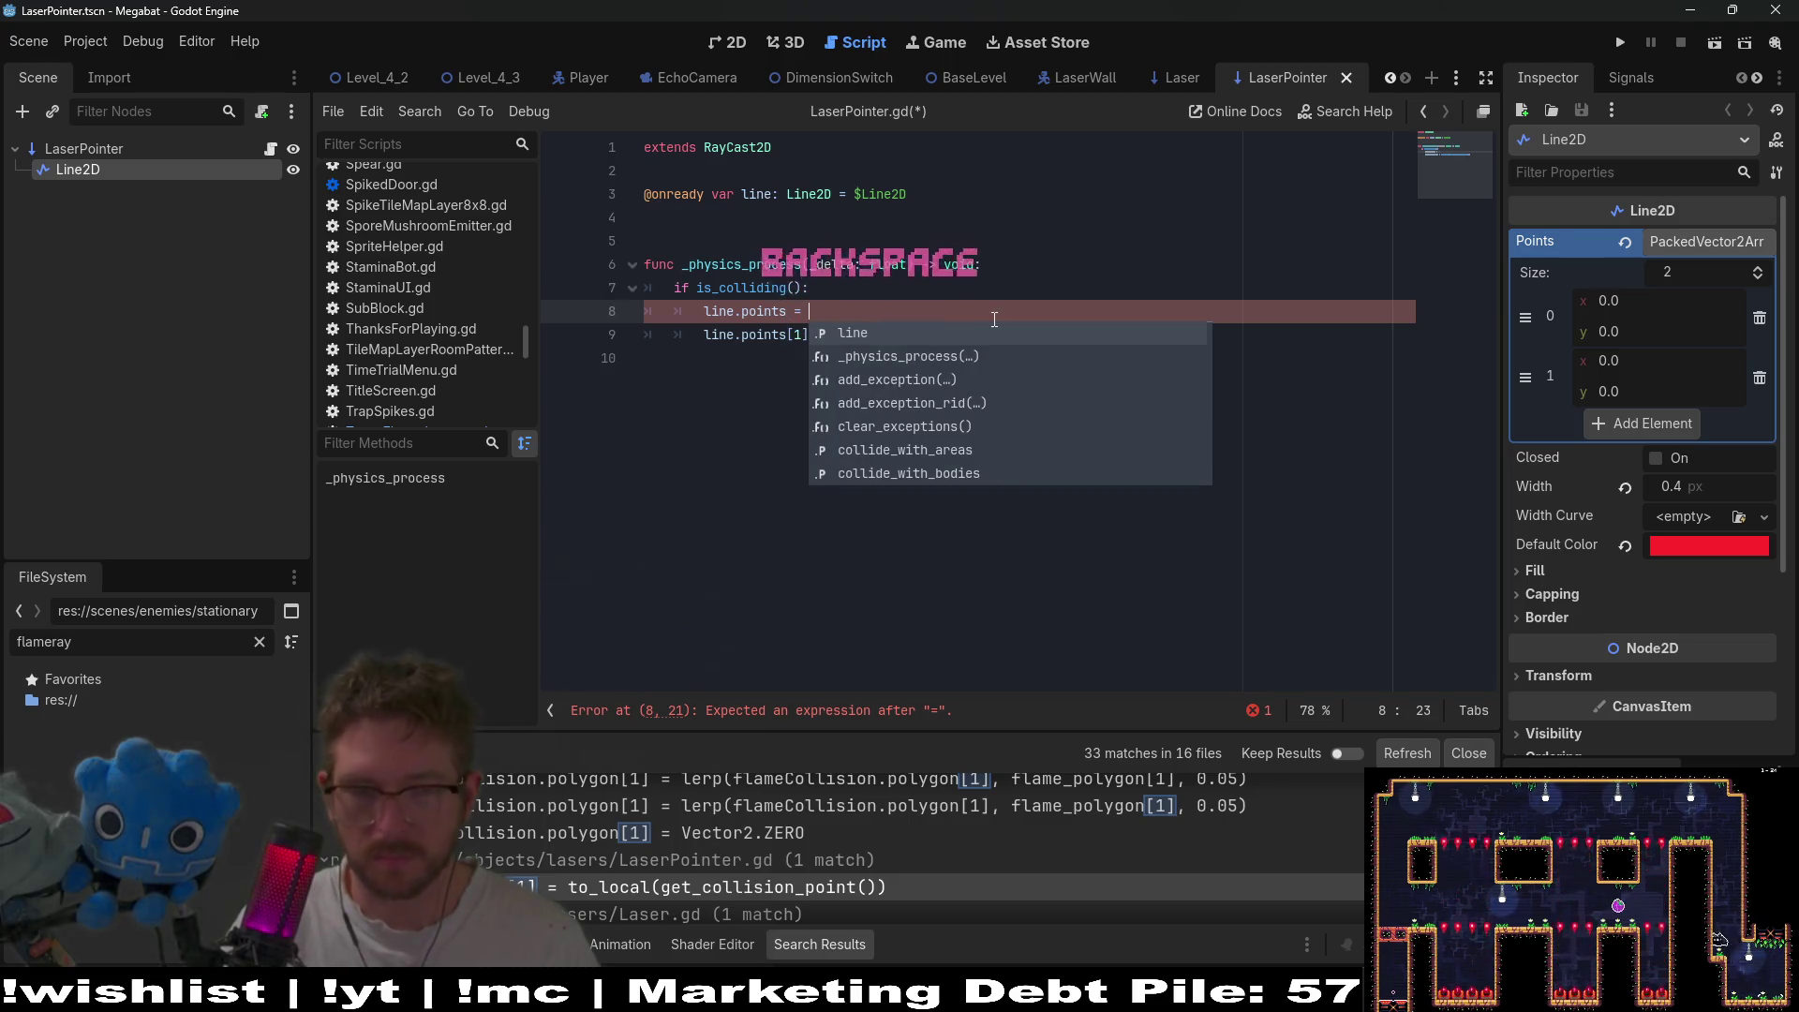
type("[]")
type("Vector2")
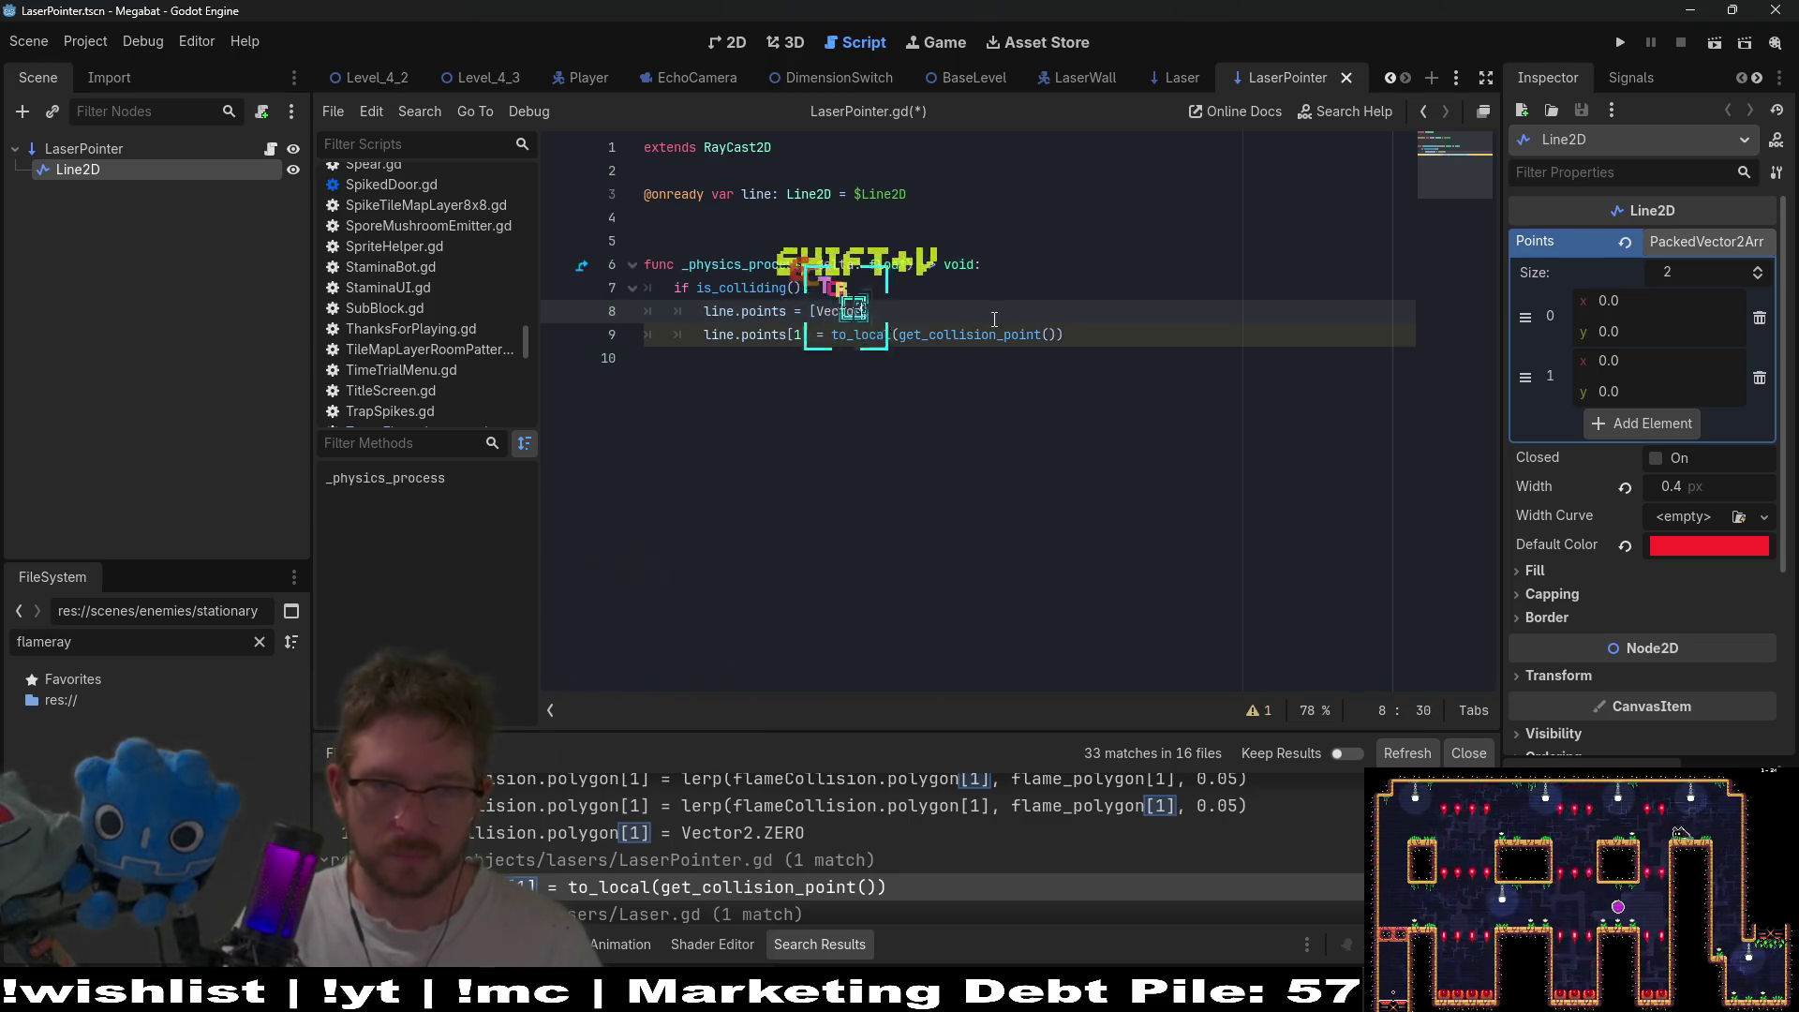
type(".ZERO")
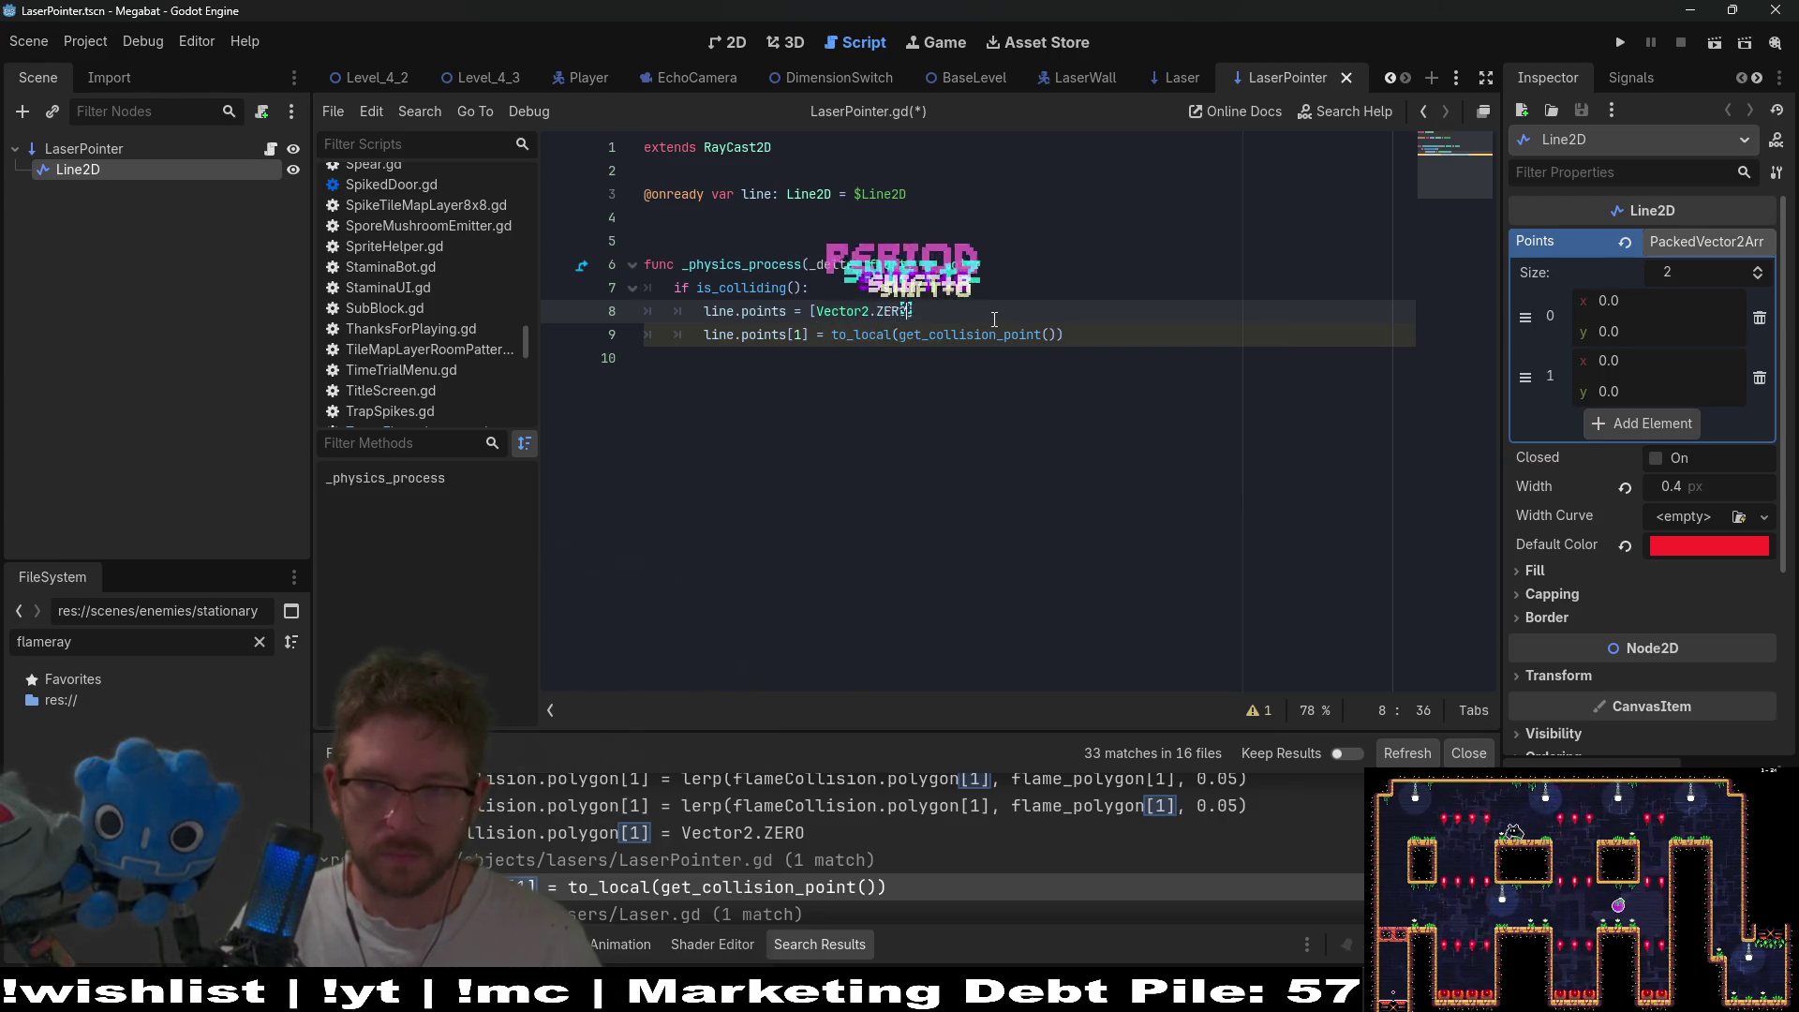
type(",")
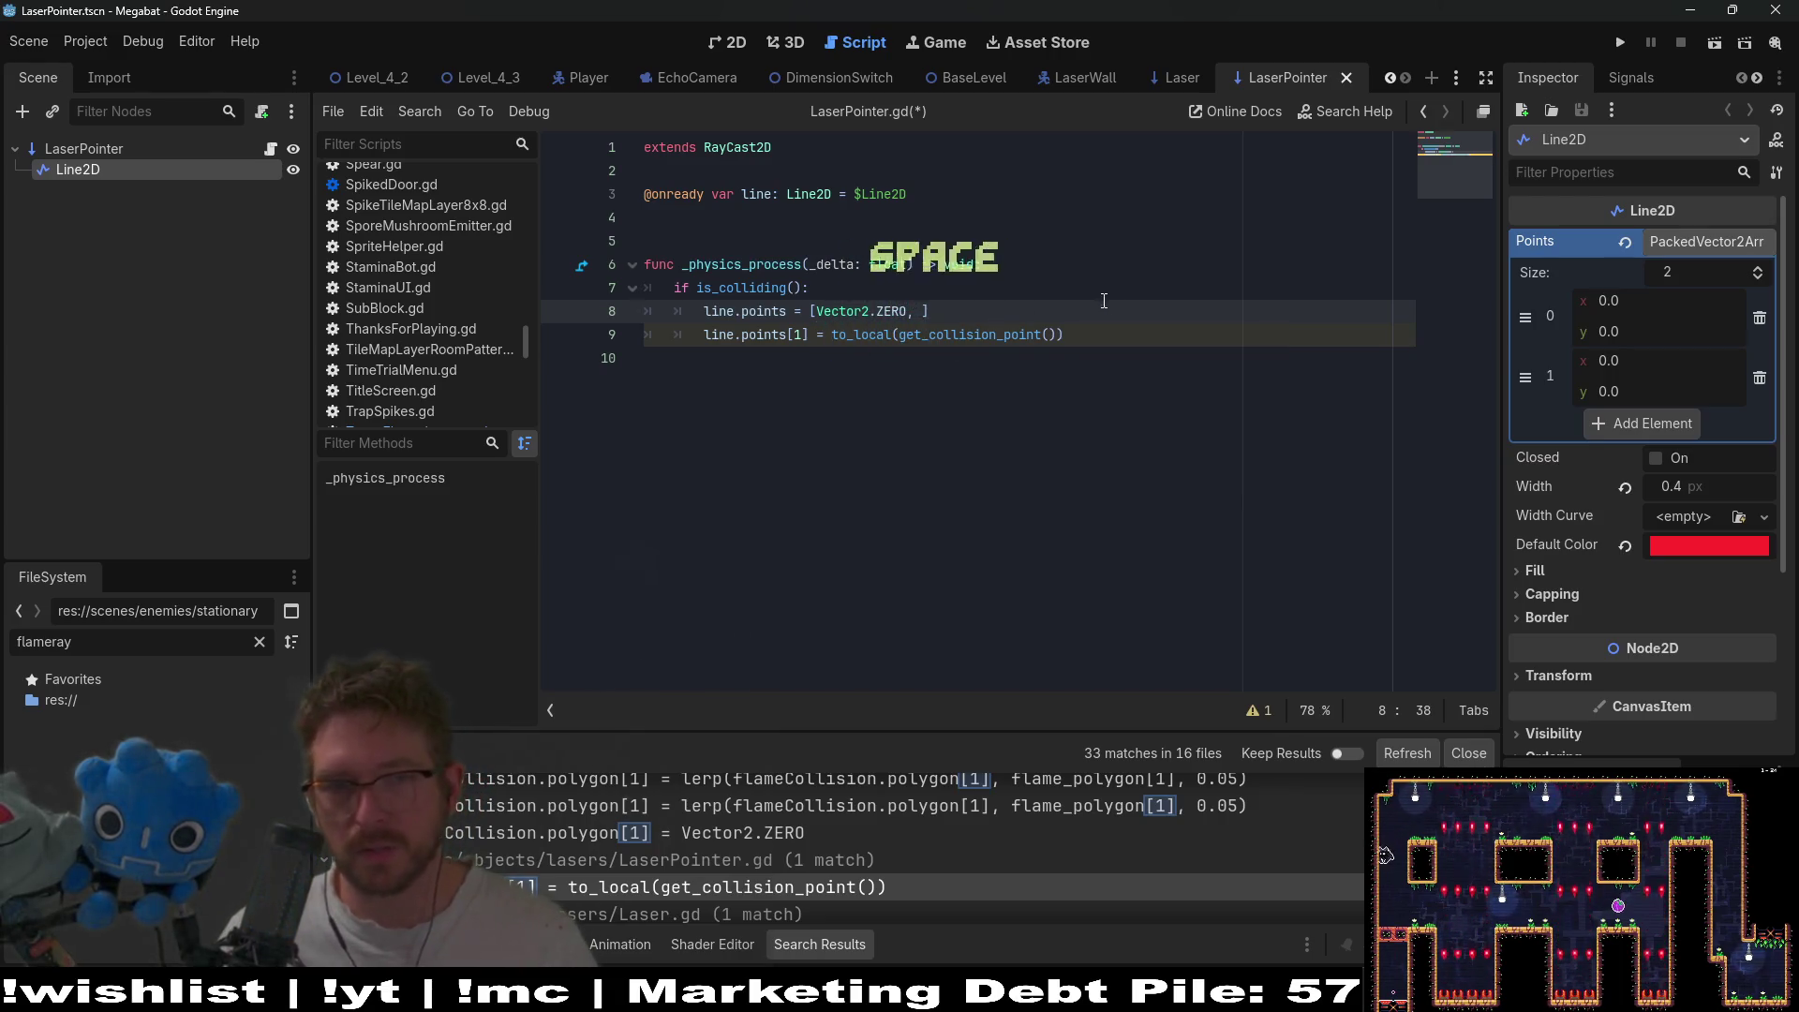
- Move to_local(get_collision_point()) into the array, delete the old points[1] line, save, and open Laser.gd
left_click(1073, 337)
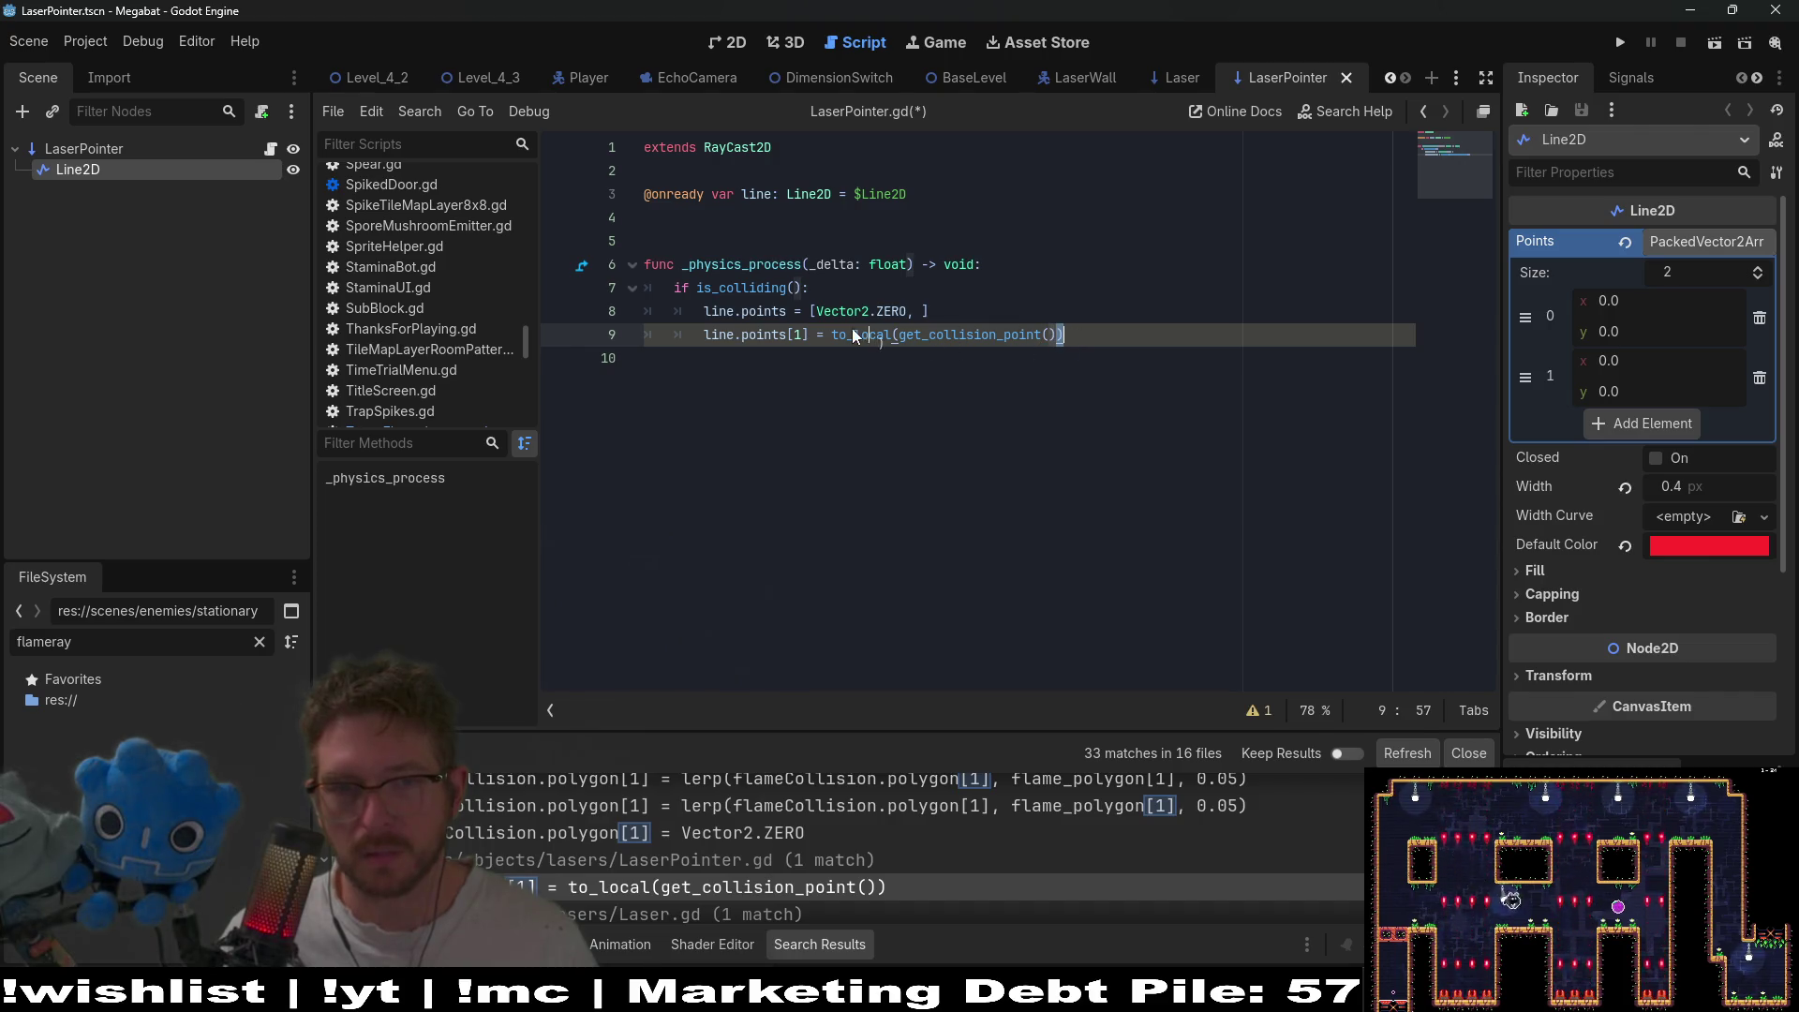
left_click_drag(1069, 334, 833, 340)
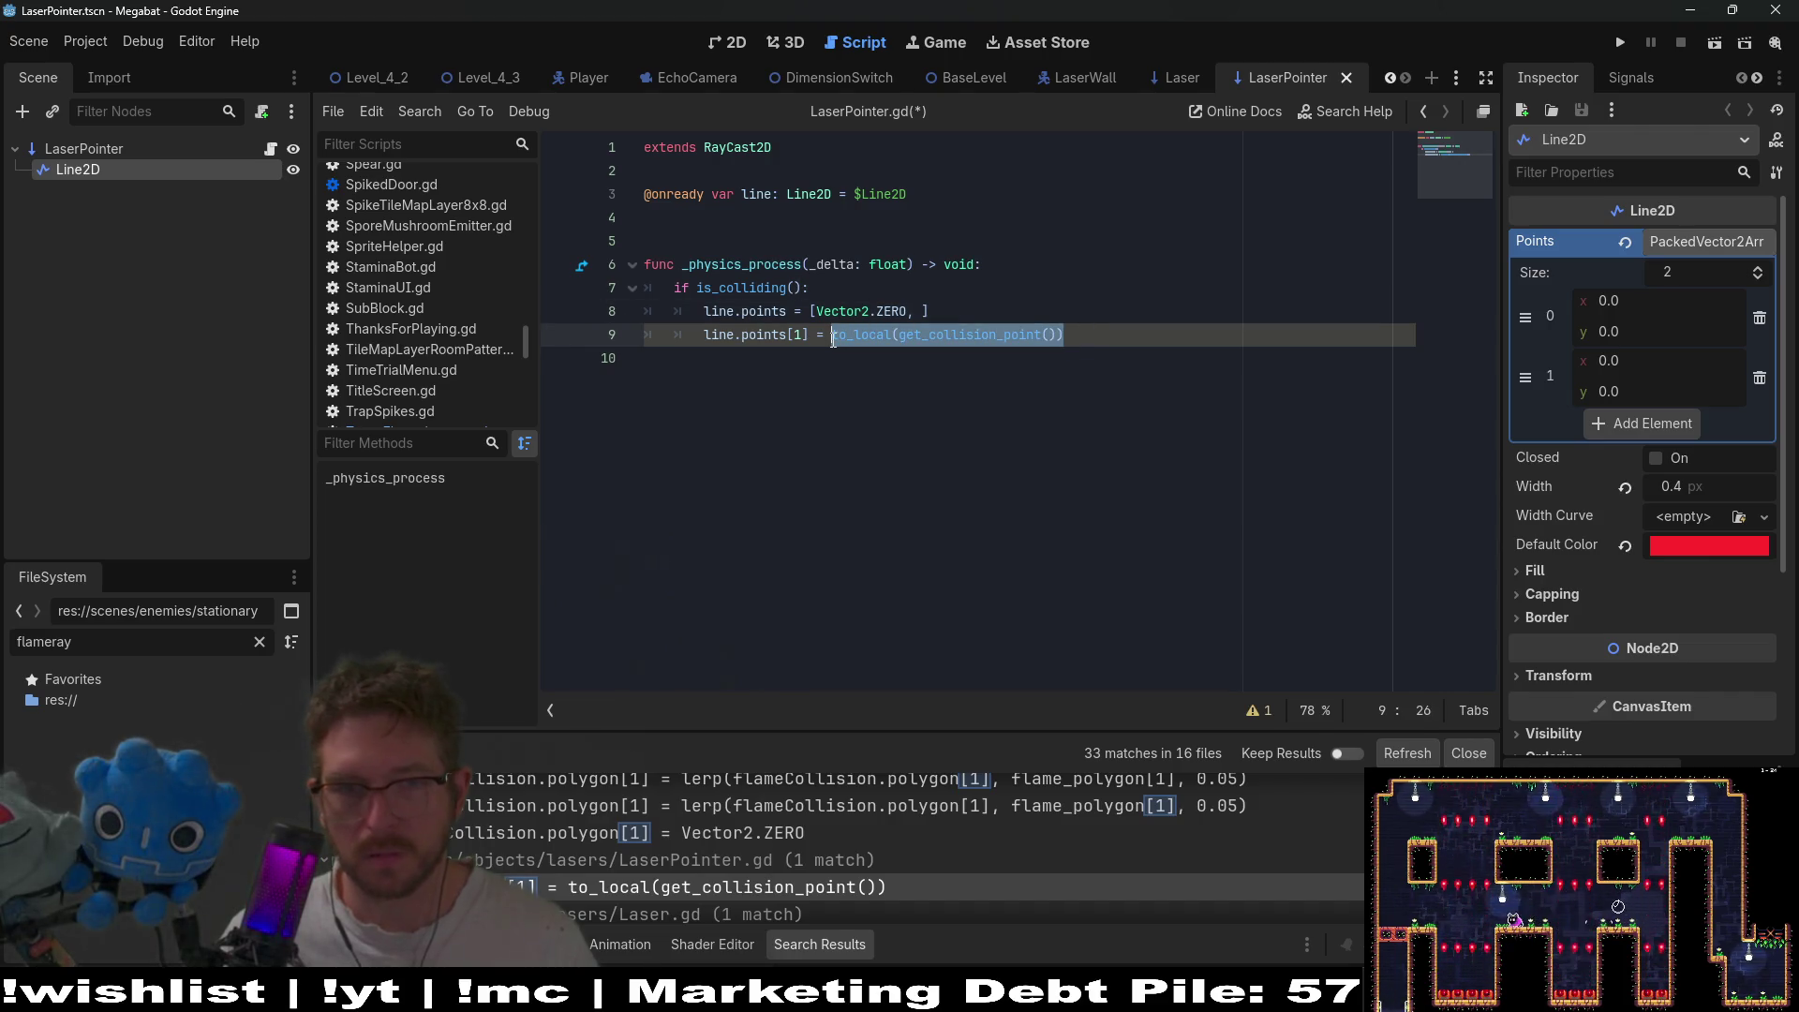
key("ctrl+c")
left_click(926, 312)
key("ctrl+v")
left_click_drag(1172, 336, 1204, 316)
key("BackSpace")
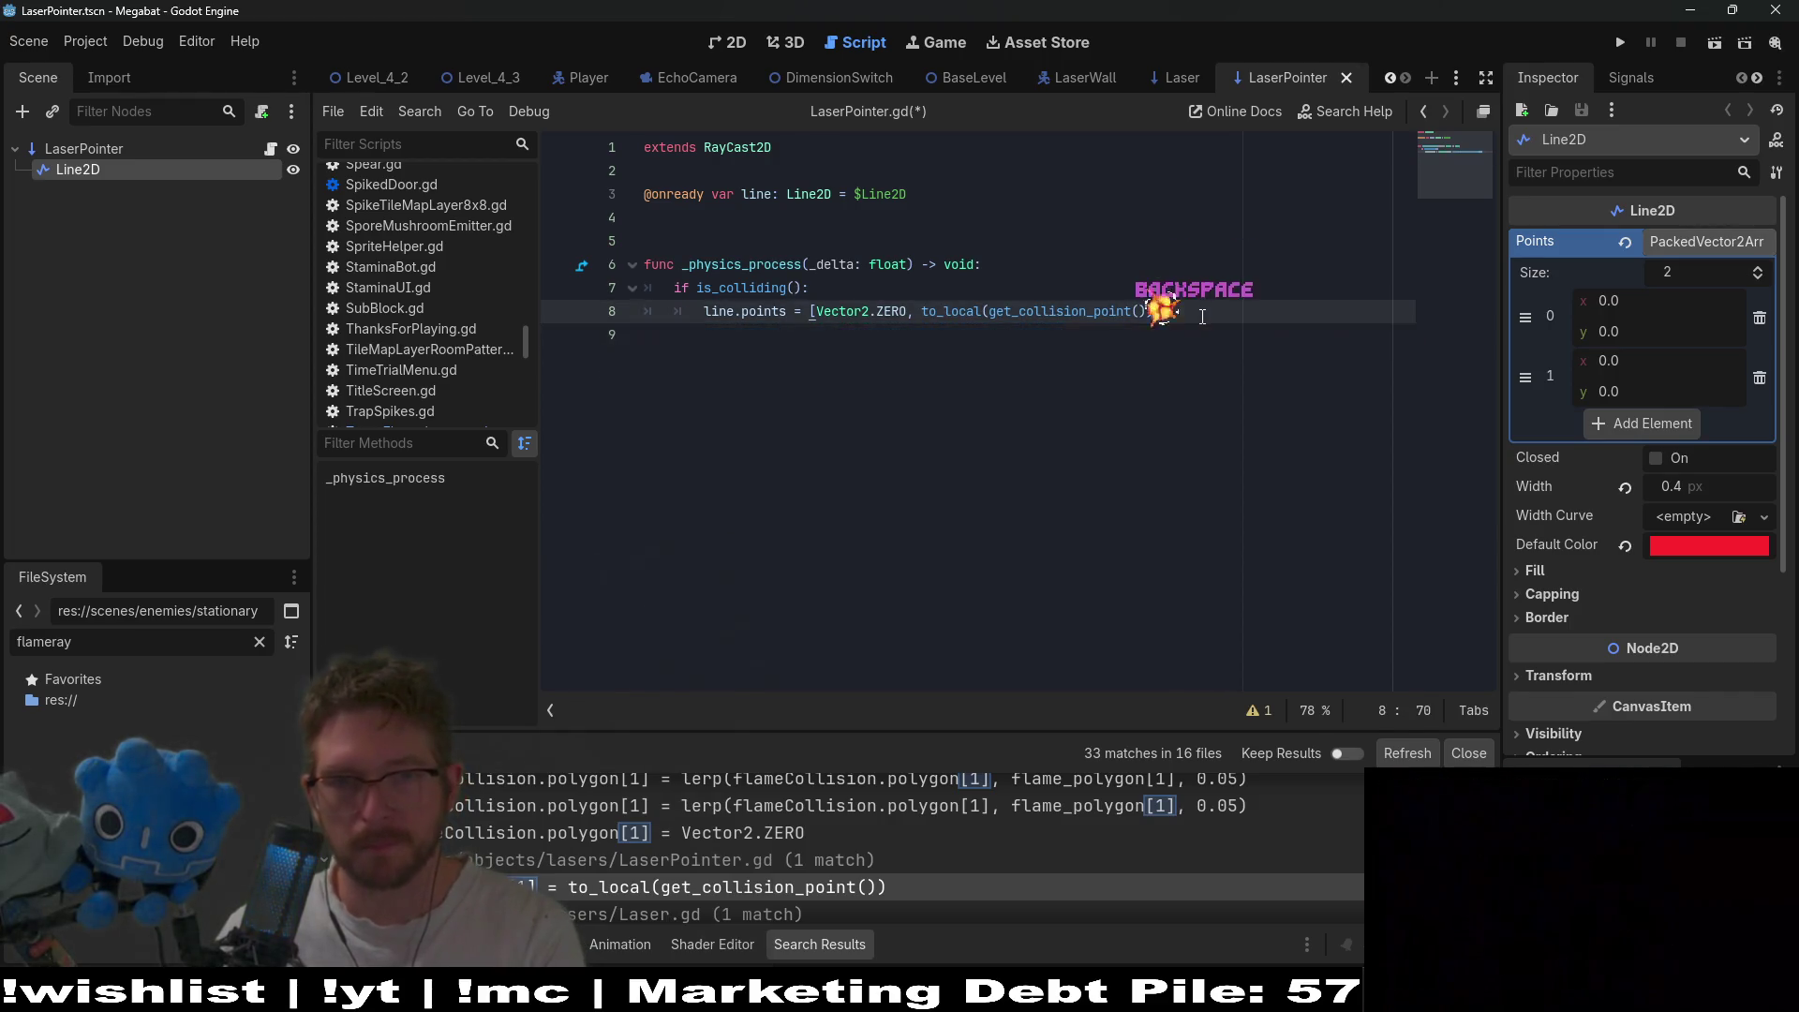
key("ctrl+s")
scroll(872, 890, "down", 1)
scroll(870, 883, "down", 1)
left_click(870, 883)
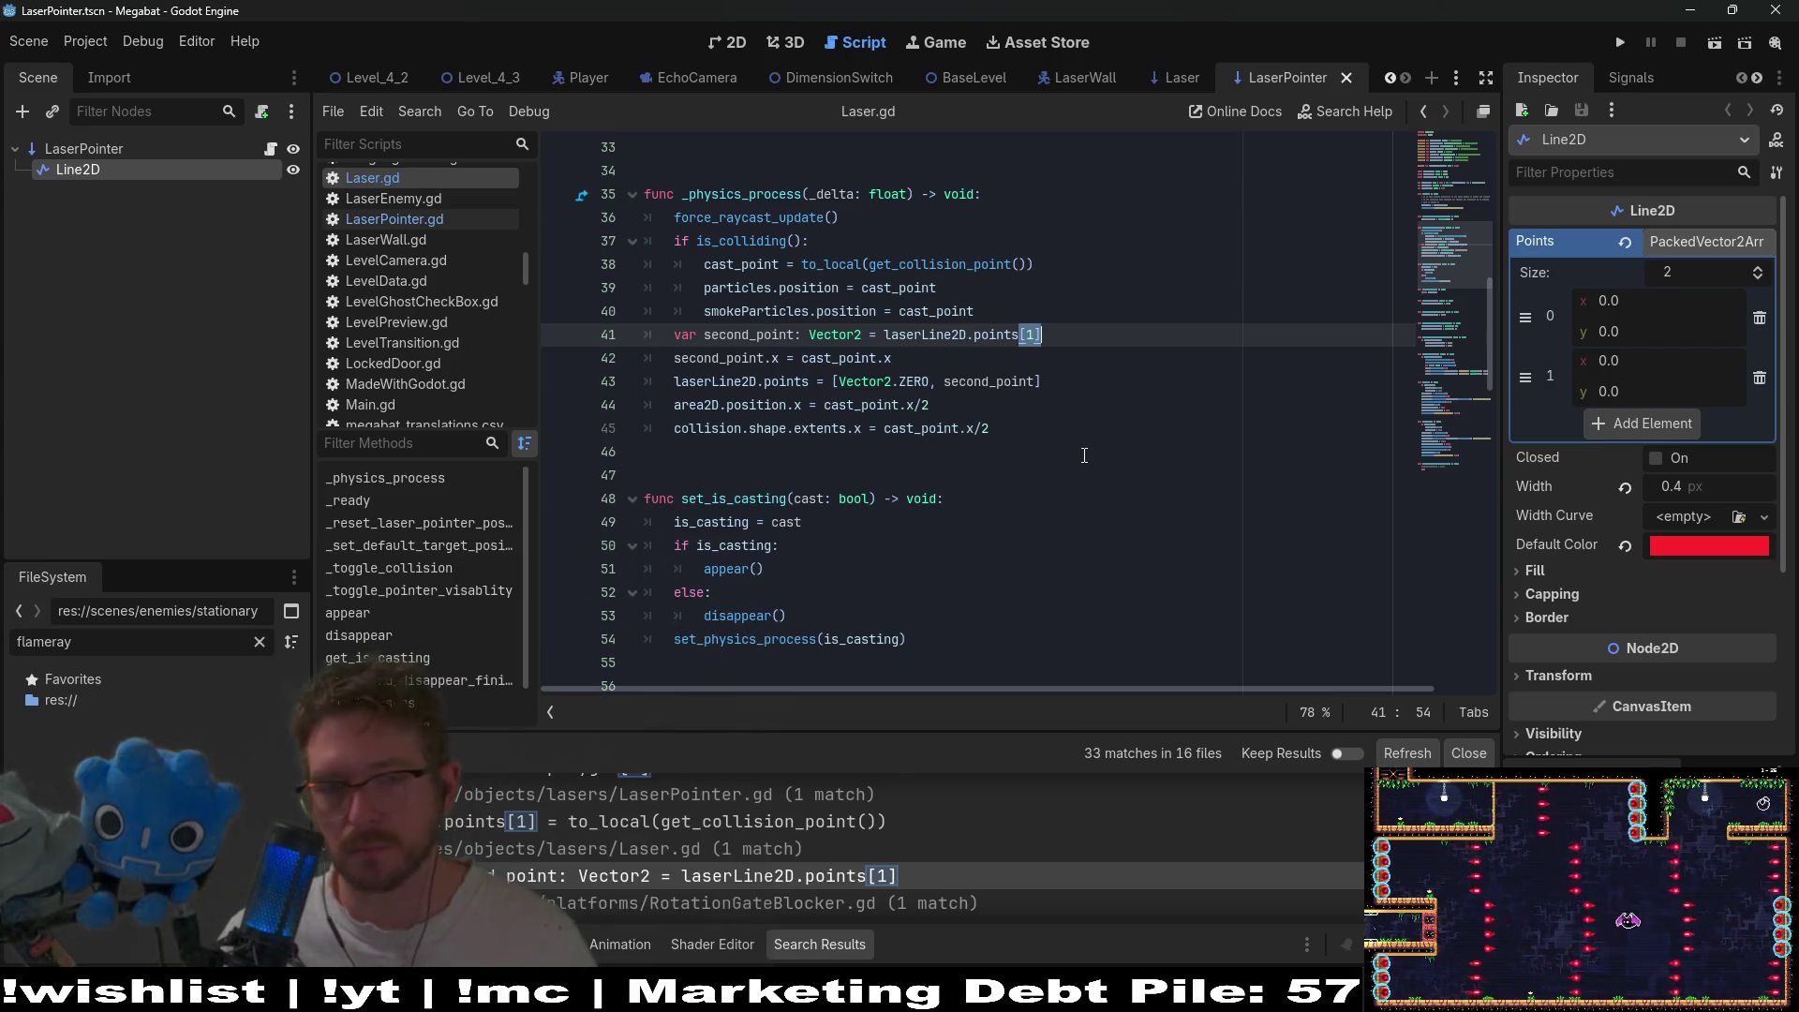
- Open the points[1] match in RotationGateBlocker.gd and review the code
scroll(944, 852, "down", 2)
left_click(694, 867)
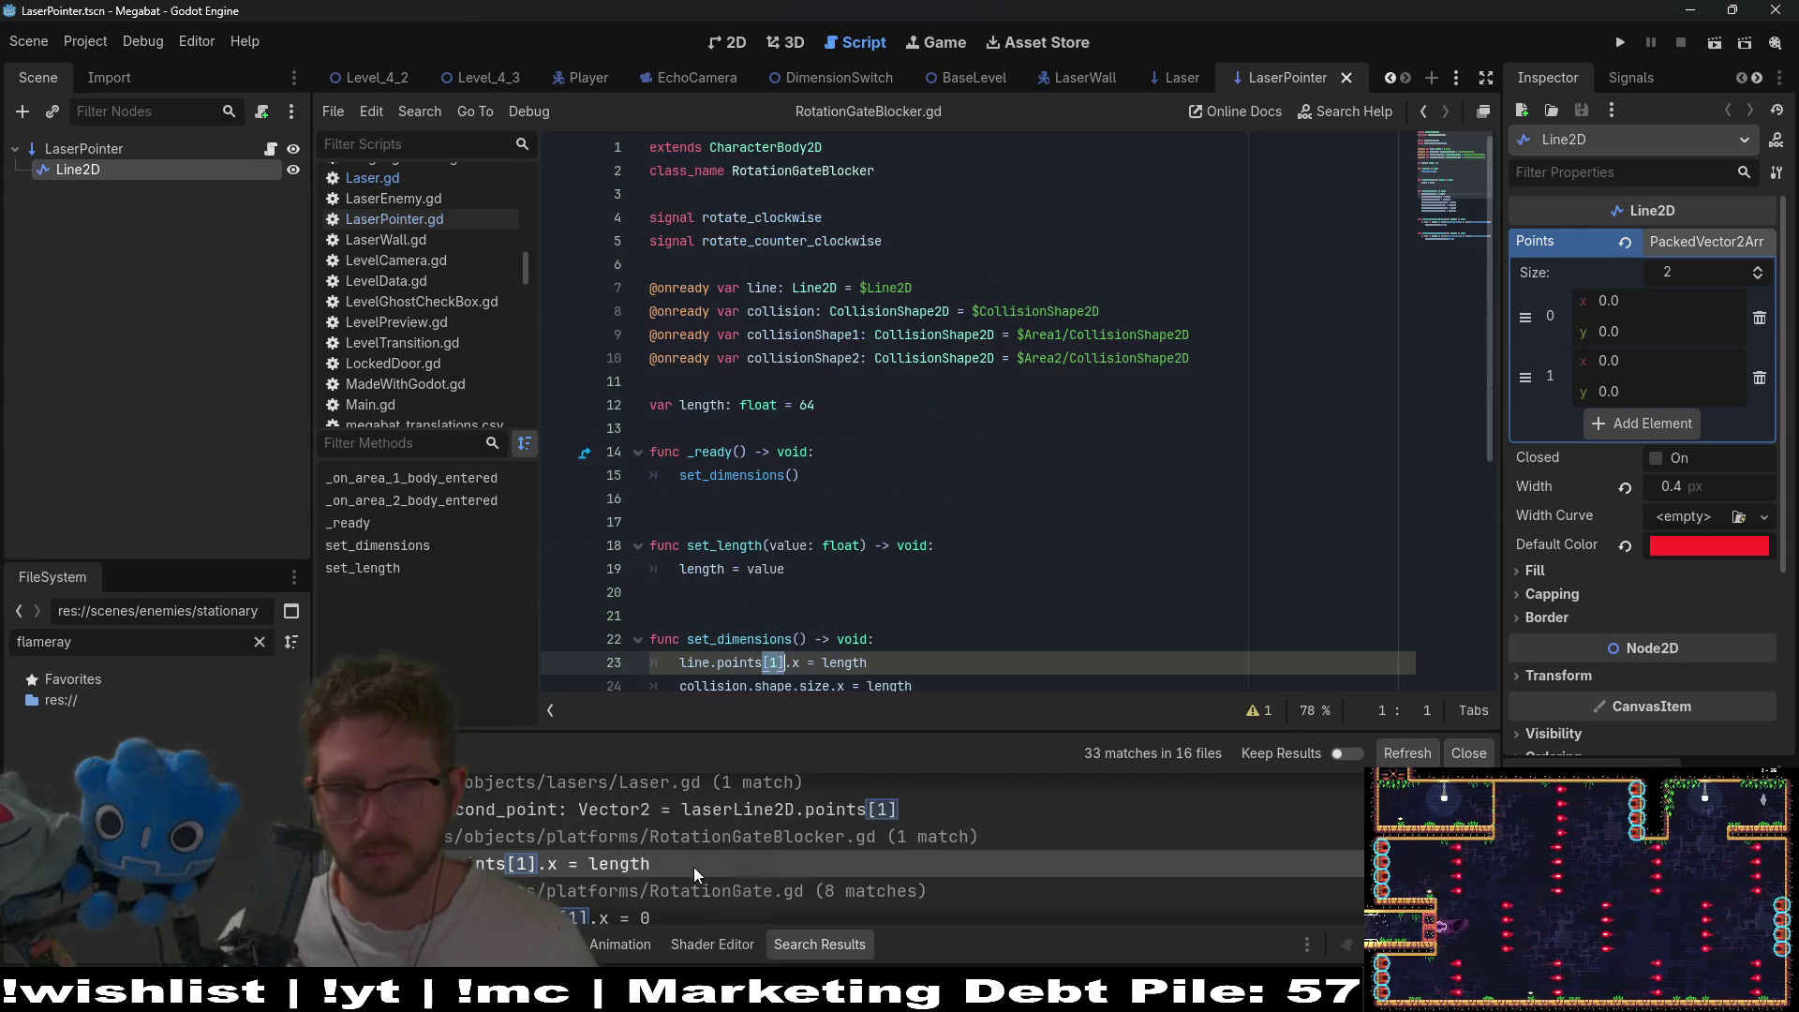
scroll(946, 544, "down", 5)
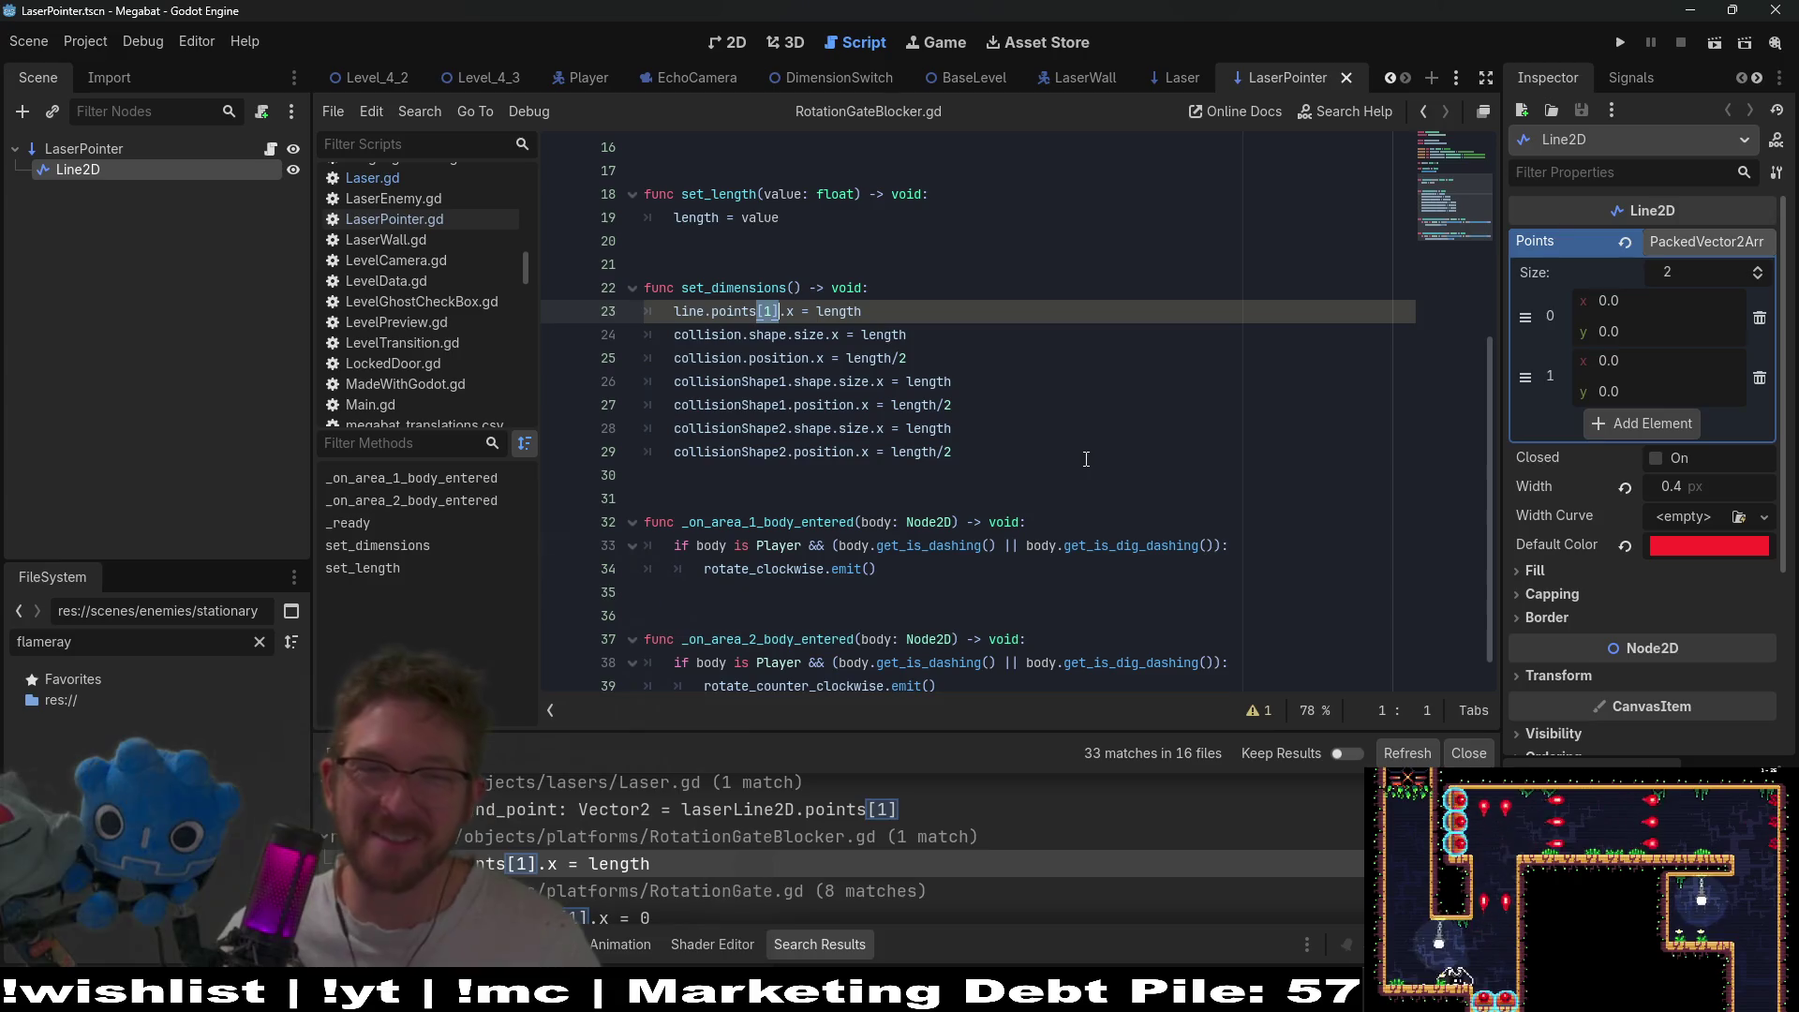
scroll(937, 318, "up", 2)
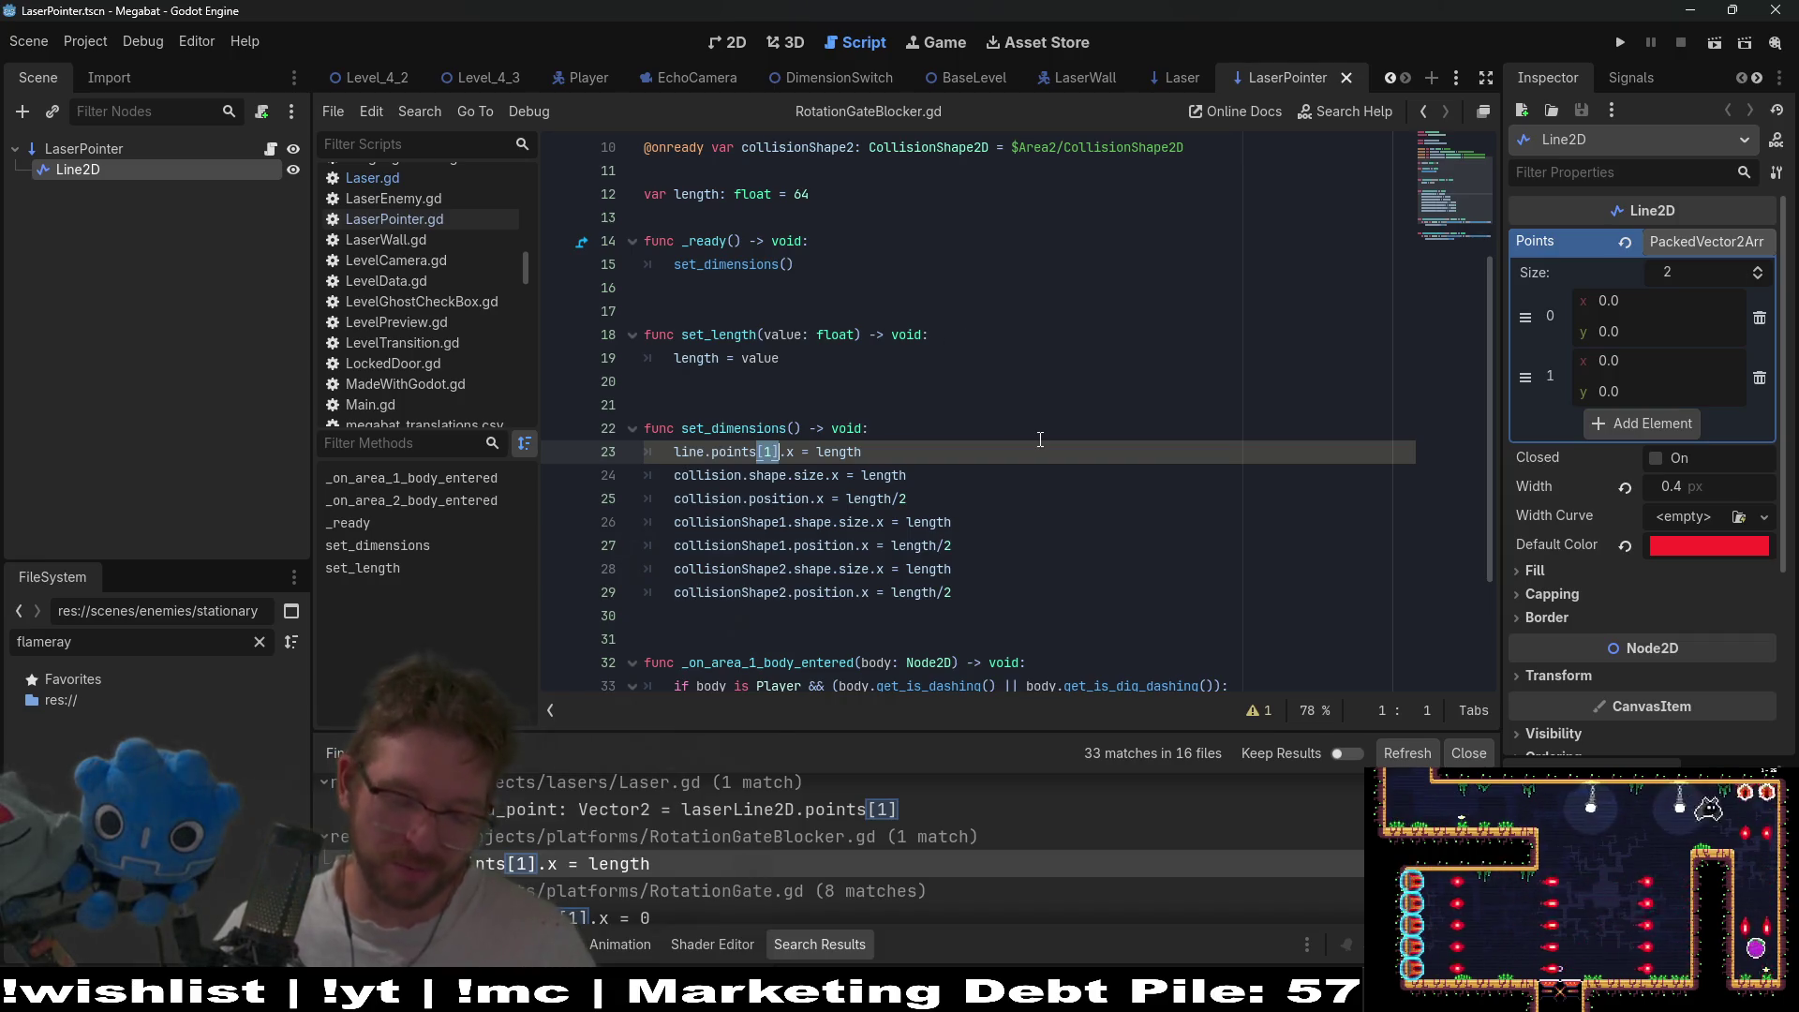
- Quick-open RotationGateBlocker.tscn in the 2D view, then switch to Obsidian
key("shift+alt+o")
type("rotationgateblocker")
key("Down")
key("Return")
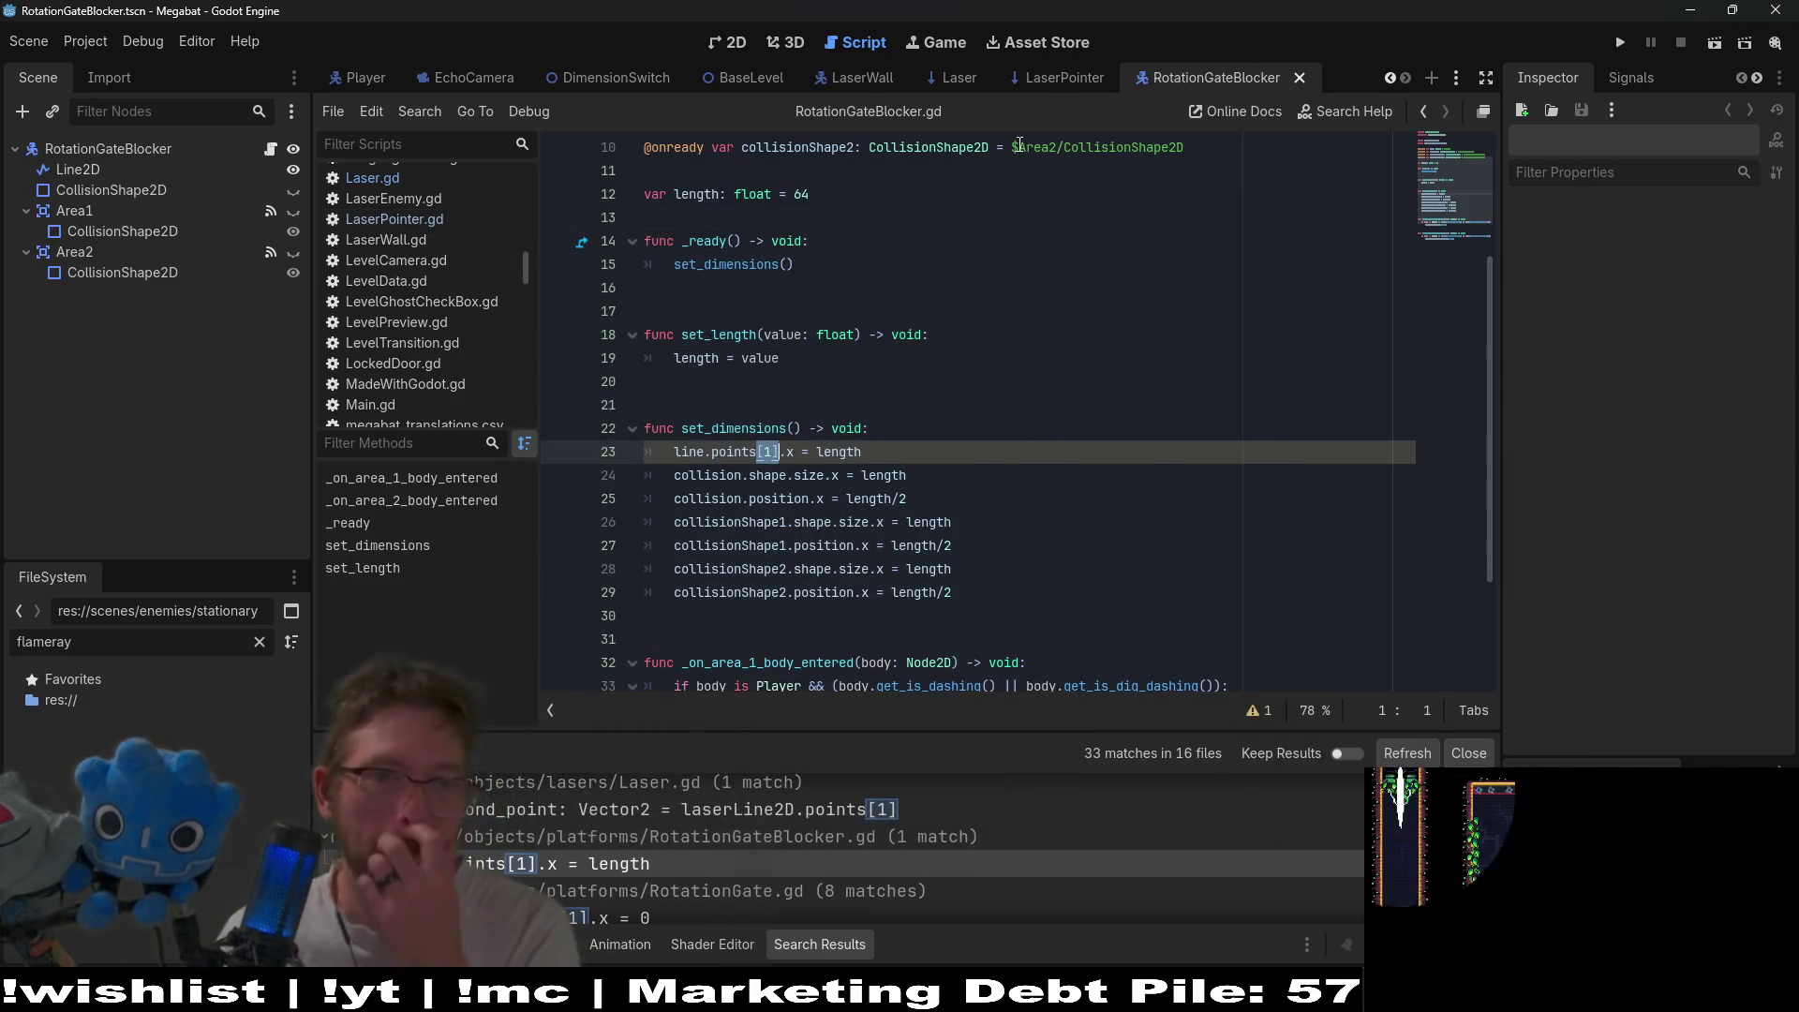
left_click(724, 47)
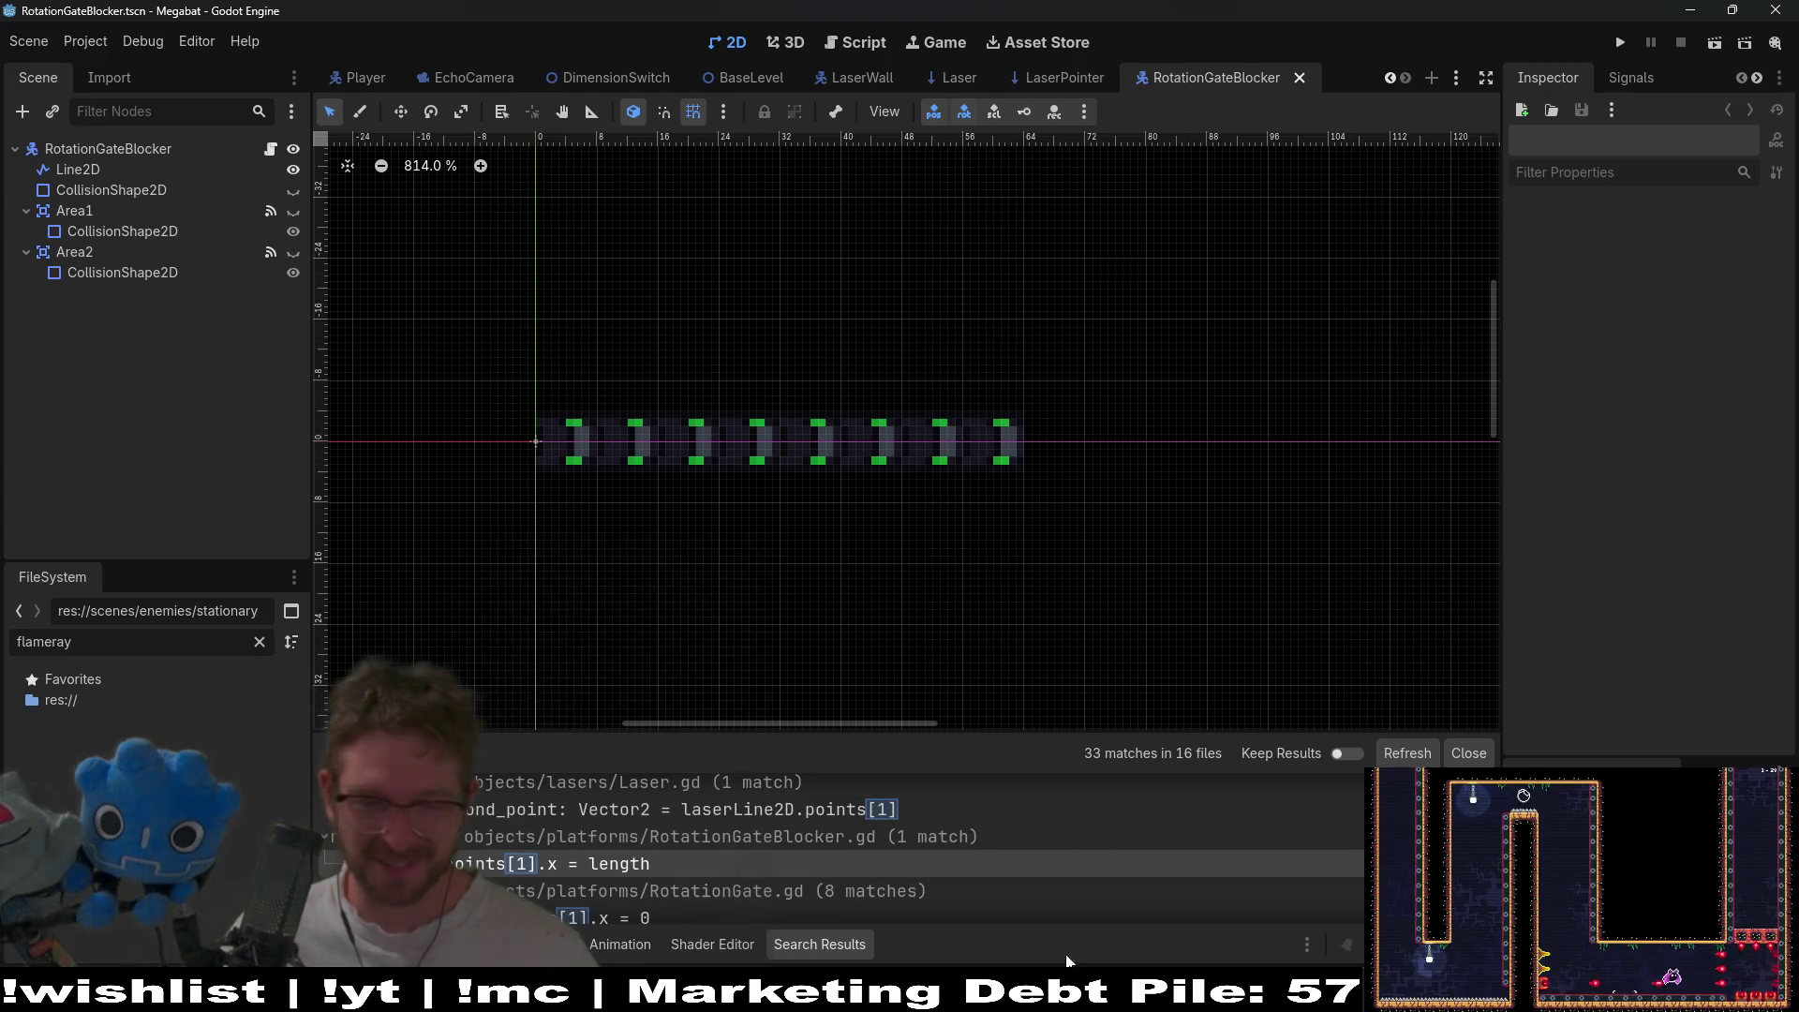
key("alt+Tab")
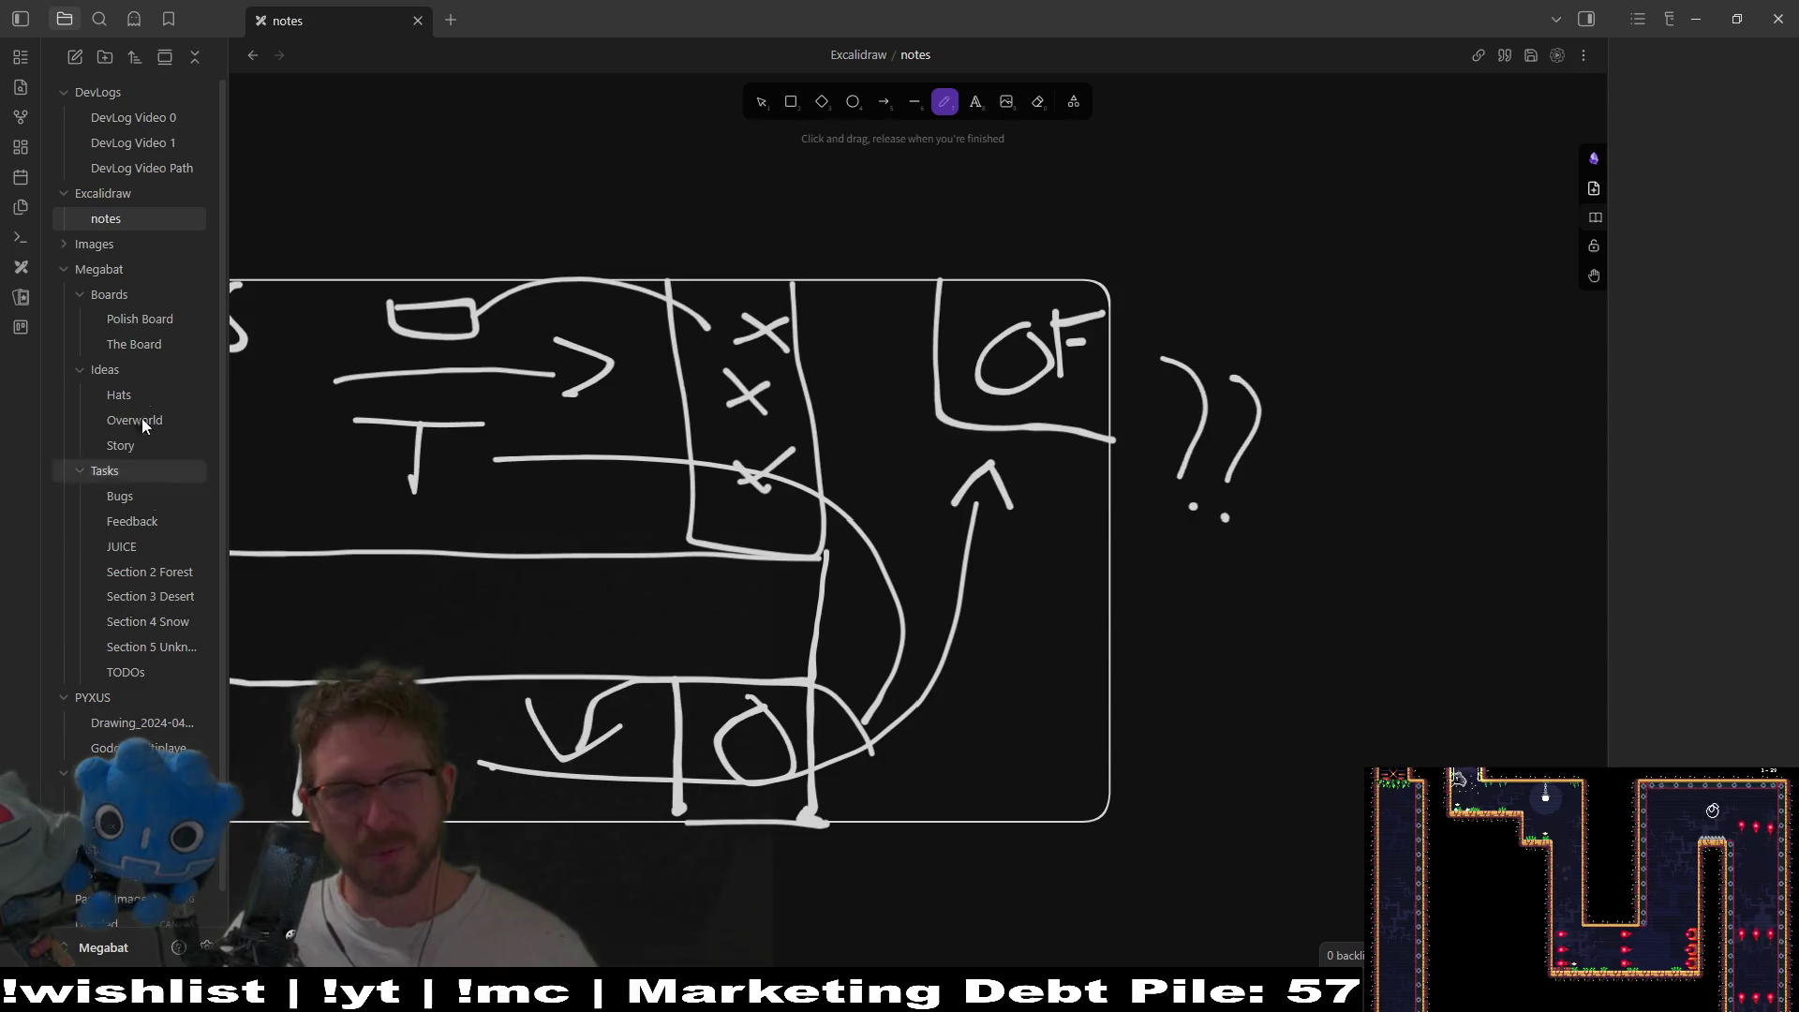
- Add a card at the end of the Polish Board's TODO list about revisiting desert levels, then return to Godot
left_click(154, 347)
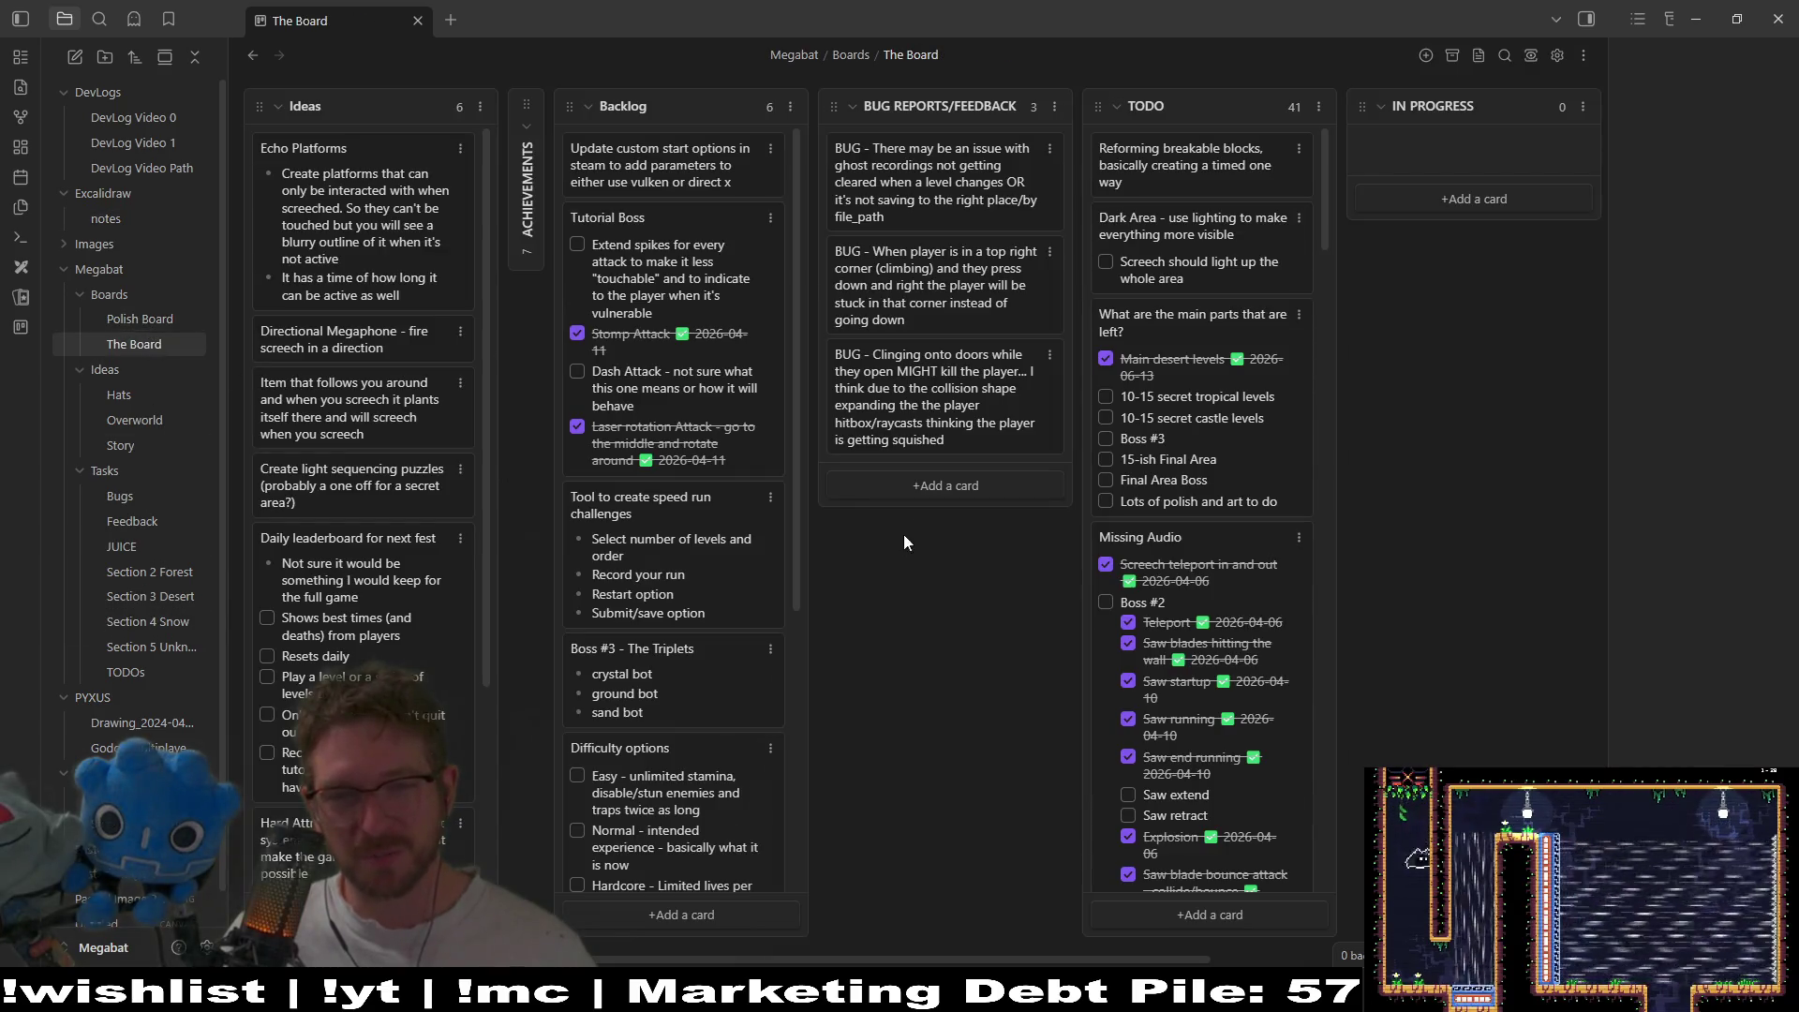
left_click(116, 318)
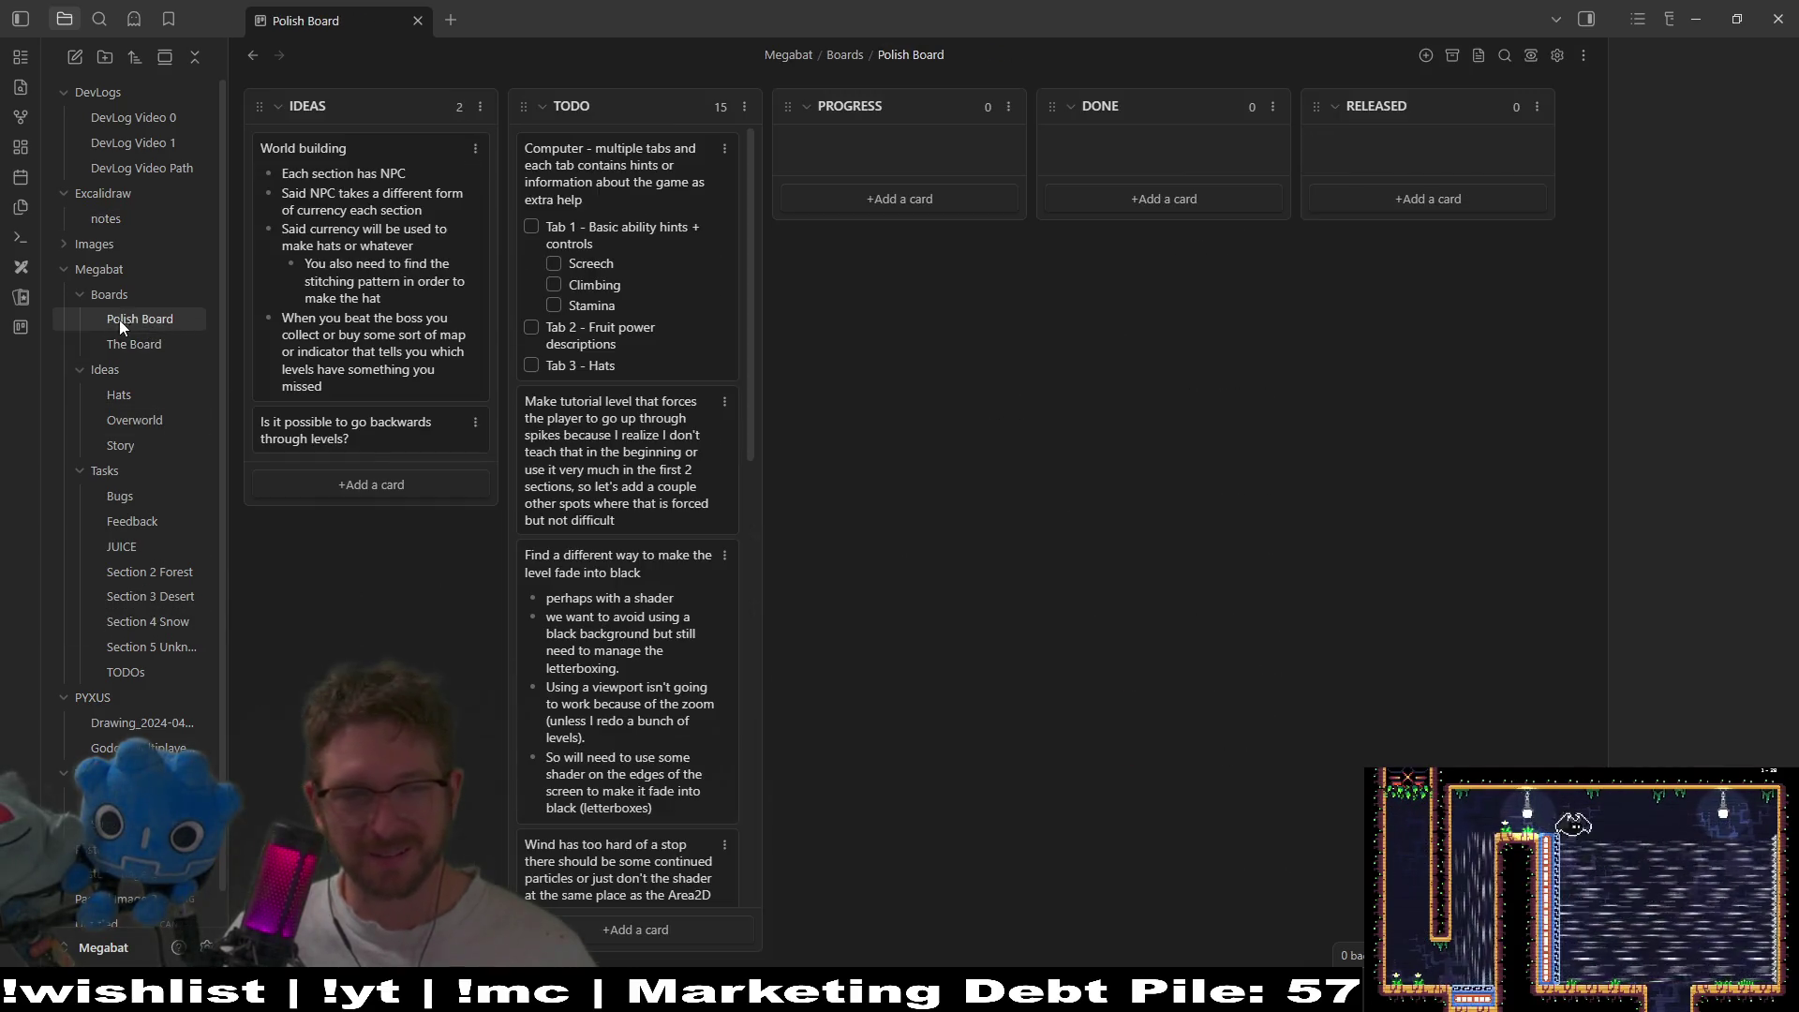
scroll(728, 768, "down", 10)
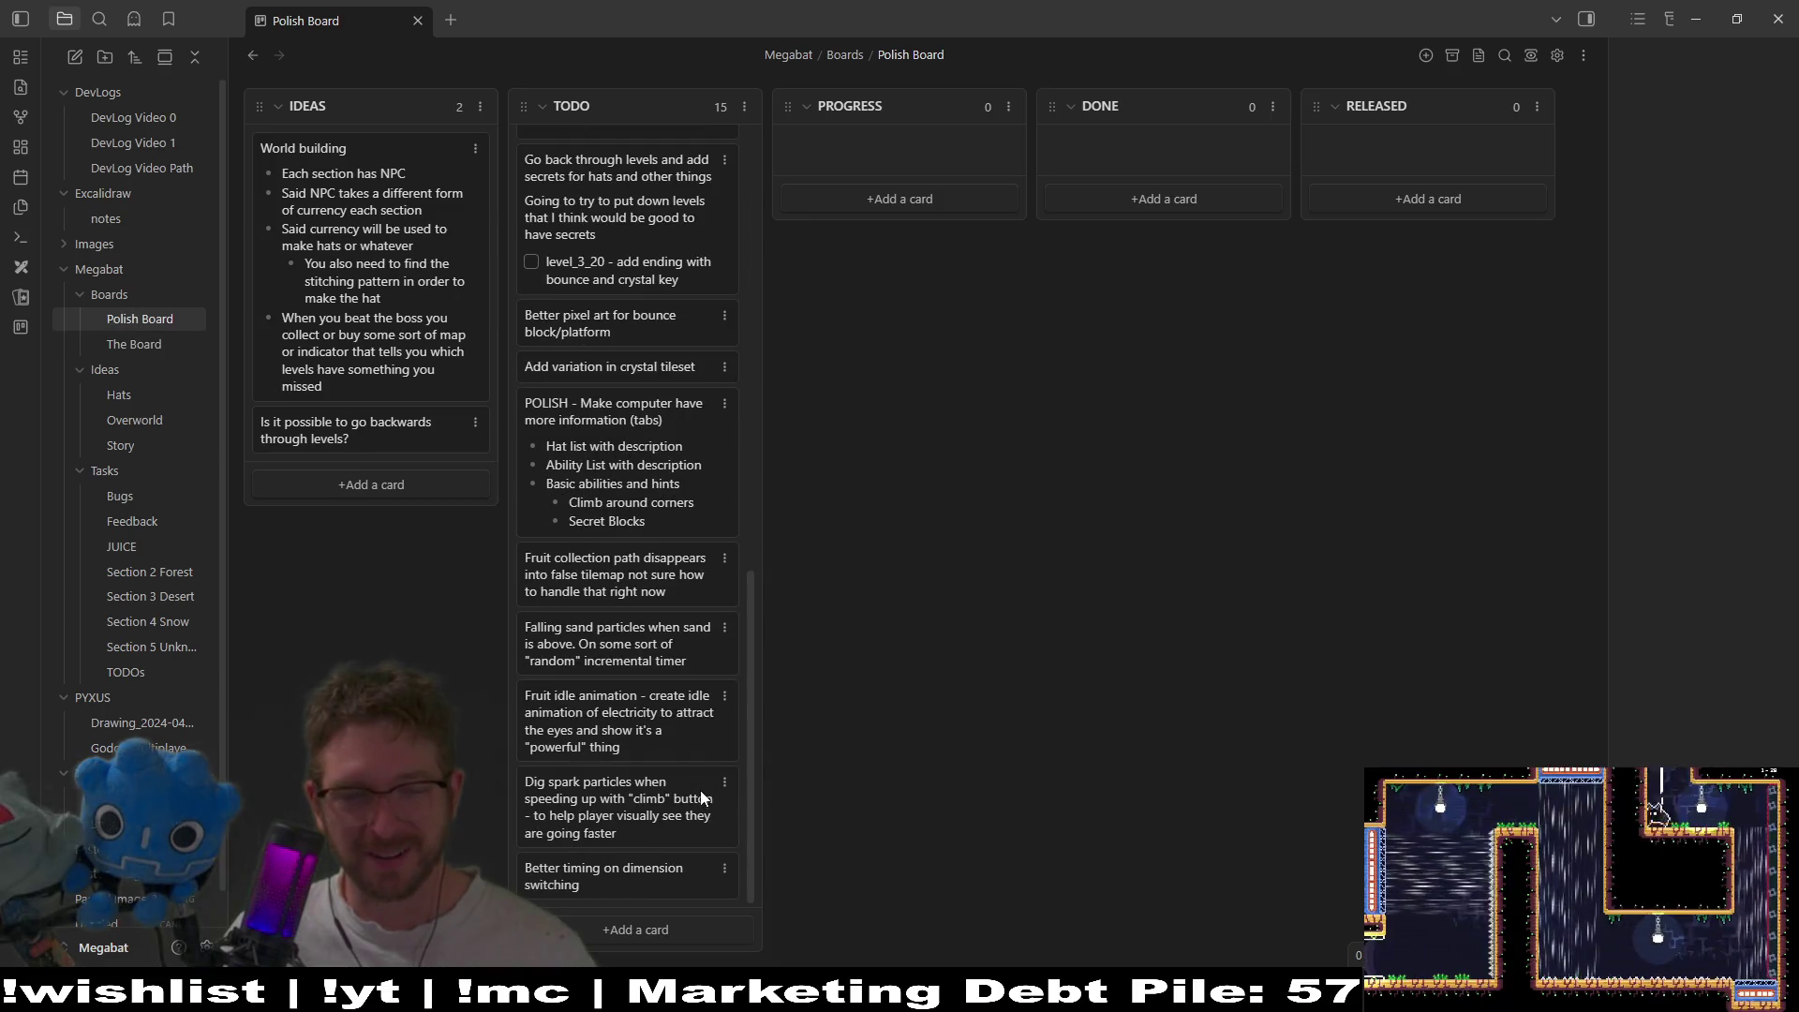
left_click(645, 922)
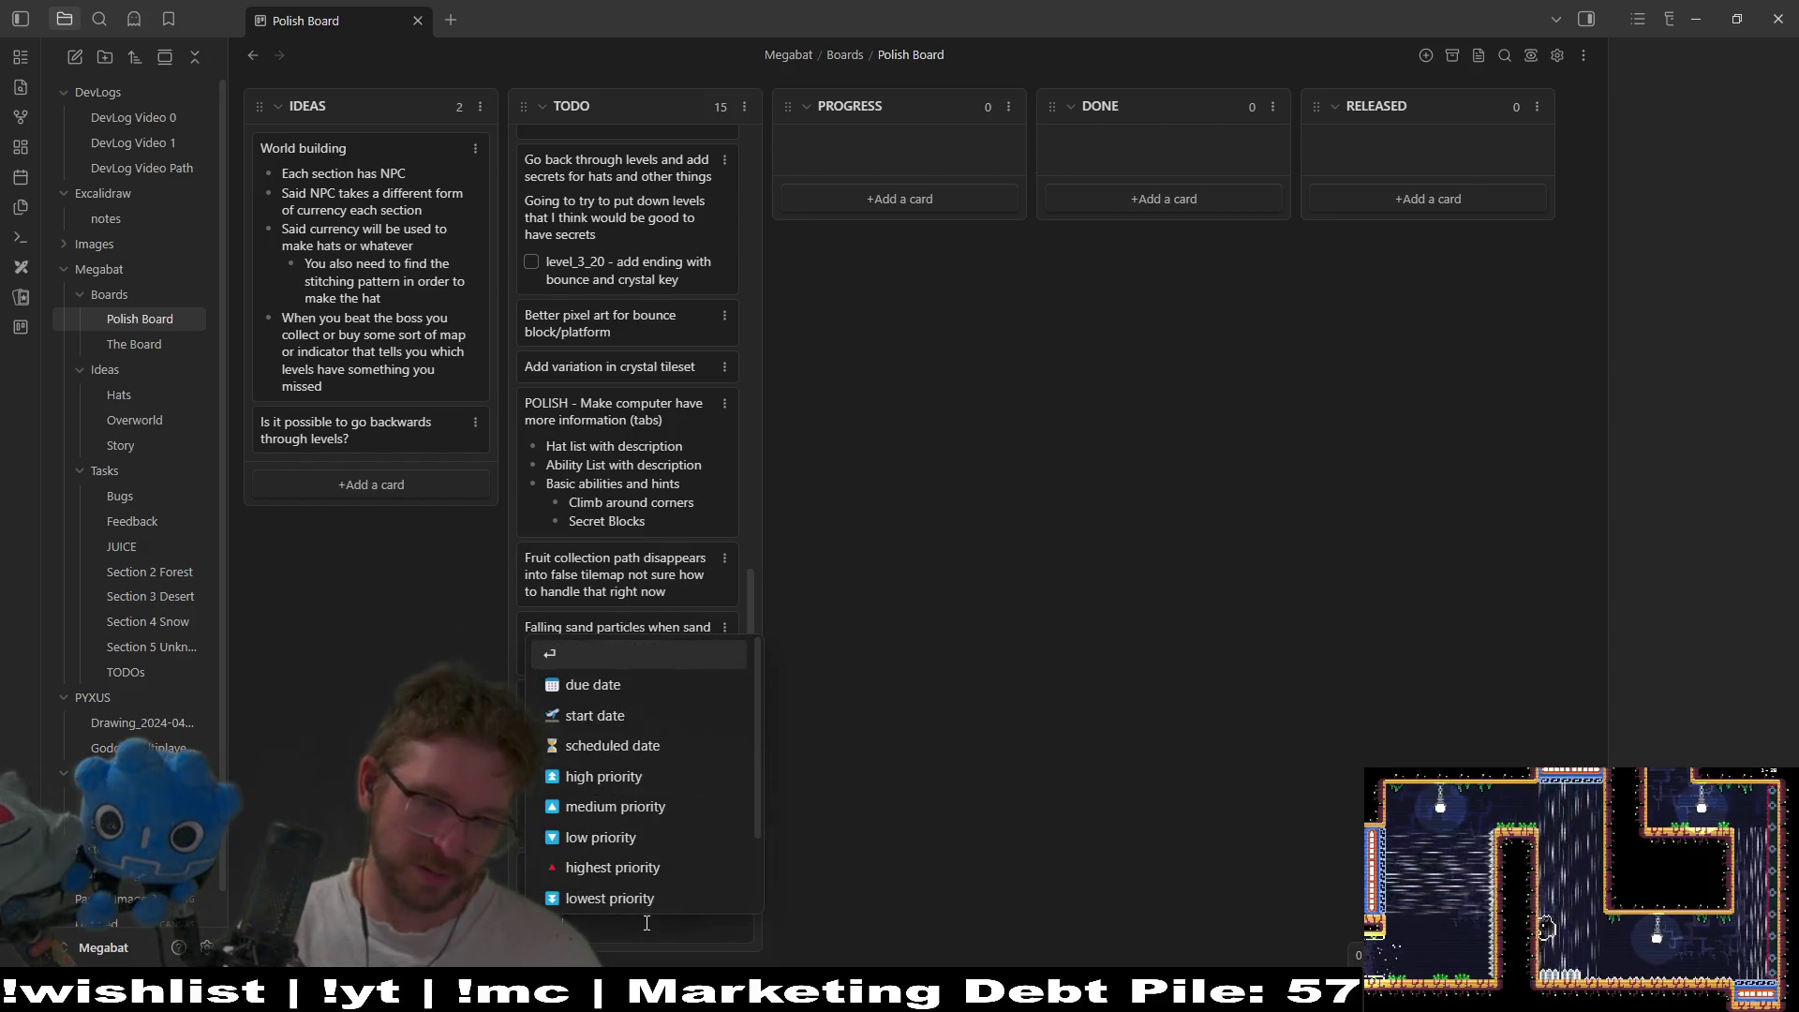
type("oing back though")
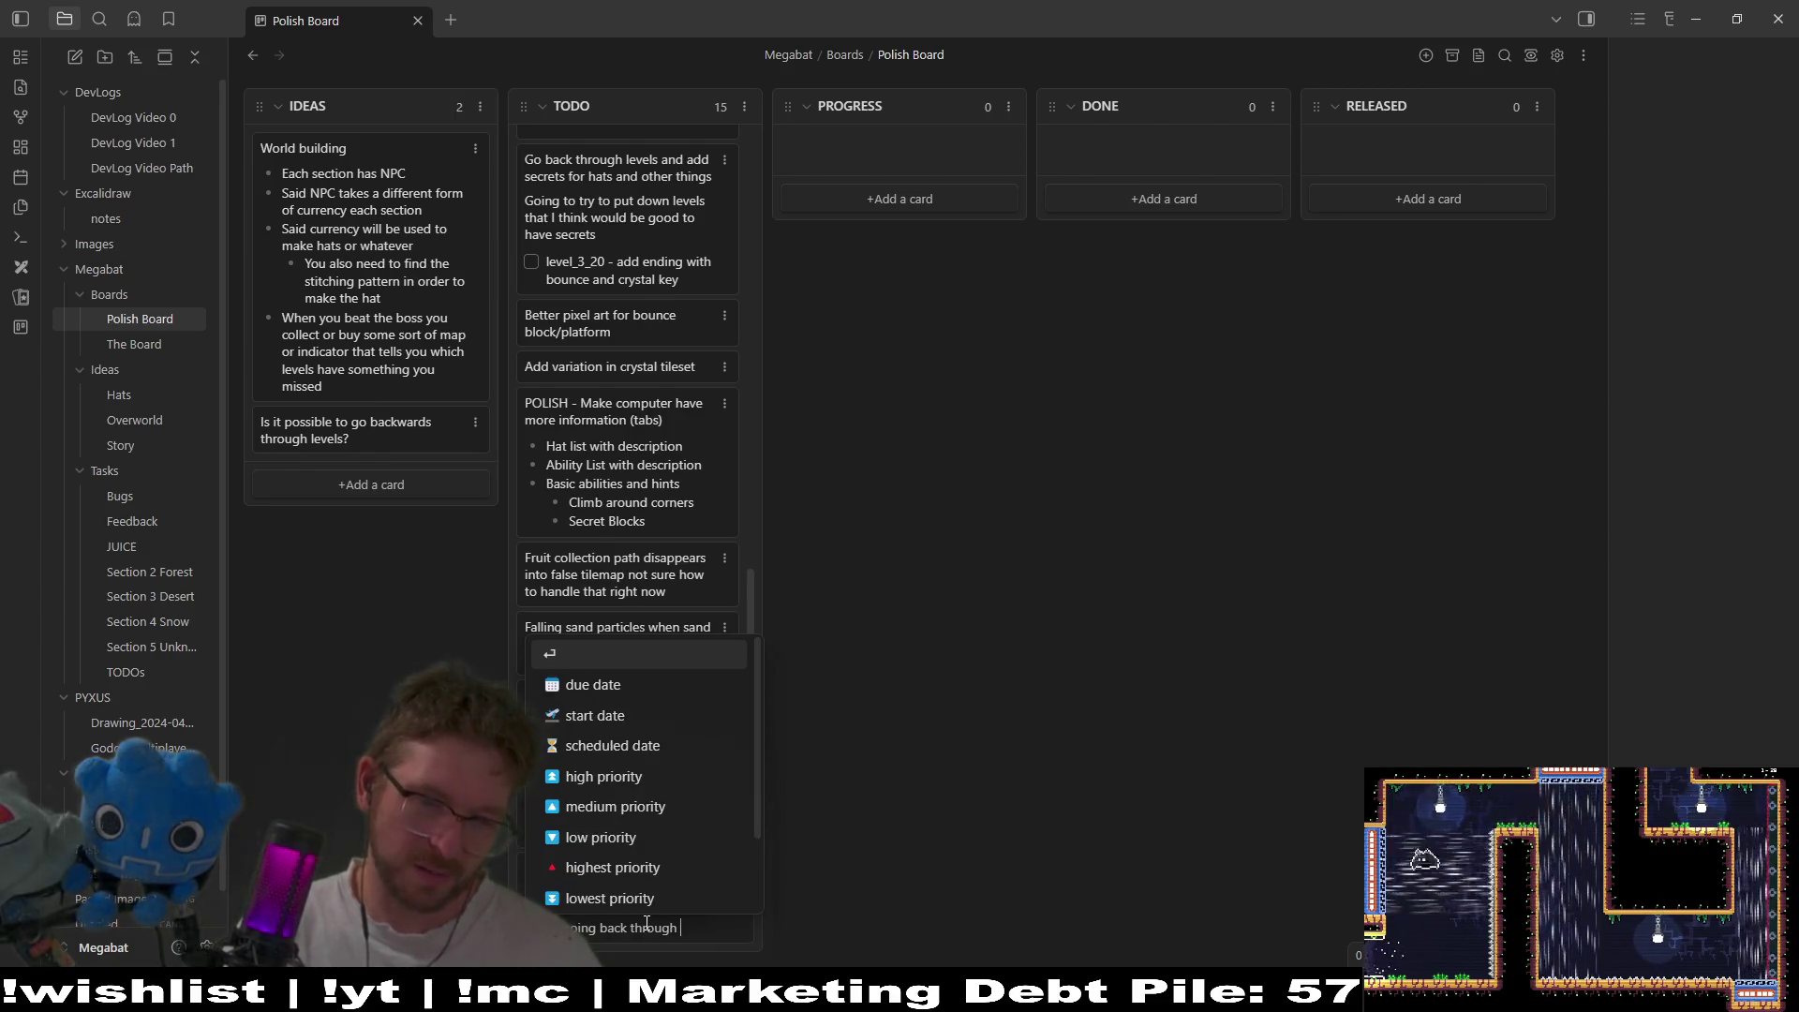
type("desert")
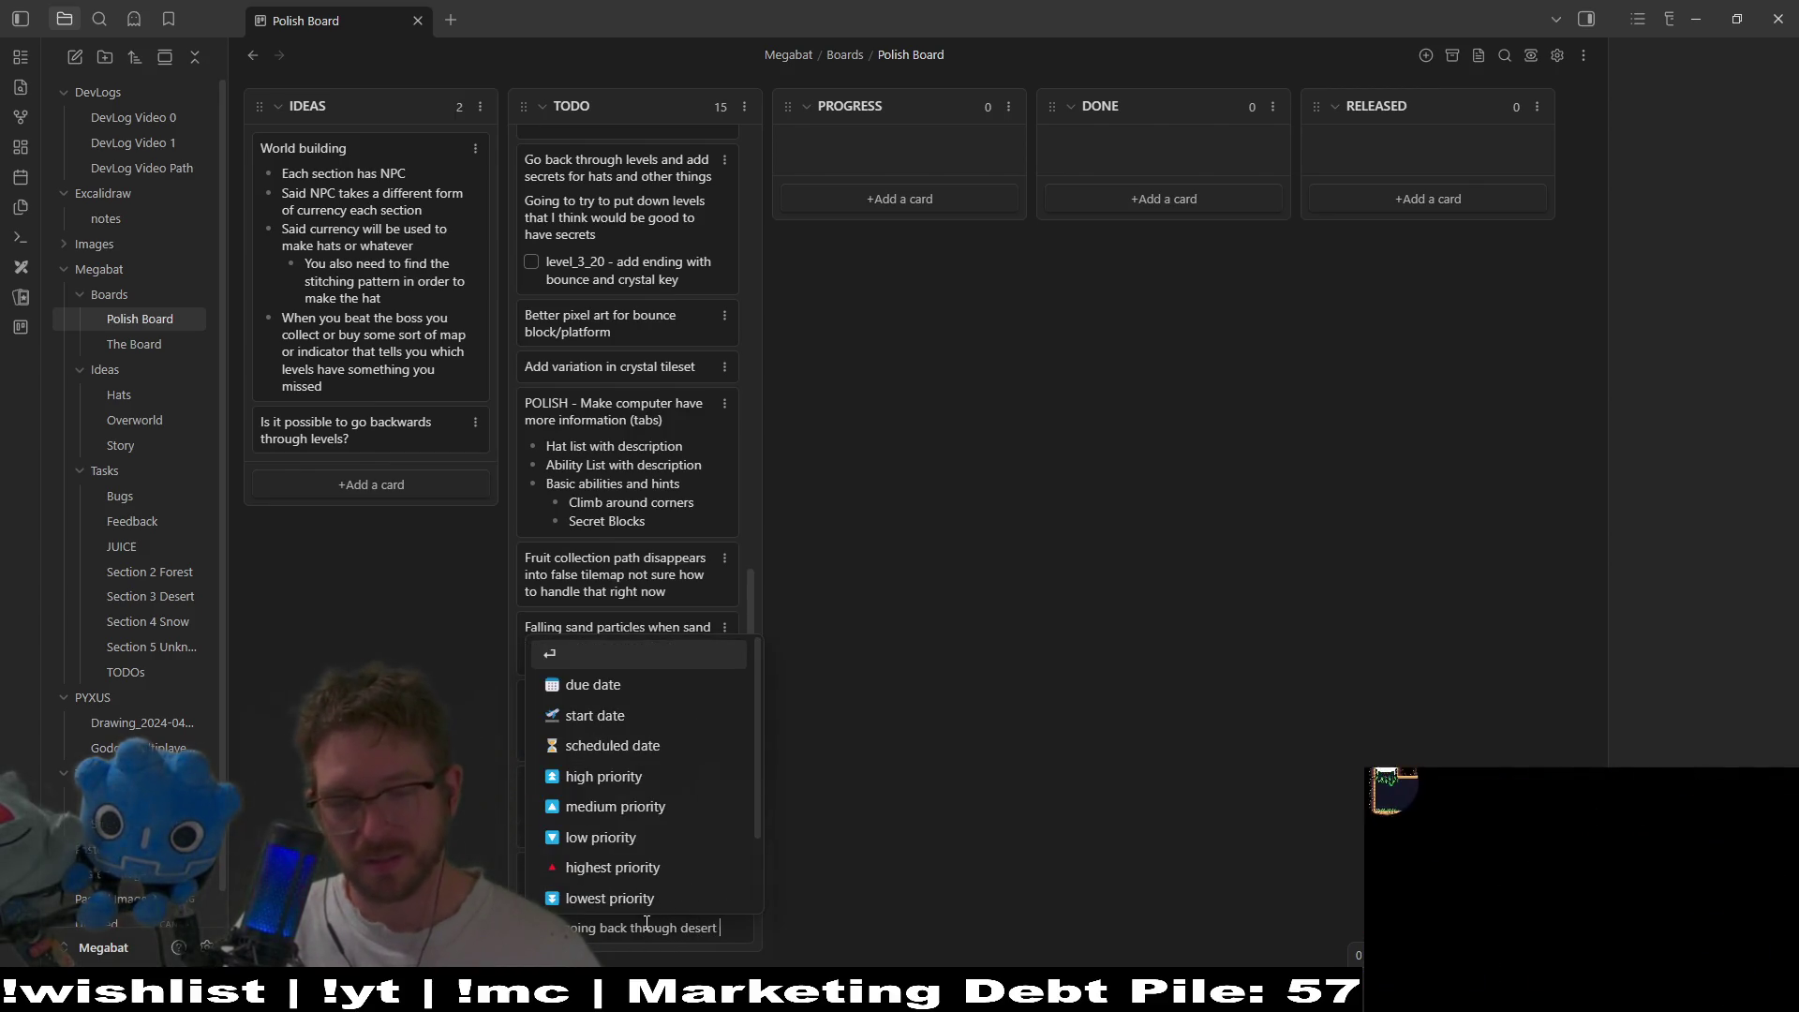
key("Return")
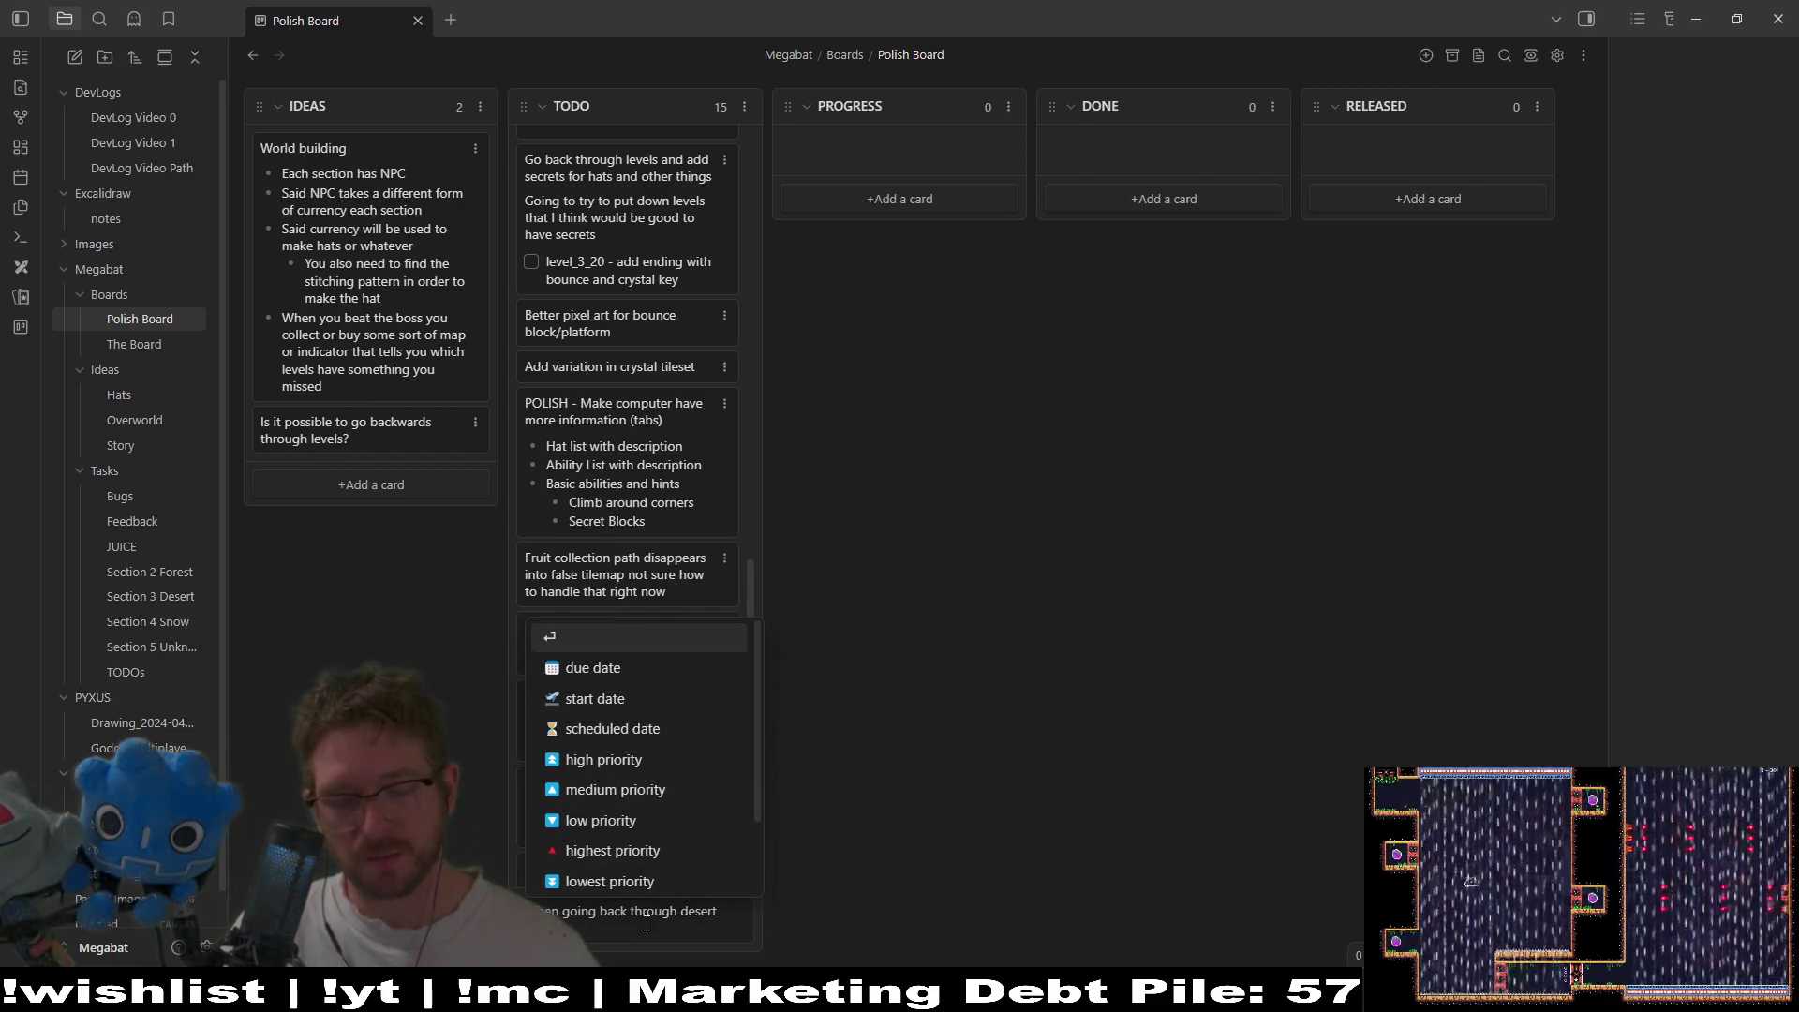
type("aybe look into ")
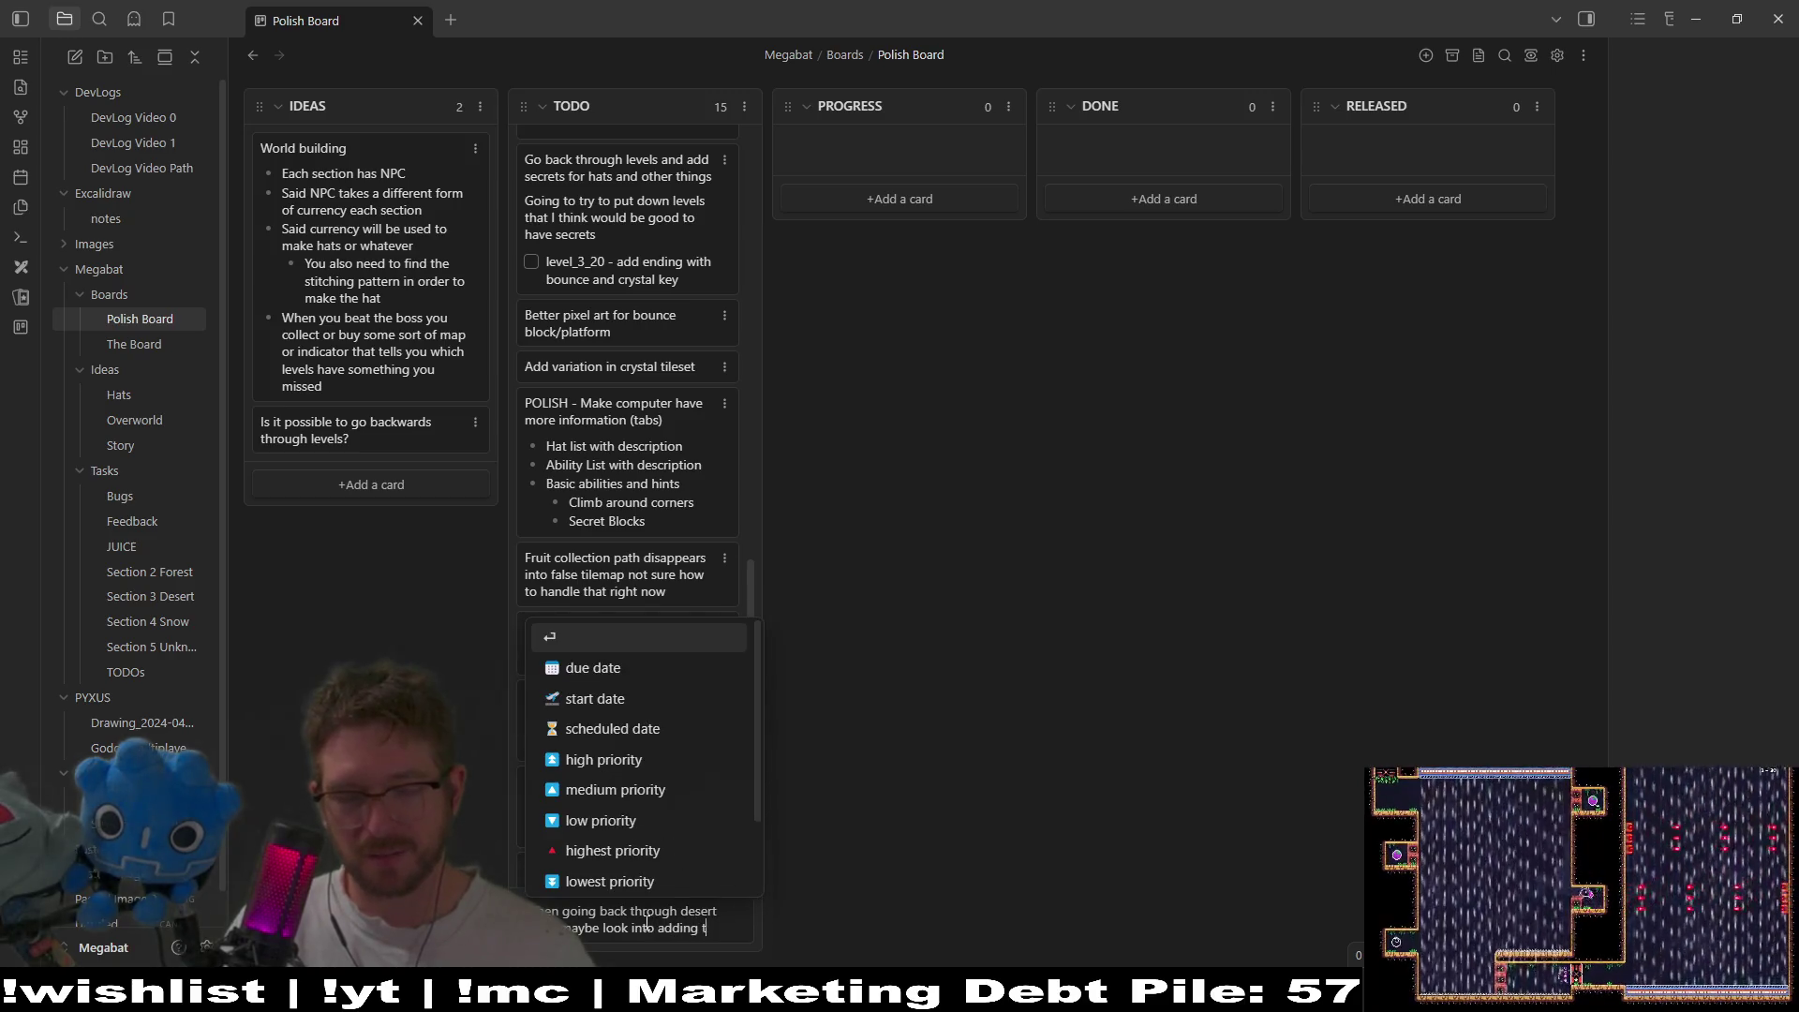
type("addin")
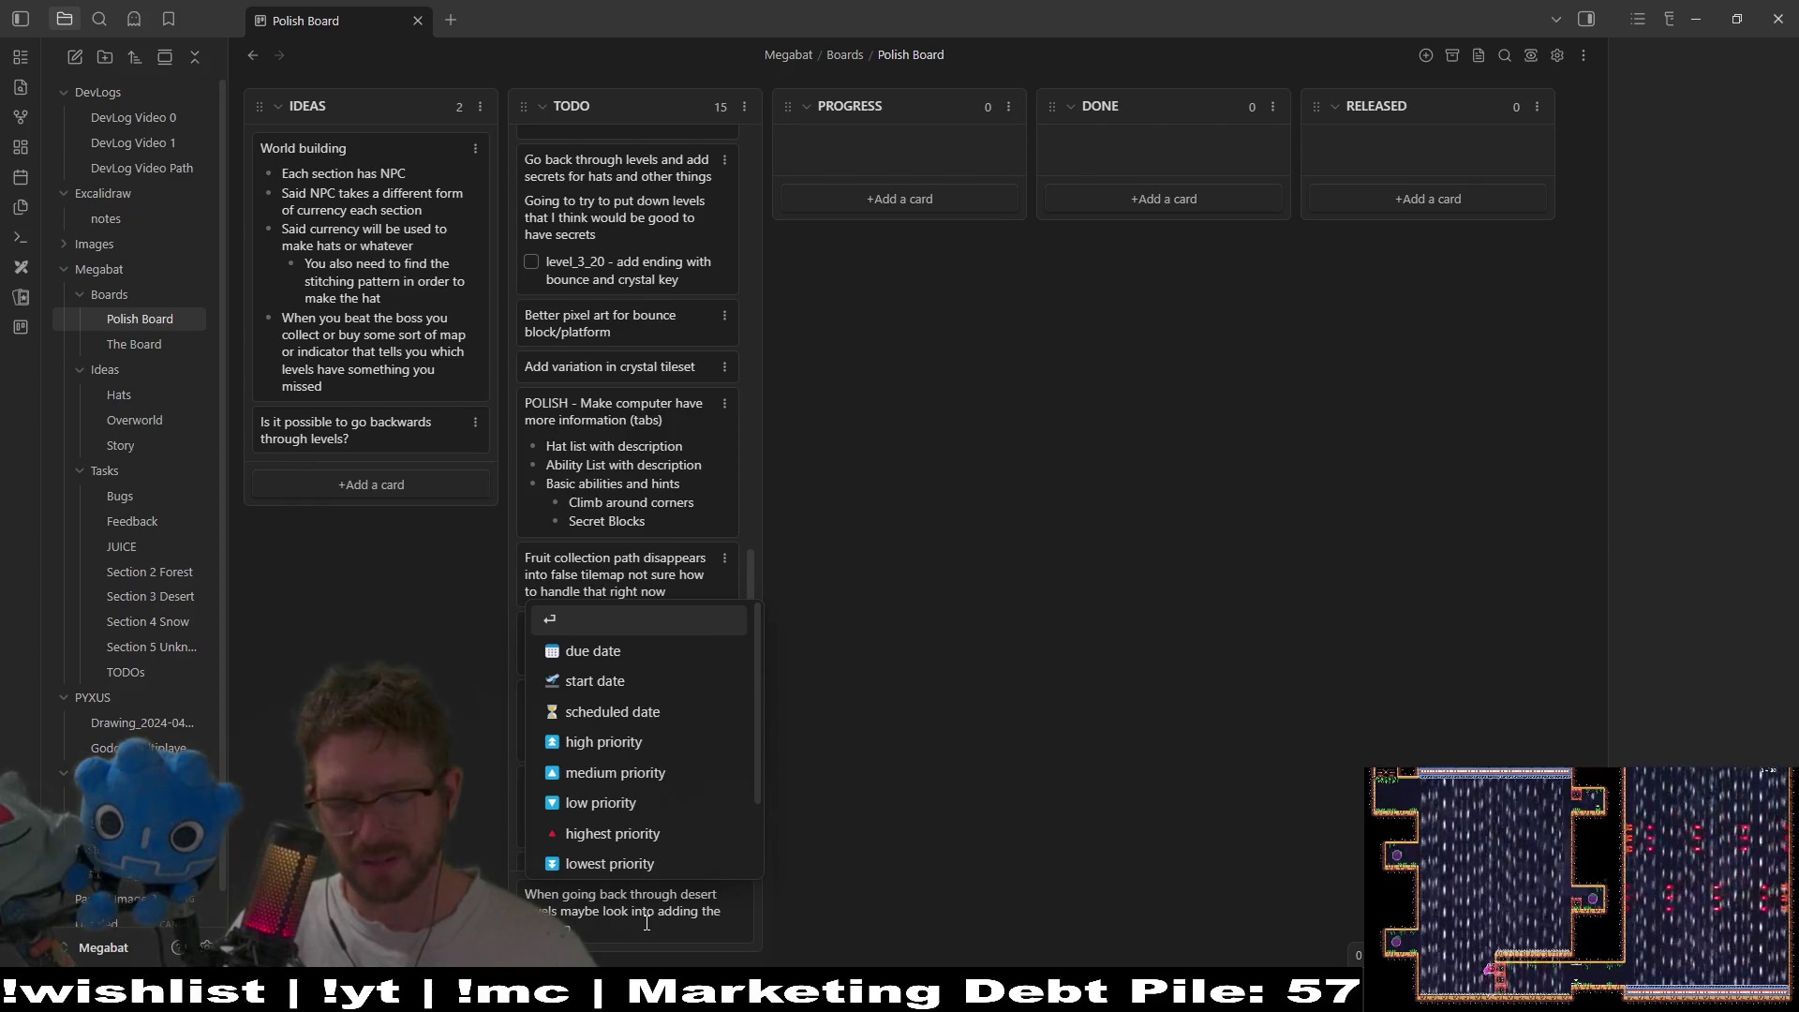
key("Return")
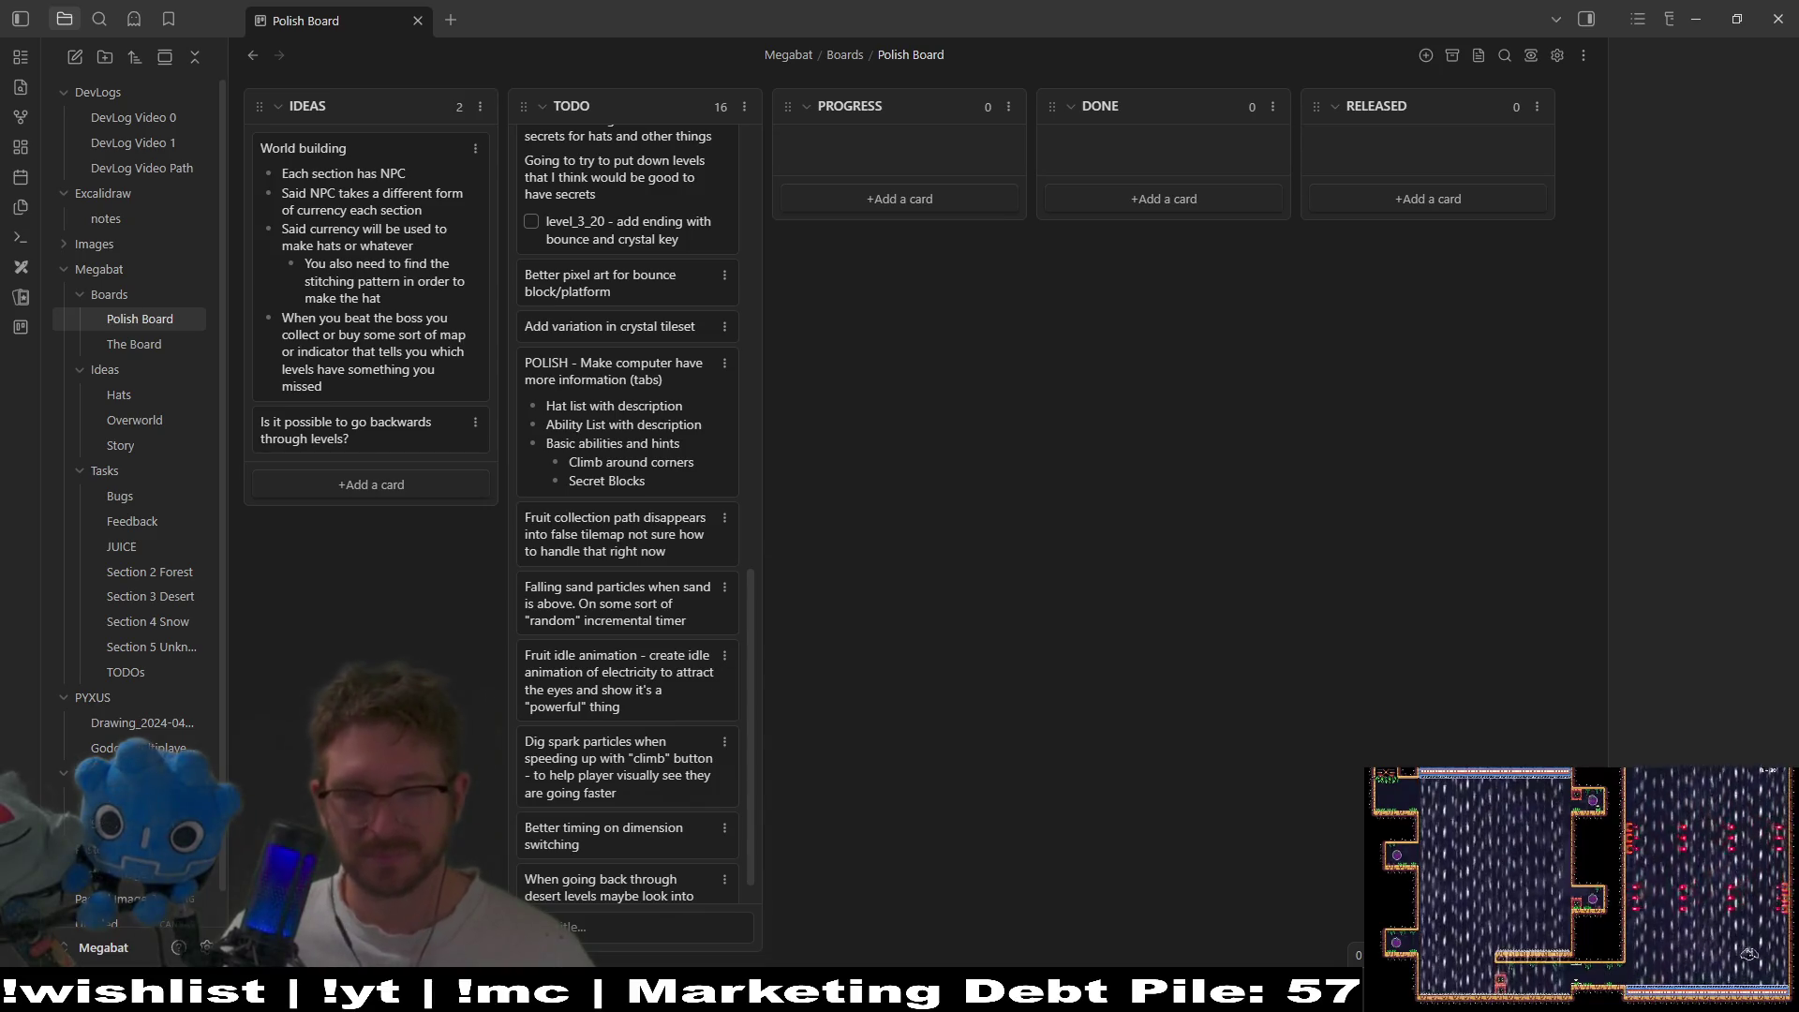
key("alt+Tab")
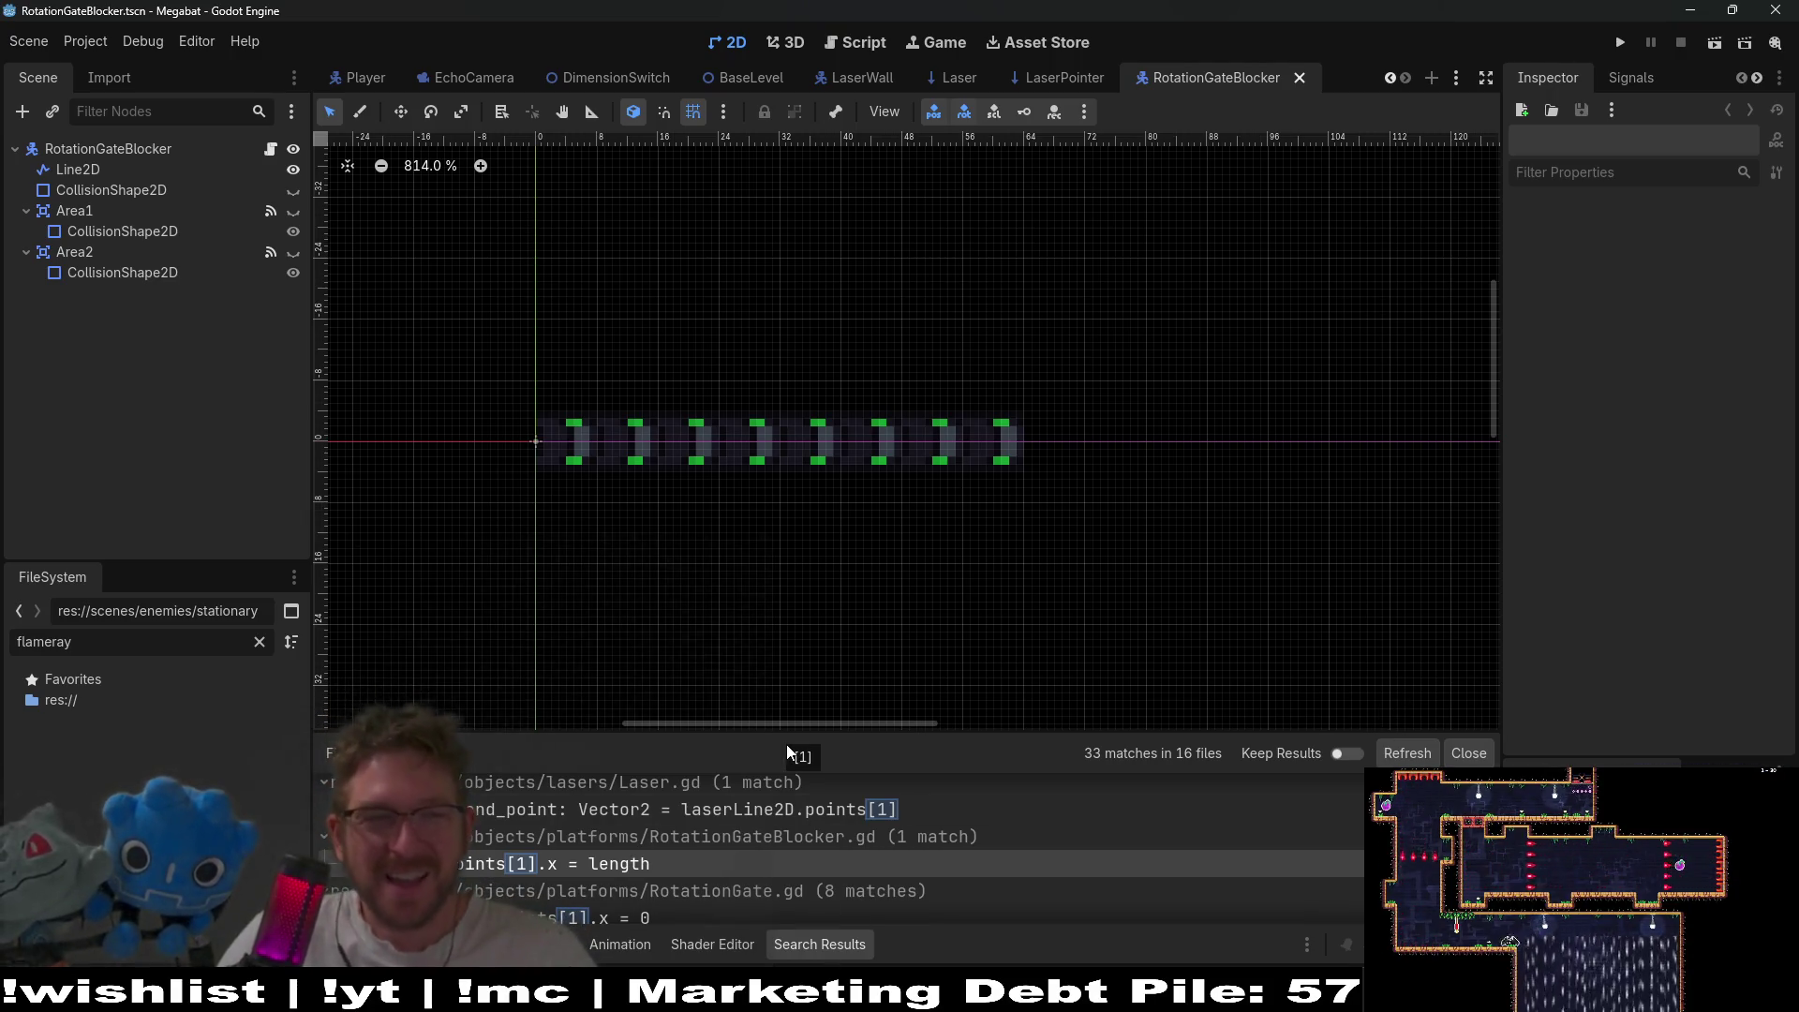
- Check the Line2D's point values, then start line.points = [Vector2.ZERO, on a new line 23
left_click(867, 45)
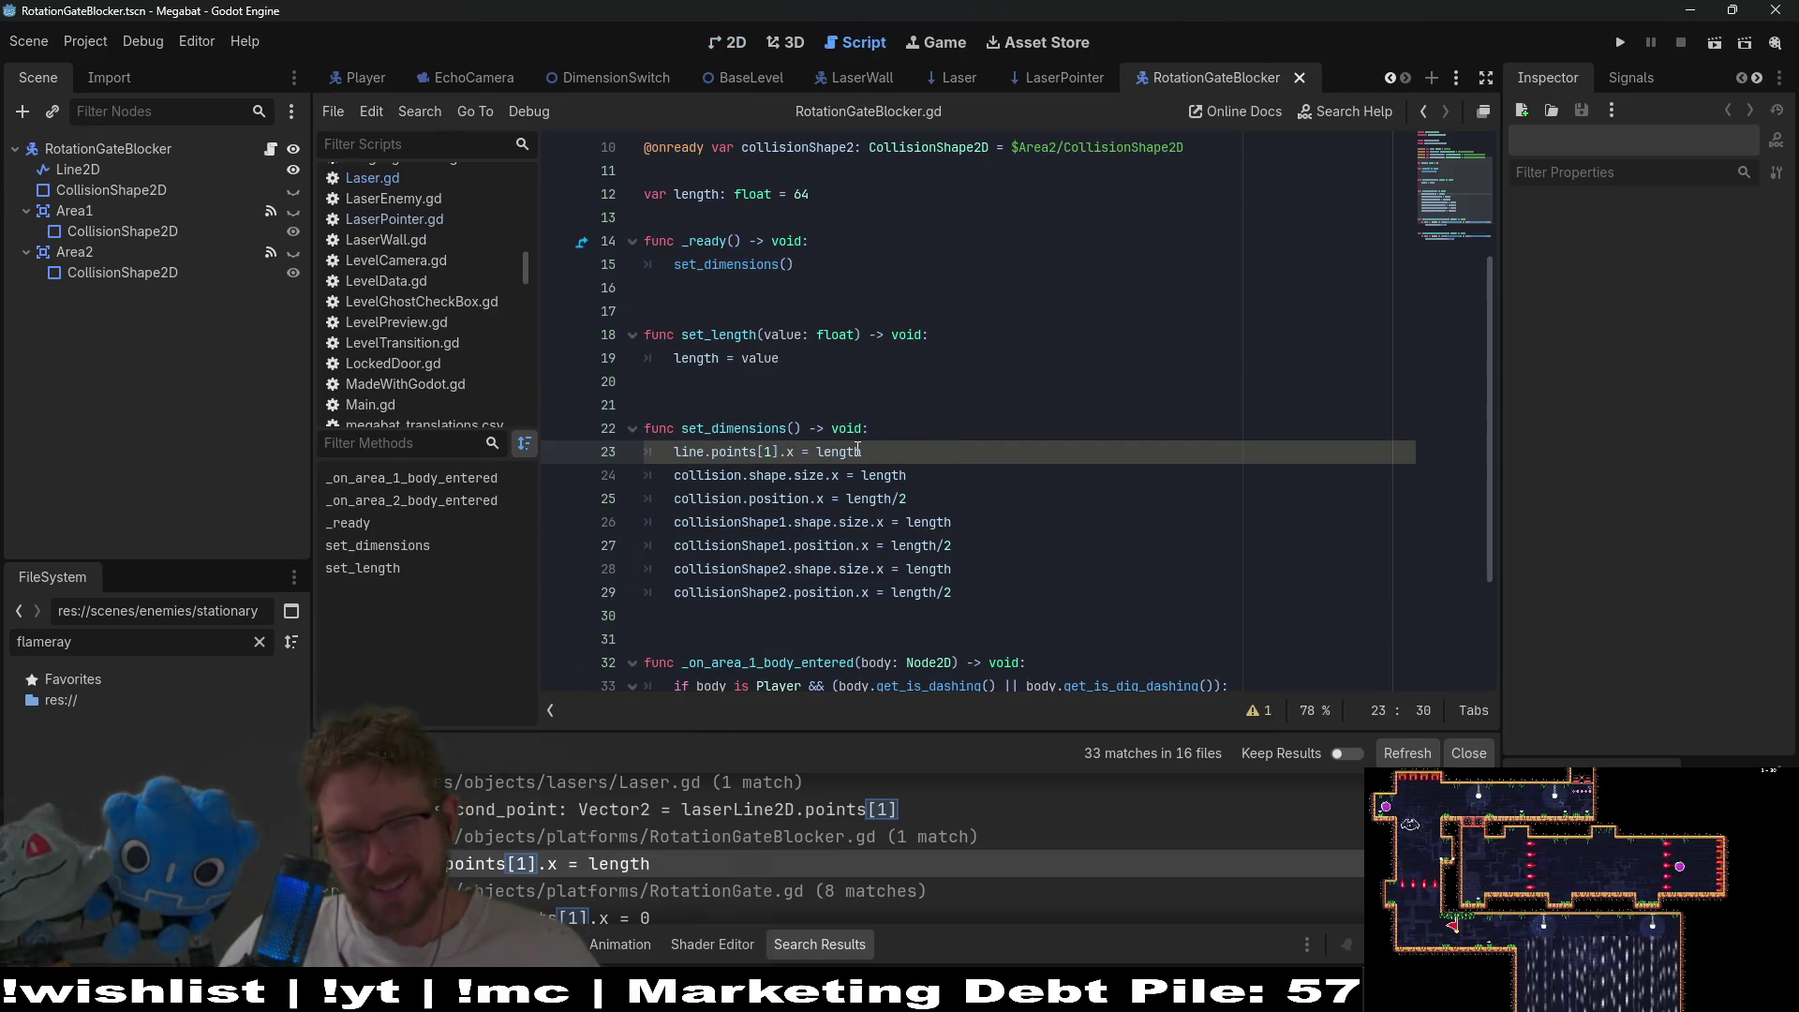
left_click(76, 172)
left_click(1706, 246)
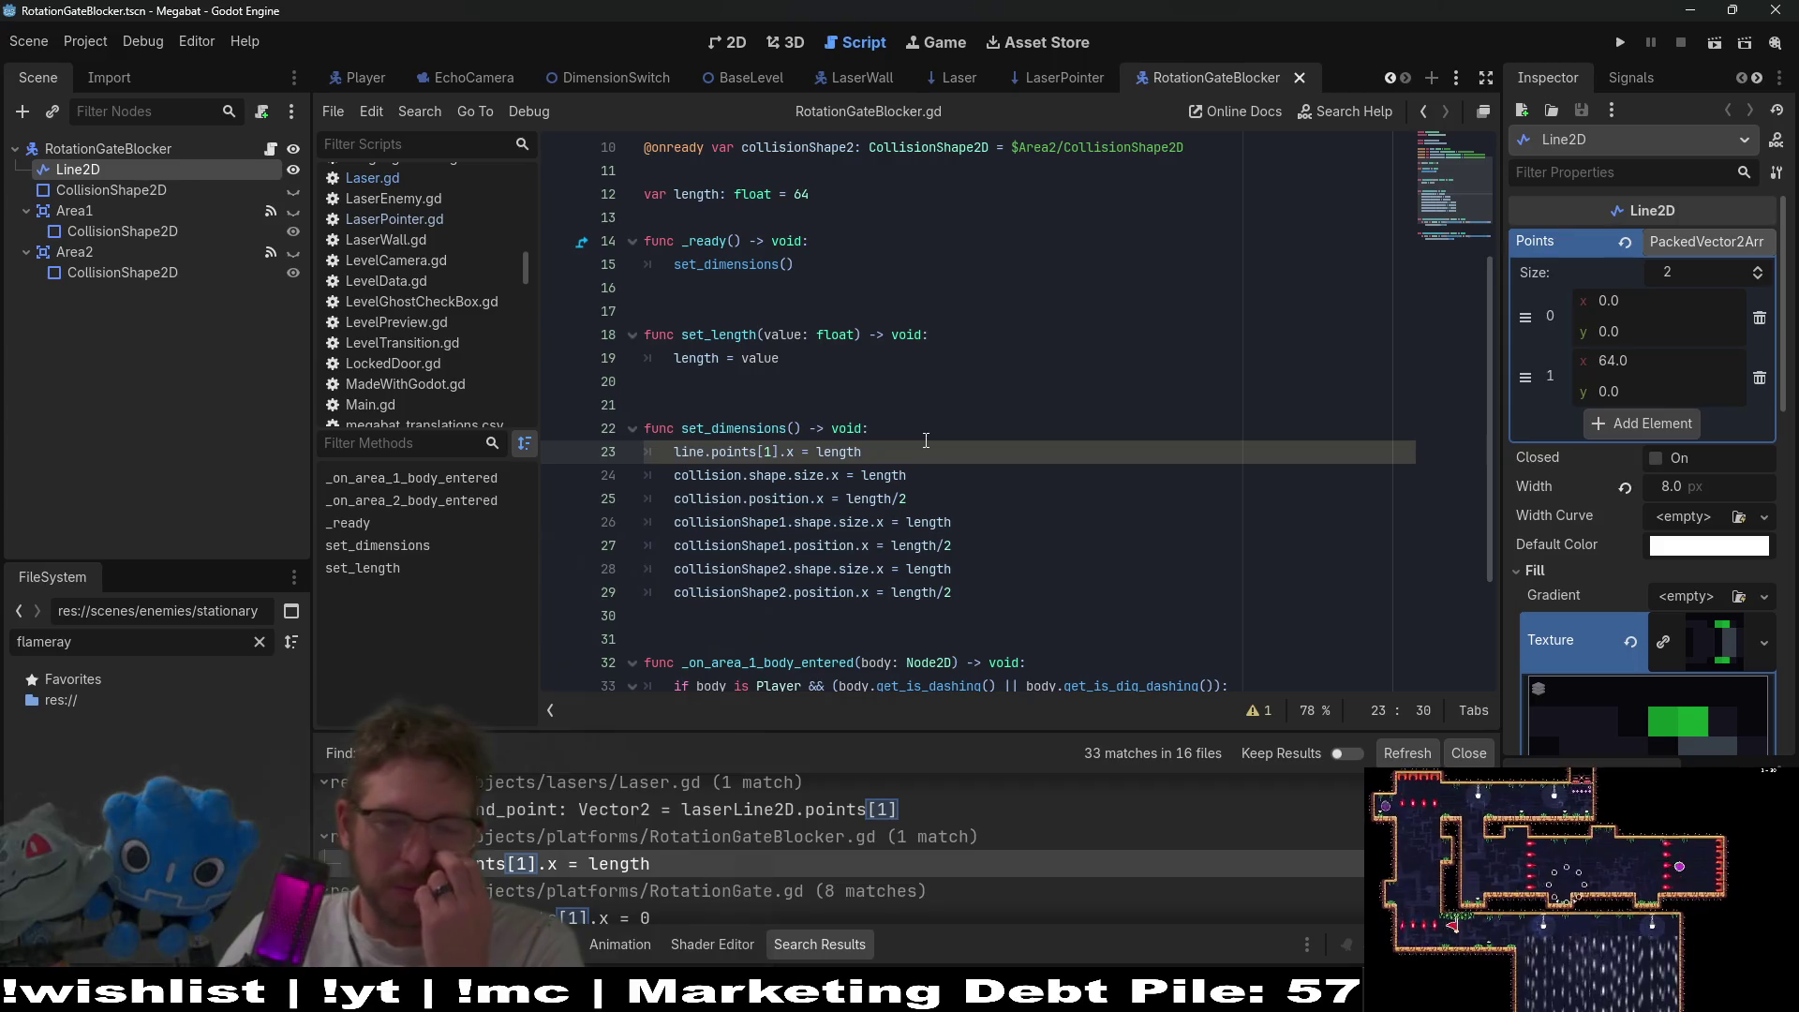
left_click(826, 470)
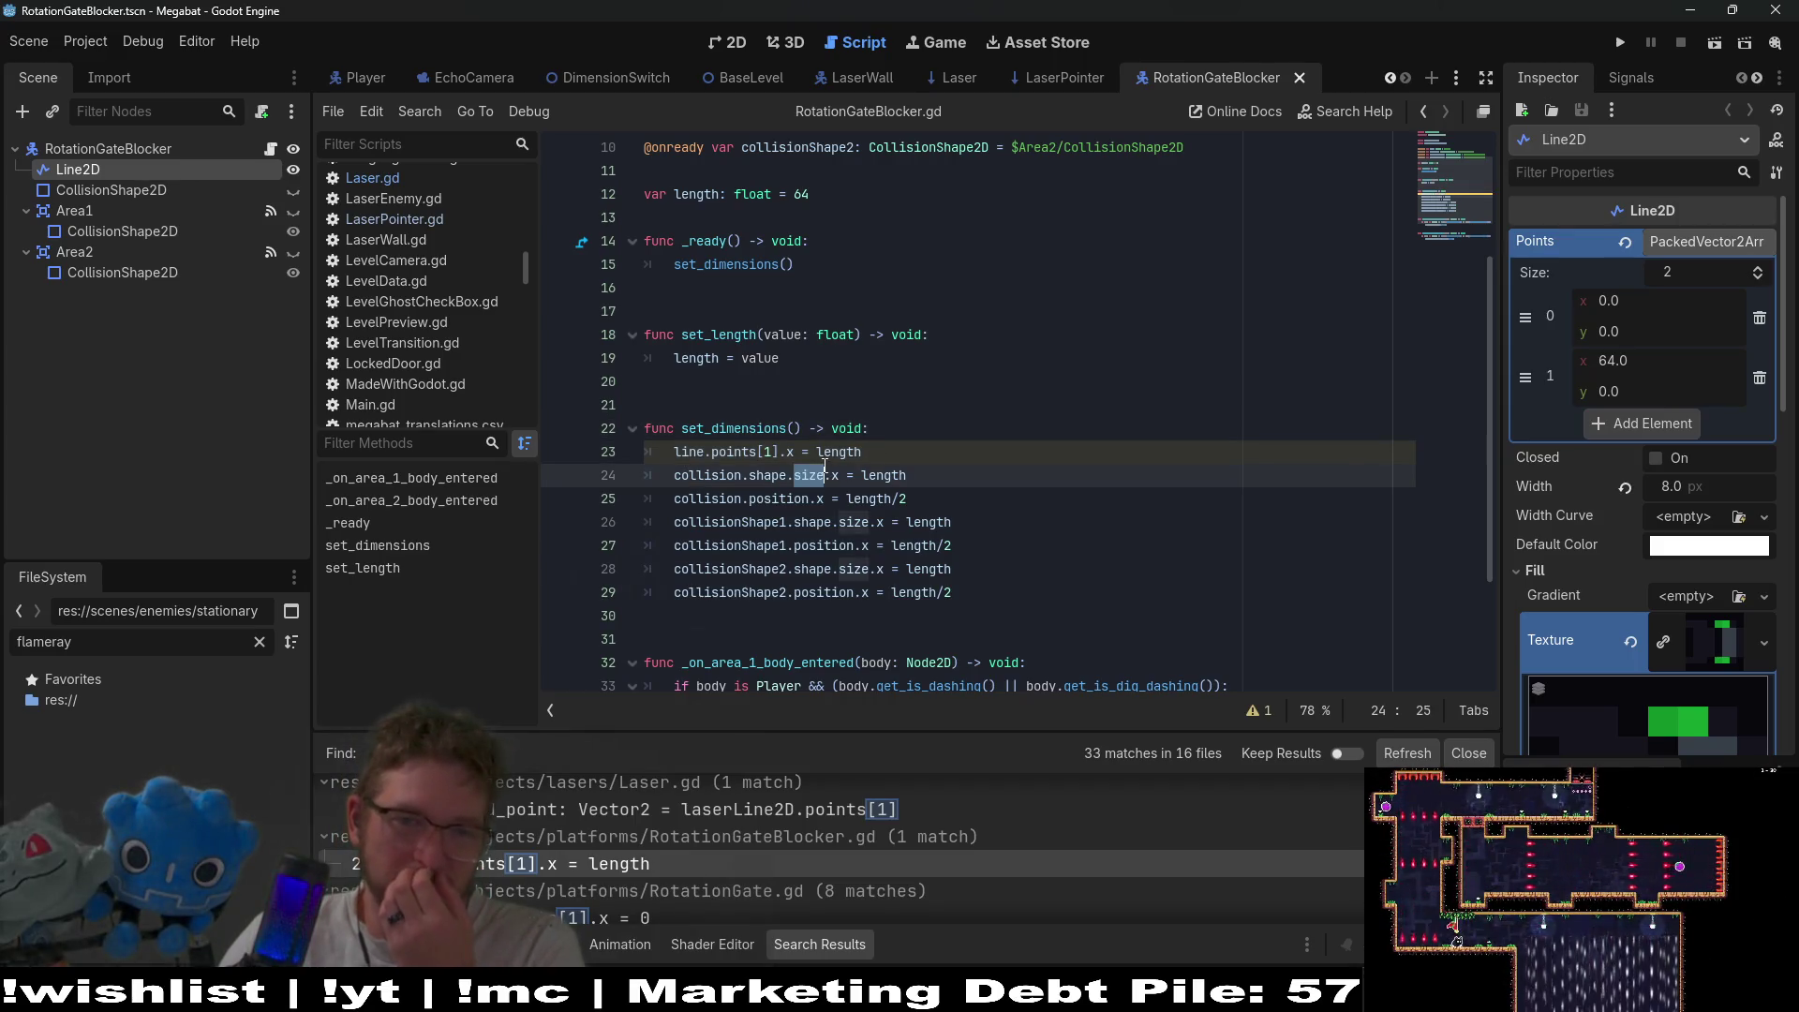
left_click(877, 428)
key("Return")
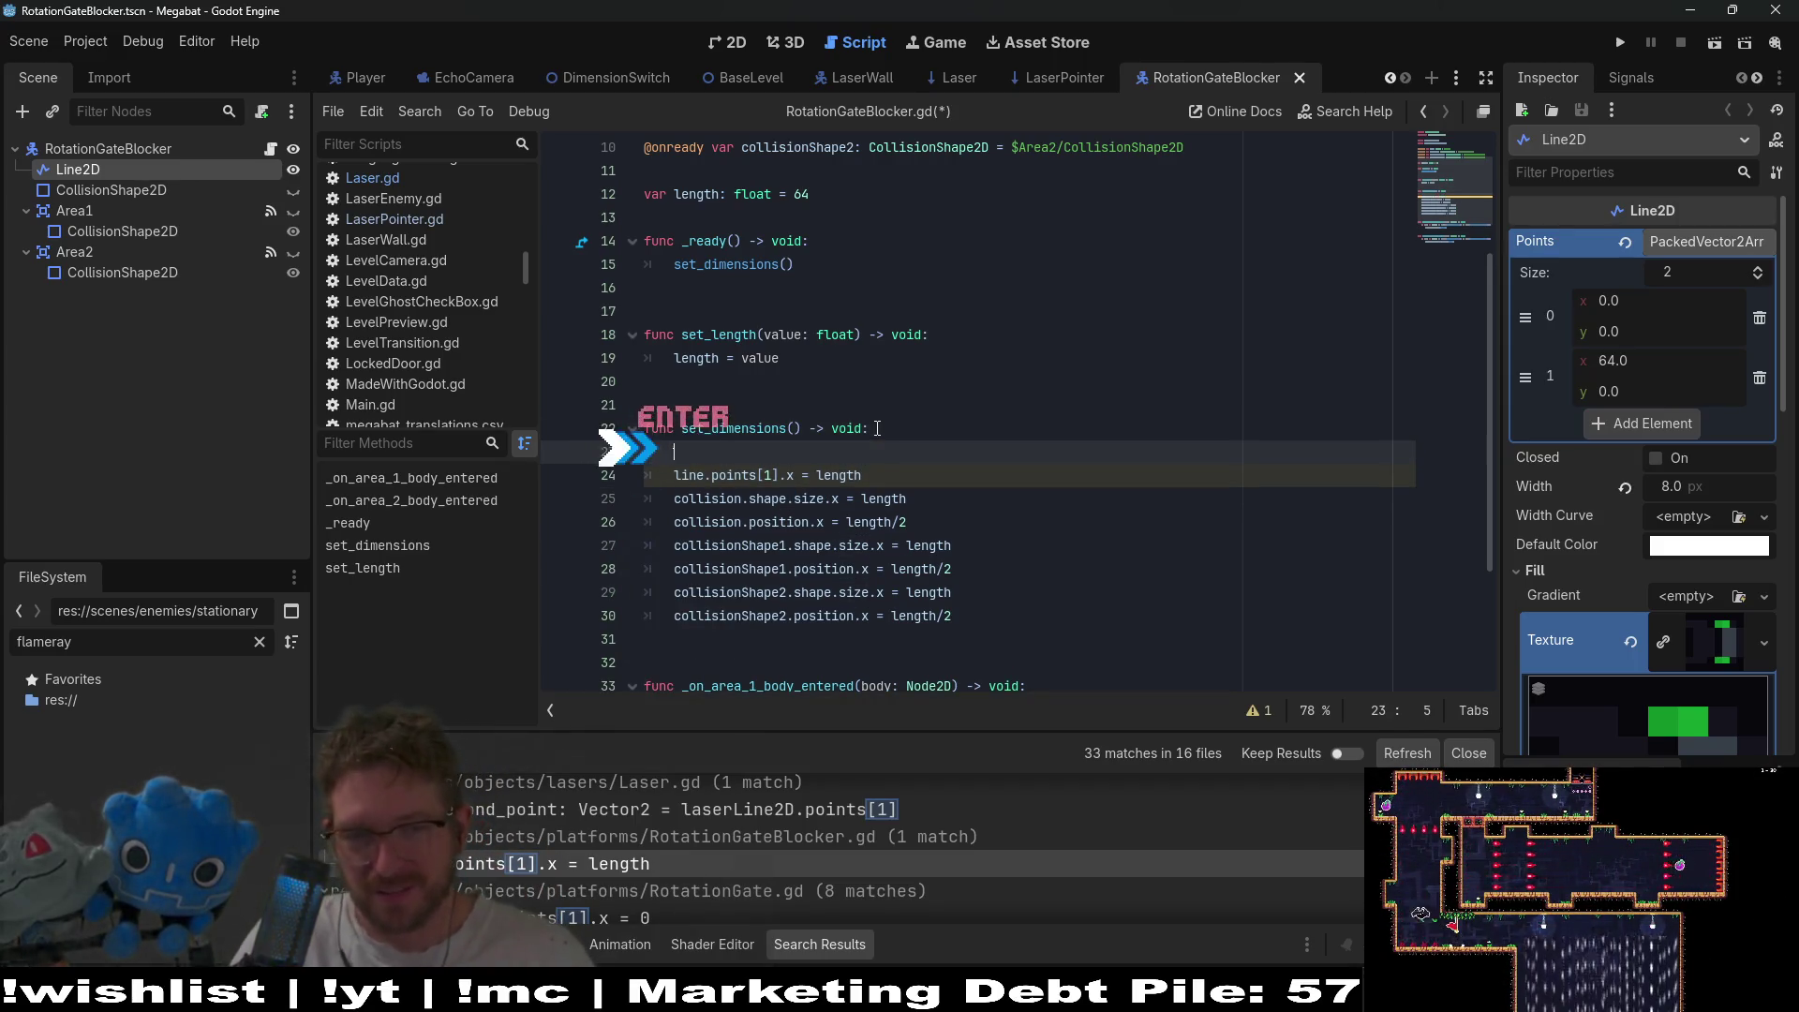
type("iline")
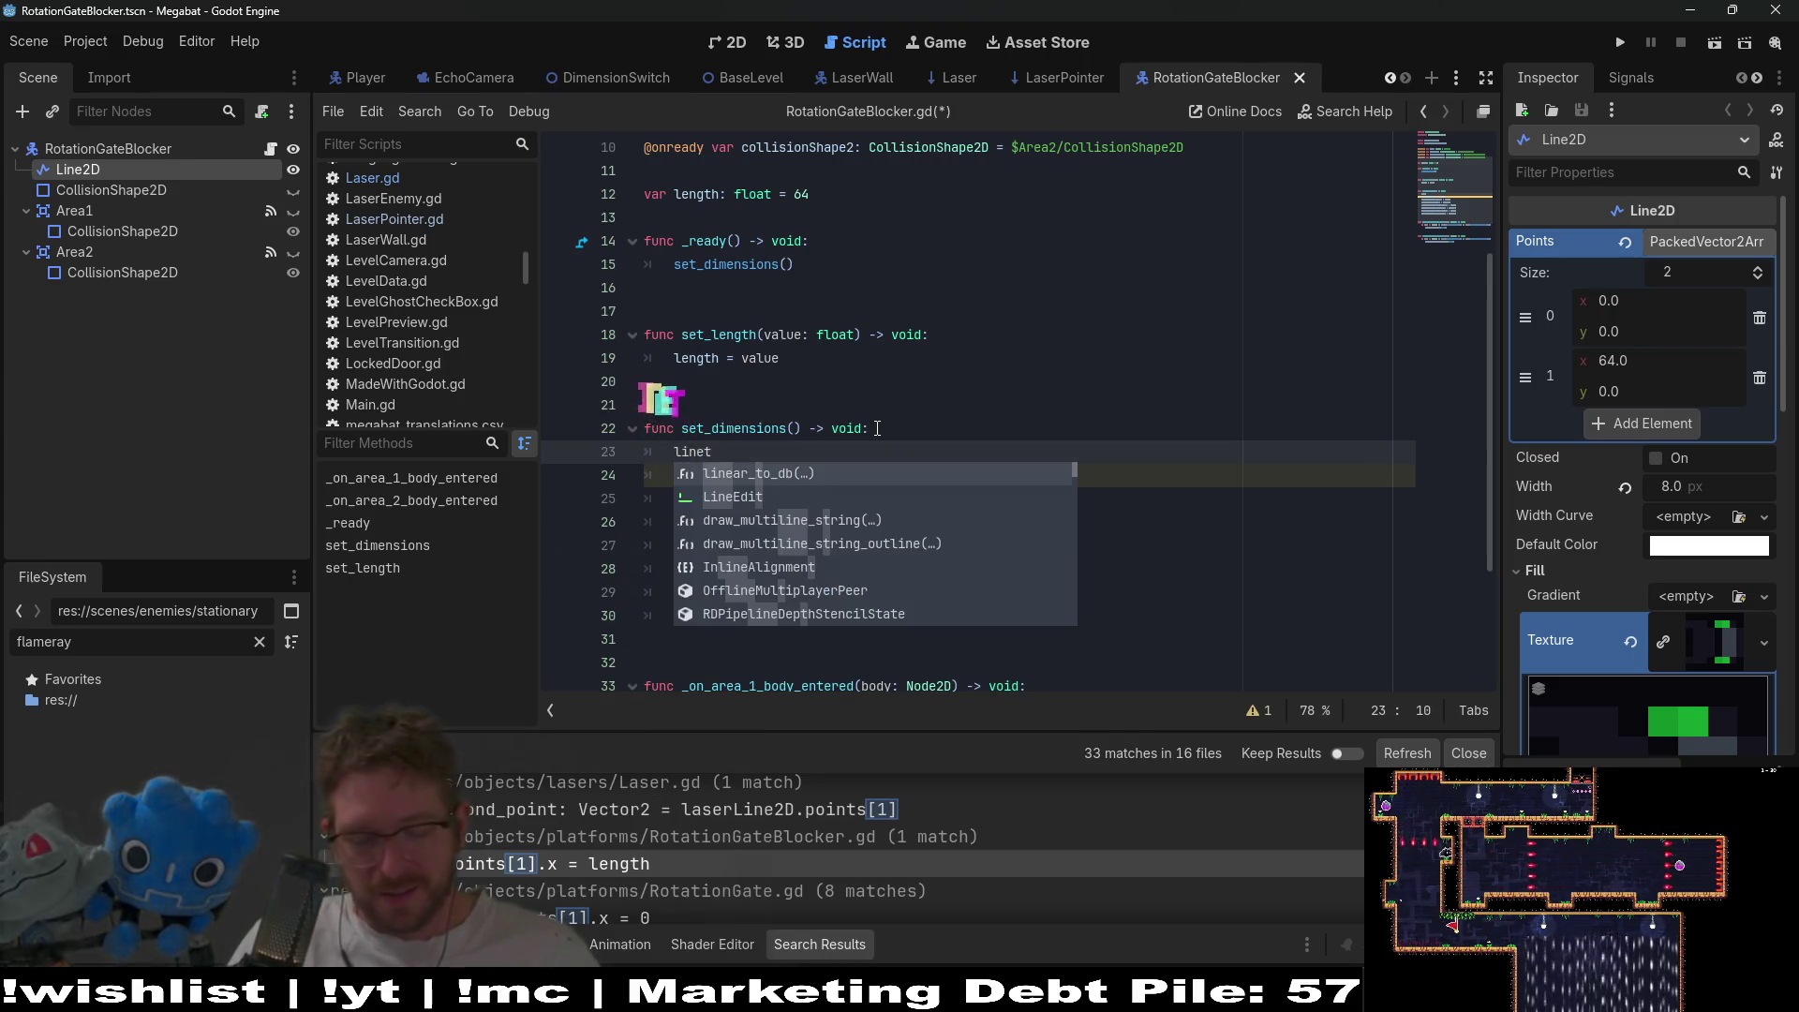
type(".poin")
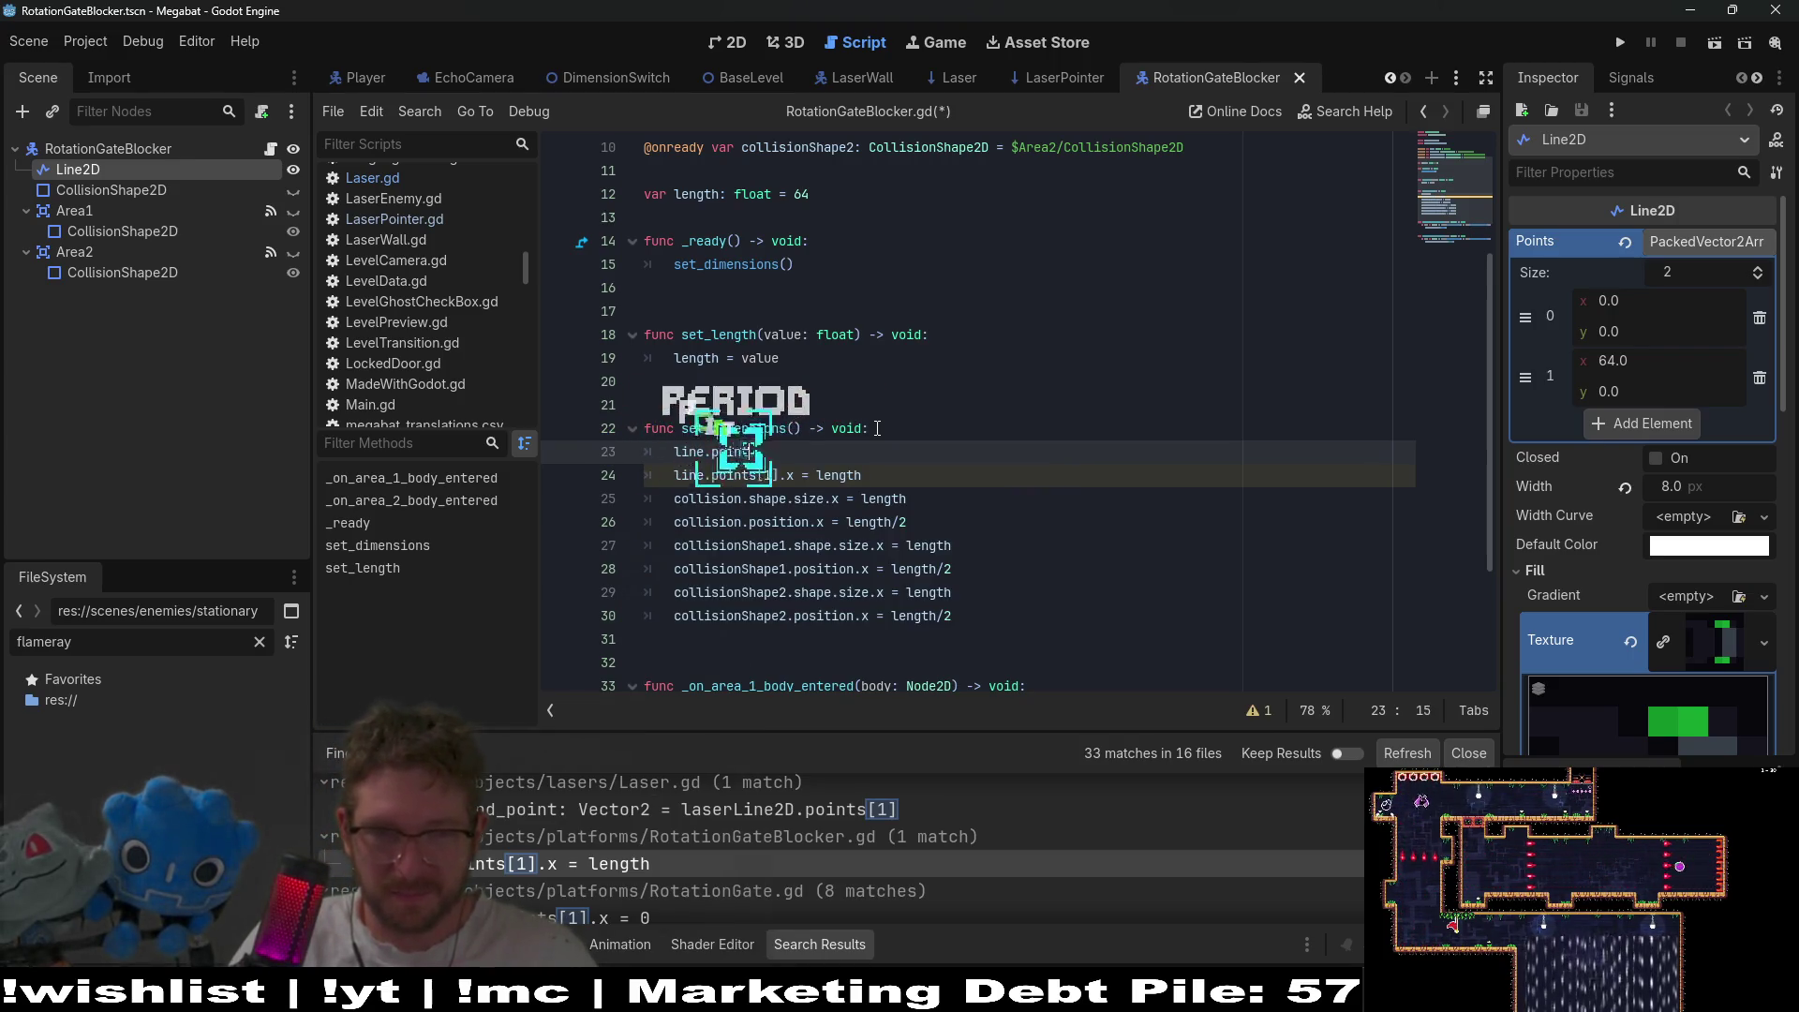
type("ts = ")
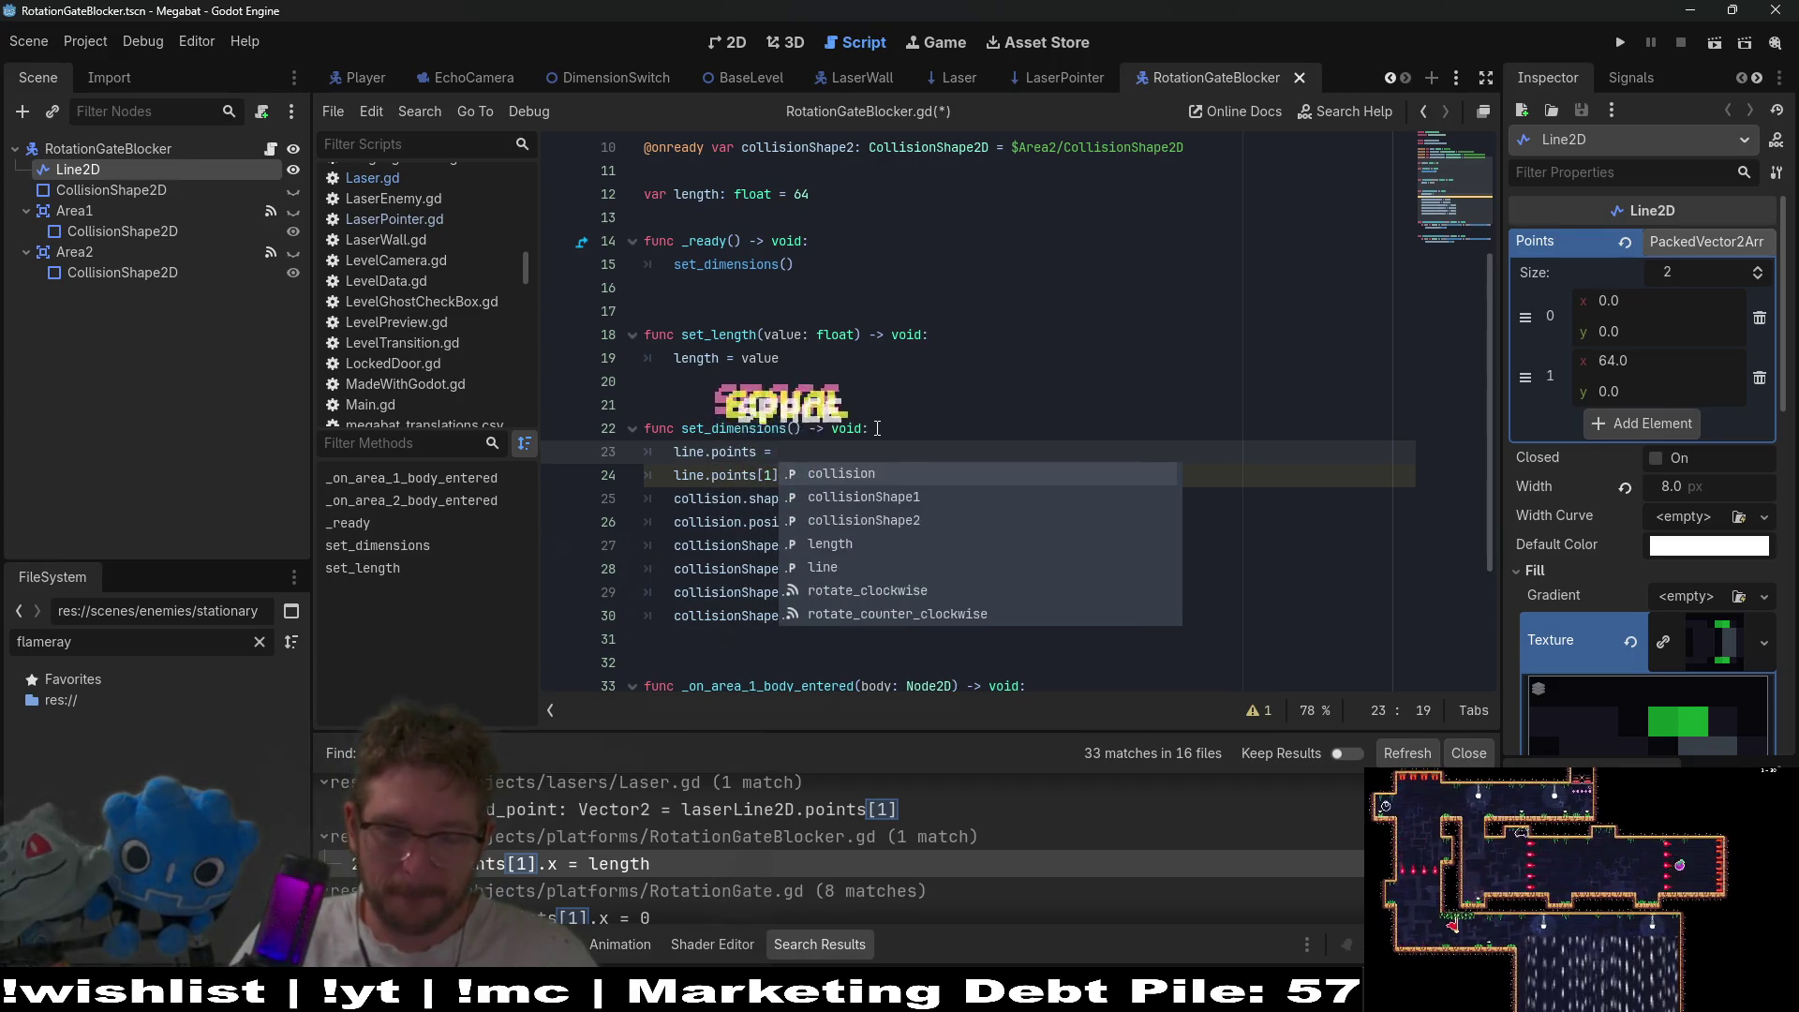
type("[Vec")
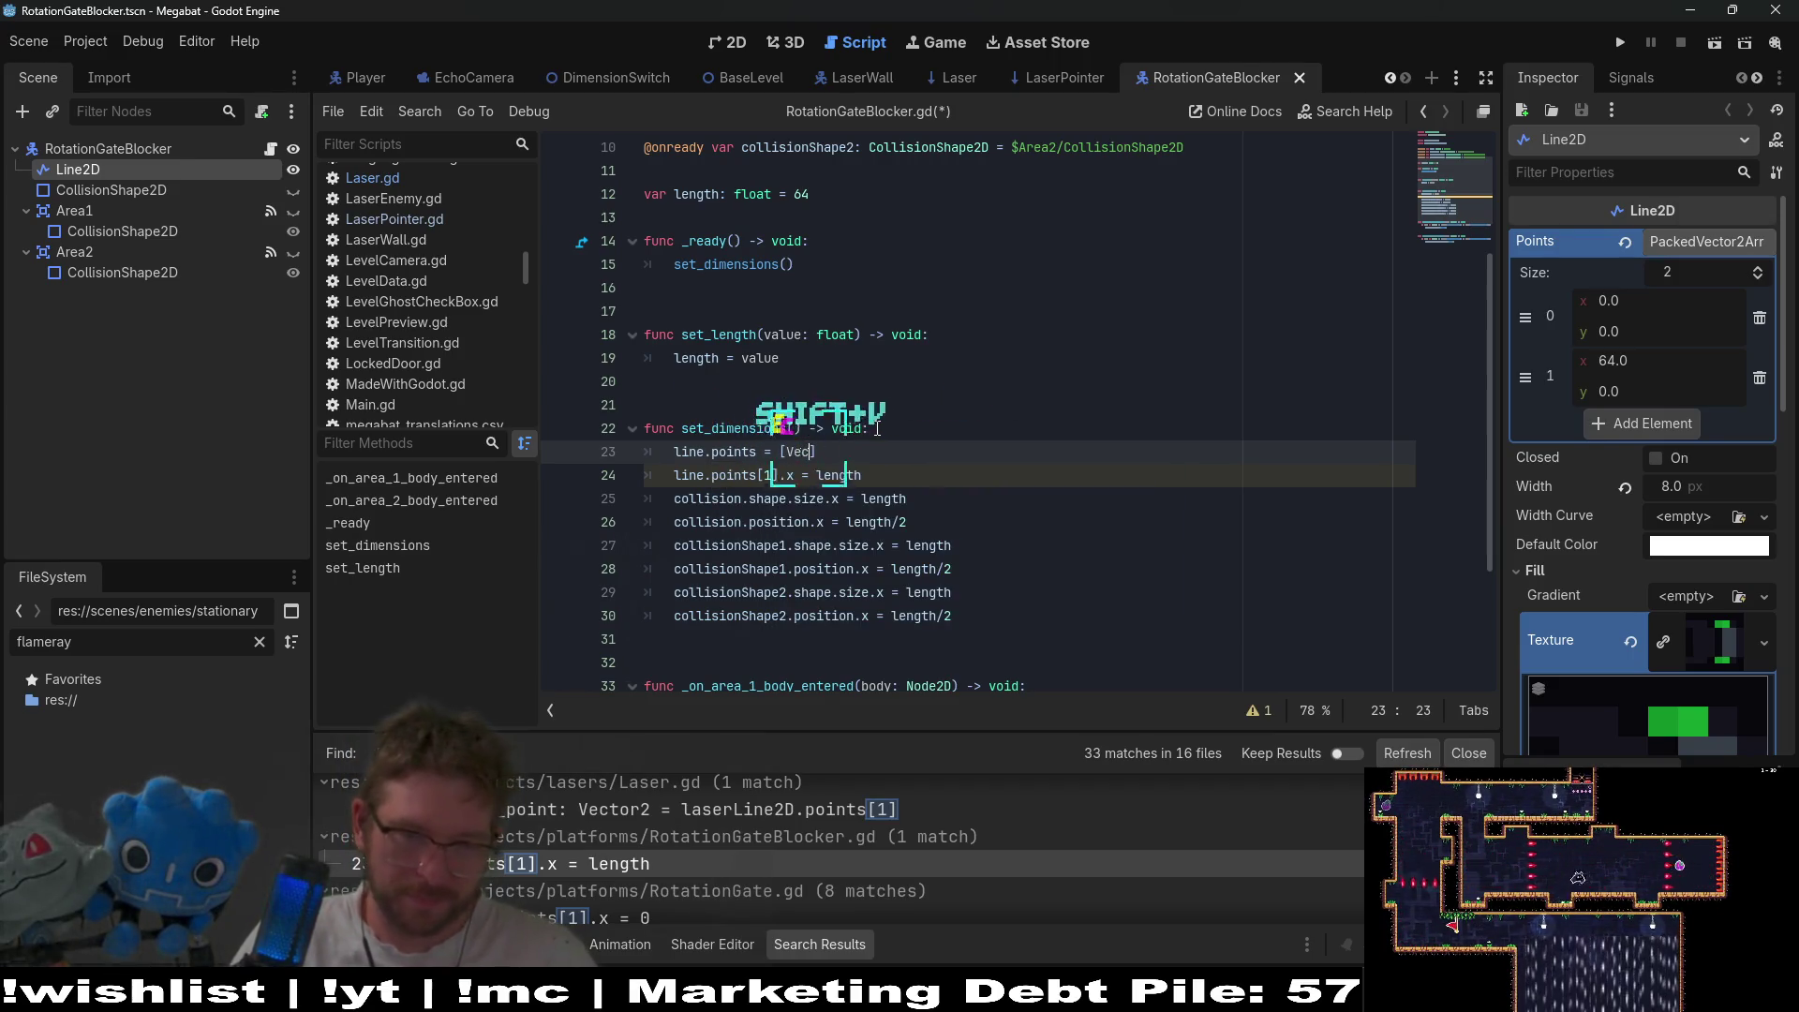
key("Return")
type(".ZERO,")
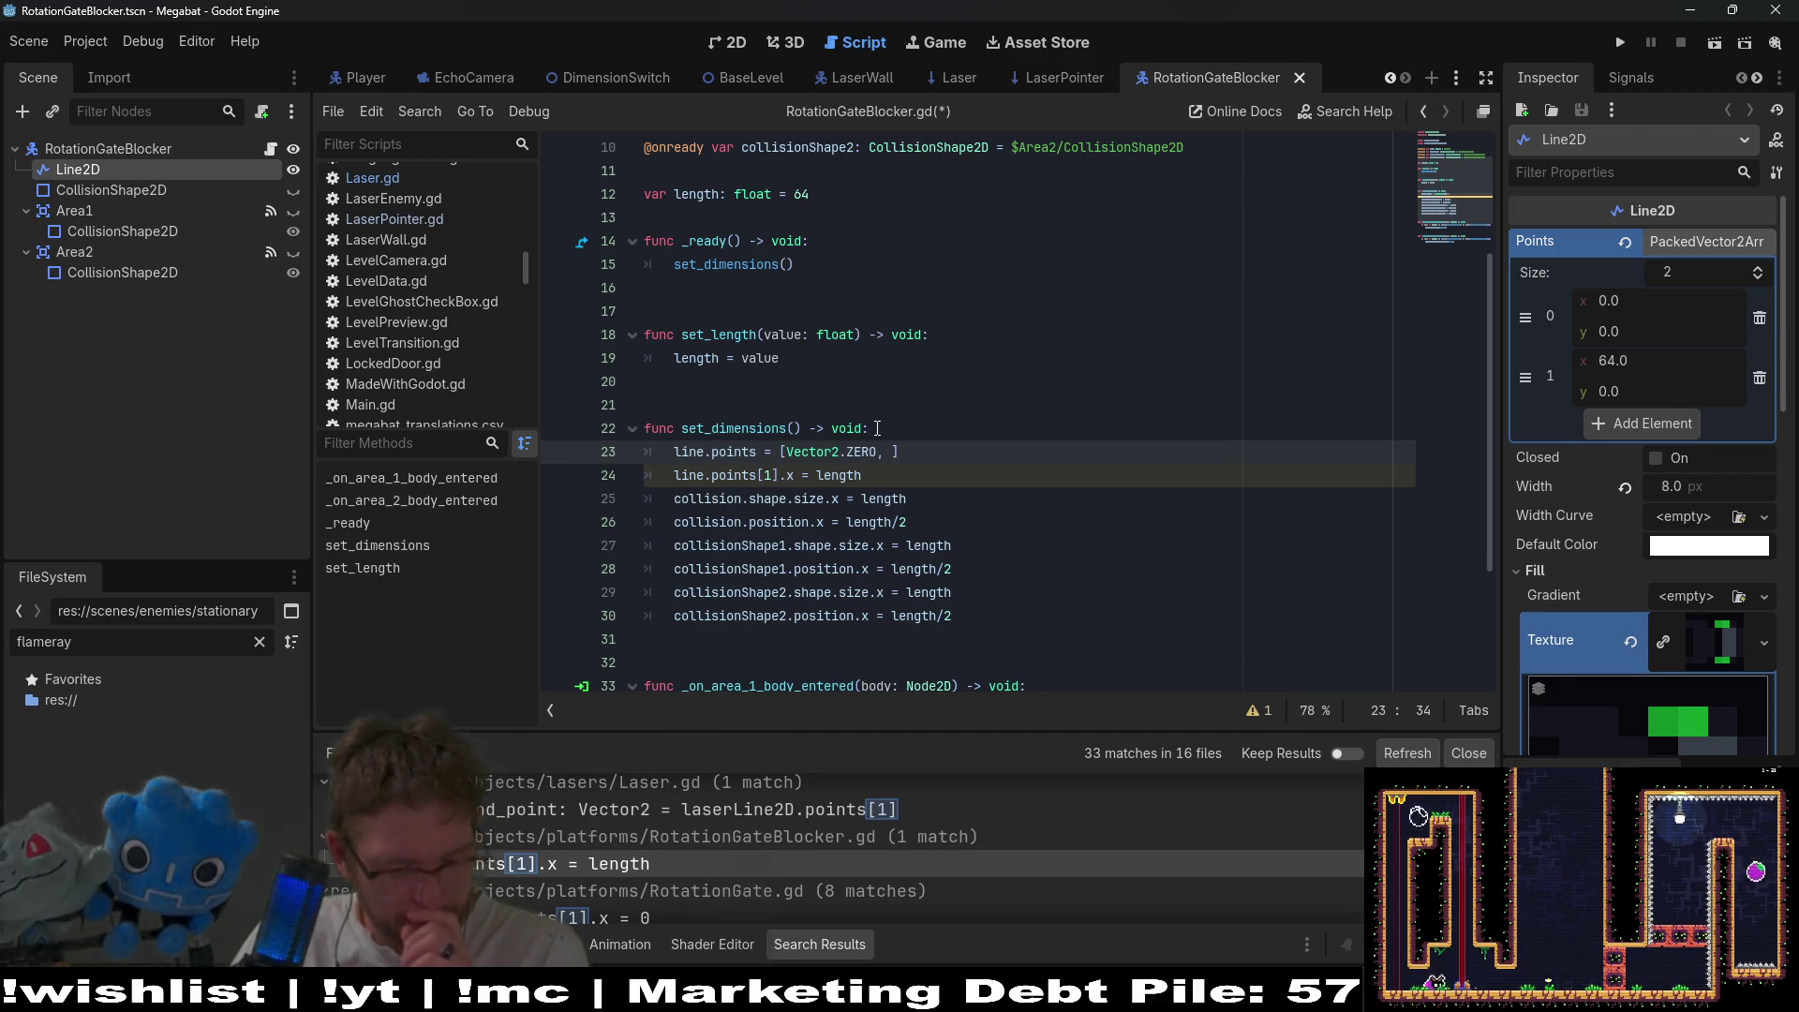
- Complete the array with Vector2(0, length) as the second point
type("Vecto")
key("BackSpace")
type("o")
key("Return")
type("(")
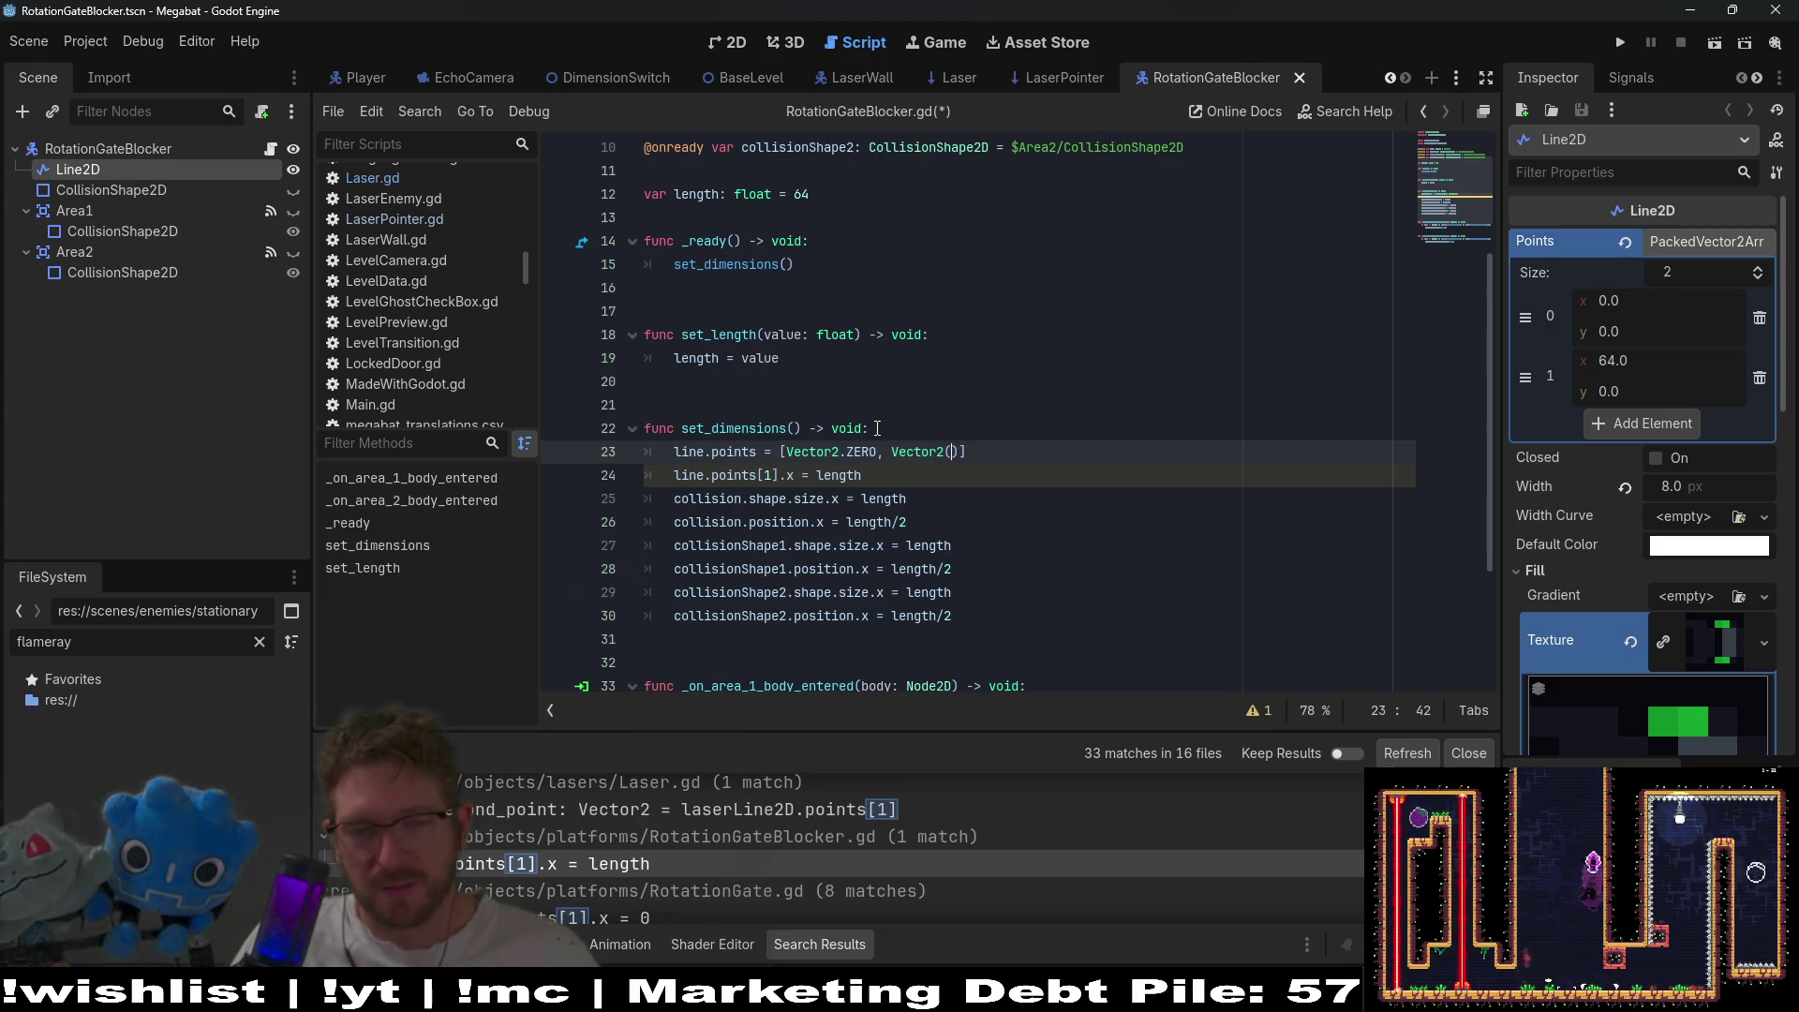
type("0, leng")
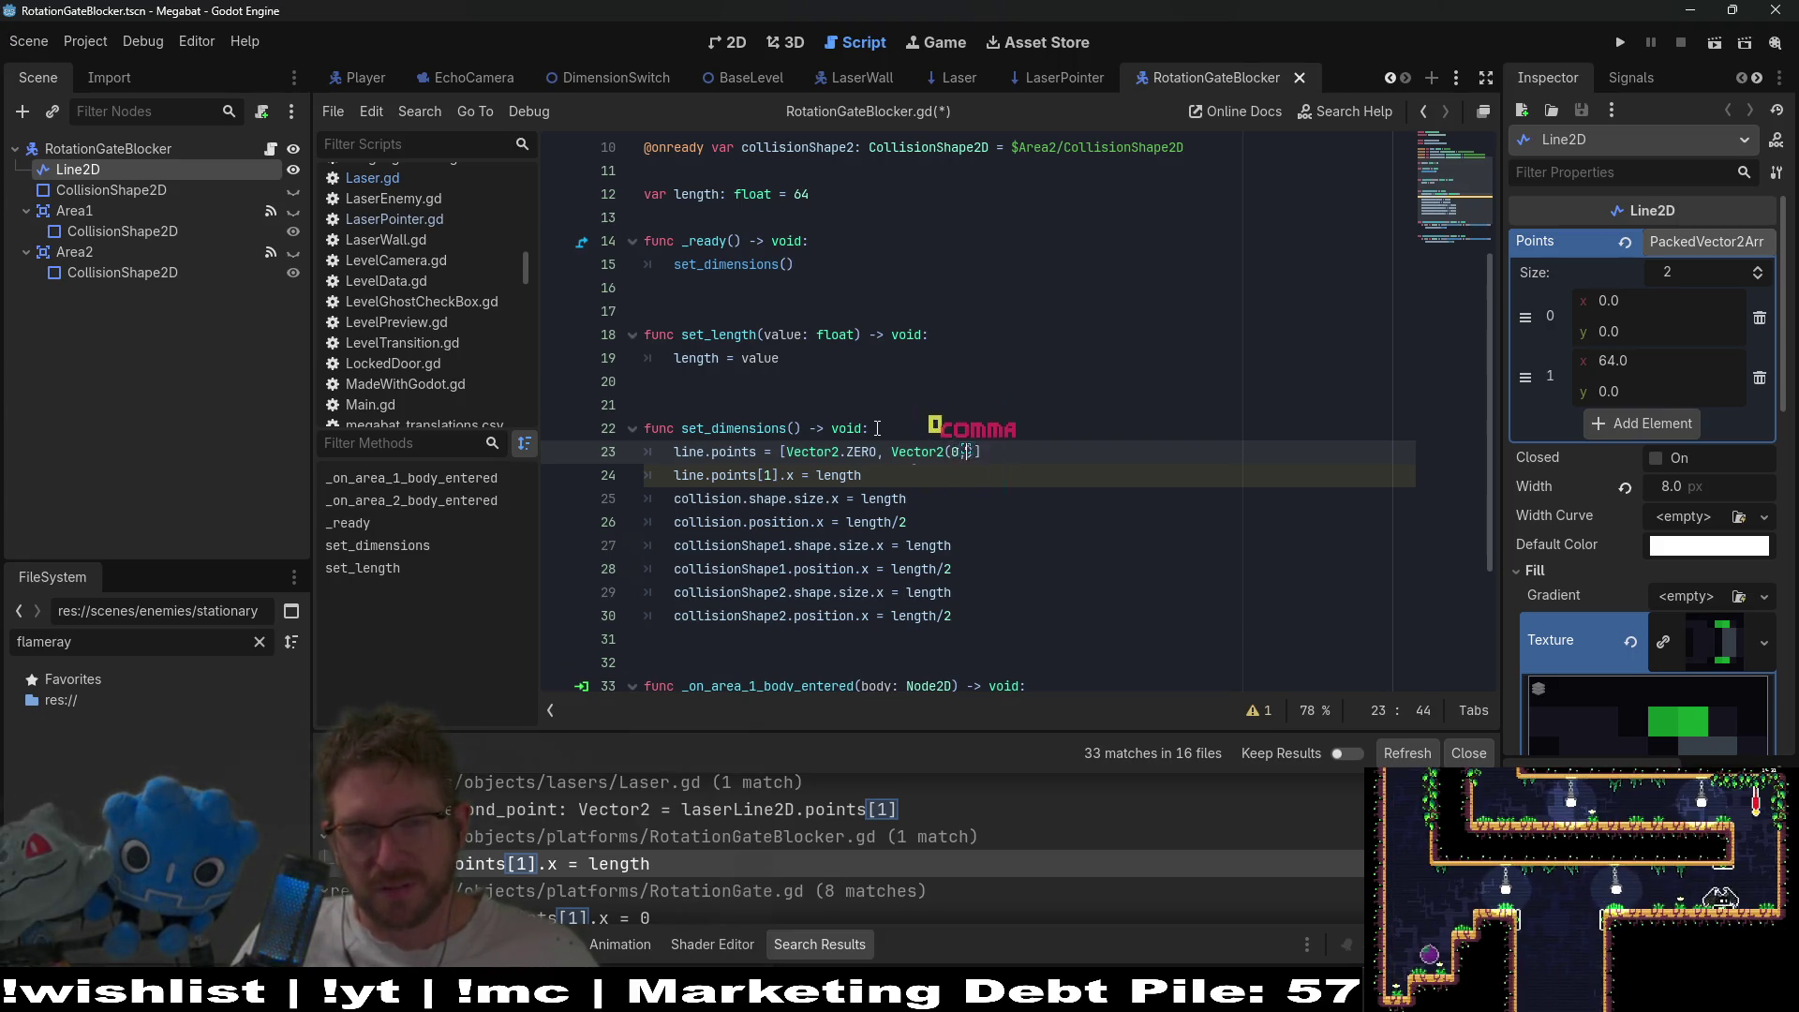
type("th")
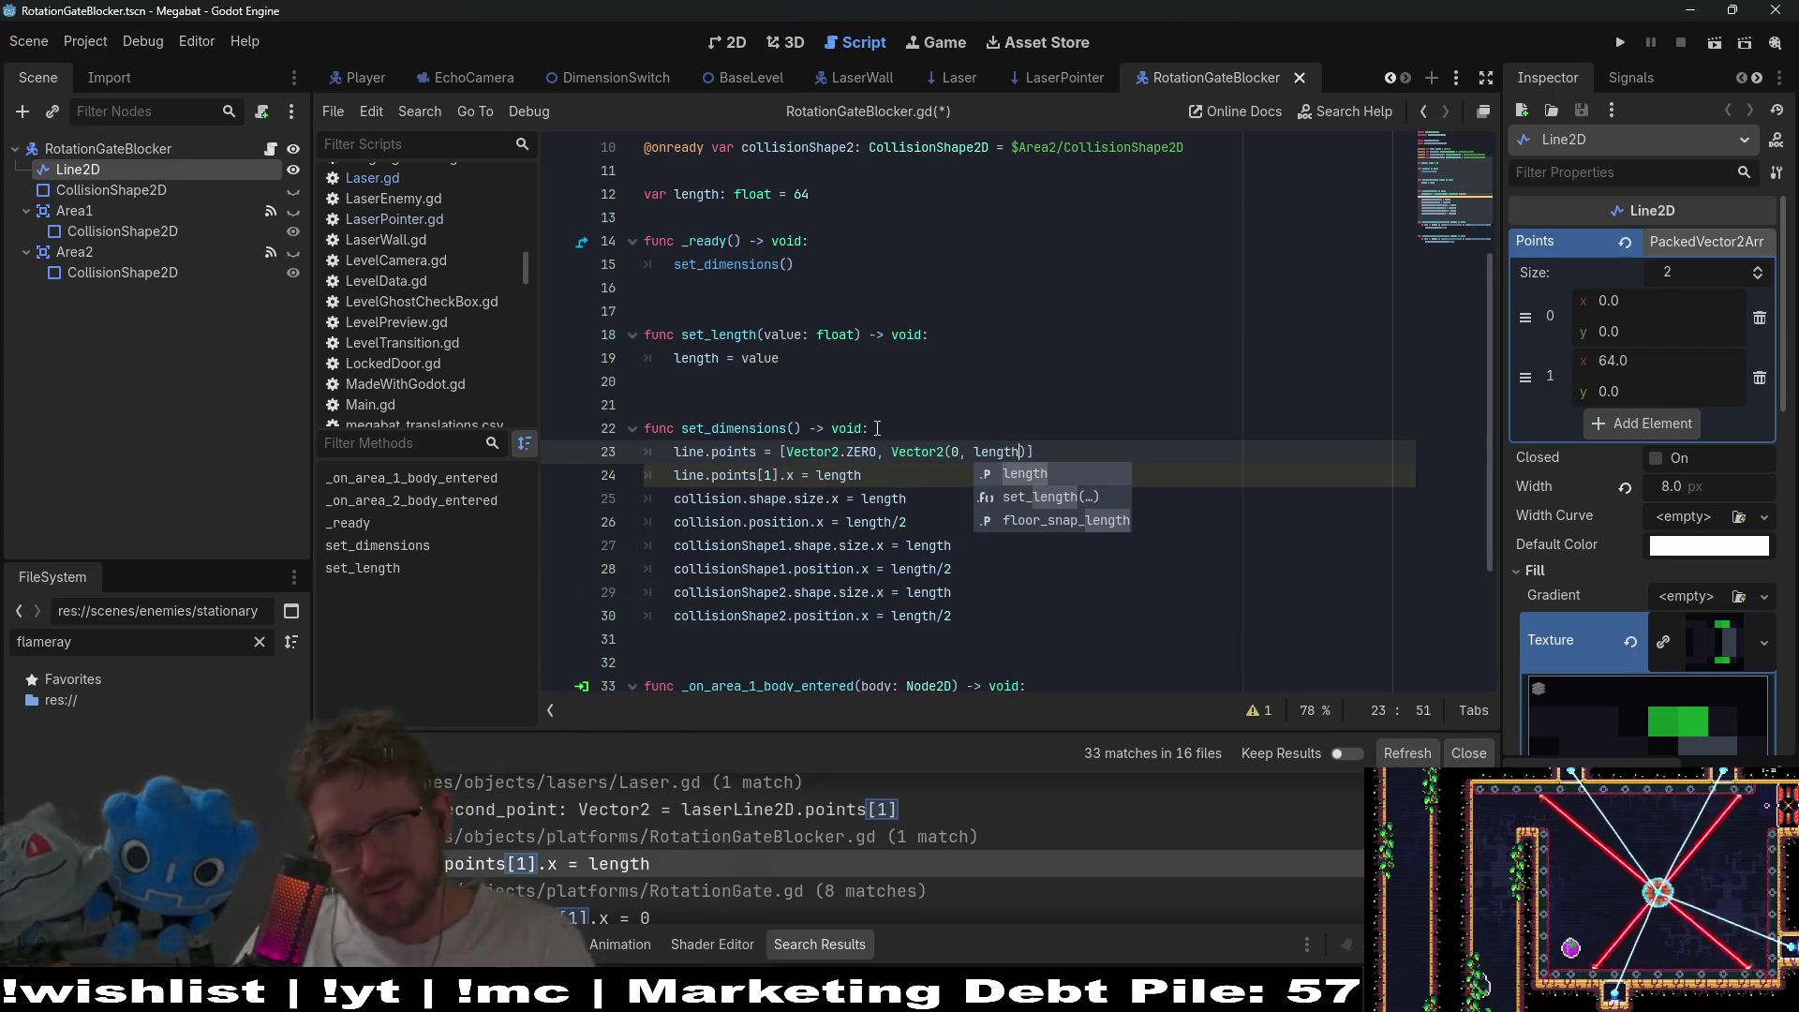
- Delete the old points[1].x assignment and save RotationGateBlocker.gd
left_click(1057, 411)
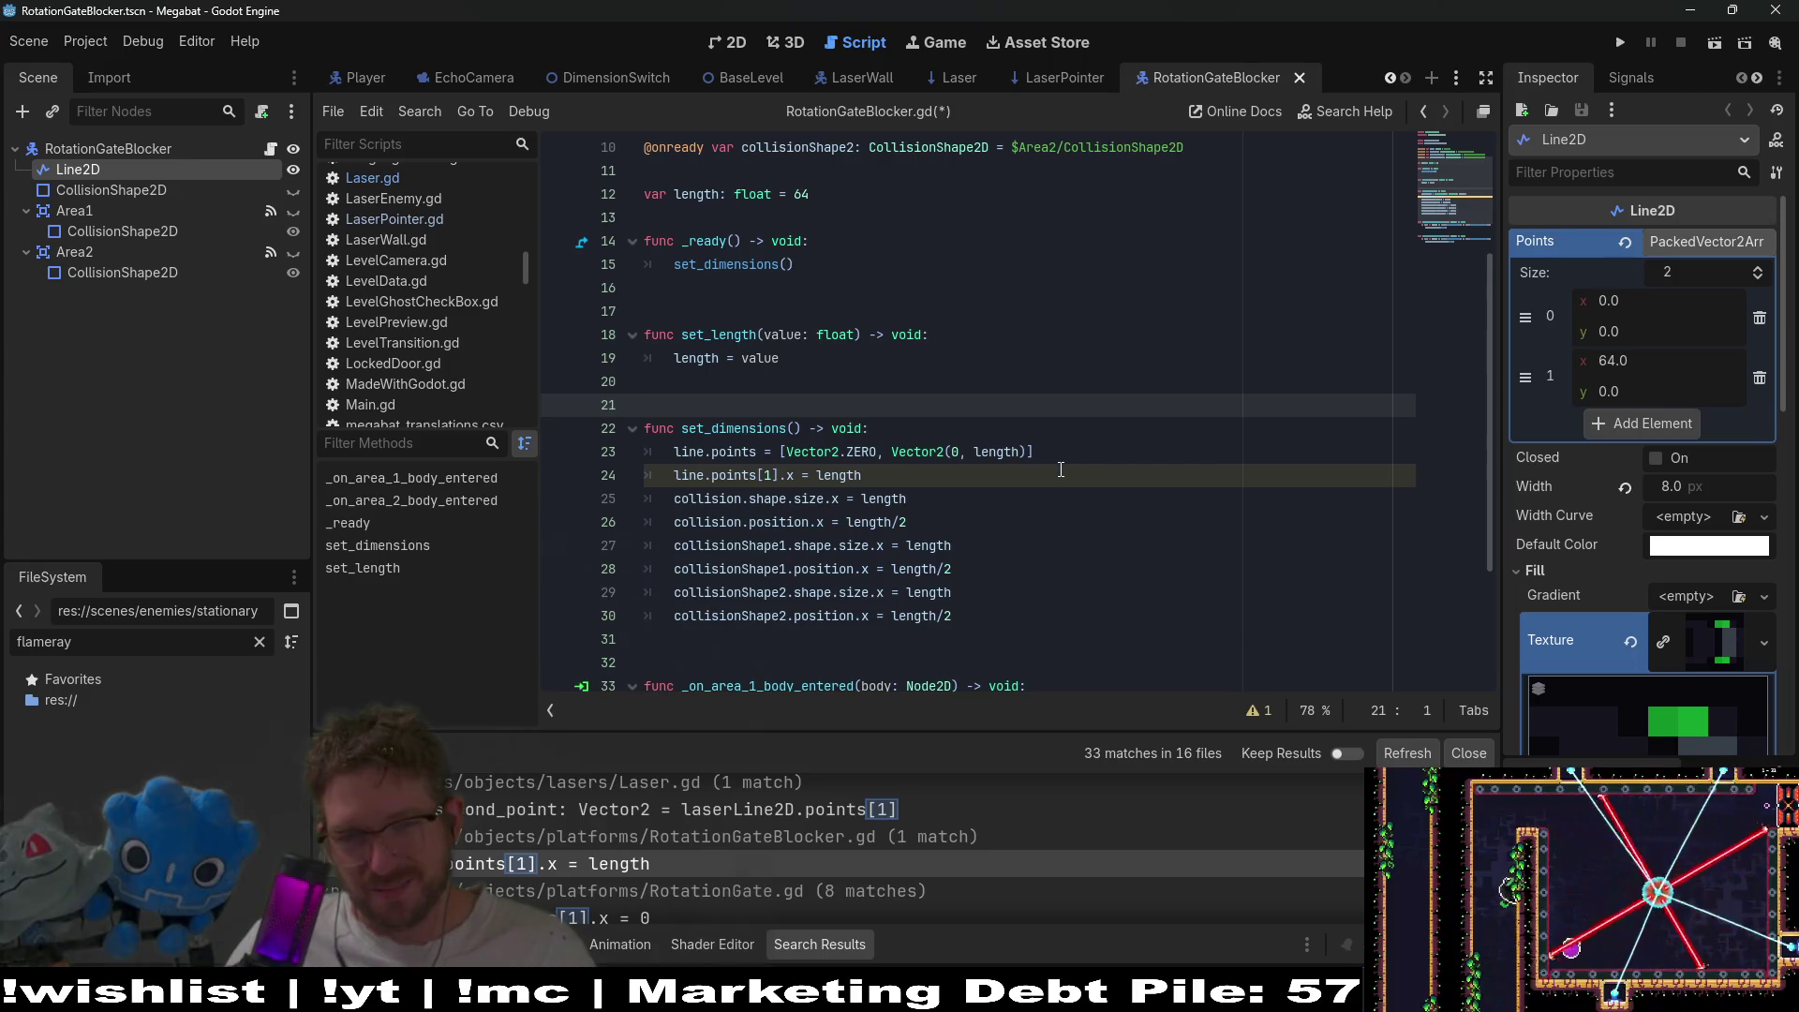
left_click_drag(1061, 468, 1079, 456)
key("BackSpace")
key("ctrl+s")
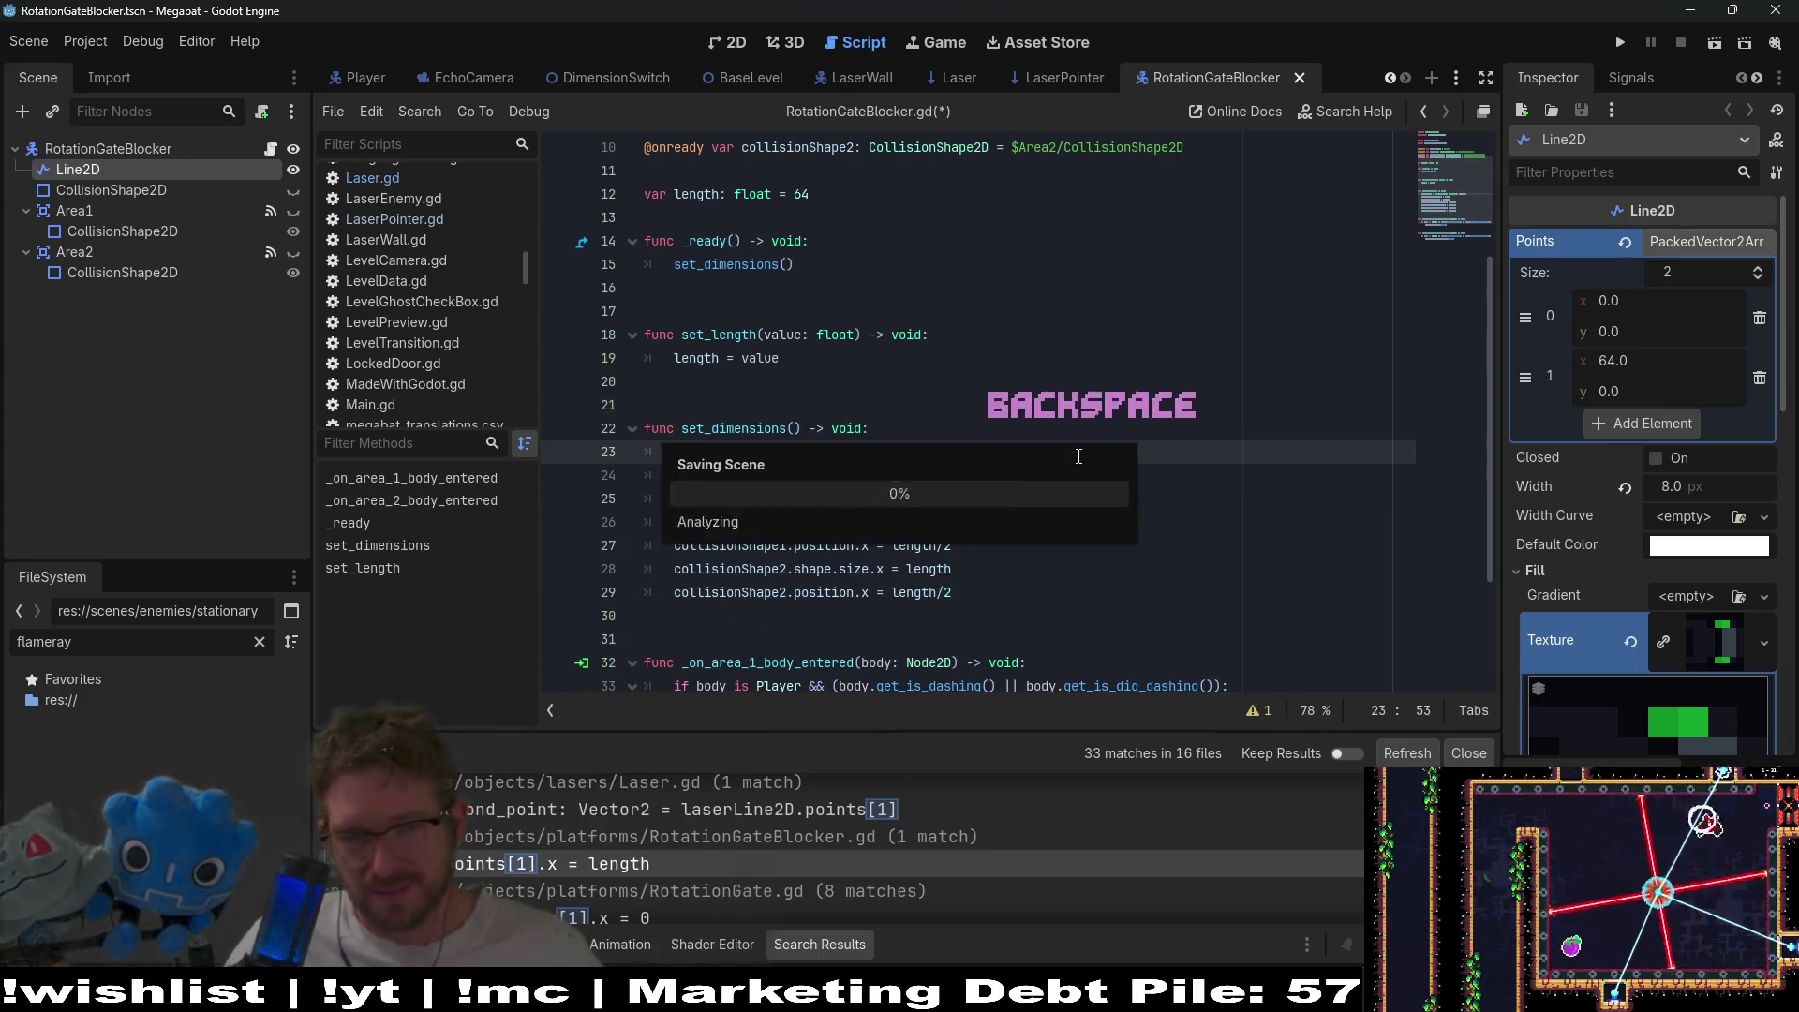
scroll(806, 862, "up", 1)
scroll(806, 862, "up", 3)
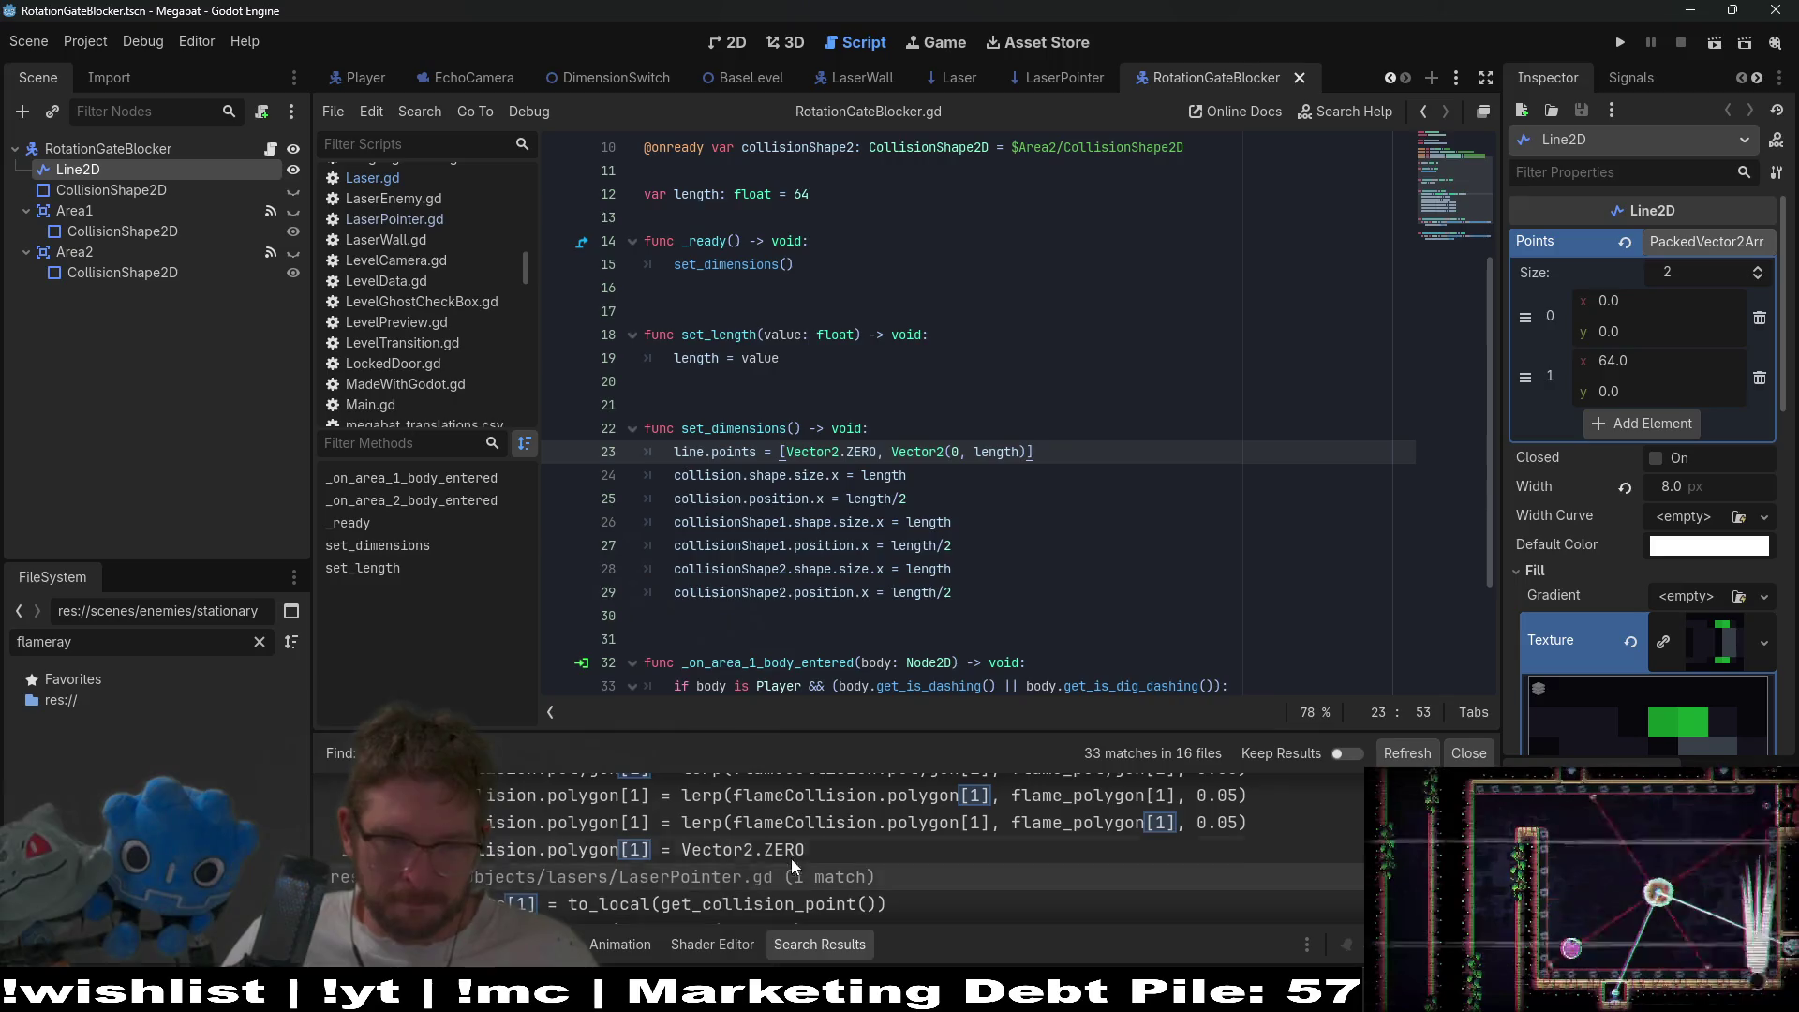
- Review the TurretFlamethrower flame collision polygon and lerp polygon[1] matches
left_click(780, 843)
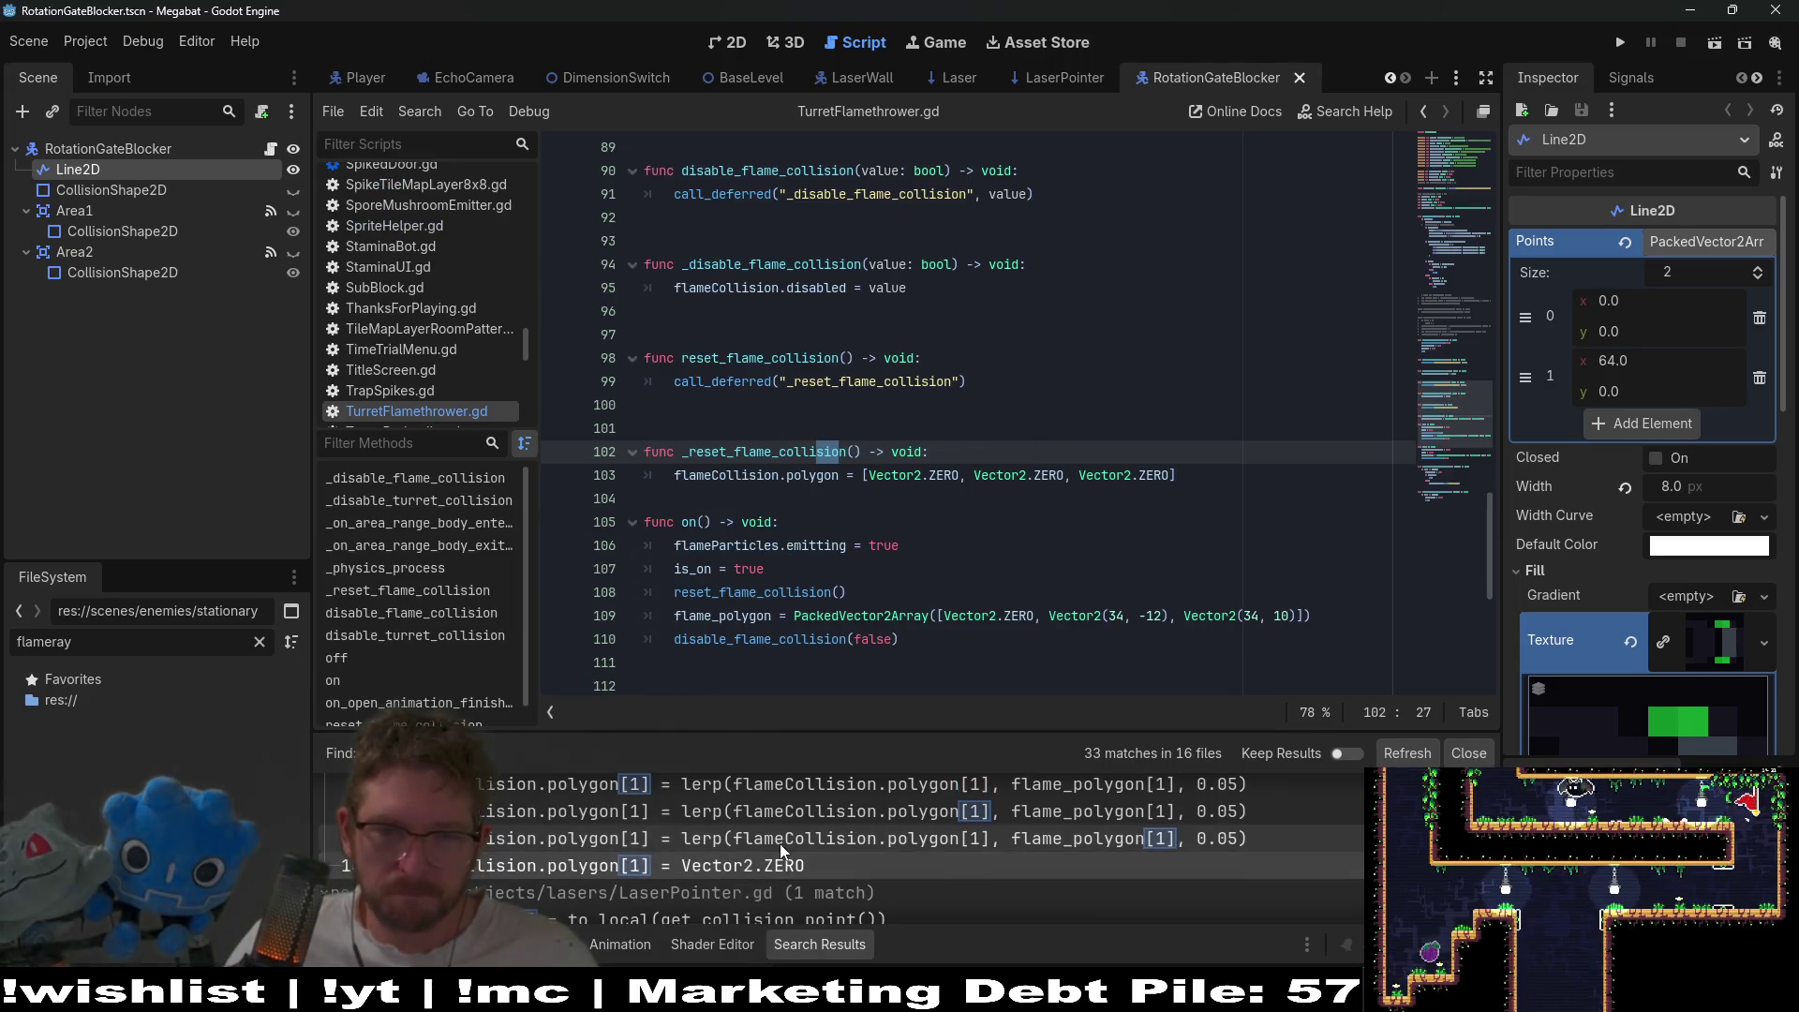
scroll(780, 844, "up", 1)
left_click(785, 843)
scroll(785, 843, "up", 1)
scroll(786, 843, "up", 1)
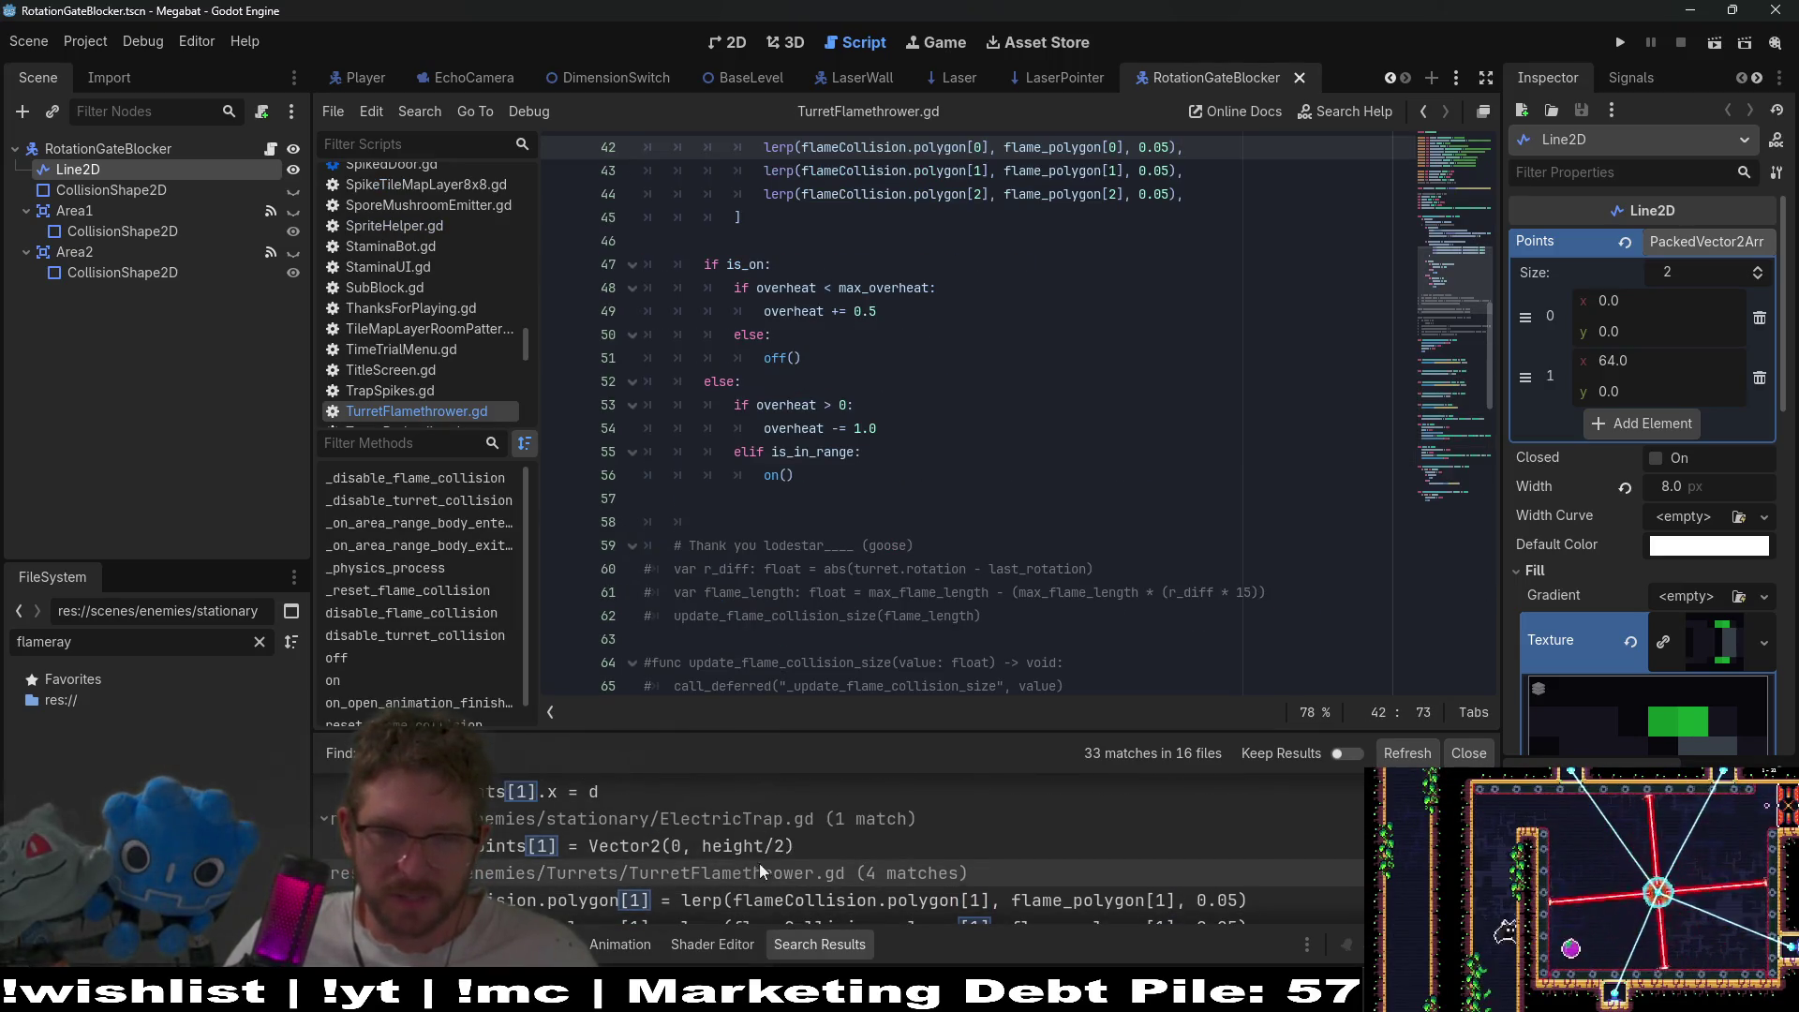
- Open the ElectricTrap points[1] match and inspect it
left_click(768, 847)
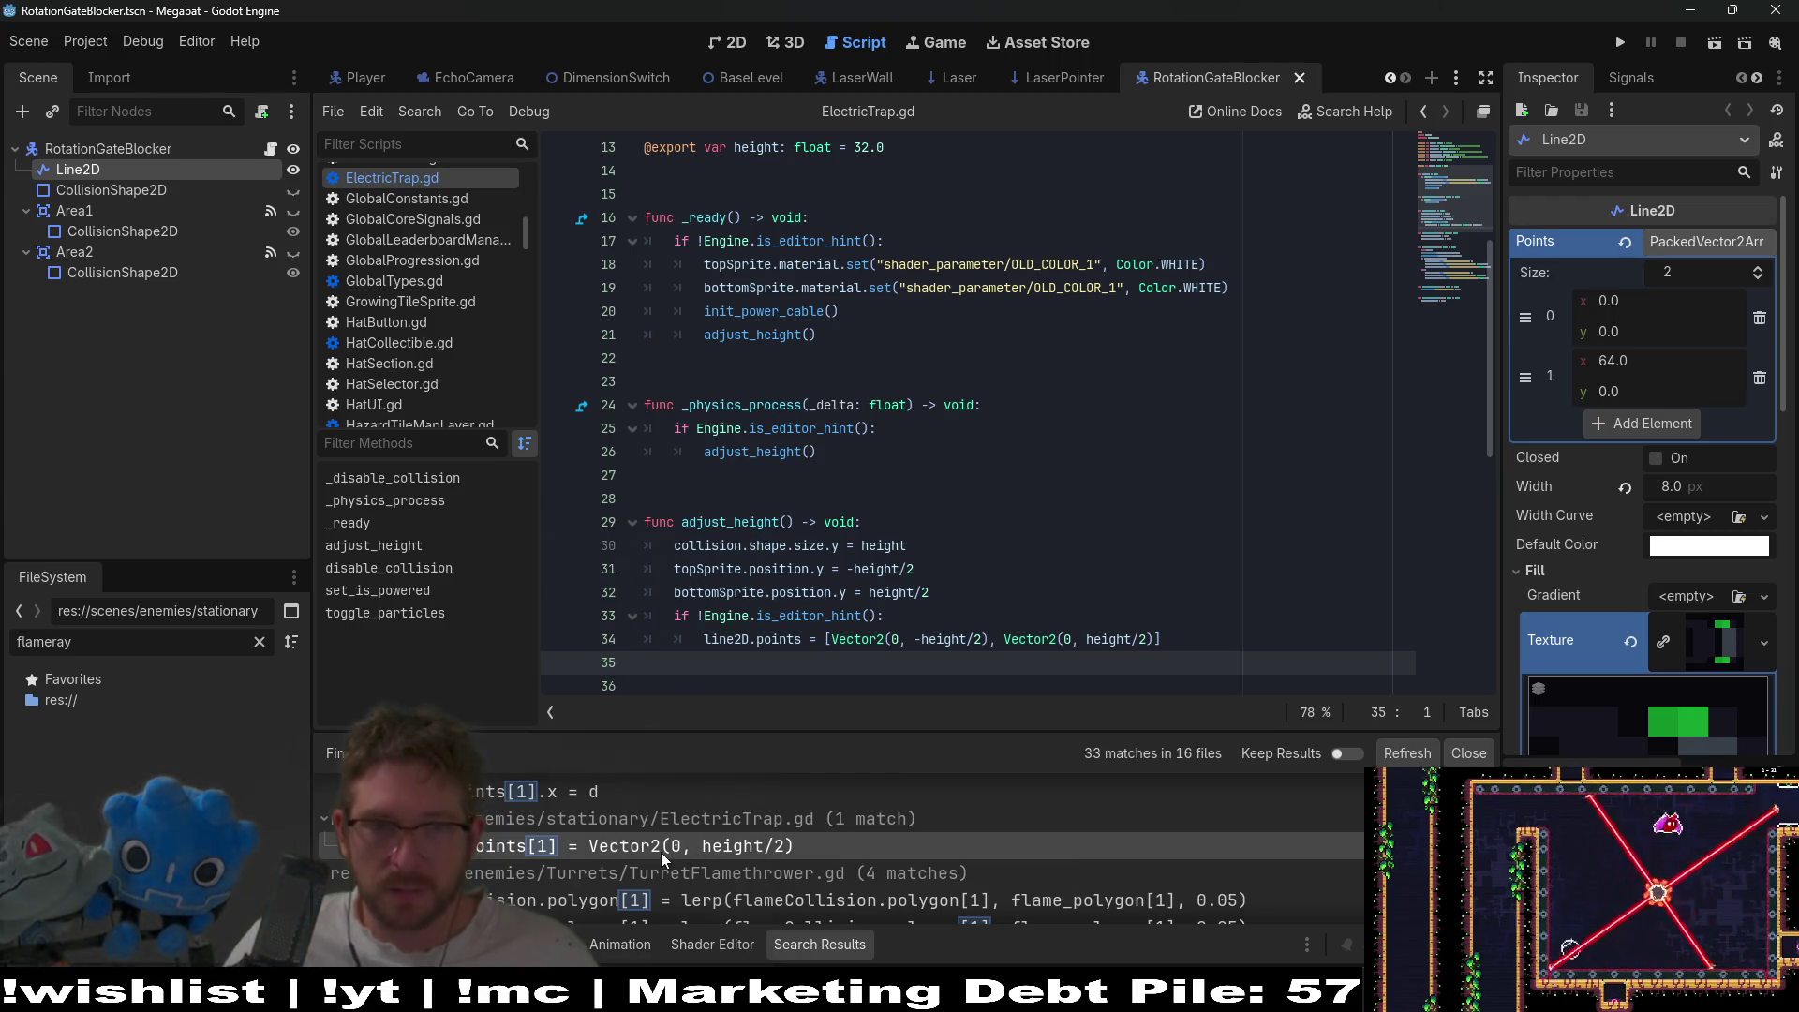
scroll(947, 491, "down", 1)
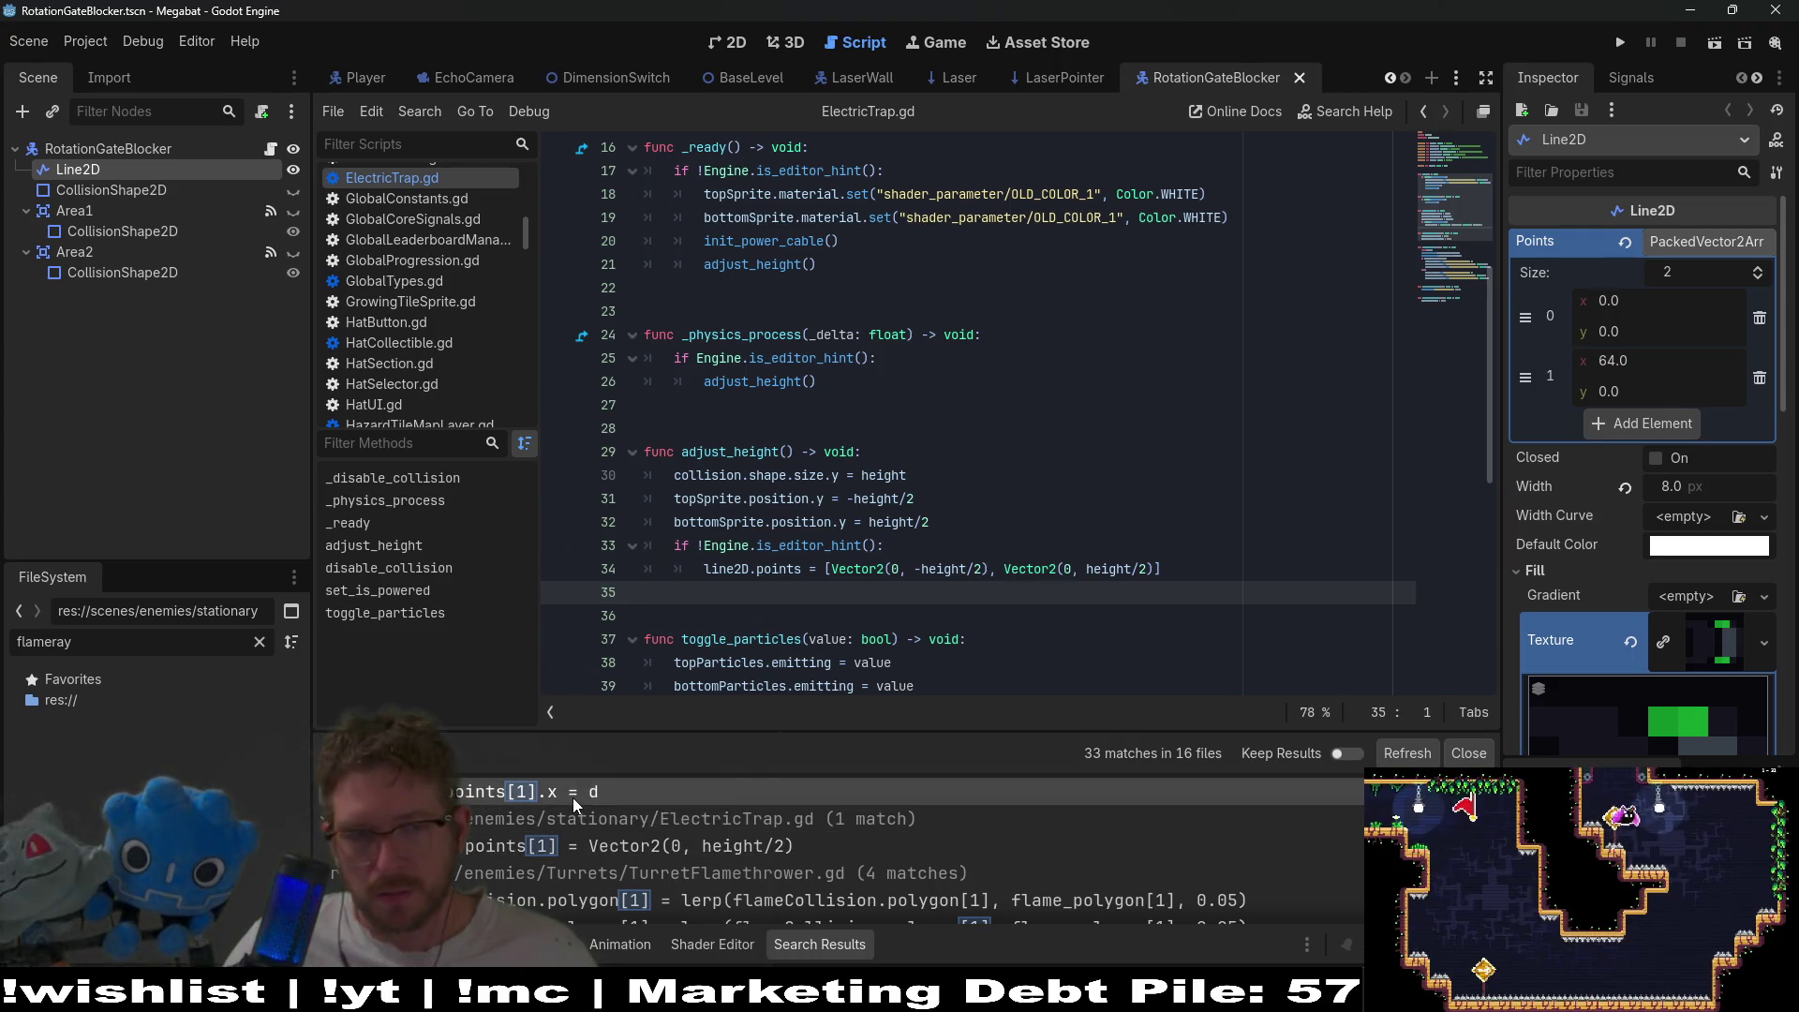
scroll(519, 808, "up", 3)
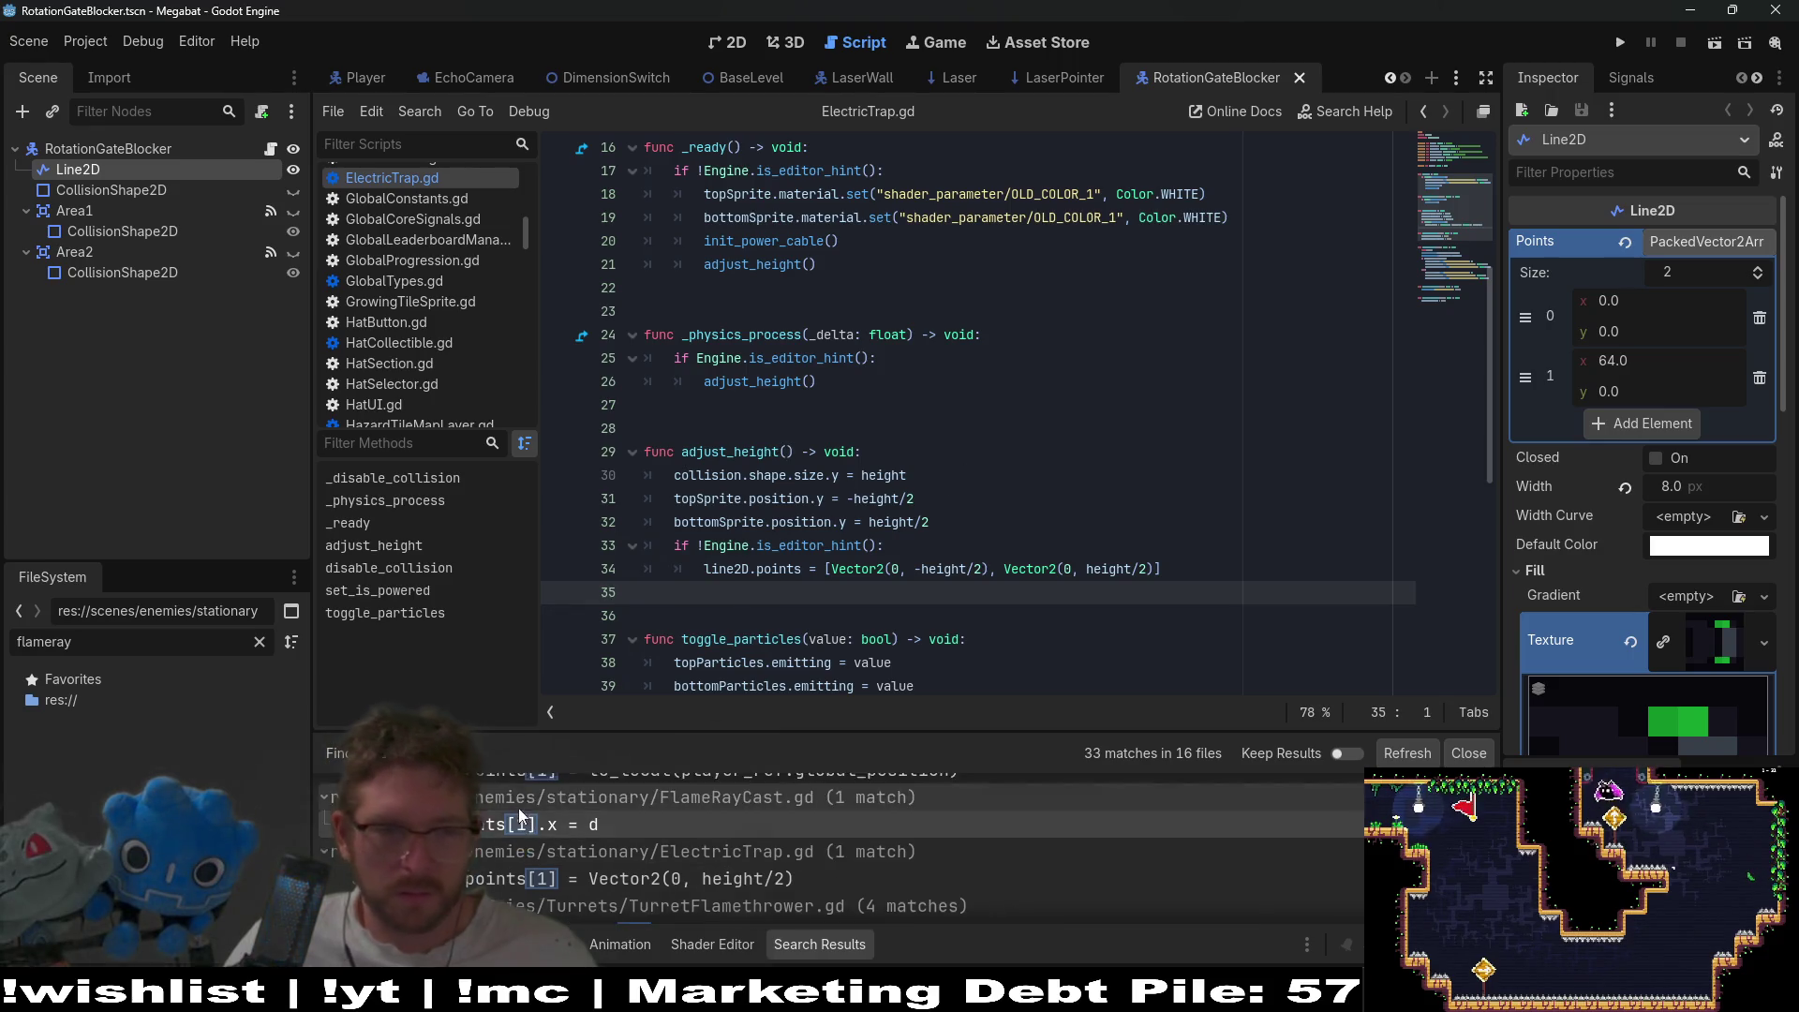
scroll(634, 859, "up", 2)
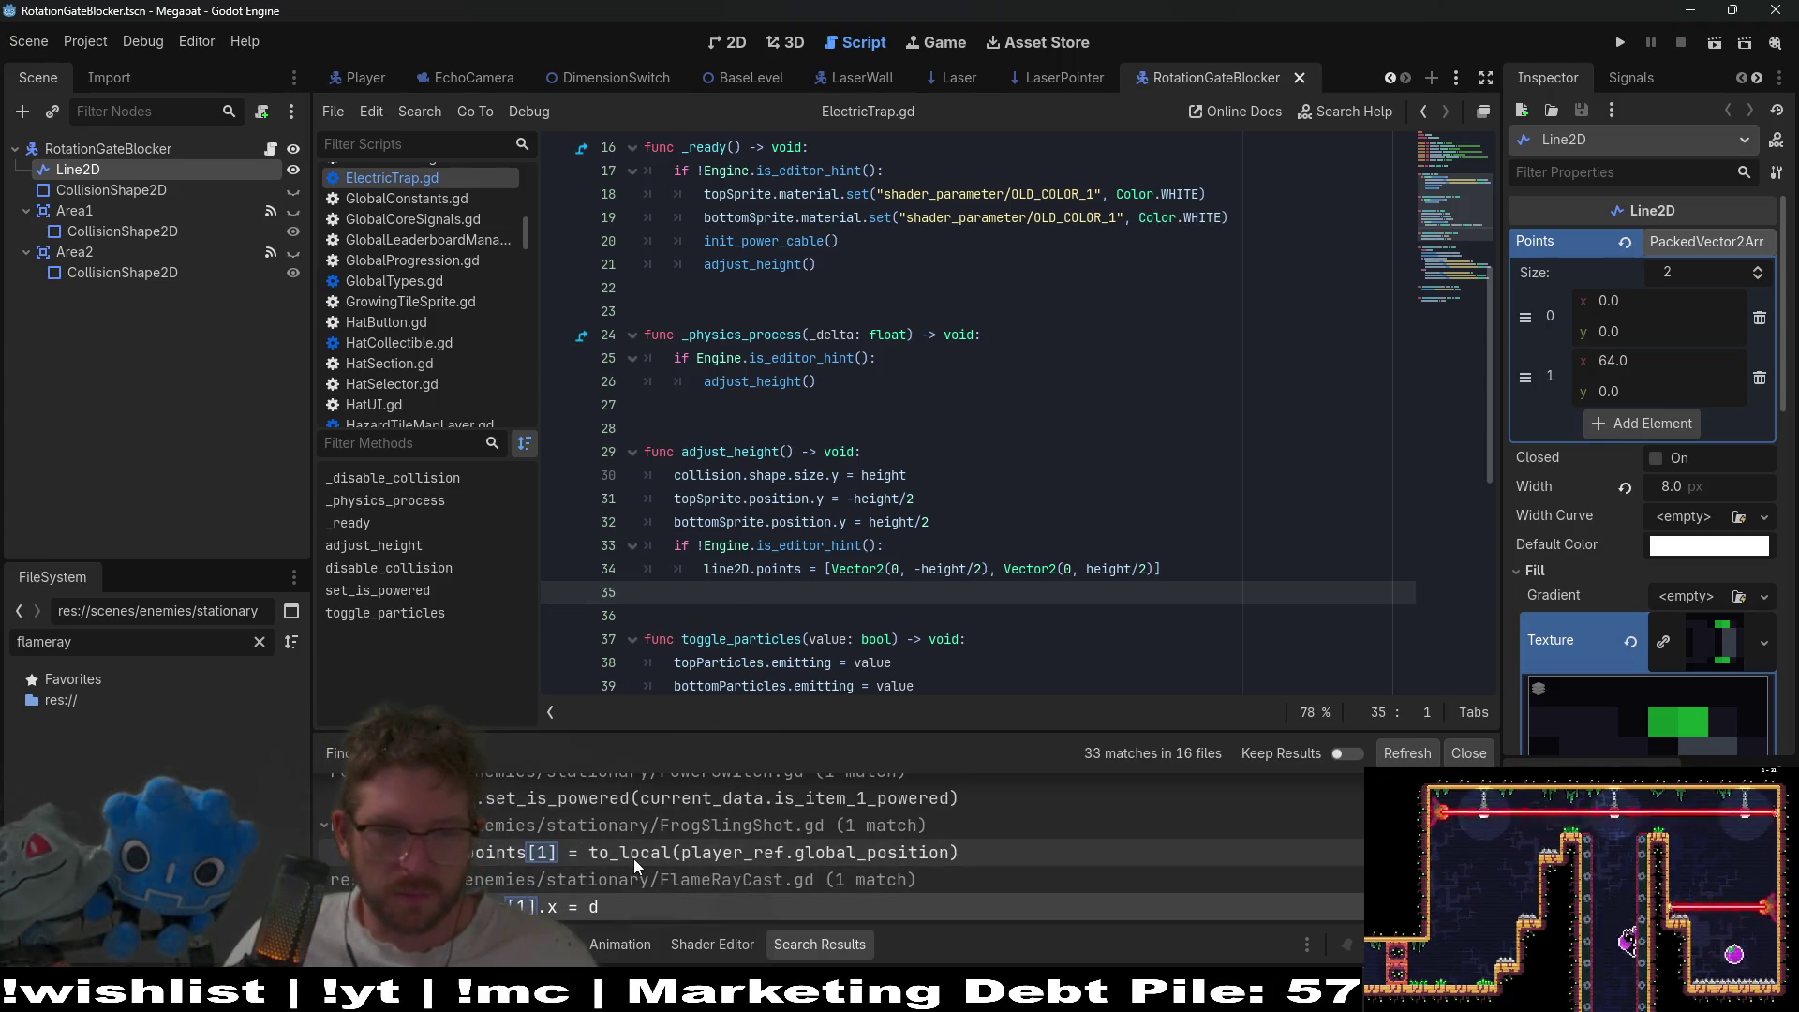
- Open FrogSlingShot.gd at grab_player's line2D.points[1] assignment
left_click(633, 858)
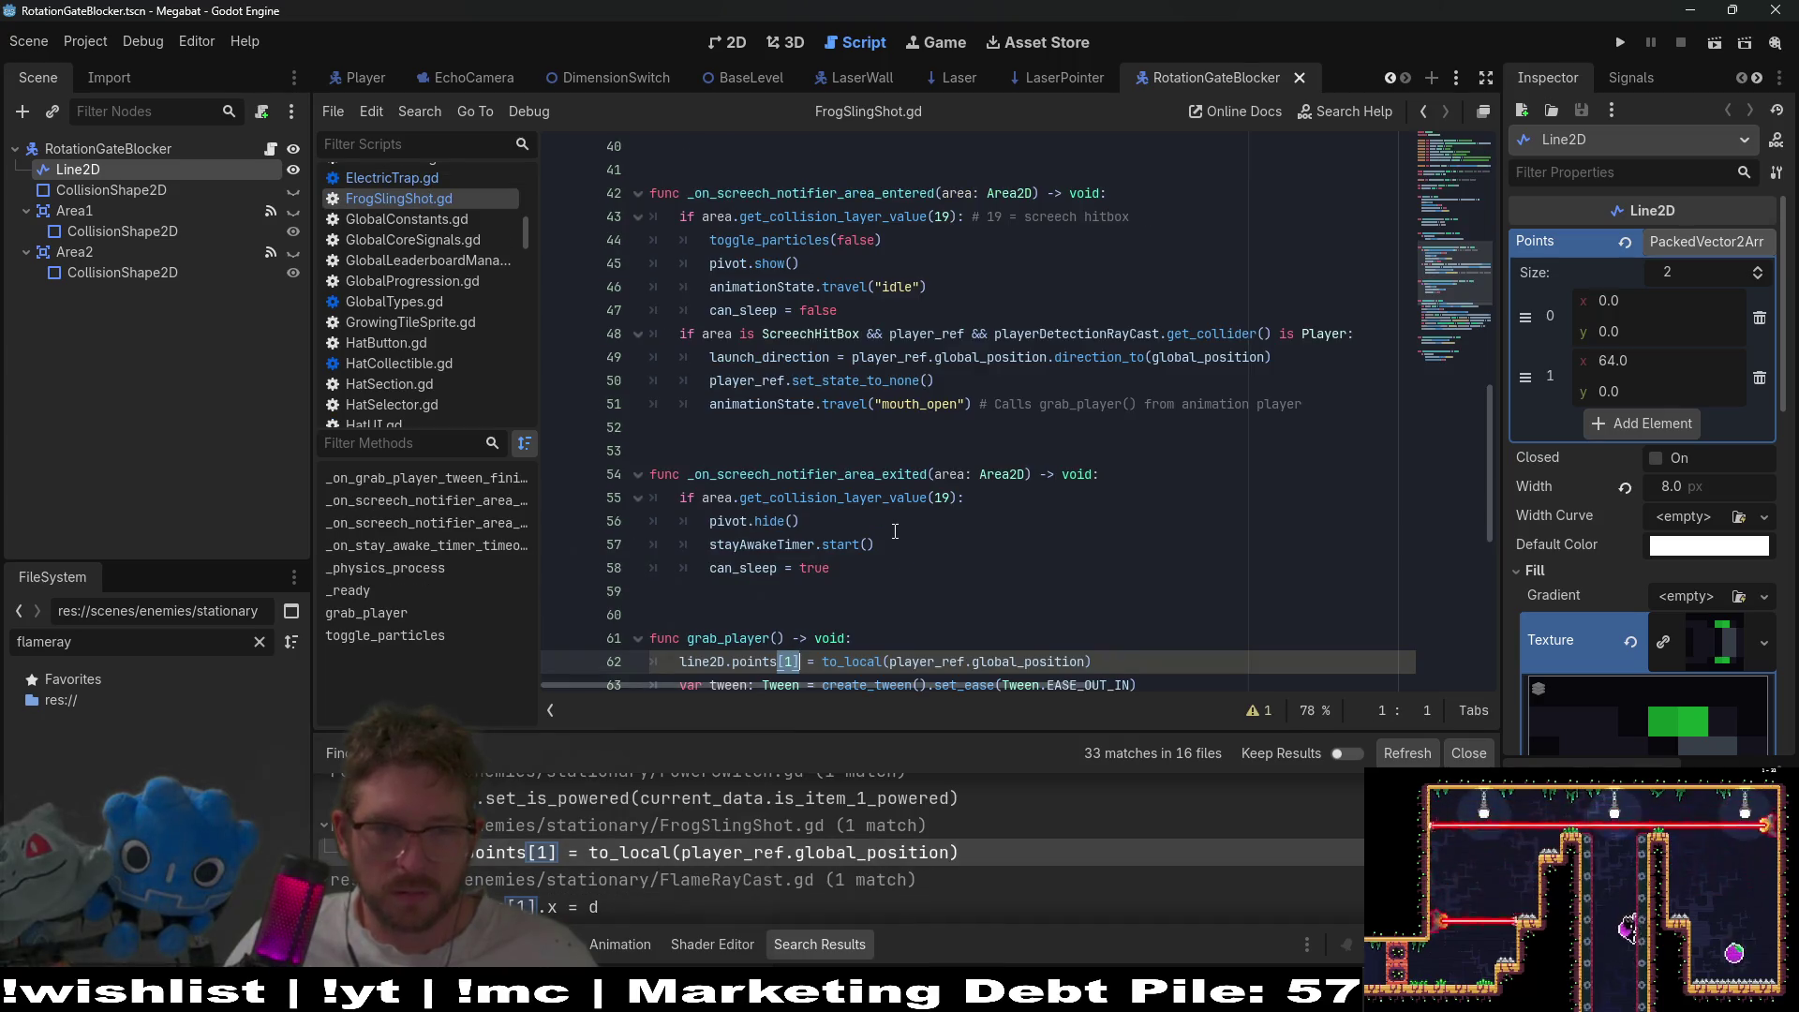
scroll(895, 531, "down", 2)
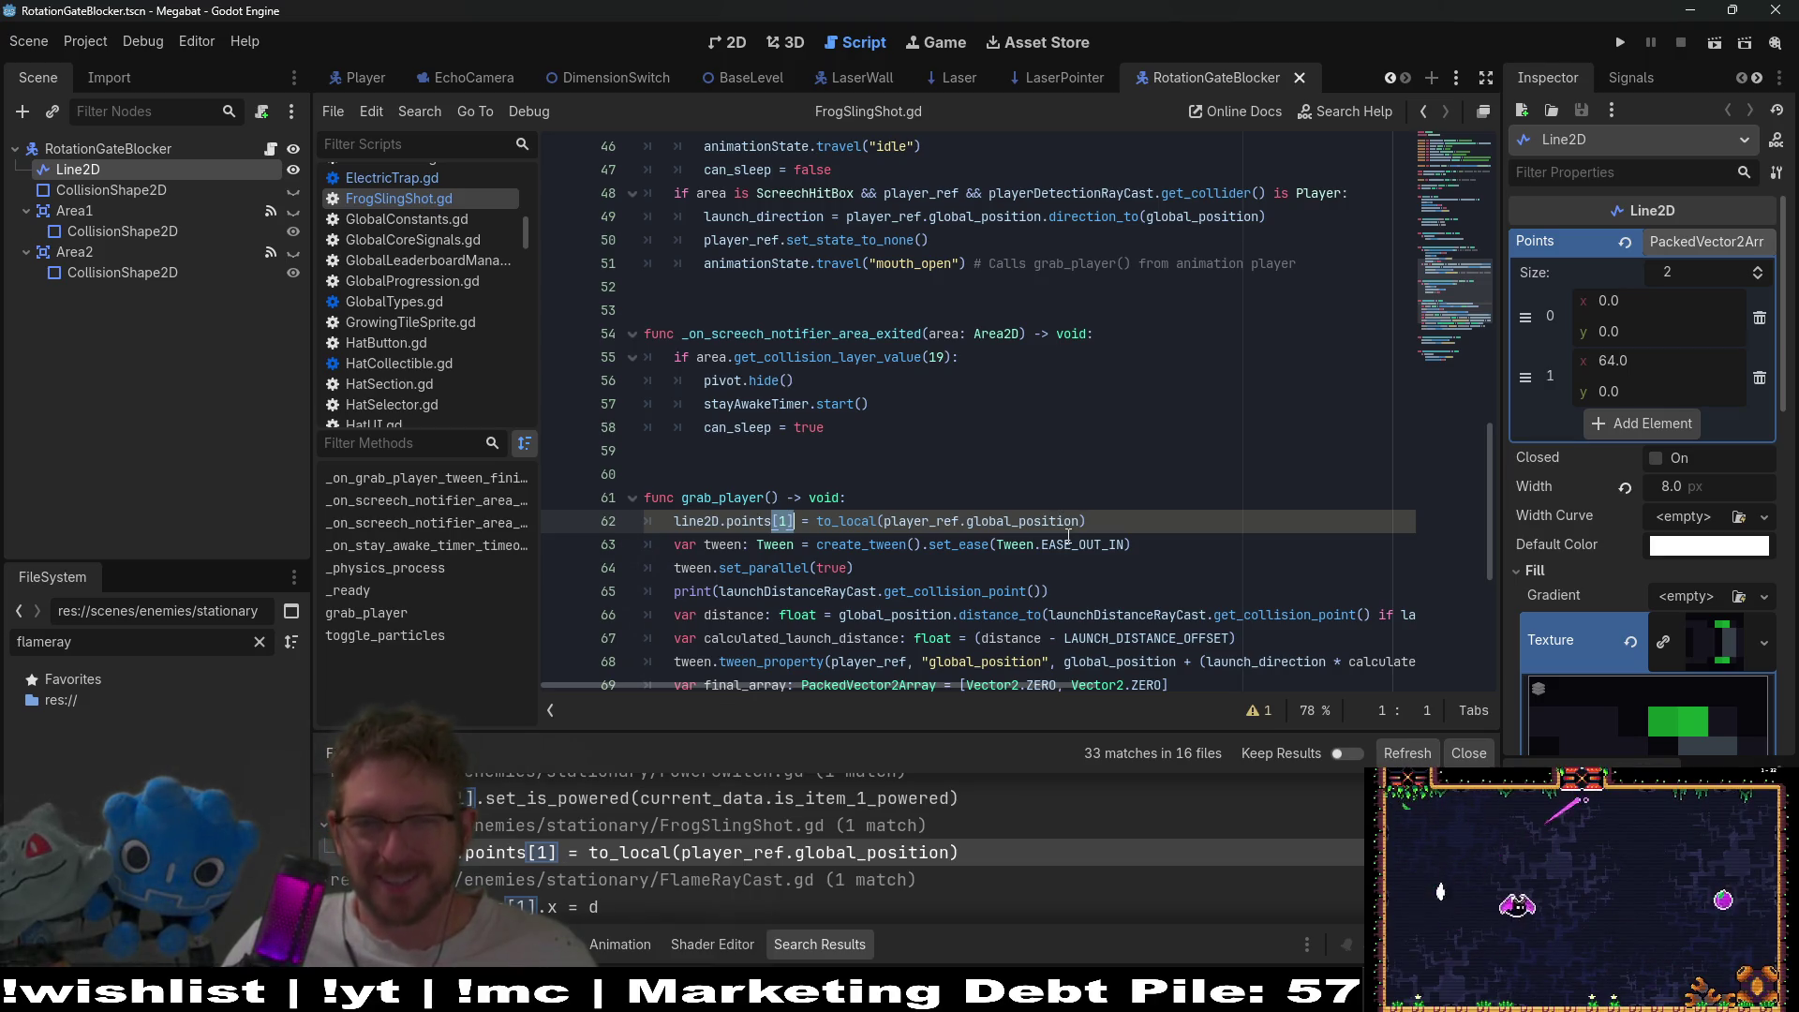
scroll(749, 825, "up", 2)
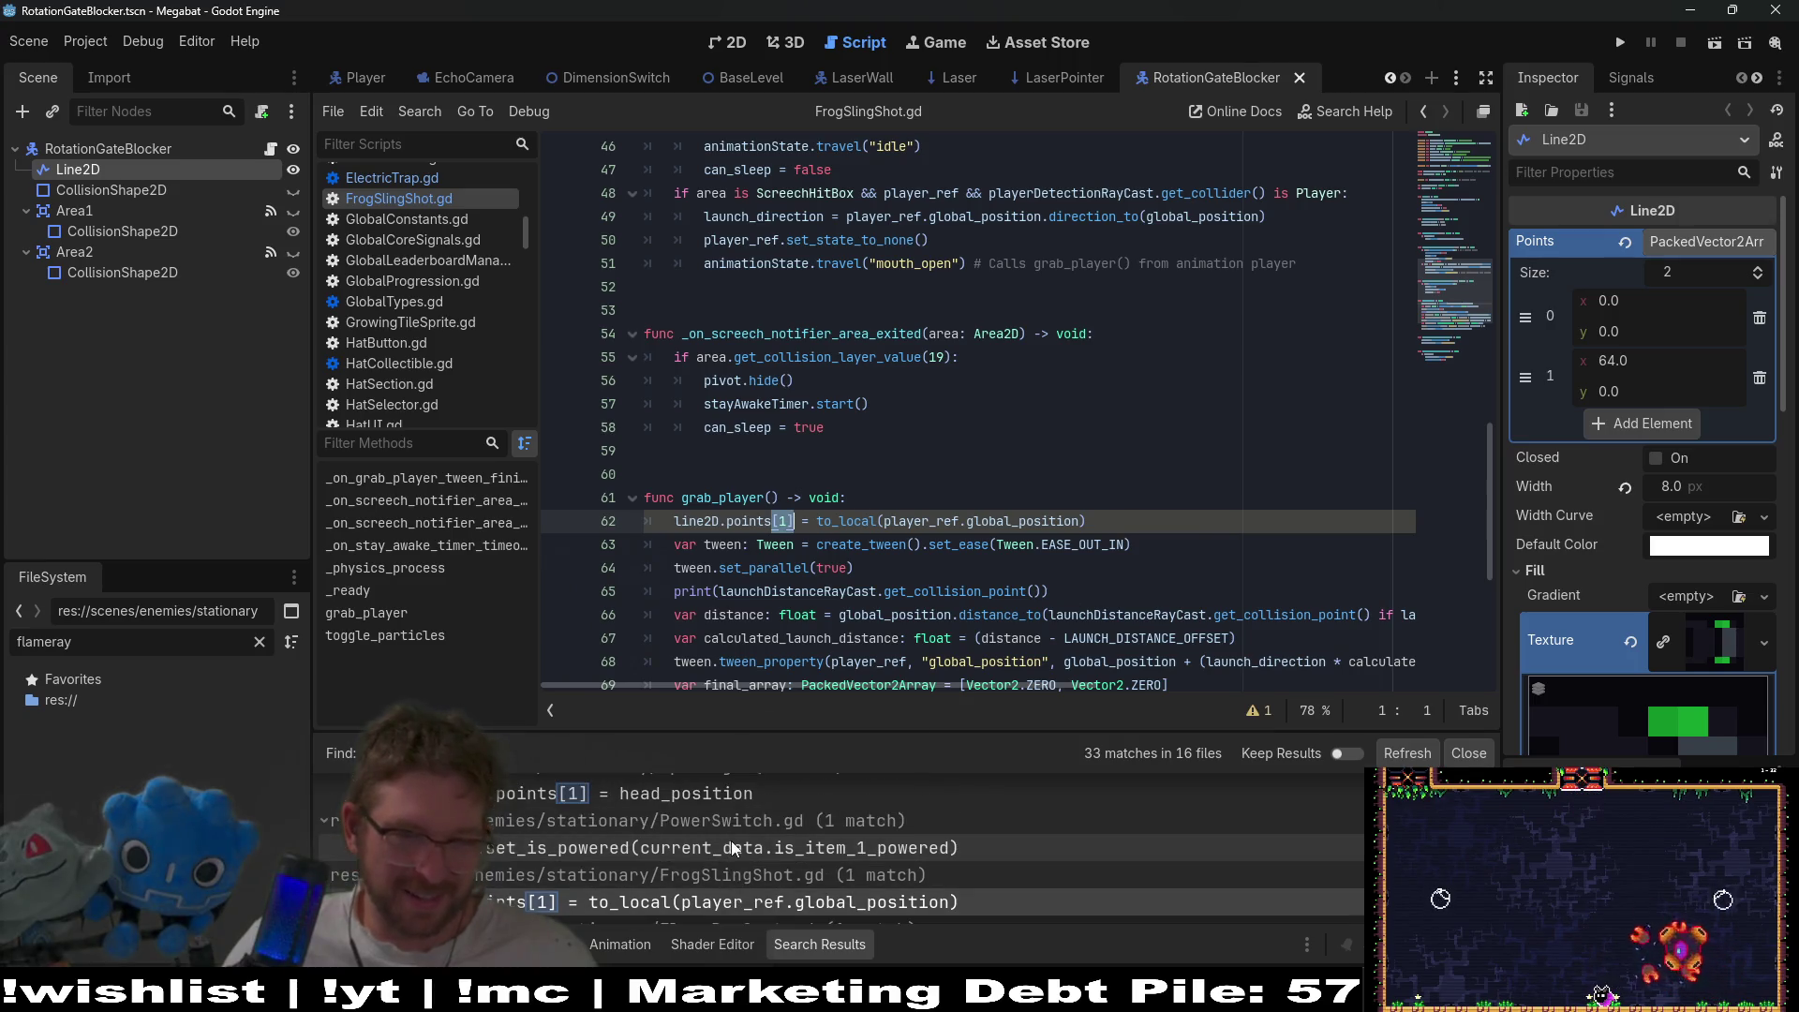
scroll(730, 844, "up", 2)
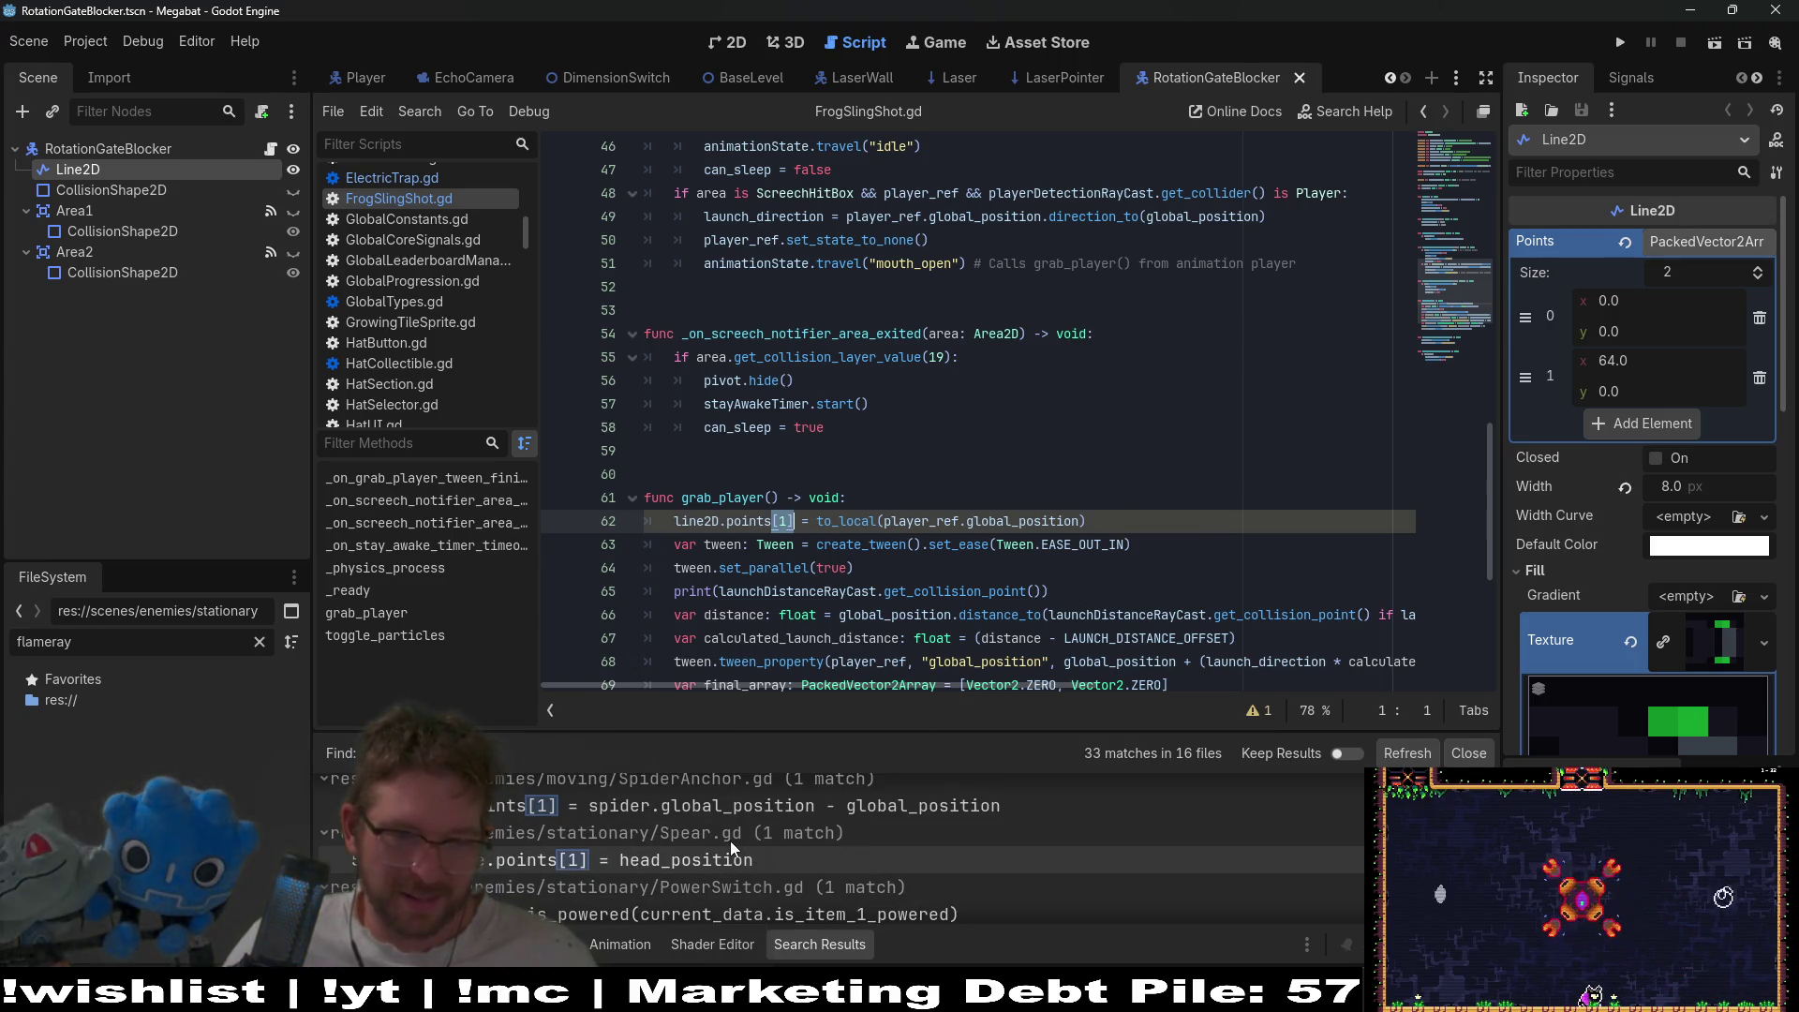
scroll(729, 840, "up", 5)
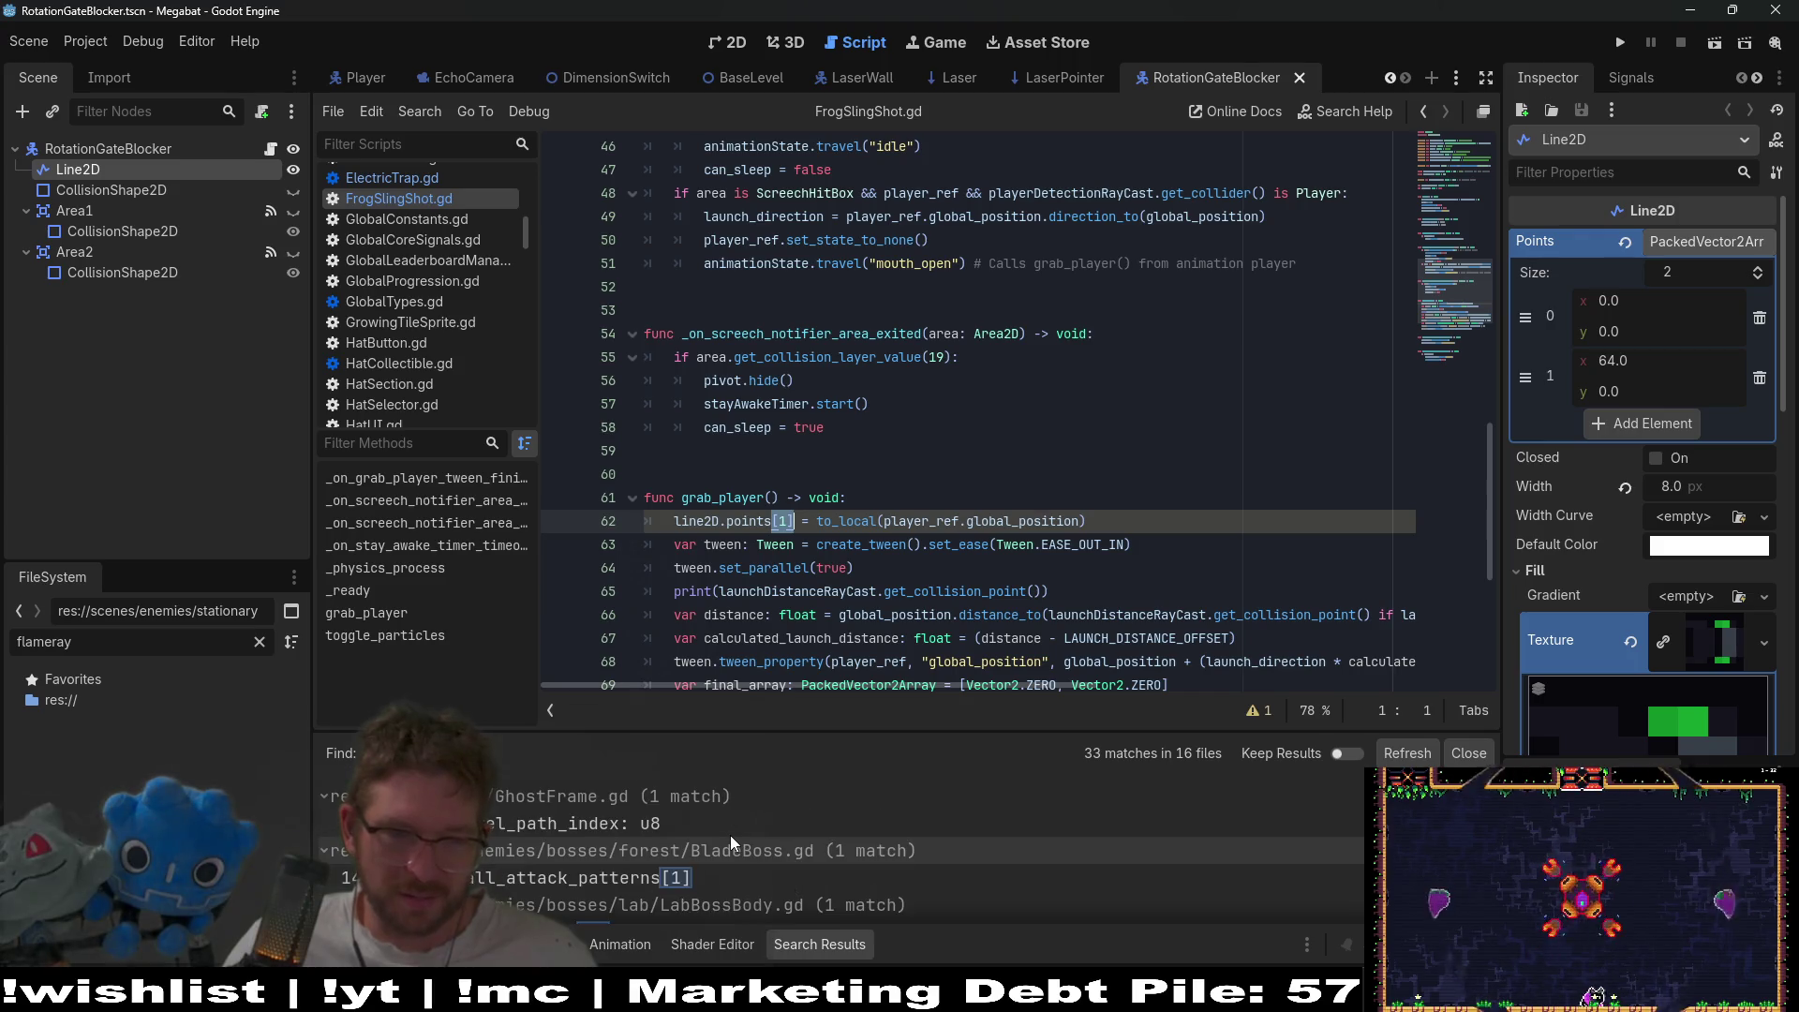
scroll(731, 841, "down", 3)
scroll(729, 835, "down", 2)
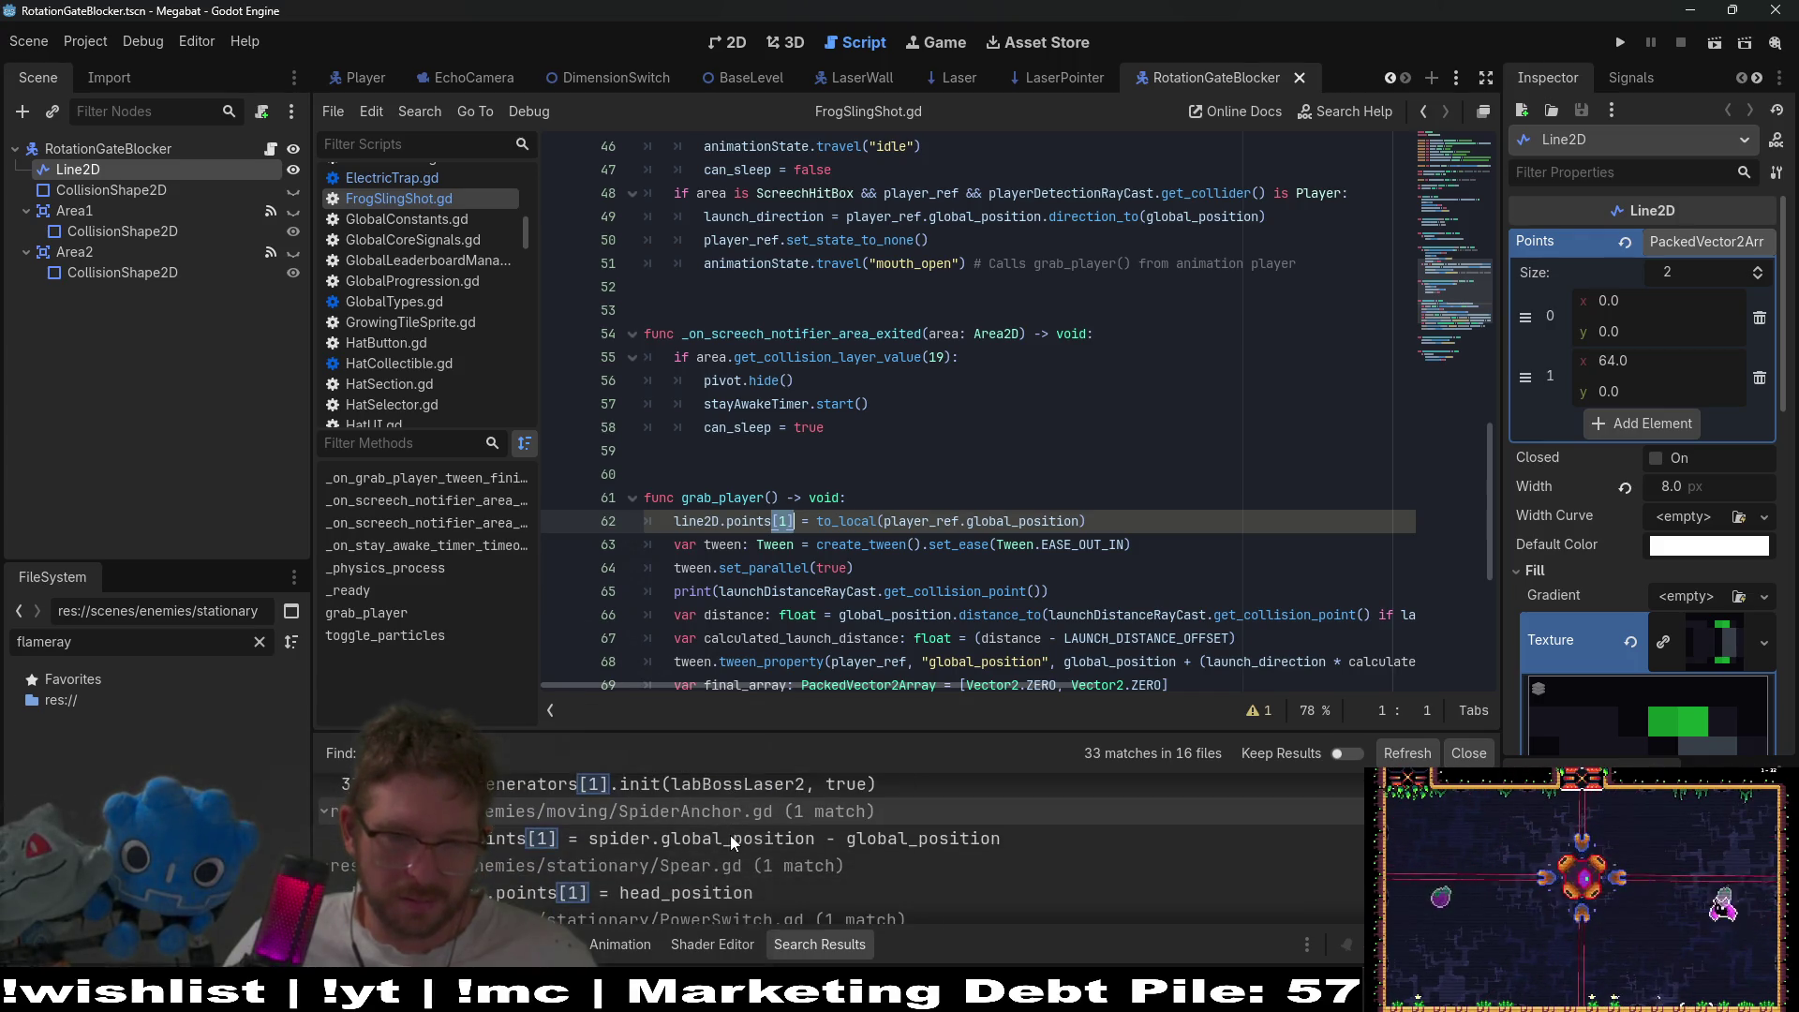
- Open the SpiderAnchor match and start a new line2D.points = [ line
left_click(709, 836)
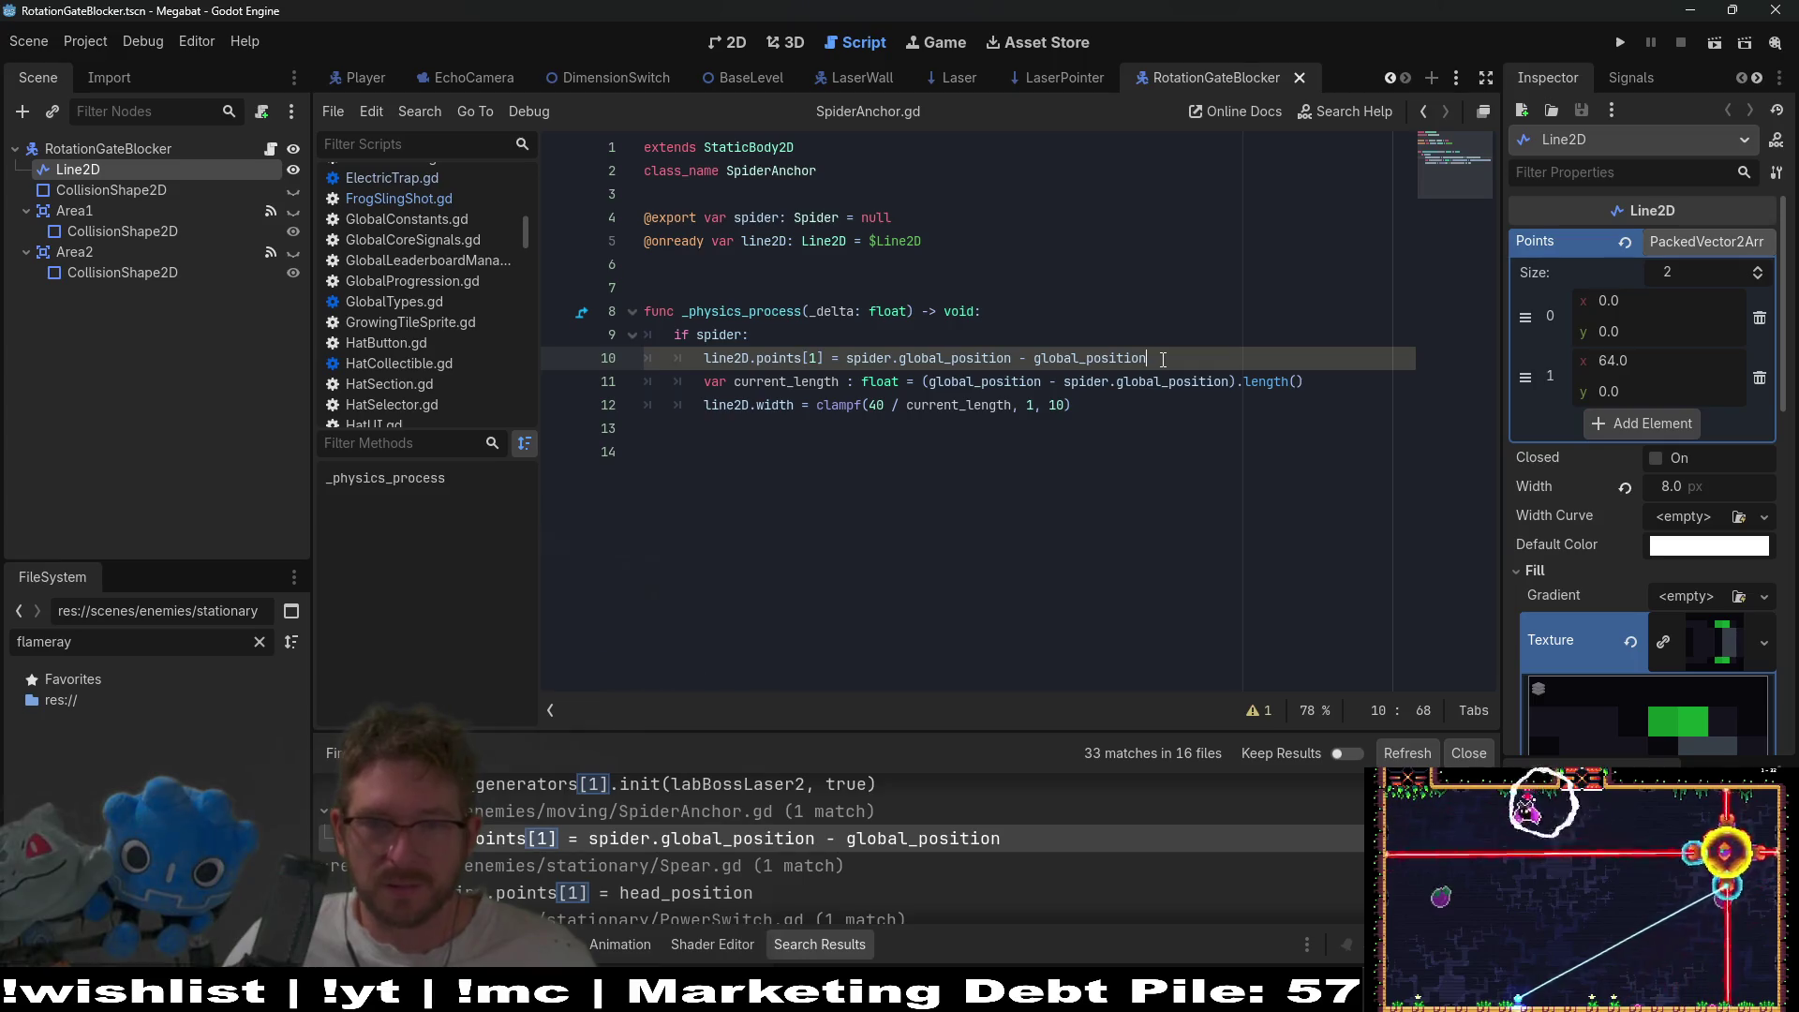
key("Return")
type("line")
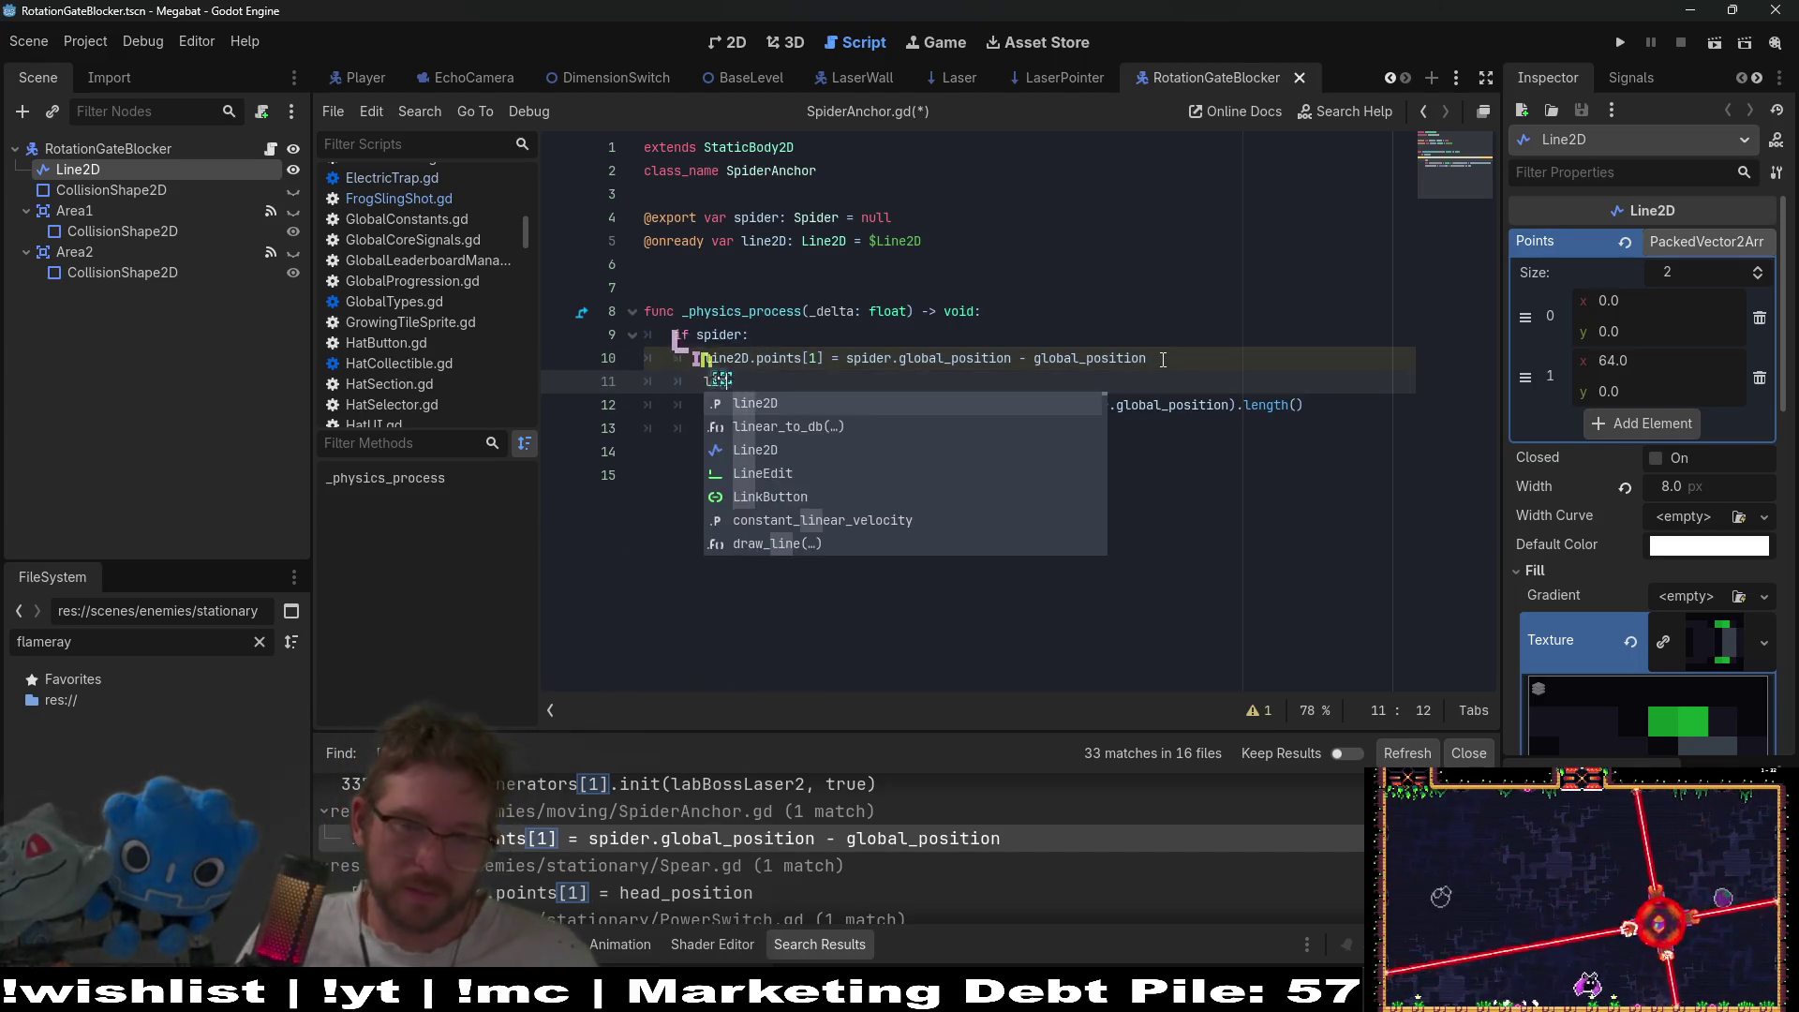
key("Return")
type(".poin")
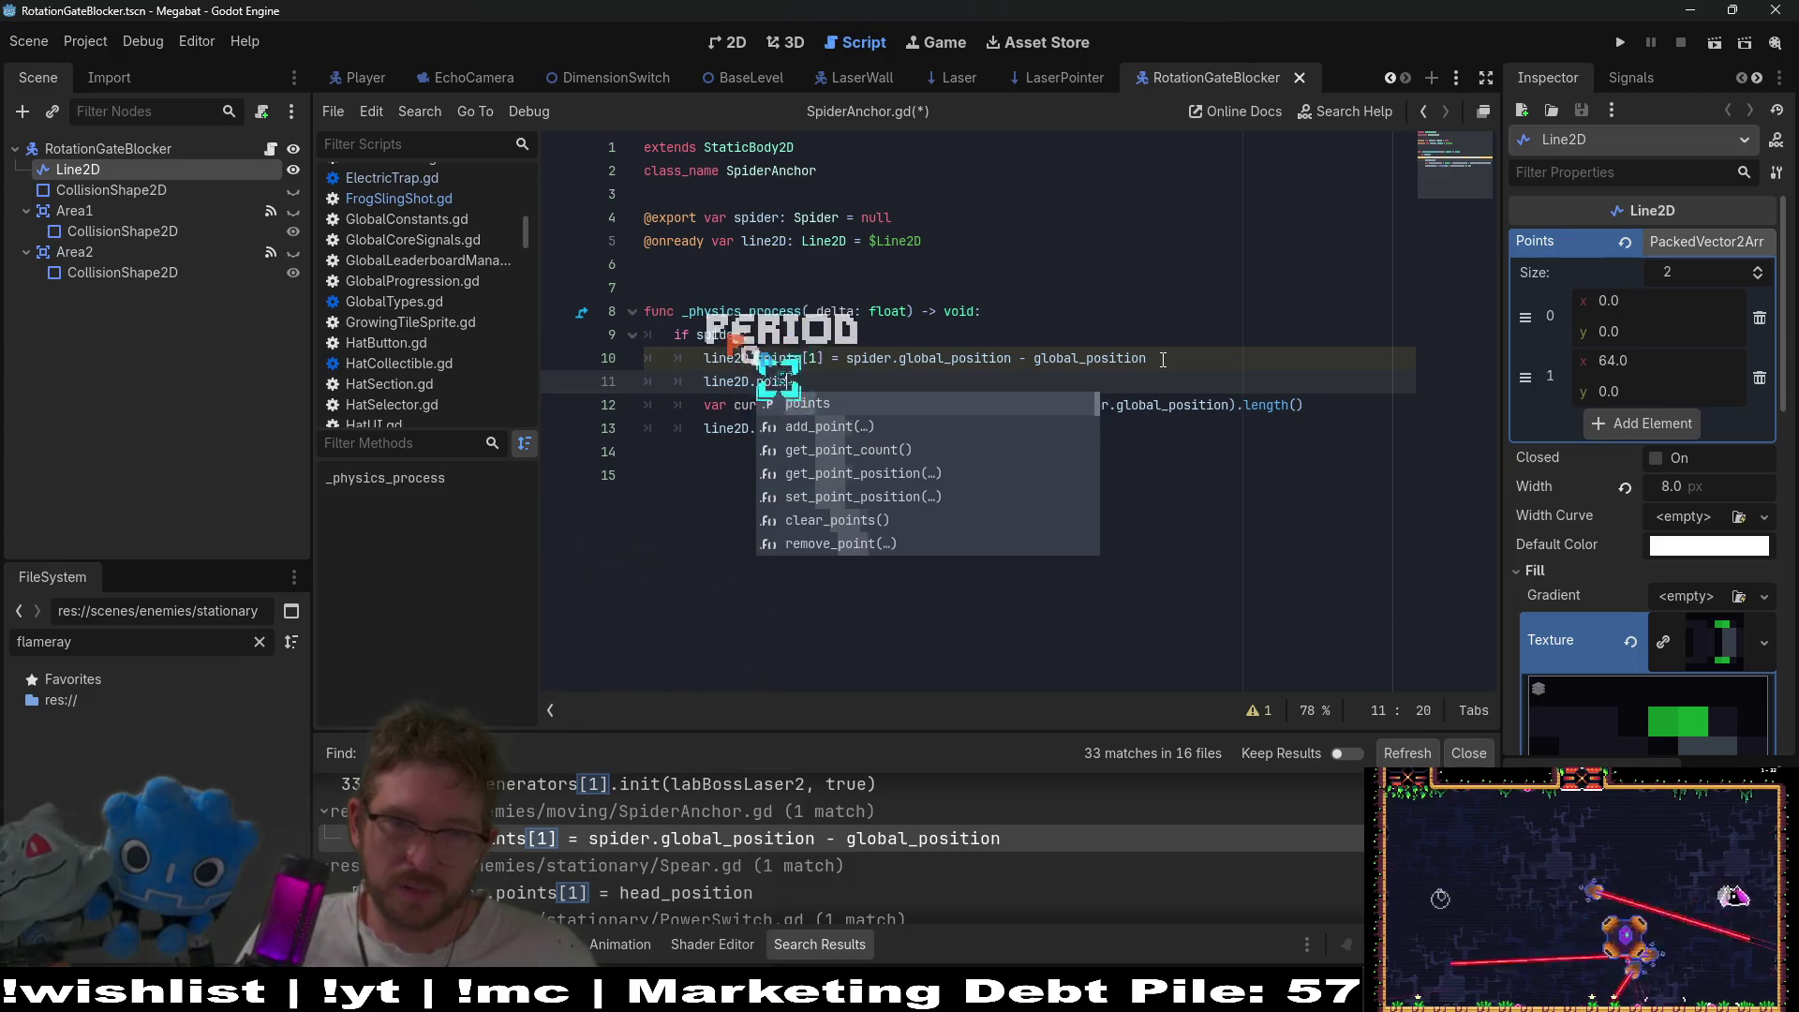
type("ts = [")
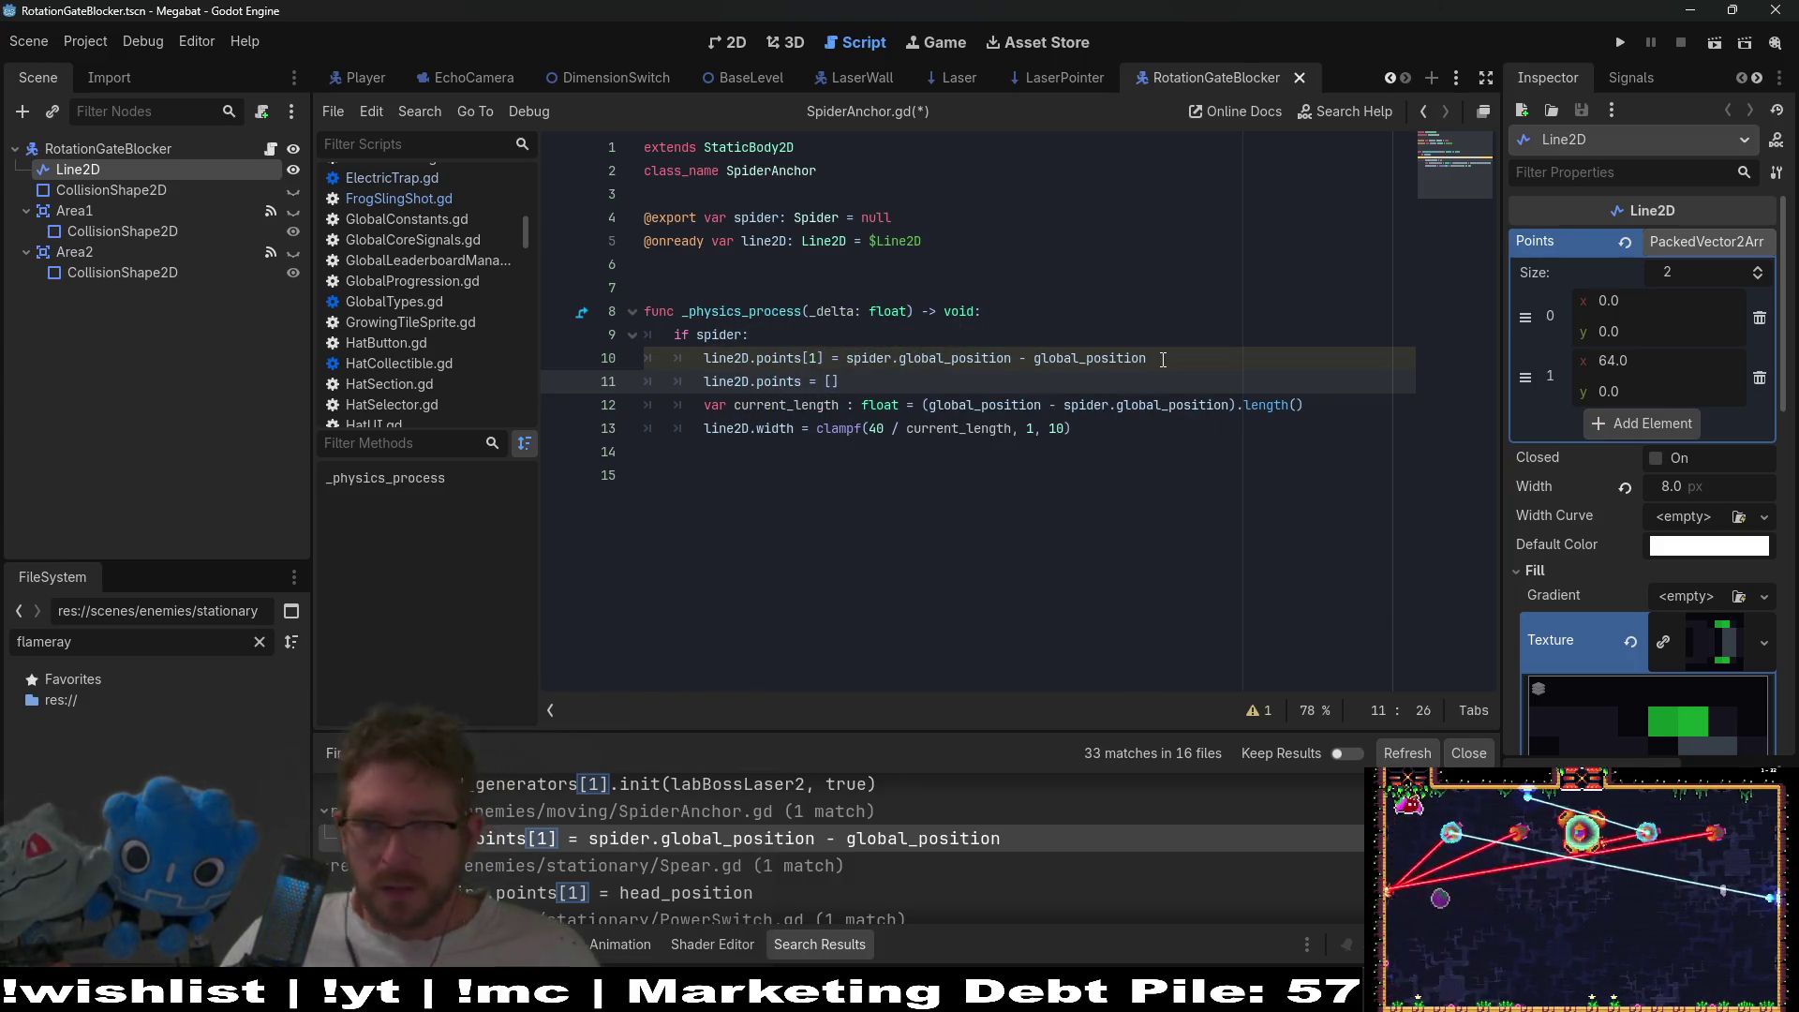
- Quick-open the SpiderAnchor scene and inspect its Line2D Points array
key("shift+alt+o")
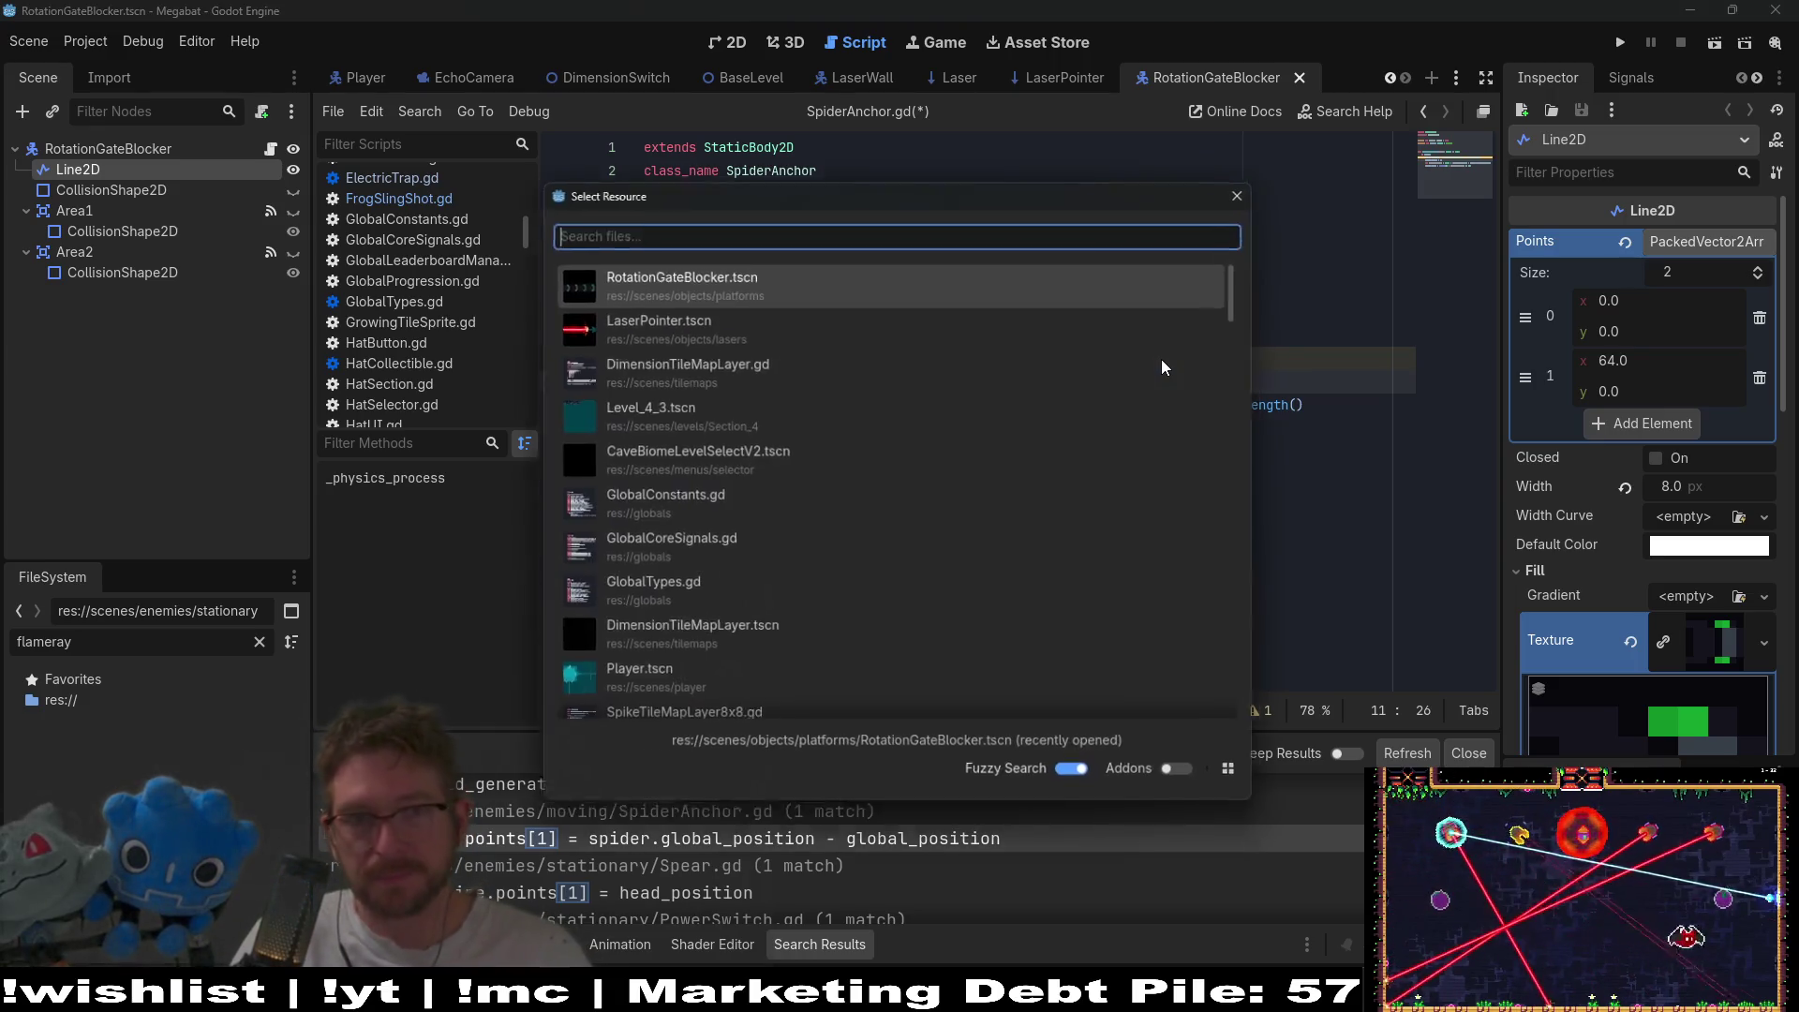
type("spiderslin")
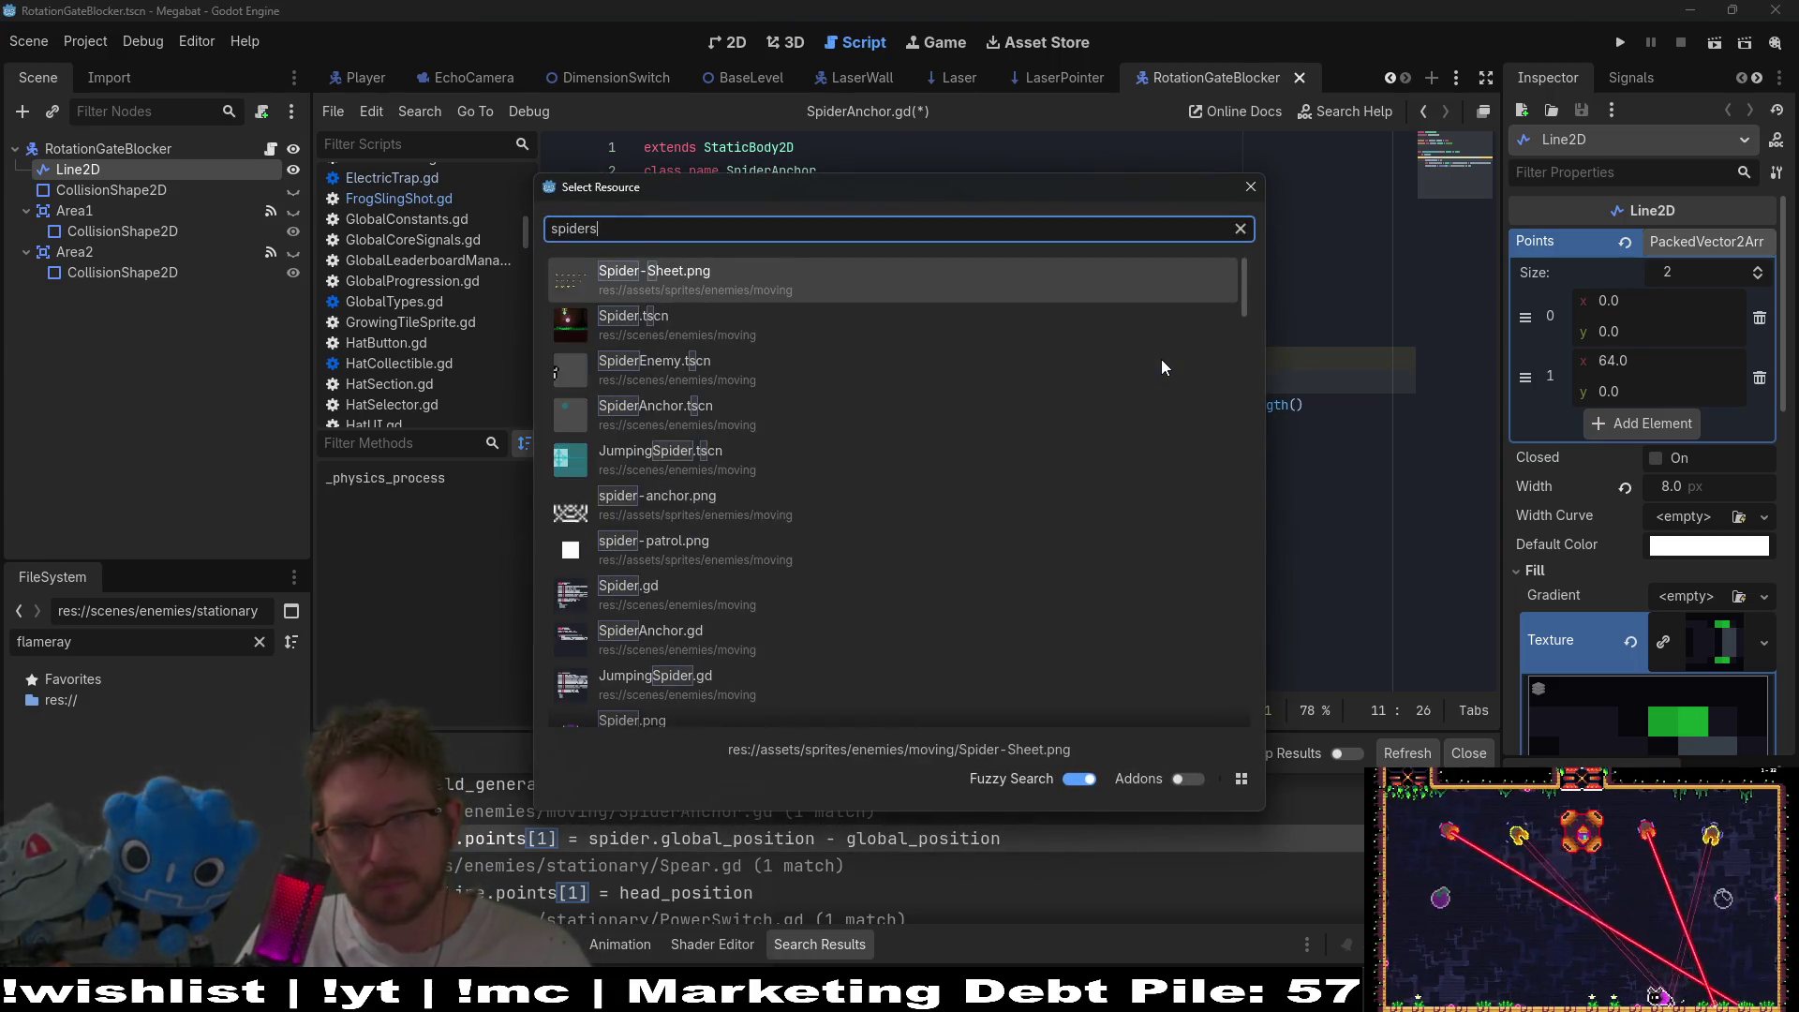
key("BackSpace")
key("BackSpace")
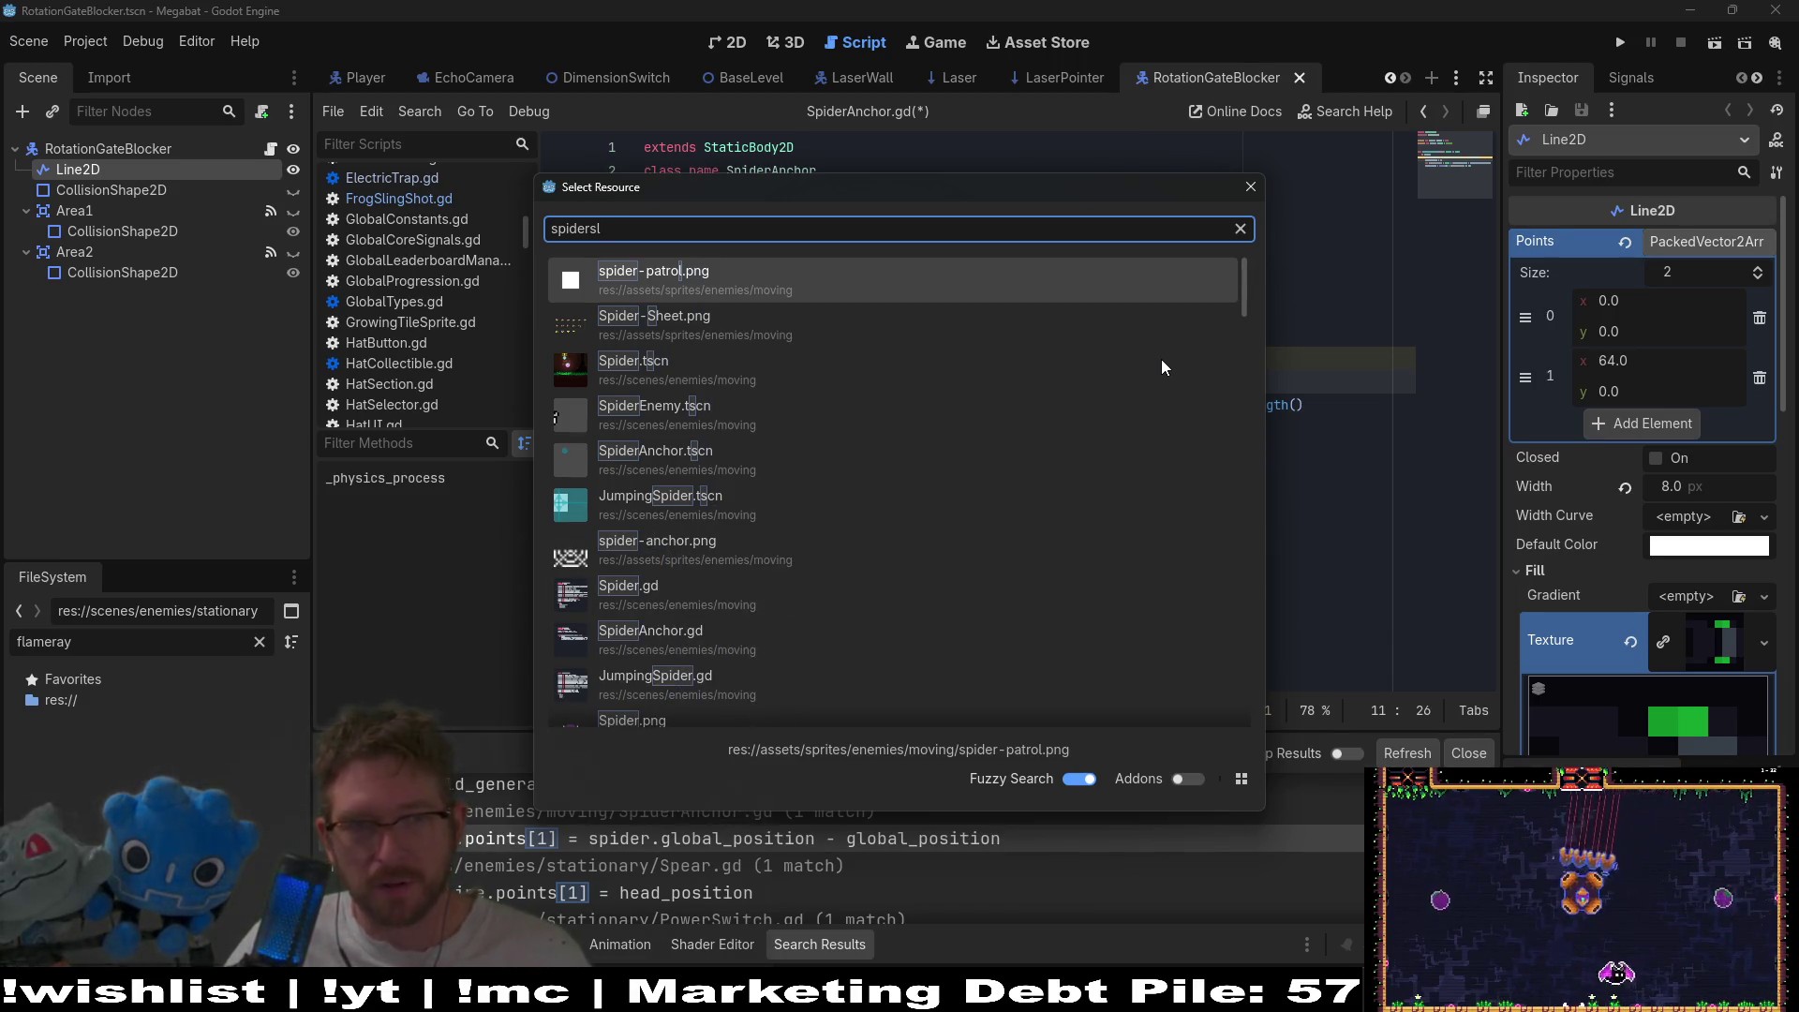
key("BackSpace")
type("an")
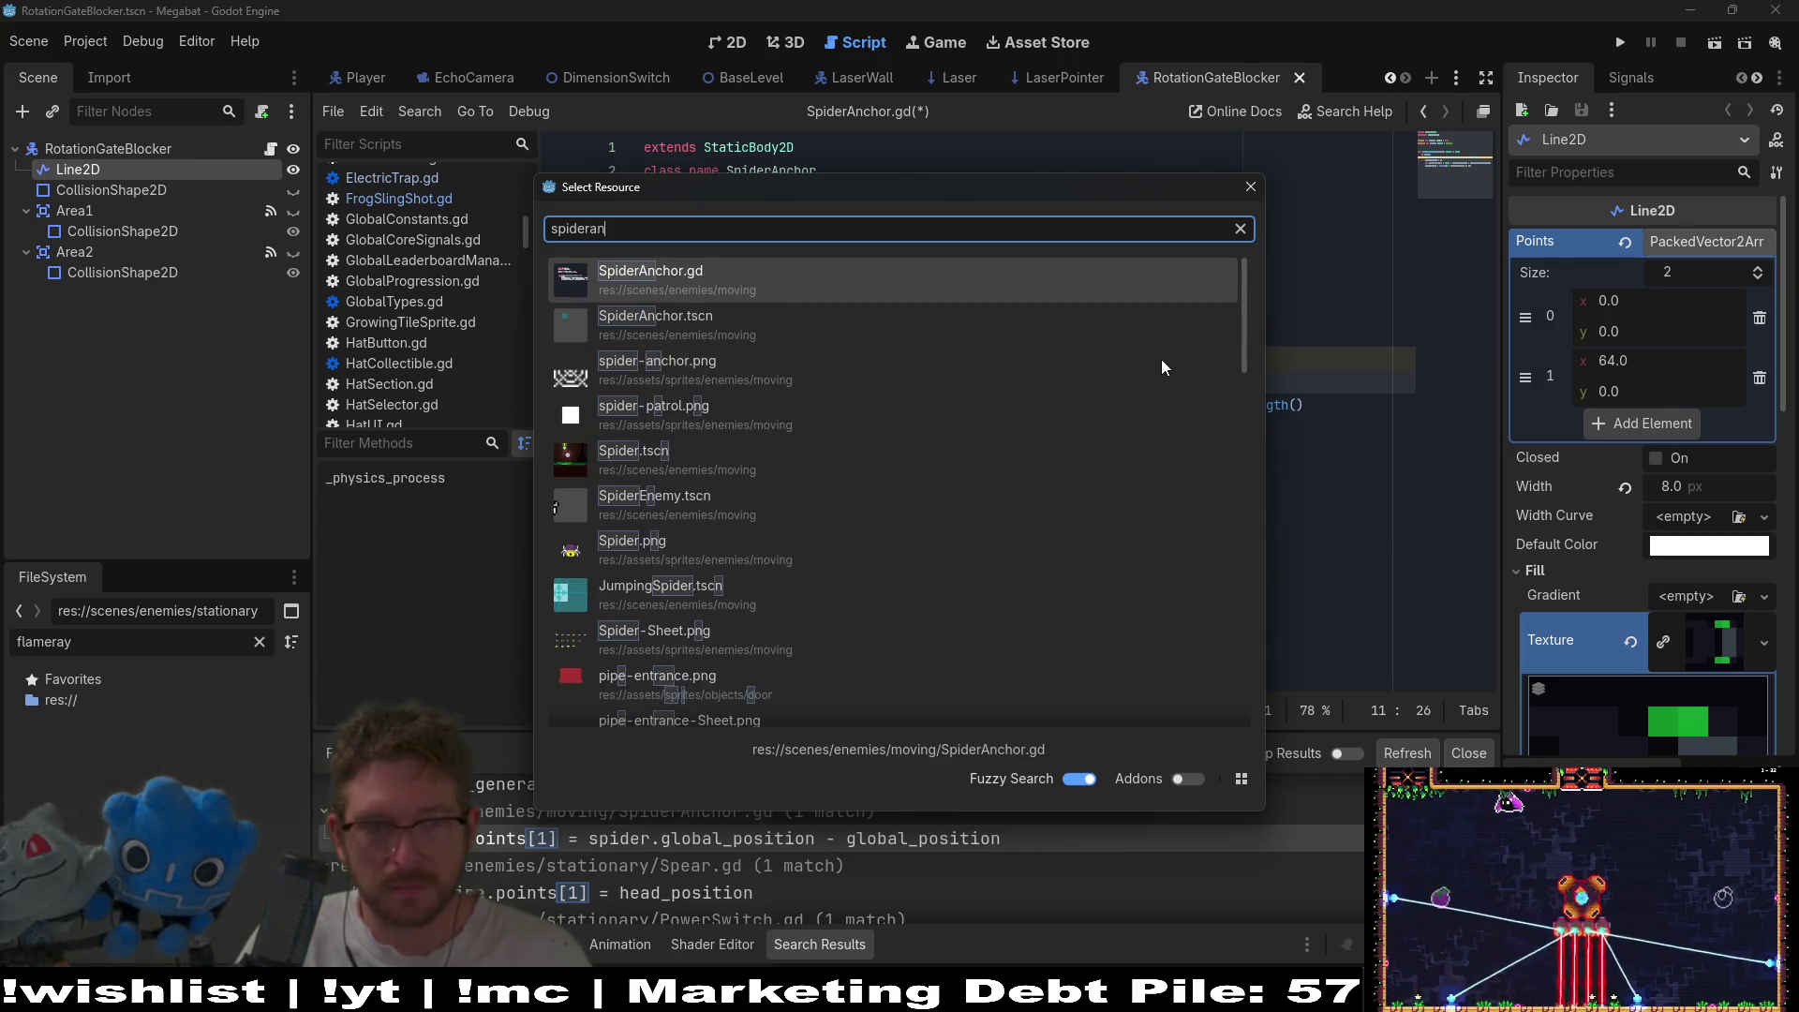
key("Down")
key("Return")
left_click(166, 175)
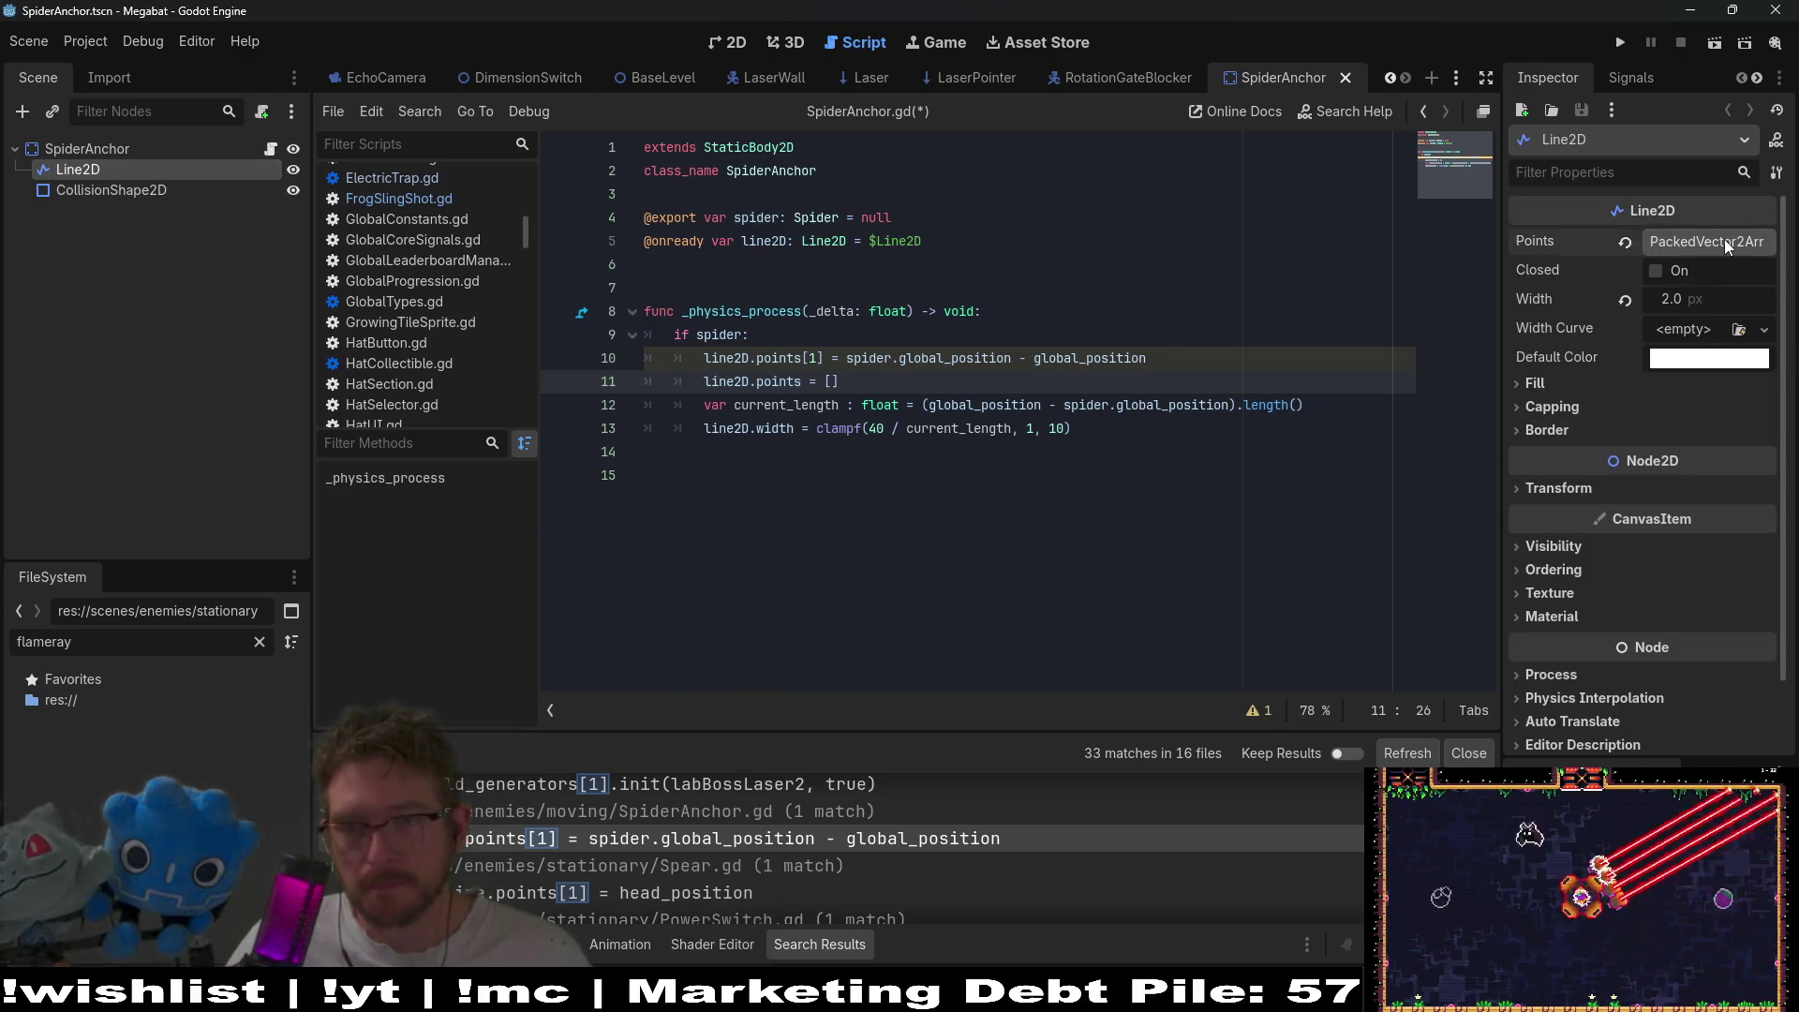
left_click(1724, 239)
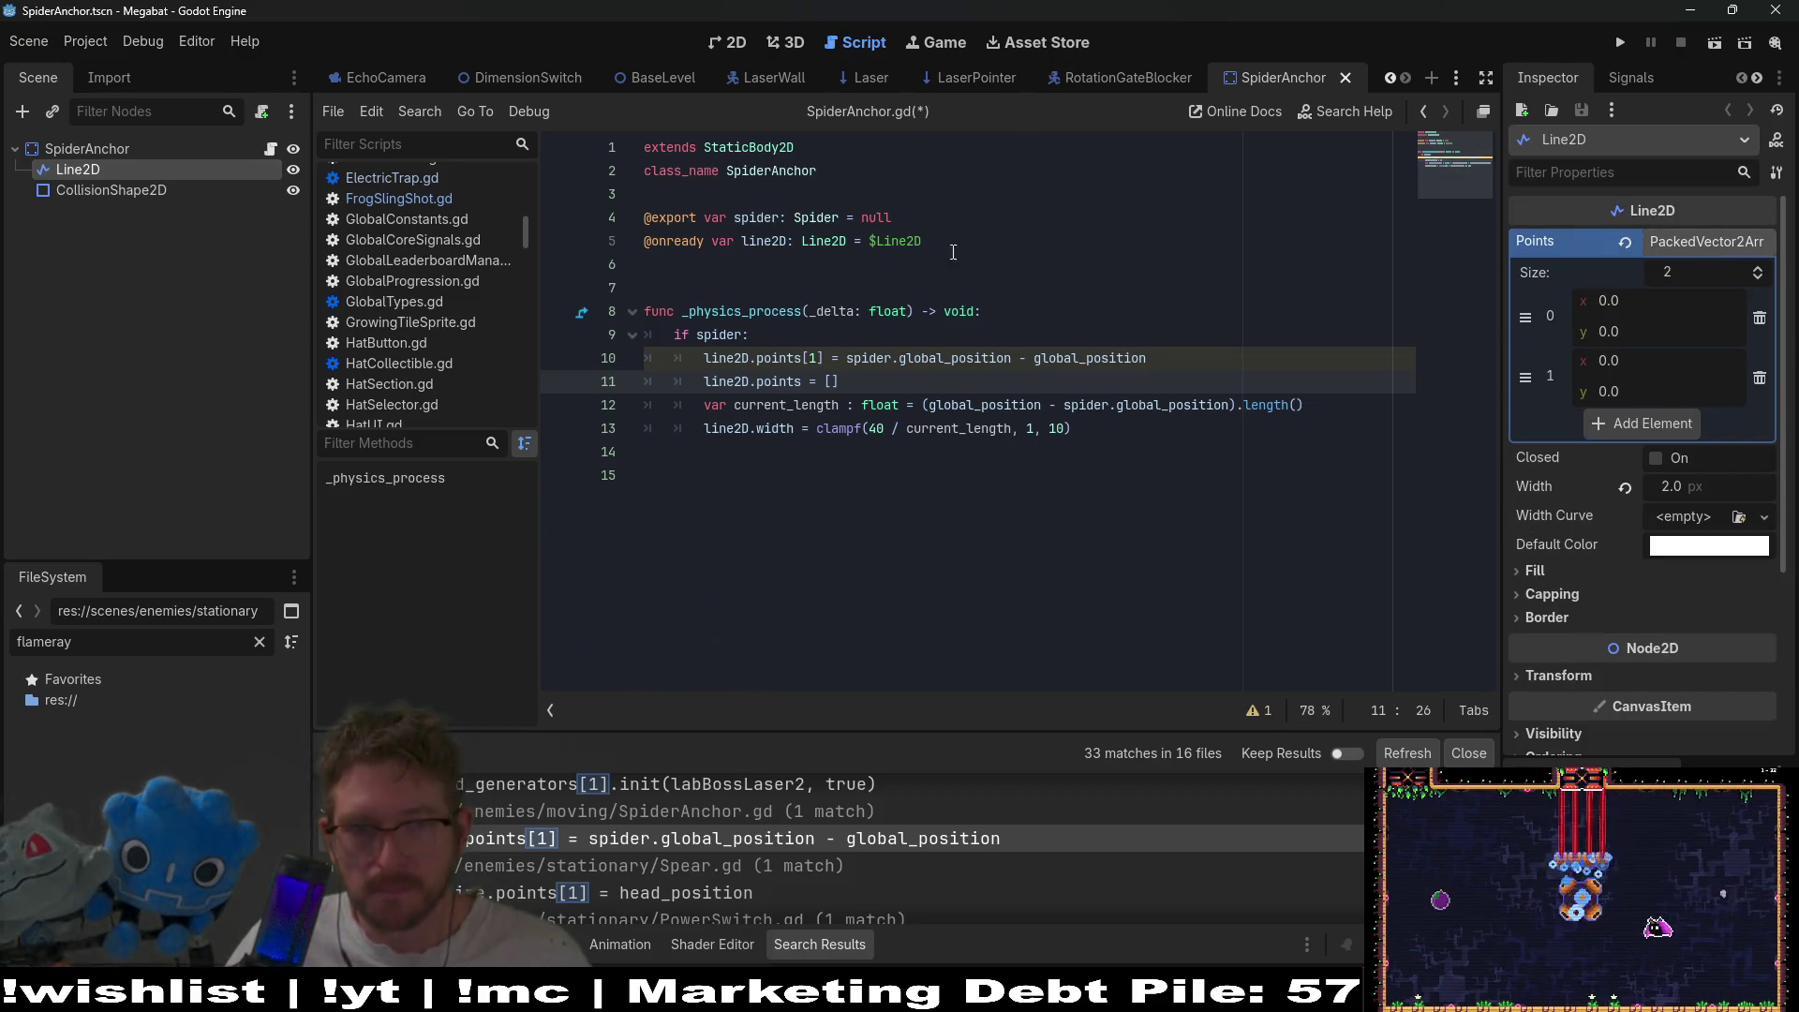
- Copy the spider offset expression from line 10
left_click(906, 357)
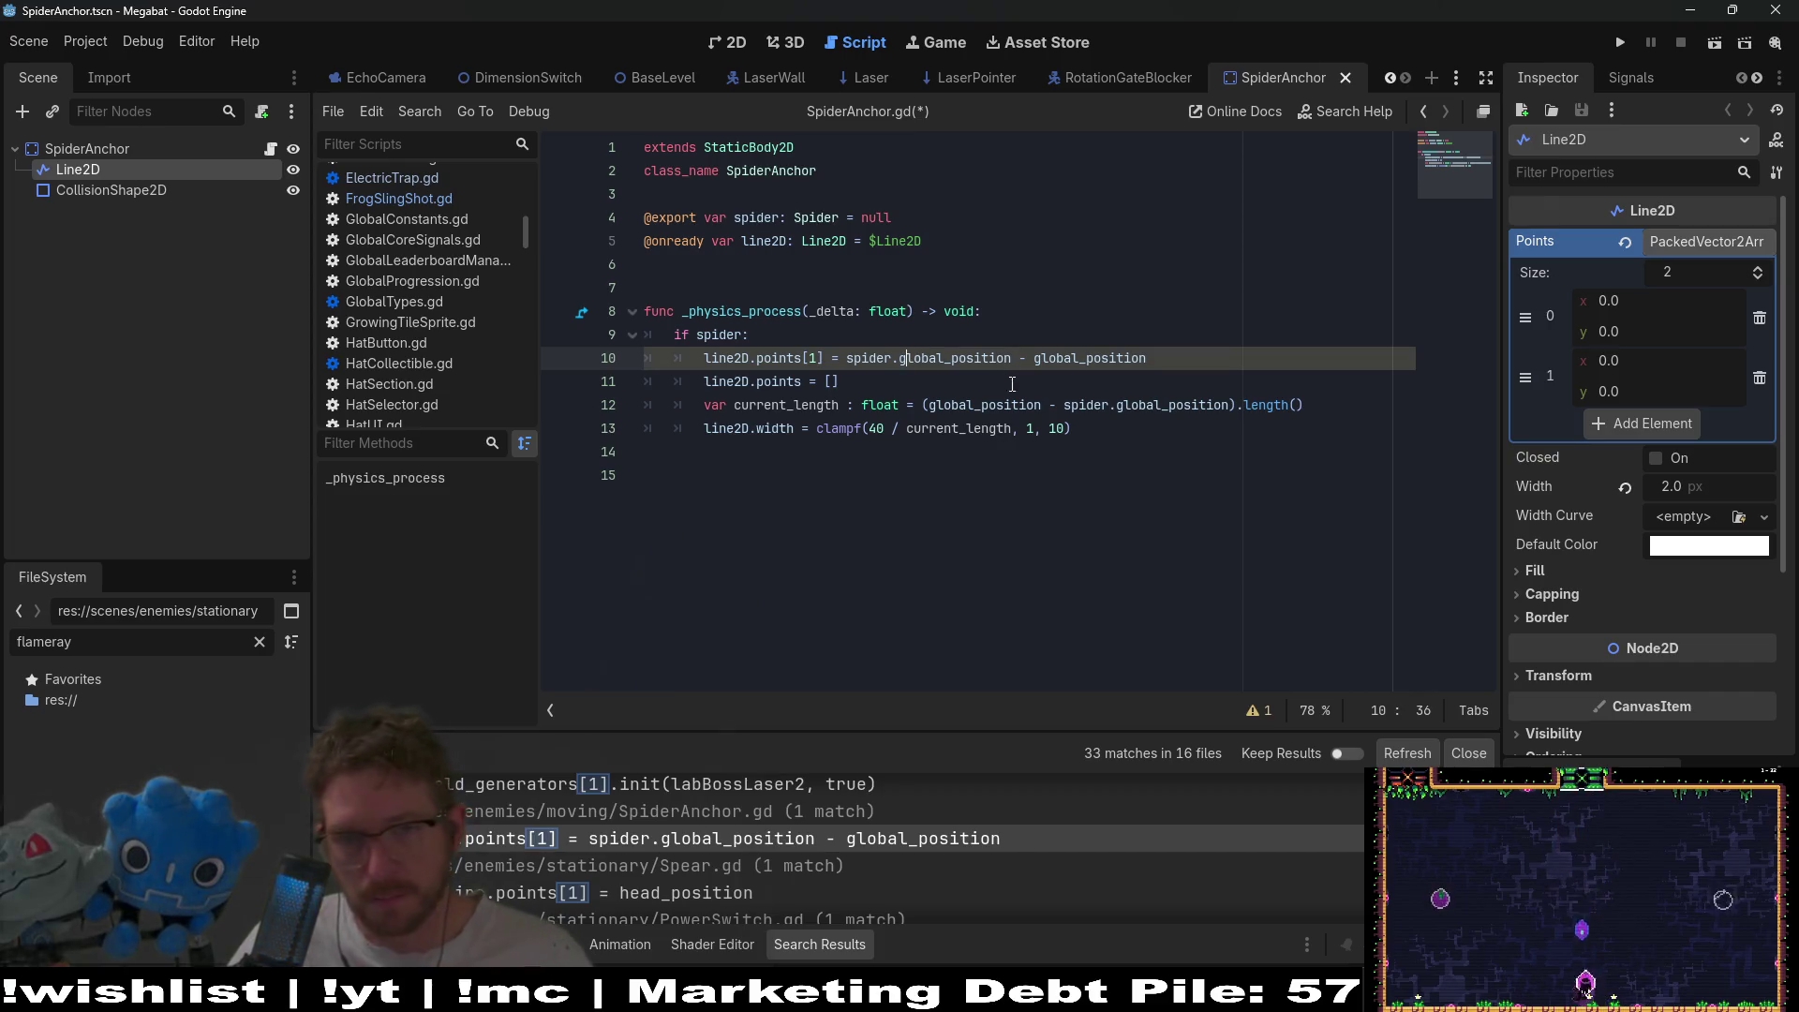
left_click(1151, 359)
left_click_drag(1055, 358, 846, 359)
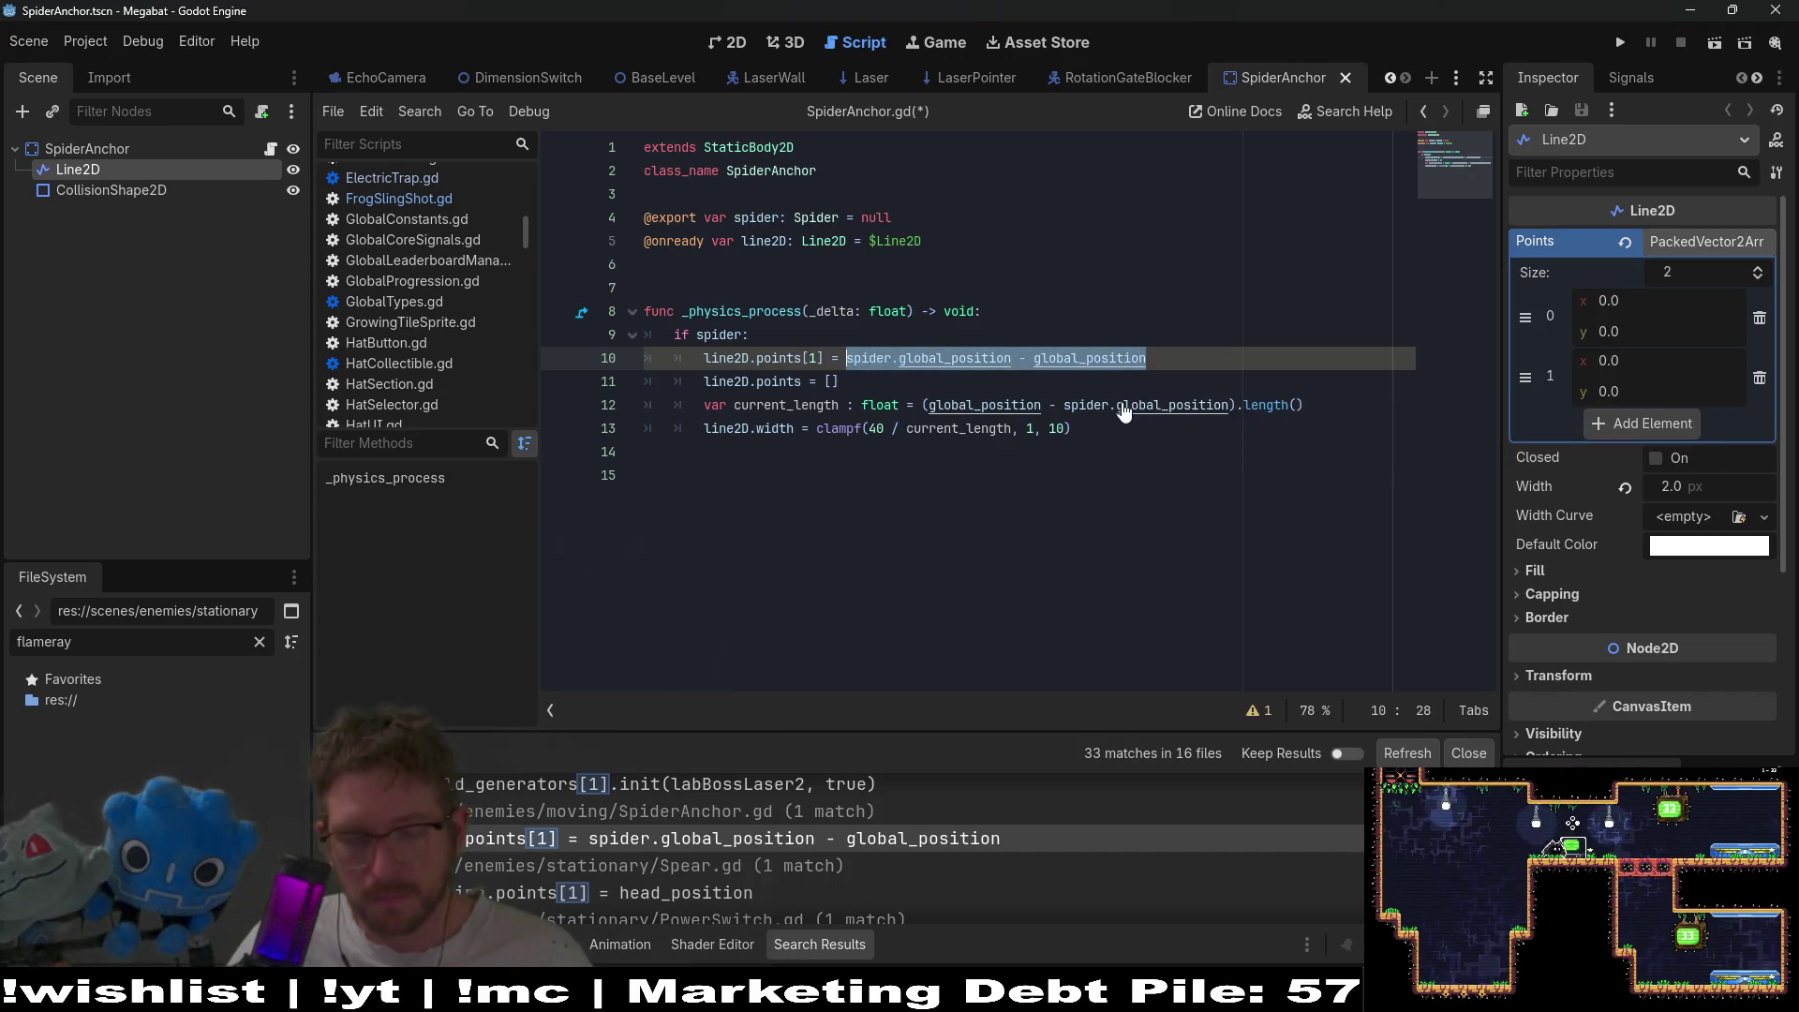
key("ctrl+x")
key("ctrl+z")
- Fill line 11's array with Vector2.ZERO and the pasted spider offset
key("Down")
key("Left")
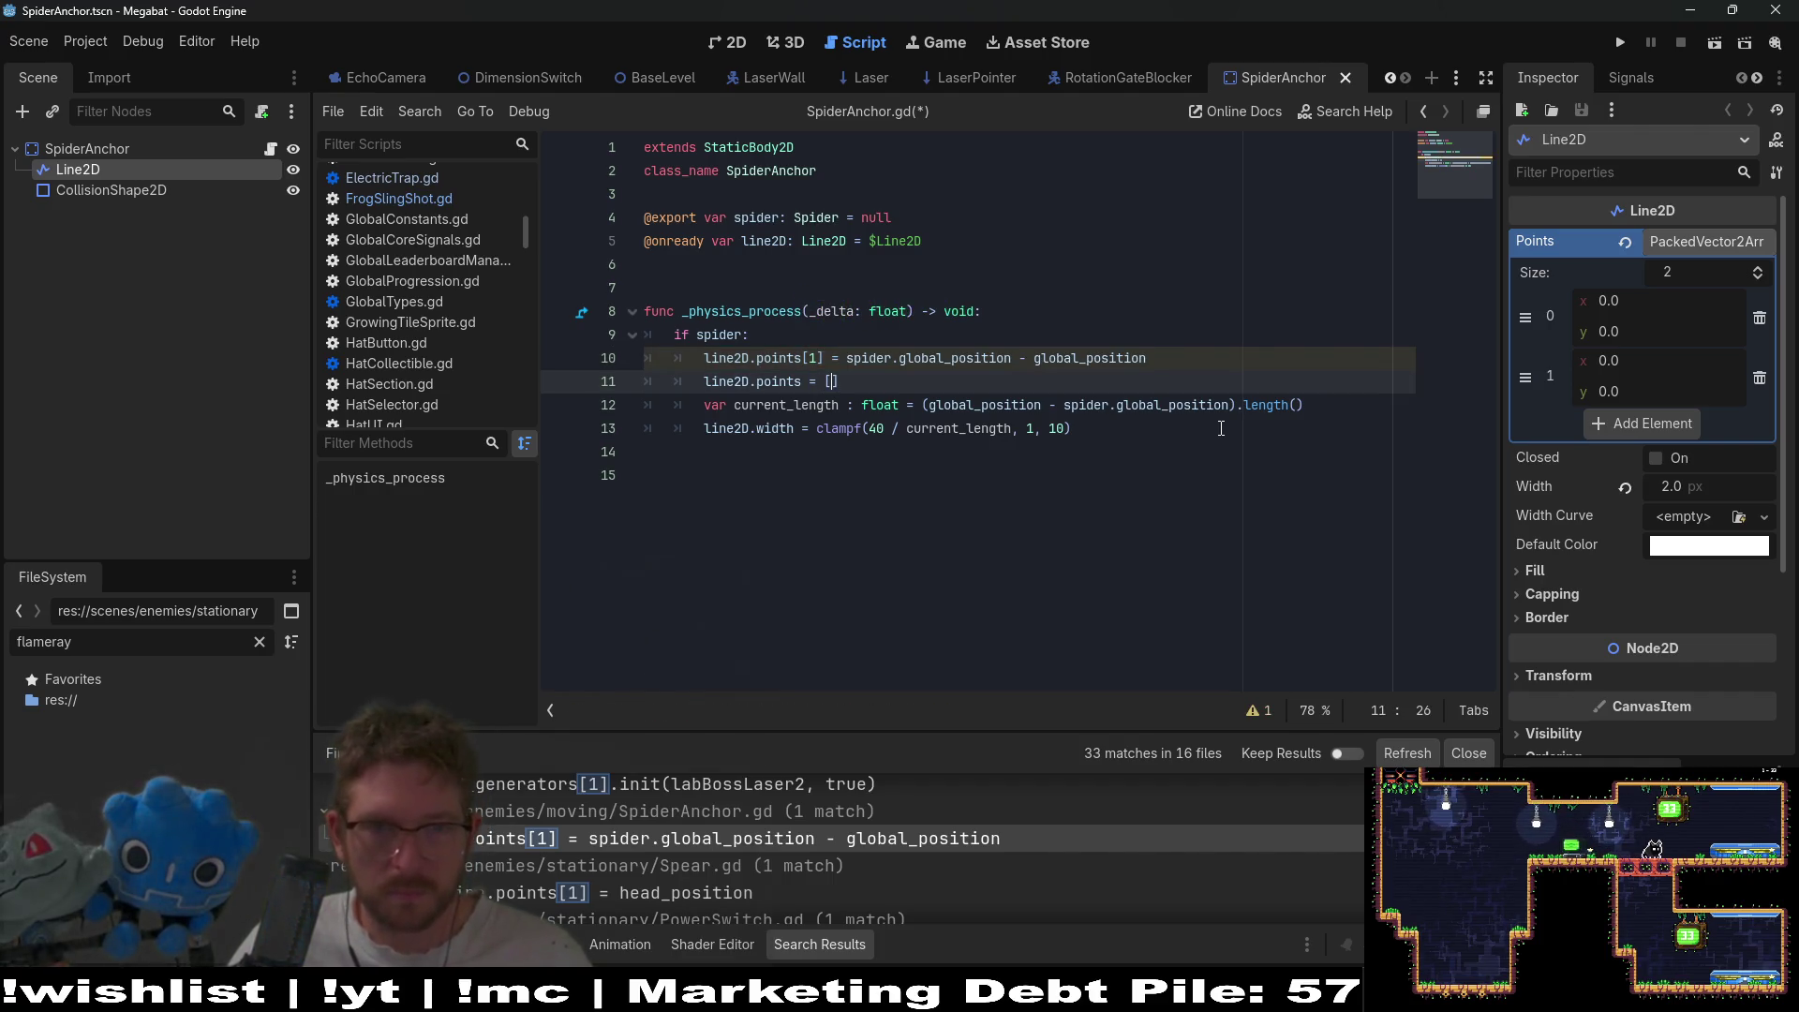
type("Vecotr2")
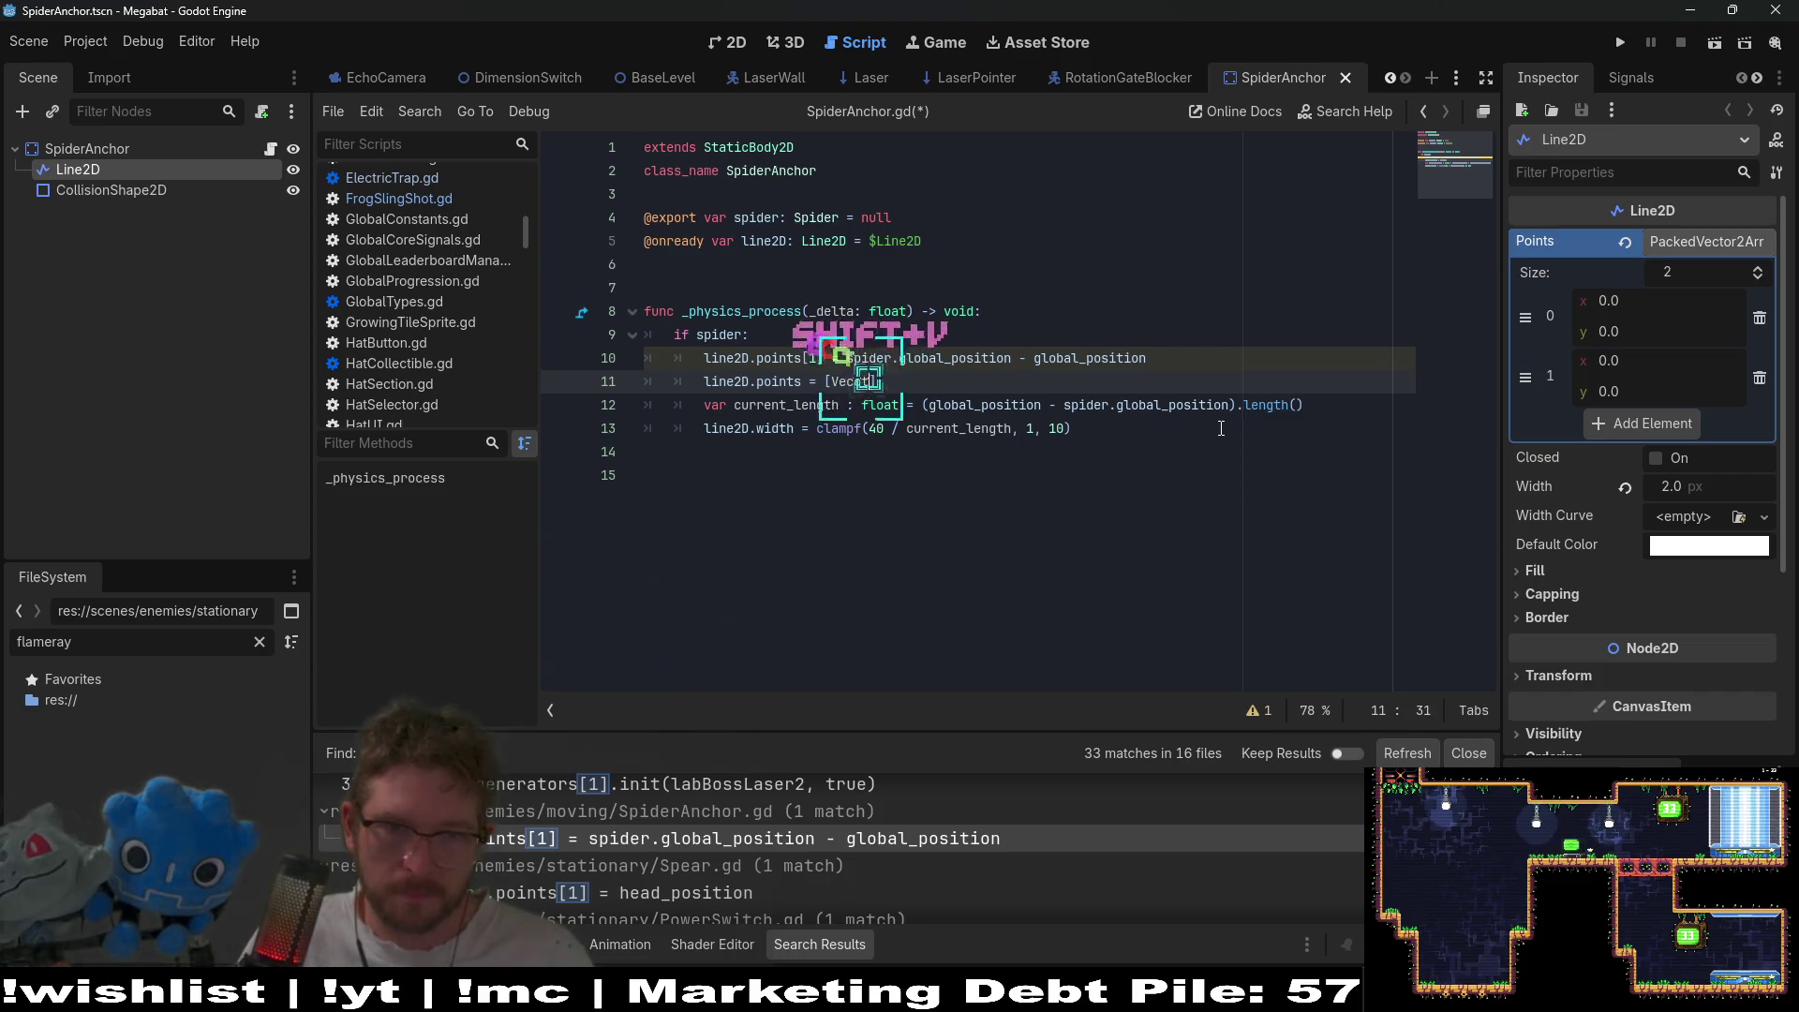
key("BackSpace")
key("BackSpace")
key("BackSpace")
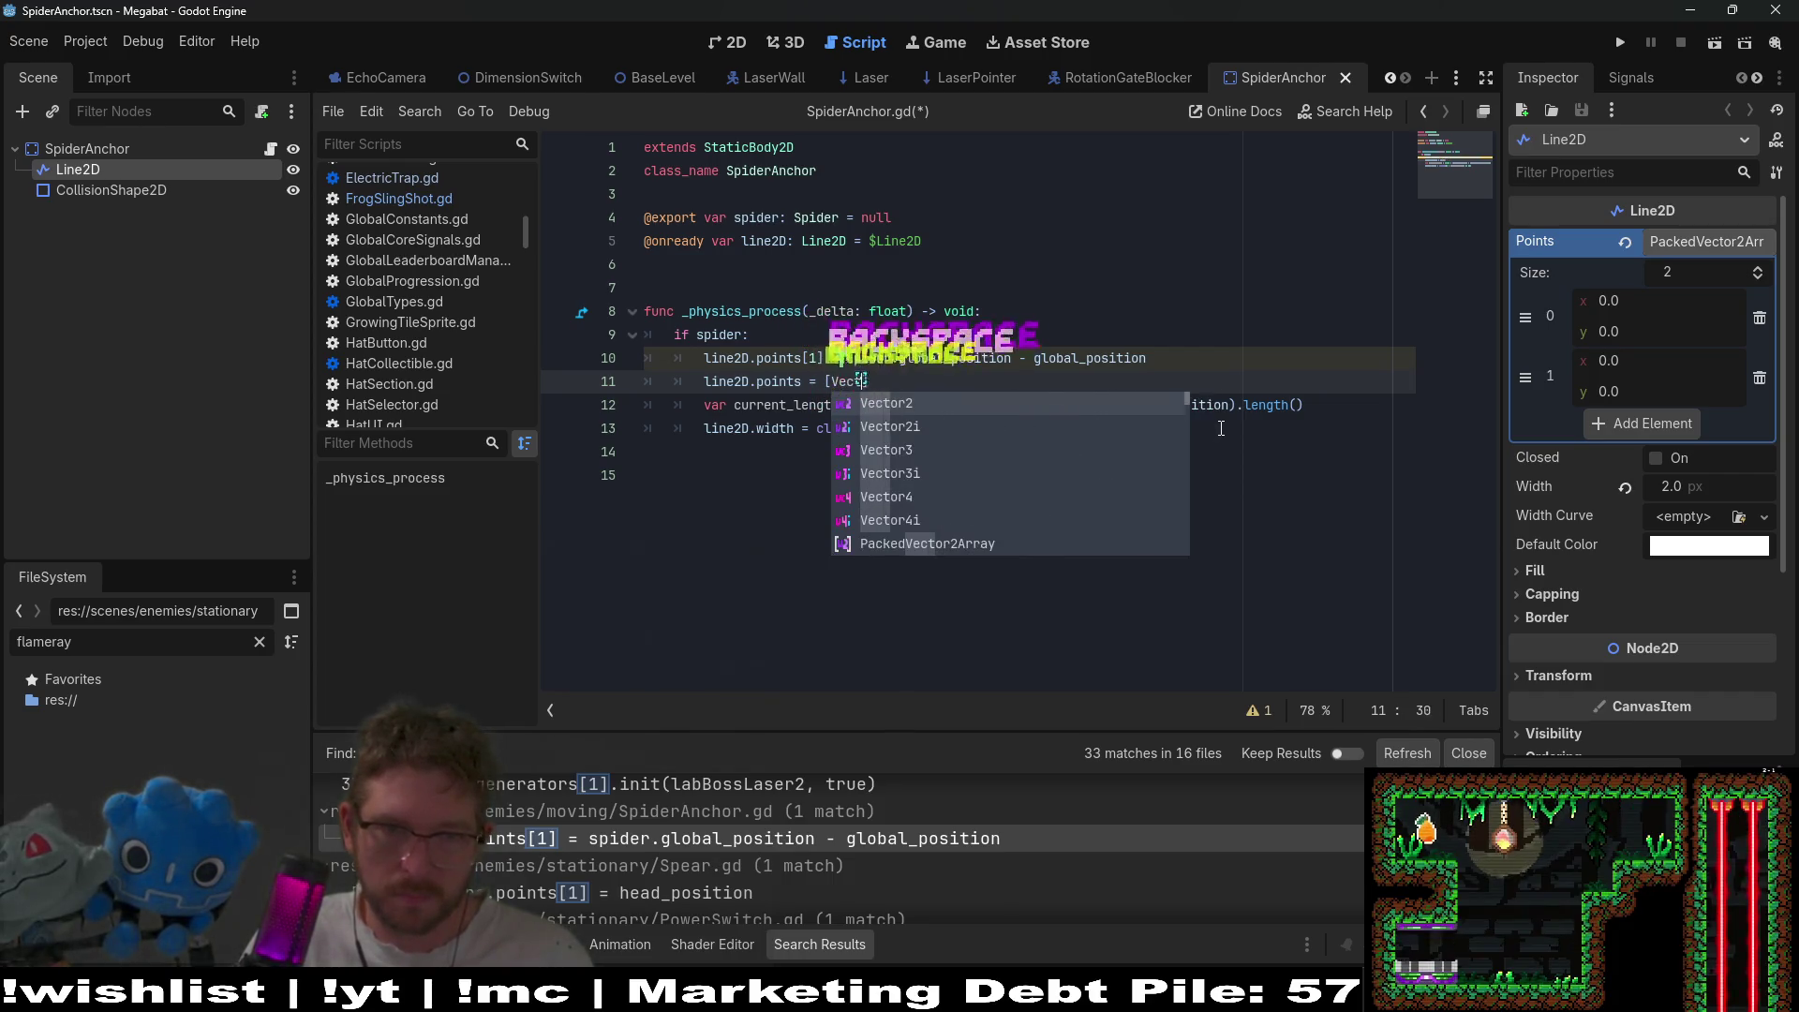
key("Return")
key("BackSpace")
key("BackSpace")
key("BackSpace")
type(".Z")
key("BackSpace")
type(".ZERO, (")
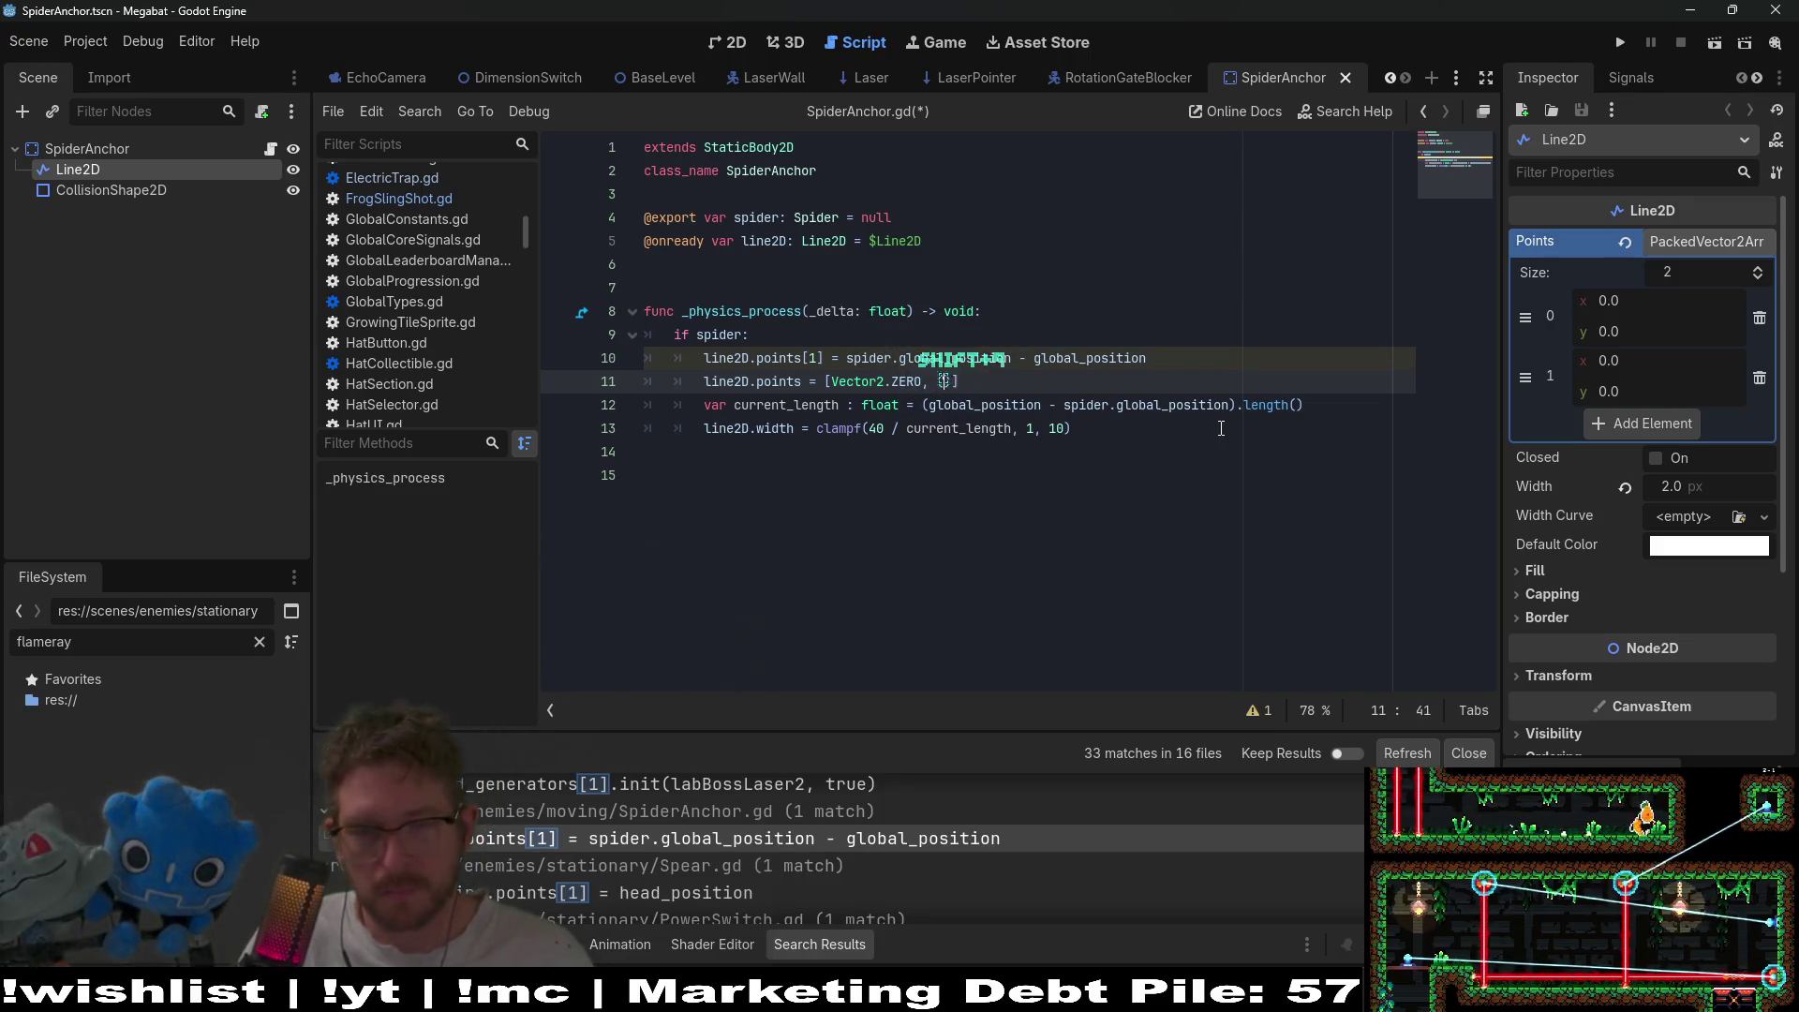
key("BackSpace")
type("()")
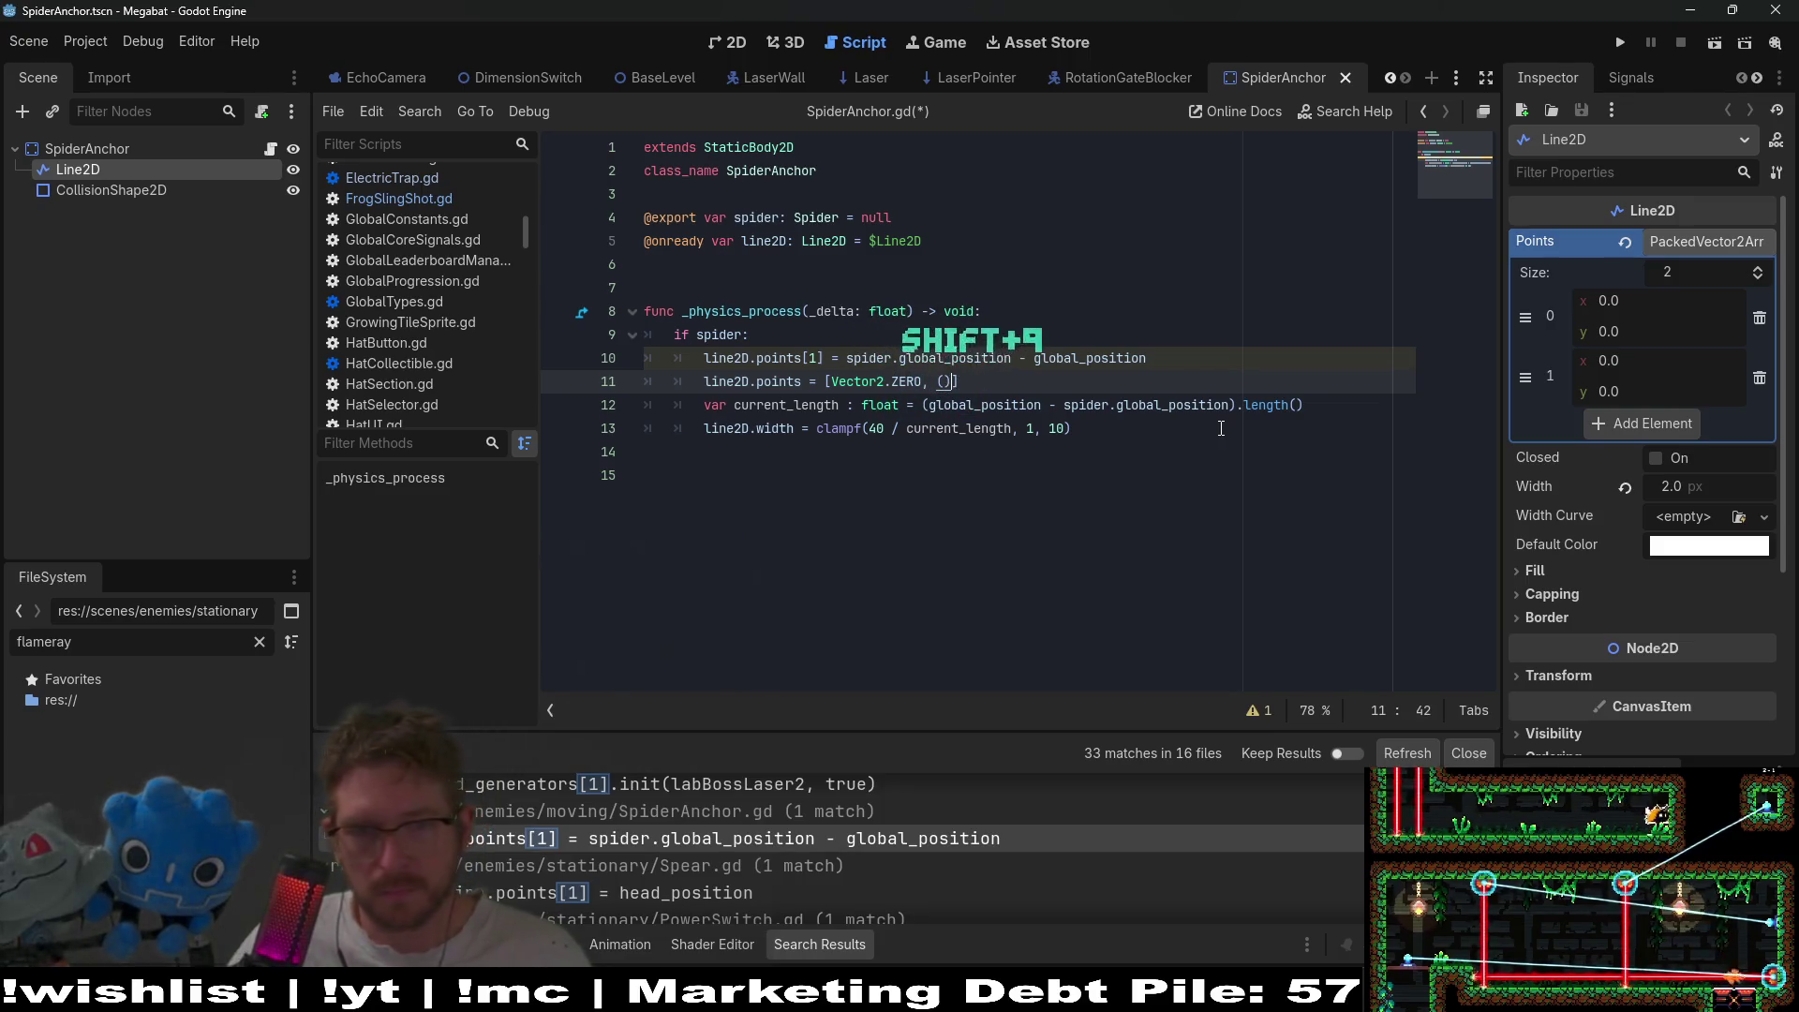
key("ctrl+v")
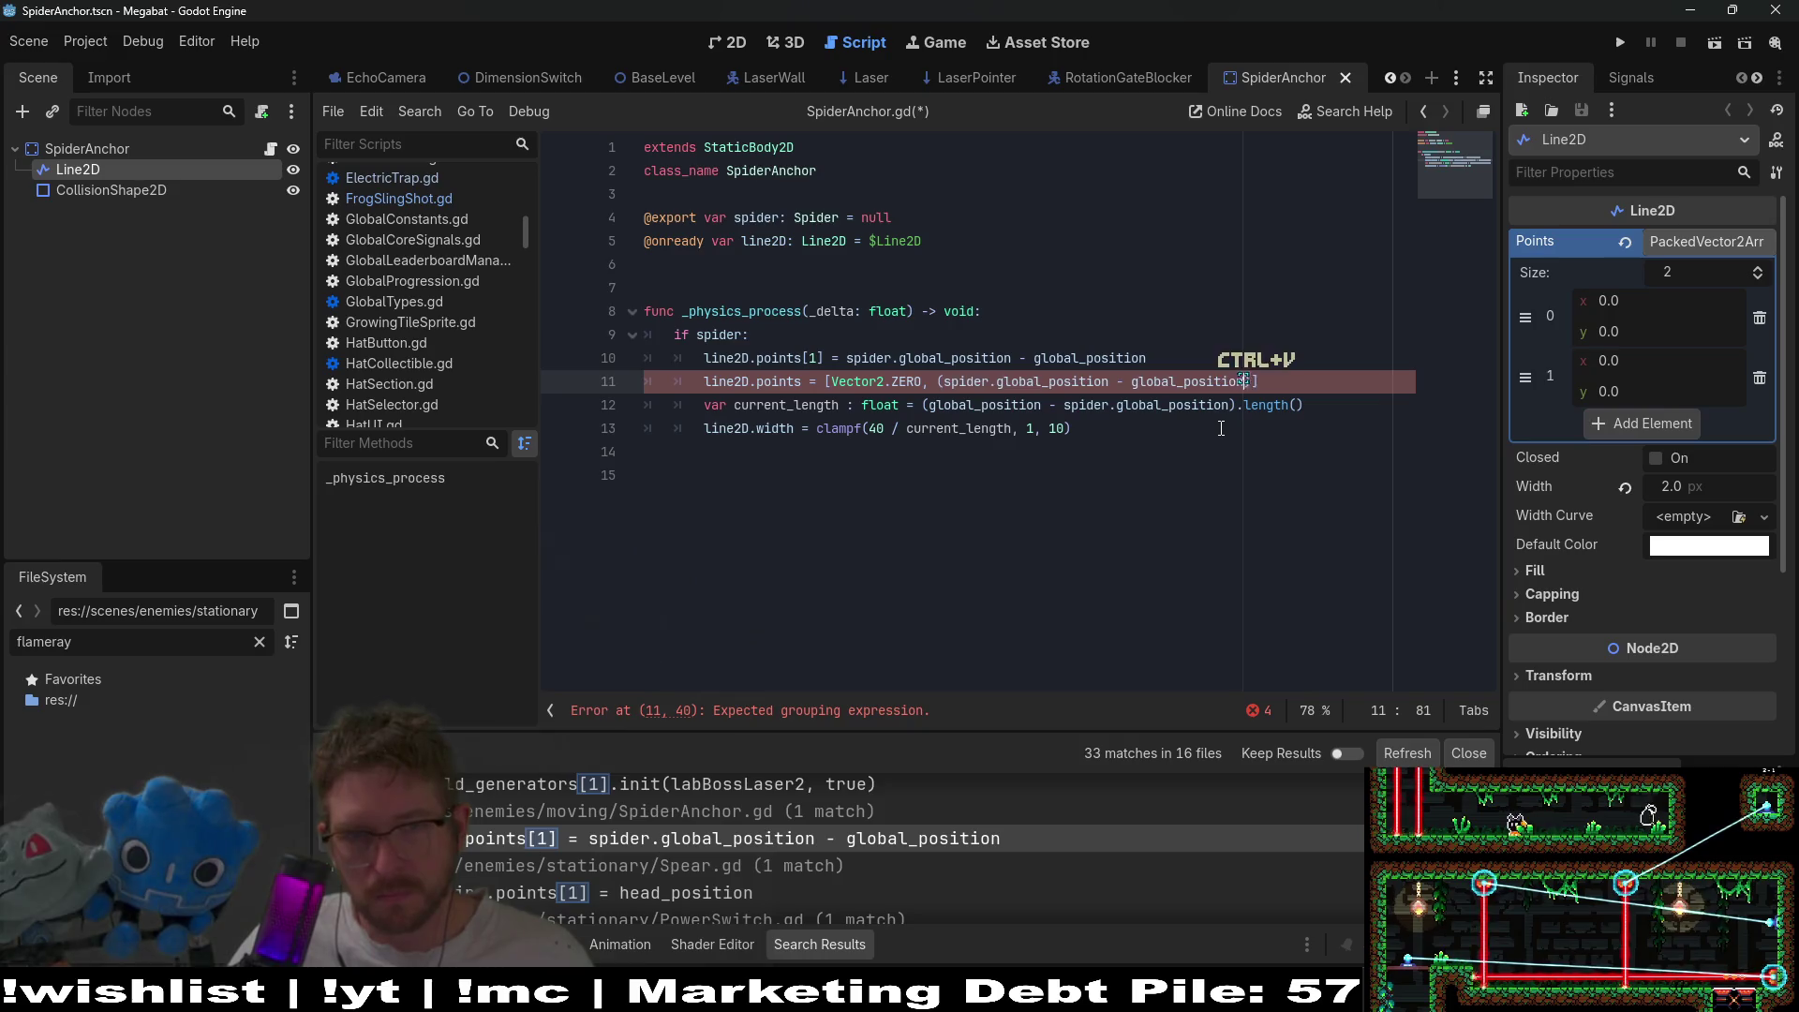
- Delete the obsolete points[1] line, save SpiderAnchor.gd, and open the LabBossBody match
left_click(1184, 358)
key("shift+Up")
key("BackSpace")
key("ctrl+s")
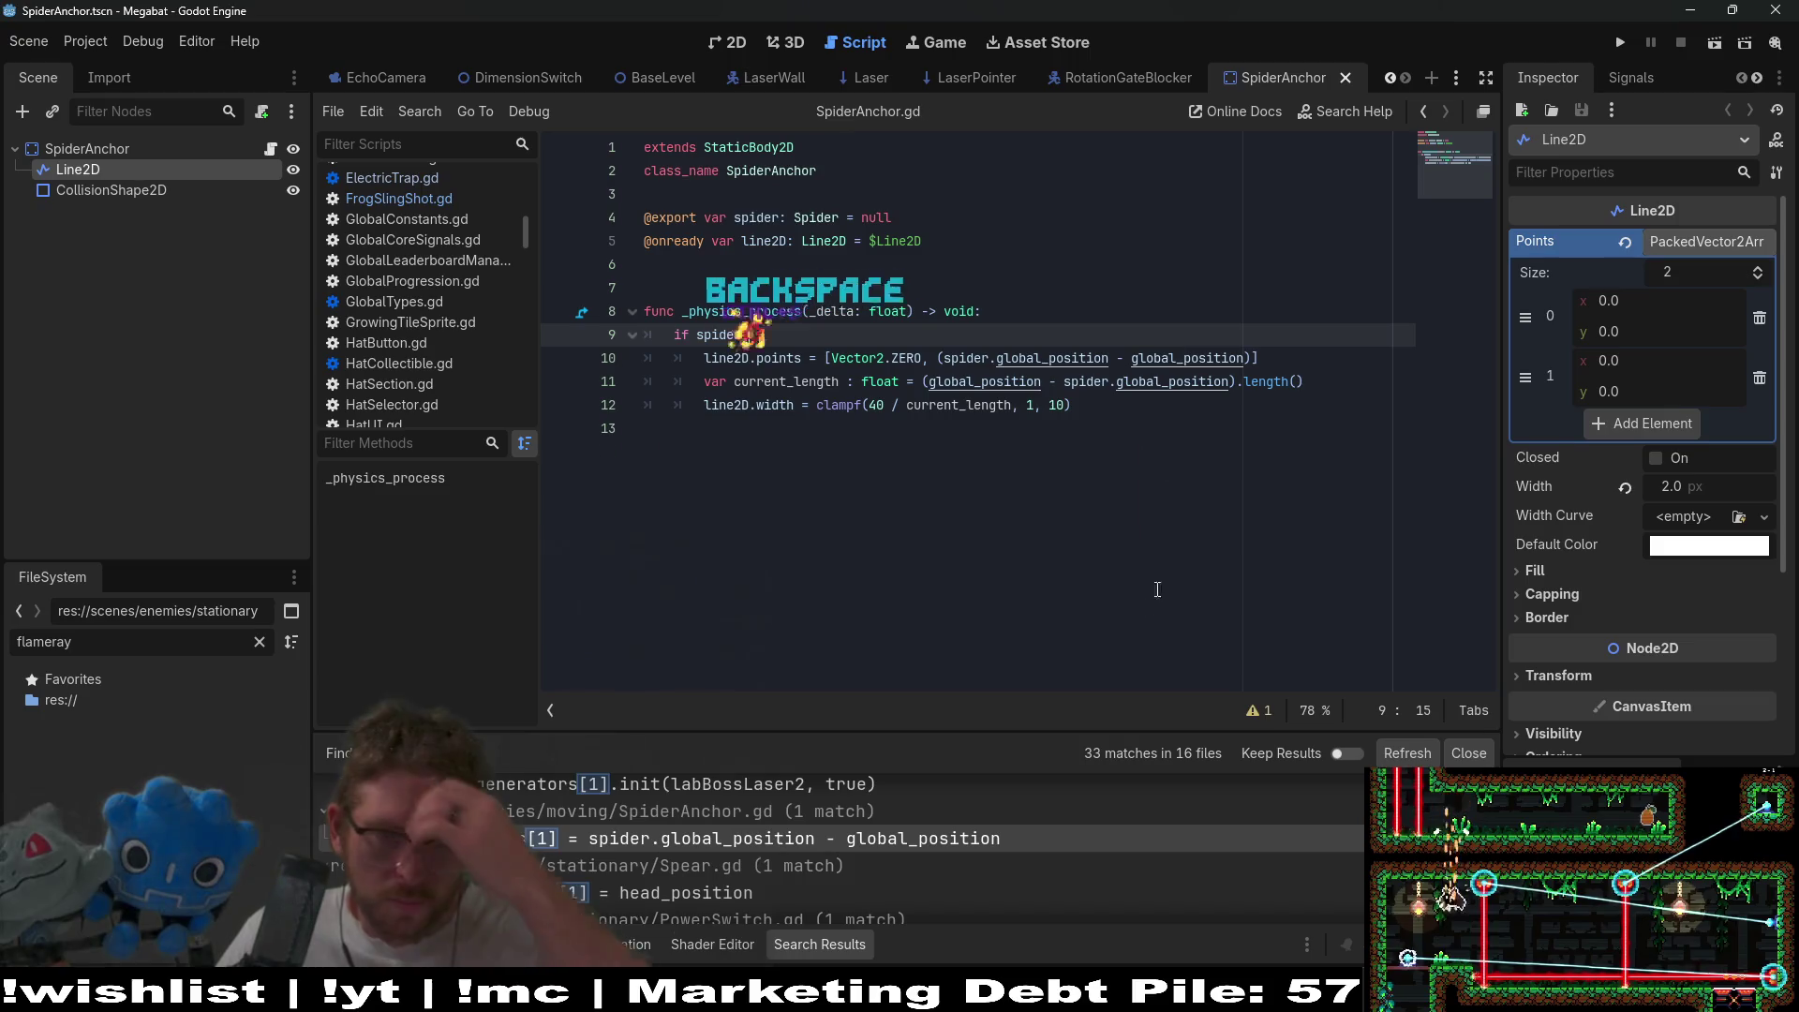
left_click(823, 795)
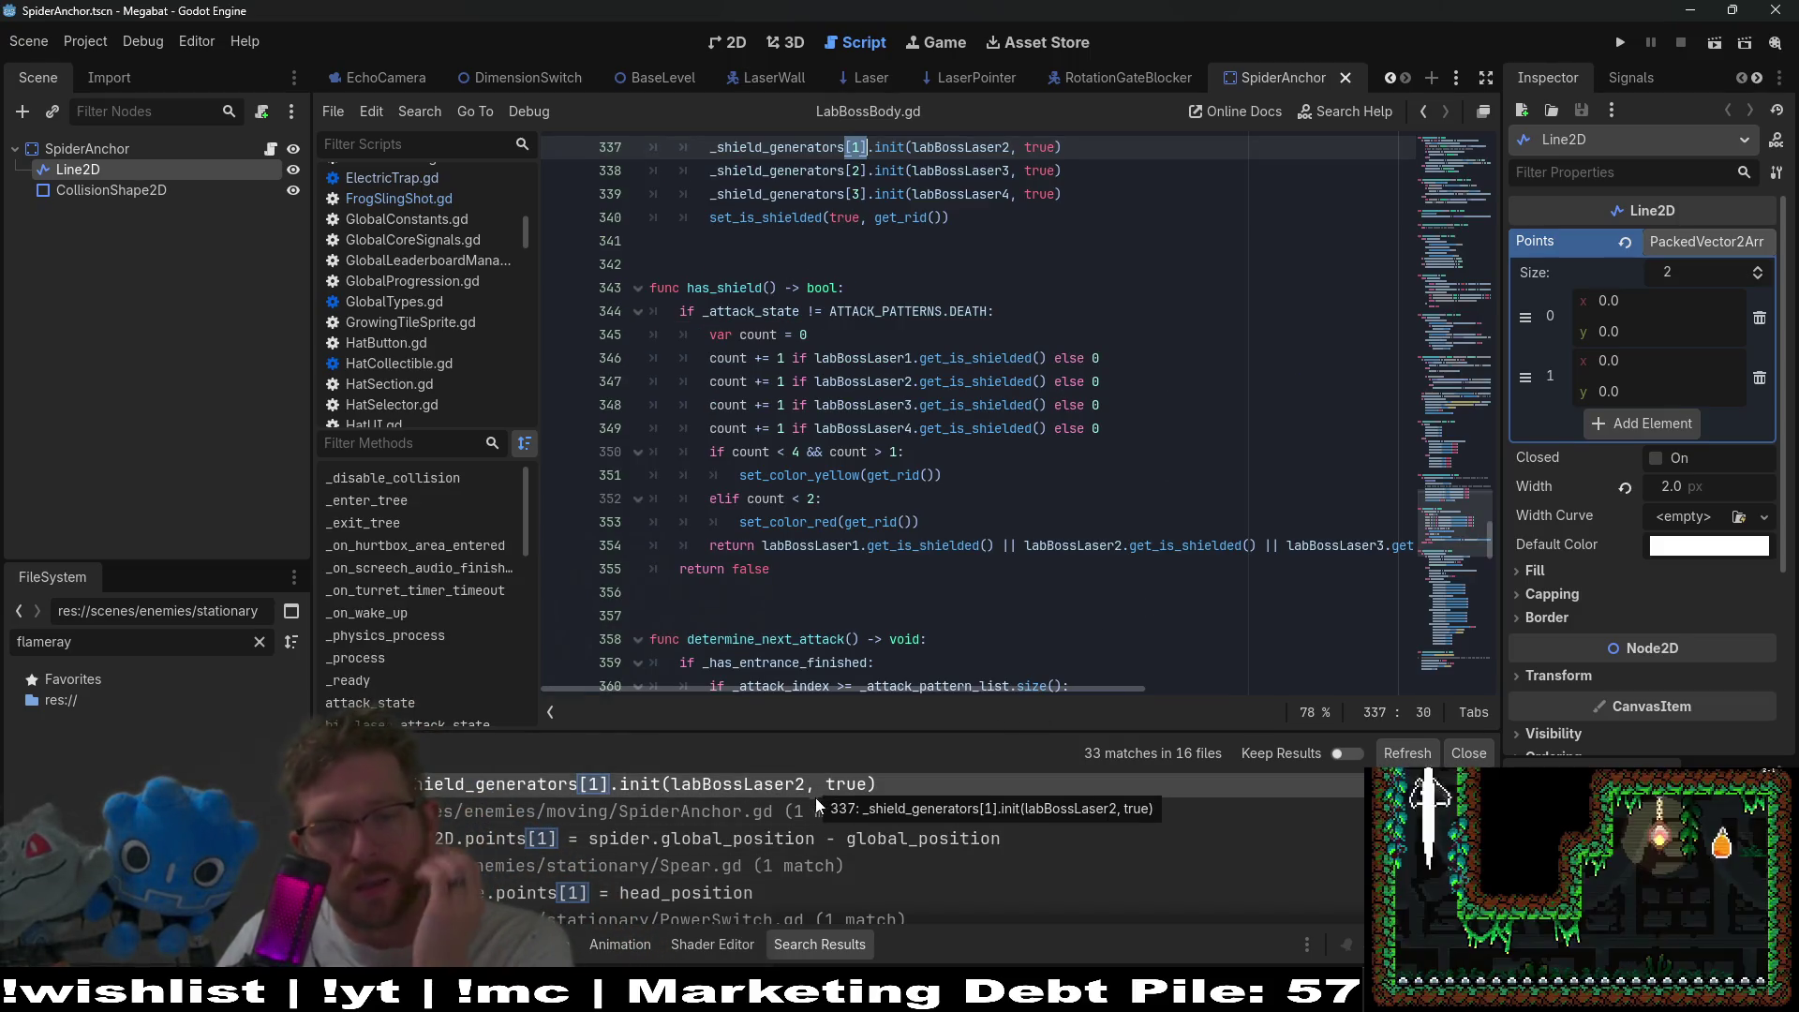
- Visit the GhostFrame, SpiderAnchor and Spear.gd search matches to review the point updates
scroll(741, 836, "up", 5)
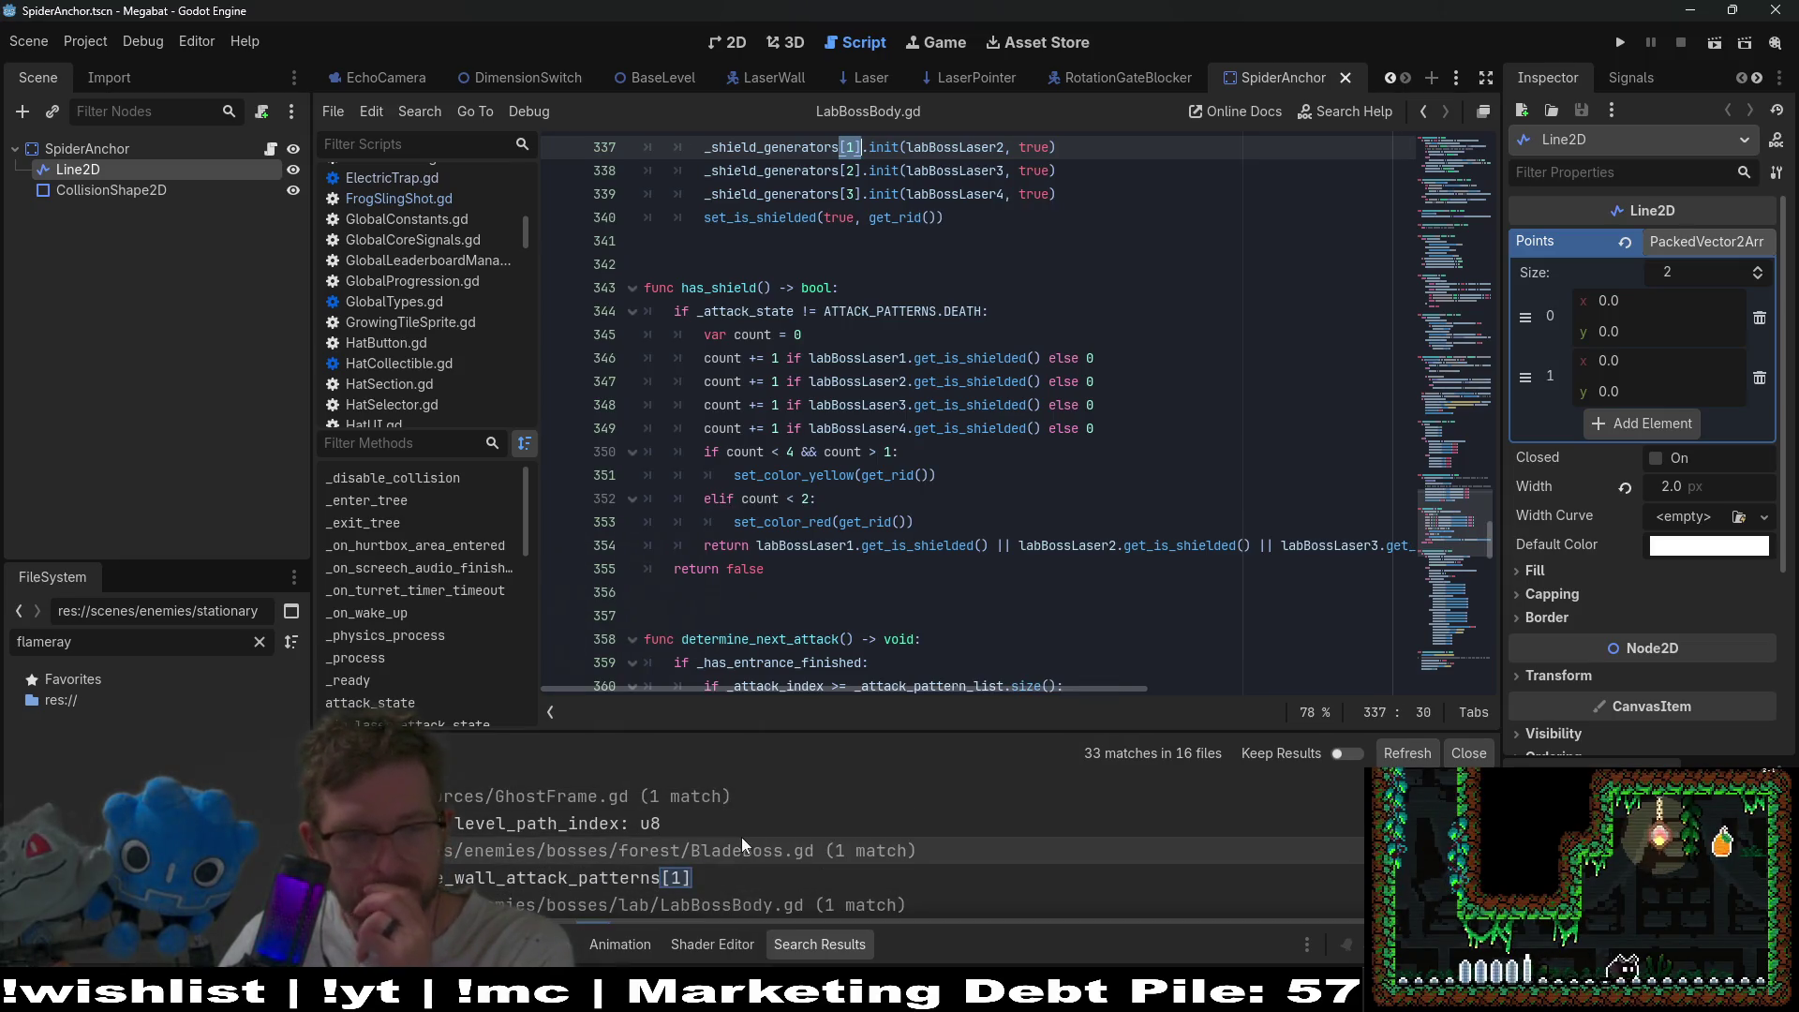
left_click(706, 829)
scroll(707, 829, "down", 3)
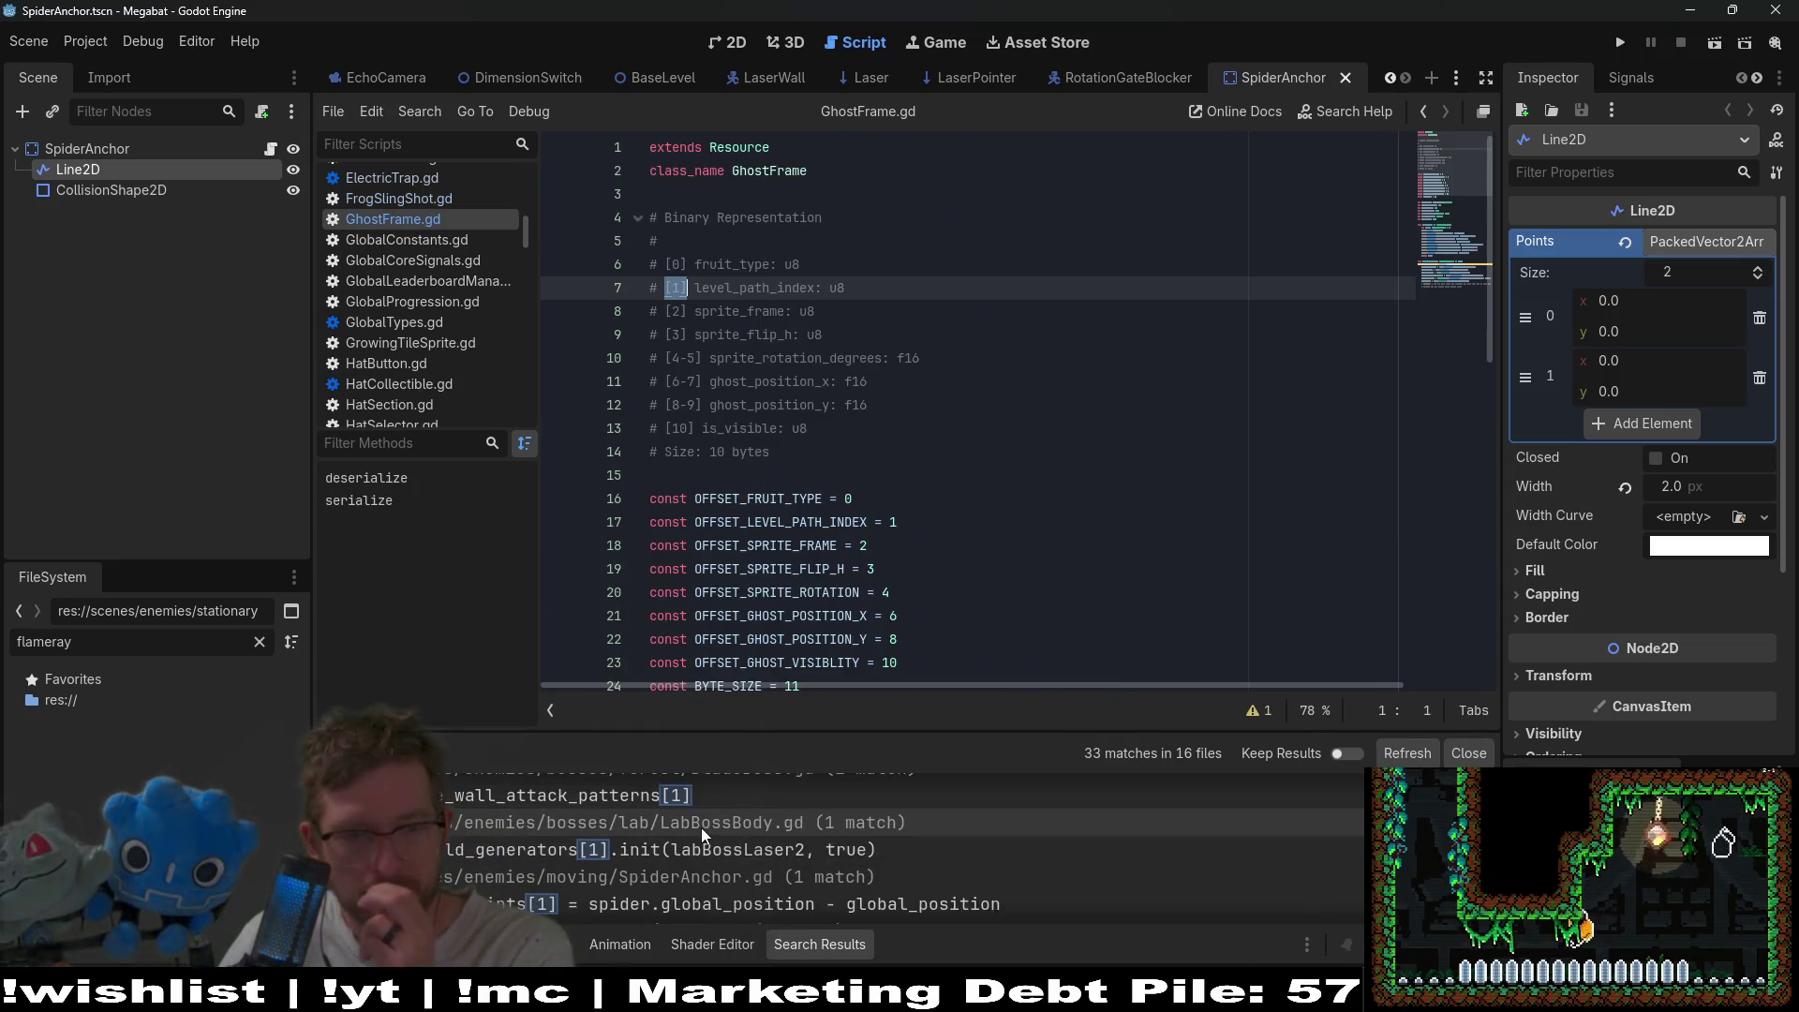
scroll(701, 828, "down", 1)
left_click(671, 872)
left_click(671, 888)
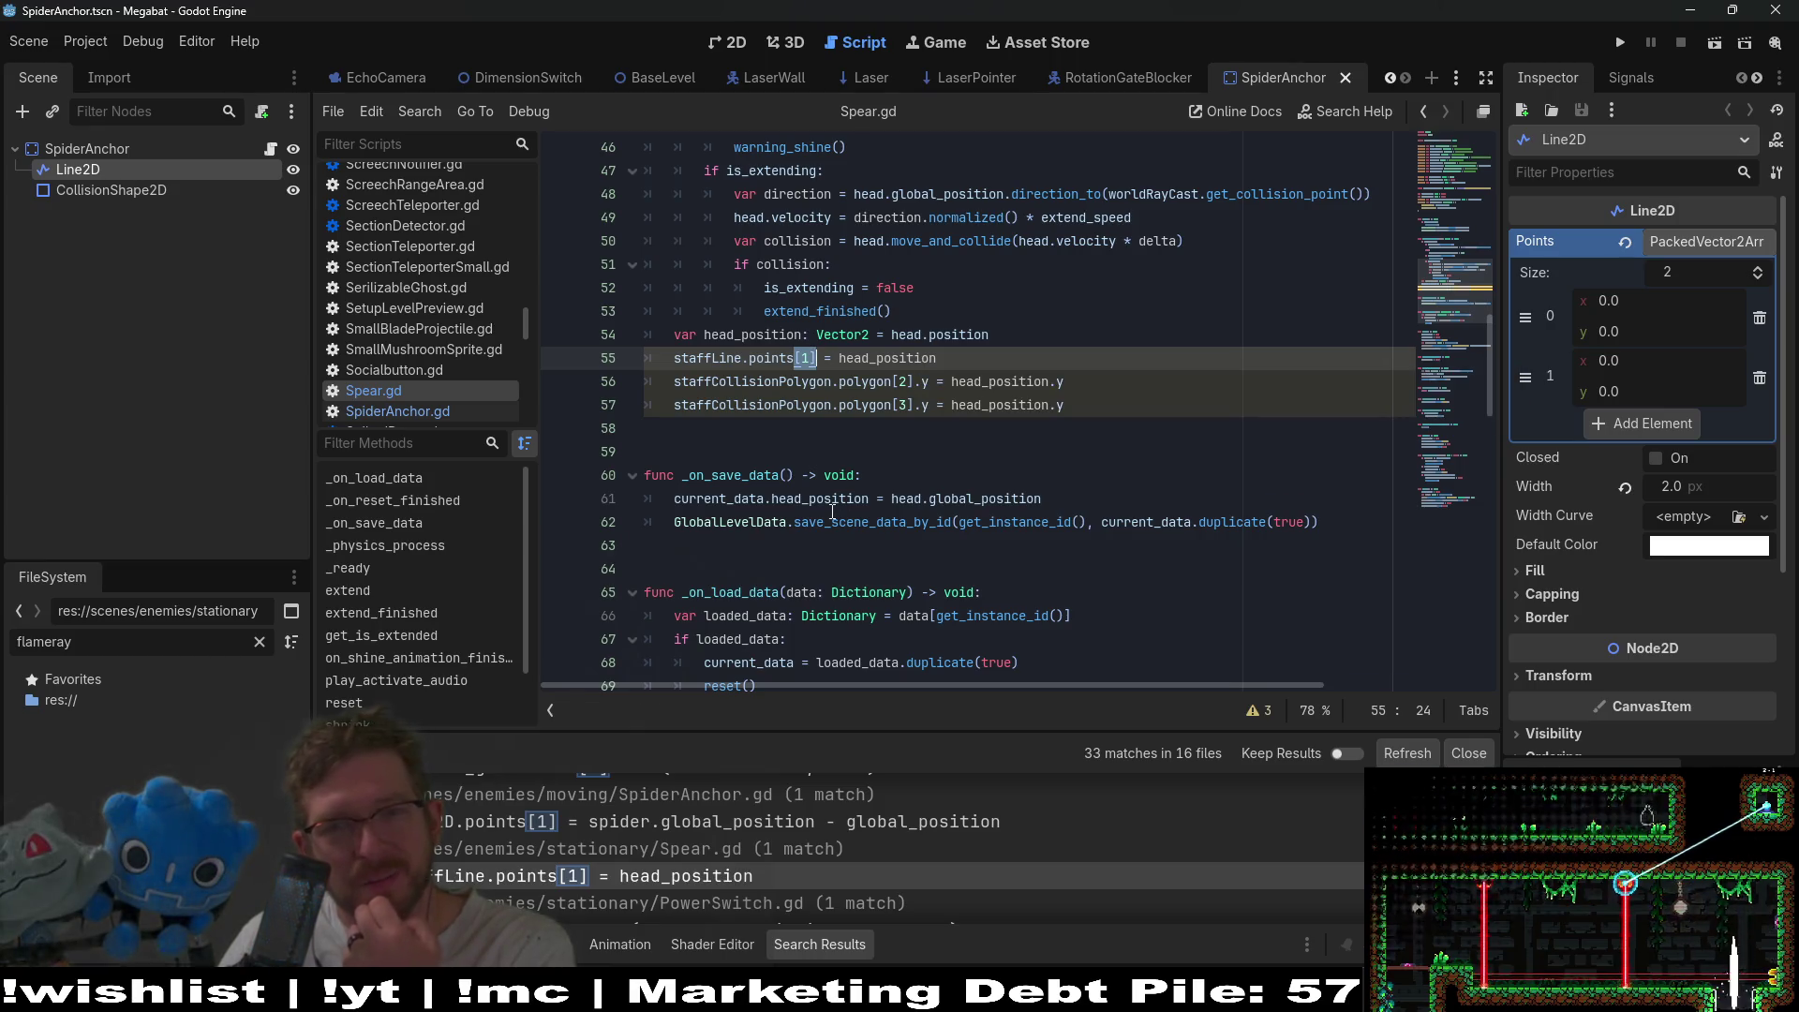
left_click(1028, 381)
scroll(1028, 381, "up", 3)
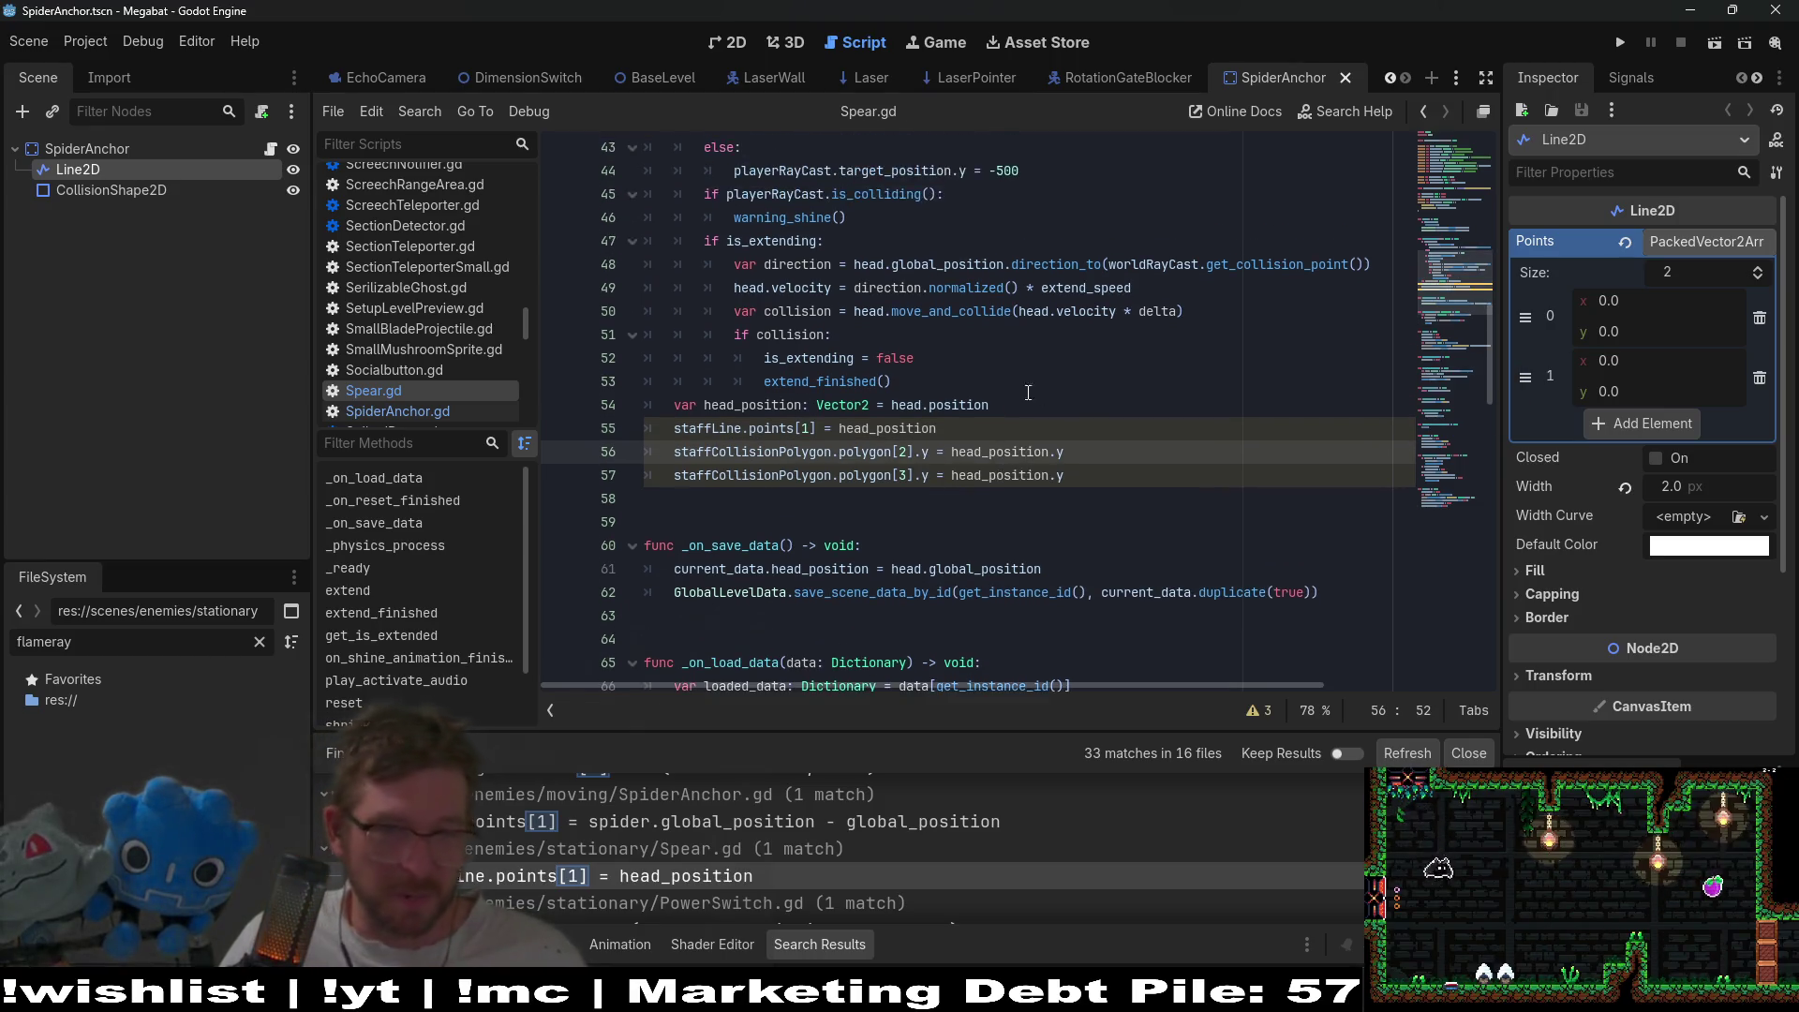
- Quick Open 'spear' to load Spear.tscn and select its StaffLine node
key("shift+alt+o")
type("spear")
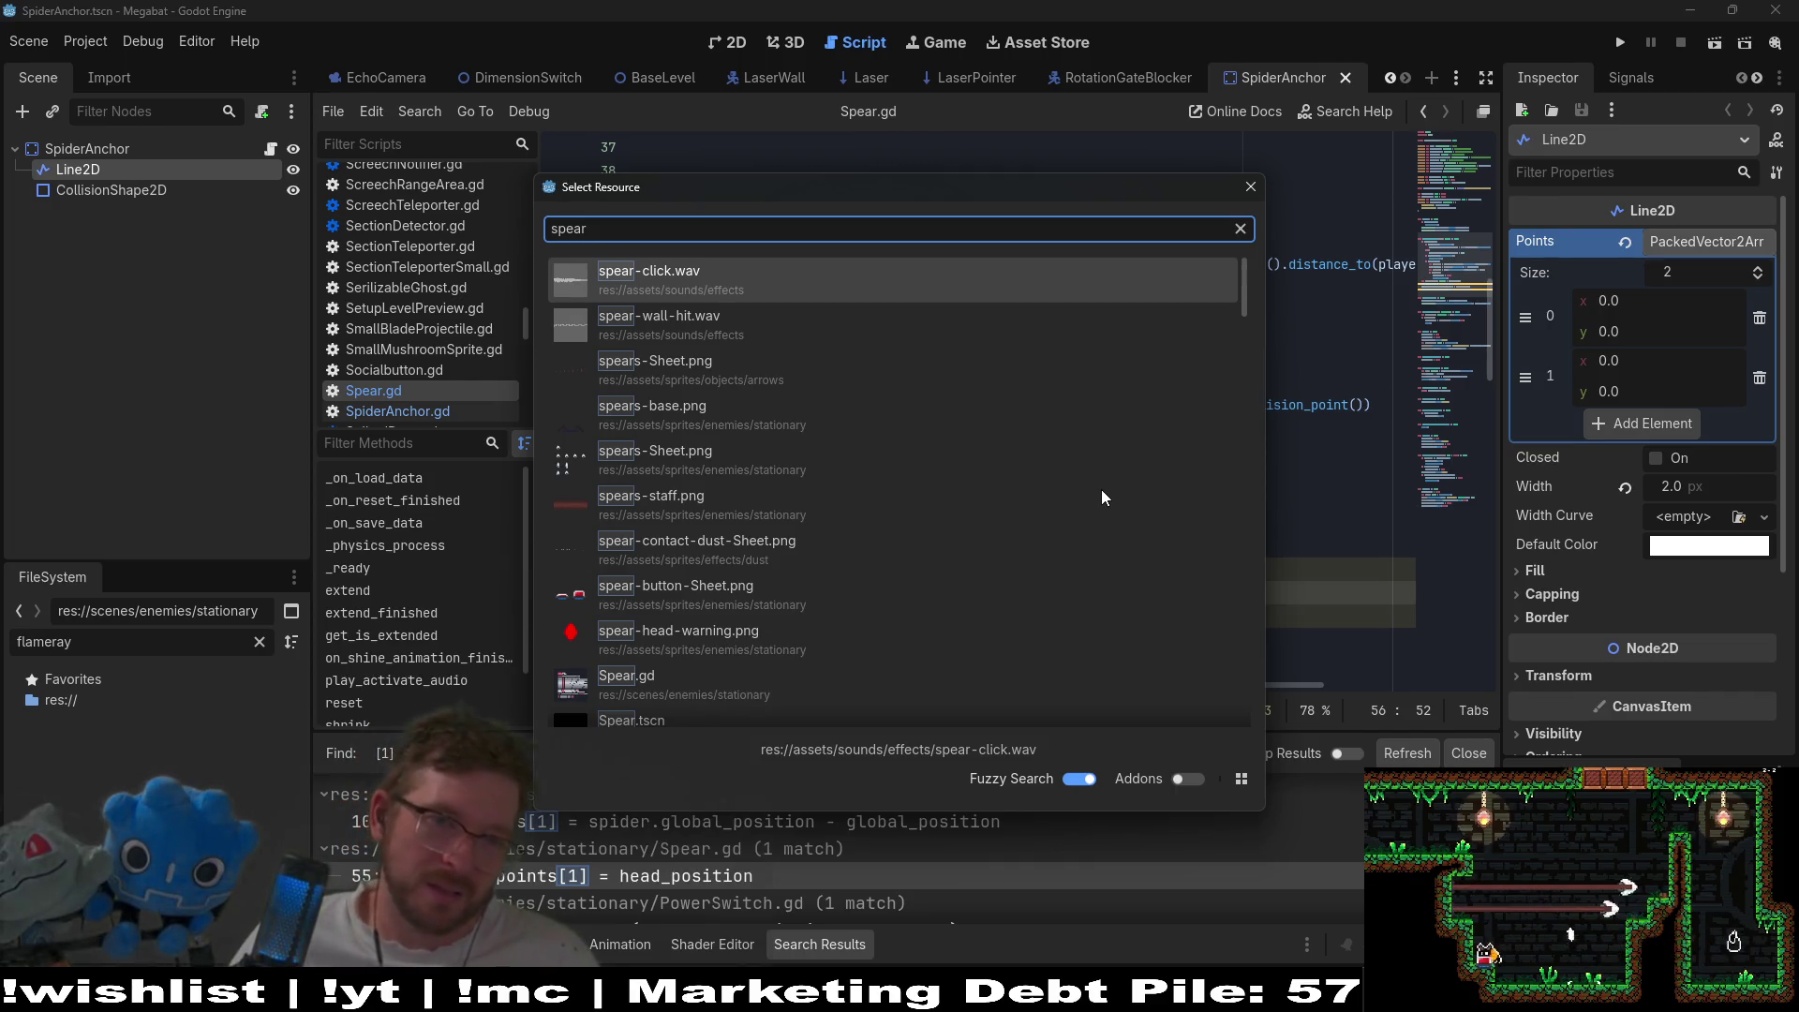
key("Down")
key("Down")
key("Down")
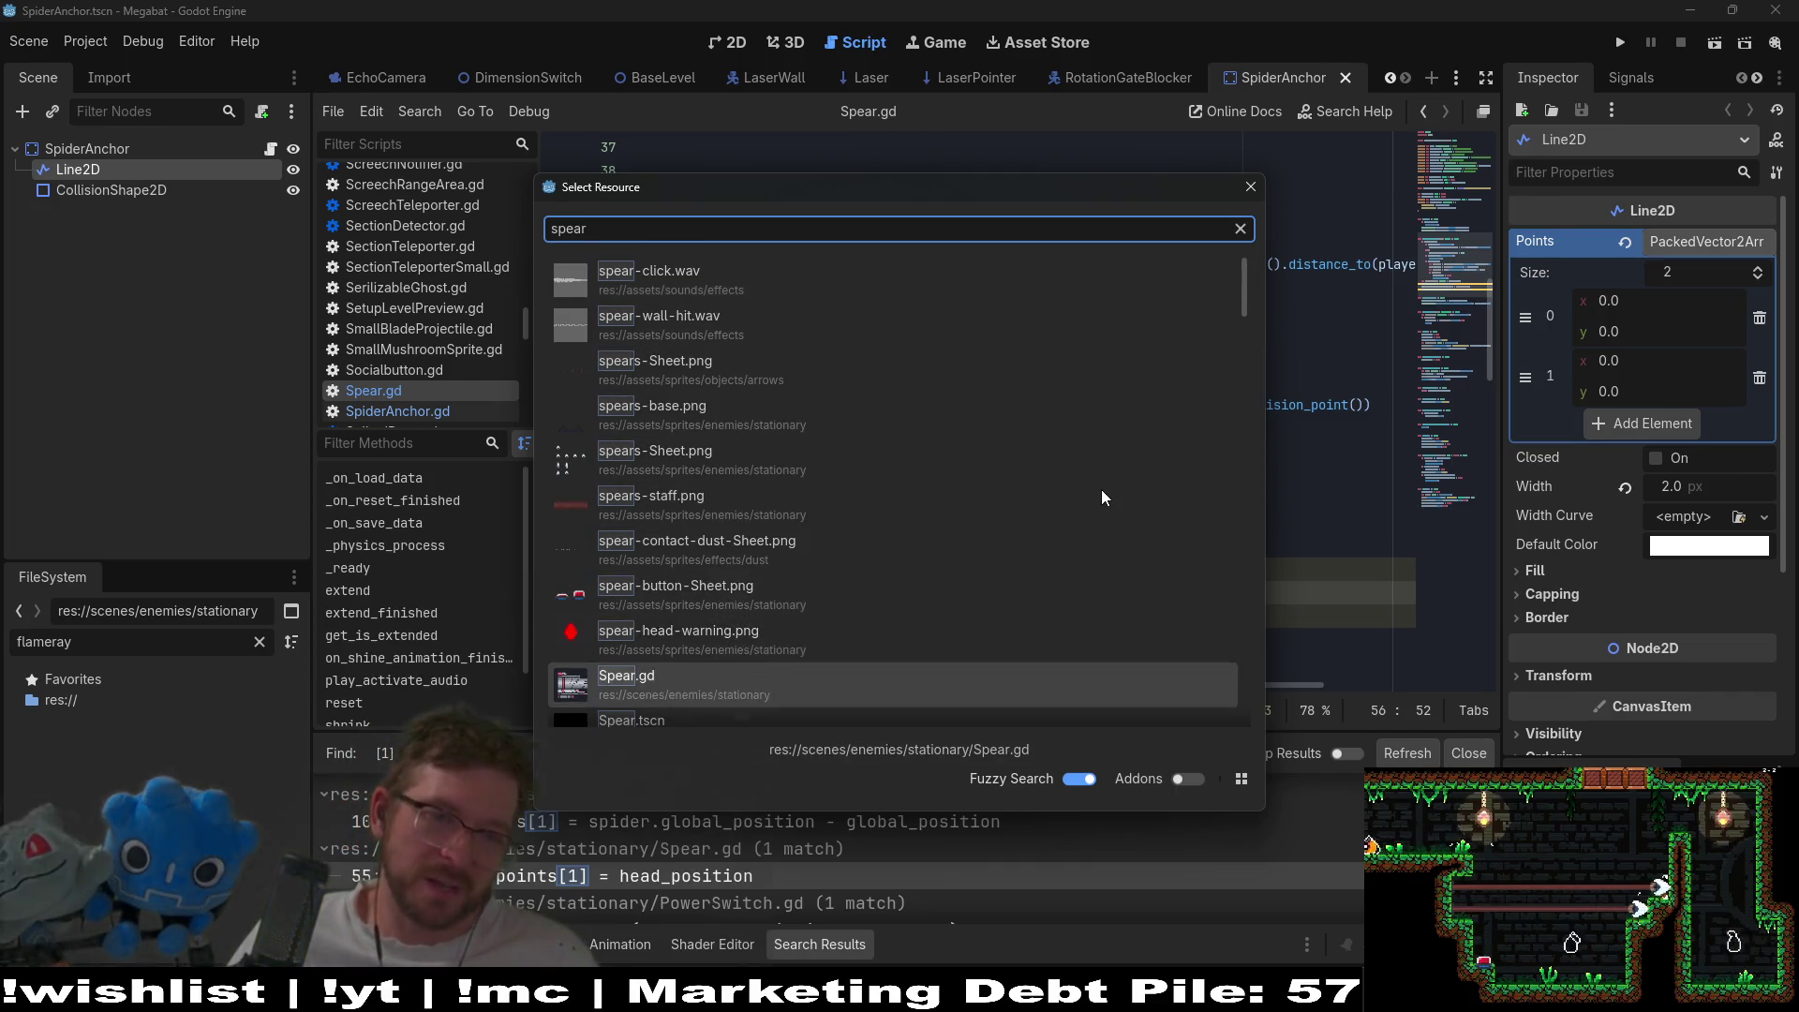
key("Down")
key("Return")
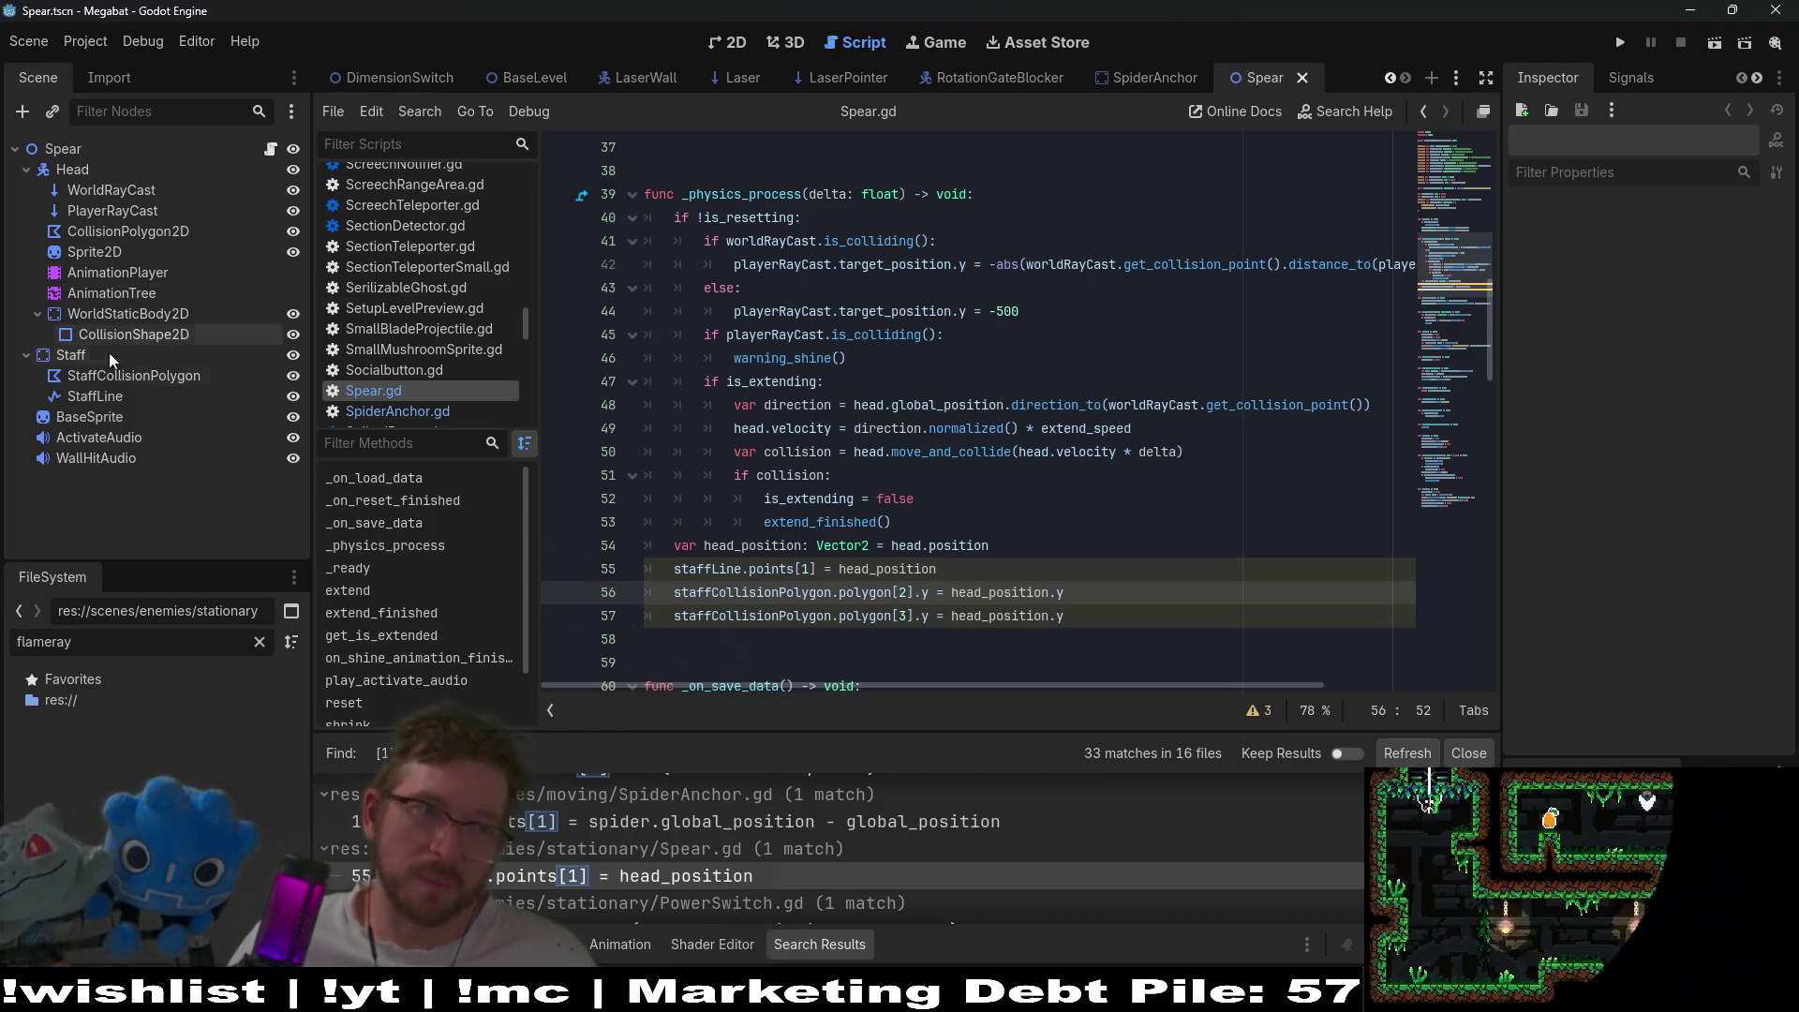
left_click(92, 391)
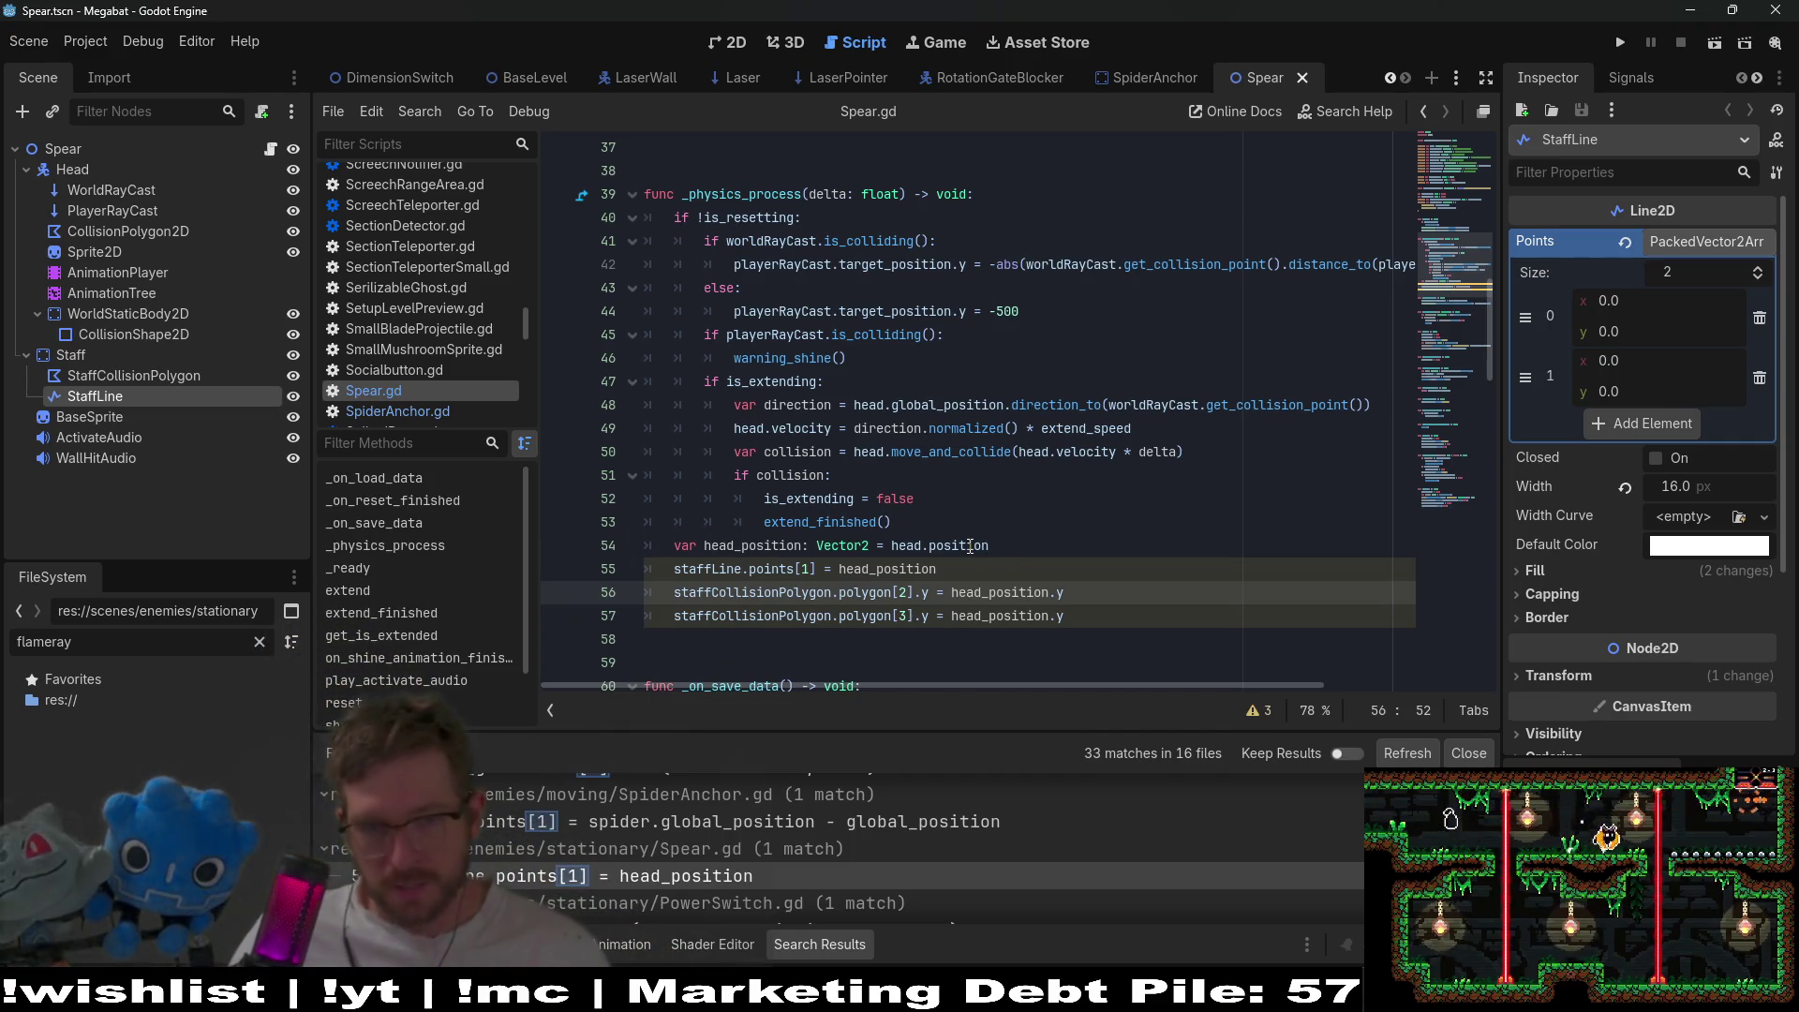
- Add 'staffLine.points = [Vector2.ZERO, head_position]' and delete the old points[1] line
left_click(1057, 553)
key("Return")
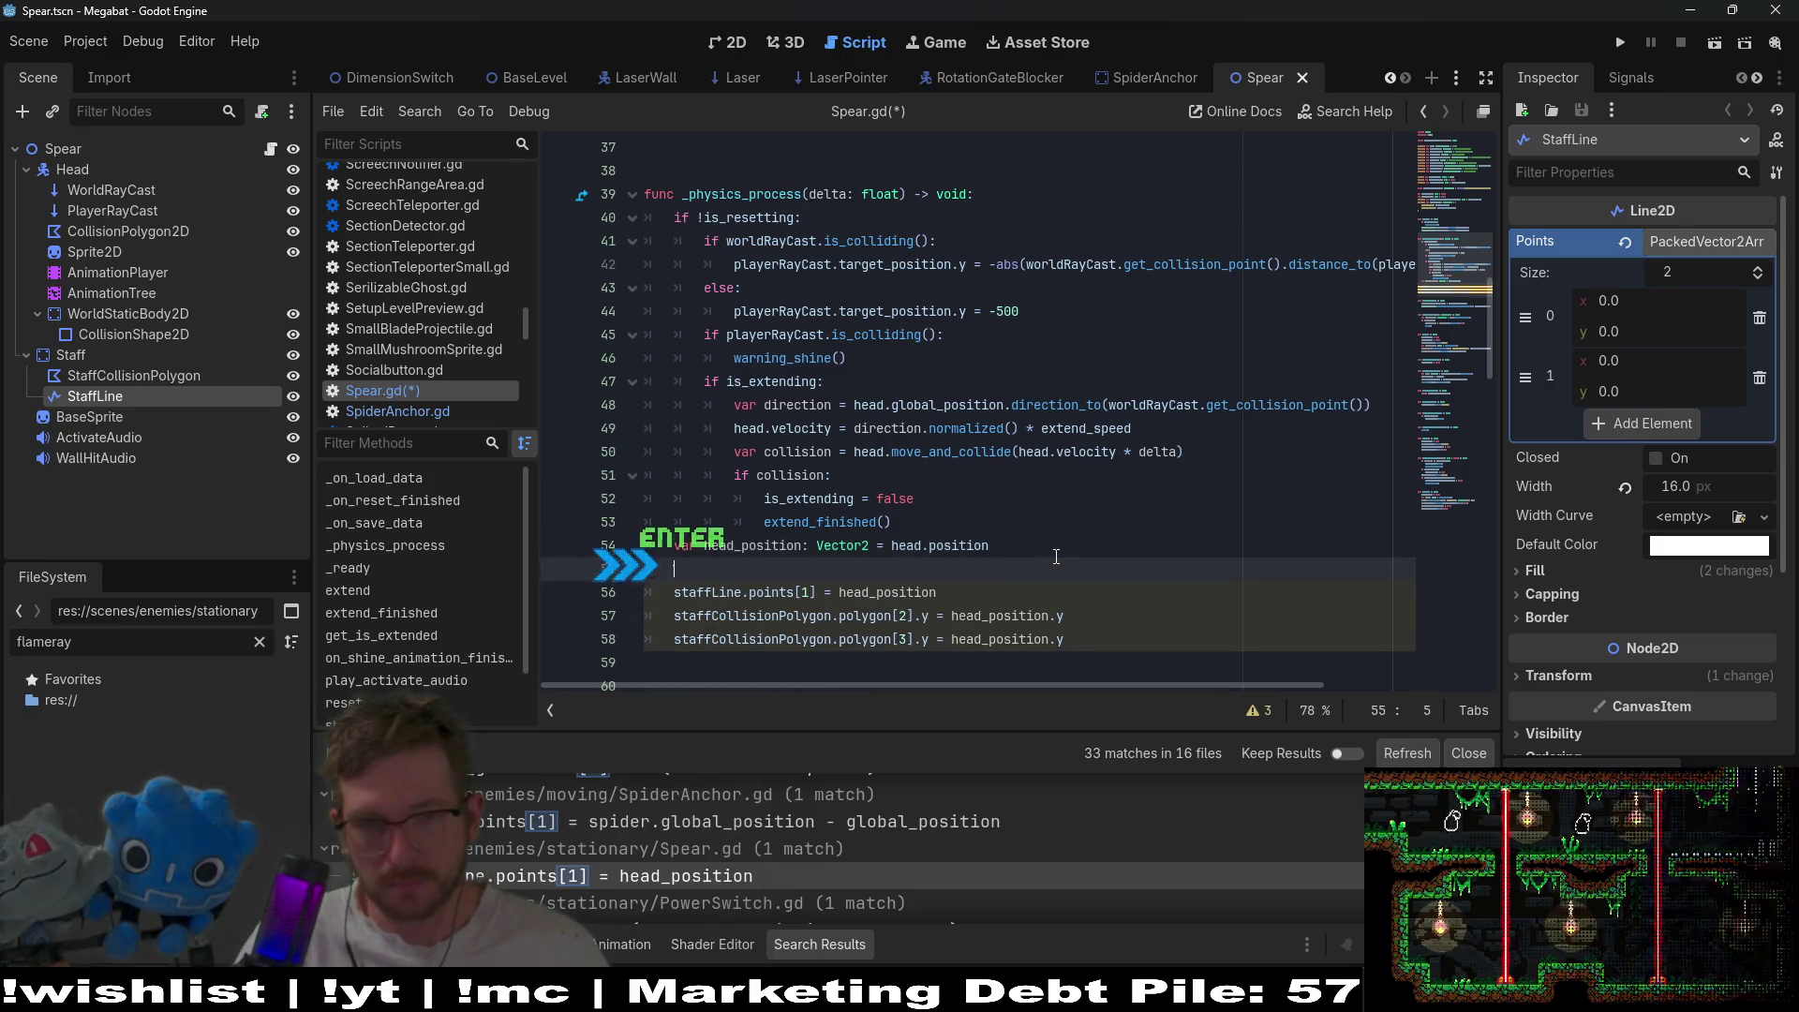
type("staffLine")
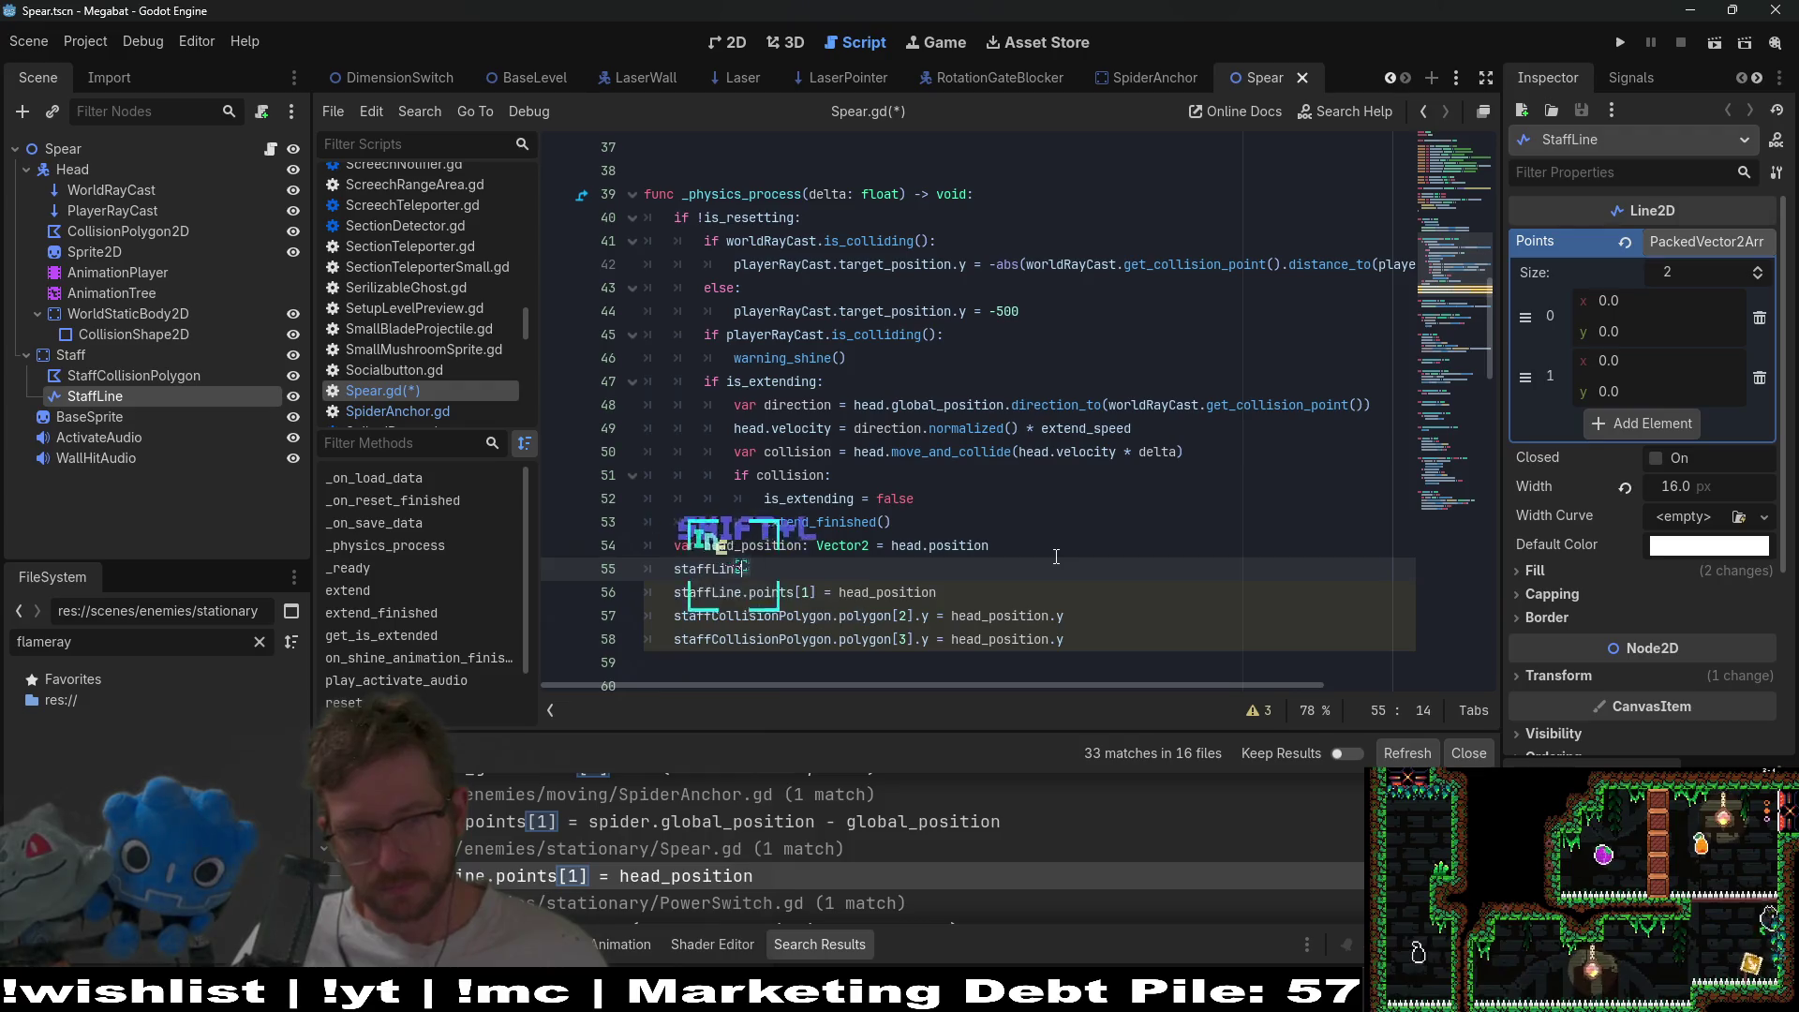
type(".poi")
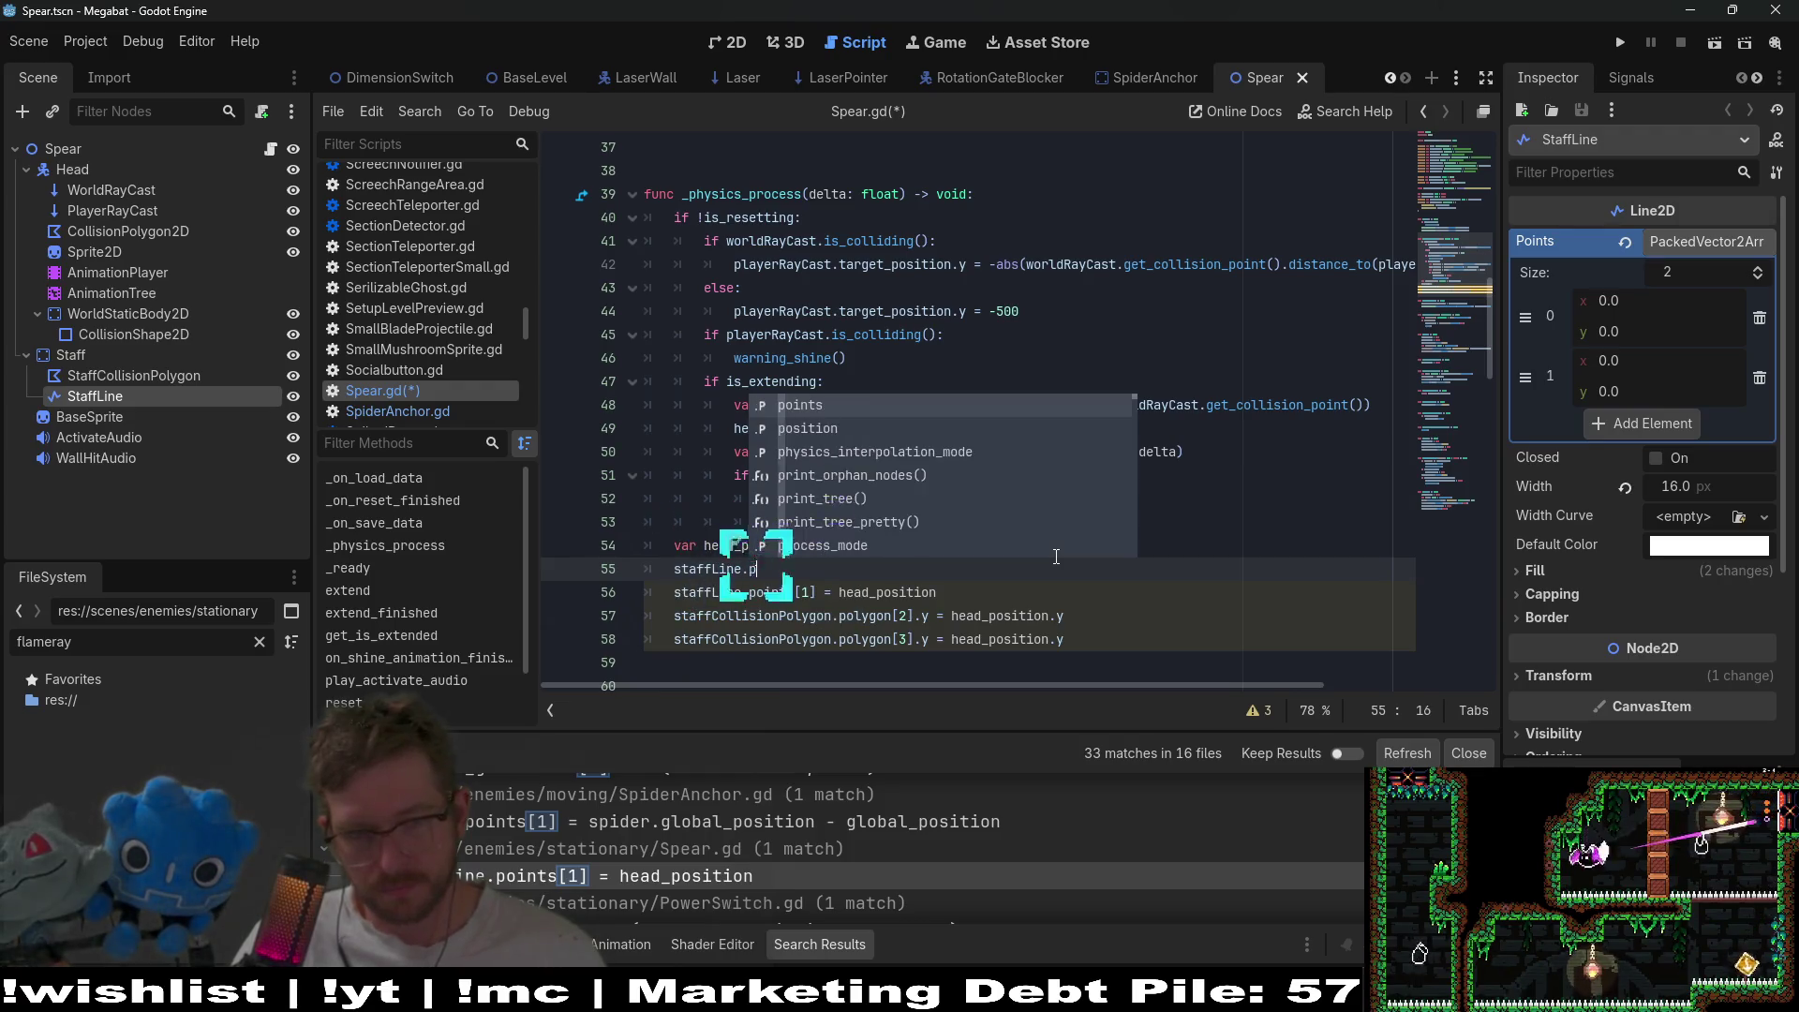
key("Return")
type("=[")
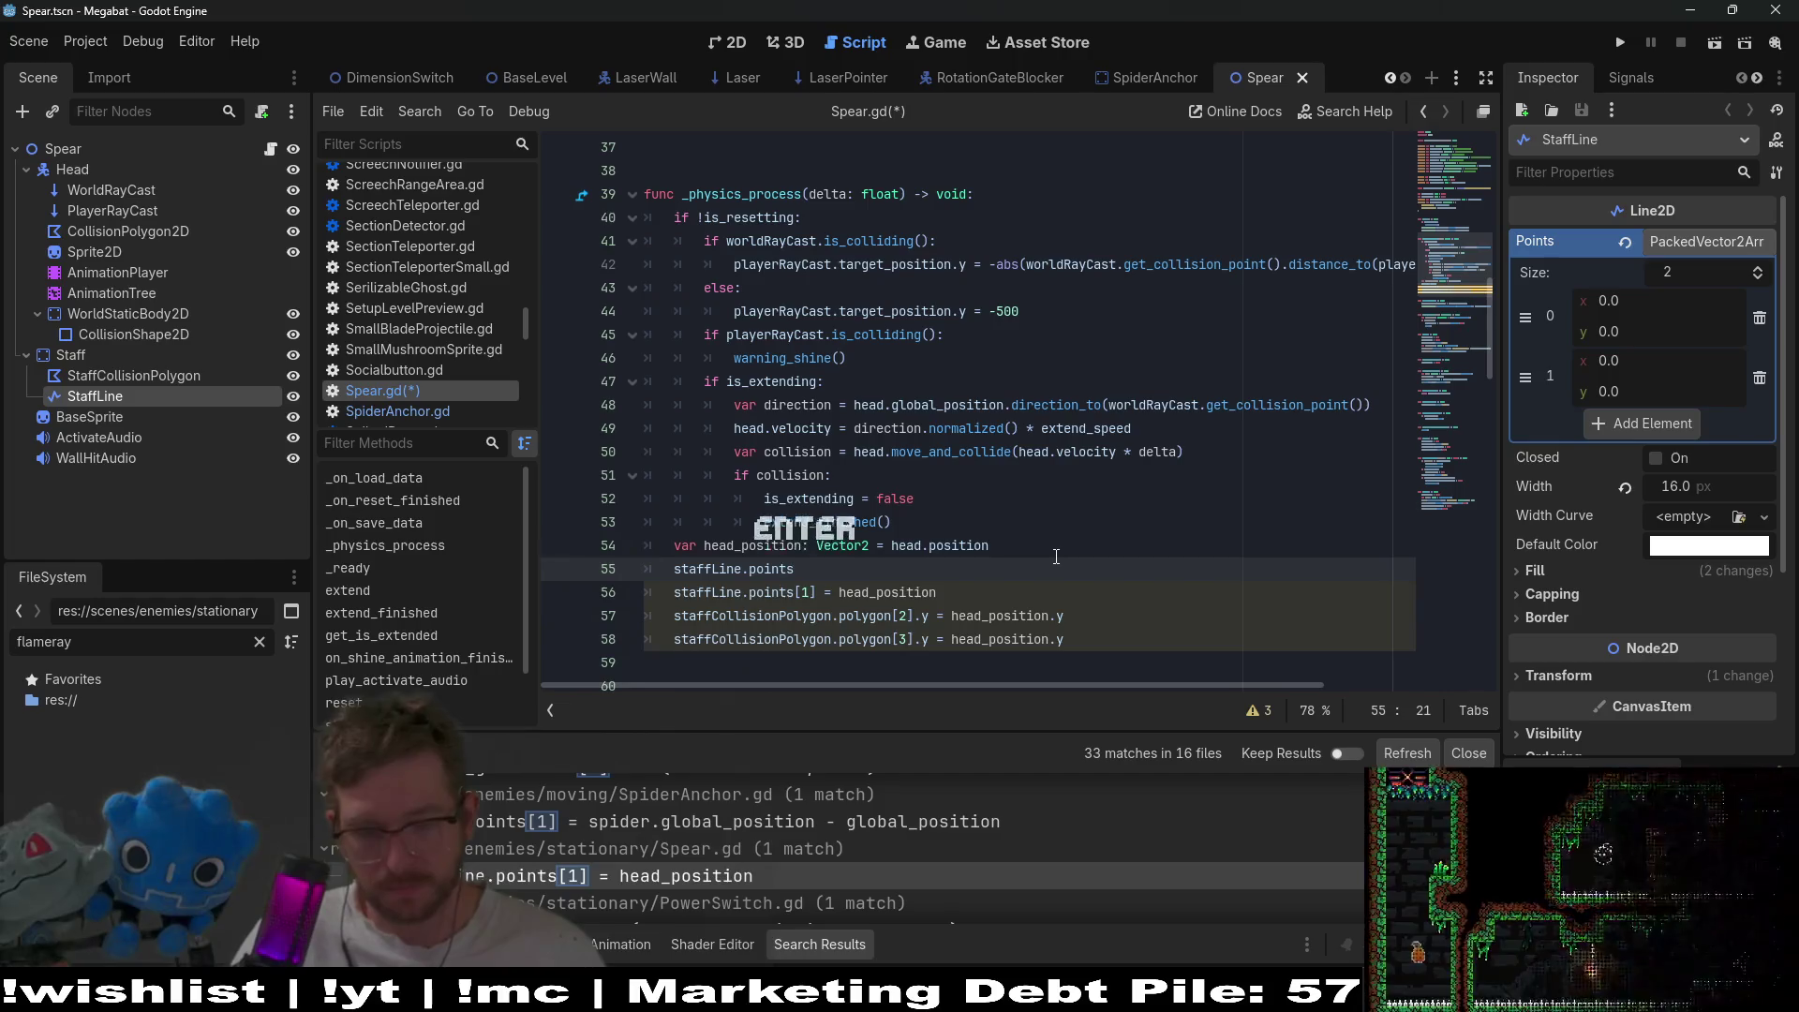
key("BackSpace")
type("[Ve")
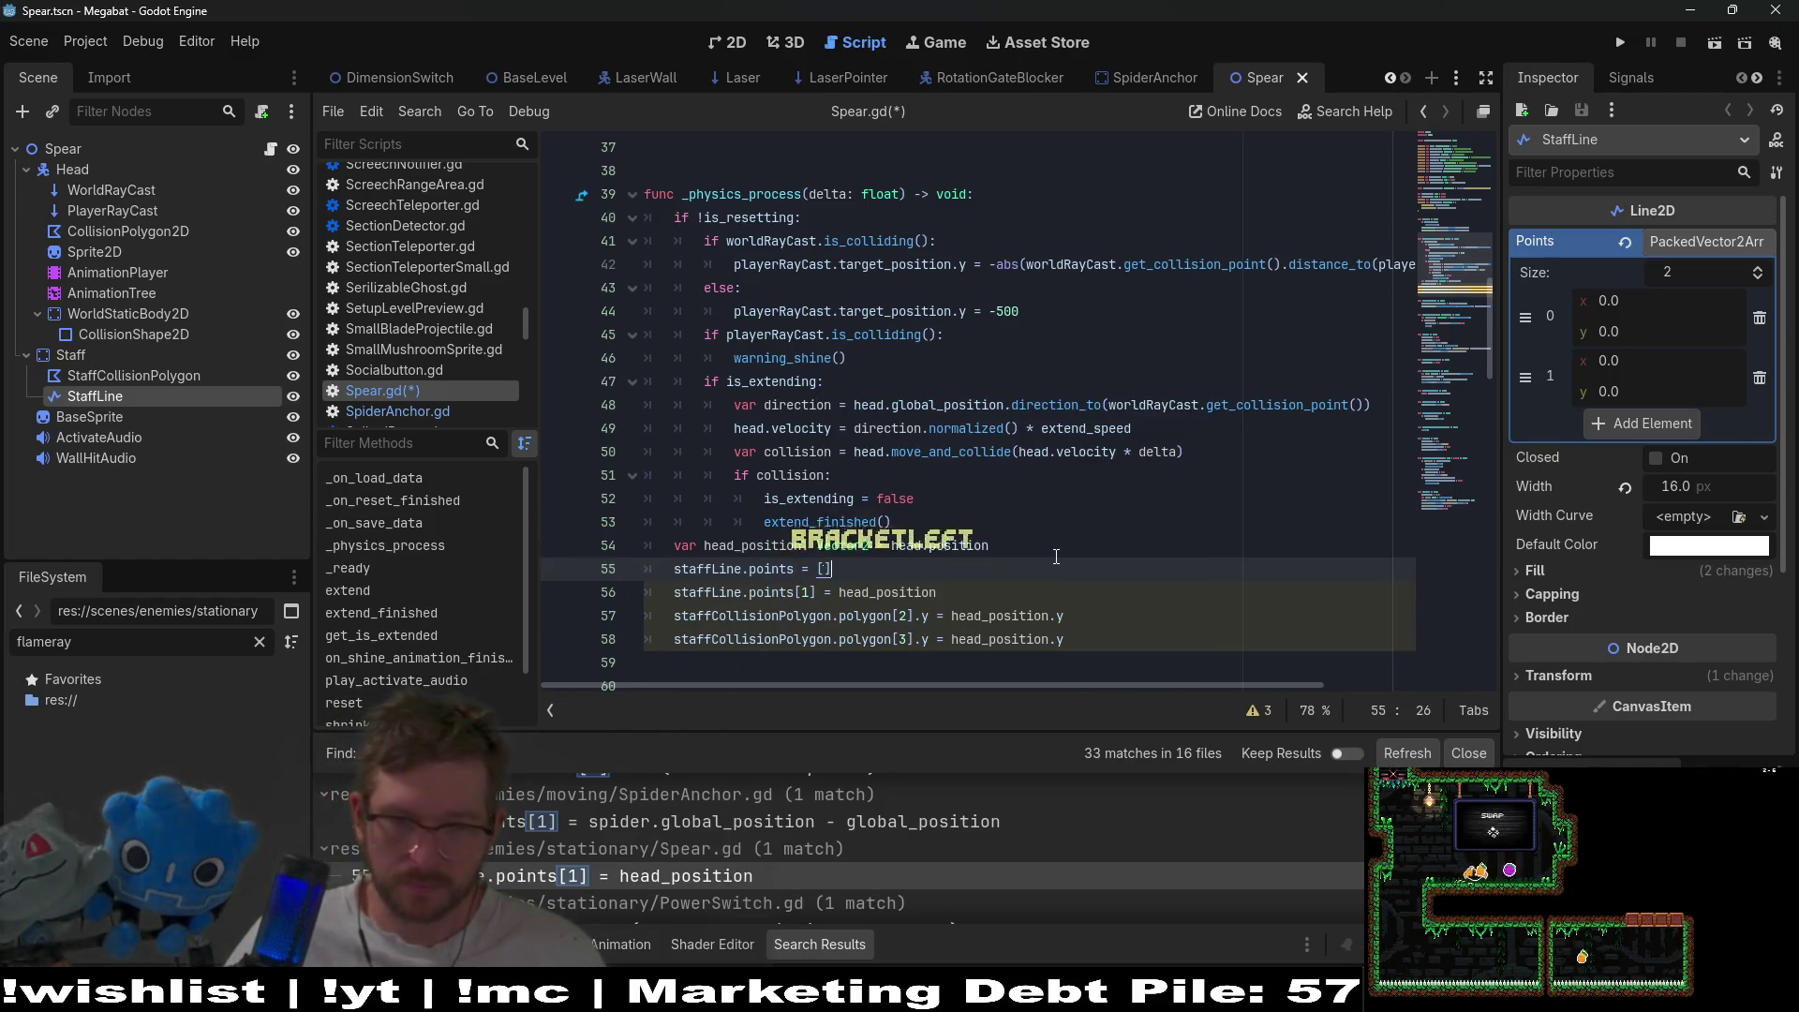
type("ctor2.ZER")
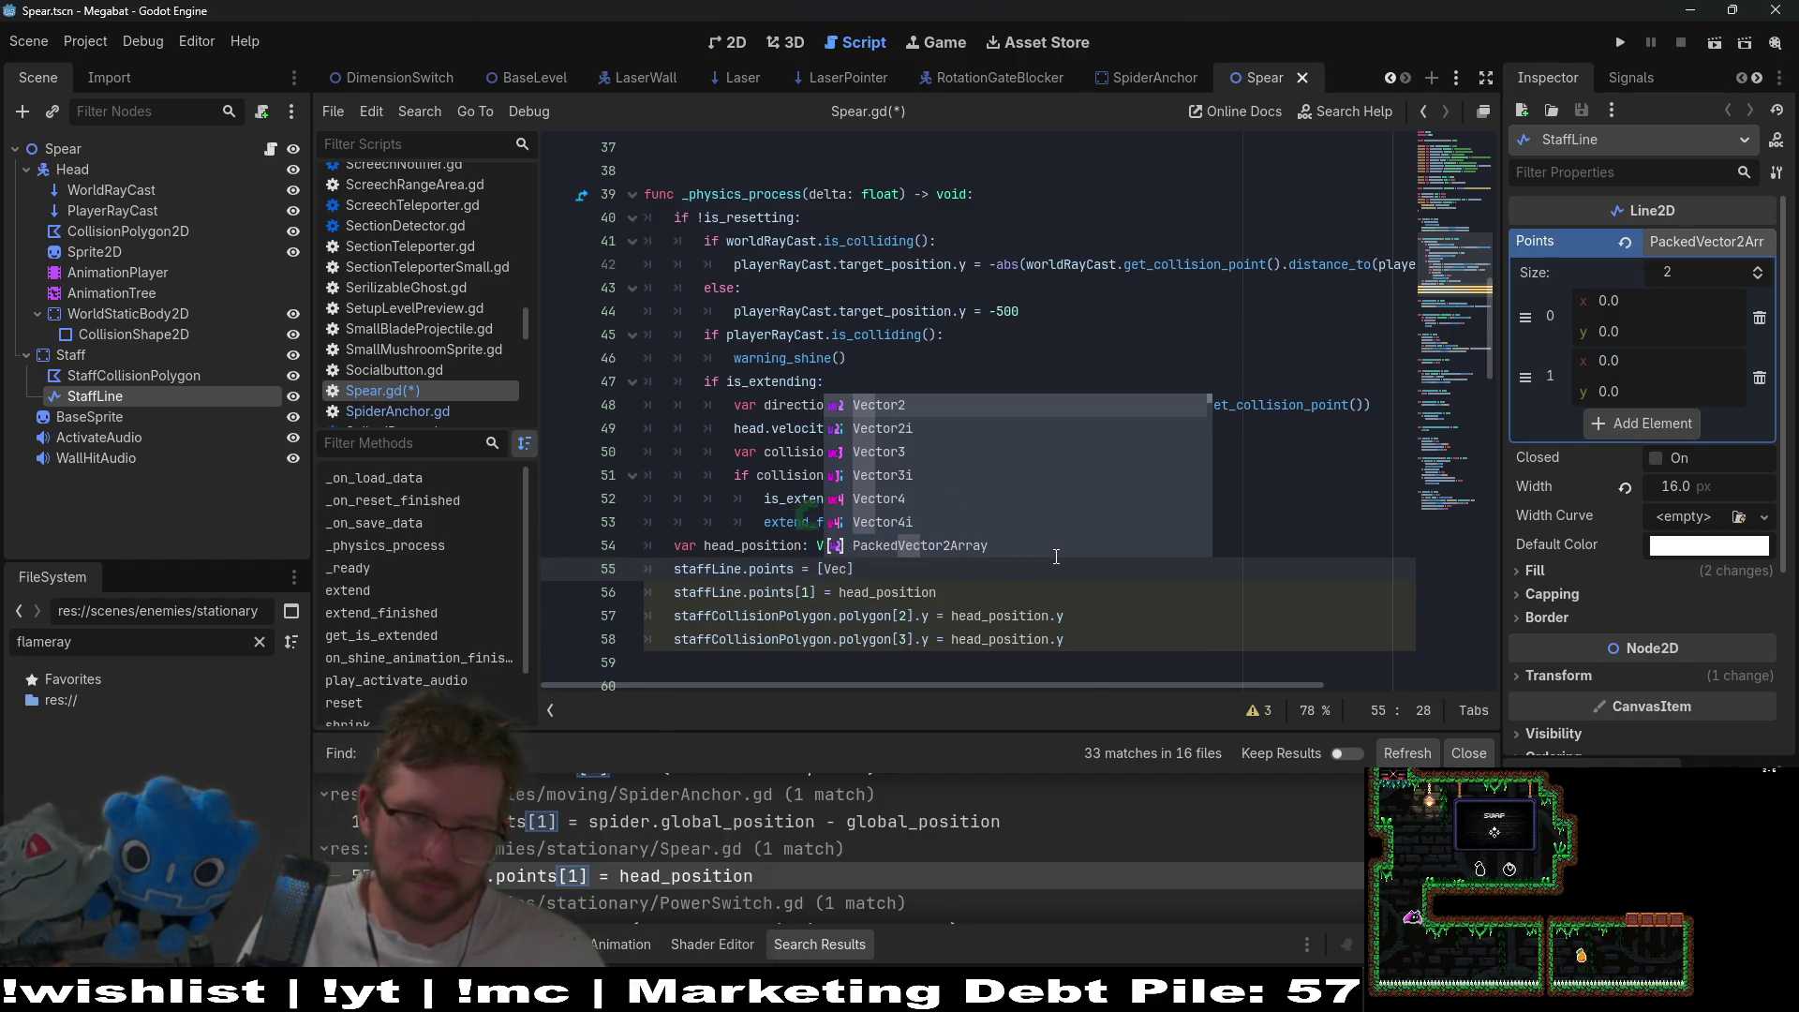
type("O, head")
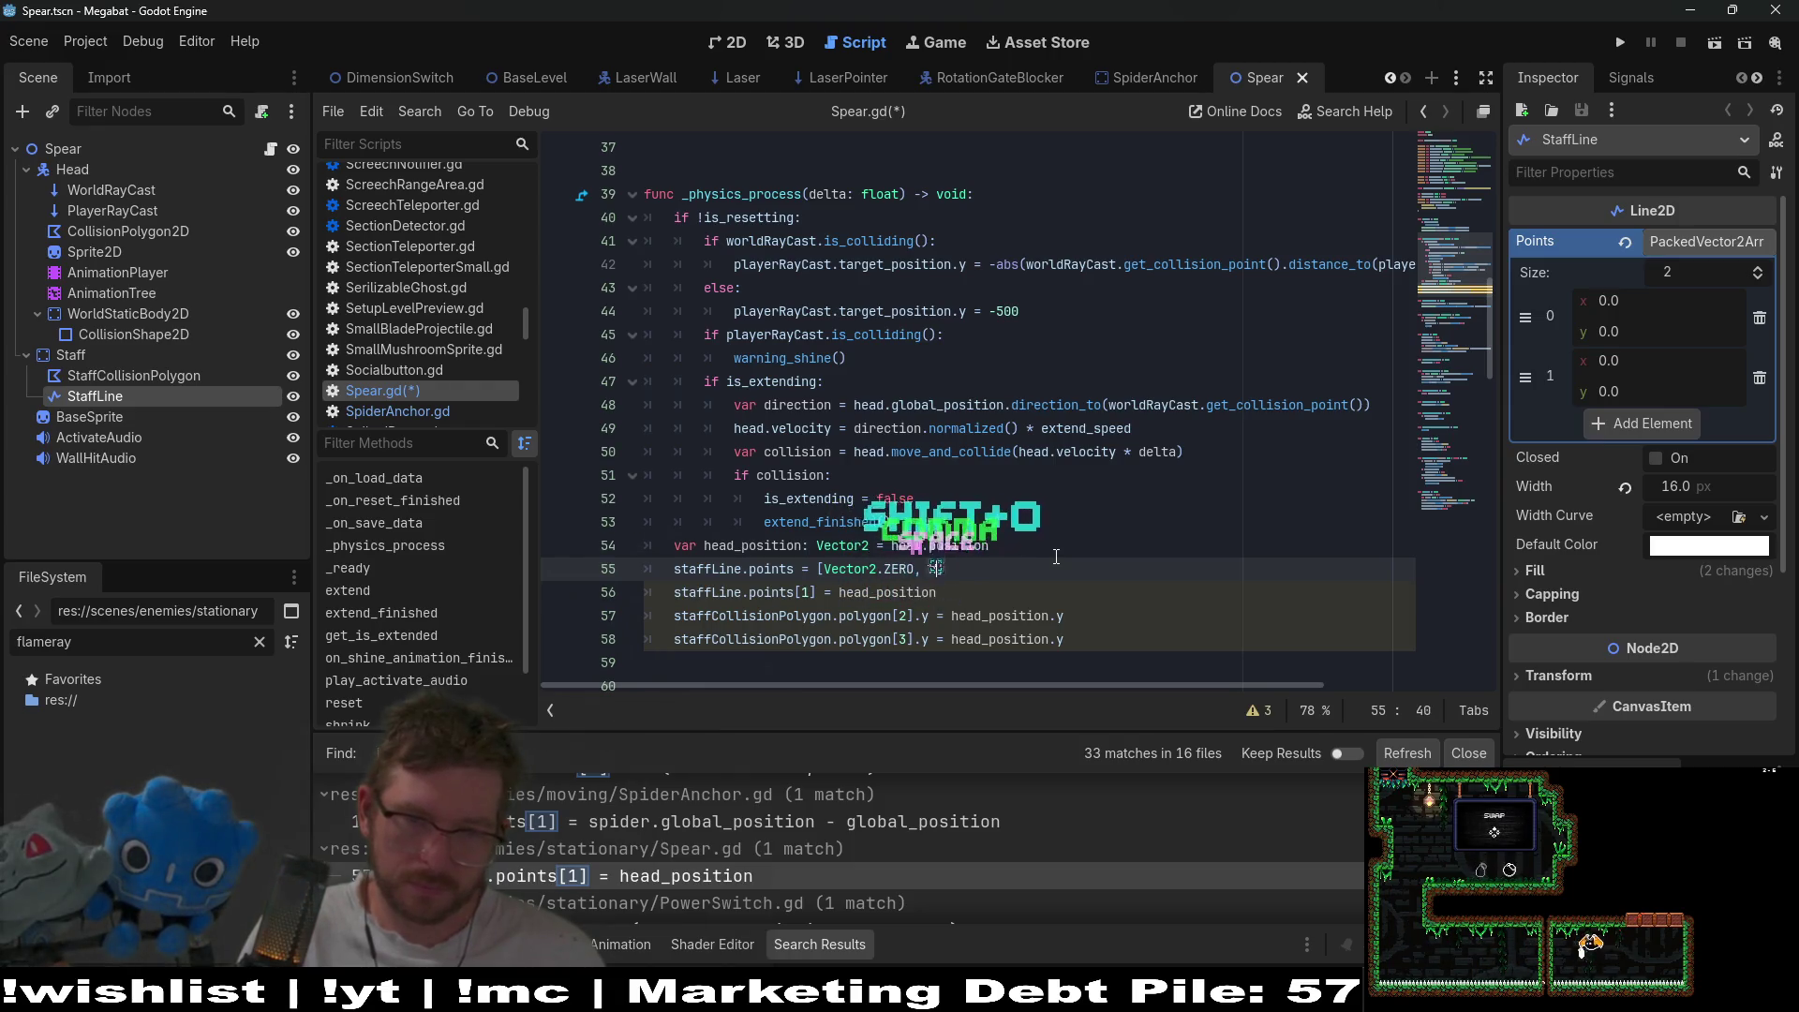
key("Down")
key("Down")
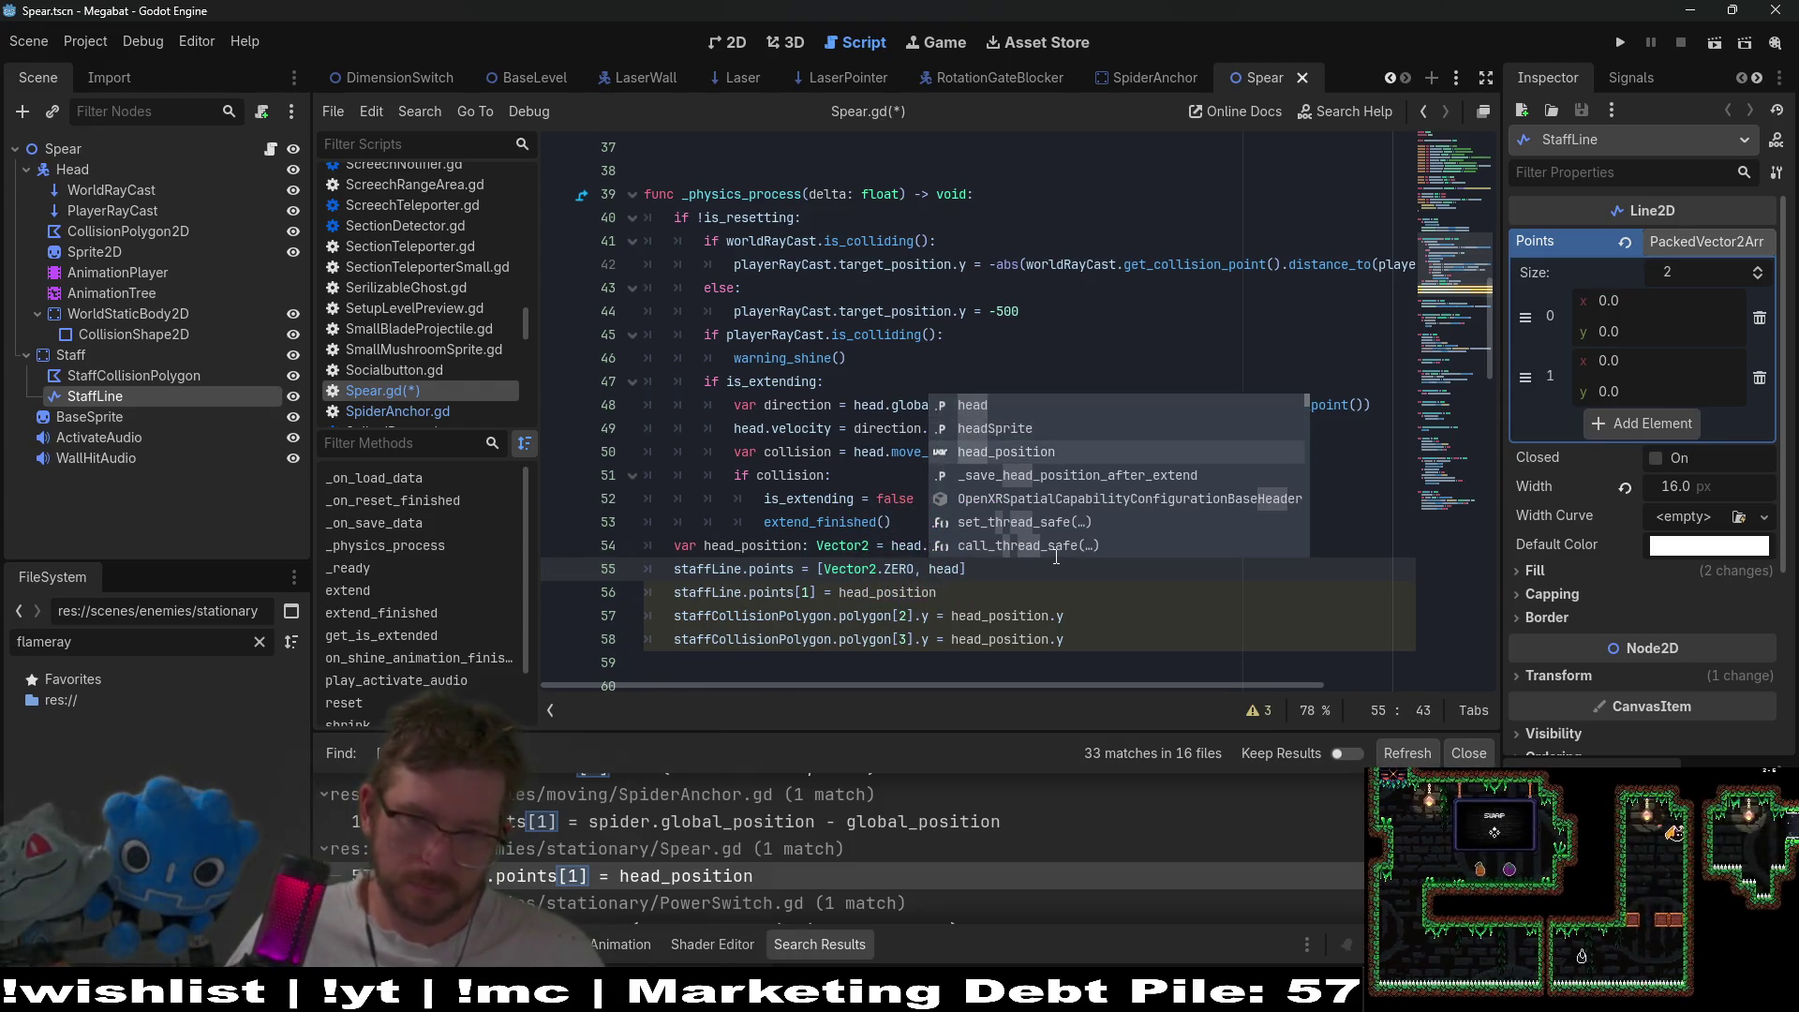
key("Return")
left_click_drag(1087, 592, 1073, 581)
key("BackSpace")
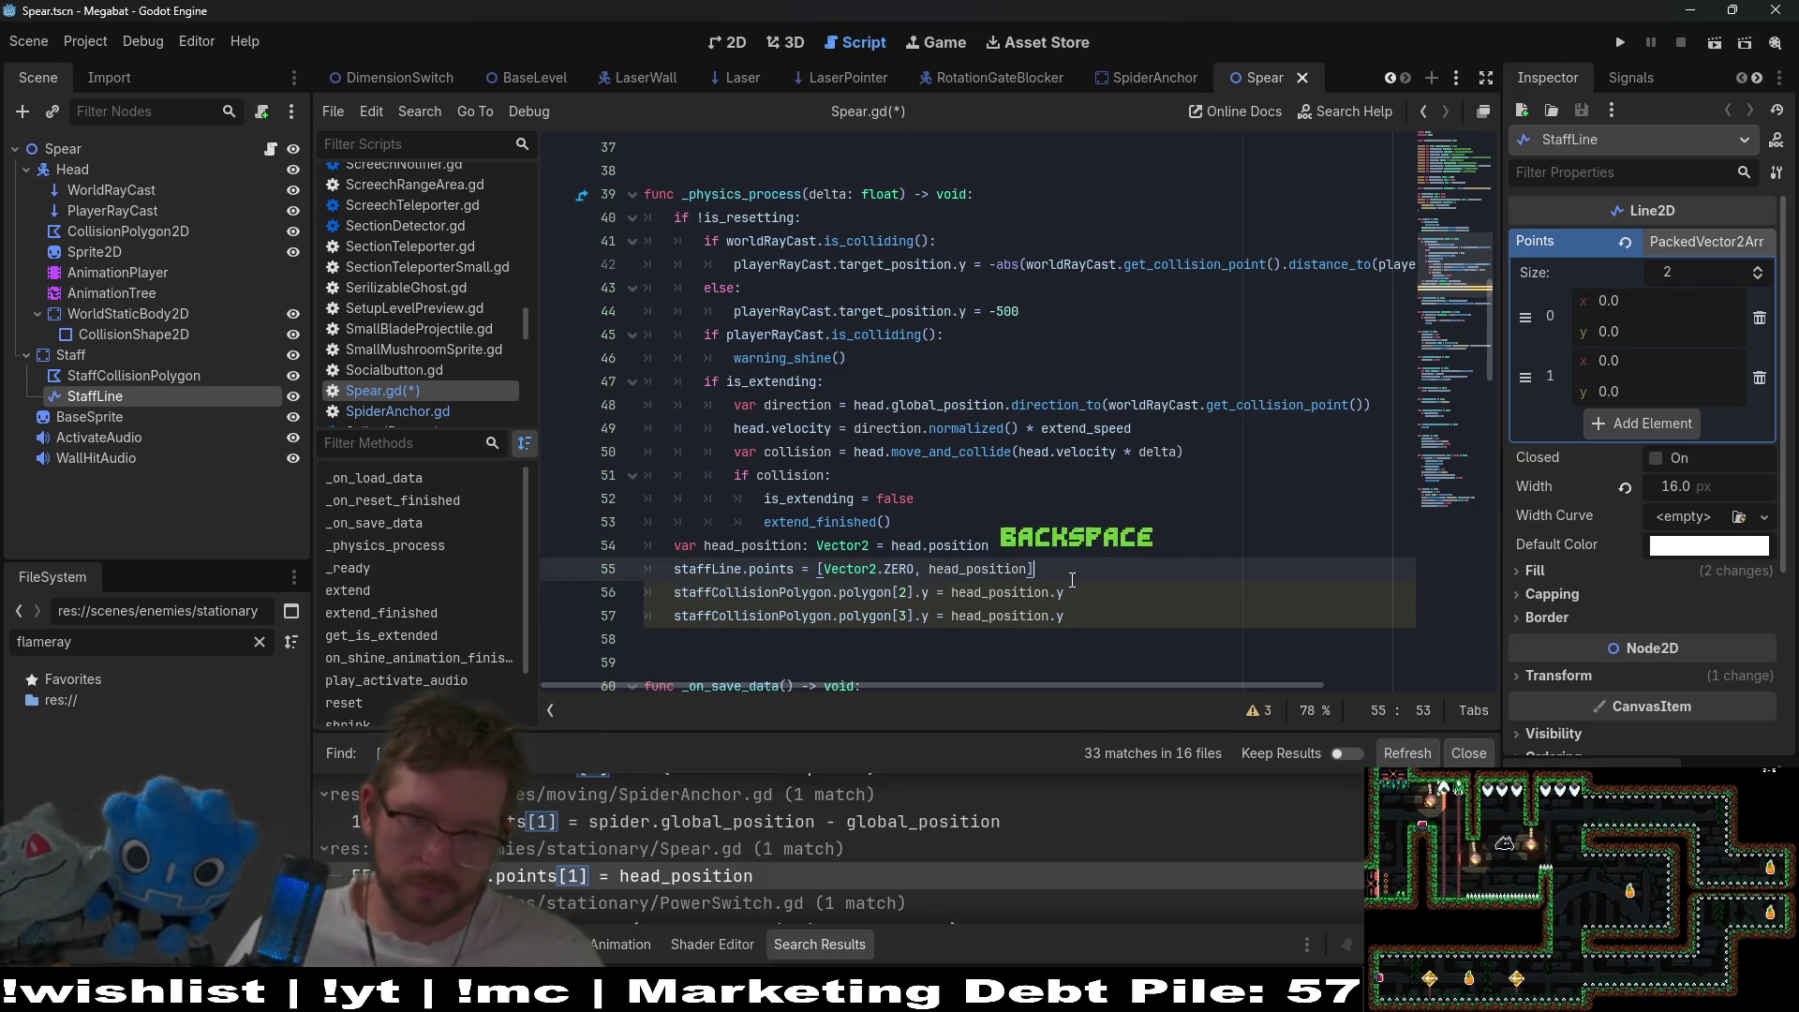
- Begin 'staffCollisionPolygon.polygon = [Vector2.ZERO,' and select the StaffCollisionPolygon node to inspect its points
key("Return")
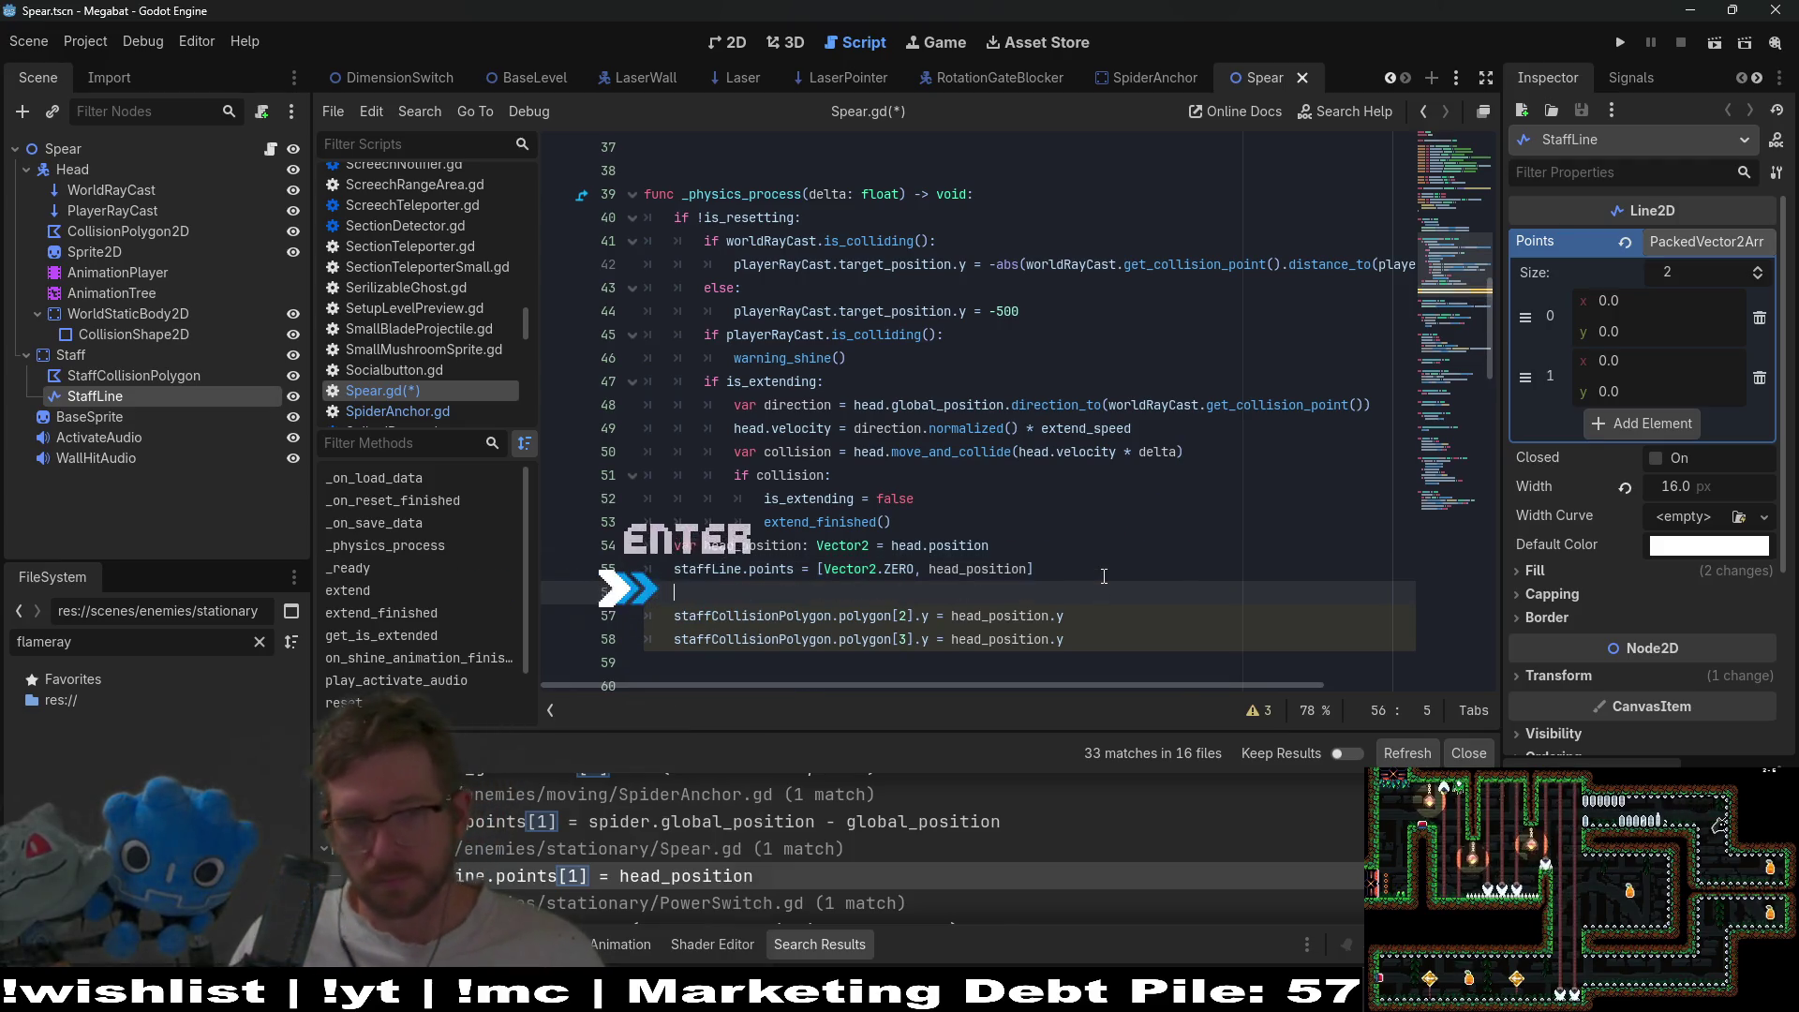
type("StaffCo")
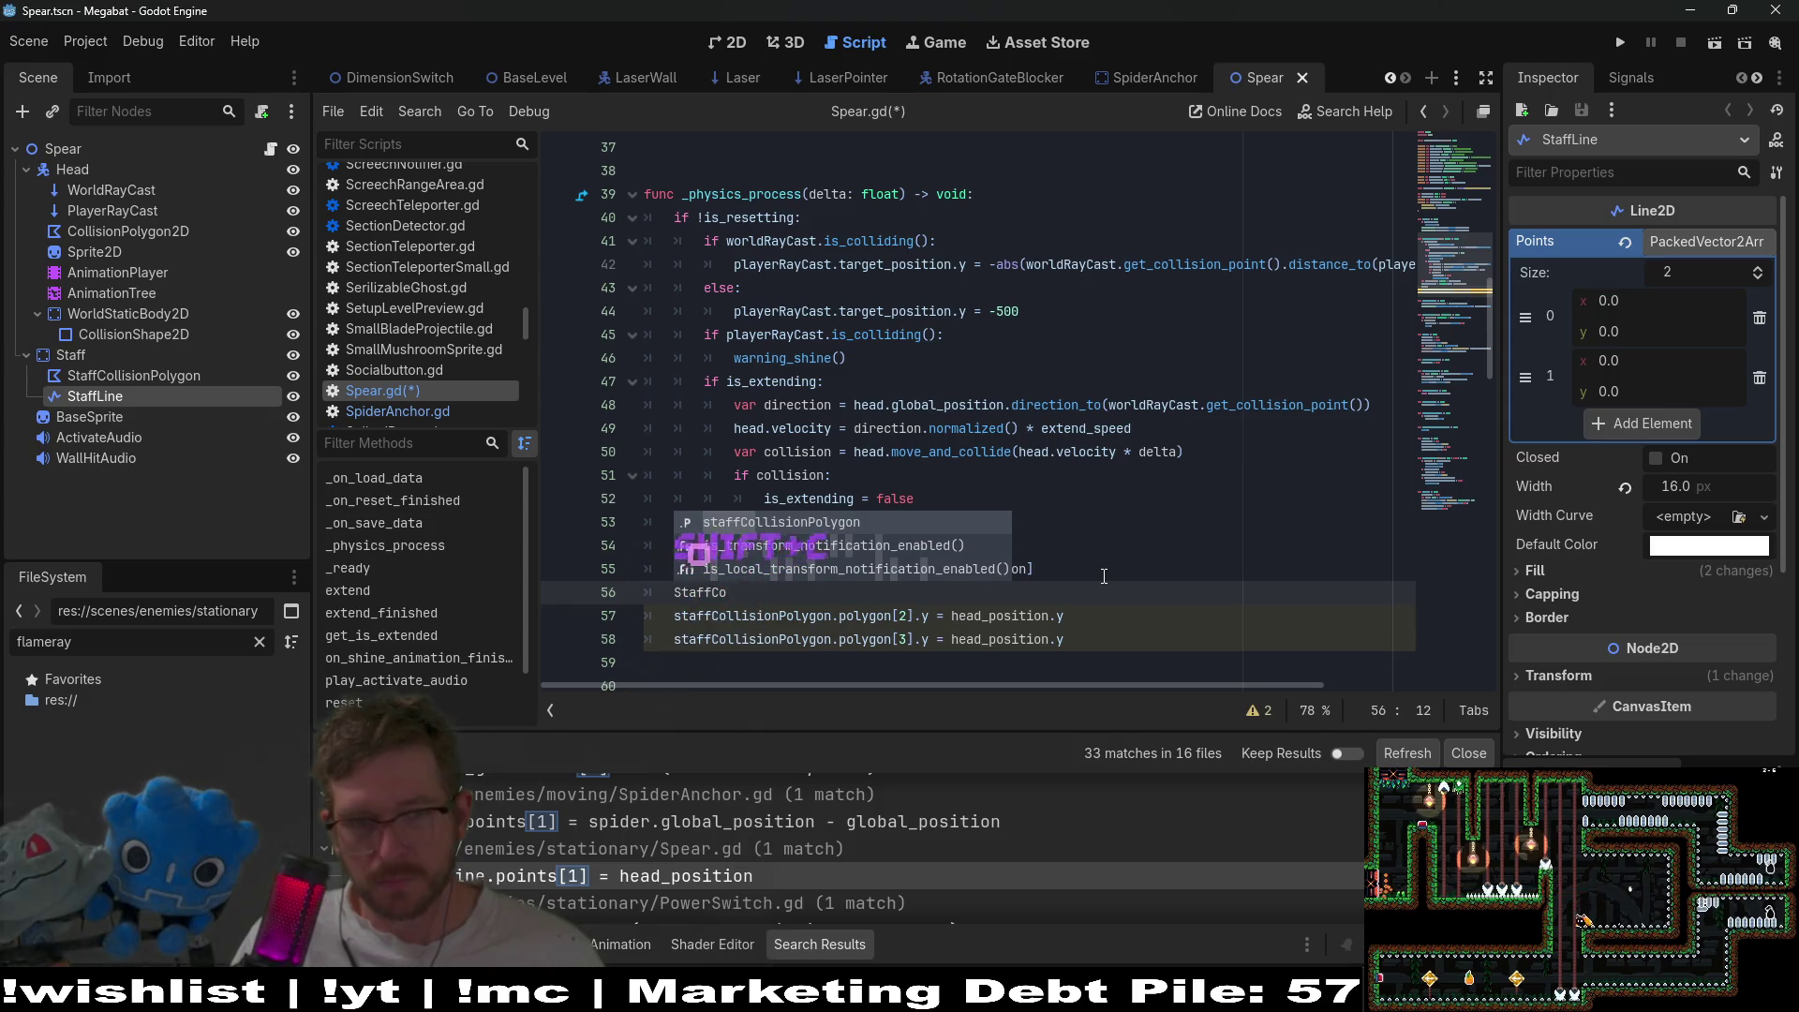
key("Return")
type(".pol")
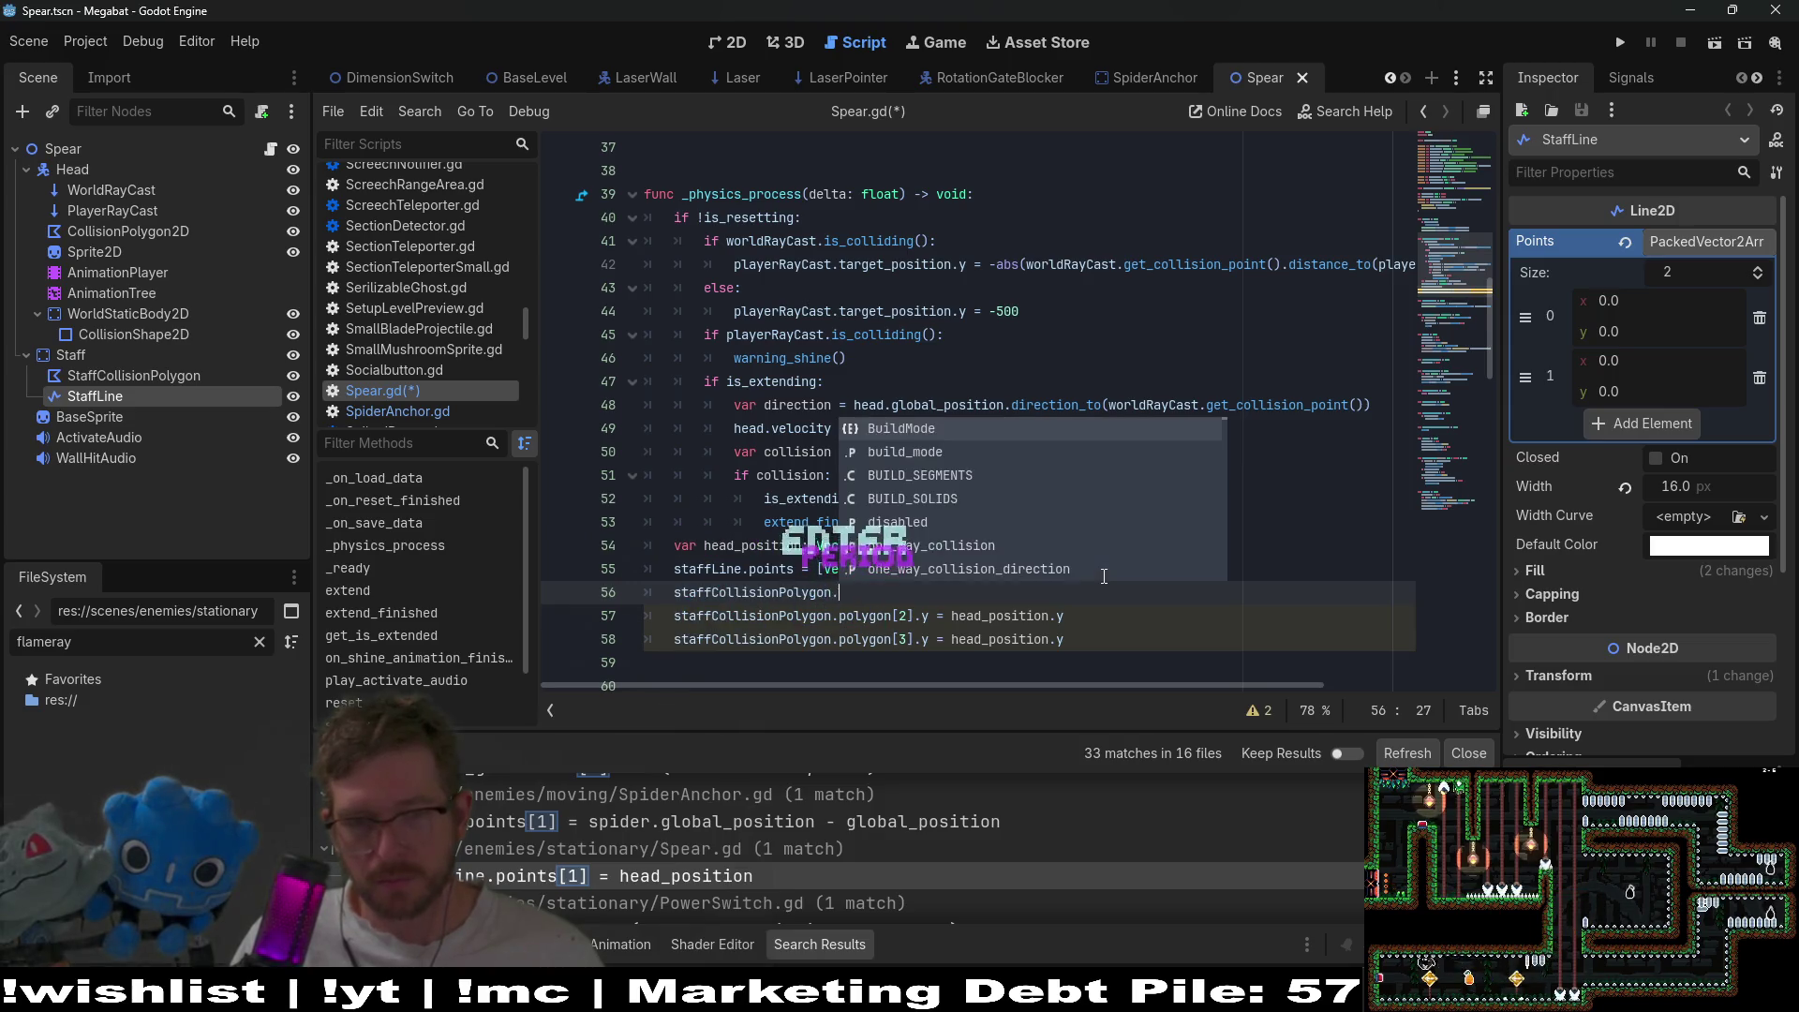
key("Return")
type("= ")
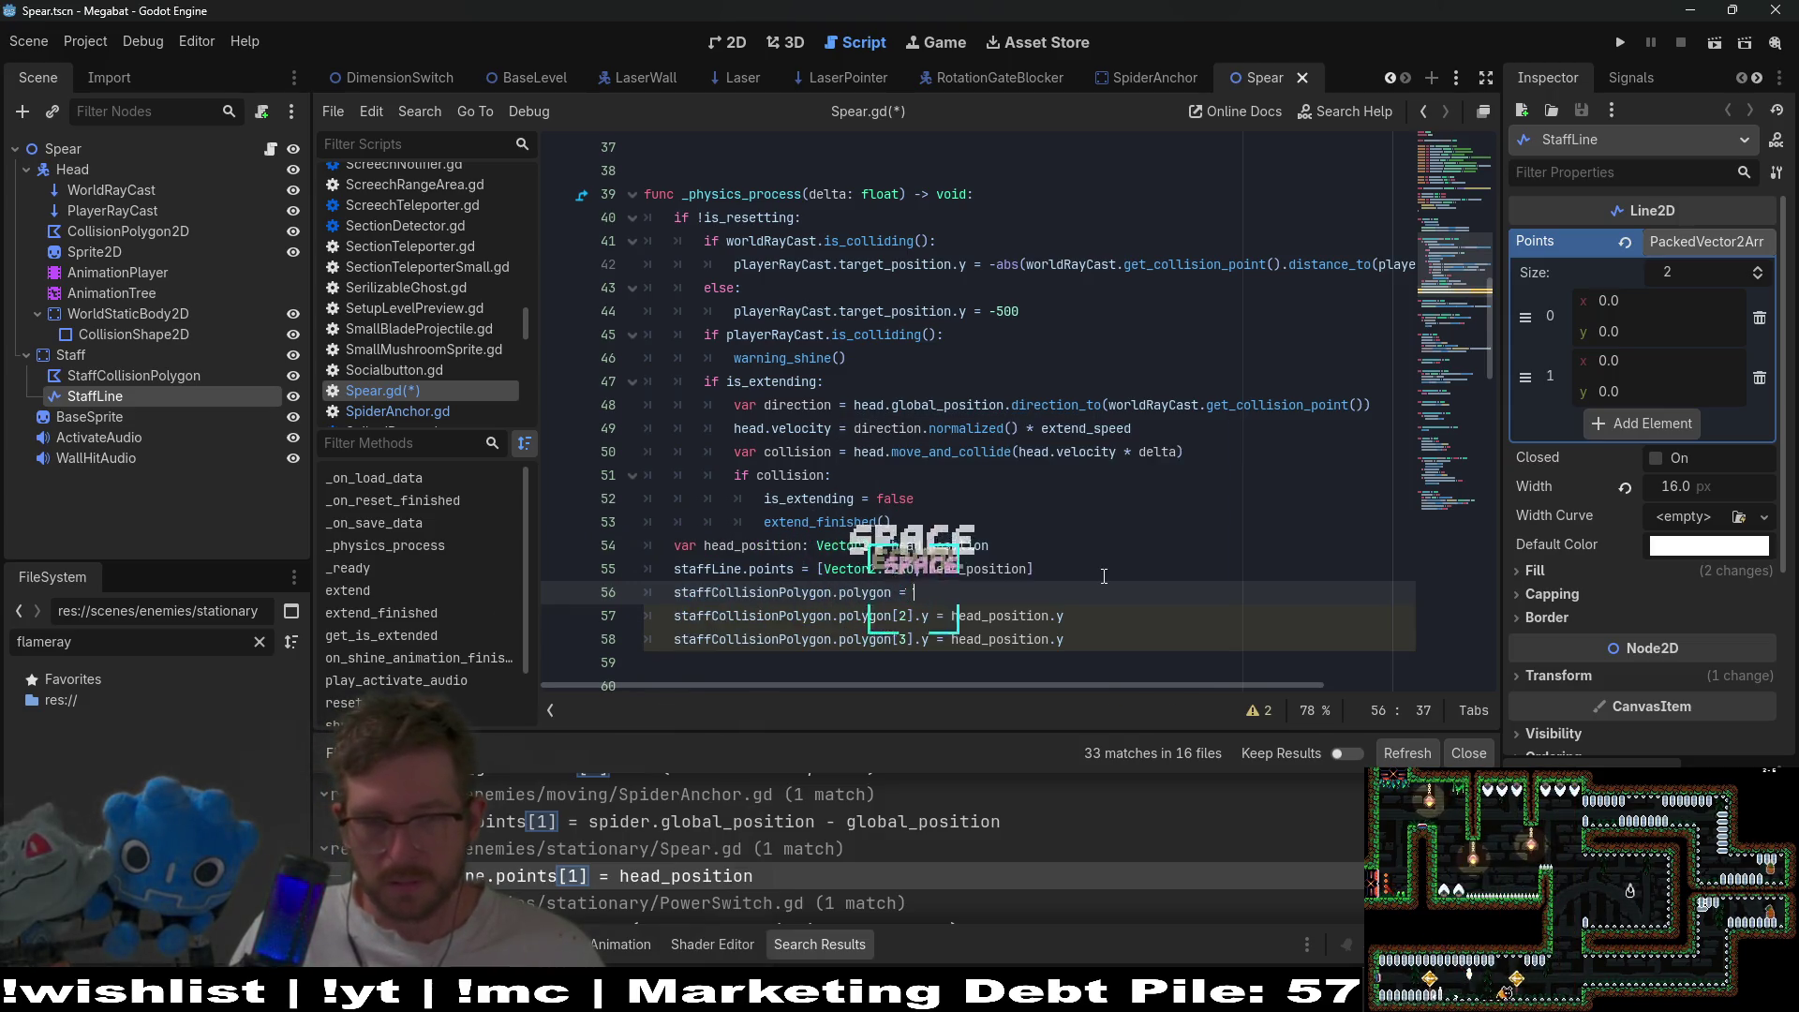
type("[]Vec")
key("Return")
type(".ZERO,")
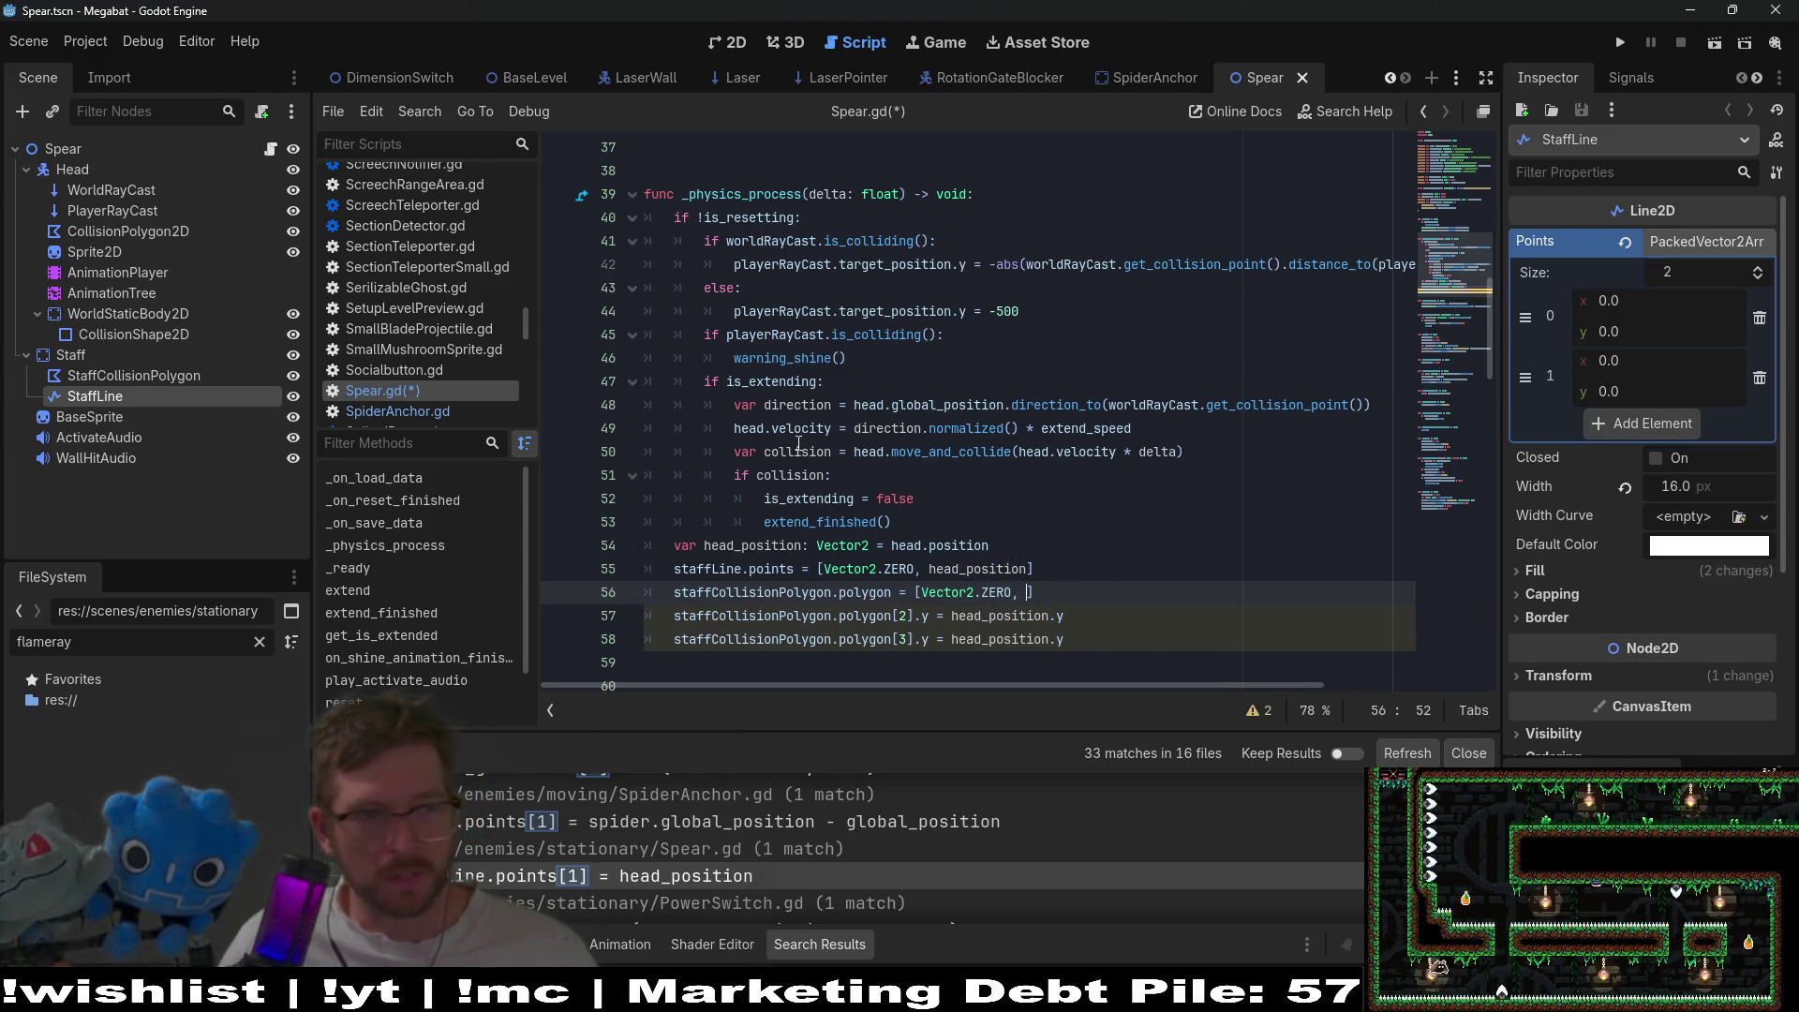
left_click(117, 375)
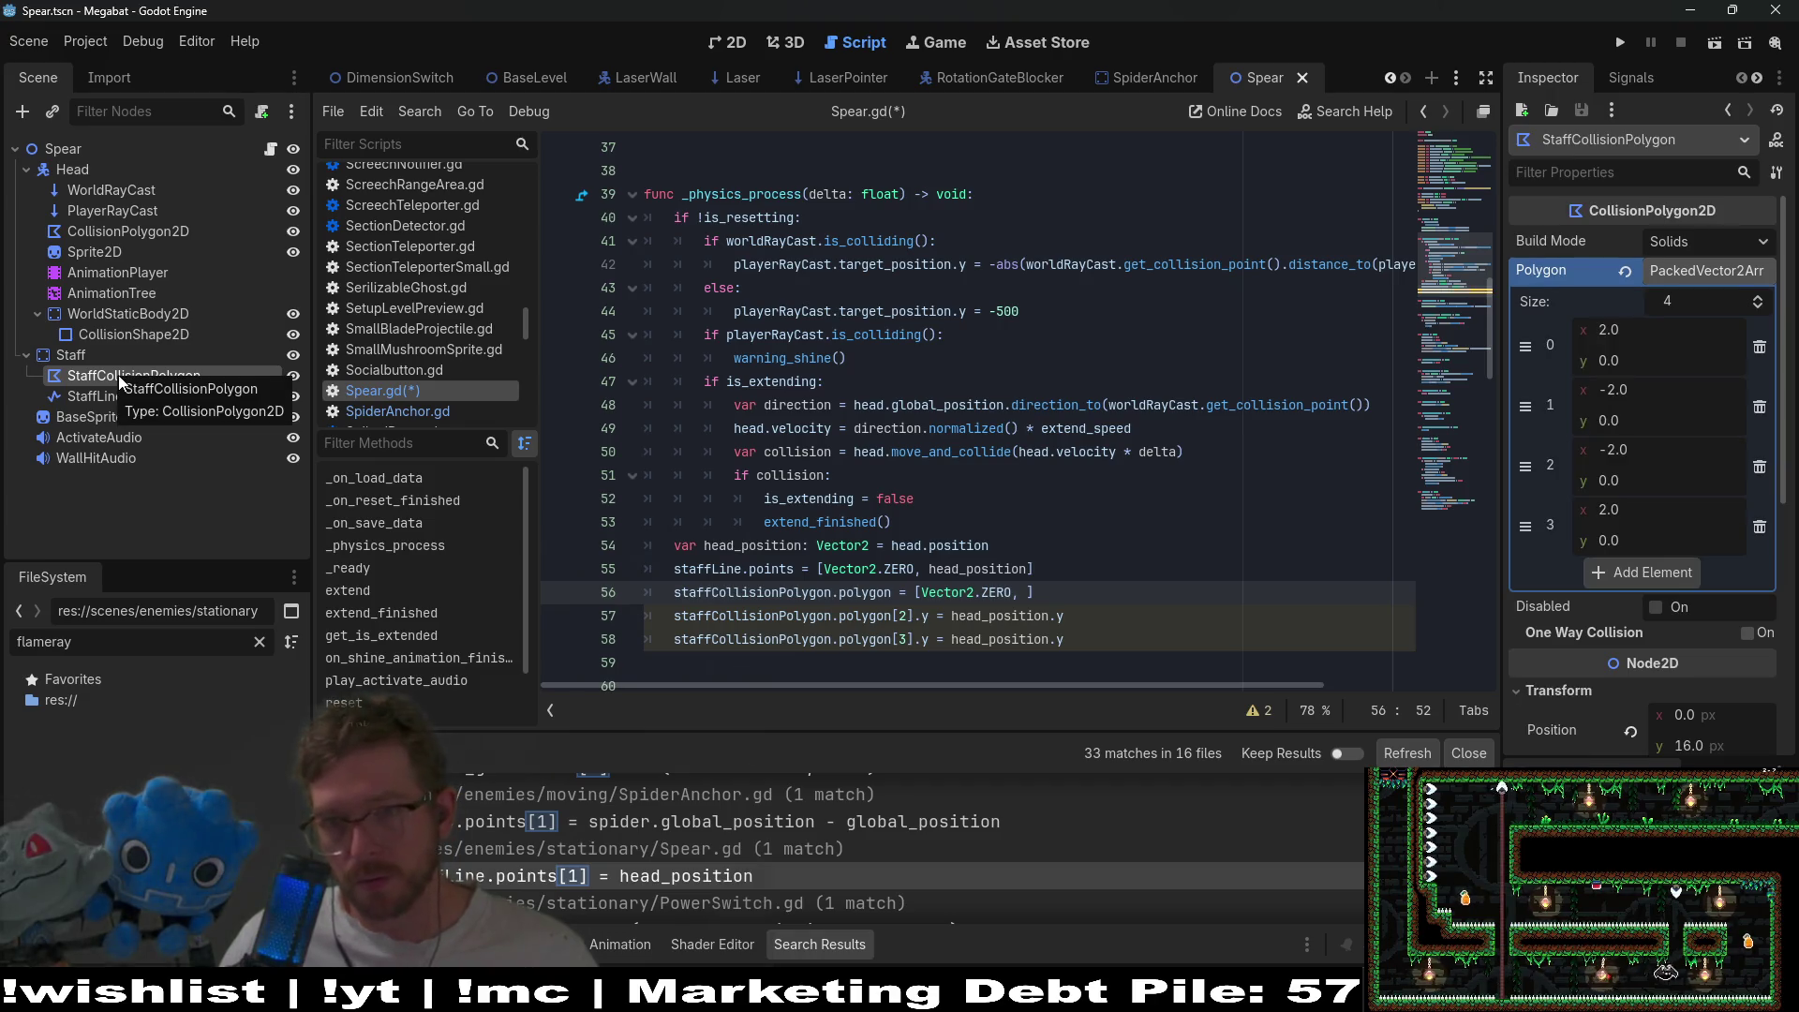
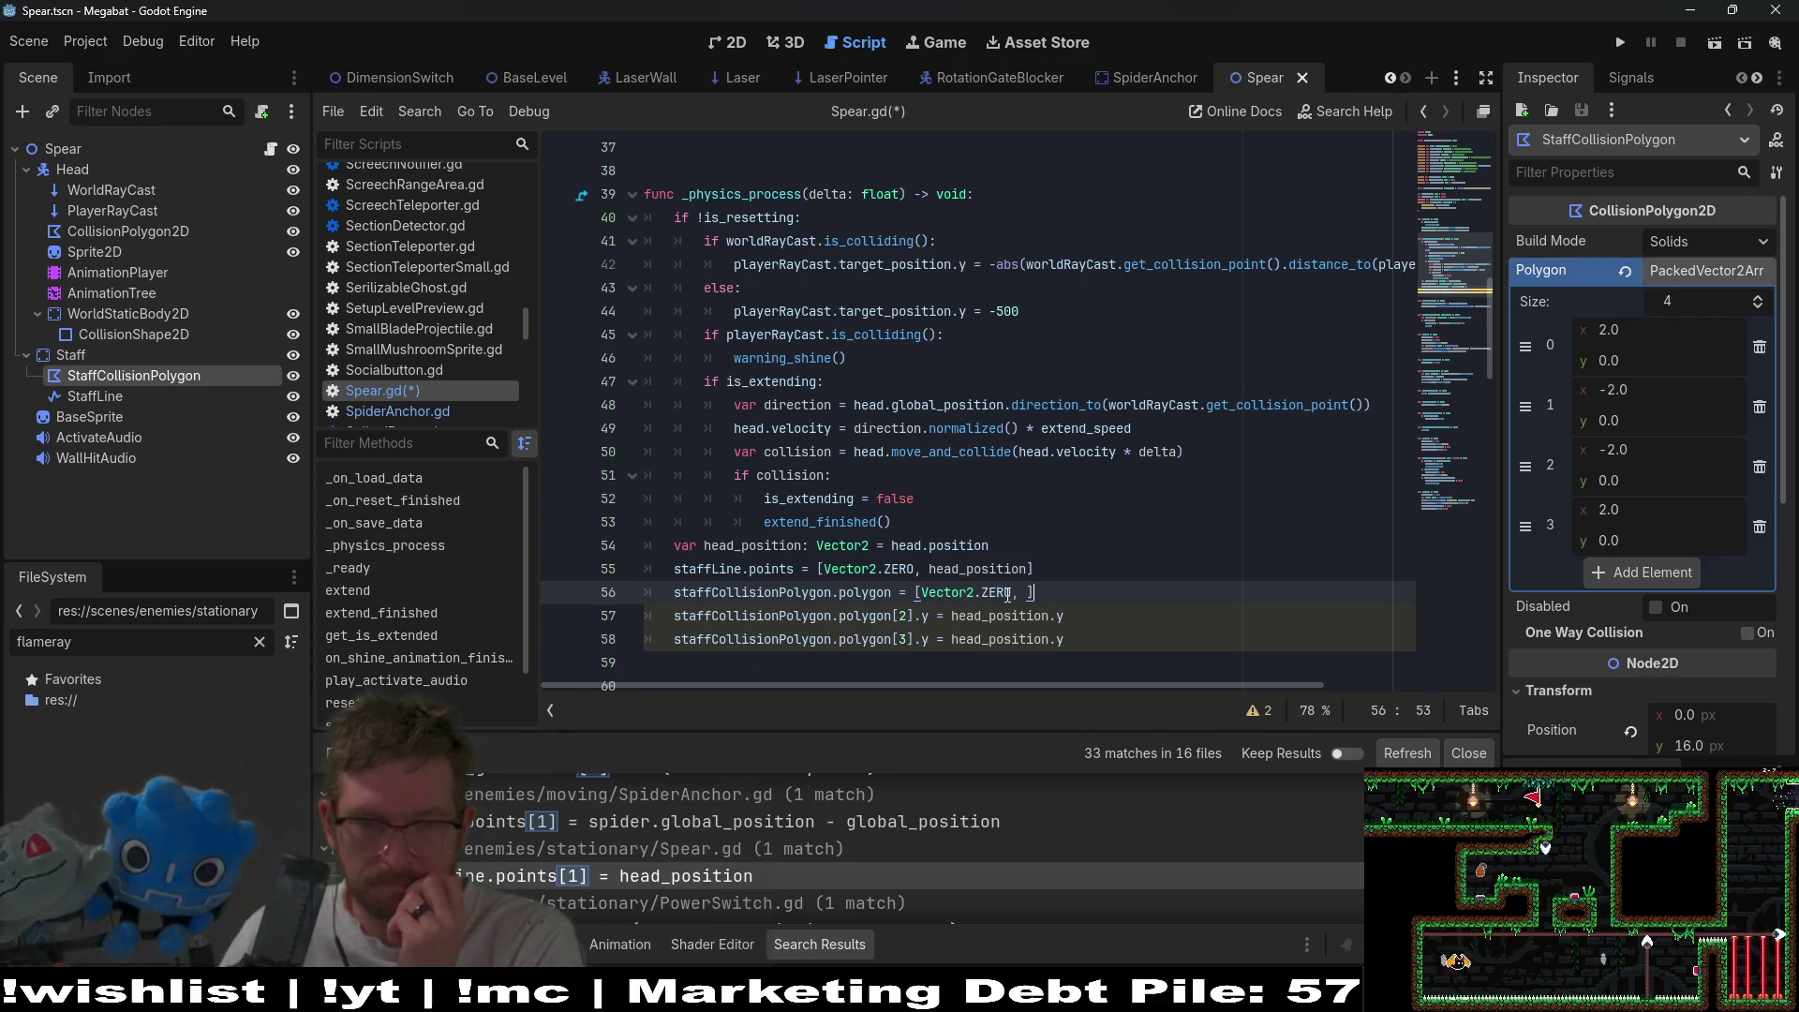
- Make line 56's first two points Vector2(2.0, 0.0) and Vector2(-2.0, 0.0)
key("BackSpace")
key("BackSpace")
key("BackSpace")
type("(2.")
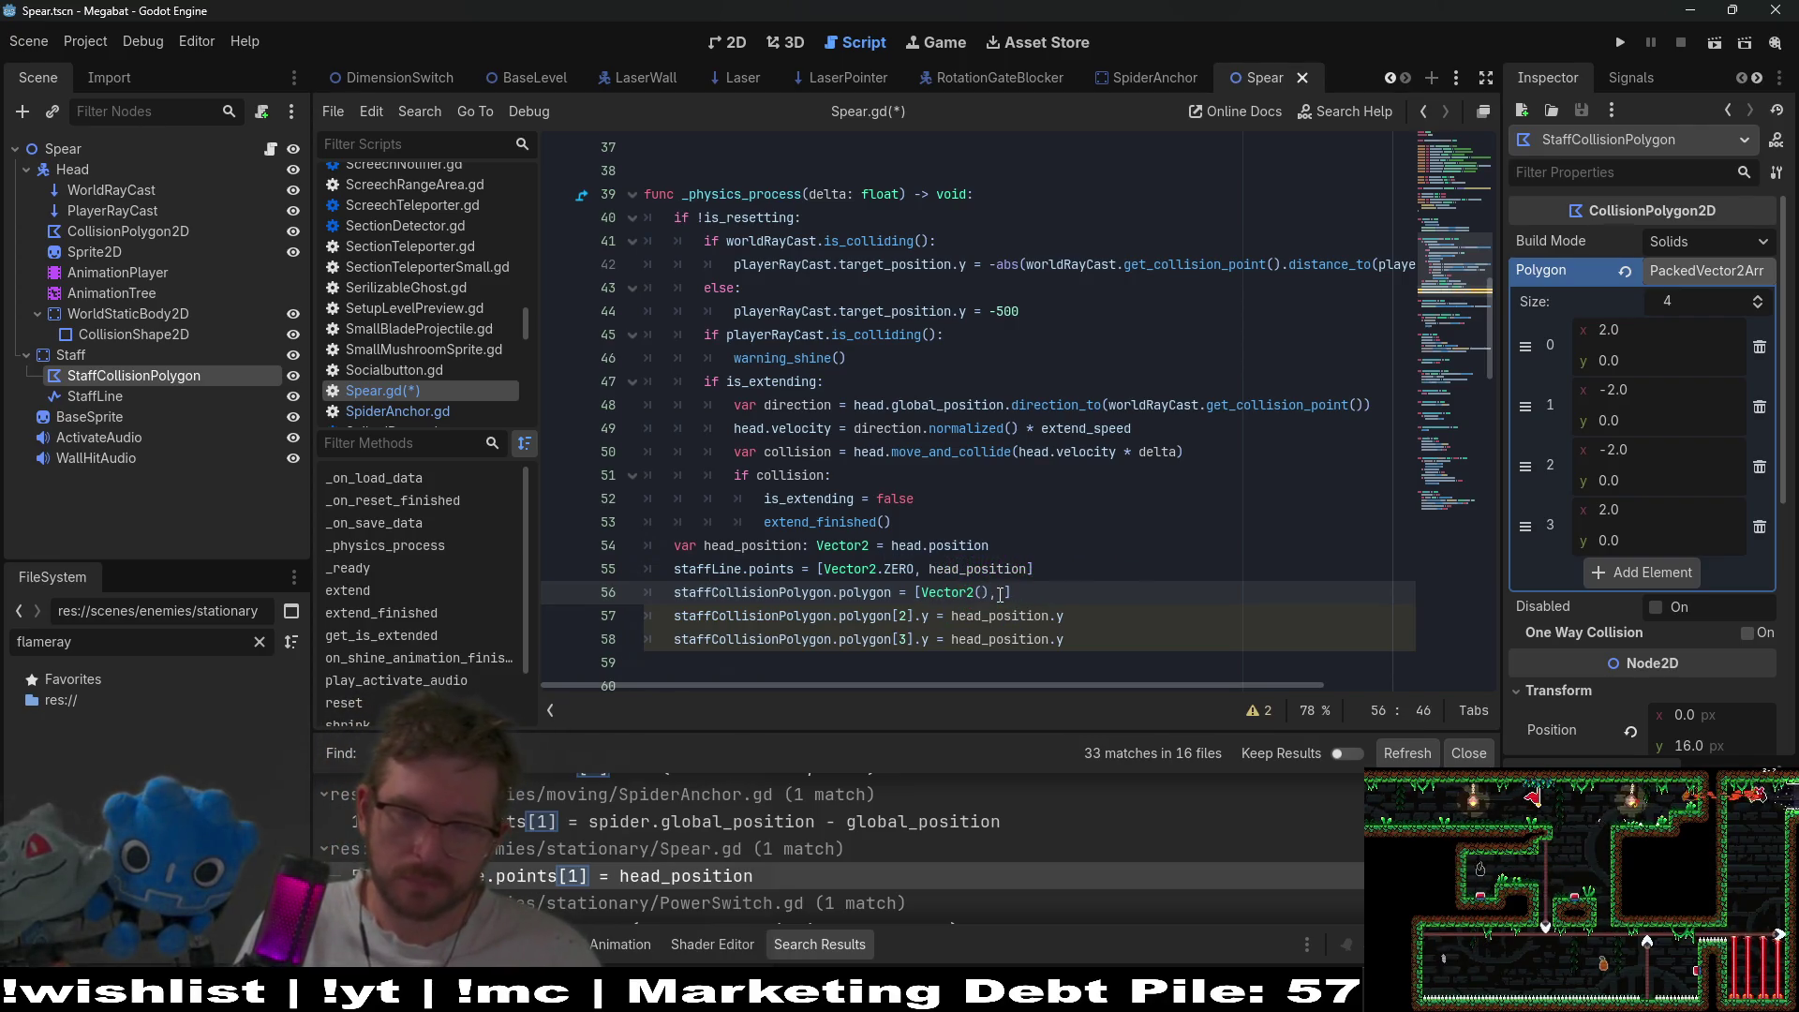
type("0, 0), ")
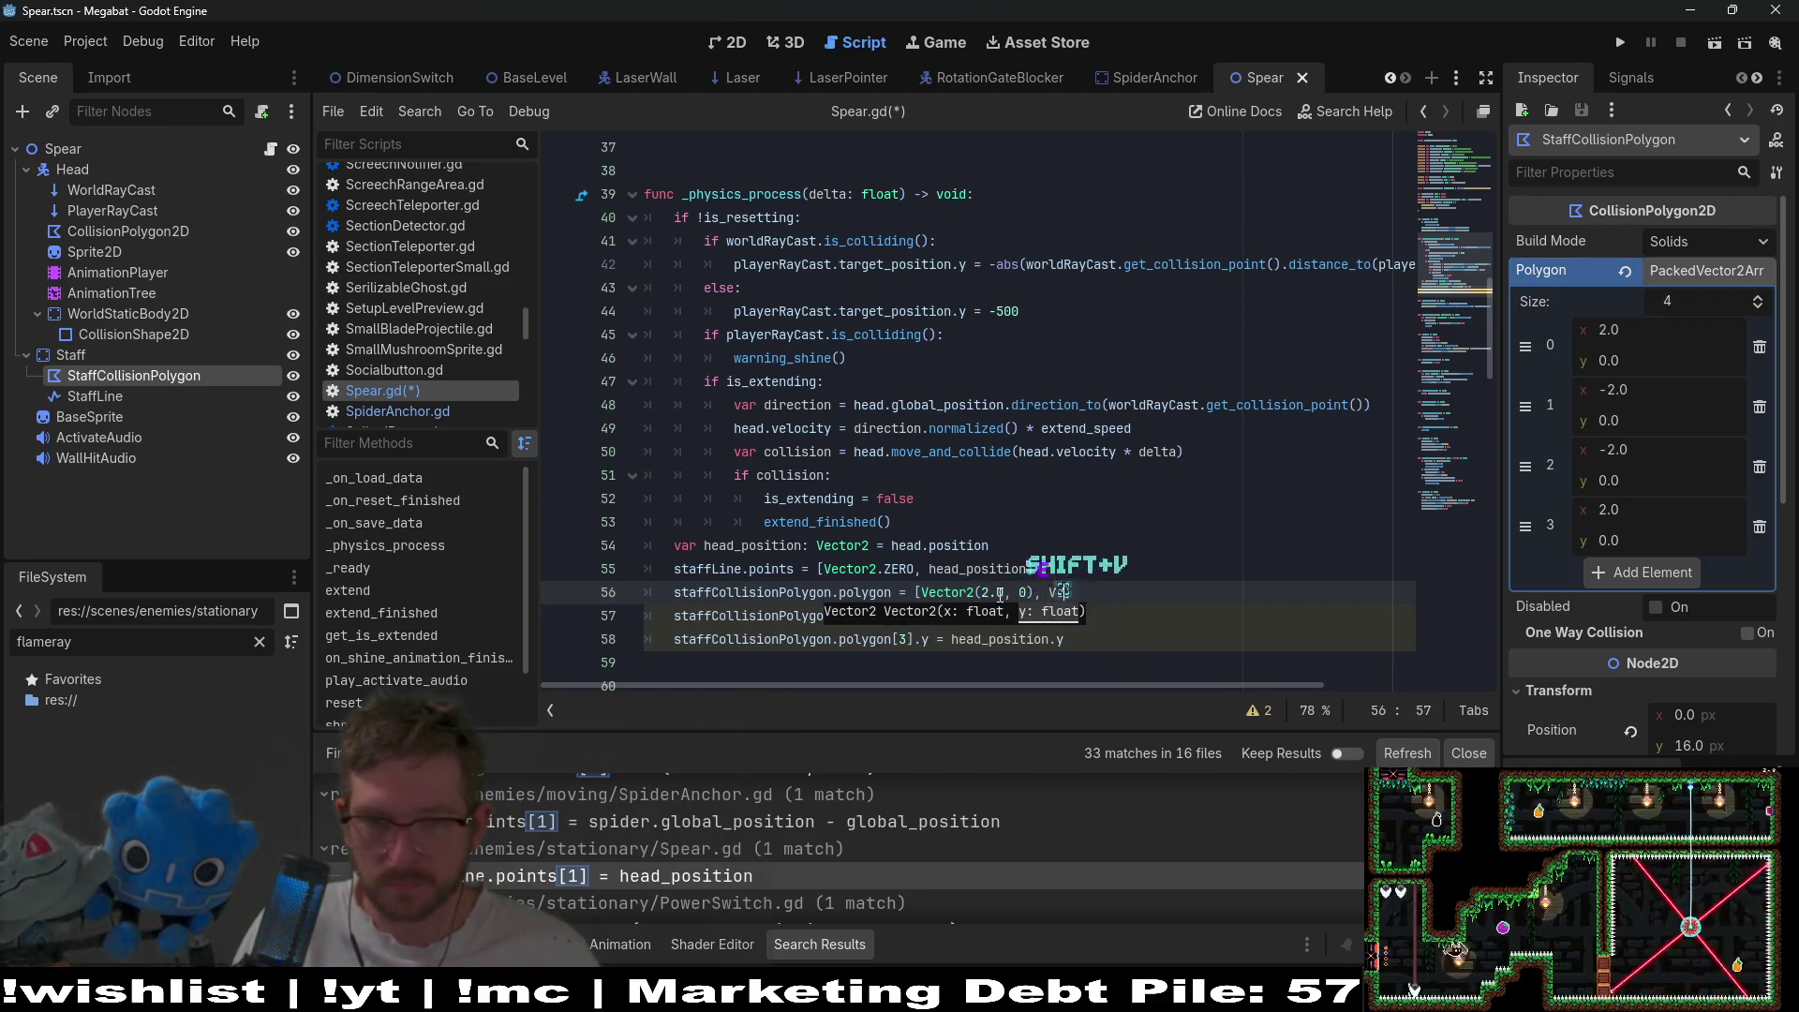
type("V")
key("Return")
type(".")
key("BackSpace")
type("(")
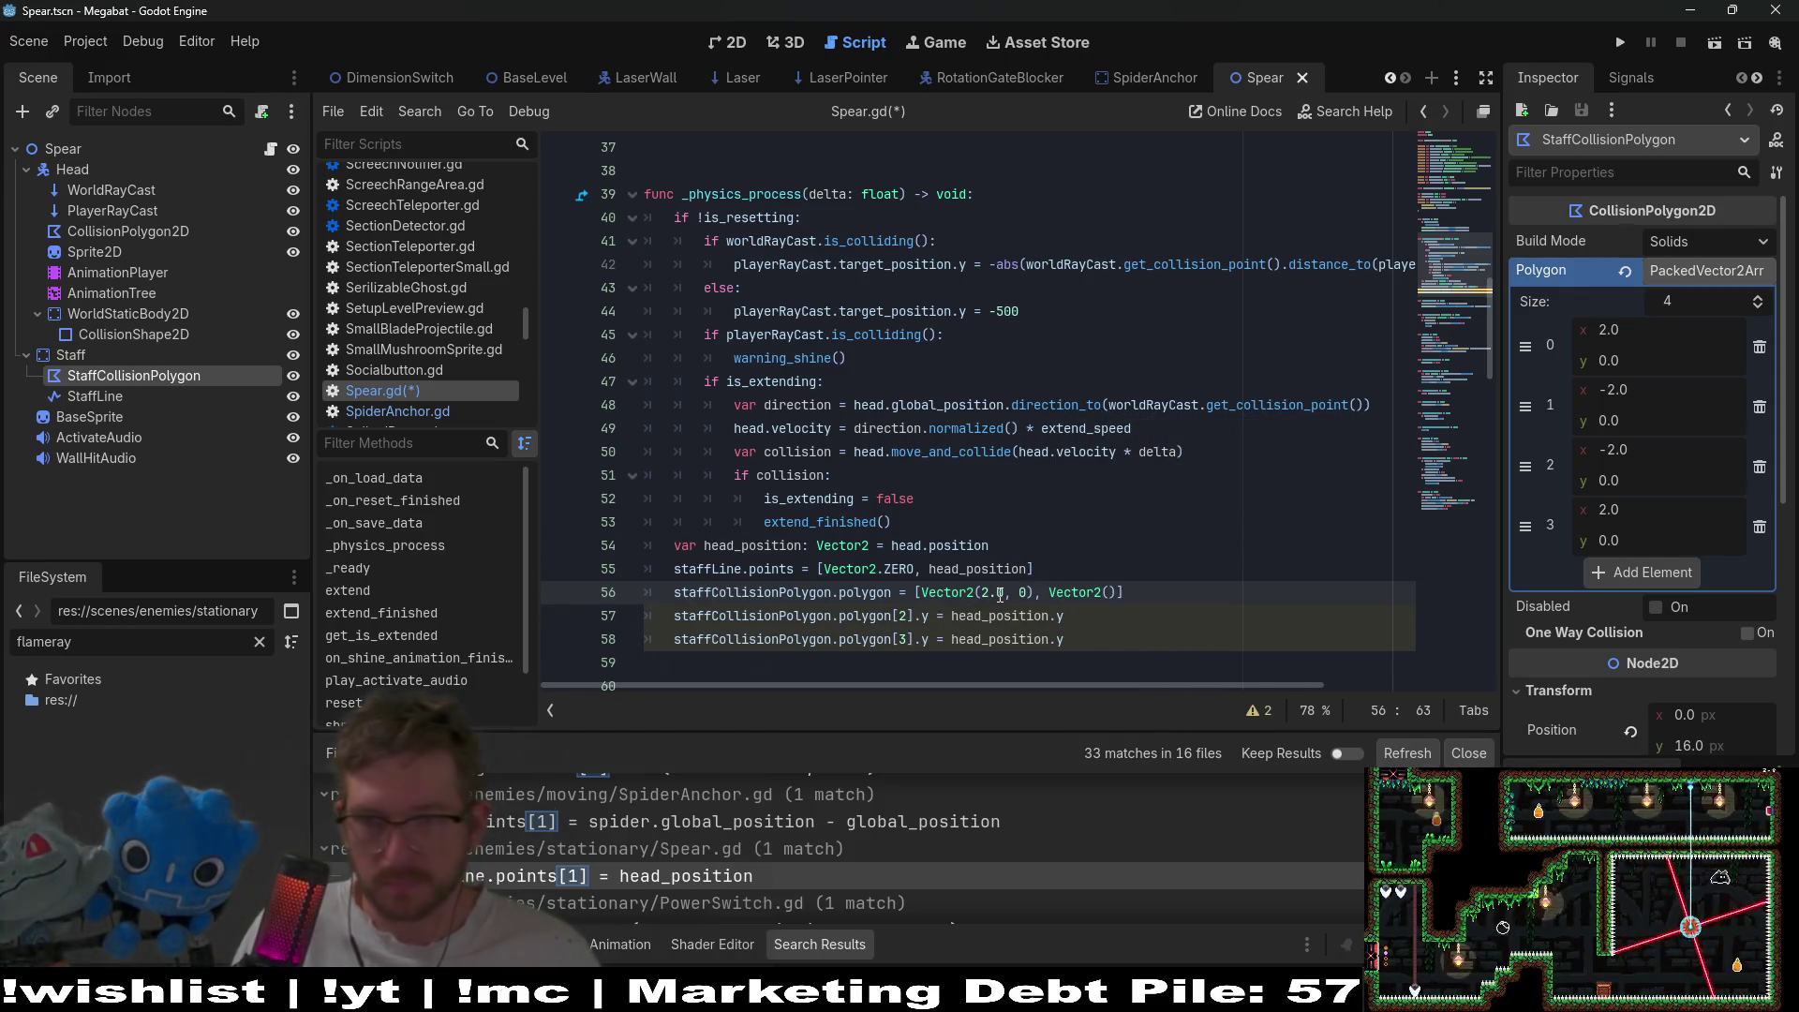
type("-2.0, ")
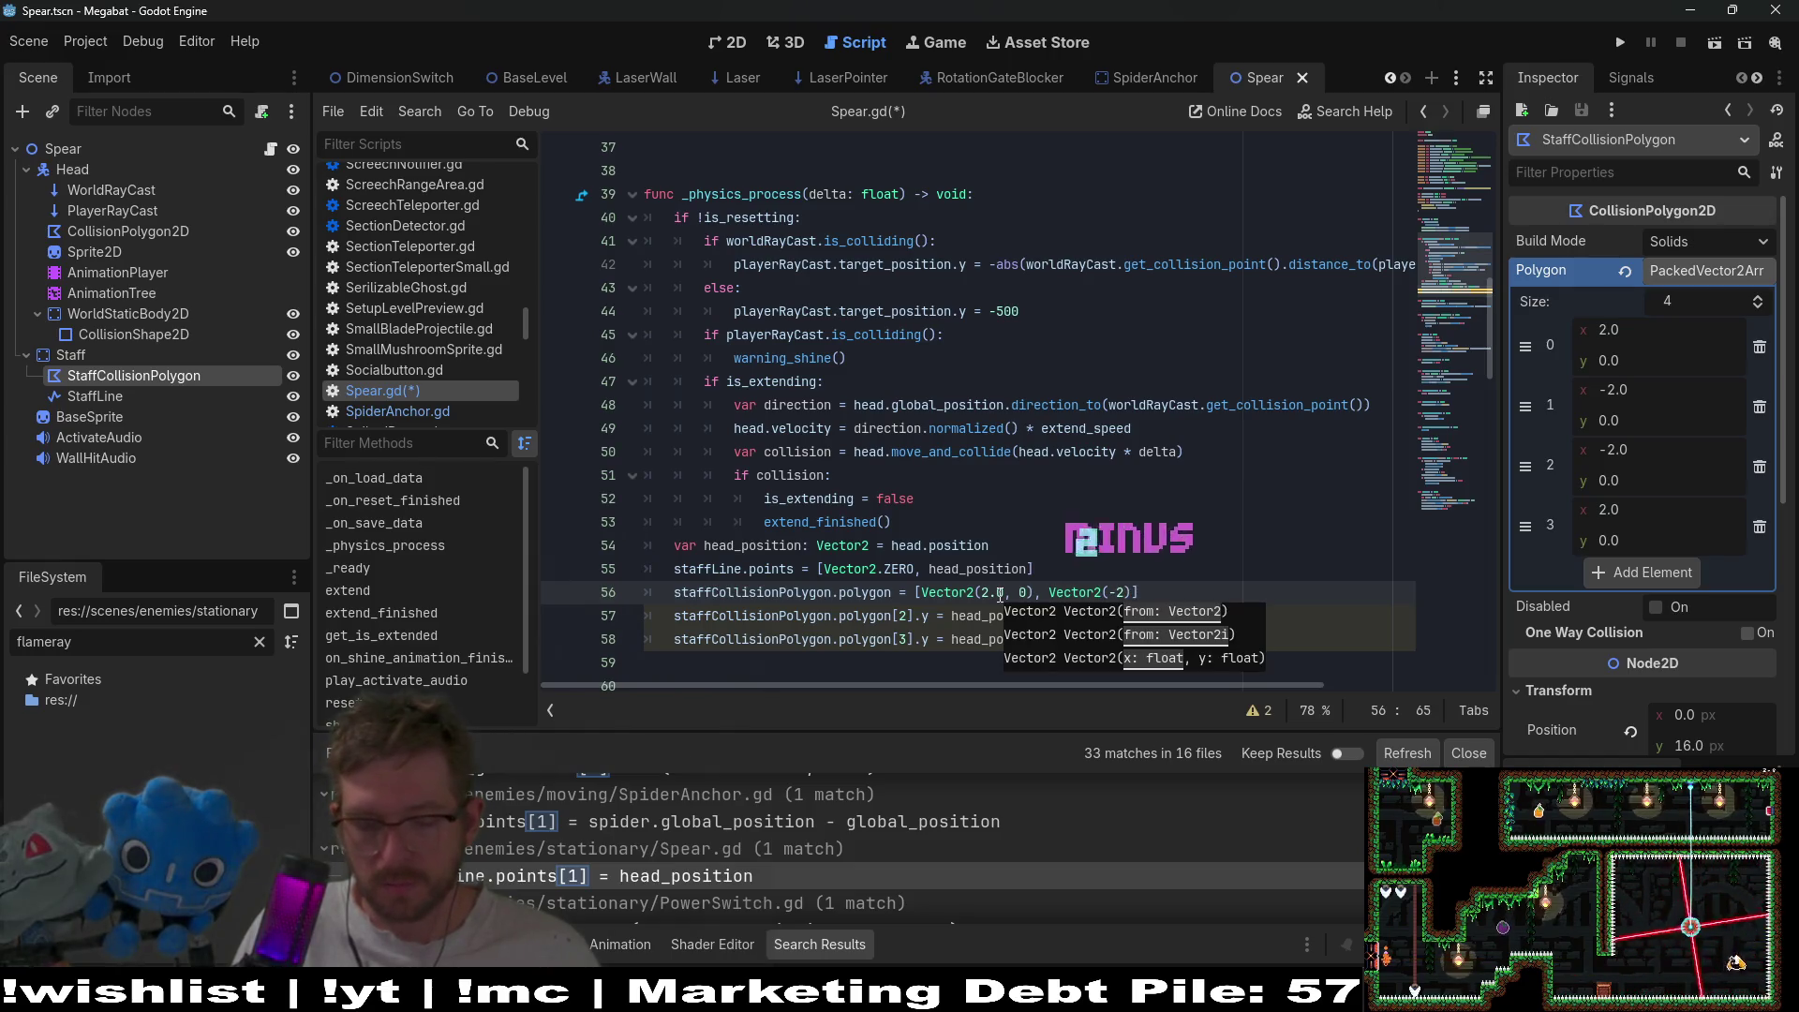
type("0.0")
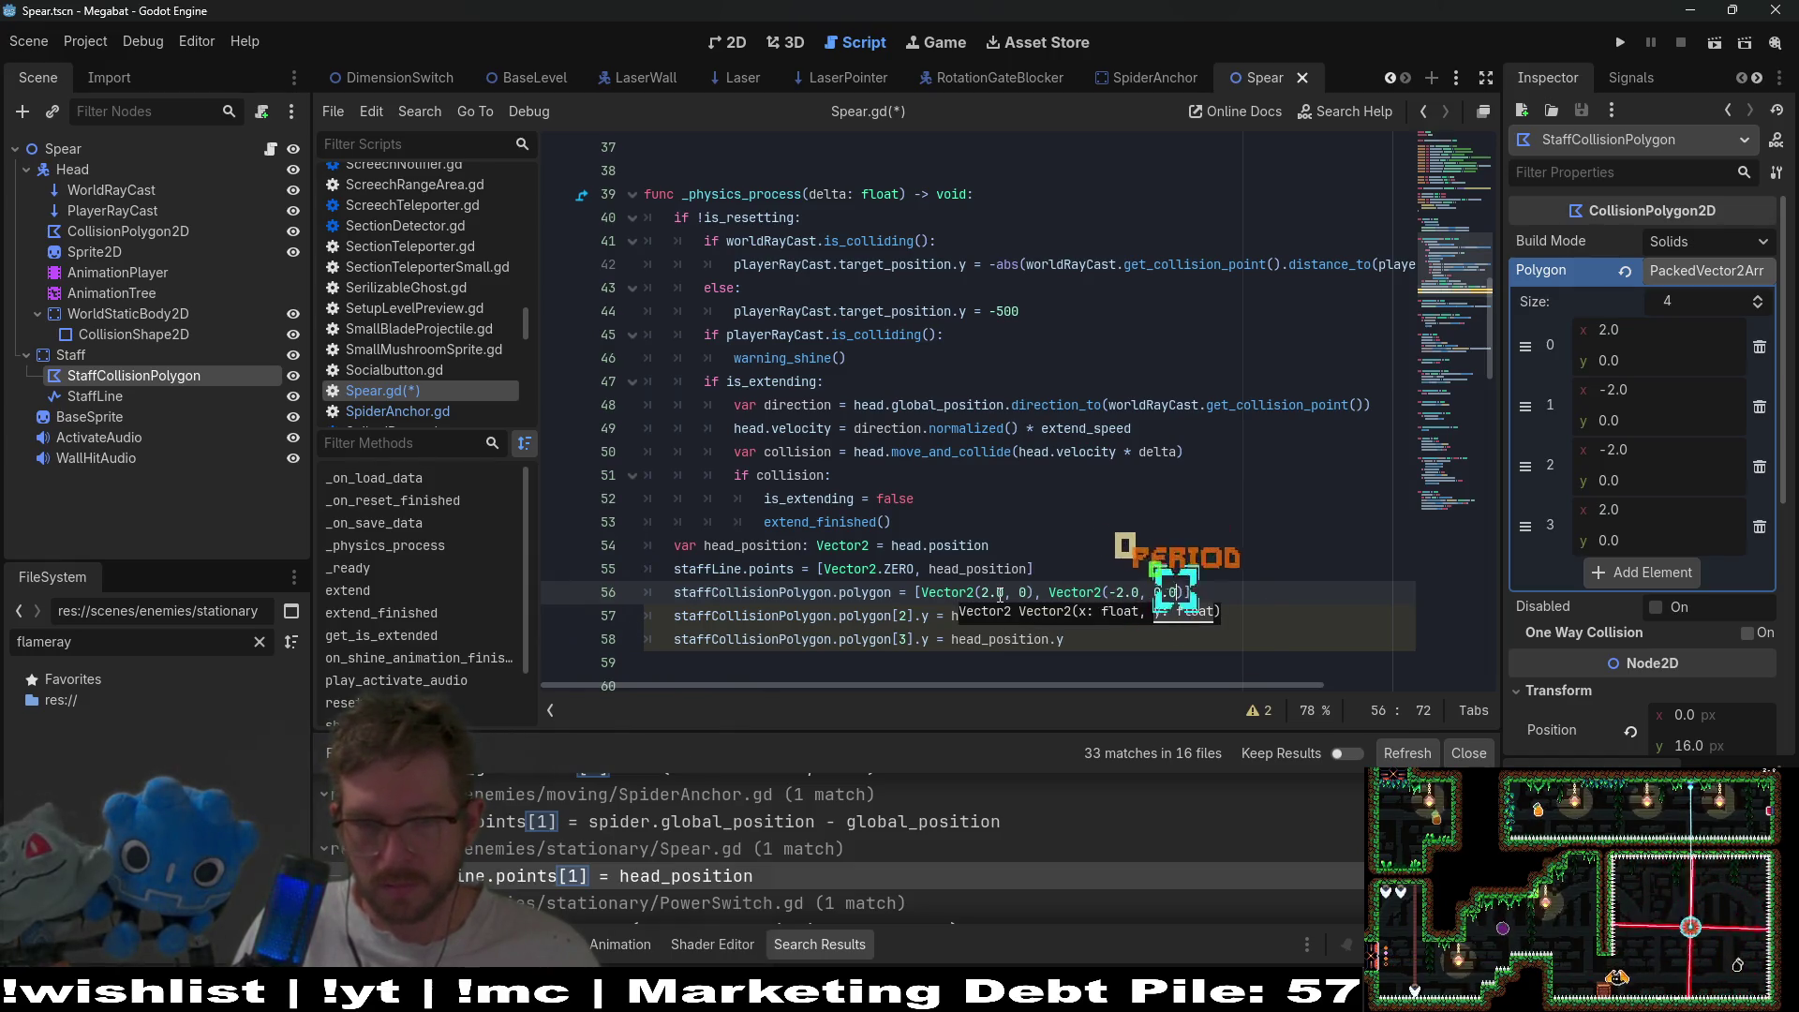
left_click(1037, 594)
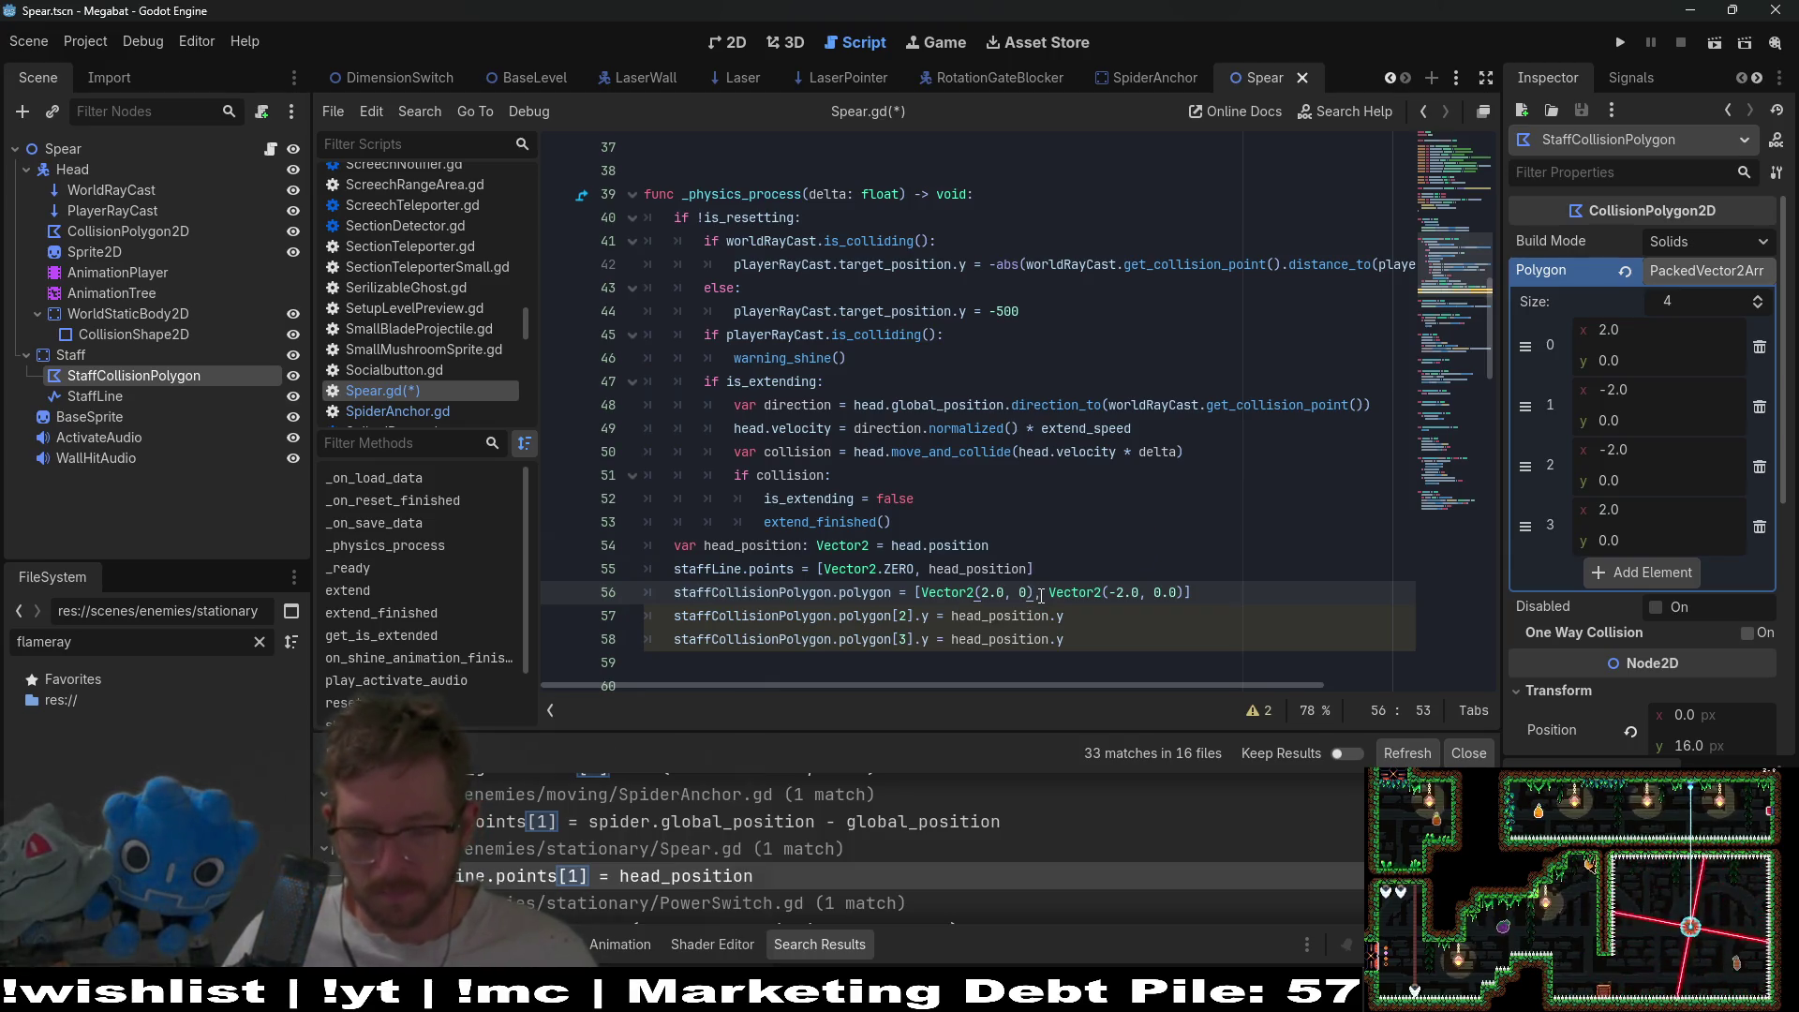
type(".0")
- Select the head_position.y expression on the polygon[2] line to copy it
key("Up")
key("Up")
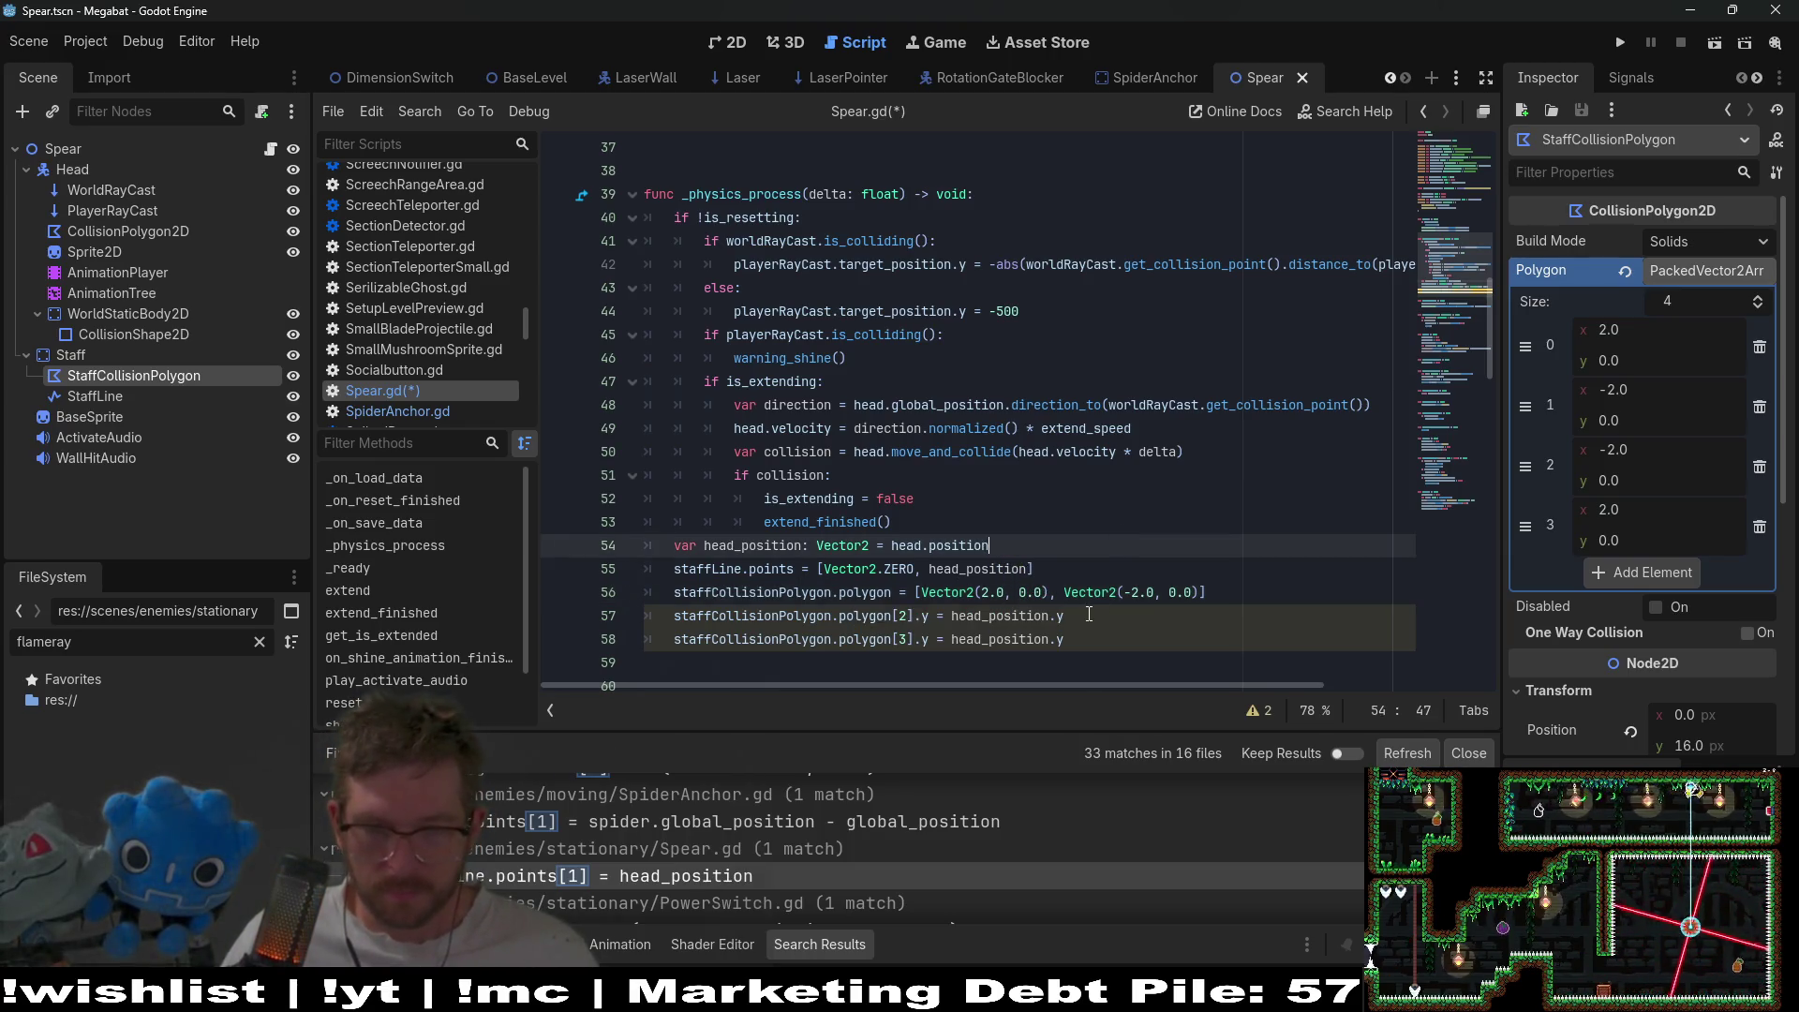
left_click(1074, 618)
left_click_drag(954, 621, 951, 620)
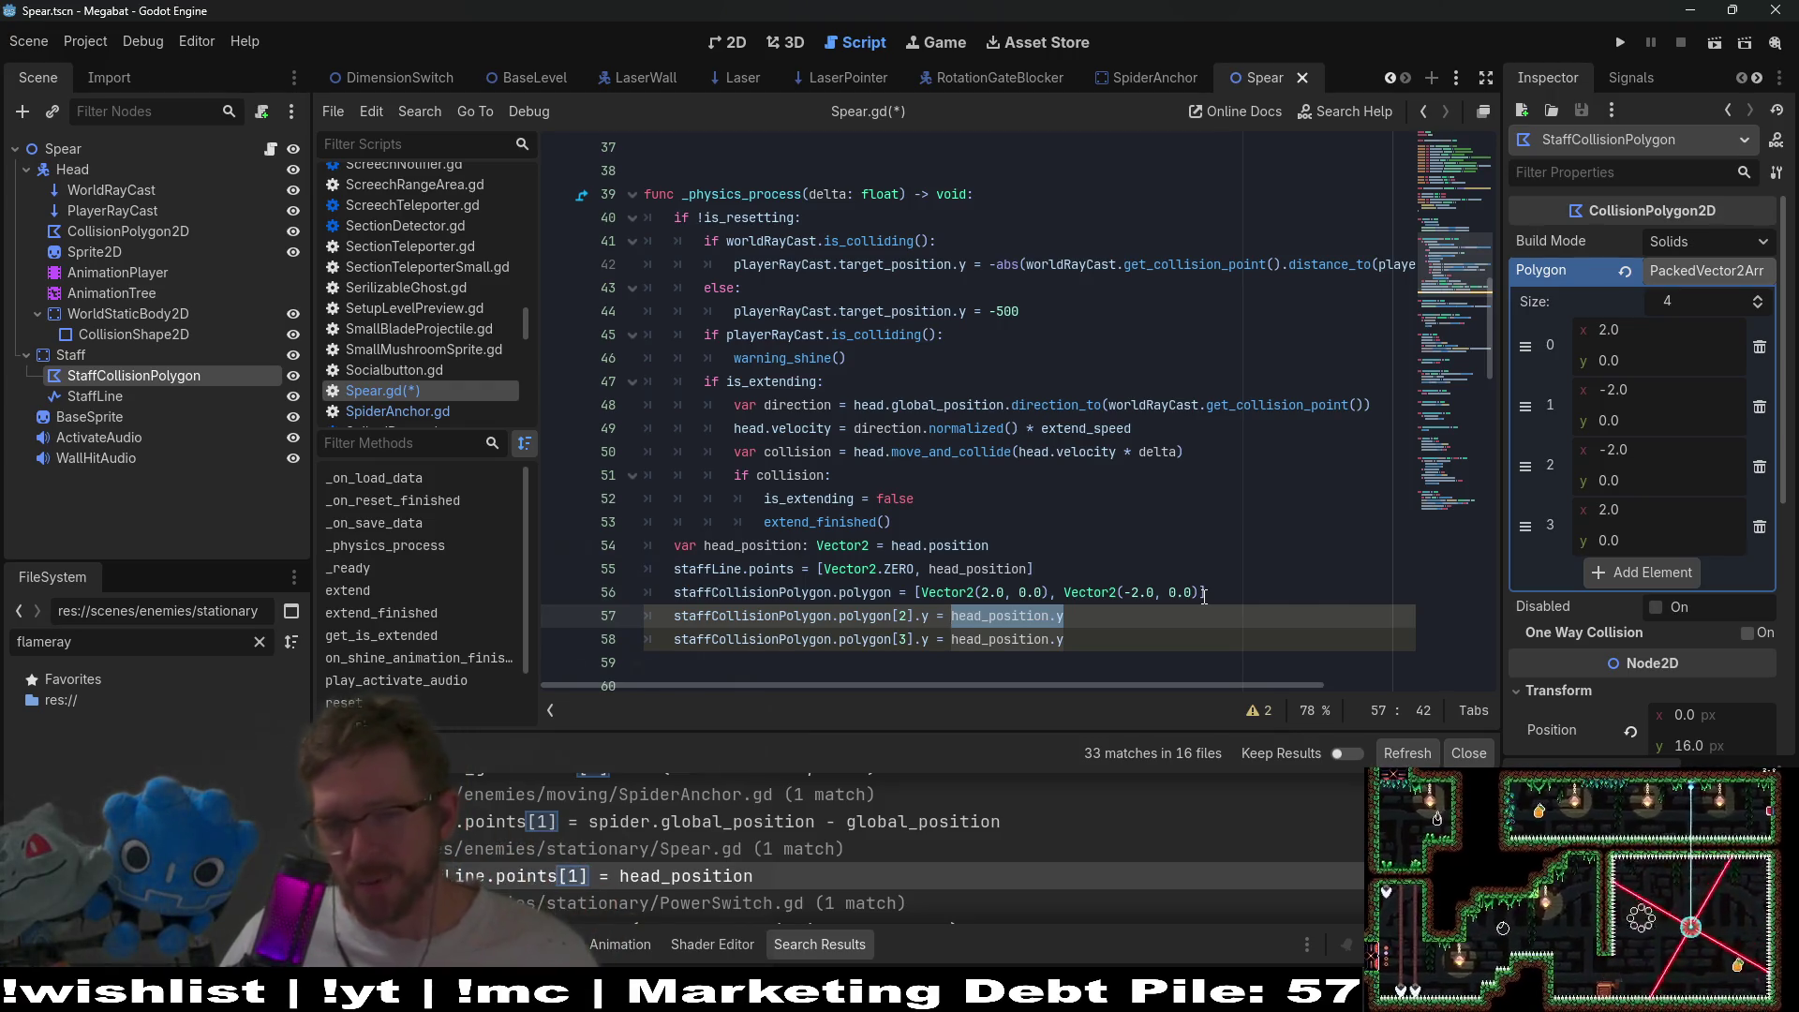
- Append Vector2(2.0, head_position.y) and a pasted copy of it as the fourth point
left_click(1331, 600)
key("Left")
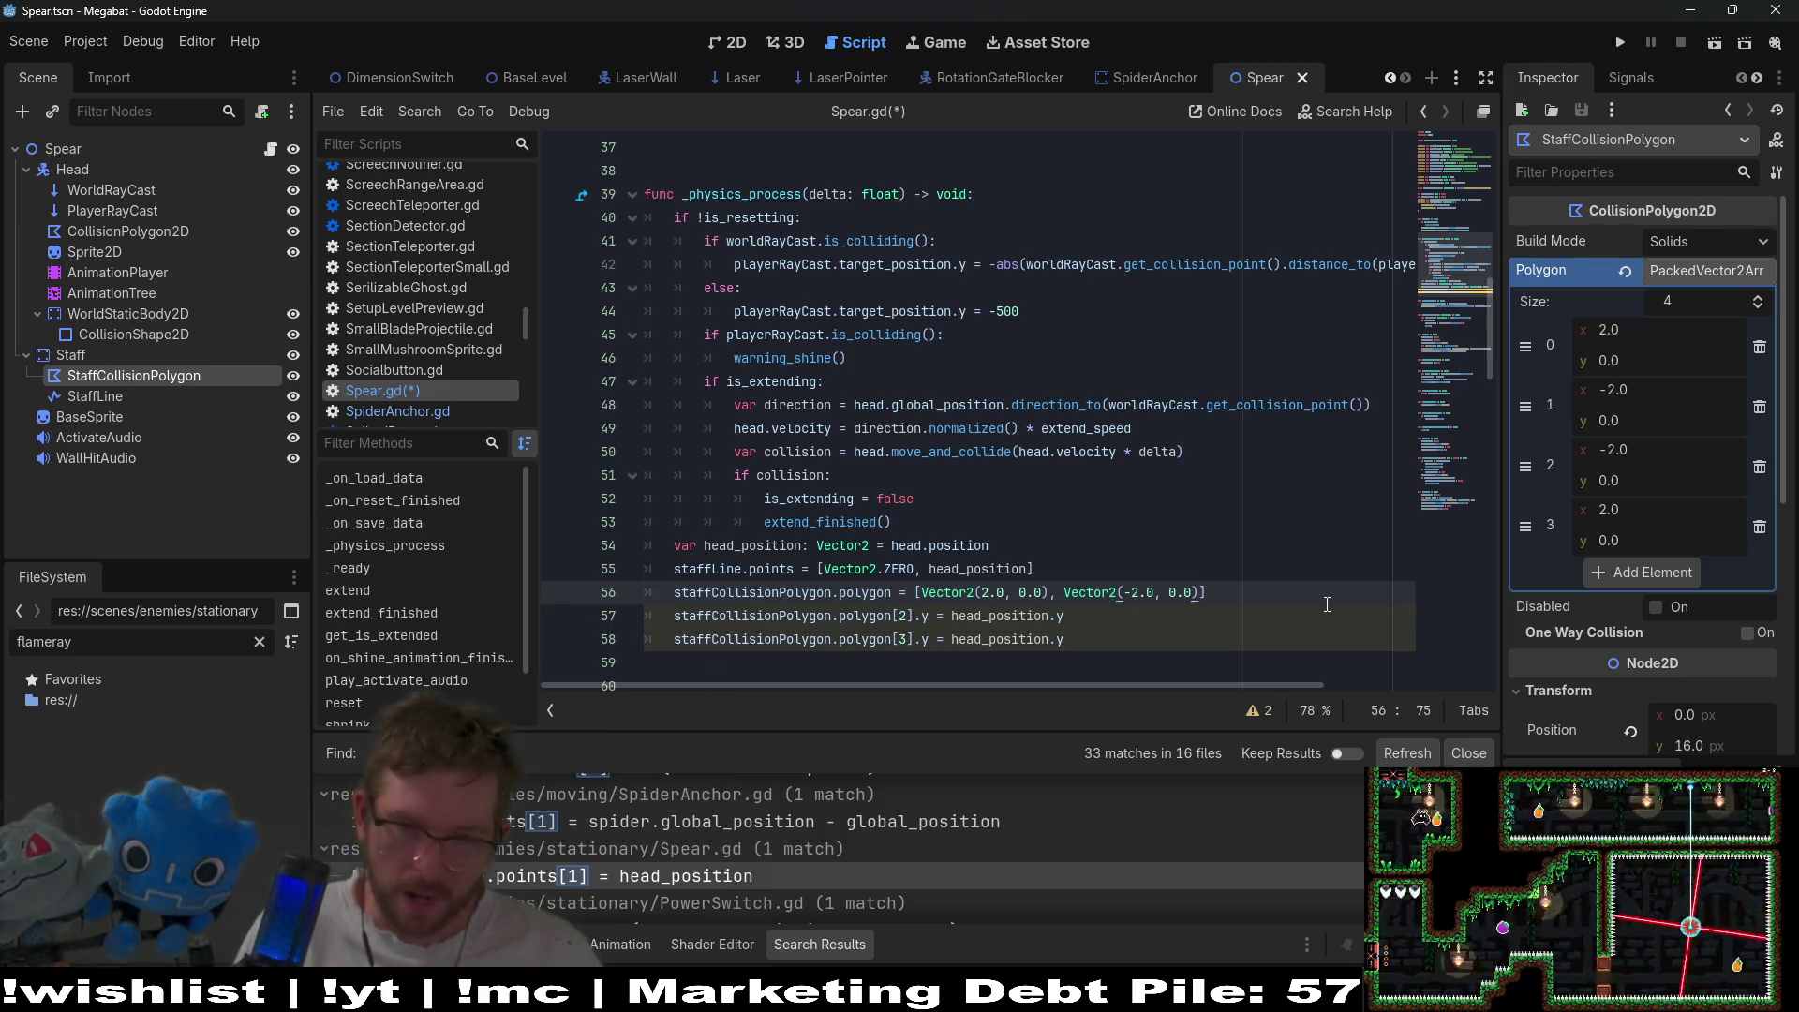
type(", Vec")
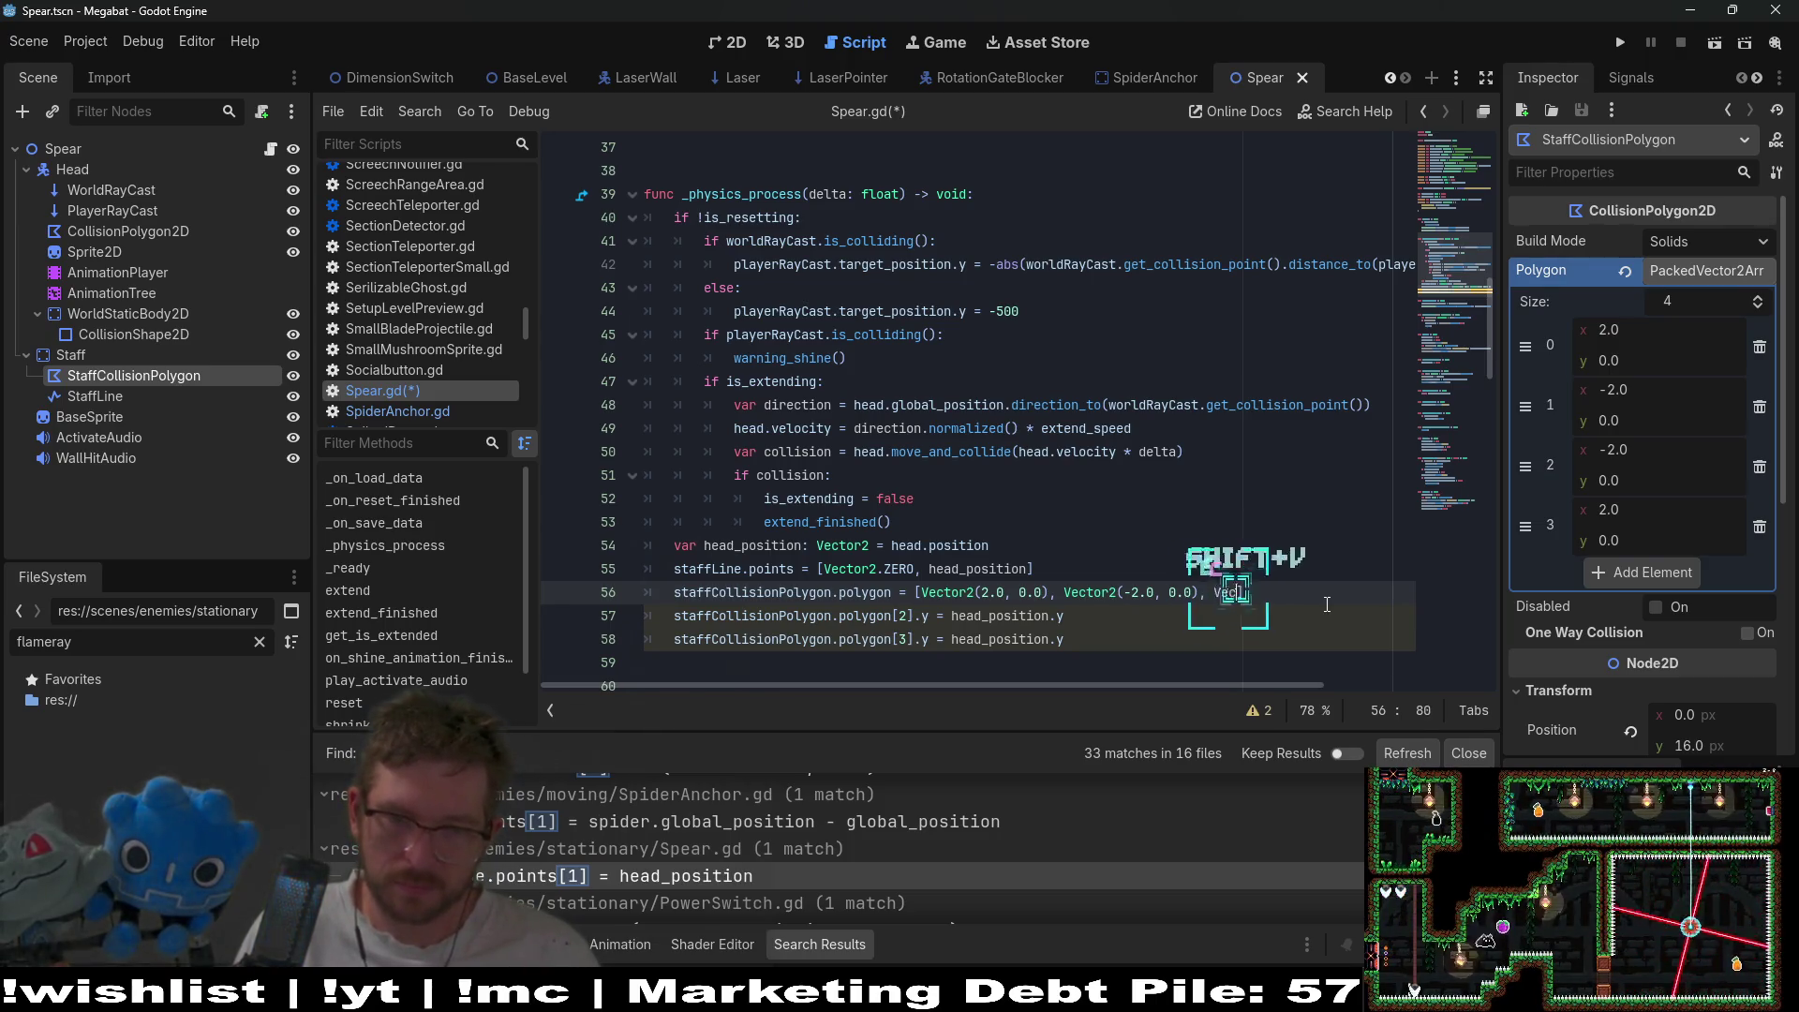
type("o")
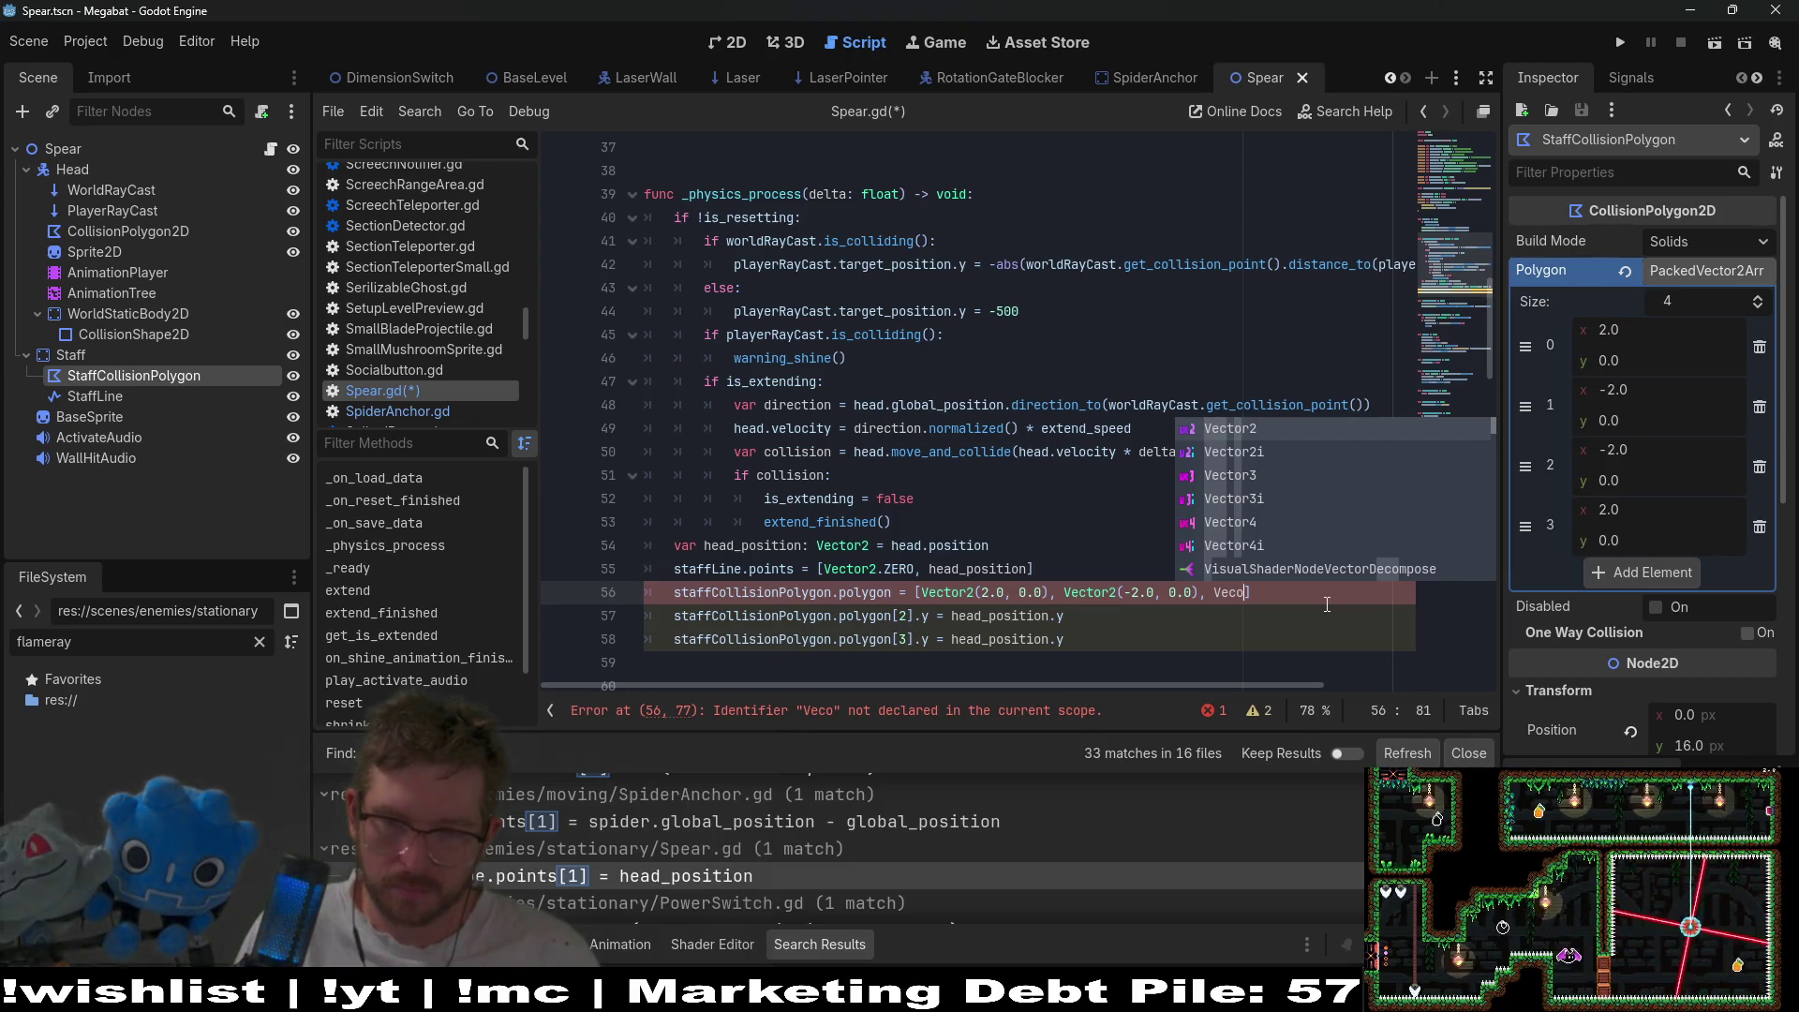
key("Return")
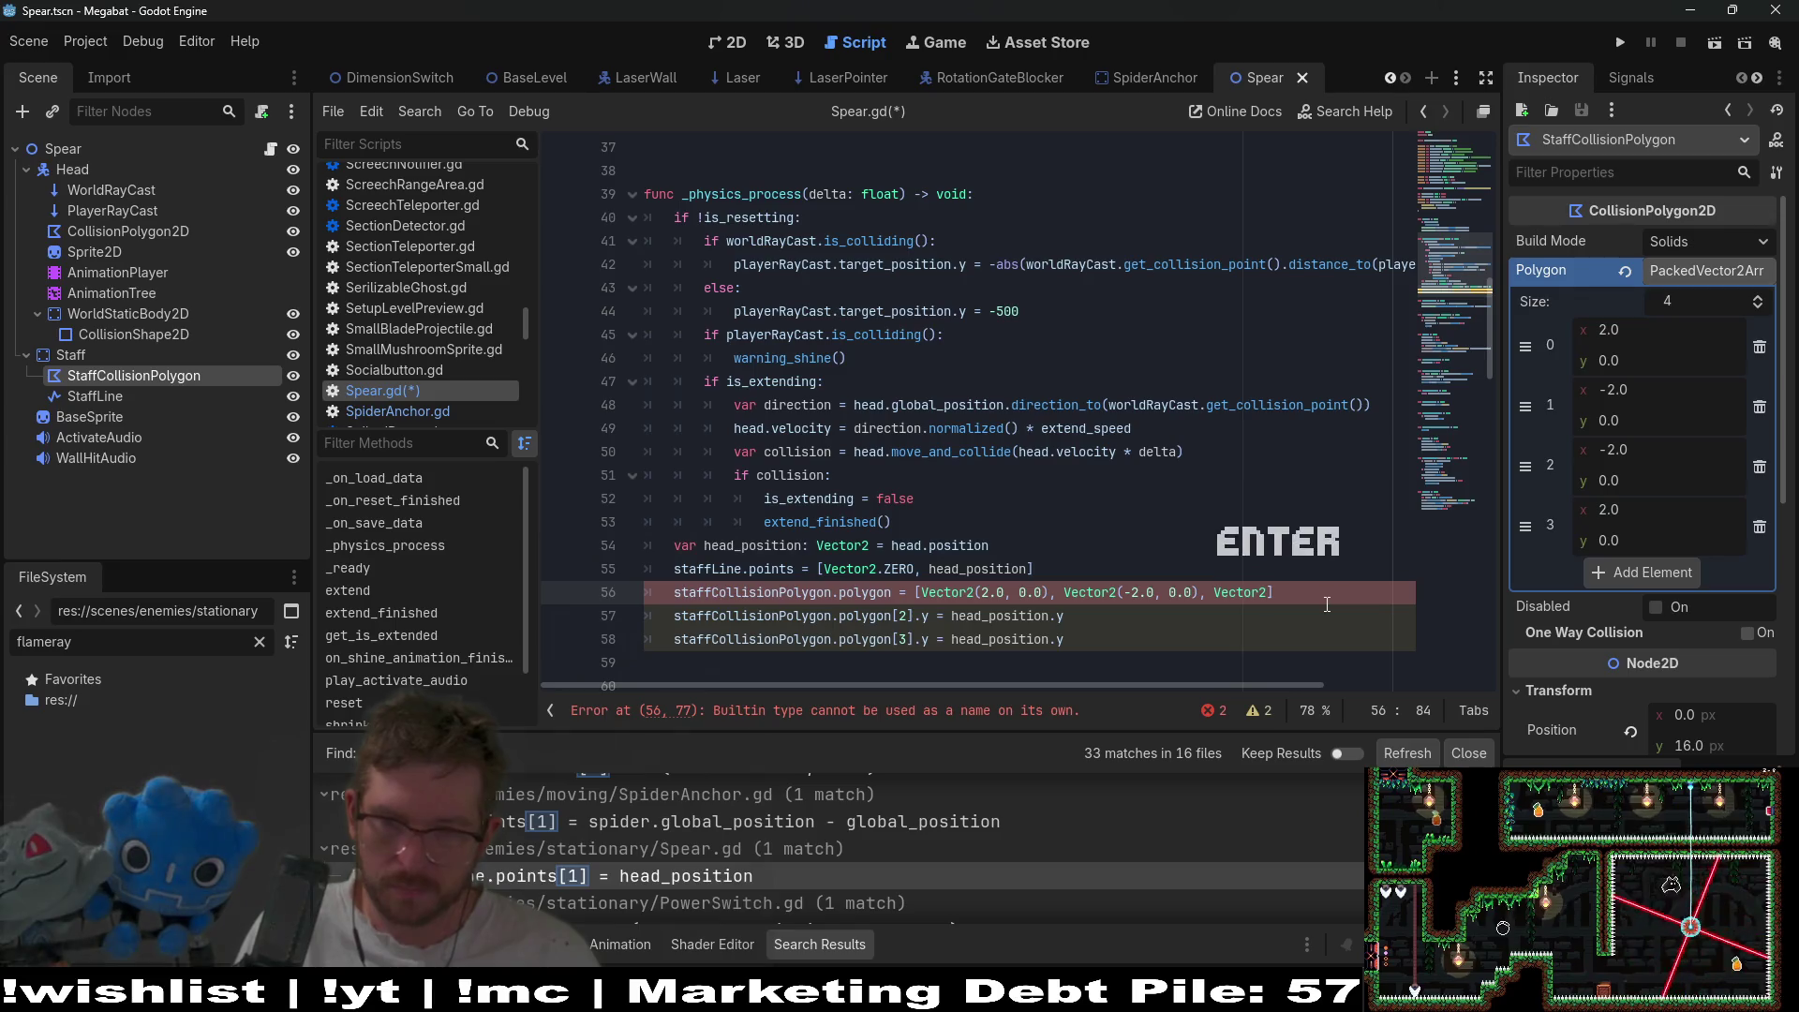
type("(2")
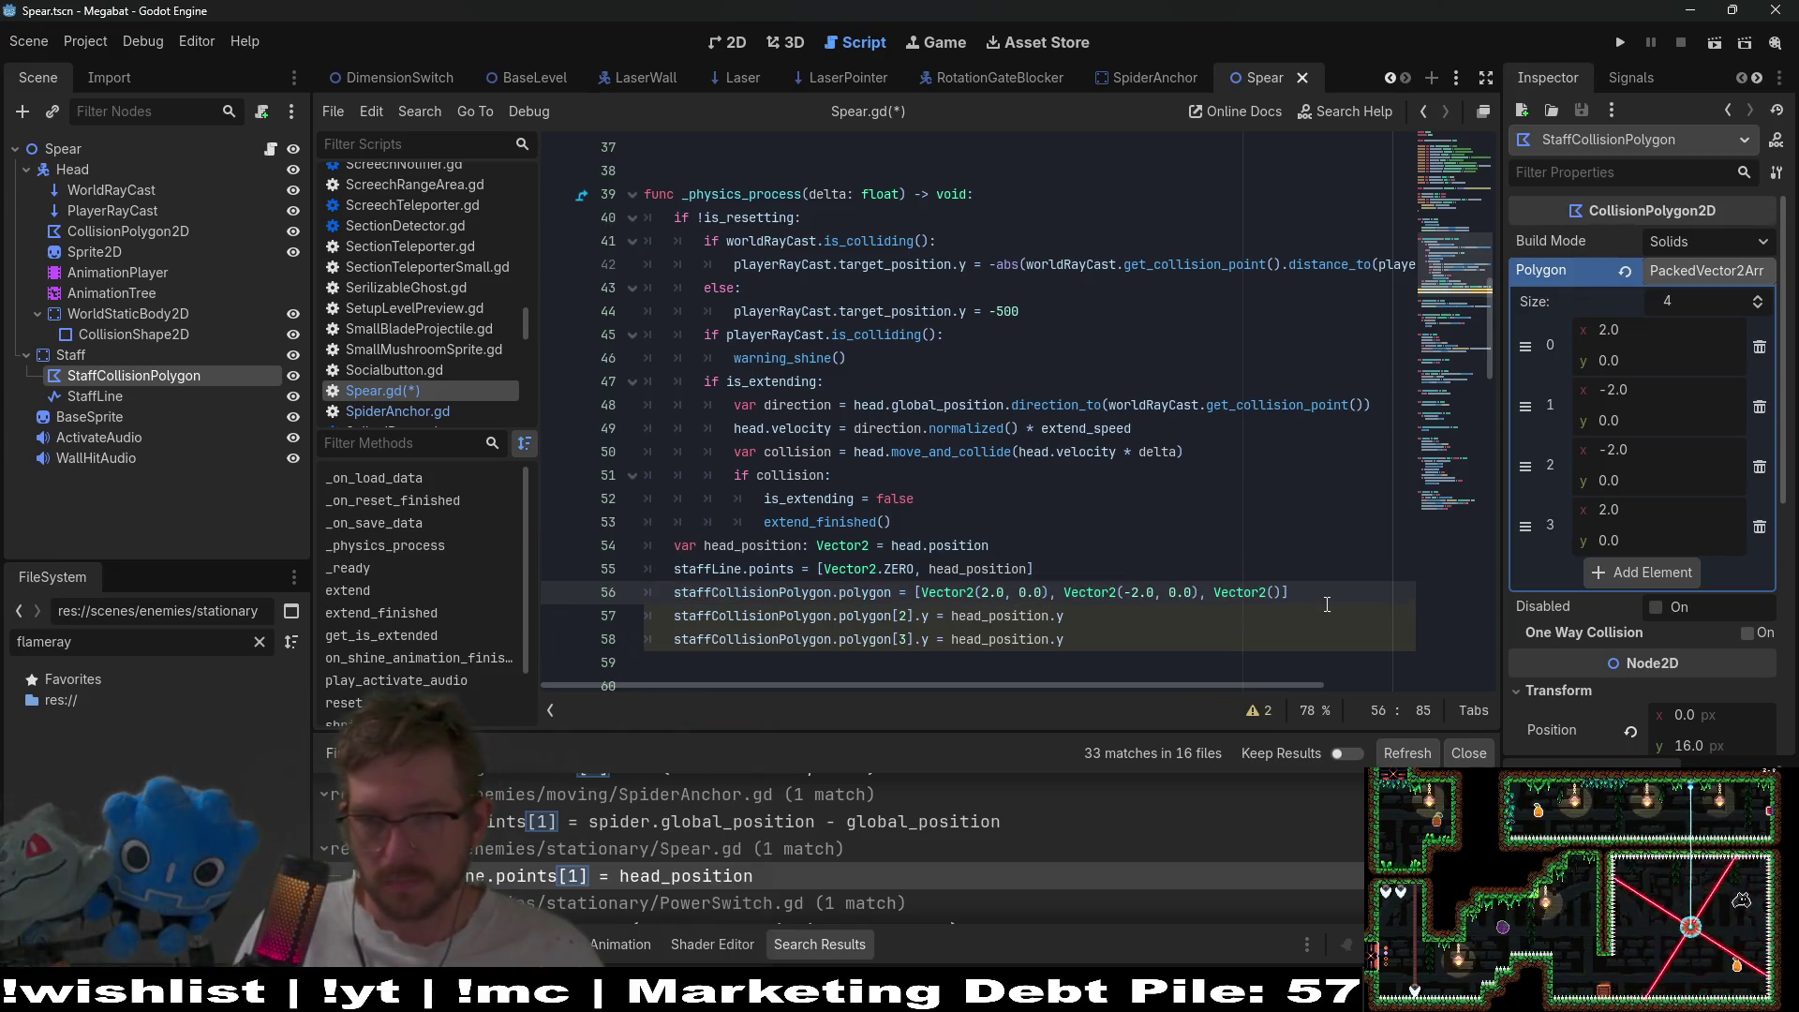
type(".0, head_position.y")
key("ctrl+v")
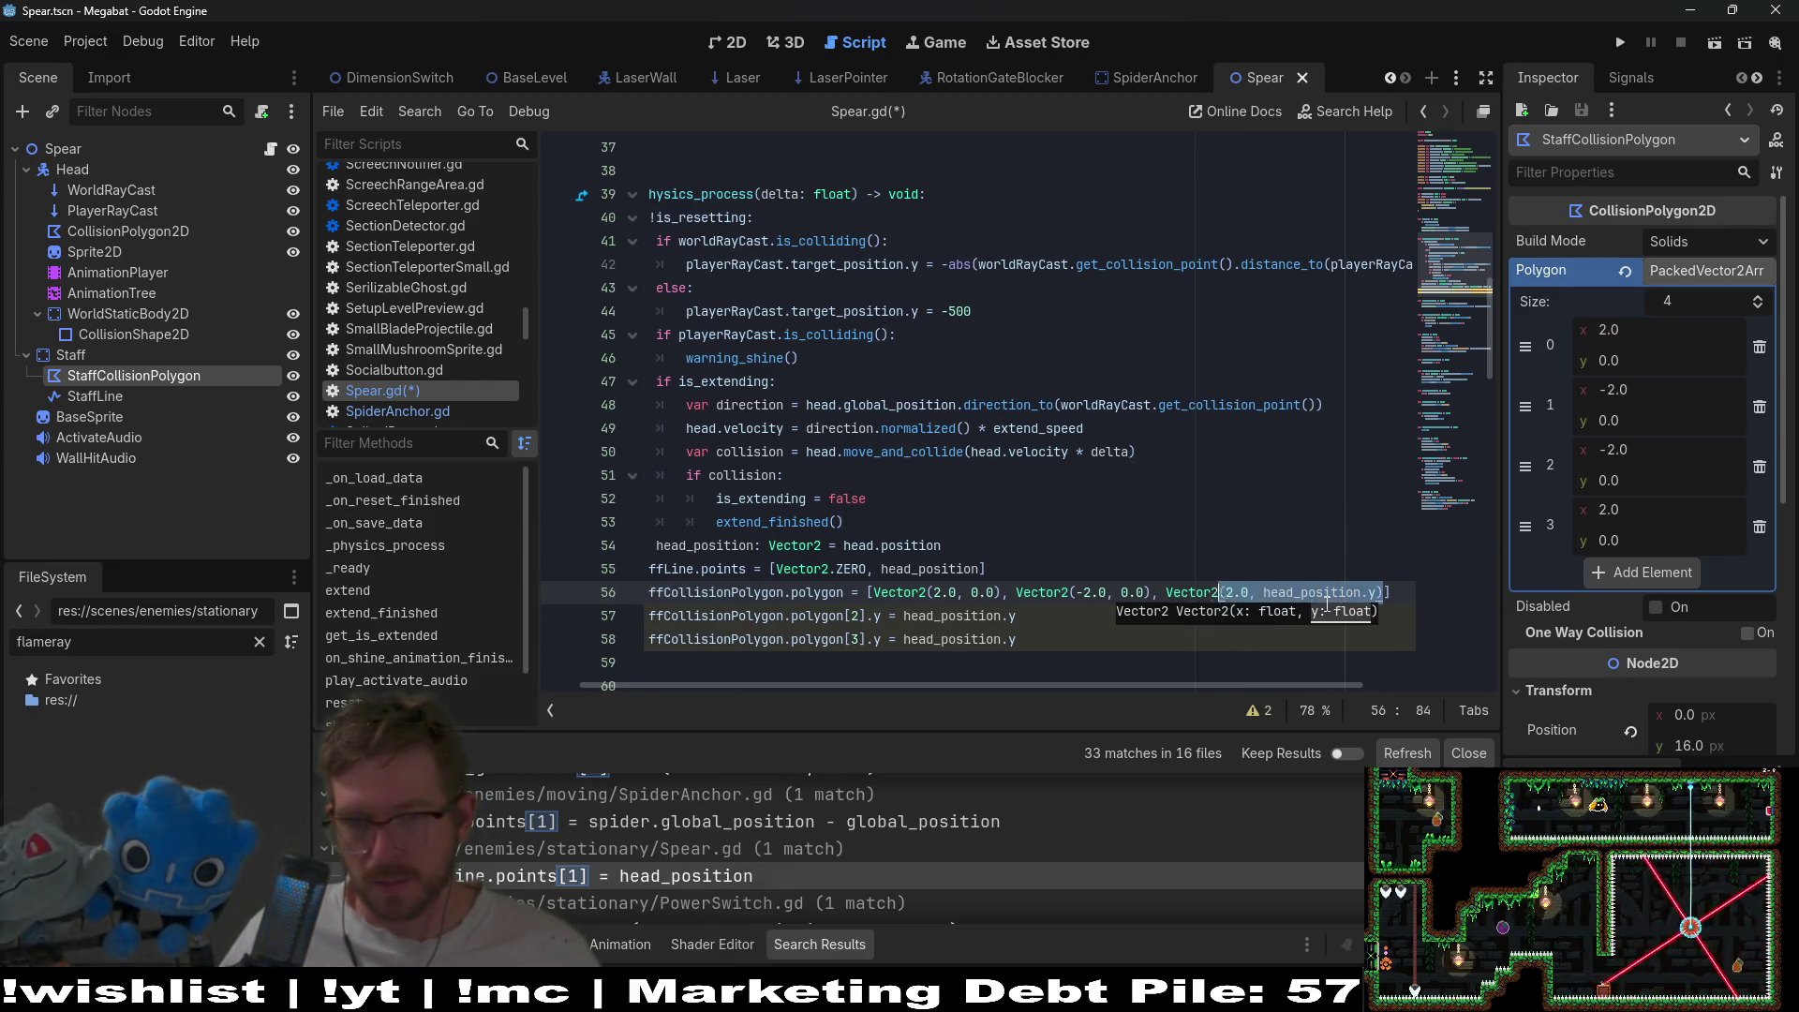
key("Right")
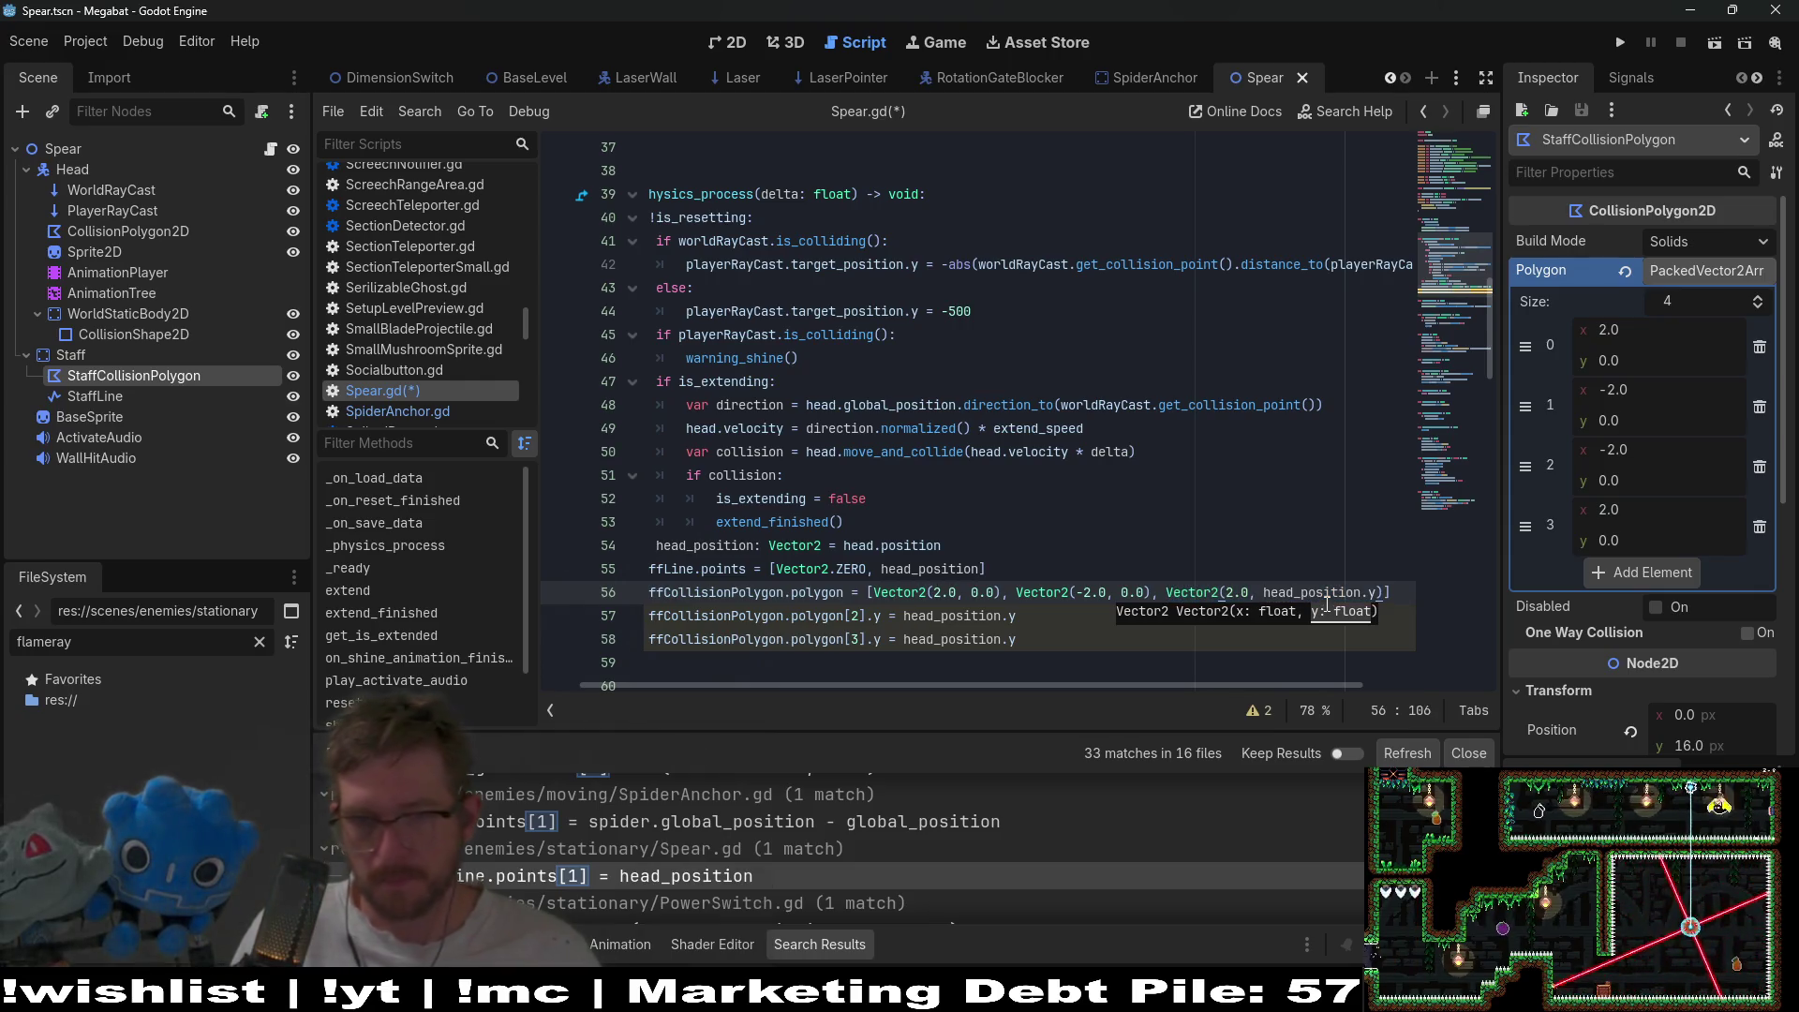
type(",")
type("Vector2(2.0, head_position.y)")
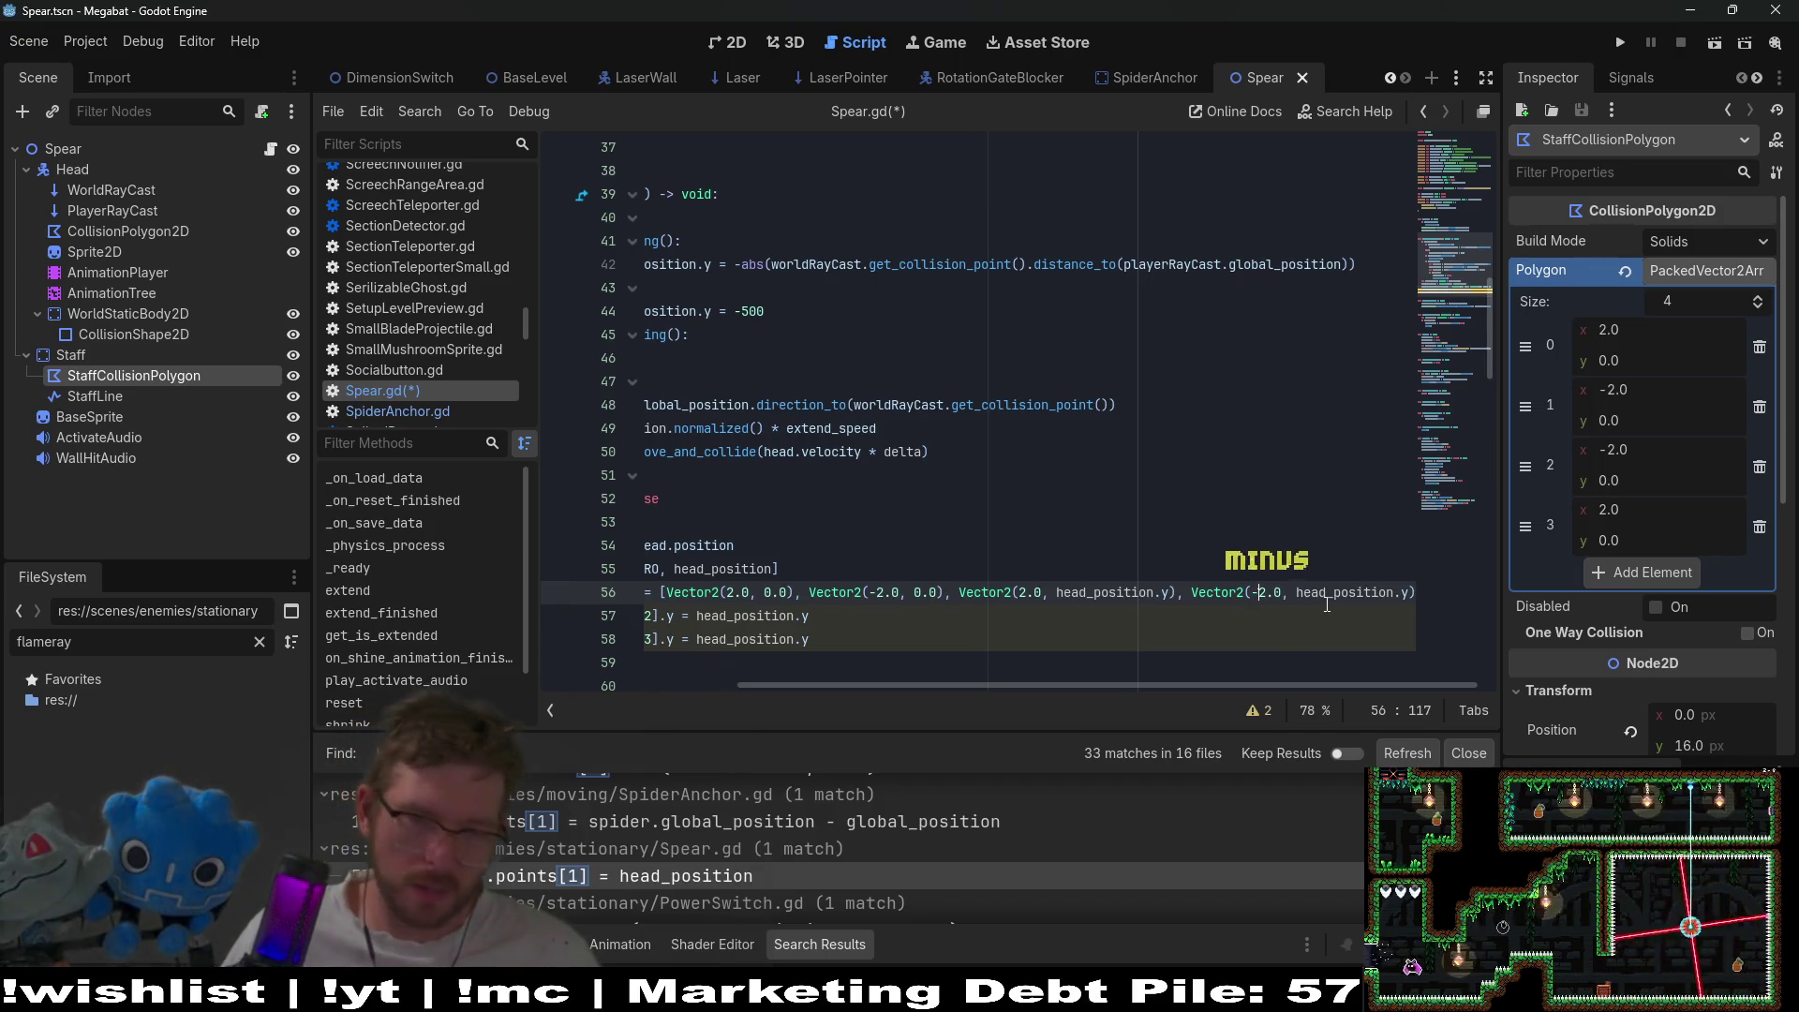
left_click(978, 615)
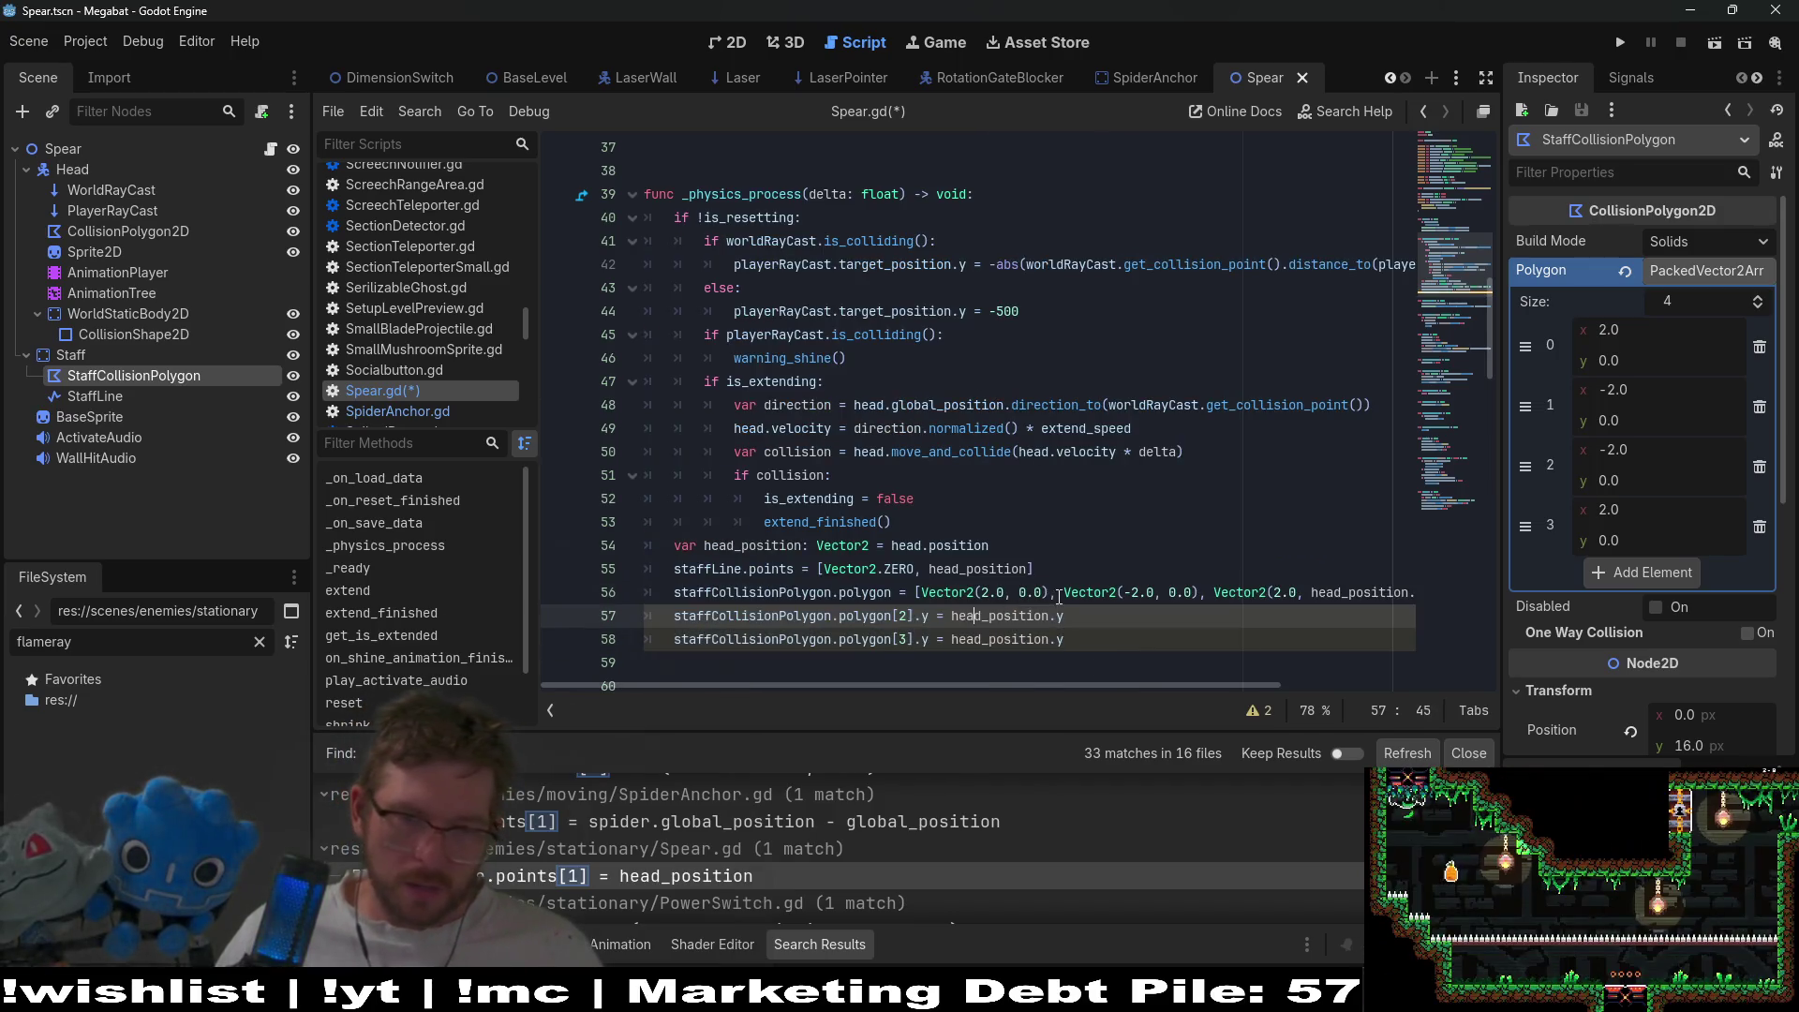
- Put each of the four polygon points and the closing bracket on its own line
left_click(927, 598)
key("Return")
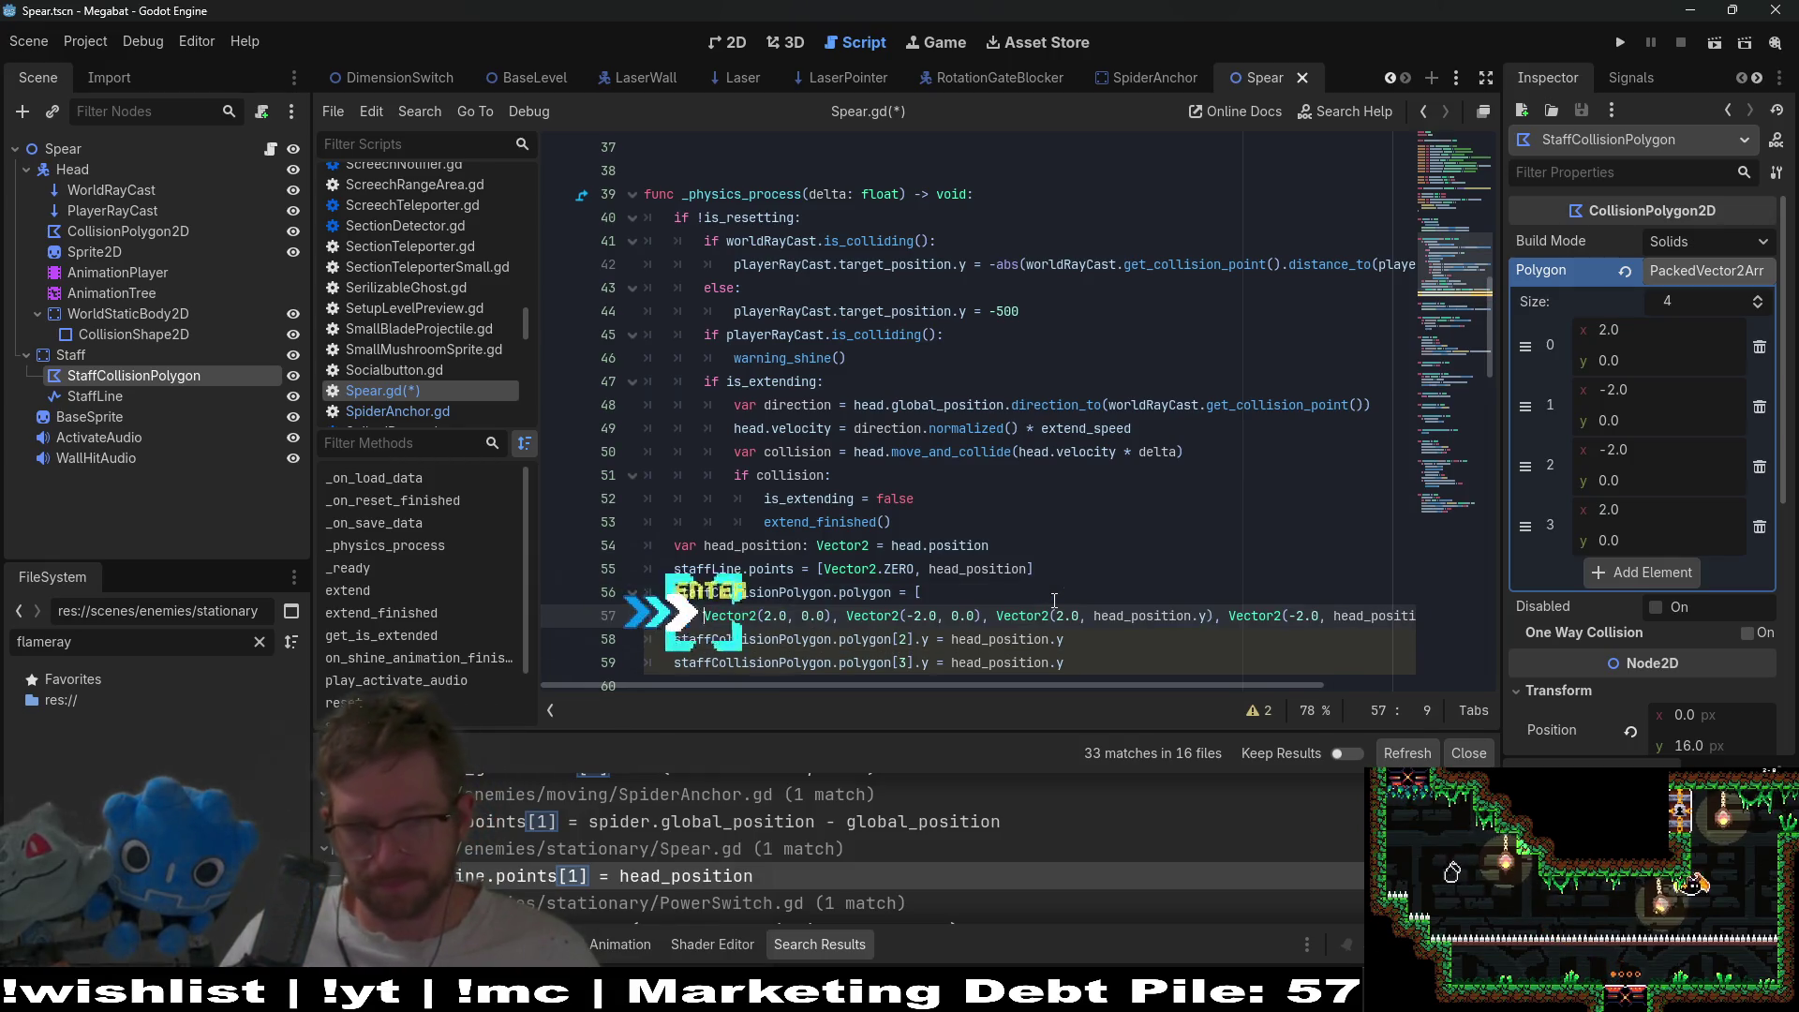
key("ctrl+Right")
key("ctrl+Right")
key("ctrl+Right")
key("Right")
key("Right")
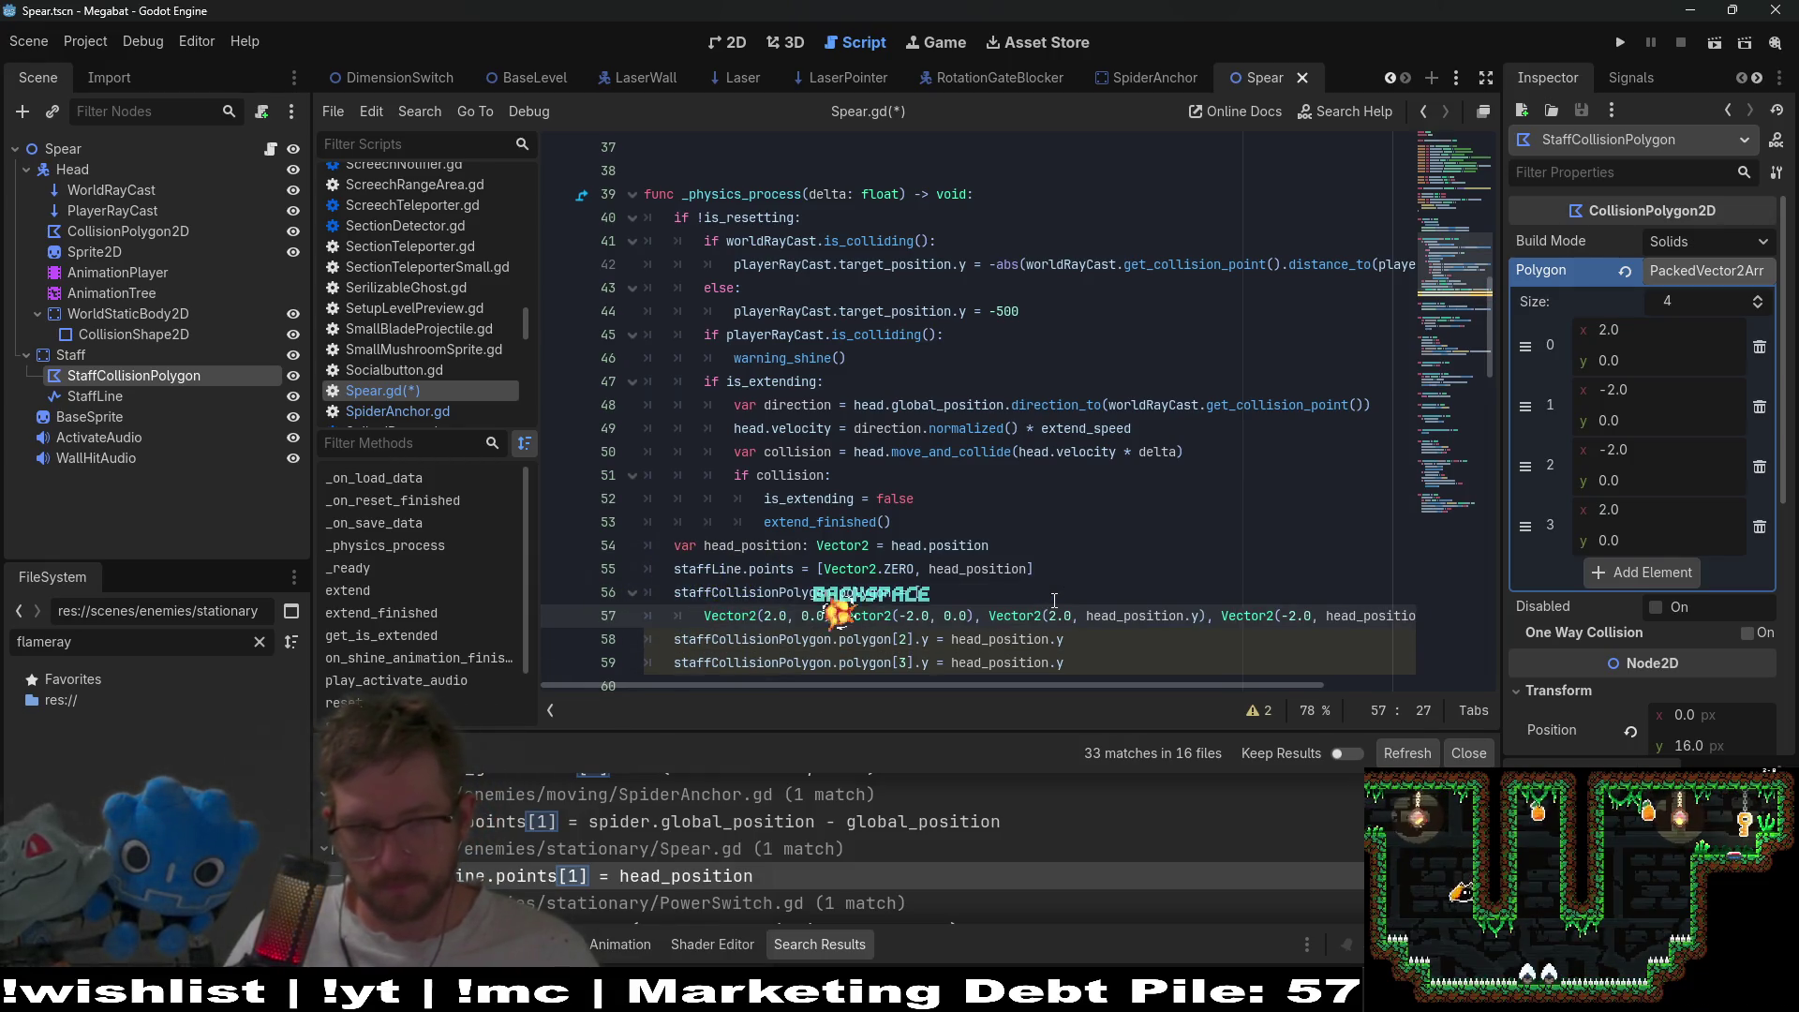
key("BackSpace")
key("Return")
key("ctrl+Right")
key("ctrl+Right")
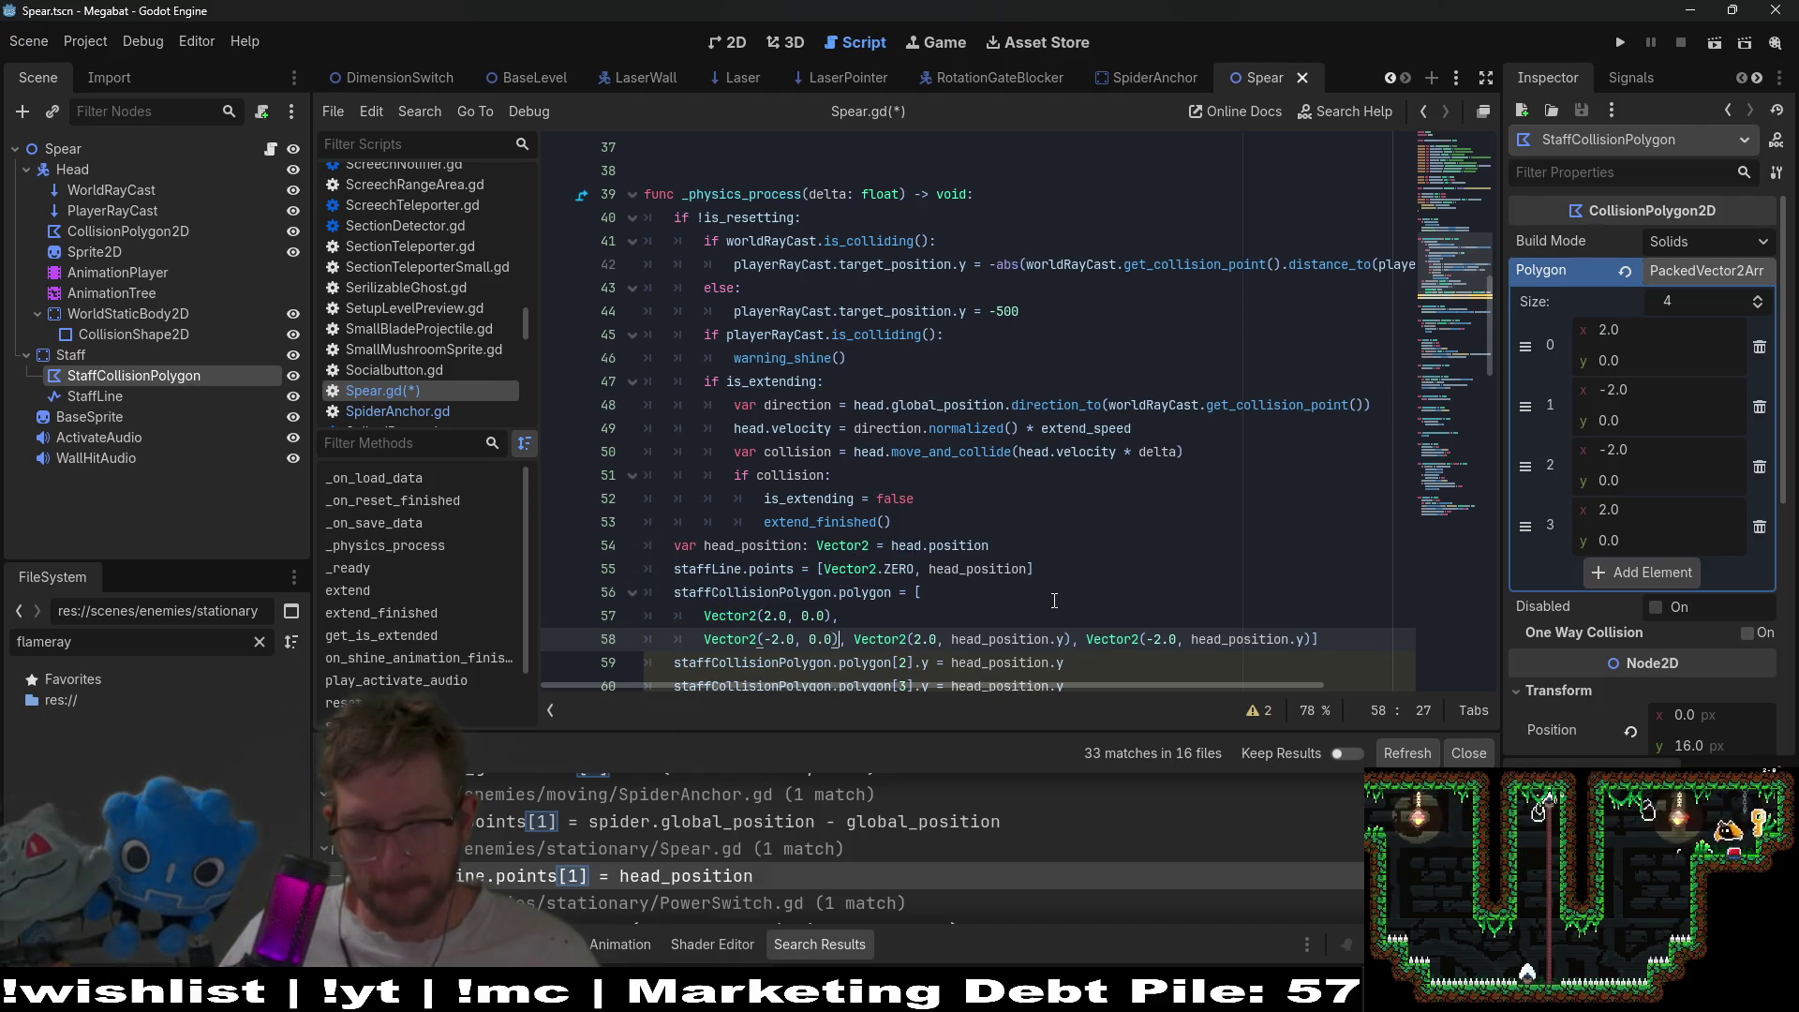
key("BackSpace")
key("Return")
key("ctrl+Right")
key("ctrl+Right")
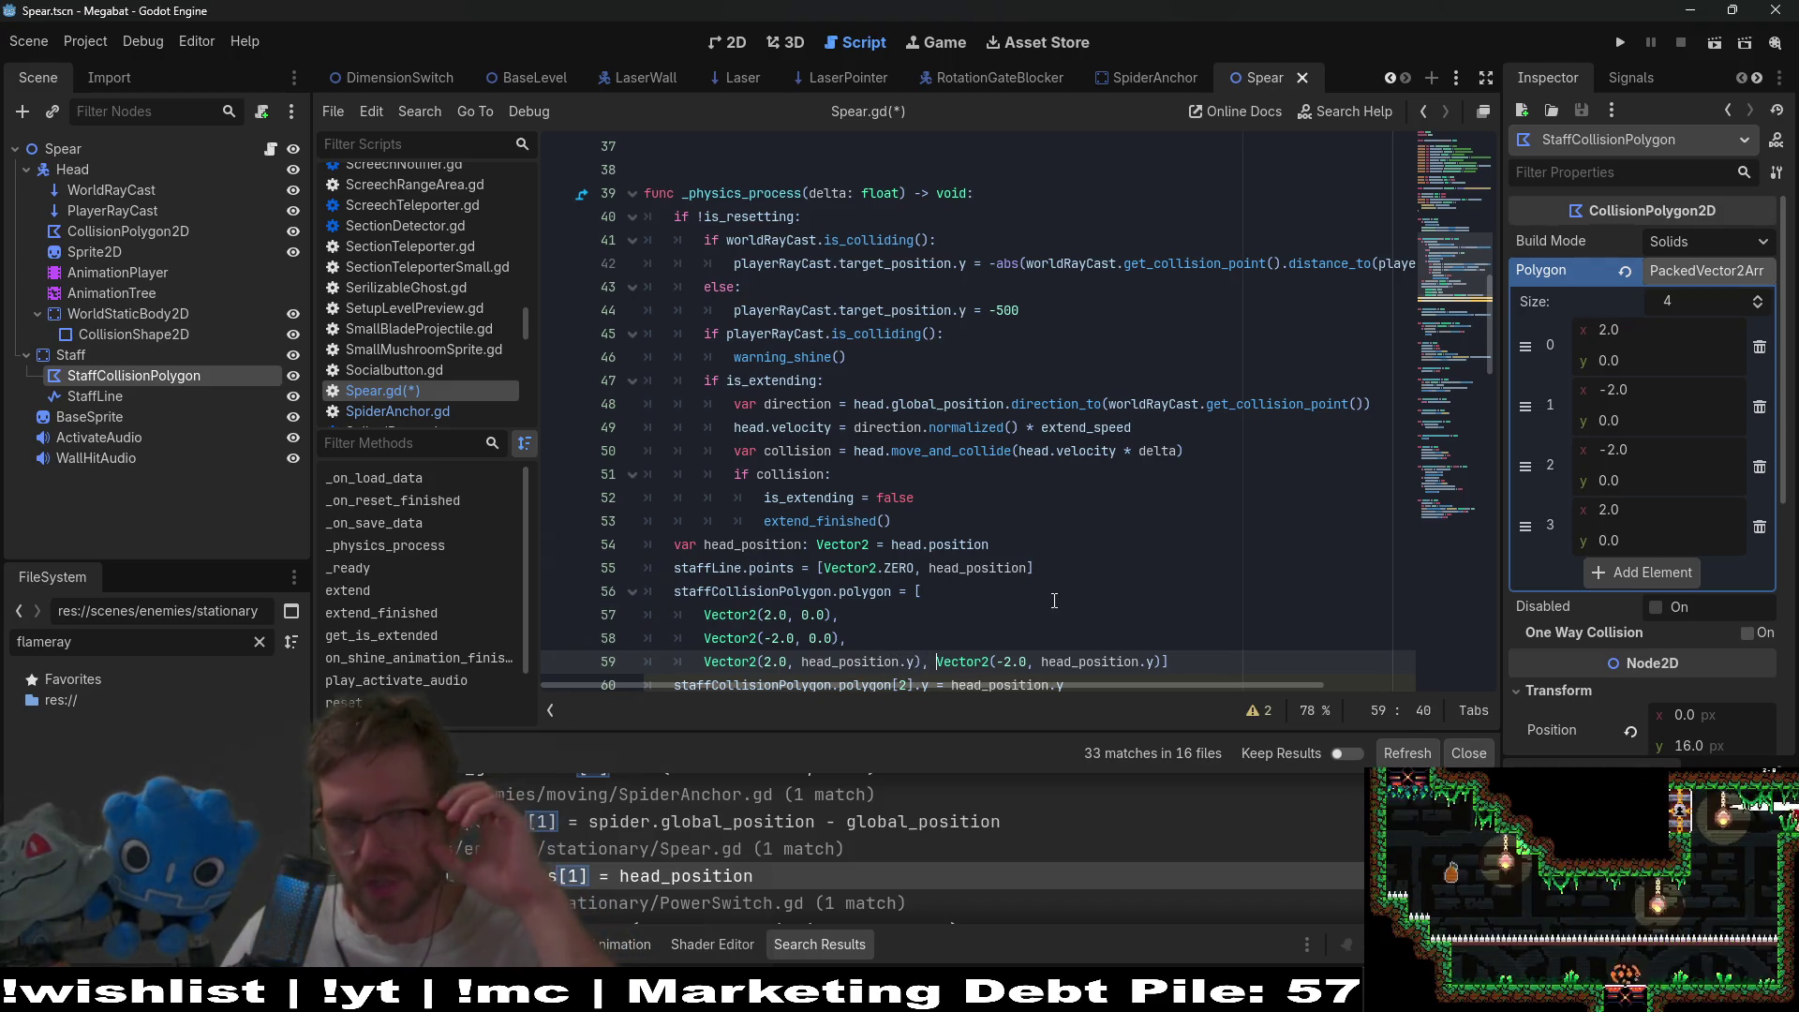
key("Right")
key("Right")
key("BackSpace")
key("Return")
key("Right")
key("Right")
key("Right")
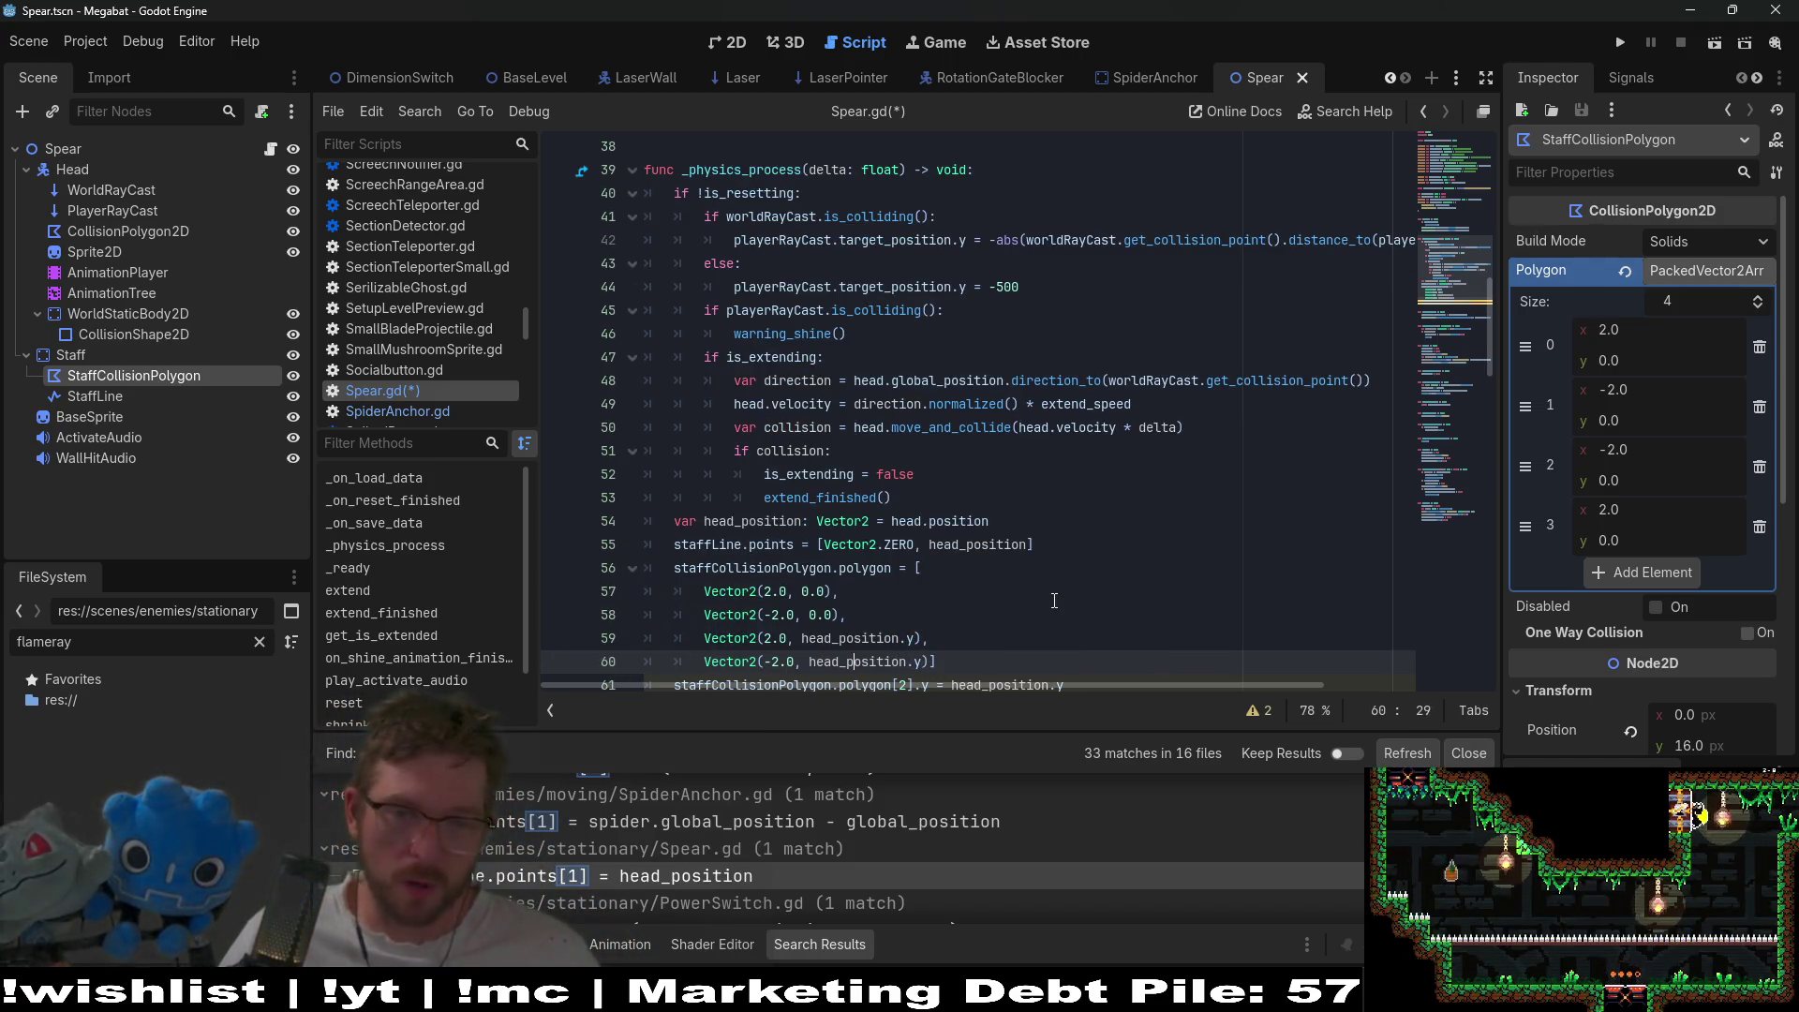
key("Return")
key("BackSpace")
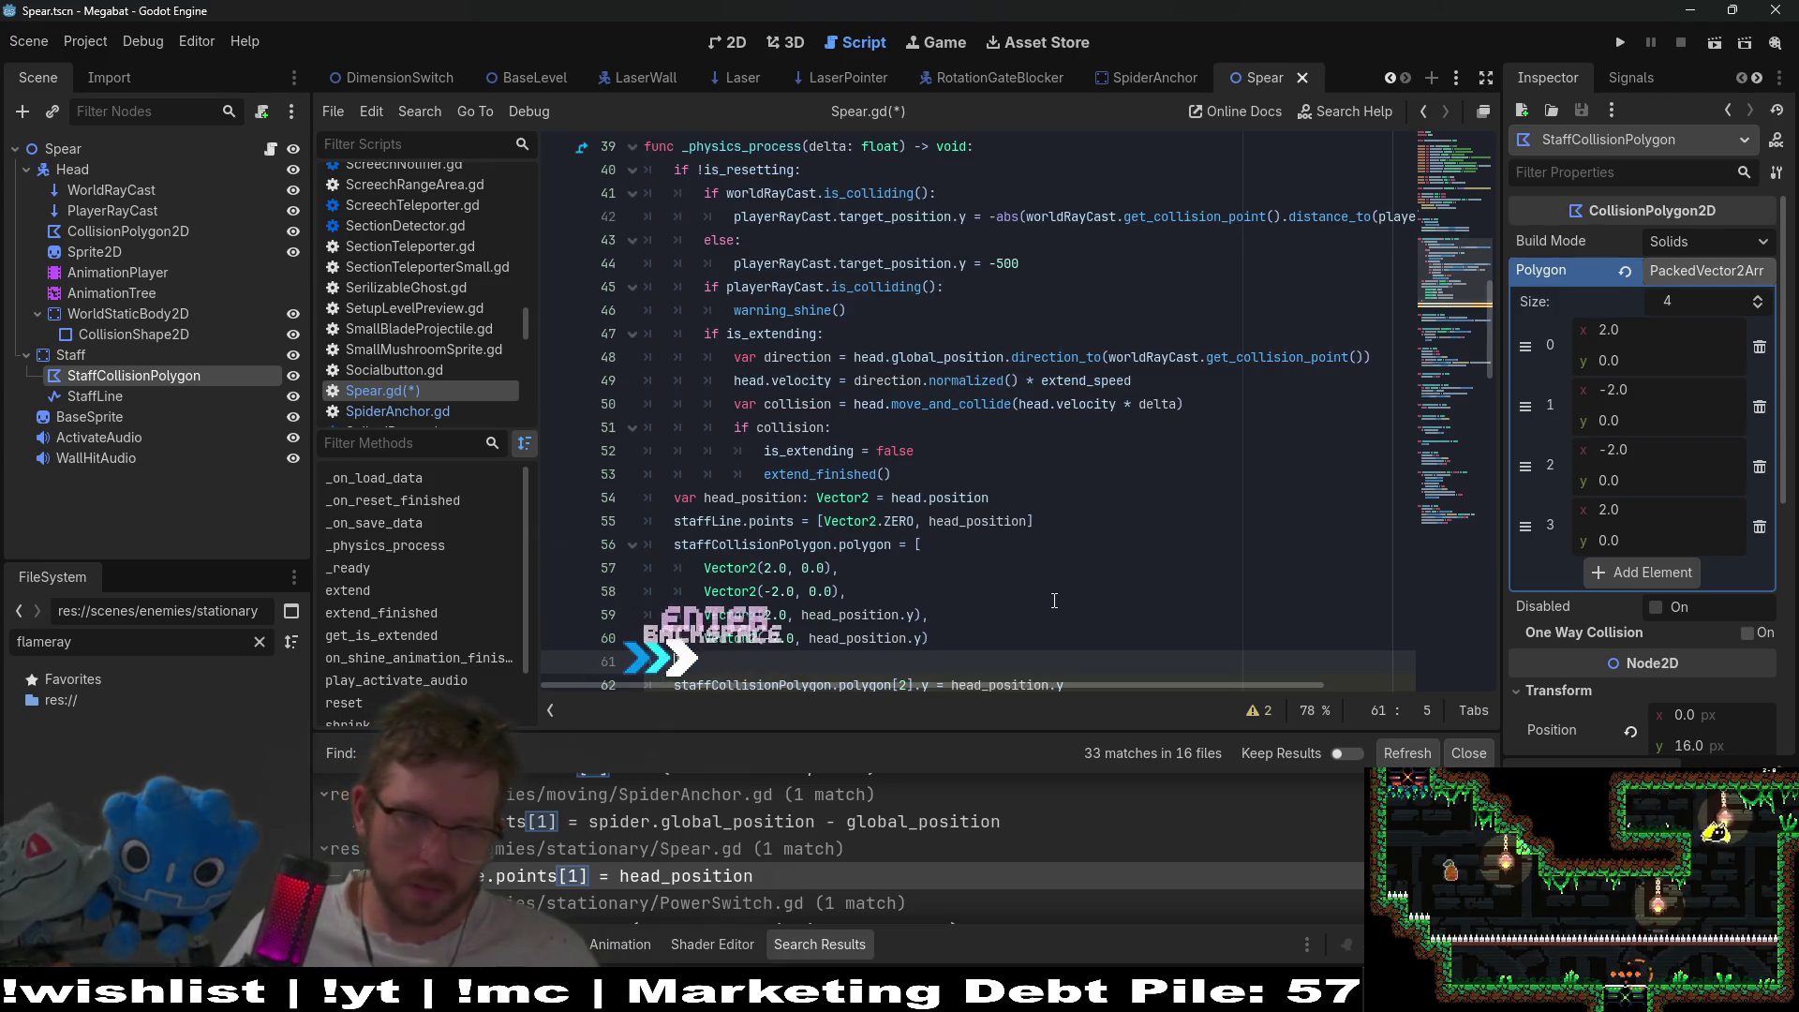
- Flip the x signs so the third point is -2.0 and the fourth is 2.0
scroll(1054, 601, "down", 4)
left_click_drag(1097, 428, 1097, 385)
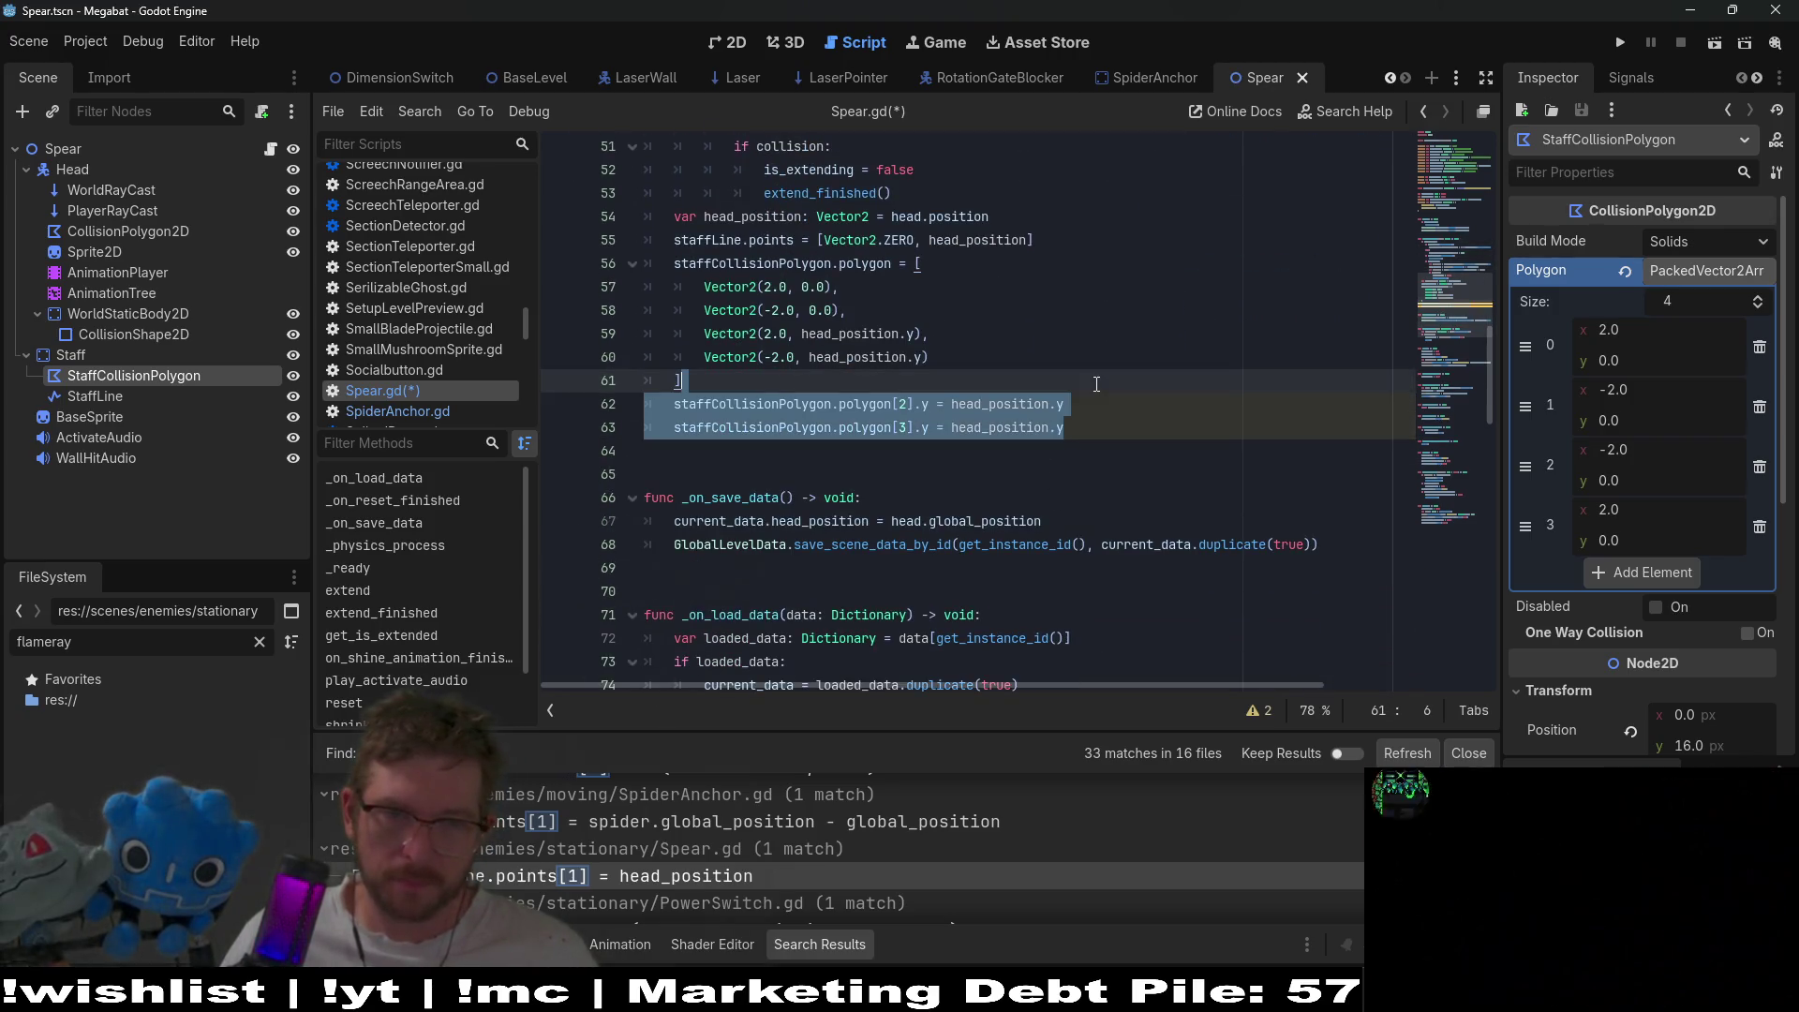
key("BackSpace")
key("ctrl+z")
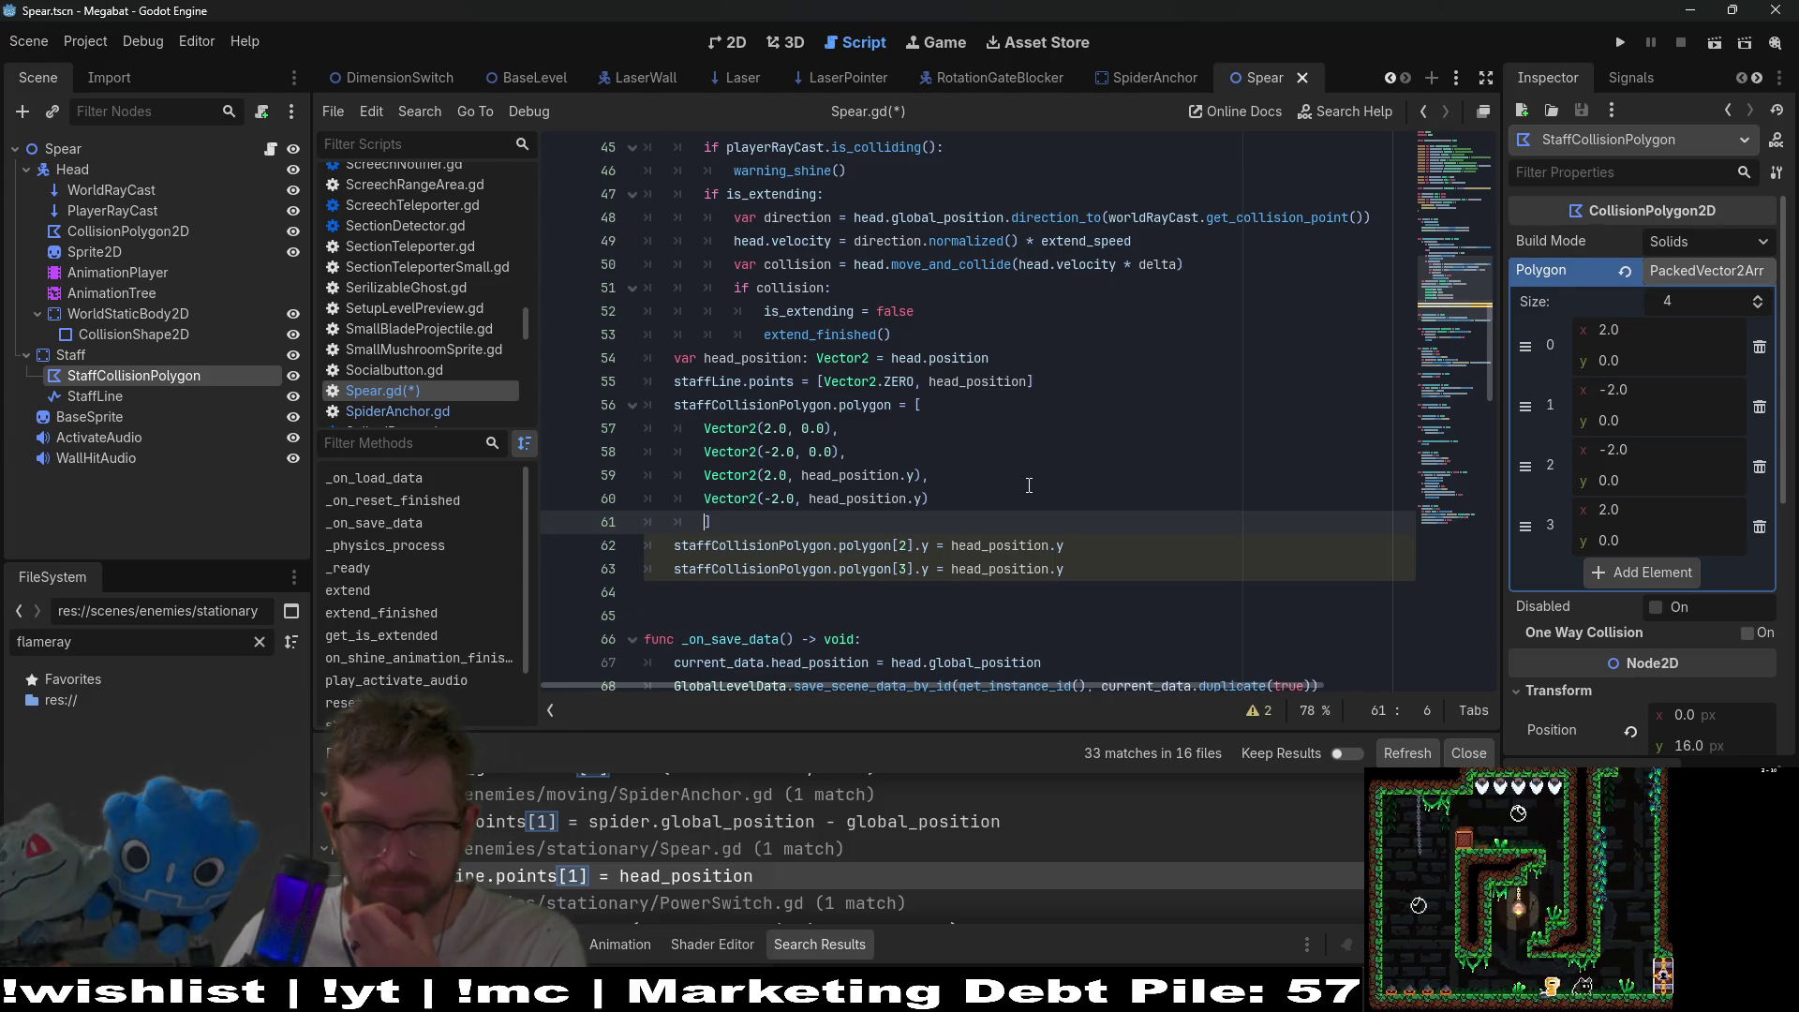
left_click(764, 476)
type("-")
key("Down")
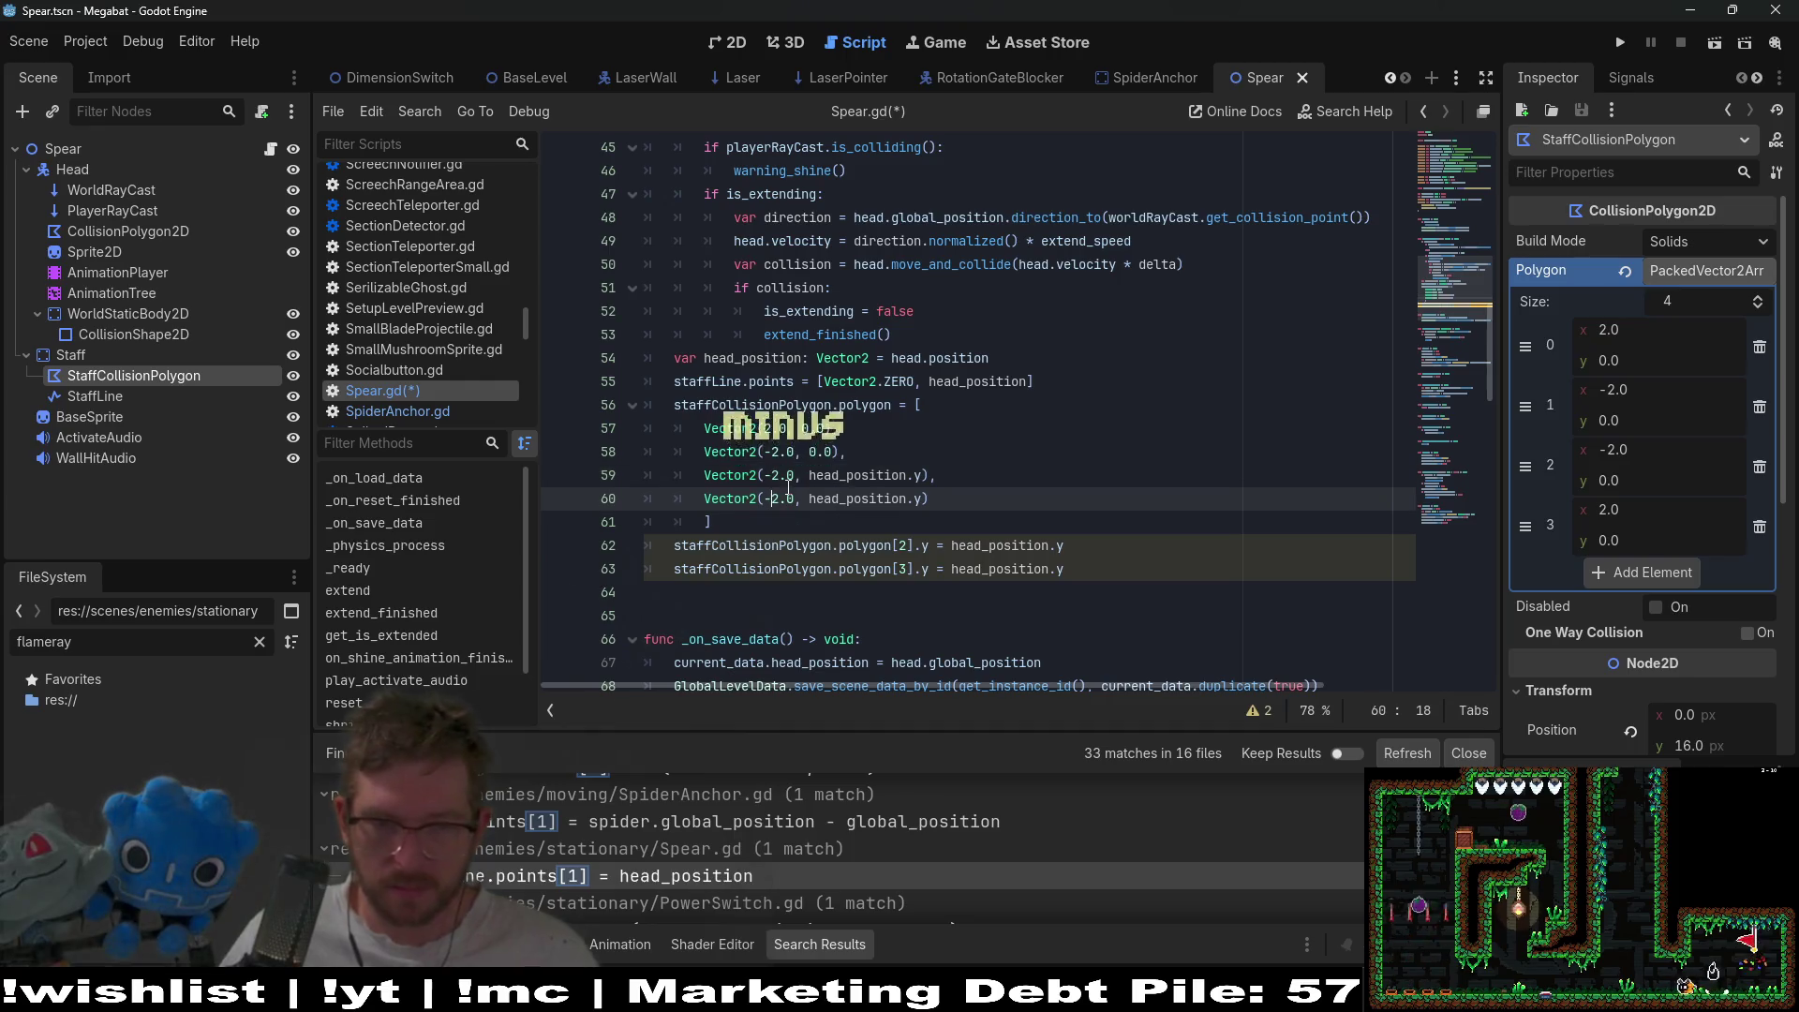
key("BackSpace")
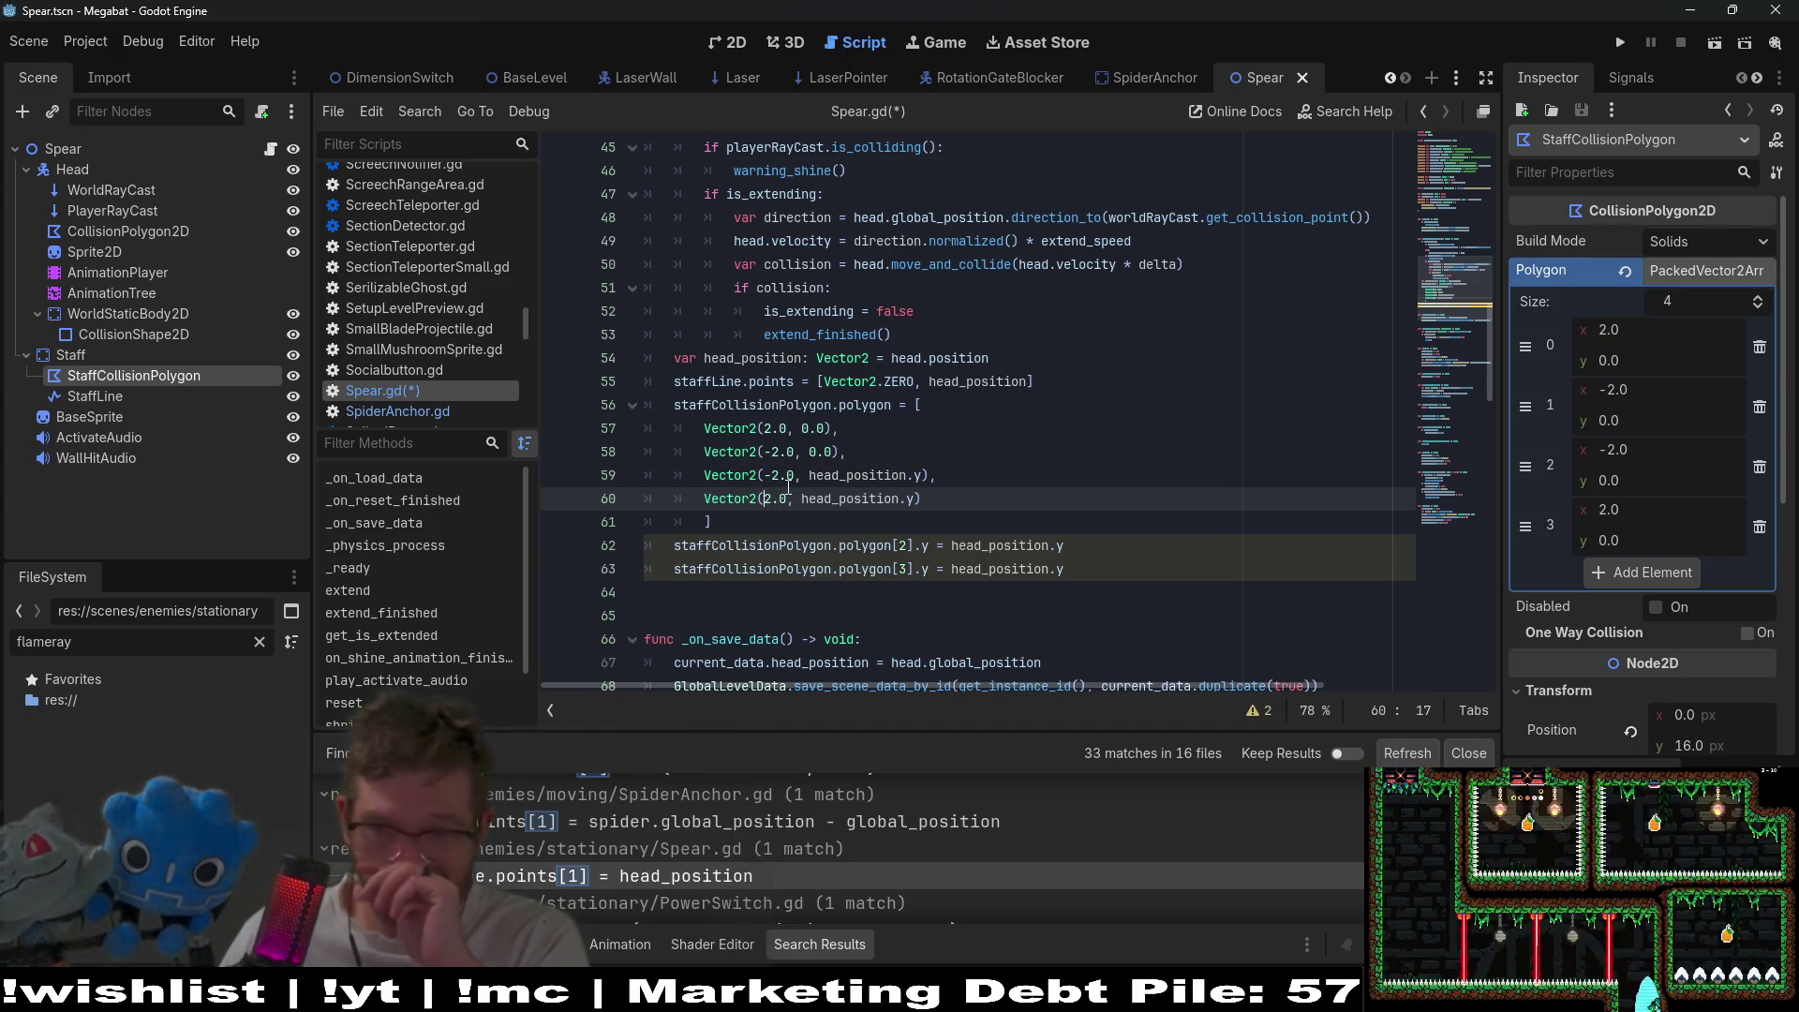
- Delete the polygon[2]/[3].y assignment lines, outdent the closing bracket, and save Spear.gd
left_click(959, 482)
left_click_drag(1078, 569, 1083, 526)
key("BackSpace")
key("Left")
key("BackSpace")
key("ctrl+s")
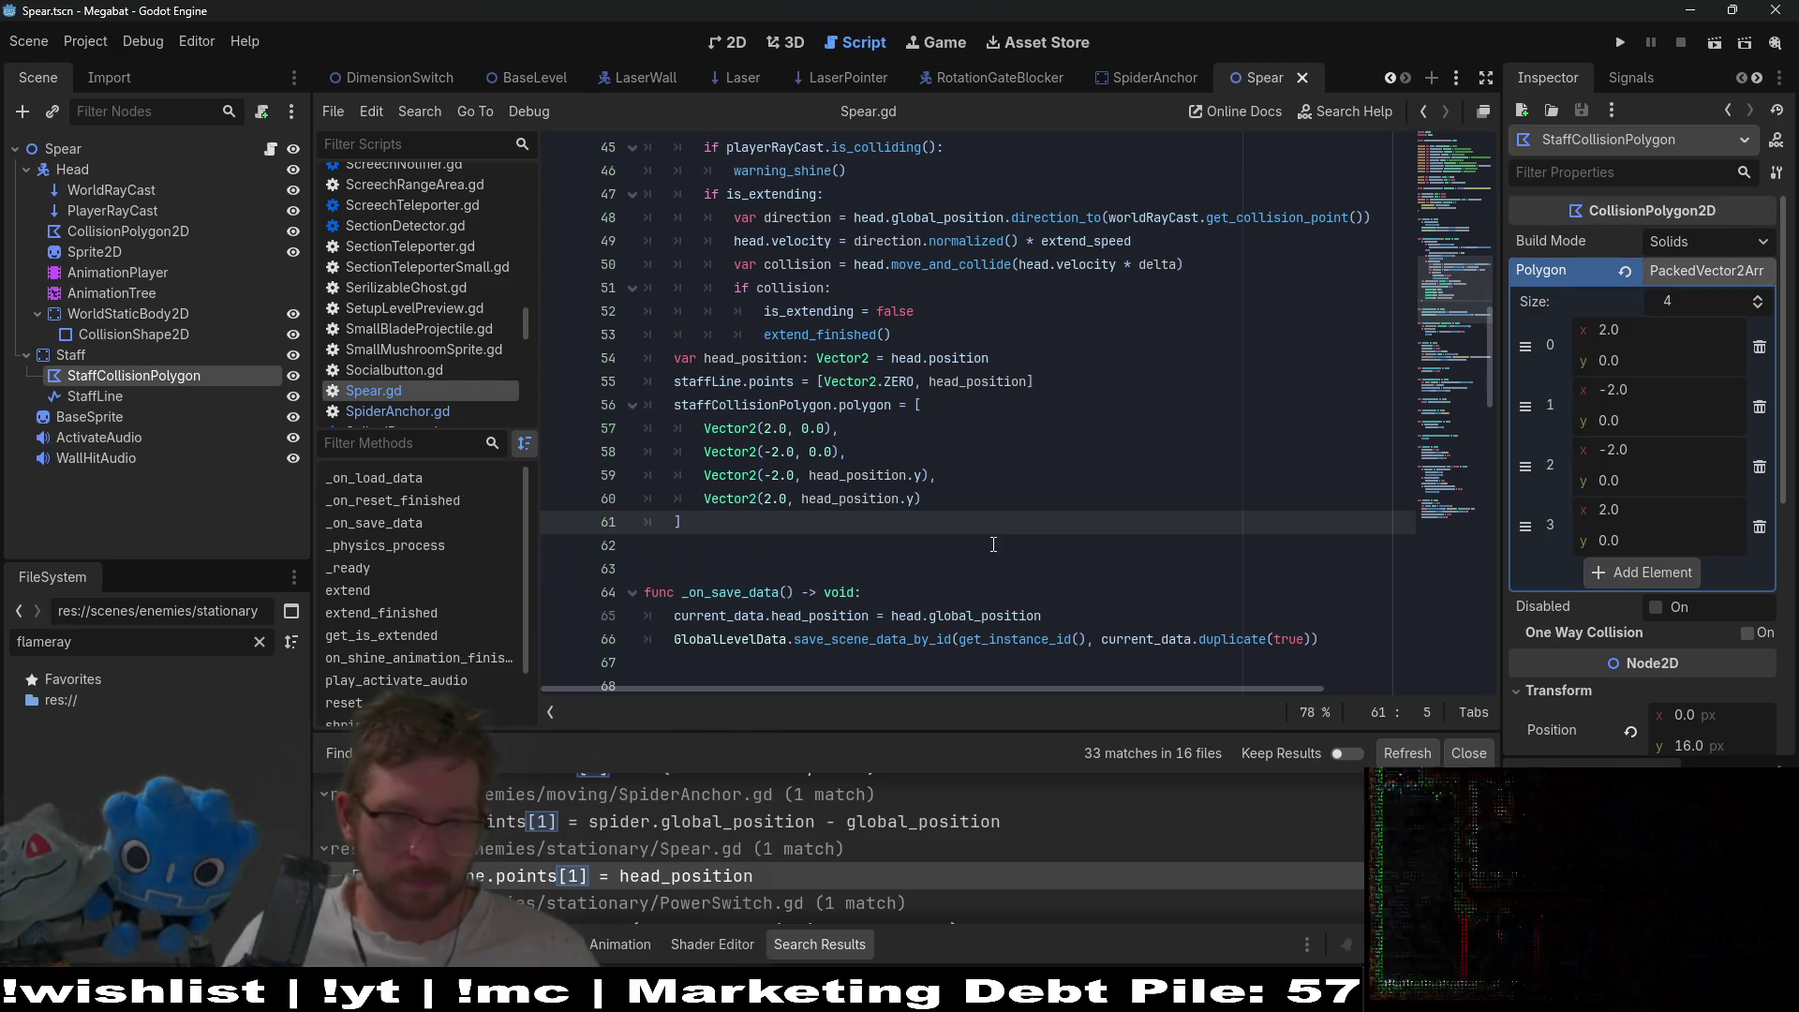
- Check the PowerSwitch.gd search match, then open FrogSlingShot.gd at its line2D.points[1] line
scroll(761, 872, "down", 1)
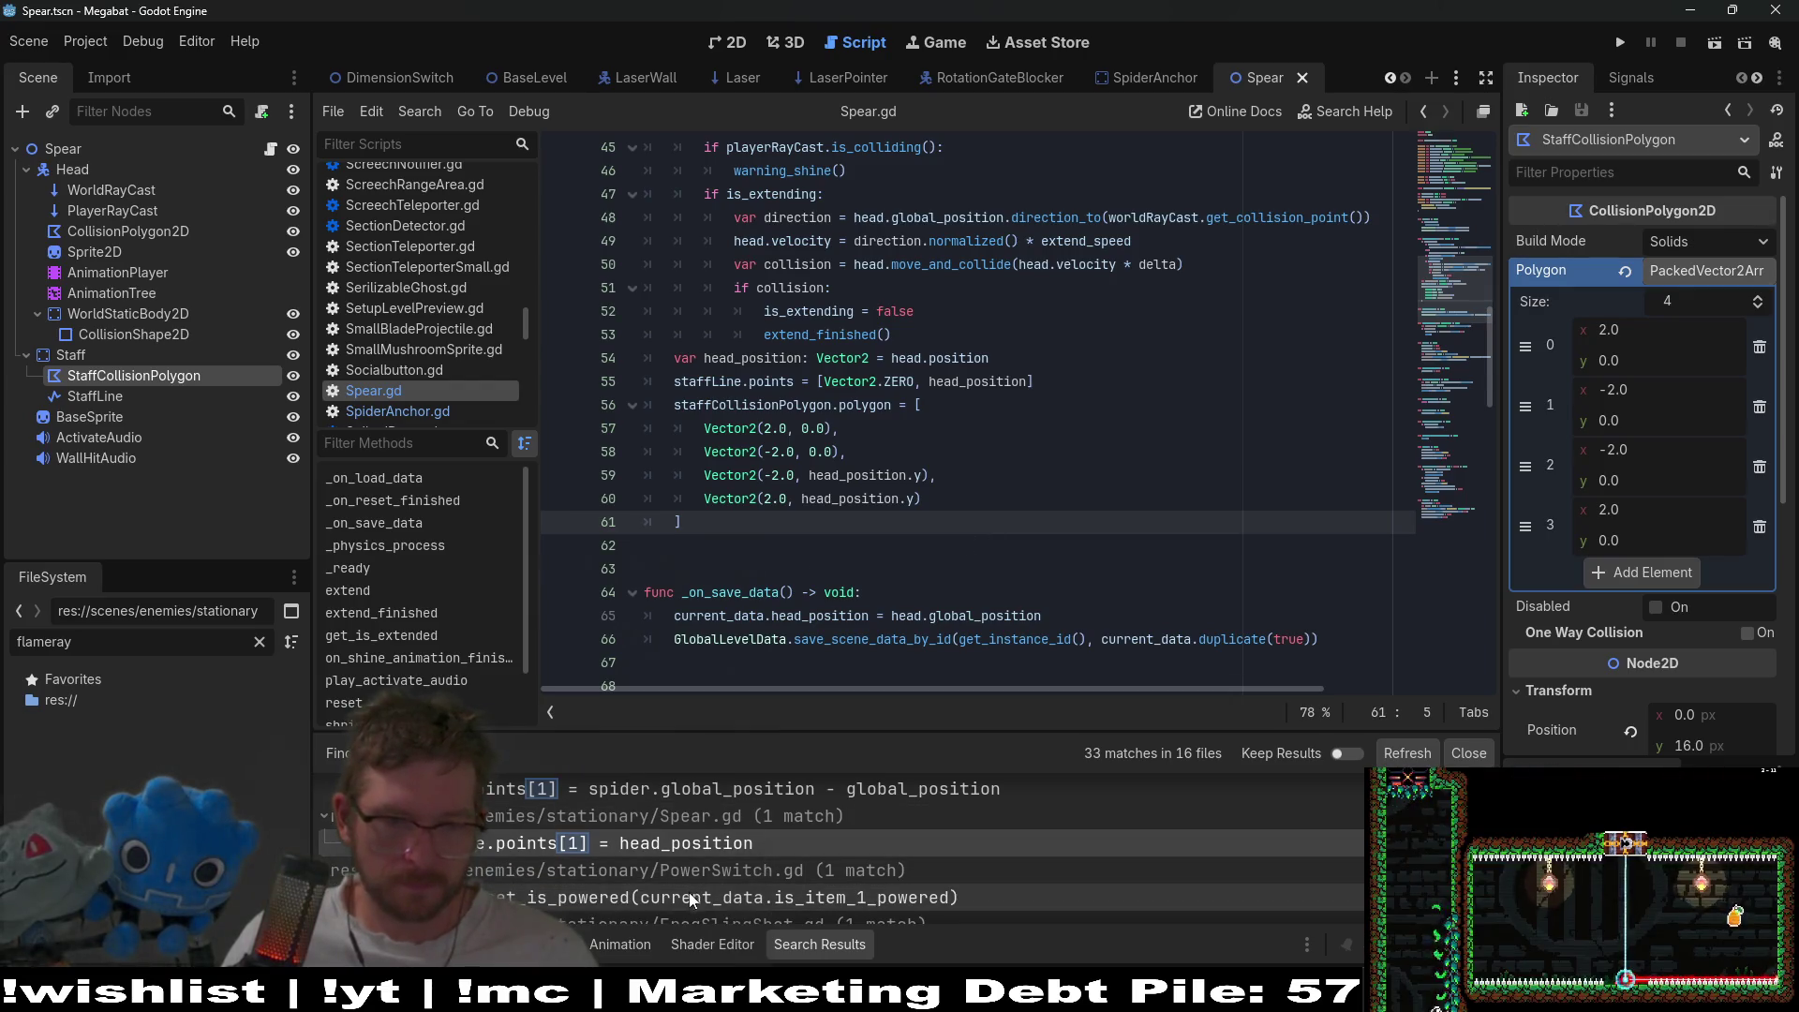
left_click(689, 895)
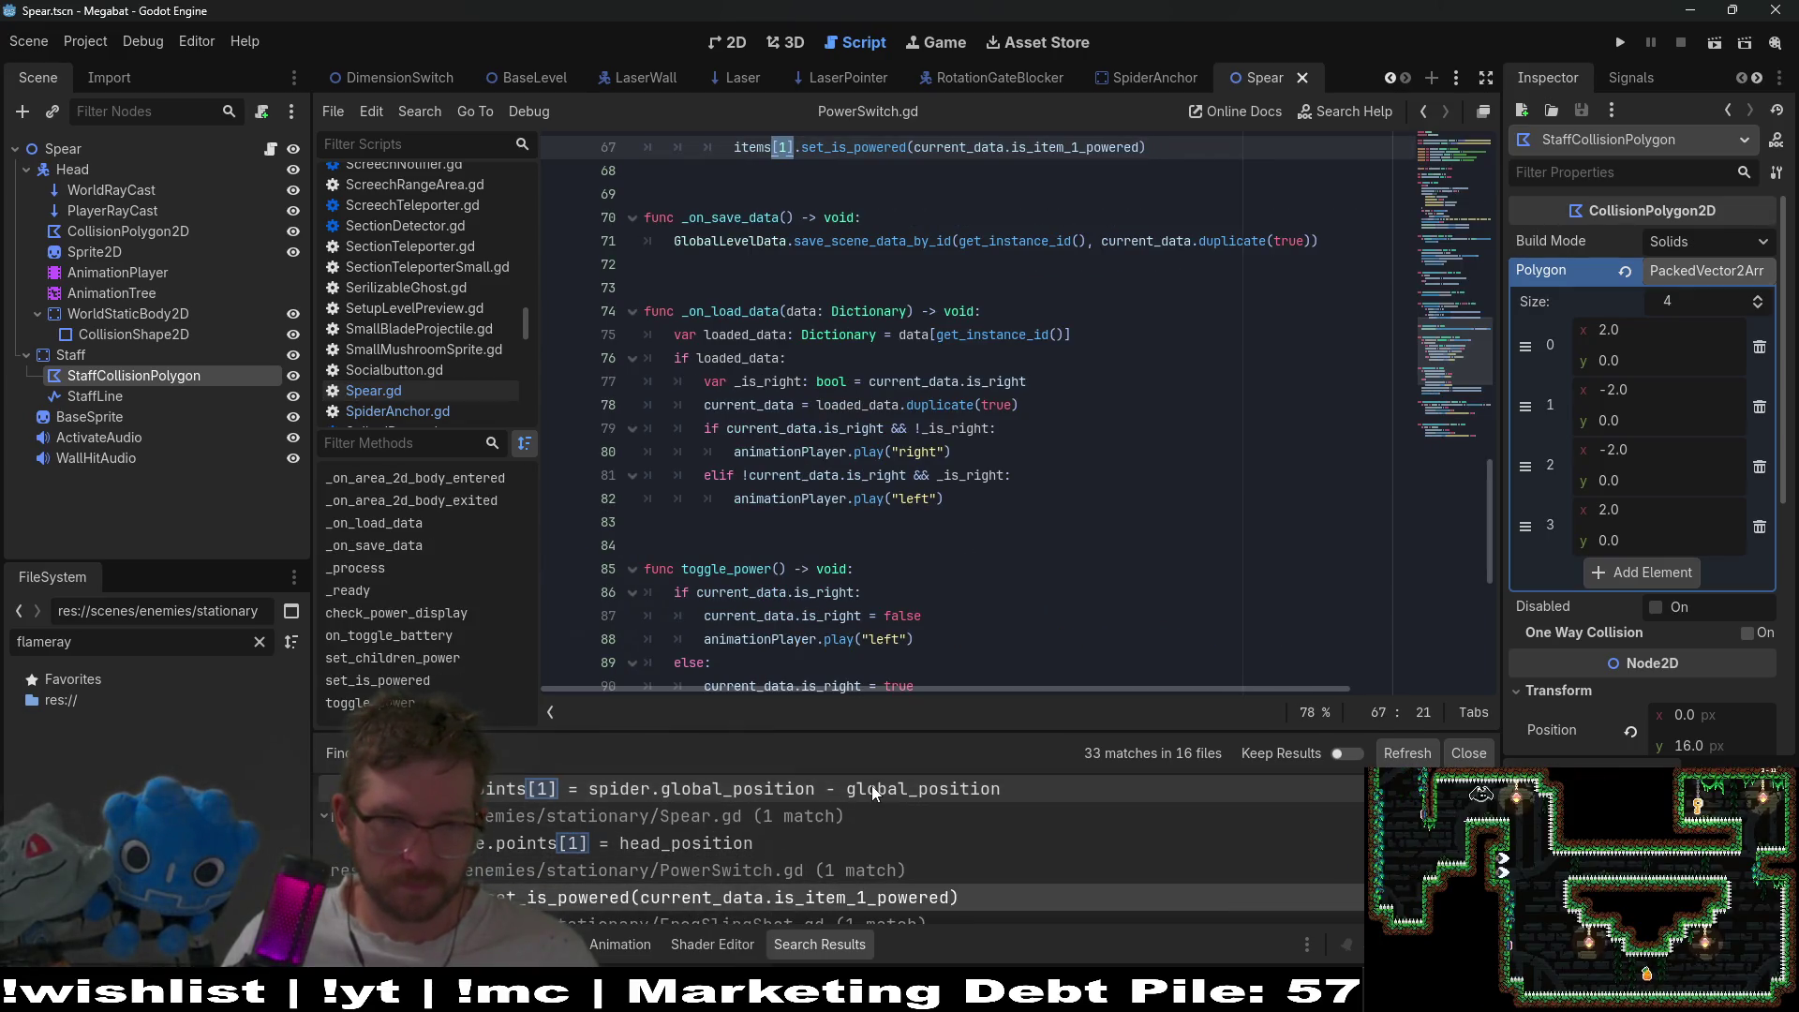
scroll(782, 896, "down", 2)
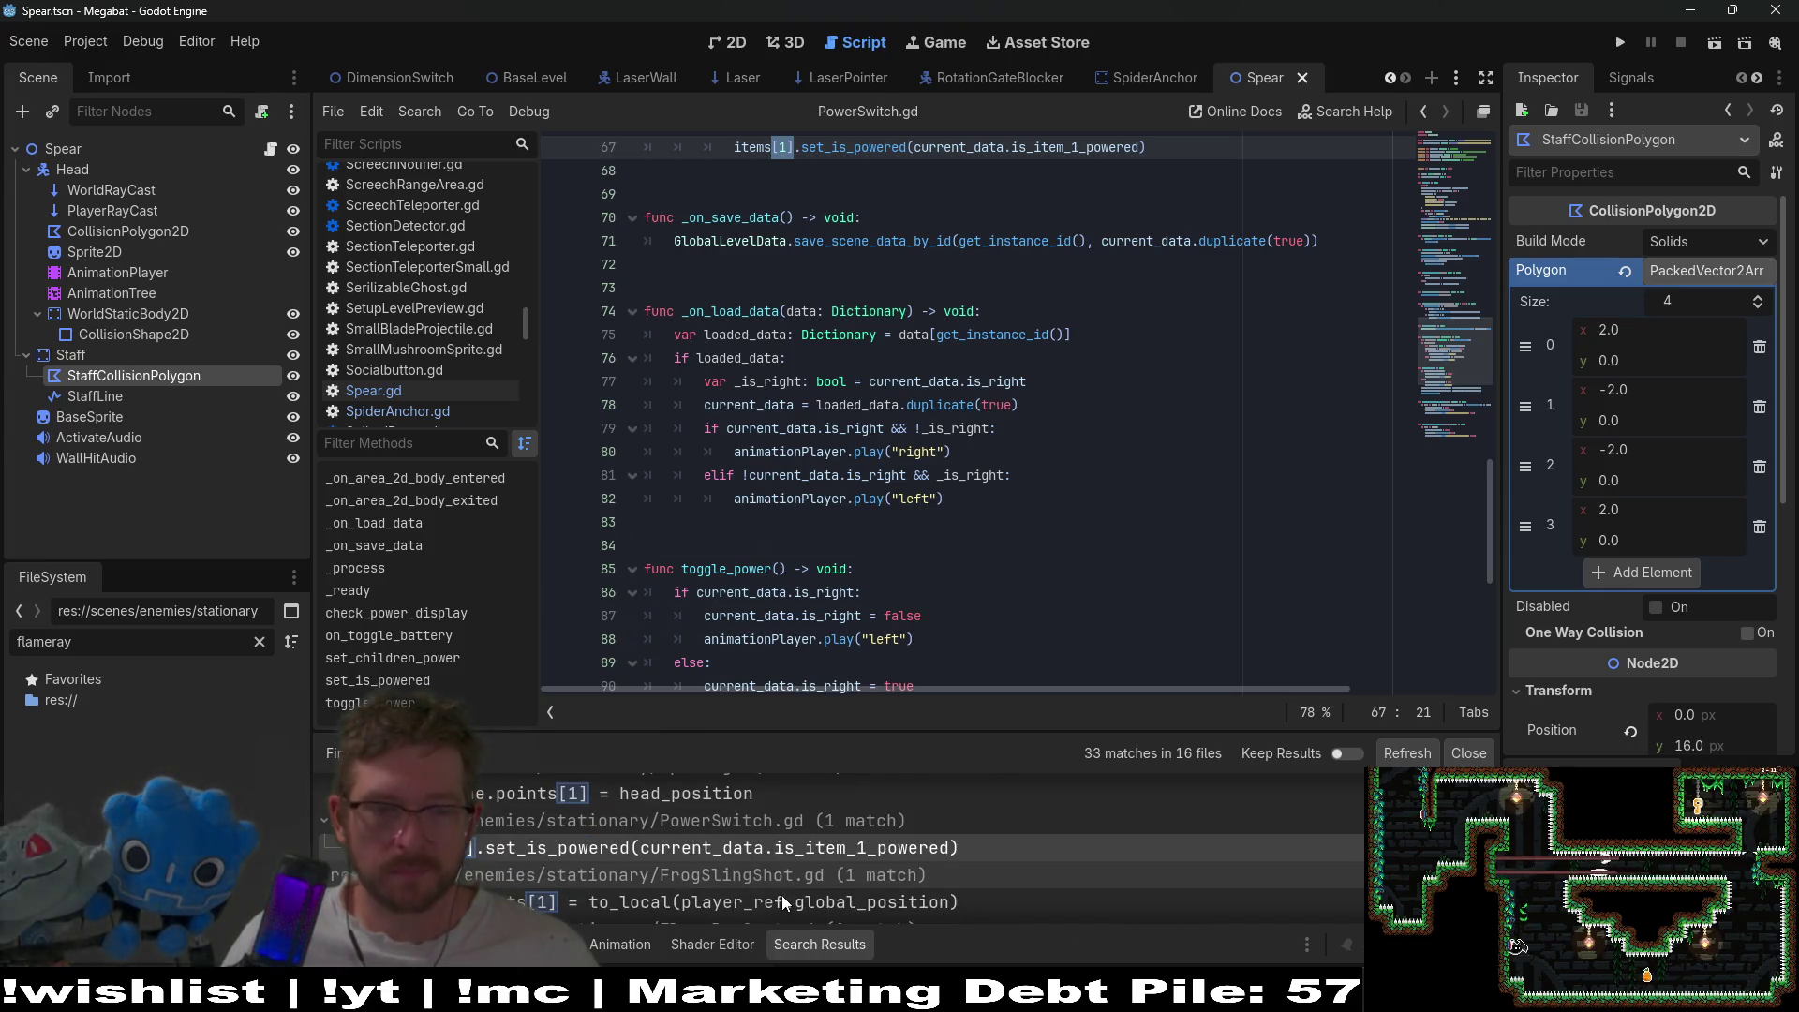
left_click(552, 900)
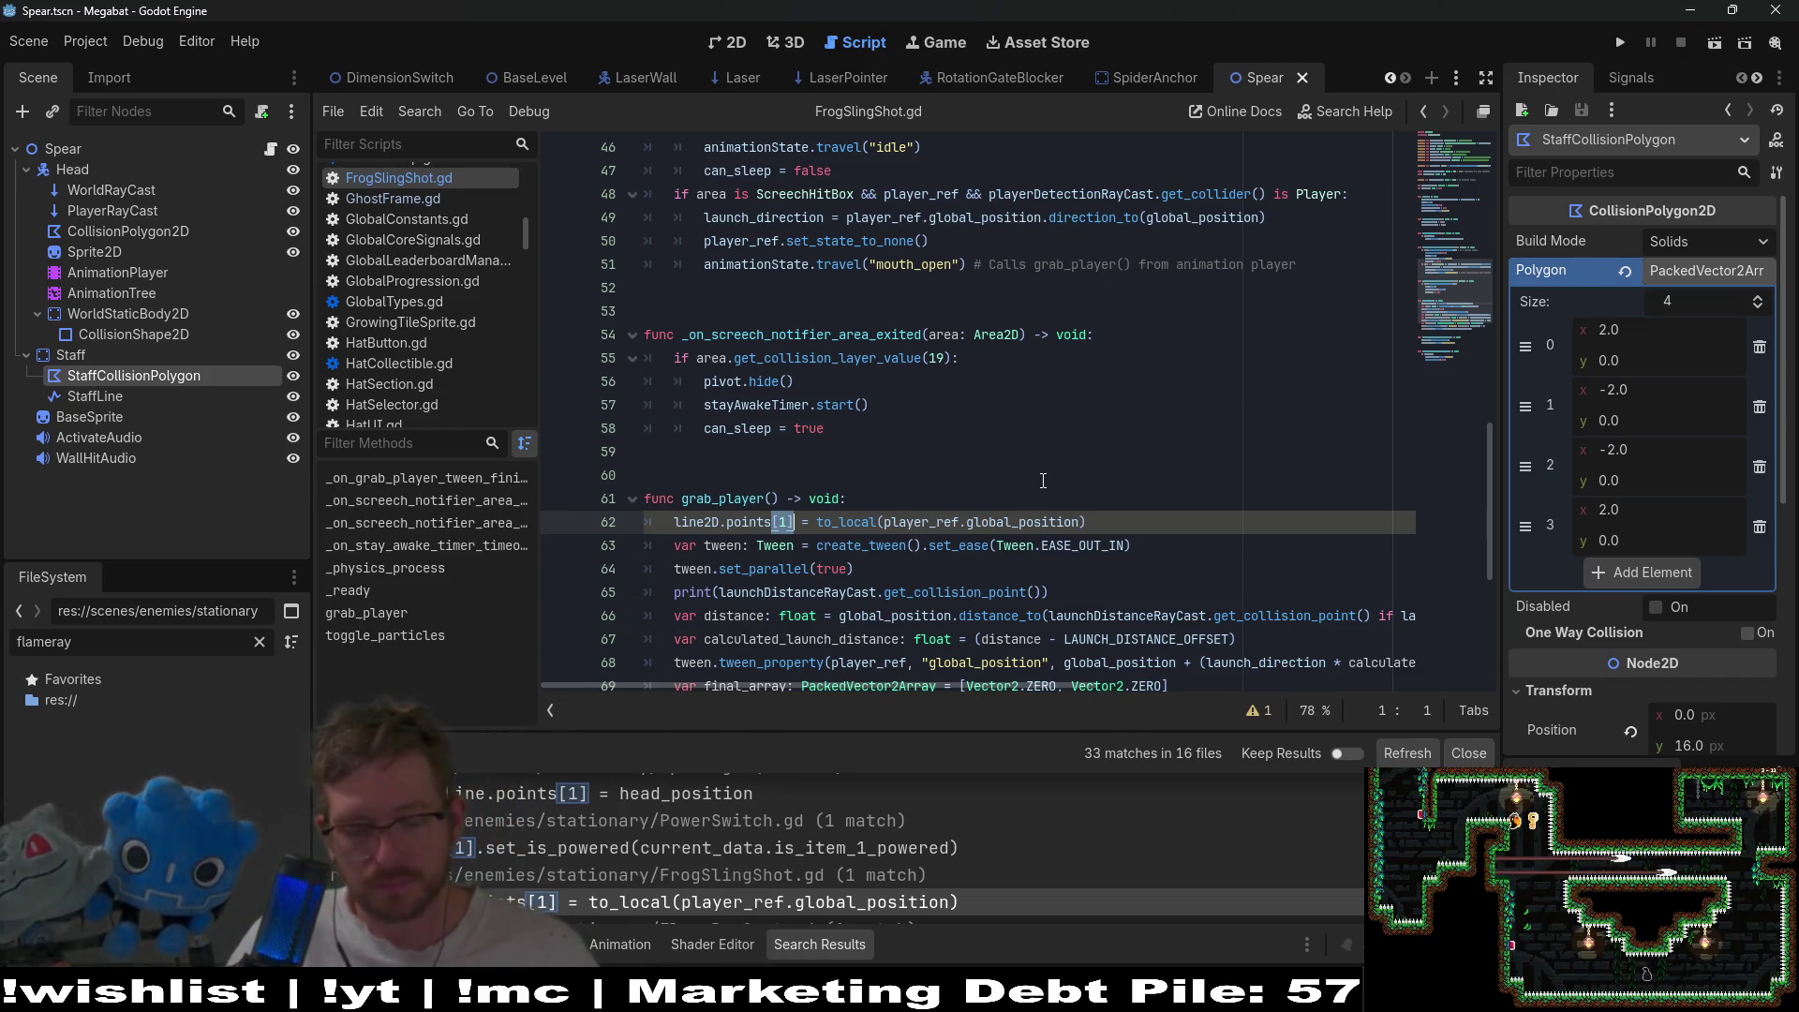
- Quick-open the FrogSlingShot scene and select its Line2D node
key("alt+shift+o")
type("frogs")
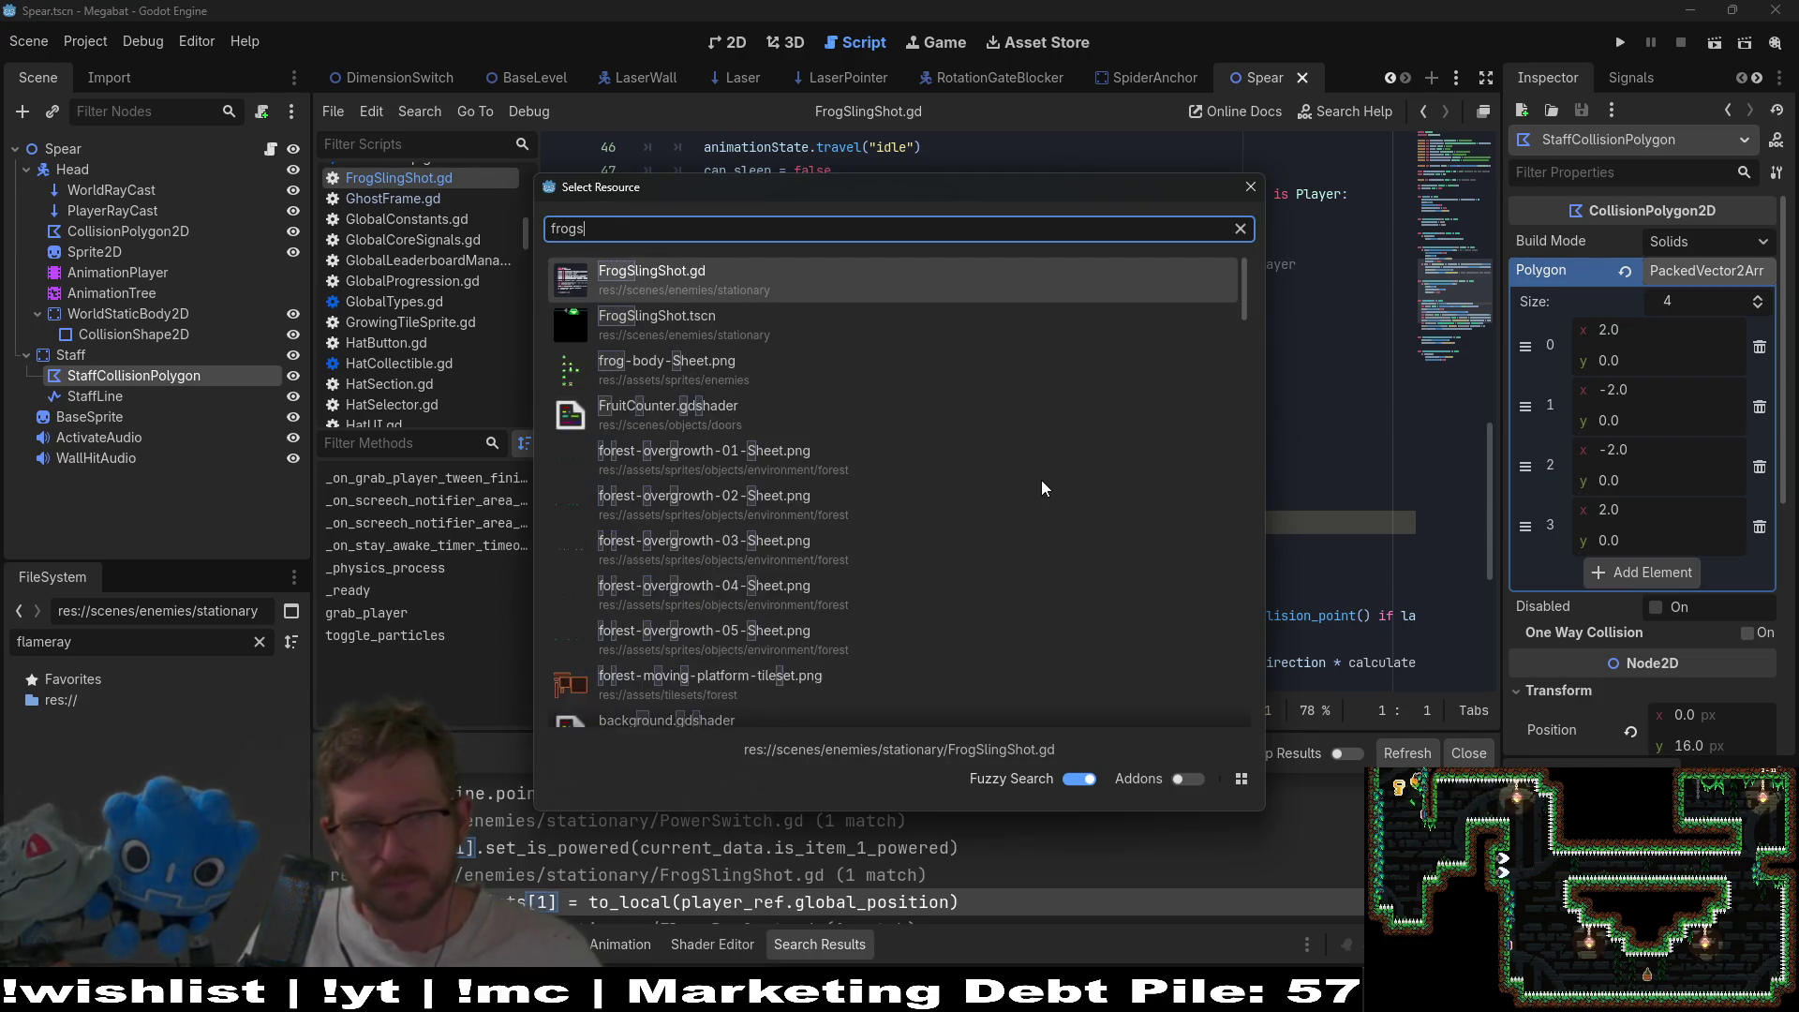
type("lin")
key("Down")
key("Return")
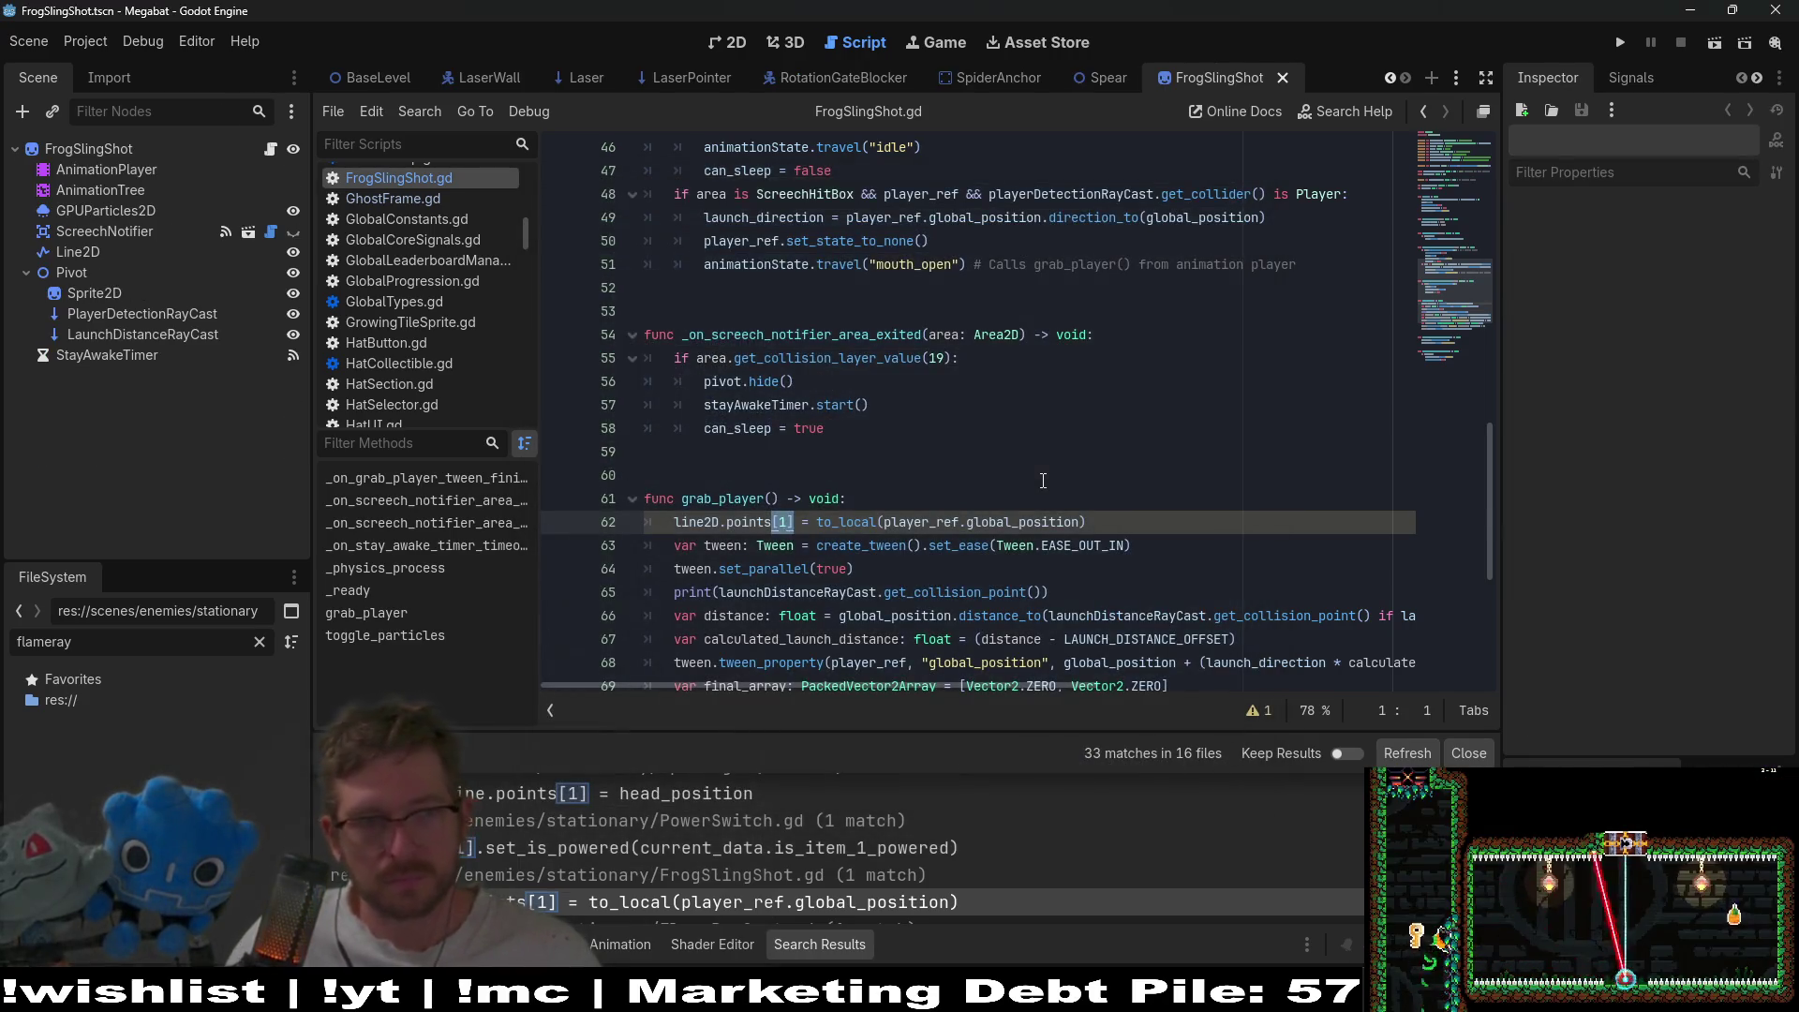
left_click(111, 253)
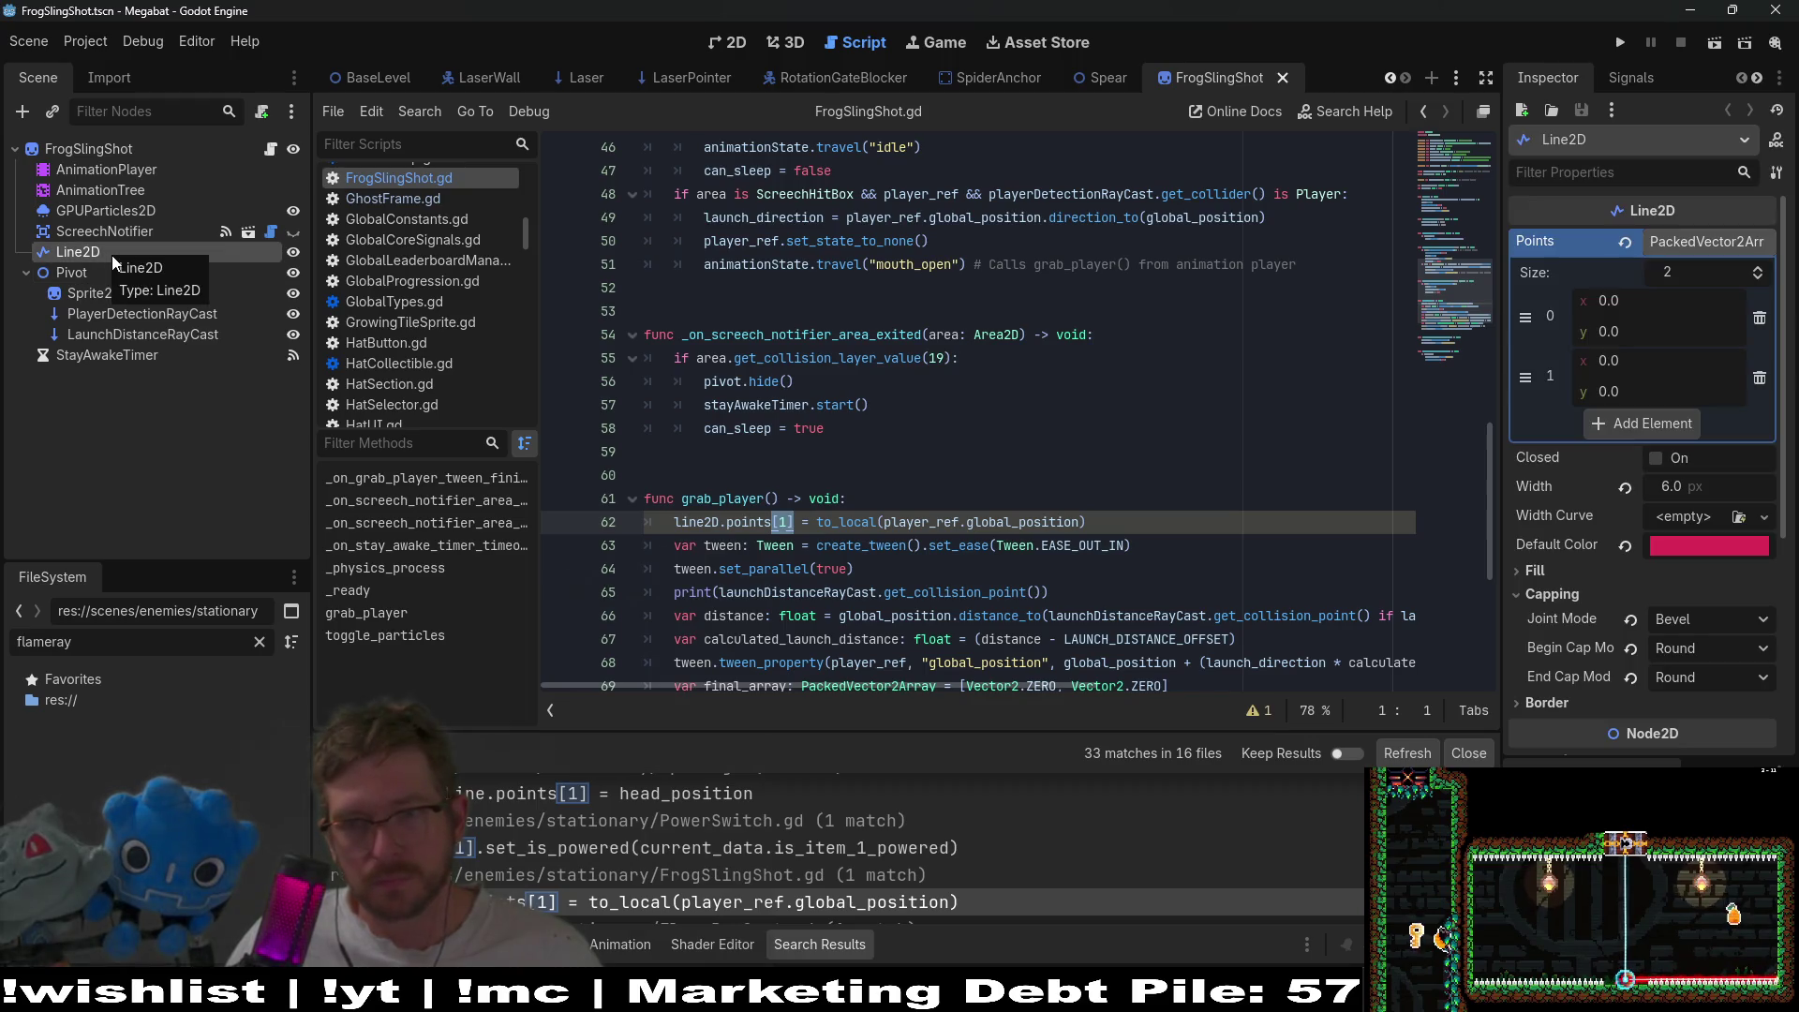
- Start a new line2D.points = [Vector2.ZERO, ...] assignment in grab_player
left_click(876, 487)
left_click(884, 491)
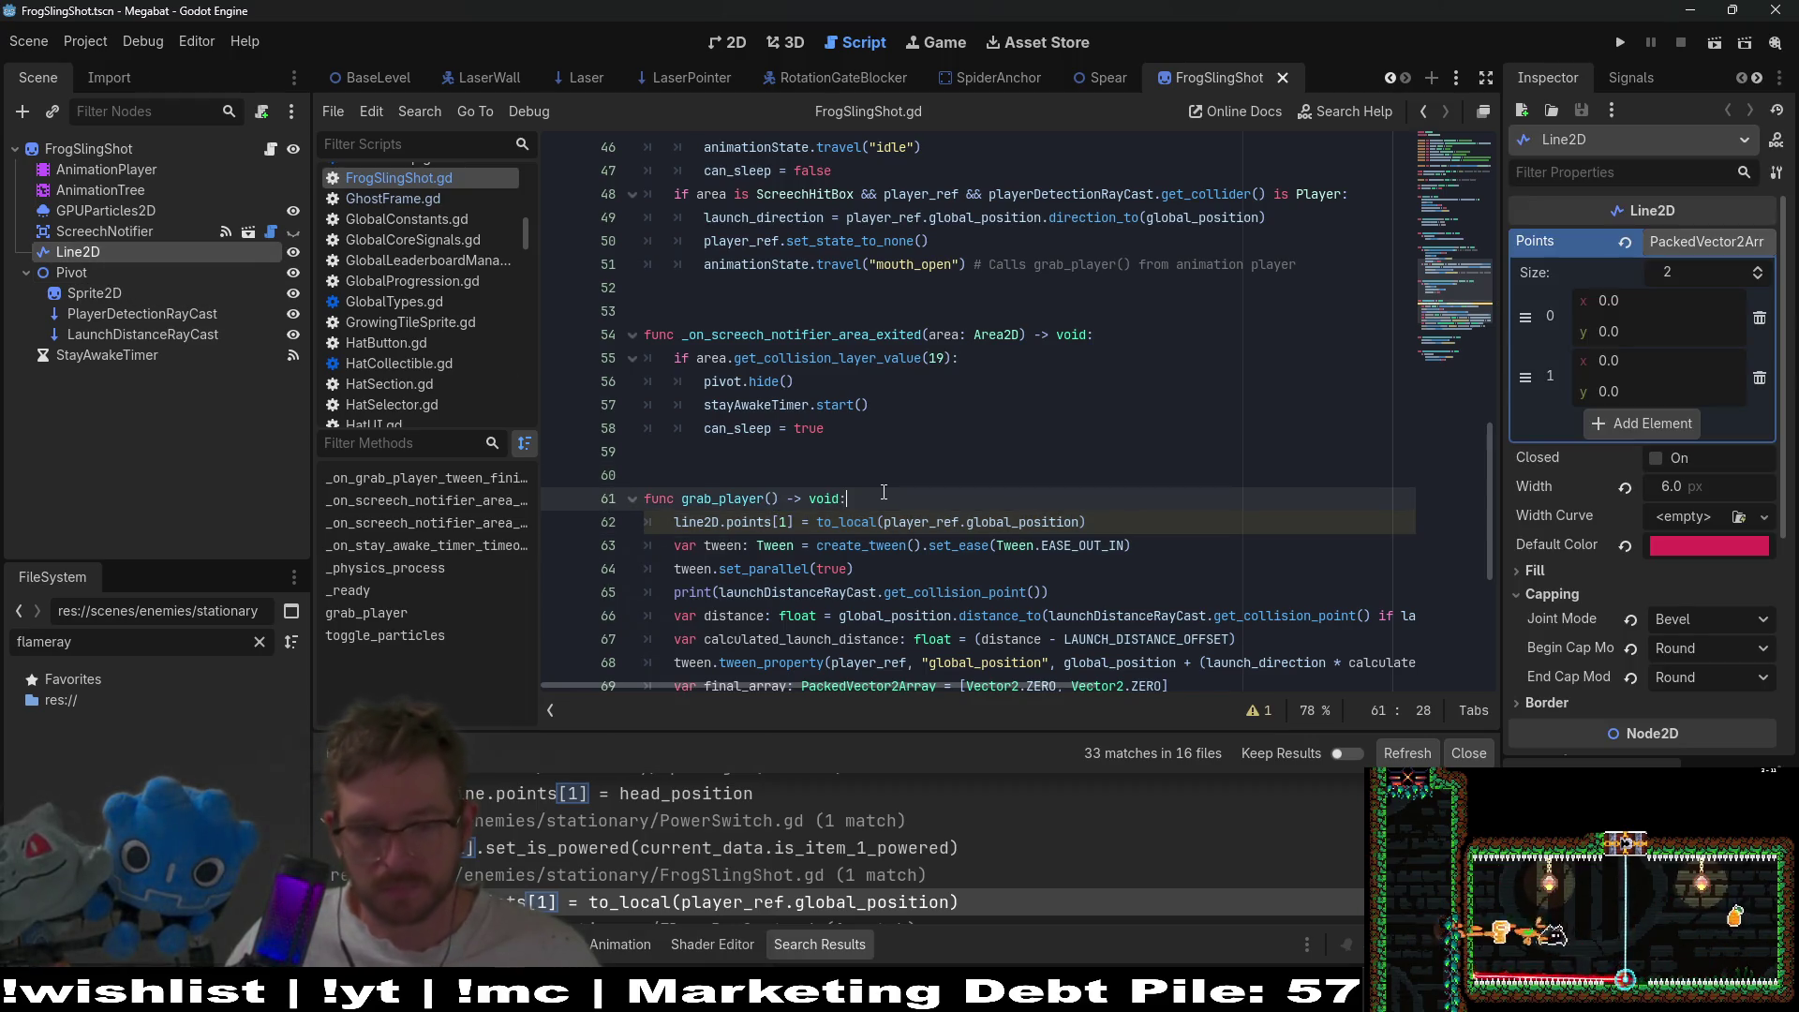
key("Return")
type("line")
key("Return")
type("line2D.points")
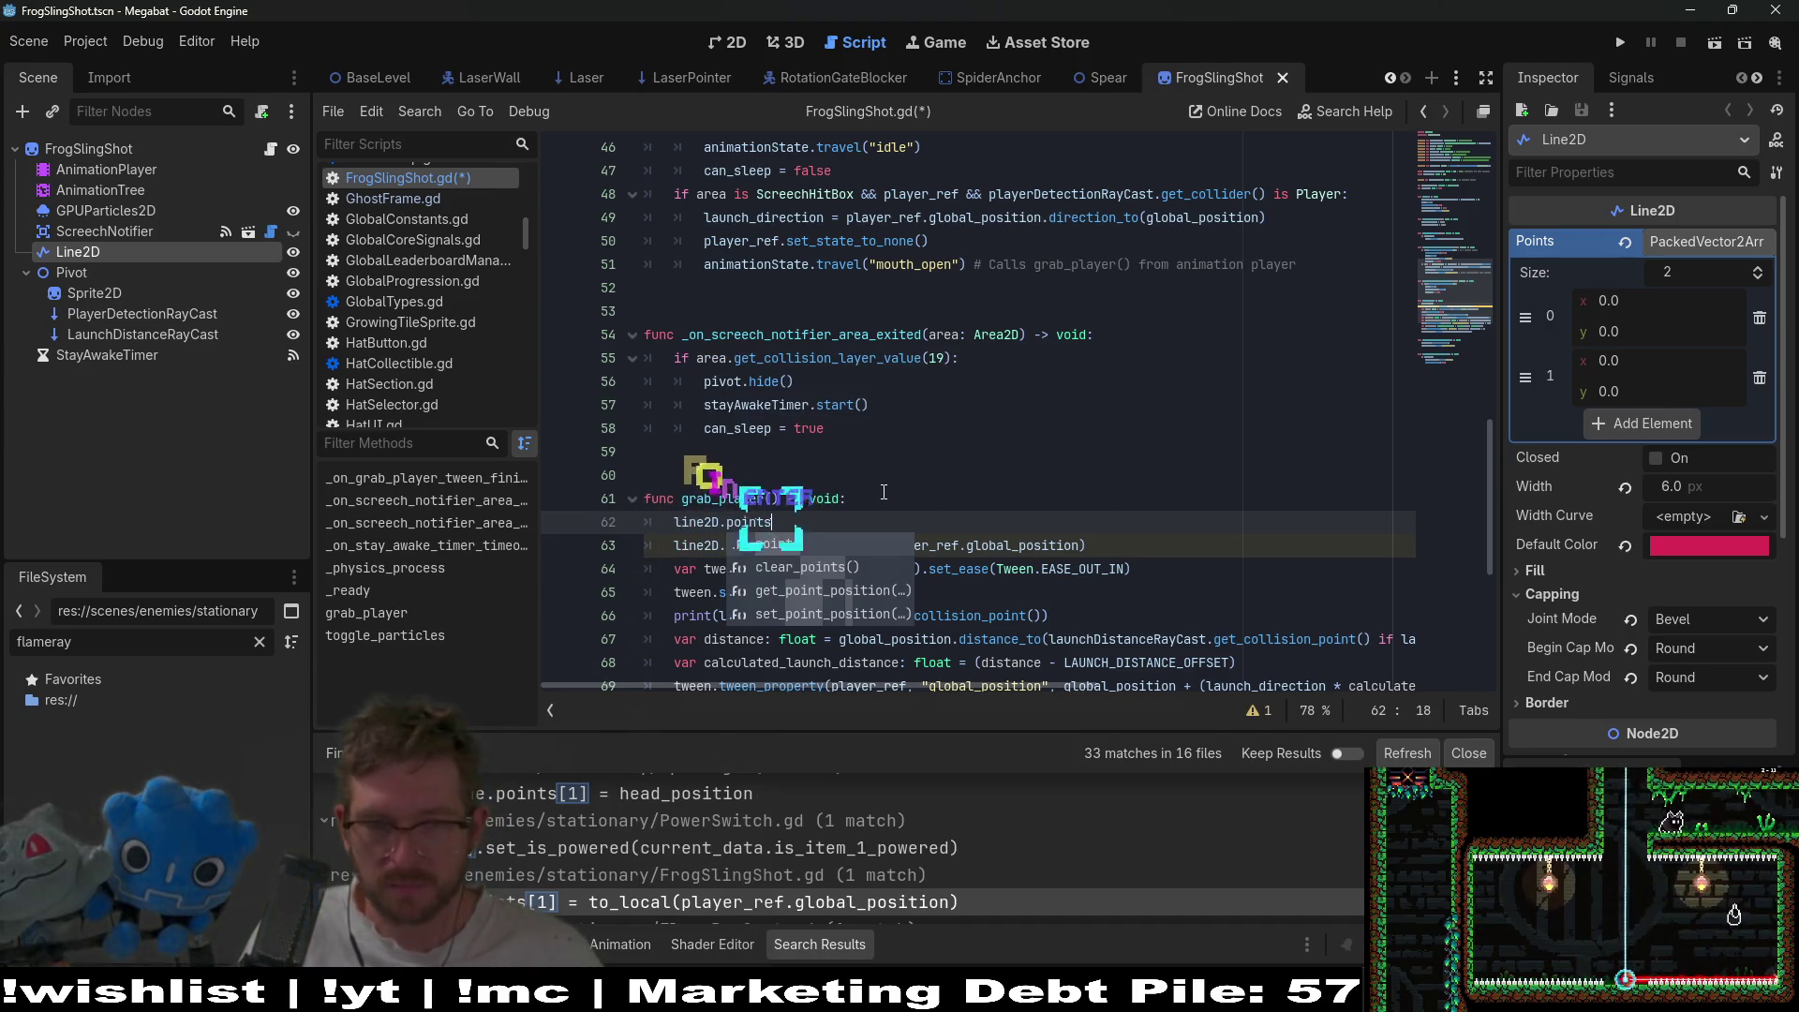
type(" = [Vec")
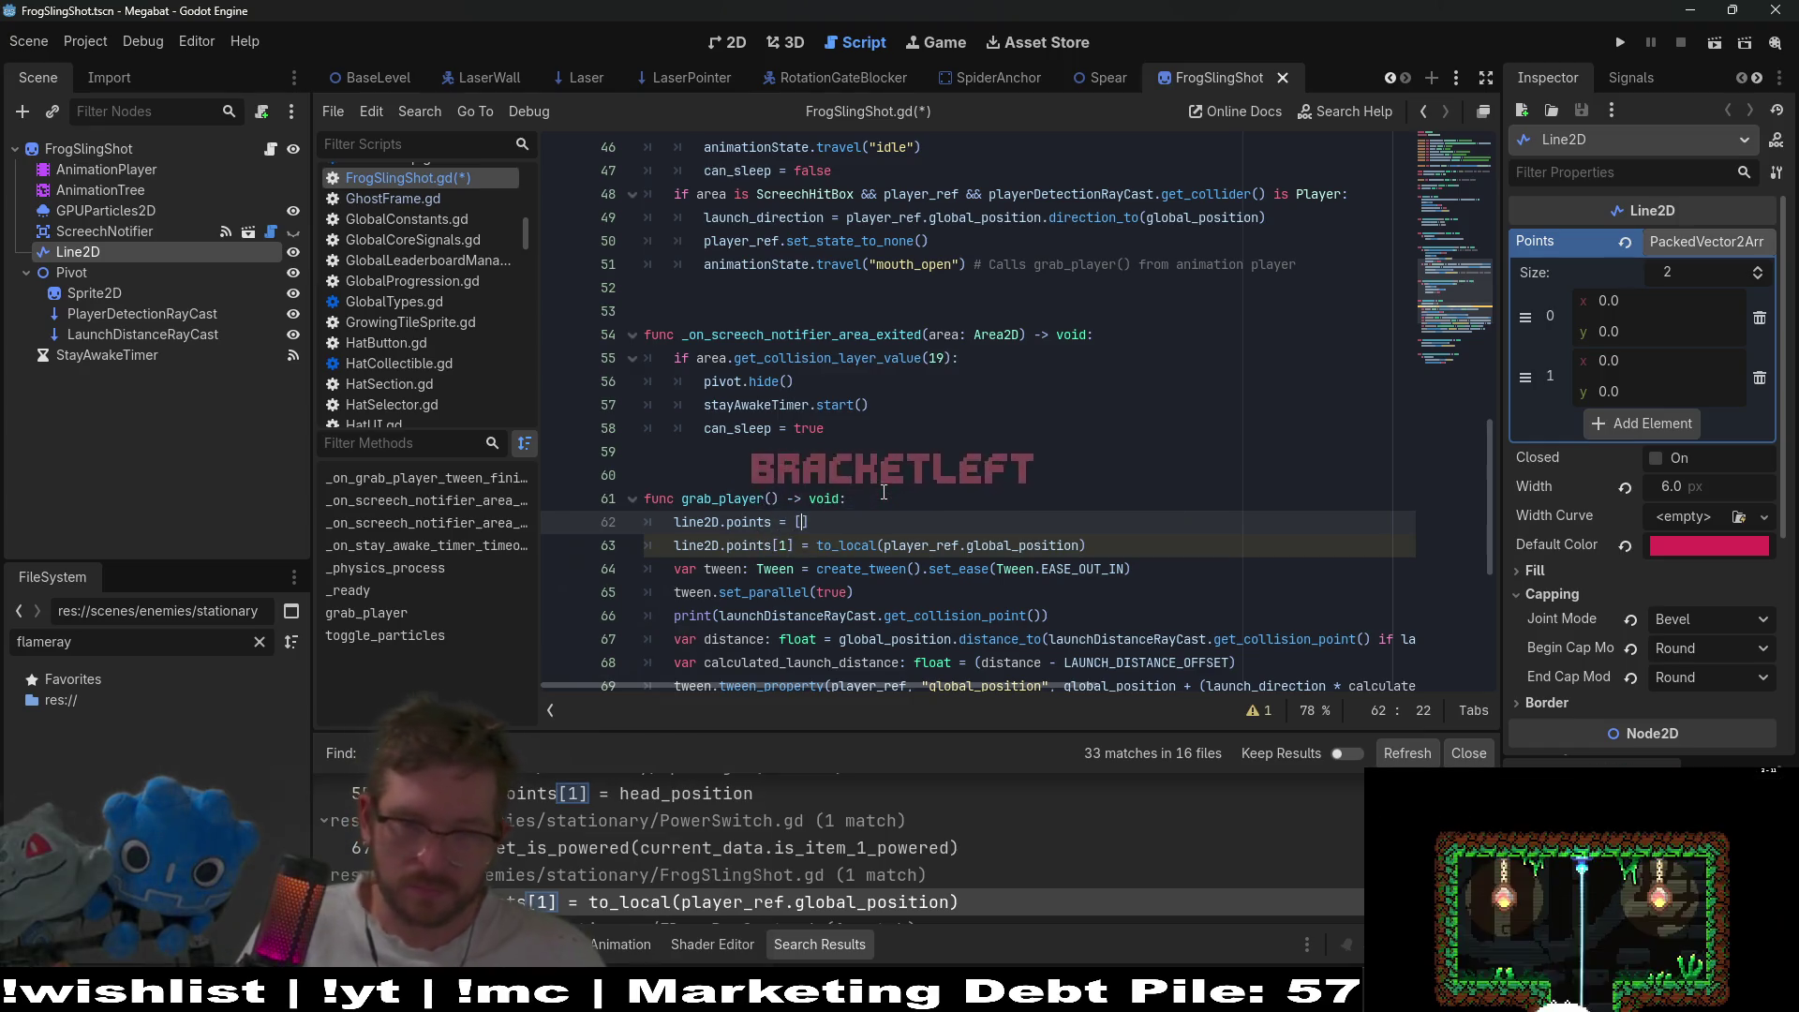
key("Return")
type(".ZERO,")
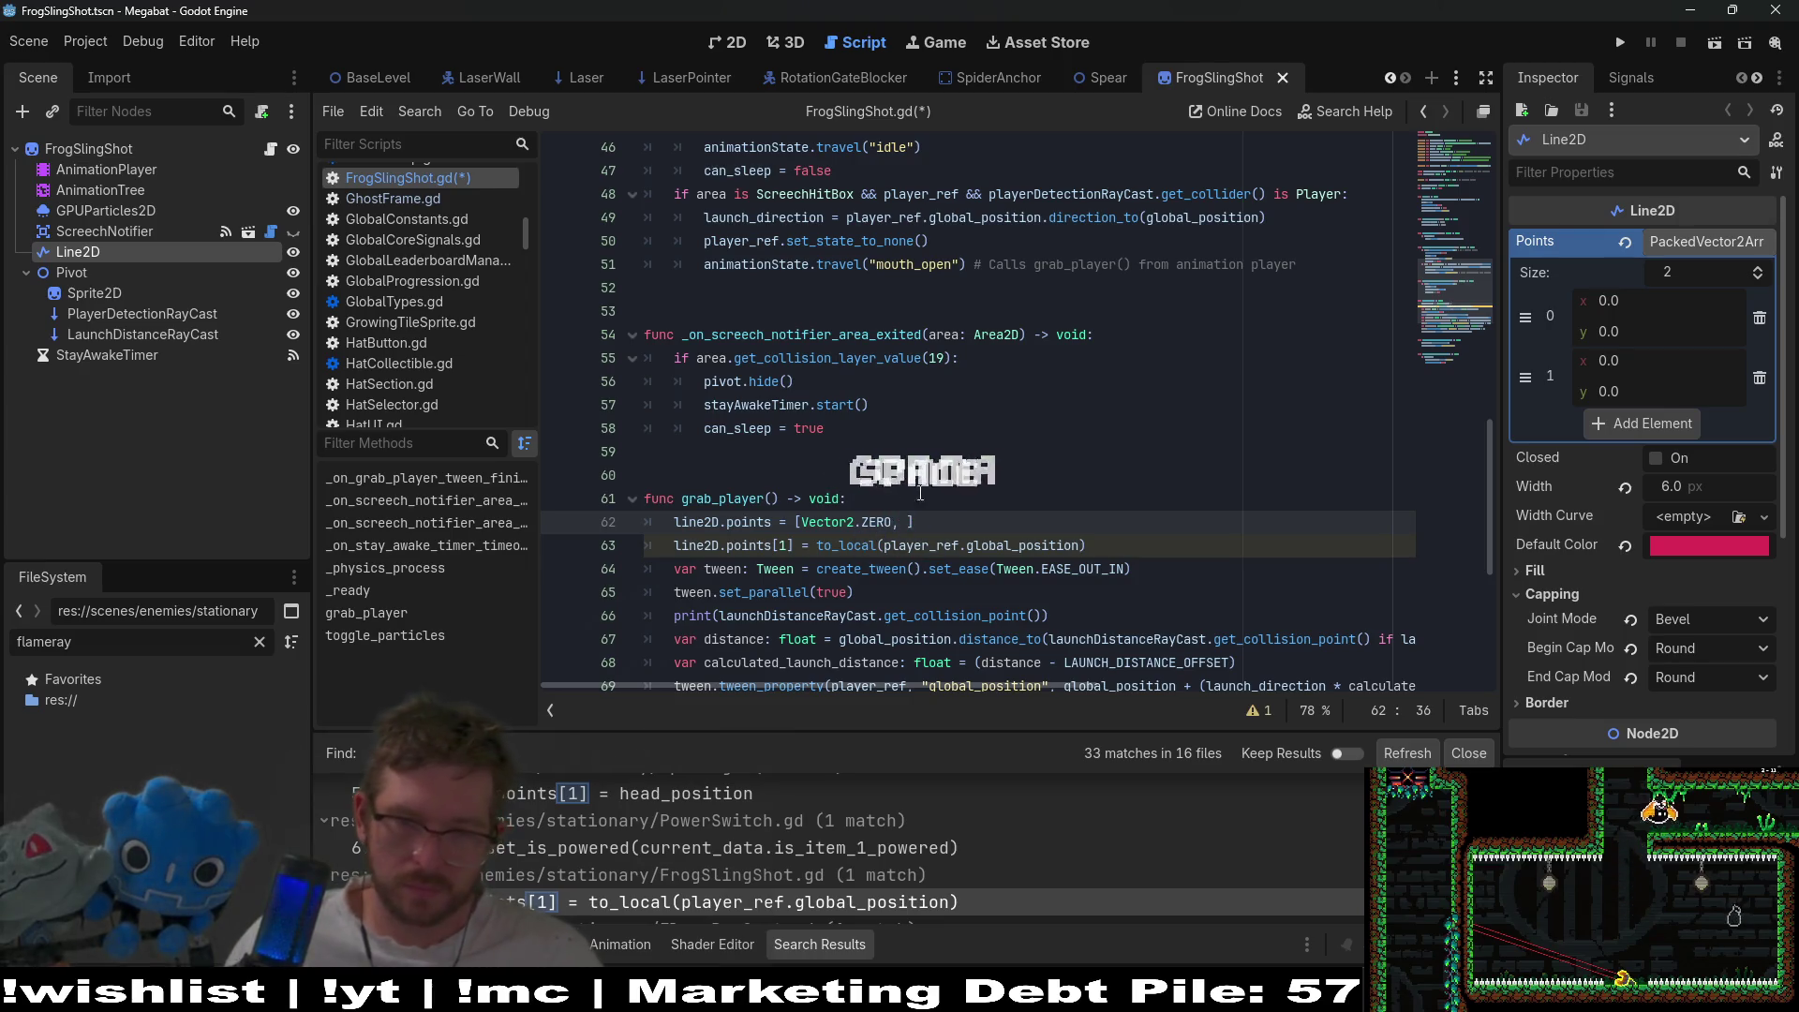
- Add to_local(player_ref.global_position) to the array, remove the old points[1] line, and save
left_click_drag(1090, 546, 808, 550)
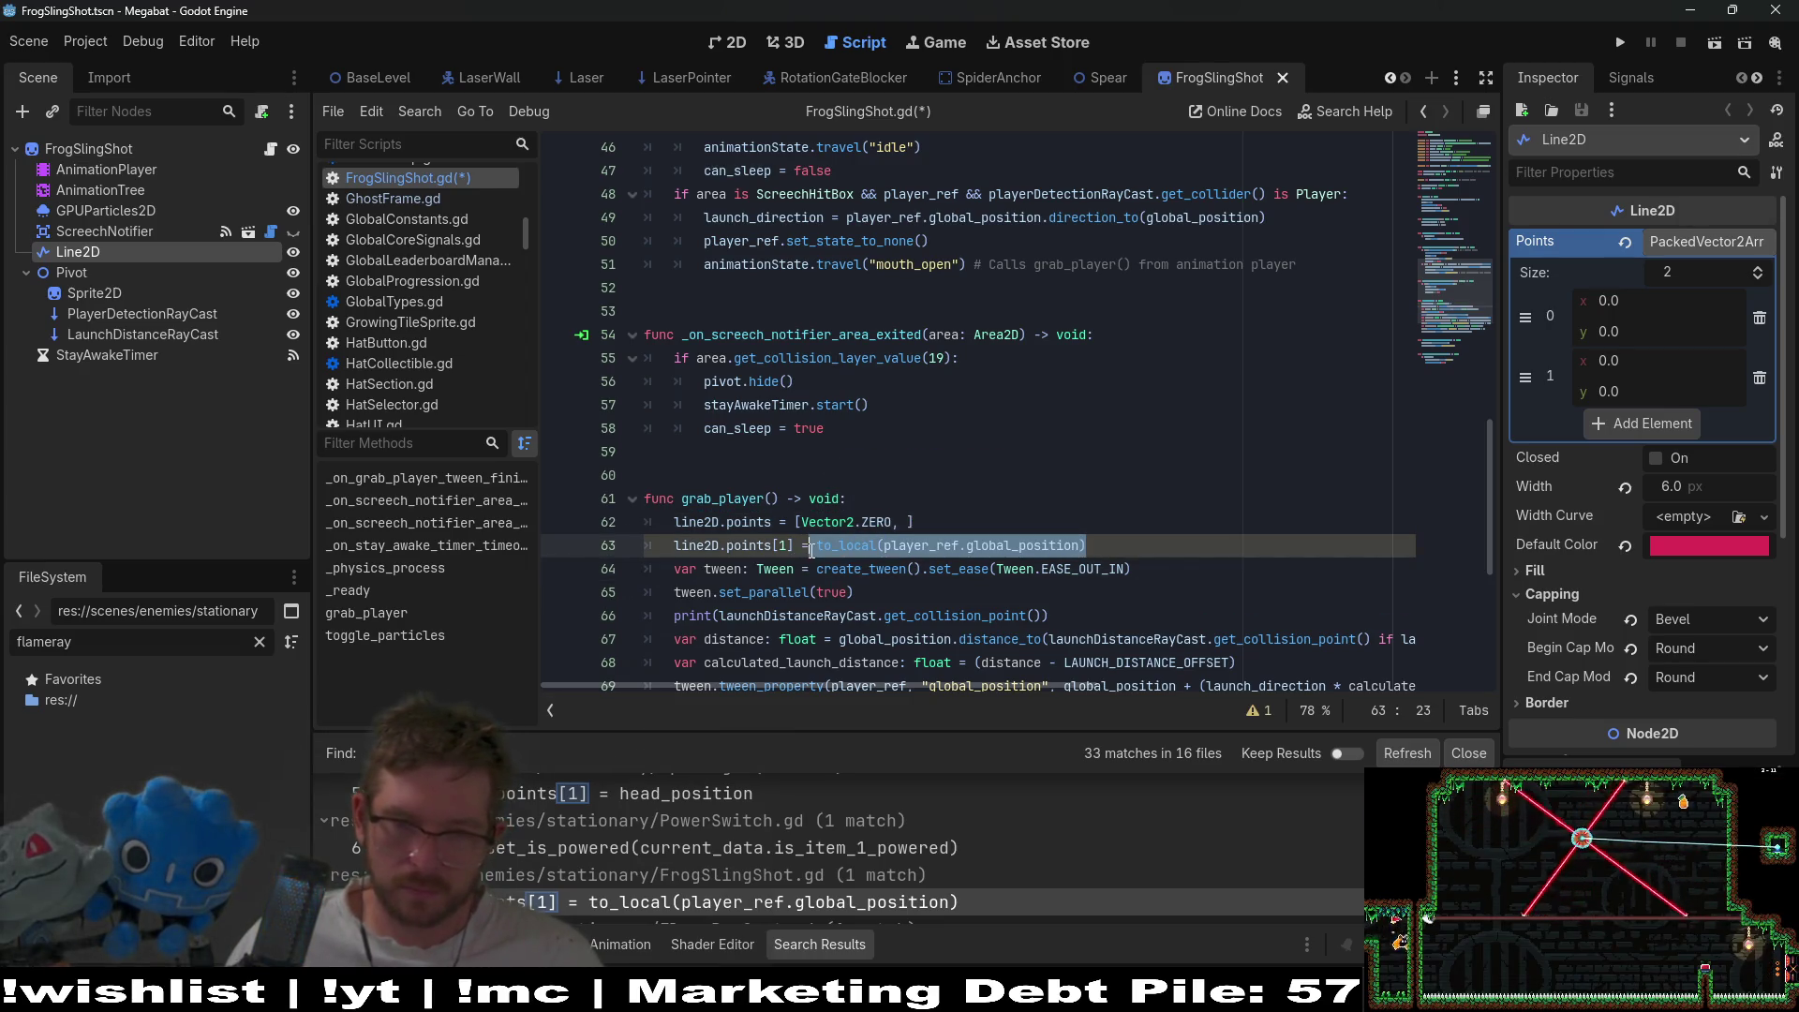
key("ctrl+c")
left_click(906, 522)
key("ctrl+v")
key("BackSpace")
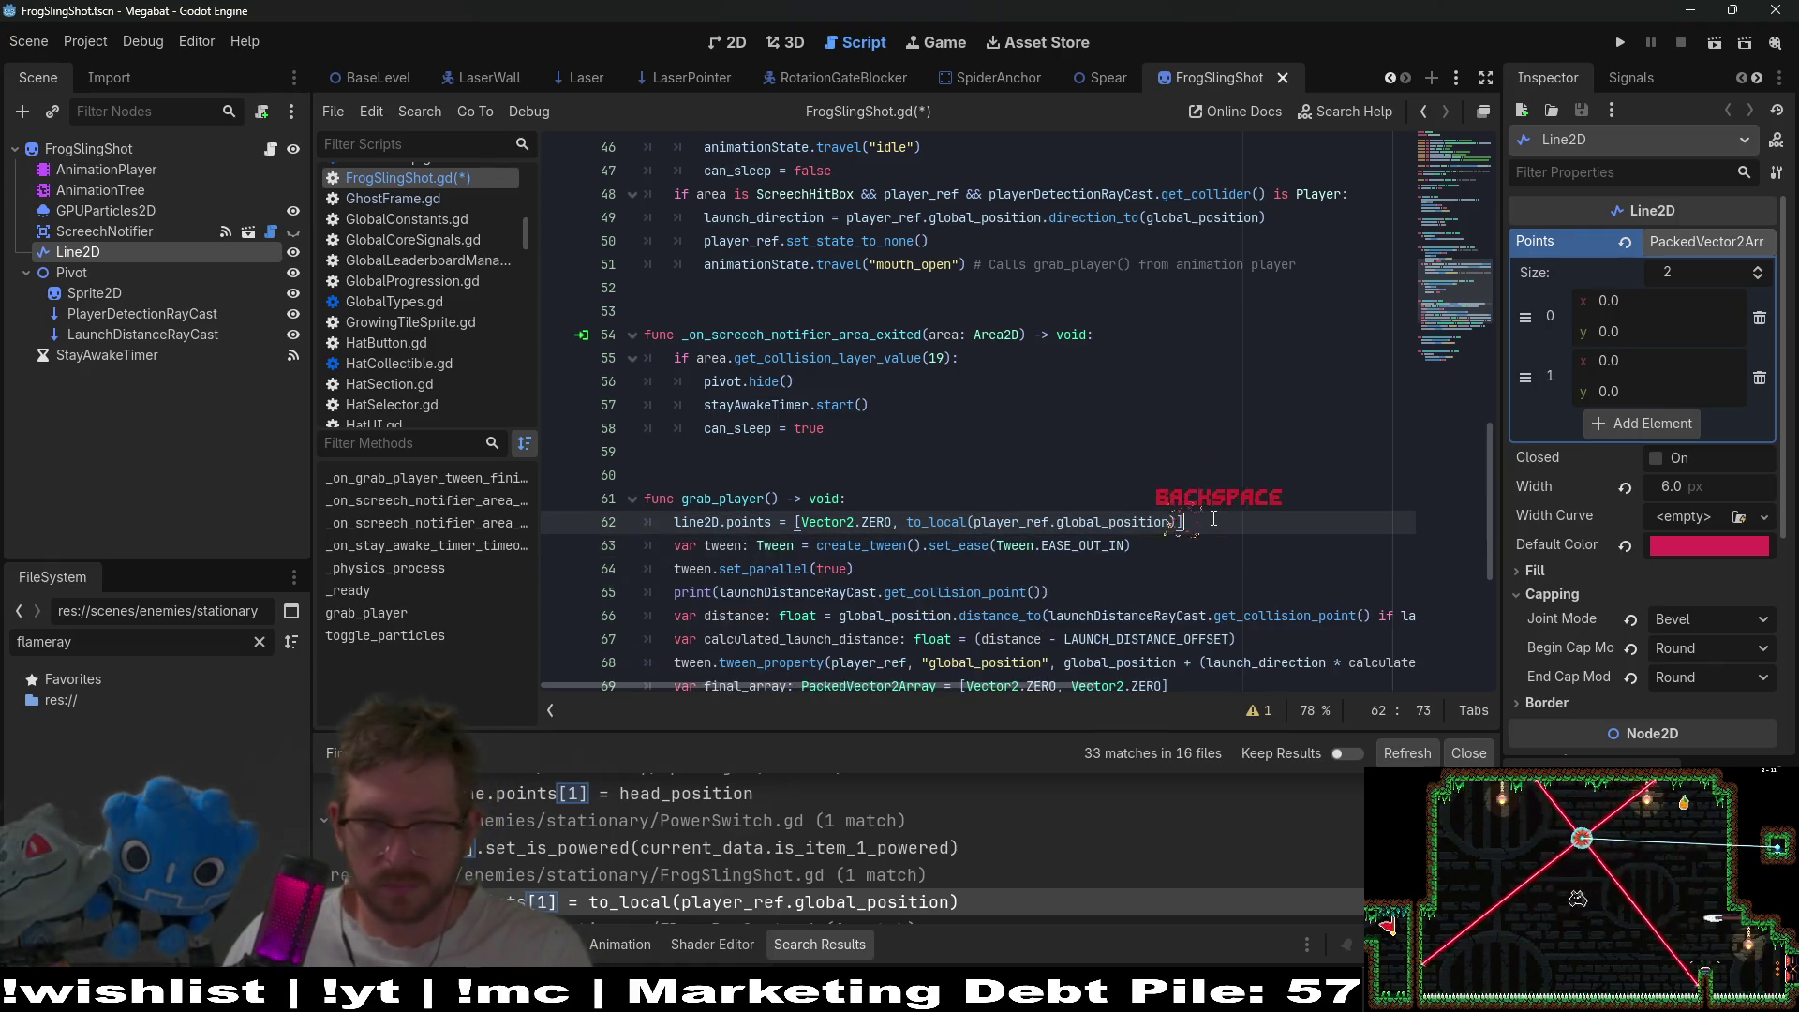
key("ctrl+s")
scroll(830, 851, "down", 3)
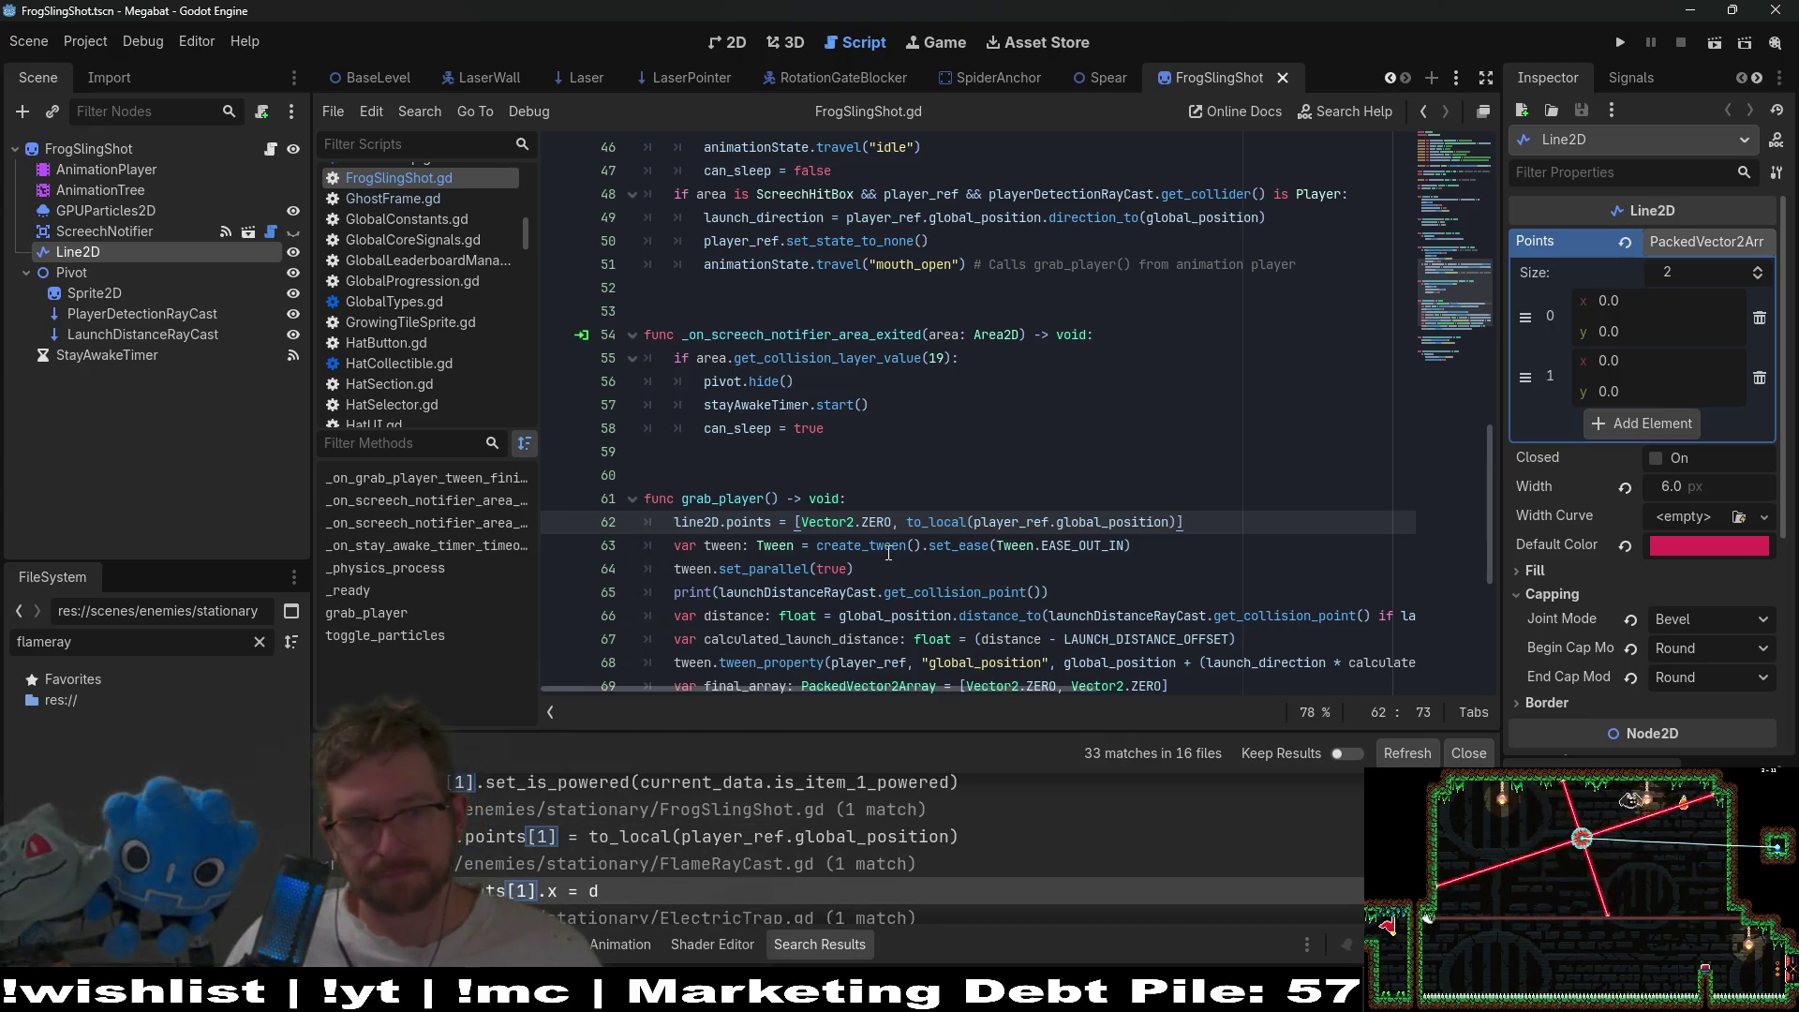
scroll(684, 887, "down", 4)
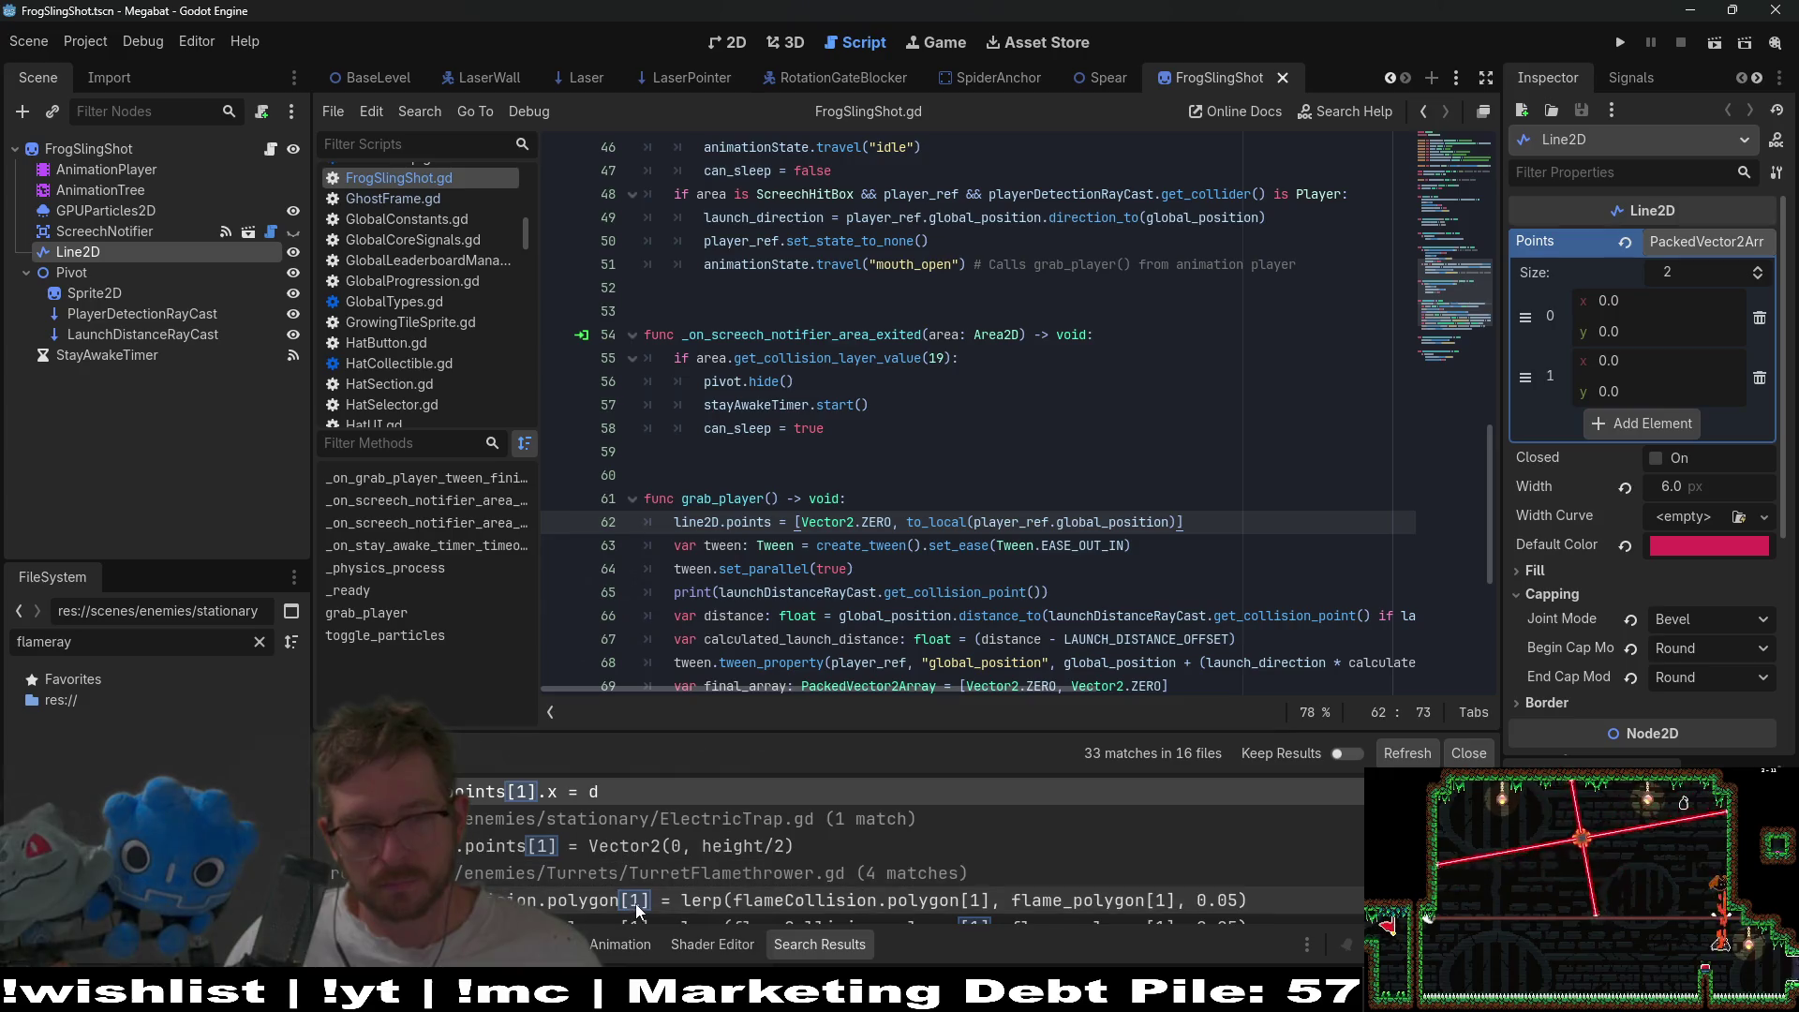
- Step through the TurretFlamethrower.gd and LaserPointer.gd matches to reach Laser.gd line 41
scroll(684, 881, "down", 2)
left_click(674, 853)
scroll(675, 853, "down", 4)
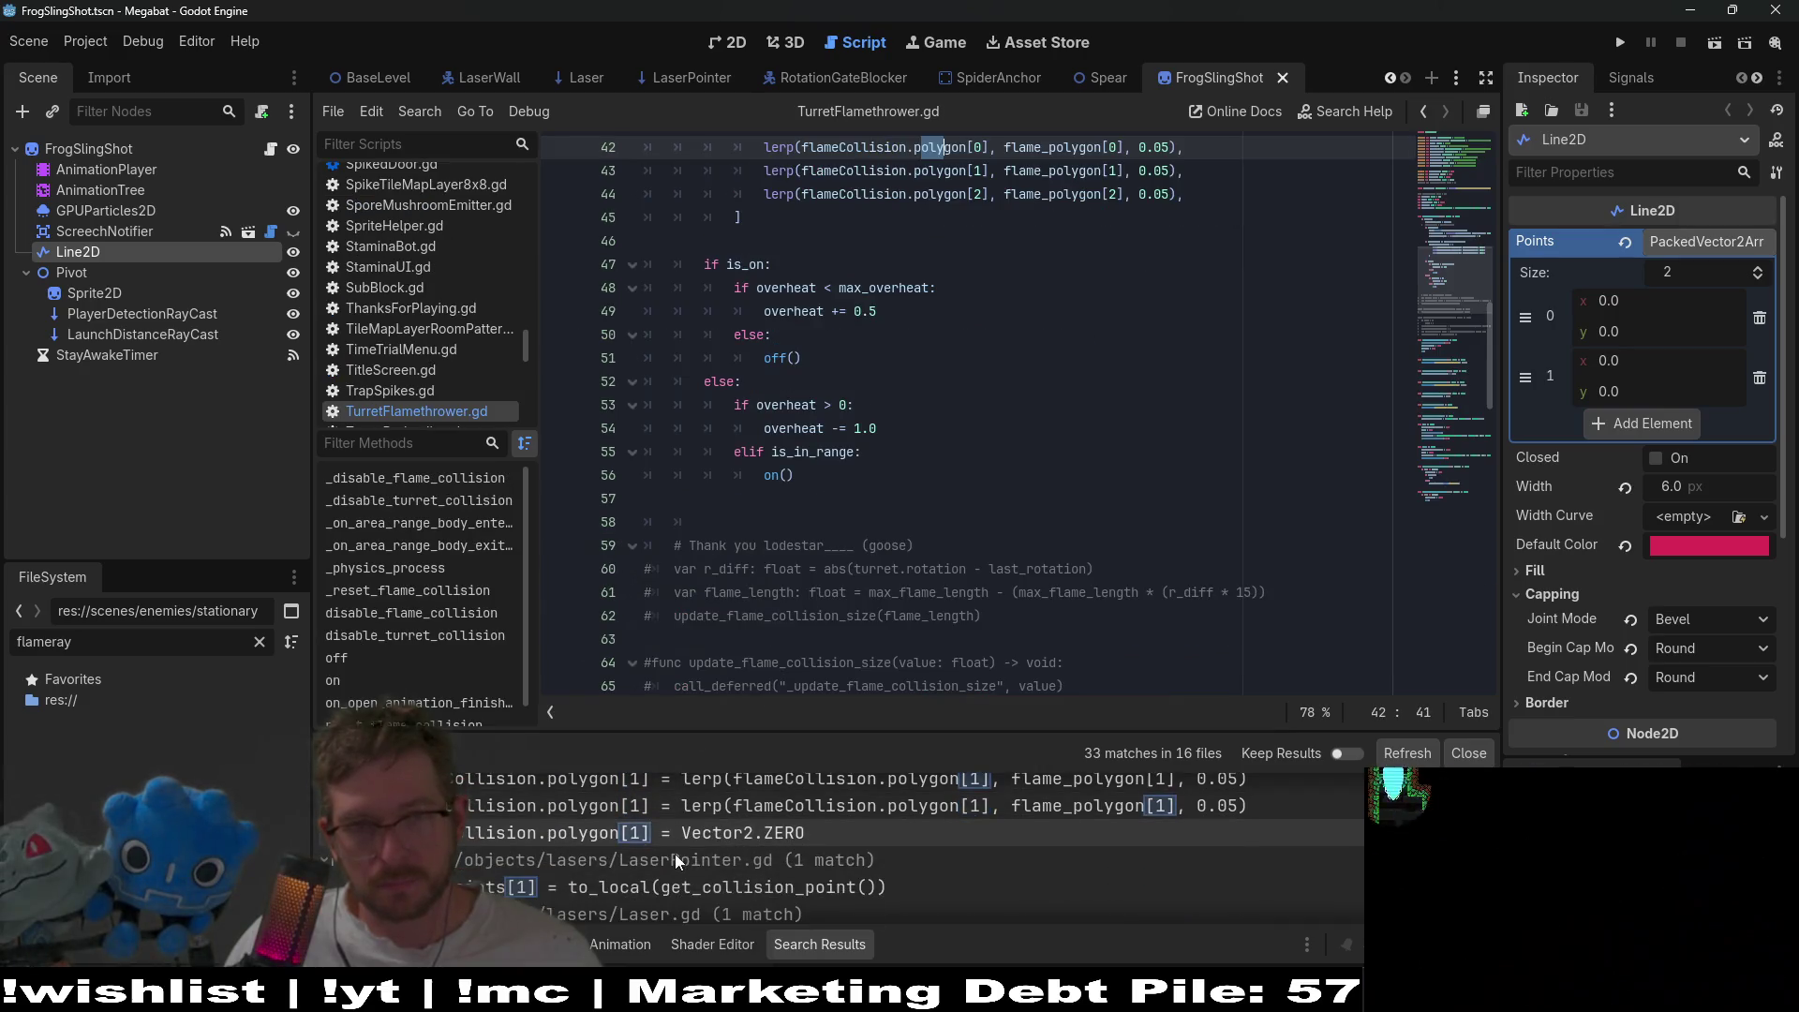
left_click(688, 849)
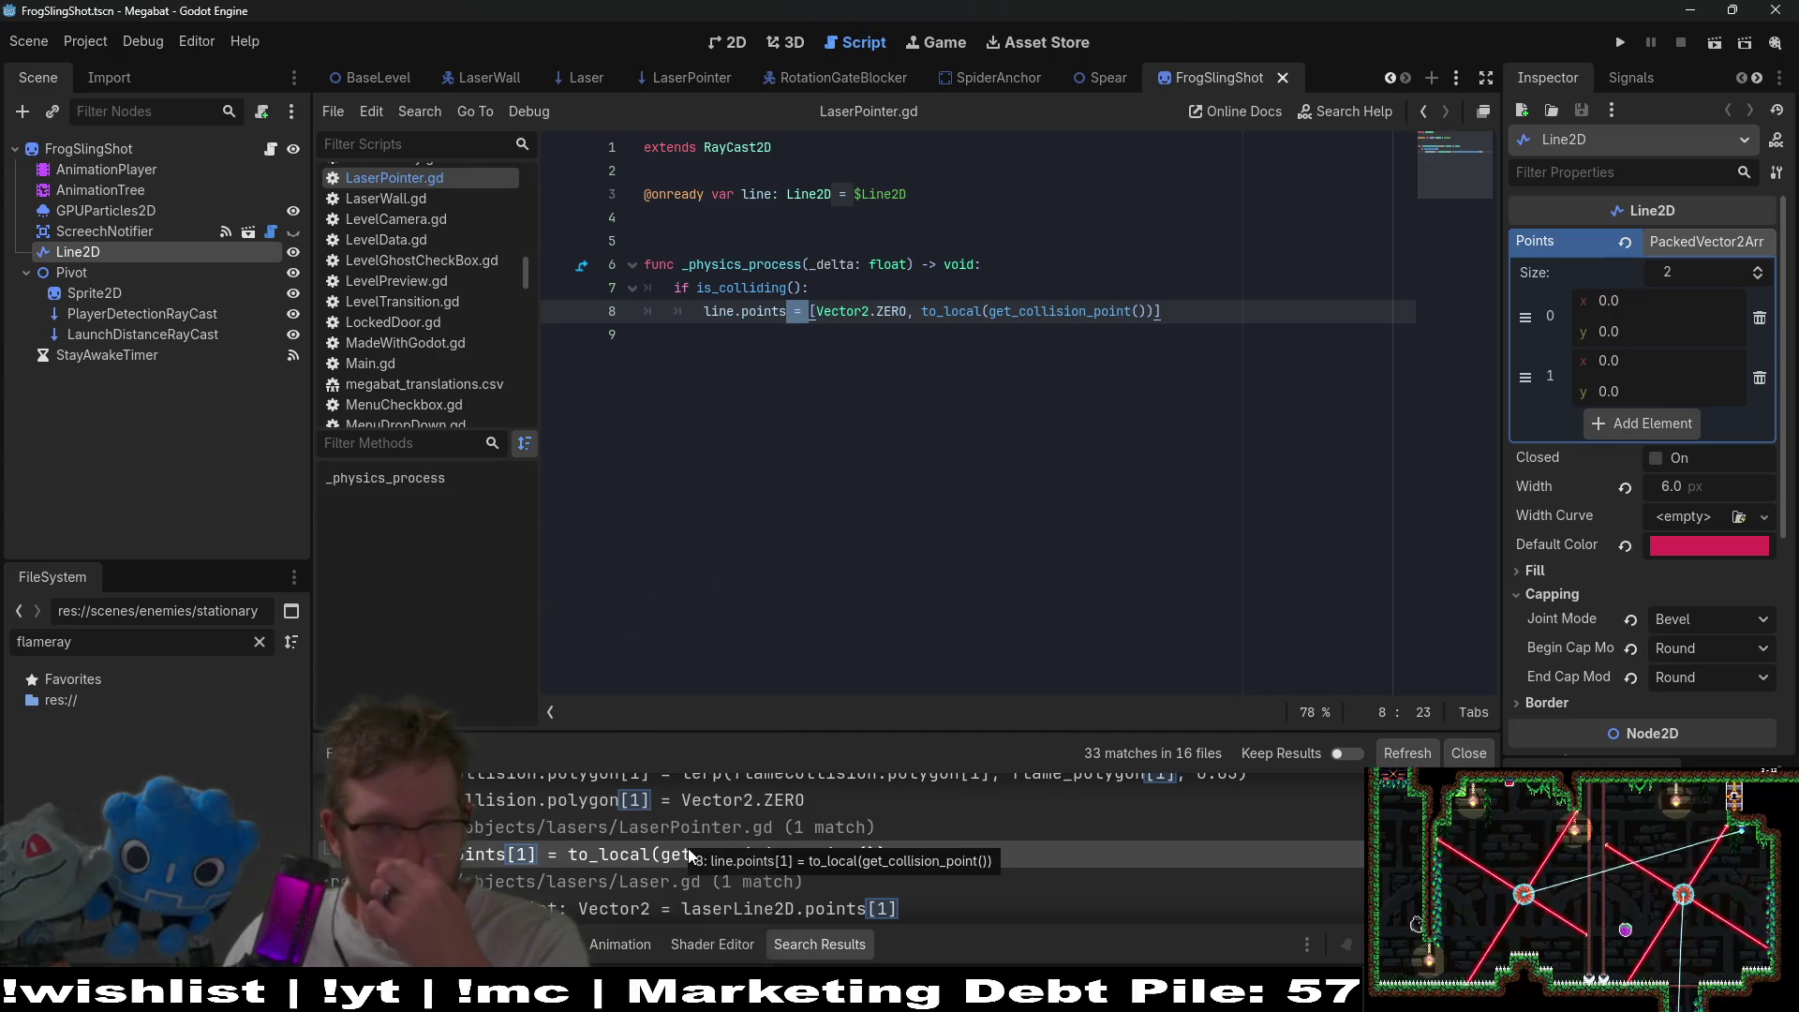
scroll(688, 847, "down", 2)
left_click(671, 860)
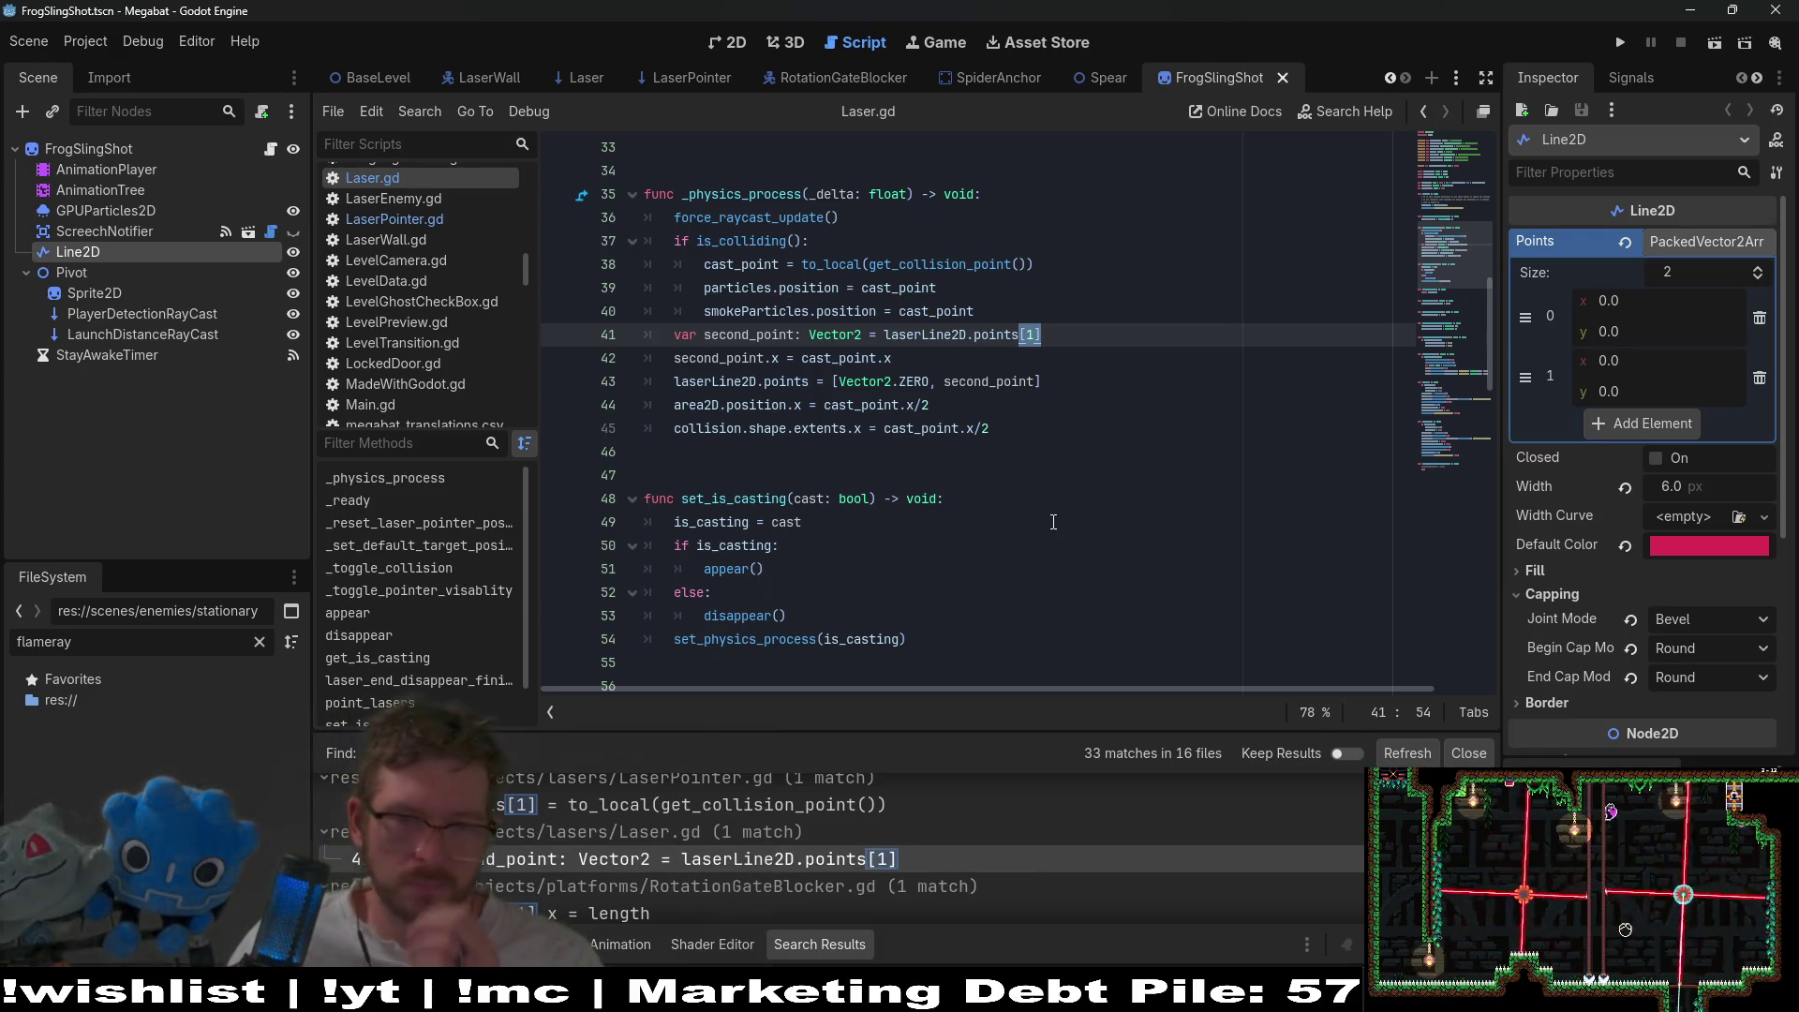
- Review Laser.gd's second_point code, then quick-open search for 'lase.tscn'
scroll(988, 546, "up", 3)
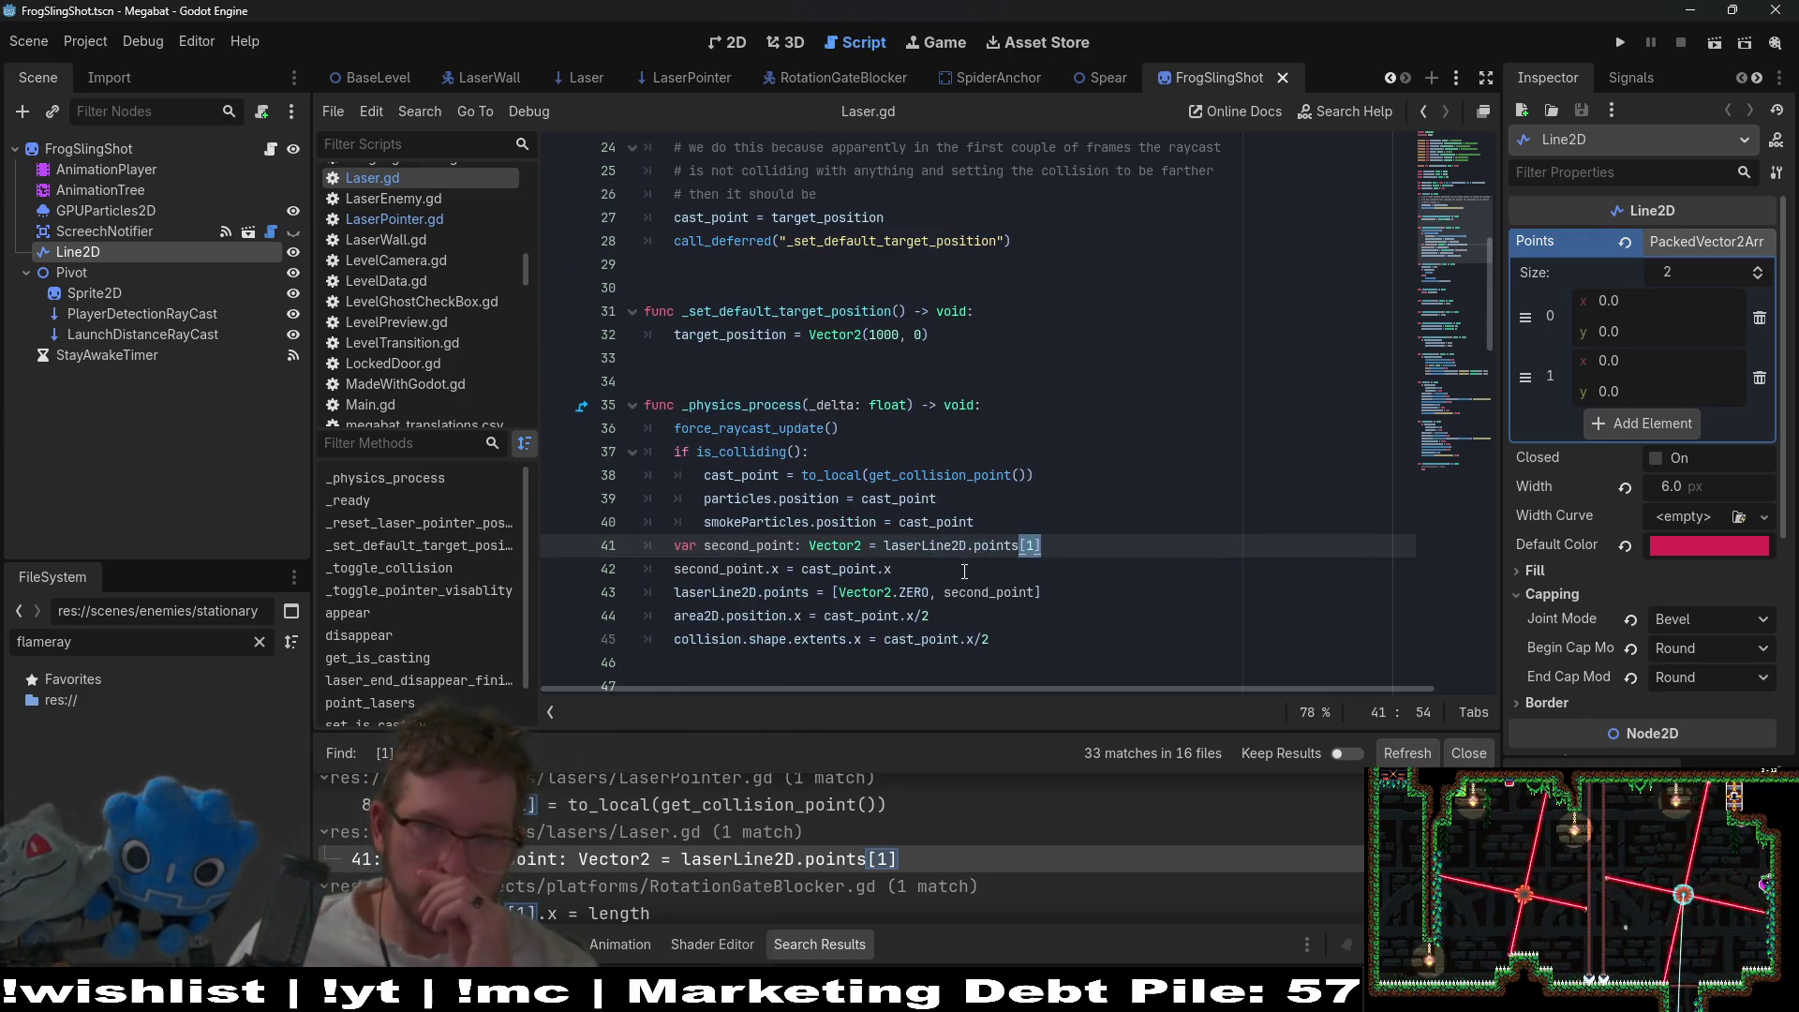
scroll(964, 571, "down", 1)
double_click(991, 523)
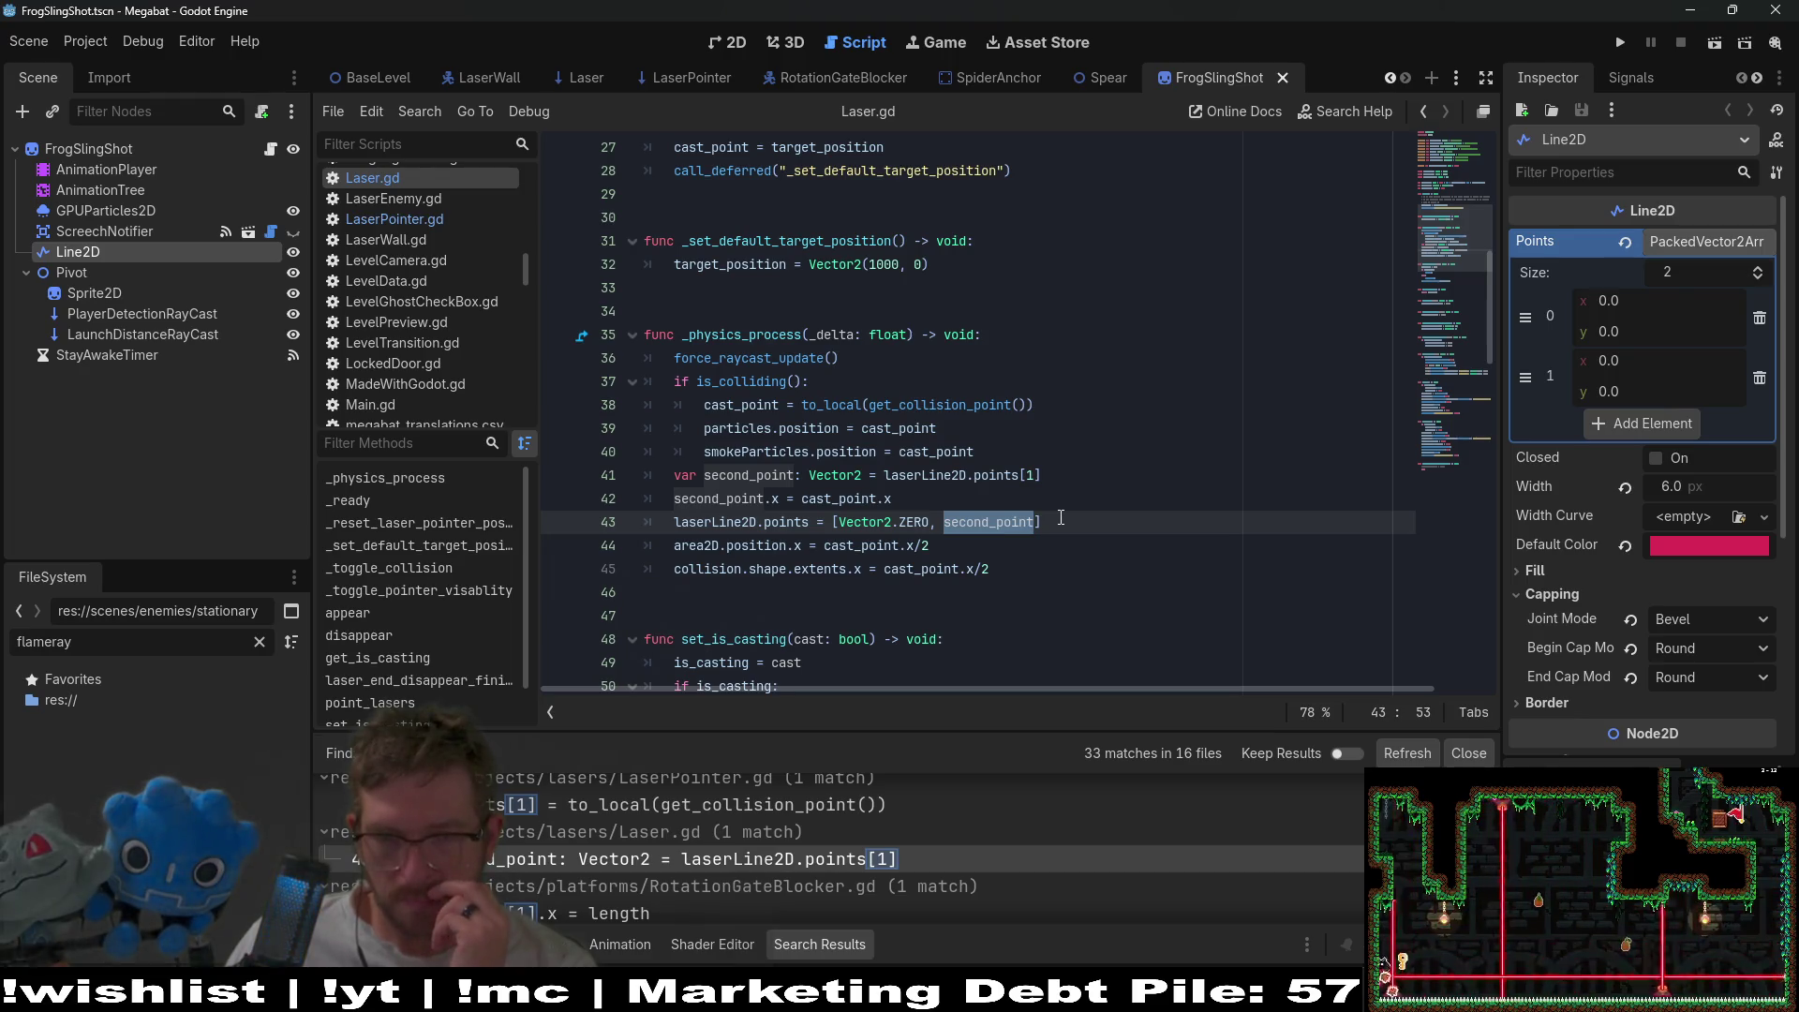
left_click(1074, 506)
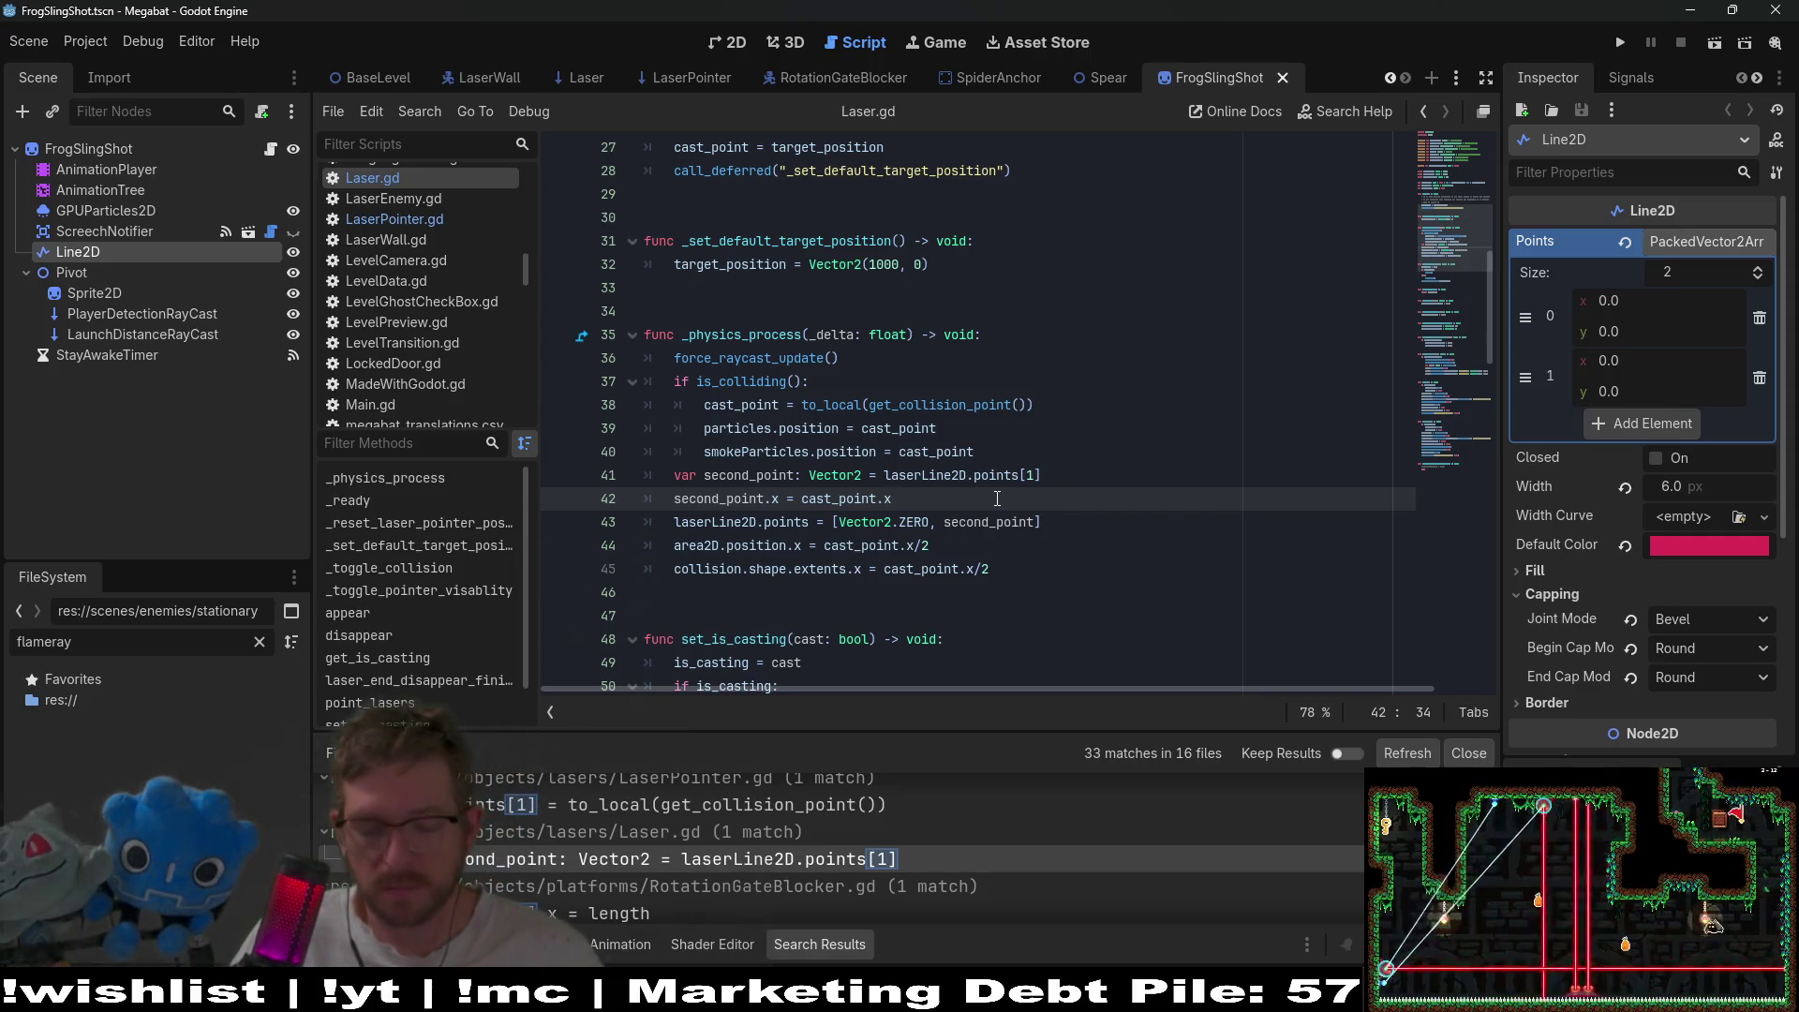
key("shift+alt+o")
type("laser")
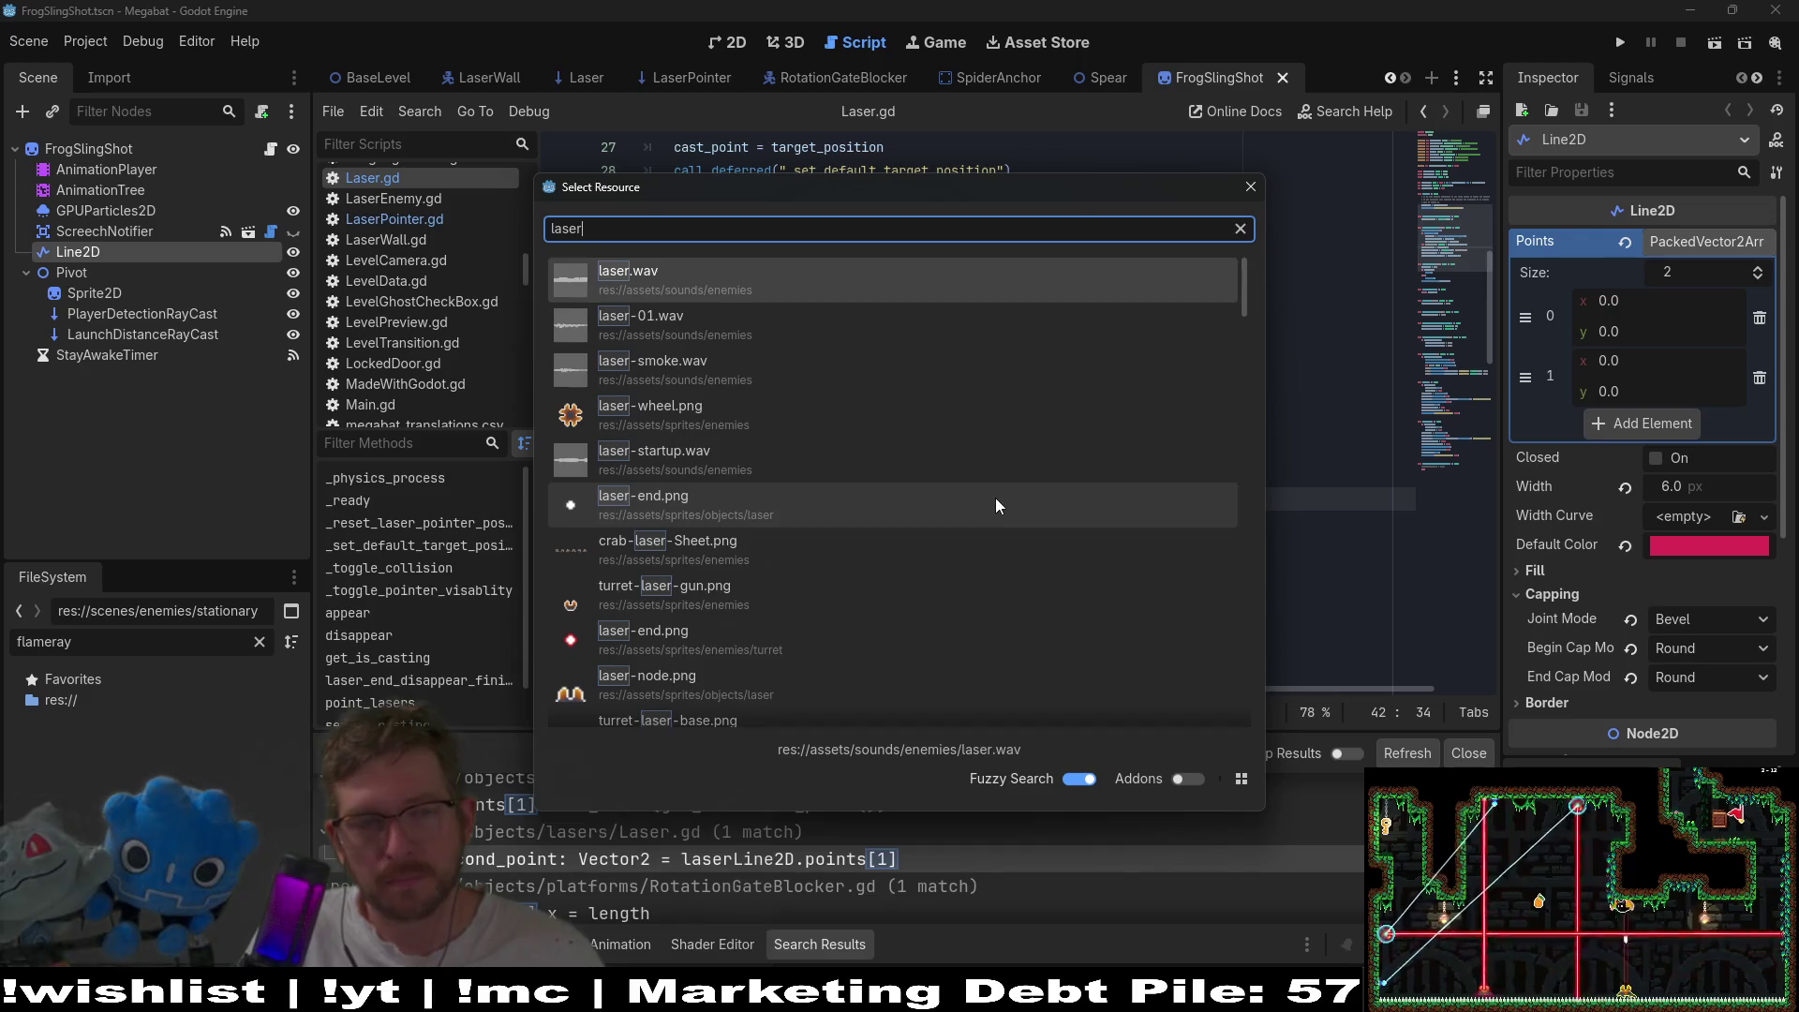
type(".tscn")
- Open the Laser scene, check its LaserLine2D node, and select cast_point.x for copying
key("Return")
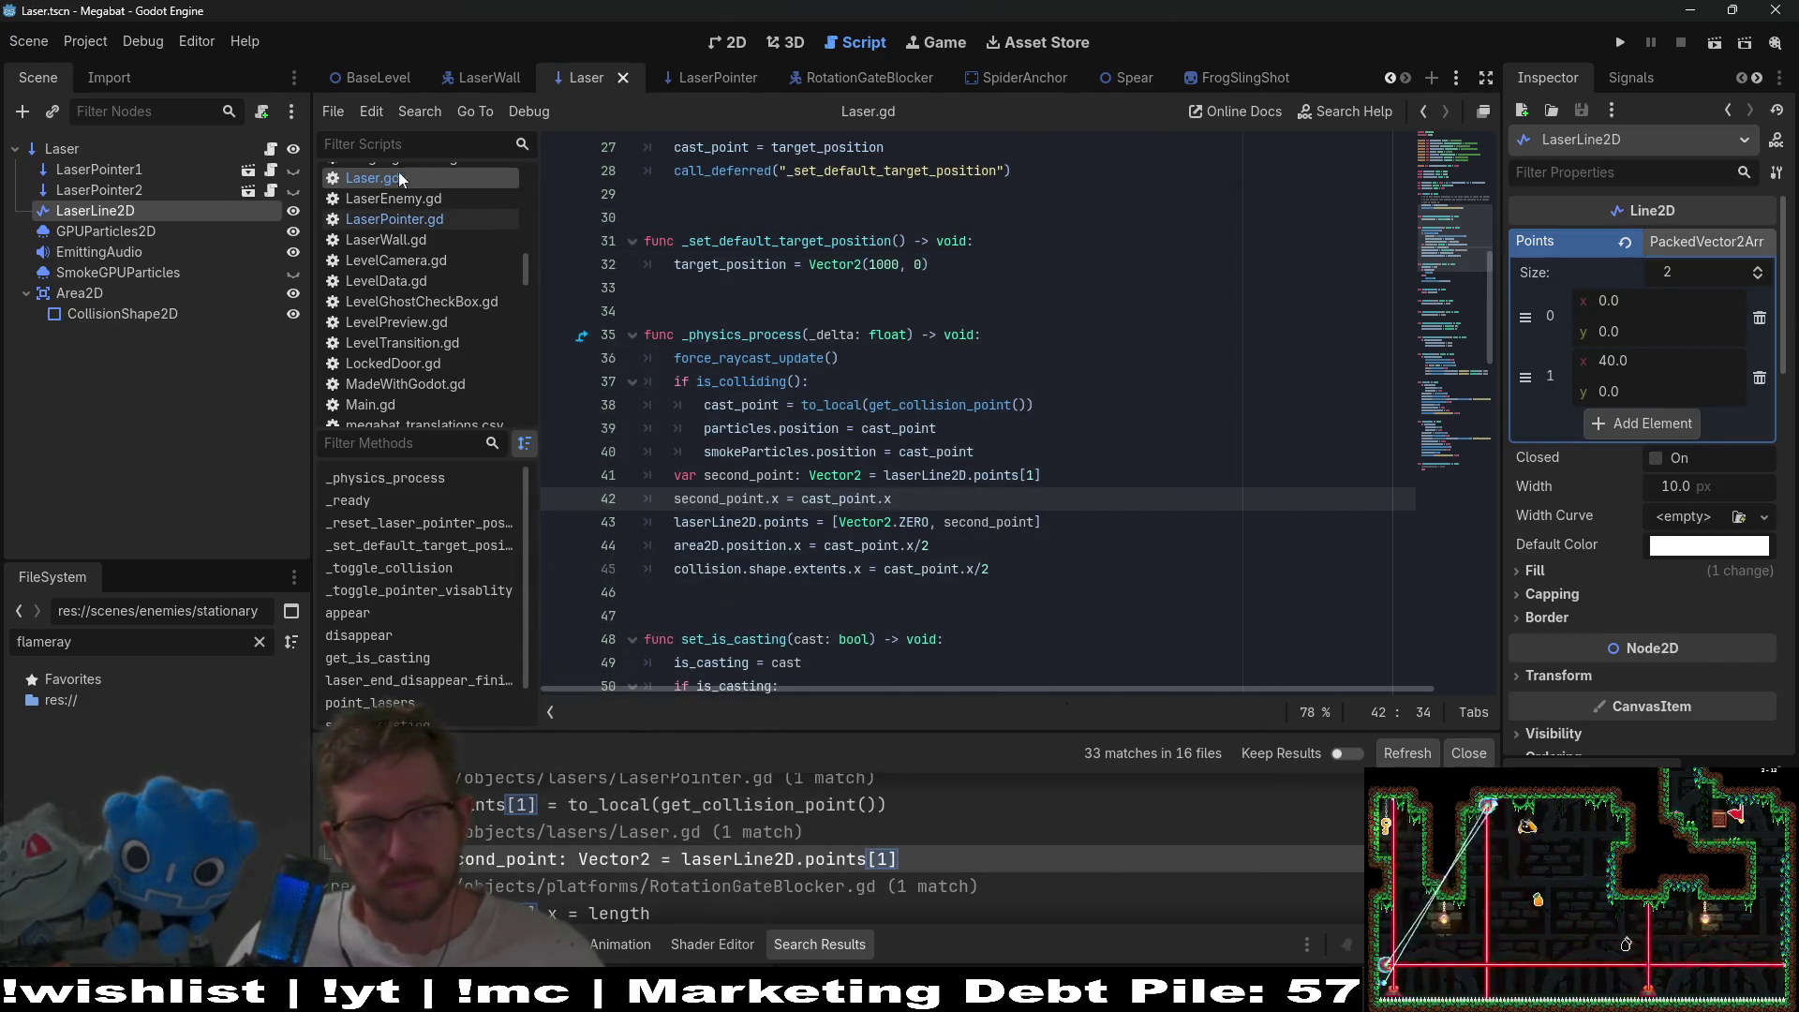
left_click(103, 234)
left_click(116, 216)
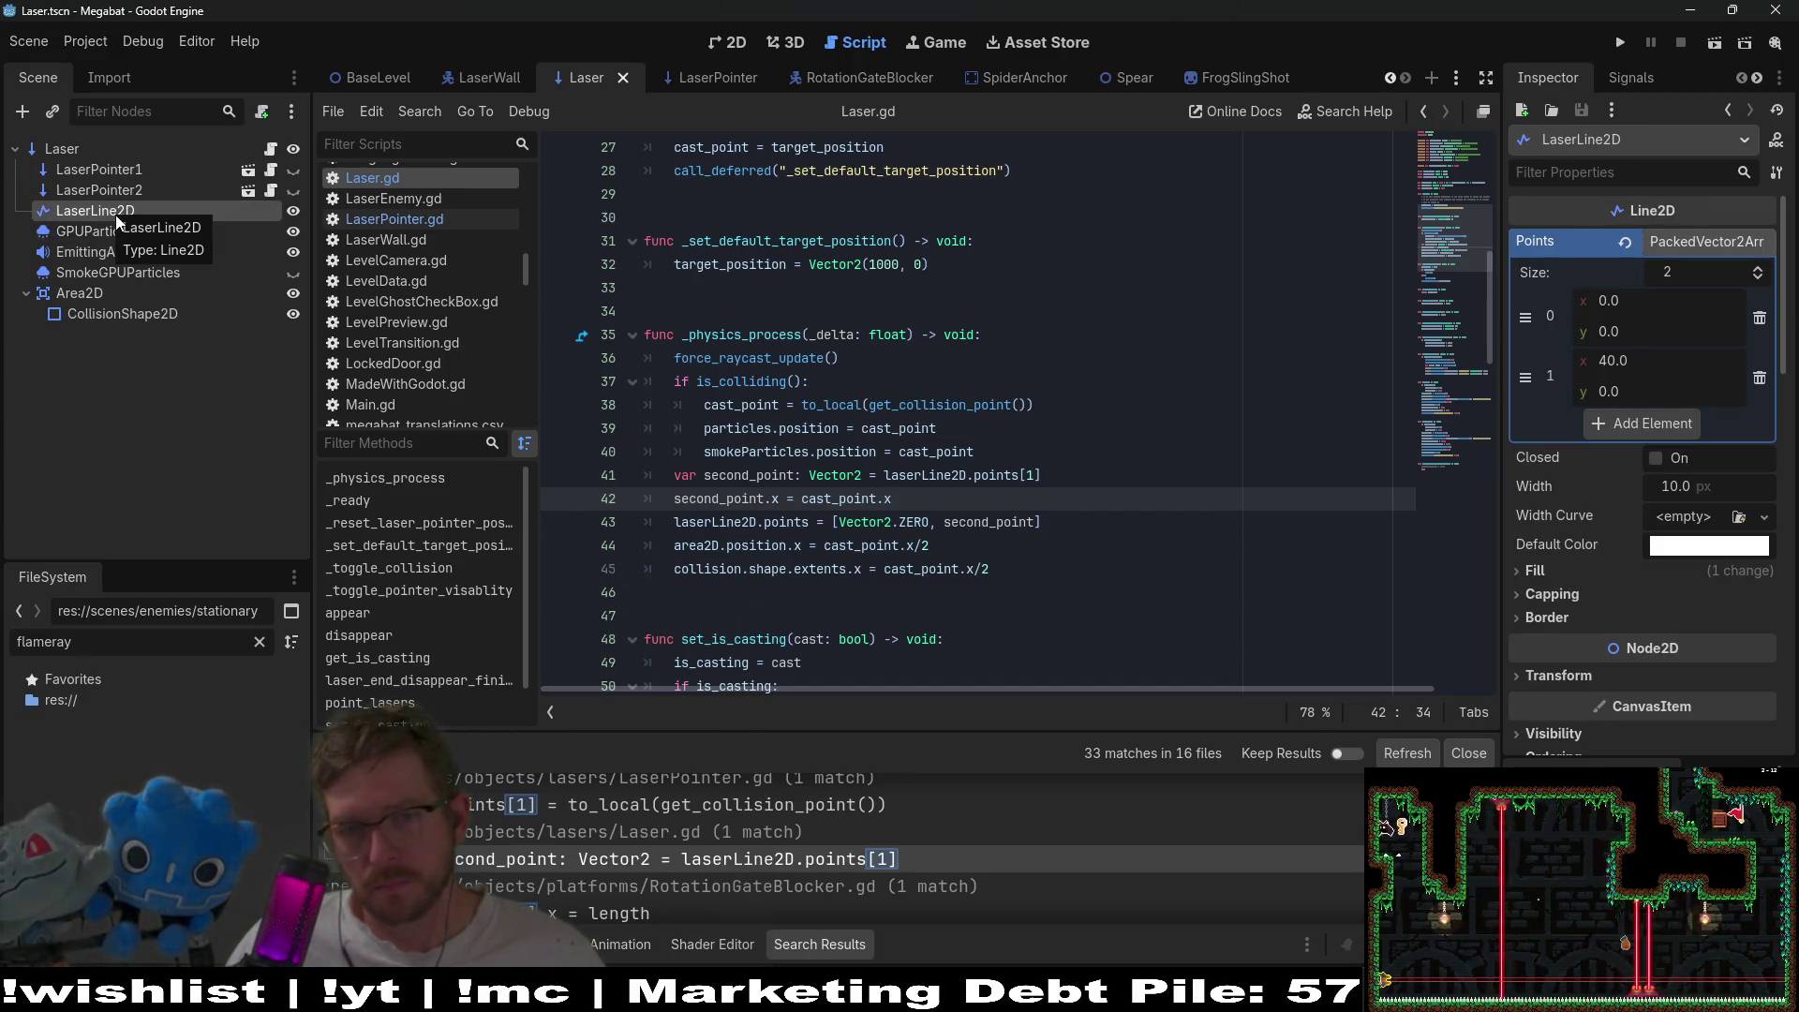
double_click(1010, 523)
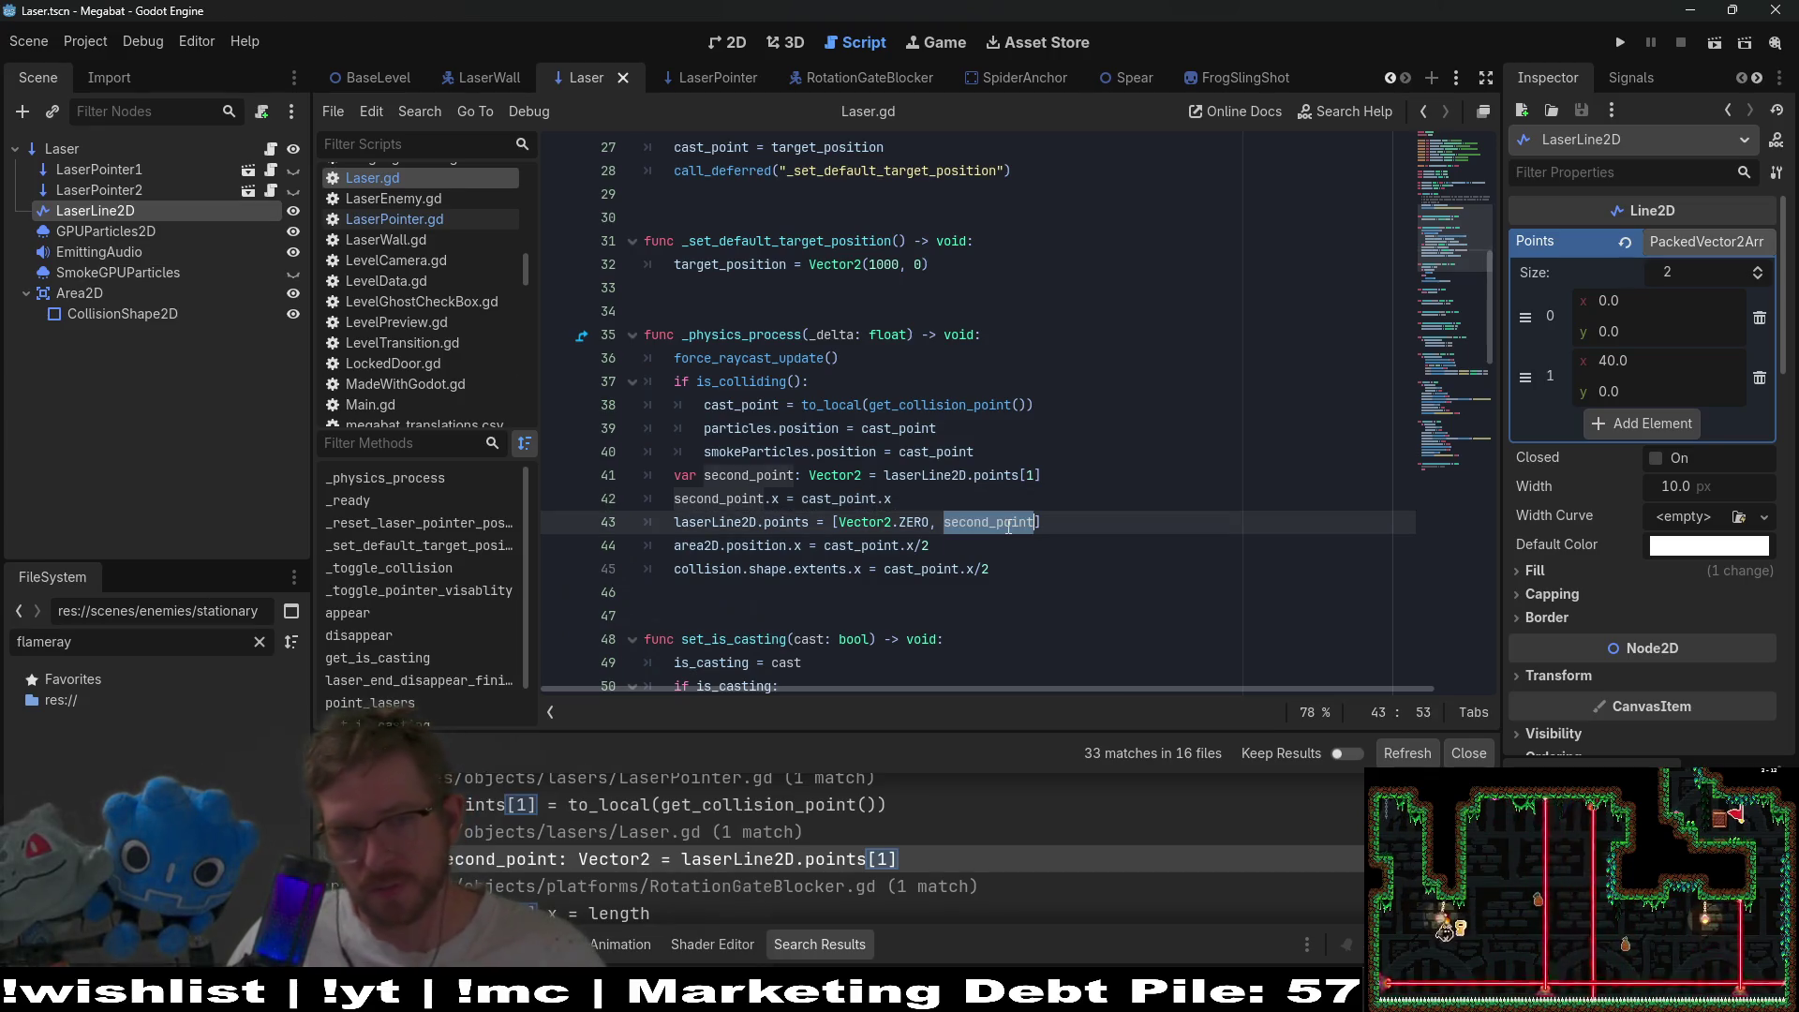
left_click_drag(892, 500, 803, 500)
key("ctrl+c")
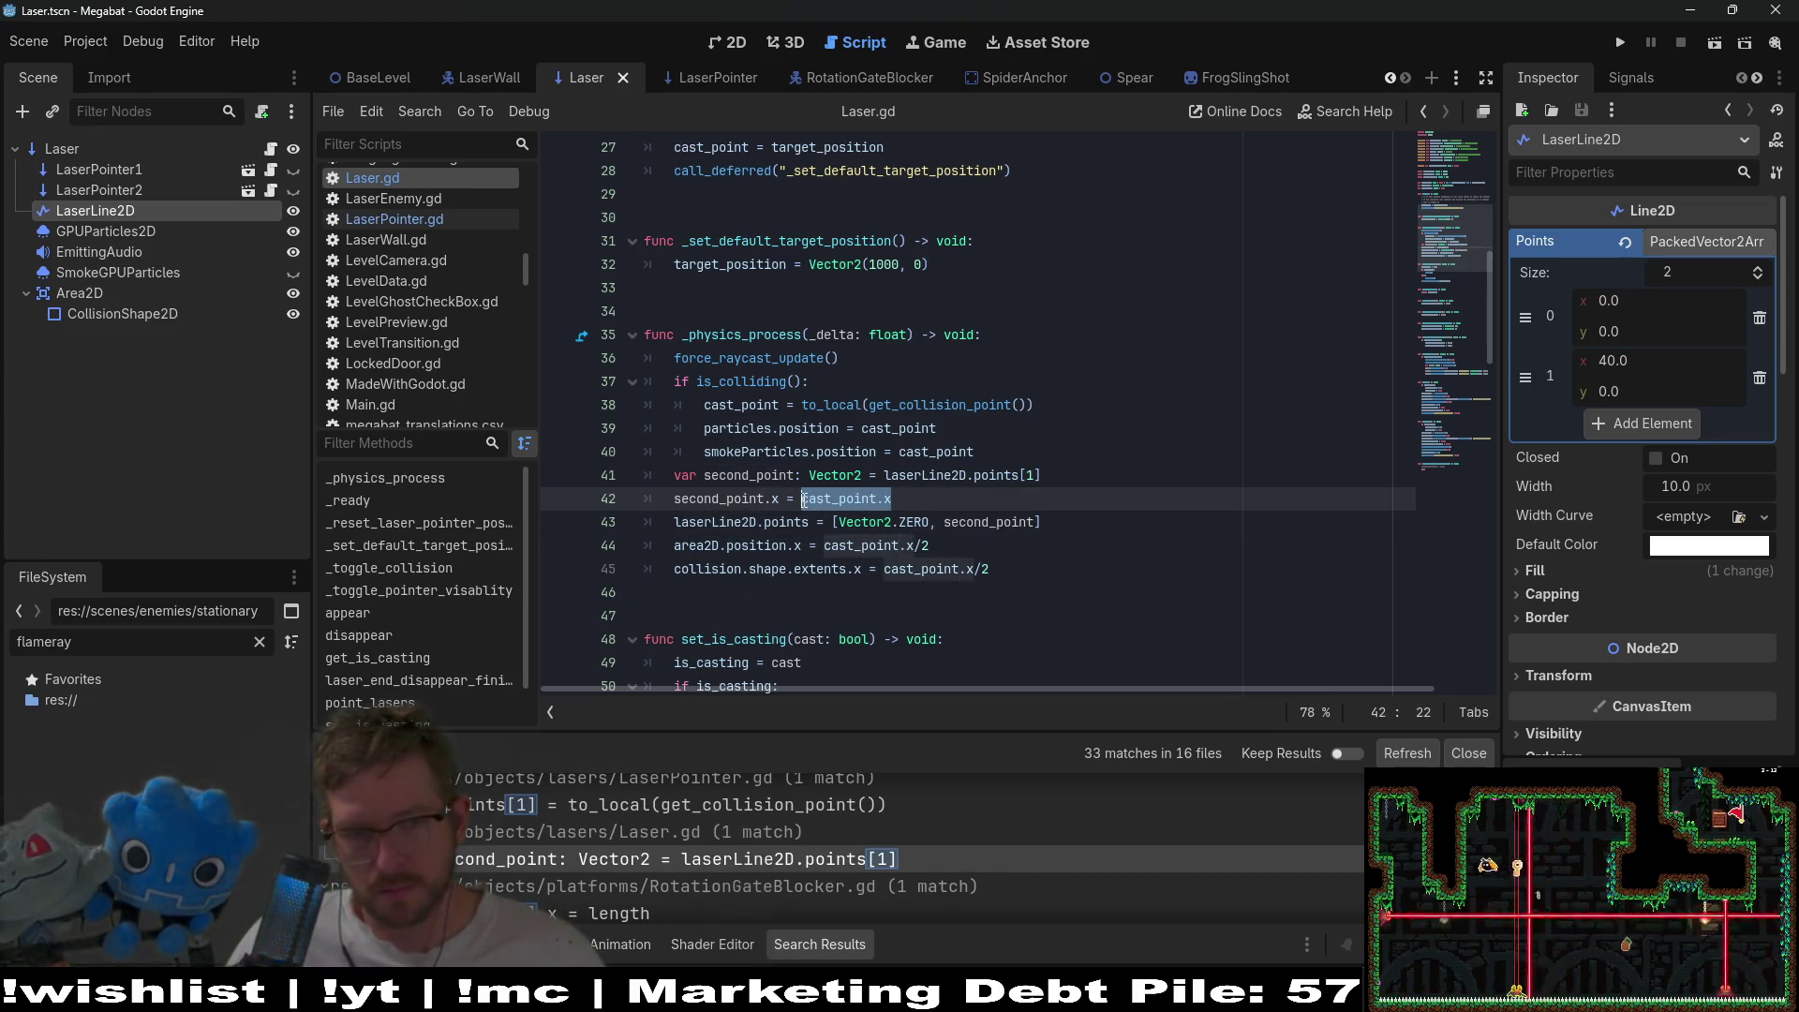
- Replace second_point with Vector2(cast_point.x, 0), delete the second_point lines, and save Laser.gd
double_click(962, 522)
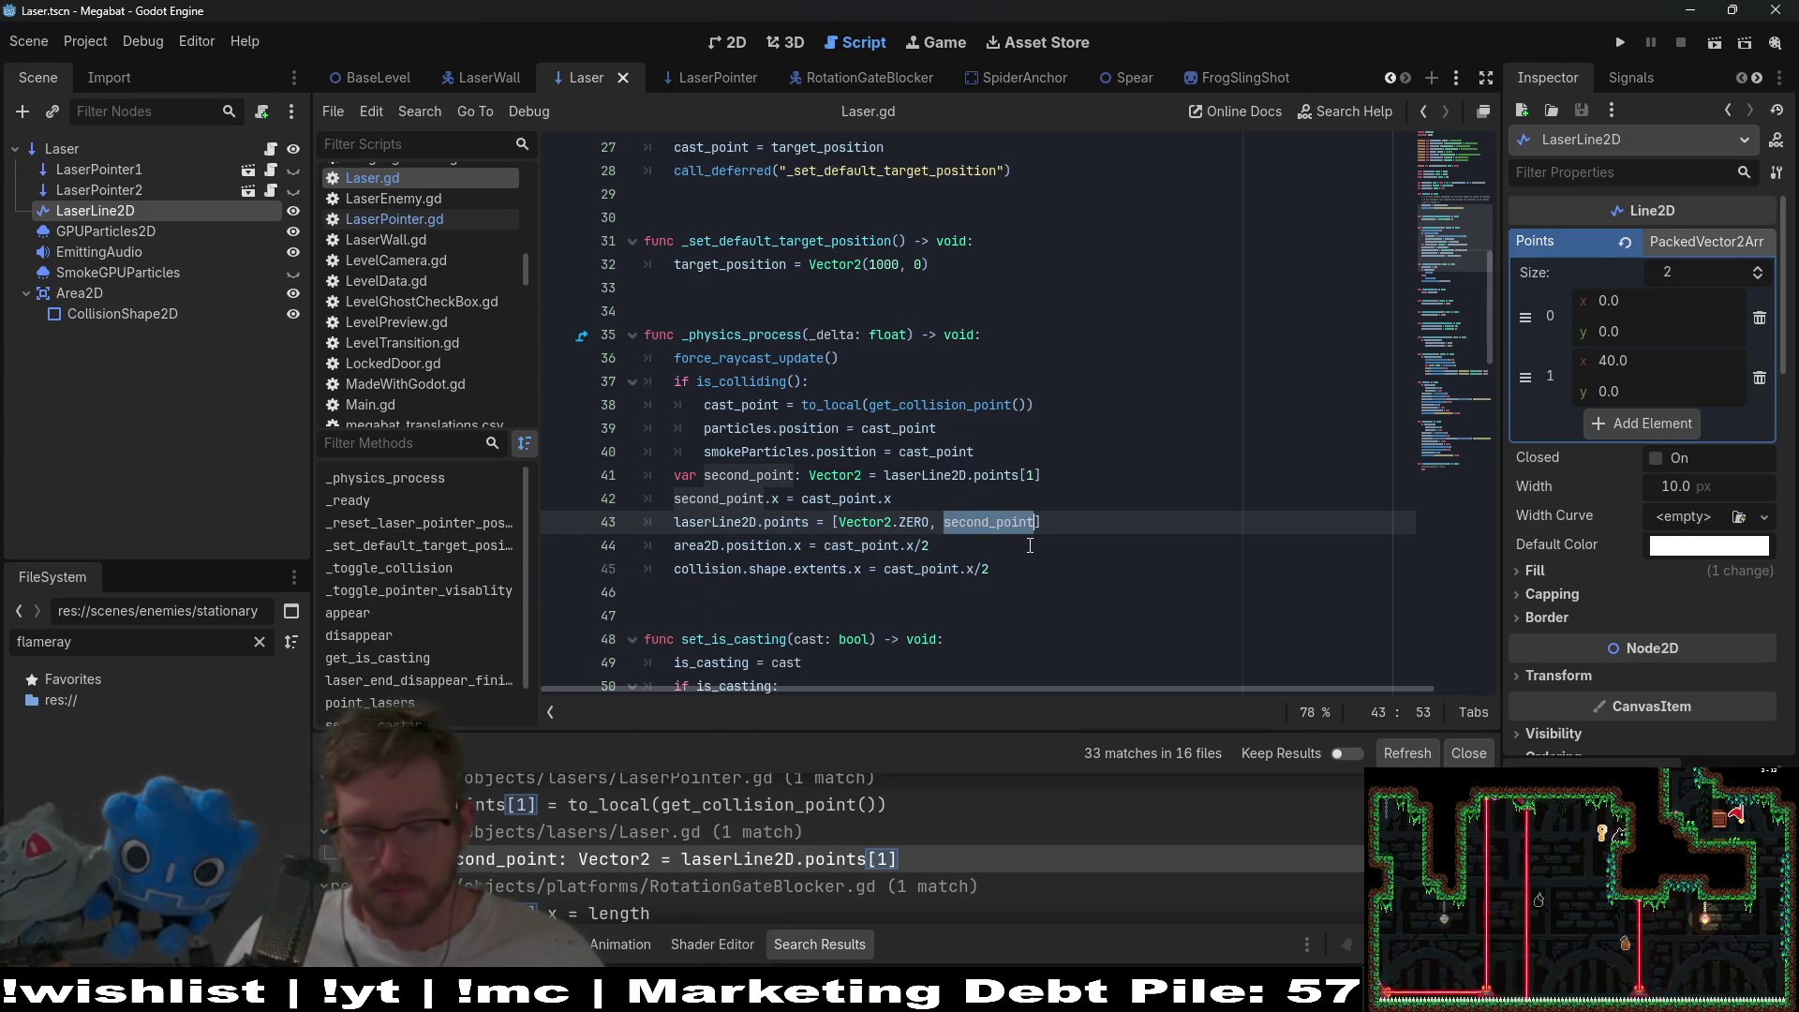
key("BackSpace")
type("V")
key("Return")
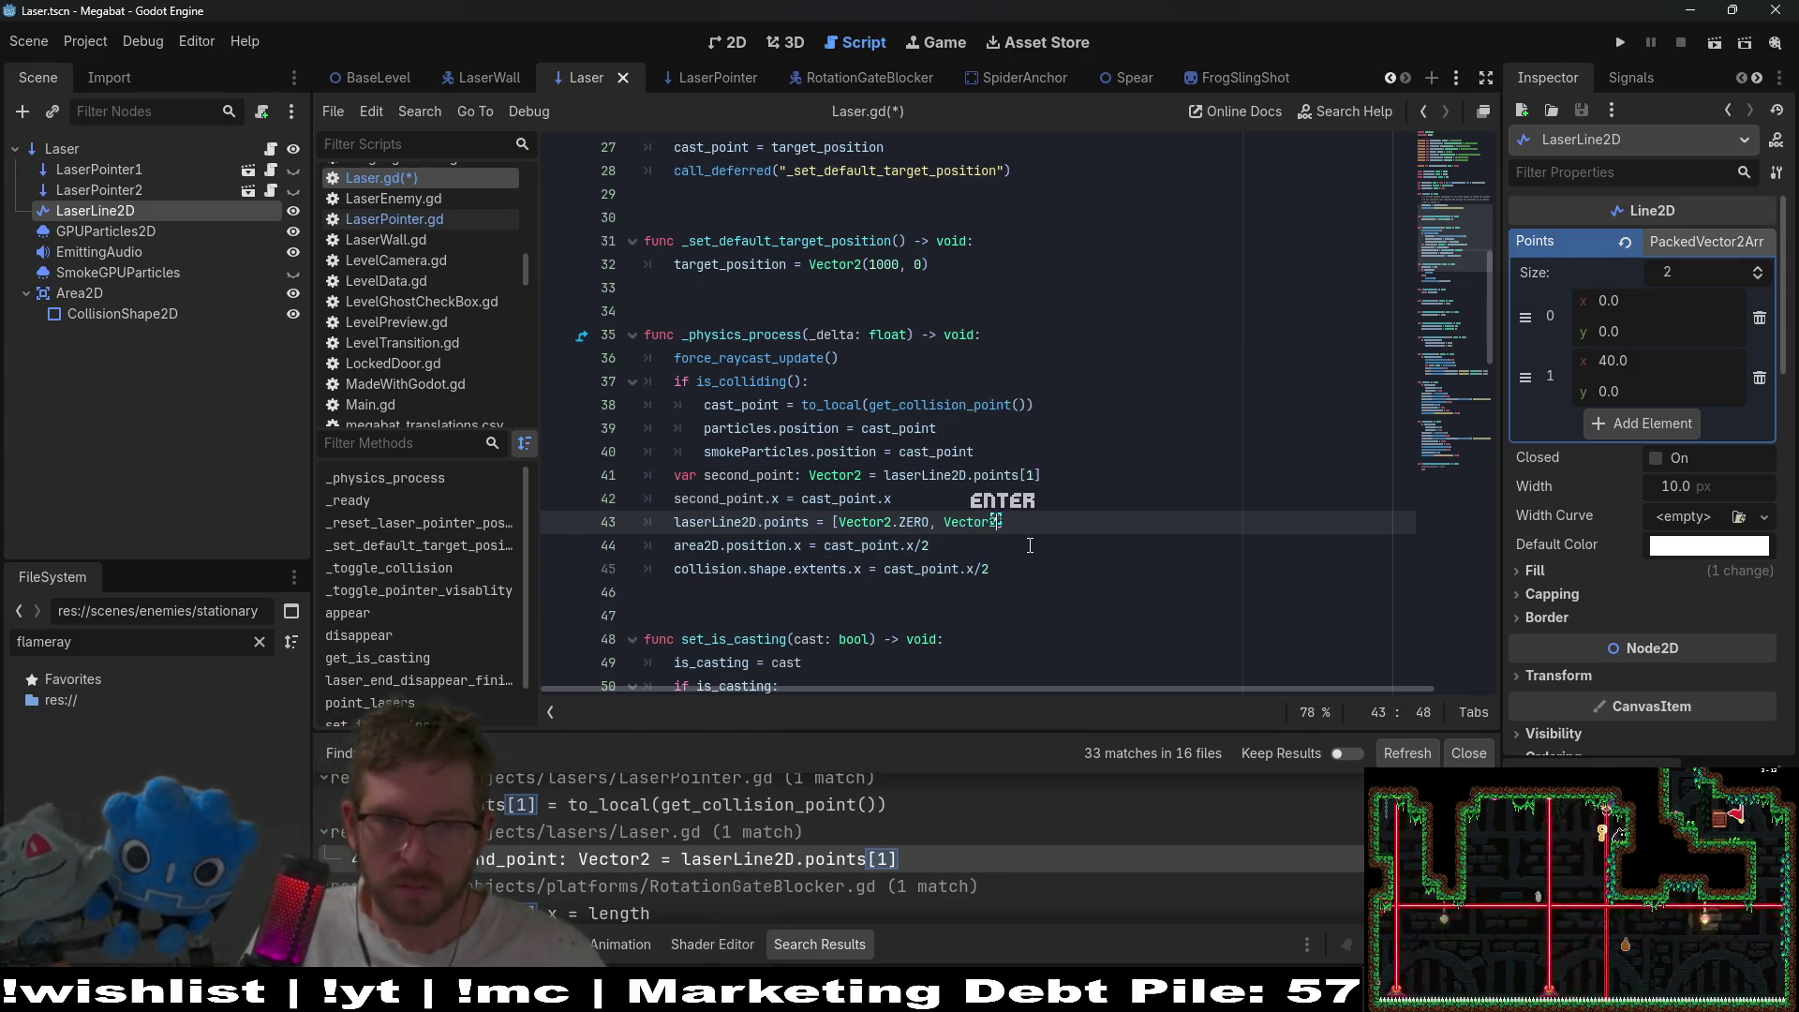
type("(")
key("ctrl+v")
type(", 0")
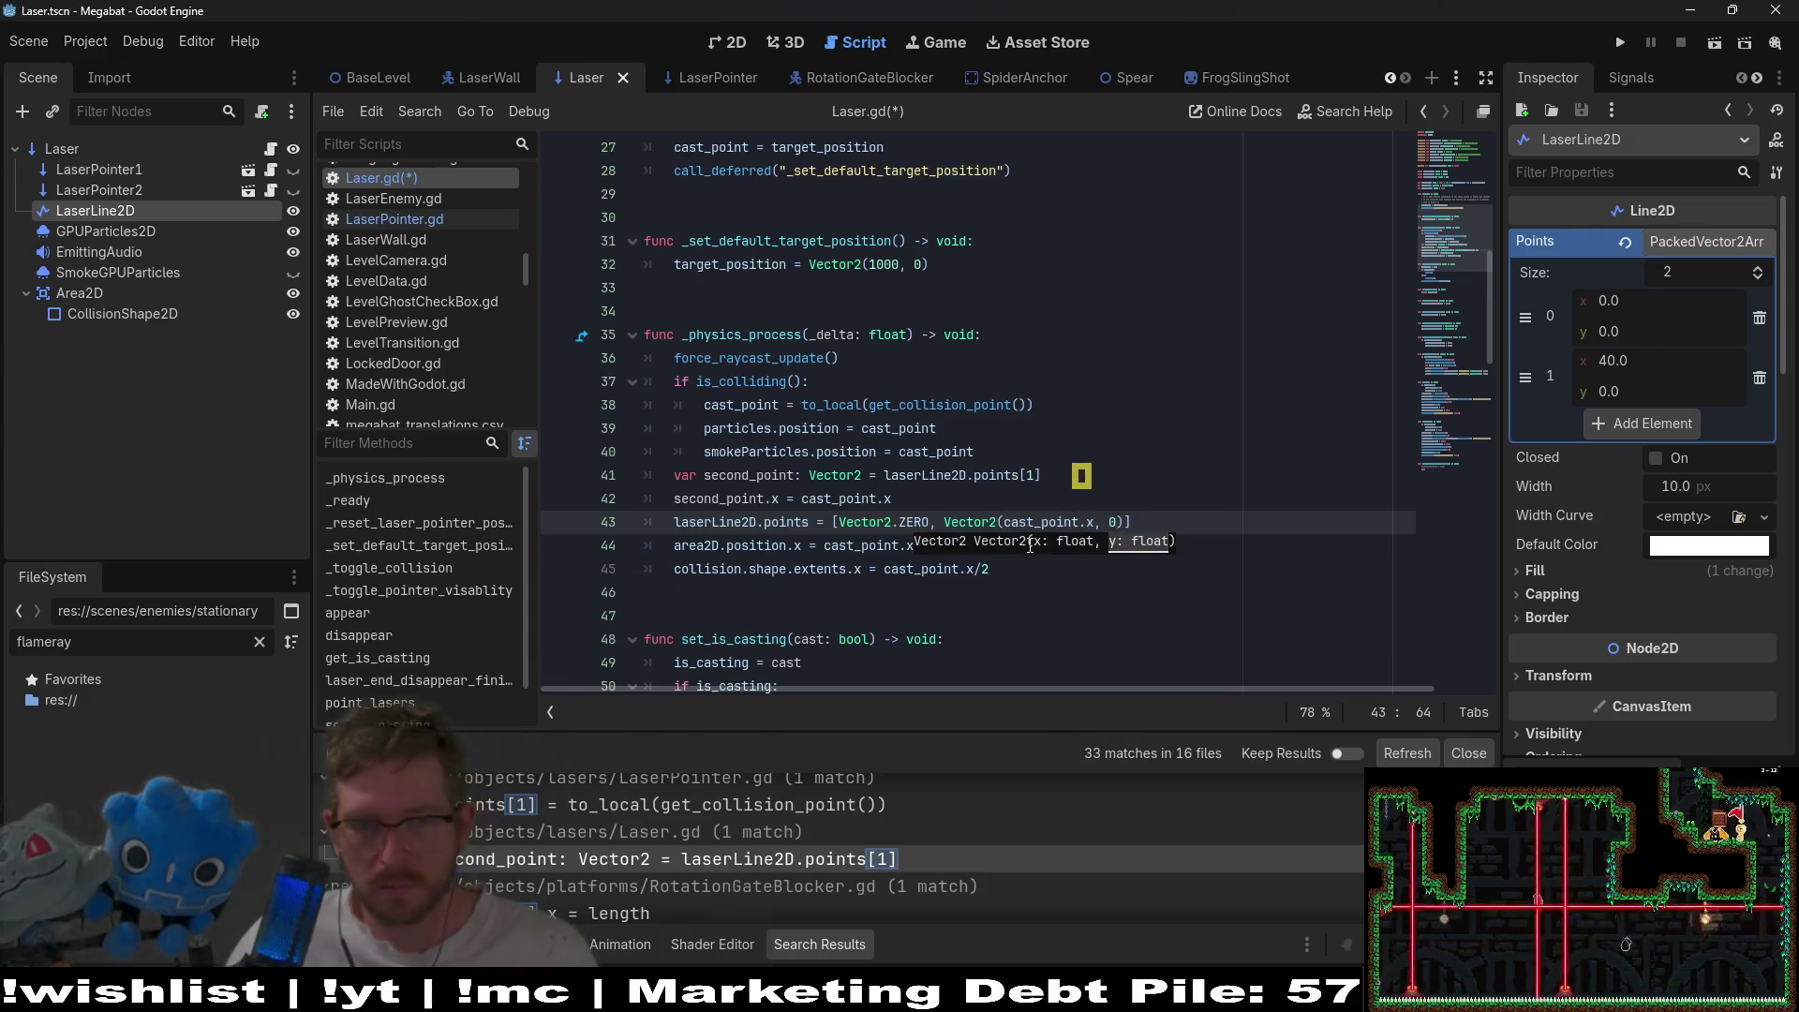
left_click_drag(1029, 499, 1038, 459)
key("BackSpace")
key("ctrl+s")
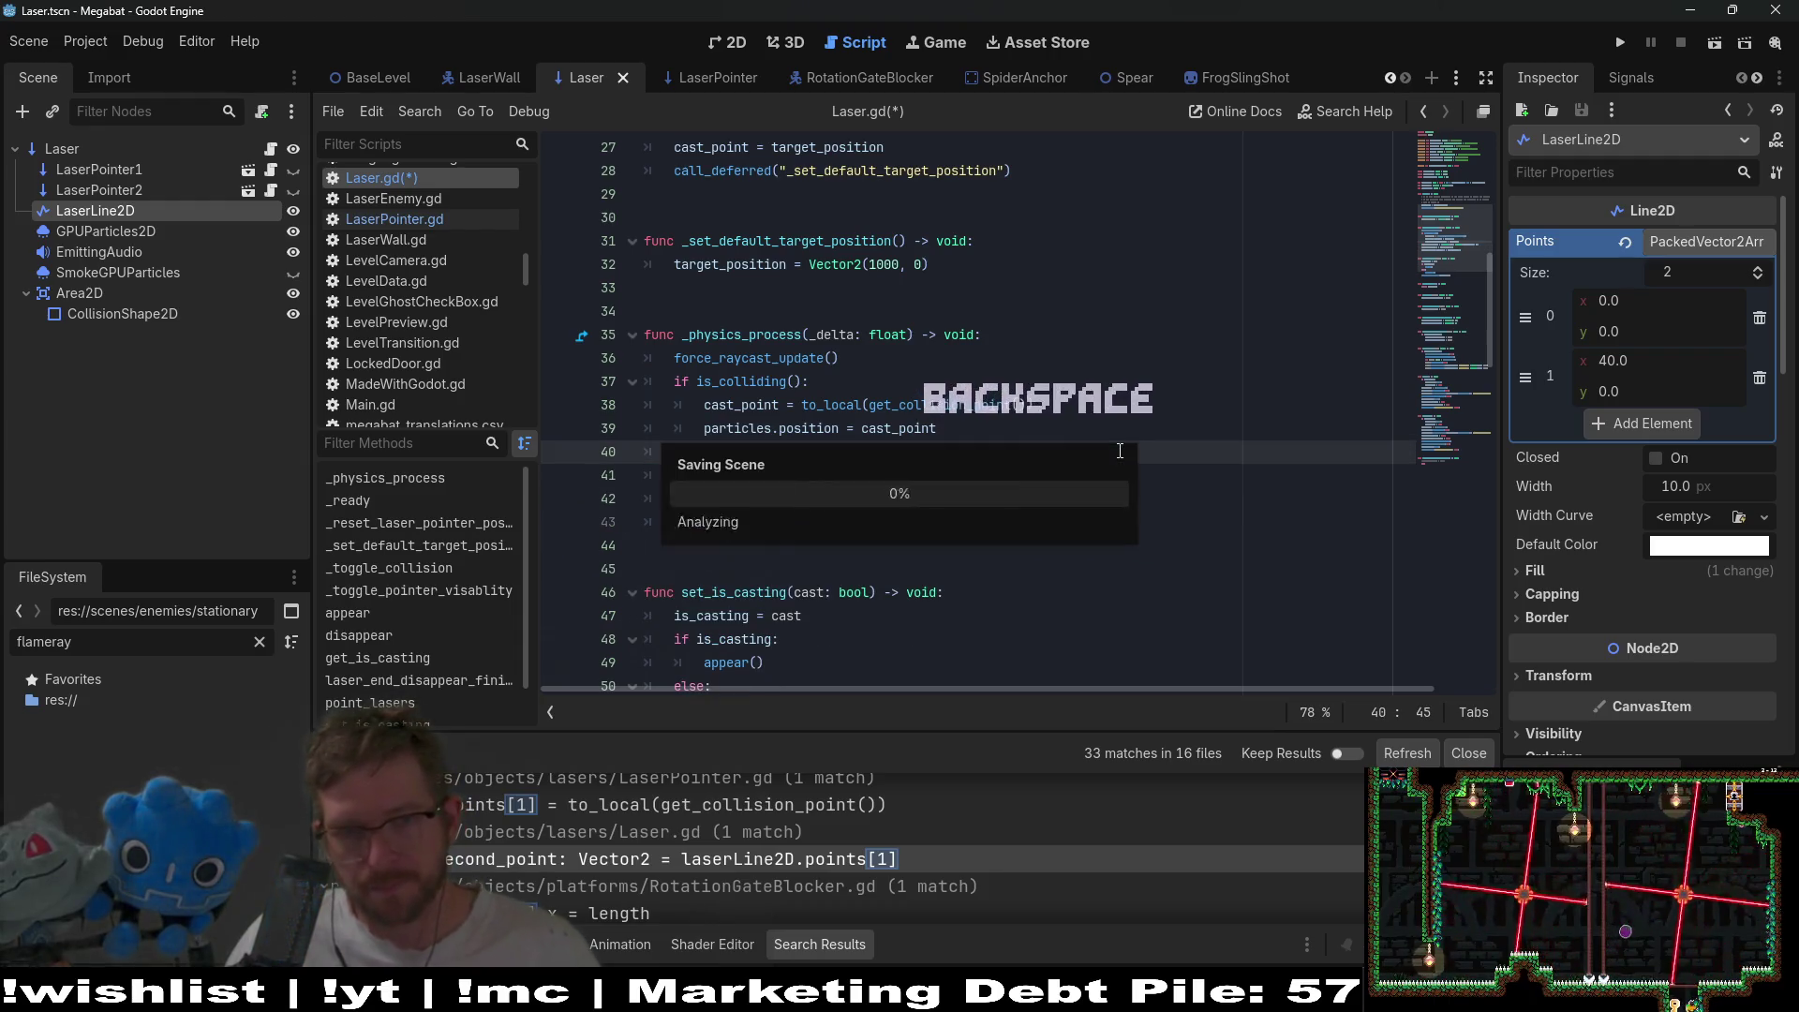
left_click(1230, 481)
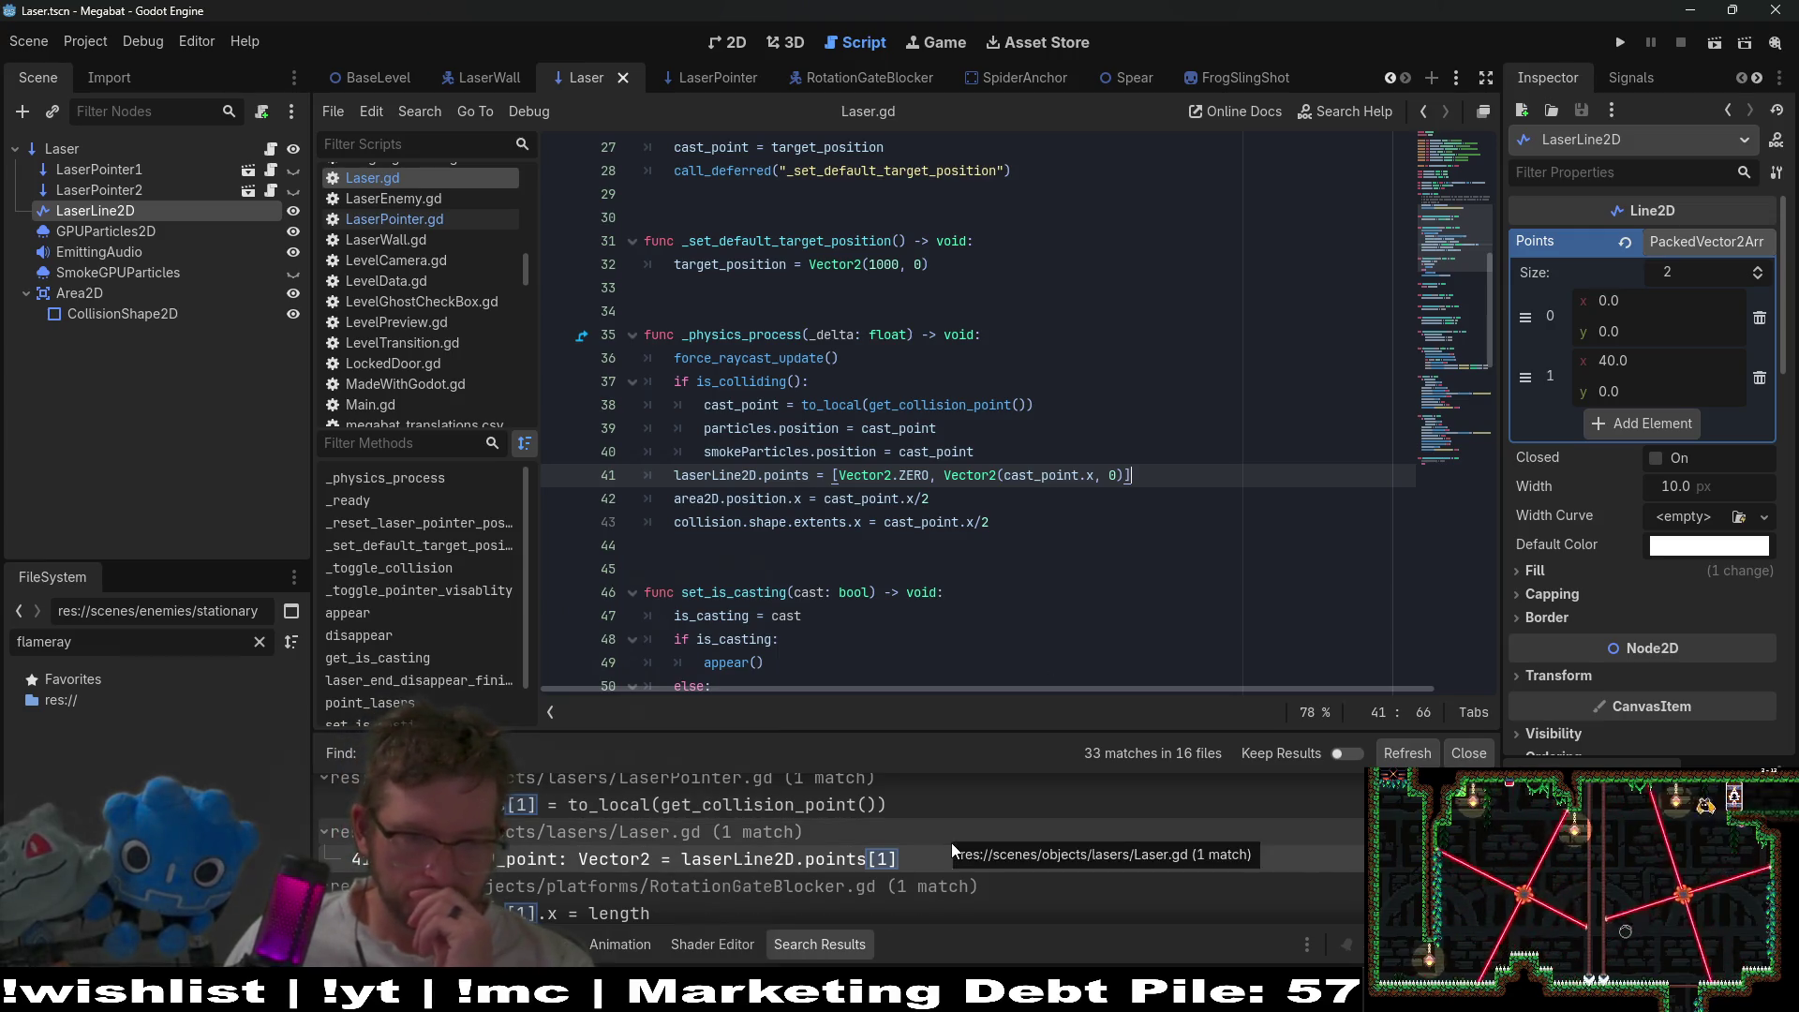
- Review the RotationGateBlocker.gd and RotationGate.gd line 32 points[1] matches
scroll(952, 841, "down", 1)
left_click(598, 875)
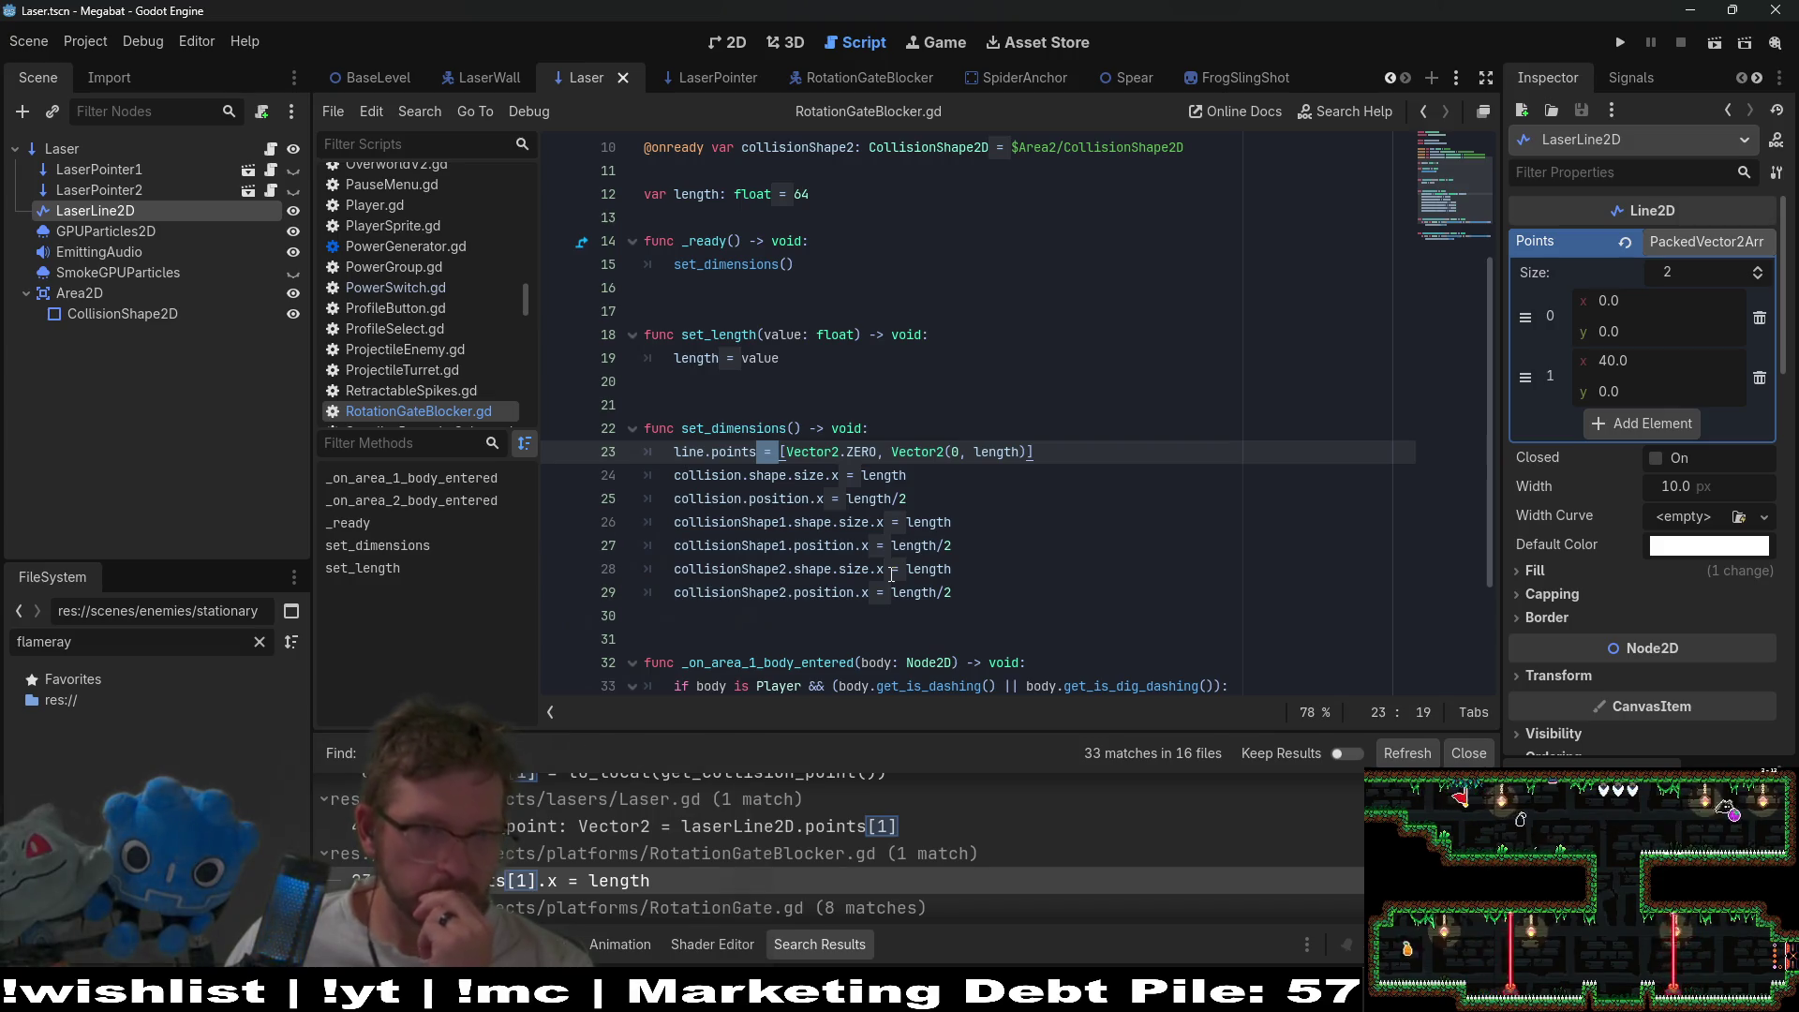
scroll(892, 574, "down", 2)
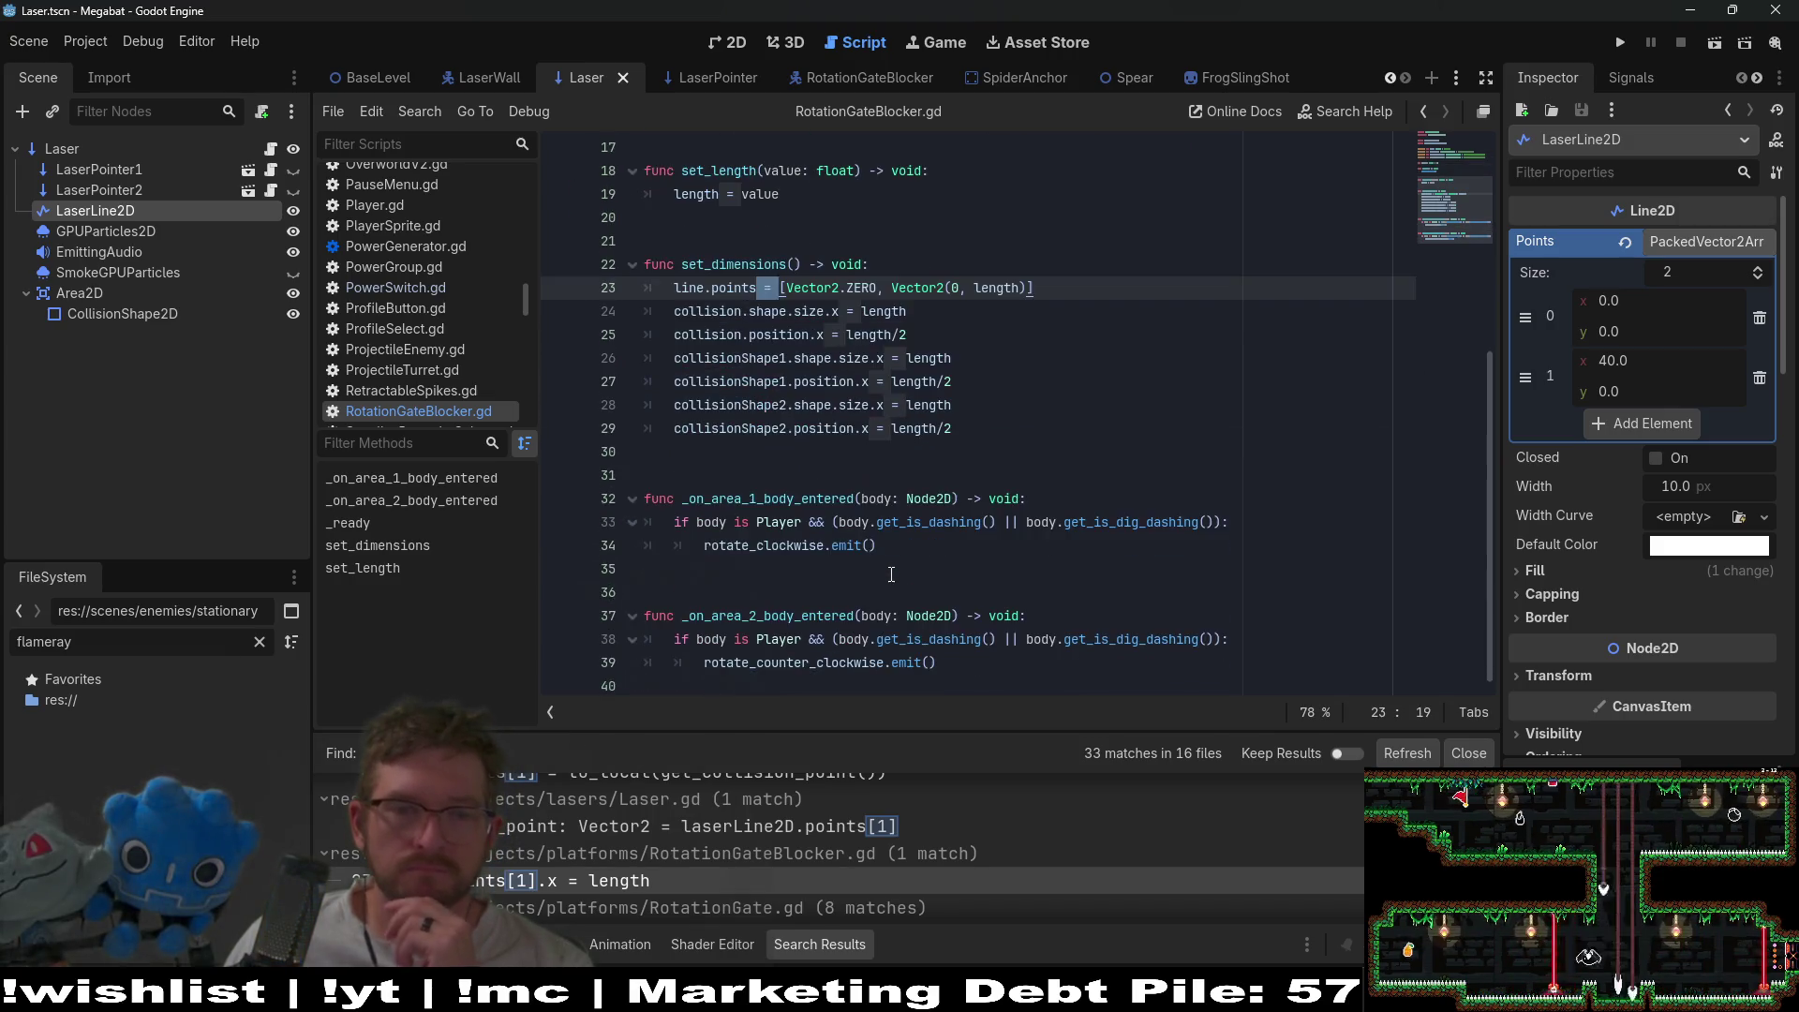
scroll(647, 885, "down", 2)
left_click(646, 871)
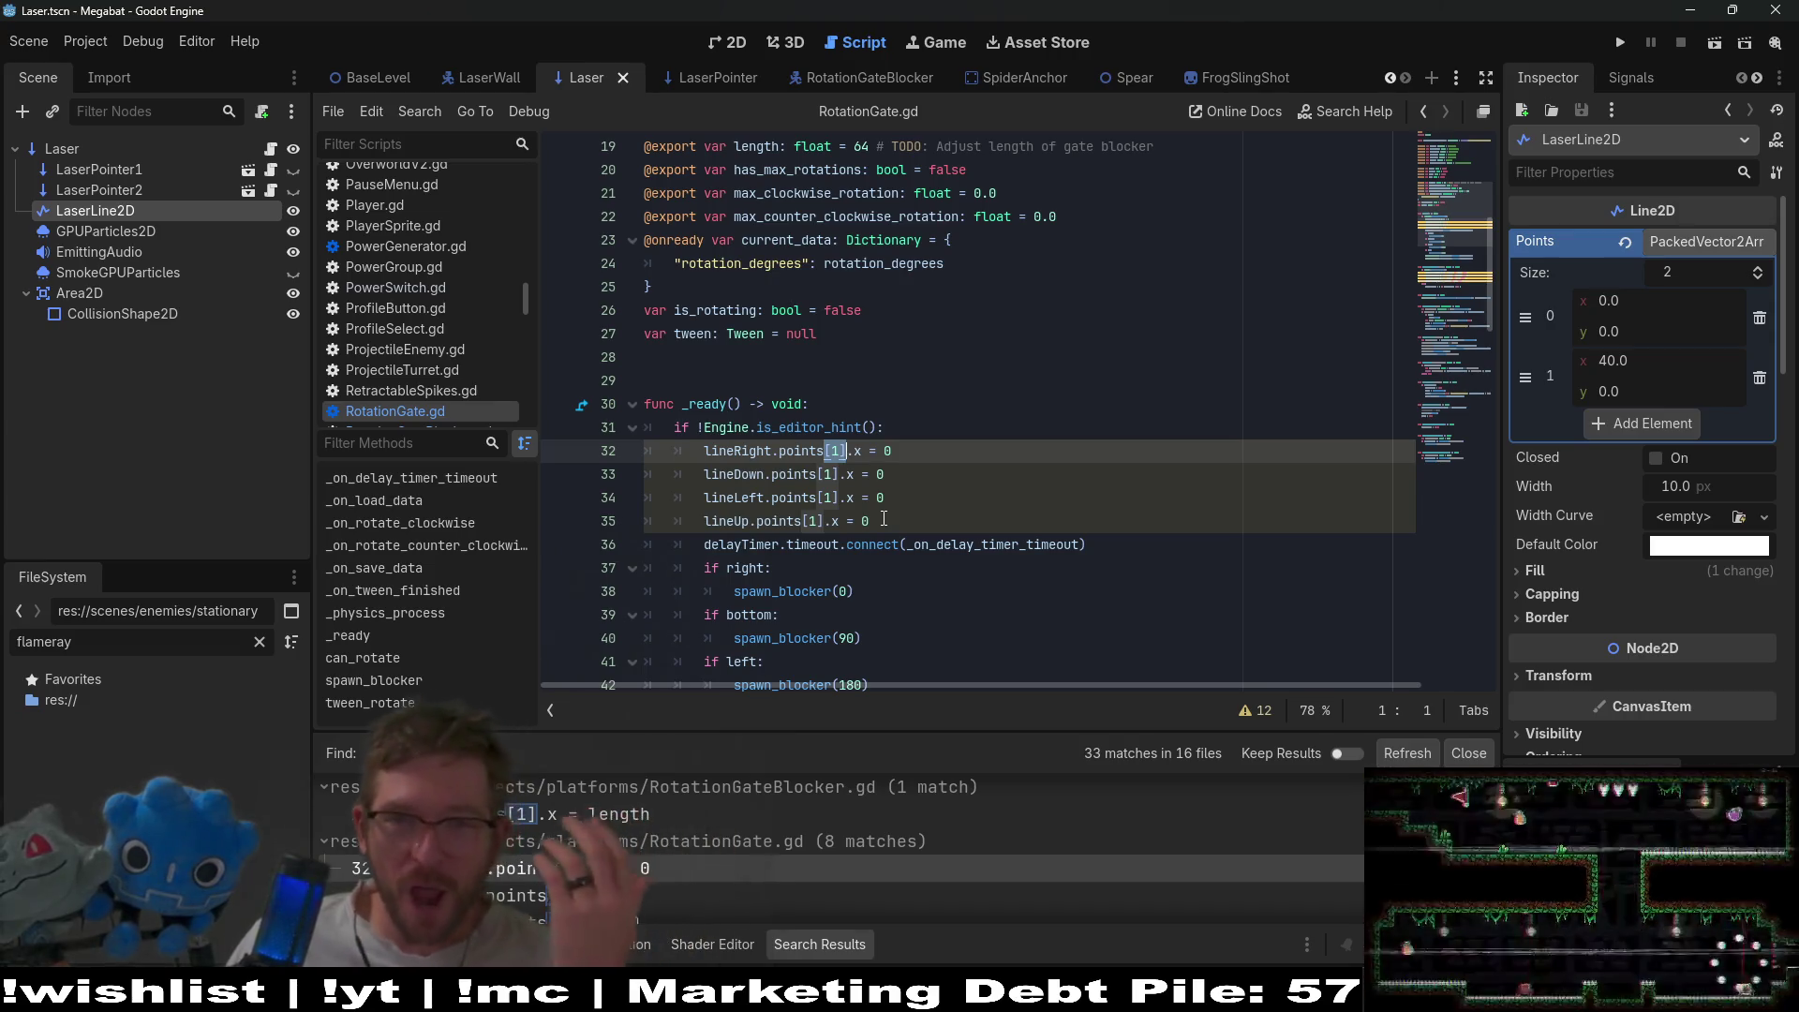
left_click(1063, 426)
- Quick-open search 'rotationga' and highlight the RotationGate scene
key("alt+shift+o")
type("rotationga")
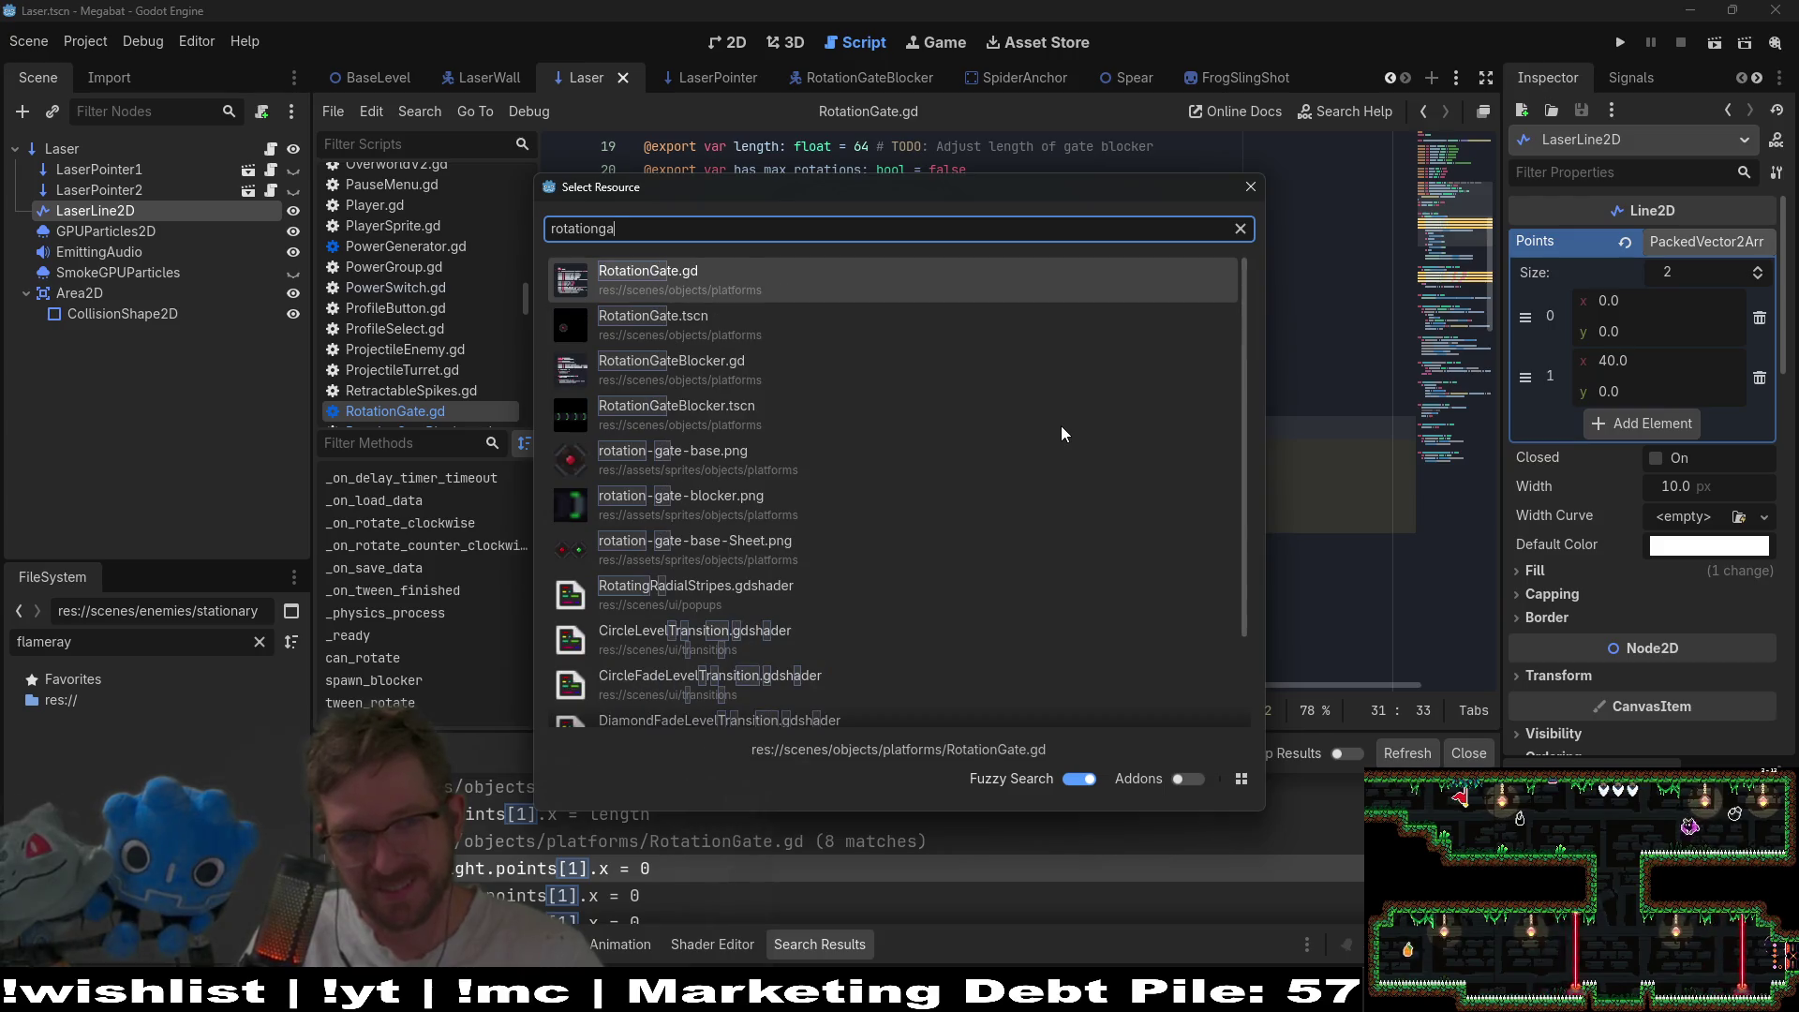
key("Down")
- Open RotationGate.tscn and expand the Points arrays of LineRight, LineDown and LineLeft
key("Return")
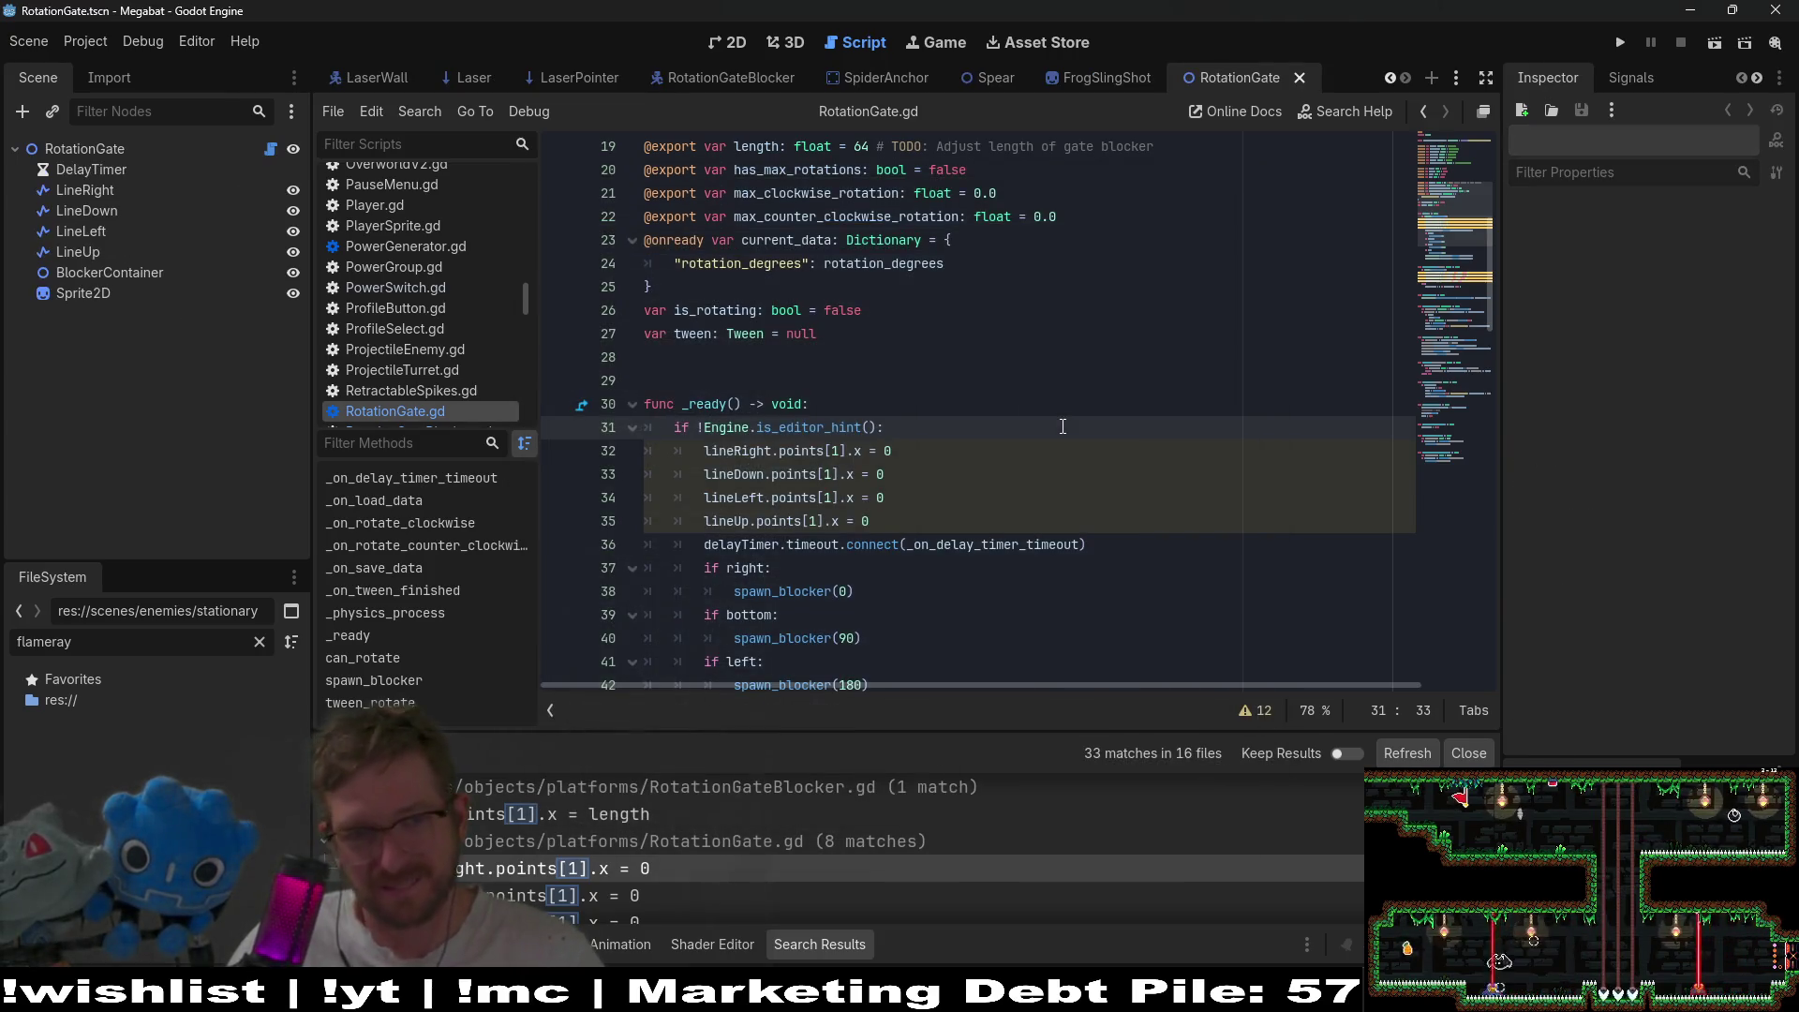
left_click(83, 187)
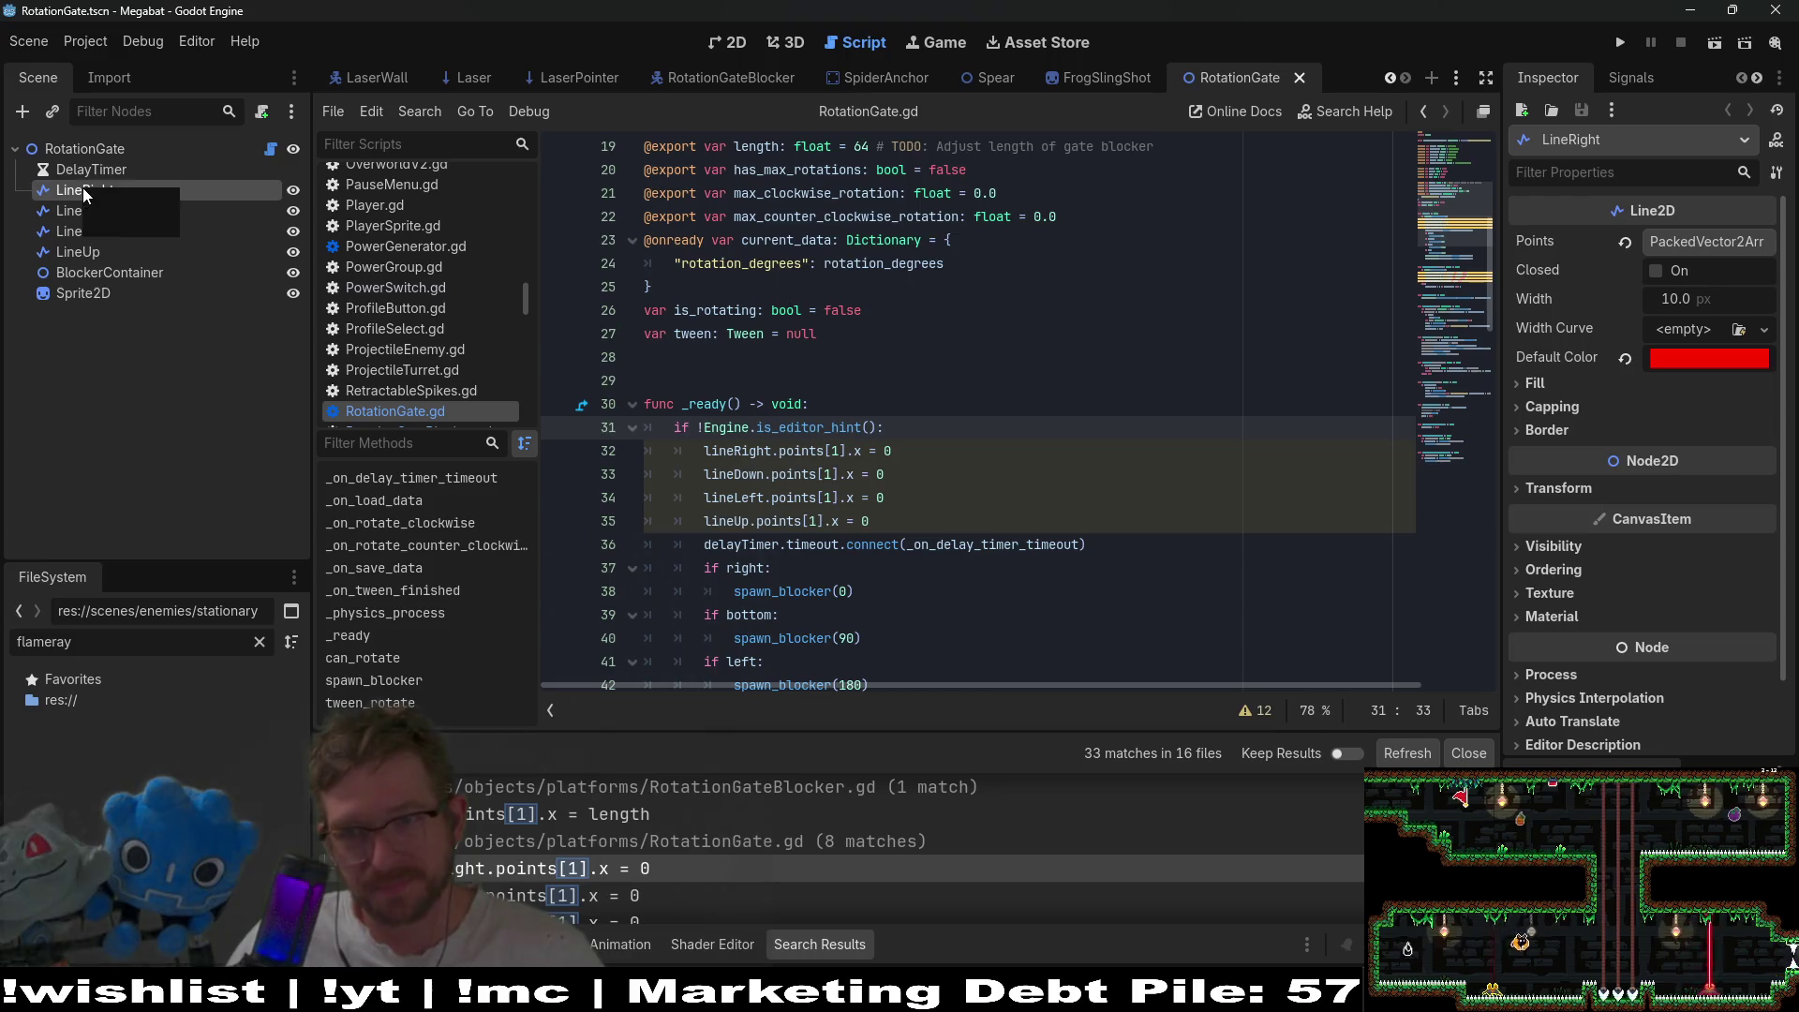
left_click(1706, 242)
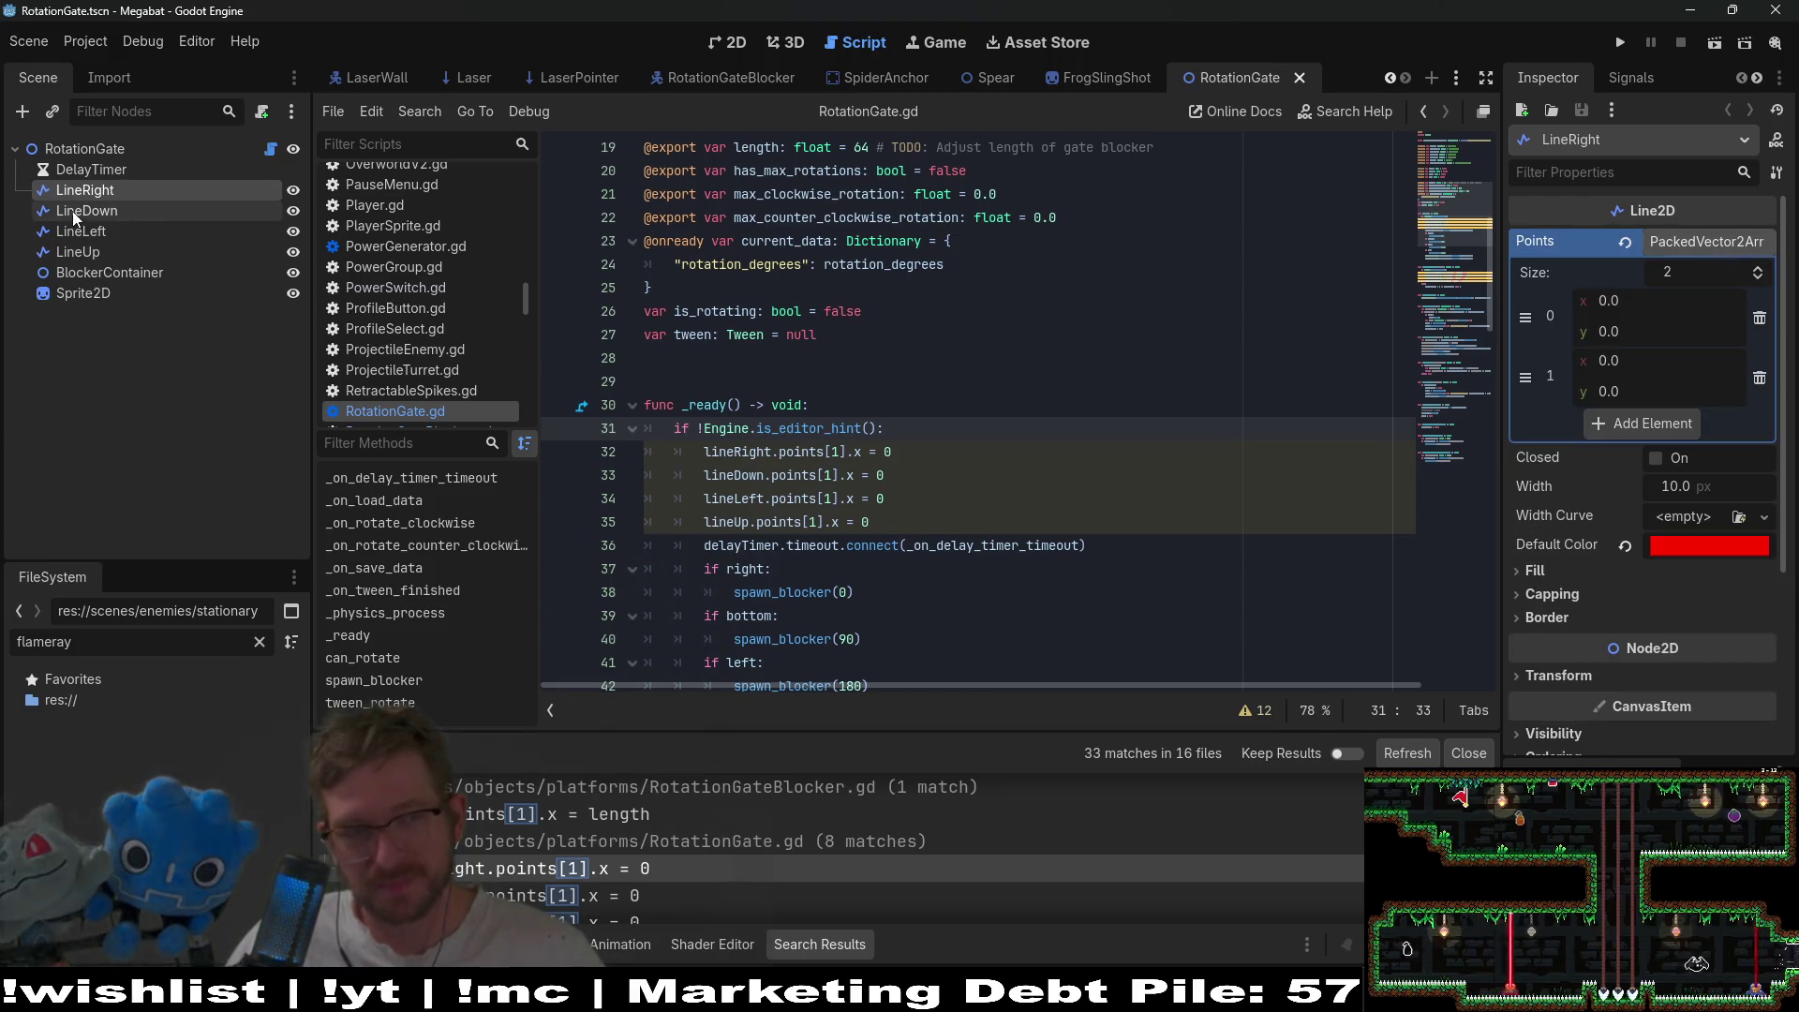
left_click(77, 211)
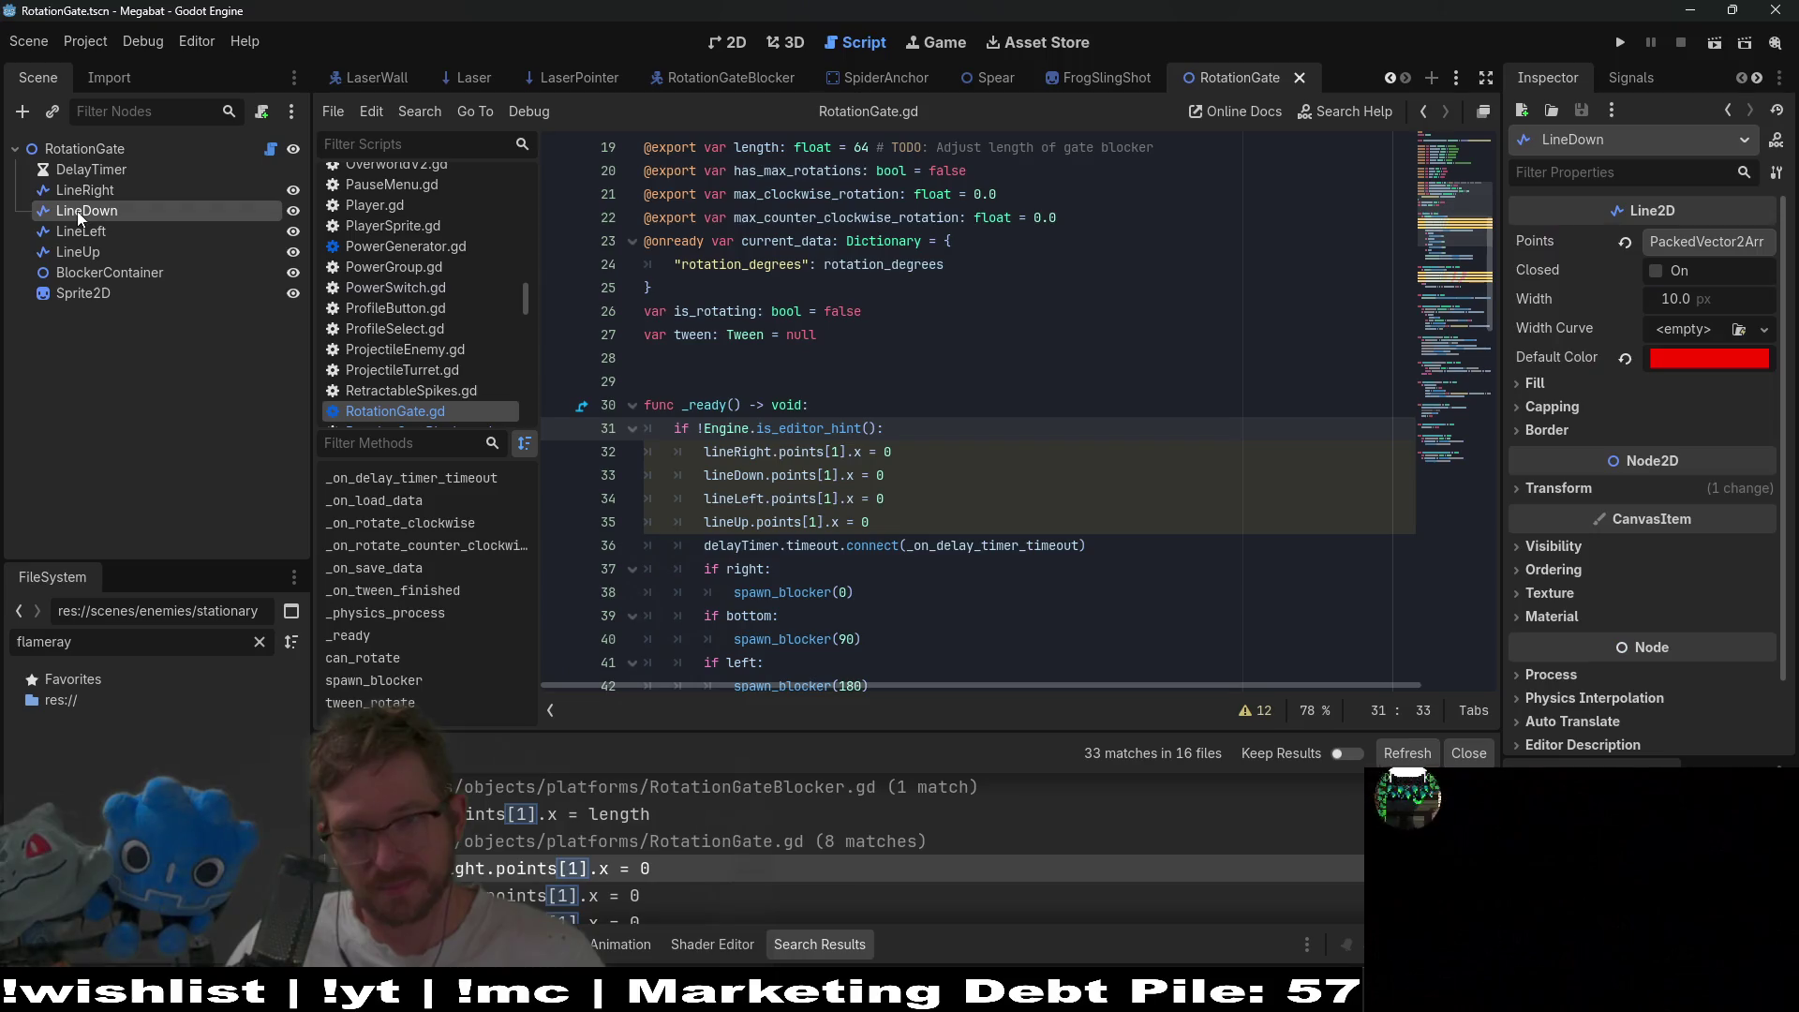
left_click(1713, 243)
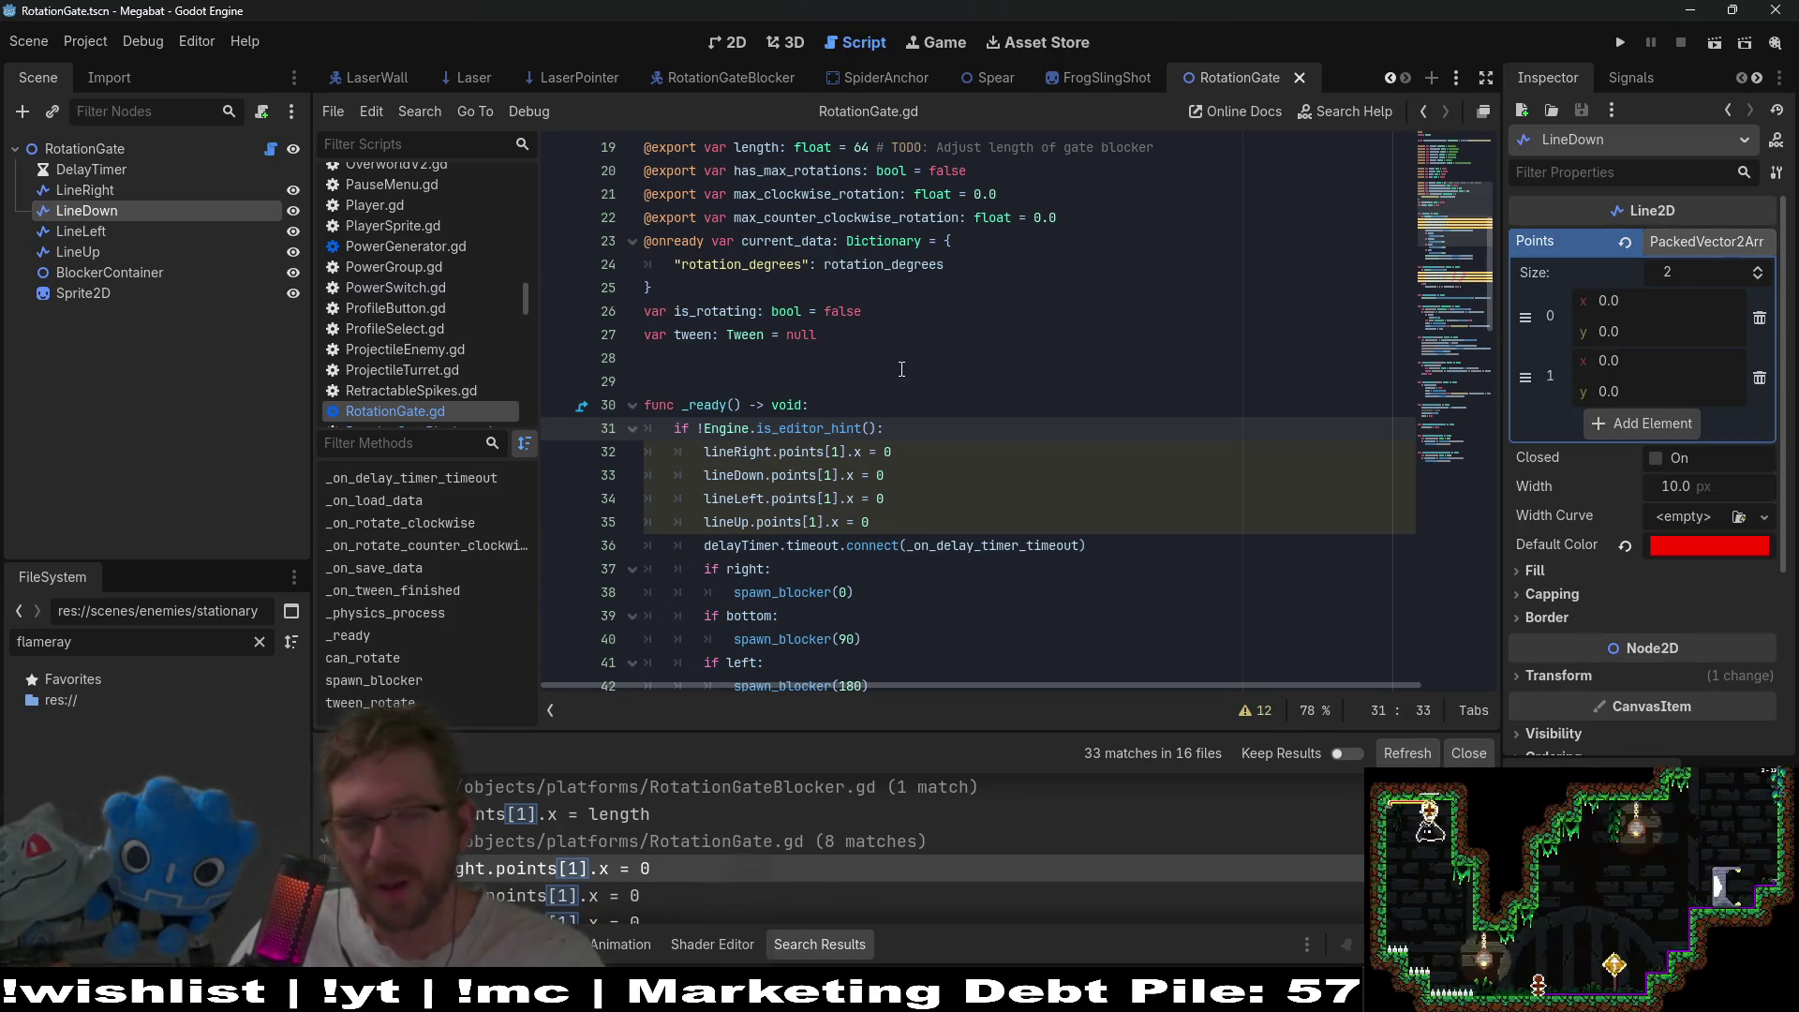
left_click(60, 231)
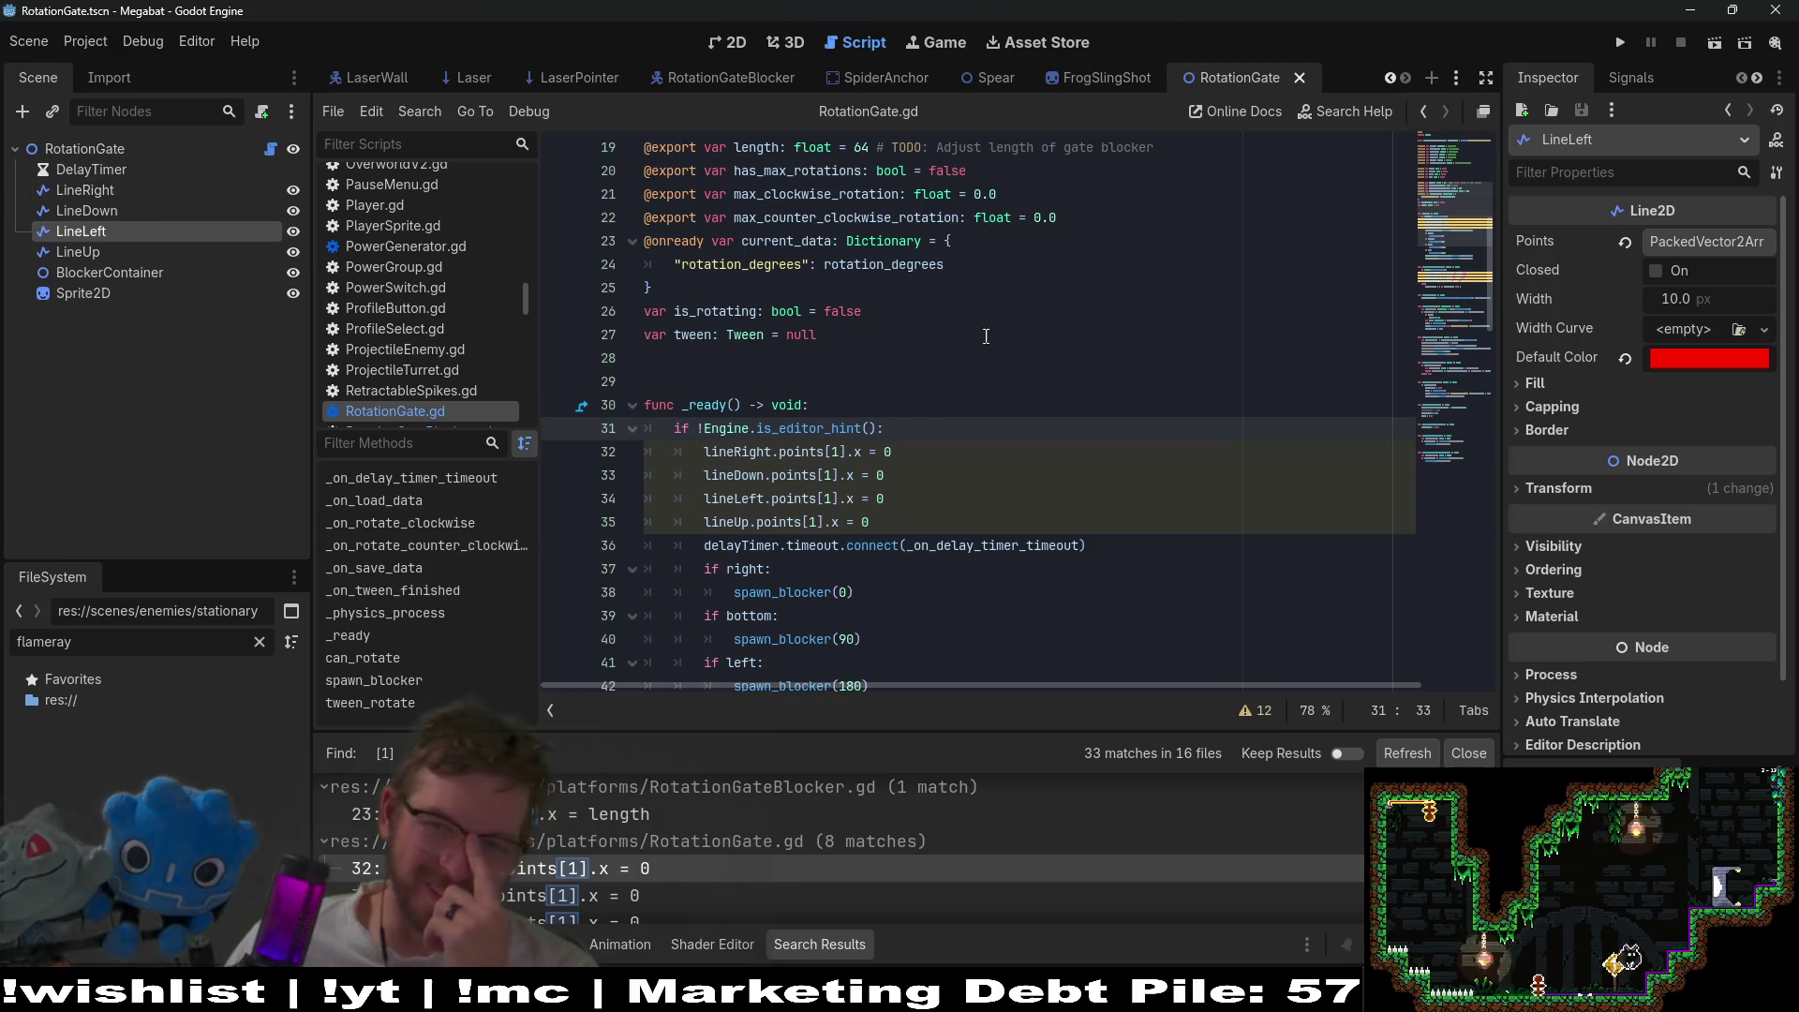
left_click(1751, 243)
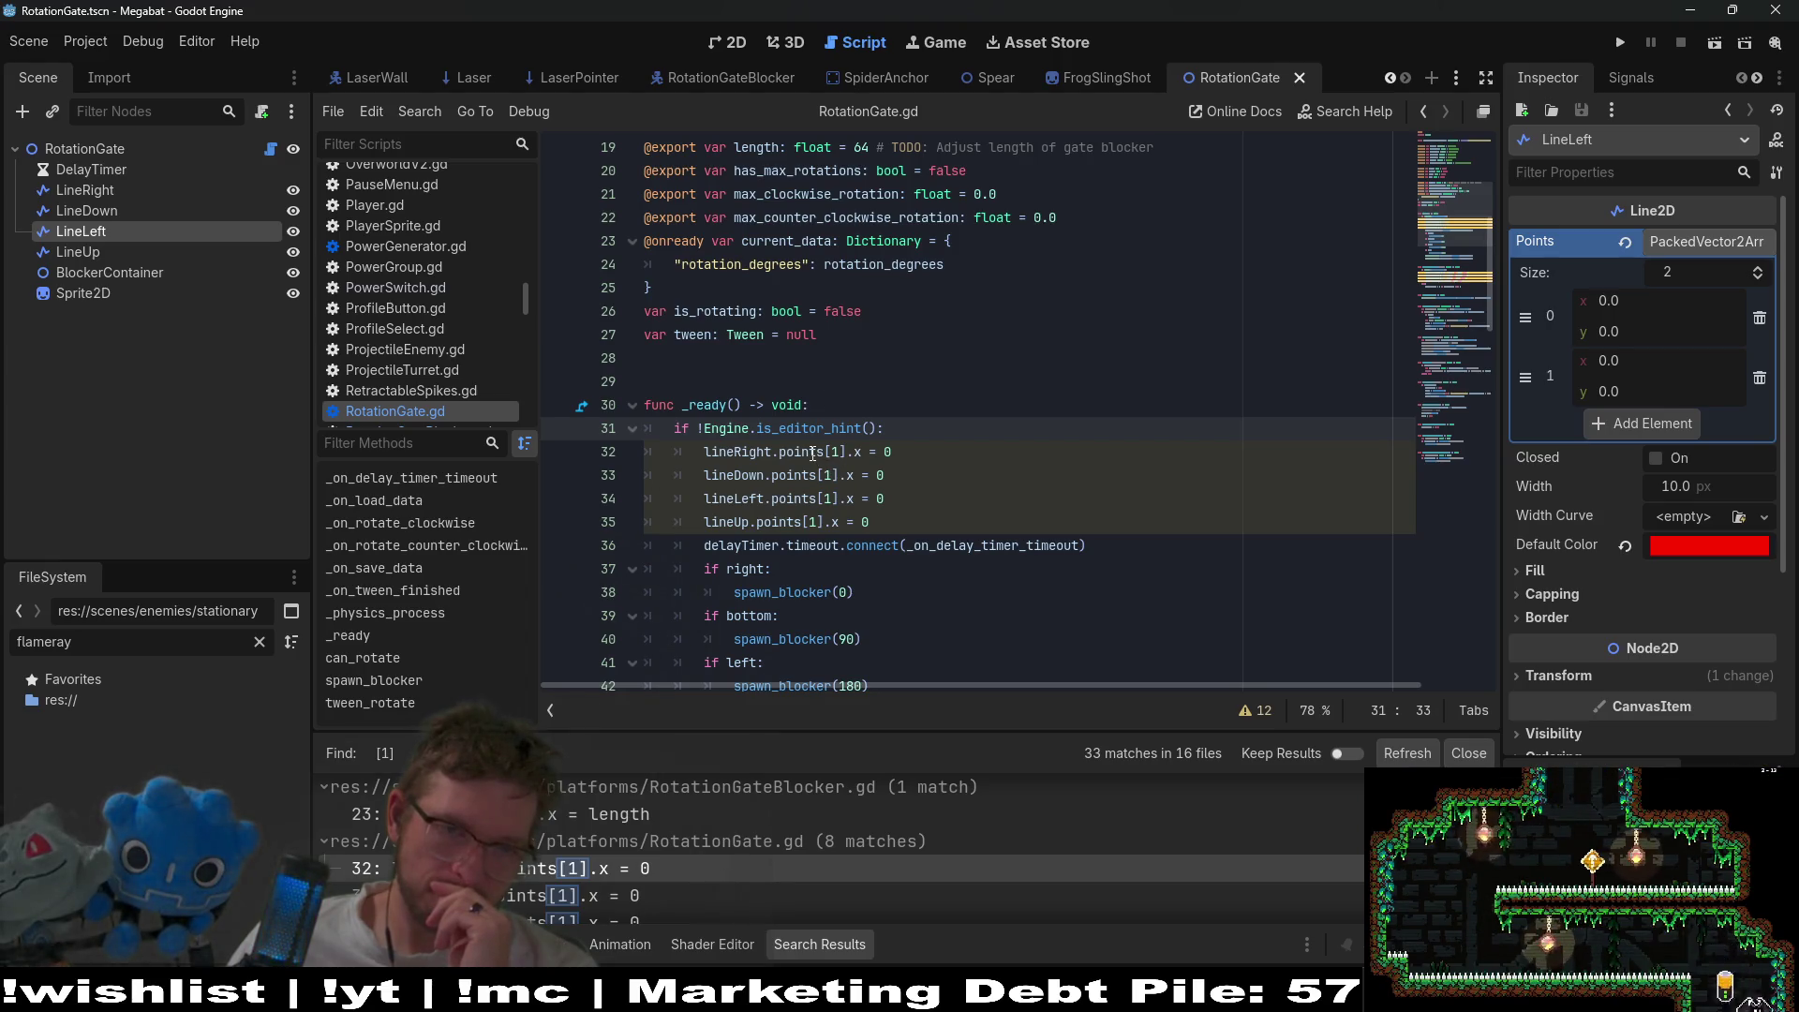
- Place the caret after the editor-hint check in RotationGate.gd's _ready
mouse_move(812, 453)
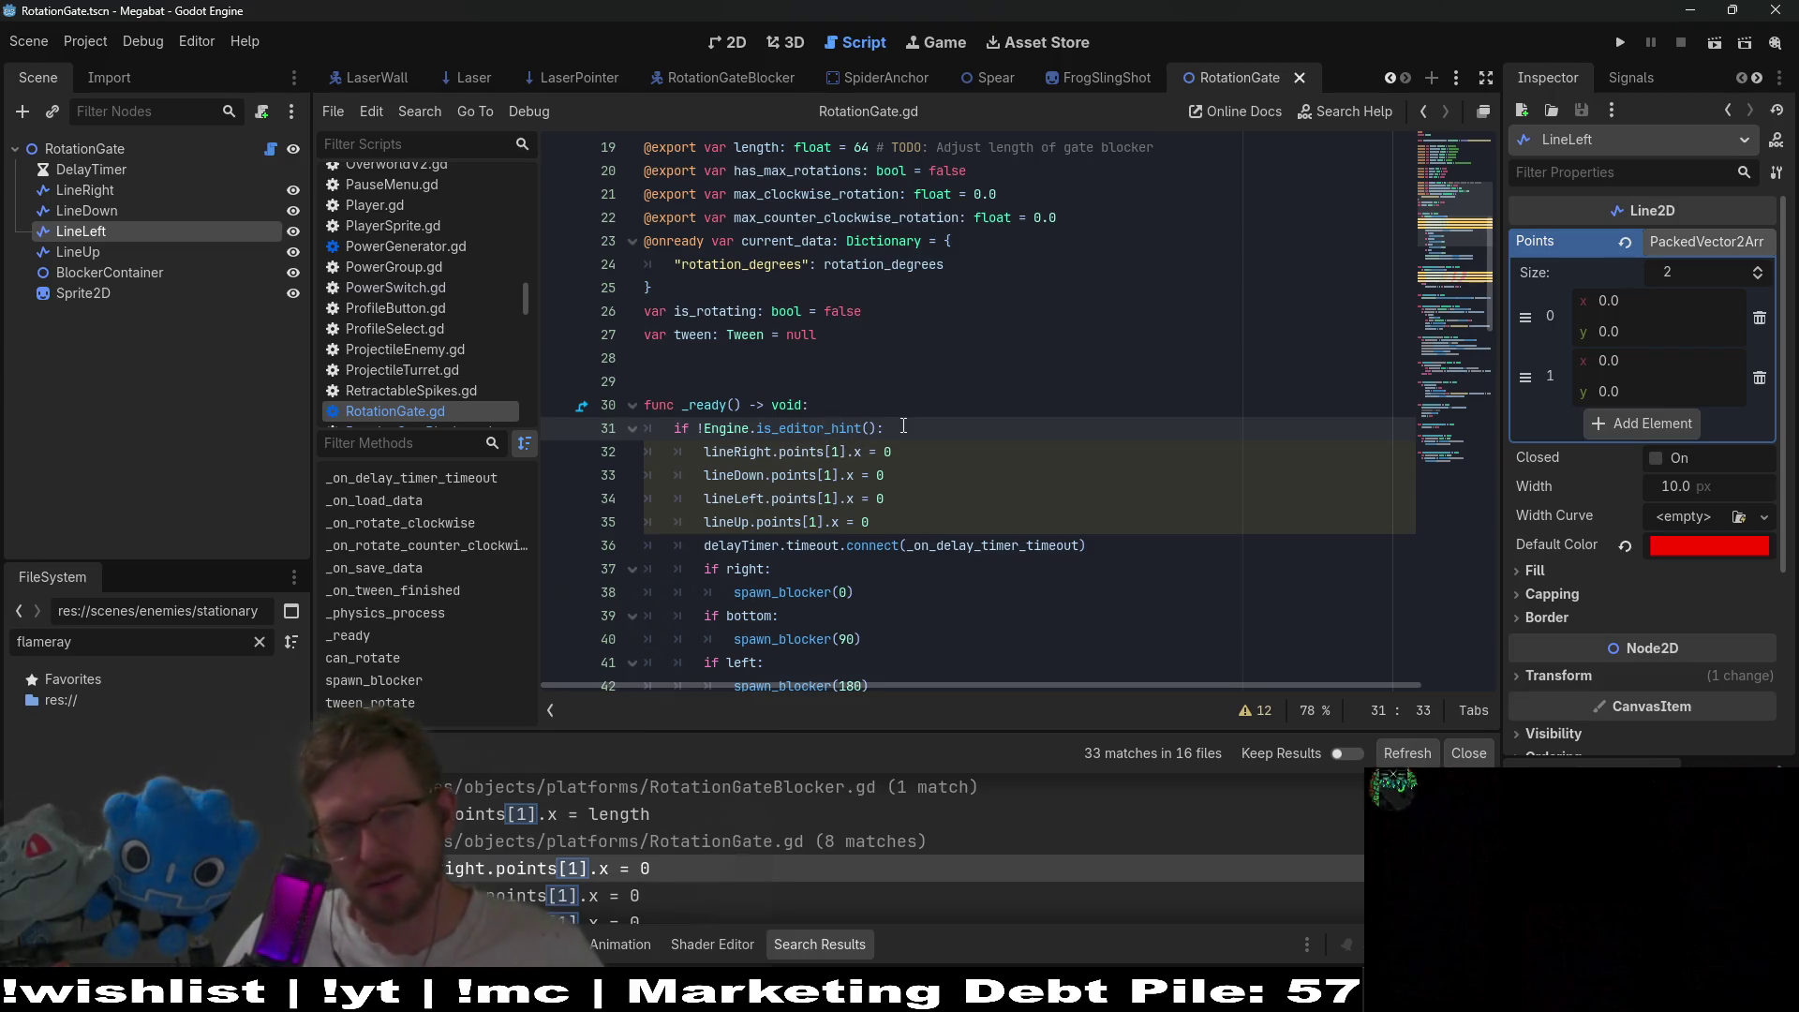
left_click(903, 454)
left_click(891, 433)
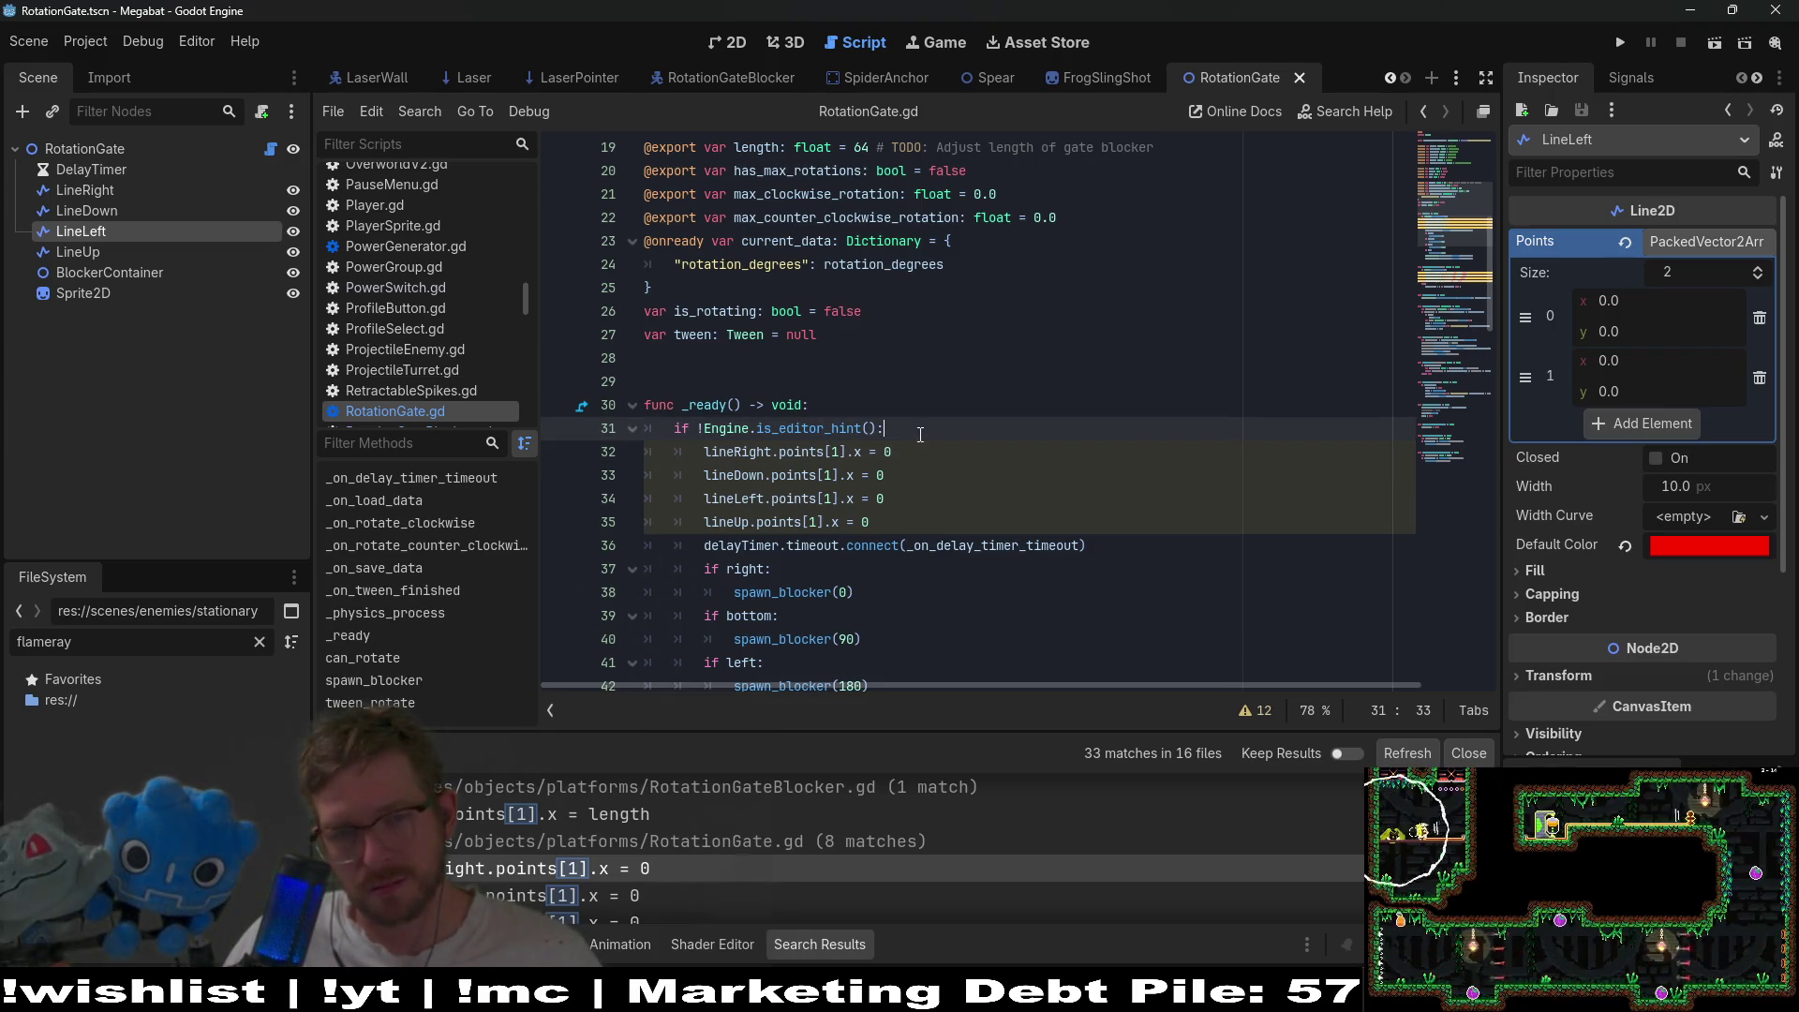
- Add a new line above lineRight assigning lineRight.points[0] = Vector2.ZERO
key("Return")
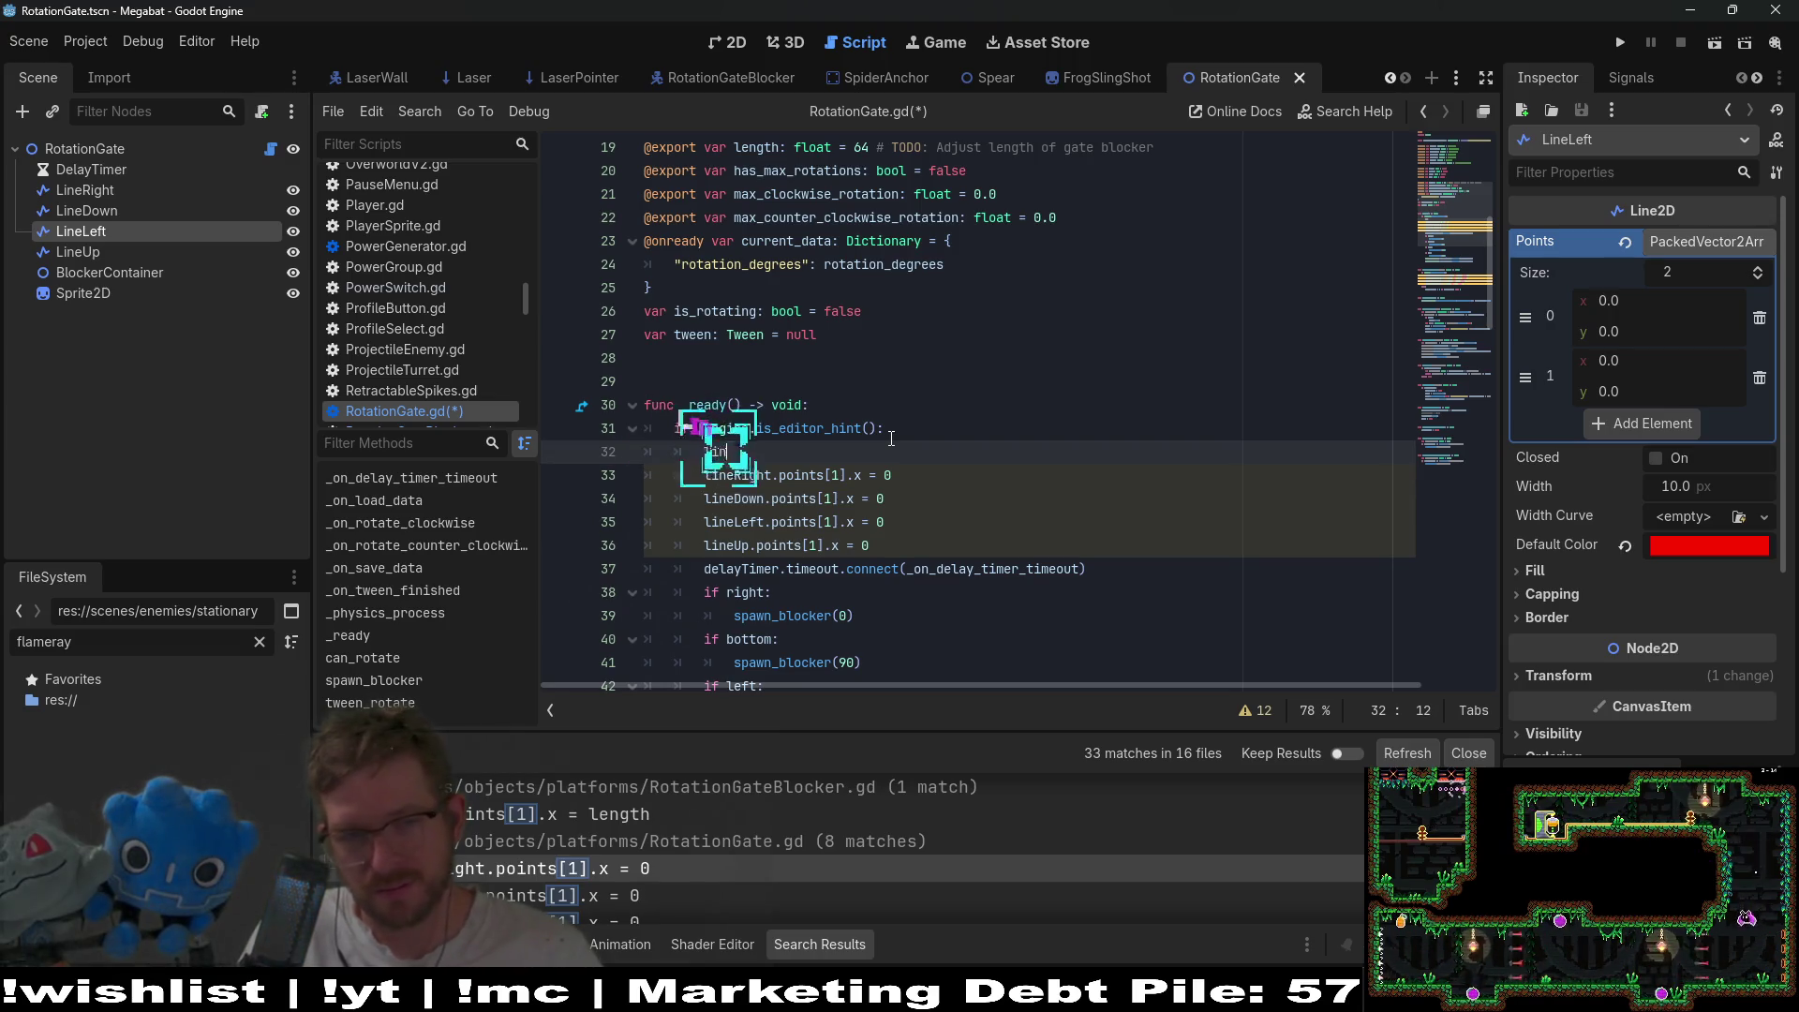
type("lineRight")
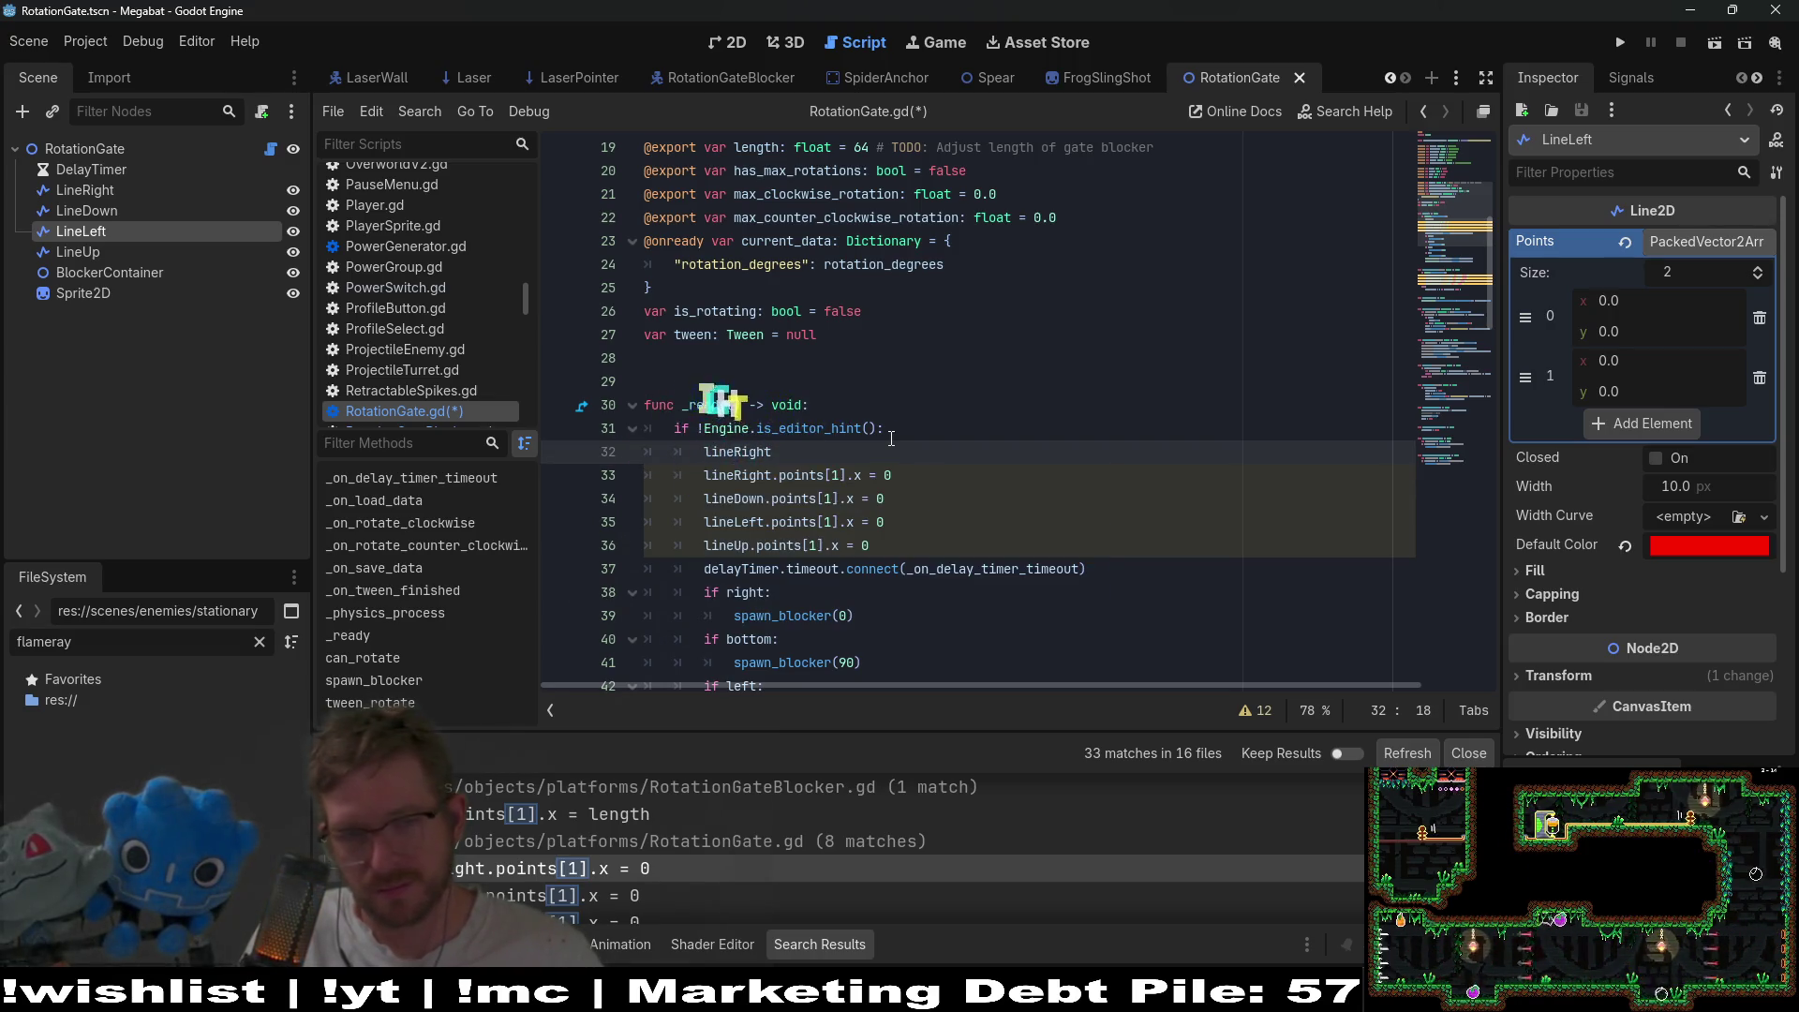
type(".points")
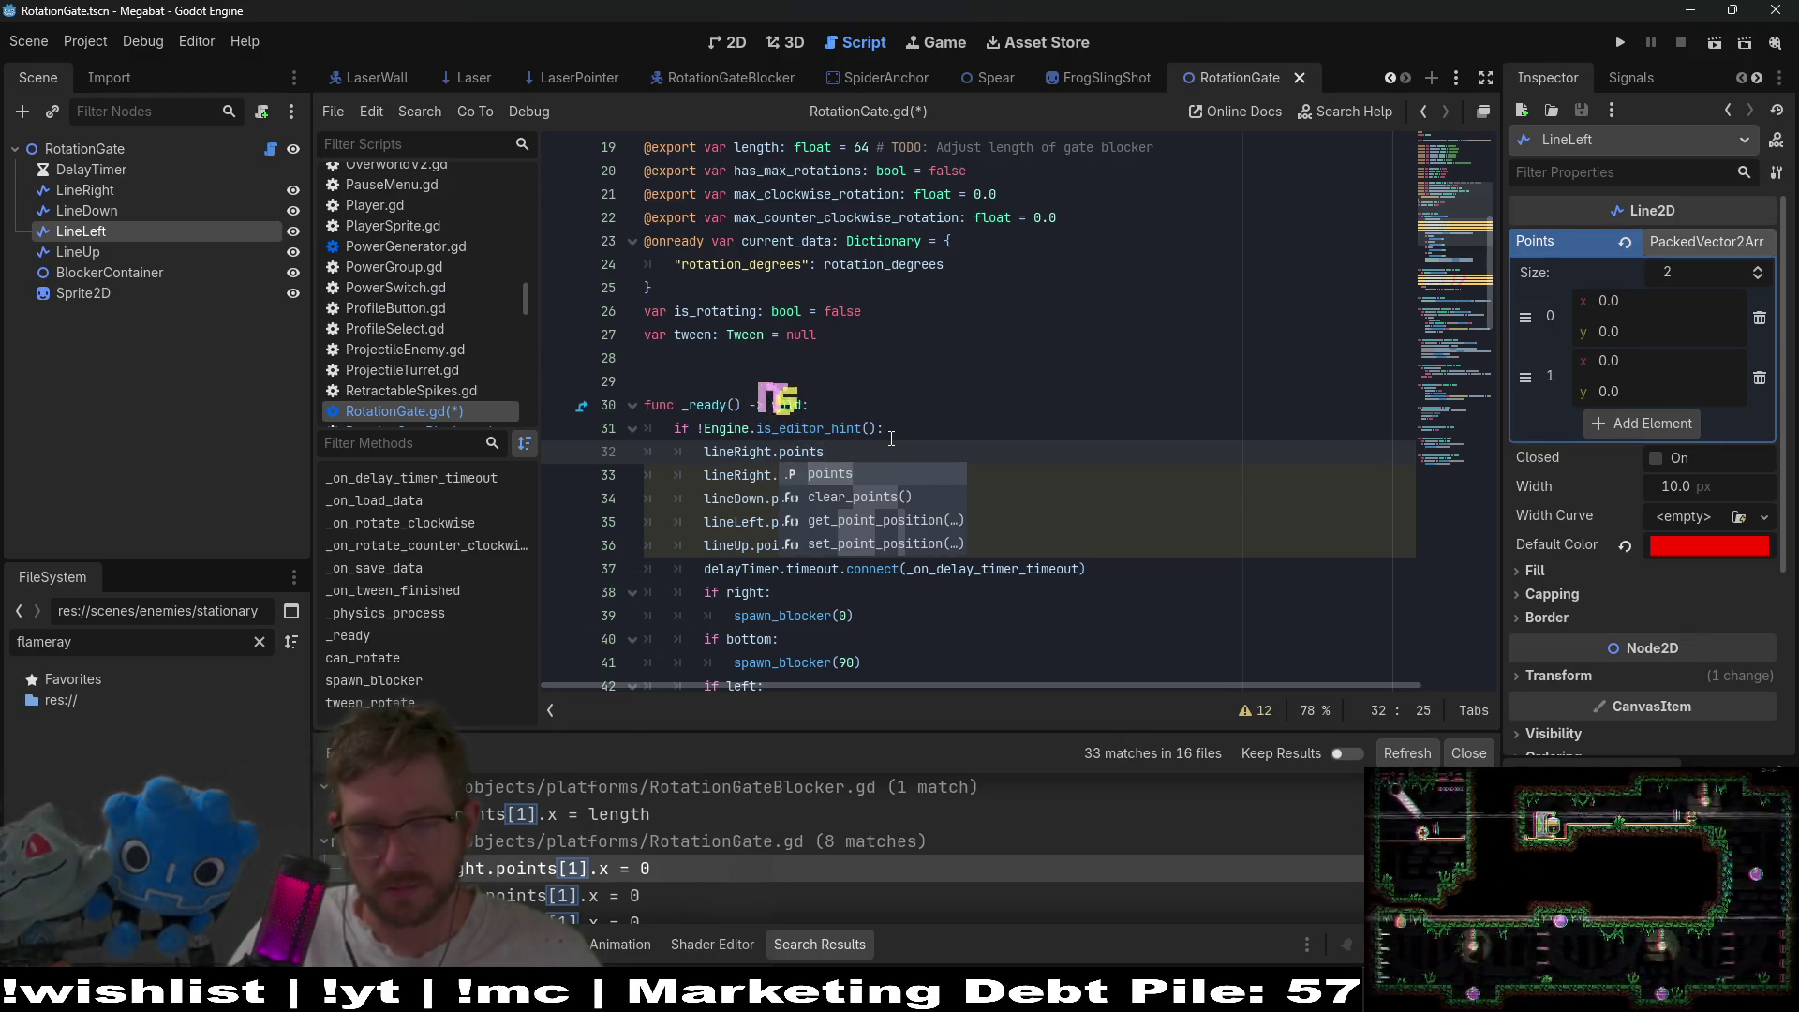
type("[0] = Vect")
key("Return")
type(".ZERO")
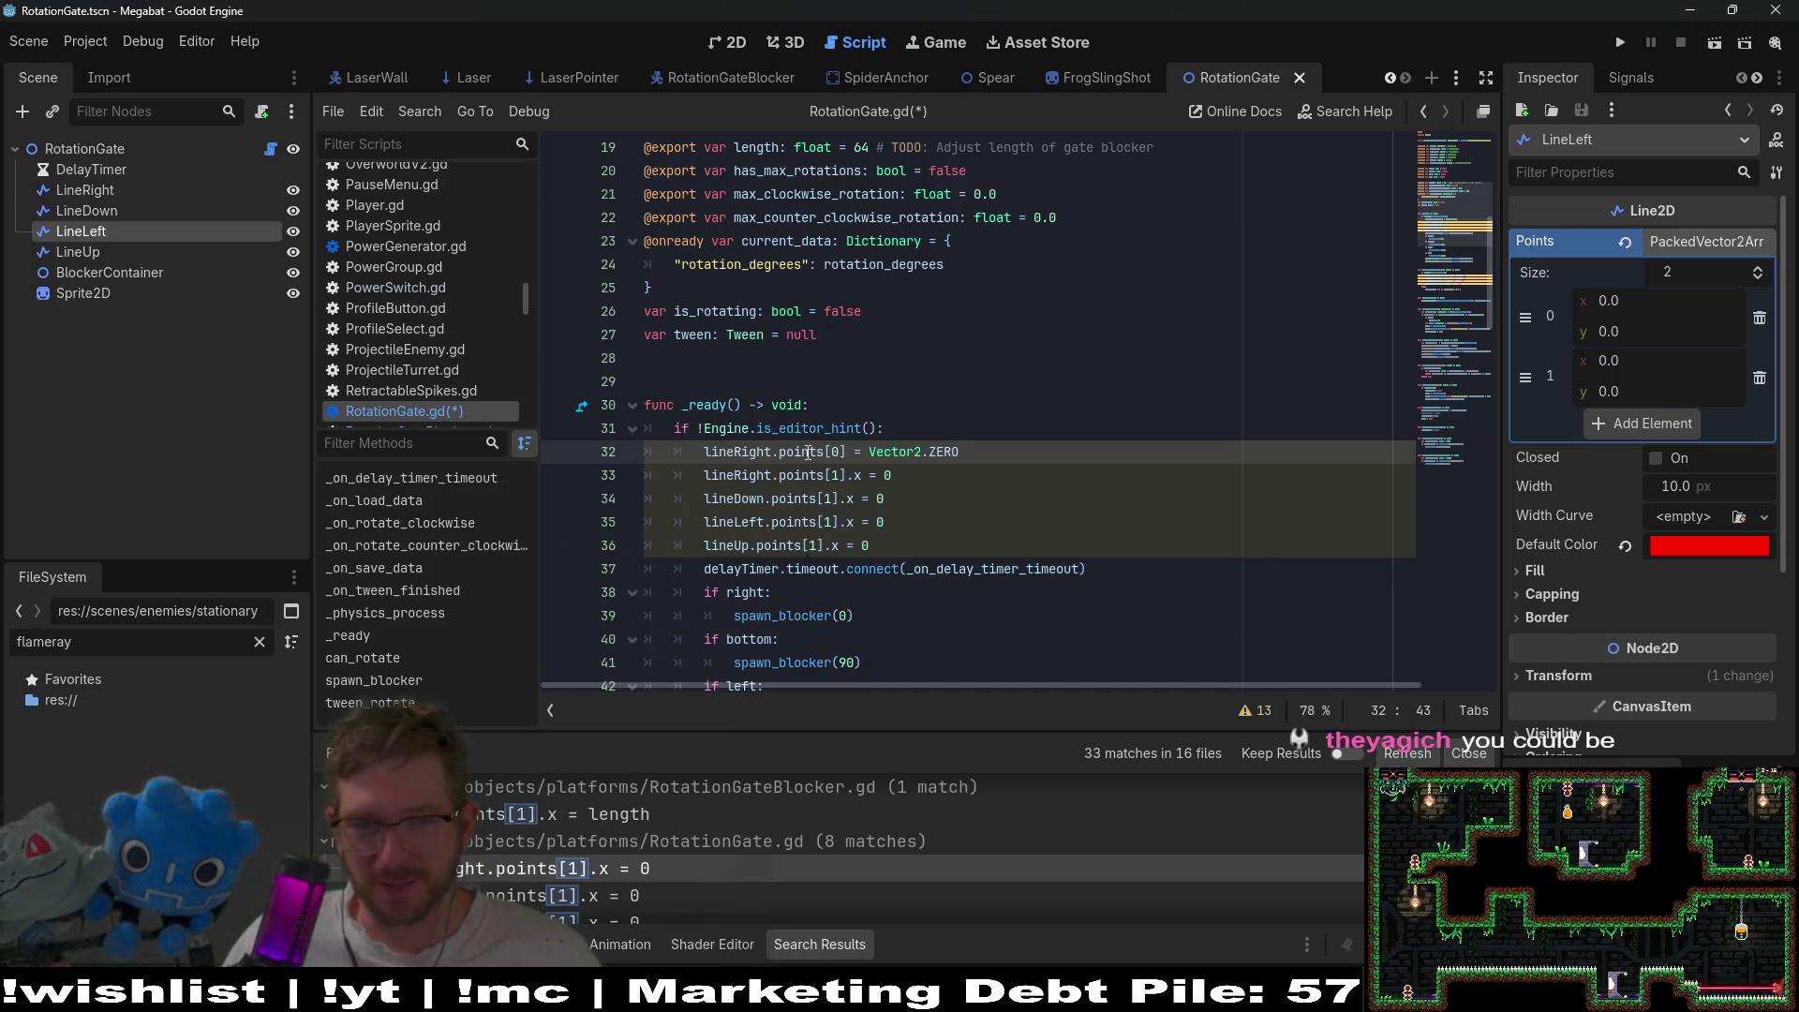
key("Up")
key("Up")
key("Up")
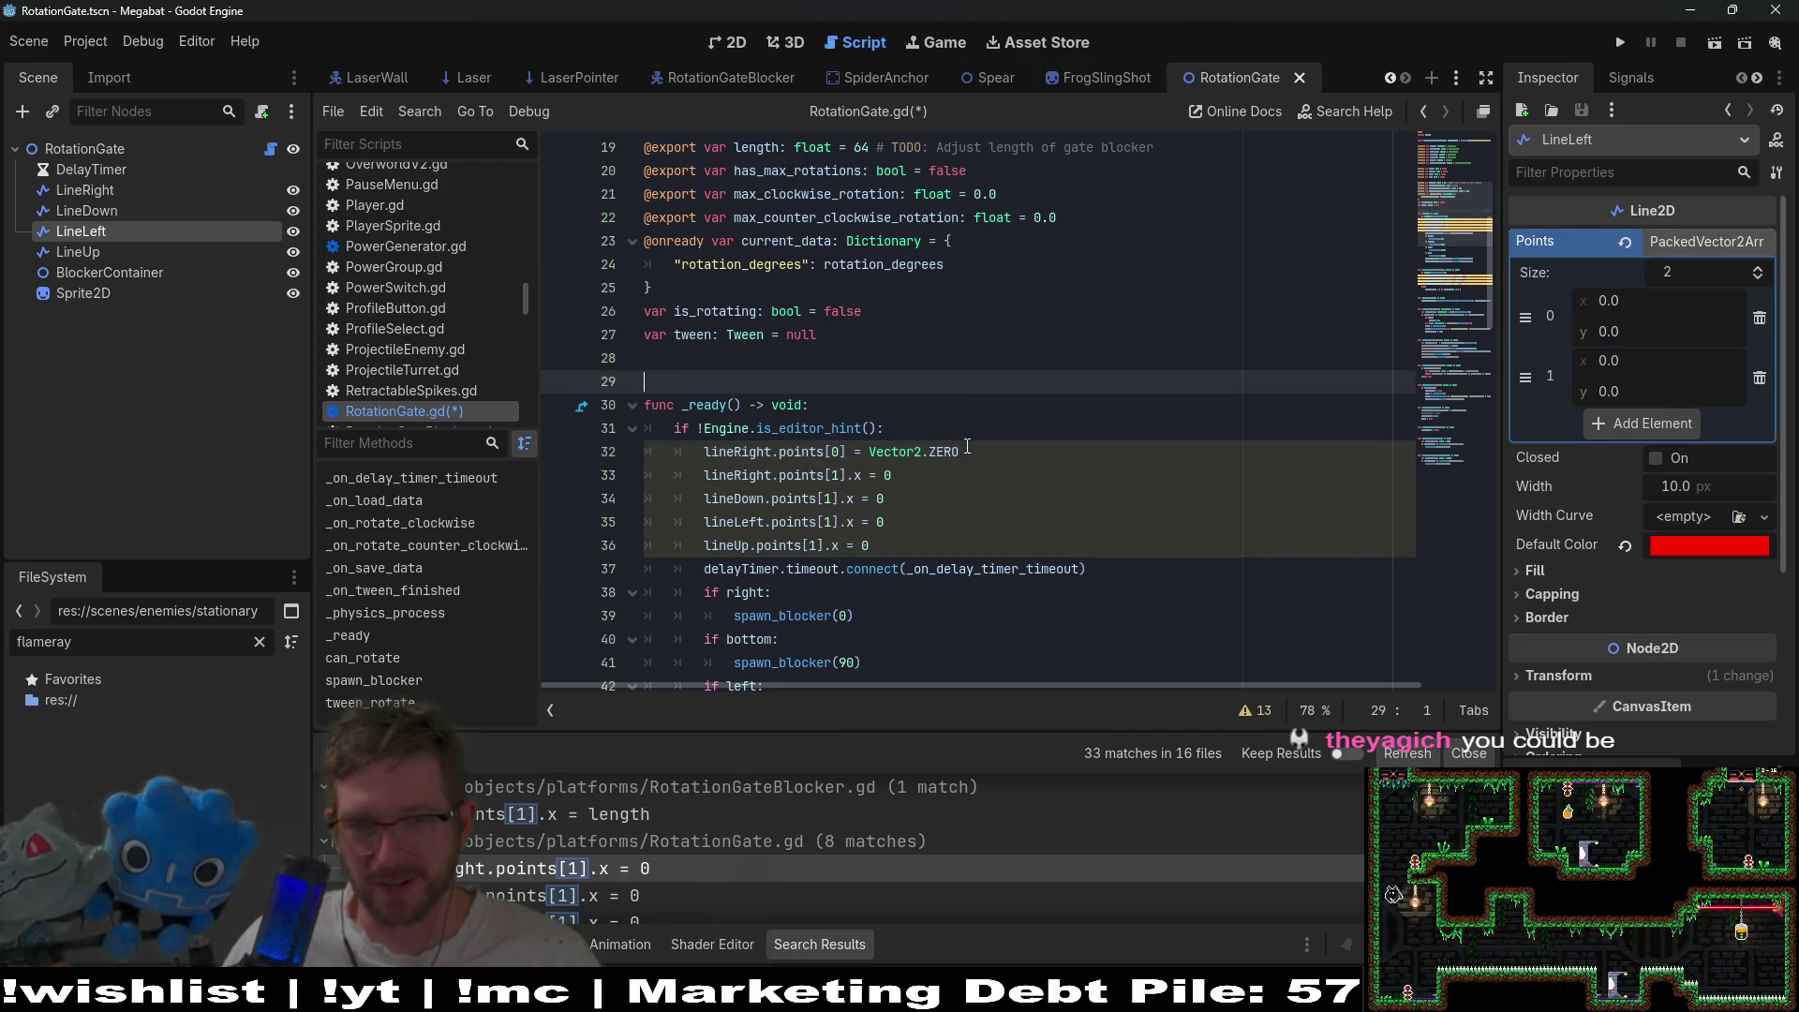
mouse_move(960, 458)
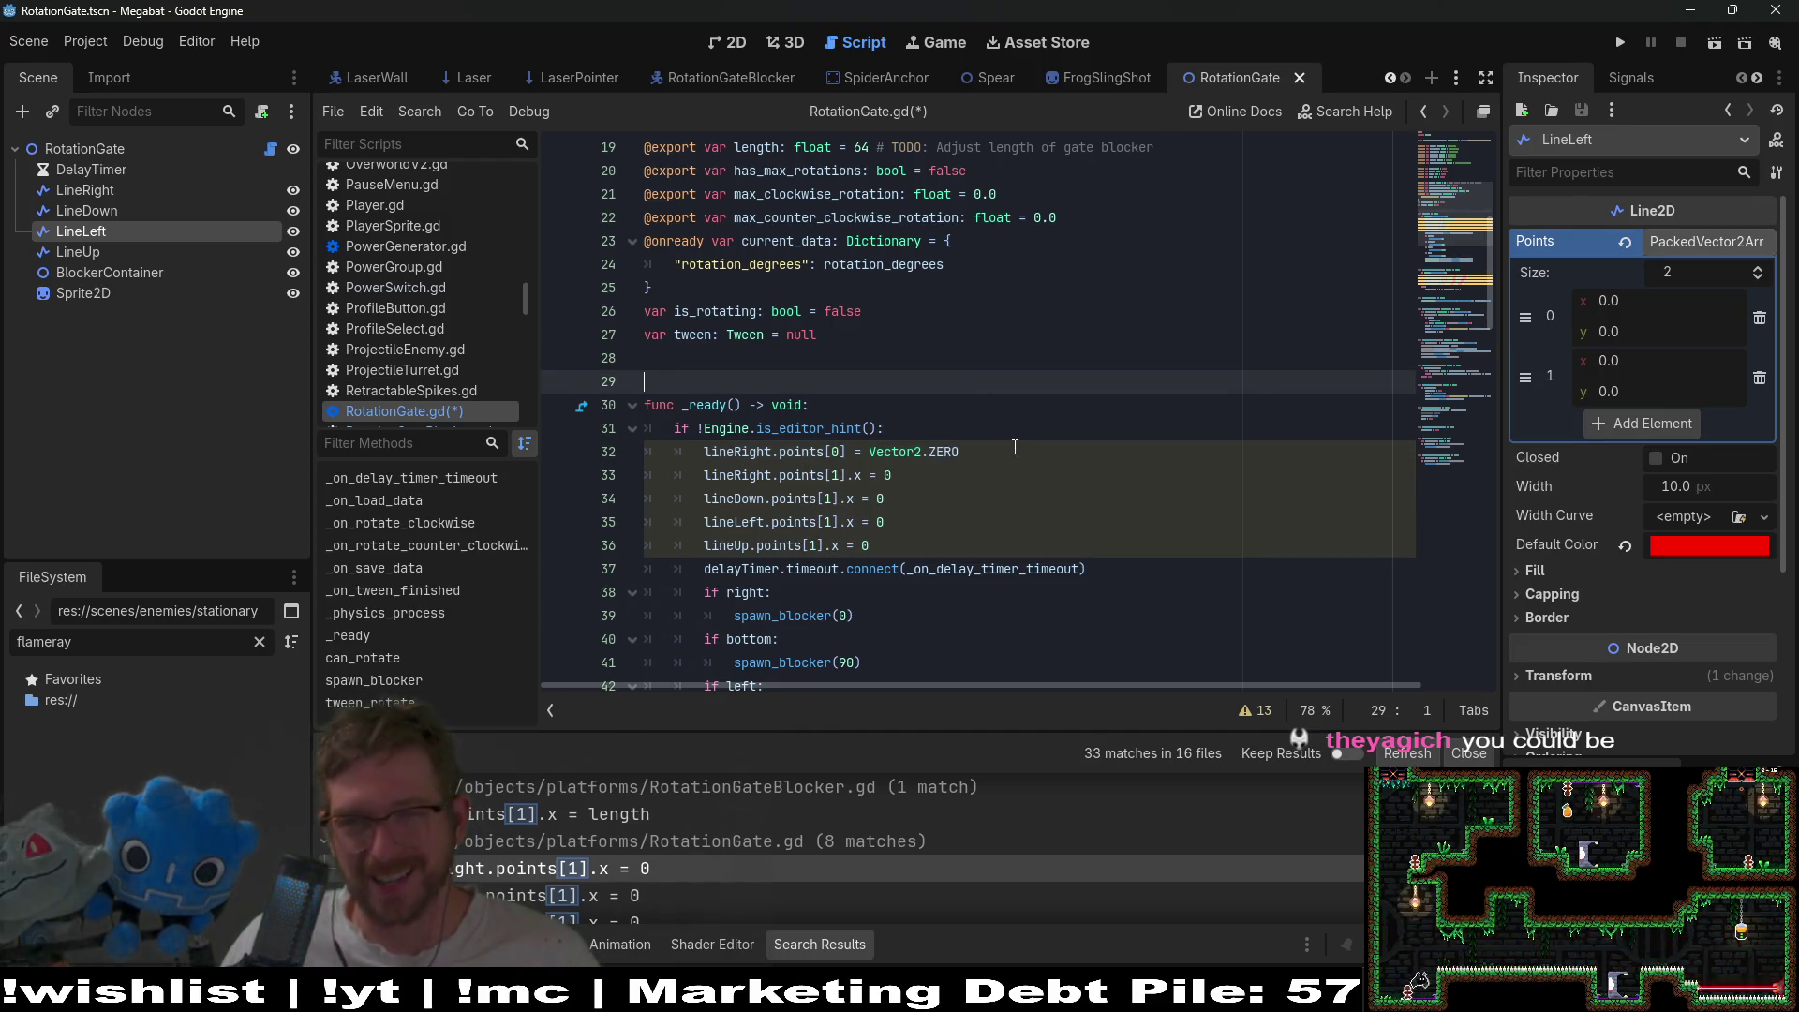
left_click(1000, 451)
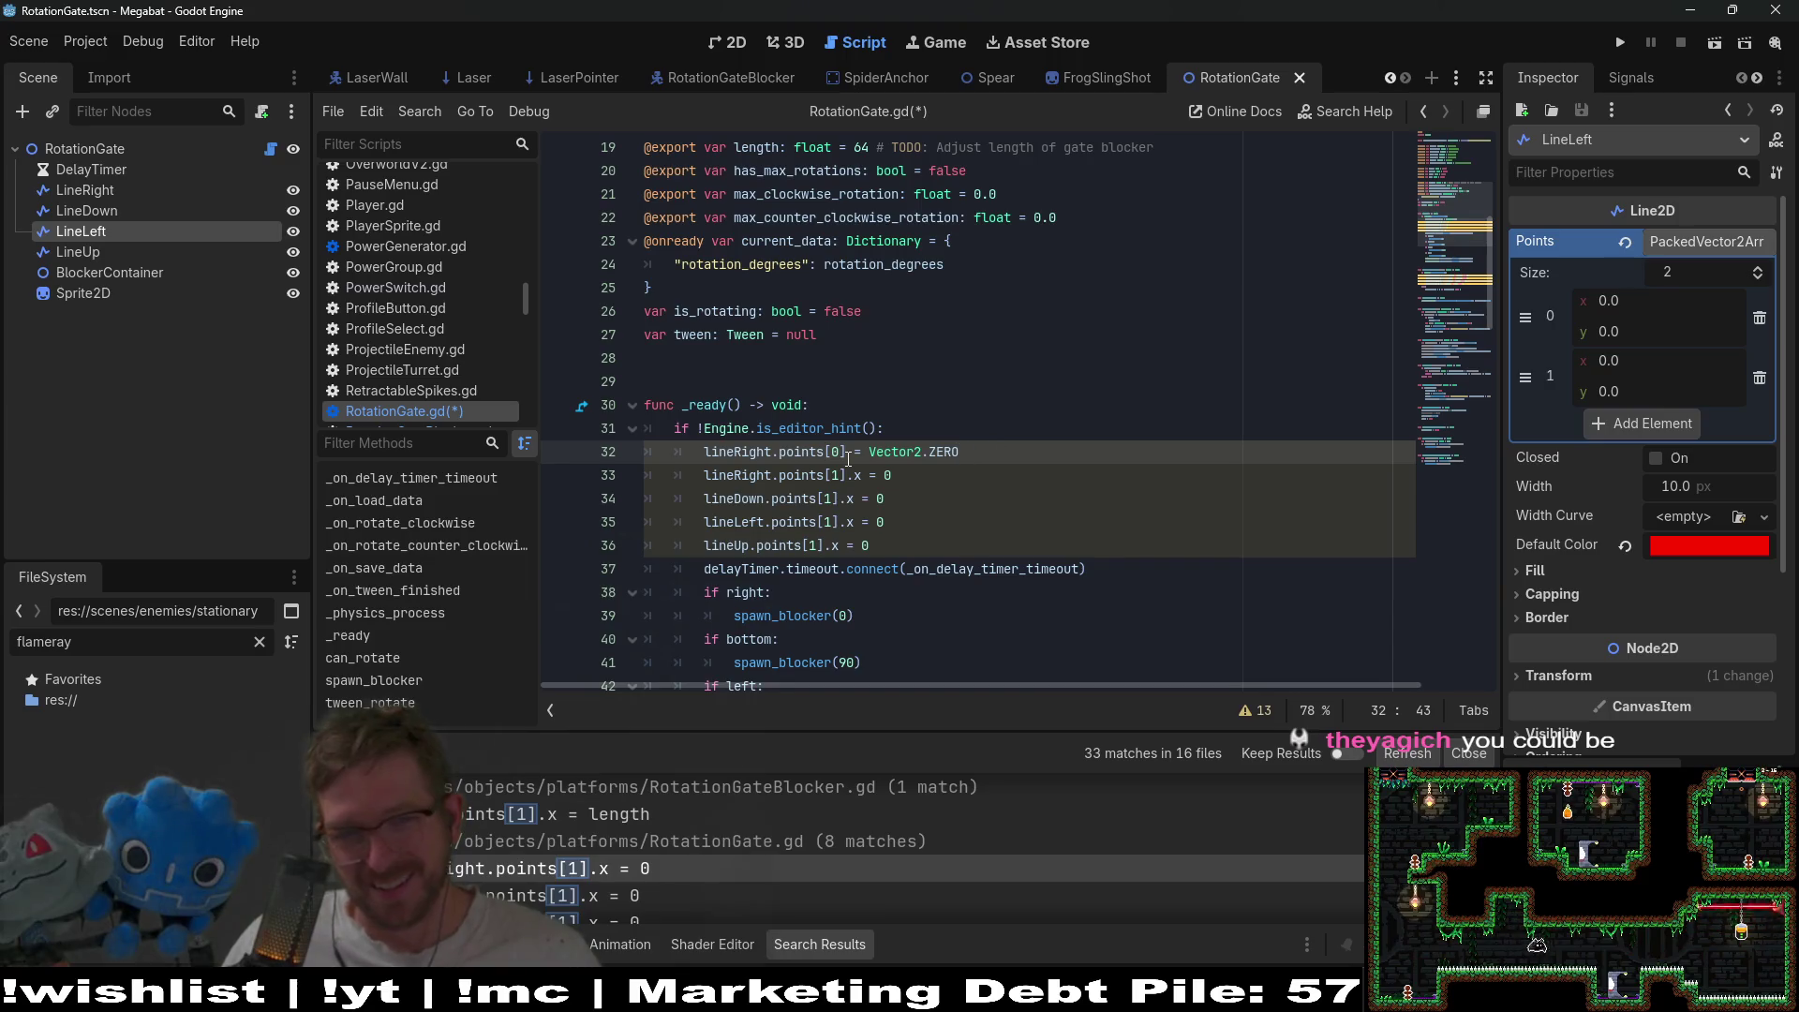
- Turn it into a lineRight.points array literal with Vector2.ZERO inside the brackets
key("BackSpace")
key("BackSpace")
key("BackSpace")
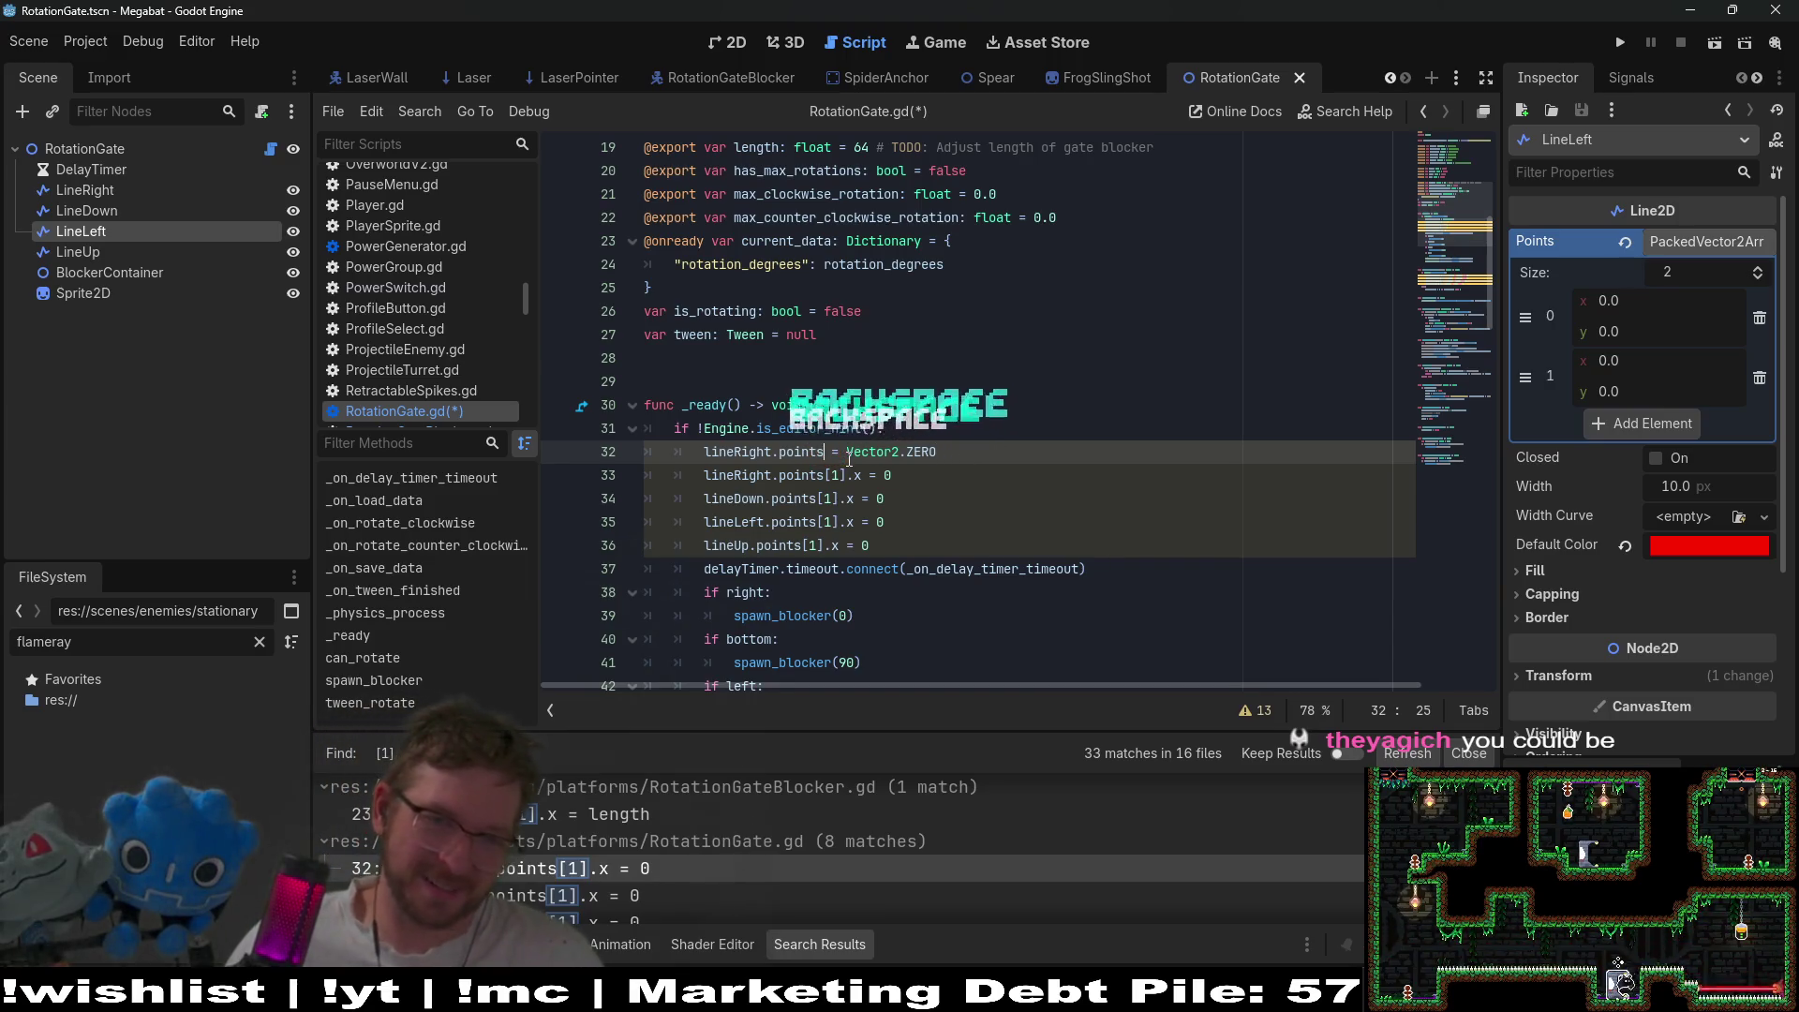
left_click_drag(936, 451, 847, 451)
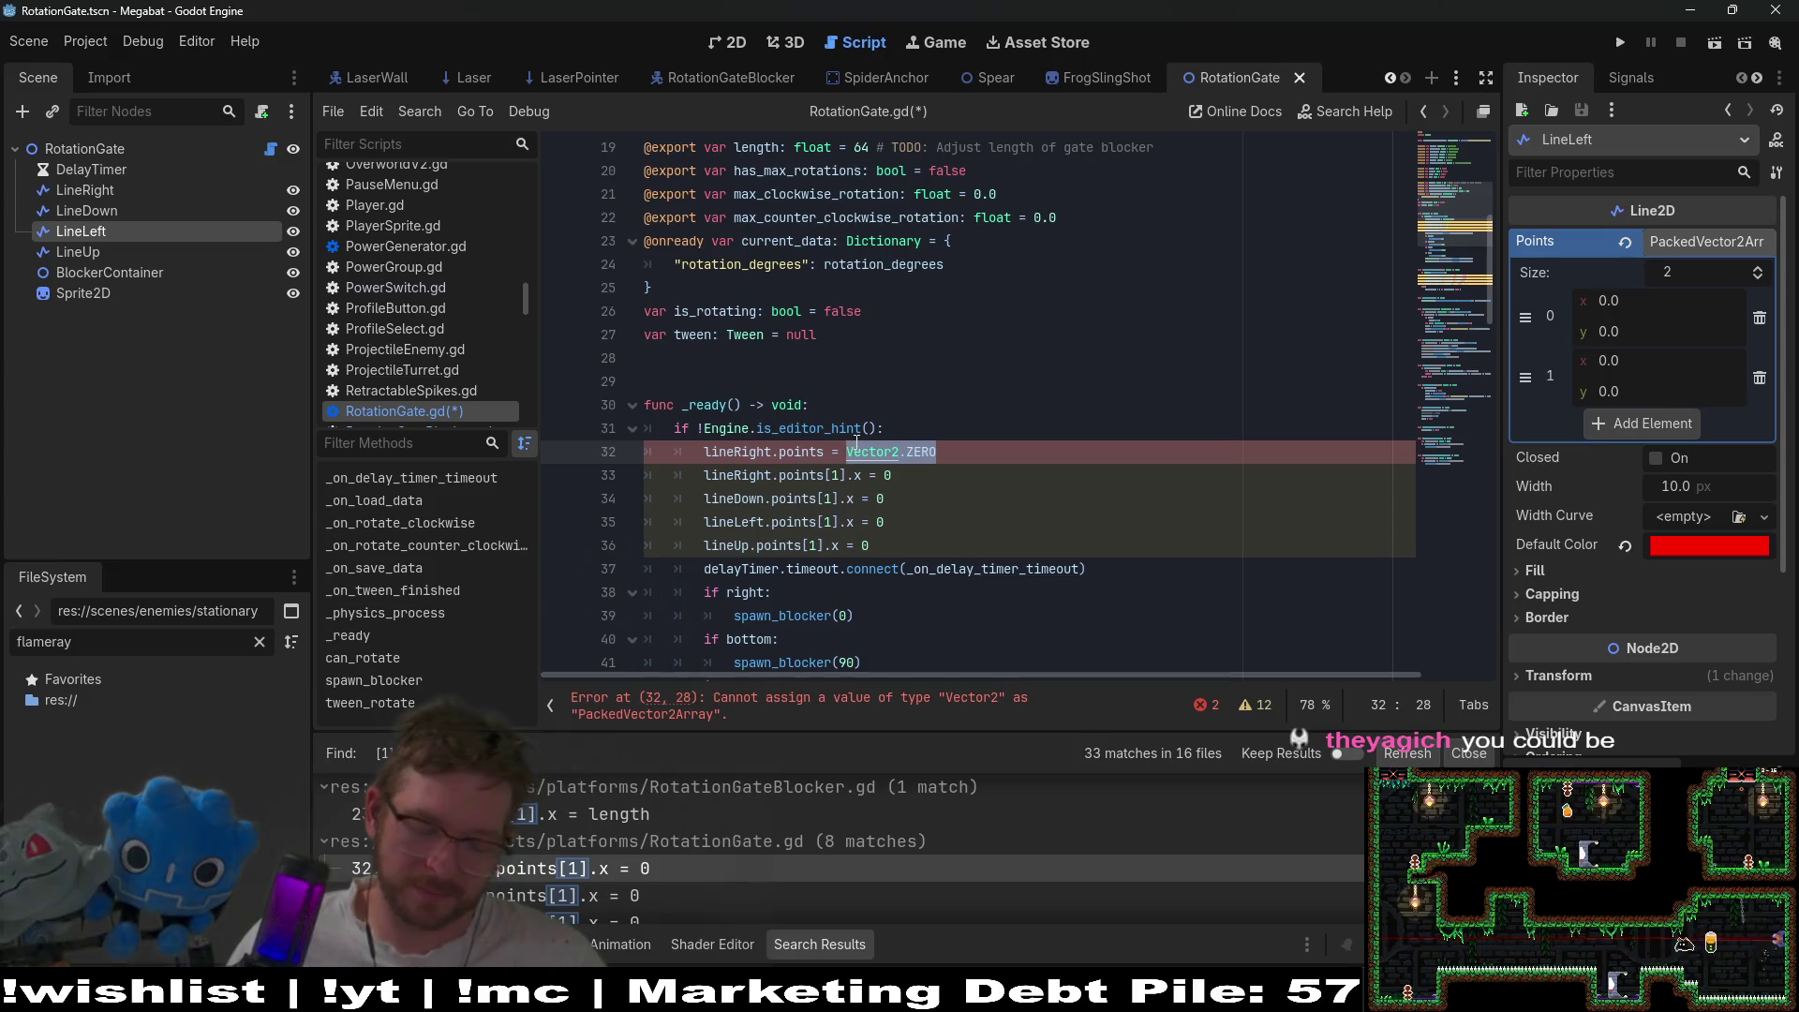
key("ctrl+x")
type("[")
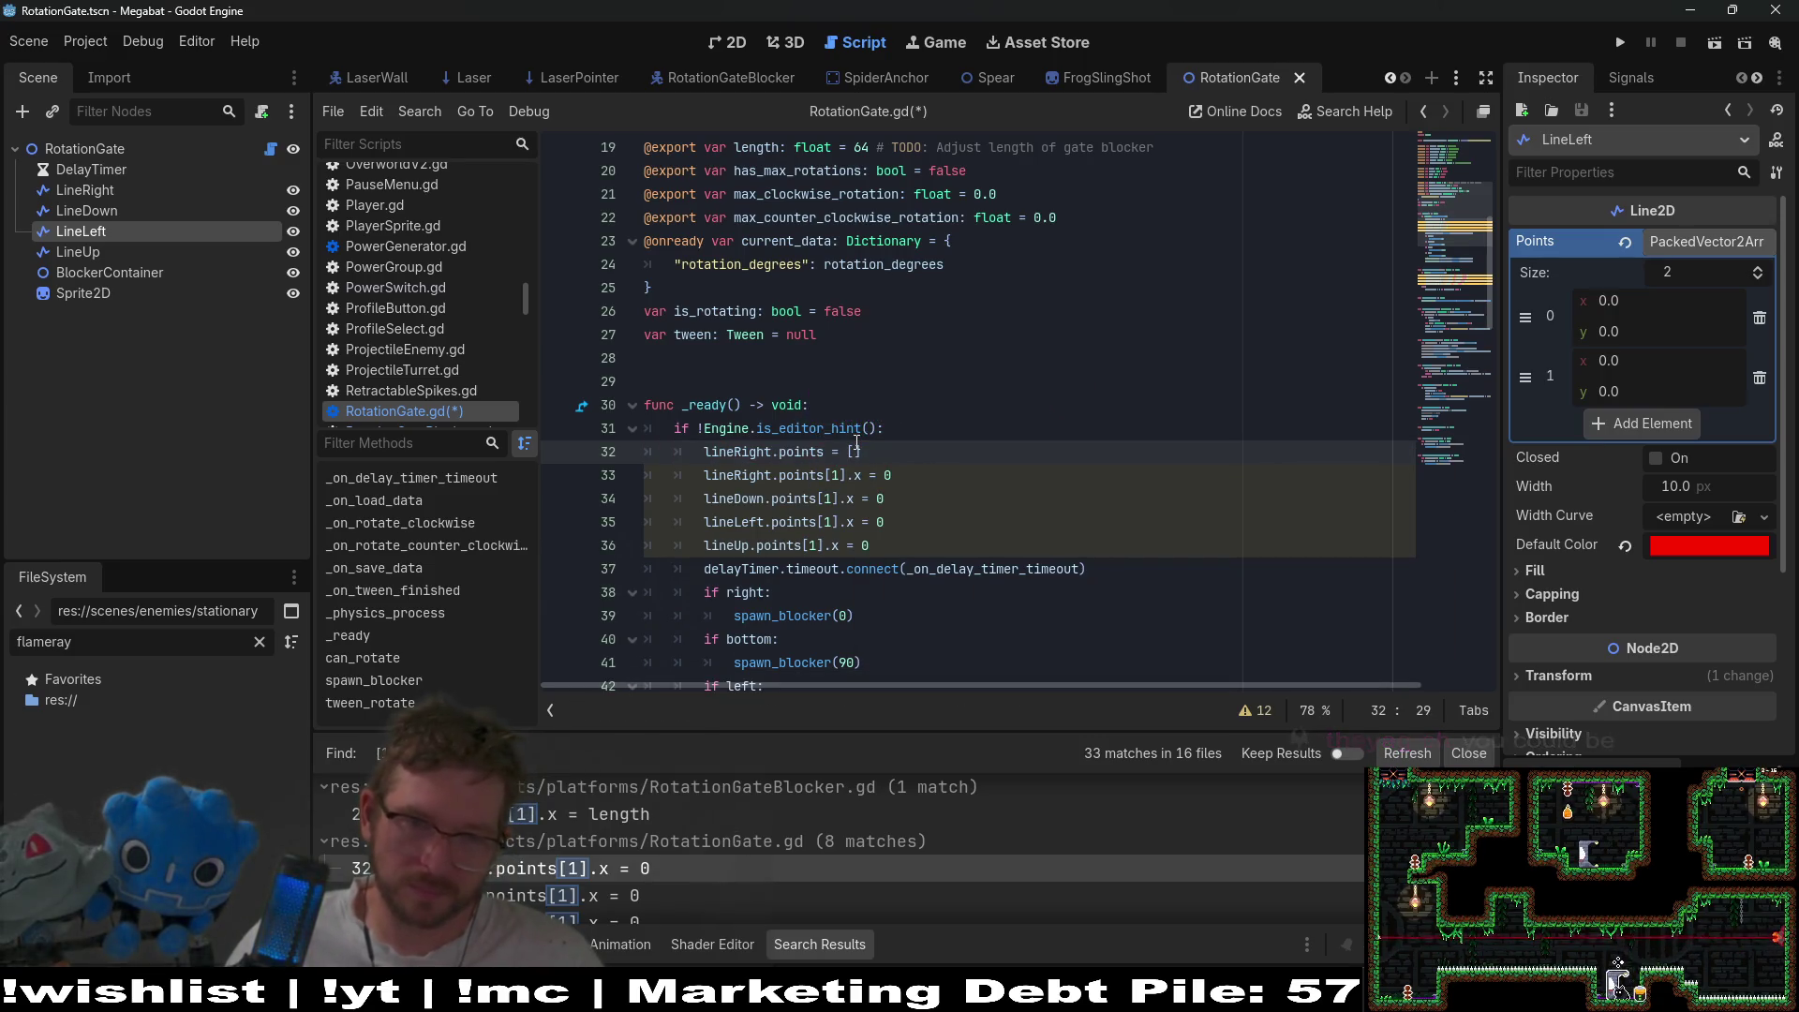
key("Return")
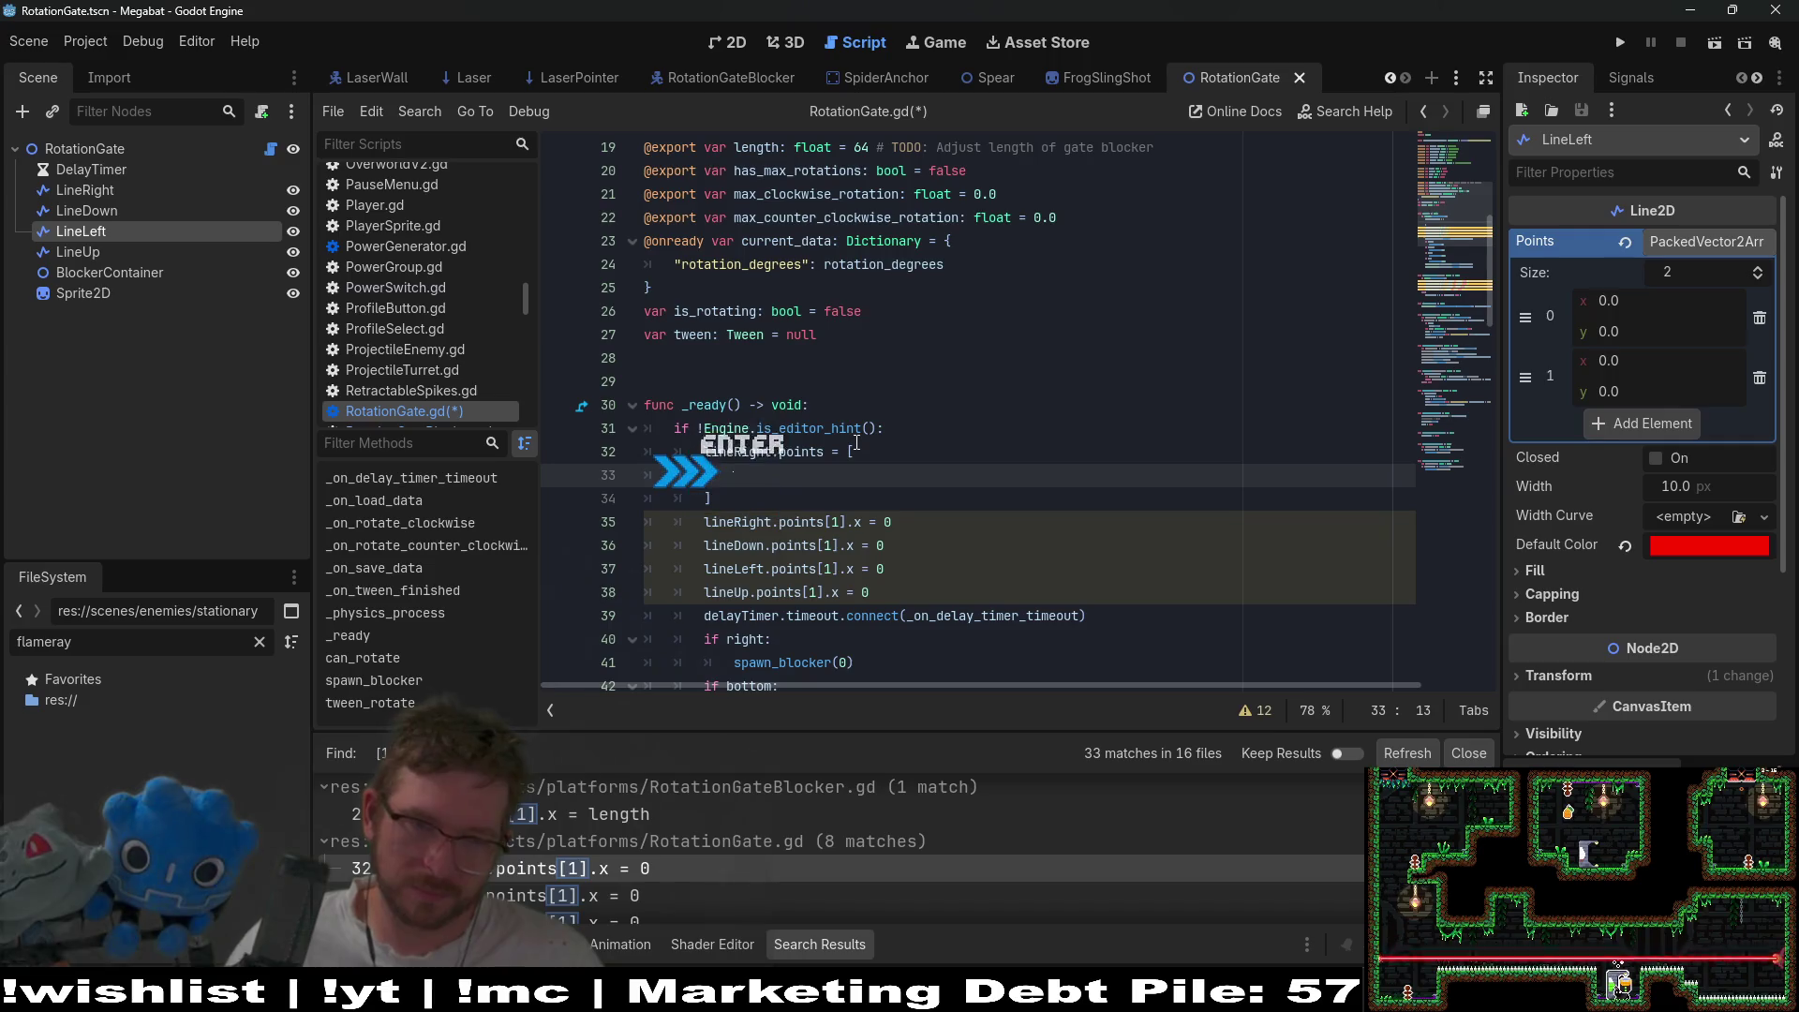
key("ctrl+v")
- Fill the array with four comma-separated Vector2.ZERO entries, one per line
key("ctrl+z")
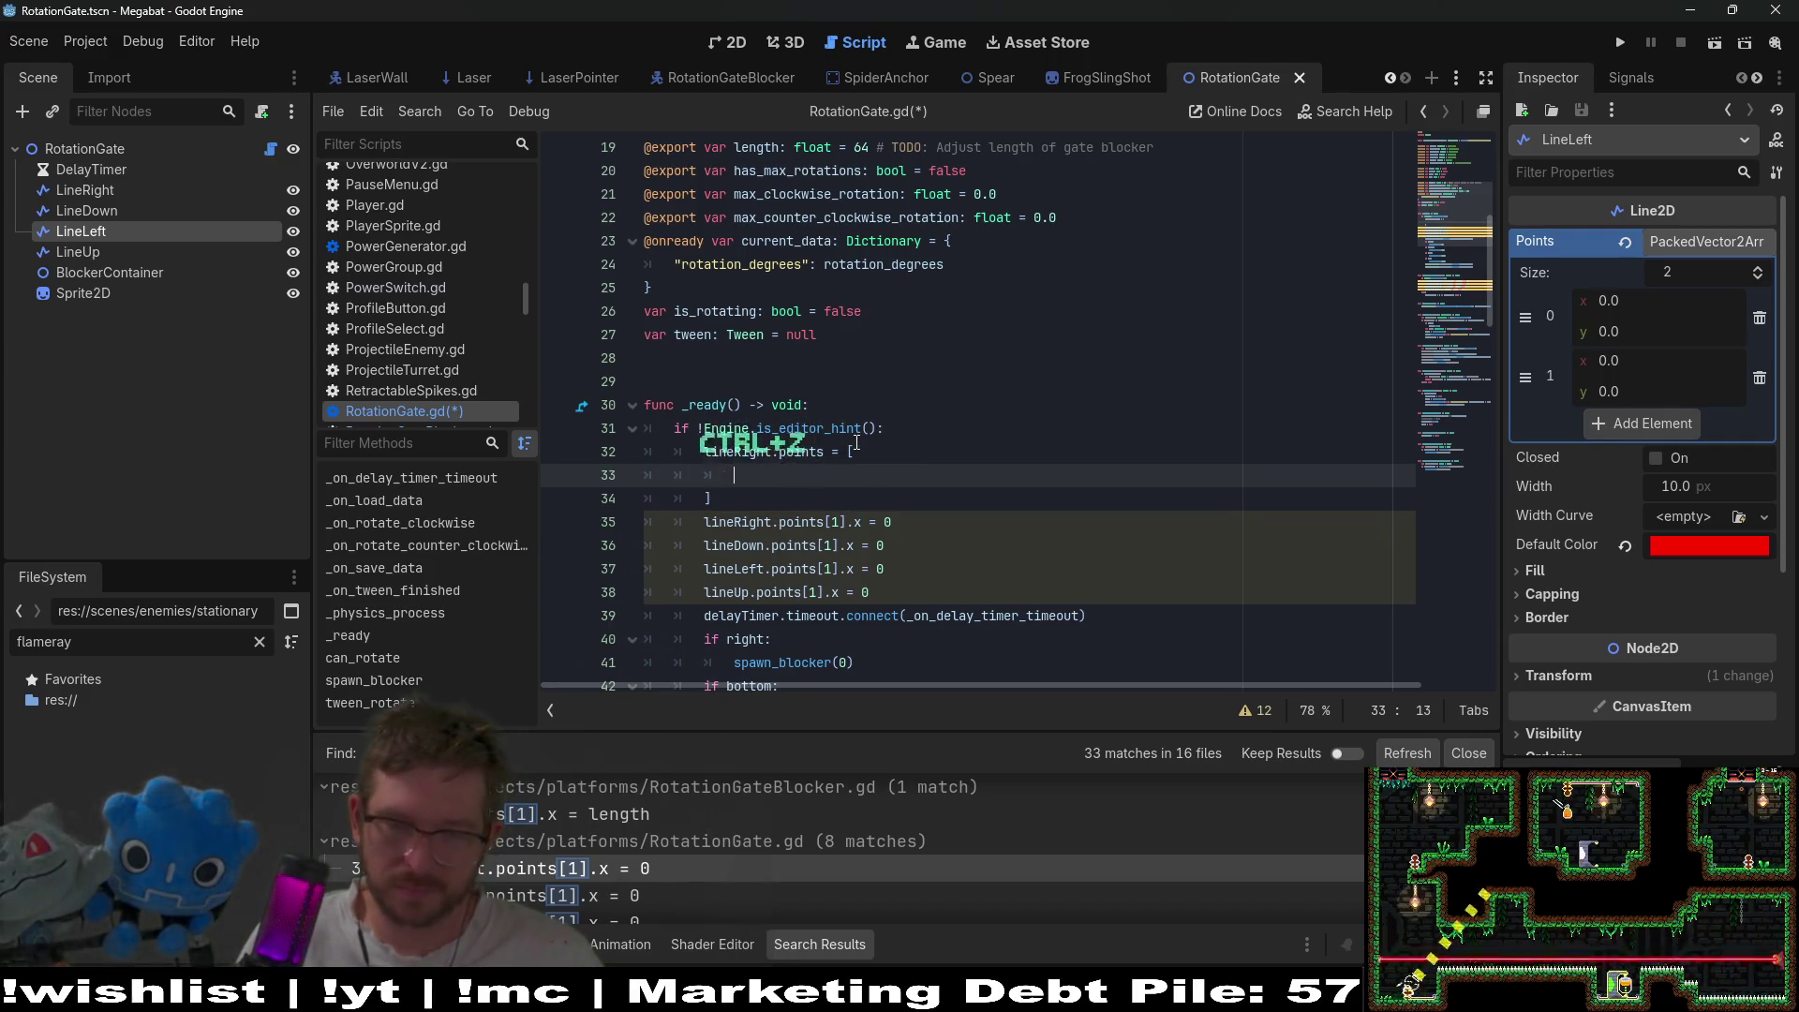
key("ctrl+v")
type(",")
key("Return")
key("ctrl+v")
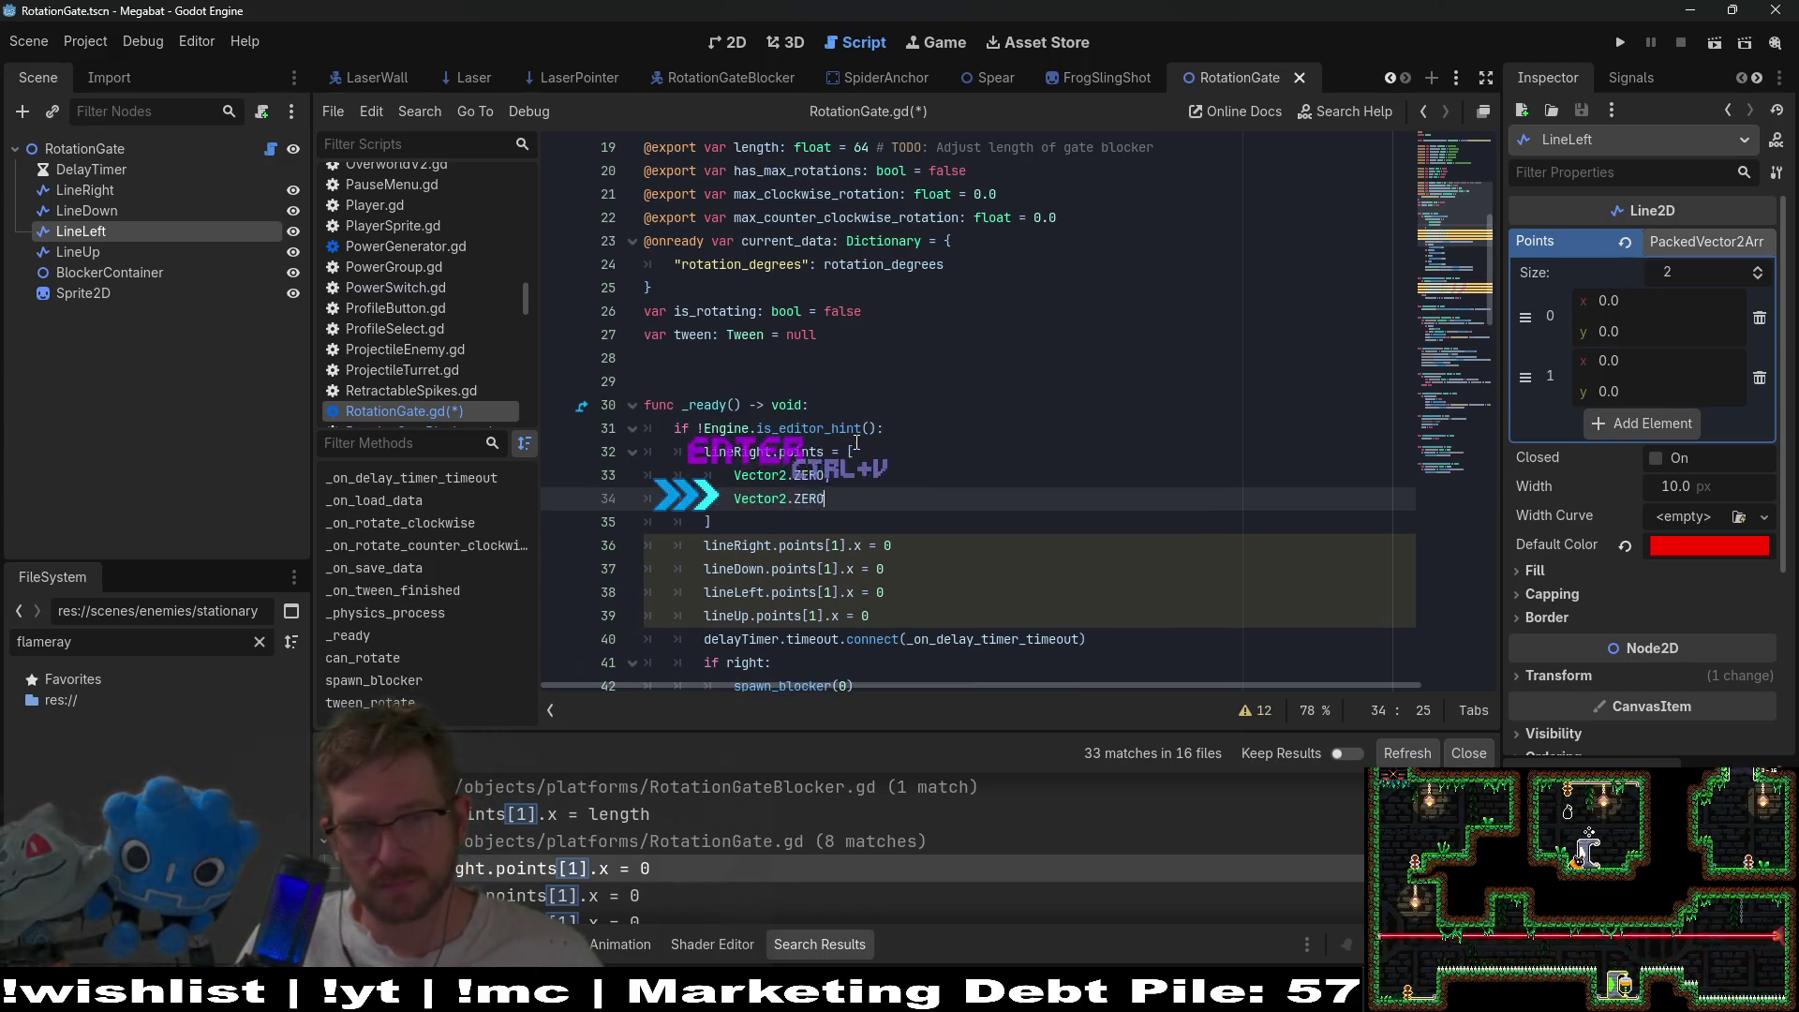
type(",")
key("Return")
key("ctrl+v")
type(",")
key("ctrl+v")
key("ctrl+z")
key("Return")
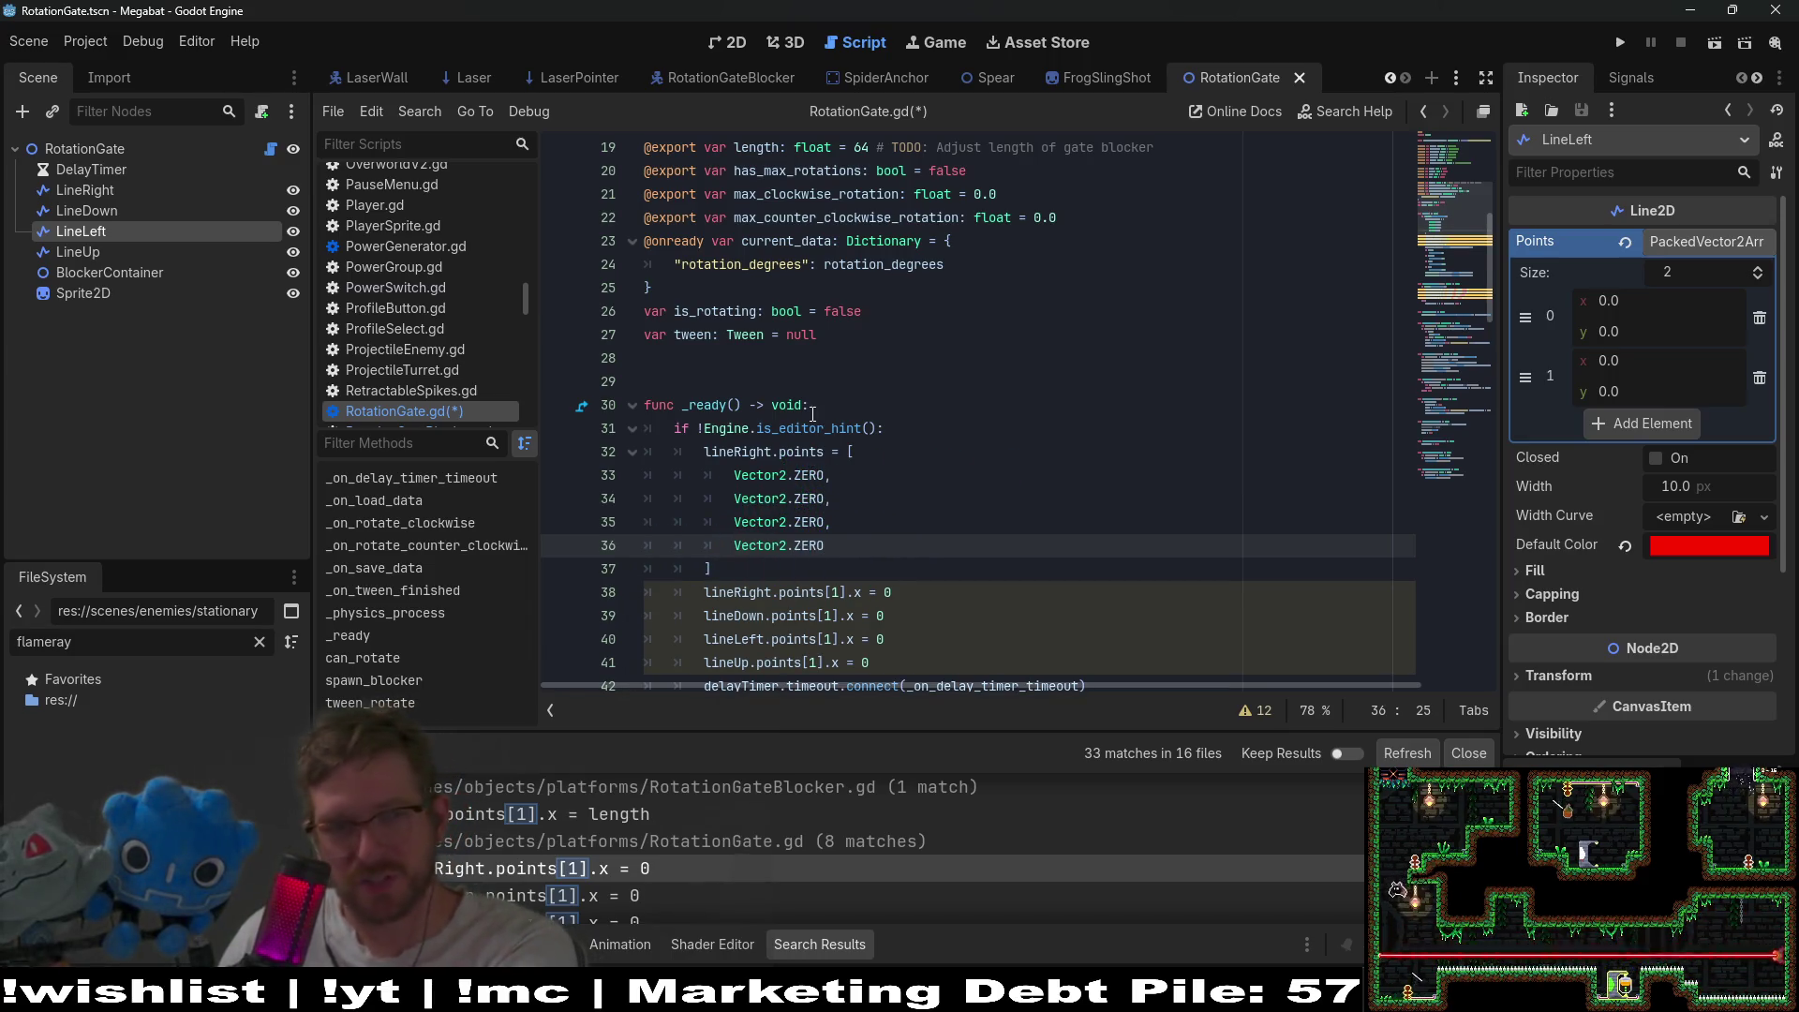
- Delete the four points[1].x = 0 lines, then restore them after reviewing _physics_process
scroll(844, 414, "down", 1)
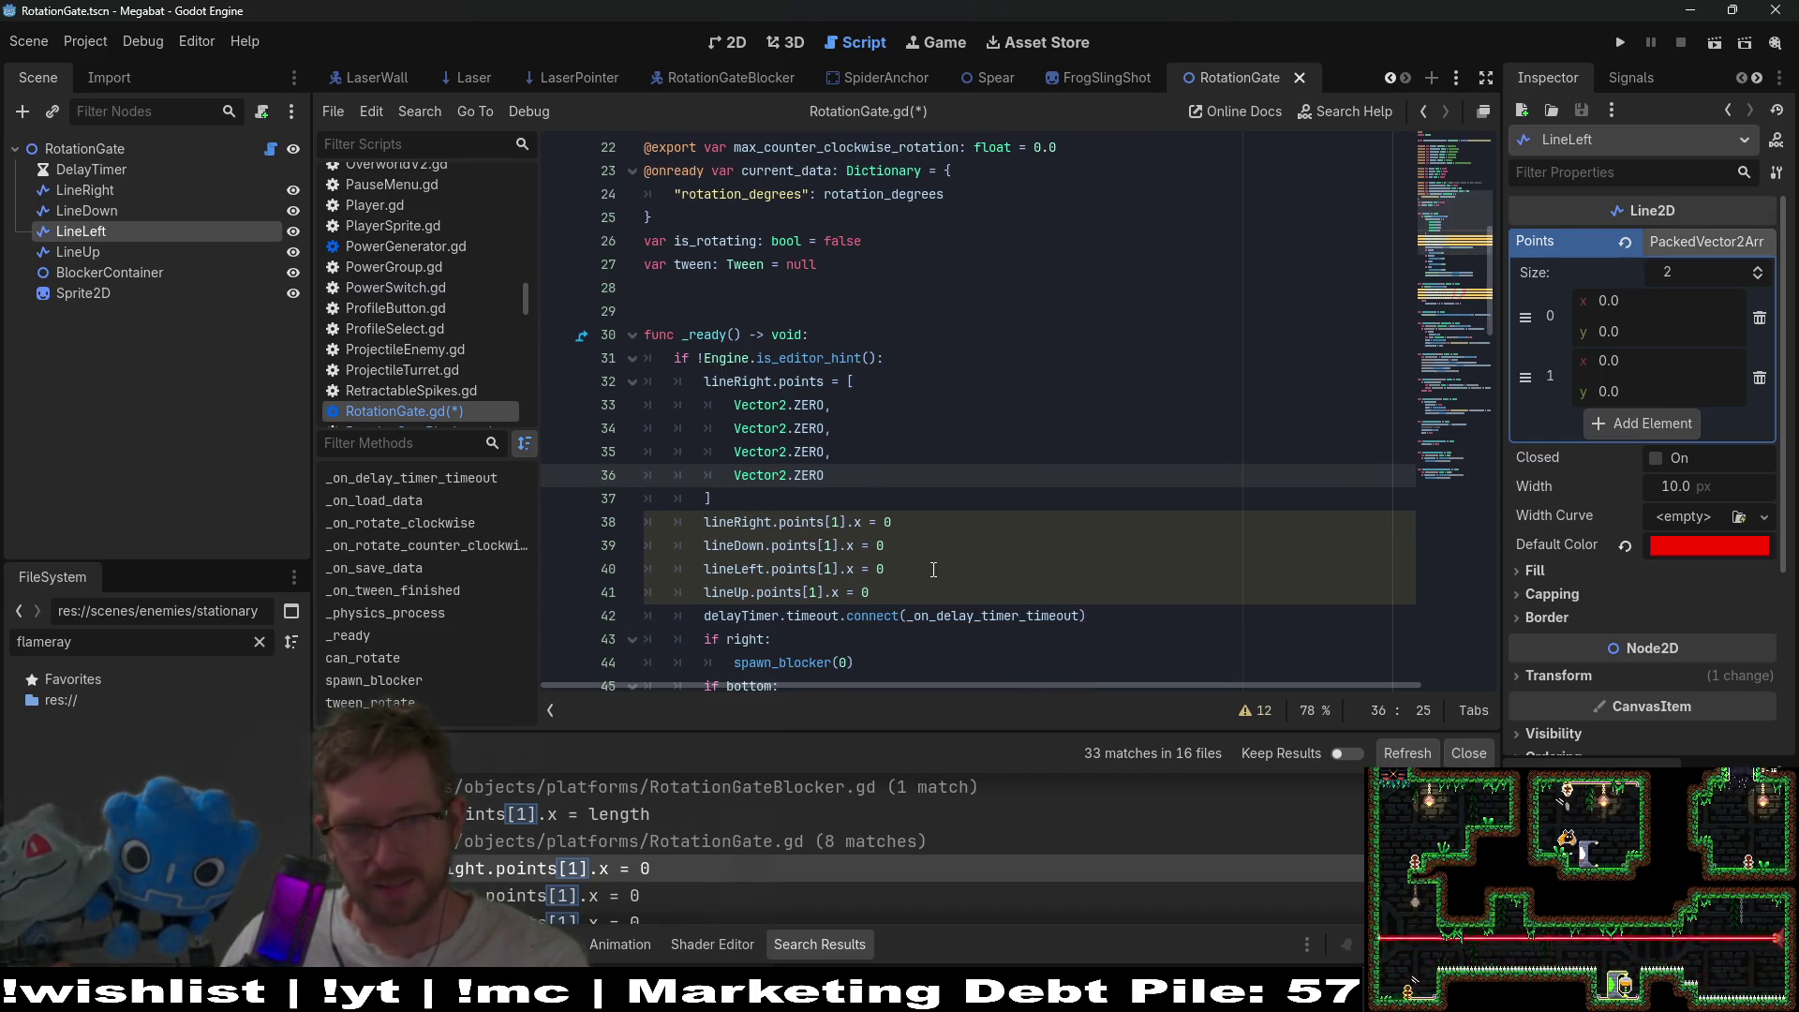
left_click_drag(918, 594, 977, 501)
key("BackSpace")
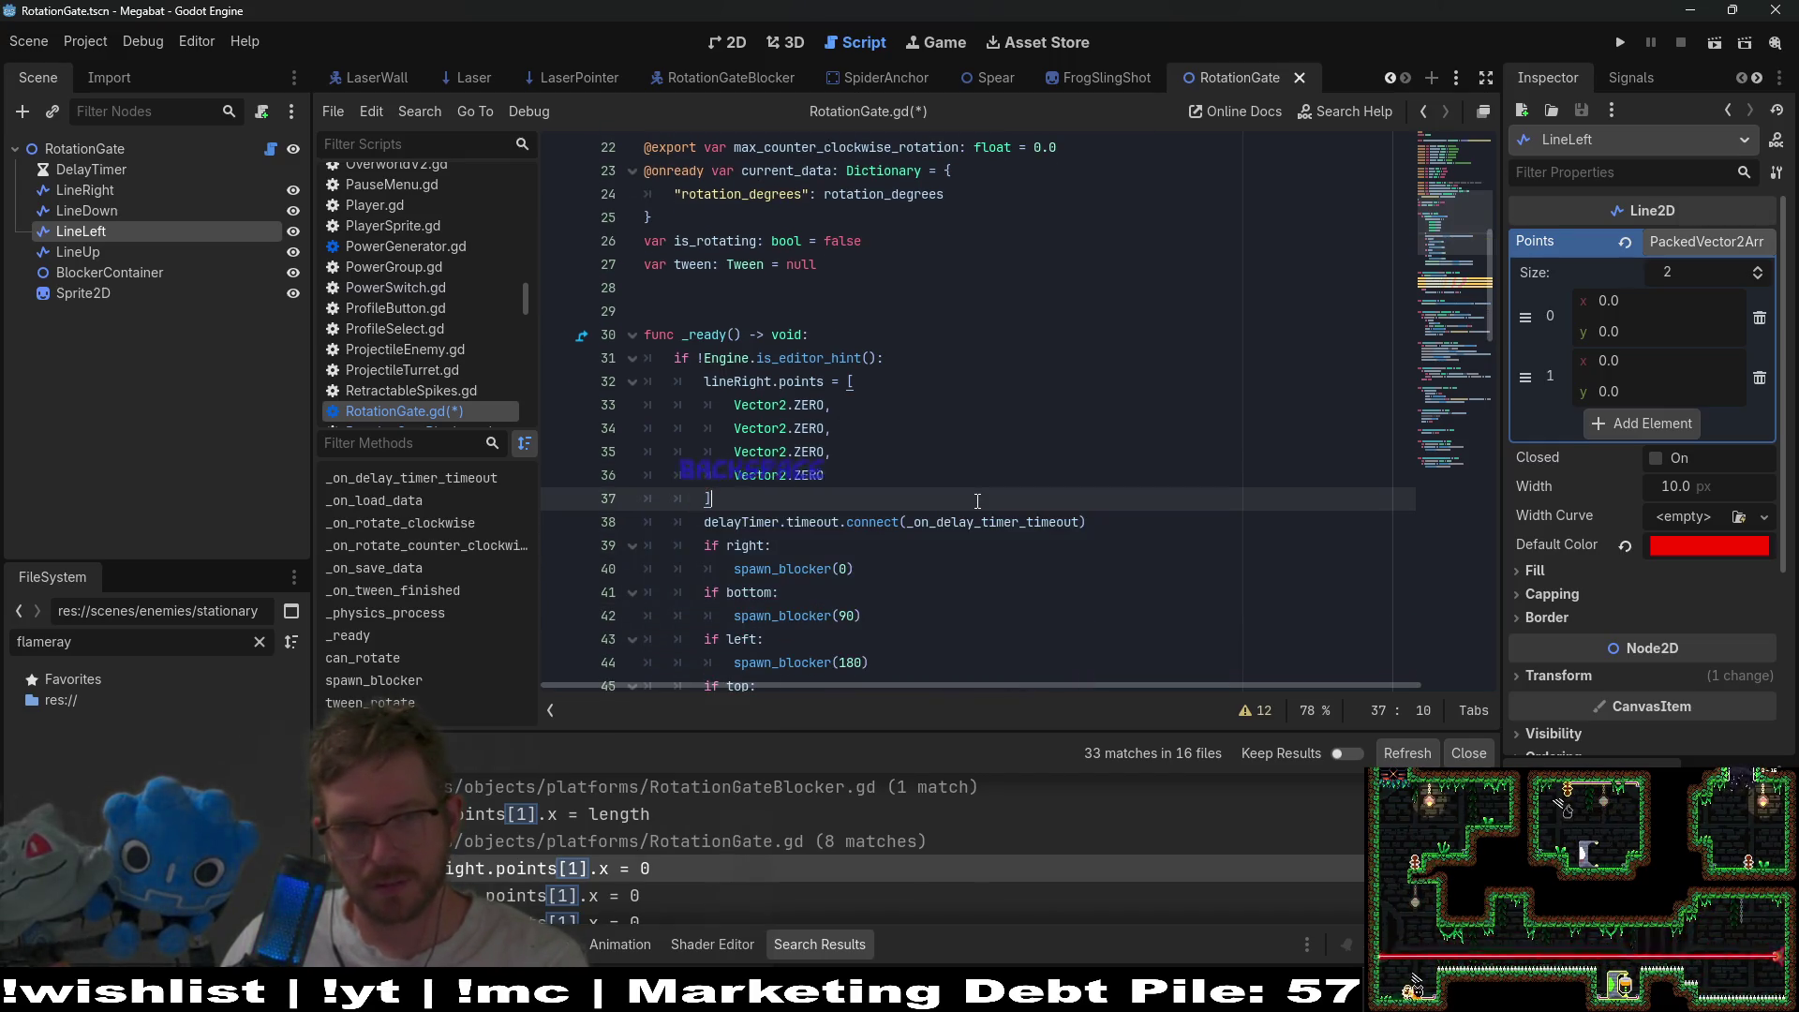
scroll(977, 502, "down", 1)
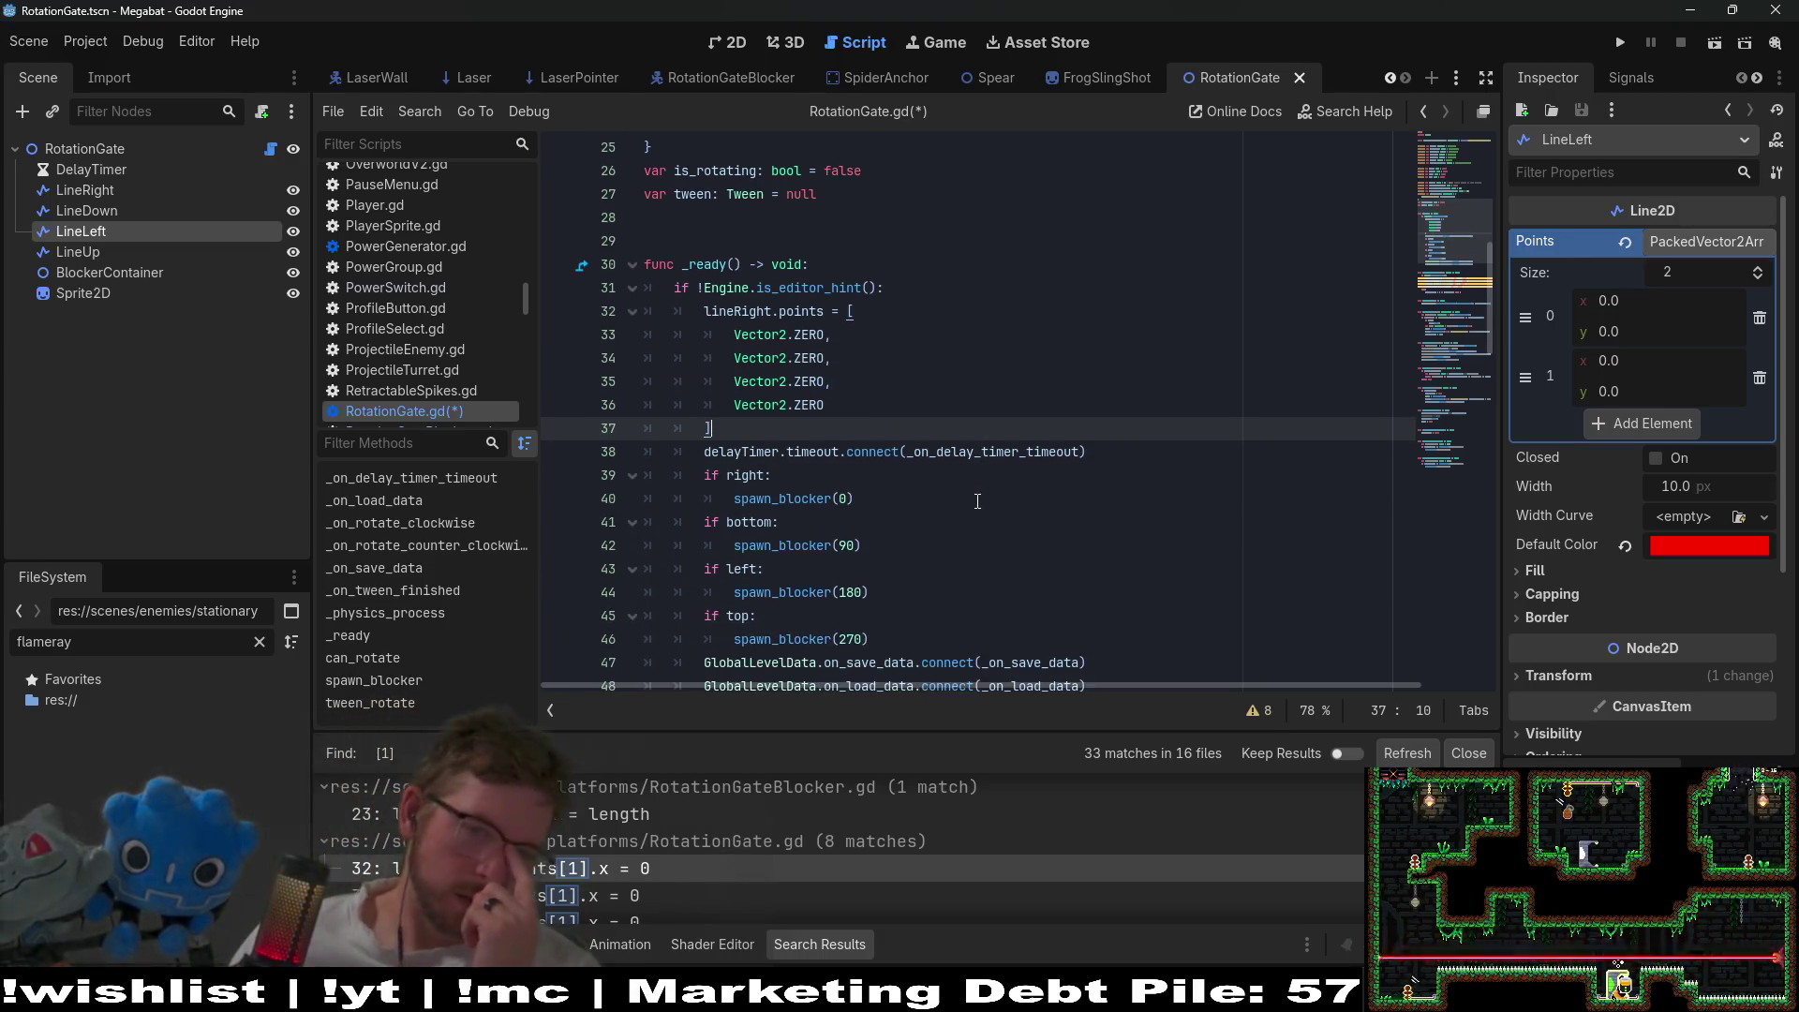
scroll(977, 501, "down", 2)
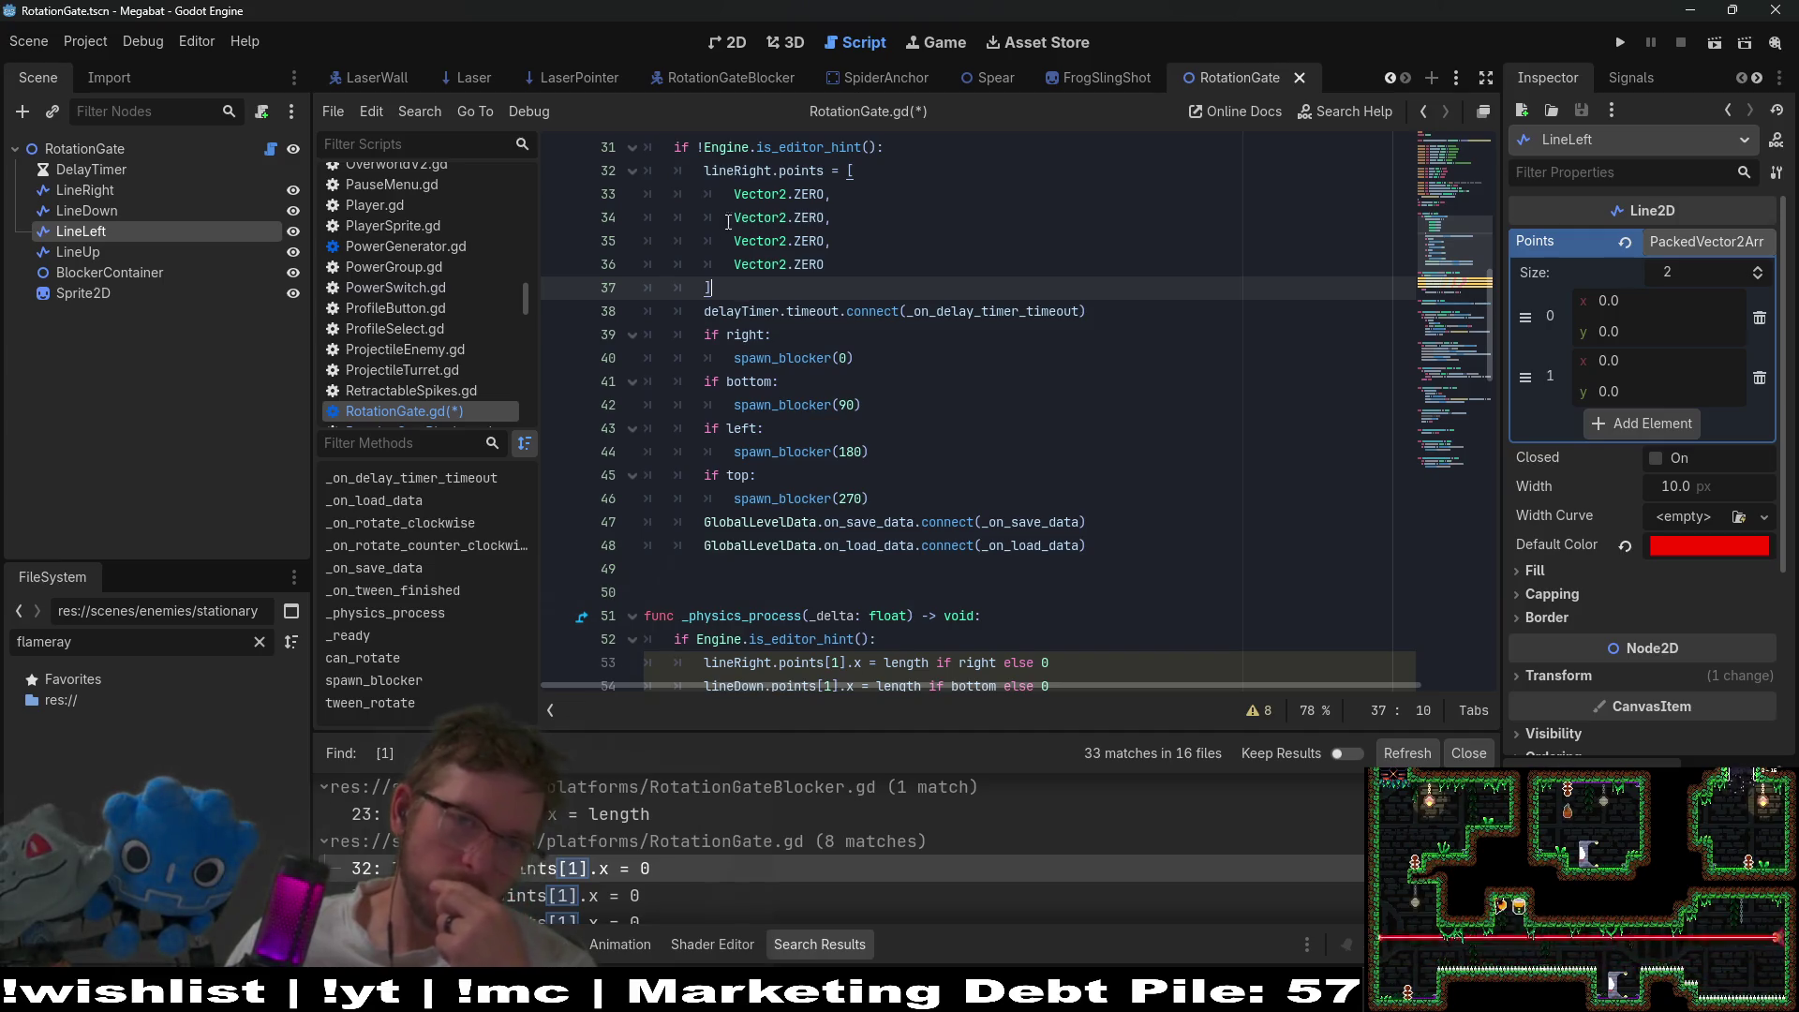
mouse_move(761, 231)
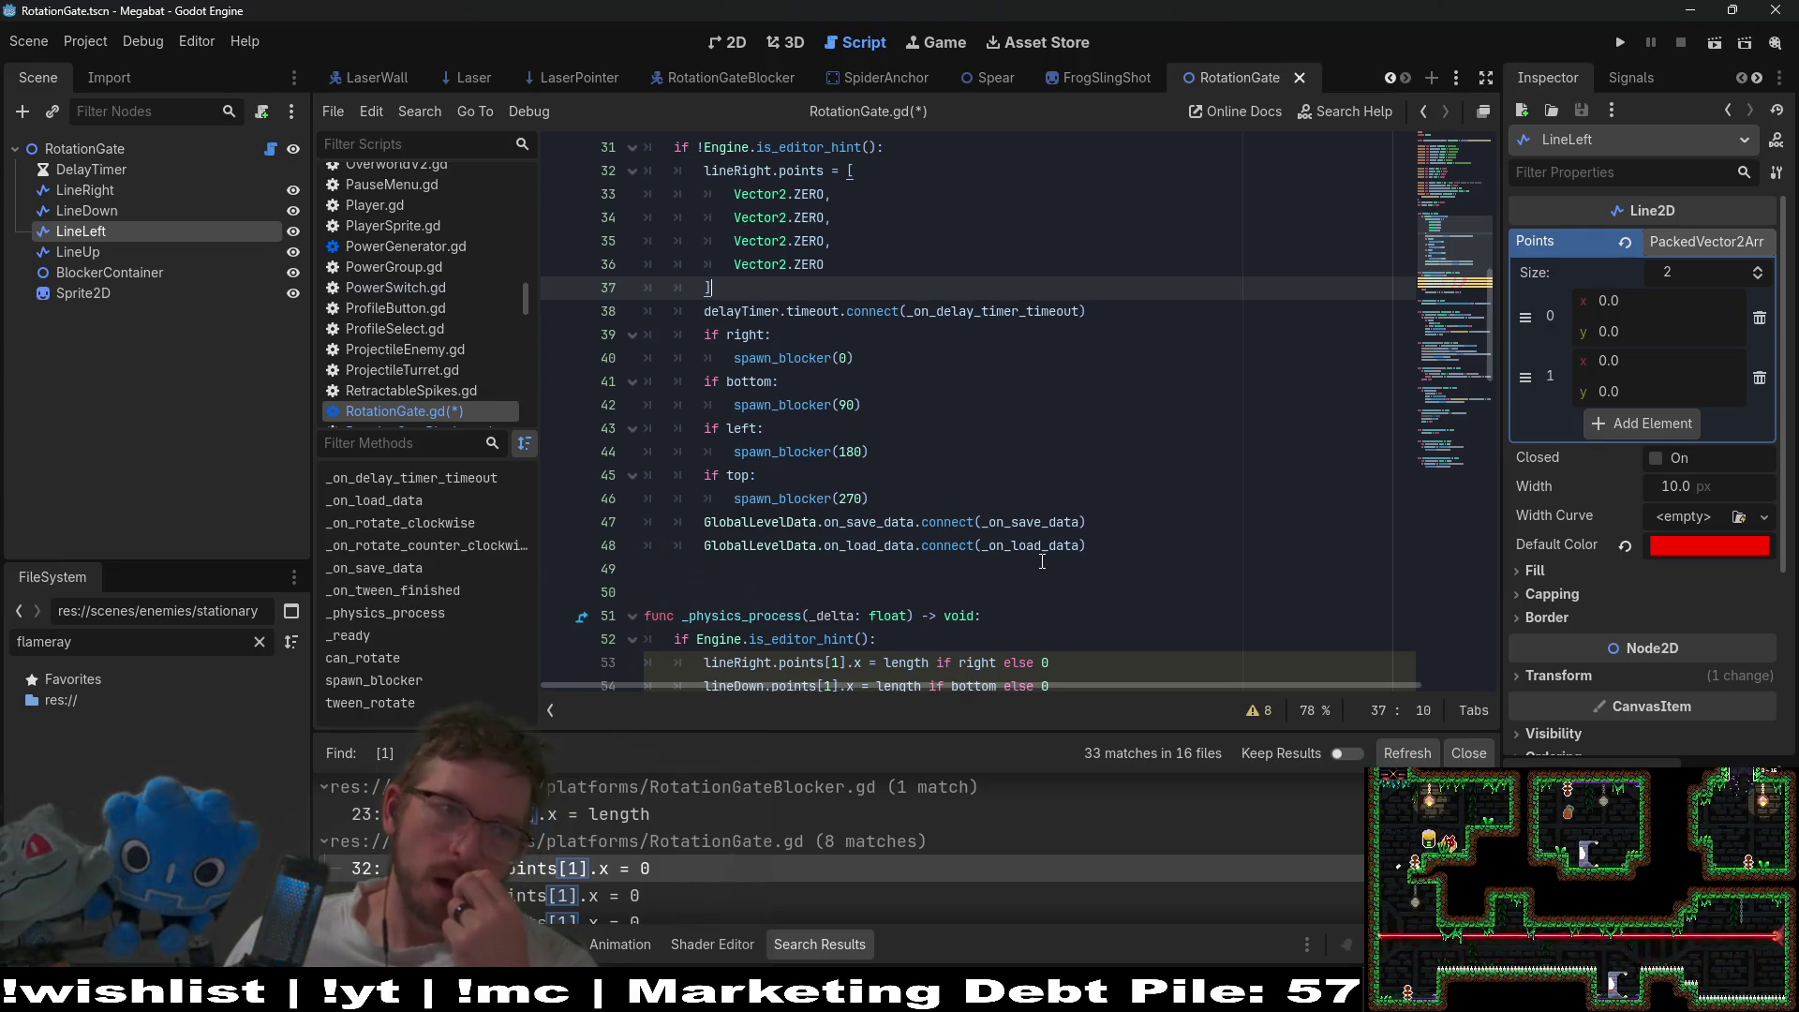
scroll(1016, 564, "down", 2)
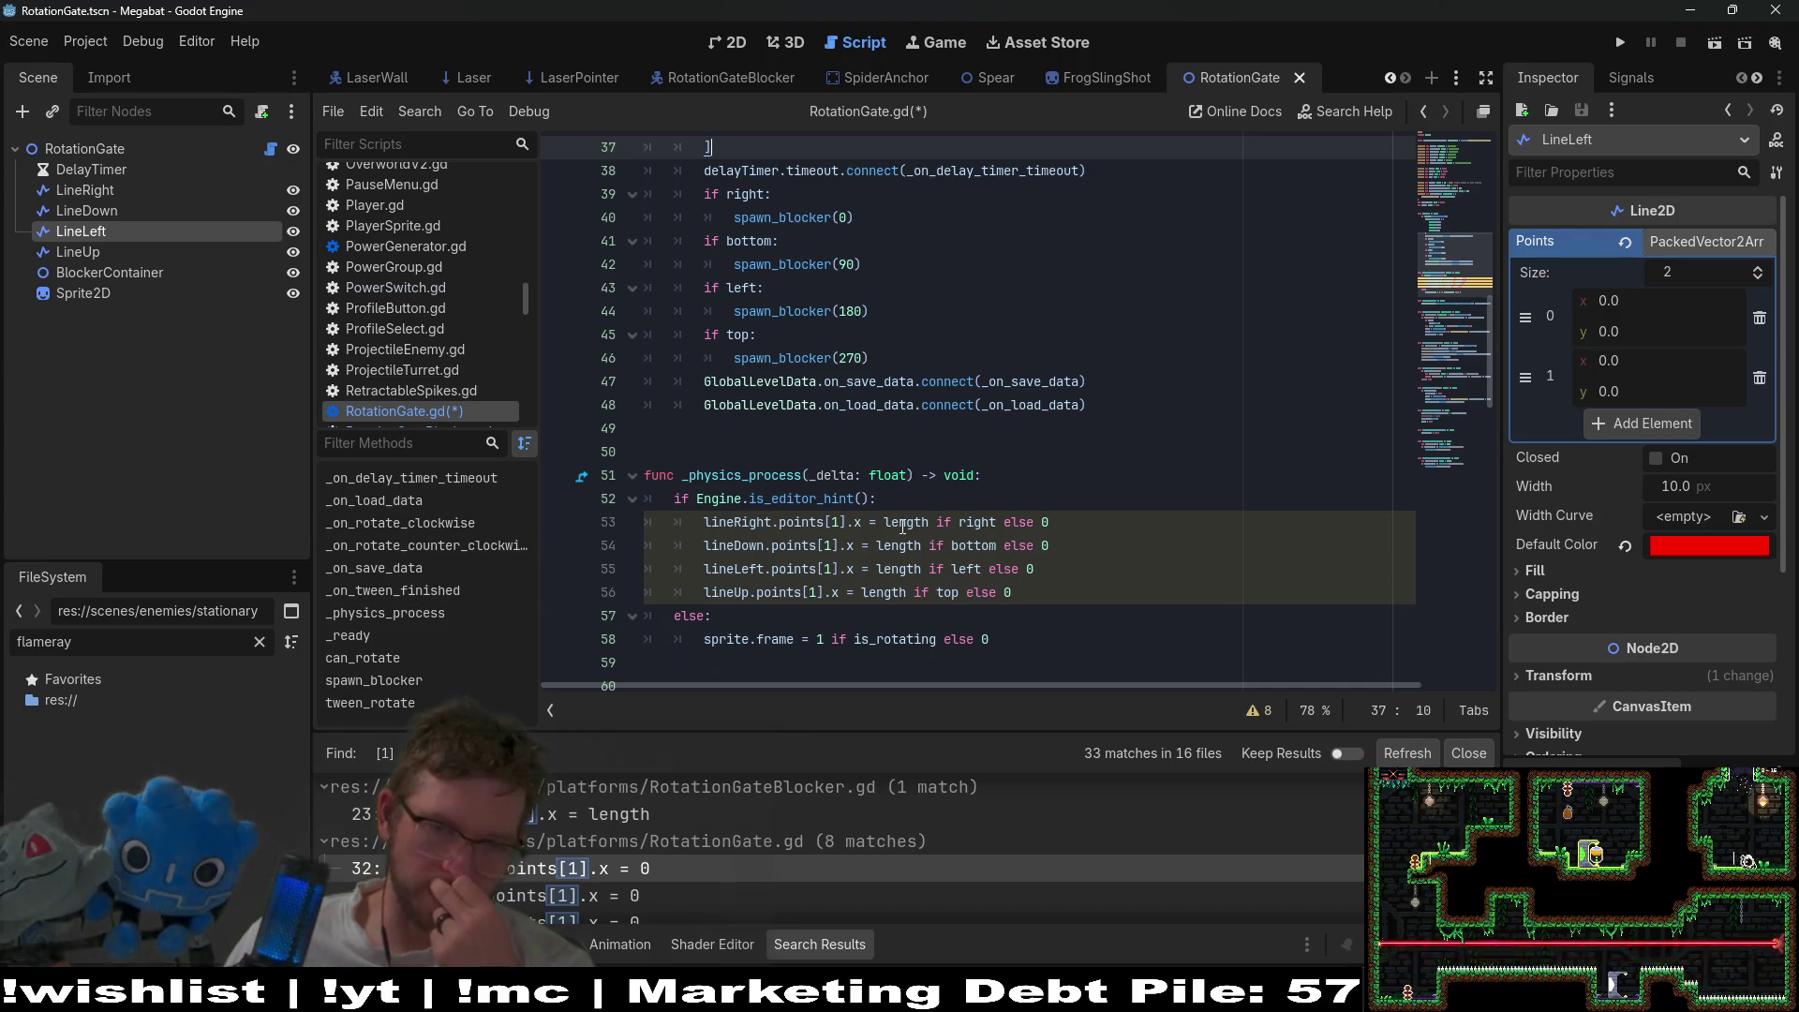
left_click(933, 497)
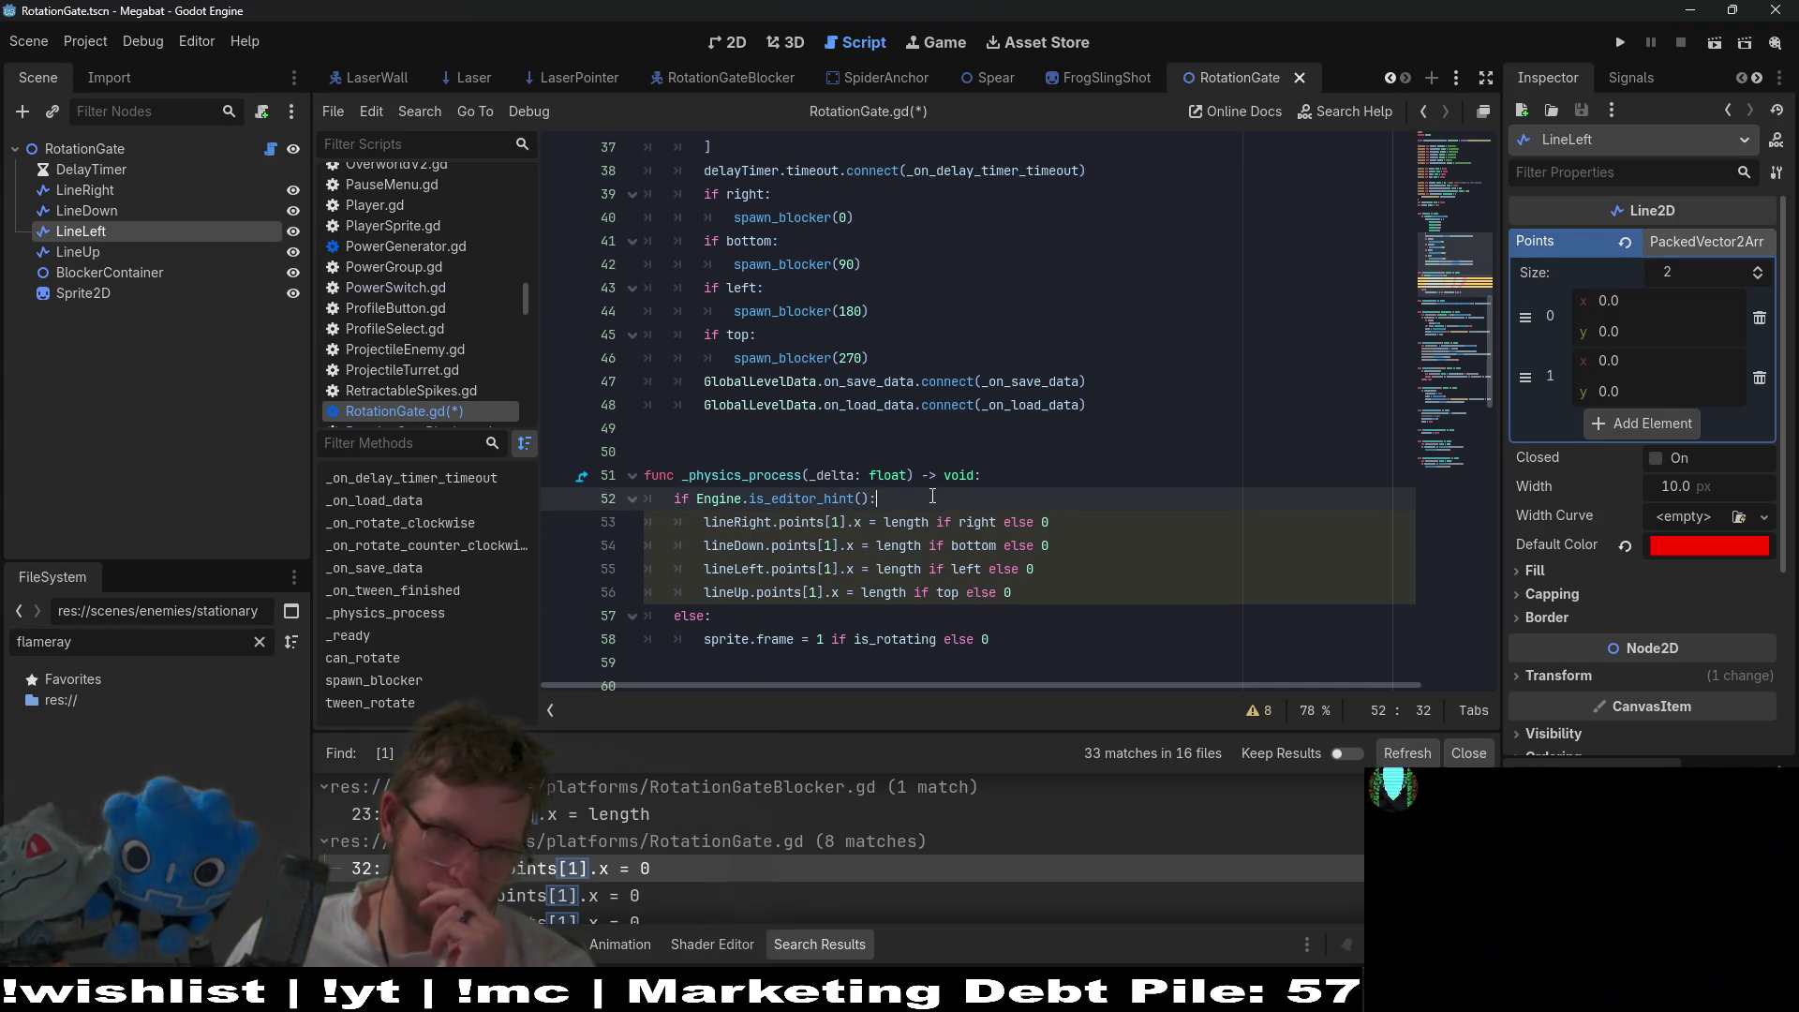
scroll(932, 496, "up", 4)
scroll(934, 496, "down", 2)
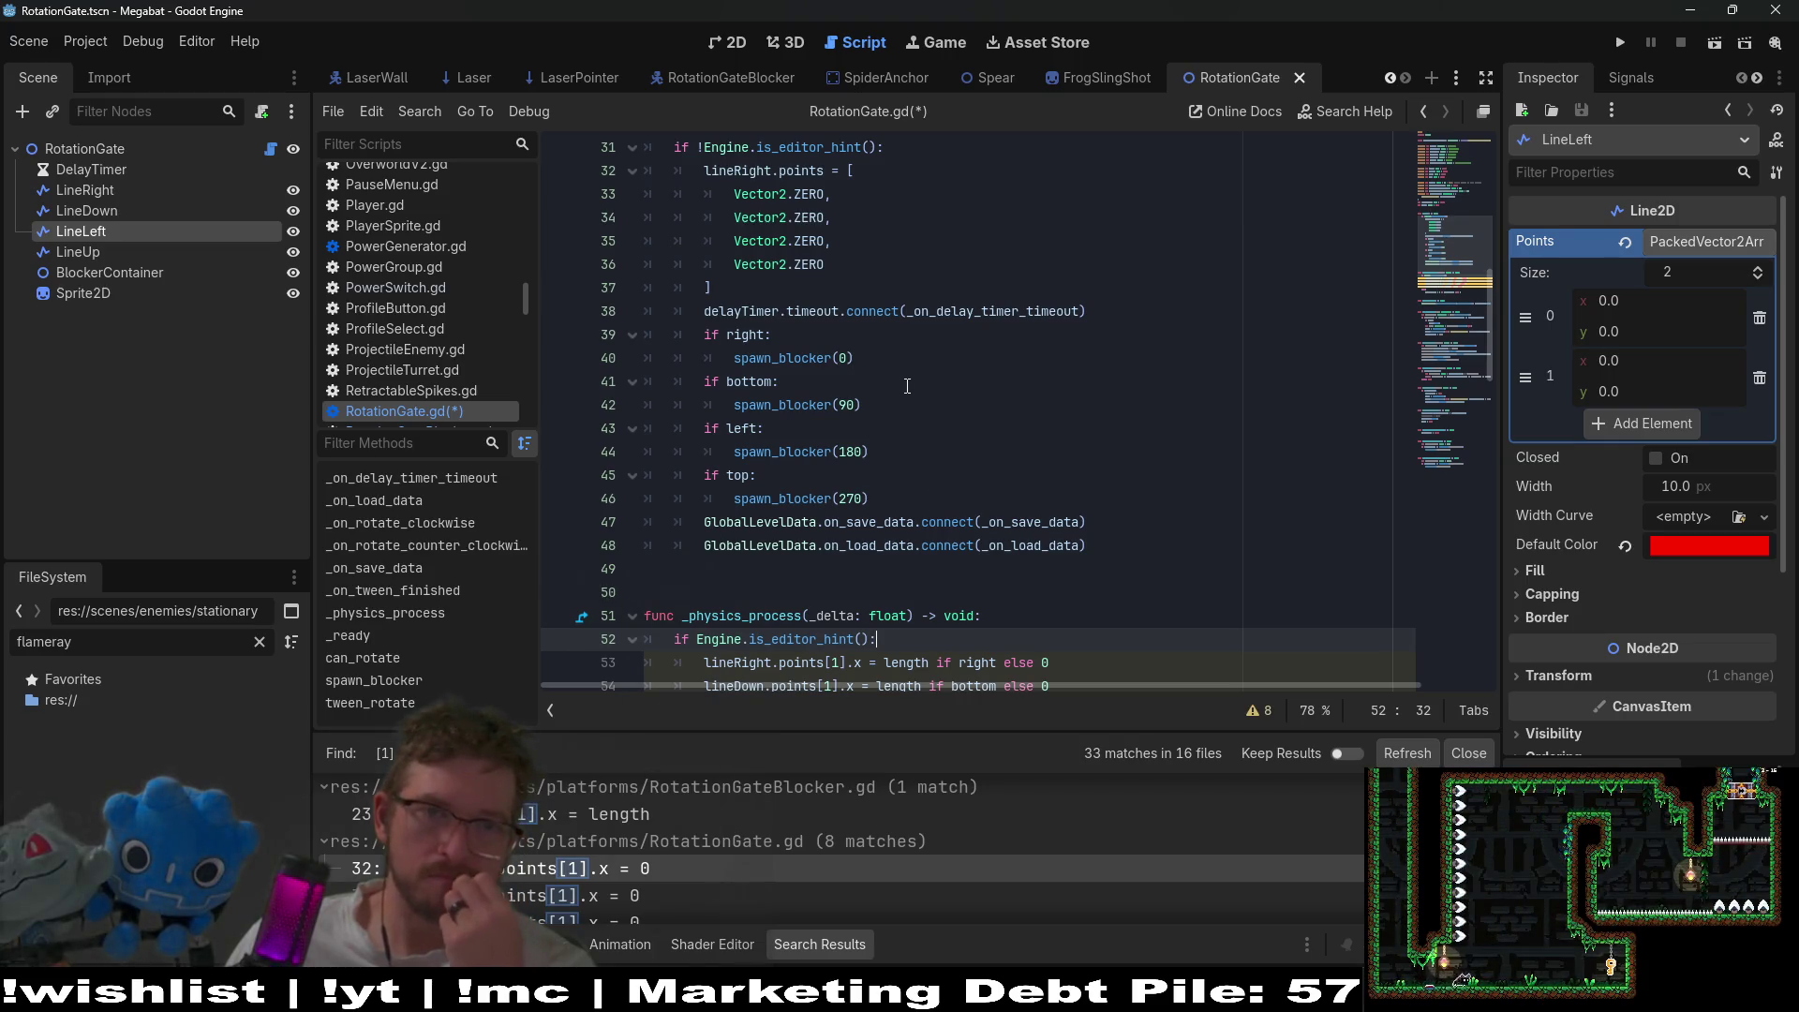
left_click(903, 281)
key("ctrl+v")
- Undo the multi-line array, write lineRight.points = [Vector2.ZERO] and duplicate it three times
key("ctrl+z")
key("ctrl+z")
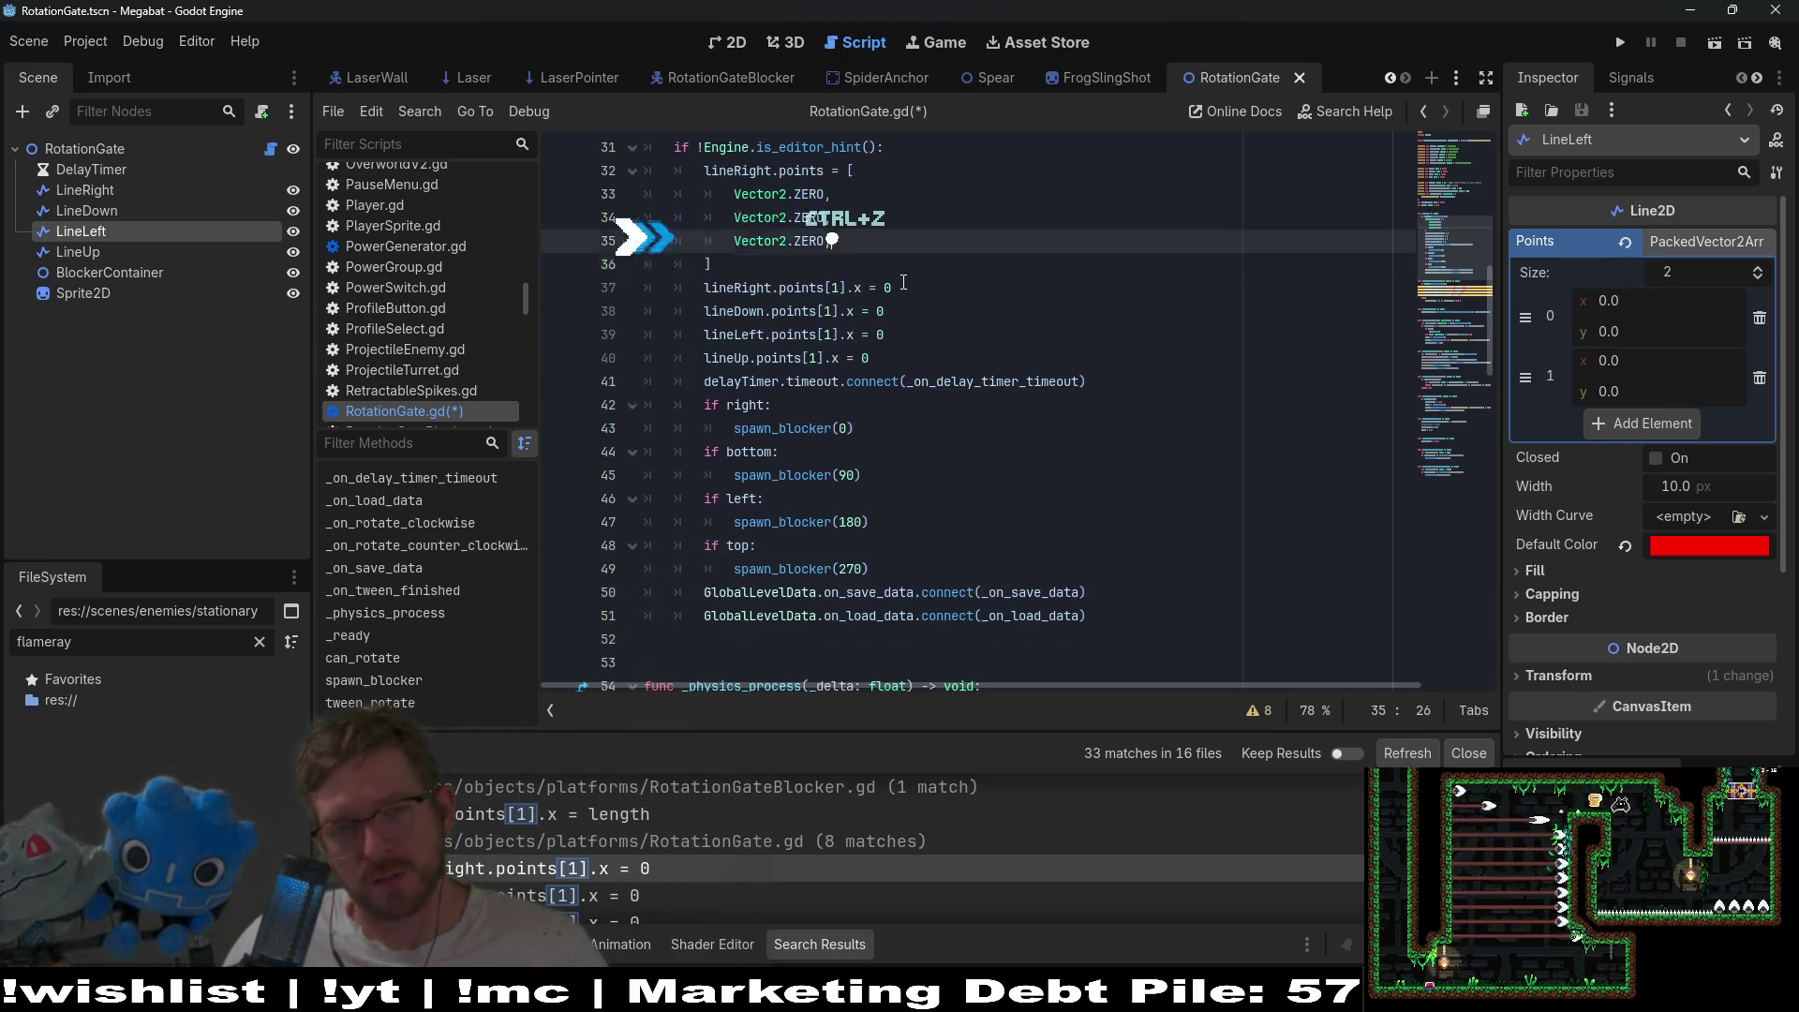
key("ctrl+z")
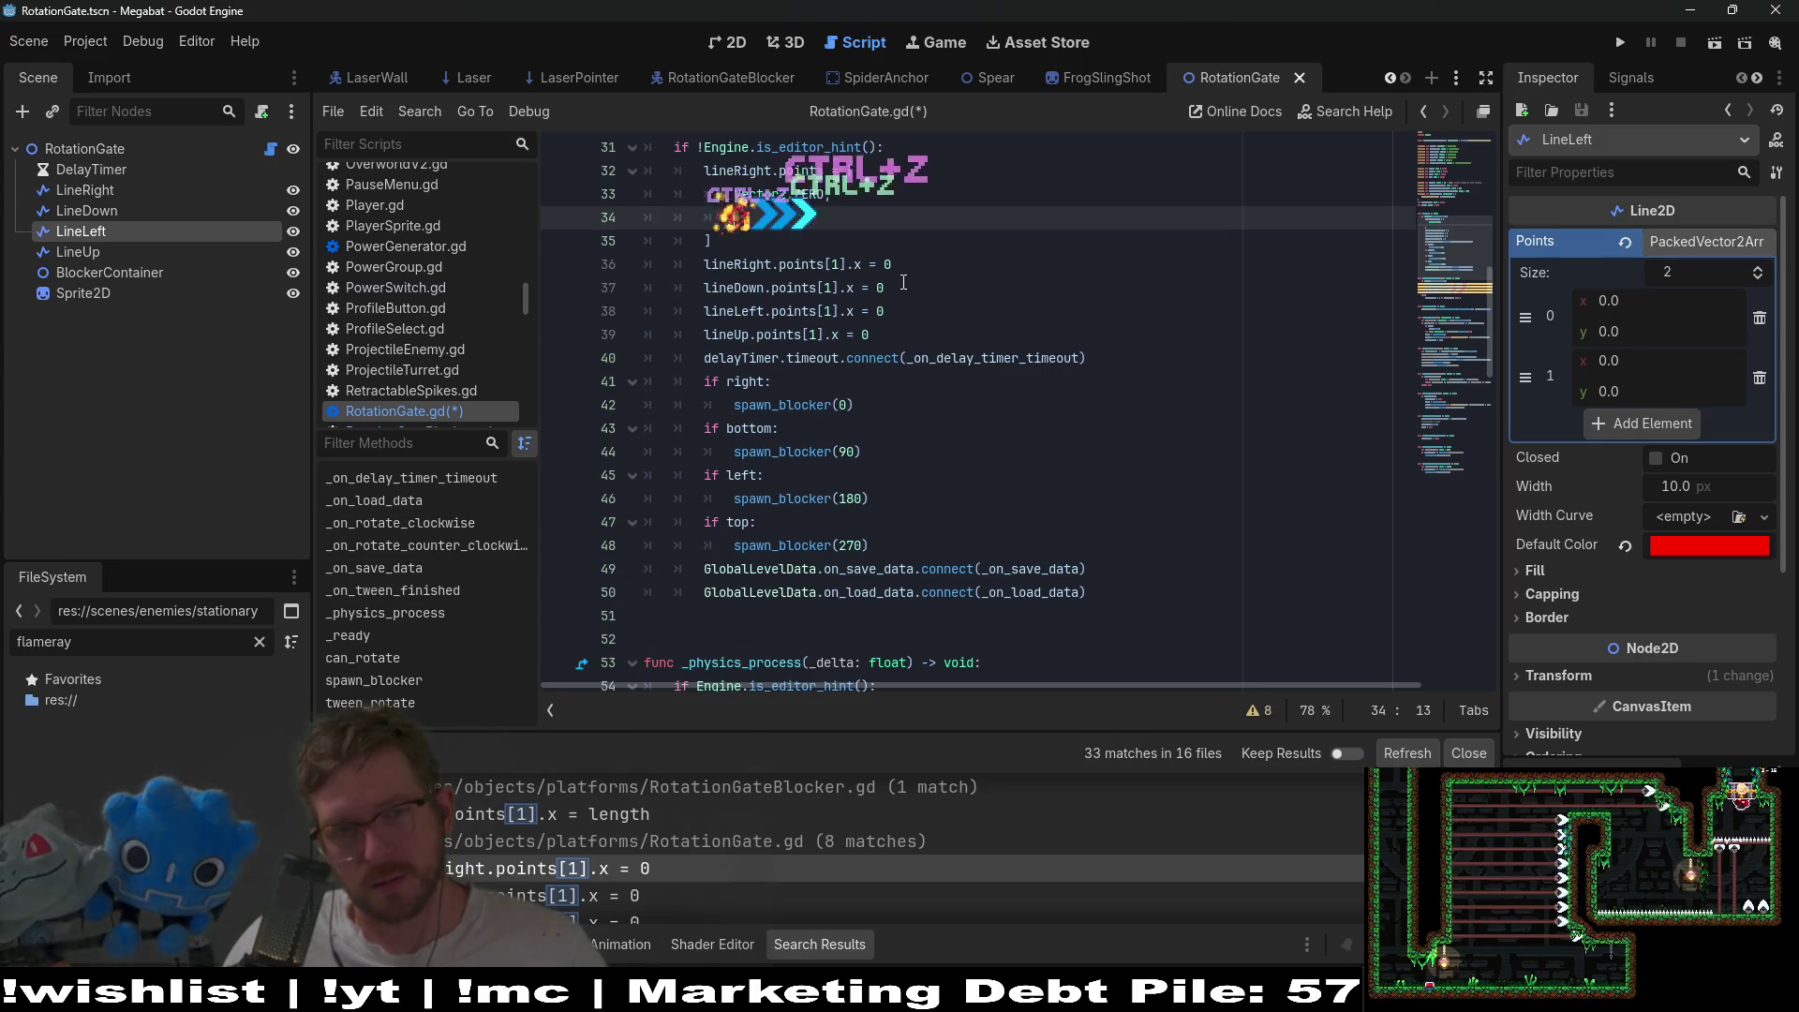
key("ctrl+z")
key("ctrl+z")
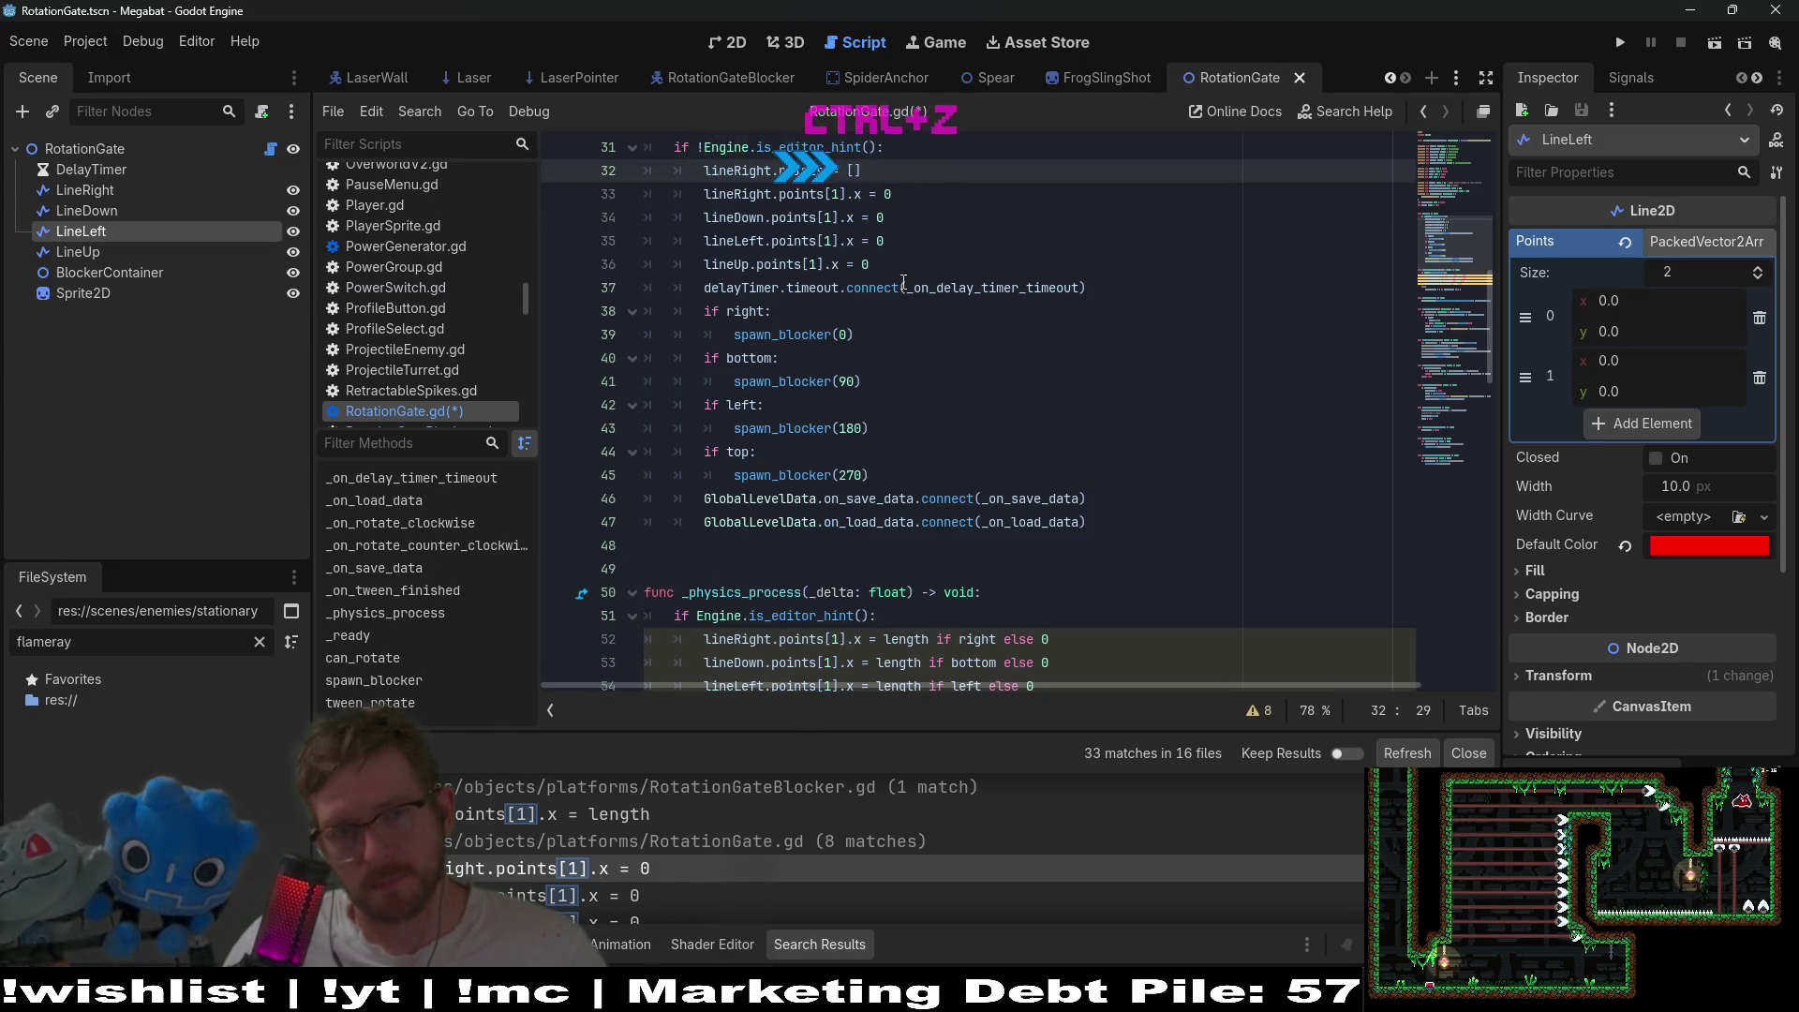
scroll(904, 281, "up", 2)
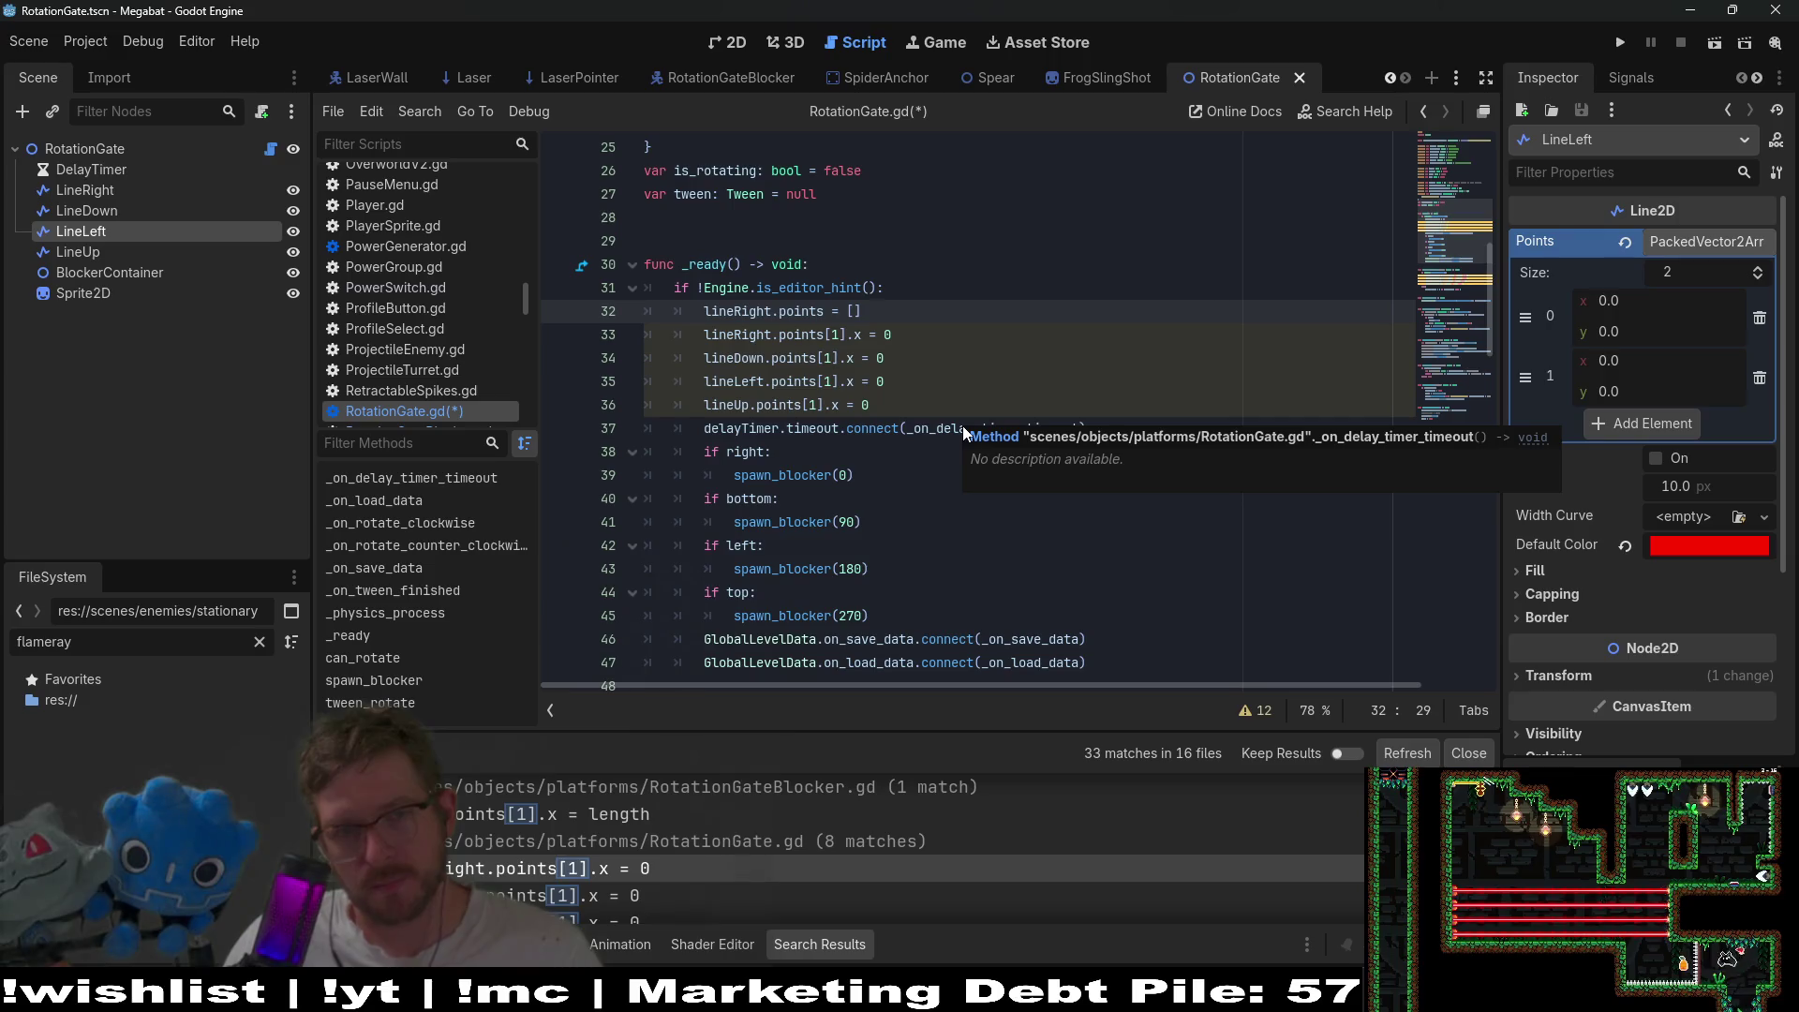
type("Vector2")
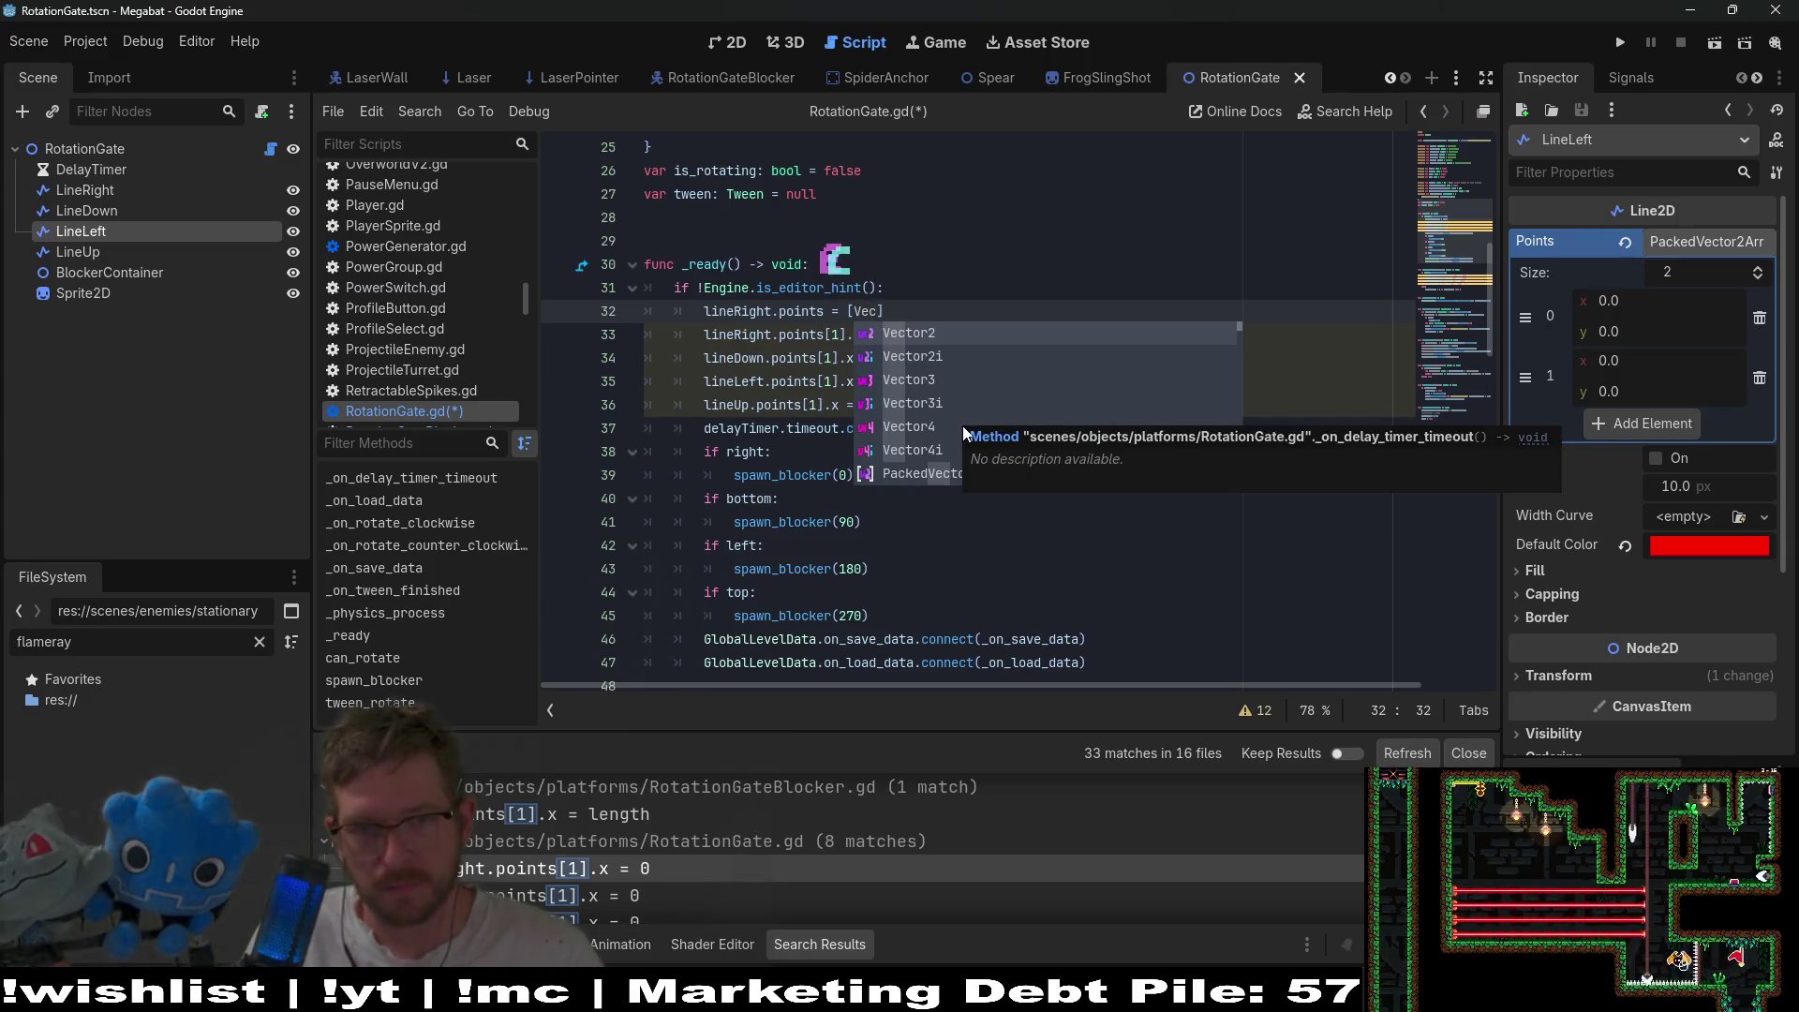
key("Return")
type(".ZERO")
key("End")
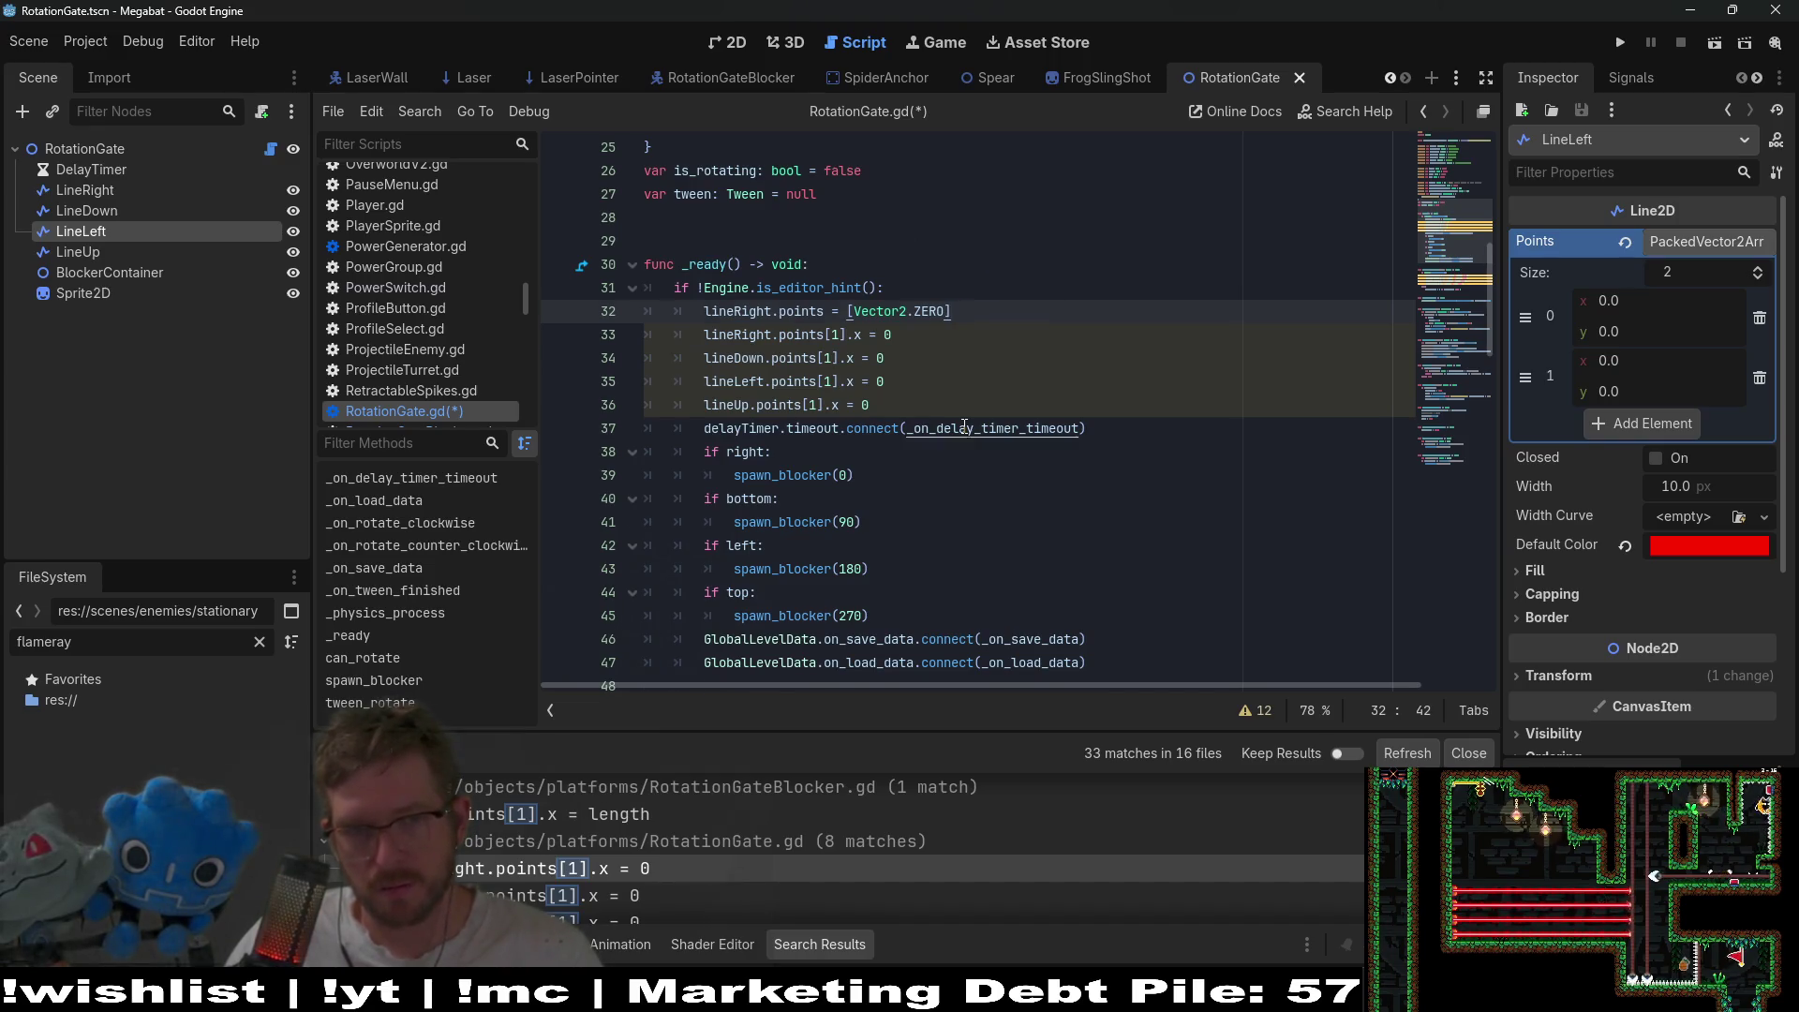
key("ctrl+v")
key("ctrl+v")
key("ctrl+v")
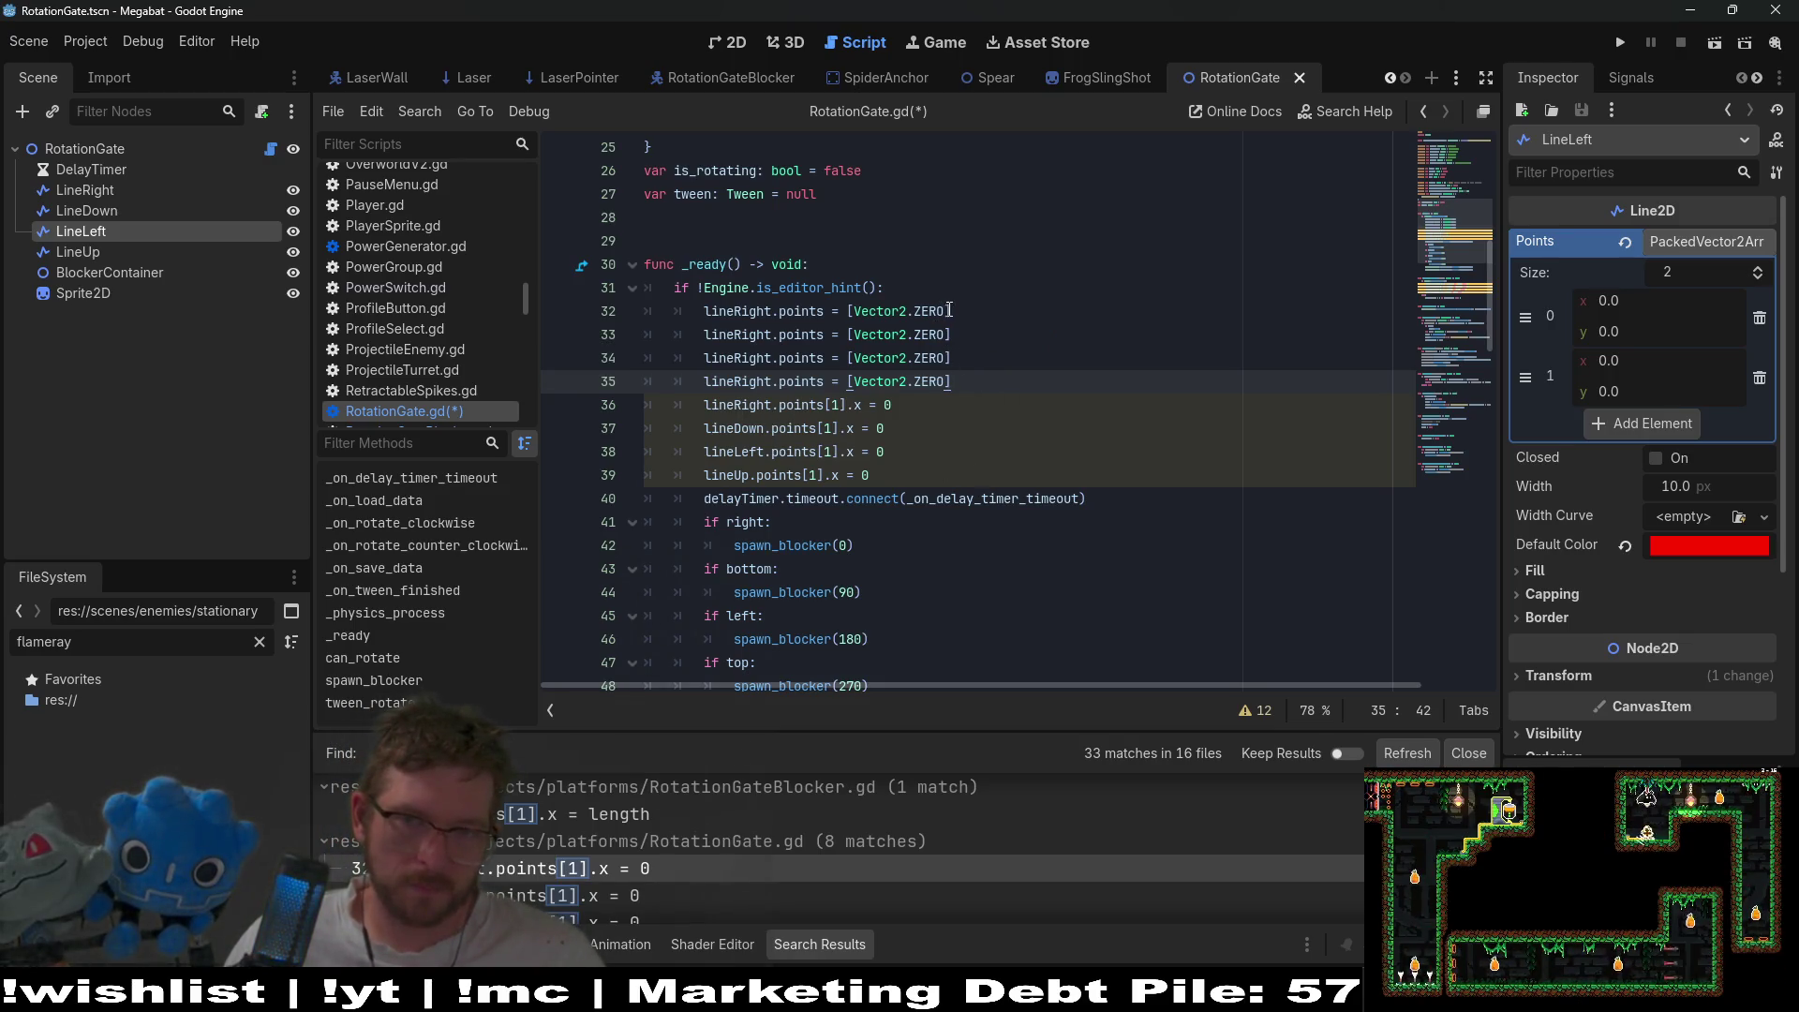
- Add a second Vector2.ZERO to the arrays on lines 32 and 33
left_click_drag(950, 310, 848, 310)
key("ctrl+c")
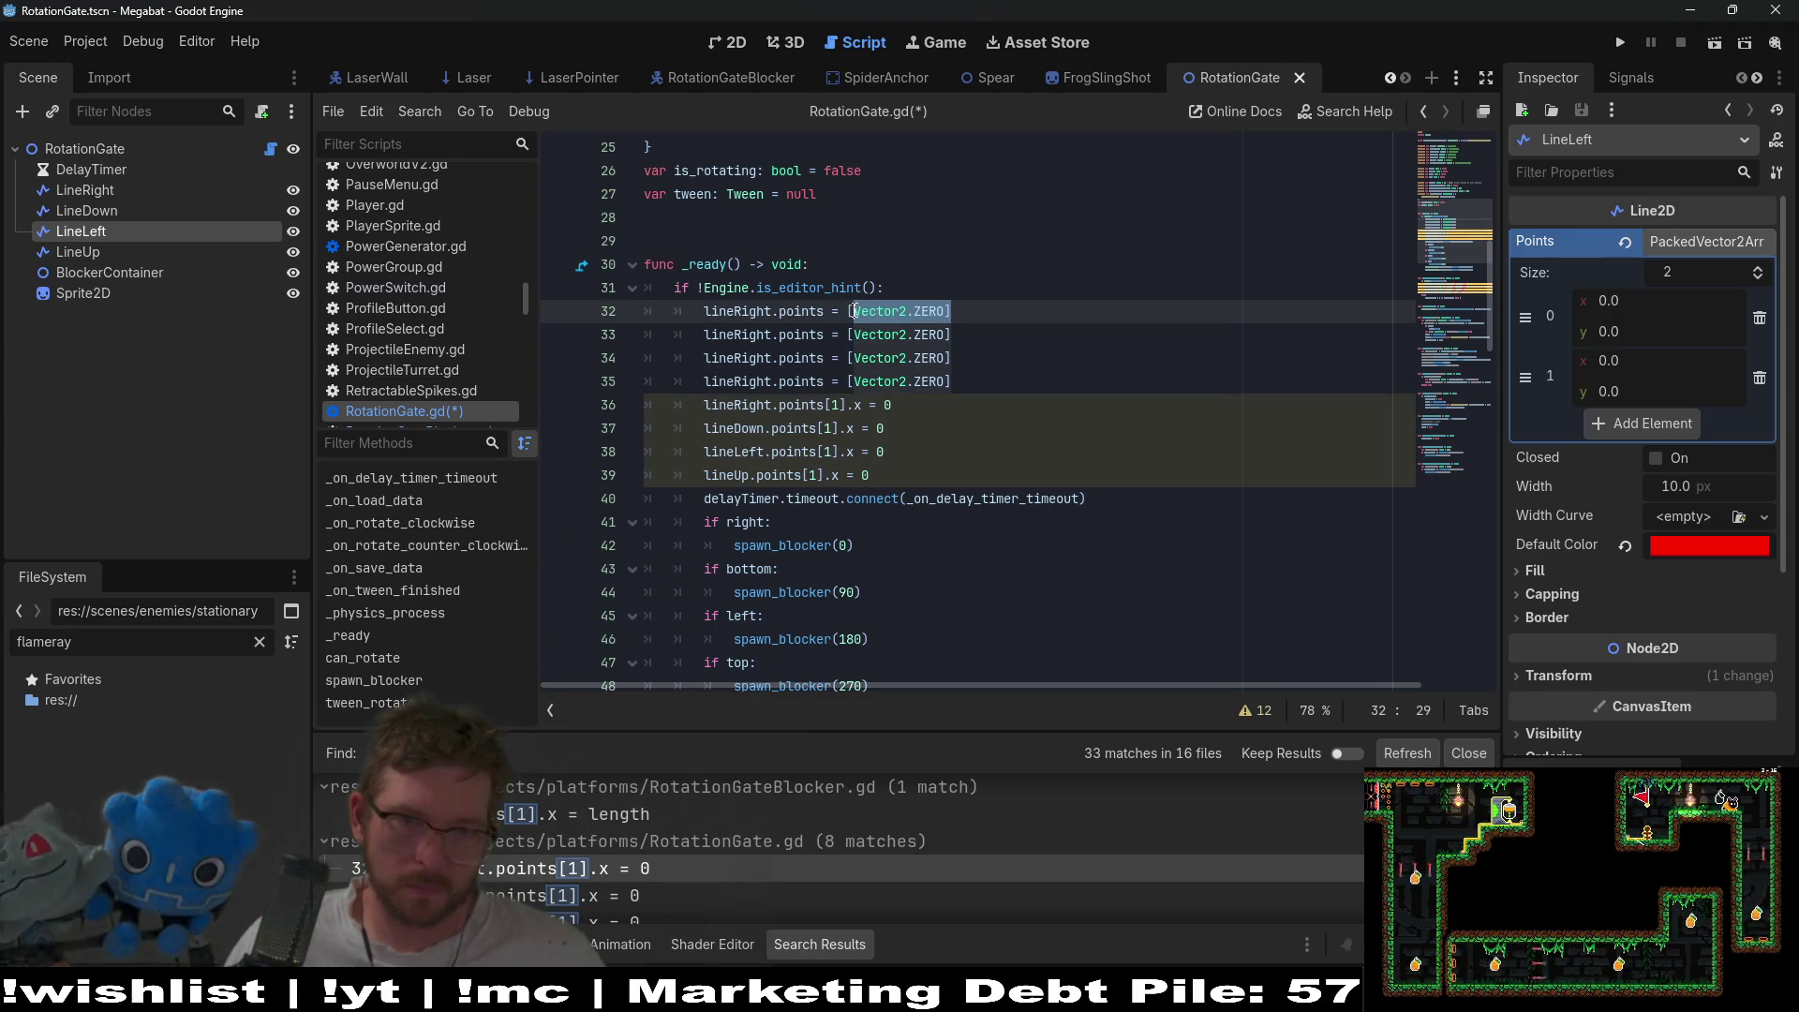
left_click(954, 312)
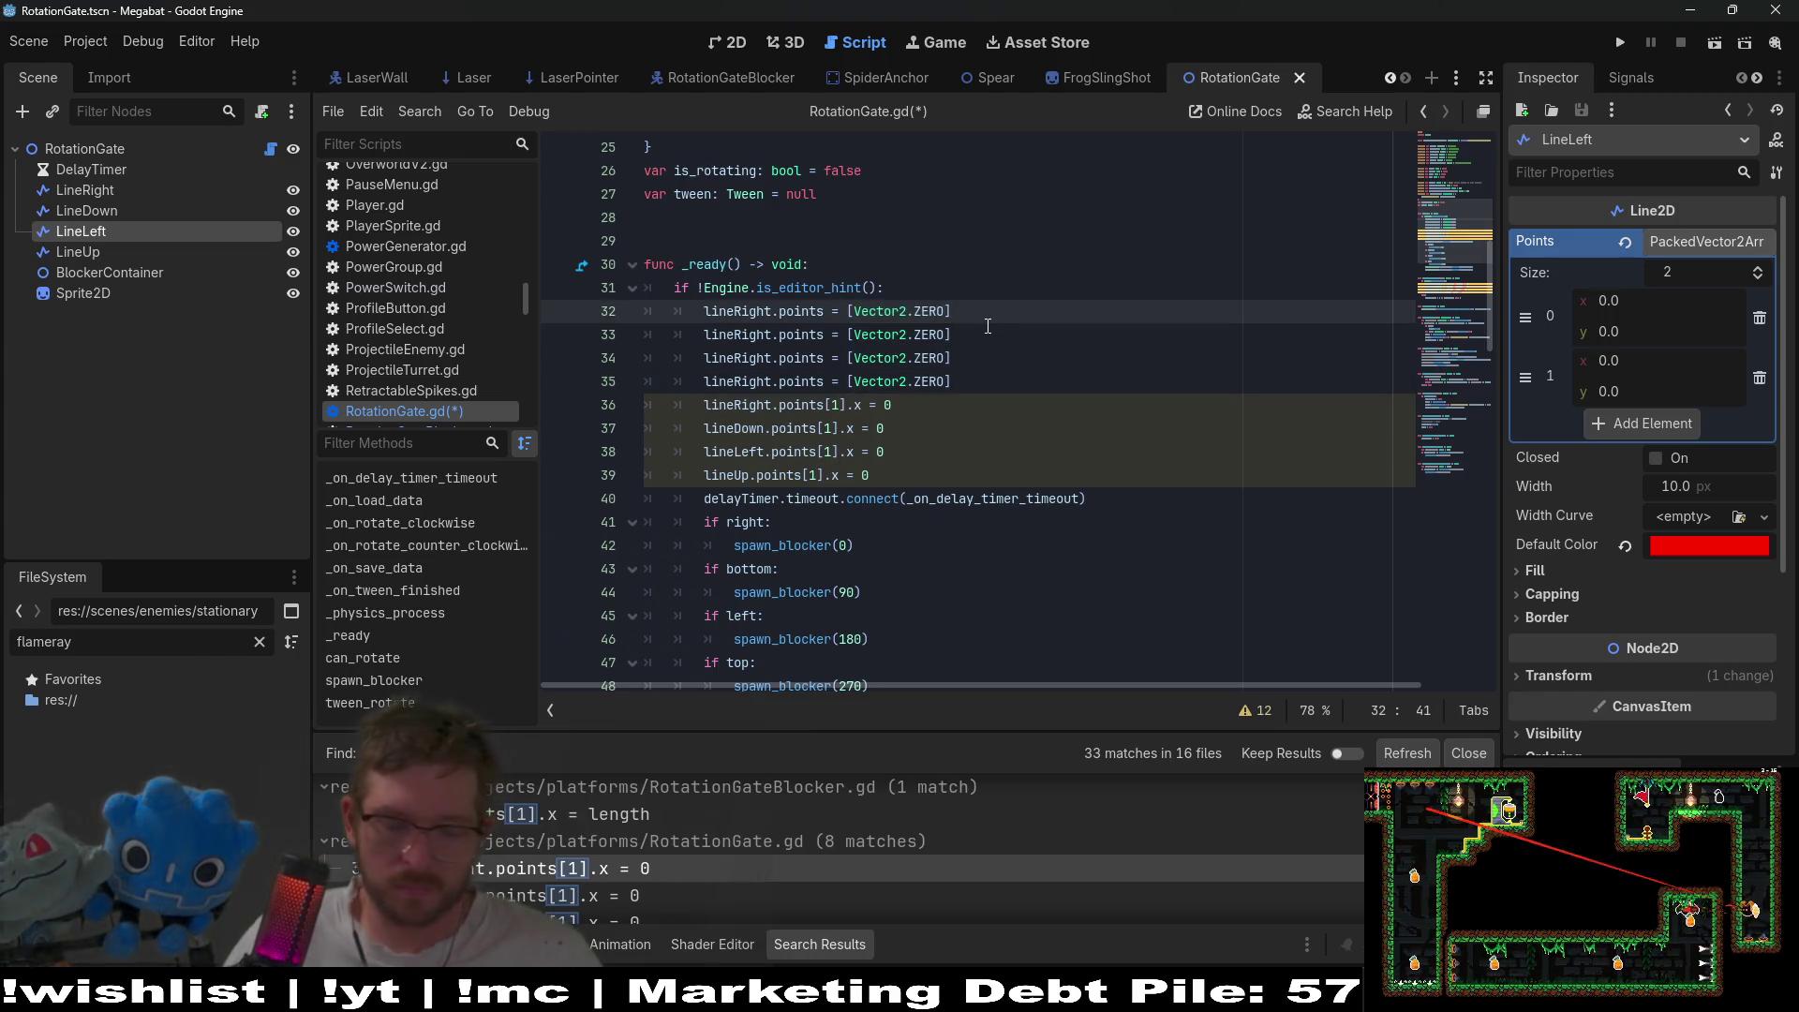
type(",")
key("ctrl+v")
key("Down")
key("Left")
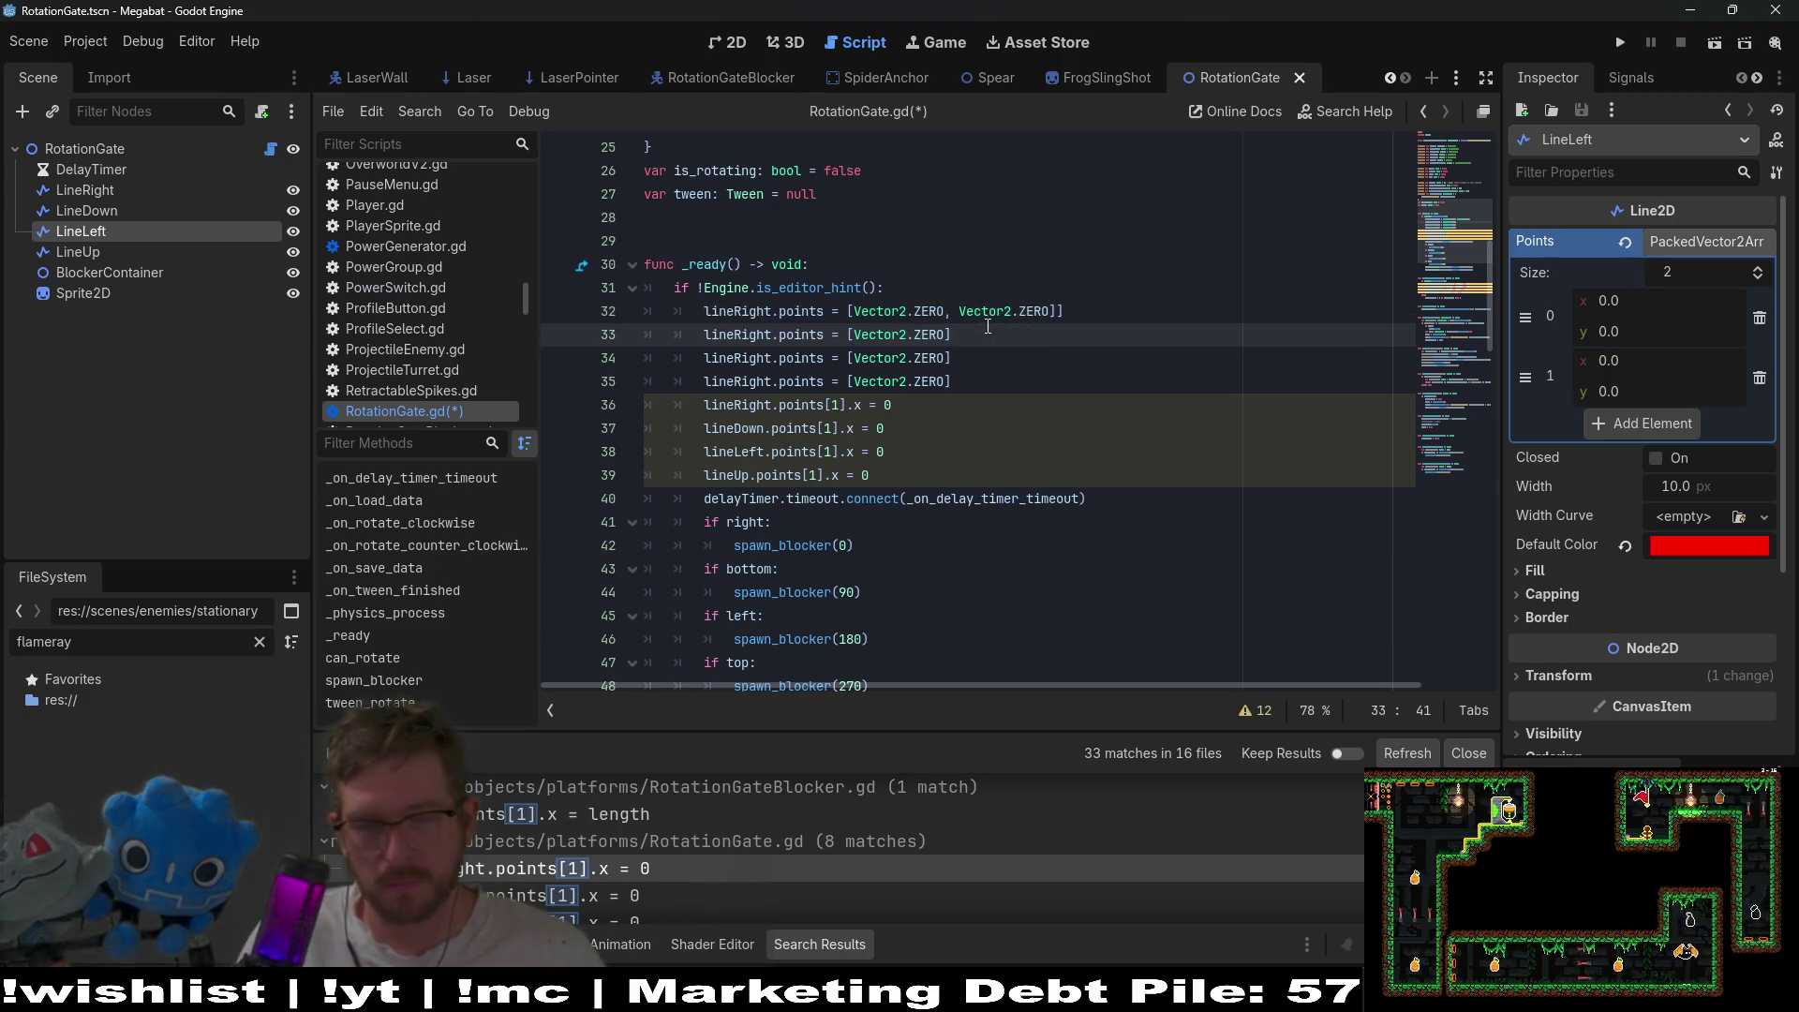
type(",")
key("ctrl+v")
key("BackSpace")
key("Up")
key("Delete")
- Add a second Vector2.ZERO to the arrays on lines 34 and 35
key("Down")
key("Down")
key("Left")
type(",")
key("ctrl+v")
key("BackSpace")
key("Down")
key("Left")
type(",")
key("ctrl+v")
key("BackSpace")
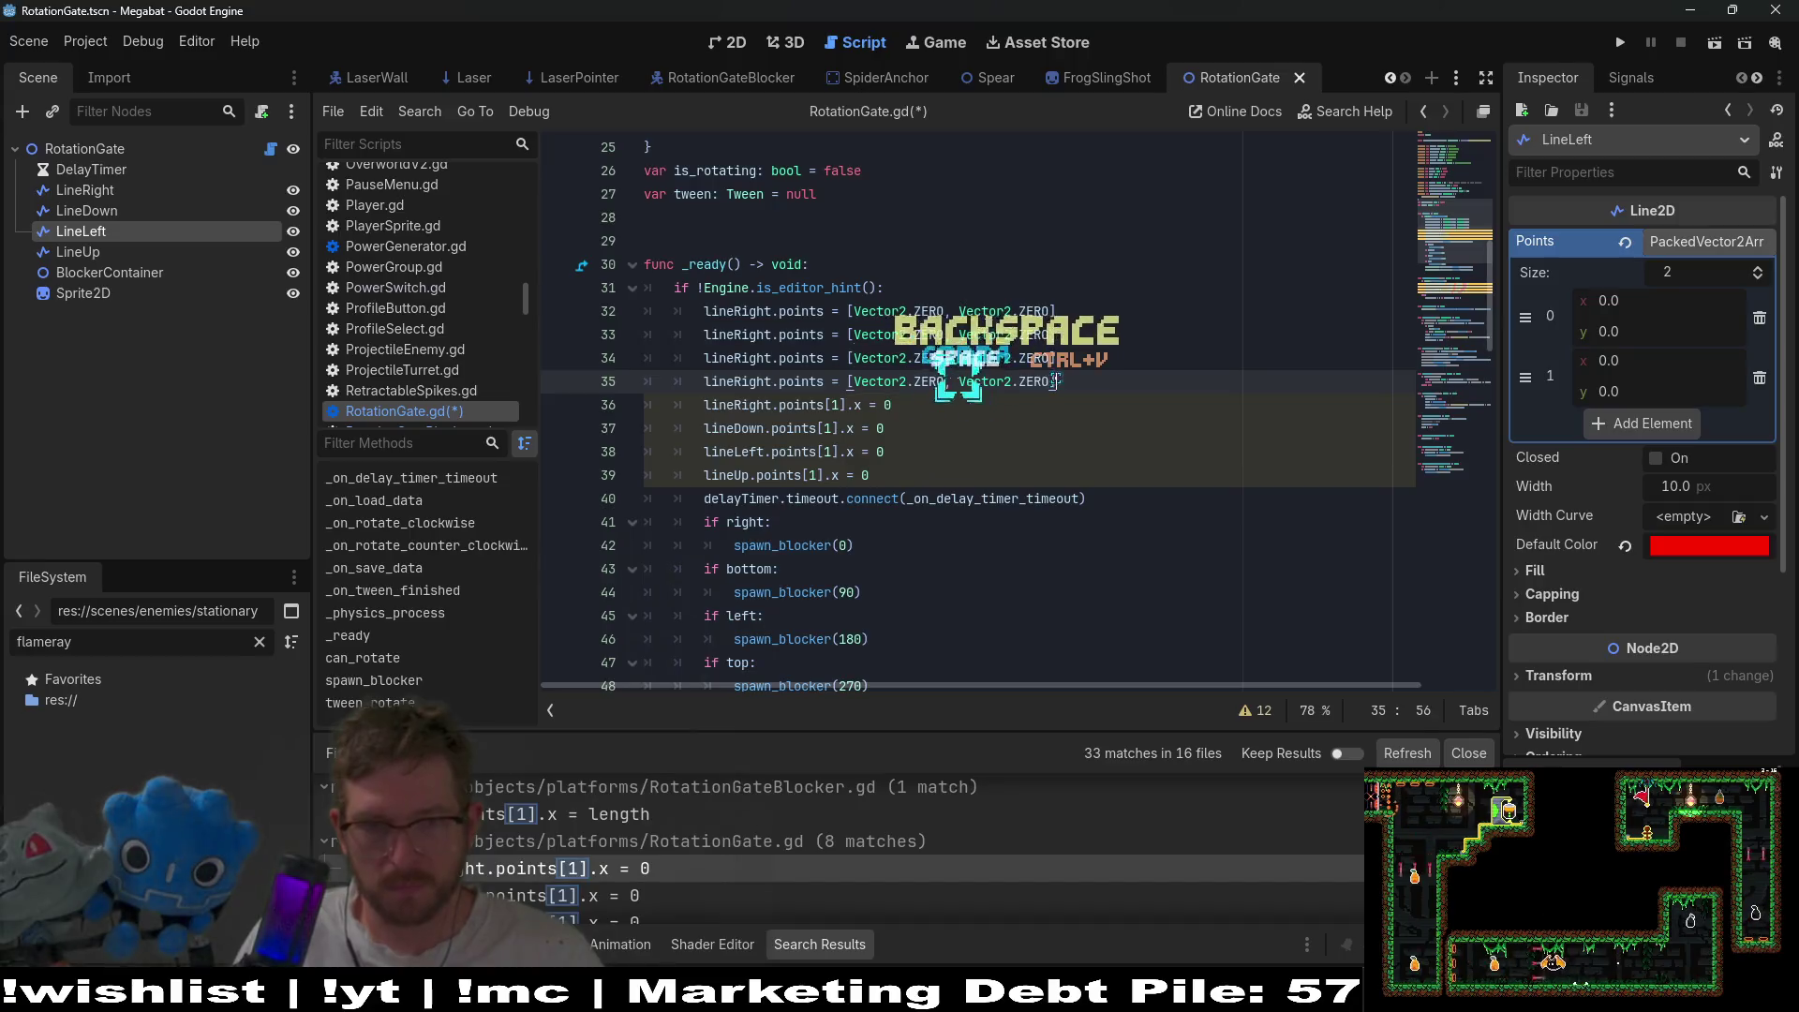
- Delete the four old points[1].x = 0 lines, leaving the four new points assignments
mouse_move(906, 473)
left_mouse_down()
mouse_move(1072, 442)
mouse_move(1059, 381)
left_mouse_up()
key("BackSpace")
scroll(1149, 387, "down", 3)
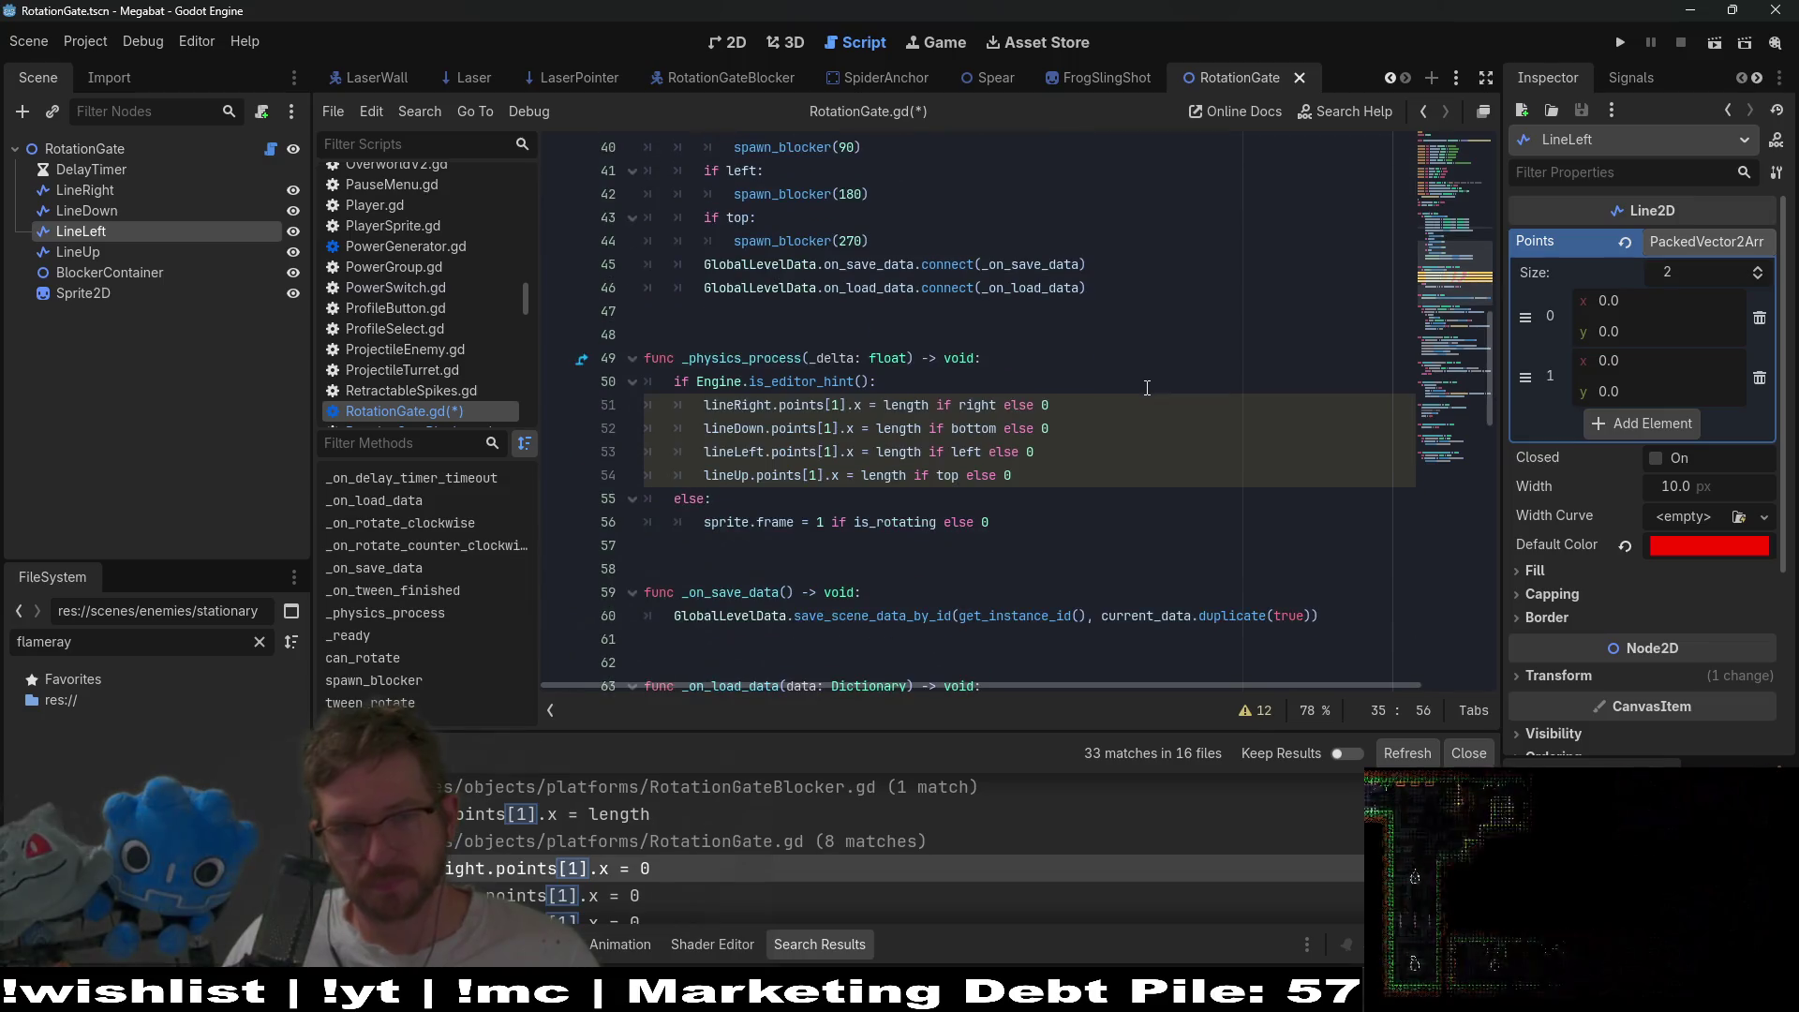
scroll(1147, 387, "up", 3)
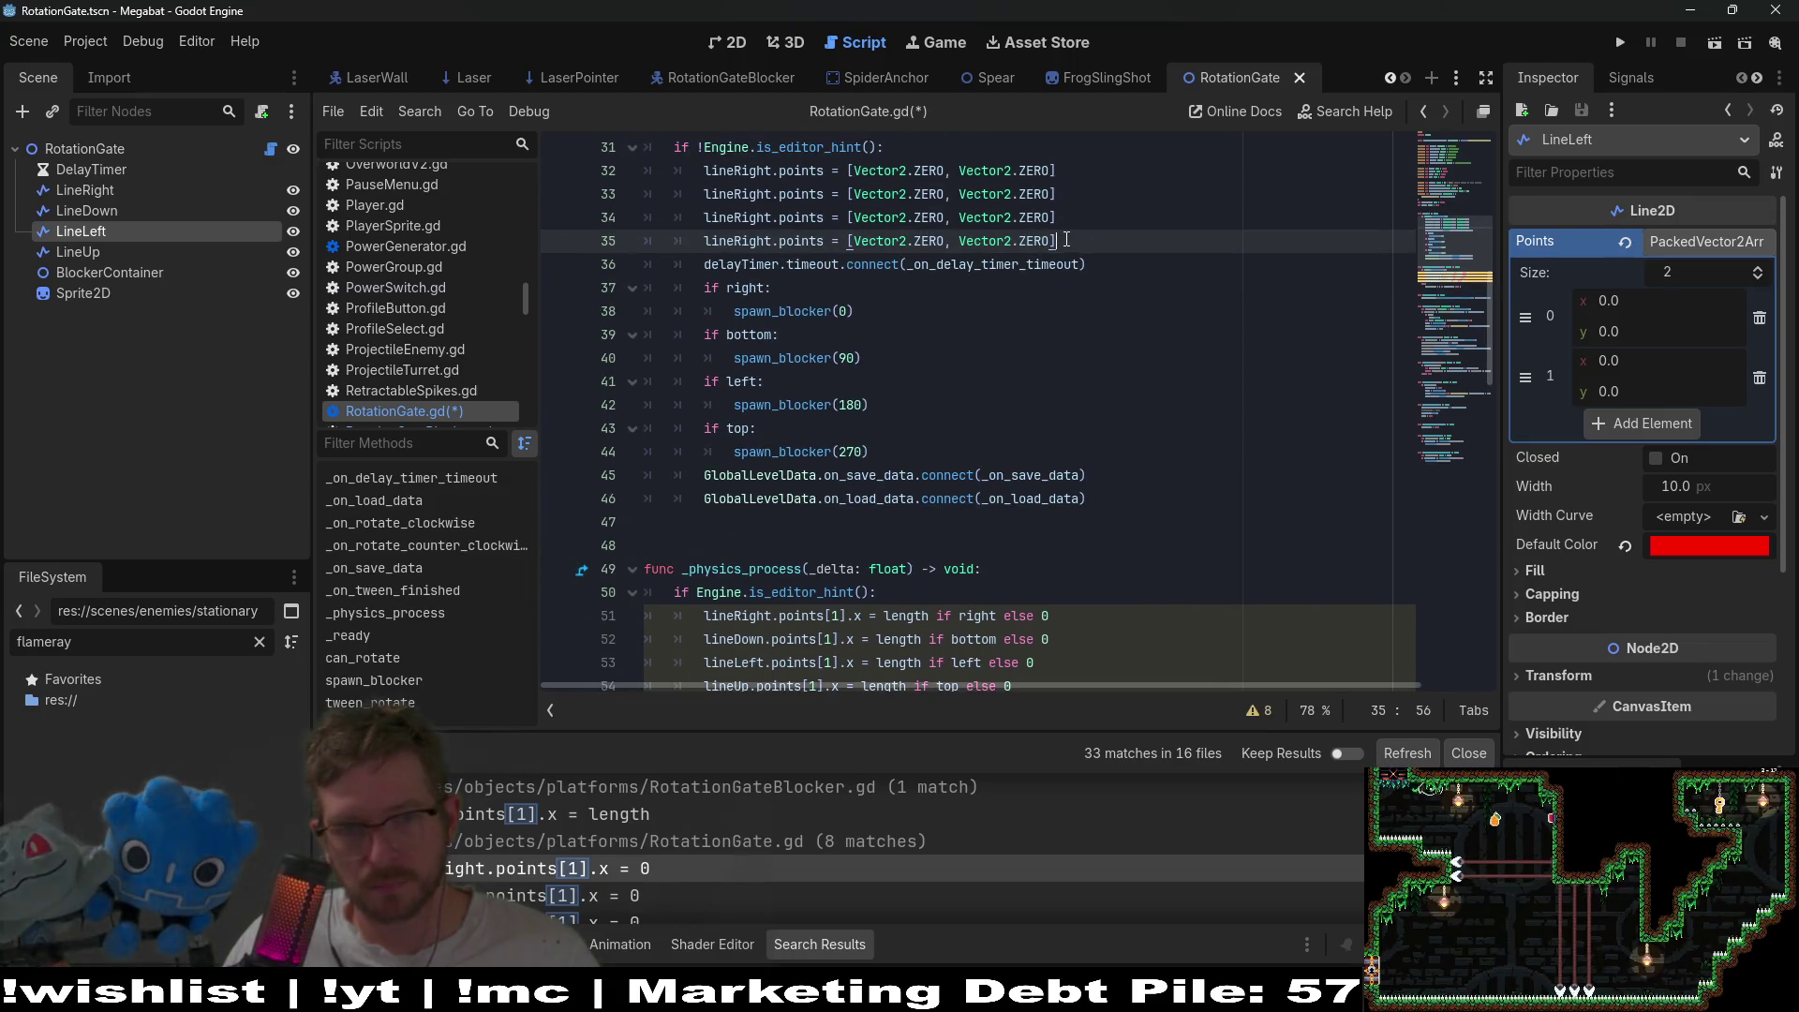
left_click_drag(1057, 241, 576, 165)
key("ctrl+c")
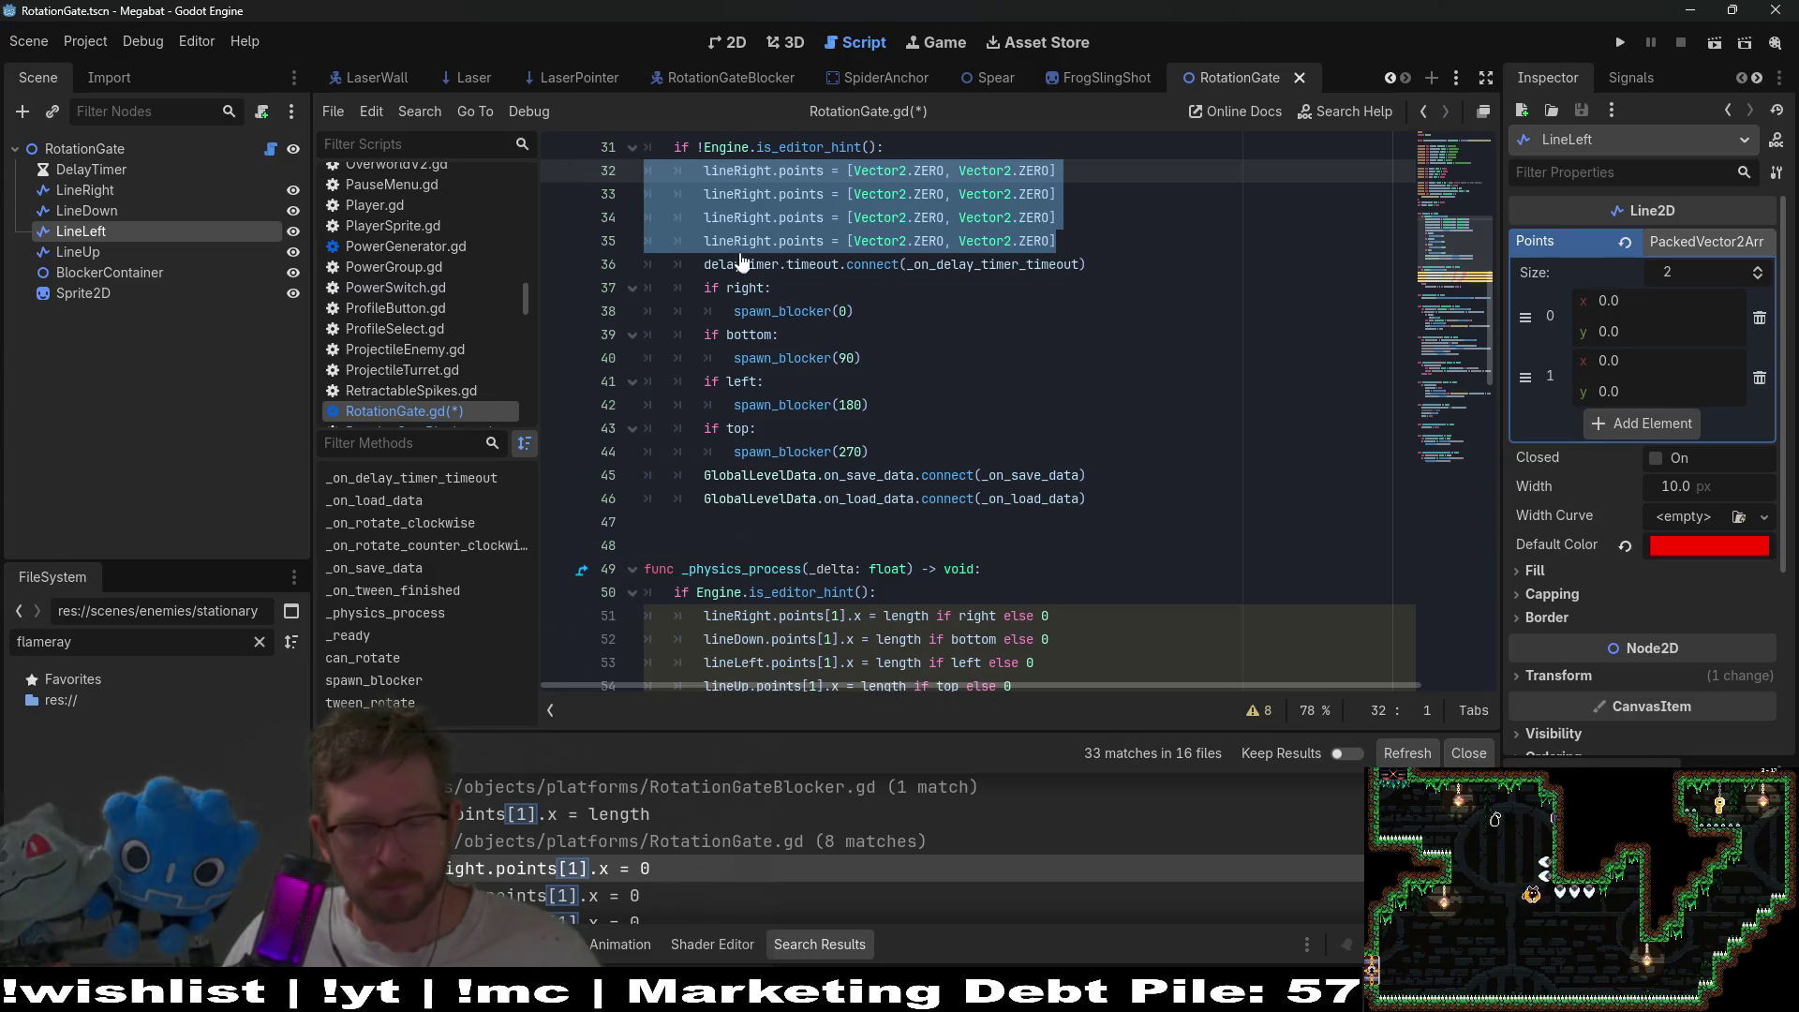
- Paste the four points assignments after line 54 in _physics_process and fix their indentation
scroll(917, 330, "down", 3)
left_click(1043, 476)
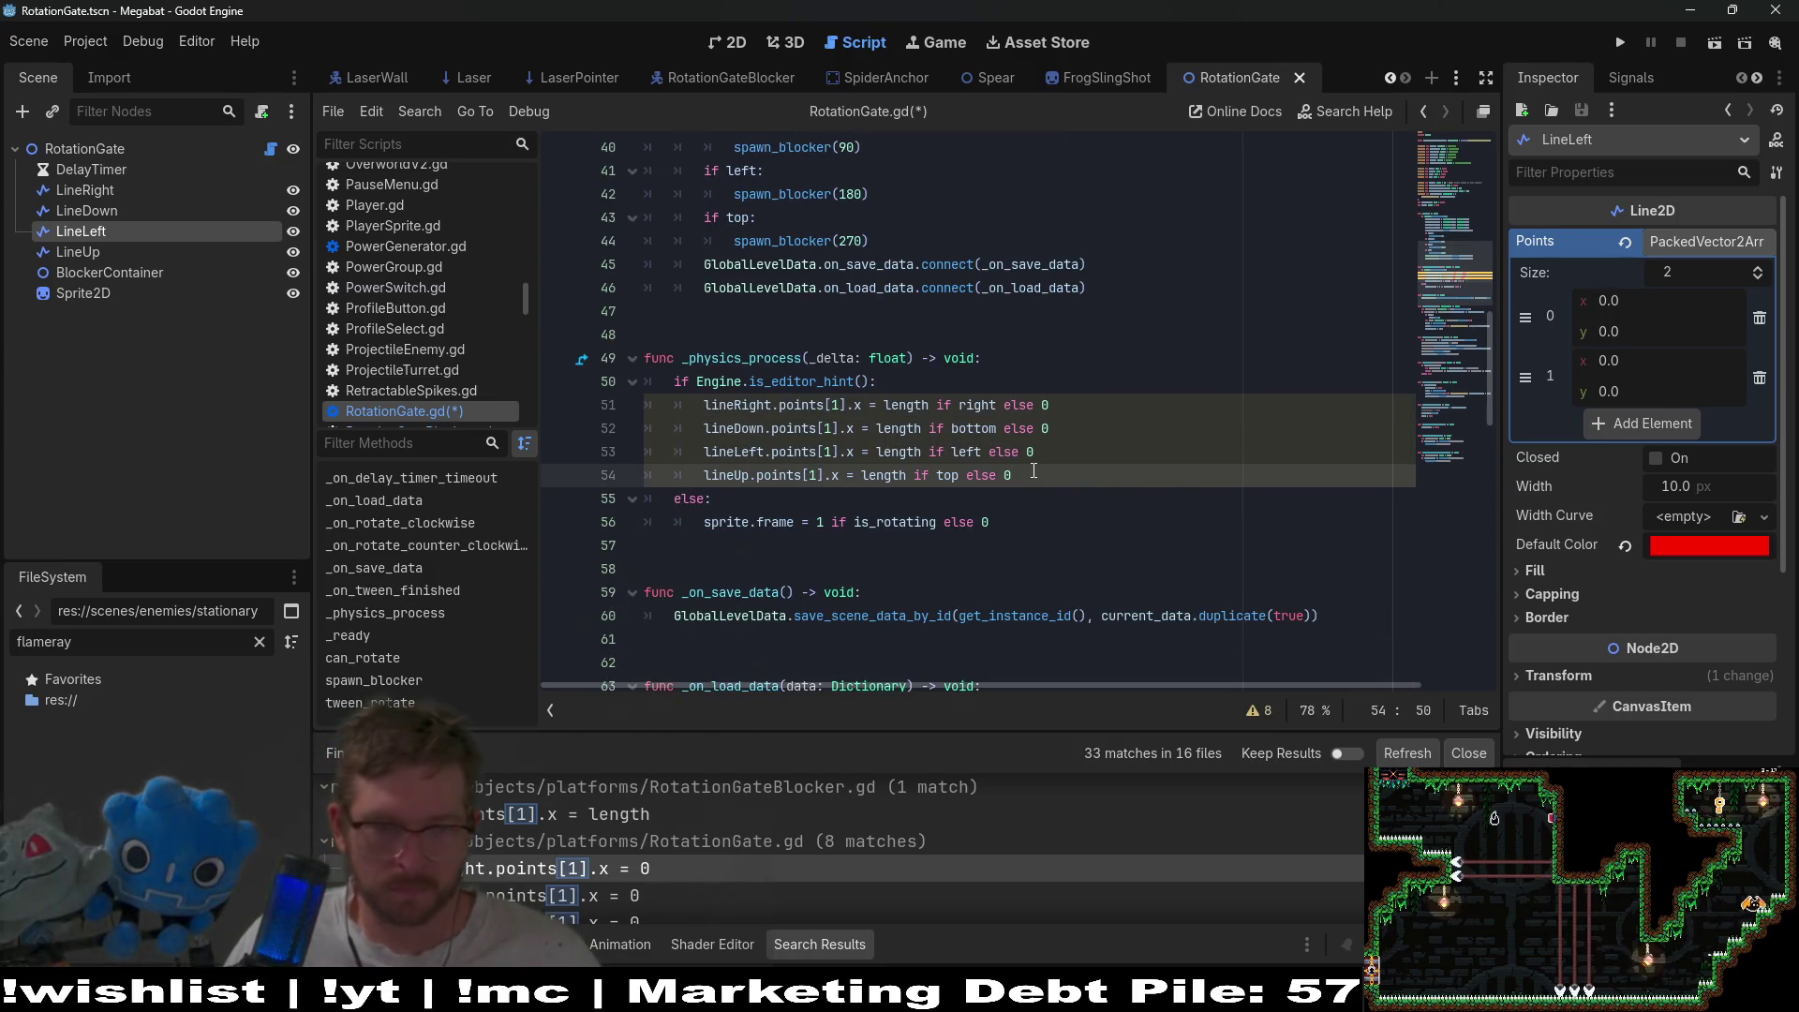
key("Return")
key("ctrl+v")
left_click(753, 476)
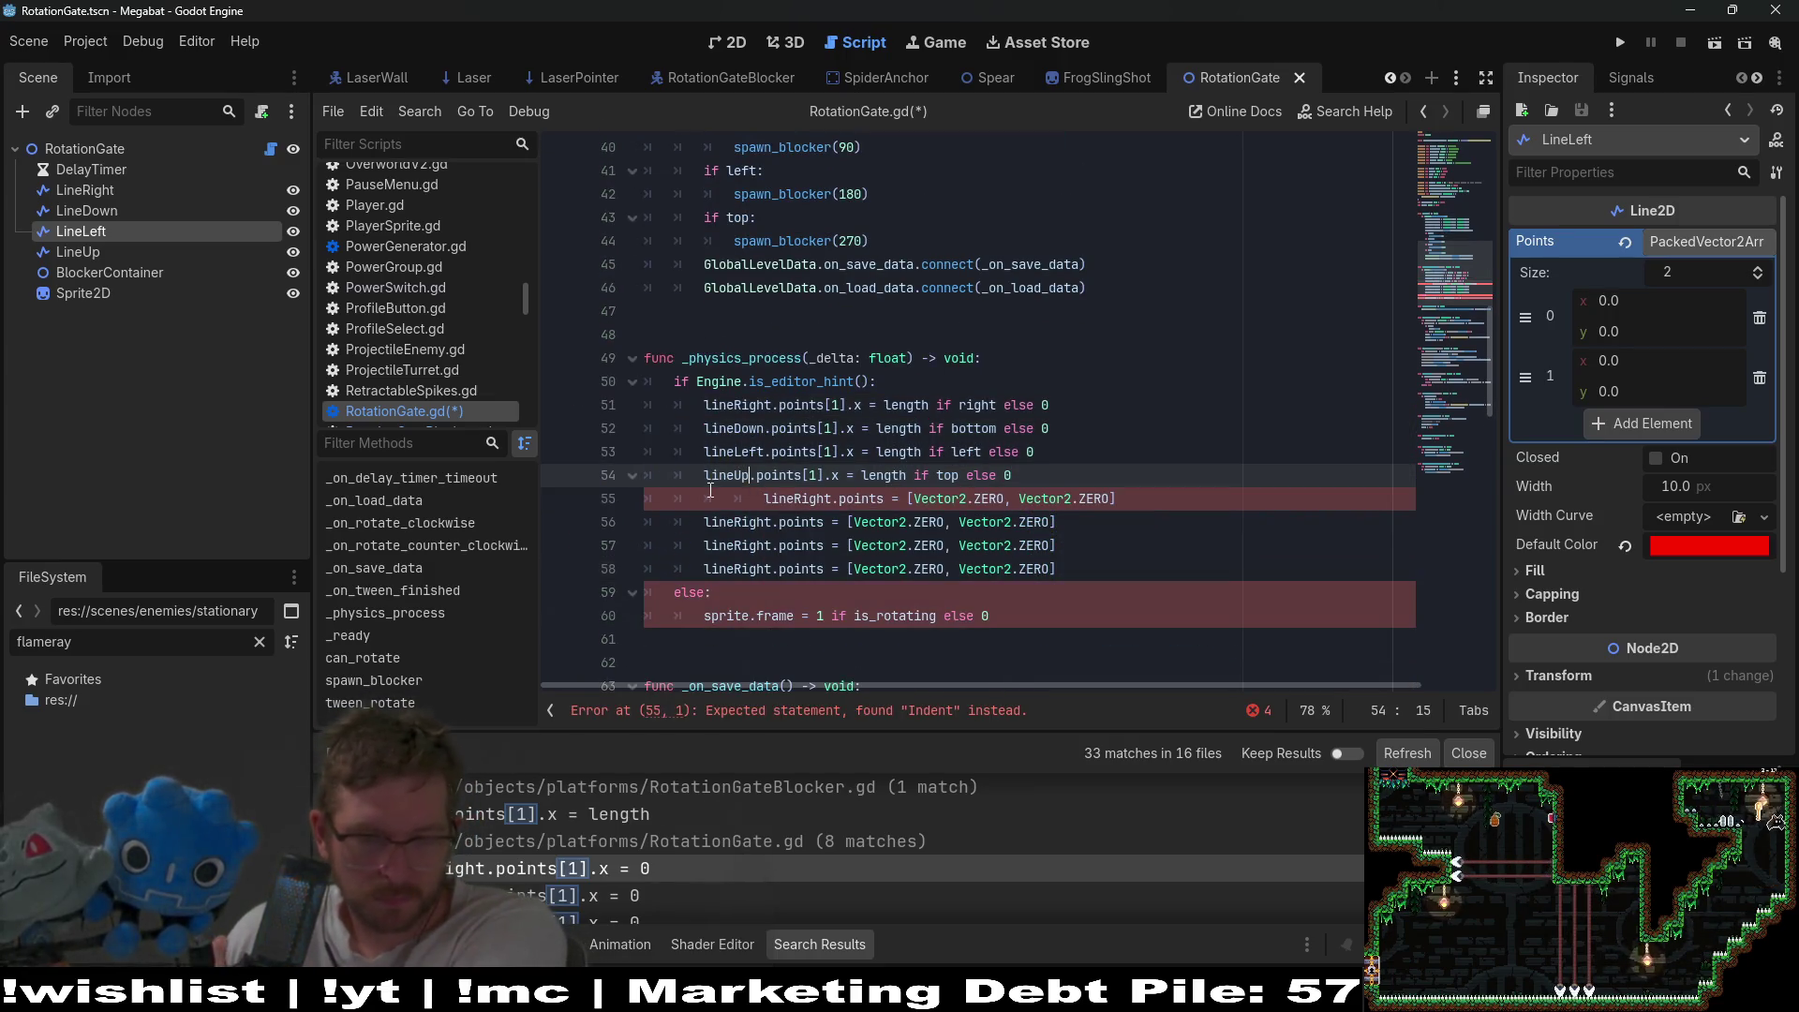
key("Down")
key("BackSpace")
key("BackSpace")
key("BackSpace")
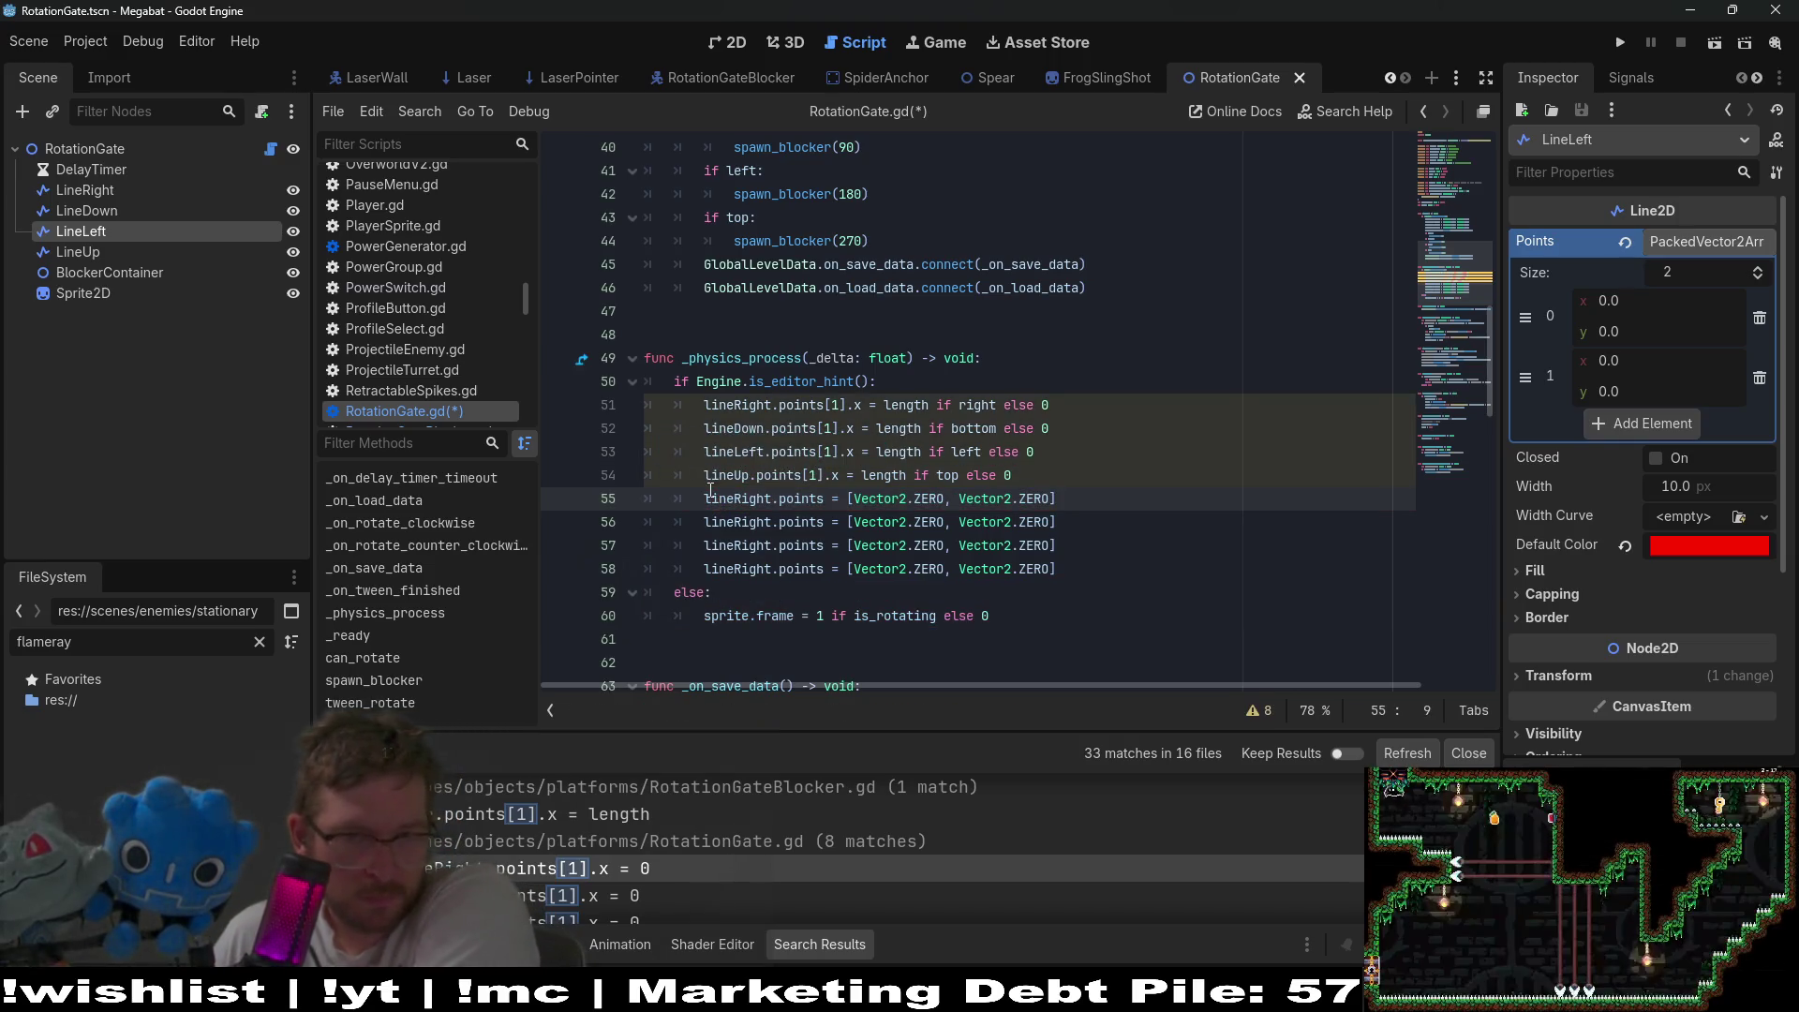
- Undo and redo edits to keep the four pasted points lines intact
left_click(1056, 406)
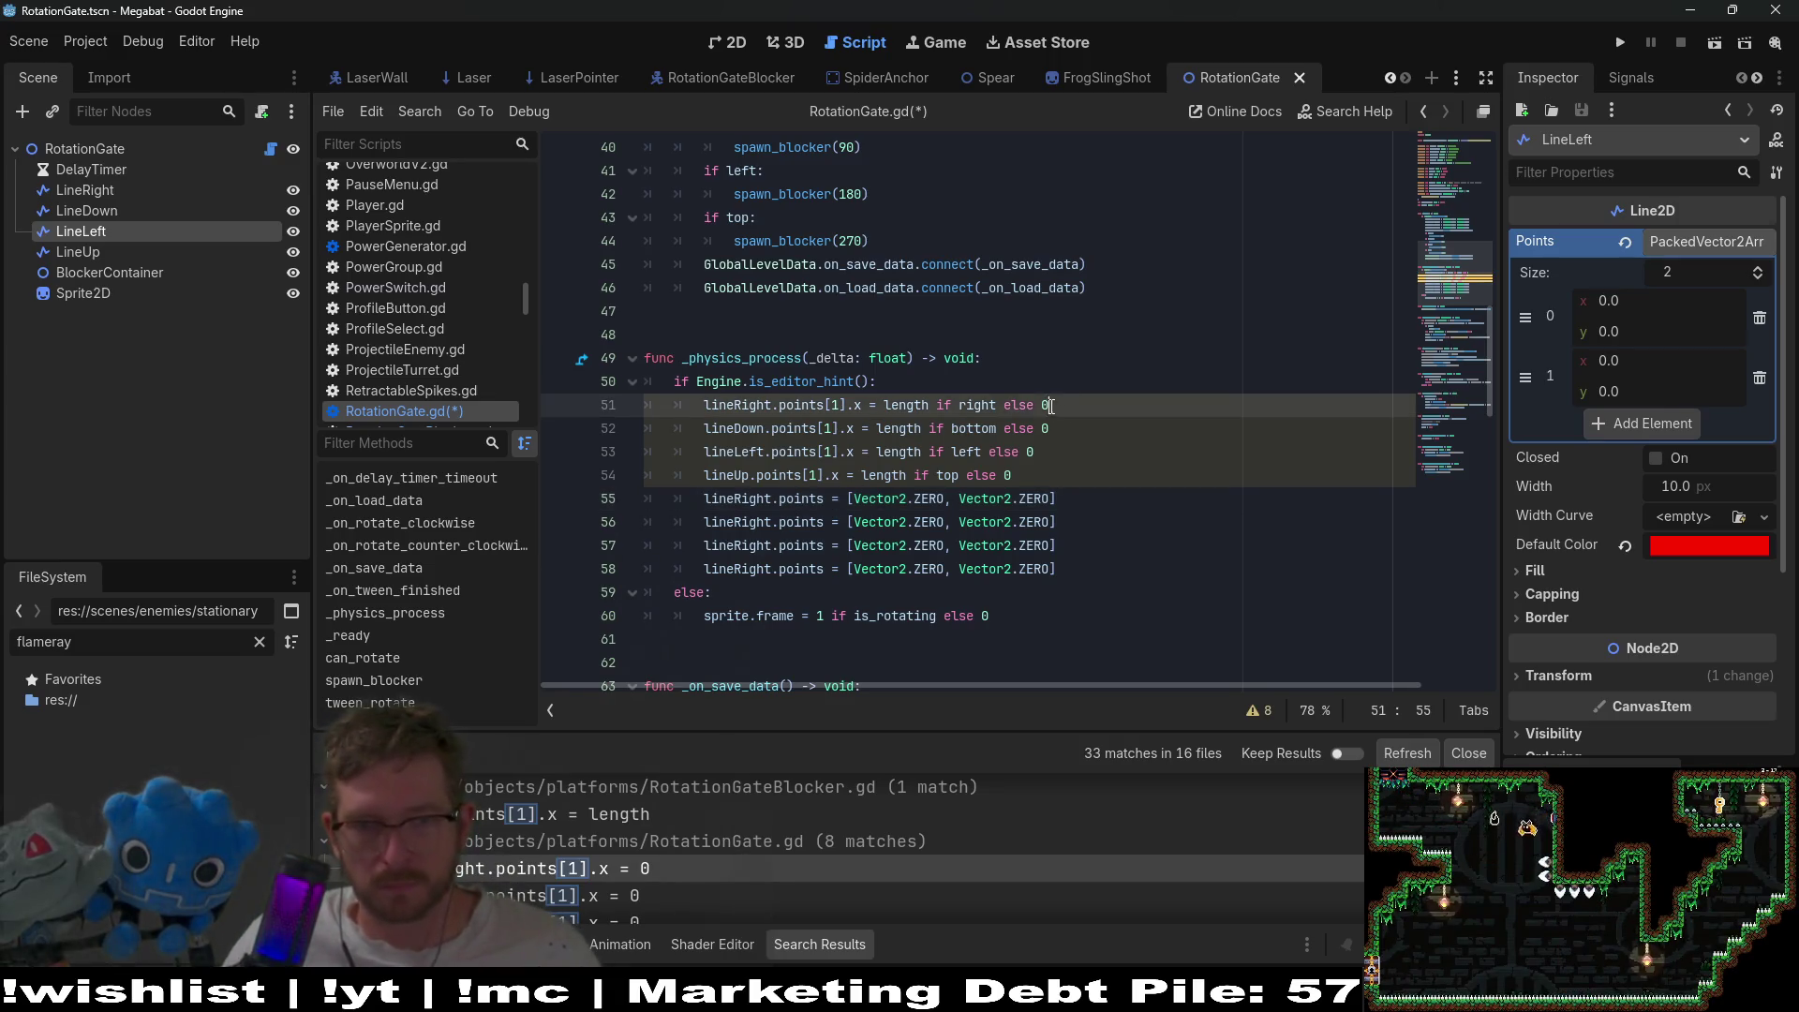
left_click_drag(915, 409, 908, 410)
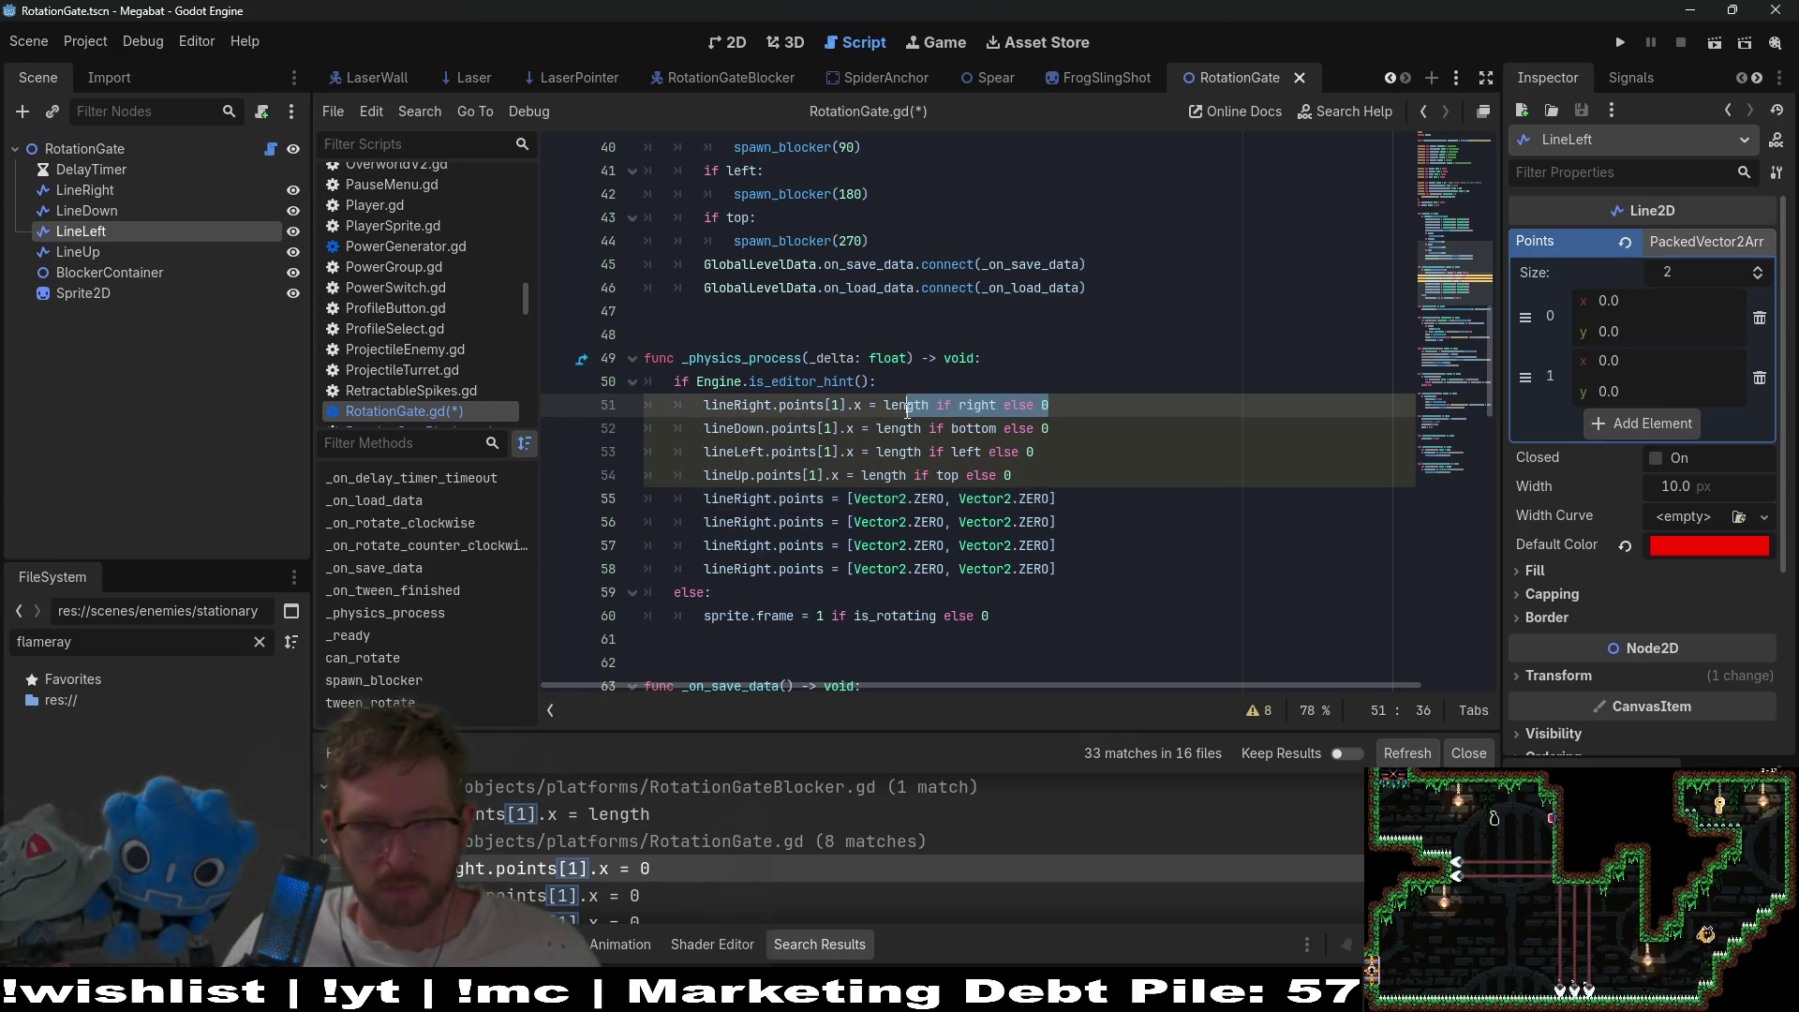
scroll(712, 431, "up", 2)
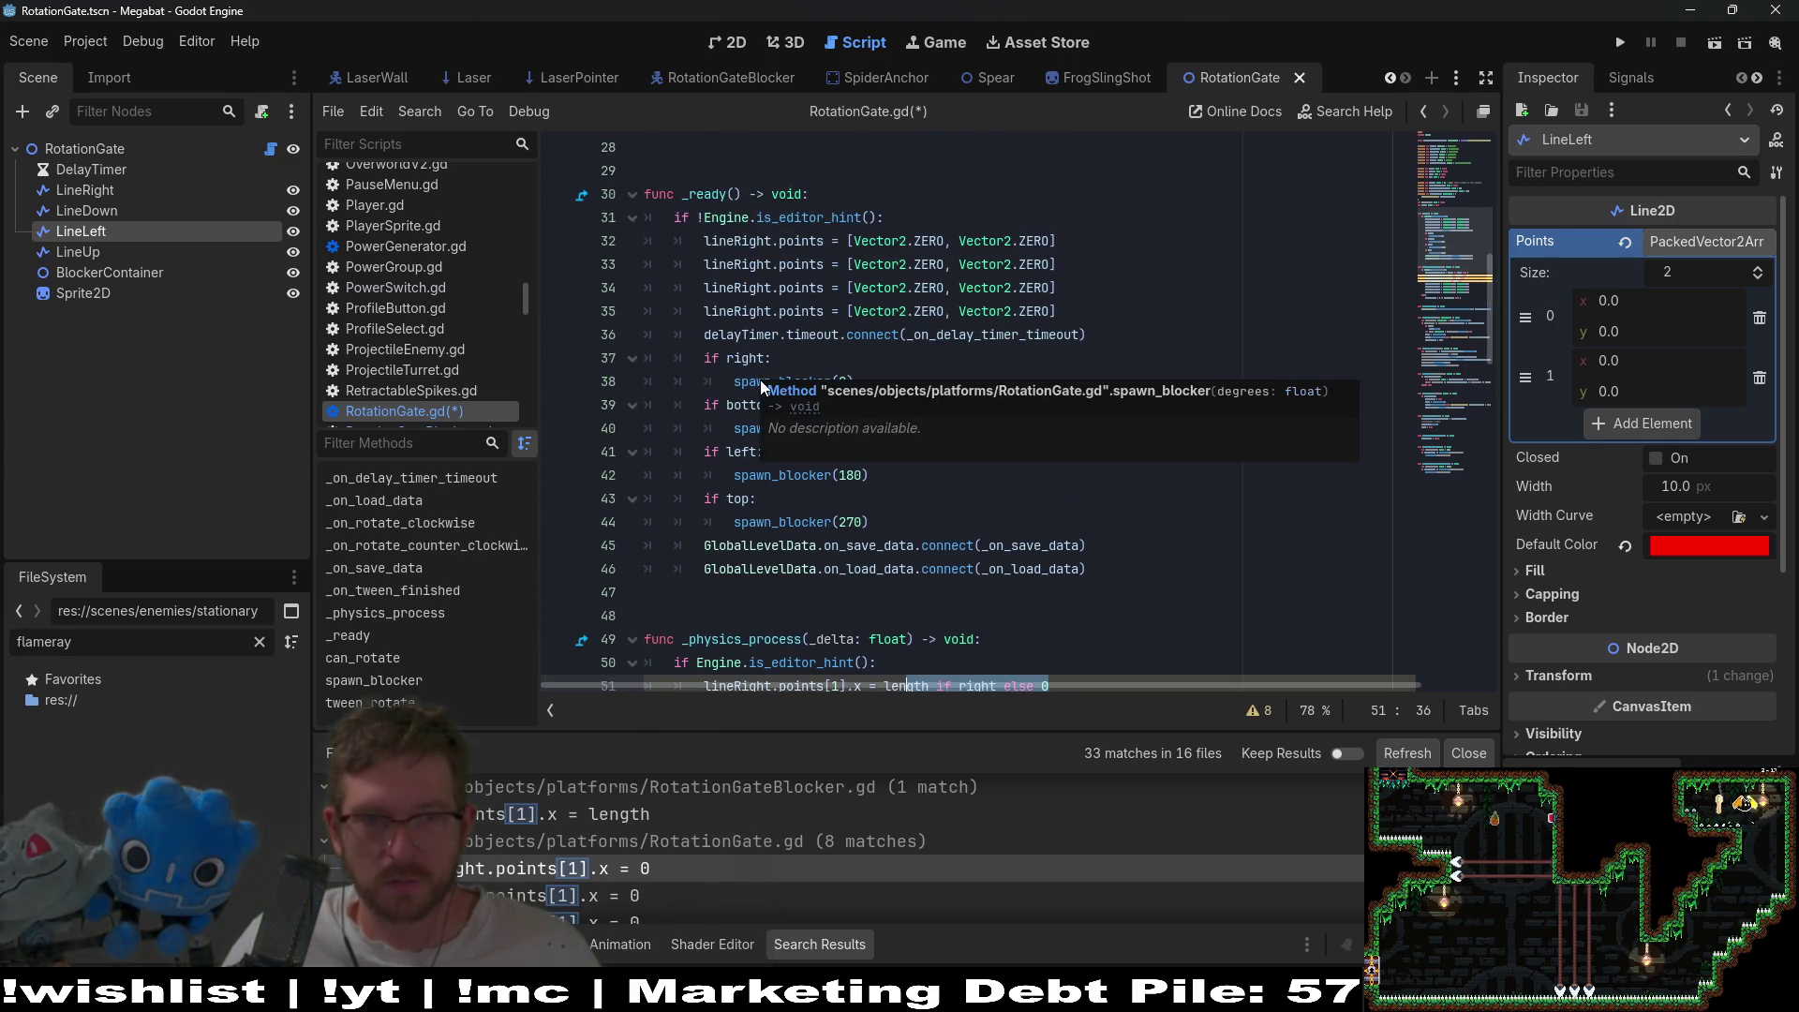
key("ctrl+z")
key("ctrl+shift+z")
key("ctrl+z")
key("ctrl+shift+z")
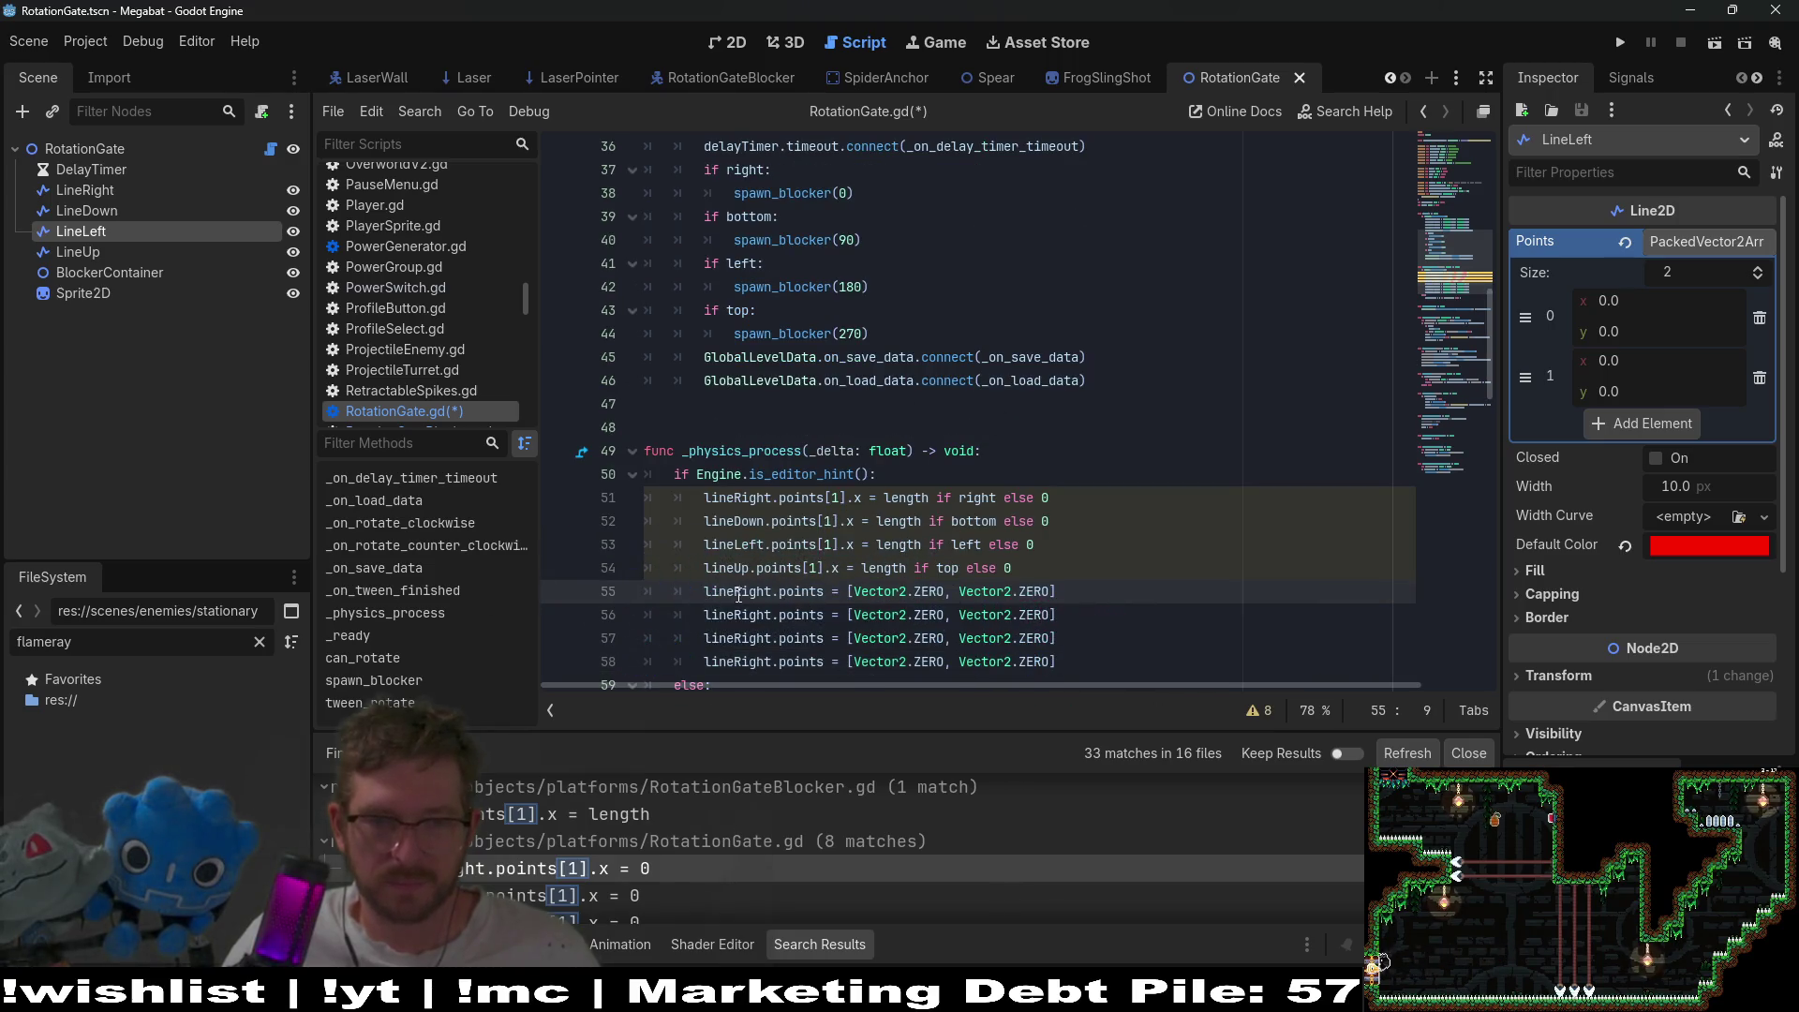
scroll(748, 589, "down", 2)
- Rename lineRight to lineDown on line 33 and to lineLeft on line 34 in _ready
double_click(732, 380)
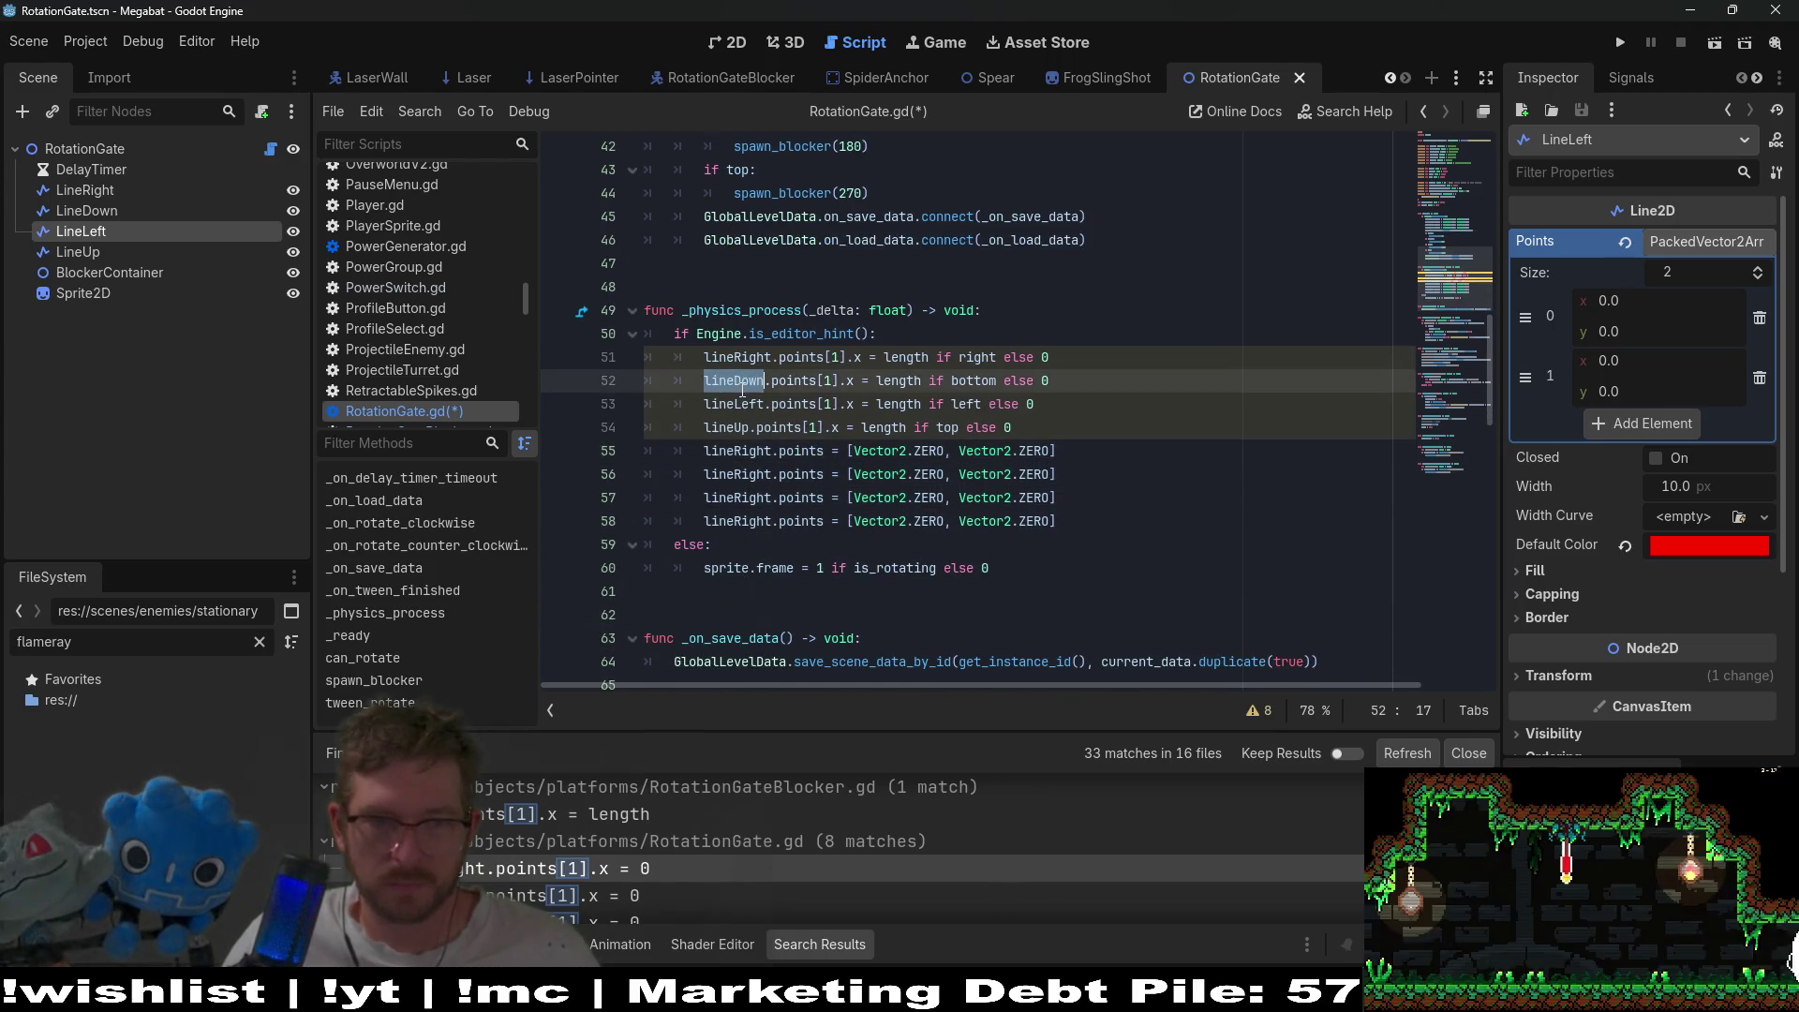
scroll(732, 281, "up", 4)
double_click(732, 217)
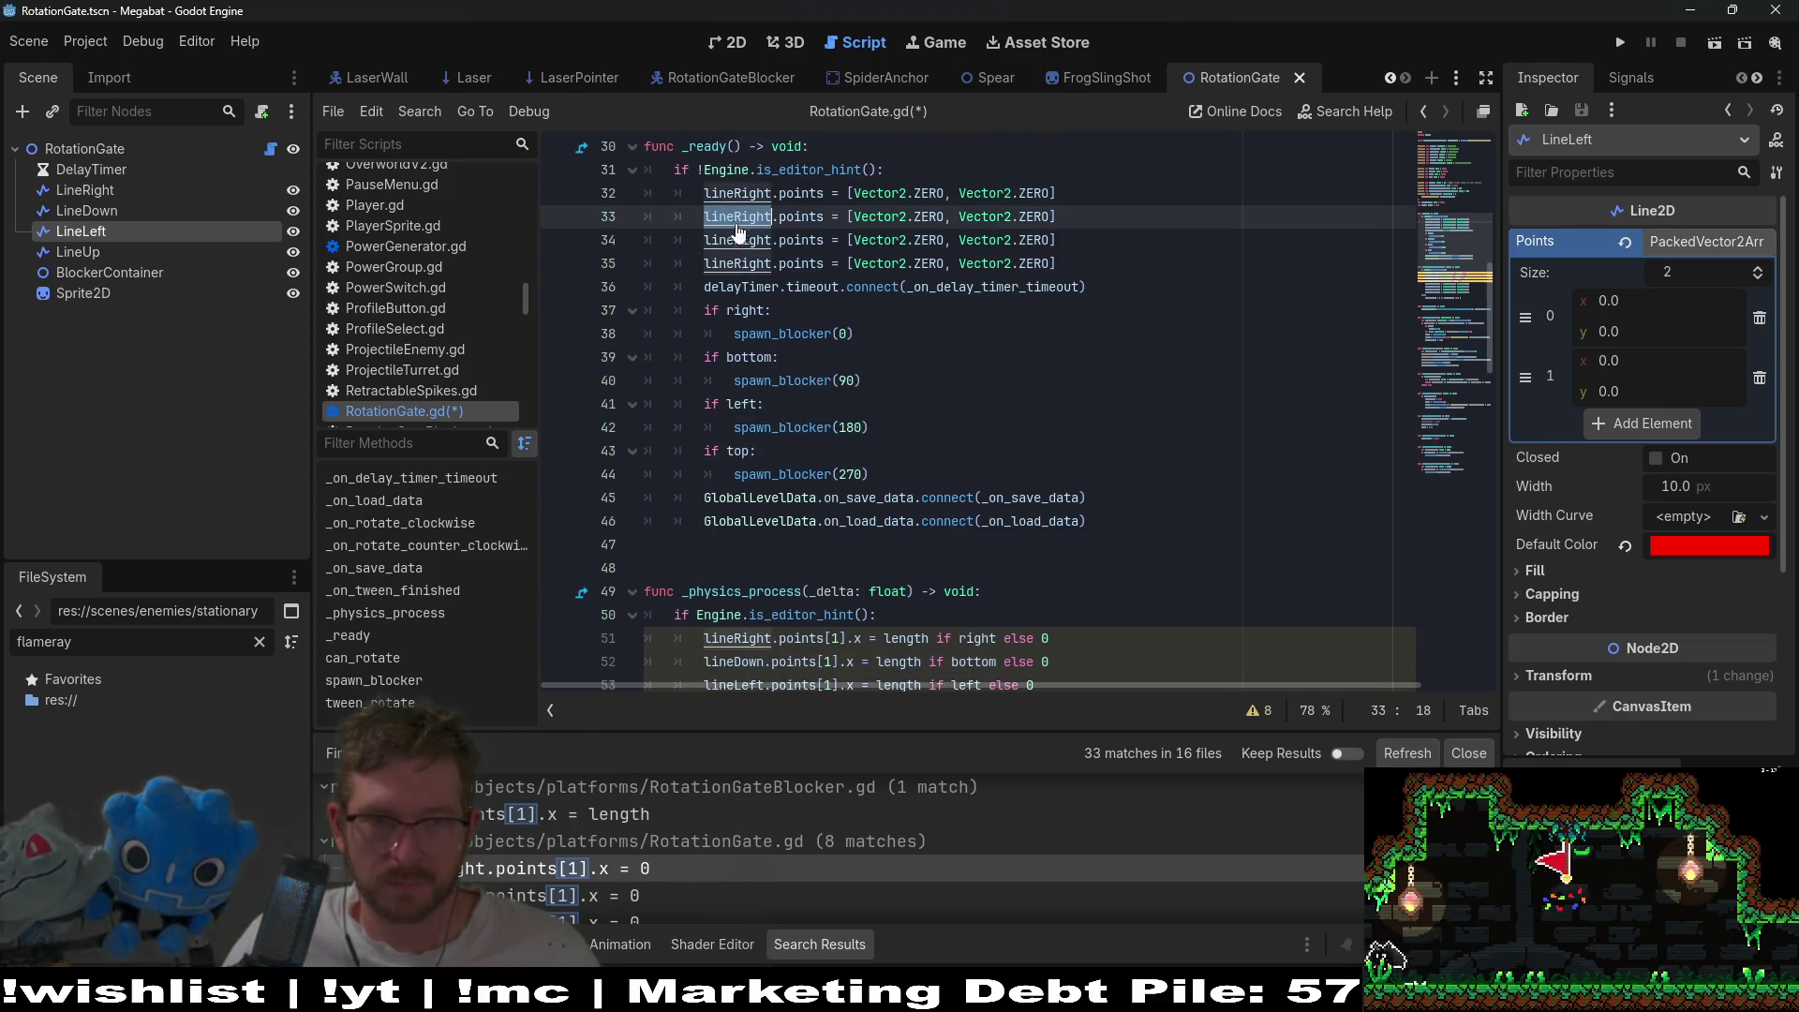
scroll(736, 375, "down", 2)
key("ctrl+v")
left_click(741, 544)
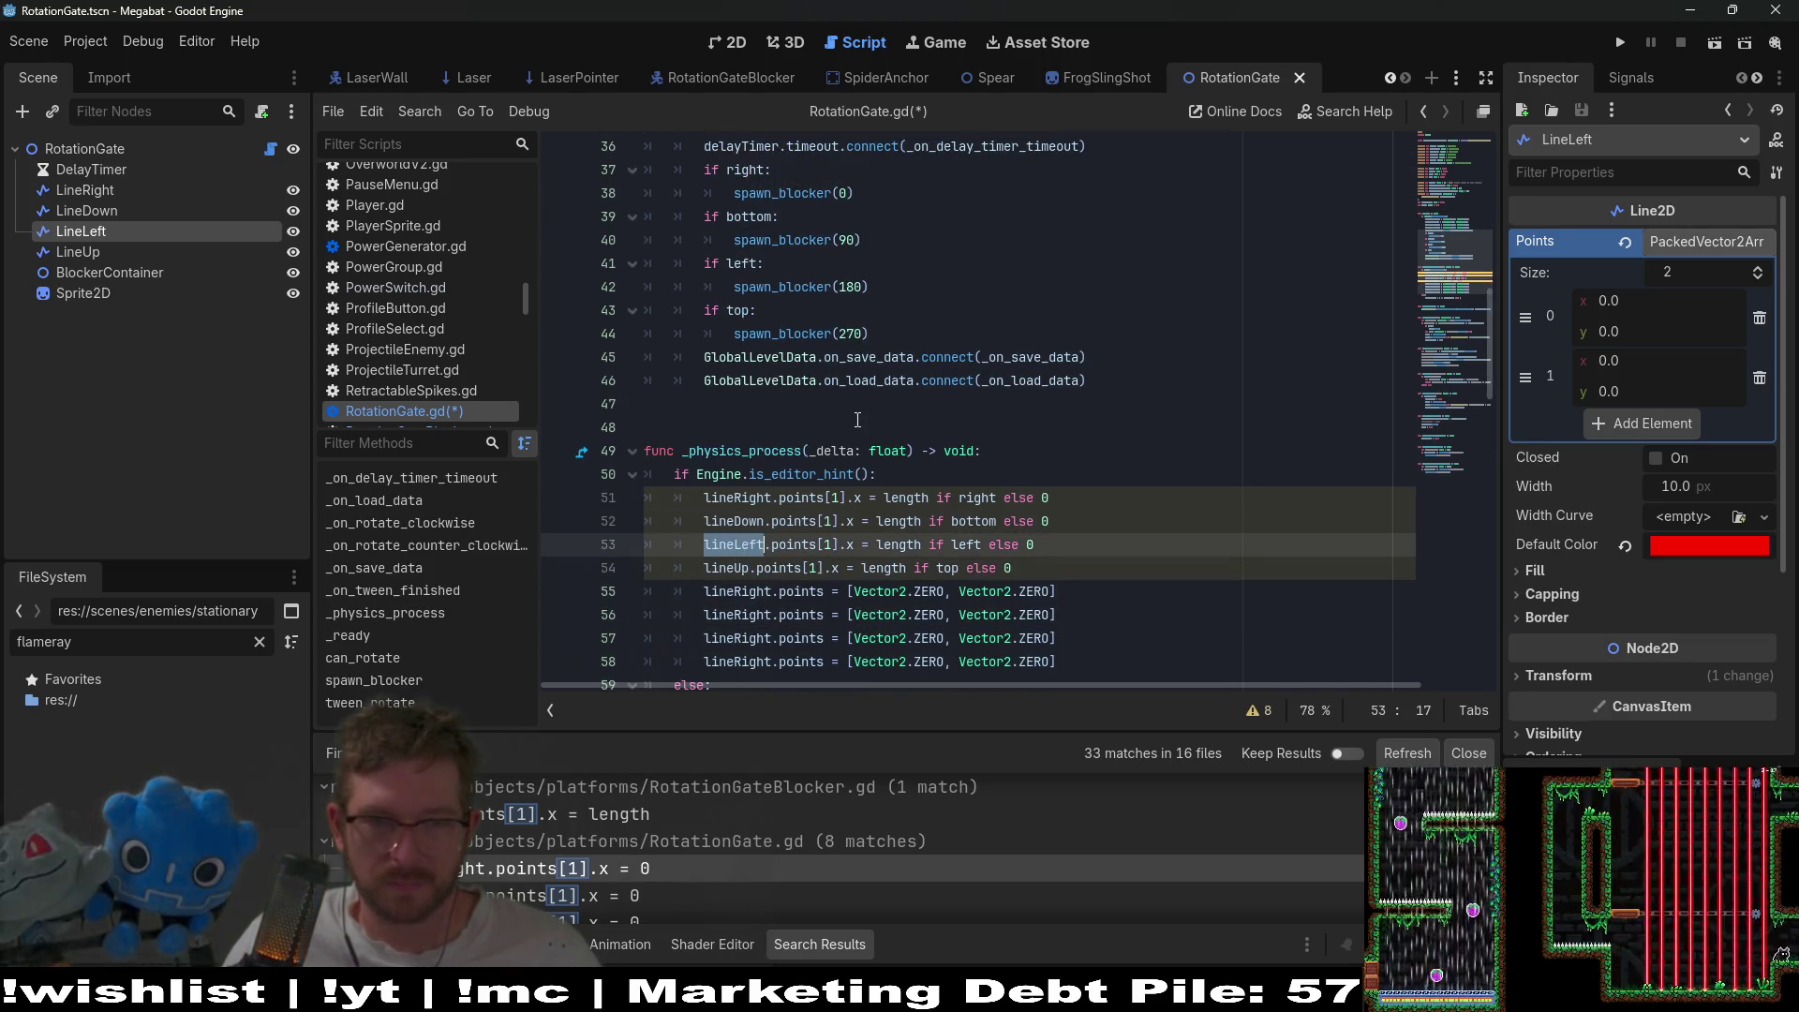
scroll(858, 419, "up", 3)
double_click(737, 311)
type("lineLeft")
- Rename lineRight to lineUp on line 35 in _ready
scroll(843, 469, "down", 2)
left_click(738, 659)
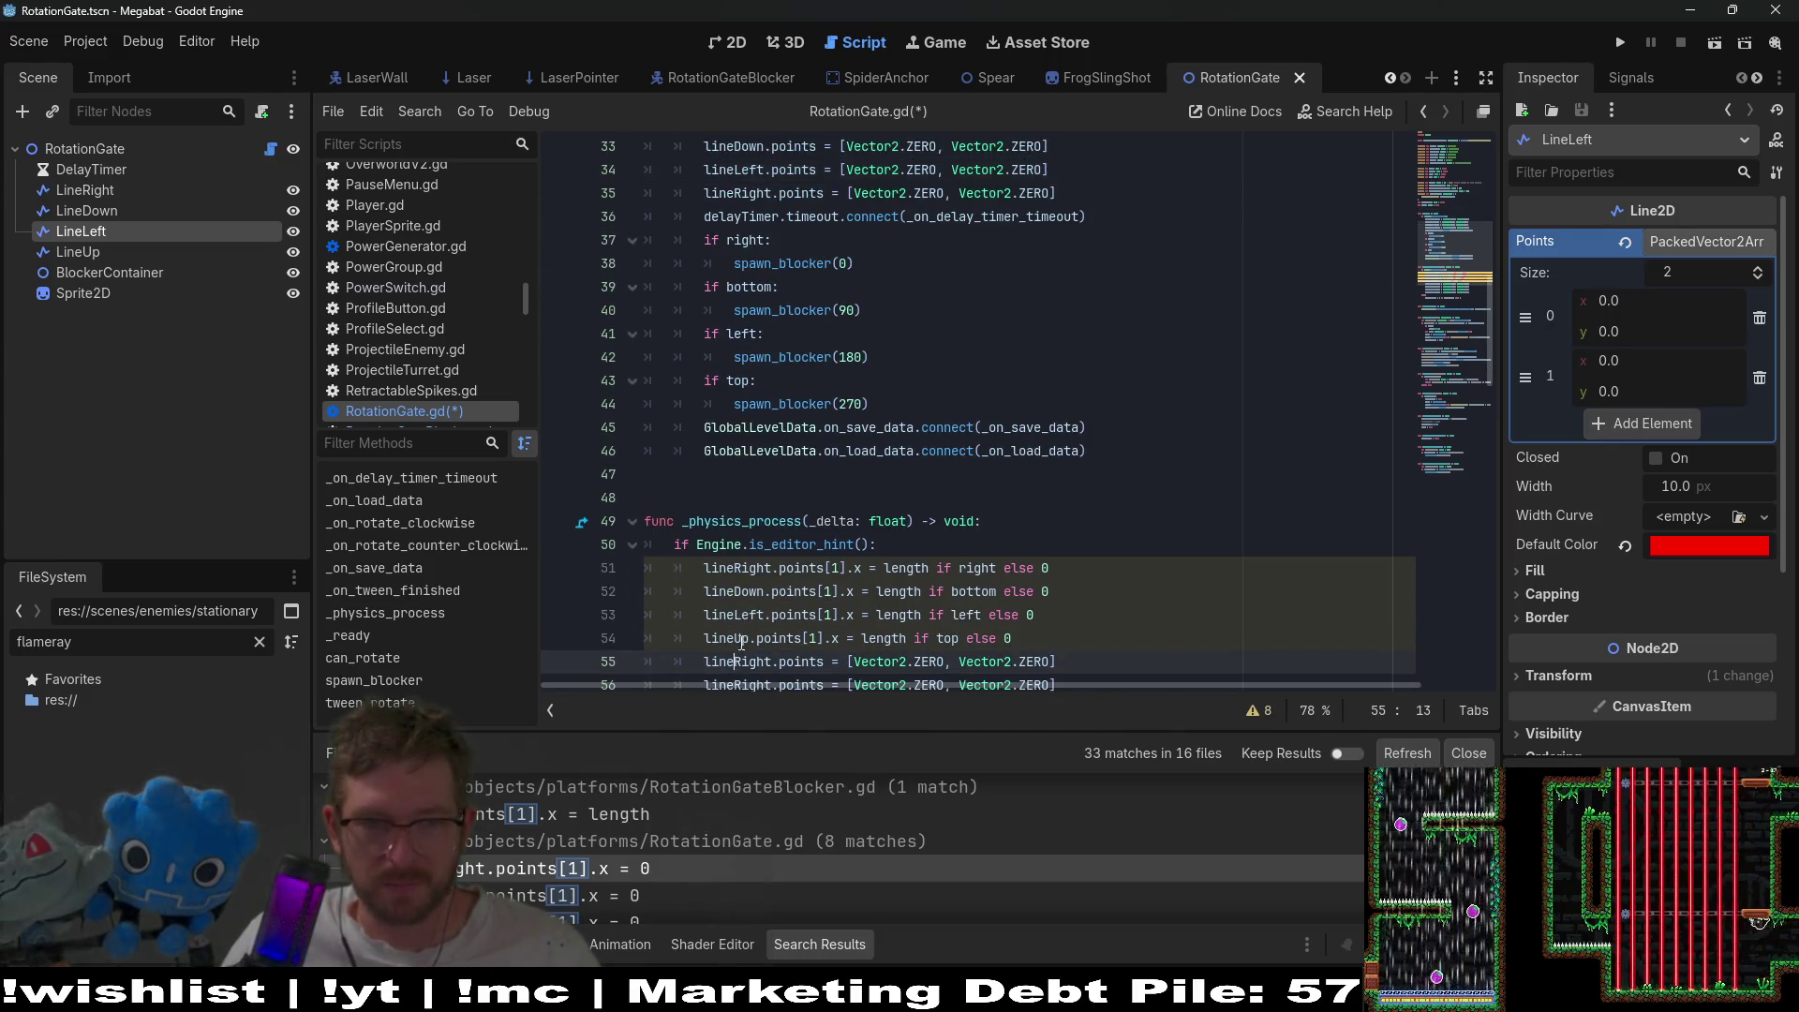
left_click(740, 637)
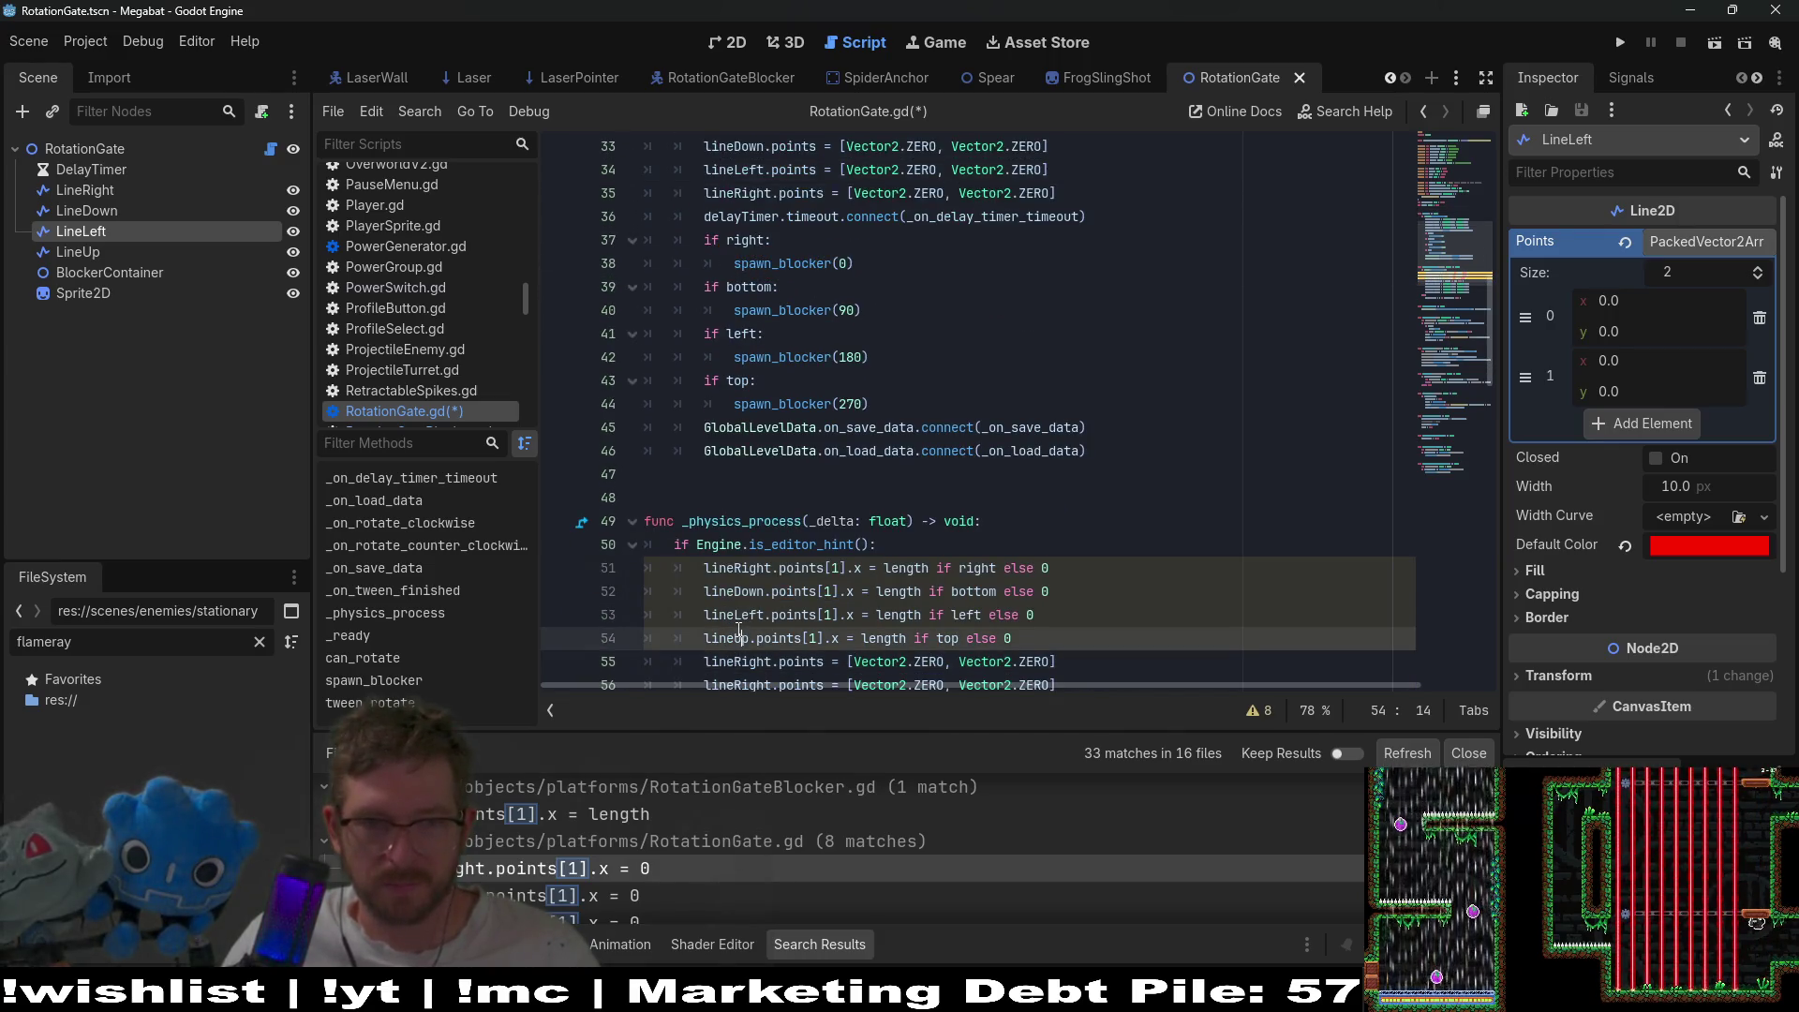
double_click(738, 193)
type("lineUp")
scroll(929, 424, "up", 2)
- Copy the four renamed points lines into _physics_process, replacing the all-lineRight copies
mouse_move(1049, 339)
left_mouse_down()
mouse_move(1059, 246)
mouse_move(712, 221)
mouse_move(1063, 243)
left_mouse_up()
key("ctrl+c")
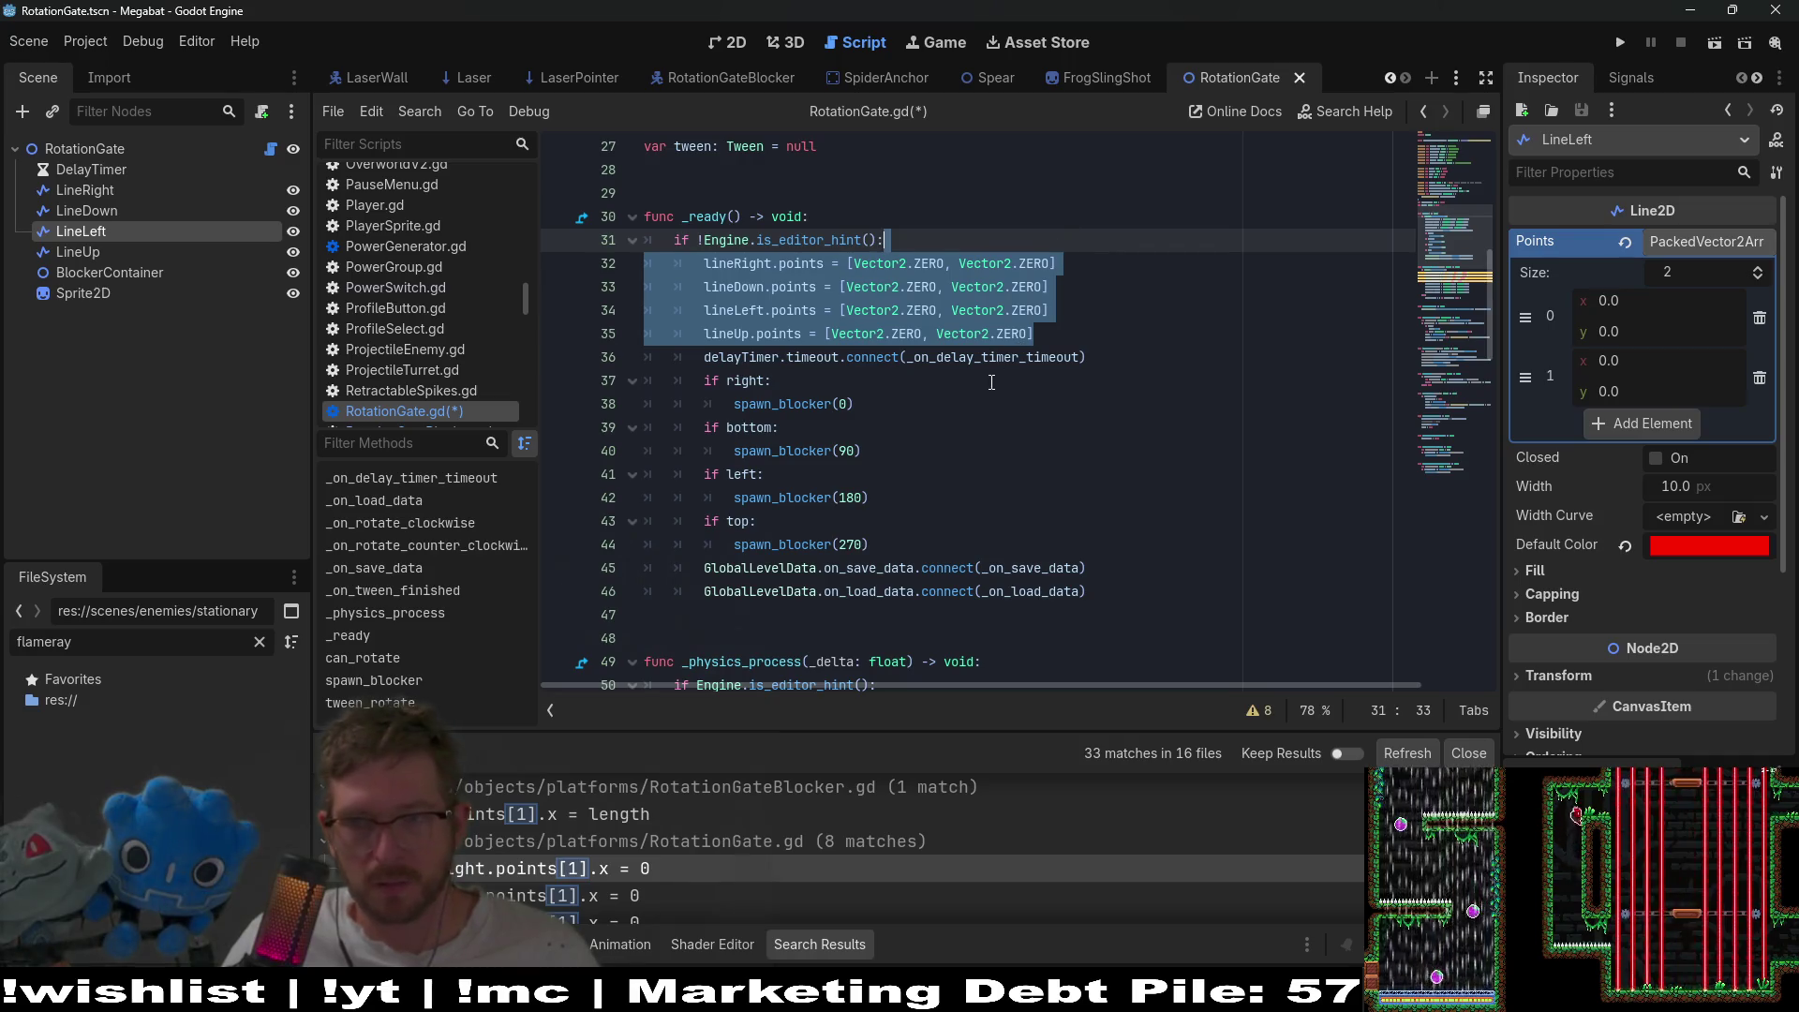
scroll(992, 383, "down", 3)
left_click(1040, 563)
key("Return")
key("ctrl+v")
scroll(1040, 563, "down", 2)
left_click_drag(1059, 521, 703, 451)
key("ctrl+v")
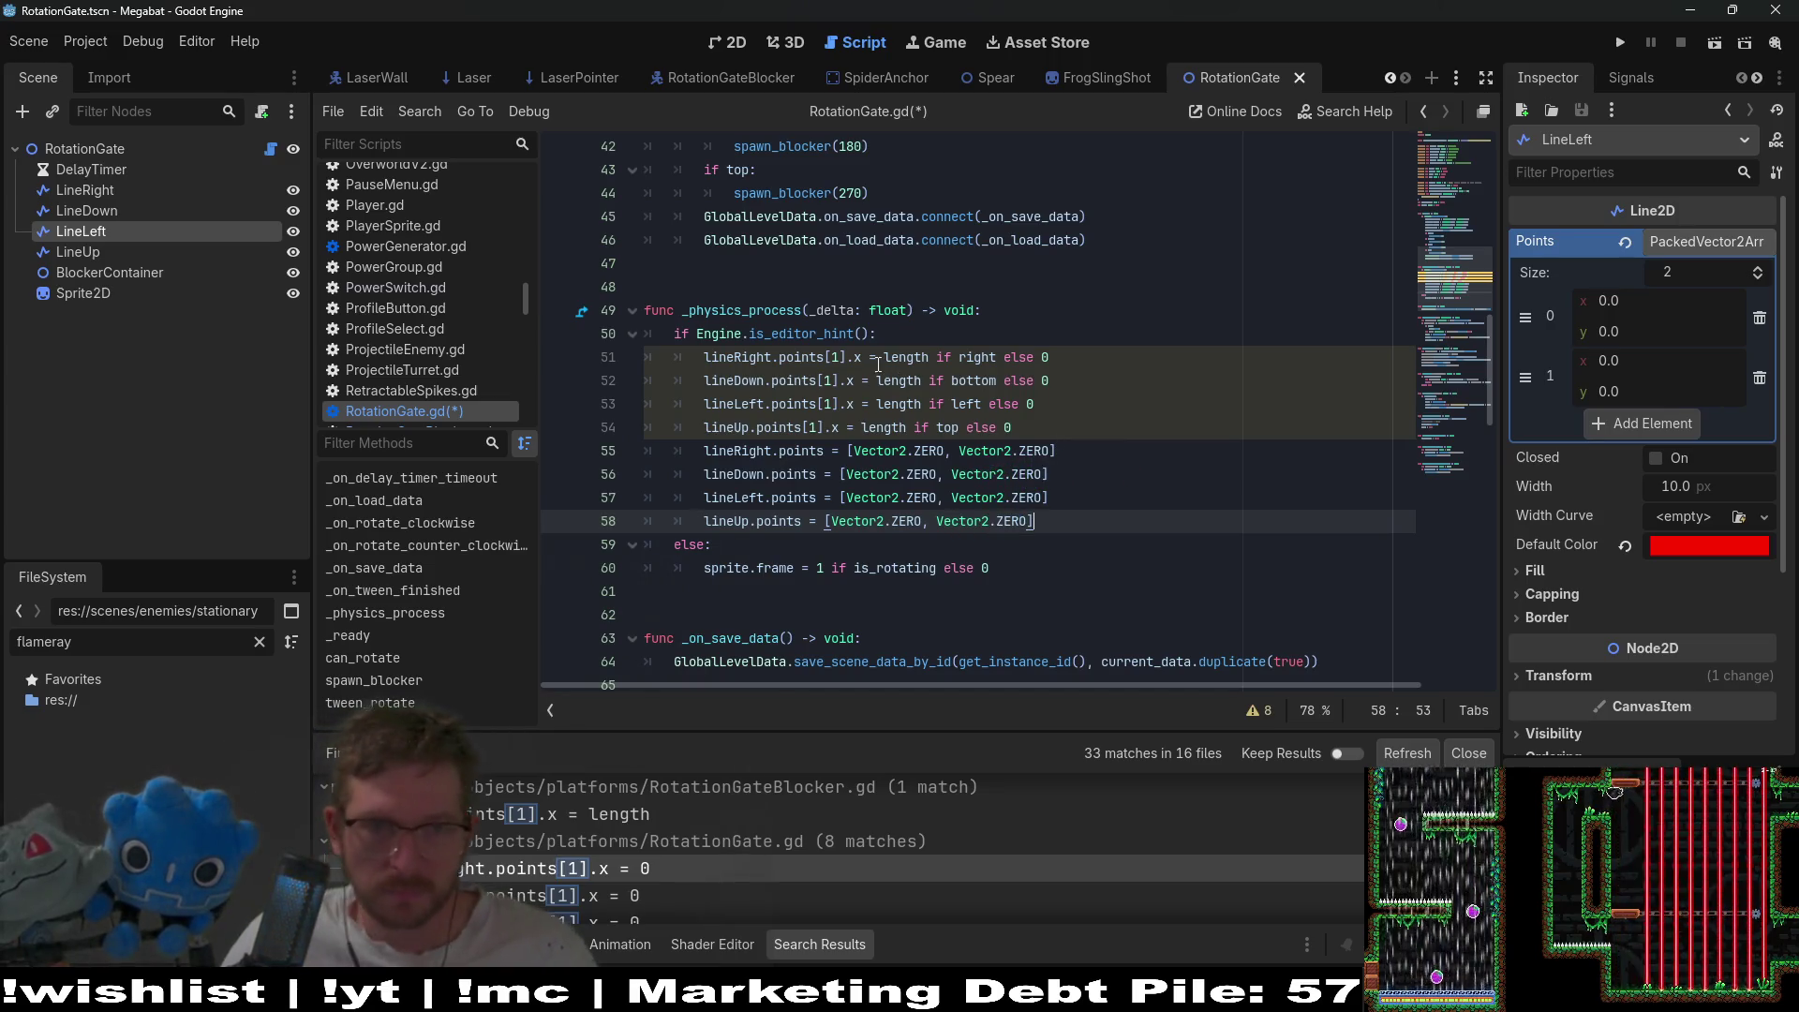
left_click_drag(1062, 365, 884, 359)
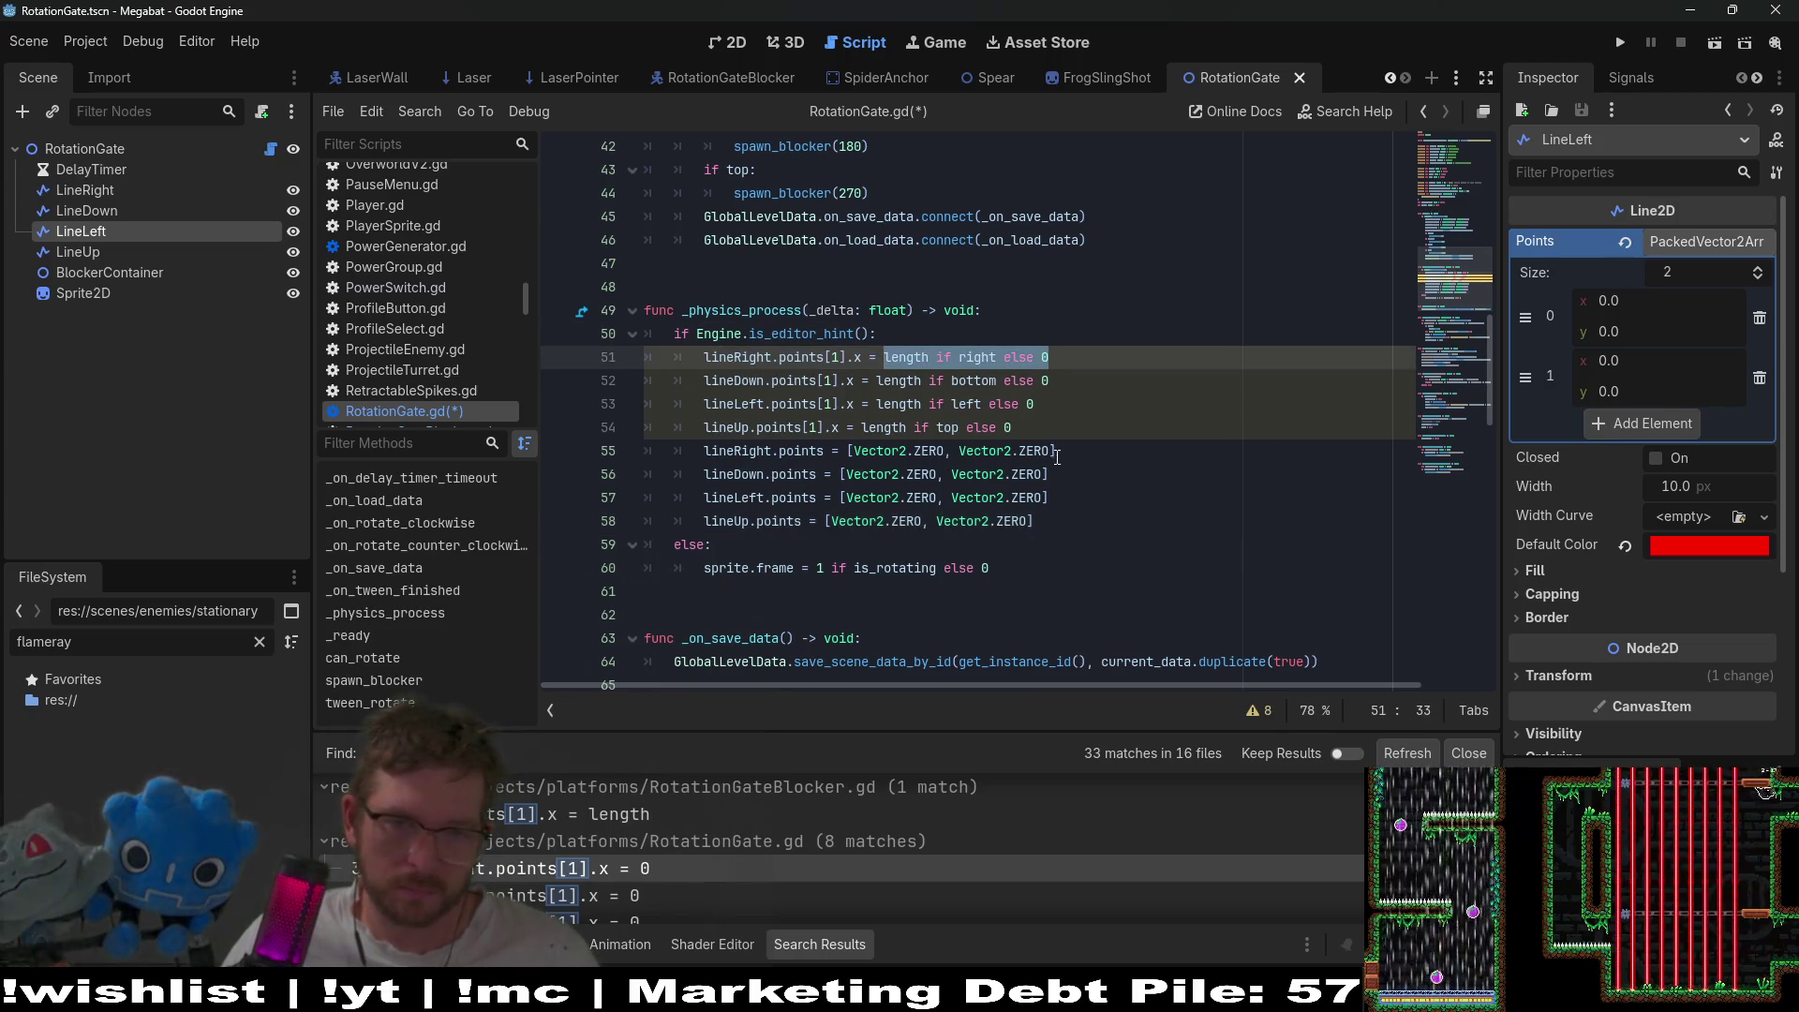
- Replace line 55's second Vector2.ZERO with Vector2(length if right else 0, 0)
left_click(1237, 450)
key("BackSpace")
key("BackSpace")
key("BackSpace")
key("BackSpace")
key("BackSpace")
key("BackSpace")
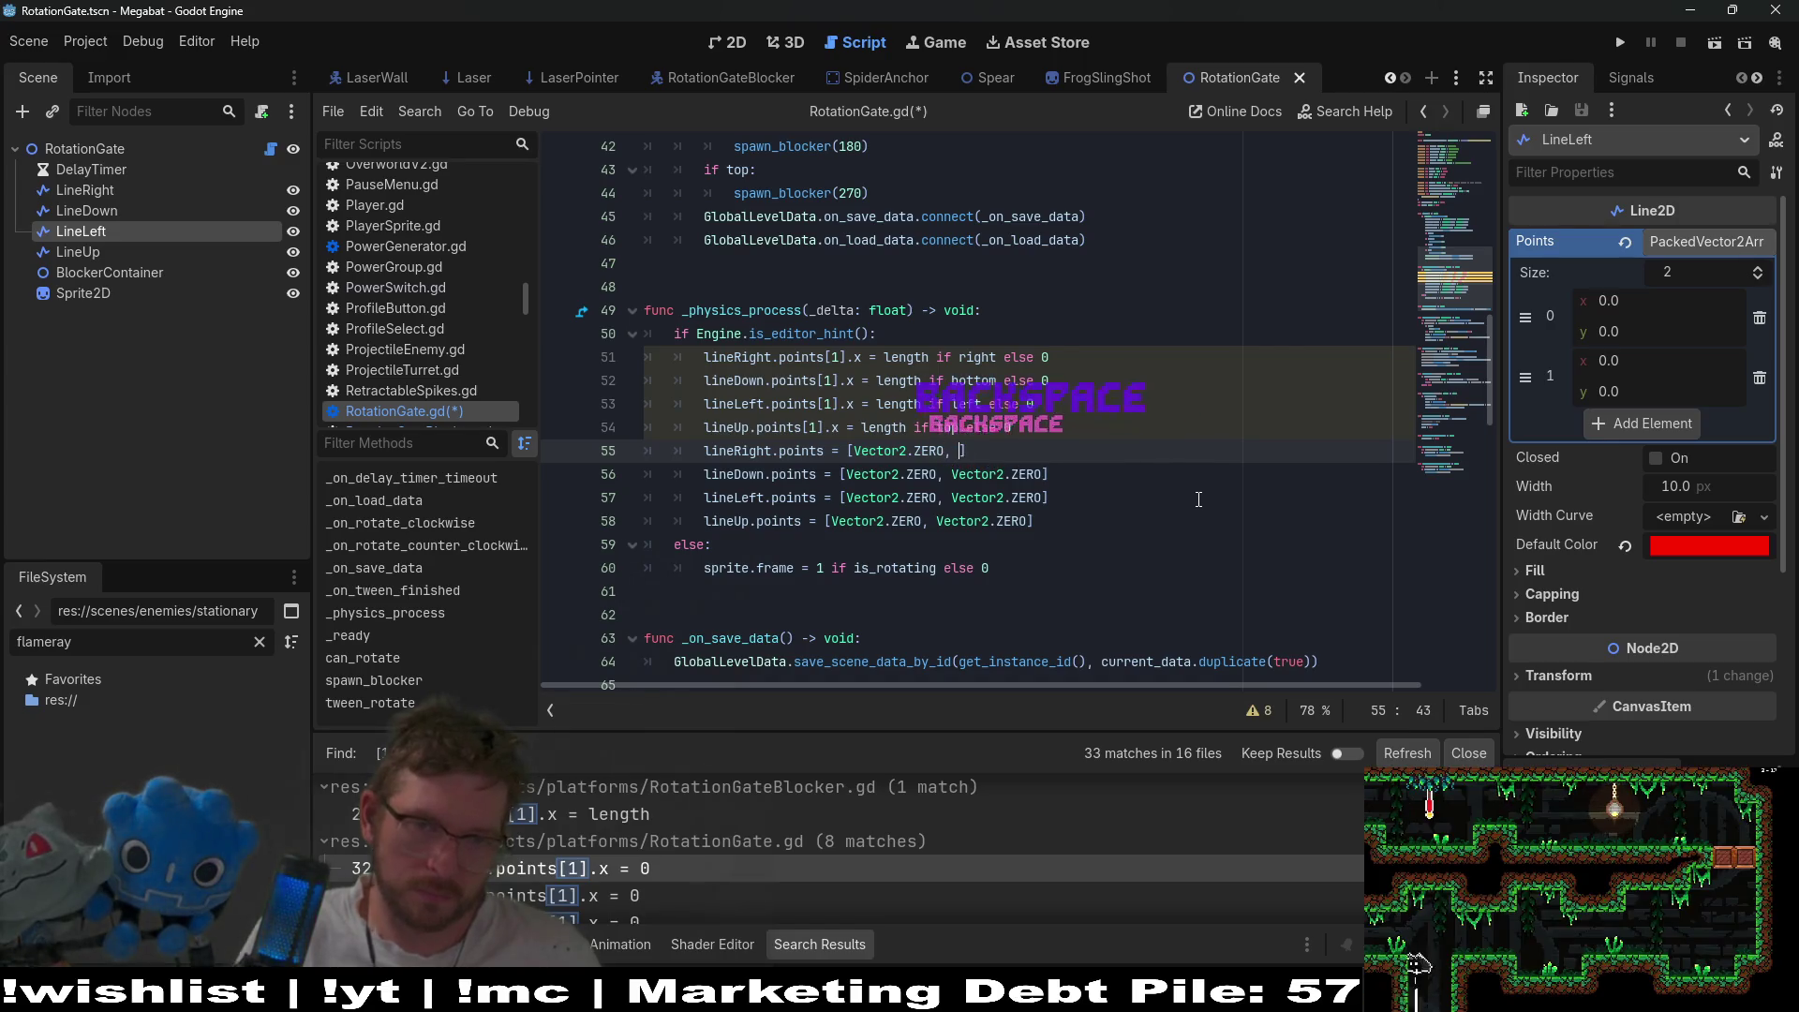
key("BackSpace")
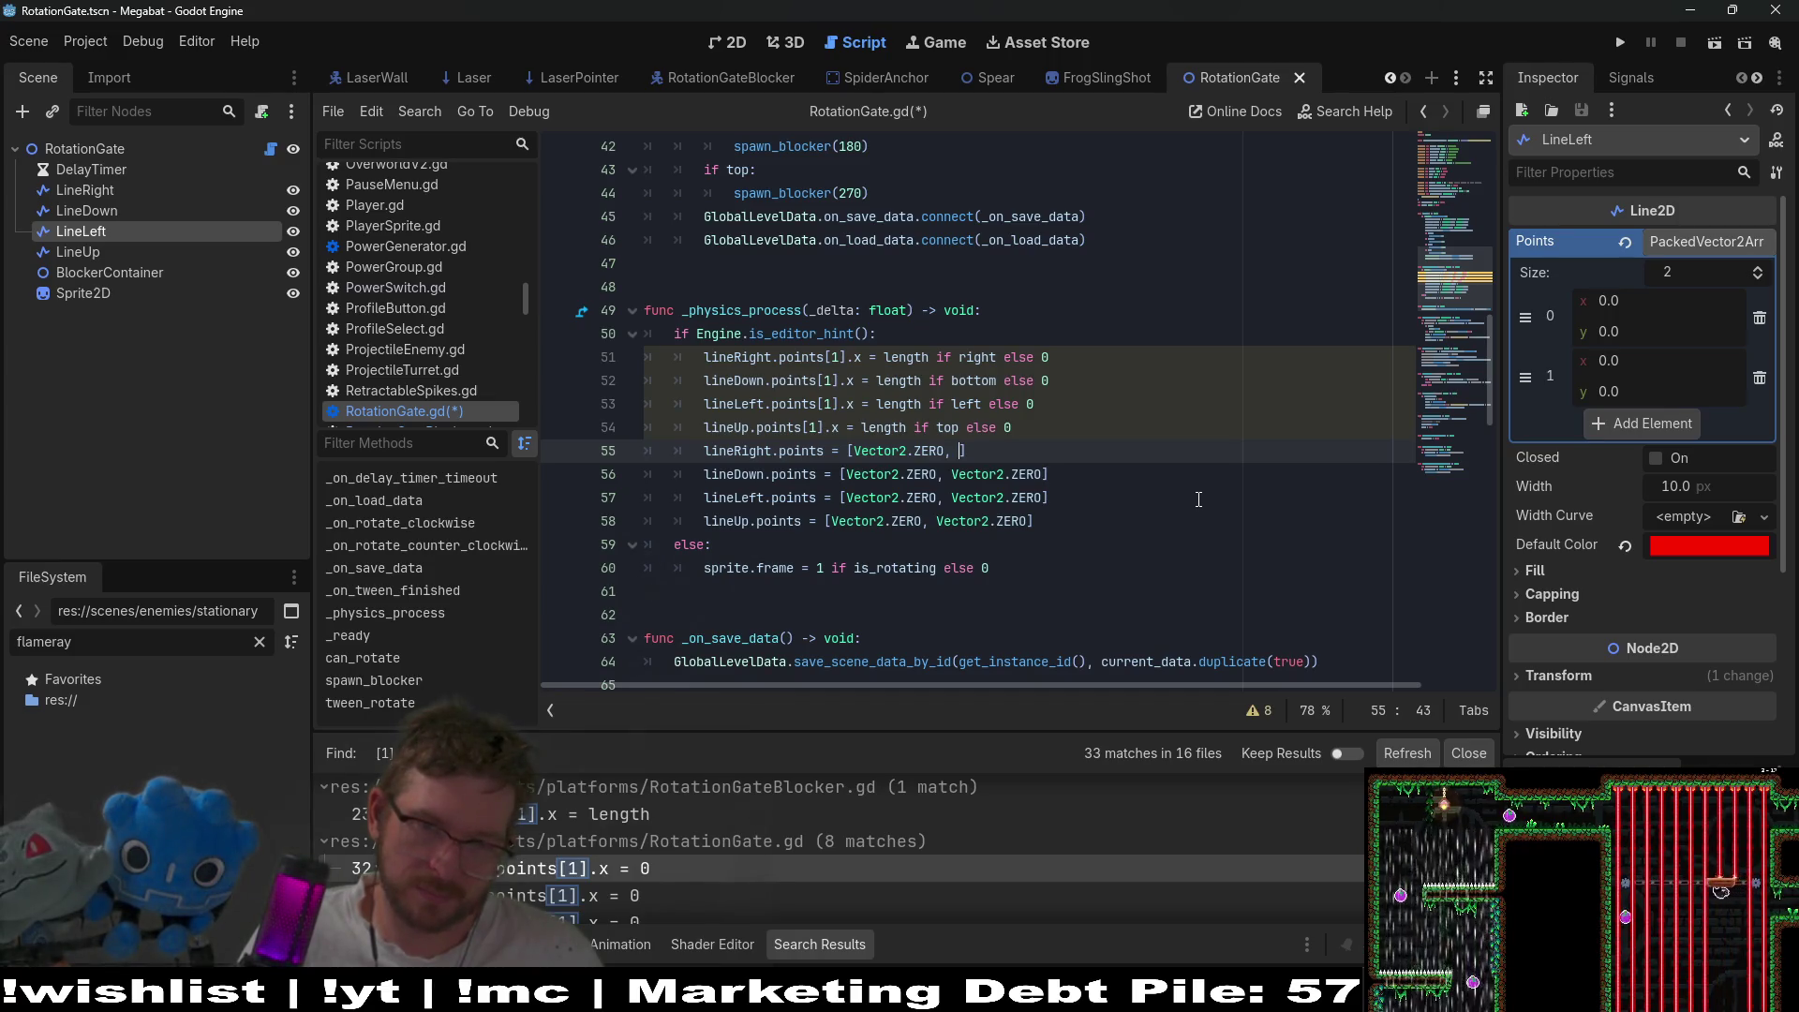
type("Vec")
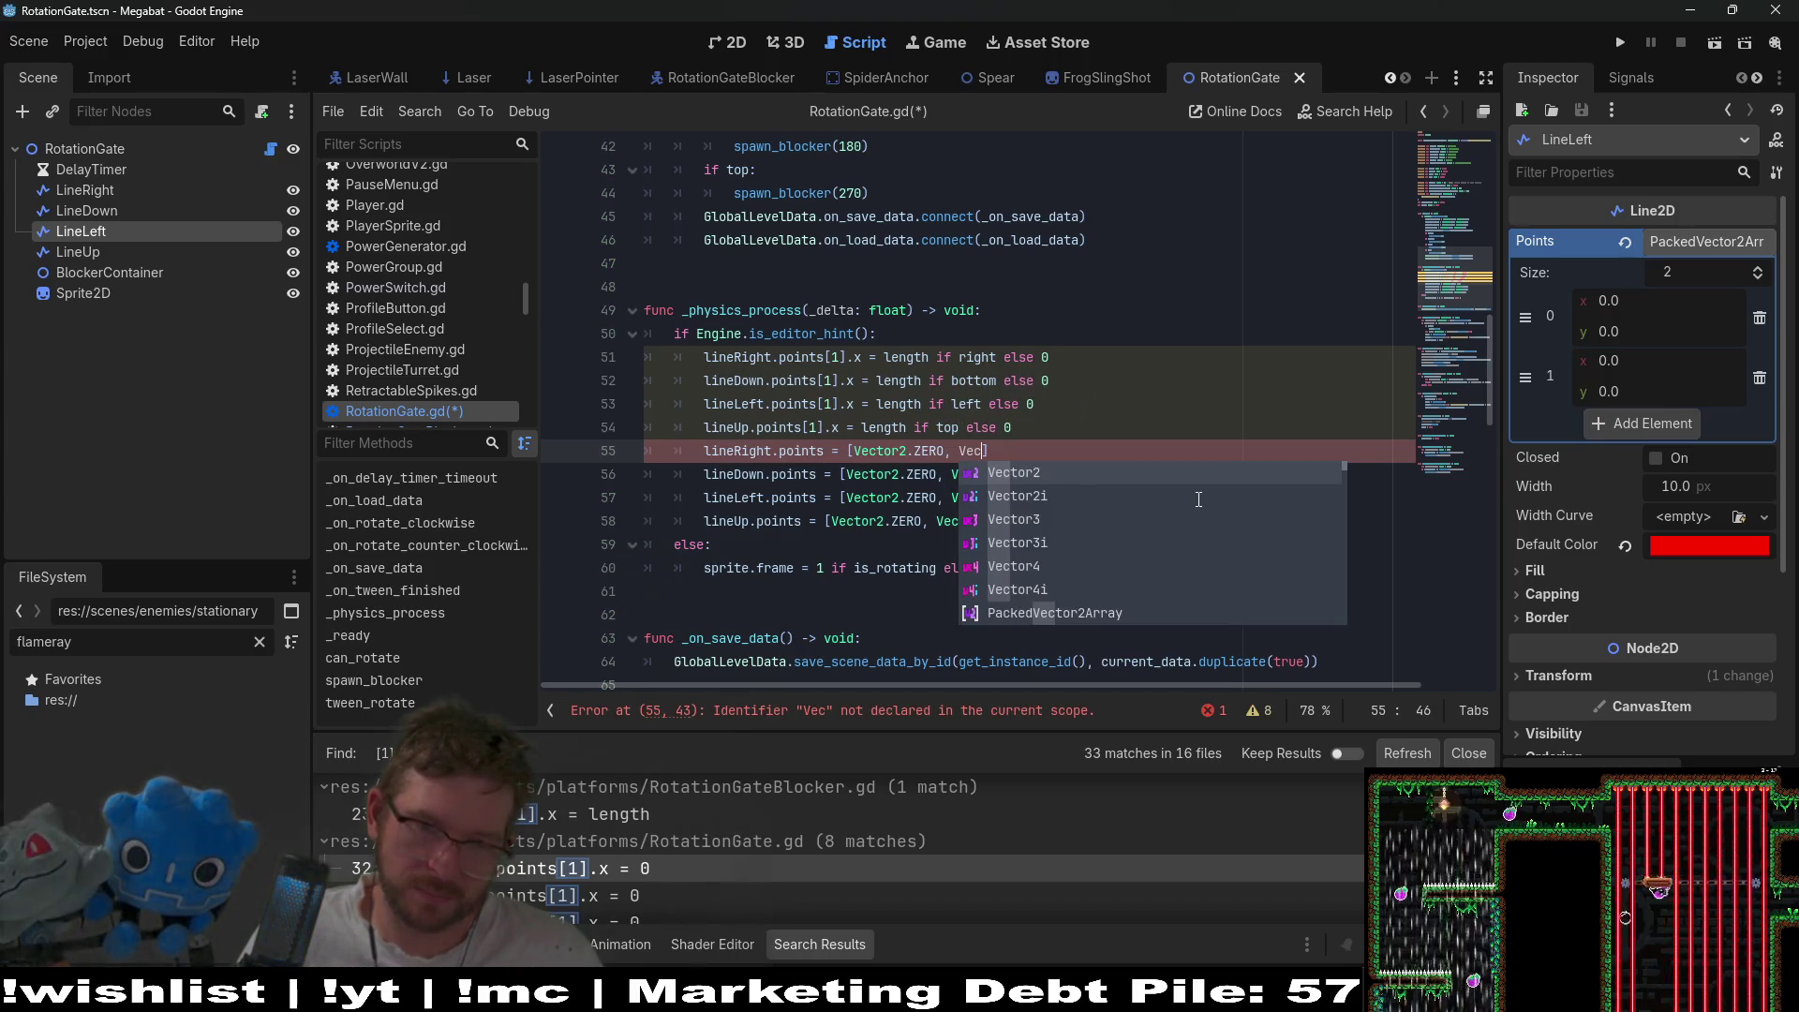
key("Return")
type(".")
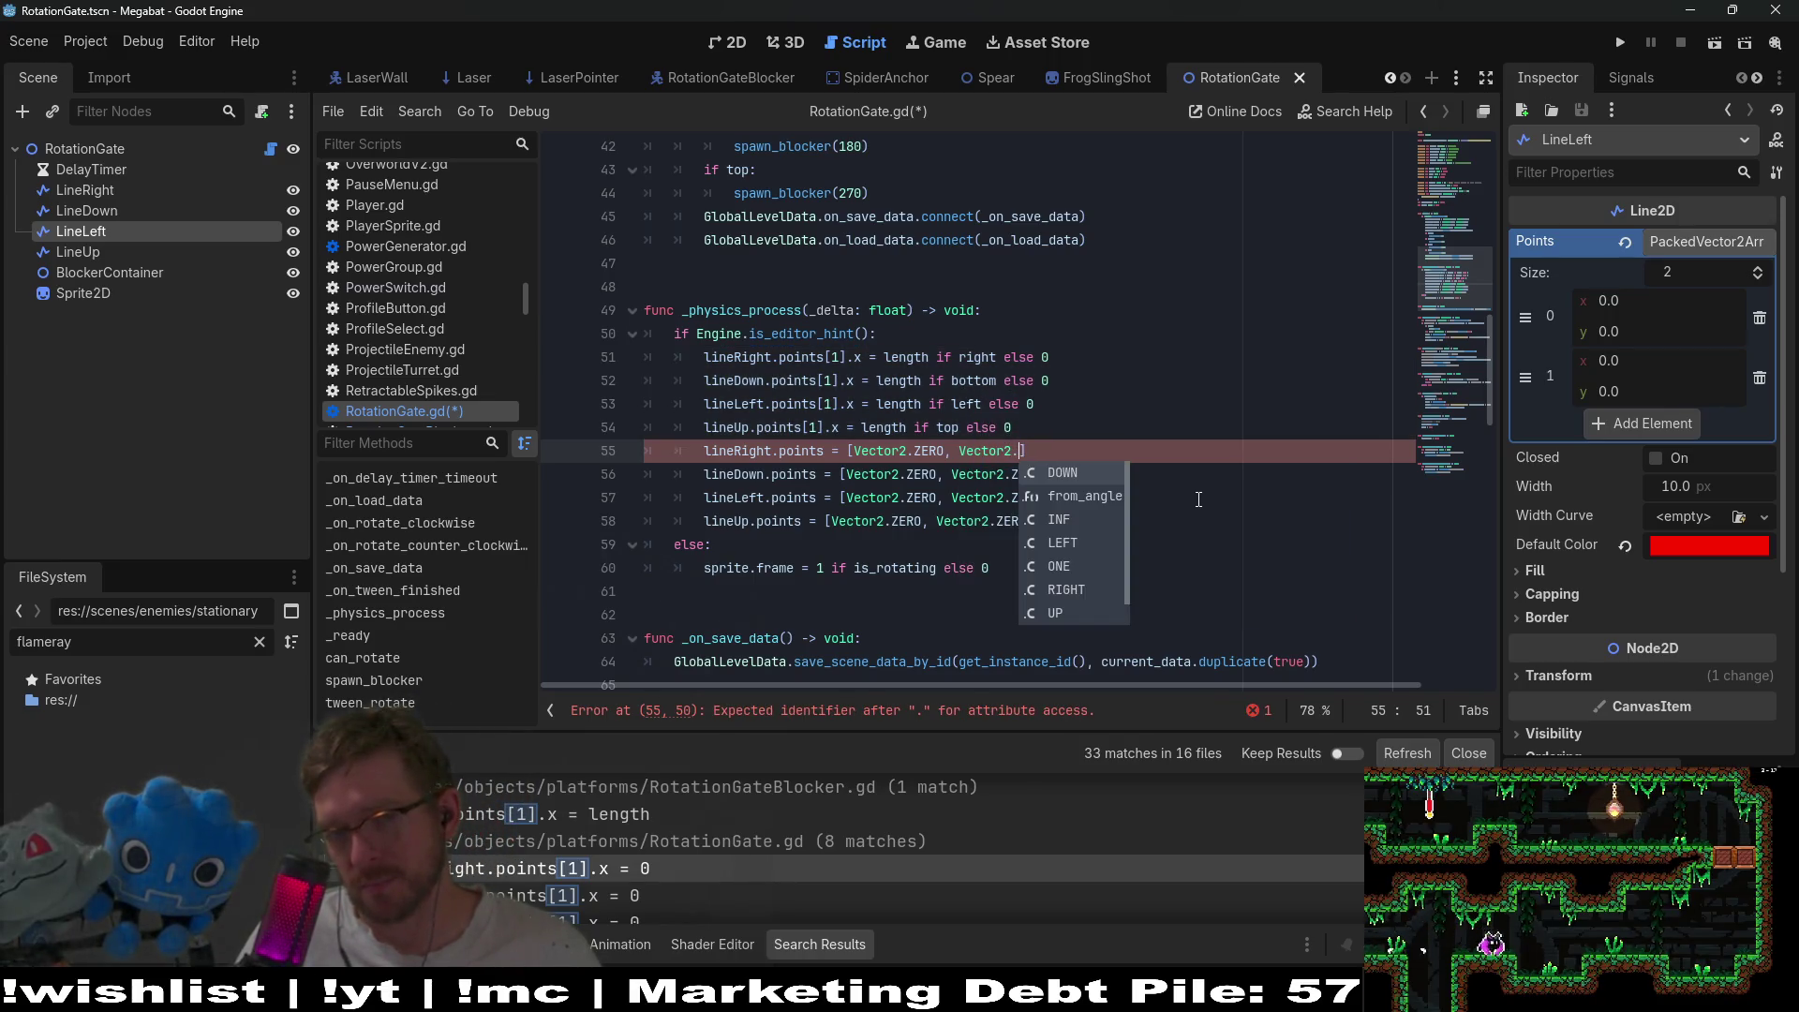
key("BackSpace")
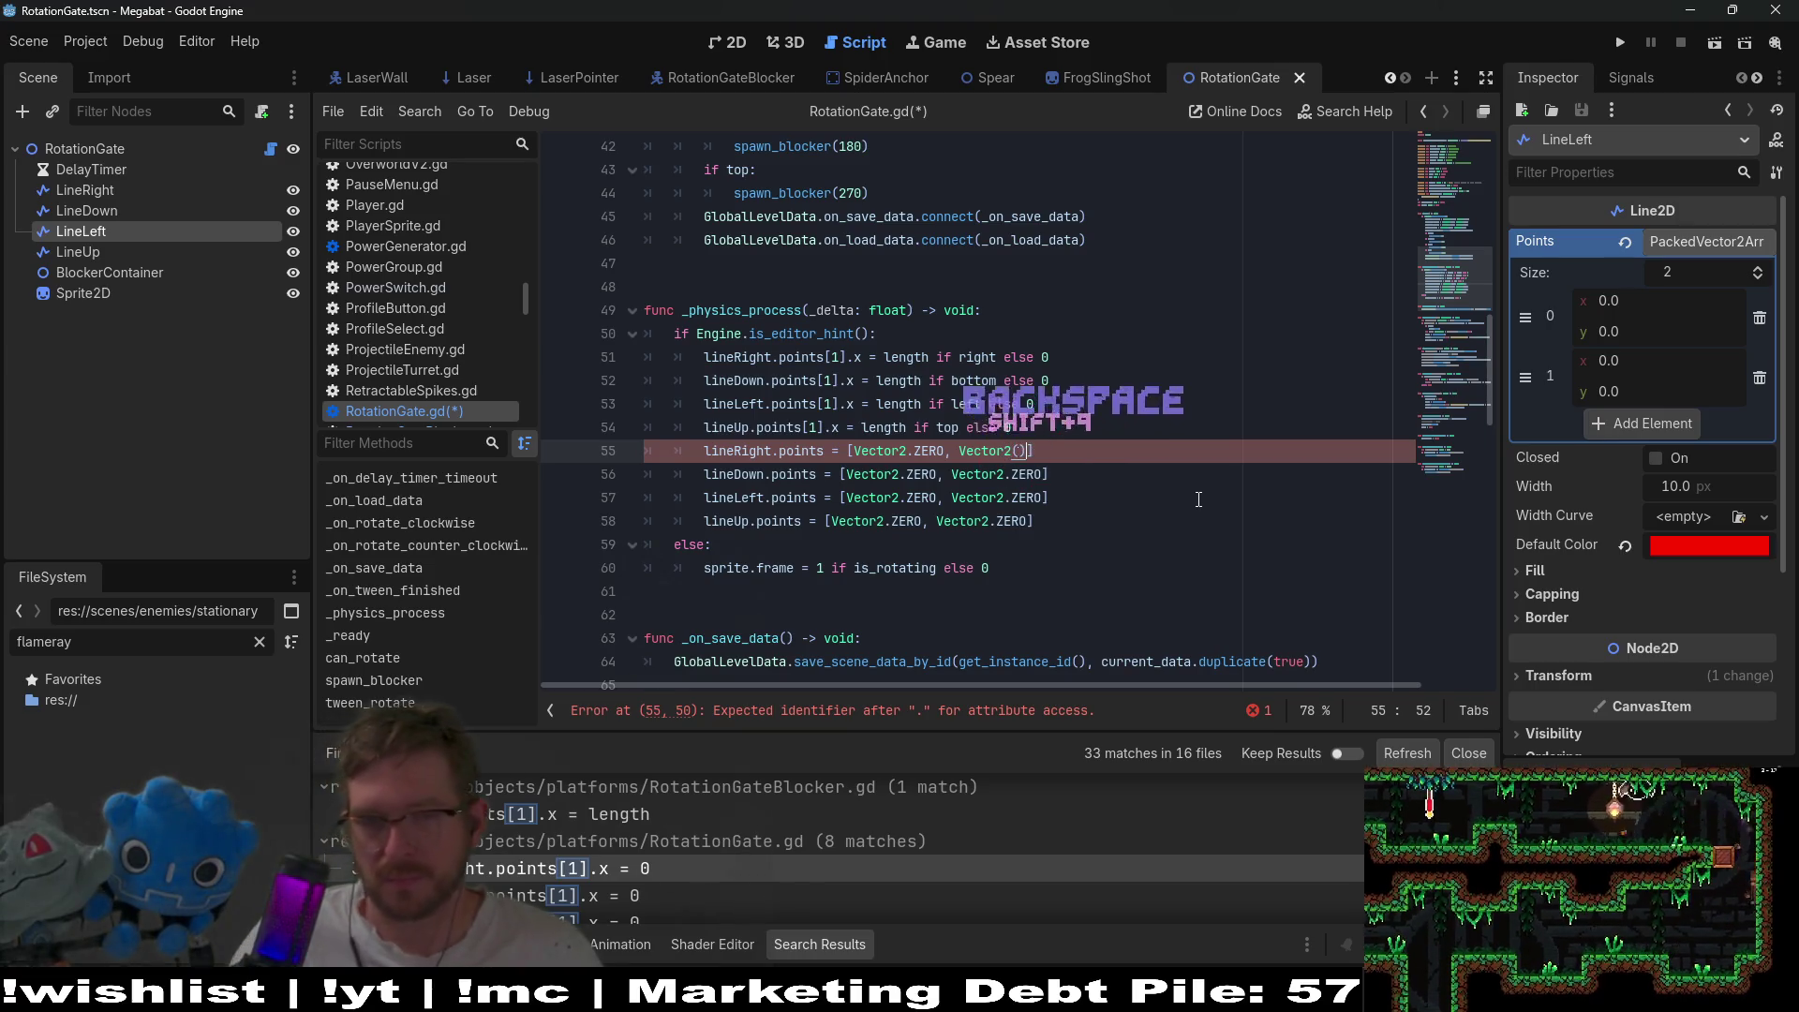
type("(")
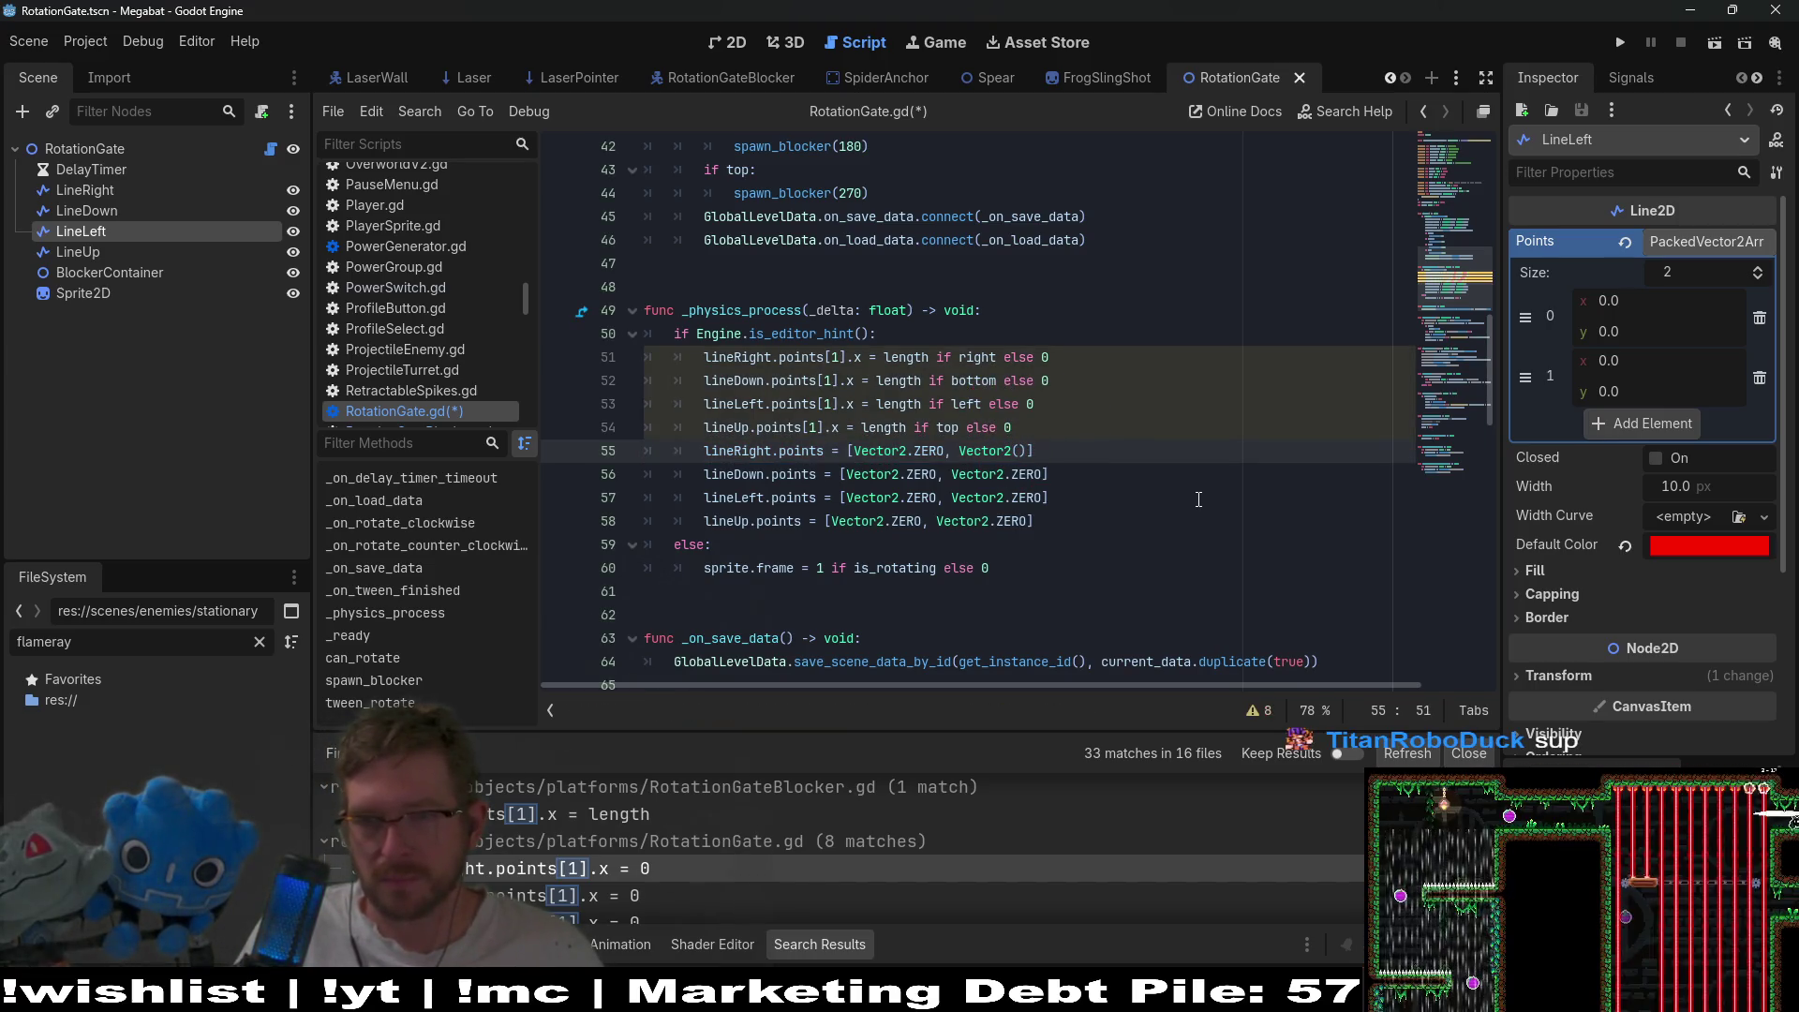
type("length if right else 0")
type(", 0")
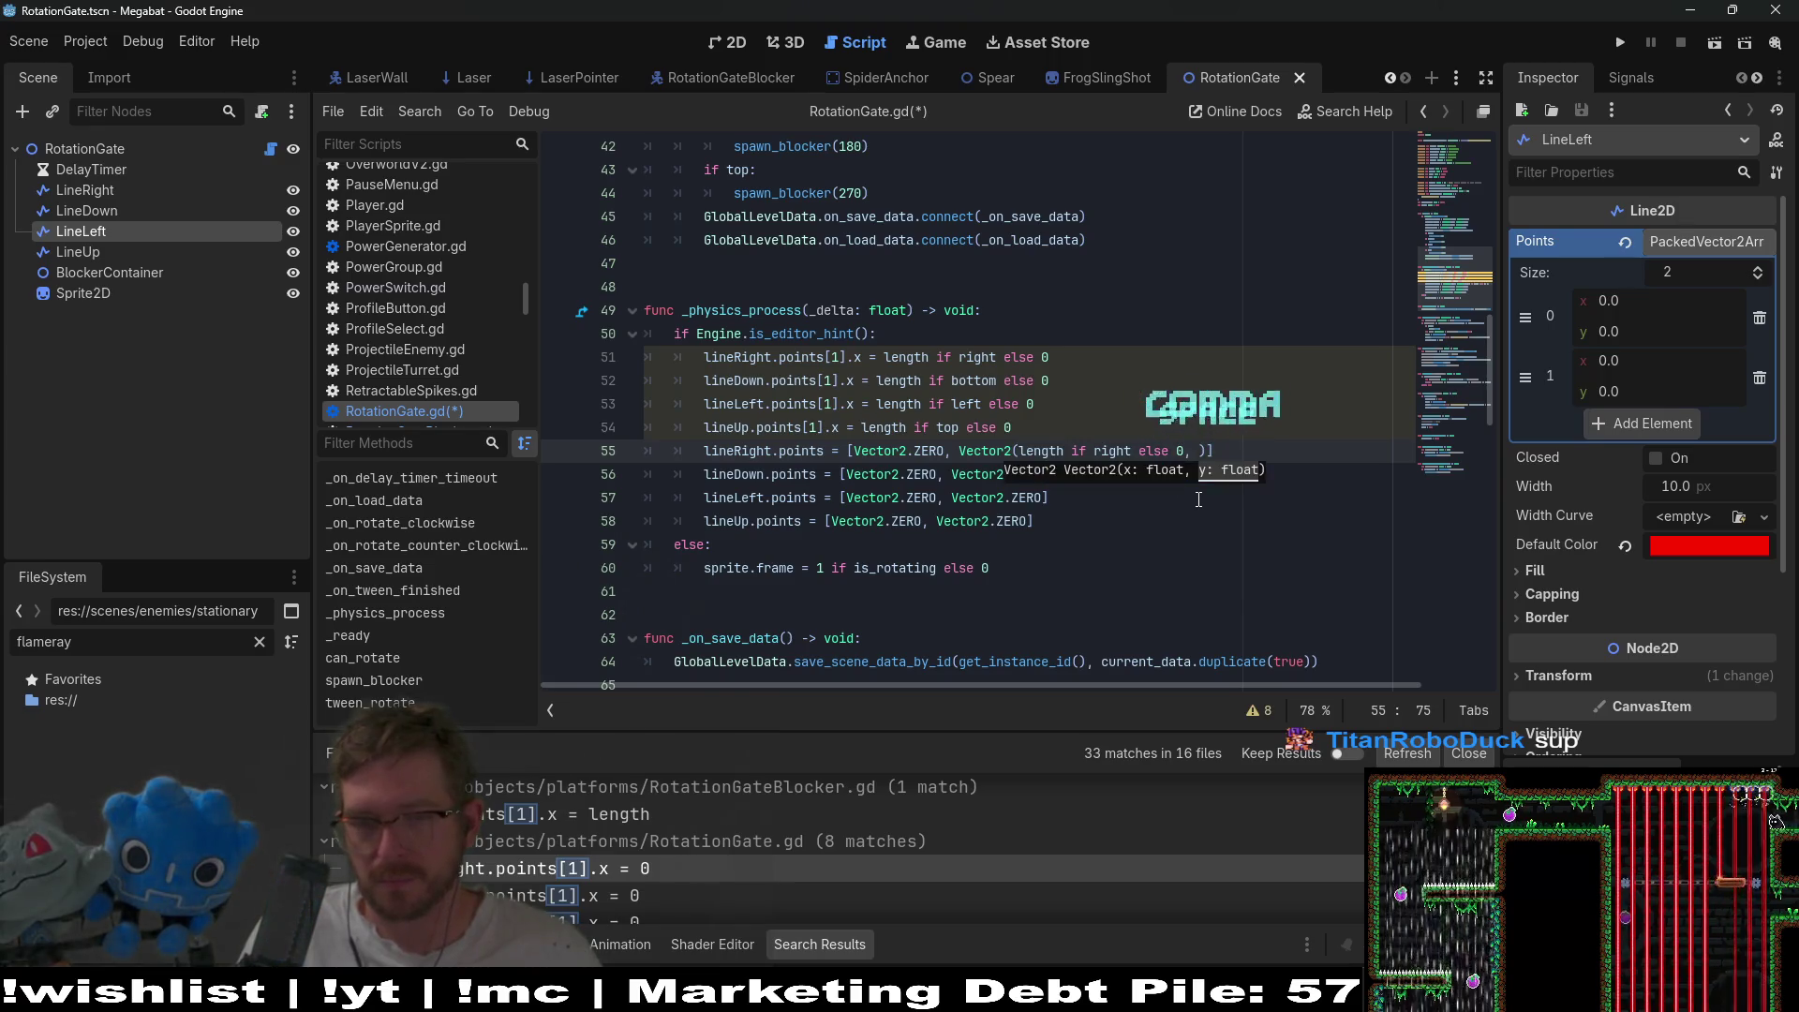
key("Left")
key("Left")
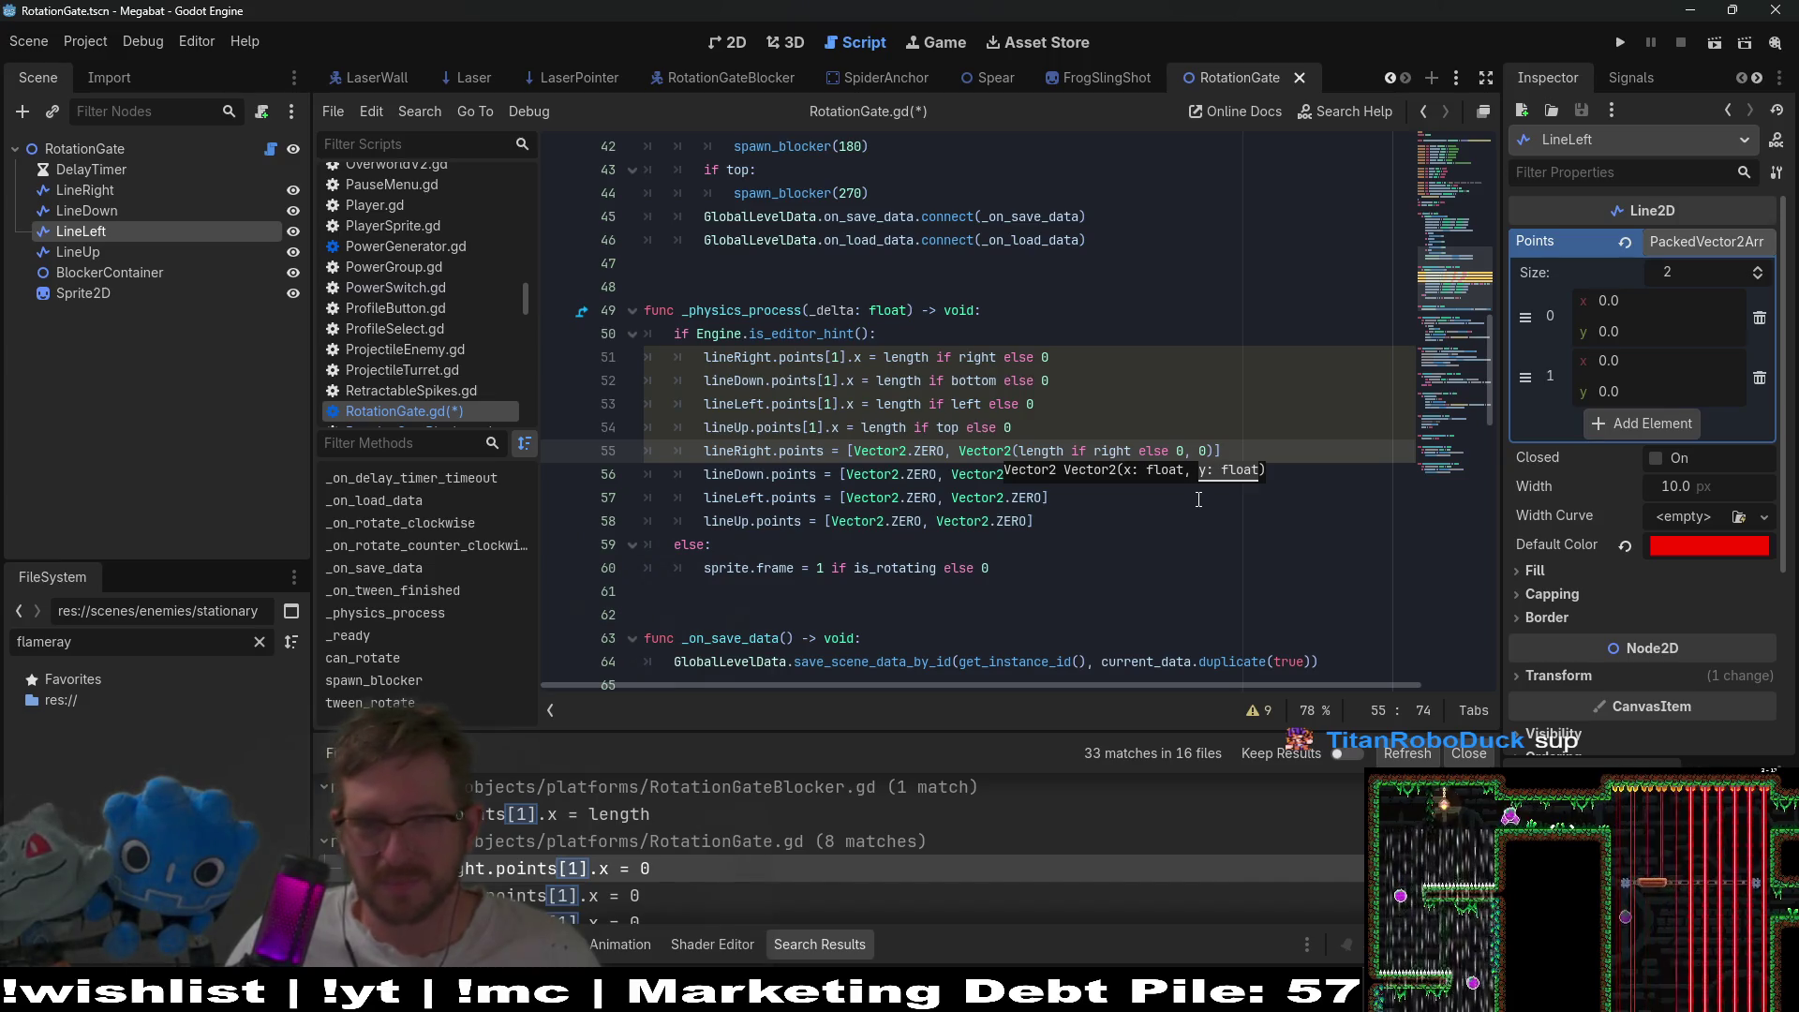
key("Up")
key("Up")
key("Up")
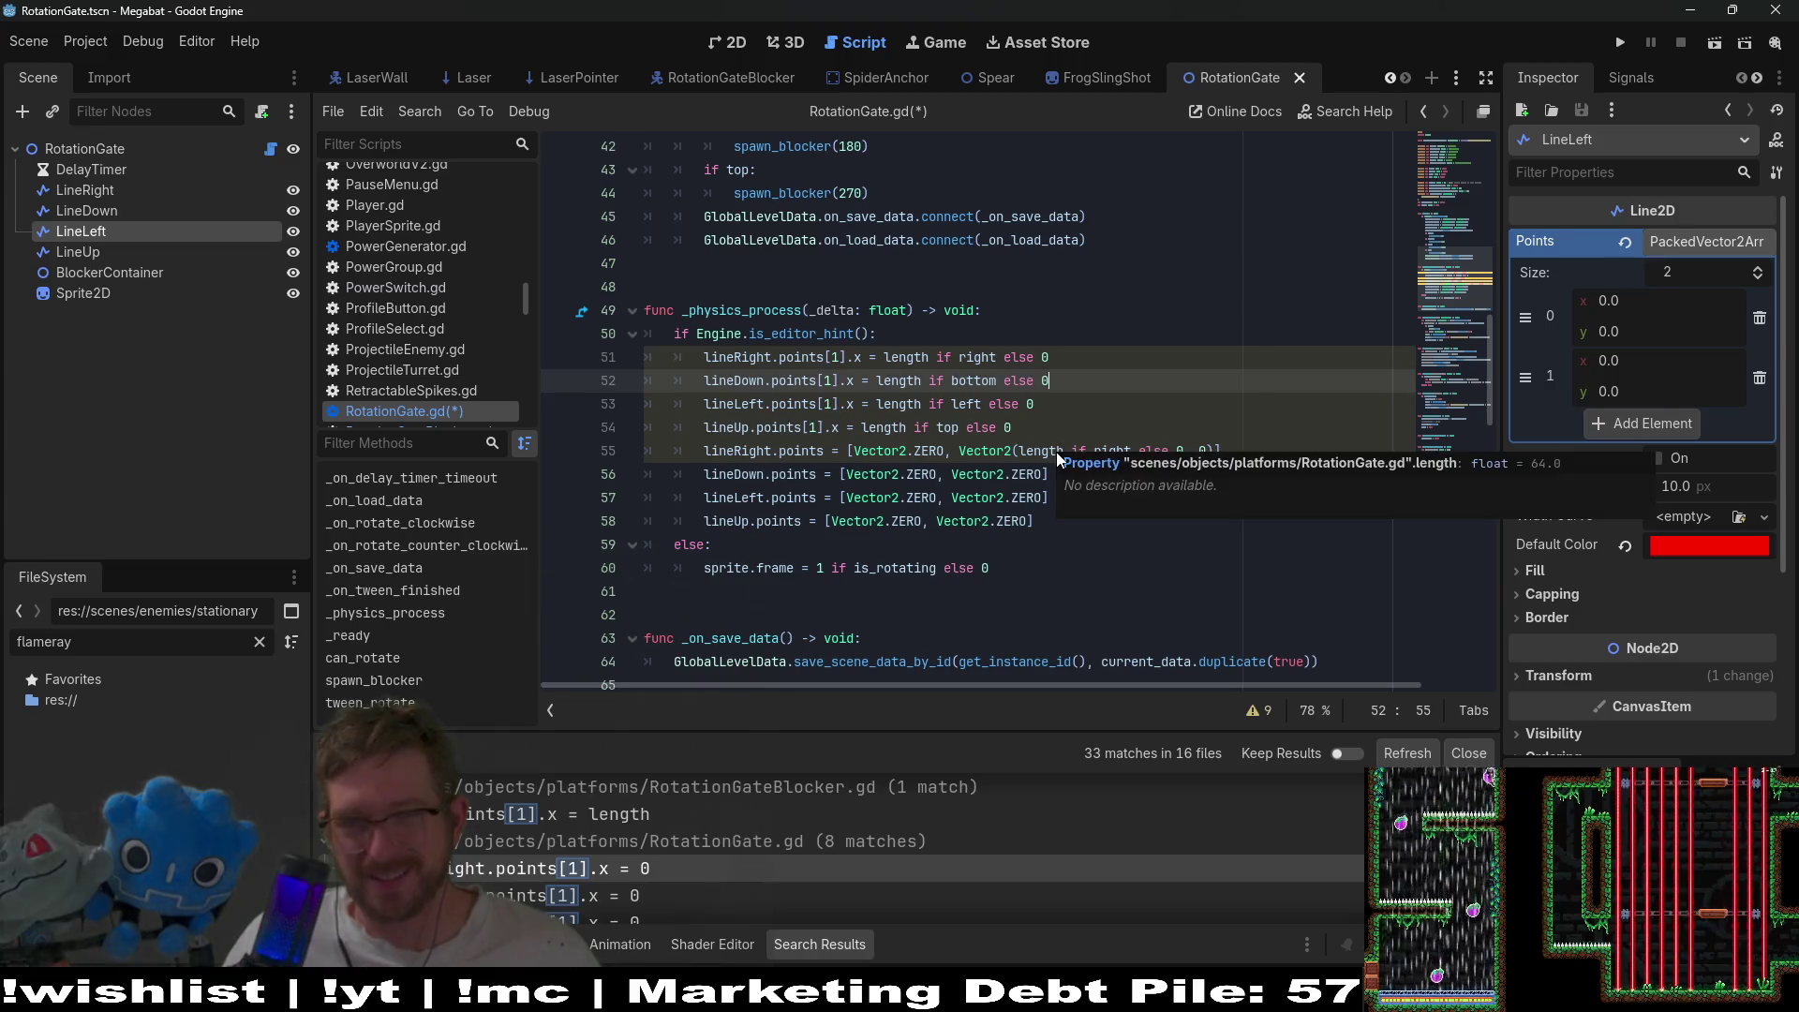
- Change the else 0 fallbacks to 0.0 on line 55 and lines 51–54
mouse_move(1053, 452)
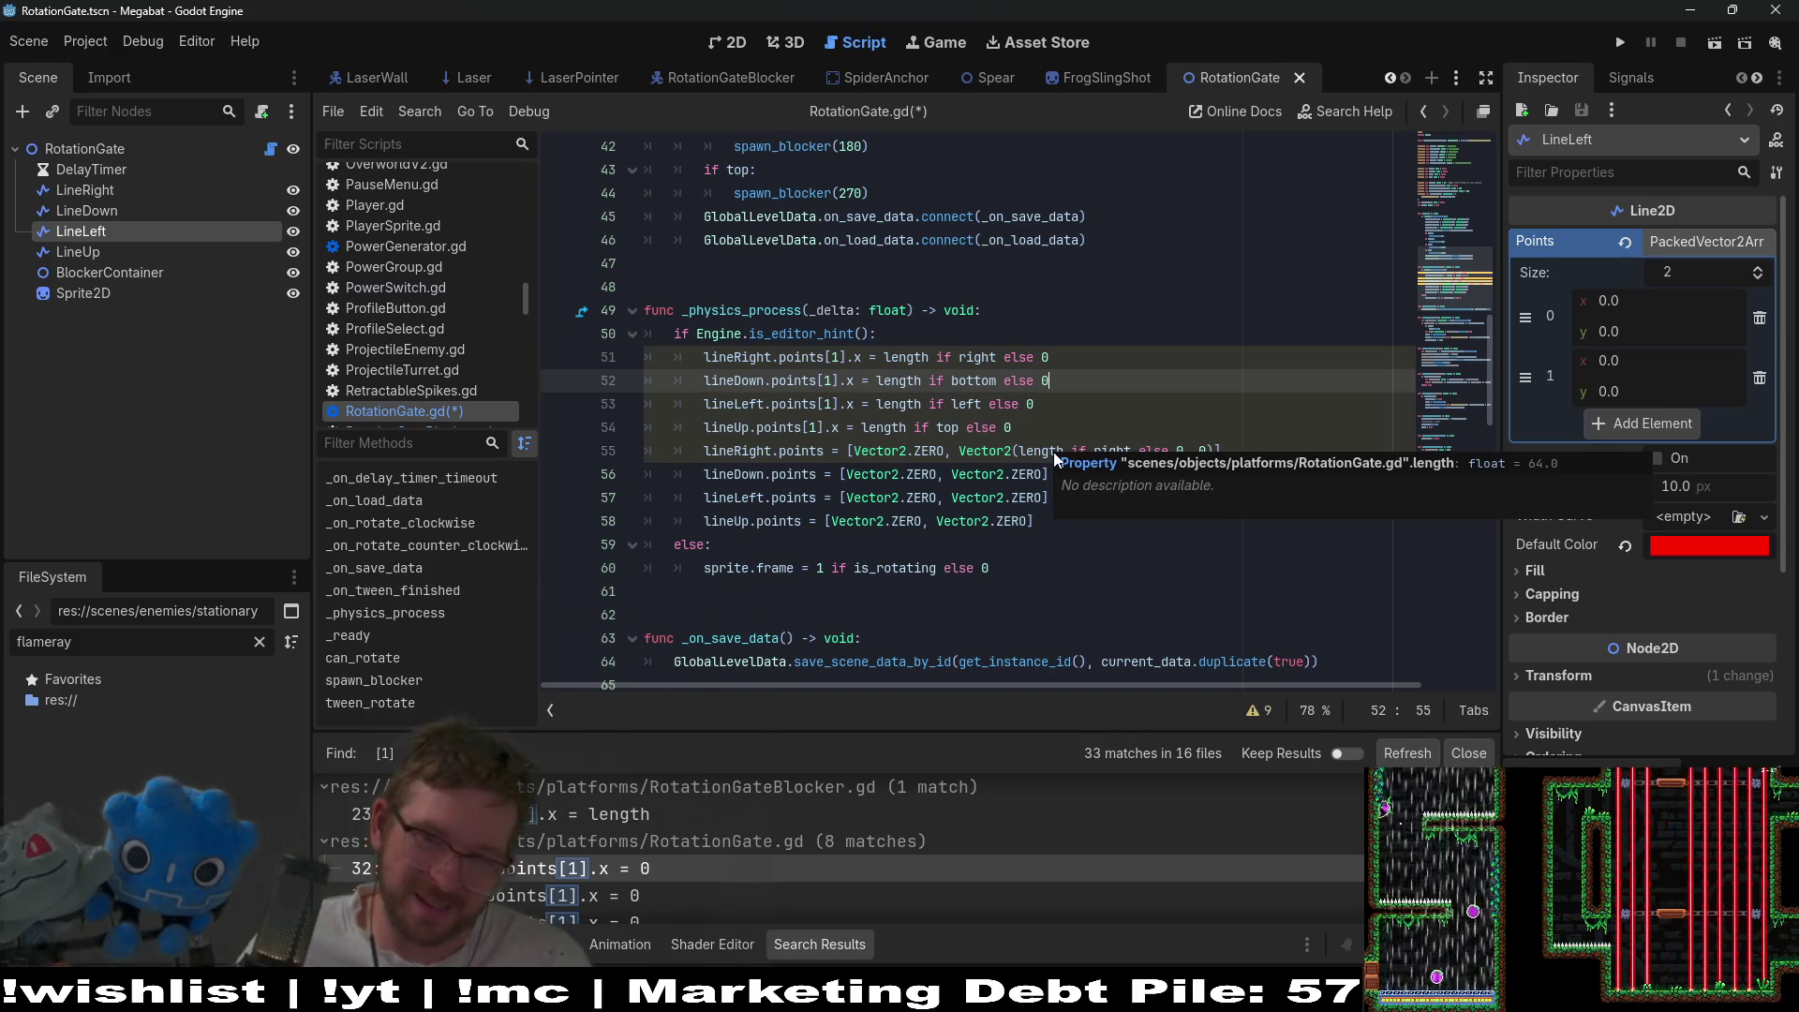
left_click(1184, 451)
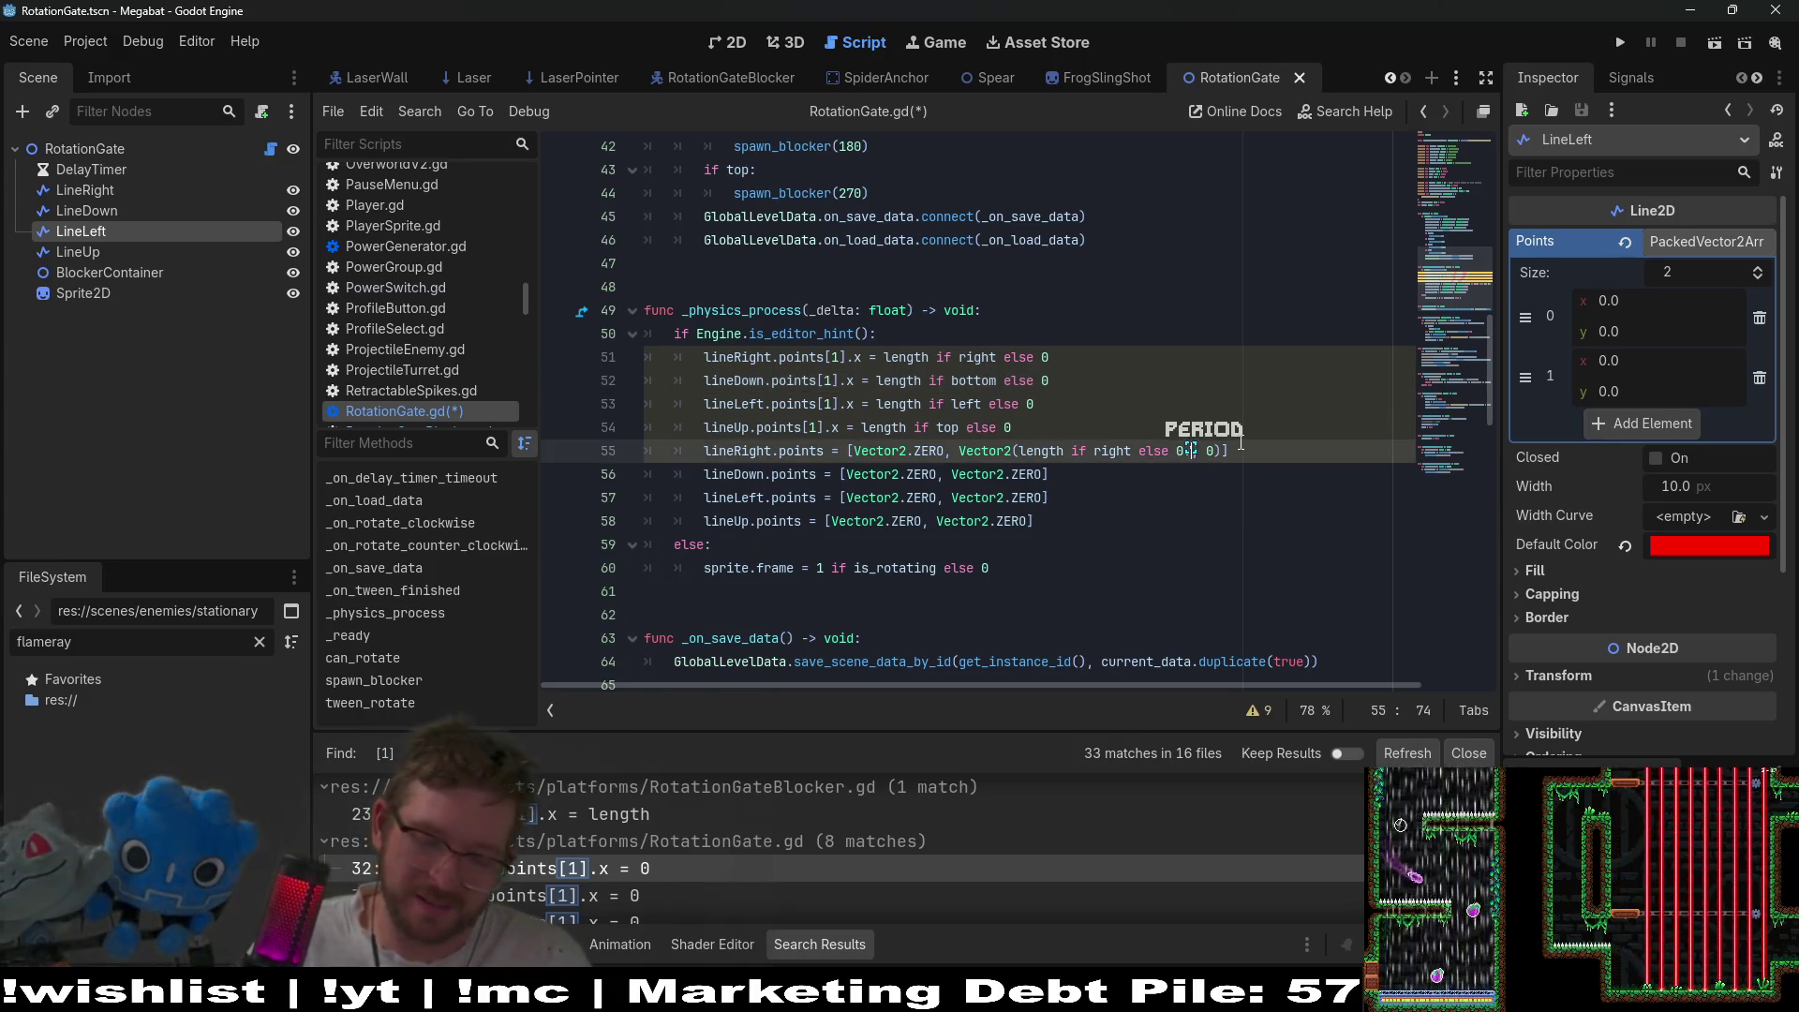
type("0")
key("Right")
key("Right")
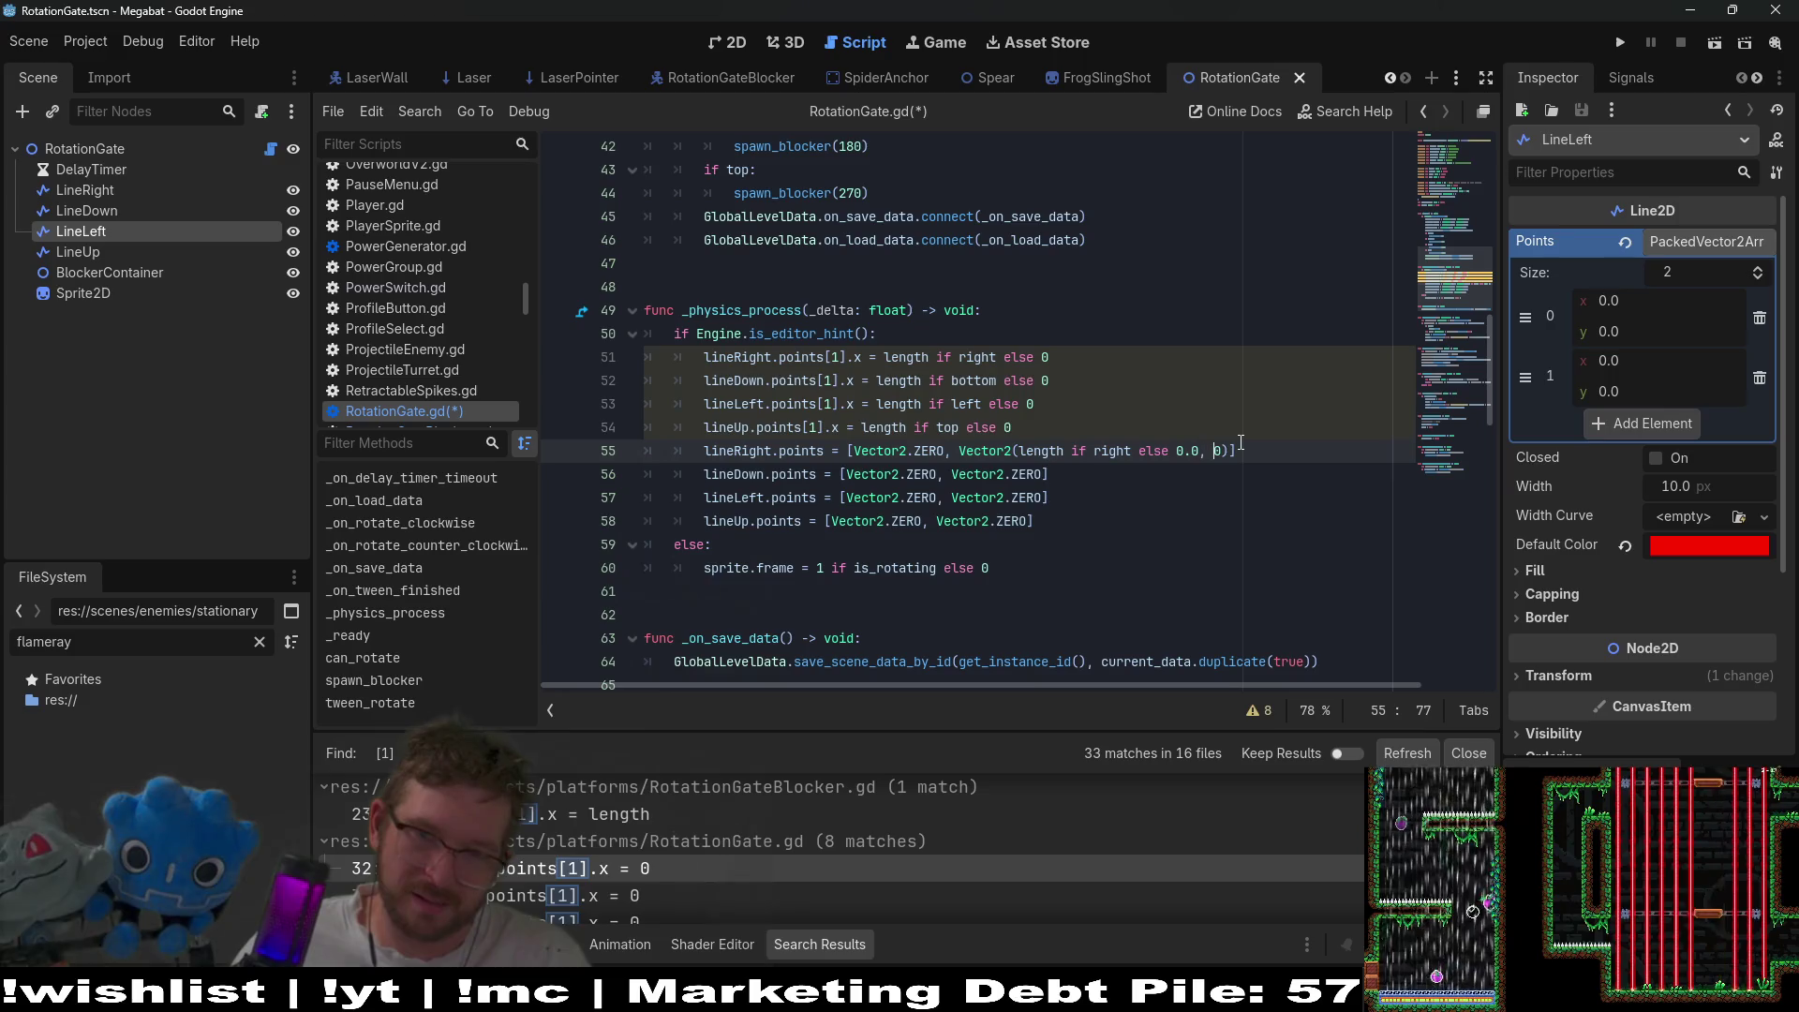
type("0")
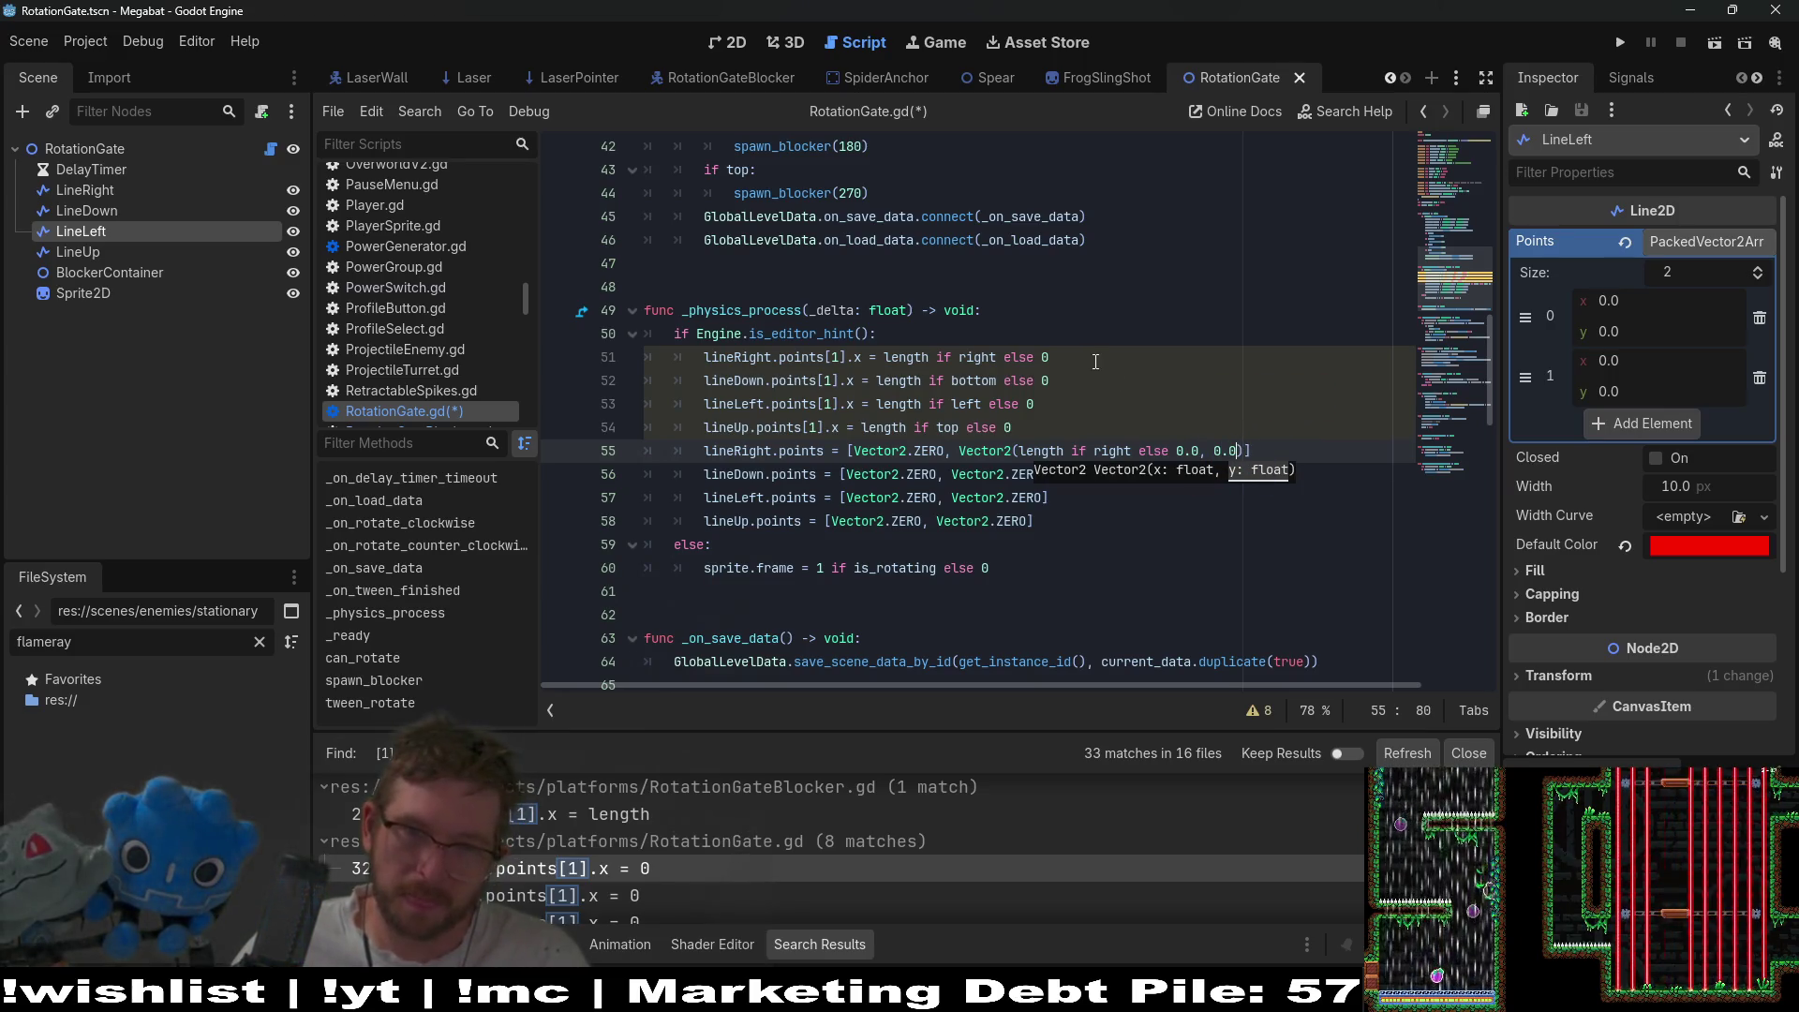
left_click(1096, 360)
type("0")
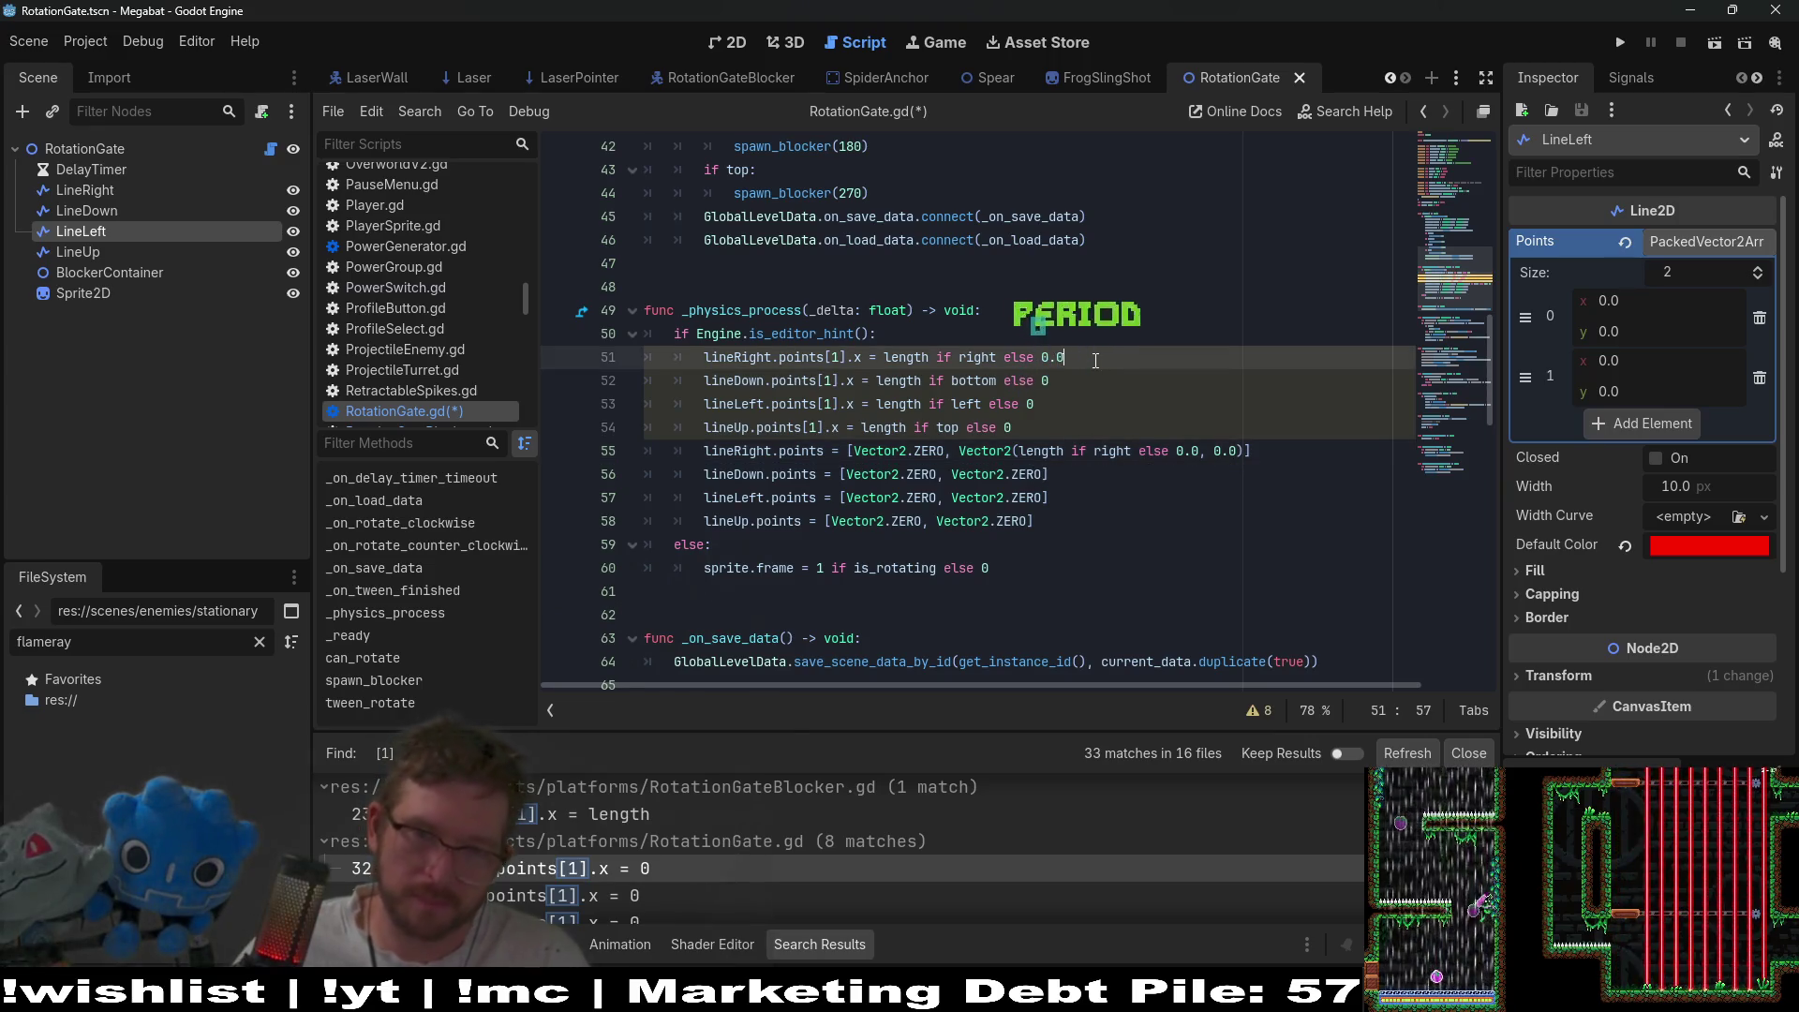
key("Down")
type(".0")
key("Down")
type(".0")
key("Down")
type(".")
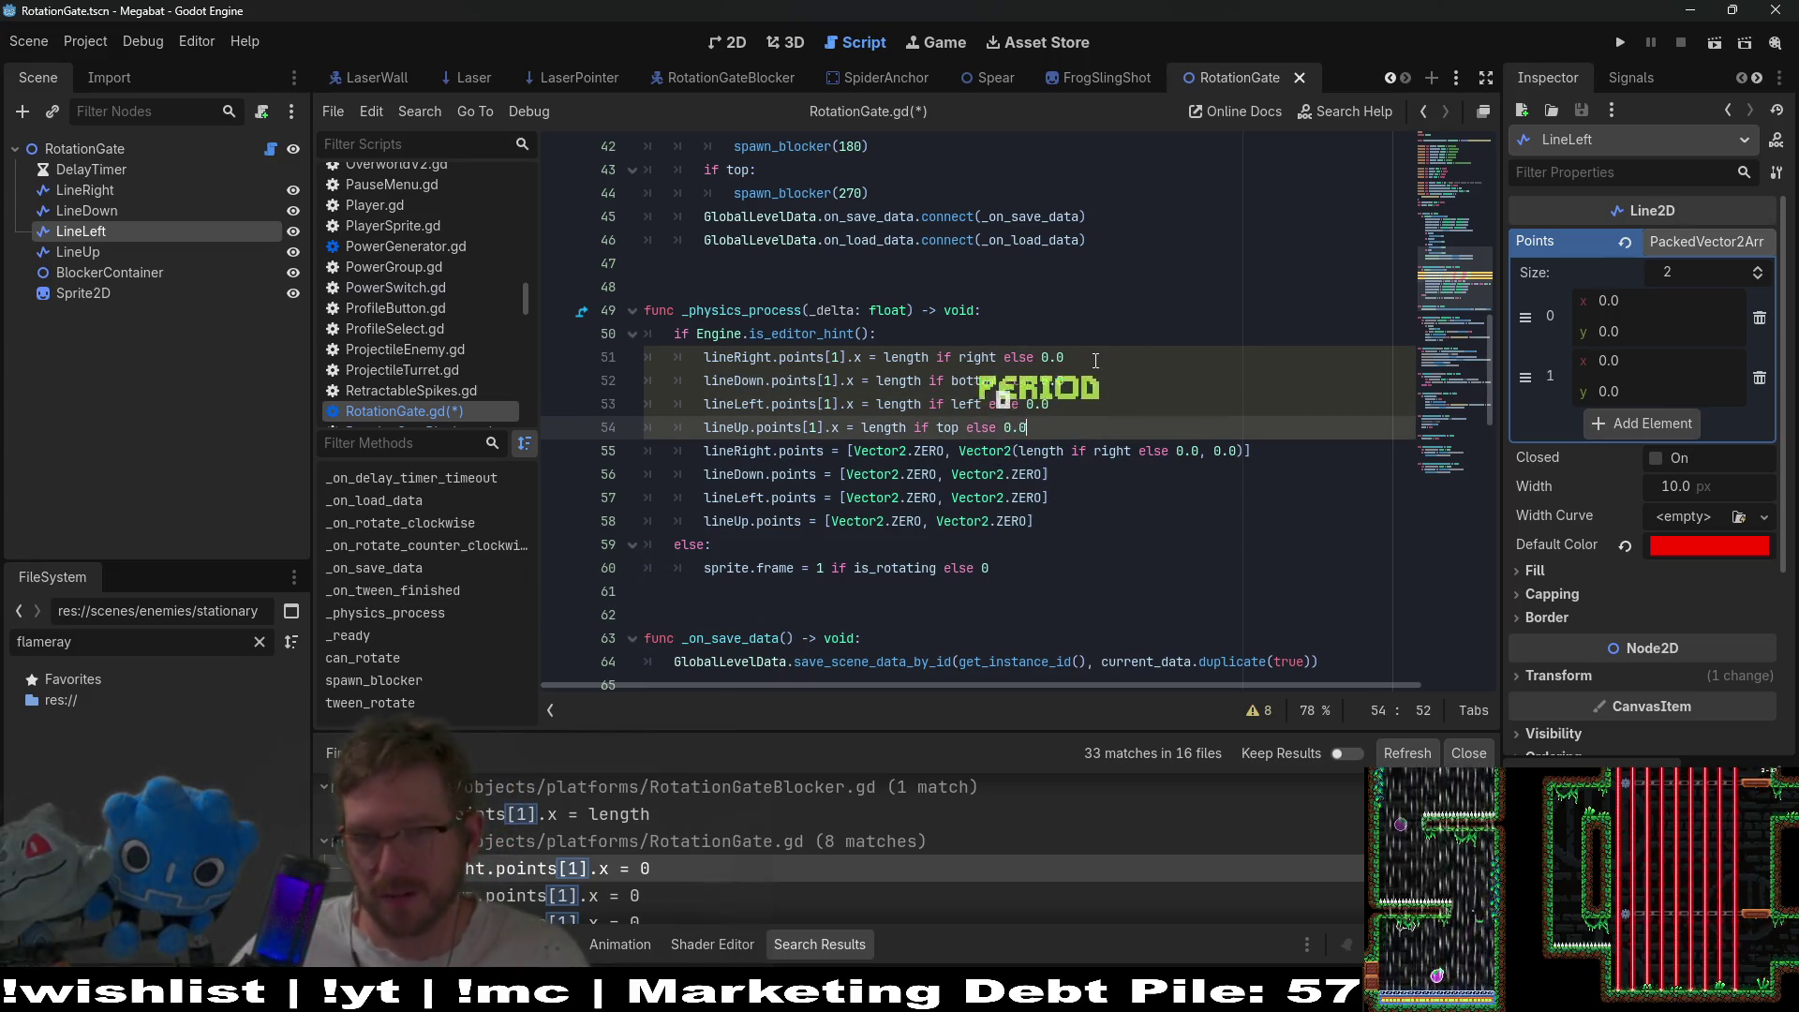
type("0")
left_click(1228, 380)
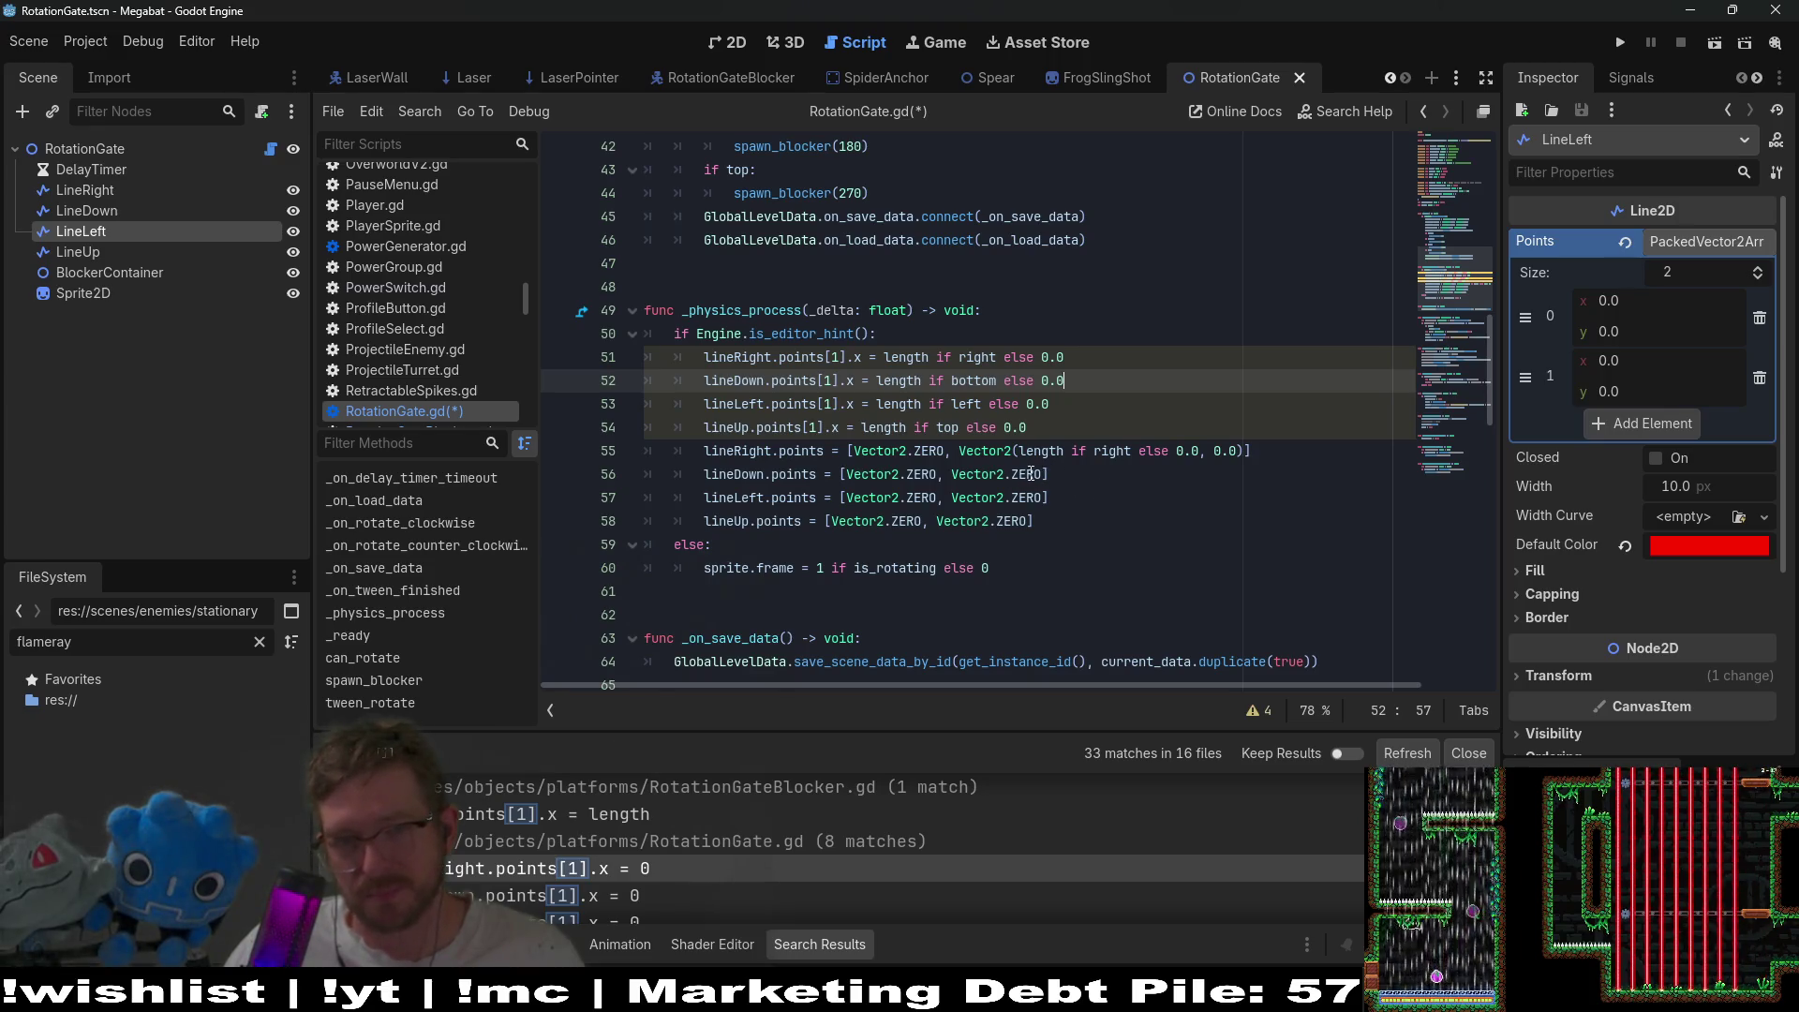
- Give LineDown a full point array ending at Vector2(length if bottom else 0.0, 0.0)
left_click_drag(956, 451, 1248, 450)
key("ctrl+c")
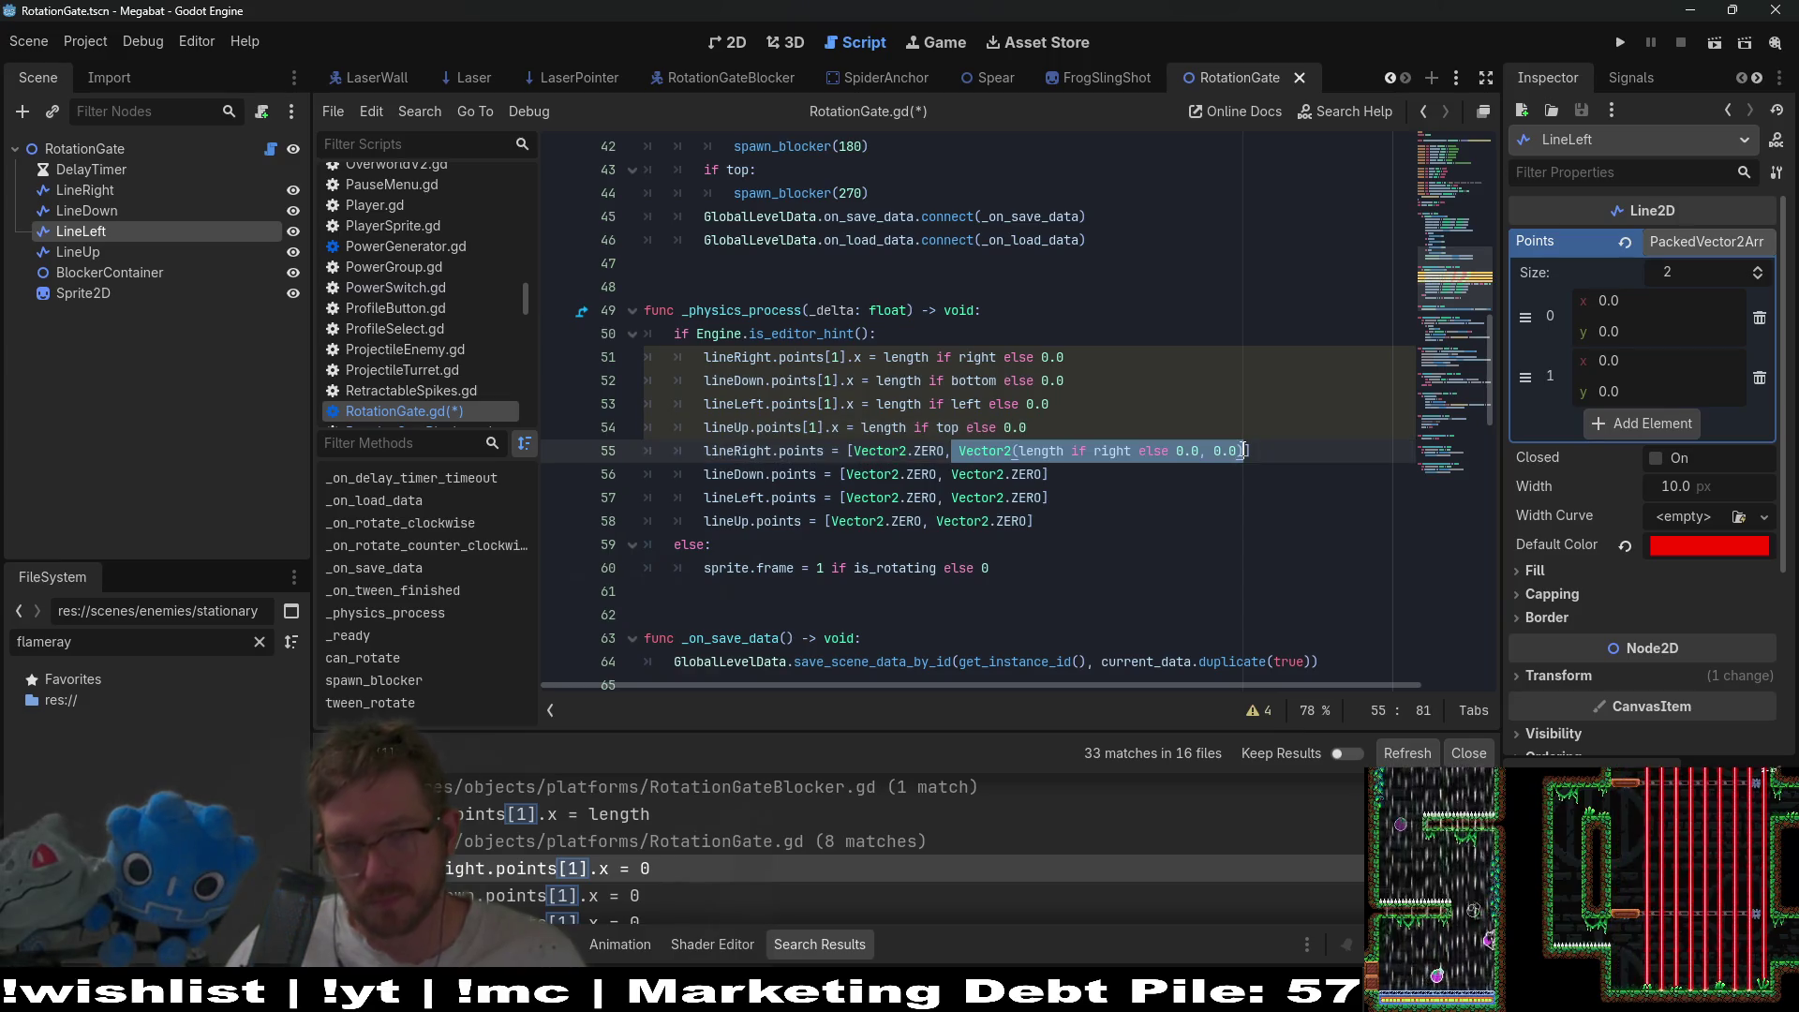
key("Down")
key("BackSpace")
key("BackSpace")
key("BackSpace")
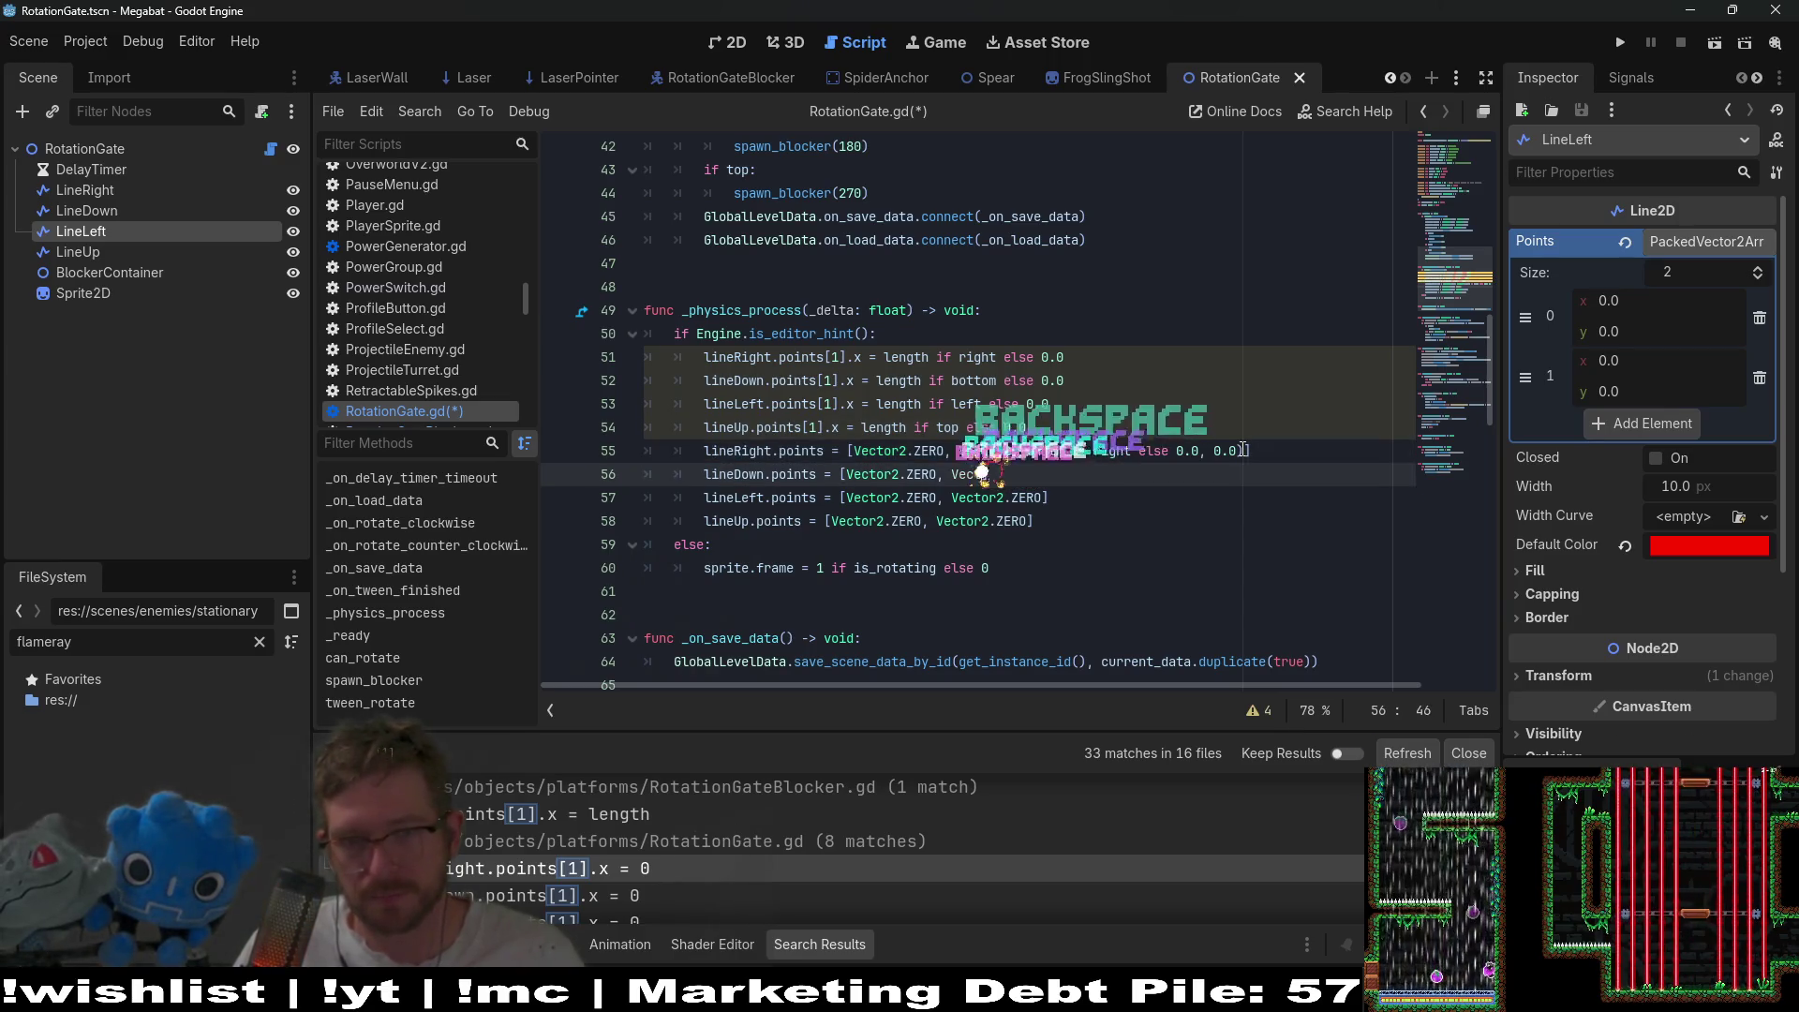
key("BackSpace")
key("BackSpace")
key("BackSpace")
key("ctrl+v")
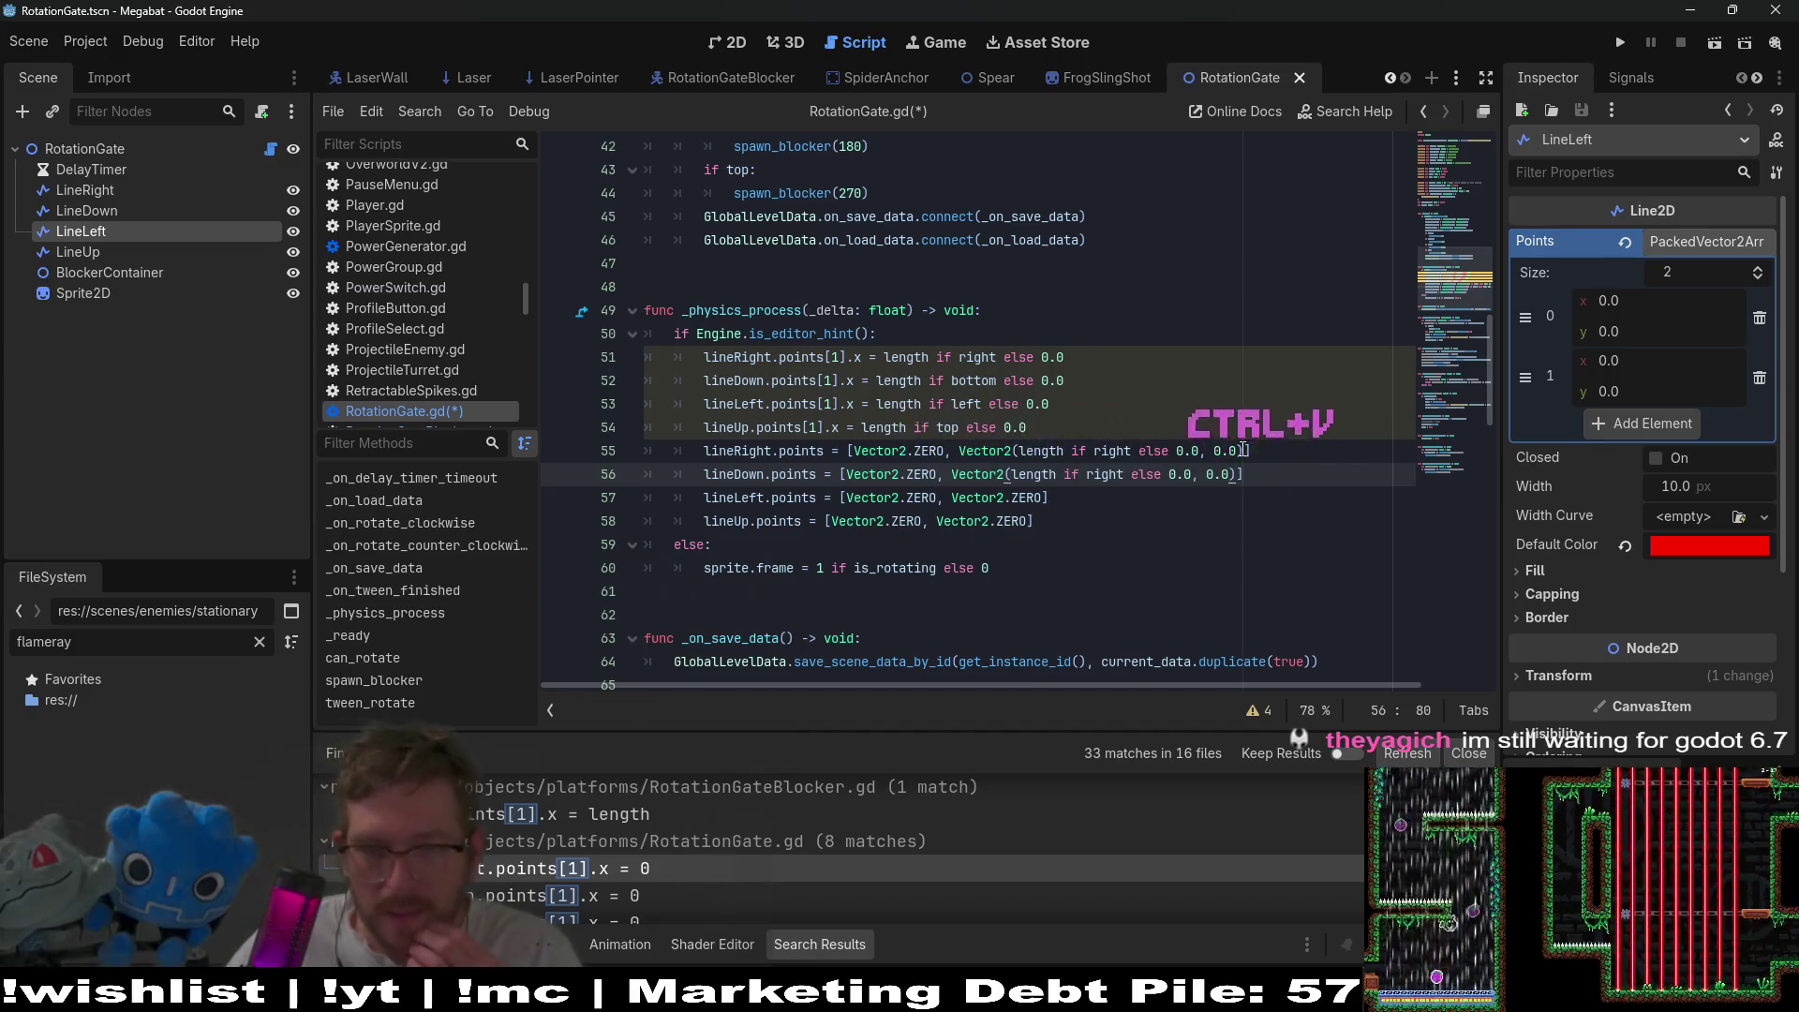
double_click(978, 383)
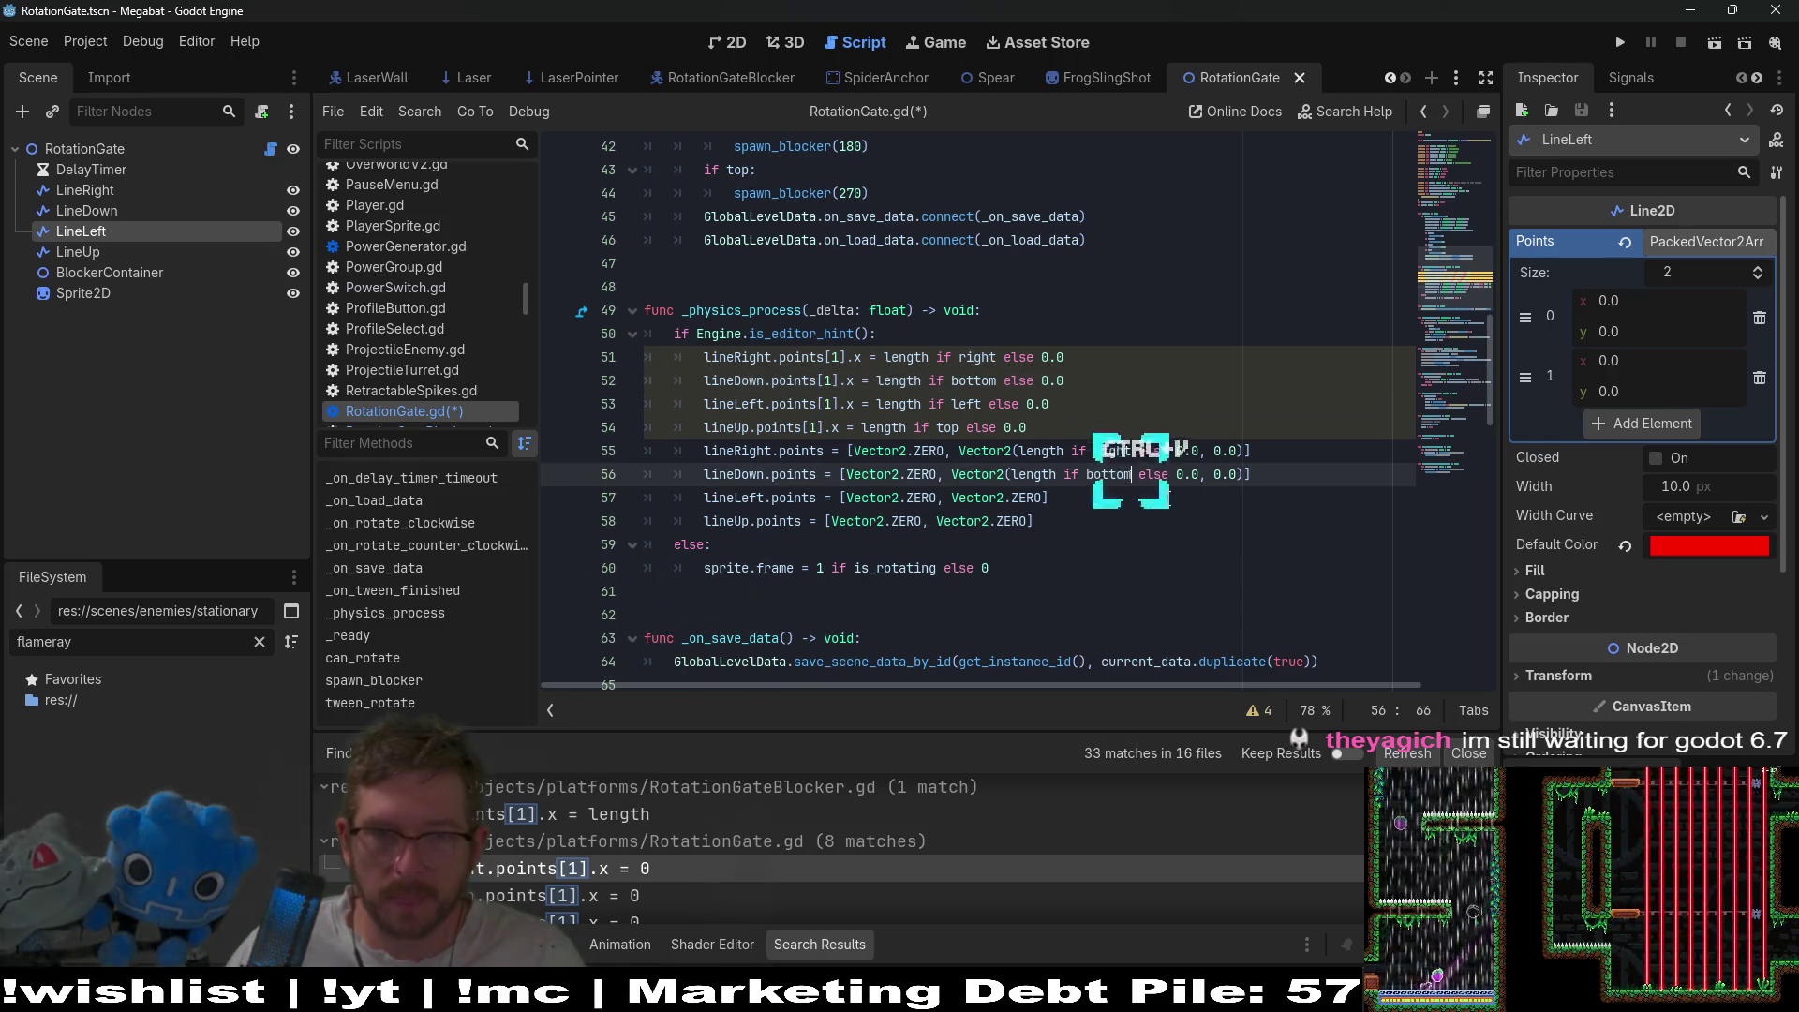
key("ctrl+v")
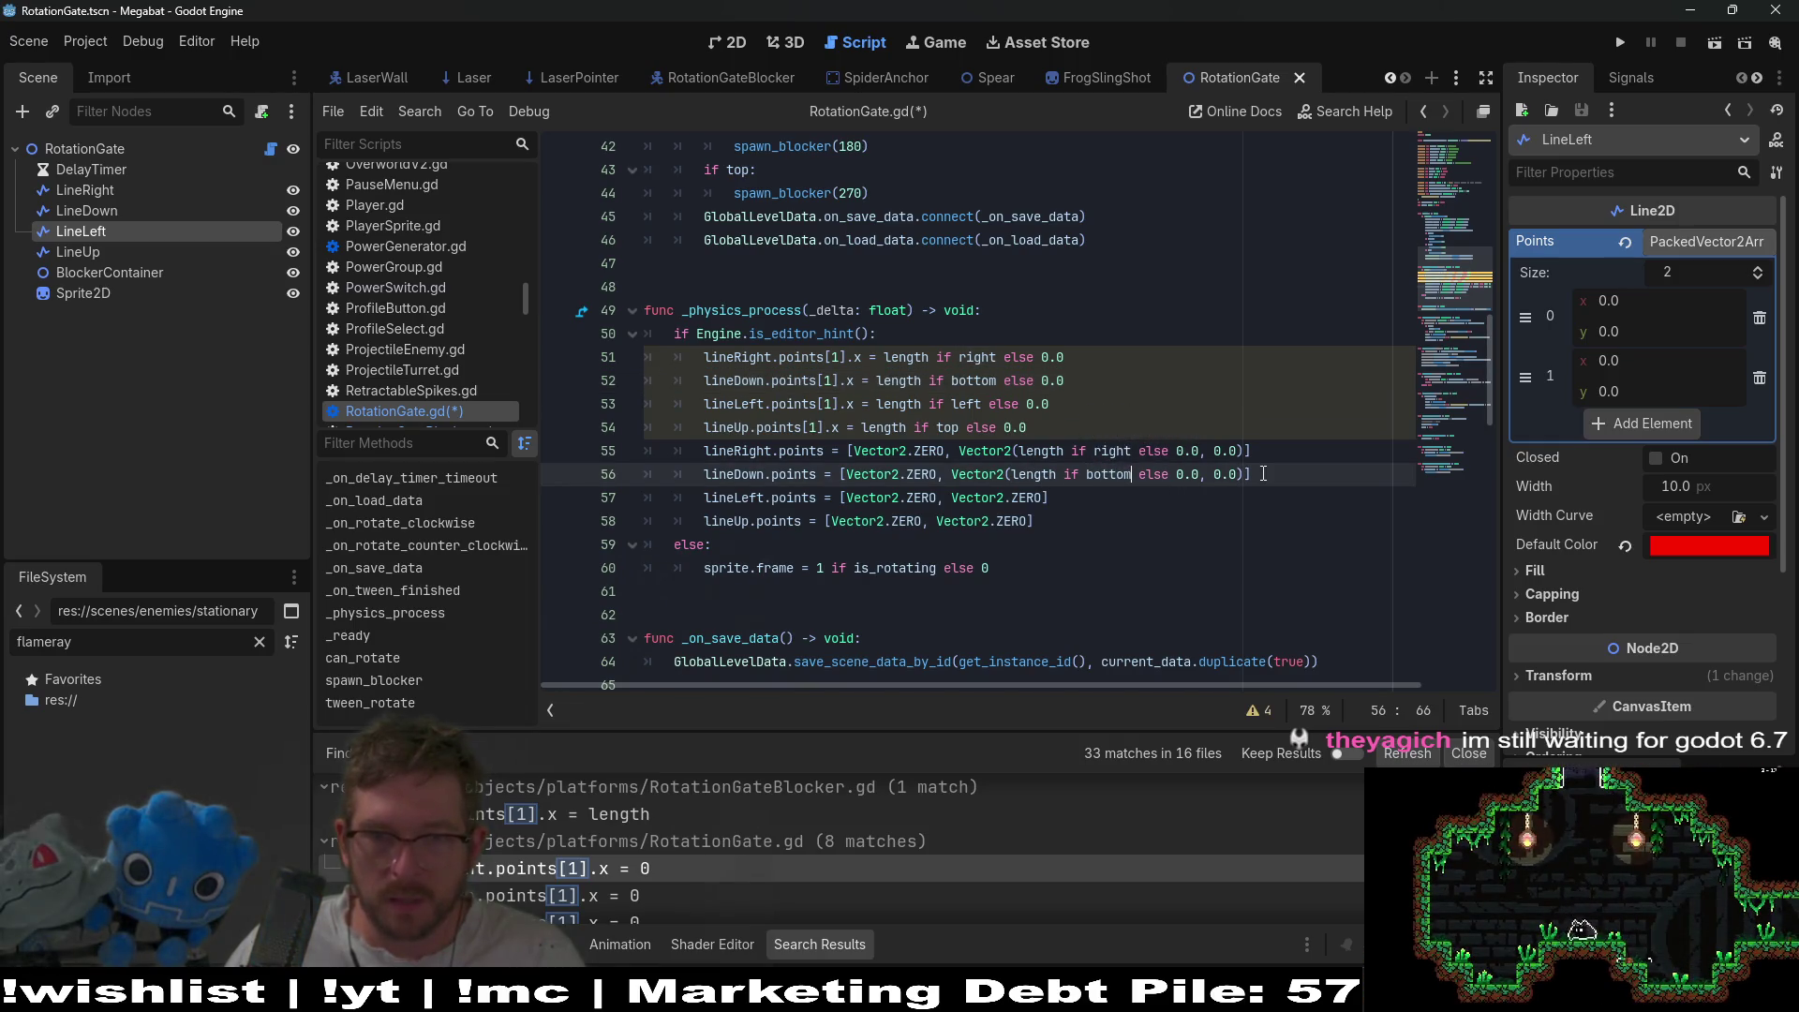
- Copy LineDown's points array over the zero-point arrays on the LineLeft and LineUp lines
left_click_drag(1251, 475, 845, 469)
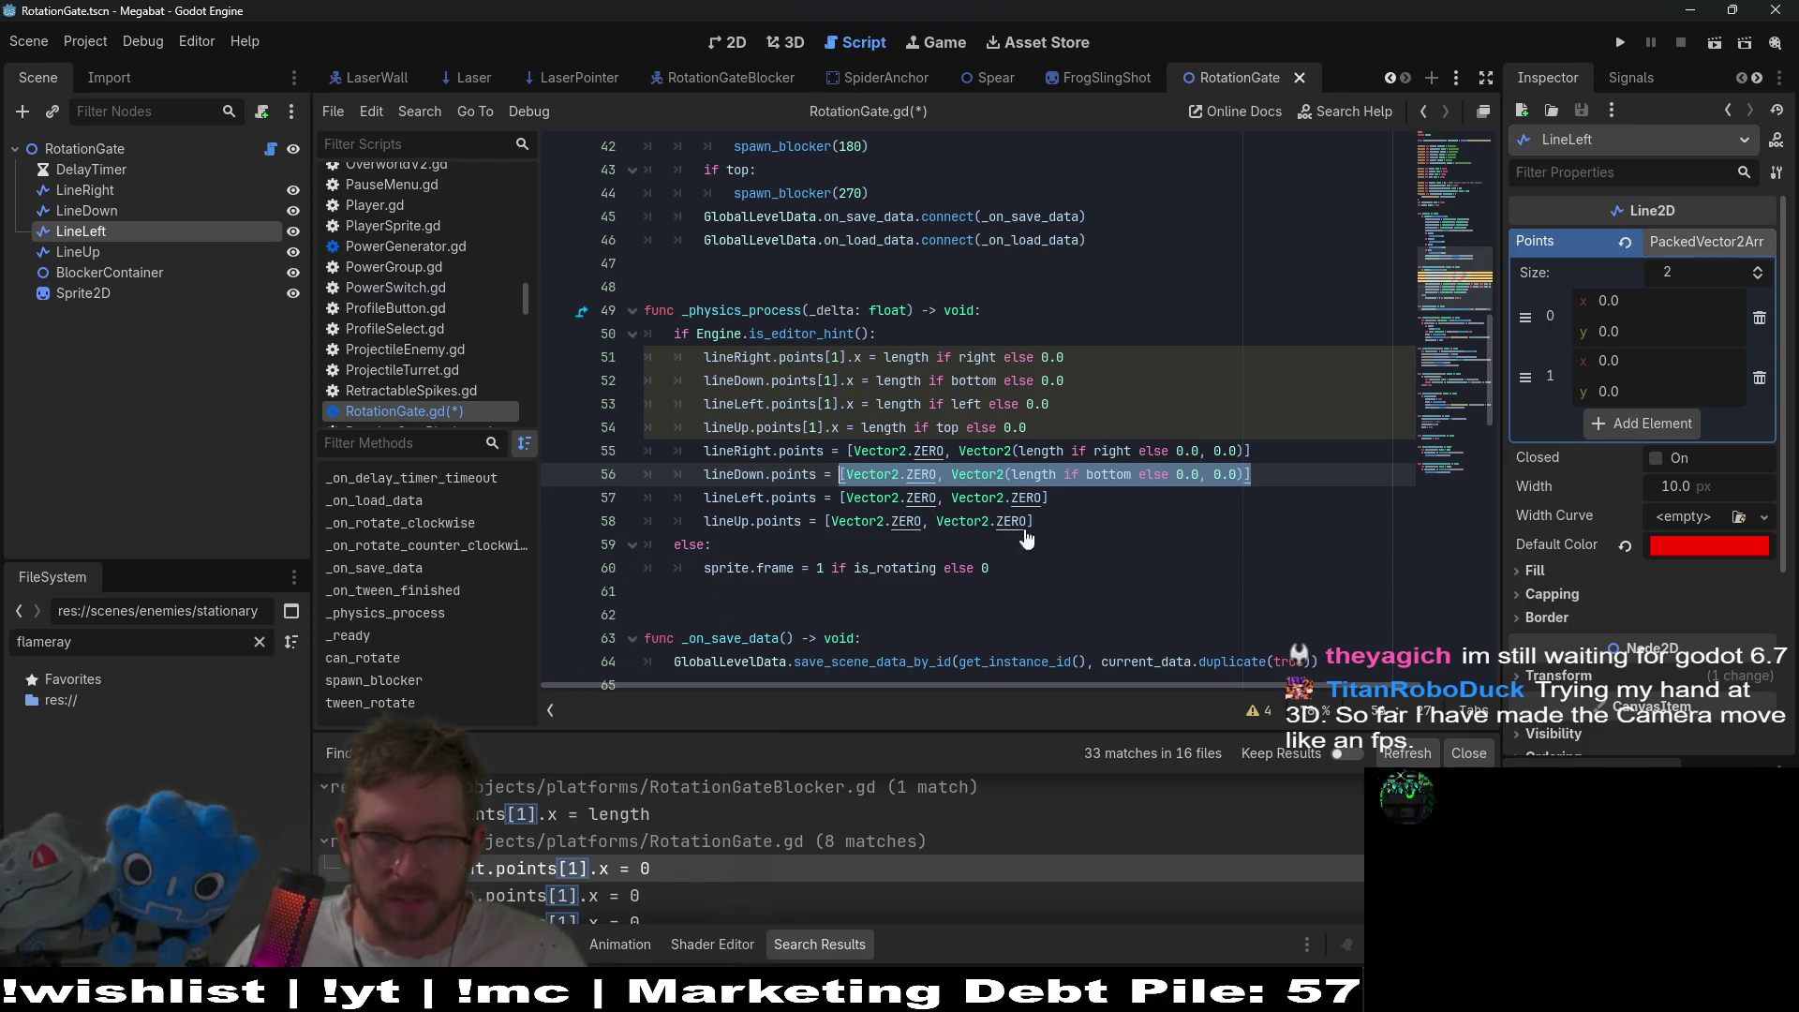
key("ctrl+c")
left_click_drag(1050, 498, 841, 497)
key("ctrl+v")
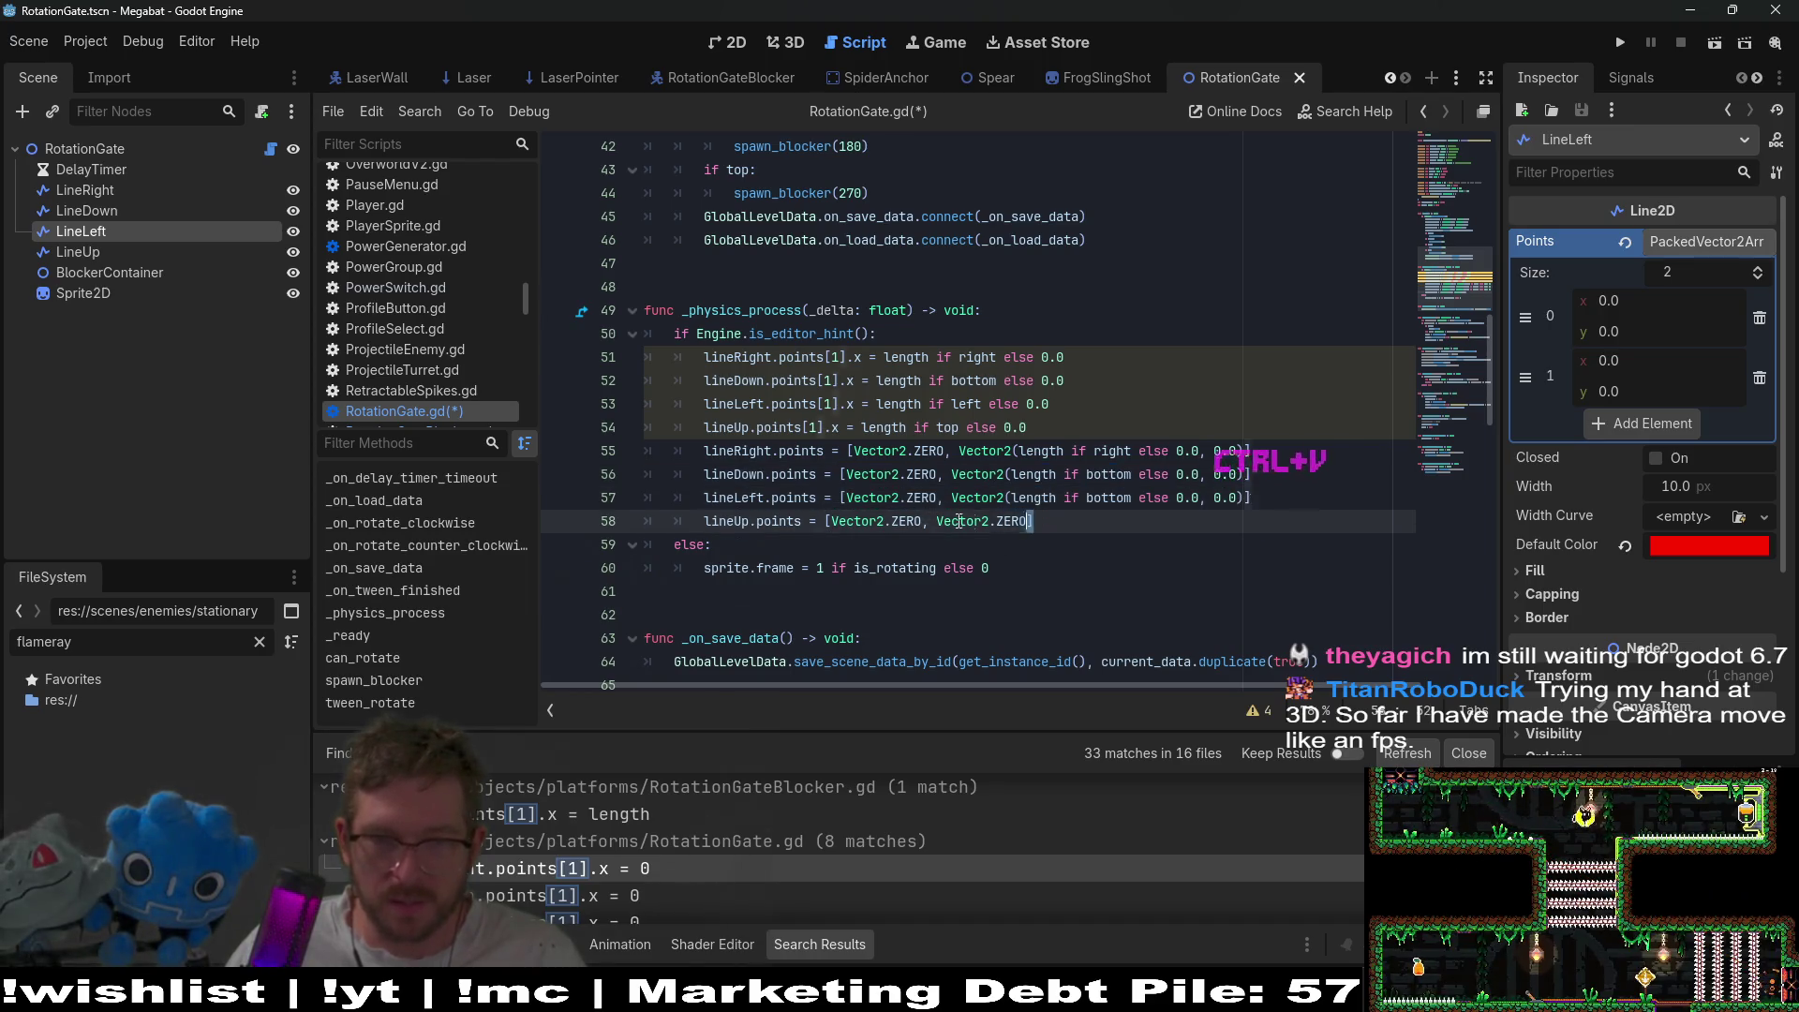
left_click_drag(972, 522, 811, 522)
key("ctrl+v")
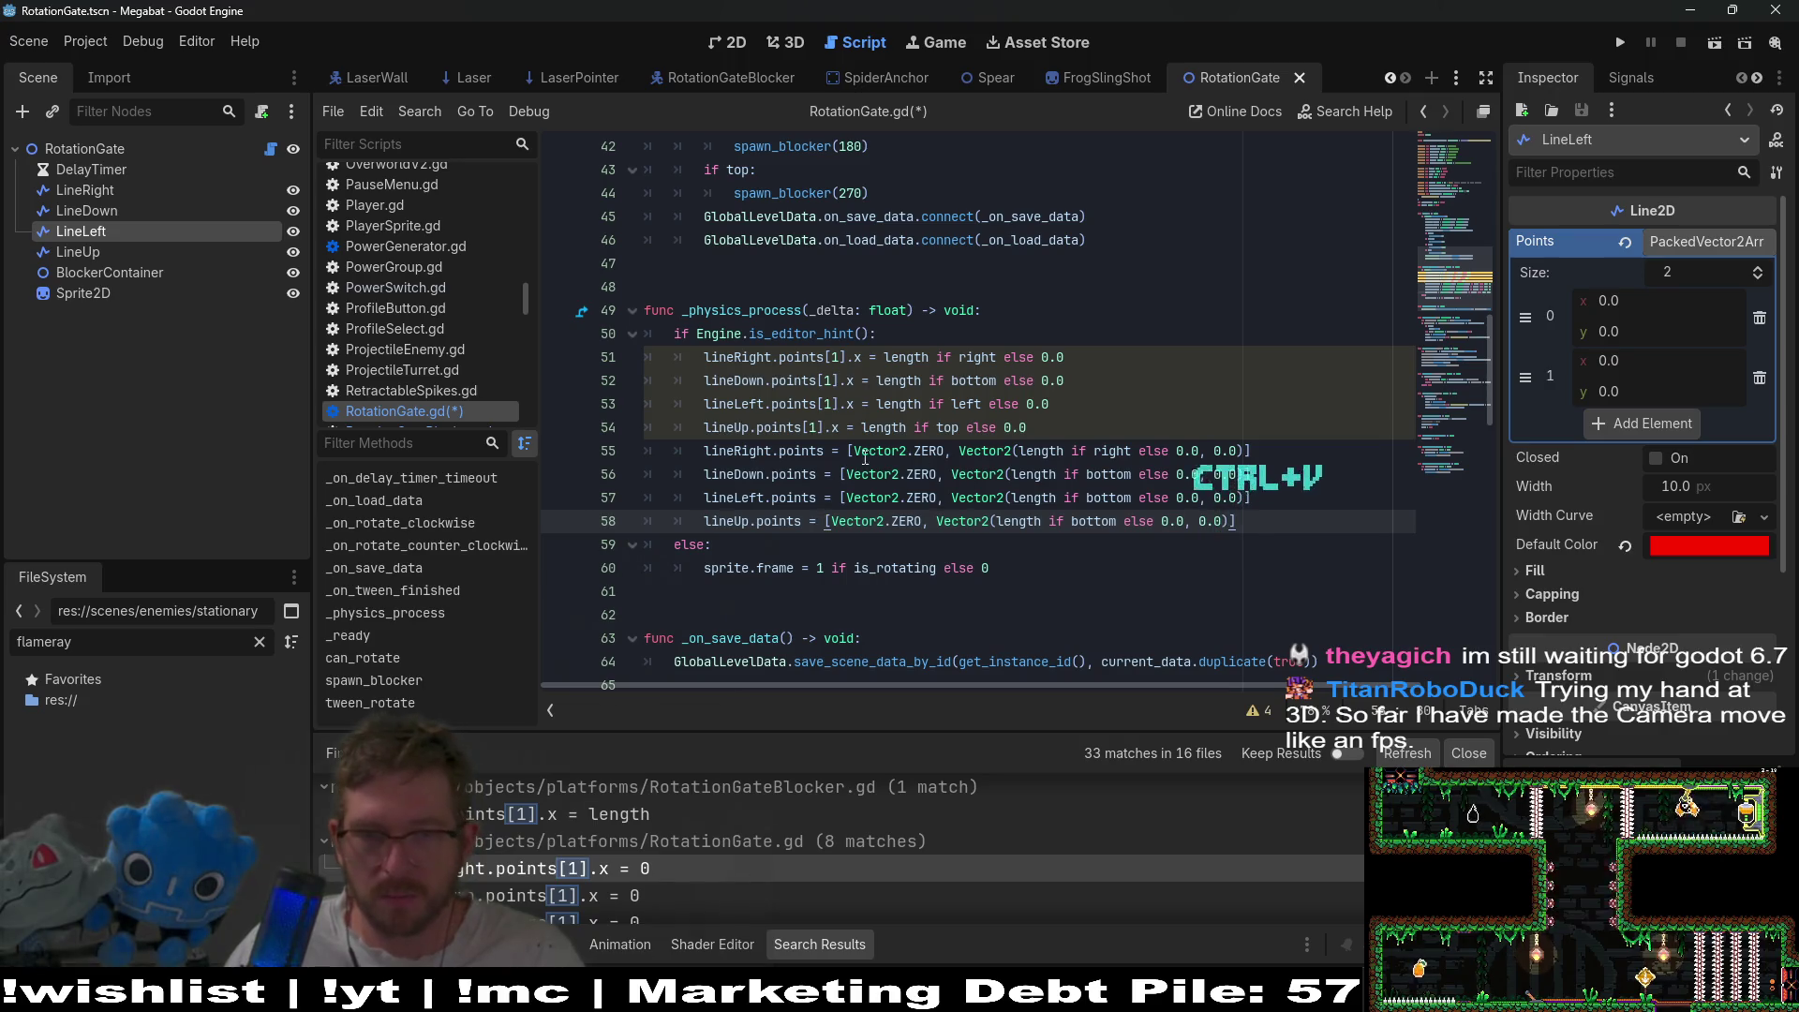
- Change the copied conditions to left for LineLeft and top for LineUp
left_click(970, 405)
double_click(970, 404)
key("ctrl+c")
double_click(1094, 499)
key("ctrl+v")
left_click(952, 431)
double_click(952, 428)
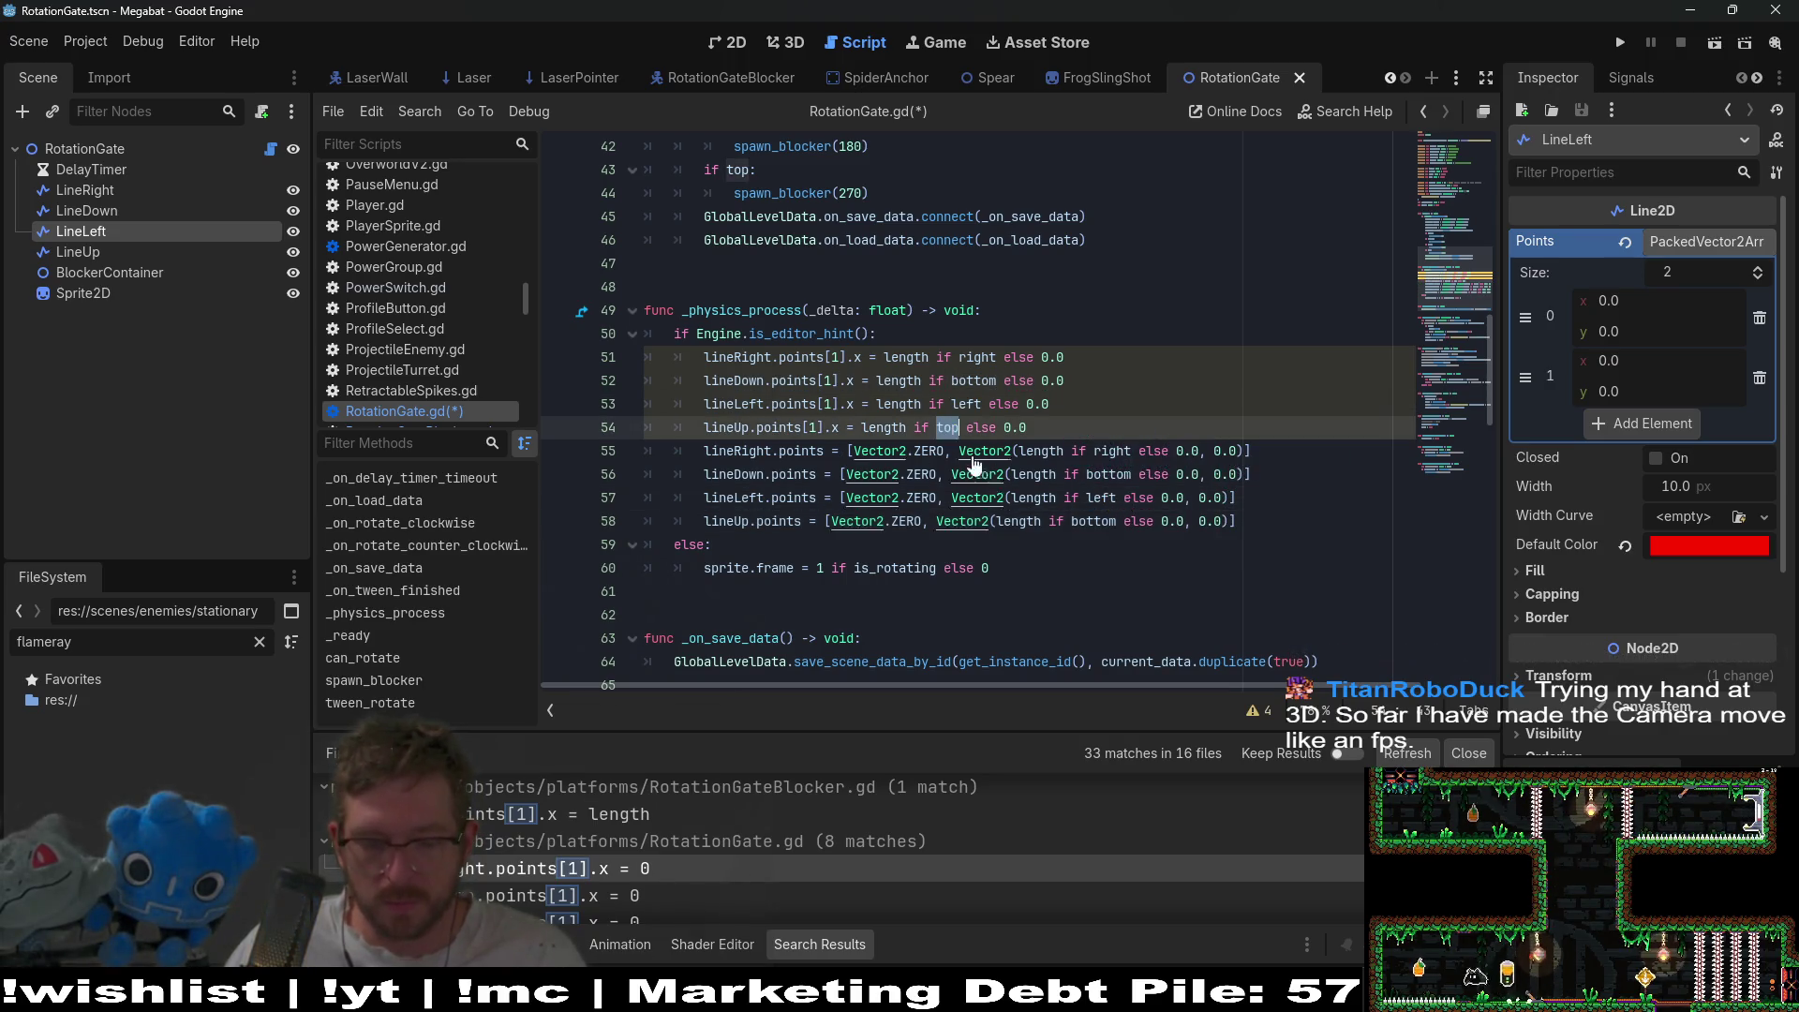
left_click(1092, 521)
key("ctrl+v")
left_click_drag(1031, 428, 1039, 336)
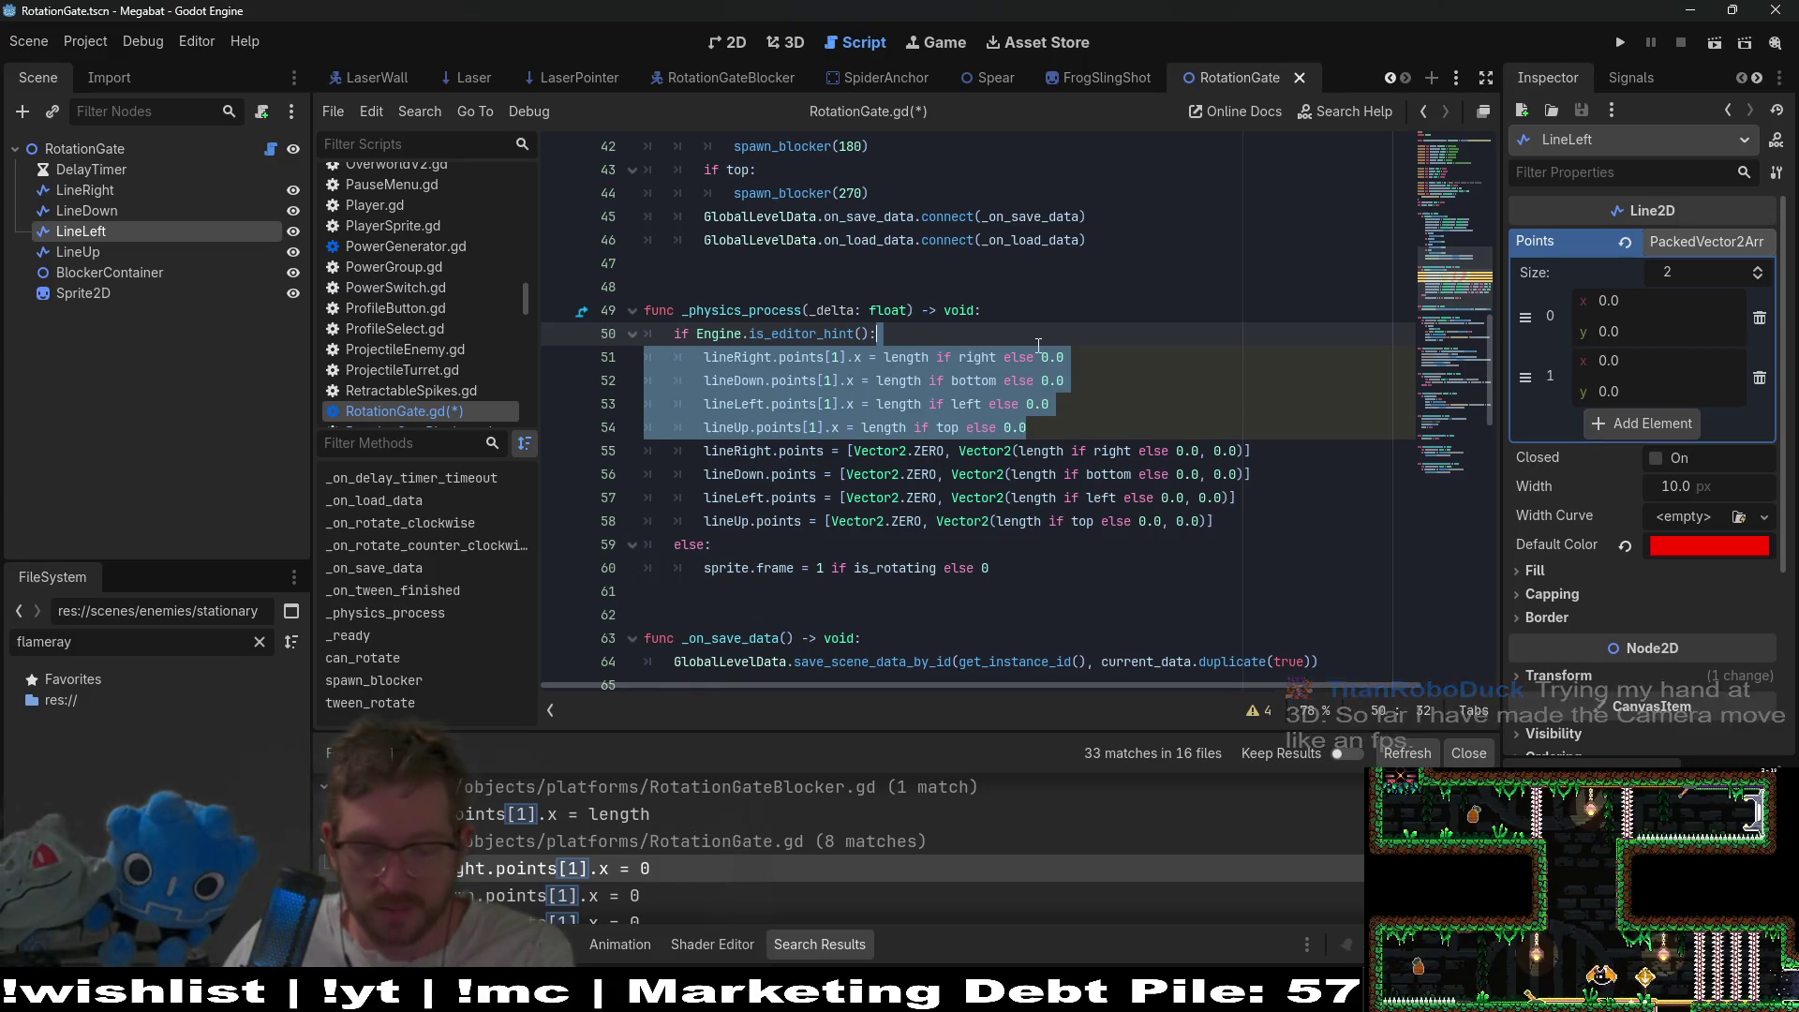
- Delete the four points[1].x lines, save RotationGate.gd, and revert the sprite.frame 0.0 edit
key("BackSpace")
key("ctrl+s")
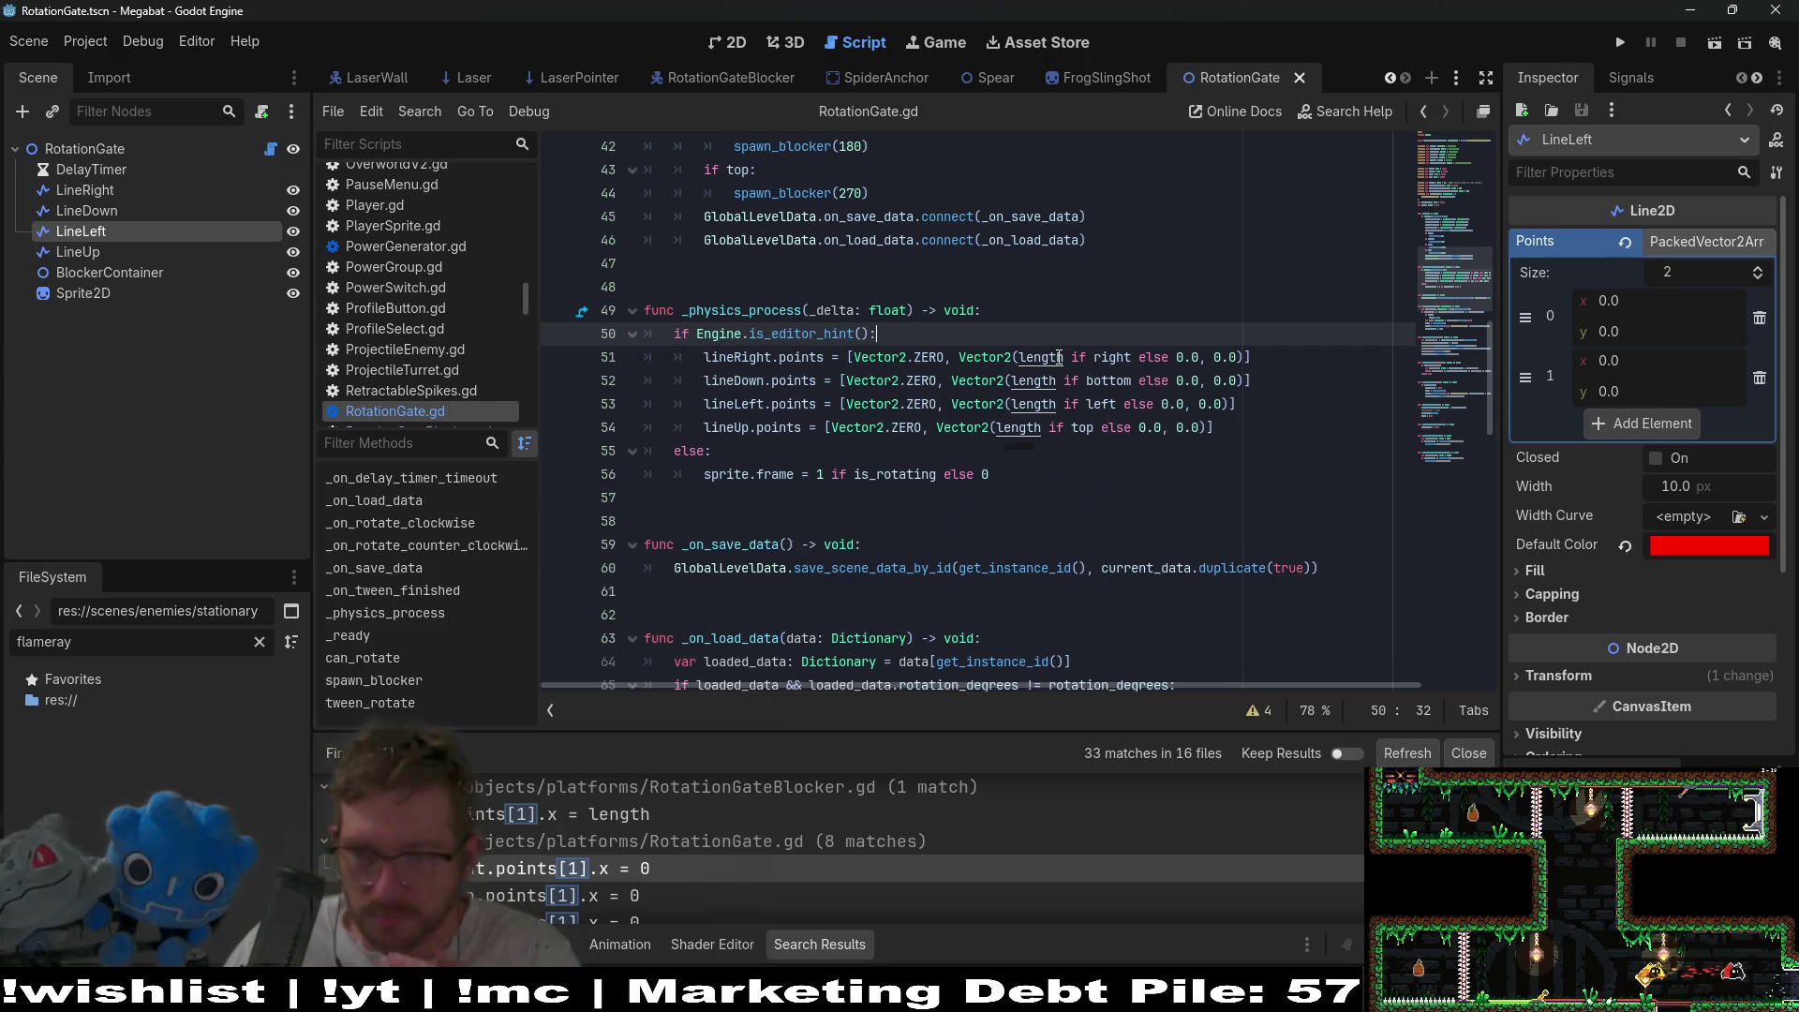
mouse_move(975, 375)
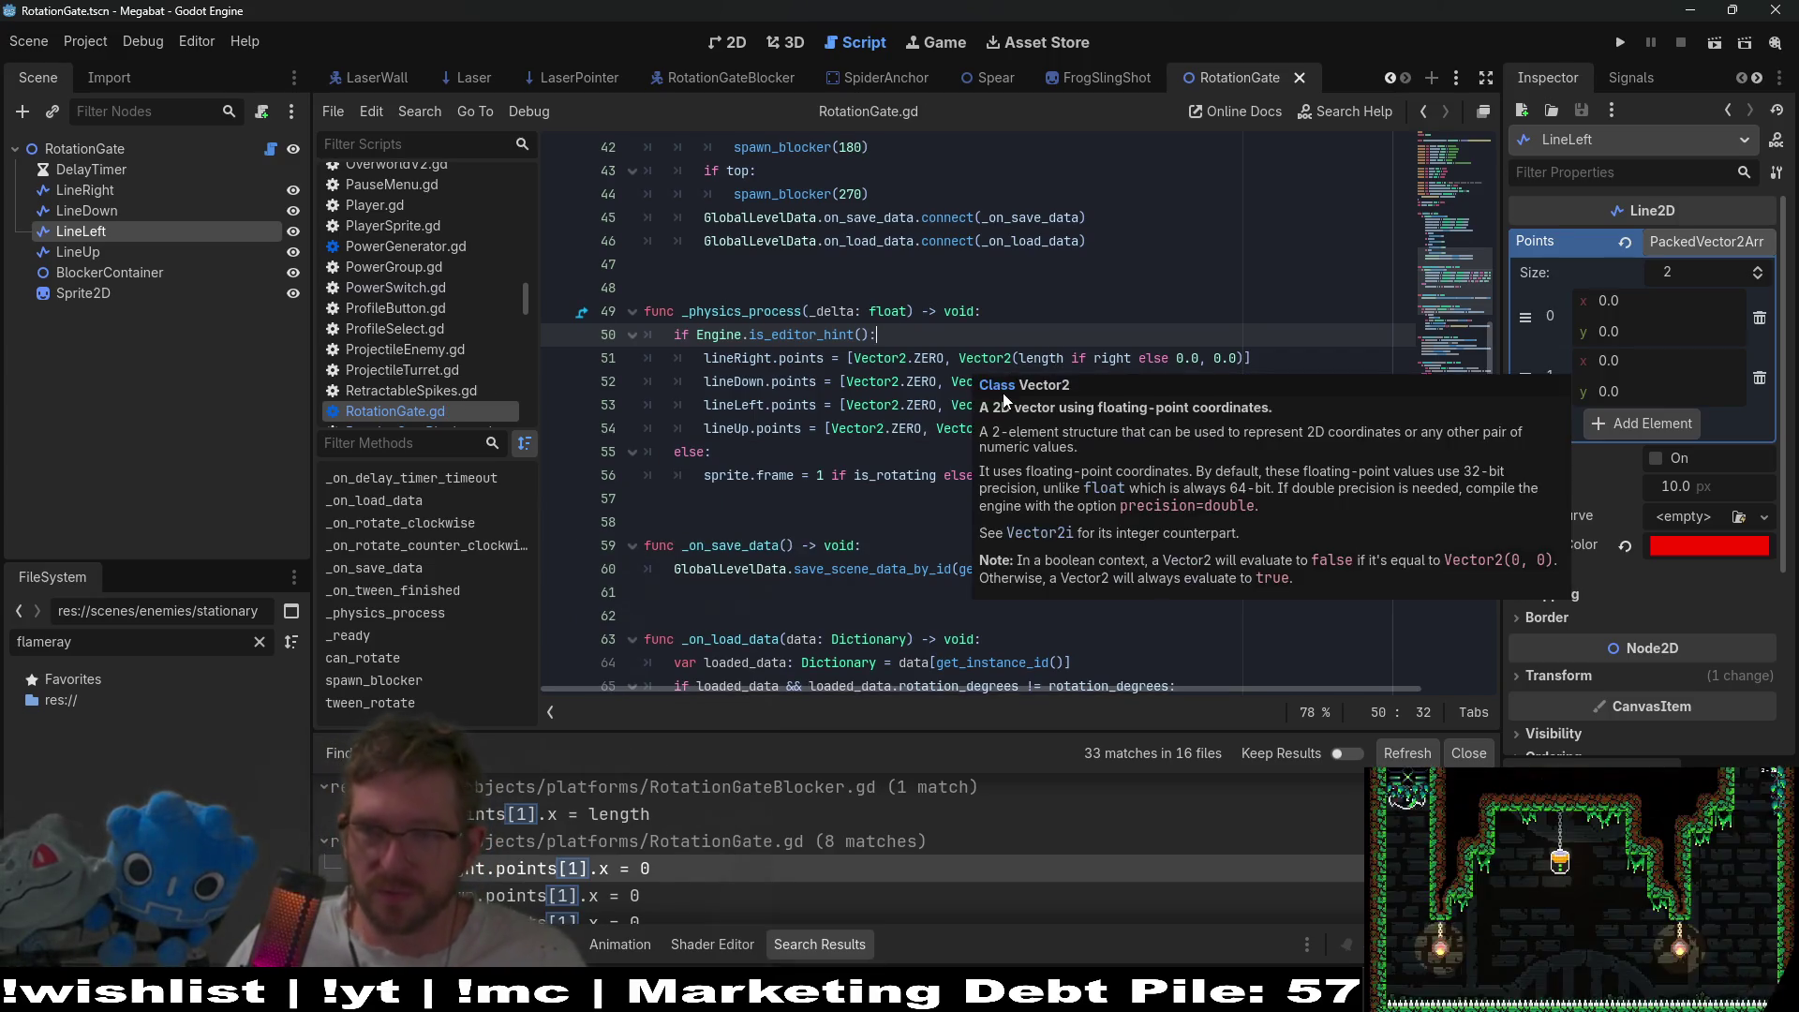
left_click(1246, 290)
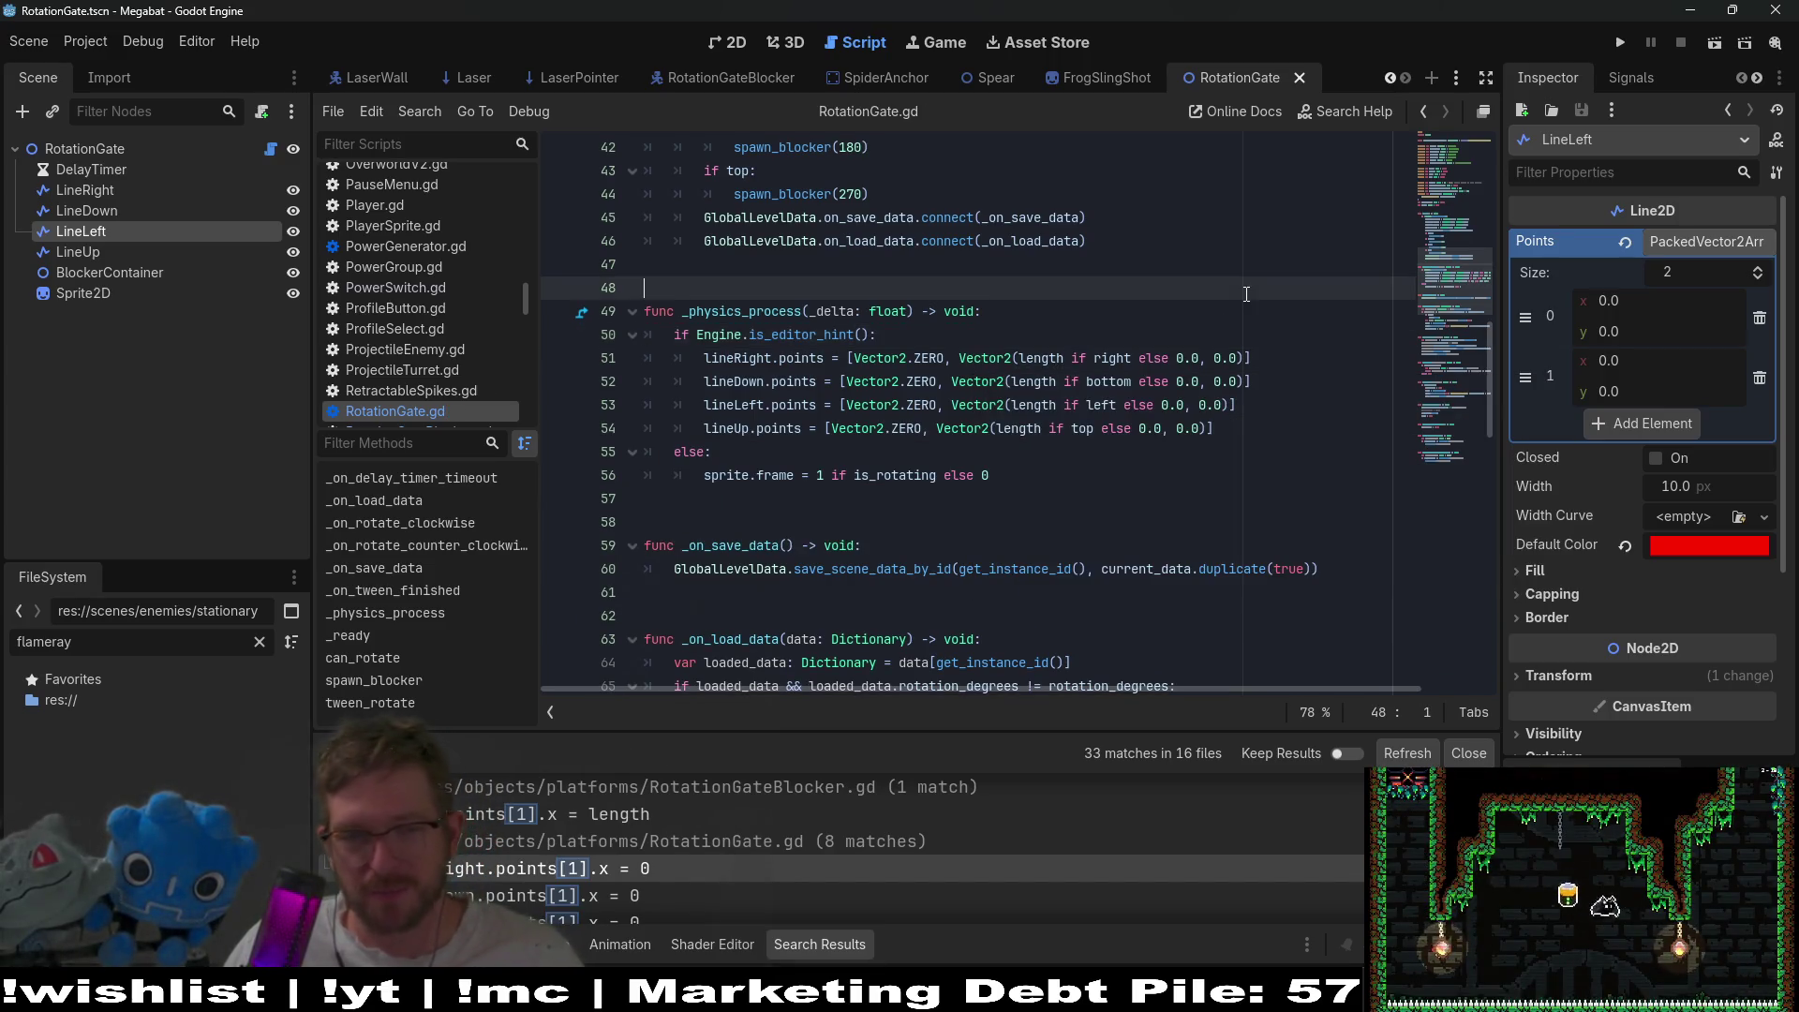
left_click(1073, 478)
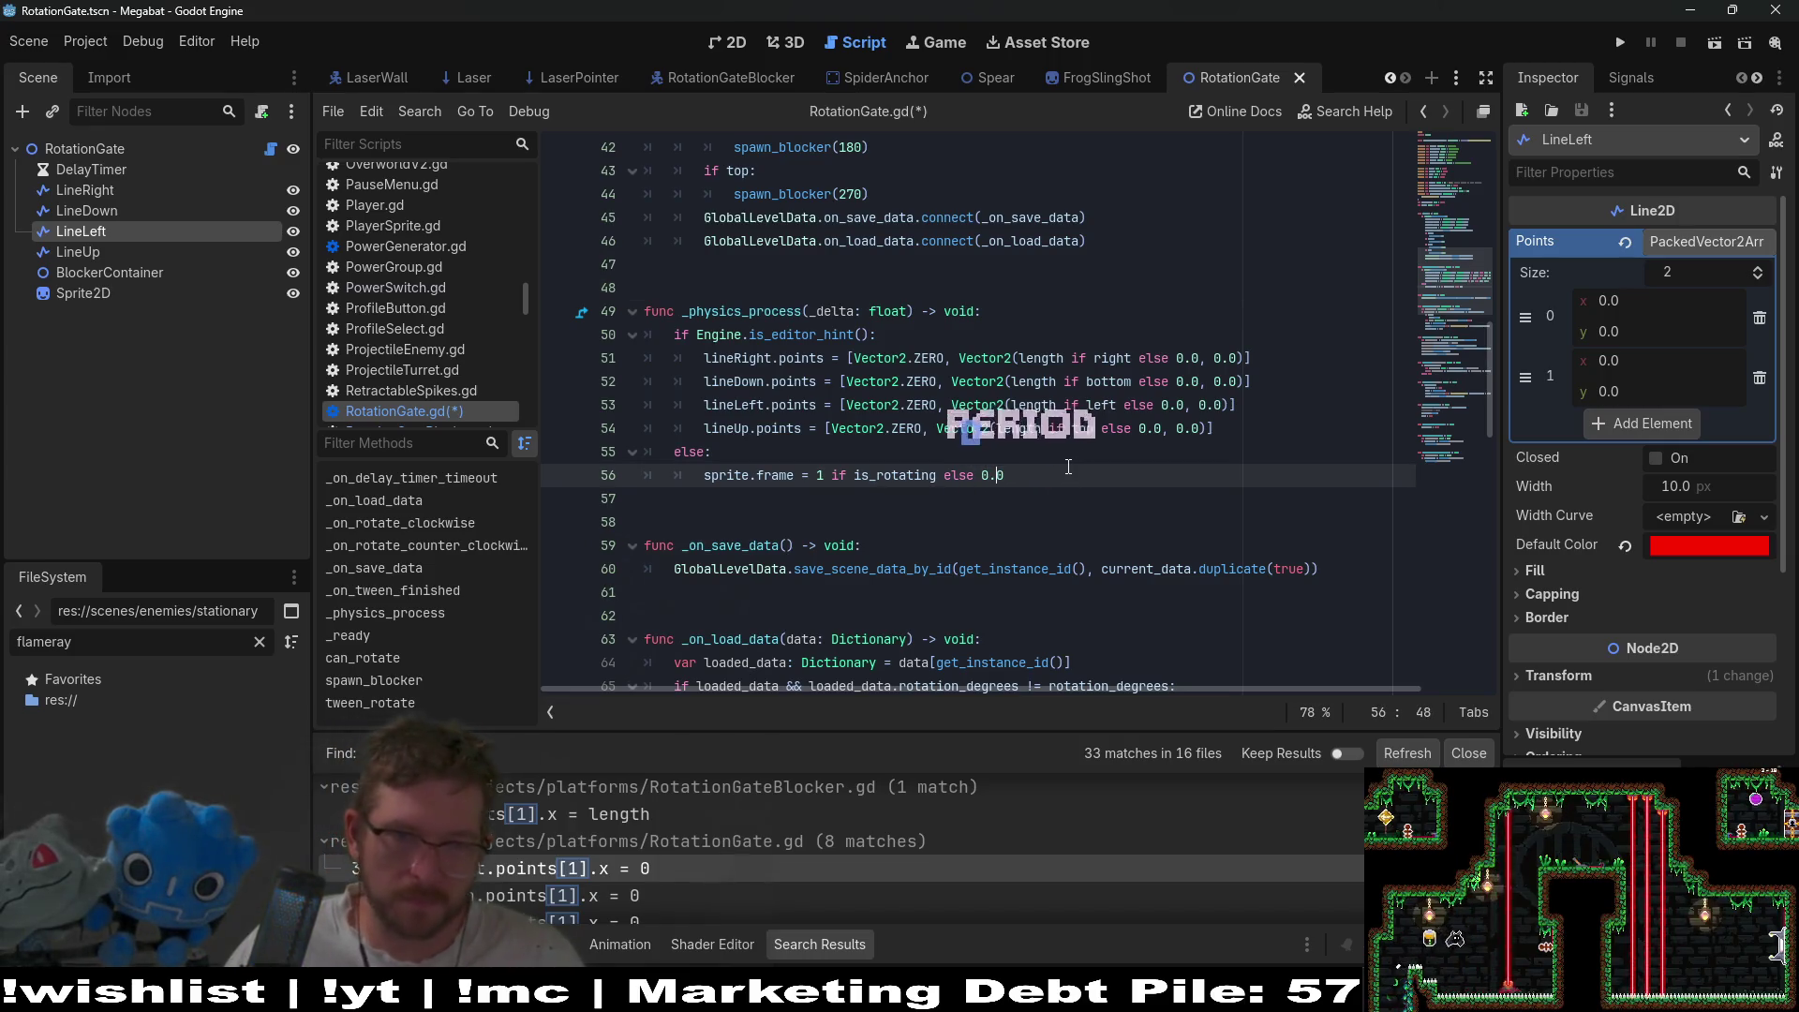
key("ctrl+Left")
key("ctrl+Left")
key("ctrl+Left")
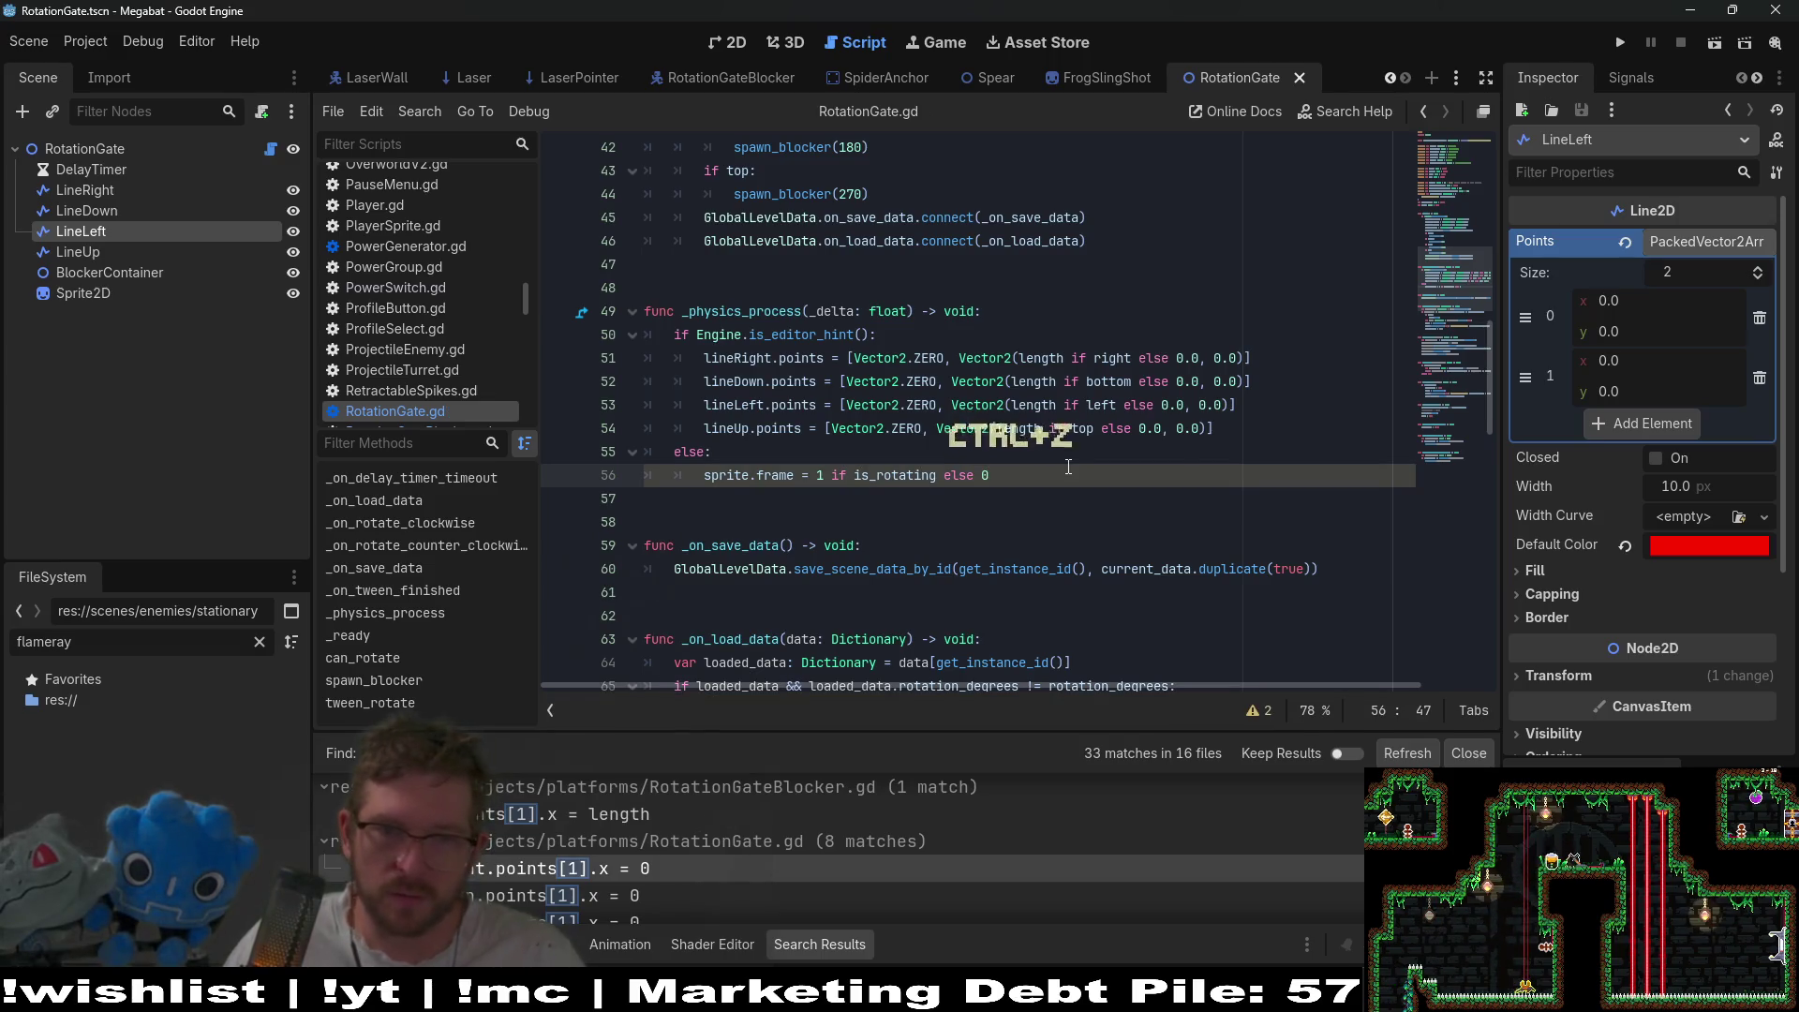
key("ctrl+z")
scroll(1207, 447, "down", 2)
scroll(1206, 447, "down", 2)
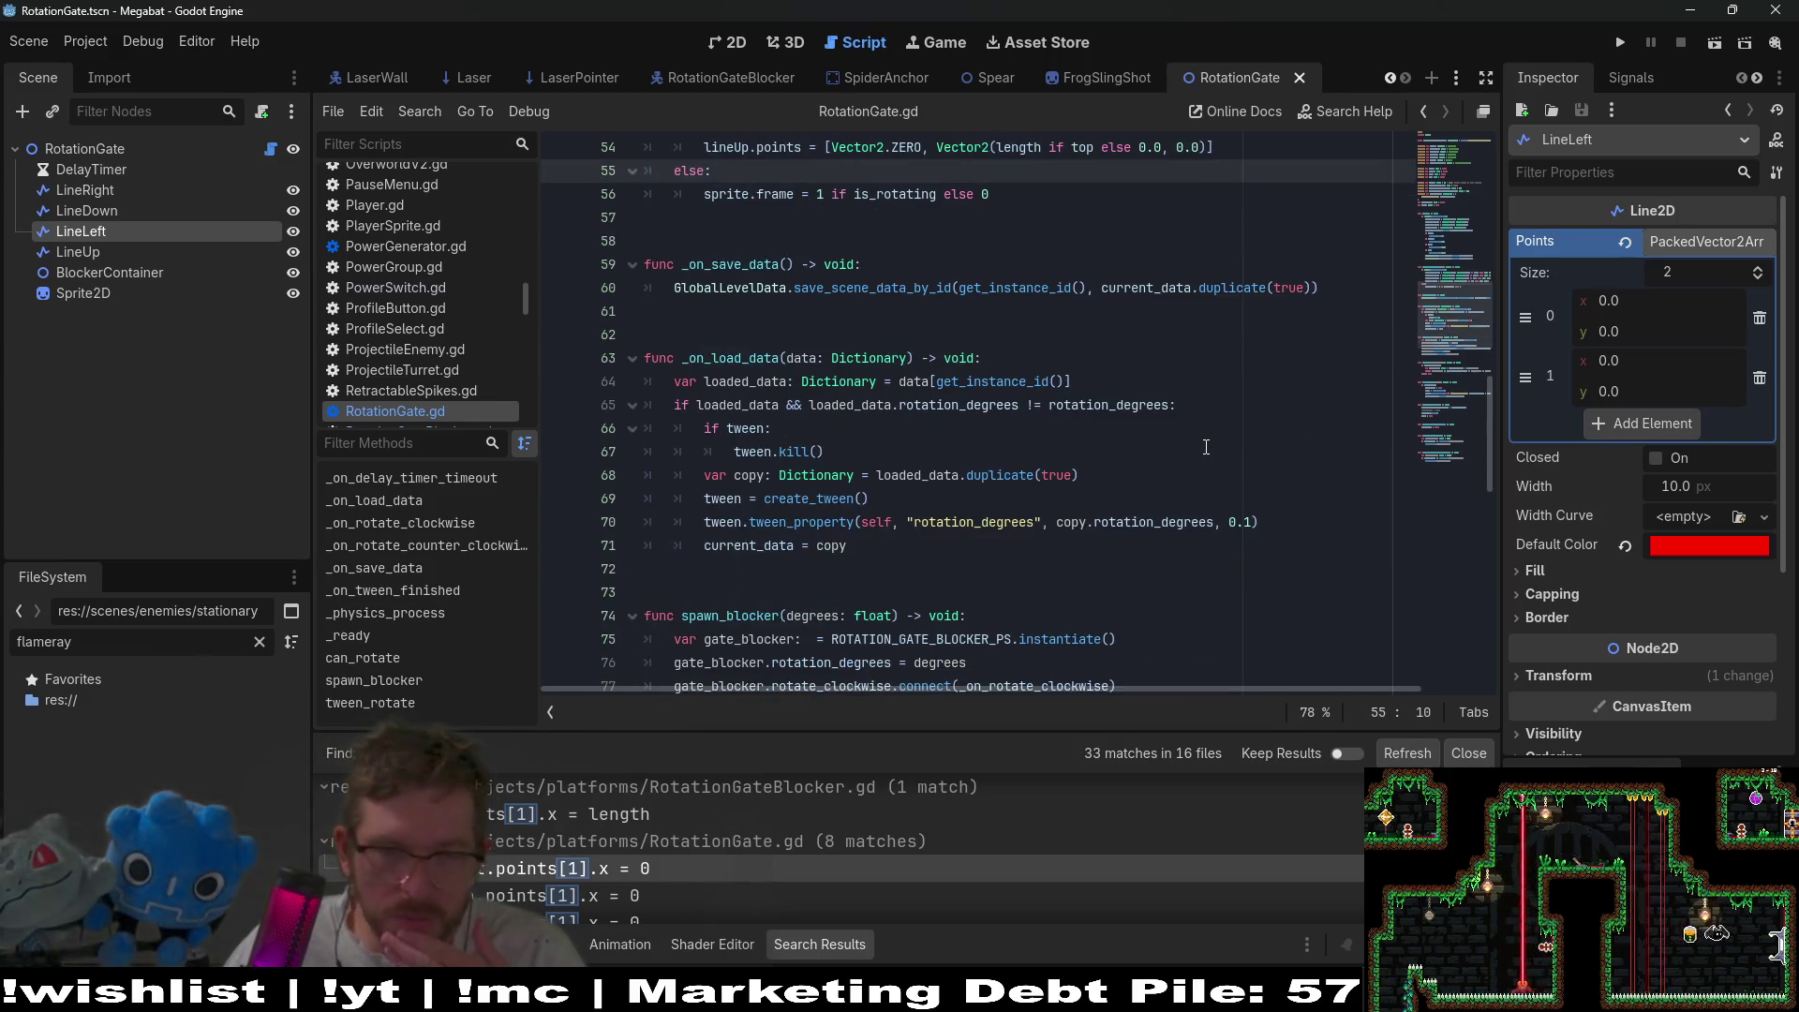
scroll(786, 845, "down", 4)
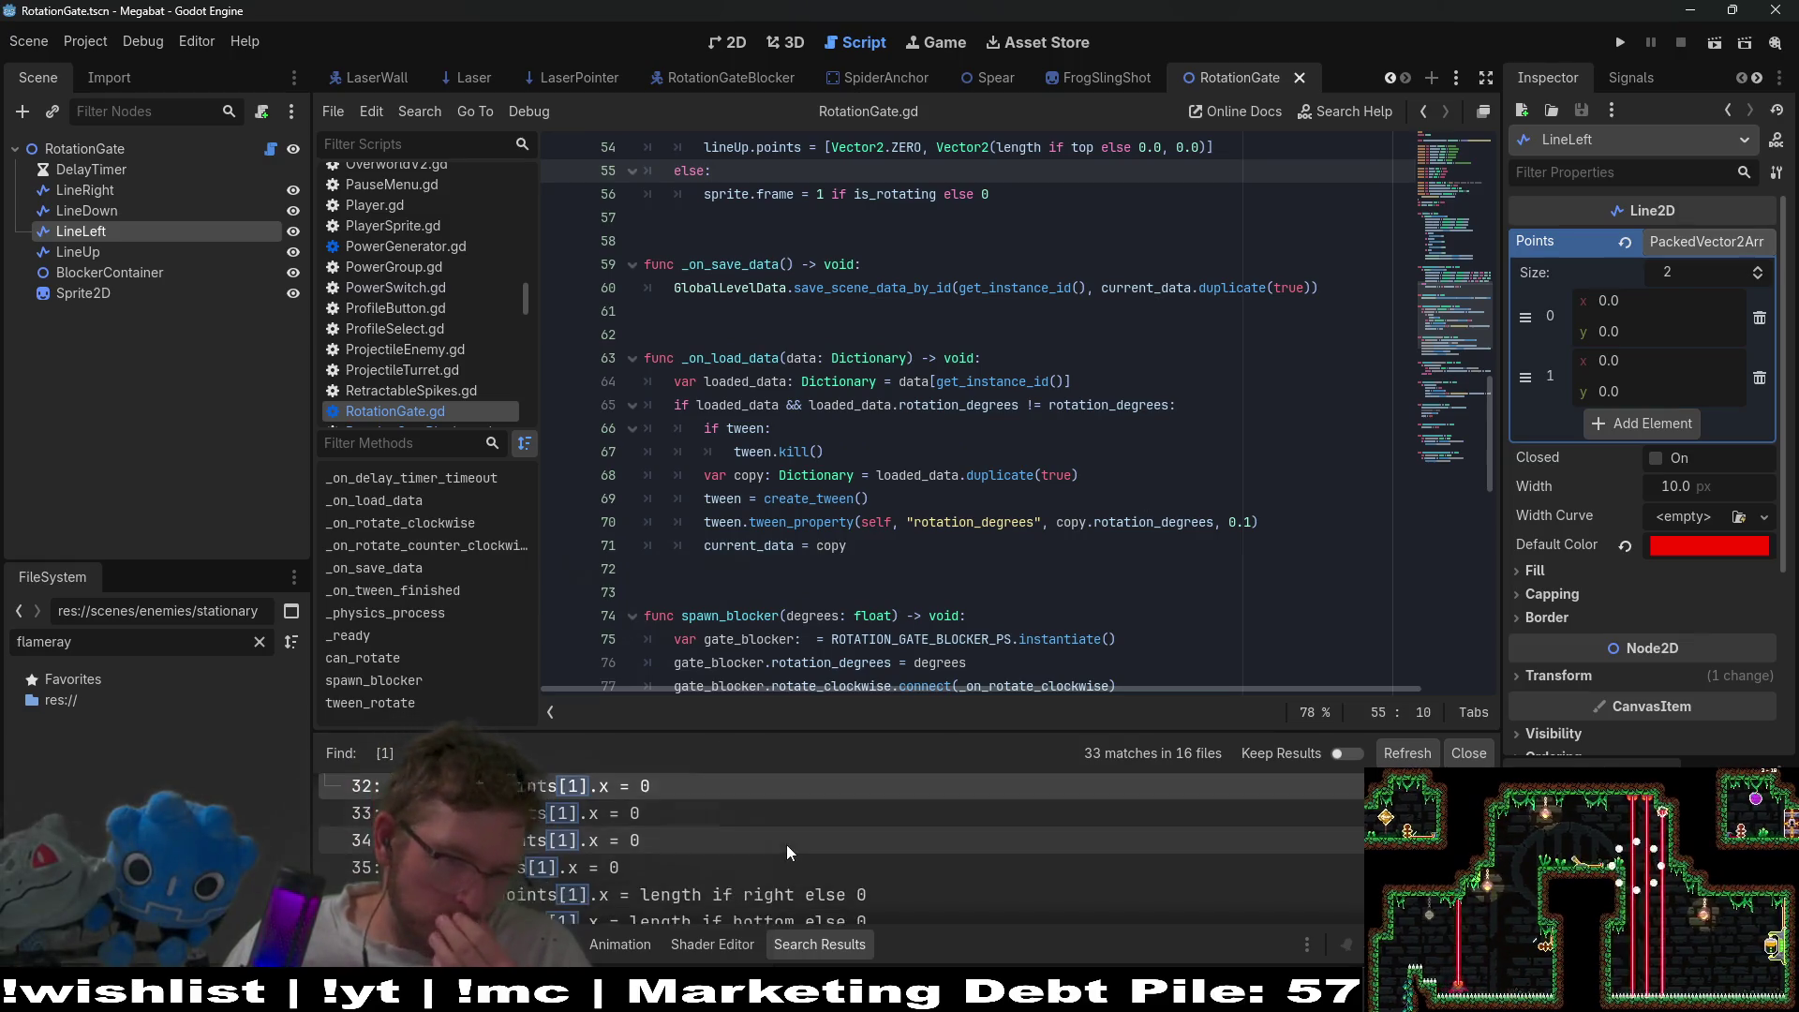
left_click(781, 846)
scroll(780, 841, "down", 2)
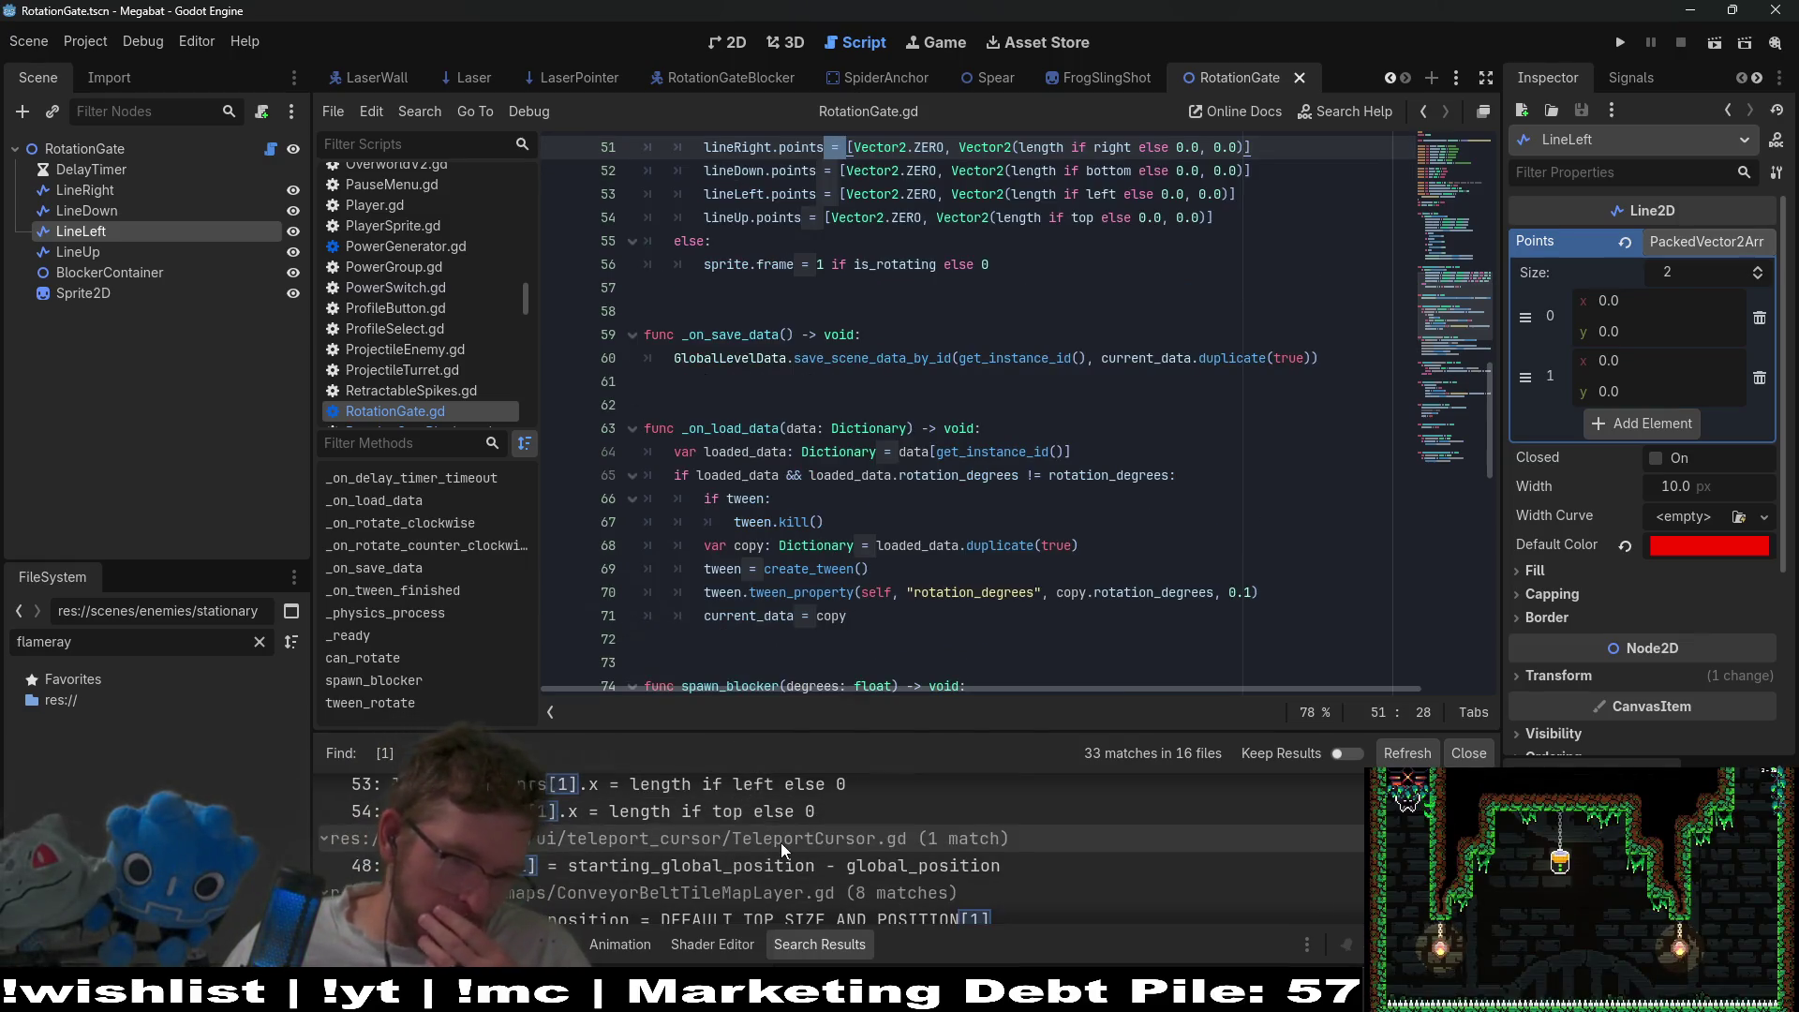
scroll(780, 842, "down", 1)
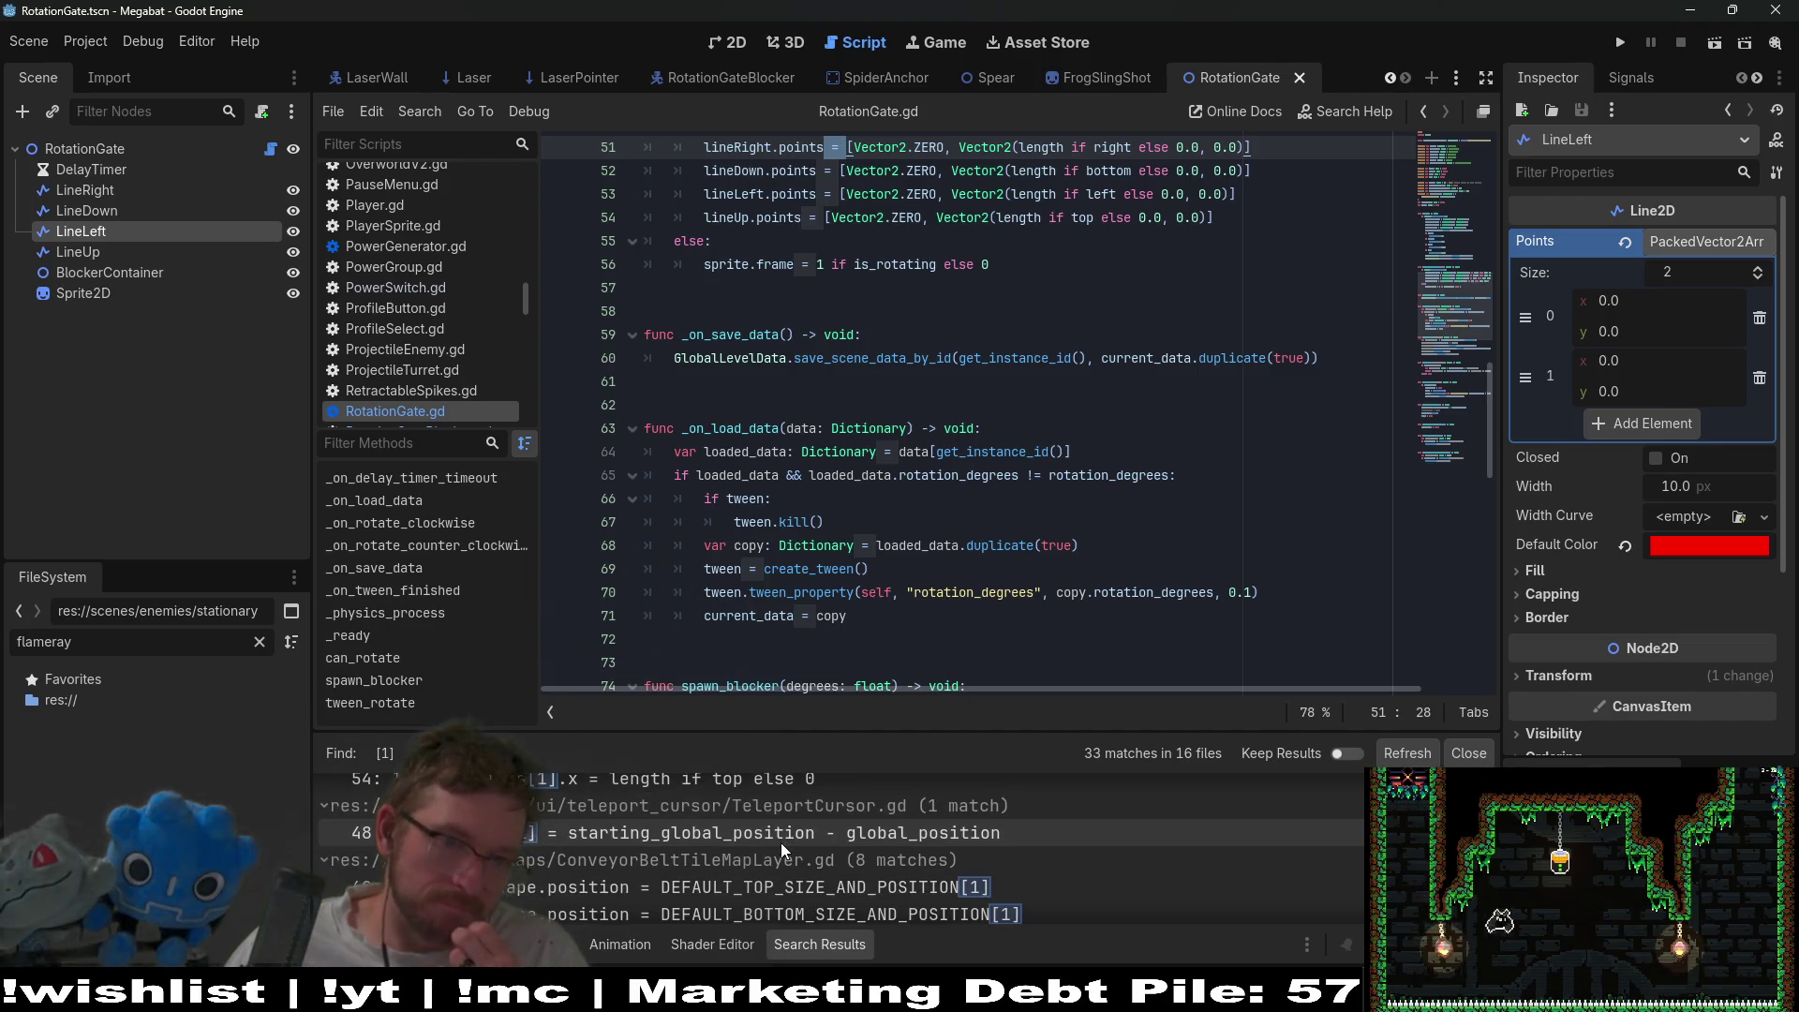
scroll(646, 827, "up", 1)
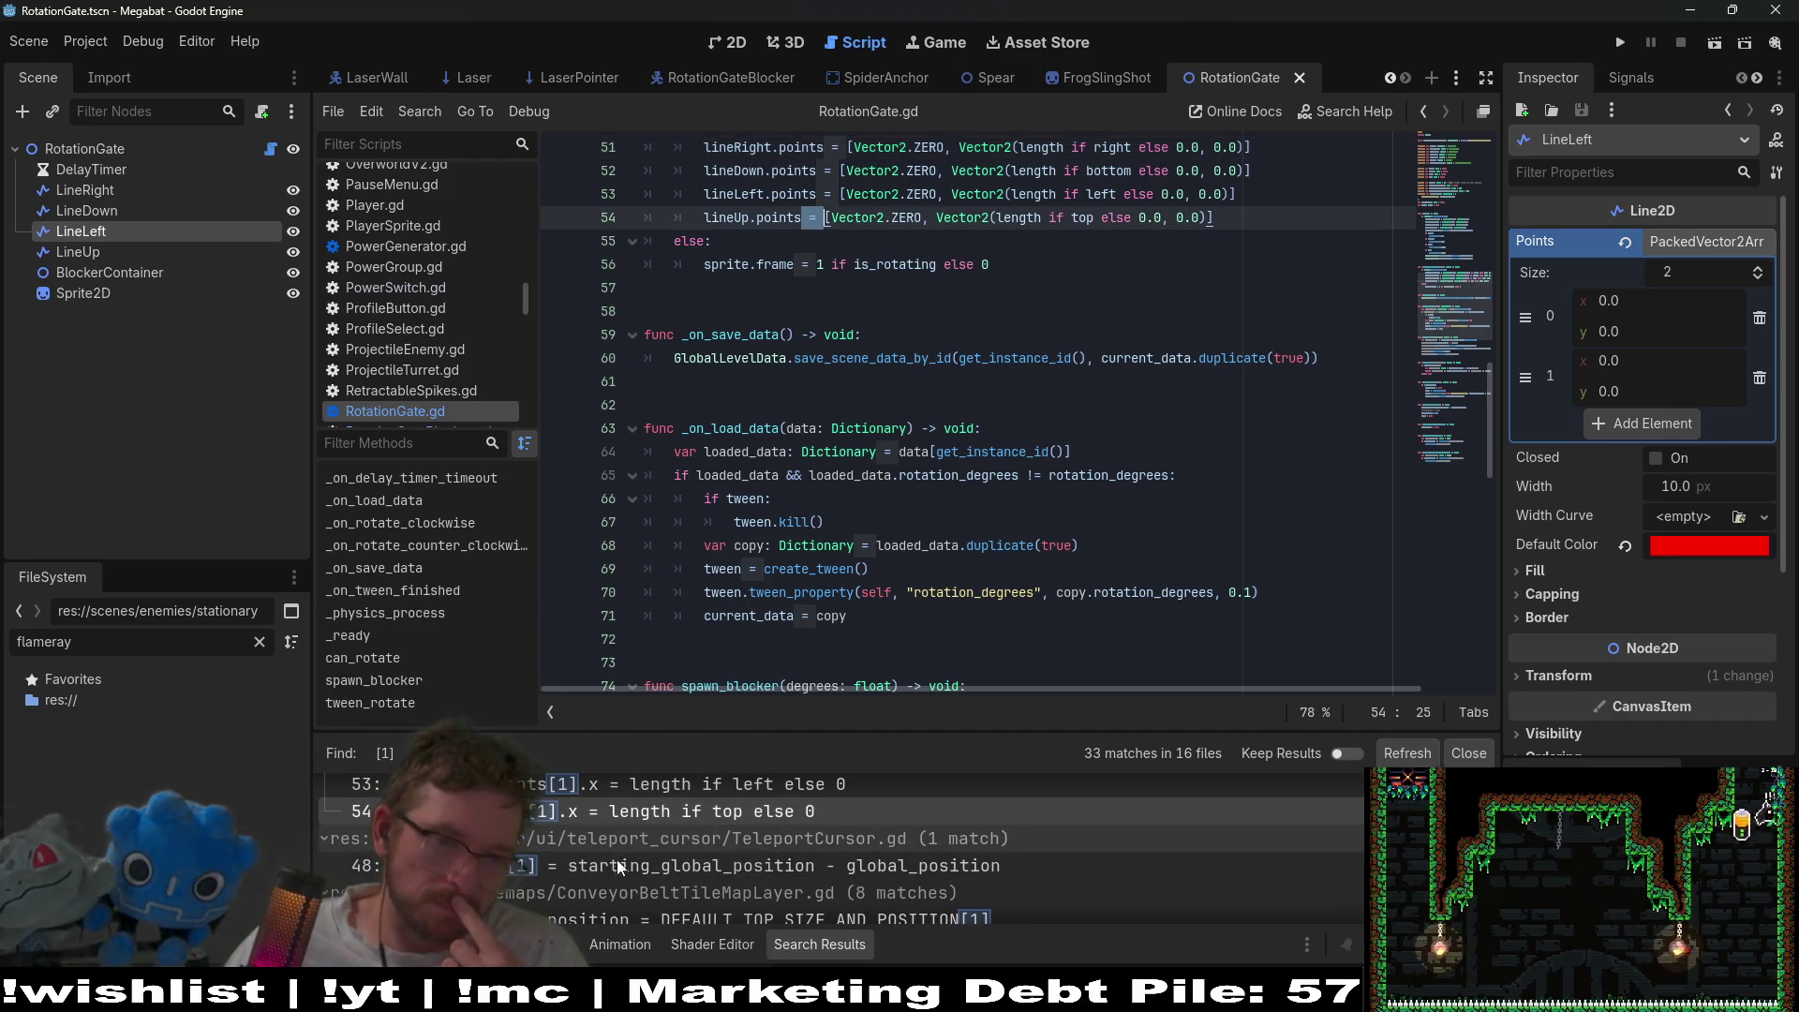
left_click(611, 864)
scroll(825, 394, "up", 3)
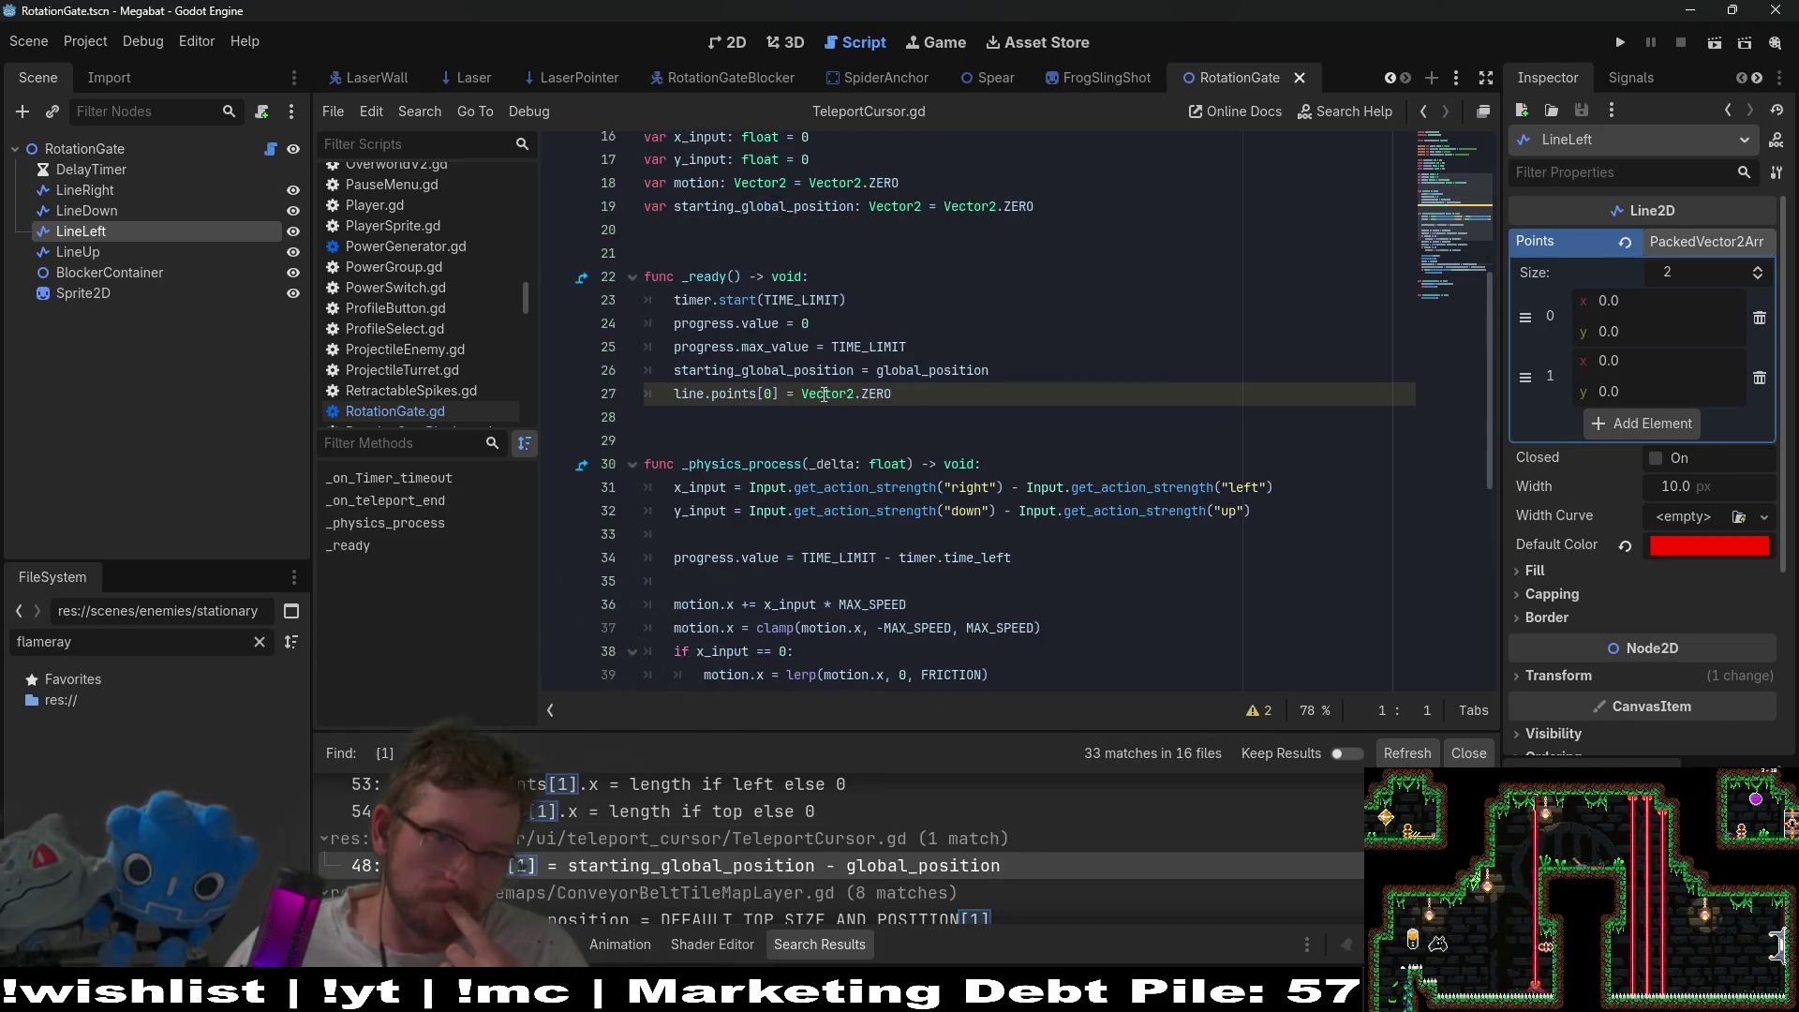
left_click(924, 397)
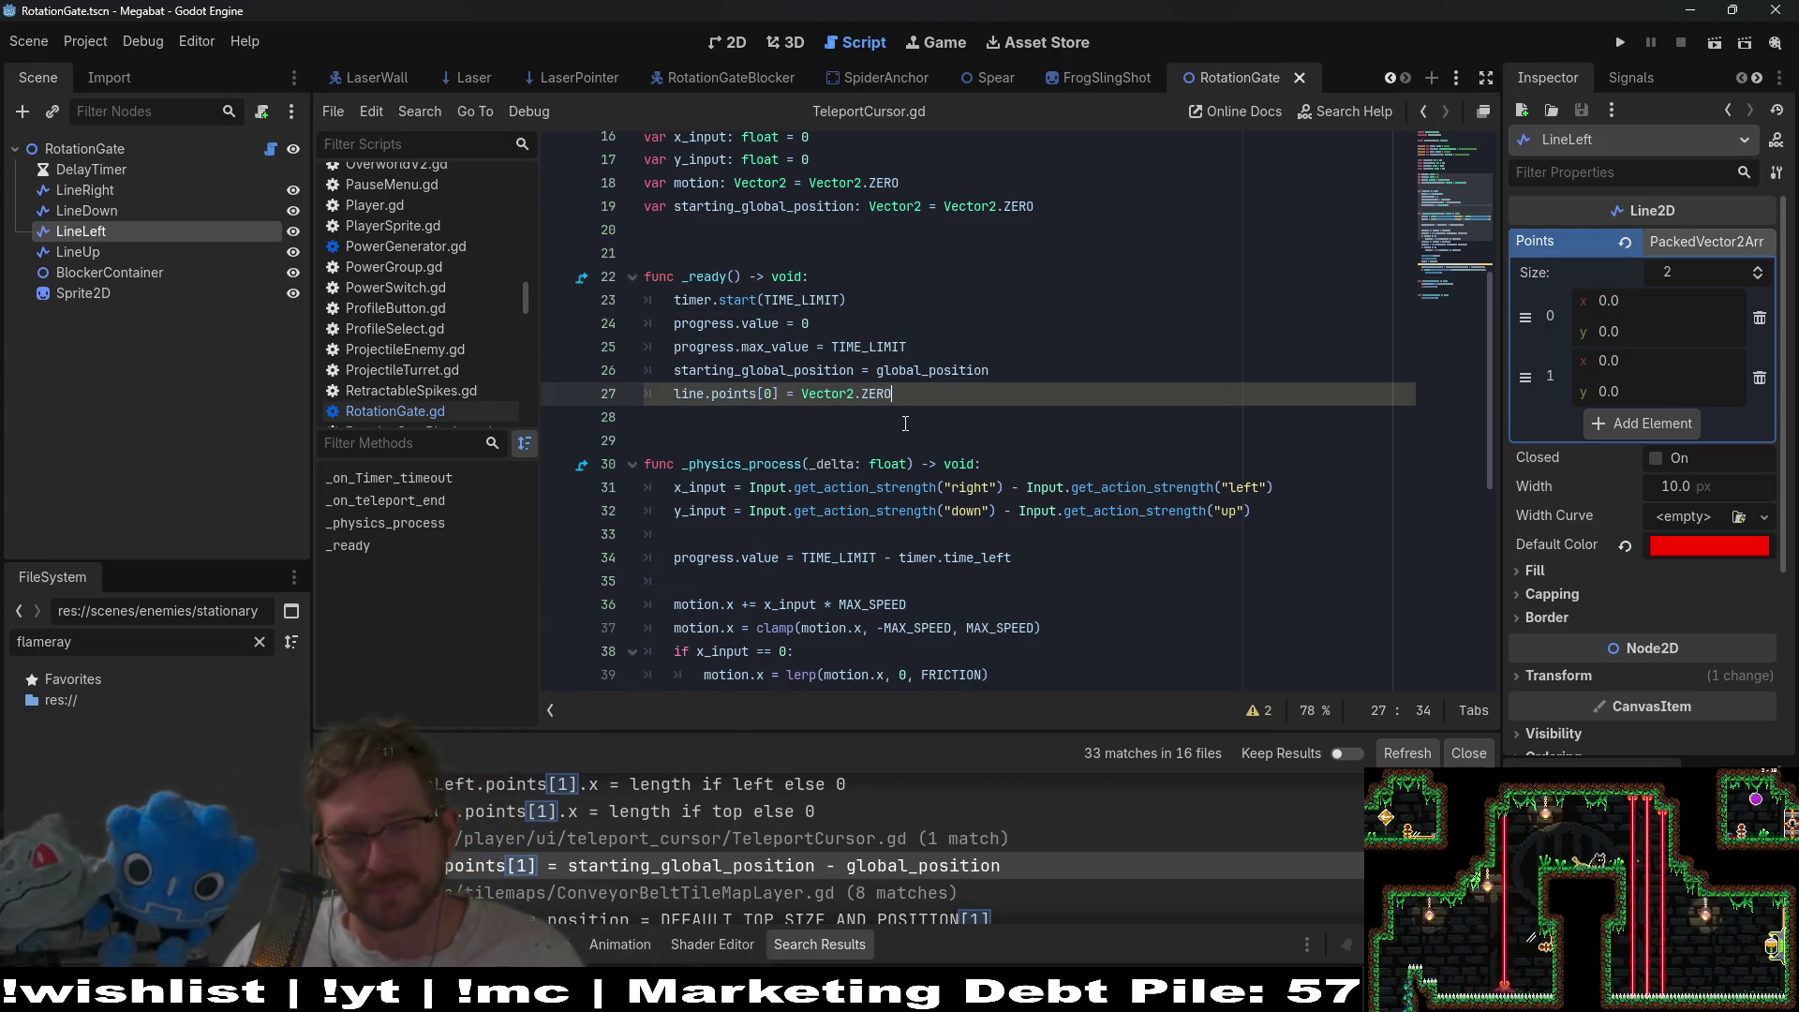
- Find 'teleportcursor' in Quick Open and open TeleportCursor.gd
key("alt+shift+o")
type("t")
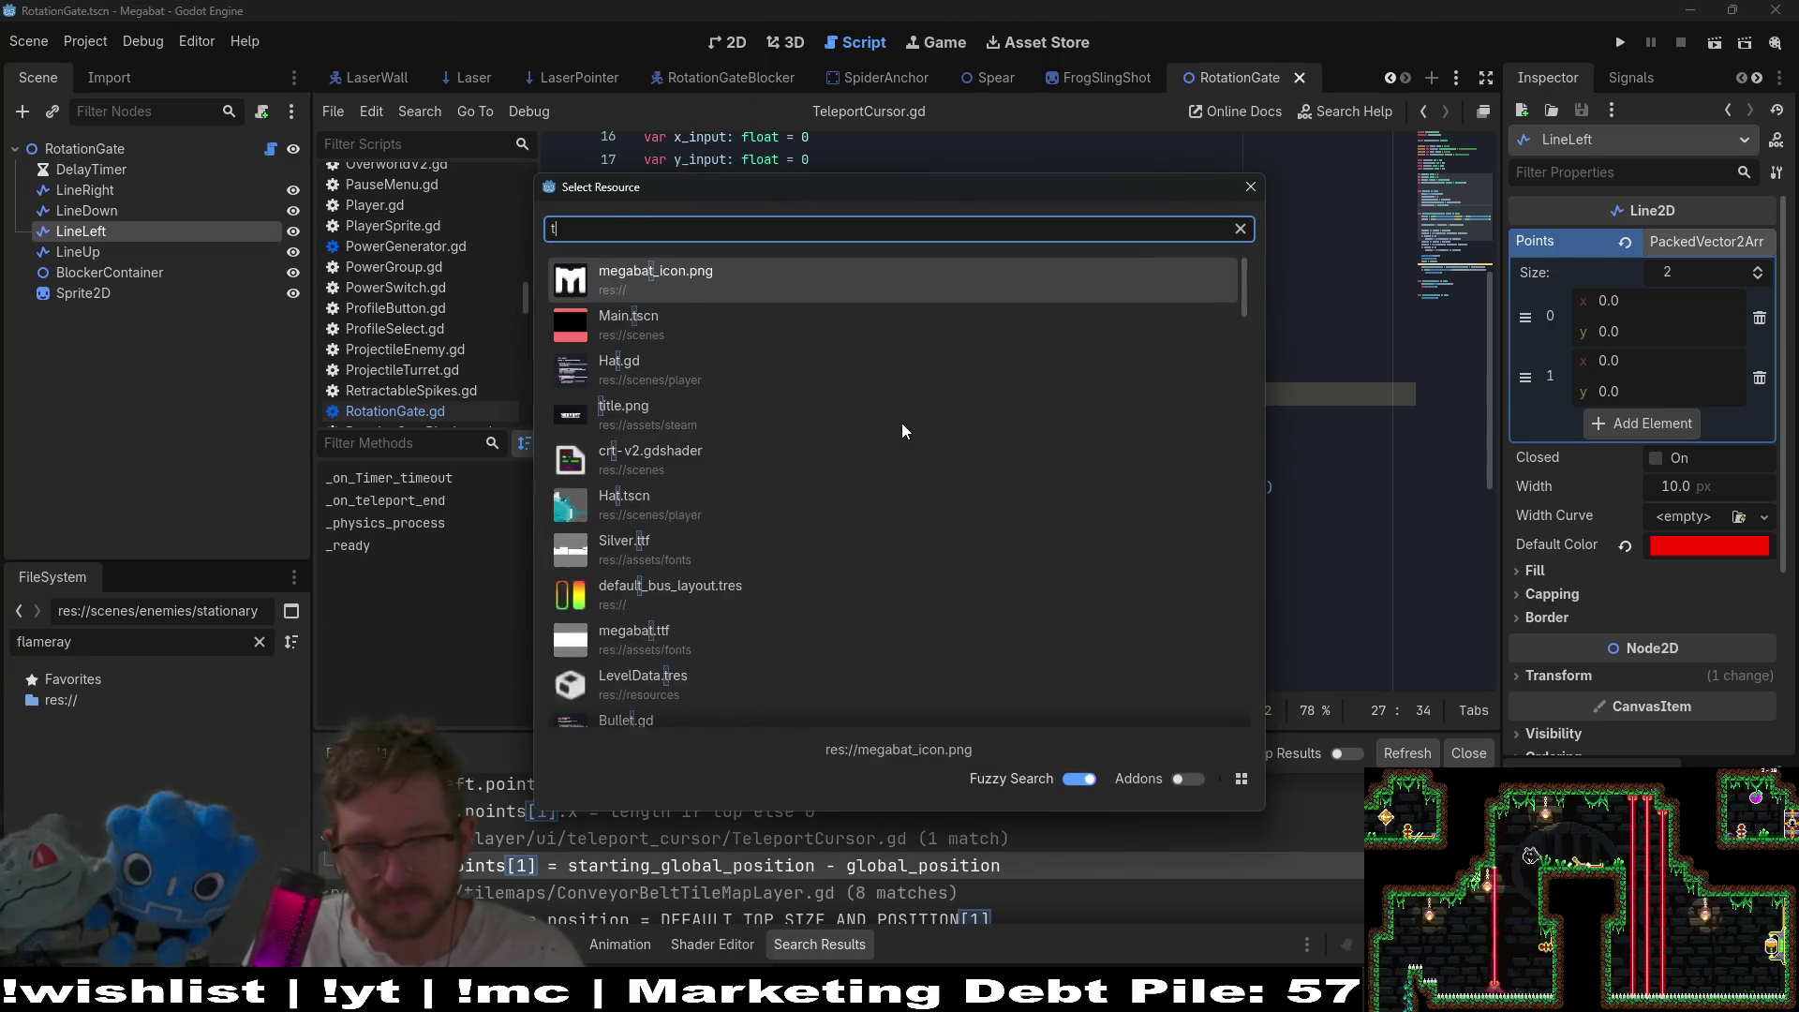
type("eleportcurs")
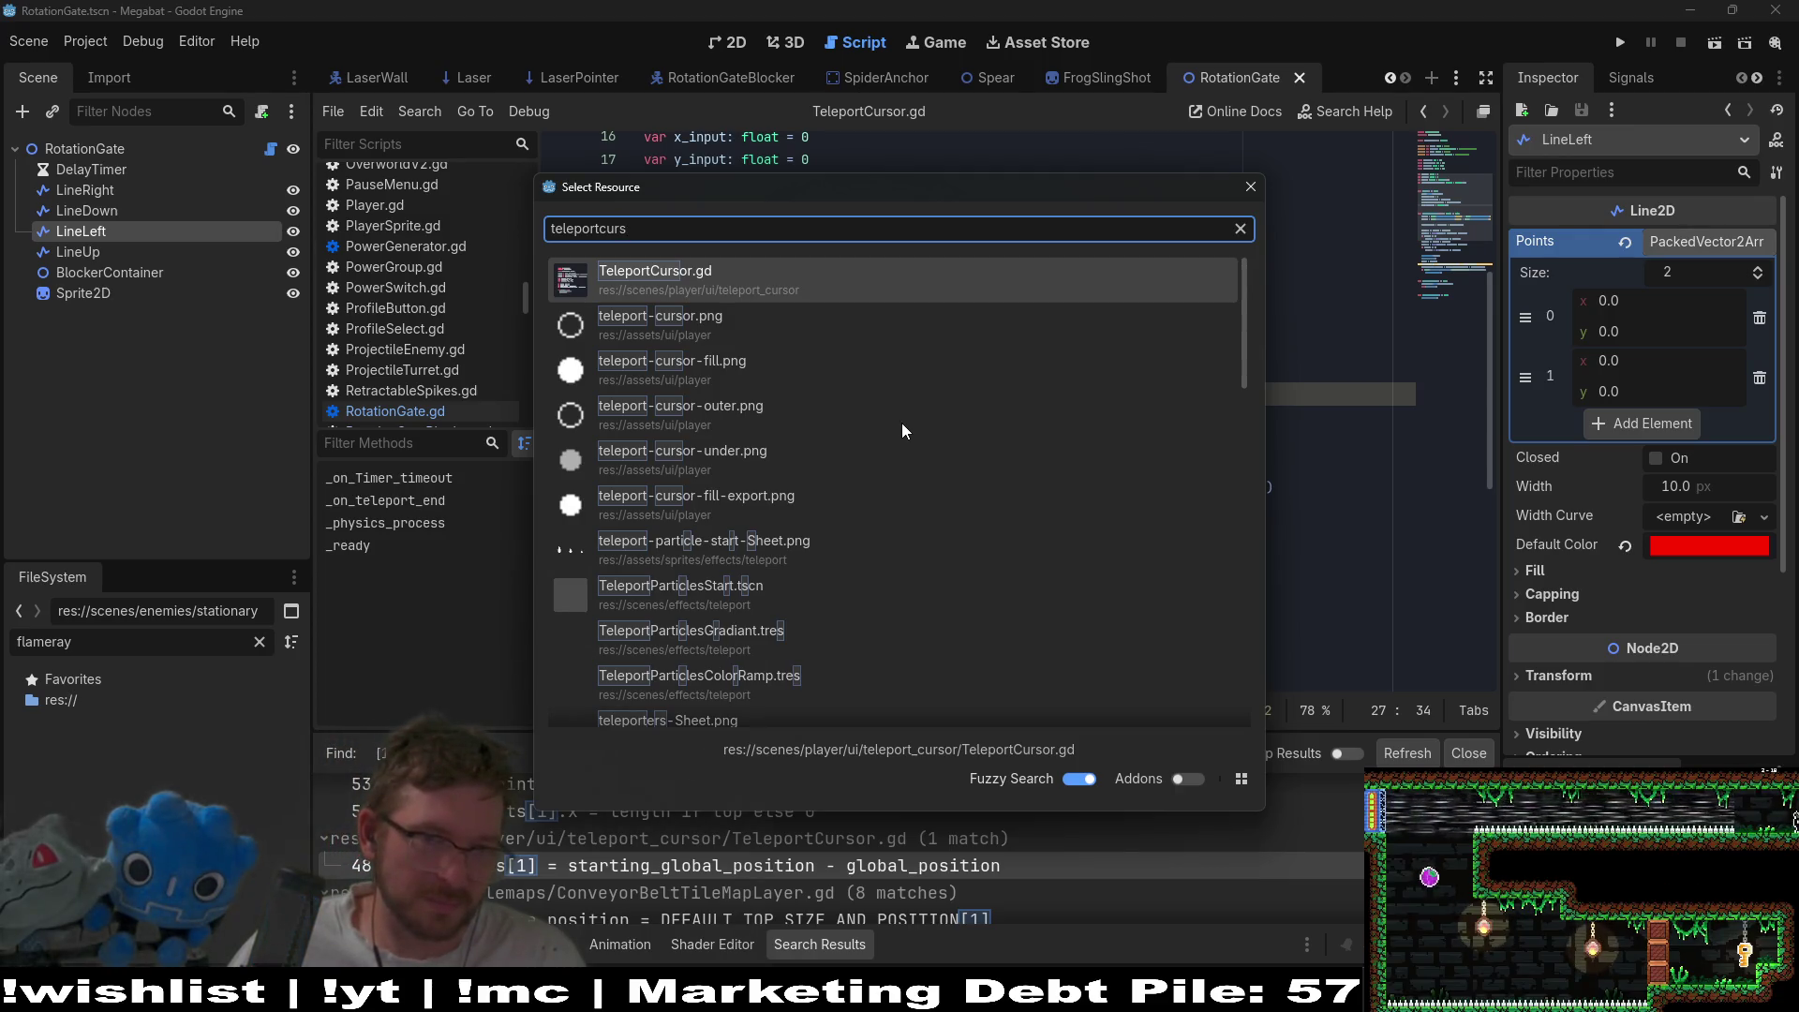
type("or")
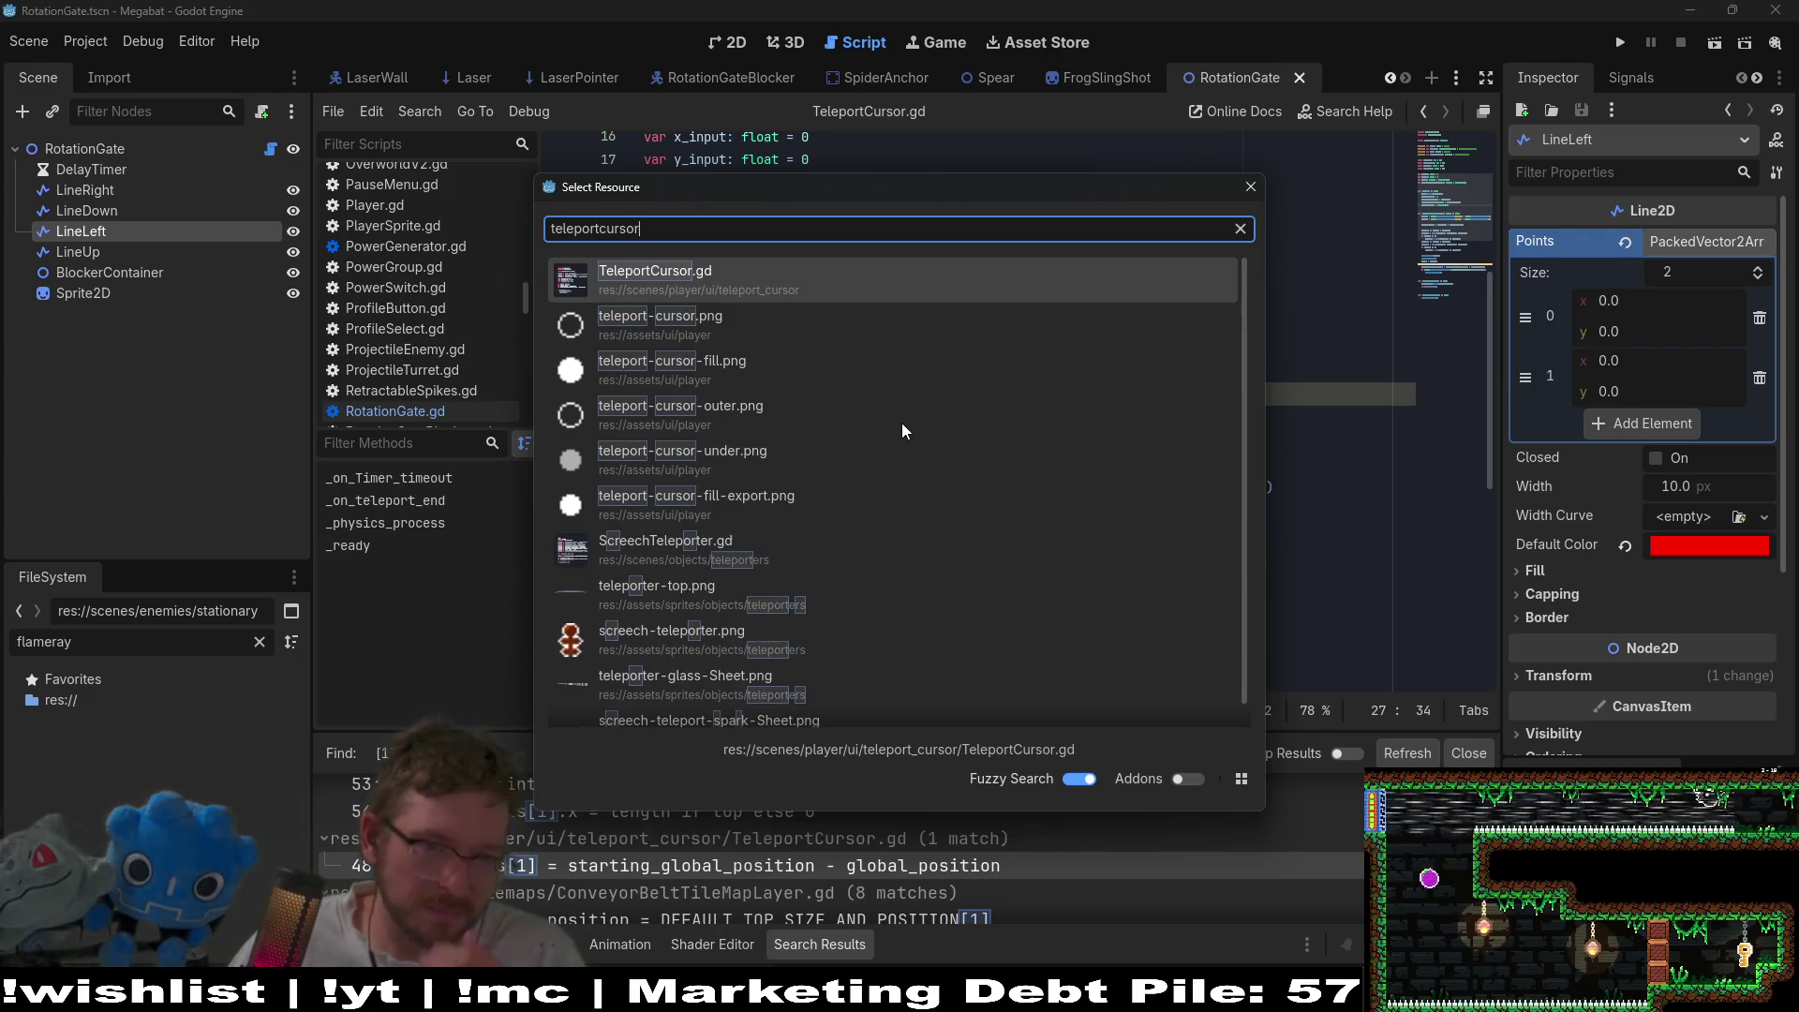
key("Return")
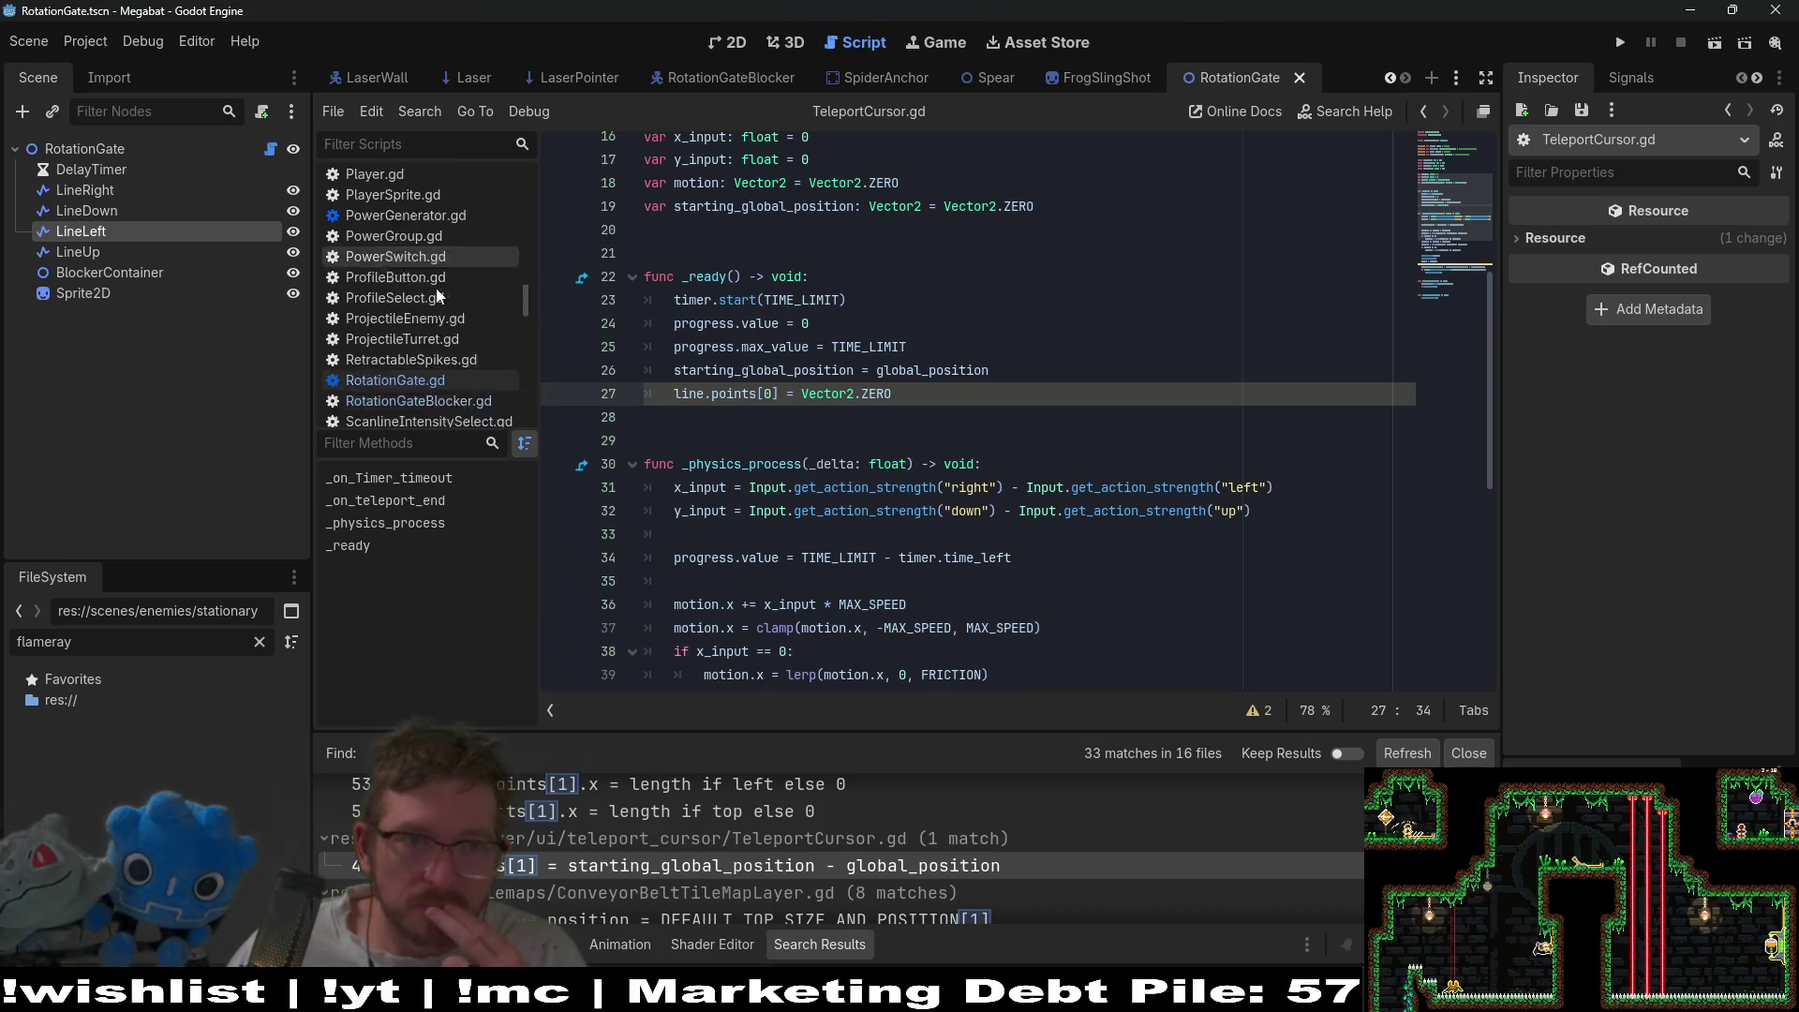
- Select '= Vector2.ZERO' on line 27 and look over the surrounding script
scroll(431, 291, "down", 3)
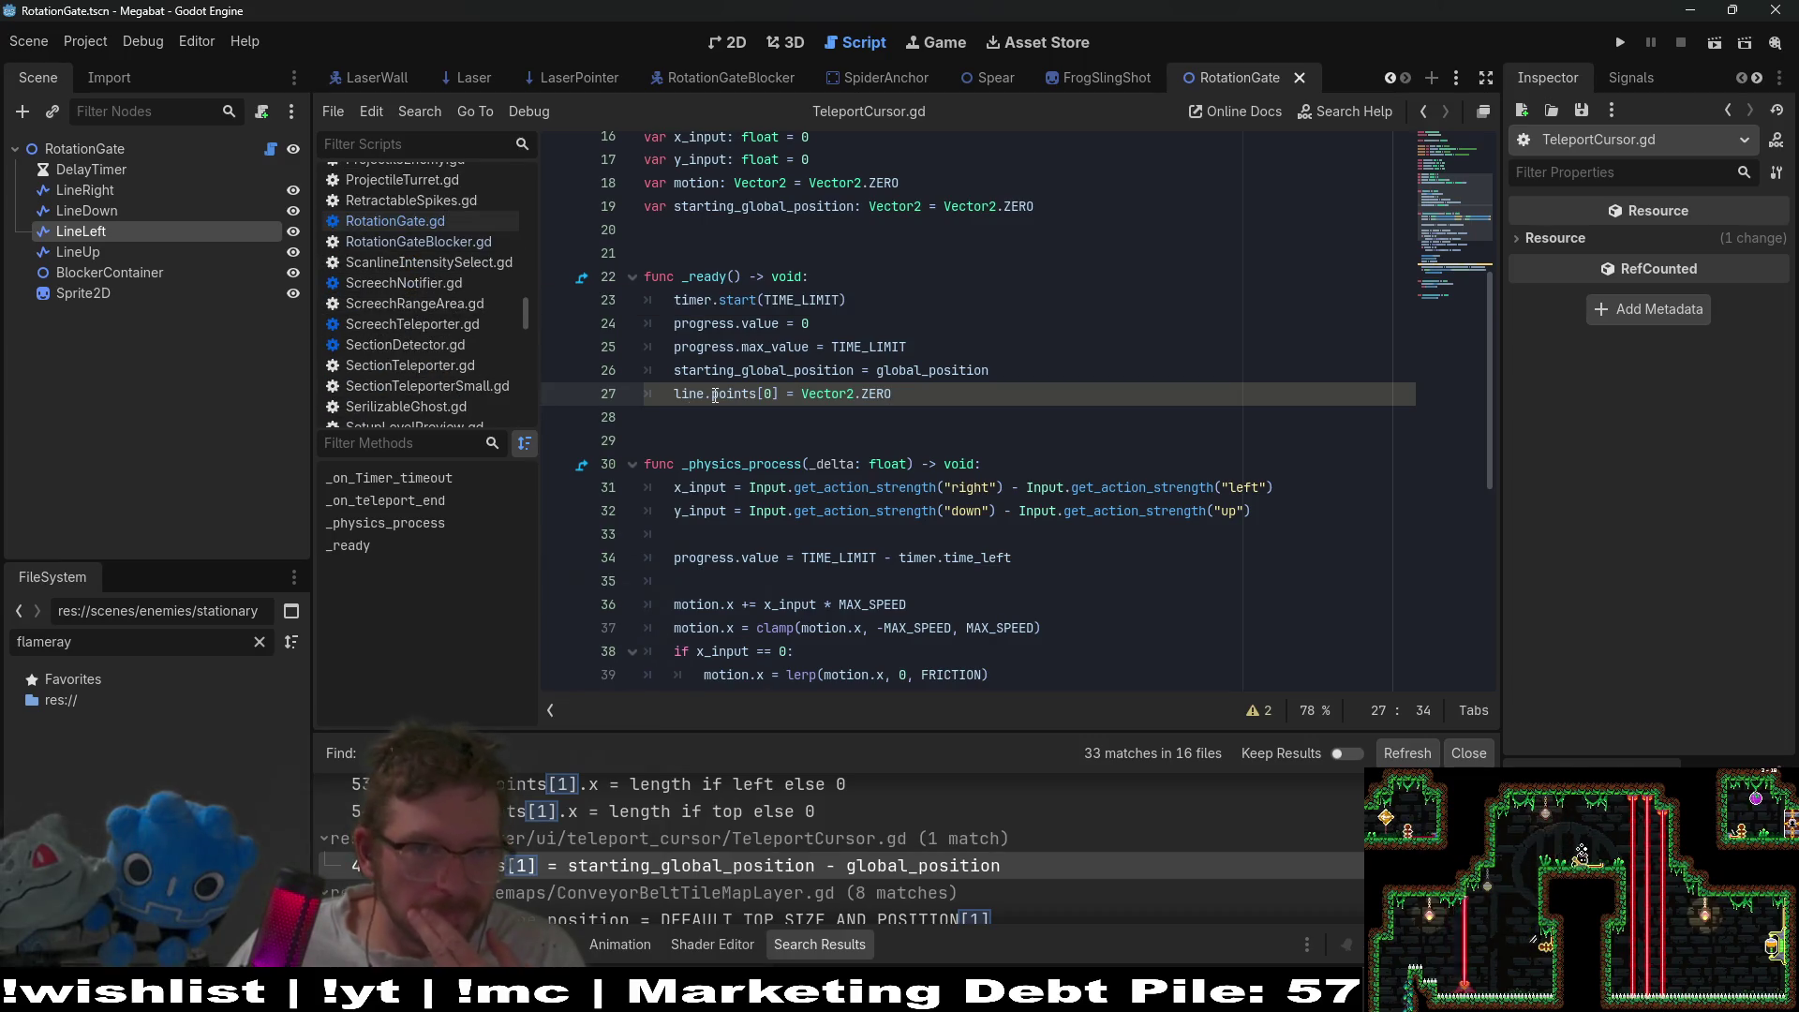
left_click(908, 373)
left_click(921, 401)
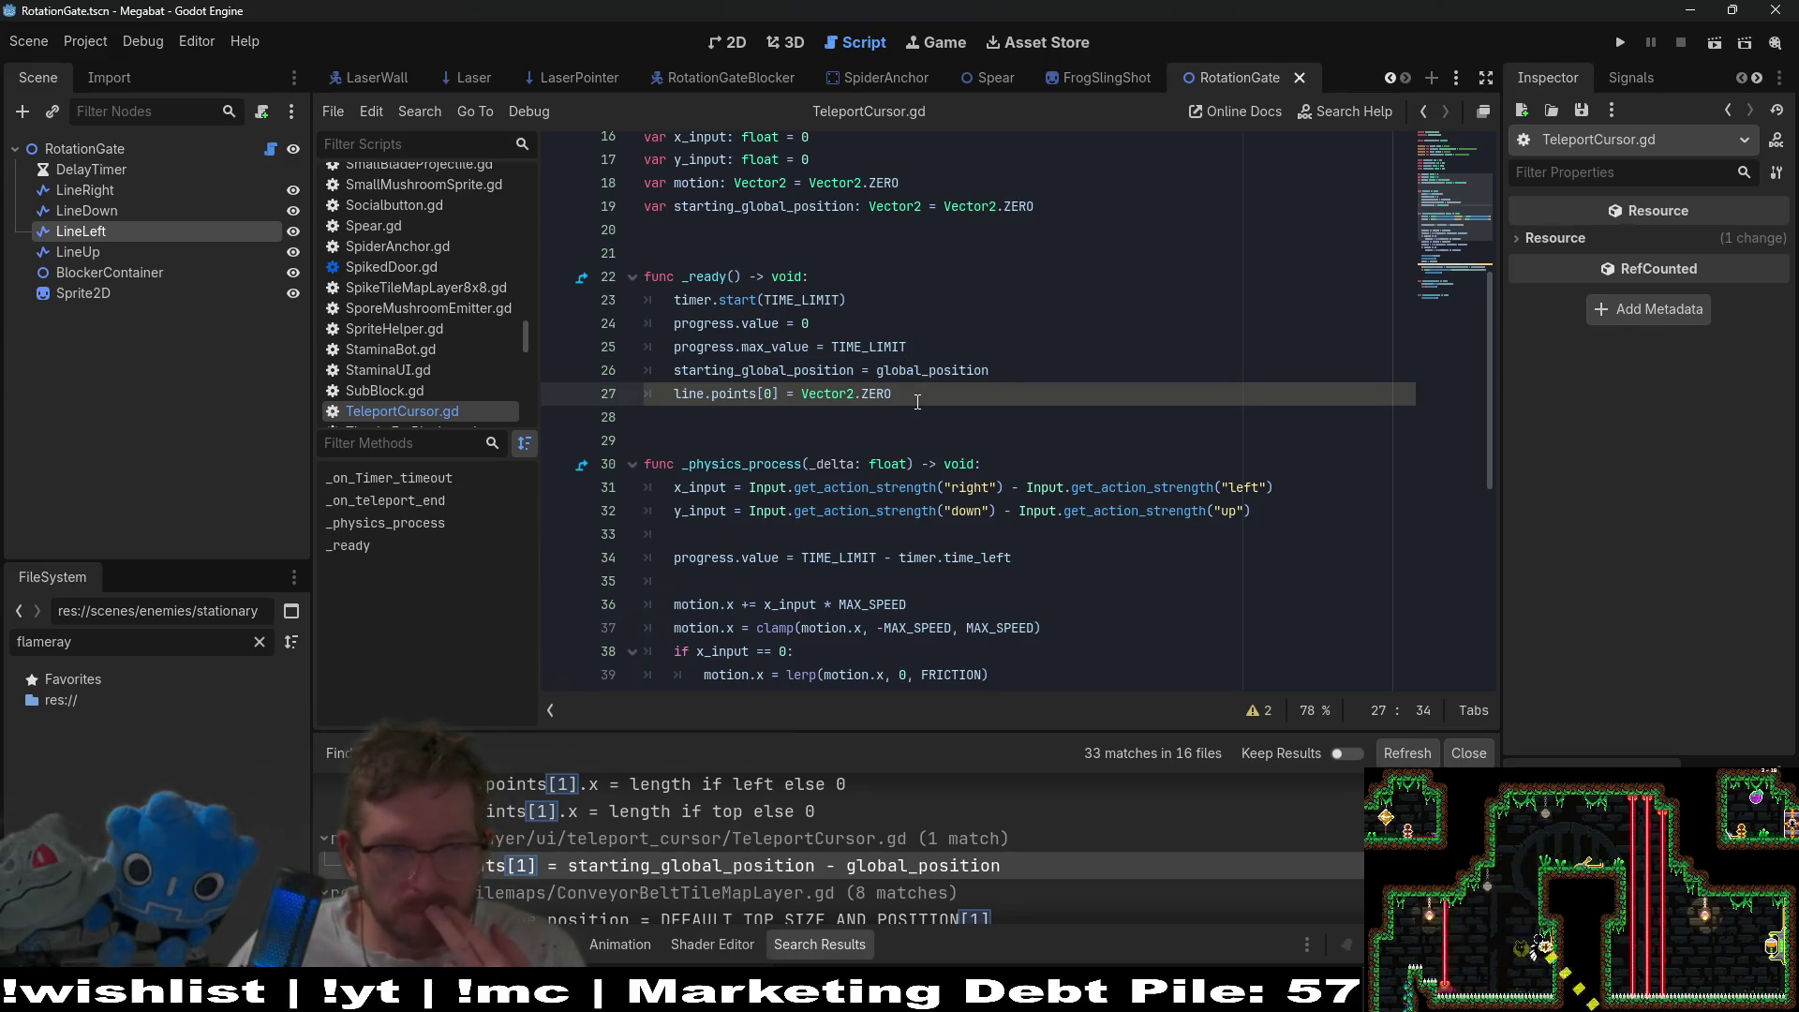
left_click_drag(913, 401, 790, 395)
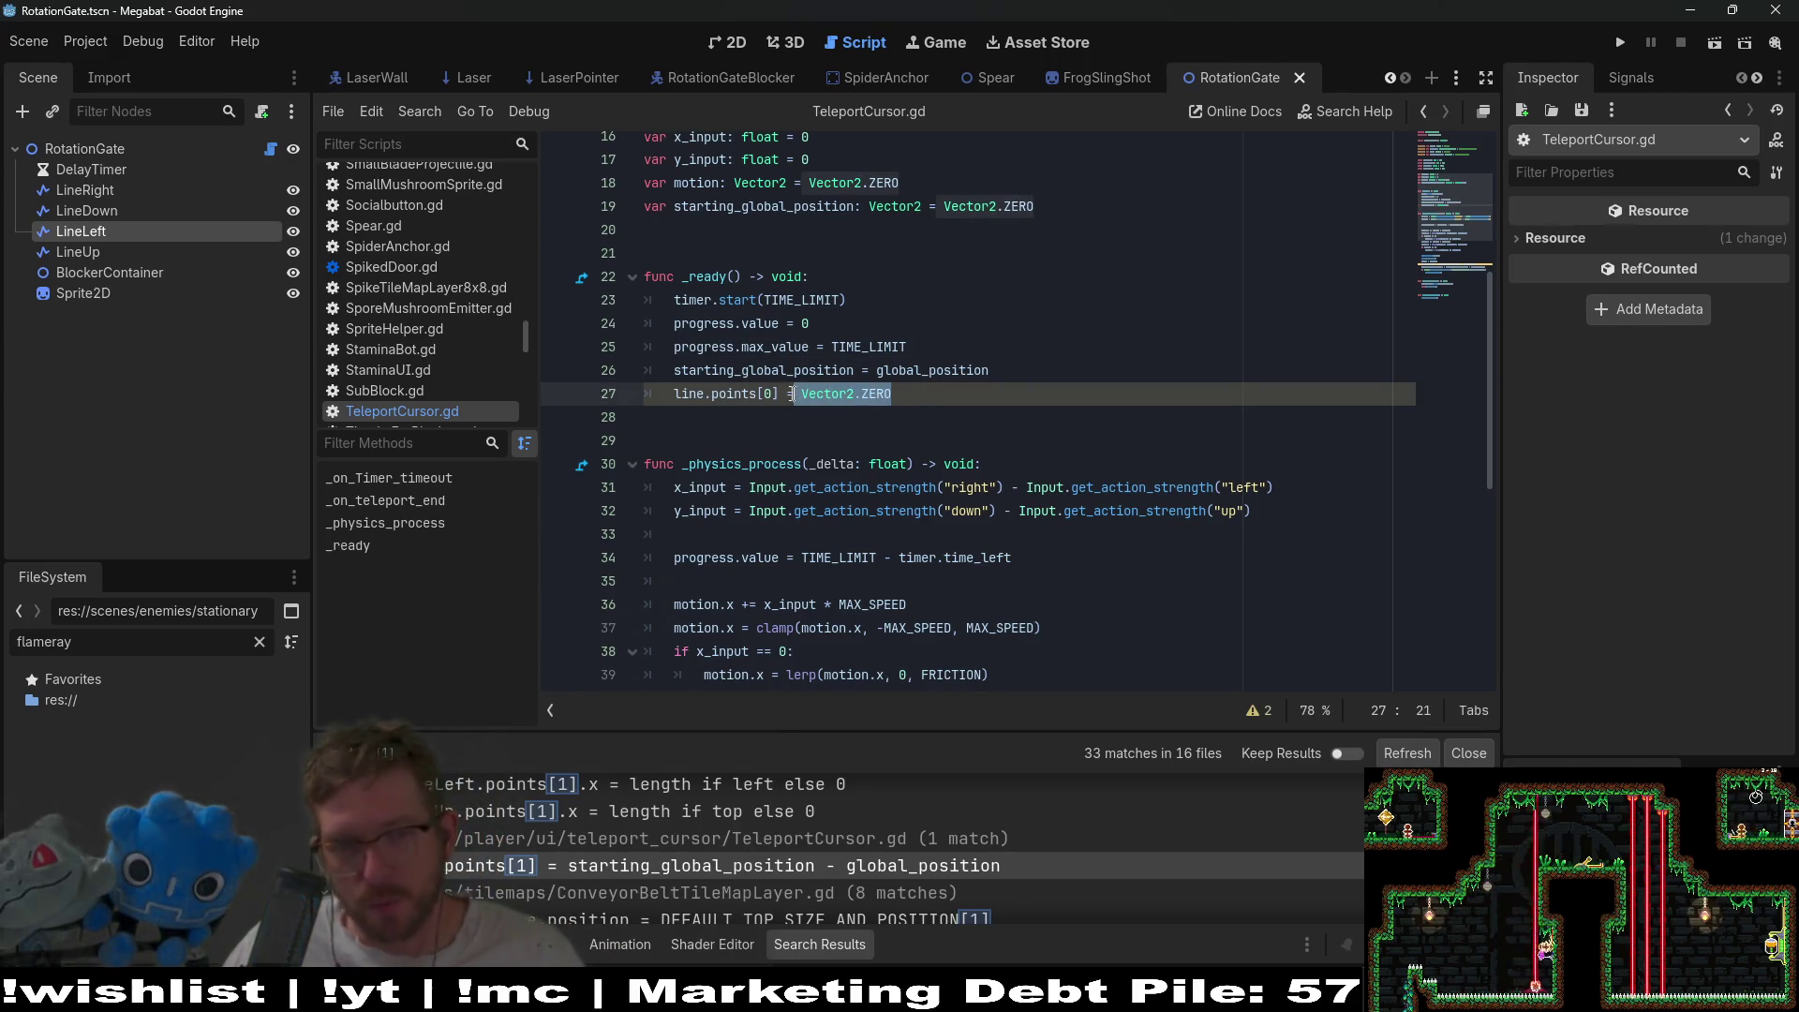
scroll(942, 405, "down", 4)
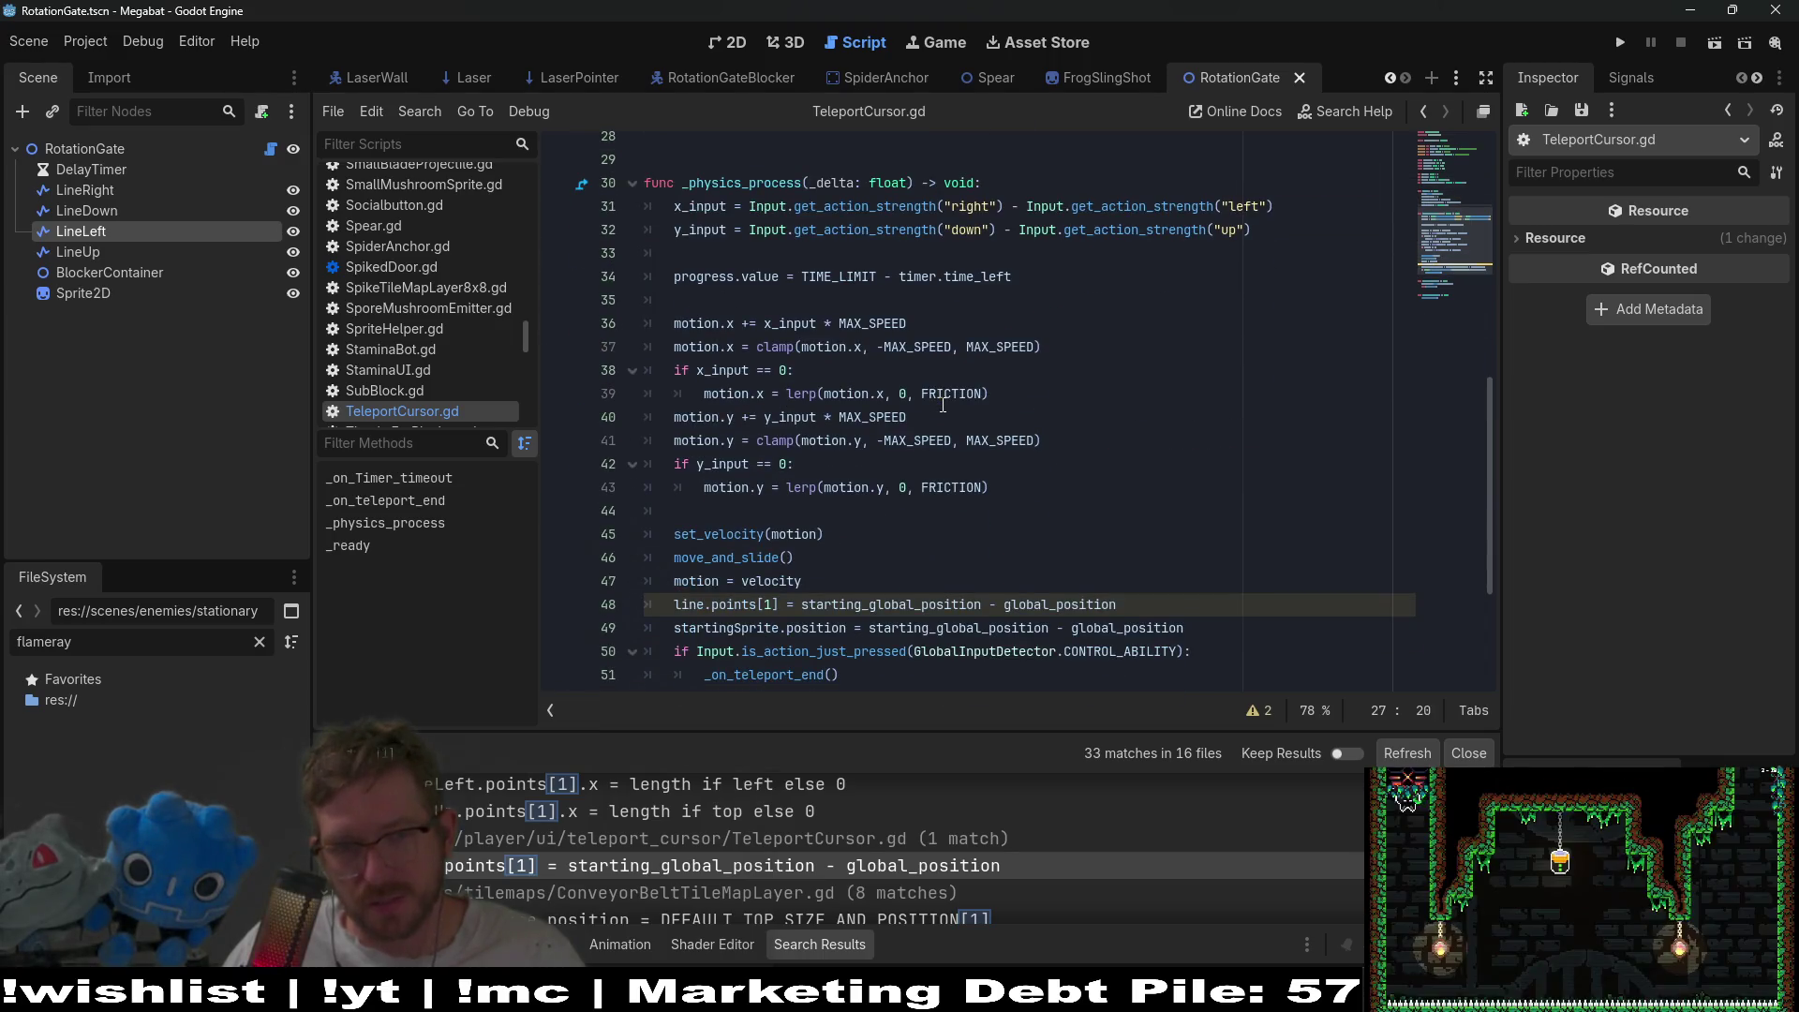
scroll(943, 405, "down", 3)
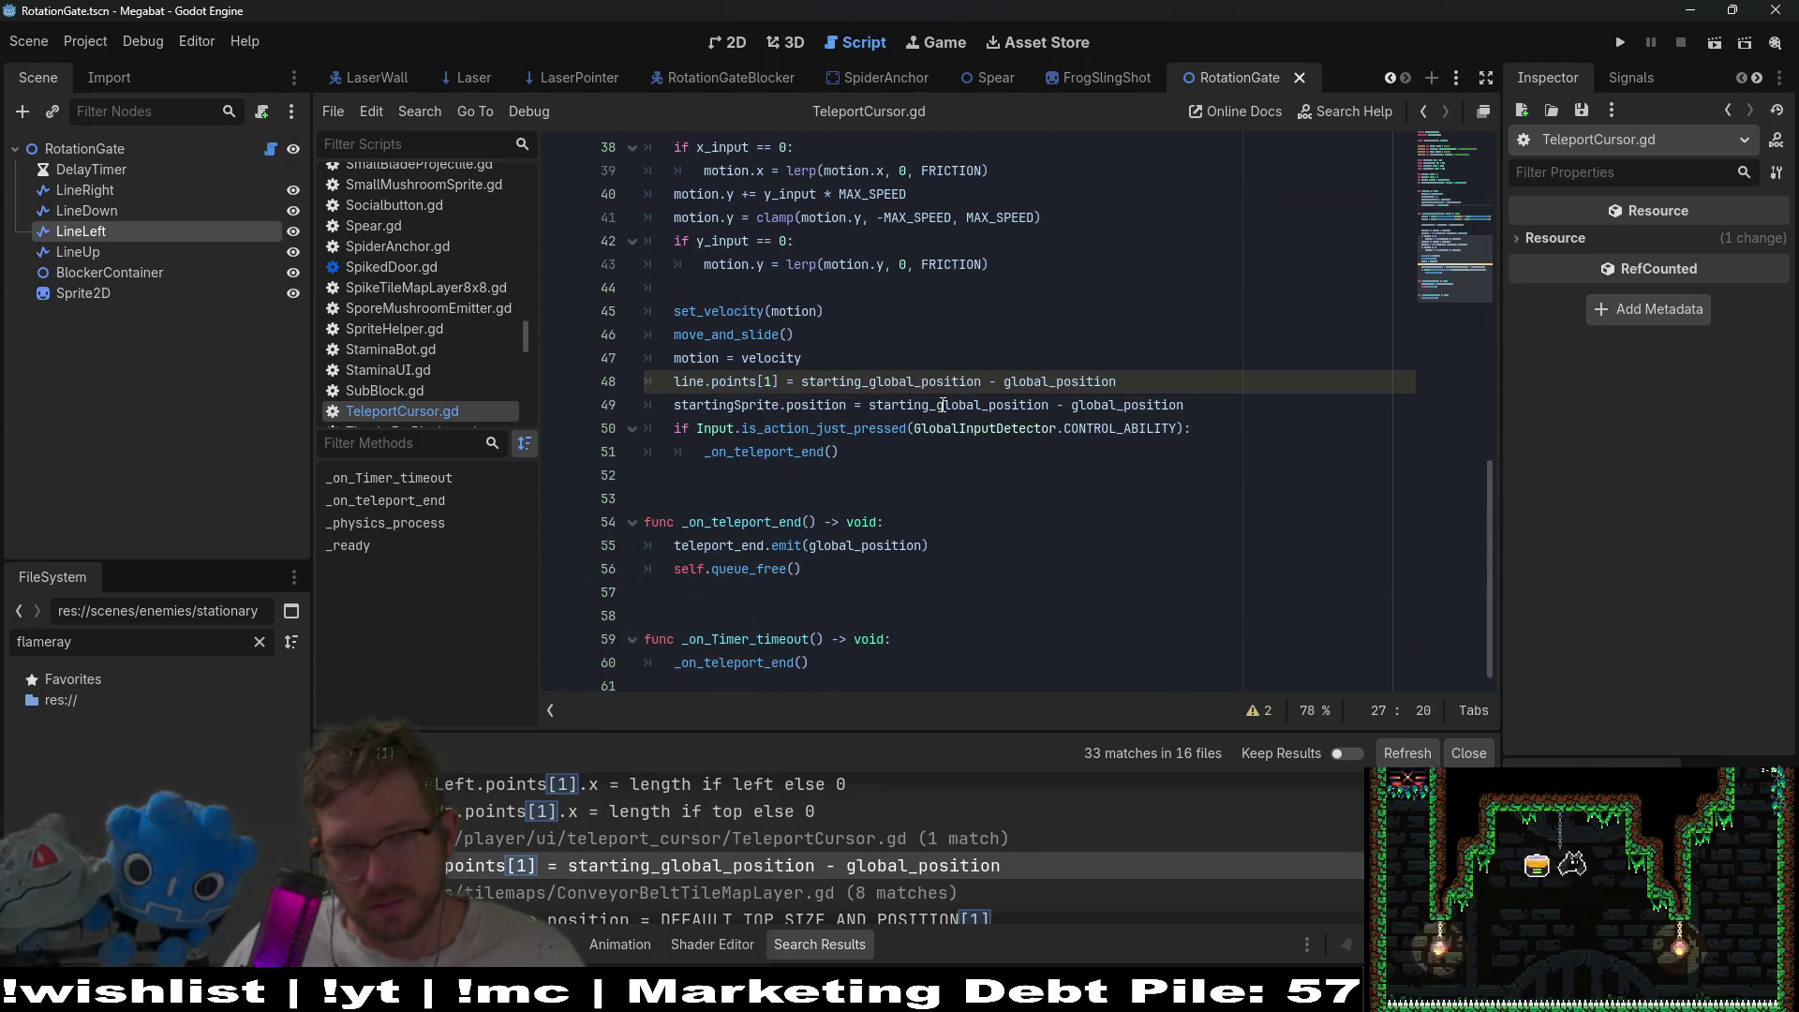
scroll(942, 405, "up", 7)
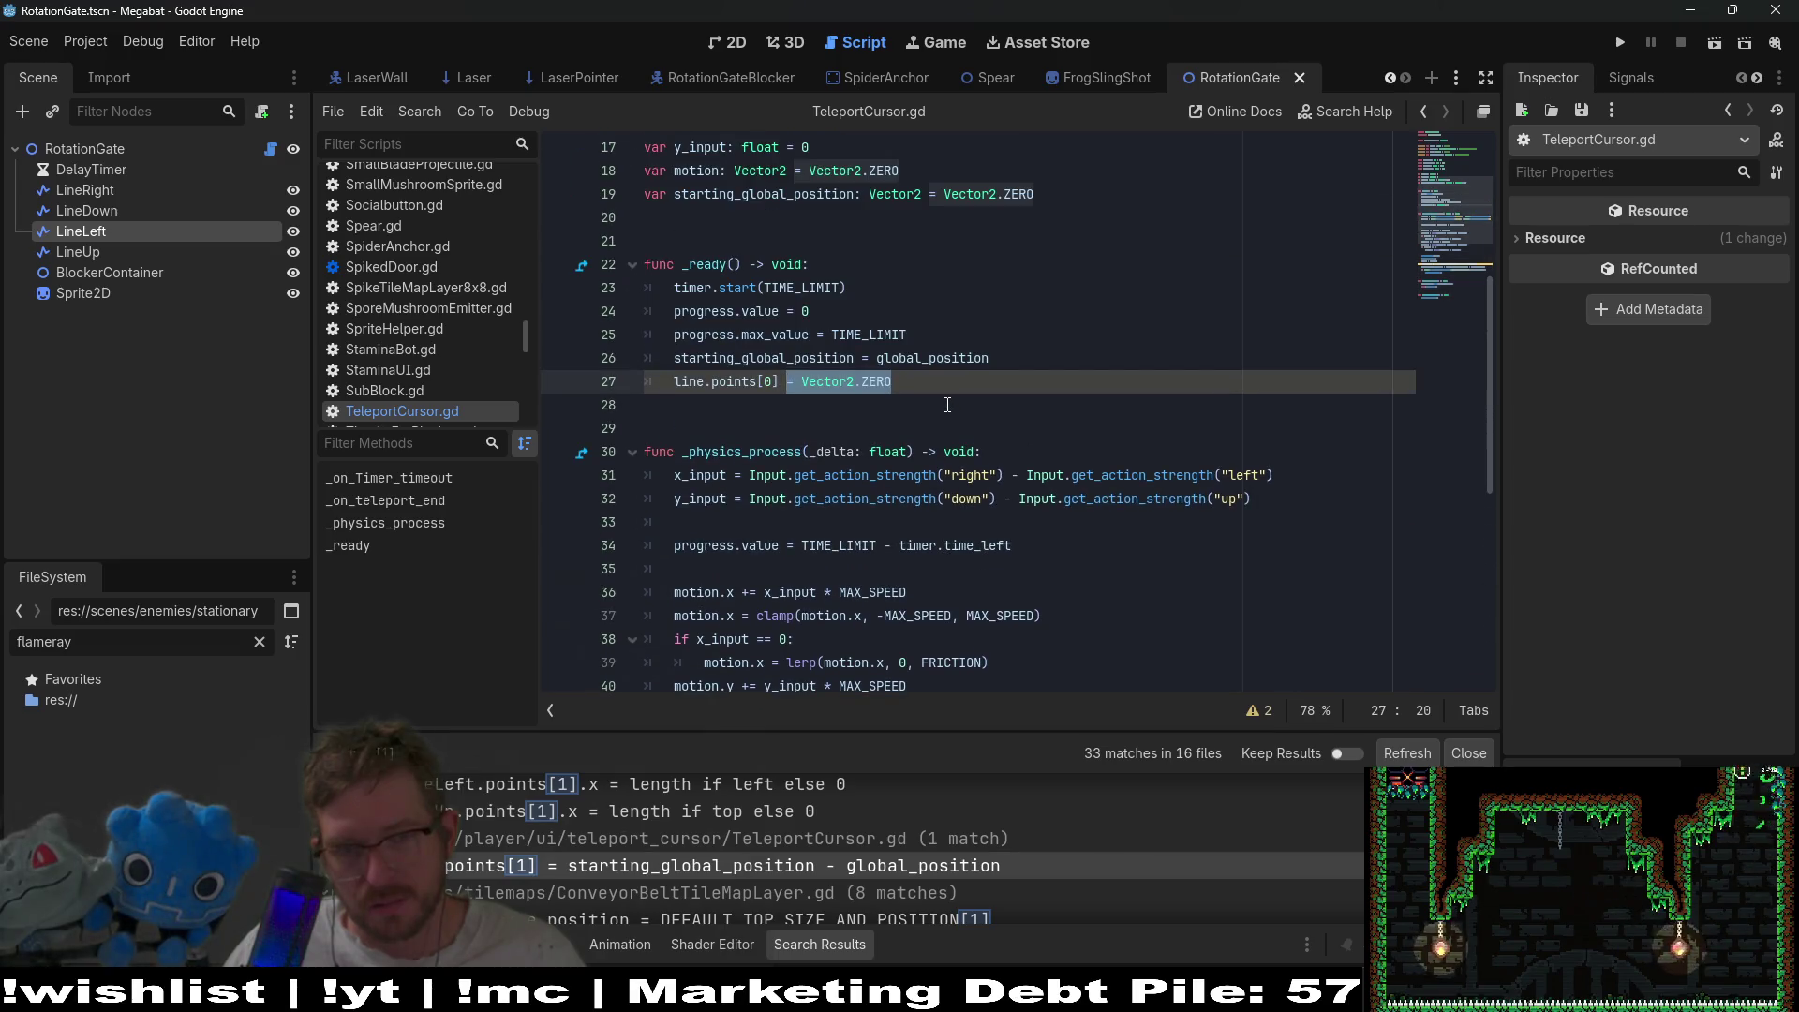
scroll(945, 405, "up", 1)
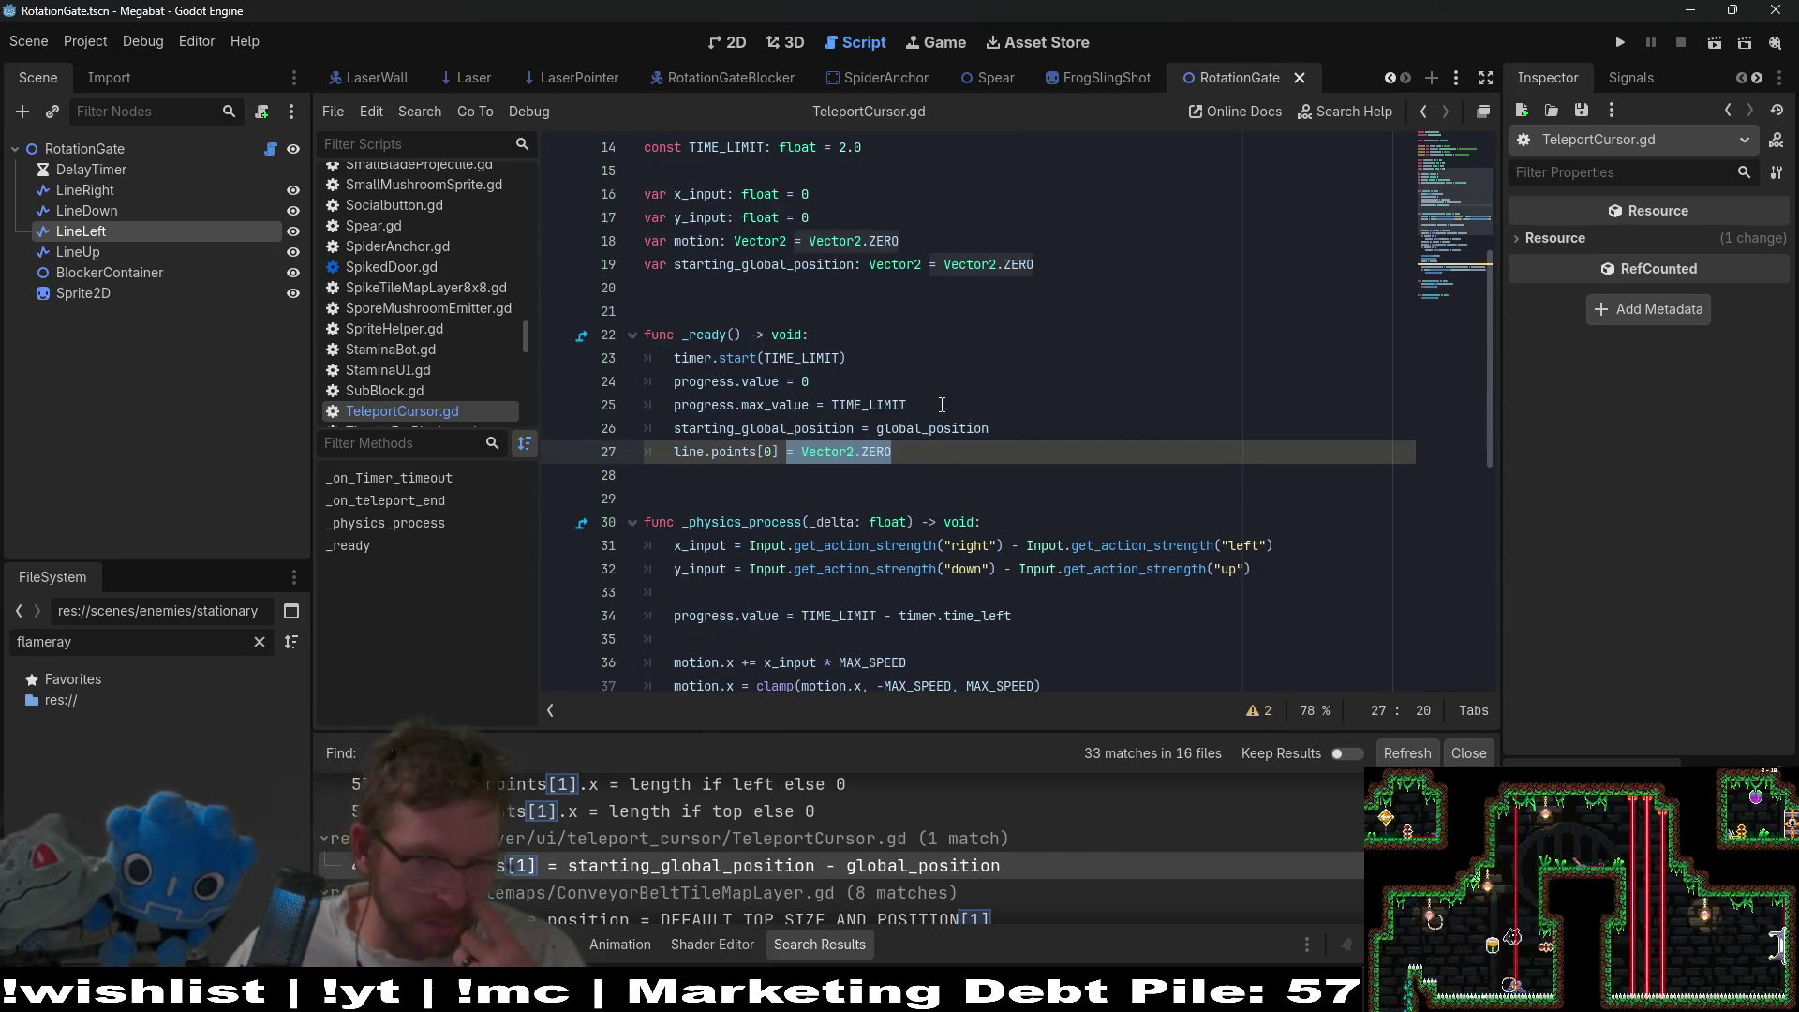
- Rewrite line 27 in _ready as line.points = [Vector2.ZERO, Vector2.ZERO]
left_click_drag(909, 448, 830, 453)
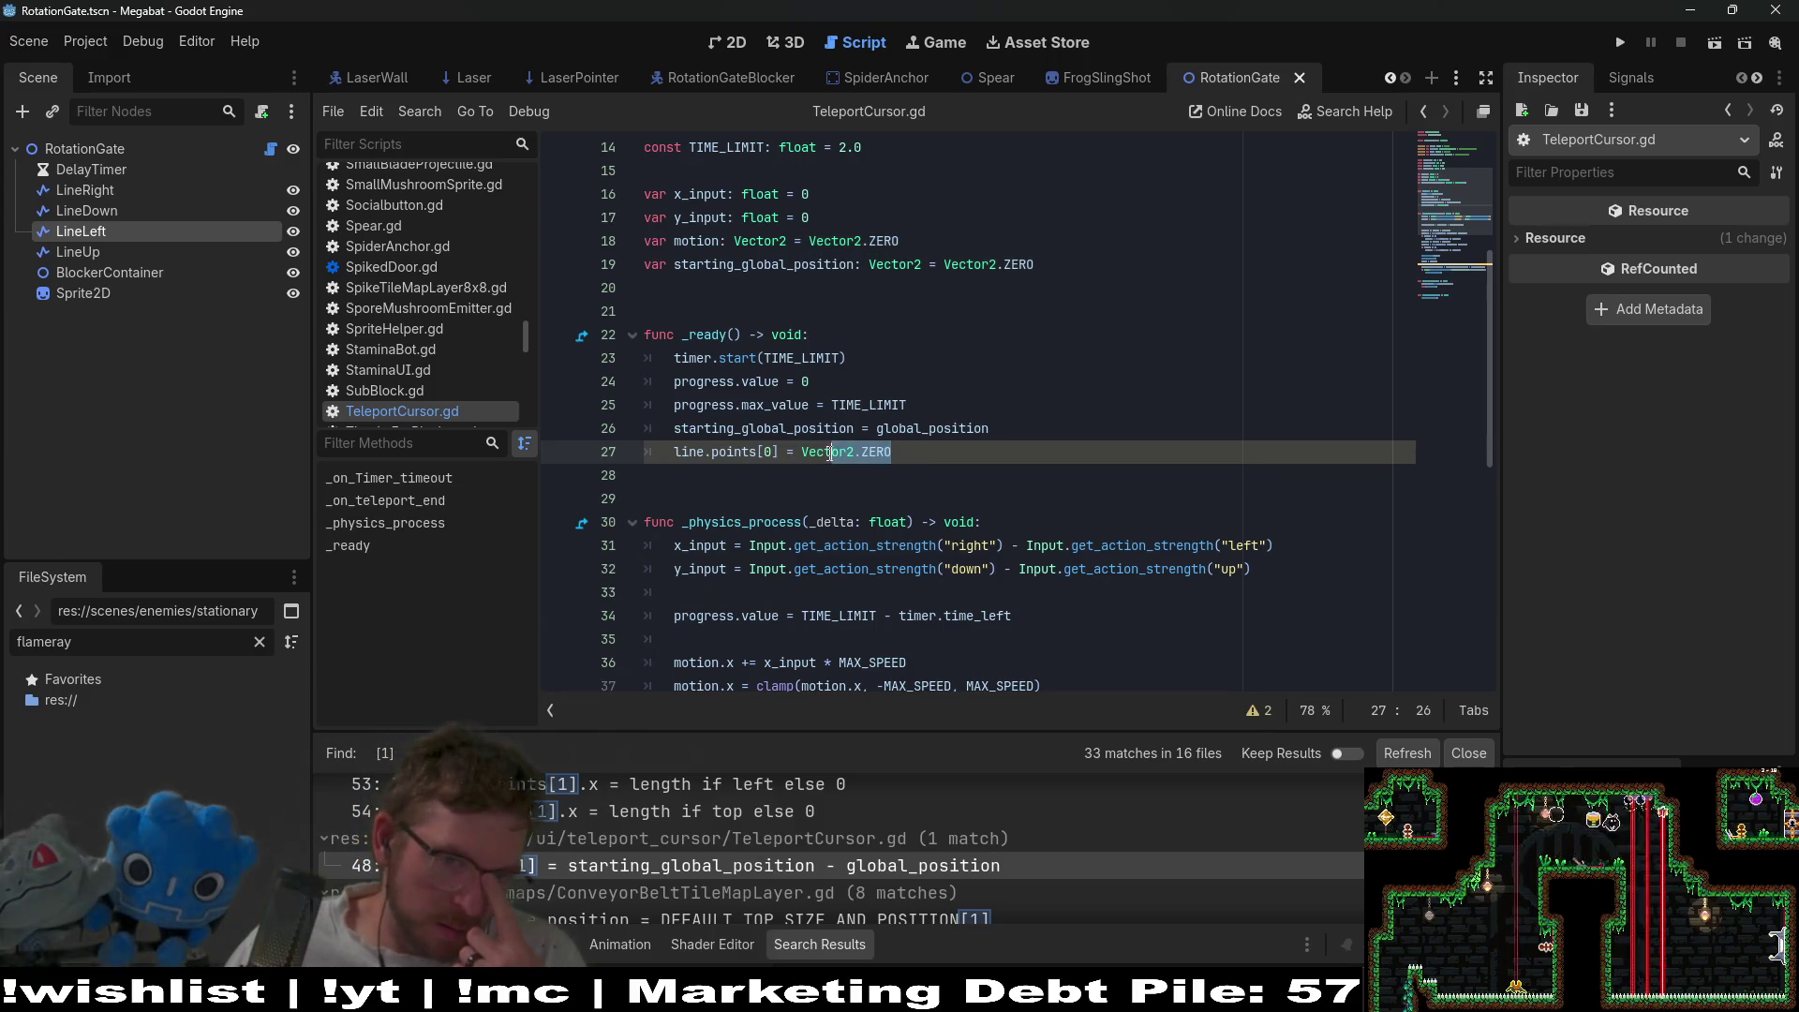
left_click(831, 469)
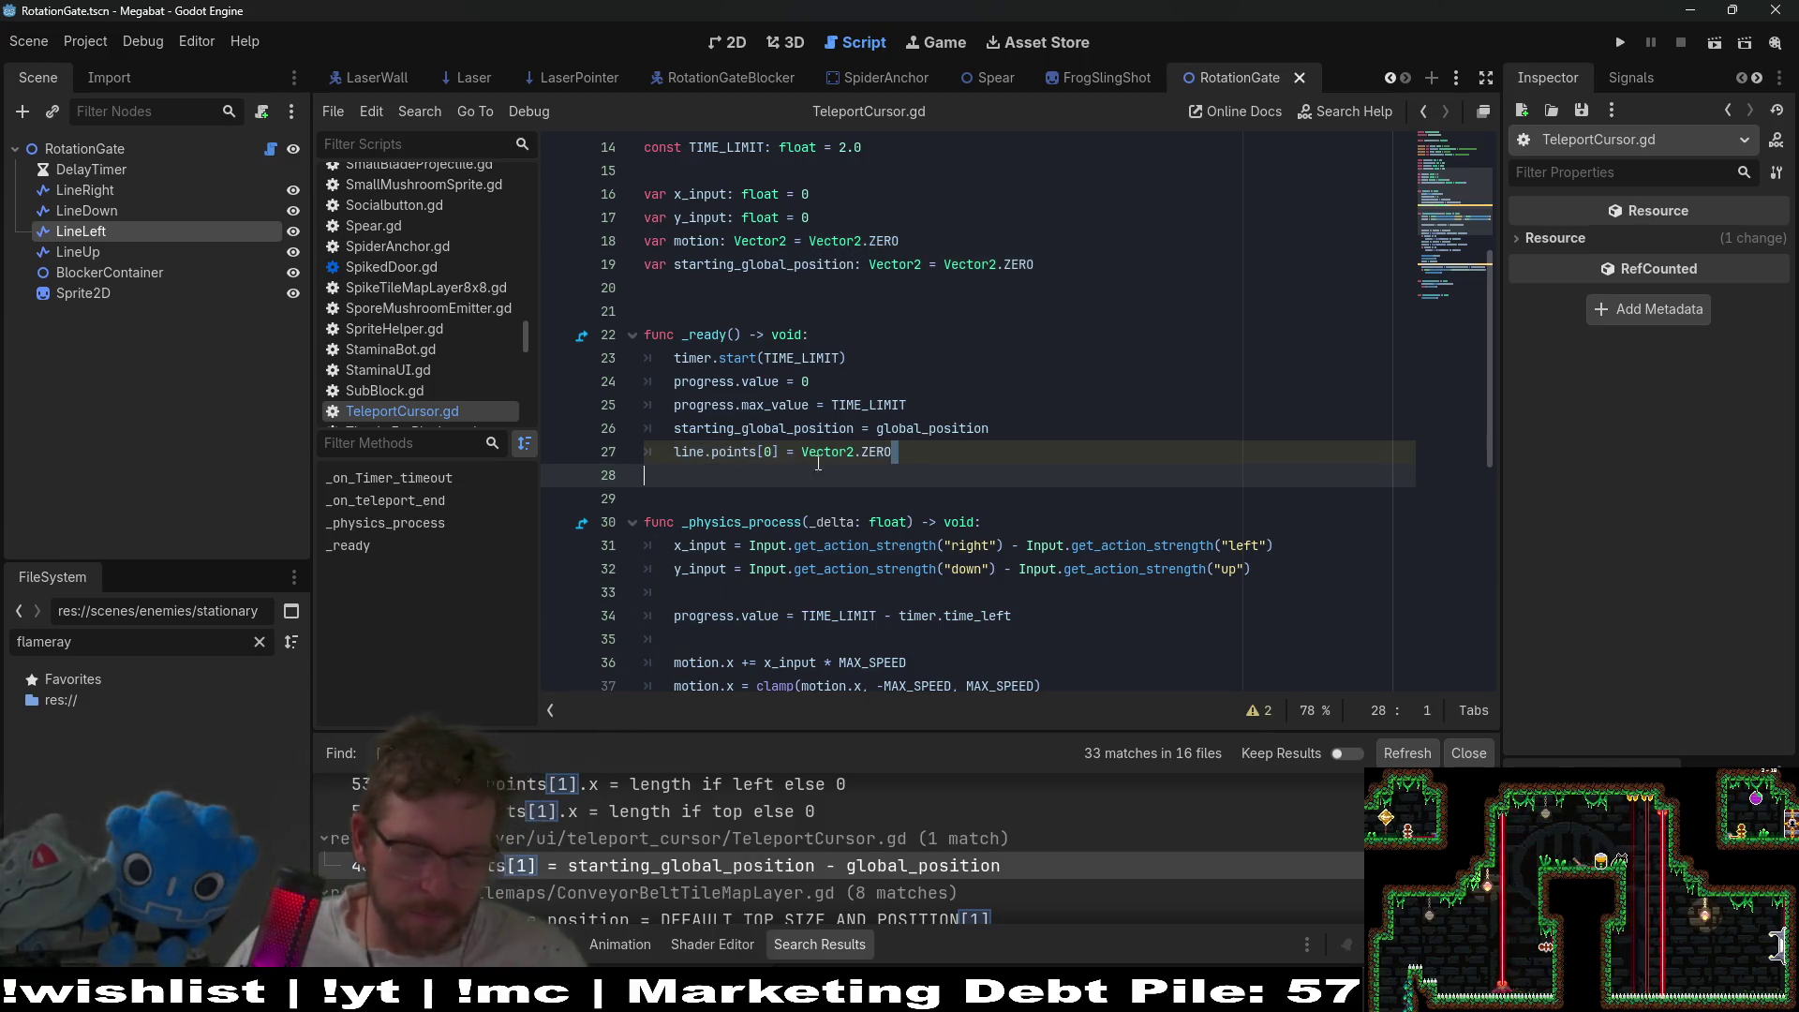
key("ctrl+x")
key("End")
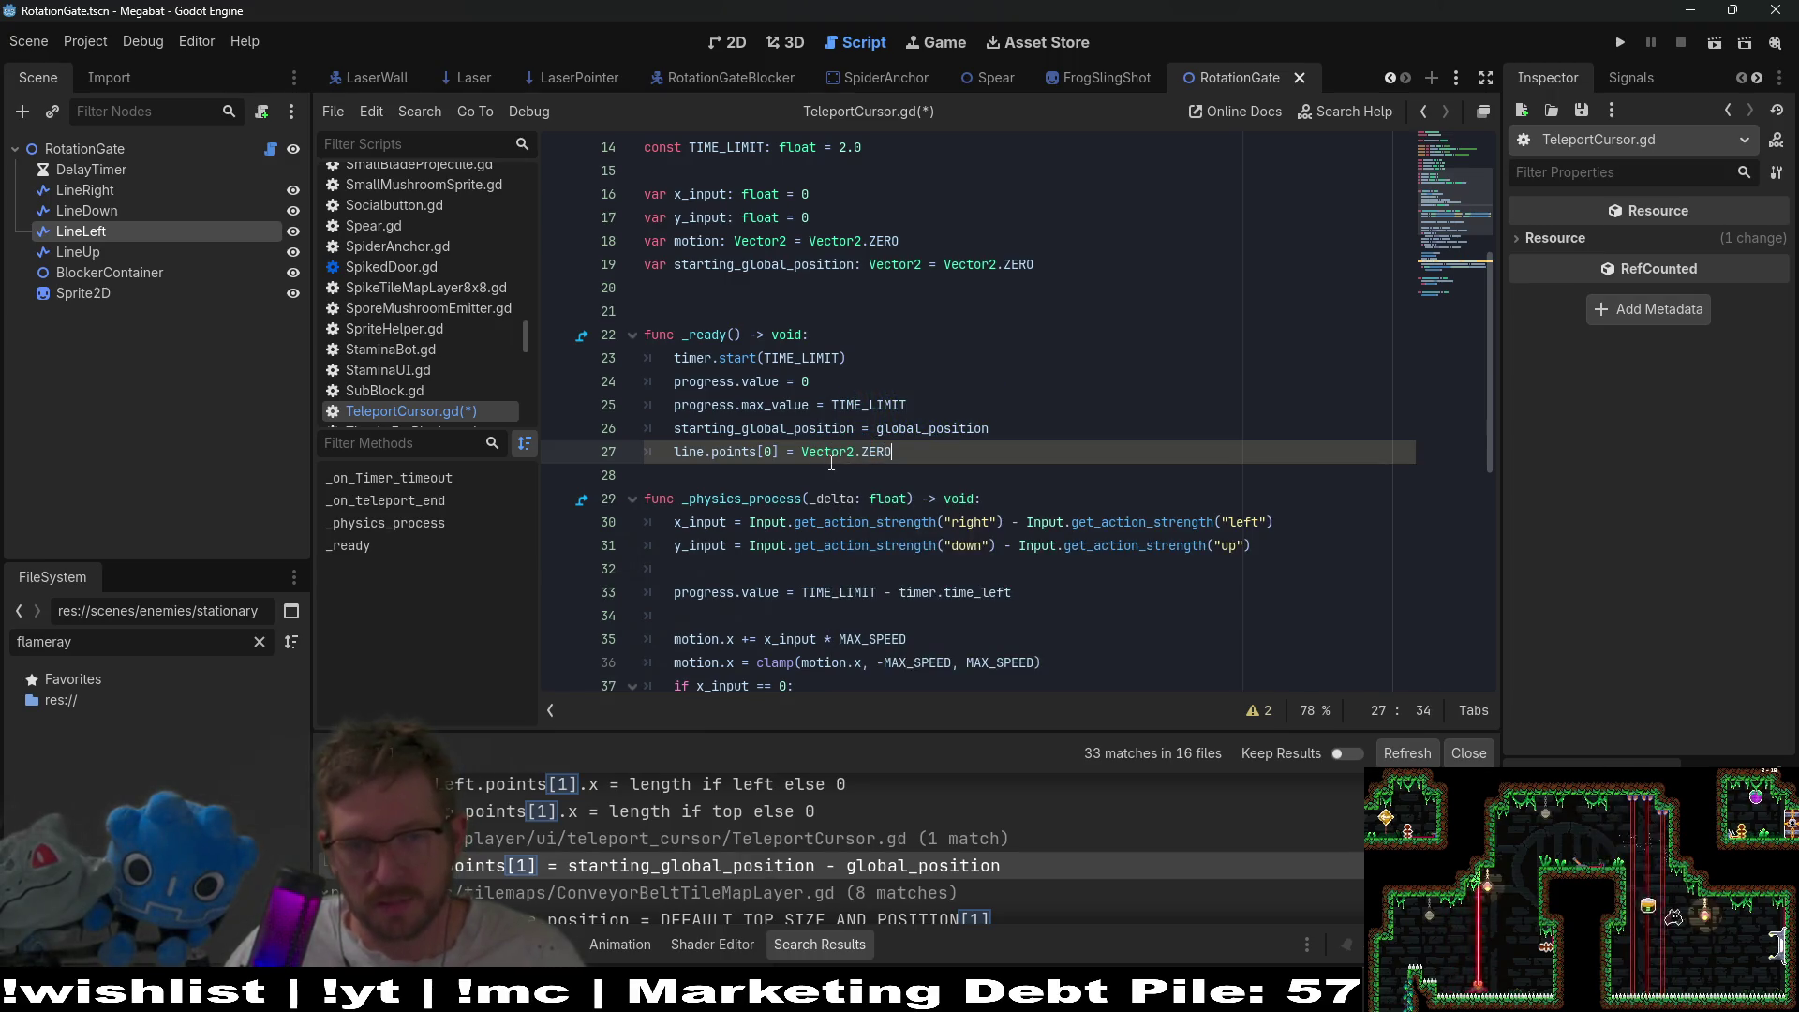
key("ctrl+x")
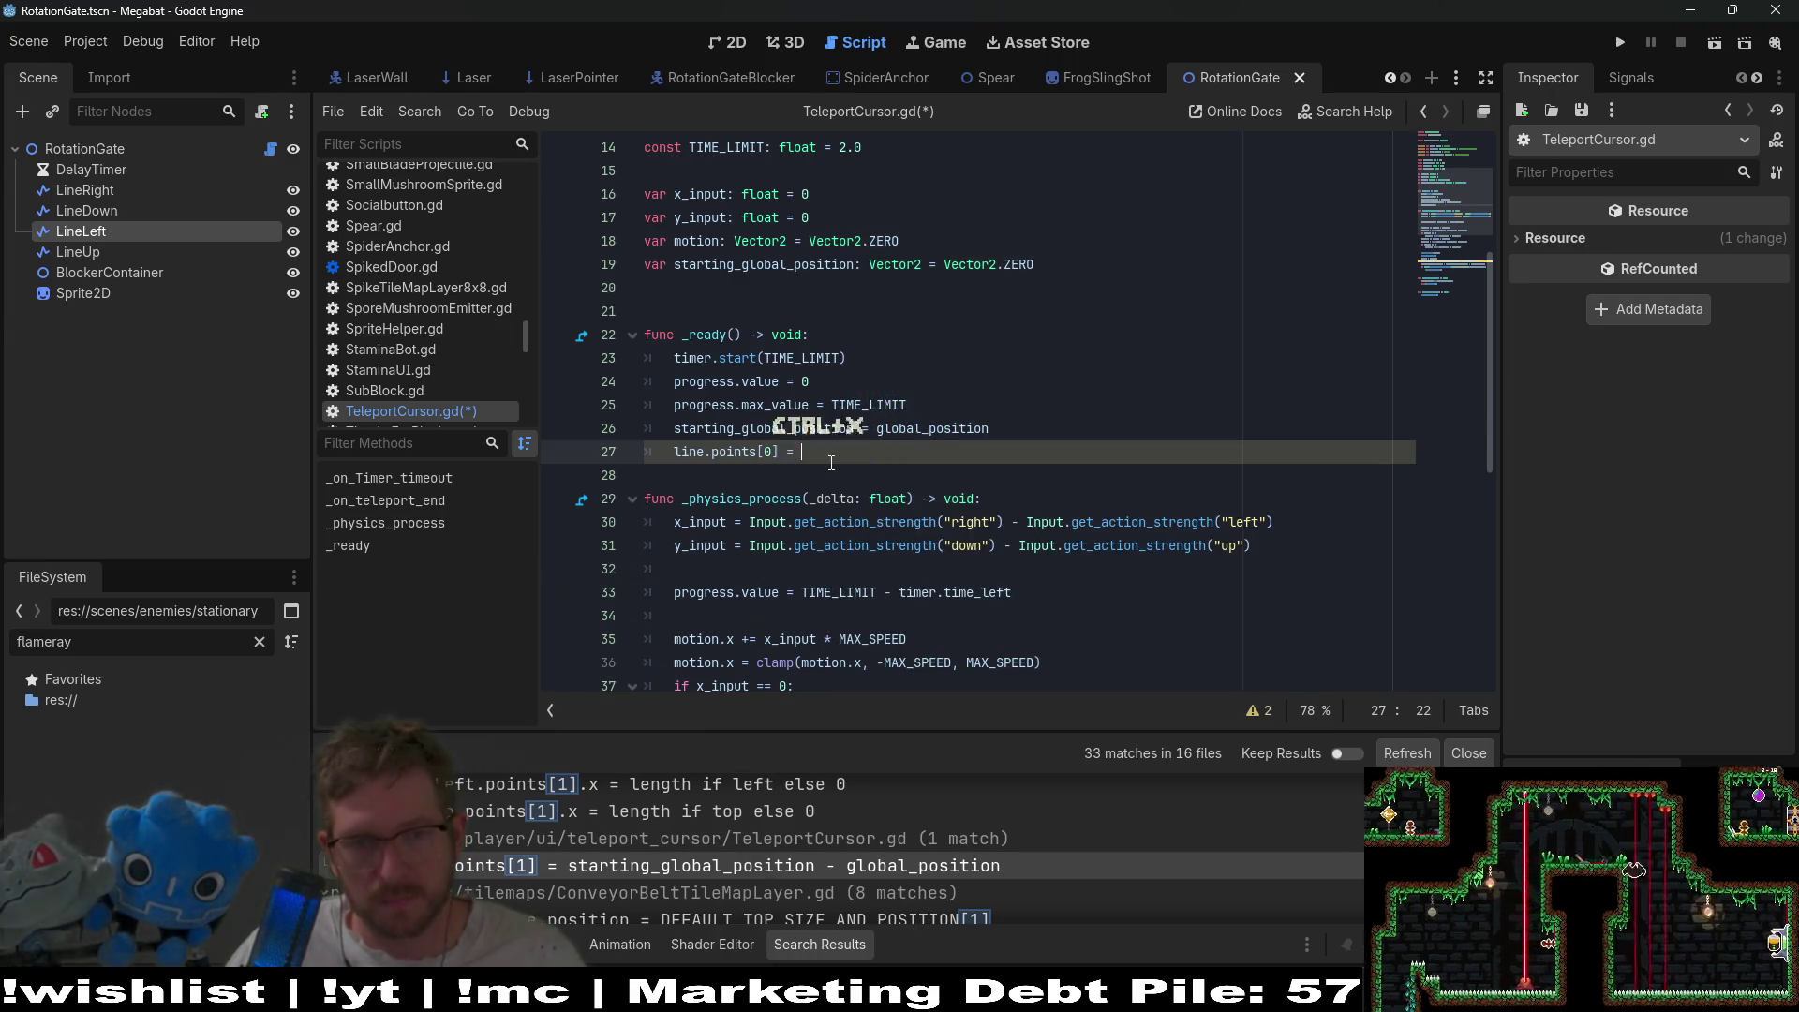
key("BackSpace")
key("BackSpace")
key("BackSpace")
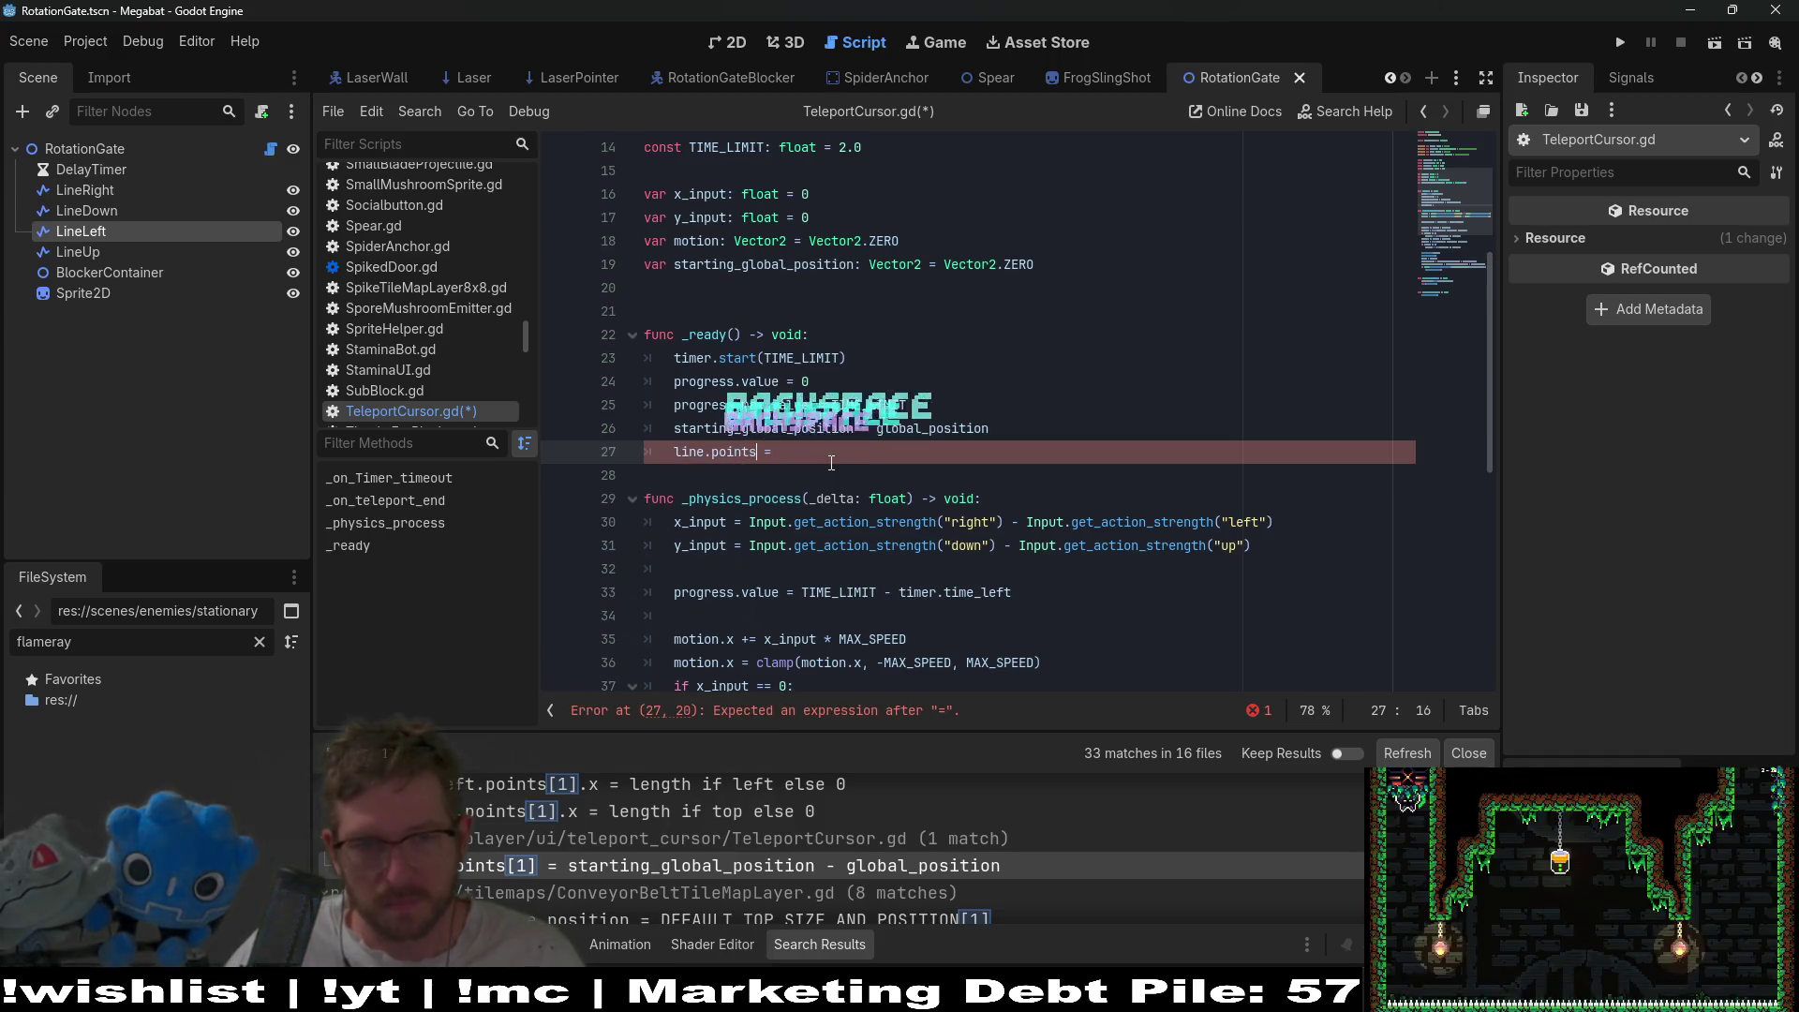
type("[]")
key("ctrl+v")
type(",")
key("ctrl+v")
left_click(1056, 504)
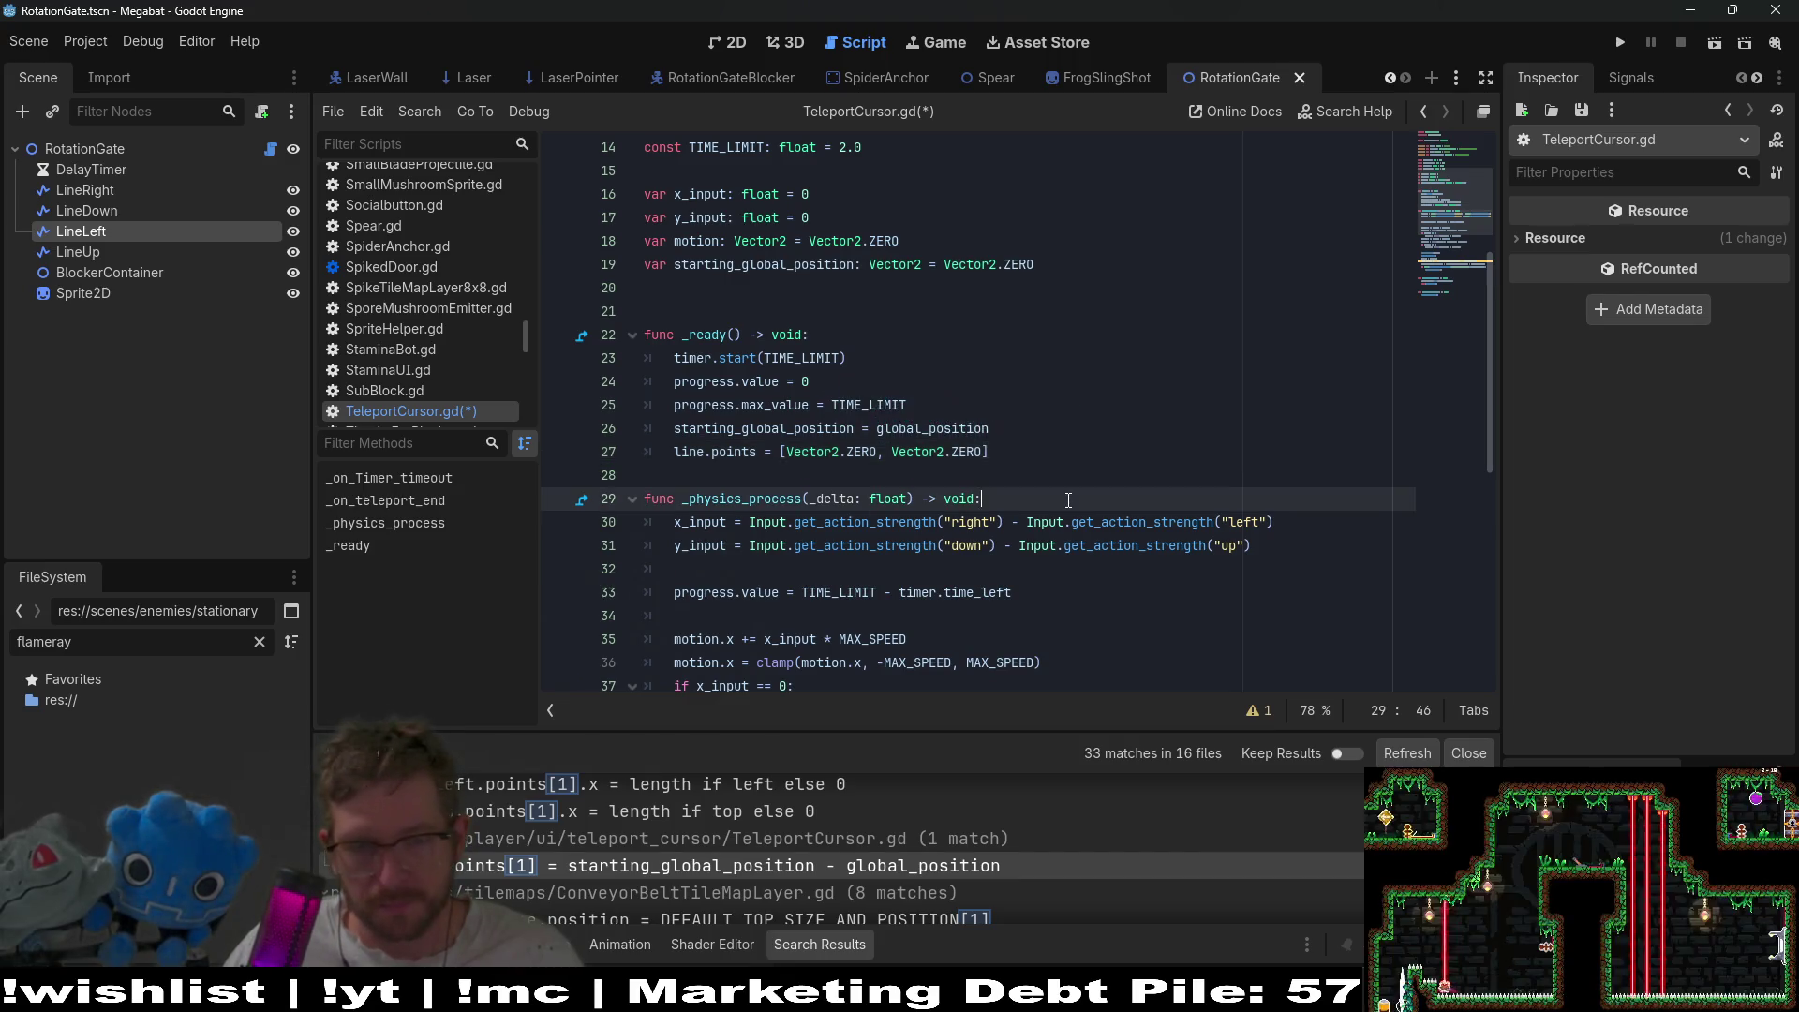
- Rewrite line 47 as line.points = [Vector2.ZERO, starting_global_position - global_position]
scroll(1059, 502, "down", 7)
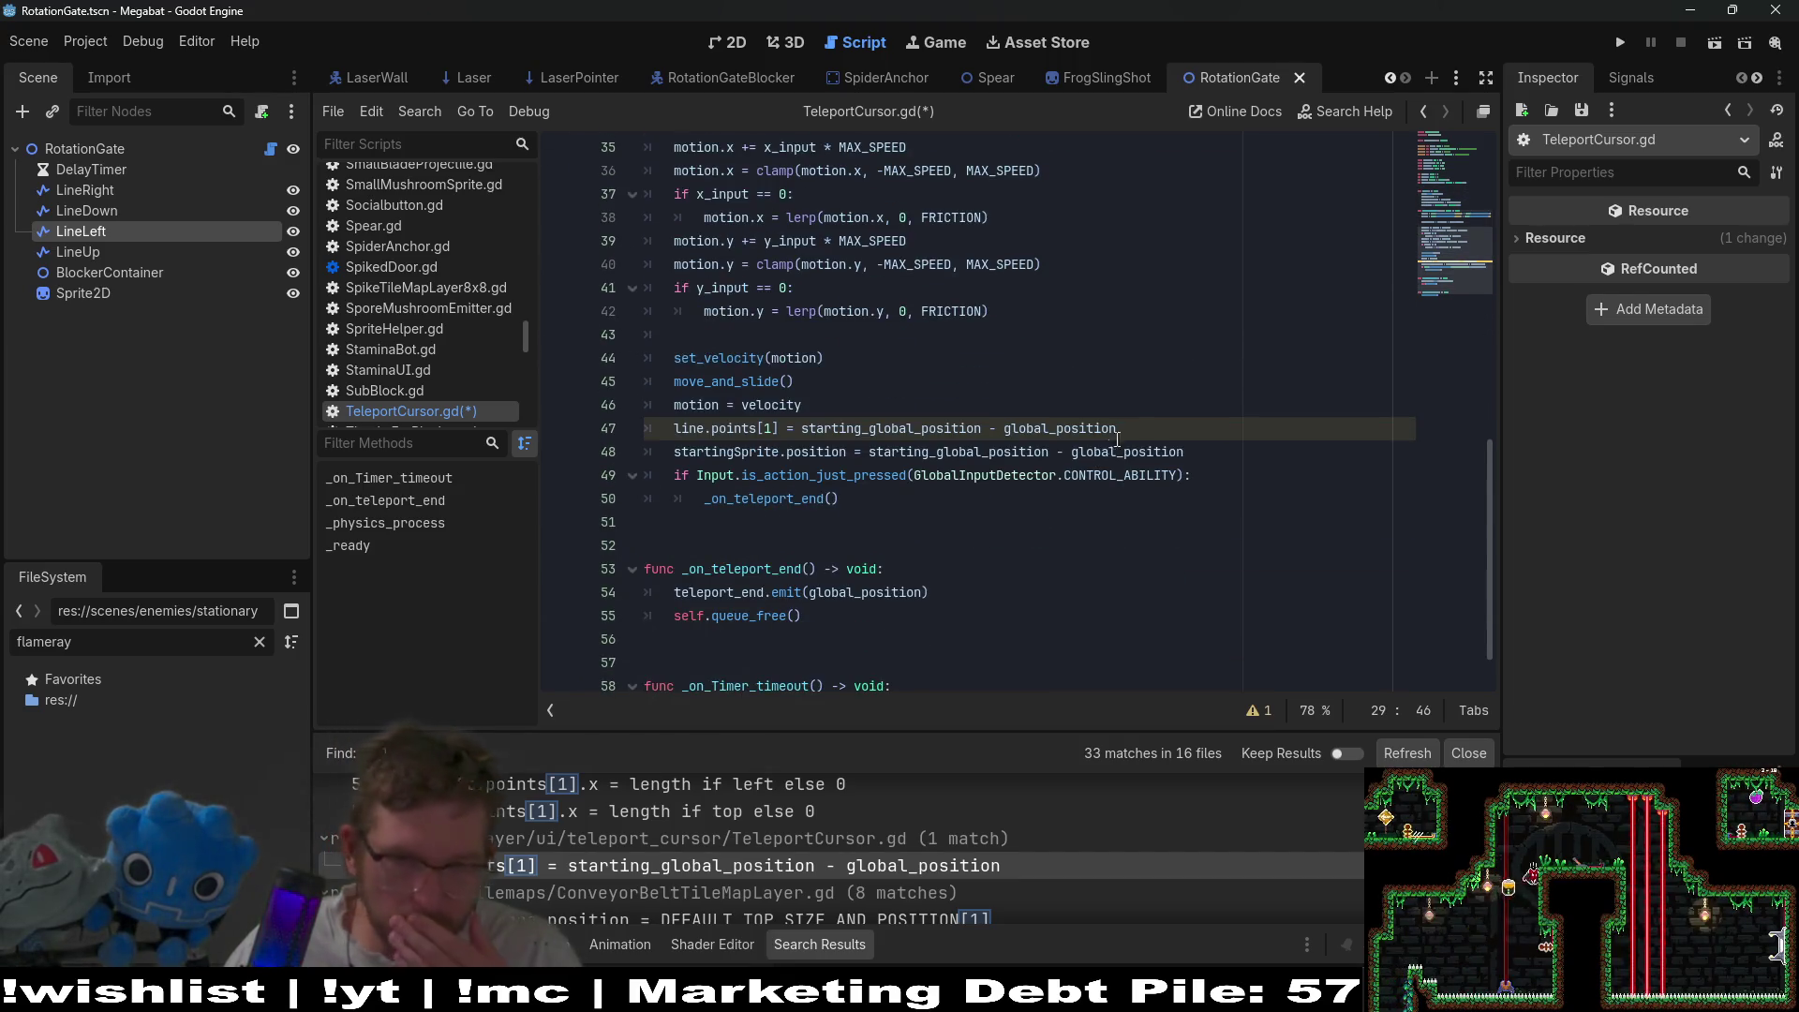
mouse_move(859, 439)
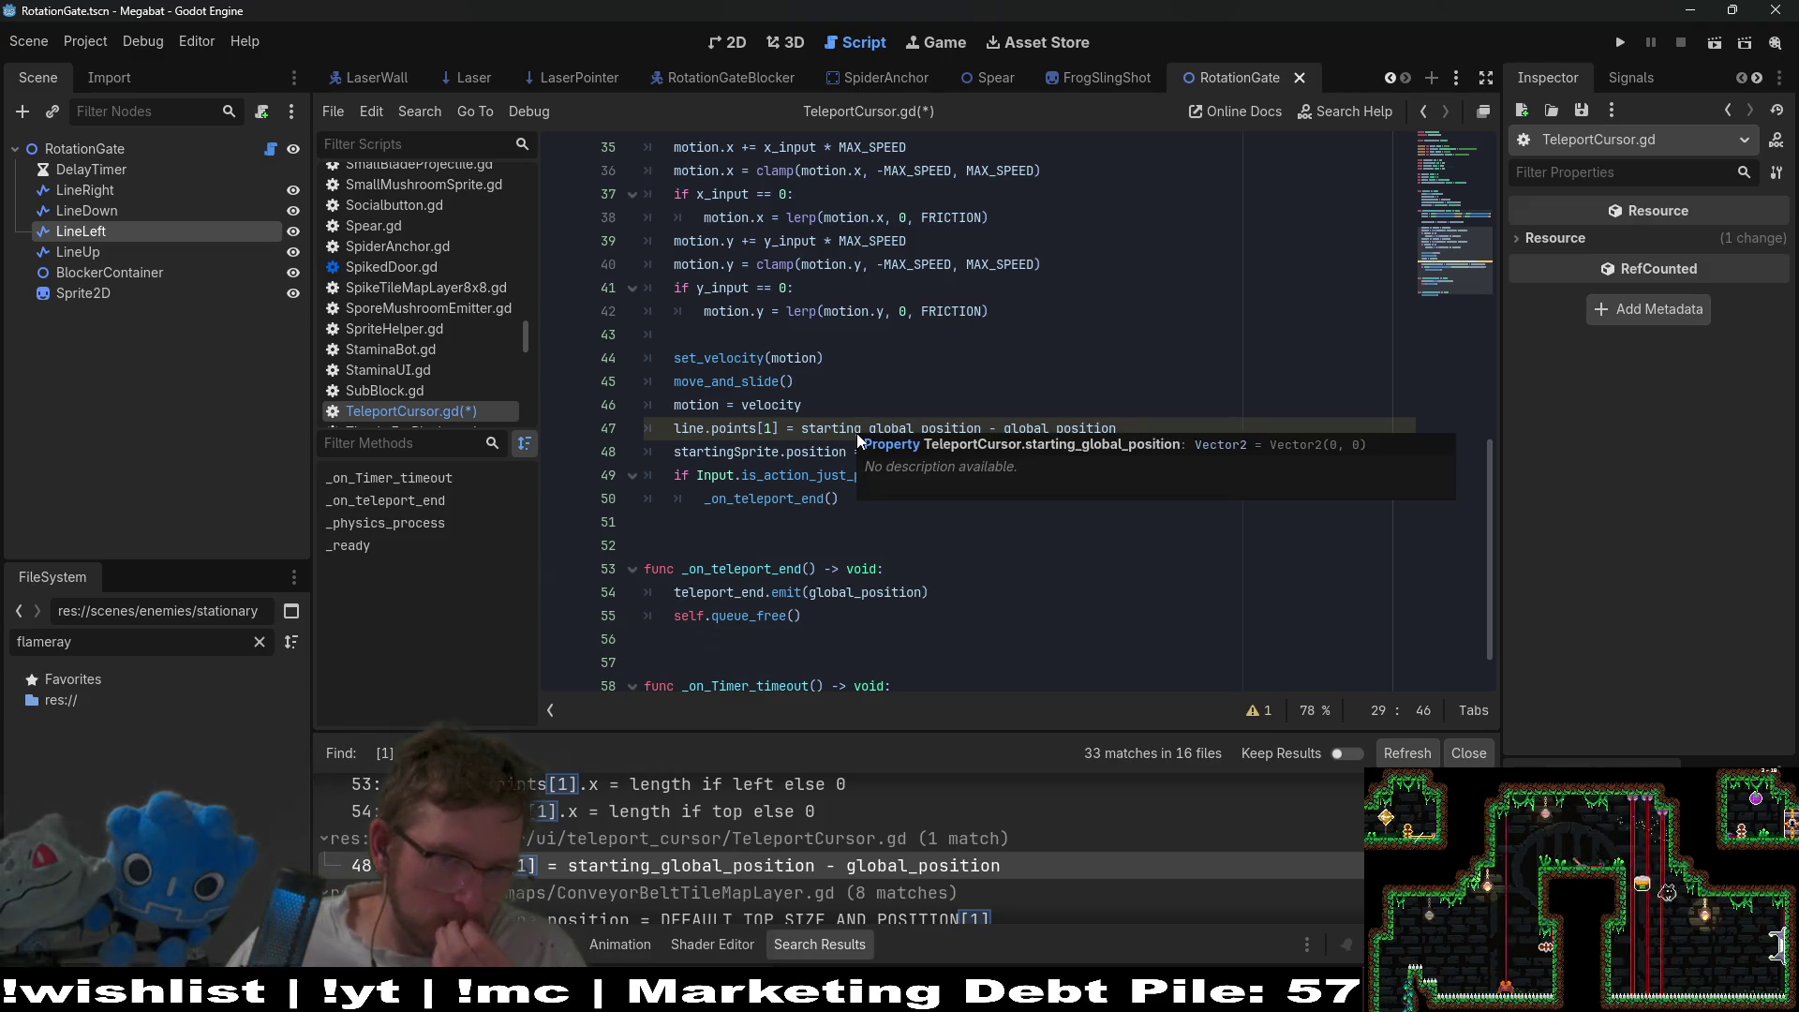
left_click_drag(803, 434, 1118, 433)
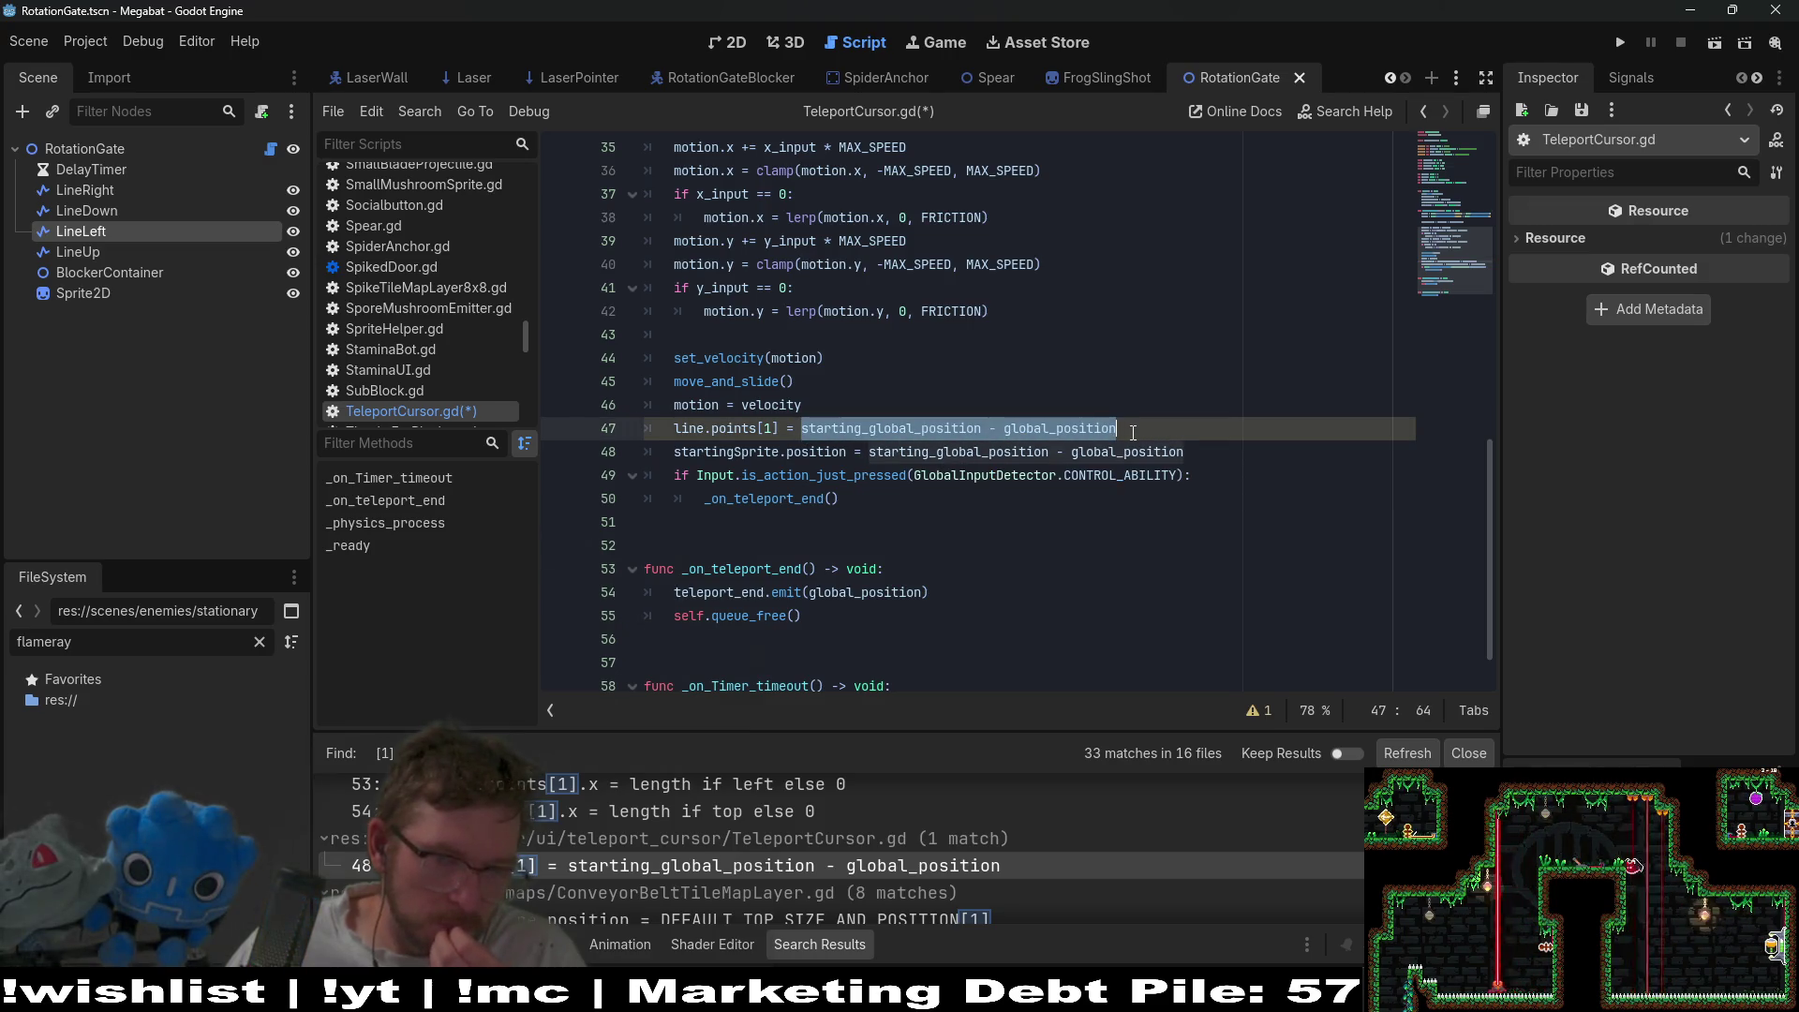
key("ctrl+x")
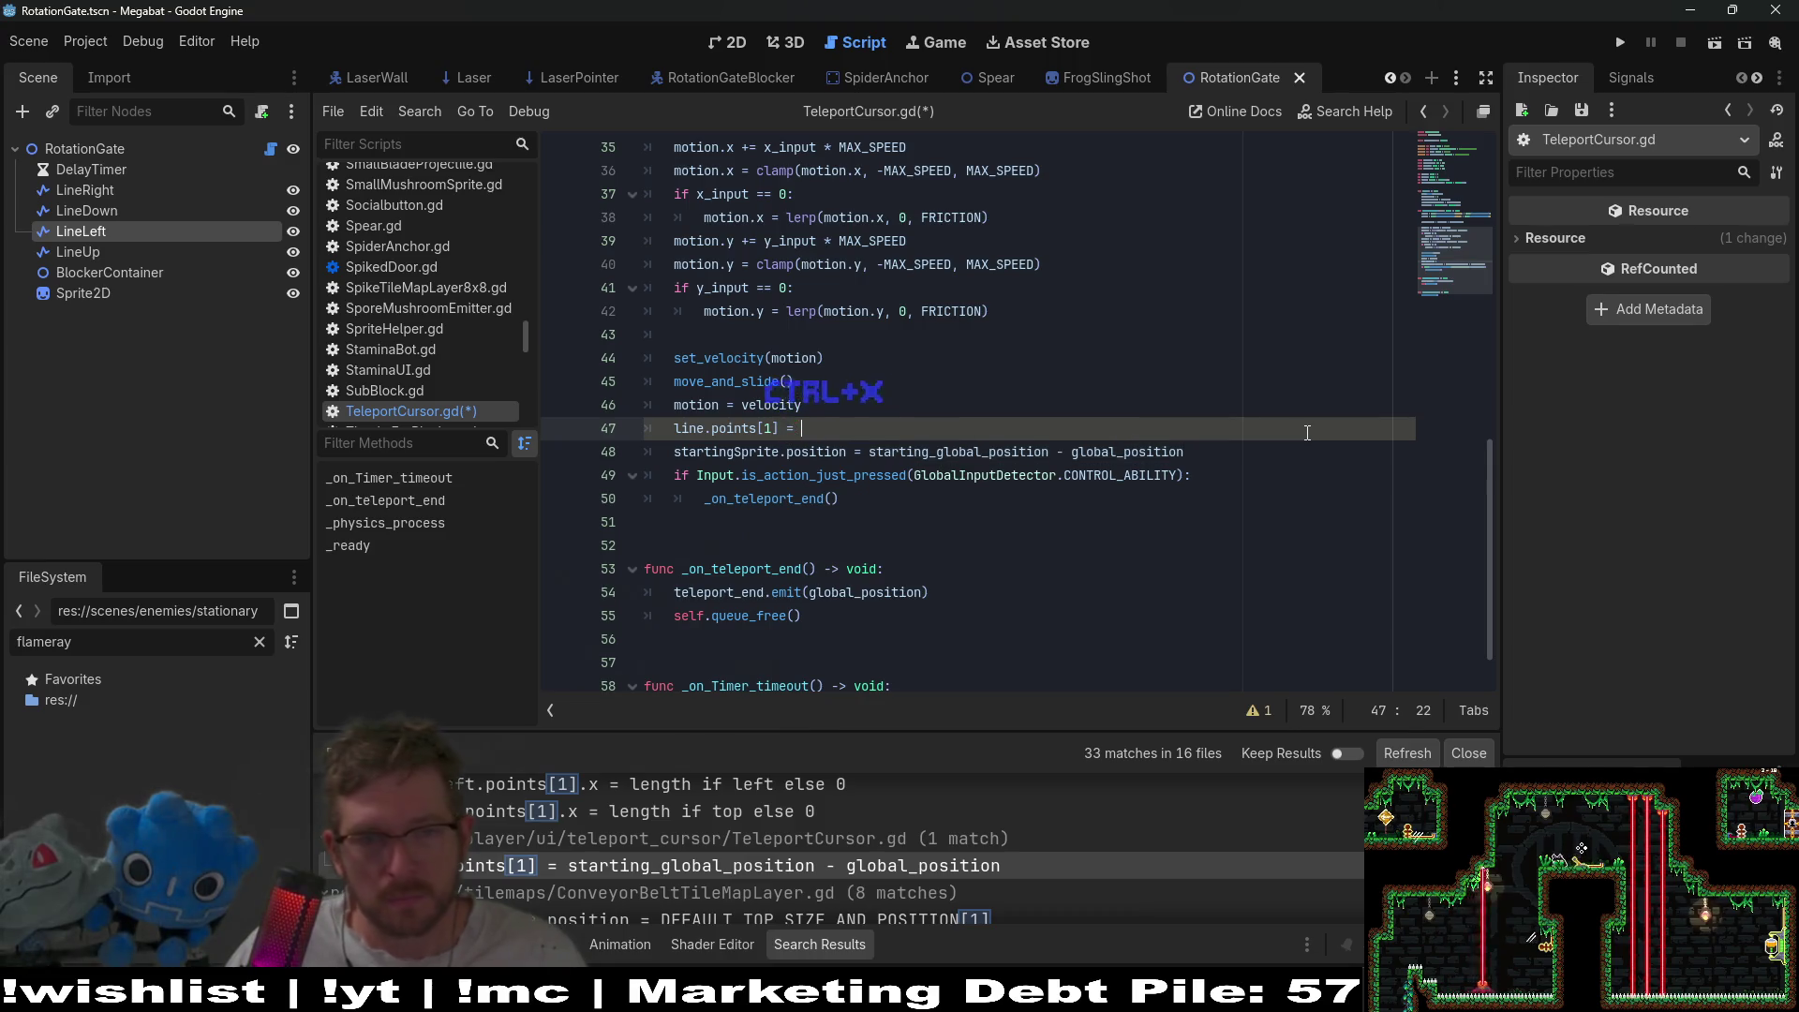
key("BackSpace")
key("End")
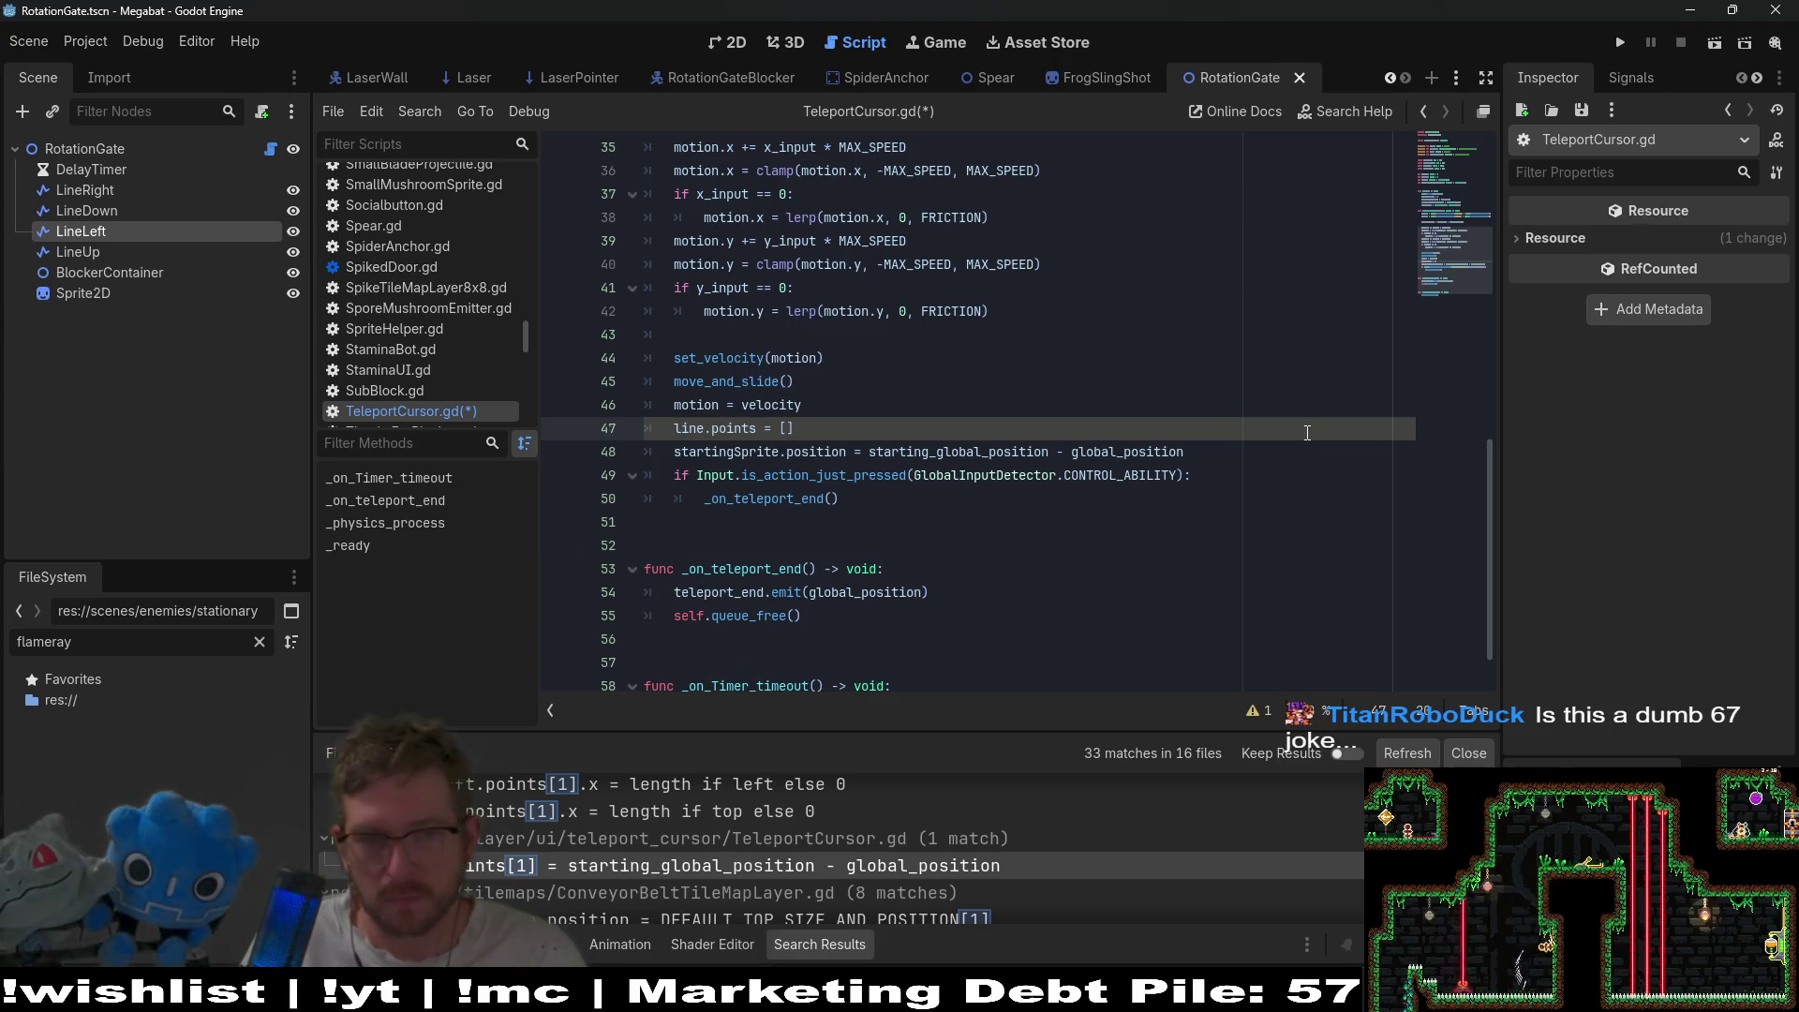
type("V")
key("Return")
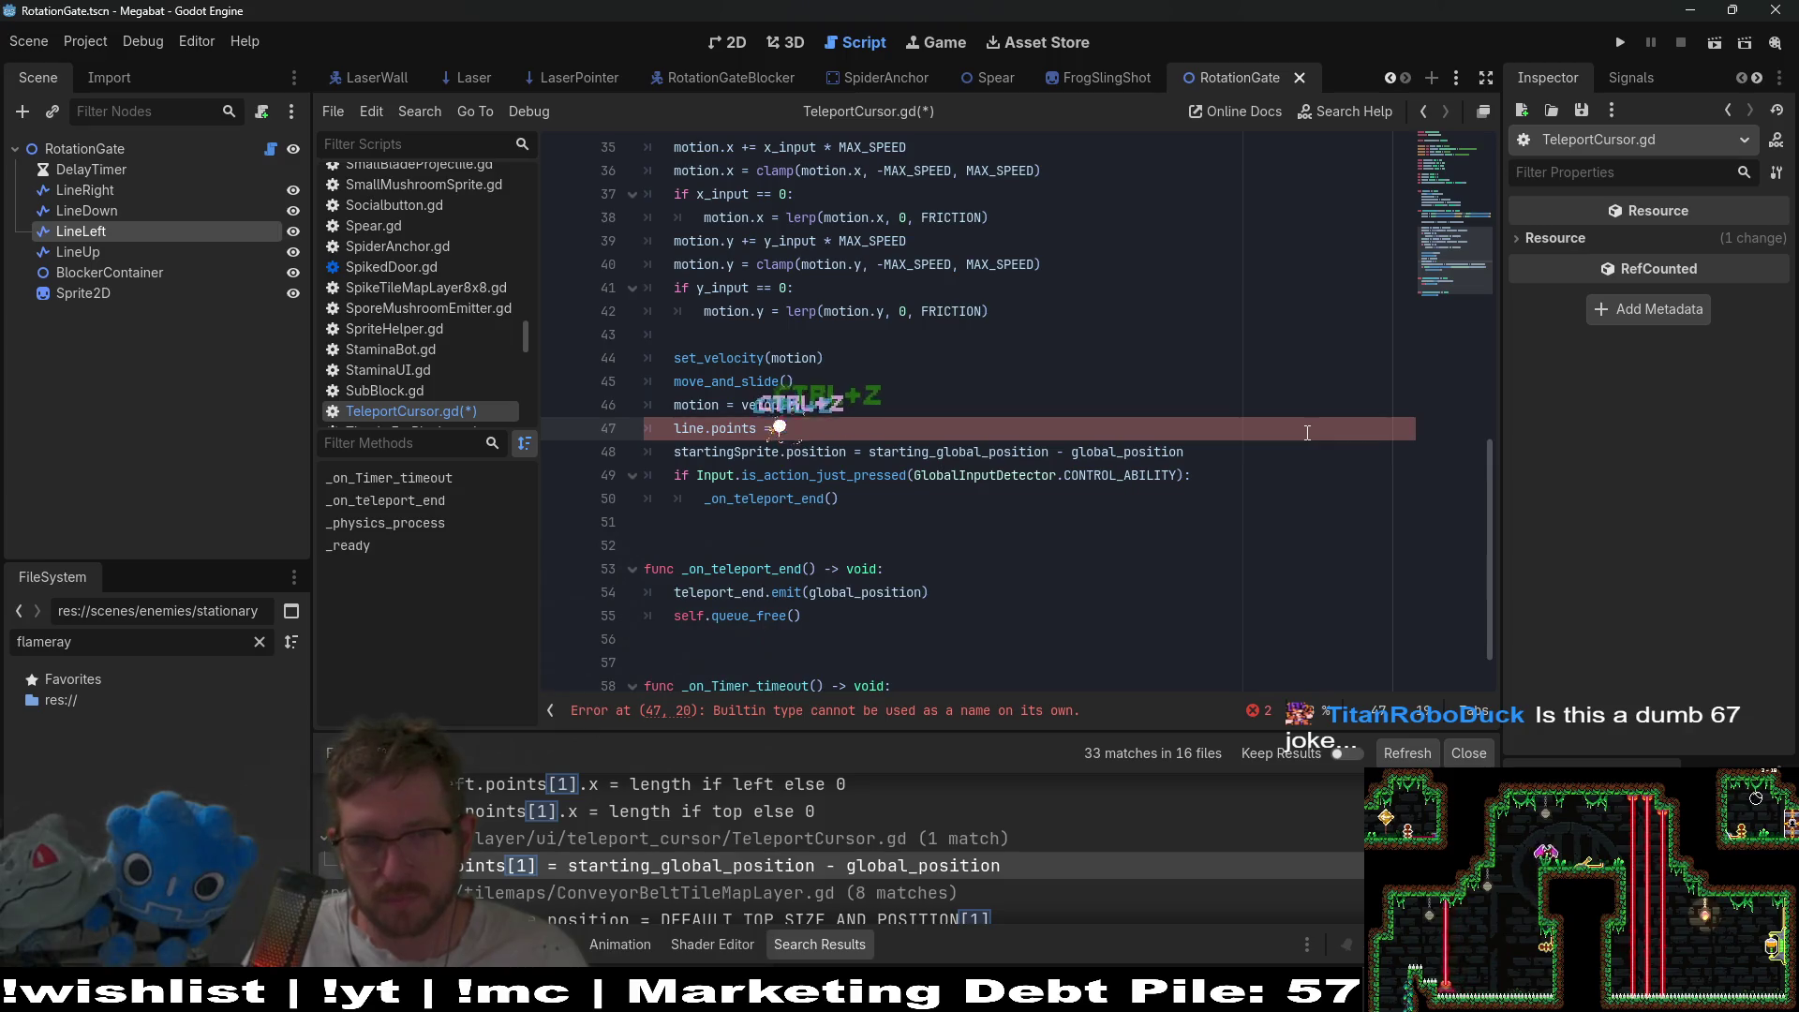
key("ctrl+z")
key("ctrl+z")
key("ctrl+shift+z")
key("ctrl+shift+z")
key("ctrl+shift+z")
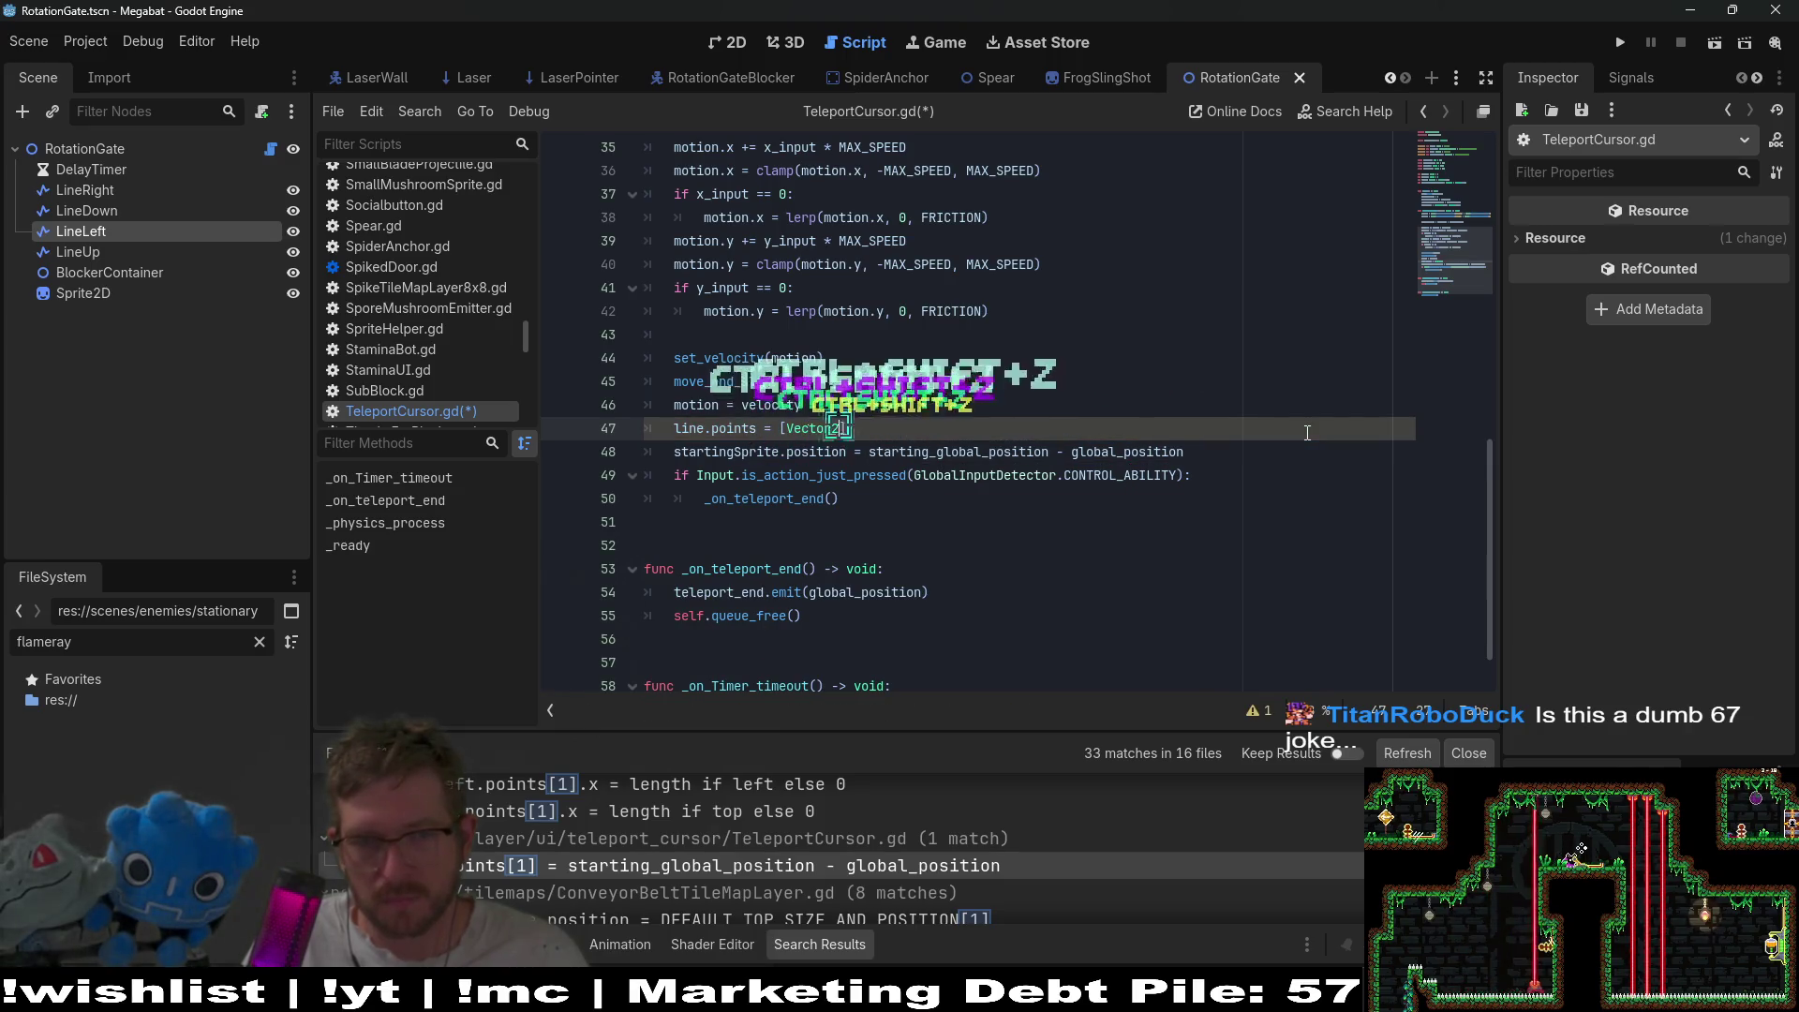
key("Return")
type(",")
key("ctrl+v")
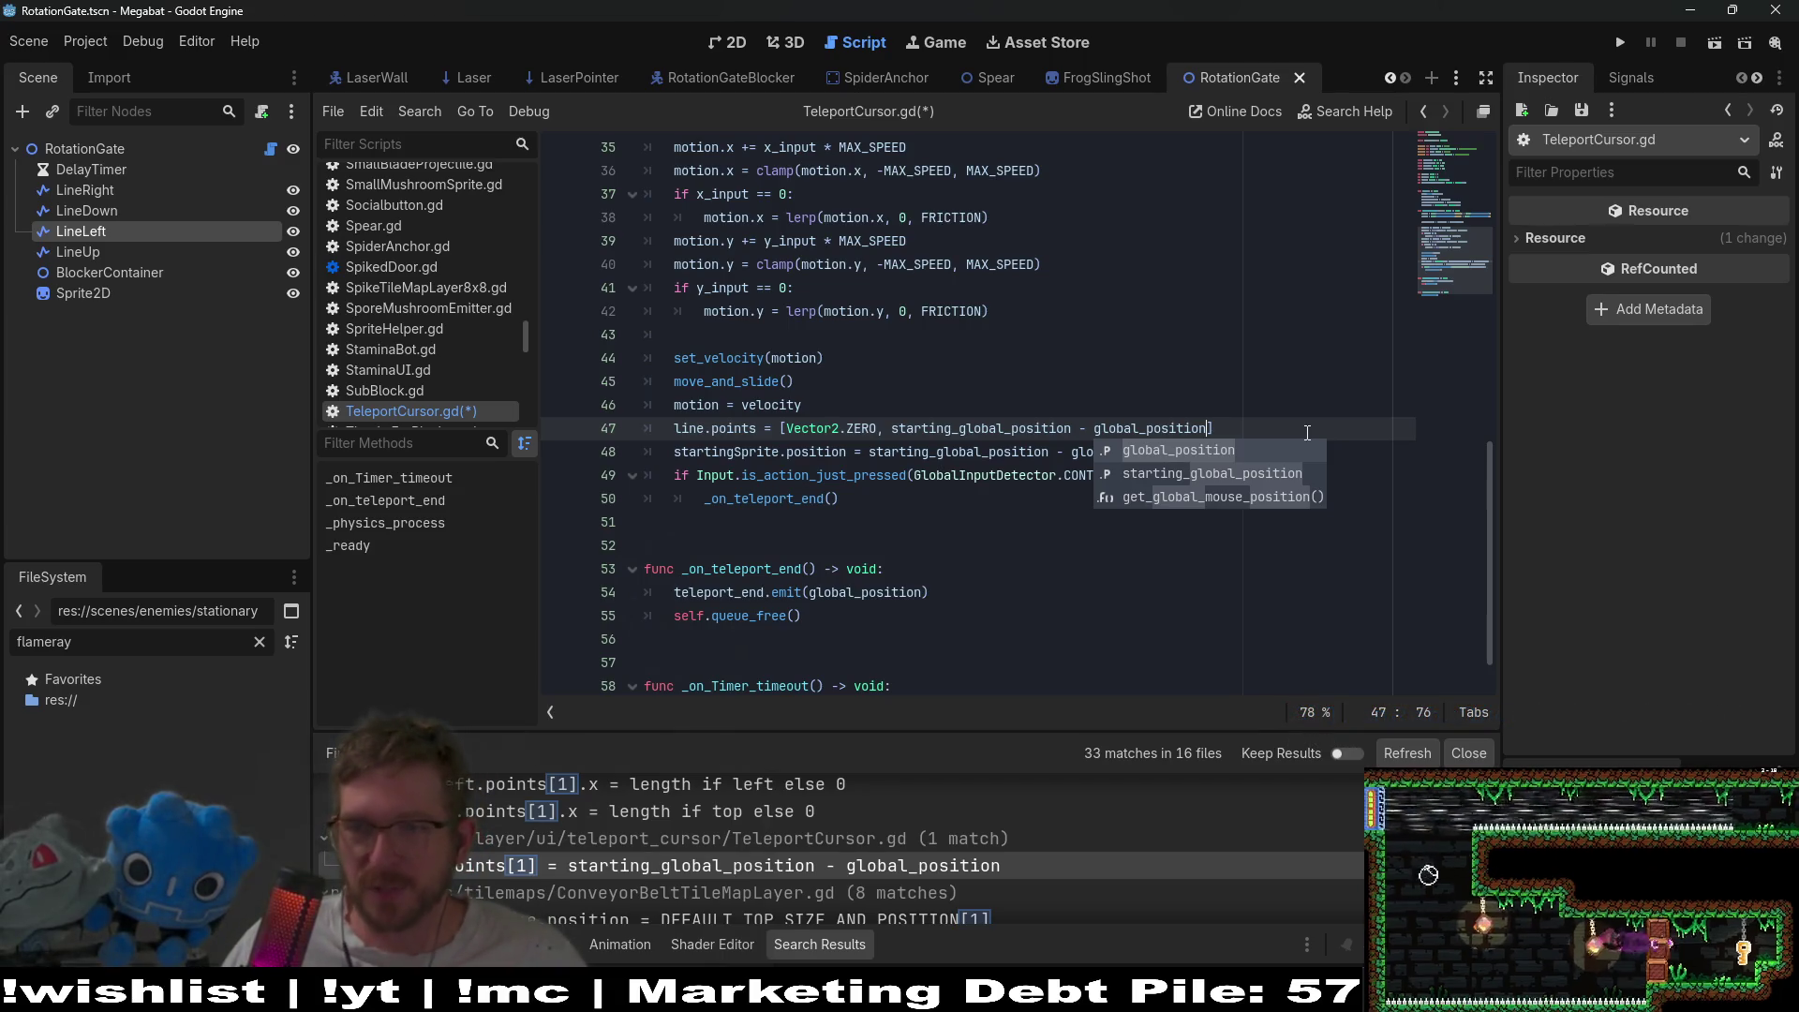
- Save TeleportCursor.gd
left_click(1139, 378)
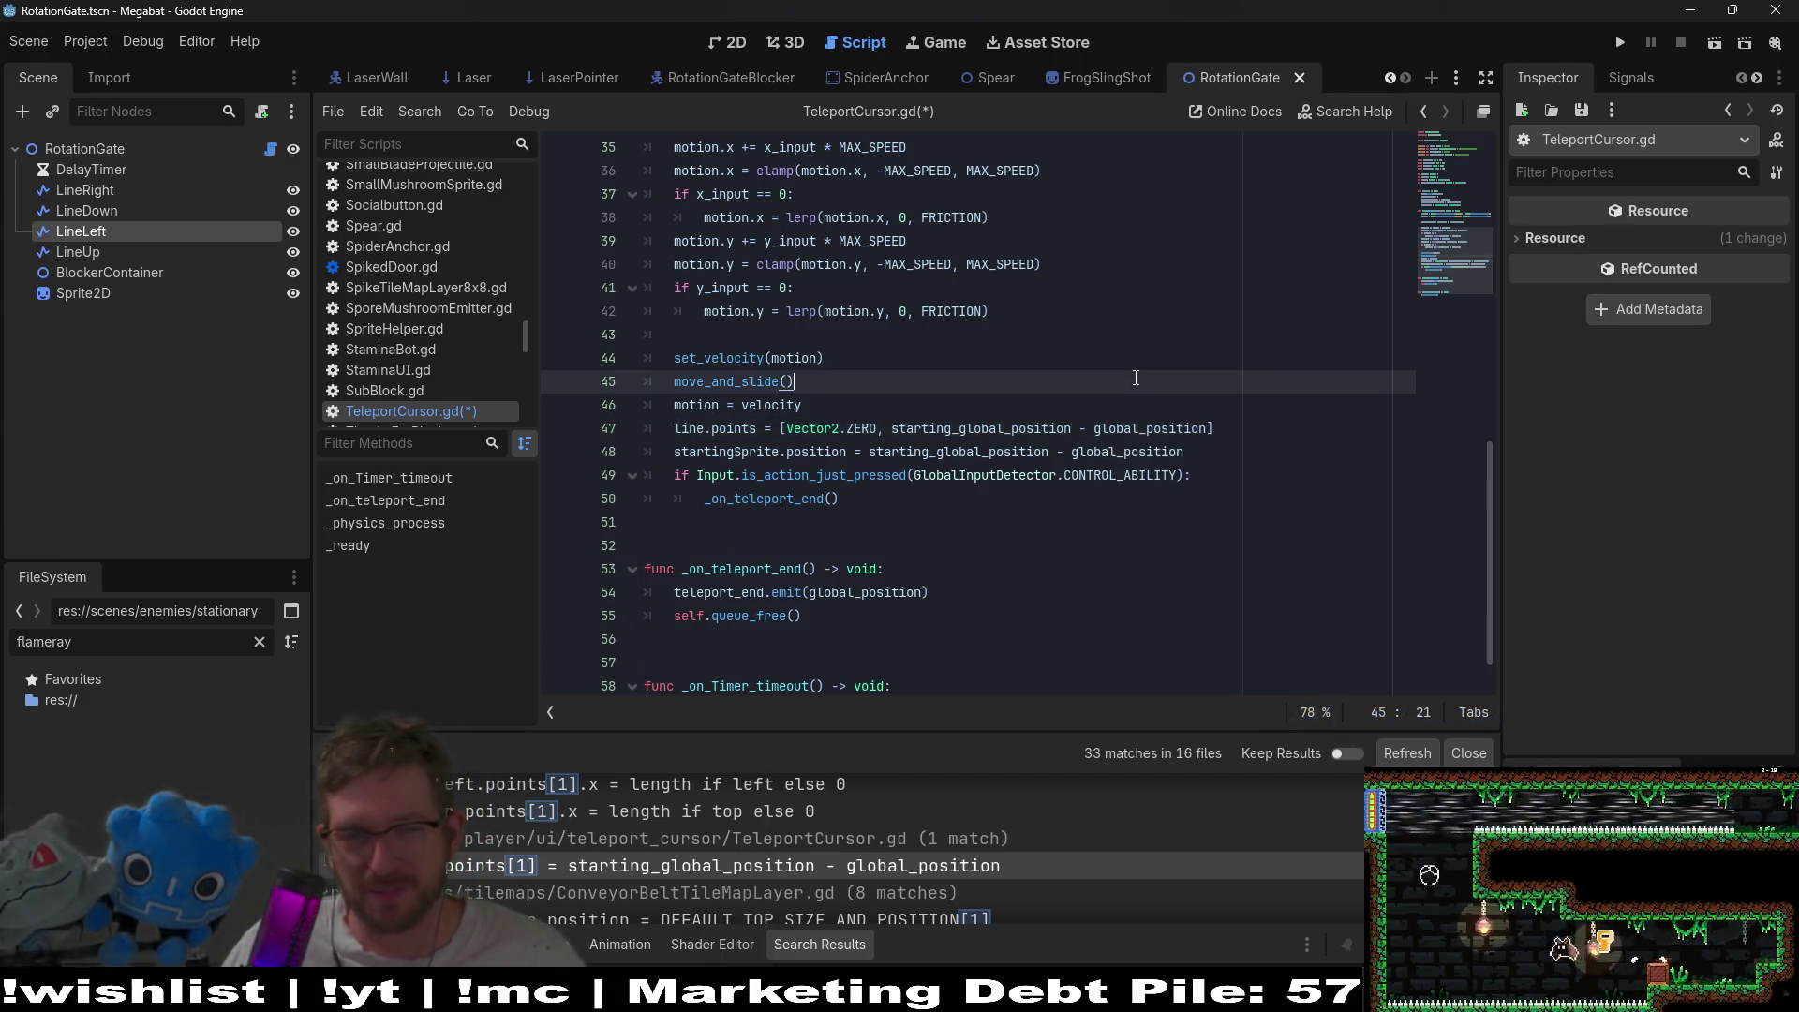
scroll(1136, 378, "down", 2)
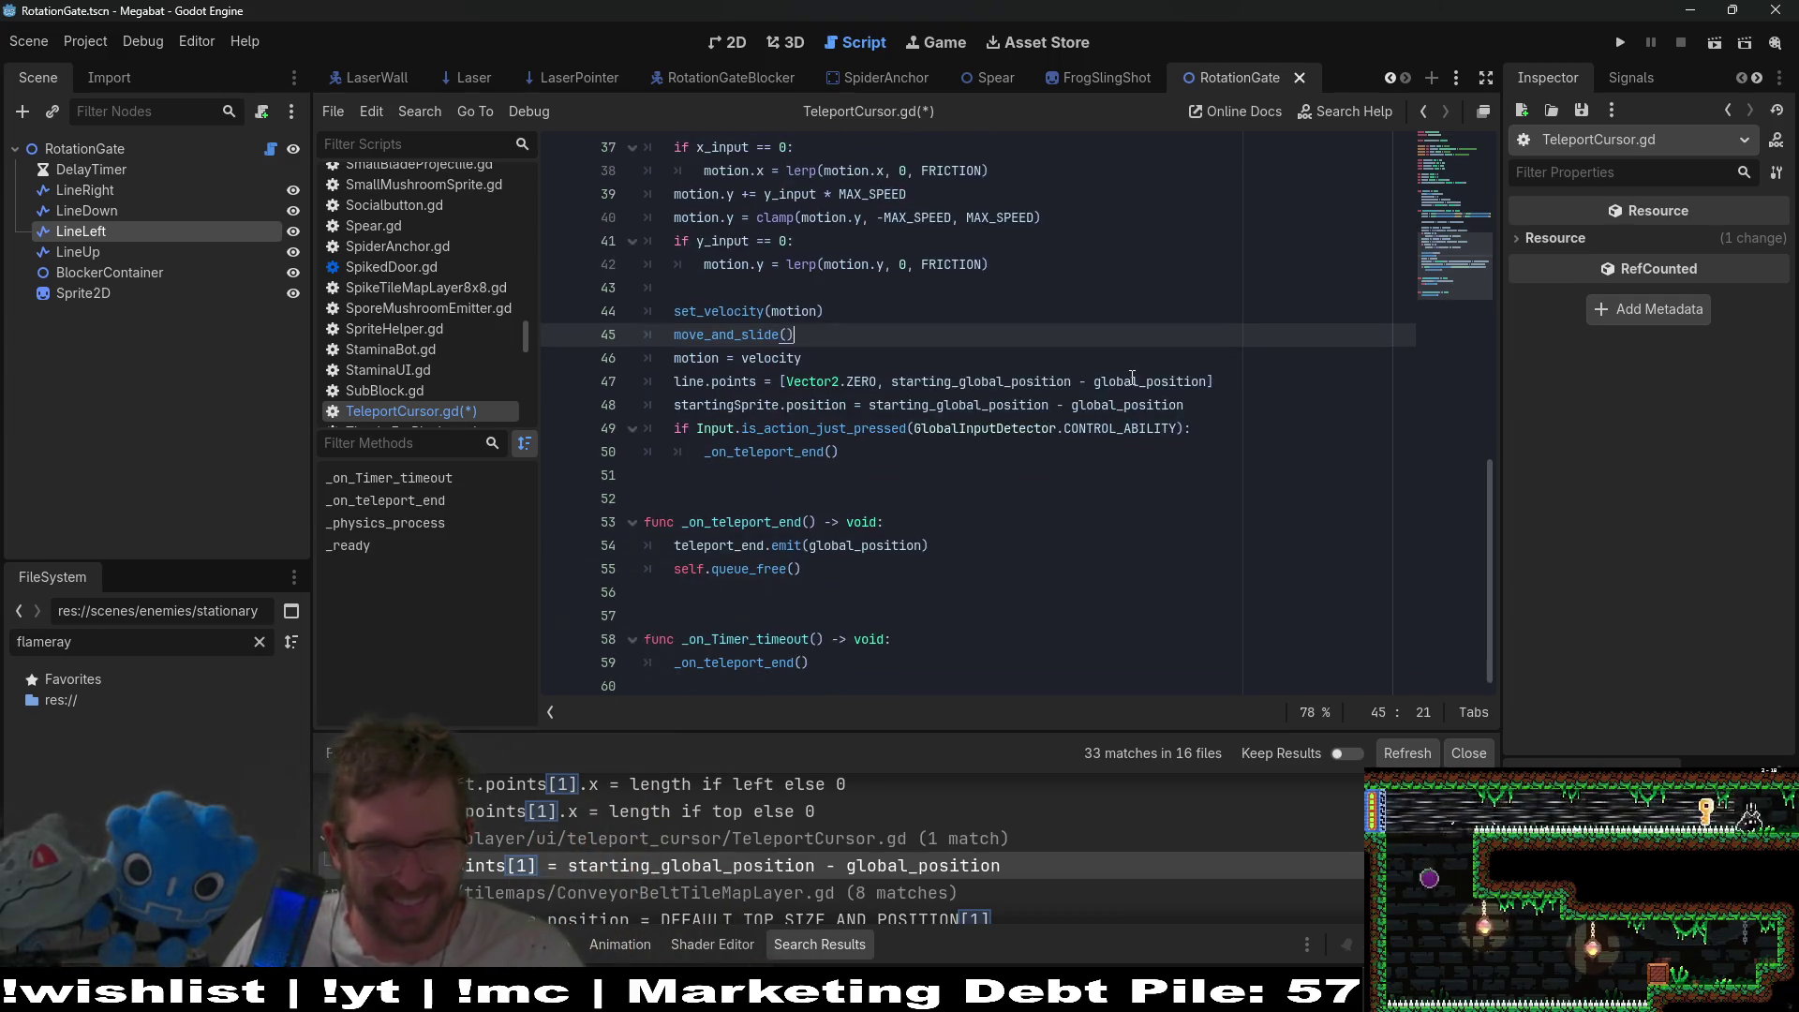
left_click(1072, 554)
key("ctrl+s")
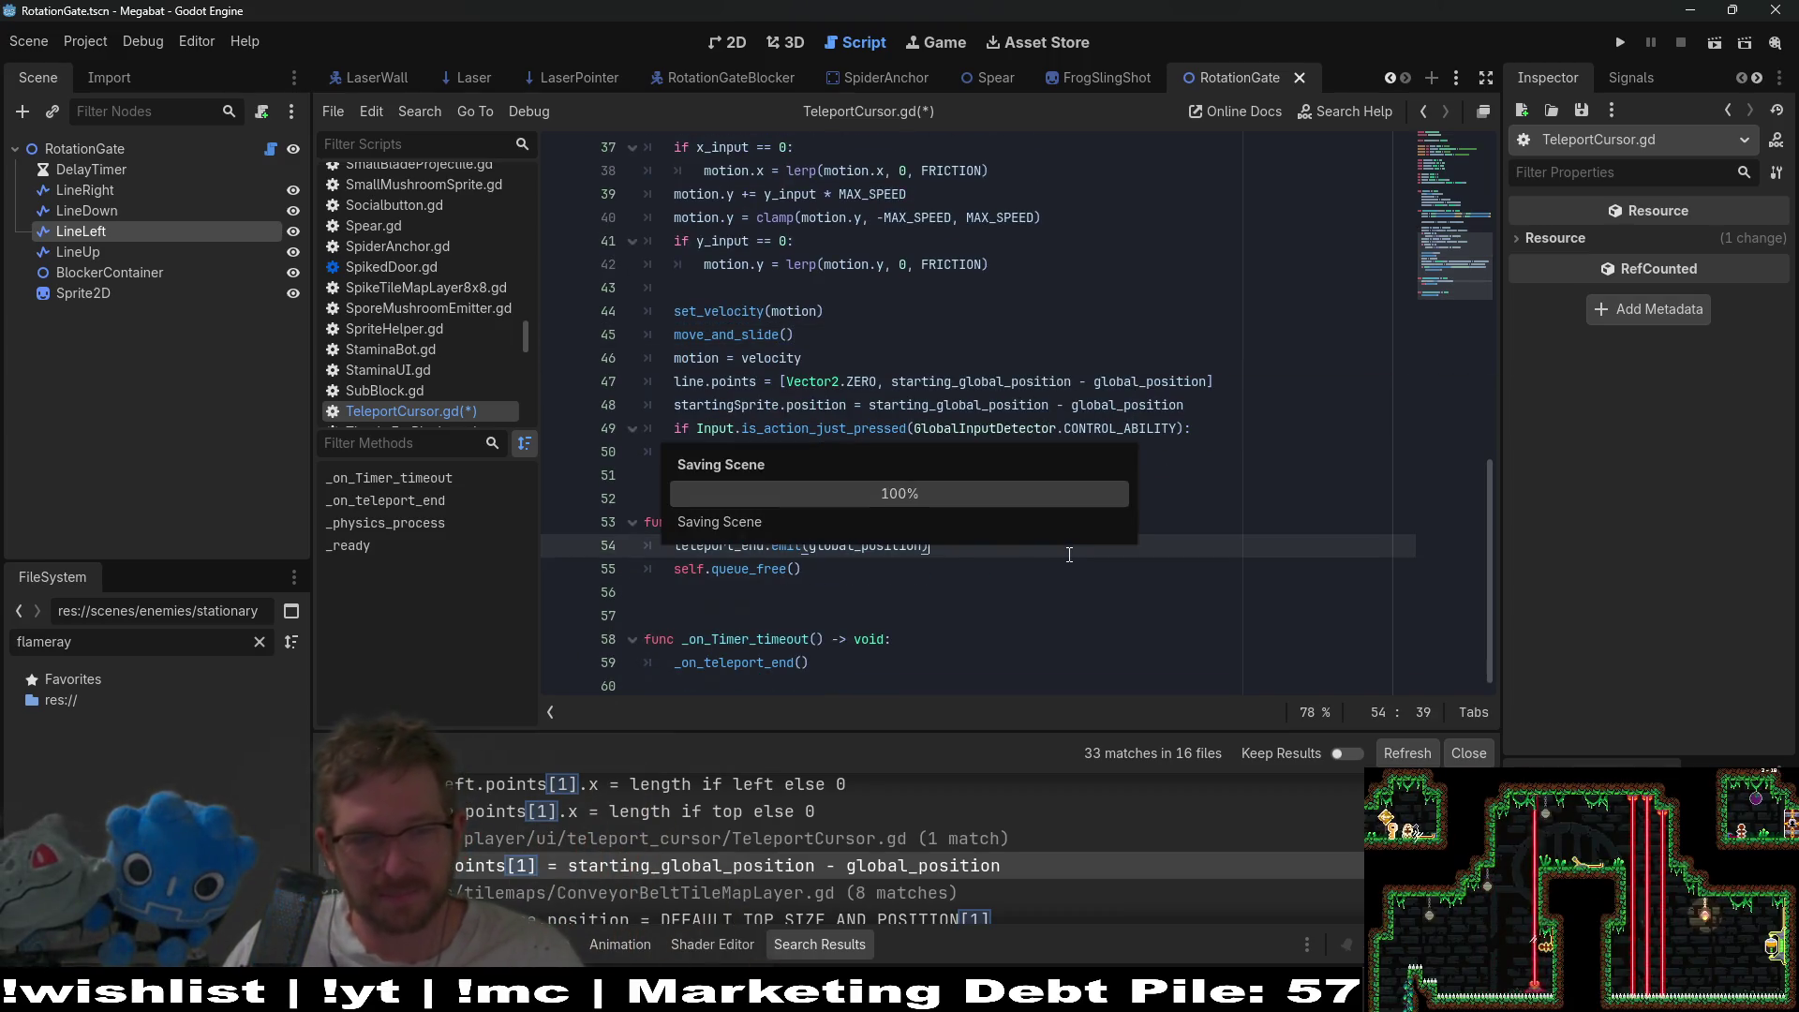
- Review ConveyorBeltTileMapLayer.gd's left and top size-and-position matches at lines 82 and 69, then run Megabat
scroll(1066, 863, "down", 2)
scroll(1065, 857, "down", 1)
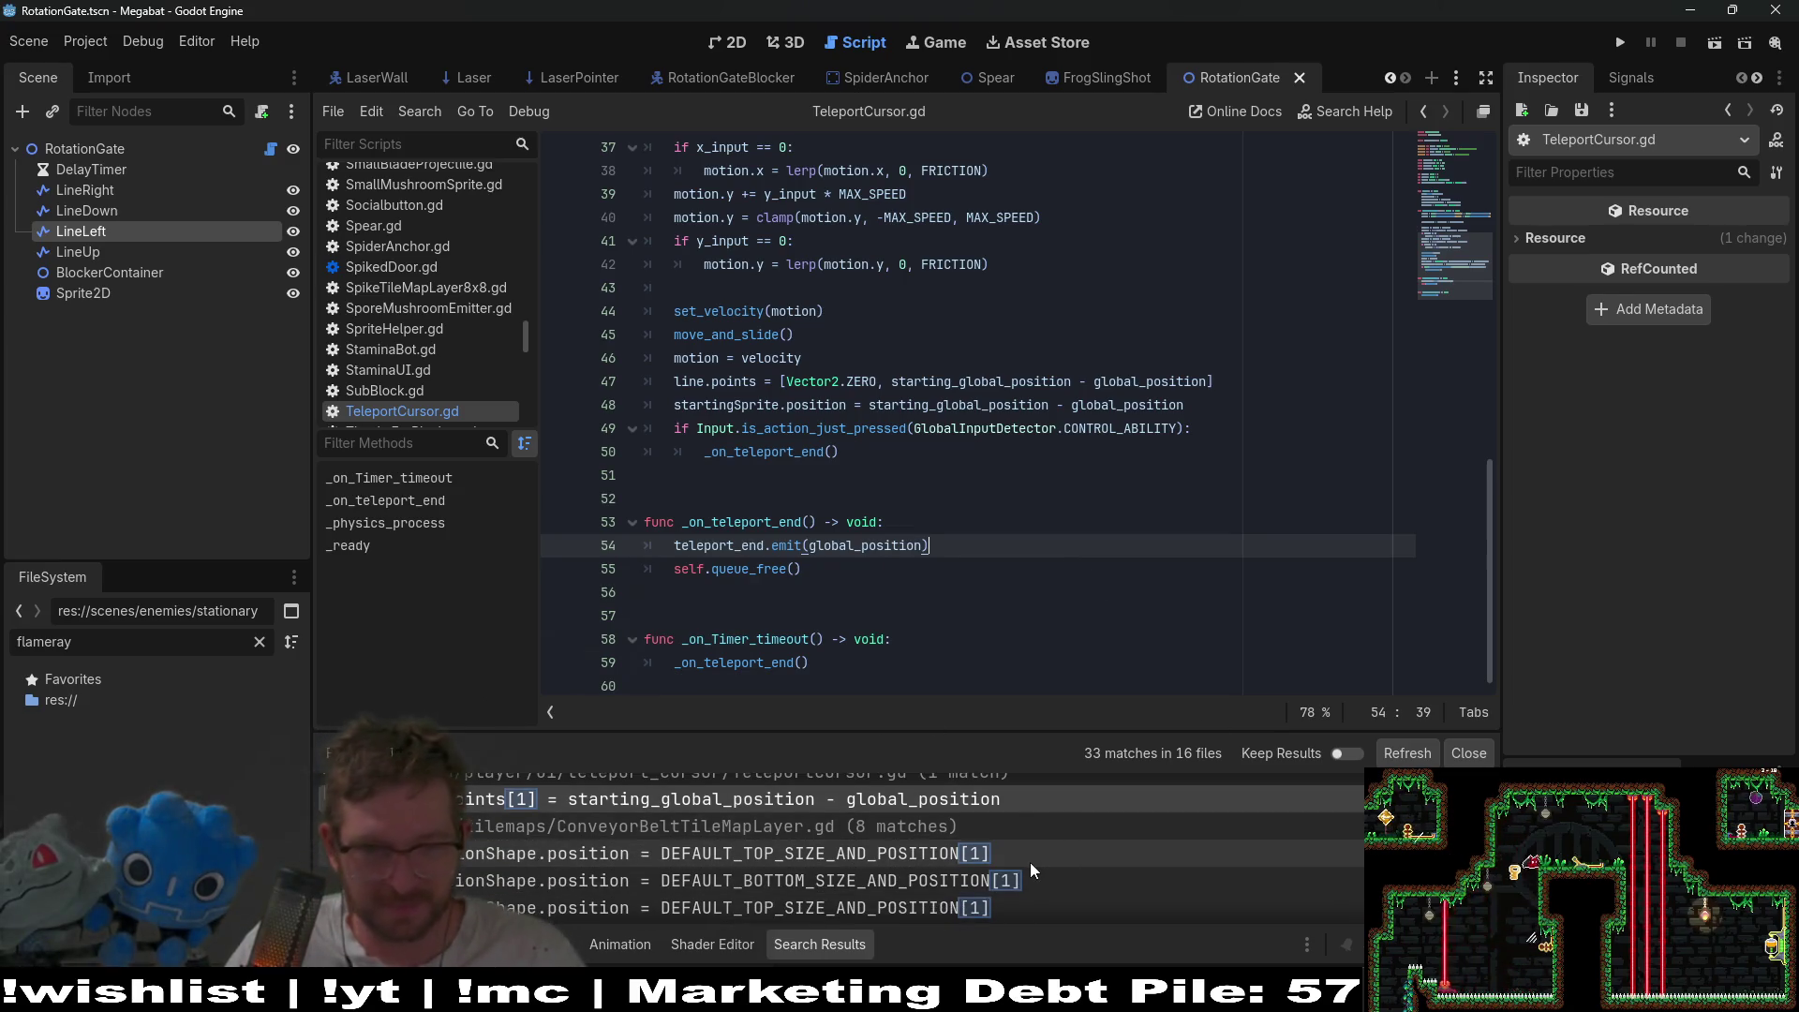
left_click(1030, 862)
scroll(1036, 499, "up", 2)
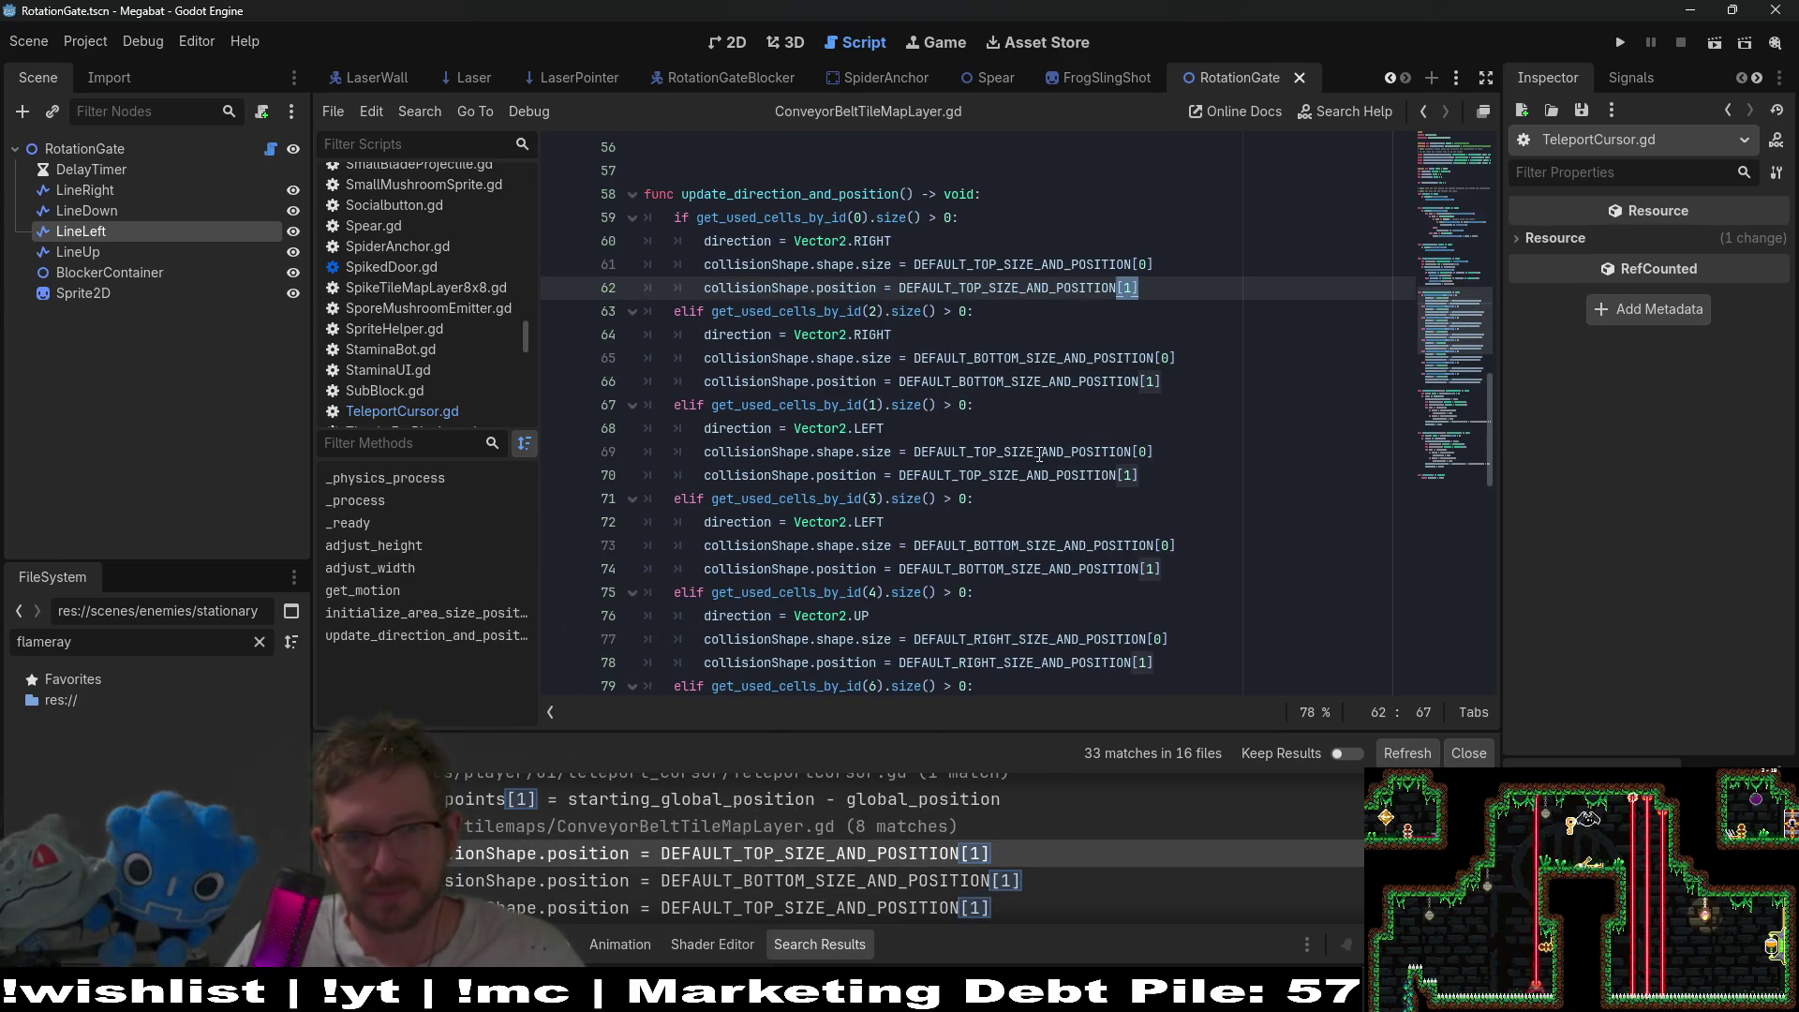
scroll(912, 851, "down", 3)
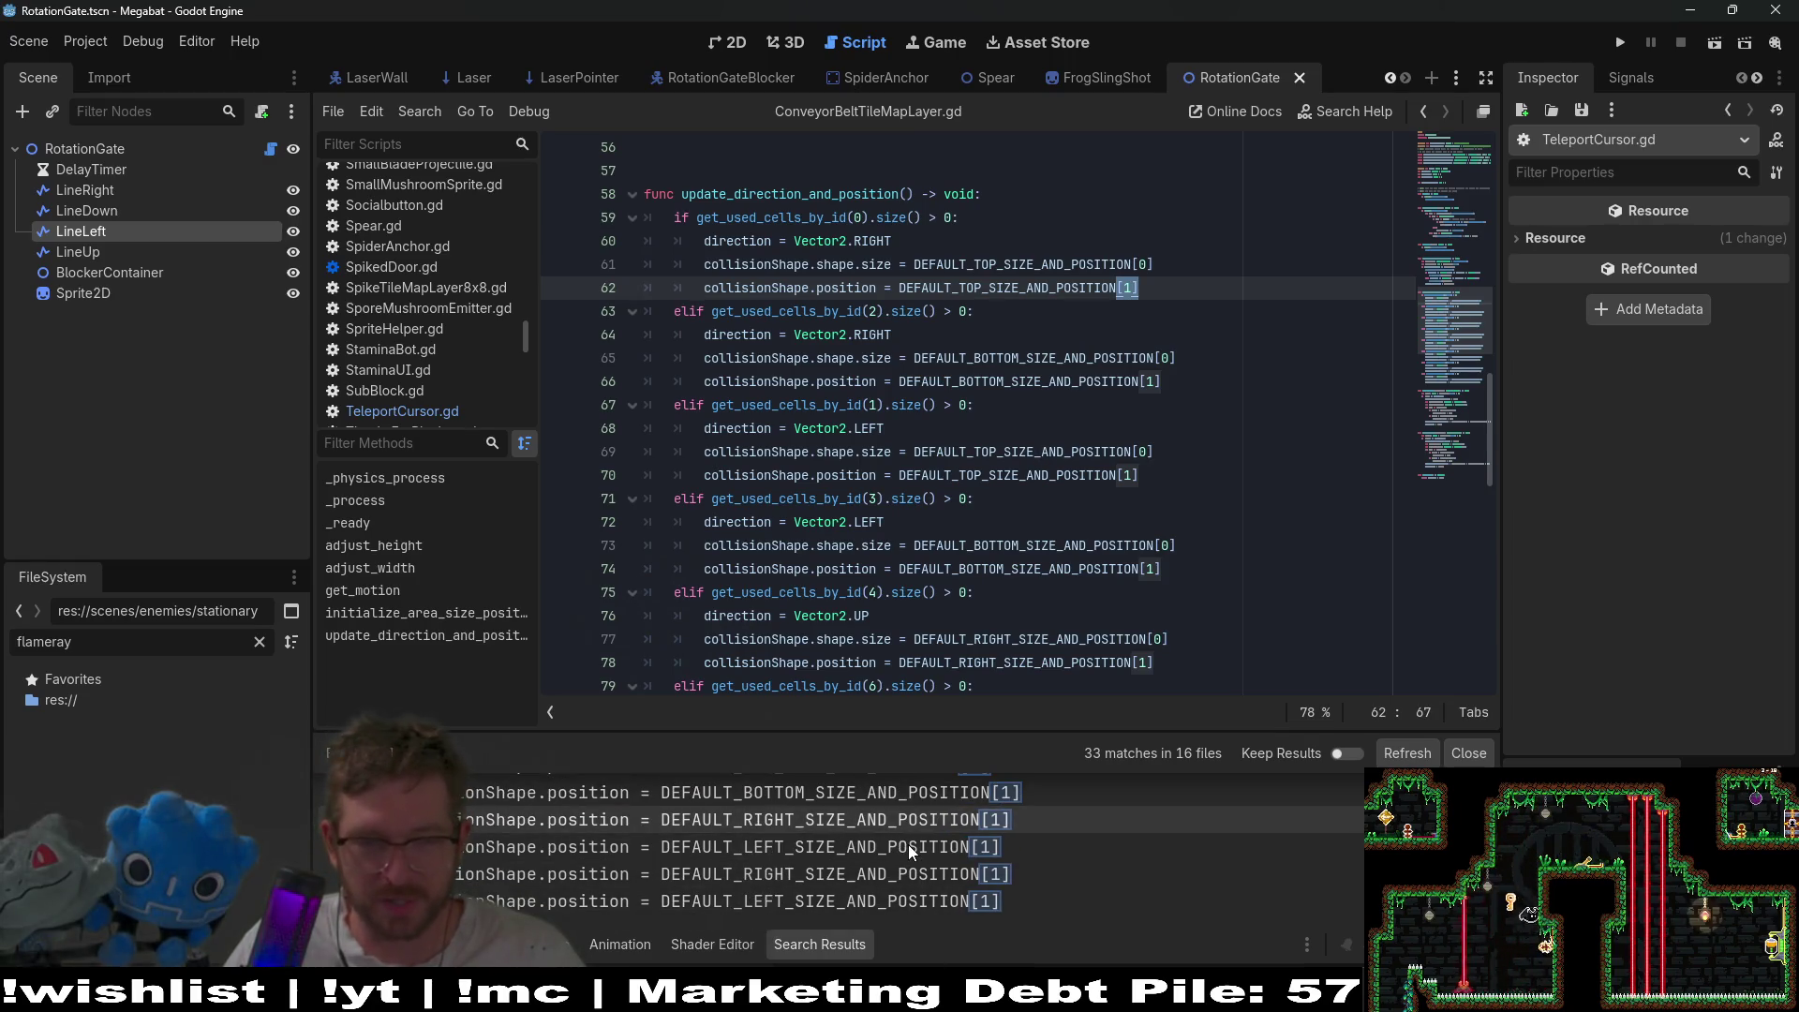
left_click(908, 846)
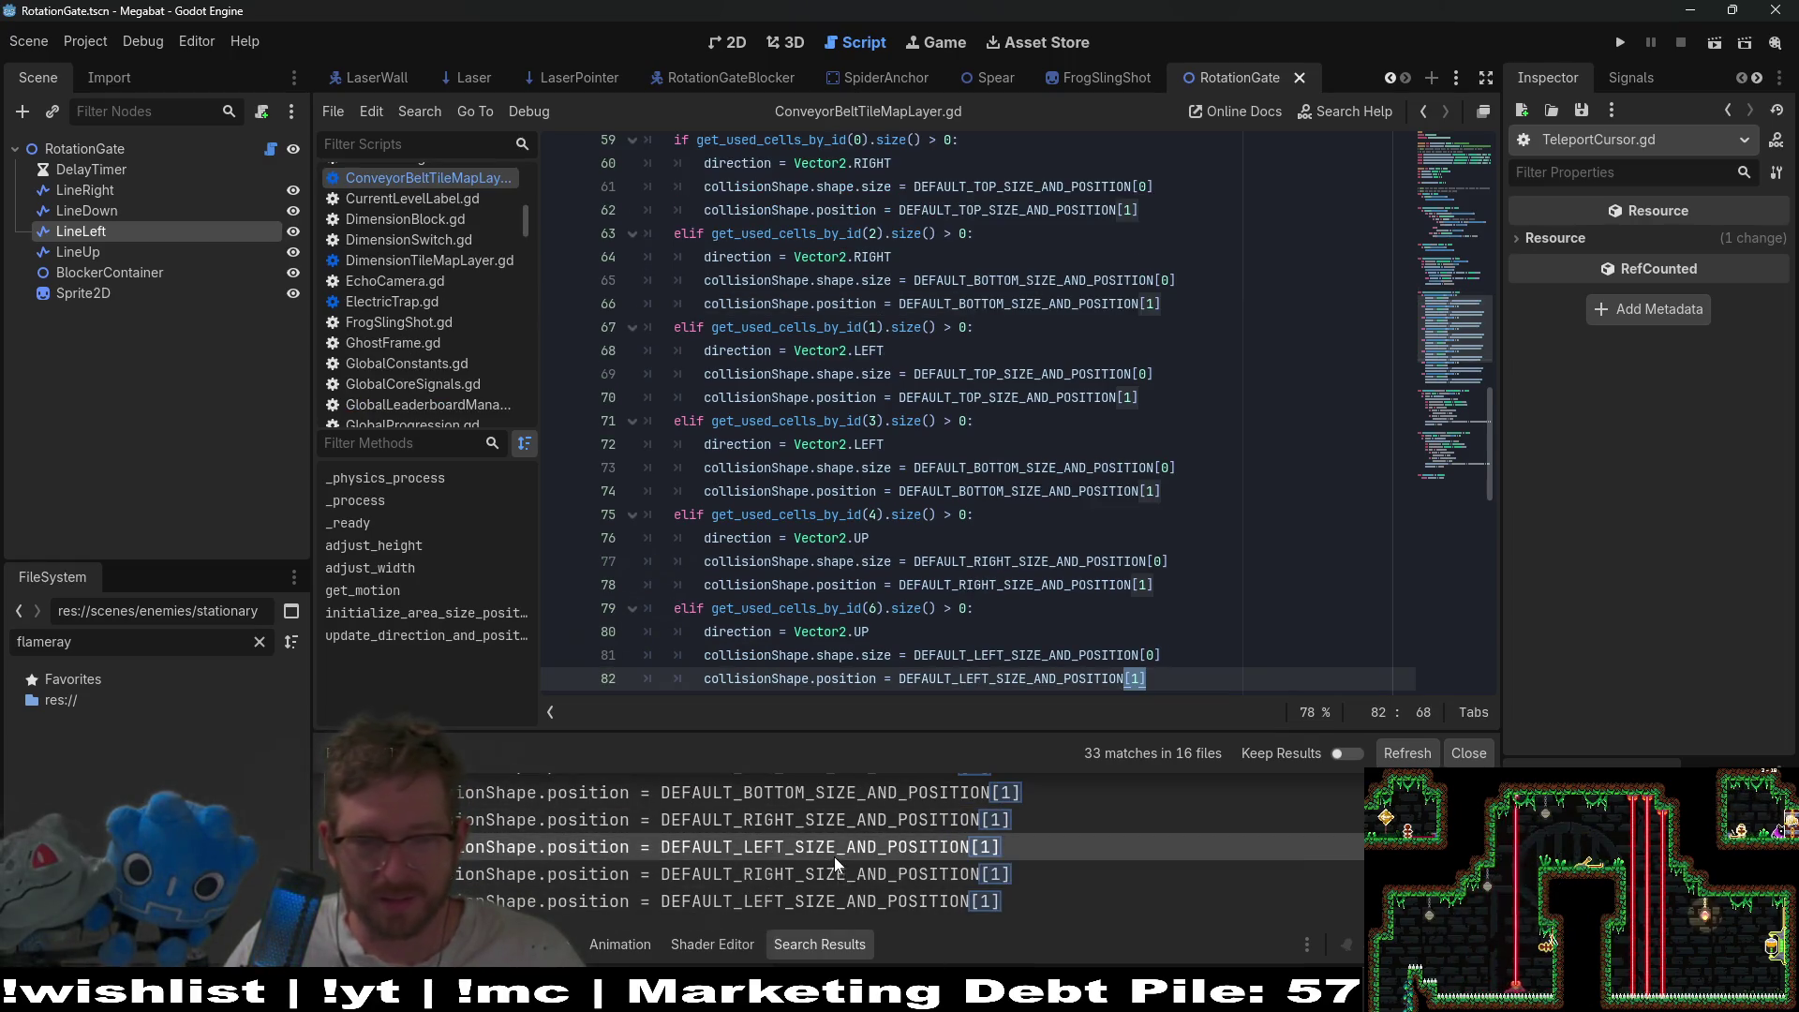
scroll(884, 895, "up", 3)
left_click(1077, 374)
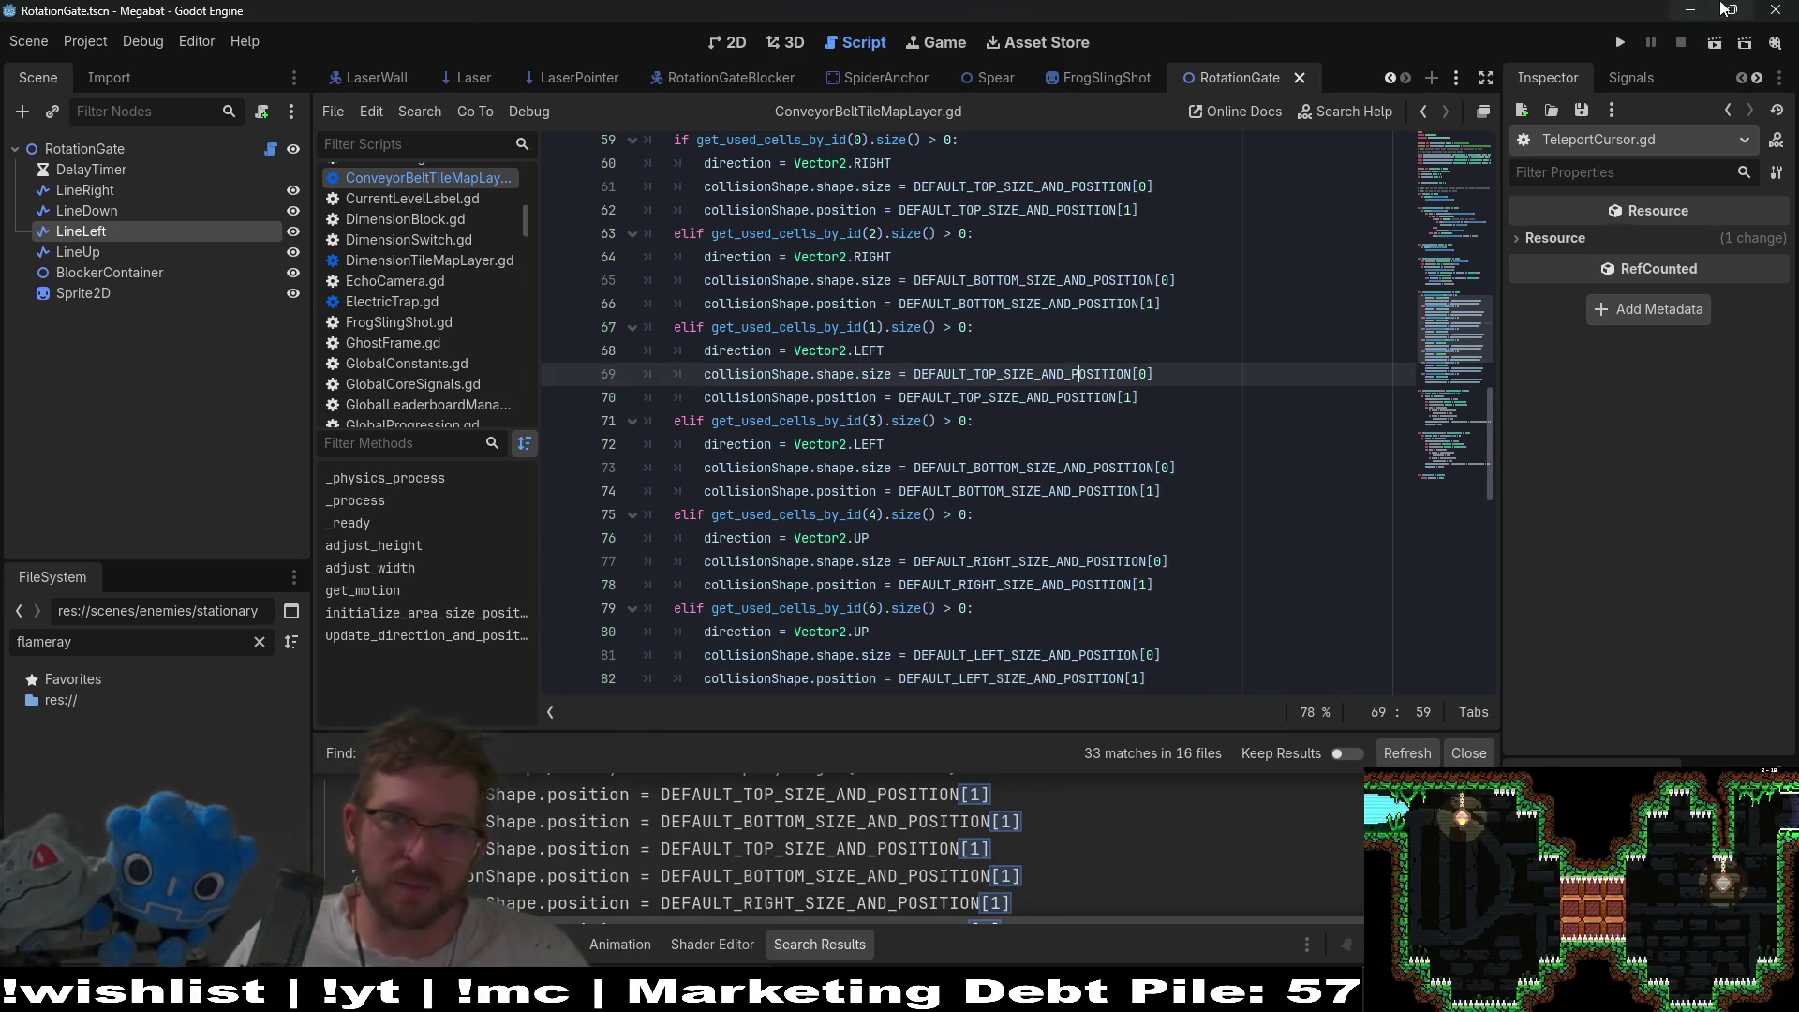
left_click(1618, 47)
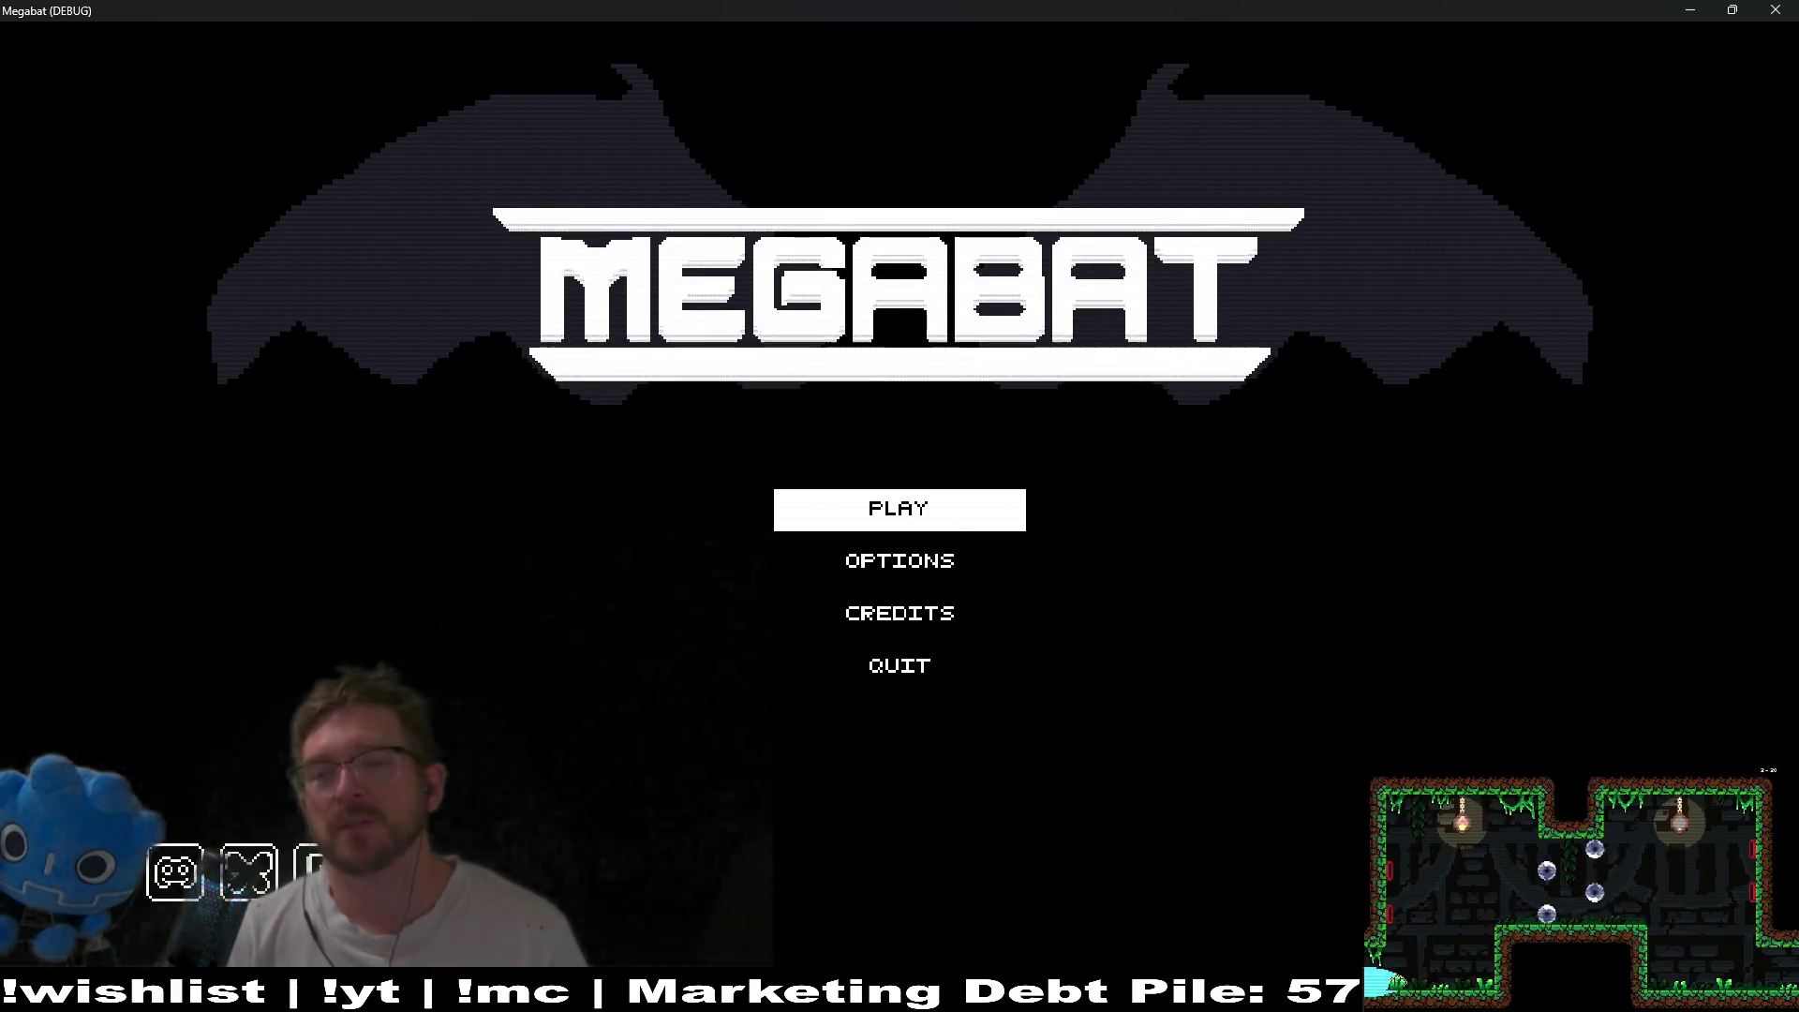
- Start Play, enter the first save profile, and browse the world domes
key("Return")
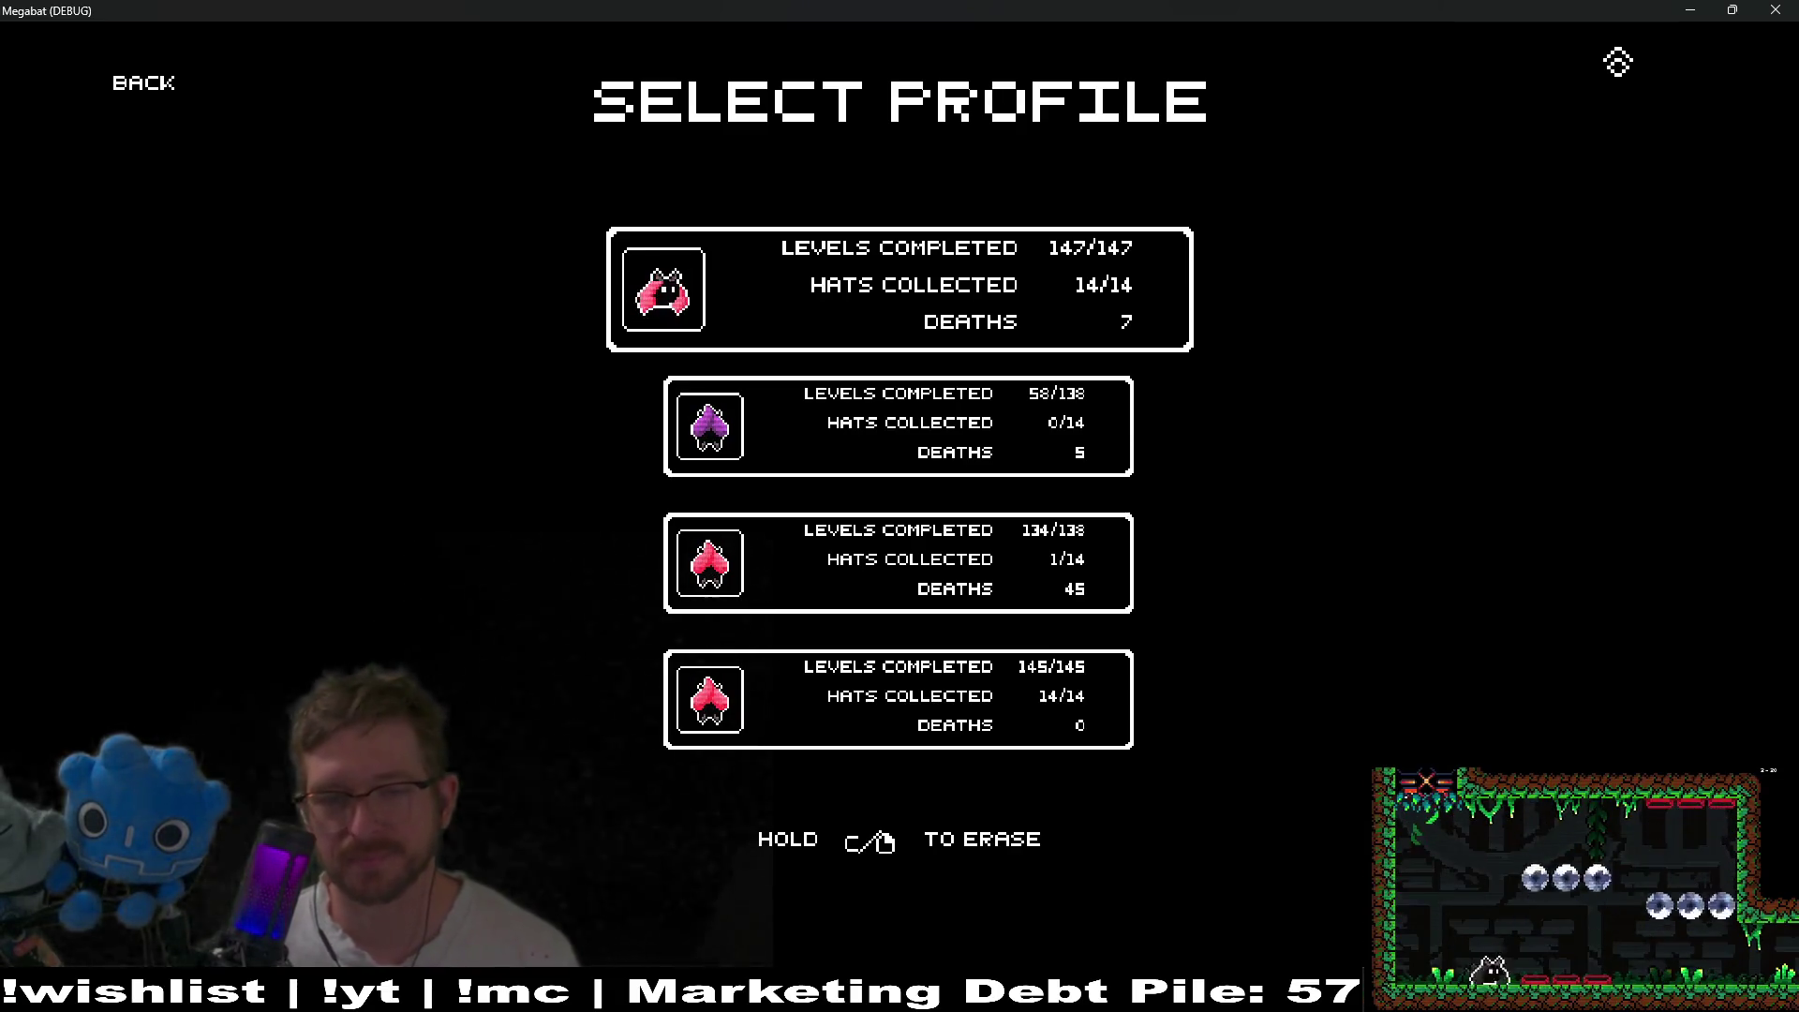
key("Return")
key("Right")
key("Right")
key("Right")
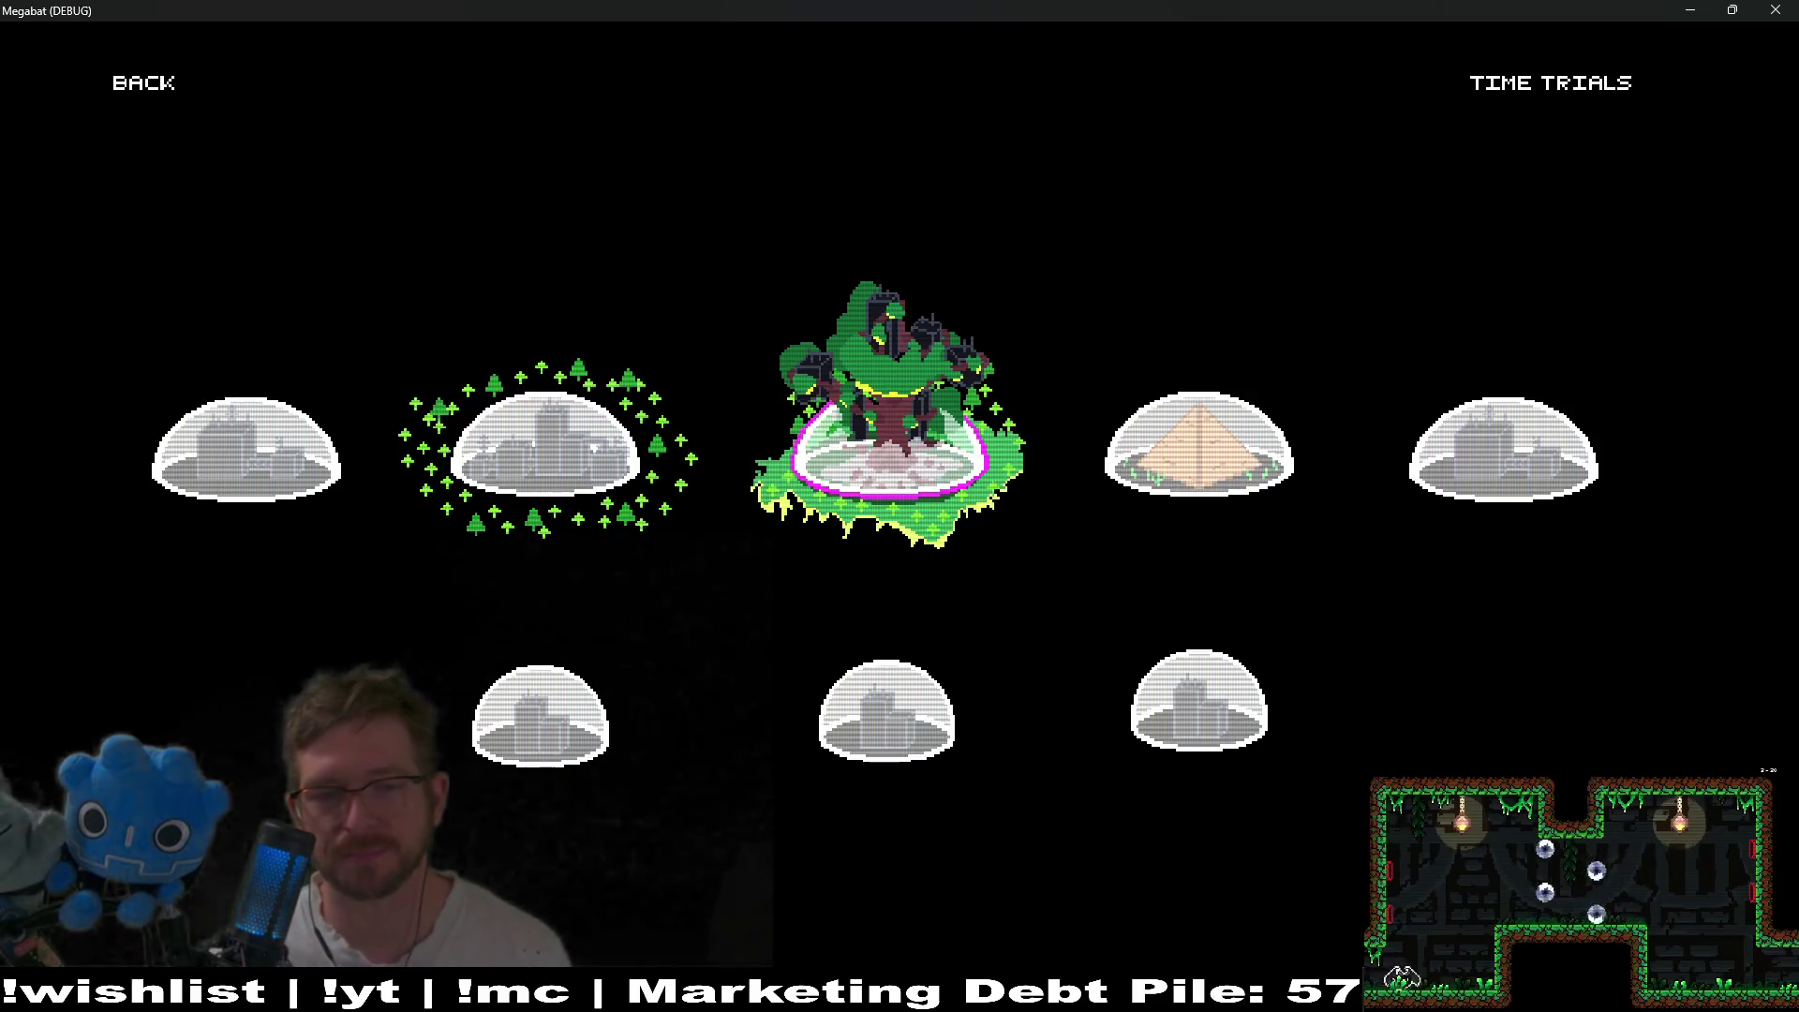
key("Left")
key("Left")
key("Right")
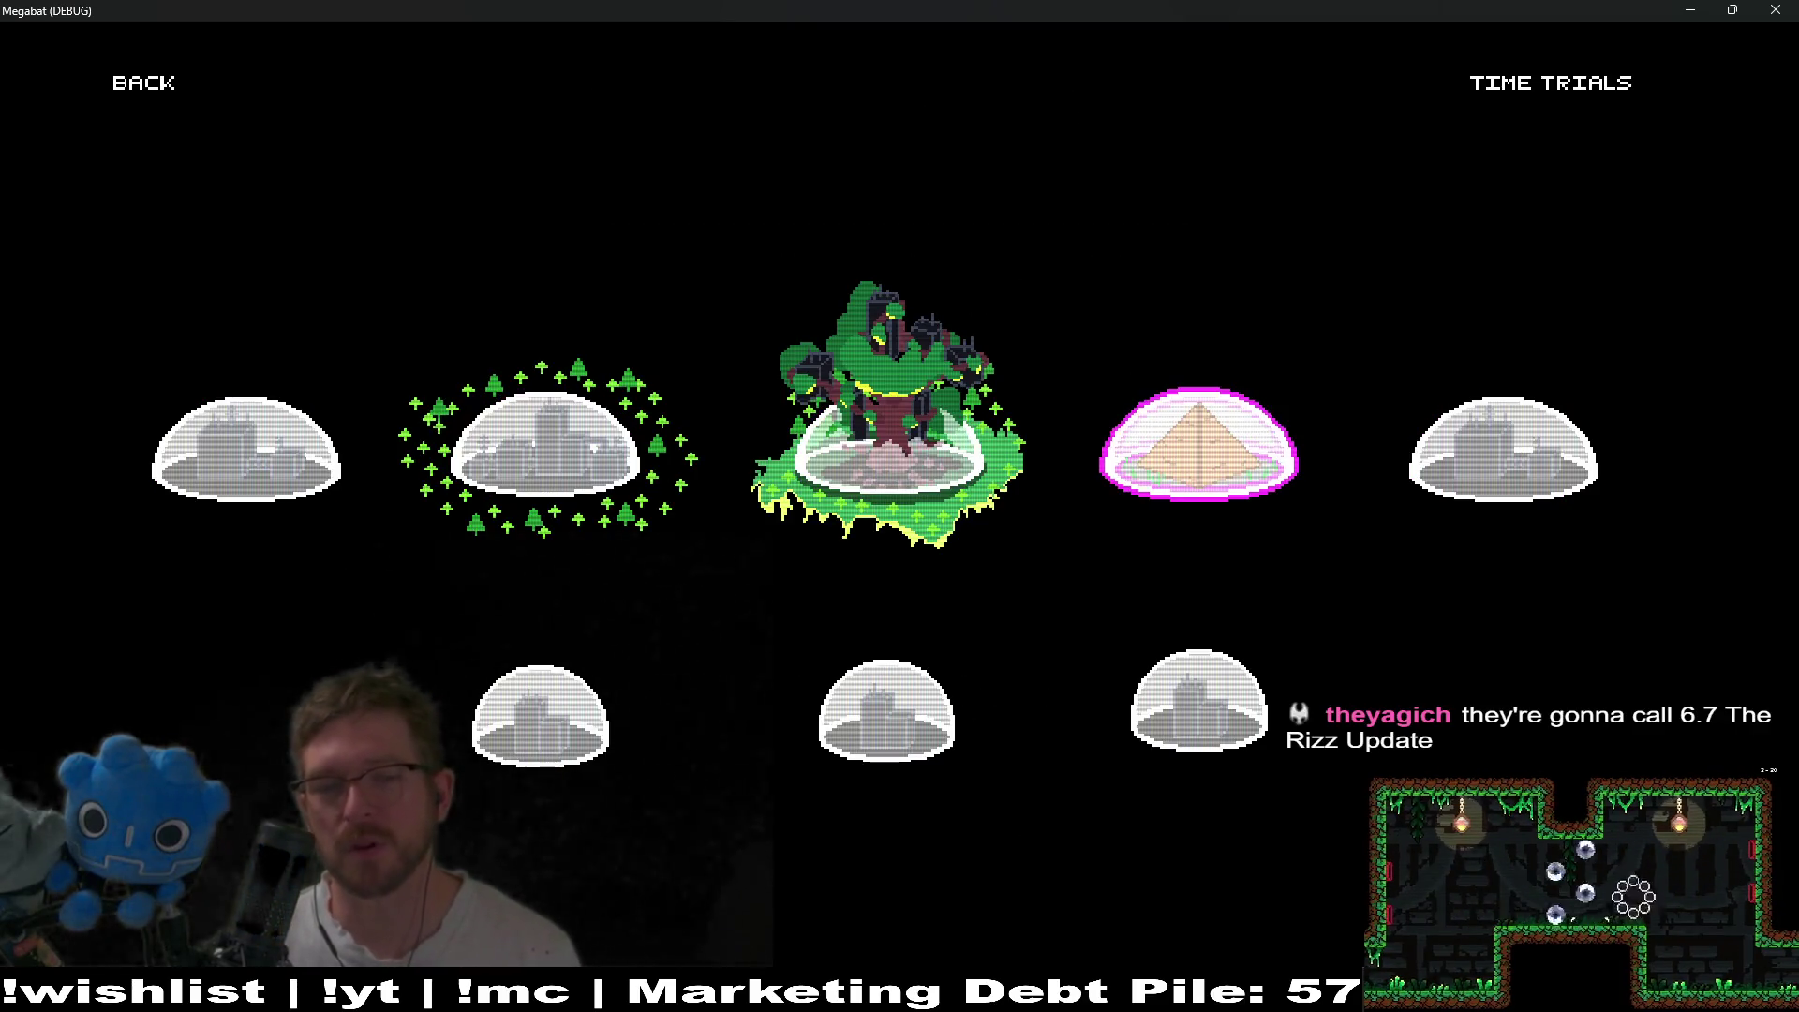
key("Right")
key("Left")
key("Left")
key("Left")
key("Left")
key("Right")
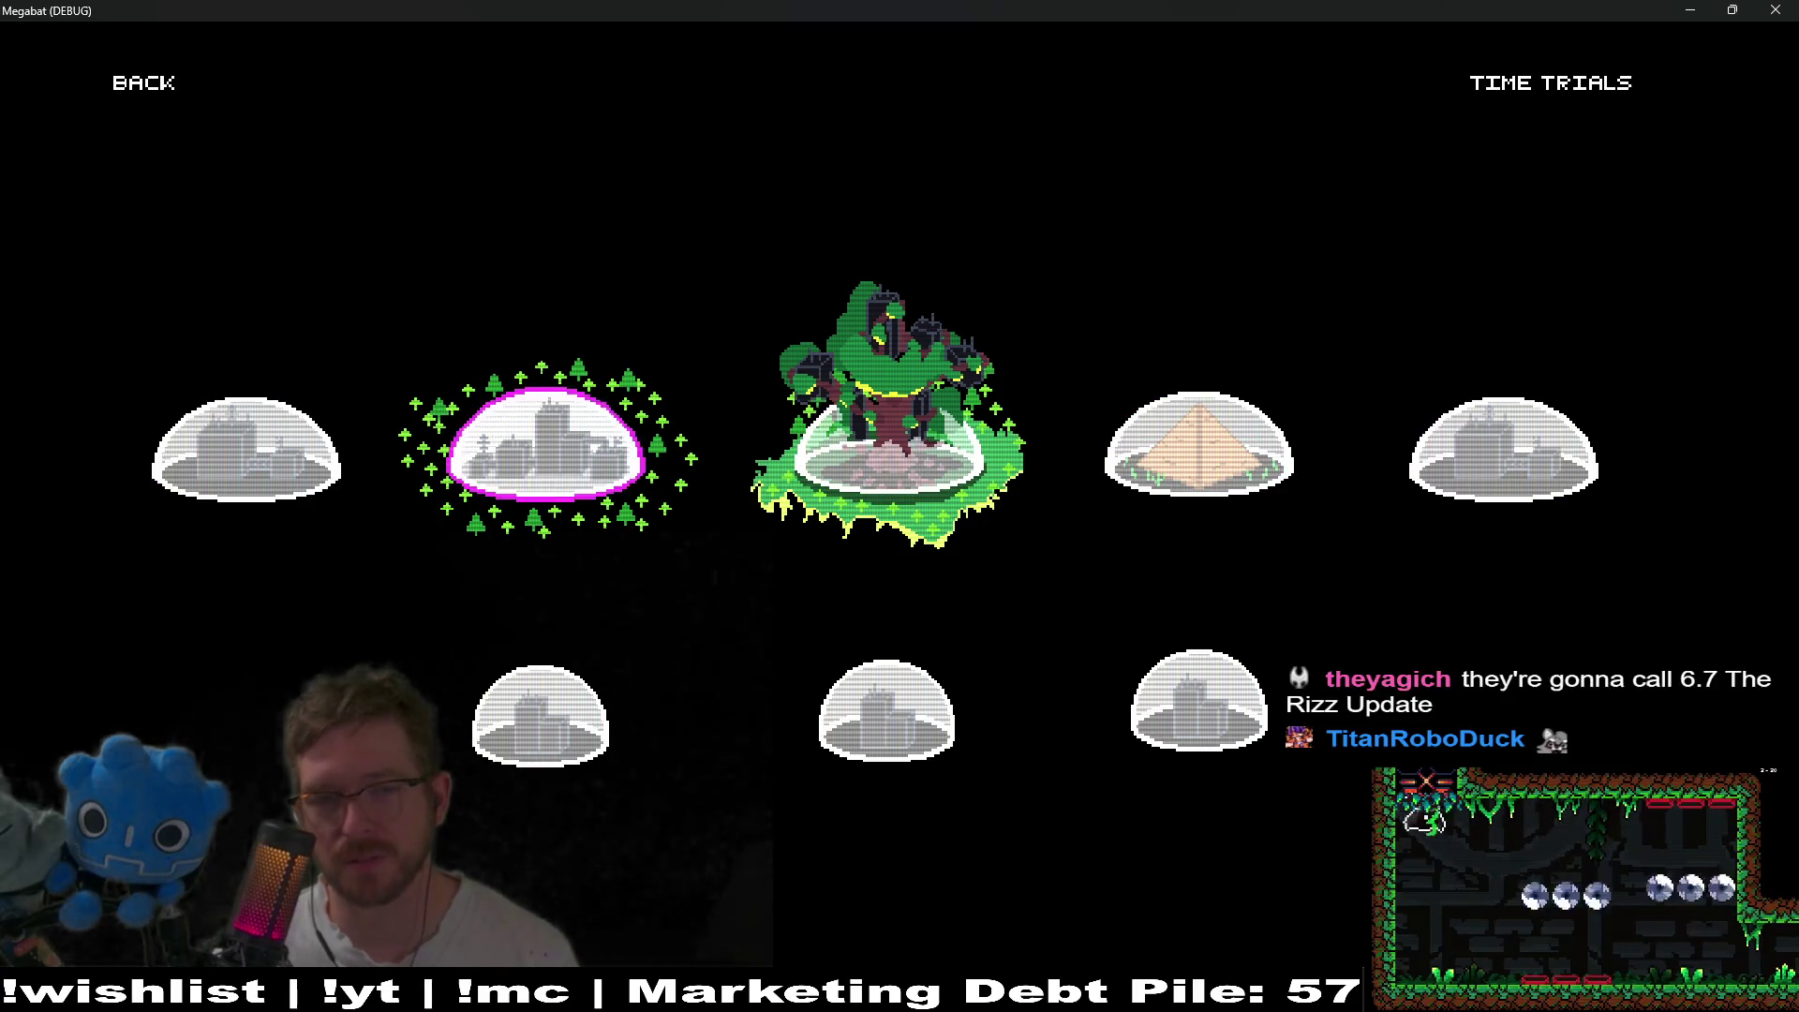
key("Right")
key("Right")
key("Down")
key("Left")
key("Up")
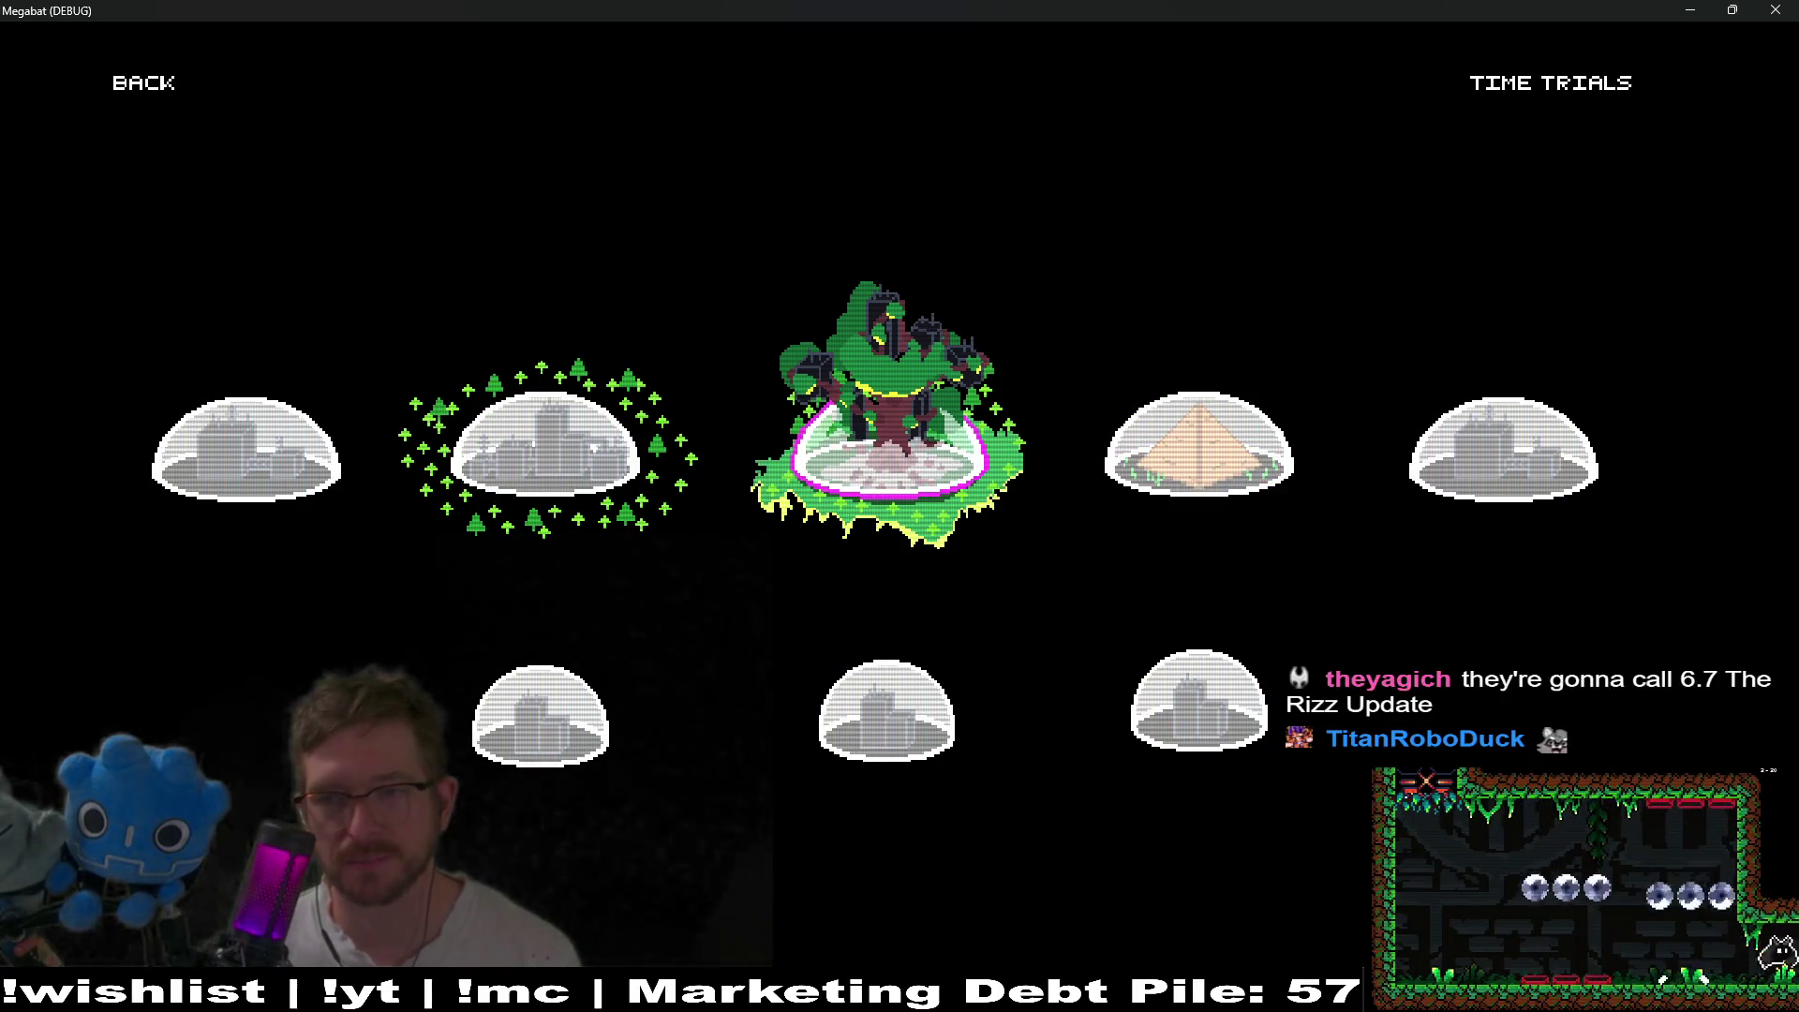
key("Up")
key("Down")
key("Left")
key("Left")
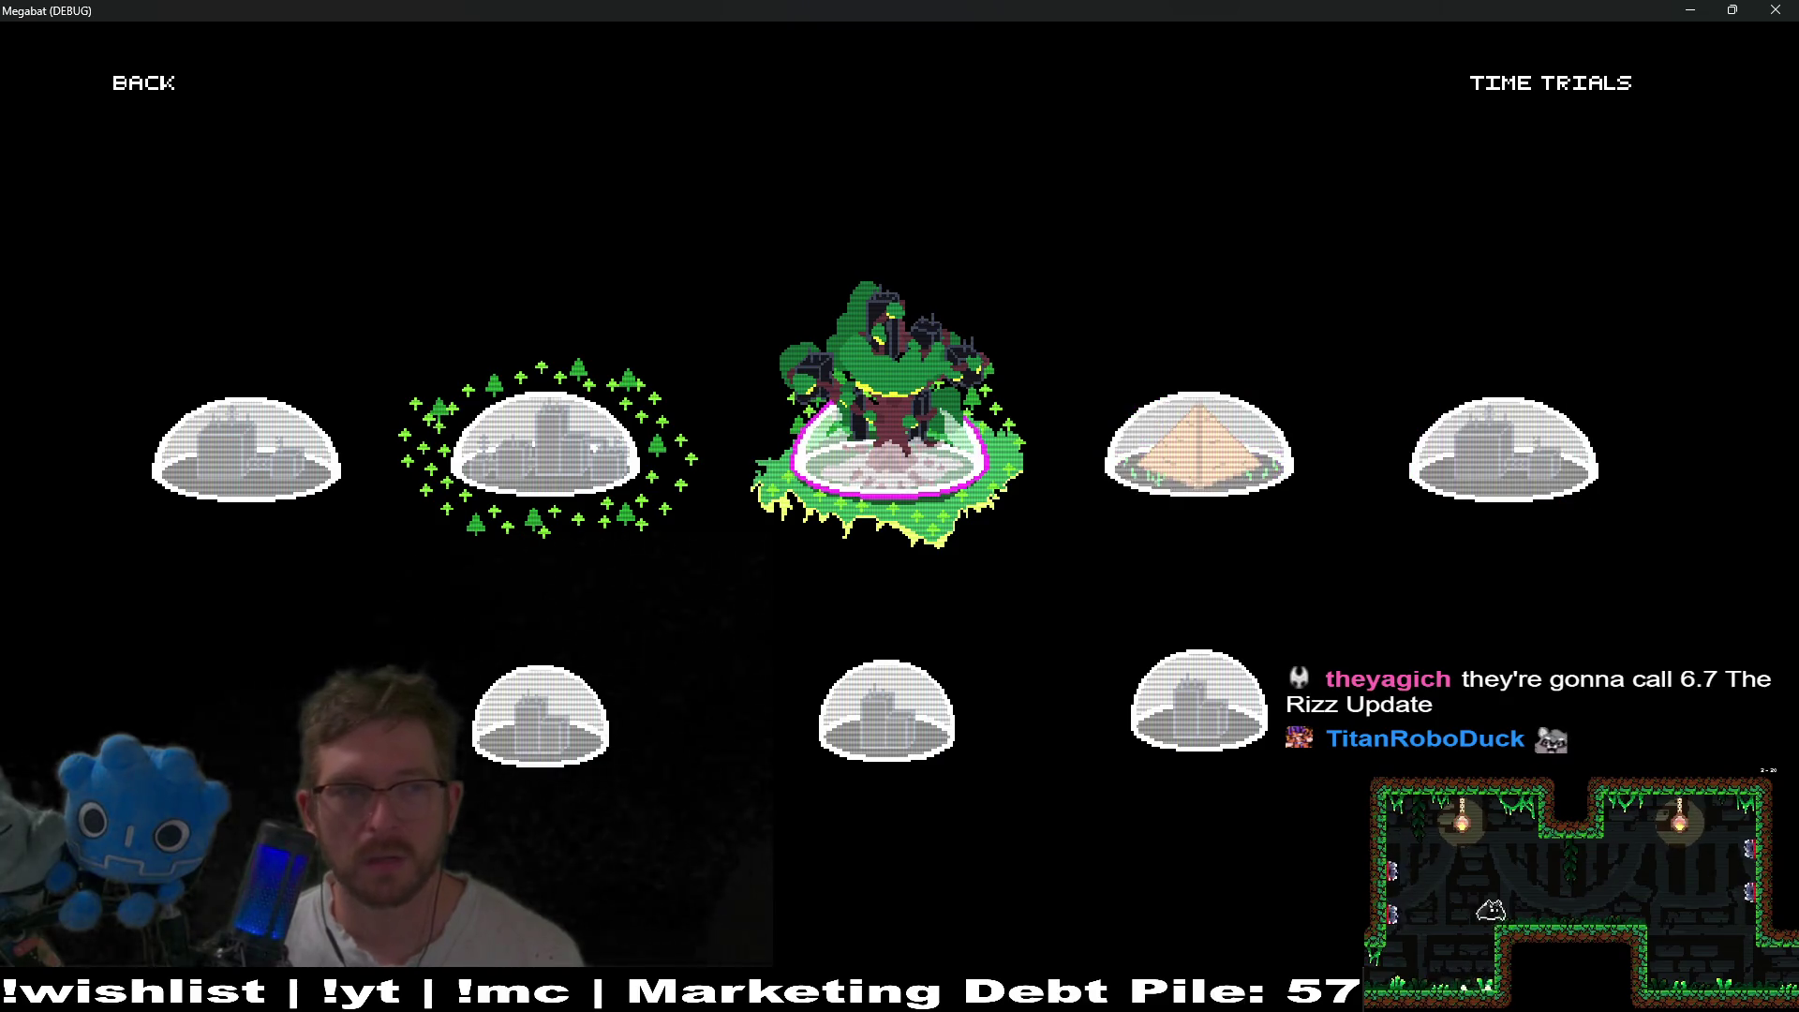
- Back on Select Profile, erase profile 1 and start a New Game on it
key("Return")
key("Down")
key("Down")
key("Up")
key("Up")
key("x")
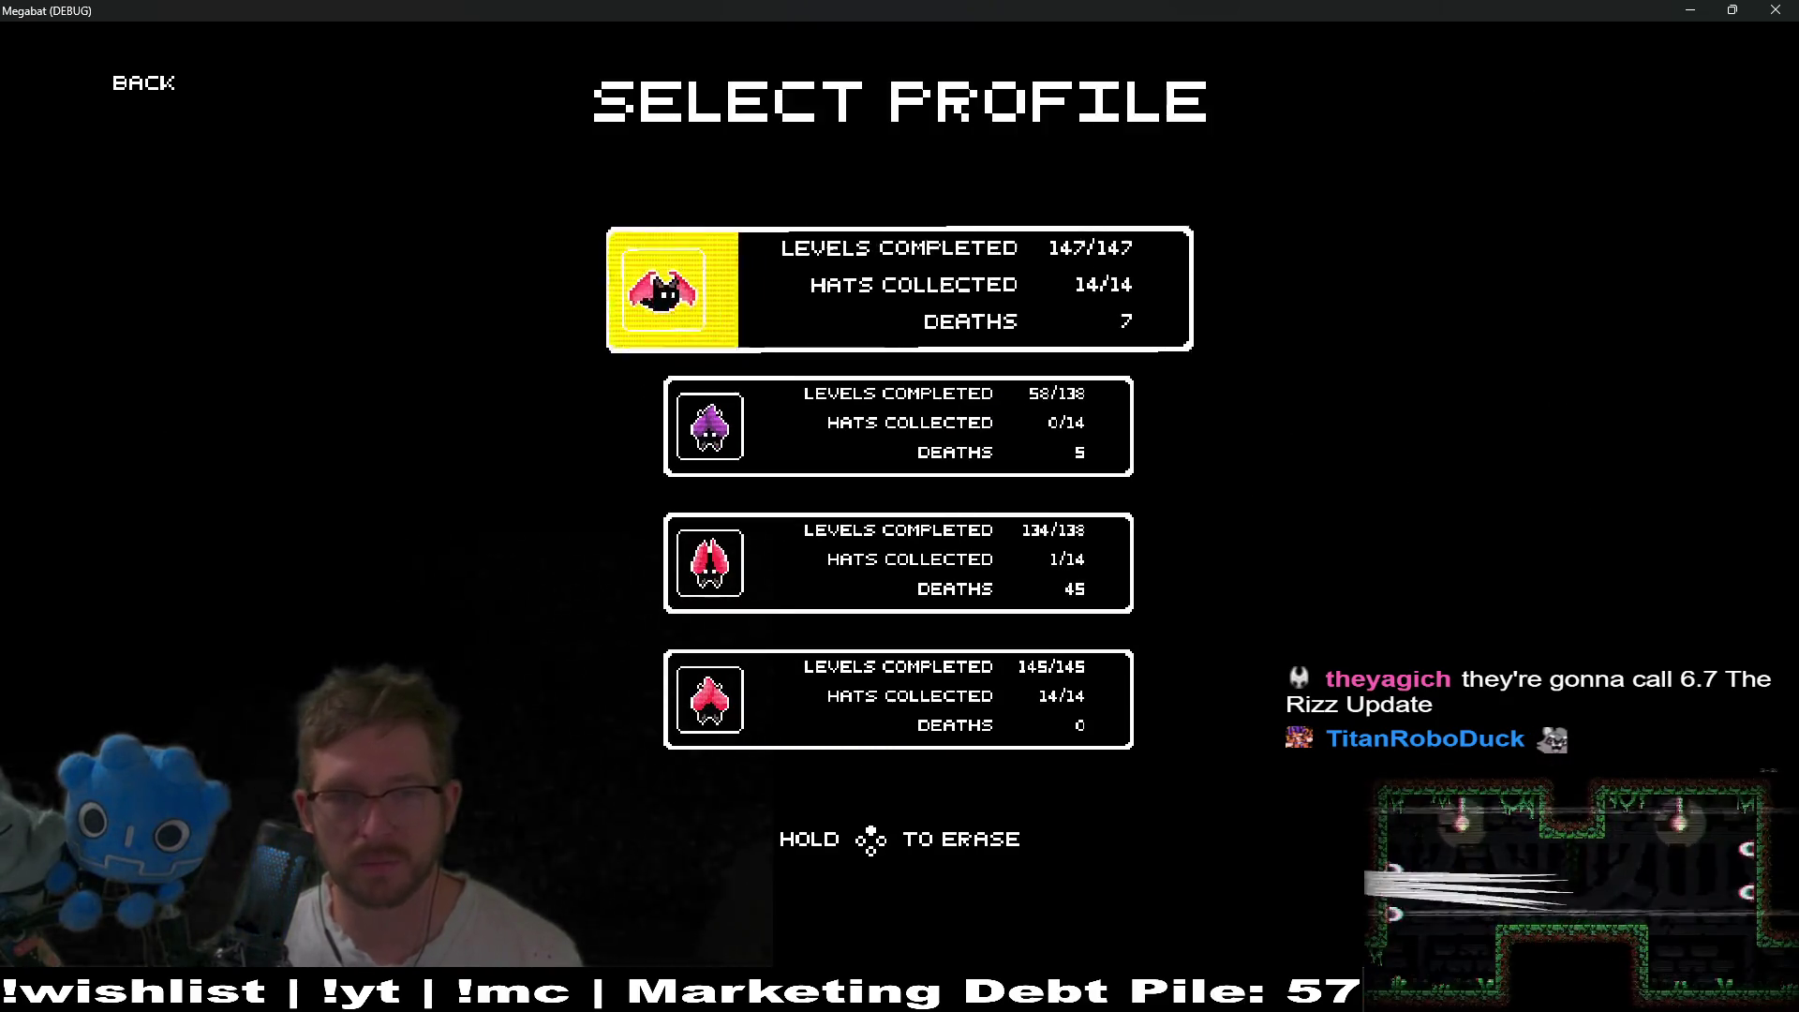
key("Return")
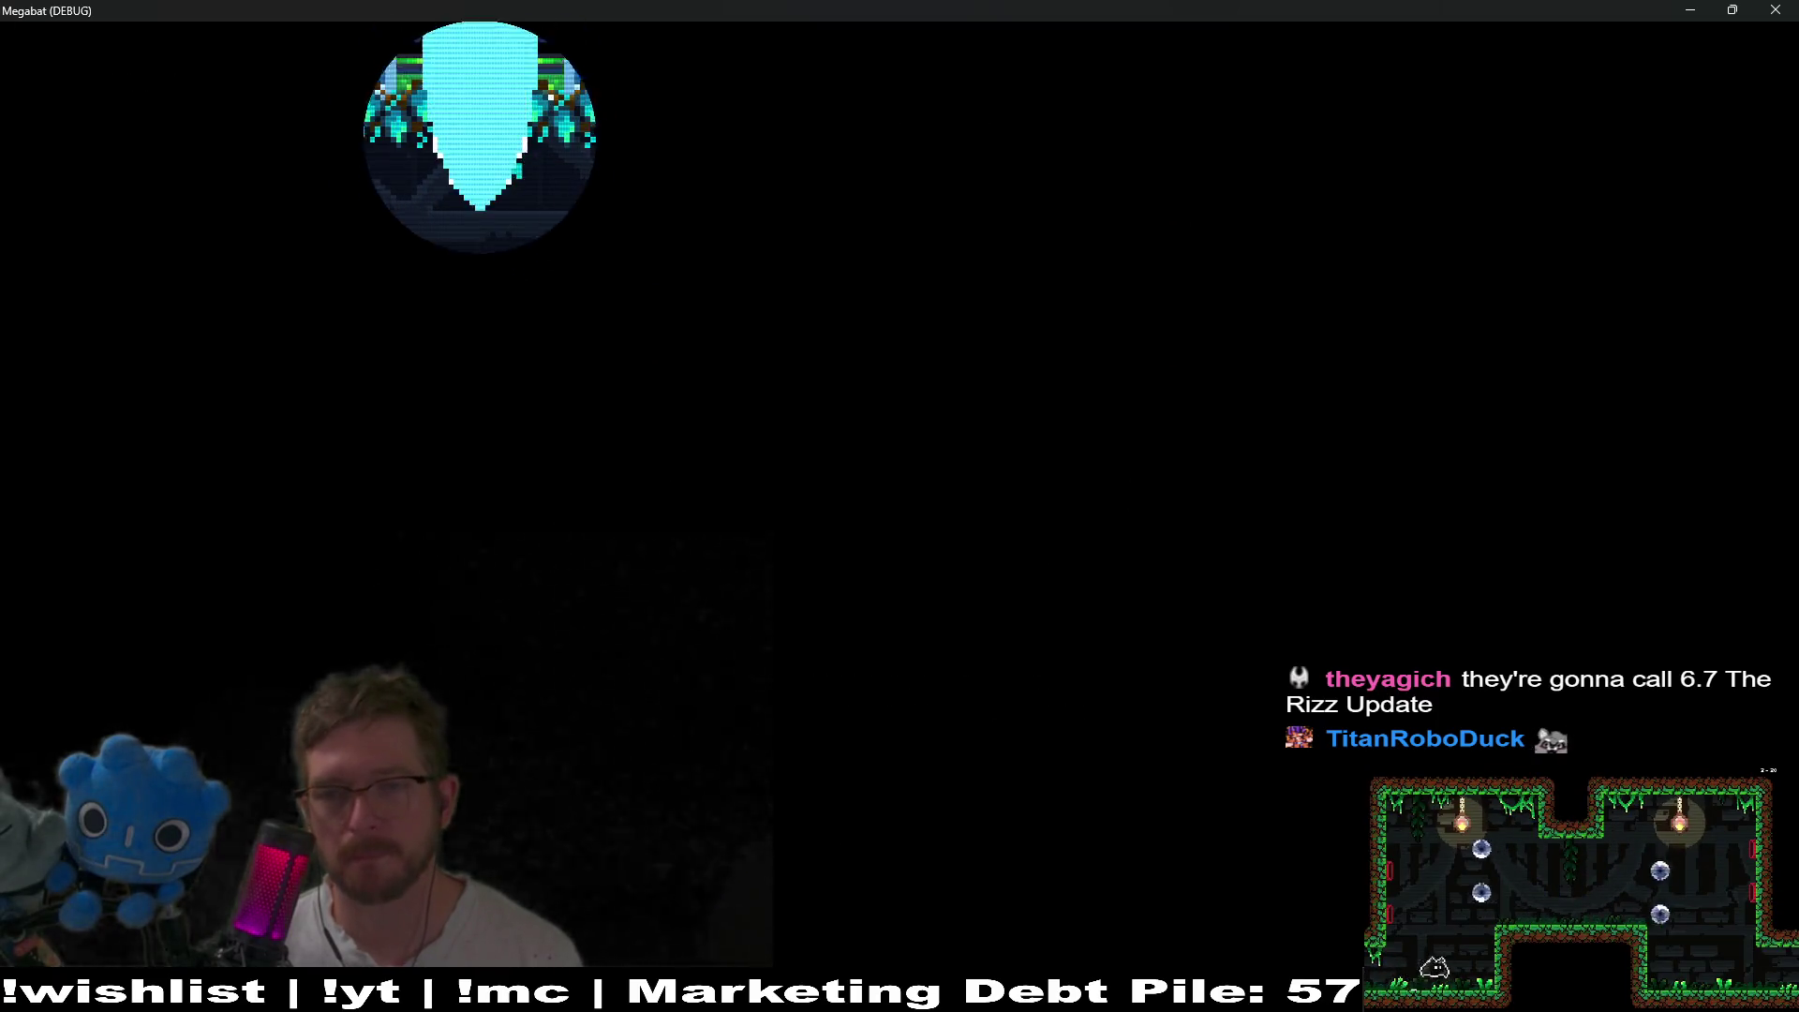
- Run the cat out of the first room, turn into the bat, and fly through rooms 0-3 and 0-4
key("Right")
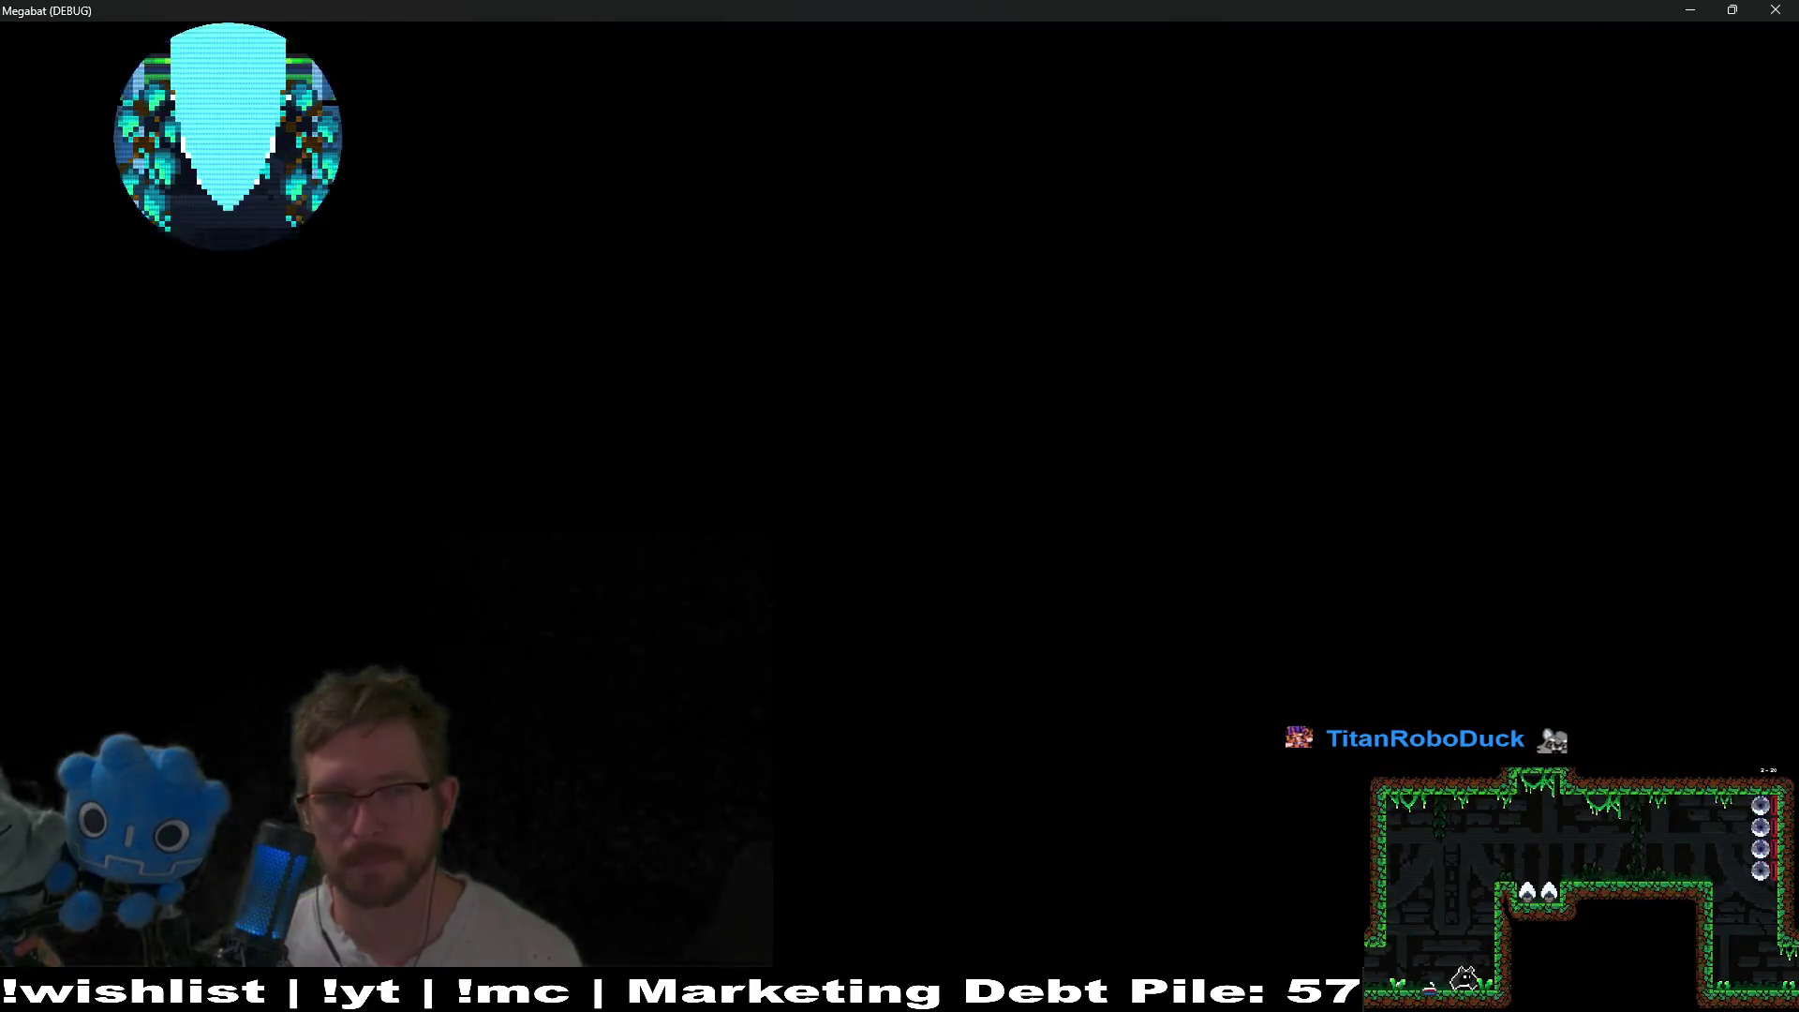
key("Right")
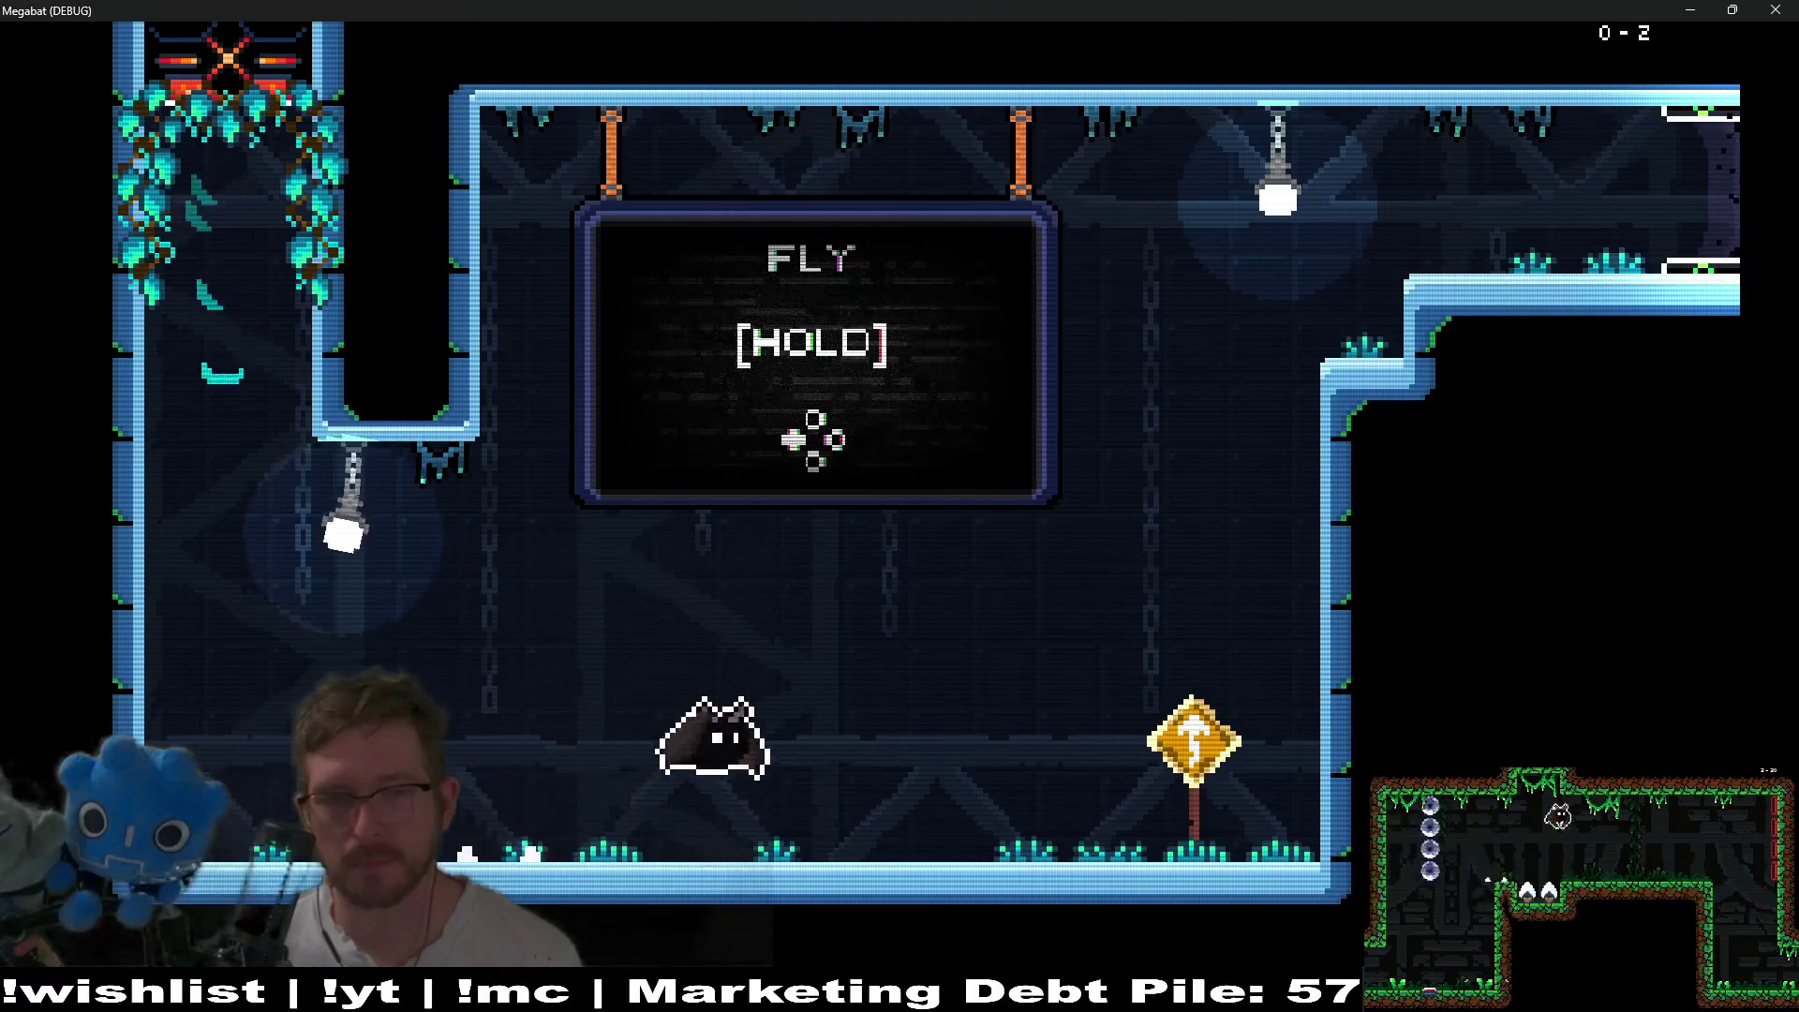
key("space")
key("Right")
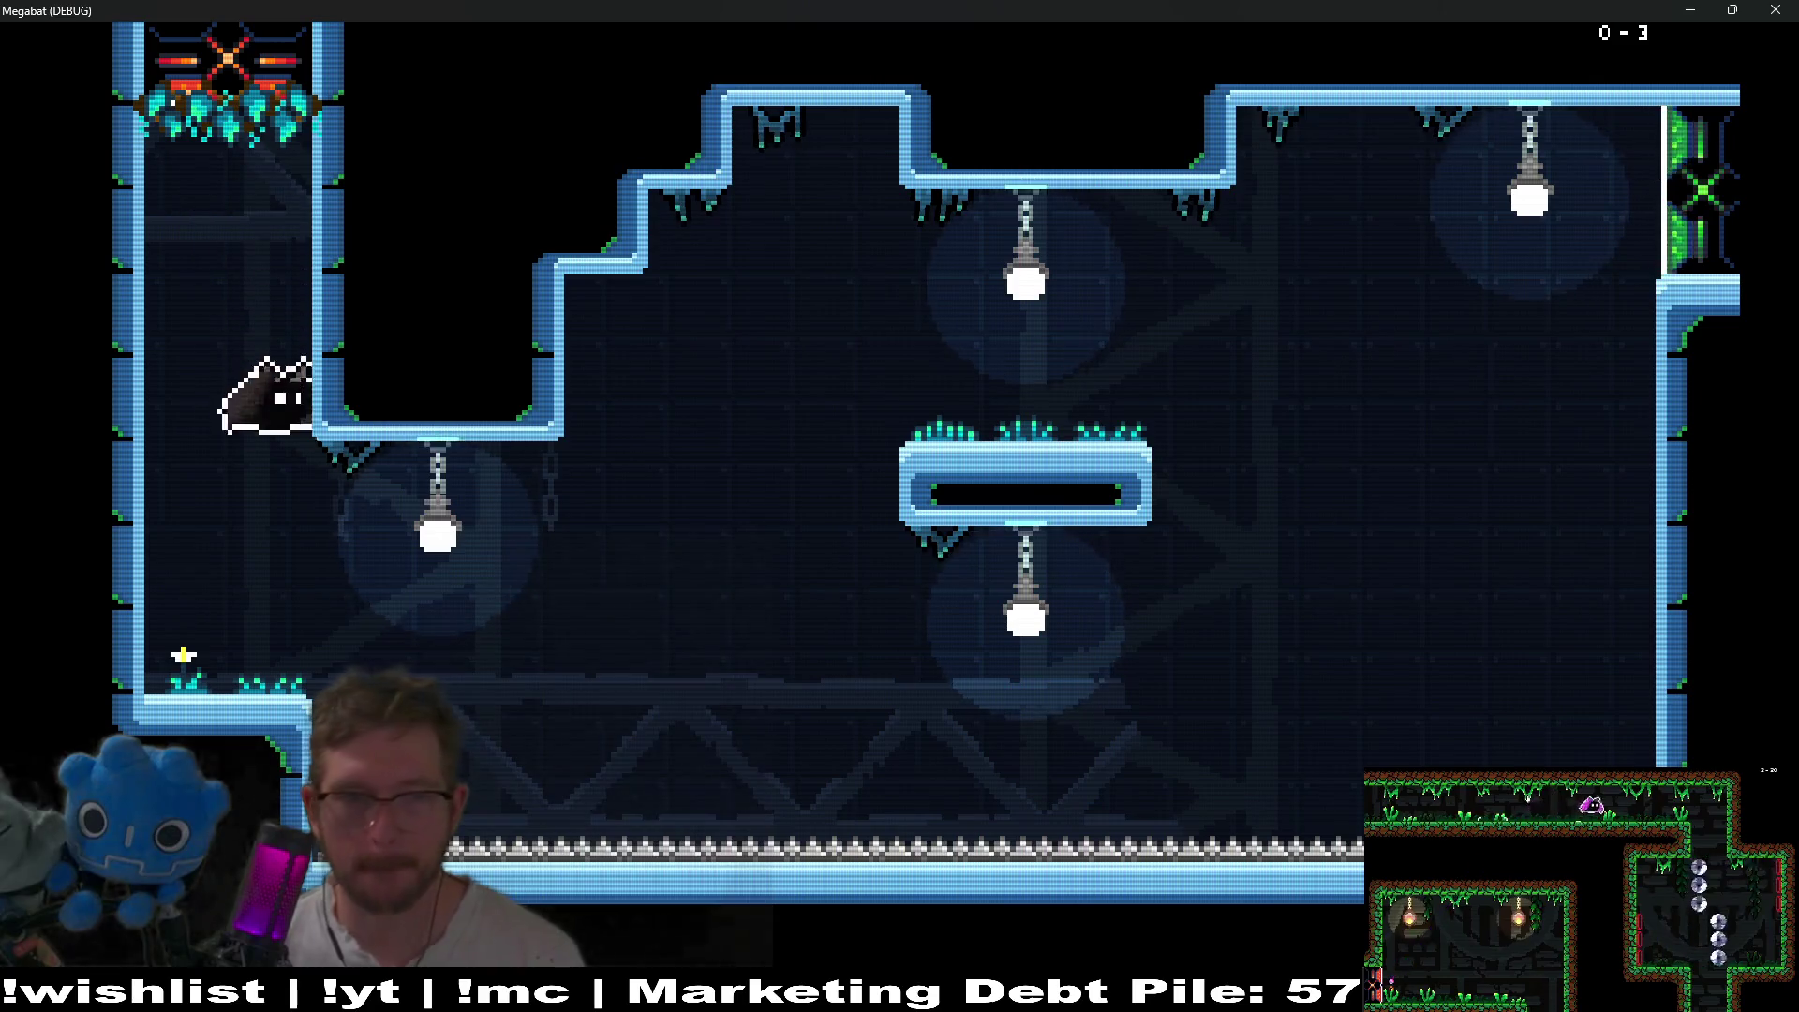
key("Right")
key("Right")
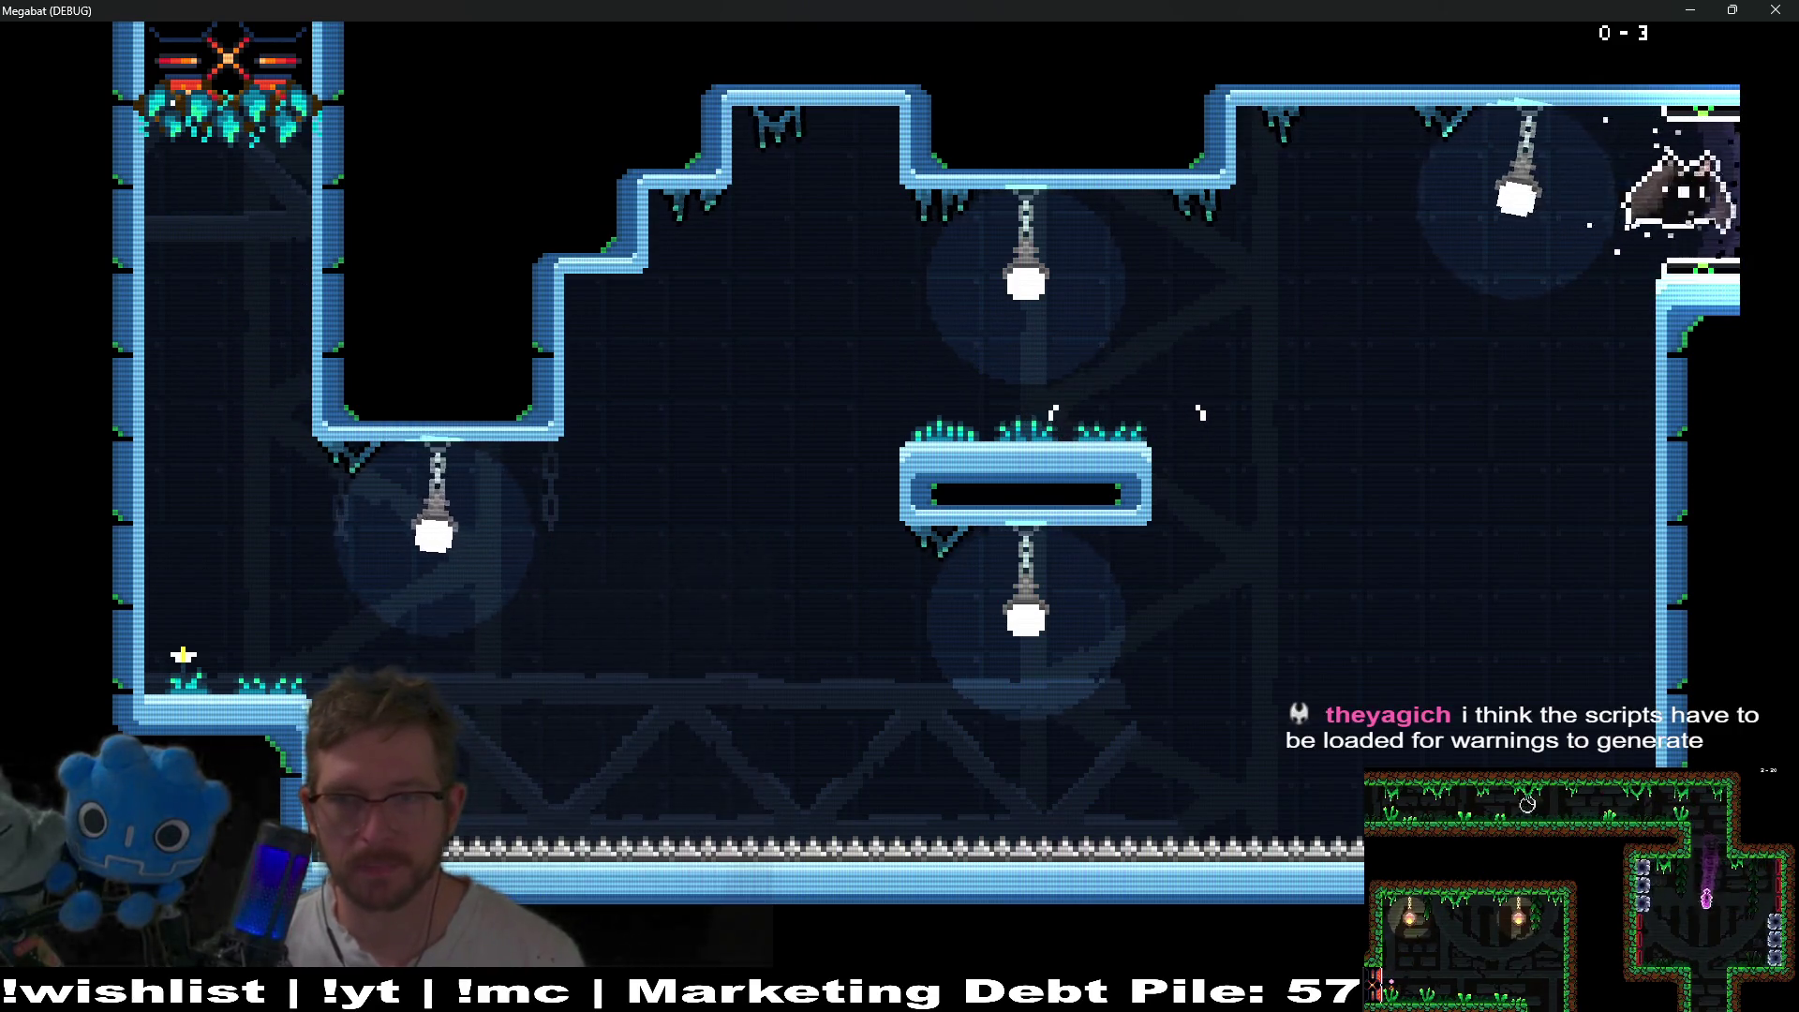
key("Right")
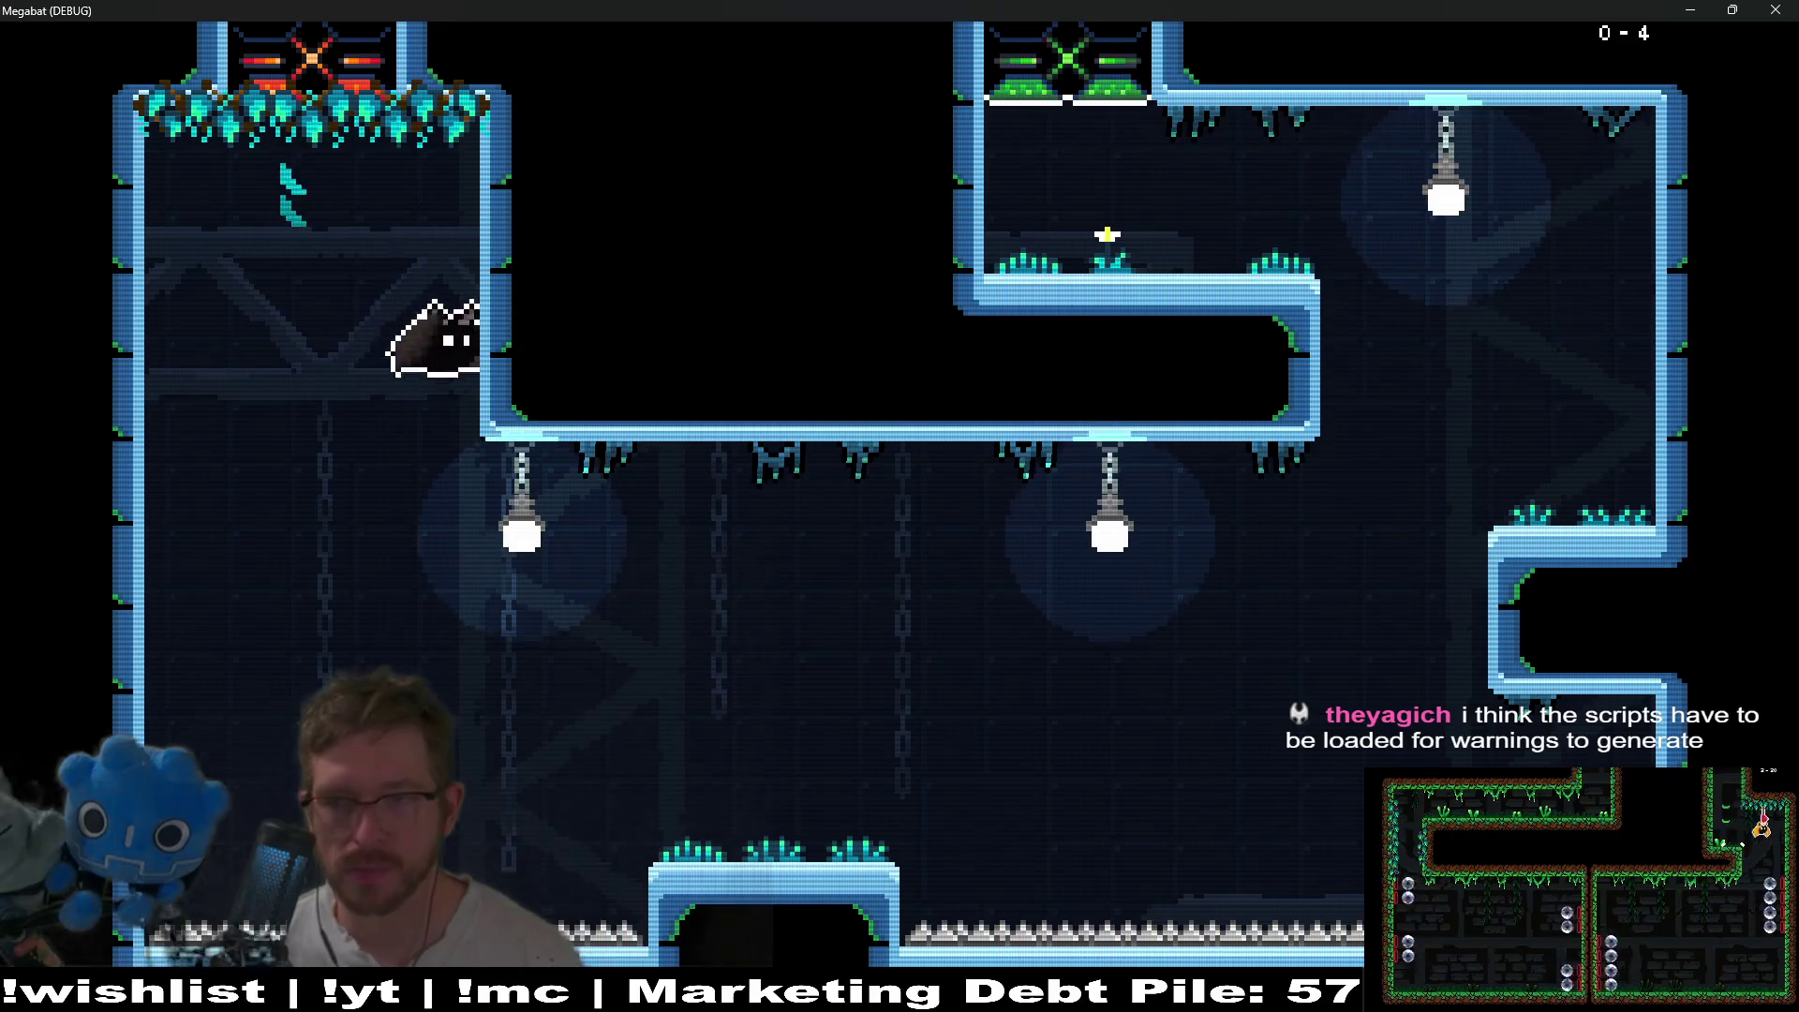
key("Right")
key("Up")
key("Left")
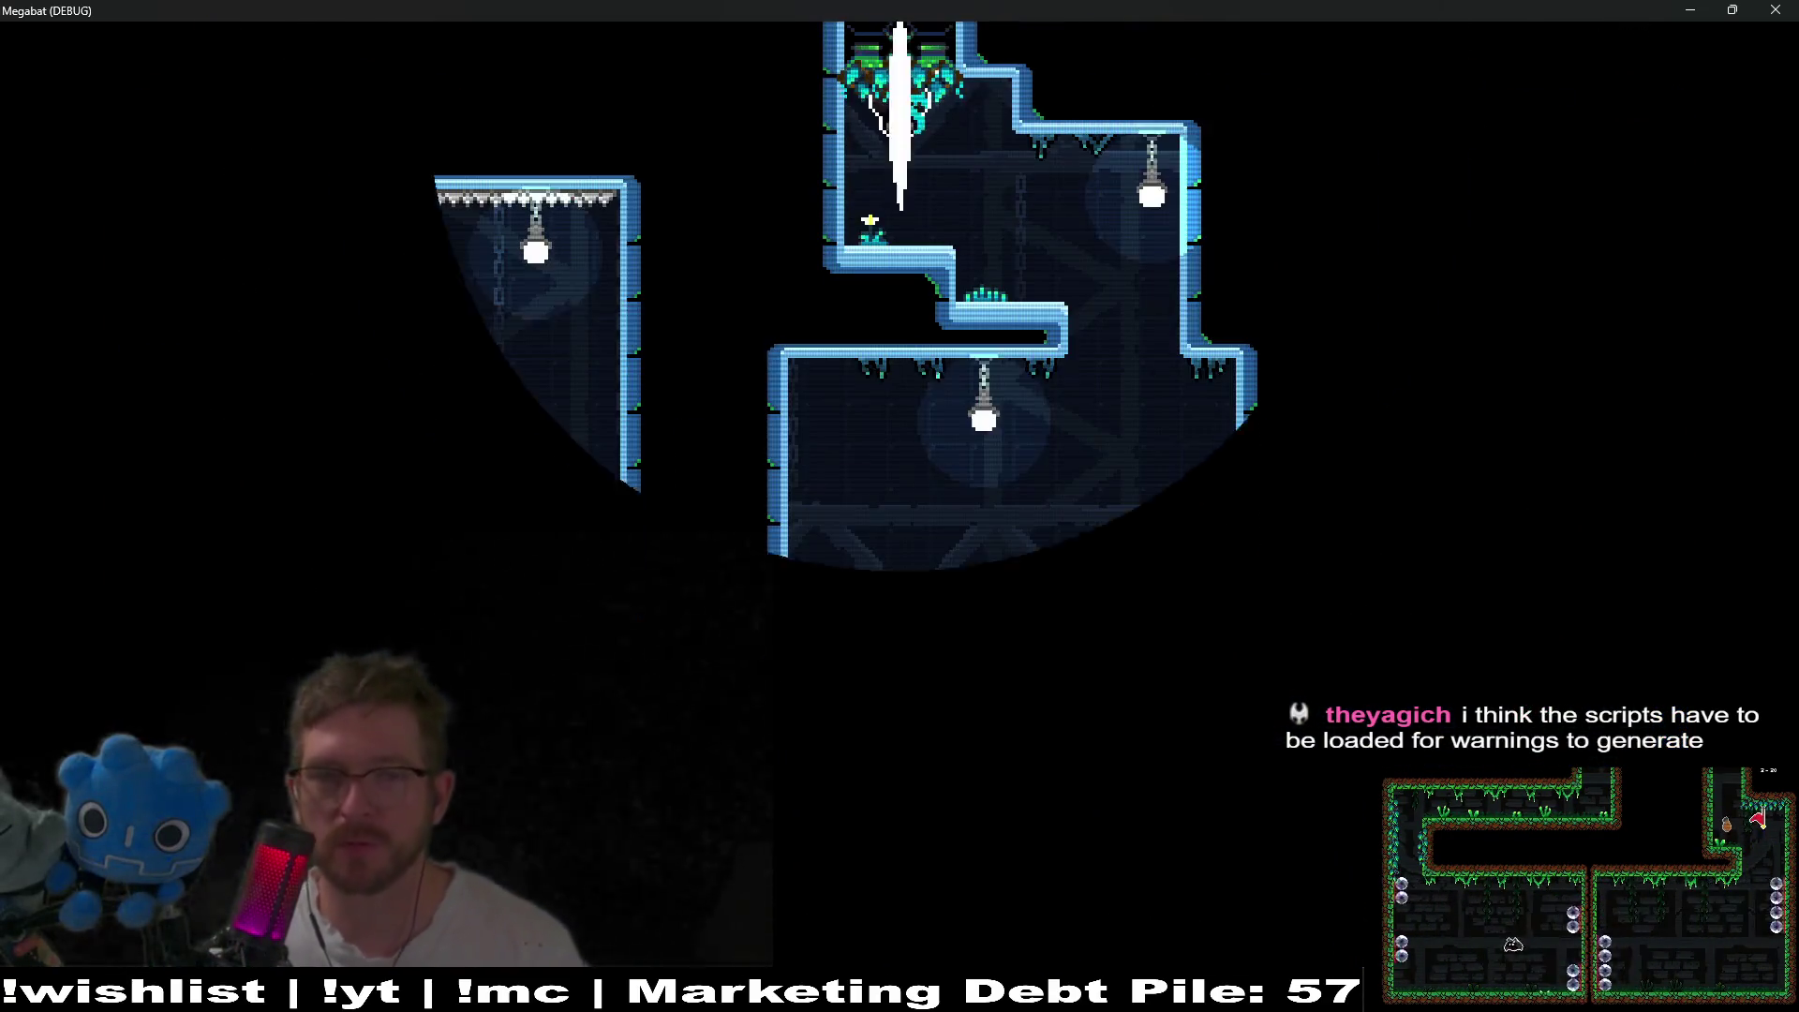
key("Left")
key("Right")
key("Up")
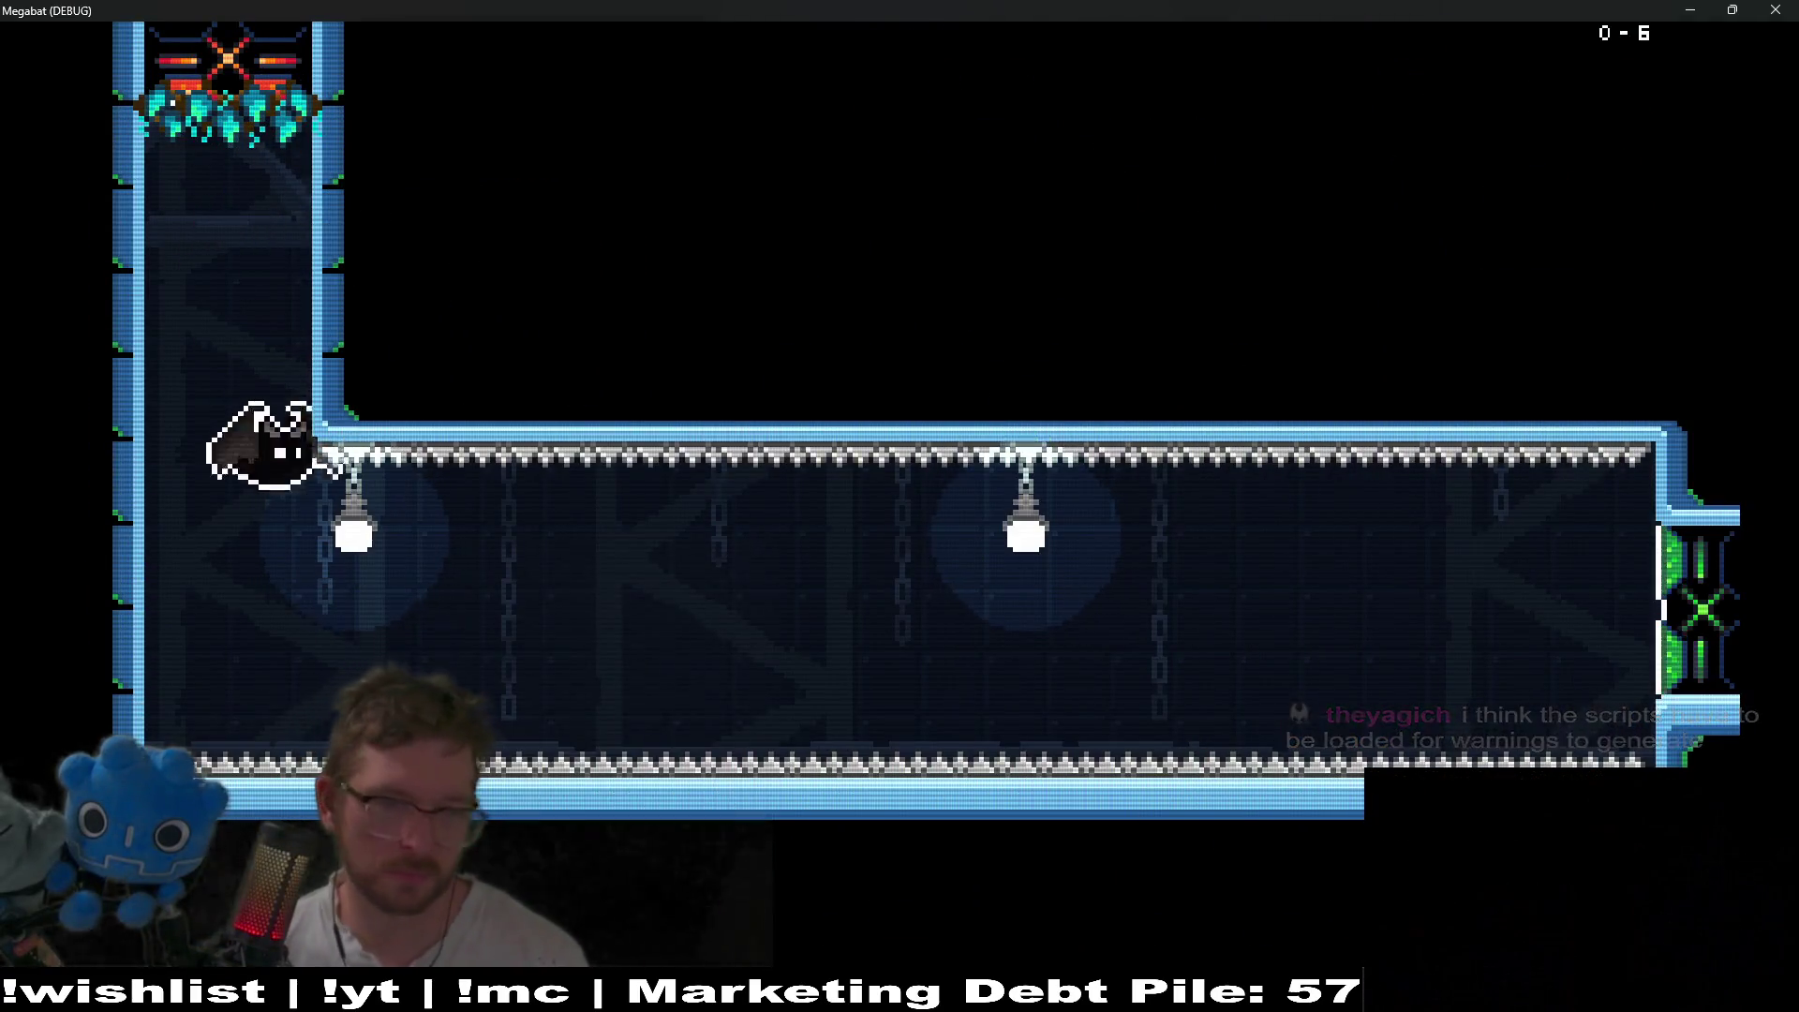
key("Right")
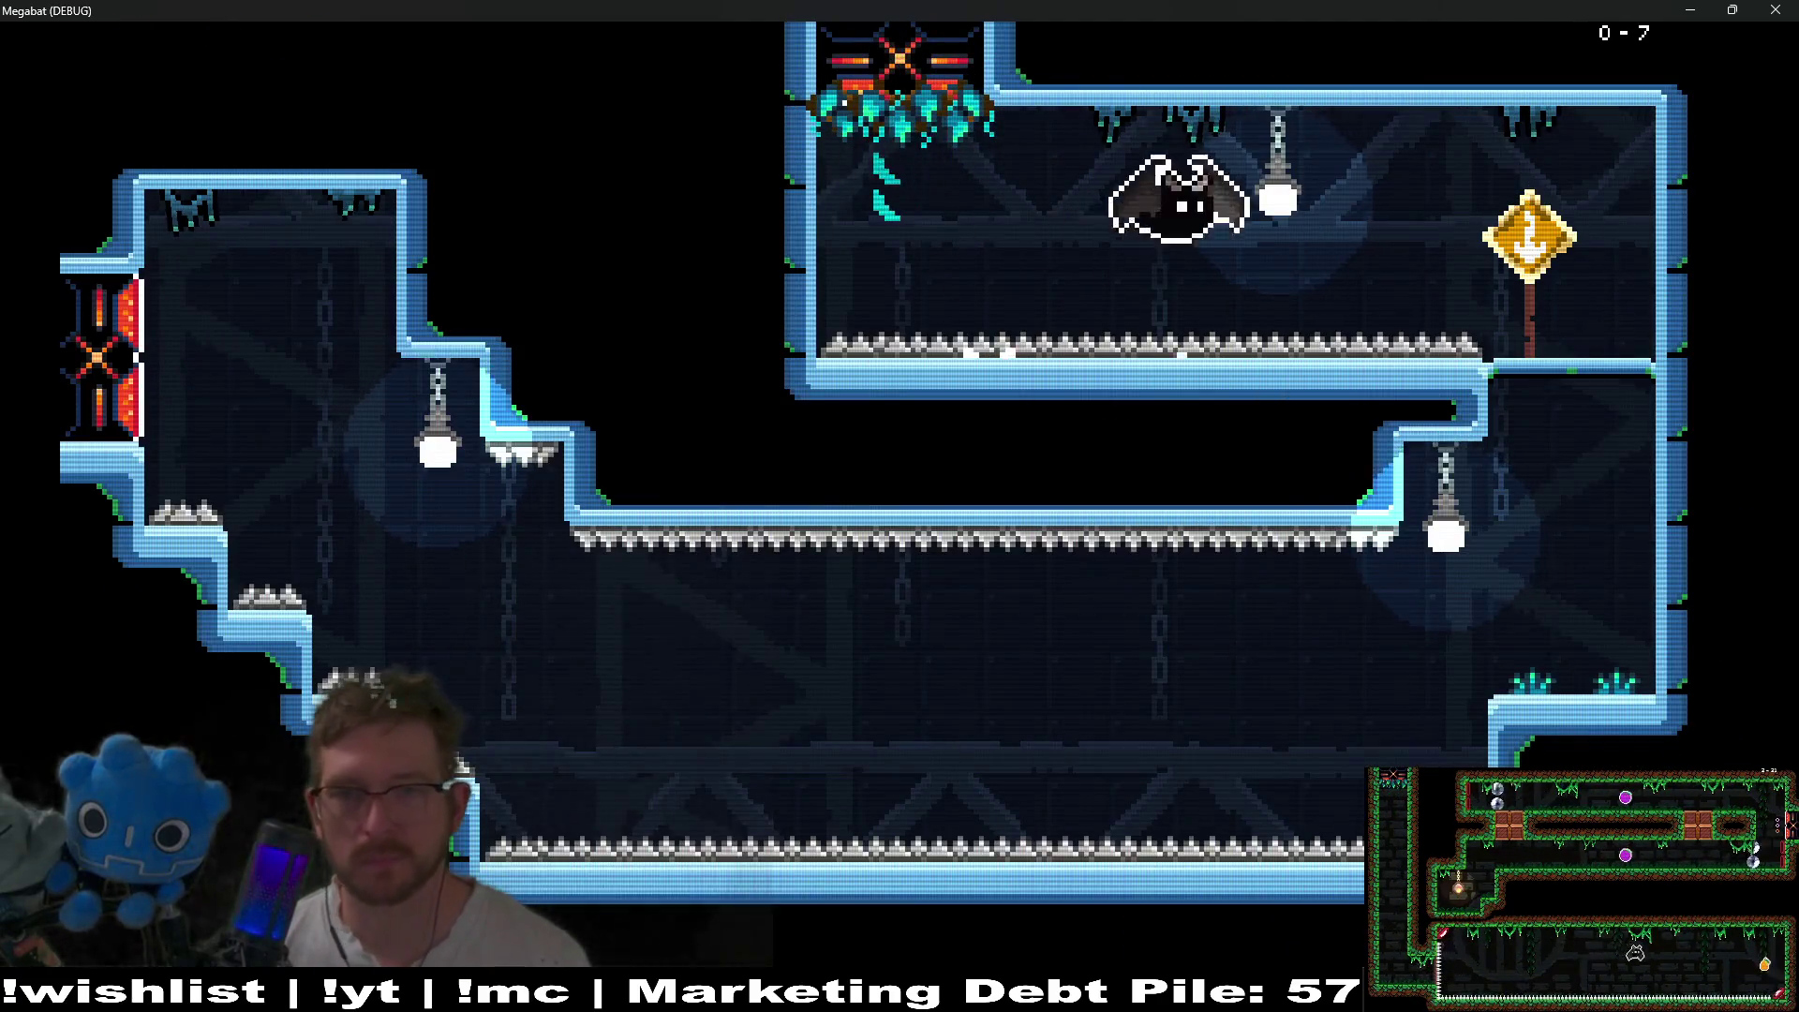
- Pause, pick a hat in Hats, and Continue the level
key("Escape")
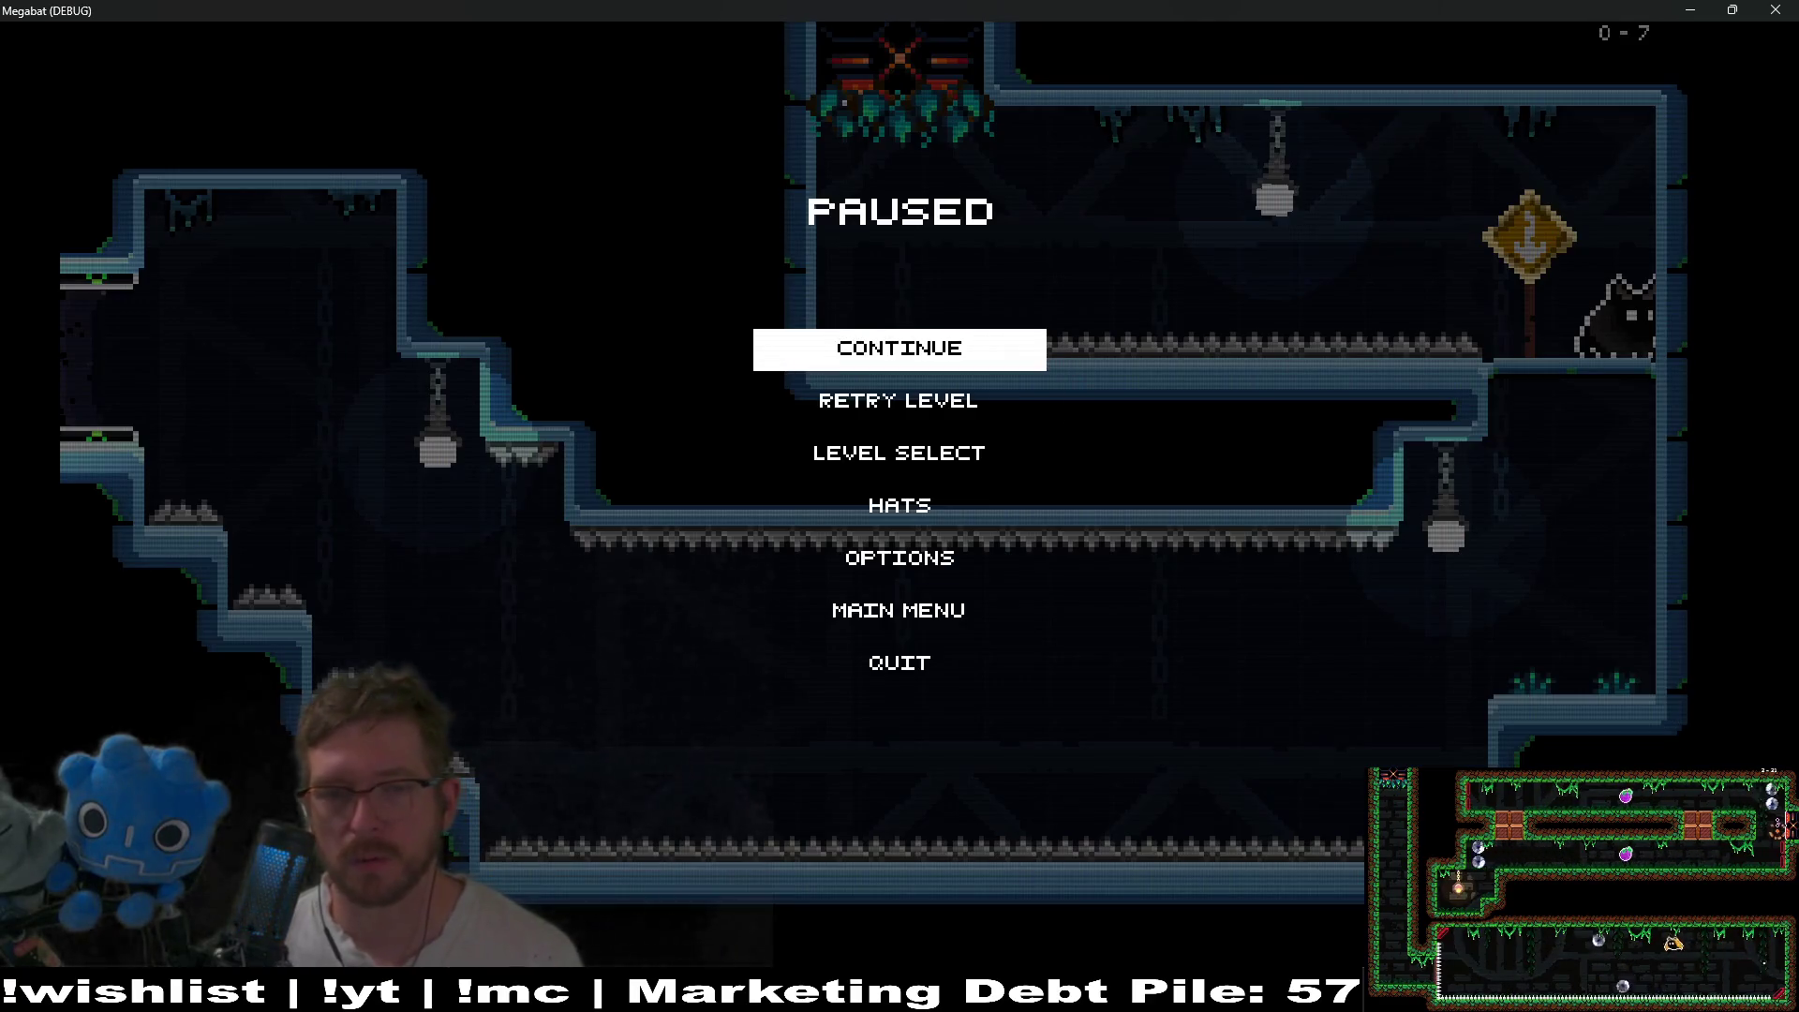
key("Down")
key("Down")
key("Down")
key("Return")
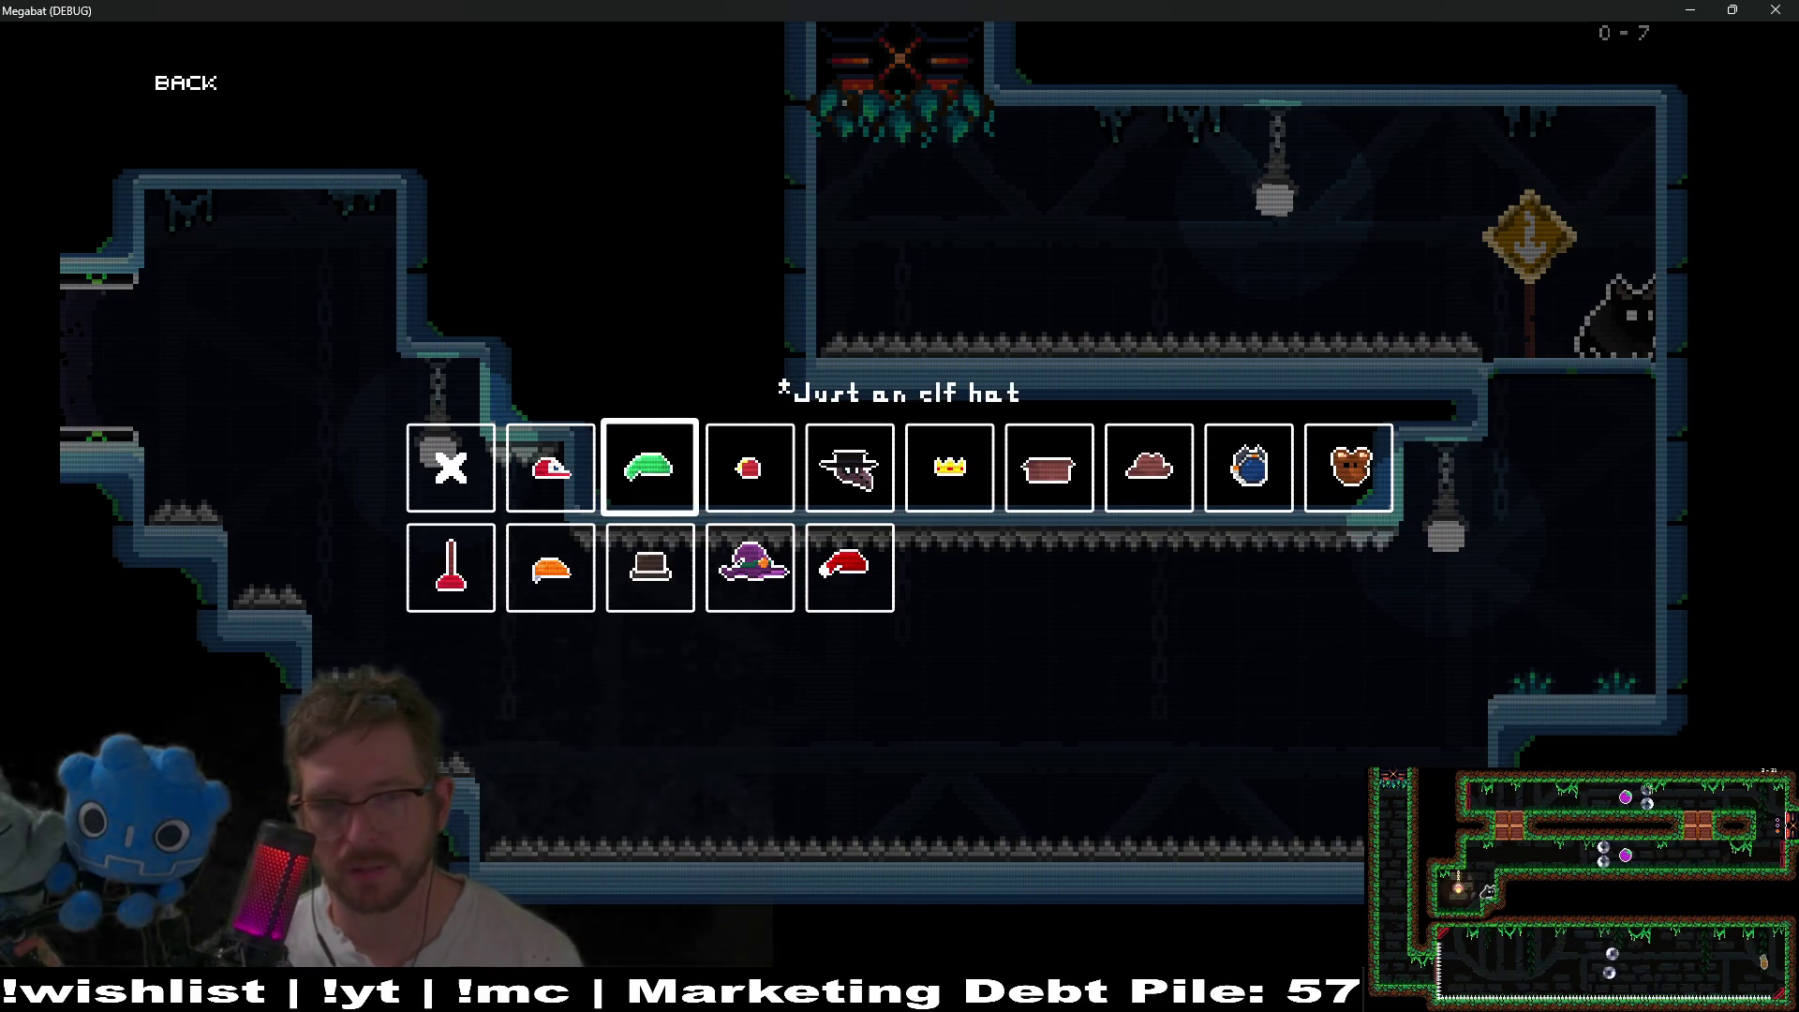
key("Escape")
key("Down")
key("Down")
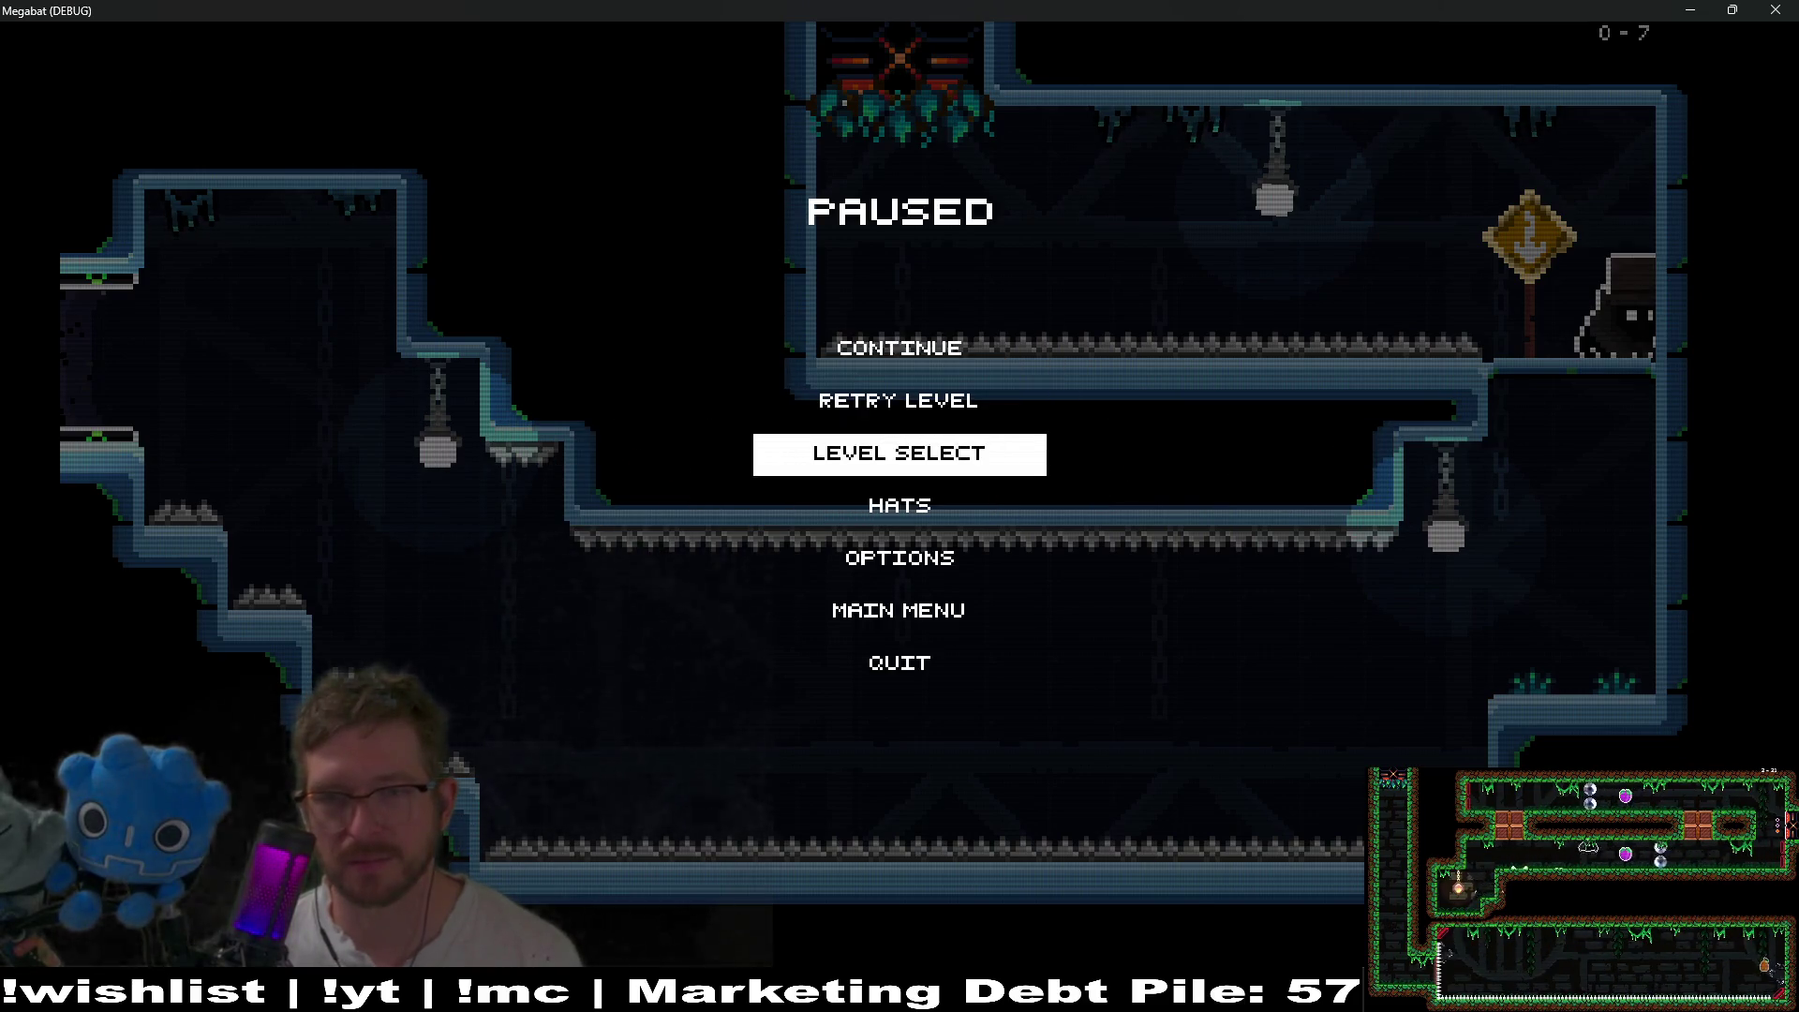
key("Up")
key("Up")
key("Return")
- Fly on through the next rooms, past room 0-9's shafts and vine clusters
key("Left")
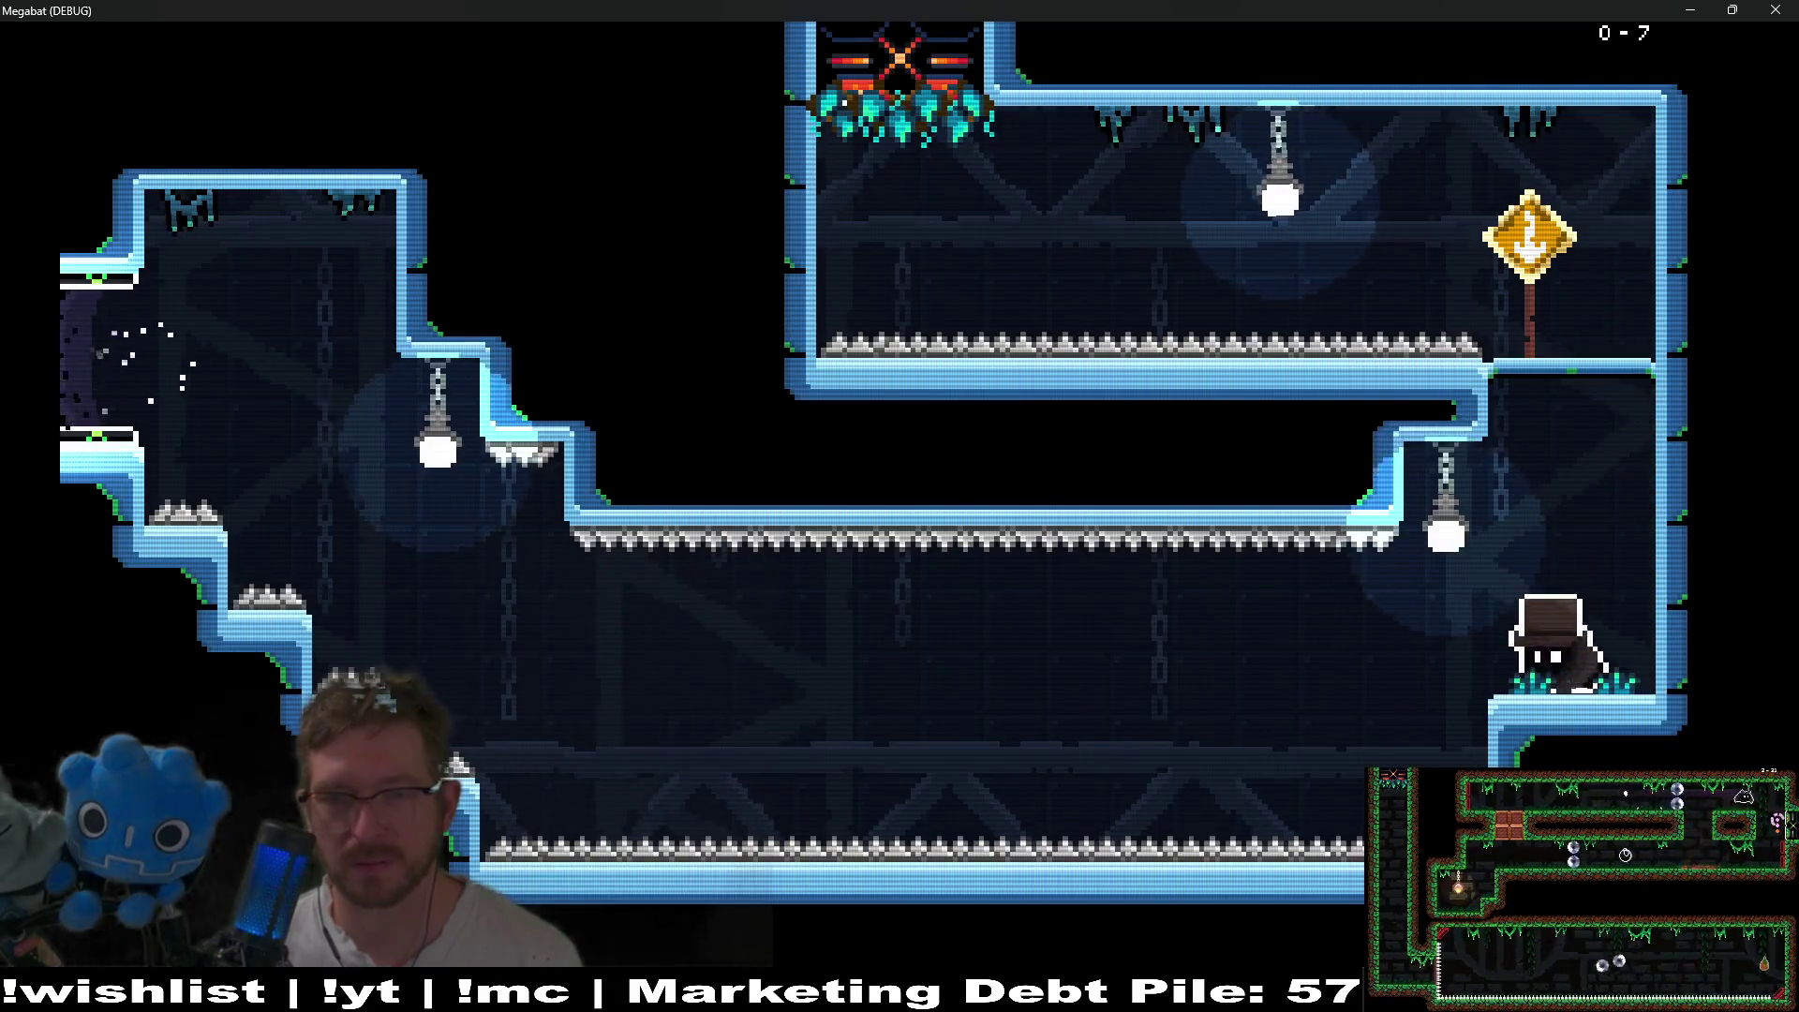
key("space")
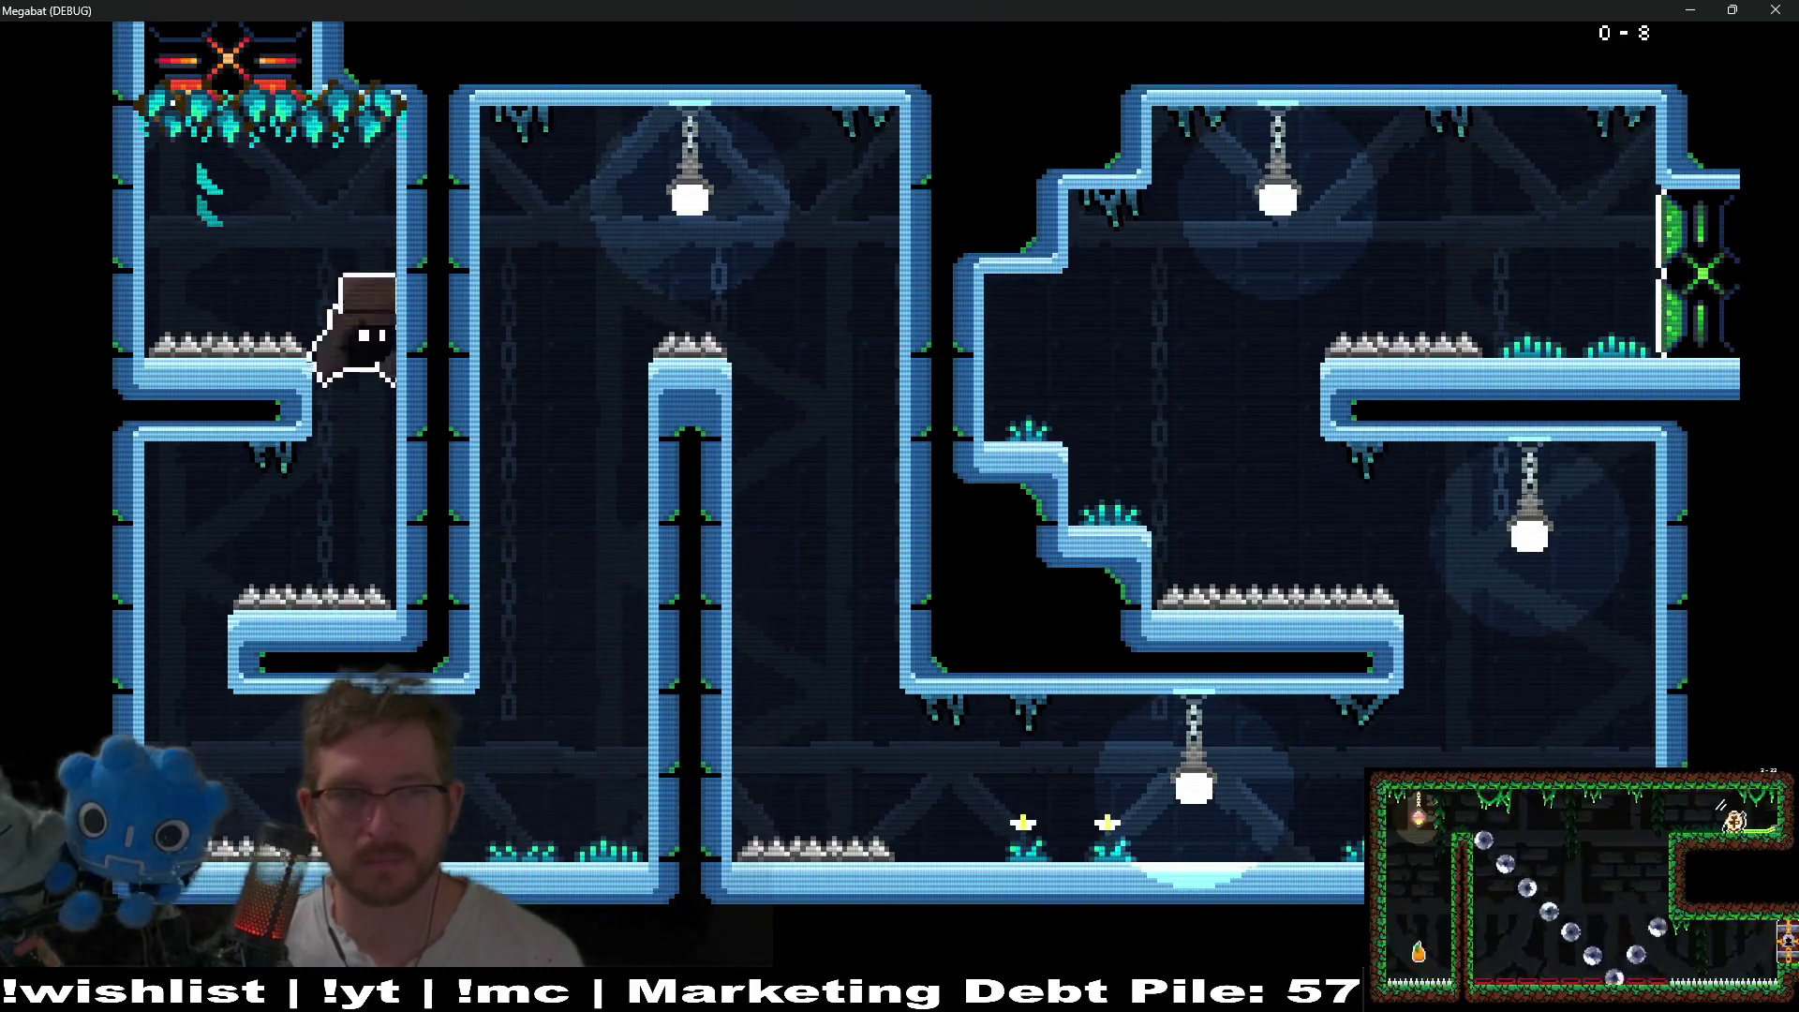
key("space")
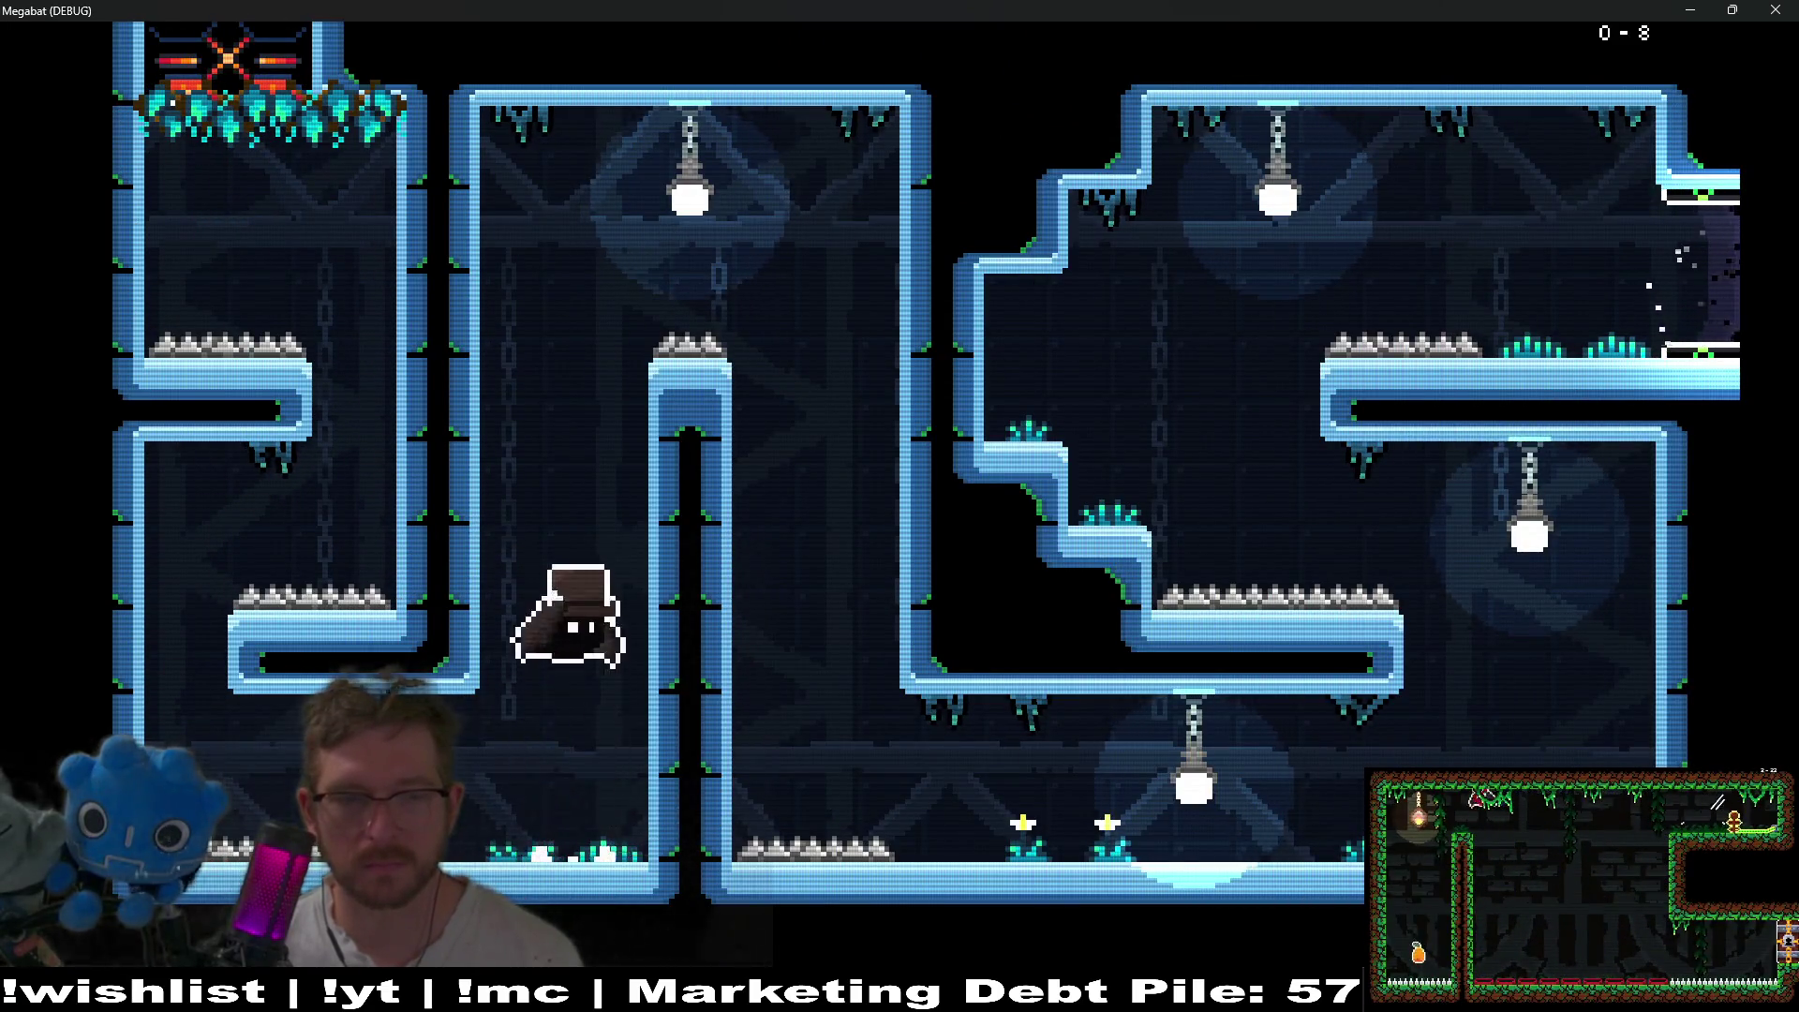
key("Right")
key("Right")
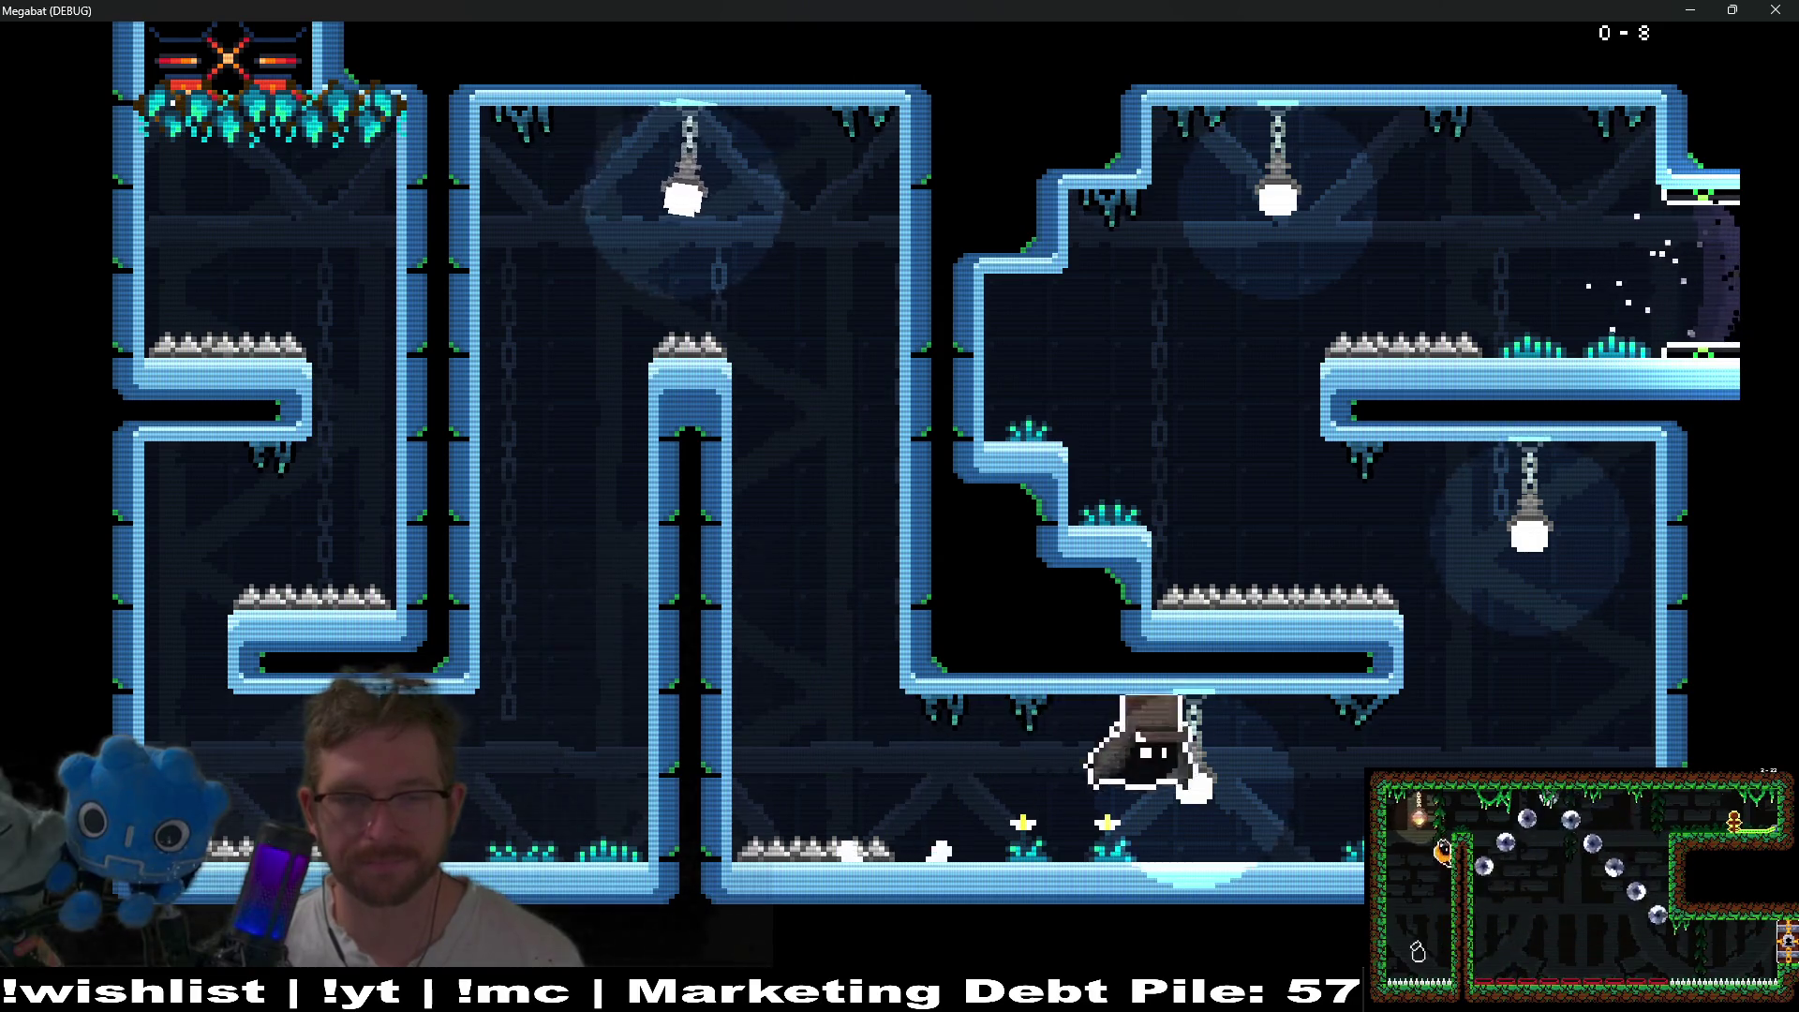
key("space")
key("space")
key("space")
key("Right")
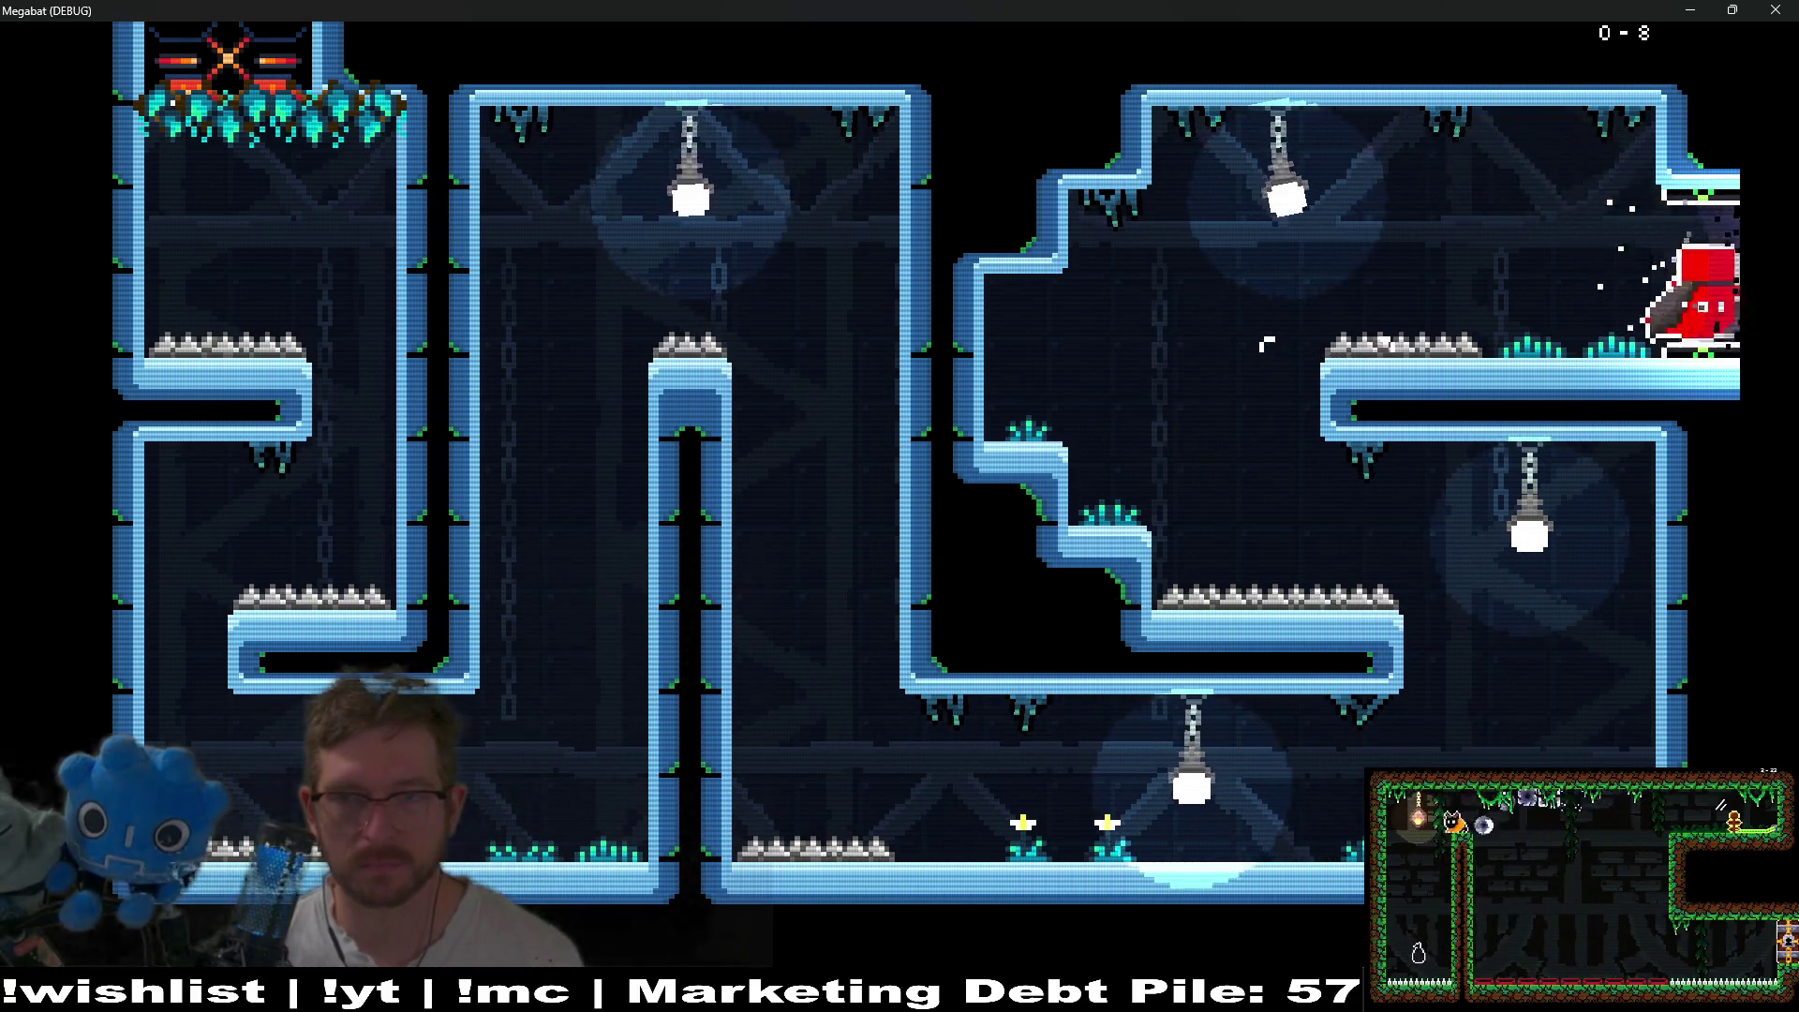
key("Right")
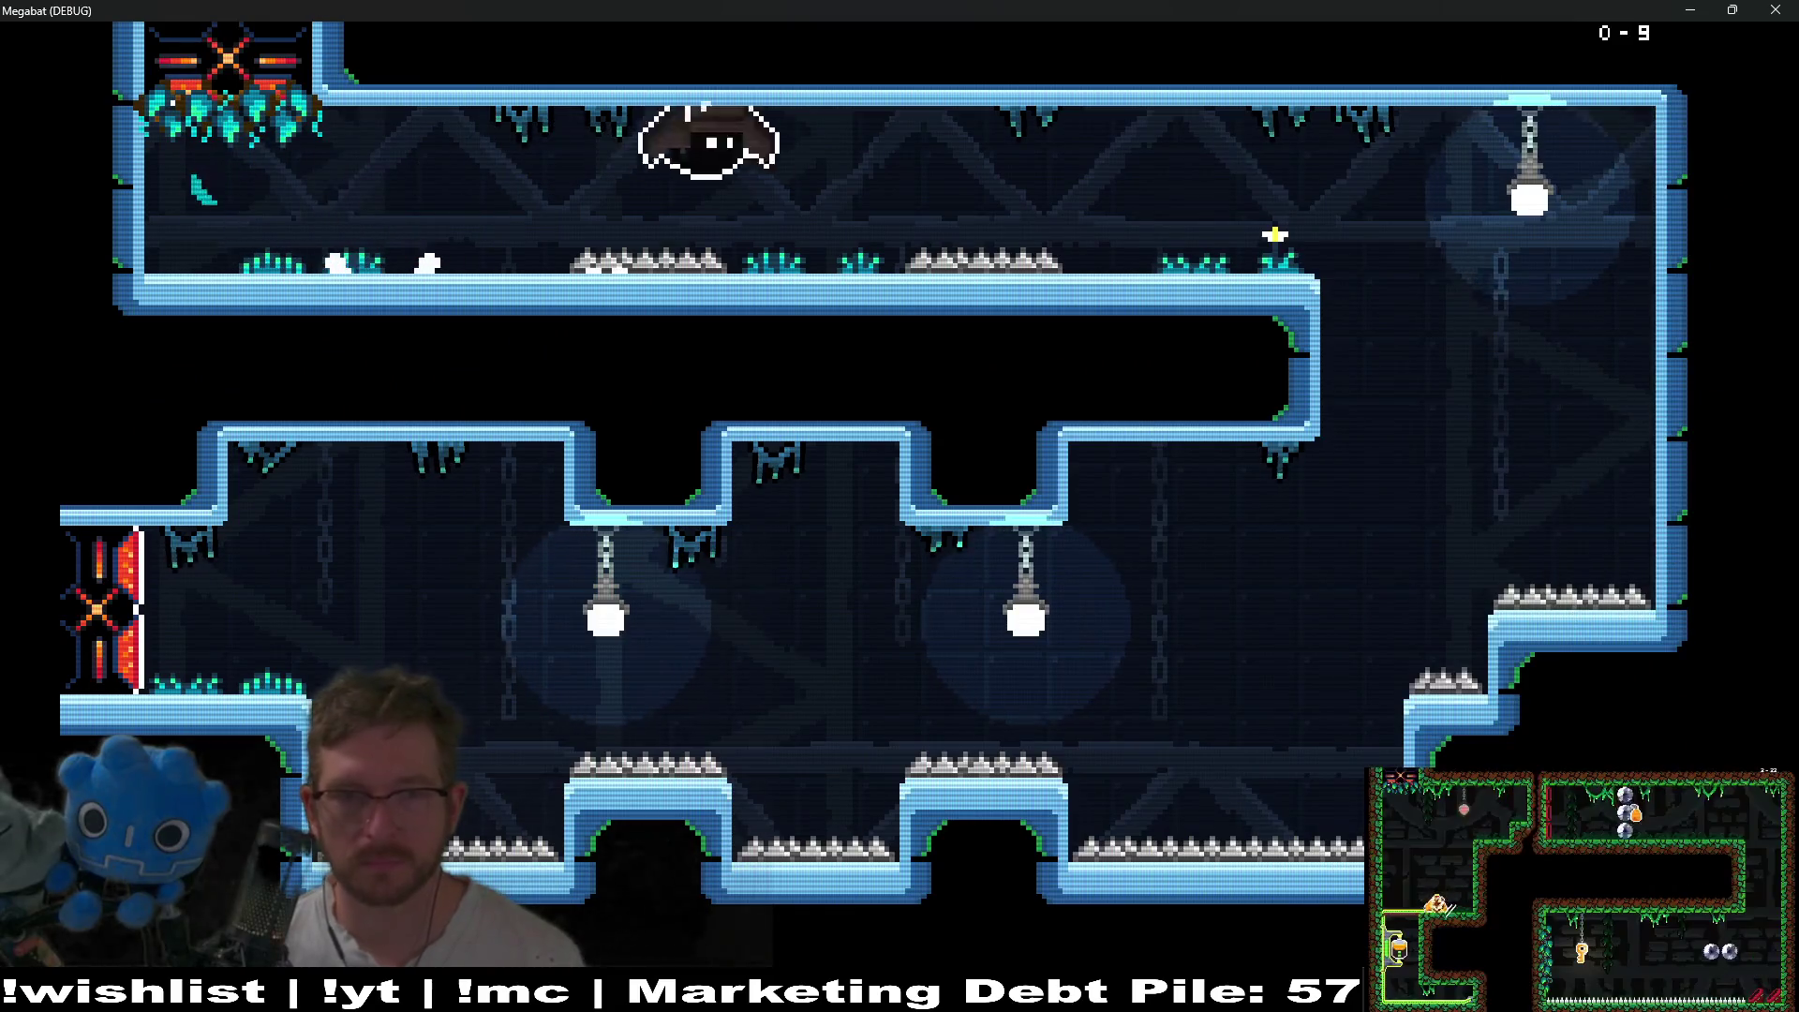
key("Left")
key("Left")
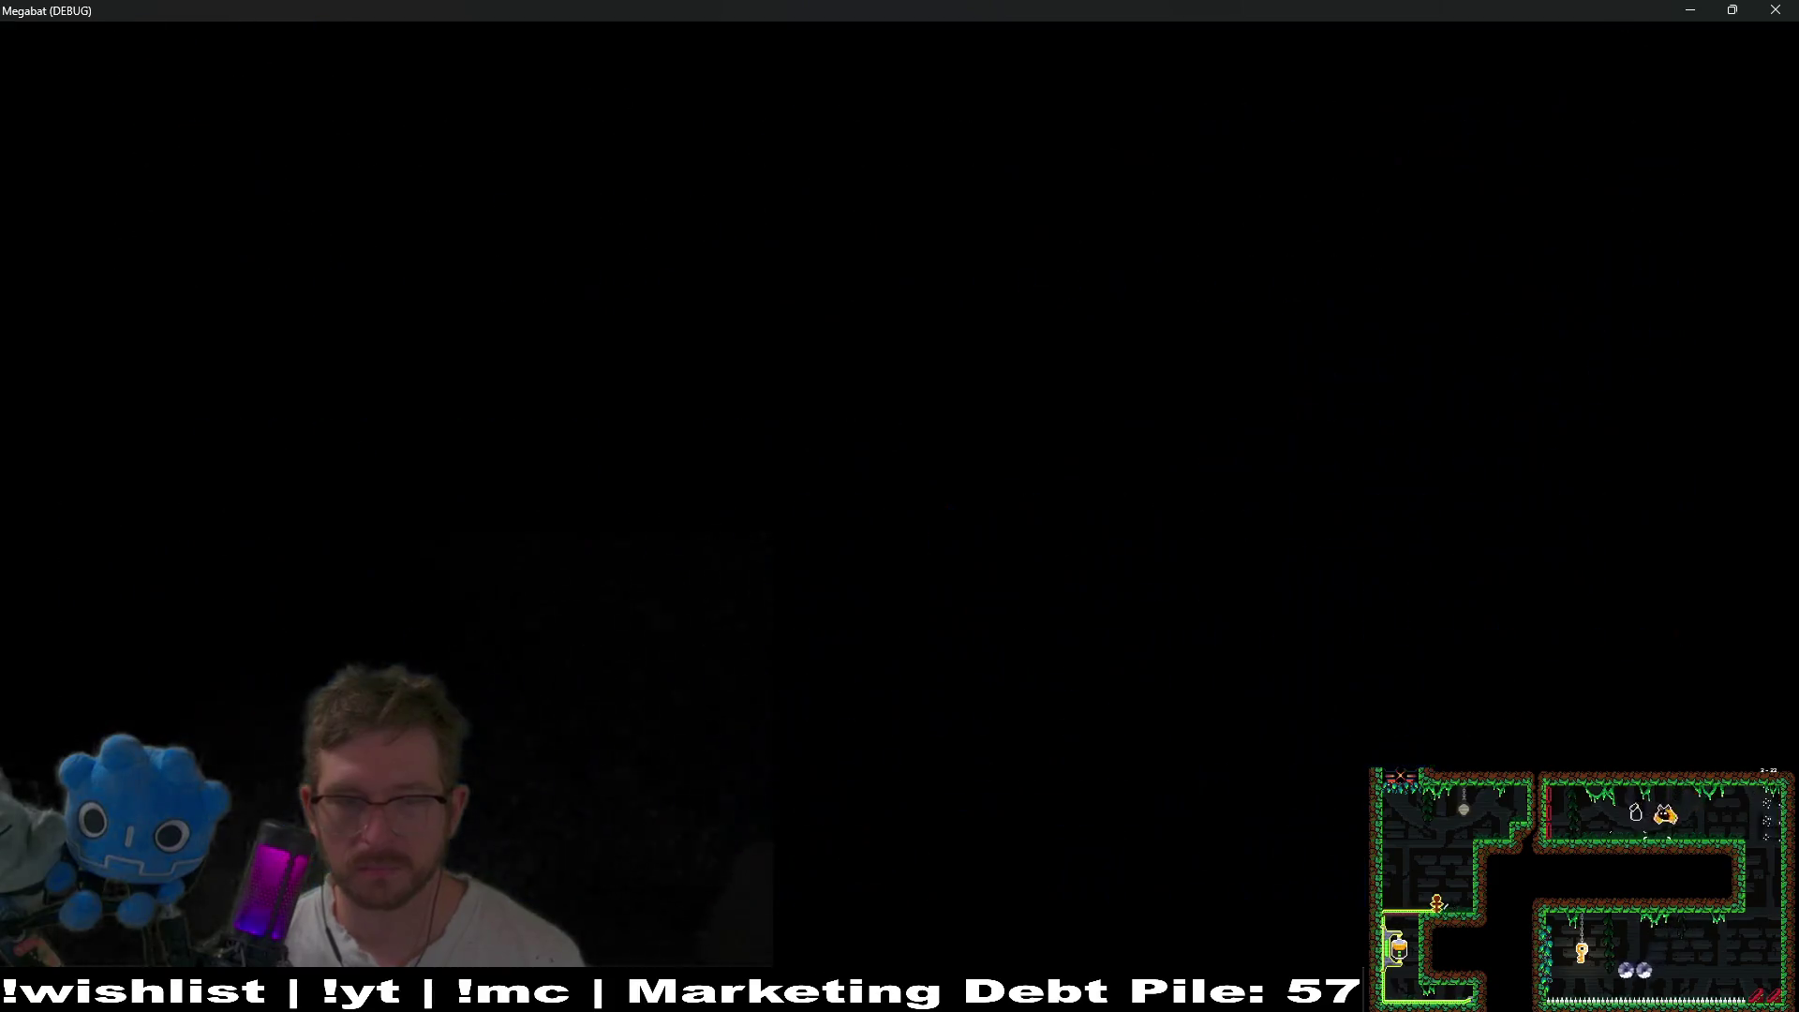
key("Down")
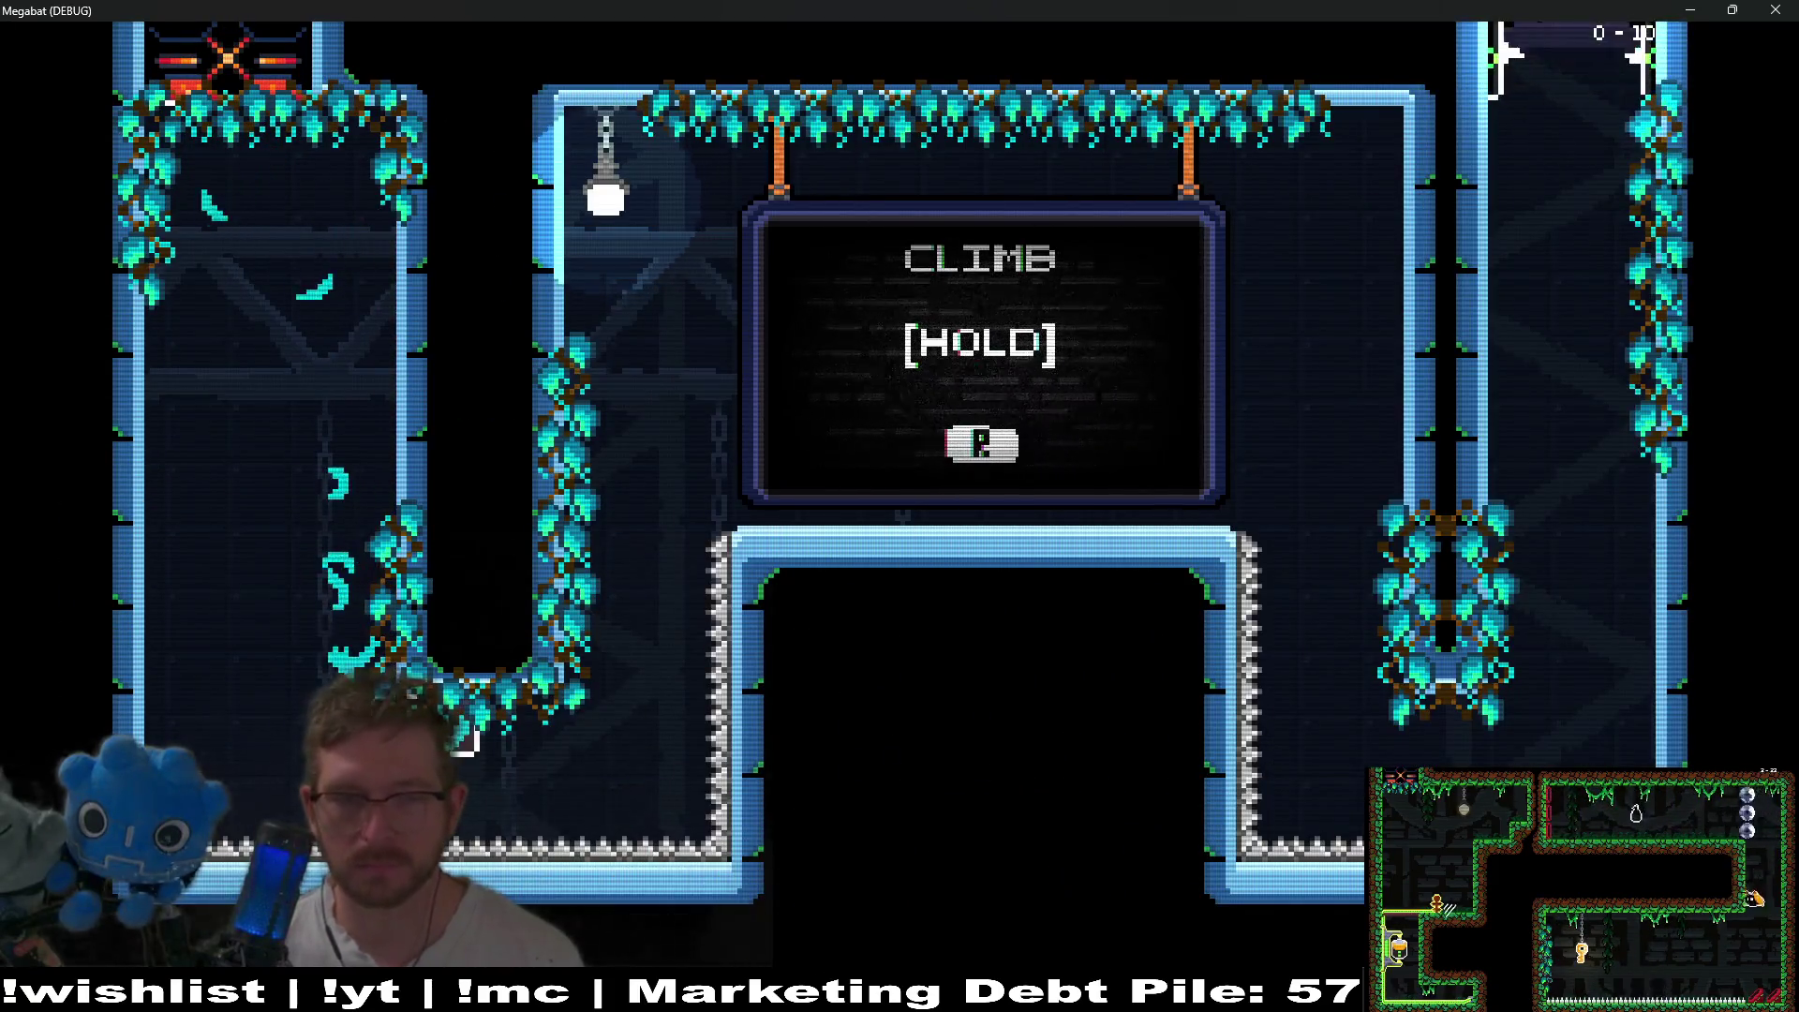
key("Up")
key("Right")
key("Down")
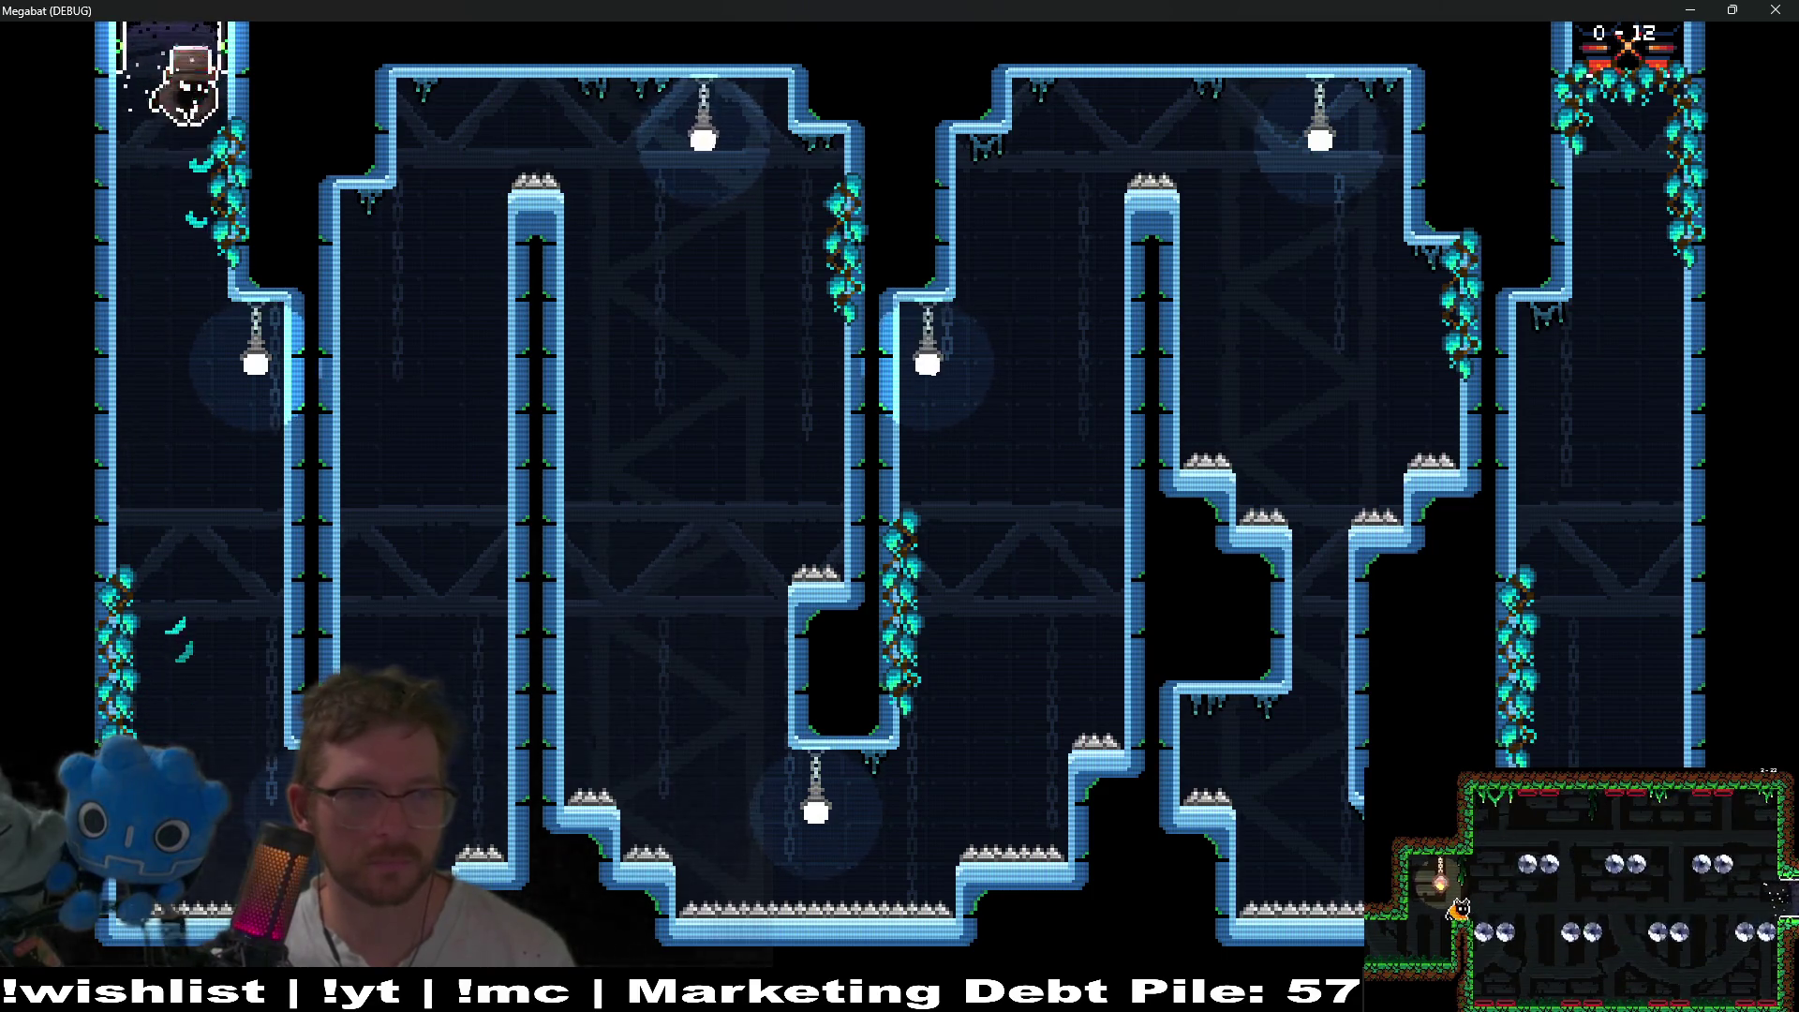
- Screech at the lamps to switch off the lasers in level 0-13
key("Right")
key("l")
key("Right")
key("l")
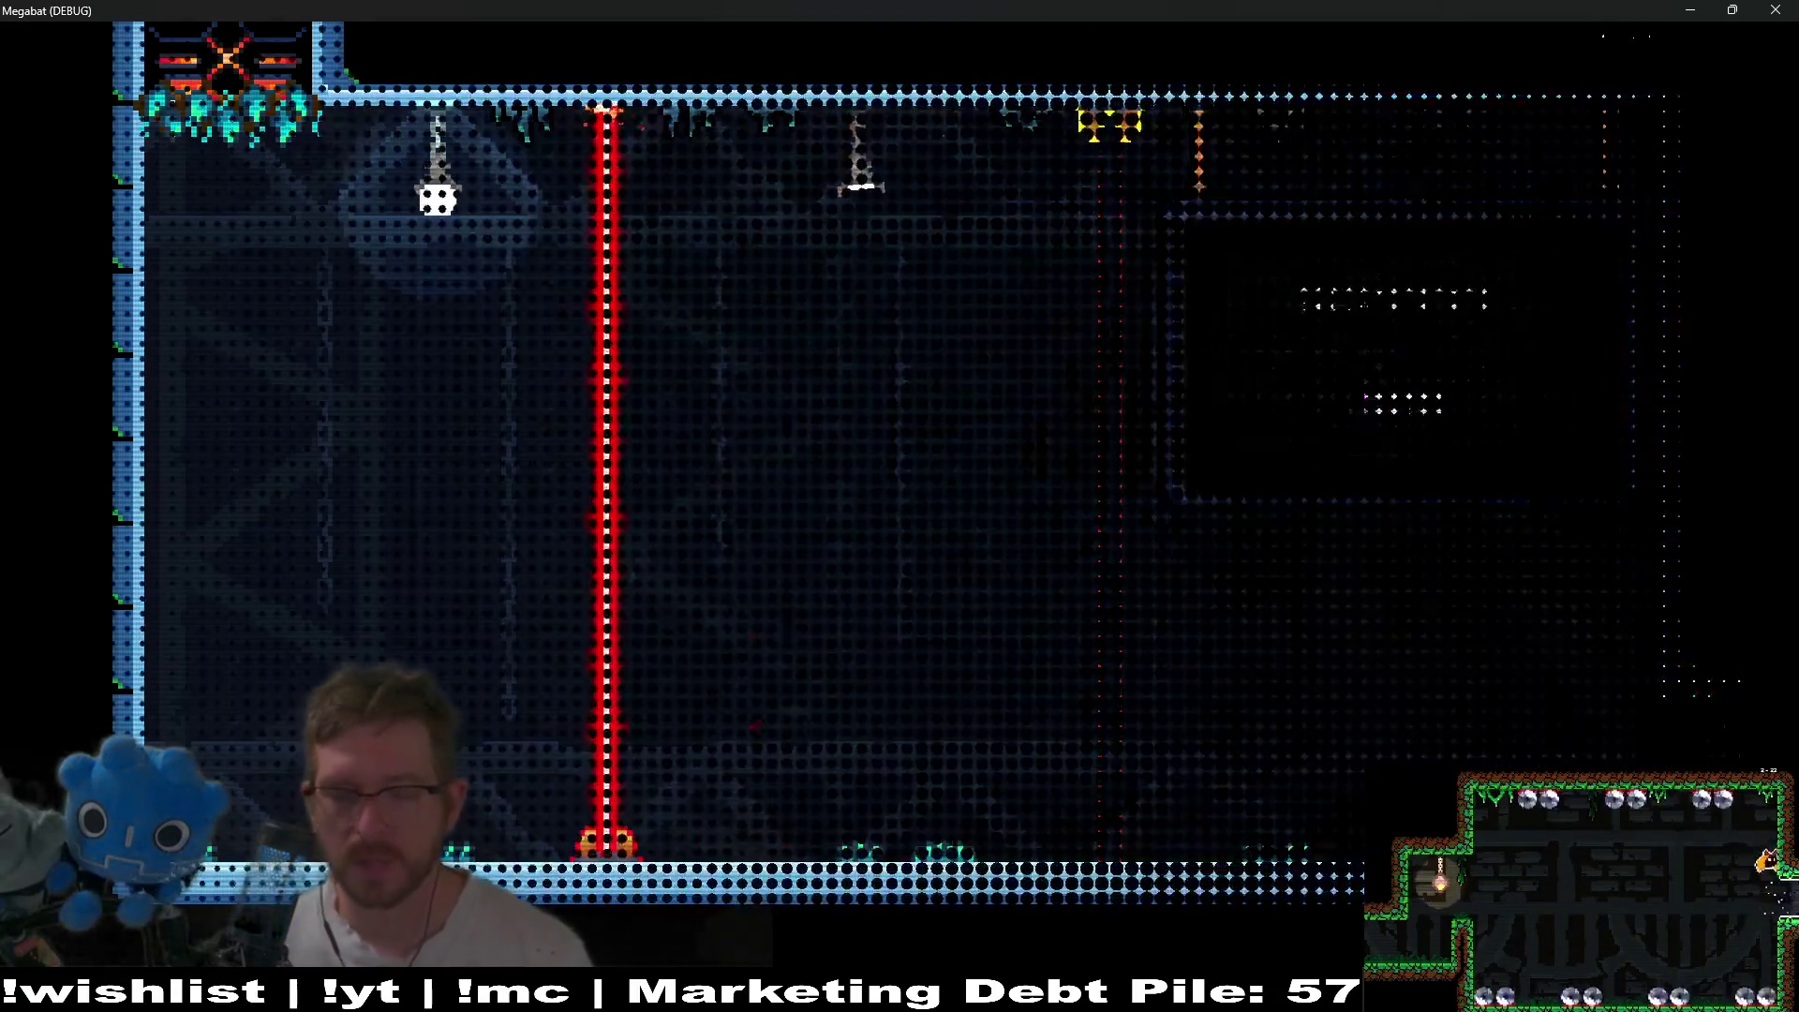
- Screech off the vertical laser in room 0-14, then climb the left wall and exit through the top
key("l")
key("Right")
key("Right")
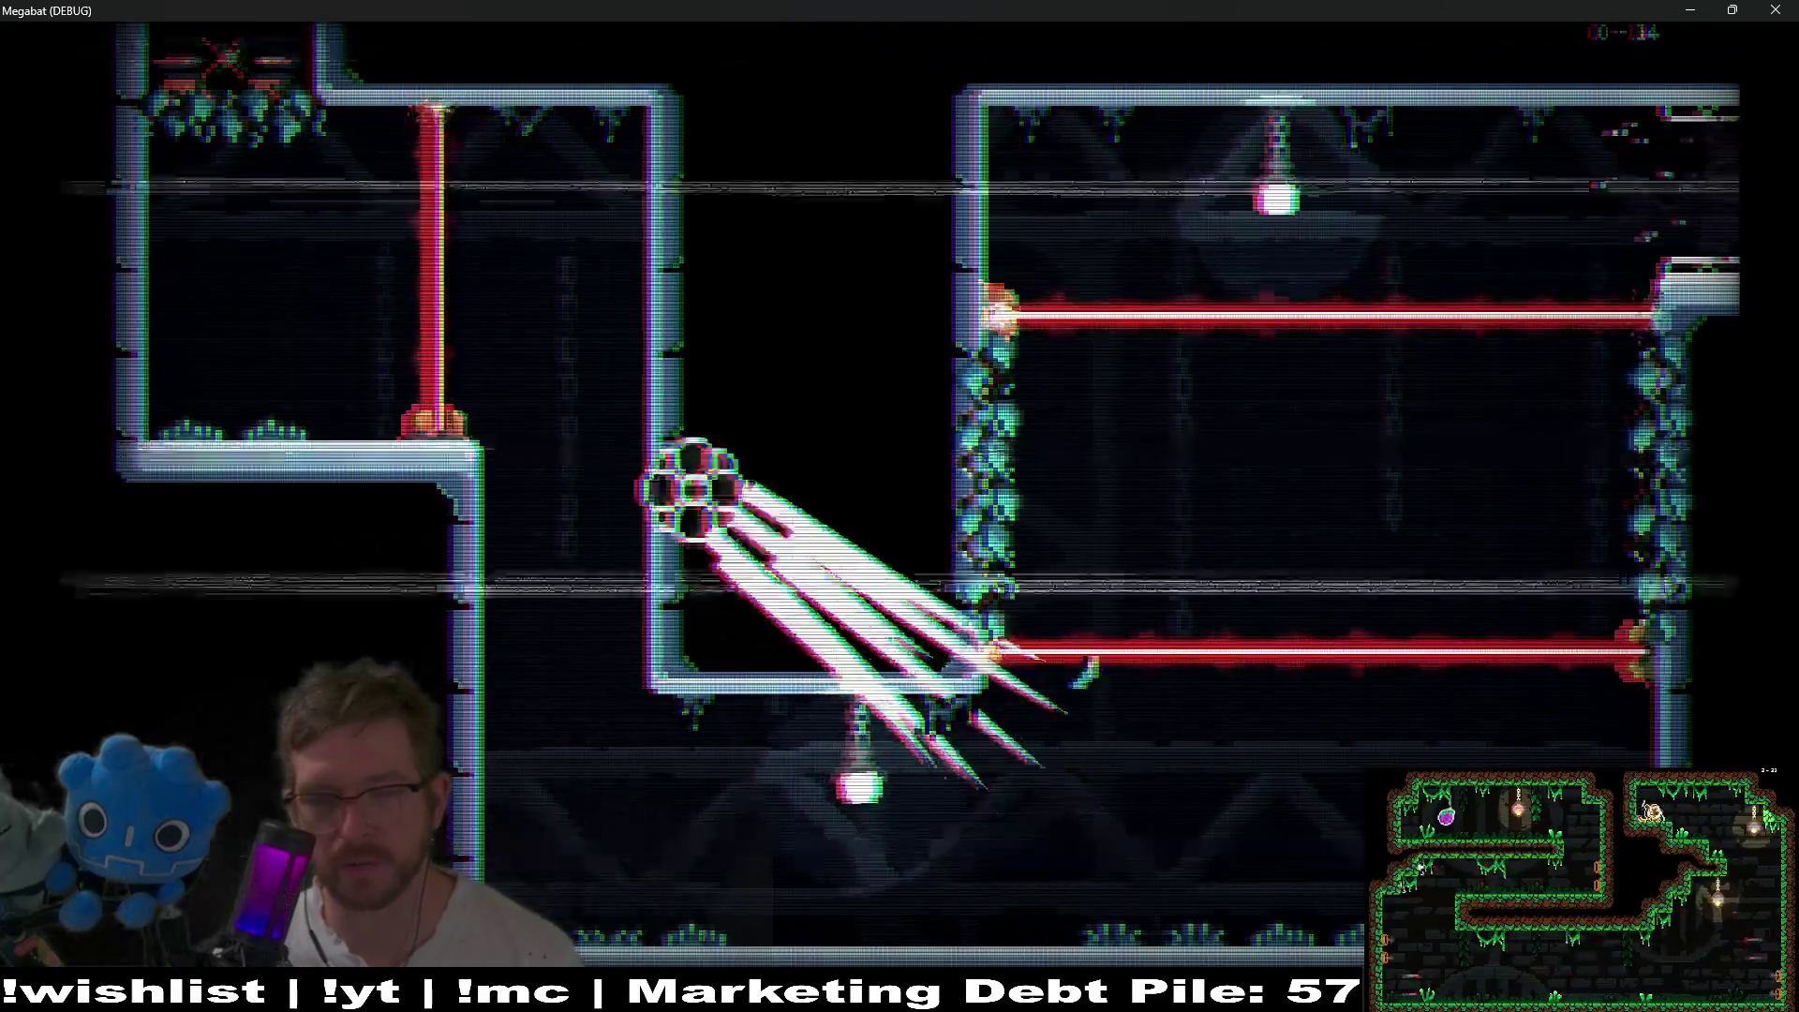
key("l")
key("Right")
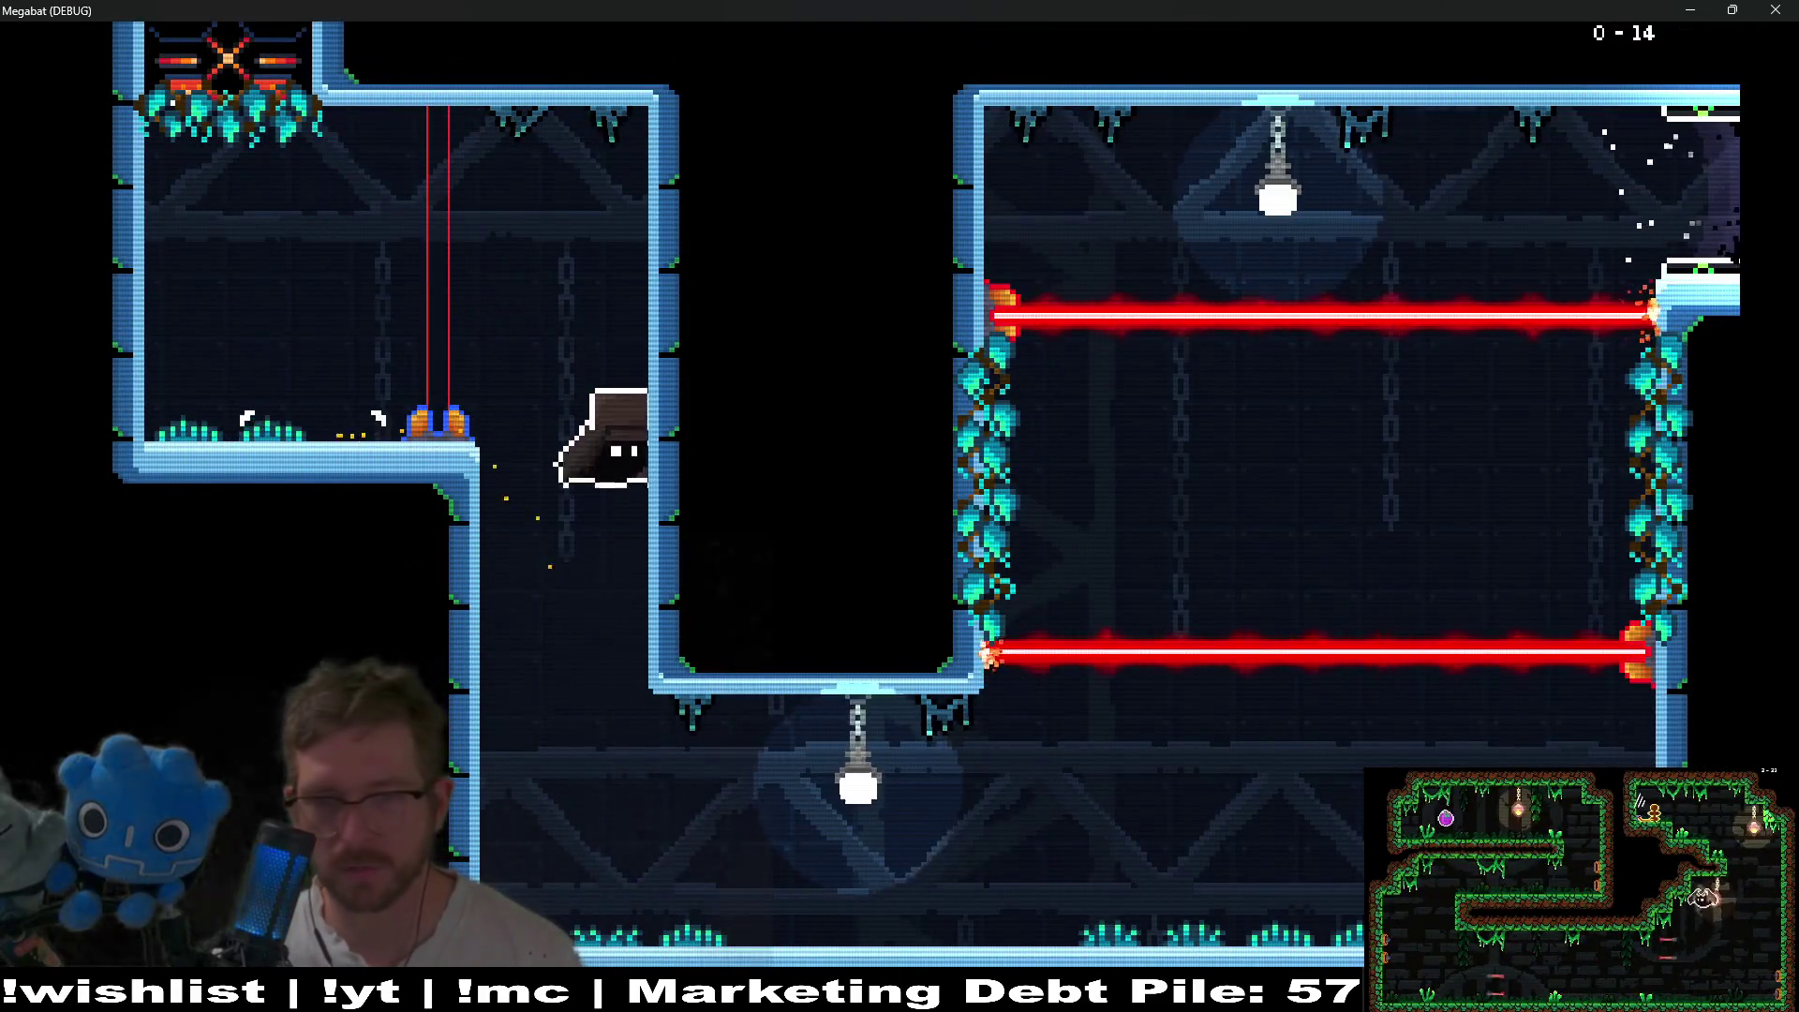
key("Right")
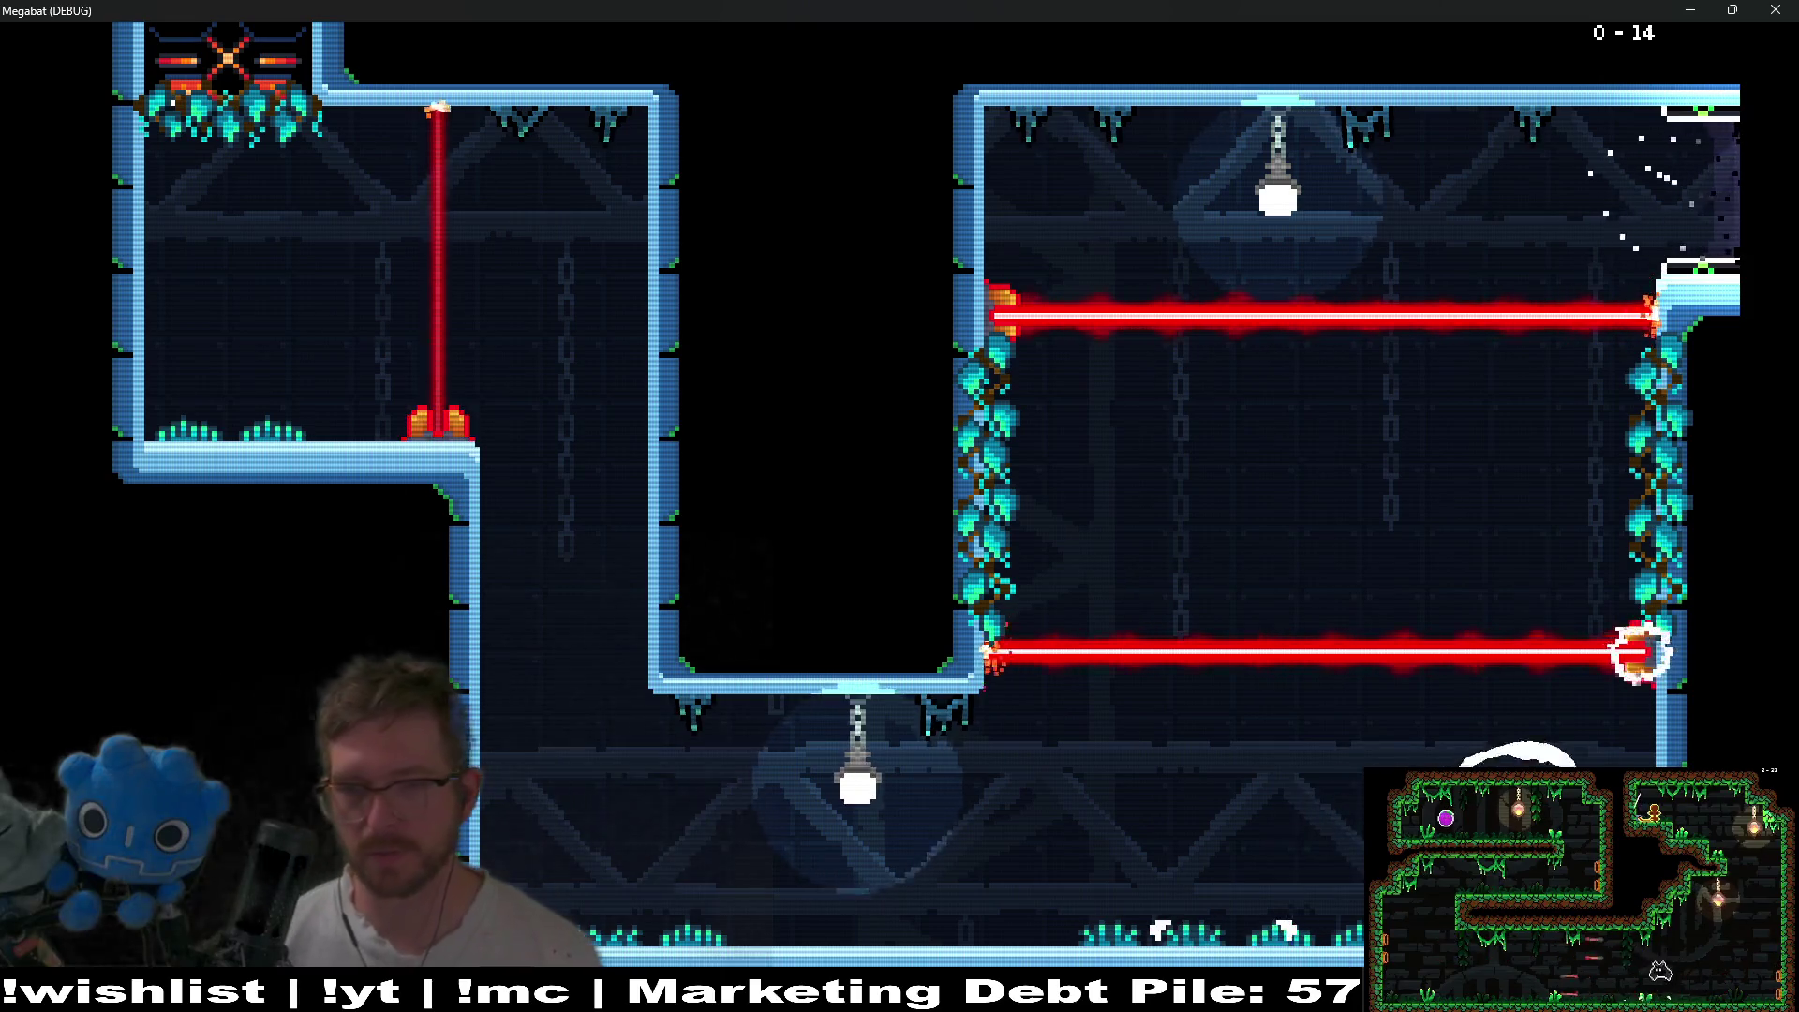
key("Left")
key("Right")
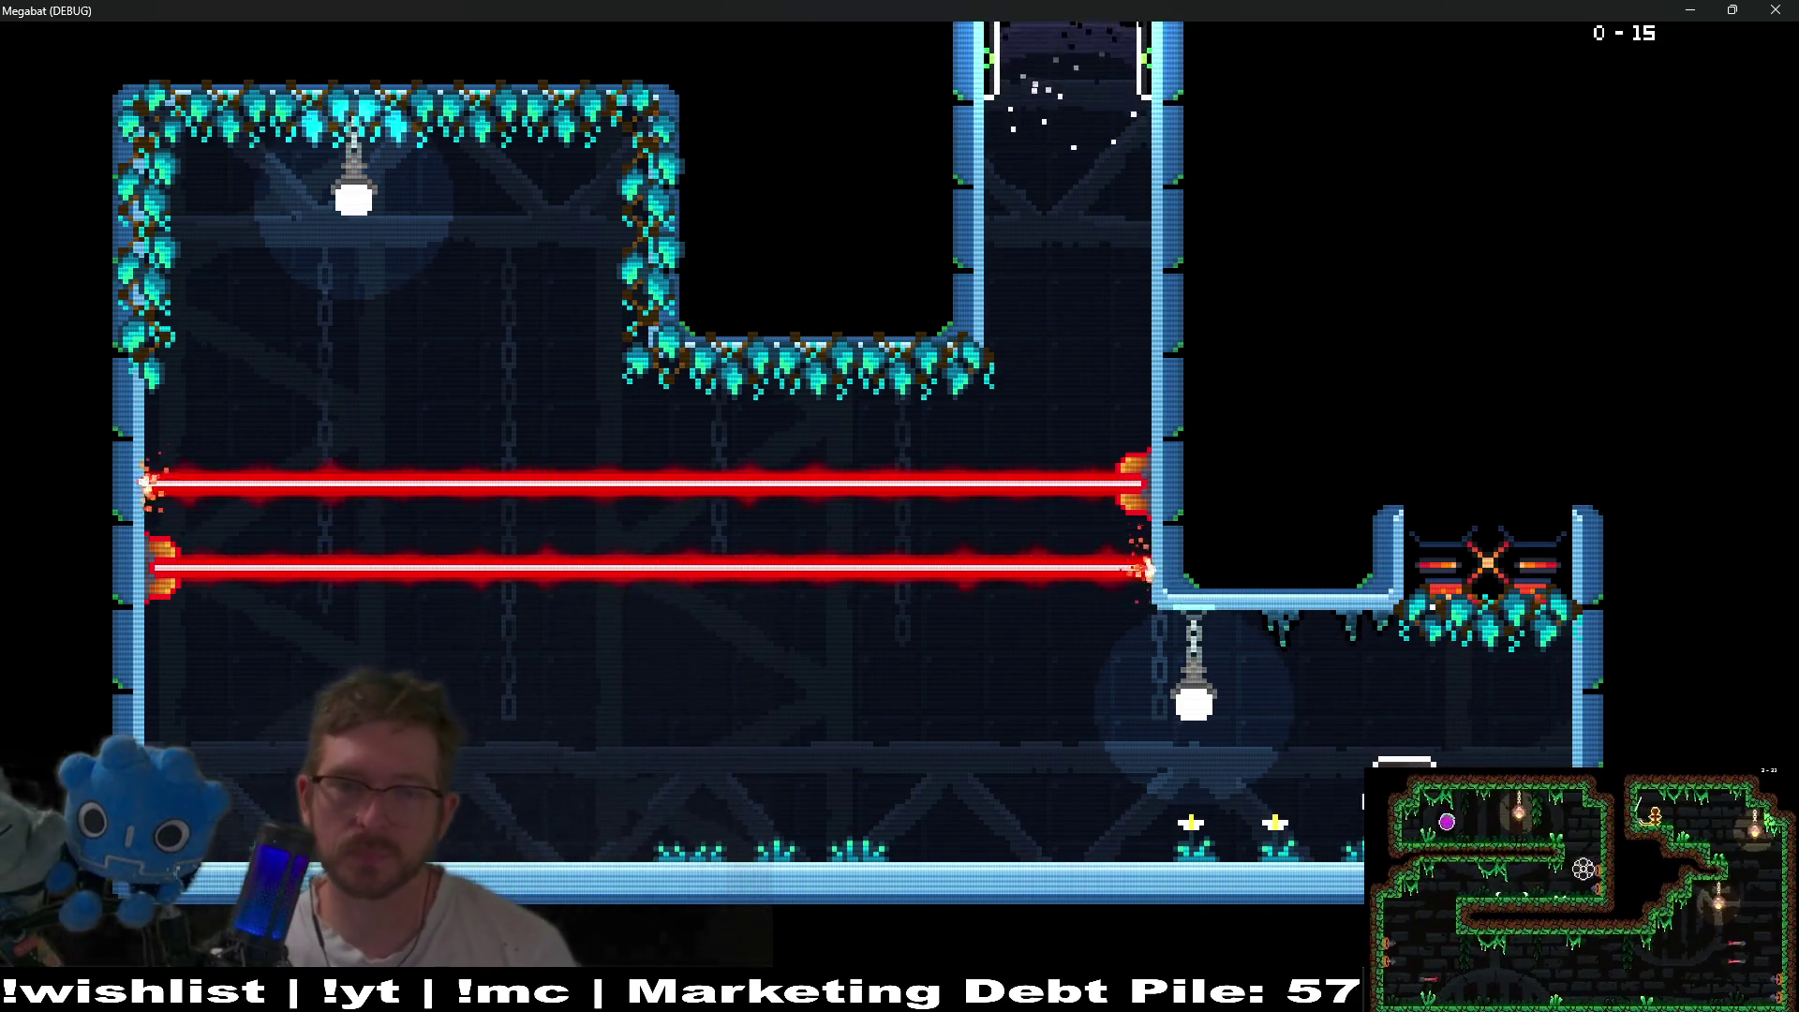
- Switch off room 0-15's lasers, fly up the right shaft, and grab the purple gem
key("Left")
key("Right")
key("Up")
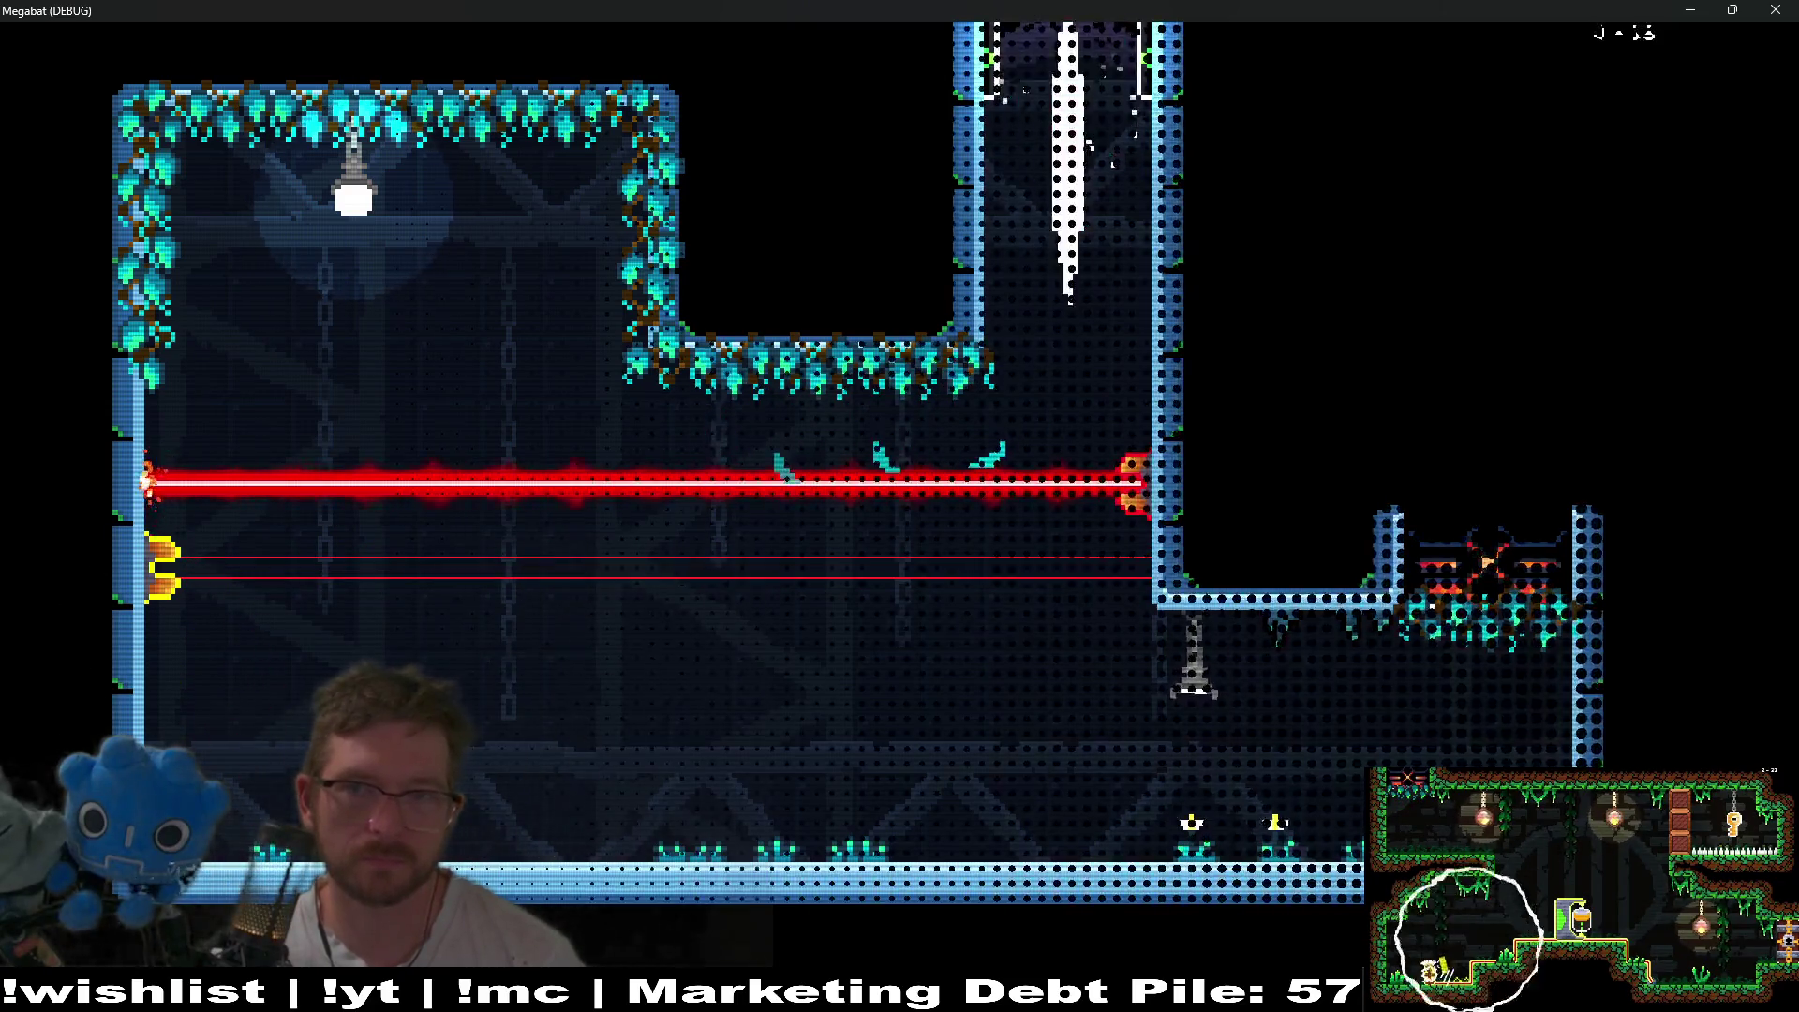
key("Right")
key("Left")
key("Right")
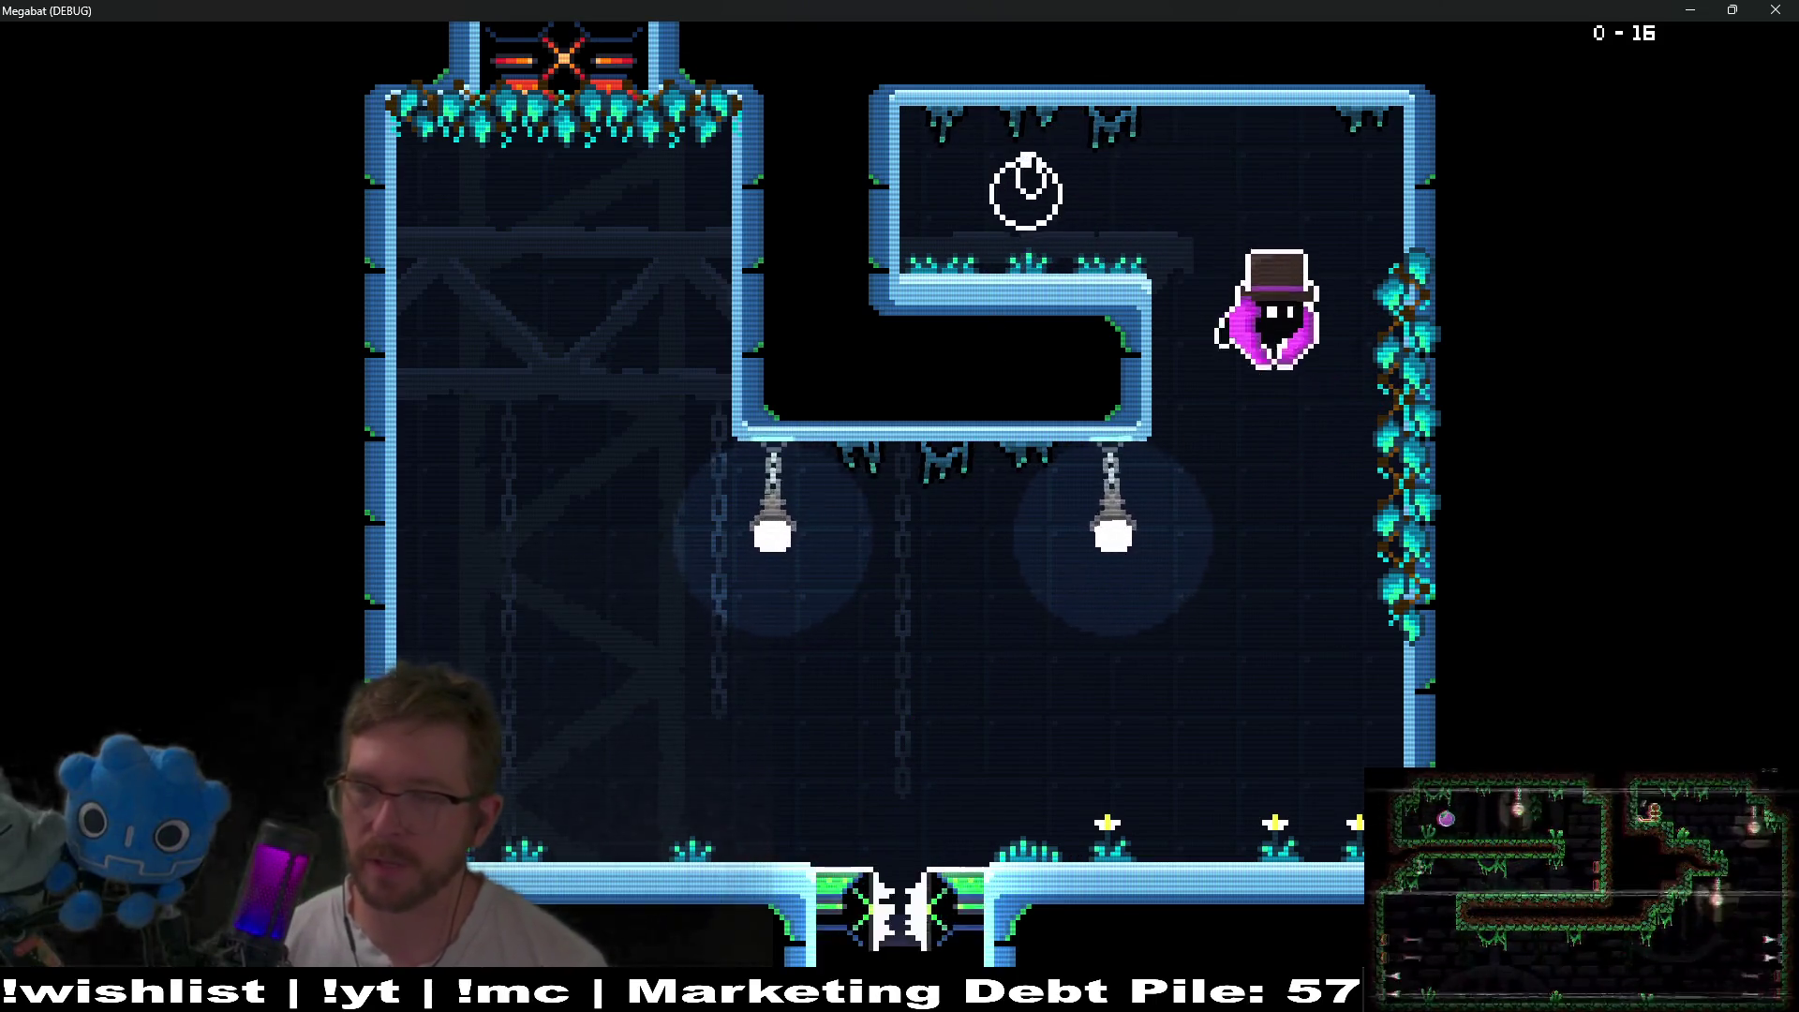
- Grab the purple gem, then dash through the block columns of two rooms to each exit gate
key("Down")
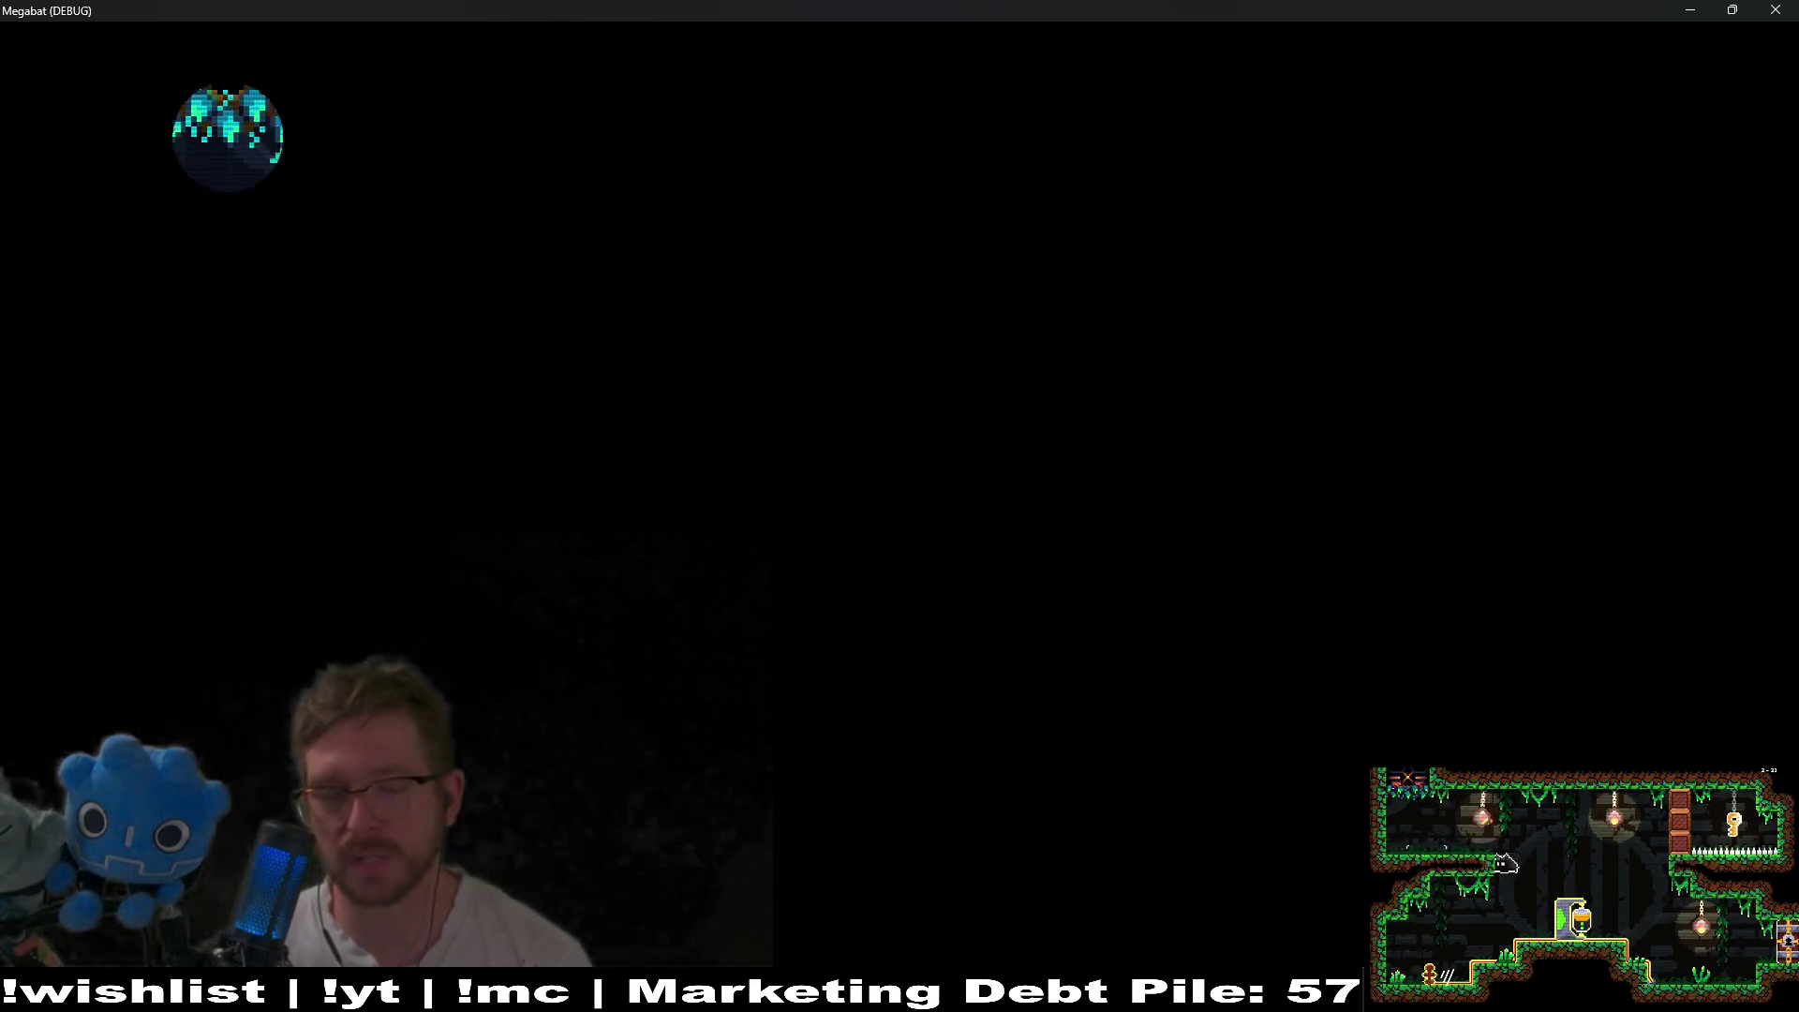
key("Right")
key("Left")
key("Right")
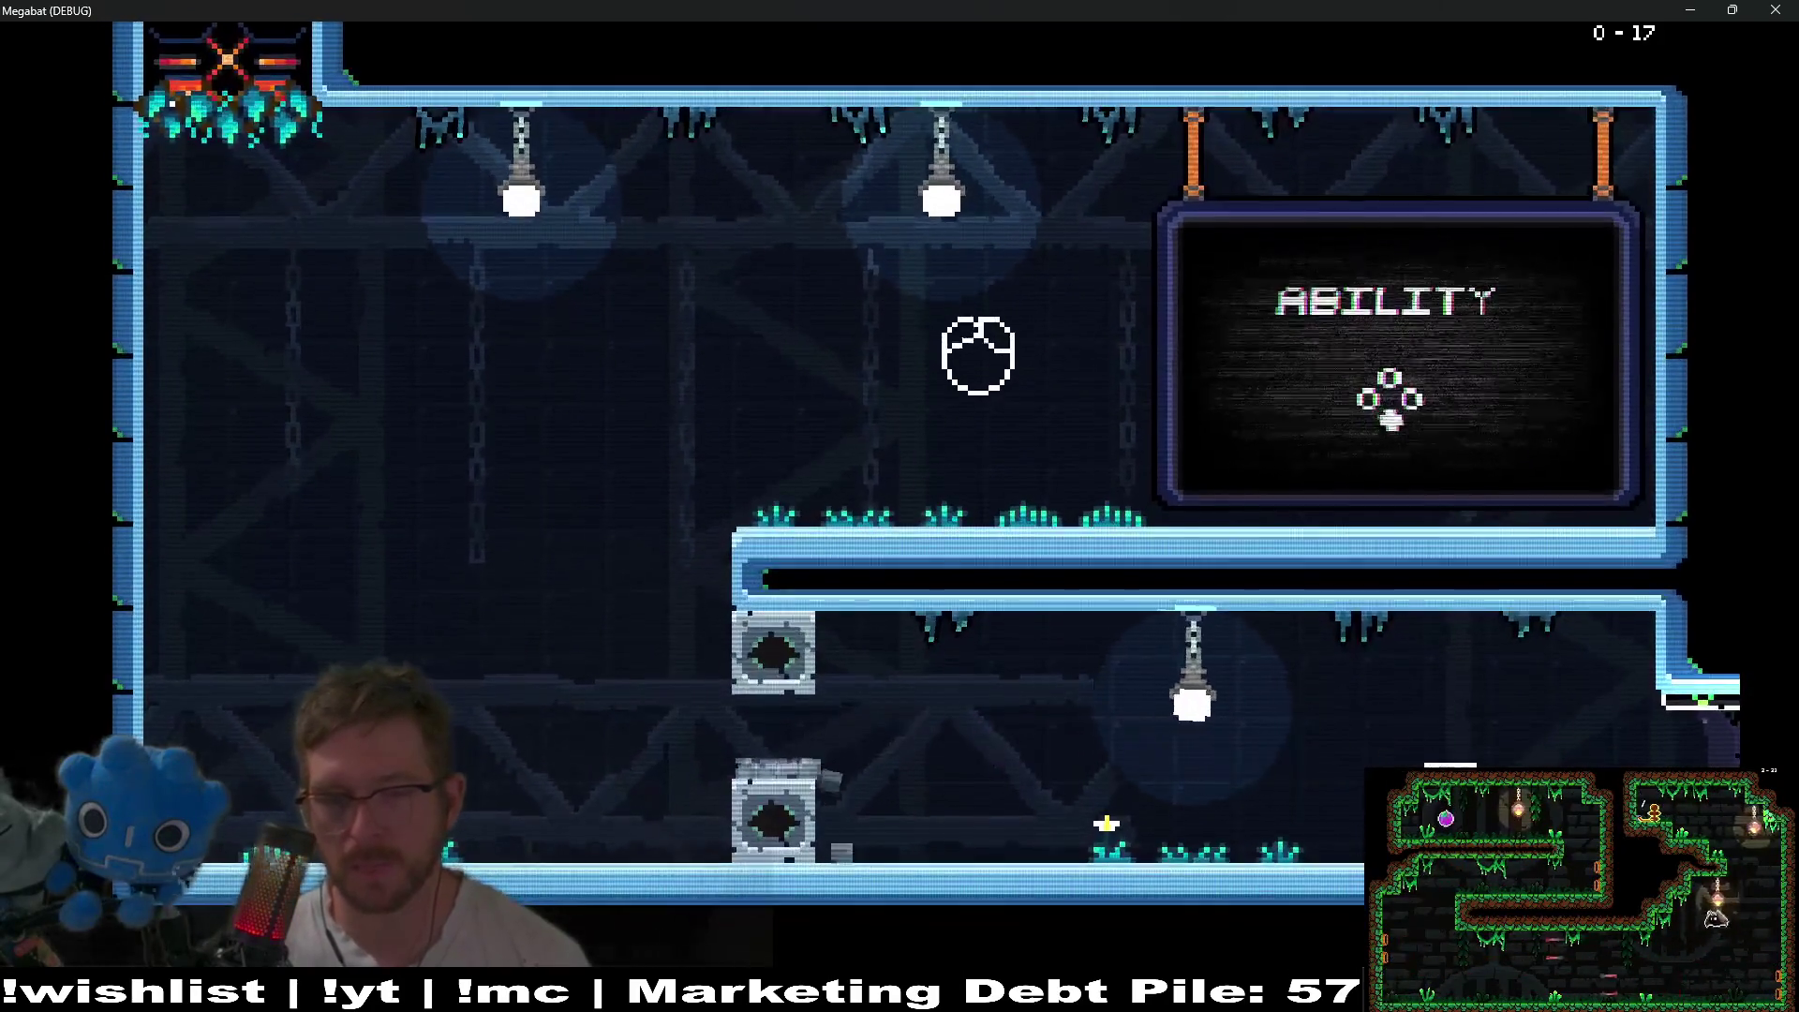
key("Right")
key("Left")
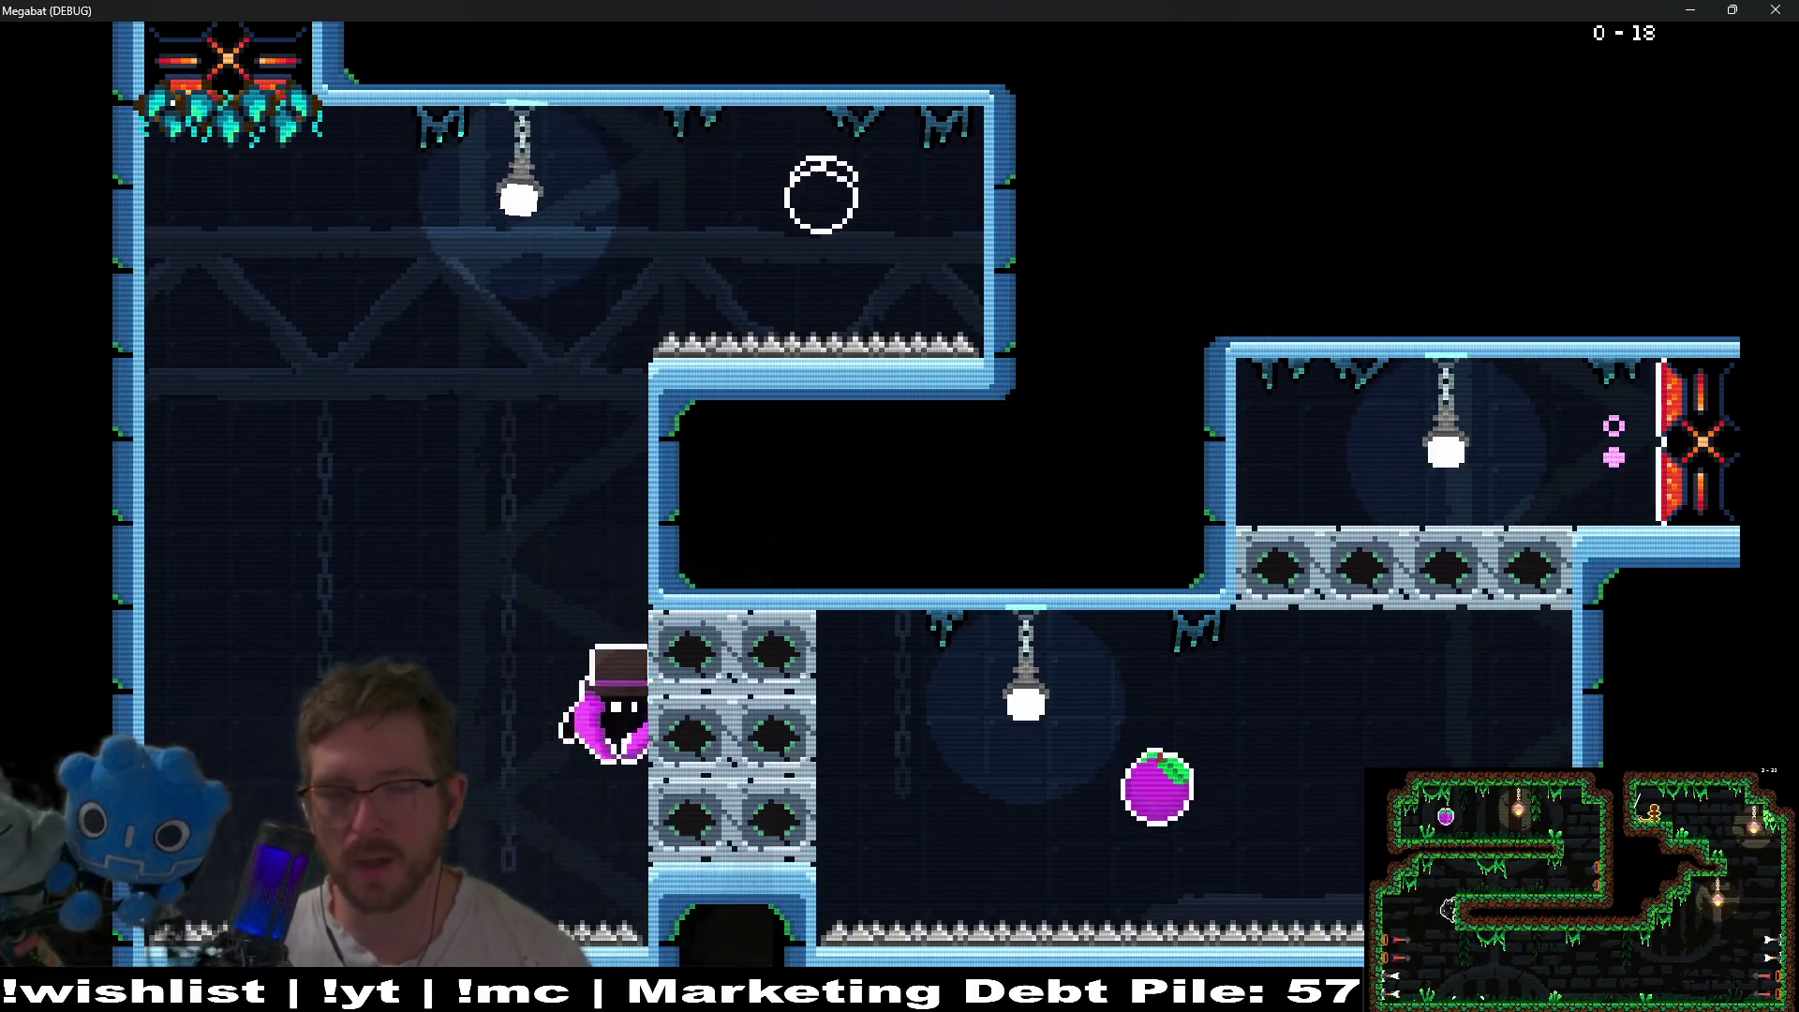
key("Right")
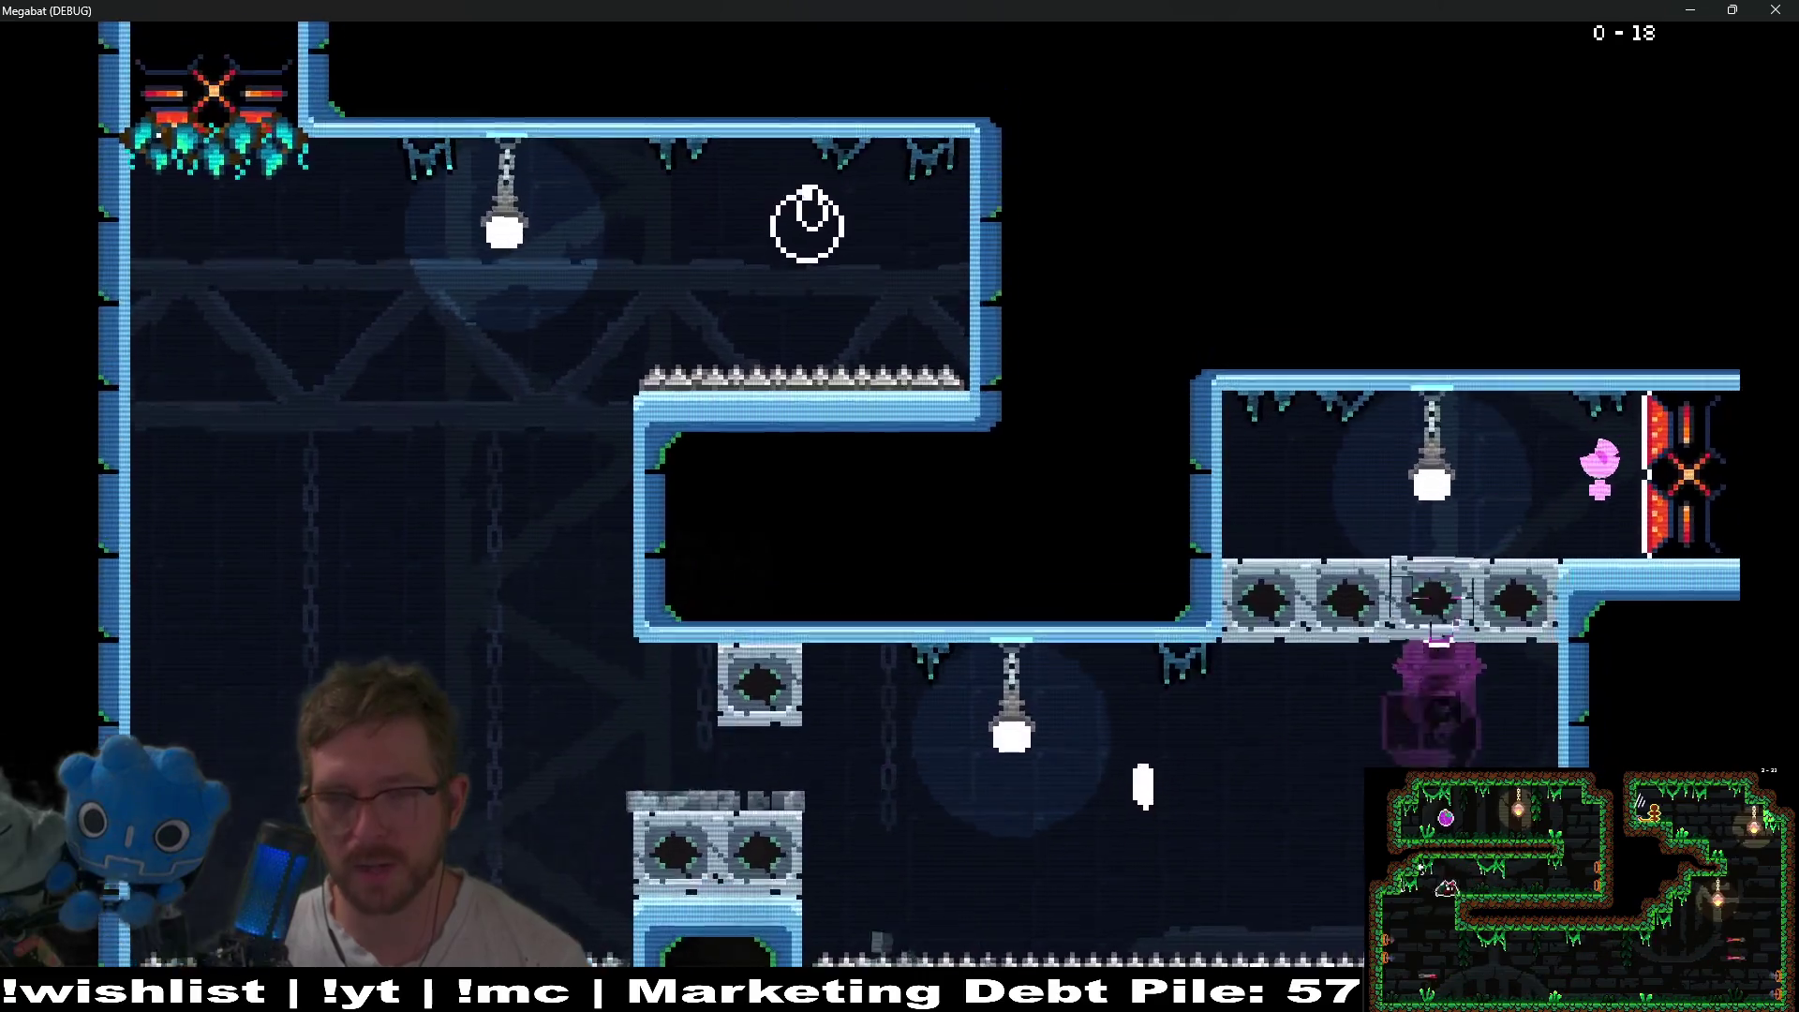
key("Right")
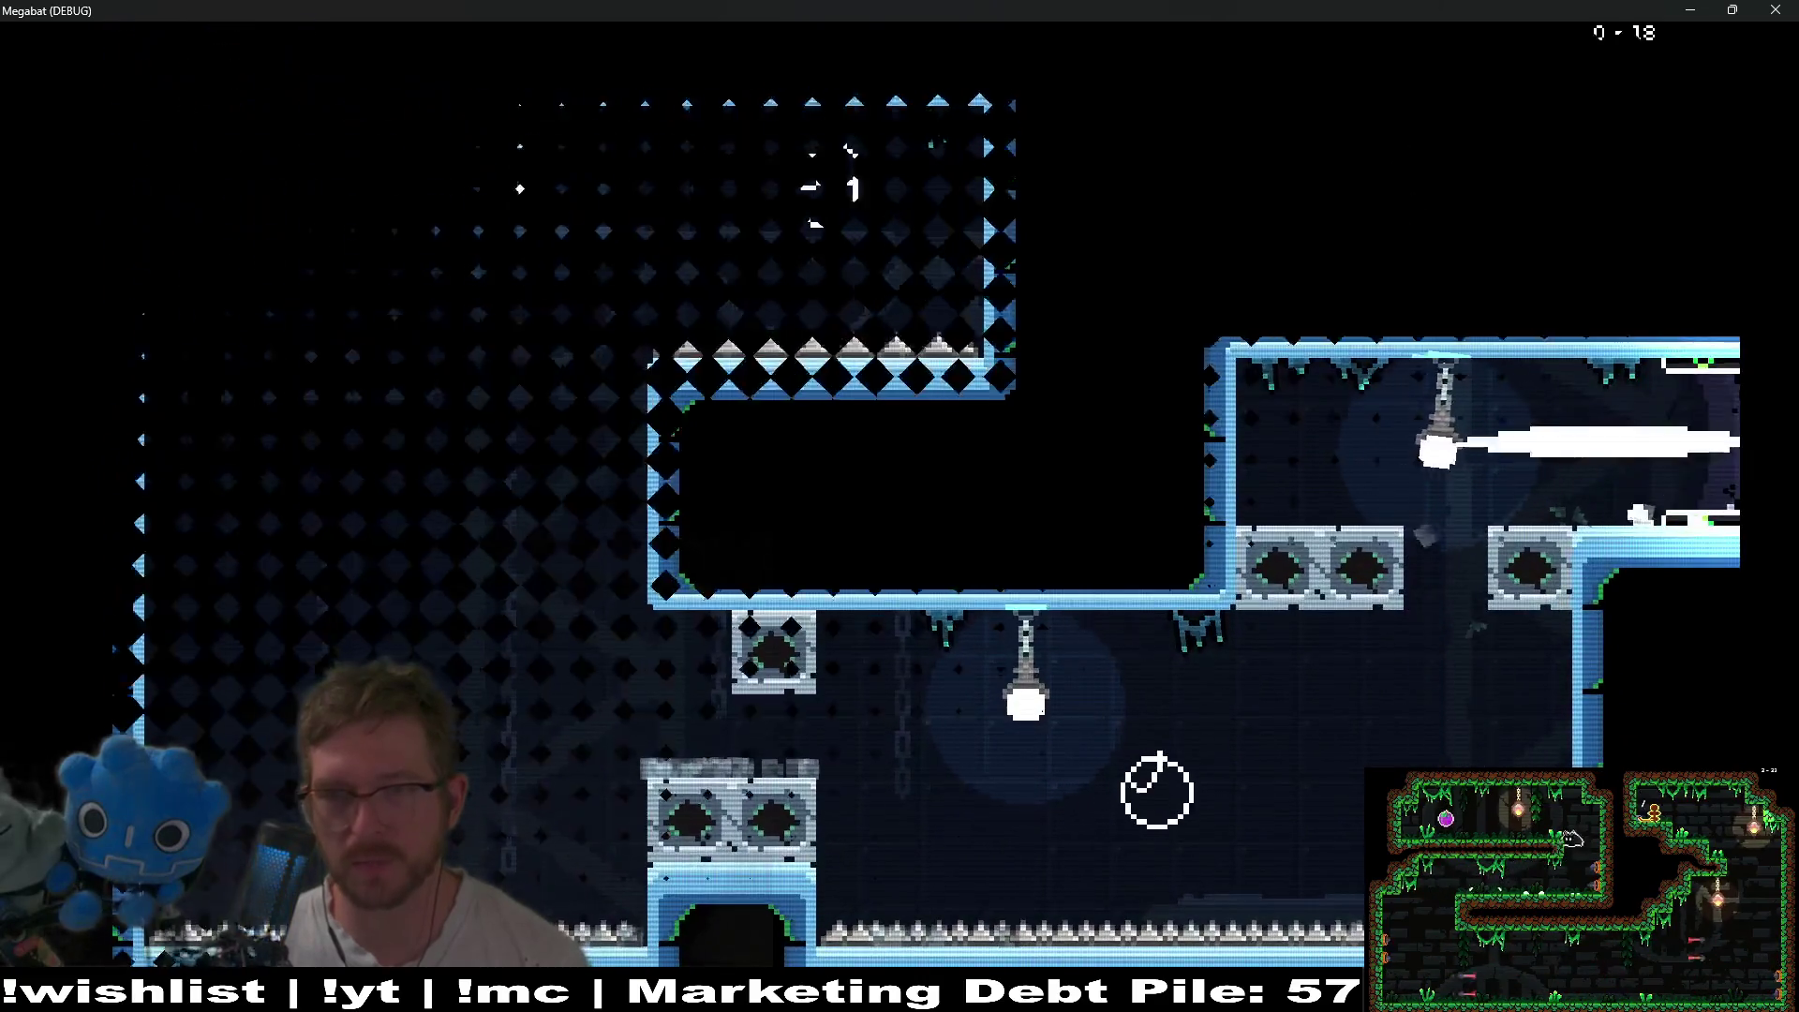
- Grapple to the ceiling and eat fruits to launch up to the top-right corner
key("Right")
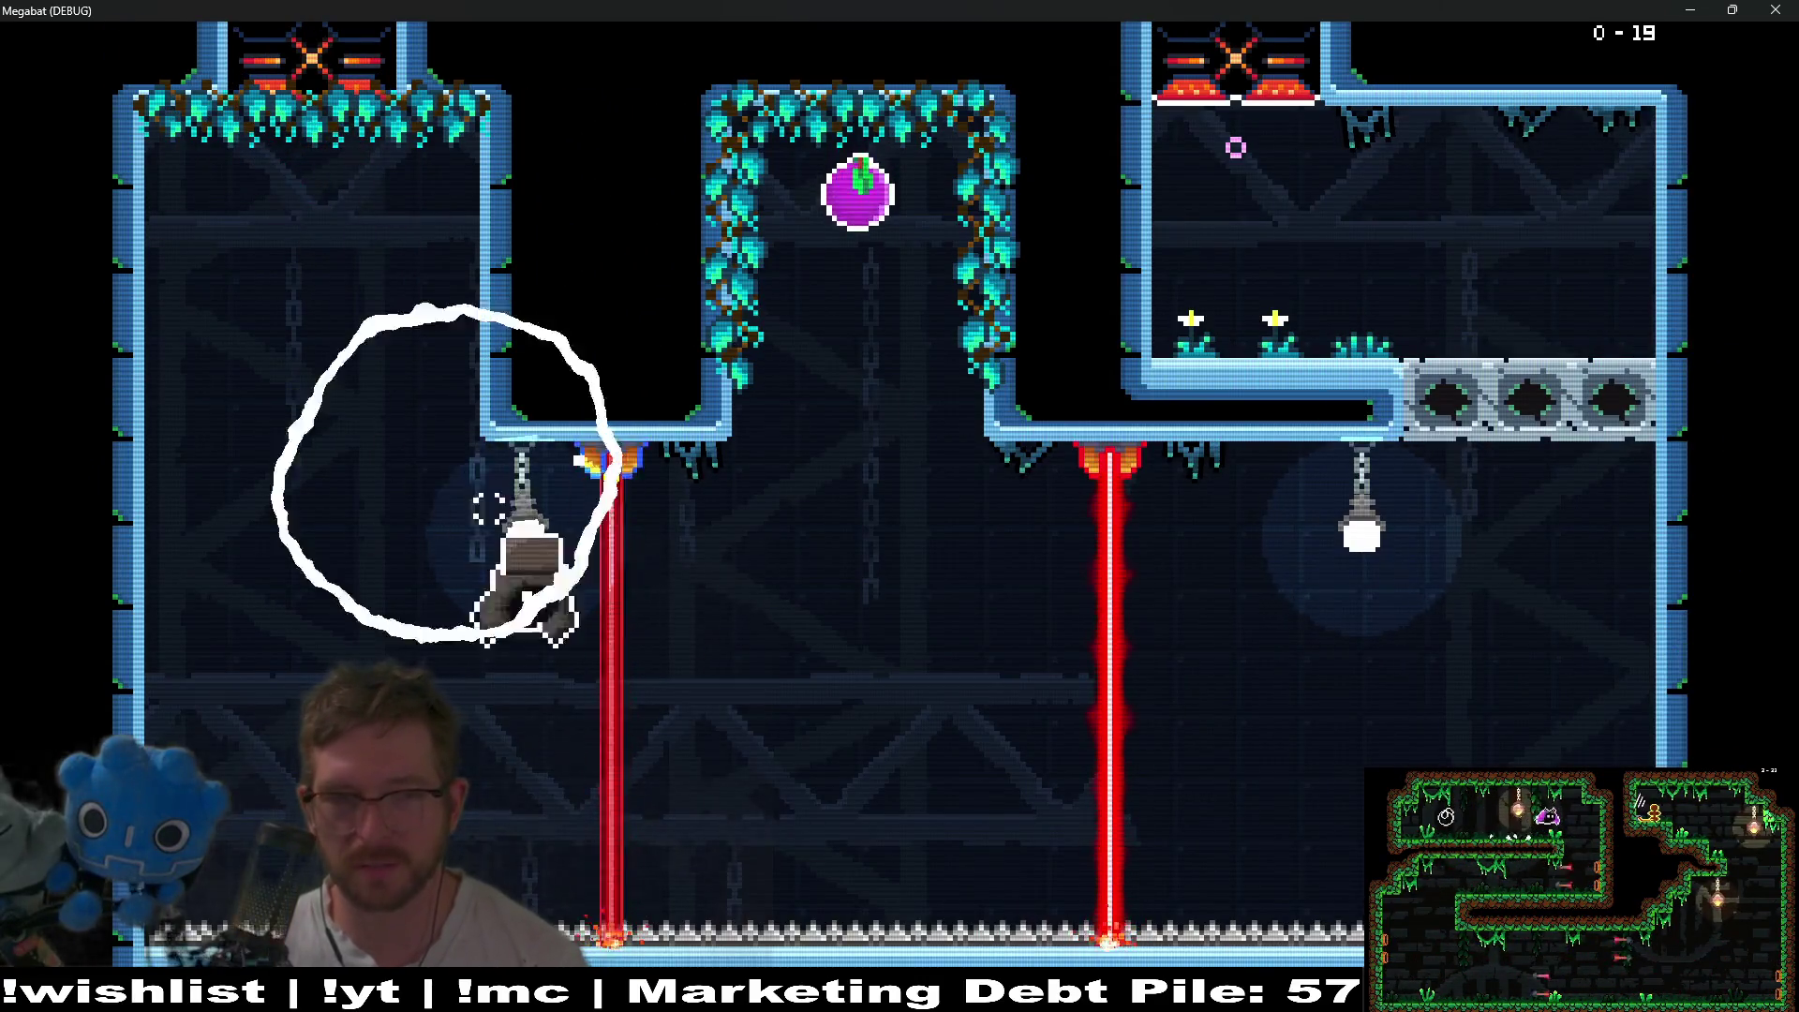
left_click(1236, 147)
key("Right")
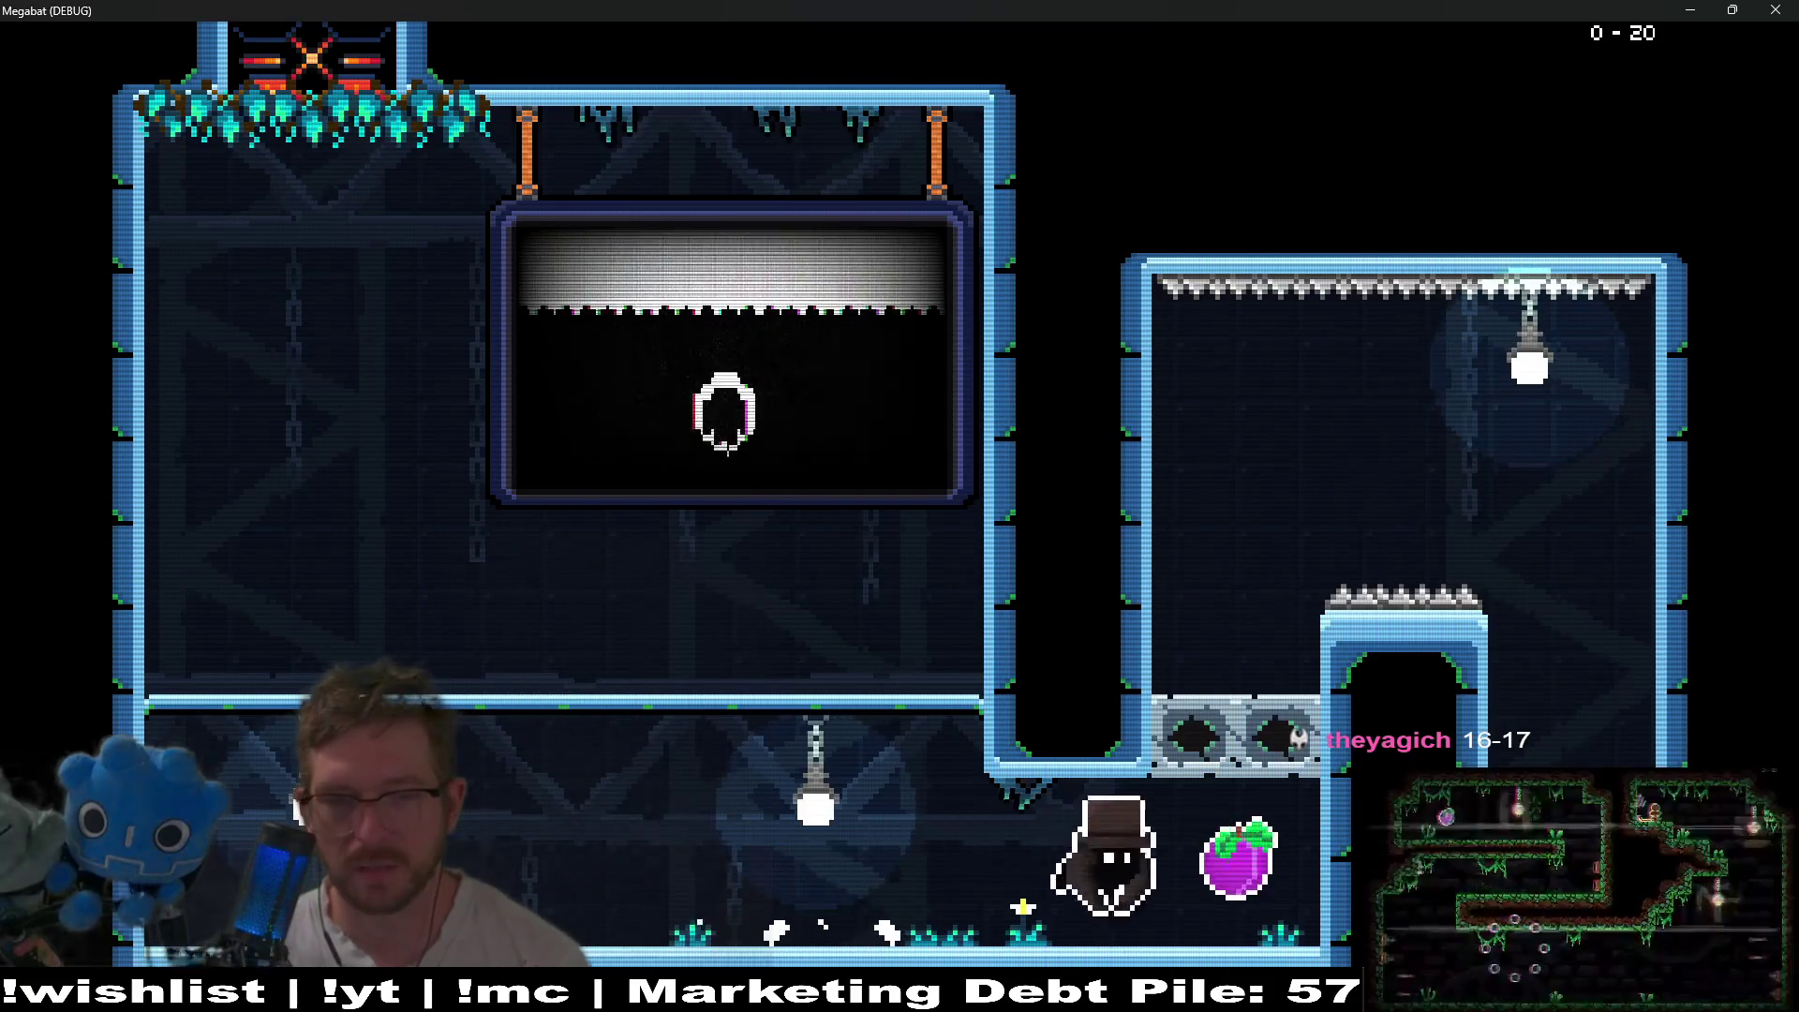
key("Left")
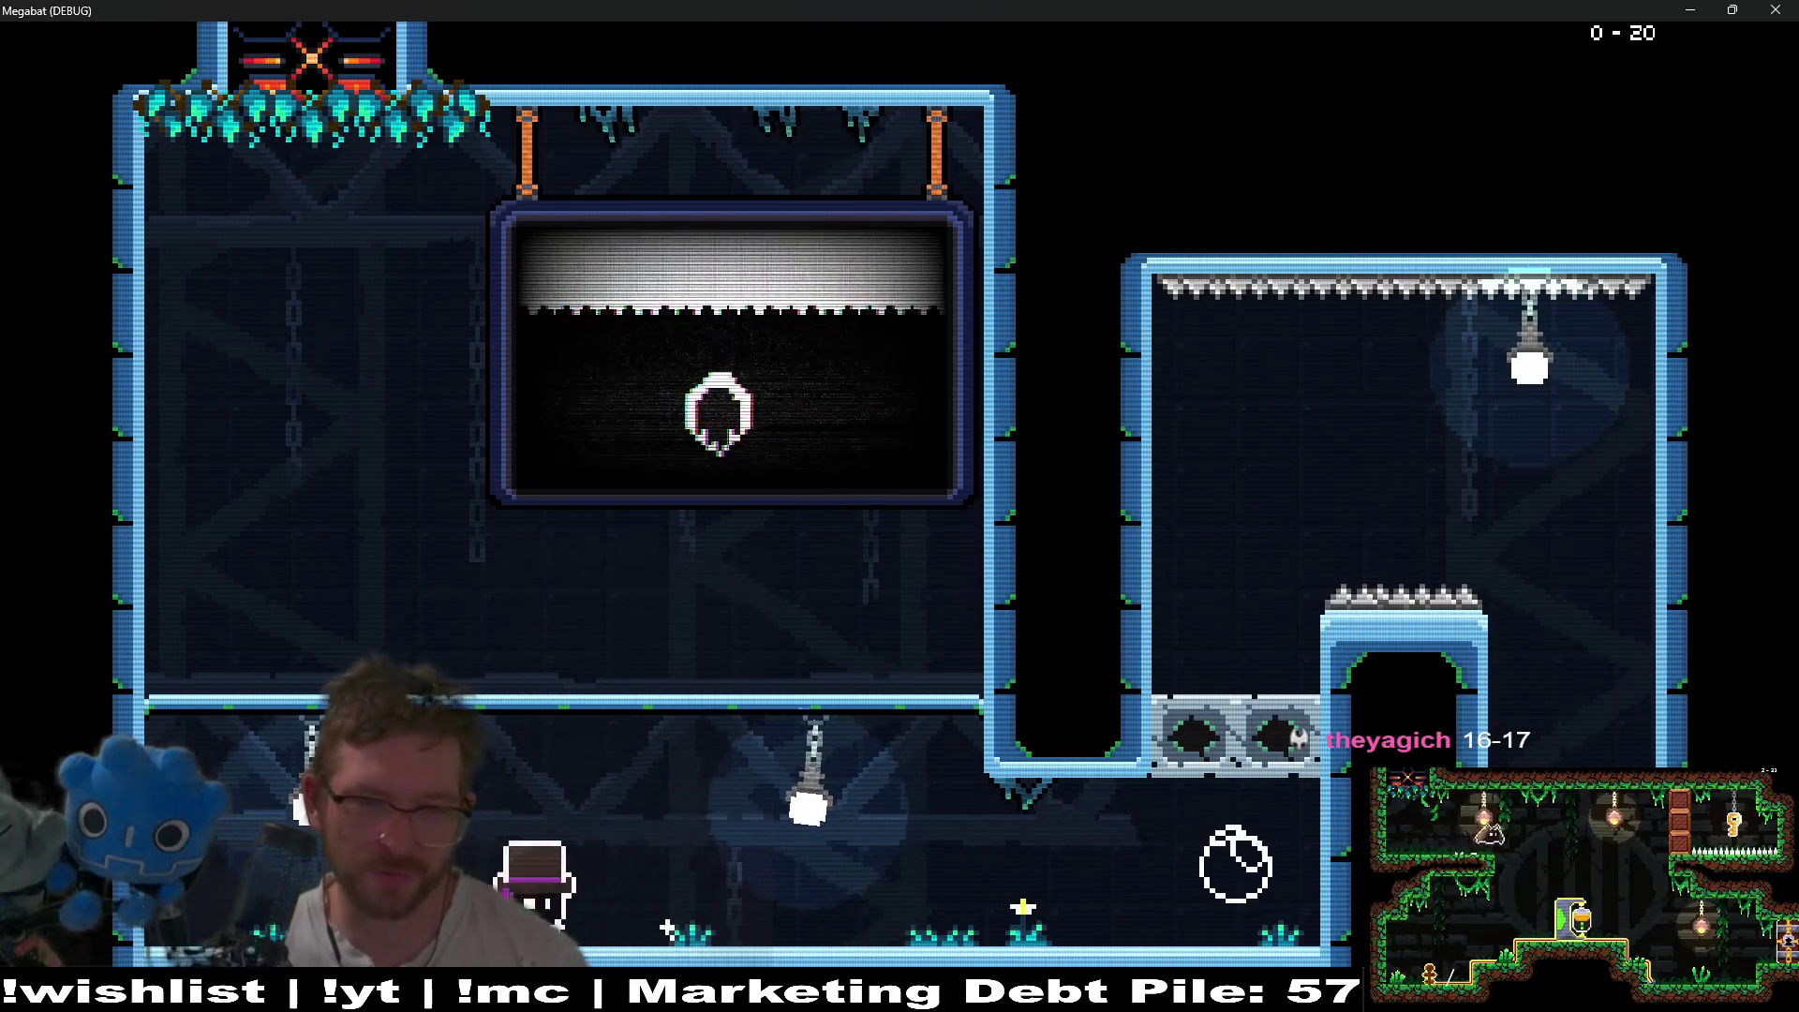
key("Right")
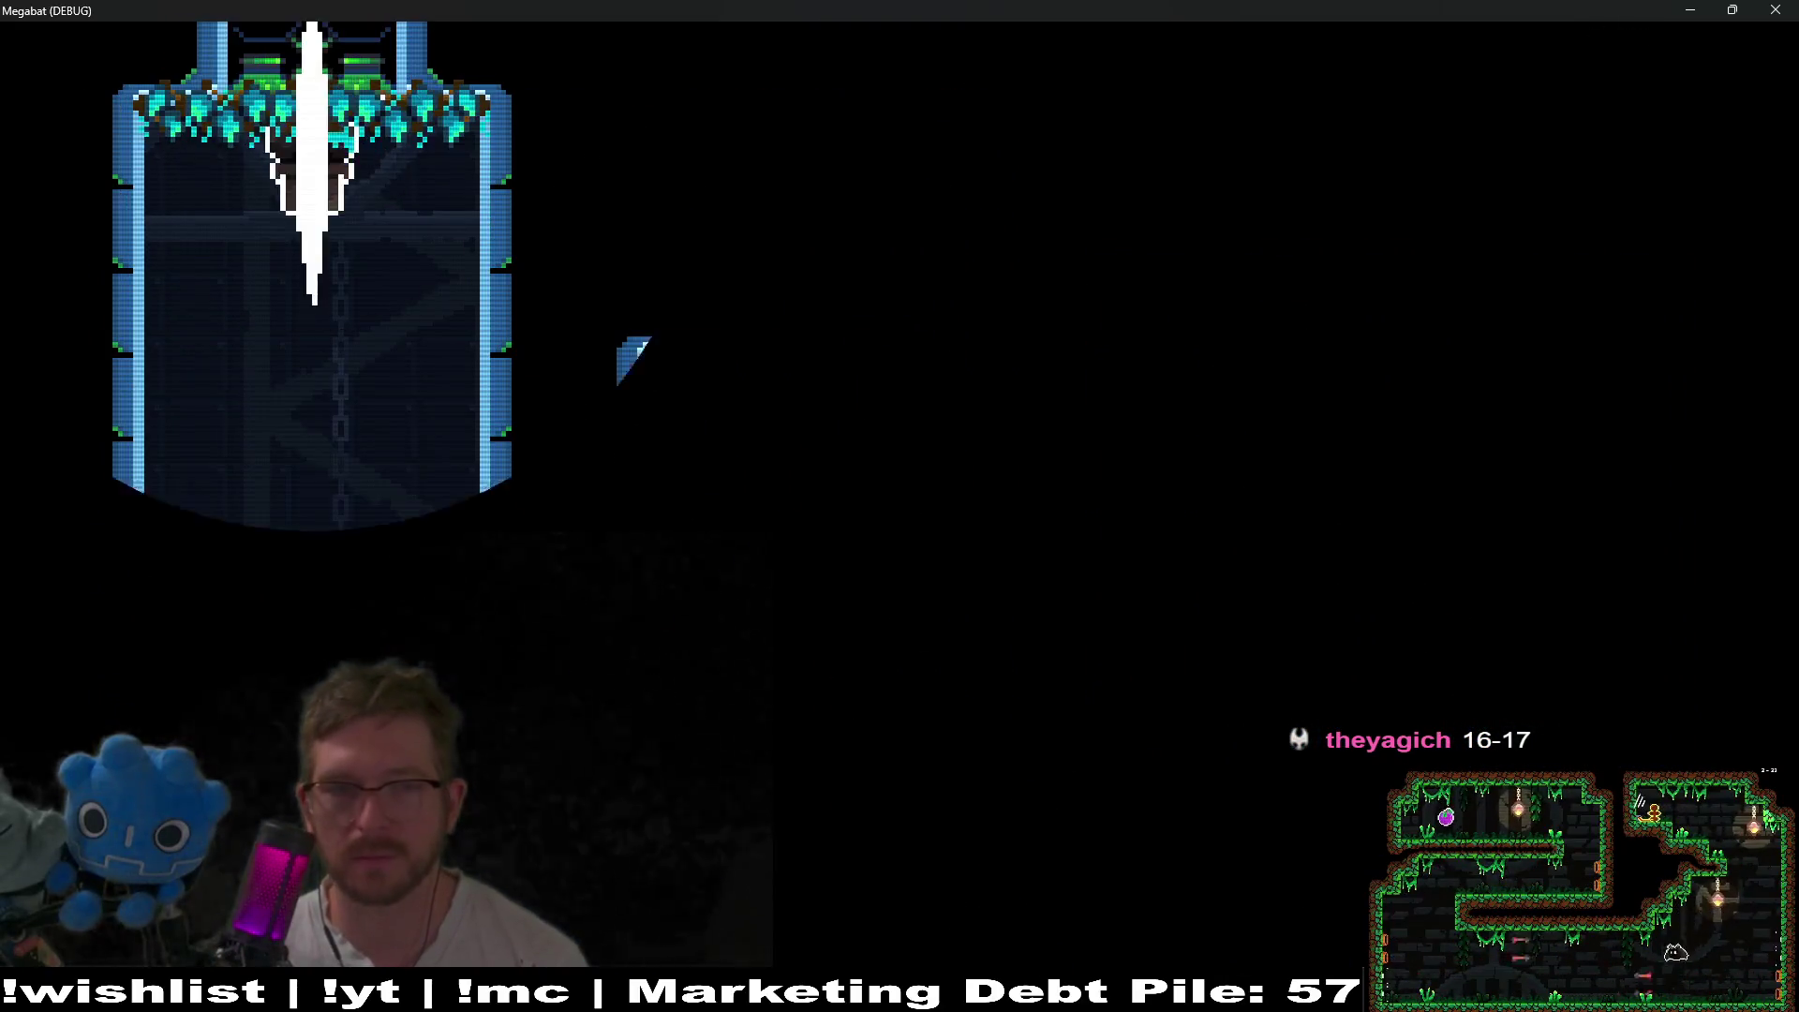
key("Right")
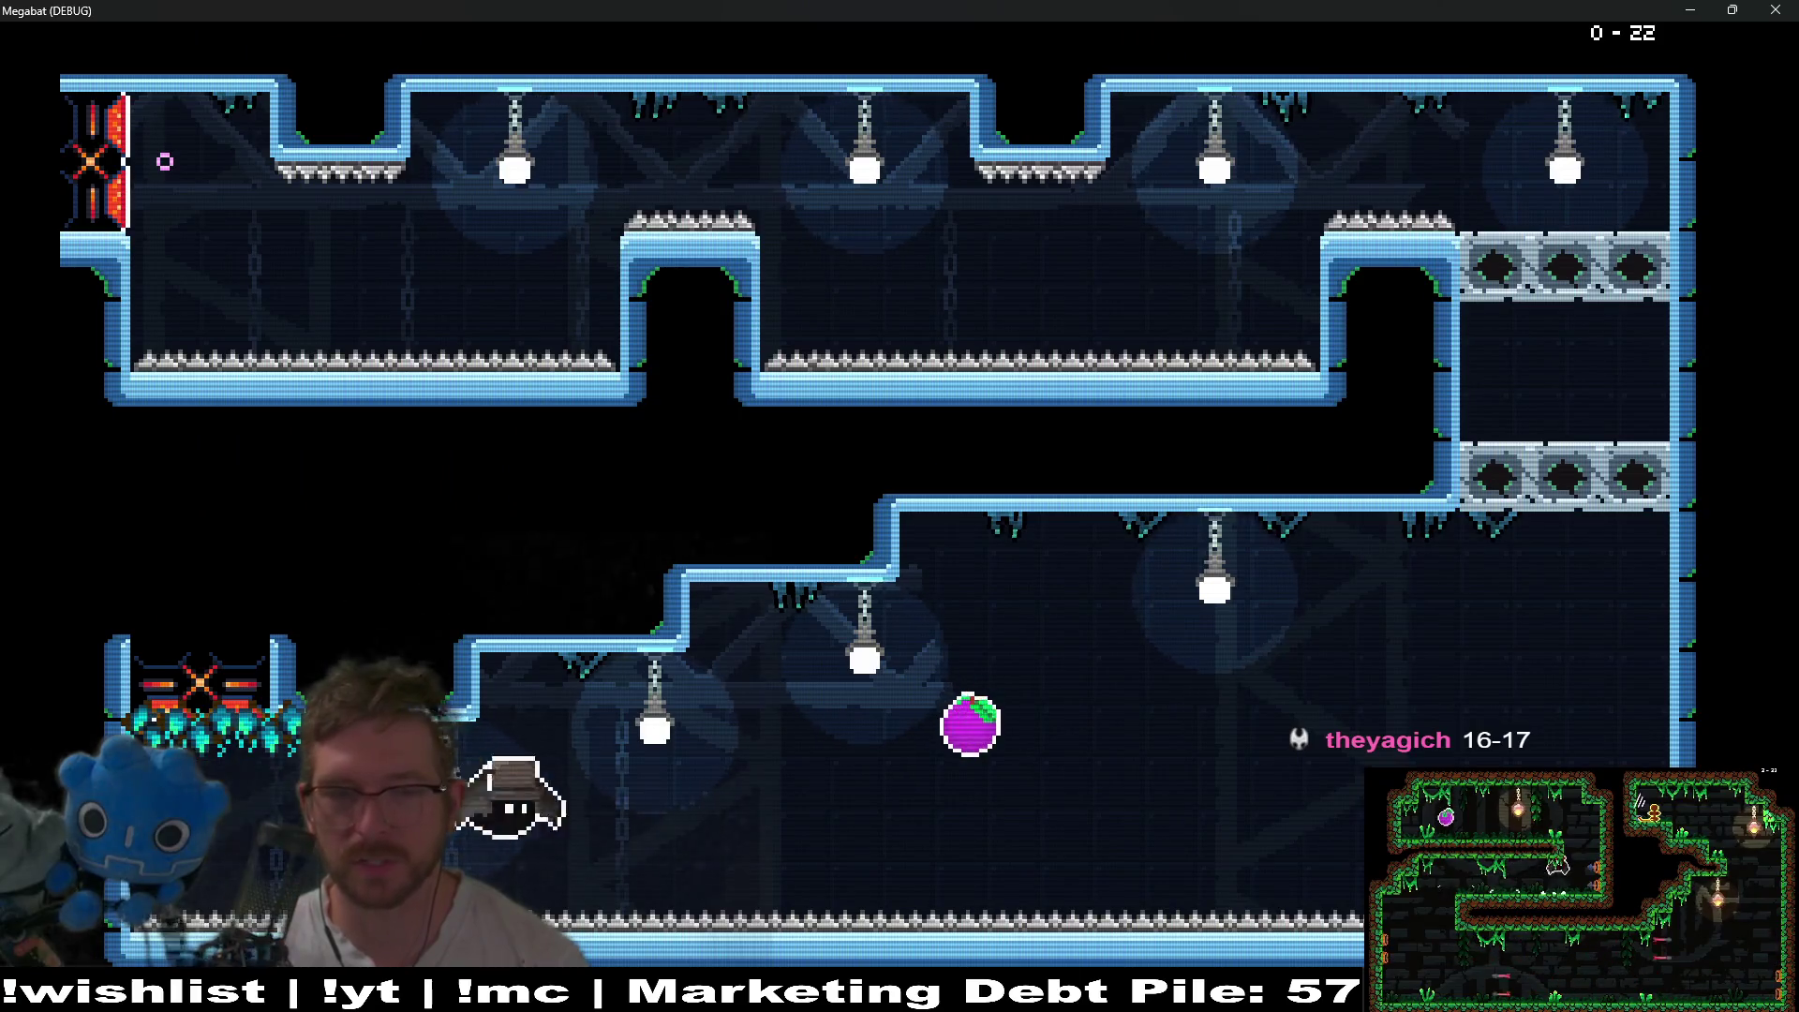
key("Right")
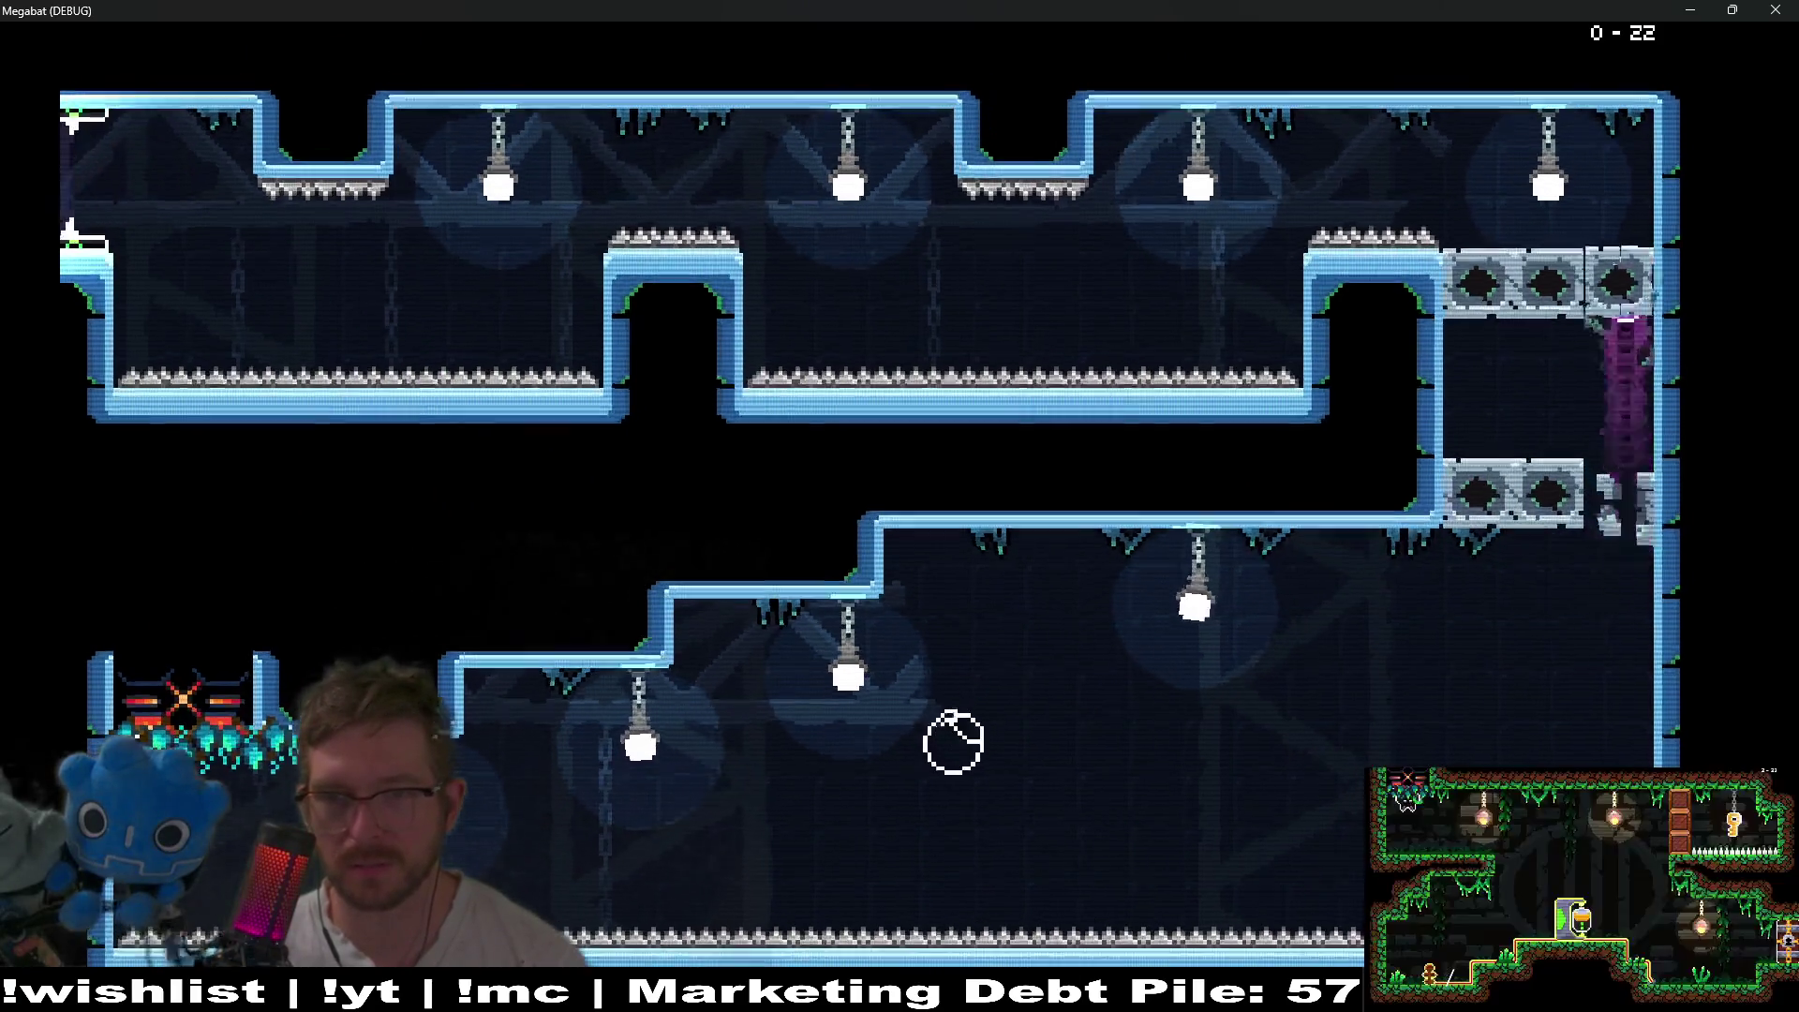
- Fly along the upper corridor, down through the lower middle, and into the right shaft
key("Left")
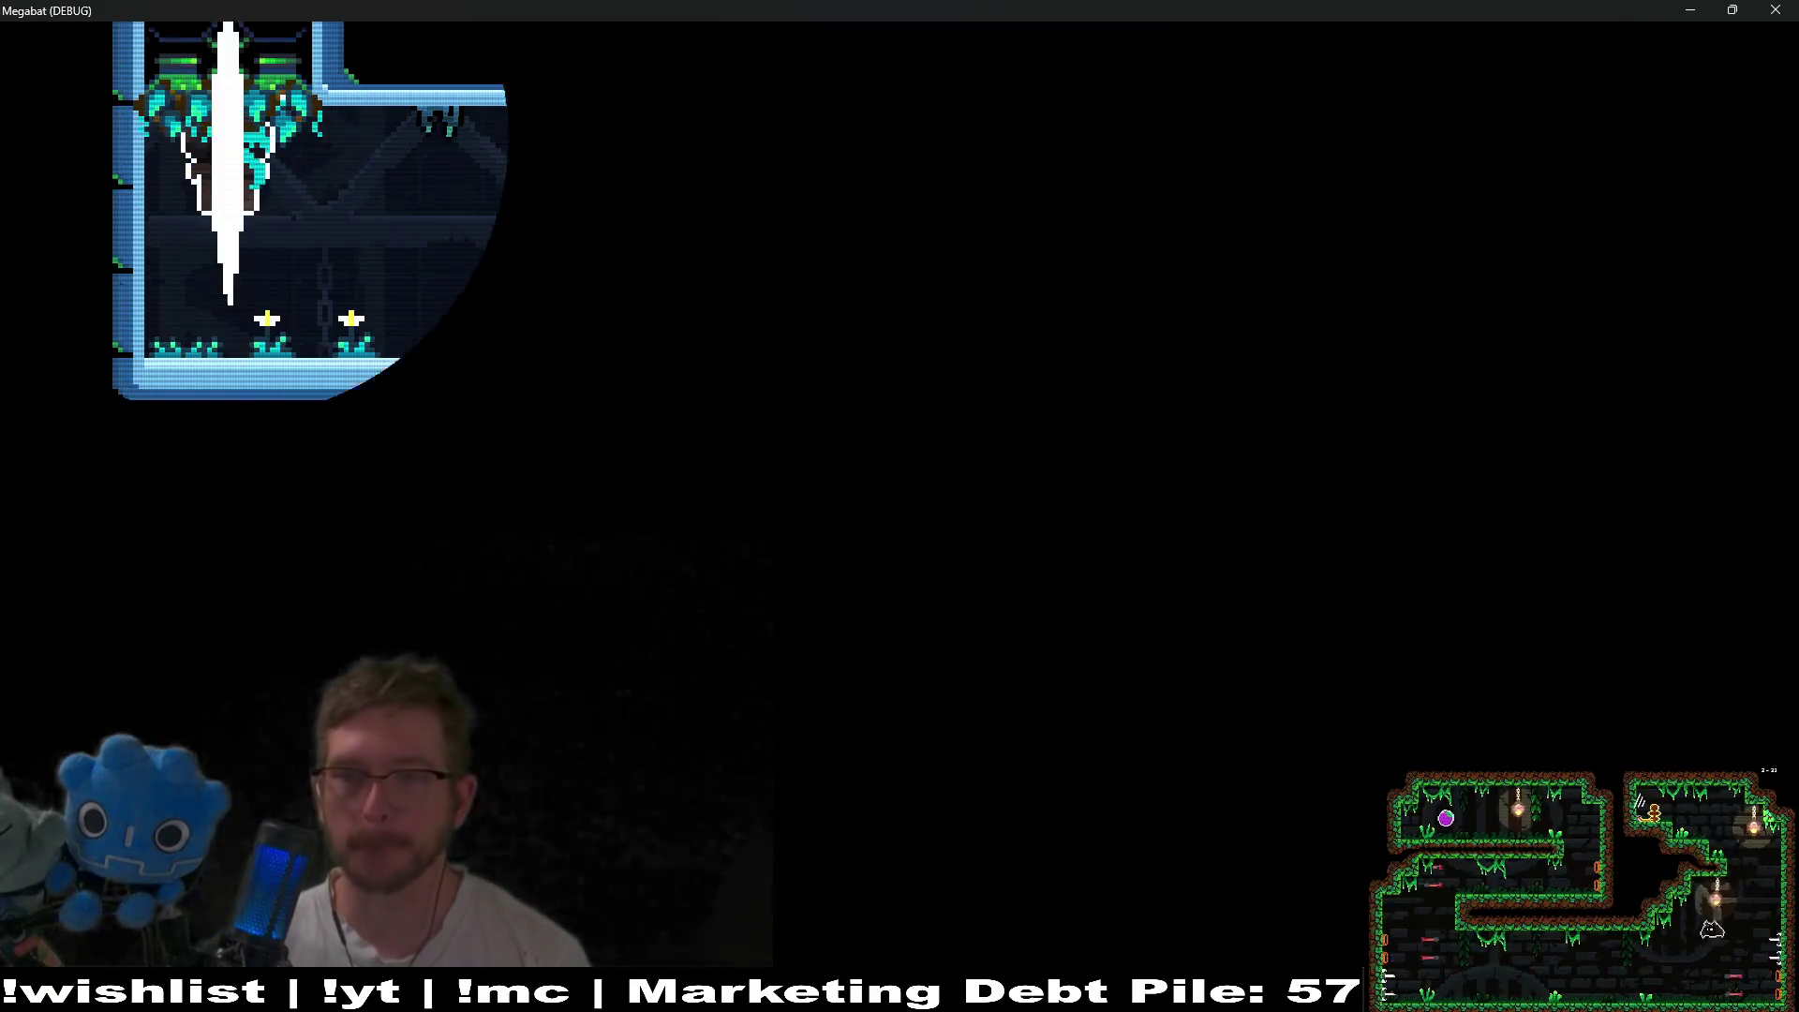
key("Right")
key("Down")
key("Left")
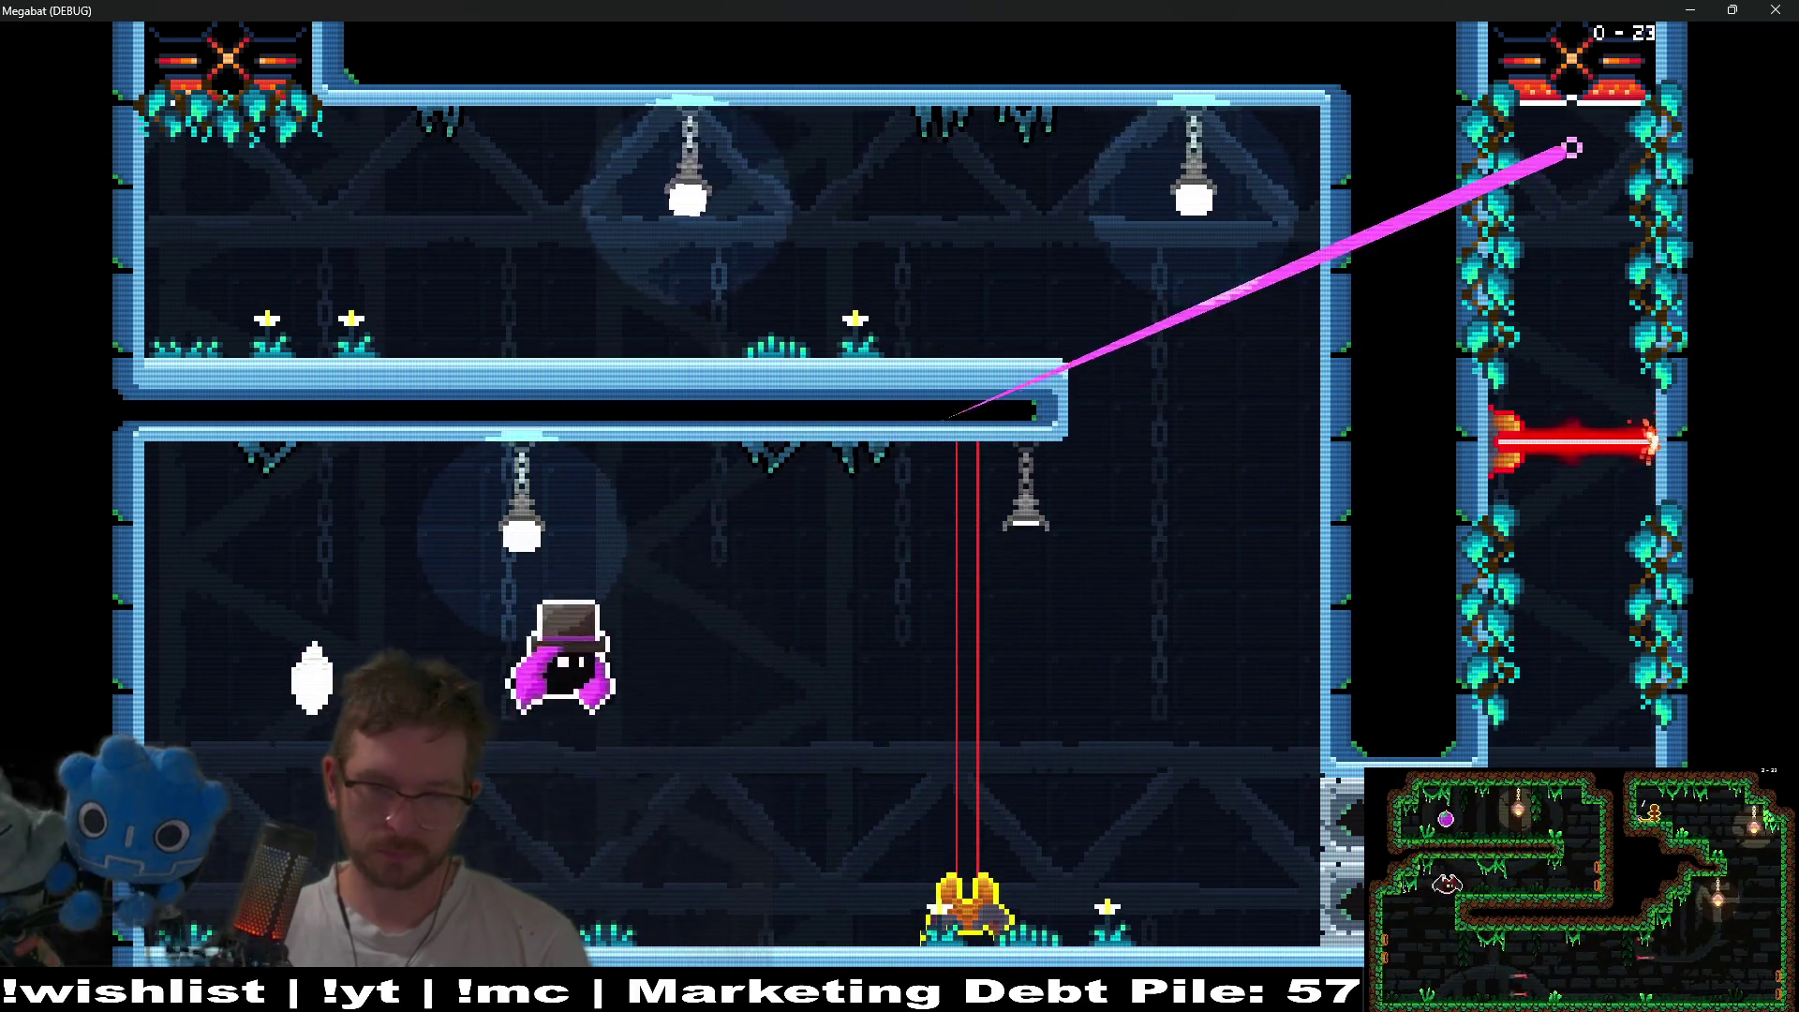
key("Right")
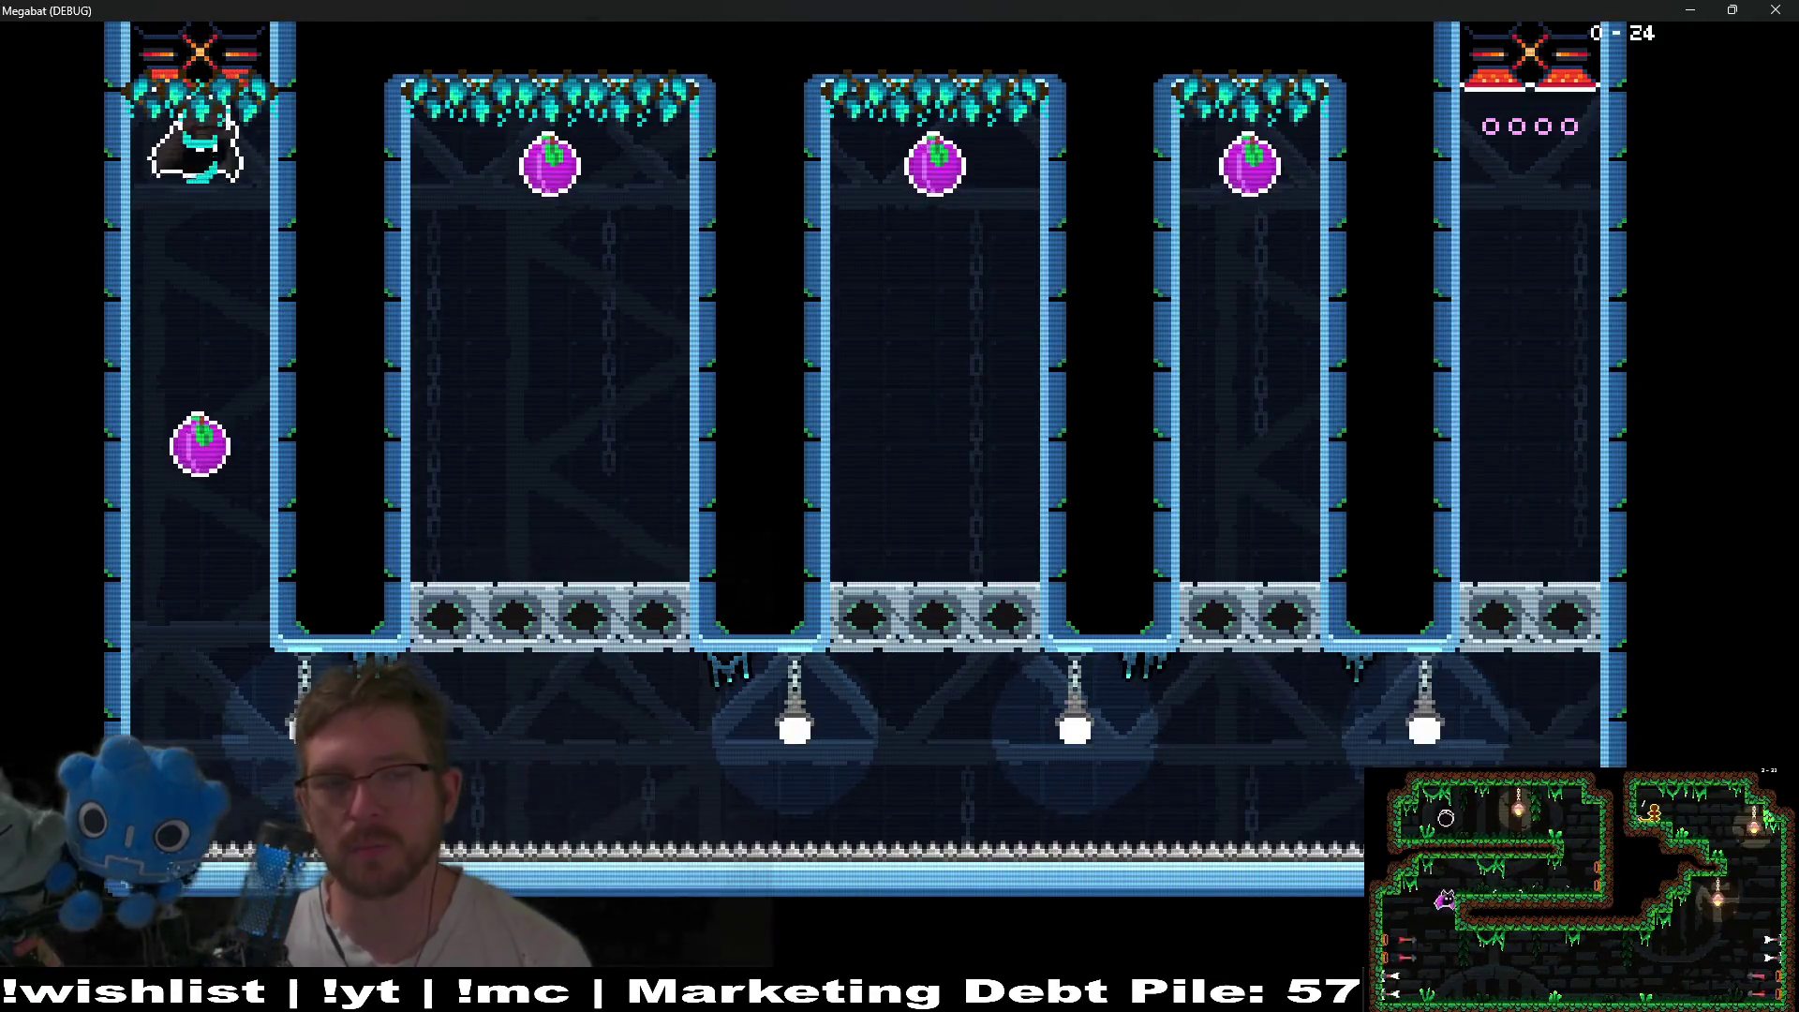
- Break each column's floor blocks and eat the fruit in columns two to four, exiting up column five
key("Down")
key("Right")
key("Up")
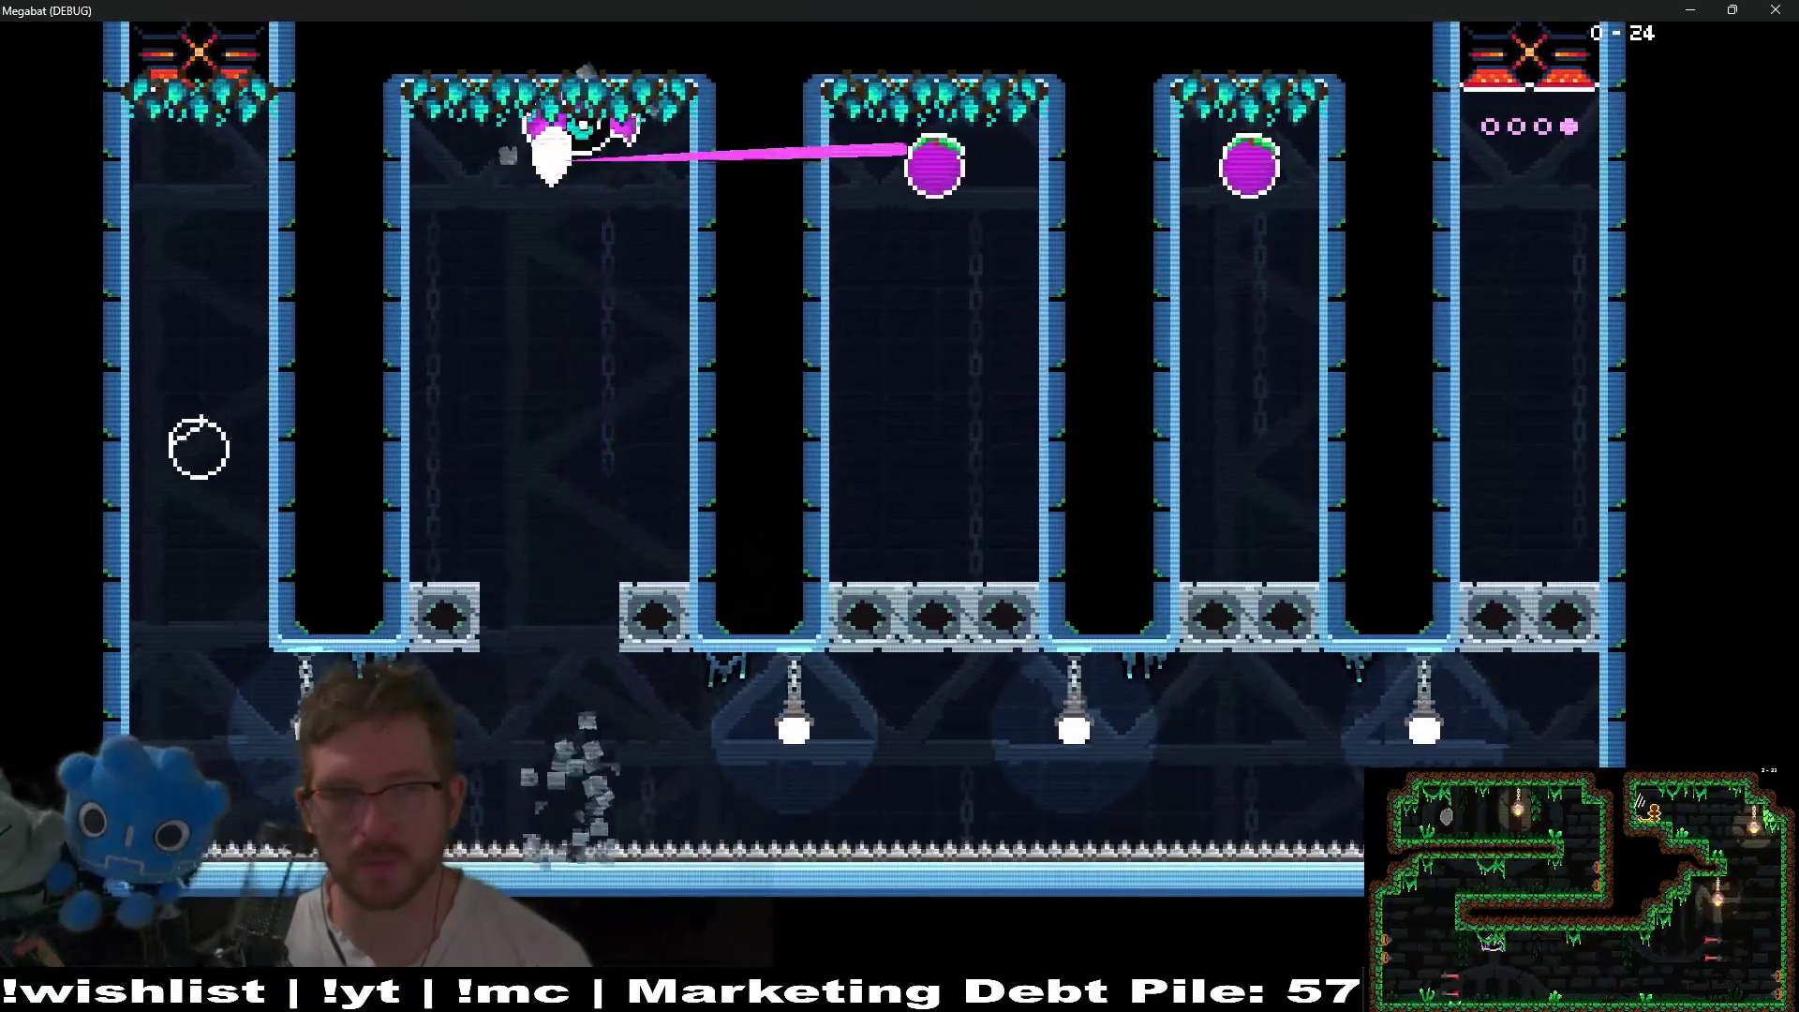
key("Down")
key("Up")
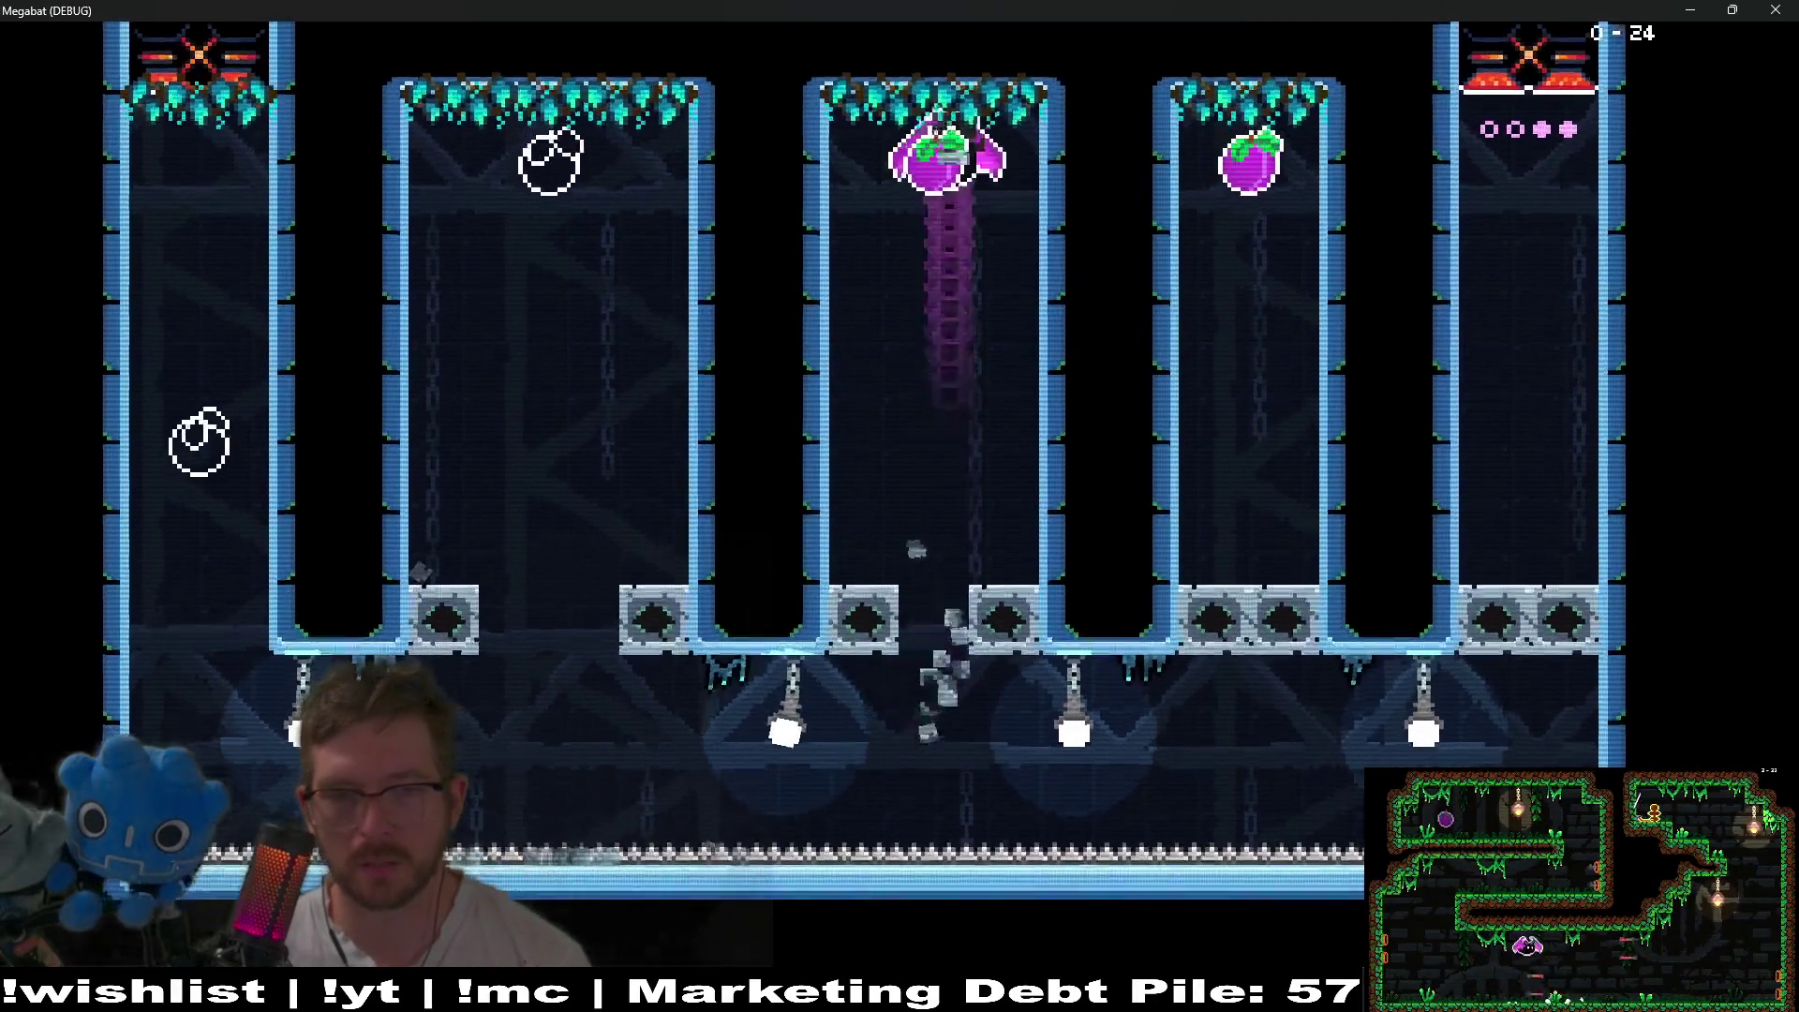
key("Down")
key("Right")
key("Up")
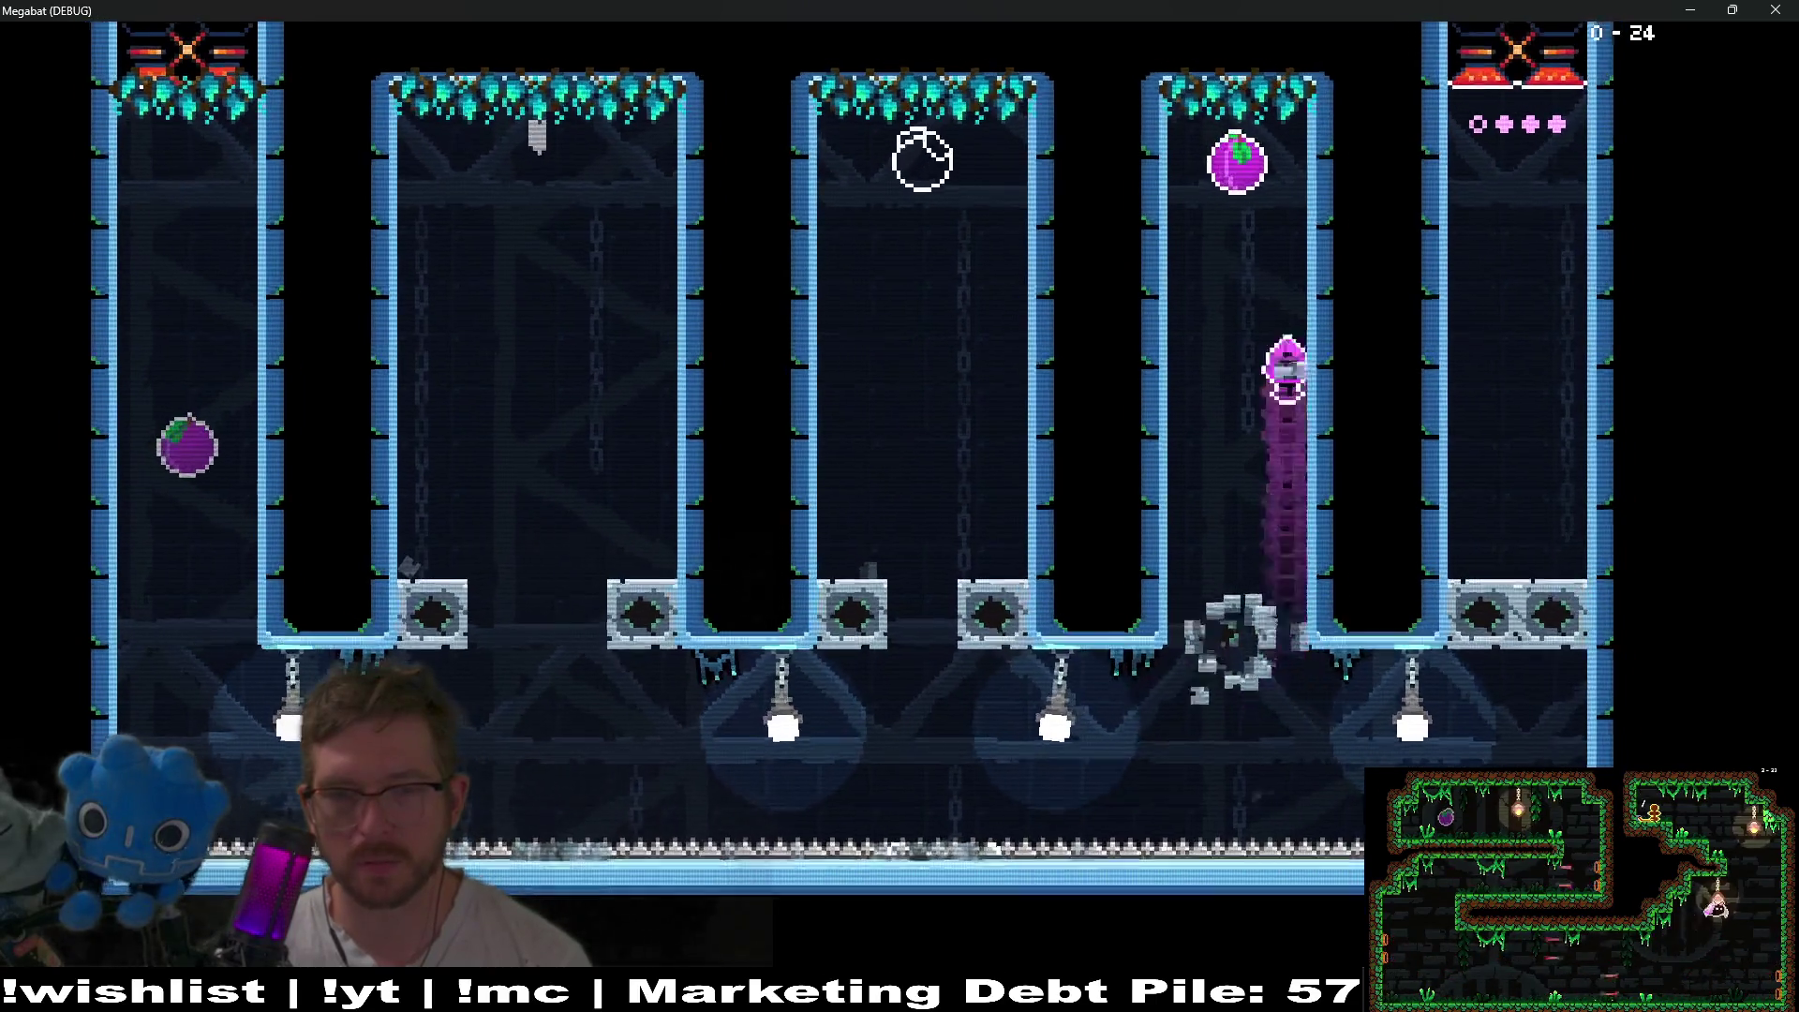
key("Down")
key("Right")
key("Up")
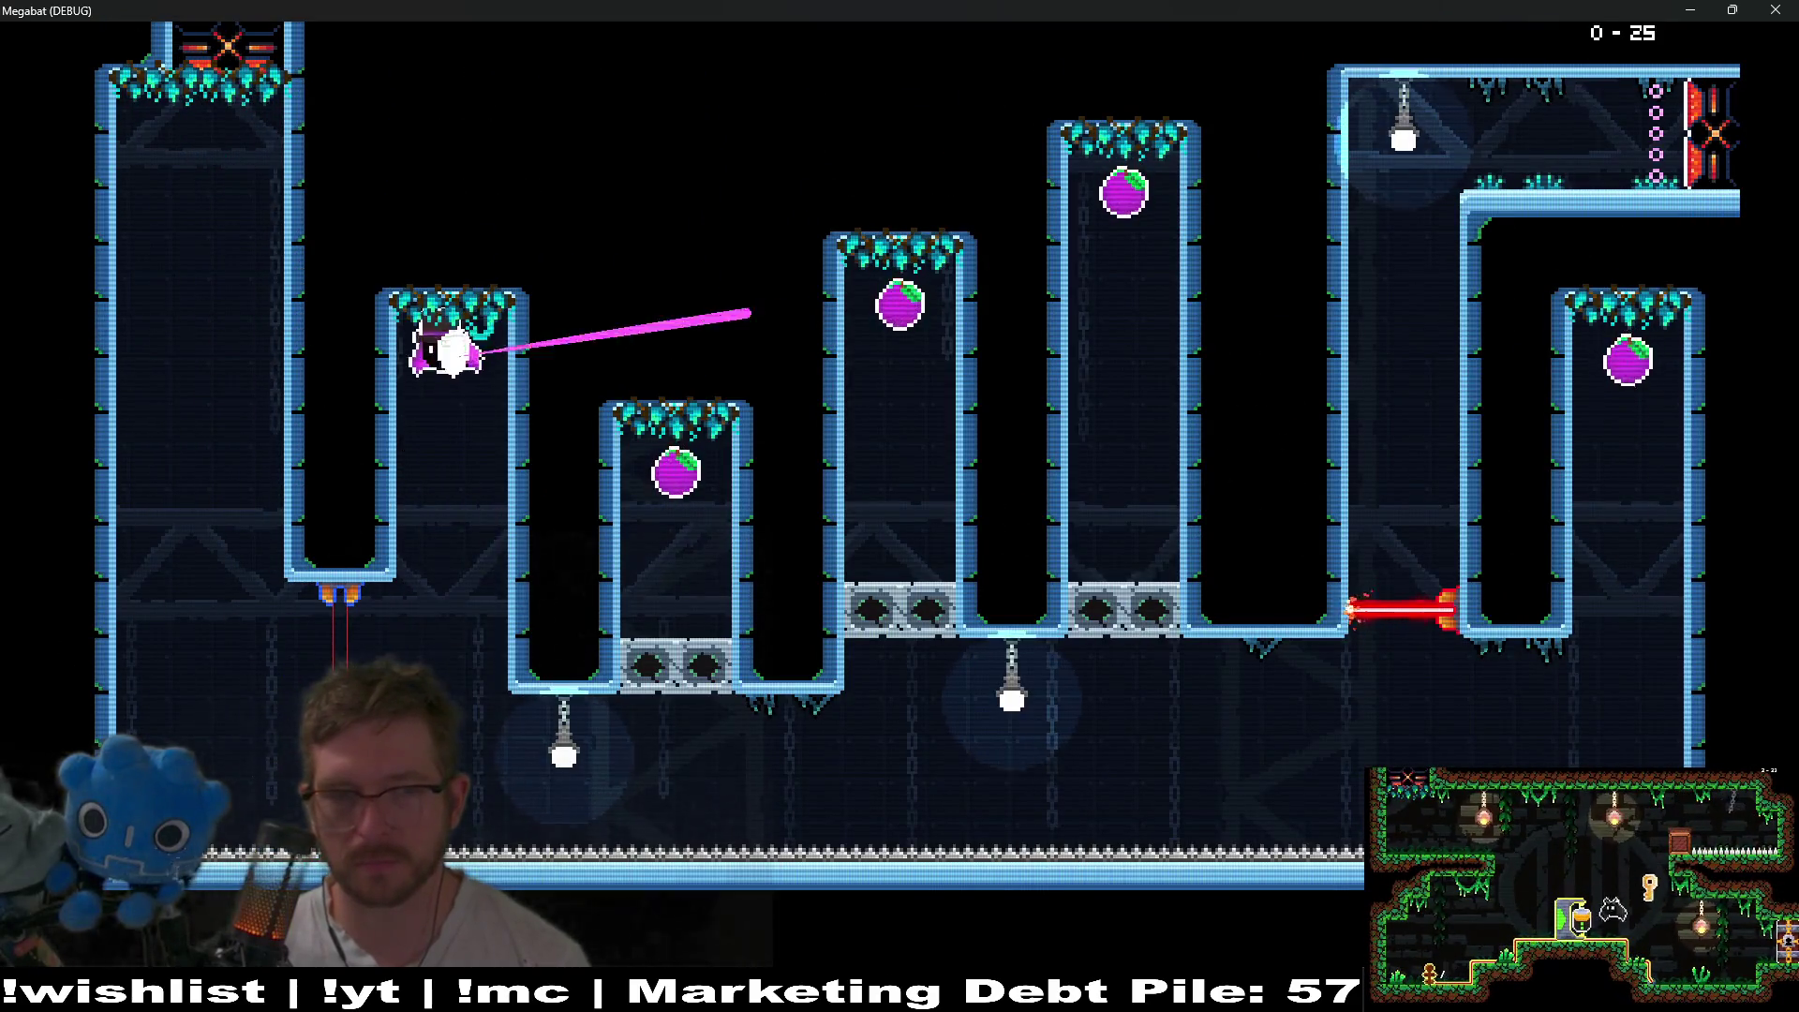
- In the next room, break in and eat the fruit in the third, fourth and fifth columns
key("Right")
key("Up")
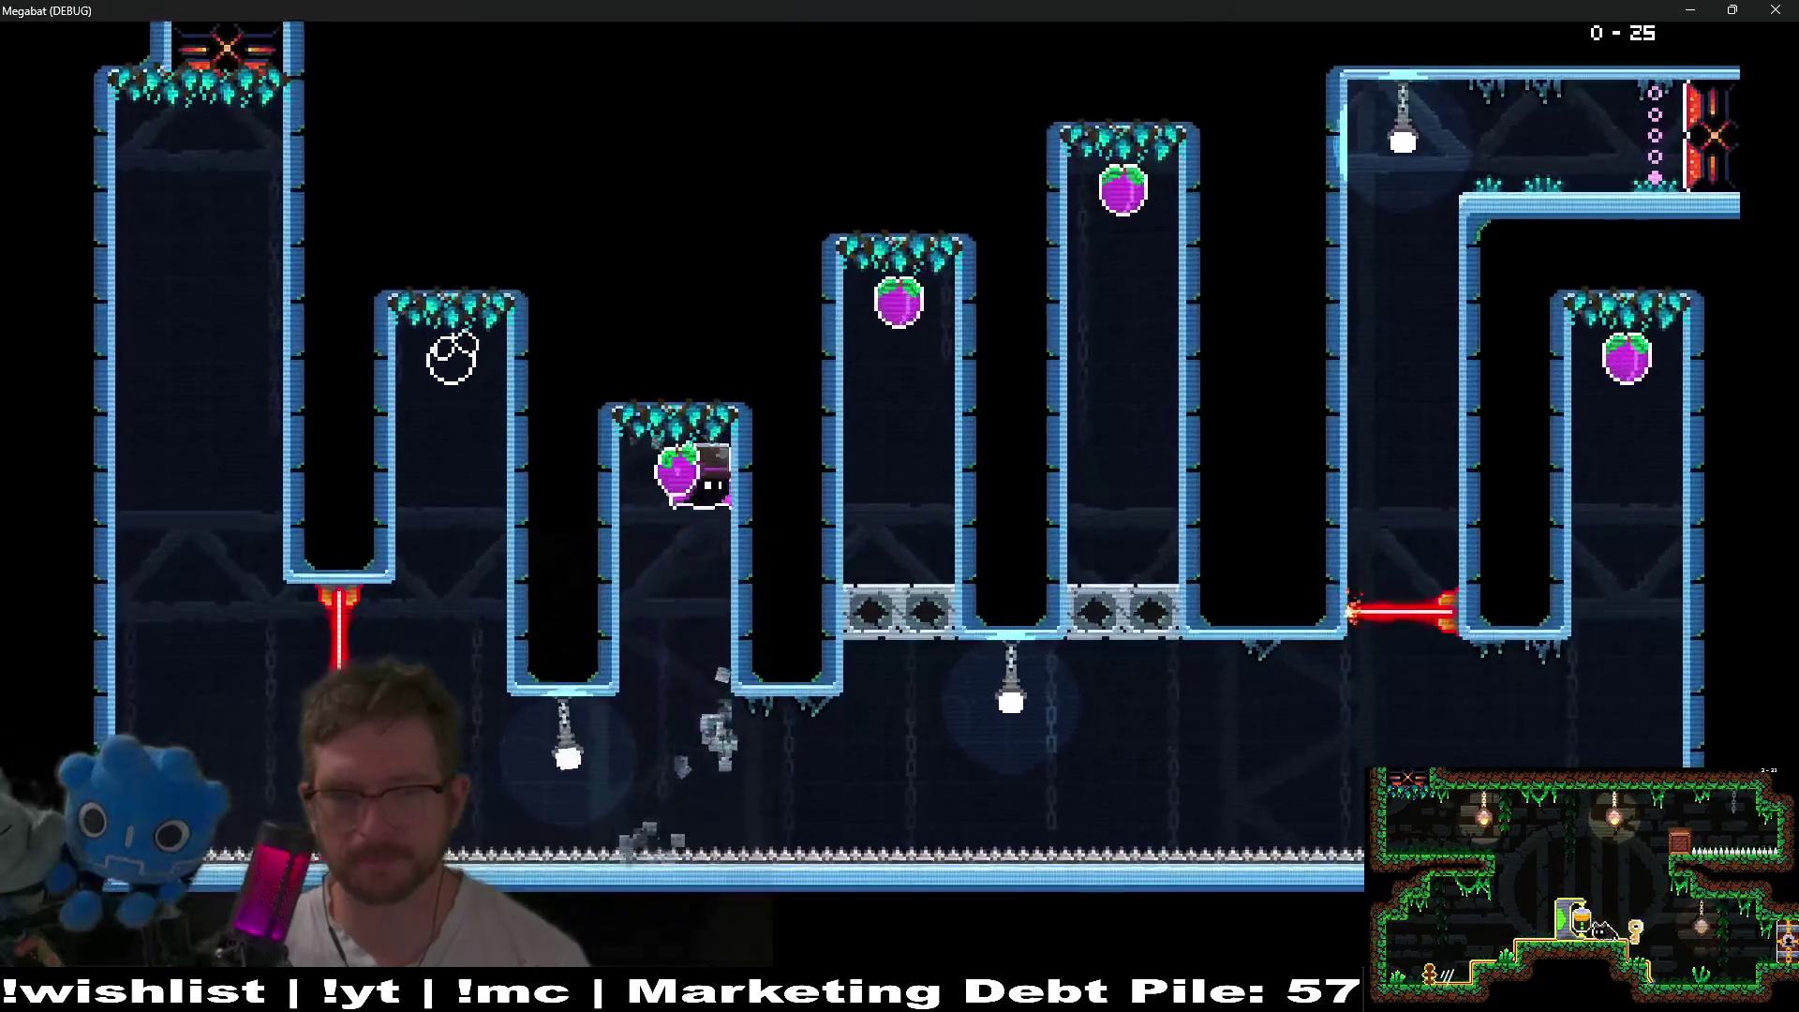
key("Right")
key("Up")
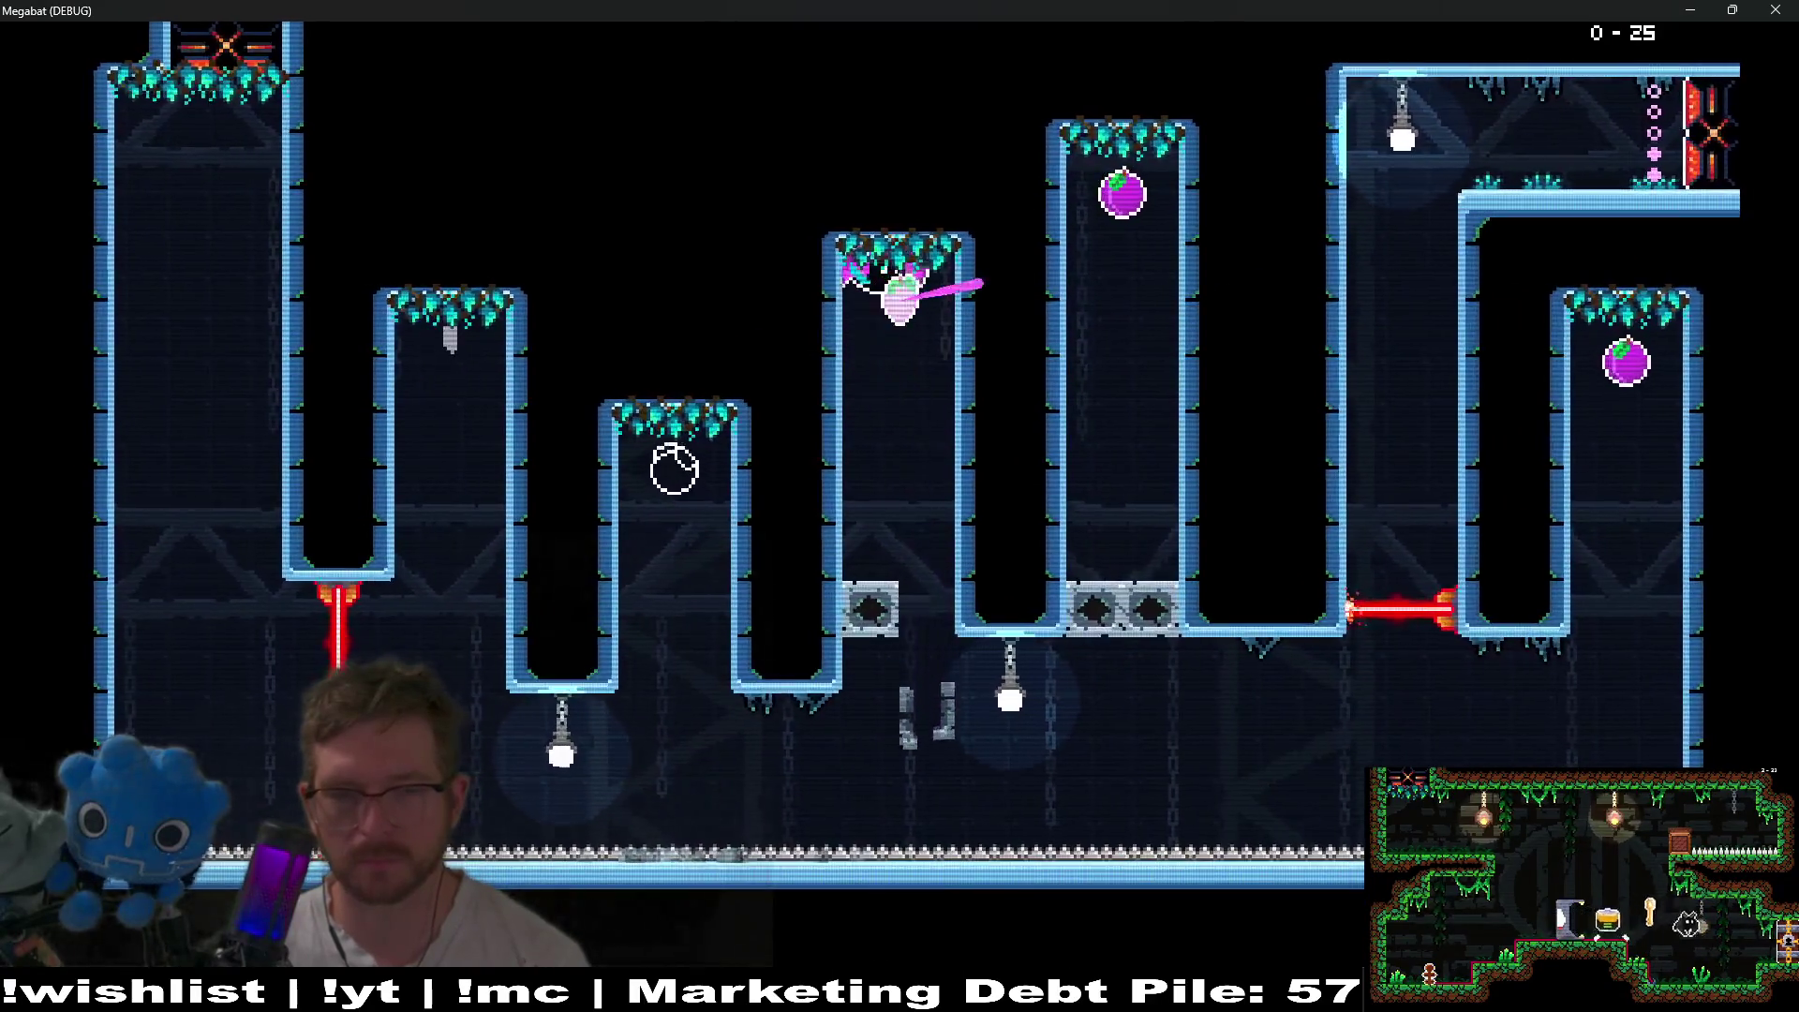
key("Right")
key("Up")
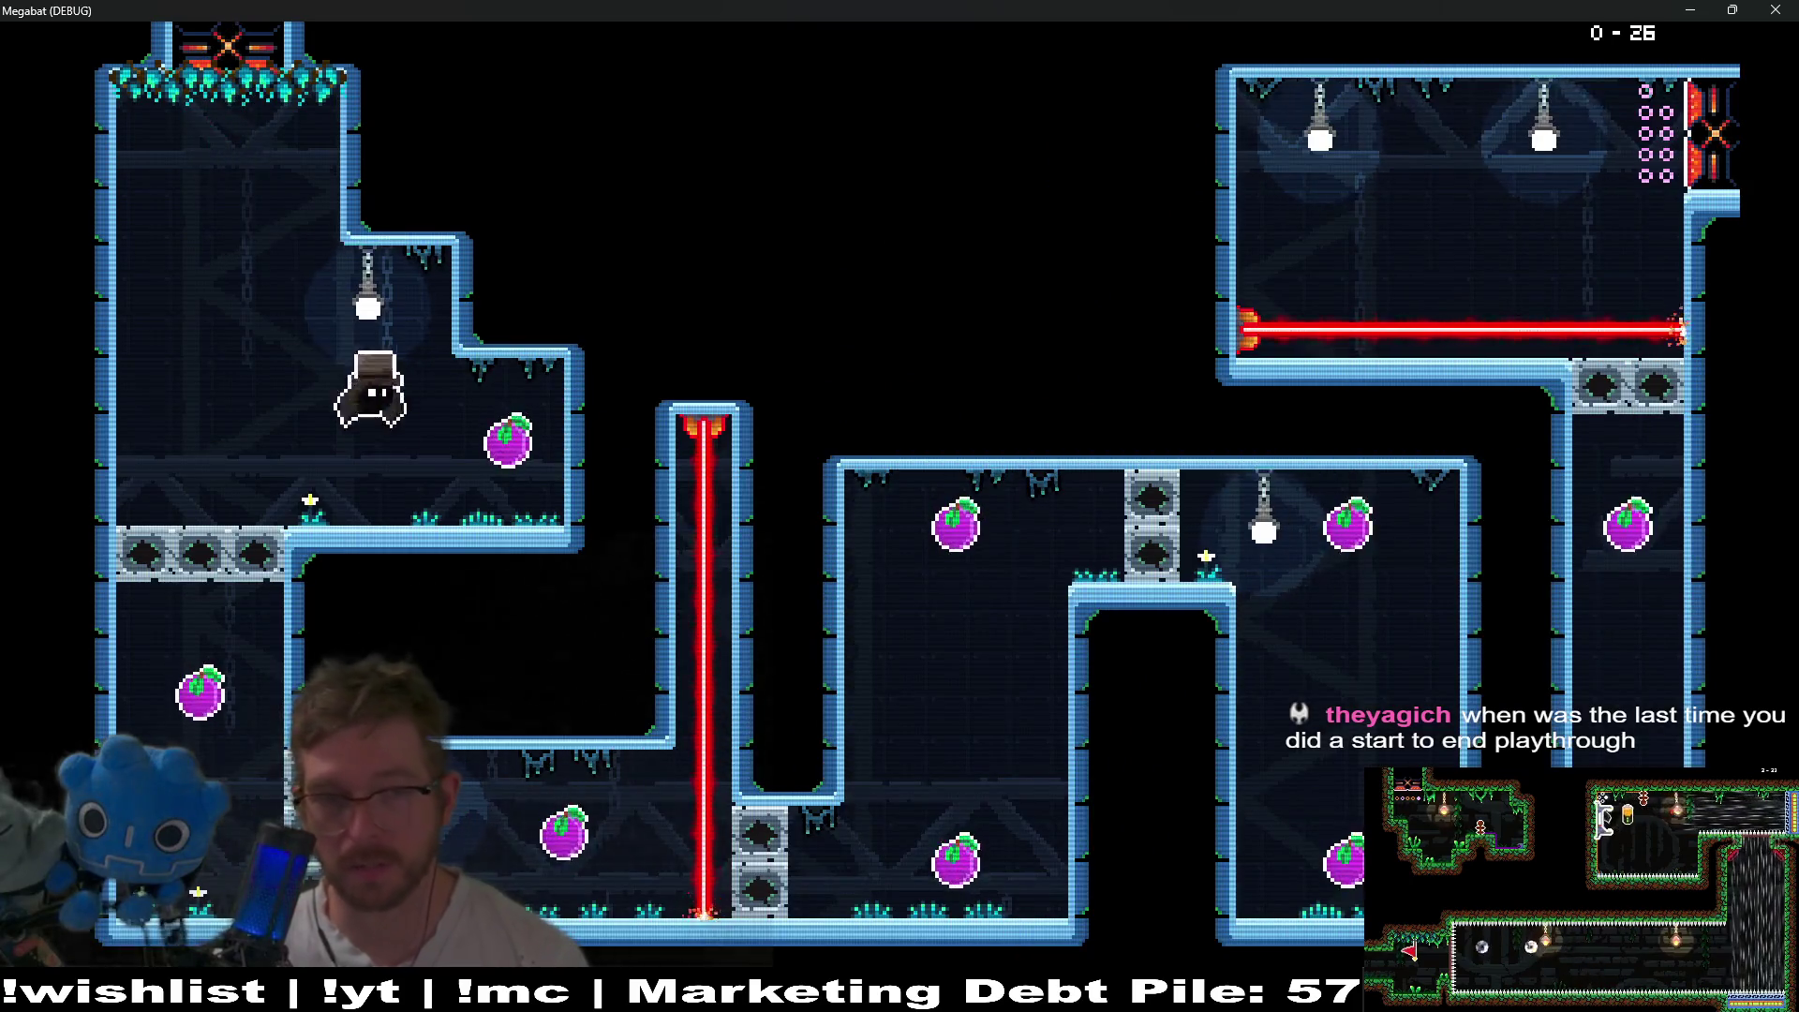
- Drop off the left ledge and grapple-swing three times up into the top-right shaft to room 0-27
key("Left")
key("x")
key("x")
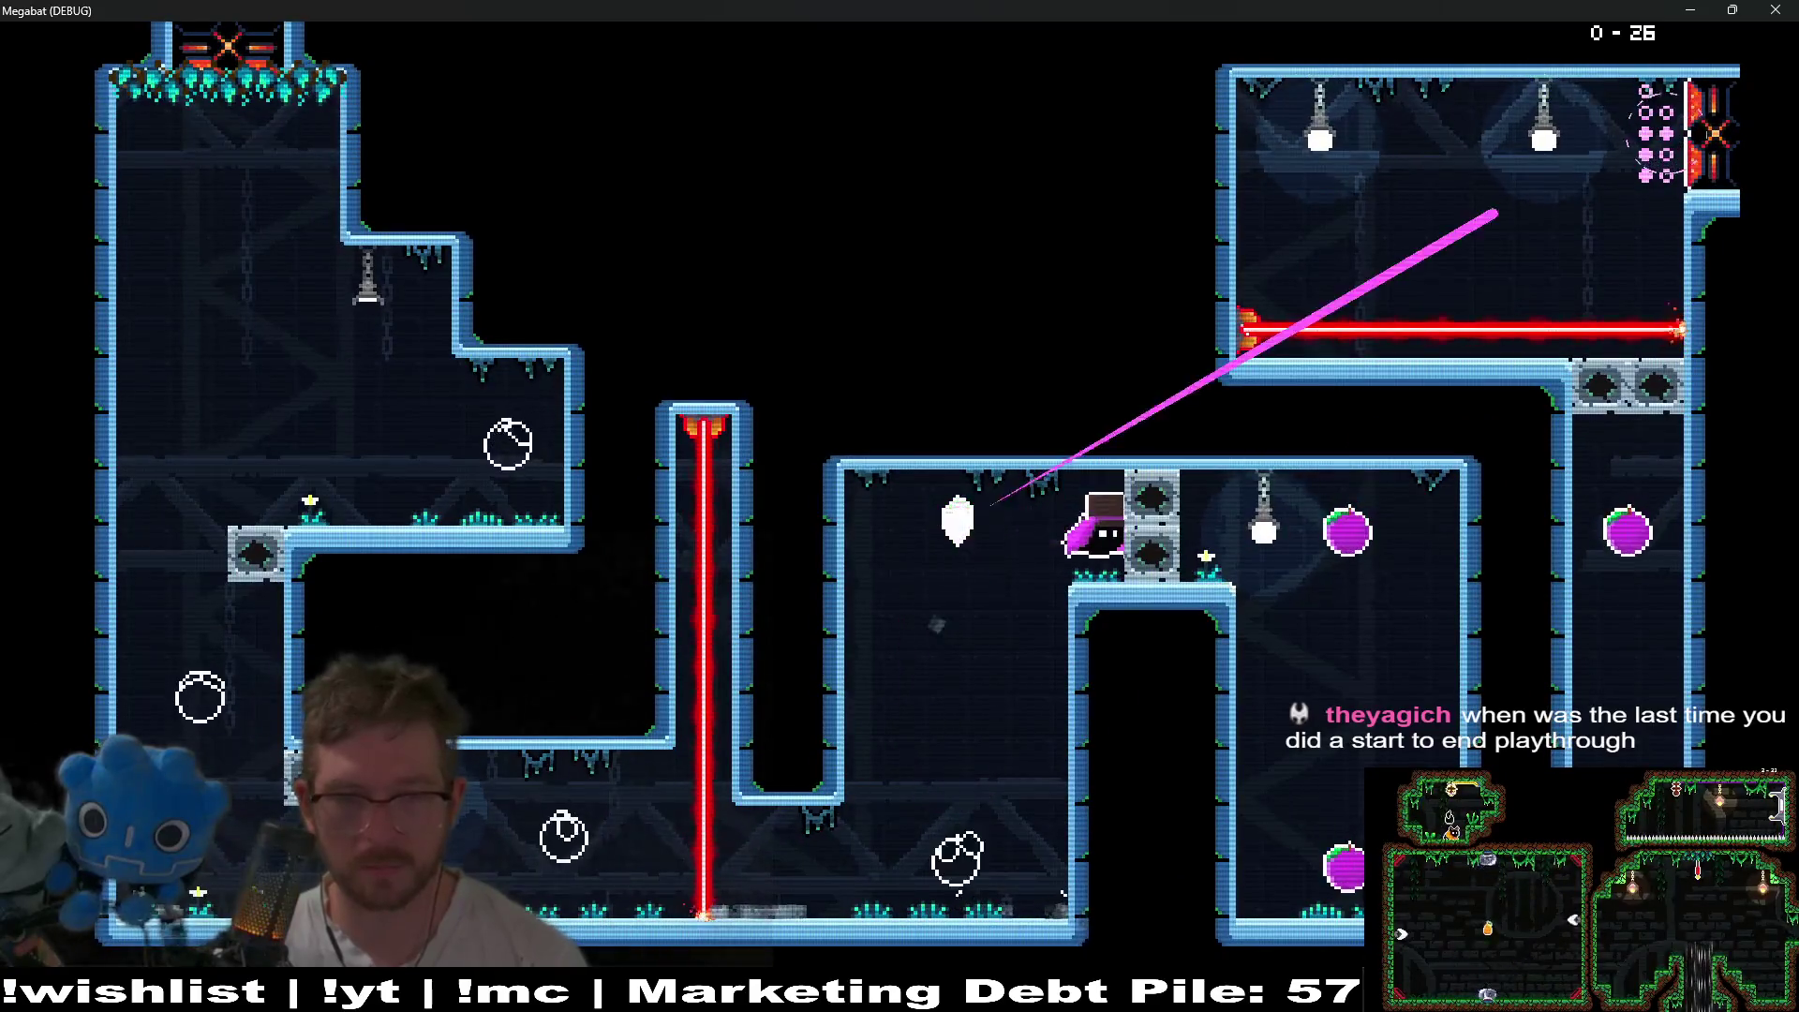
key("x")
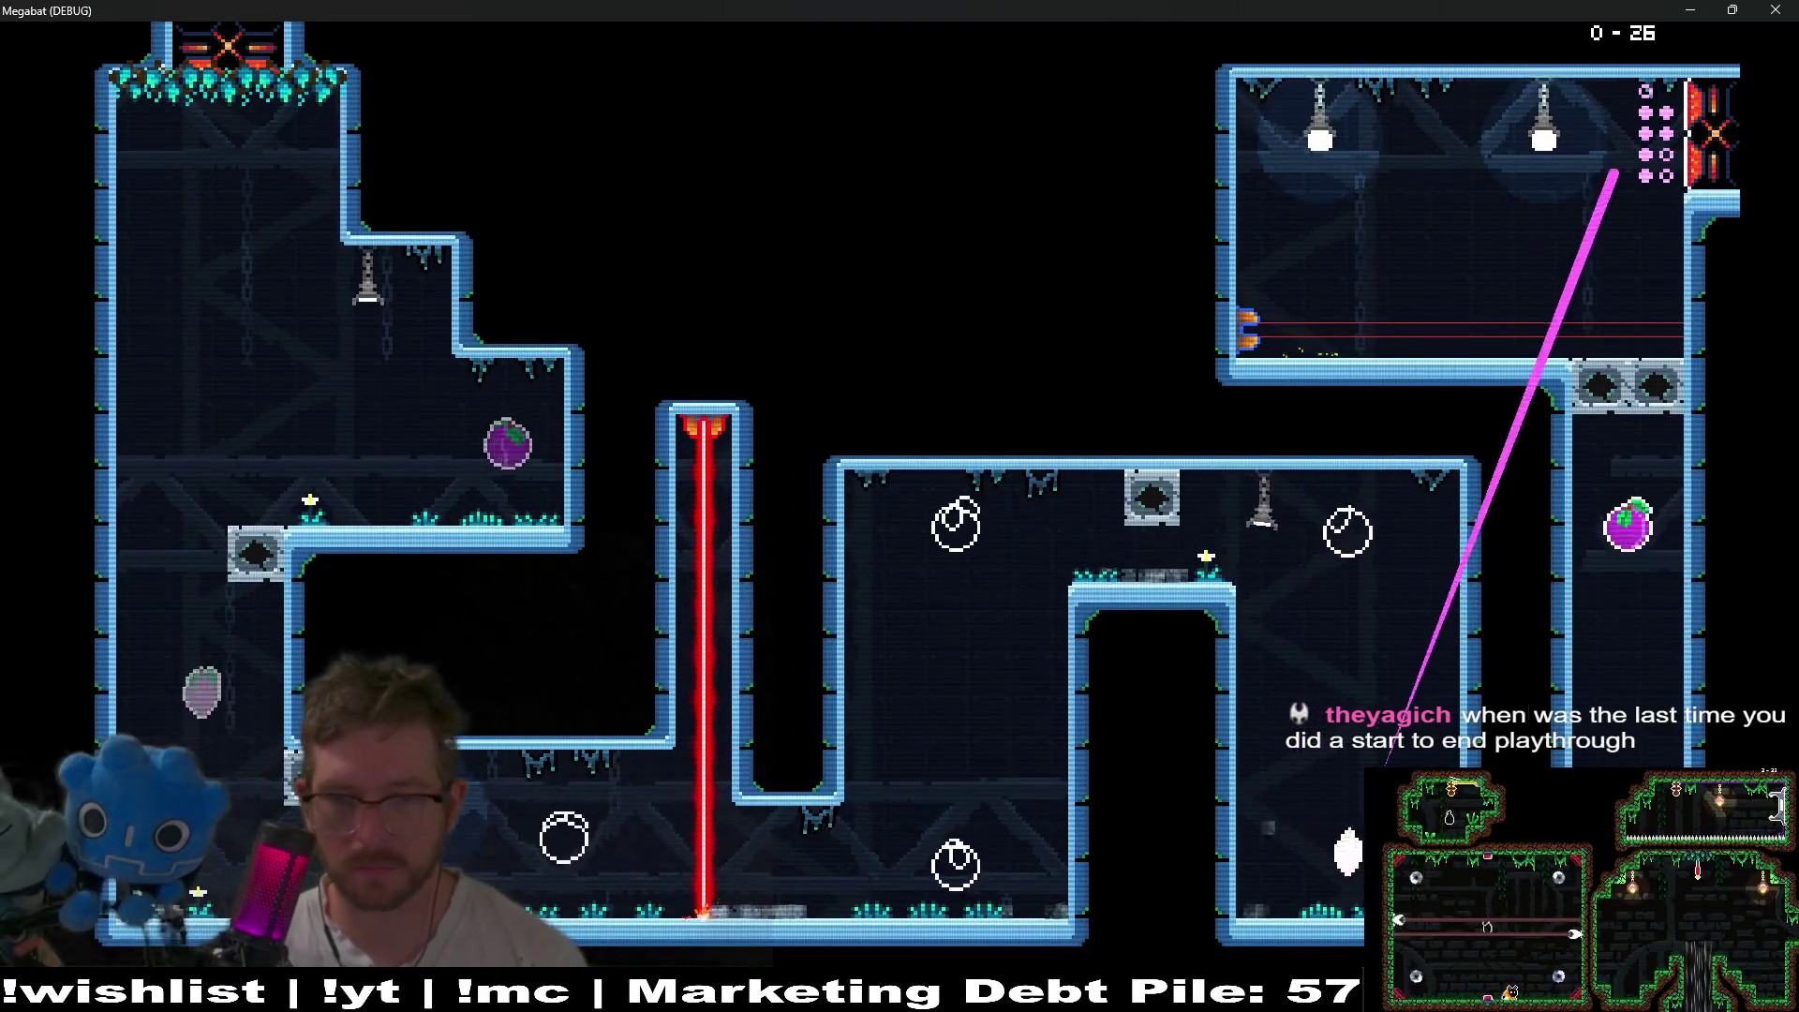
key("x")
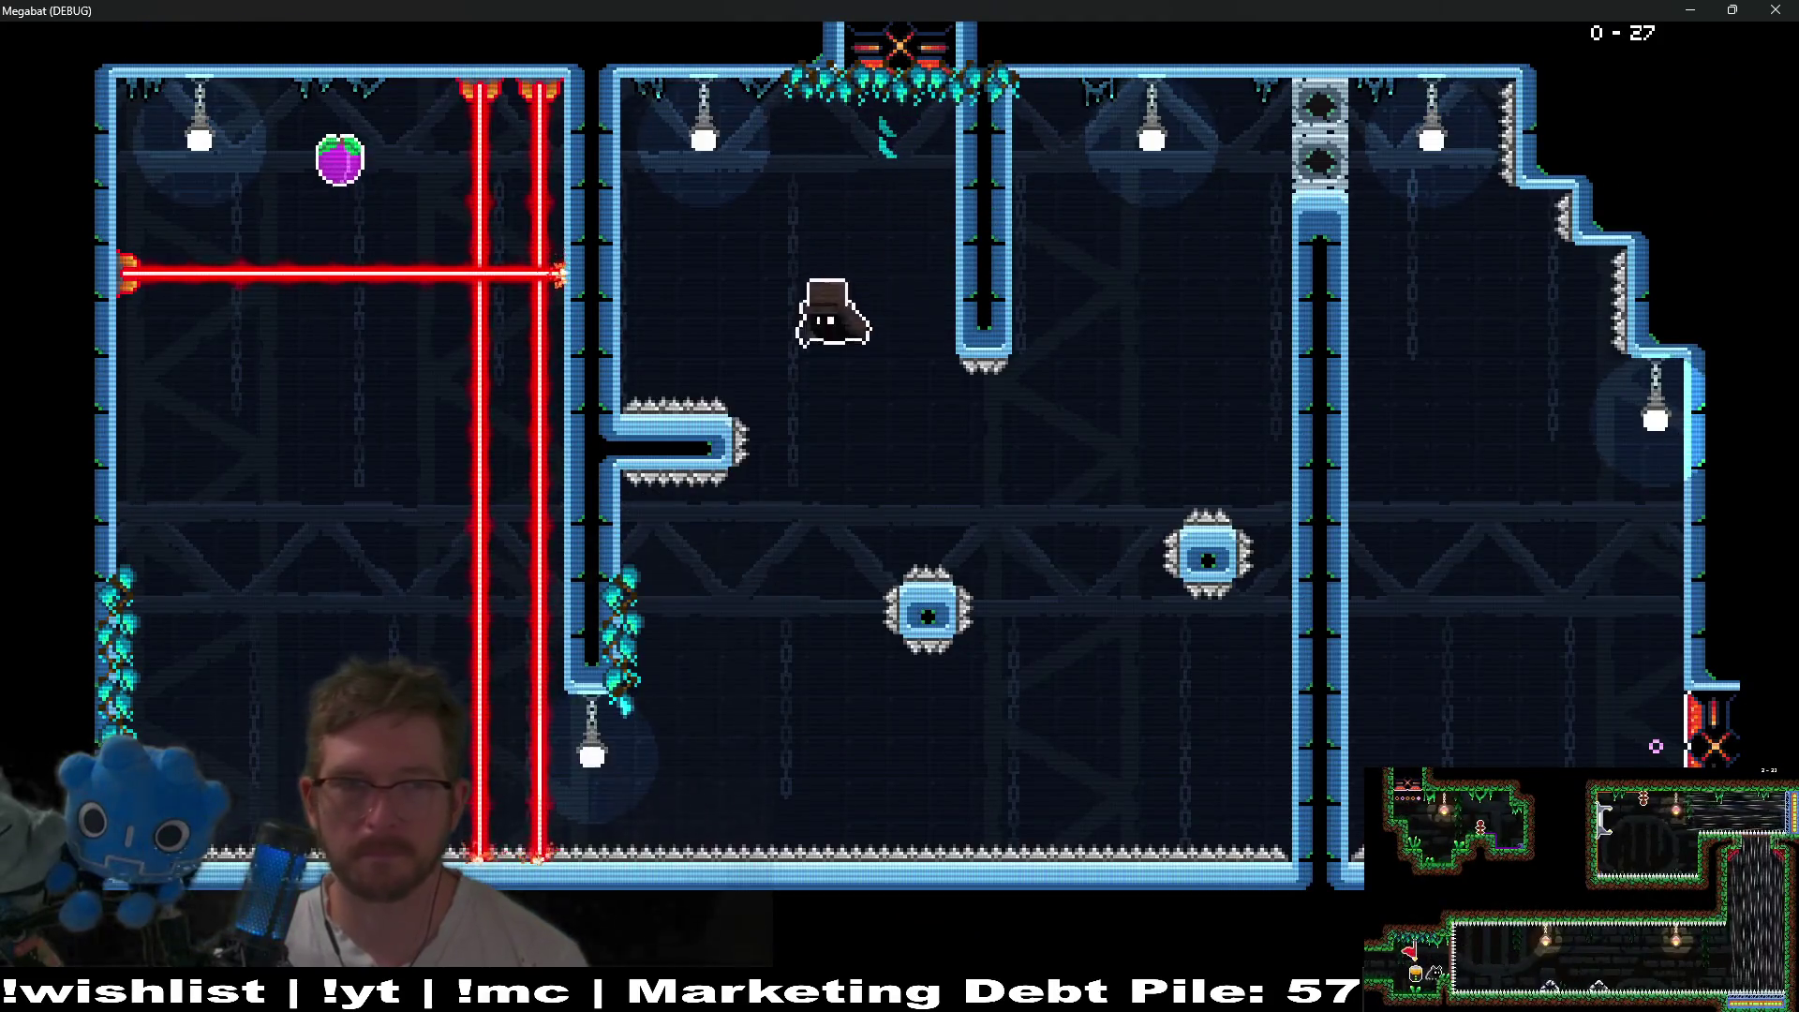
key("Right")
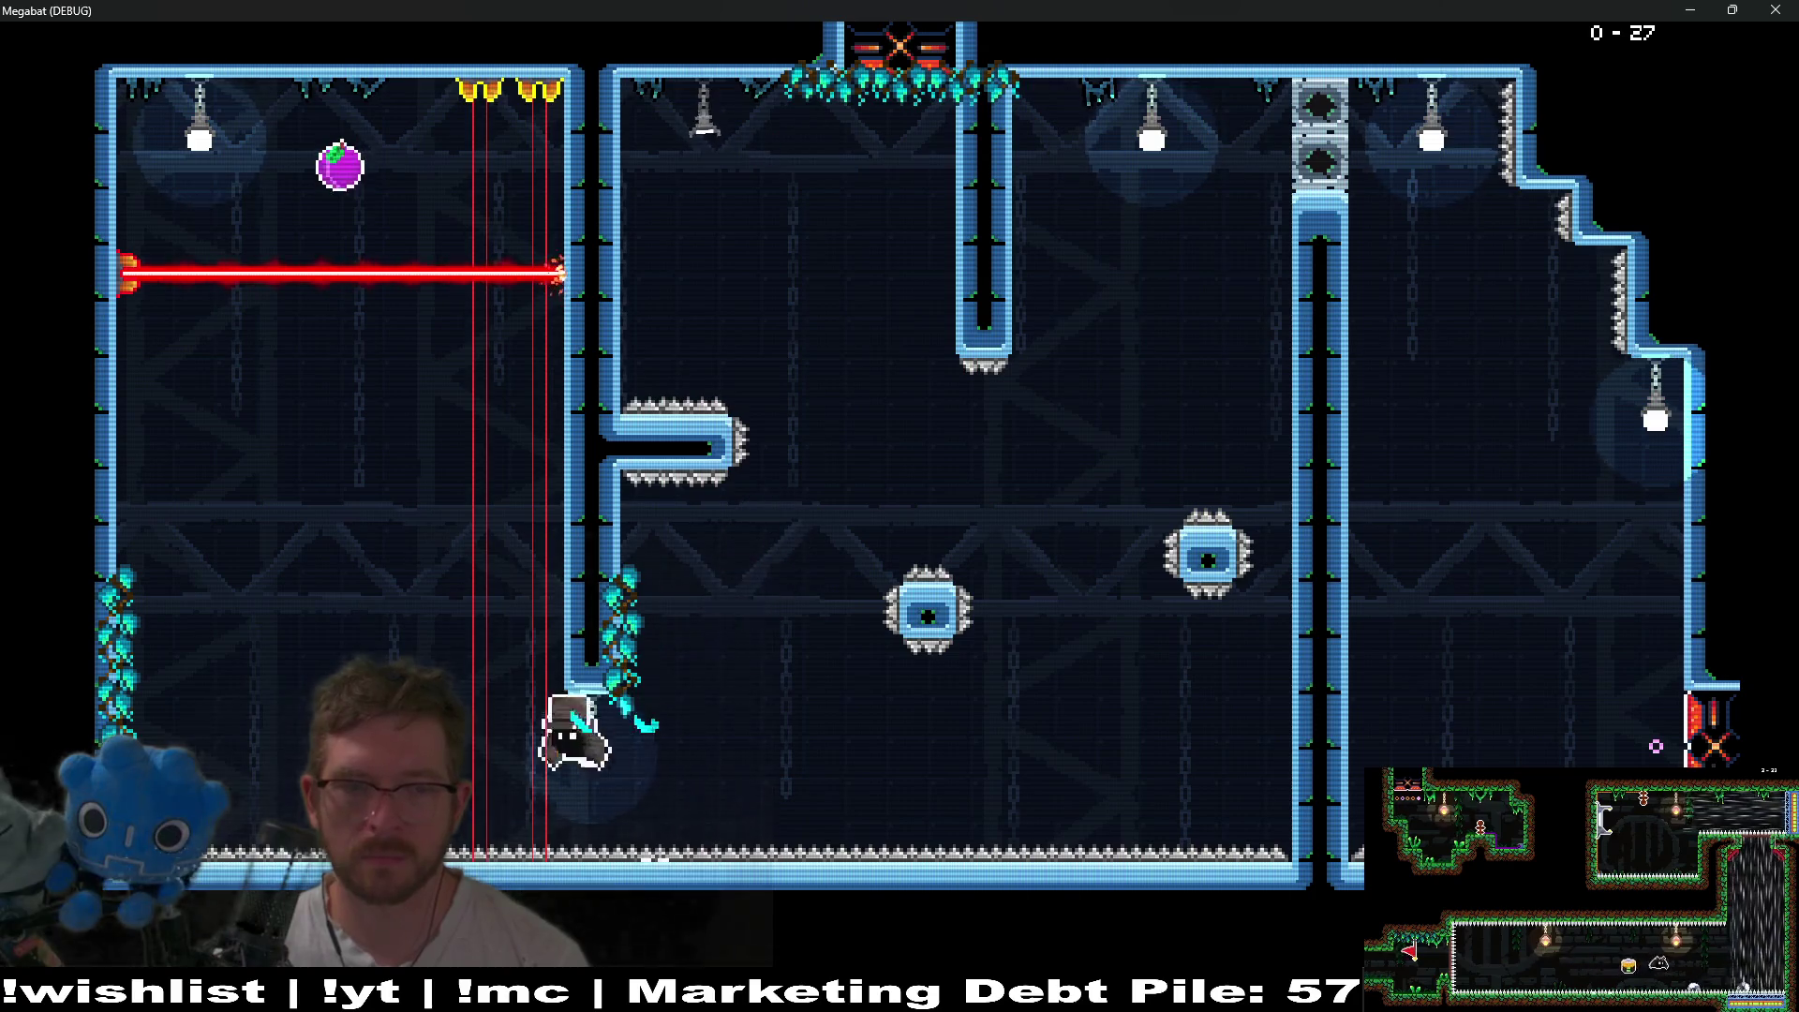
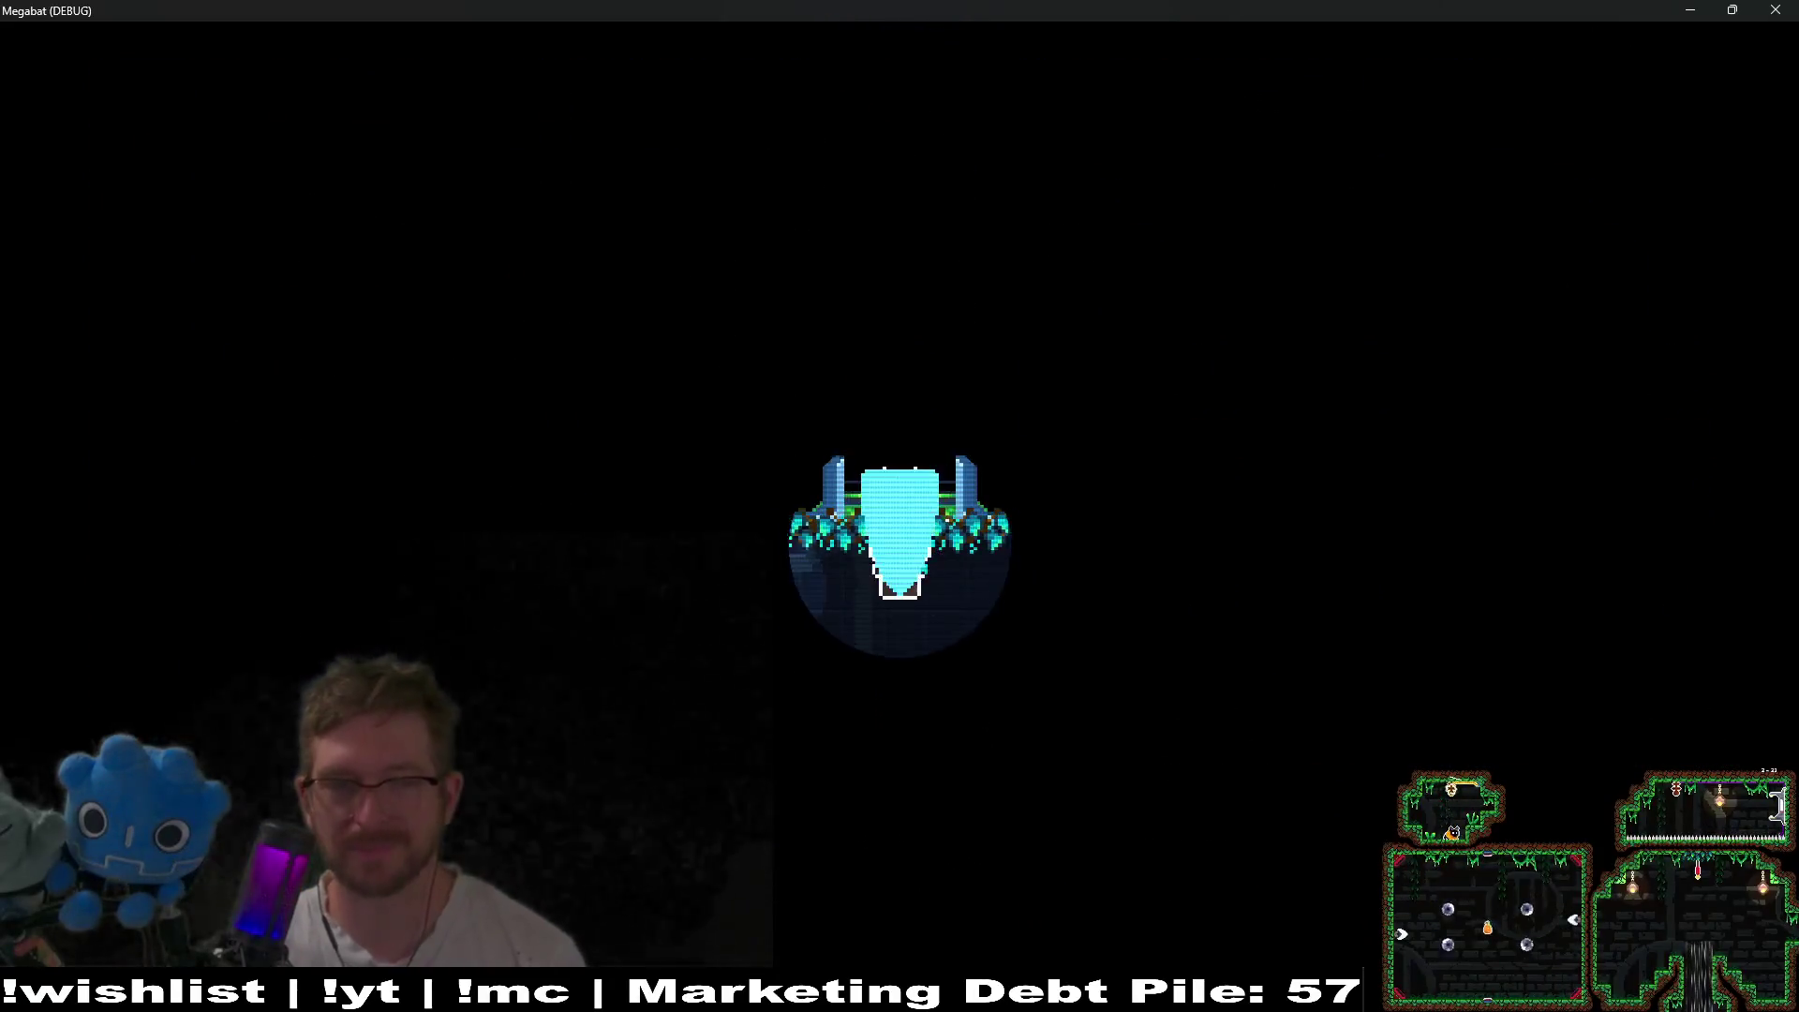
- Collect both plums in level 0-28 and drop down-left to the exit to load level 1-1
key("Left")
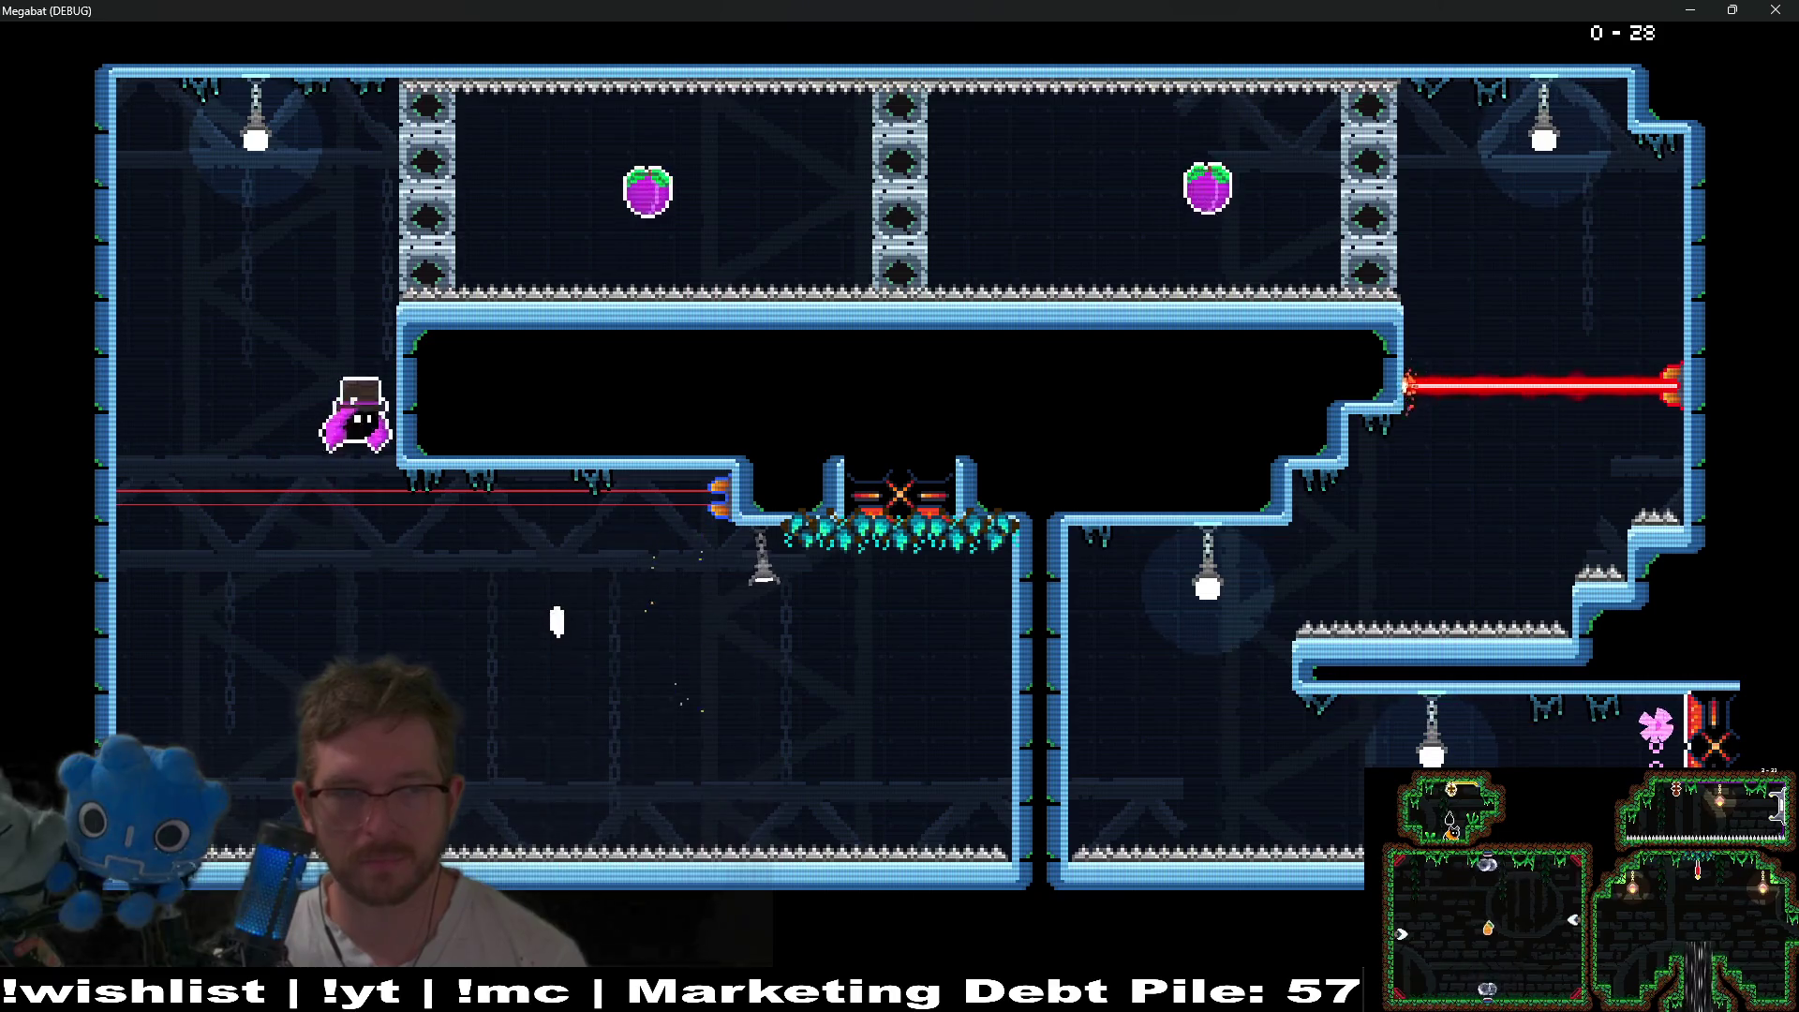
key("Right")
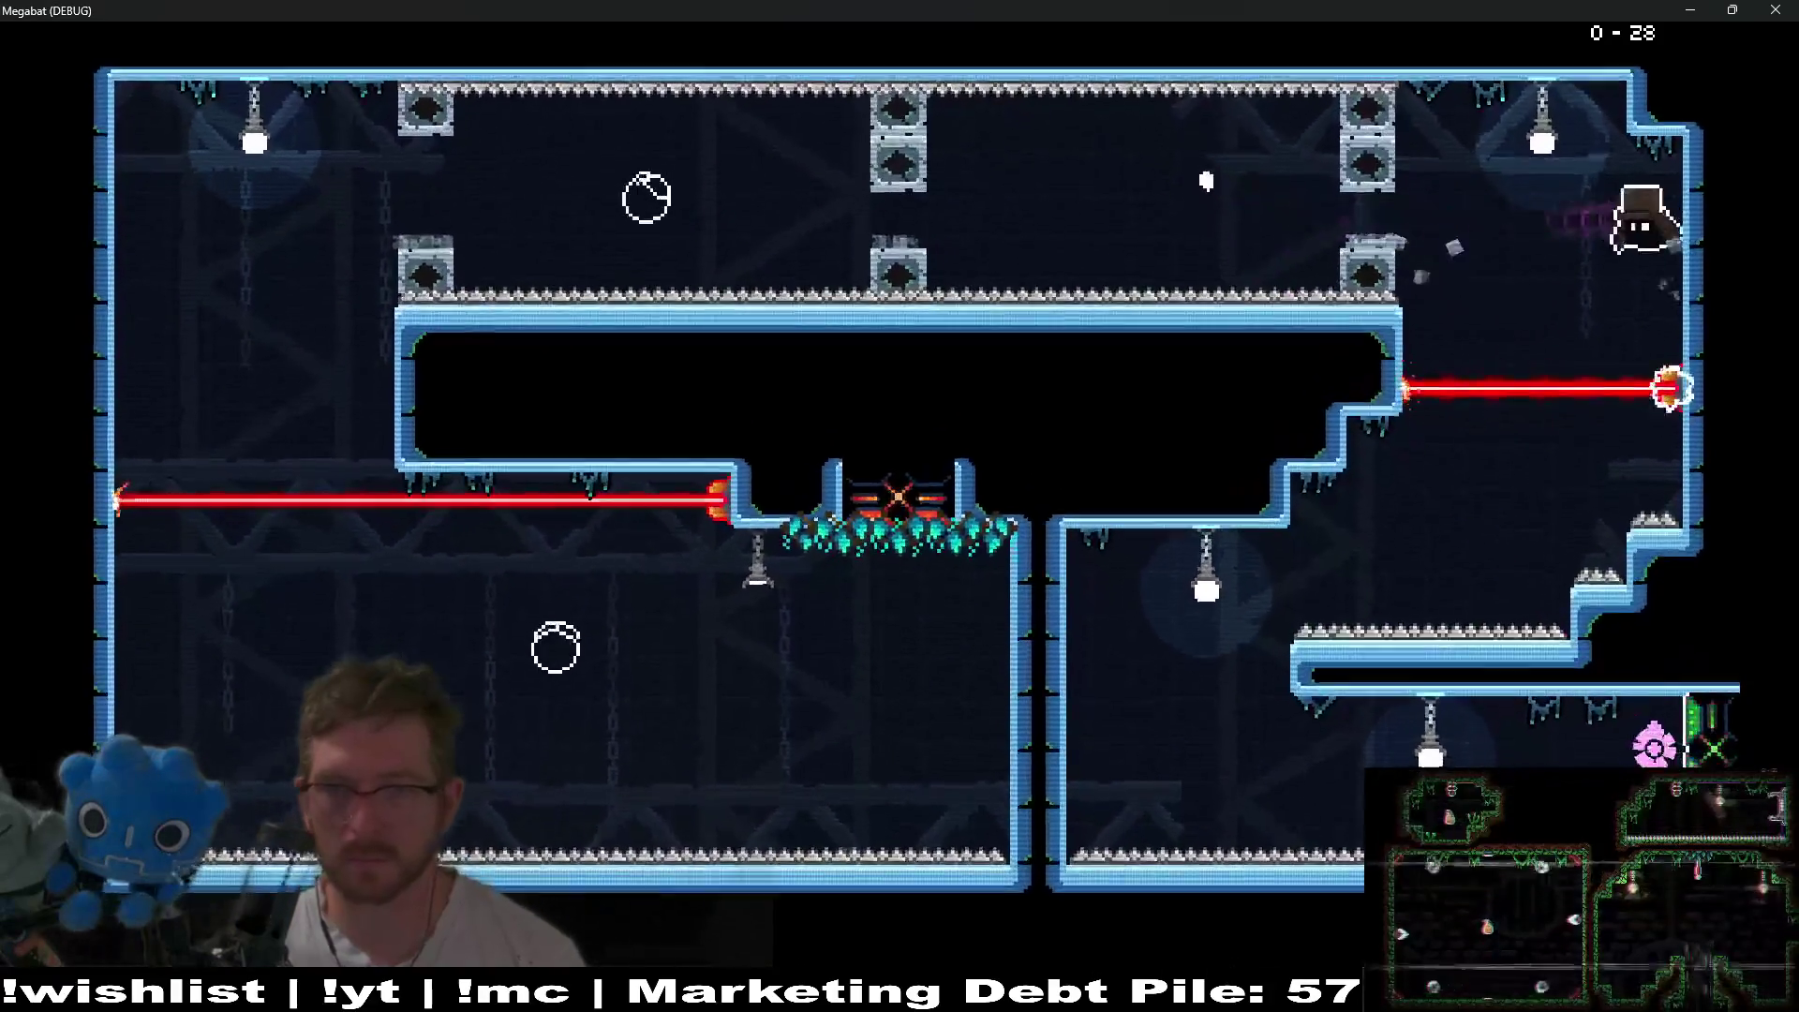
key("Left")
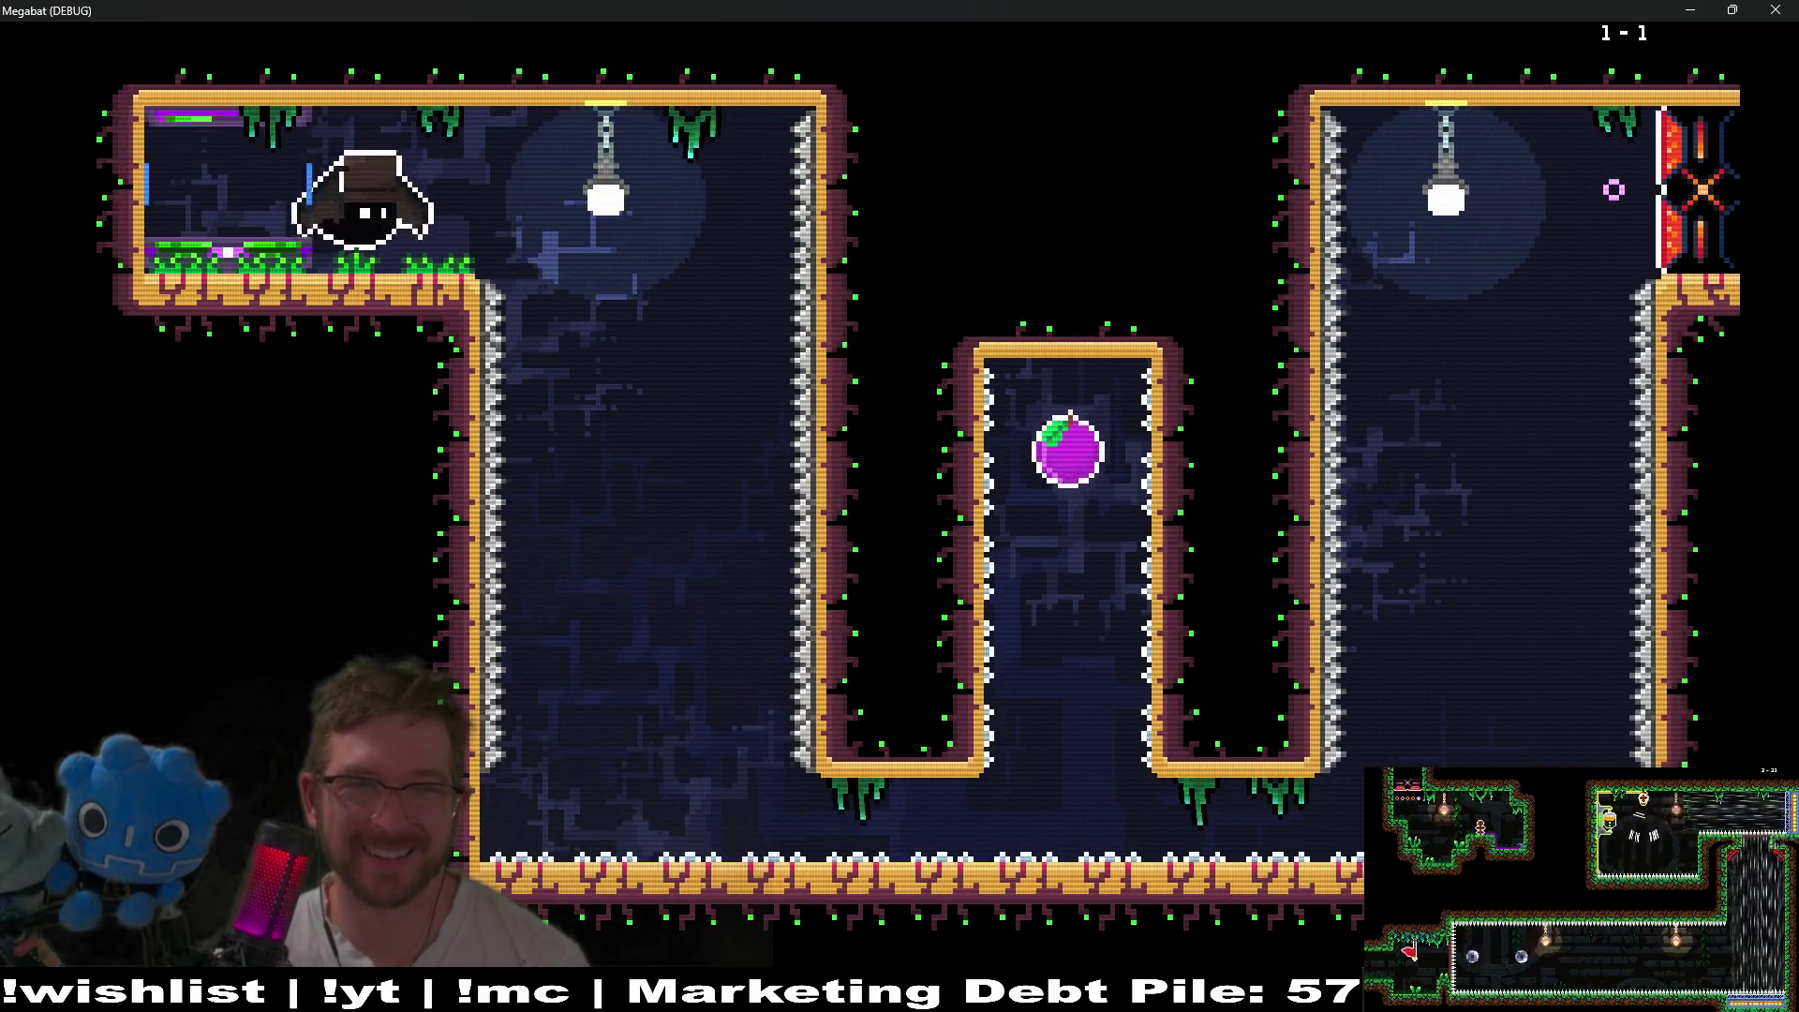
- Collect the fruit down the shaft in level 1-1, open the barrier, and exit top-right
key("Right")
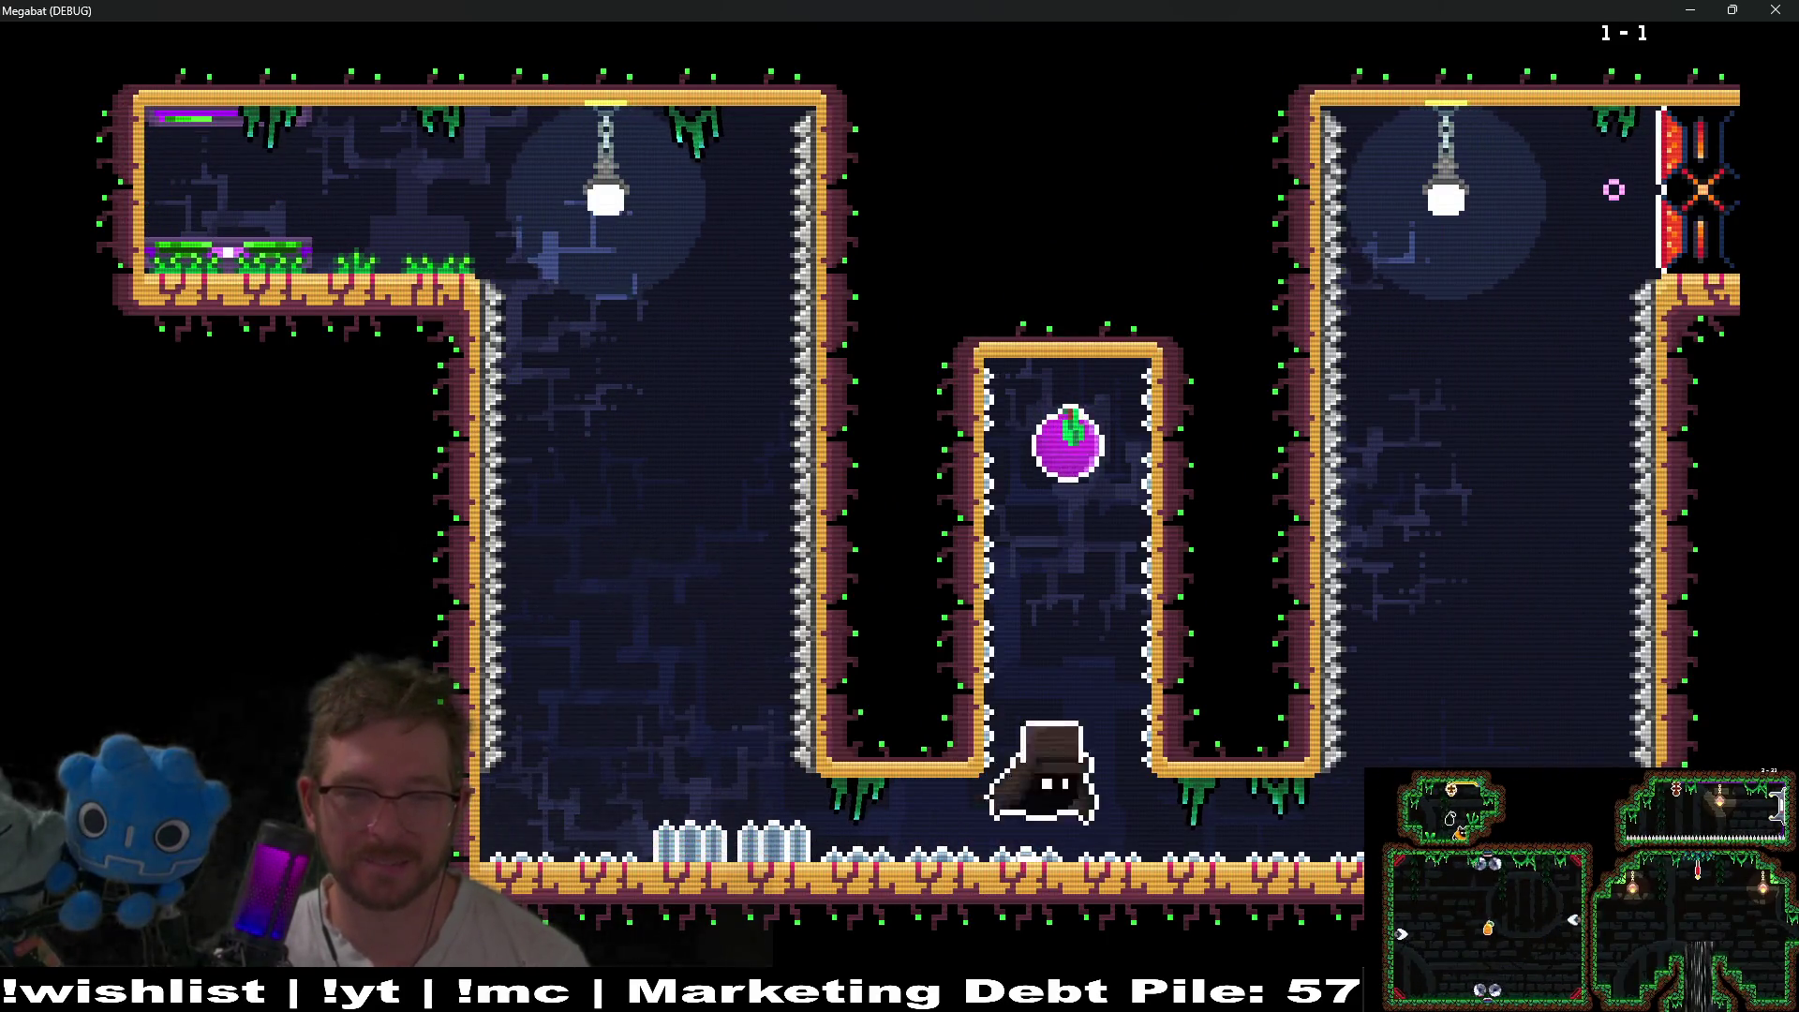
key("Down")
key("Right")
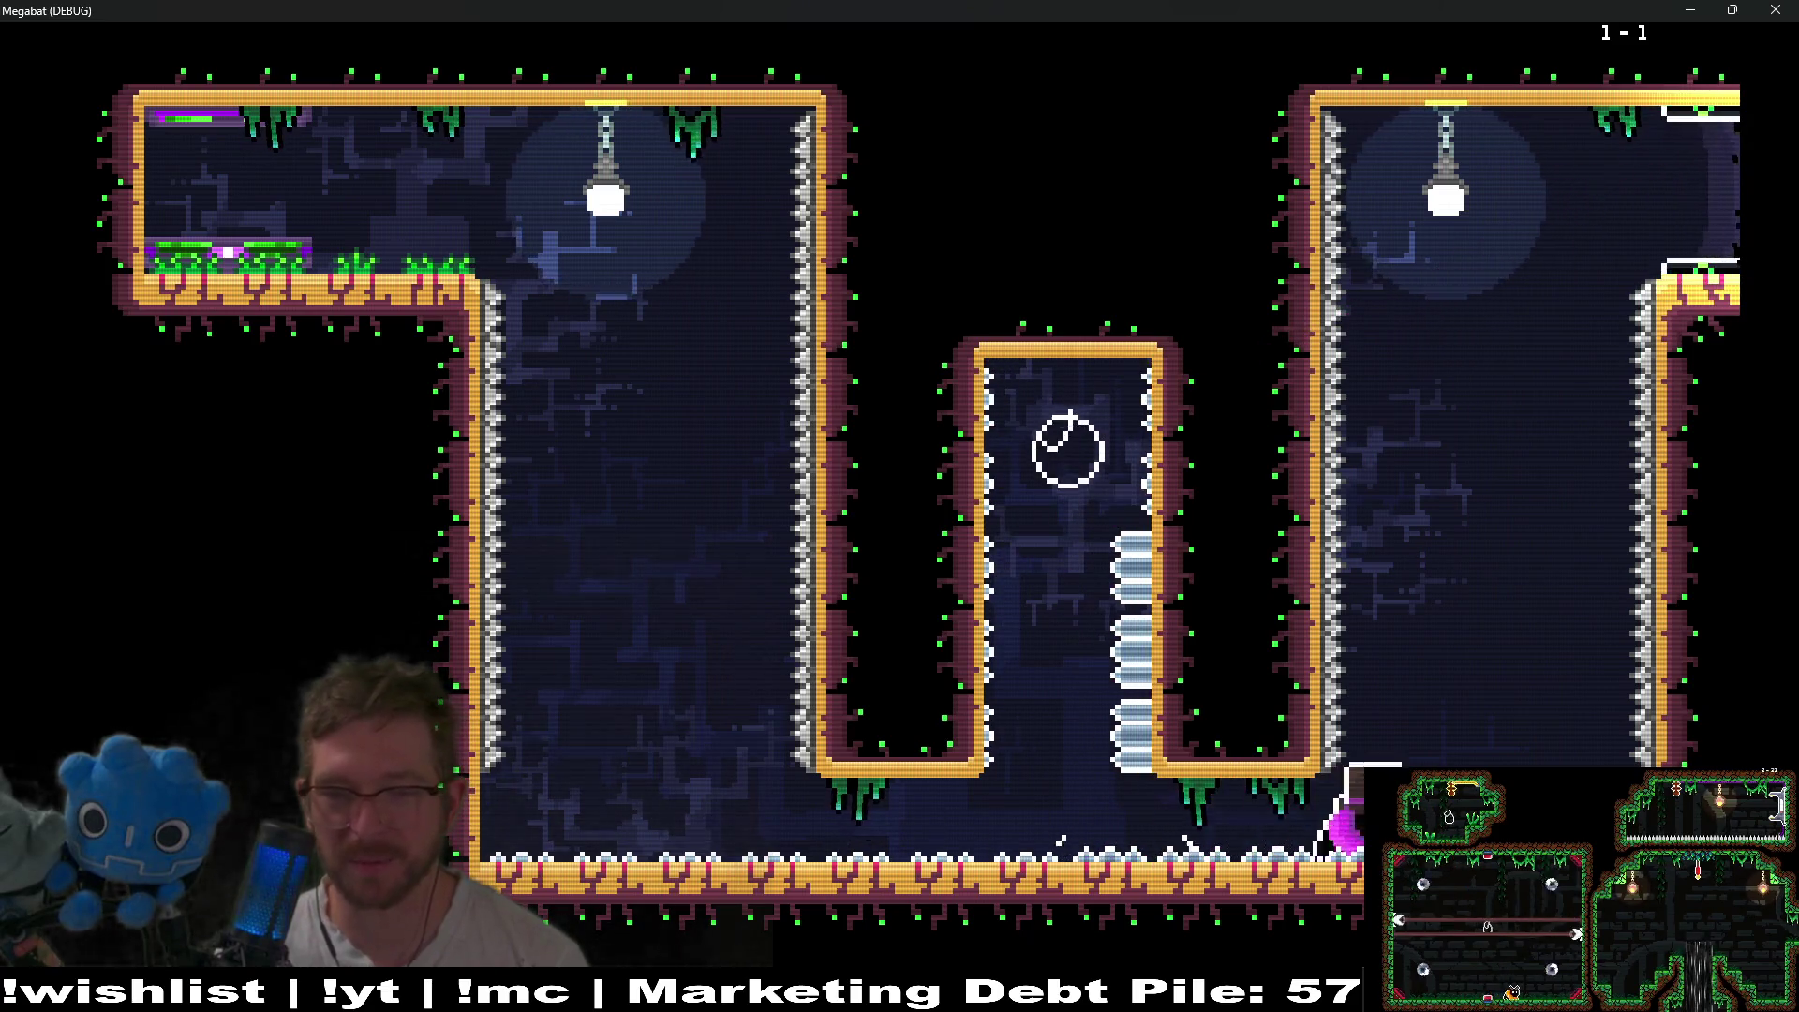
key("Up")
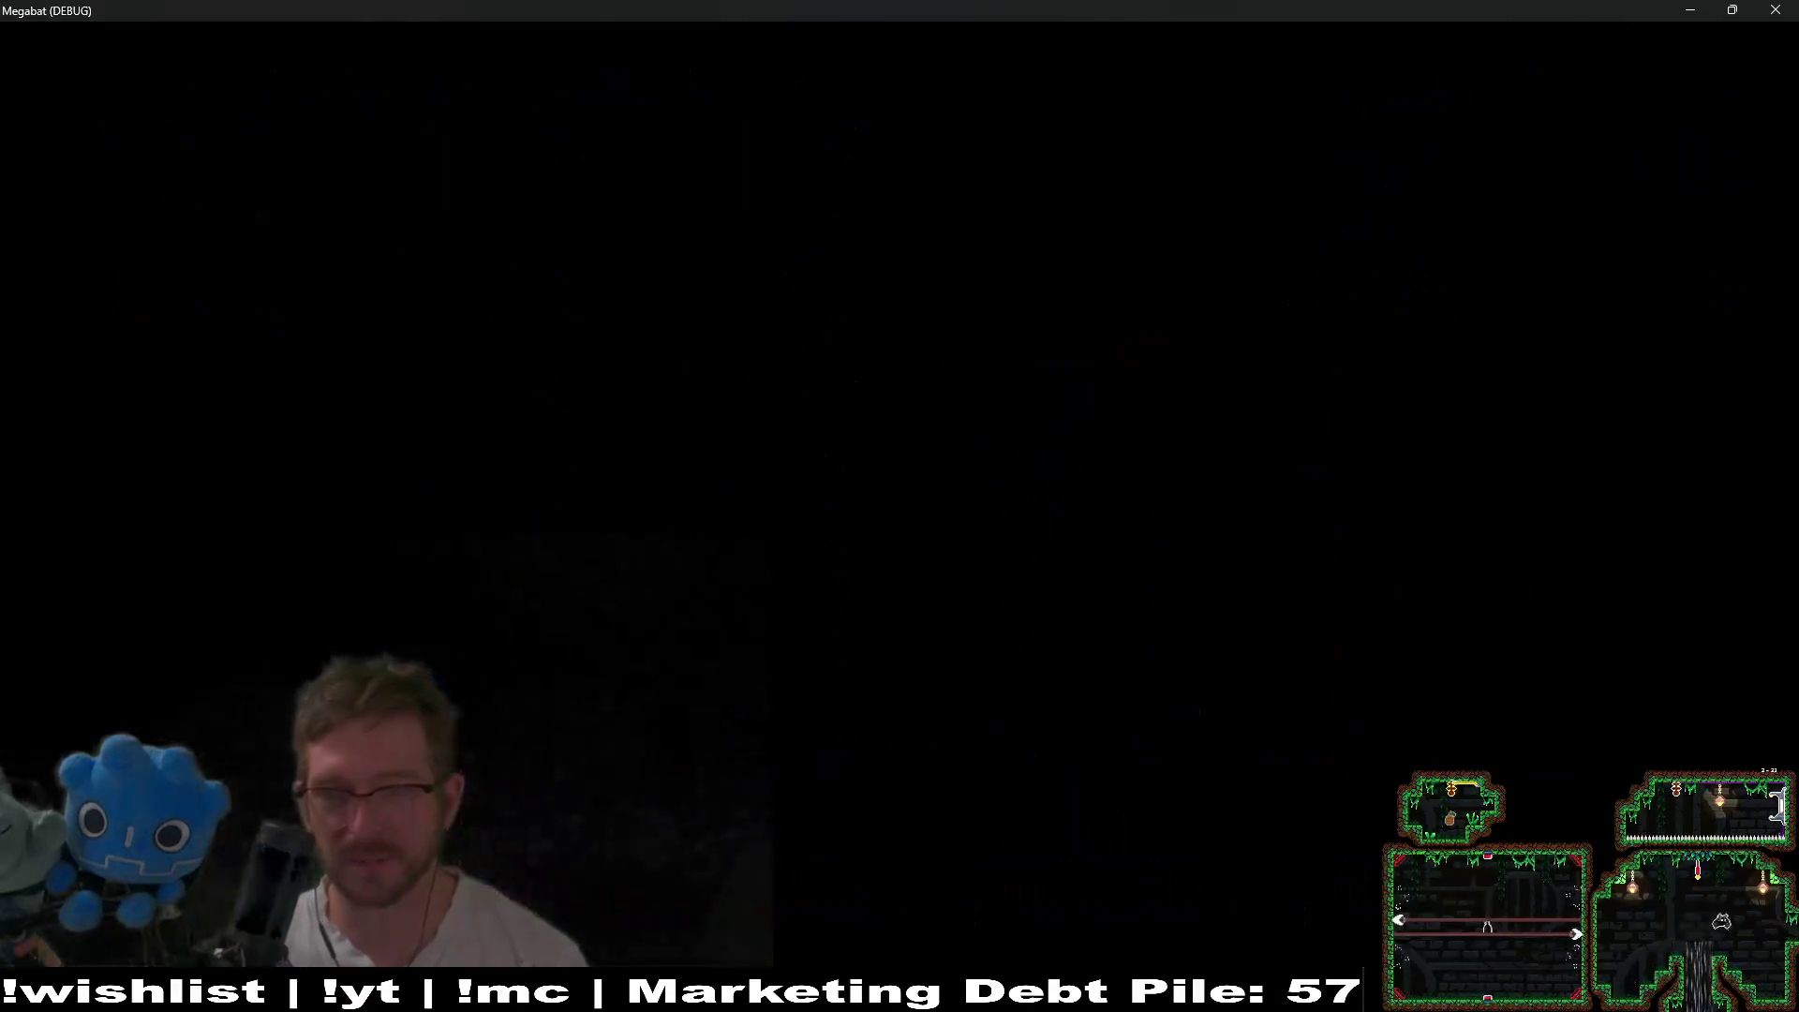
- Smash the blocks by the left wall and climb toward the upper-right area
key("Up")
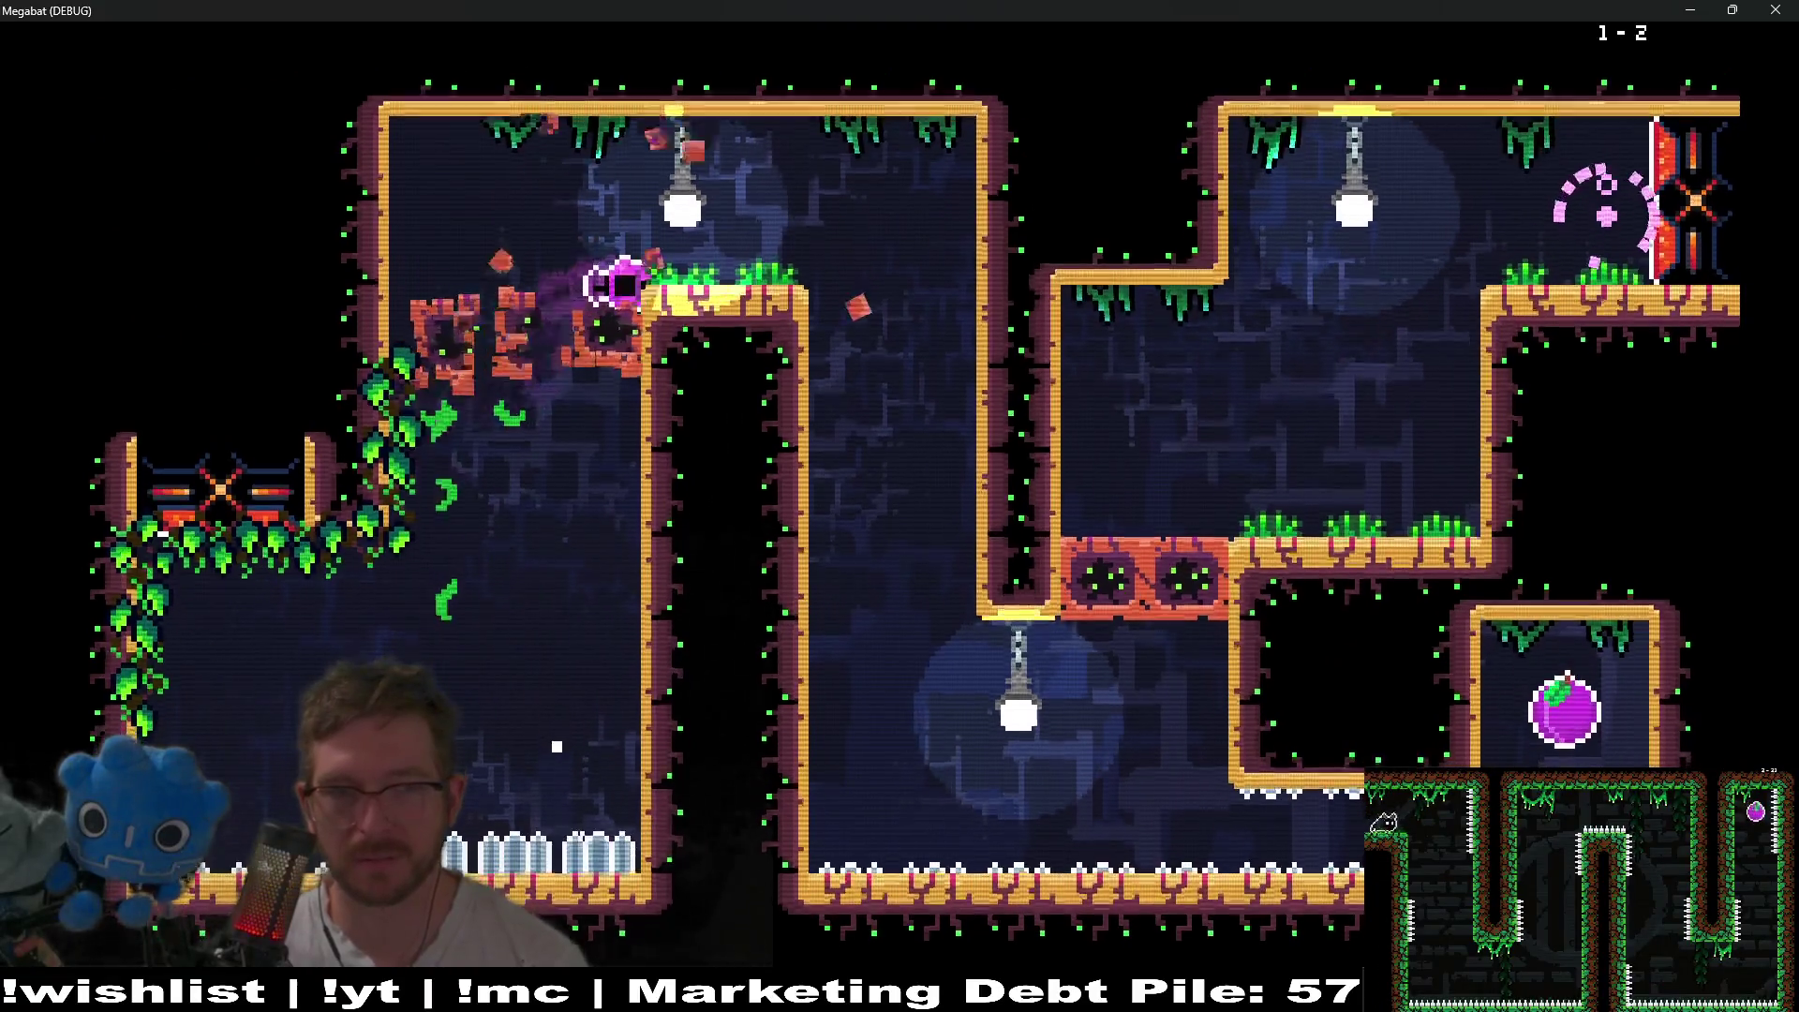
key("Up")
key("Right")
key("Right")
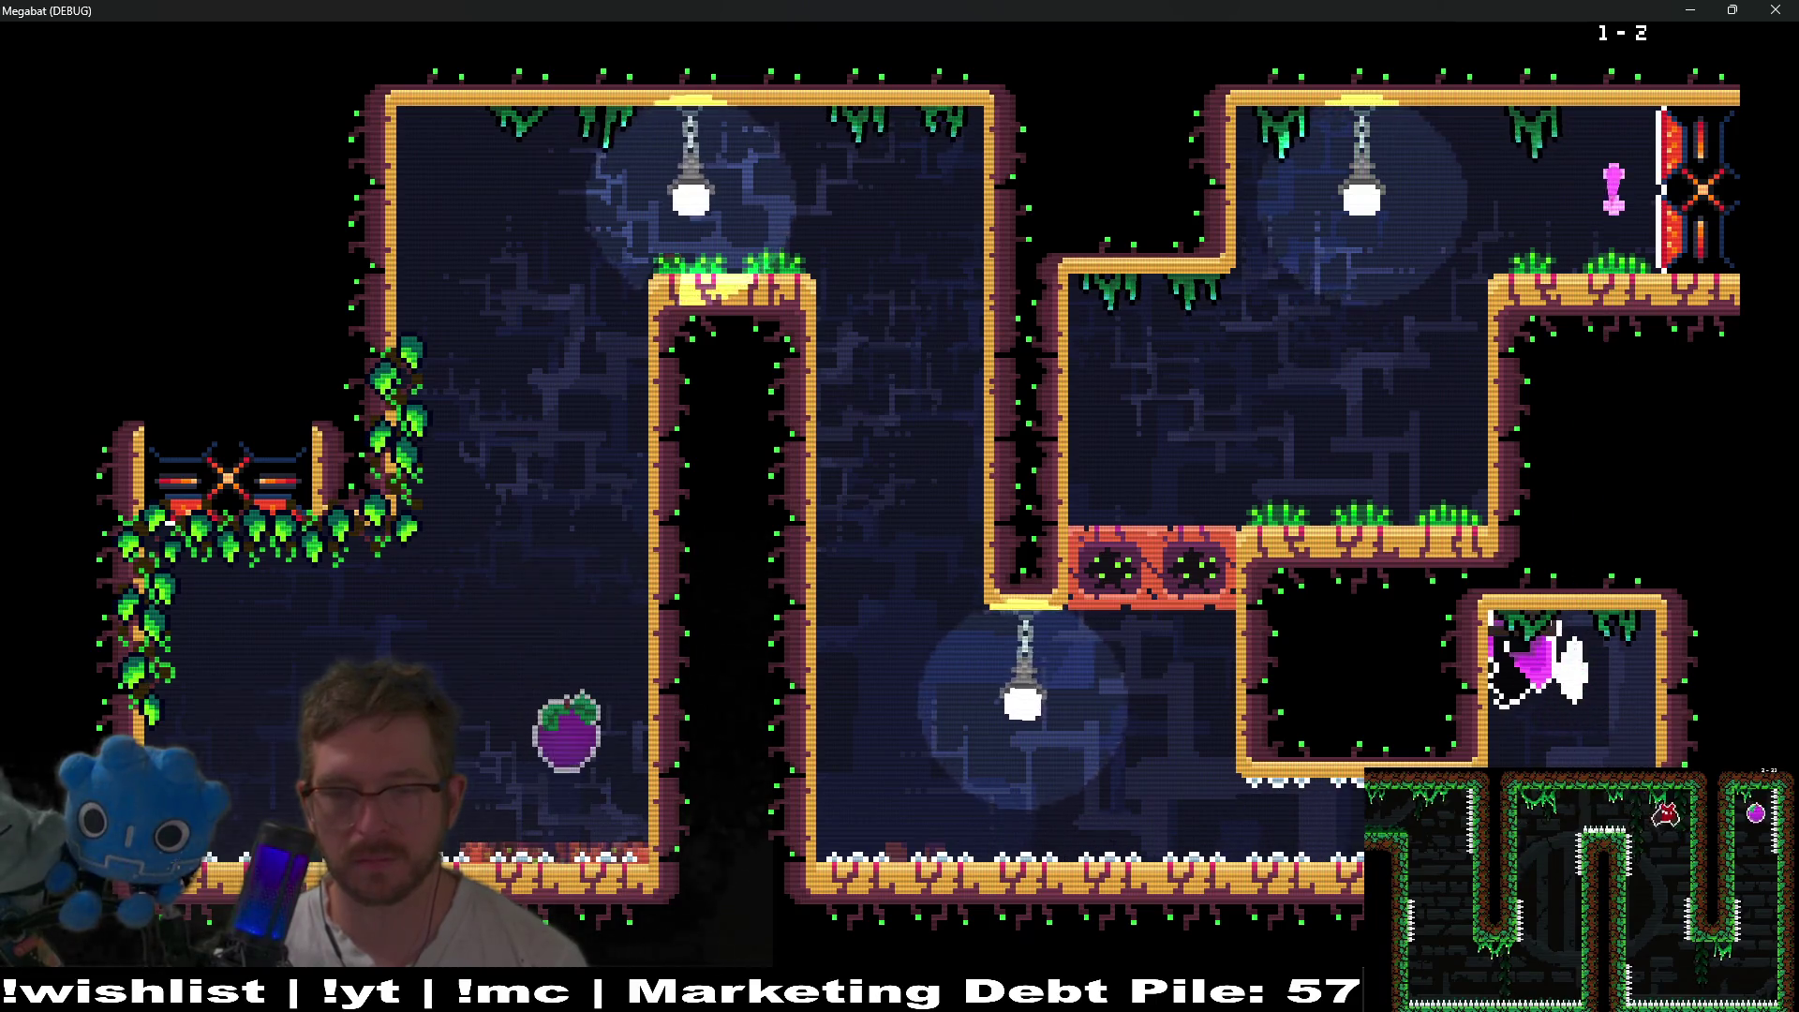
- Leave through the top-right exit, then smash the crates and dash right under the ceiling
key("Up")
key("Right")
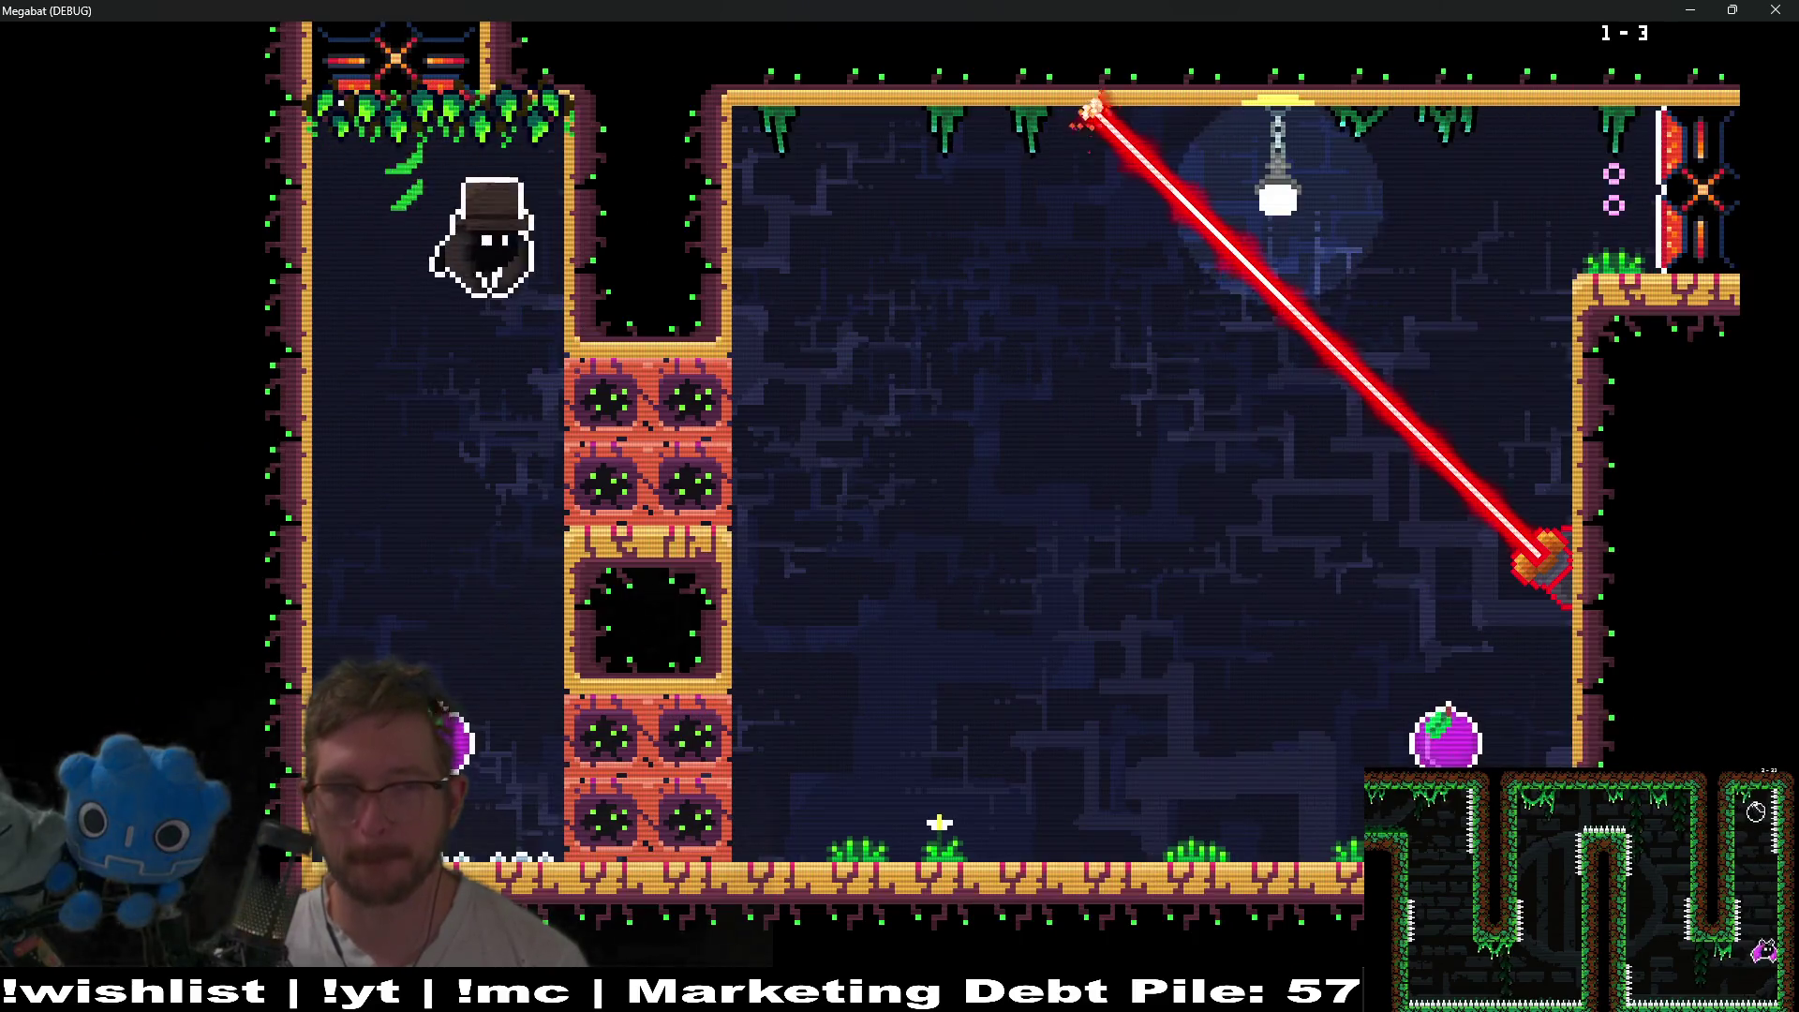
key("Right")
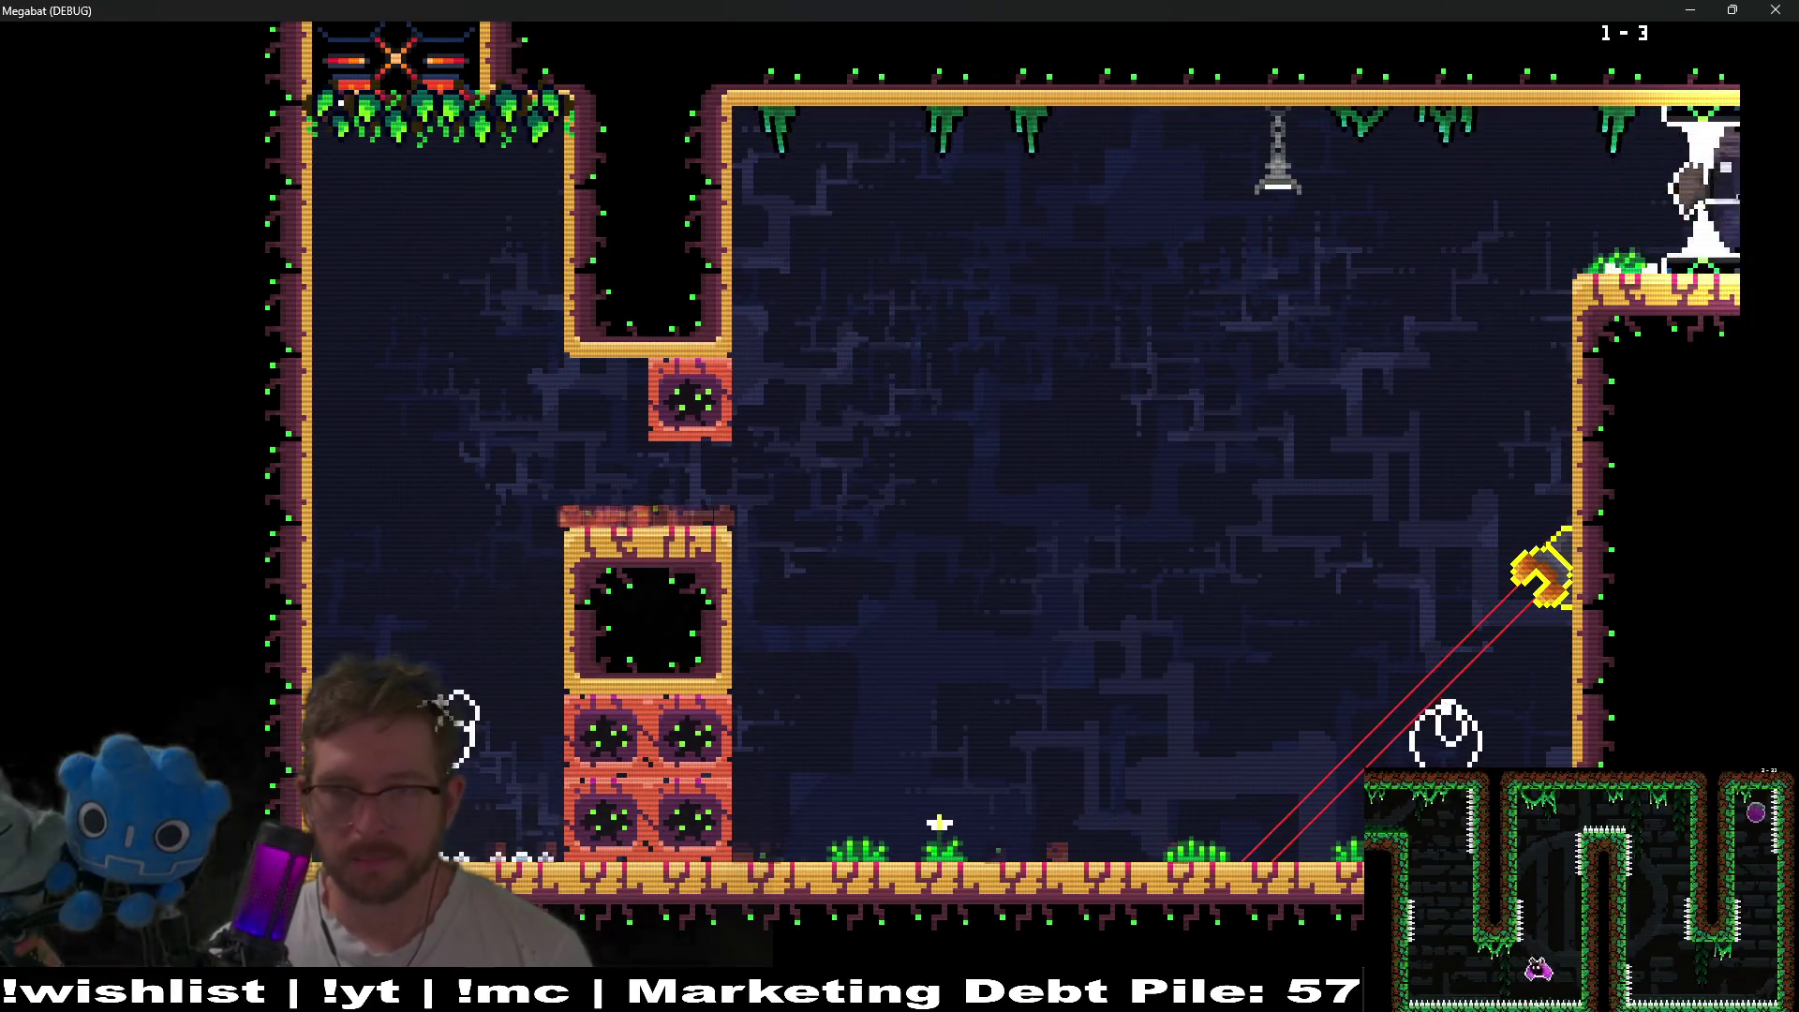
key("Right")
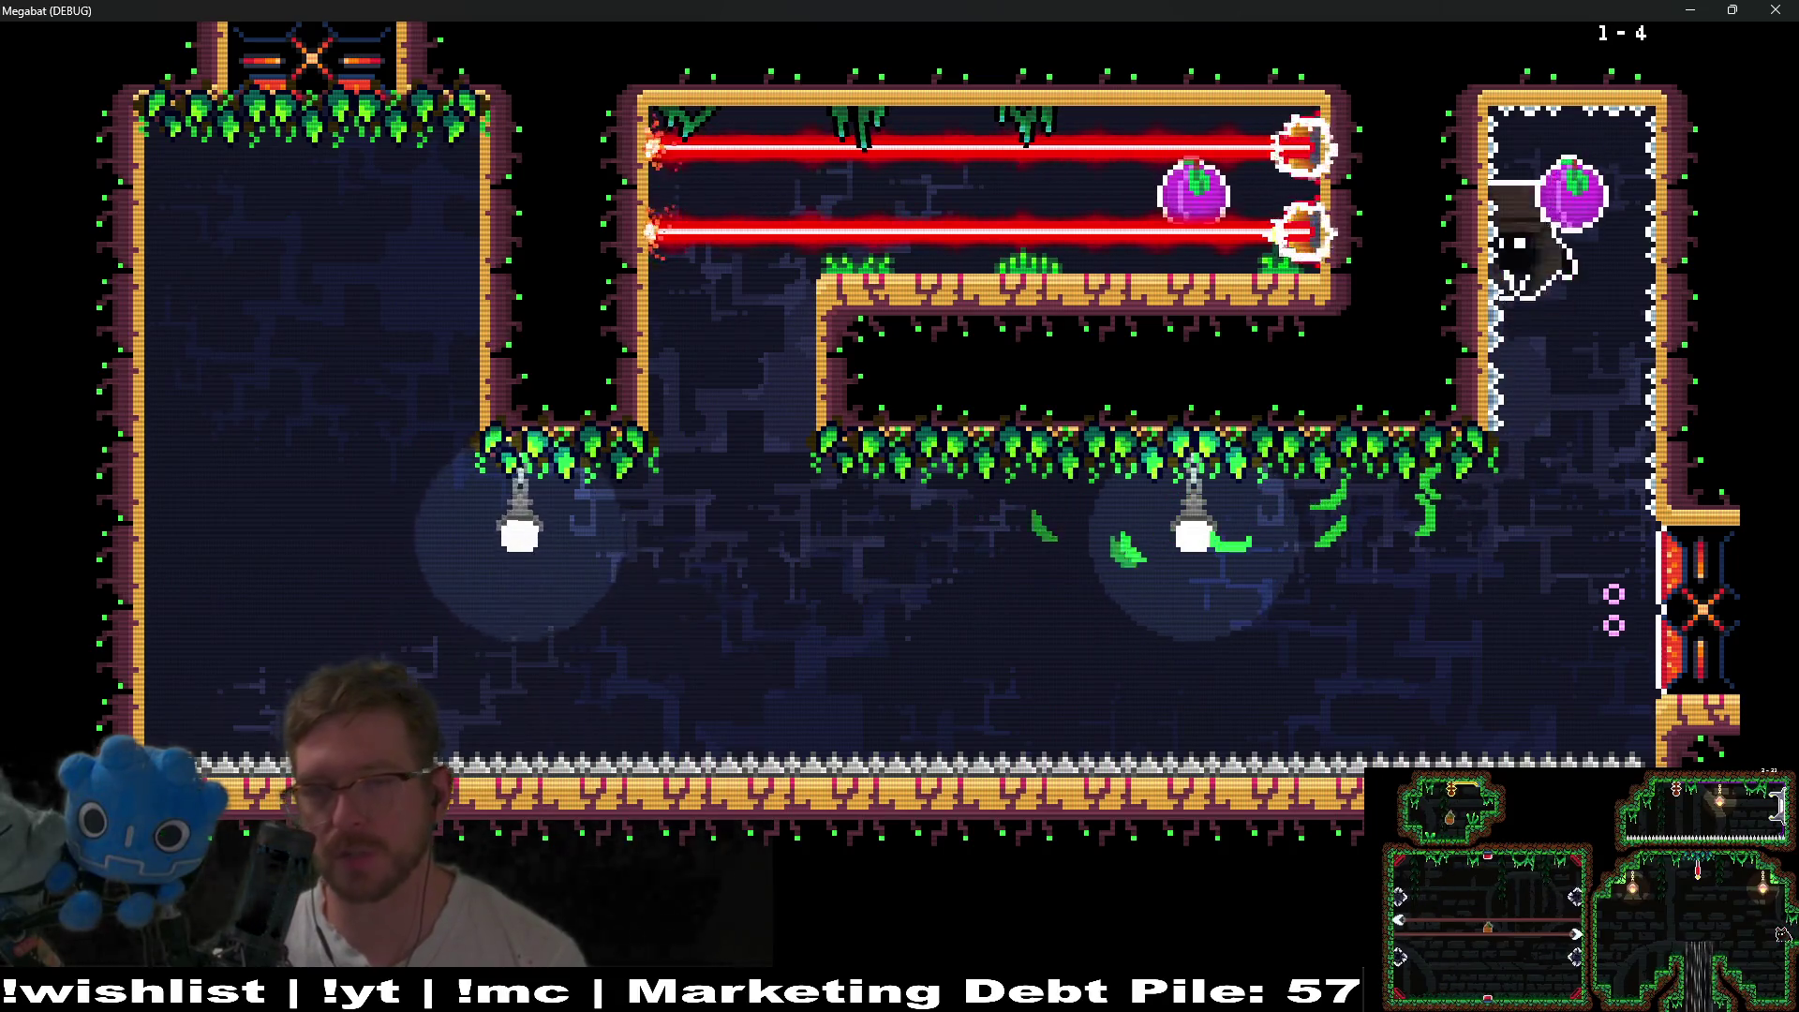
- Pass the laser corridor while lasers are off, climb the right wall, and break the orange block
key("Left")
key("Up")
key("Right")
key("Right")
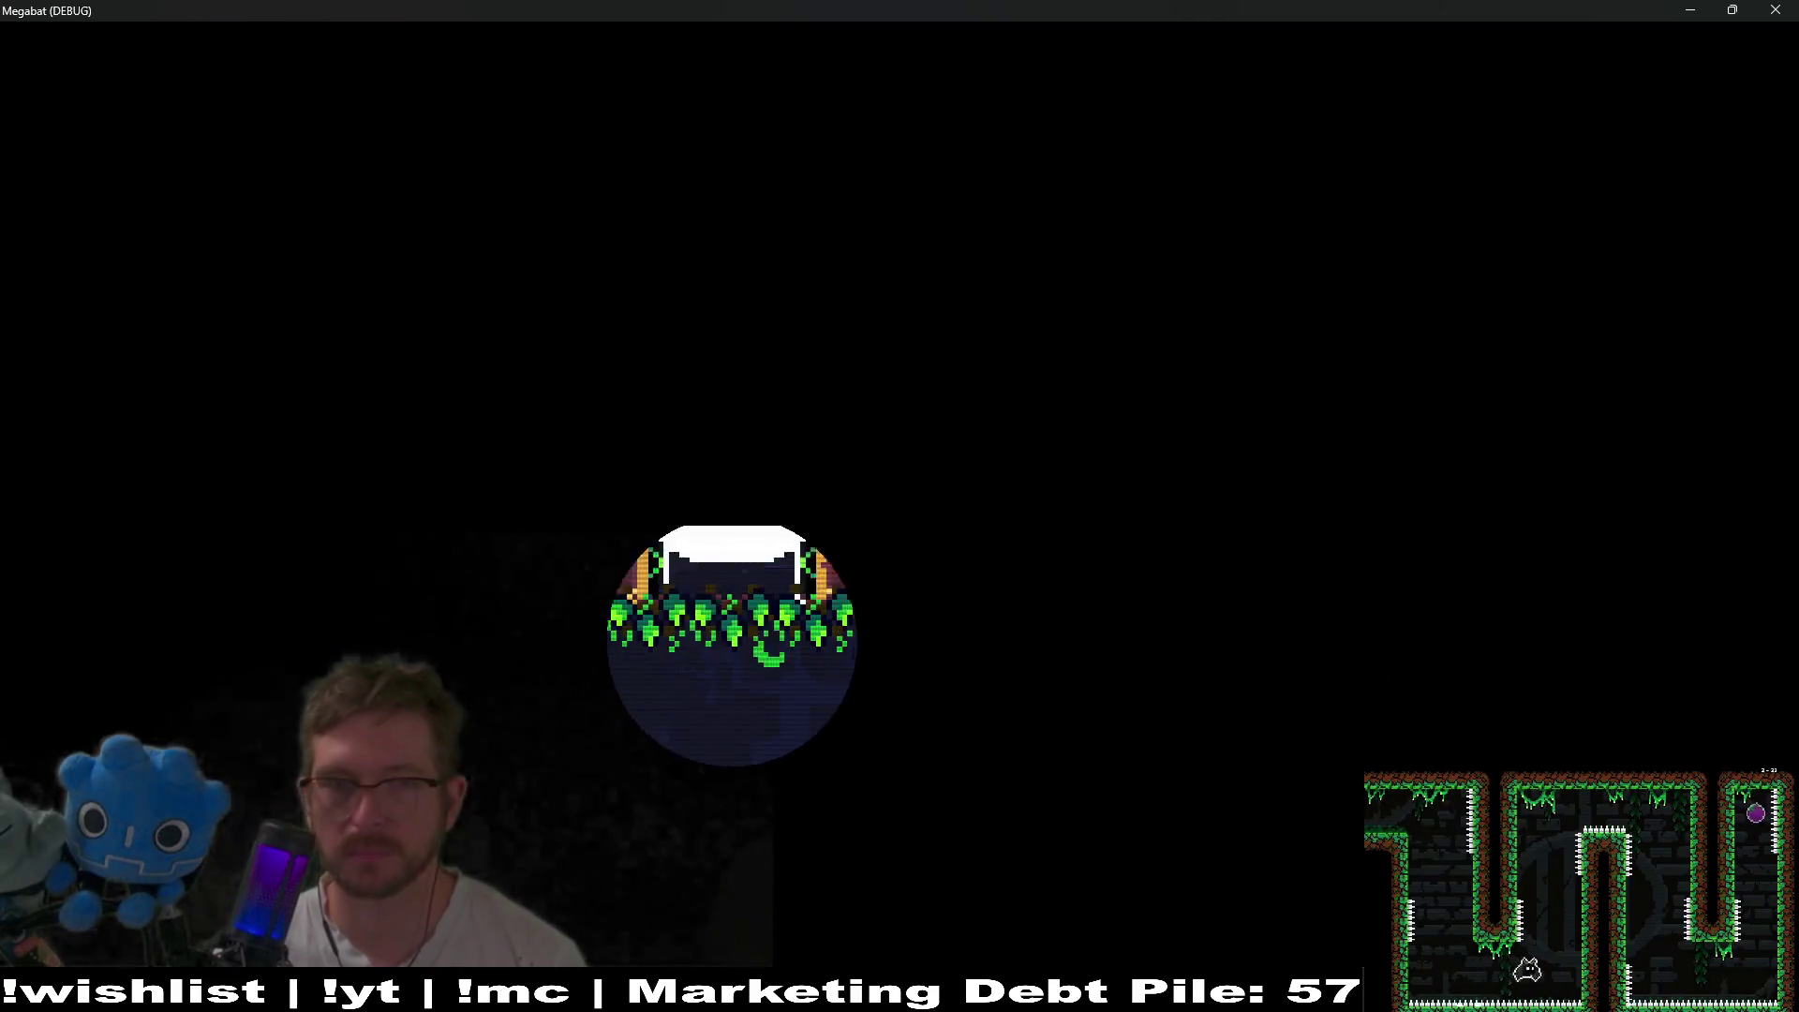
key("Right")
key("Down")
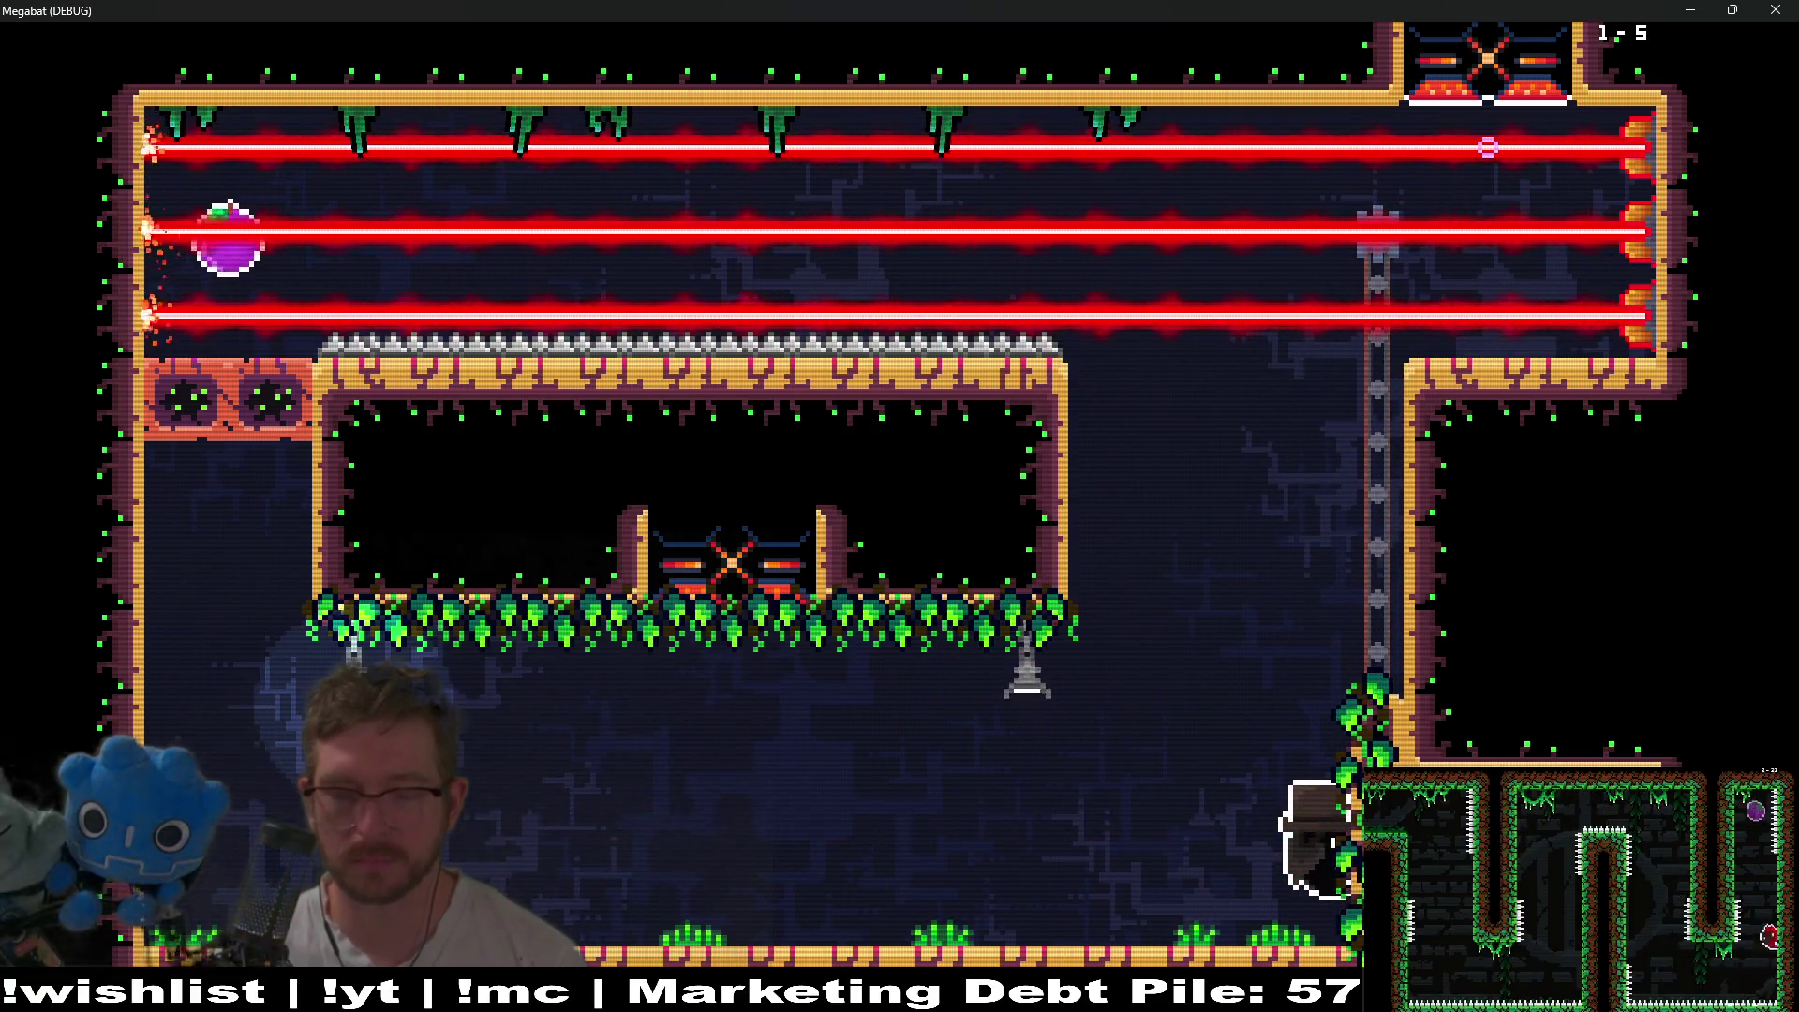
key("Up")
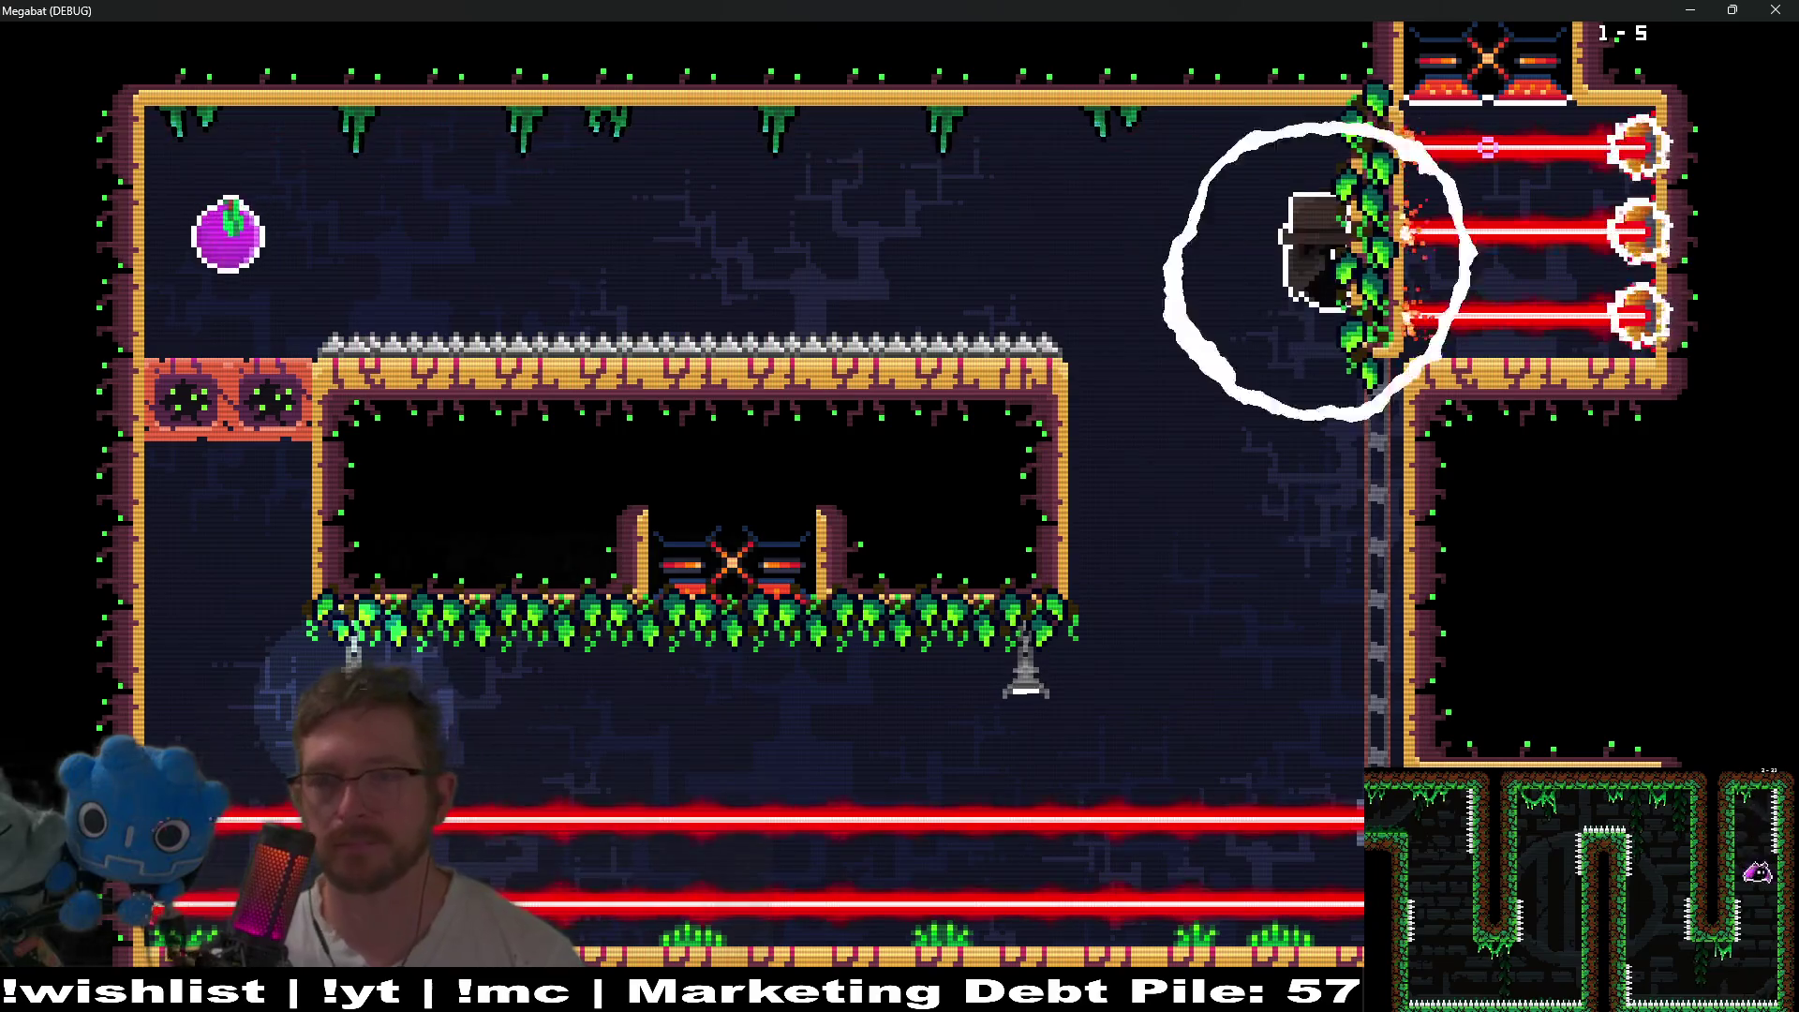
key("Down")
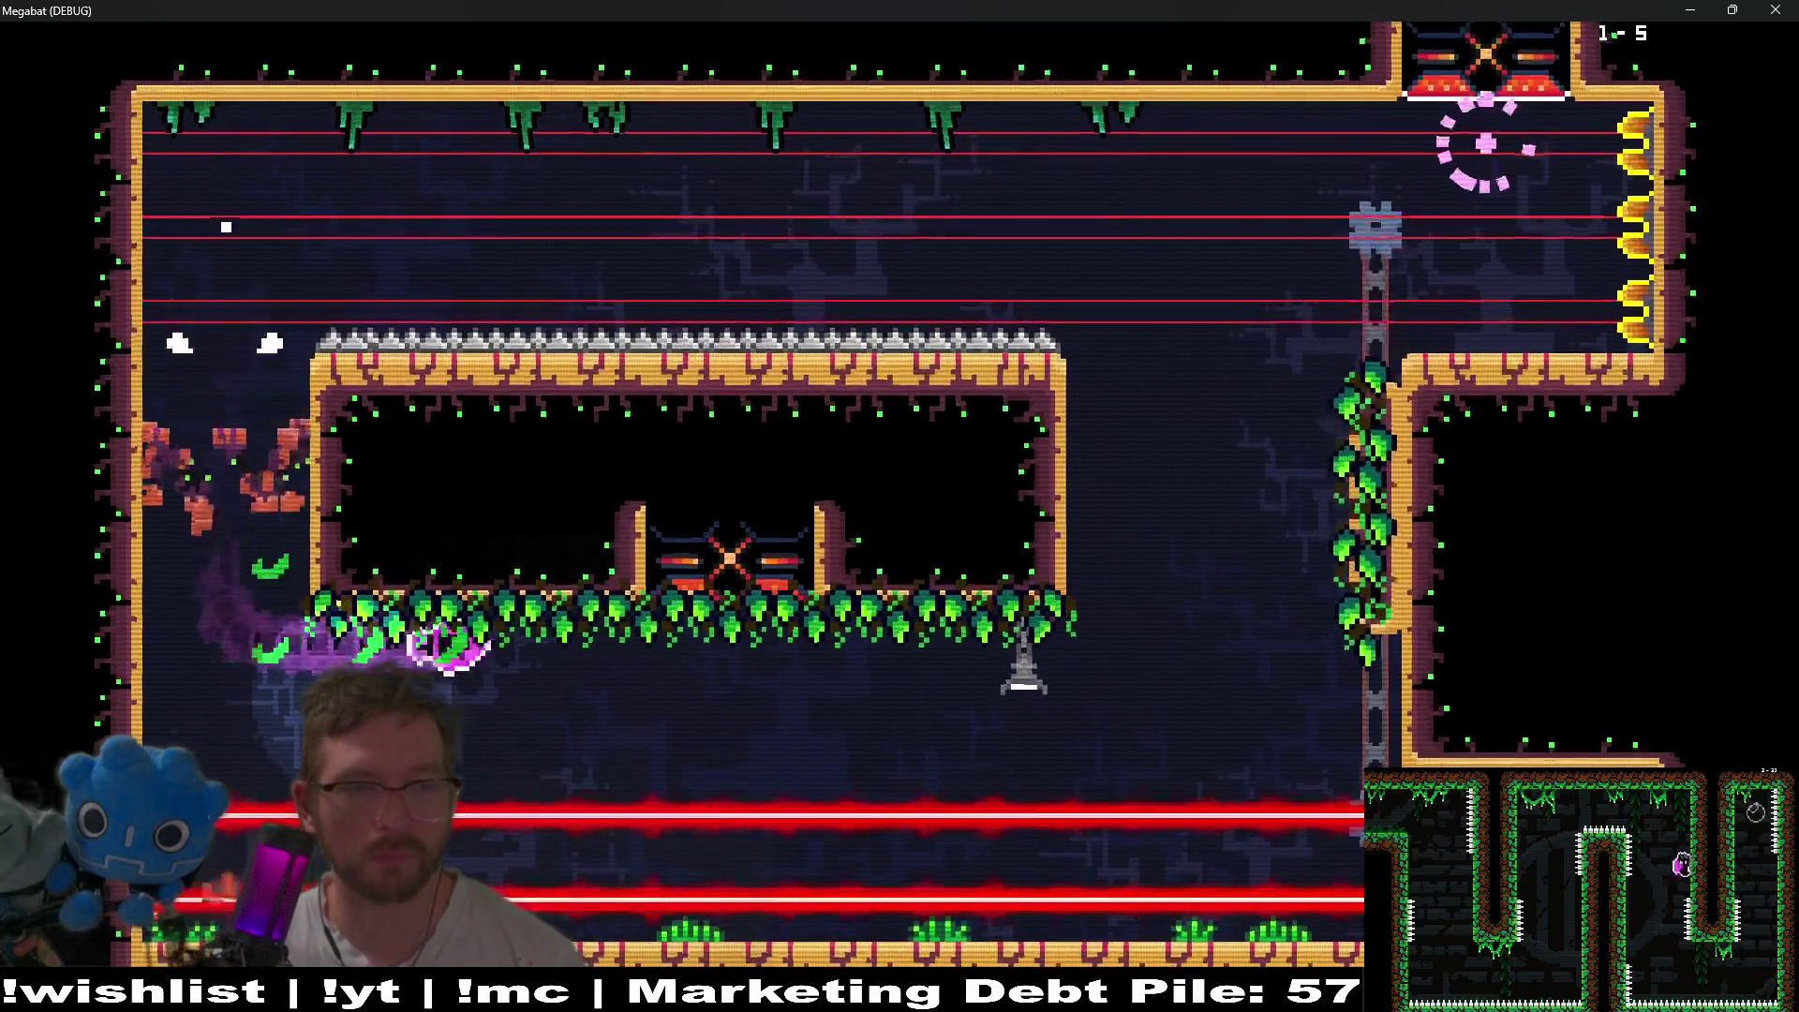
key("Right")
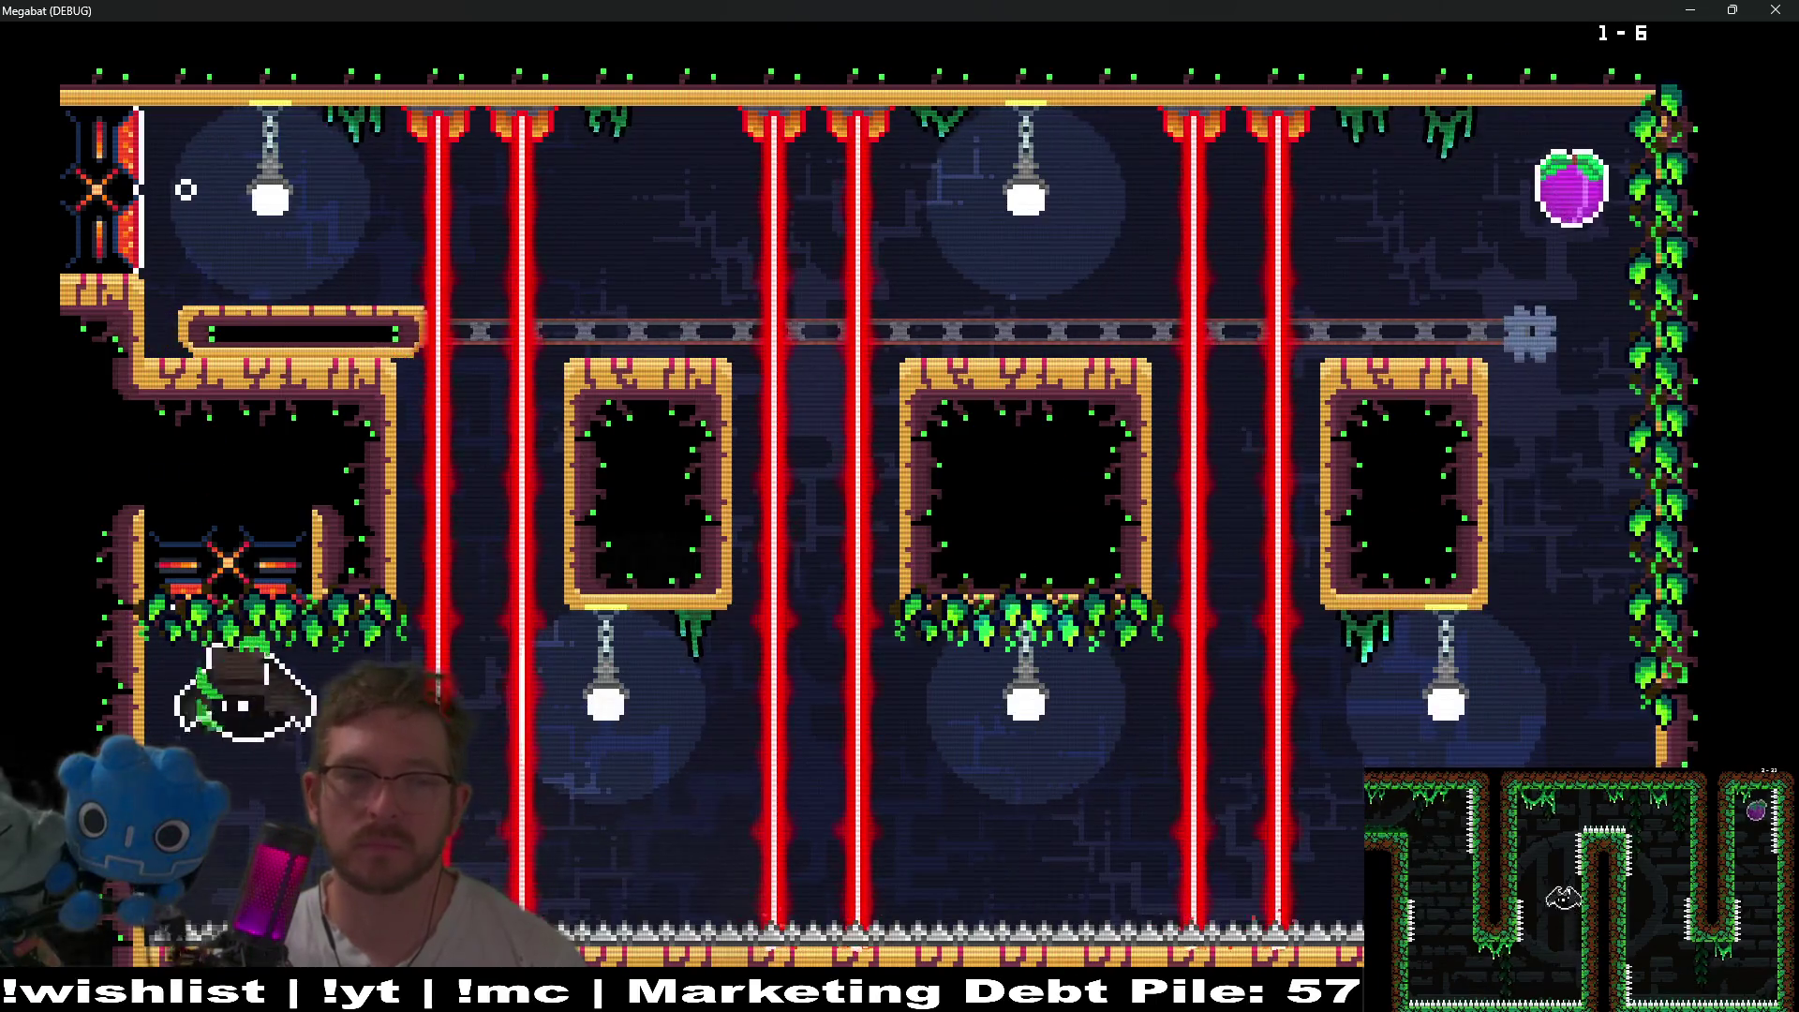
- Collect the purple fruit between the two blocks and exit on the far left
key("Right")
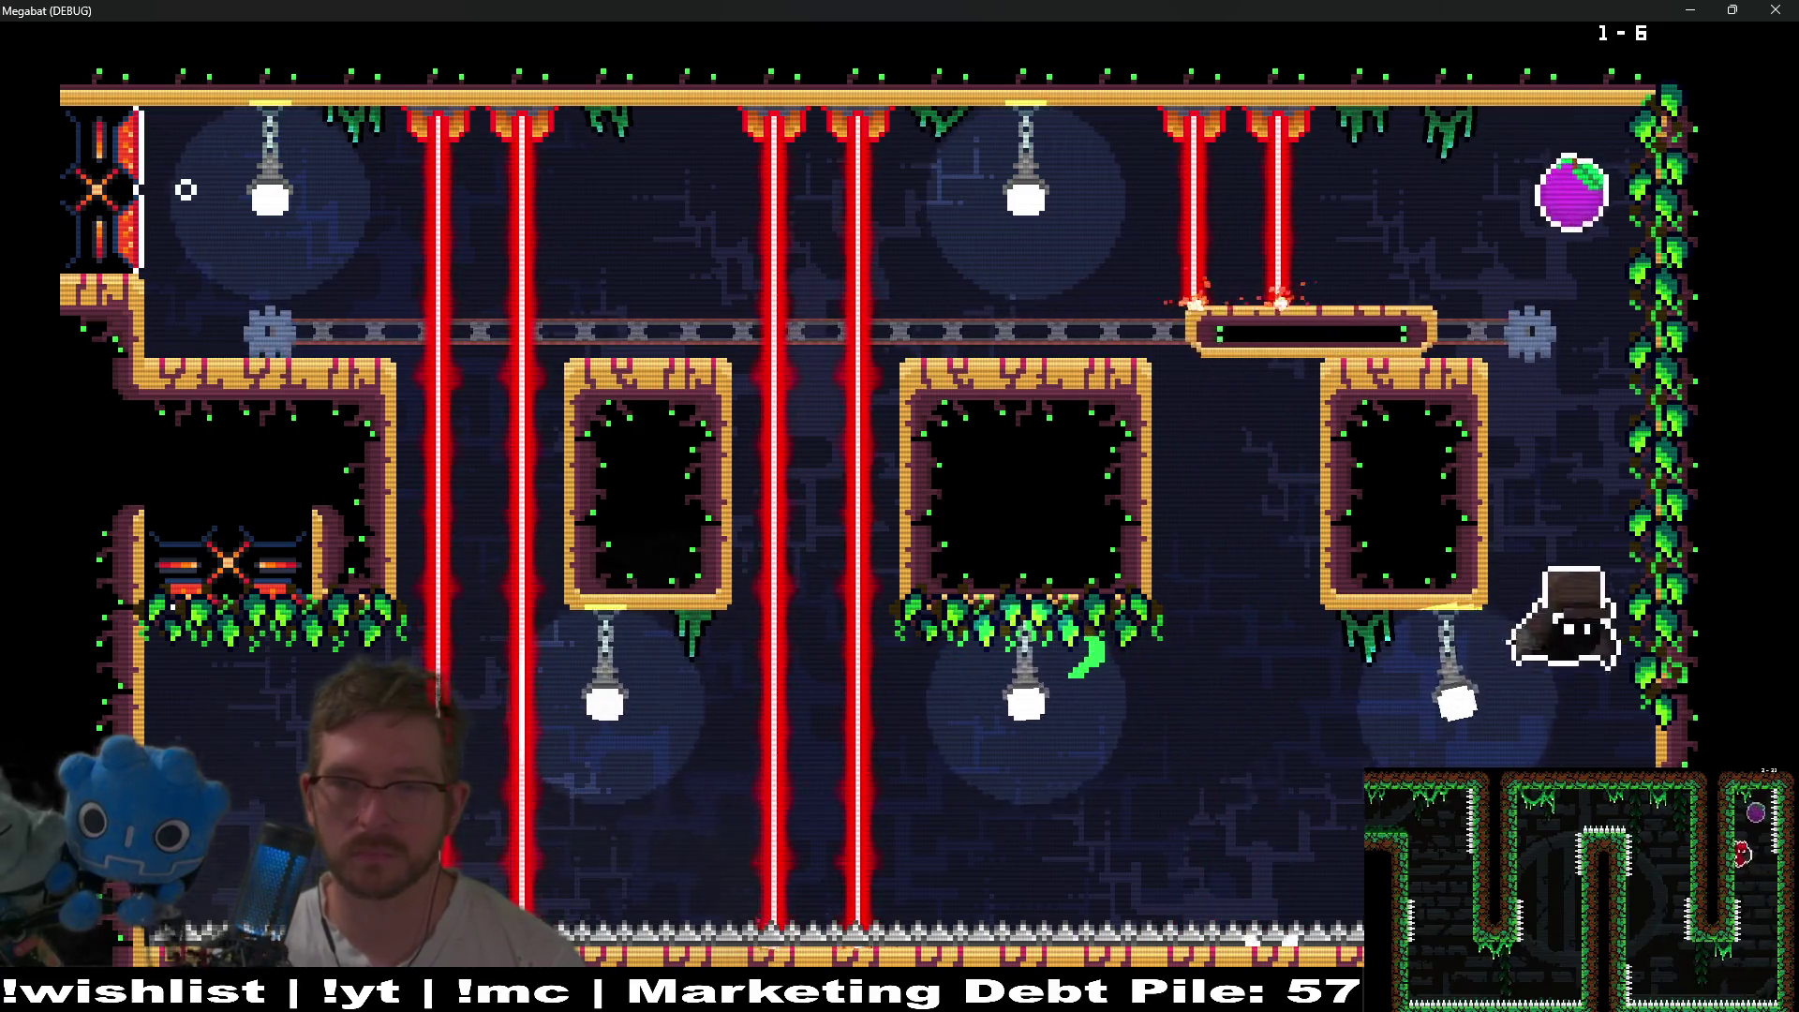
key("Up")
key("Left")
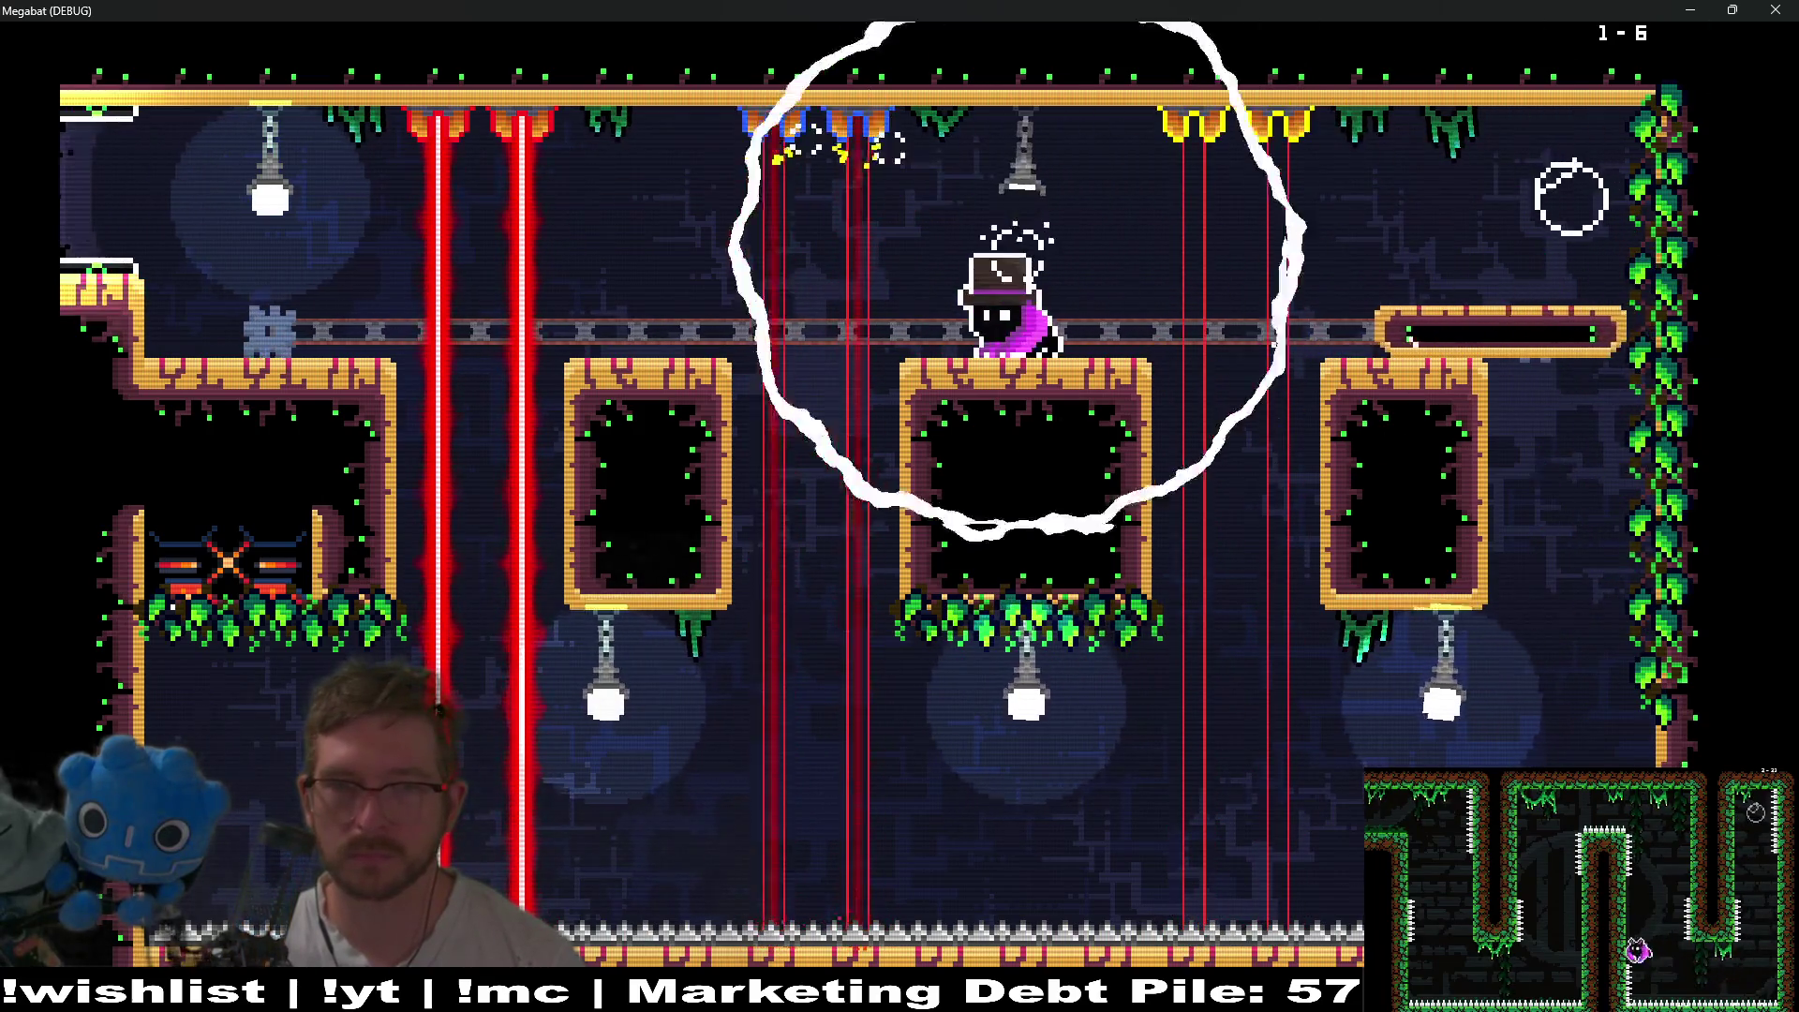
key("Left")
key("Left")
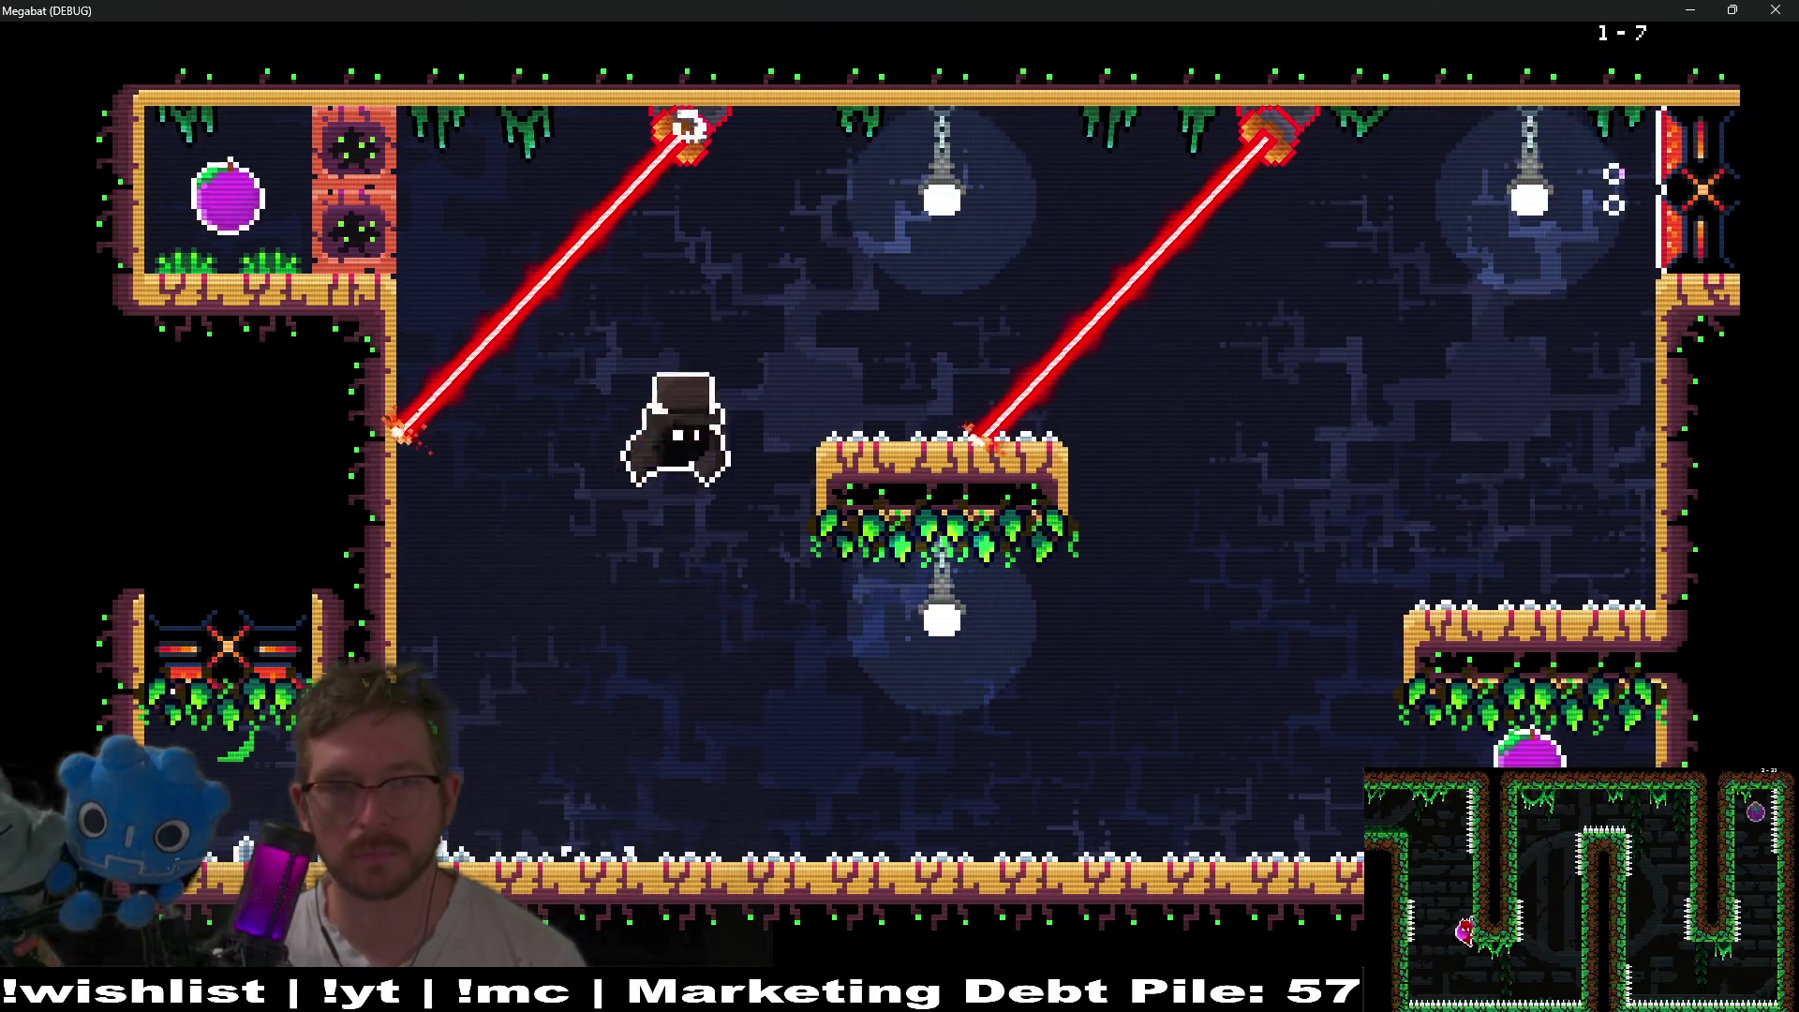
- Strike the ceiling lamp, grab the upper-left alcove fruit, and fly right along the ceiling to the exit
key("Up")
key("Right")
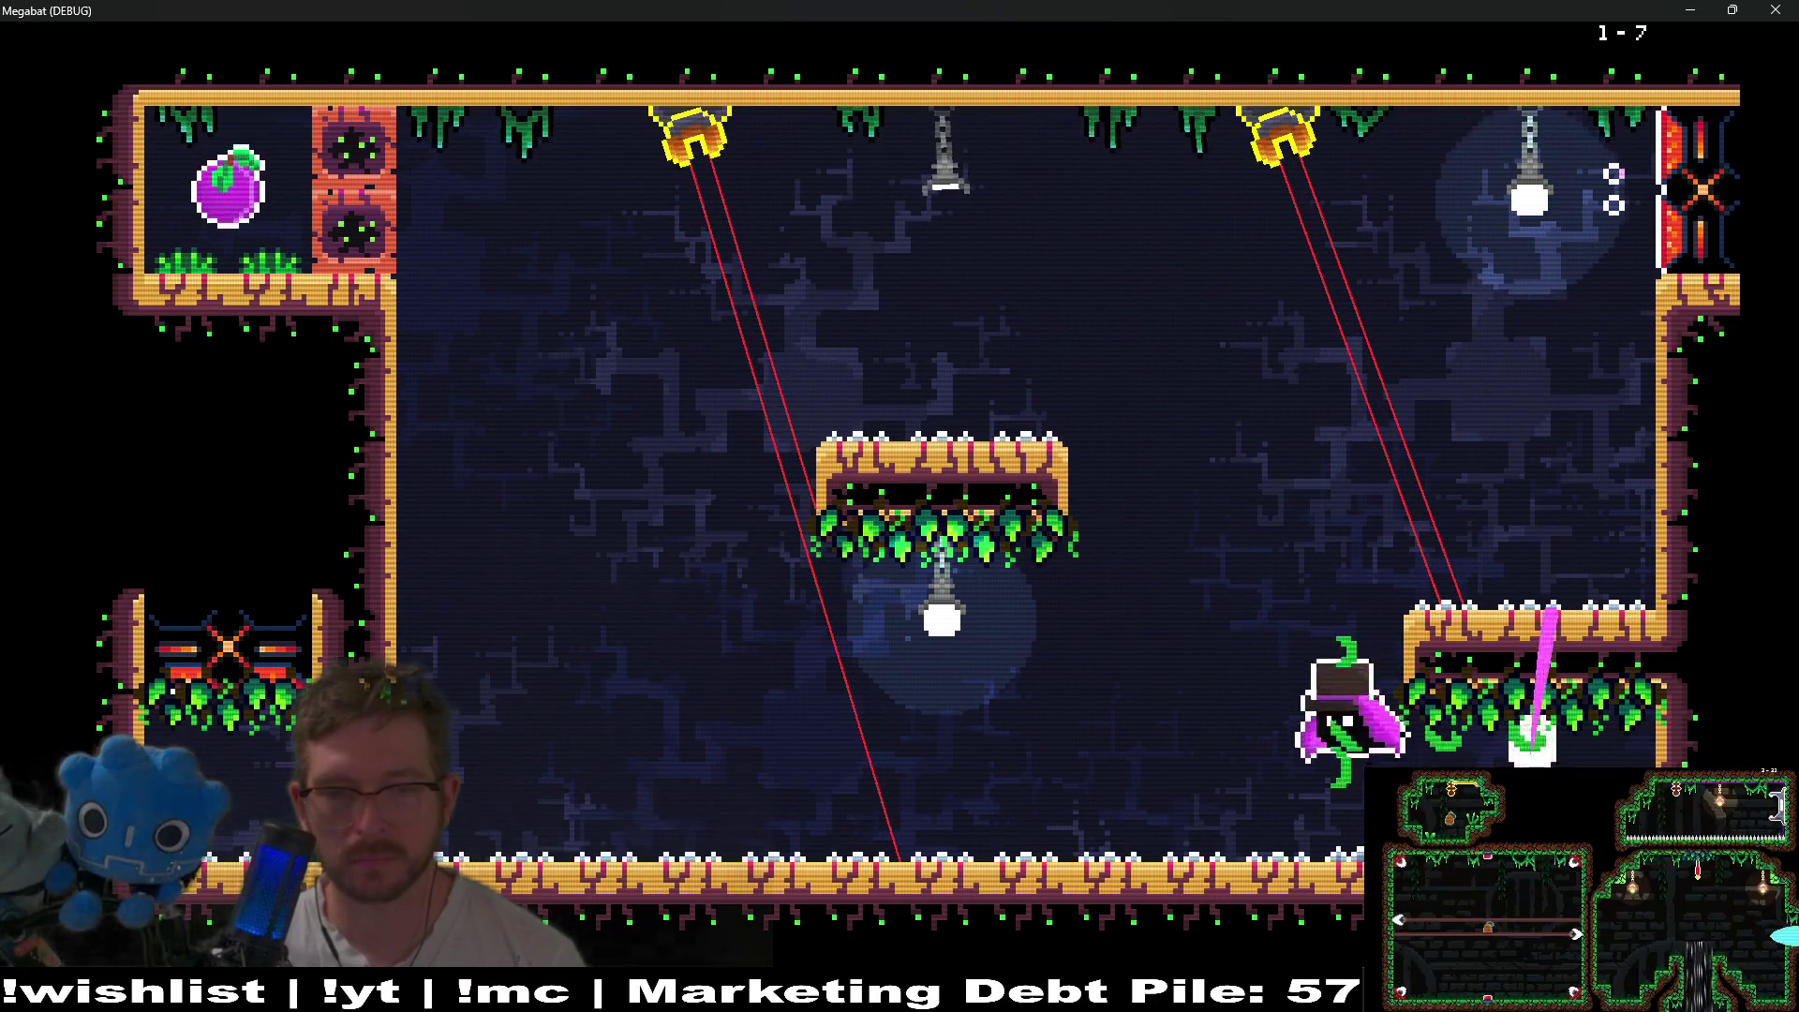
key("Left")
key("Up")
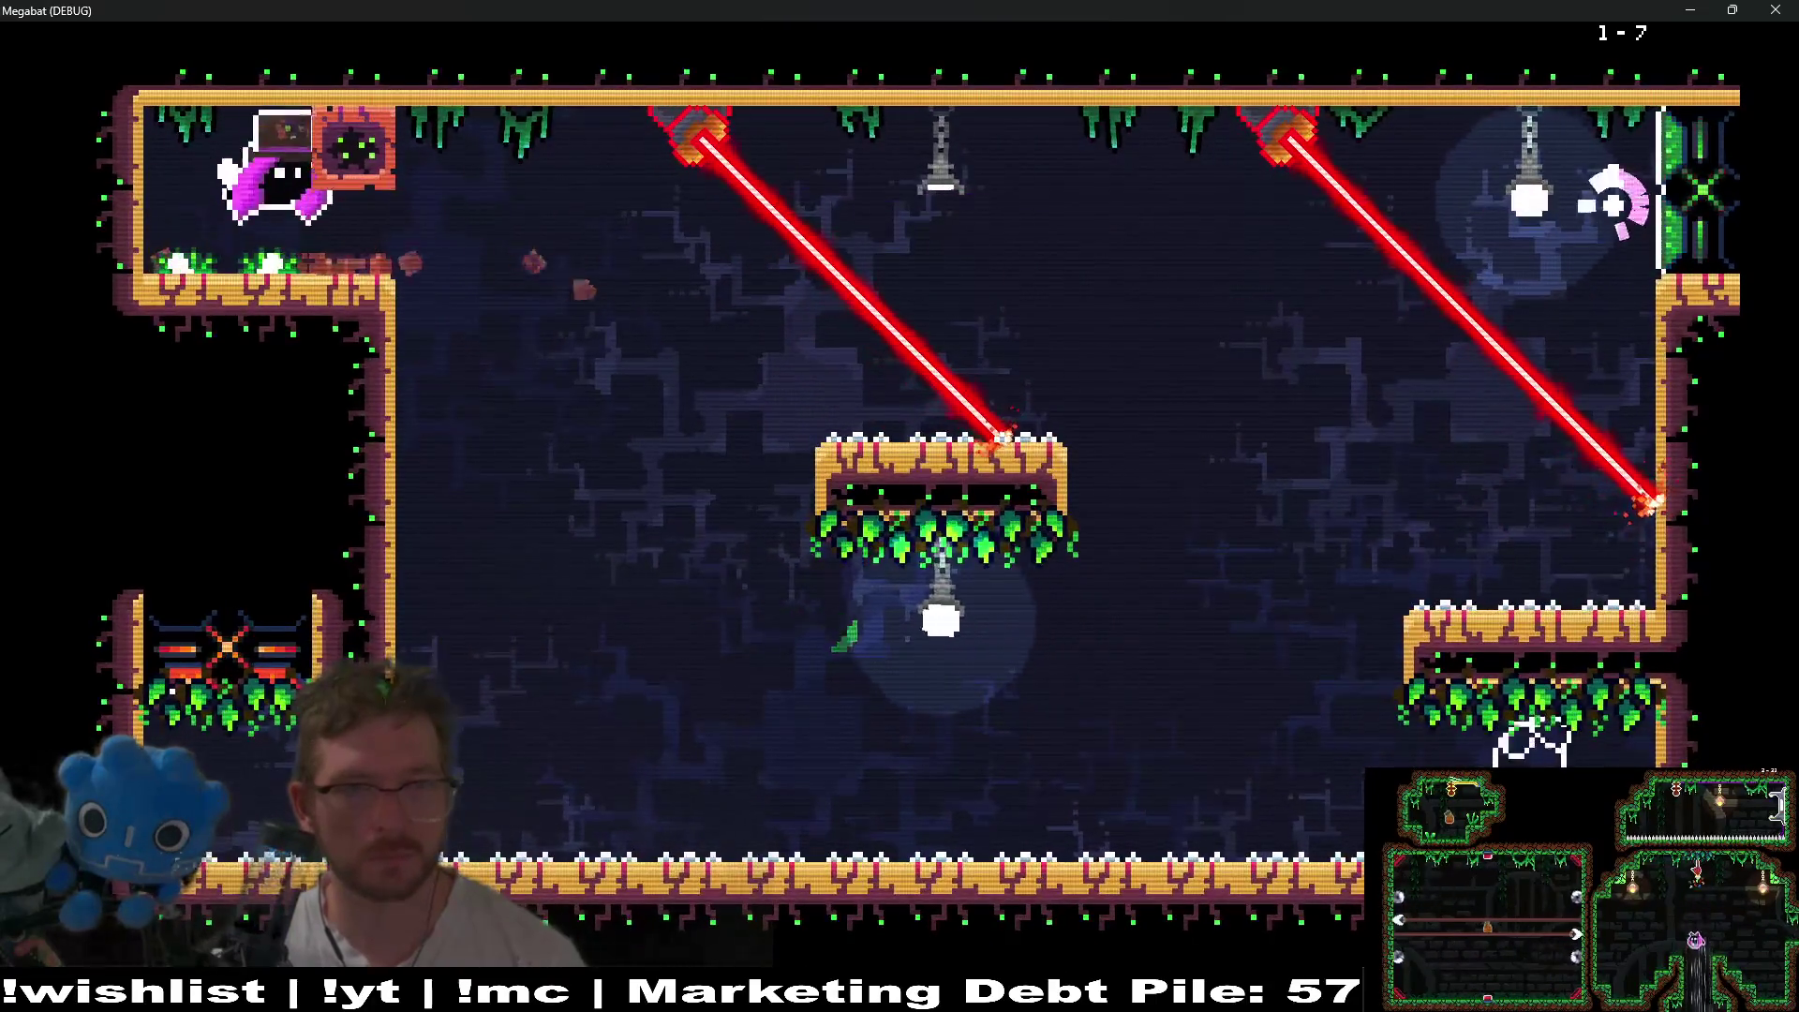
key("Right")
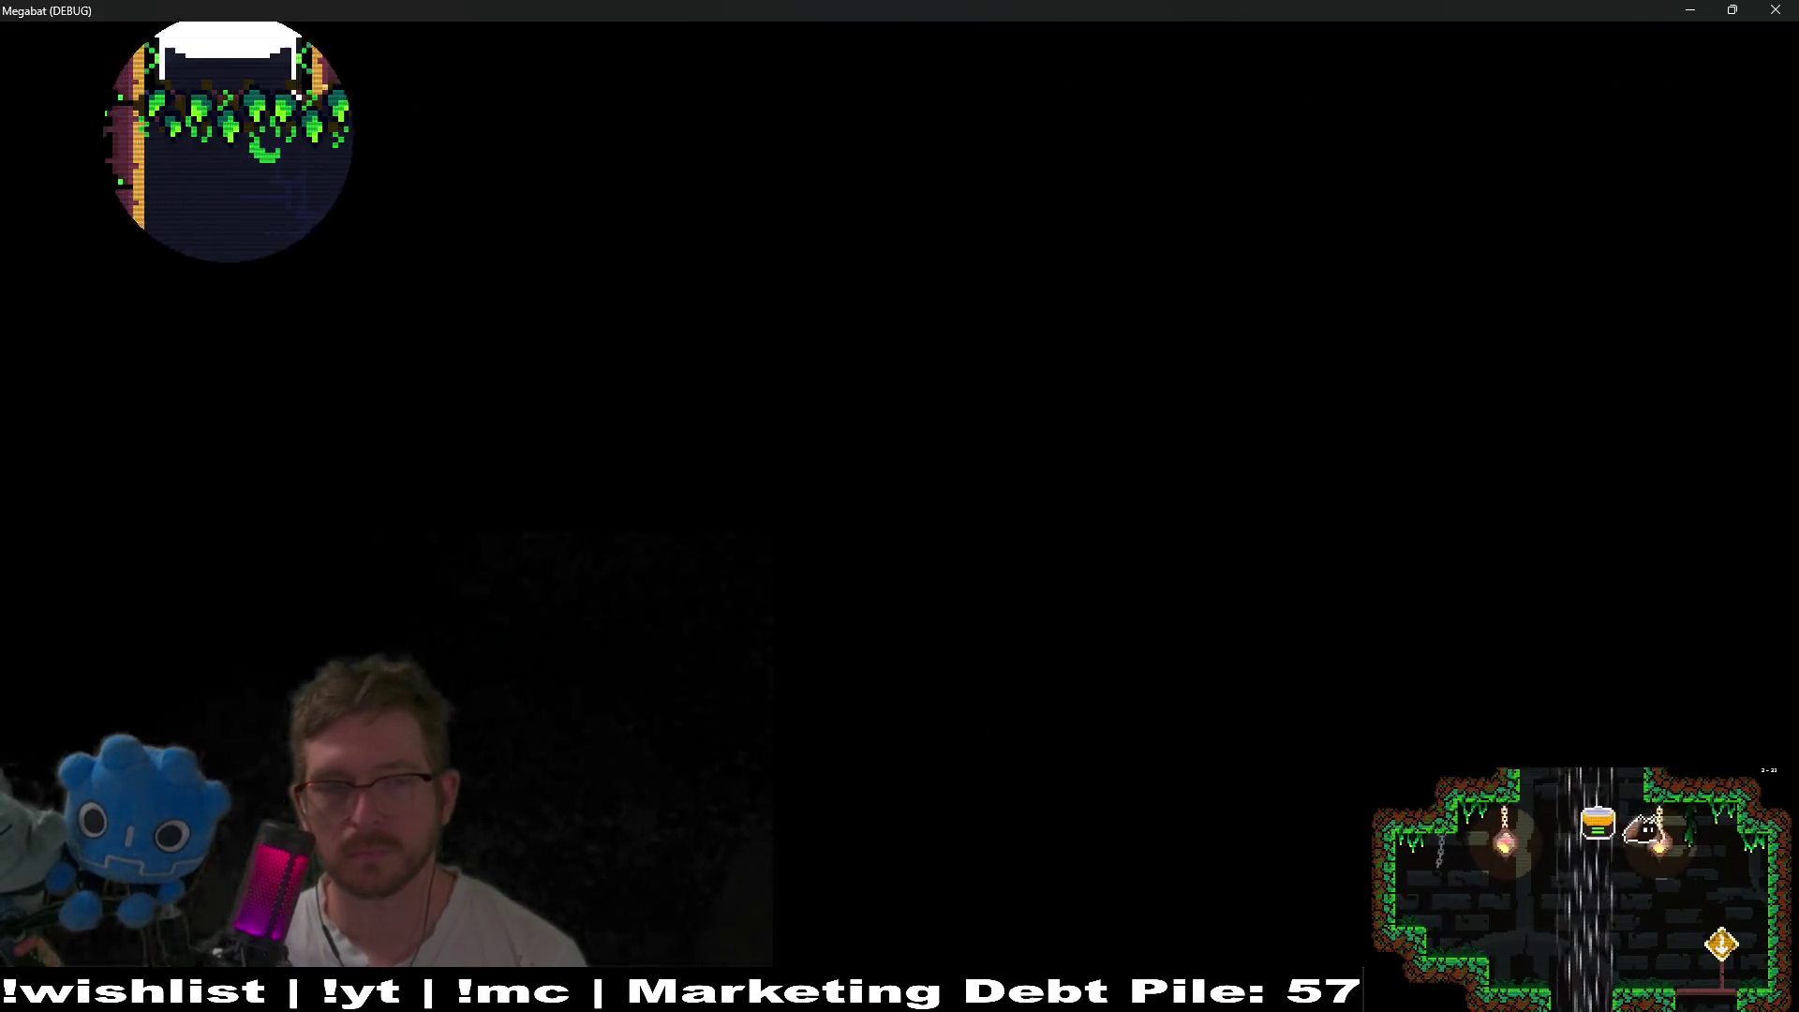
- Collect the purple fruit in level 1-9 and dash across the room to its exit
key("Right")
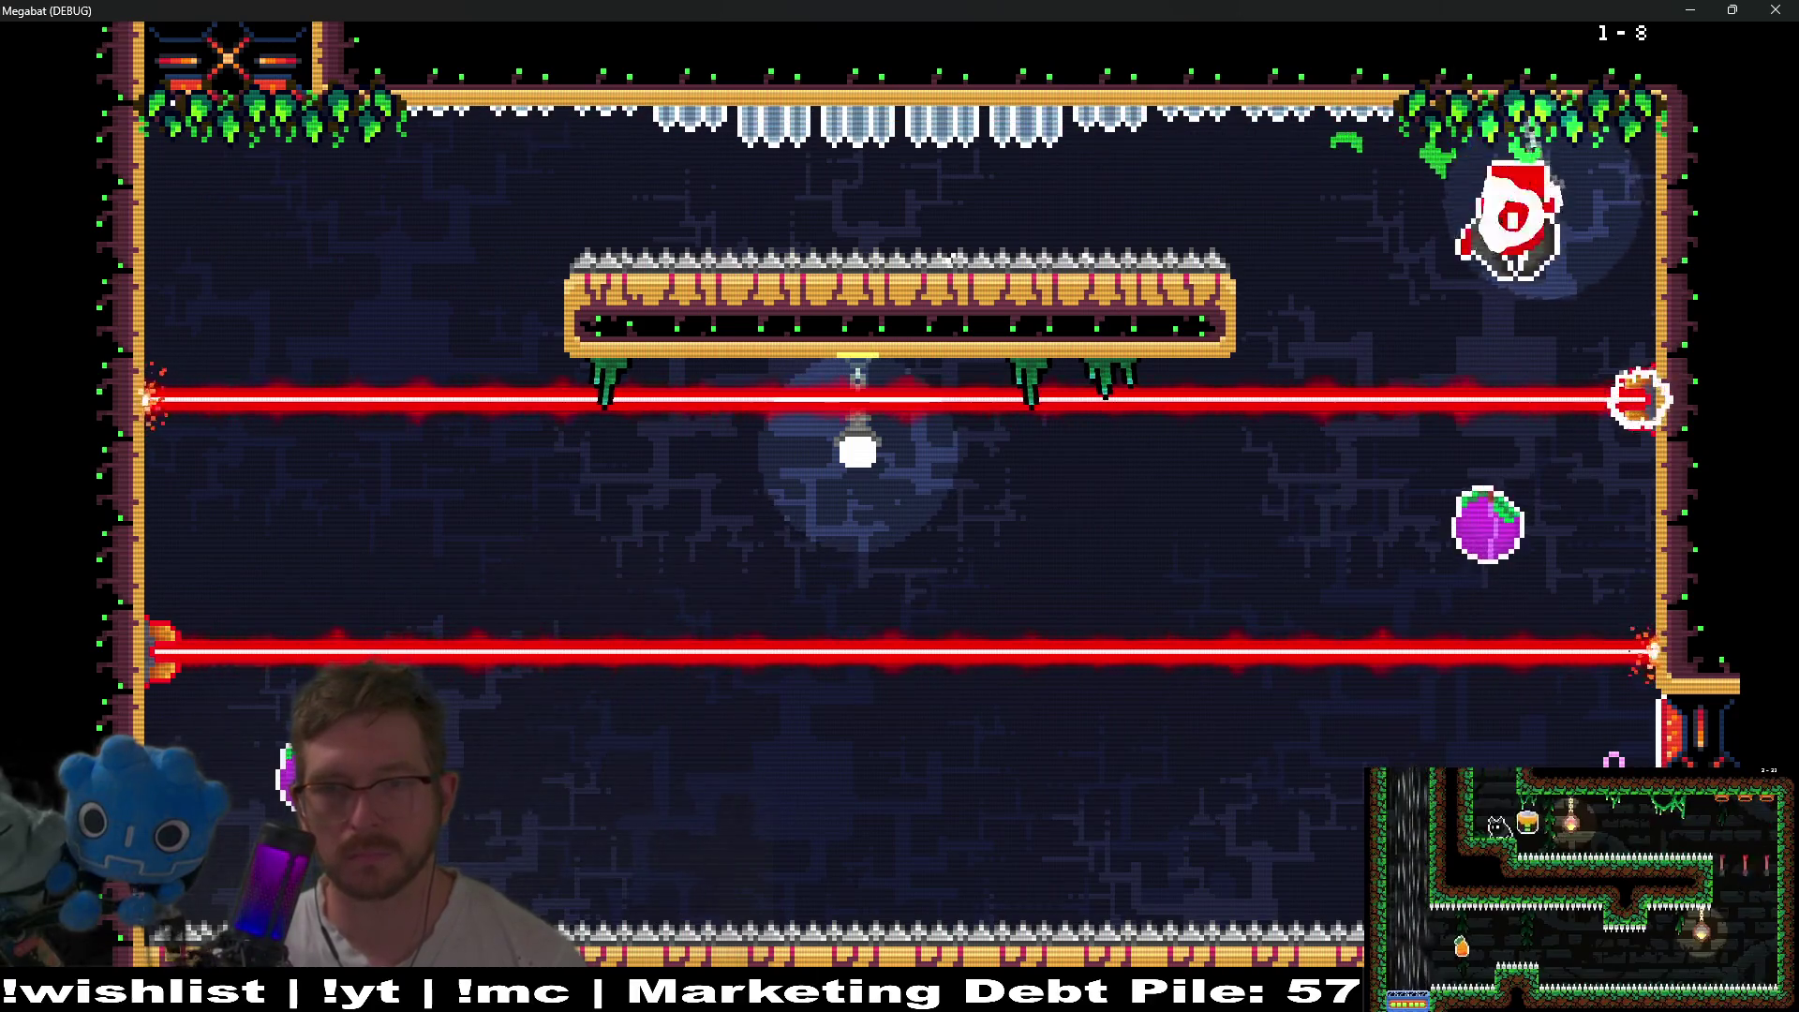
key("Down")
key("Left")
key("Right")
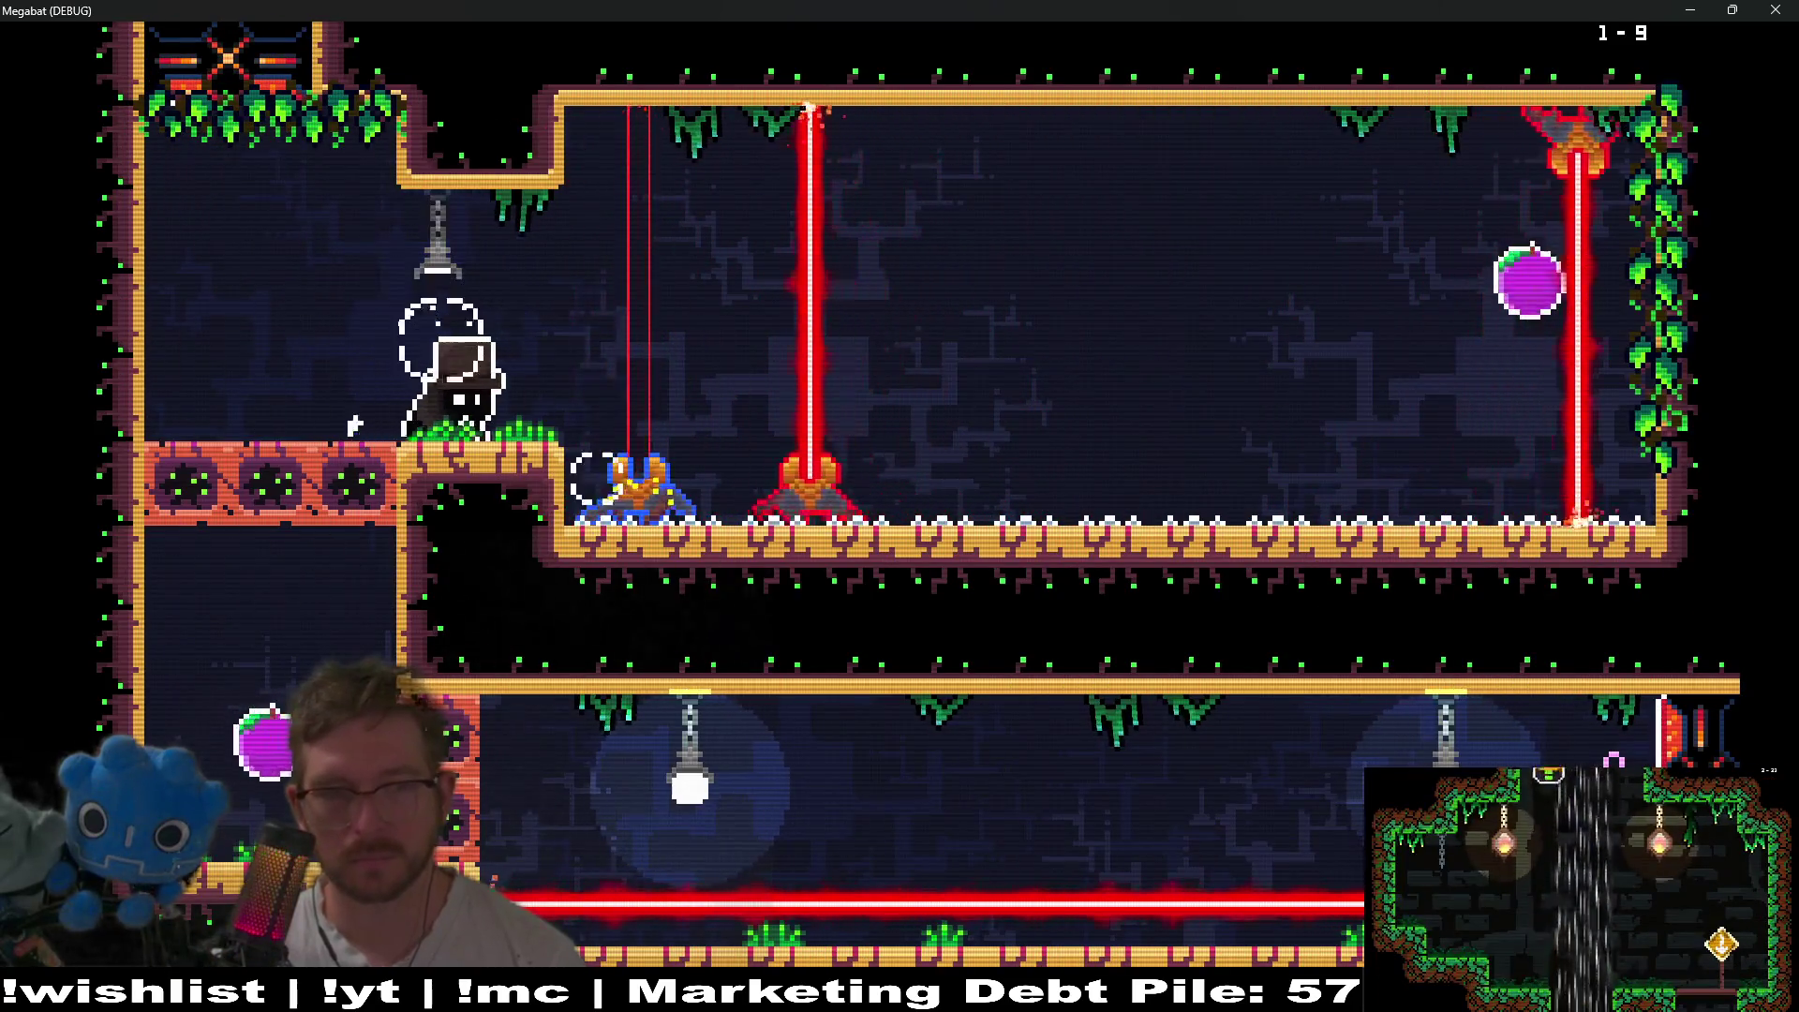
- Fly through level 1-10, knocking out the hanging lamp and collecting its three plums
key("Right")
key("Right")
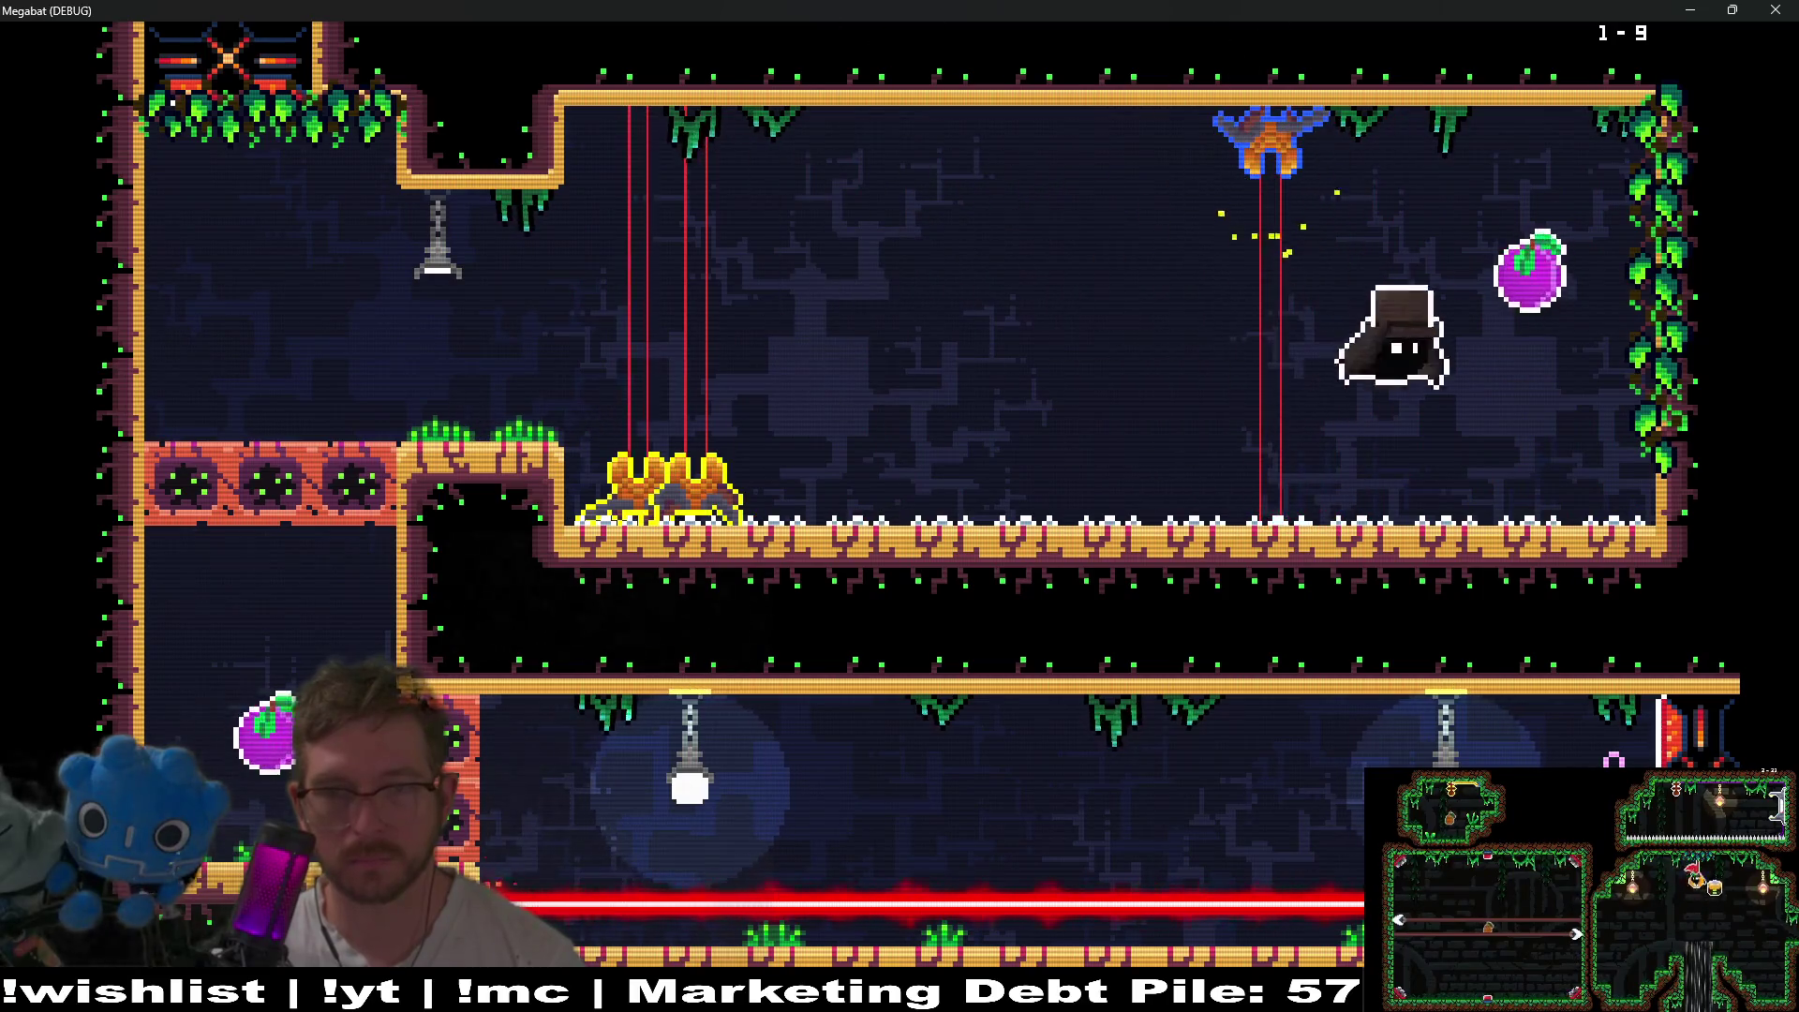
key("Left")
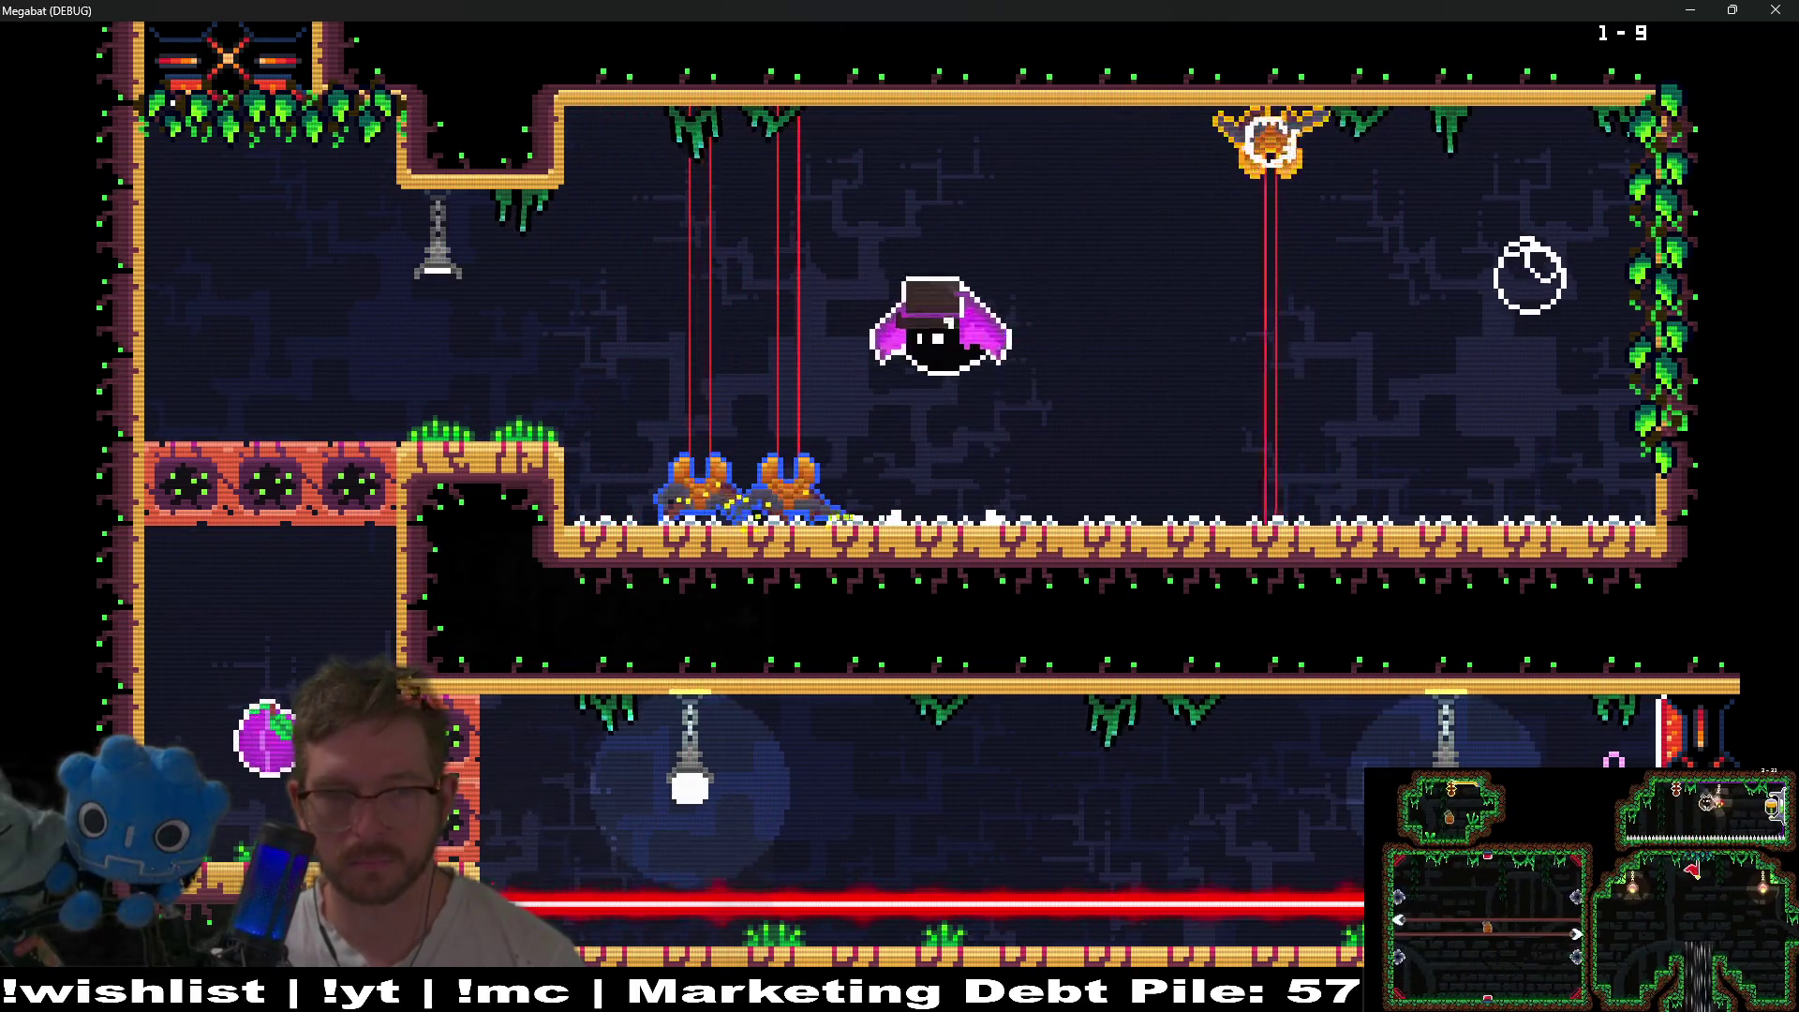
key("Left")
key("Down")
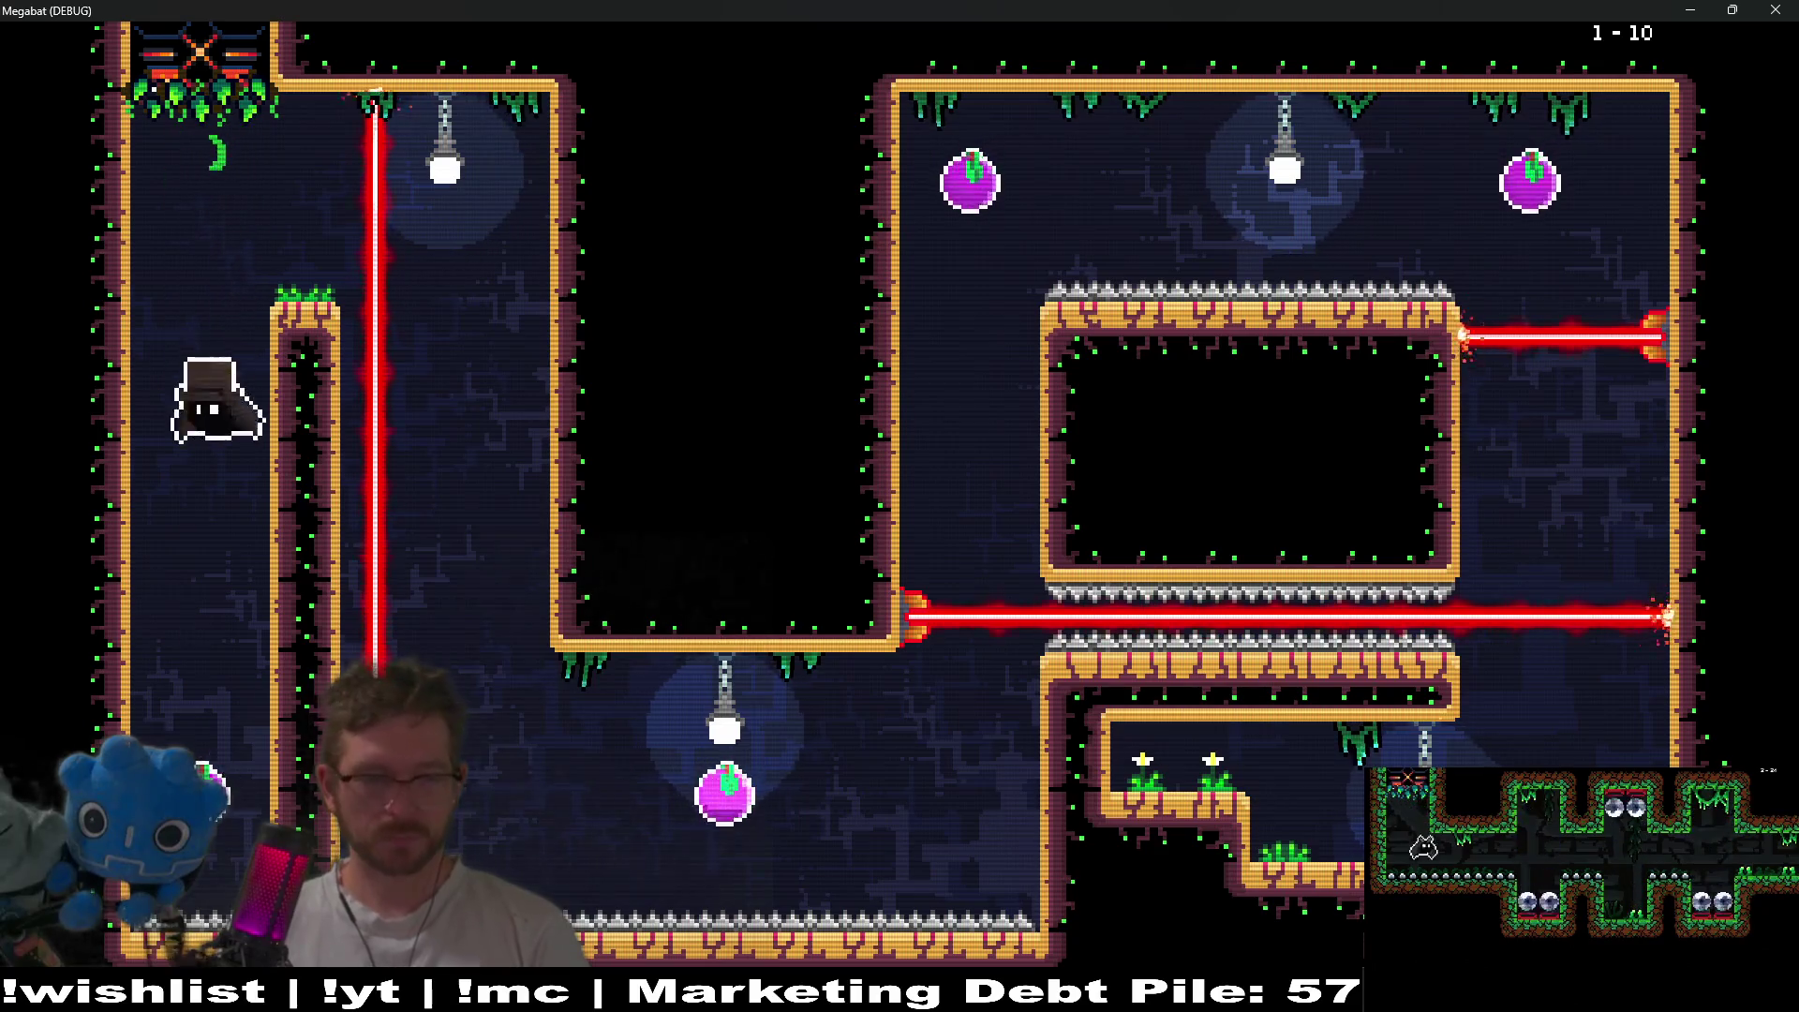
key("Up")
key("Right")
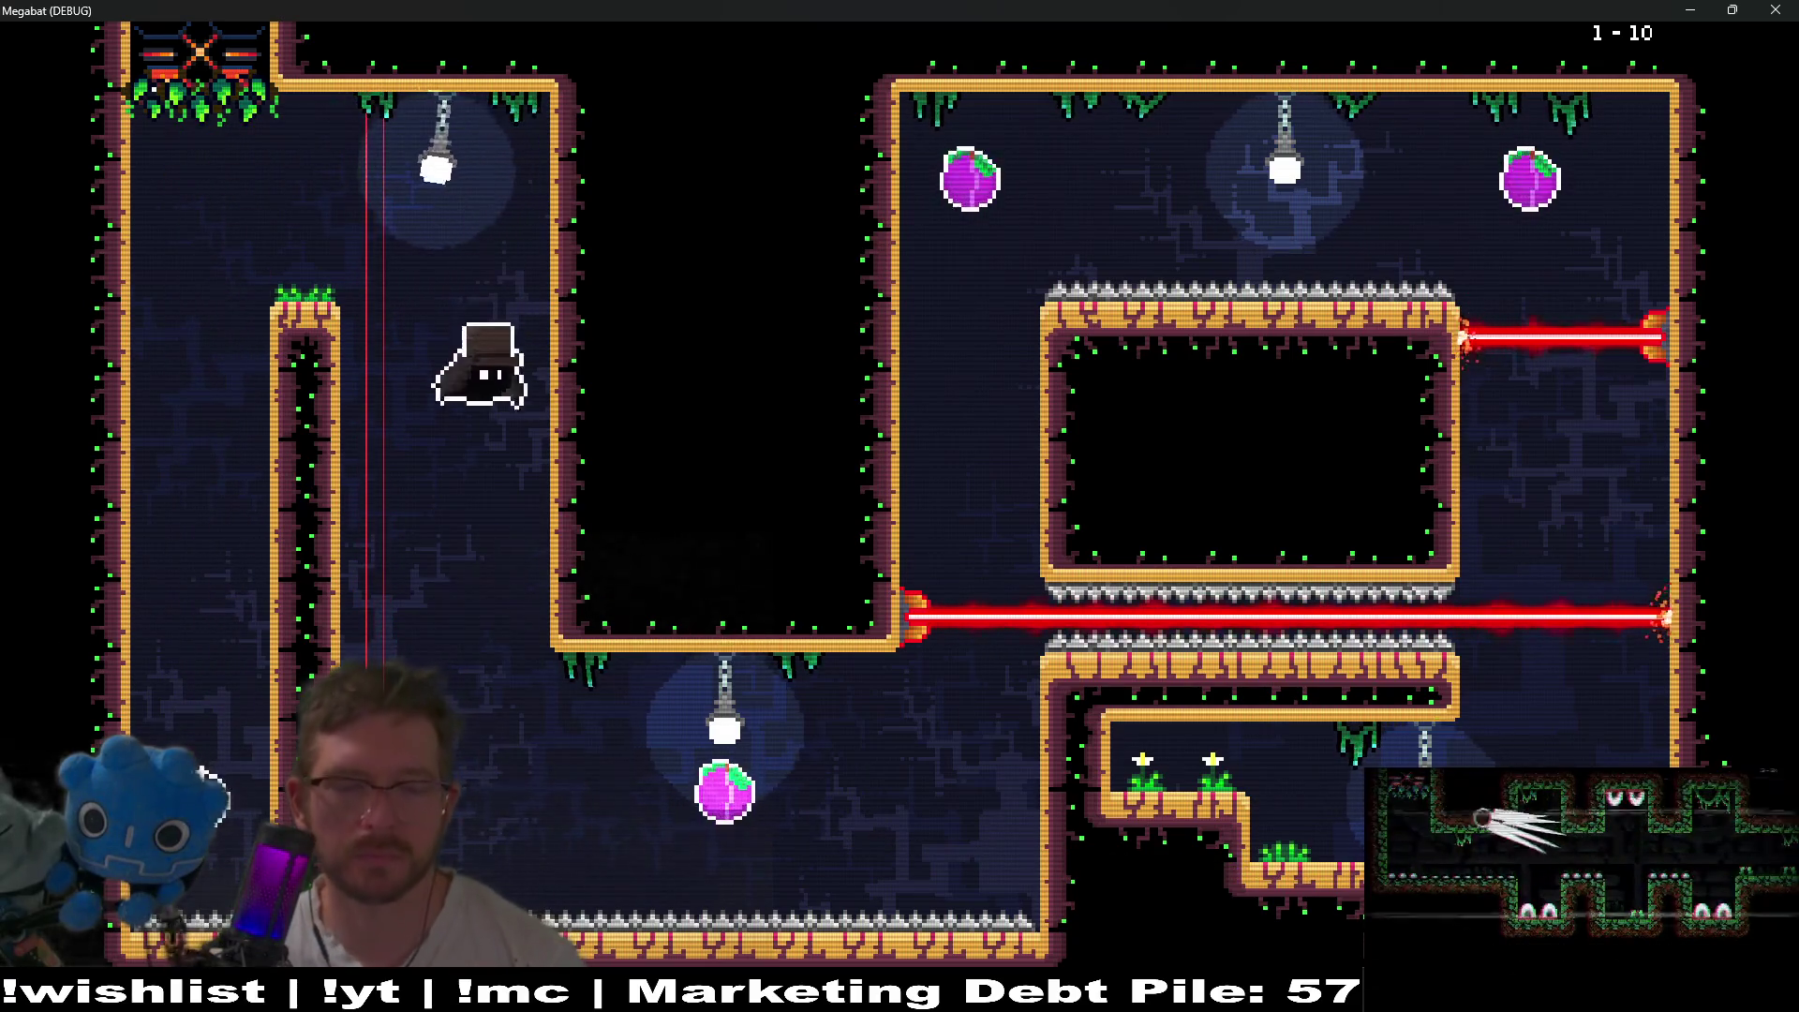
key("Right")
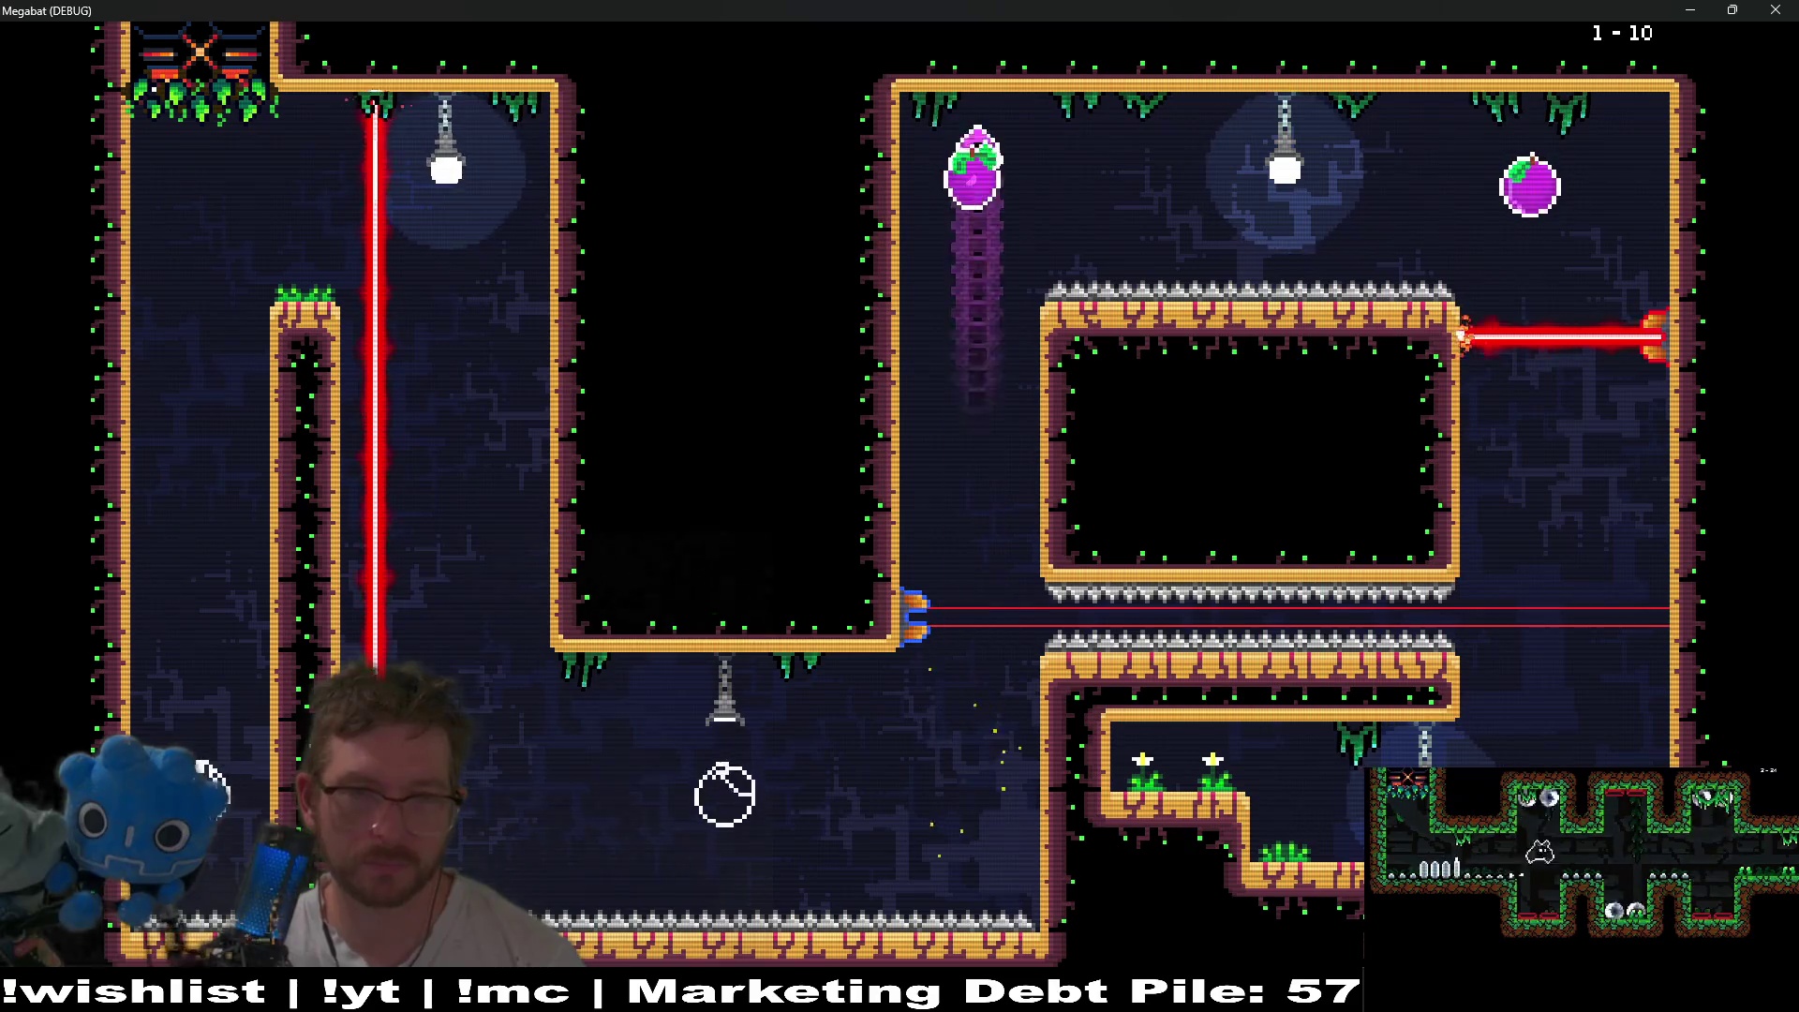
key("Down")
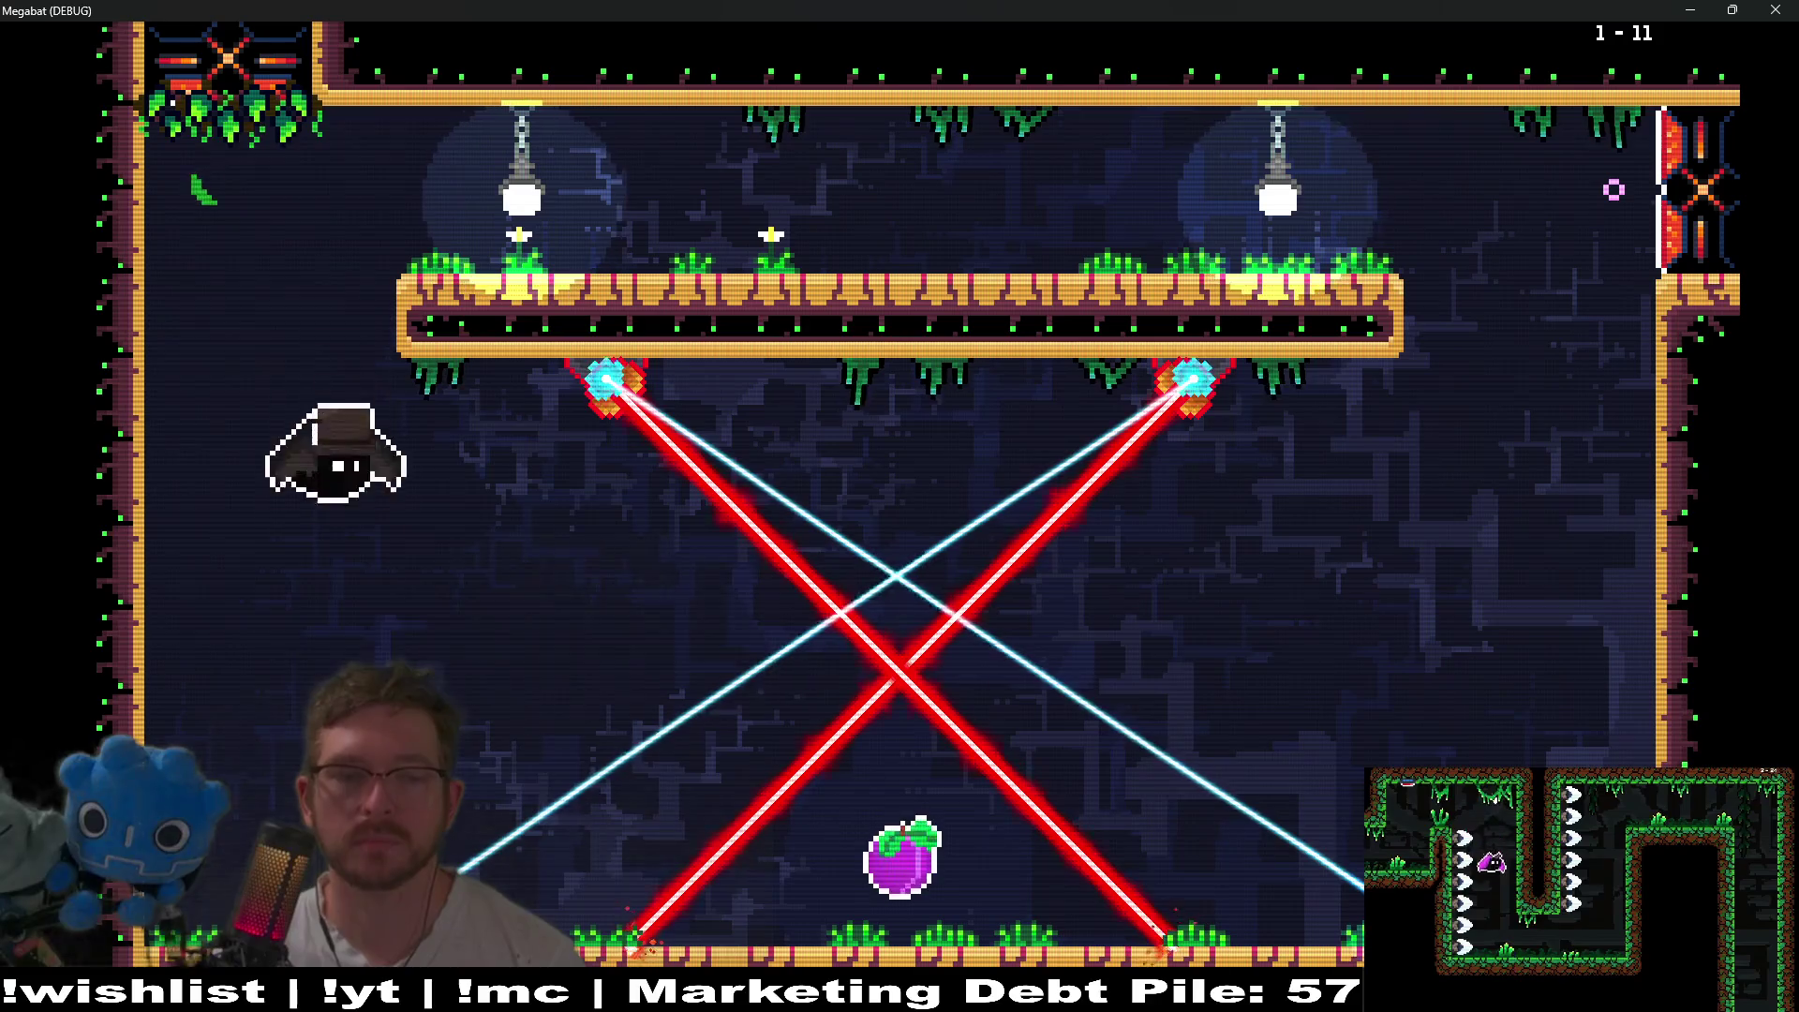
- Fly past the crossed lasers in level 1-11, grab the plum, and leave through the opened exit
key("Up")
key("Right")
key("Down")
key("Left")
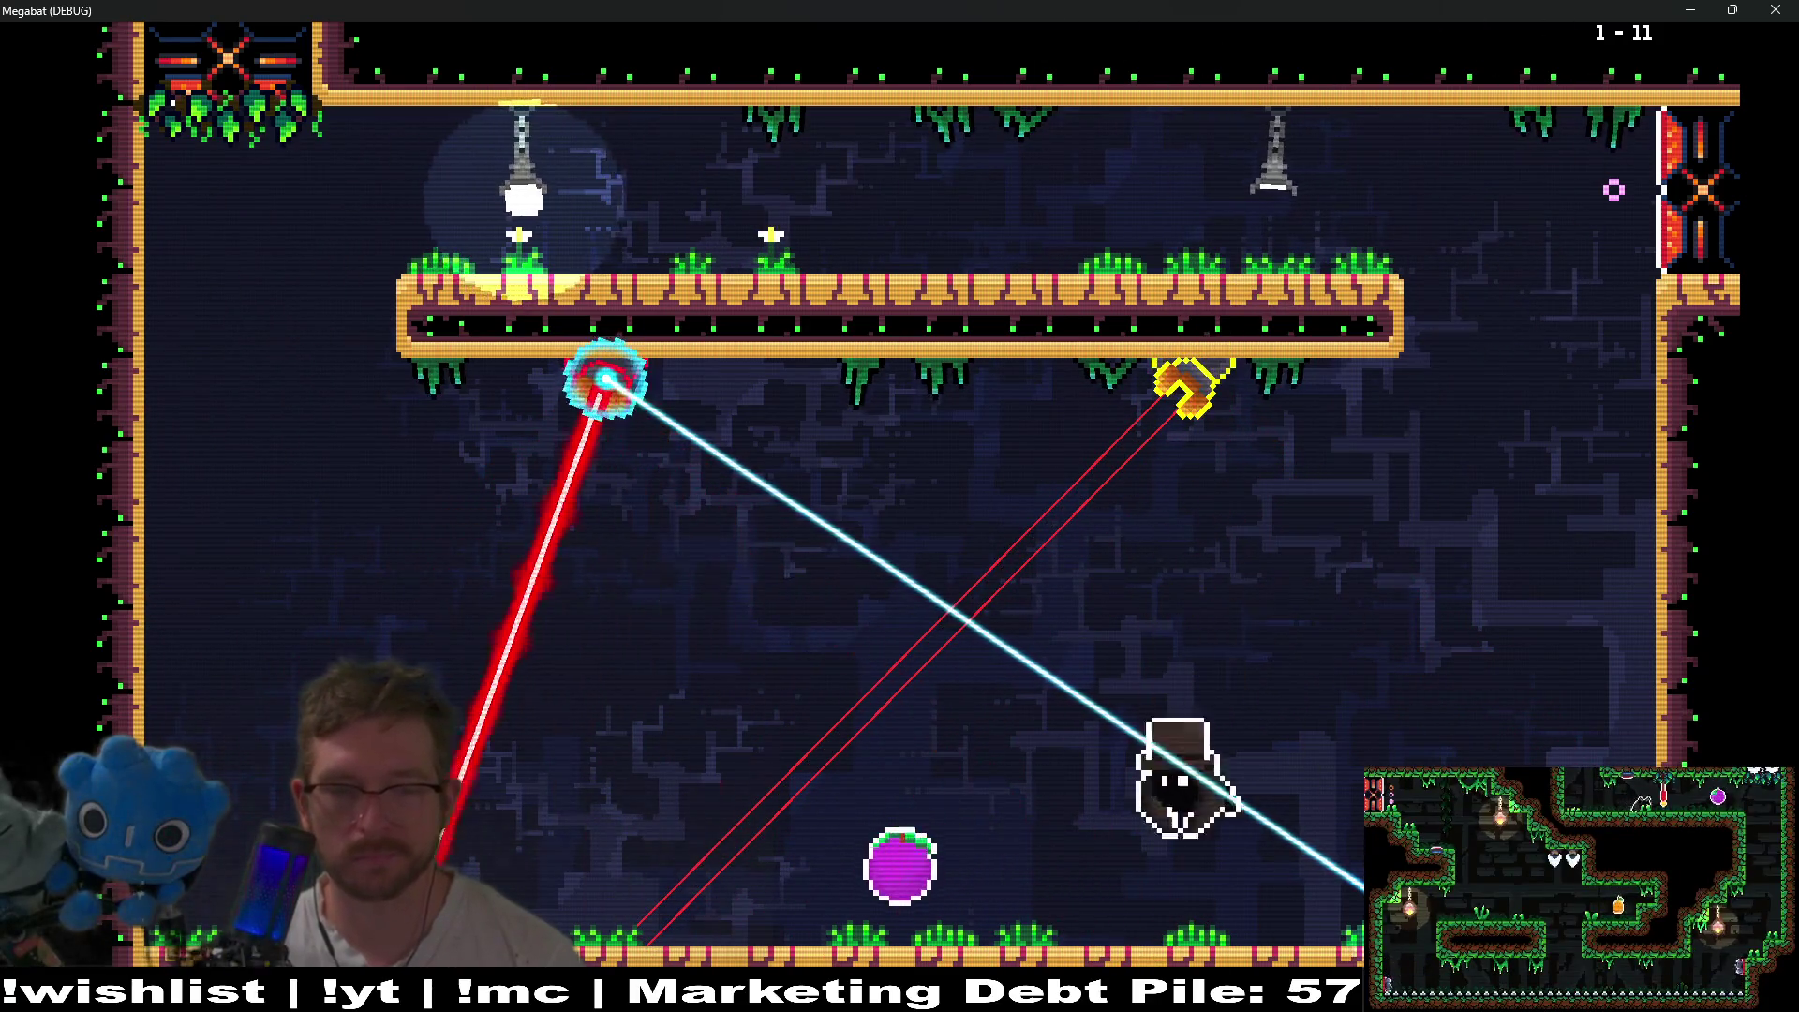
key("Right")
key("Up")
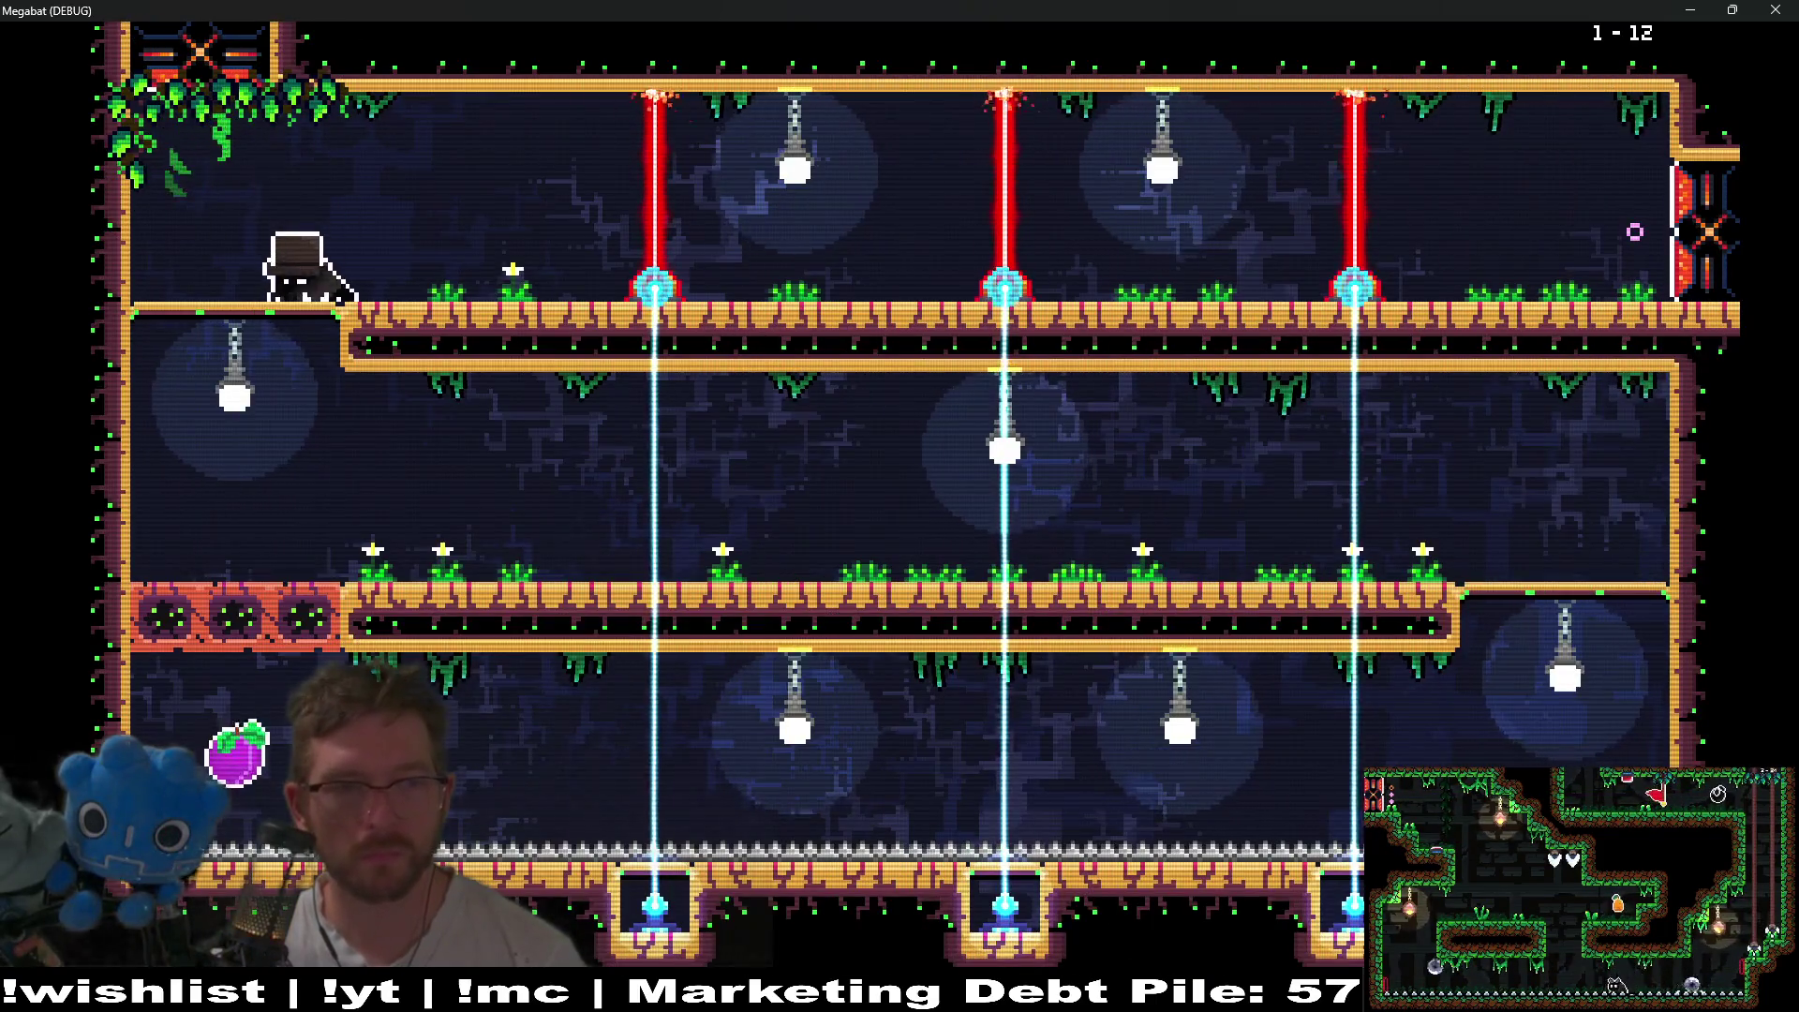
- Work down through level 1-12's corridors, putting out the lamp and switching off another laser
key("Down")
key("Right")
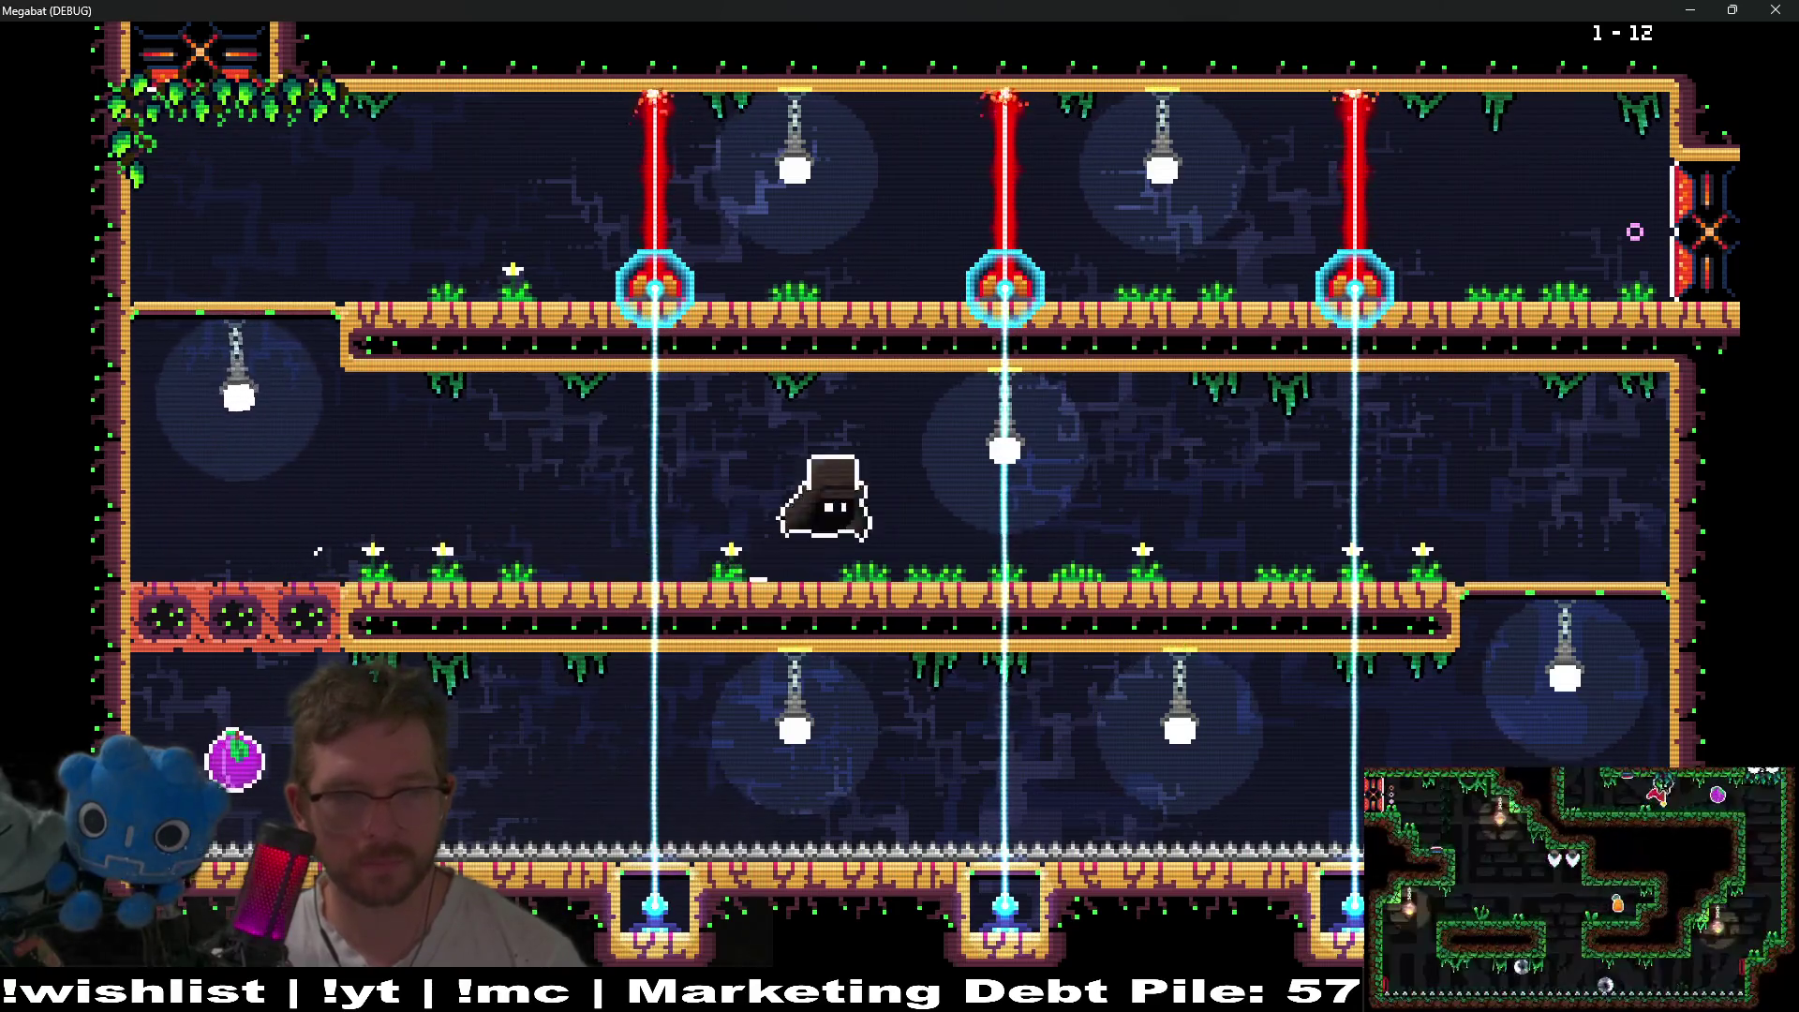
key("Down")
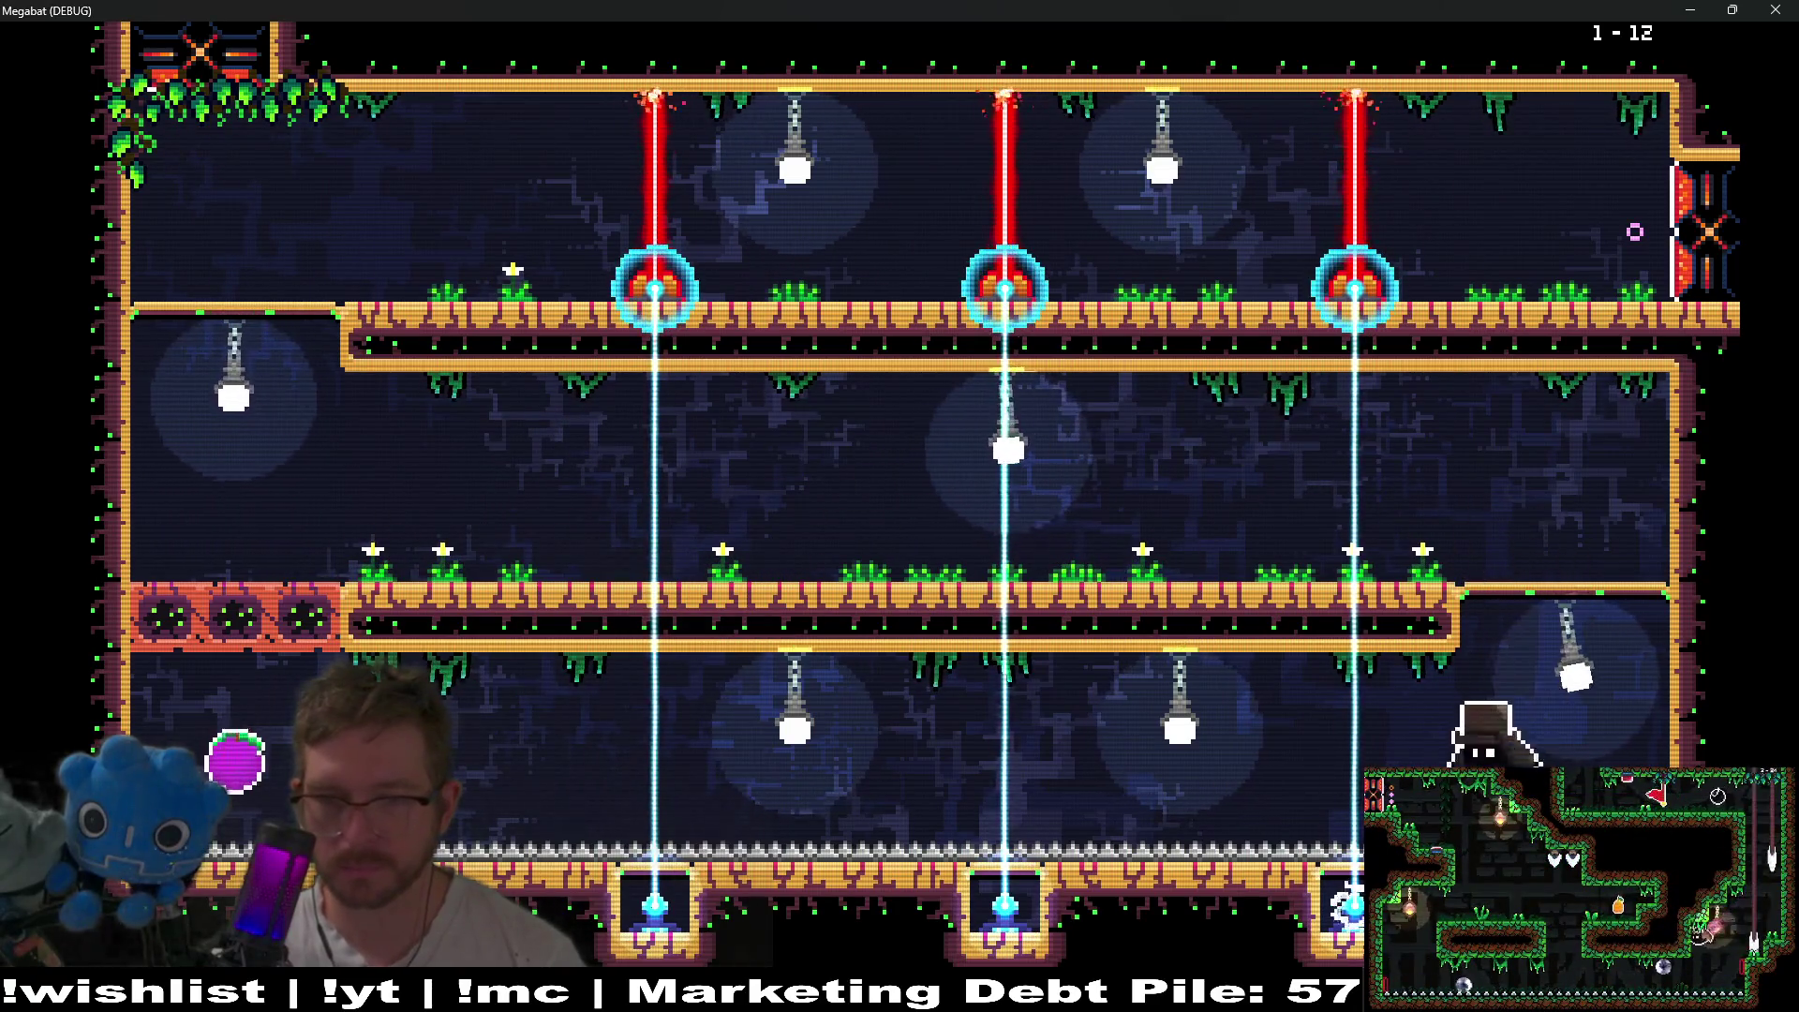
key("Left")
key("Left")
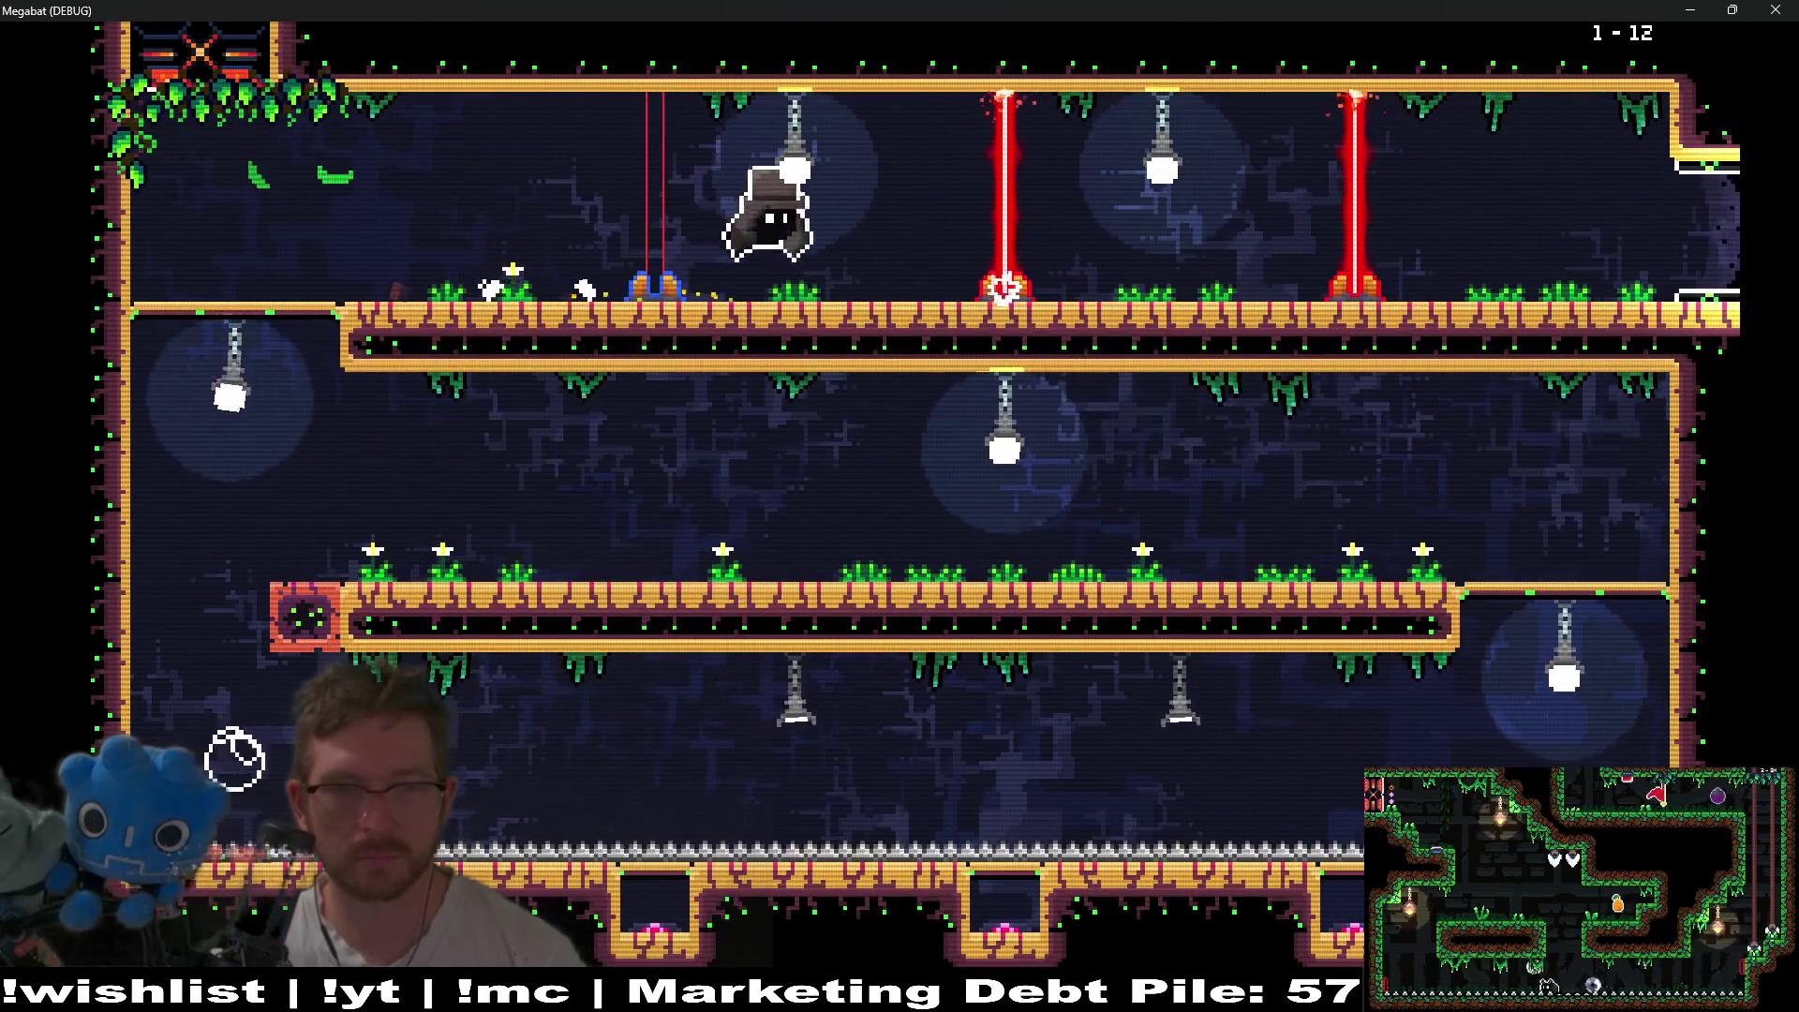
key("Right")
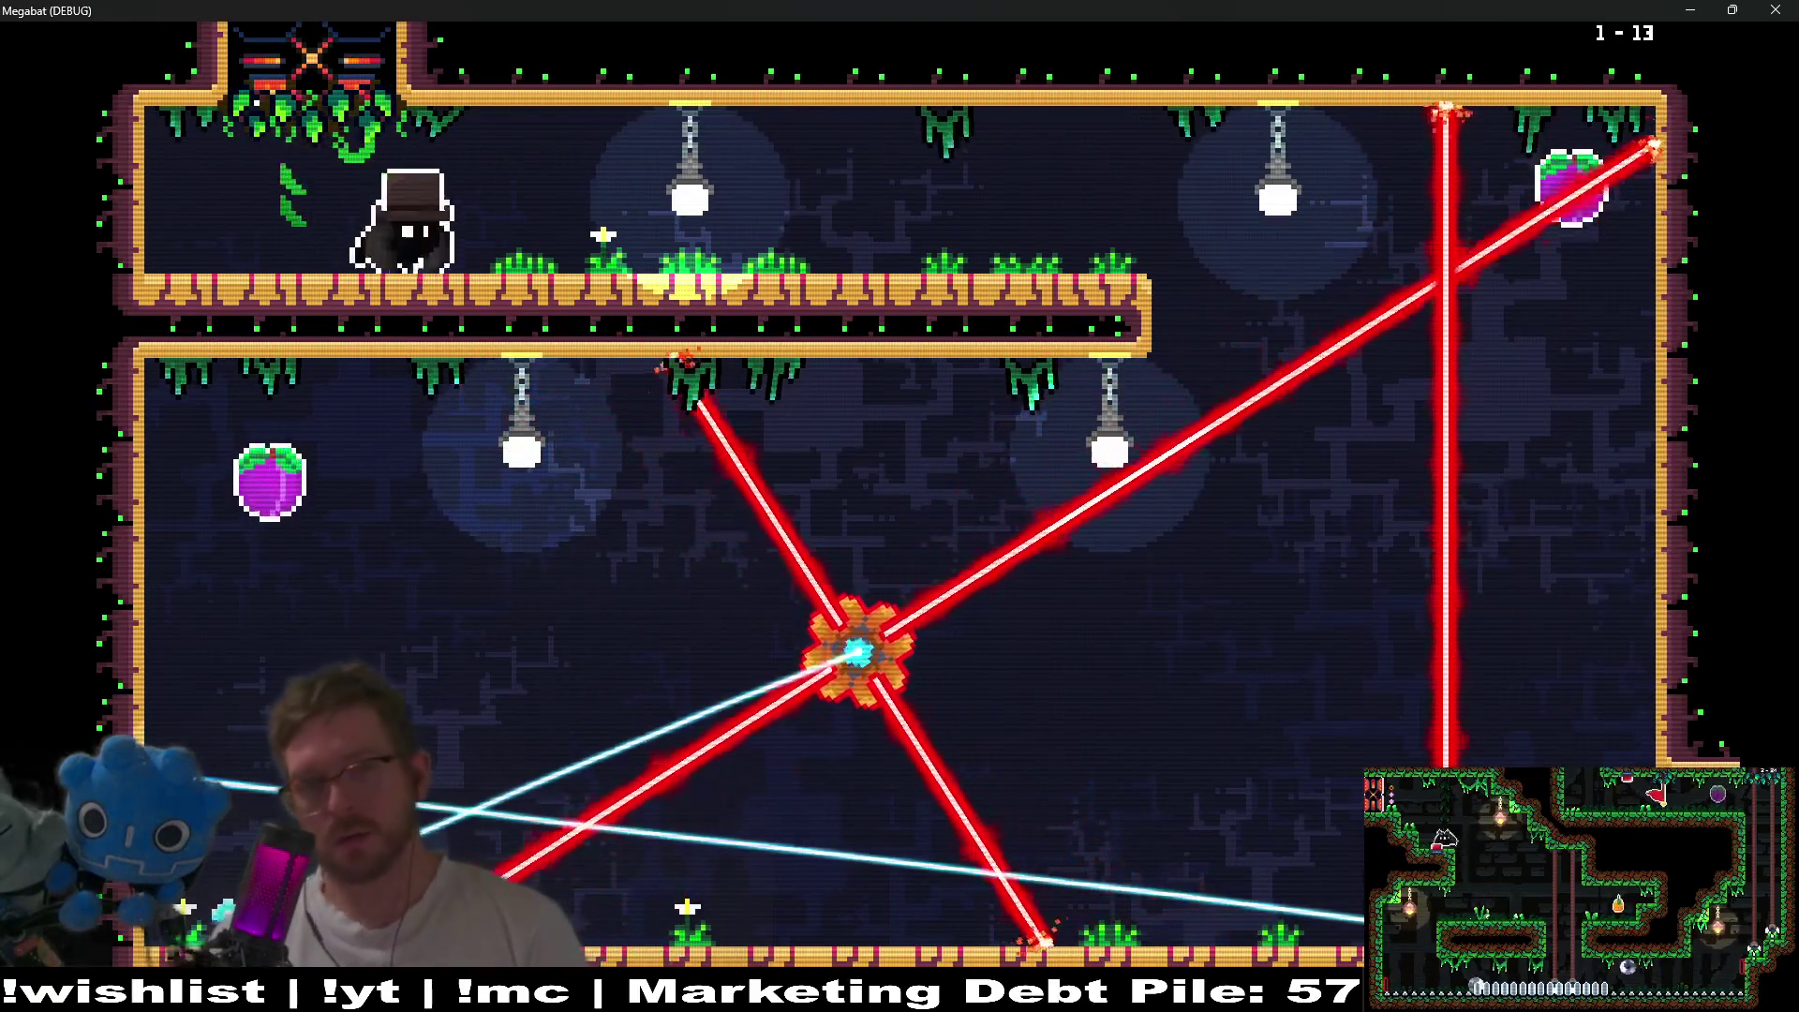
key("Right")
key("Left")
key("Left")
- Grab the level 1-13 plums, curving up to the right room's lamp and down beside the central pillar
key("Right")
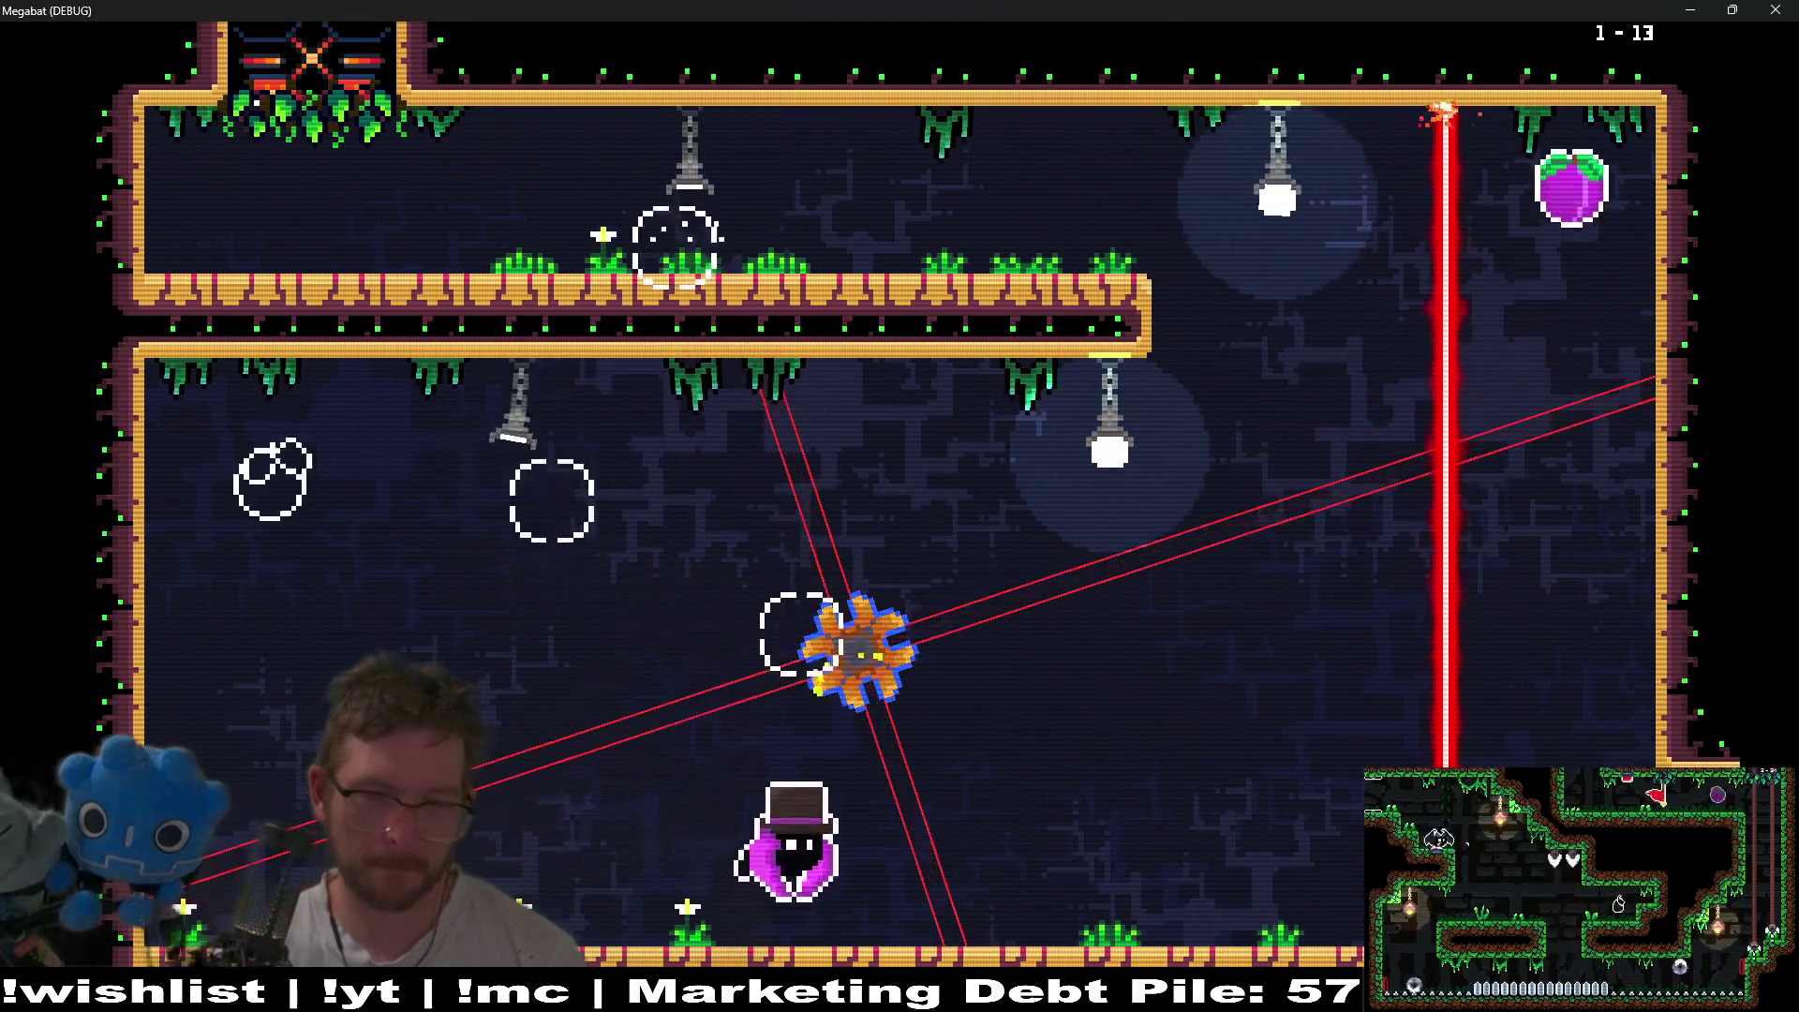
key("Right")
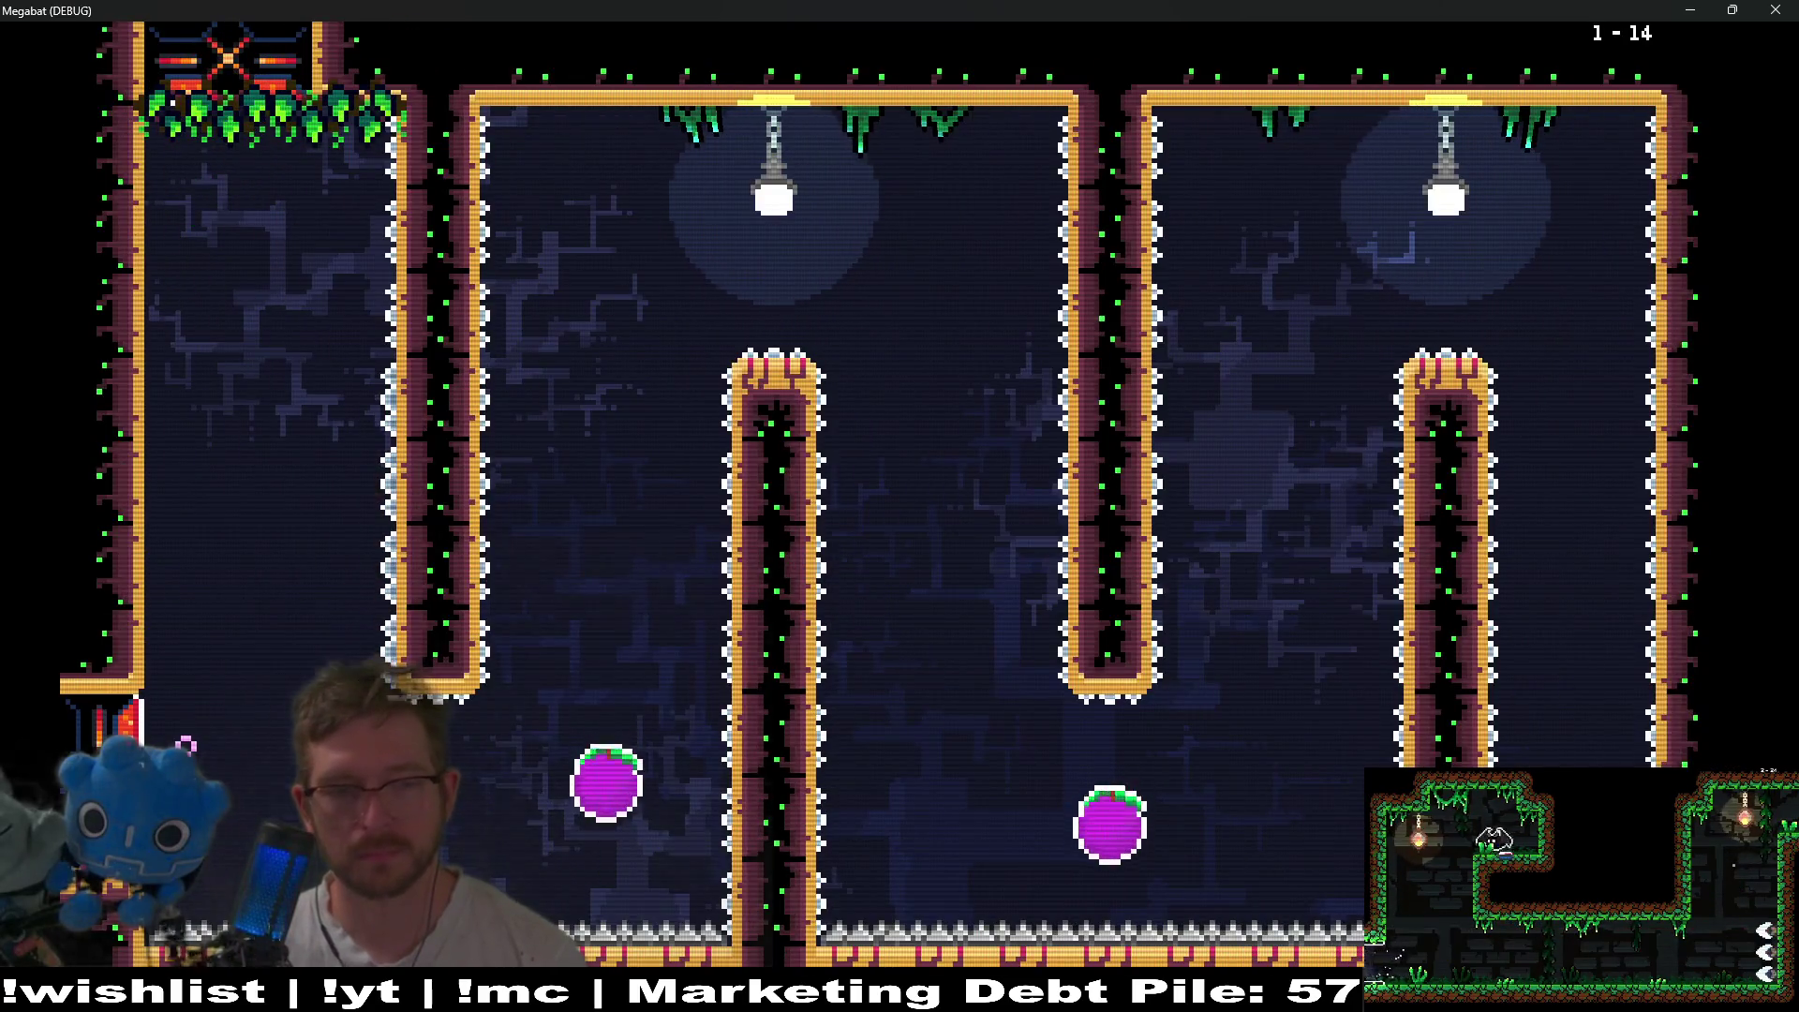
key("Right")
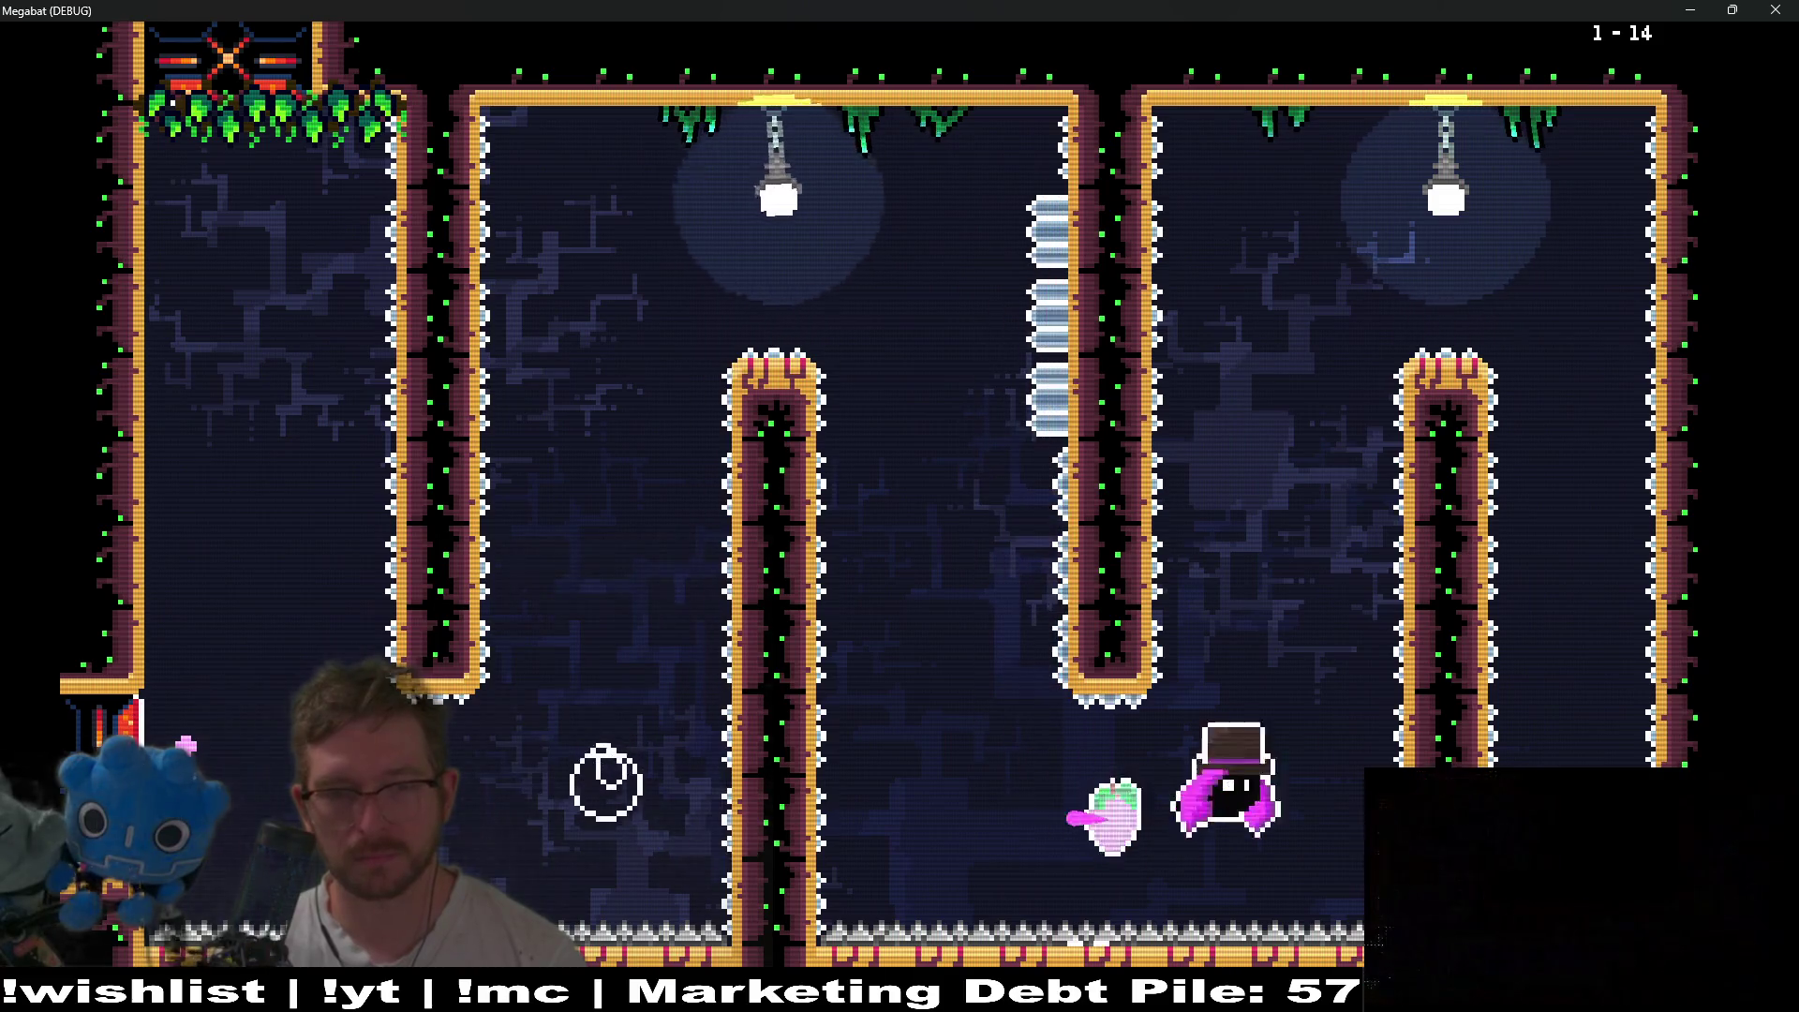
key("Left")
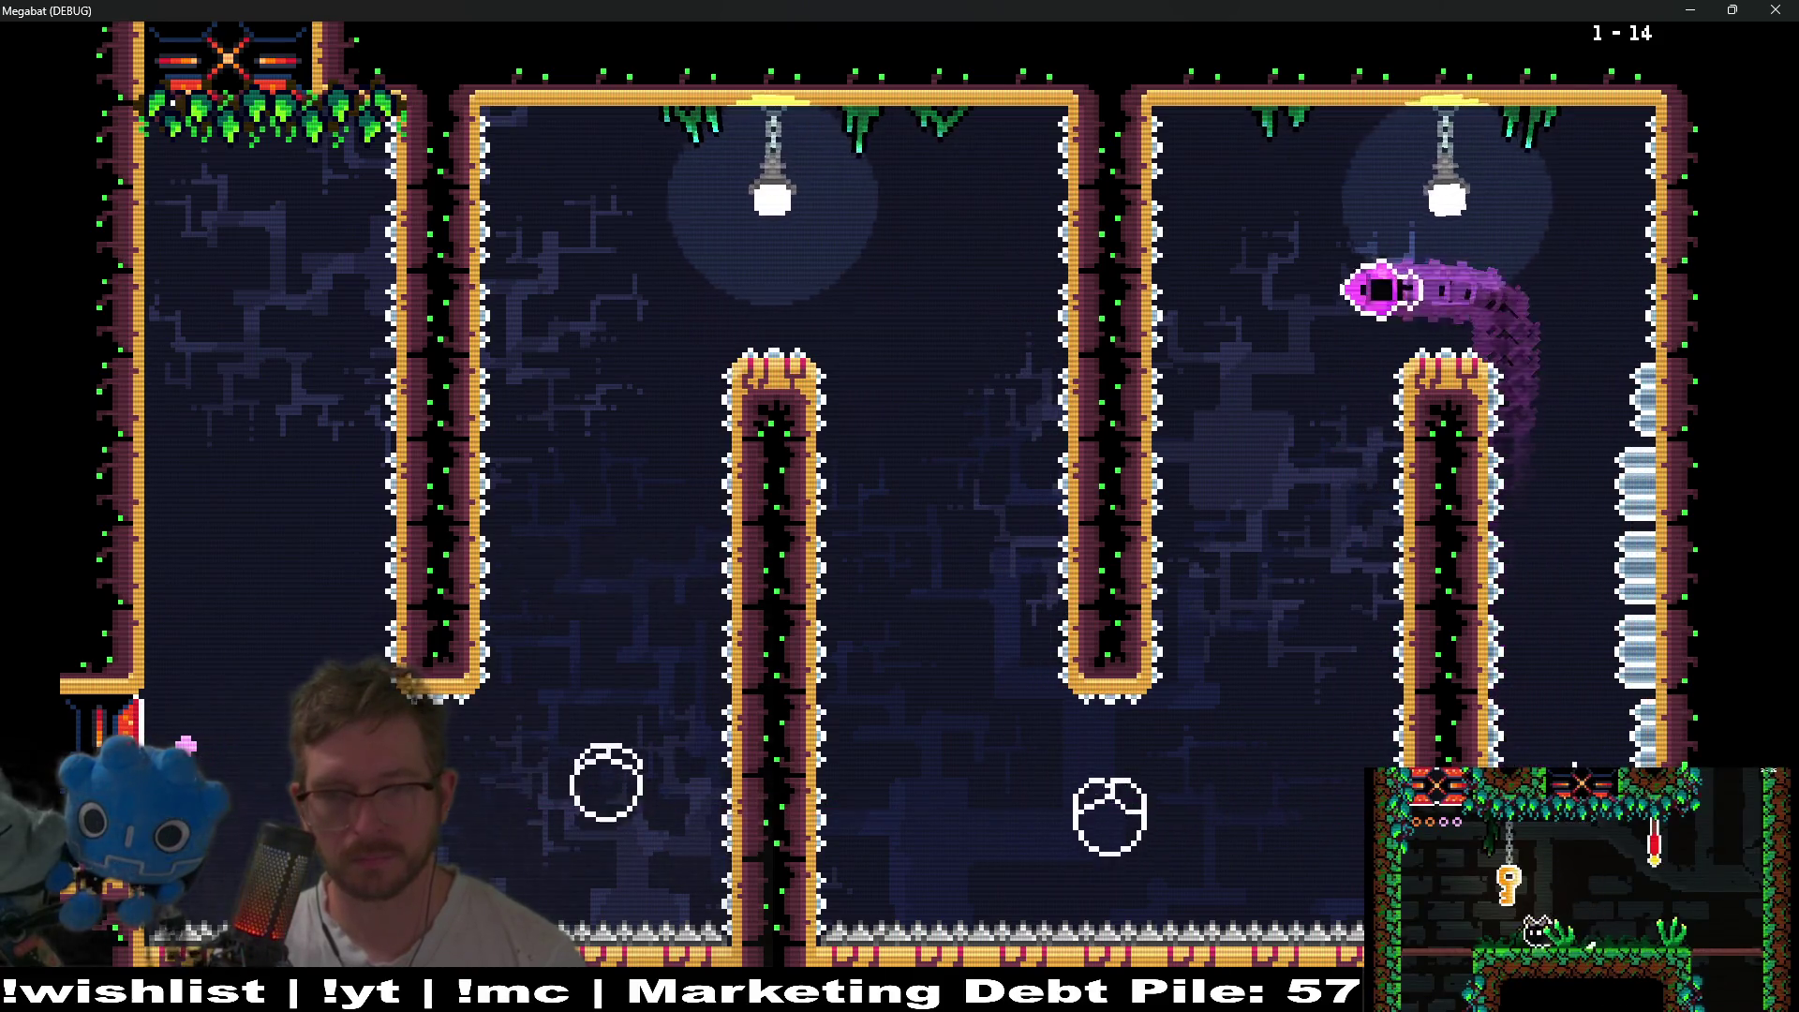
key("Left")
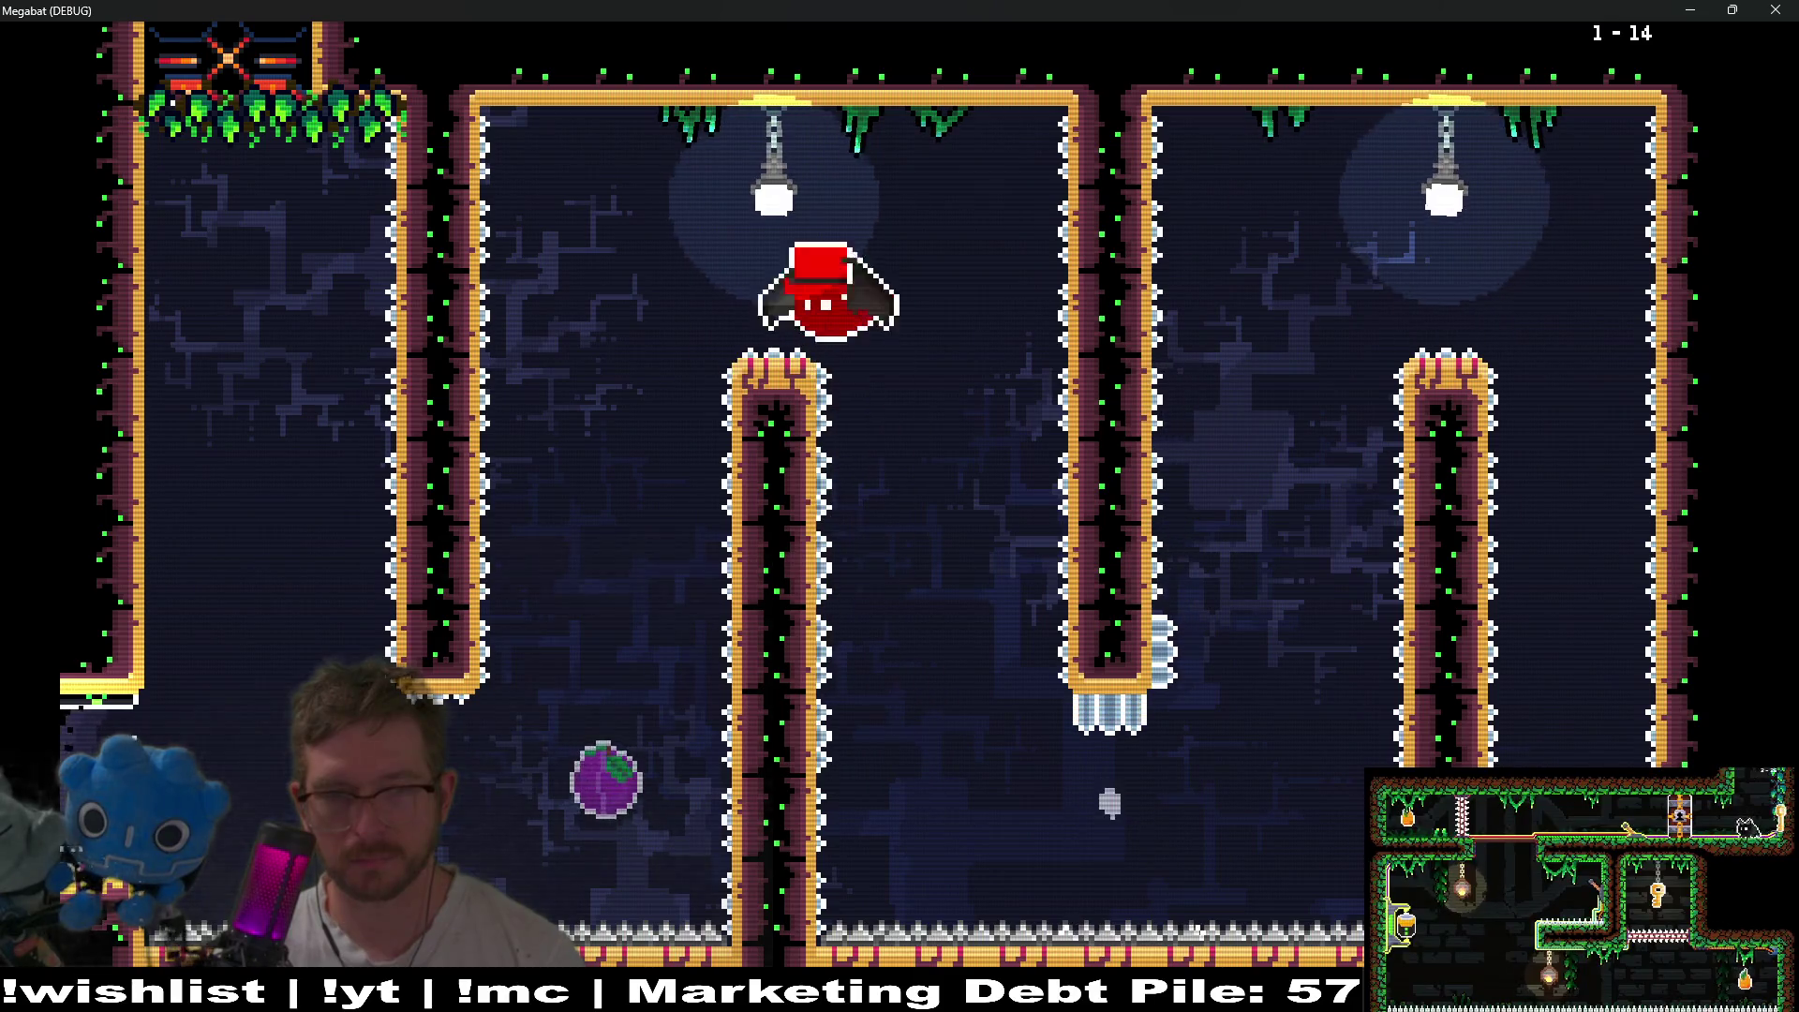
key("Down")
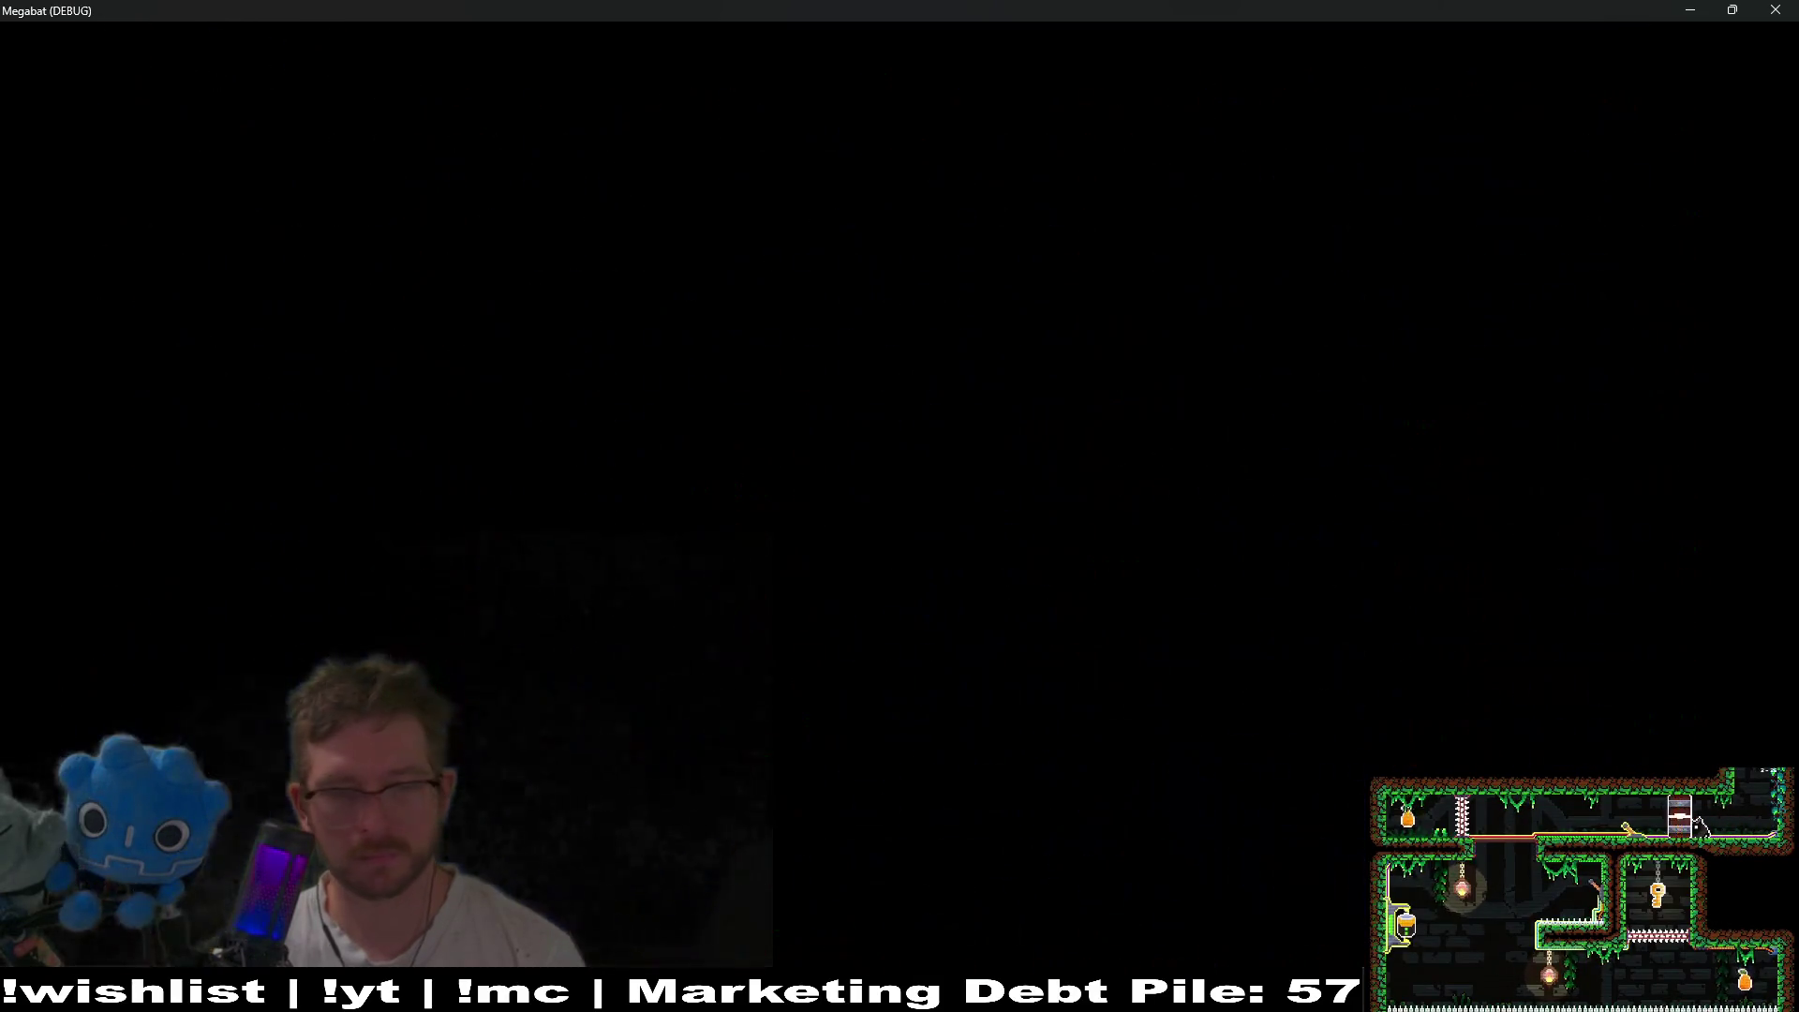
- Ride the moving platform past the lasers in level 1-15, grab the plum, and enter the exit door
key("Down")
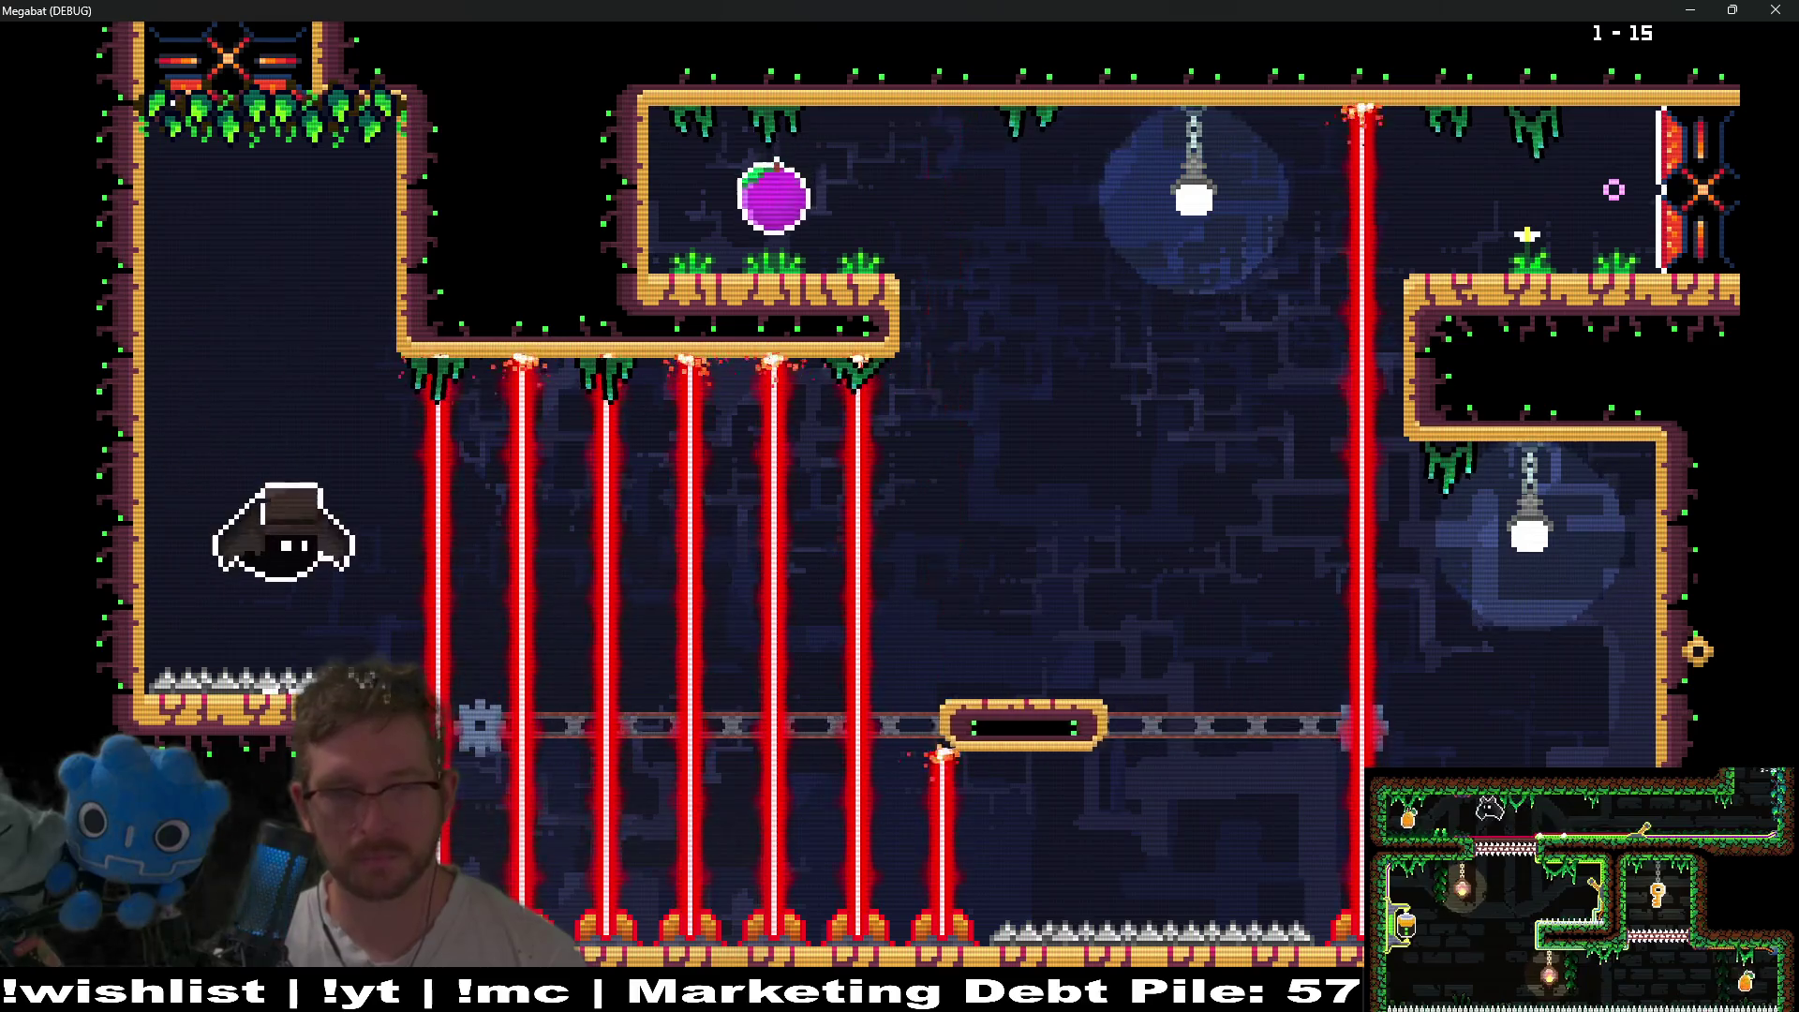
key("Right")
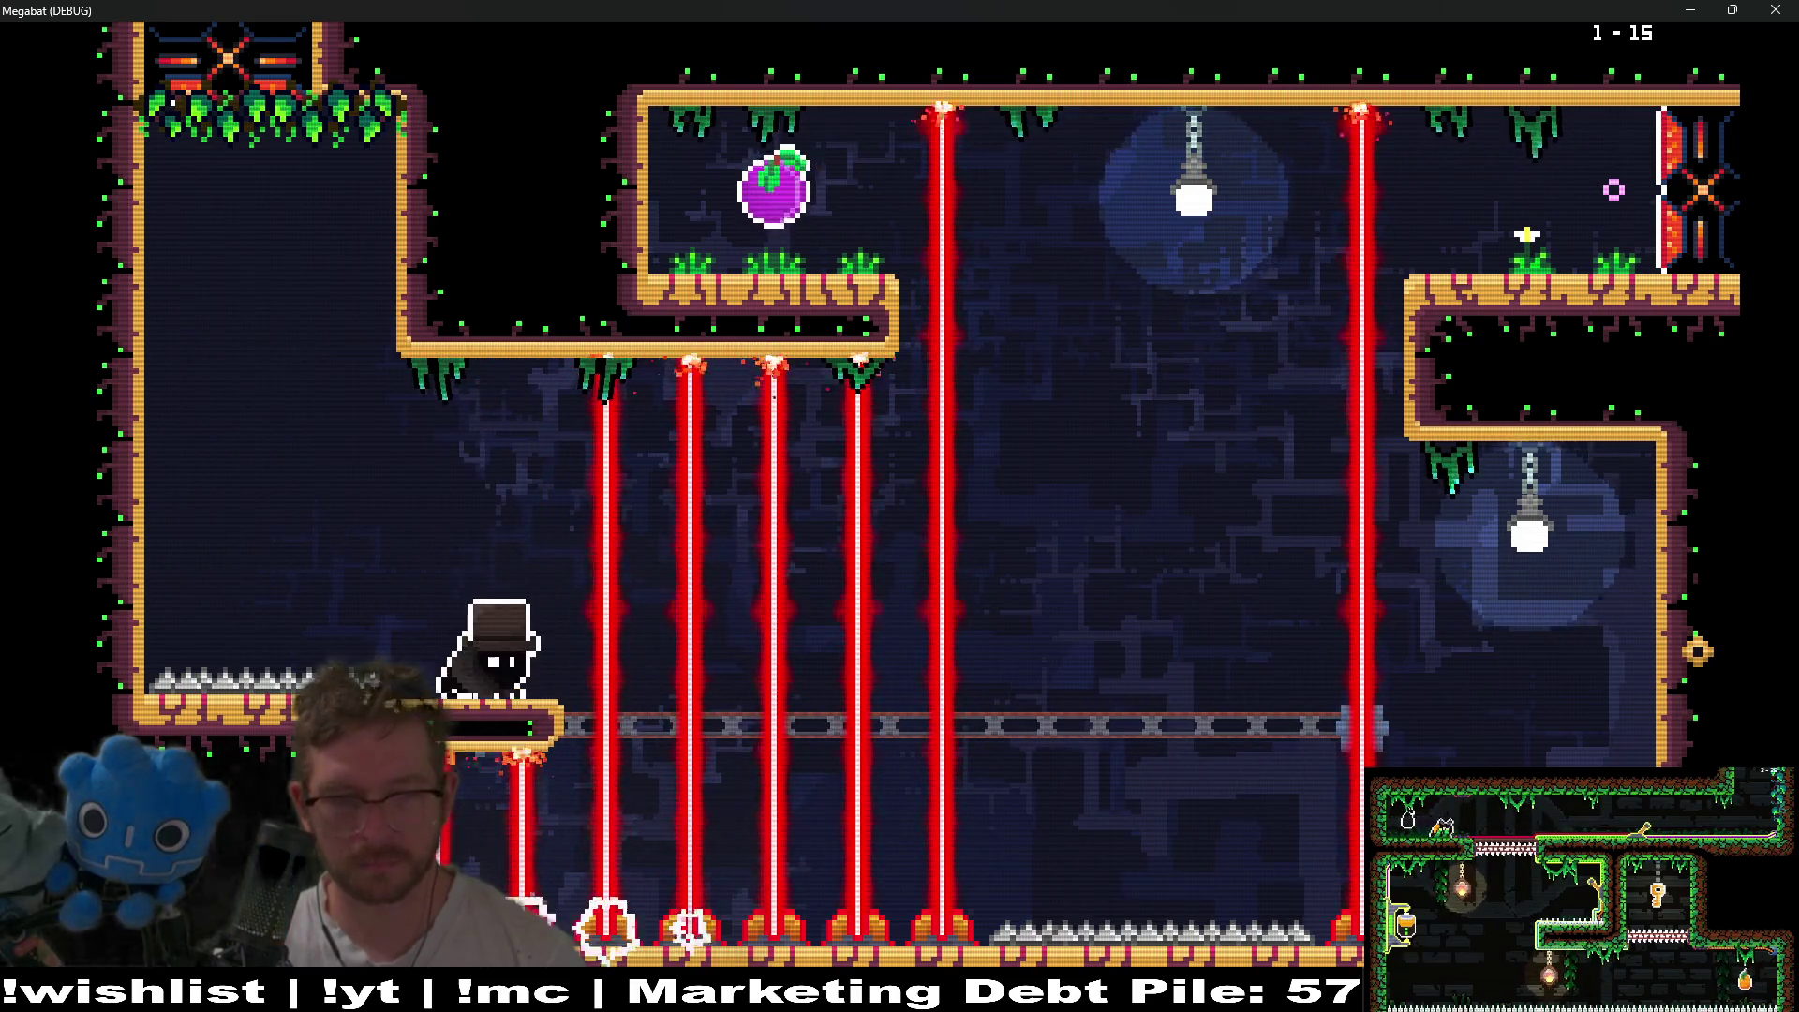
key("Up")
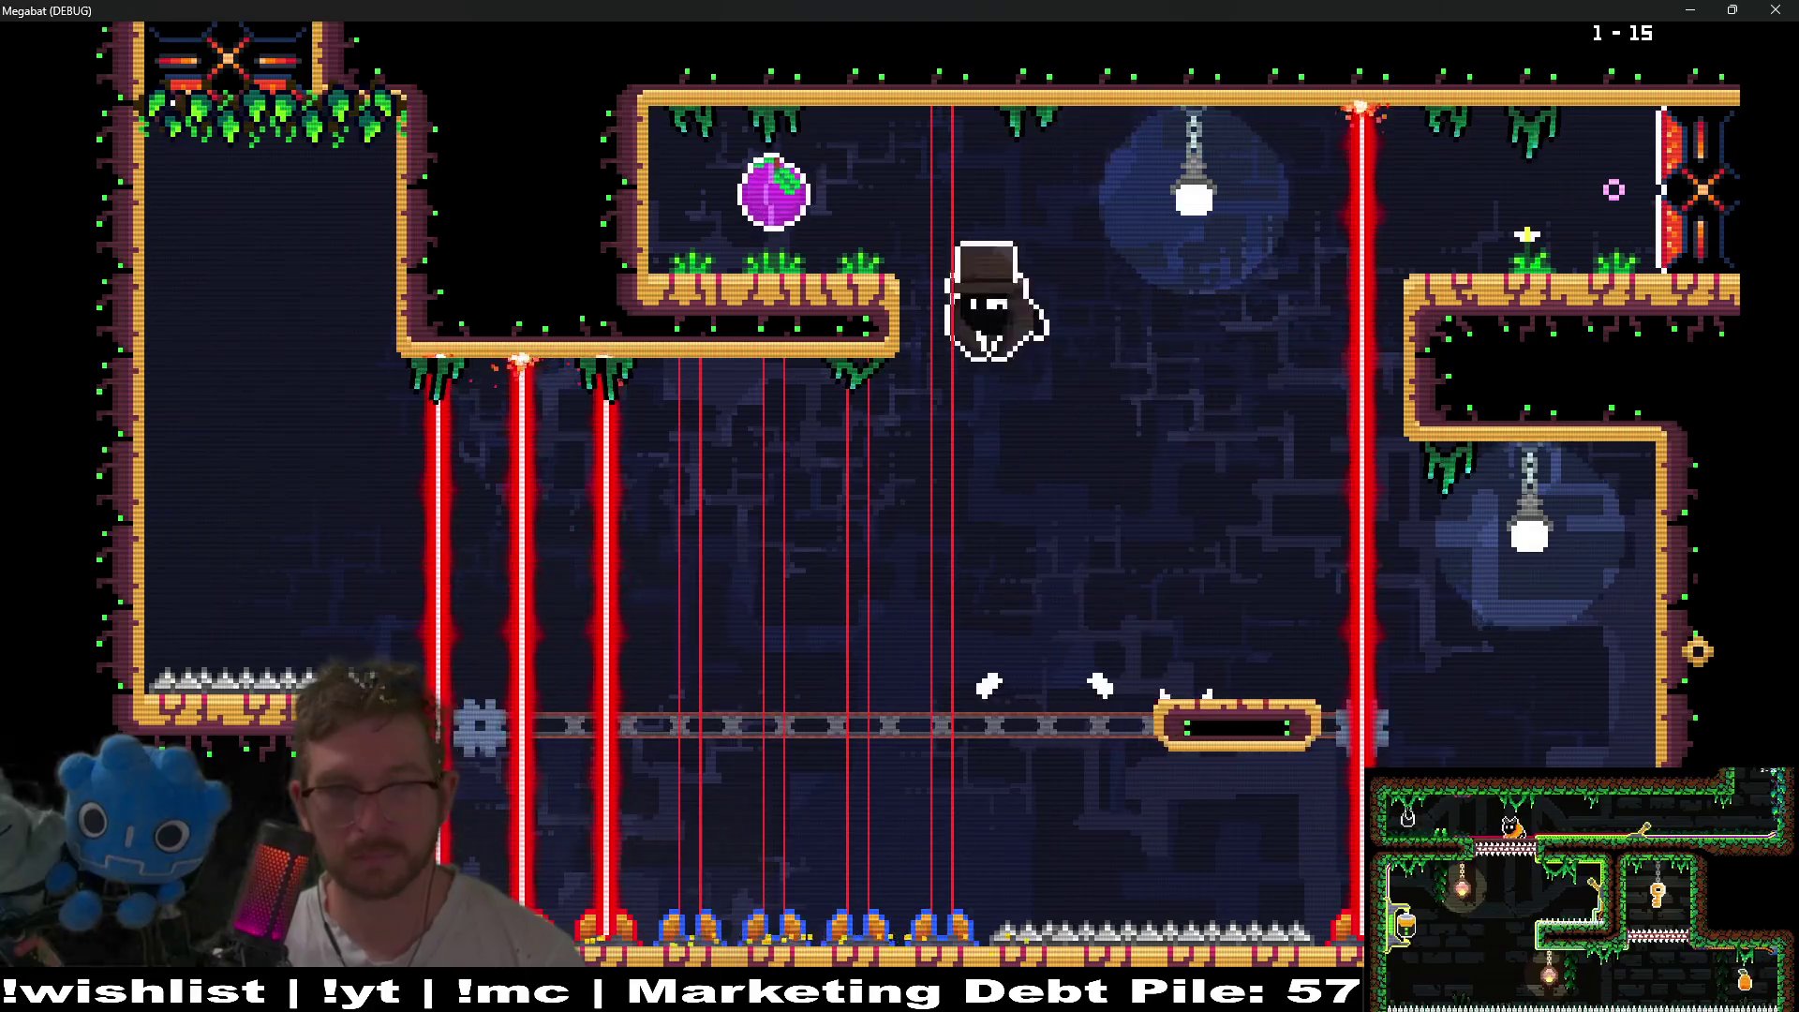
key("Left")
key("Right")
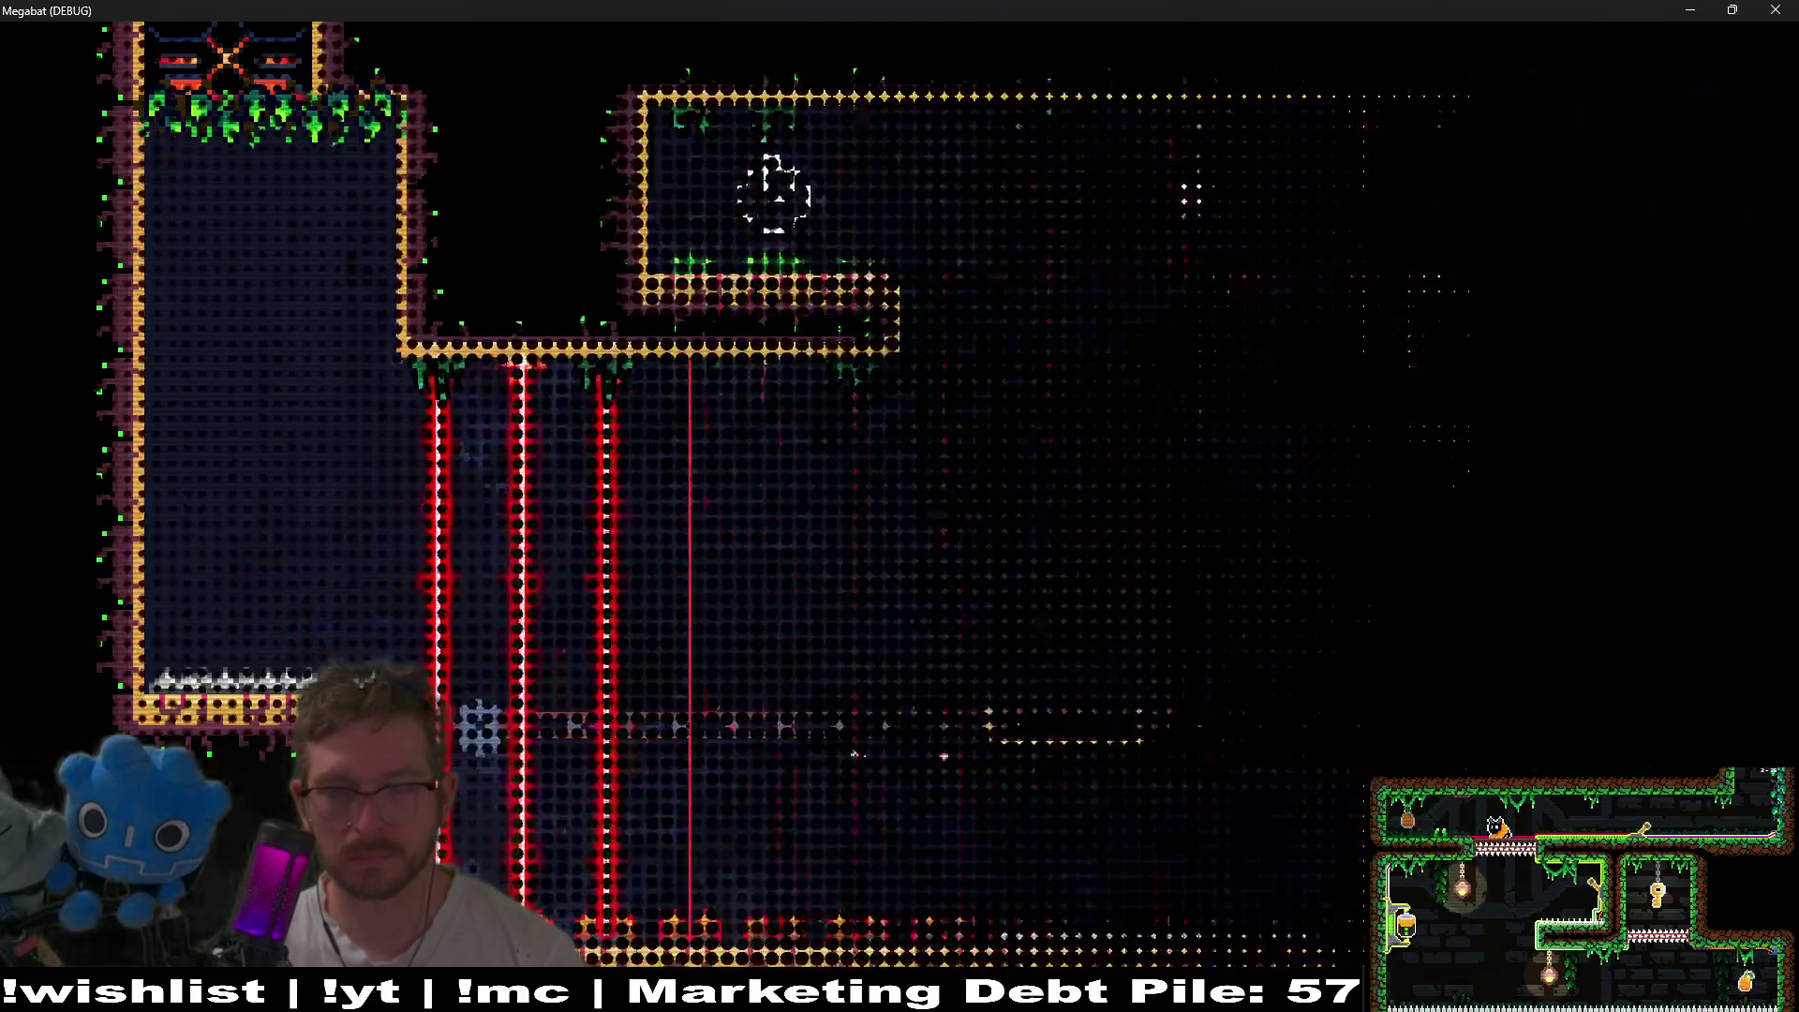
- Collect the plum in level 1-16 and fly down and across into the right room
key("Right")
key("Up")
key("Down")
key("Right")
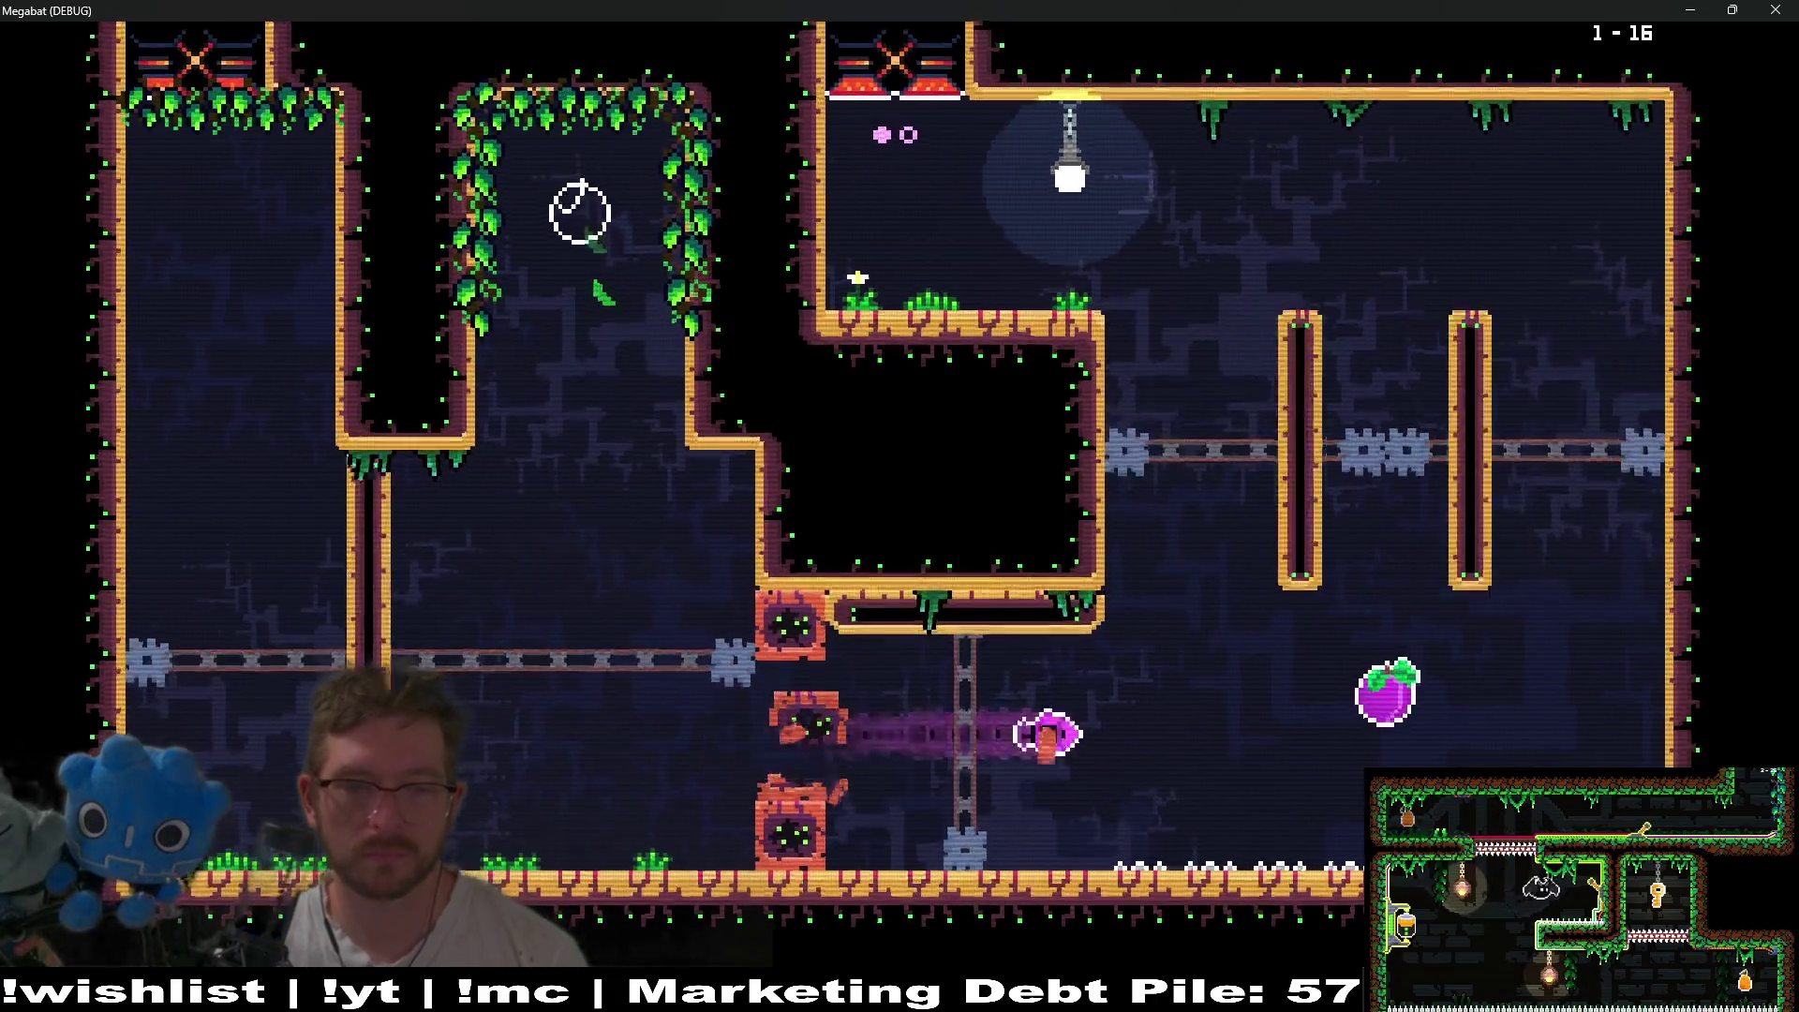
key("Up")
key("Up")
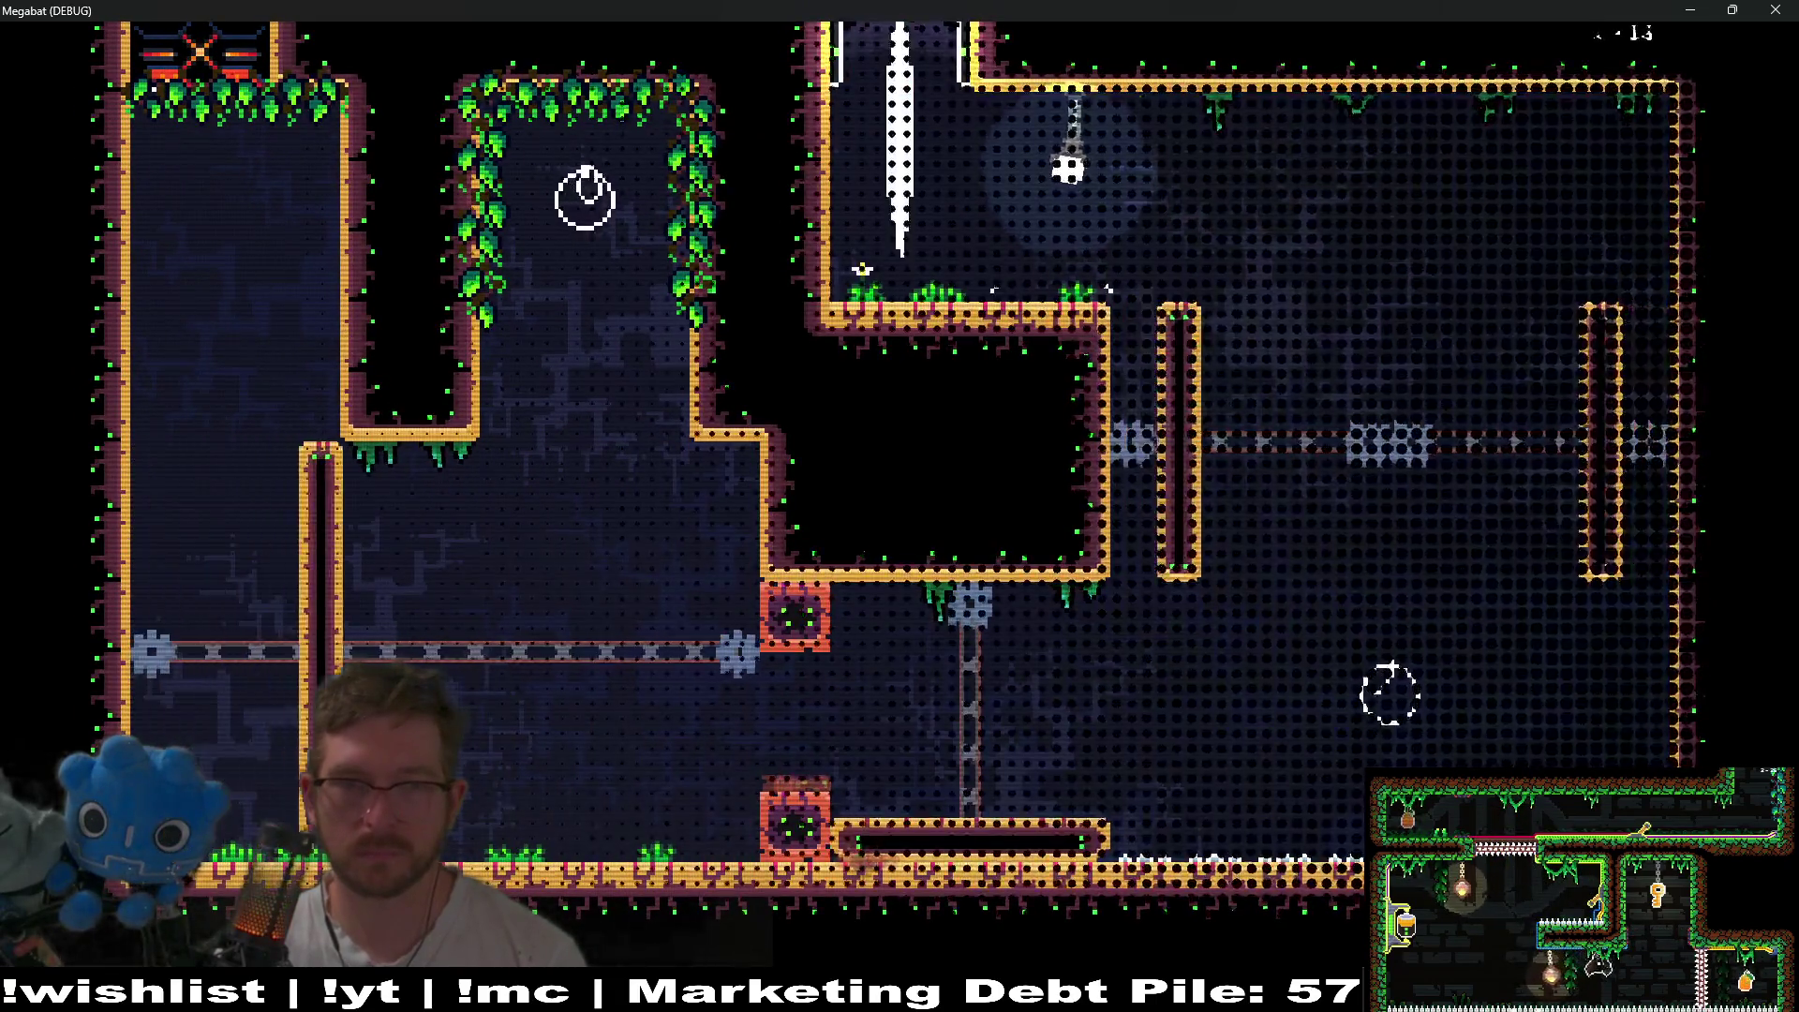
- Sweep through level 1-17 collecting all four plums, upper ones first, then along the floor
key("Down")
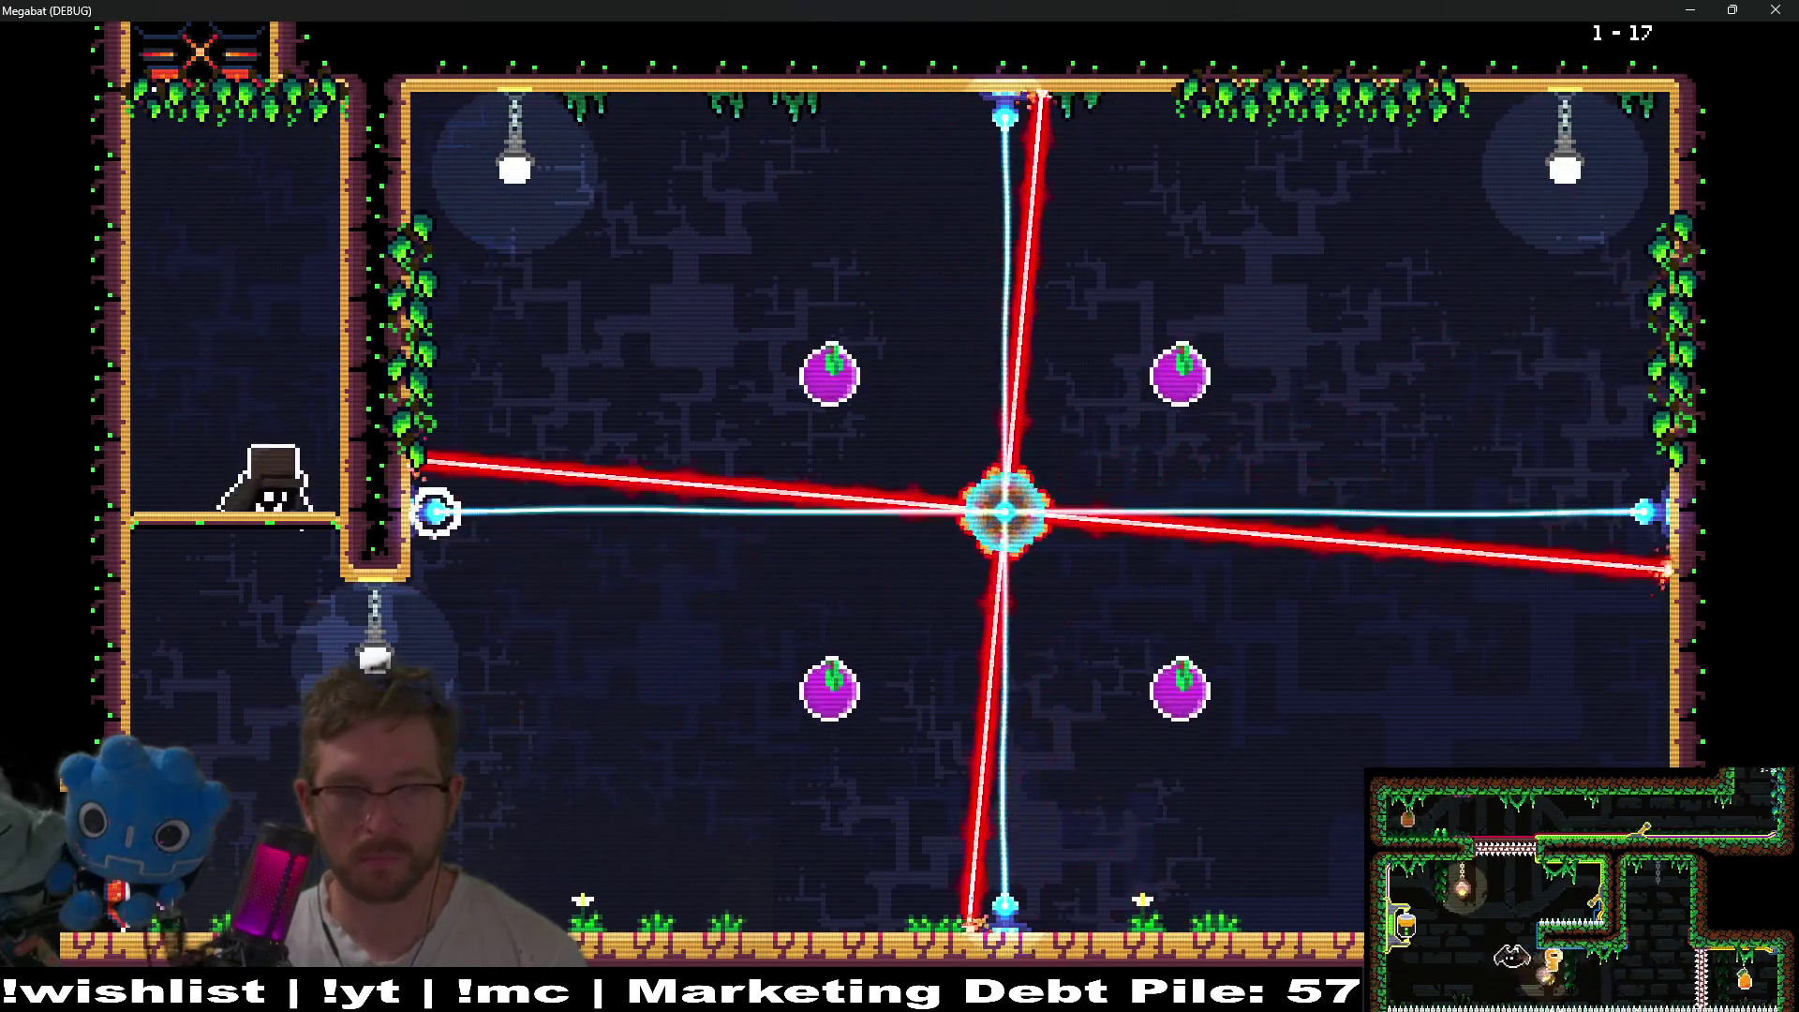
key("Right")
key("Up")
key("Right")
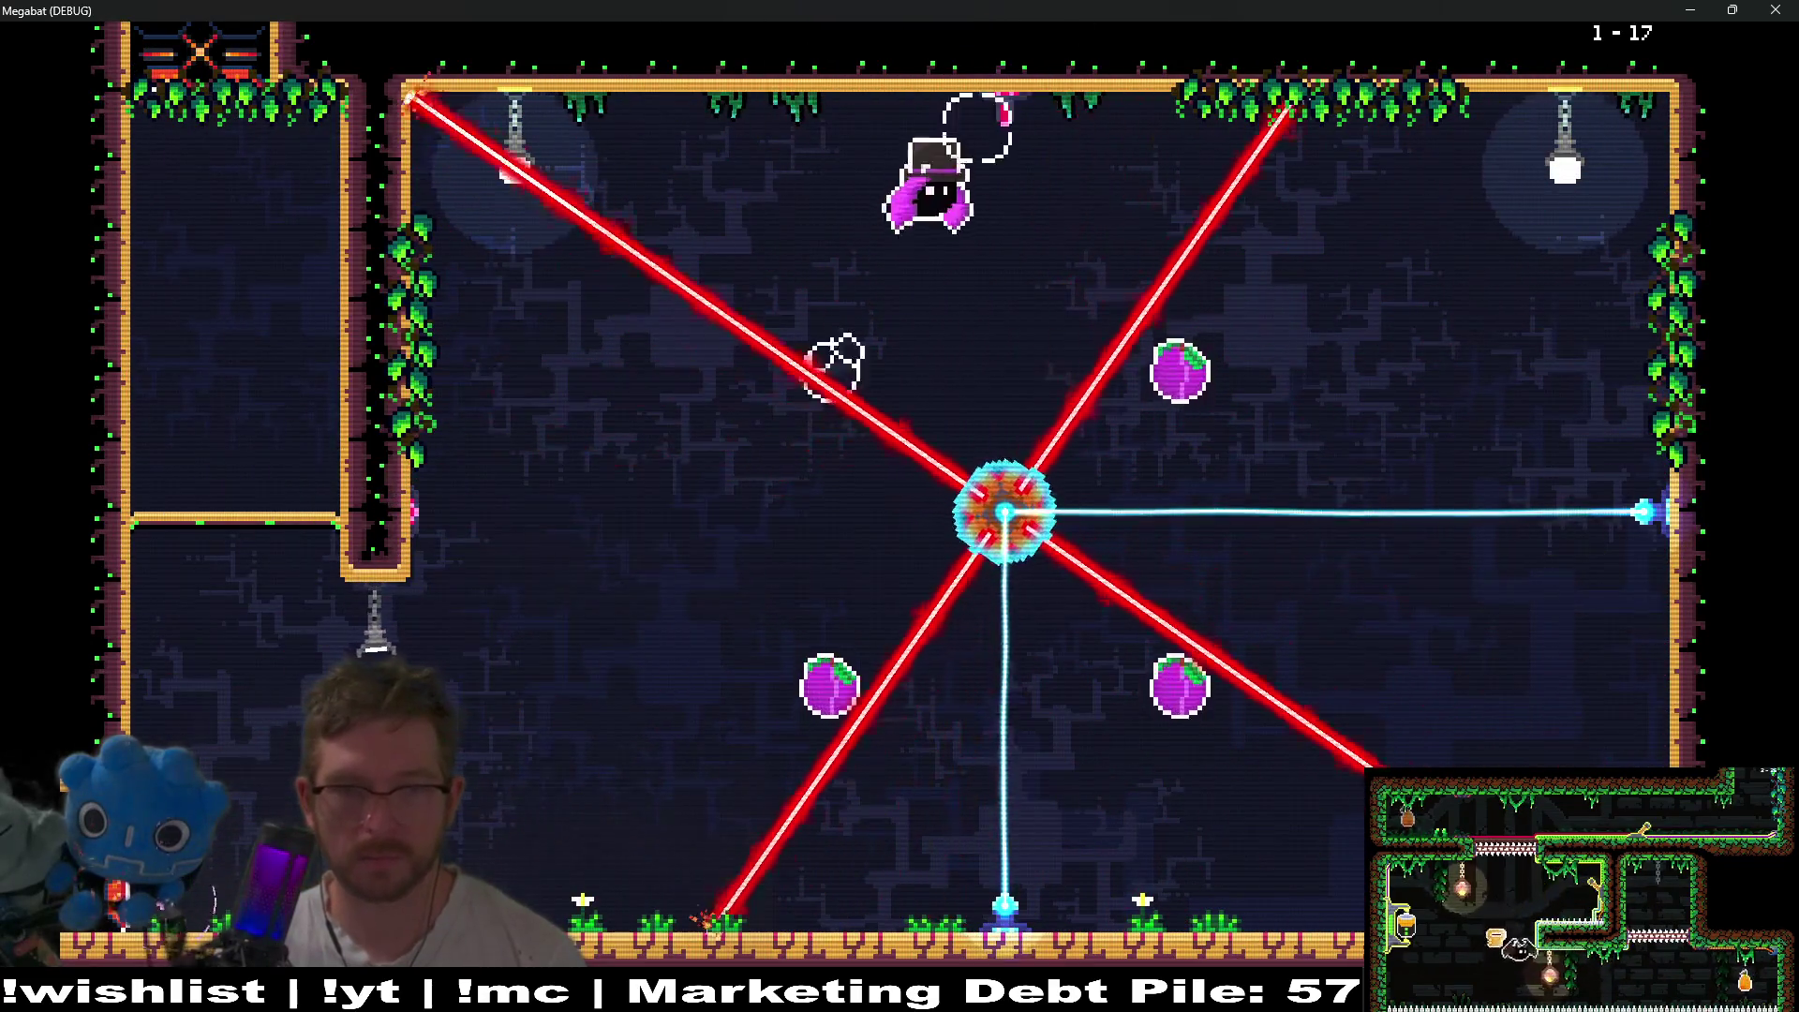
key("Down")
key("Left")
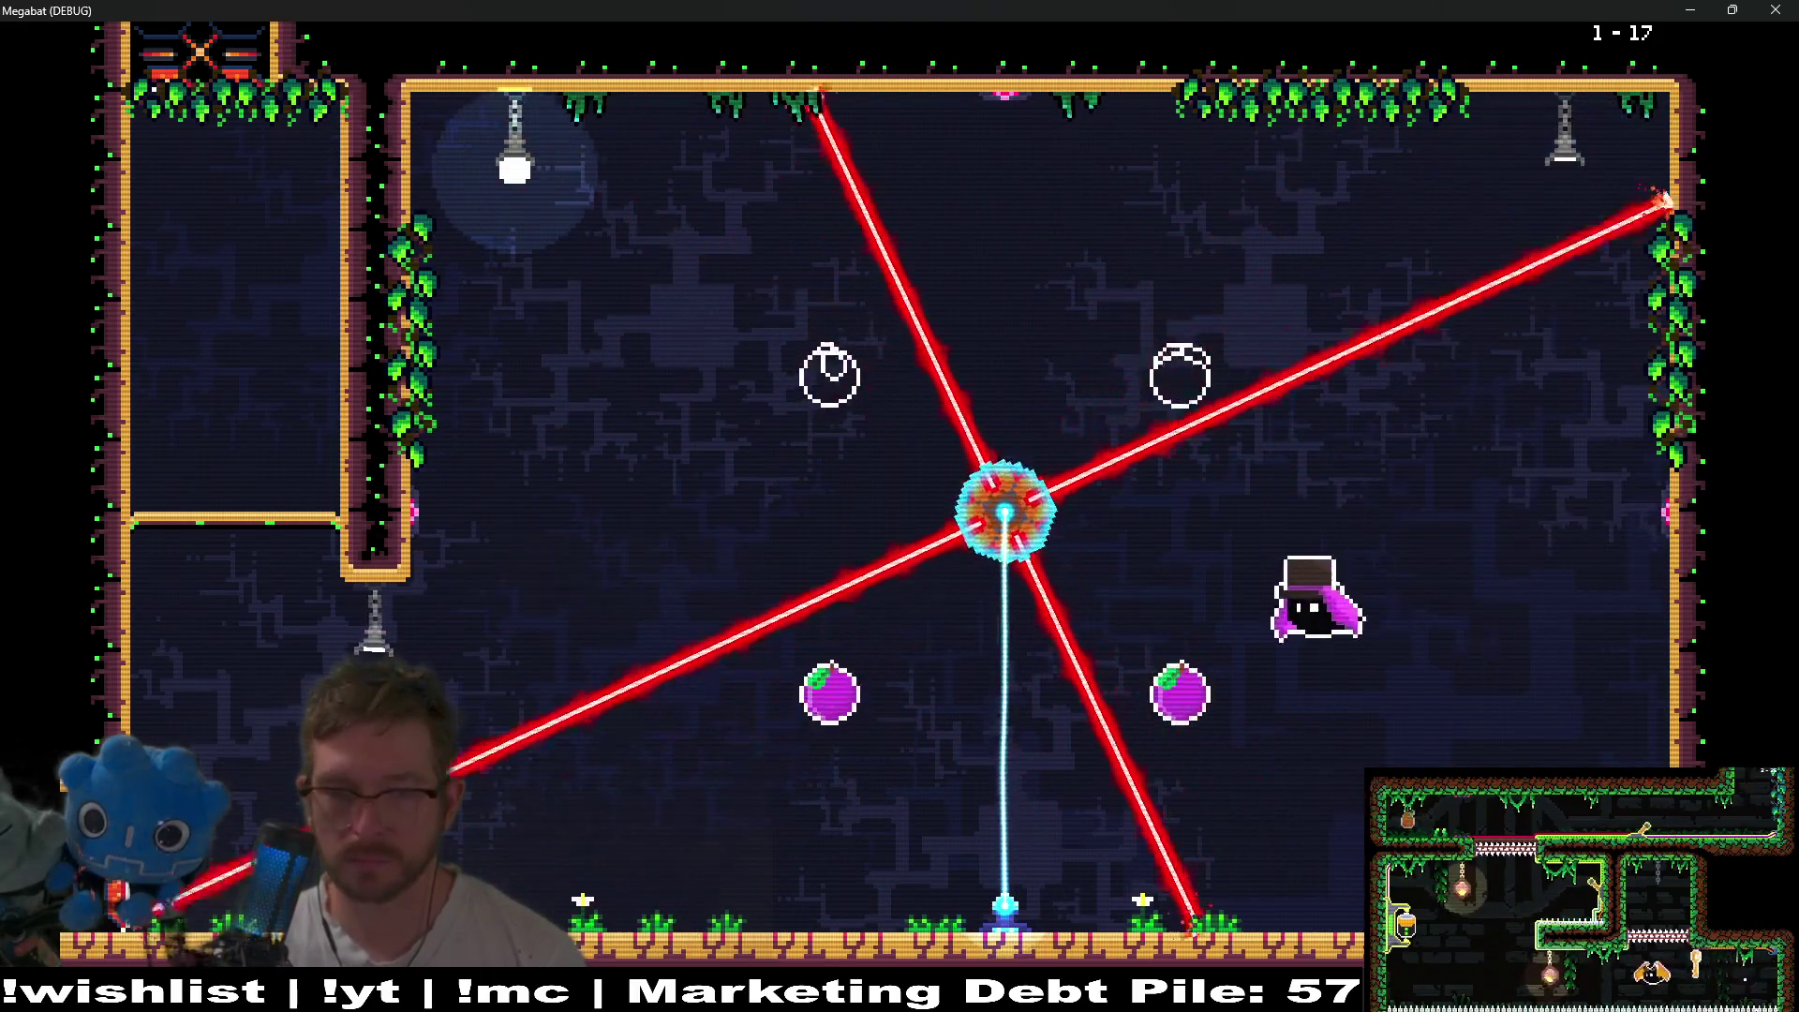
key("Up")
key("Left")
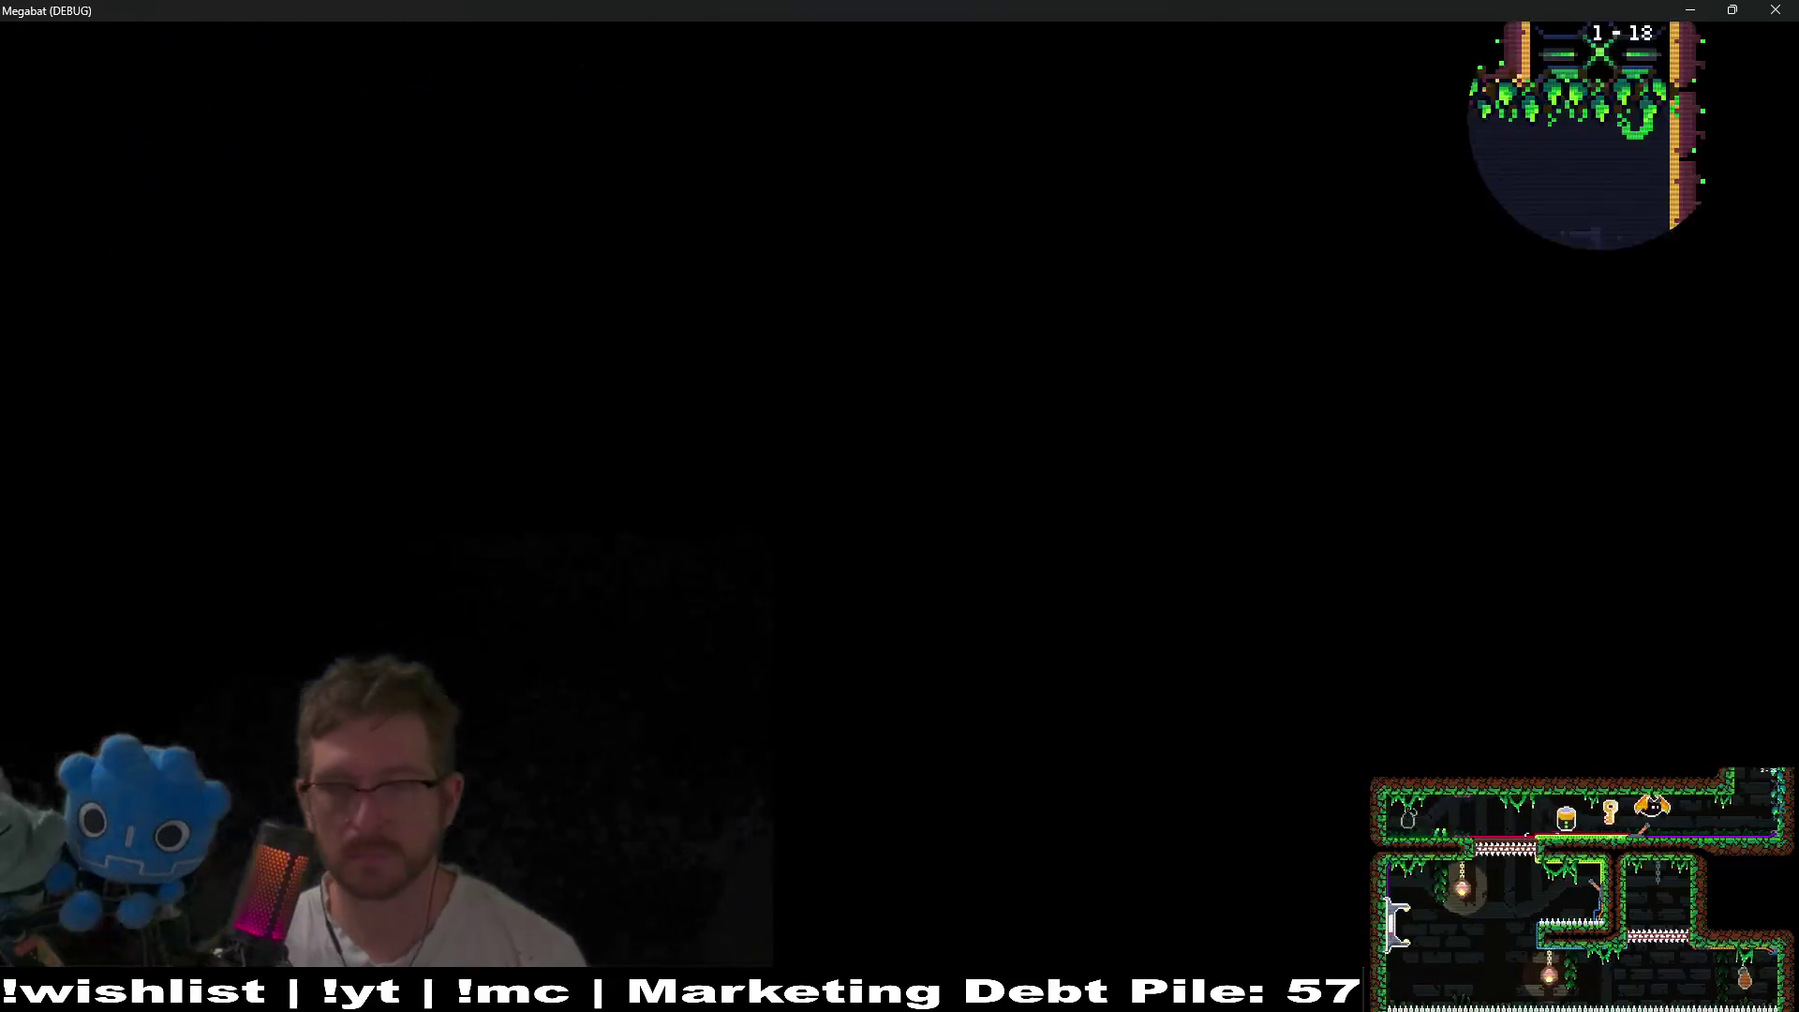
- Collect the fruits in level 1-18's rotating-laser rooms, then press N to skip to the next level
key("Down")
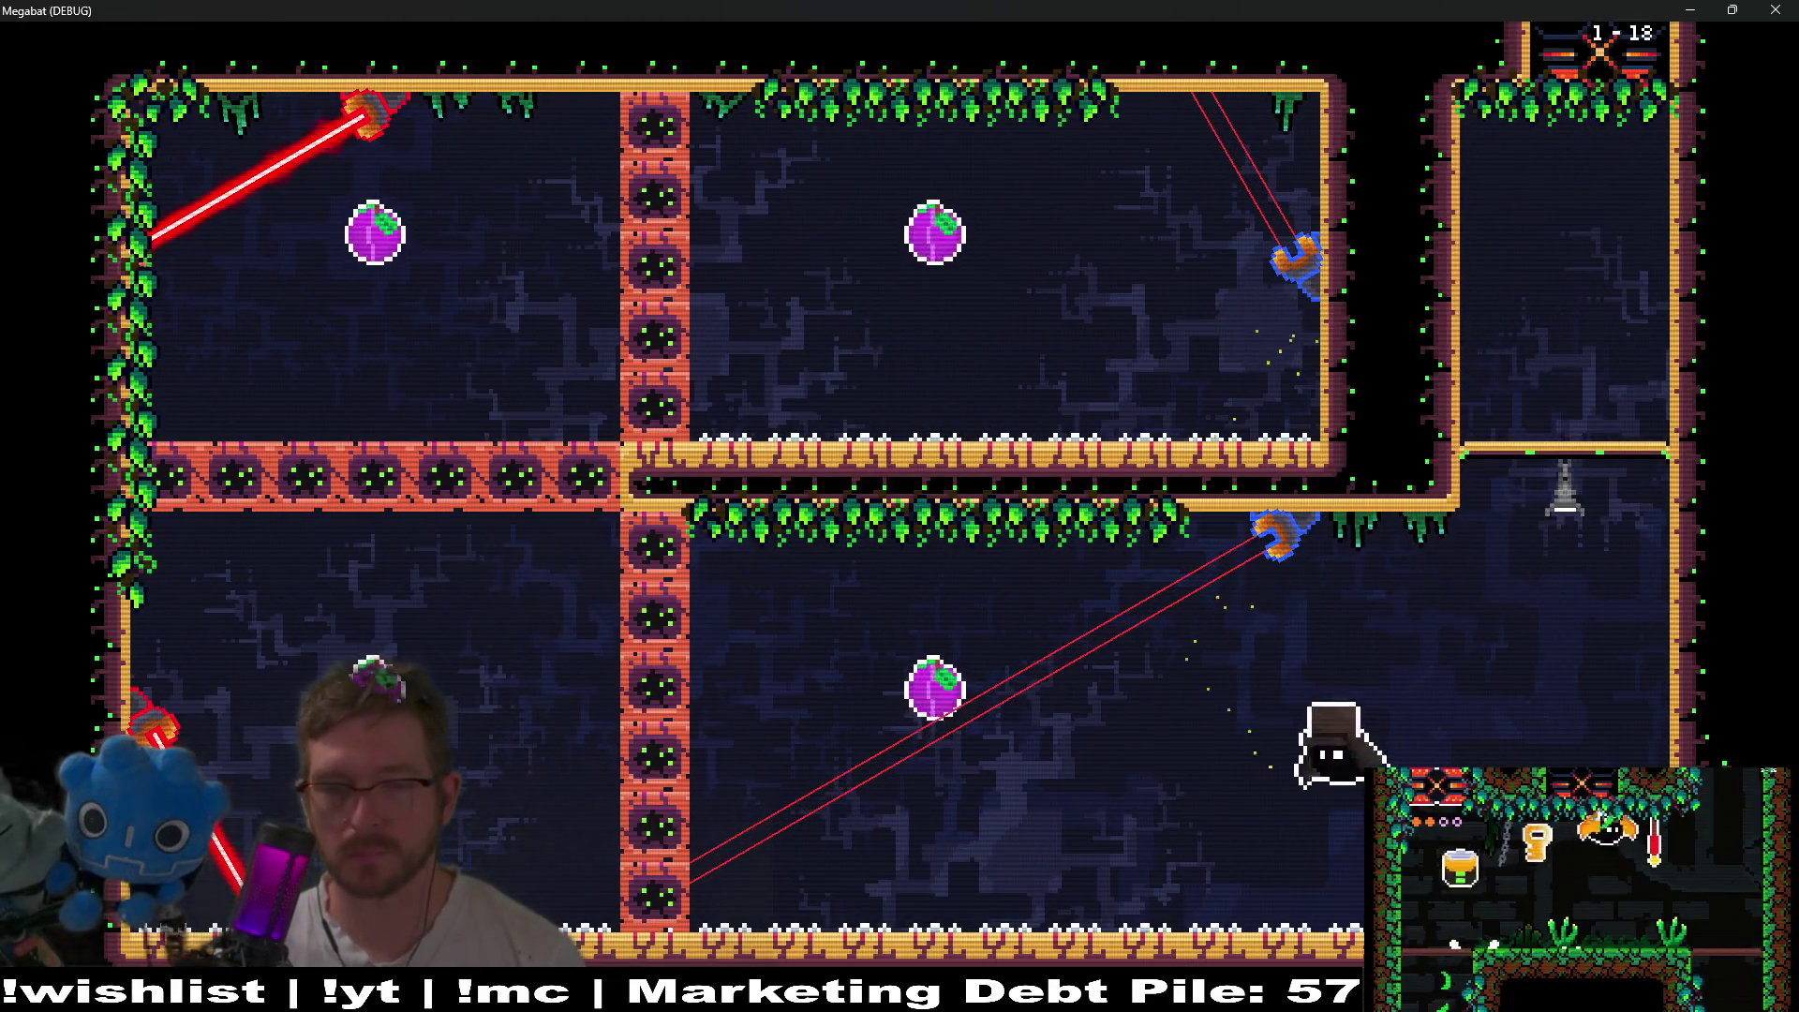
key("Left")
key("Up")
key("Right")
key("Left")
key("Down")
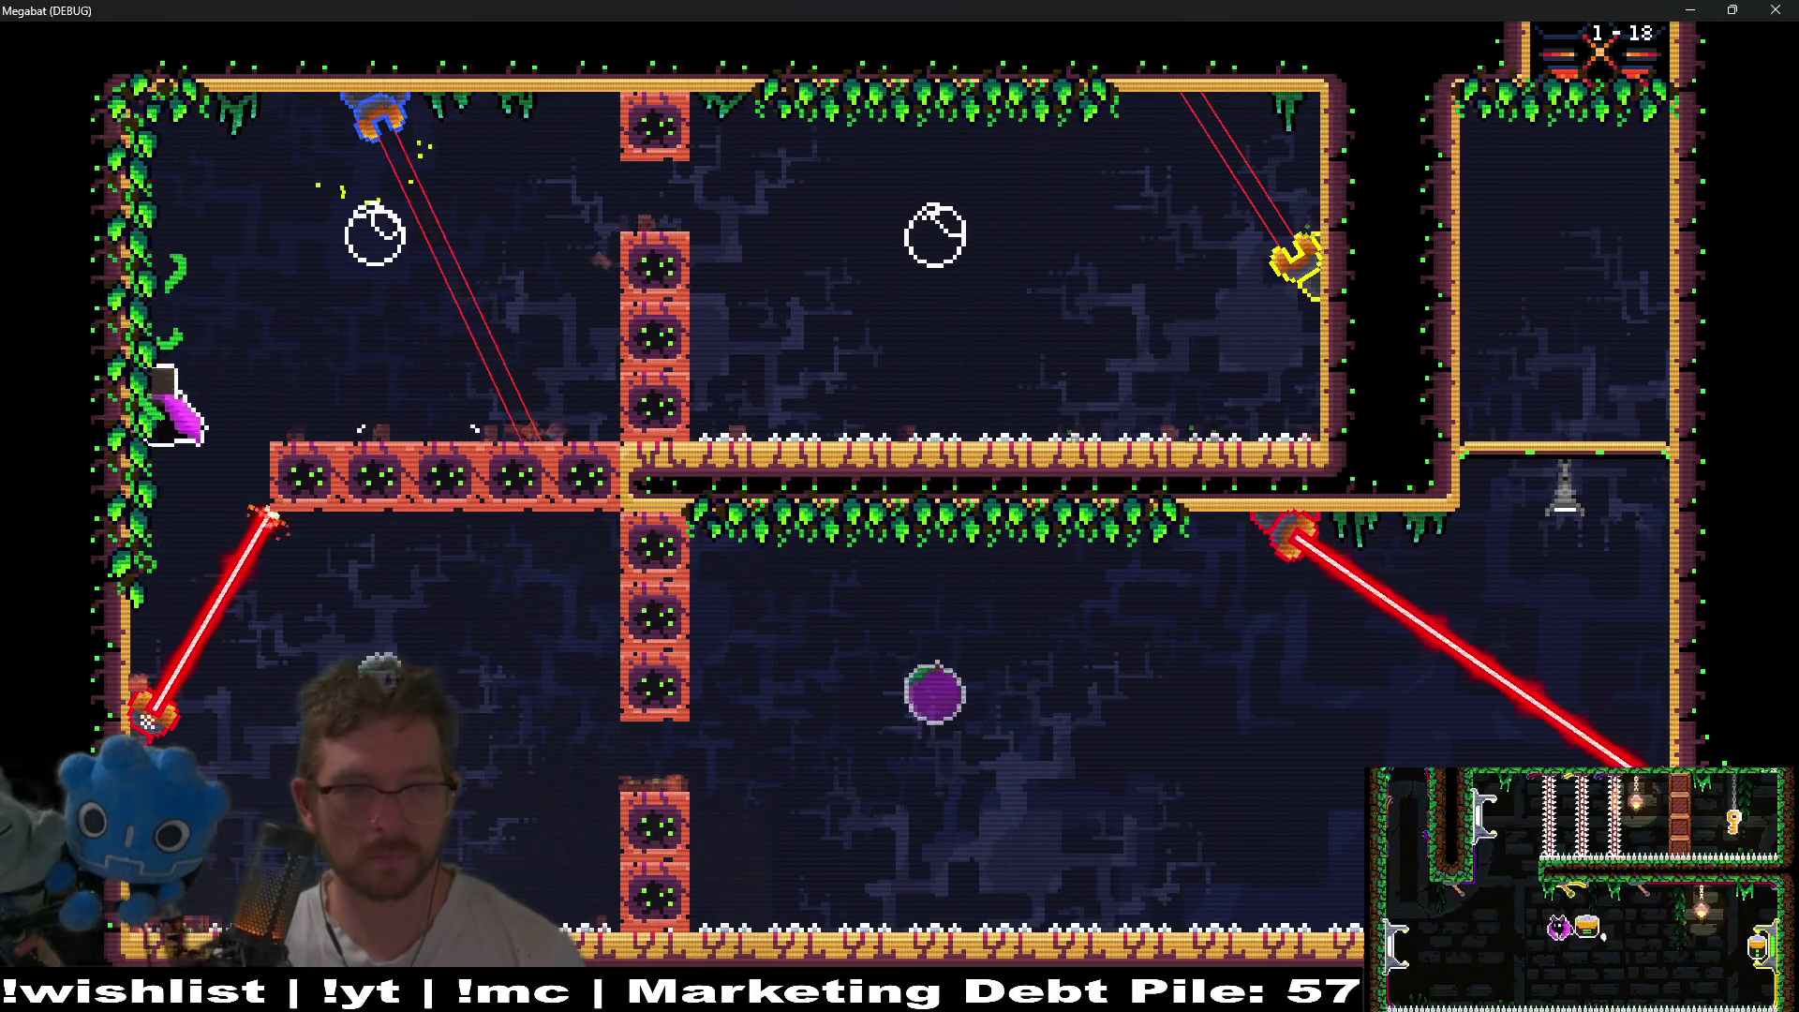
key("Right")
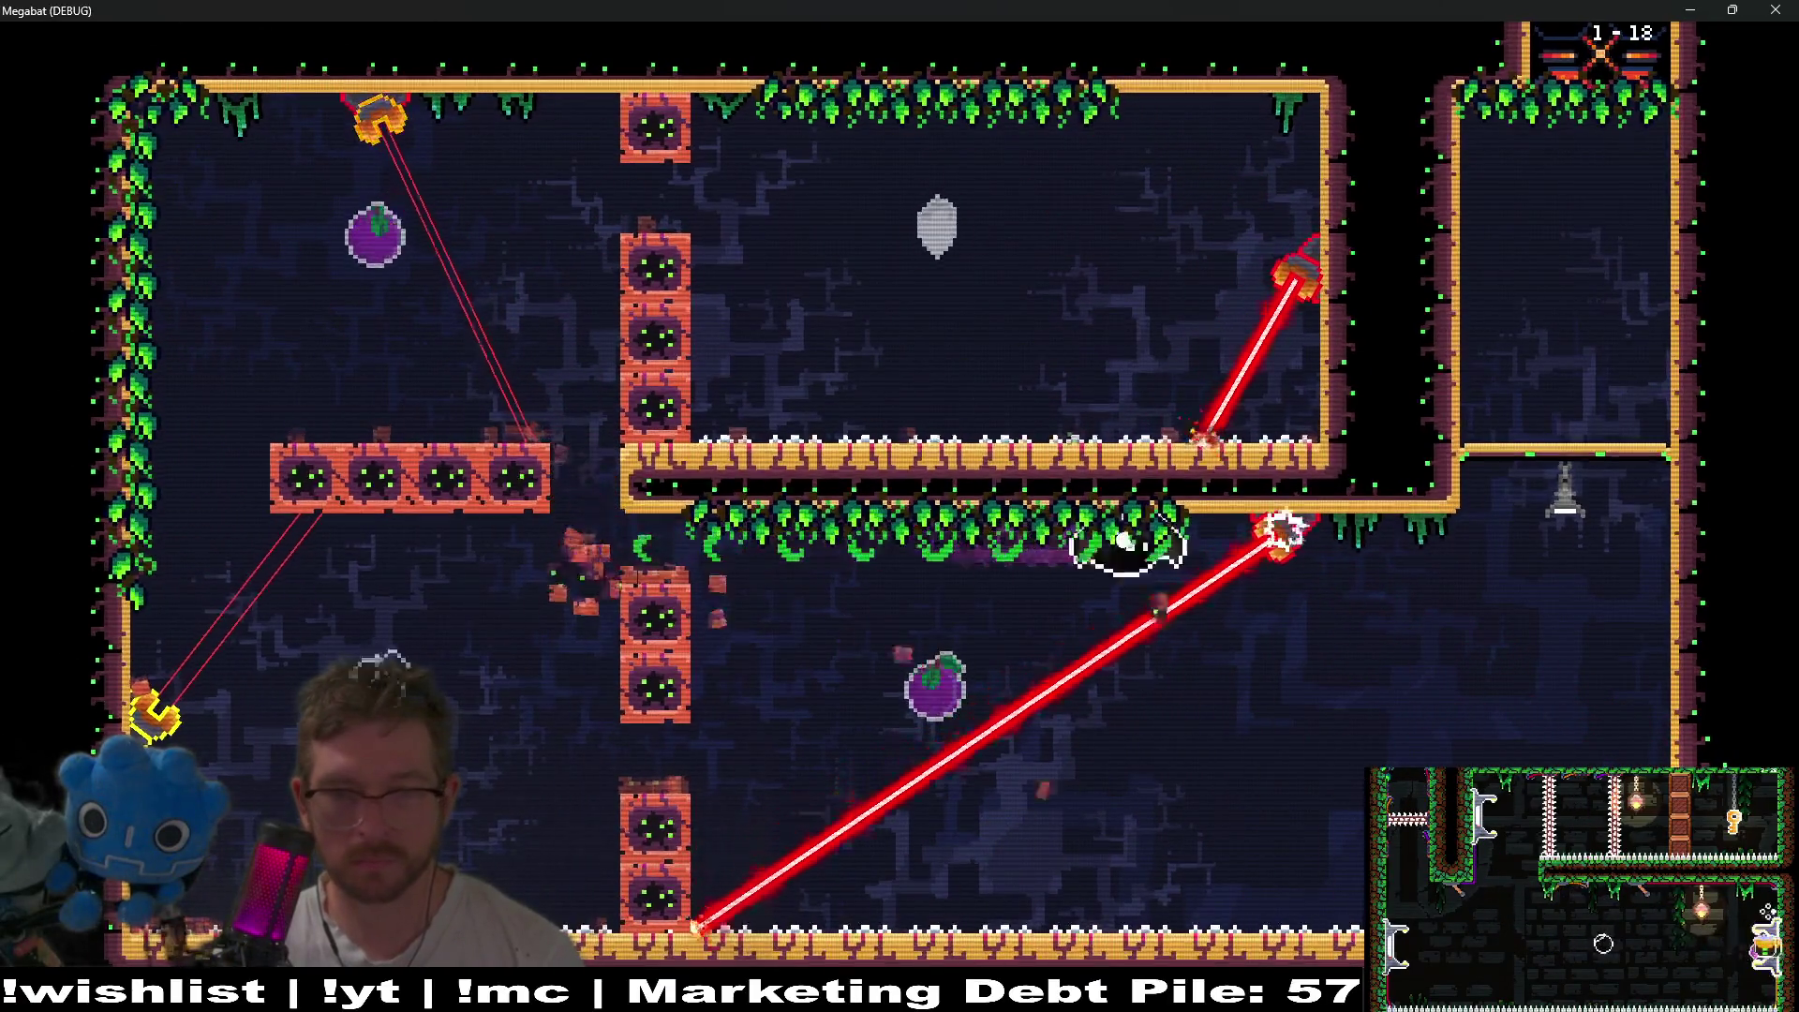
key("n")
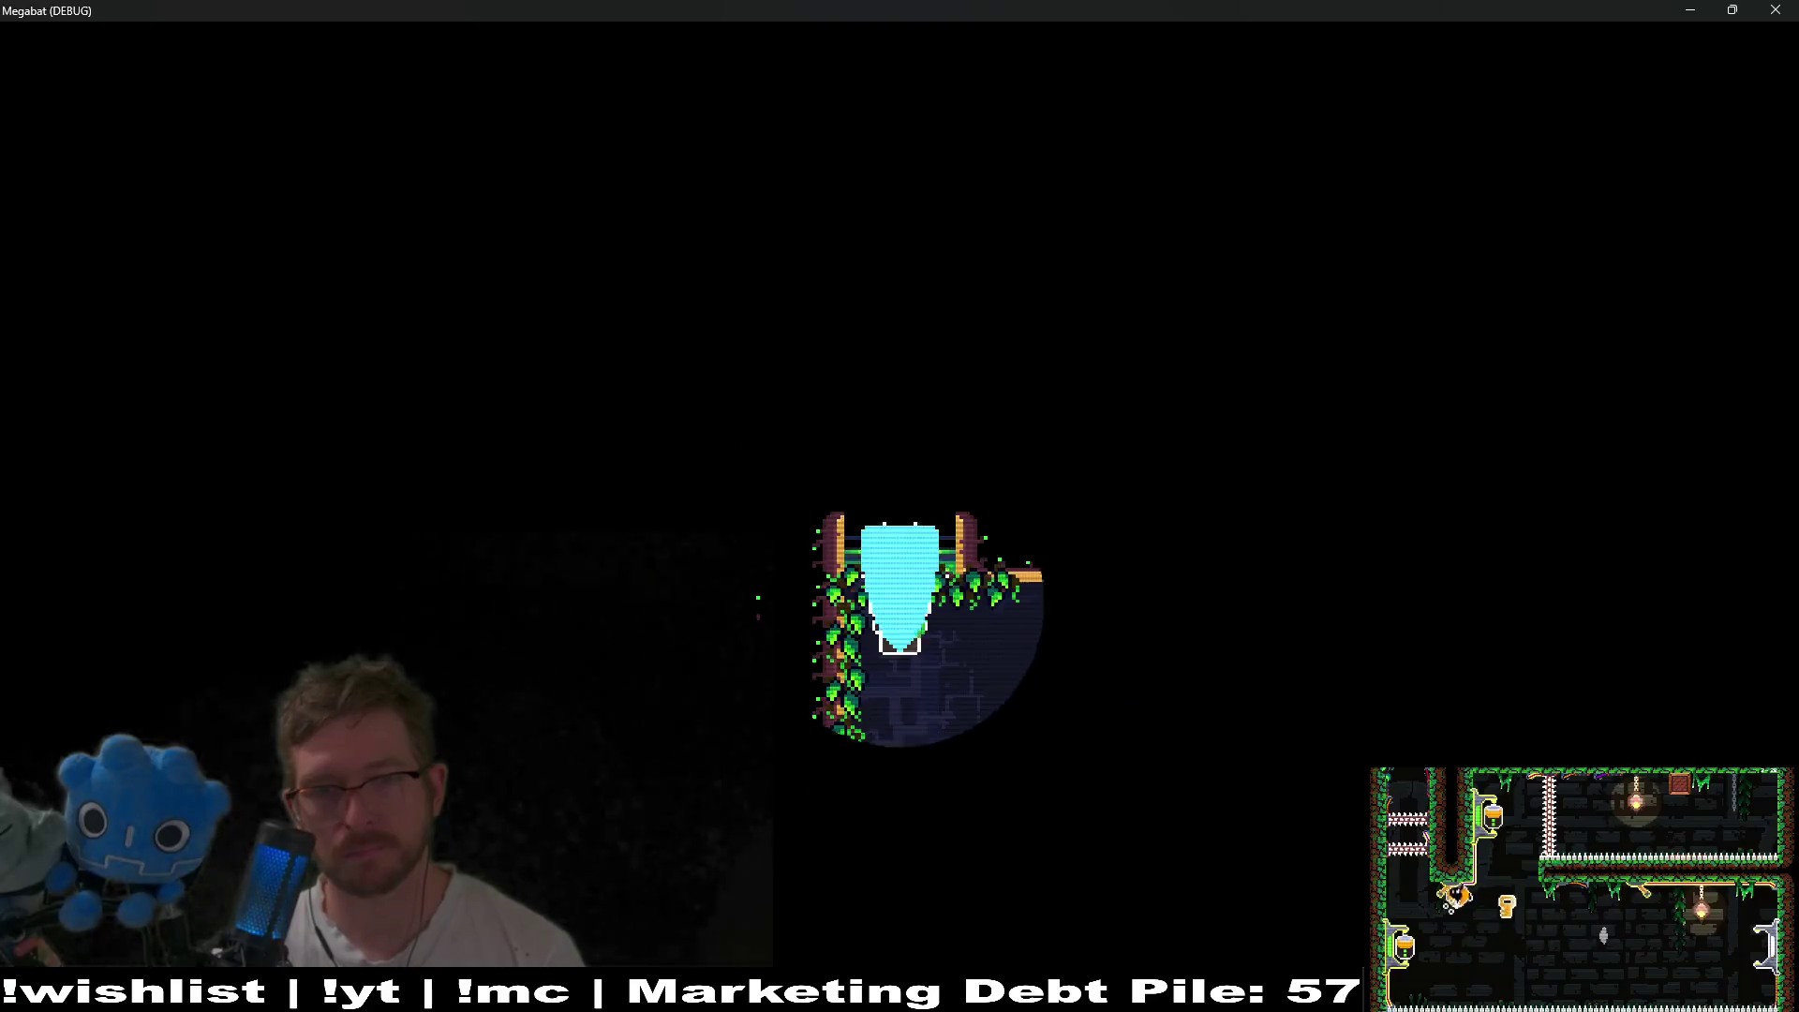
- Fly the bat with space past level 1-20's ceiling lasers, up the left side, and out the top exit
key("space")
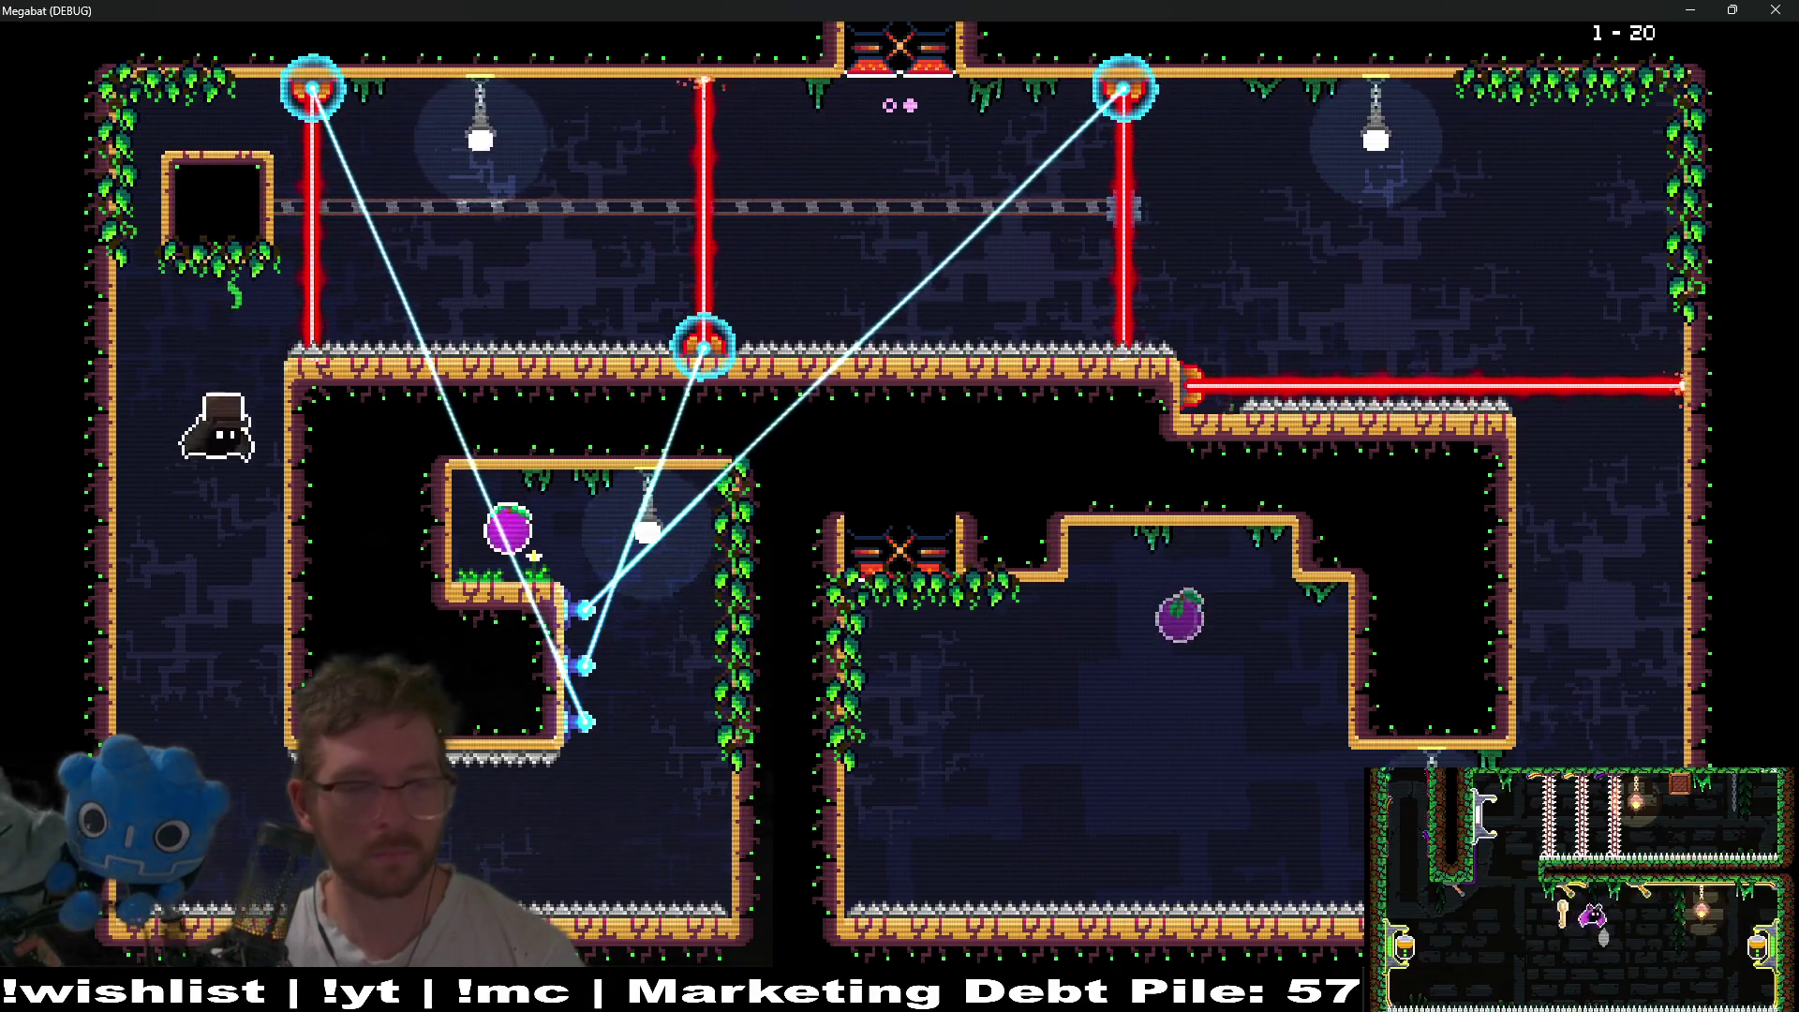
key("space")
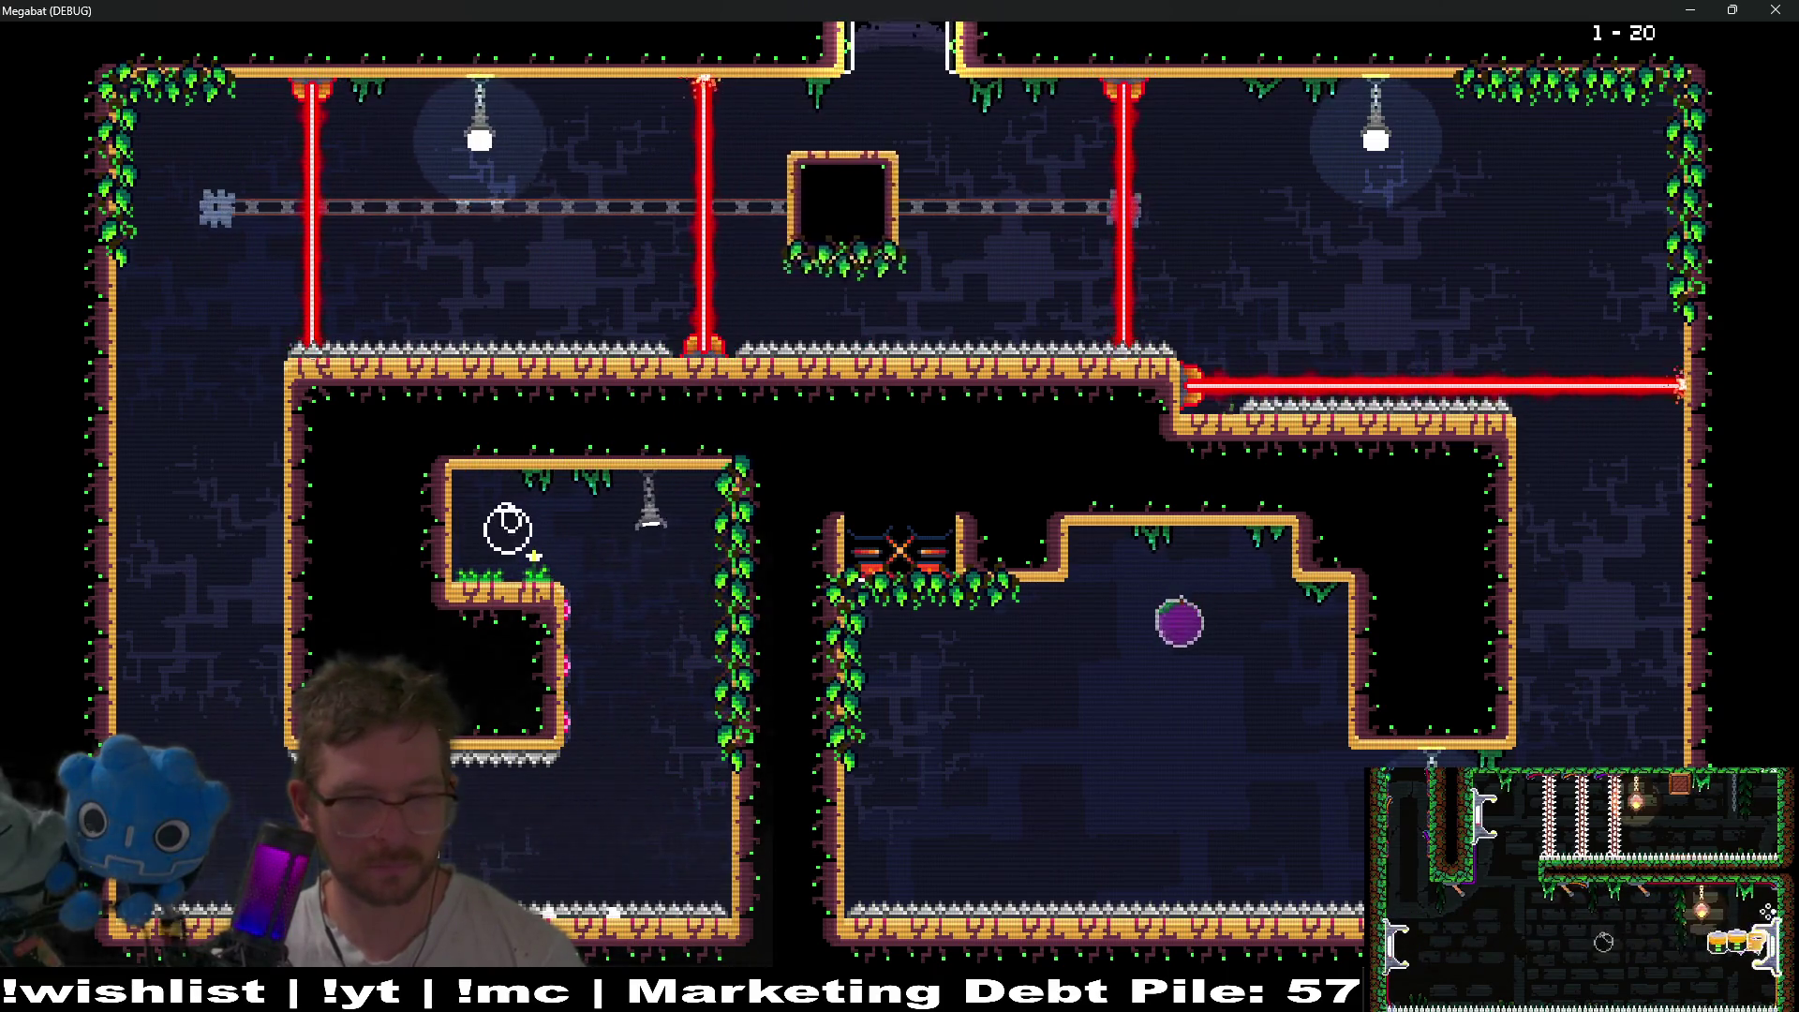
key("space")
key("space")
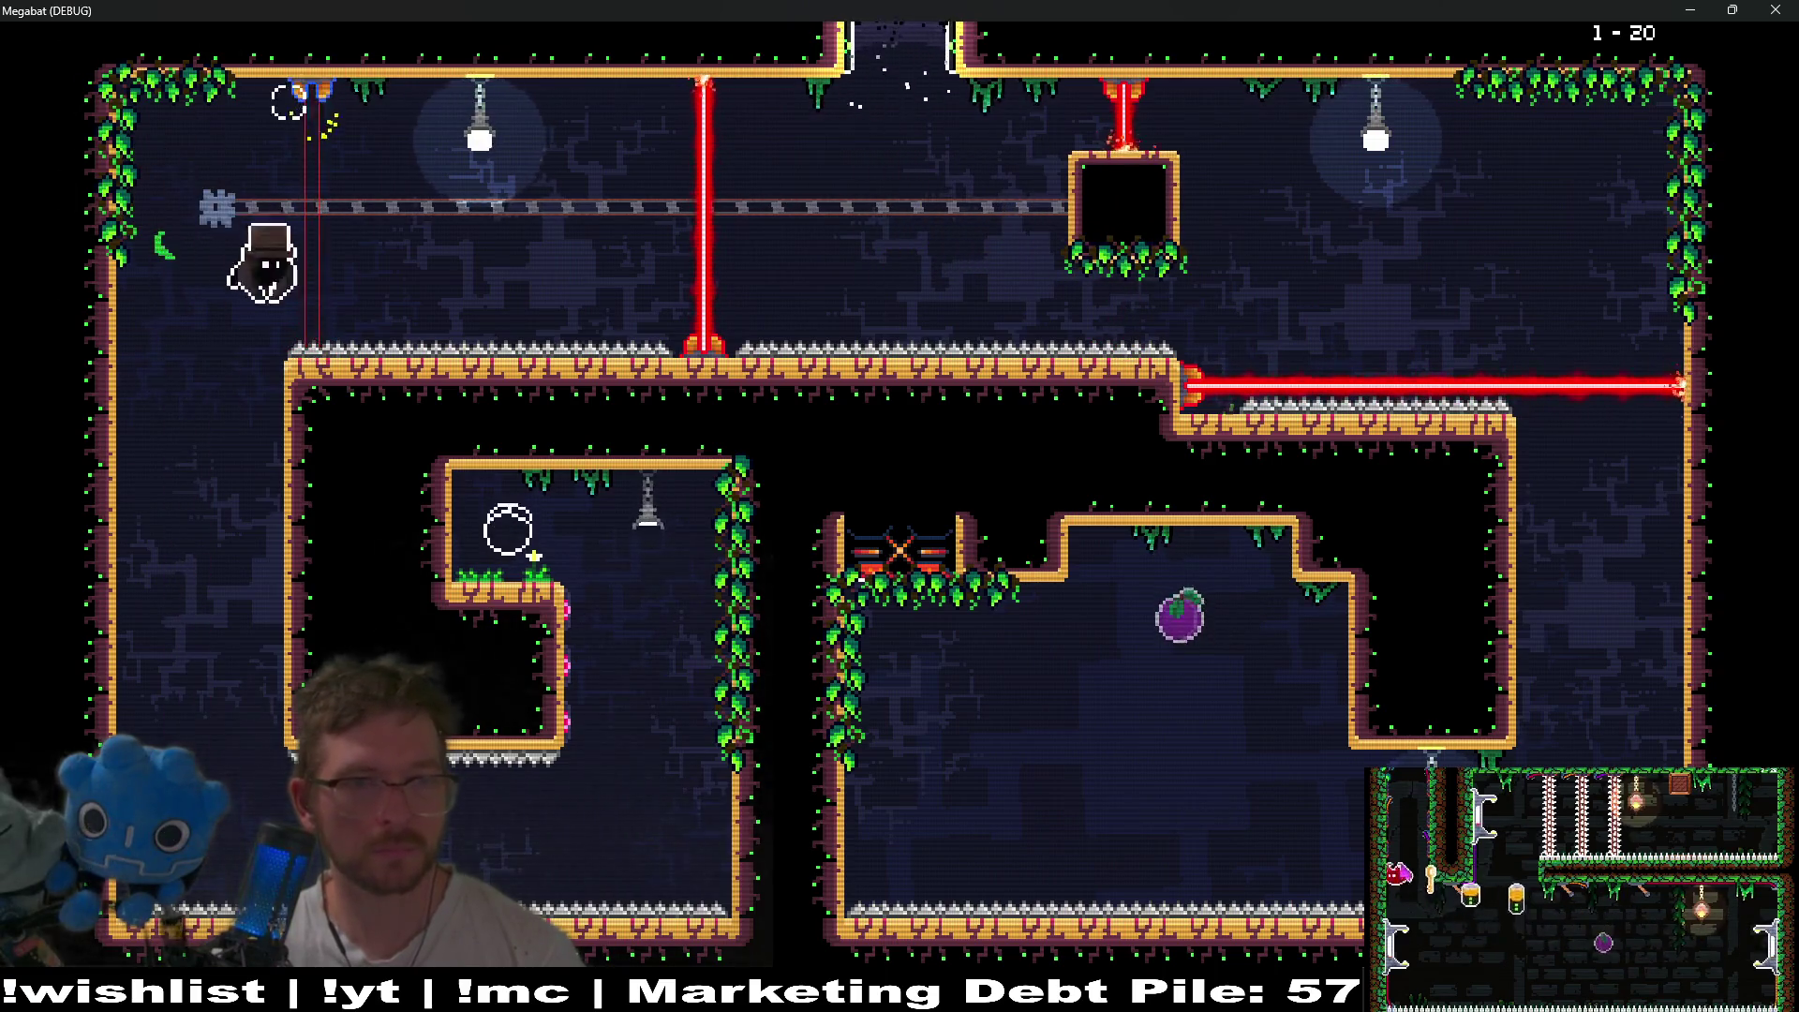
key("space")
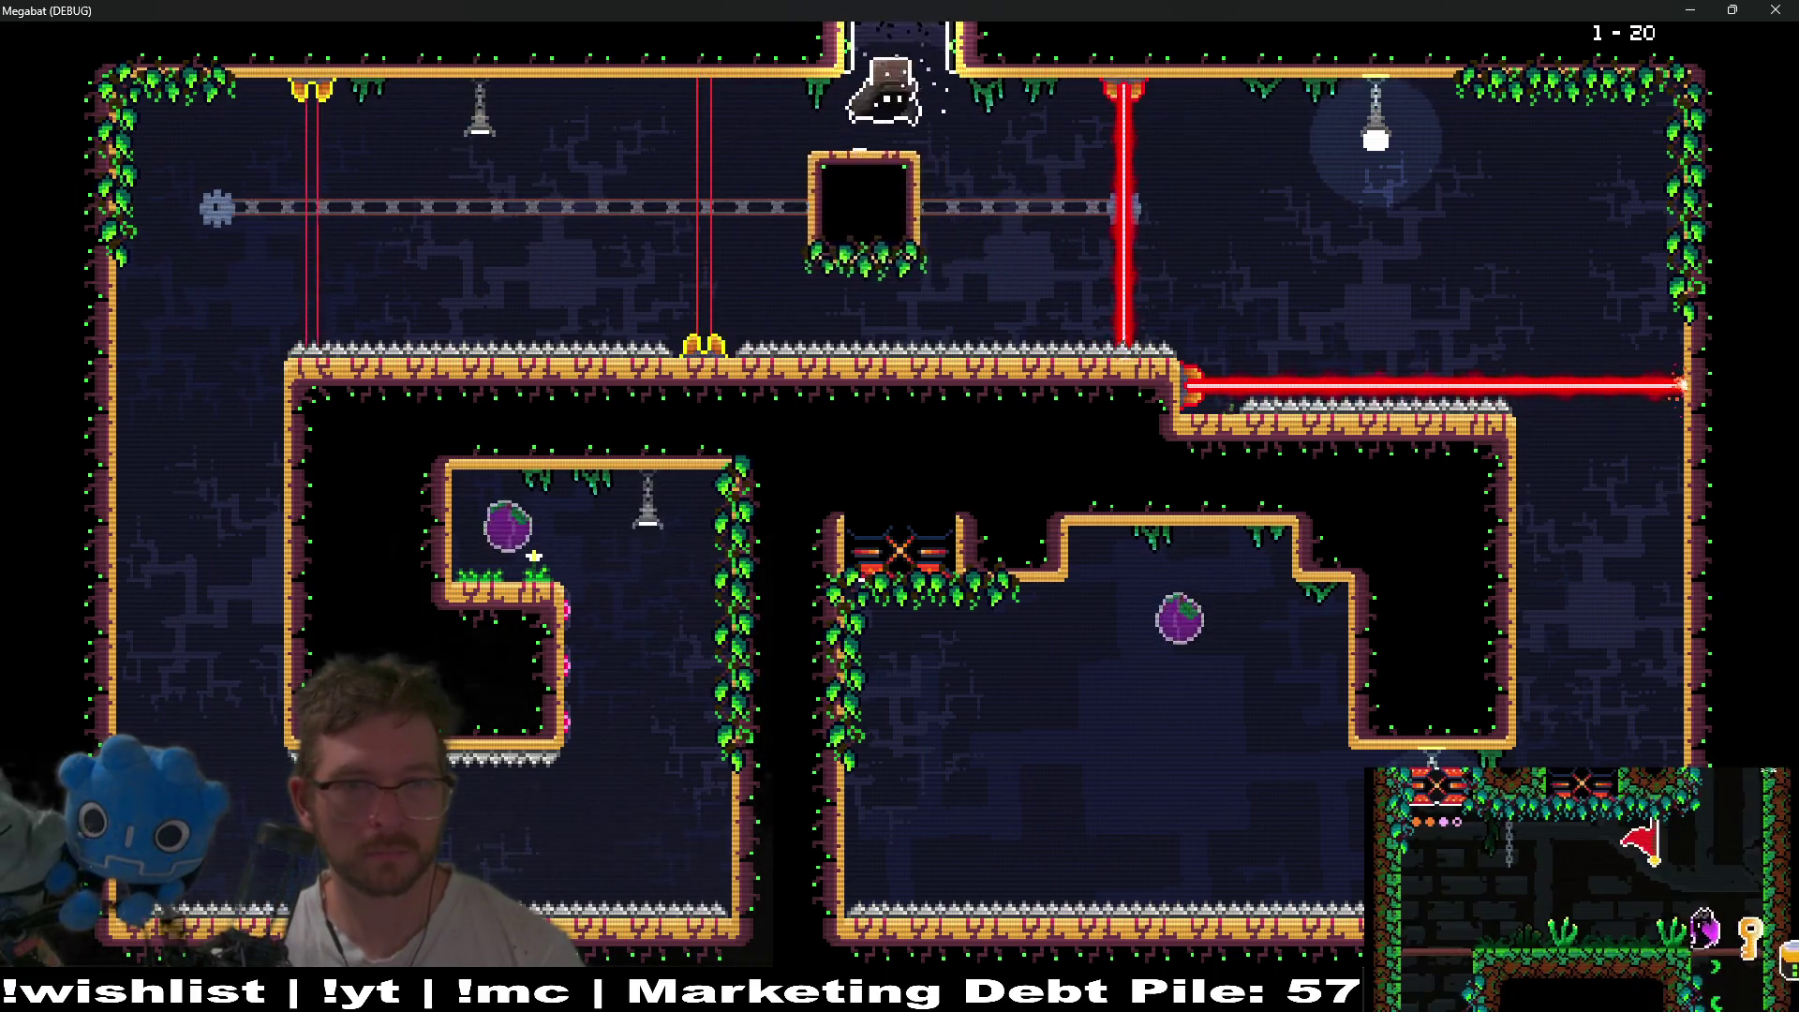
key("space")
- Collect the lower-left and upper fruits in level 1-21 and exit through the top
key("space")
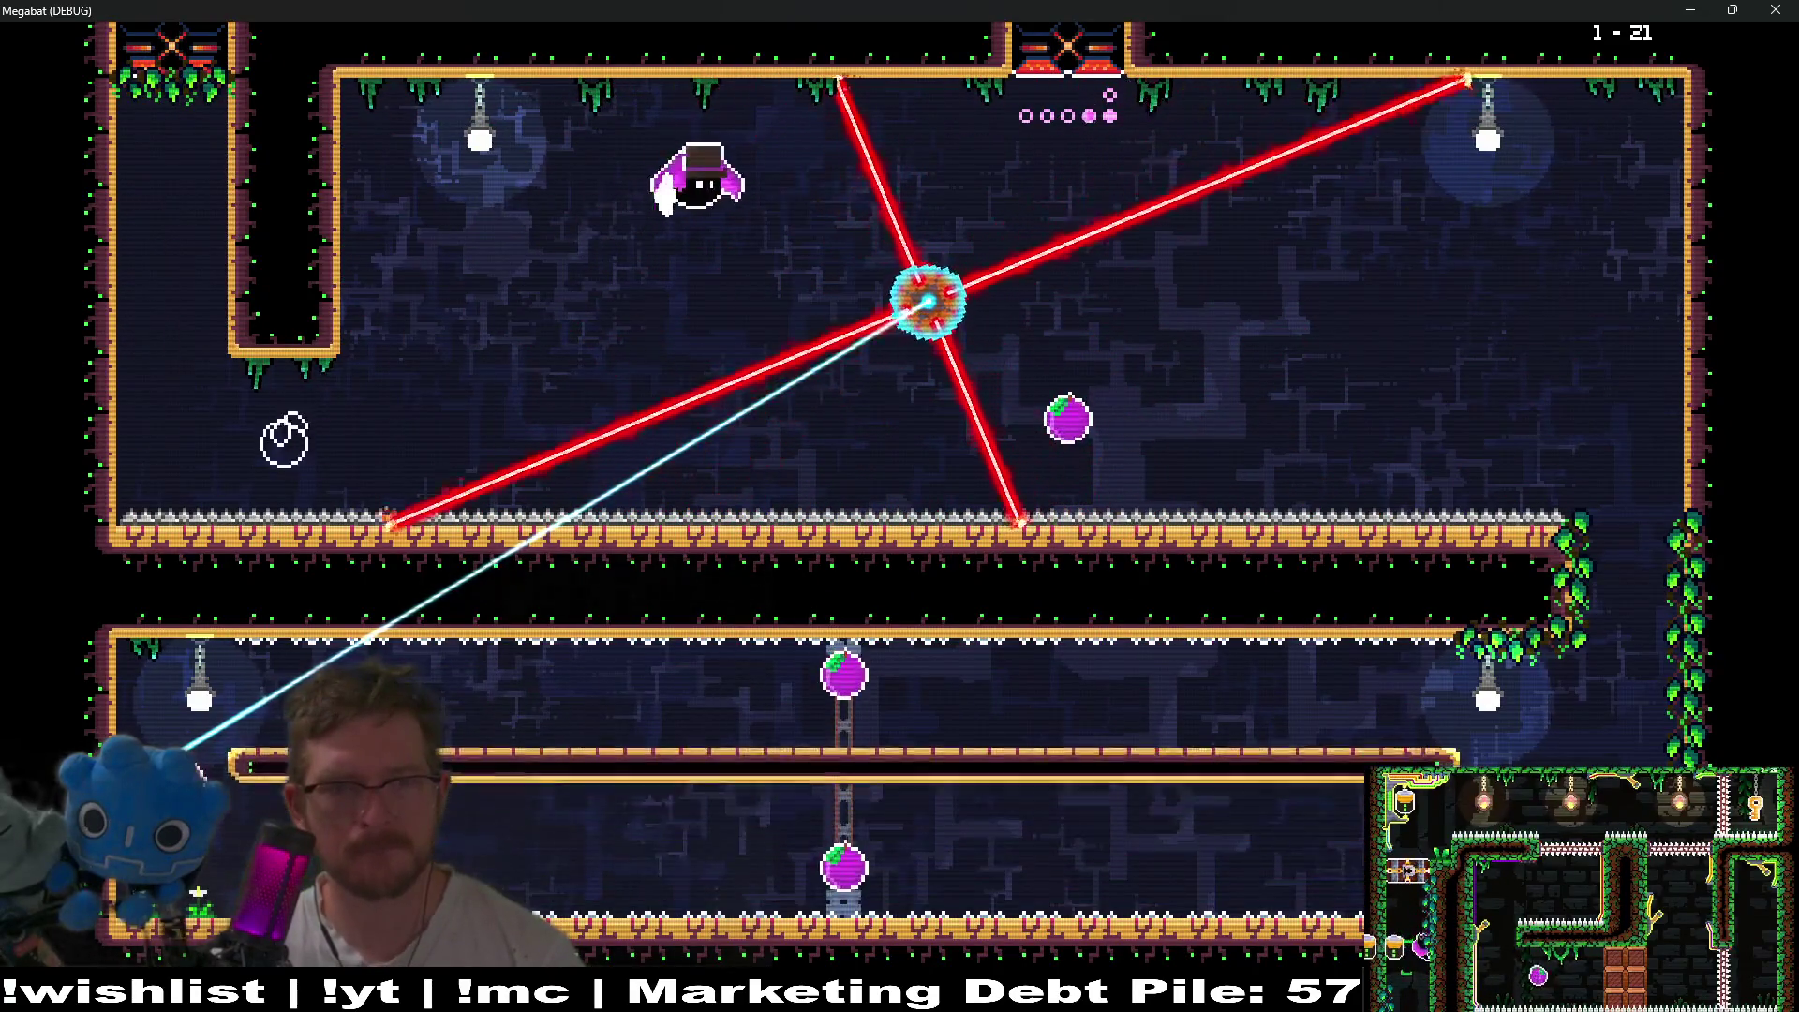
key("space")
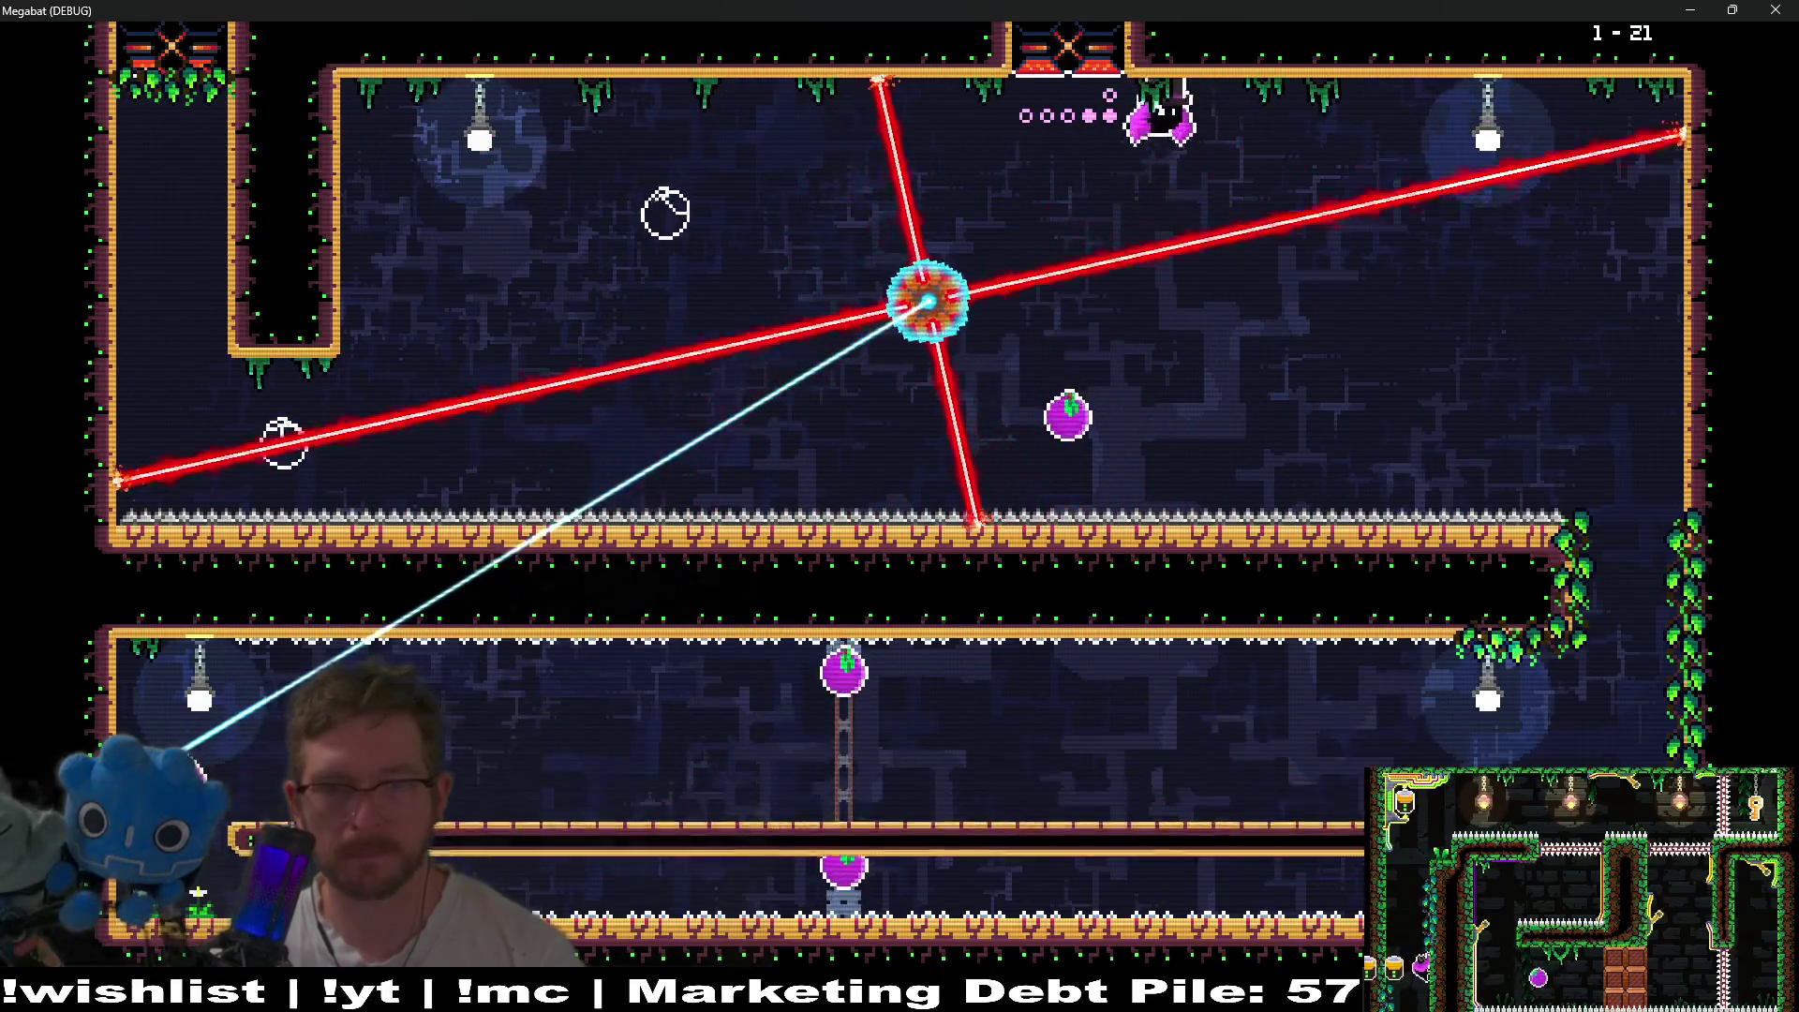
key("space")
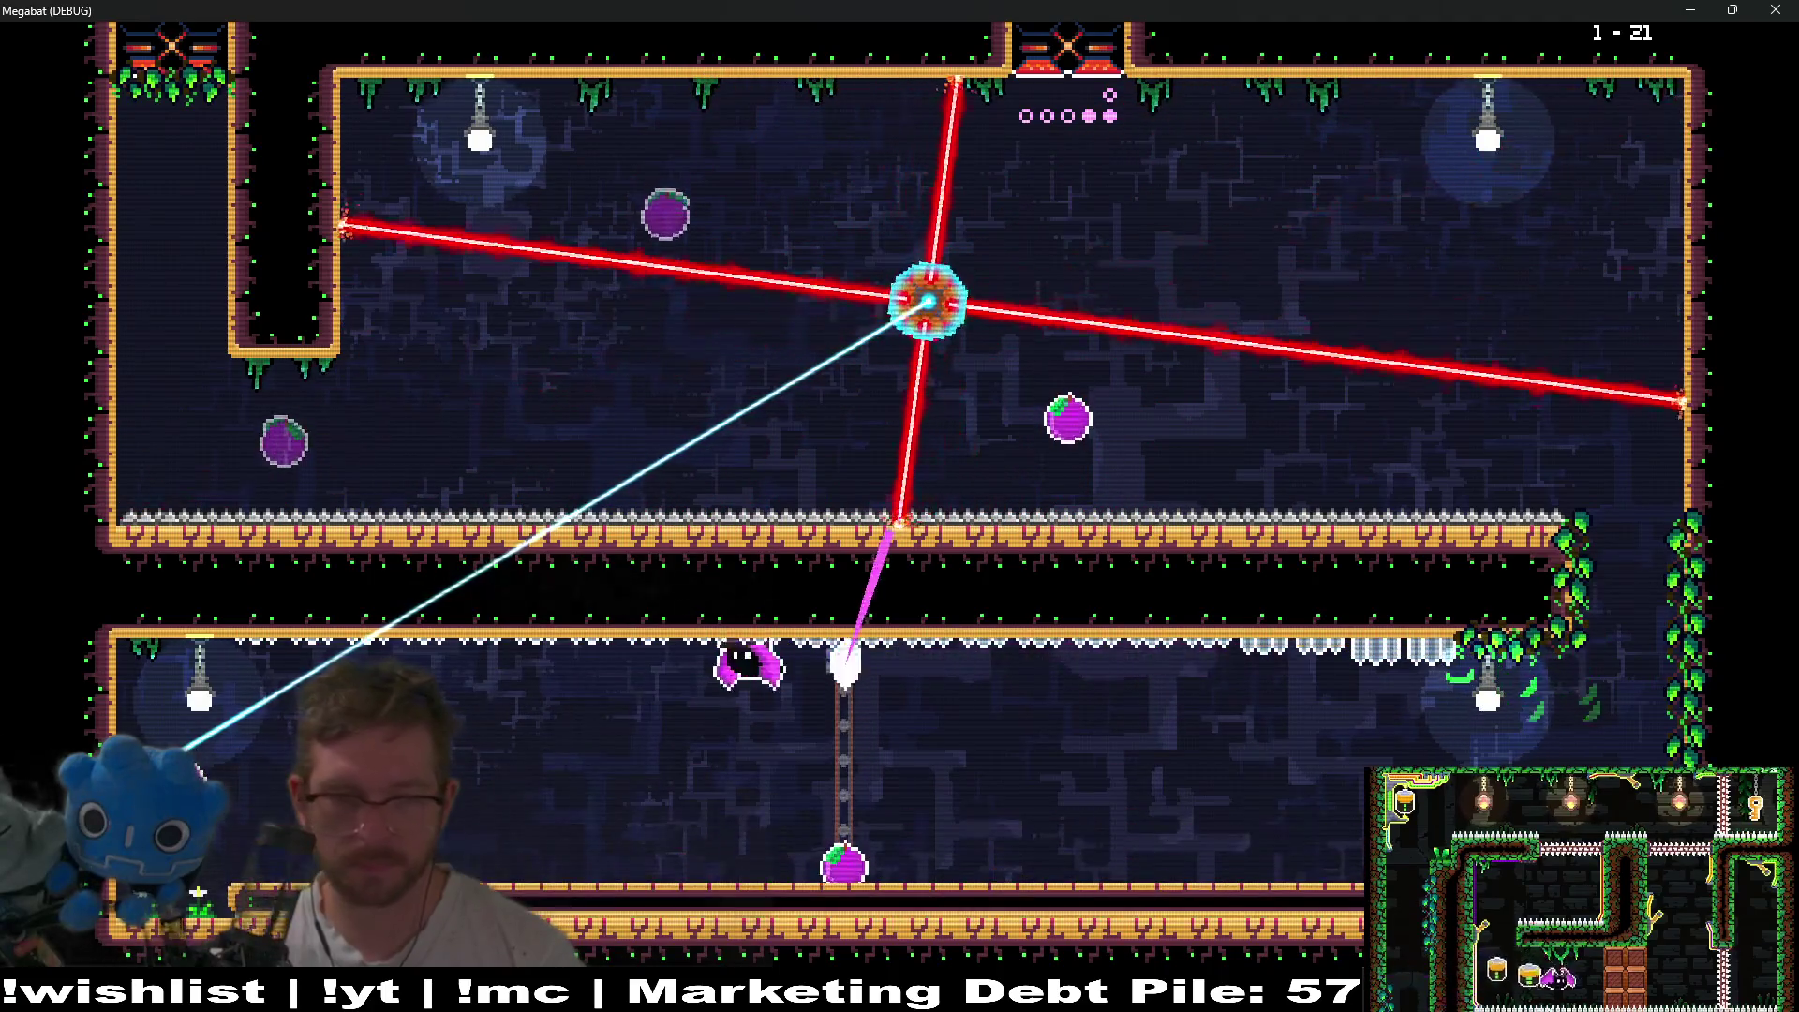
key("space")
key("space")
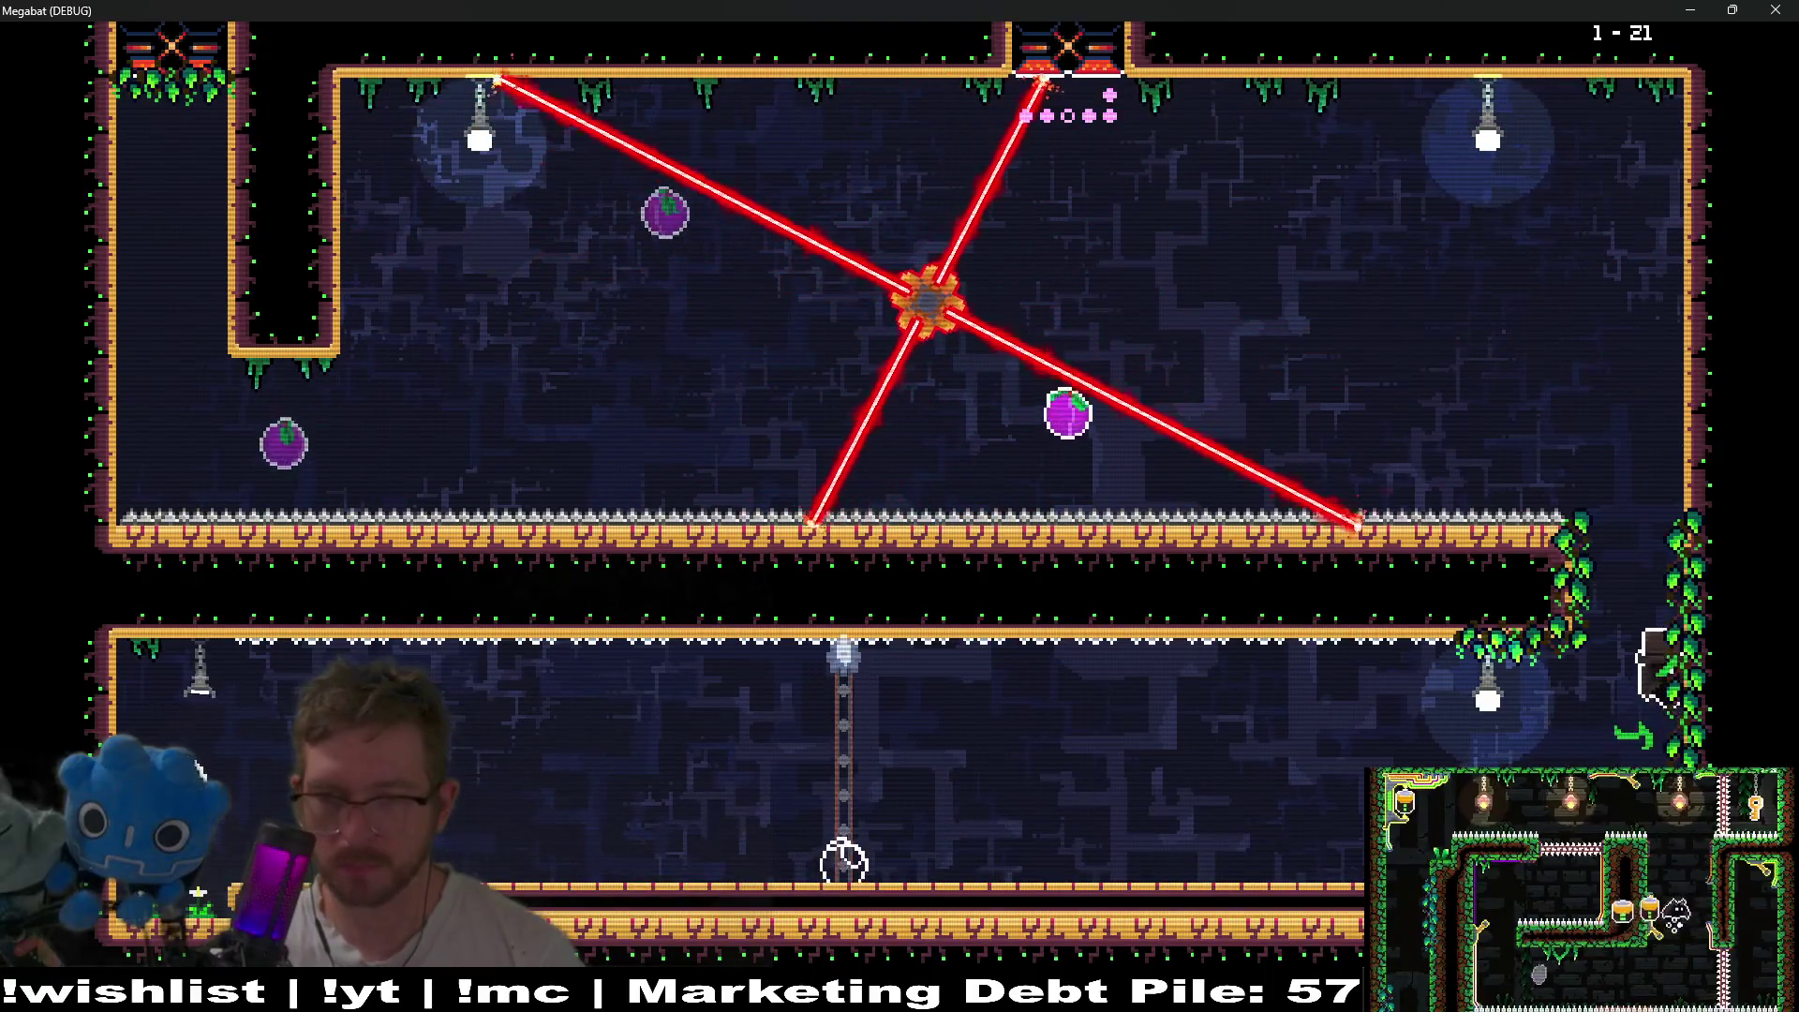
key("space")
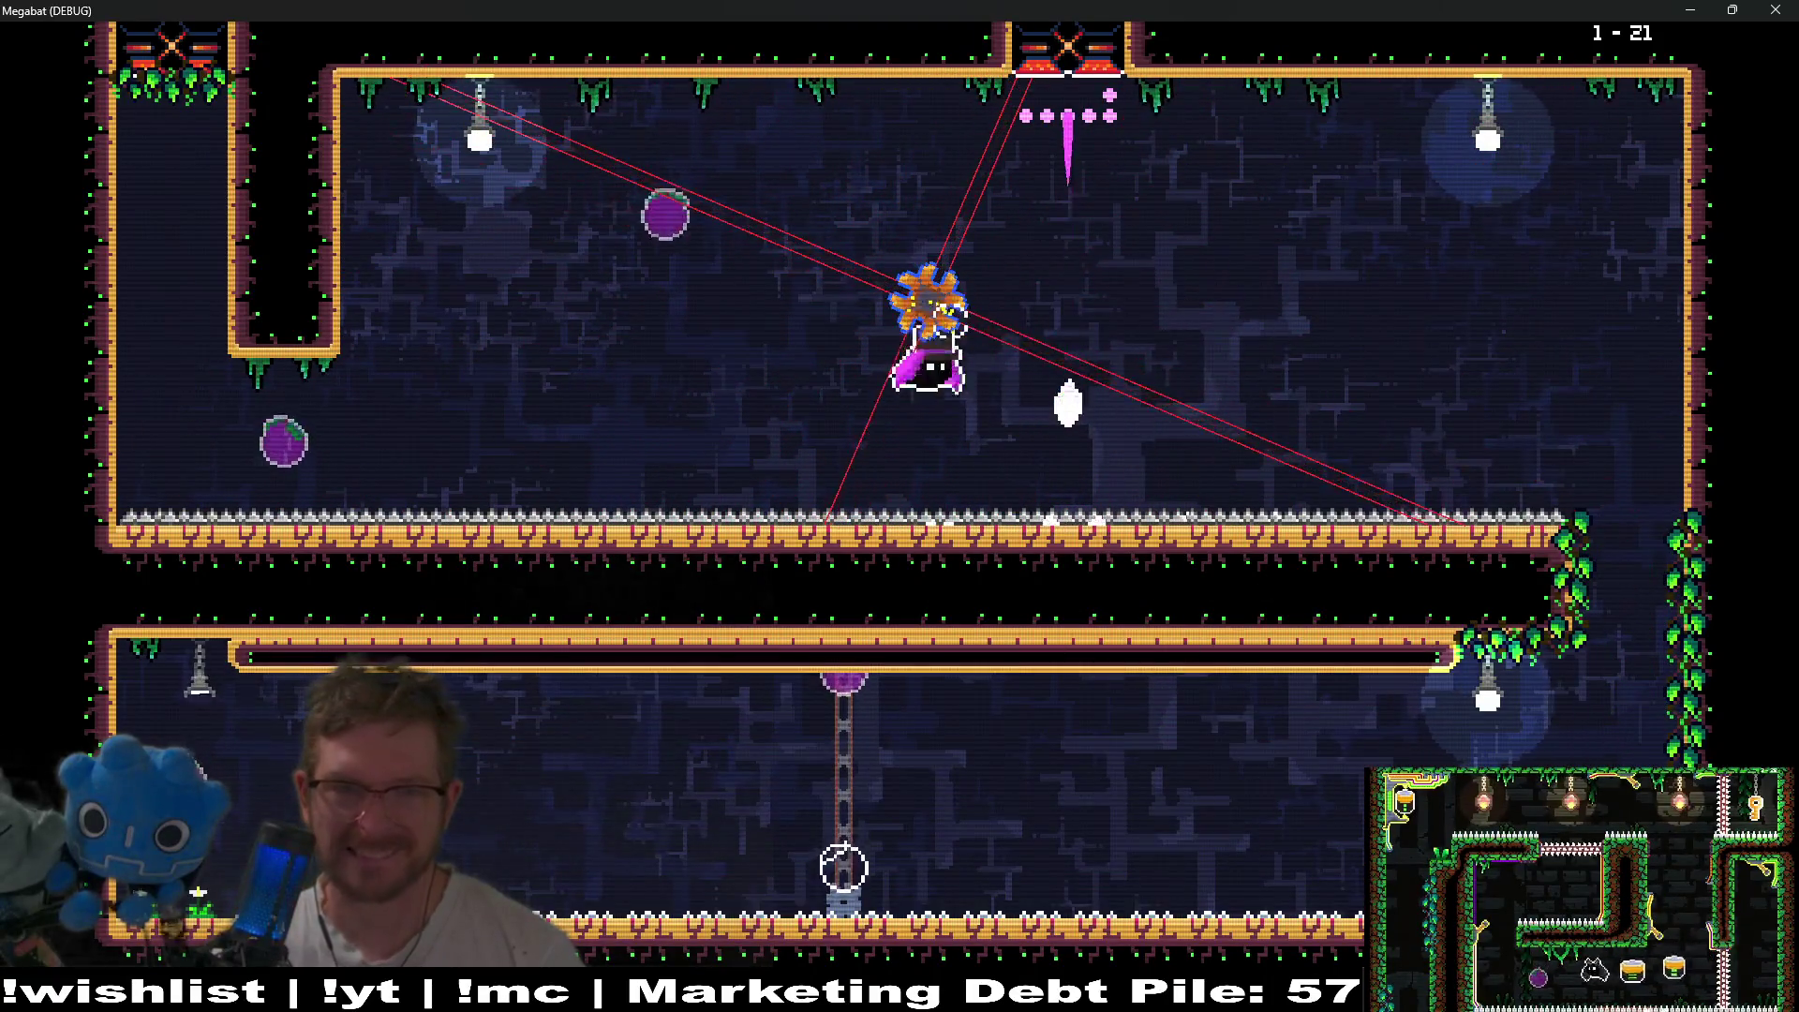
key("space")
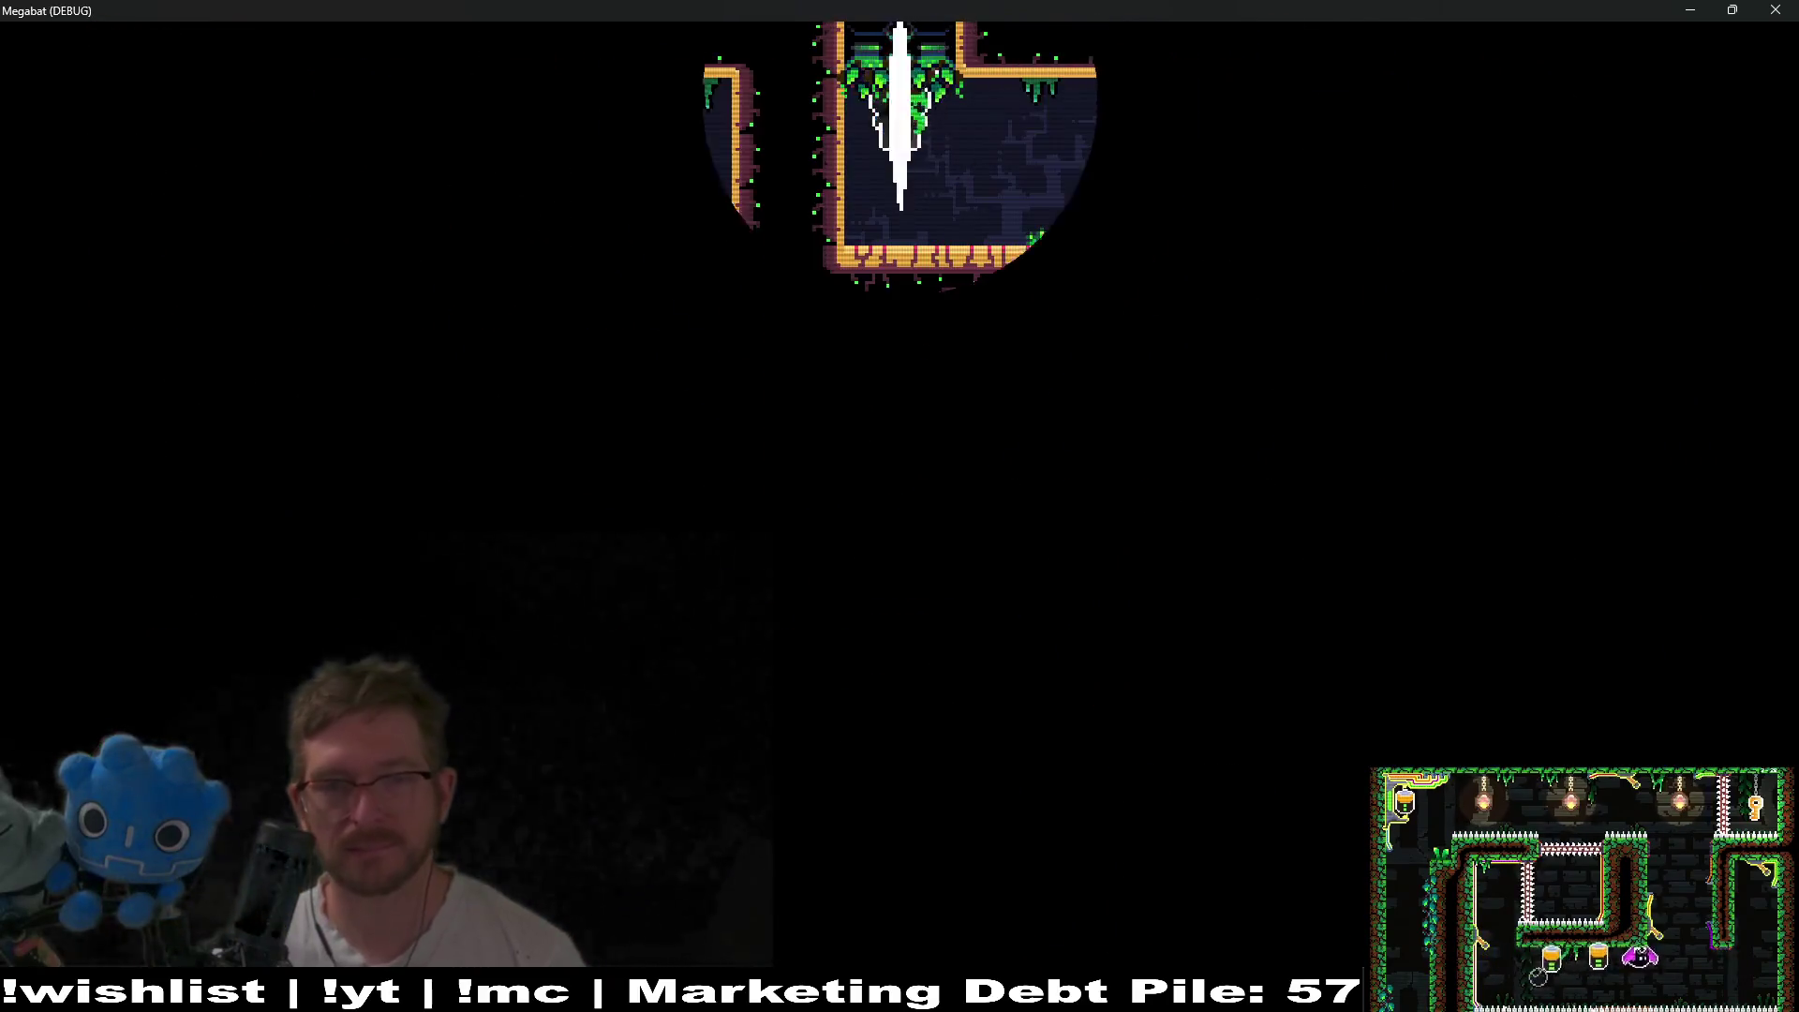
- In level 1-22, grab the left-side fruit and carry it over toward the right-wall shaft
key("space")
key("space")
key("Left")
key("Left")
key("space")
key("Right")
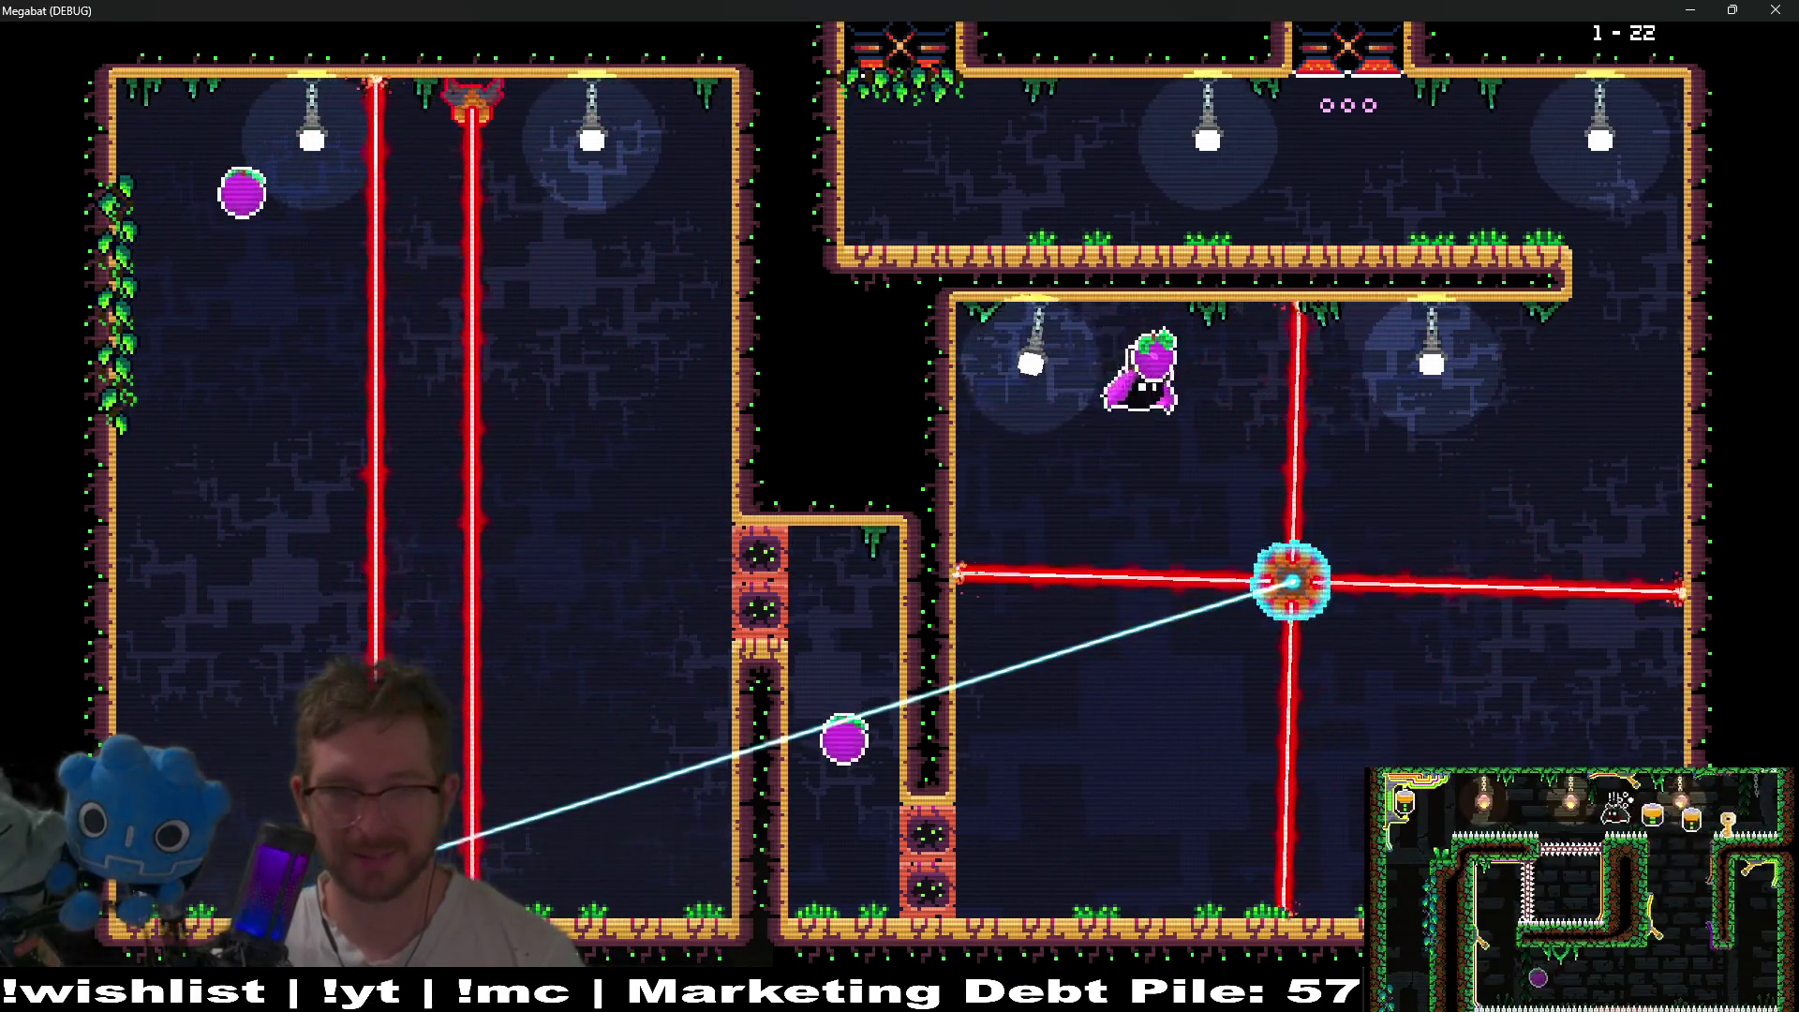
key("Down")
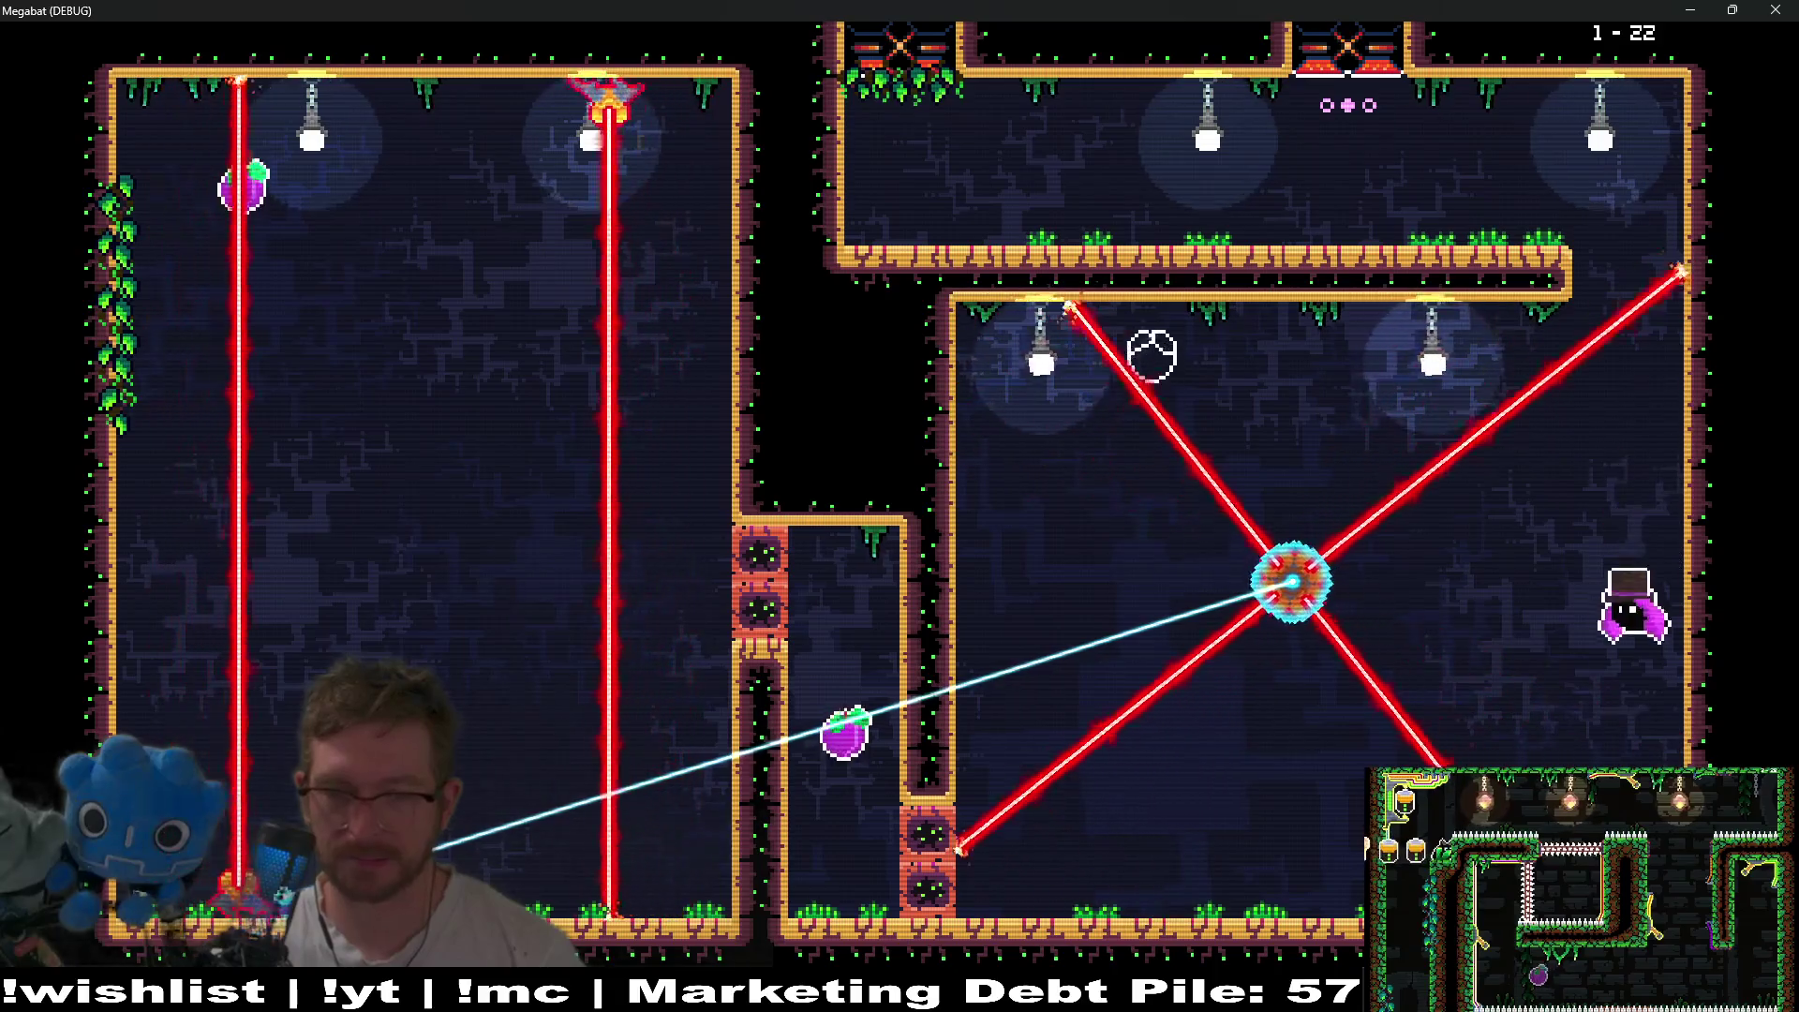
key("Left")
key("Up")
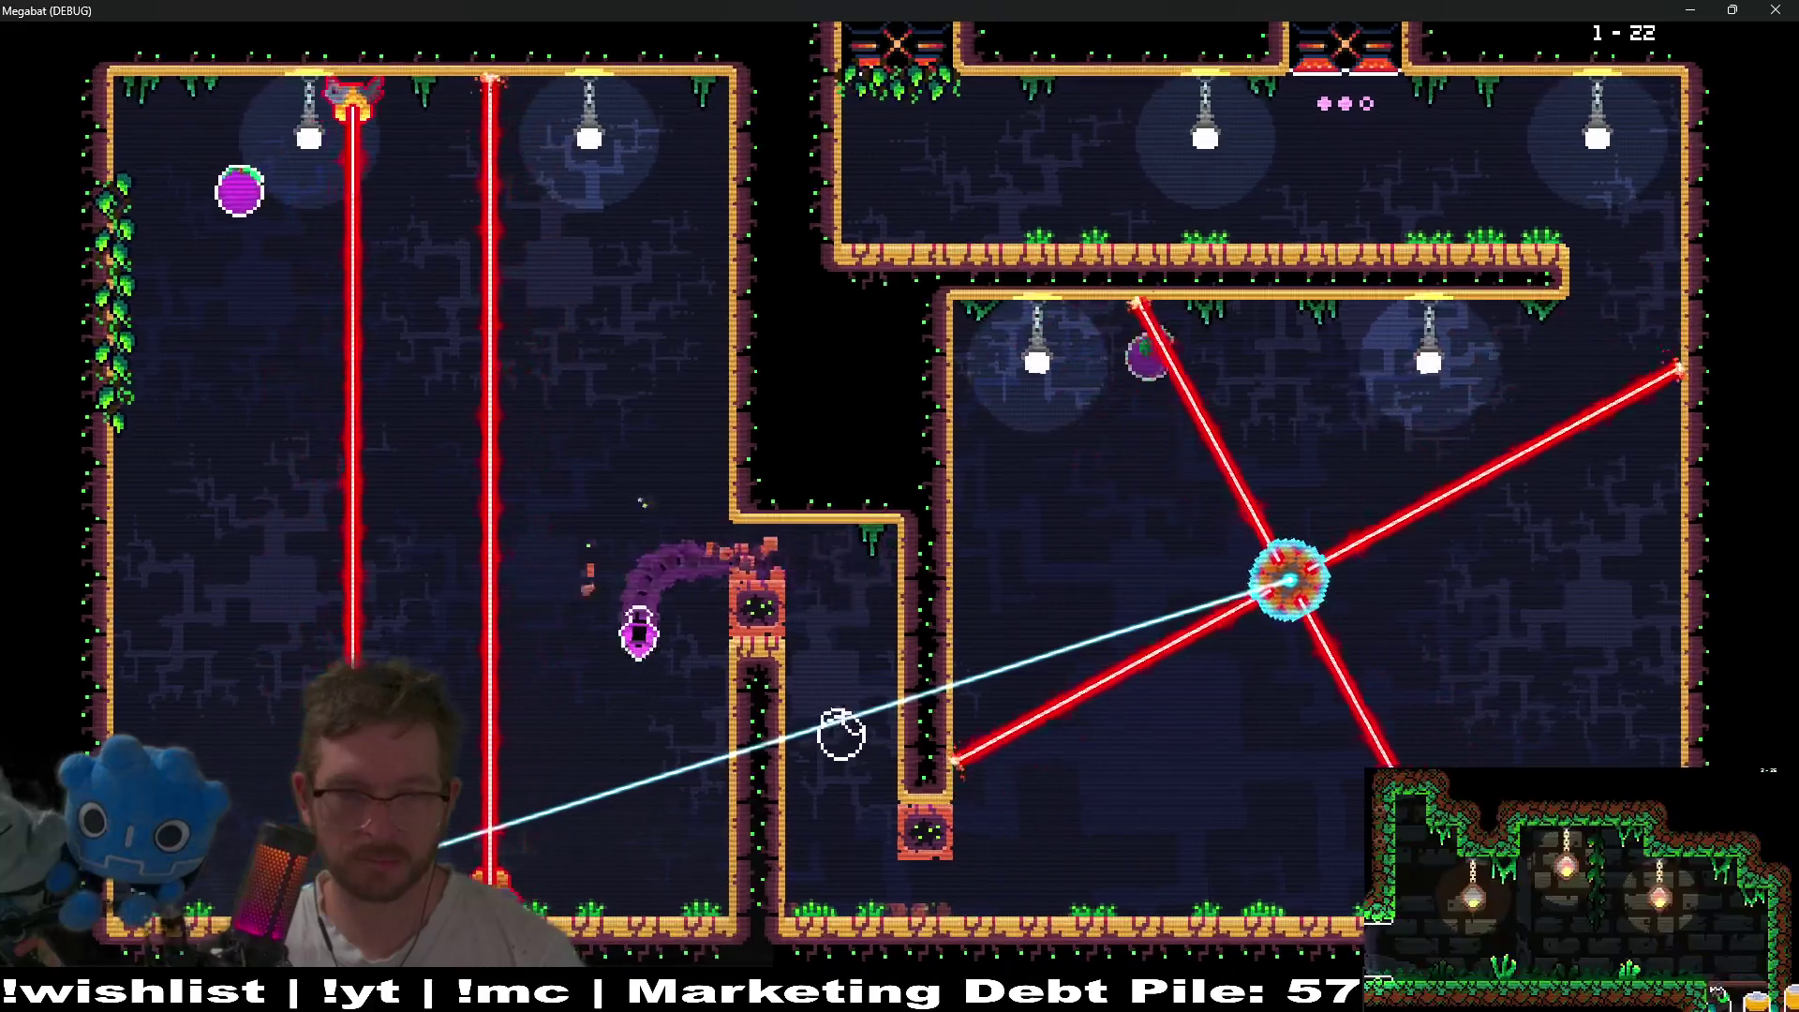
- After respawning, climb the central shaft and collect the top-left fruit
key("Up")
key("Right")
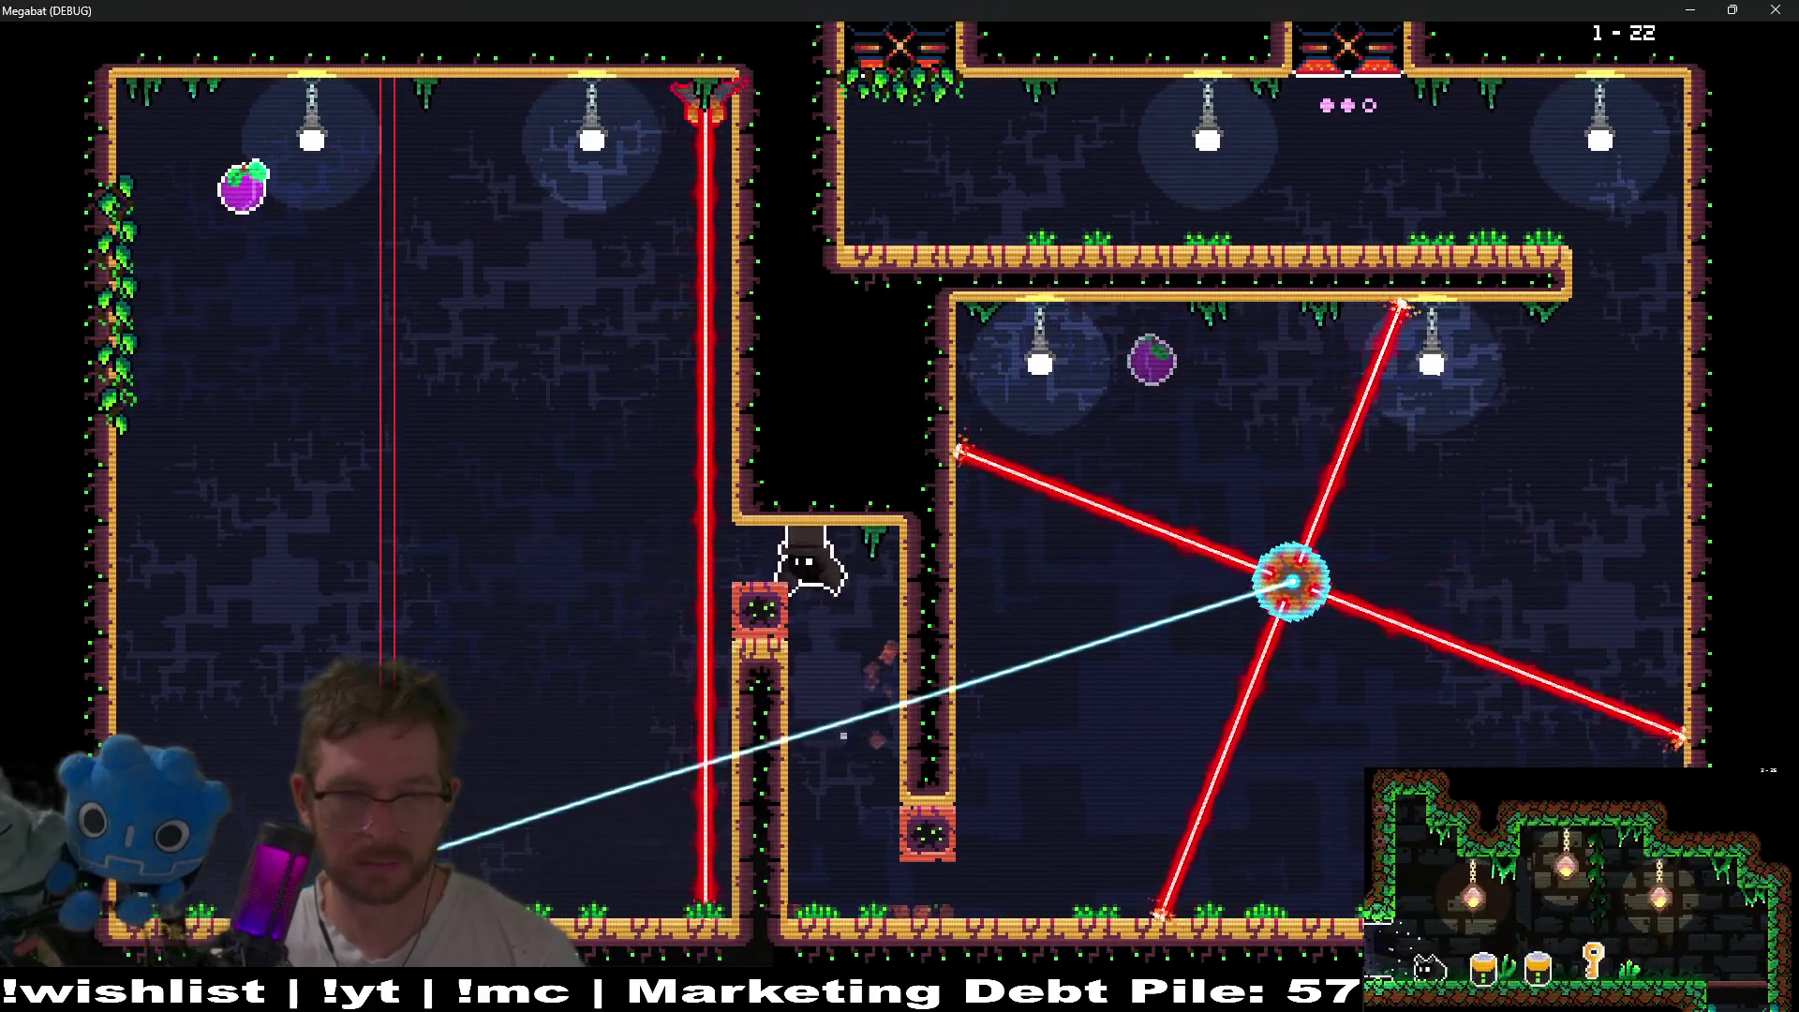
key("Left")
key("Up")
key("Left")
key("Right")
- Drop down the shaft and fly through the right room out the top exit
key("Down")
key("Right")
key("Up")
key("Right")
key("Up")
key("Left")
key("Up")
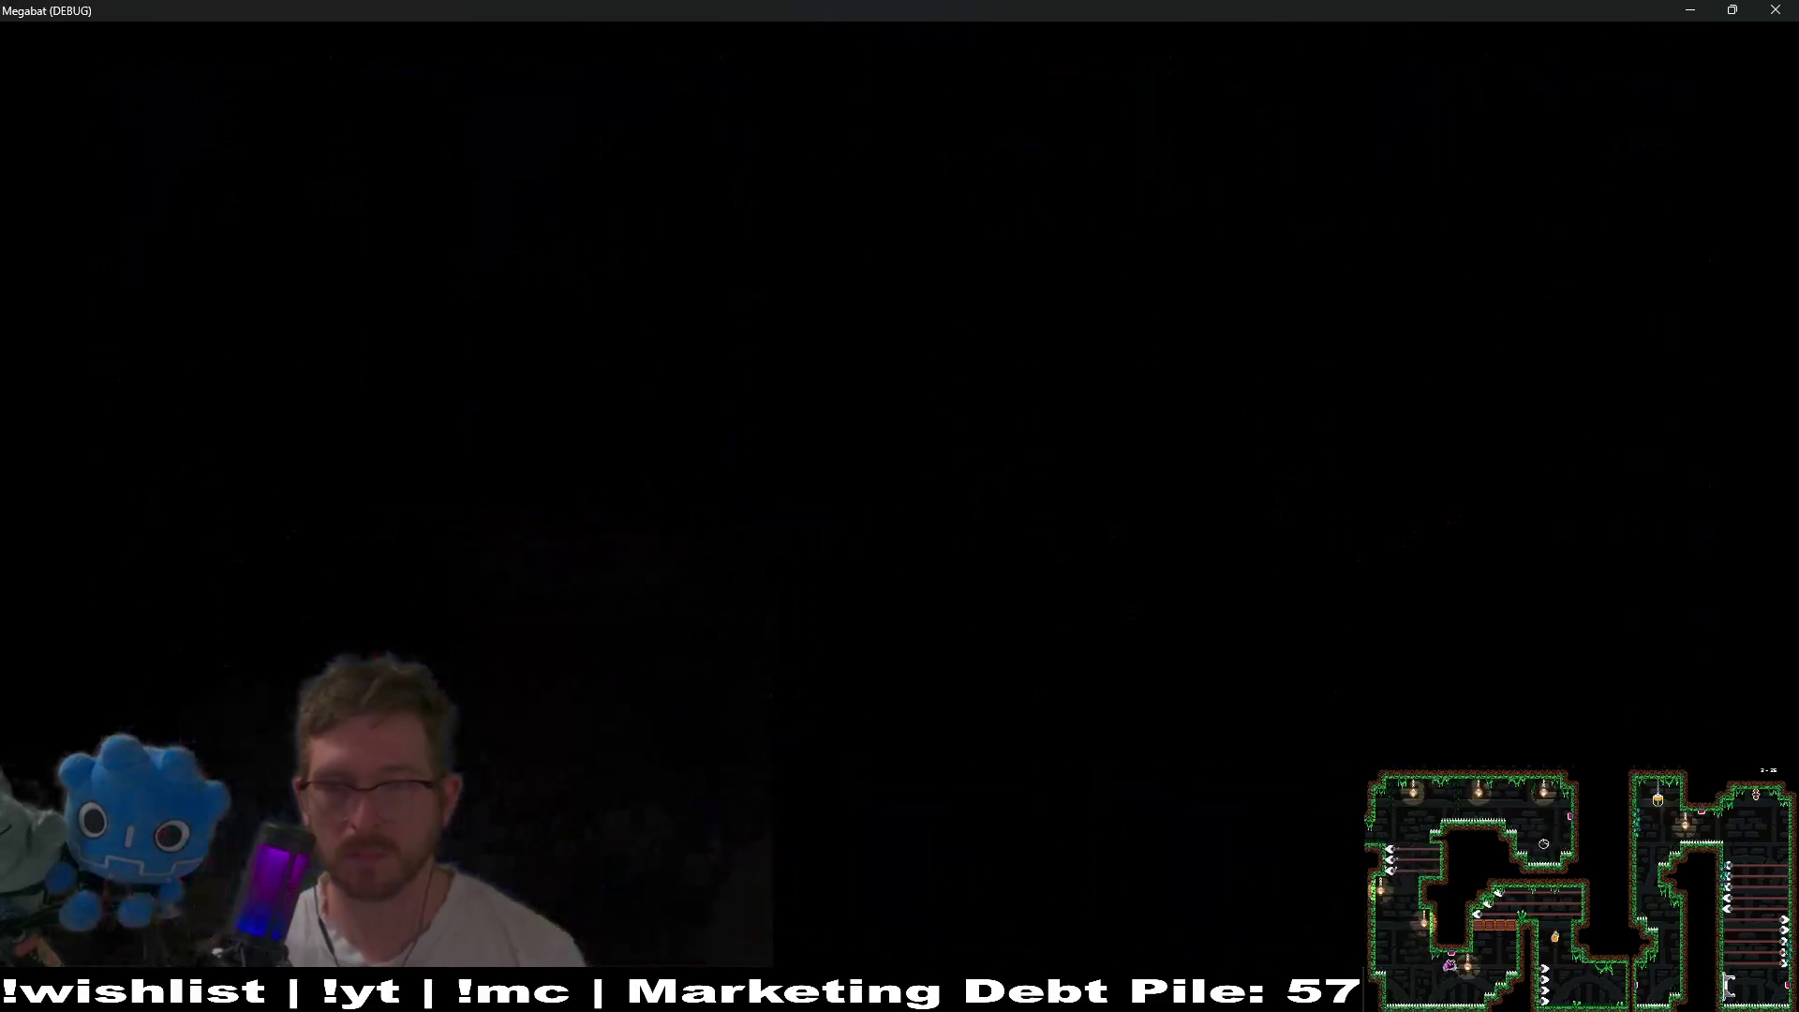
- Move the bat from its level 1-23 spawn down to the left wall
key("Right")
key("Down")
key("Left")
- Fly the bat right along the lower corridor, up the middle passage and over to the upper left
key("Down")
key("Right")
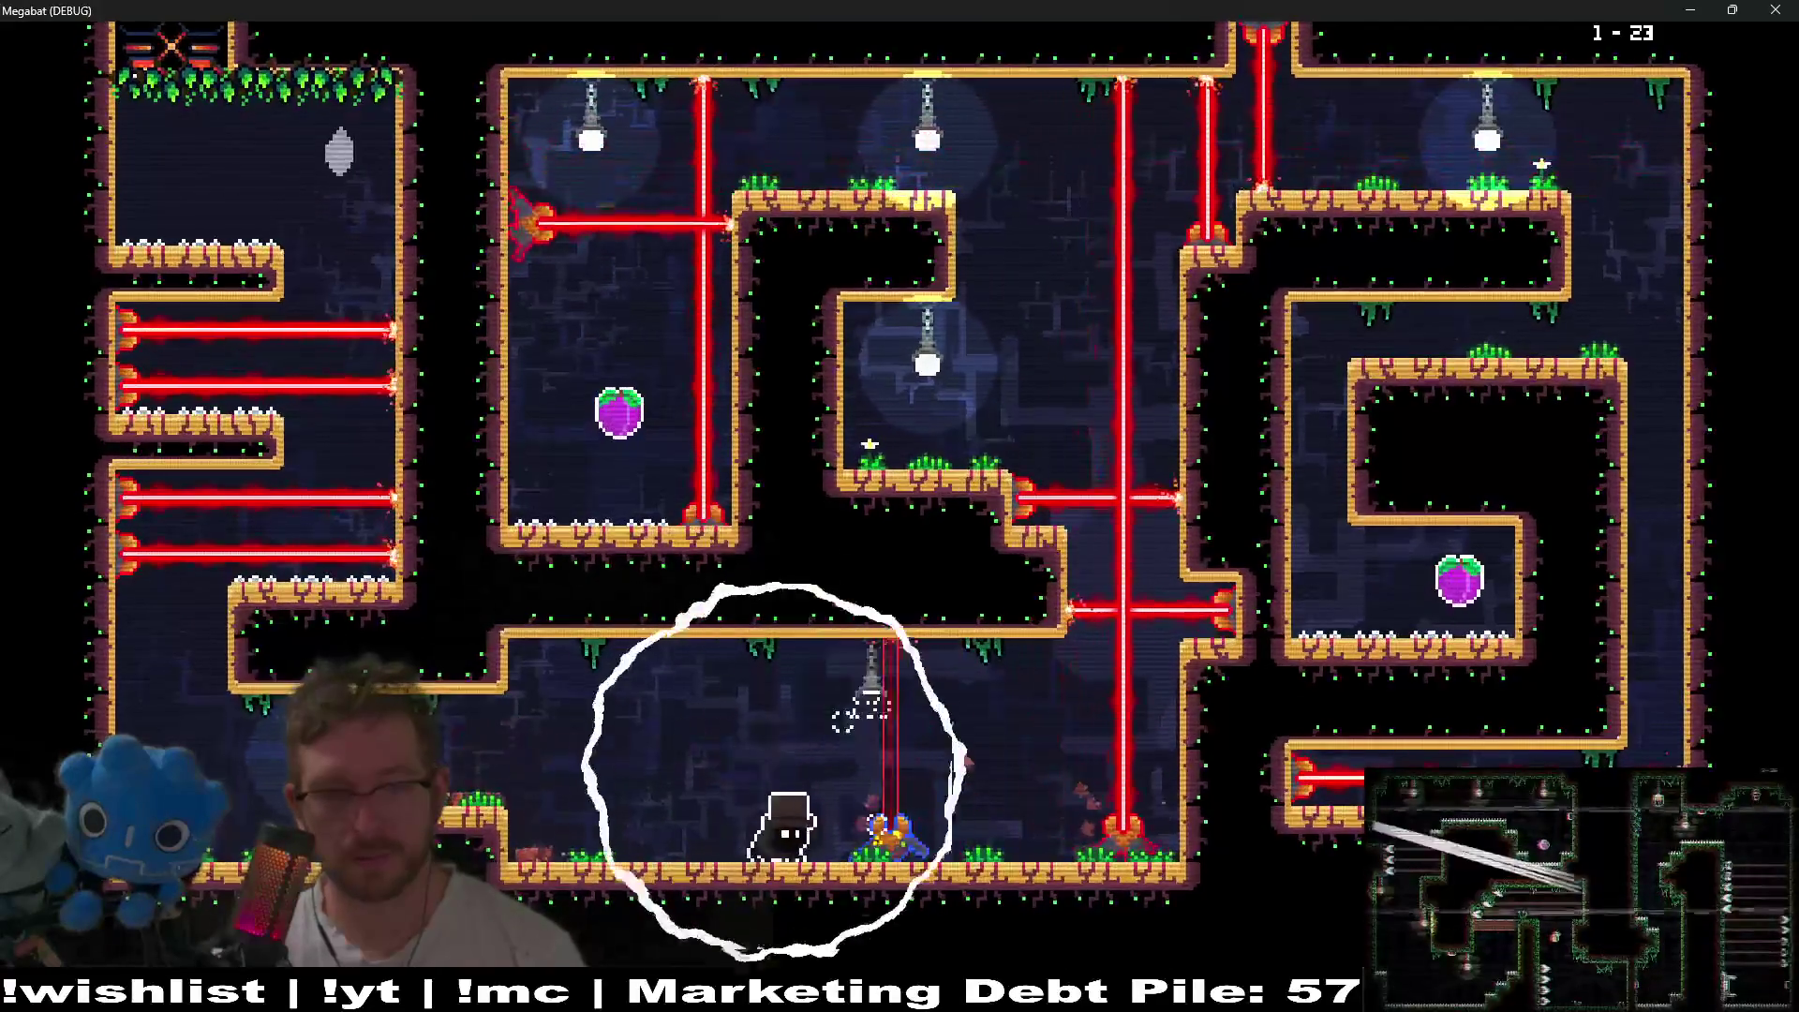
key("Right")
key("Up")
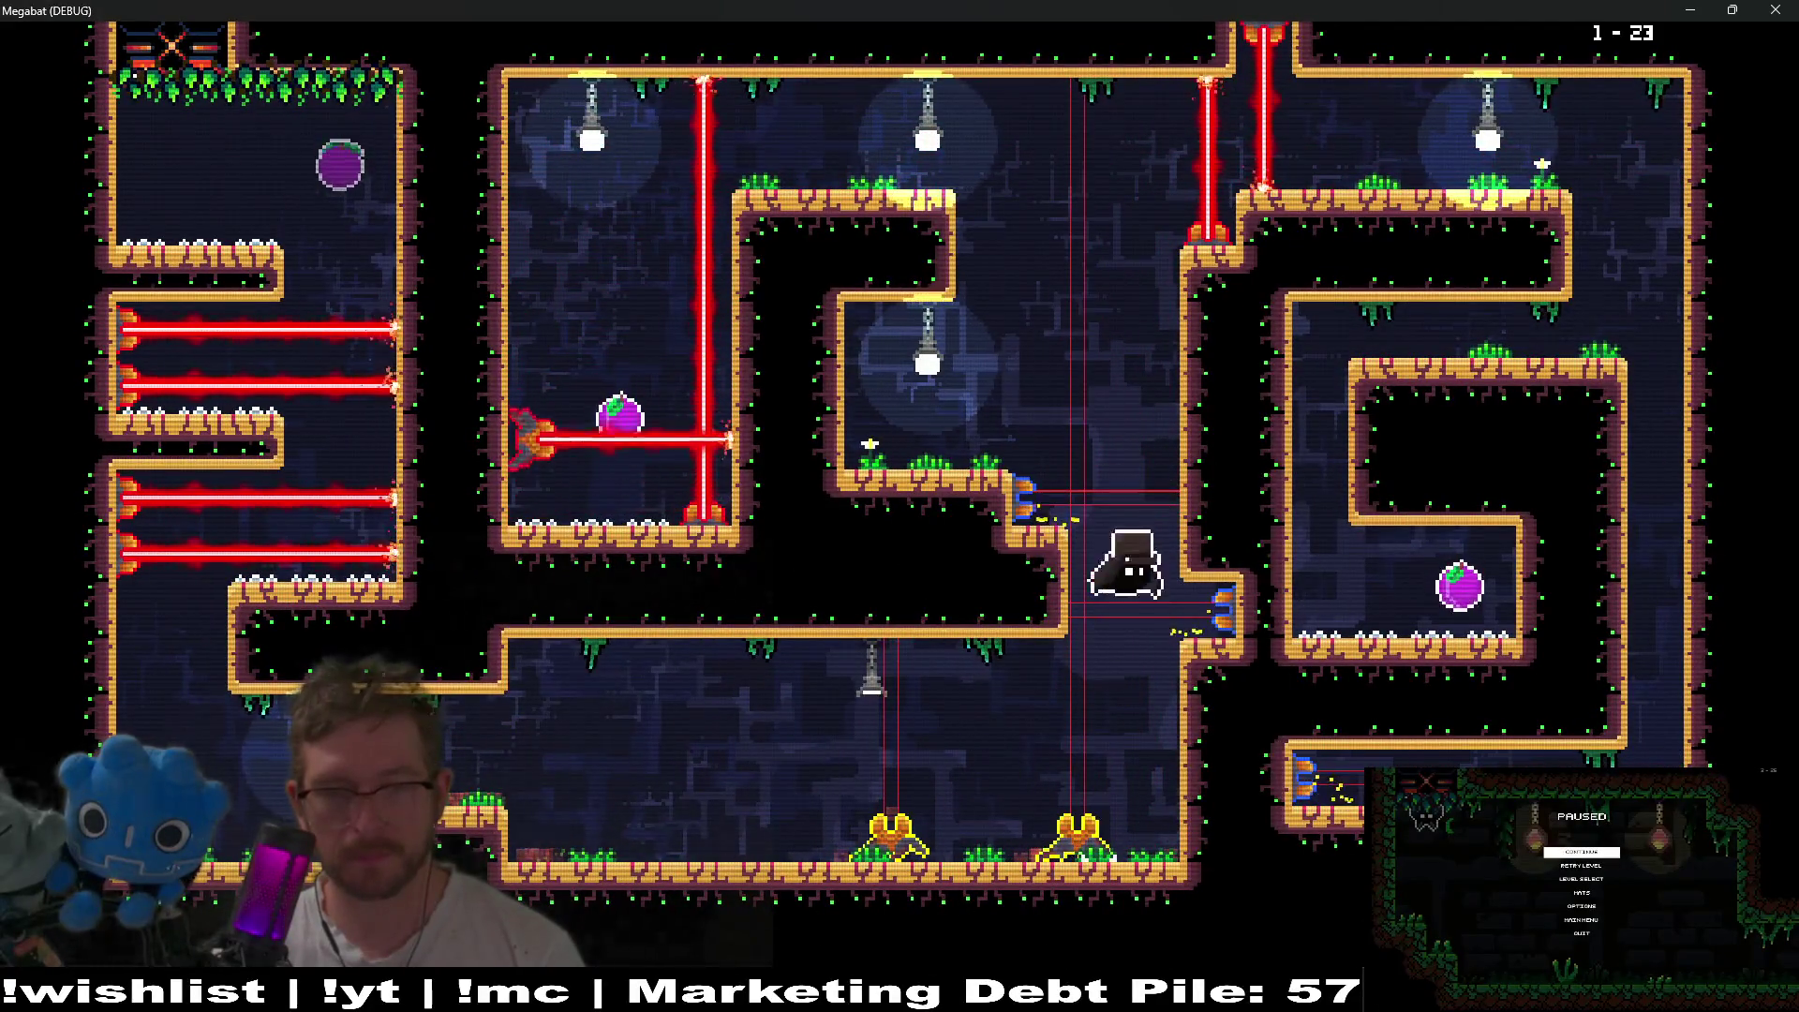
key("Left")
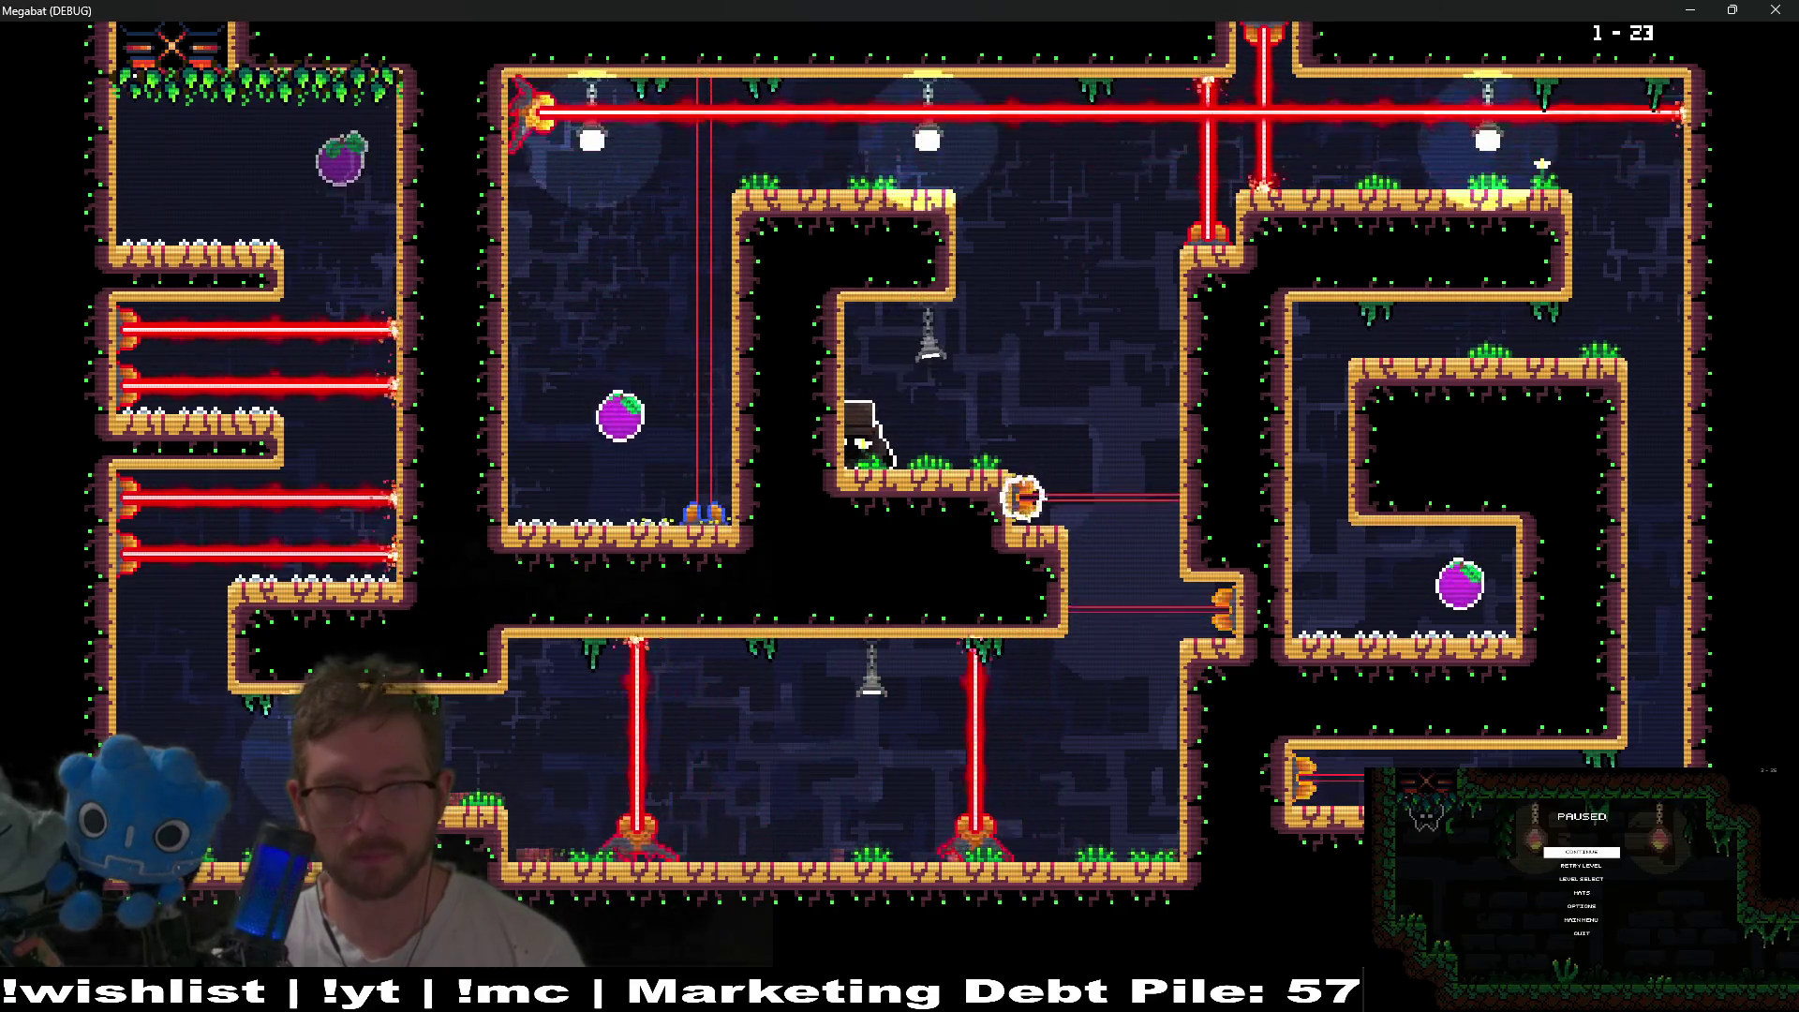
key("Up")
key("Left")
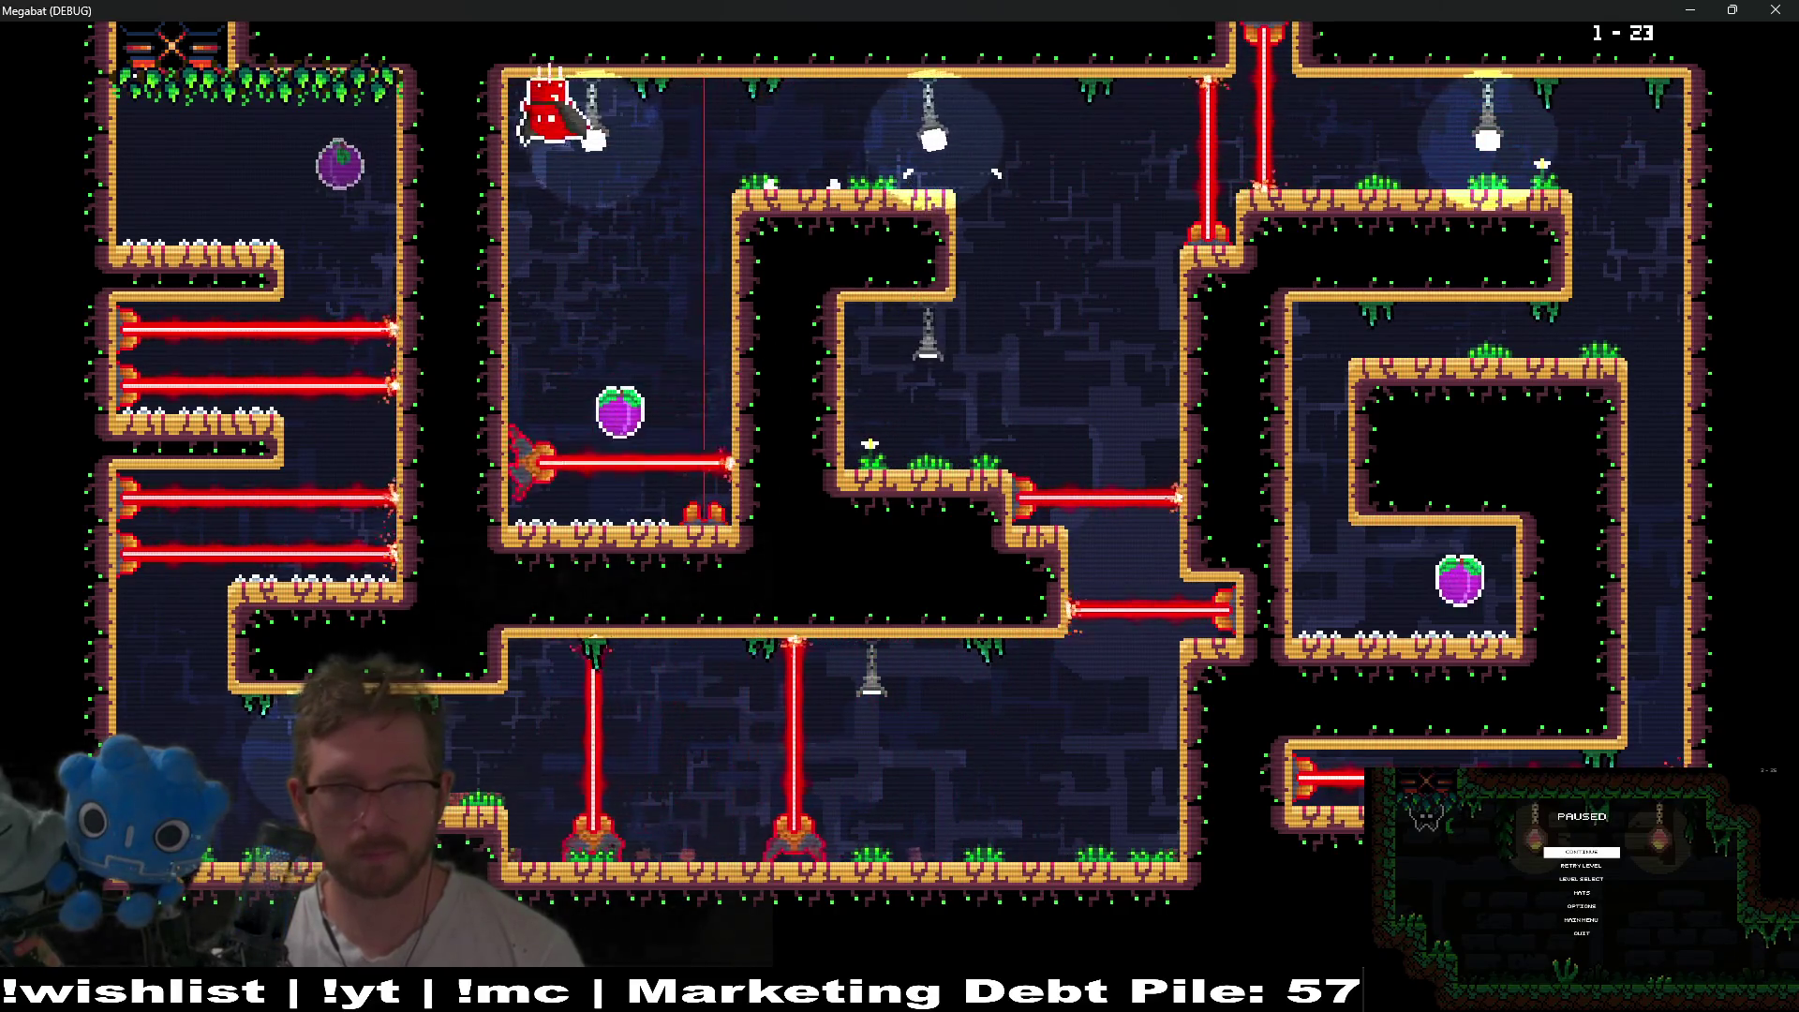
- Dash down and back to the ceiling, drop onto the lower platform, then rise right
key("Down")
key("Up")
key("Right")
key("Down")
key("Left")
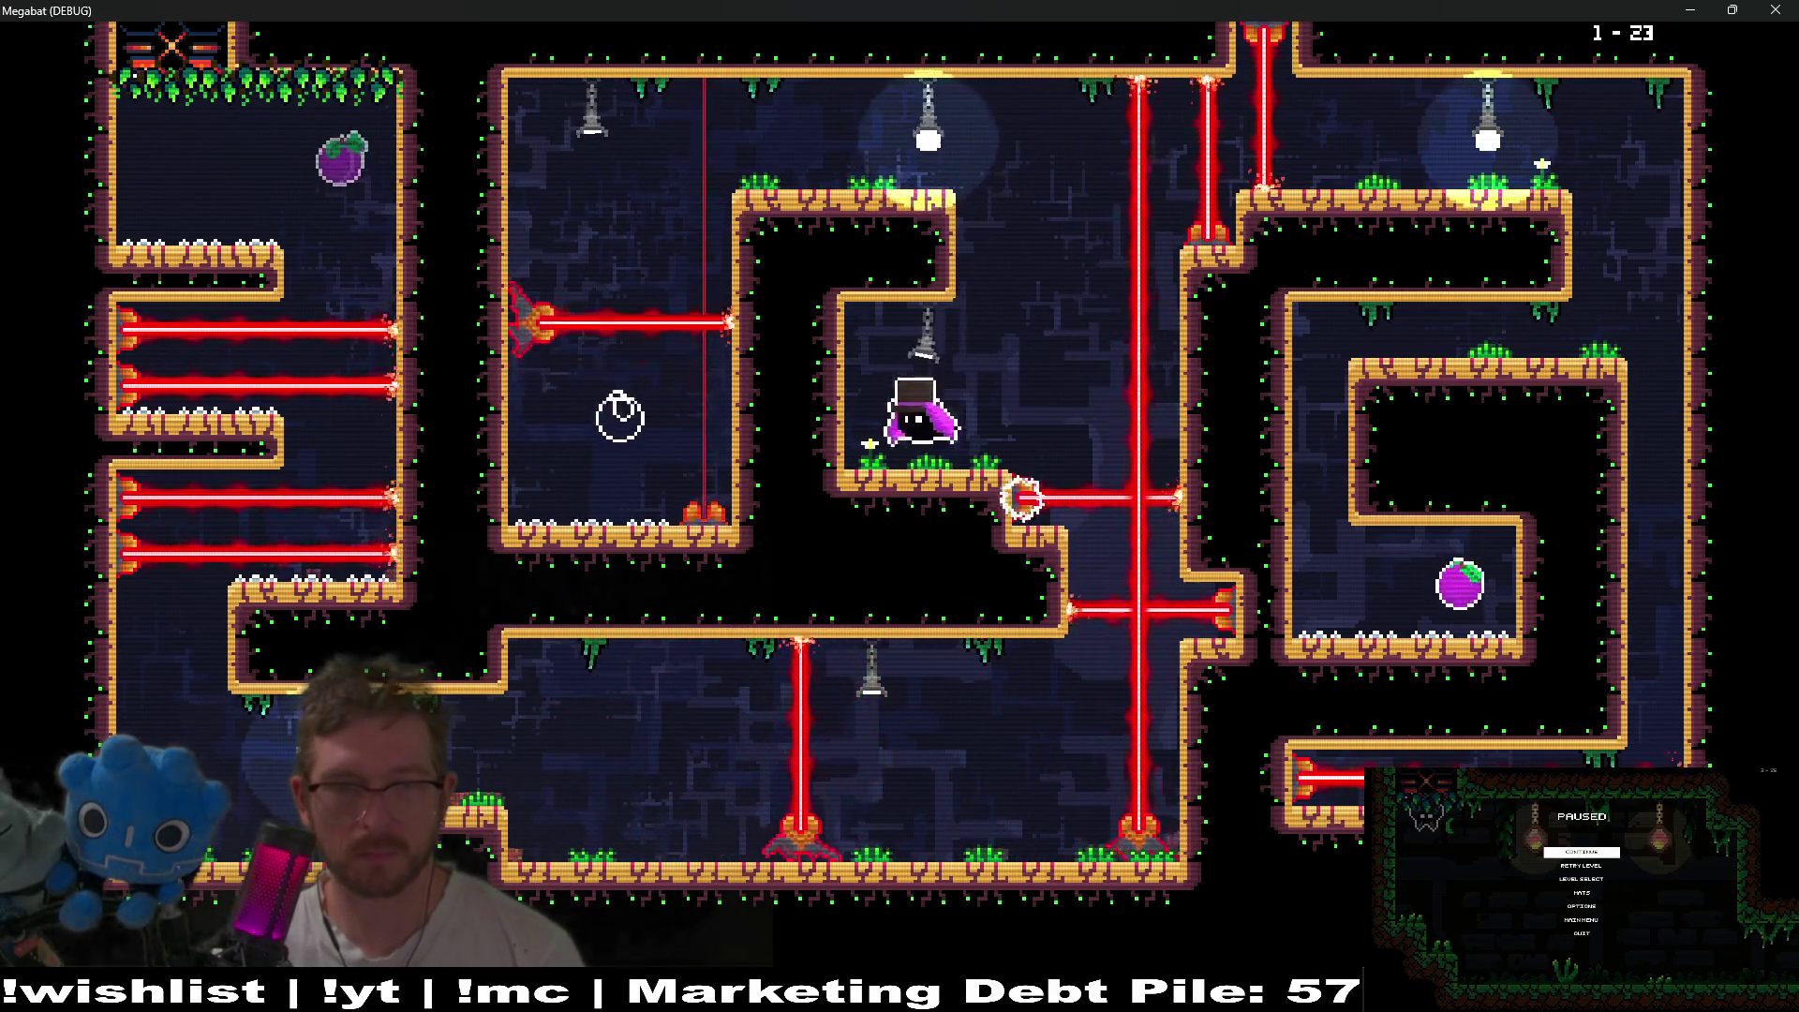
key("Right")
key("Up")
- Move along the ledge, dive down and collect level 1-24's plum
key("Right")
key("Down")
key("Left")
key("Down")
key("Right")
key("Left")
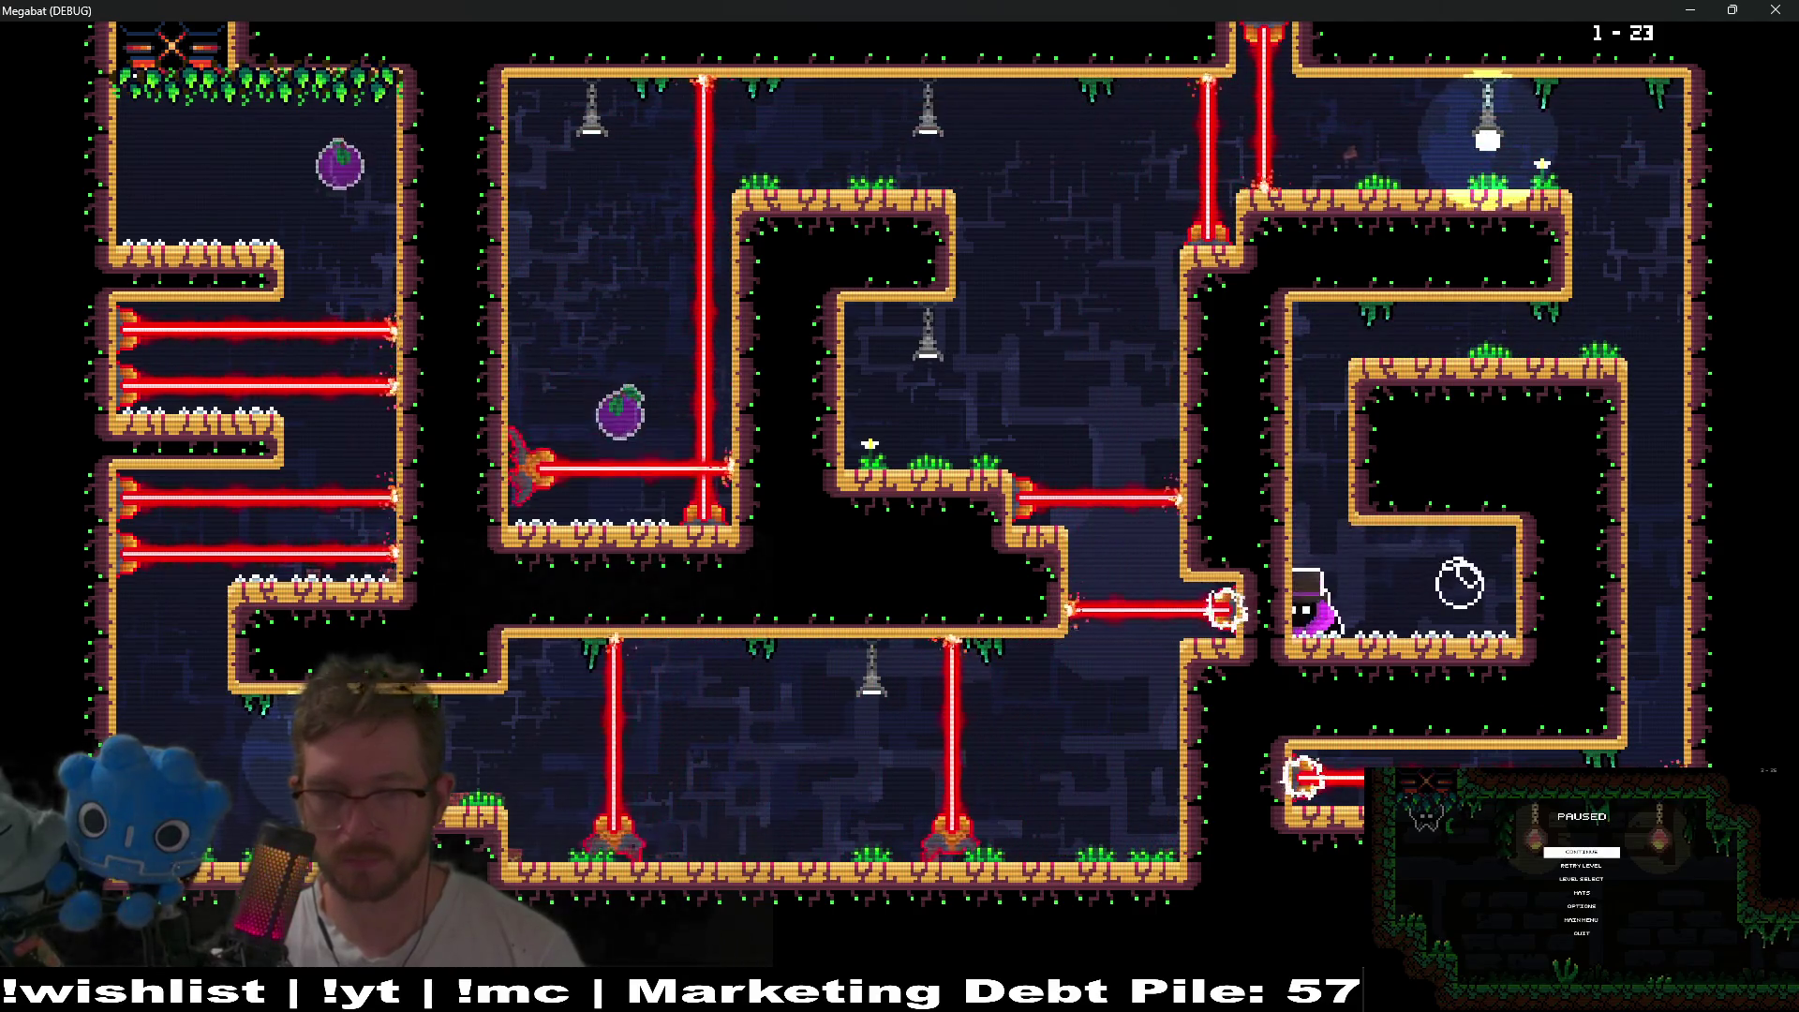
- Fly up the upper corridor and right out the exit to finish level 1-24
key("Up")
key("Right")
key("Down")
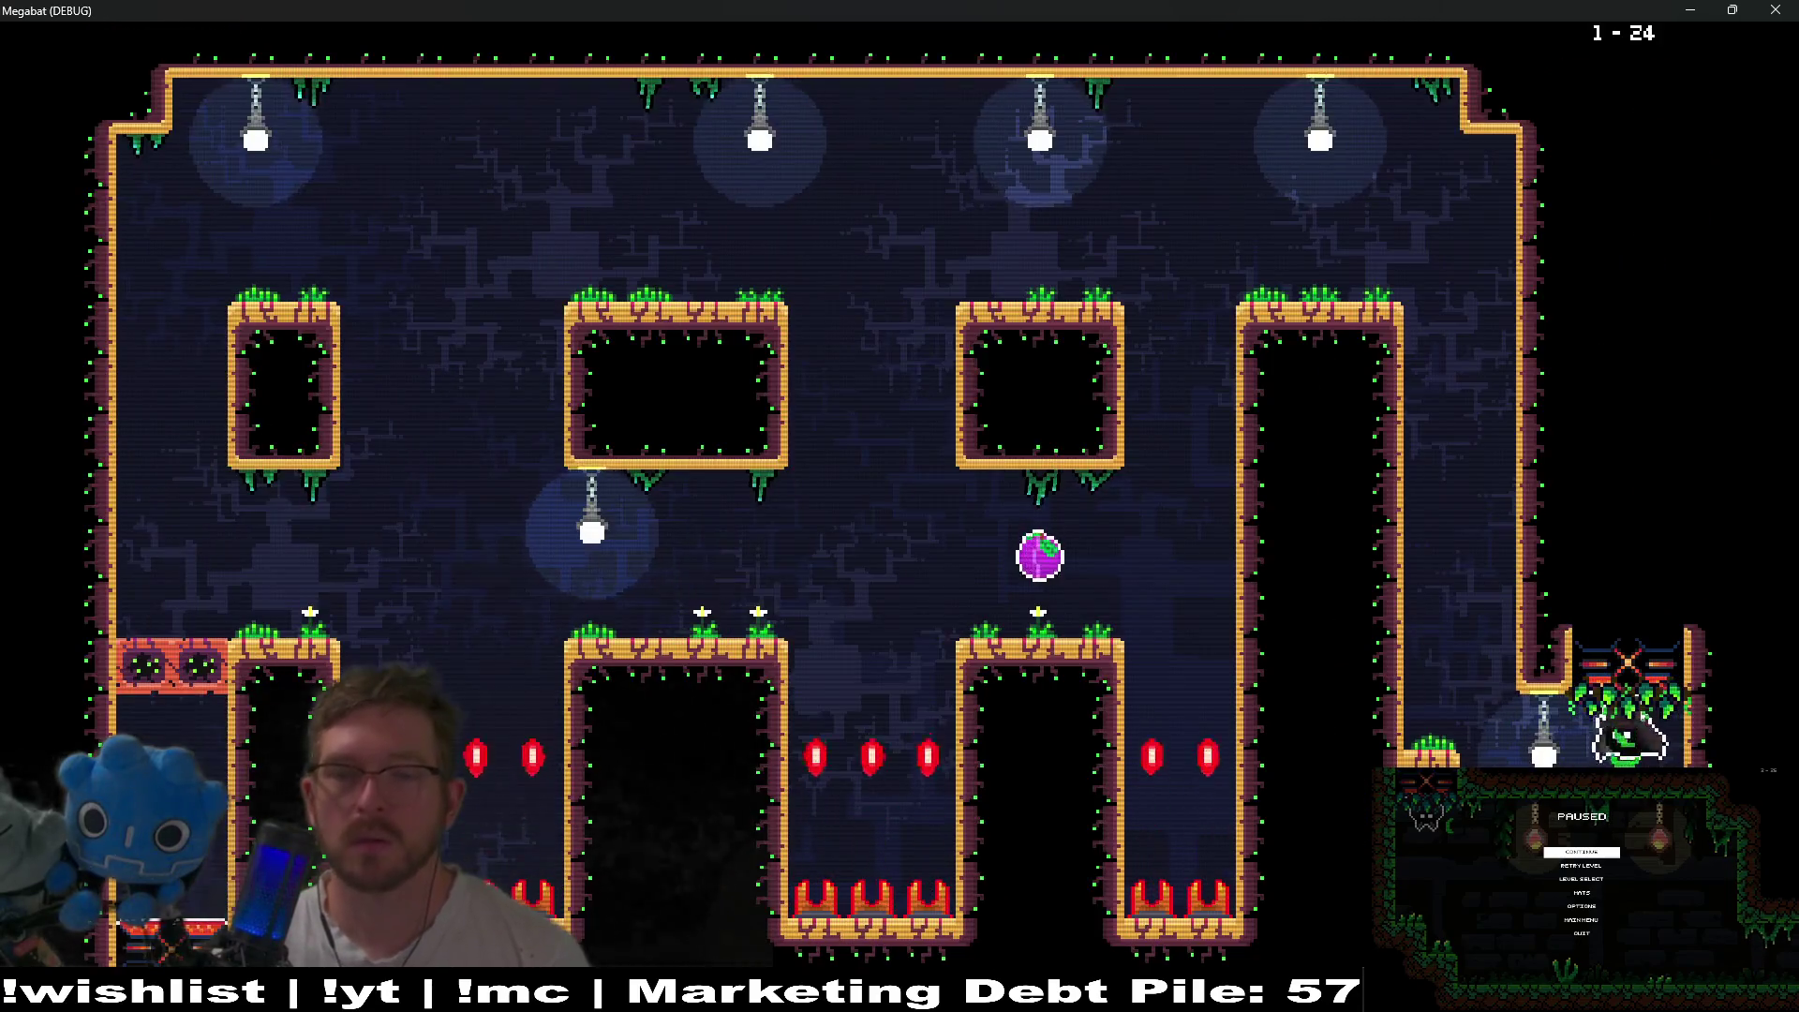
key("Up")
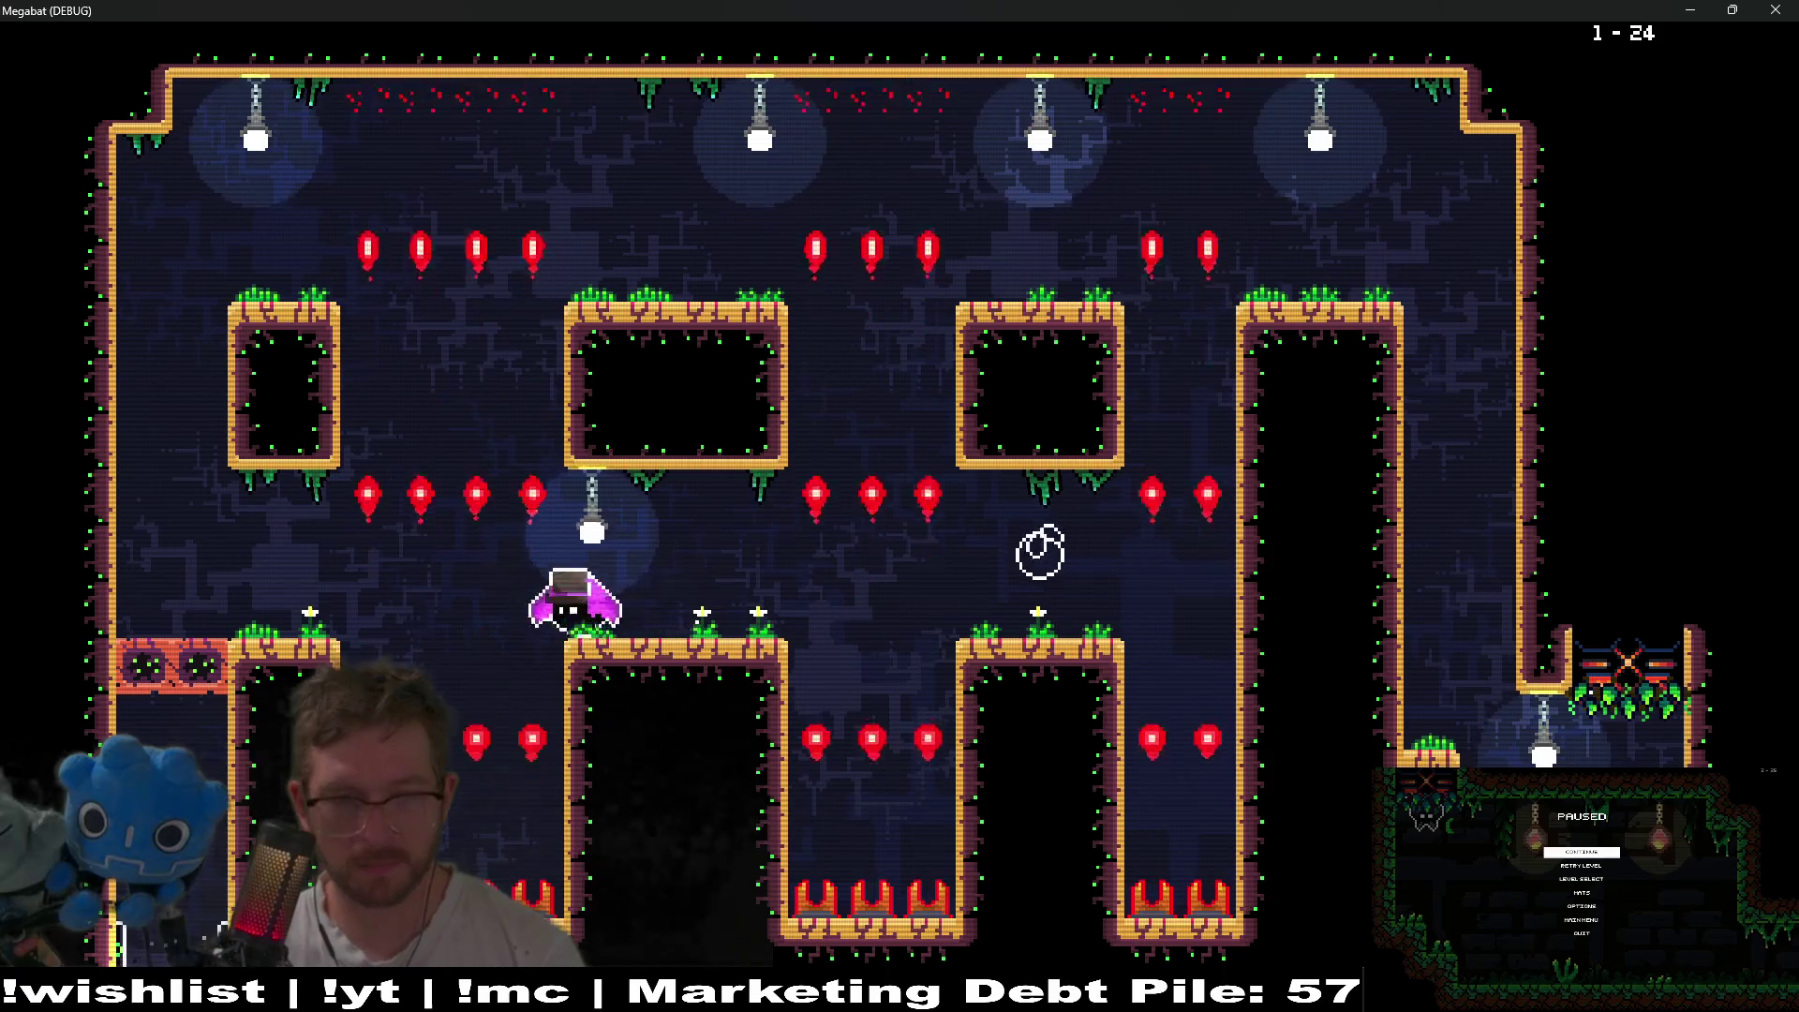
key("Right")
key("Right")
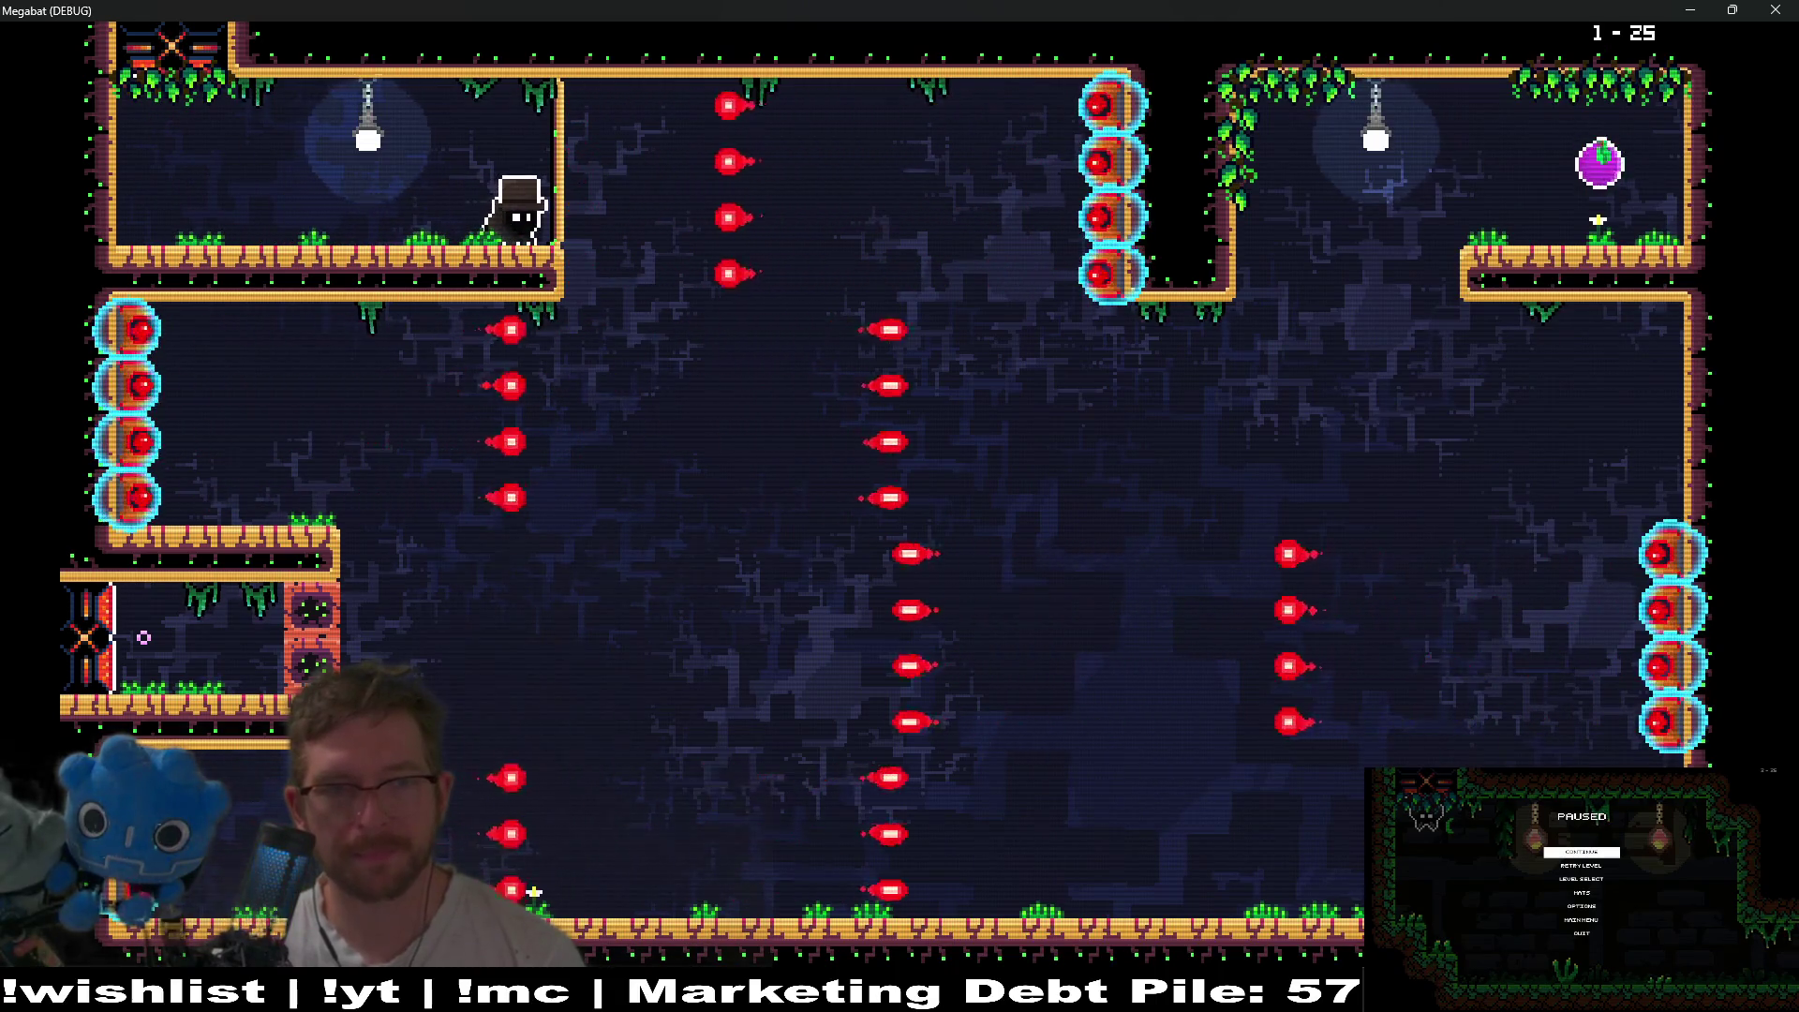
- In level 1-25, drop into the room and grab the top-right chamber's fruit
key("Right")
key("Right")
key("Up")
key("Left")
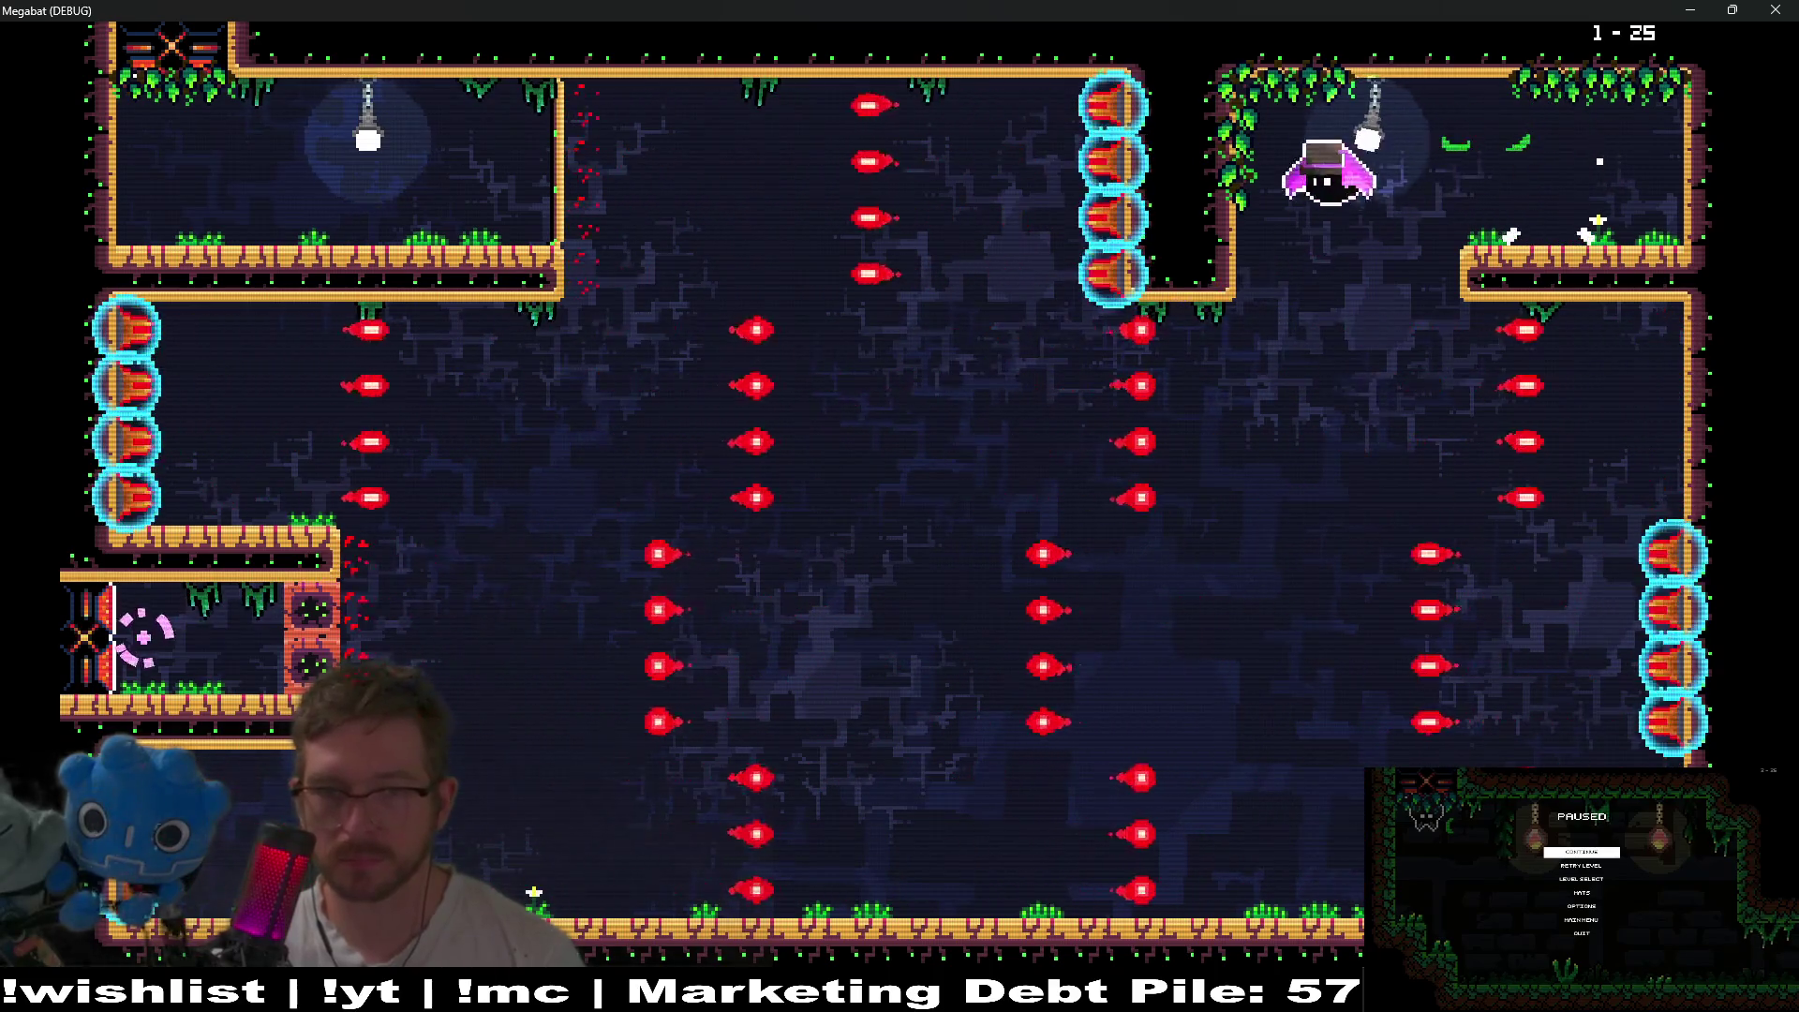
key("Left")
key("Left")
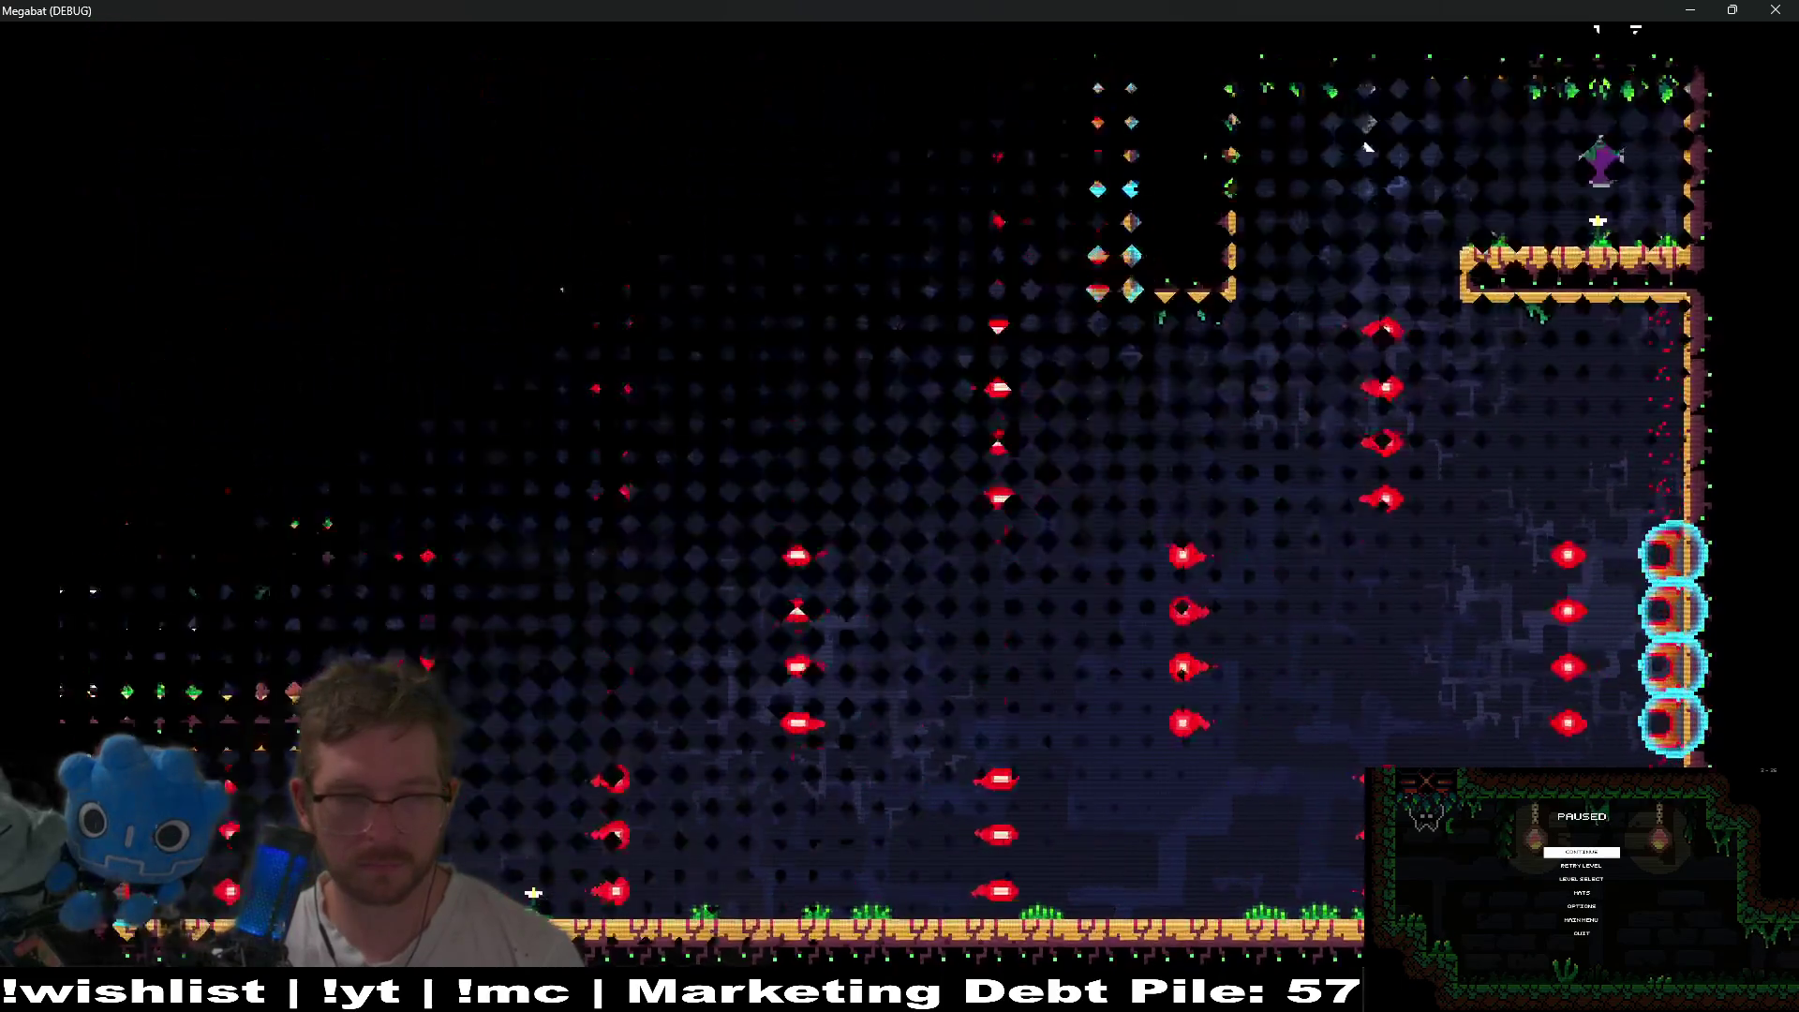
- Rise up the central shaft and dive through the projectile fields of levels 1-26 and 1-27
key("Right")
key("Right")
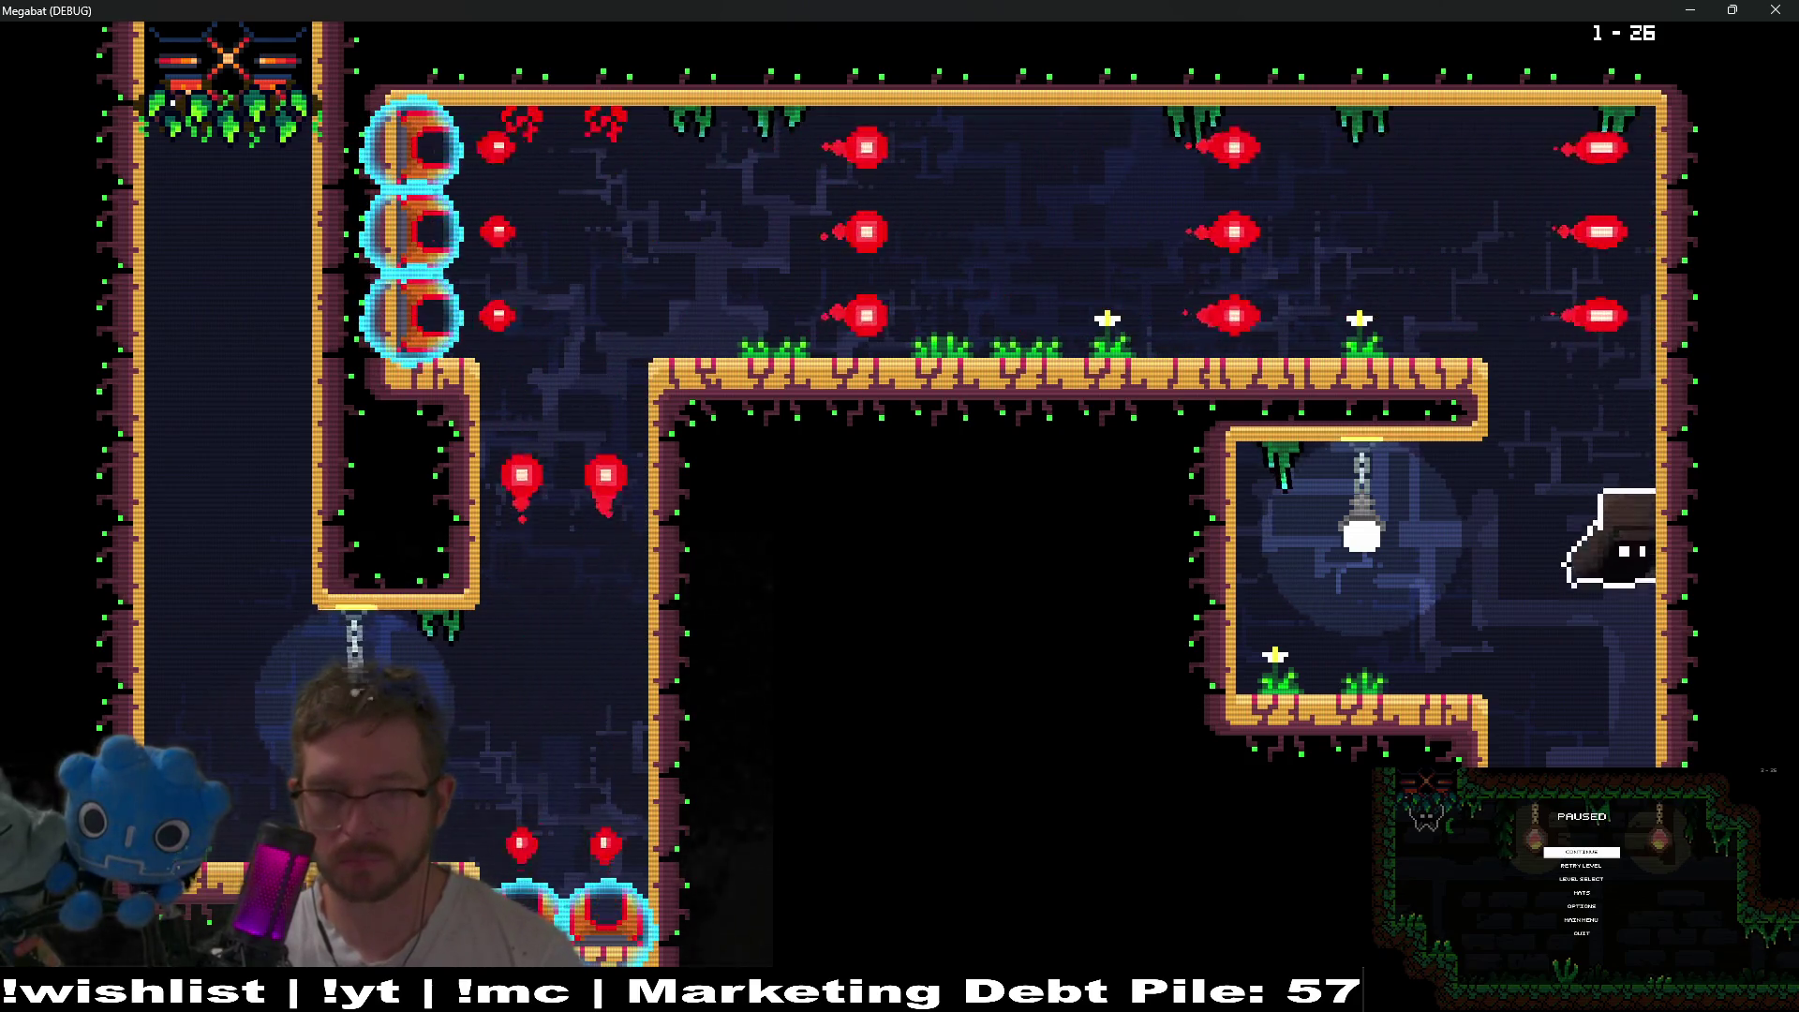
key("Right")
key("Right")
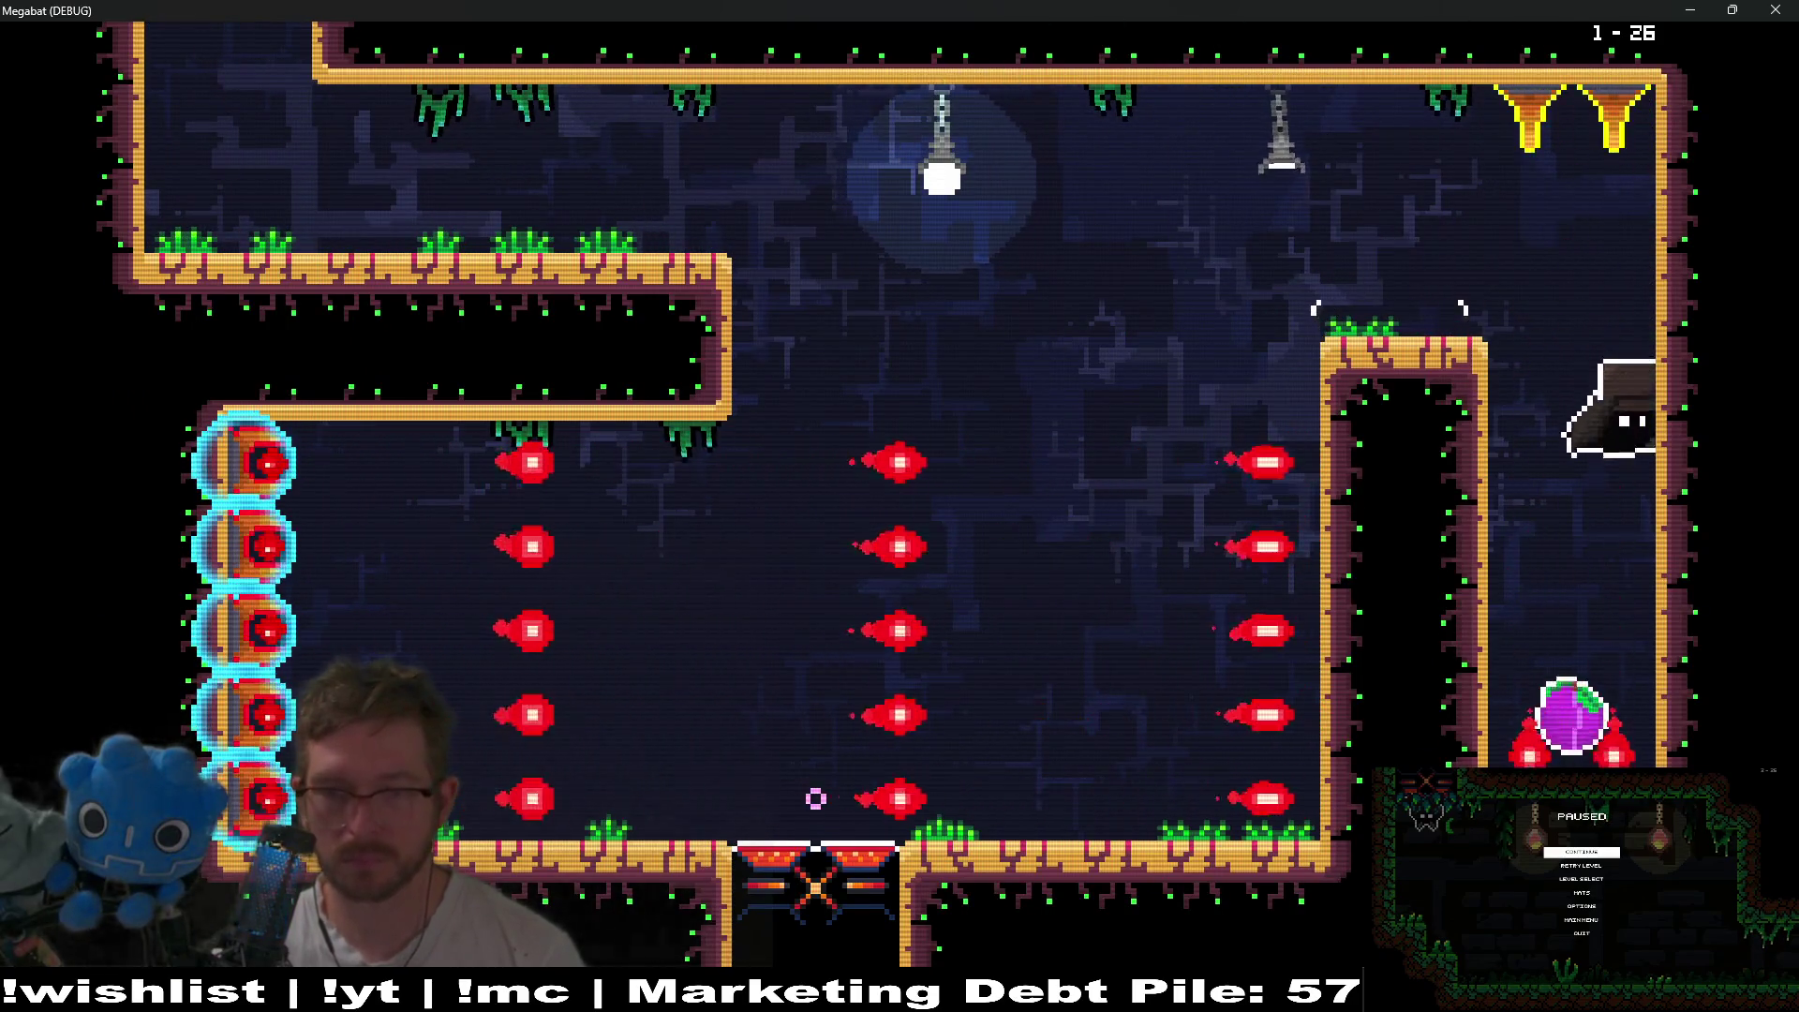
key("Left")
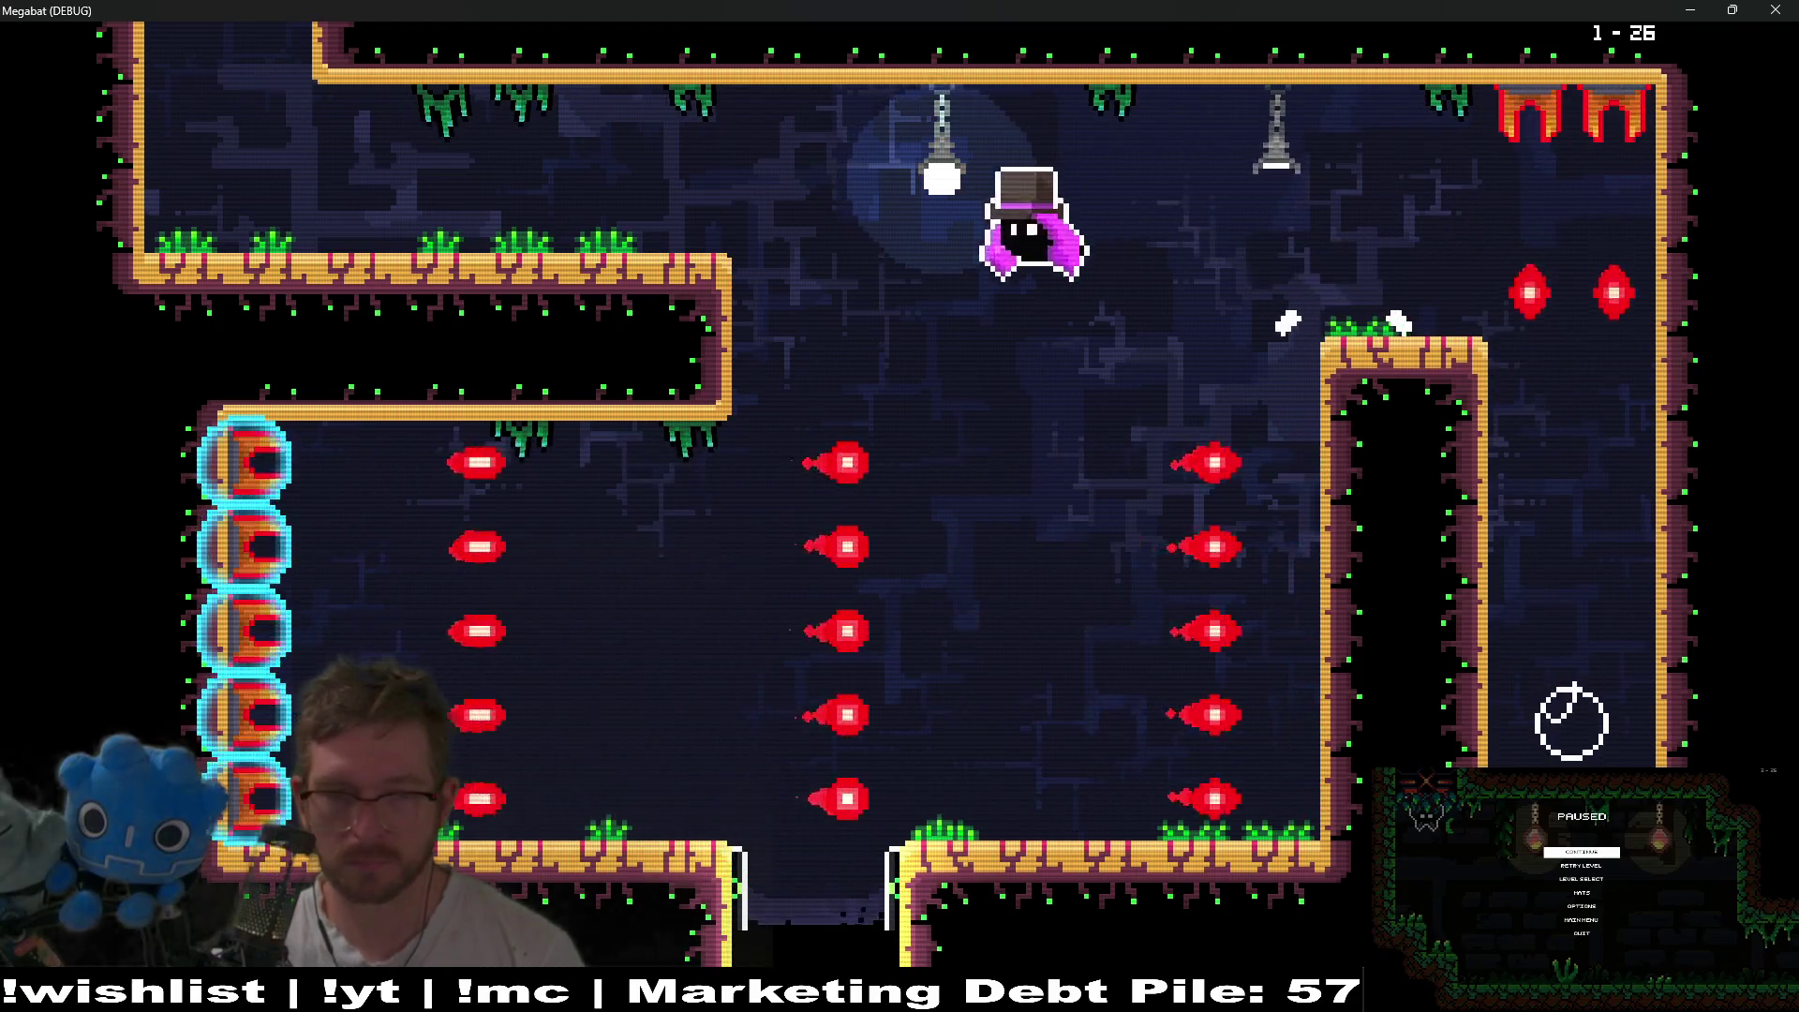
key("Down")
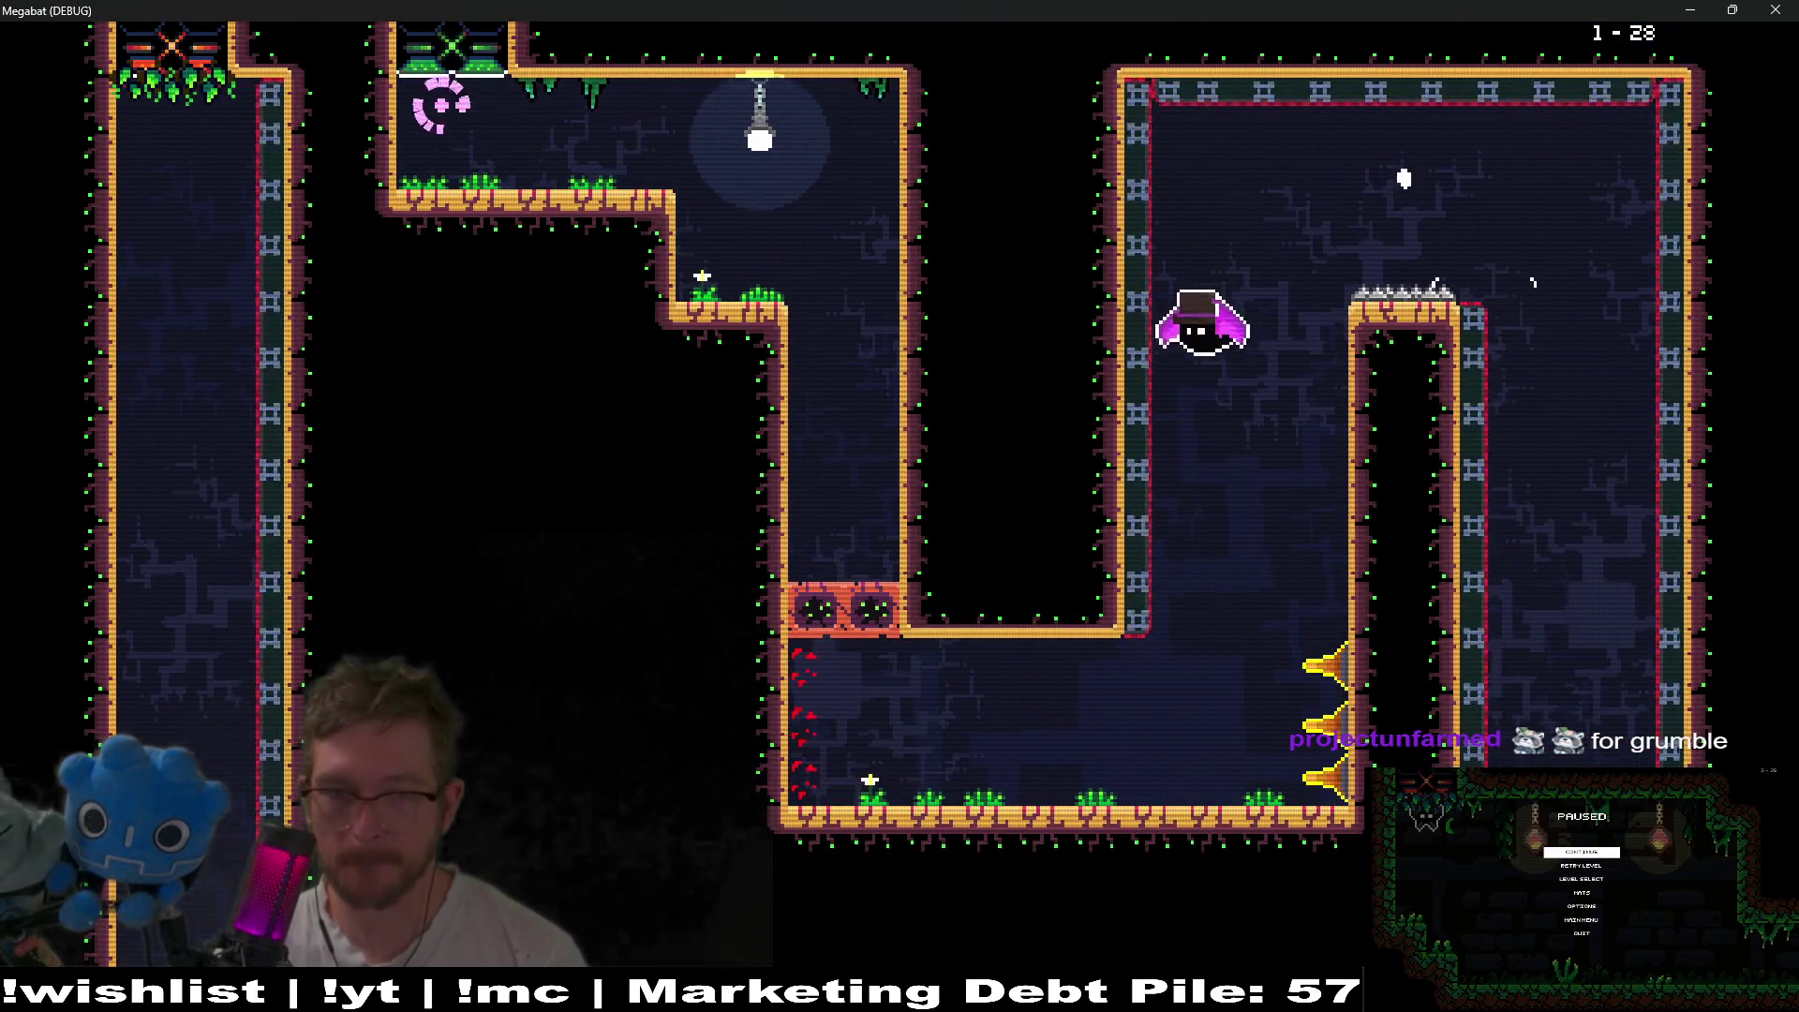
- In level 1-28, break the red block, climb the shaft and drop through the big room
key("Down")
key("Up")
key("Left")
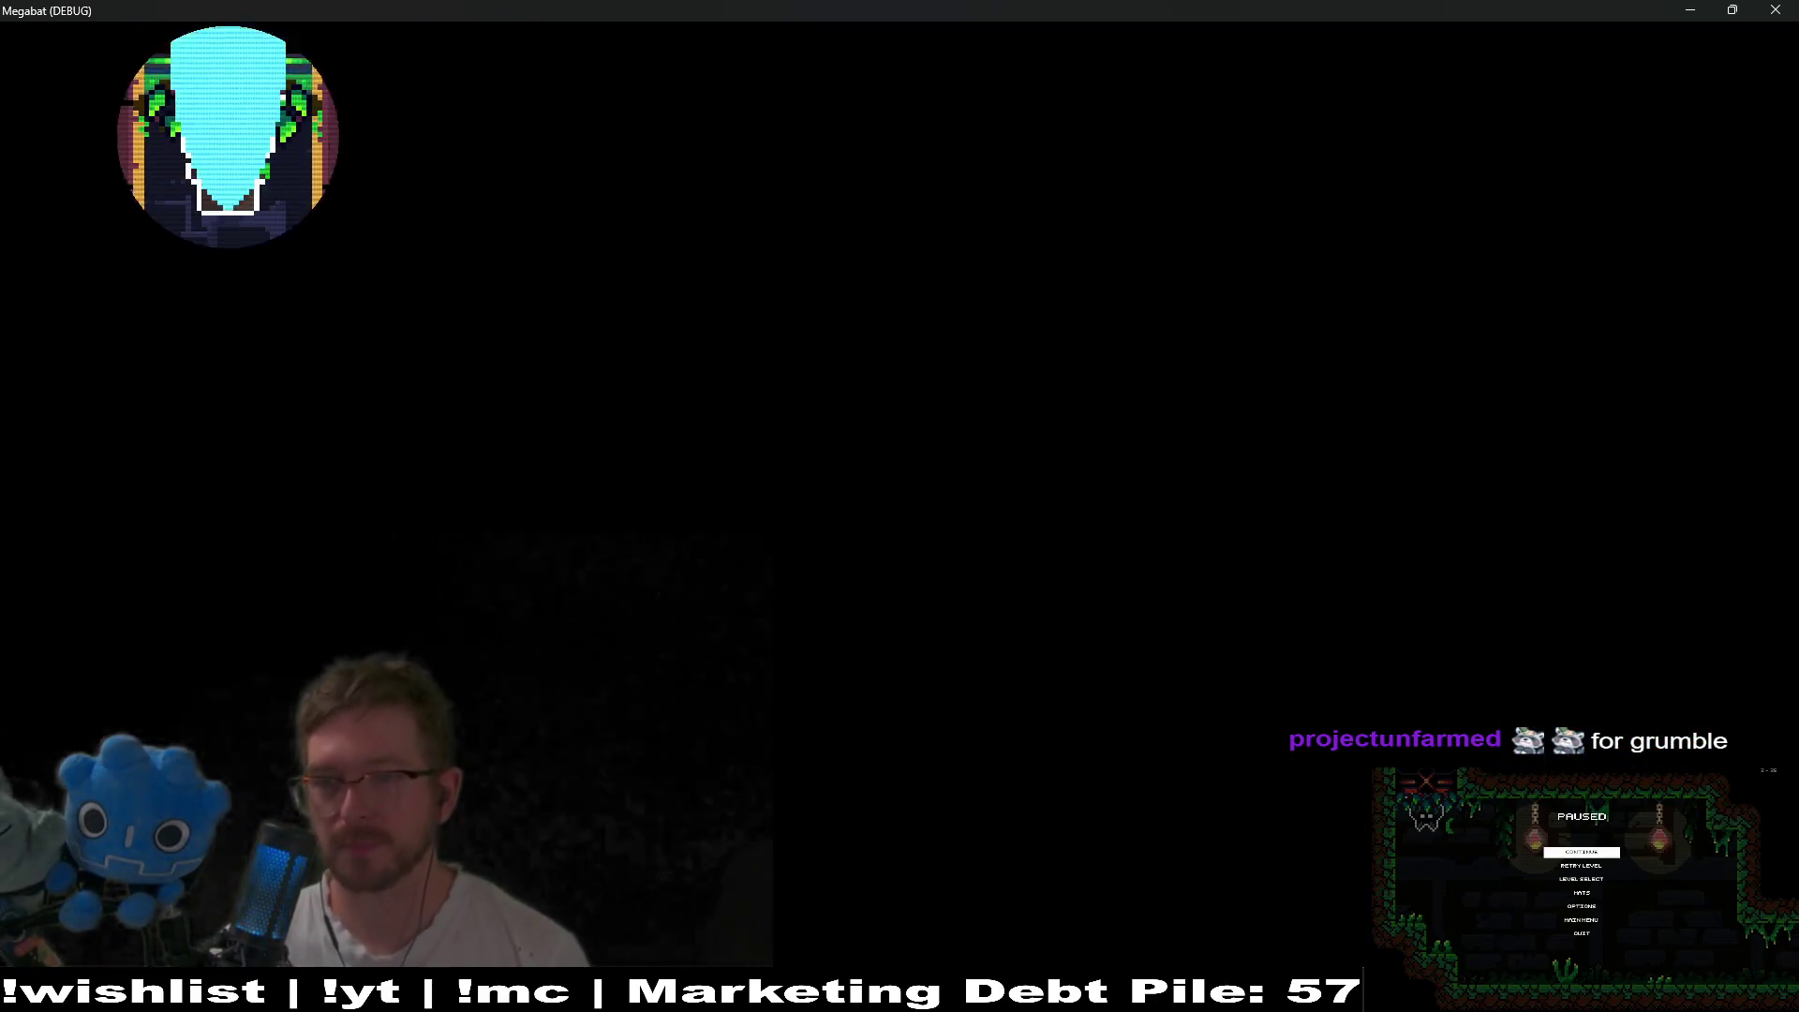
key("Down")
key("Right")
key("Up")
key("Right")
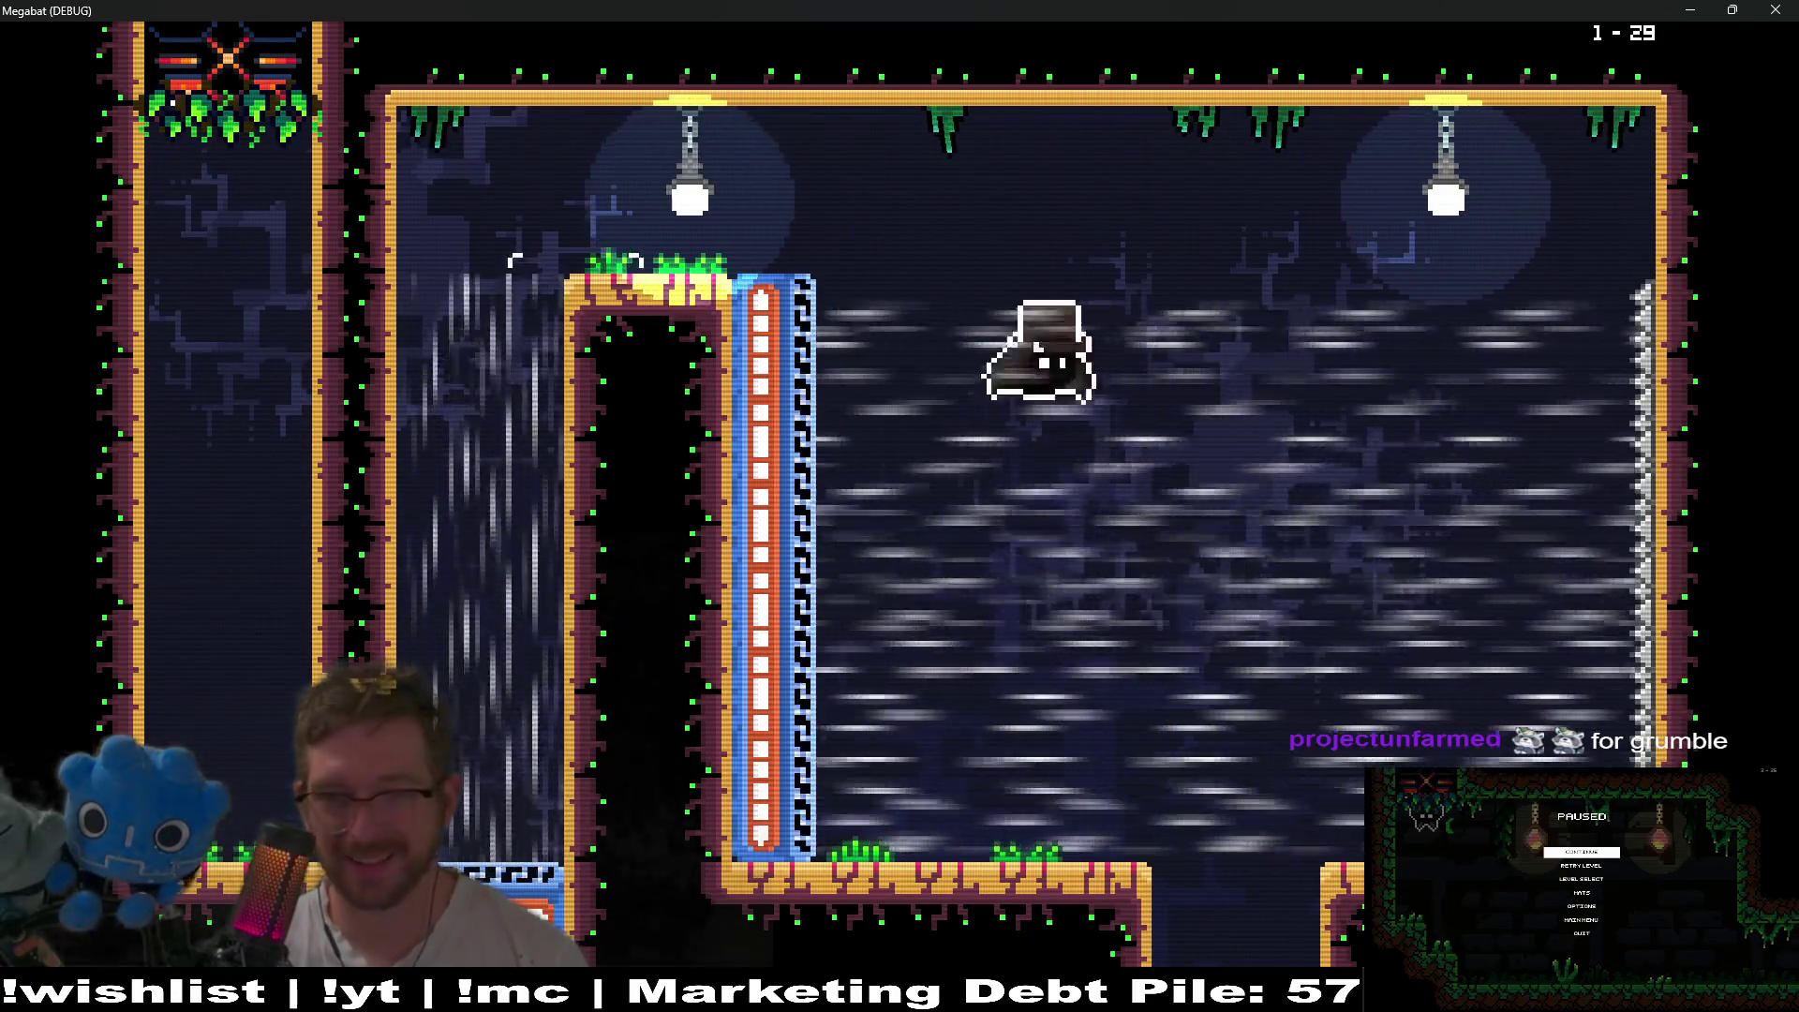
key("Down")
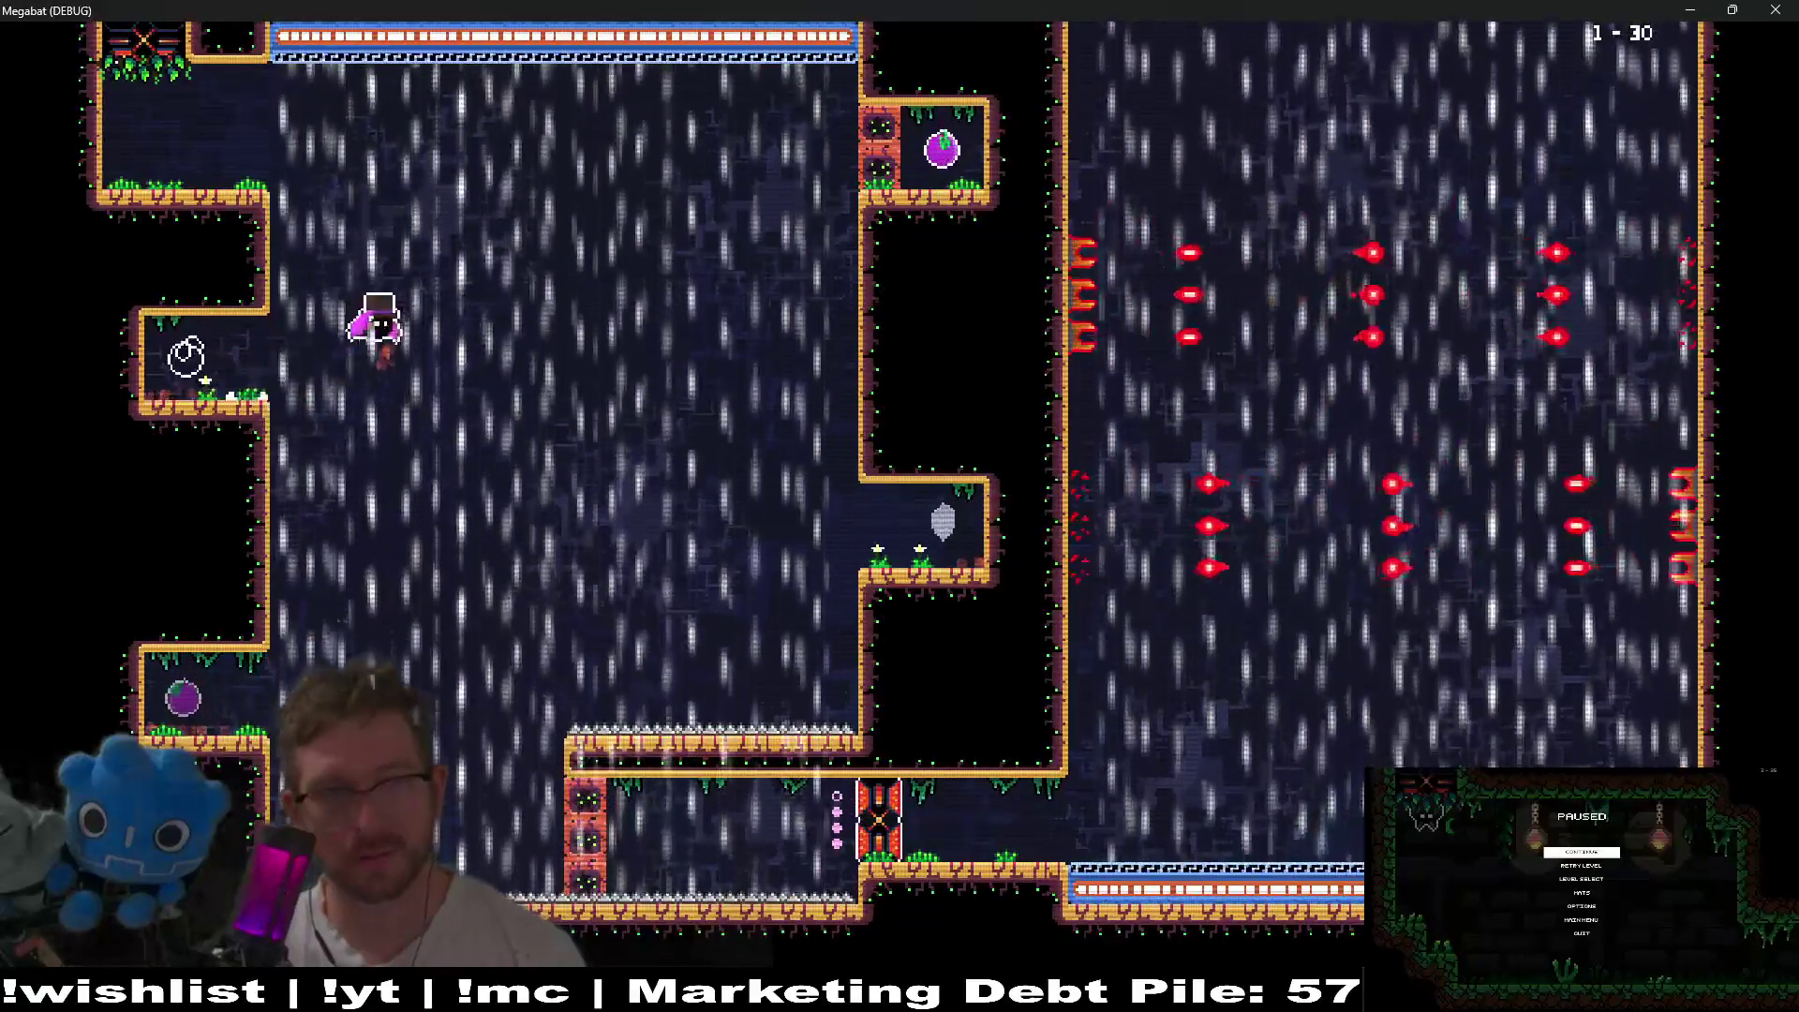
- Cross the lower floor, flap up out of the room, and smash the crumbling blocks down the shaft
key("Right")
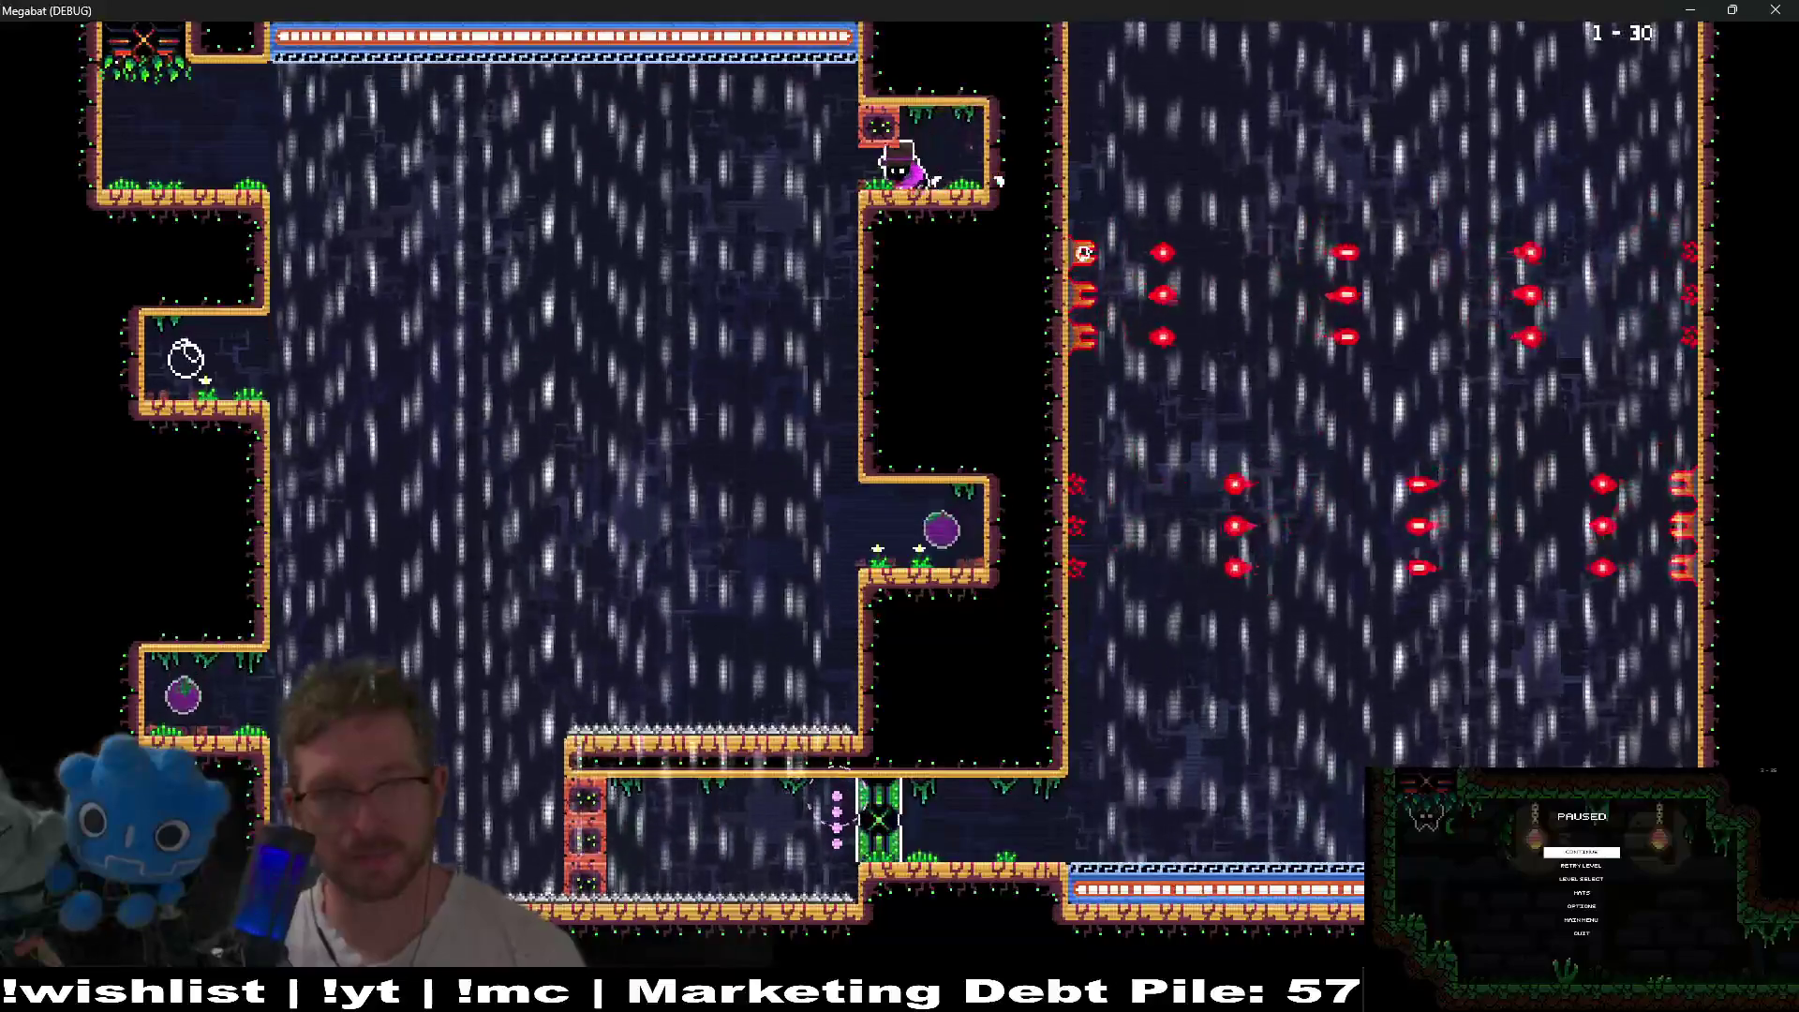
key("Right")
key("Right")
key("space")
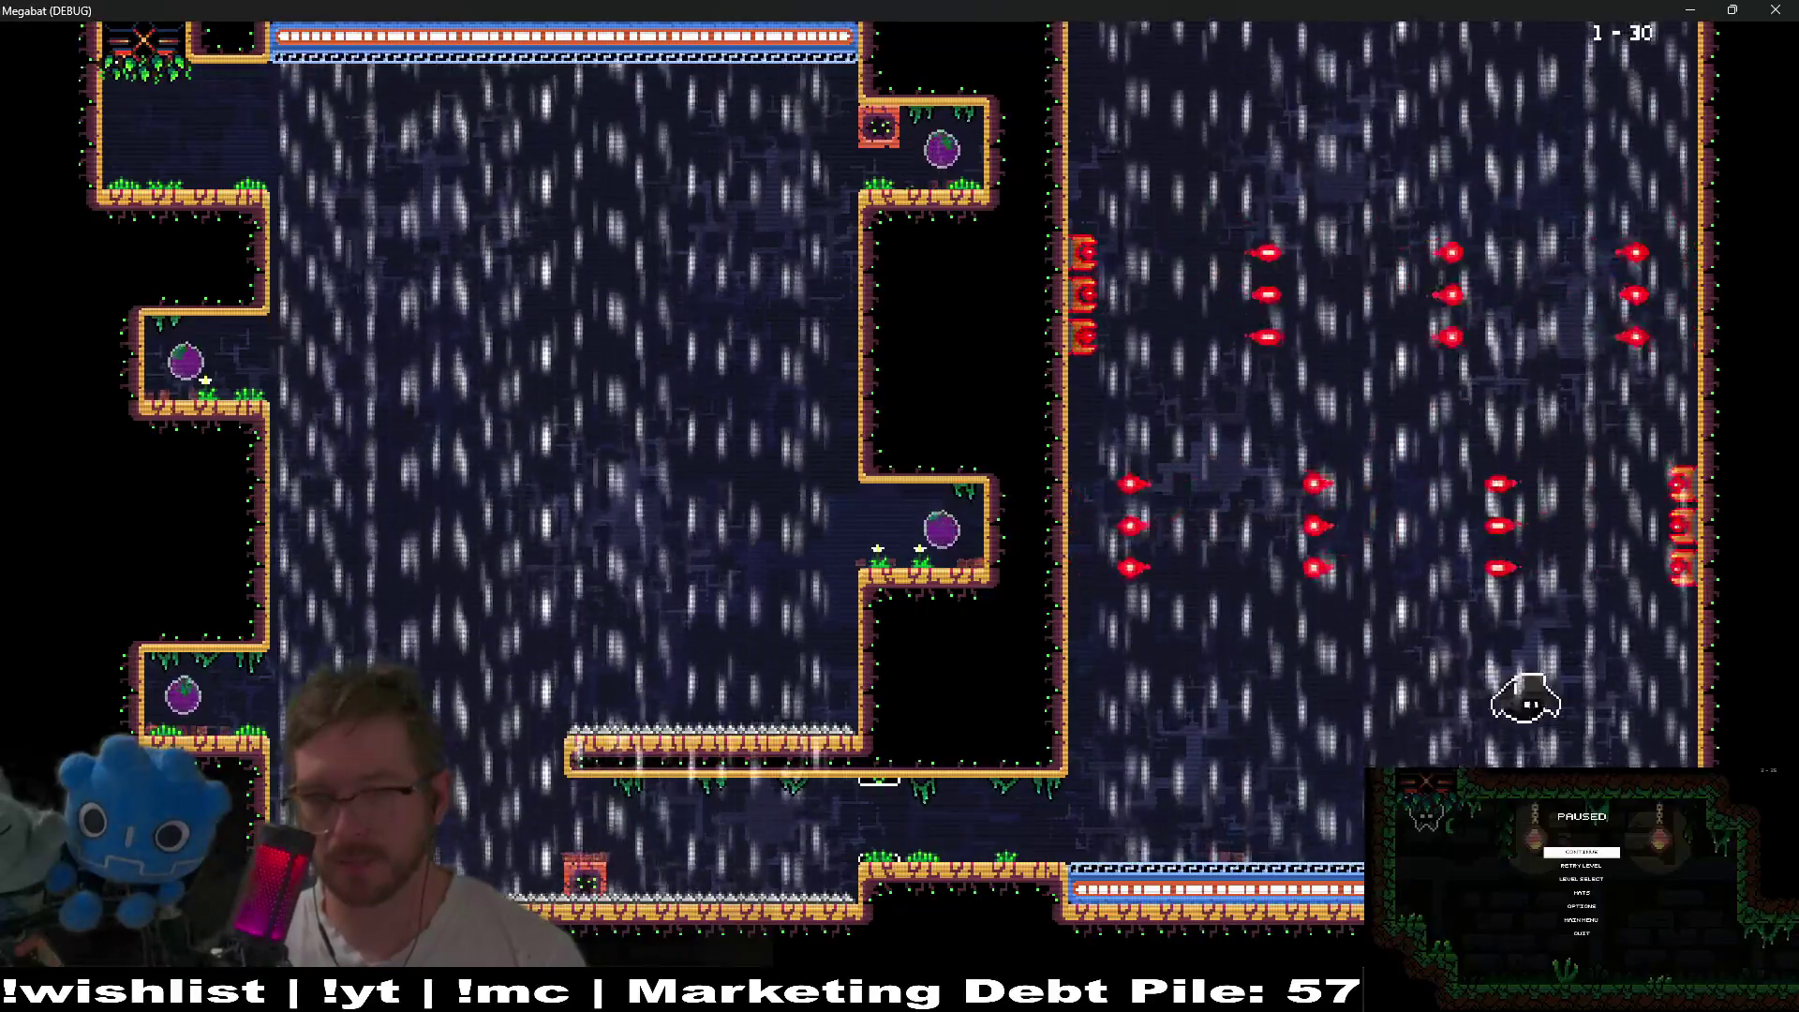
key("space")
key("Left")
key("space")
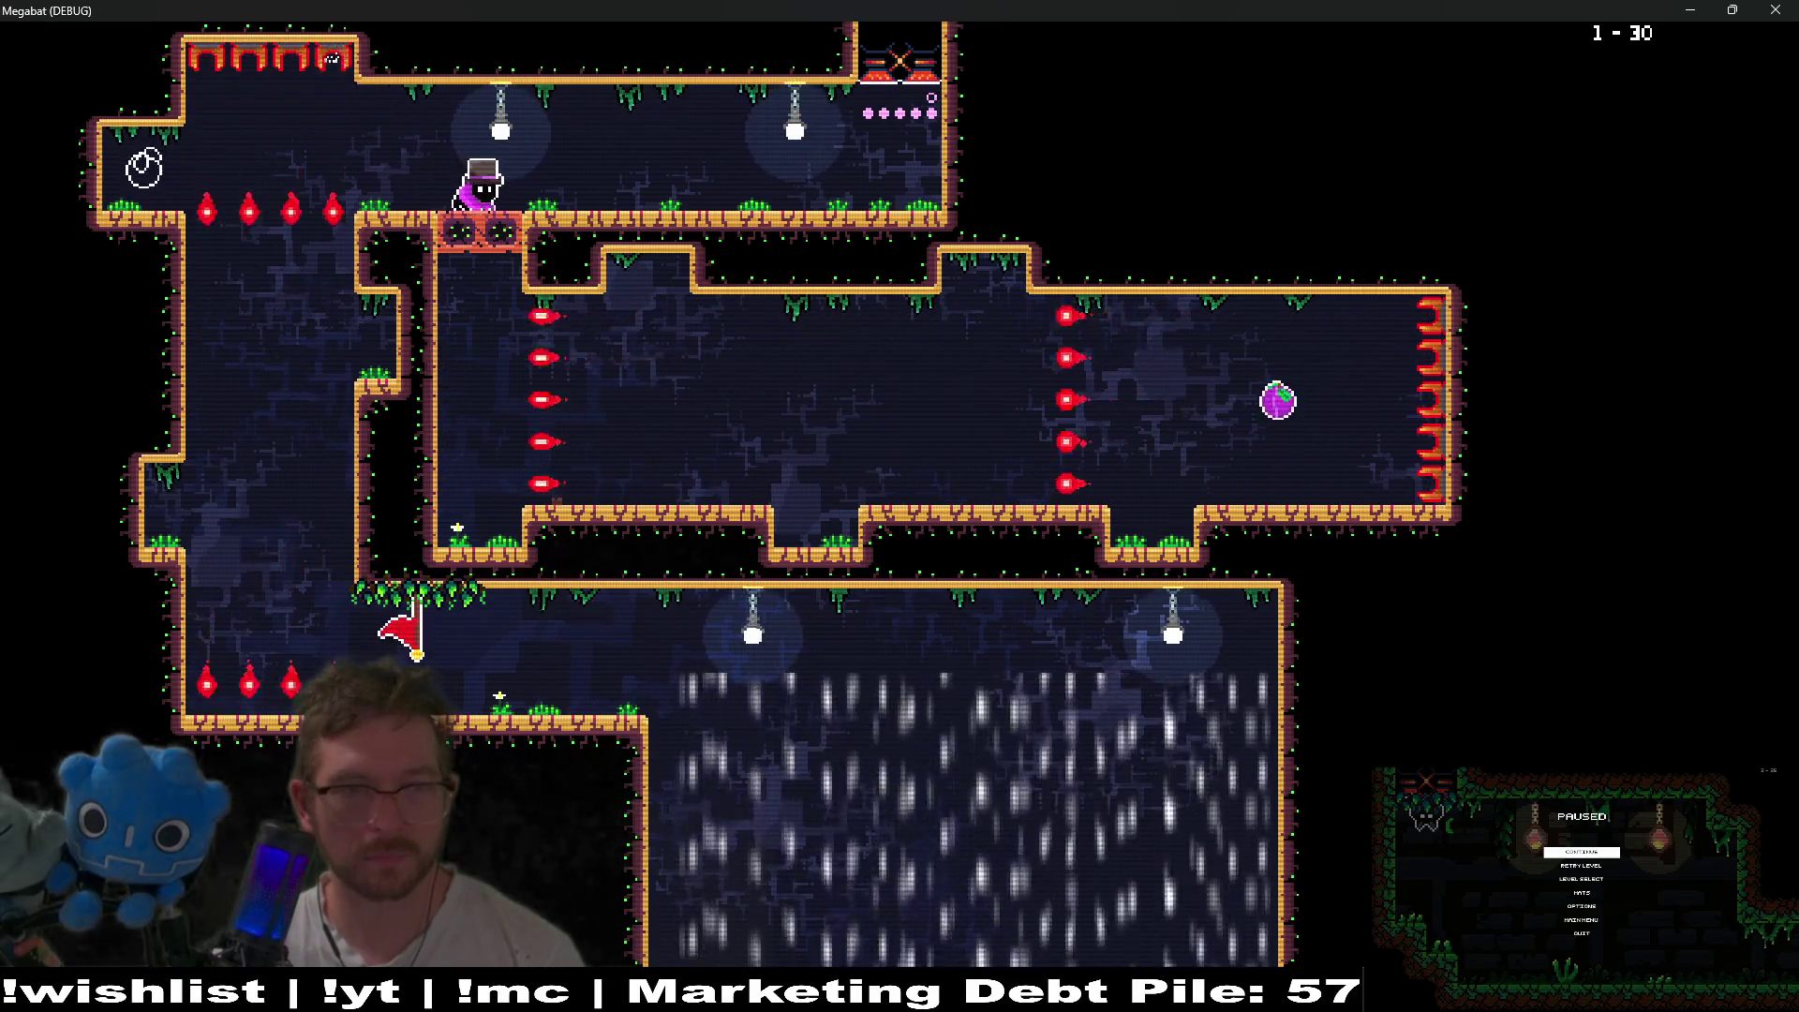
key("Right")
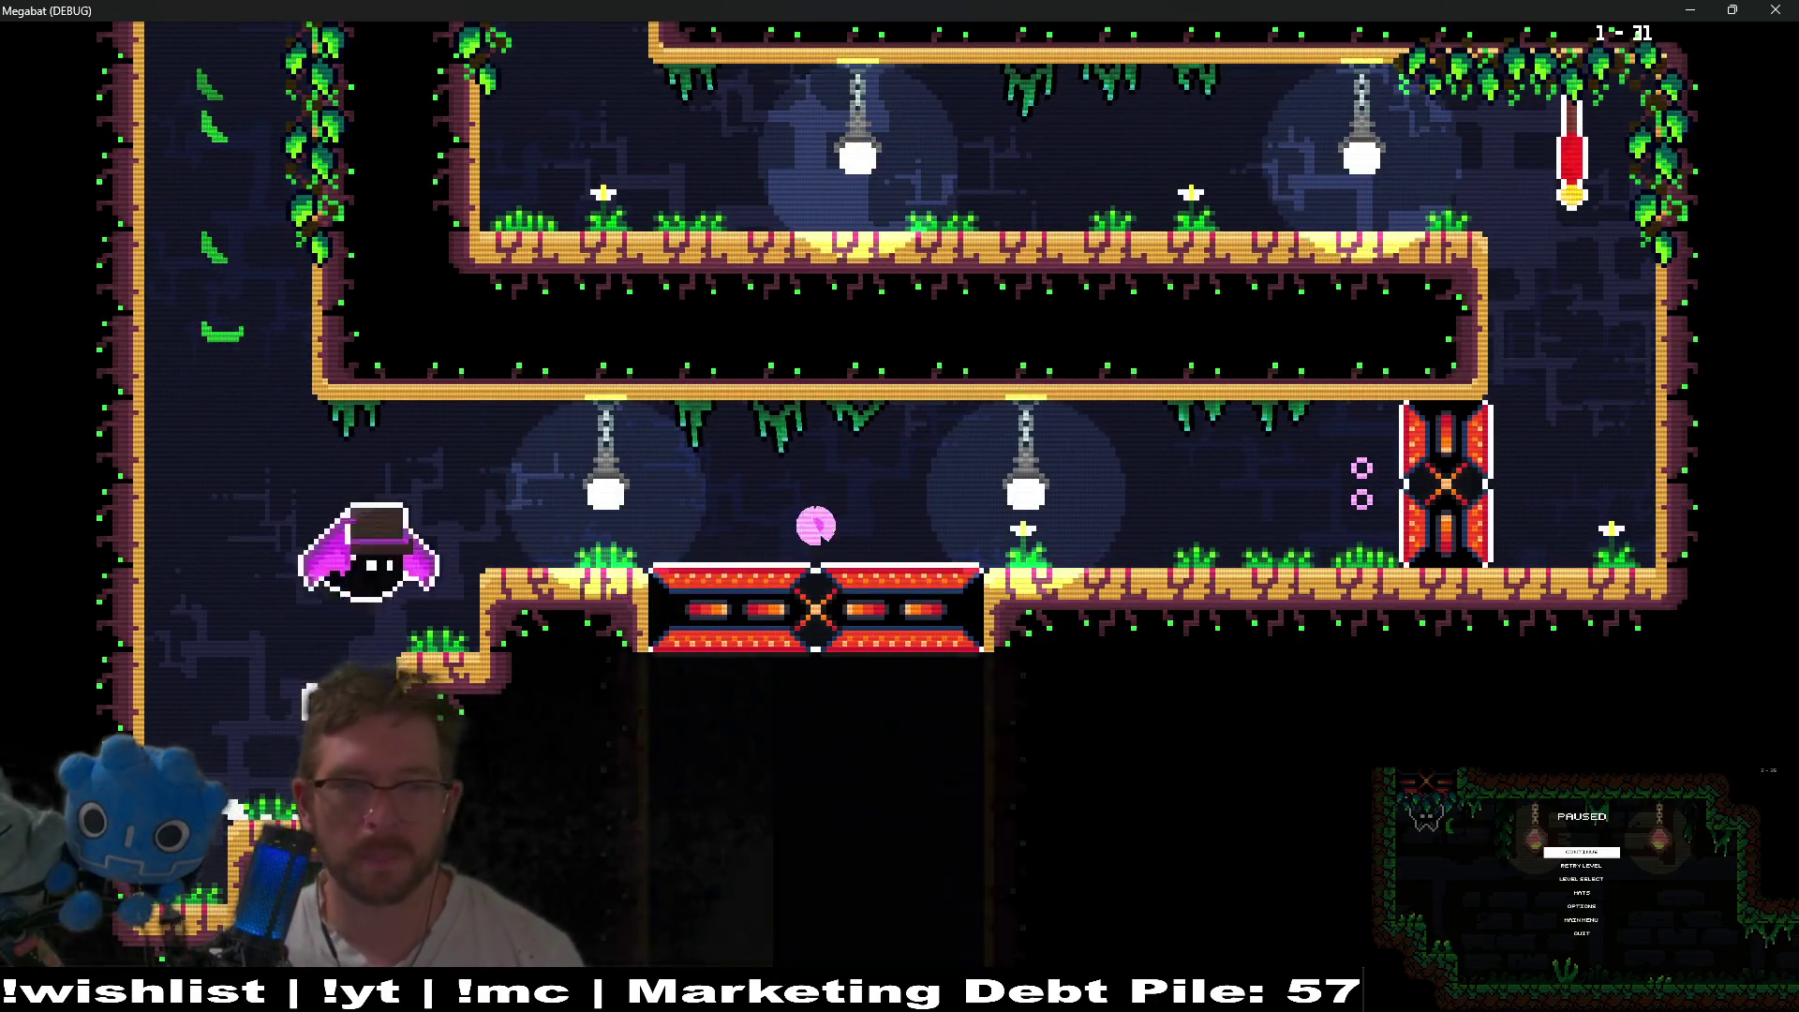
- Cross the red bridge, smash up through the red blocks, and traverse the upper laser room
key("Right")
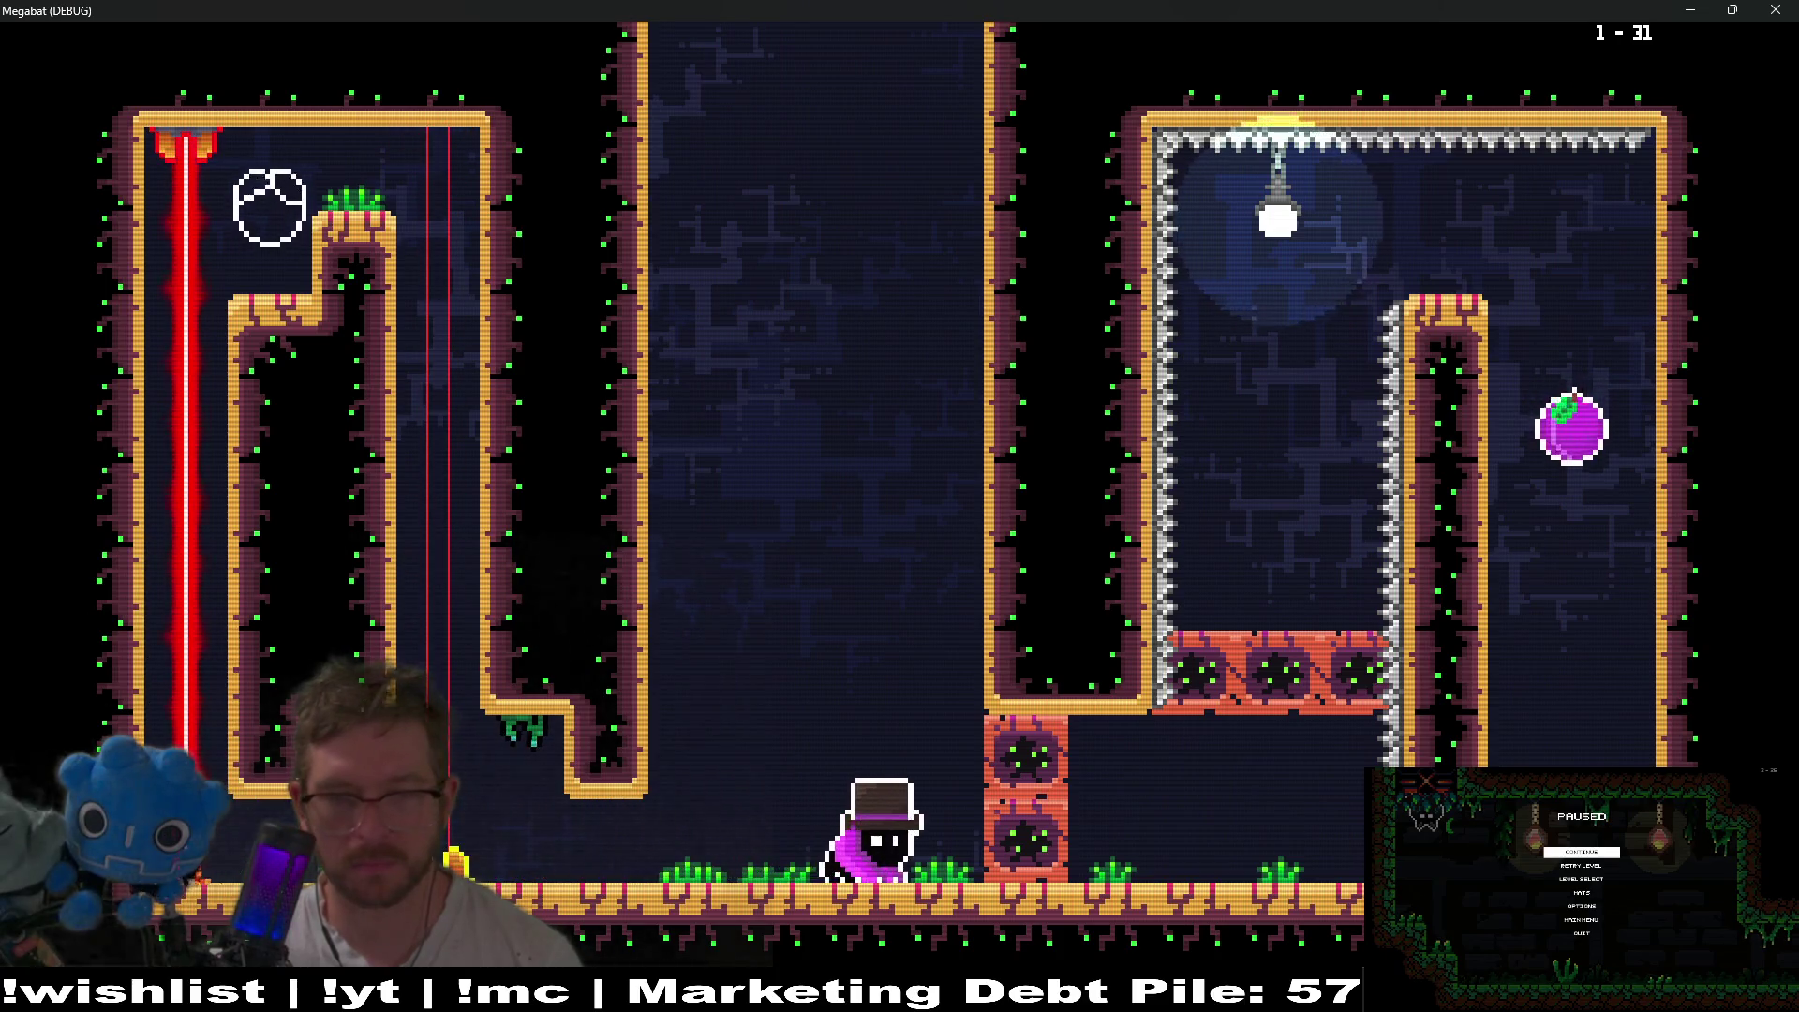
key("Right")
key("Up")
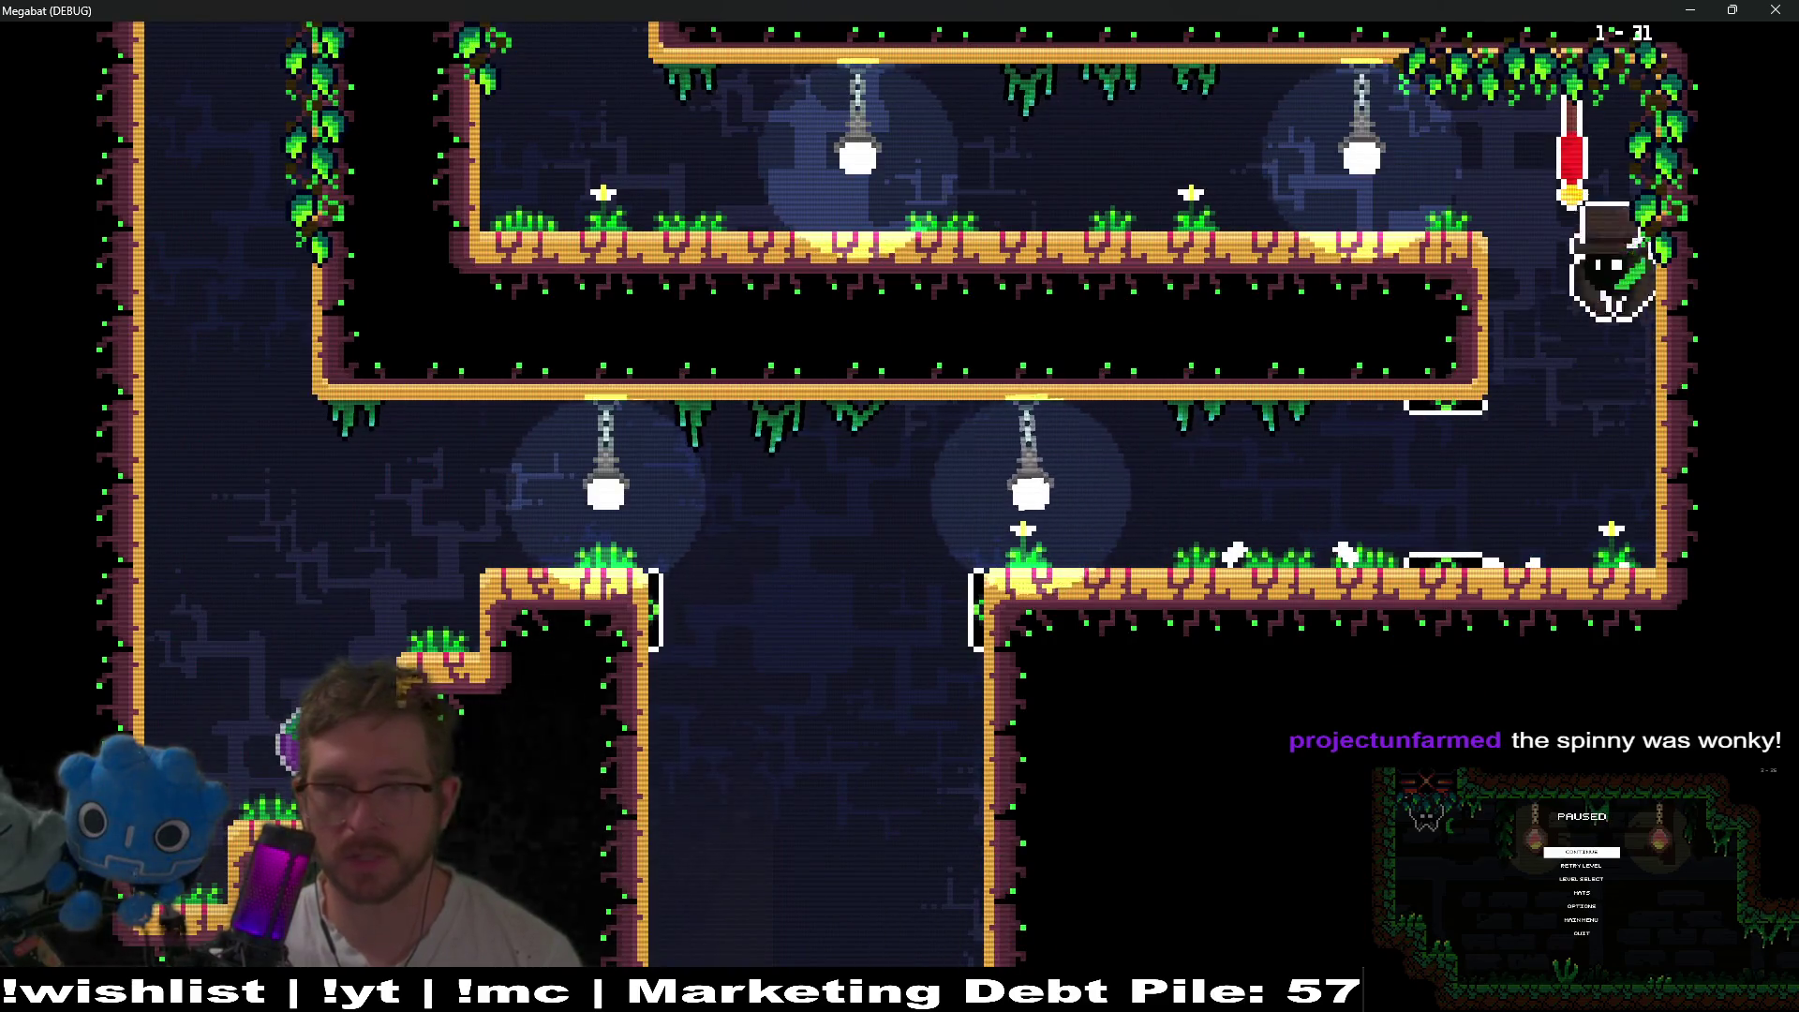
key("Left")
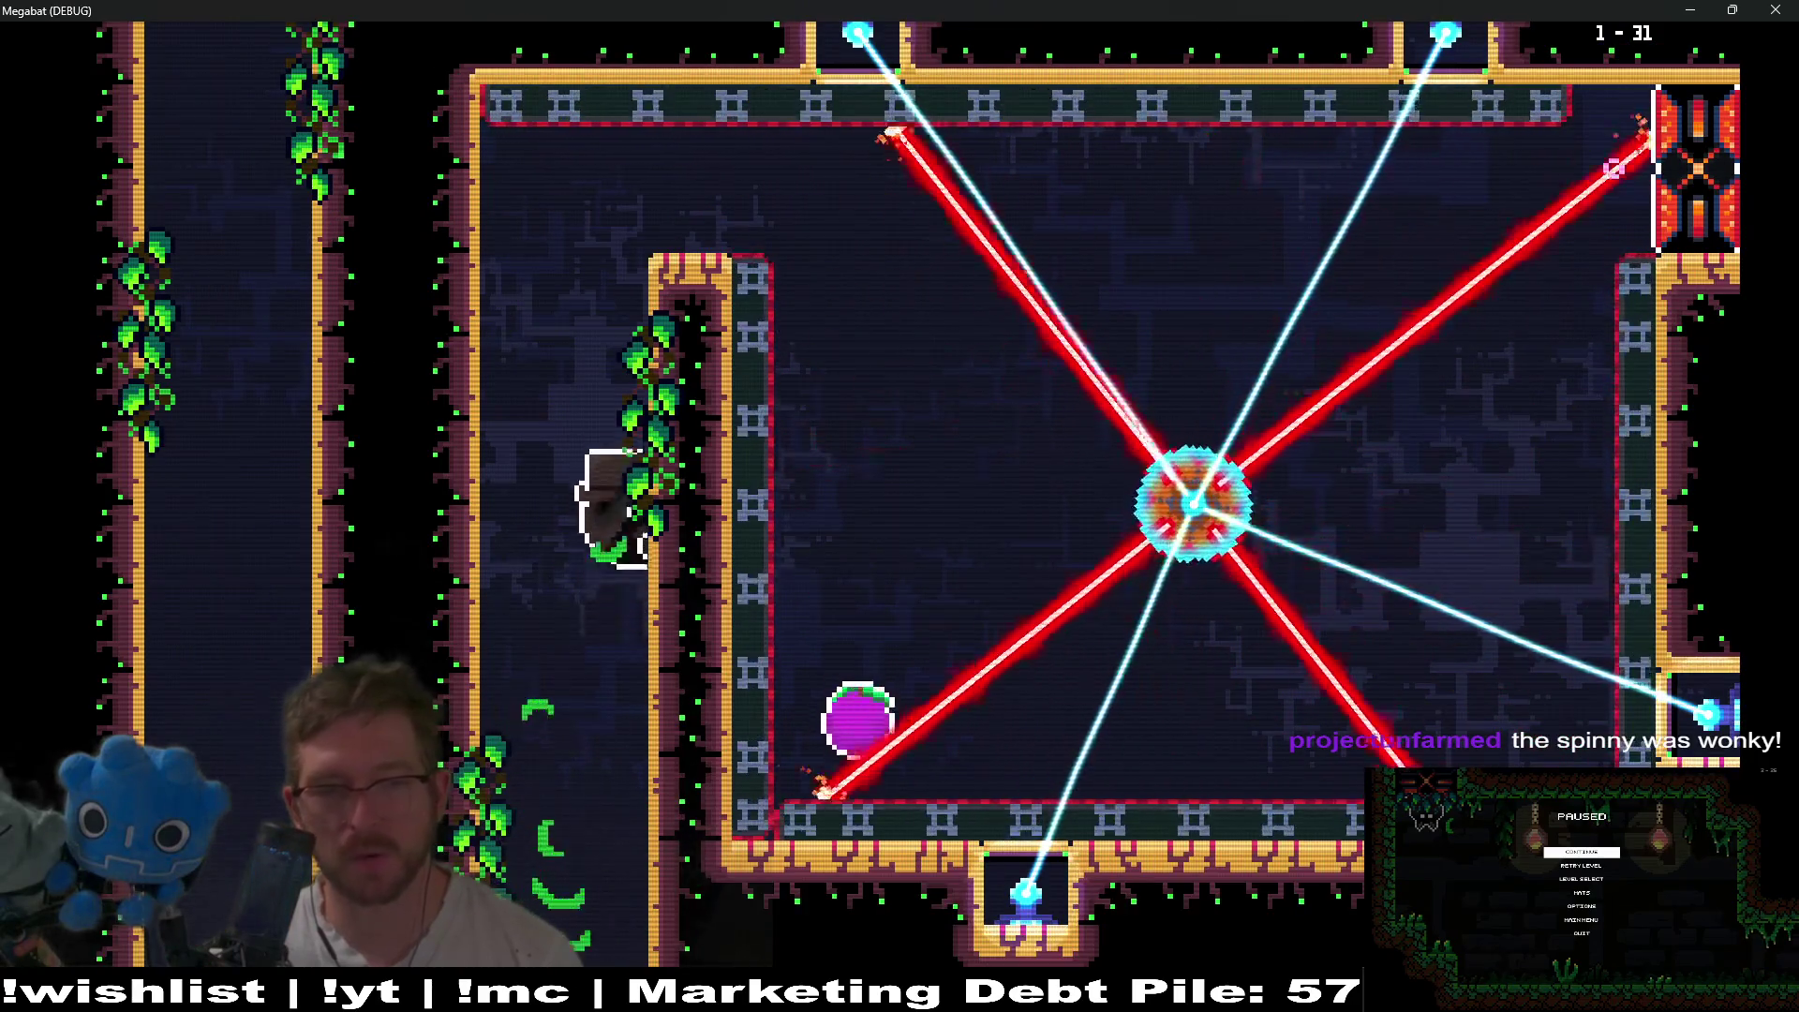
key("Right")
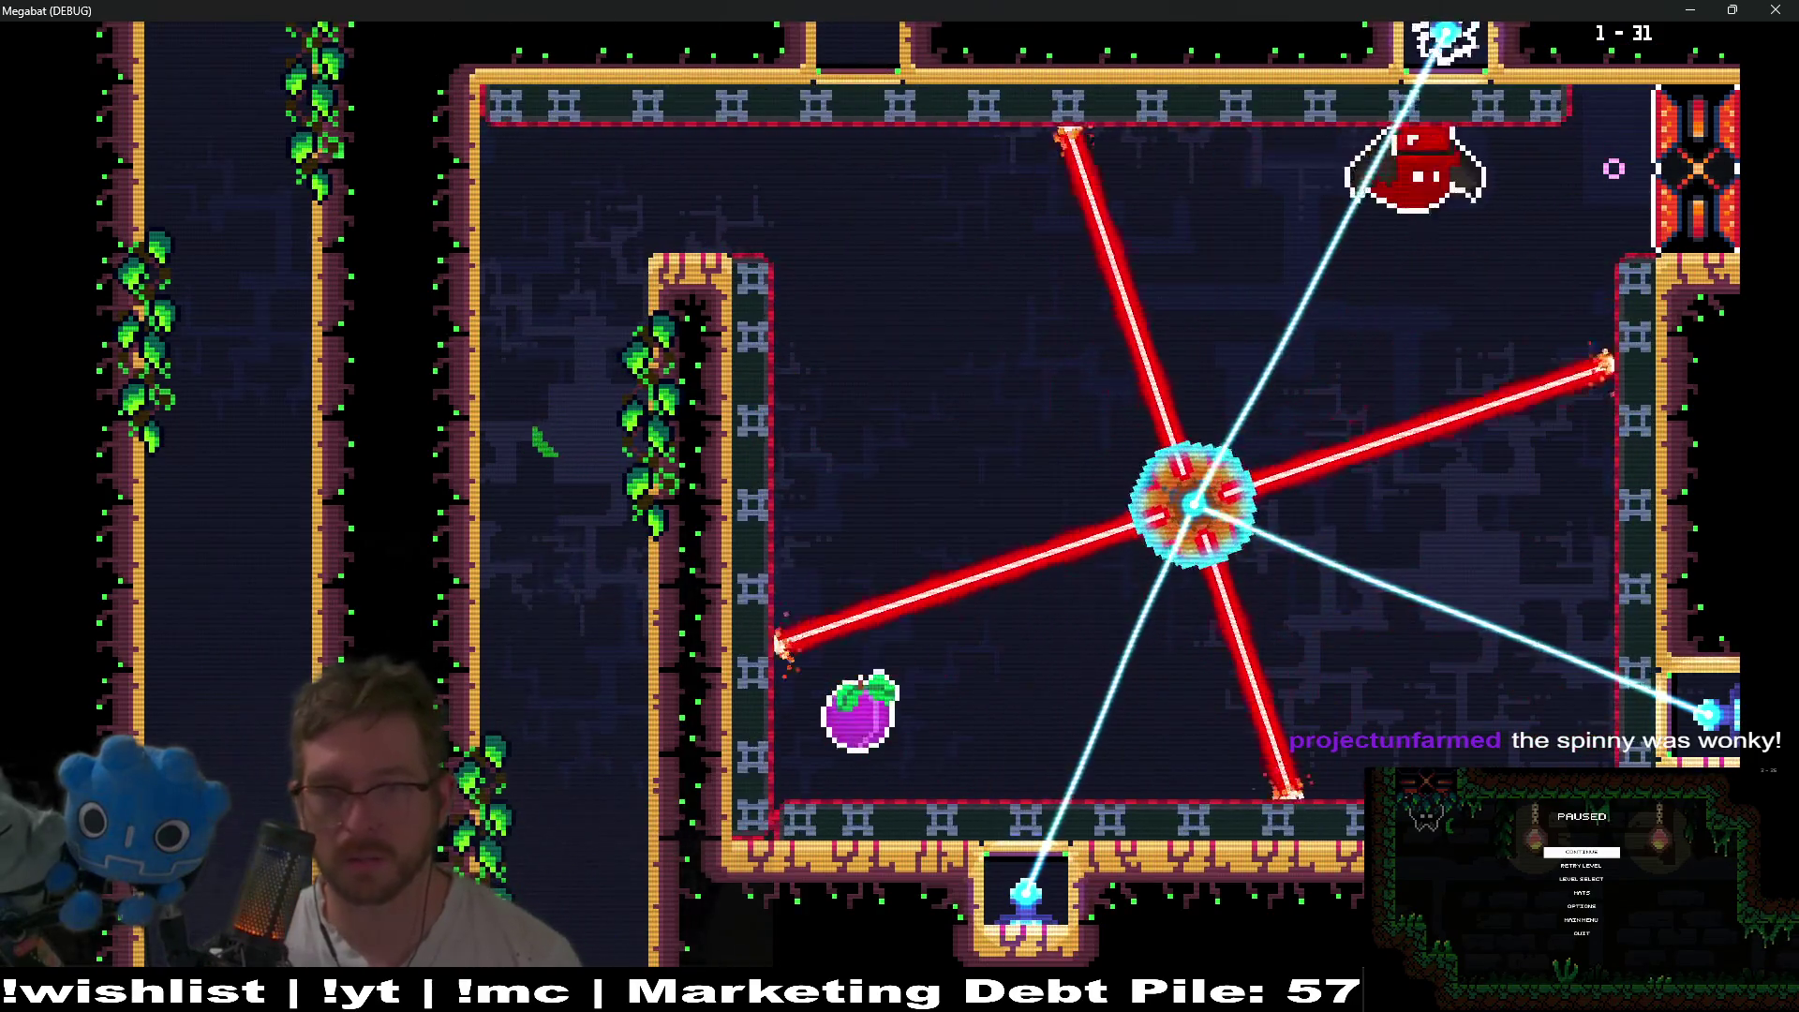
- Grab the fruit at the left wall, then weave along the ceiling past the lamps
key("Left")
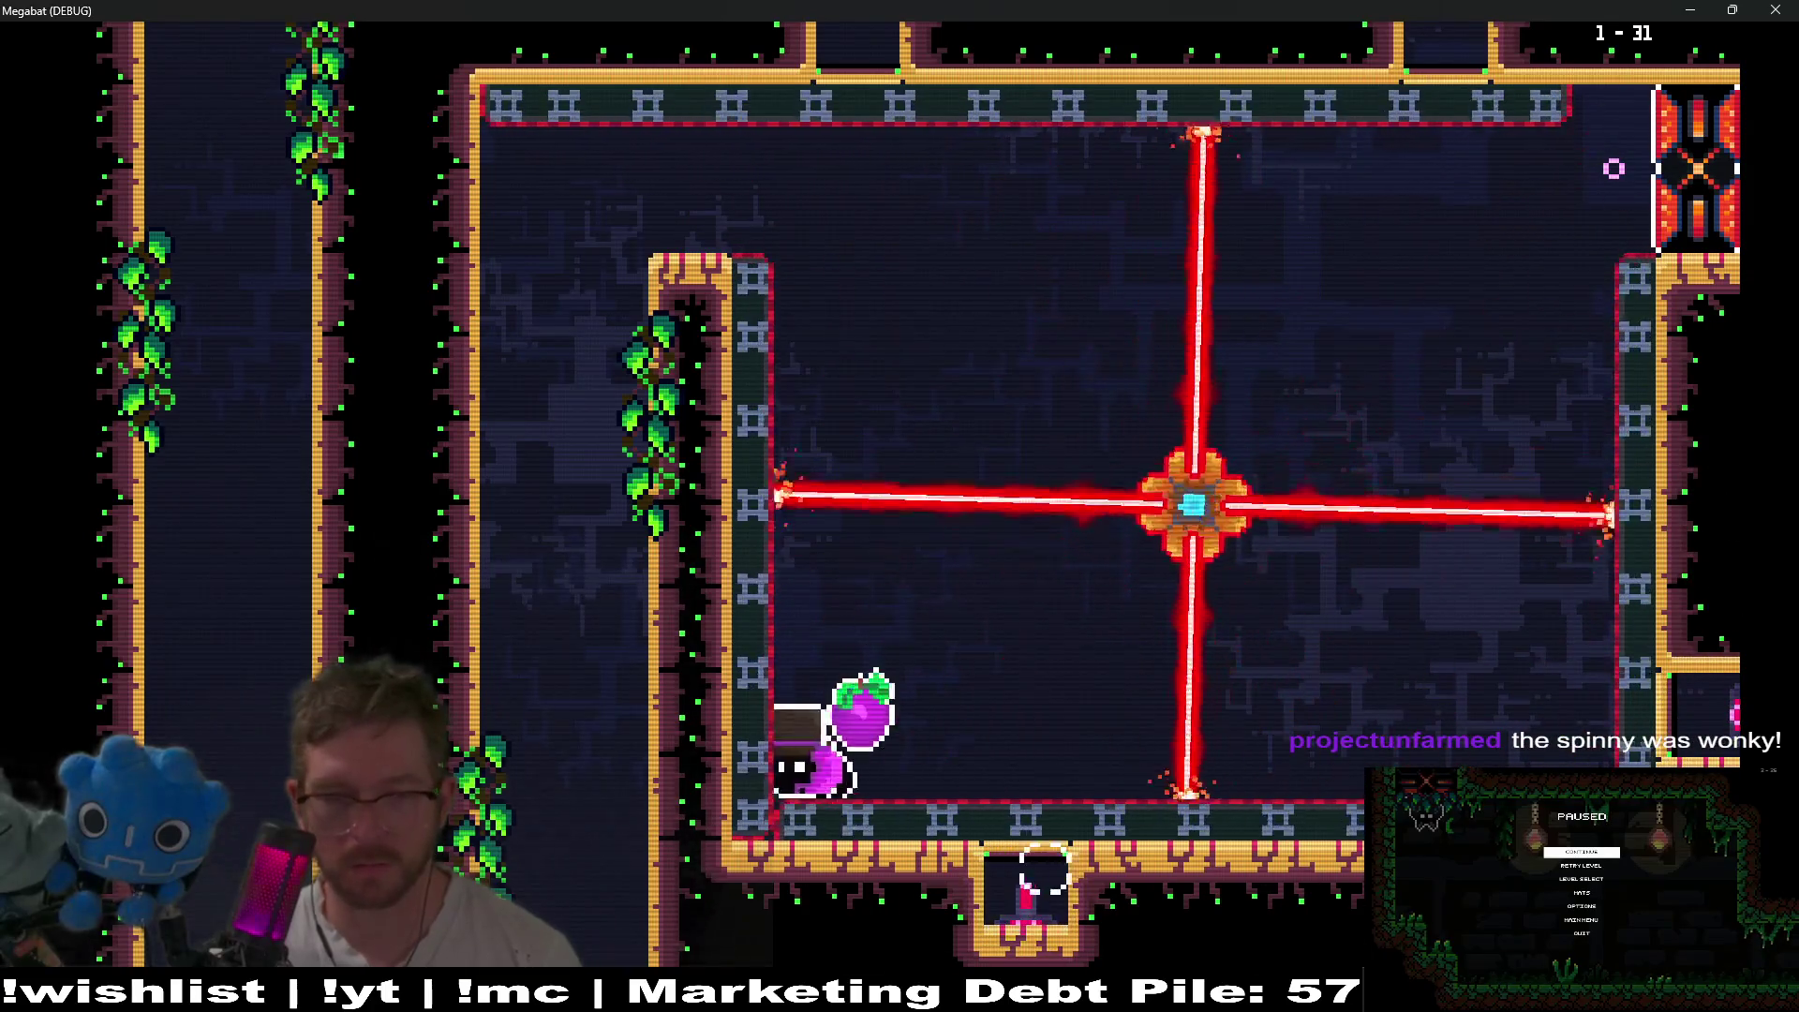
key("Right")
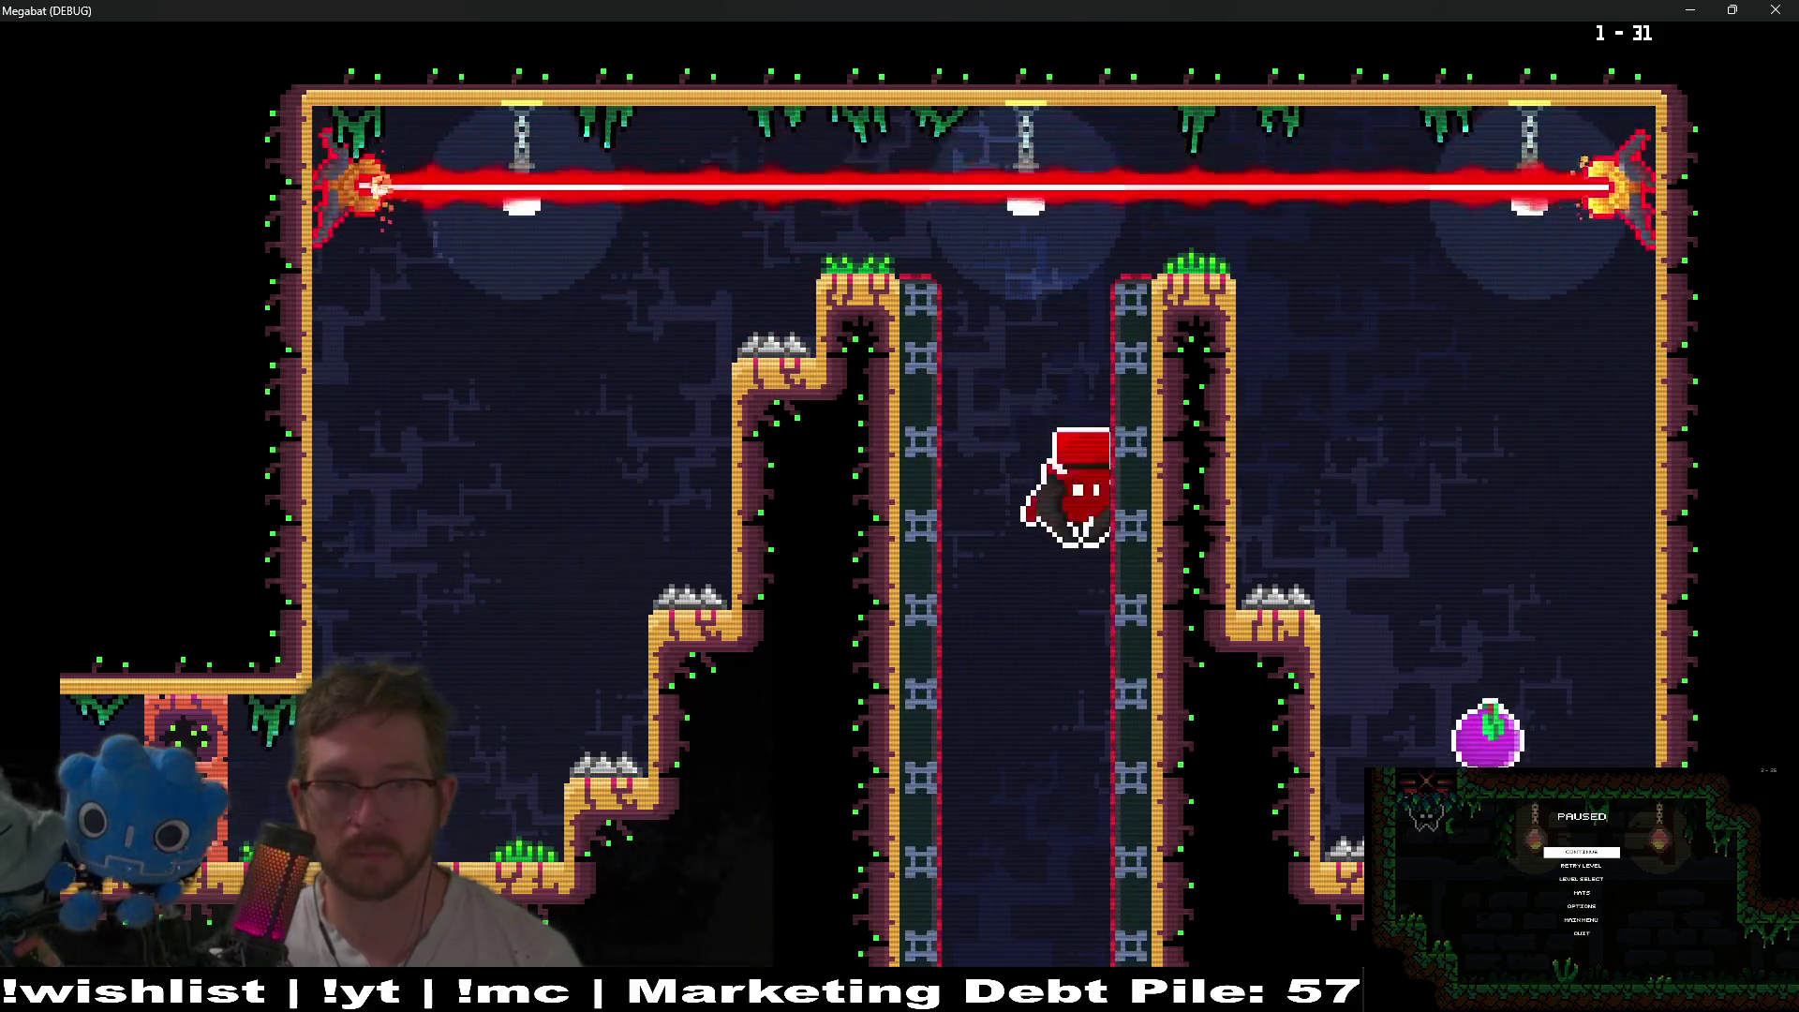
key("Up")
key("Right")
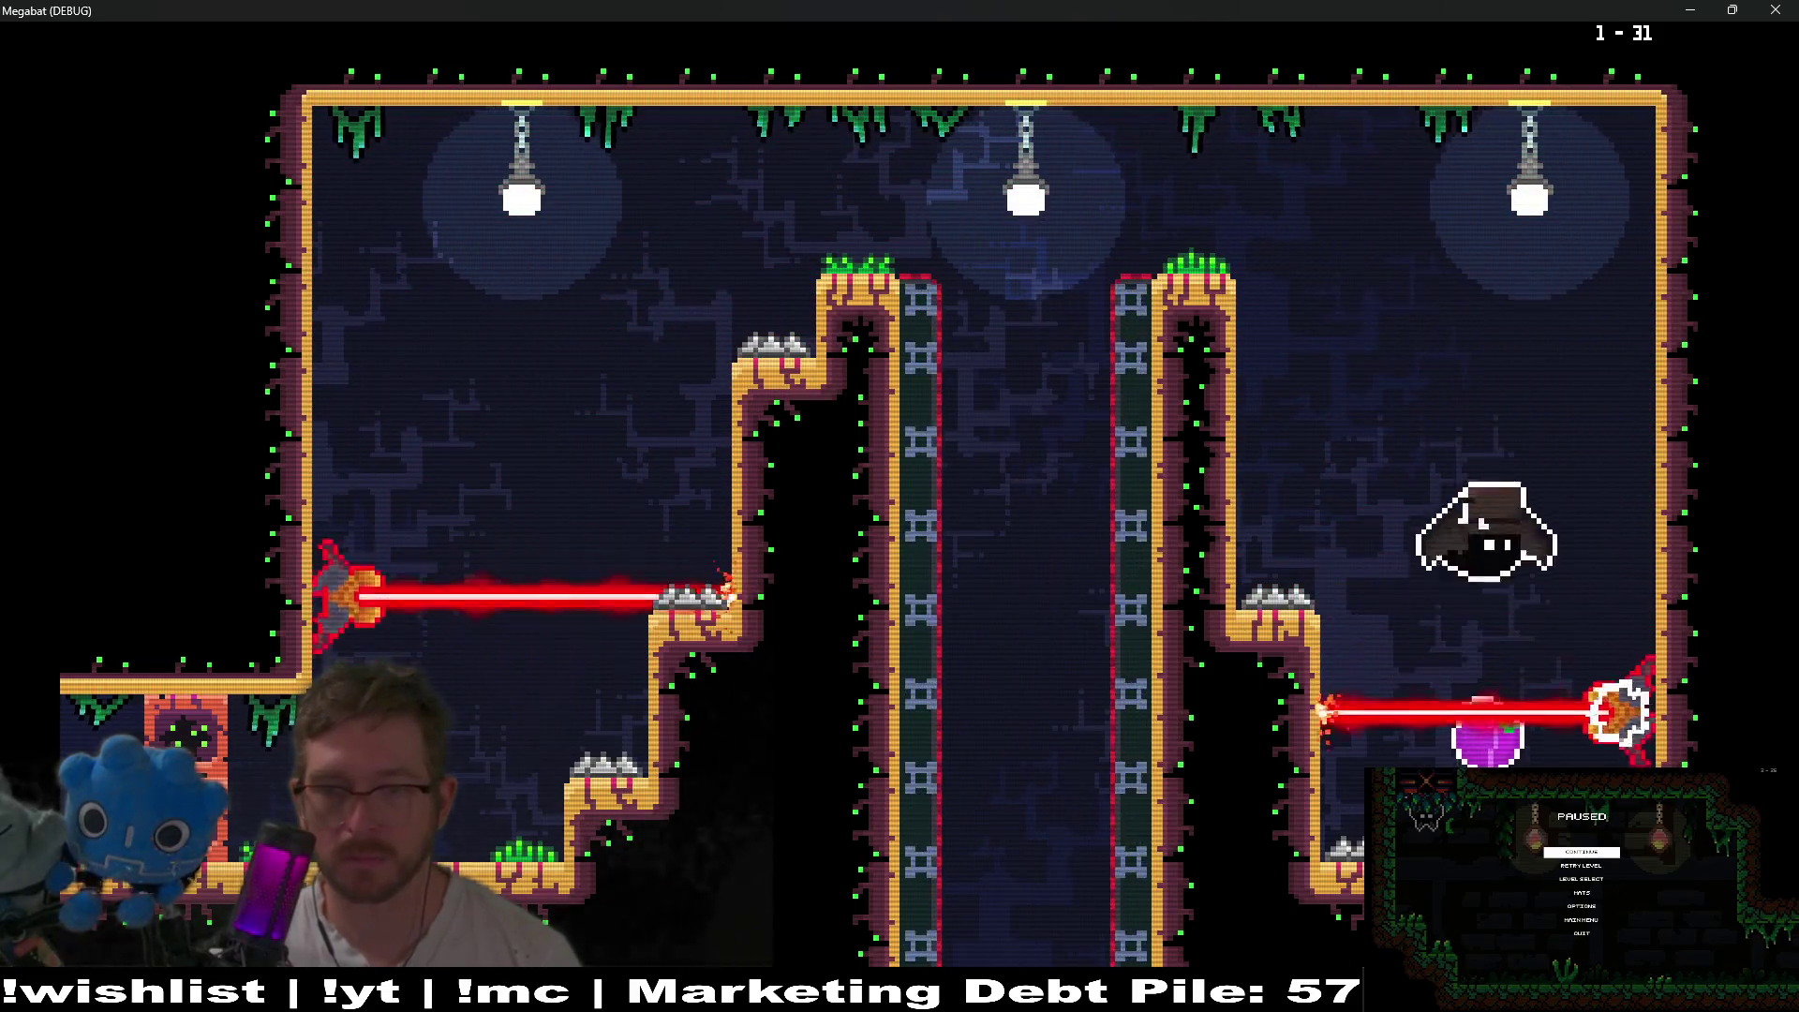
key("Up")
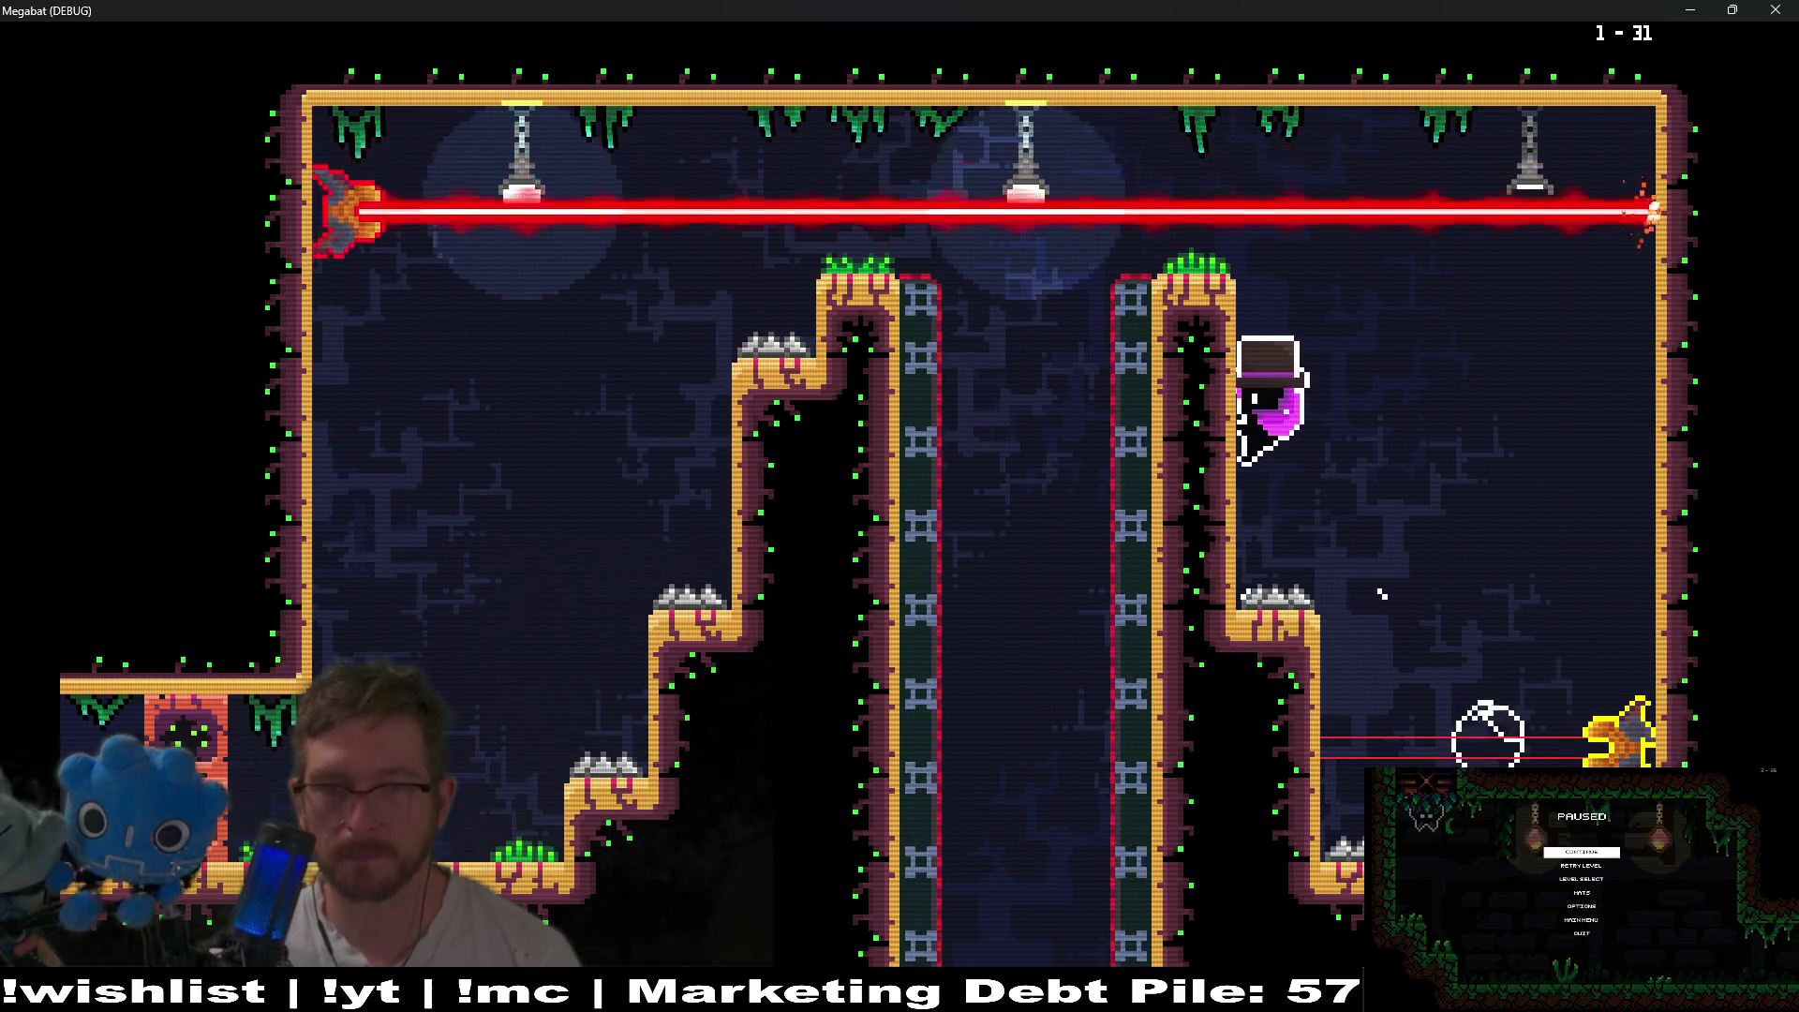
key("Left")
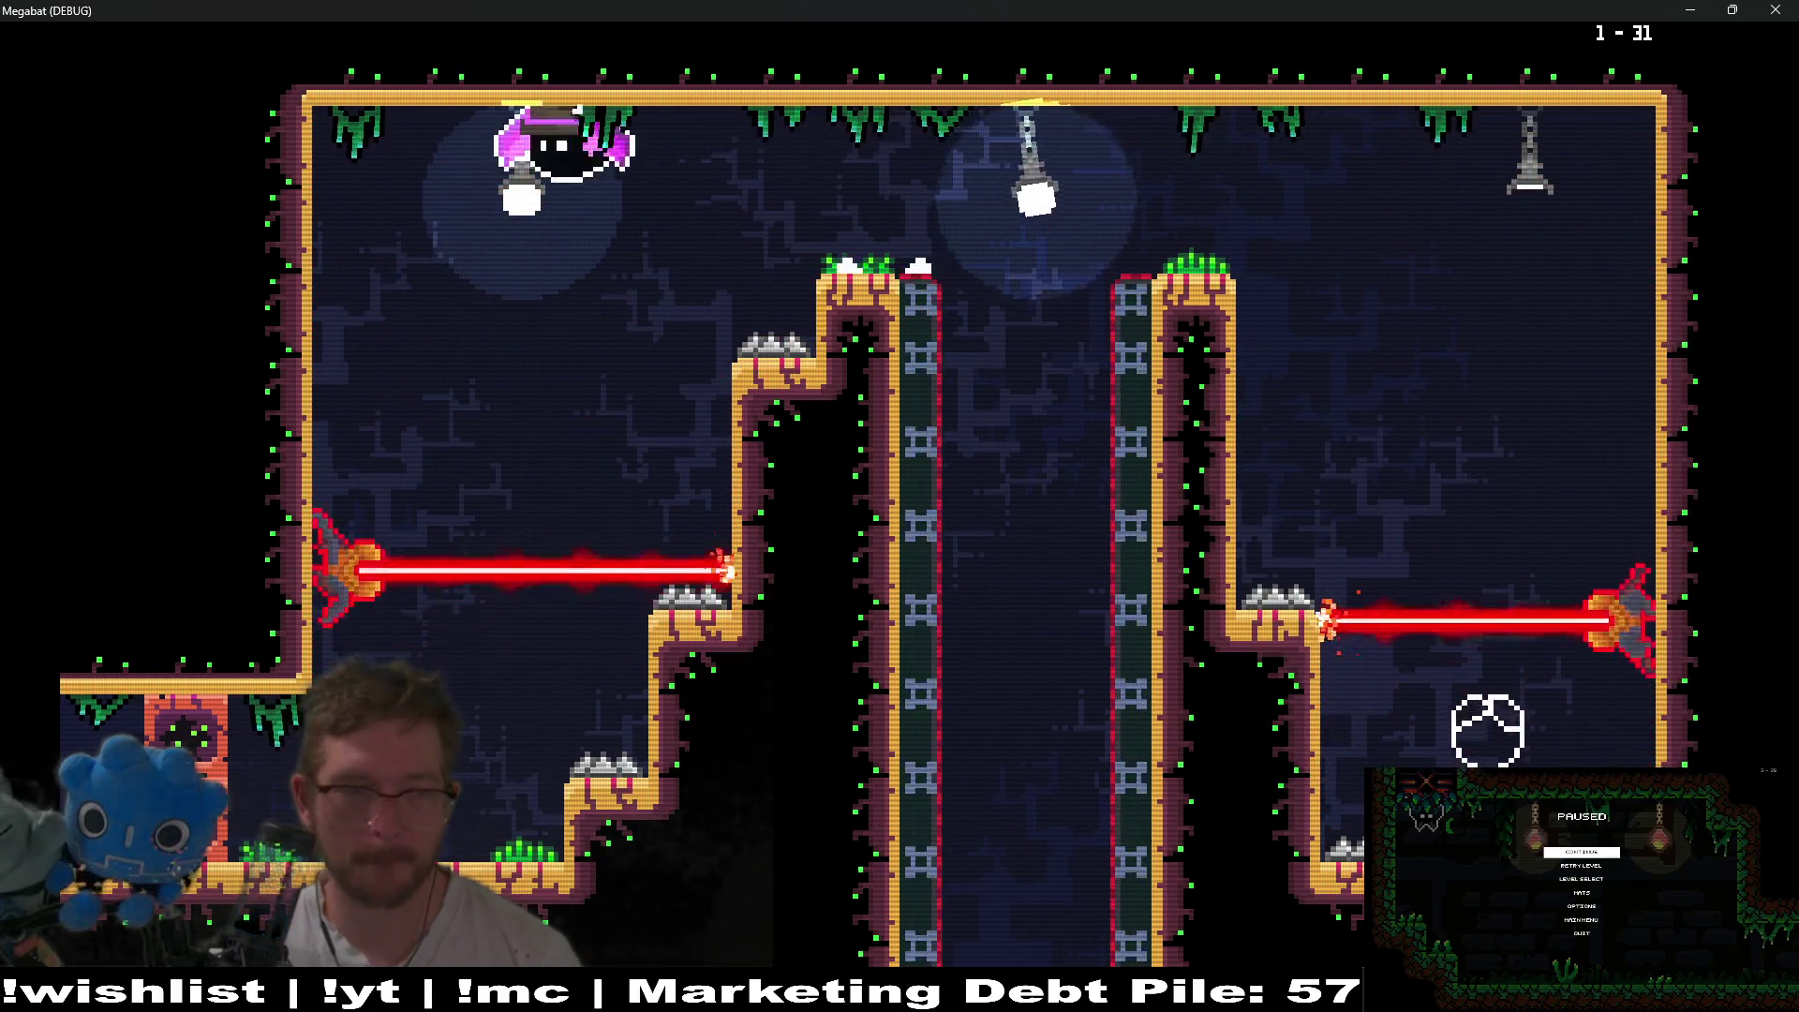